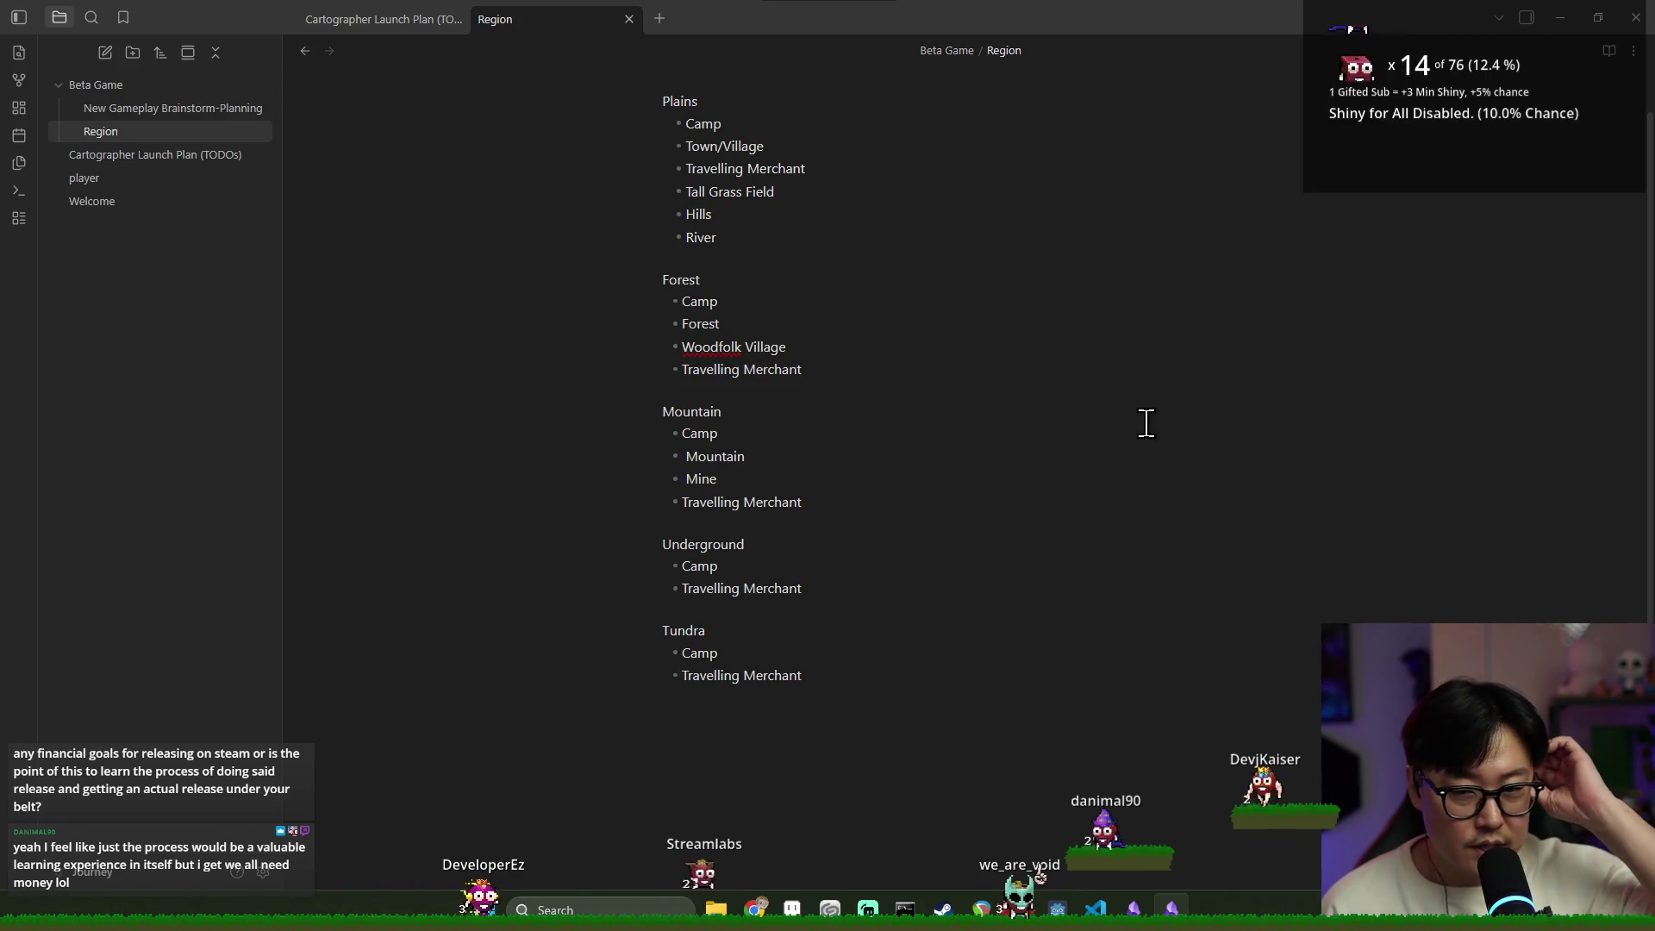
# - Back in the Region note, expand Plains, turn Camp into 'Camp:' and start an indented sub-bullet
pyautogui.hotkey('alt', 'Tab')
pyautogui.hotkey('alt', 'Tab')
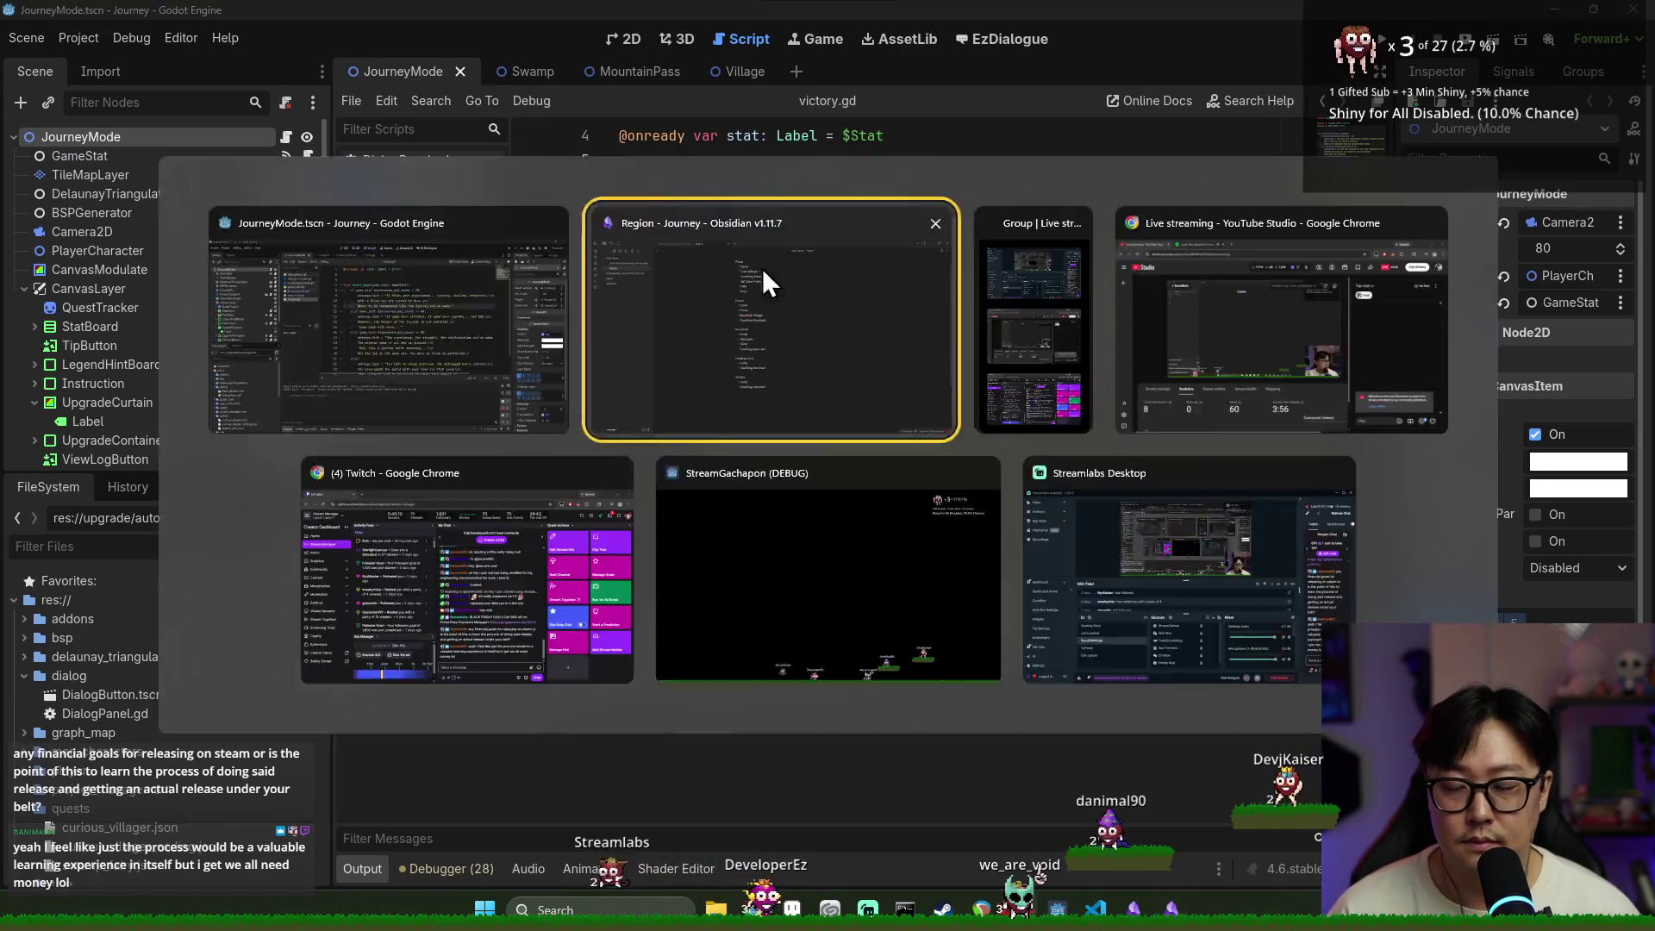
pyautogui.click(657, 103)
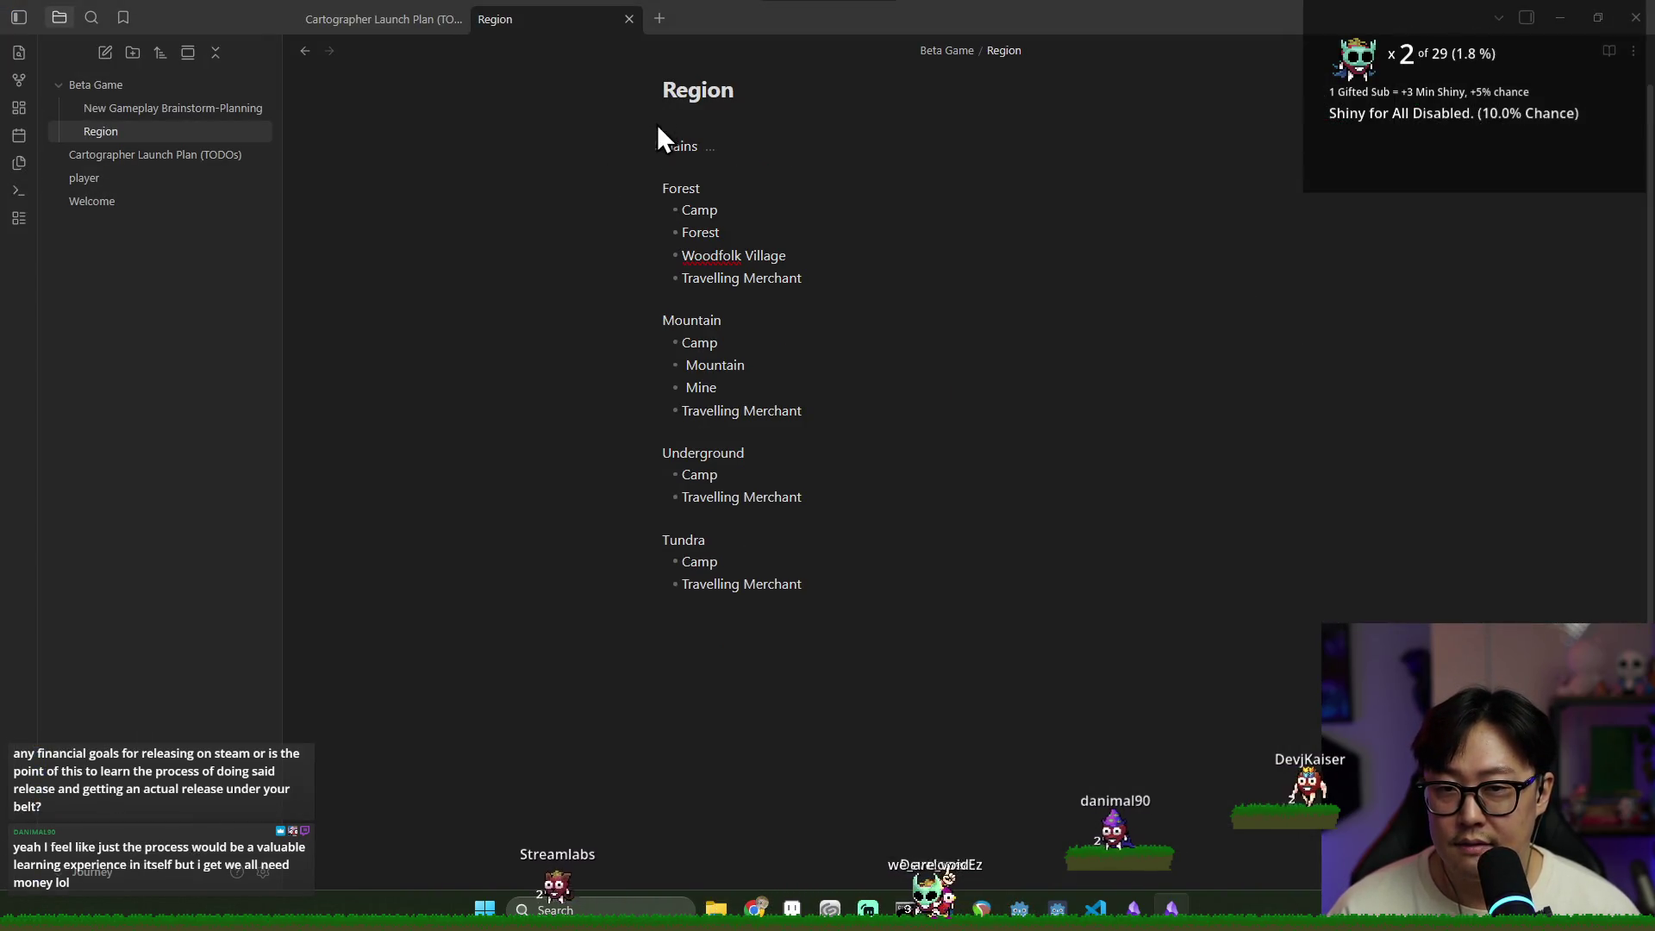
pyautogui.click(655, 146)
pyautogui.click(807, 170)
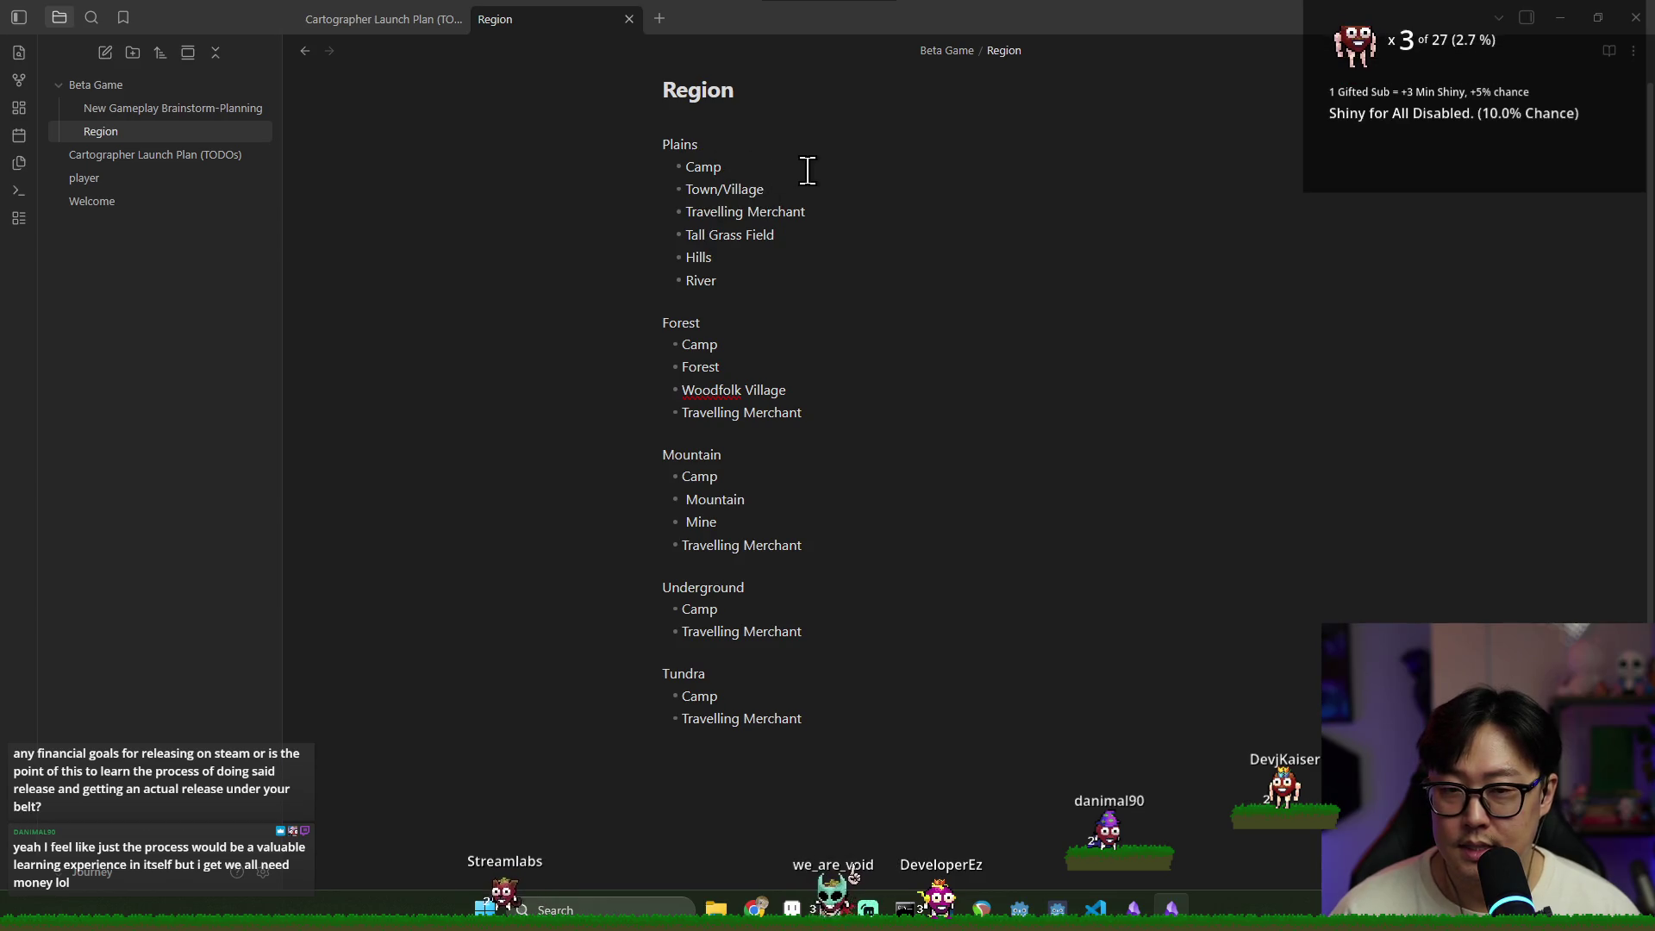
pyautogui.press('BackSpace')
pyautogui.press('BackSpace')
pyautogui.press('BackSpace')
pyautogui.write(':')
pyautogui.press('Return')
pyautogui.press('Tab')
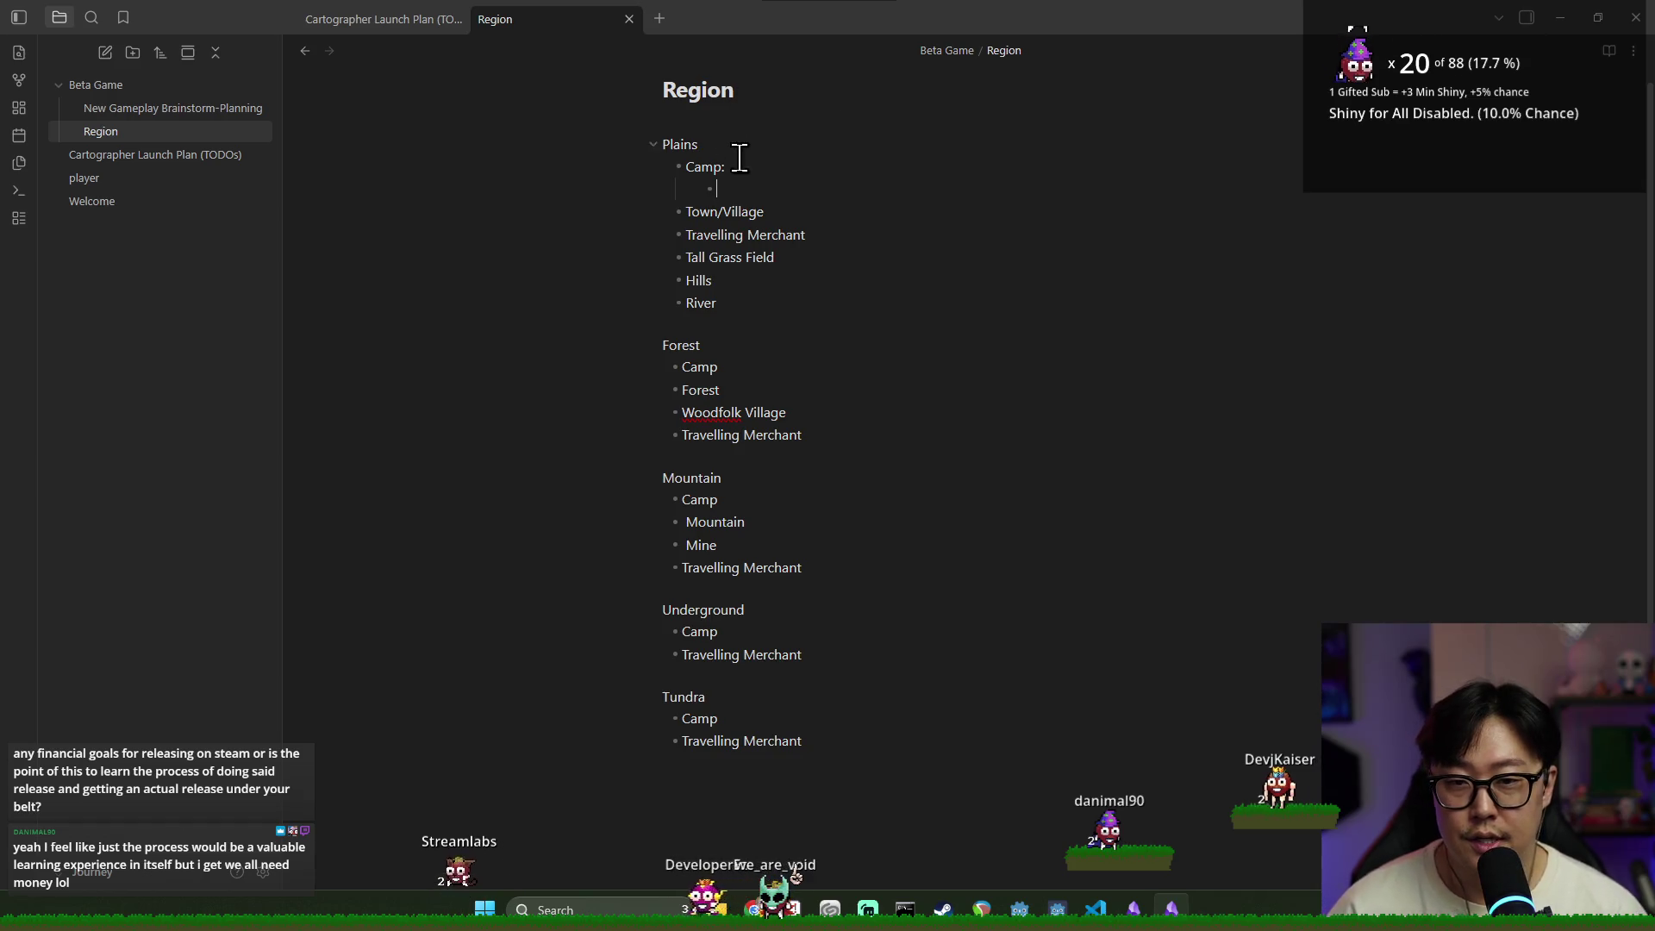
# - Write the Rest sub-bullet reading 'Rest: - provision, + health'
pyautogui.write('Rest')
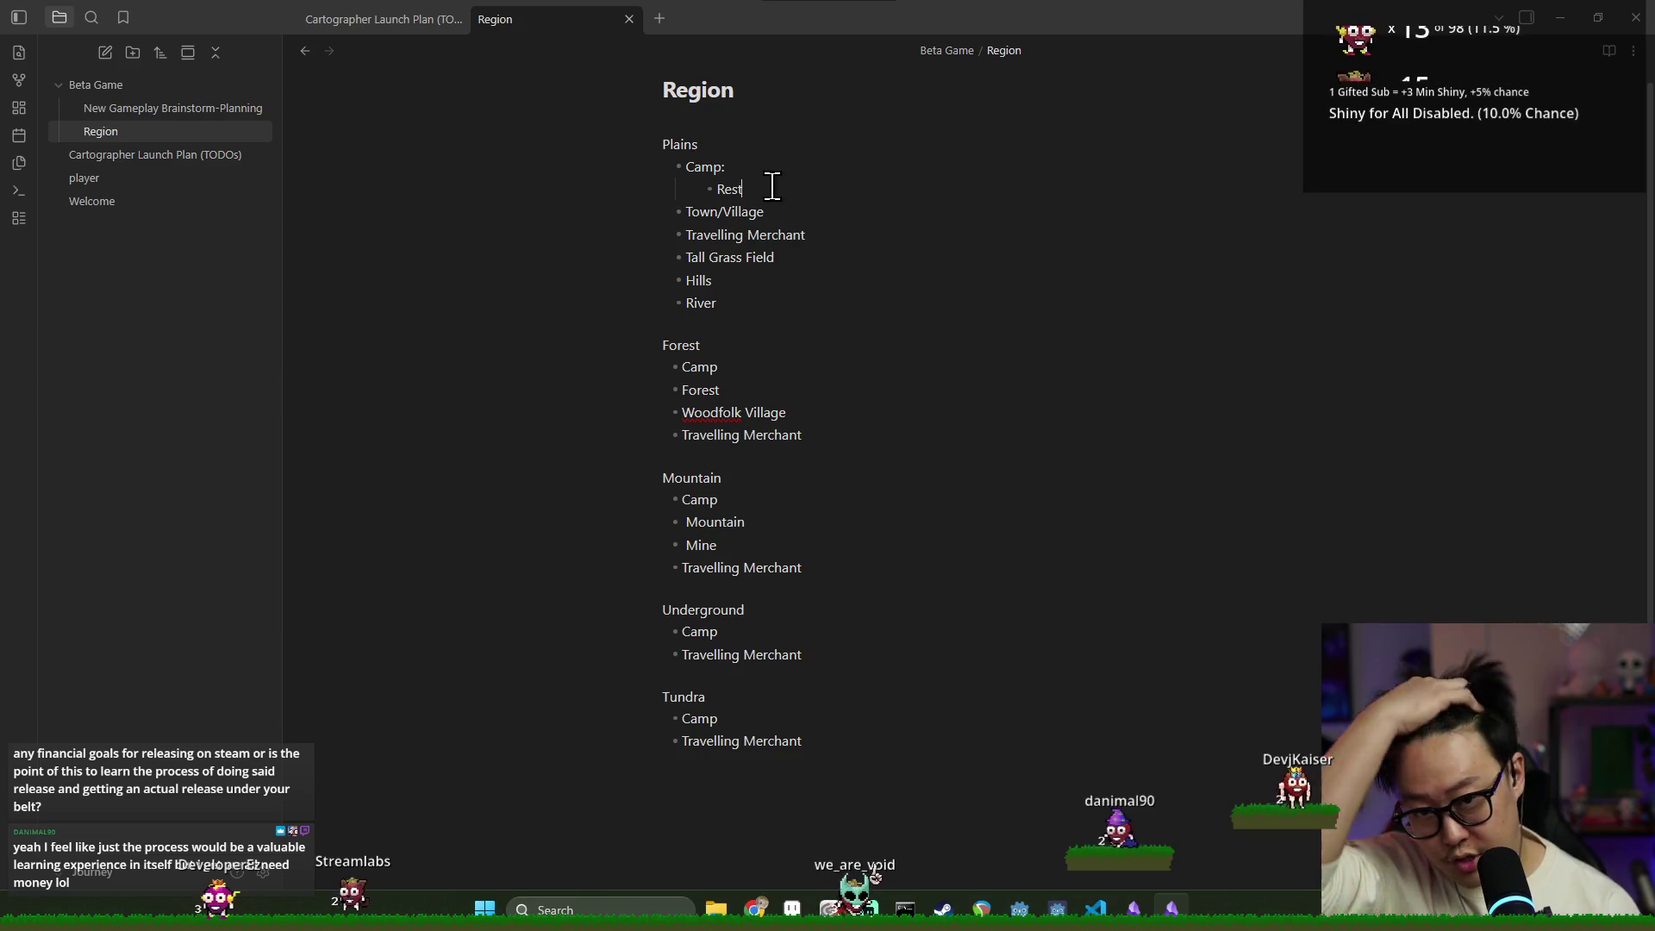
pyautogui.write(' -')
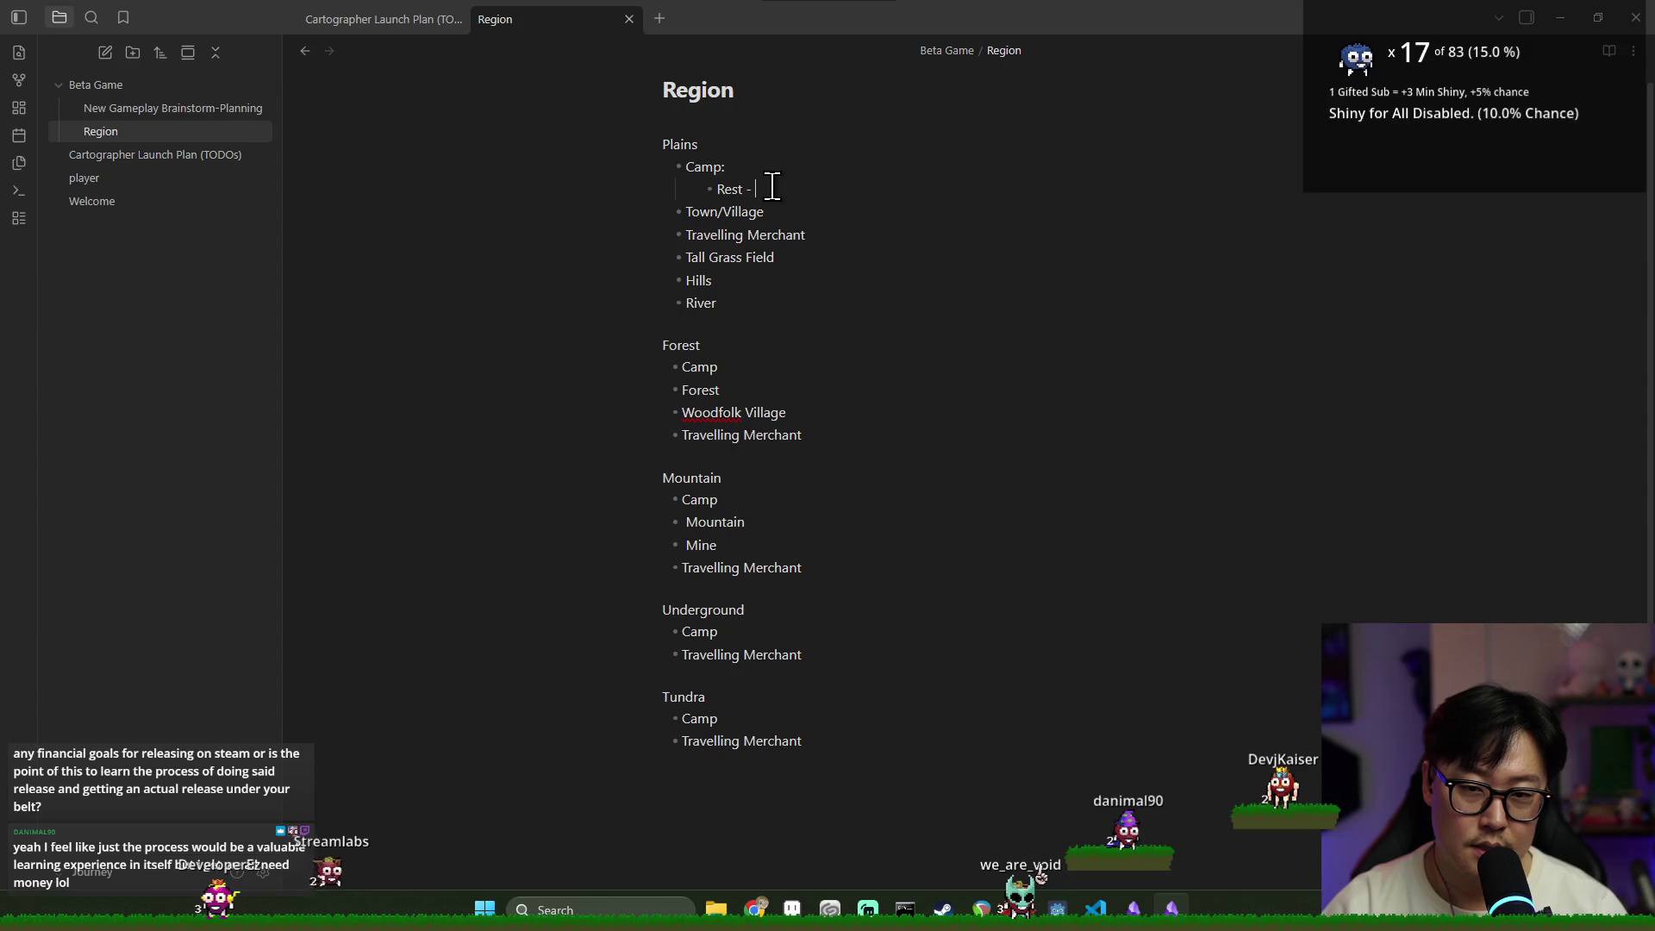
pyautogui.press('BackSpace')
pyautogui.press('BackSpace')
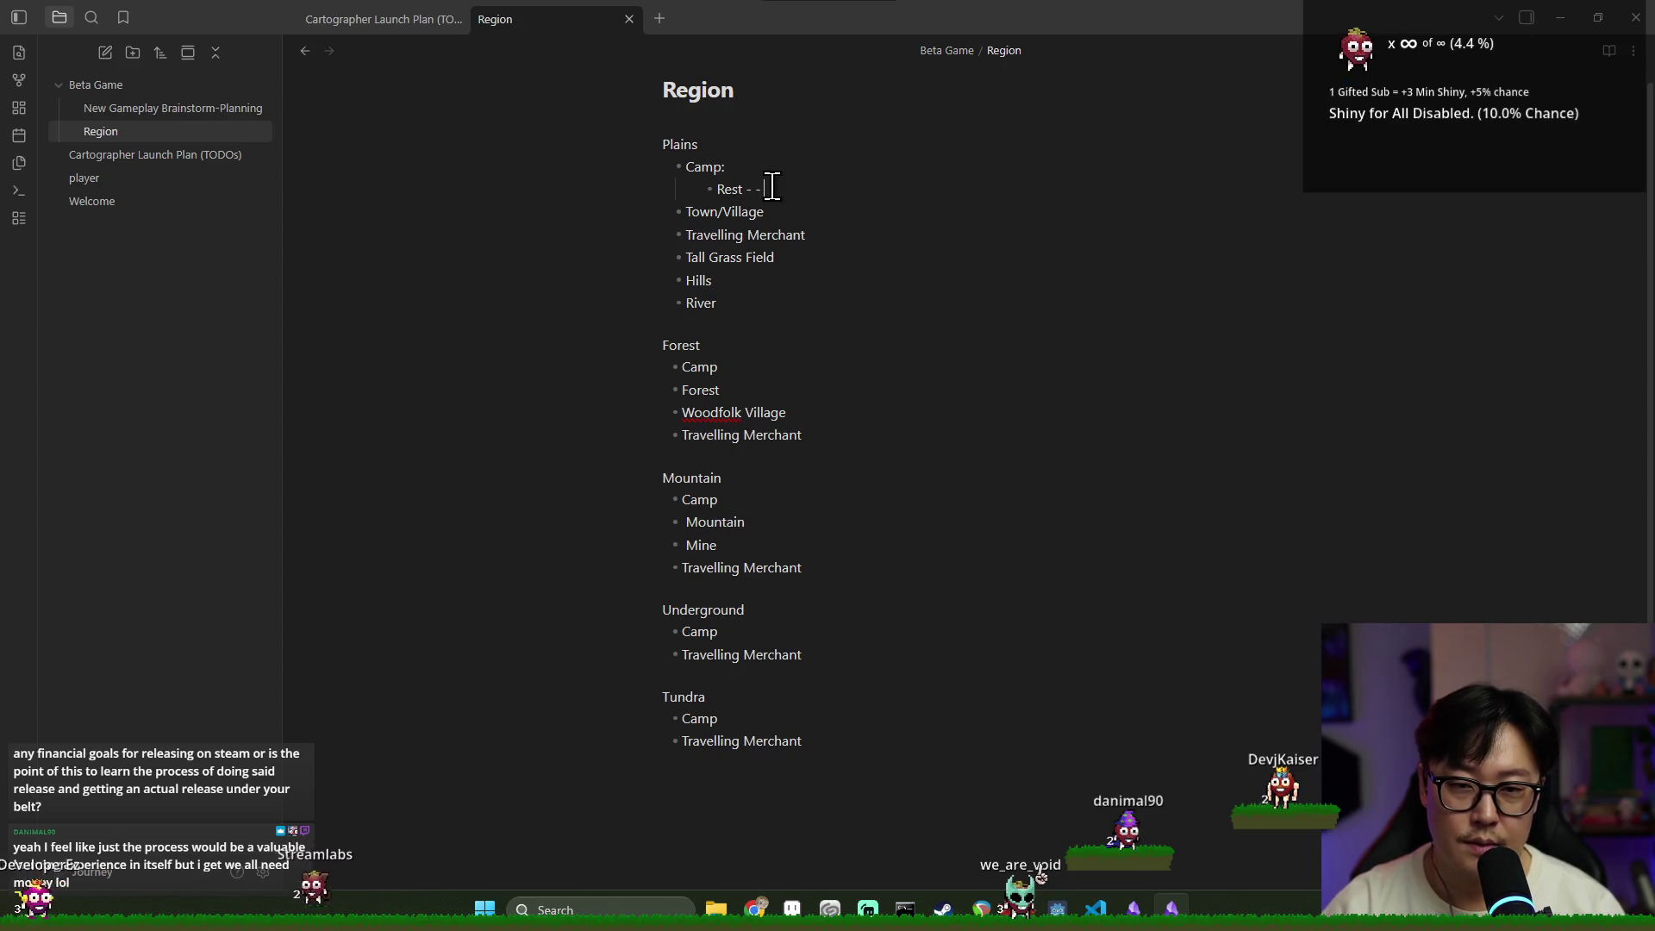
pyautogui.press('BackSpace')
pyautogui.press('BackSpace')
pyautogui.press('BackSpace')
pyautogui.write(': ')
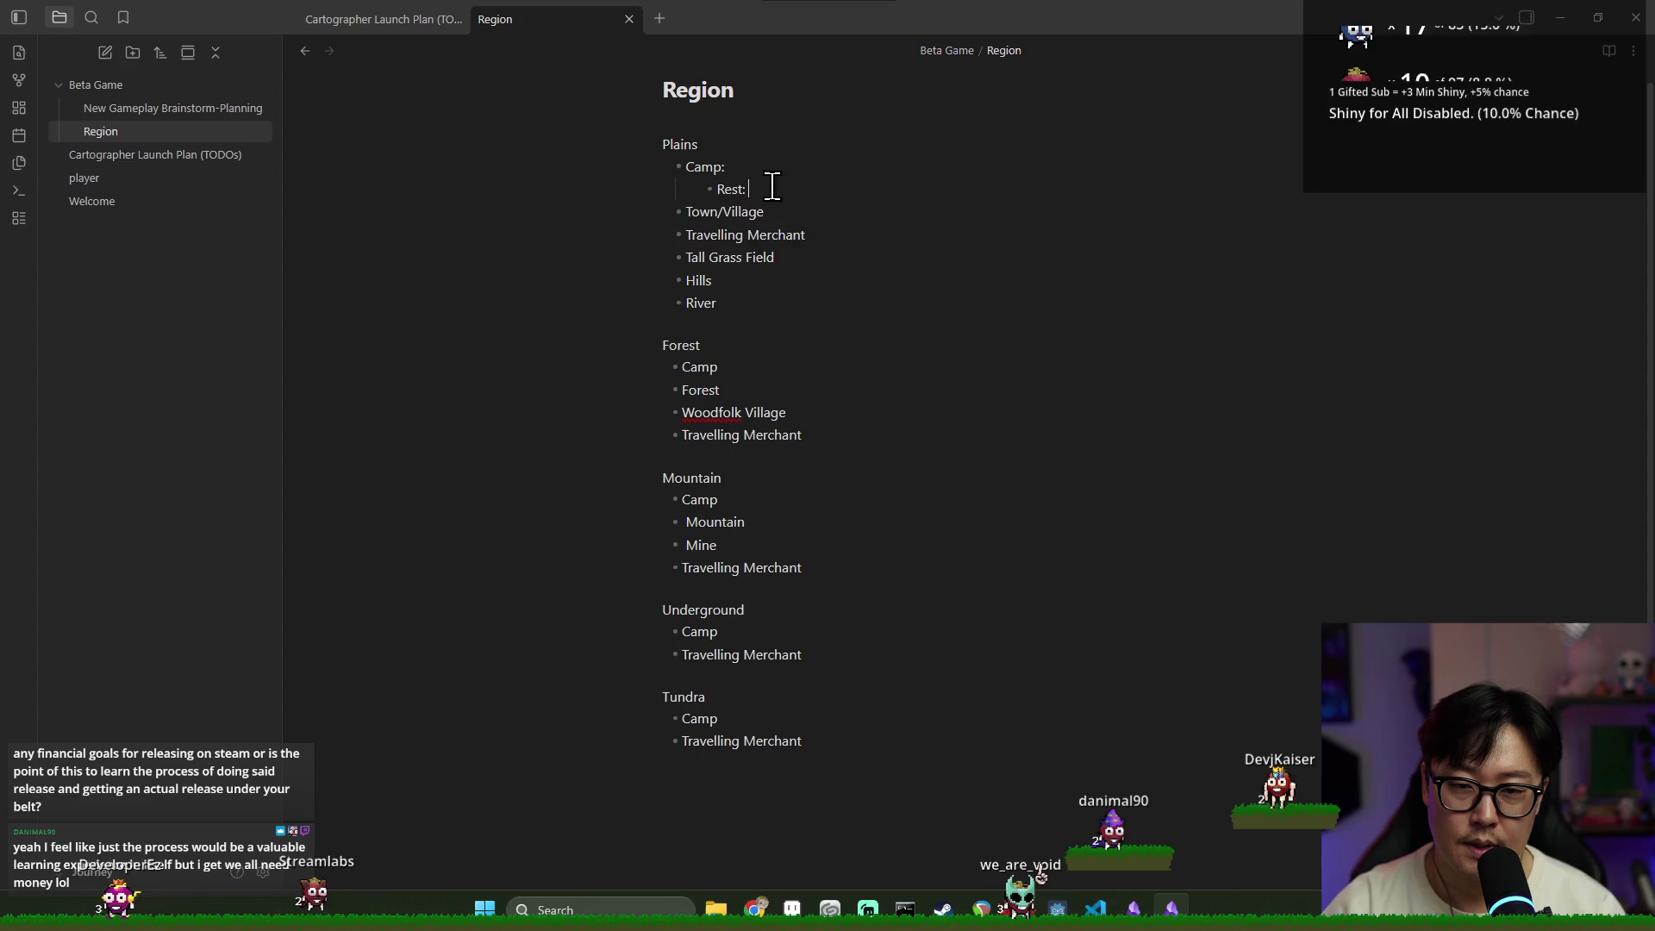
pyautogui.write('- pro')
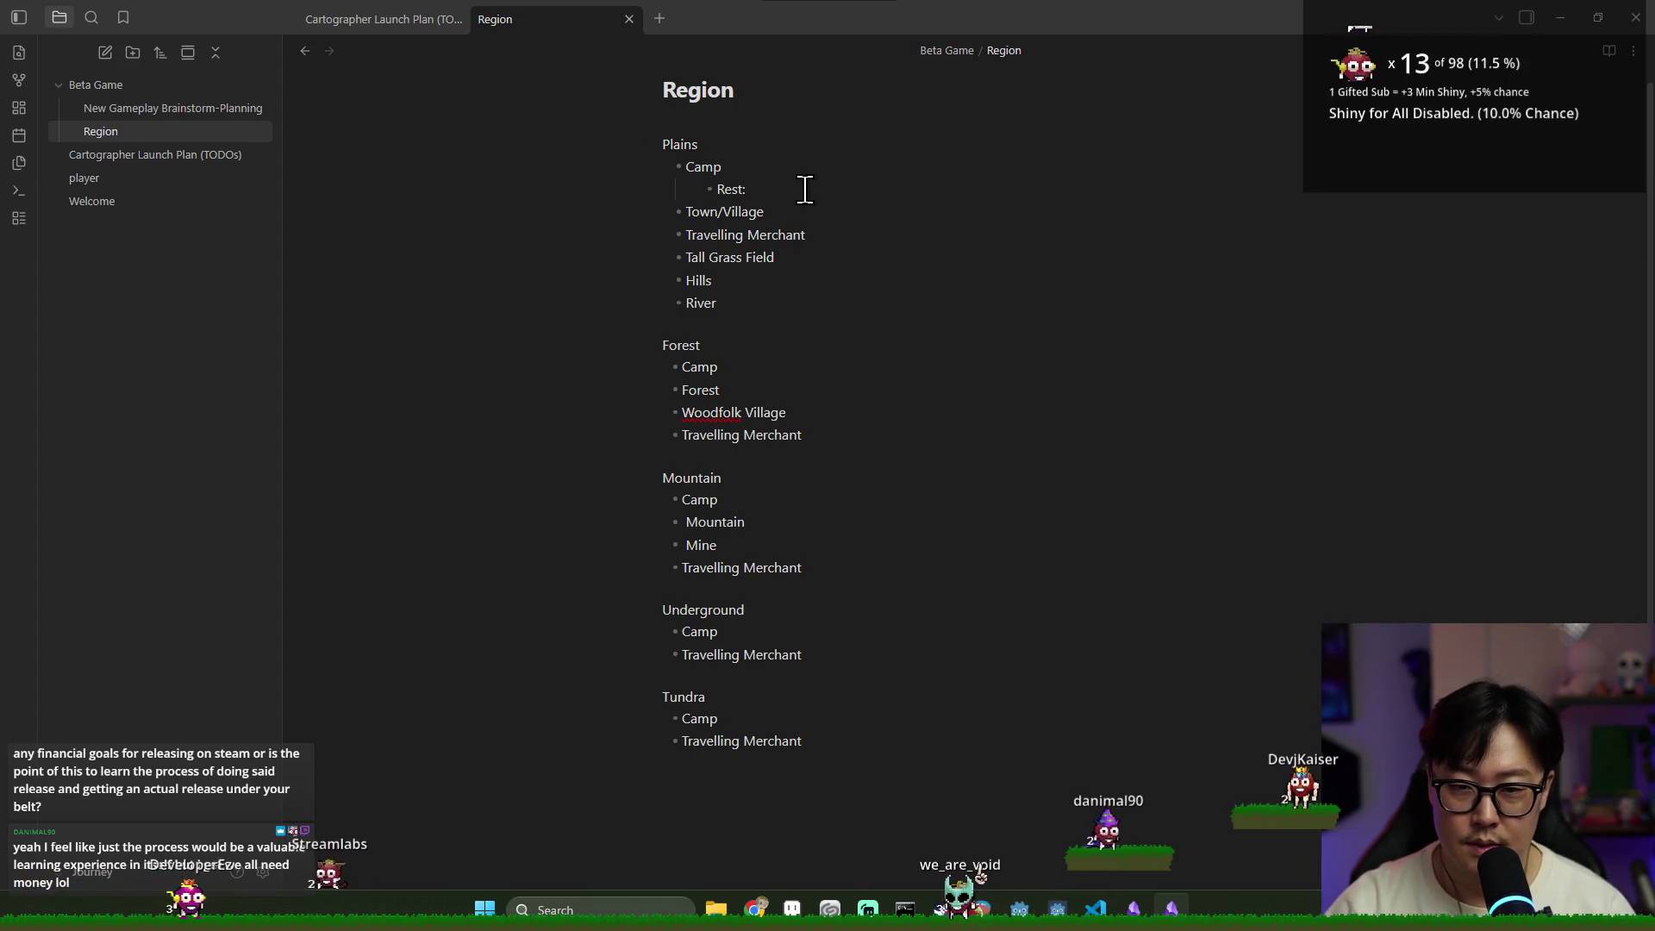
pyautogui.write('vision, + health')
pyautogui.press('Return')
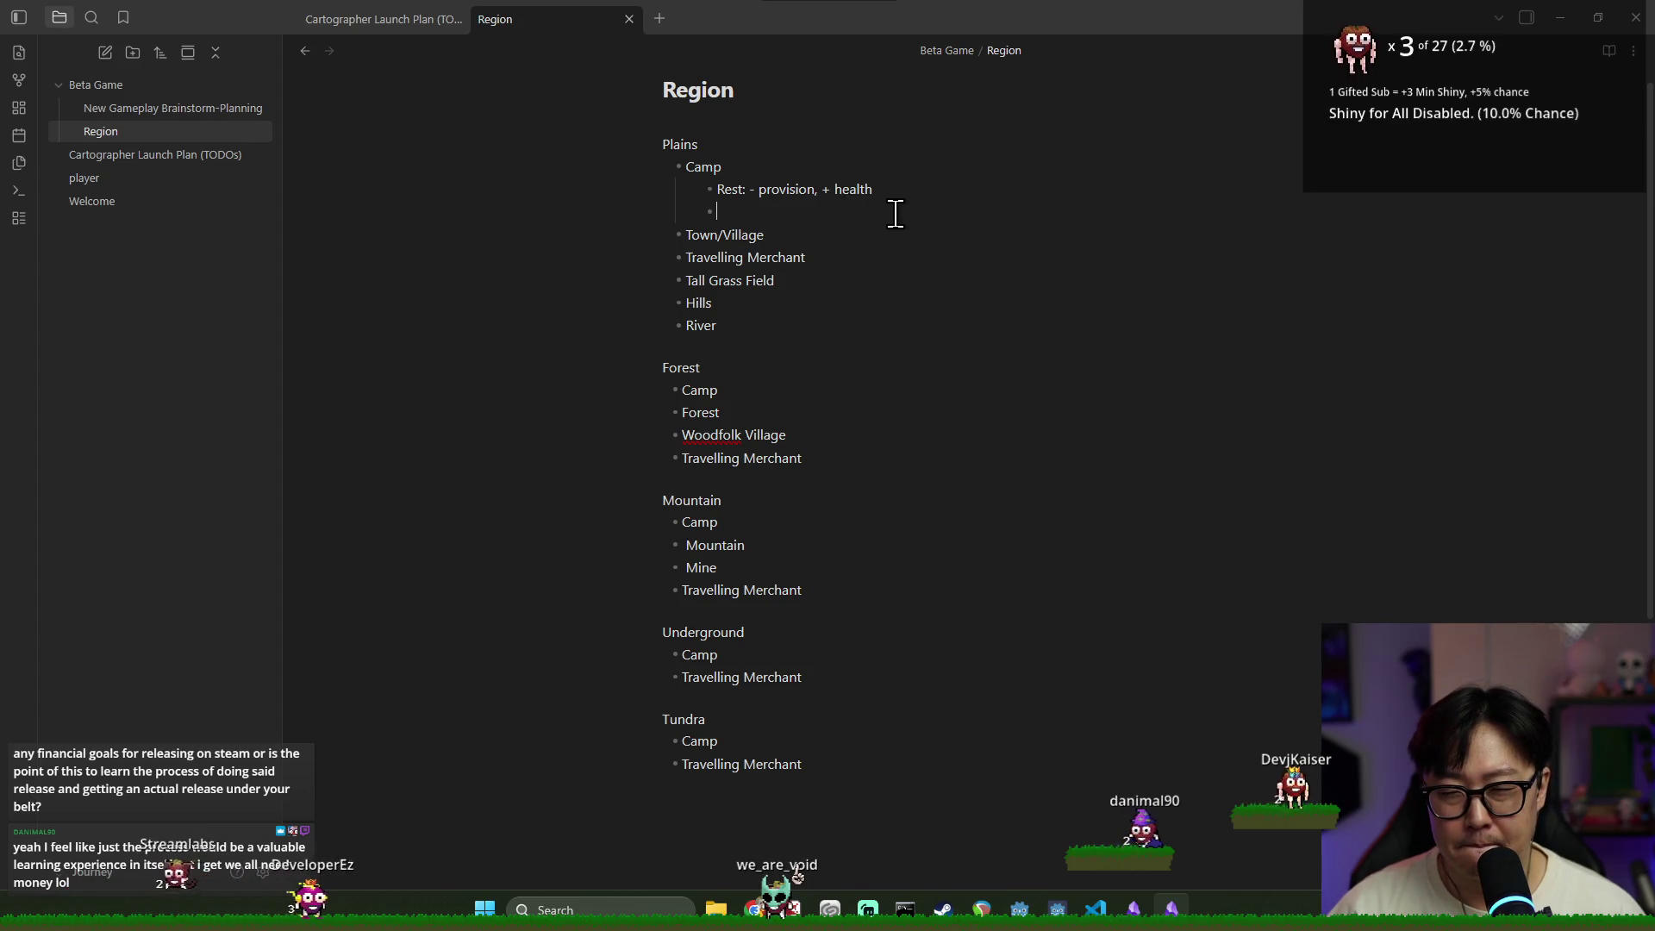
# - Tidy Rest's provision text and begin the 'Scout: -provision' sub-bullet below it
pyautogui.moveTo(749, 189); pyautogui.dragTo(800, 189)
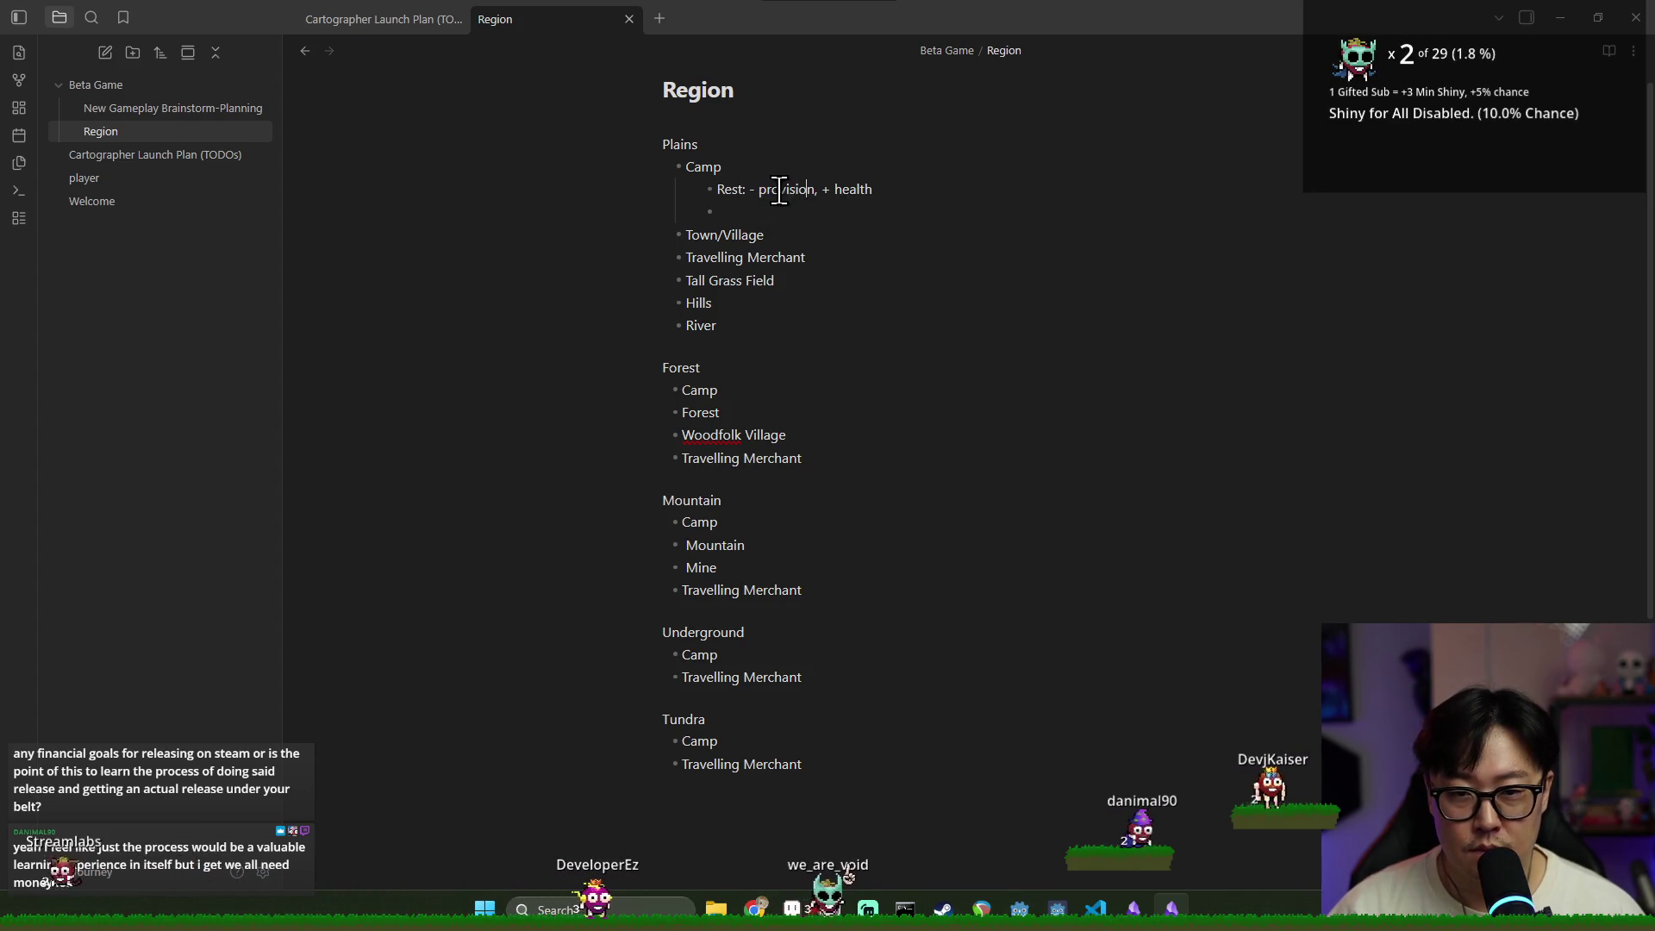
pyautogui.write('-provisi')
pyautogui.press('Delete')
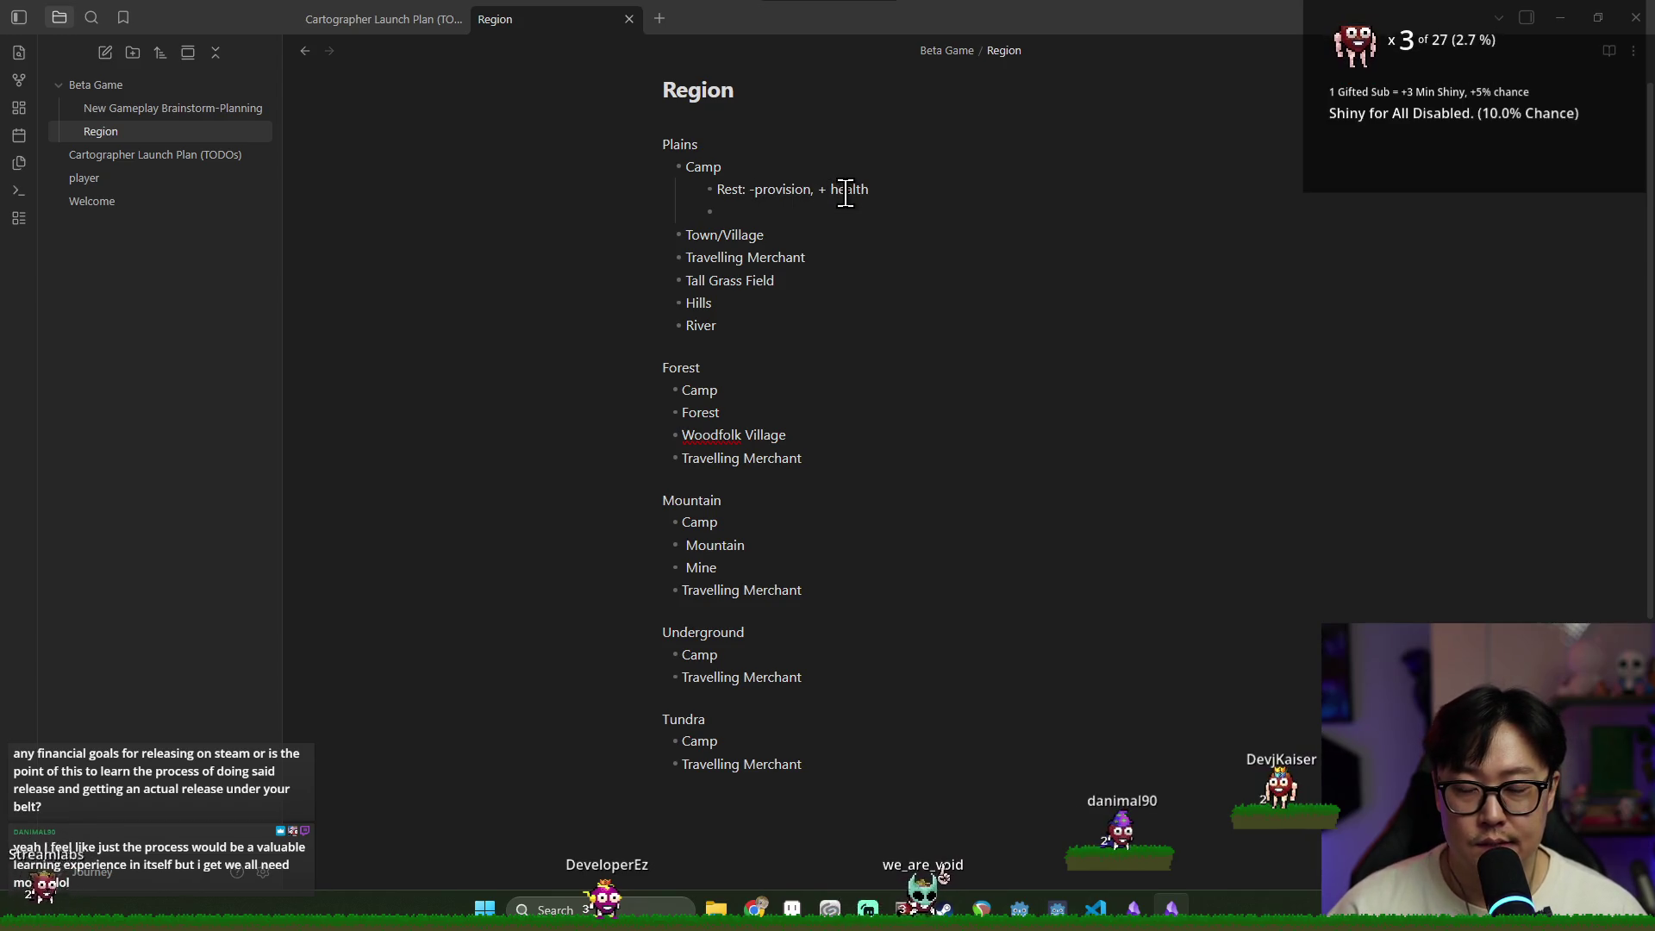
pyautogui.click(836, 214)
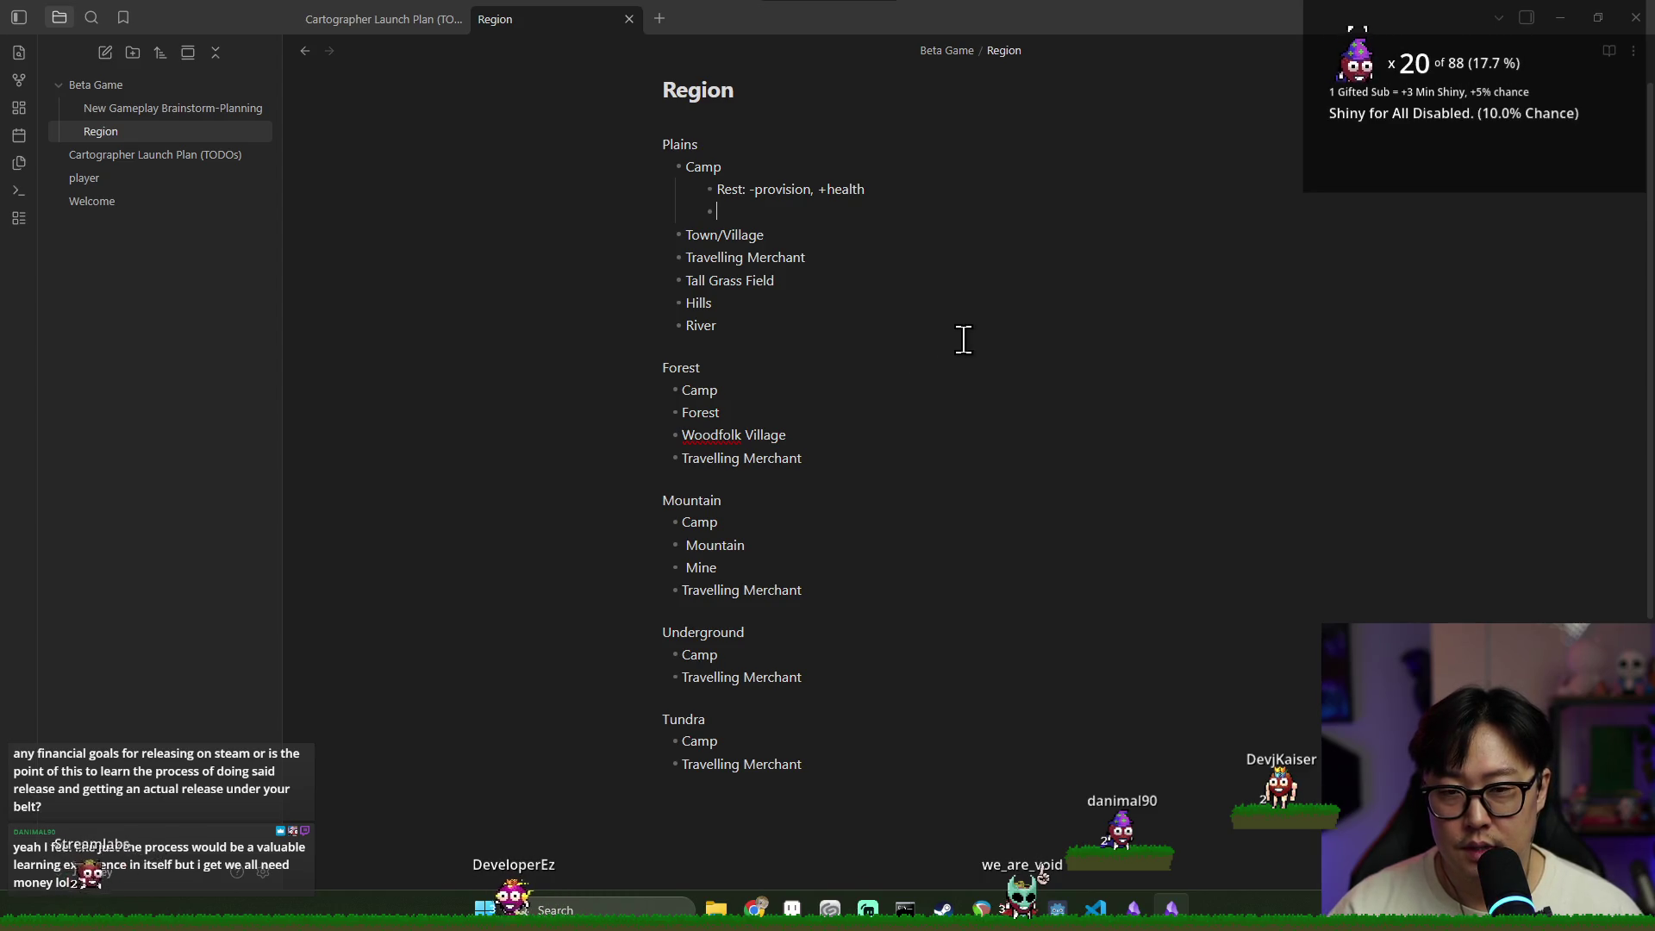
pyautogui.write('Scout:')
pyautogui.write(' -1 pro')
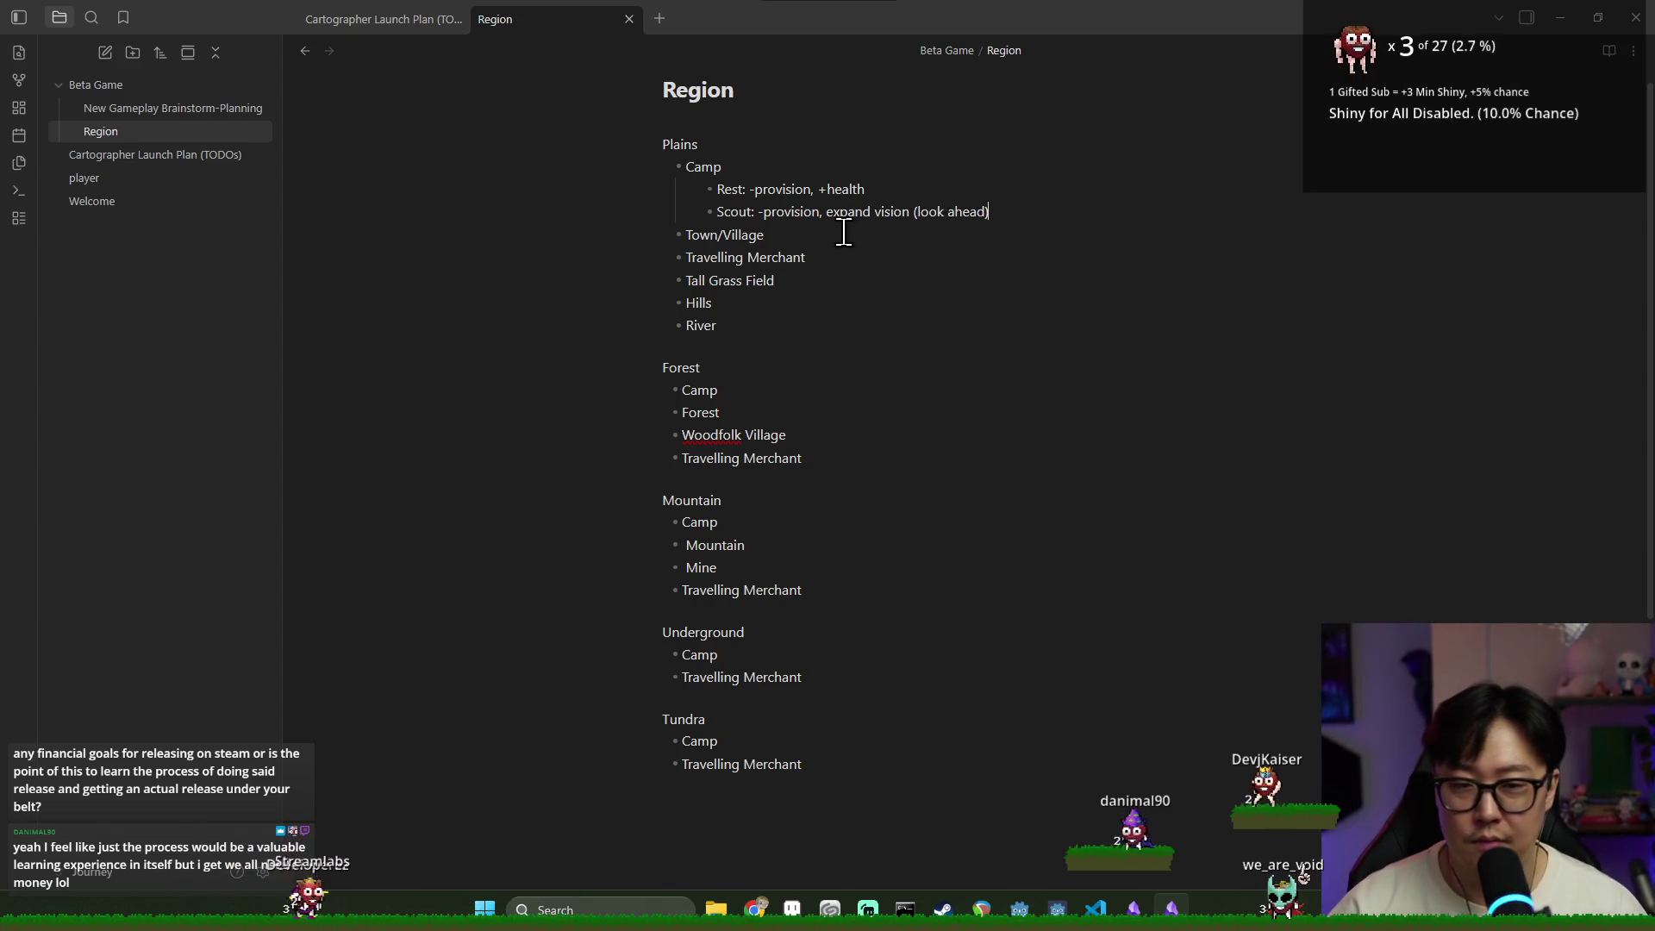
pyautogui.moveTo(826, 211); pyautogui.dragTo(983, 211)
pyautogui.click(946, 245)
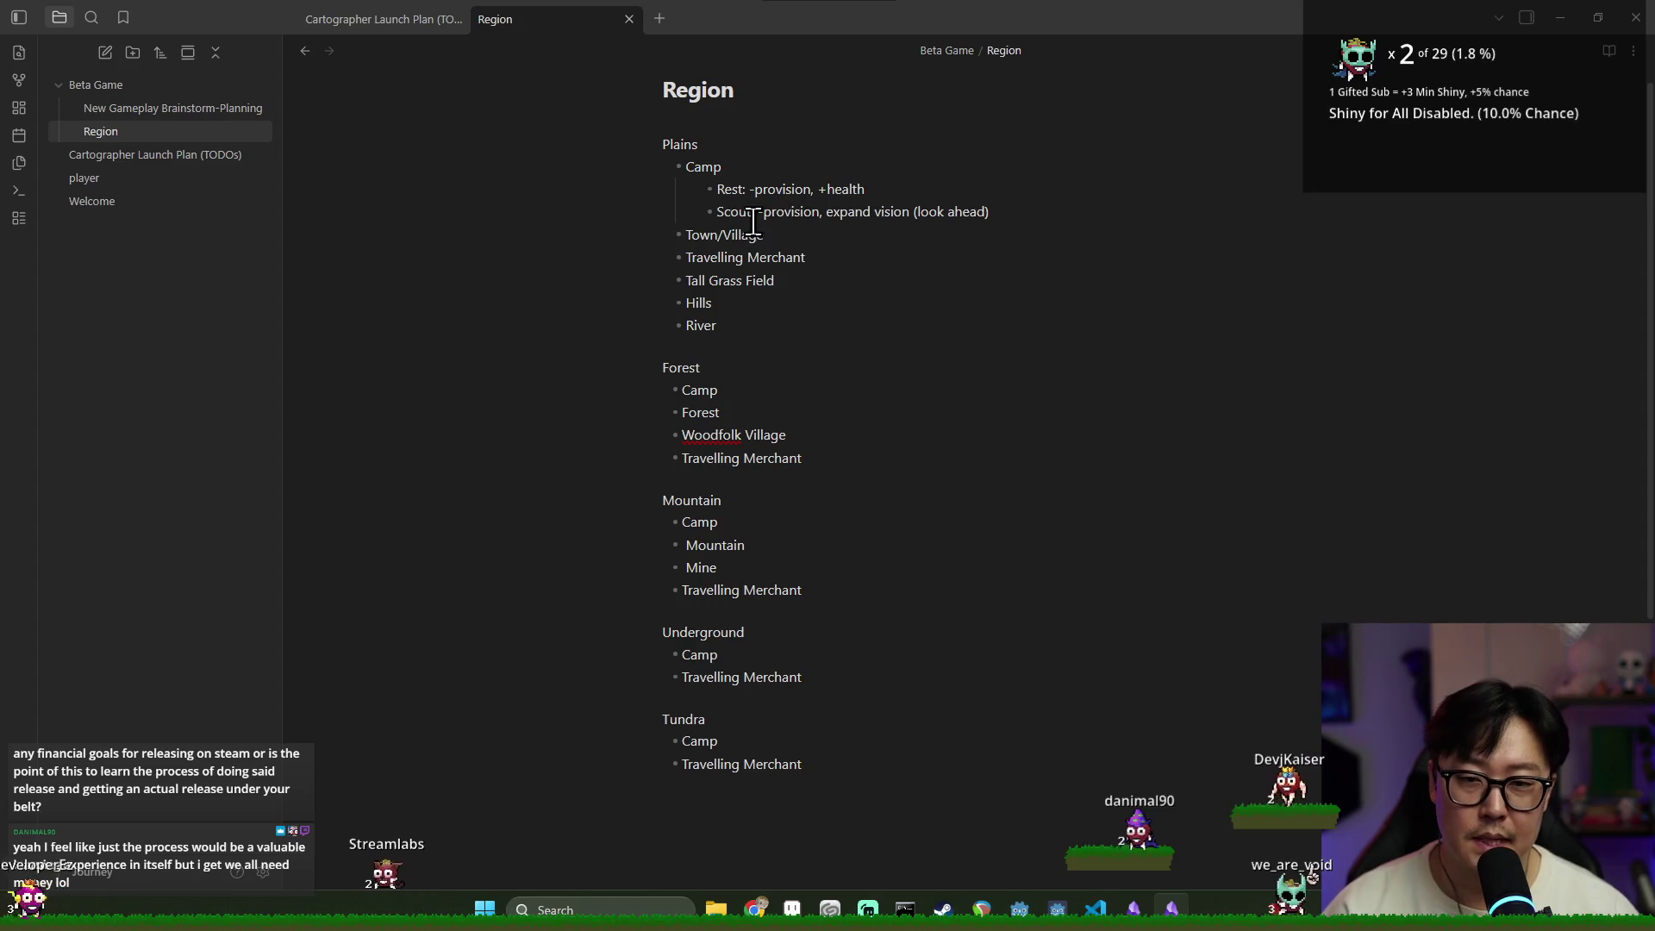
pyautogui.moveTo(992, 211); pyautogui.dragTo(732, 197)
pyautogui.click(861, 227)
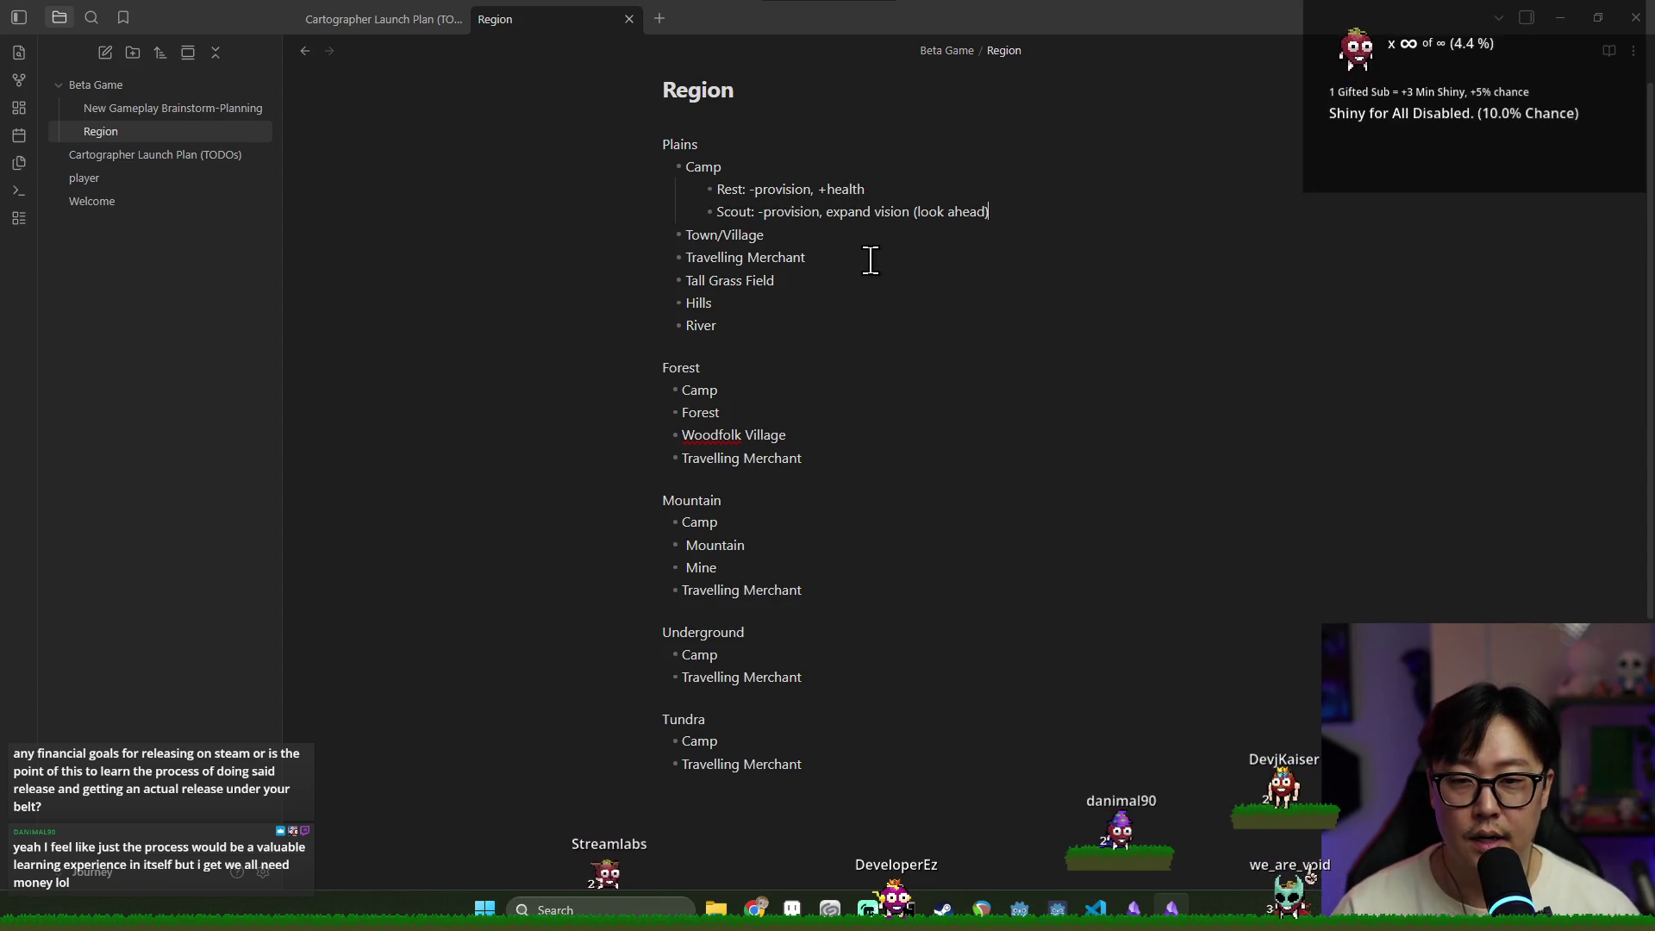
pyautogui.moveTo(987, 212); pyautogui.dragTo(718, 188)
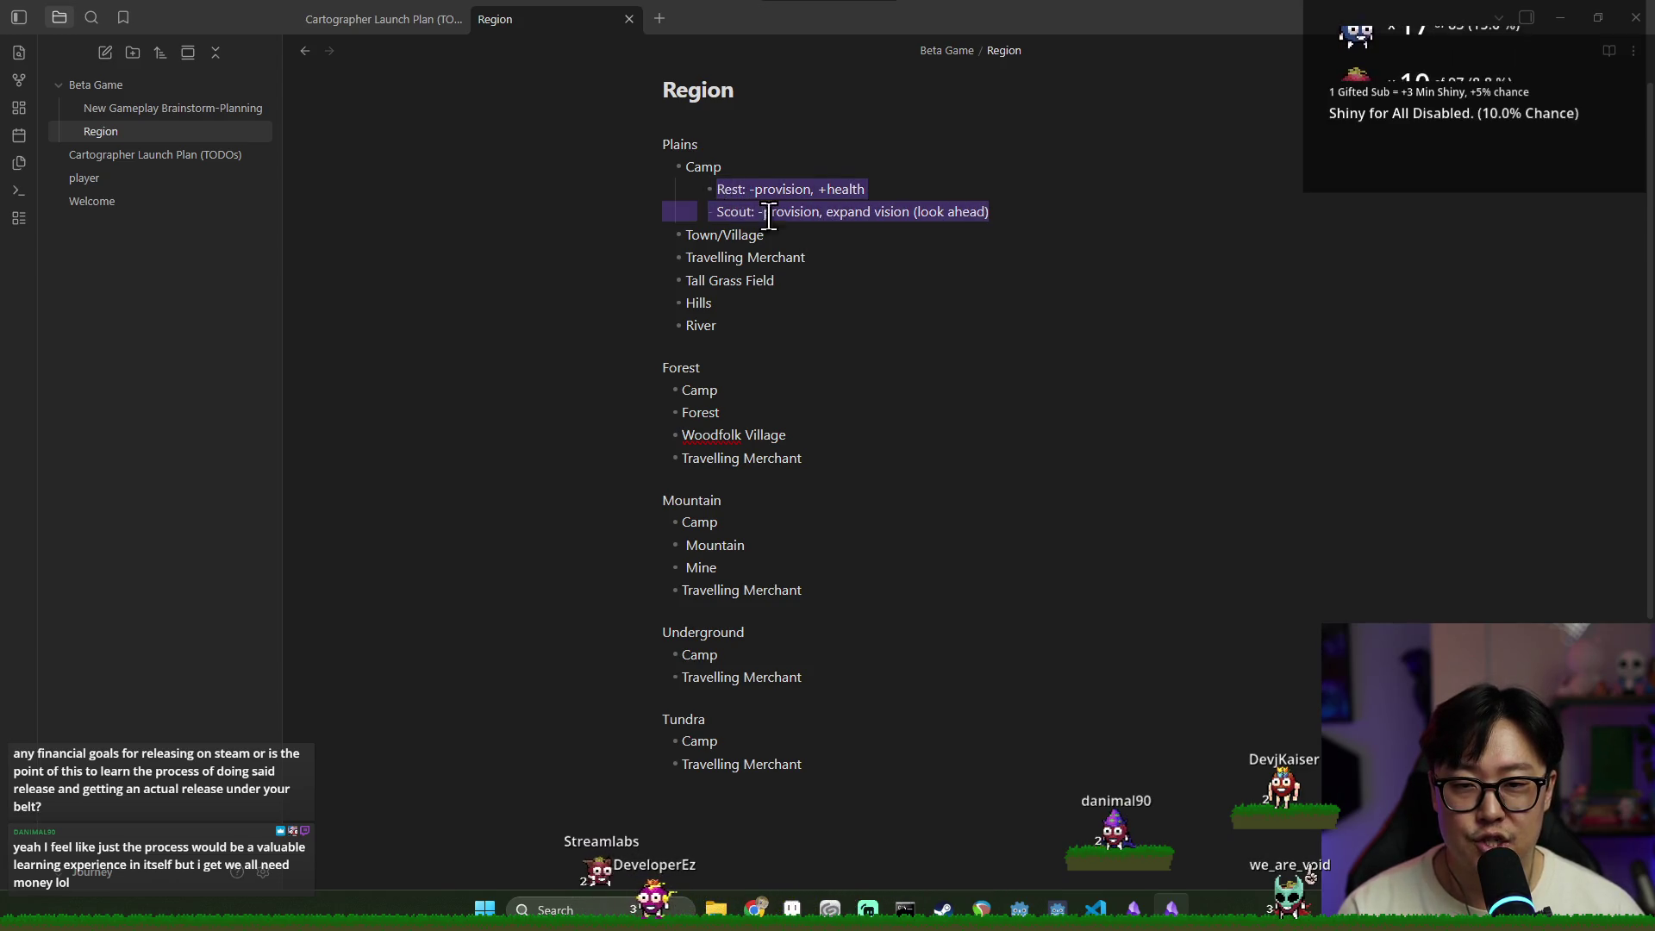
pyautogui.click(747, 207)
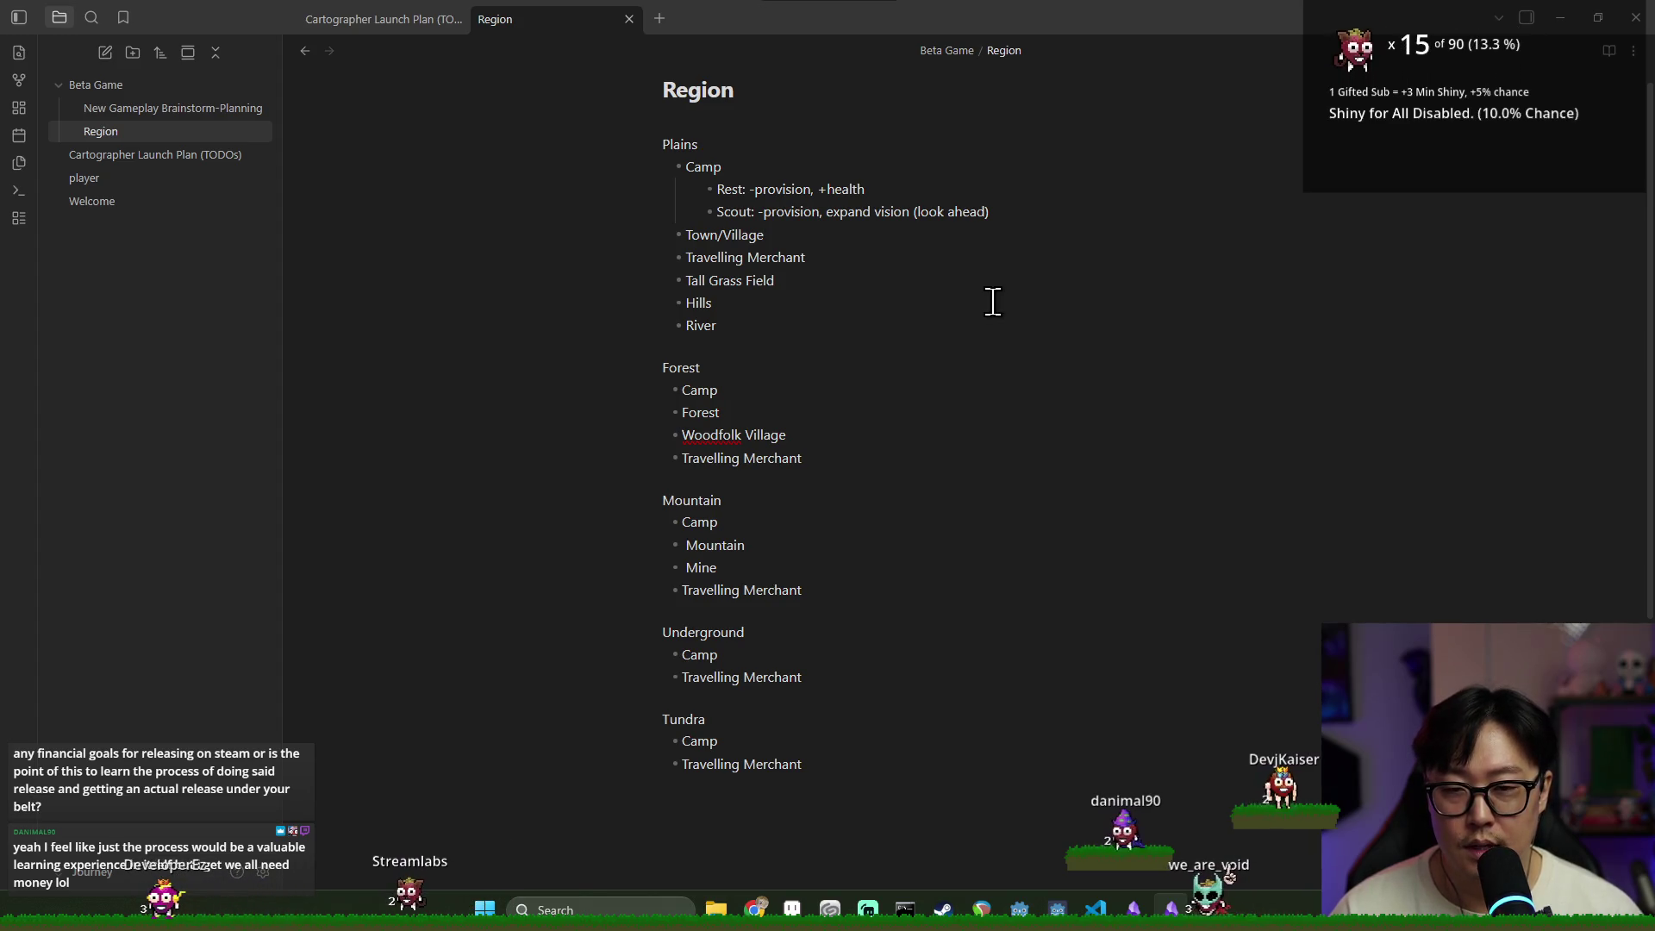
pyautogui.hotkey('alt', 'Tab')
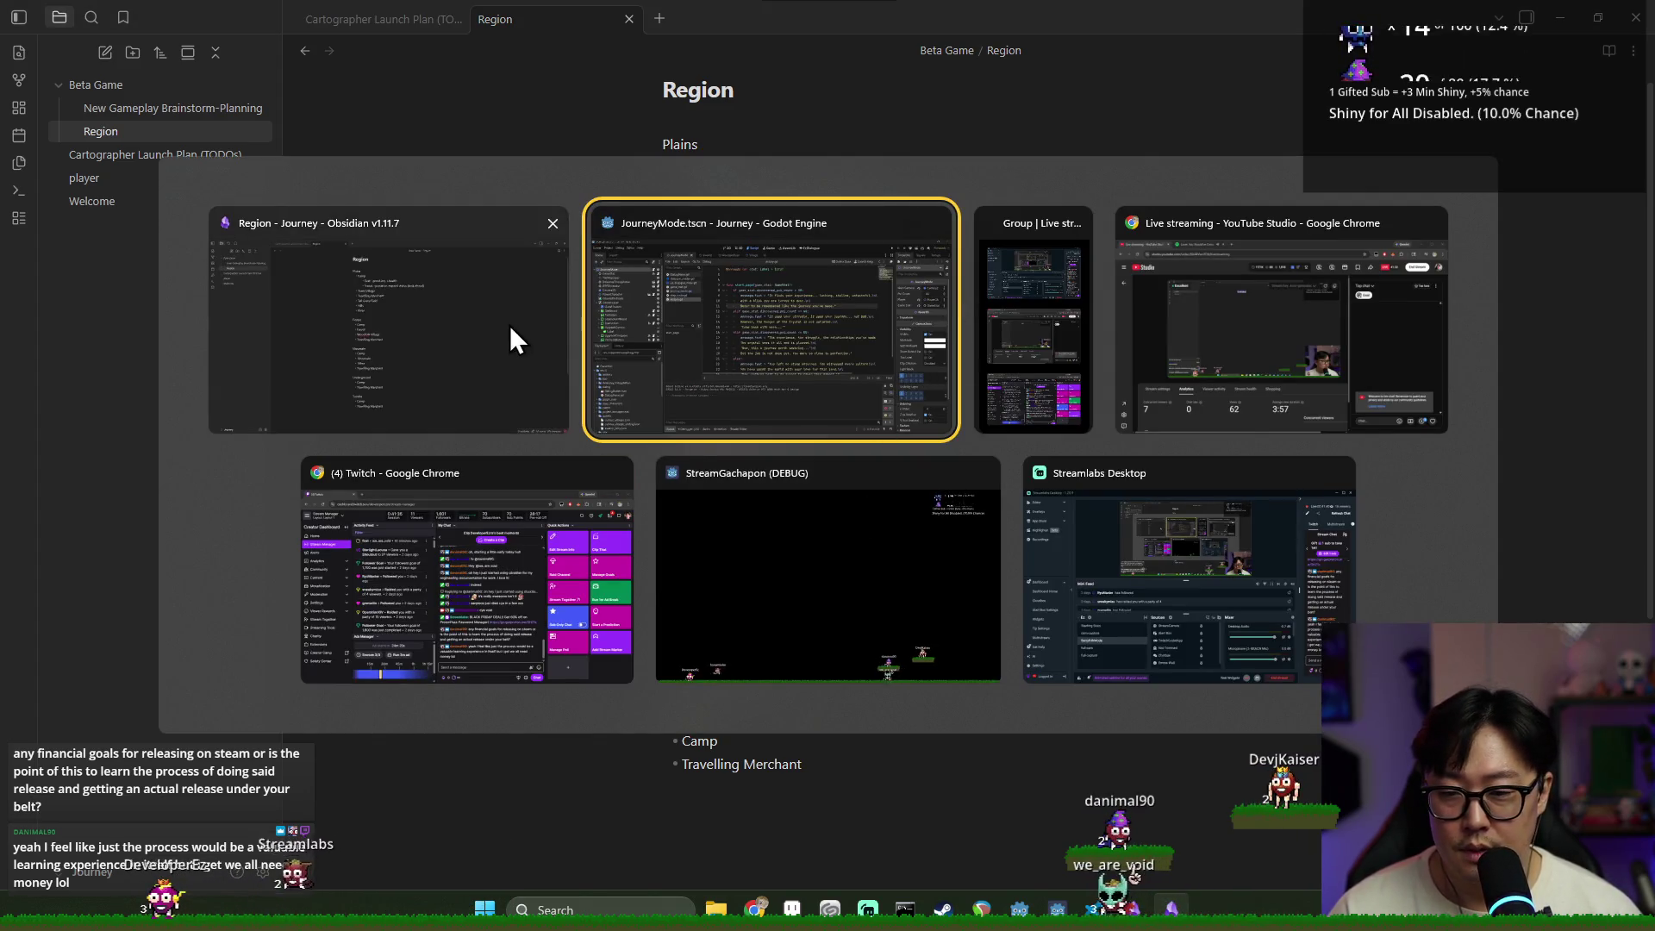
pyautogui.click(510, 326)
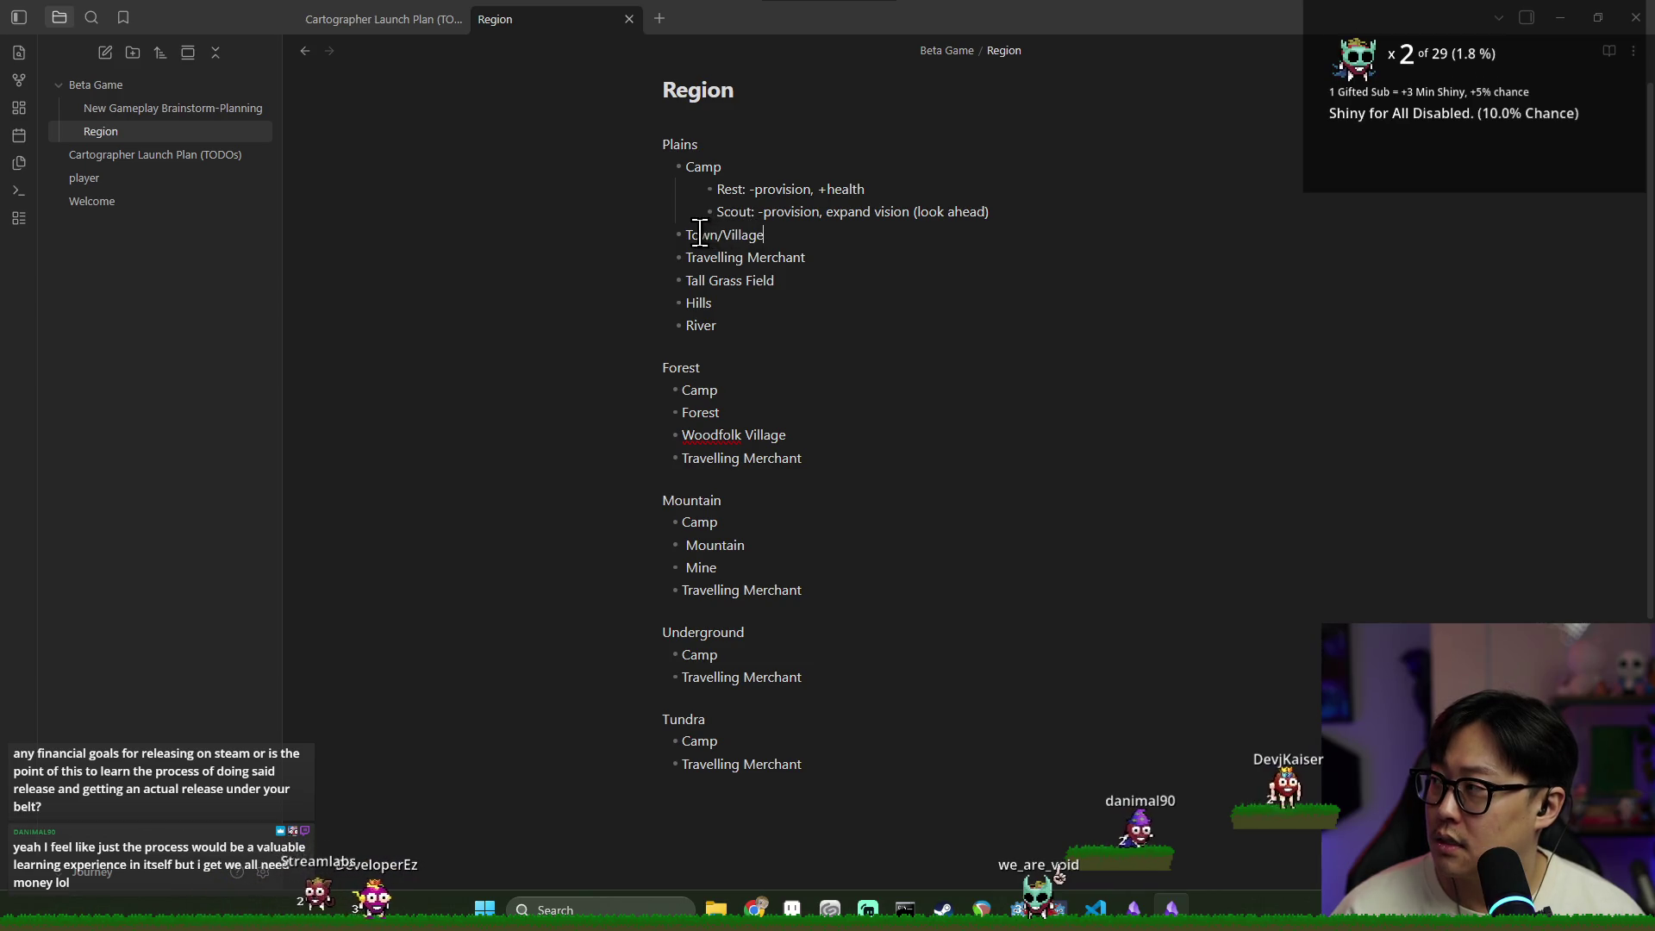
pyautogui.tripleClick(731, 211)
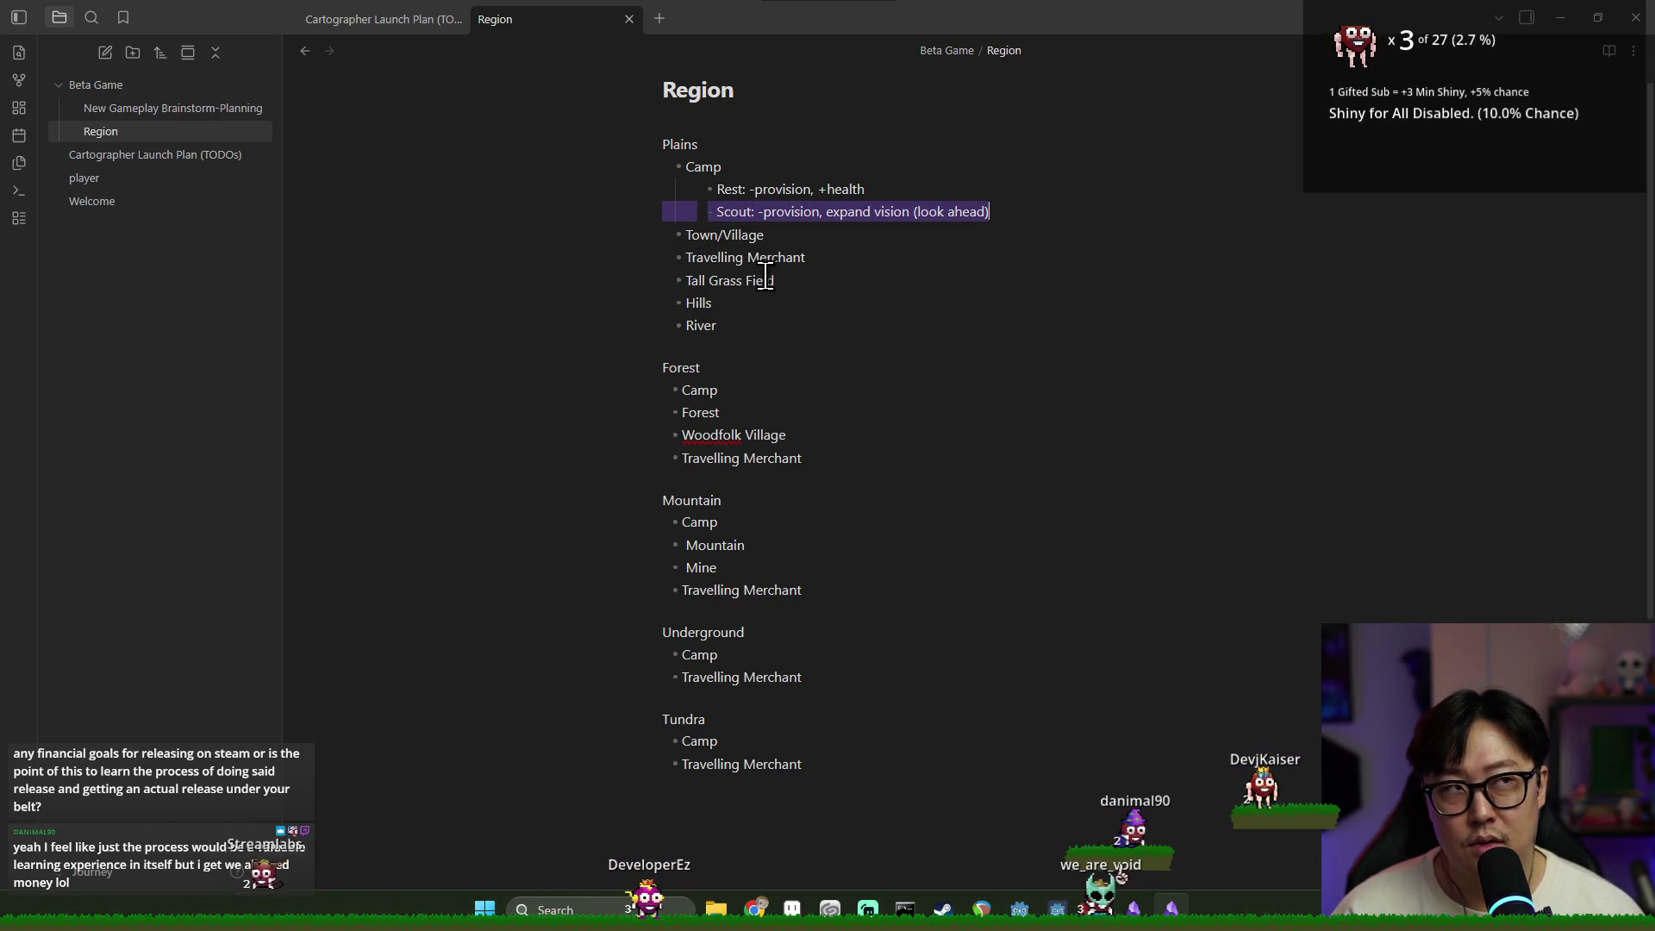
pyautogui.click(728, 211)
pyautogui.moveTo(727, 211); pyautogui.dragTo(979, 211)
pyautogui.click(730, 149)
pyautogui.click(661, 147)
pyautogui.click(663, 144)
# - Insert an 'All Node Action:' line above Plains
pyautogui.click(672, 147)
pyautogui.press('Return')
pyautogui.write('All Node Act')
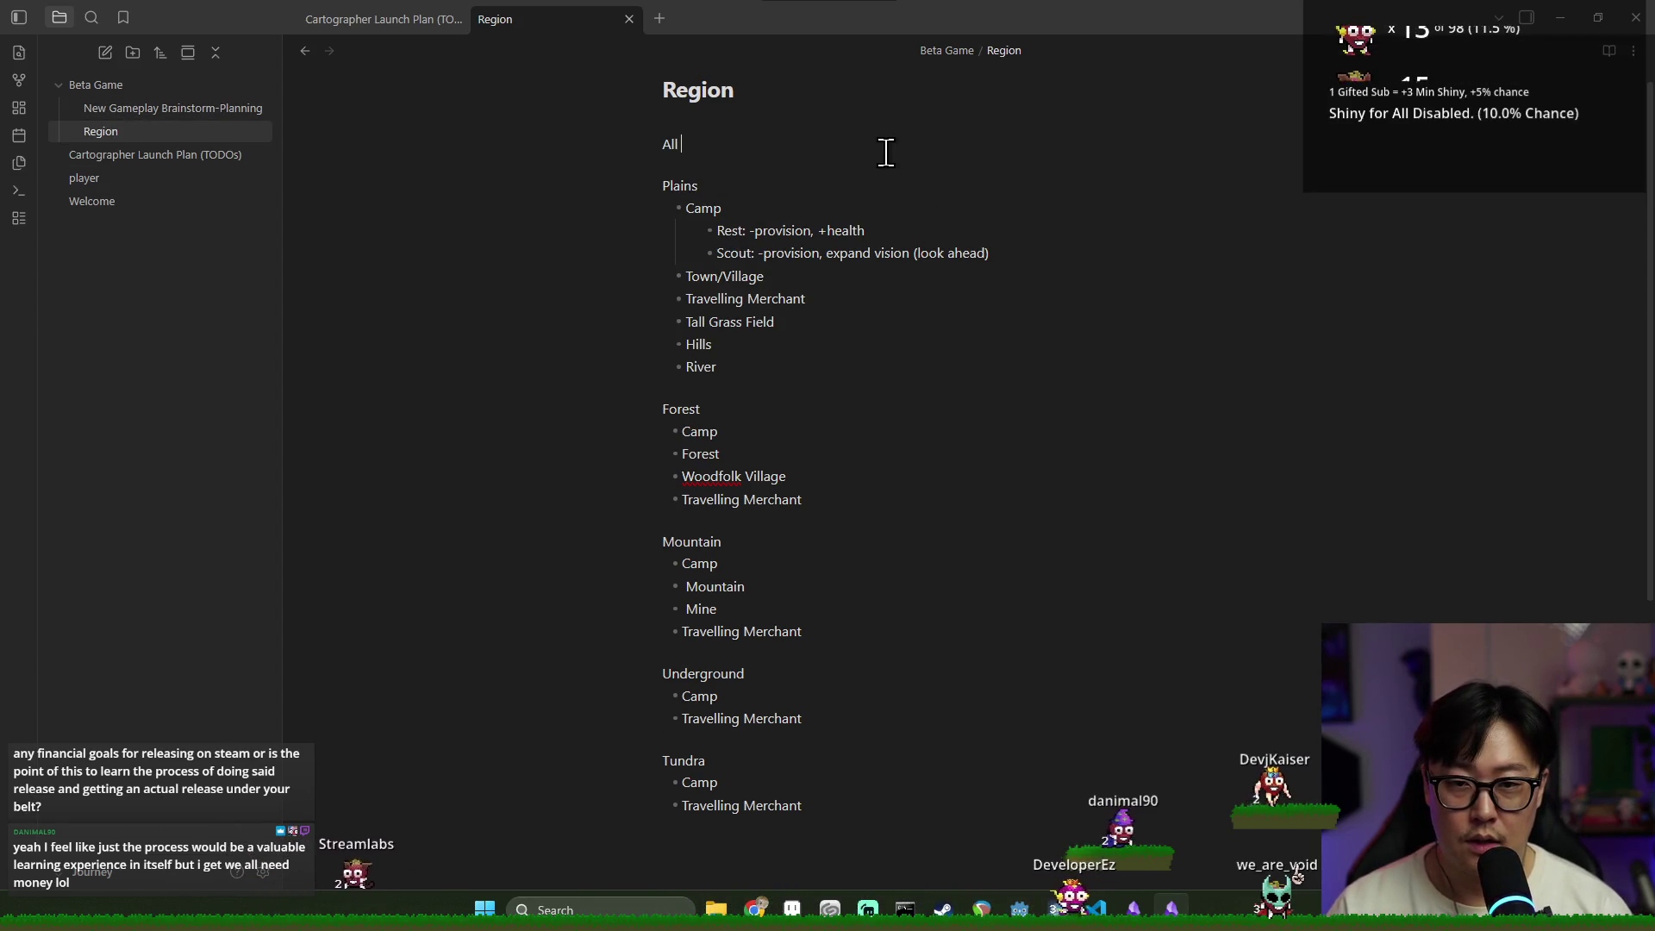
pyautogui.write('ion:')
pyautogui.press('Return')
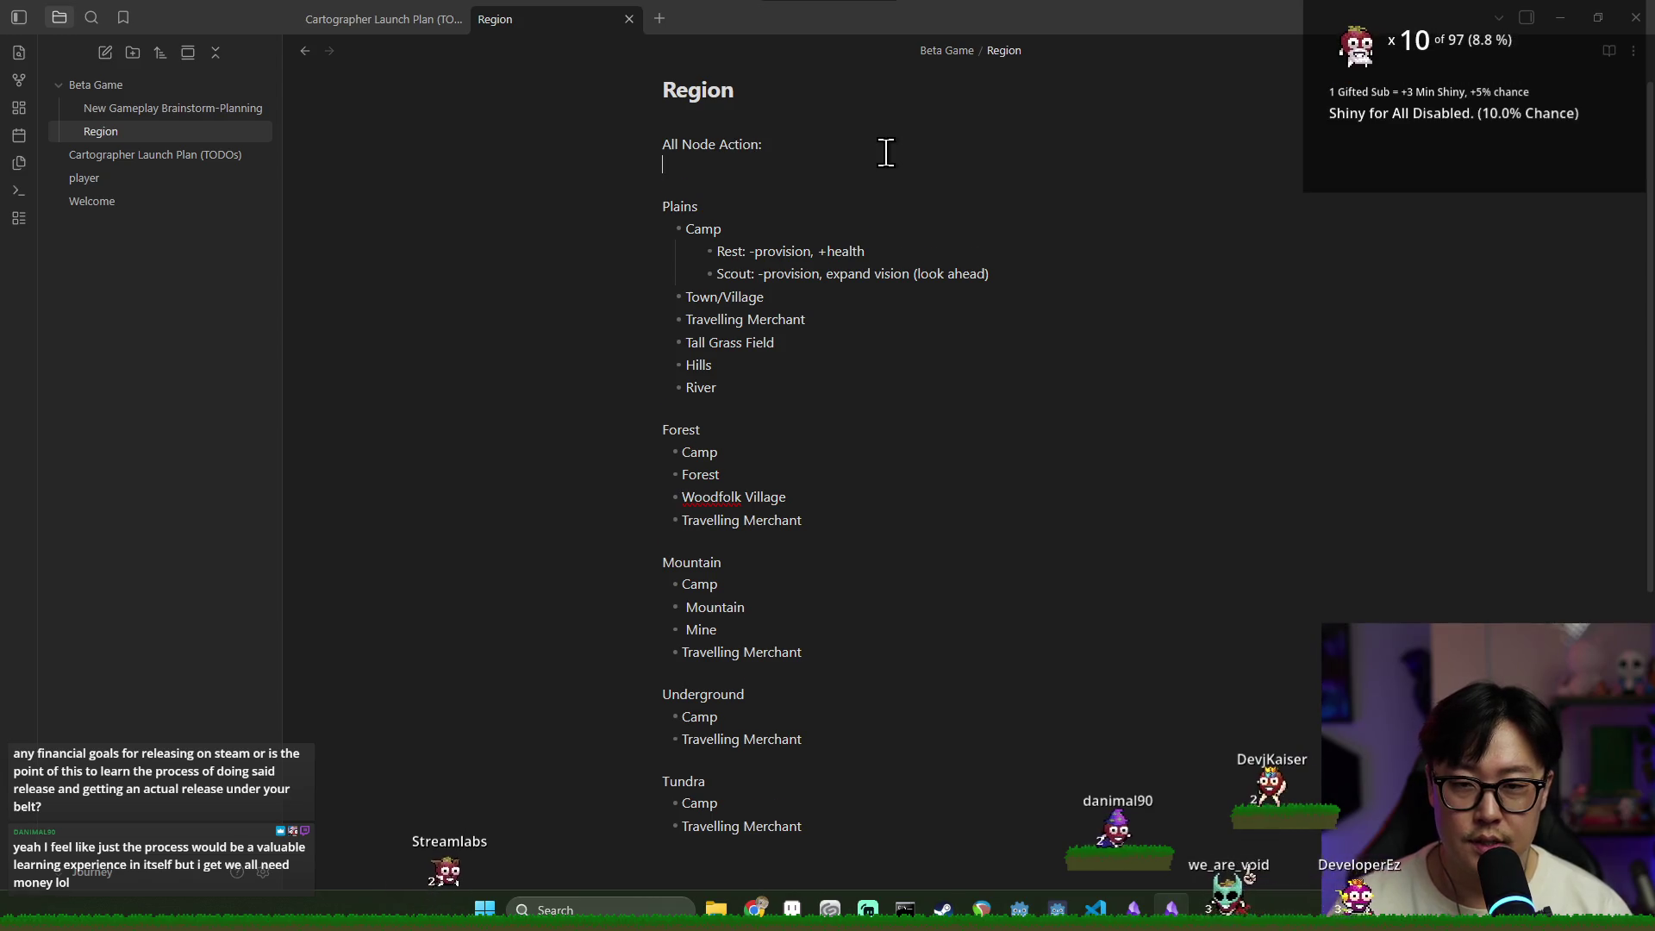
# - Copy Camp's Rest and Scout lines and paste them, indented, under All Node Action
pyautogui.keyDown('shift'); pyautogui.click(1008, 277); pyautogui.keyUp('shift')
pyautogui.hotkey('ctrl', 'c')
pyautogui.click(731, 164)
pyautogui.hotkey('ctrl', 'v')
pyautogui.click(664, 165)
pyautogui.press('Tab')
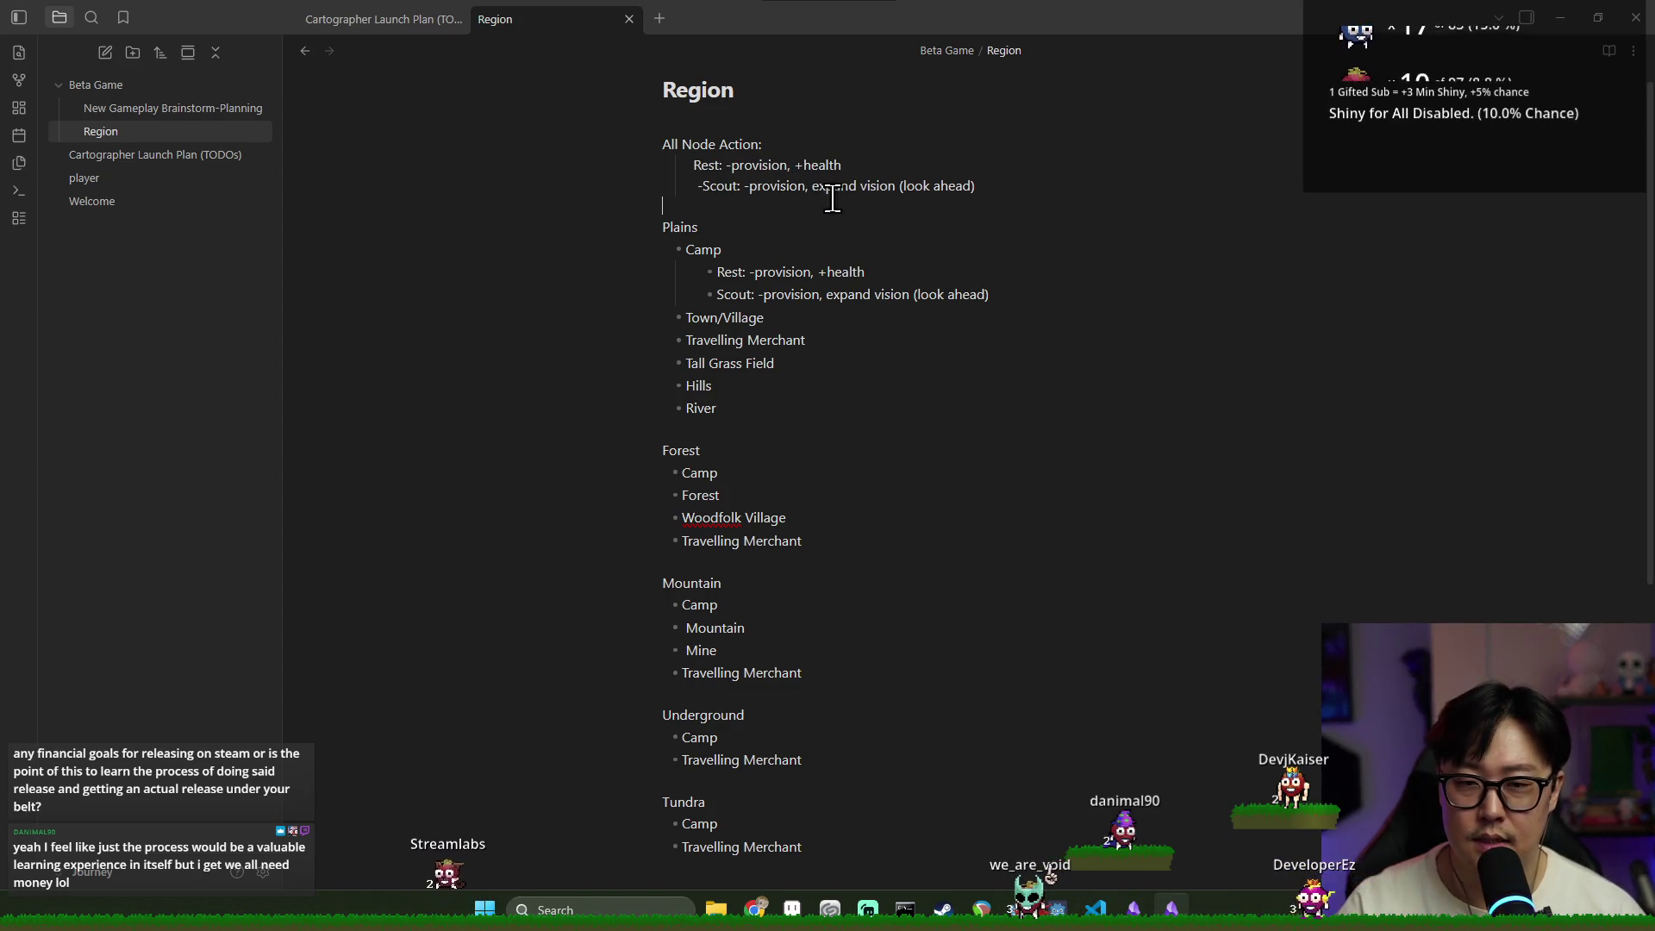
# - Remove the stray dash and space before the pasted Scout line
pyautogui.click(703, 185)
pyautogui.press('BackSpace')
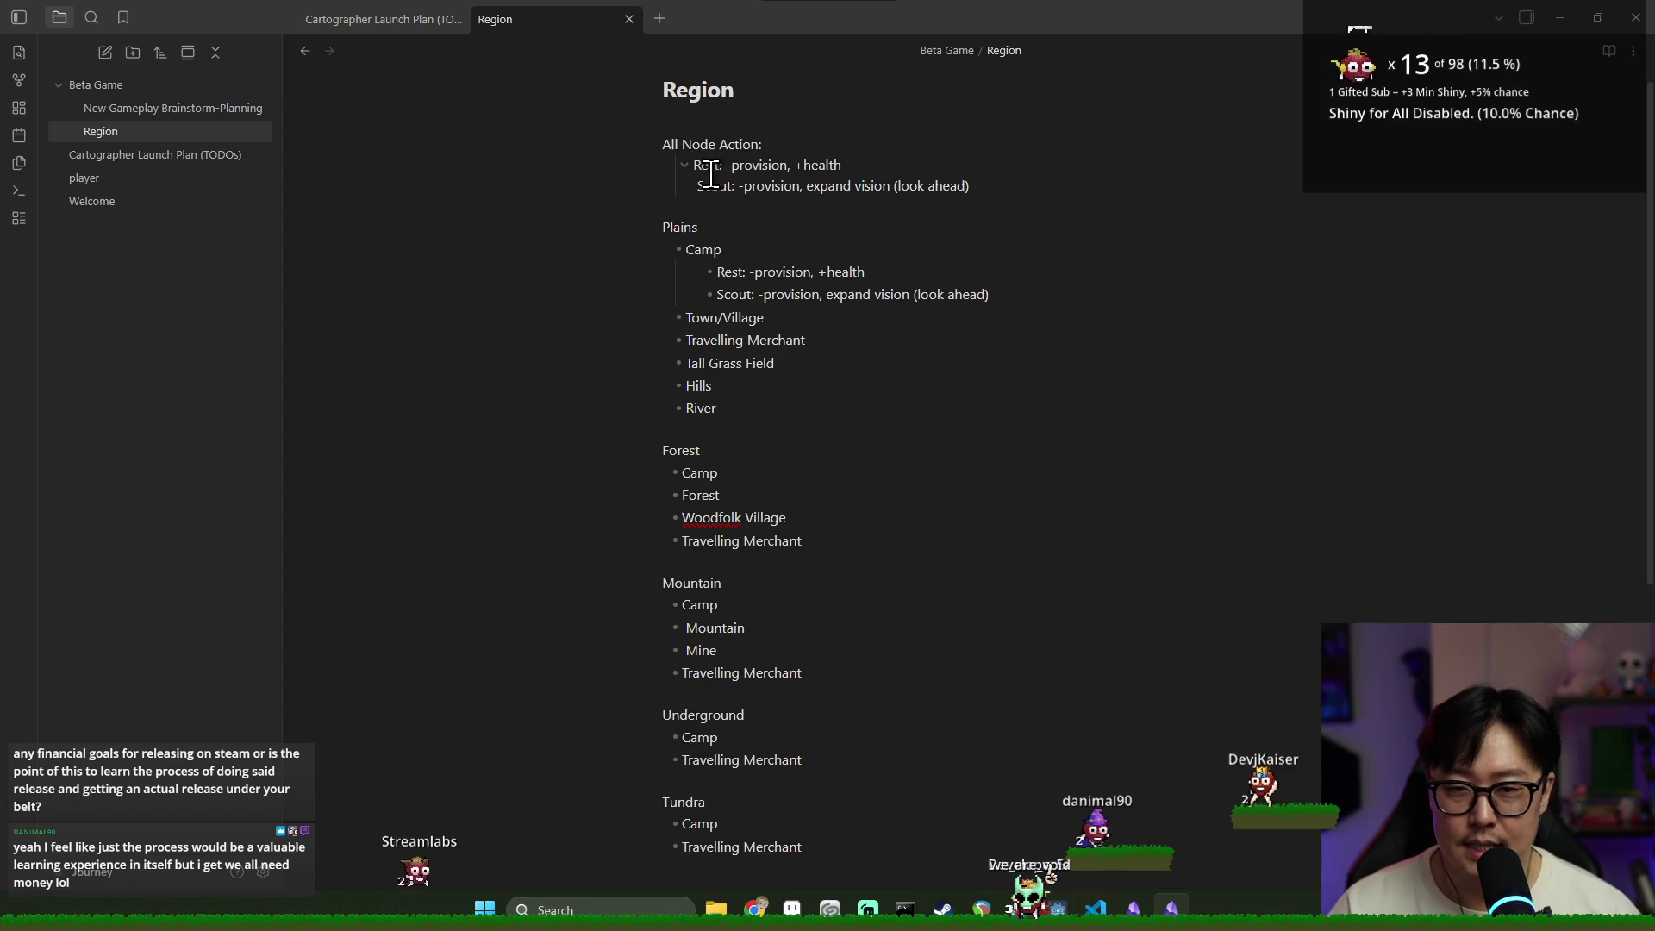
pyautogui.press('BackSpace')
pyautogui.moveTo(689, 164); pyautogui.dragTo(883, 192)
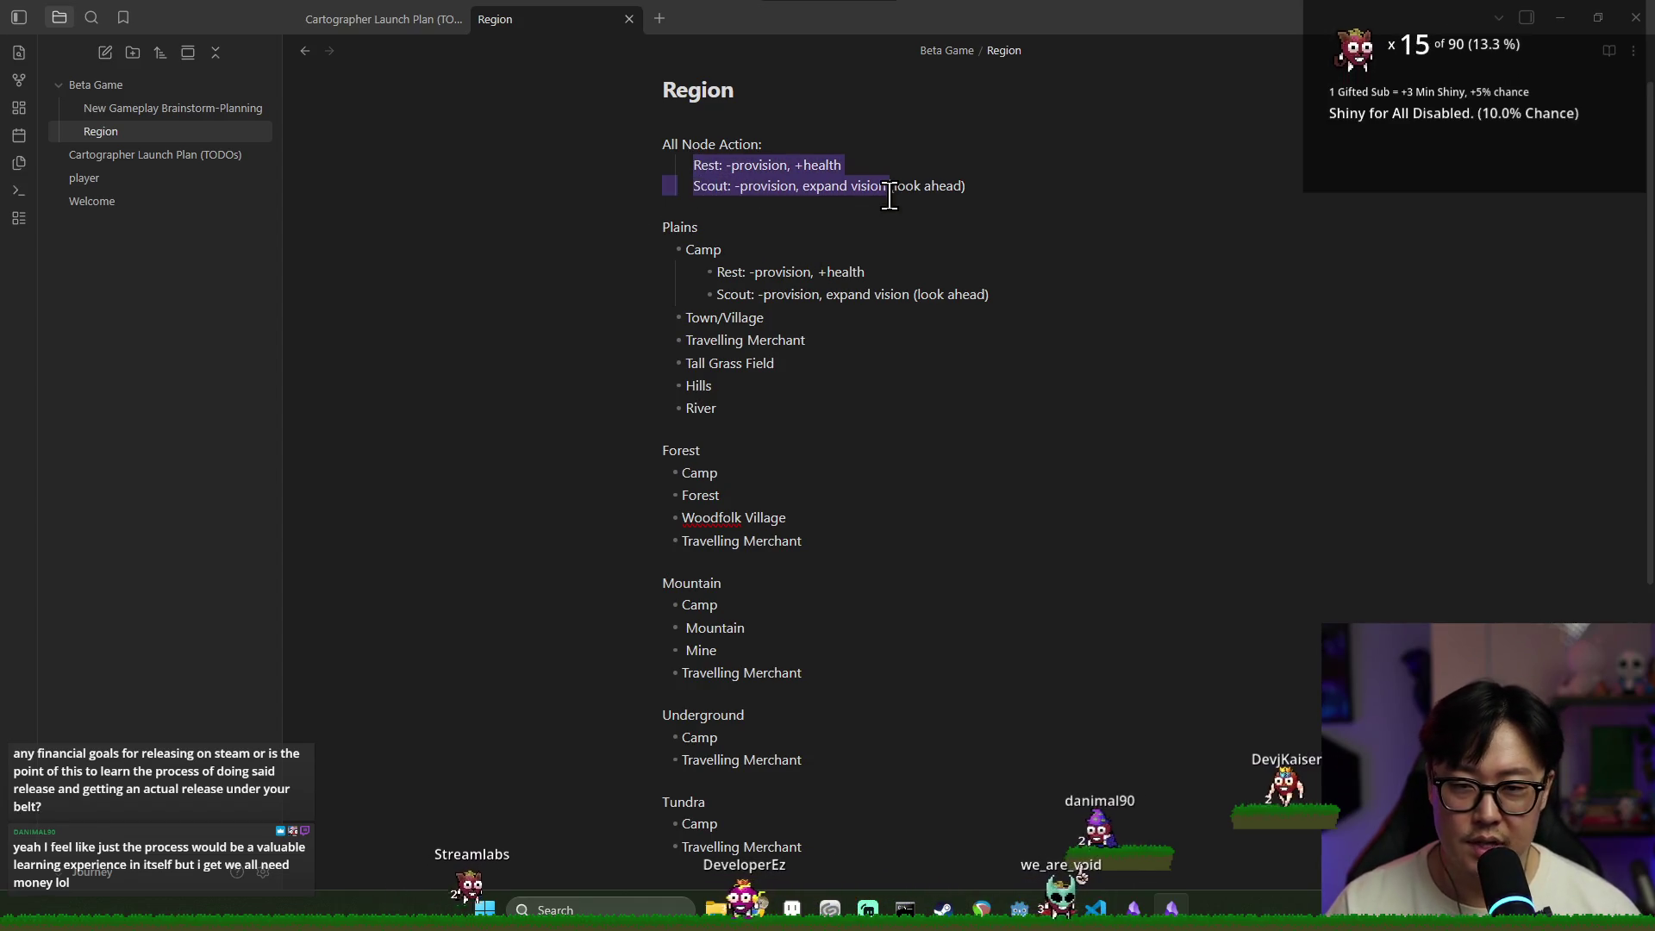
pyautogui.click(827, 207)
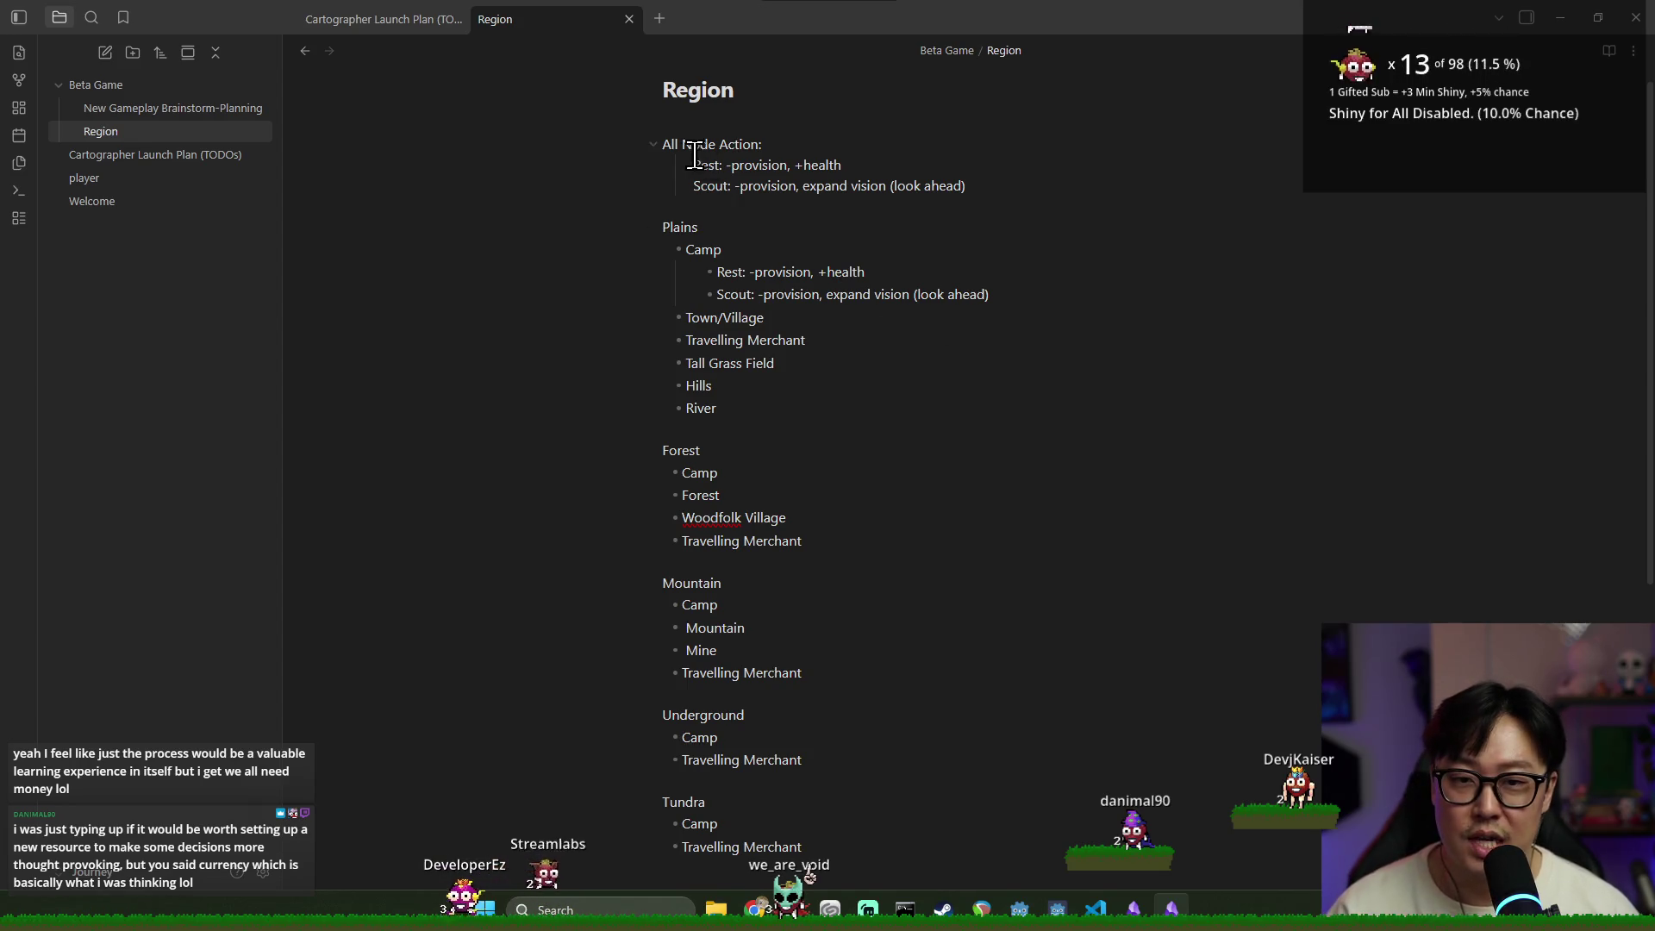
pyautogui.click(763, 211)
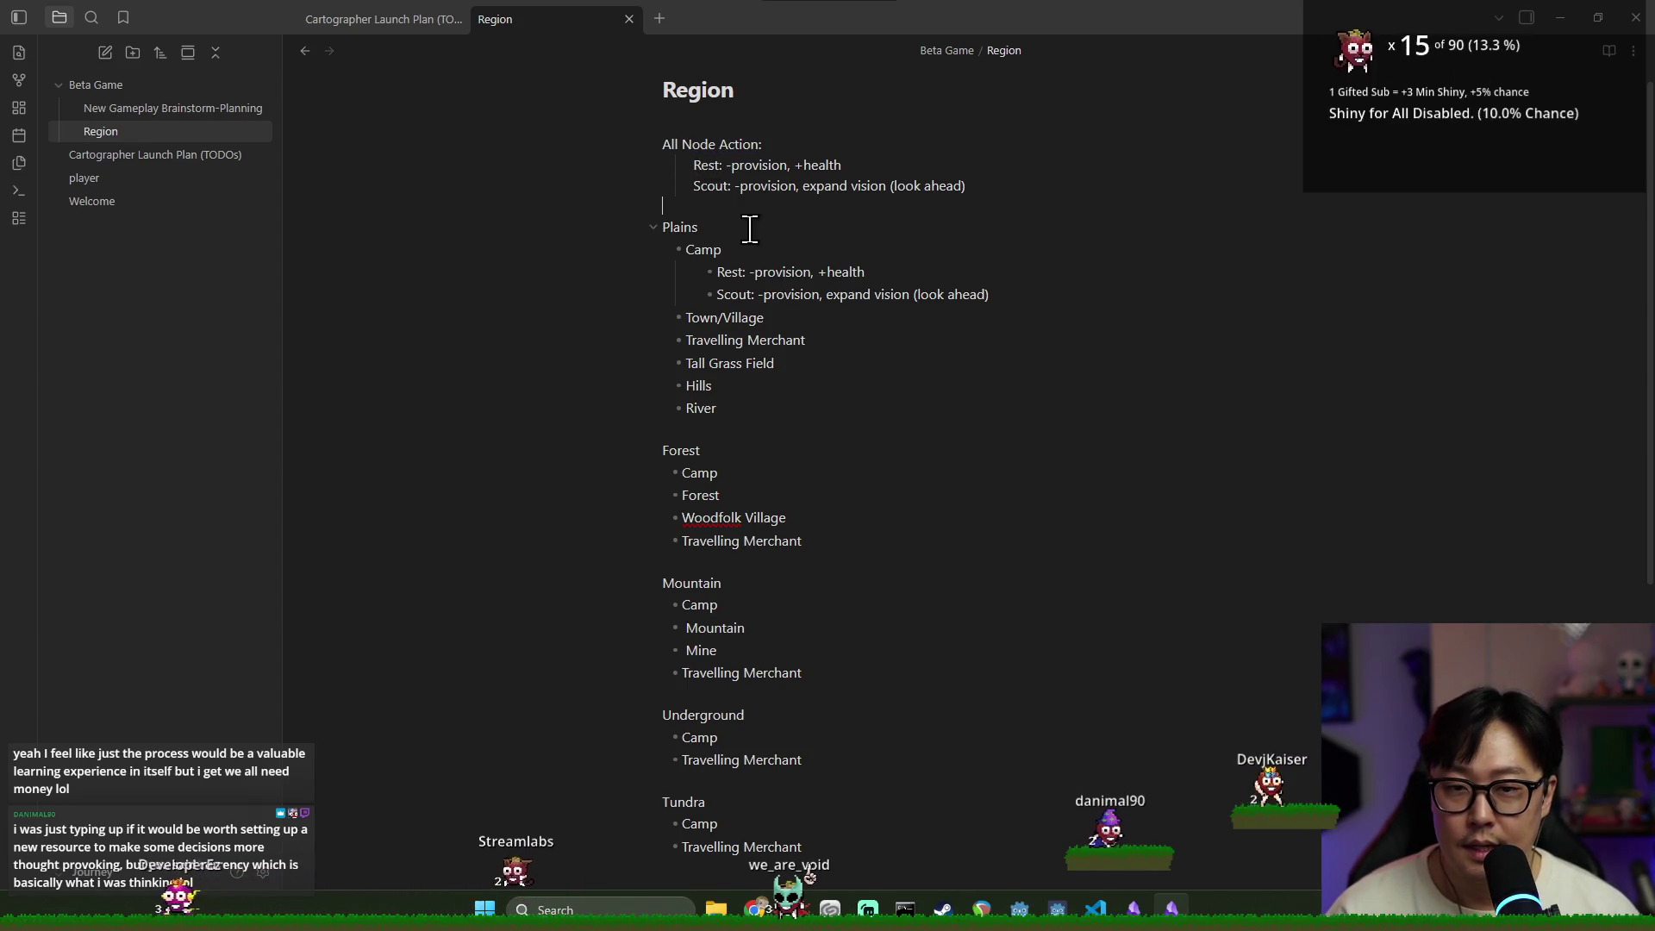
pyautogui.doubleClick(767, 186)
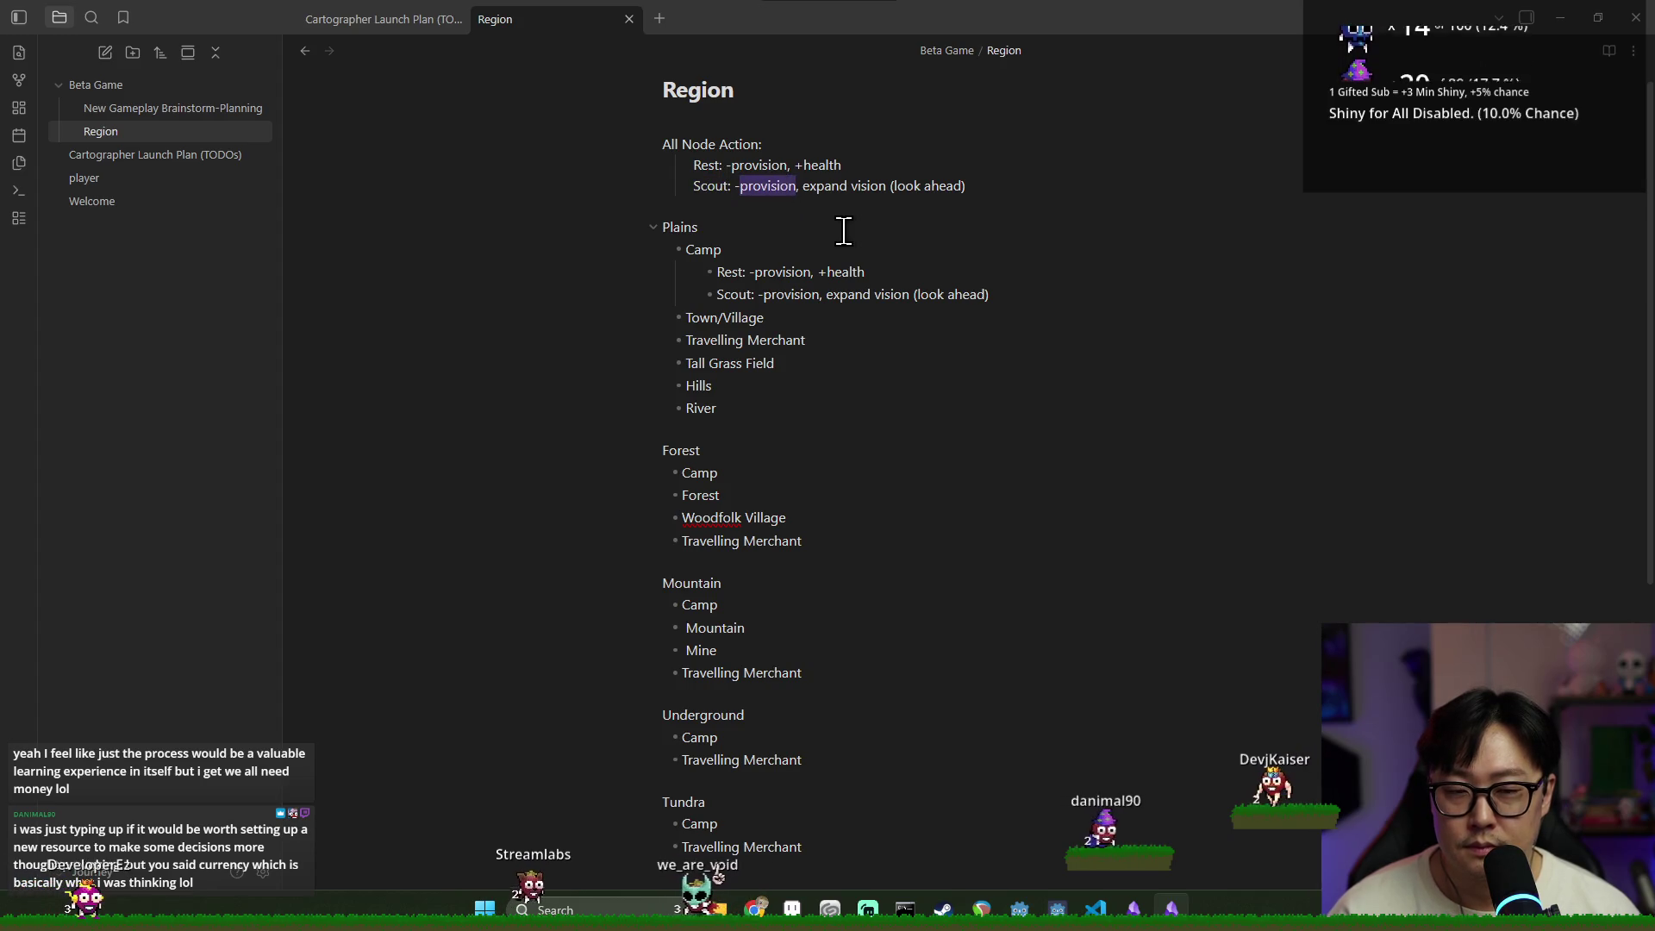
pyautogui.doubleClick(711, 186)
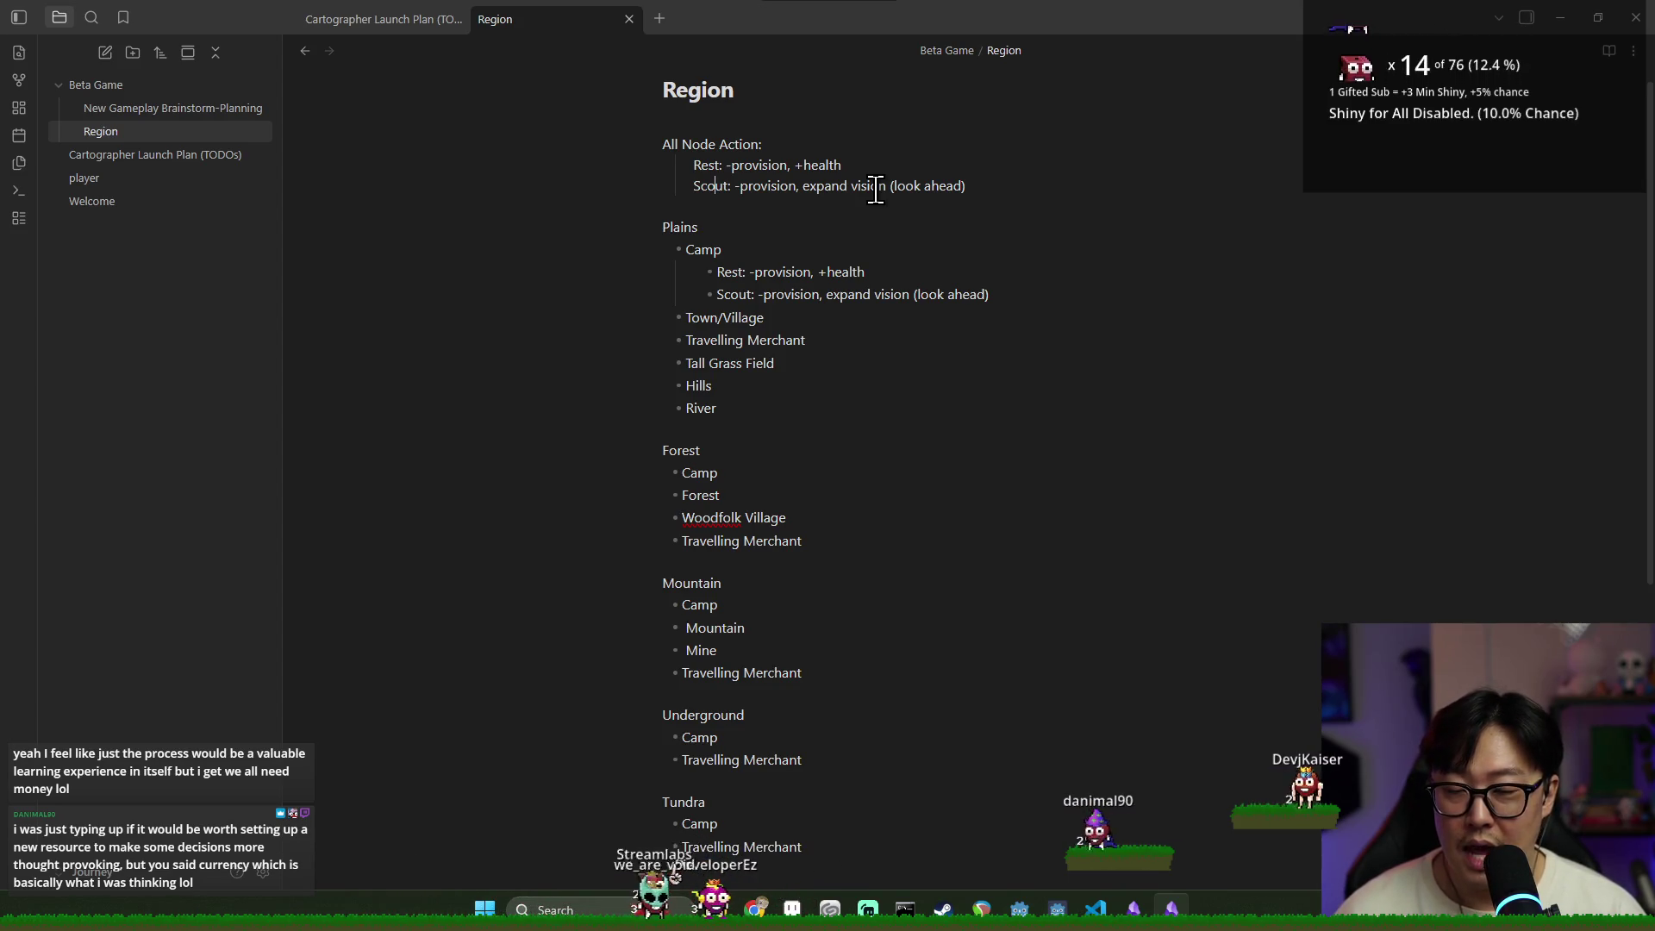
# - Rename Scout to 'Search:' so its entry introduces the possible results, starting with expand vision
pyautogui.doubleClick(718, 187)
pyautogui.write('Search:')
pyautogui.click(811, 185)
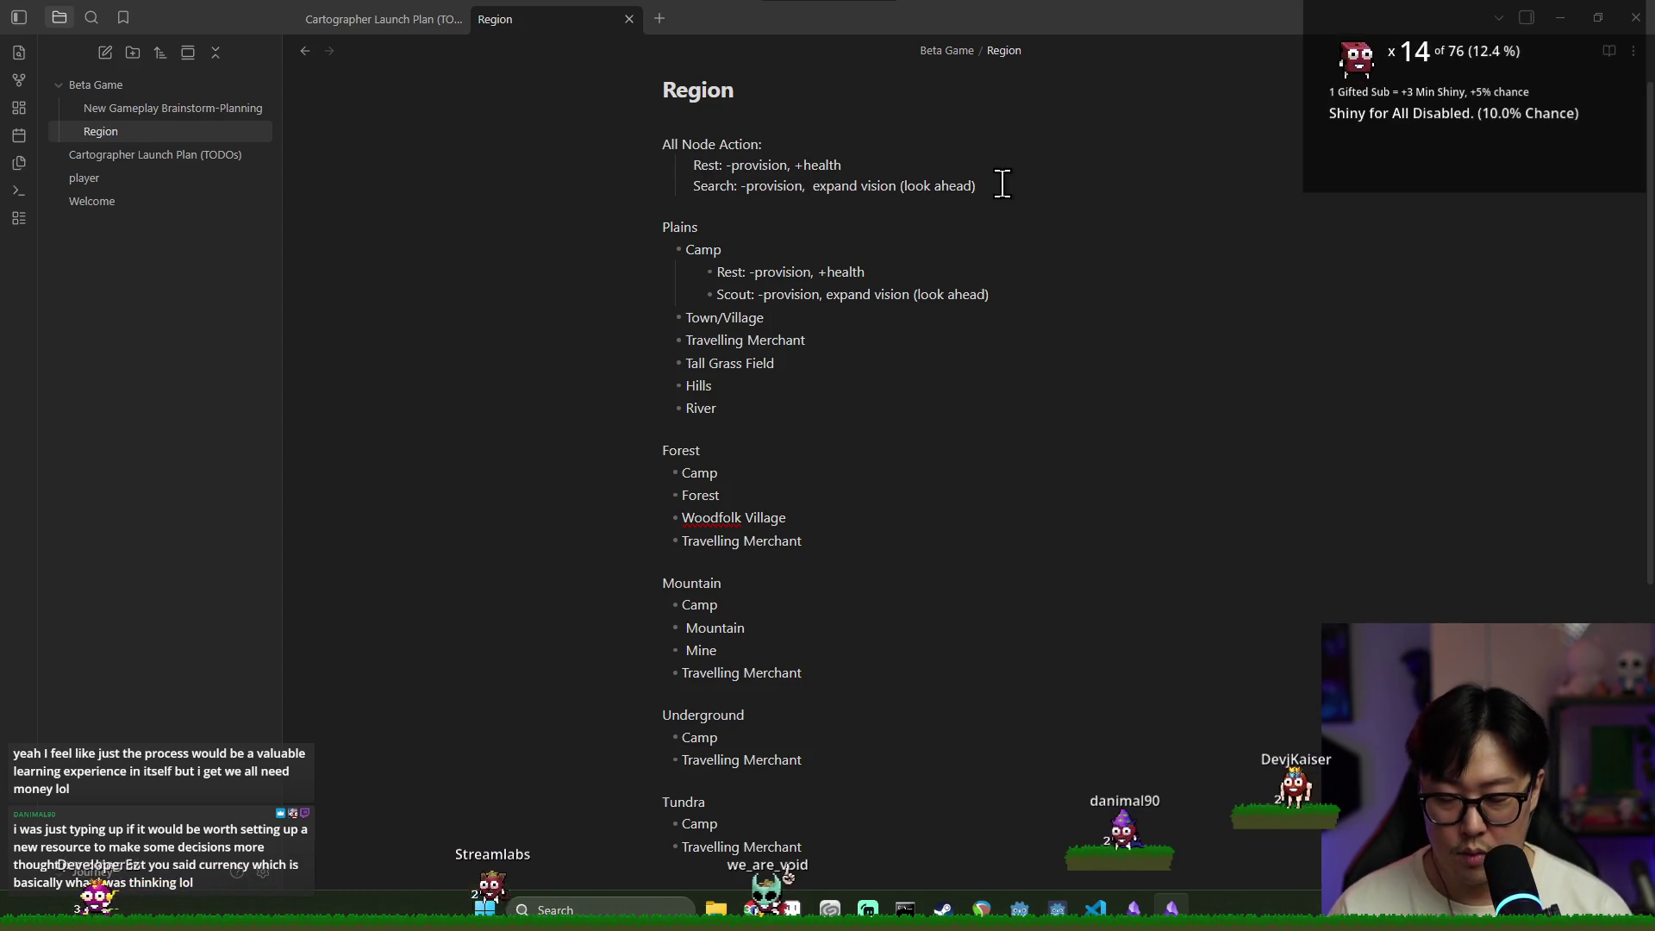
pyautogui.press('BackSpace')
pyautogui.write('result')
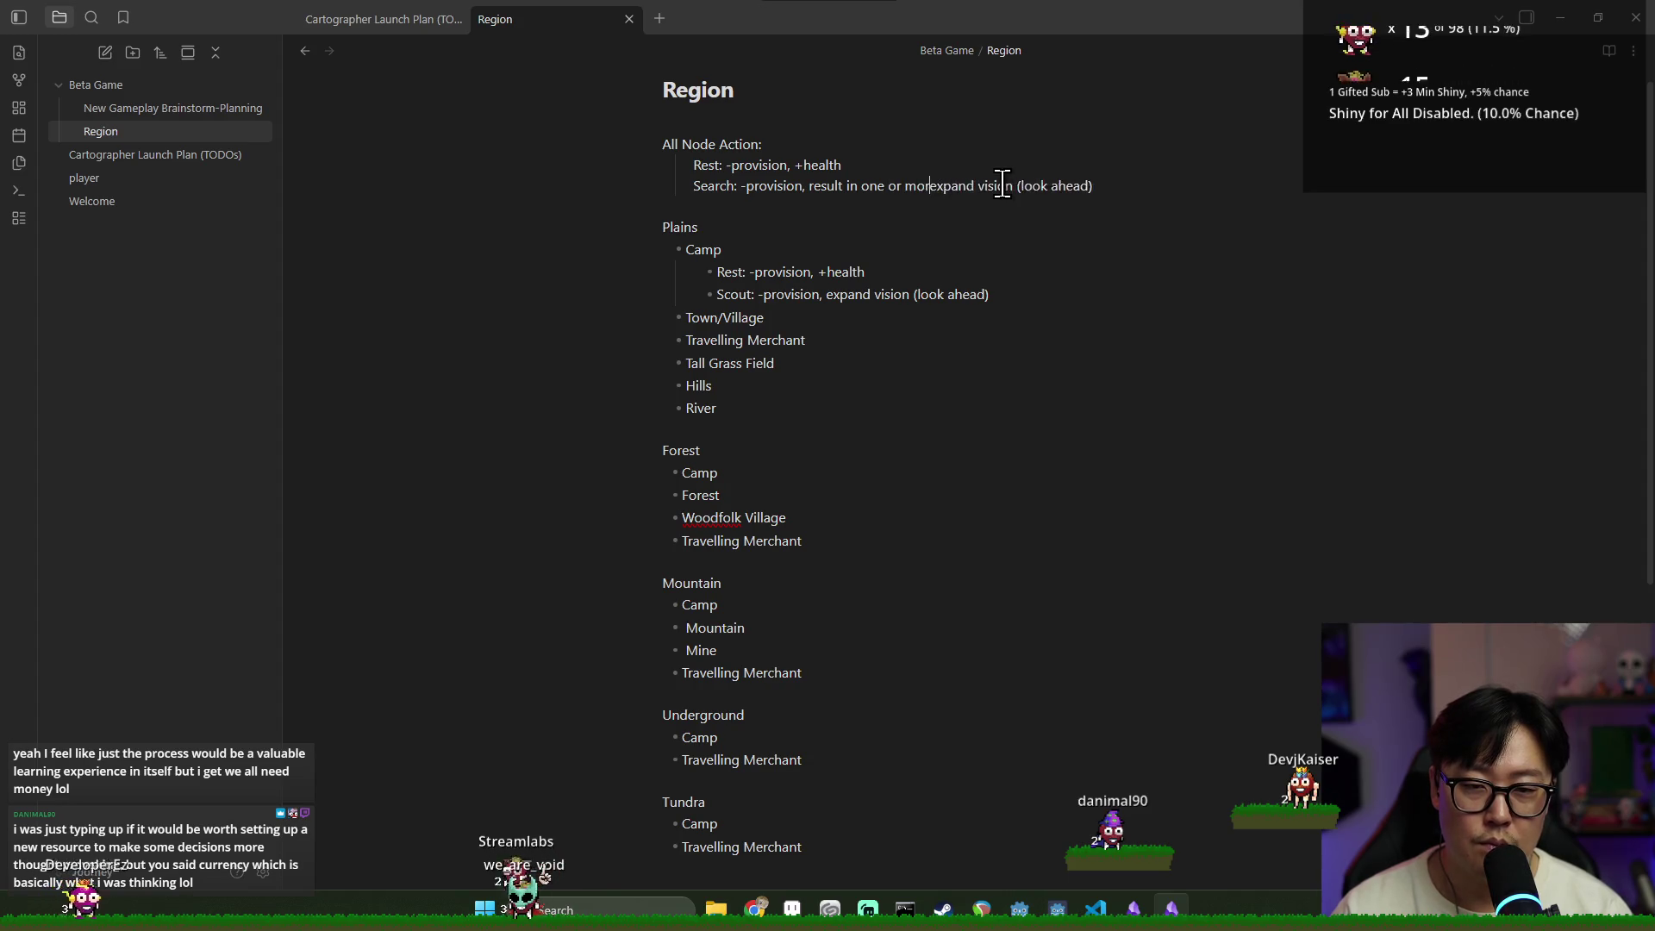
pyautogui.write('he following: ')
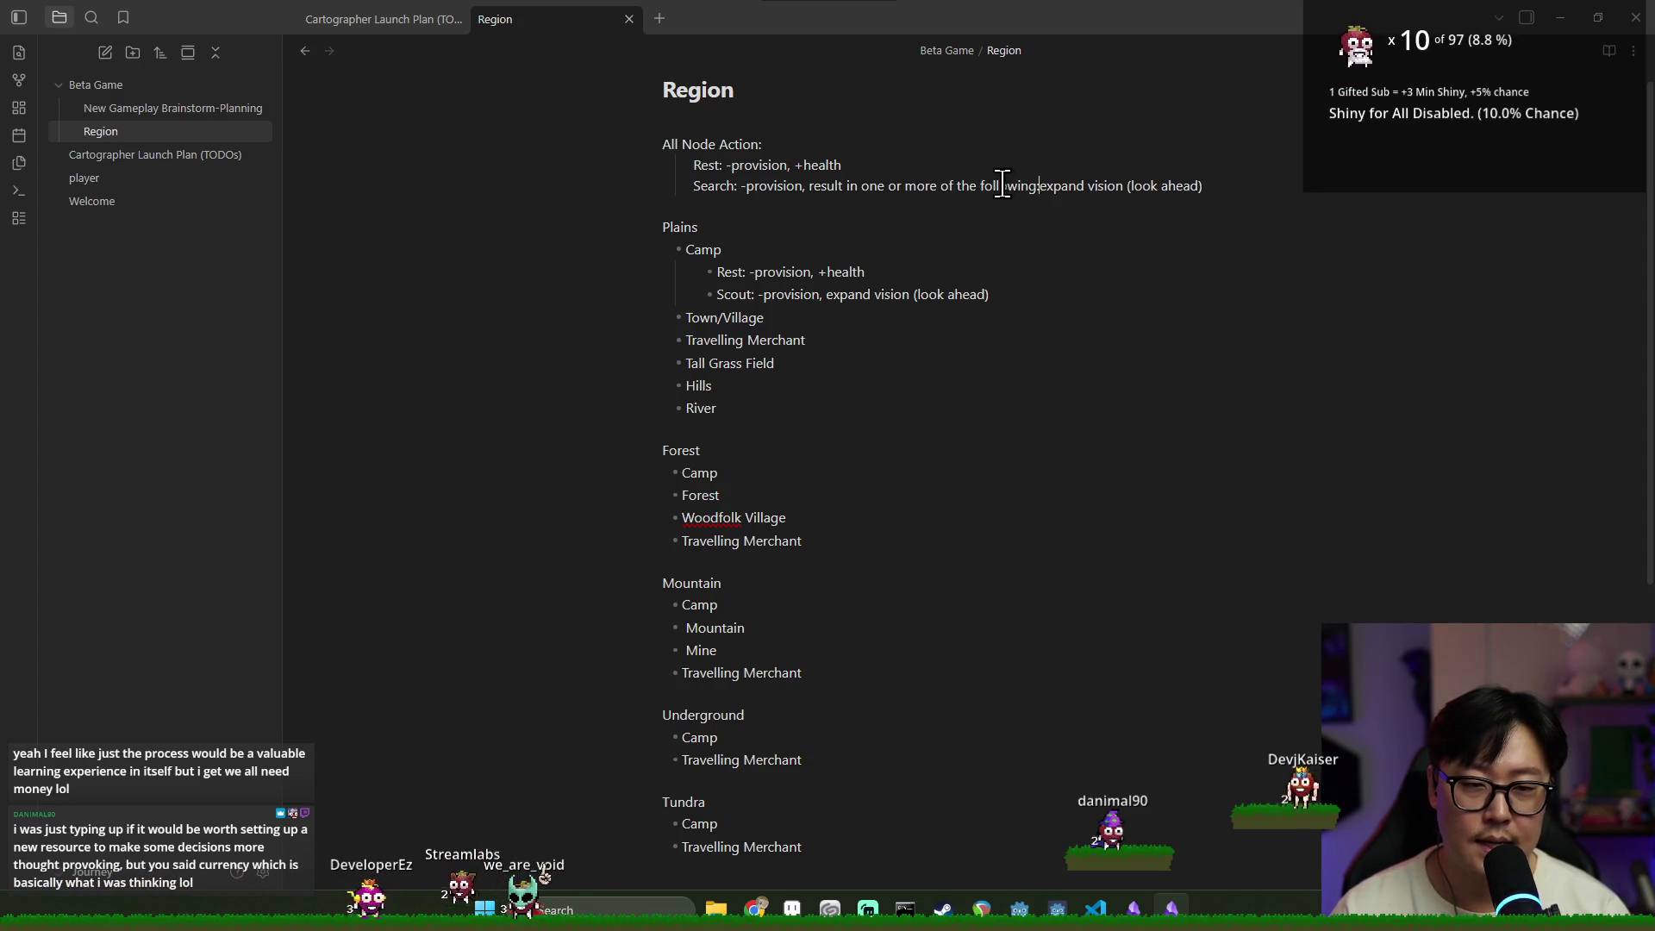
pyautogui.write(' -')
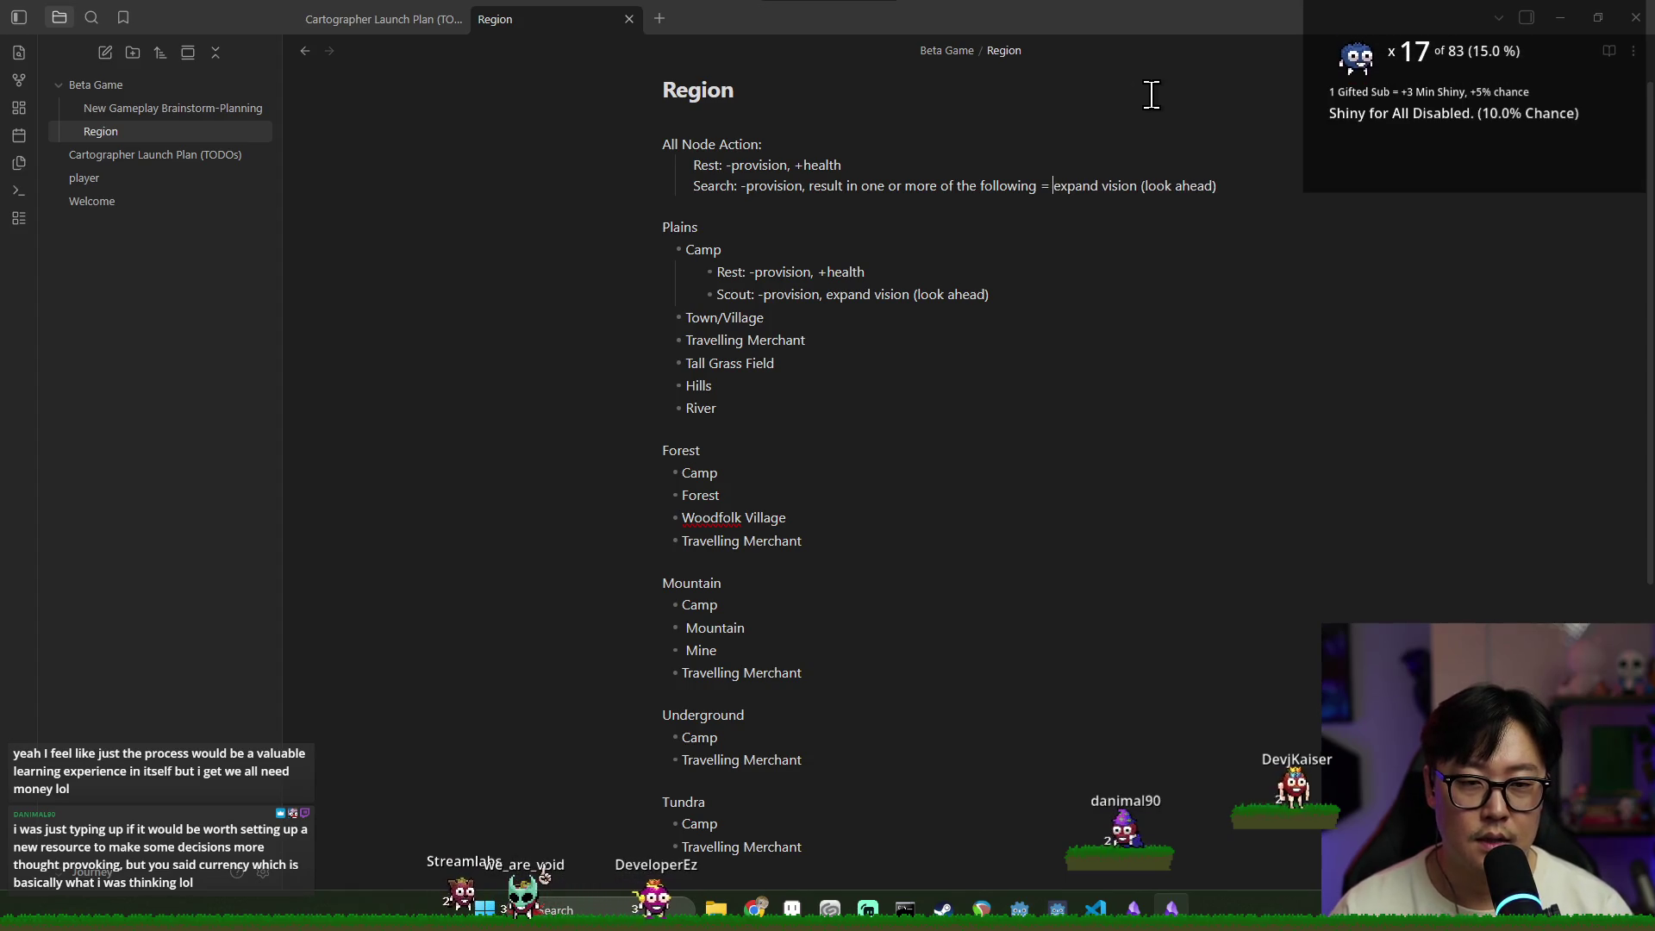
pyautogui.click(1238, 185)
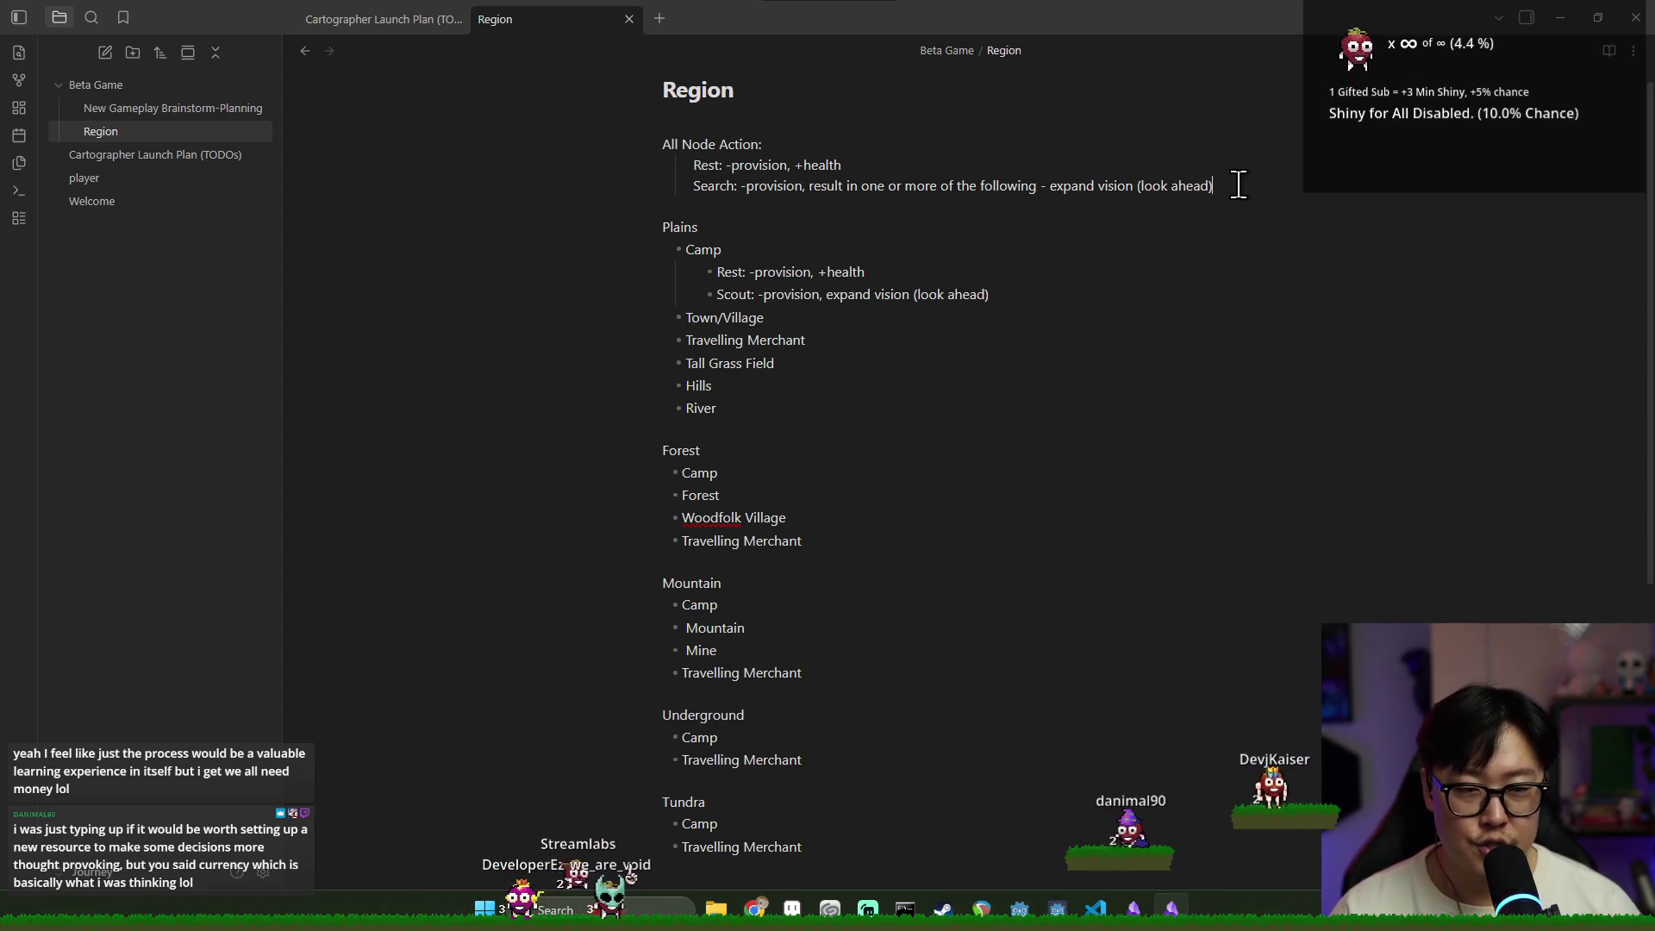
pyautogui.write(', prvision, health')
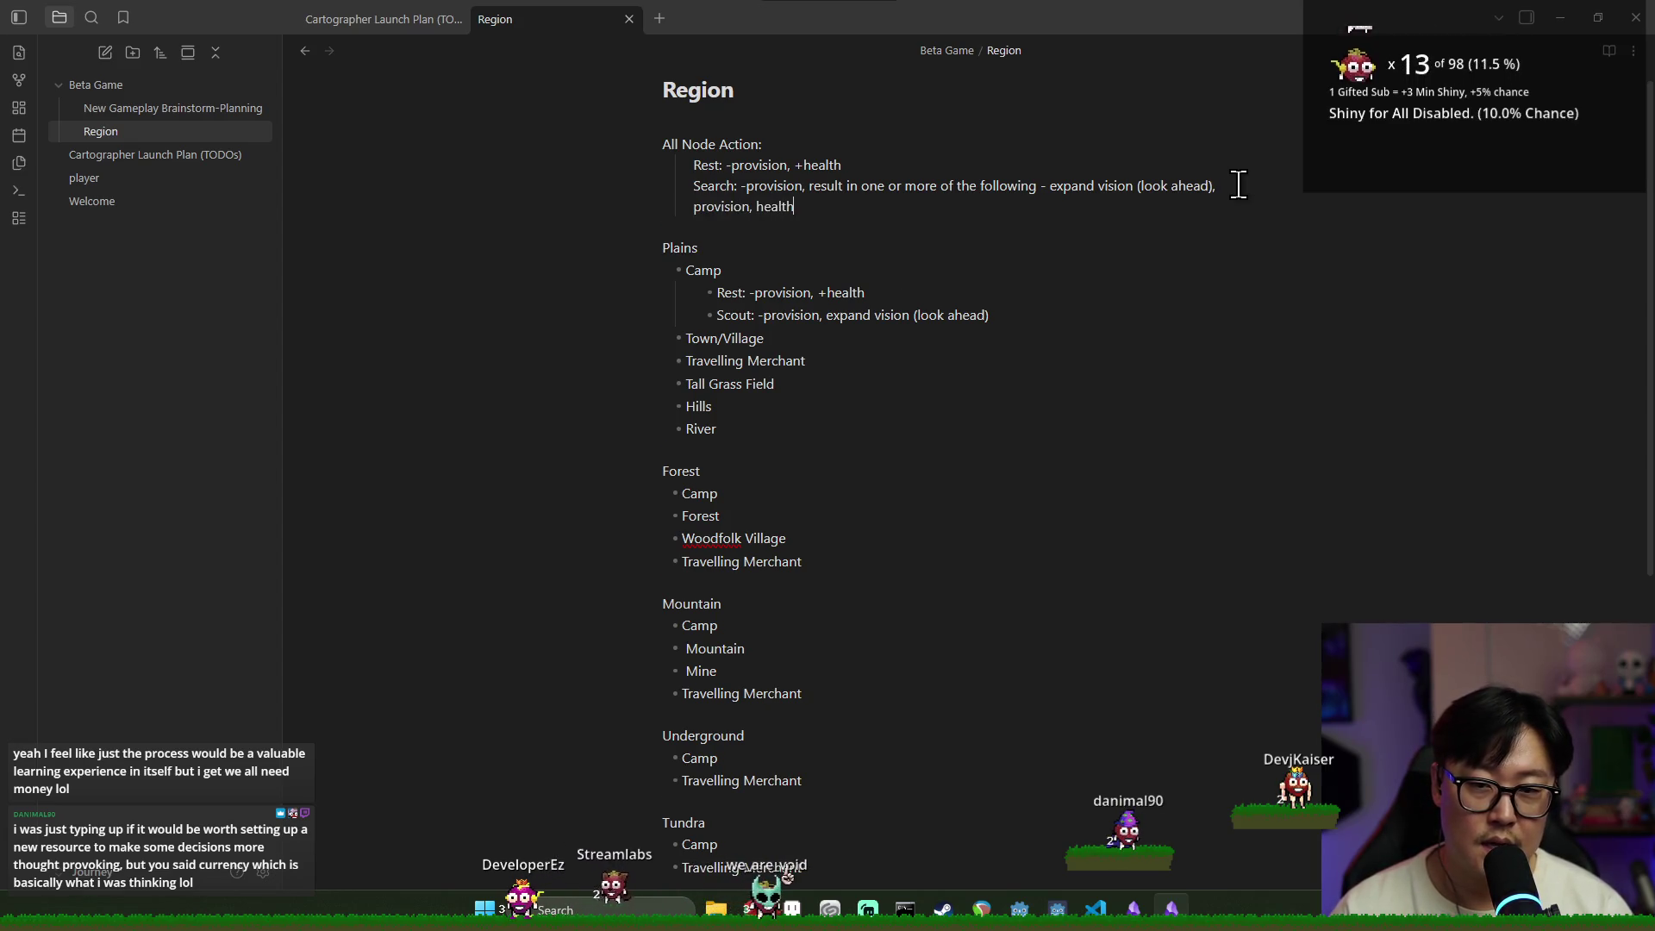
pyautogui.write(',')
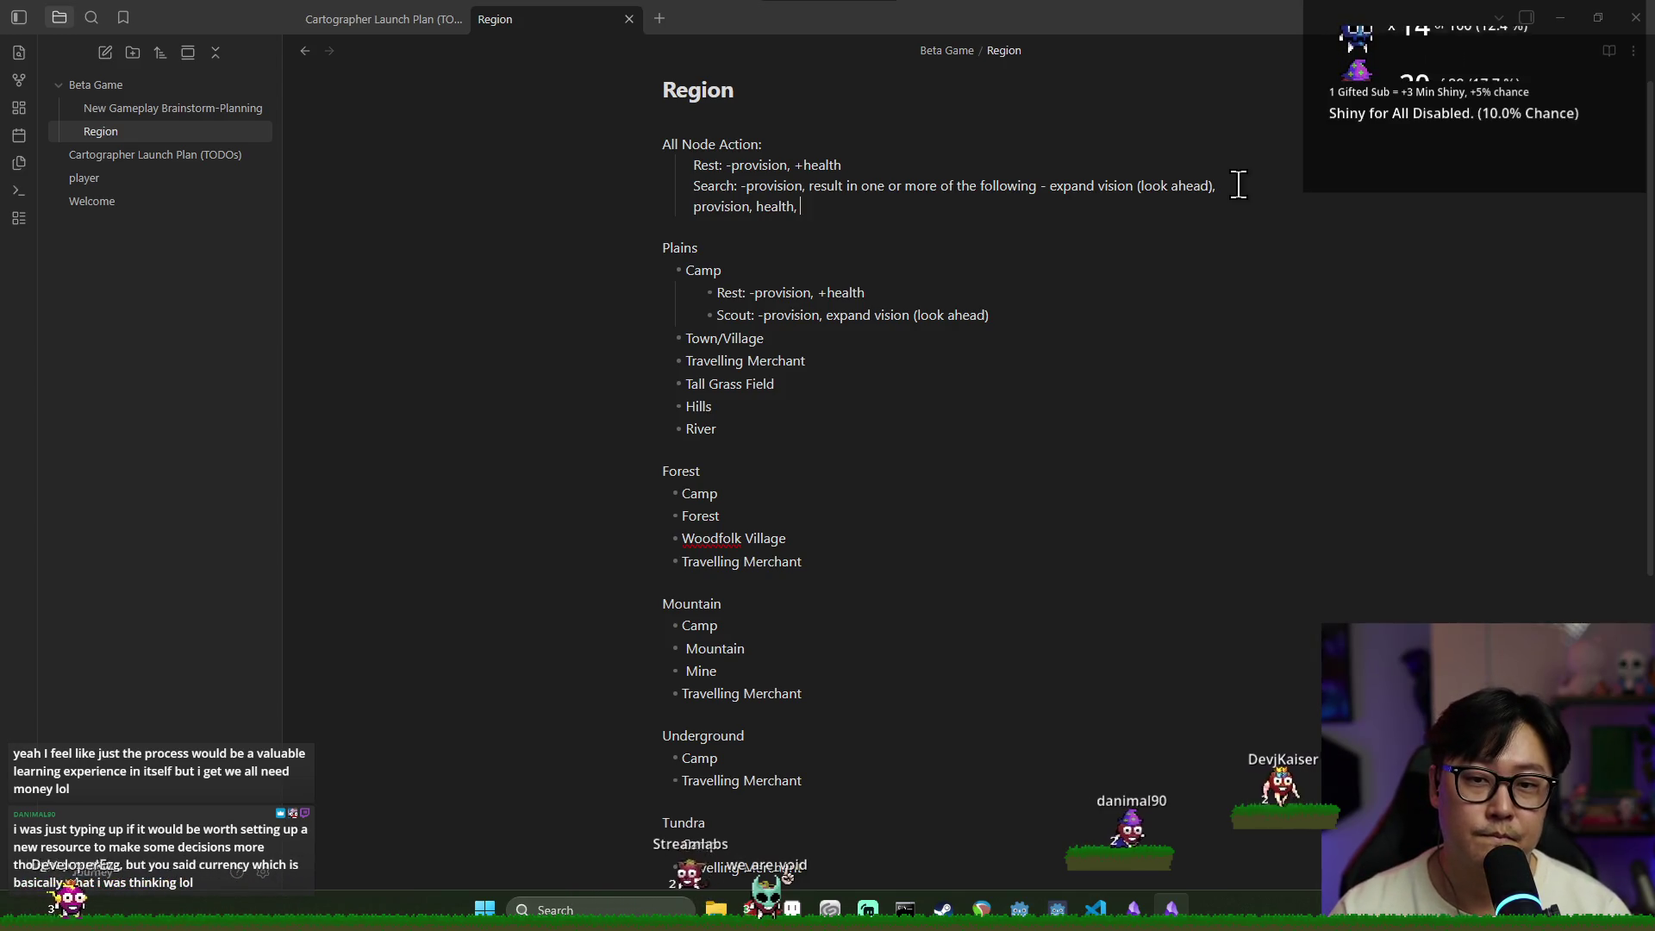
# - Add +/- provision, +/- health and +/- currency to the Search outcomes
pyautogui.click(694, 206)
pyautogui.write('+')
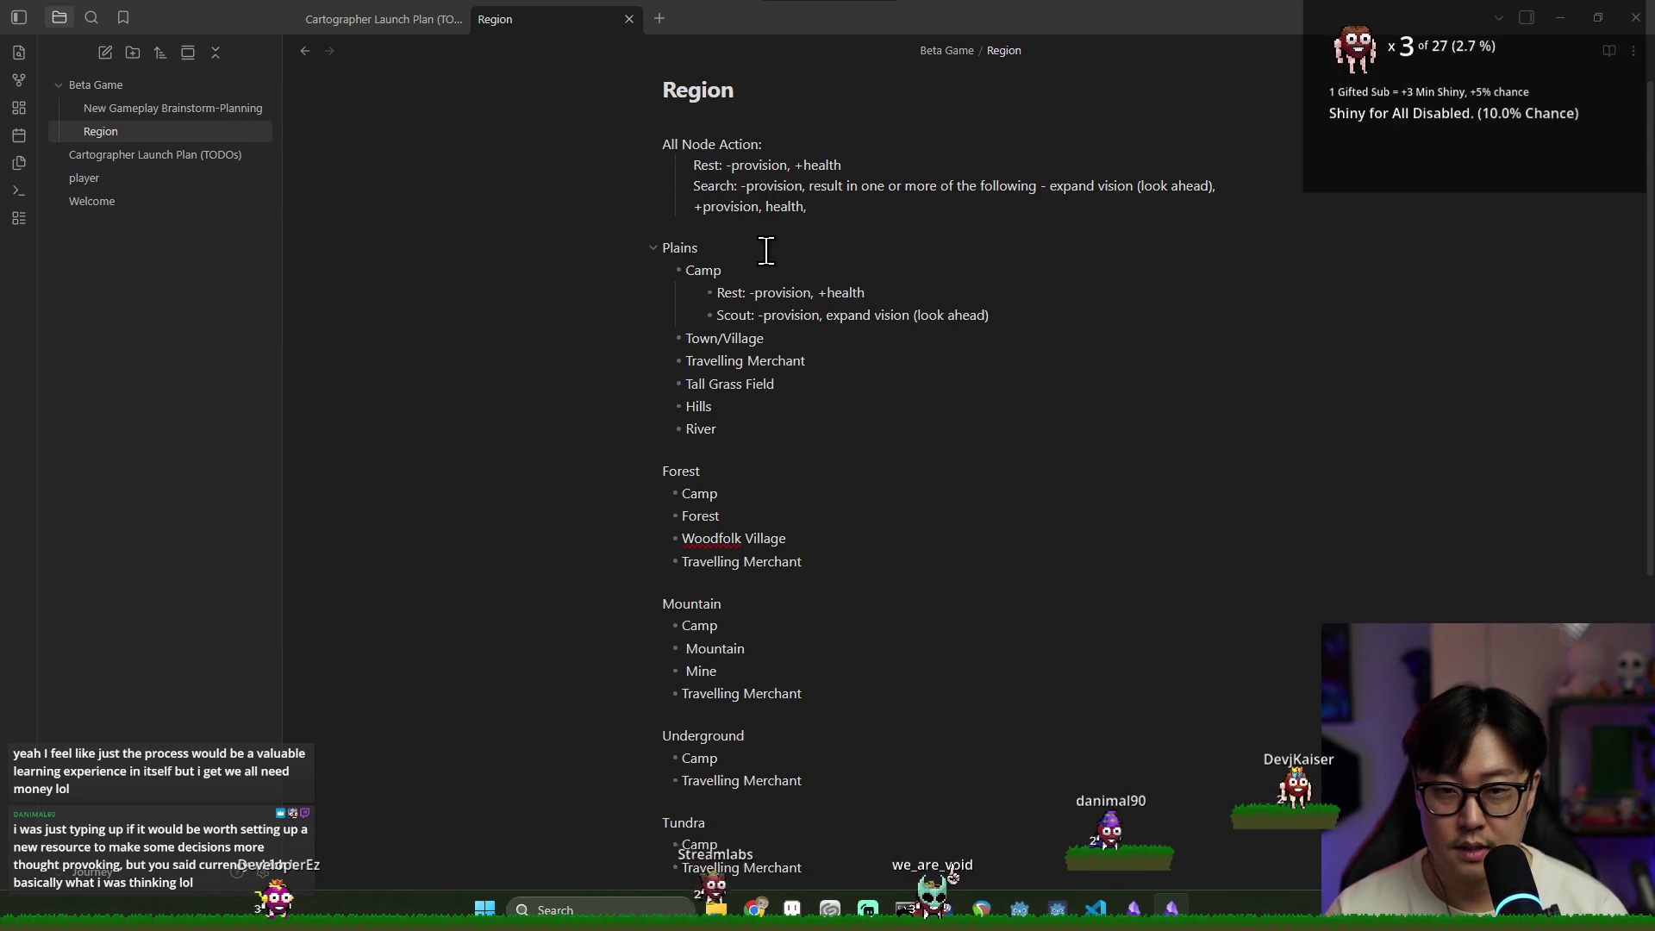
pyautogui.press('super')
pyautogui.press('Escape')
pyautogui.write('\\')
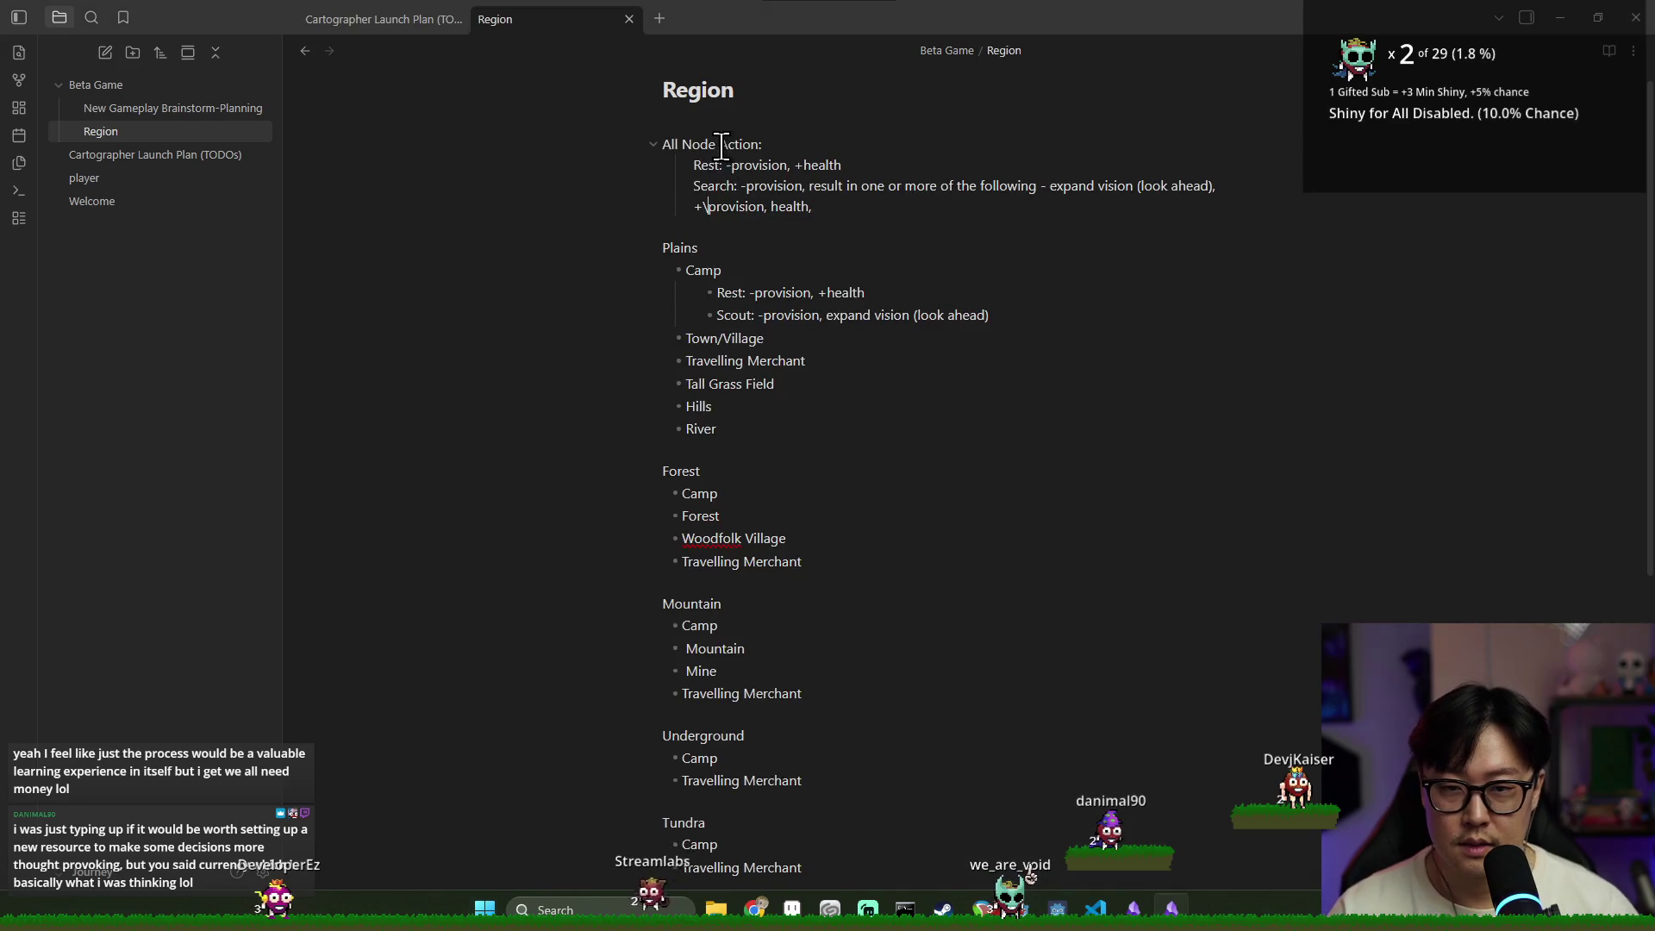
pyautogui.write('-')
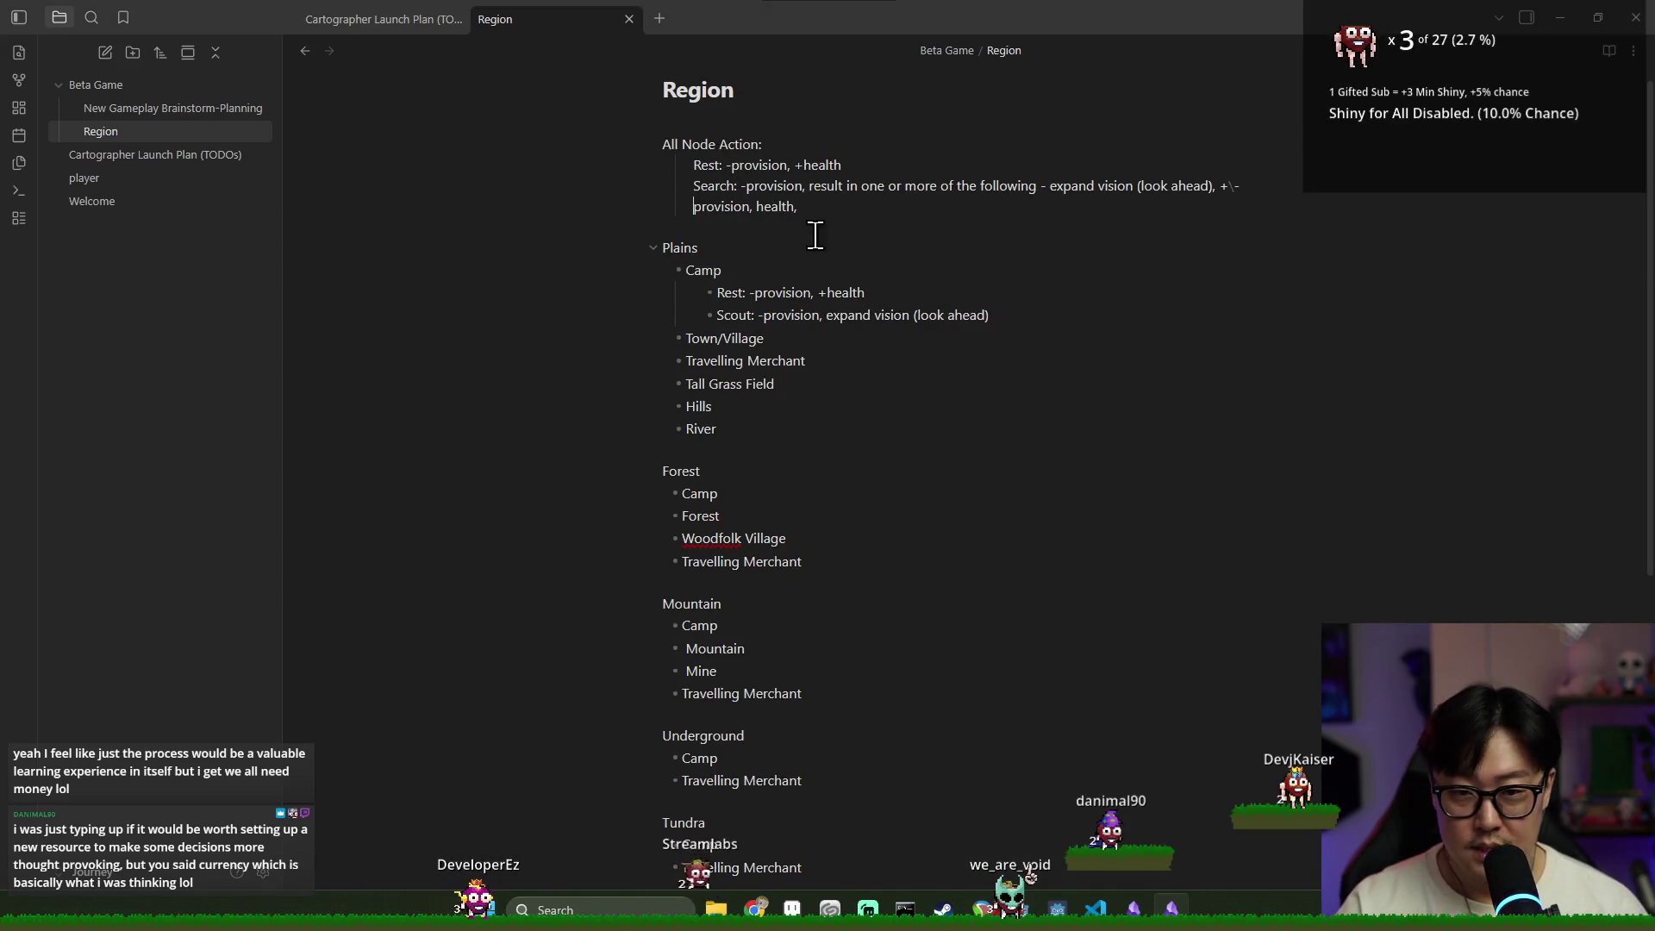
pyautogui.press('BackSpace')
pyautogui.press('BackSpace')
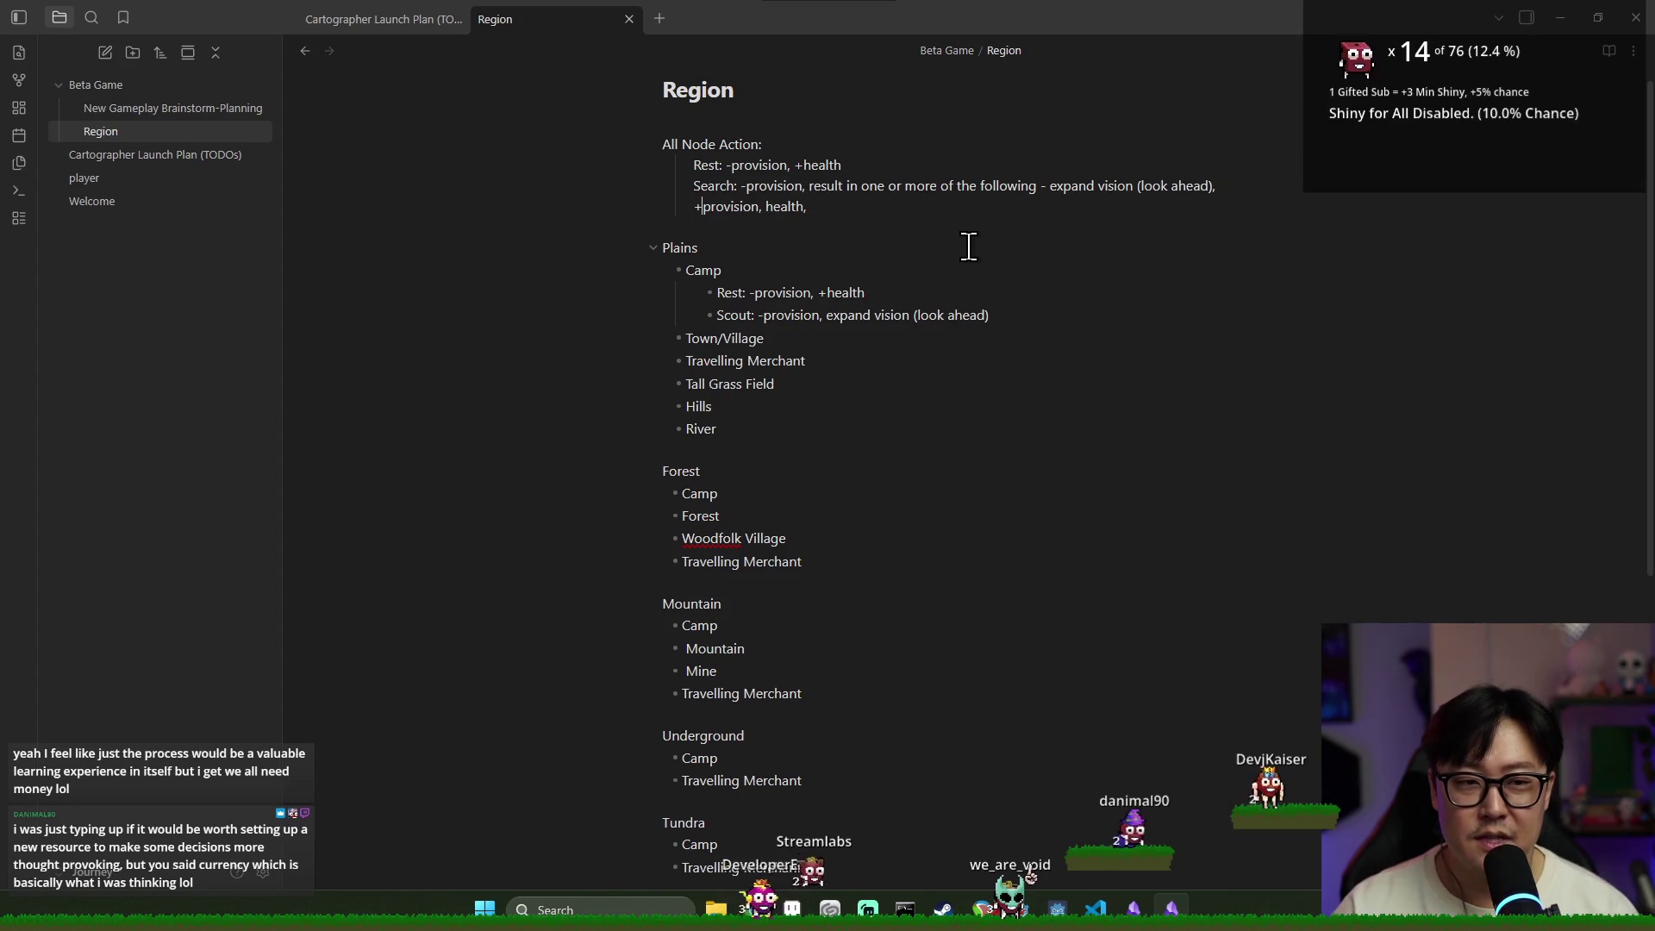
pyautogui.write('/-')
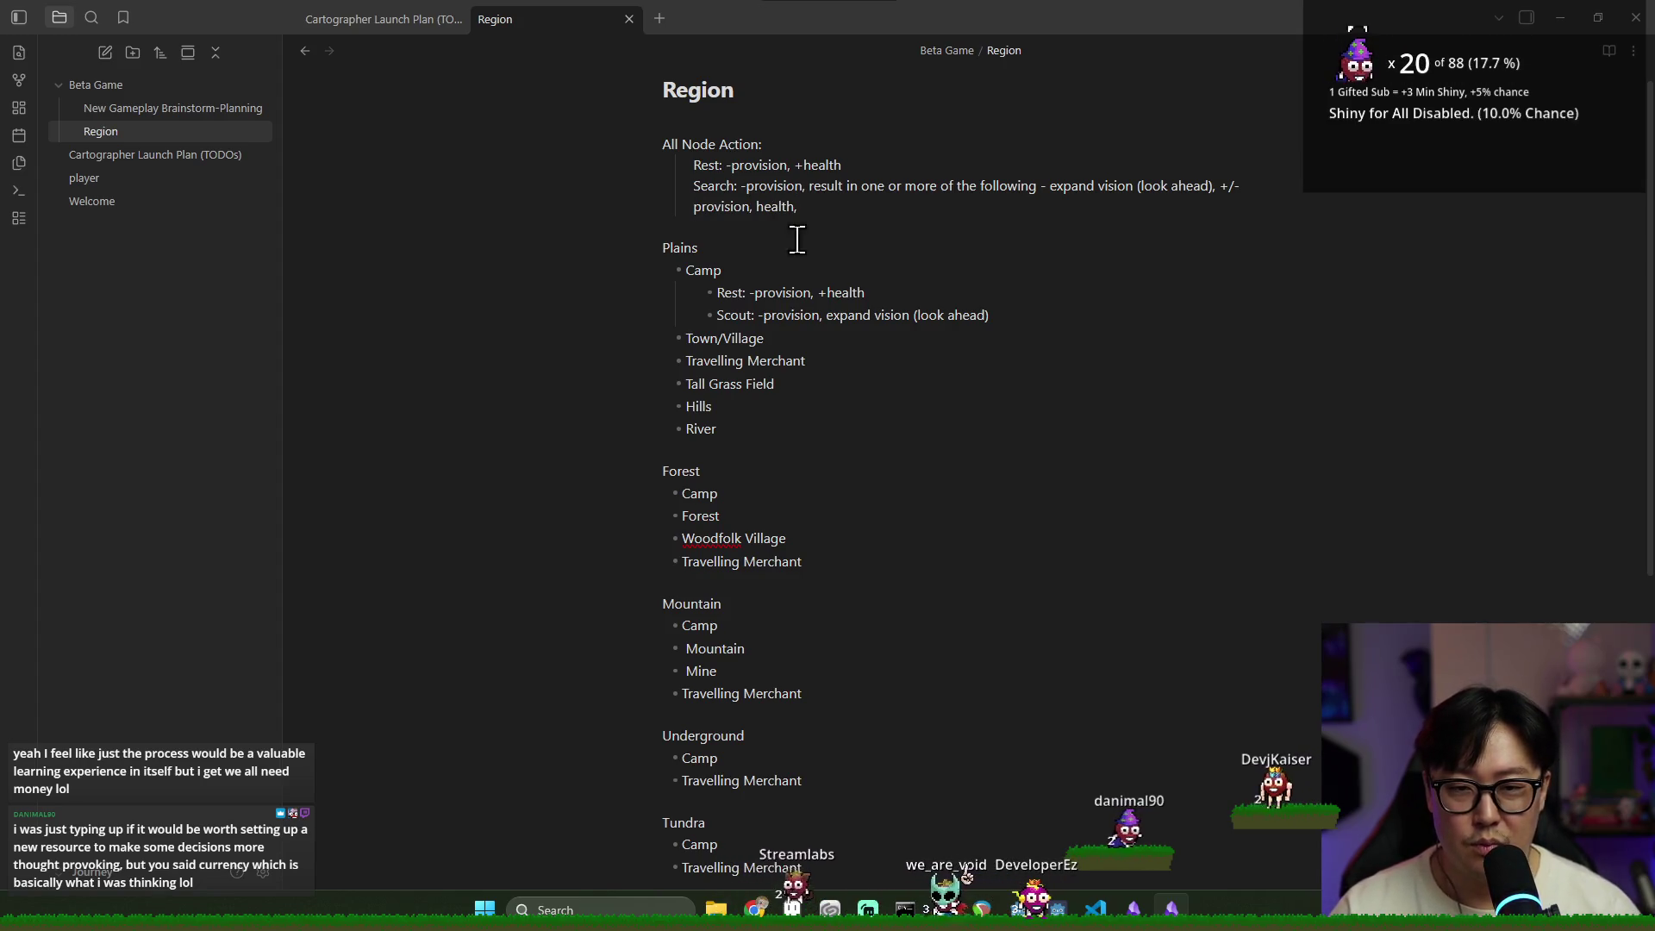
pyautogui.click(757, 206)
pyautogui.write('+/-')
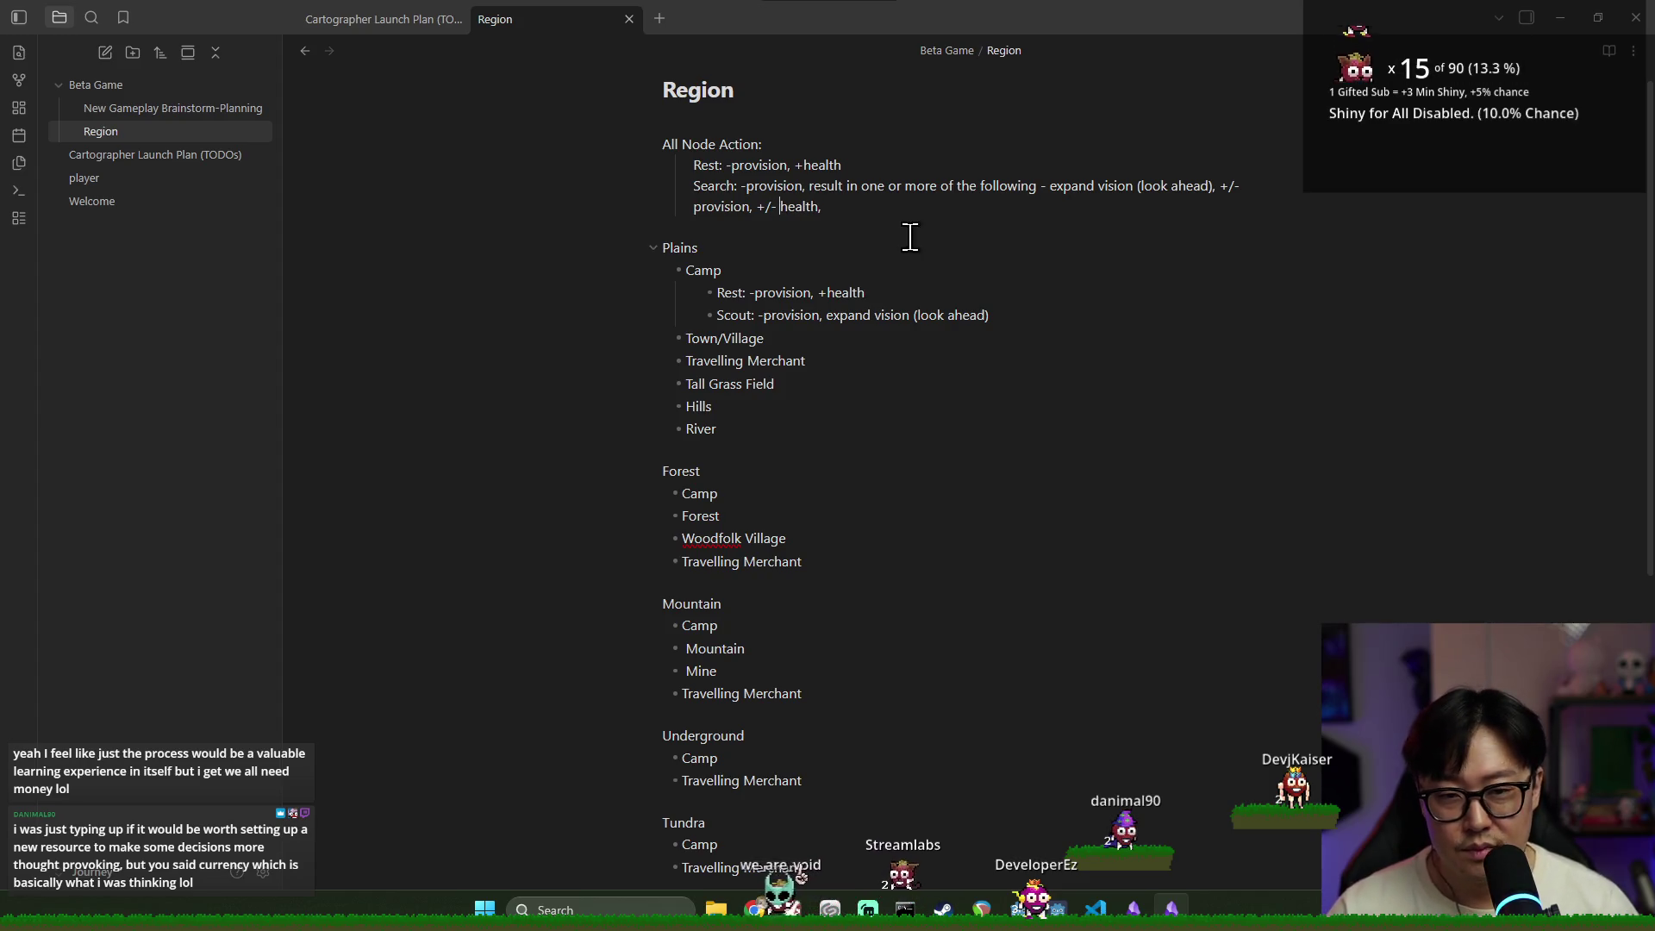
pyautogui.click(899, 199)
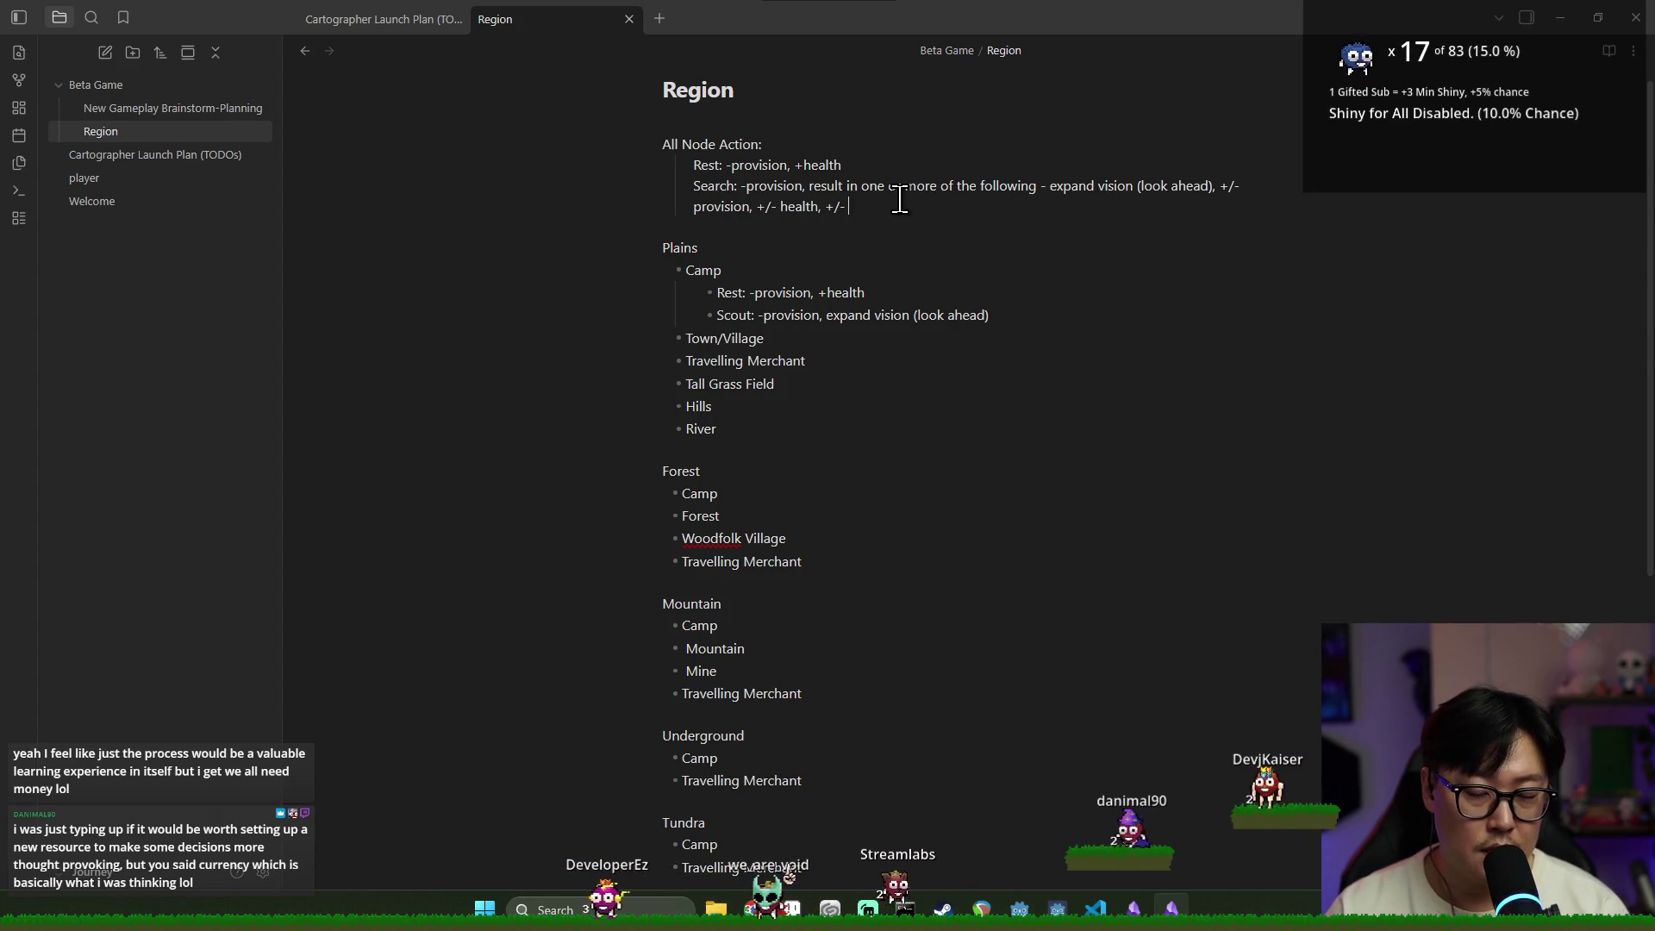
pyautogui.write('rrency')
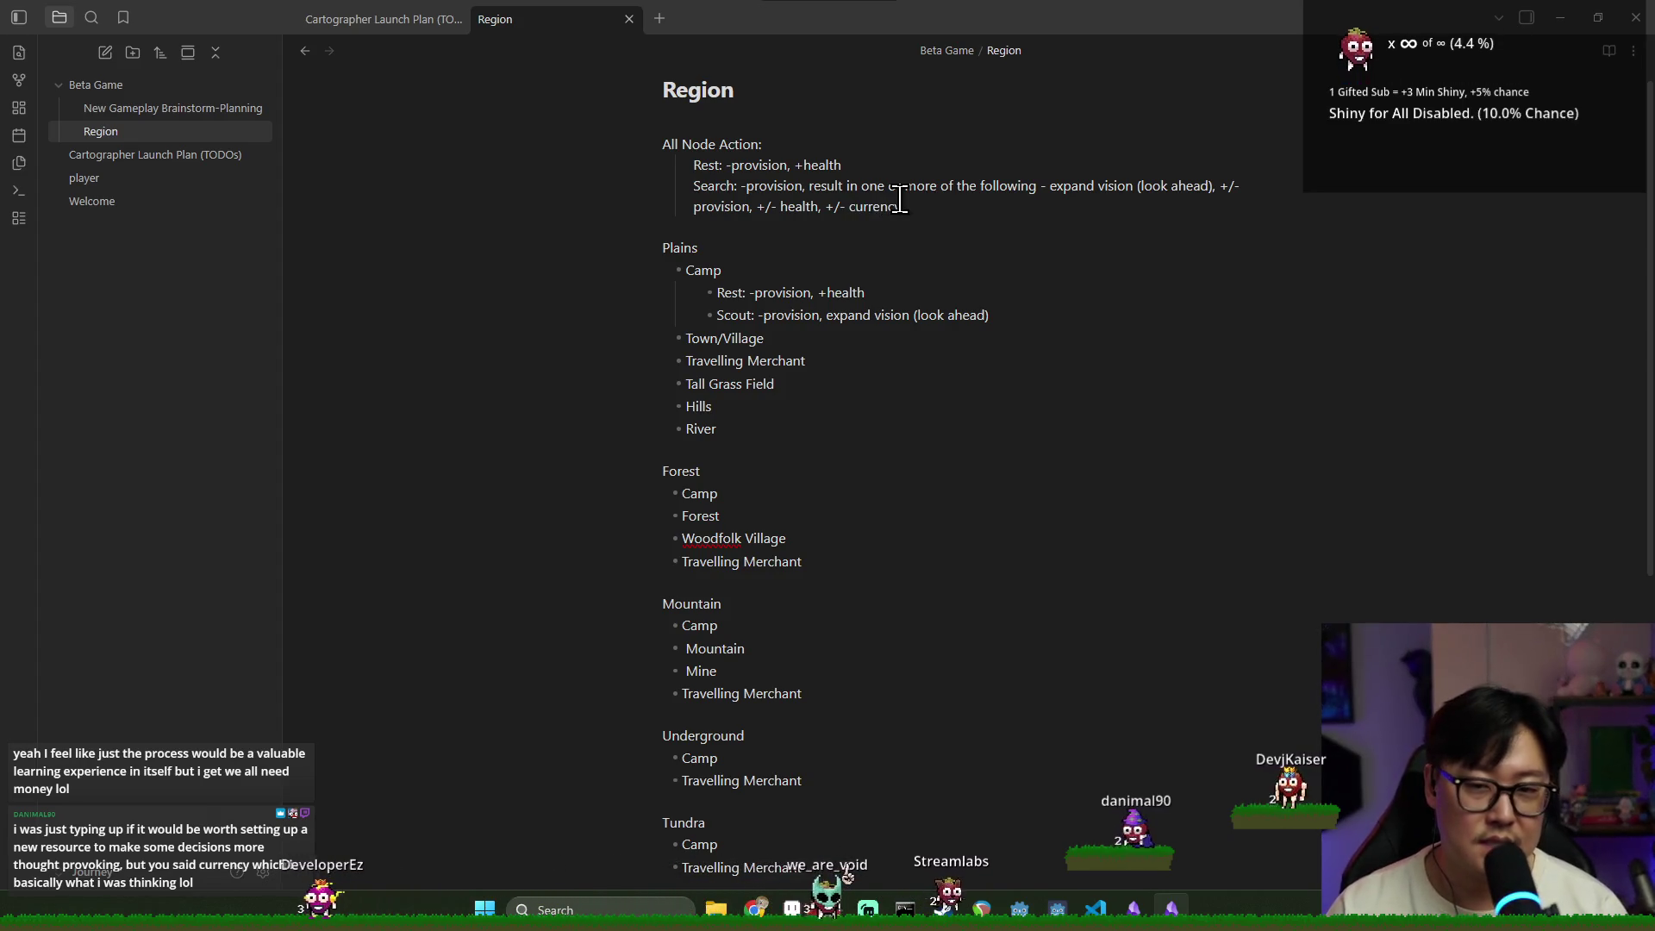
# - Fix the separator before 'expand vision' and select the Rest label
pyautogui.moveTo(931, 207); pyautogui.dragTo(748, 187)
pyautogui.click(743, 194)
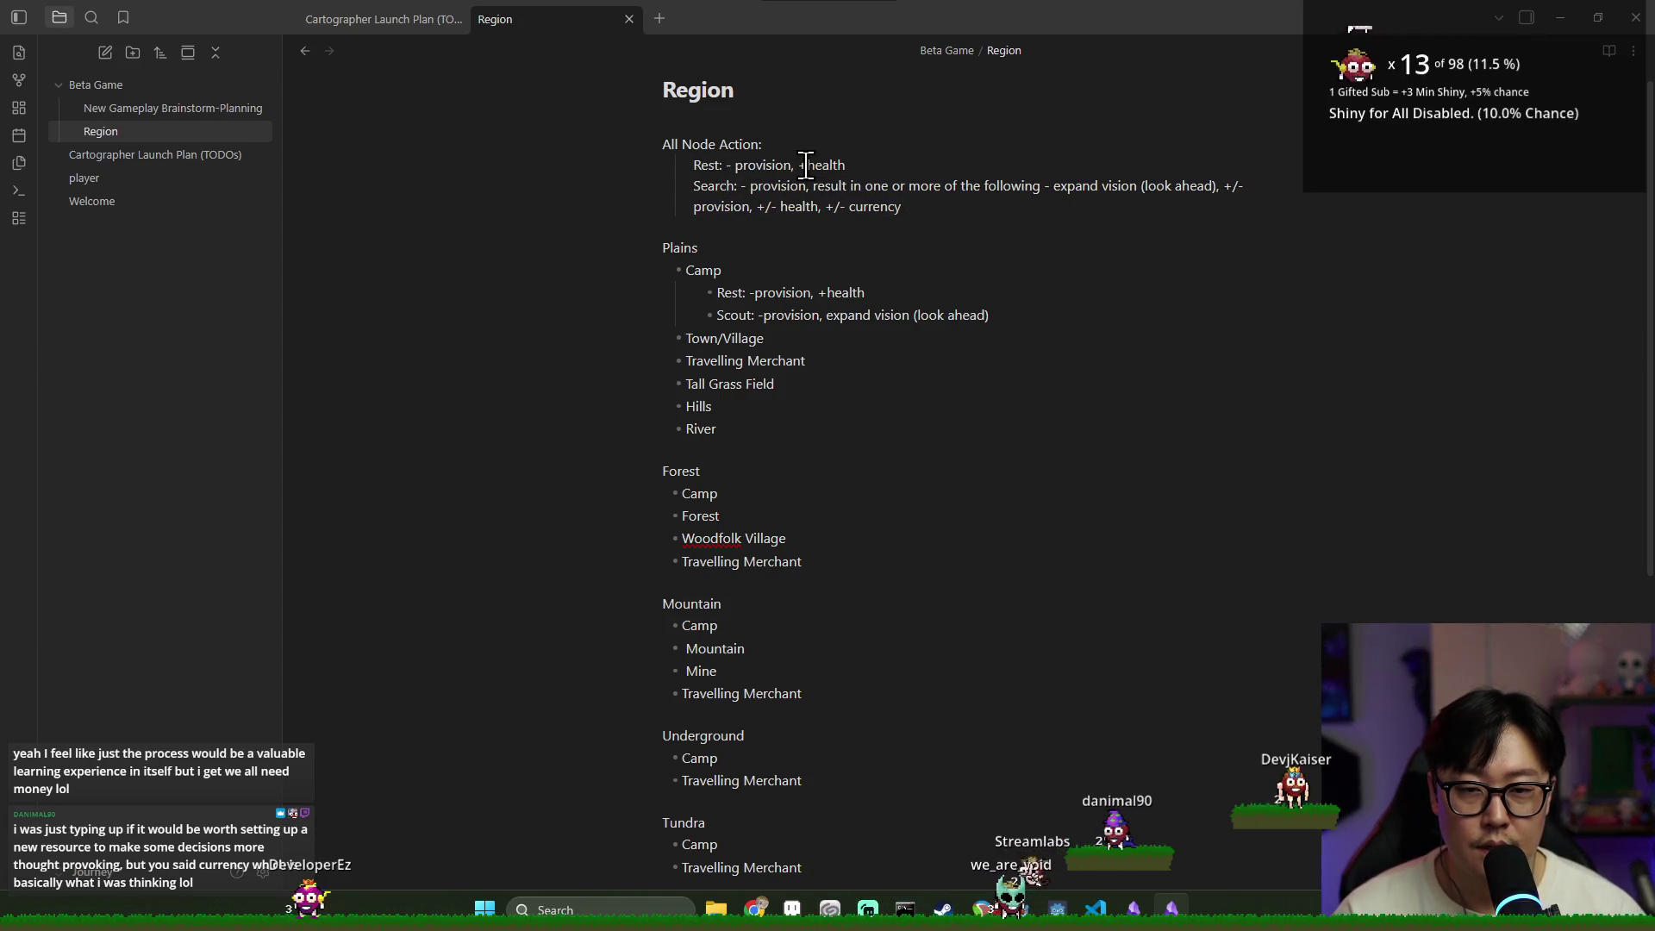
pyautogui.keyDown('shift'); pyautogui.click(1054, 187); pyautogui.keyUp('shift')
pyautogui.click(1054, 187)
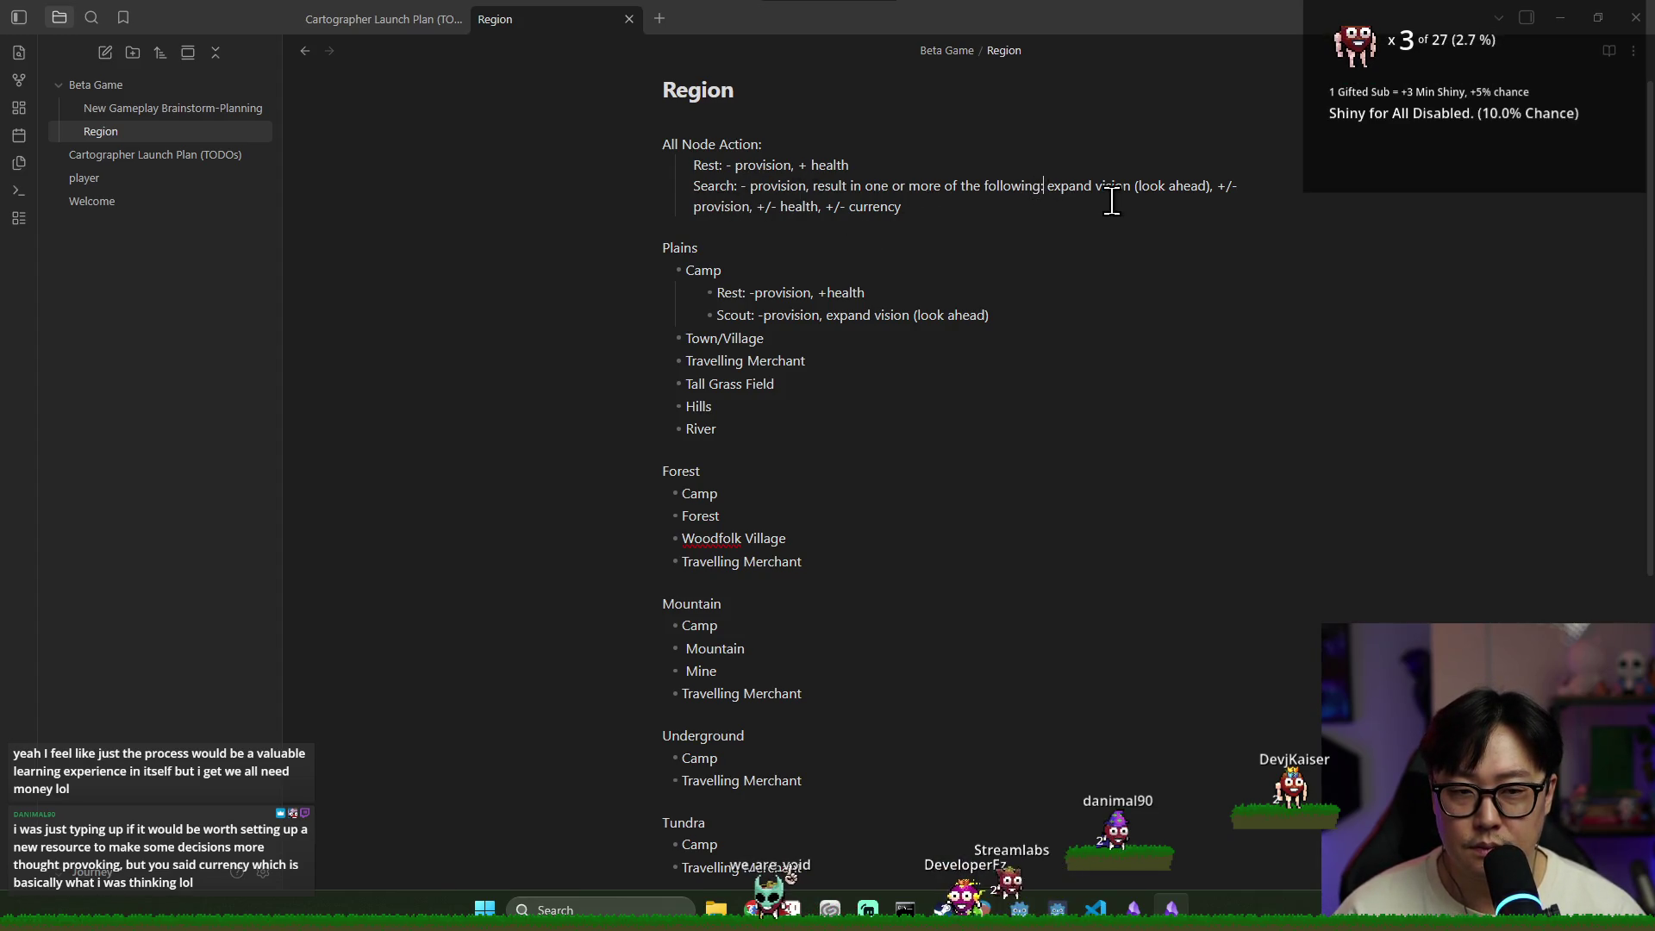
pyautogui.write(',')
pyautogui.click(954, 169)
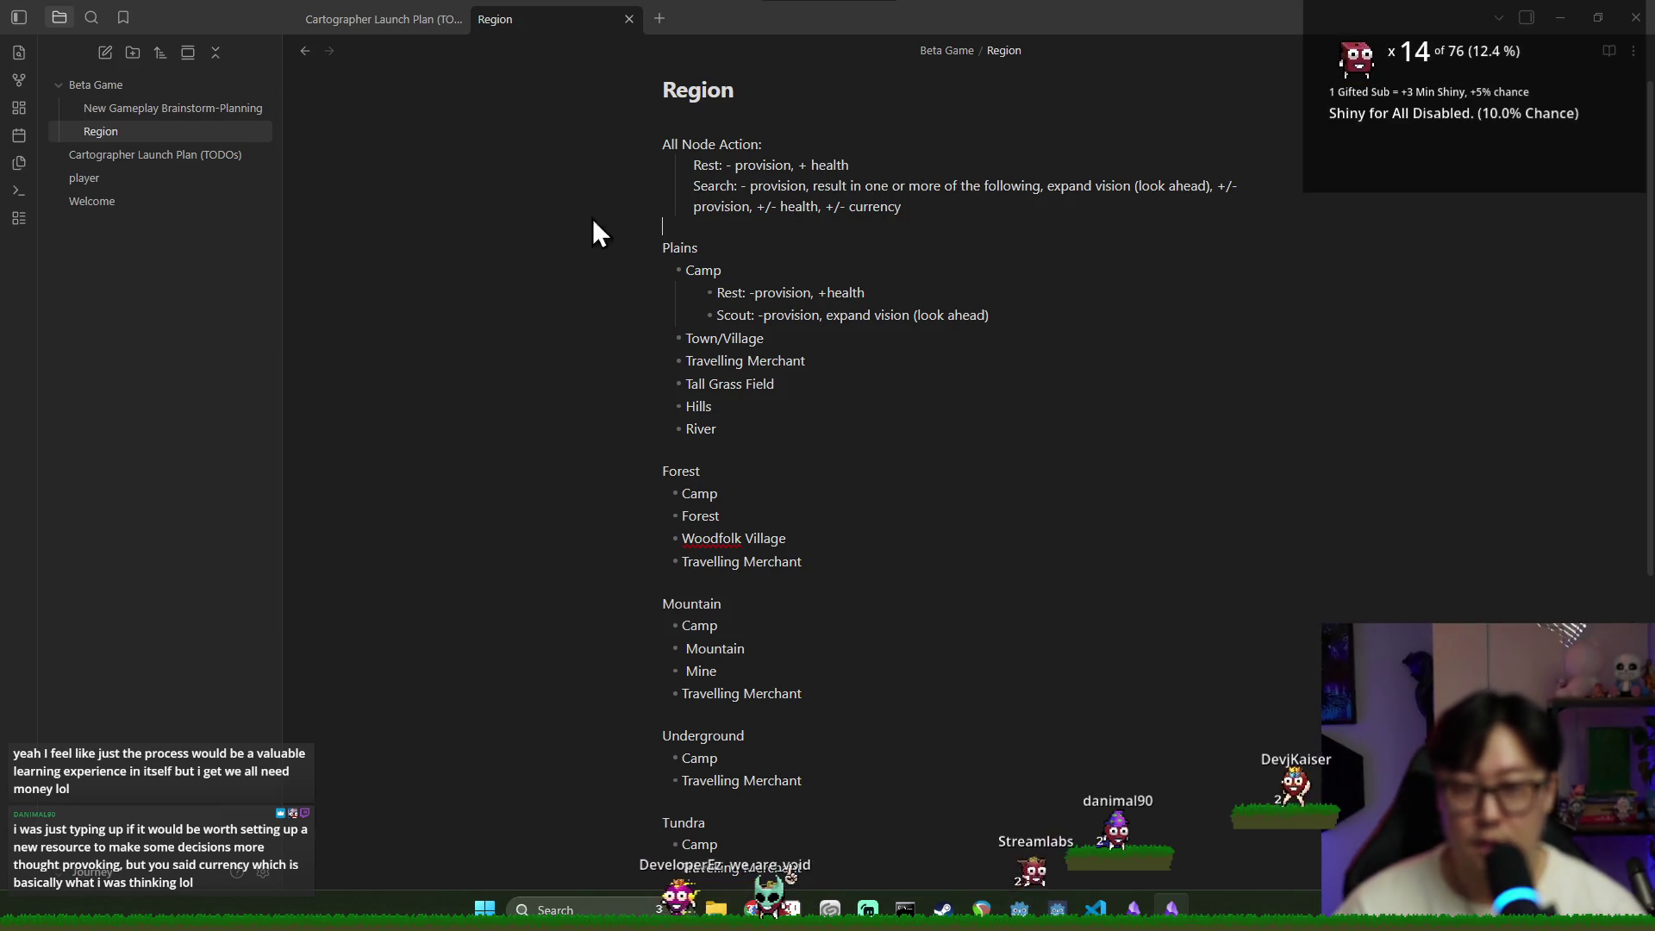
pyautogui.doubleClick(707, 164)
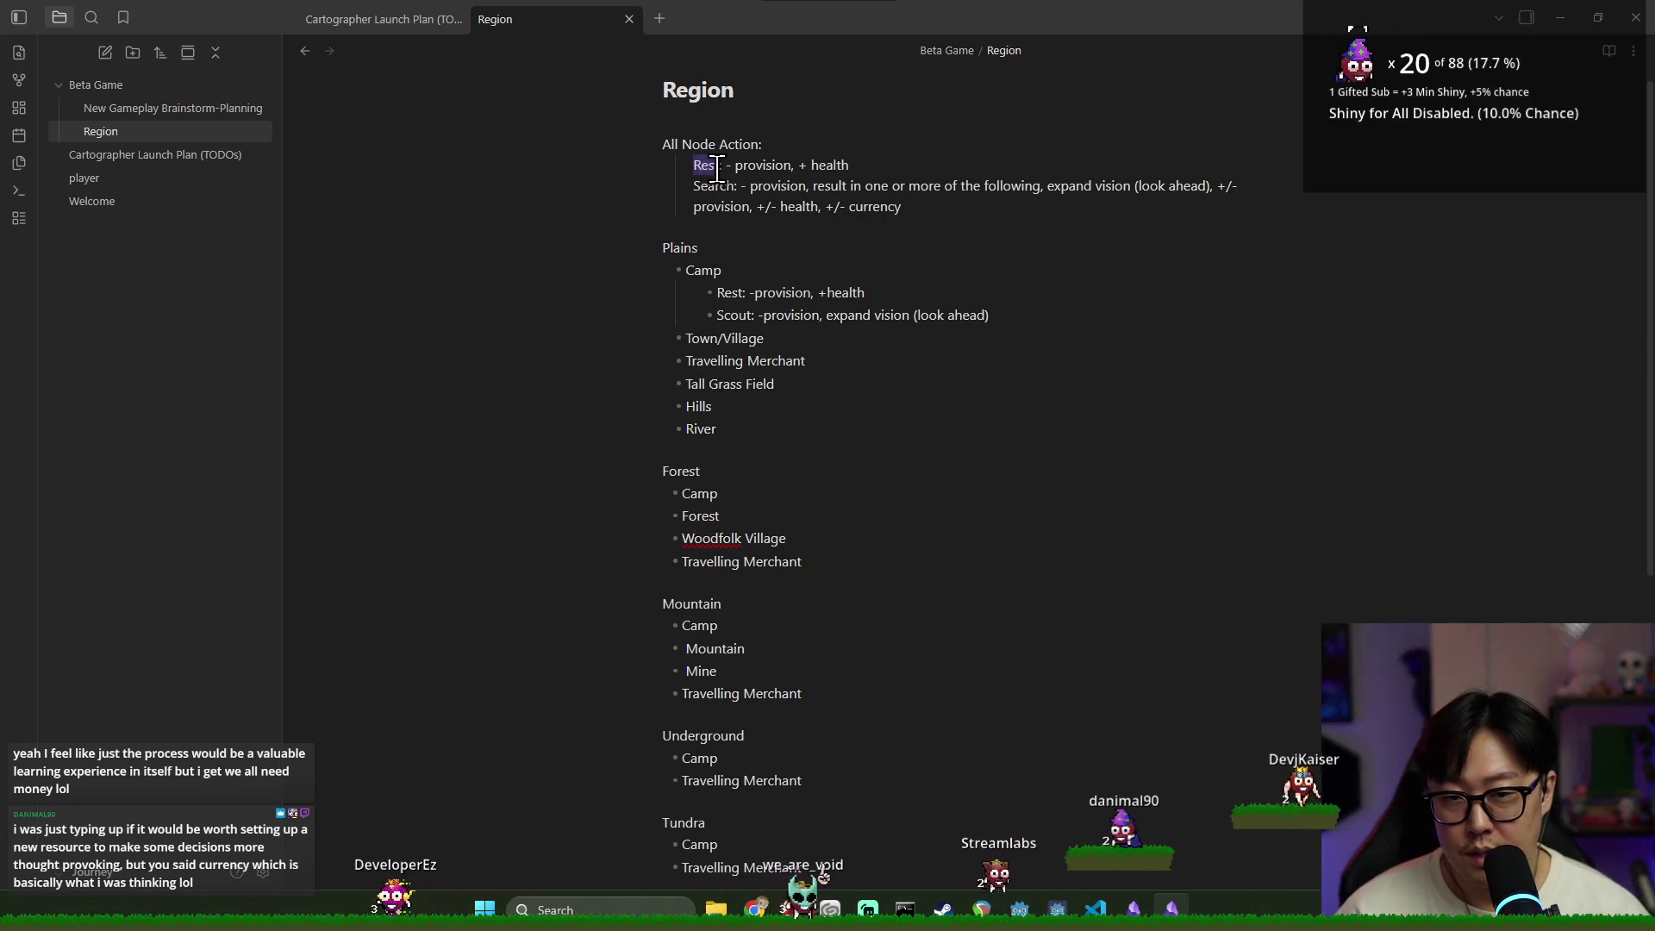
# - Bold the Rest and Search labels with Ctrl+B, then check the All Node Action line
pyautogui.hotkey('ctrl', 'b')
pyautogui.doubleClick(714, 185)
pyautogui.hotkey('ctrl', 'b')
pyautogui.click(882, 225)
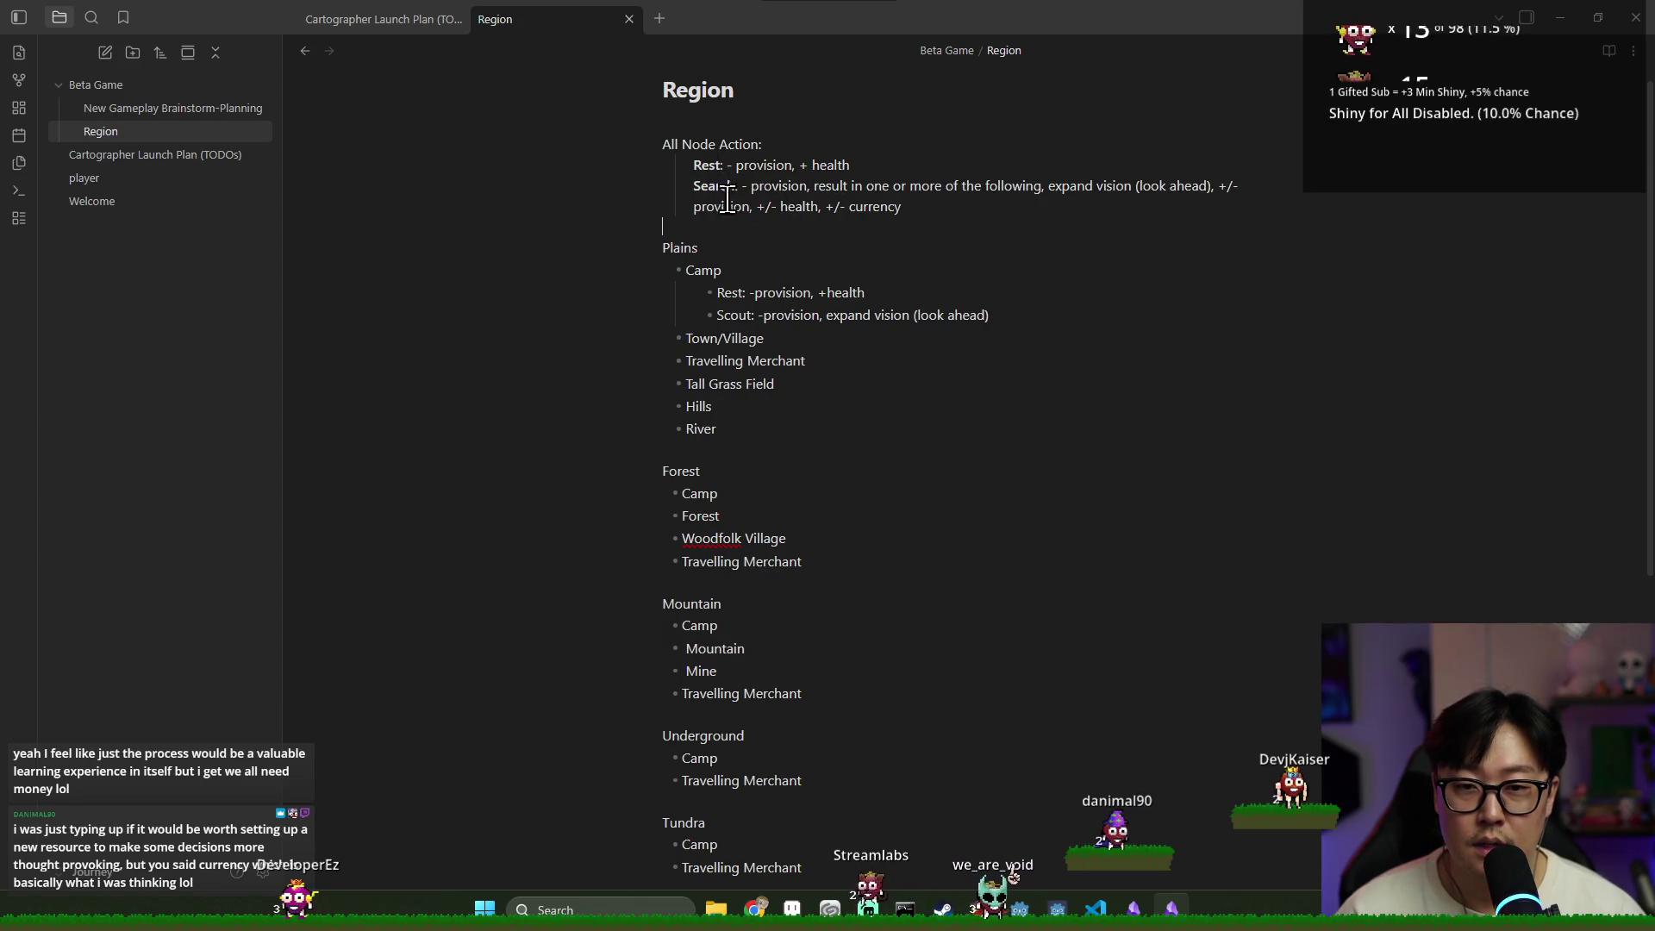
pyautogui.tripleClick(694, 144)
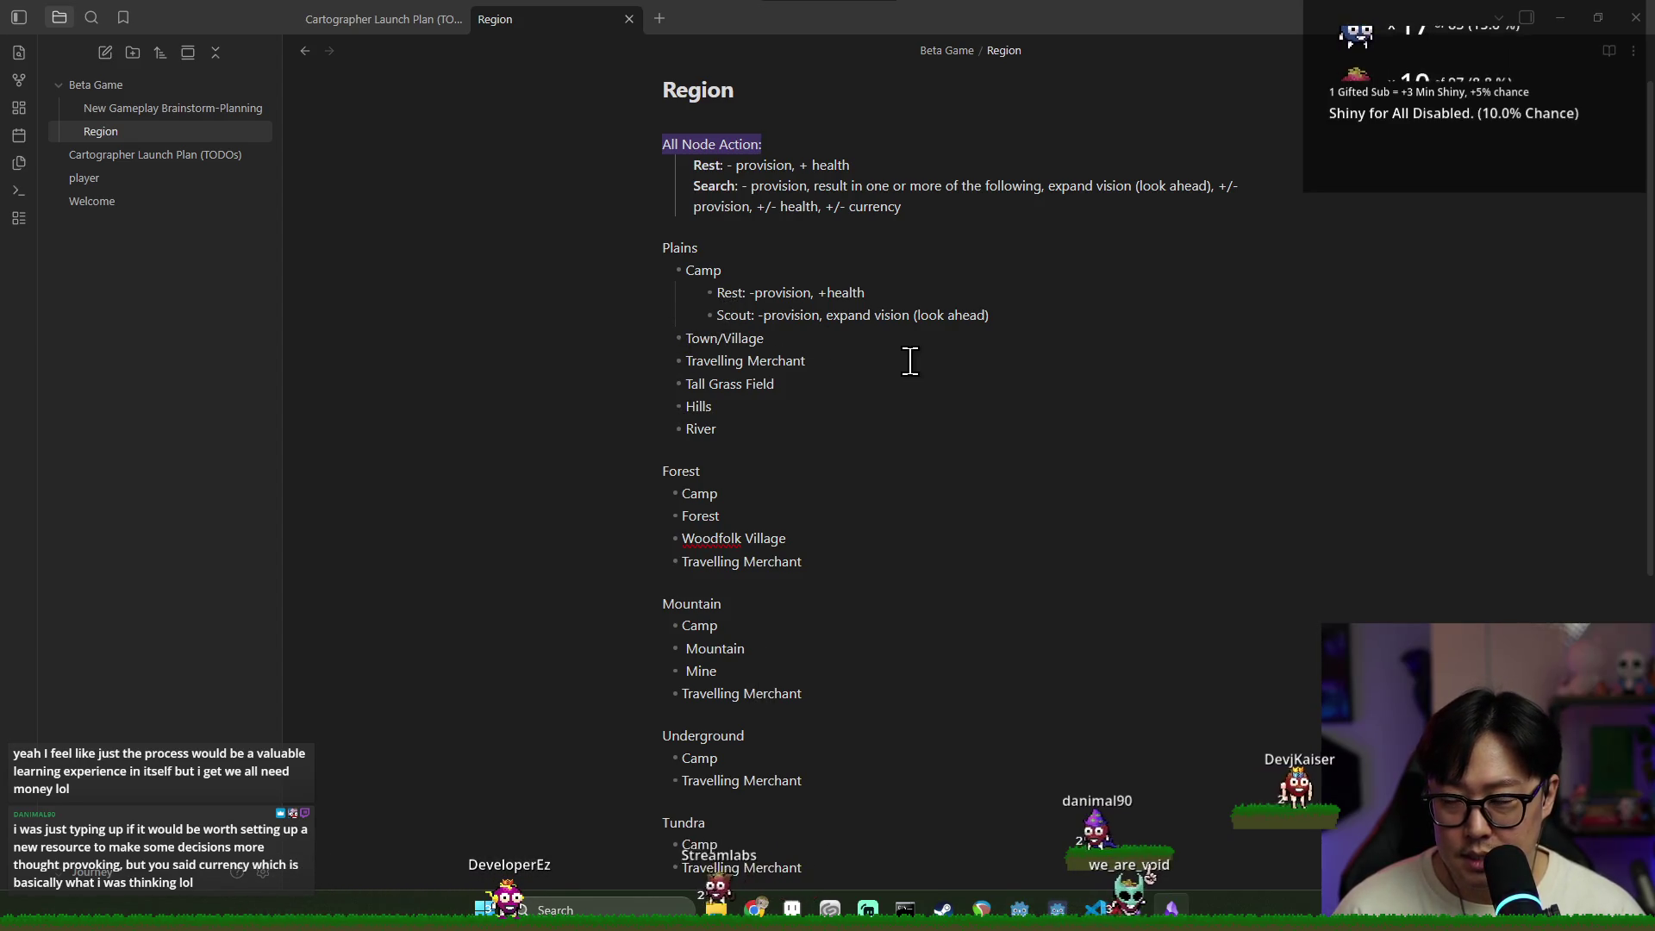
pyautogui.click(771, 312)
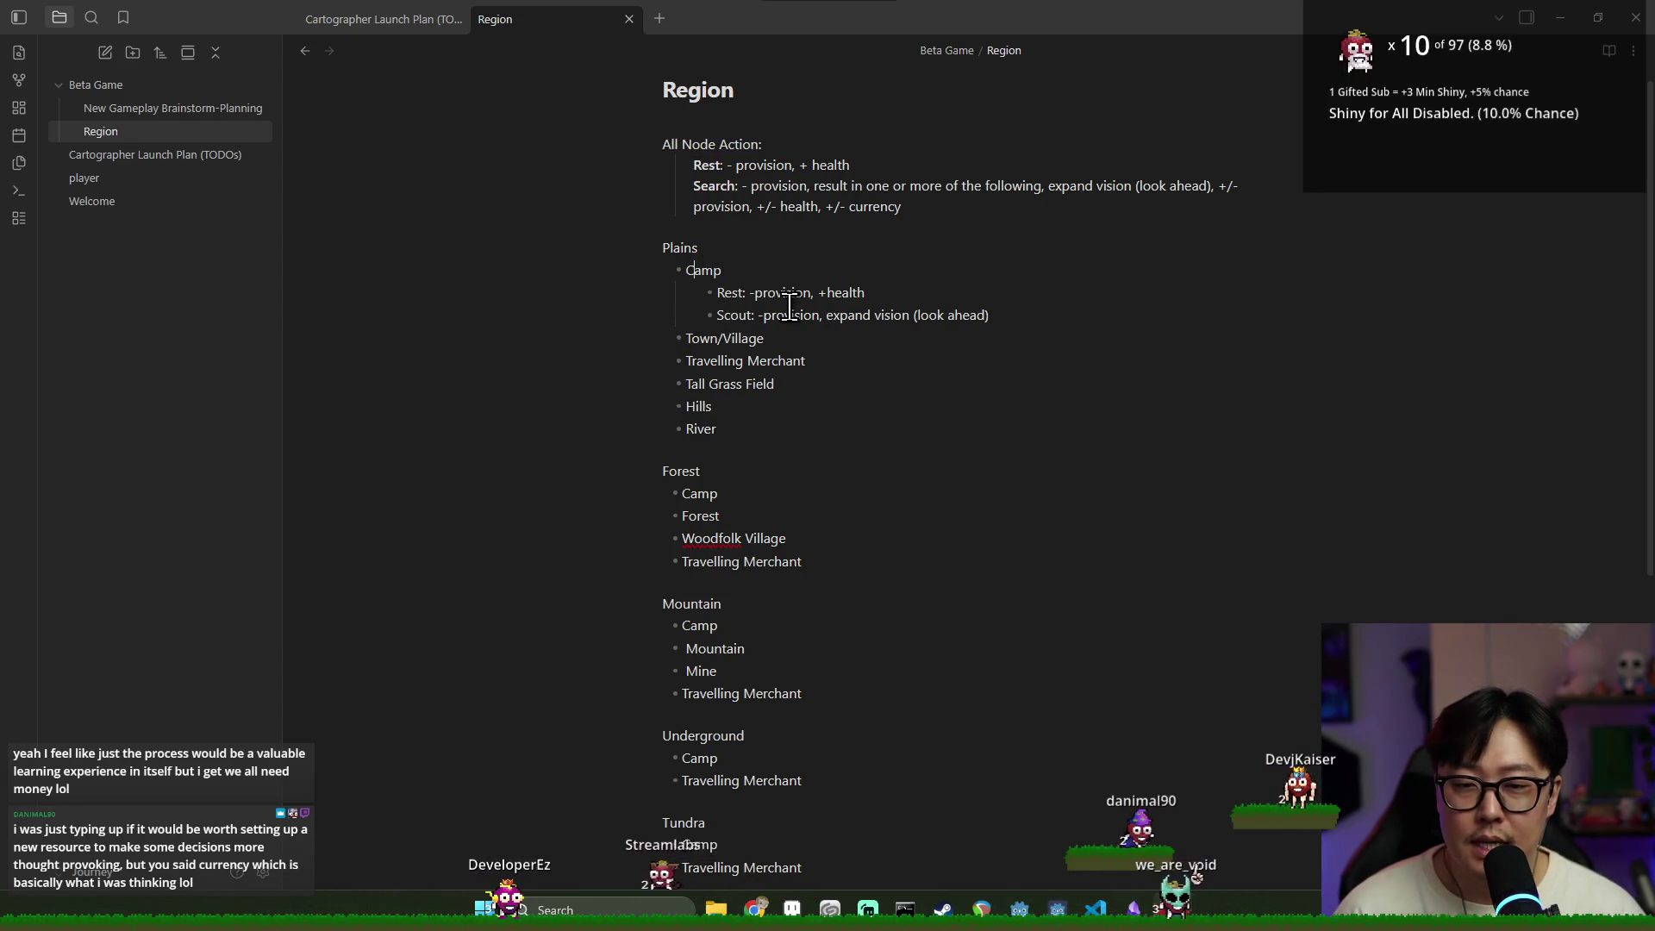
# - Replace Camp's Rest and Scout sub-bullets with 'Increased healing on rest'
pyautogui.moveTo(1005, 314); pyautogui.dragTo(722, 295)
pyautogui.click(722, 296)
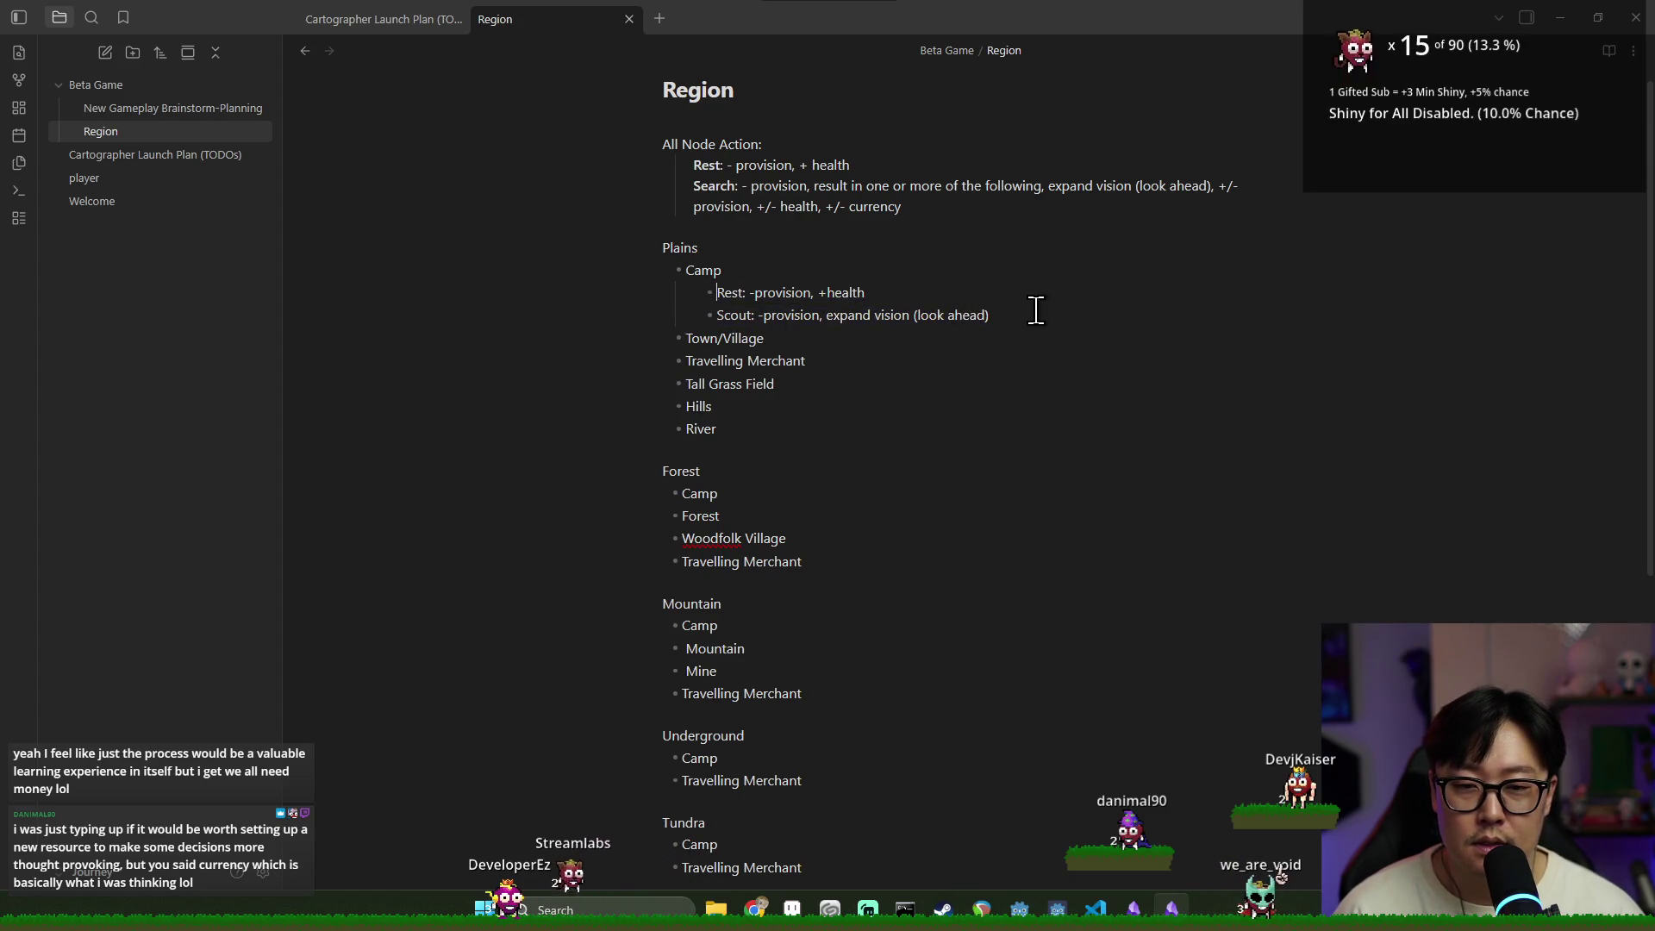
pyautogui.keyDown('shift'); pyautogui.click(994, 321); pyautogui.keyUp('shift')
pyautogui.press('BackSpace')
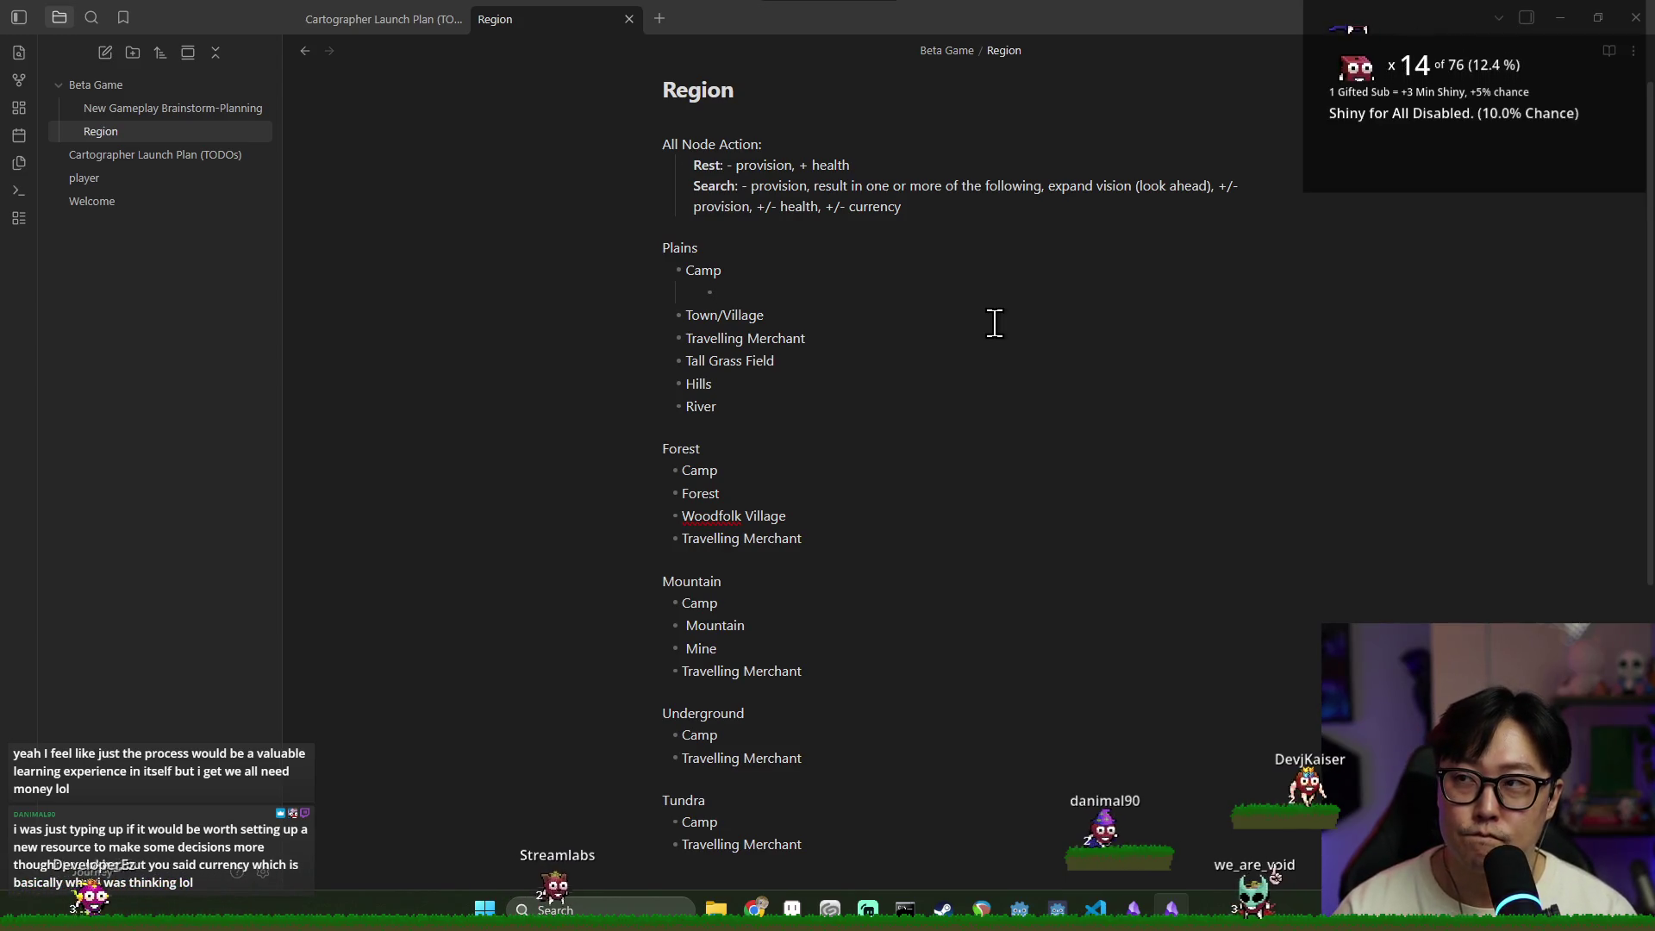
pyautogui.write('Increased ')
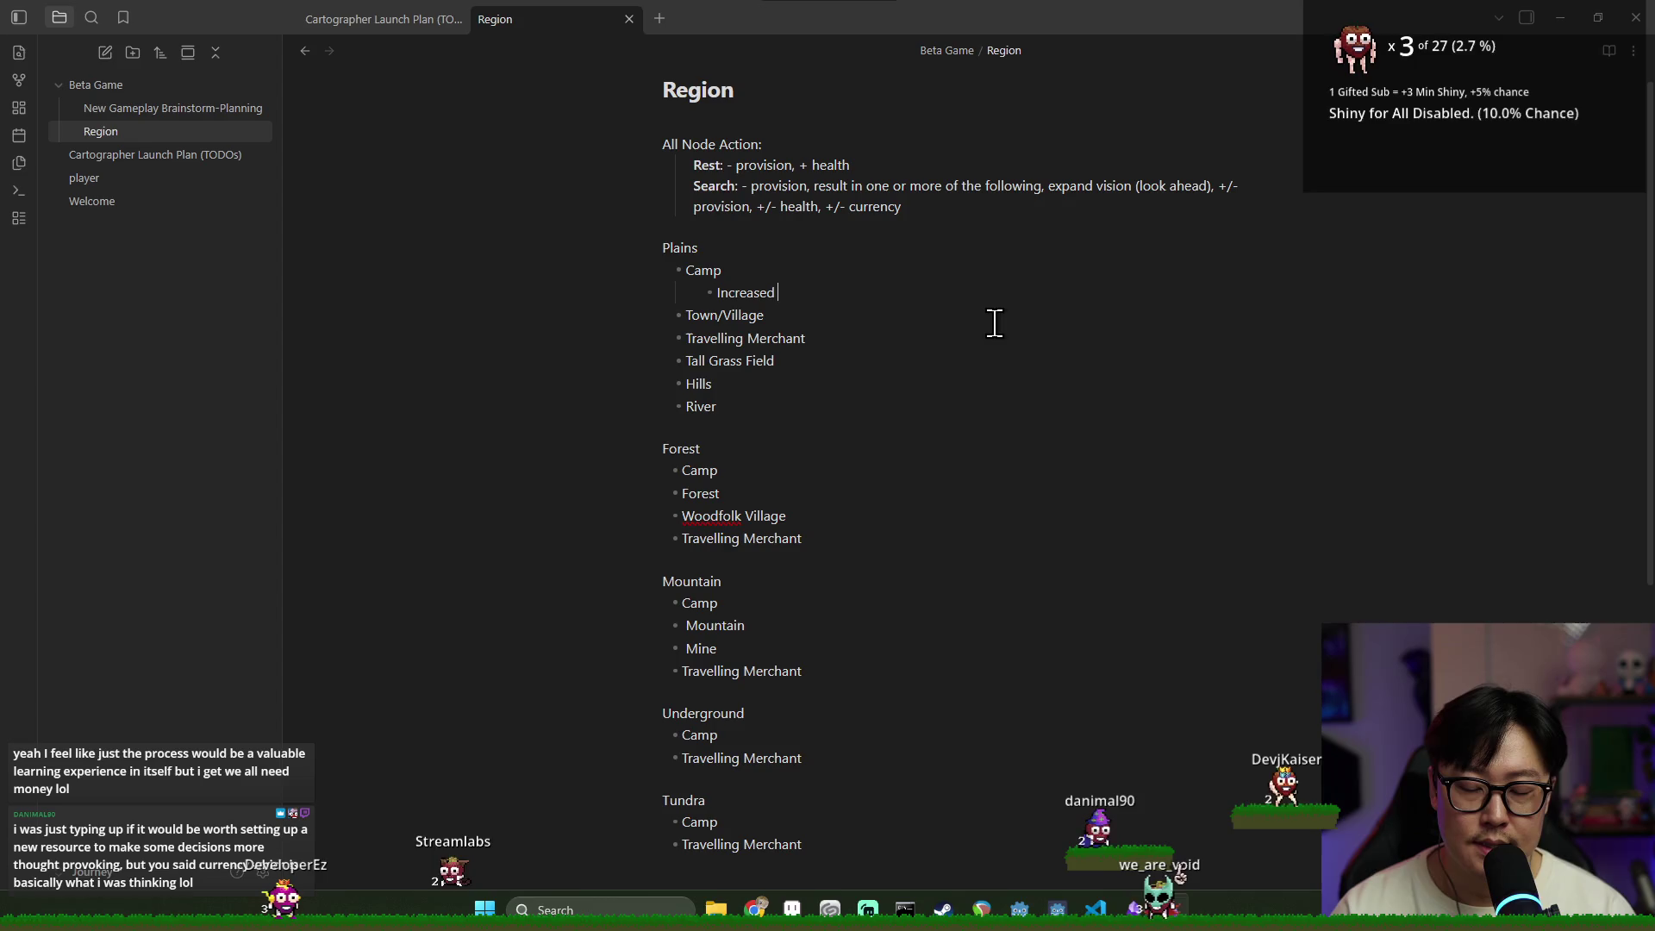
pyautogui.write('healing on rest')
# - Add 'no provision cost for searching.' below it as Camp's second sub-bullet
pyautogui.press('Return')
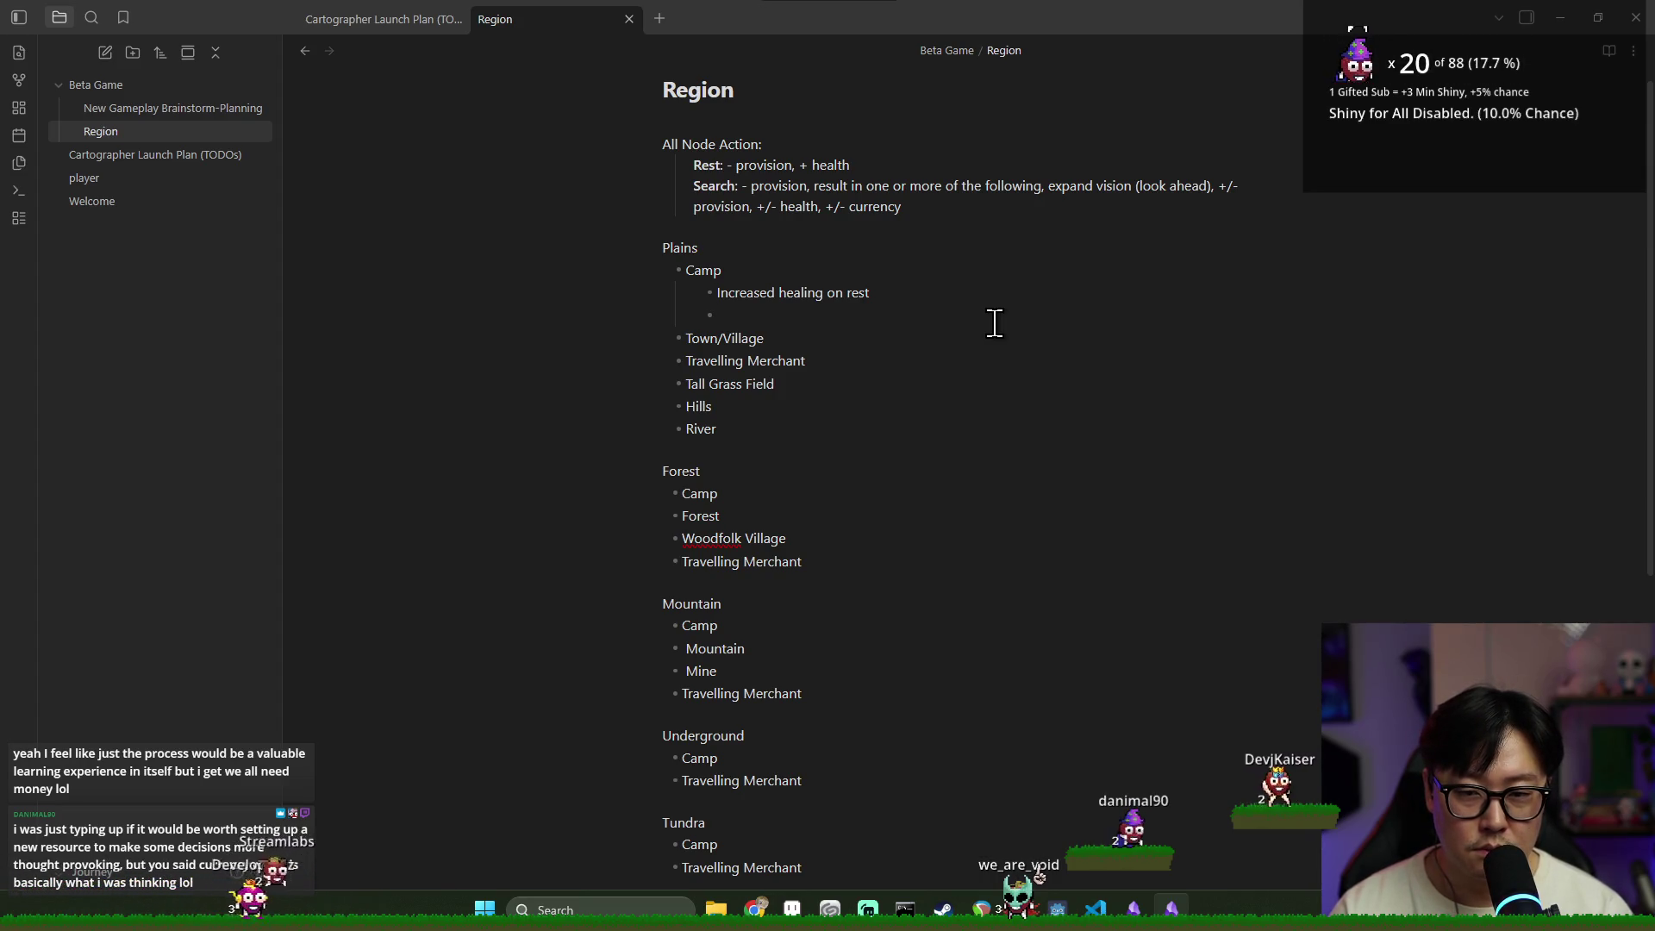
pyautogui.write('no provision ')
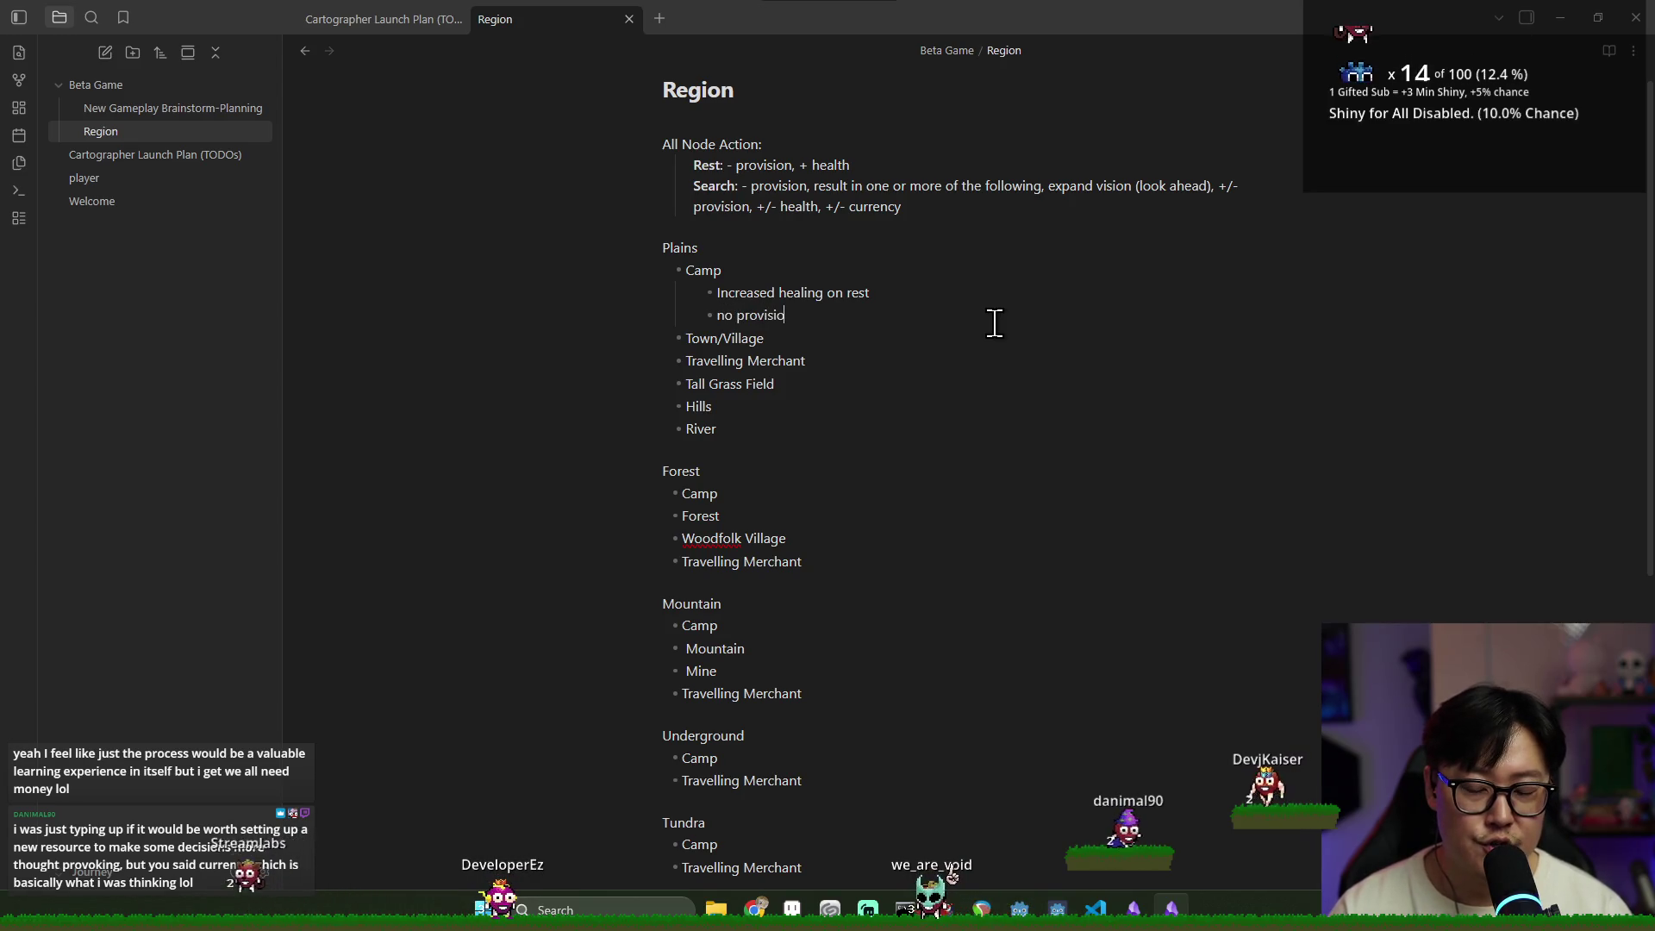
pyautogui.write('cost for sear')
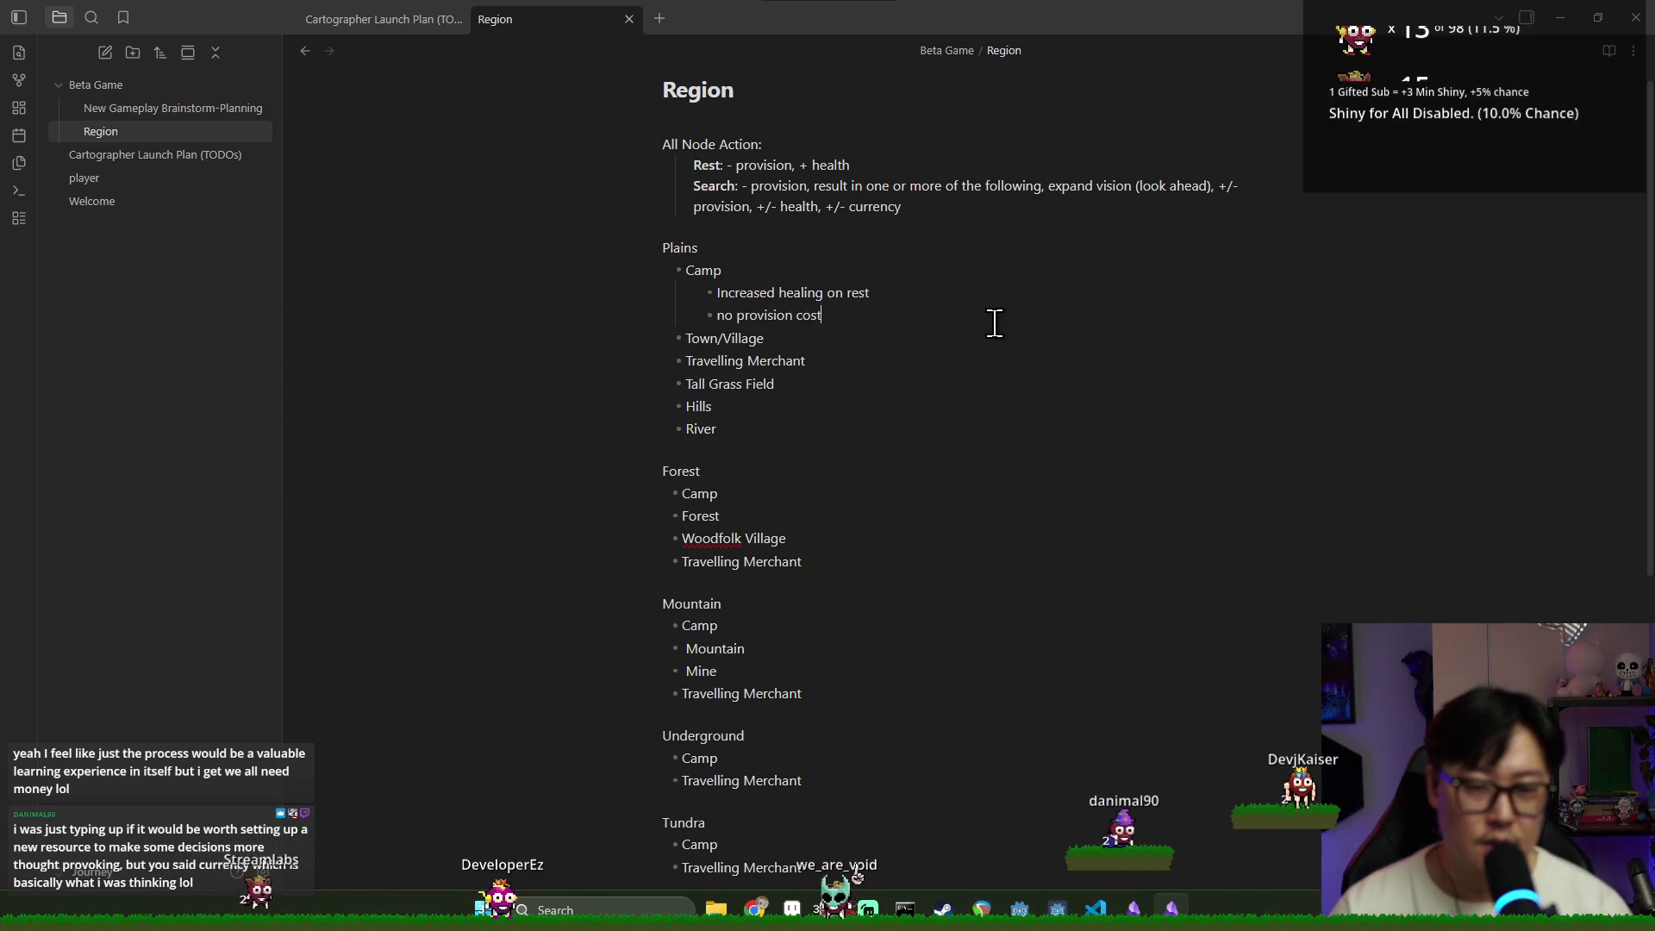
pyautogui.write('ching.')
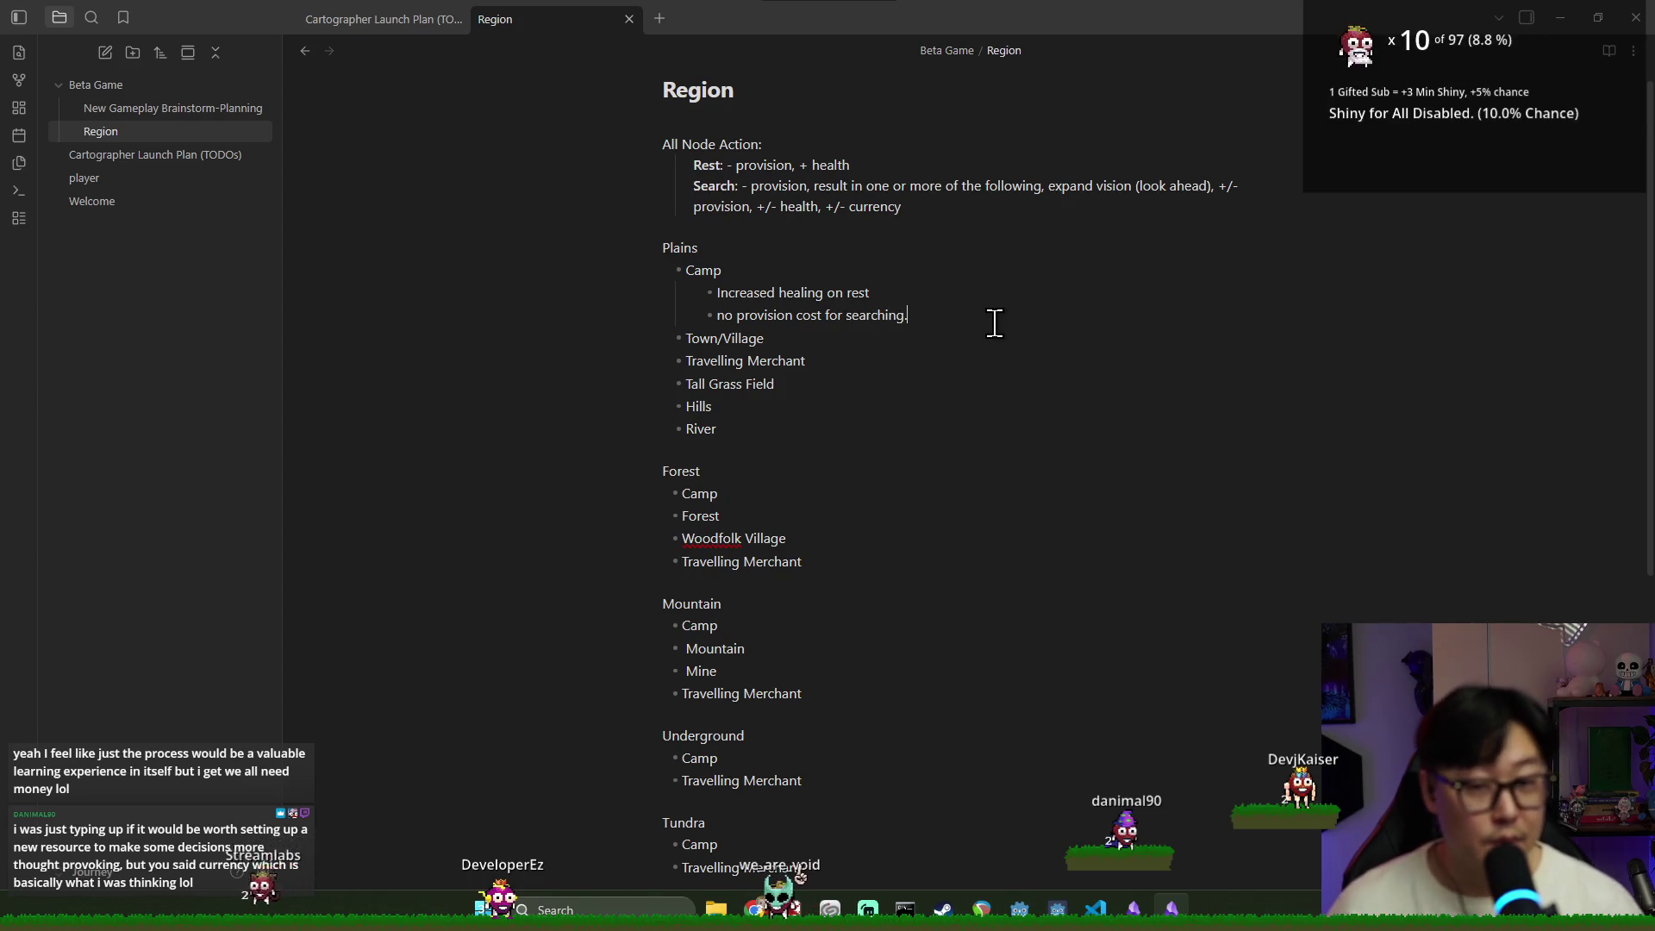
pyautogui.moveTo(821, 308); pyautogui.dragTo(724, 293)
pyautogui.moveTo(907, 315)
pyautogui.mouseDown()
pyautogui.moveTo(714, 293)
pyautogui.moveTo(832, 314)
pyautogui.mouseUp()
pyautogui.click(832, 351)
pyautogui.click(846, 315)
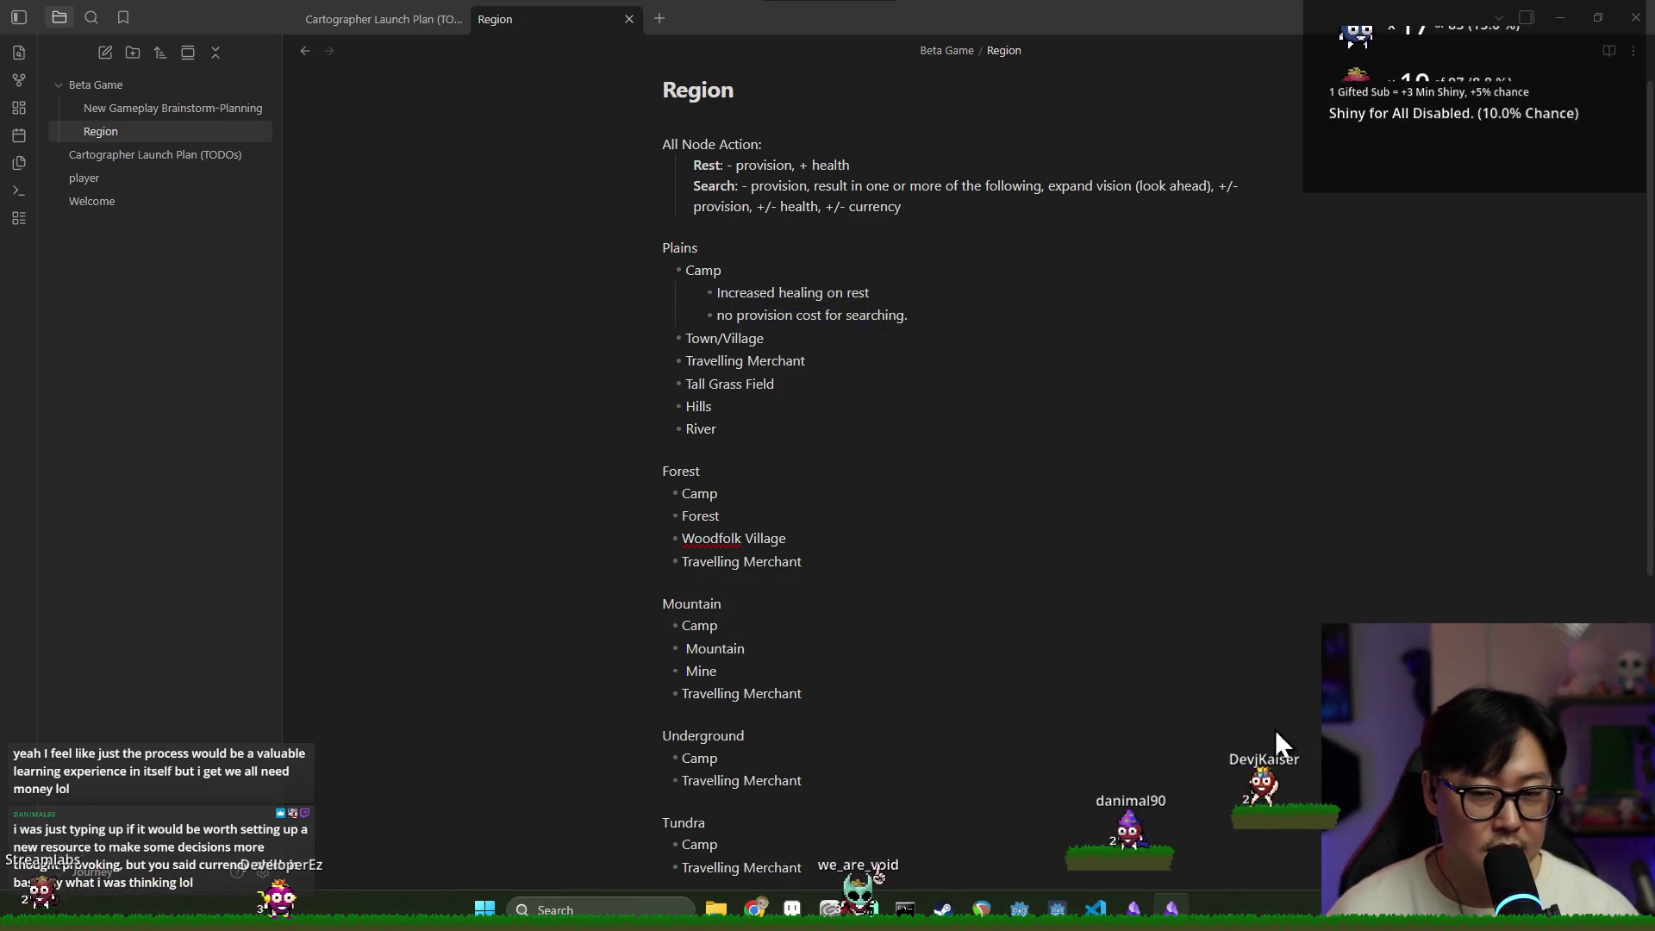
pyautogui.click(764, 338)
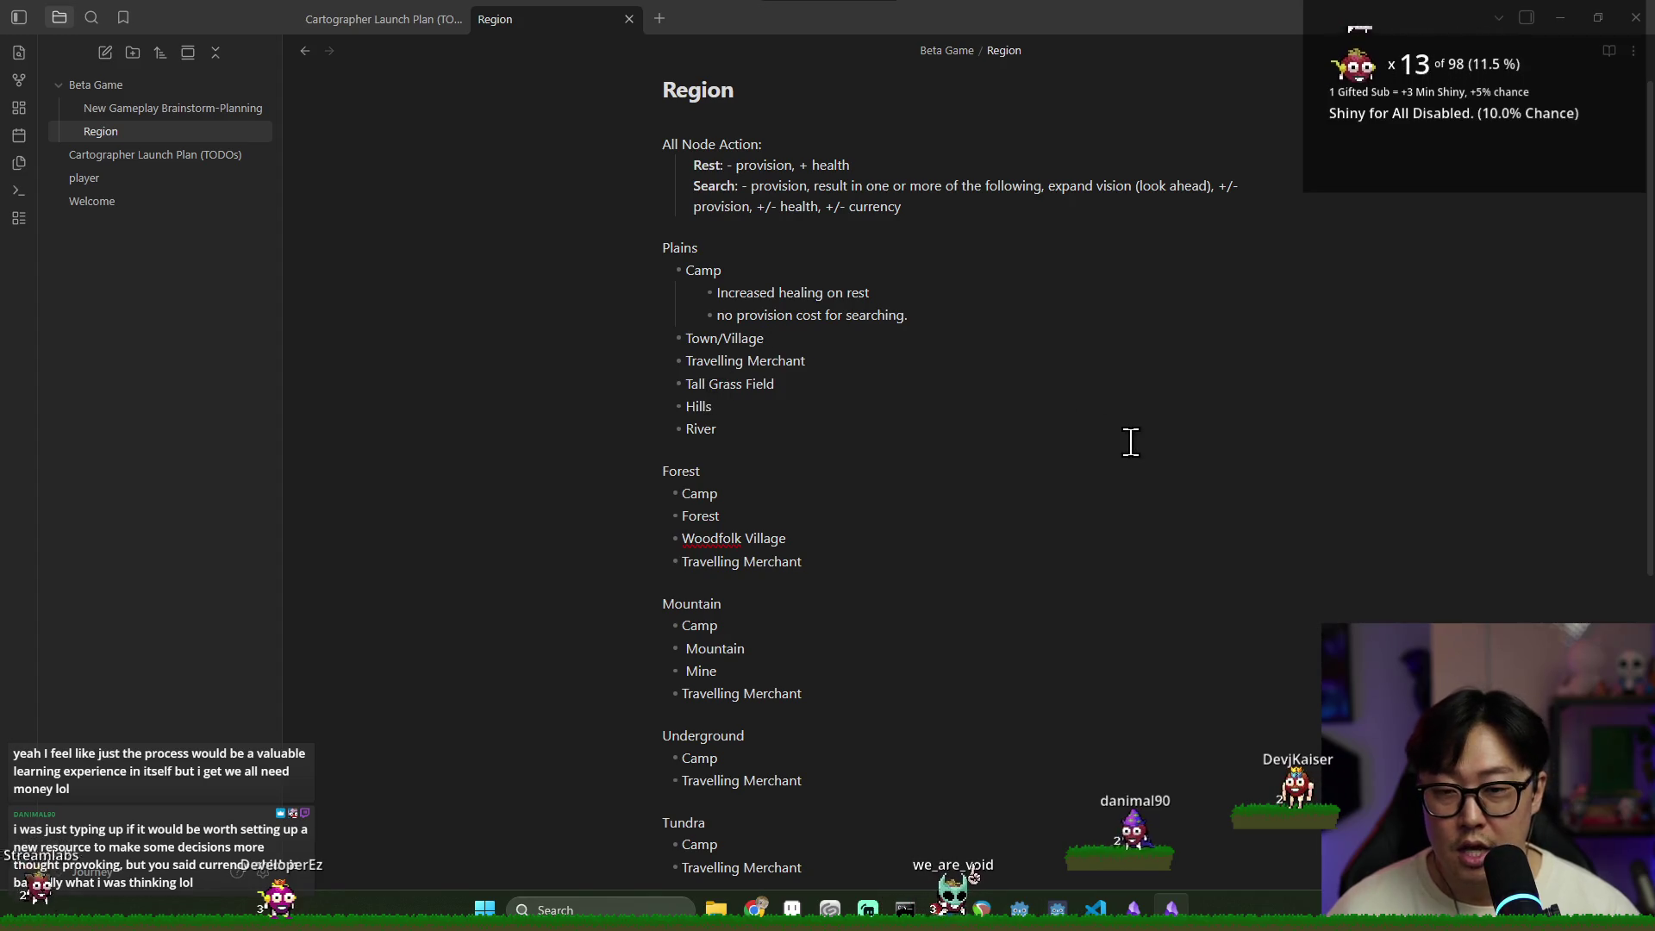
# - Create an empty indented sub-bullet beneath Town/Village
pyautogui.press('Return')
pyautogui.press('Tab')
pyautogui.moveTo(714, 293)
pyautogui.mouseDown()
pyautogui.moveTo(884, 315)
pyautogui.moveTo(716, 293)
pyautogui.mouseUp()
pyautogui.click(939, 316)
pyautogui.moveTo(693, 162); pyautogui.dragTo(813, 190)
pyautogui.click(806, 199)
pyautogui.hotkey('shift', 'Up')
pyautogui.hotkey('shift', 'Up')
pyautogui.hotkey('shift', 'Home')
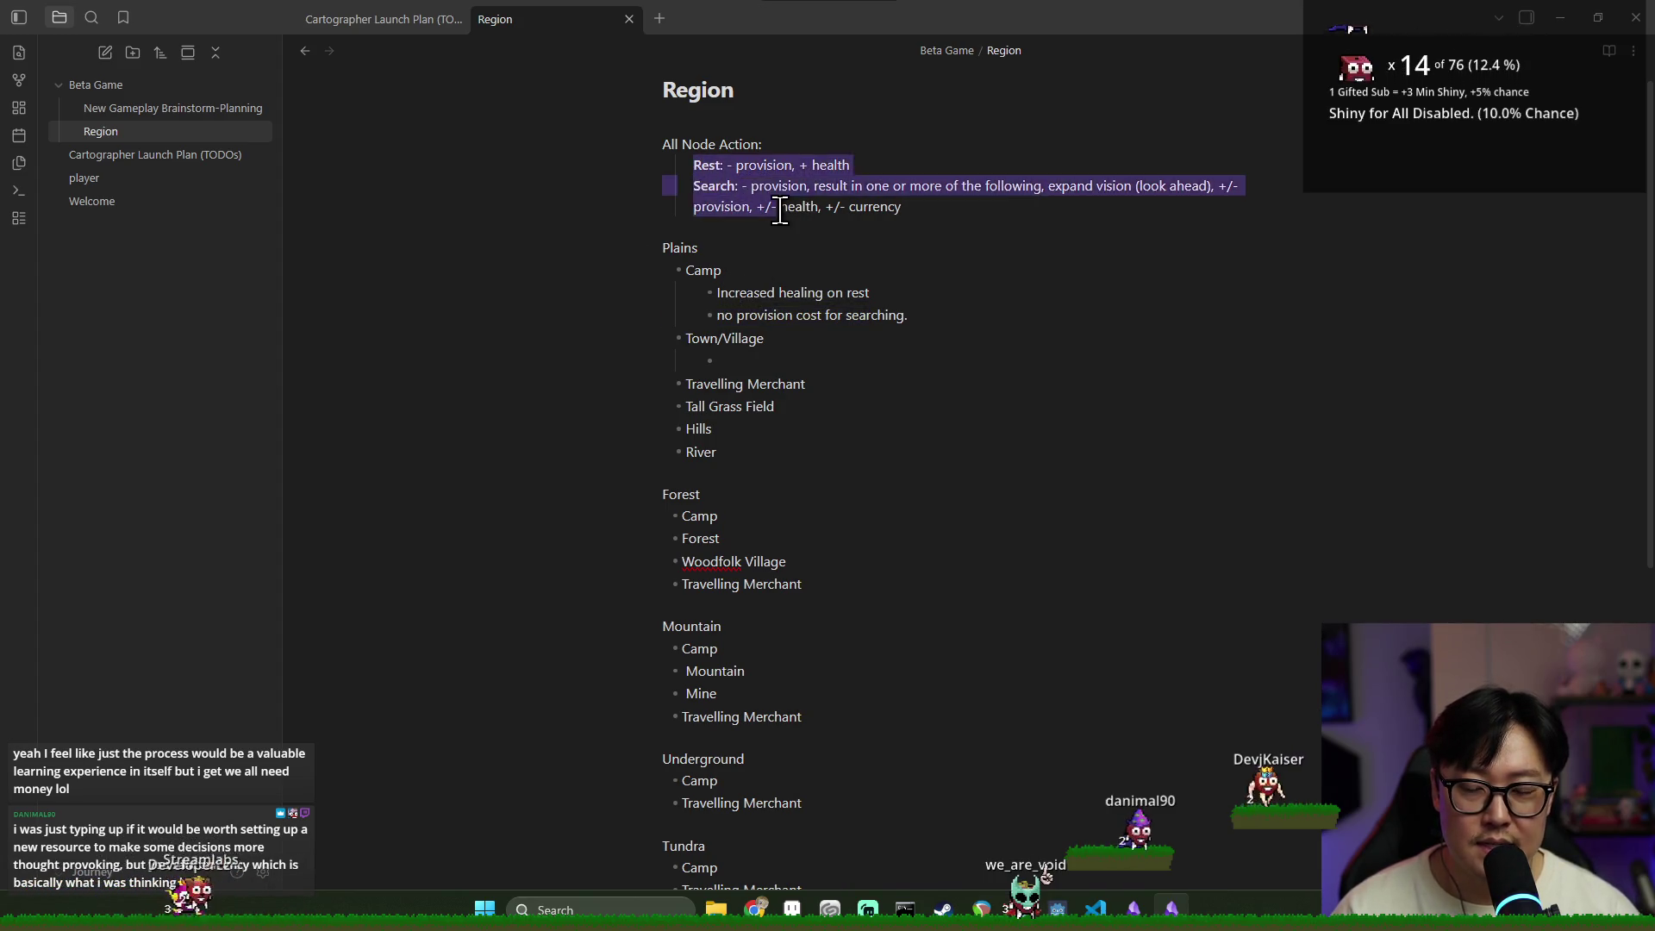
pyautogui.click(764, 338)
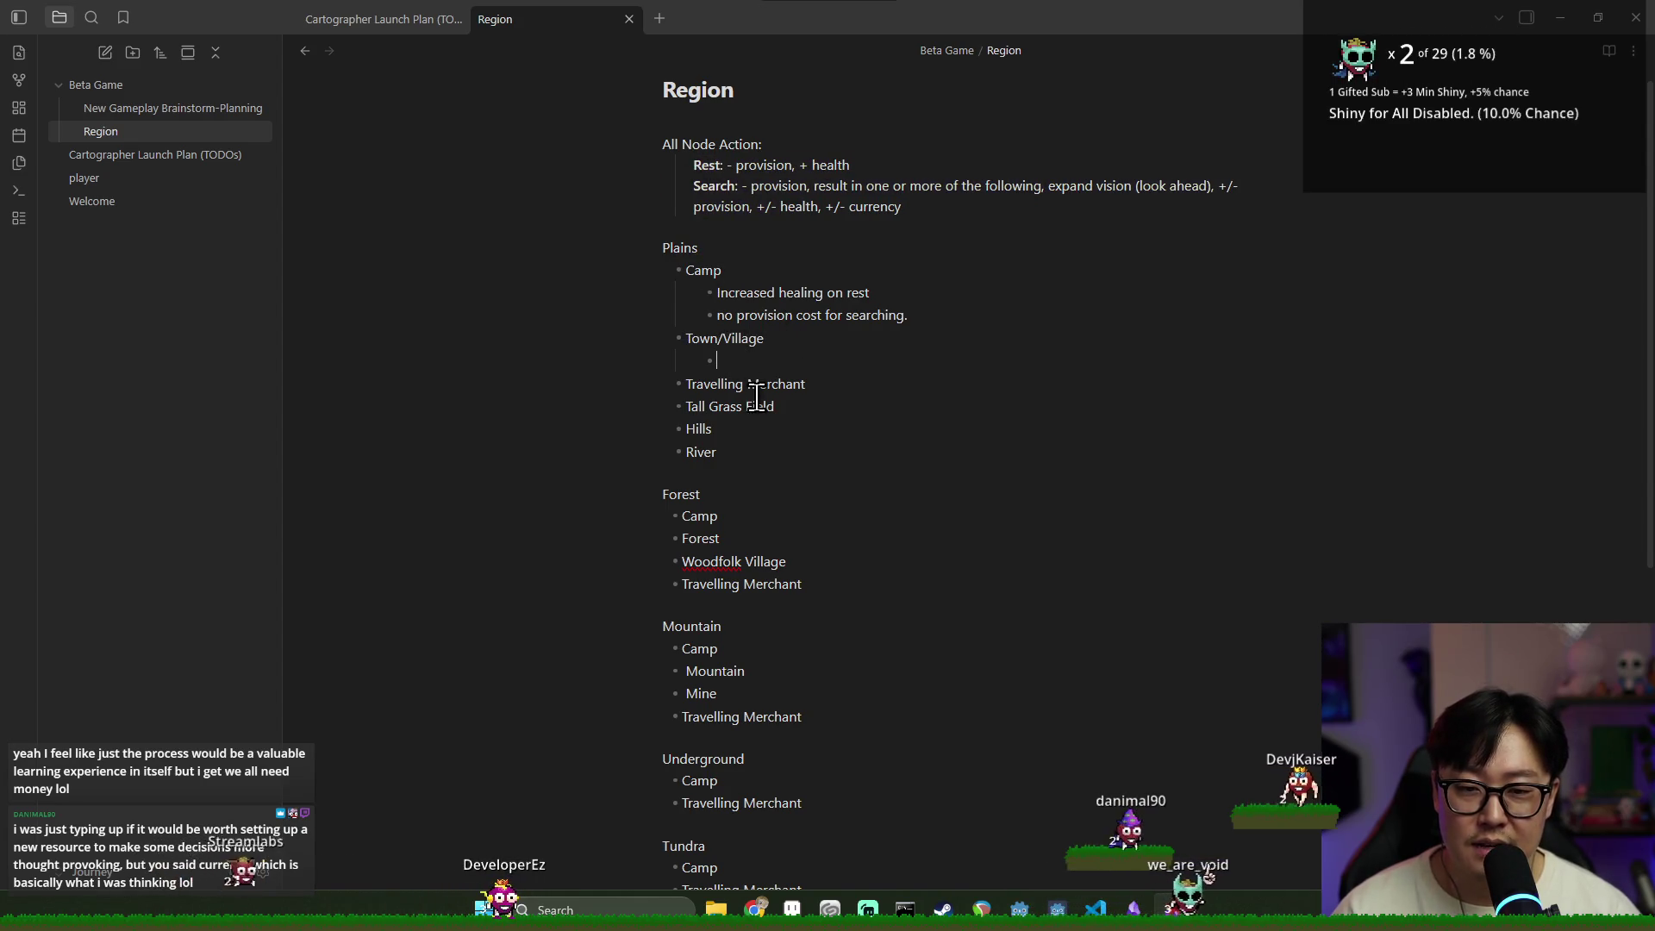
pyautogui.moveTo(697, 384); pyautogui.dragTo(785, 386)
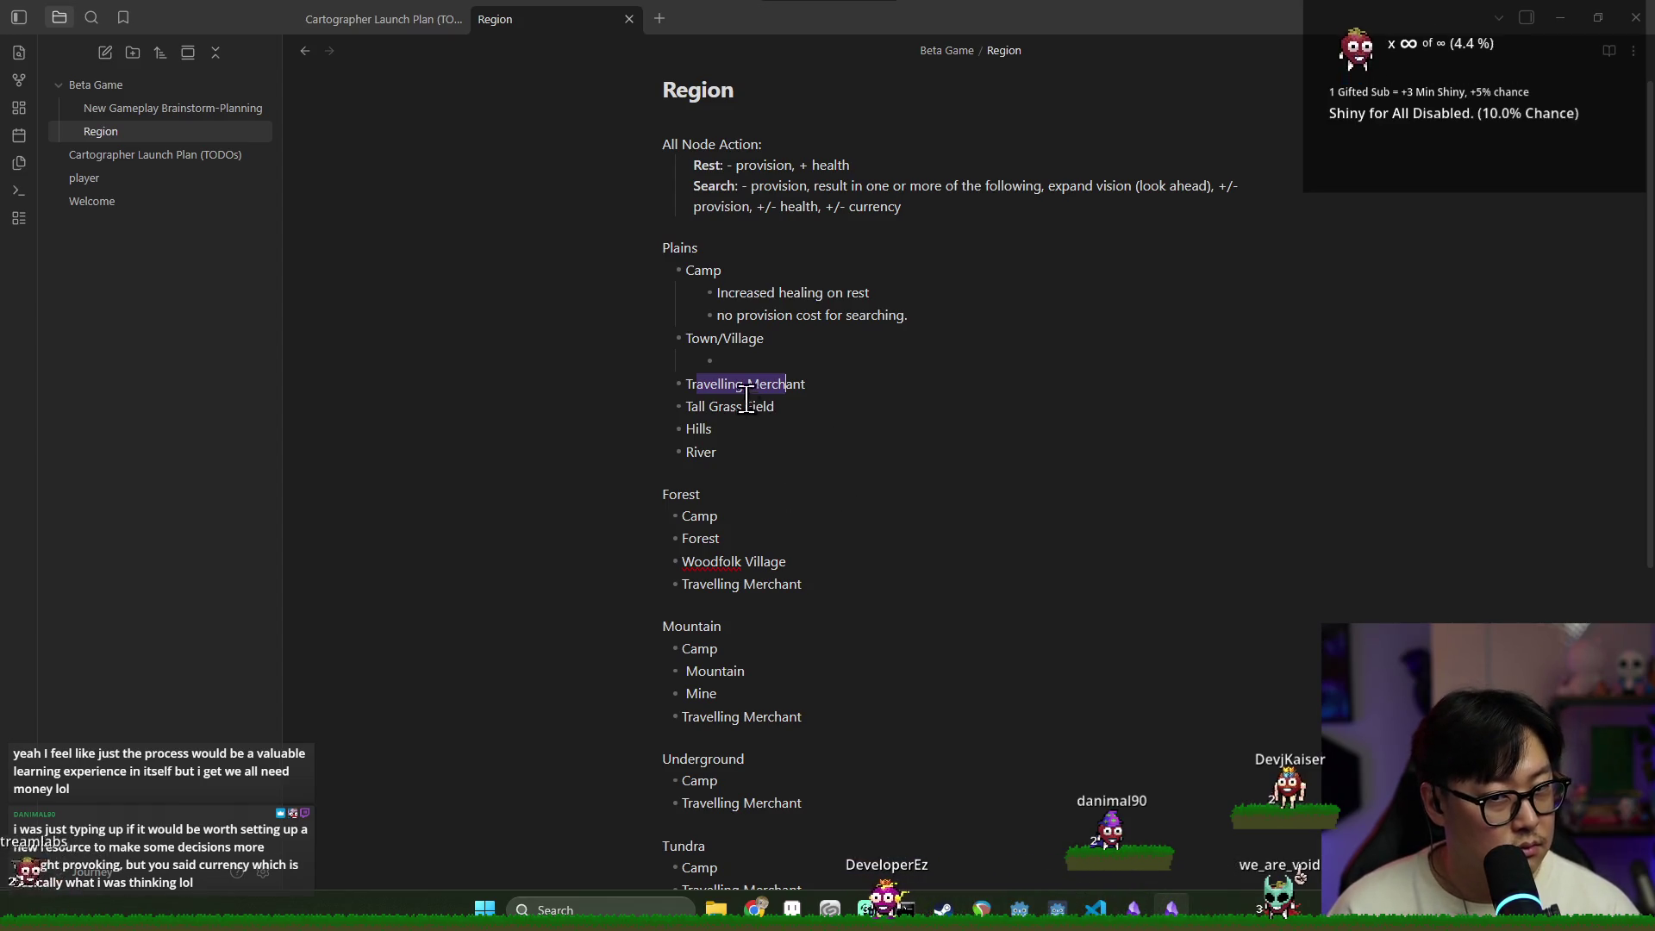
pyautogui.click(747, 366)
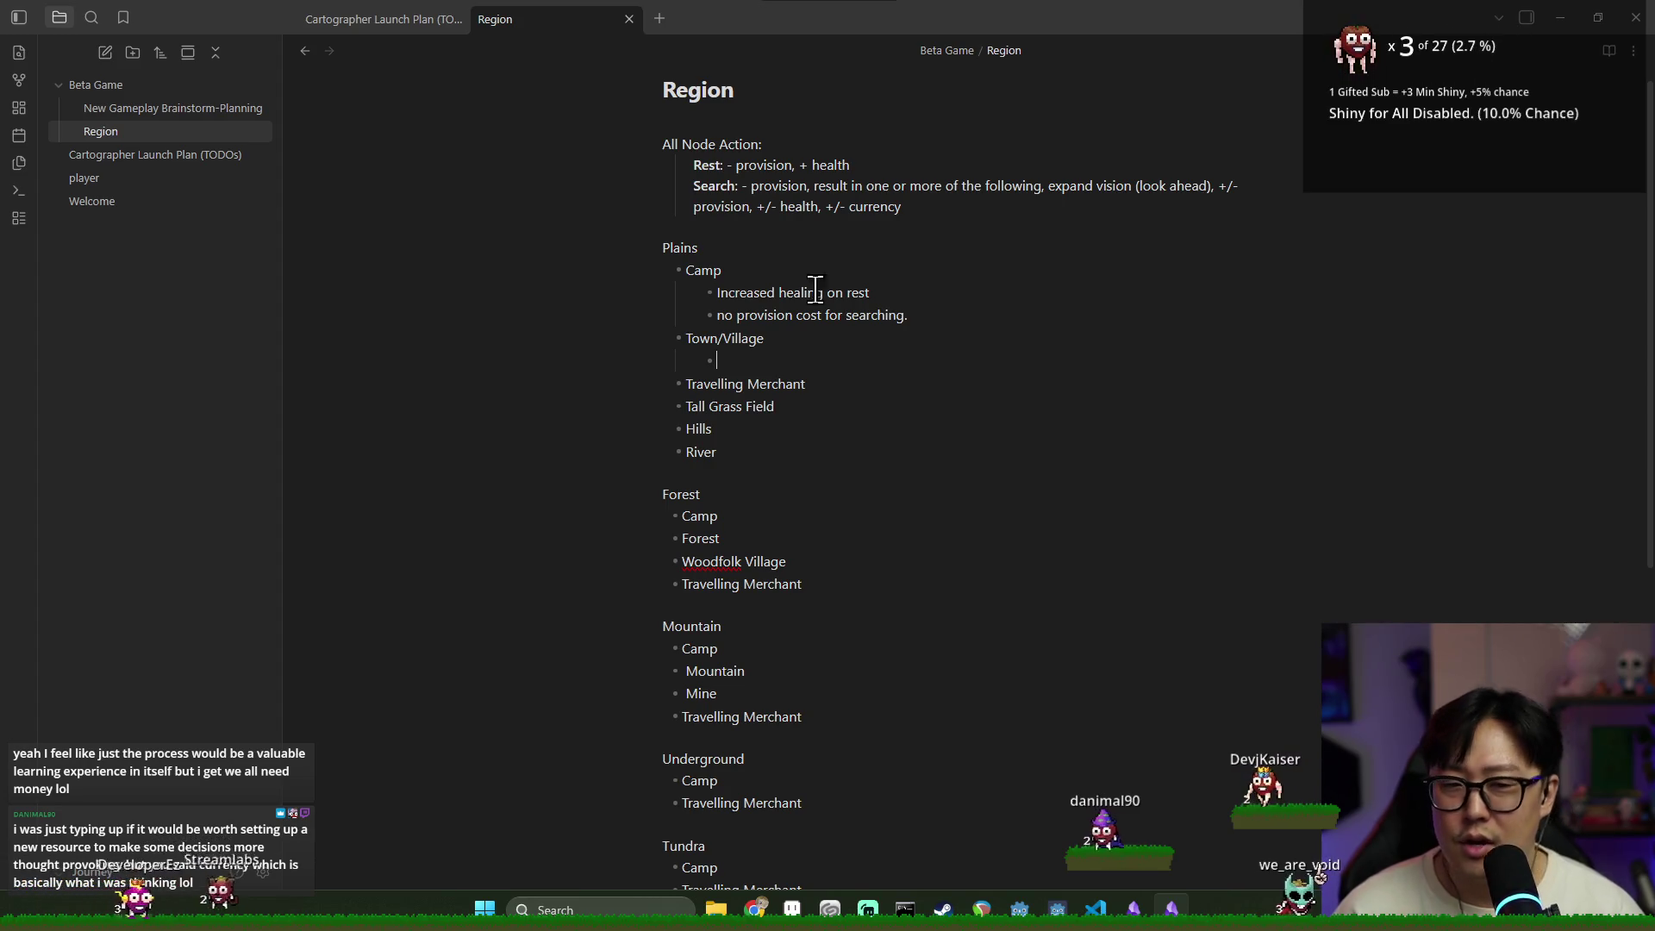
# - Delete both of Camp's sub-notes, leaving a blank line under Camp
pyautogui.moveTo(913, 319); pyautogui.dragTo(716, 298)
pyautogui.moveTo(914, 317)
pyautogui.mouseDown()
pyautogui.moveTo(935, 318)
pyautogui.moveTo(810, 319)
pyautogui.moveTo(946, 329)
pyautogui.moveTo(721, 317)
pyautogui.moveTo(901, 319)
pyautogui.mouseUp()
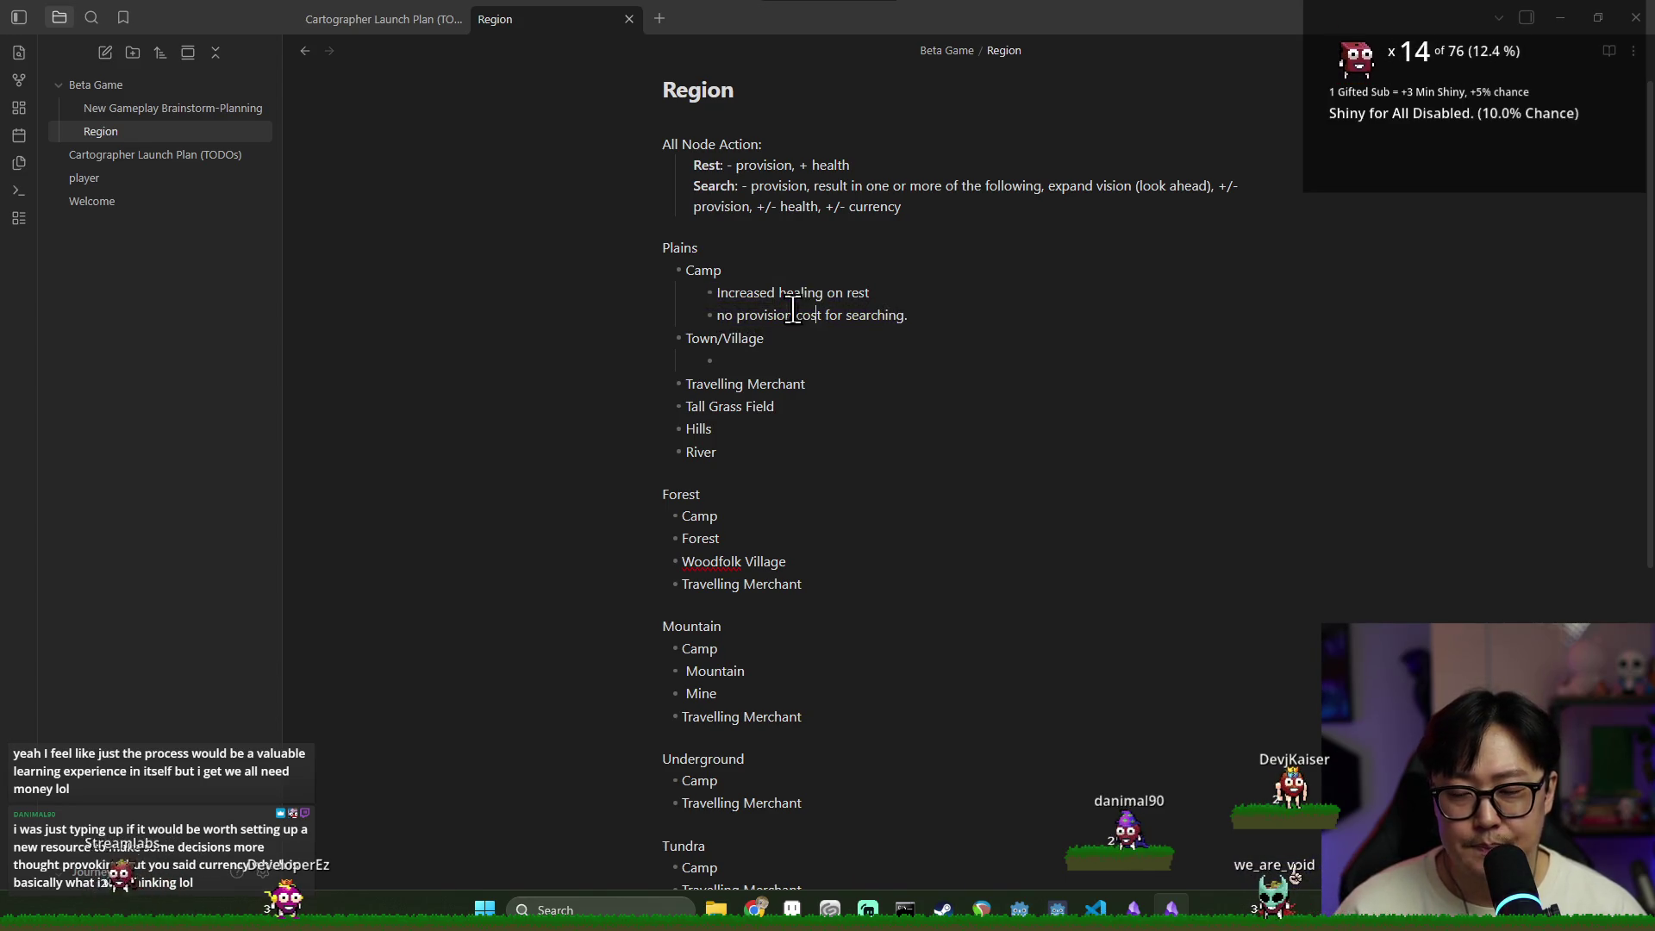
pyautogui.moveTo(717, 304)
pyautogui.mouseDown()
pyautogui.moveTo(886, 295)
pyautogui.moveTo(724, 316)
pyautogui.moveTo(923, 315)
pyautogui.mouseUp()
pyautogui.click(778, 293)
pyautogui.moveTo(683, 338)
pyautogui.mouseDown()
pyautogui.moveTo(756, 327)
pyautogui.moveTo(710, 316)
pyautogui.mouseUp()
pyautogui.moveTo(695, 165); pyautogui.dragTo(851, 164)
pyautogui.click(812, 165)
pyautogui.click(704, 210)
pyautogui.moveTo(713, 315)
pyautogui.mouseDown()
pyautogui.moveTo(879, 315)
pyautogui.moveTo(716, 293)
pyautogui.mouseUp()
pyautogui.click(894, 316)
pyautogui.press('BackSpace')
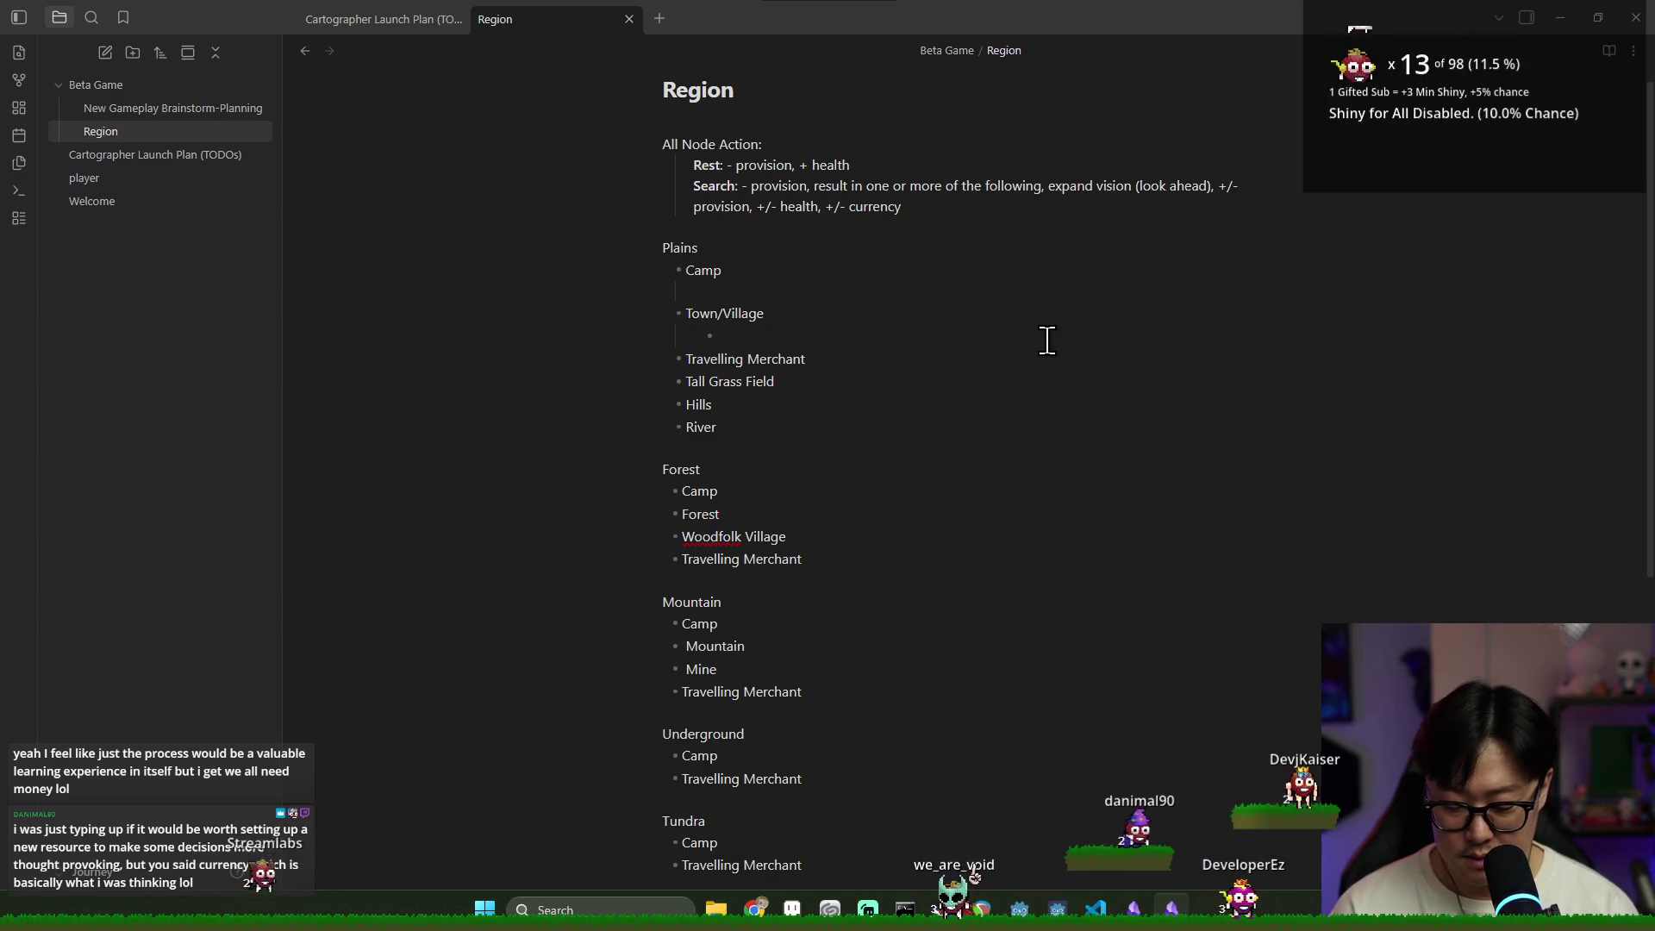
# - Type 'Actions cost 1 less provision.' as Camp's sub-bullet
pyautogui.write('Actions cost')
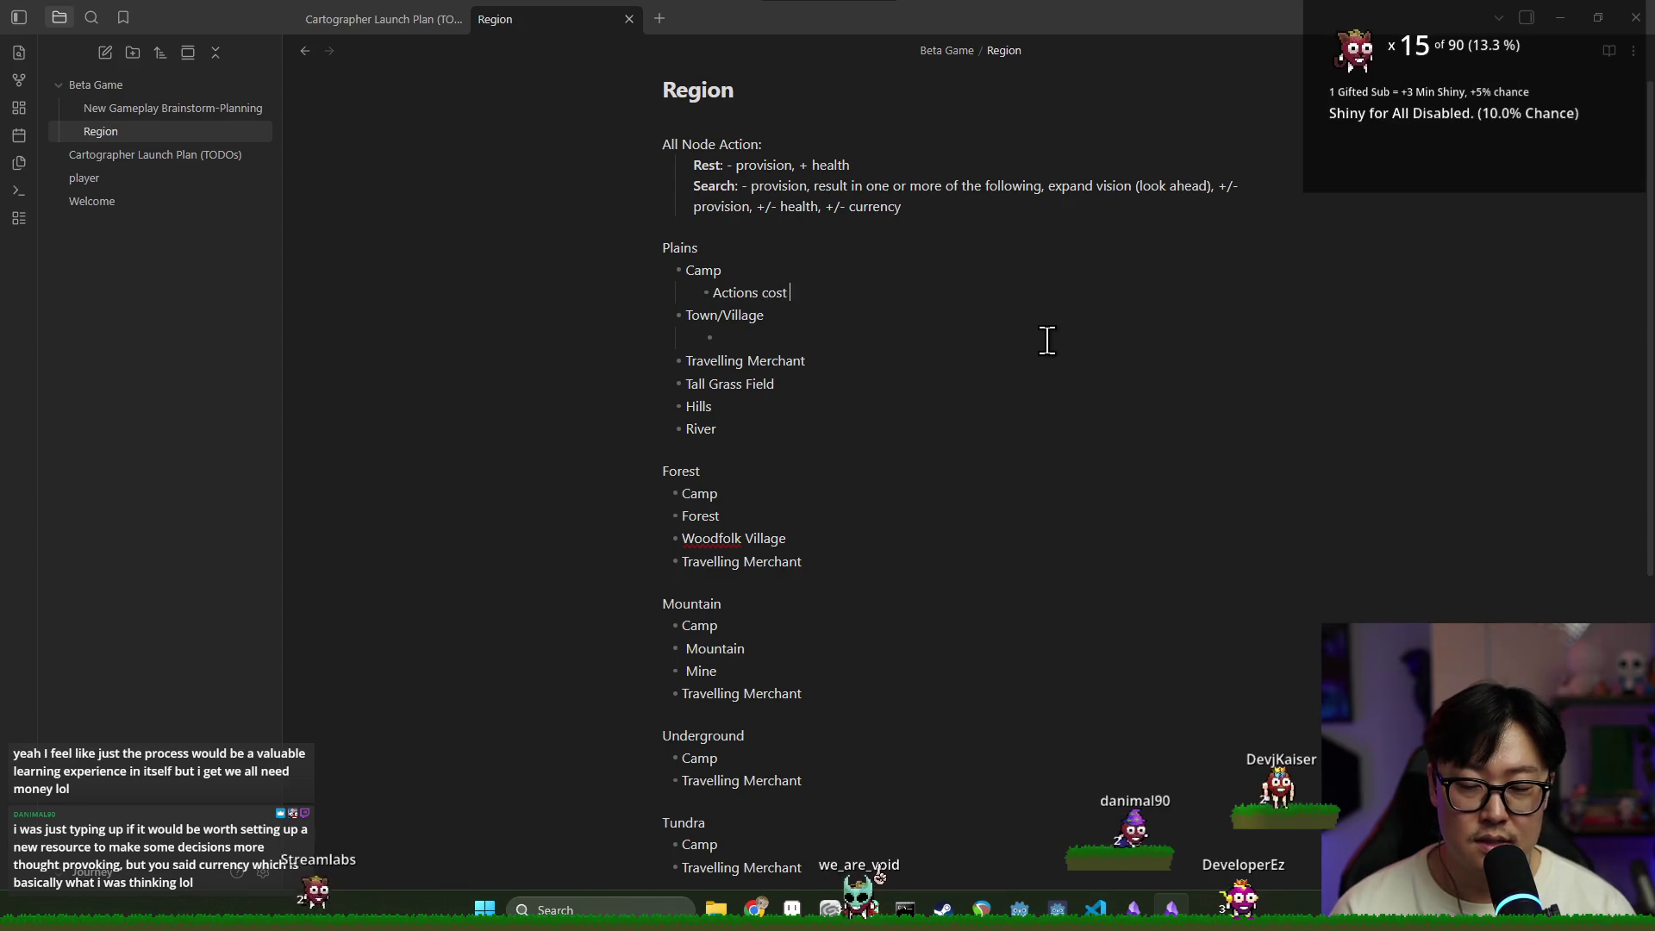
pyautogui.write(' 1 less pr')
pyautogui.write('ovision')
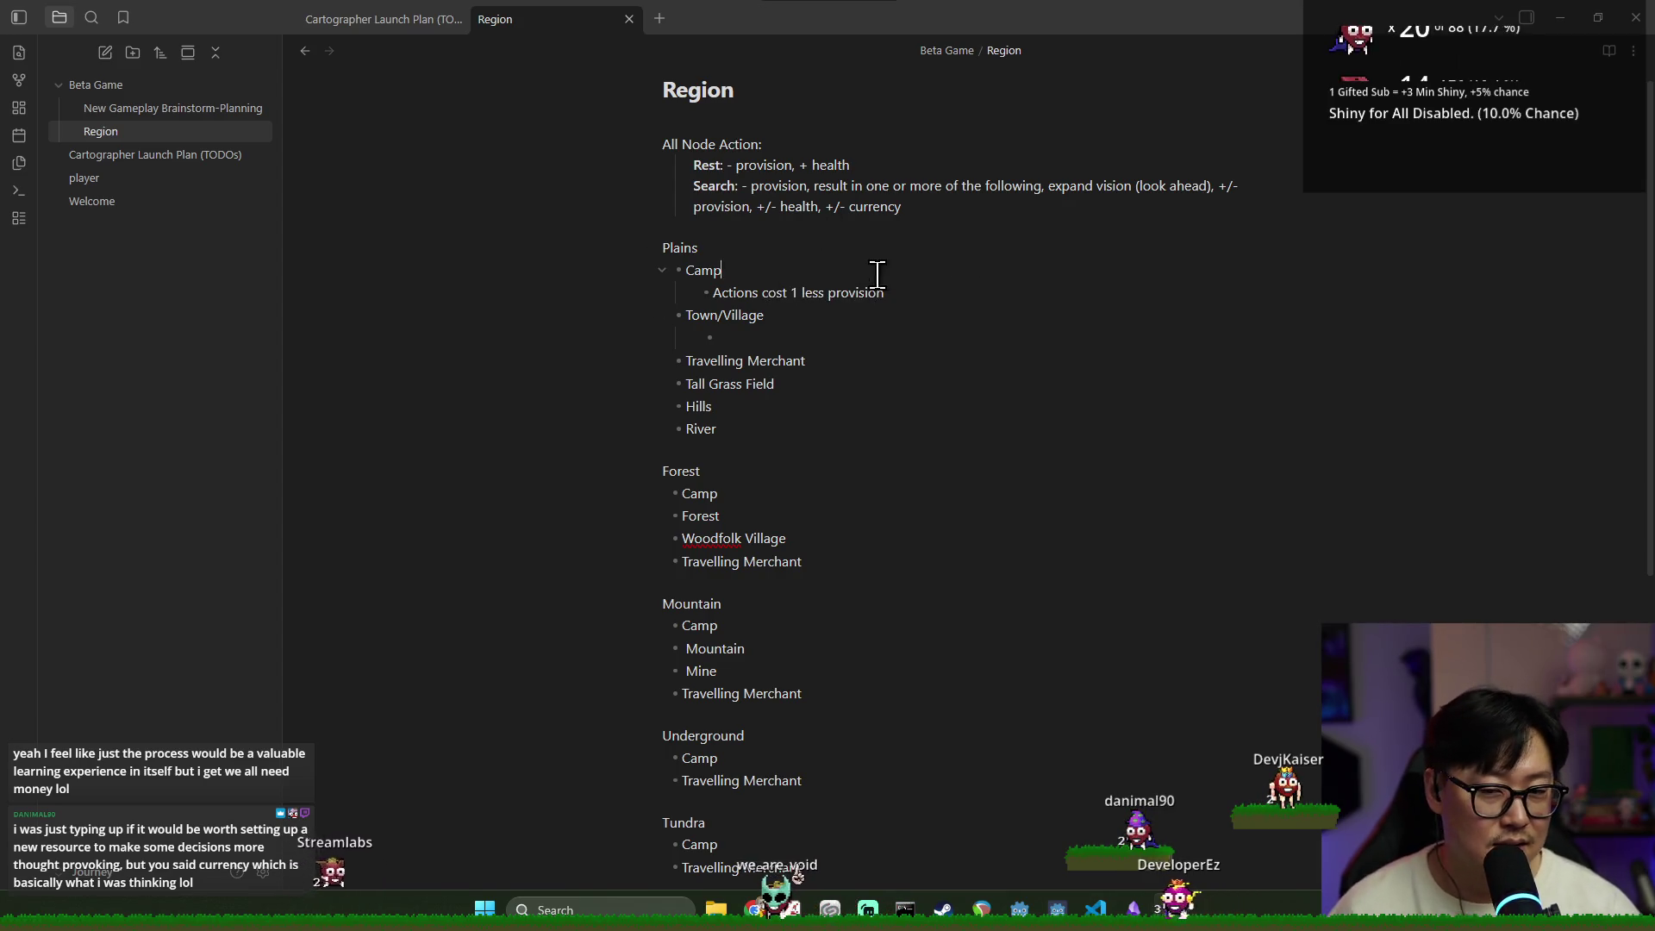
pyautogui.moveTo(884, 292); pyautogui.dragTo(686, 269)
pyautogui.click(897, 296)
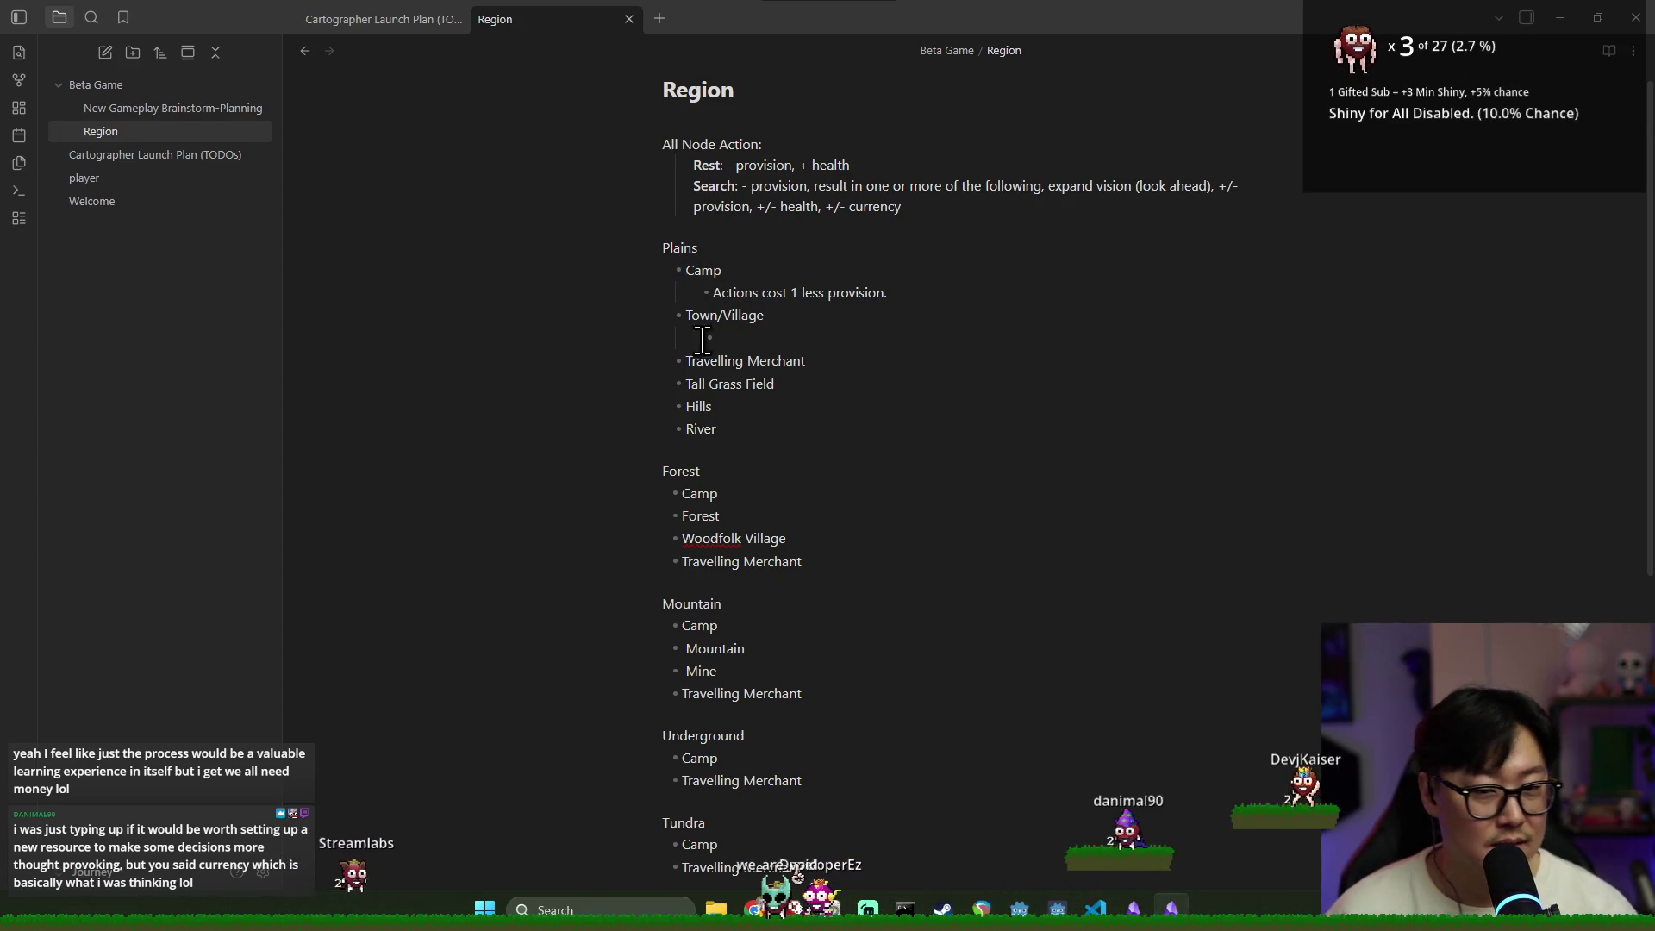
pyautogui.moveTo(905, 296); pyautogui.dragTo(663, 247)
pyautogui.click(807, 360)
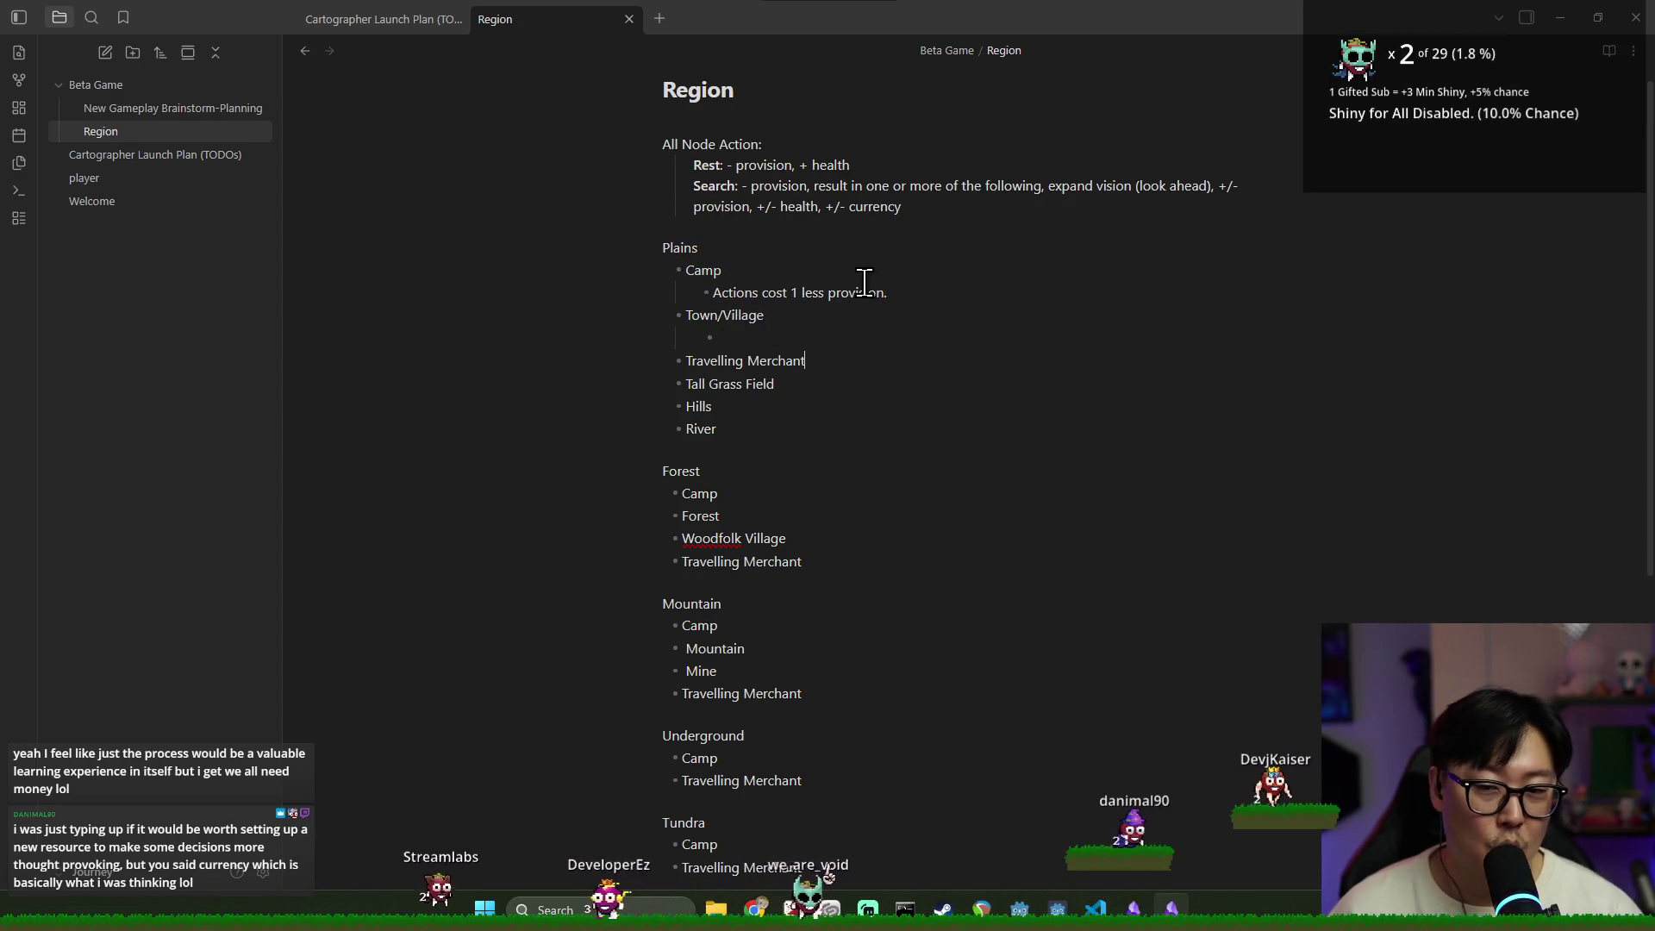
pyautogui.click(911, 290)
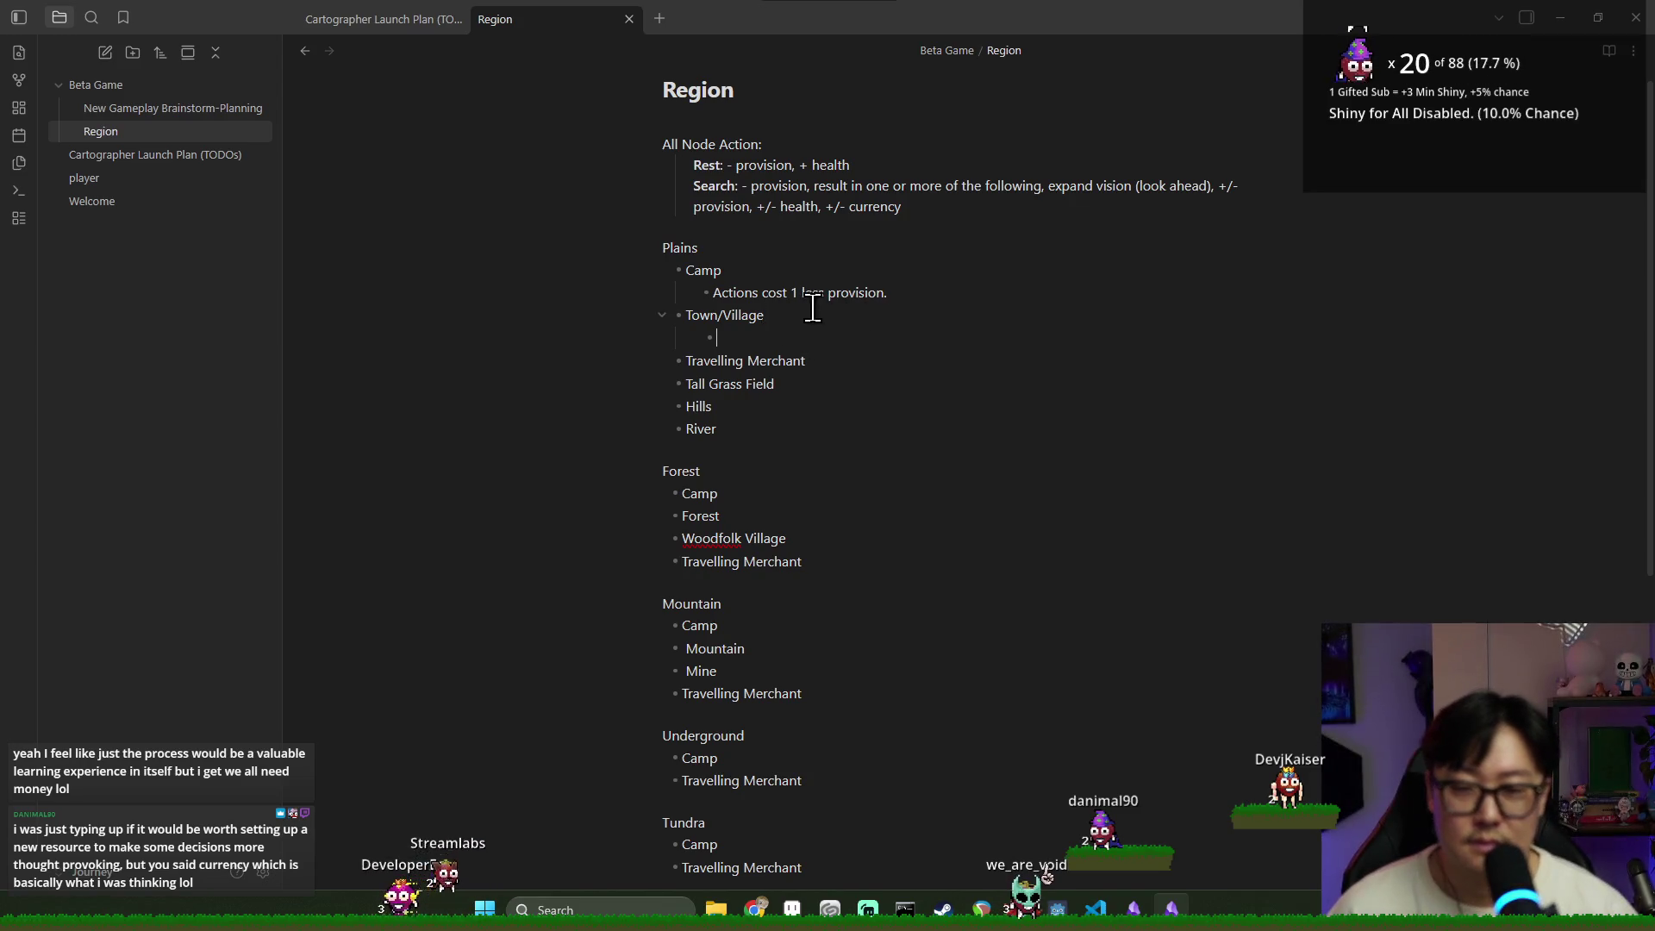
# - Copy the Camp note into the empty Town/Village sub-bullet
pyautogui.tripleClick(912, 285)
pyautogui.hotkey('ctrl', 'c')
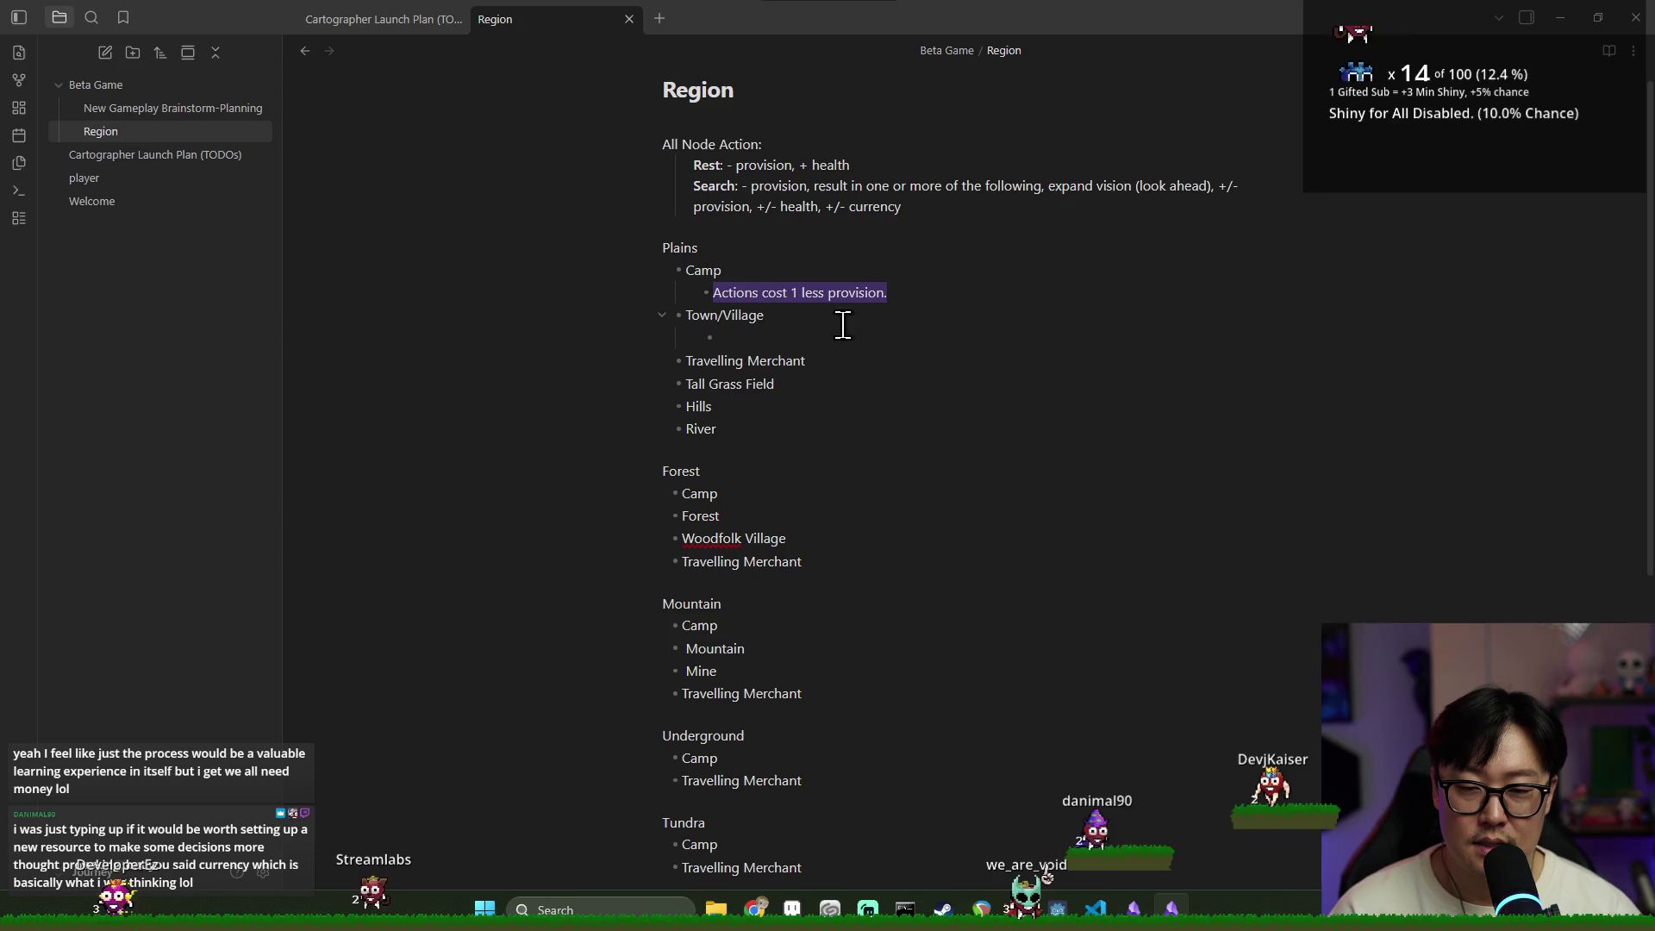
pyautogui.click(854, 336)
pyautogui.hotkey('ctrl', 'v')
pyautogui.click(912, 288)
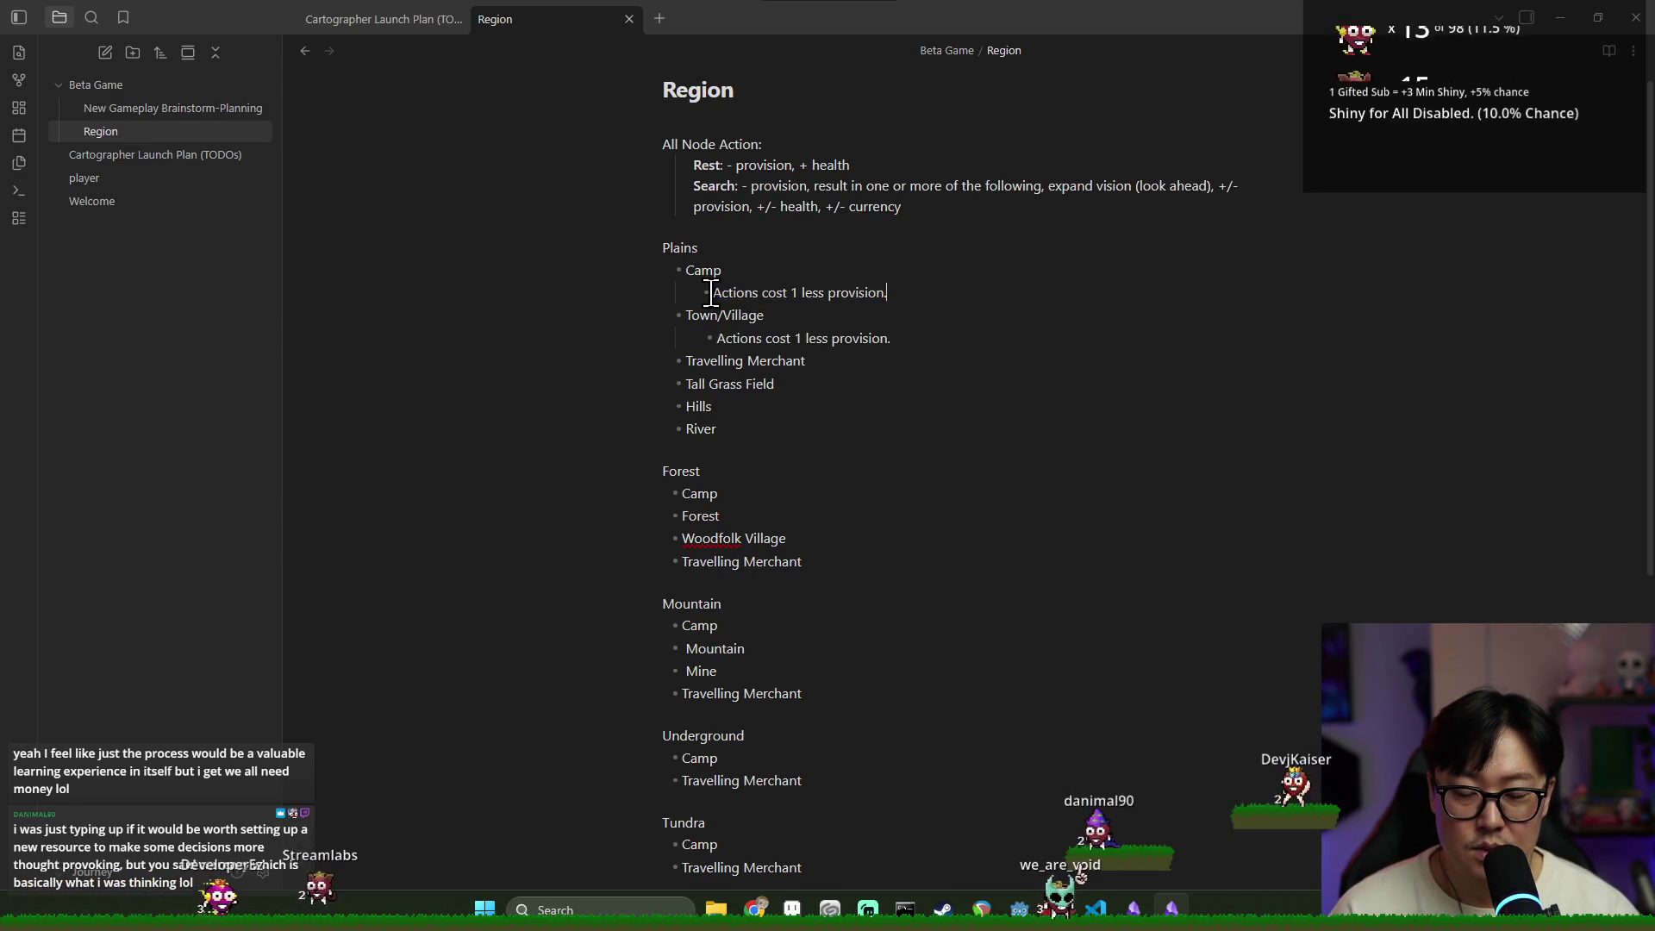
pyautogui.doubleClick(734, 338)
pyautogui.press('Left')
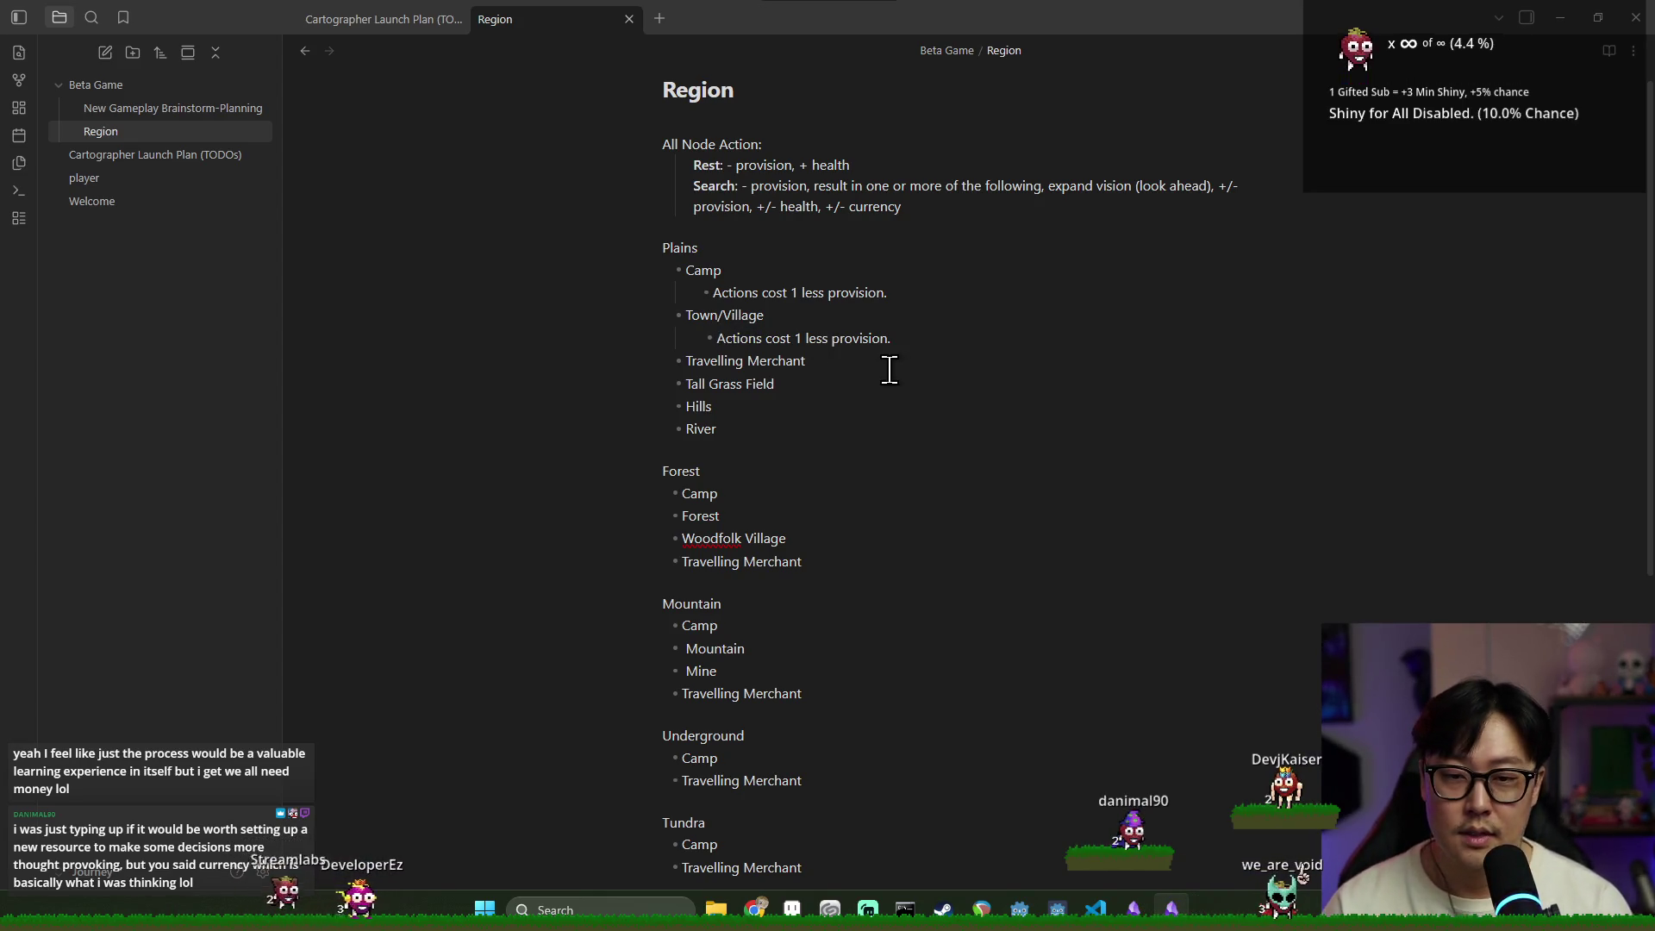
pyautogui.click(892, 292)
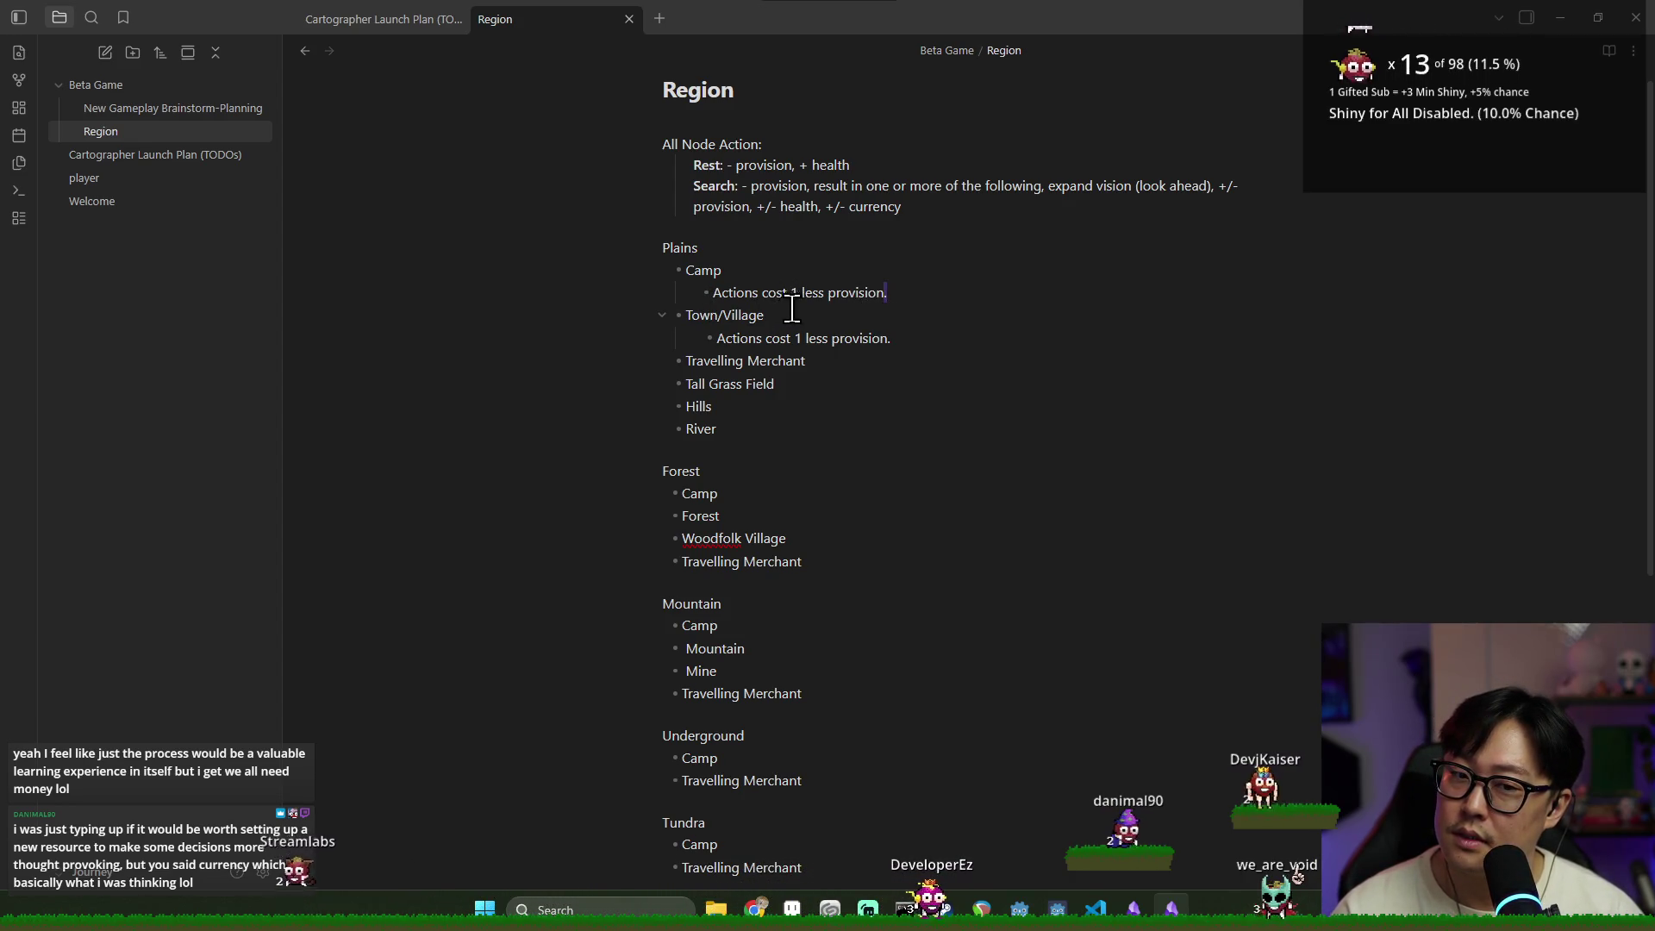
pyautogui.press('Down')
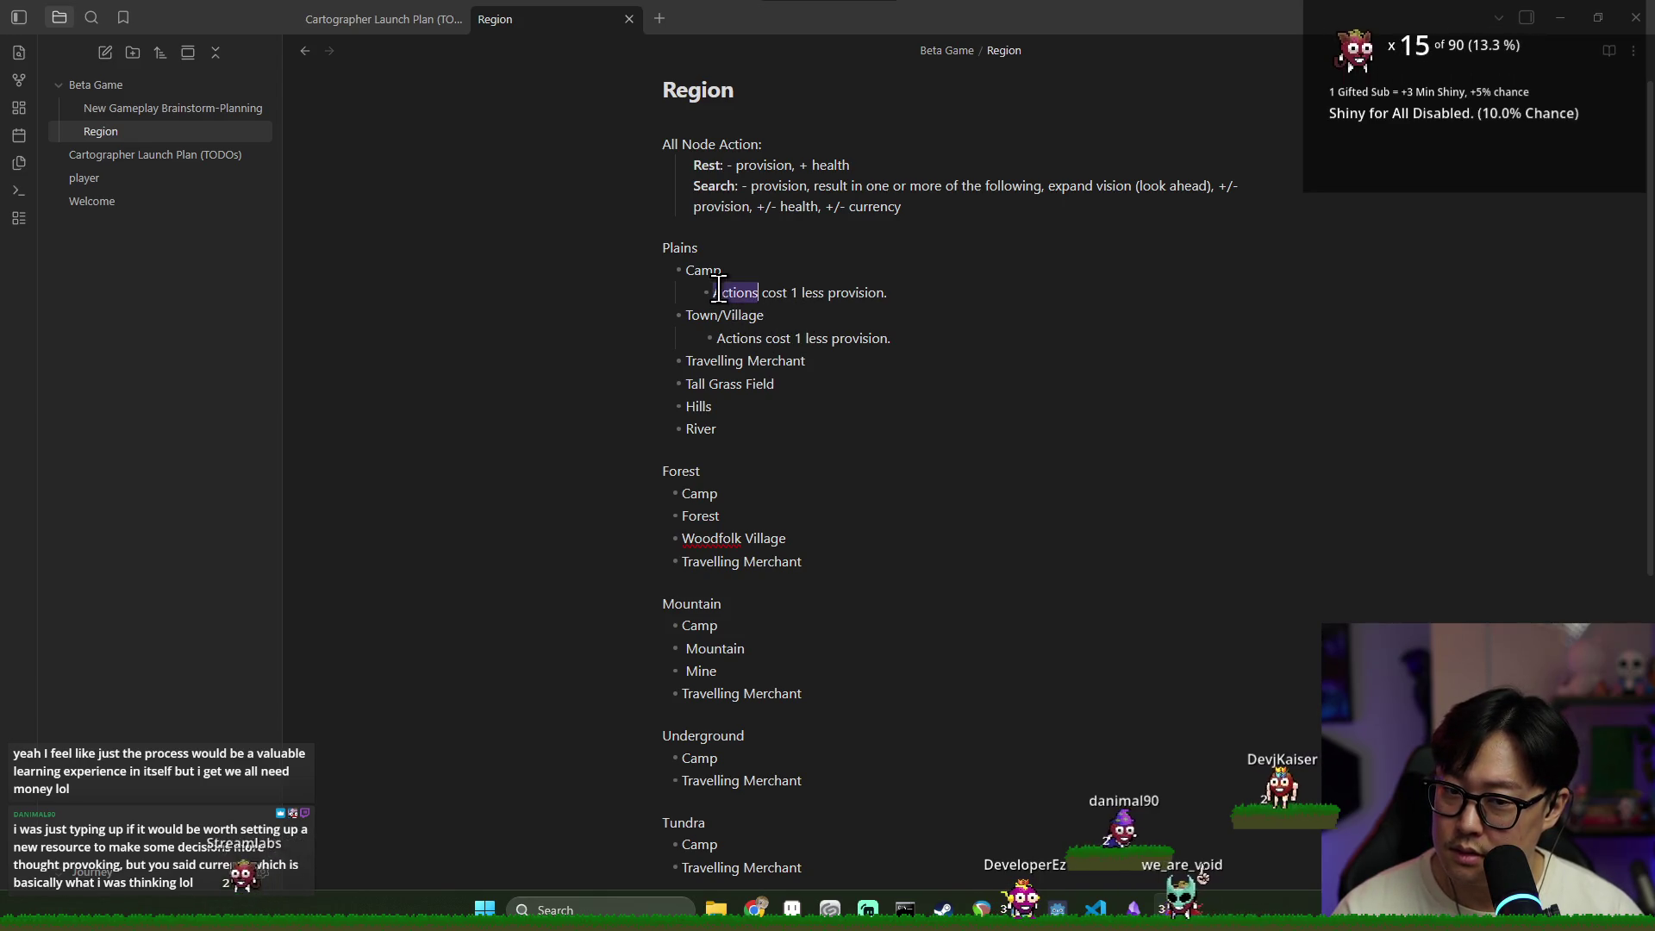
pyautogui.click(924, 343)
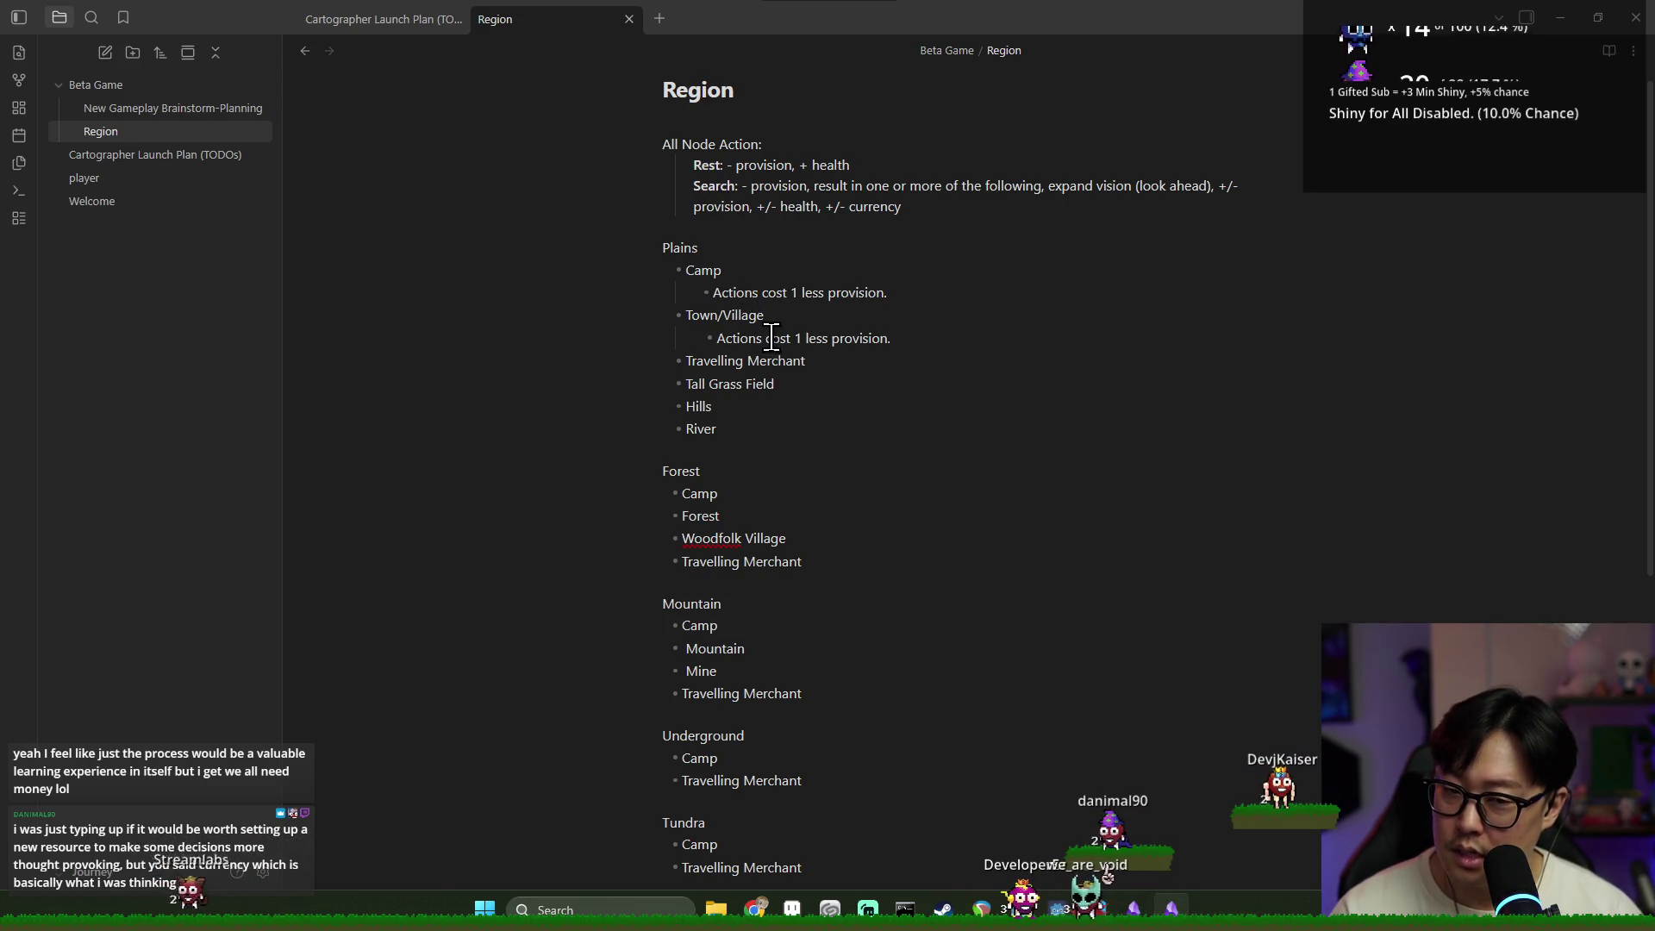
pyautogui.moveTo(719, 341); pyautogui.dragTo(986, 359)
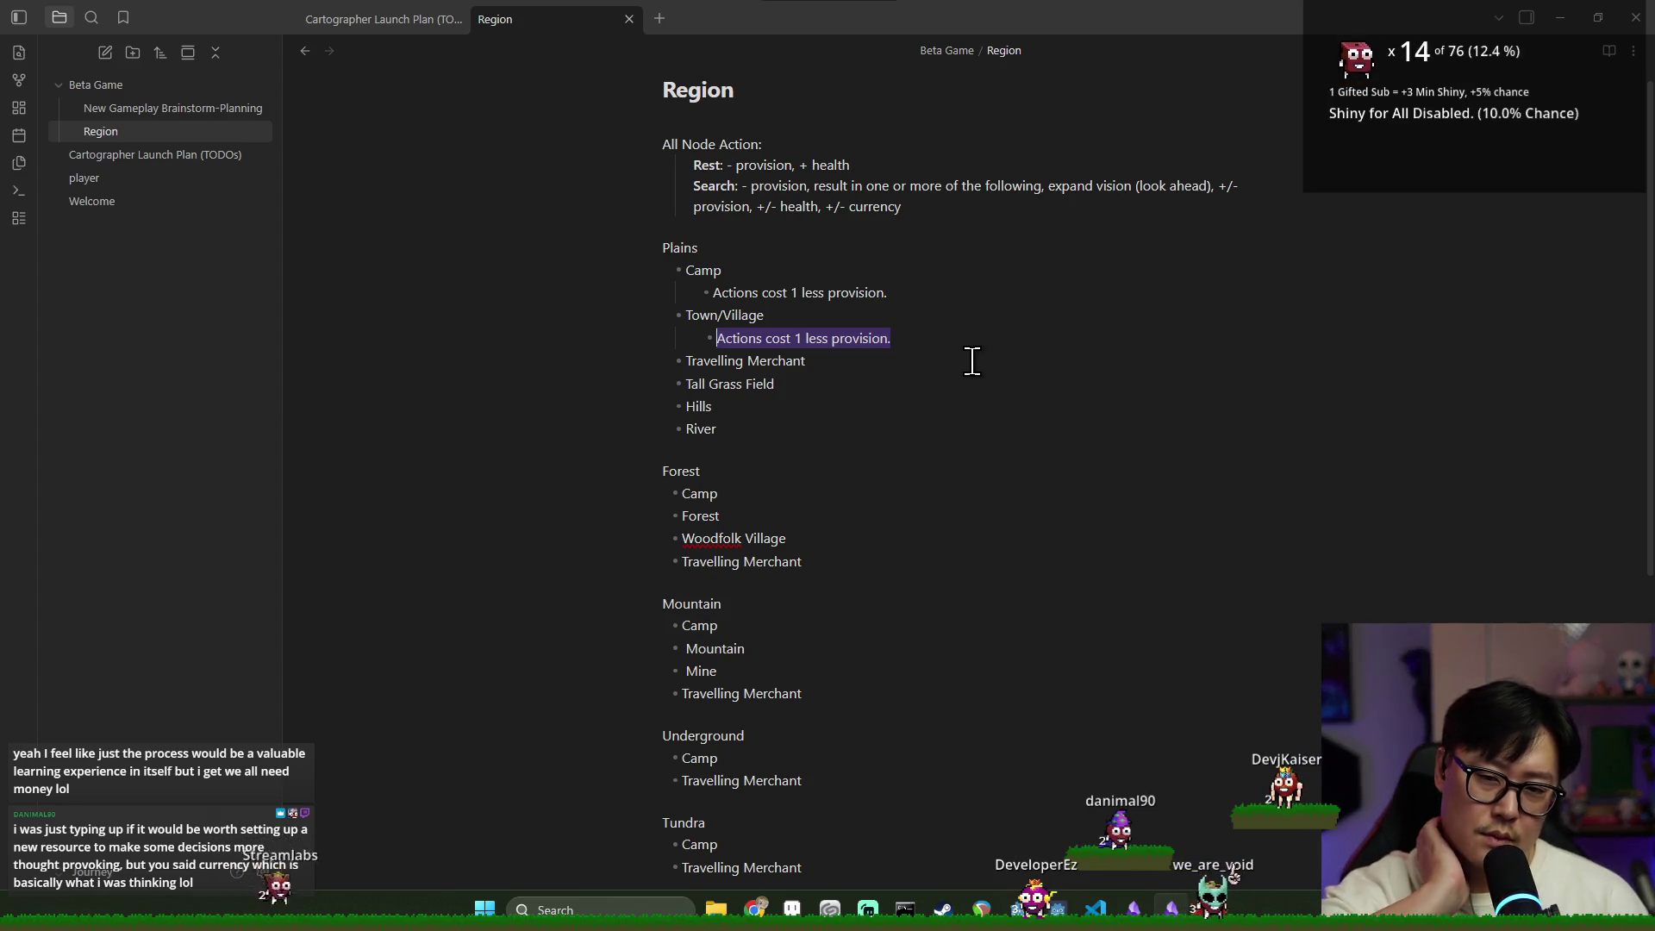
pyautogui.click(931, 364)
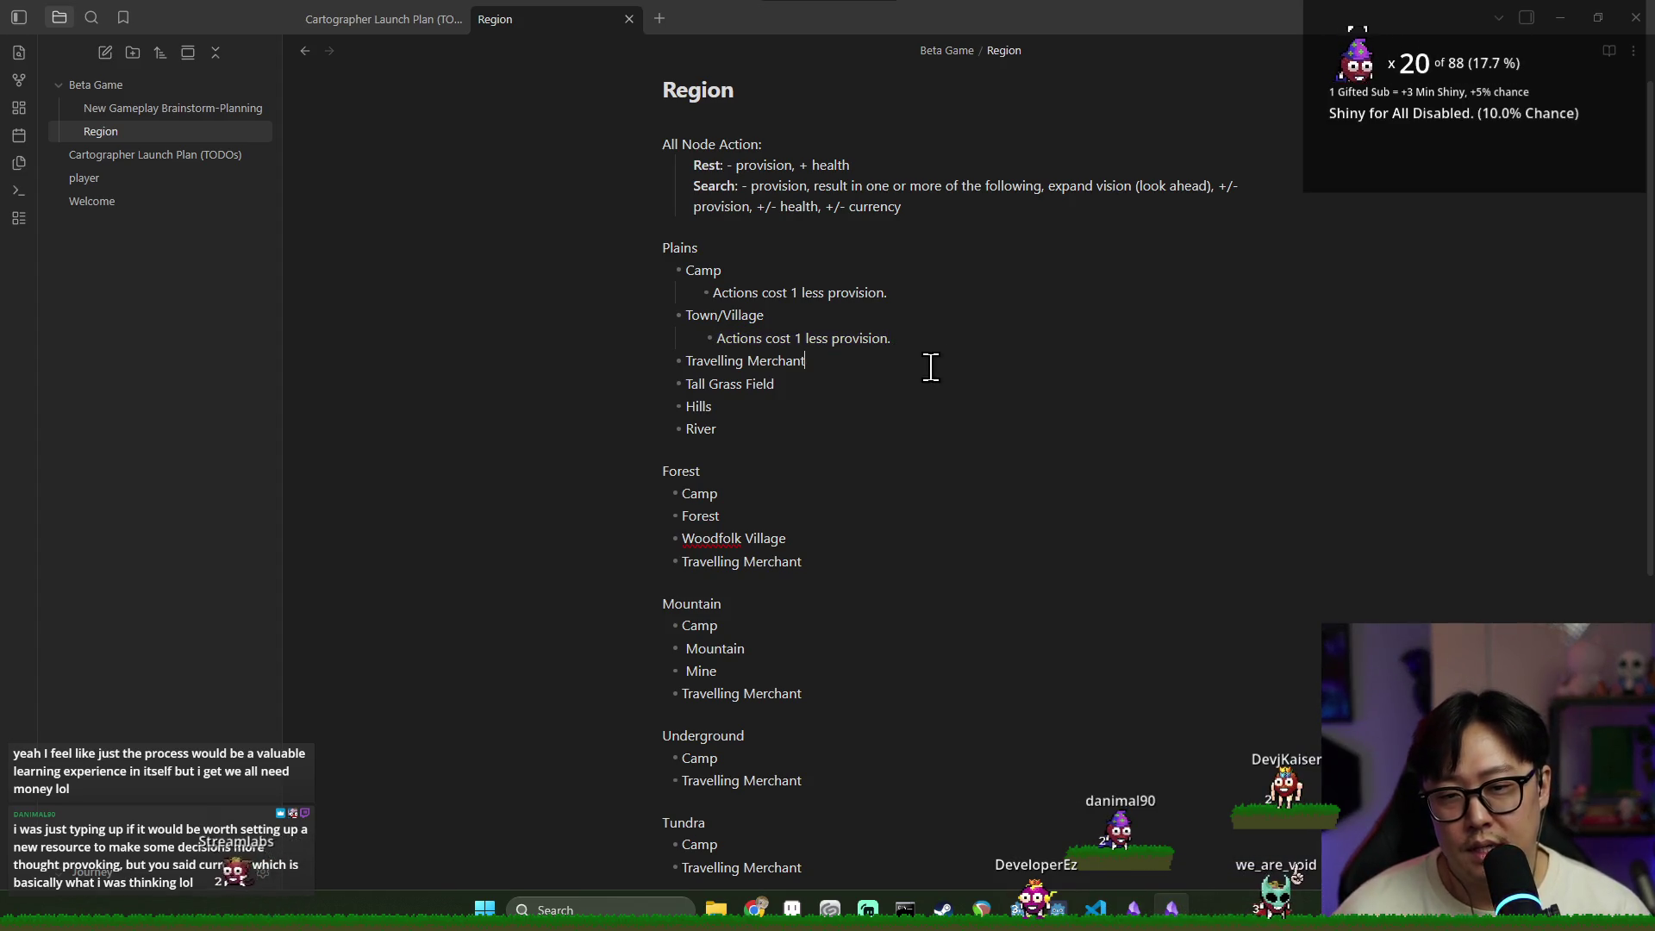
# - Add a 'Shop' sub-bullet under Travelling Merchant
pyautogui.press('Return')
pyautogui.write('S')
pyautogui.press('Tab')
pyautogui.write('hop')
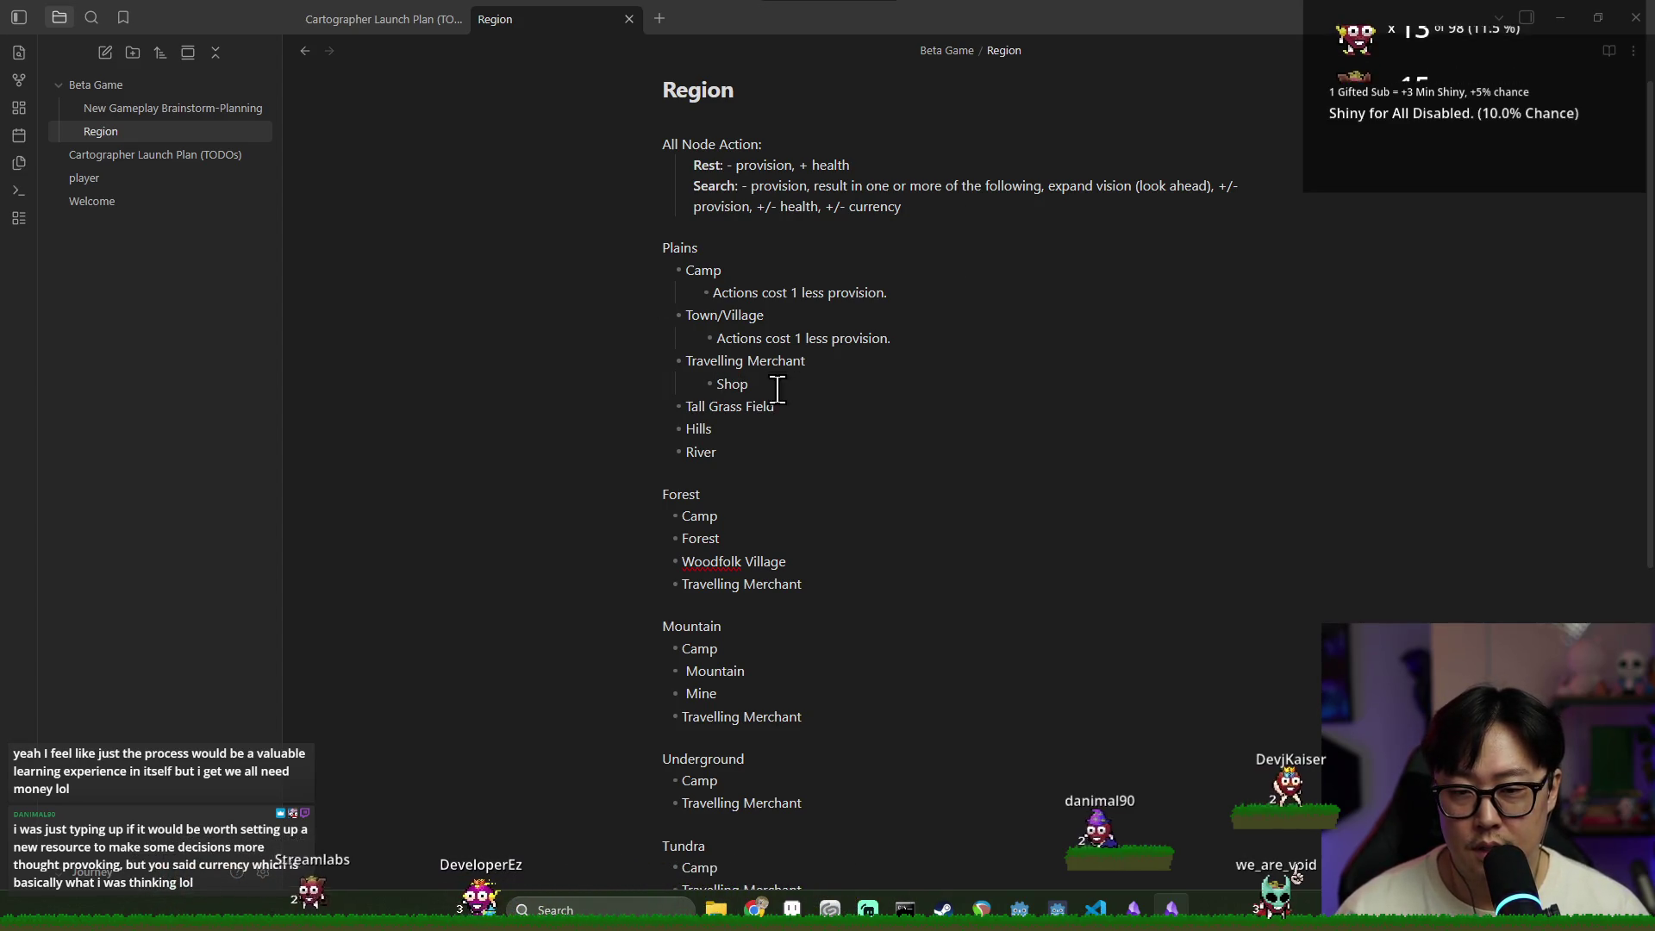
# - Add an empty bullet beneath Tall Grass Field and review the Plains section
pyautogui.click(860, 389)
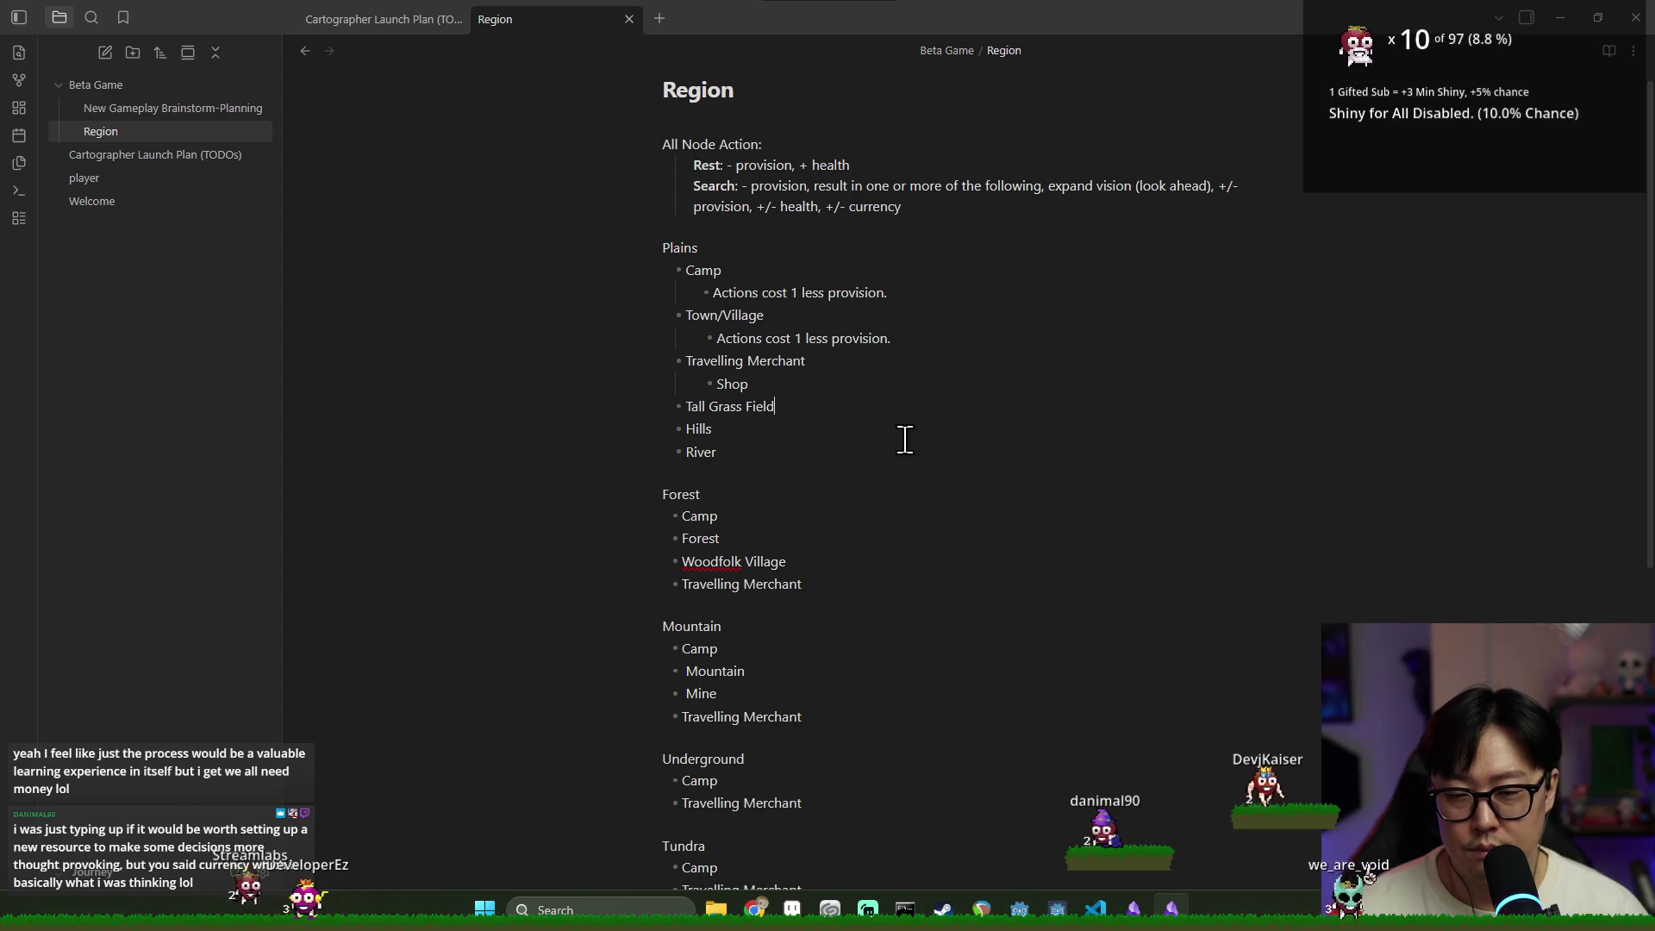
pyautogui.press('Return')
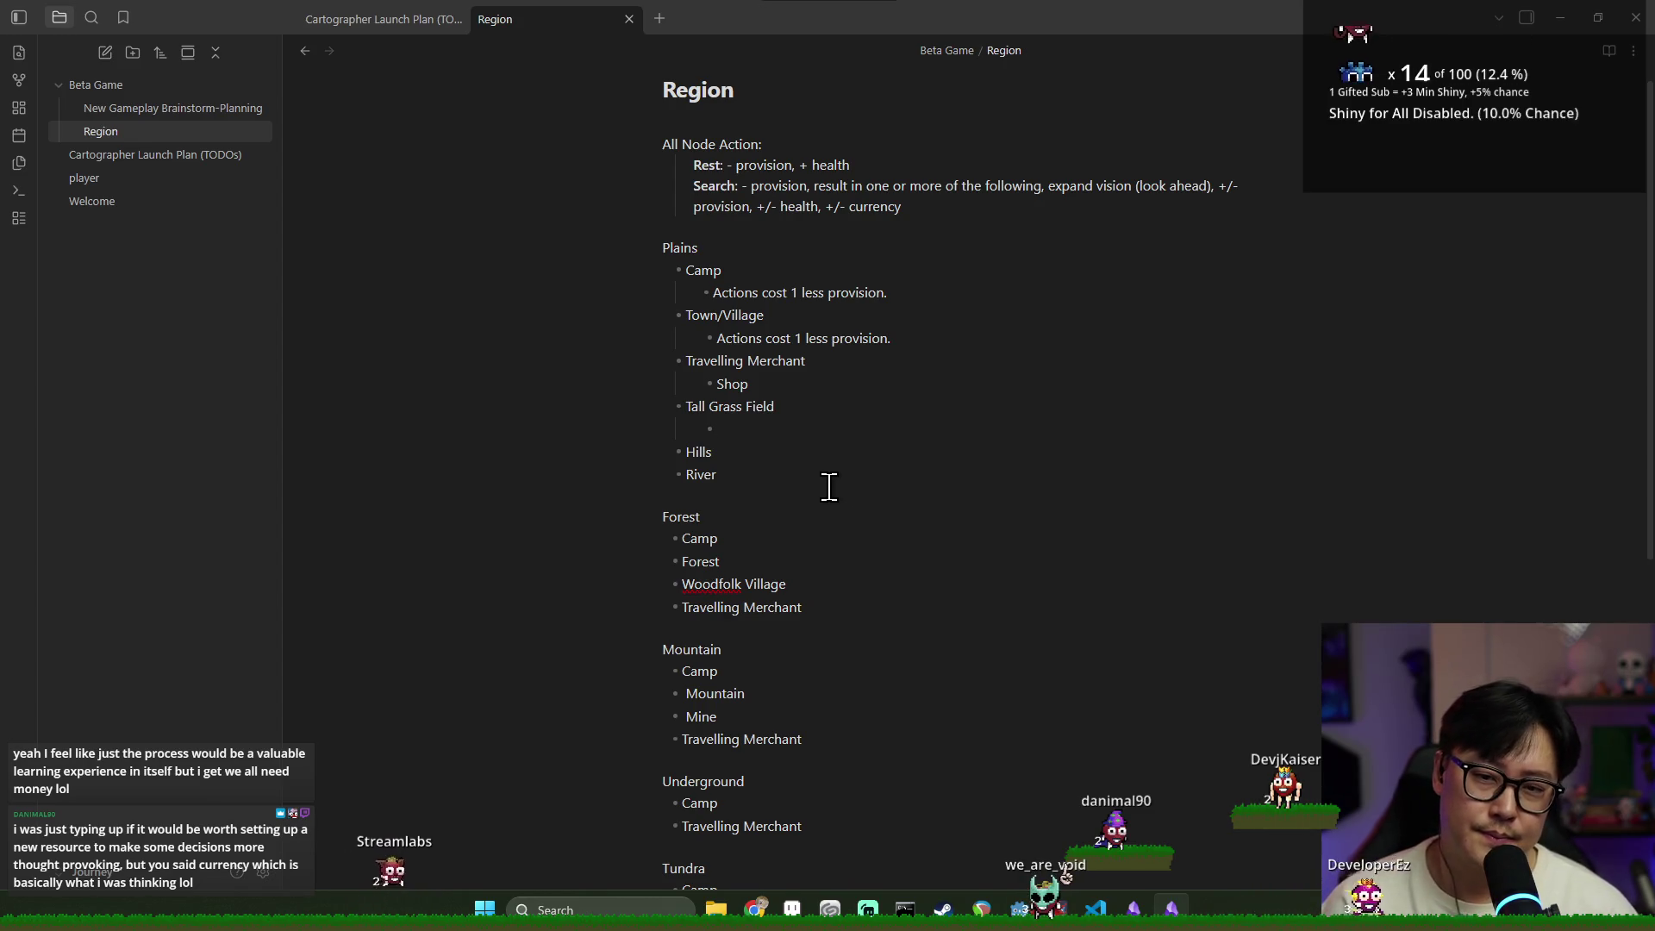
pyautogui.click(742, 433)
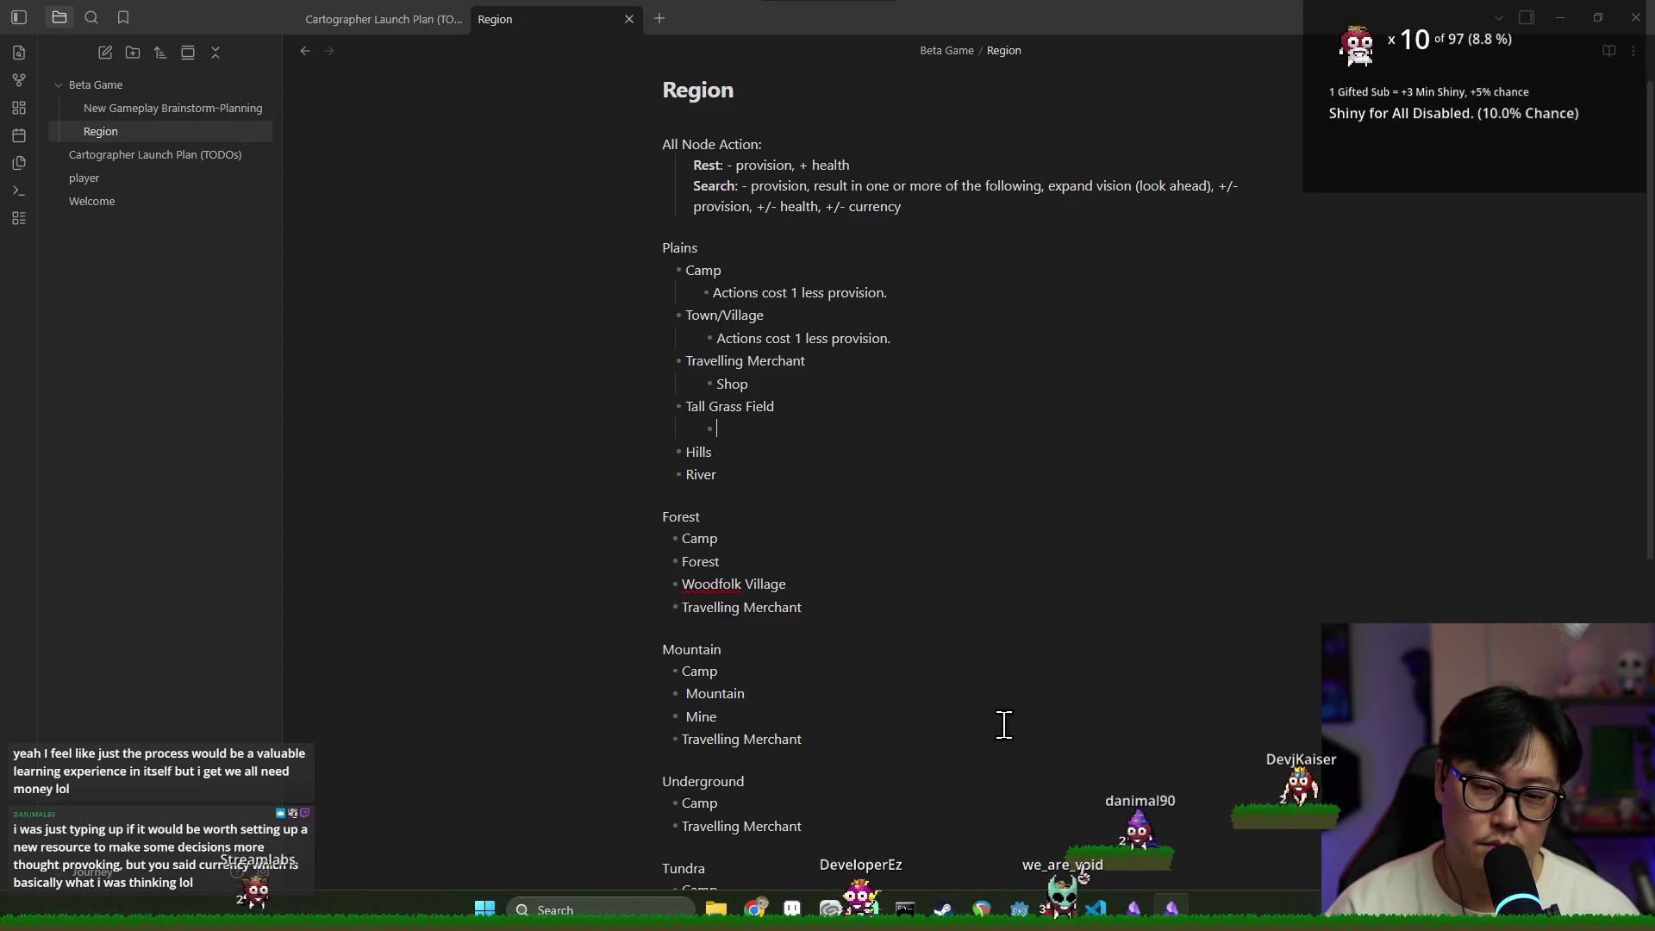
pyautogui.moveTo(794, 502); pyautogui.dragTo(644, 241)
pyautogui.click(762, 528)
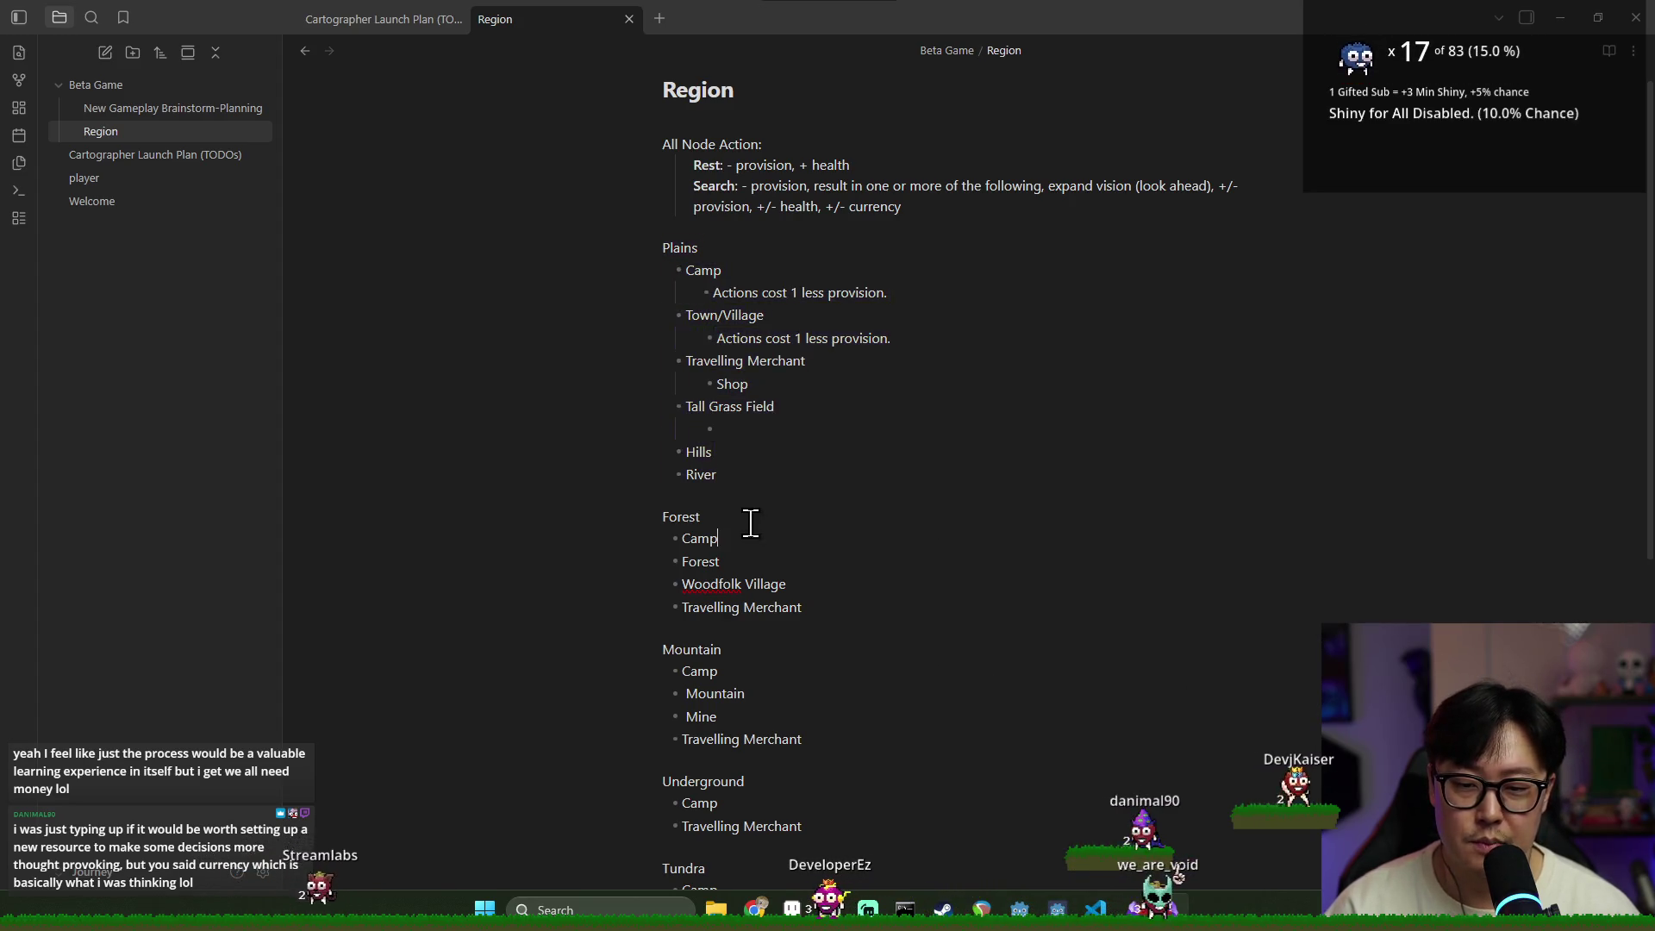
pyautogui.scroll(-2, 742, 483)
pyautogui.scroll(2, 750, 448)
pyautogui.moveTo(745, 482)
pyautogui.mouseDown()
pyautogui.moveTo(666, 312)
pyautogui.moveTo(632, 136)
pyautogui.moveTo(670, 168)
pyautogui.moveTo(647, 229)
pyautogui.mouseUp()
pyautogui.click(771, 483)
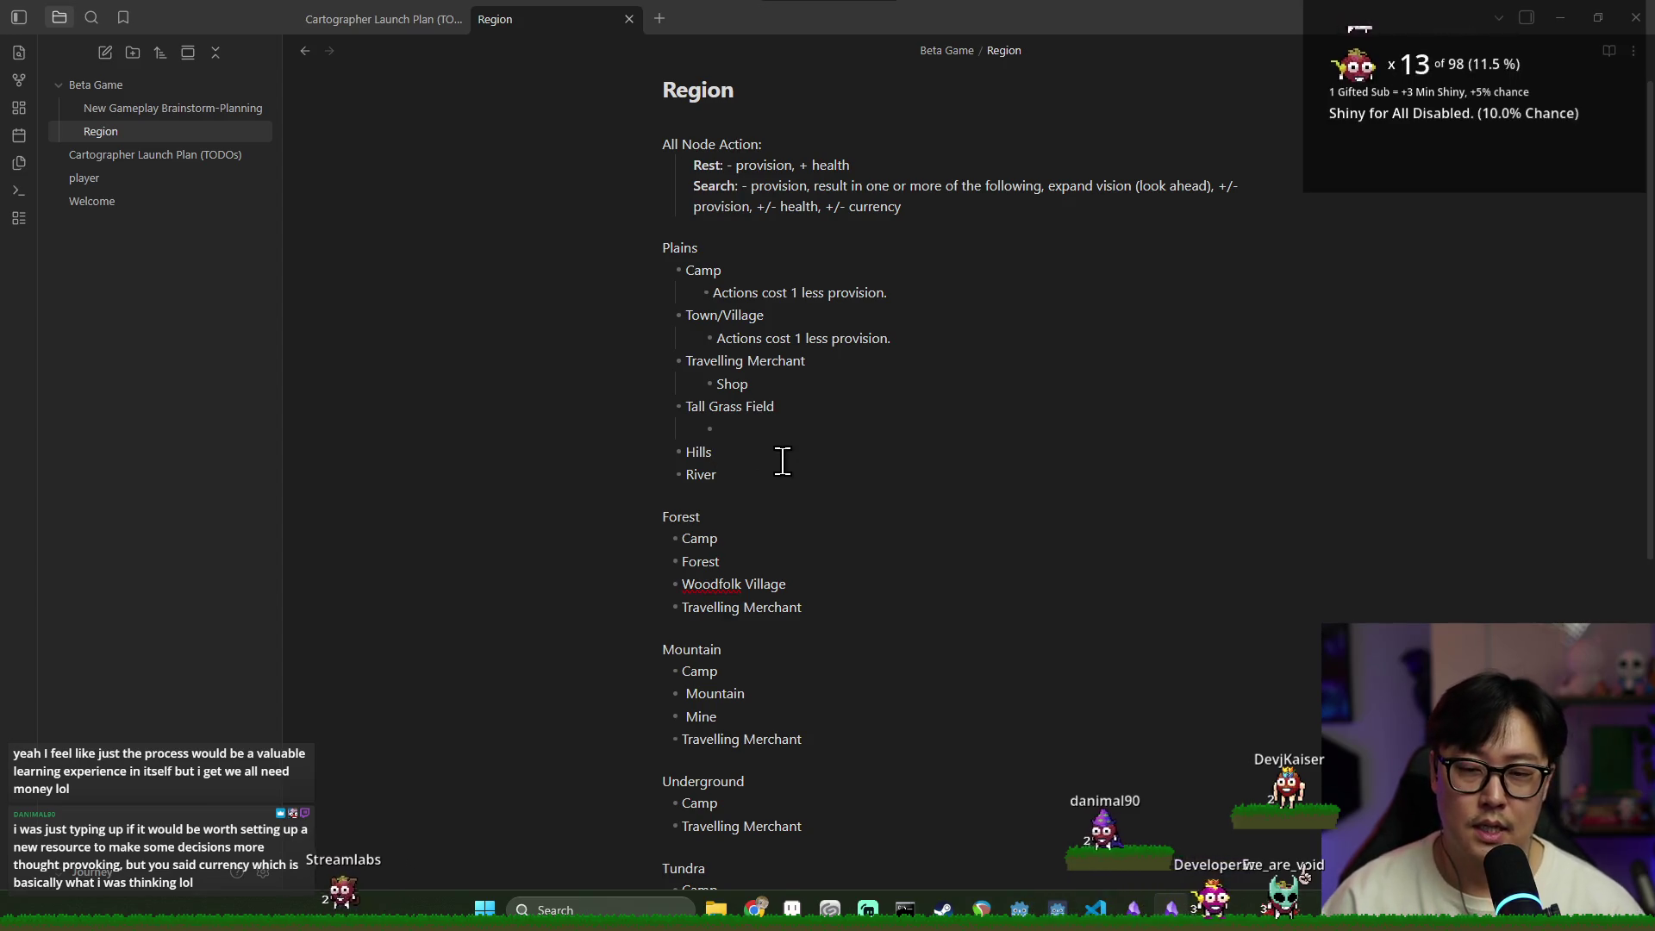
# - Add empty child bullets under Hills and River
pyautogui.press('Return')
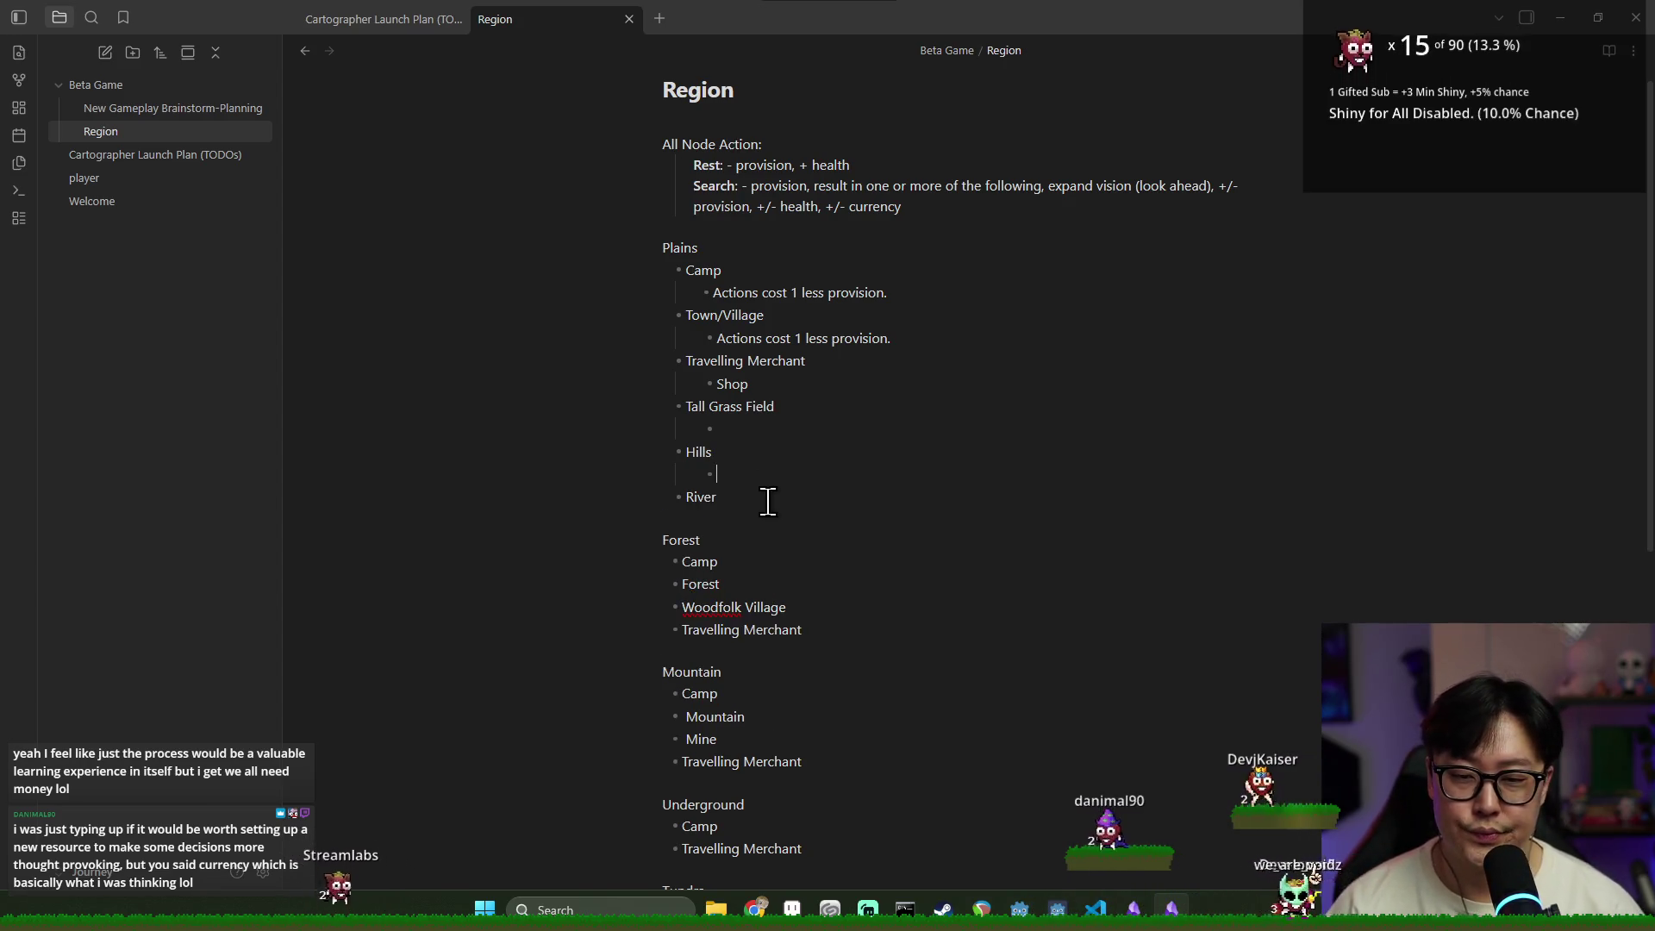
pyautogui.press('Return')
pyautogui.press('Tab')
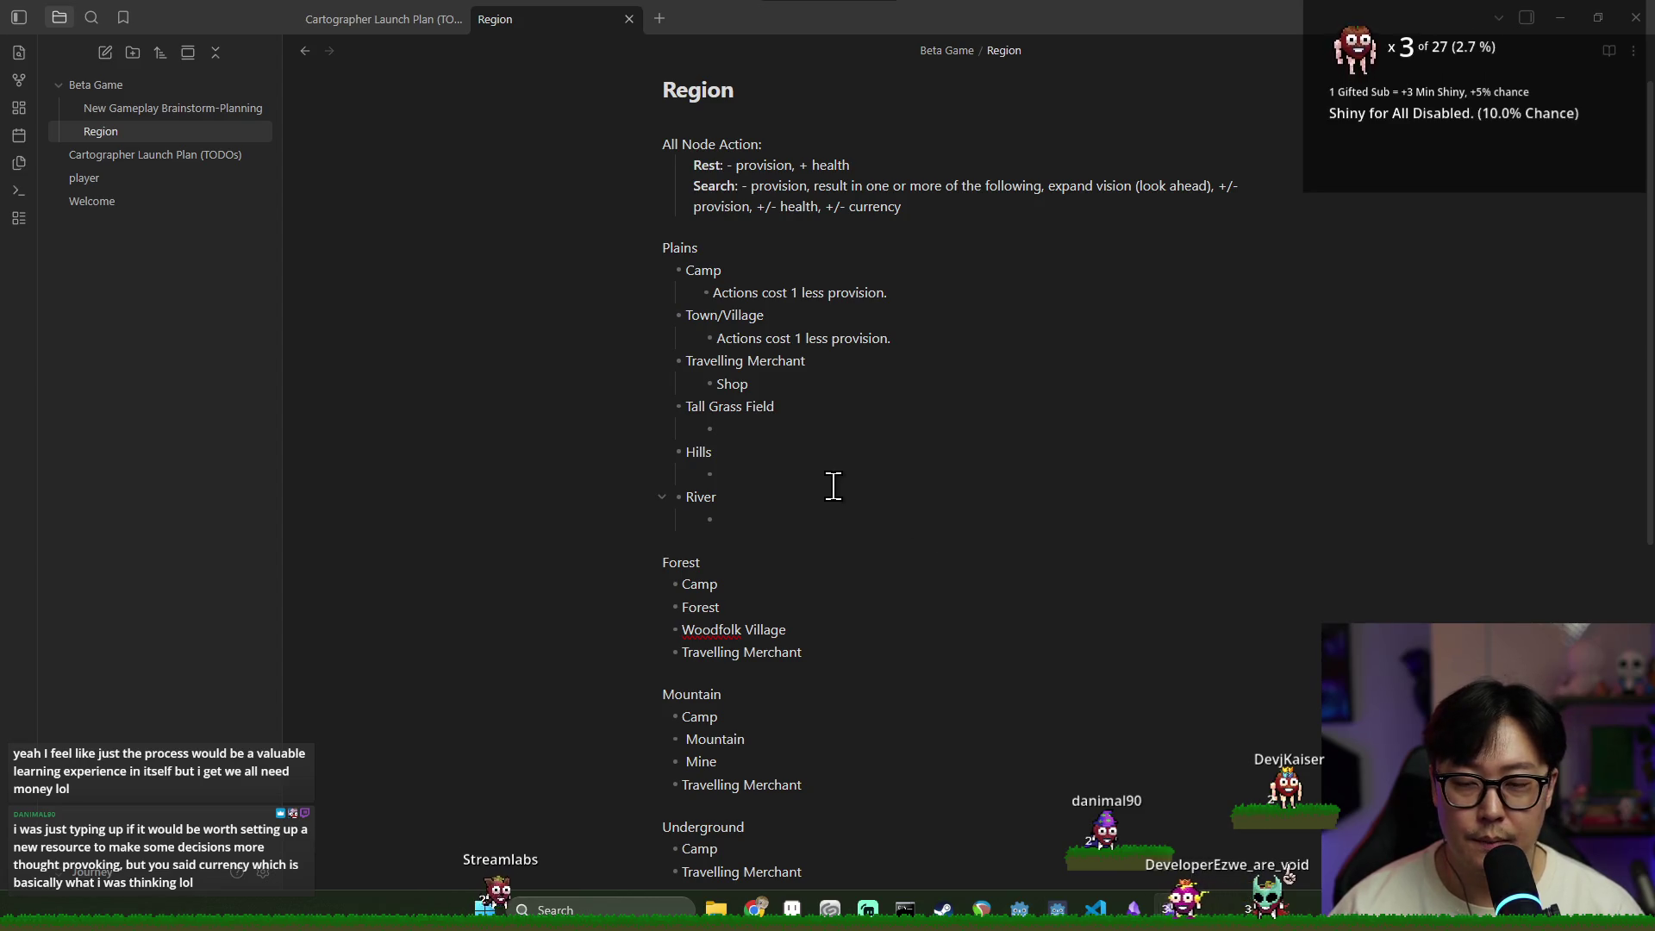
# - Insert 'new action:' before Shop under Travelling Merchant
pyautogui.click(881, 4)
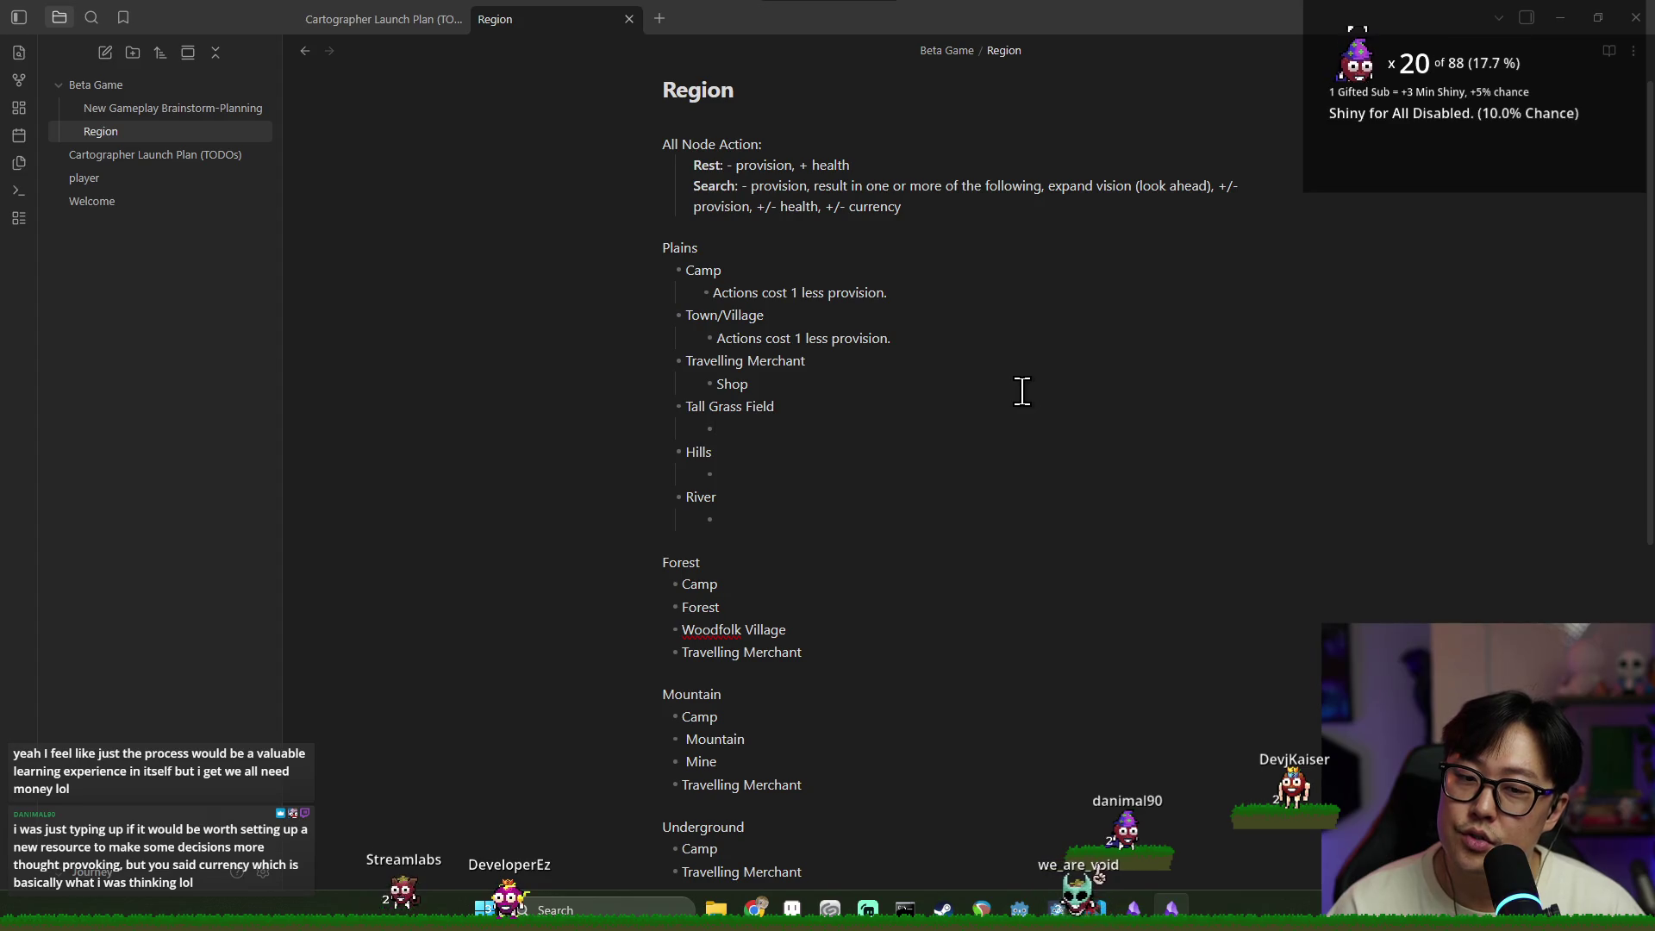
pyautogui.click(718, 385)
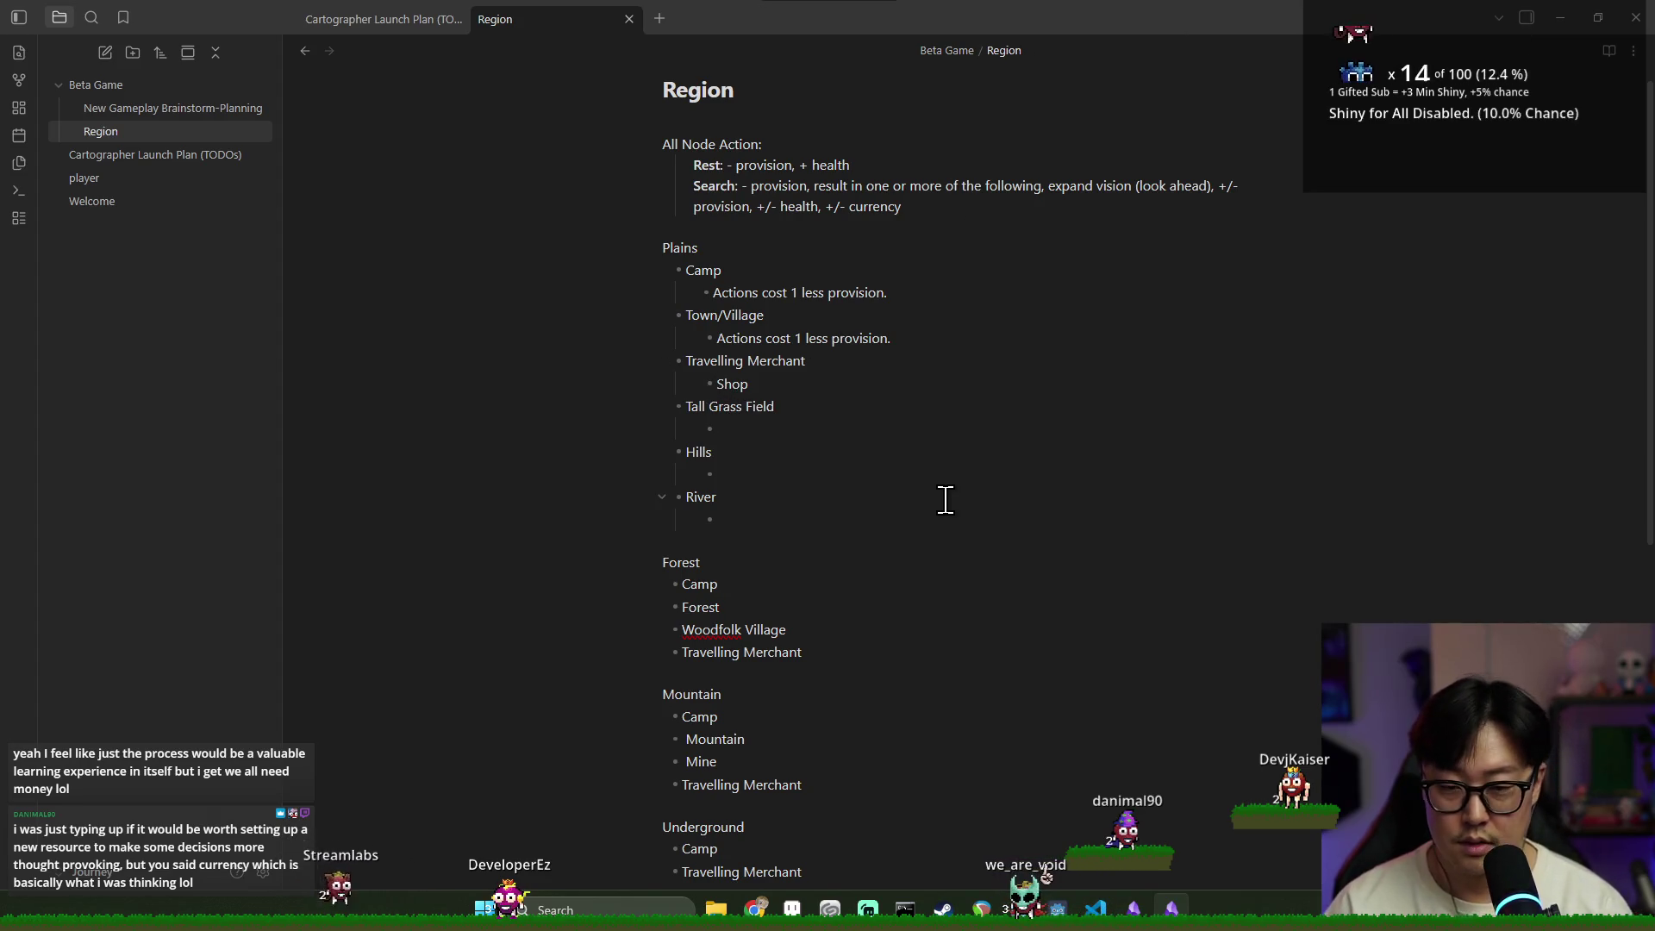
pyautogui.write('new action:')
pyautogui.click(764, 315)
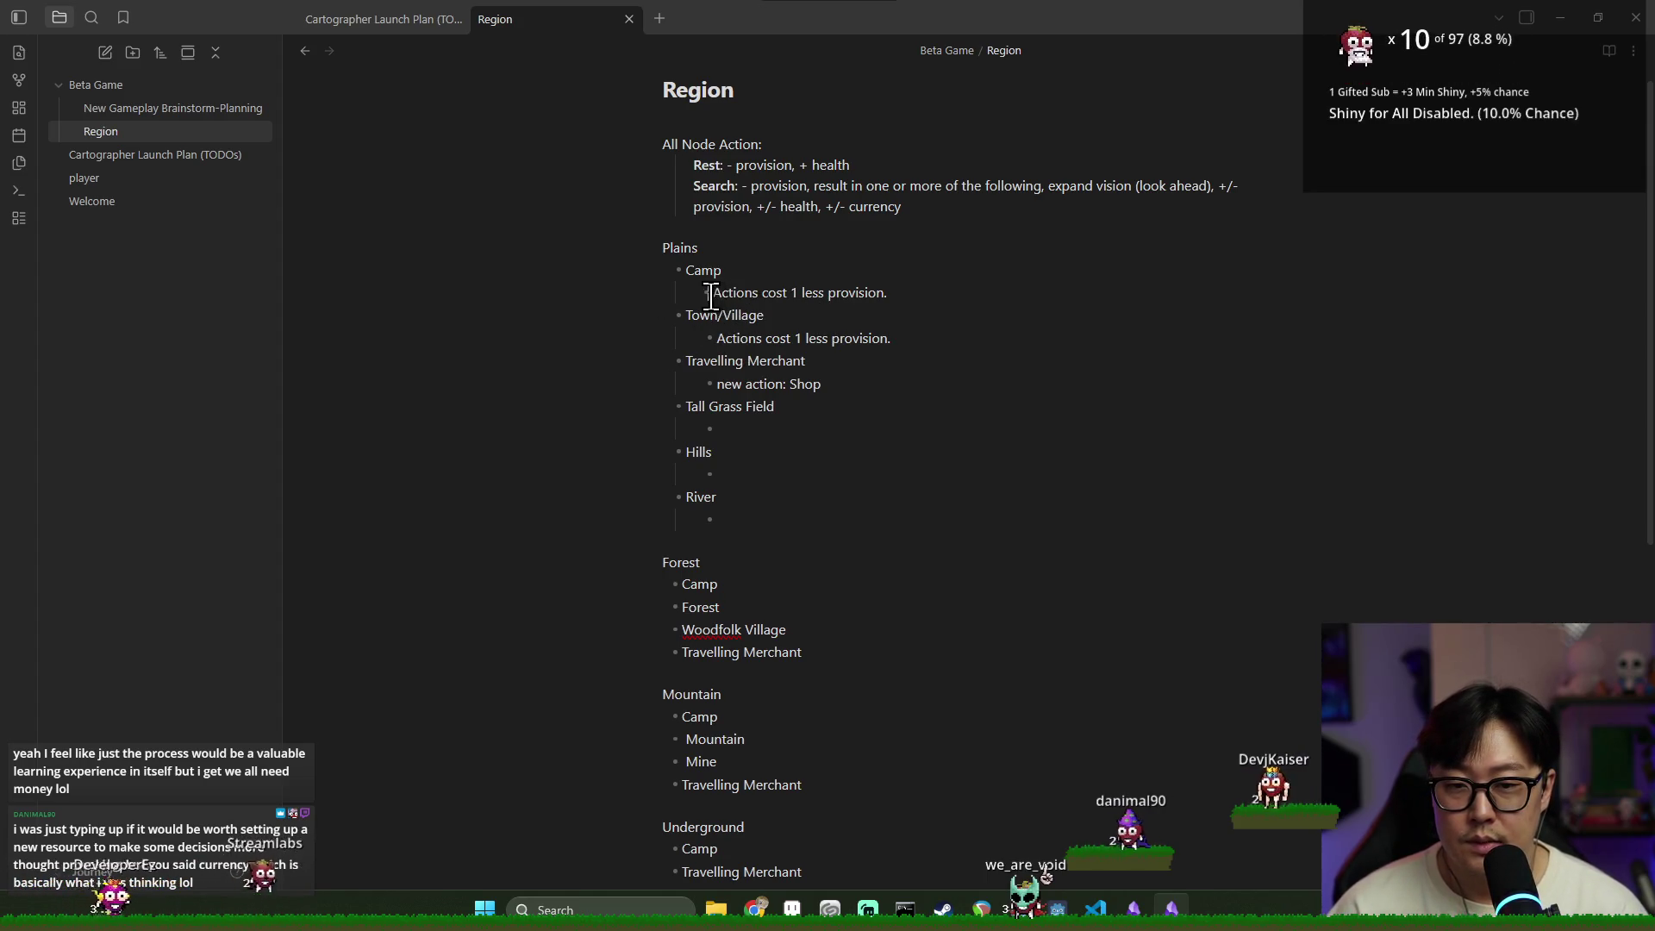
pyautogui.click(827, 293)
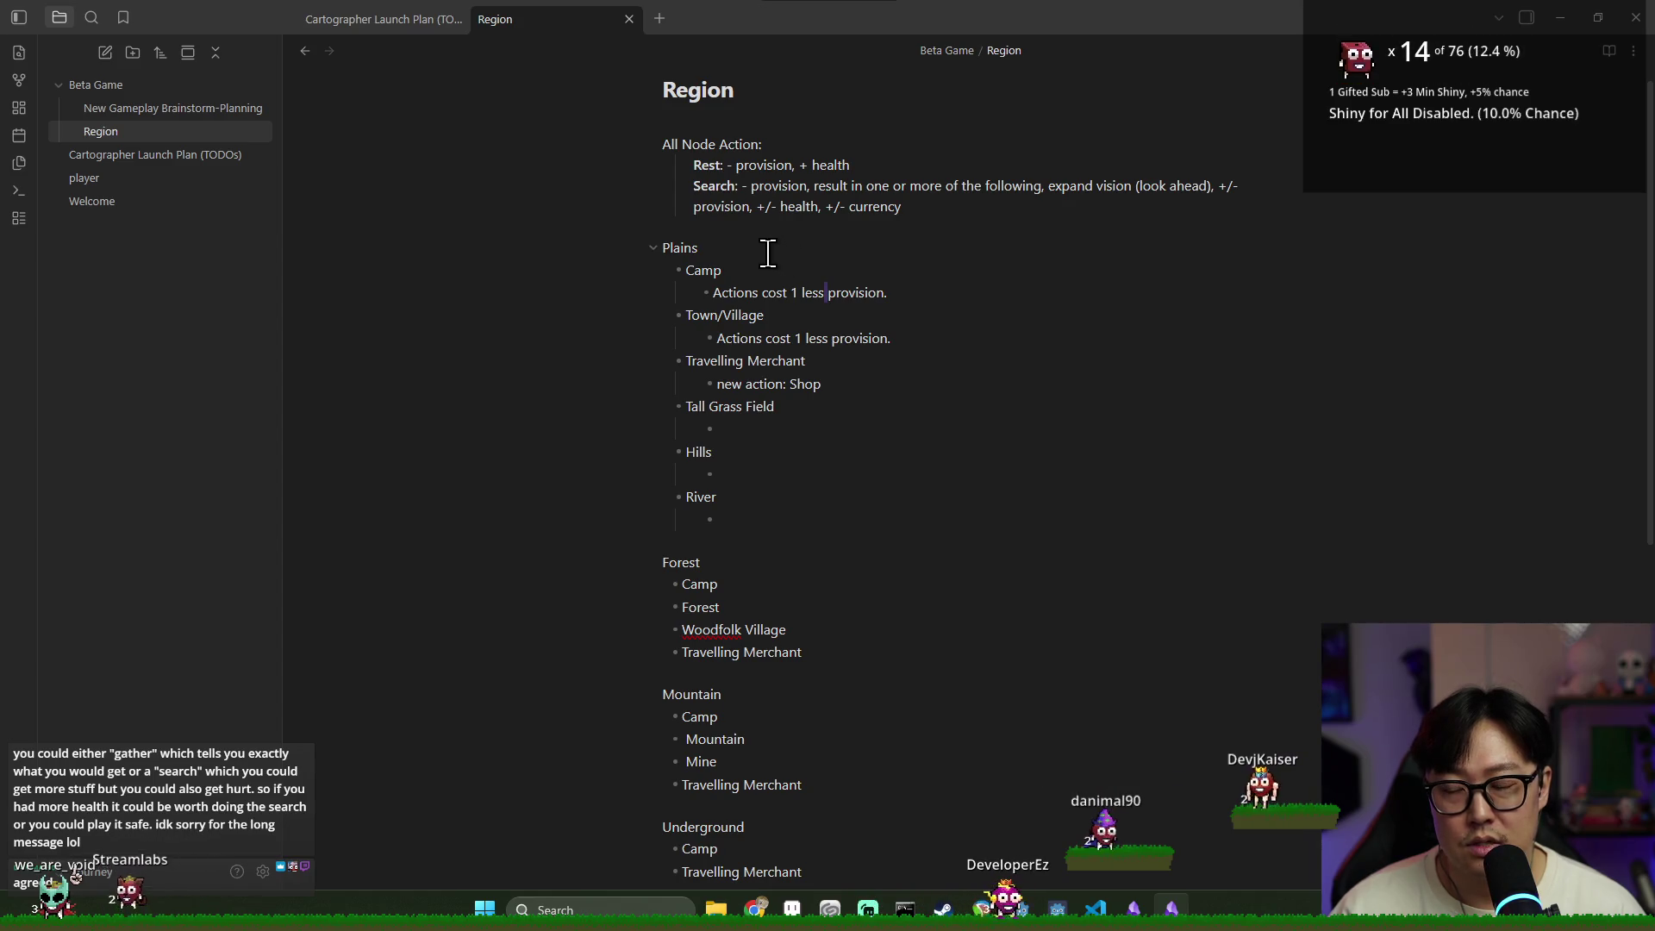
# - Replace the Town/Village sub-bullet with 'new action: Gather - Safer consistent resource gathering (no negative)'
pyautogui.click(715, 185)
pyautogui.click(797, 227)
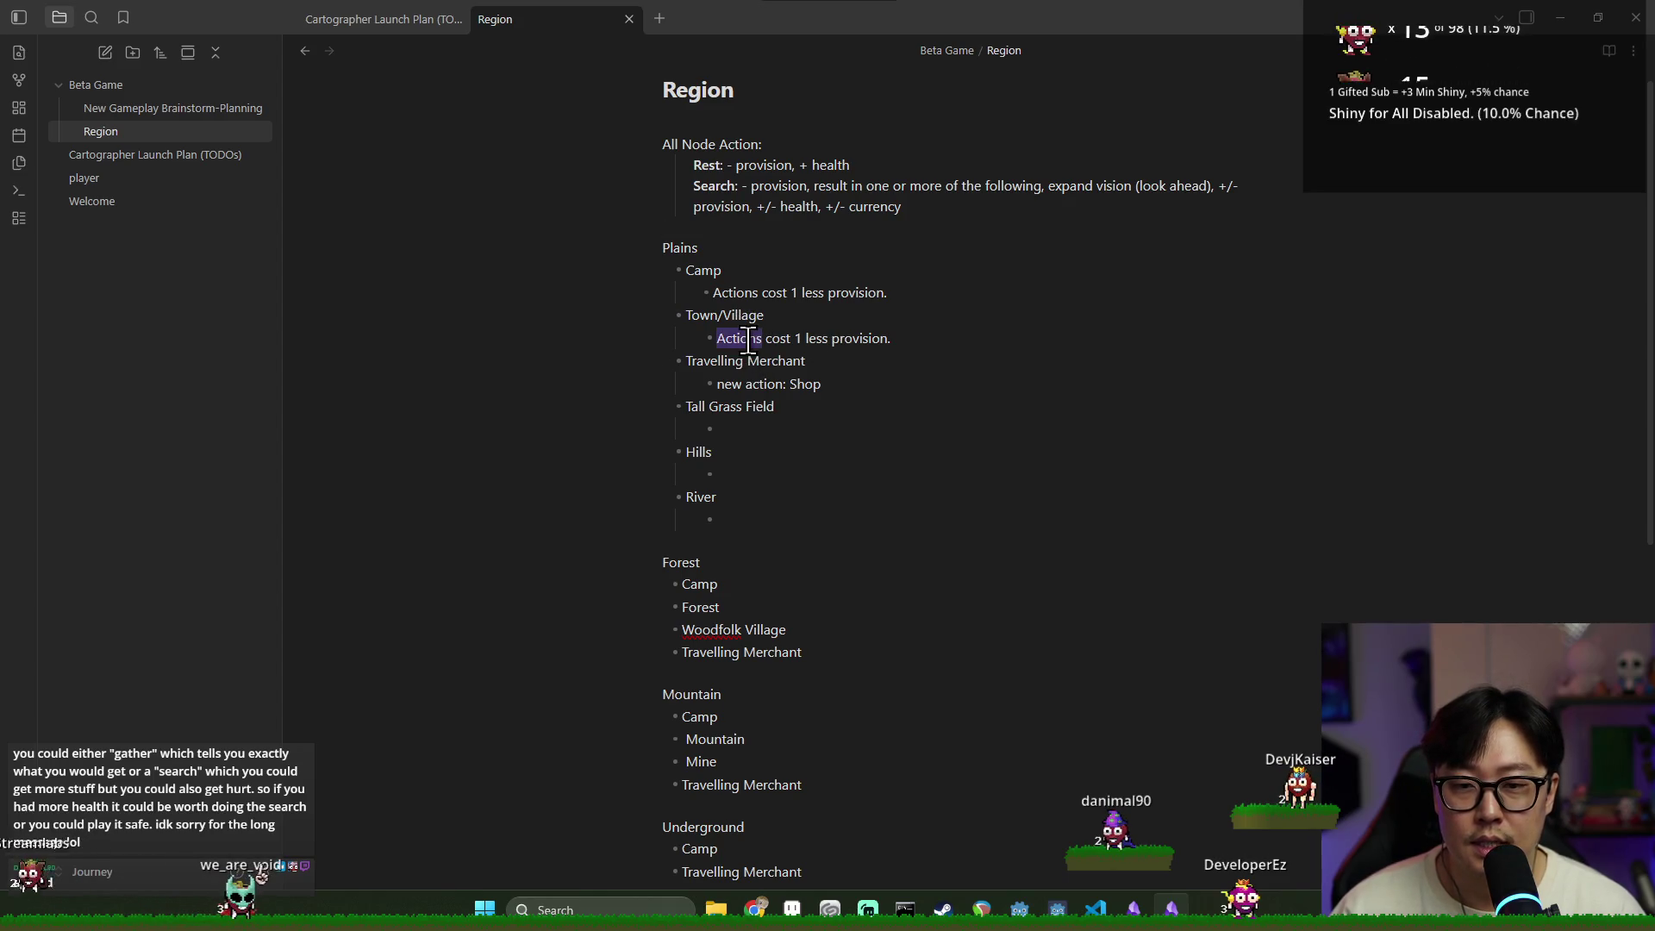
pyautogui.moveTo(746, 338); pyautogui.dragTo(903, 337)
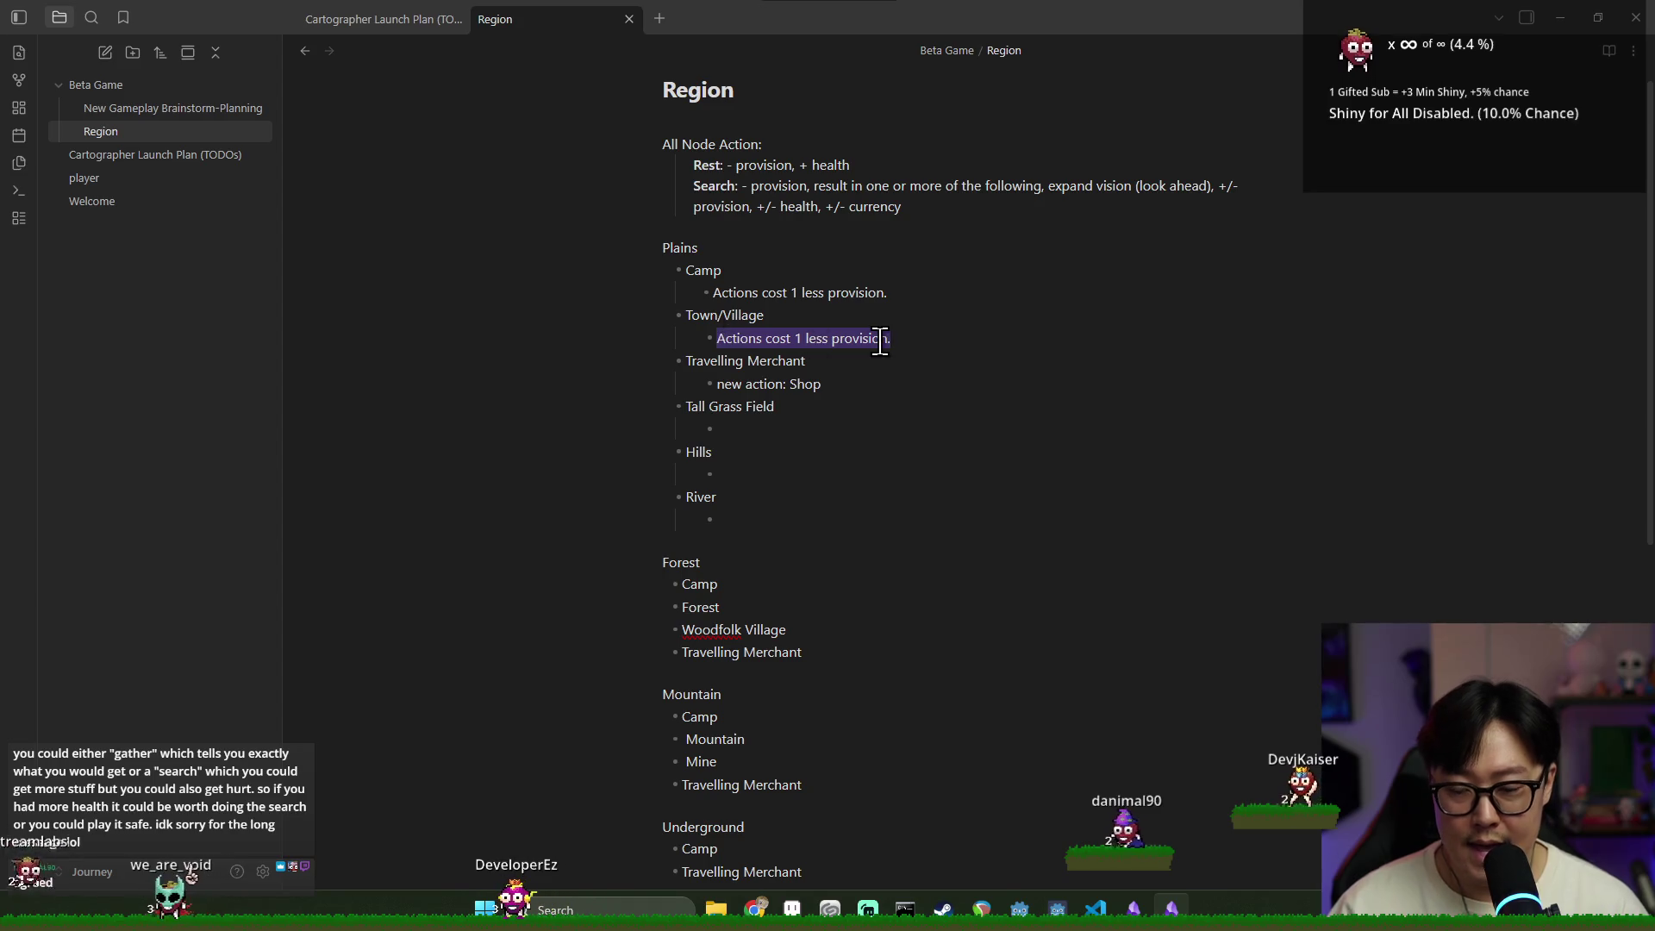
pyautogui.write('new A')
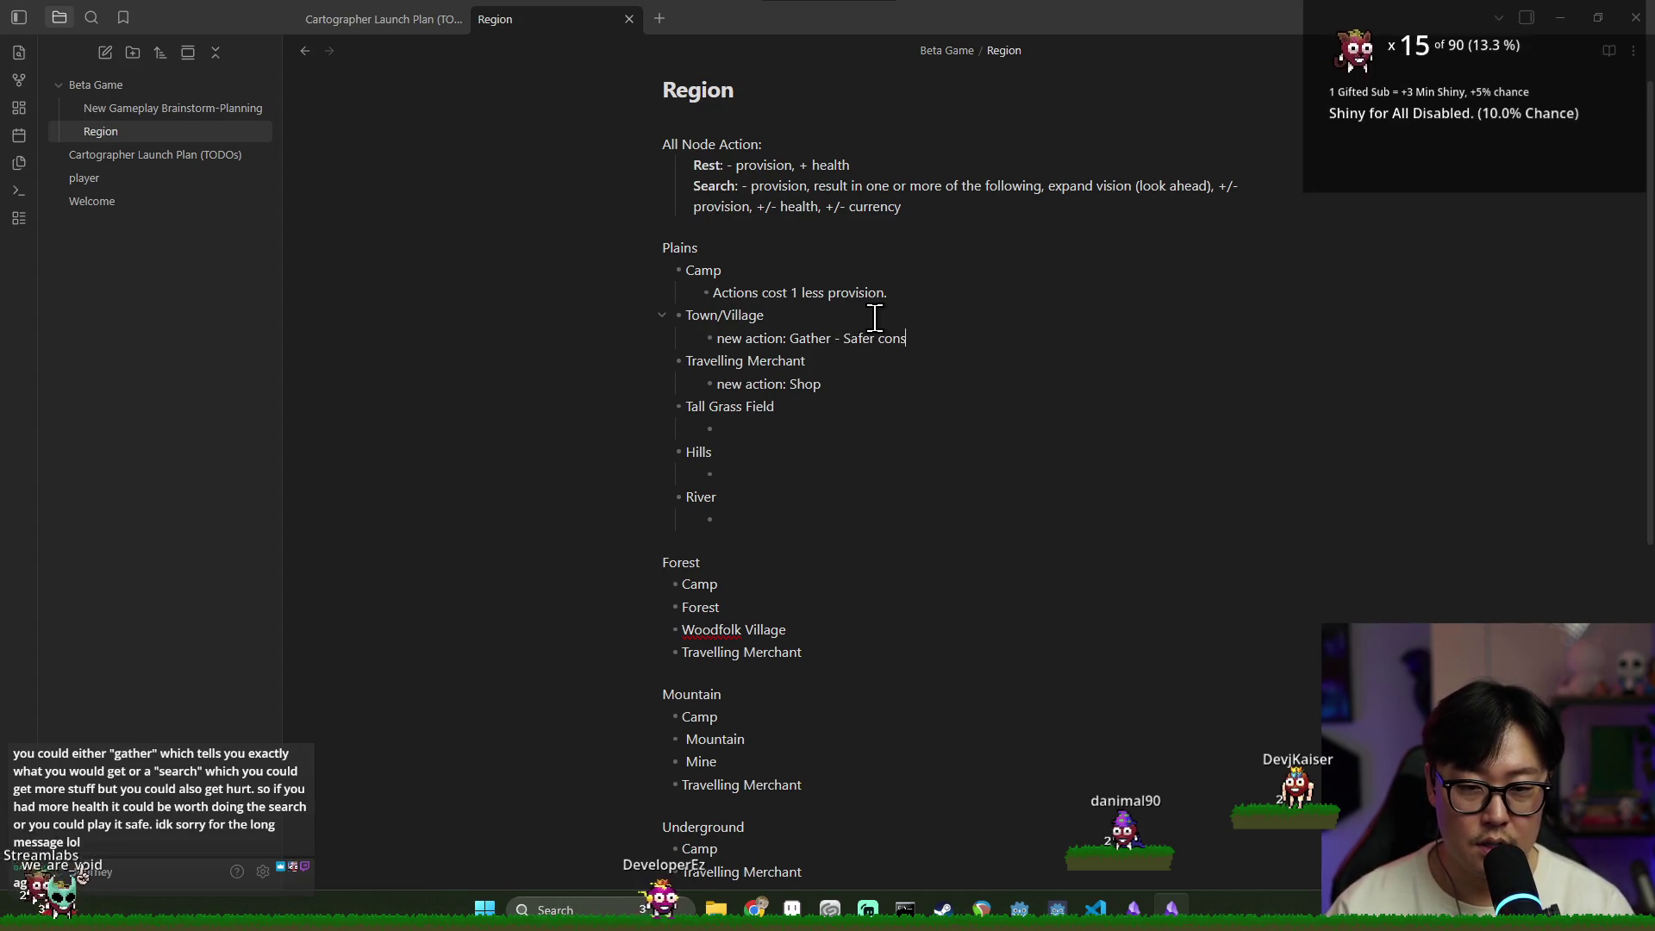
pyautogui.write('resource gat')
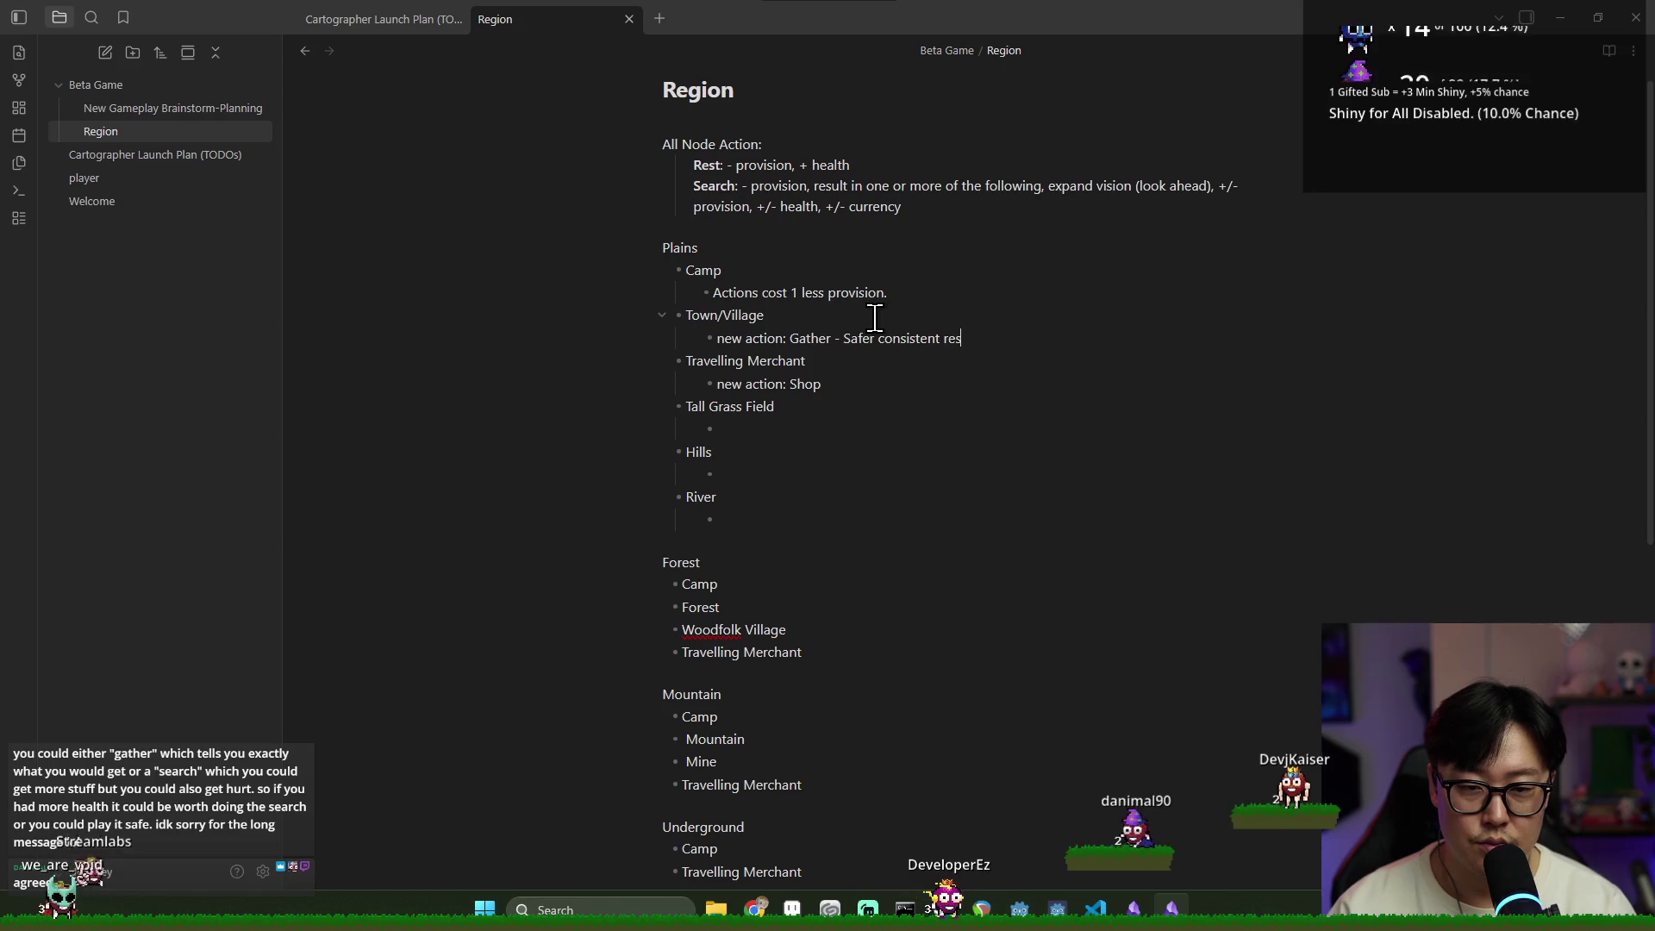
pyautogui.write('hering (no negative')
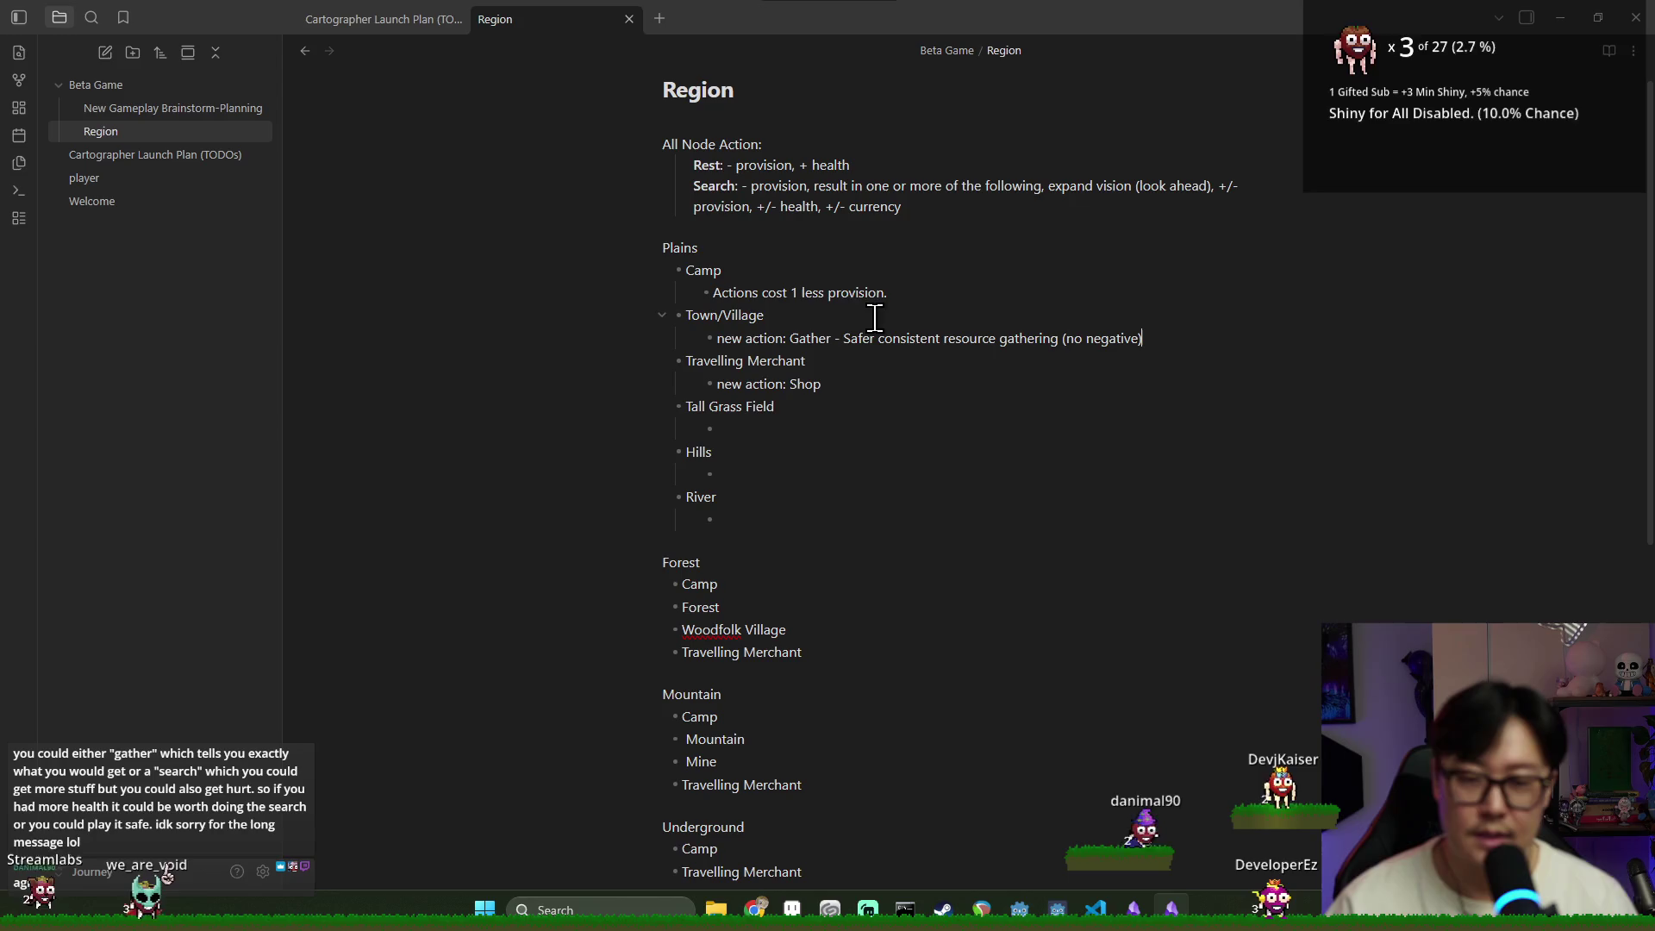
# - Add '(type - )' after the Camp entry
pyautogui.click(743, 339)
pyautogui.moveTo(750, 339); pyautogui.dragTo(1127, 355)
pyautogui.click(827, 364)
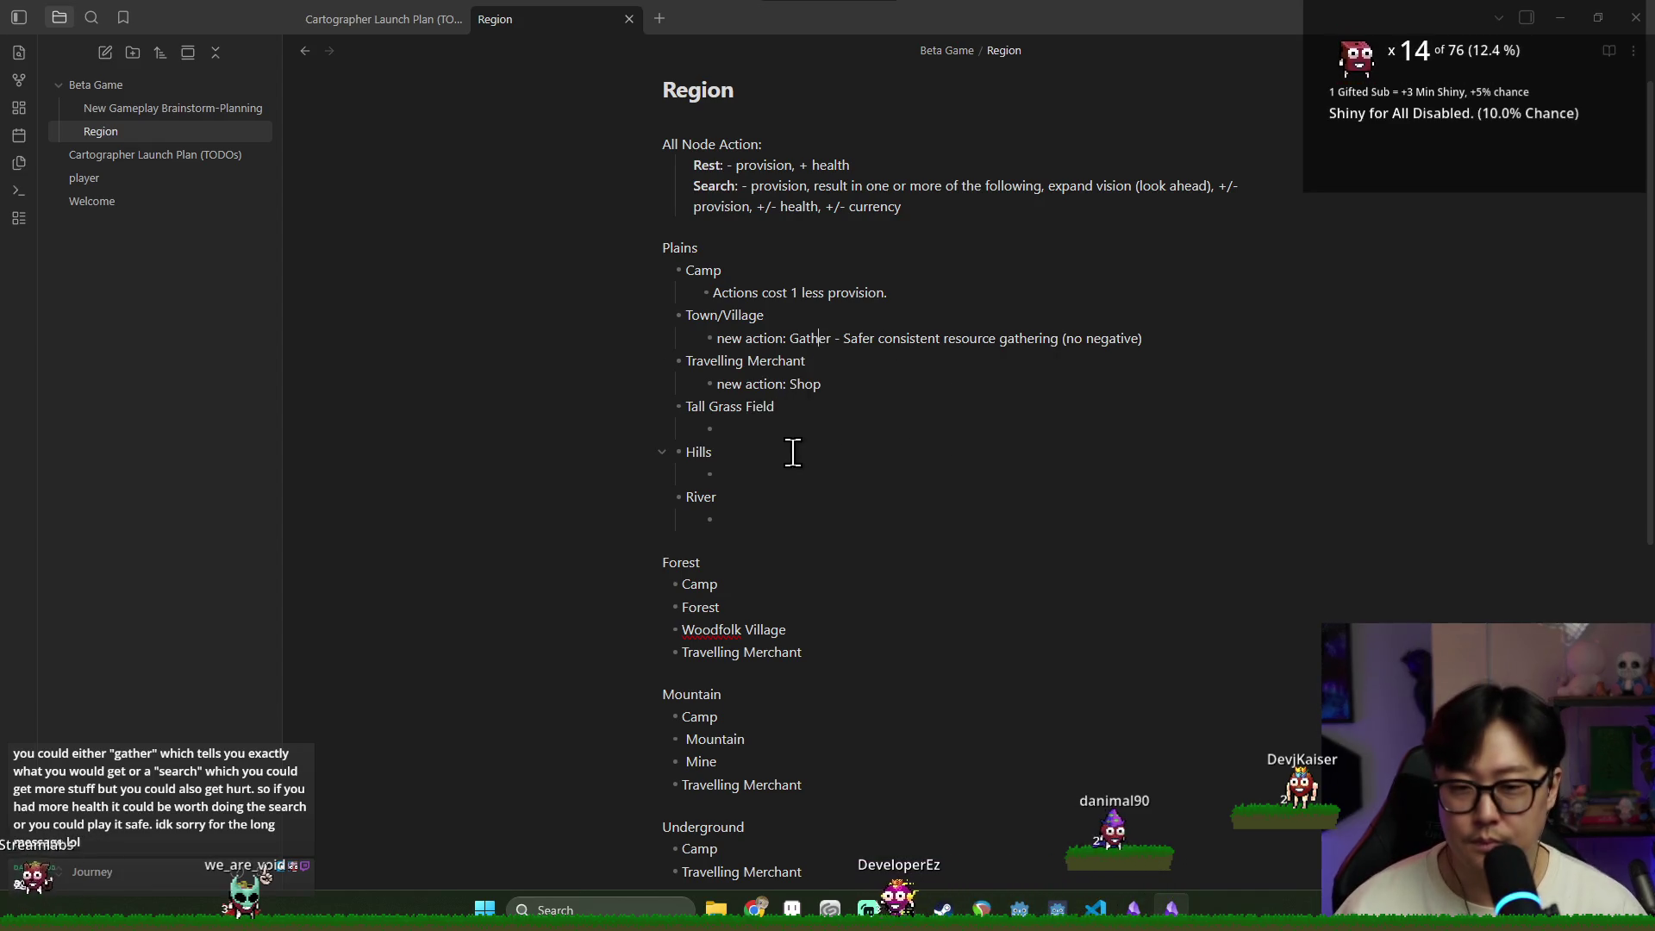
pyautogui.scroll(-1, 783, 465)
pyautogui.scroll(1, 789, 442)
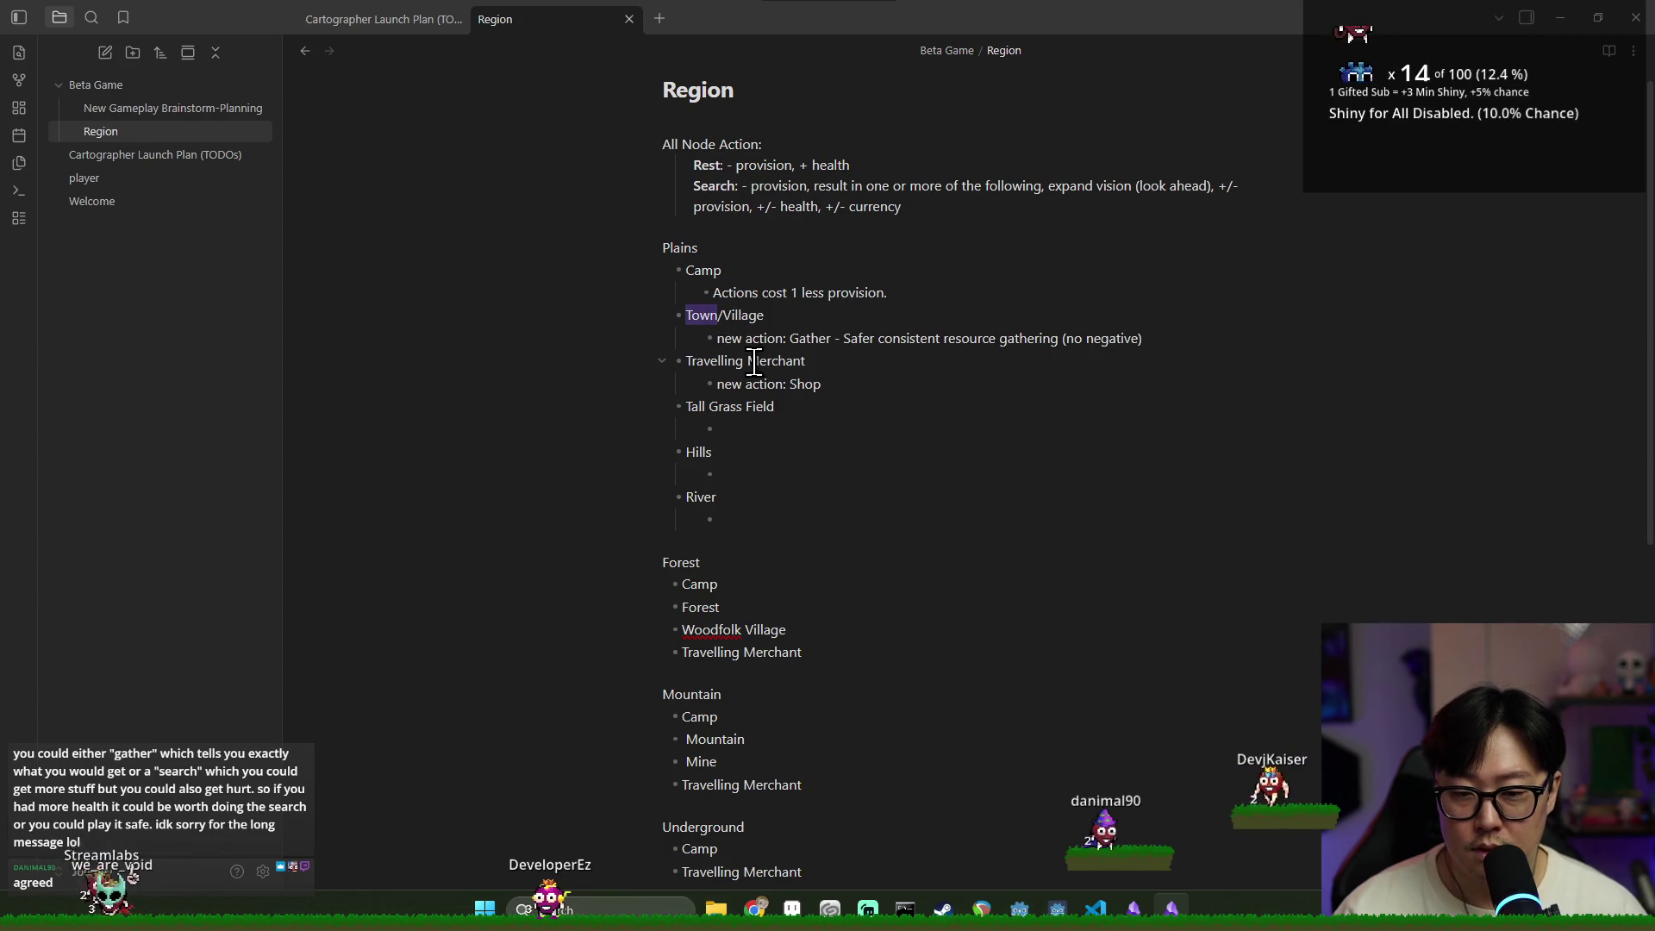
pyautogui.scroll(1, 715, 375)
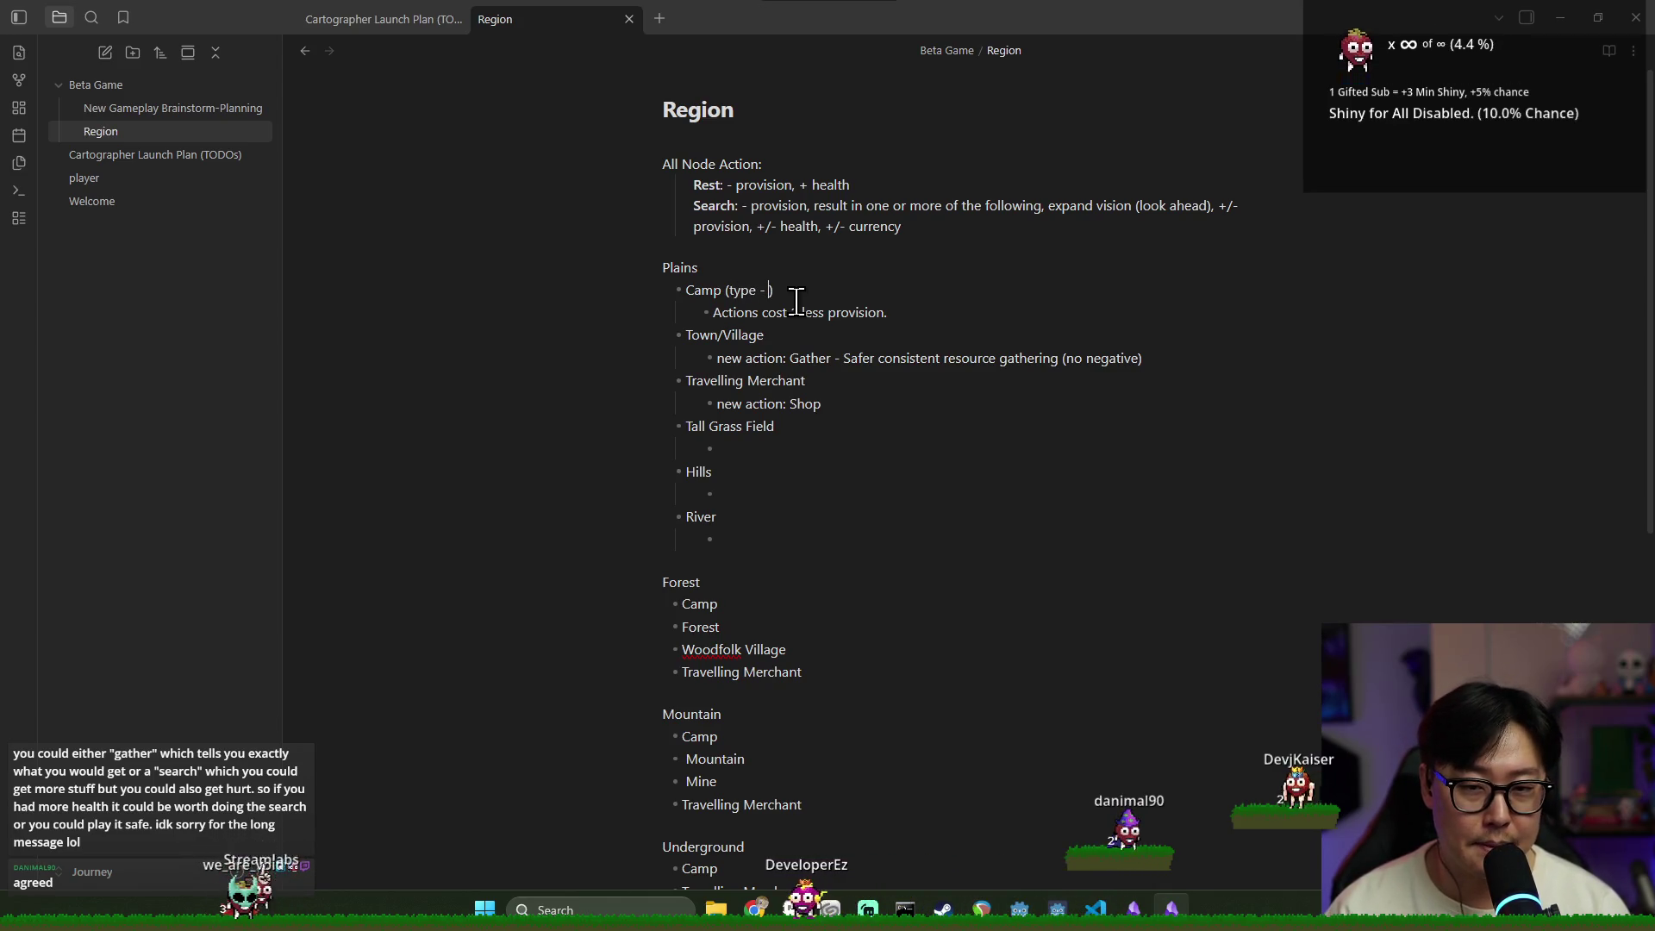
# - Replace Camp's '(type - )' label with the [non-hostile] tag
pyautogui.doubleClick(698, 291)
pyautogui.click(767, 290)
pyautogui.press('BackSpace')
pyautogui.press('BackSpace')
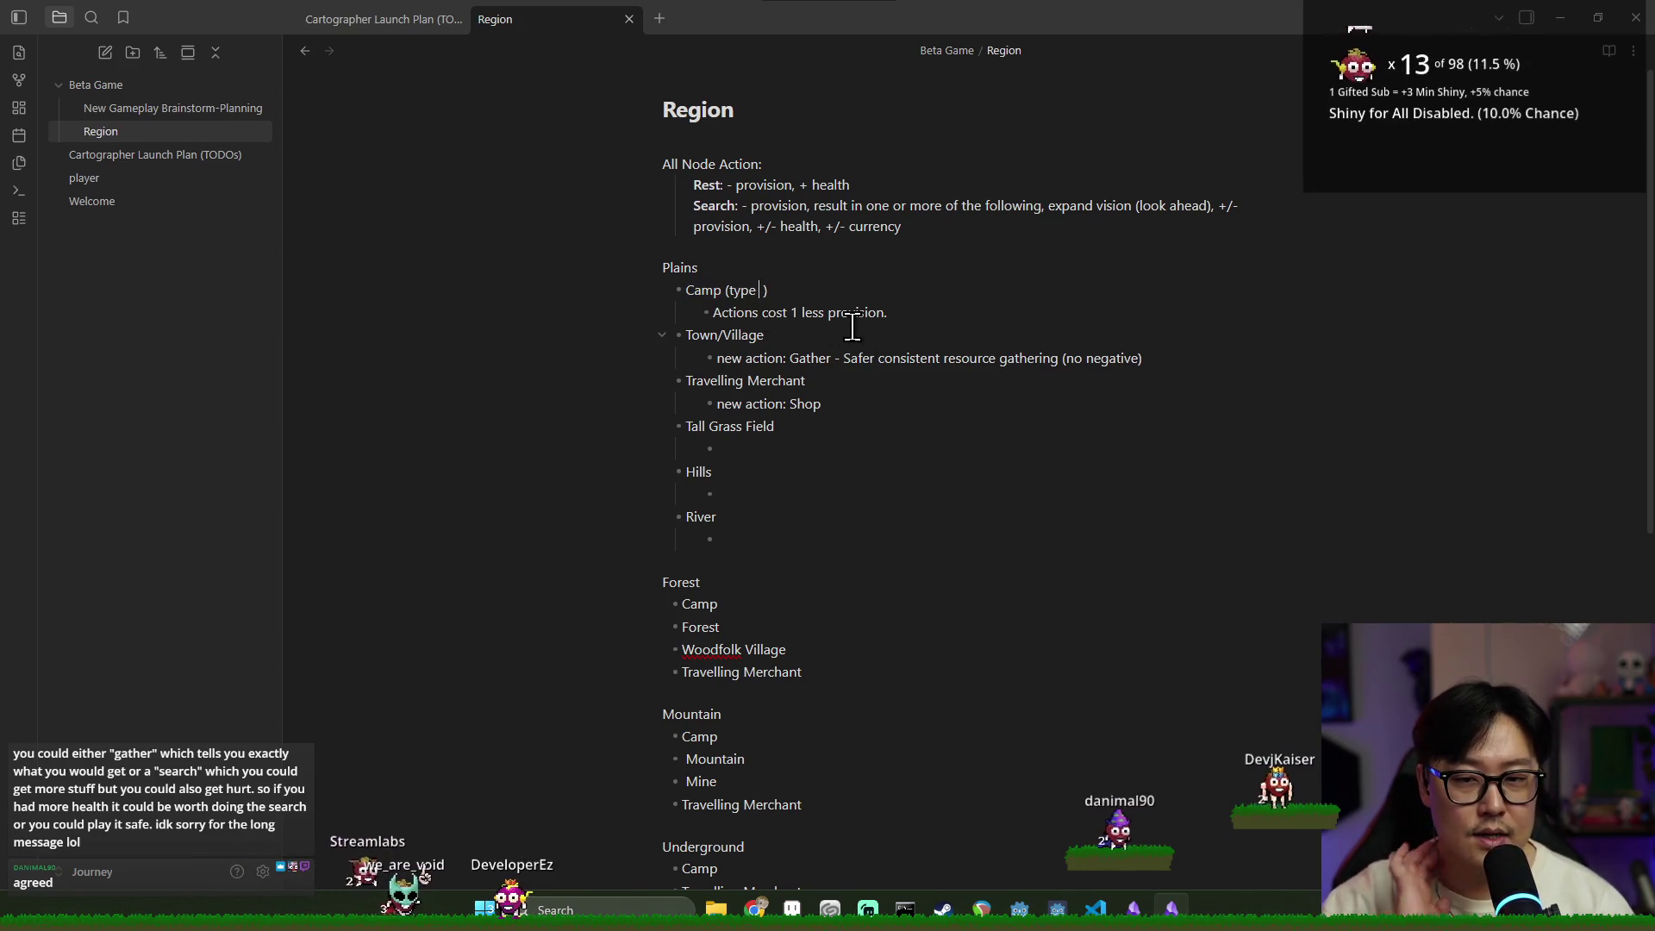
pyautogui.write(':')
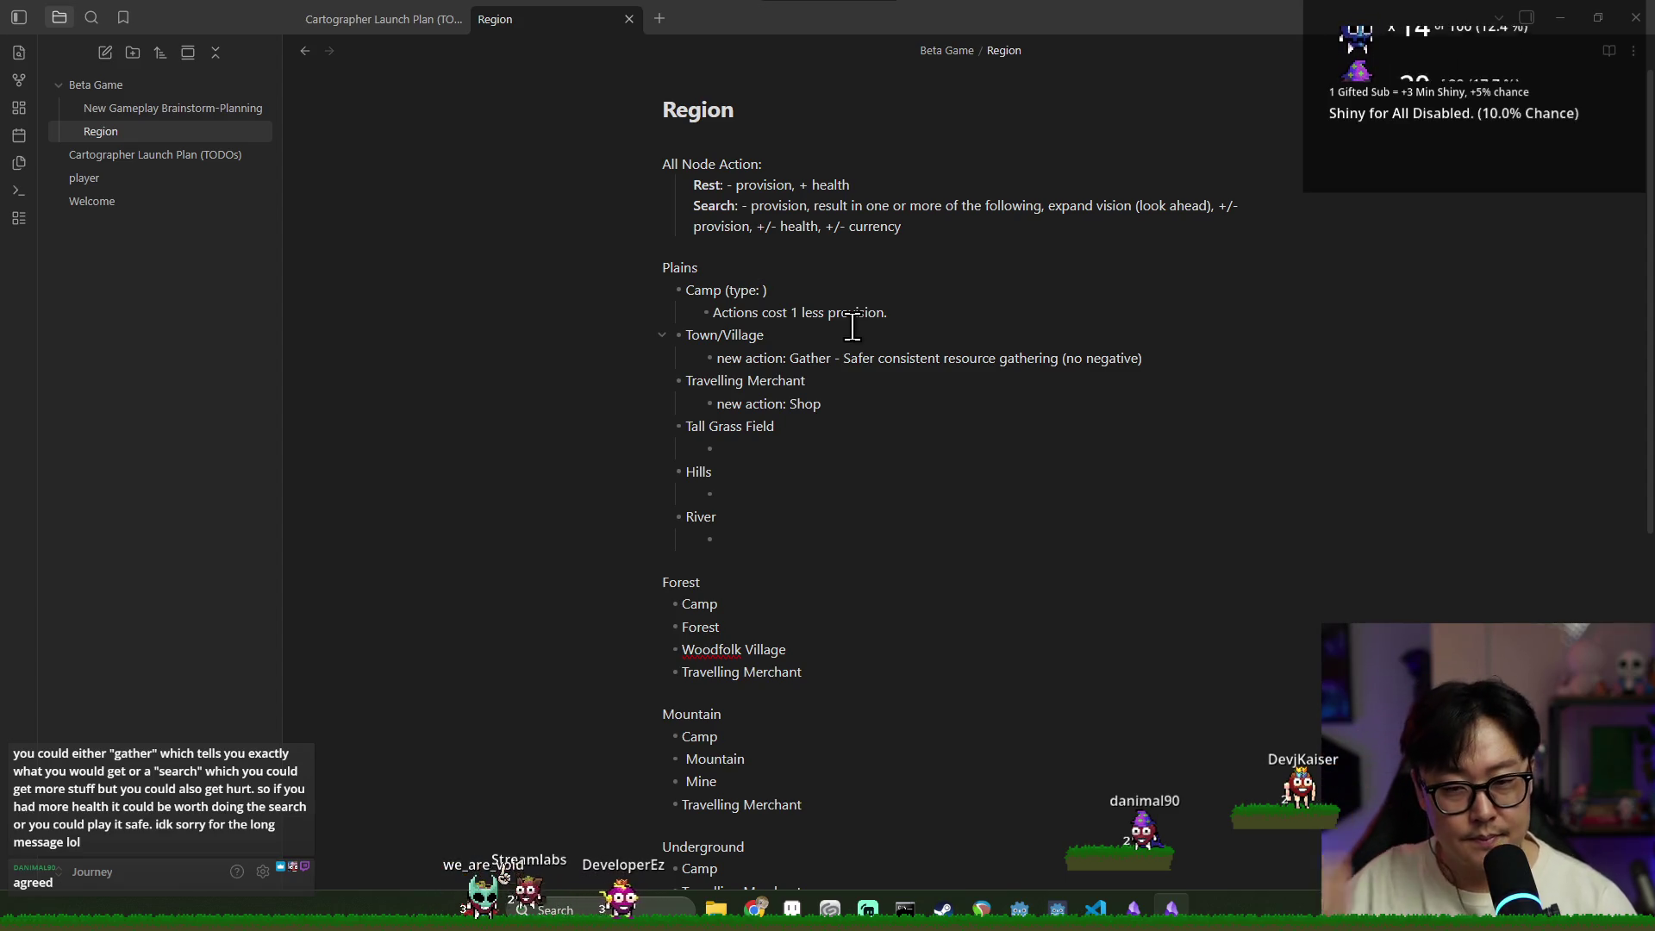
pyautogui.press('BackSpace')
pyautogui.press('BackSpace')
pyautogui.press('BackSpace')
pyautogui.press('BackSpace')
pyautogui.press('BackSpace')
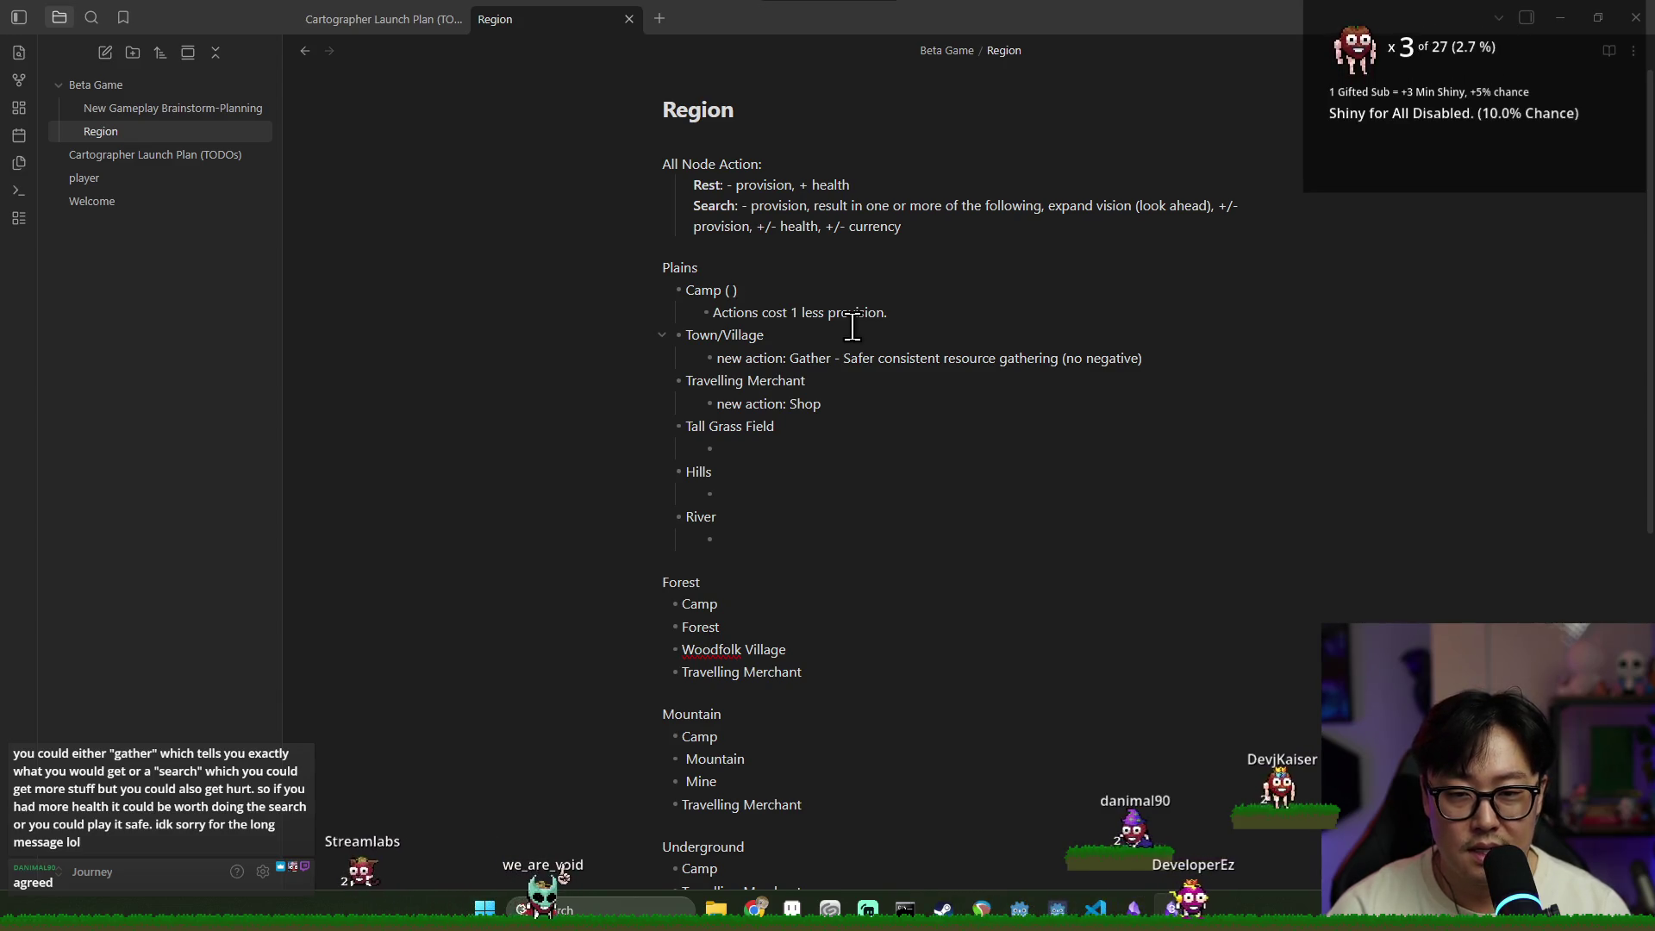
pyautogui.write('p')
pyautogui.press('BackSpace')
pyautogui.moveTo(787, 312); pyautogui.dragTo(787, 288)
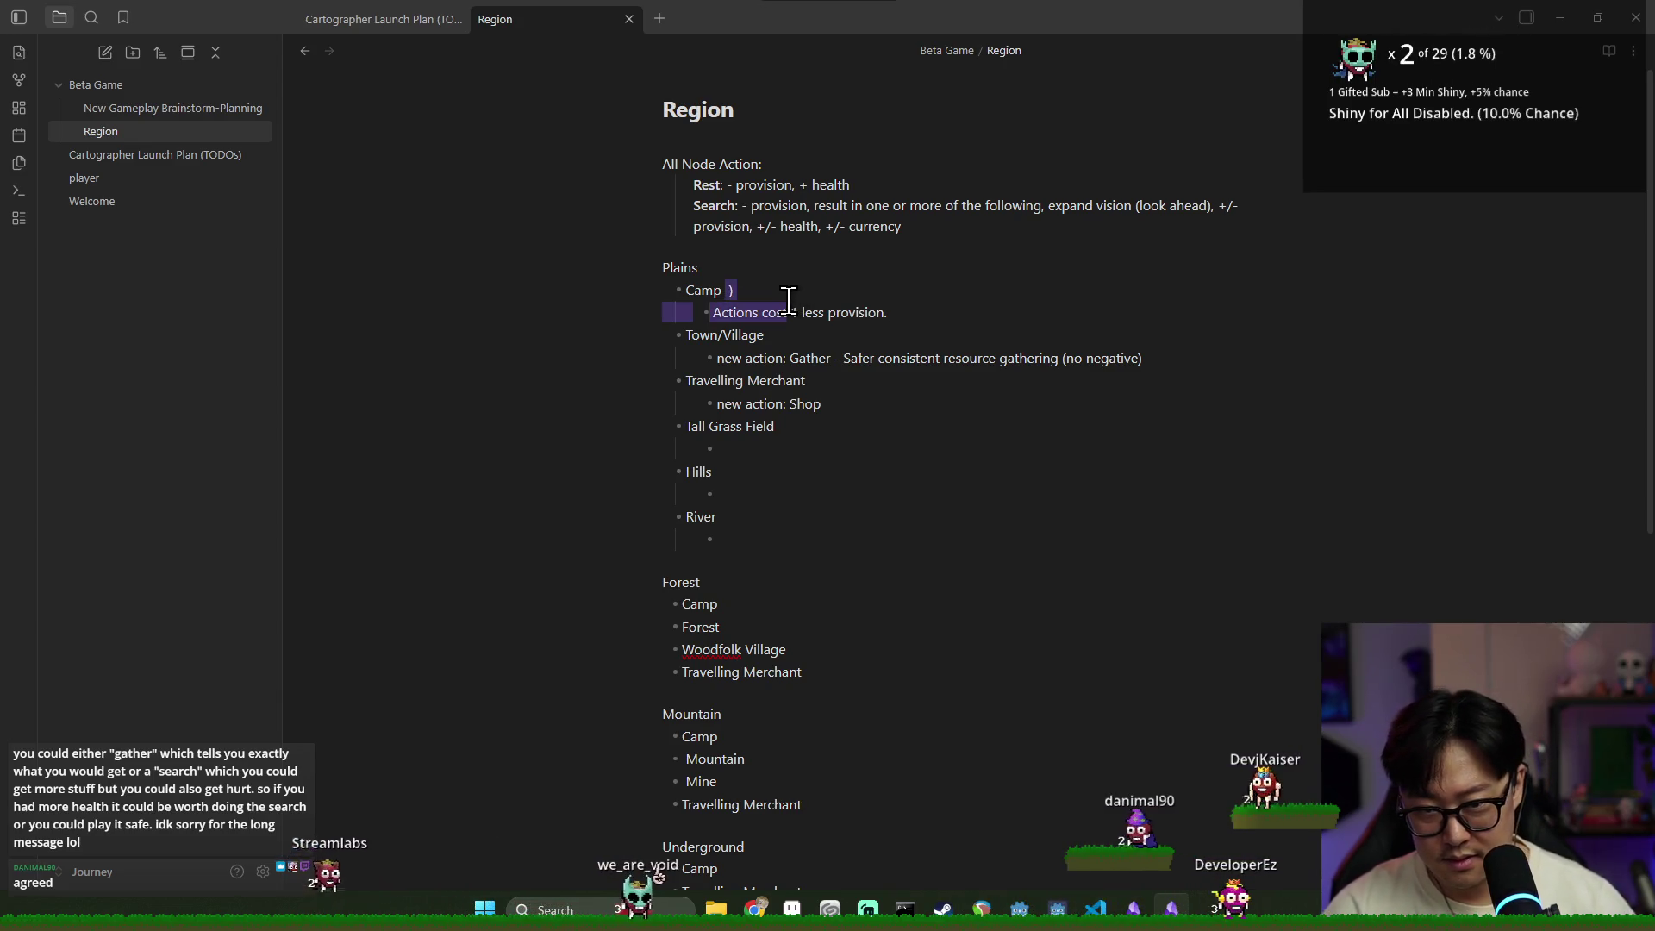
pyautogui.click(774, 292)
pyautogui.press('BackSpace')
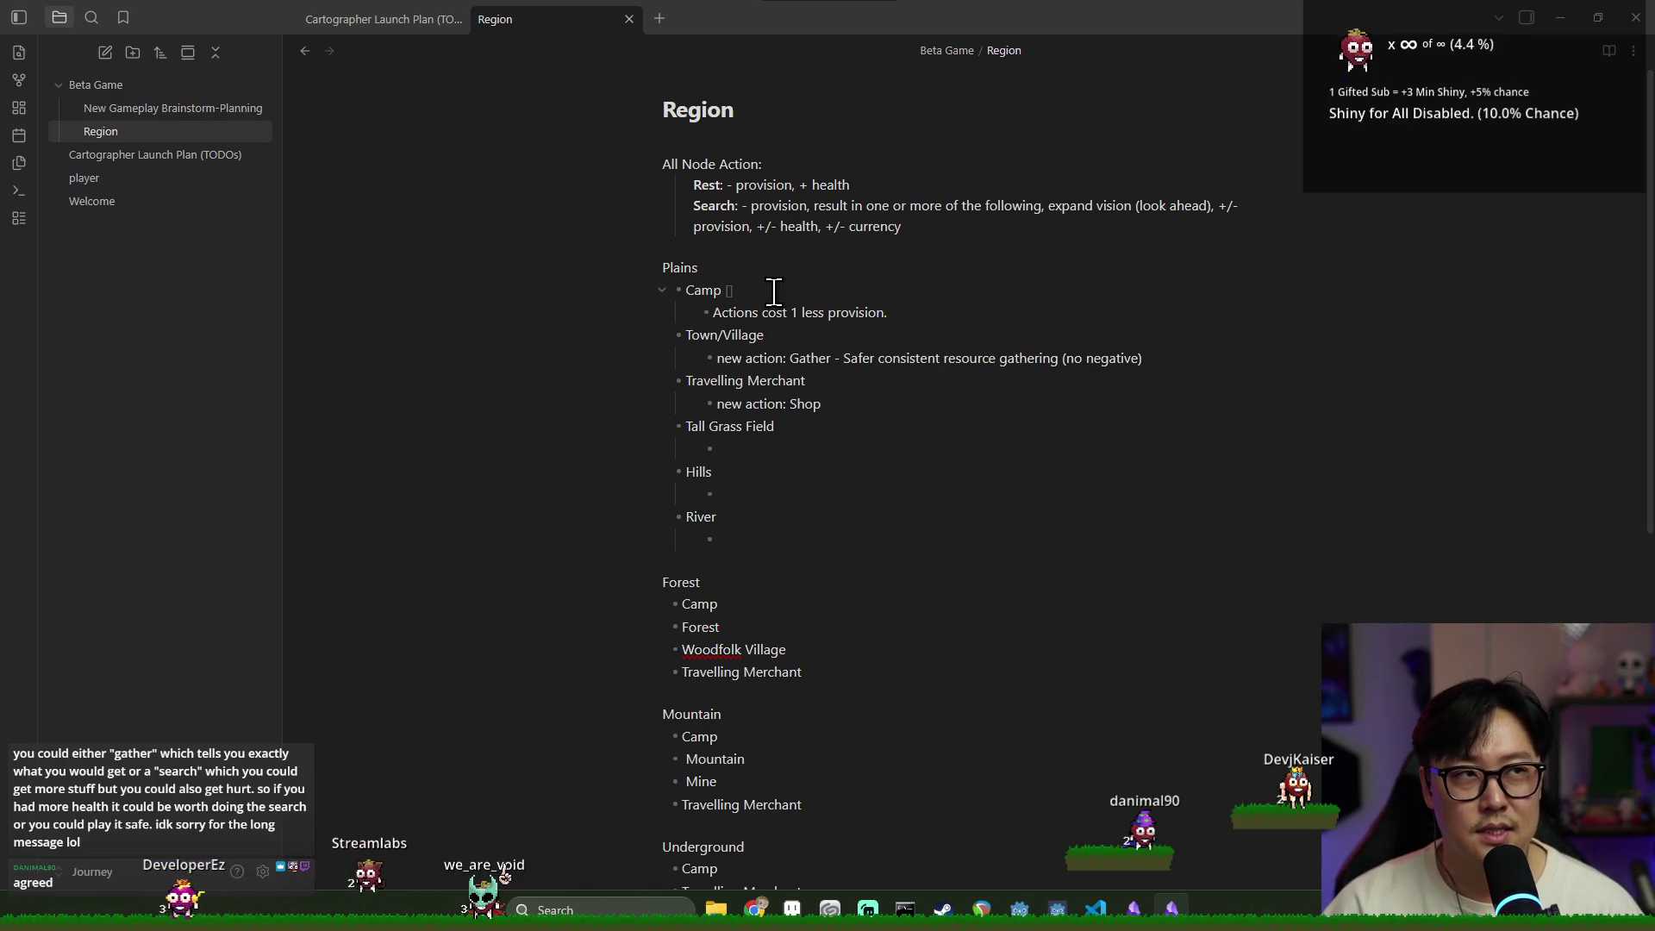
pyautogui.write('non-hostile')
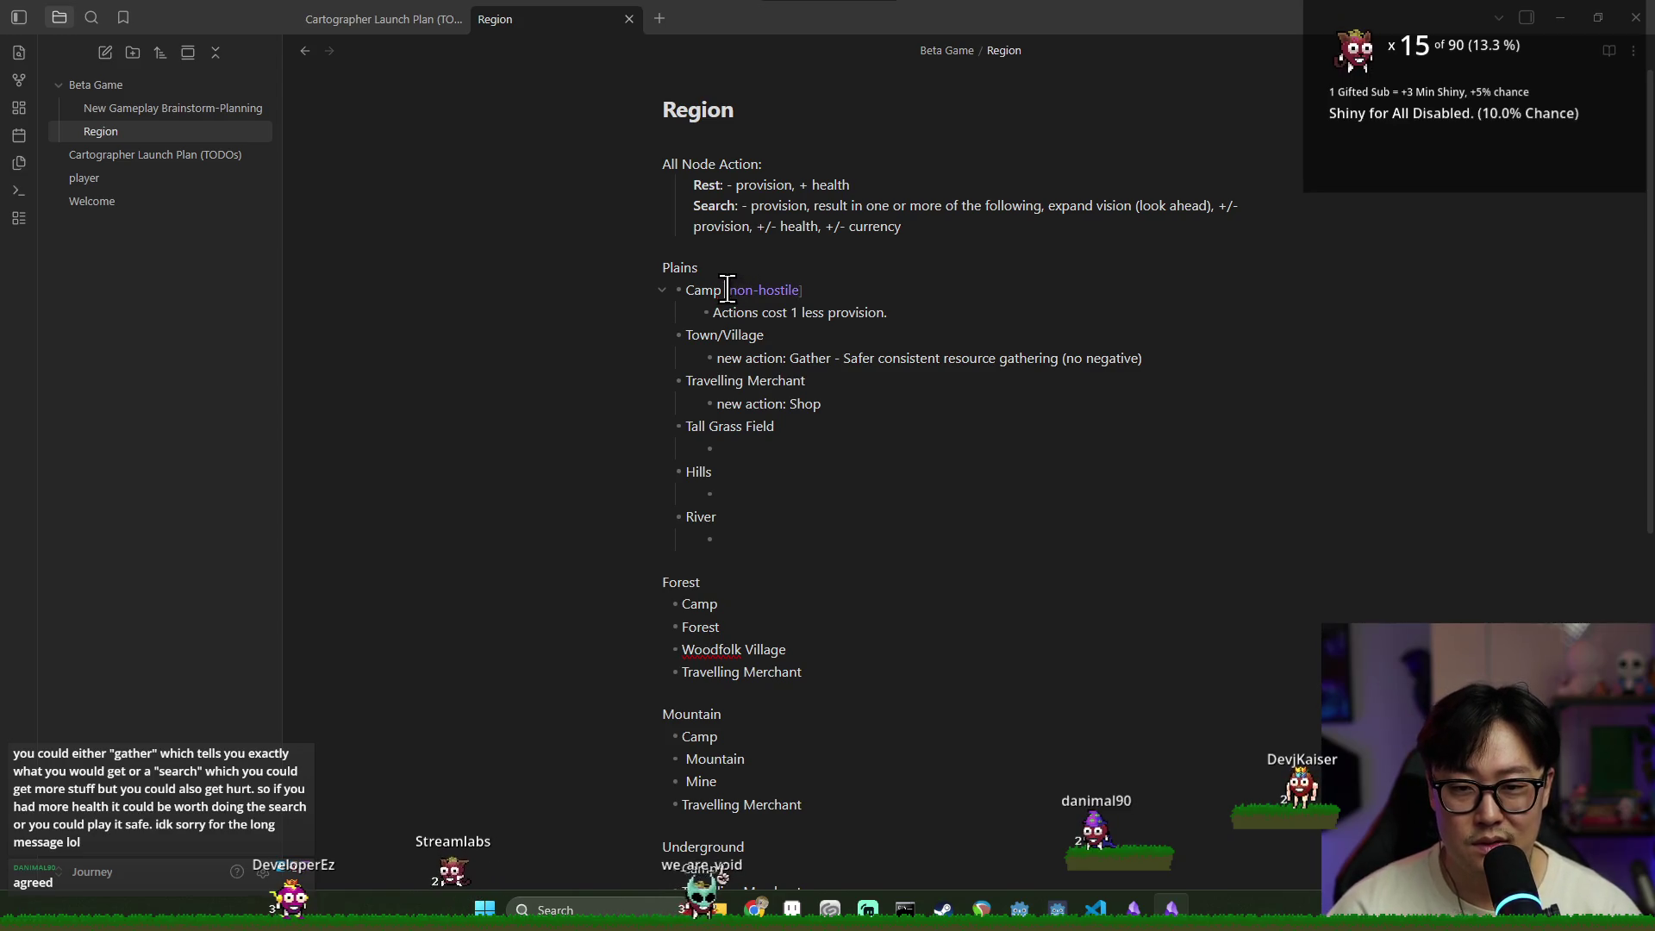
# - Copy the tag onto Town/Village and Travelling Merchant, changing Merchant's to [shop]
pyautogui.hotkey('ctrl', 'c')
pyautogui.click(776, 338)
pyautogui.hotkey('ctrl', 'v')
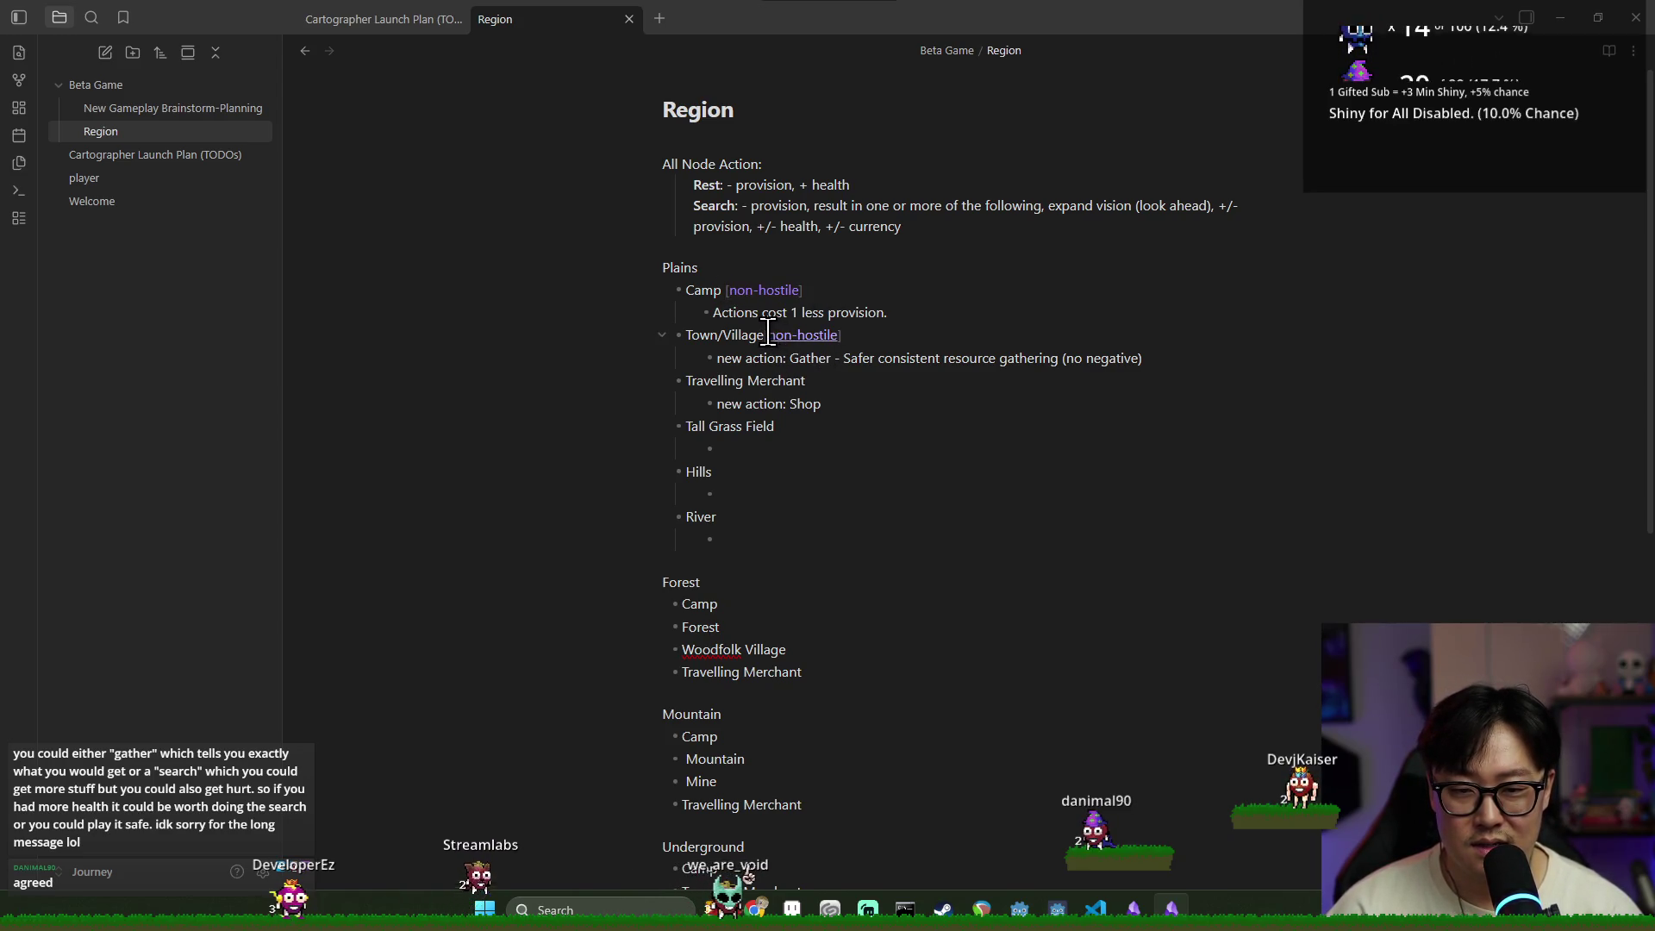
pyautogui.click(810, 381)
pyautogui.hotkey('ctrl', 'v')
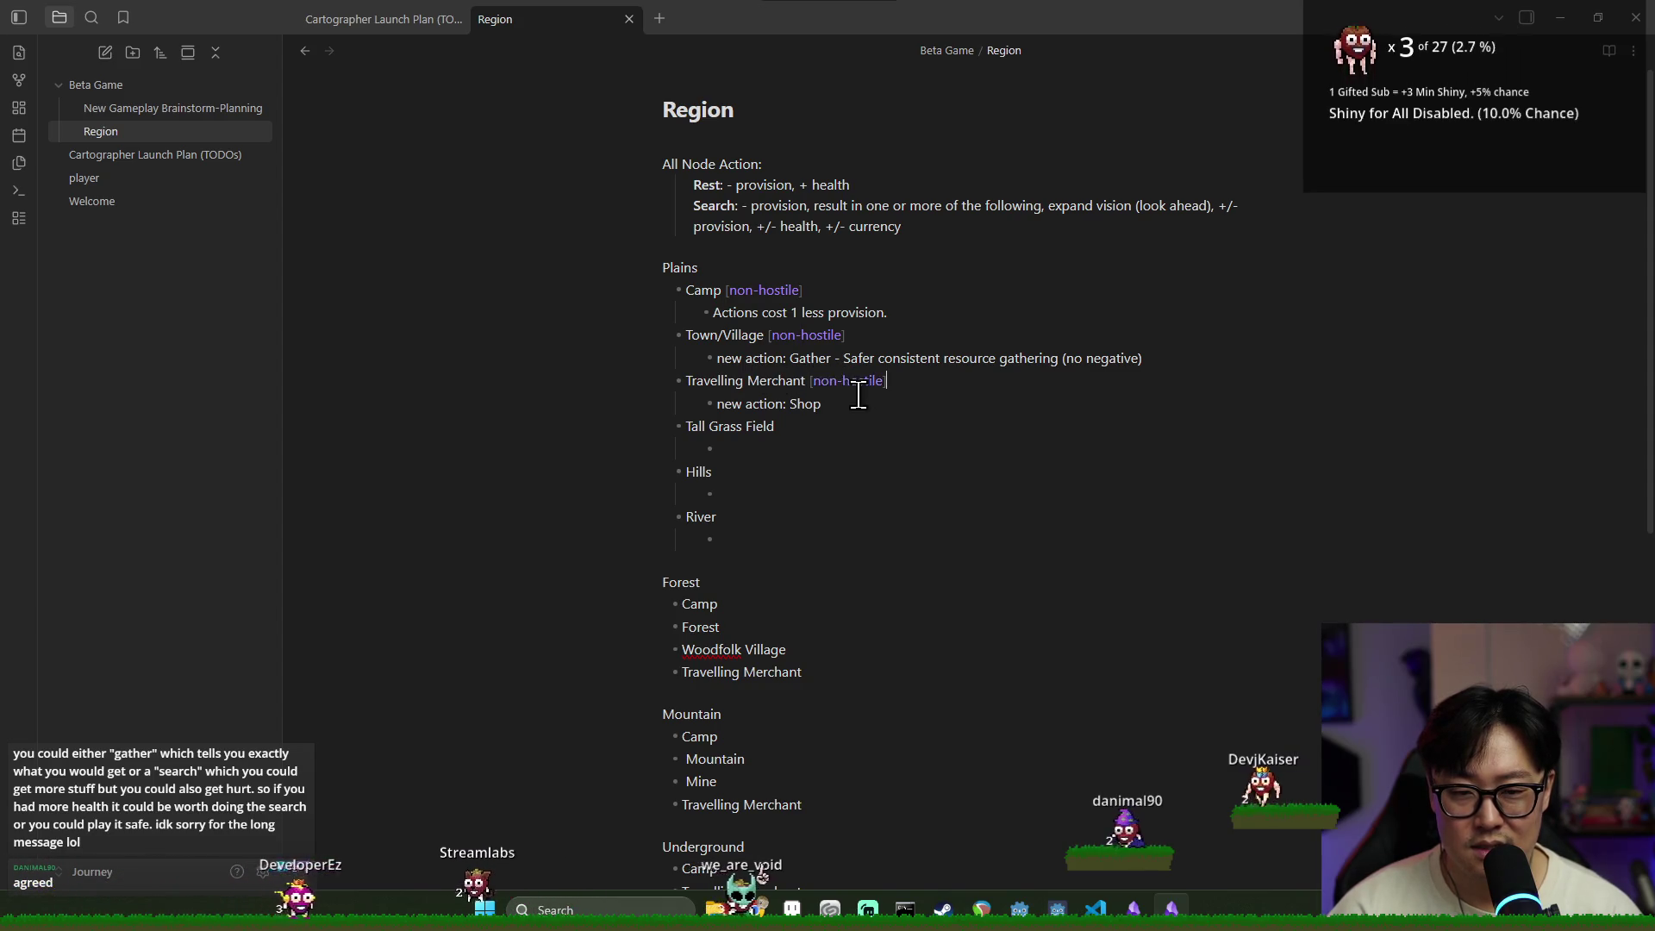
pyautogui.doubleClick(850, 385)
pyautogui.write('shop')
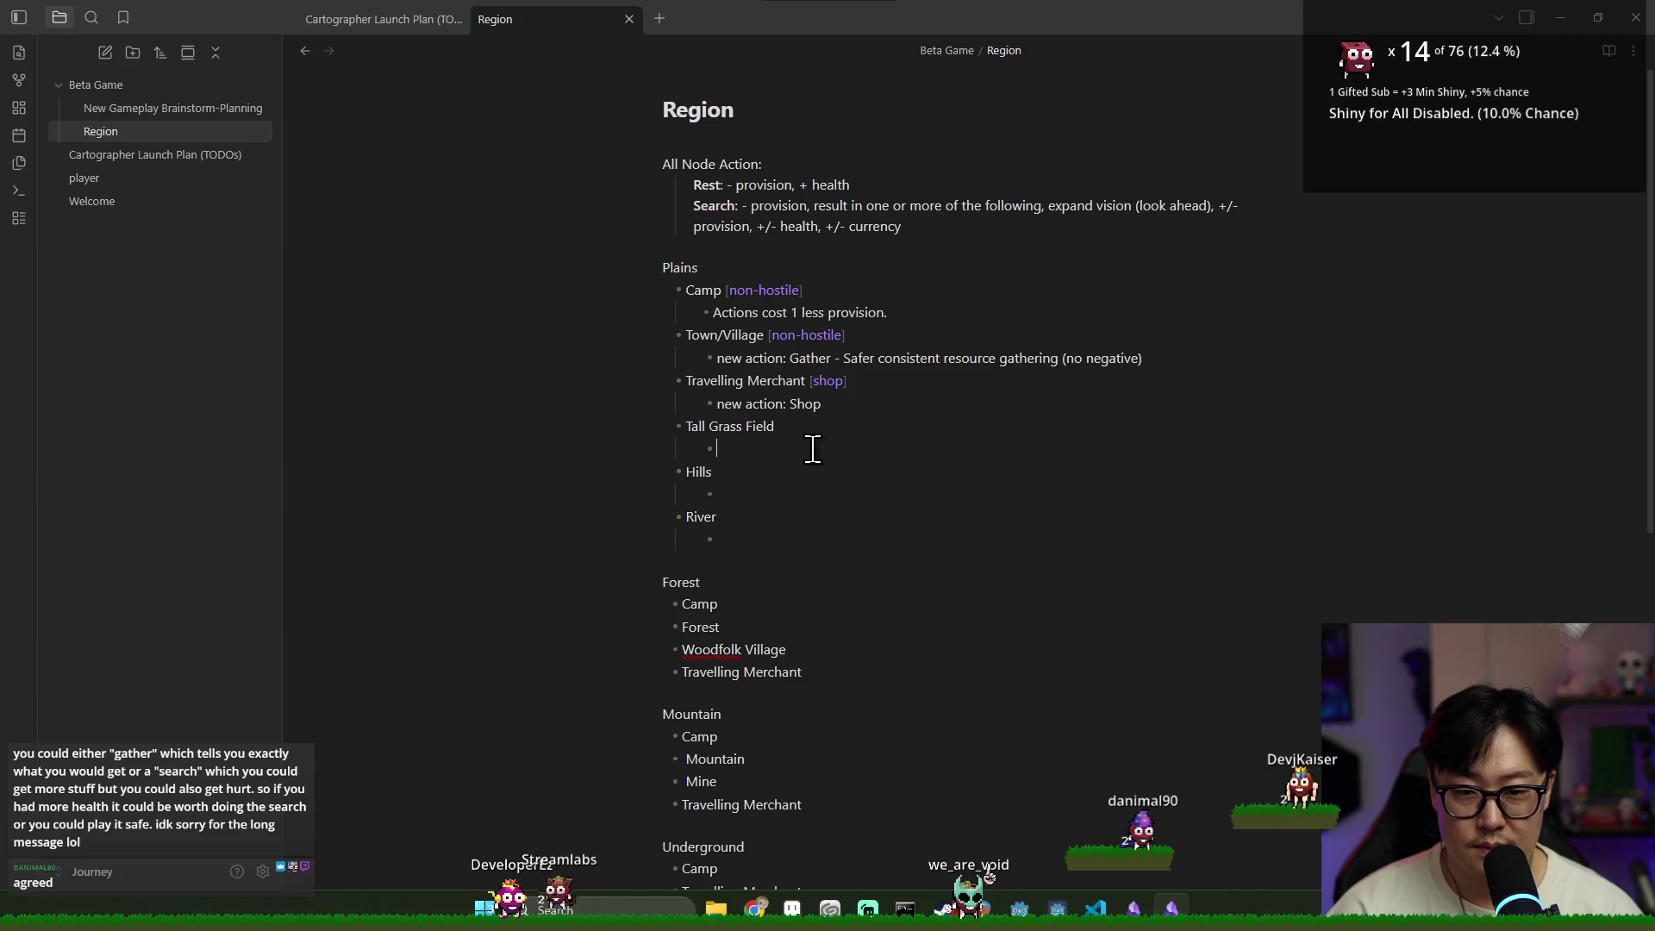
# - Delete the 'new action:' text under Tall Grass Field so its sub-bullet is blank
pyautogui.click(774, 335)
pyautogui.click(832, 425)
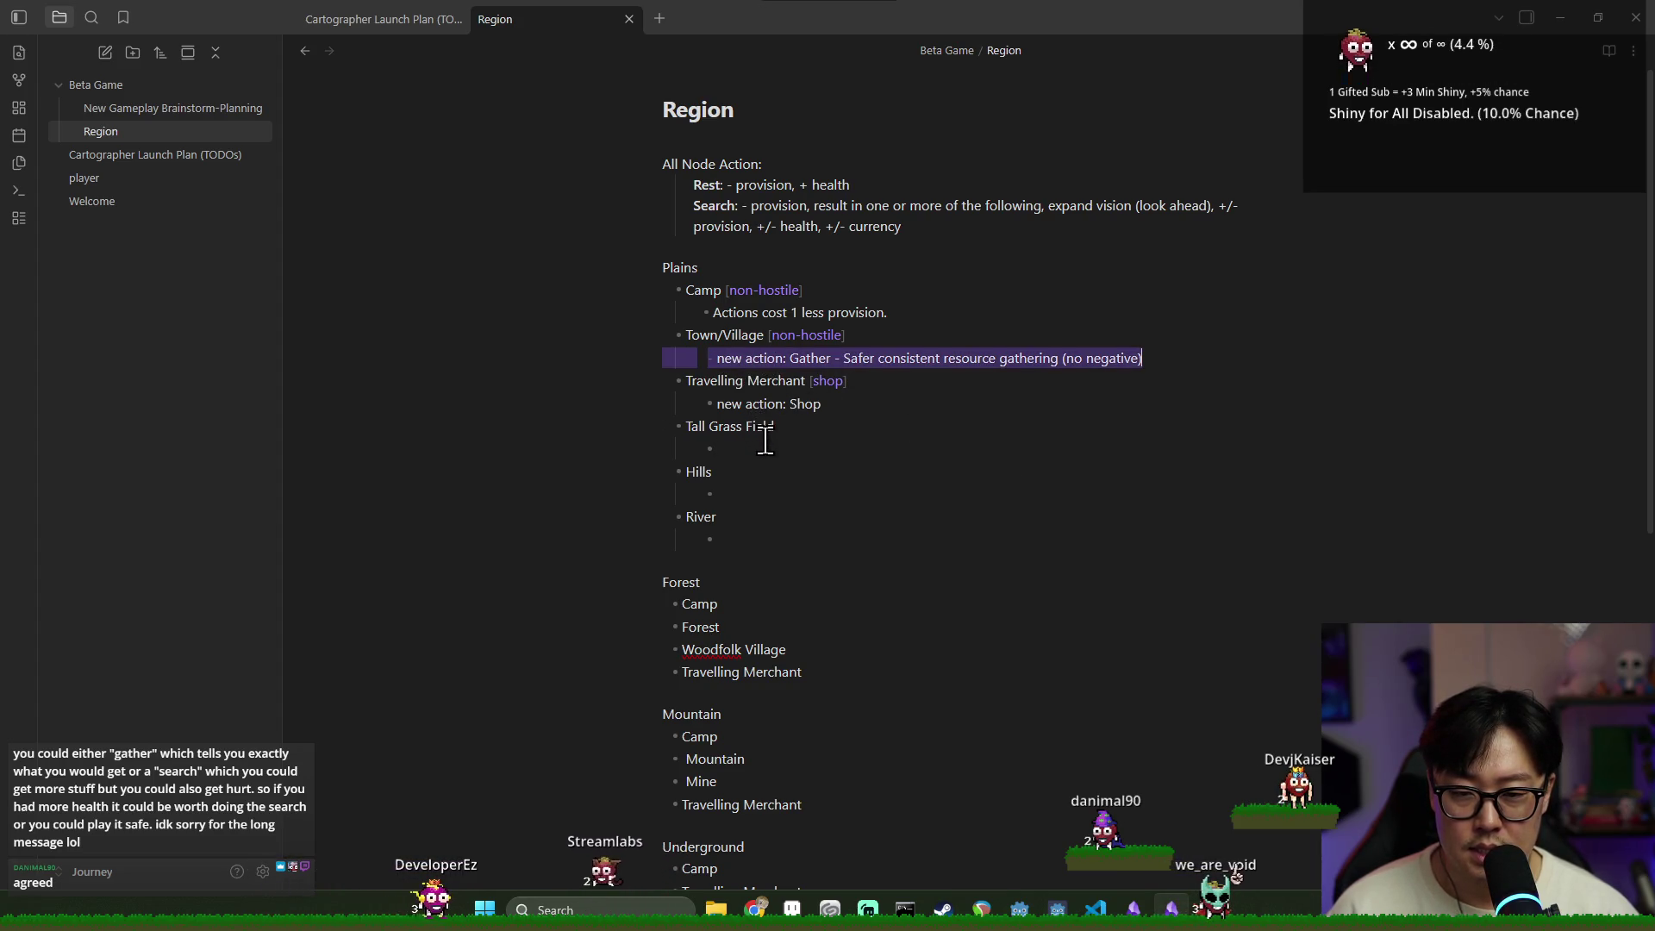
pyautogui.write('new action:')
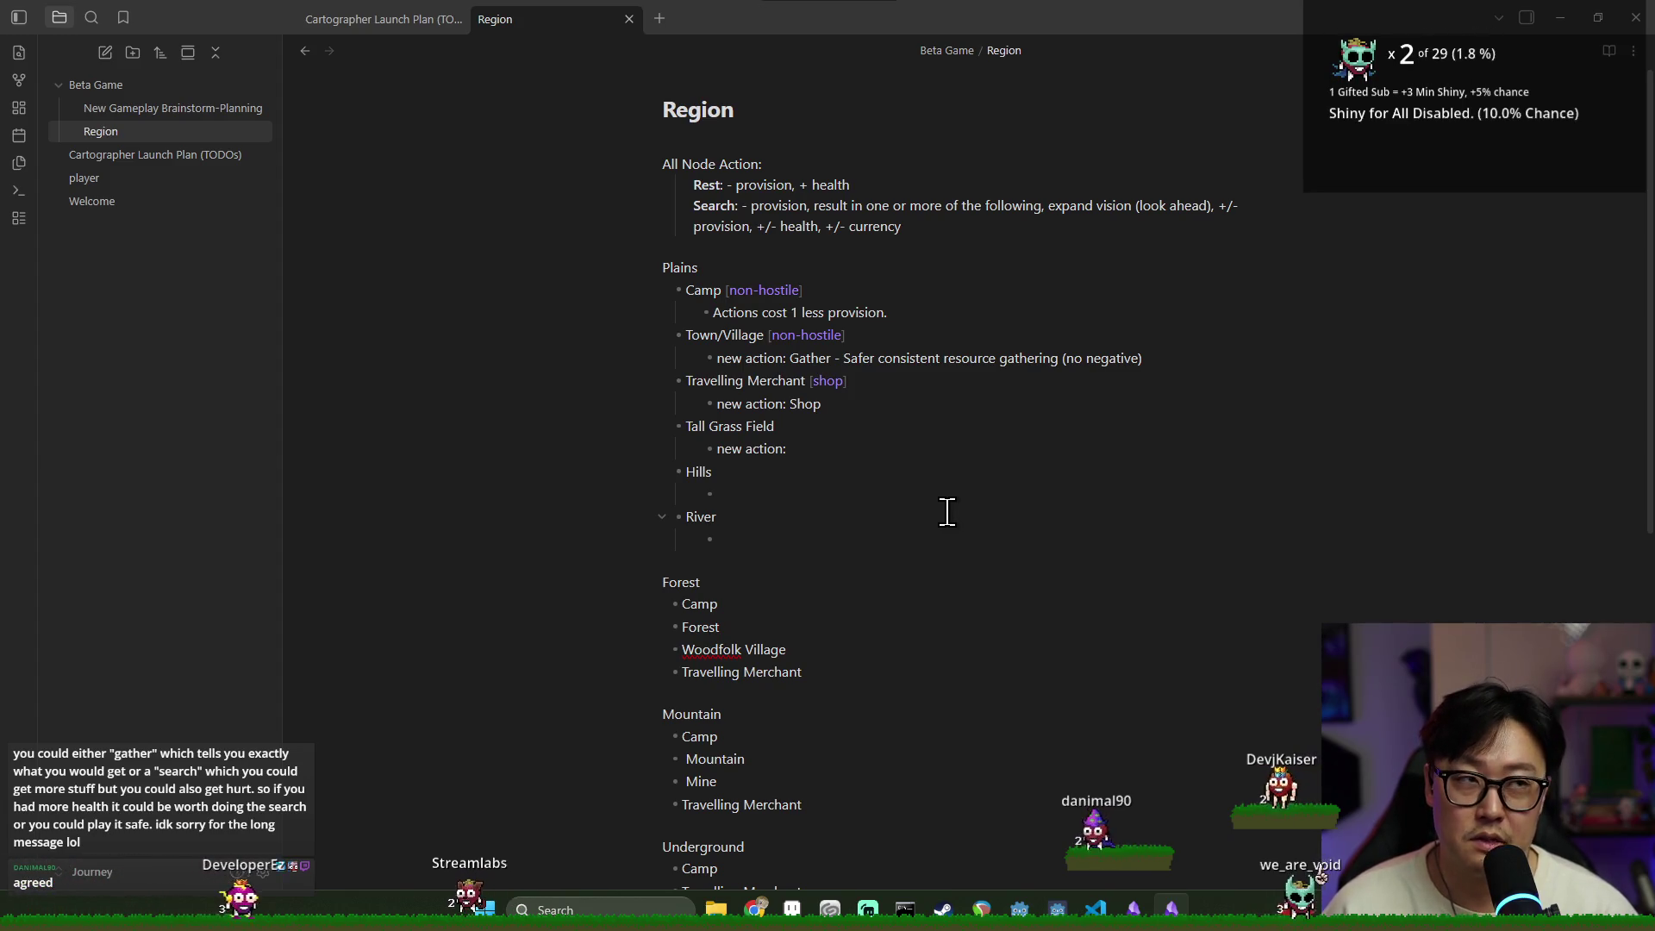
pyautogui.click(800, 450)
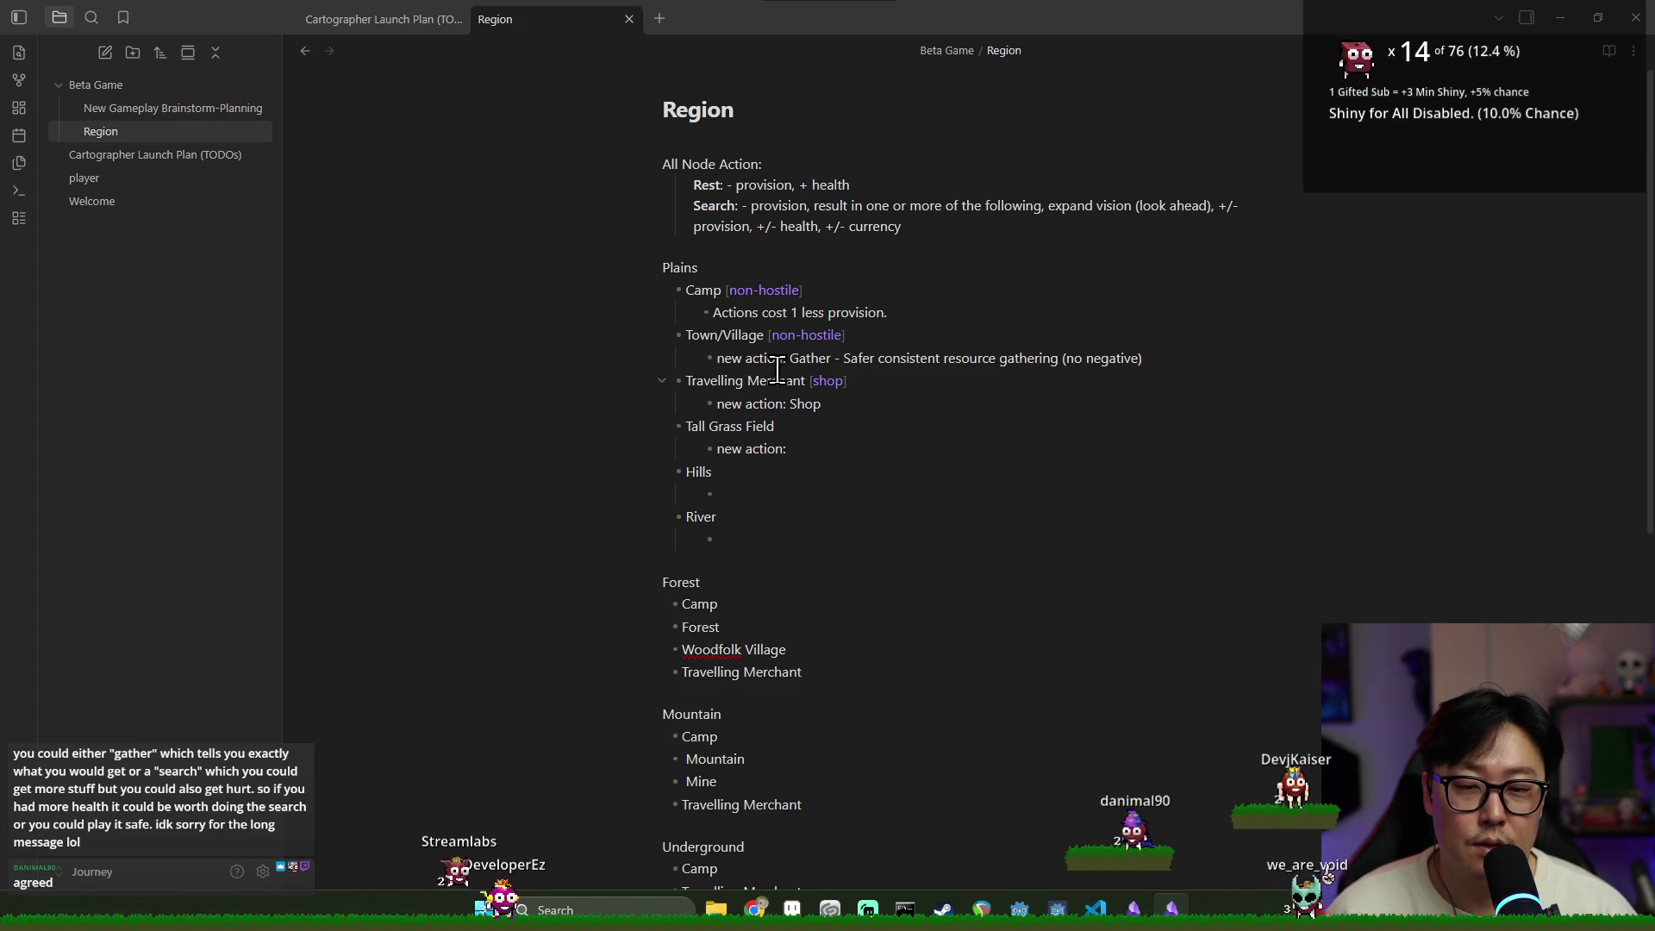
pyautogui.doubleClick(728, 450)
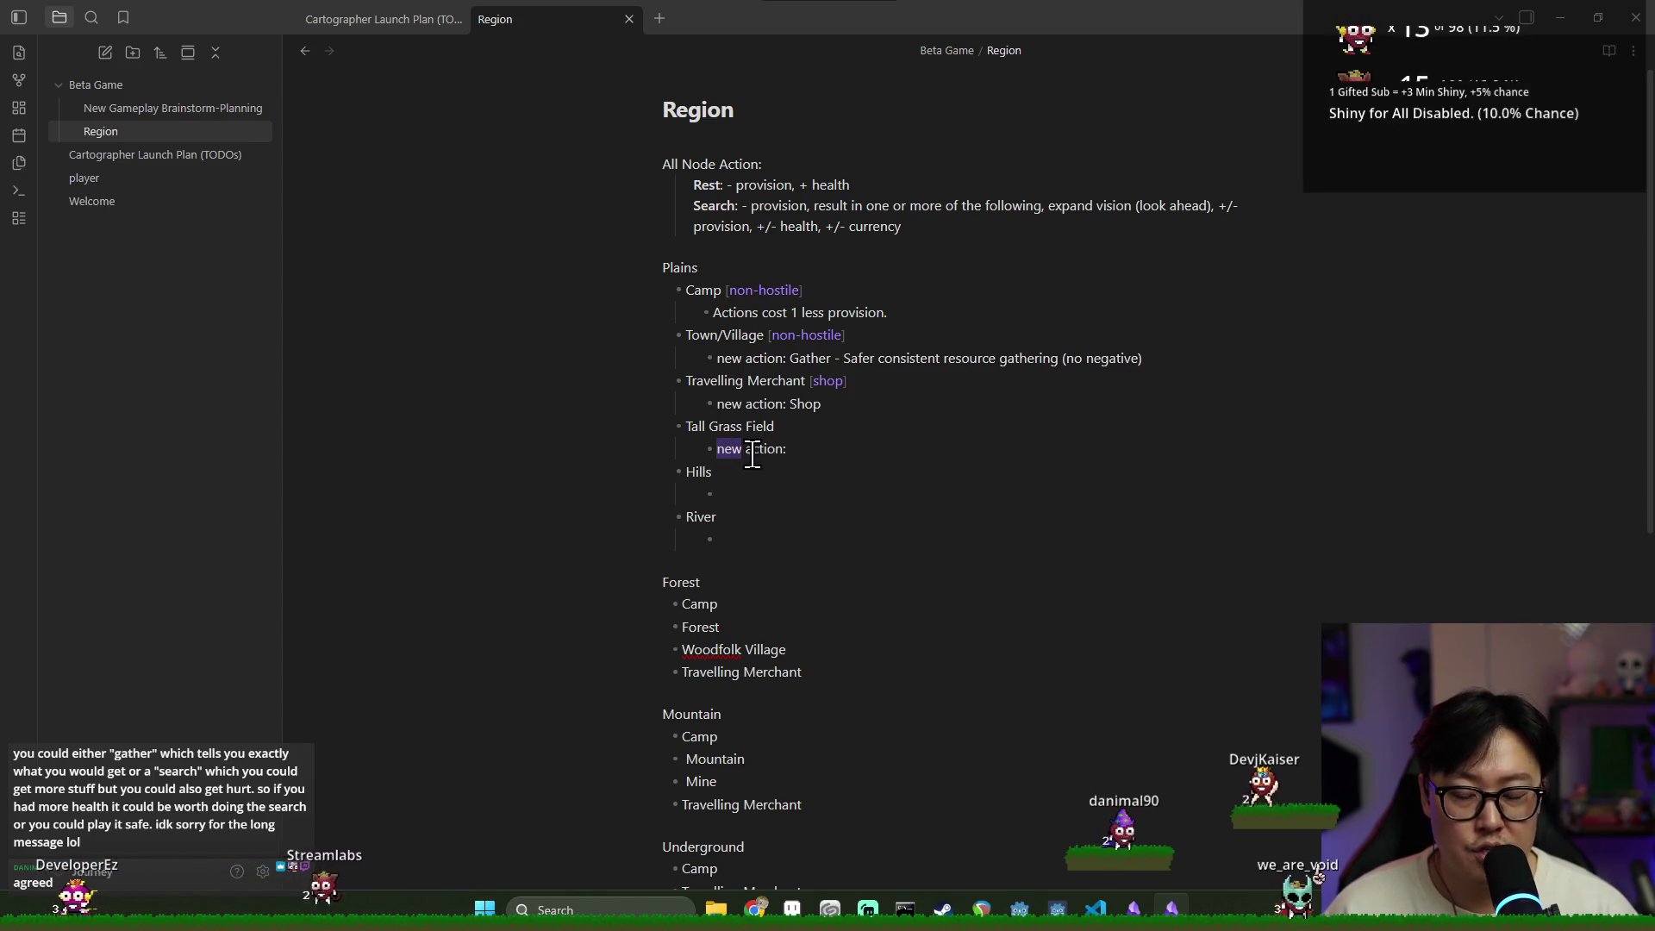
pyautogui.hotkey('shift', 'End')
pyautogui.press('BackSpace')
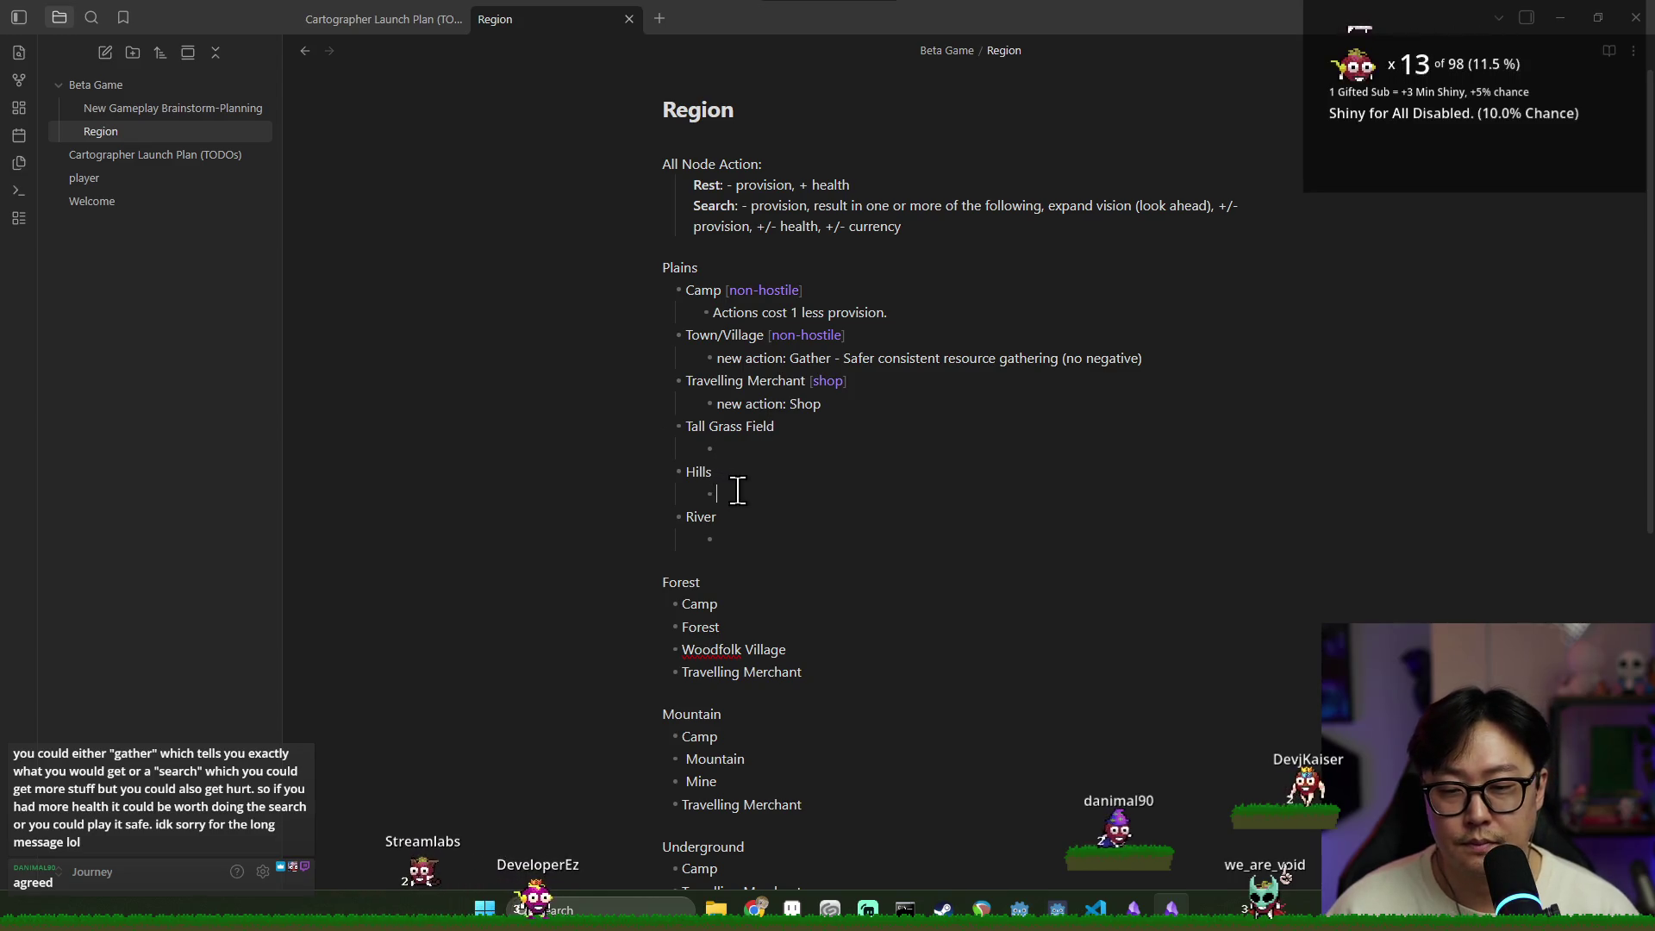
pyautogui.scroll(-1, 777, 437)
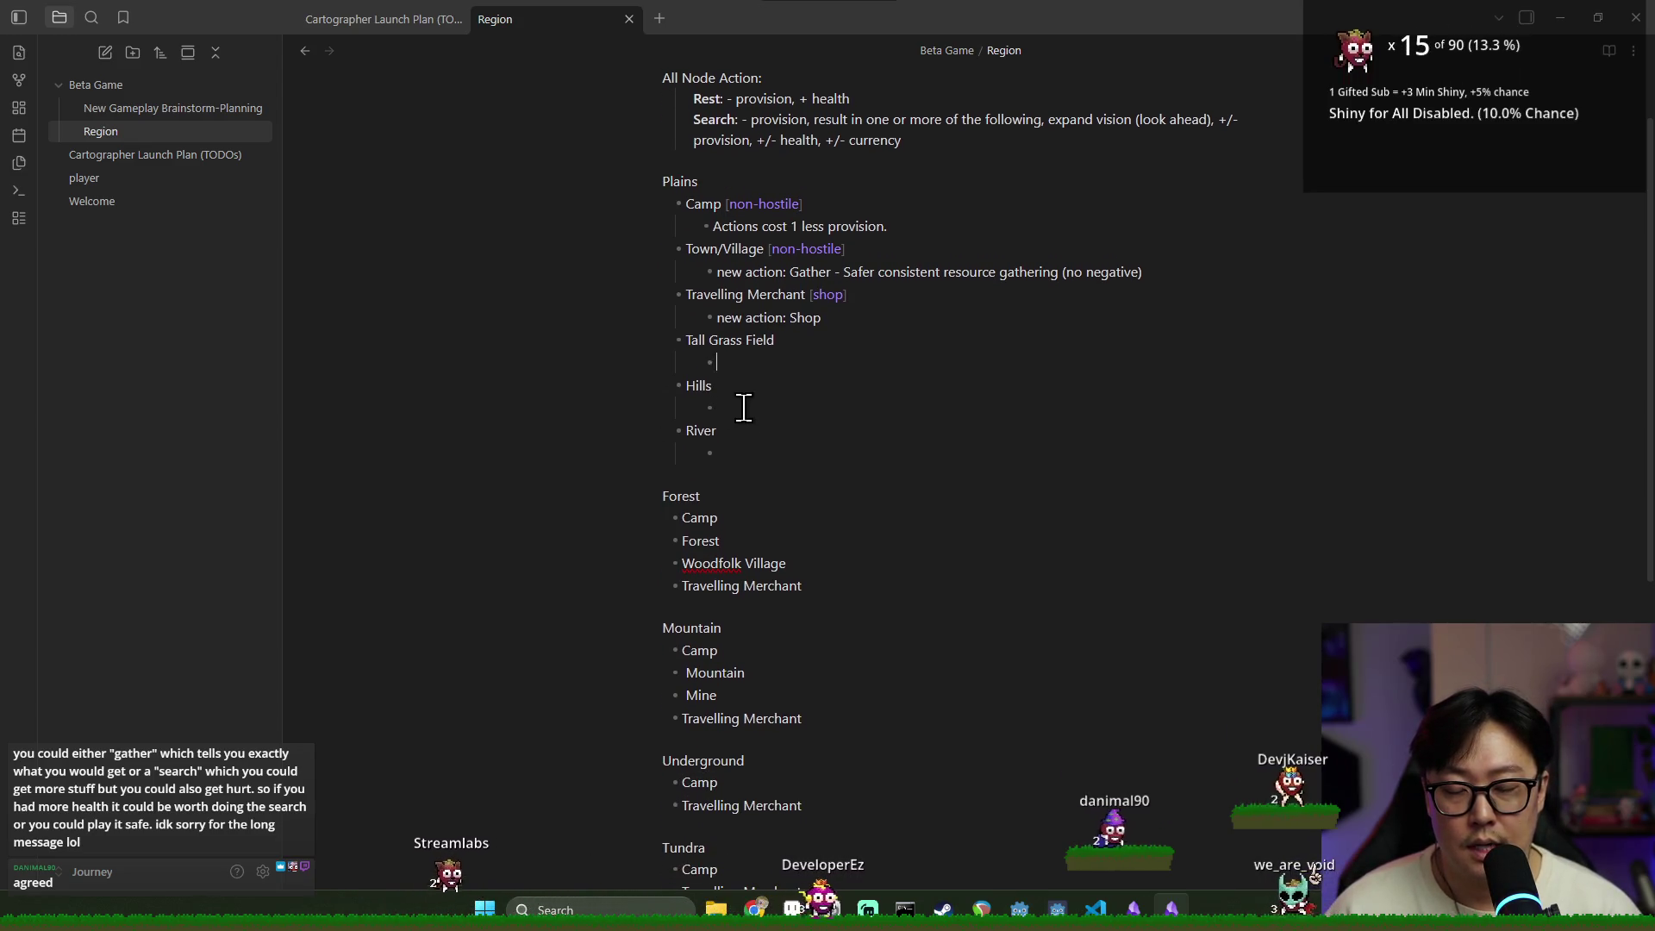
pyautogui.scroll(1, 778, 457)
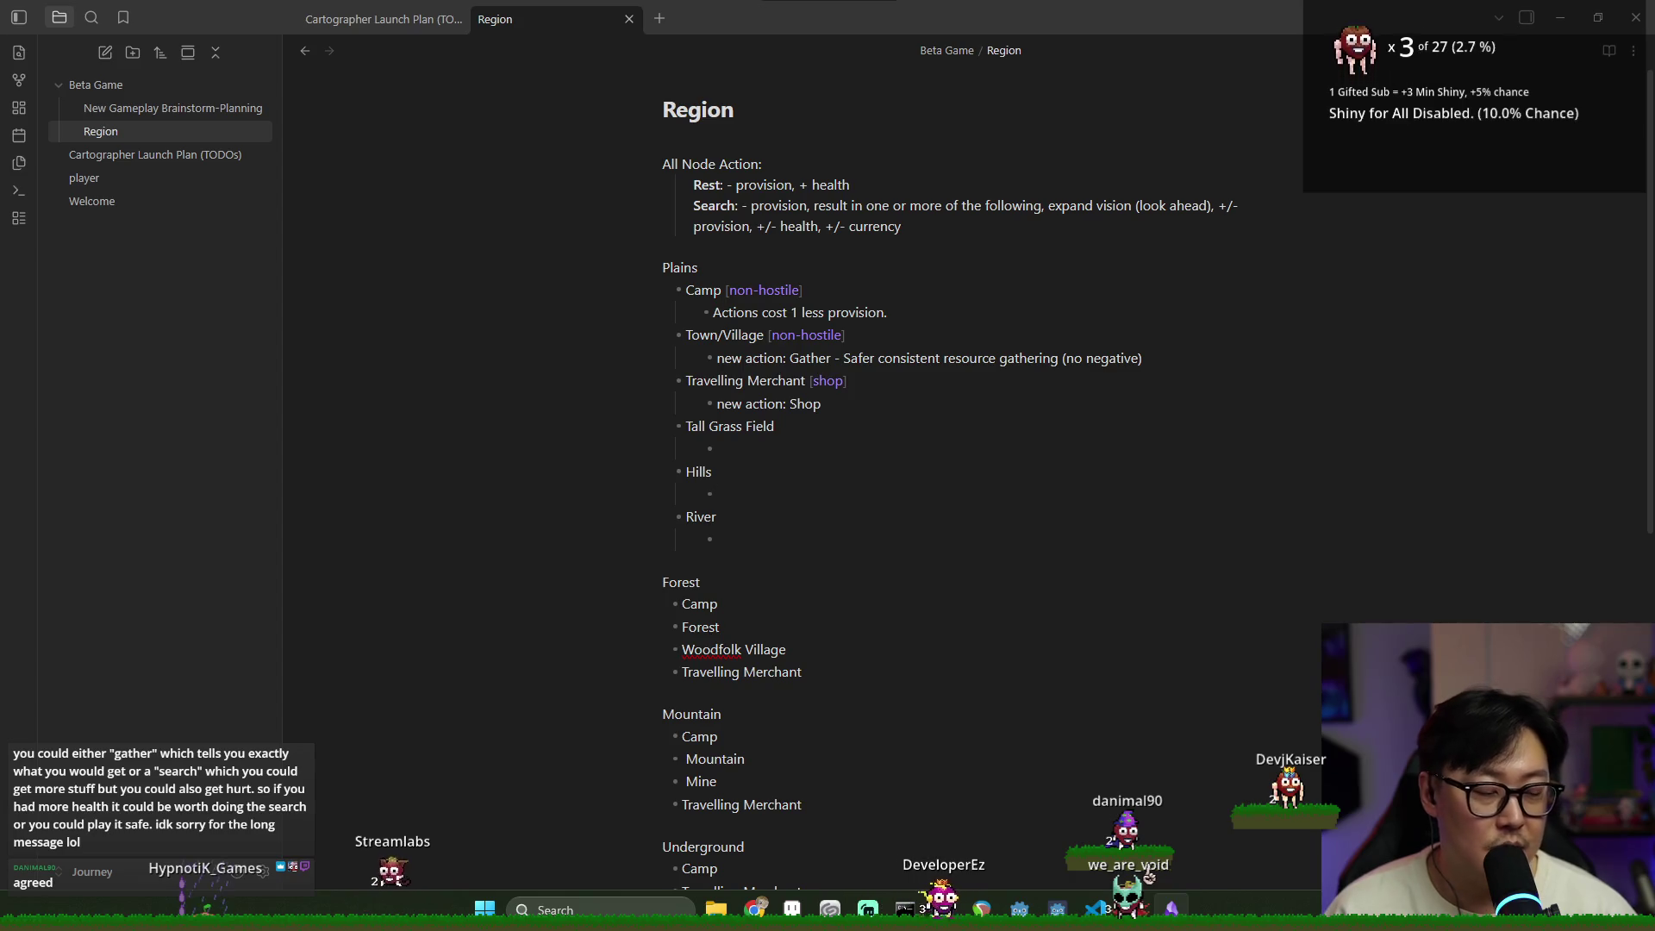
# - Add Forest and Mountain as new Plains entries below River
pyautogui.click(728, 541)
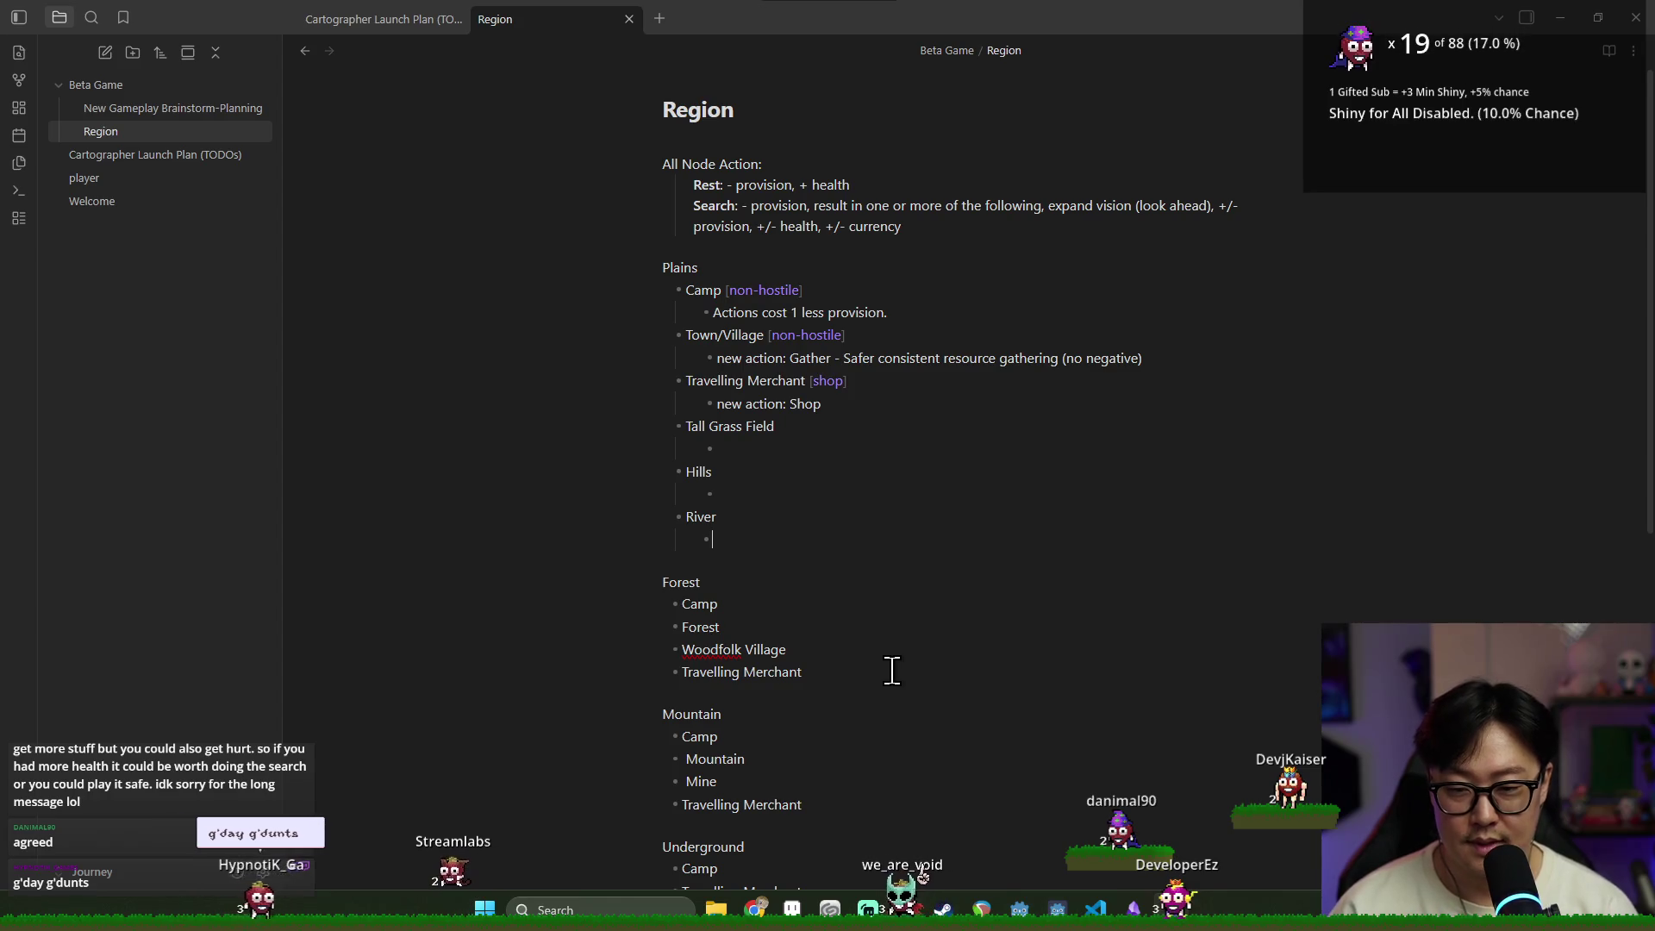
pyautogui.press('BackSpace')
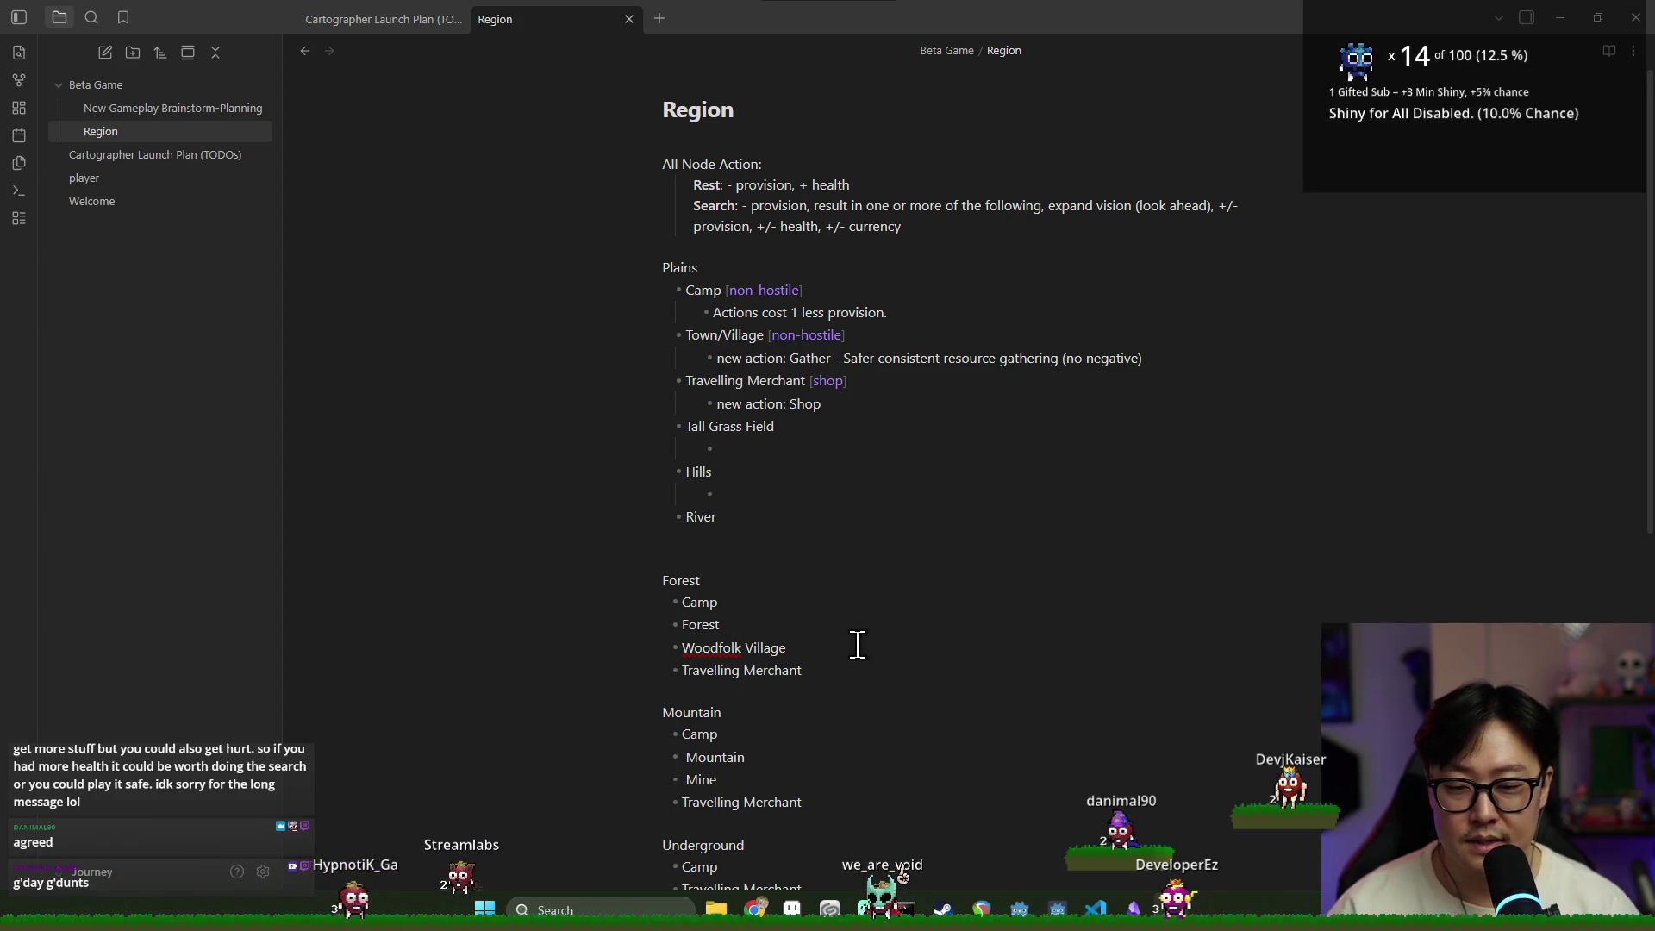
pyautogui.hotkey('ctrl', 'z')
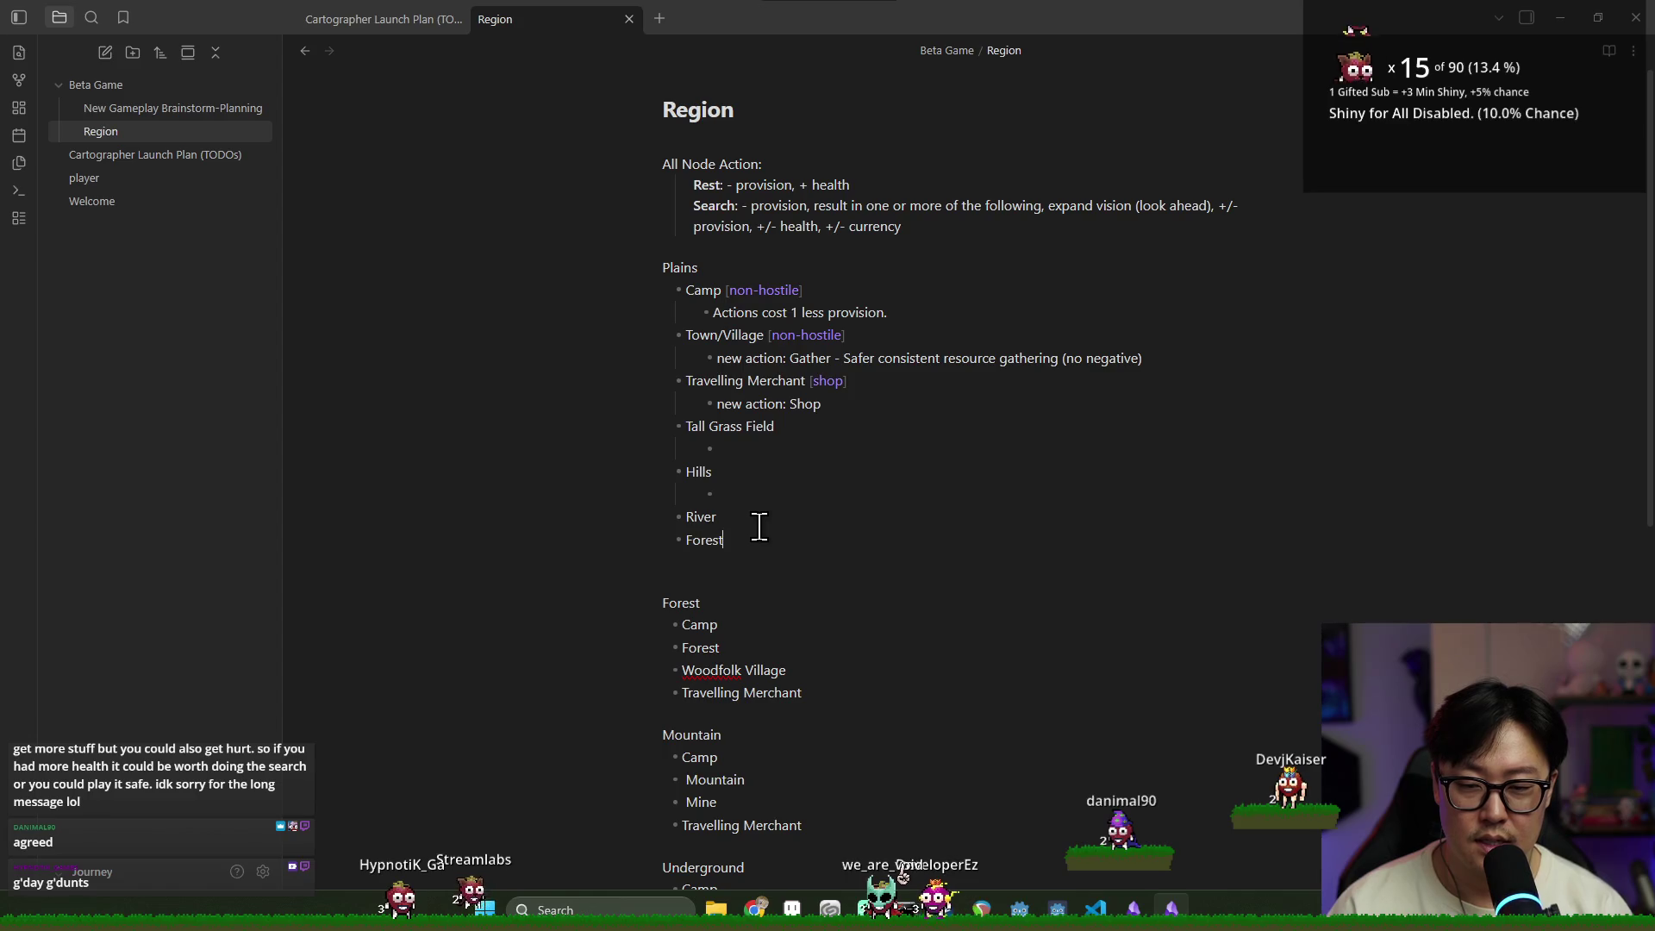
pyautogui.press('Return')
pyautogui.write('Mountain')
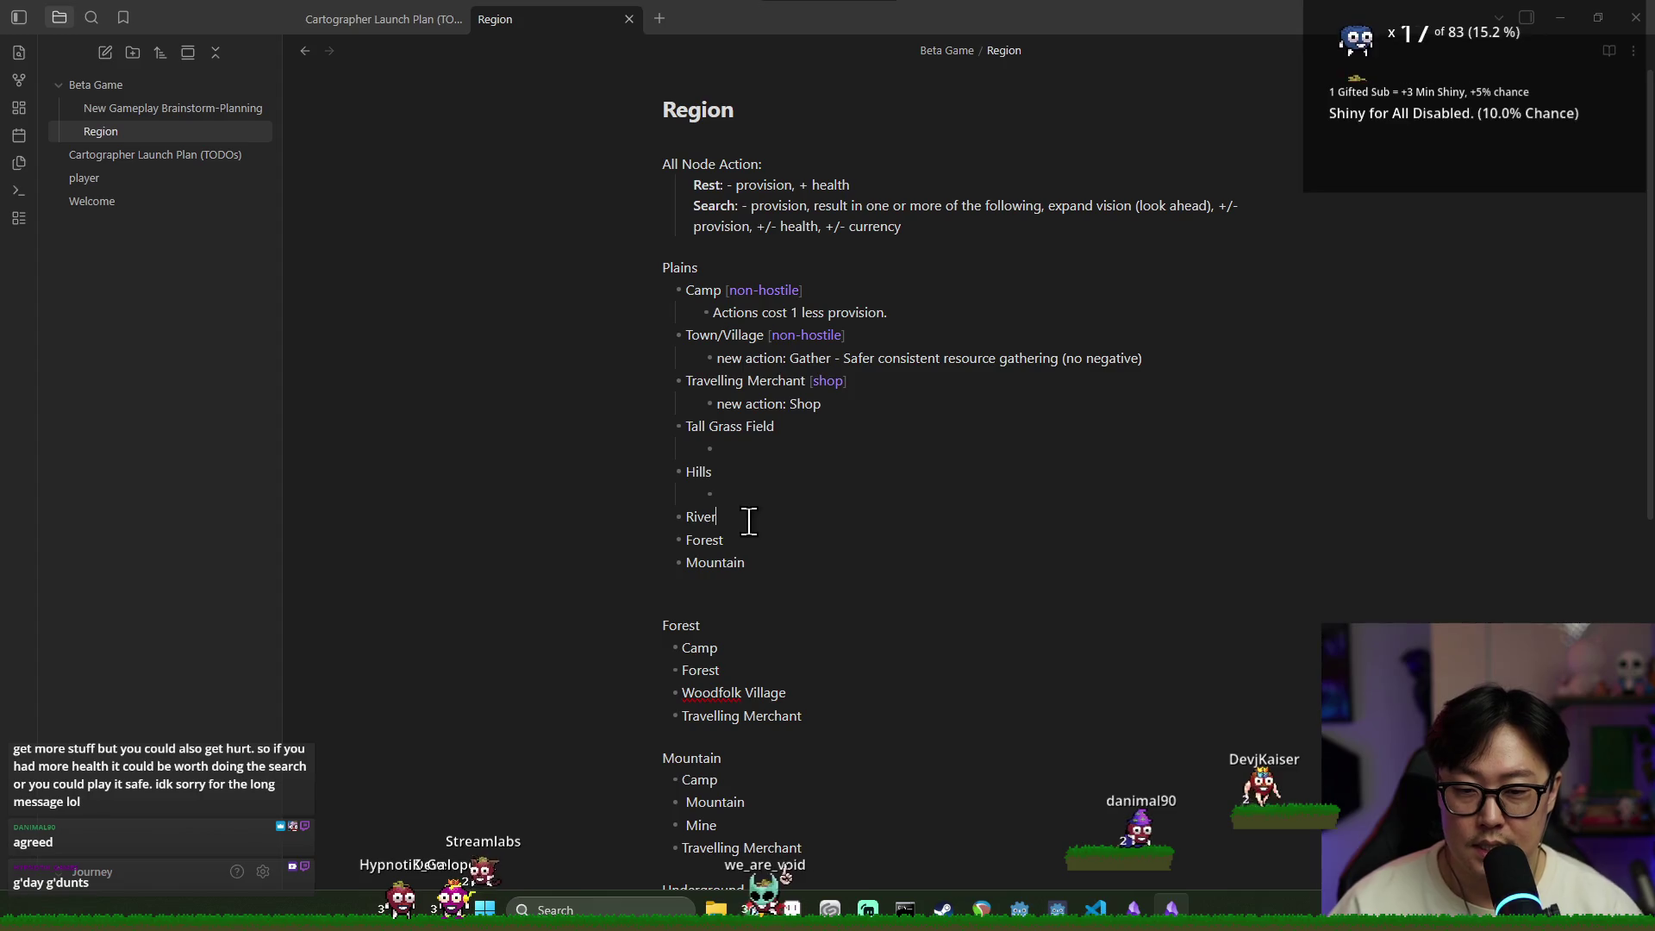
pyautogui.moveTo(762, 561)
pyautogui.mouseDown()
pyautogui.moveTo(697, 379)
pyautogui.moveTo(685, 289)
pyautogui.mouseUp()
pyautogui.click(735, 566)
pyautogui.scroll(-2, 736, 566)
pyautogui.moveTo(679, 475); pyautogui.dragTo(790, 596)
pyautogui.click(721, 632)
pyautogui.moveTo(744, 717); pyautogui.dragTo(805, 603)
pyautogui.scroll(2, 767, 543)
pyautogui.moveTo(724, 540); pyautogui.dragTo(745, 523)
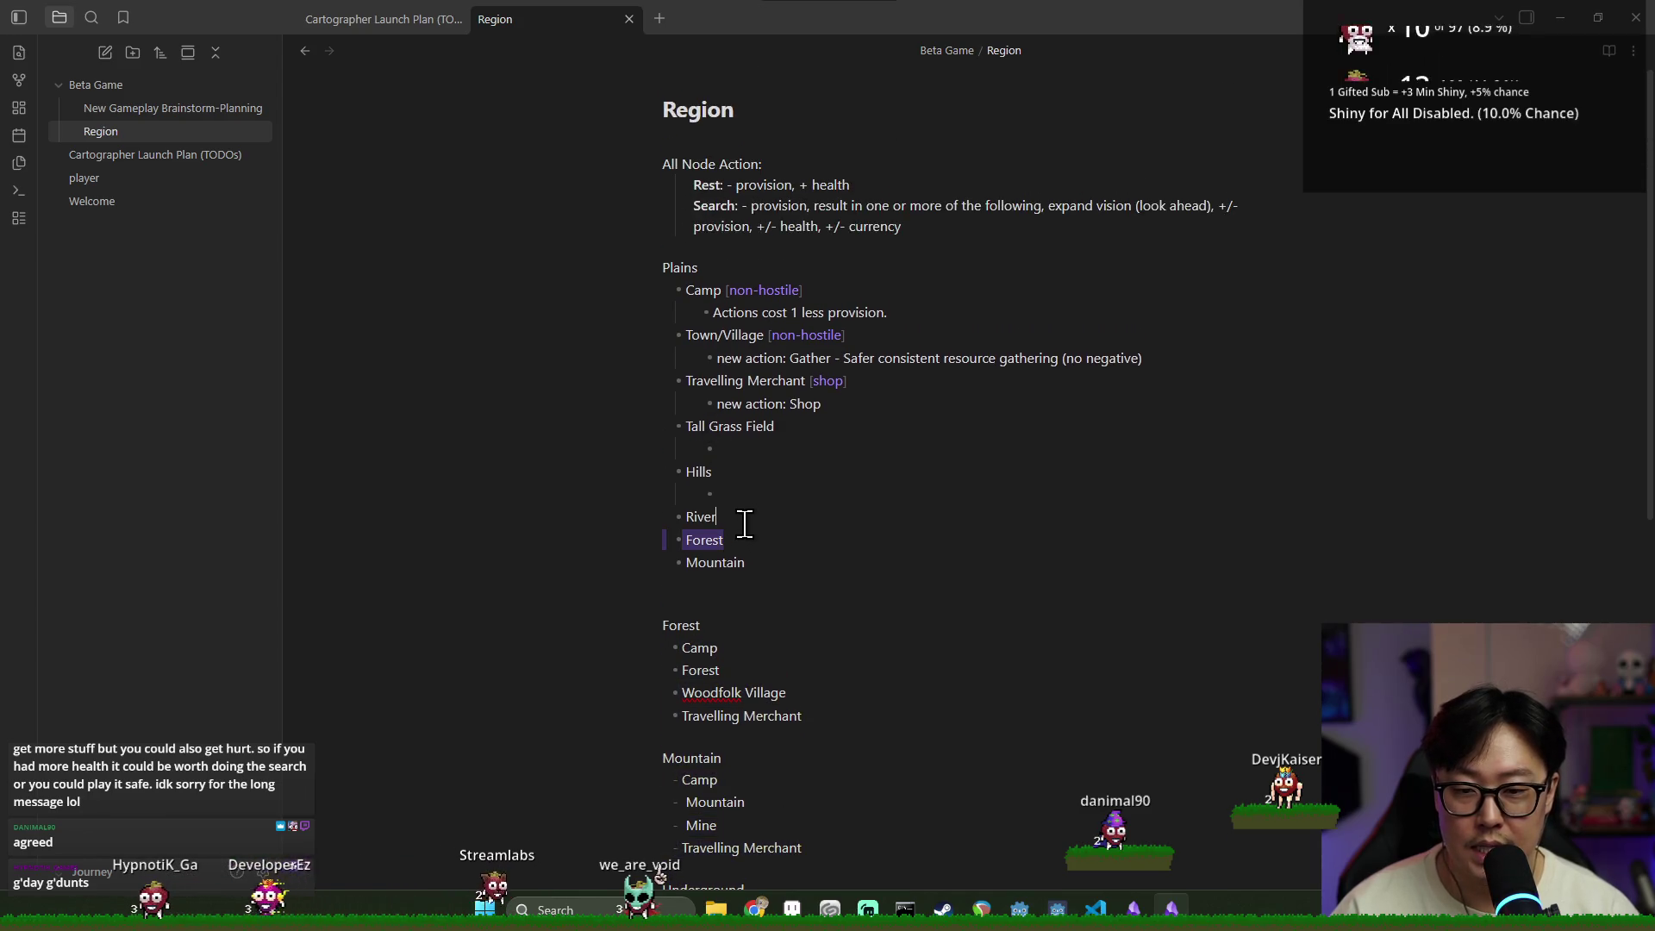
# - Add empty indented sub-bullets under River, Forest and Mountain
pyautogui.click(752, 518)
pyautogui.press('Return')
pyautogui.click(747, 565)
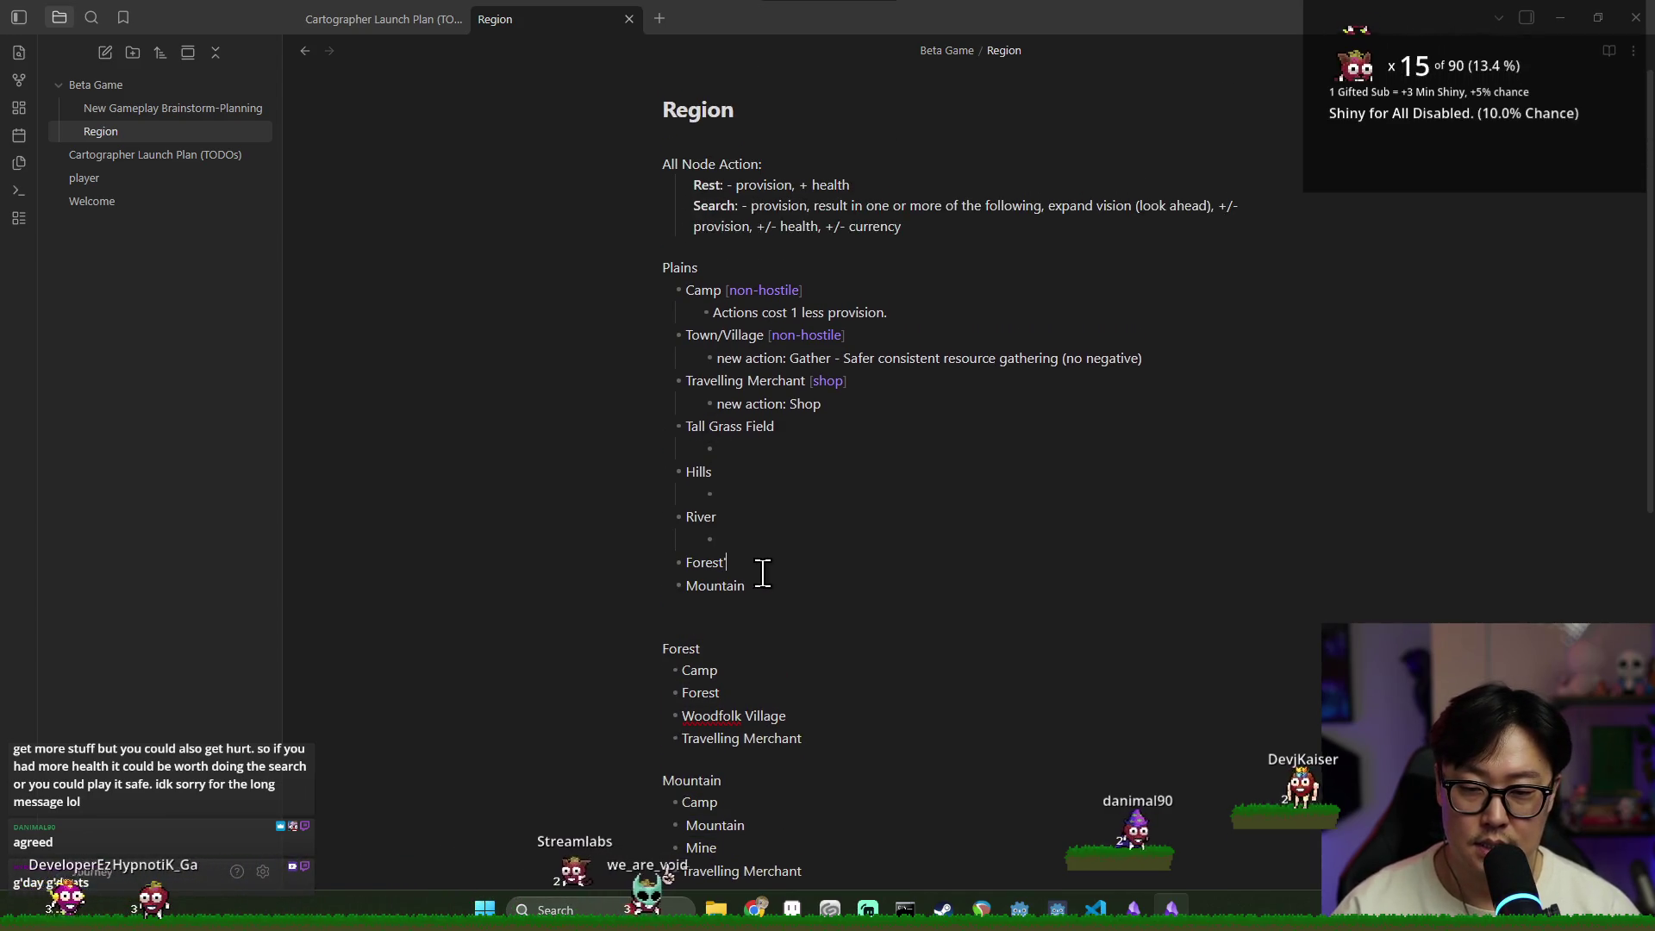
pyautogui.press('Return')
pyautogui.press('Tab')
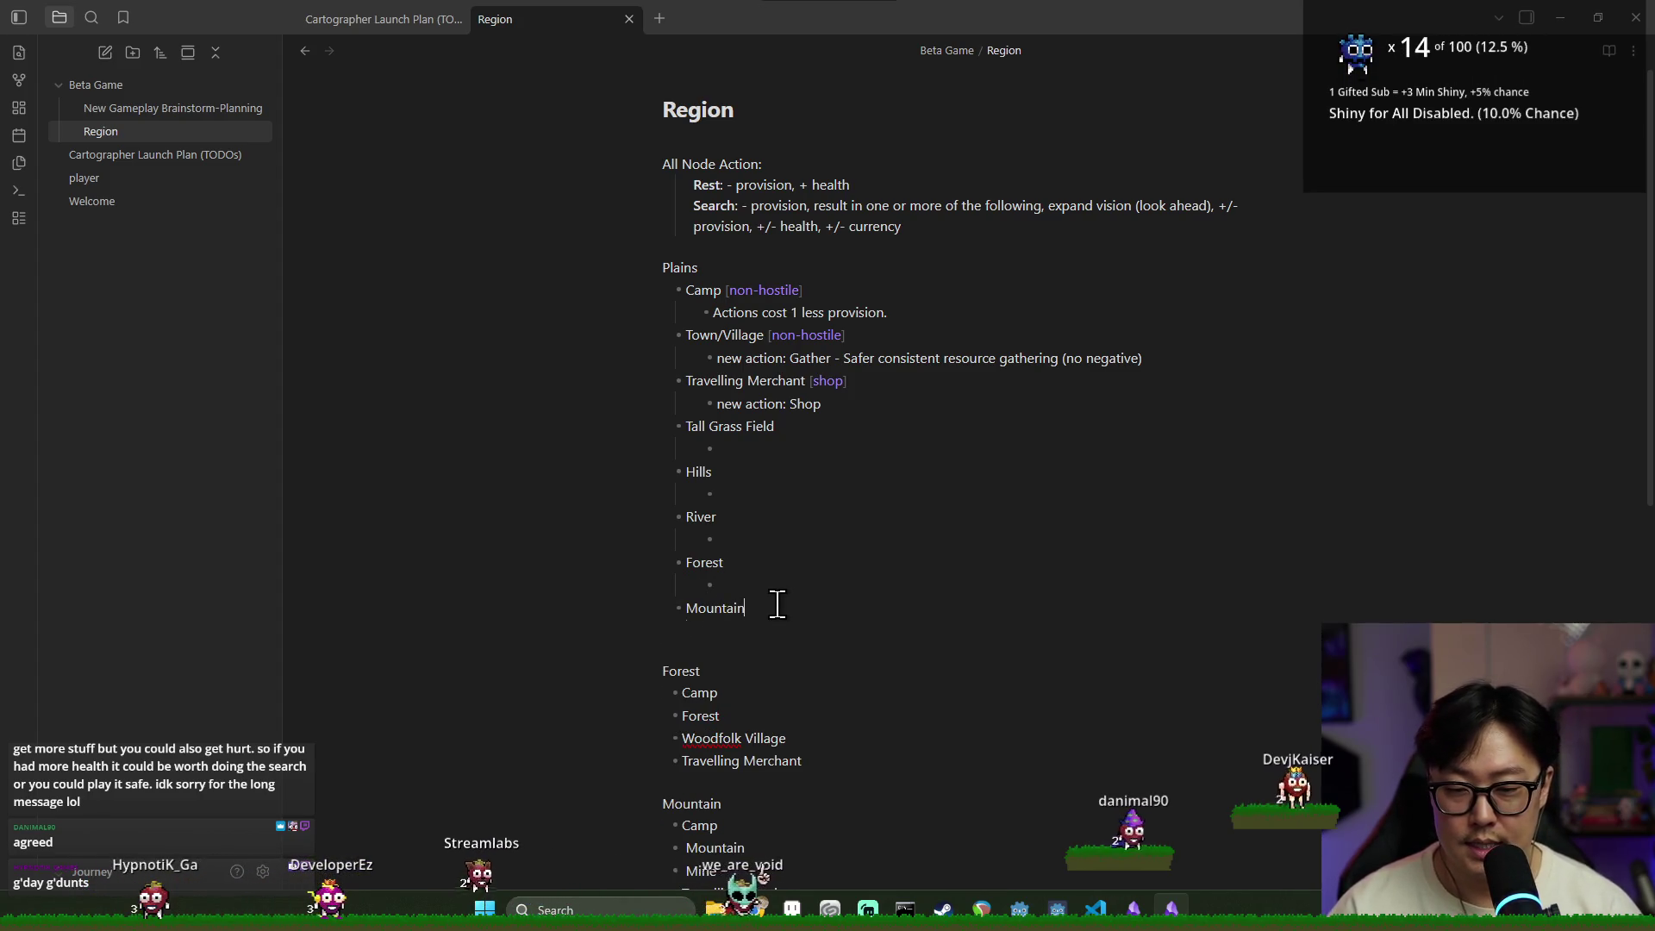
pyautogui.click(753, 612)
pyautogui.press('Return')
pyautogui.press('Return')
pyautogui.write('-')
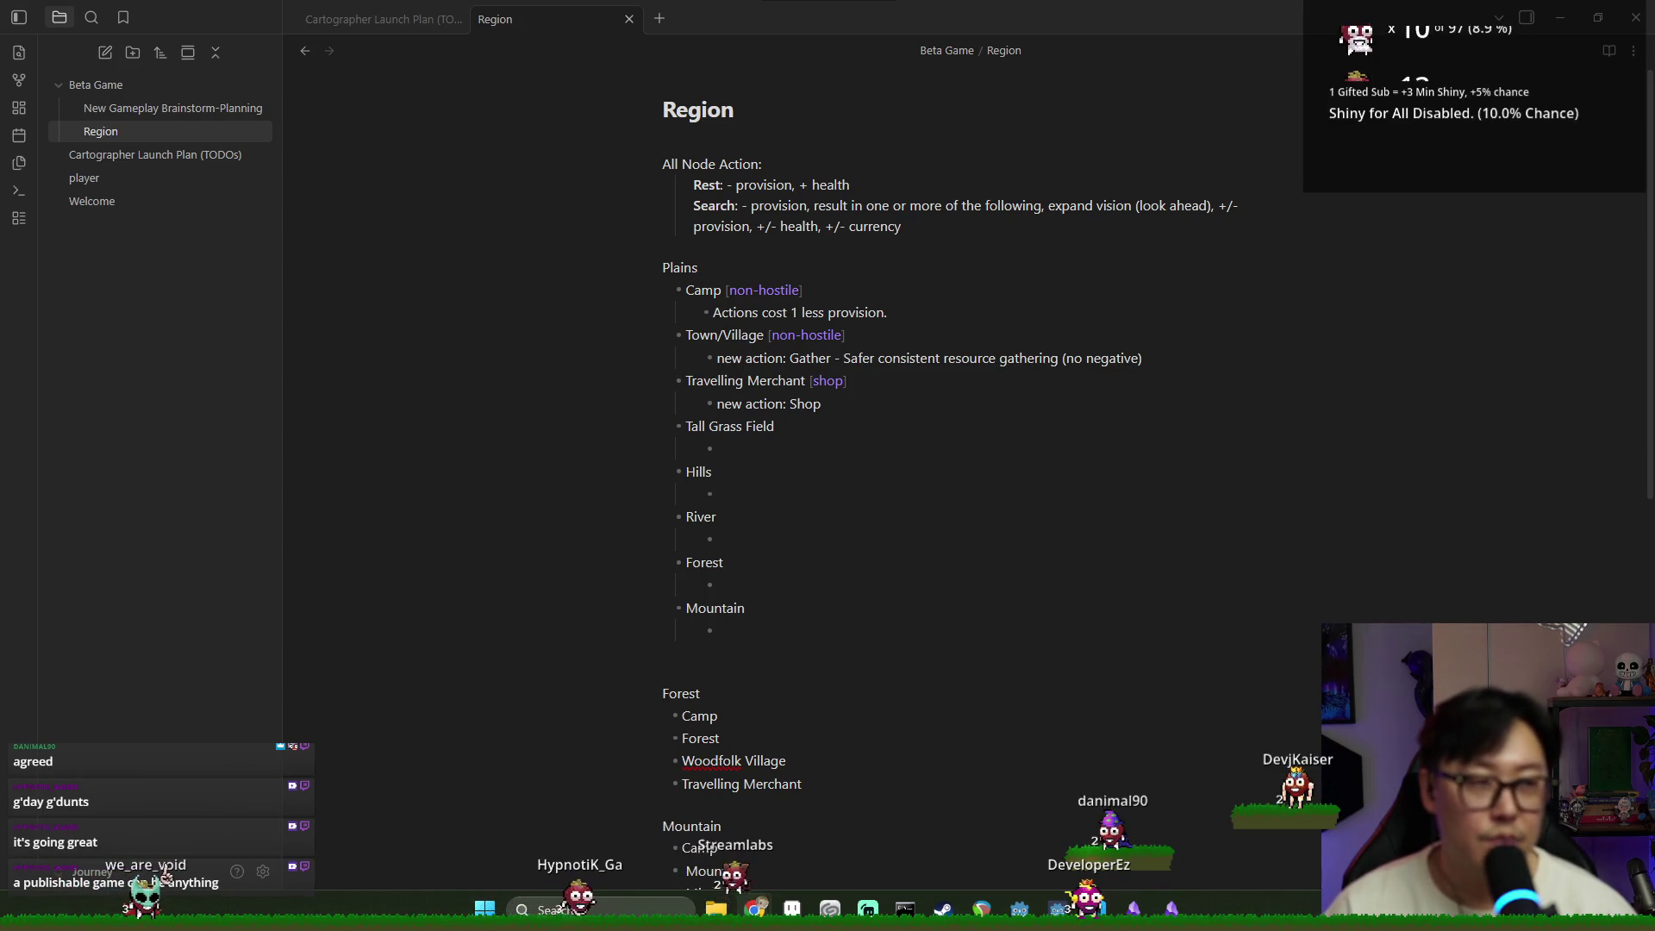
pyautogui.tripleClick(1034, 414)
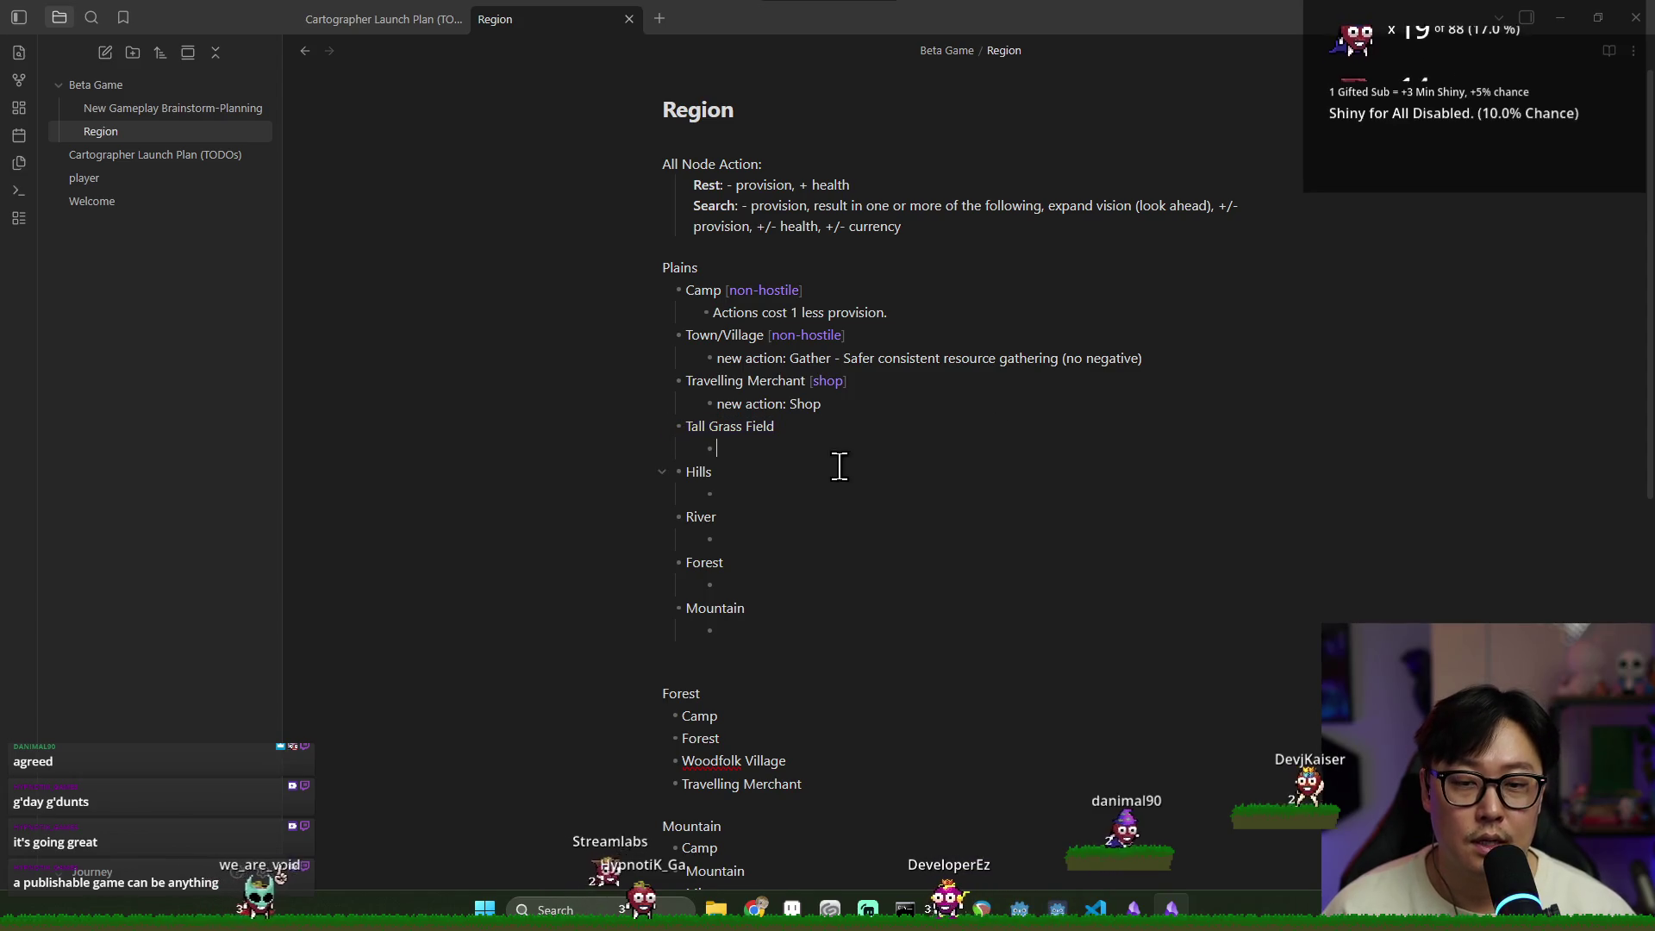
pyautogui.click(798, 447)
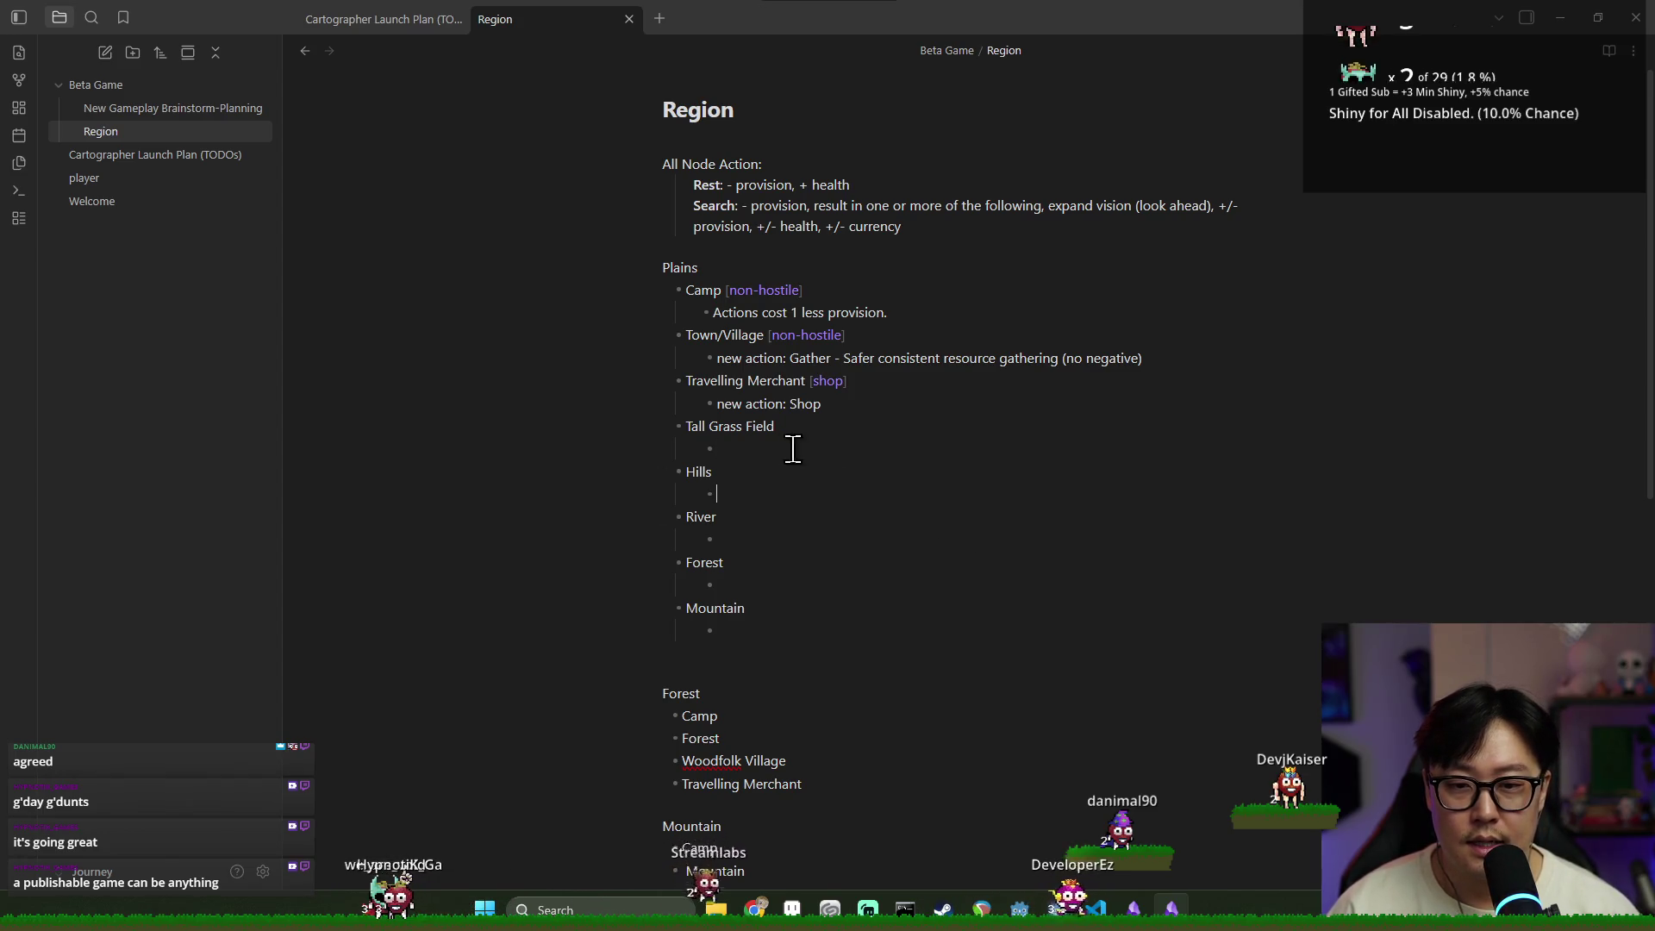
pyautogui.click(826, 448)
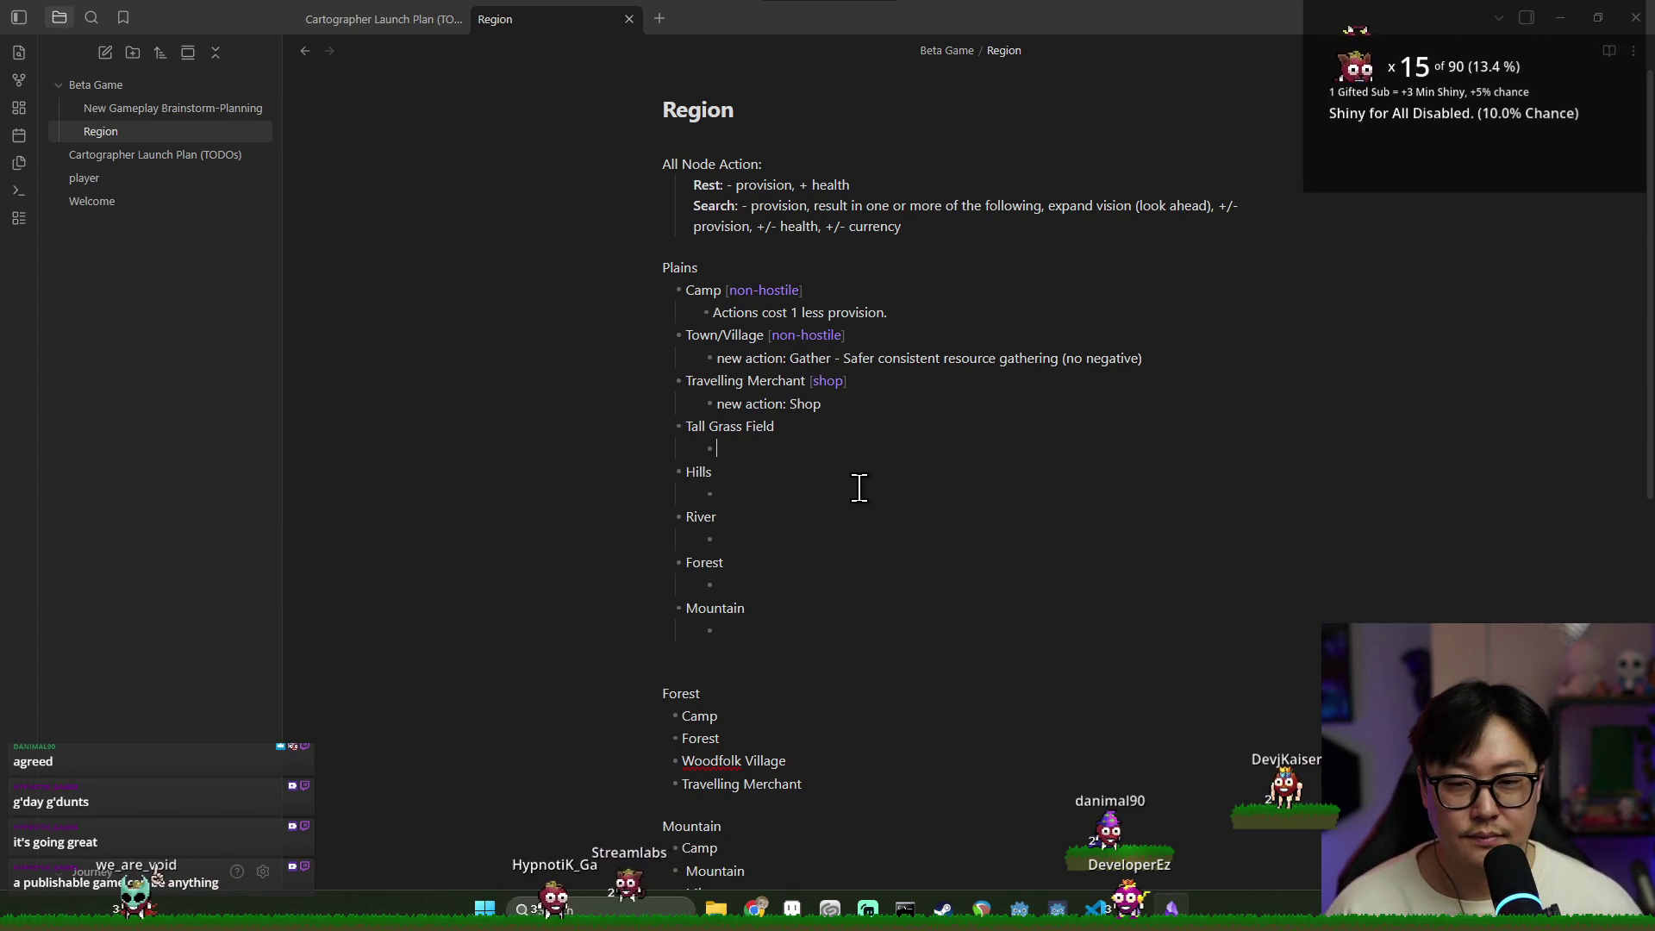
pyautogui.click(776, 449)
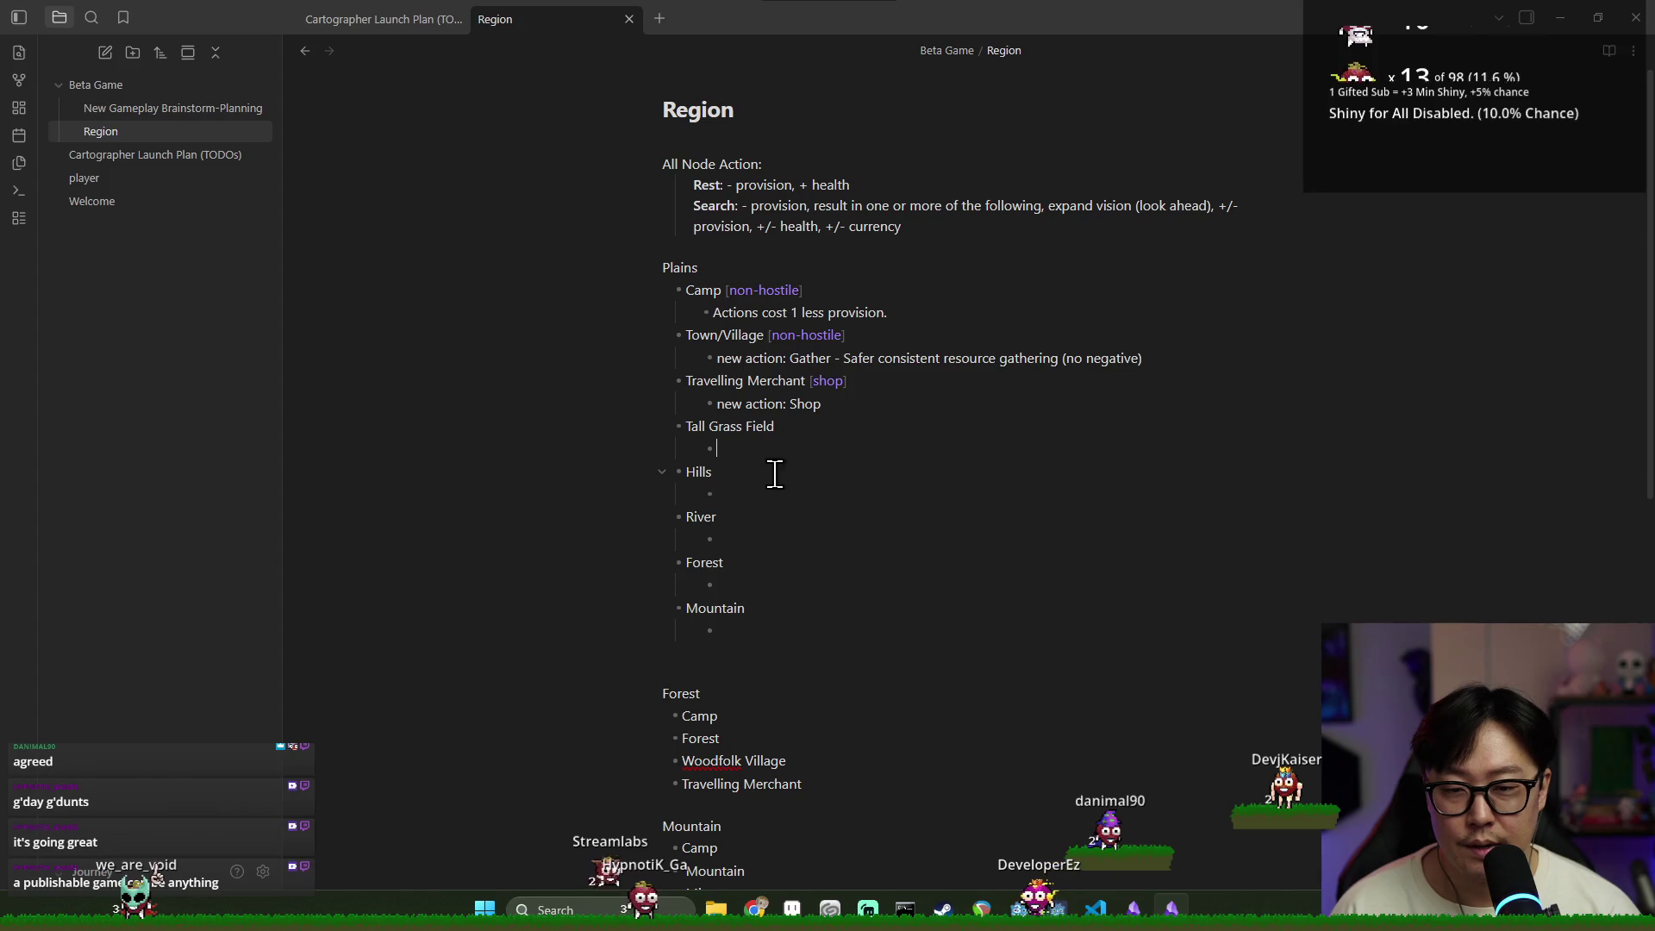
pyautogui.tripleClick(728, 426)
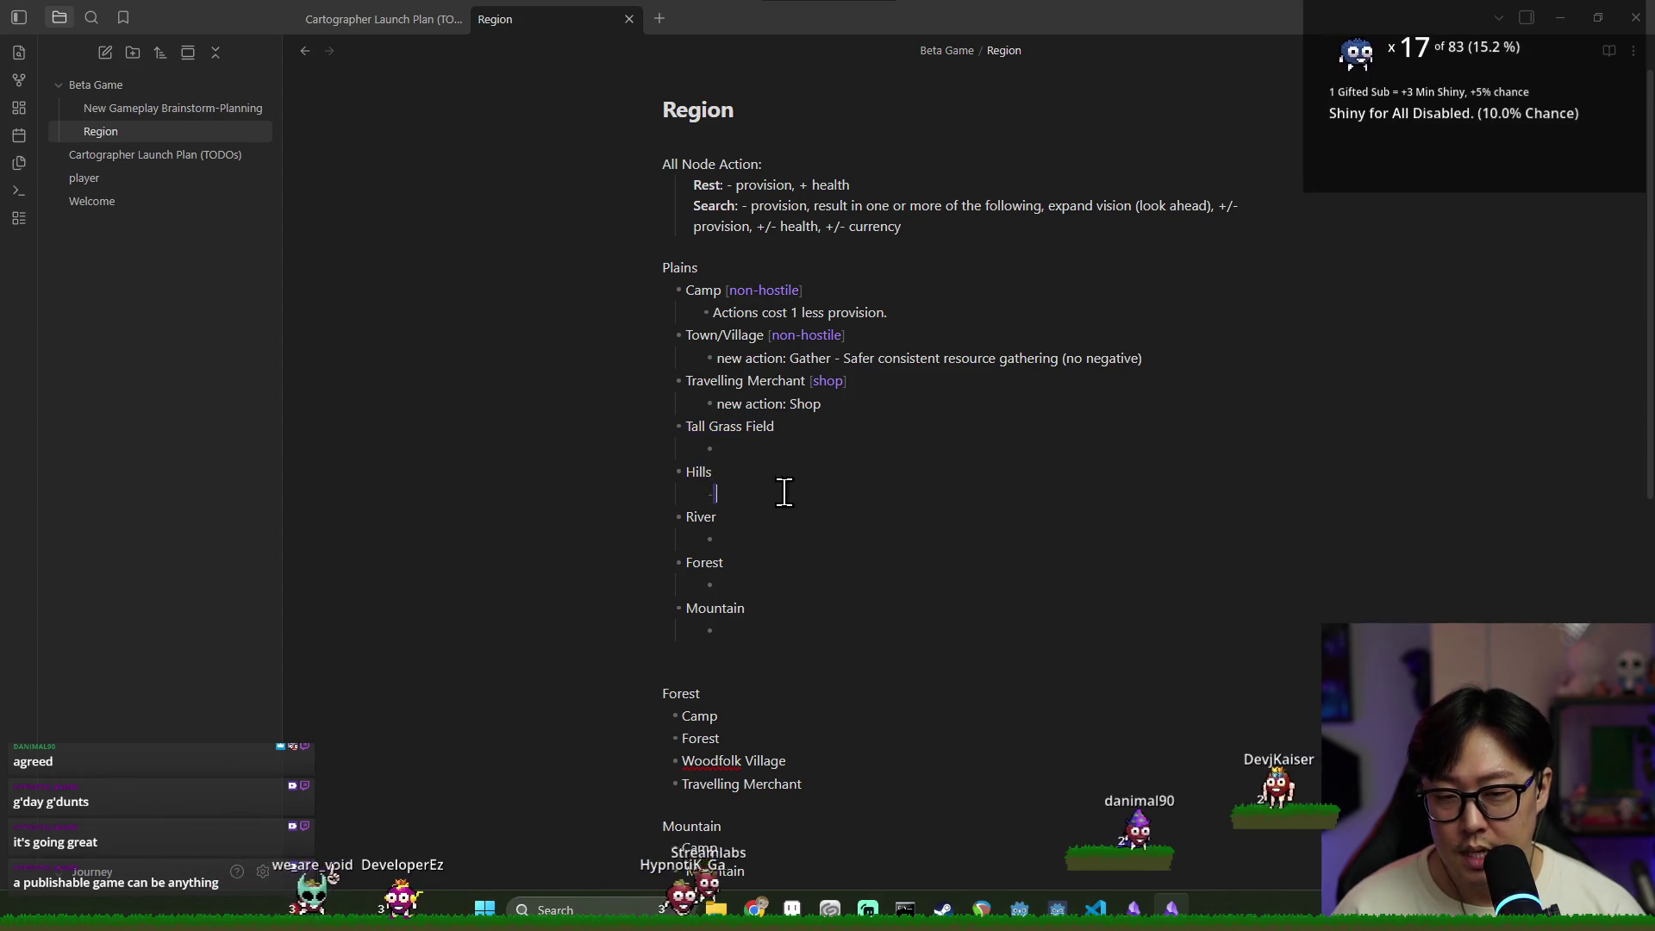
pyautogui.doubleClick(731, 427)
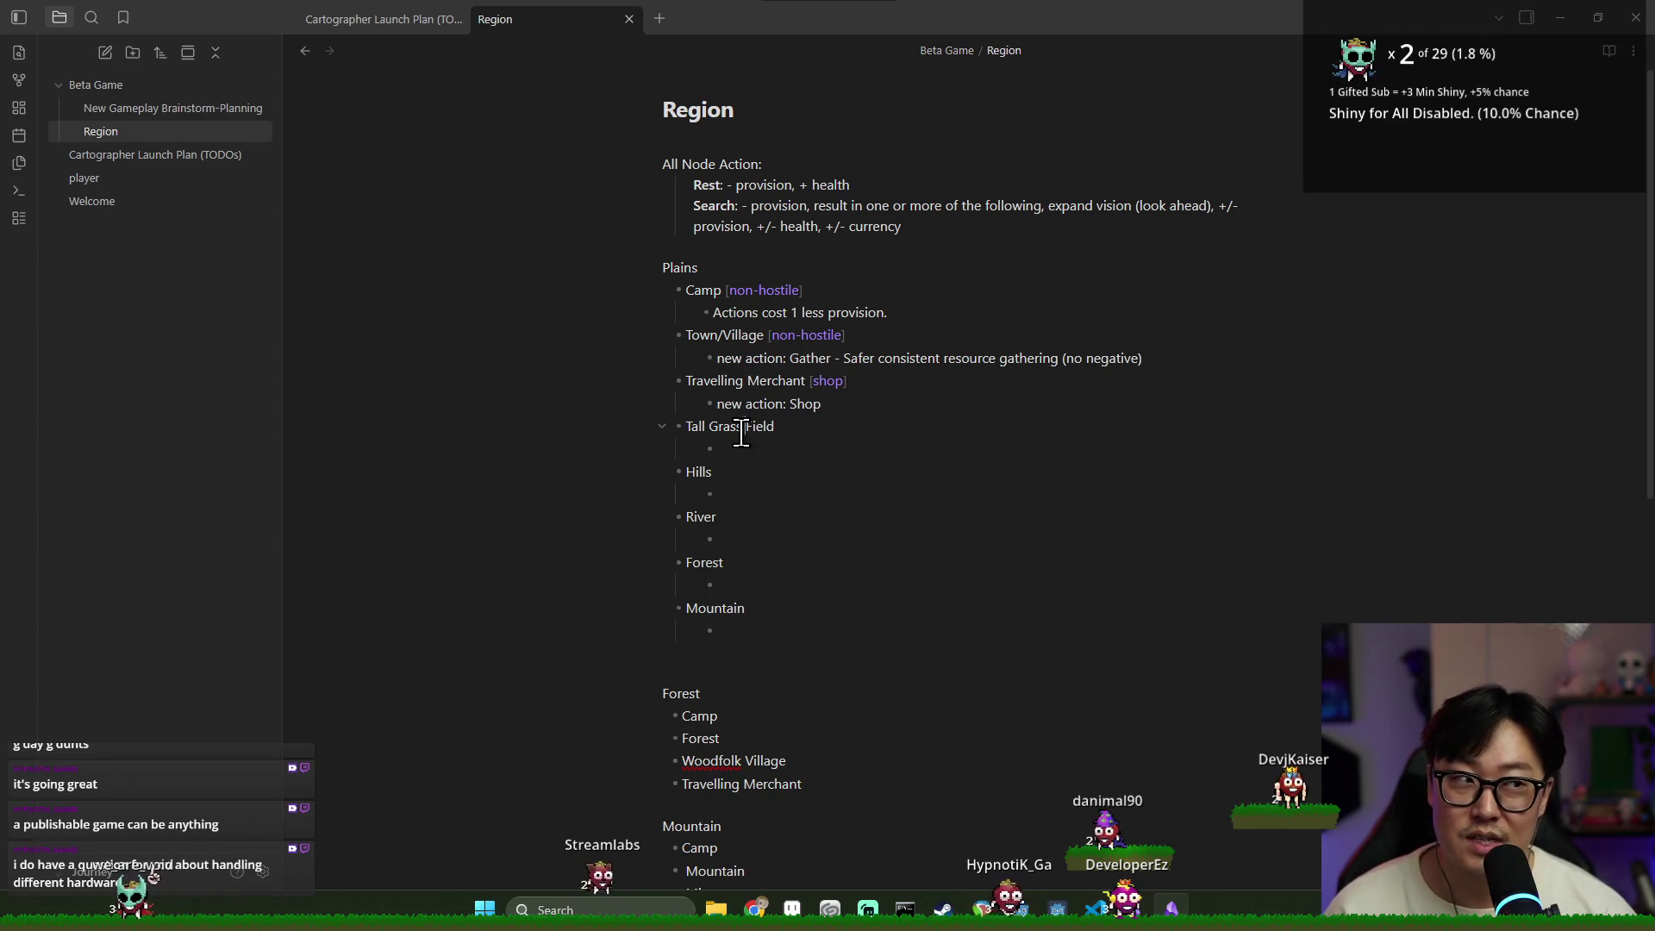
pyautogui.click(789, 452)
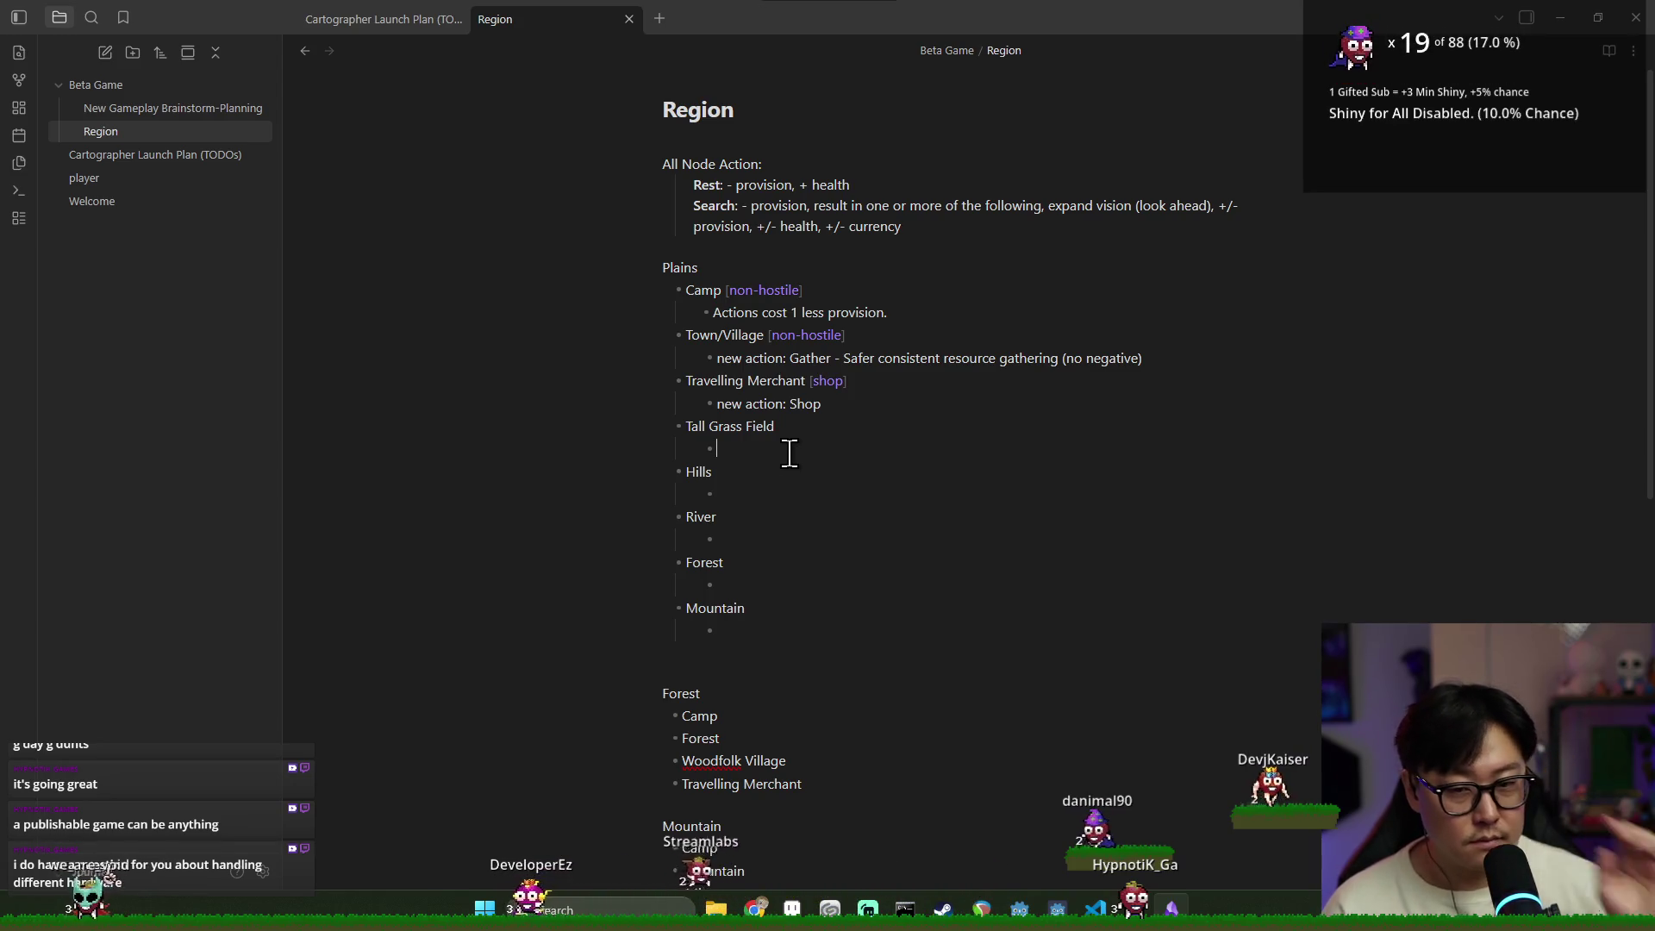
pyautogui.write('Random Ev')
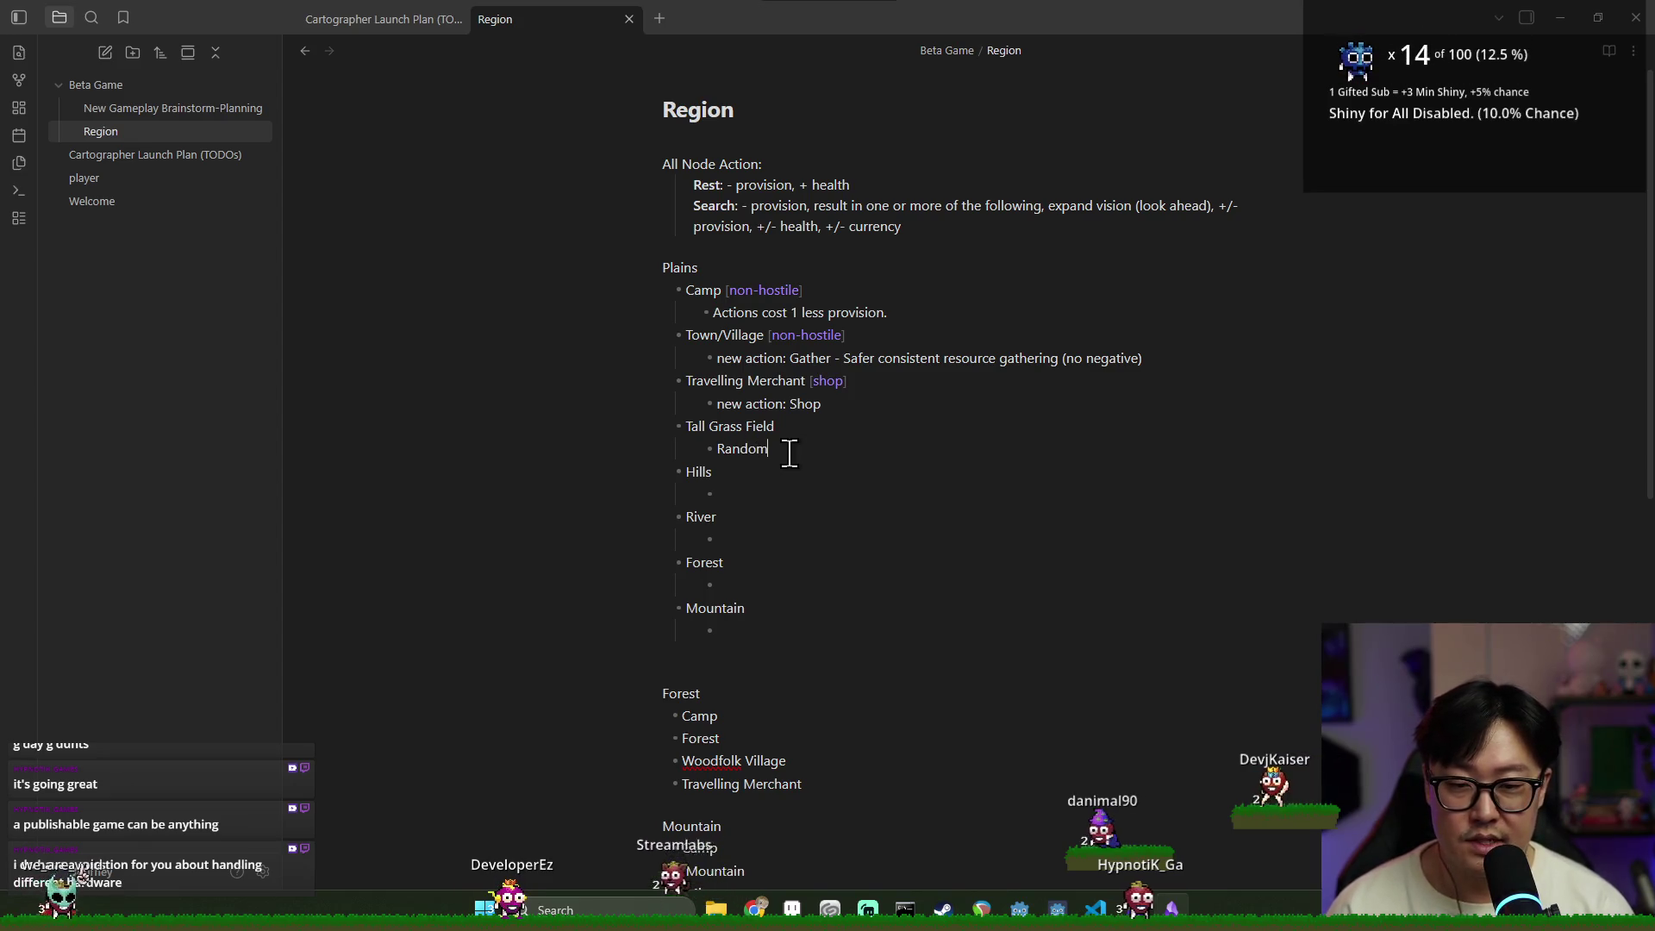
pyautogui.write('ents')
# - Remove 'expand vision (look ahead),' from the Search action's results
pyautogui.click(779, 496)
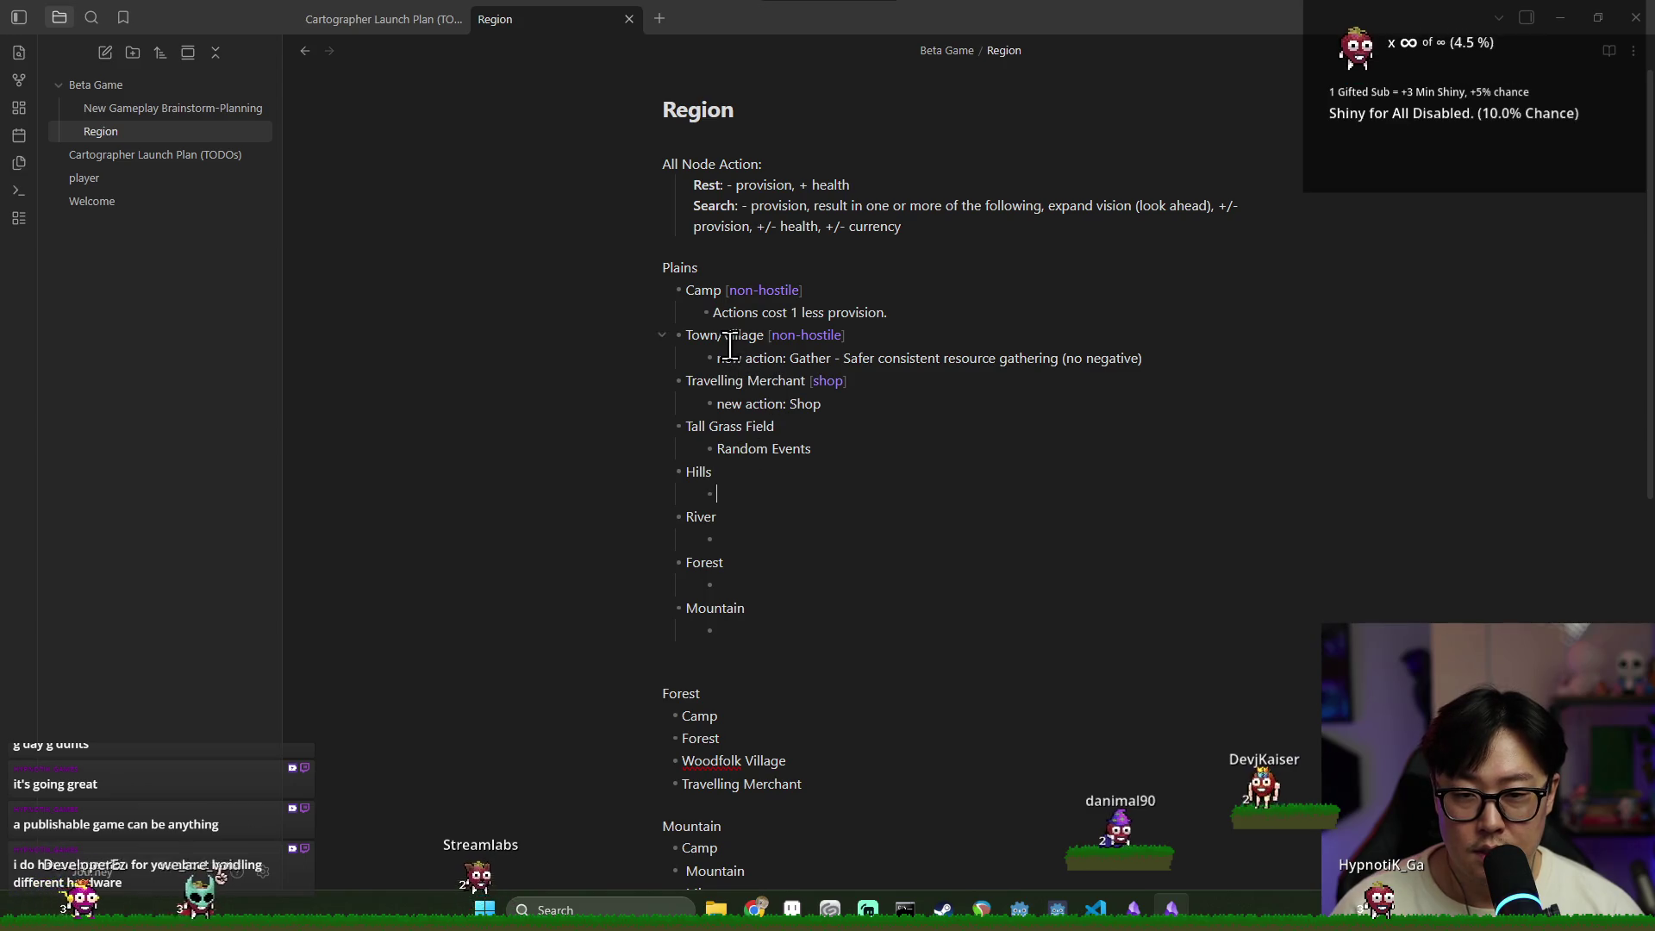
pyautogui.click(707, 206)
pyautogui.doubleClick(713, 185)
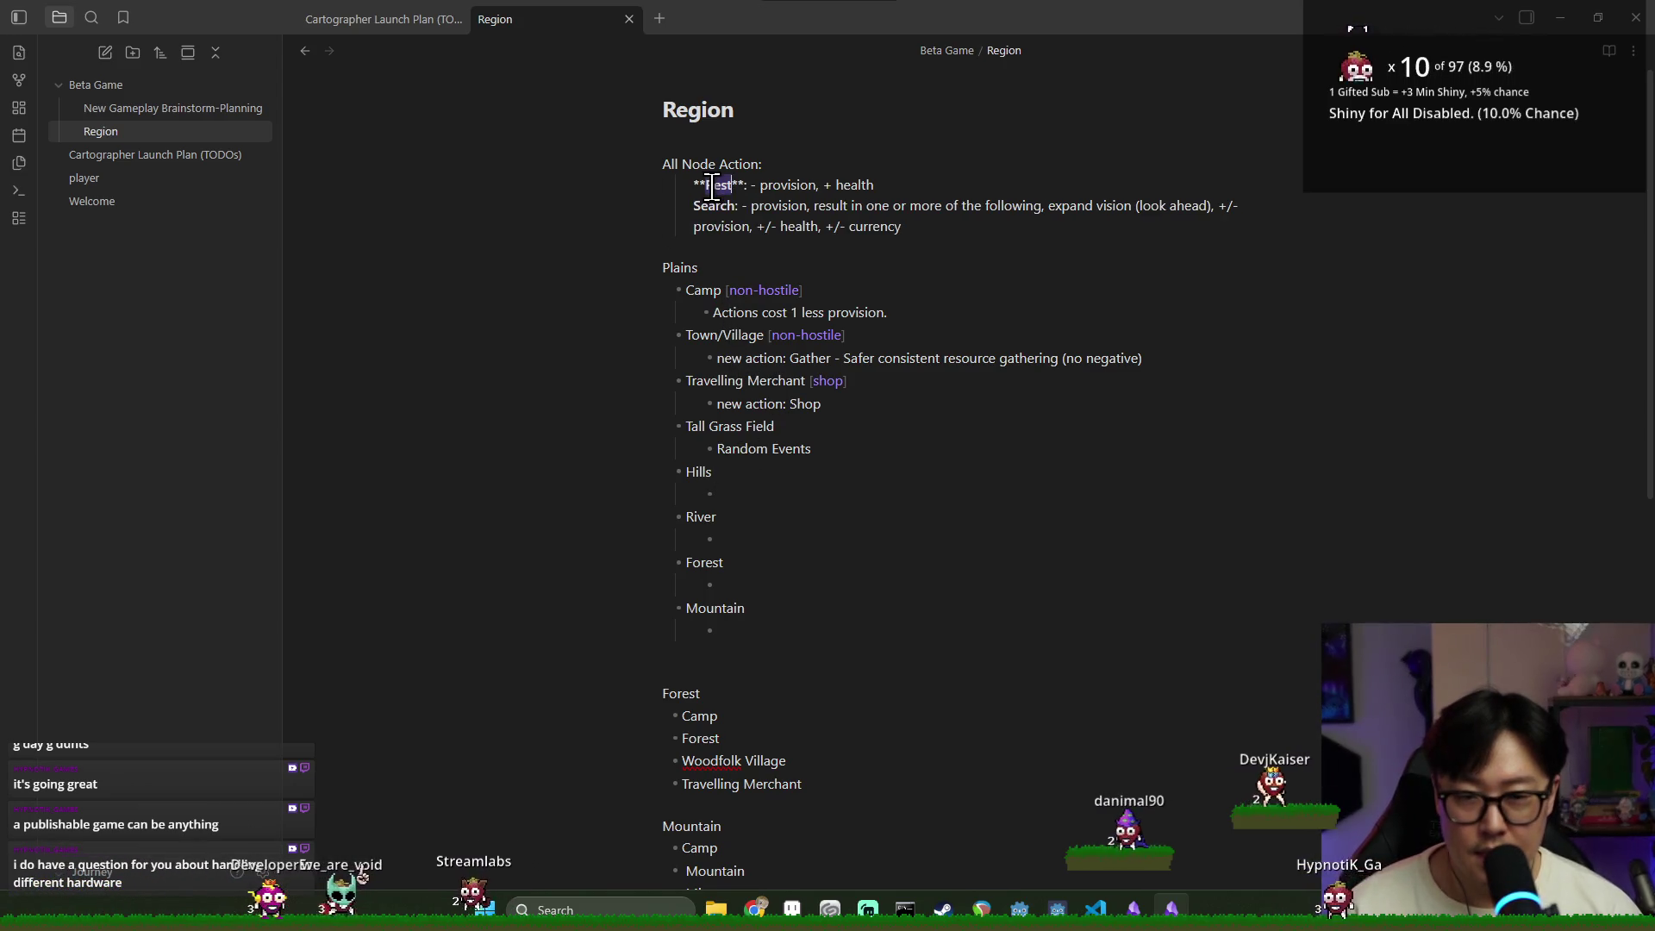
pyautogui.click(744, 217)
pyautogui.doubleClick(1084, 210)
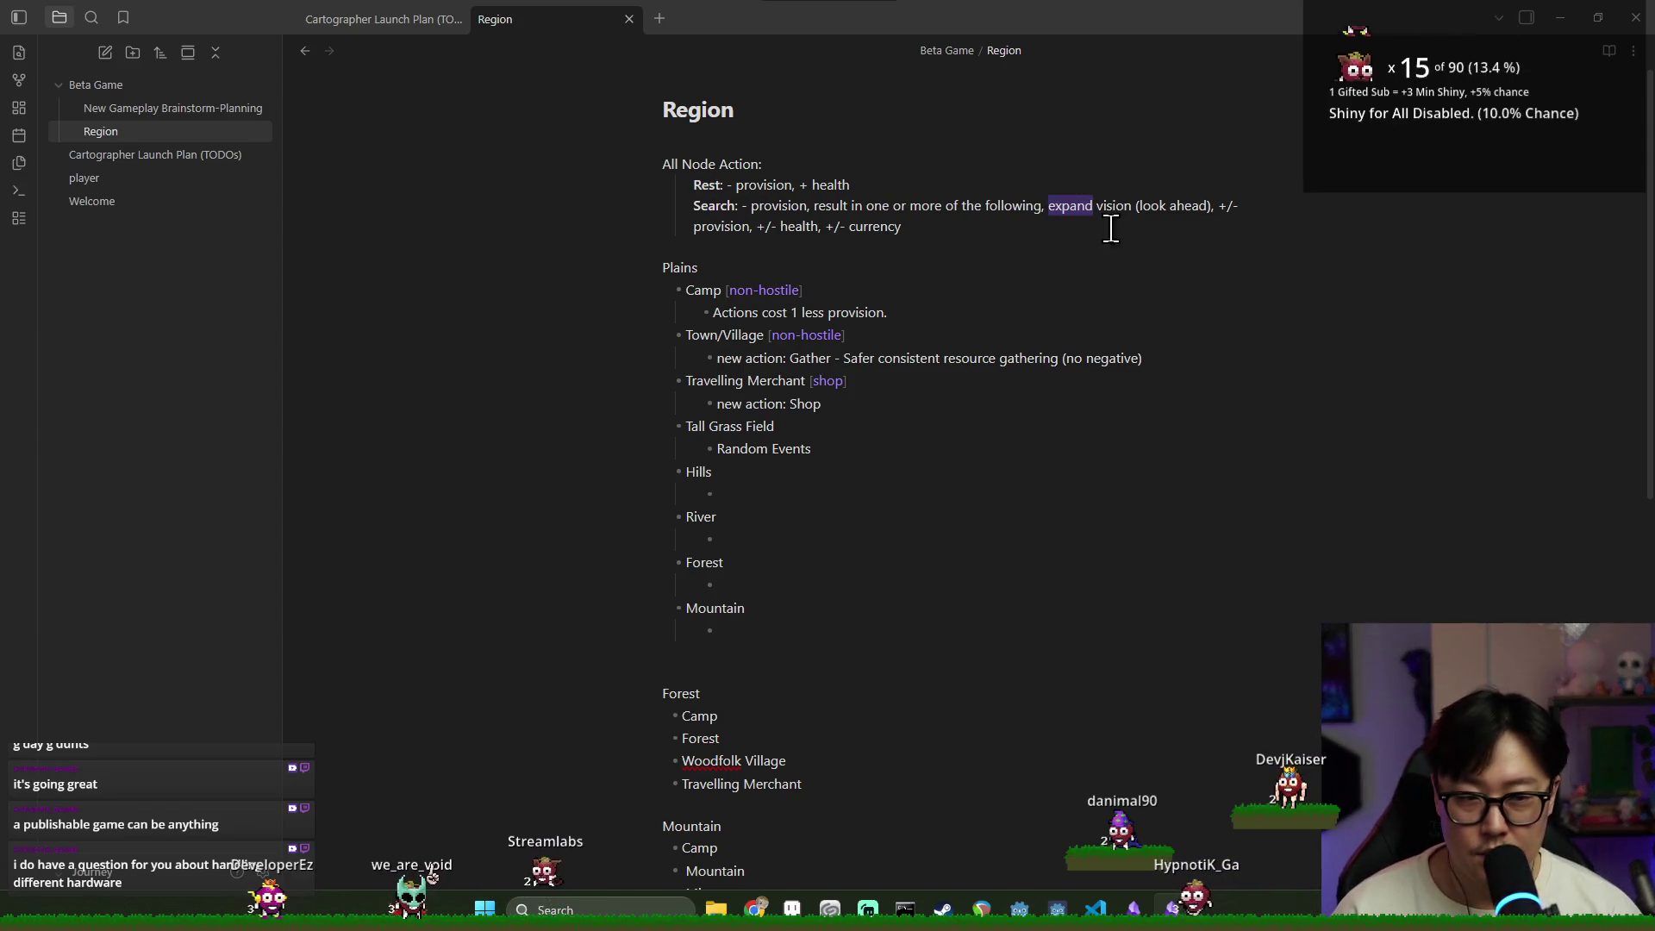
pyautogui.keyDown('shift'); pyautogui.click(1214, 208); pyautogui.keyUp('shift')
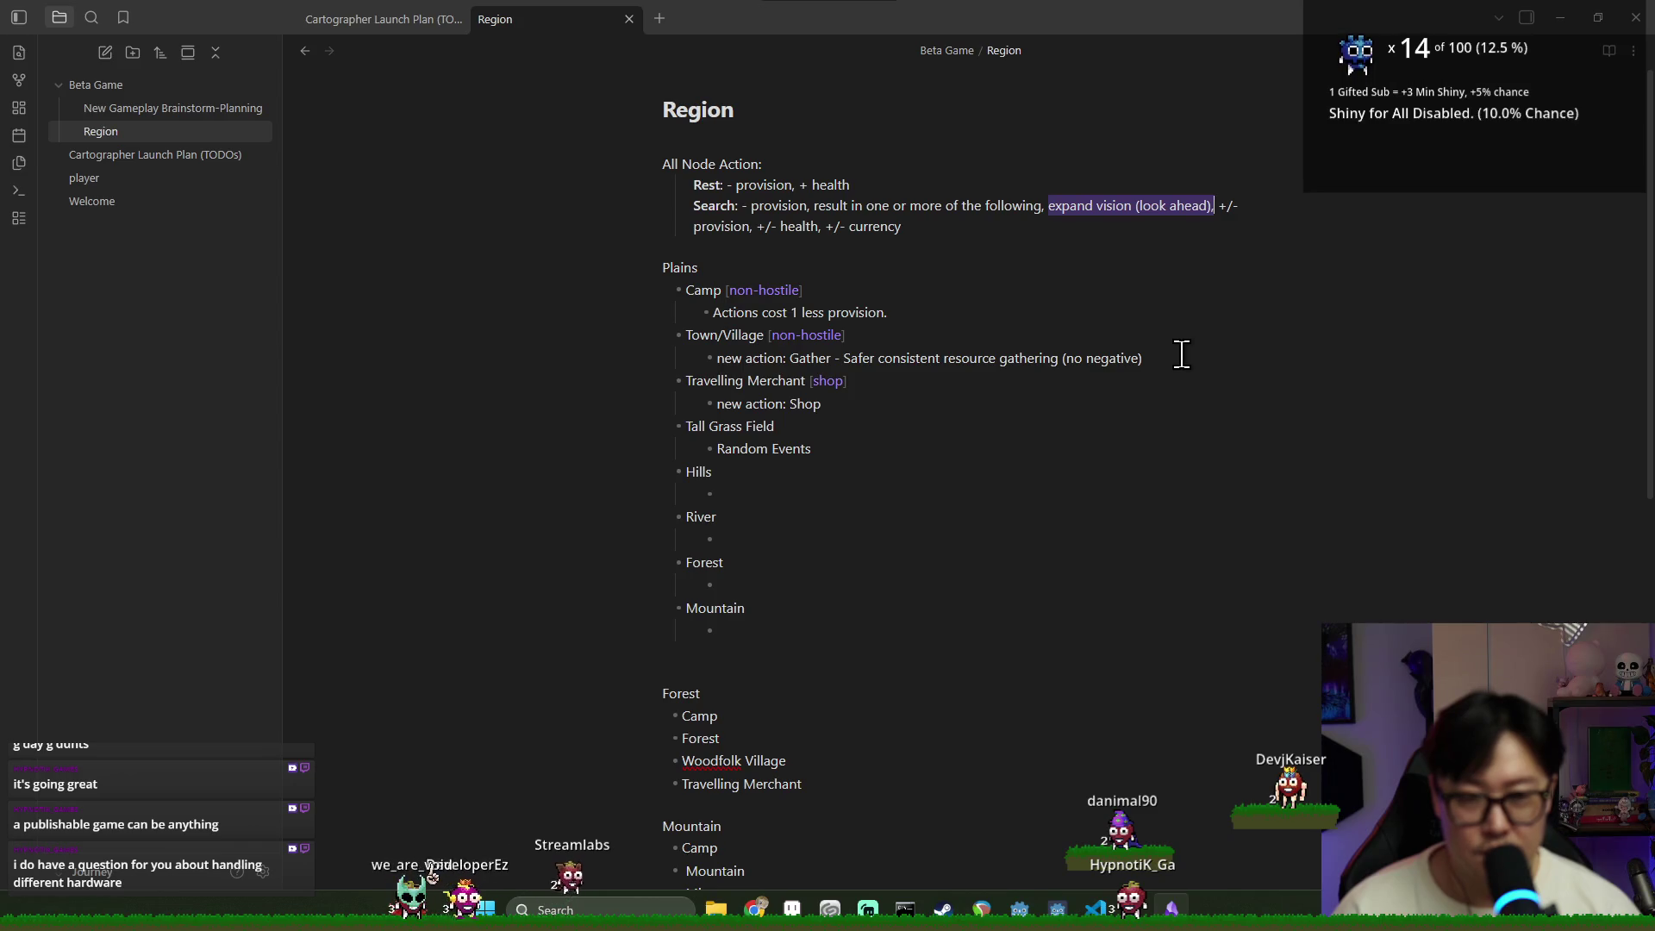
pyautogui.press('BackSpace')
pyautogui.press('BackSpace')
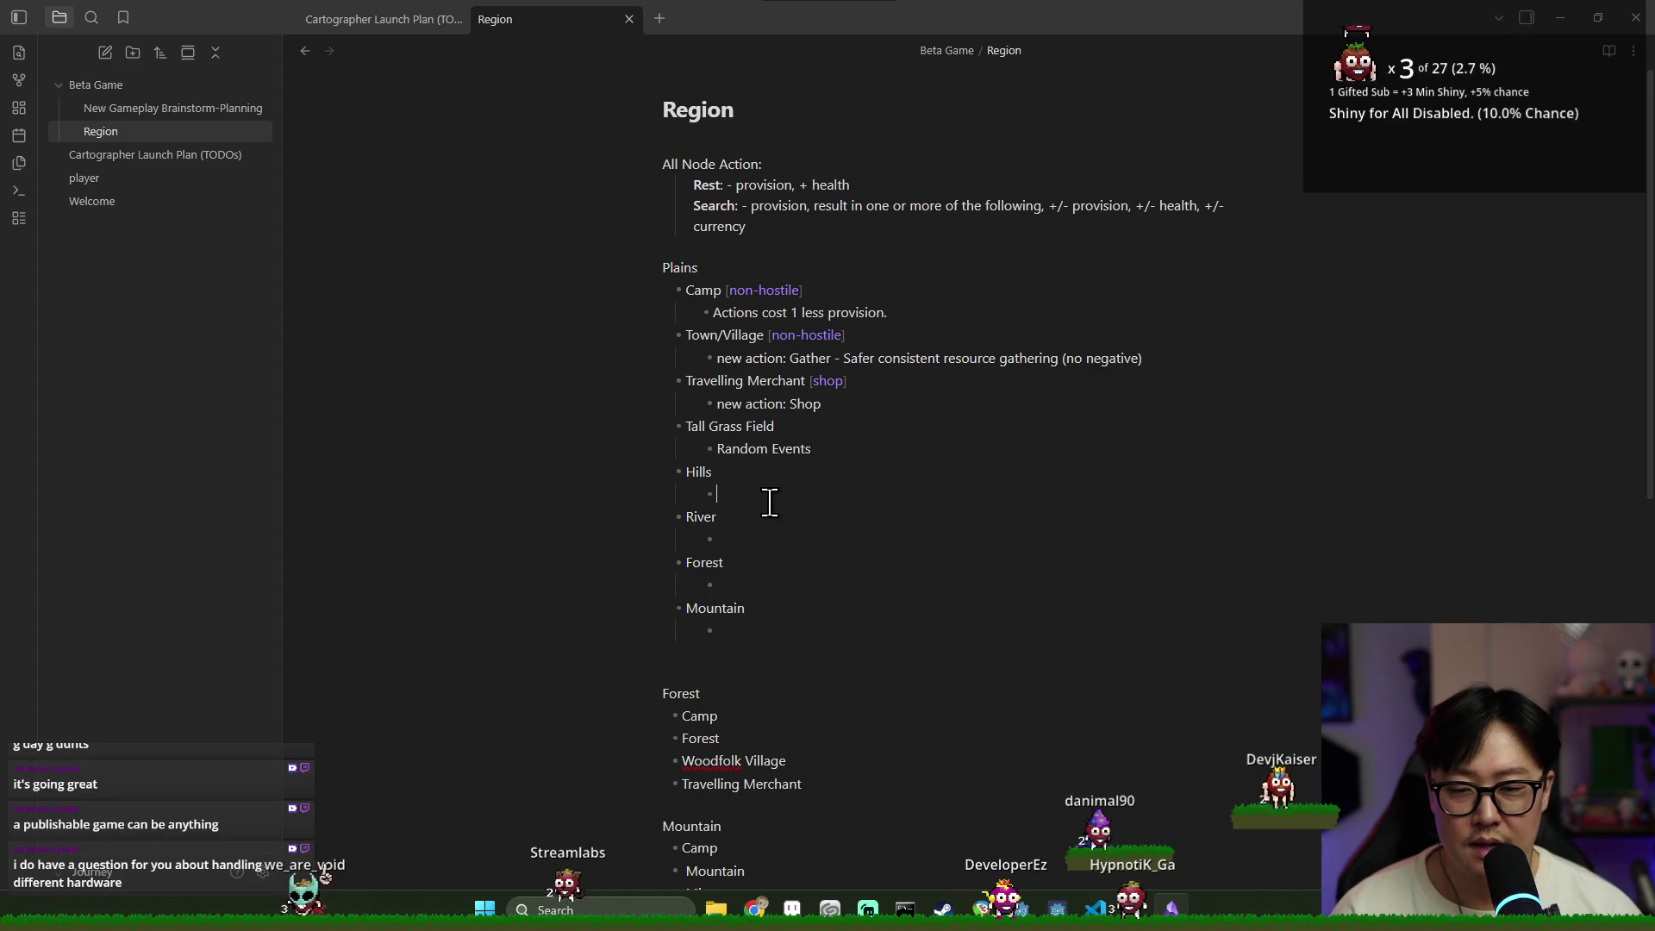
# - Write 'Lookout: provision to reveal nodes adjacent to selected neighbor.' under Hills
pyautogui.write('Lookout - Look')
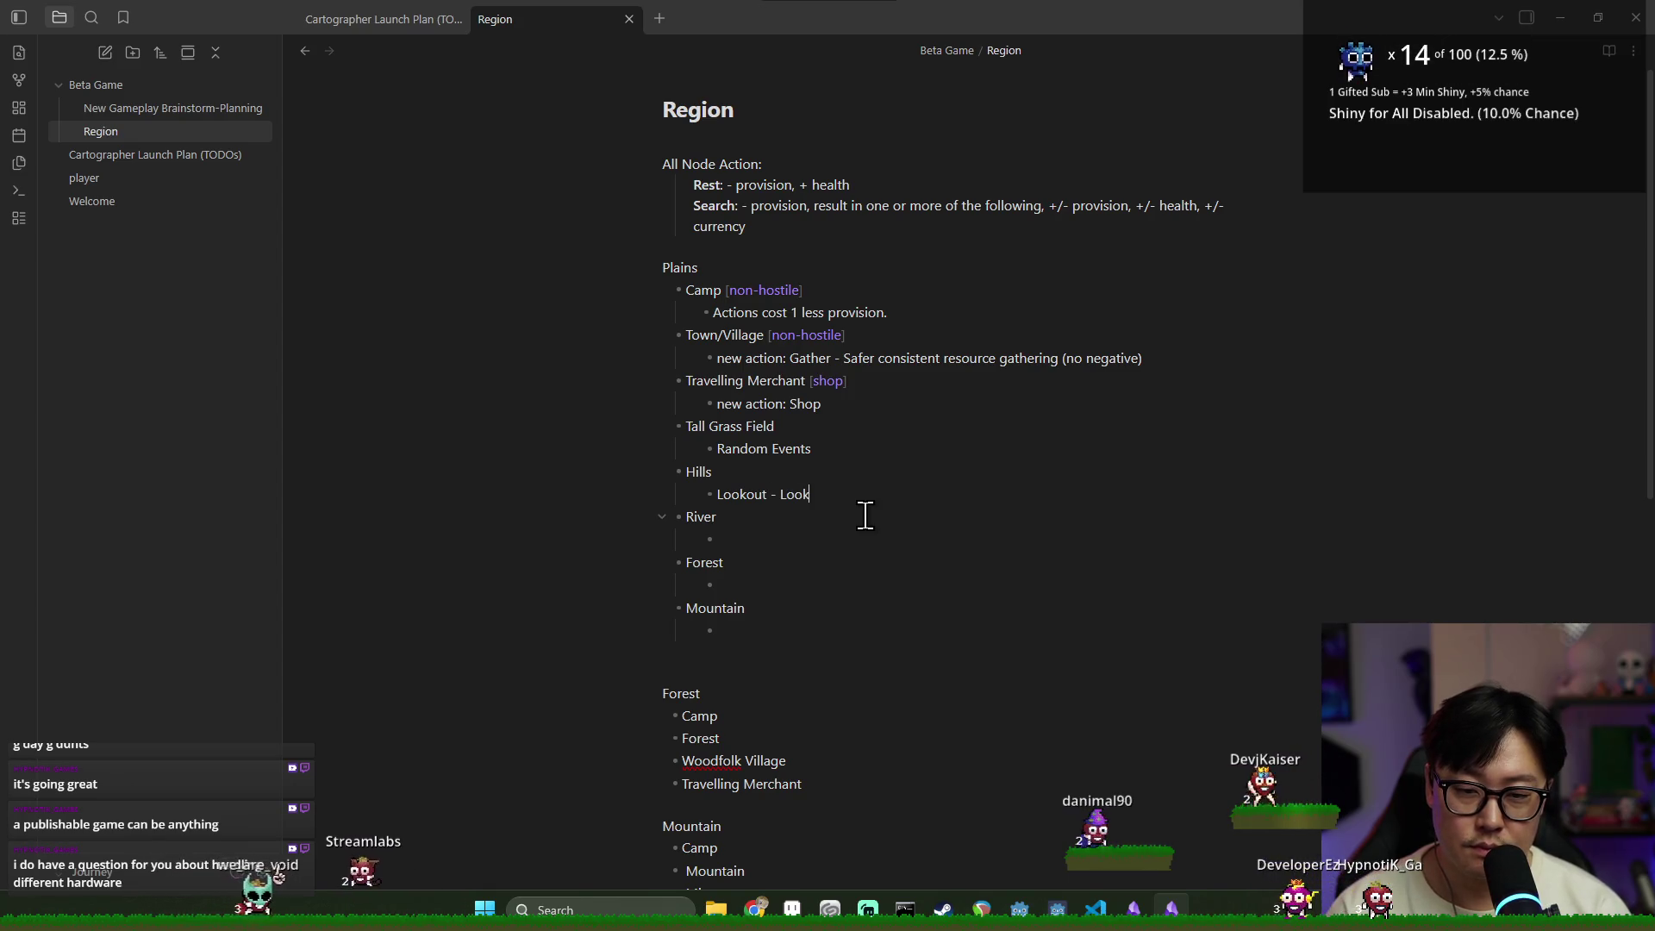
pyautogui.press('BackSpace')
pyautogui.press('BackSpace')
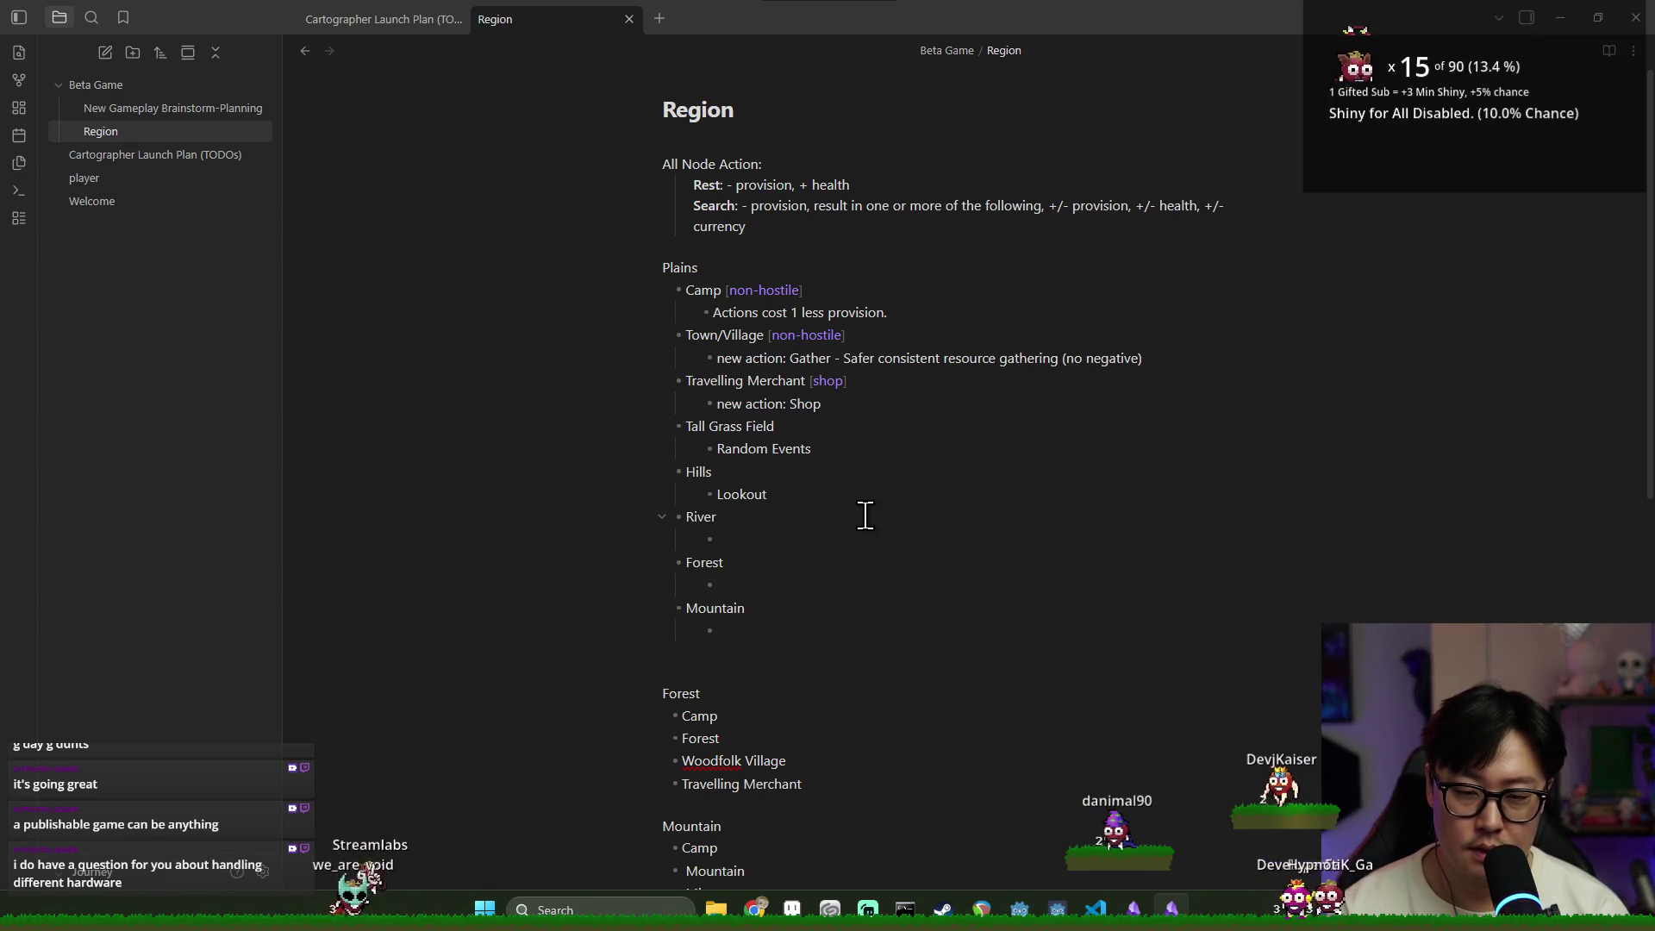
pyautogui.write(': provision to')
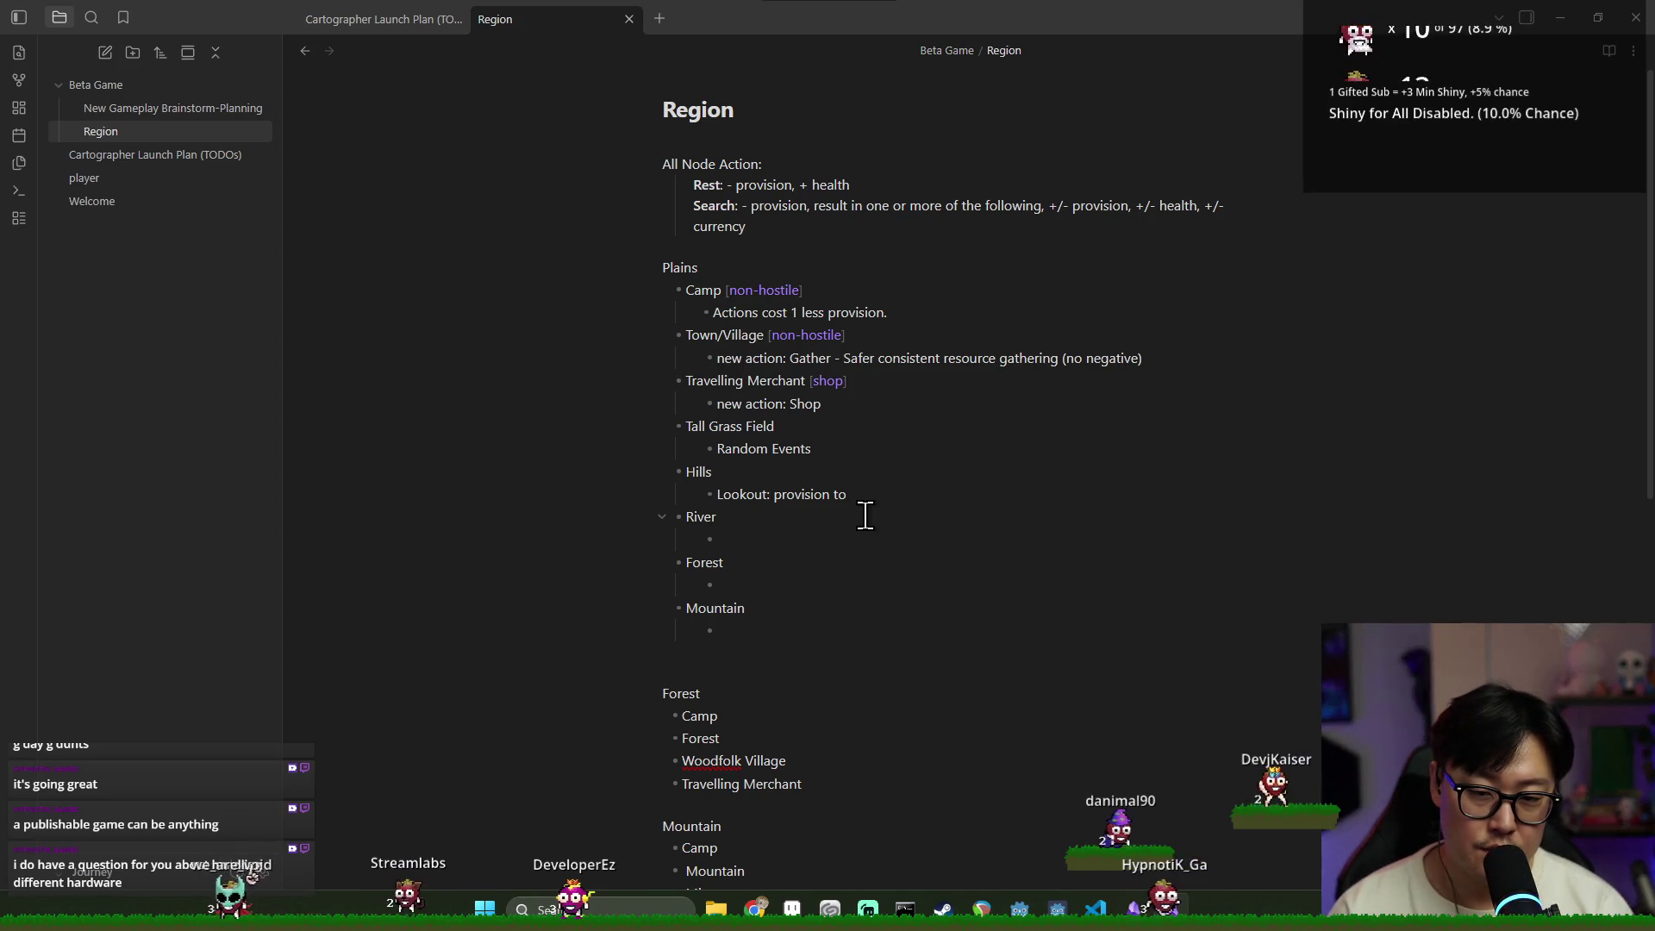
pyautogui.write('loo')
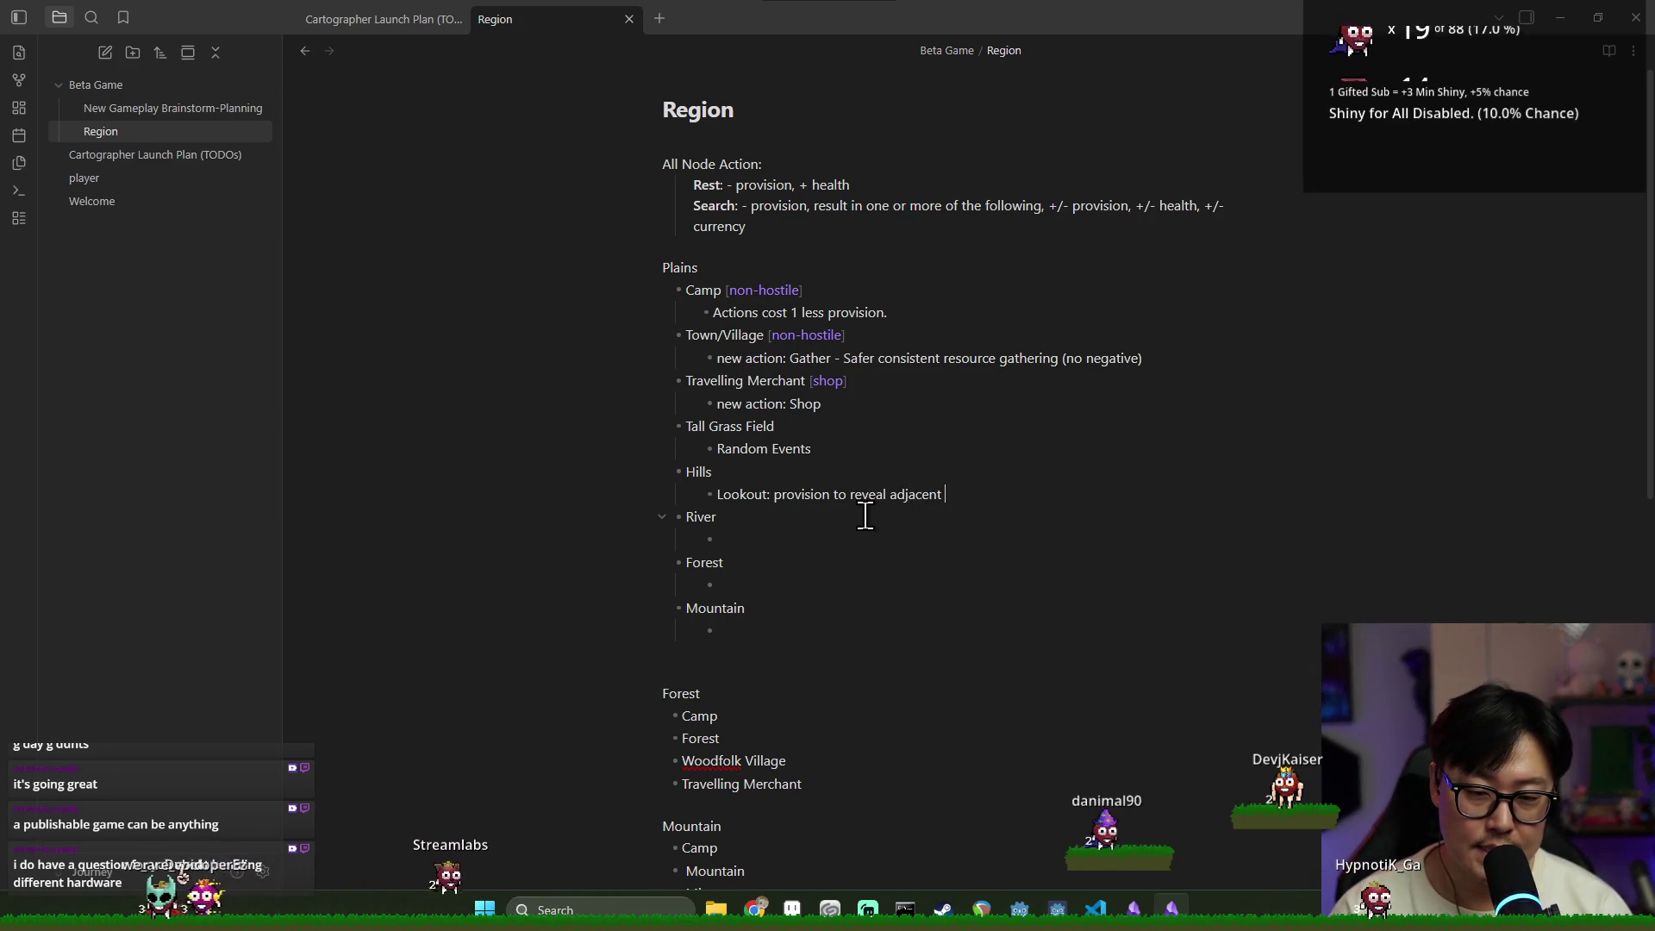
pyautogui.write('es')
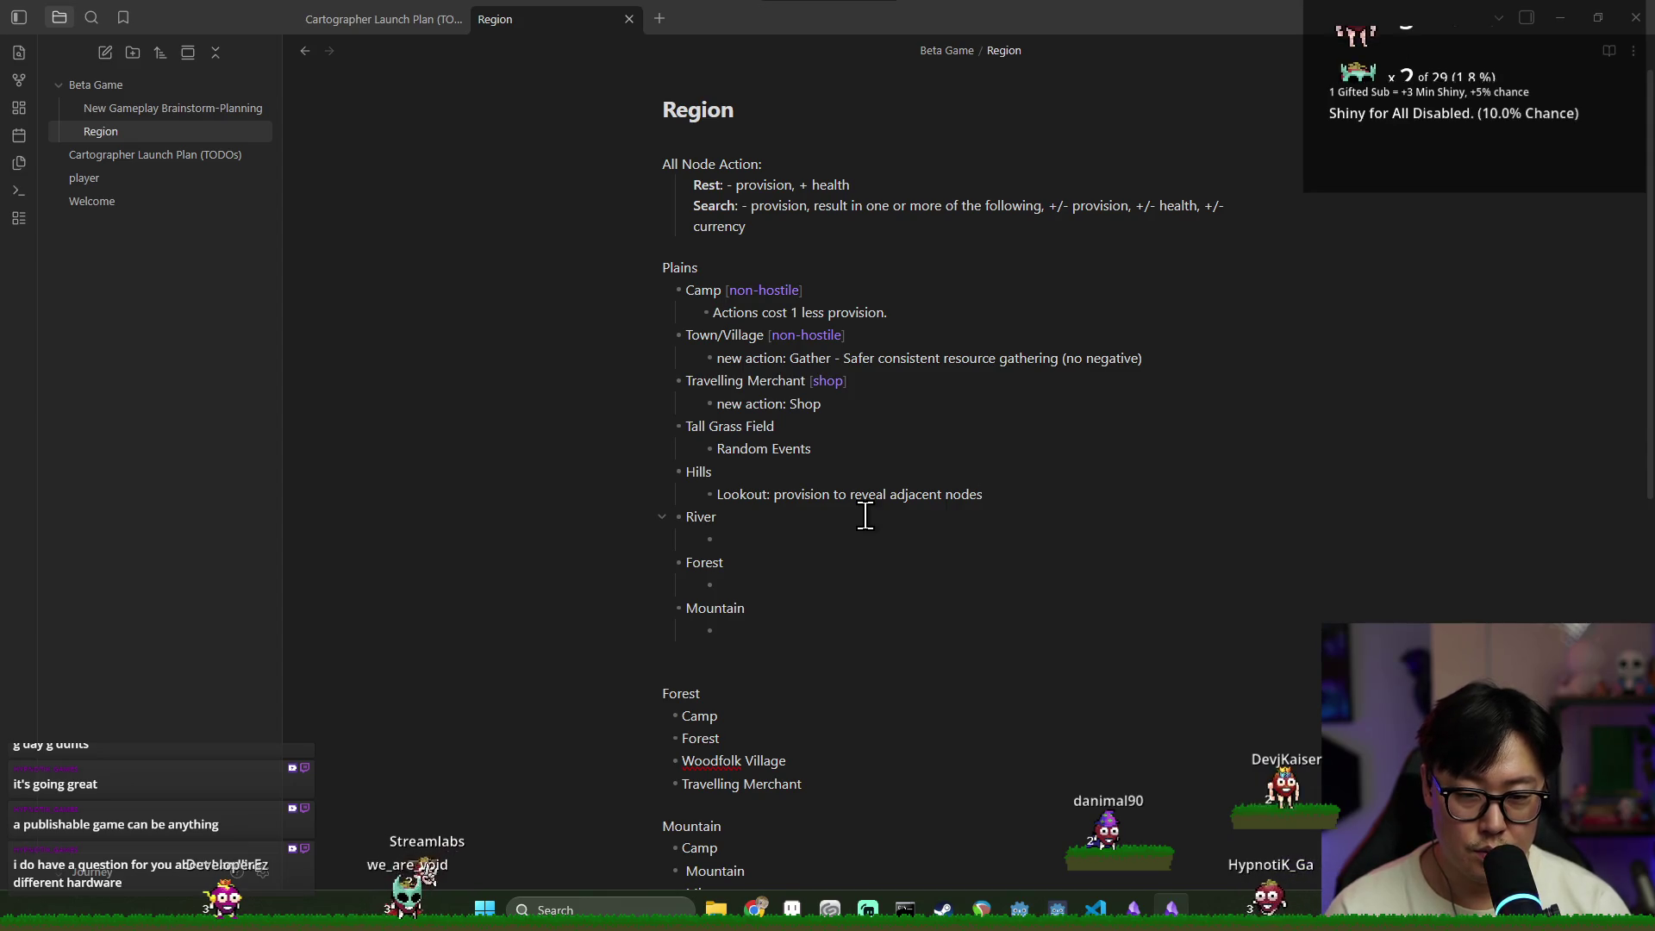
pyautogui.press('BackSpace')
pyautogui.press('BackSpace')
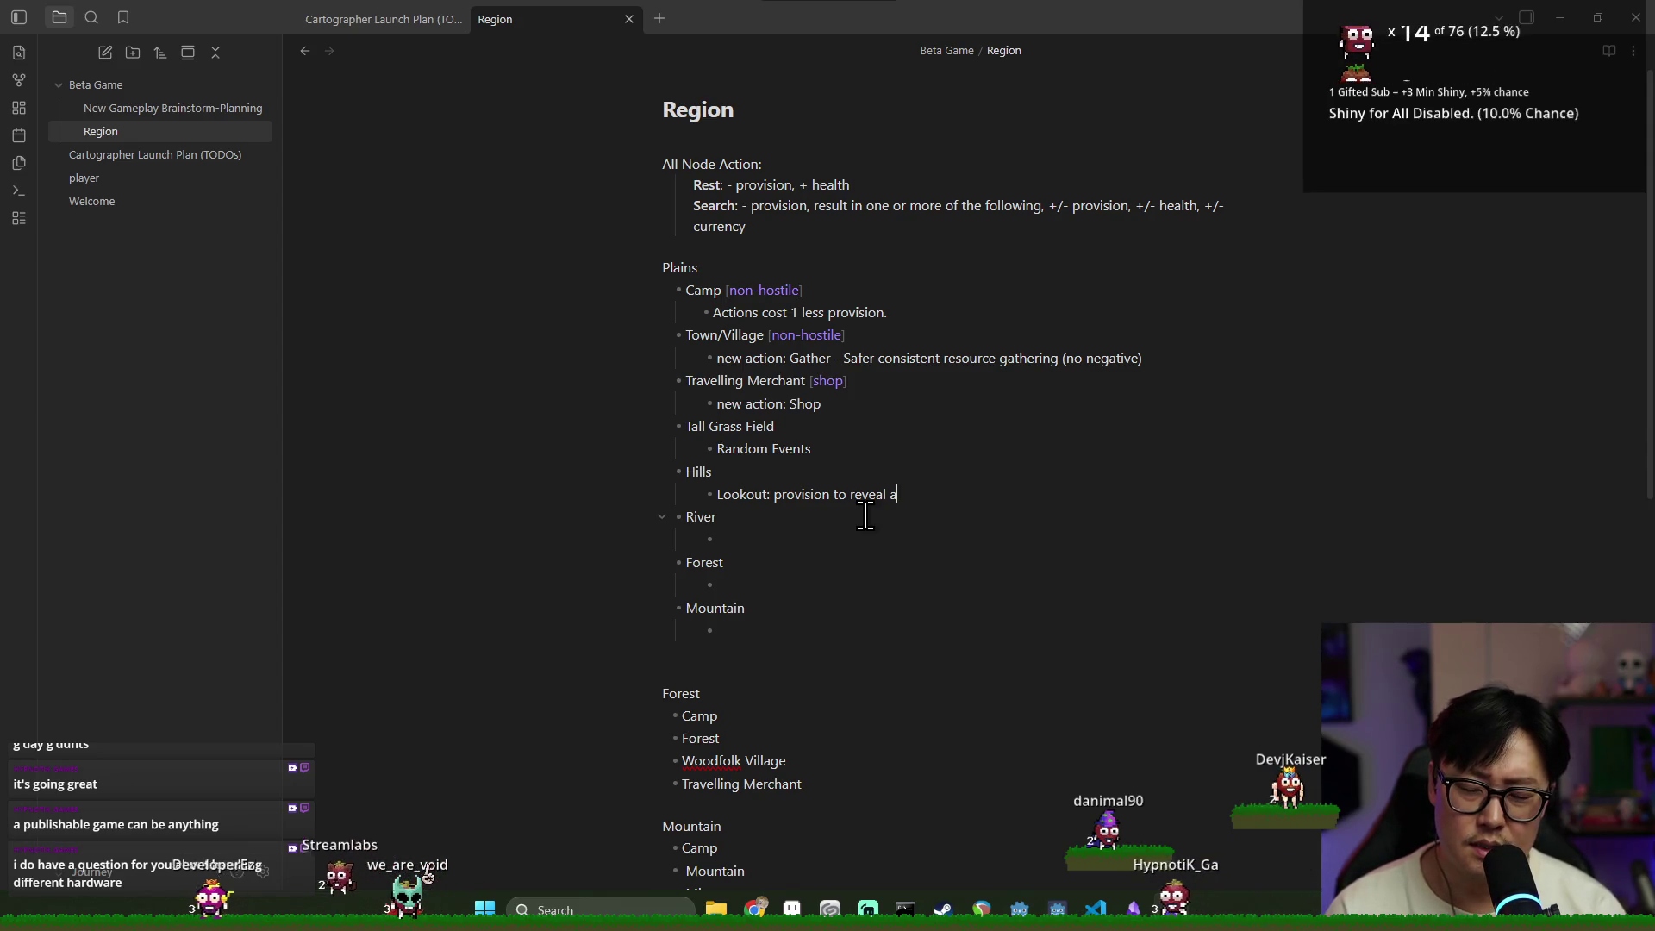
pyautogui.write('nodes adjacent to selected ')
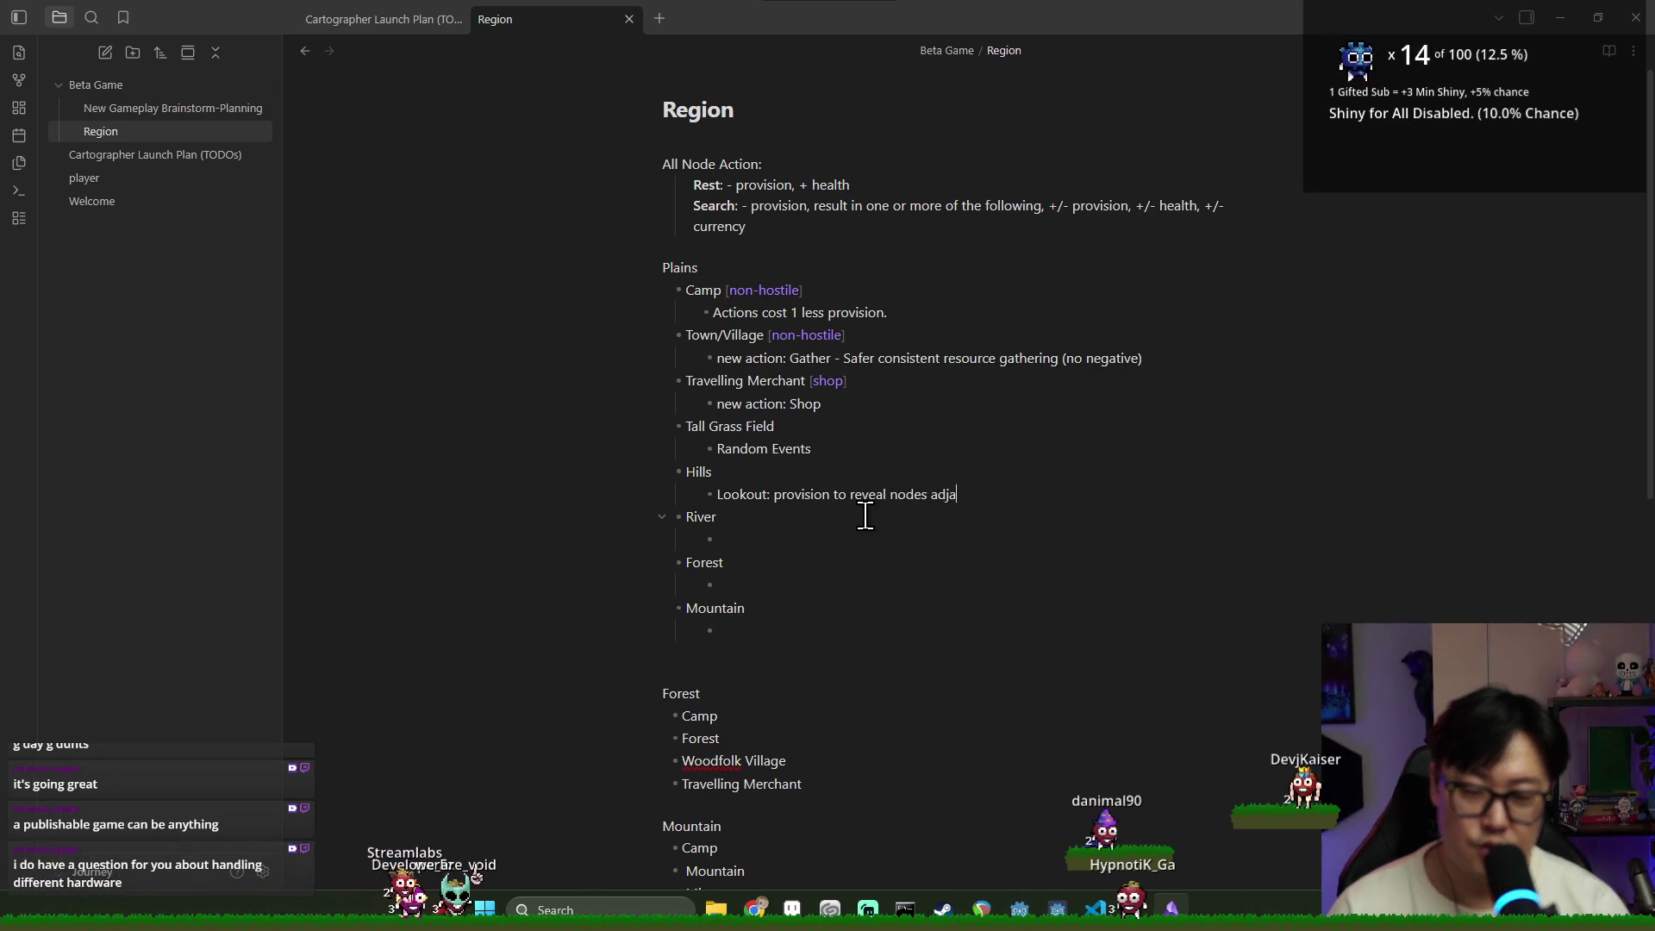
pyautogui.write('neighbor.')
# - Delete the 'adjacent to selected neighbor' wording from the Lookout line
pyautogui.click(905, 507)
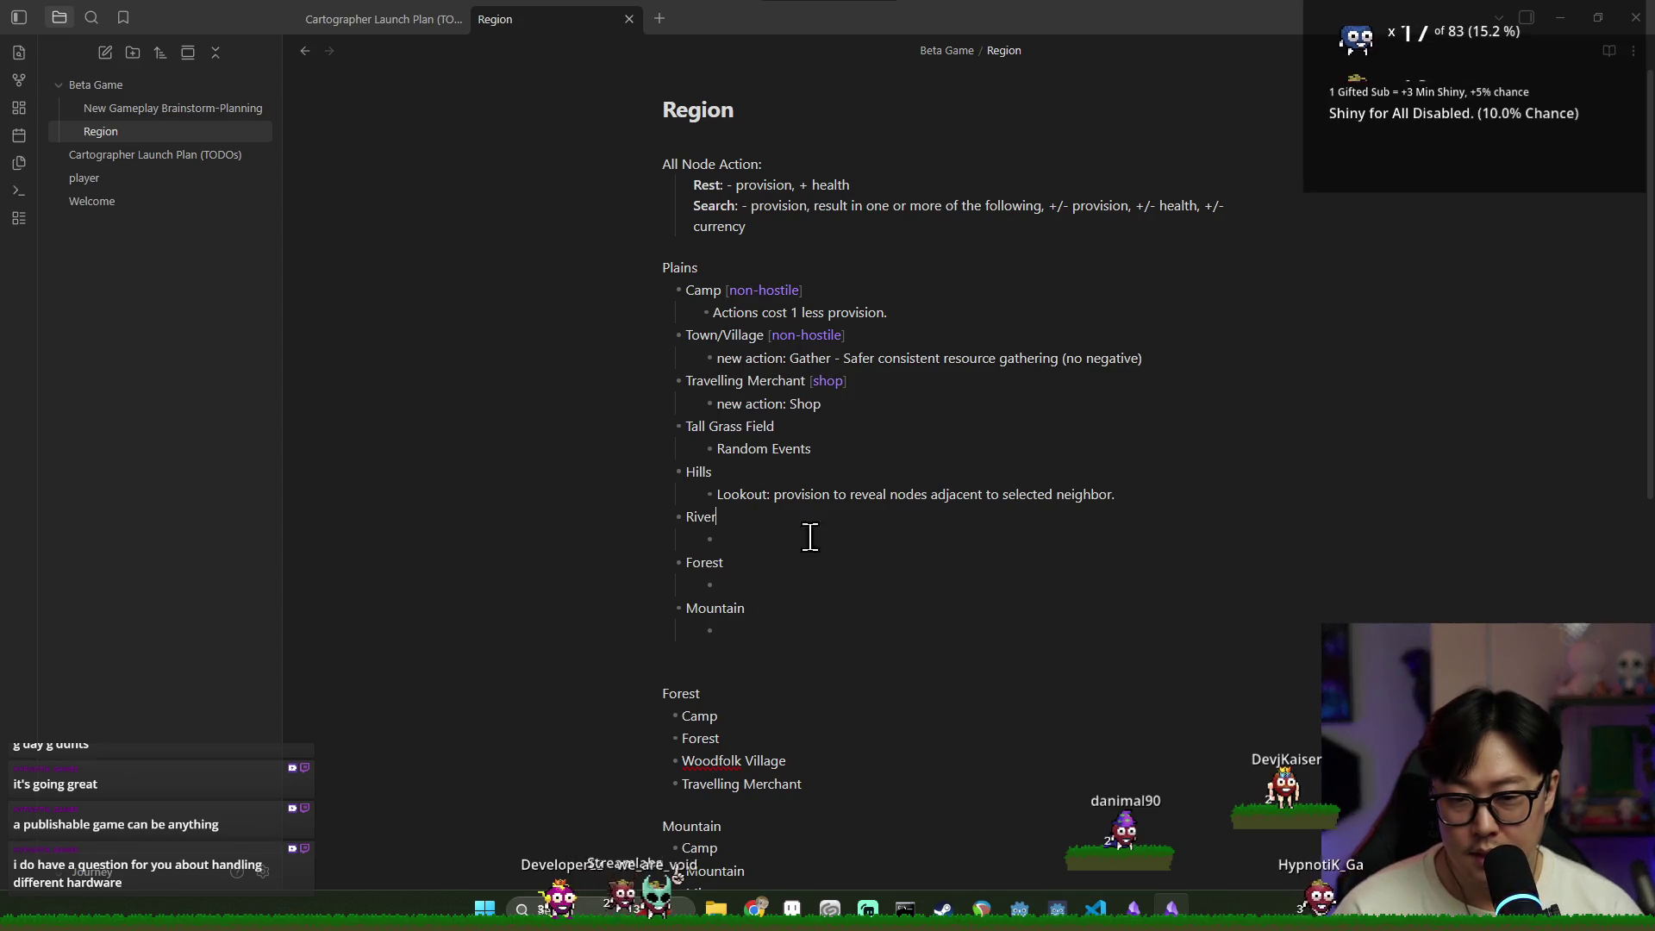
pyautogui.click(876, 535)
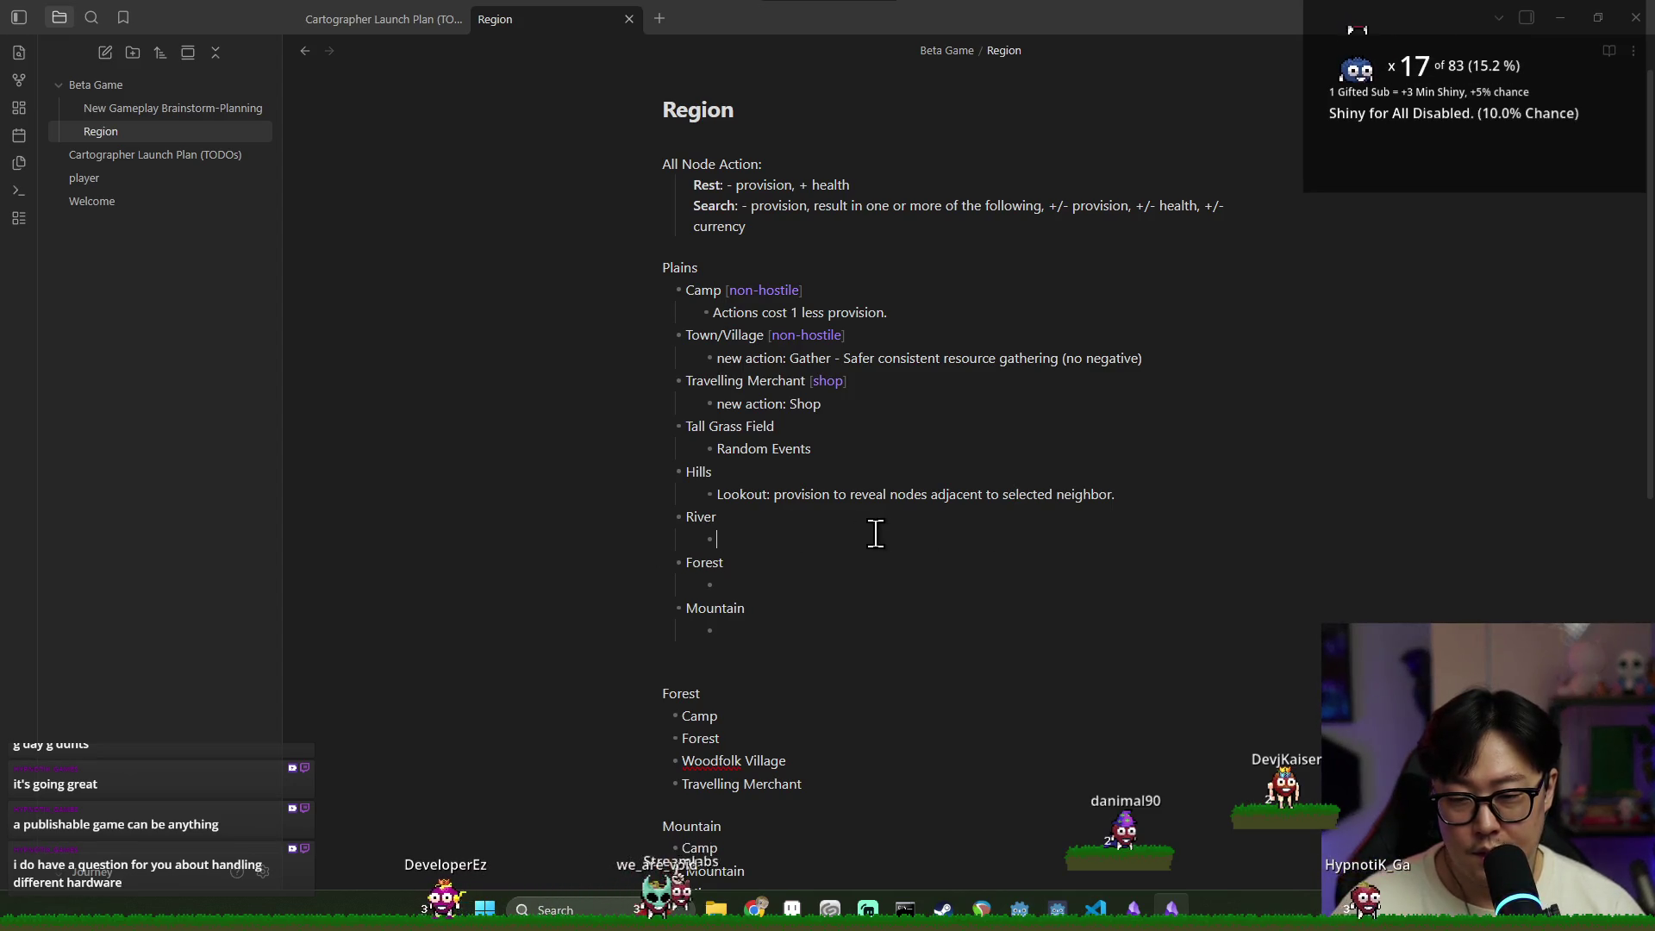
pyautogui.doubleClick(748, 448)
pyautogui.doubleClick(733, 495)
pyautogui.click(694, 496)
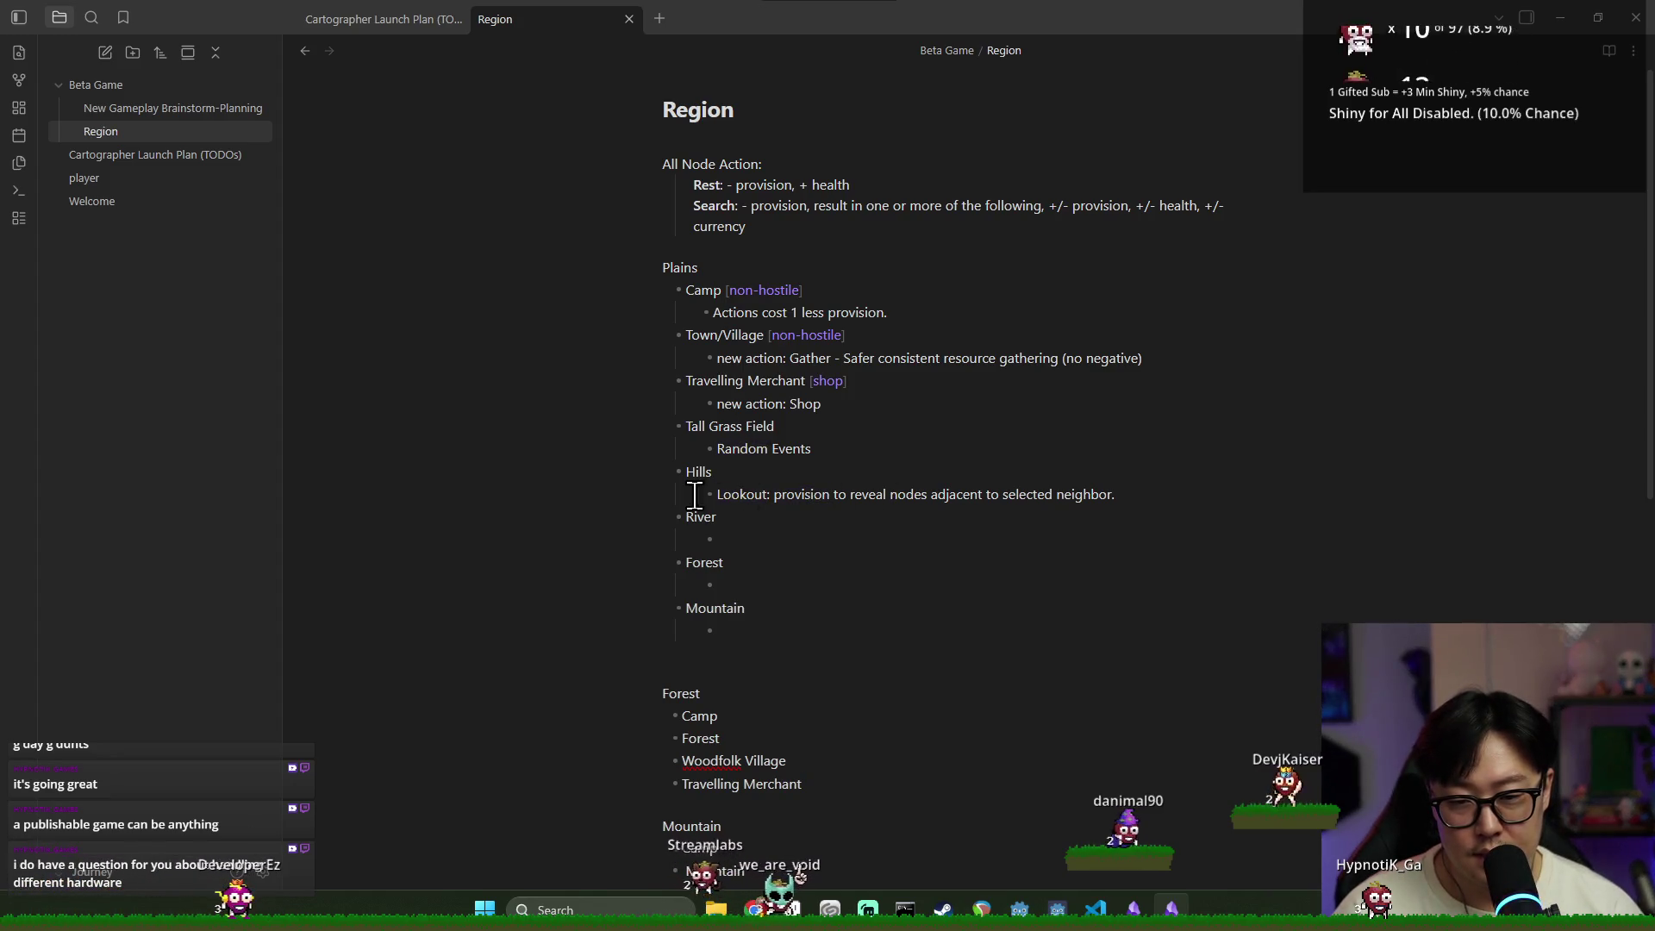
pyautogui.moveTo(767, 494); pyautogui.dragTo(719, 497)
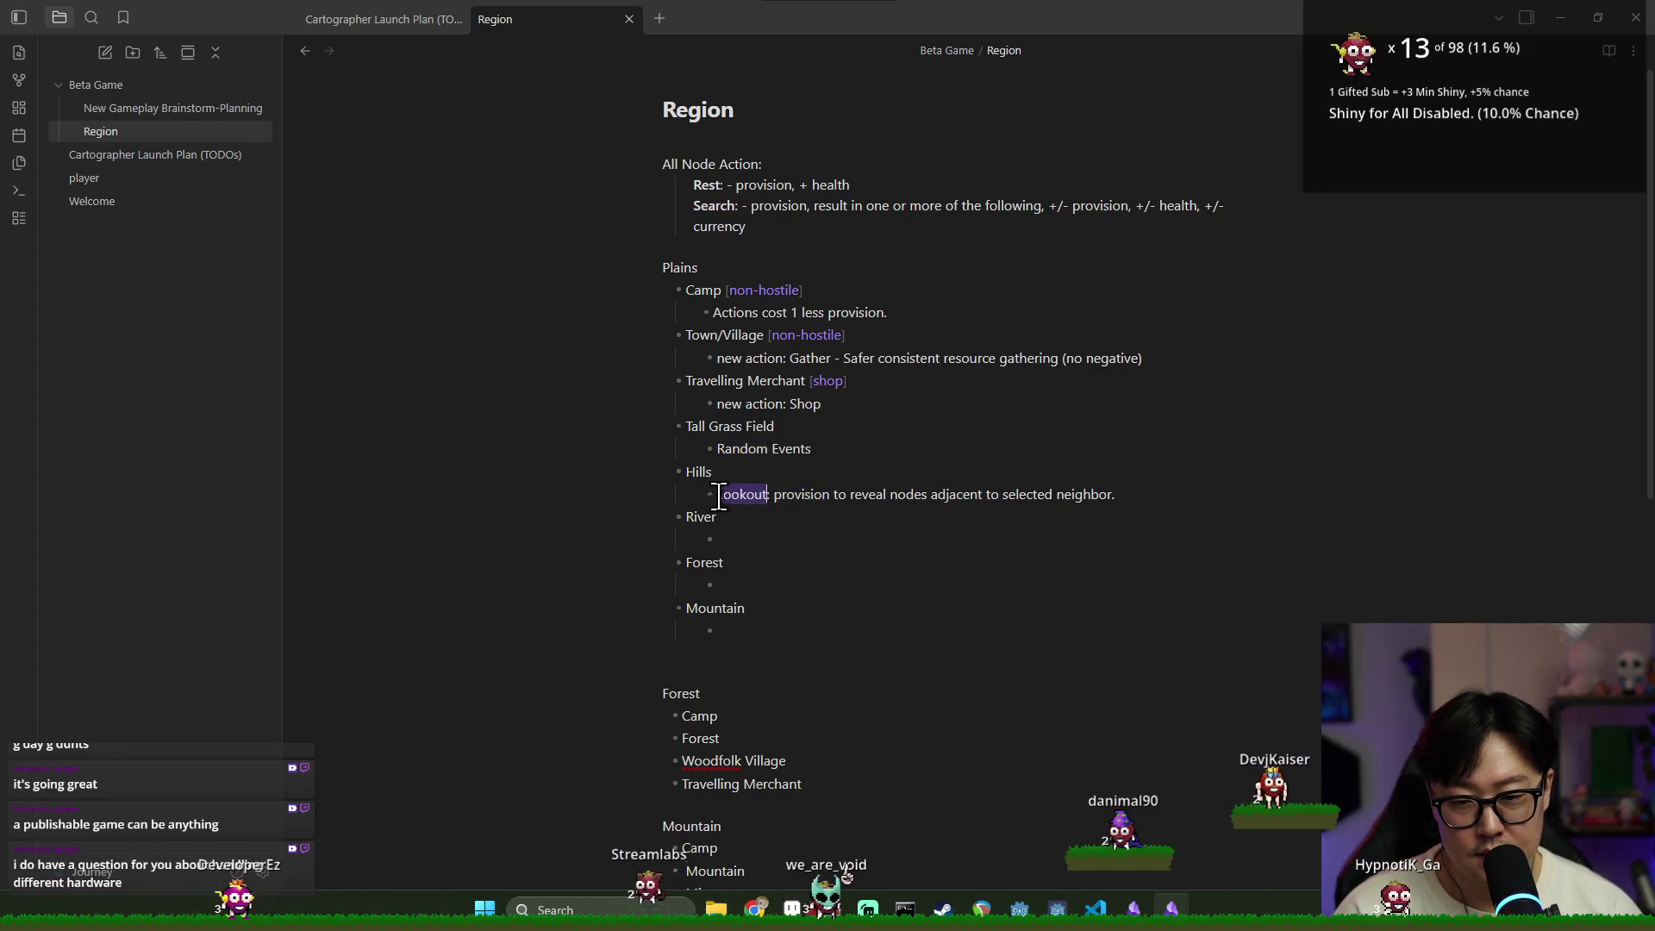
pyautogui.doubleClick(780, 494)
pyautogui.click(891, 494)
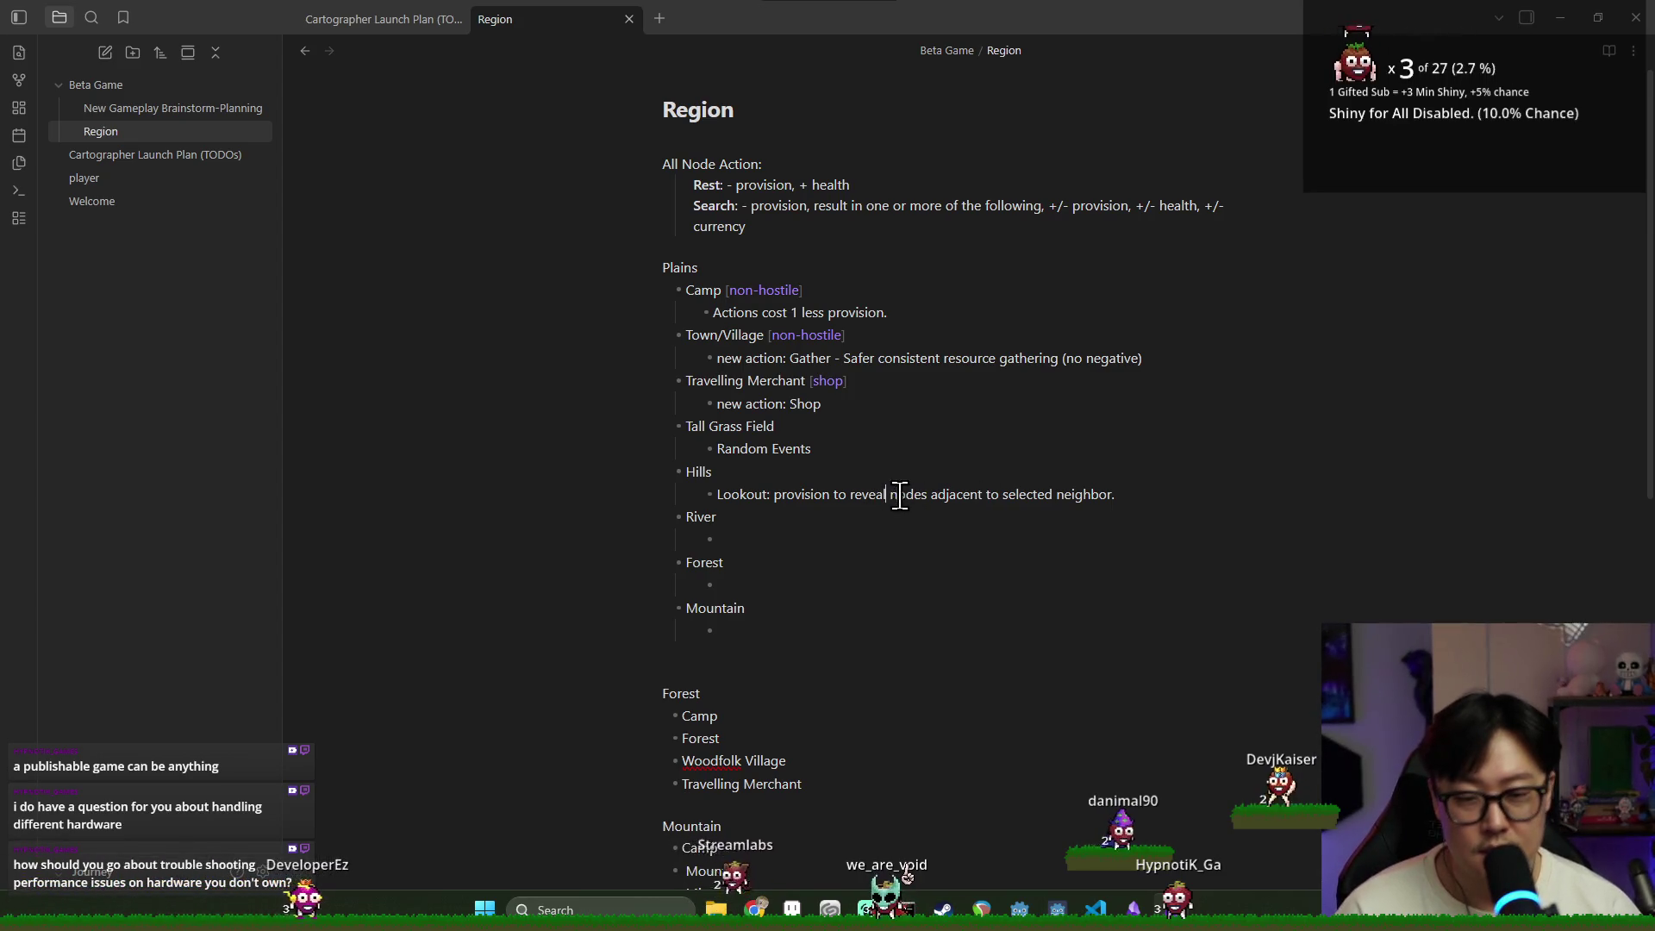
pyautogui.click(1154, 493)
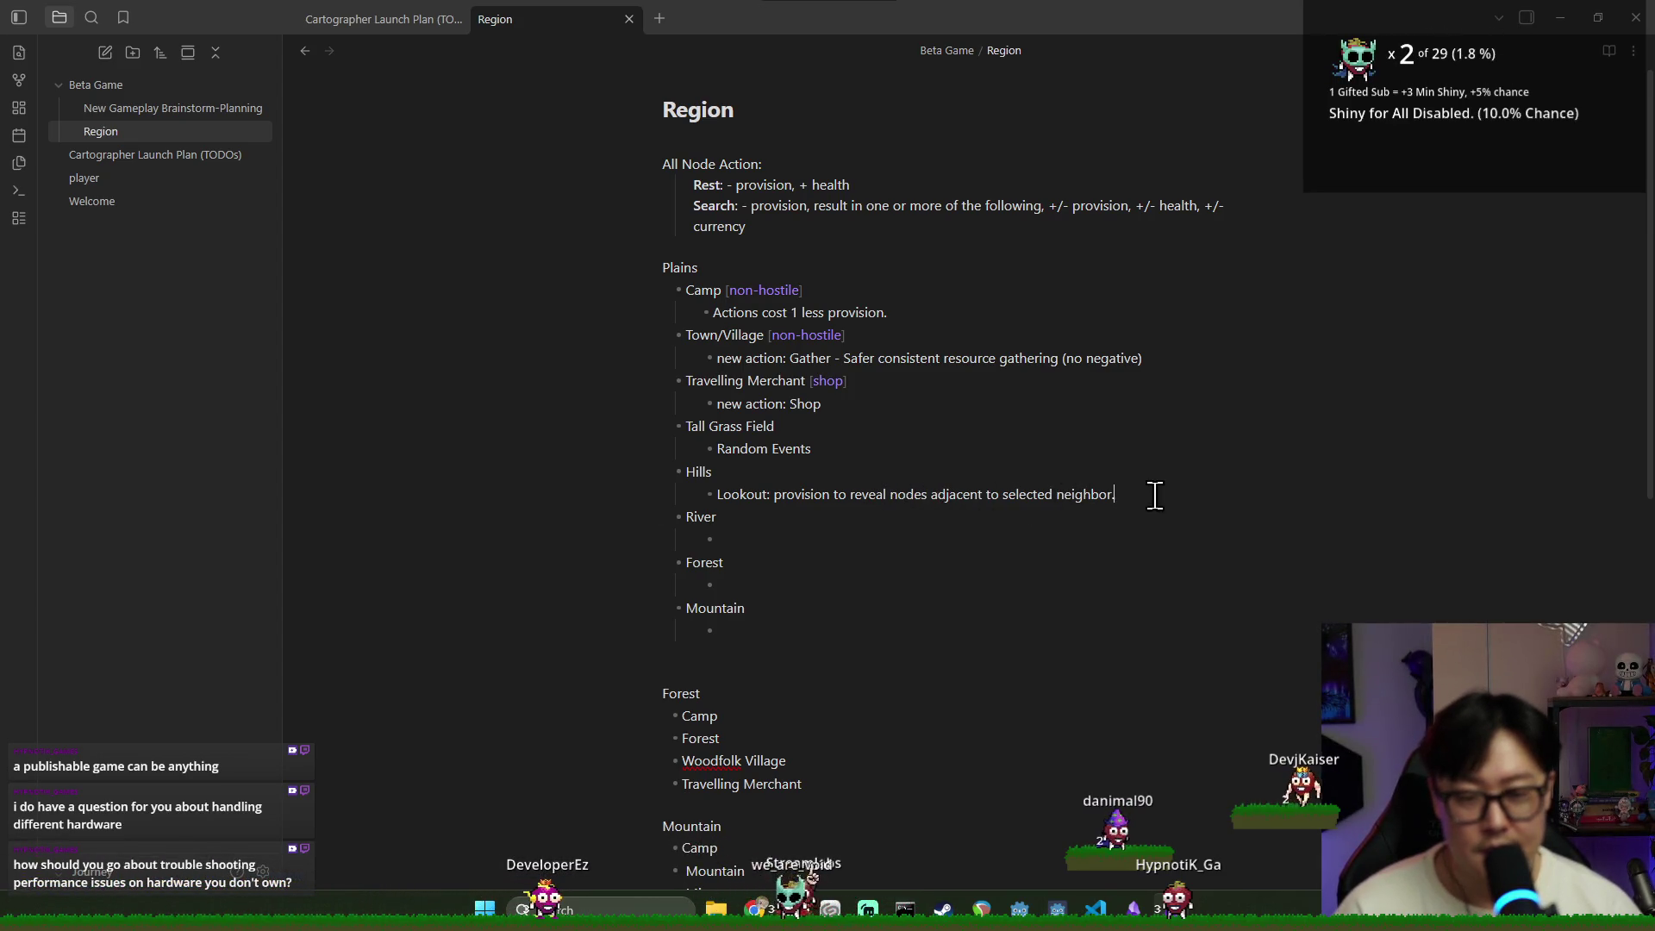
pyautogui.keyDown('shift'); pyautogui.click(922, 500); pyautogui.keyUp('shift')
pyautogui.press('BackSpace')
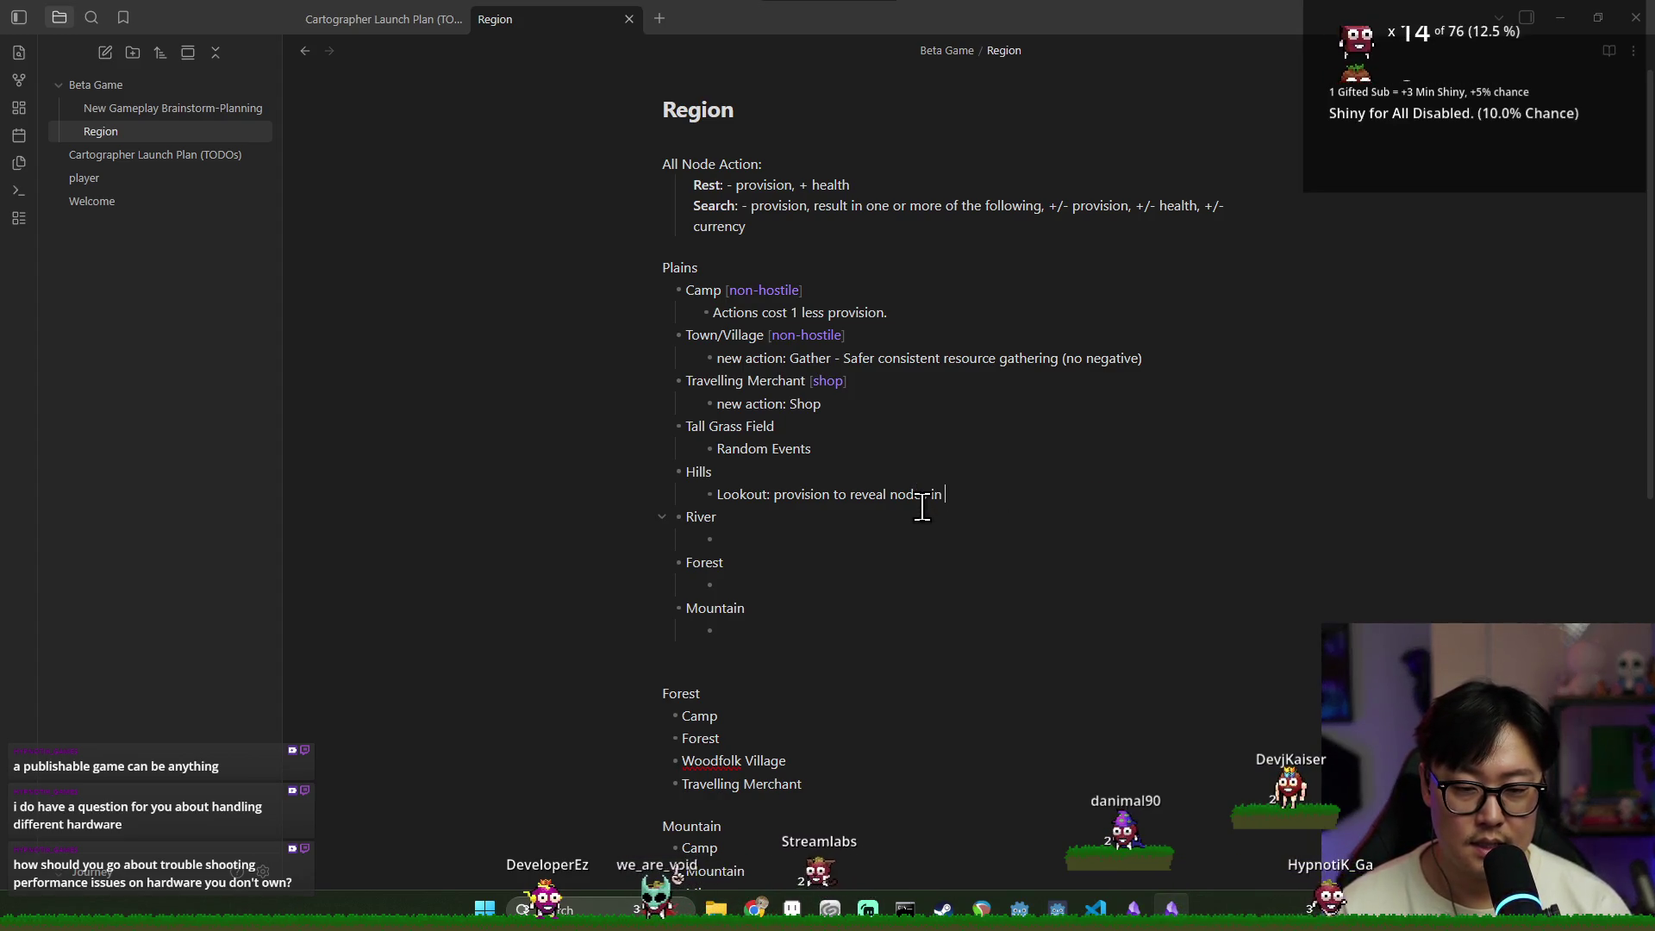
# - Finish the Lookout line as 'reveal nodes in some range.'
pyautogui.write('a range')
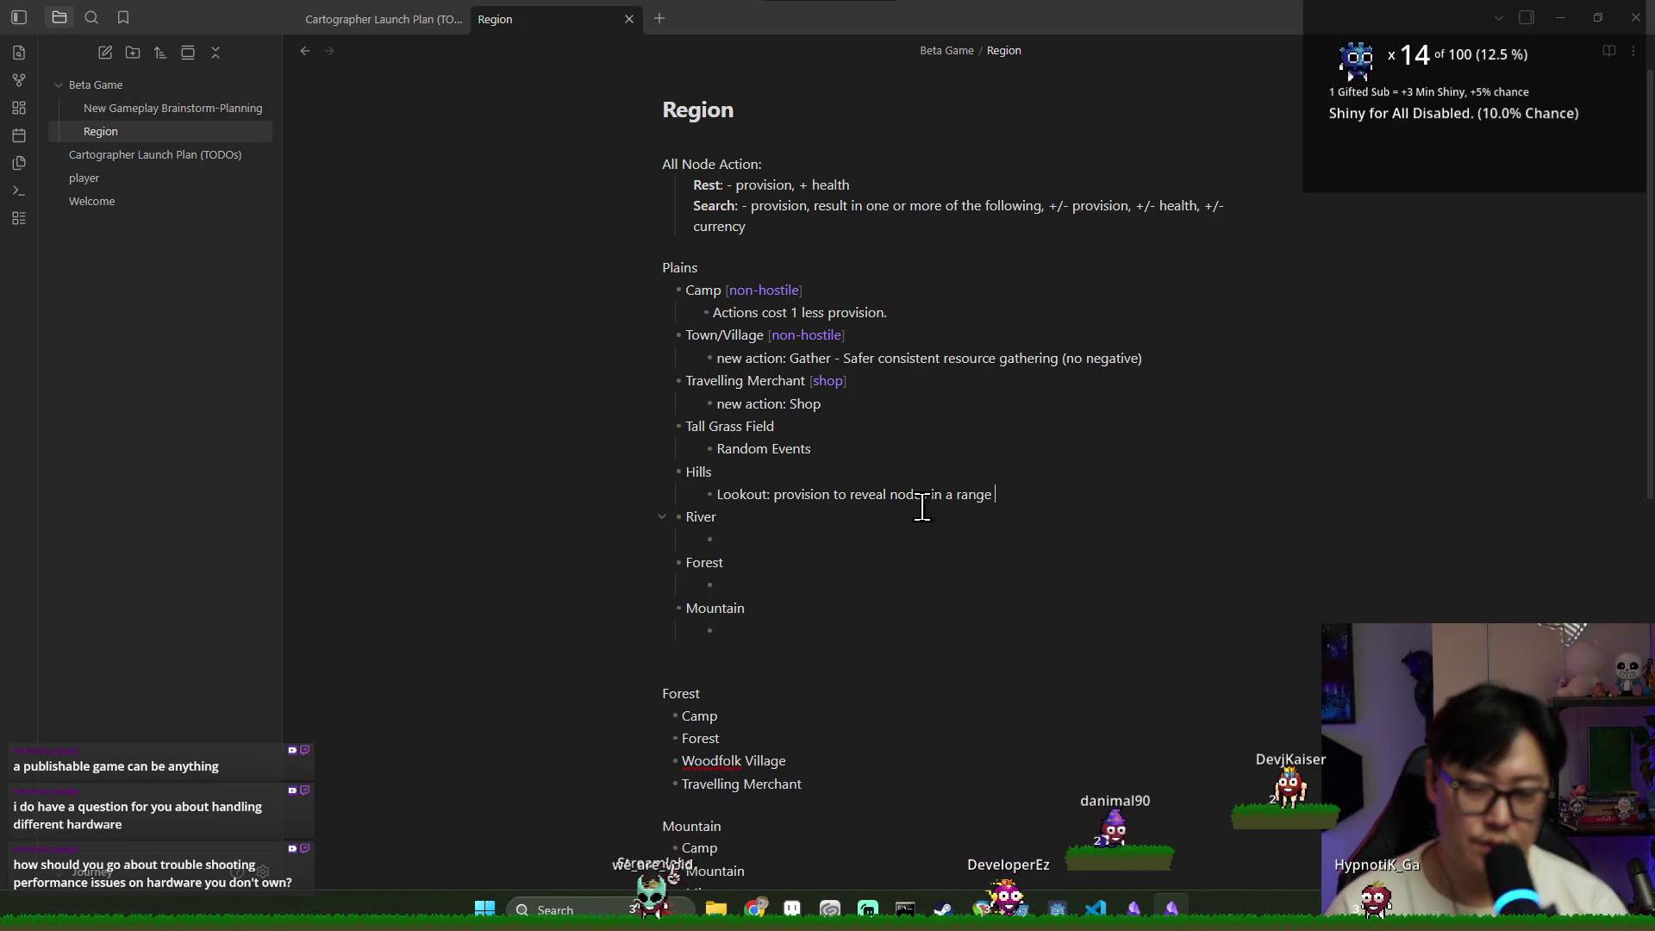
pyautogui.press('BackSpace')
pyautogui.write('.')
pyautogui.click(946, 497)
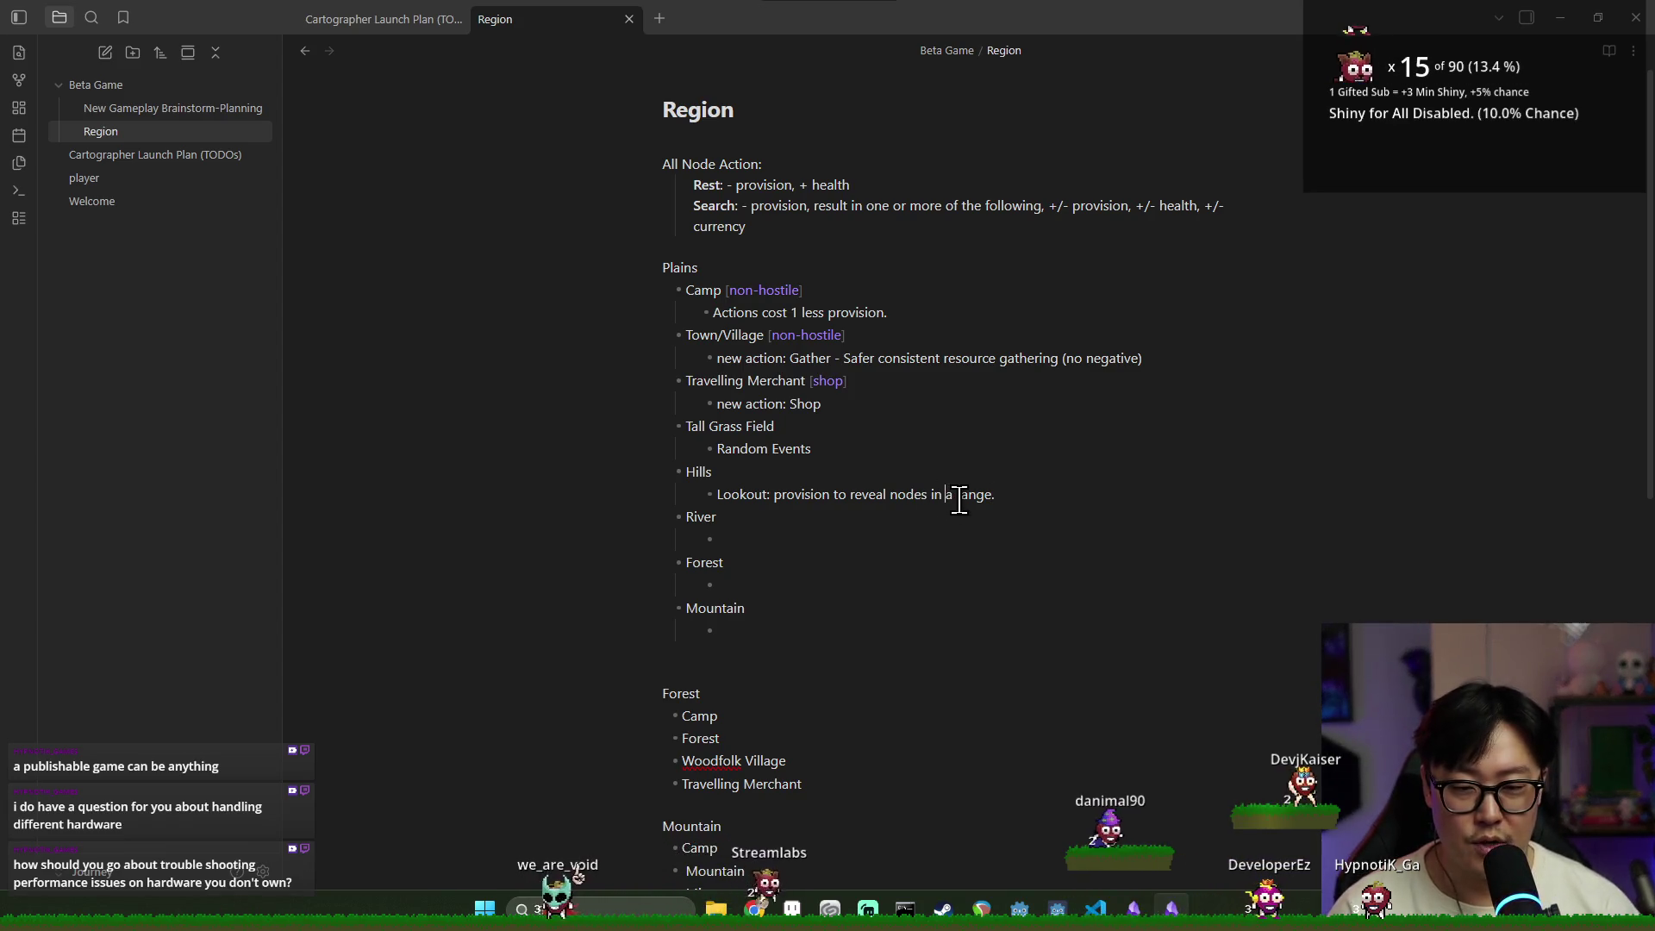
pyautogui.press('Delete')
pyautogui.write('some')
pyautogui.click(715, 540)
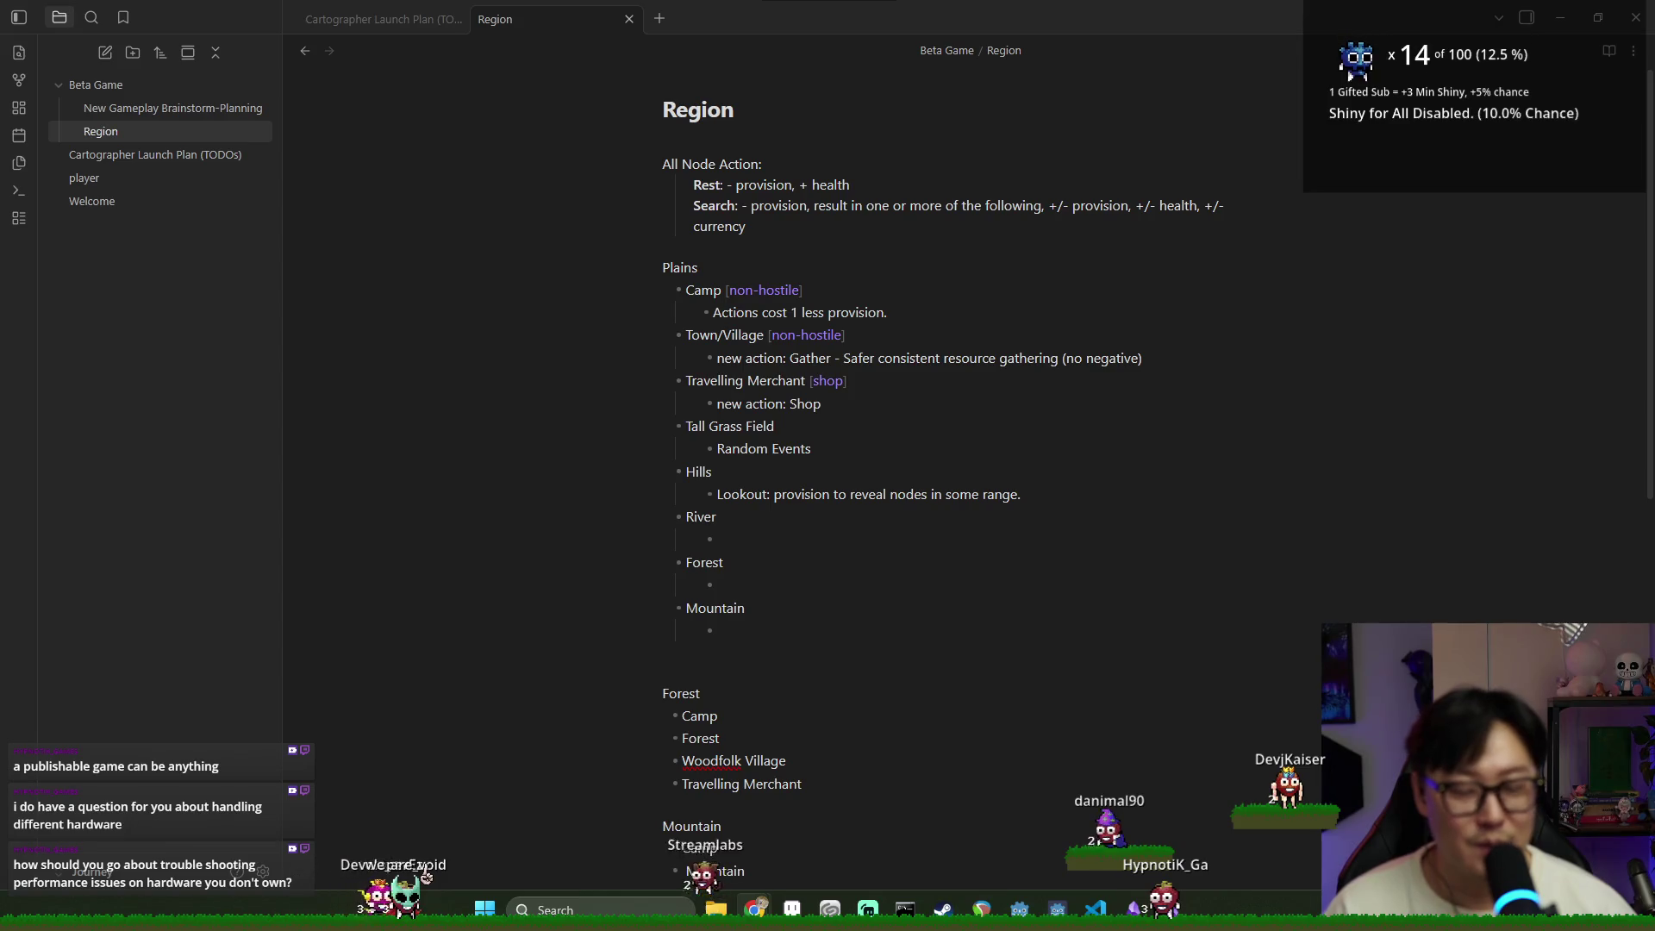
pyautogui.click(841, 535)
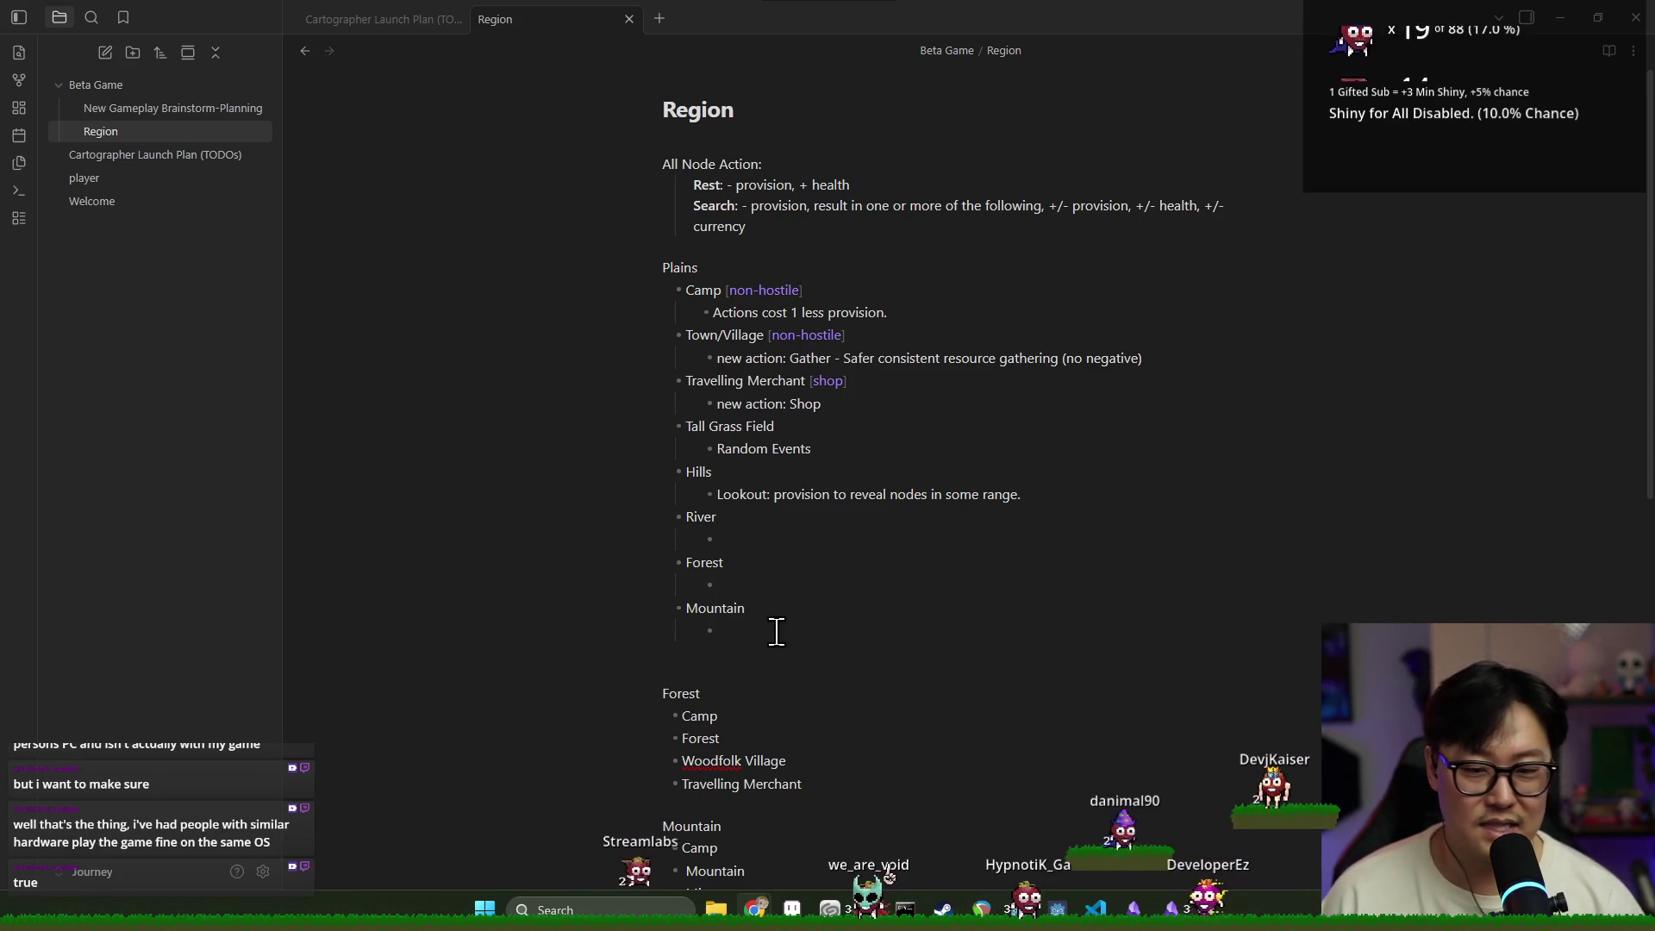
pyautogui.click(793, 522)
pyautogui.click(794, 539)
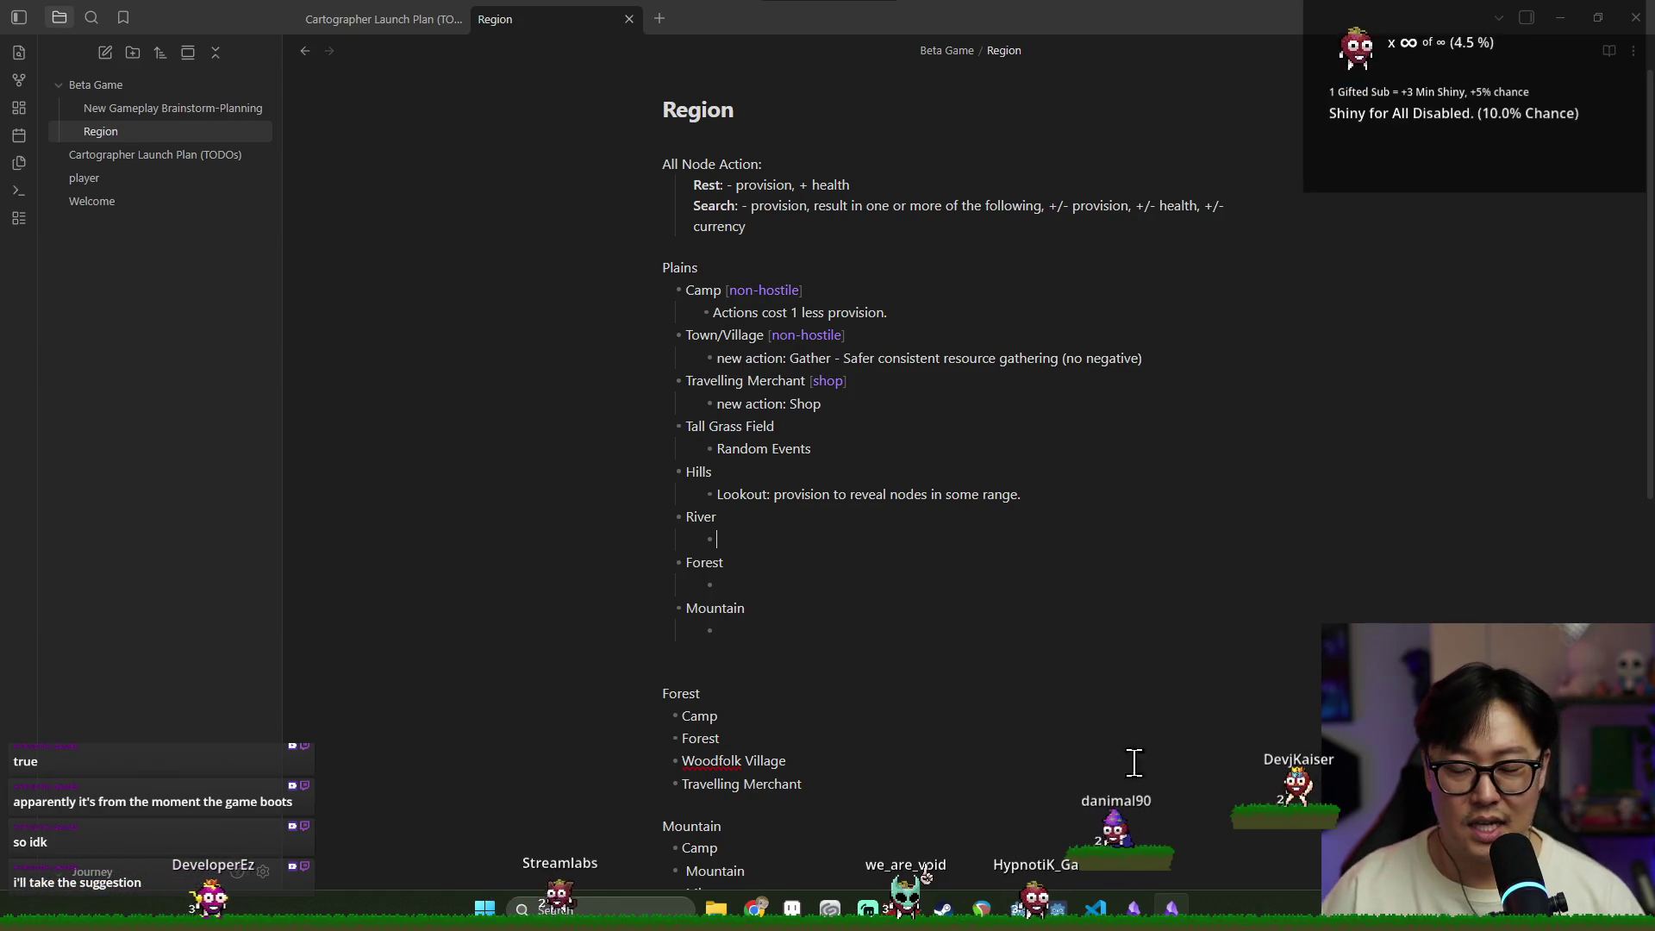
pyautogui.doubleClick(744, 494)
# - Type 'Faster travel when riding the river.' in River's sub-bullet
pyautogui.click(738, 538)
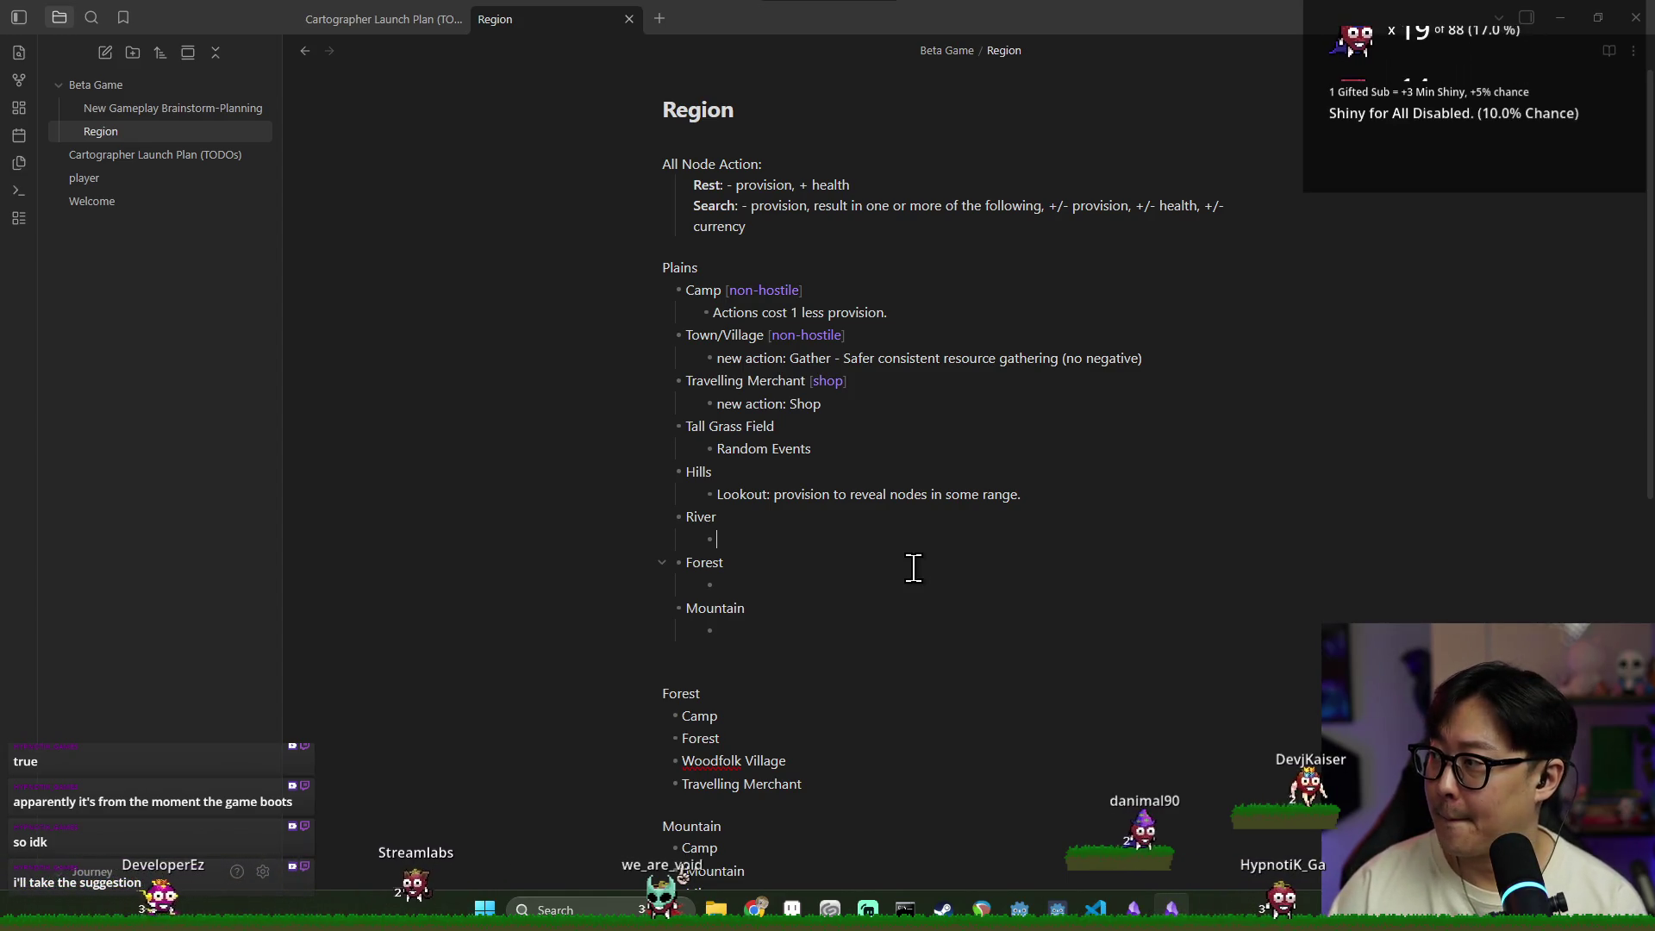
pyautogui.write('Faster ')
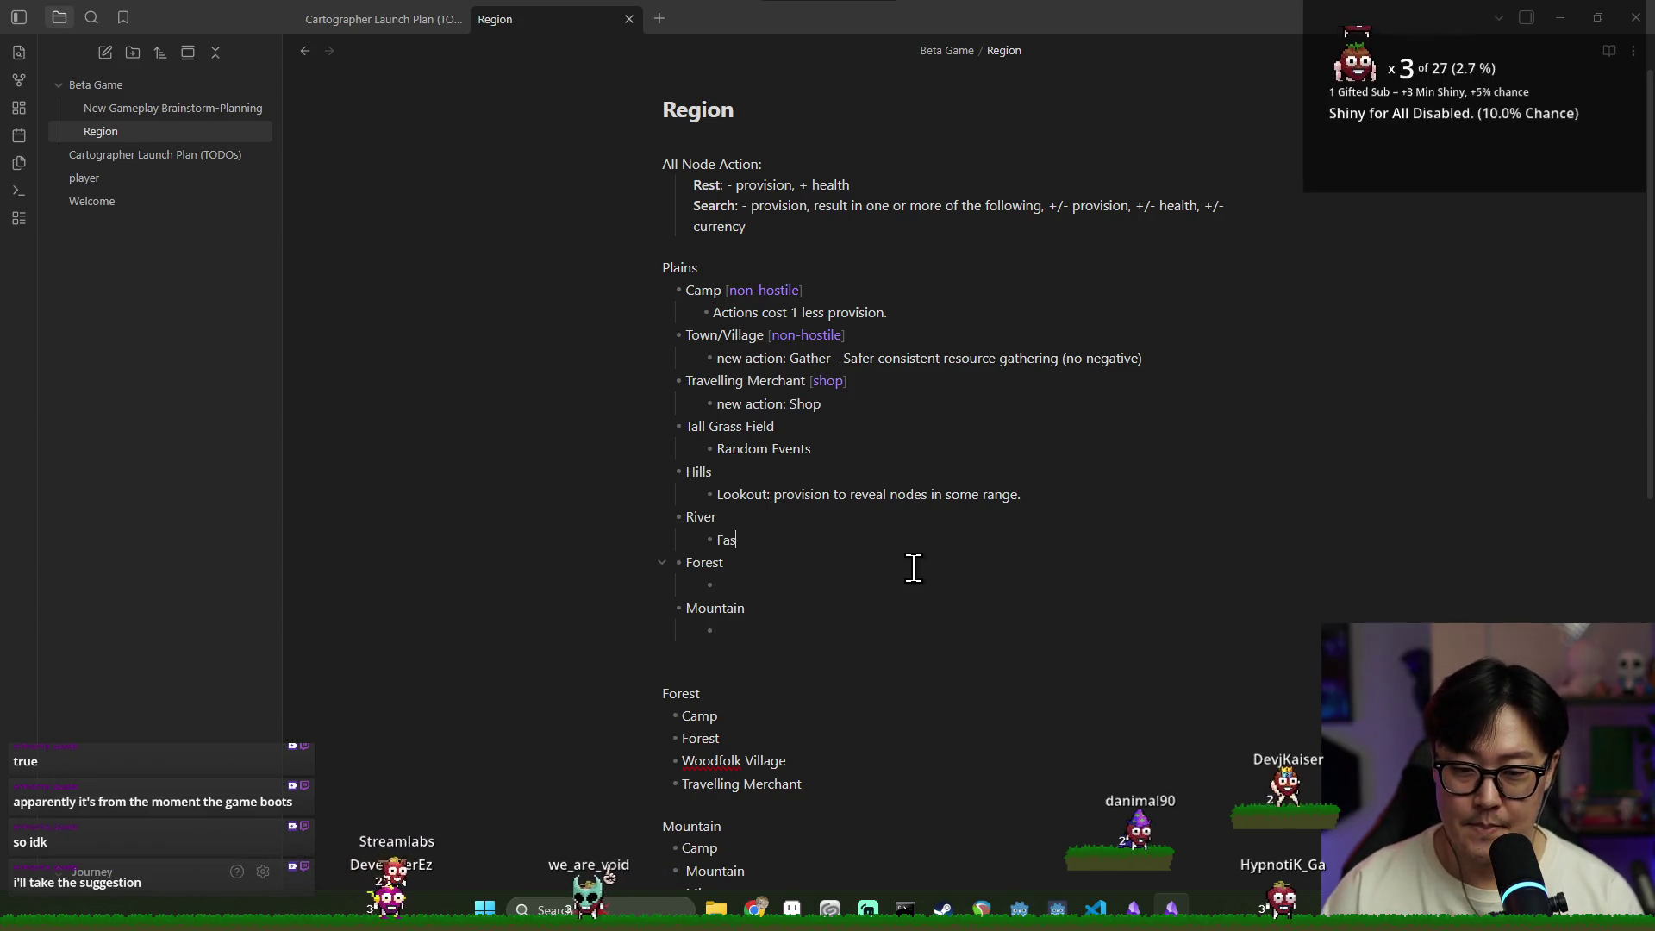
pyautogui.write('travel ')
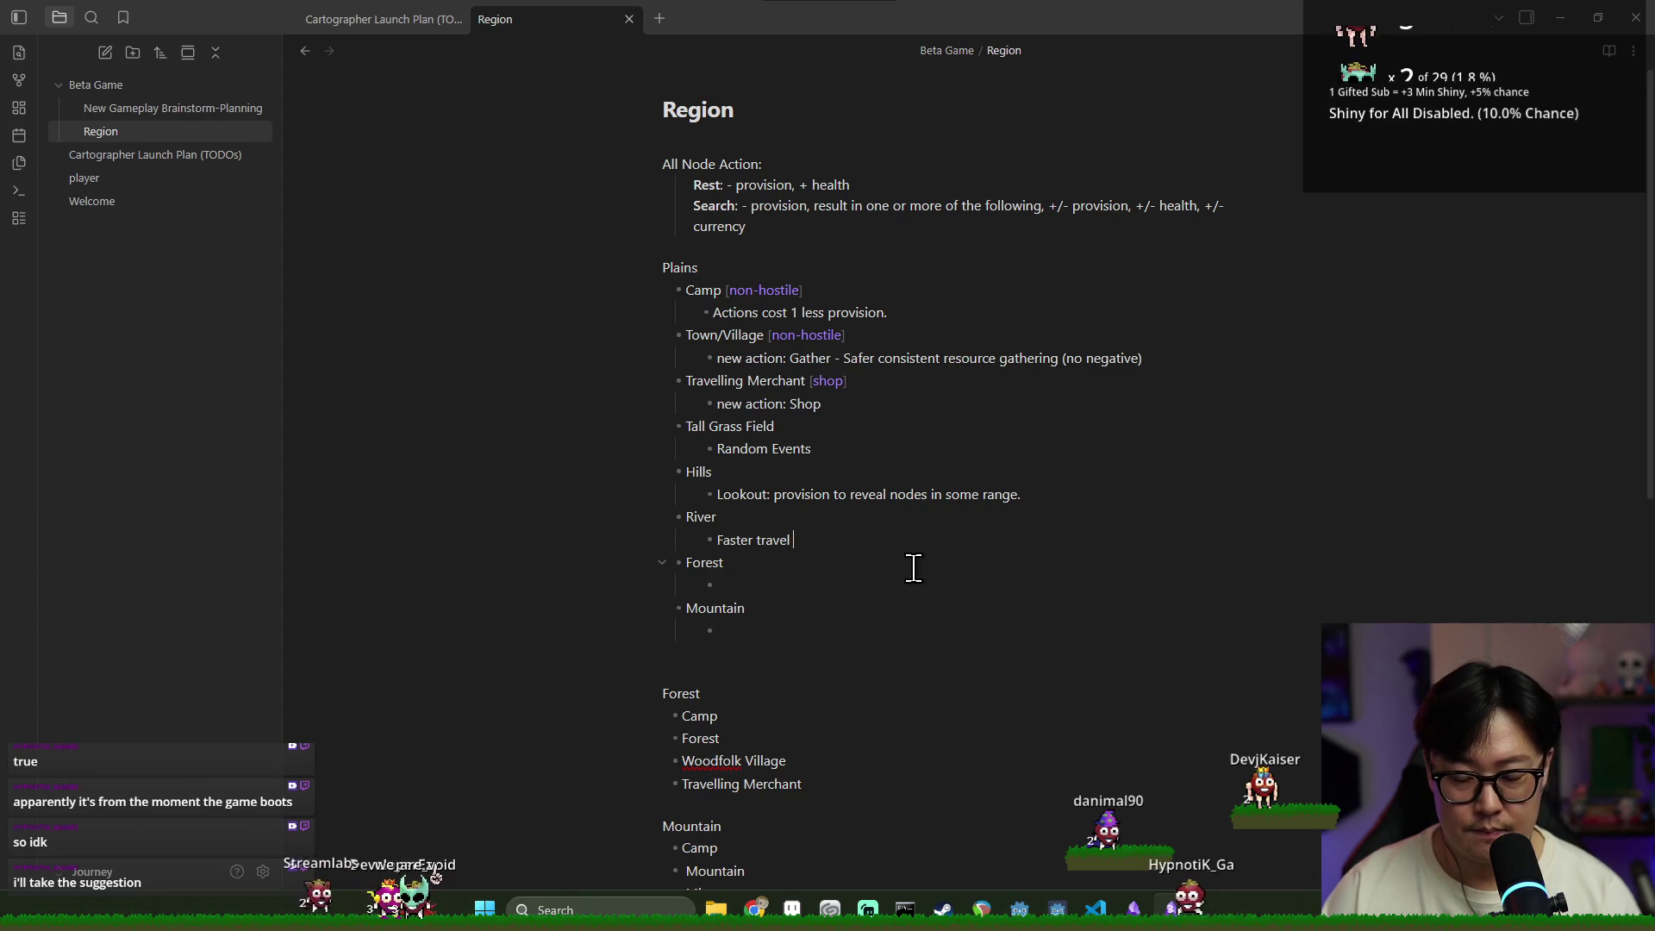
pyautogui.write('when riding the river.')
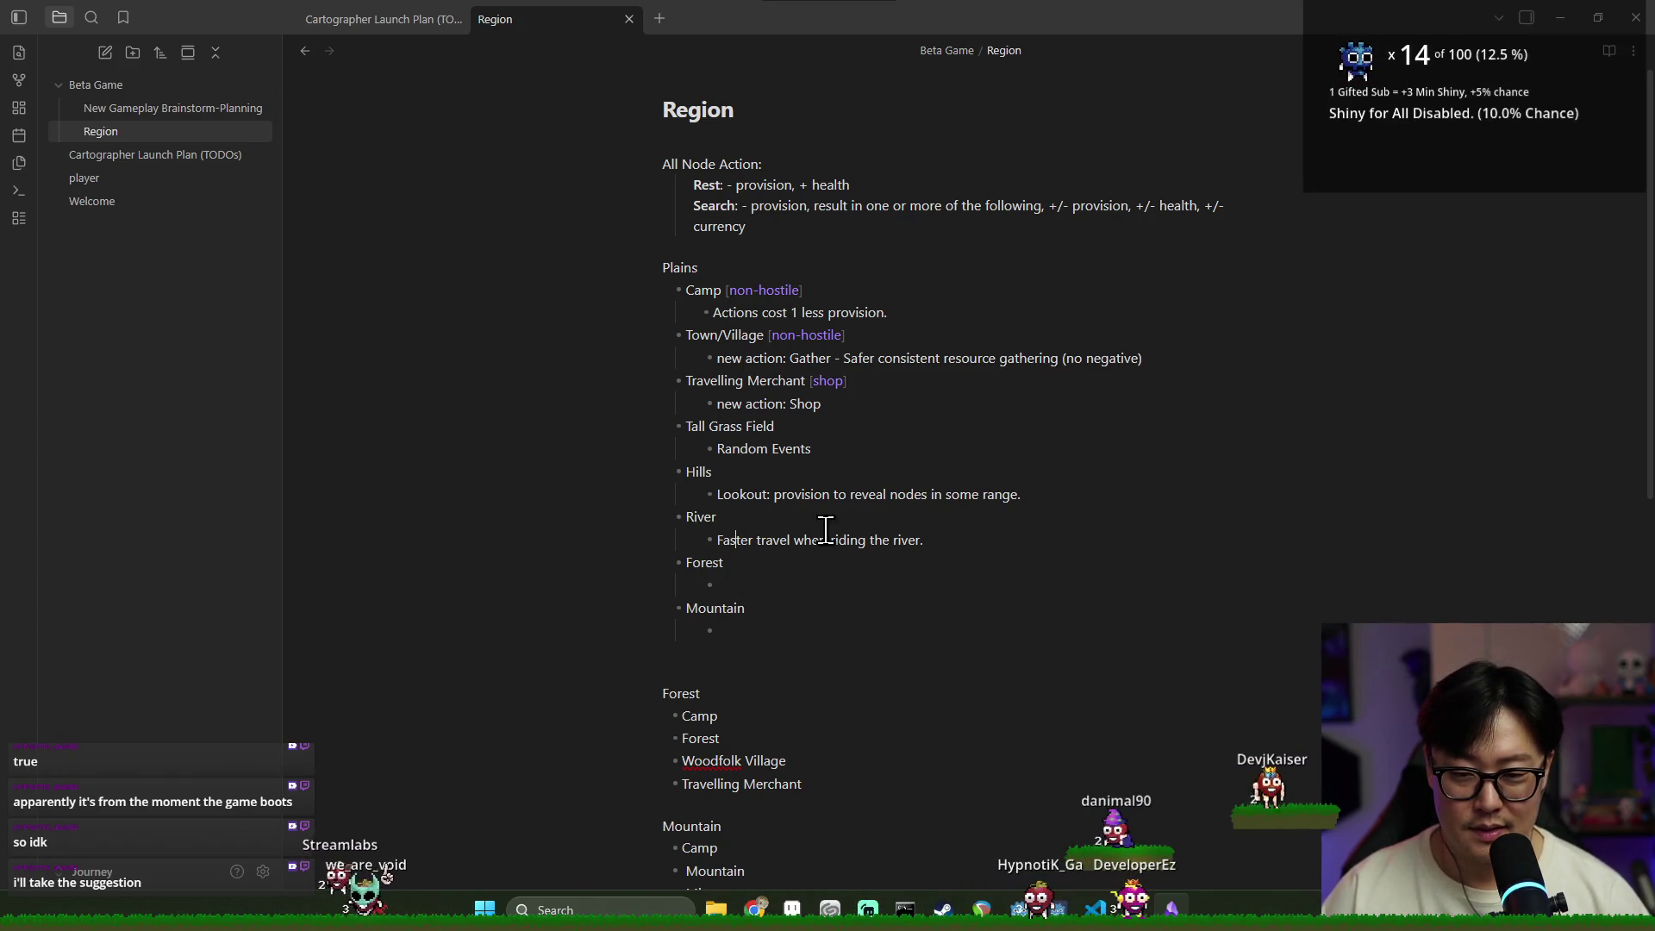
pyautogui.moveTo(695, 518); pyautogui.dragTo(916, 543)
pyautogui.click(914, 542)
pyautogui.moveTo(695, 518); pyautogui.dragTo(866, 548)
pyautogui.click(865, 549)
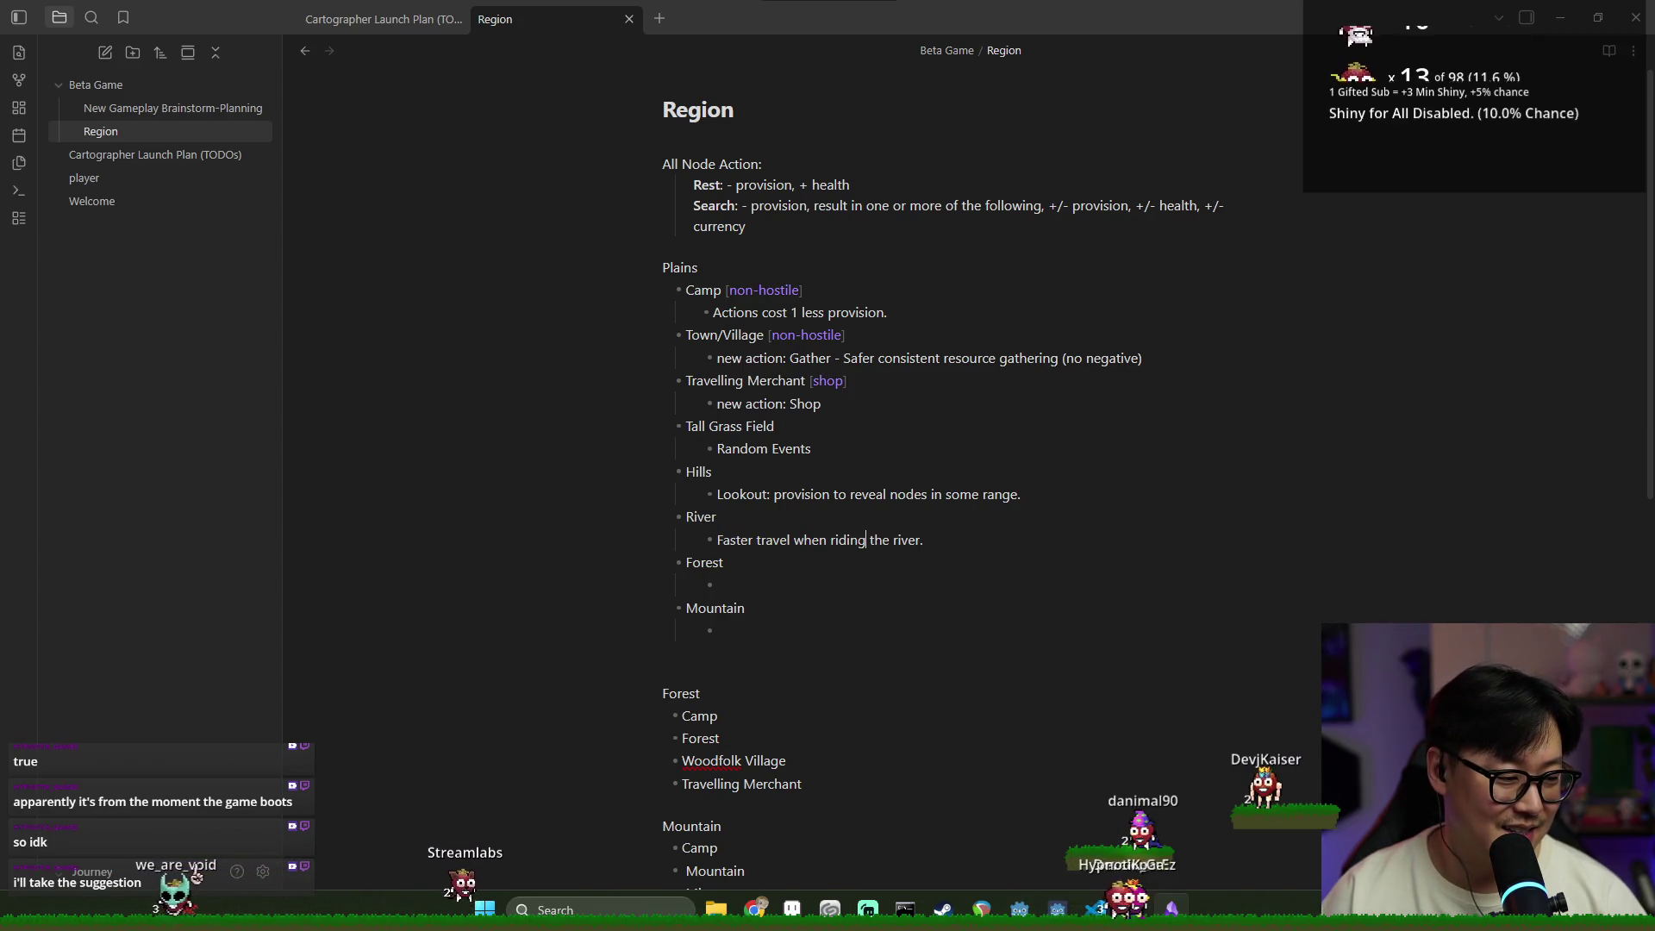
pyautogui.moveTo(710, 543); pyautogui.dragTo(861, 554)
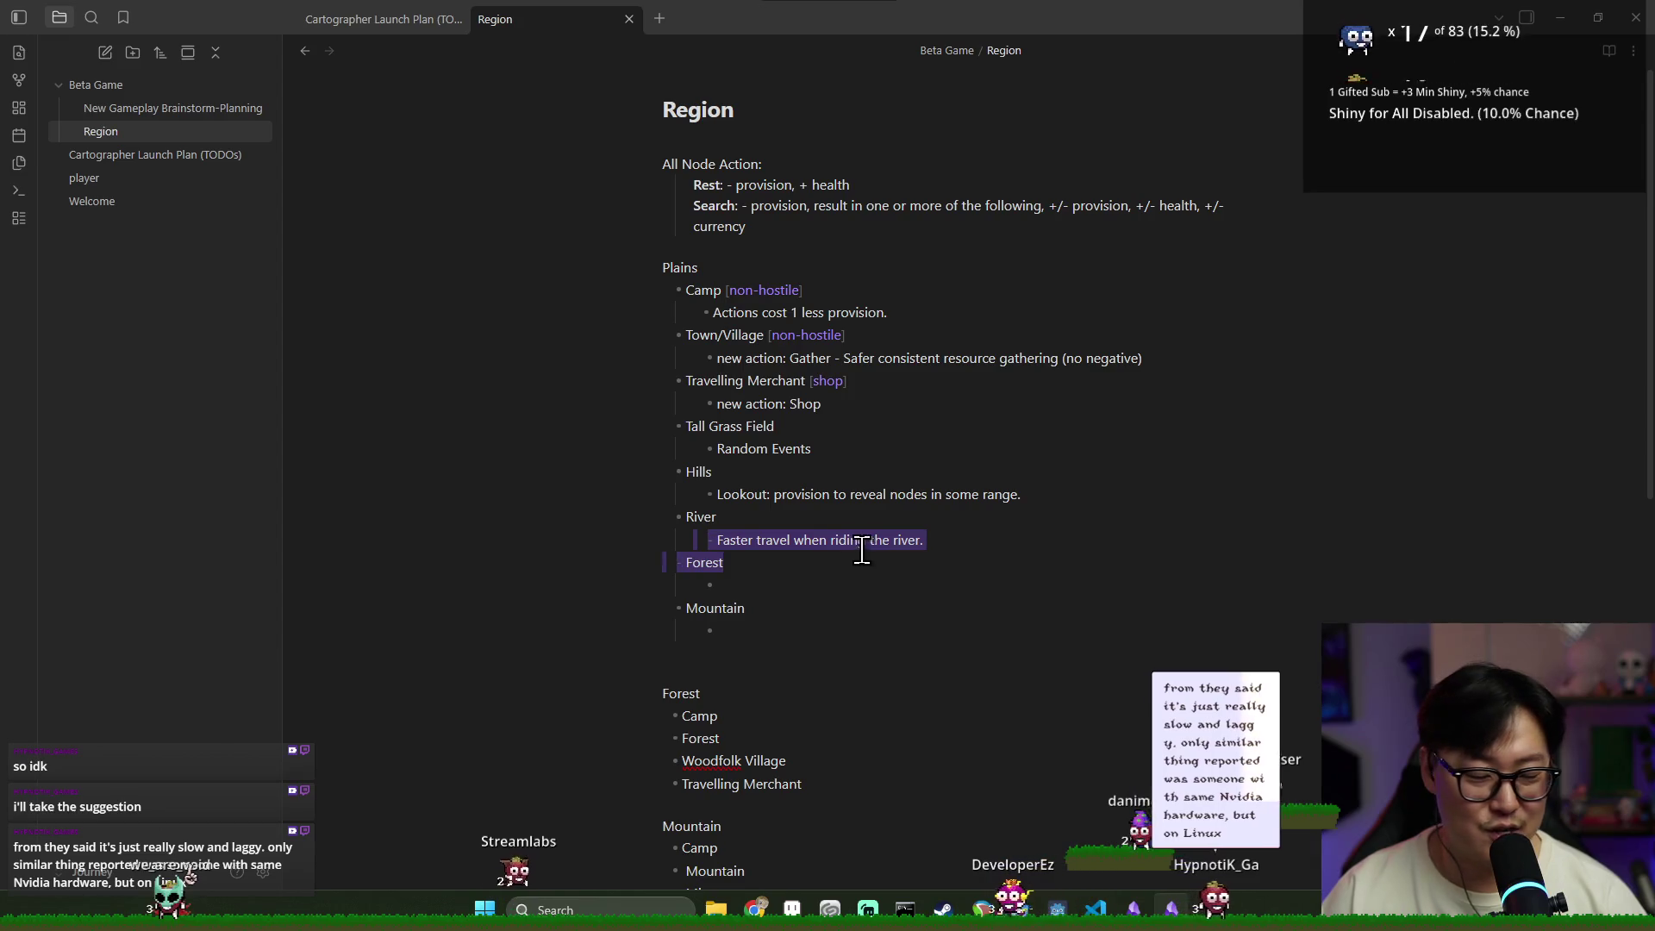
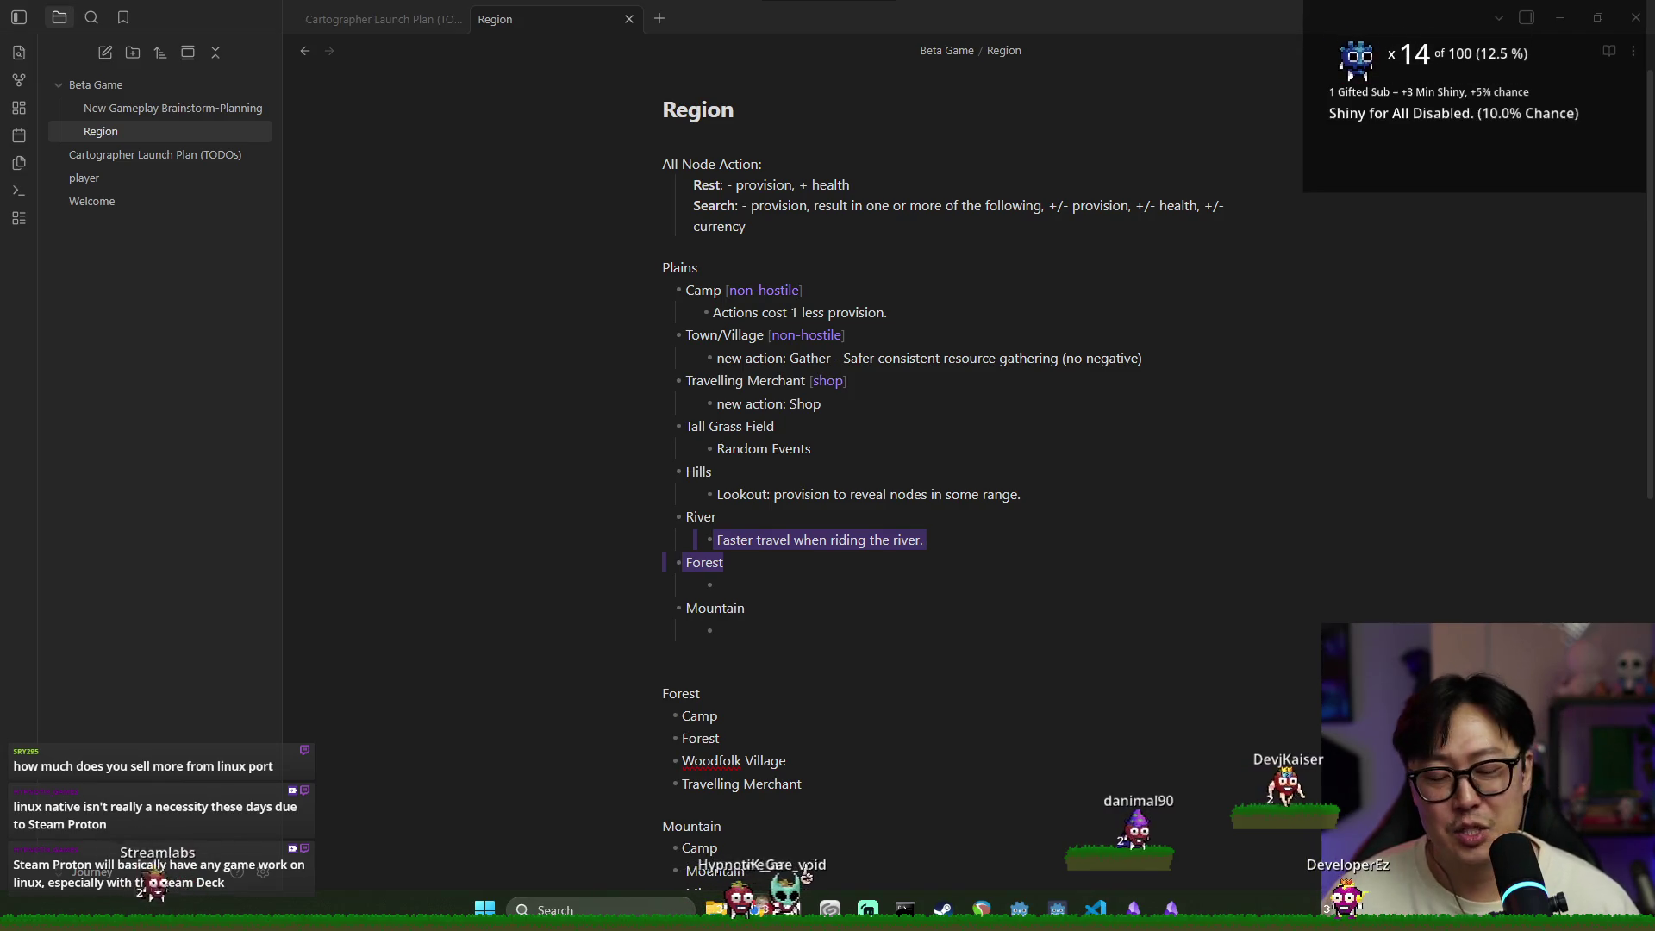
# - Under Plains, note Forest as 'Gain more provision', 'Lose more health' and Mountain as 'Lose more provision AND health'
pyautogui.click(974, 599)
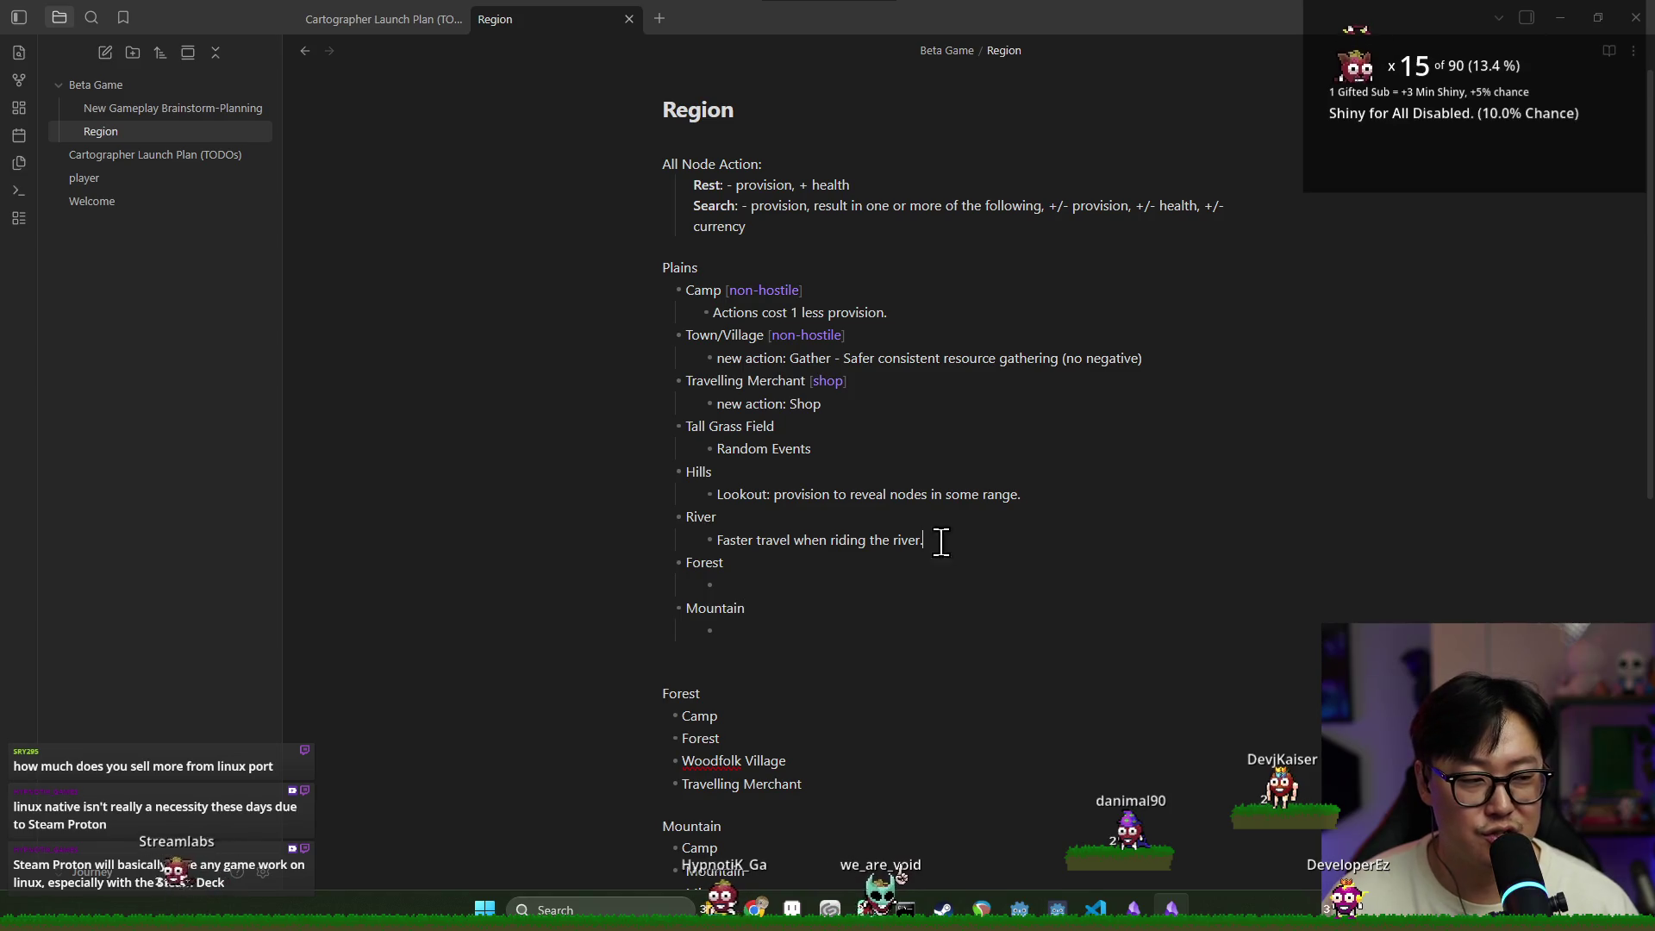
pyautogui.click(824, 503)
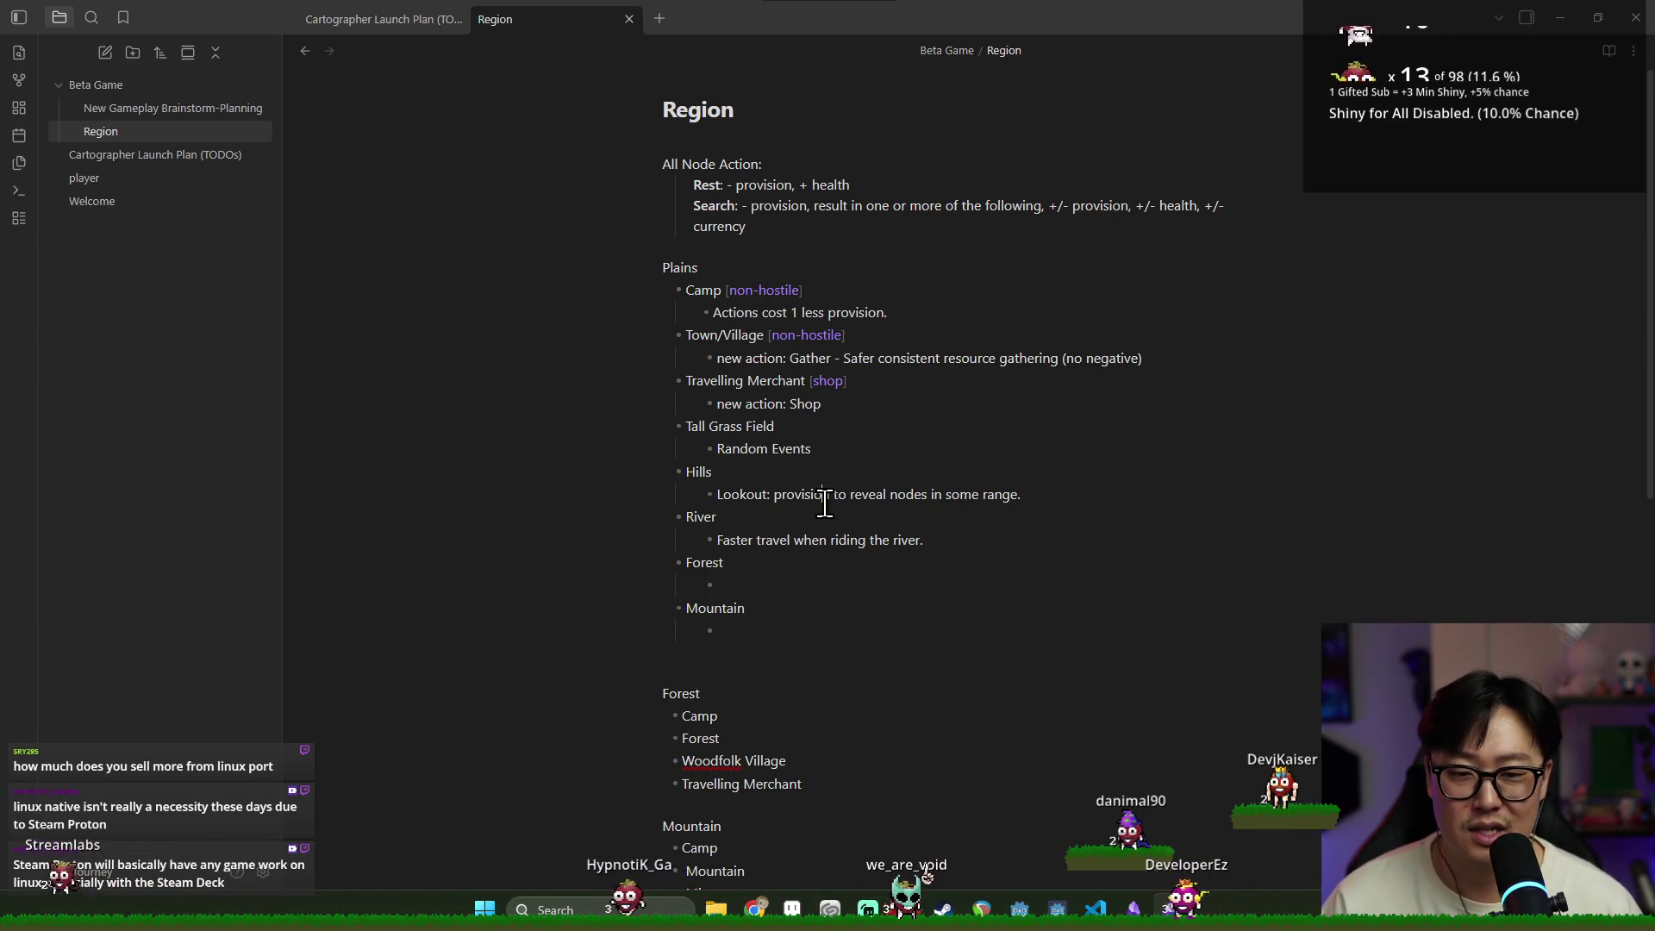
pyautogui.scroll(-2, 819, 466)
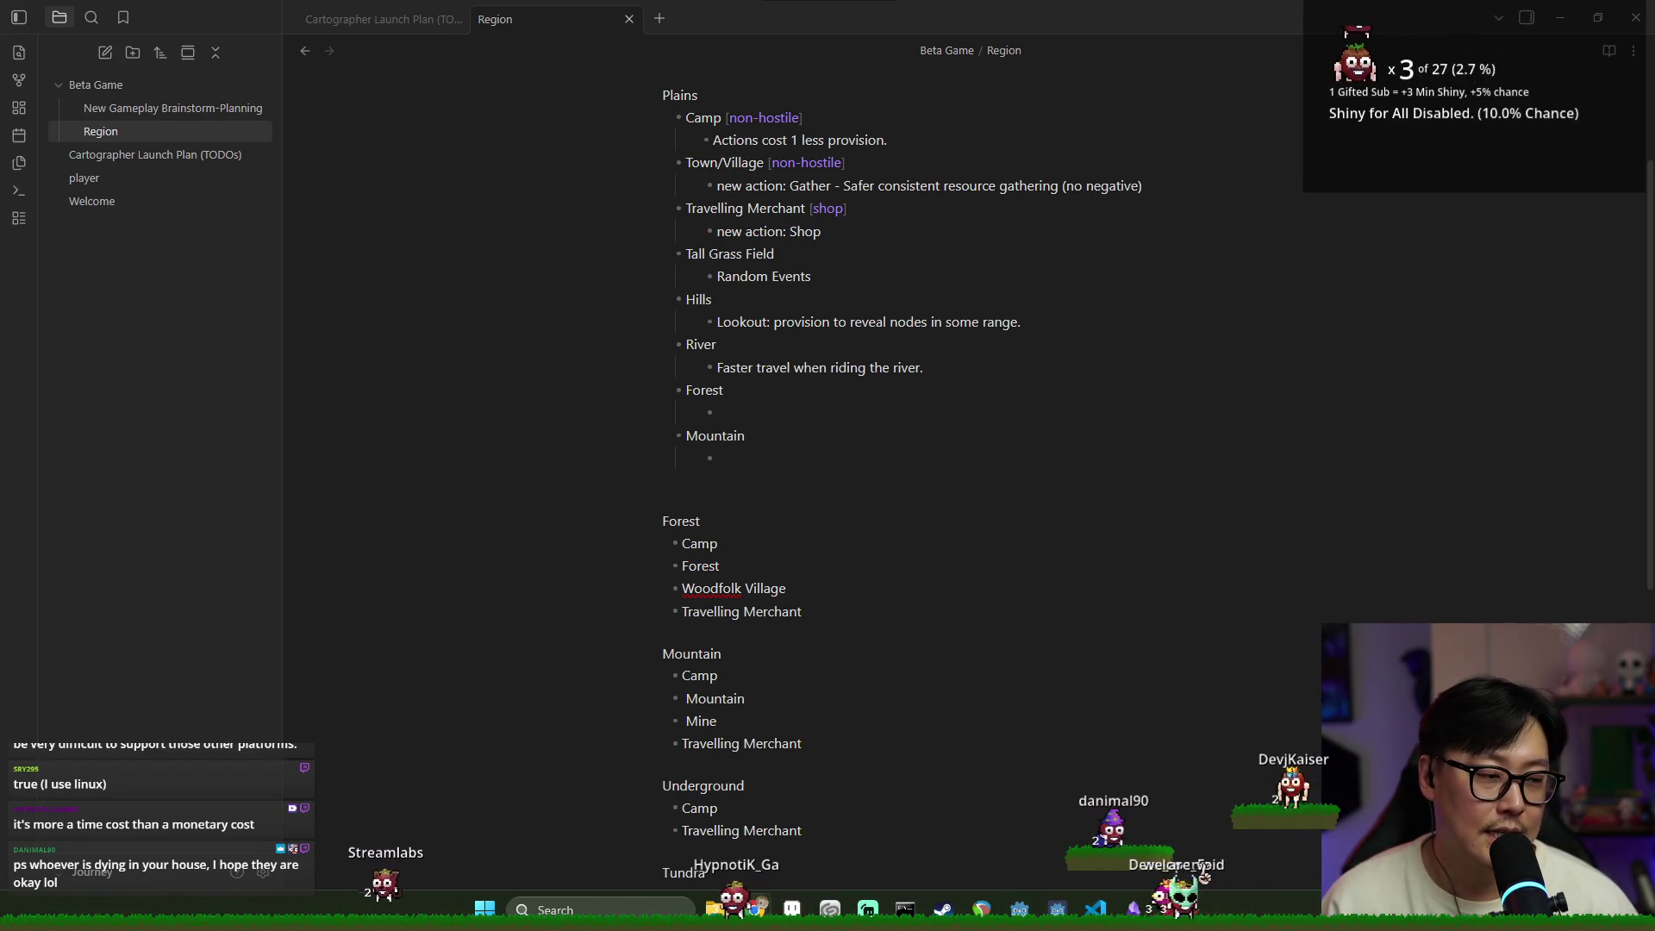
pyautogui.click(1053, 496)
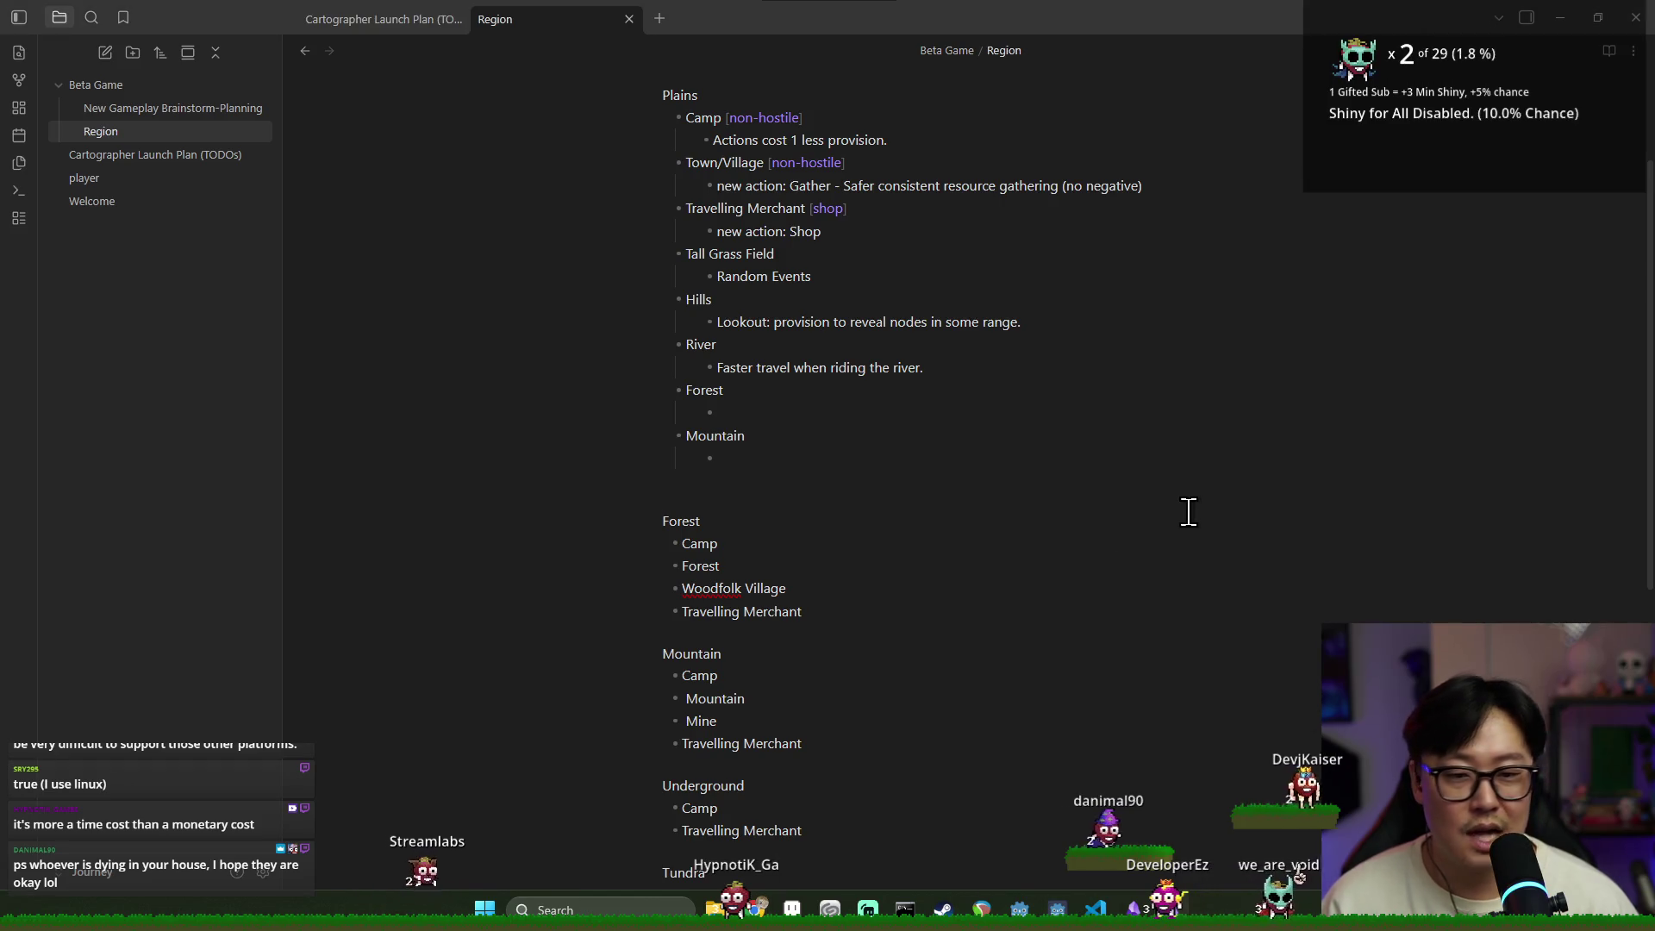
pyautogui.hotkey('alt', 'Tab')
pyautogui.press('Escape')
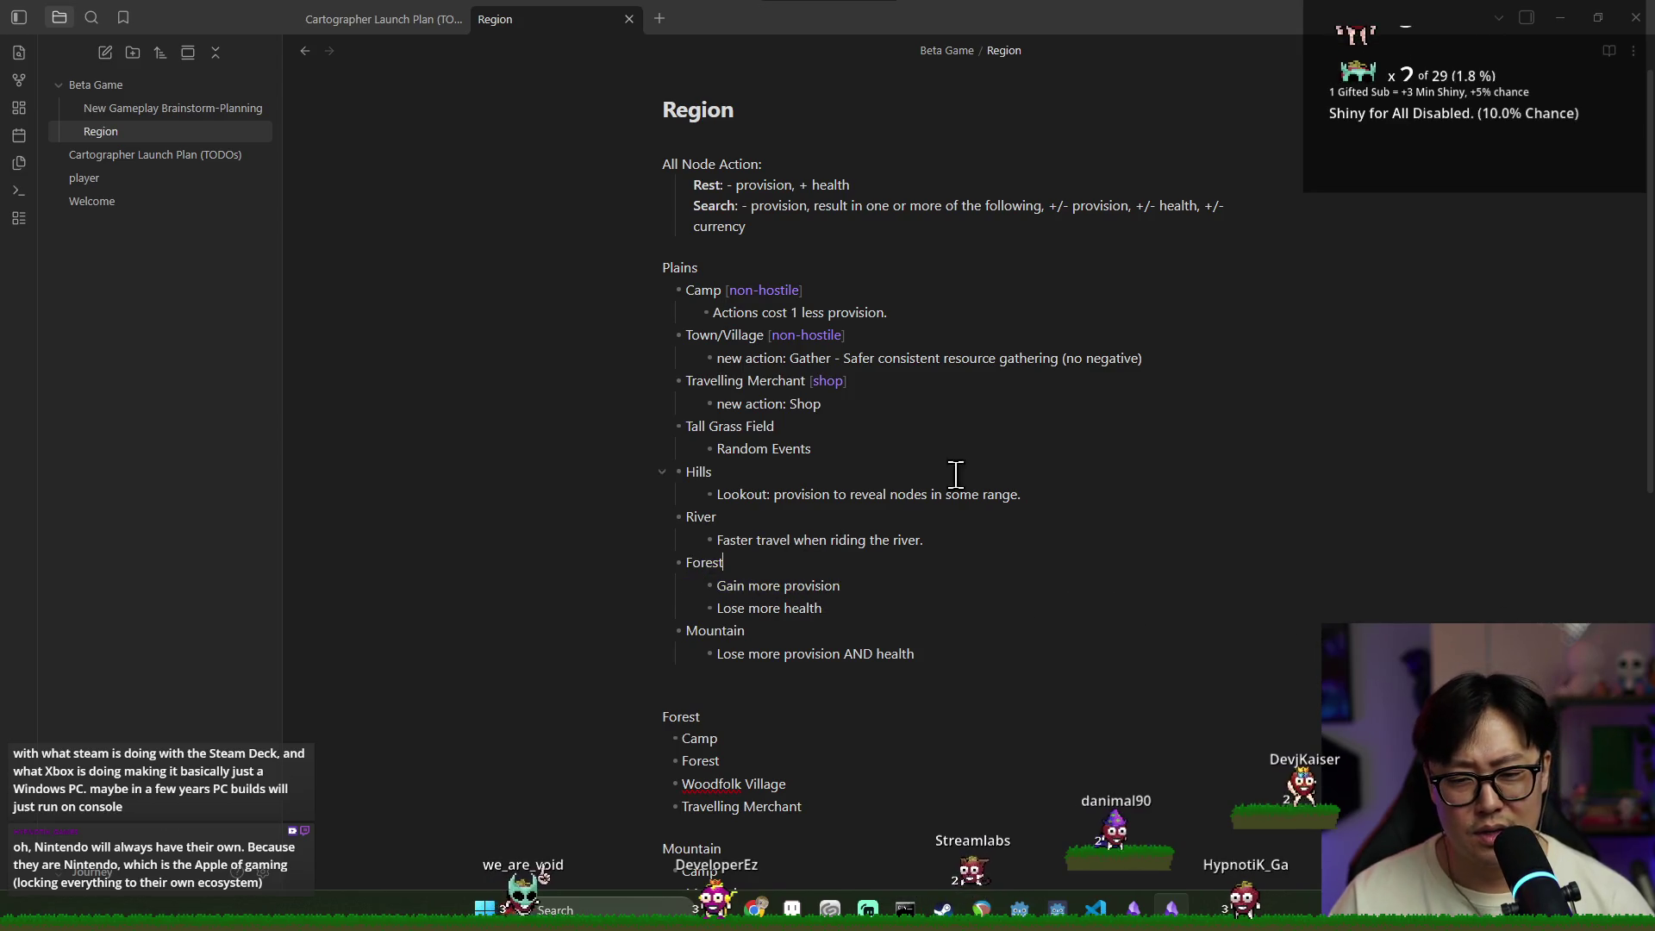
pyautogui.click(1129, 579)
# - Select and review the Plains list from Camp to Mountain
pyautogui.moveTo(1006, 651)
pyautogui.mouseDown()
pyautogui.moveTo(624, 343)
pyautogui.moveTo(629, 280)
pyautogui.mouseUp()
pyautogui.click(849, 540)
pyautogui.moveTo(947, 671)
pyautogui.mouseDown()
pyautogui.moveTo(672, 359)
pyautogui.moveTo(664, 286)
pyautogui.mouseUp()
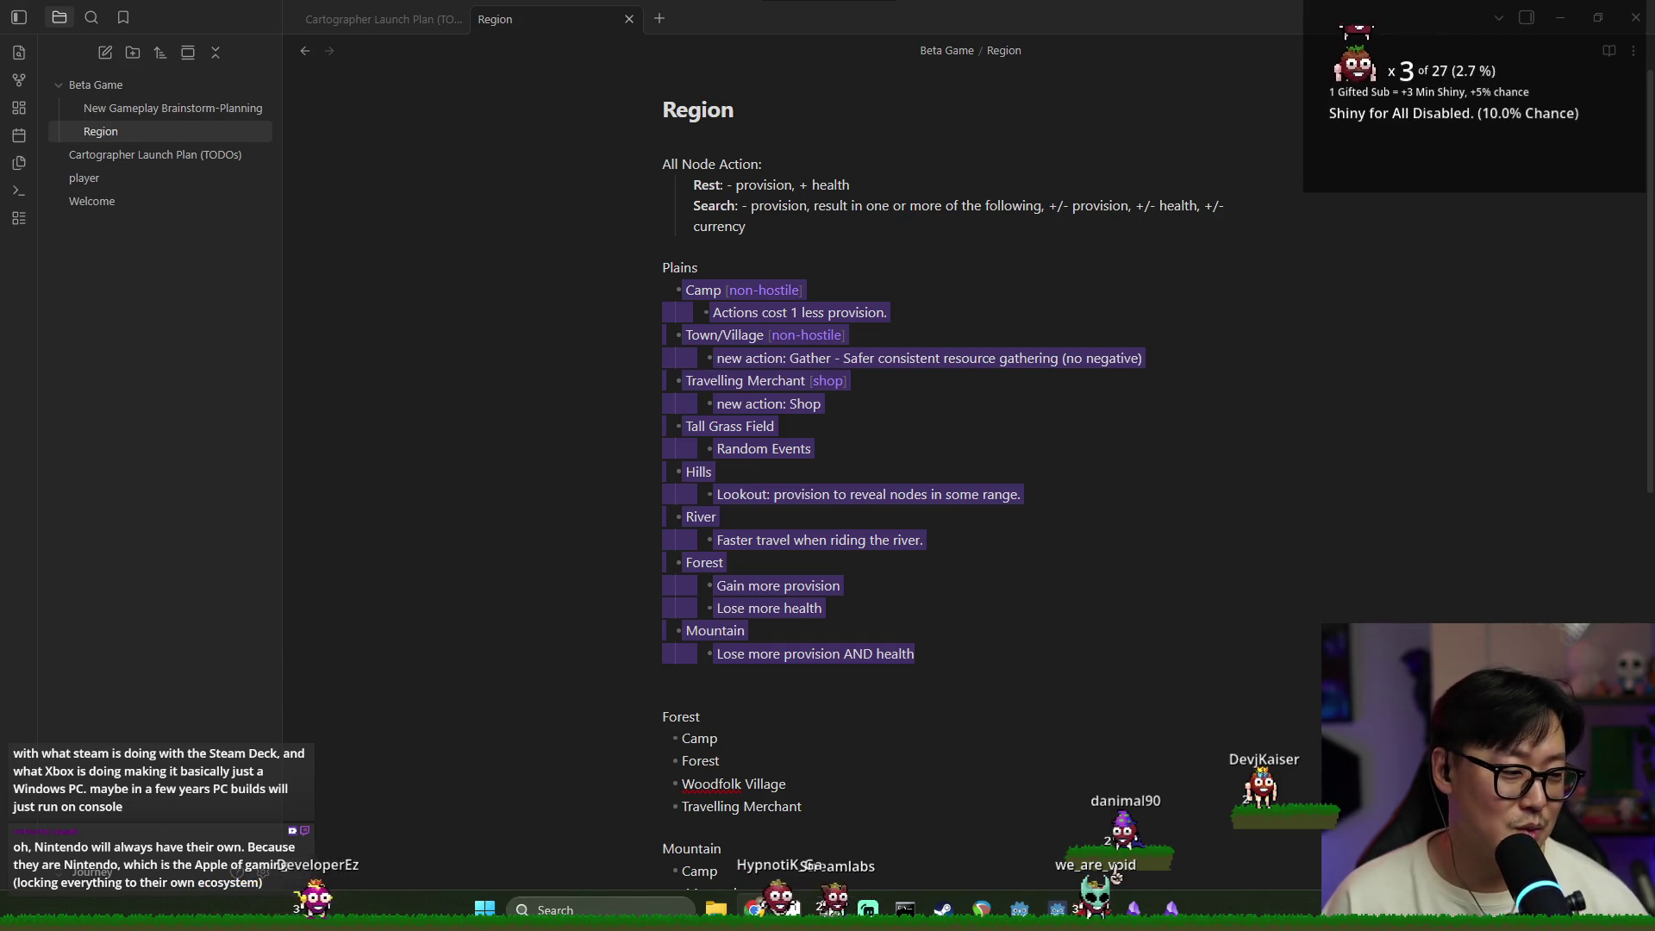
pyautogui.click(1064, 592)
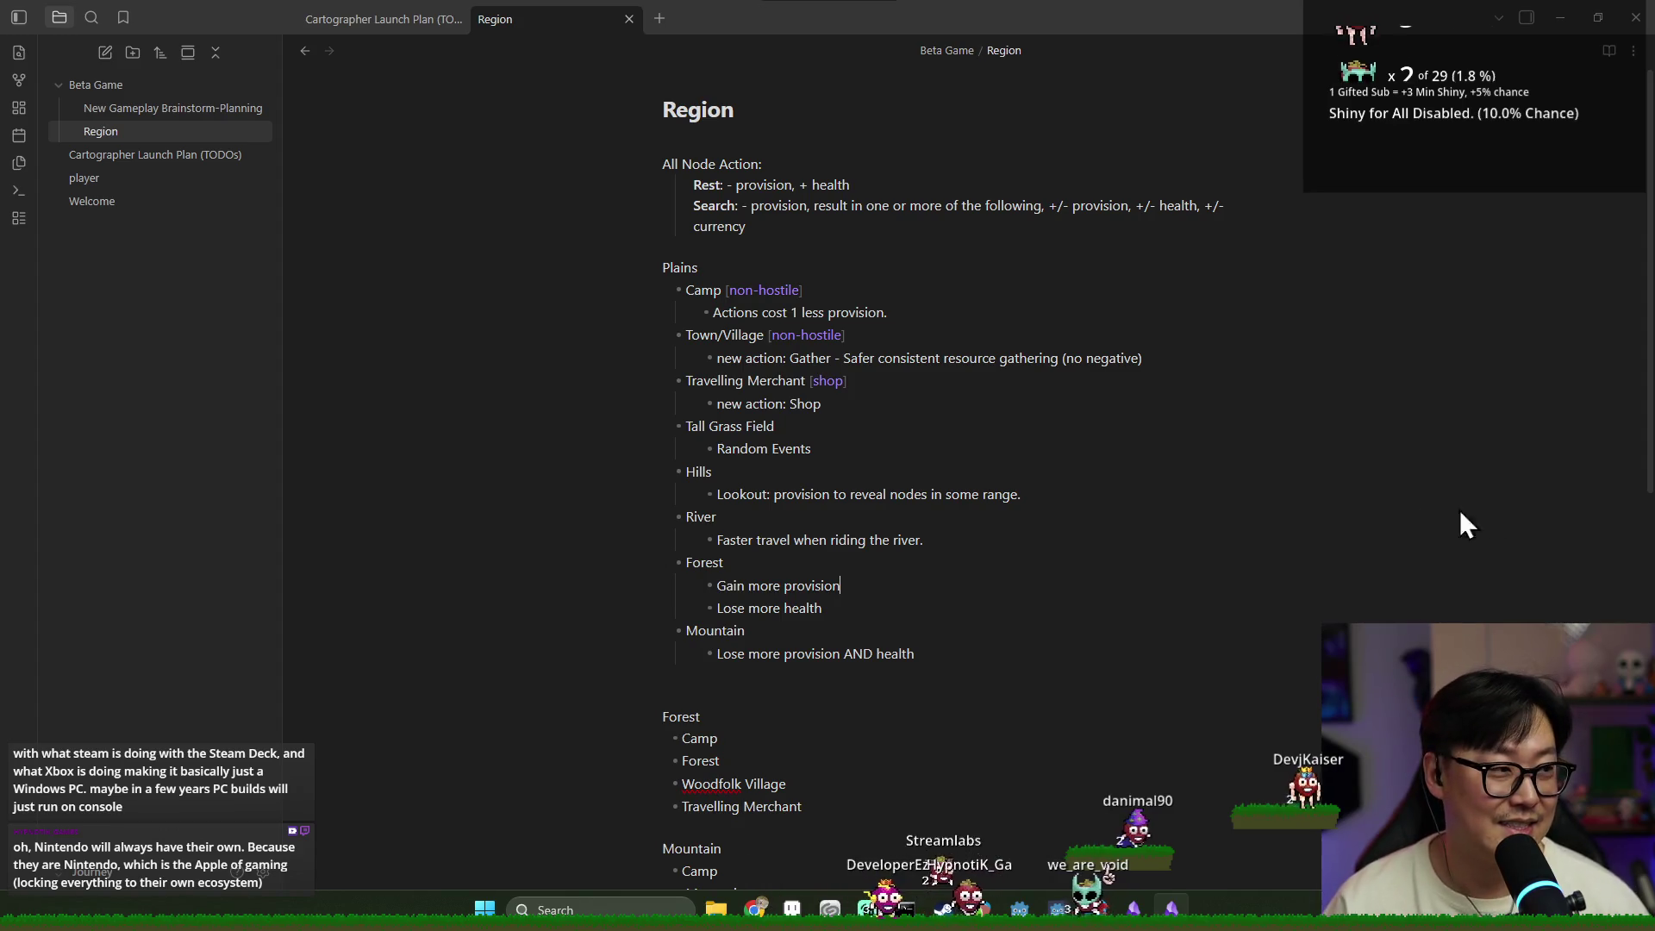
# - Recheck the Plains entries further down, then launch Aseprite to its Home screen
pyautogui.scroll(-1, 793, 465)
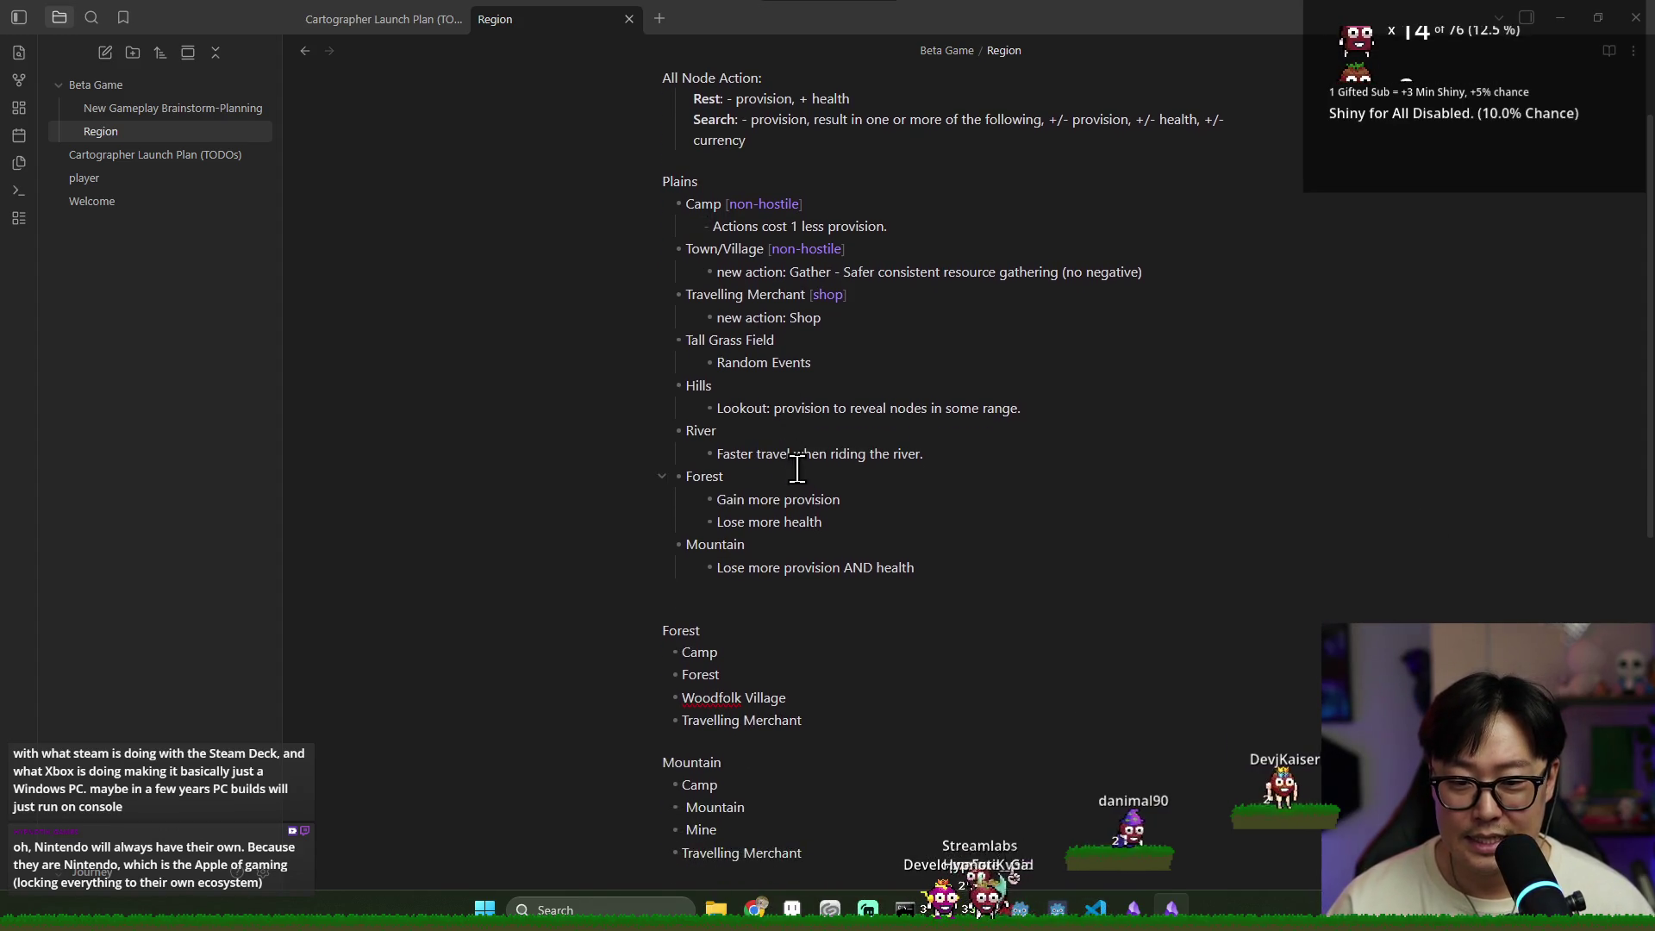
pyautogui.moveTo(939, 556); pyautogui.dragTo(676, 229)
pyautogui.click(833, 419)
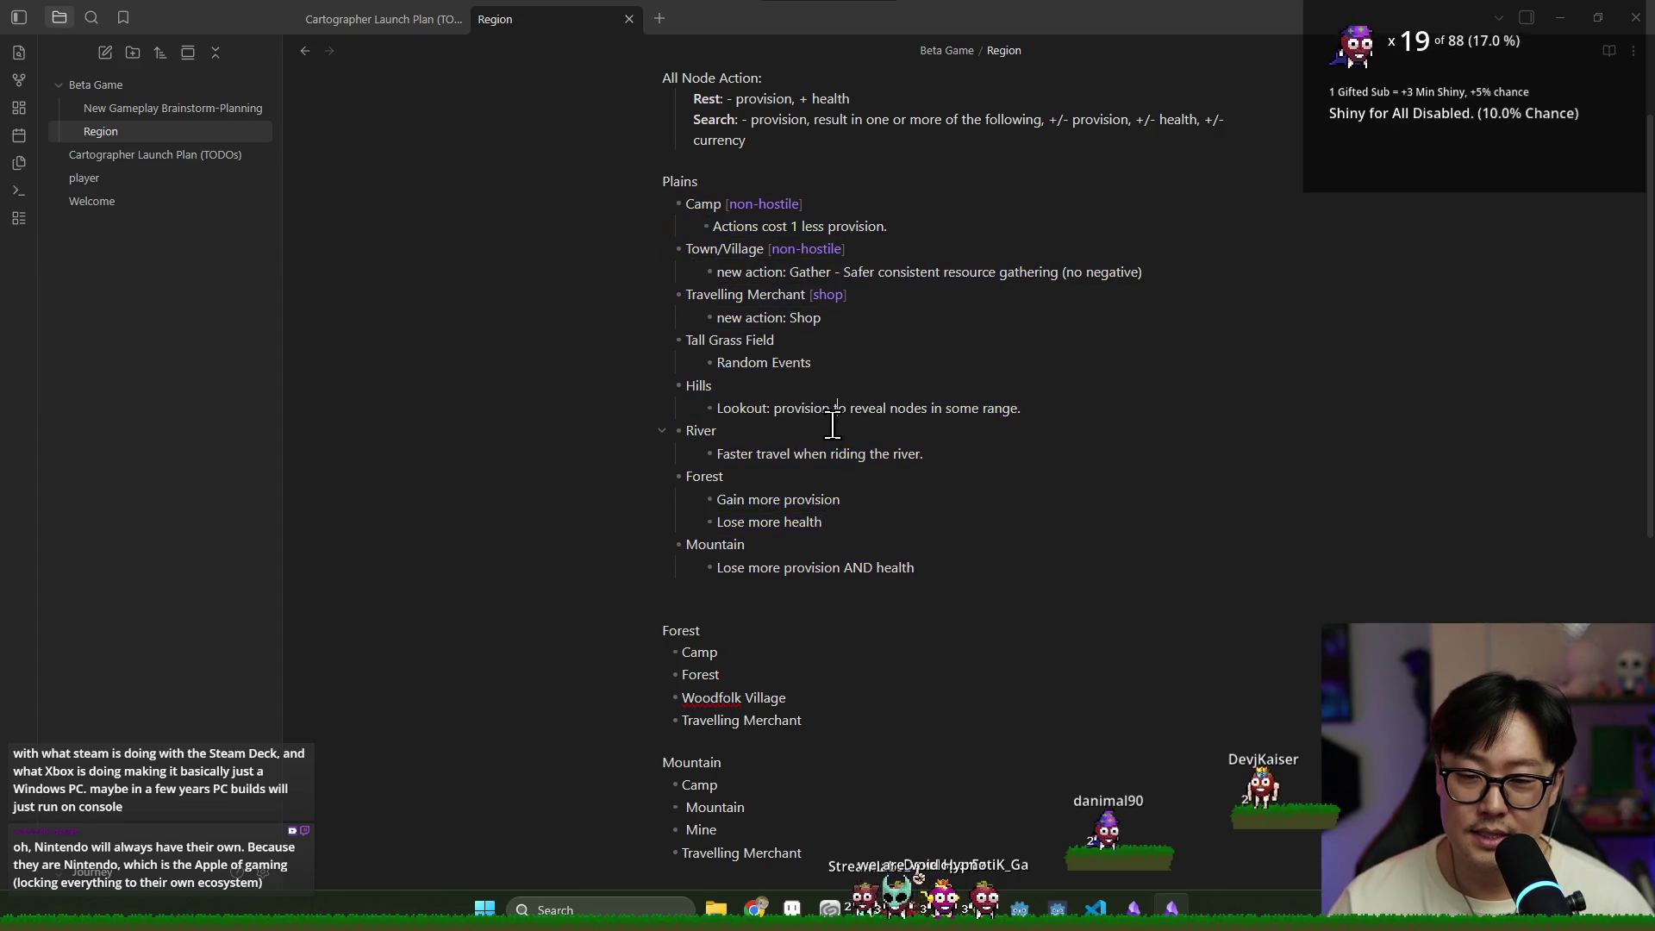
pyautogui.moveTo(967, 577); pyautogui.dragTo(669, 206)
pyautogui.click(912, 492)
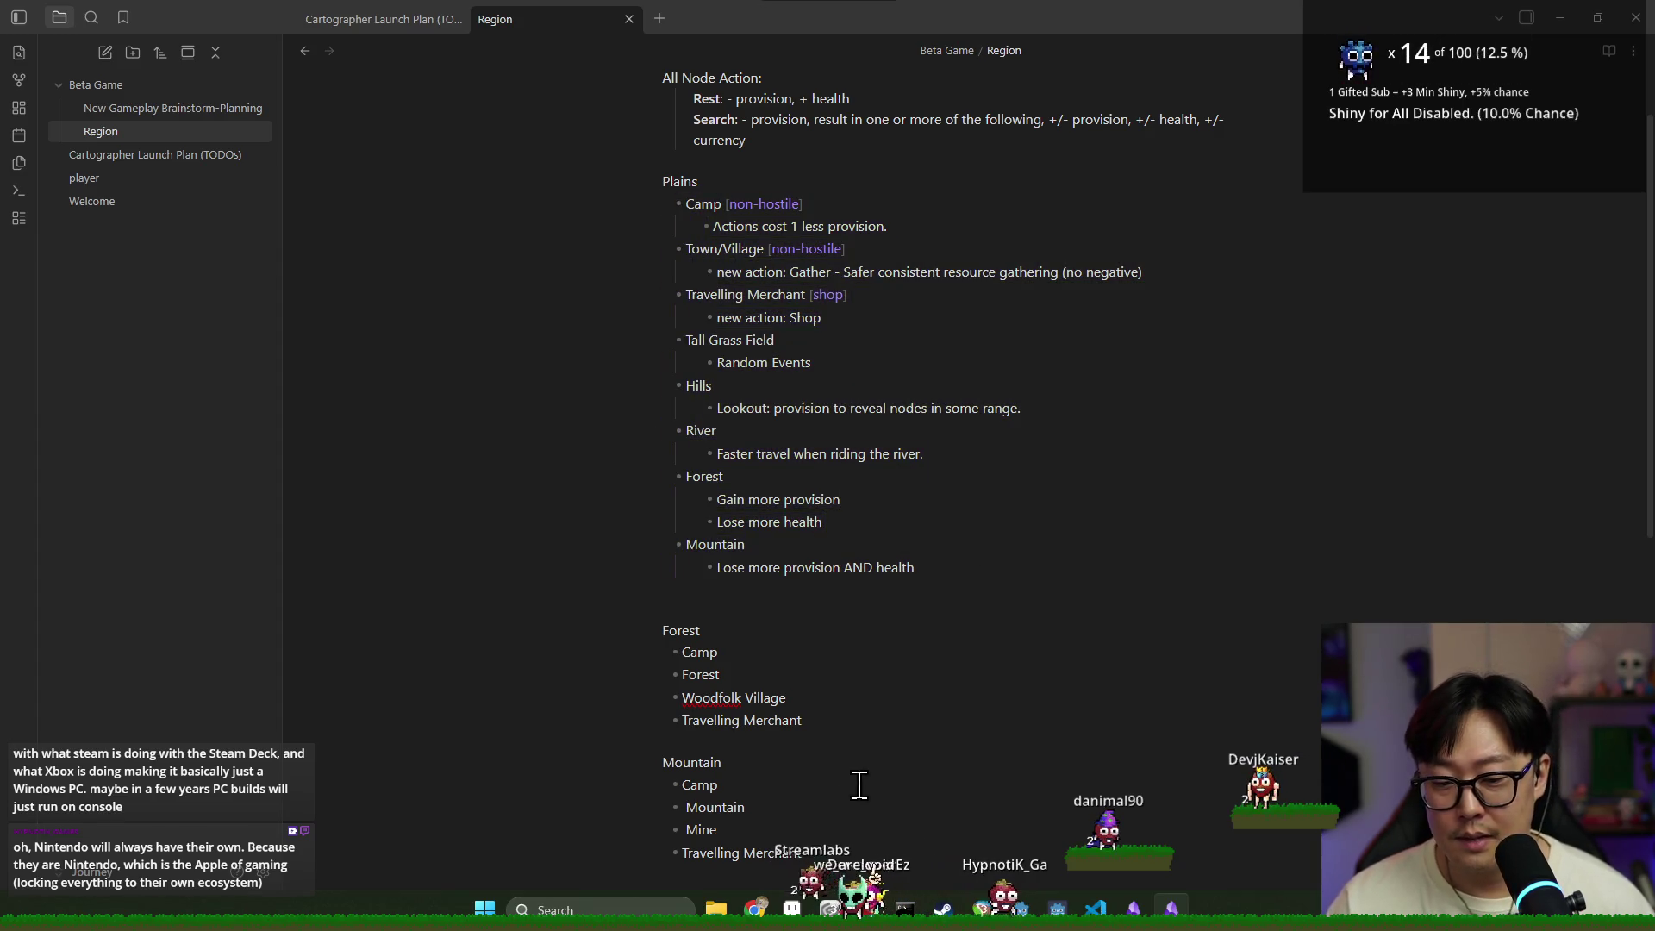
pyautogui.click(793, 910)
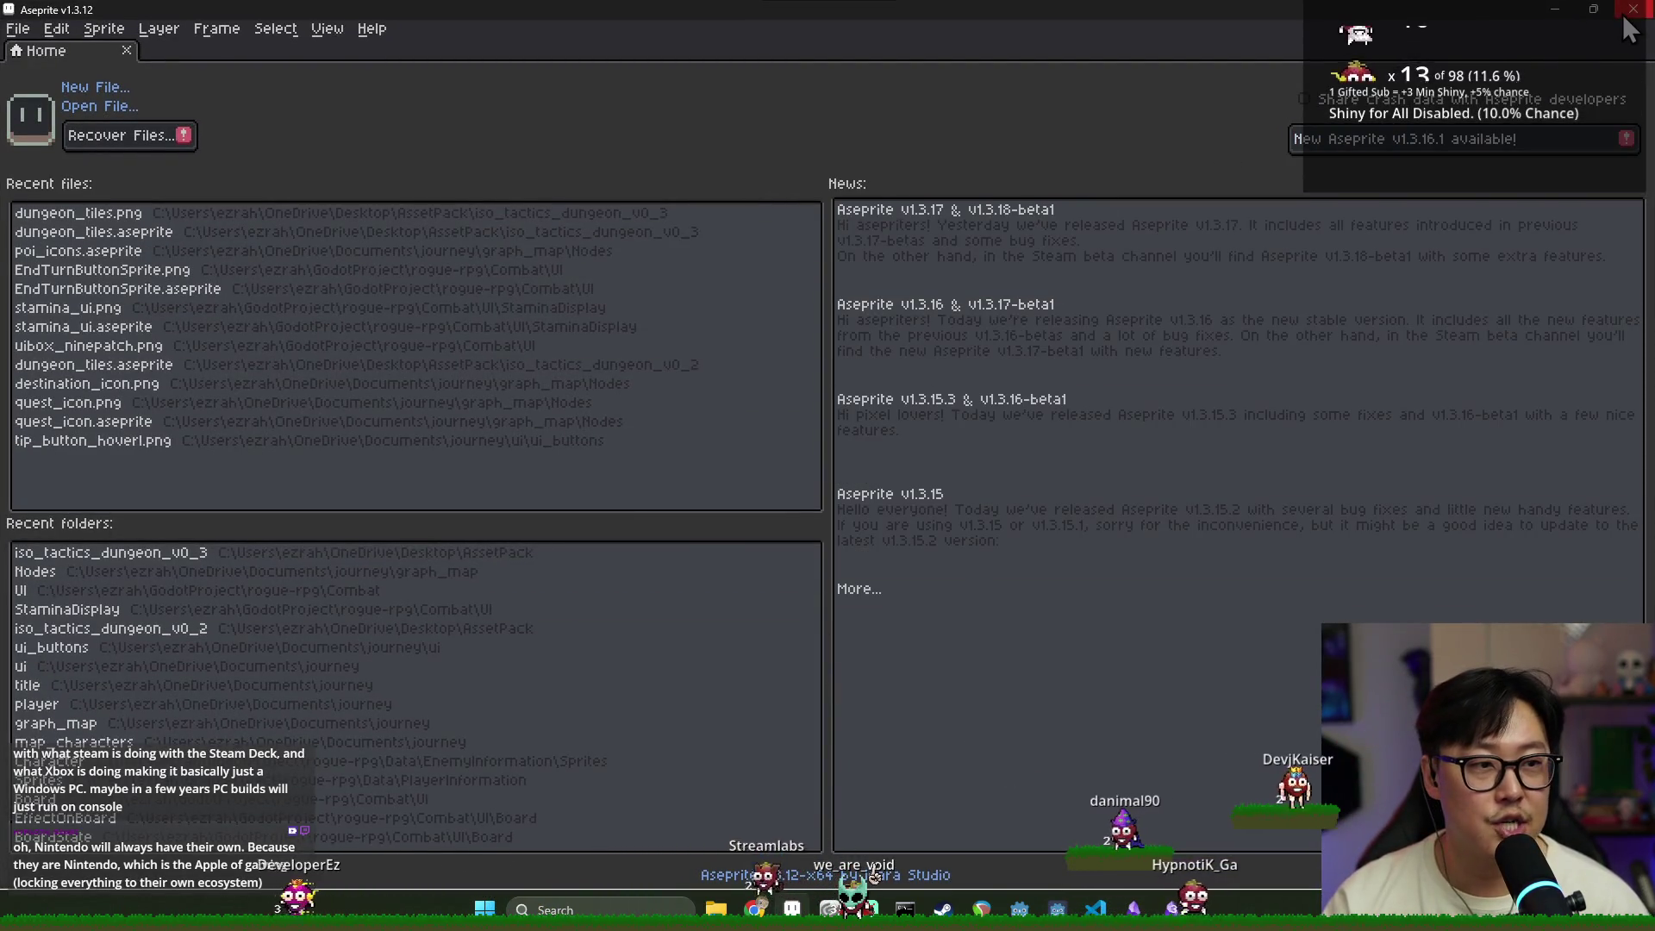
# - In Godot, select the CanvasModulate node and collapse the CanvasLayer branch
pyautogui.hotkey('alt', 'Tab')
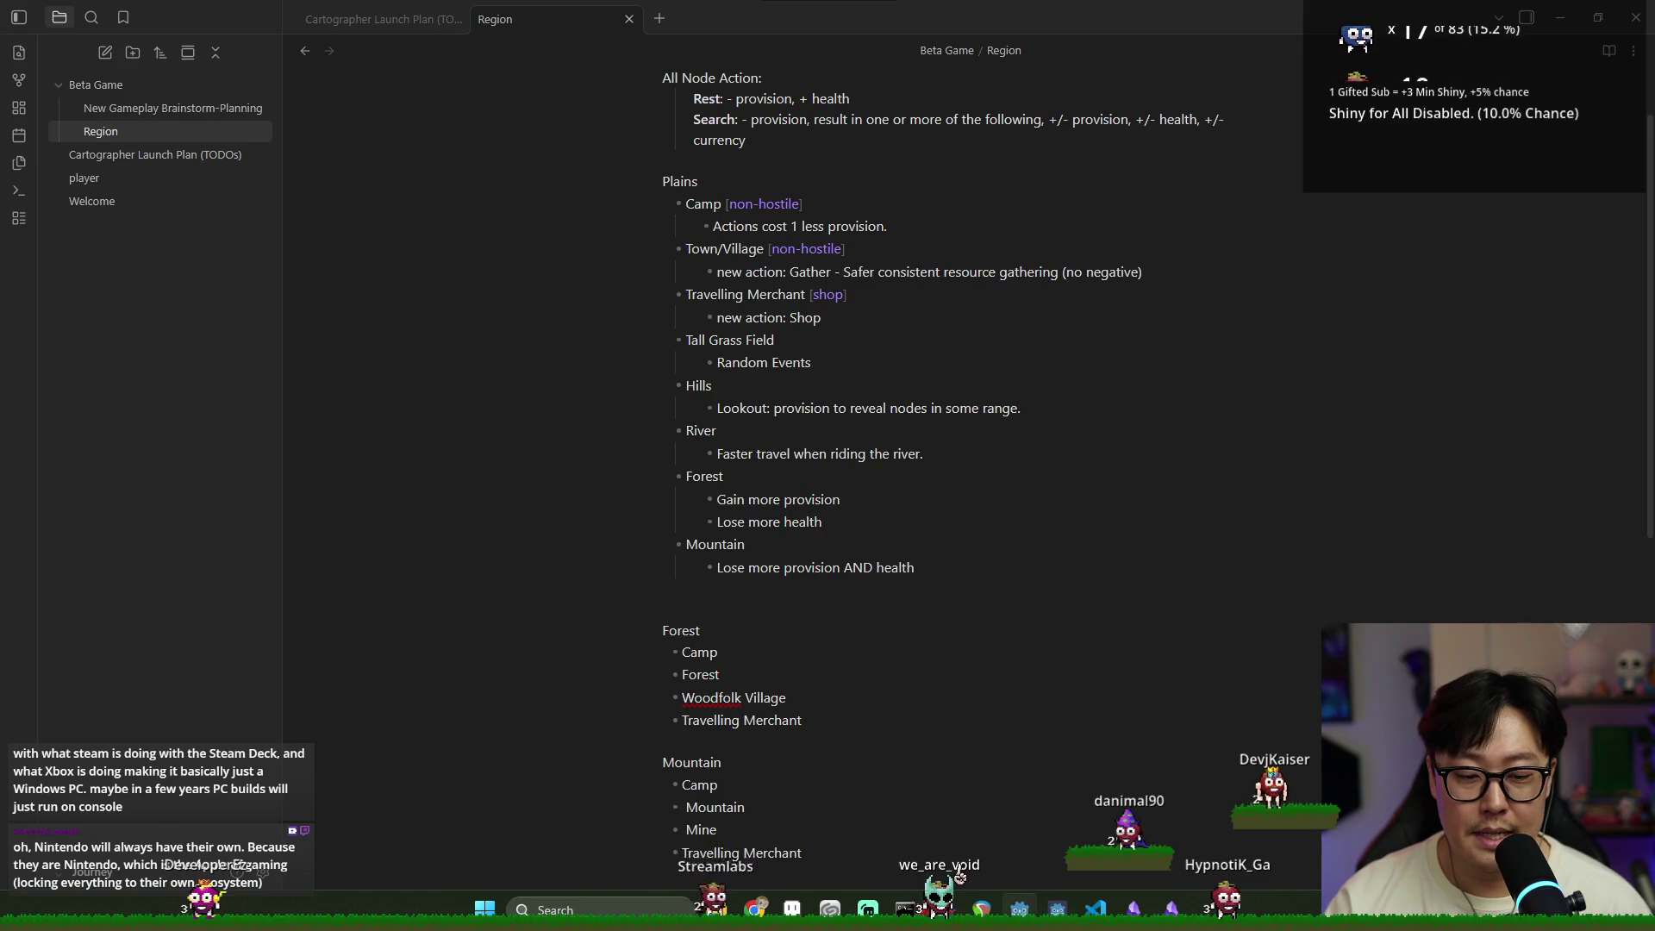
pyautogui.hotkey('alt', 'Tab')
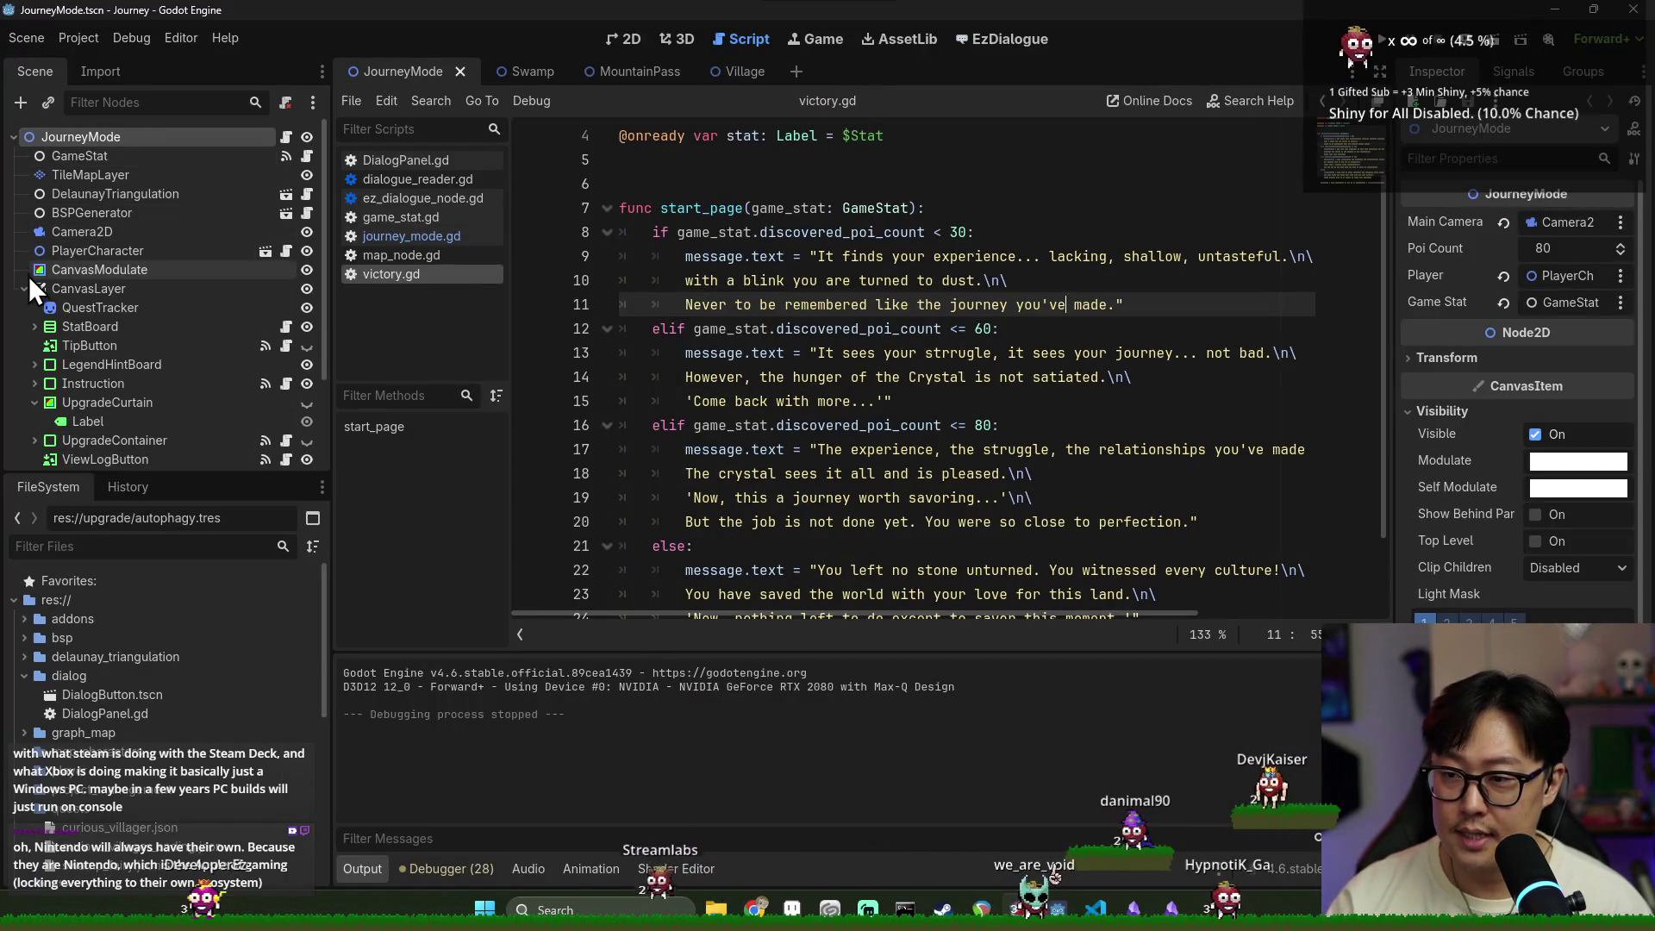
pyautogui.click(29, 270)
pyautogui.click(24, 288)
# - Delete the extra blank line before start_page in victory.gd and save the script
pyautogui.click(862, 328)
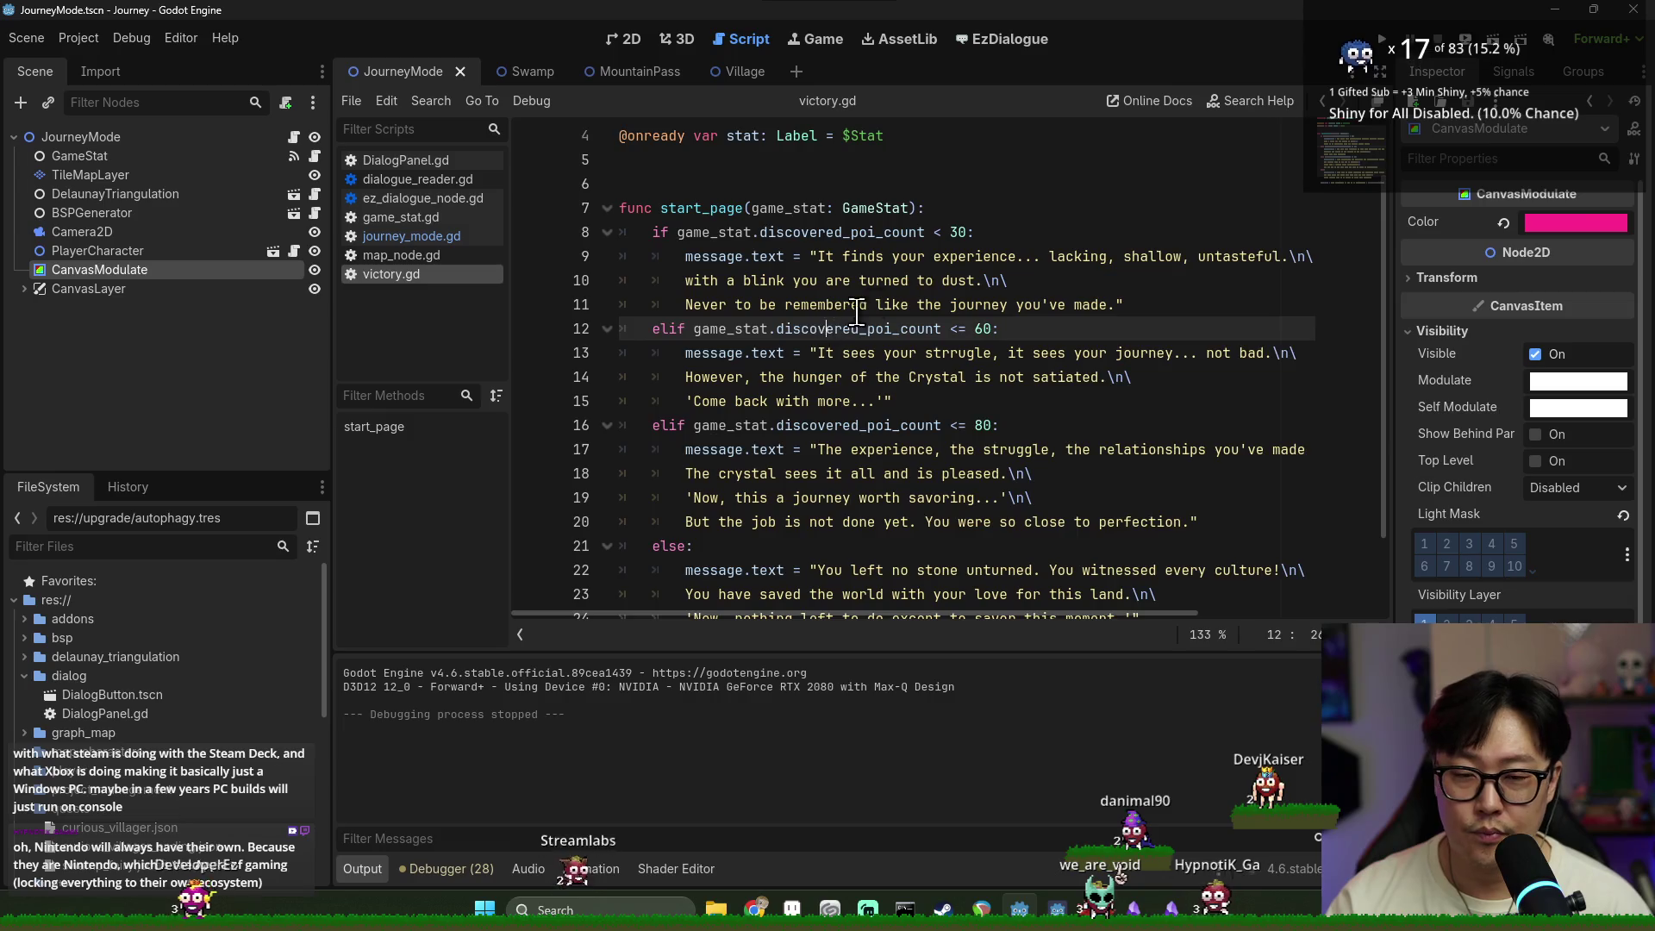
pyautogui.scroll(1, 913, 310)
pyautogui.click(832, 231)
pyautogui.press('BackSpace')
pyautogui.hotkey('ctrl', 's')
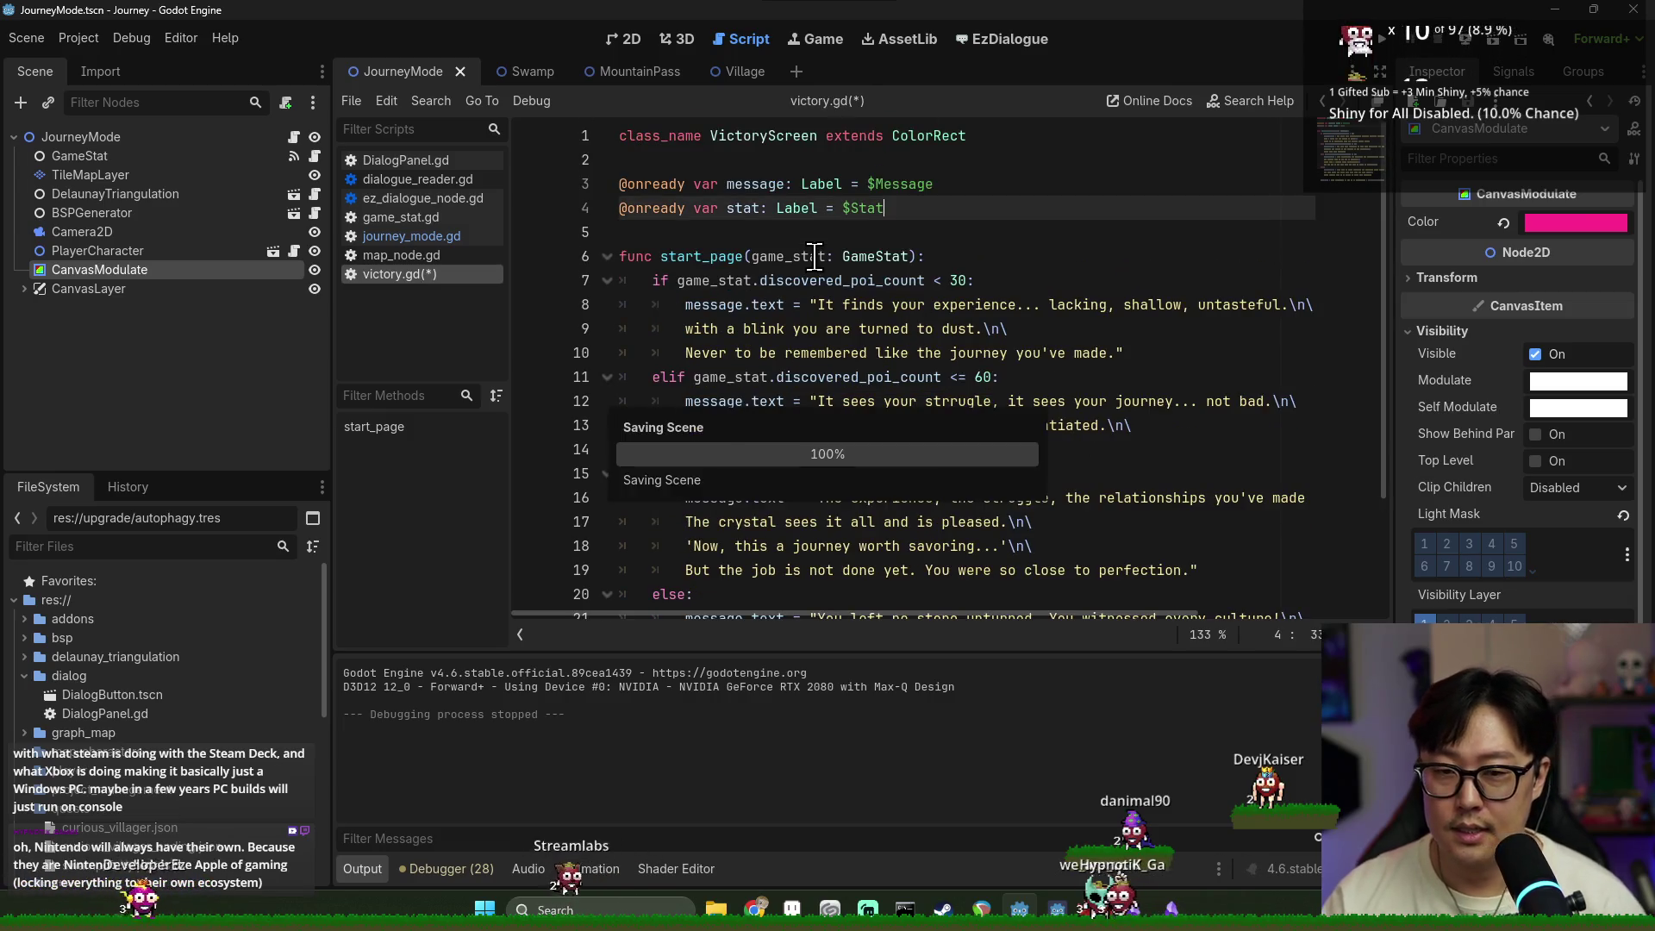
# - Collapse the dialog folders in the file tree and return to the Region note
pyautogui.click(25, 676)
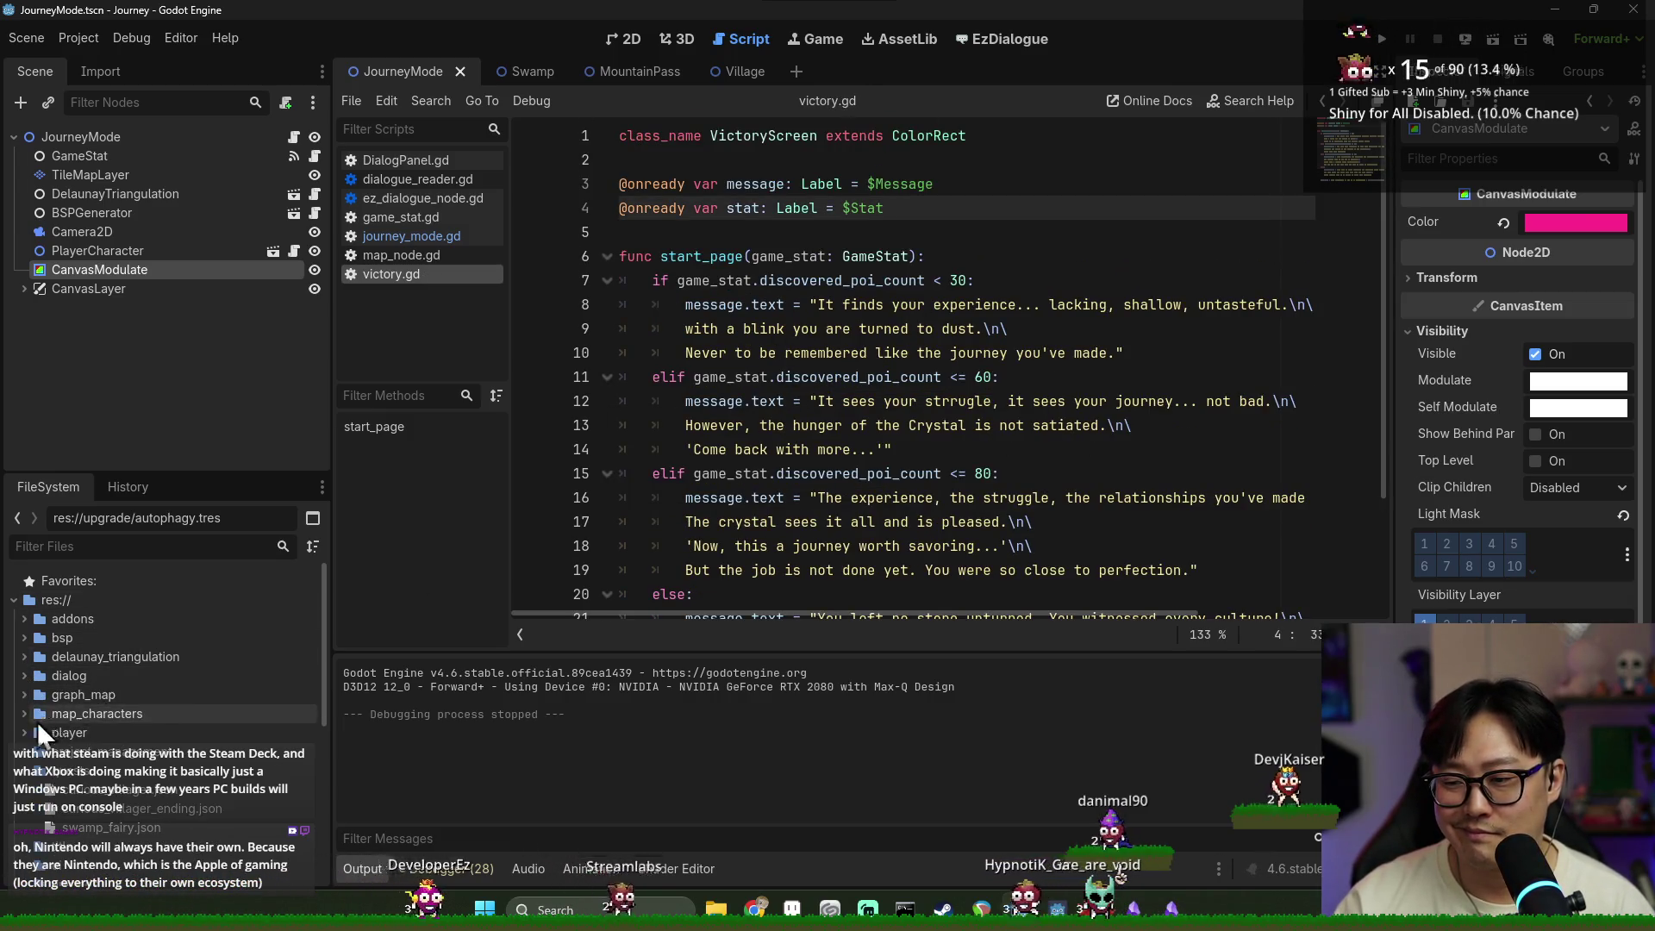
pyautogui.click(26, 788)
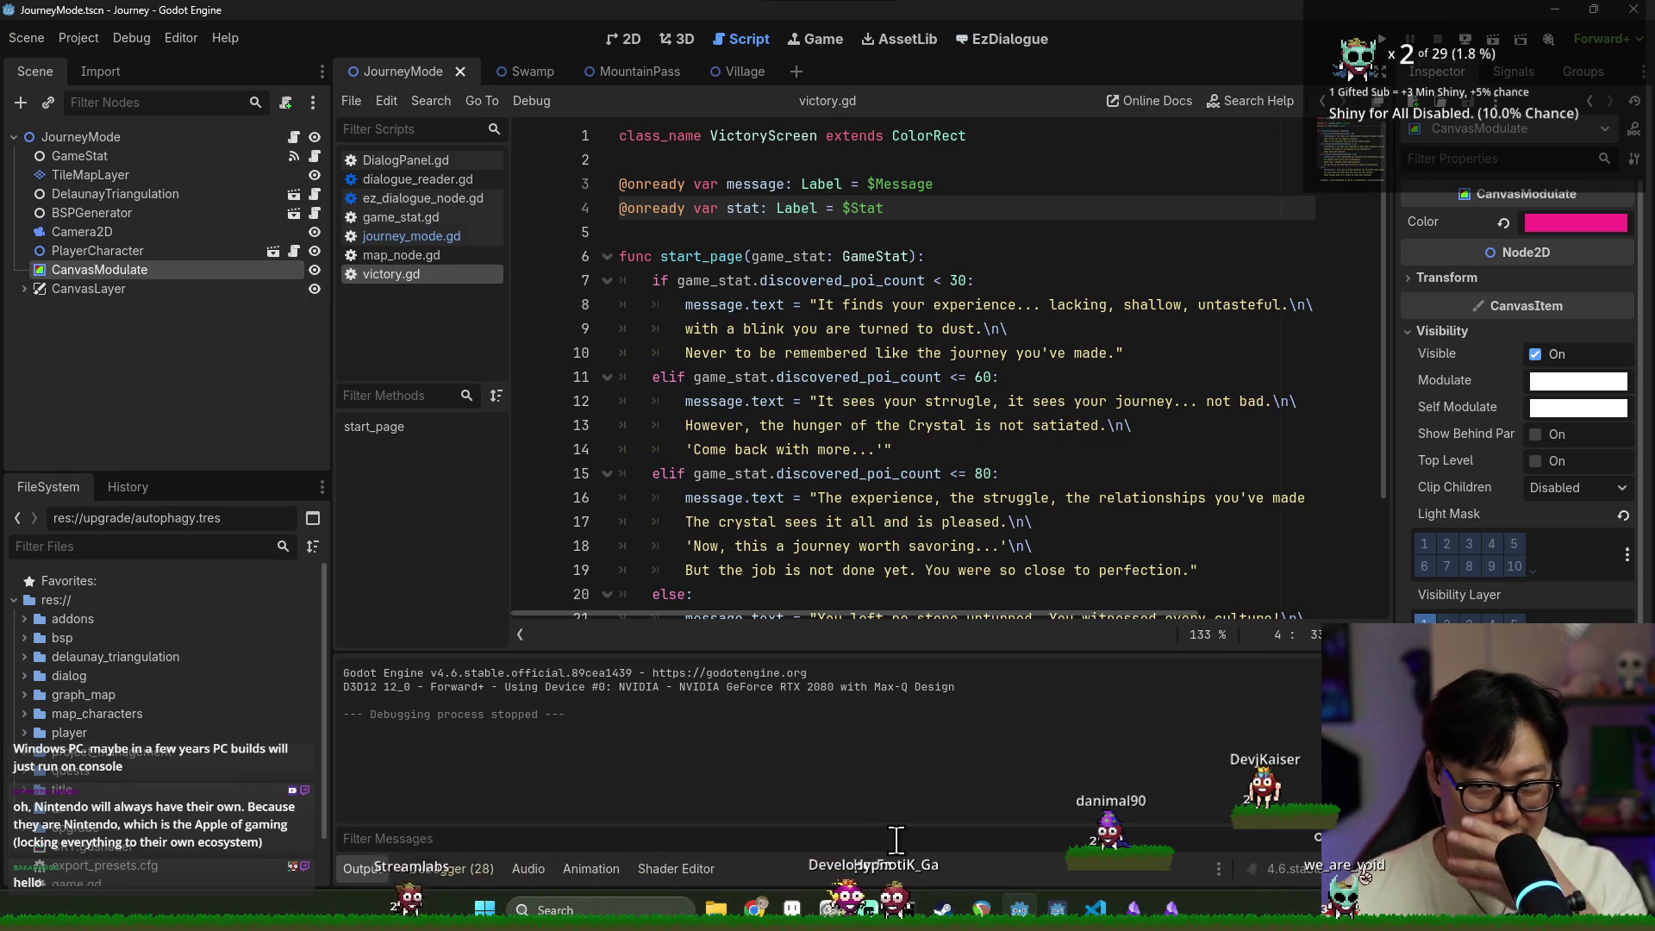
pyautogui.click(1060, 522)
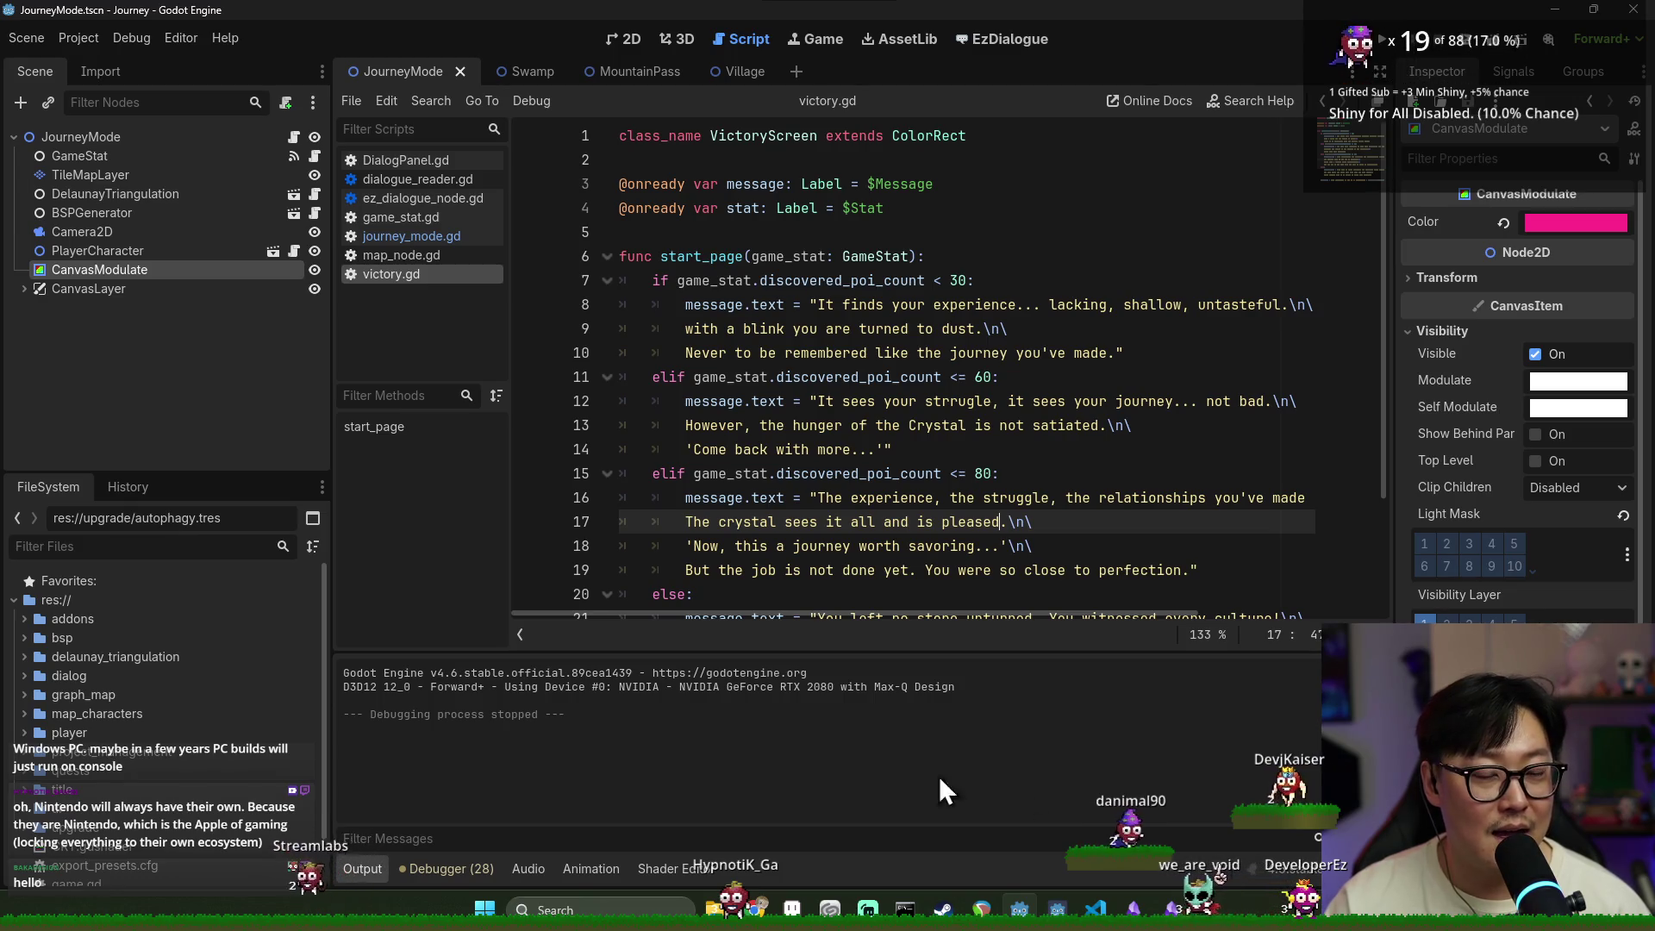
pyautogui.hotkey('alt', 'Tab')
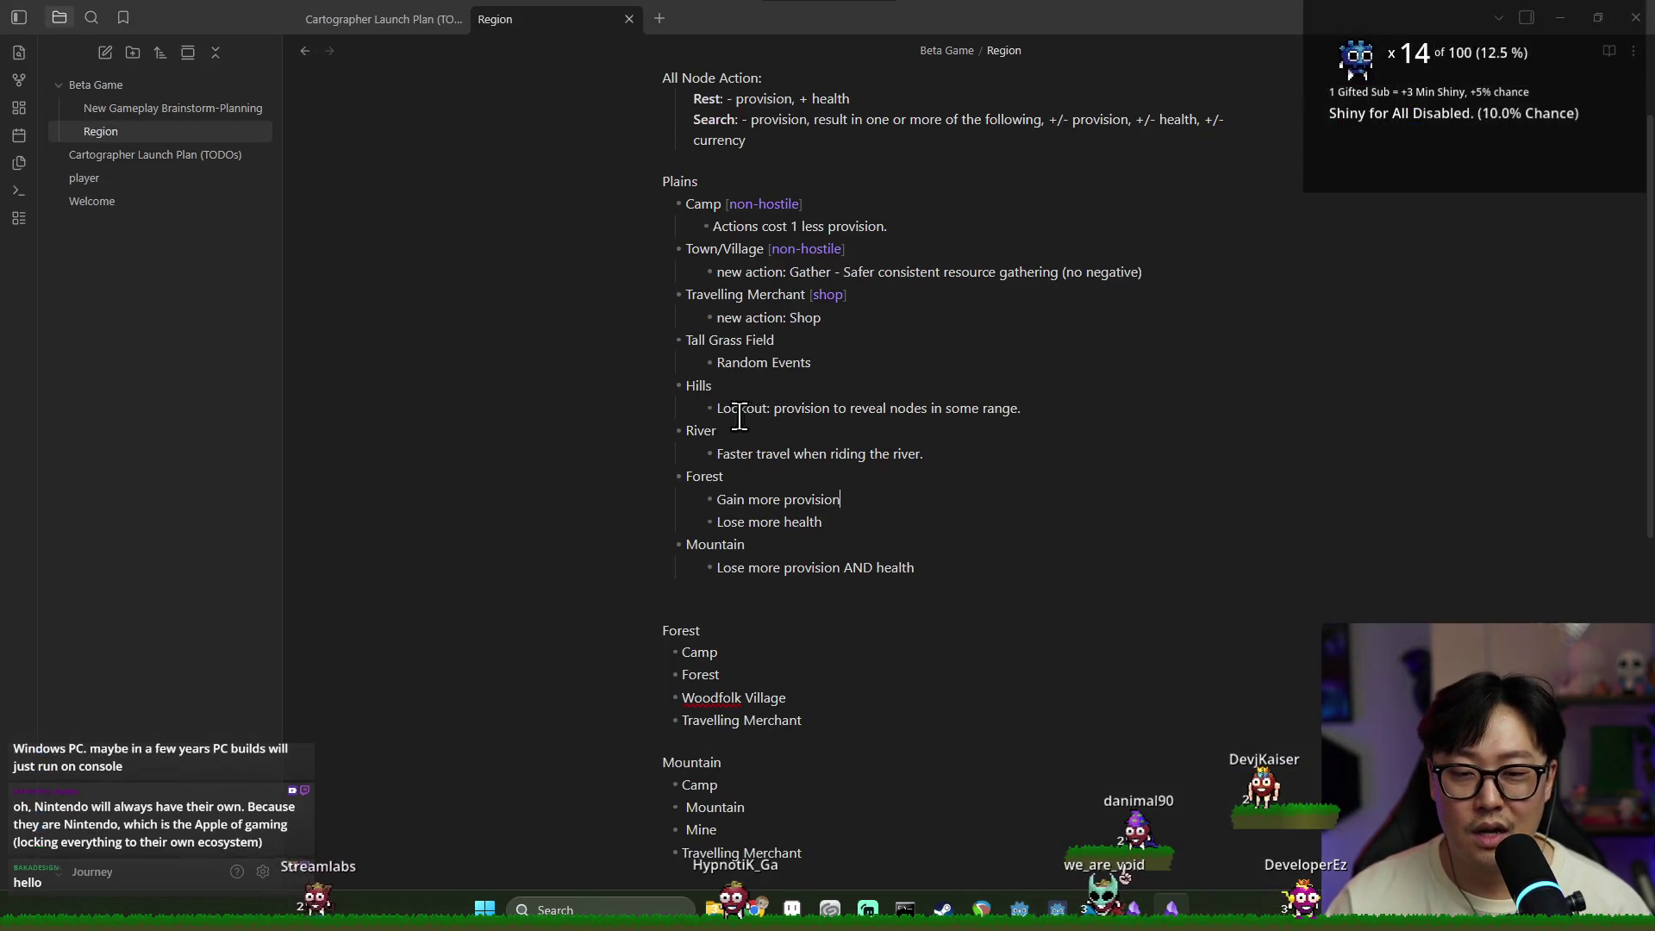
# - Check the Godot editor and running game window, then bring the Obsidian Region note forward
pyautogui.hotkey('alt', 'Tab')
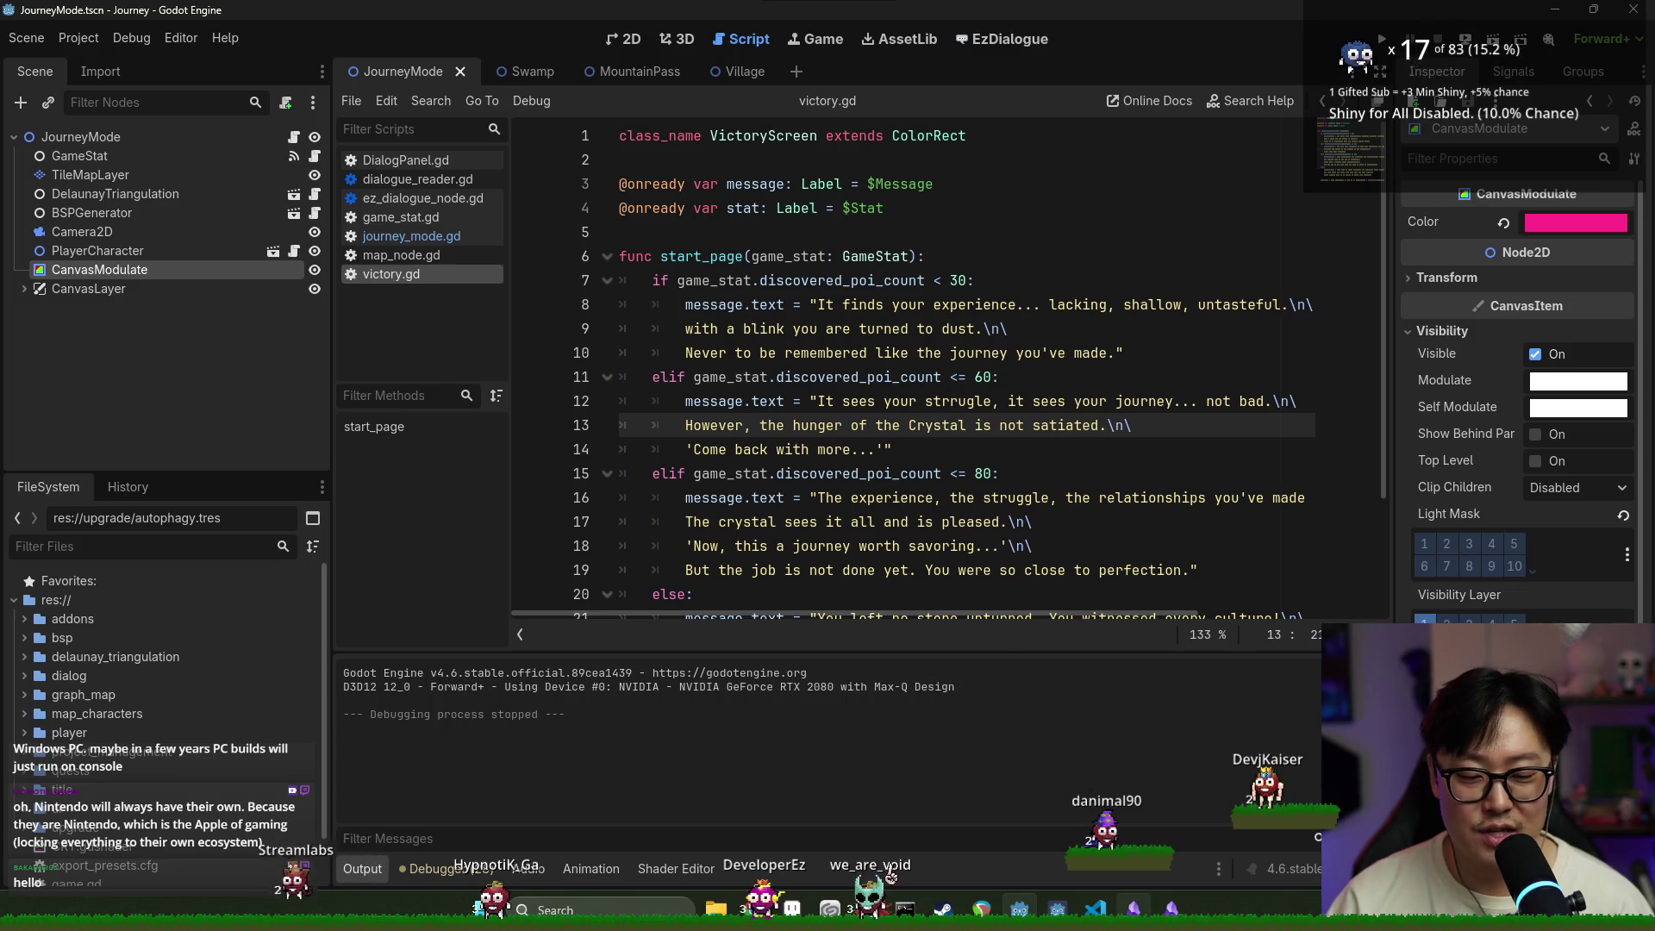
pyautogui.press('super+d')
pyautogui.hotkey('alt', 'Tab')
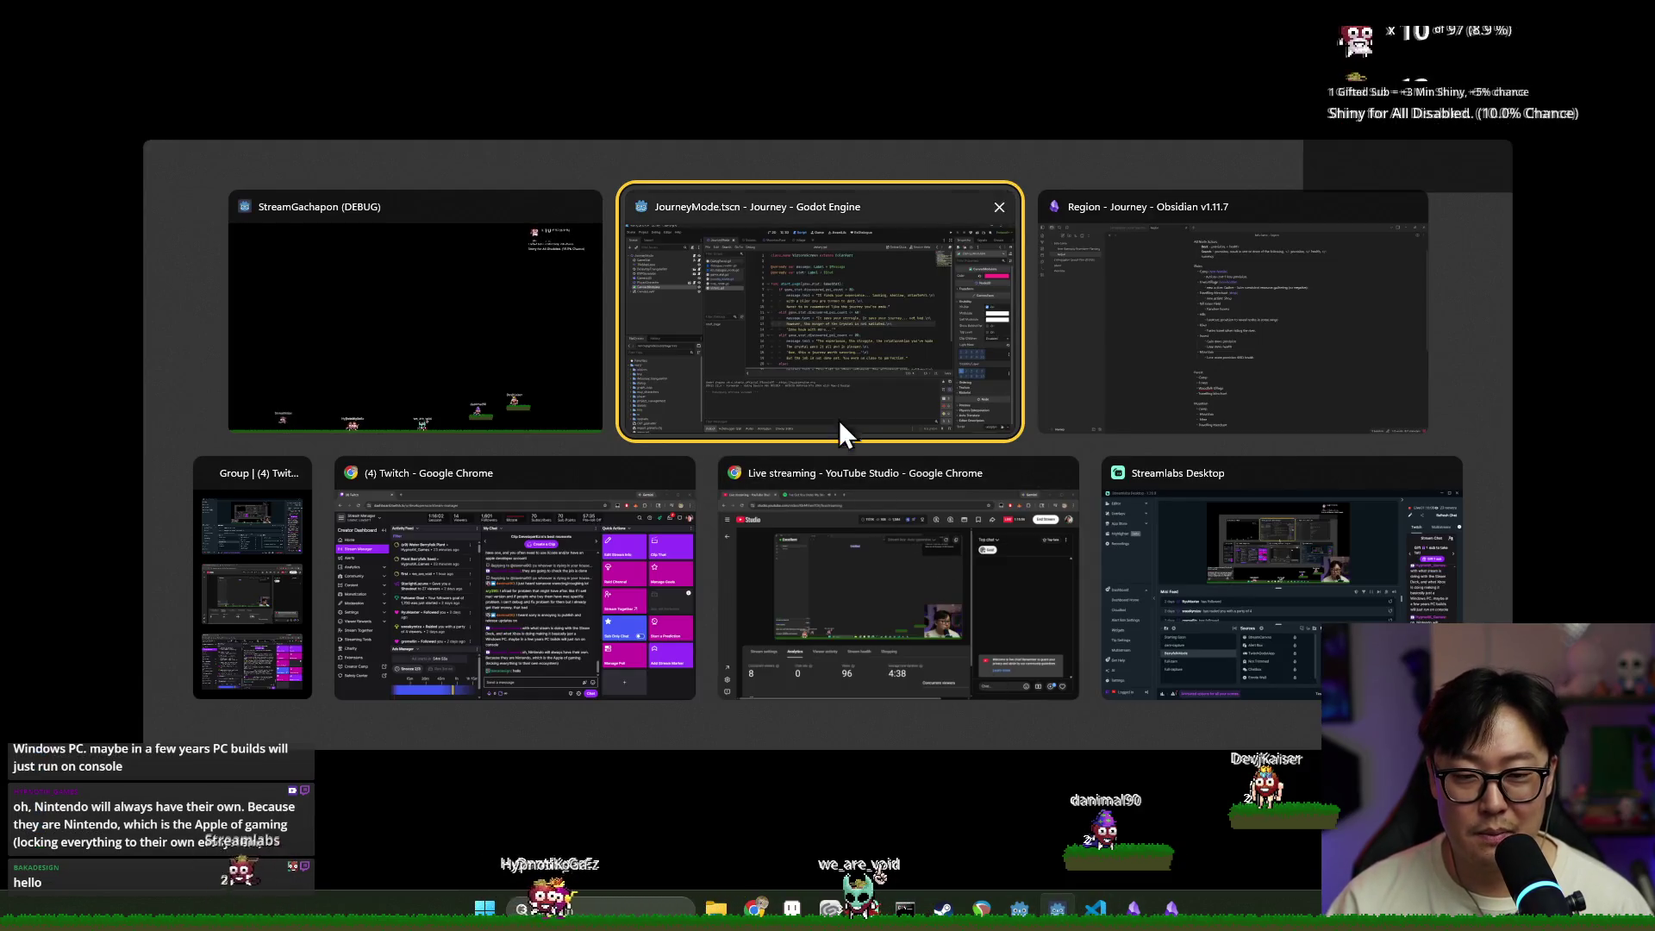
pyautogui.hotkey('alt', 'Tab')
pyautogui.hotkey('alt', 'Tab')
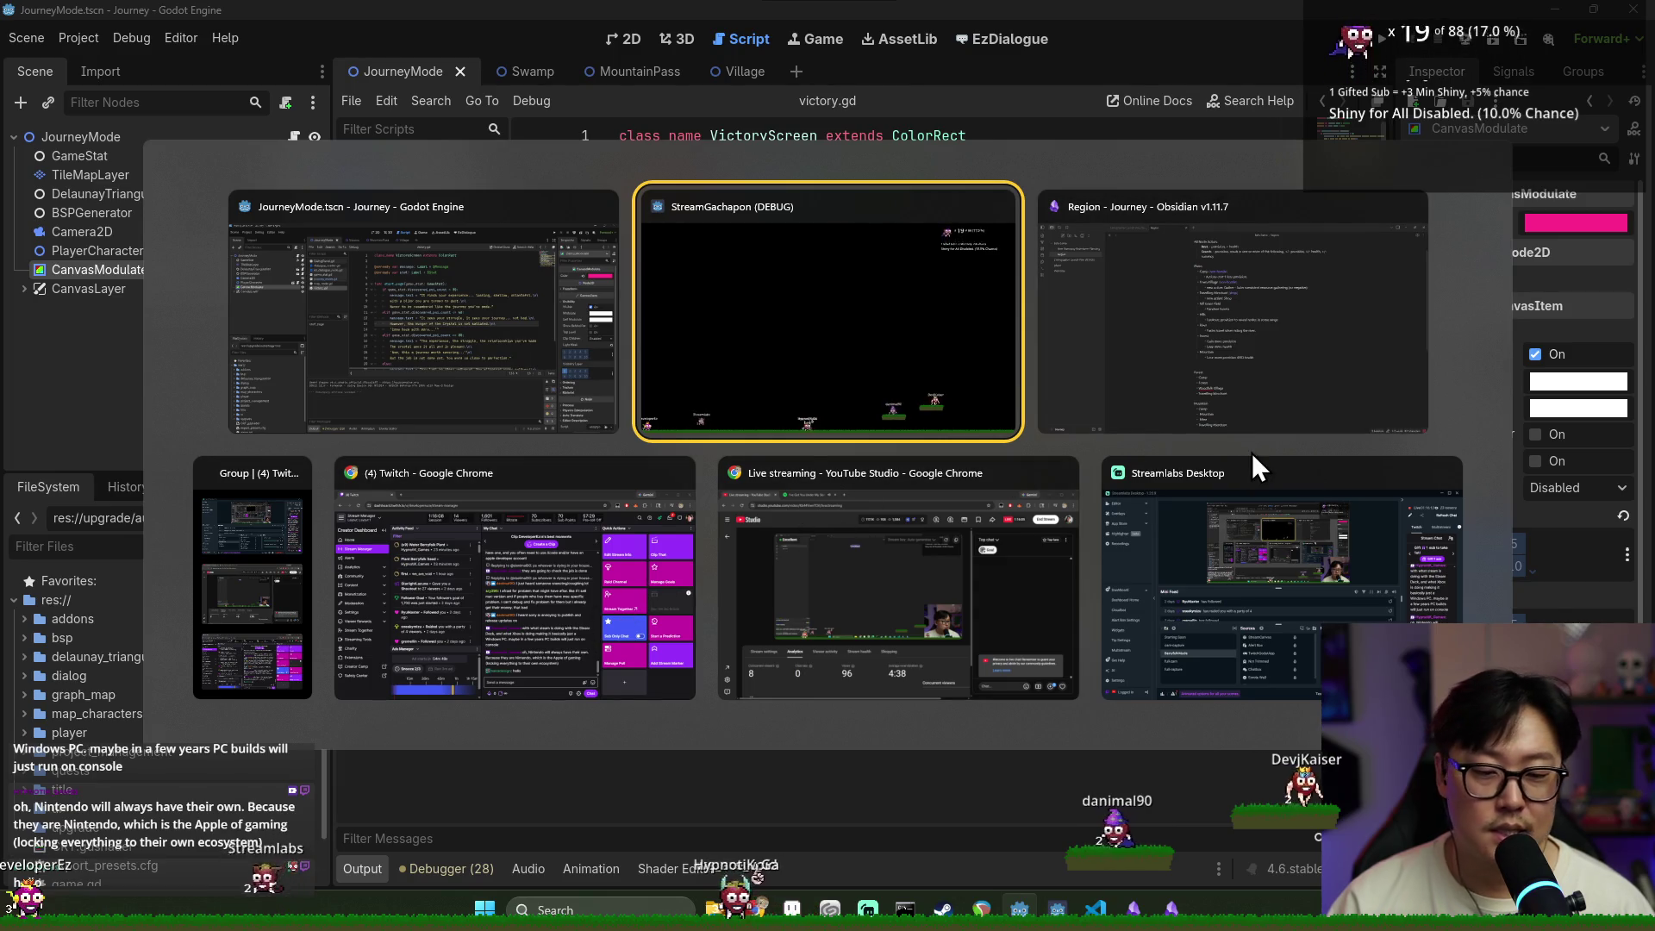
pyautogui.click(1125, 415)
# - Highlight the Forest and River entries in the note, then switch to Aseprite
pyautogui.moveTo(915, 548); pyautogui.dragTo(669, 277)
pyautogui.click(724, 546)
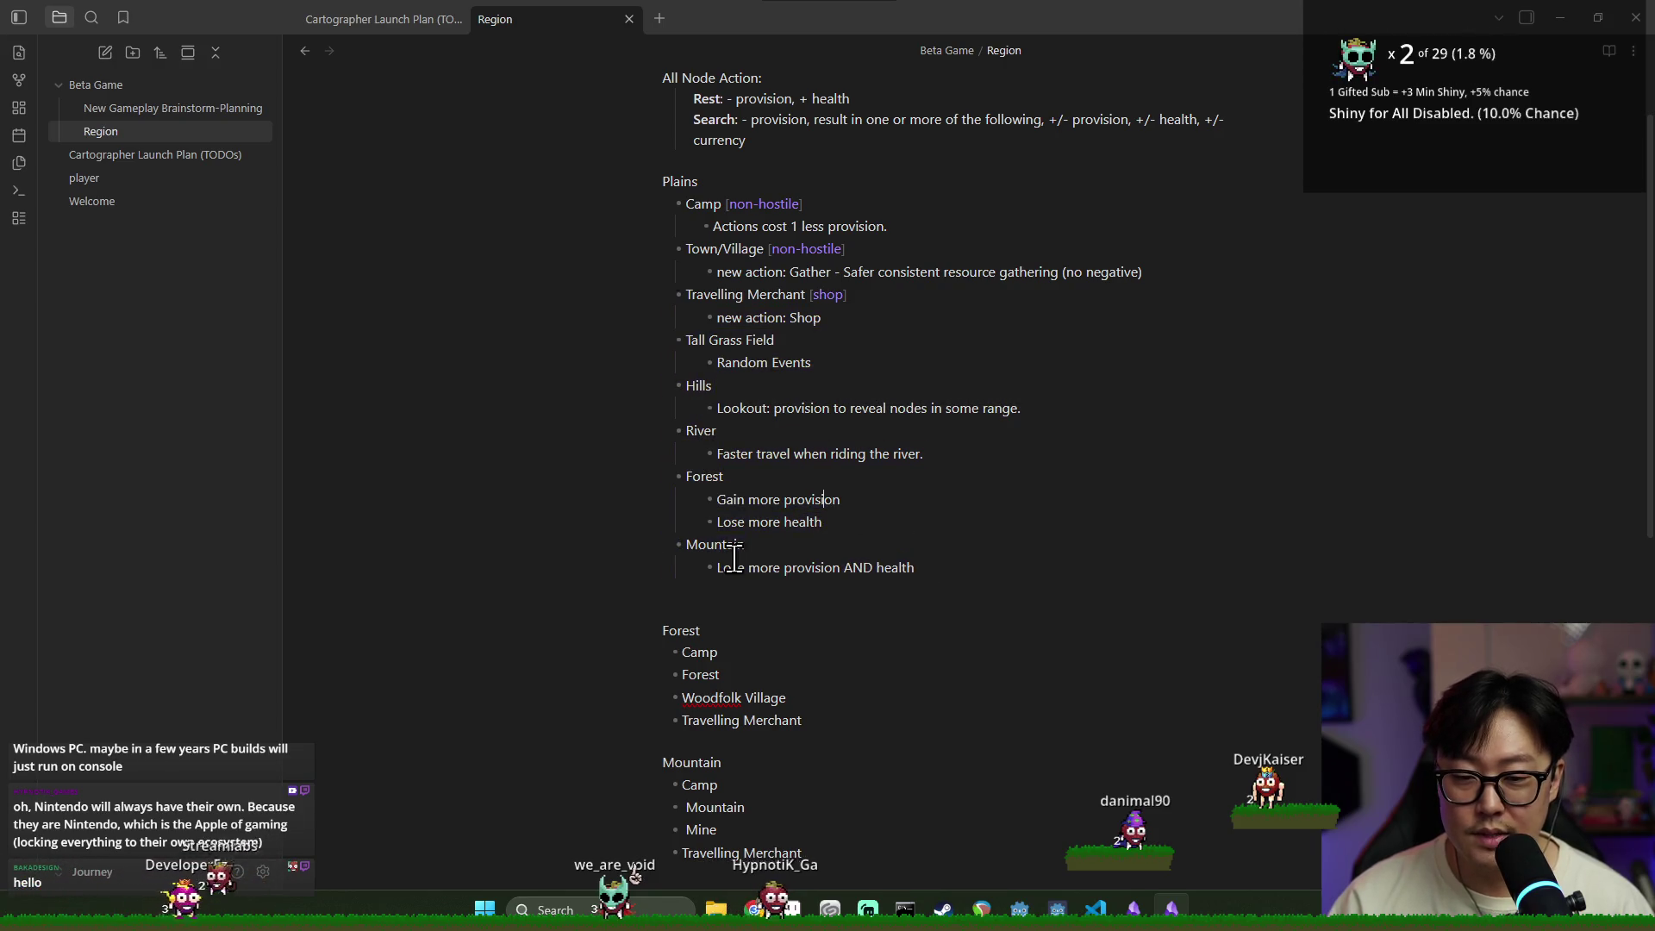
pyautogui.doubleClick(699, 474)
pyautogui.doubleClick(700, 430)
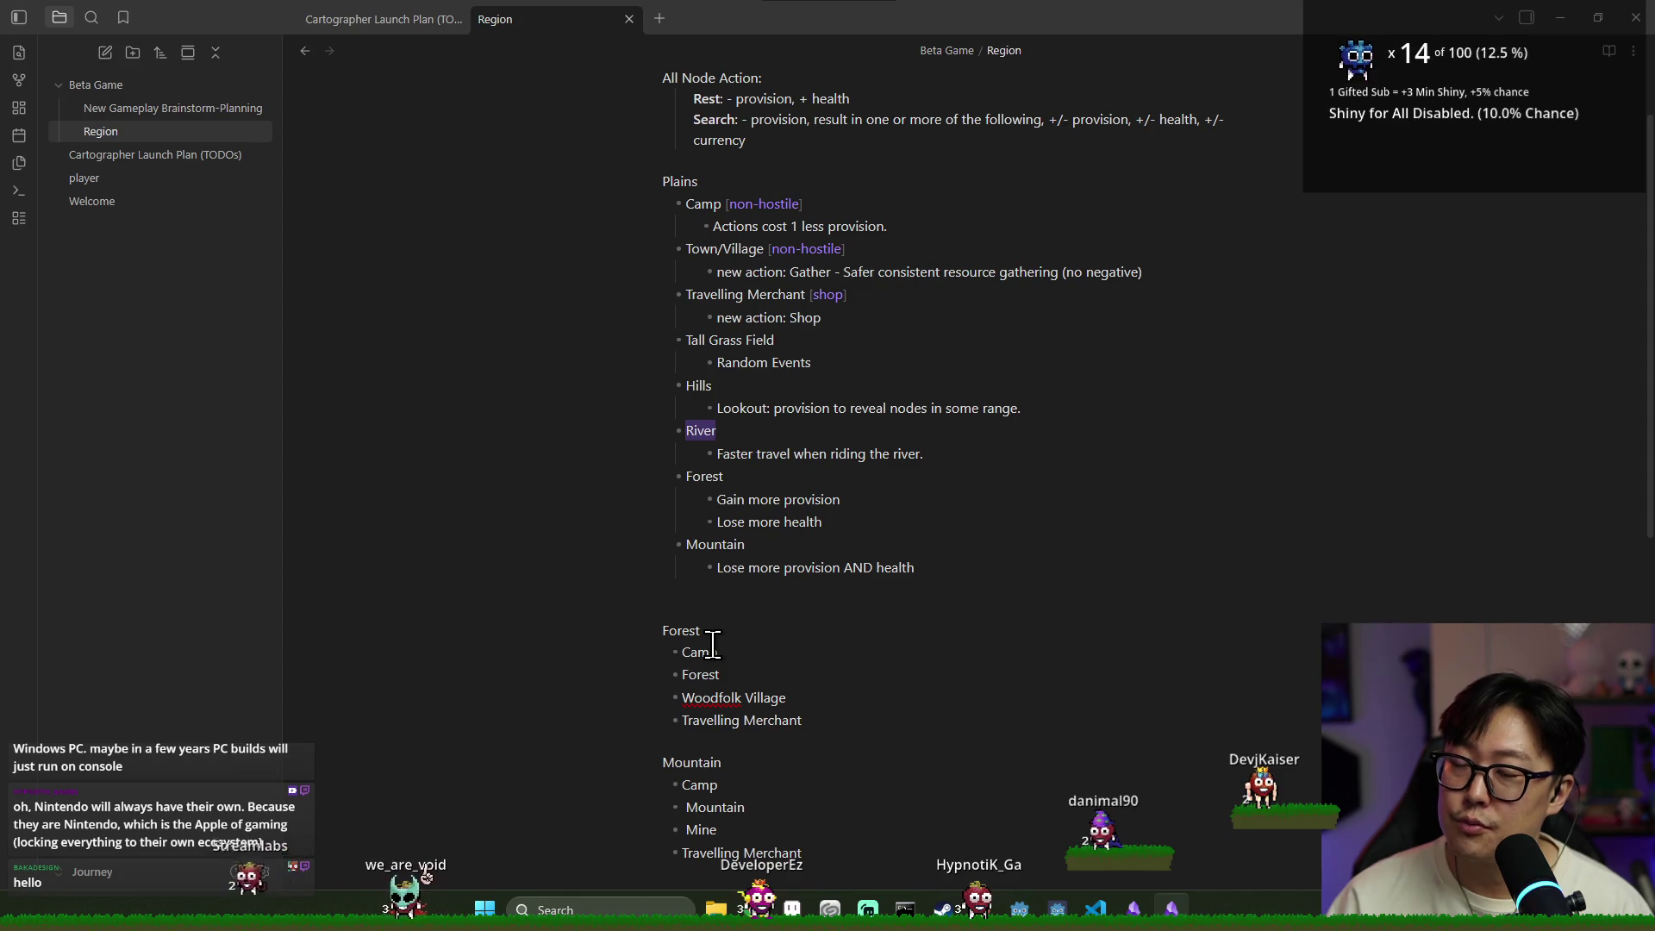
pyautogui.hotkey('alt', 'Tab')
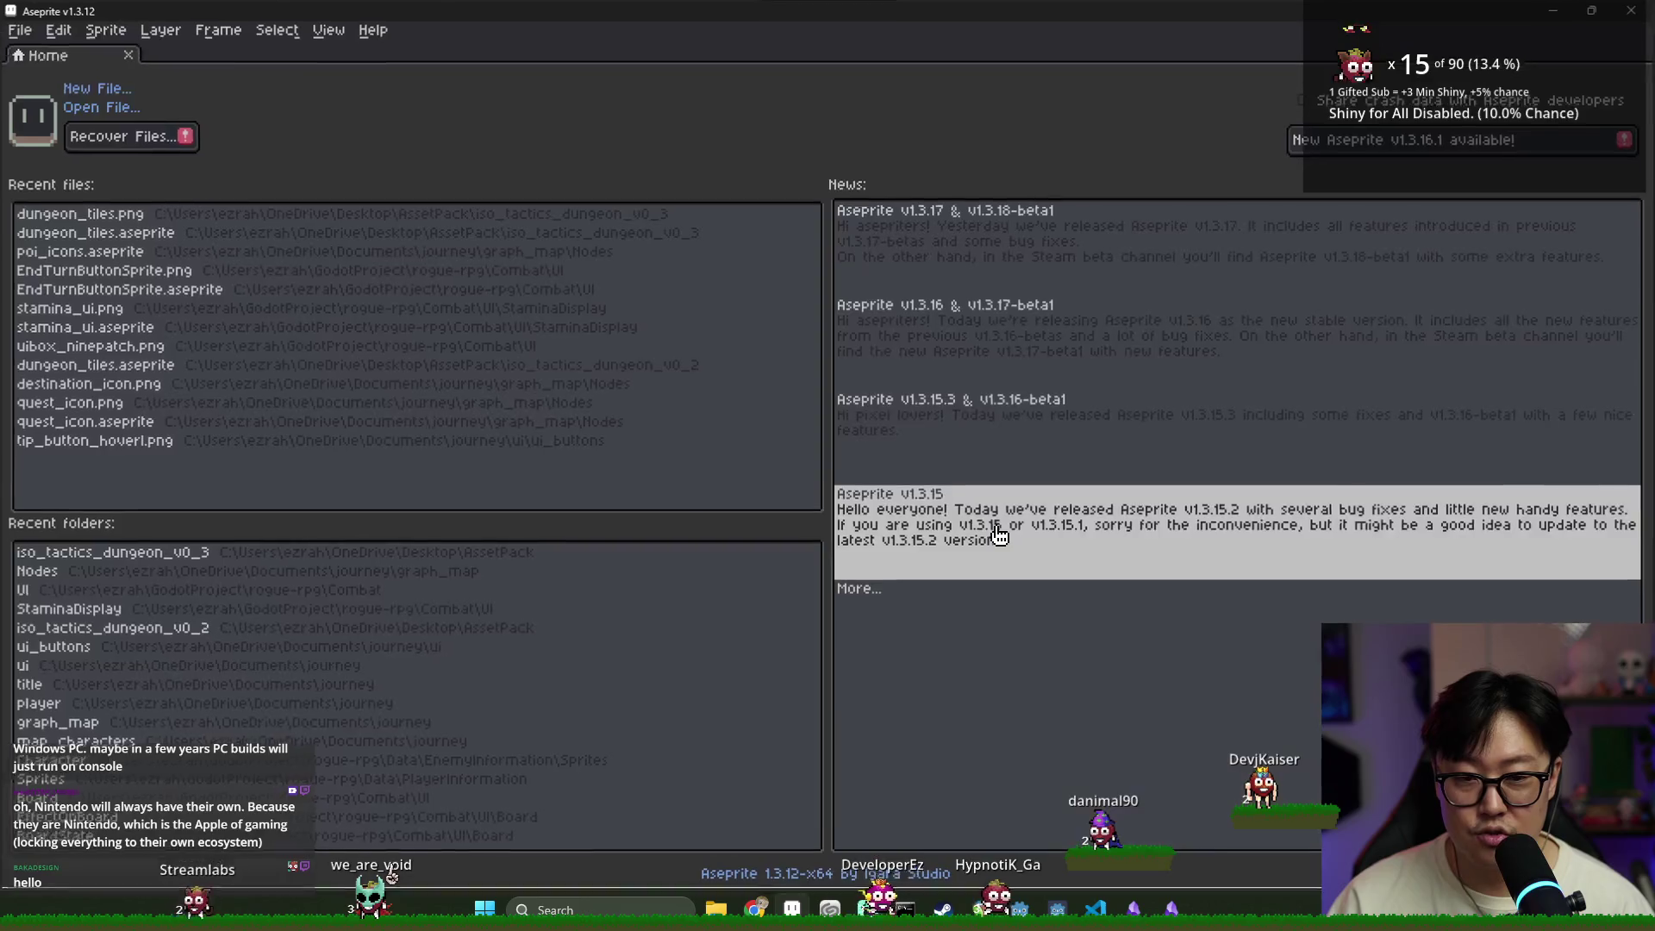
# - Open poi_icons.aseprite from the Nodes folder listed under Recent Folders
pyautogui.click(17, 28)
pyautogui.click(31, 66)
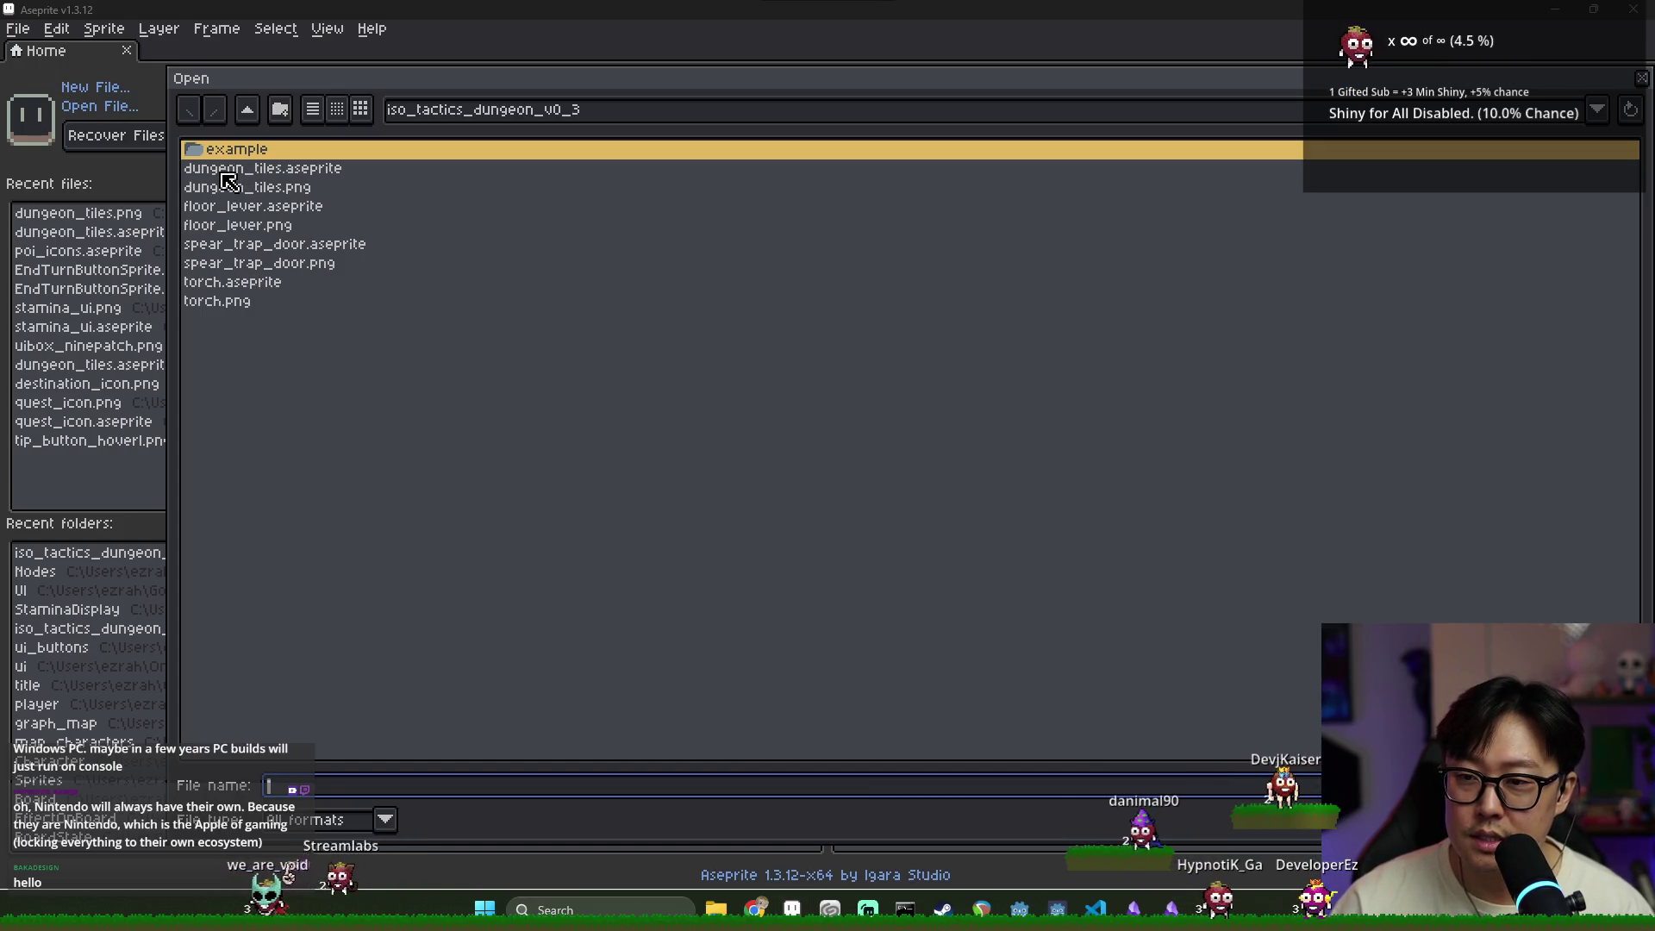
pyautogui.click(450, 112)
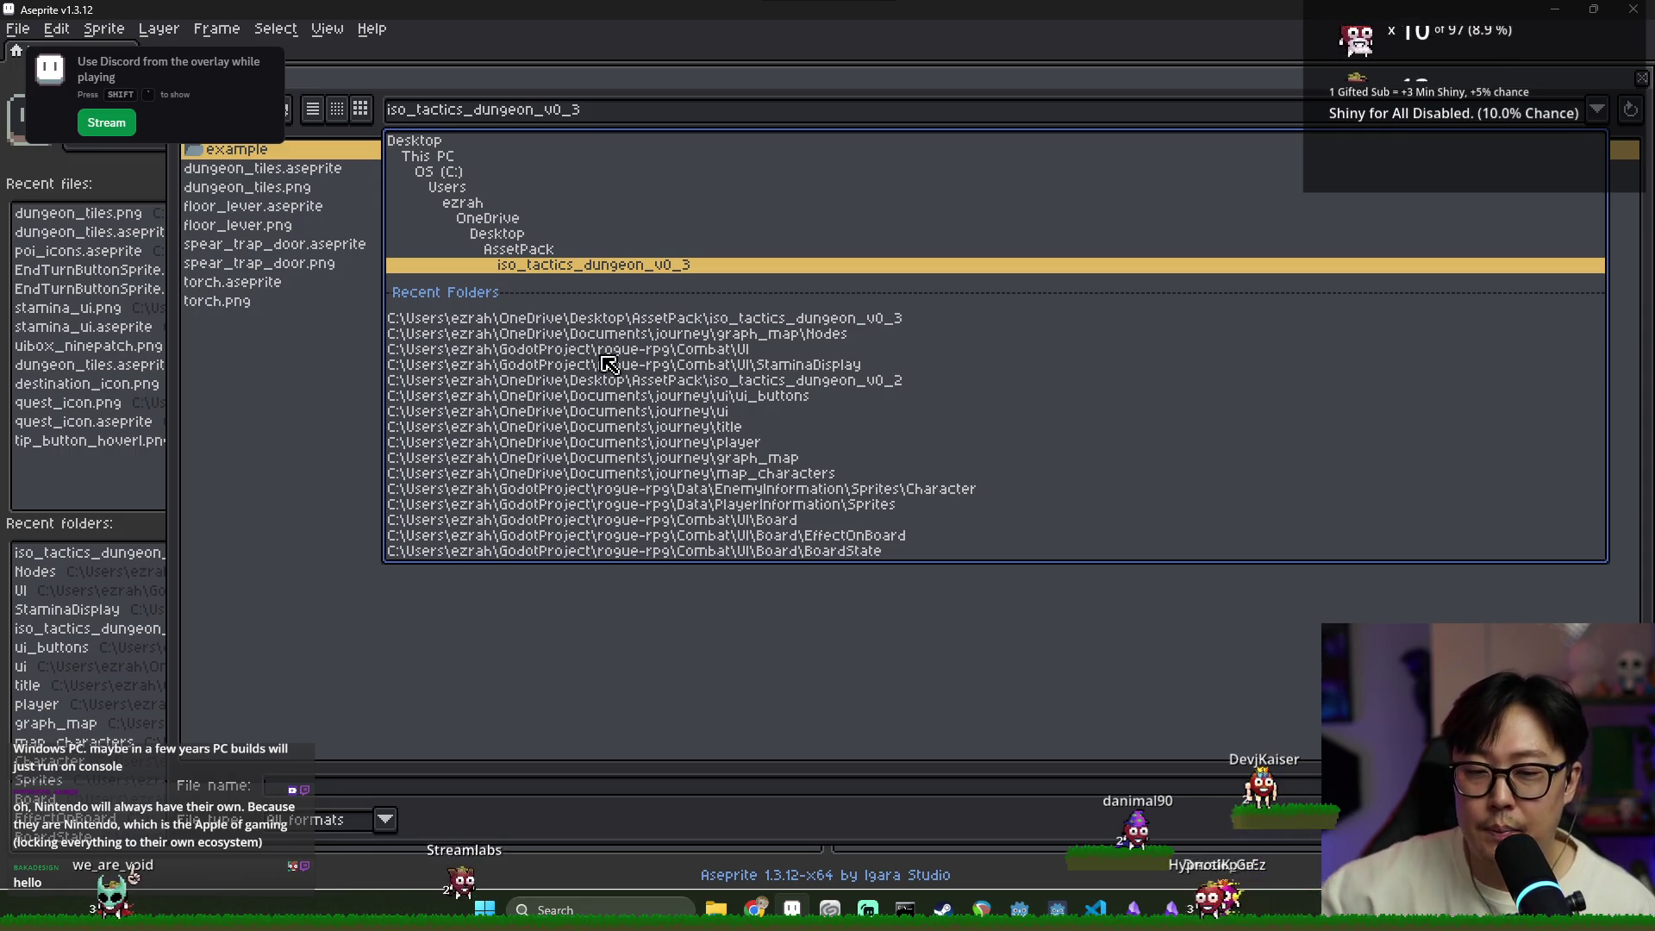
pyautogui.click(687, 336)
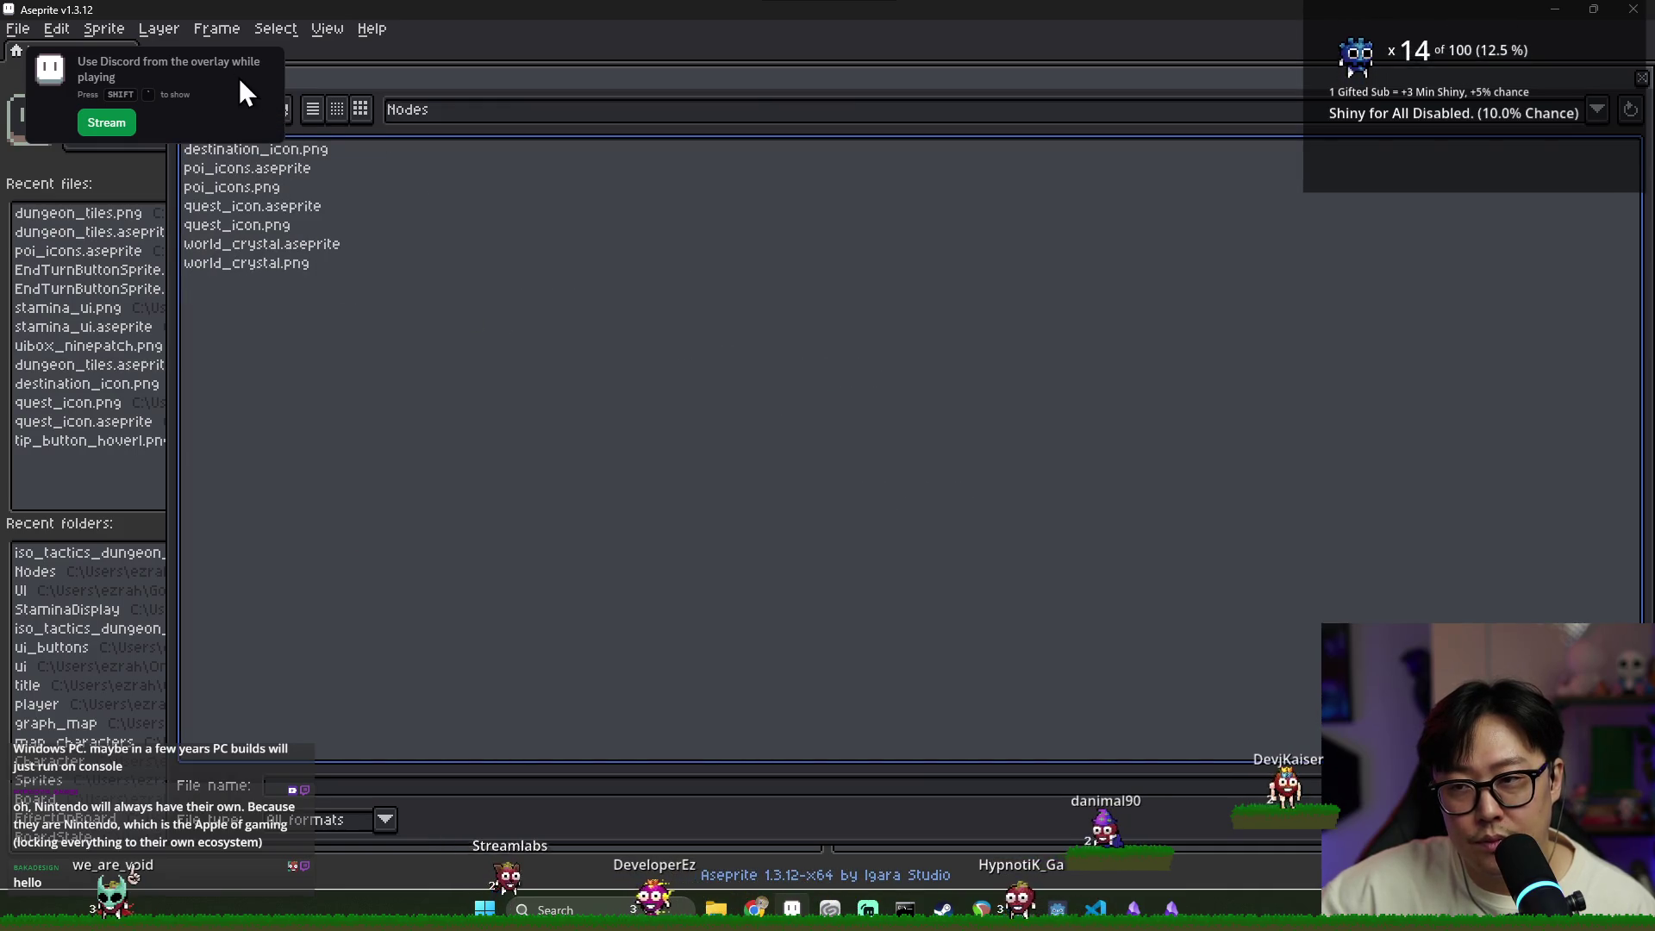
pyautogui.moveTo(235, 75); pyautogui.dragTo(427, 179)
pyautogui.doubleClick(438, 272)
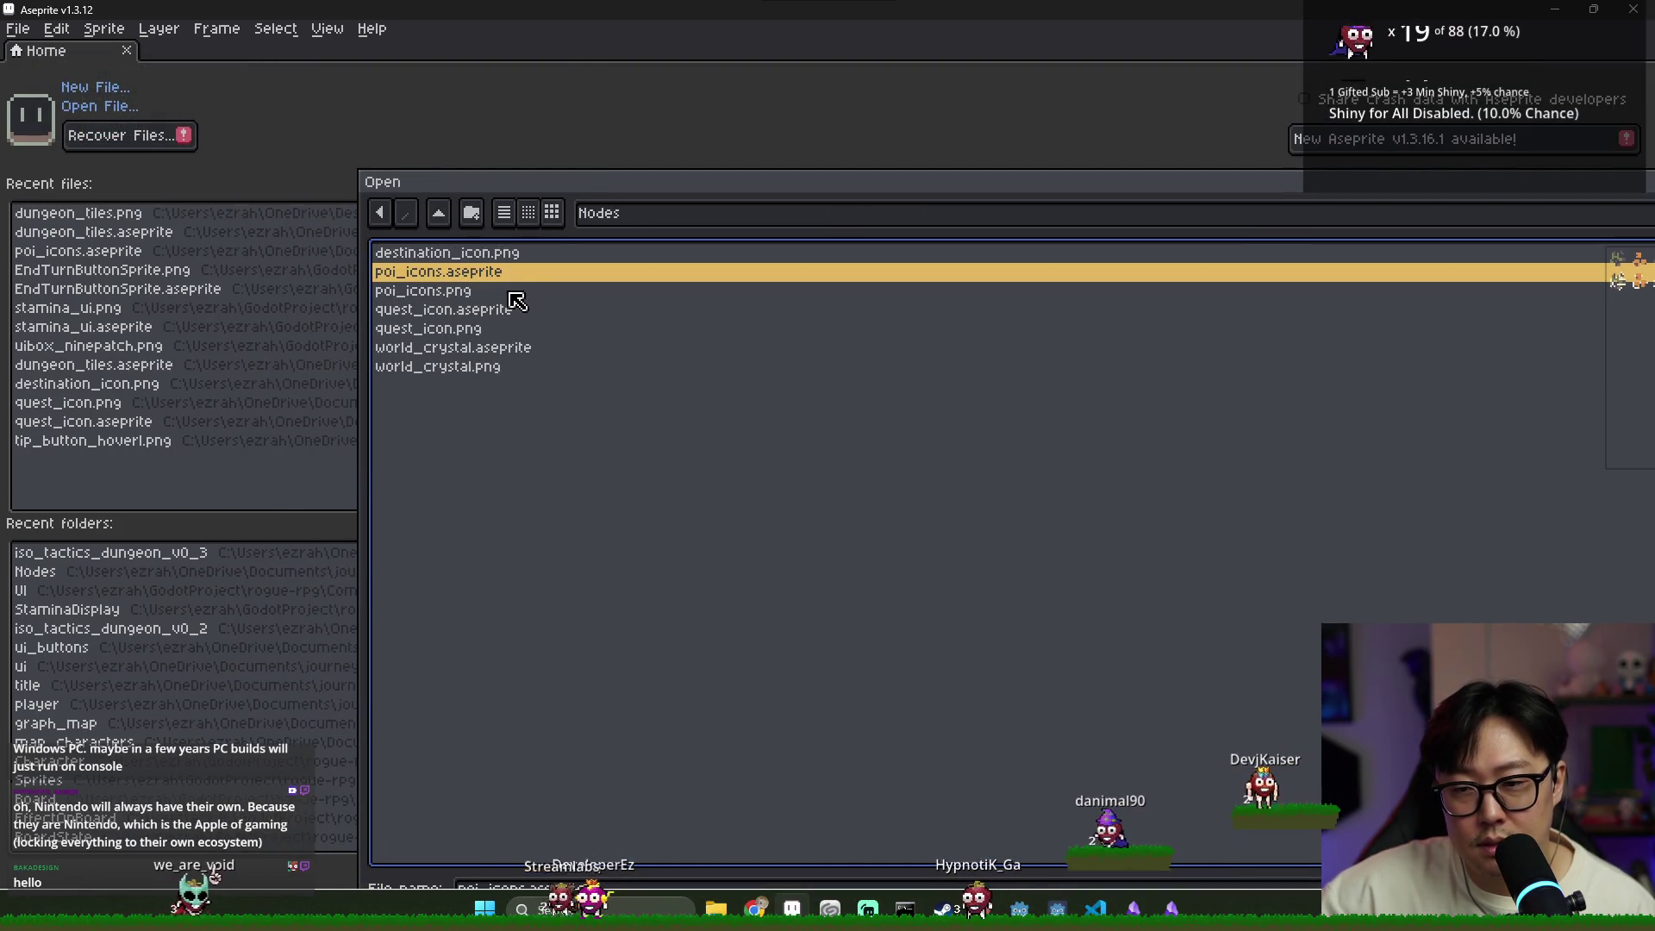
# - Draw a blue-grey whale outline in the empty cell and flood-fill it with blue-grey
pyautogui.scroll(2, 824, 265)
pyautogui.scroll(2, 862, 258)
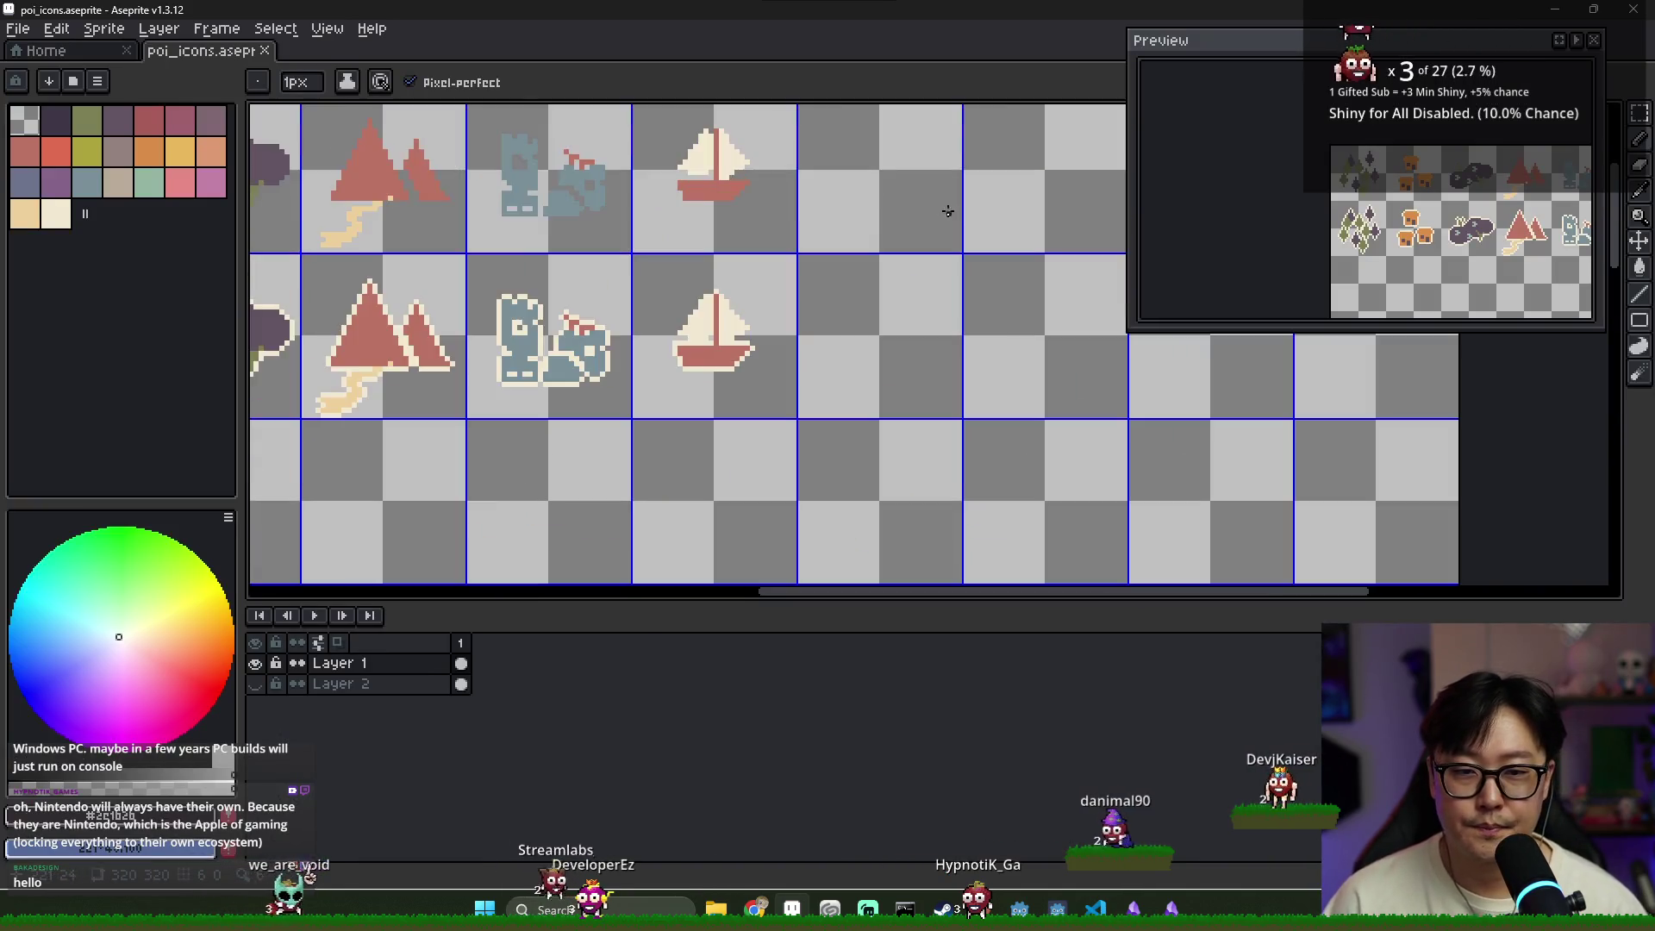
pyautogui.scroll(-1, 690, 250)
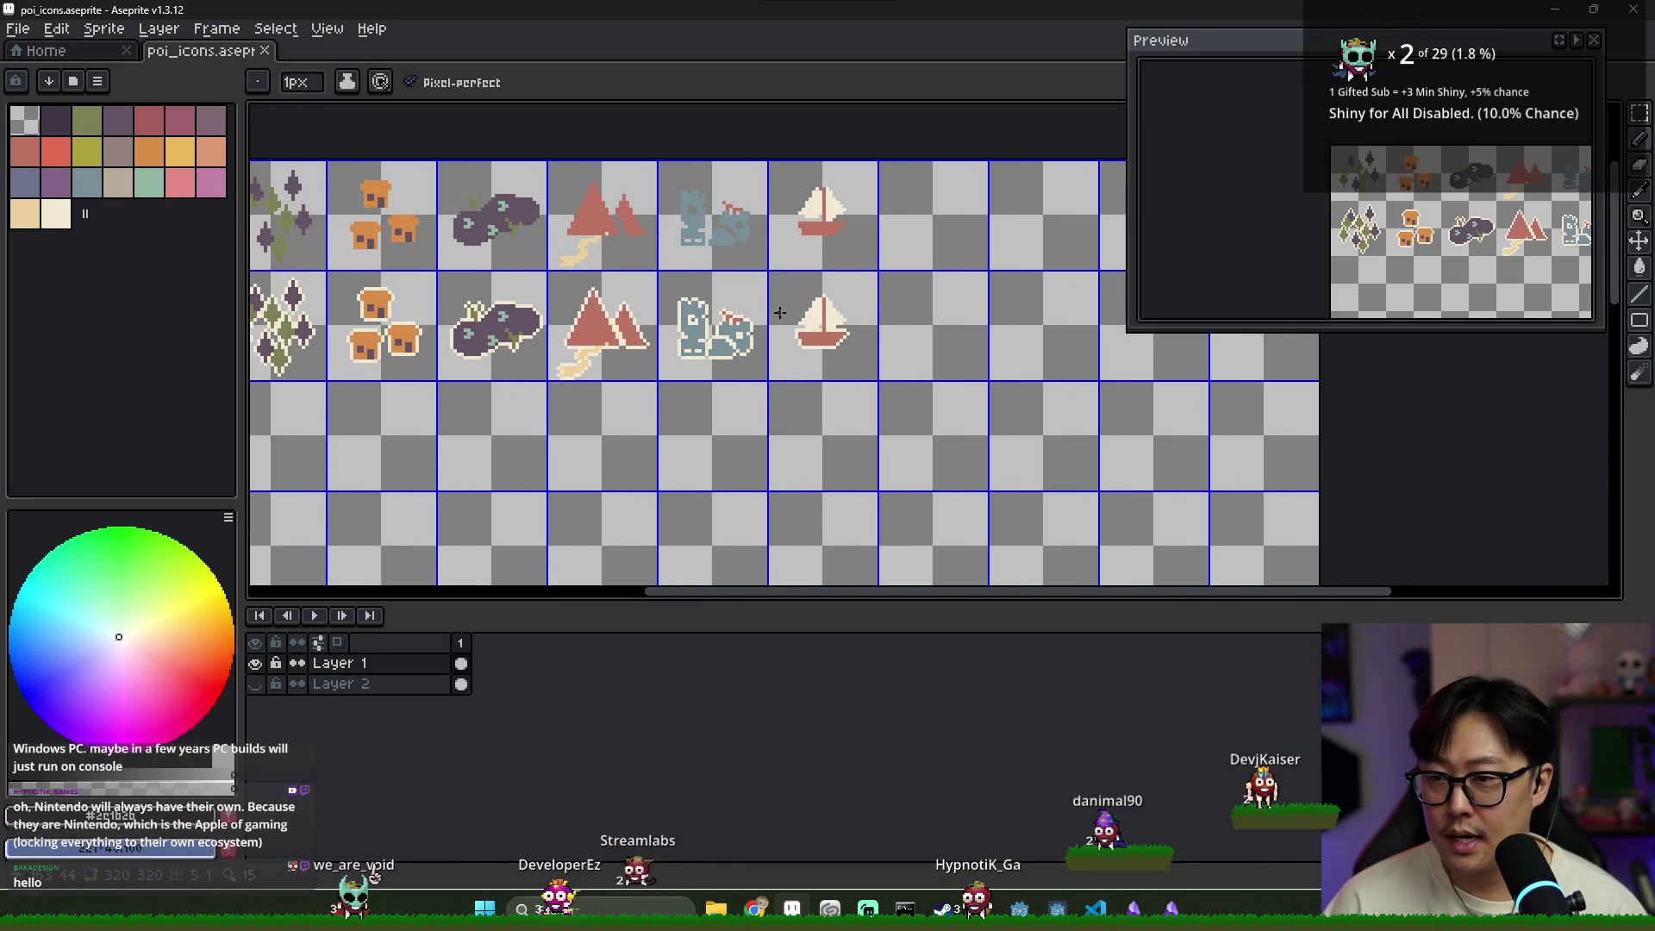
pyautogui.hscroll(2, 575, 244)
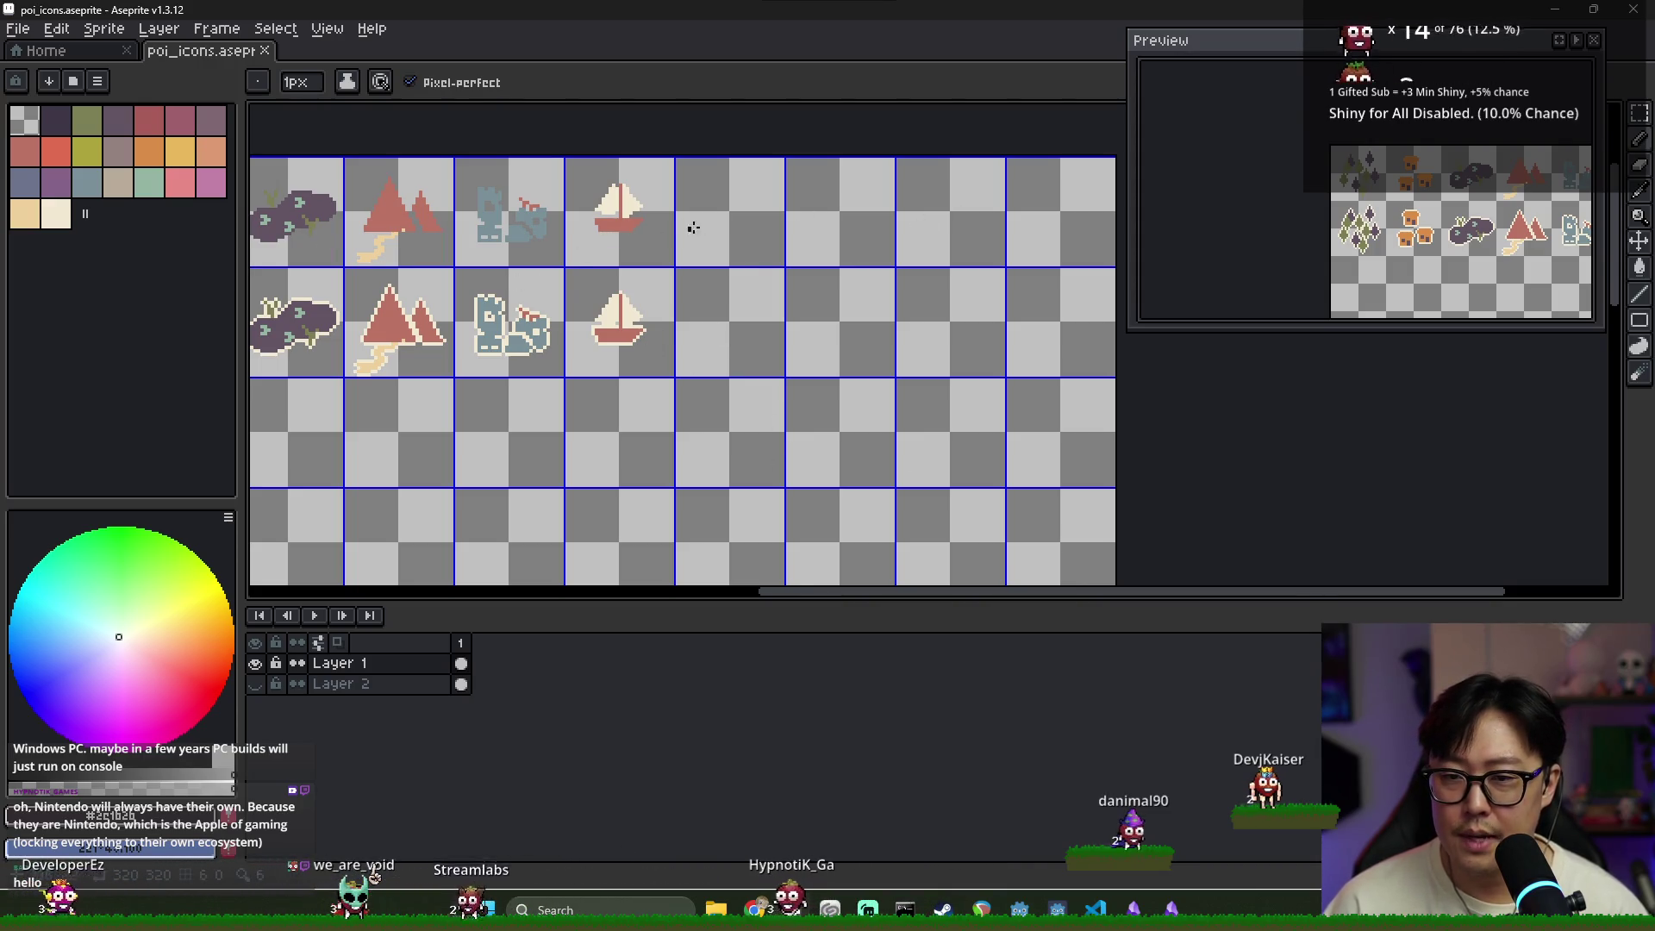
pyautogui.hscroll(-1, 599, 296)
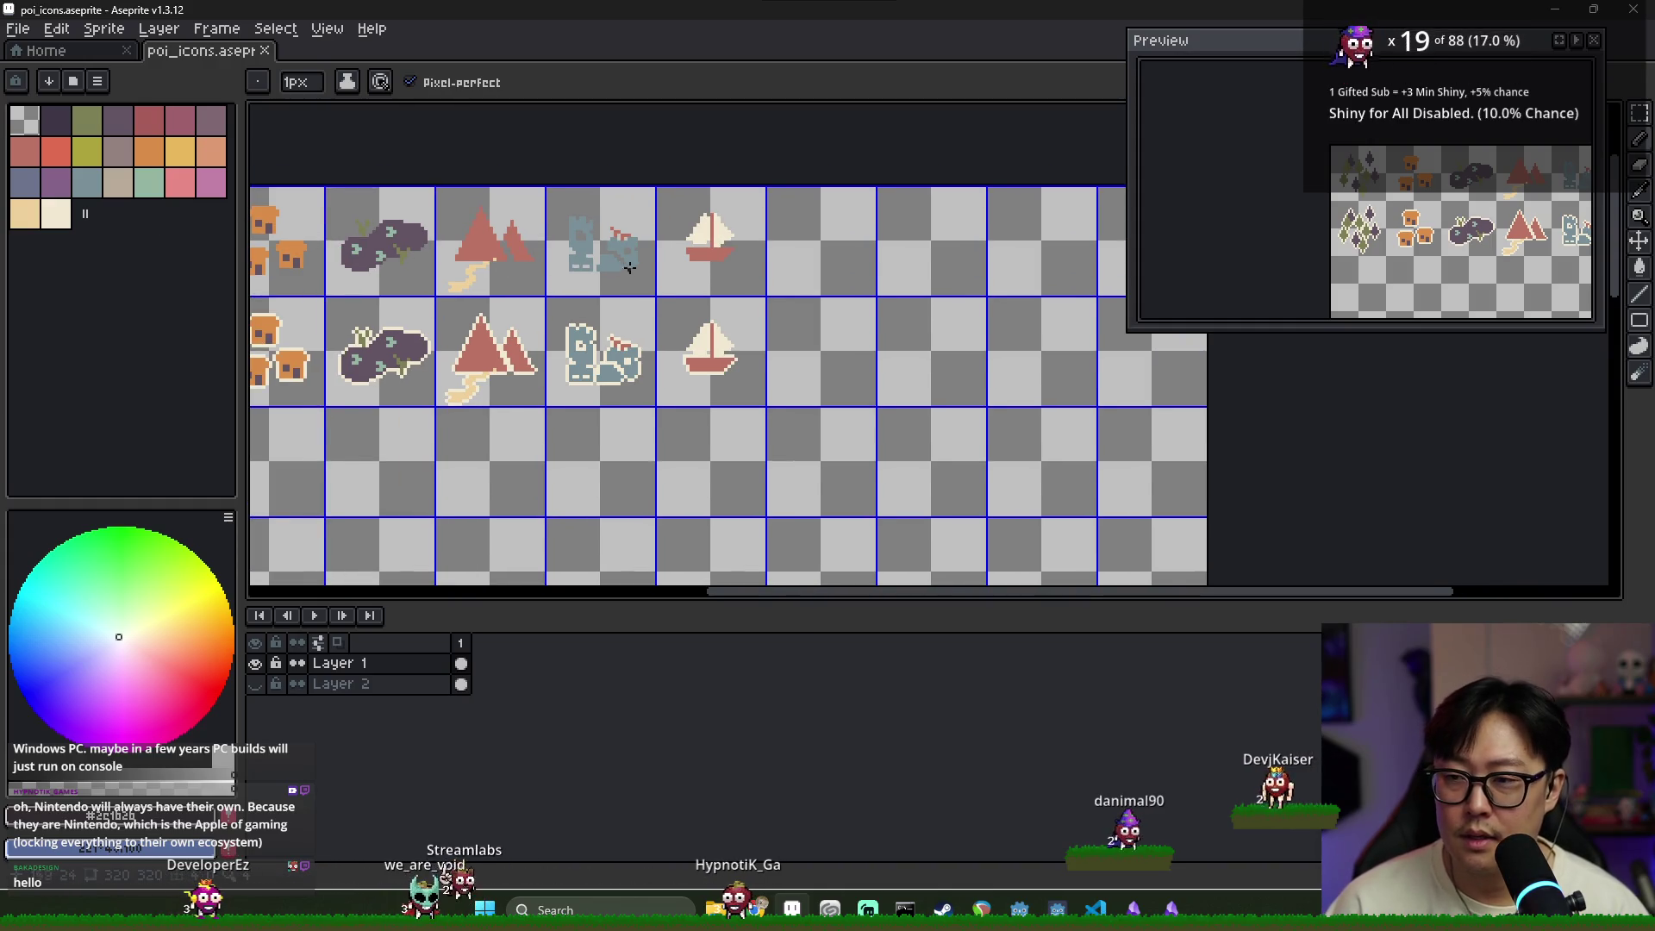
pyautogui.hscroll(1, 376, 233)
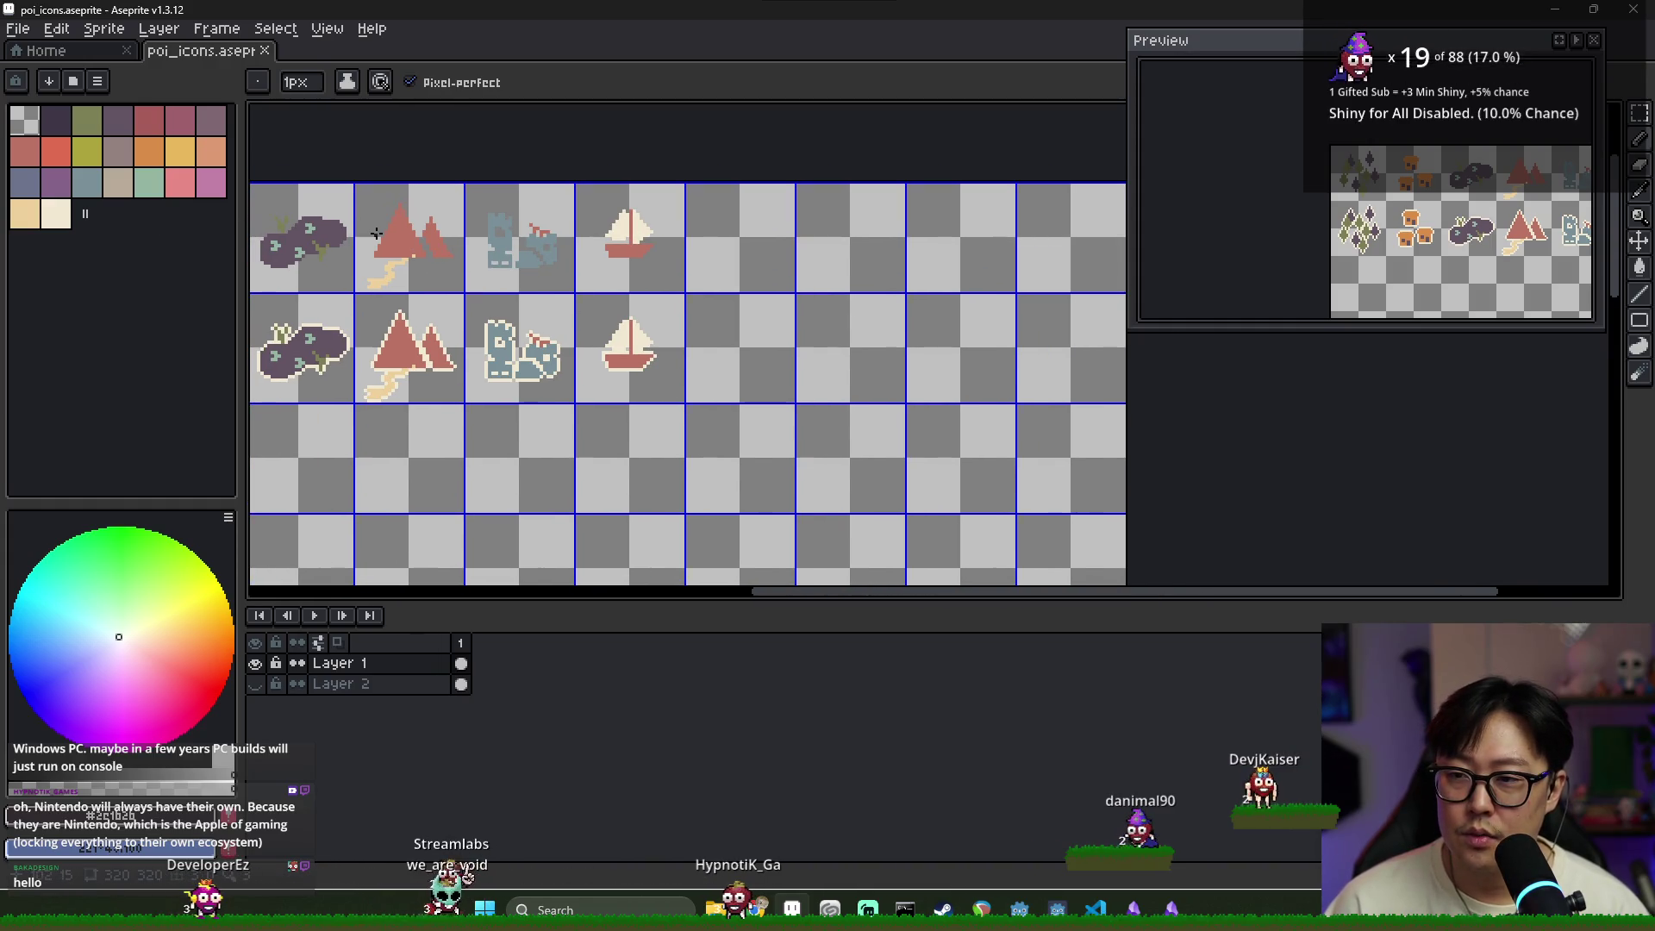
pyautogui.click(97, 189)
pyautogui.scroll(2, 670, 264)
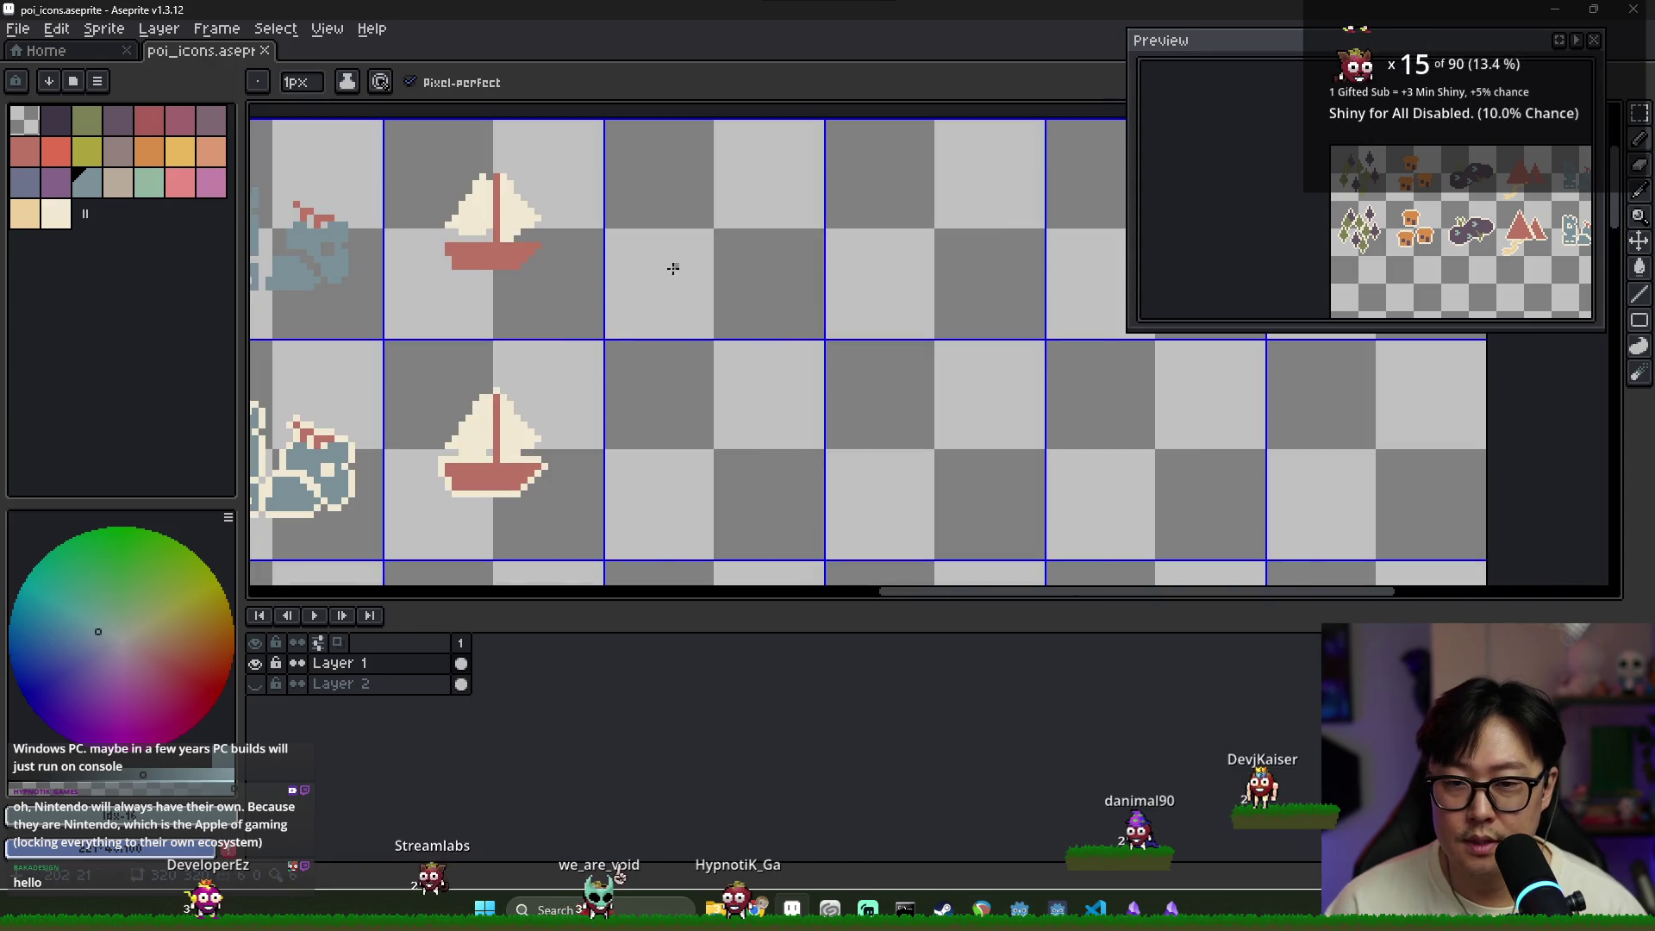
pyautogui.moveTo(639, 281)
pyautogui.mouseDown()
pyautogui.moveTo(681, 231)
pyautogui.moveTo(758, 210)
pyautogui.mouseUp()
pyautogui.hotkey('ctrl', 'z')
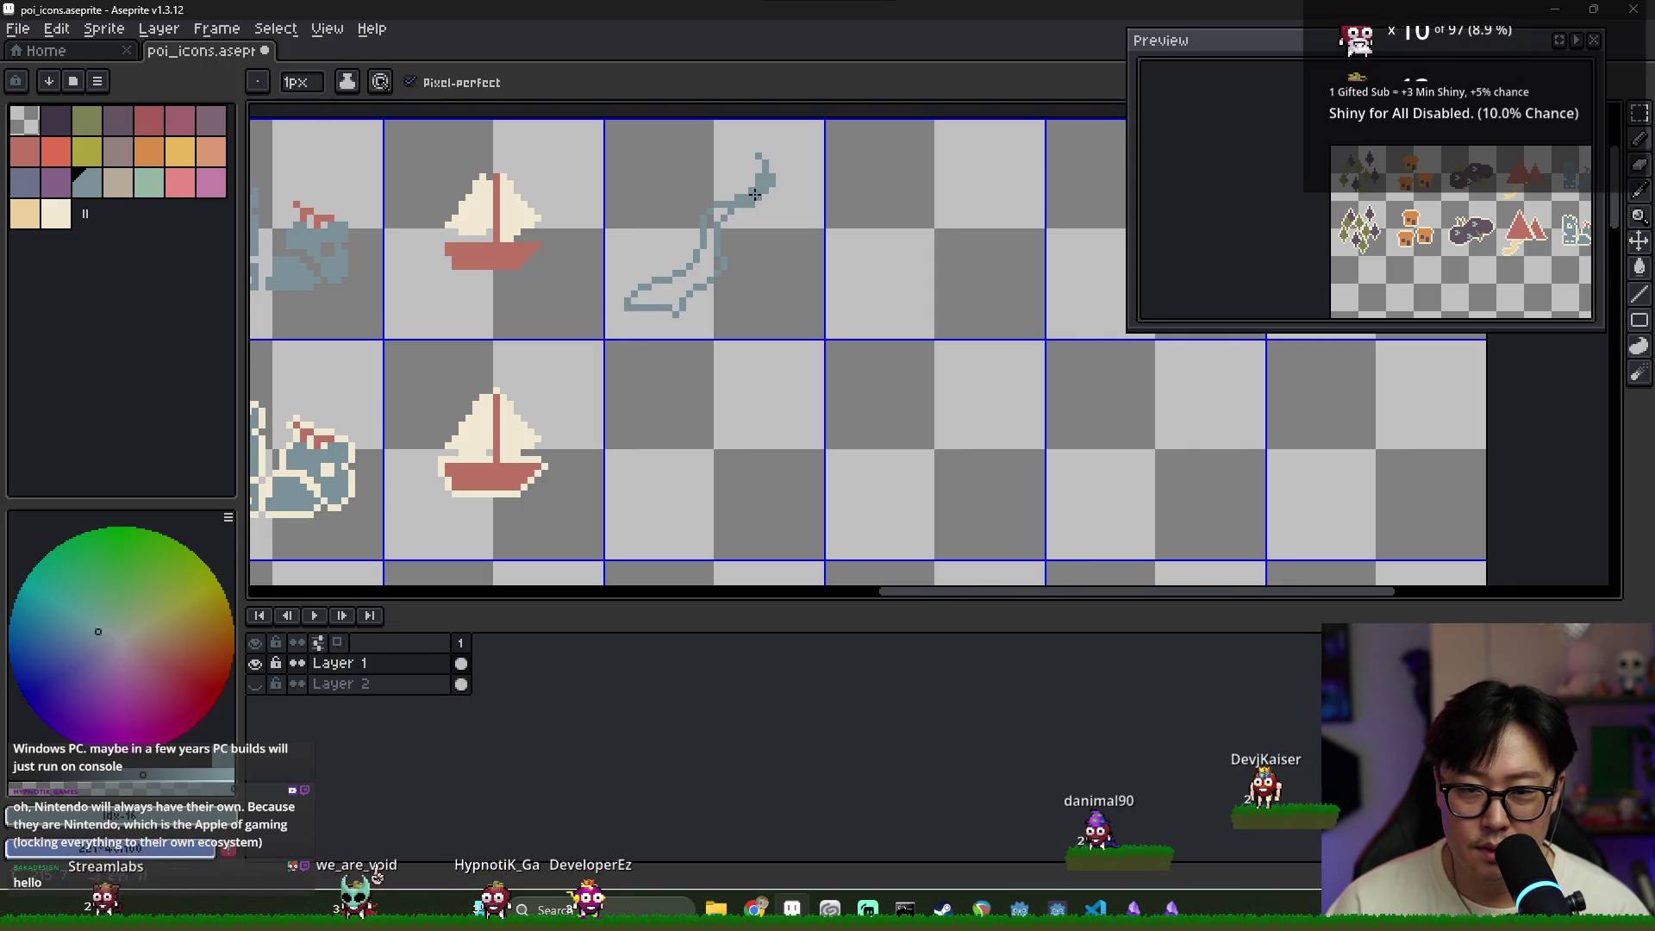
pyautogui.press('g')
pyautogui.click(682, 289)
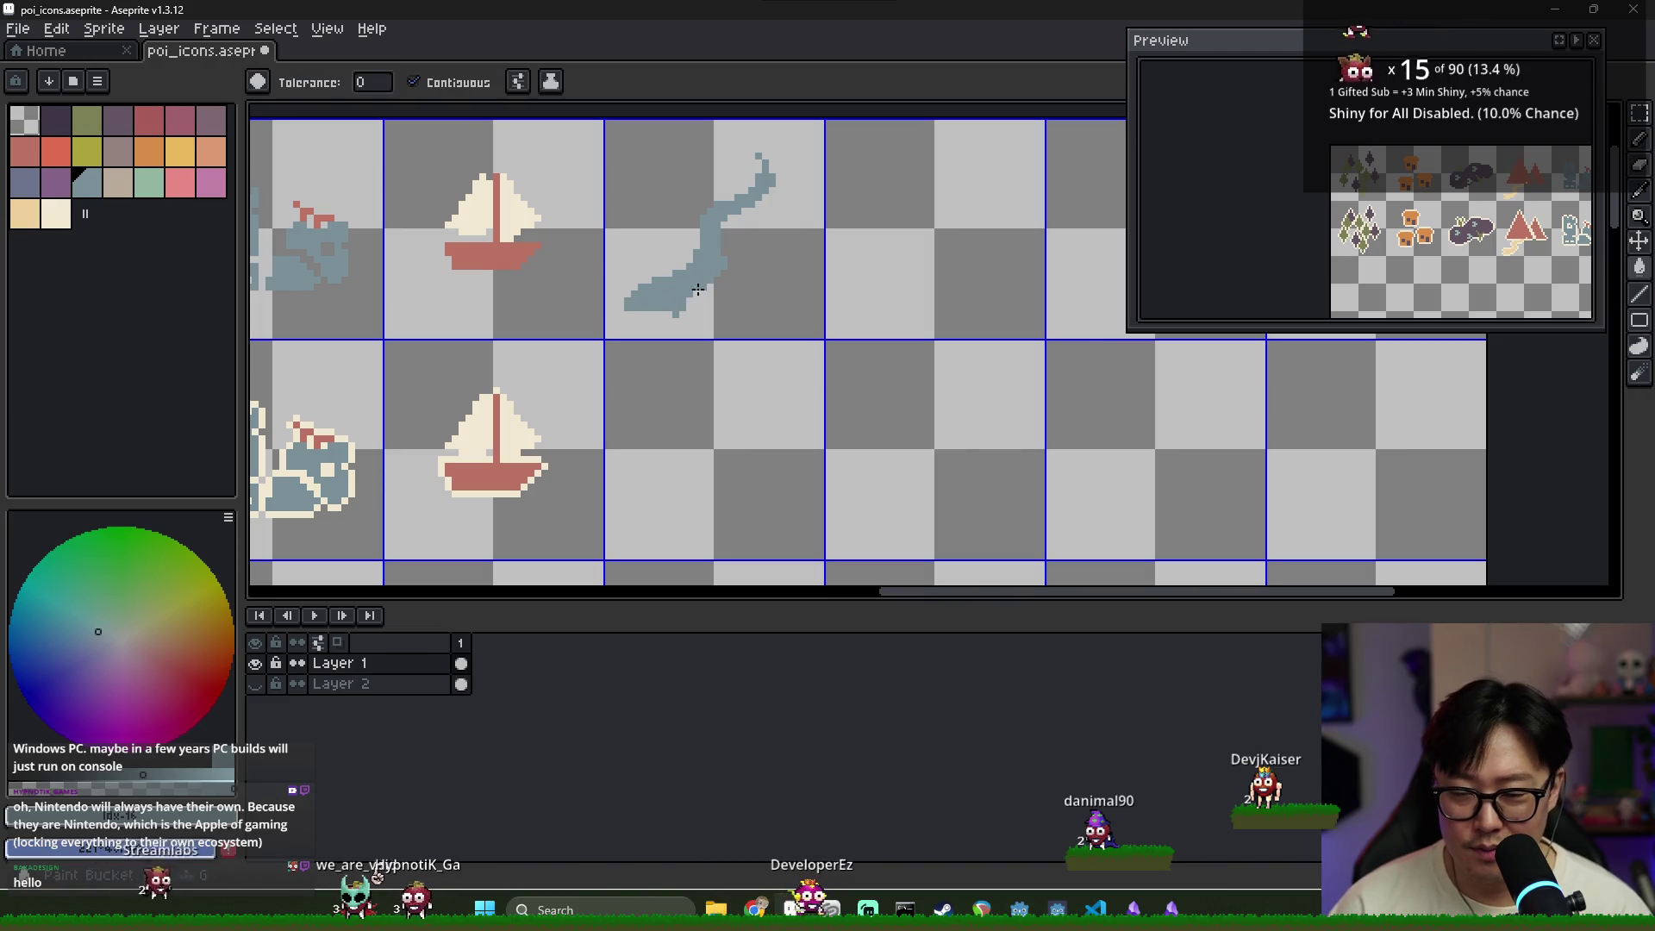
# - Tidy the whale's tail by erasing stray pixels and redrawing the gap
pyautogui.moveTo(1556, 200)
pyautogui.mouseDown()
pyautogui.moveTo(1374, 165)
pyautogui.moveTo(1375, 136)
pyautogui.moveTo(1357, 160)
pyautogui.mouseUp()
pyautogui.scroll(1, 852, 236)
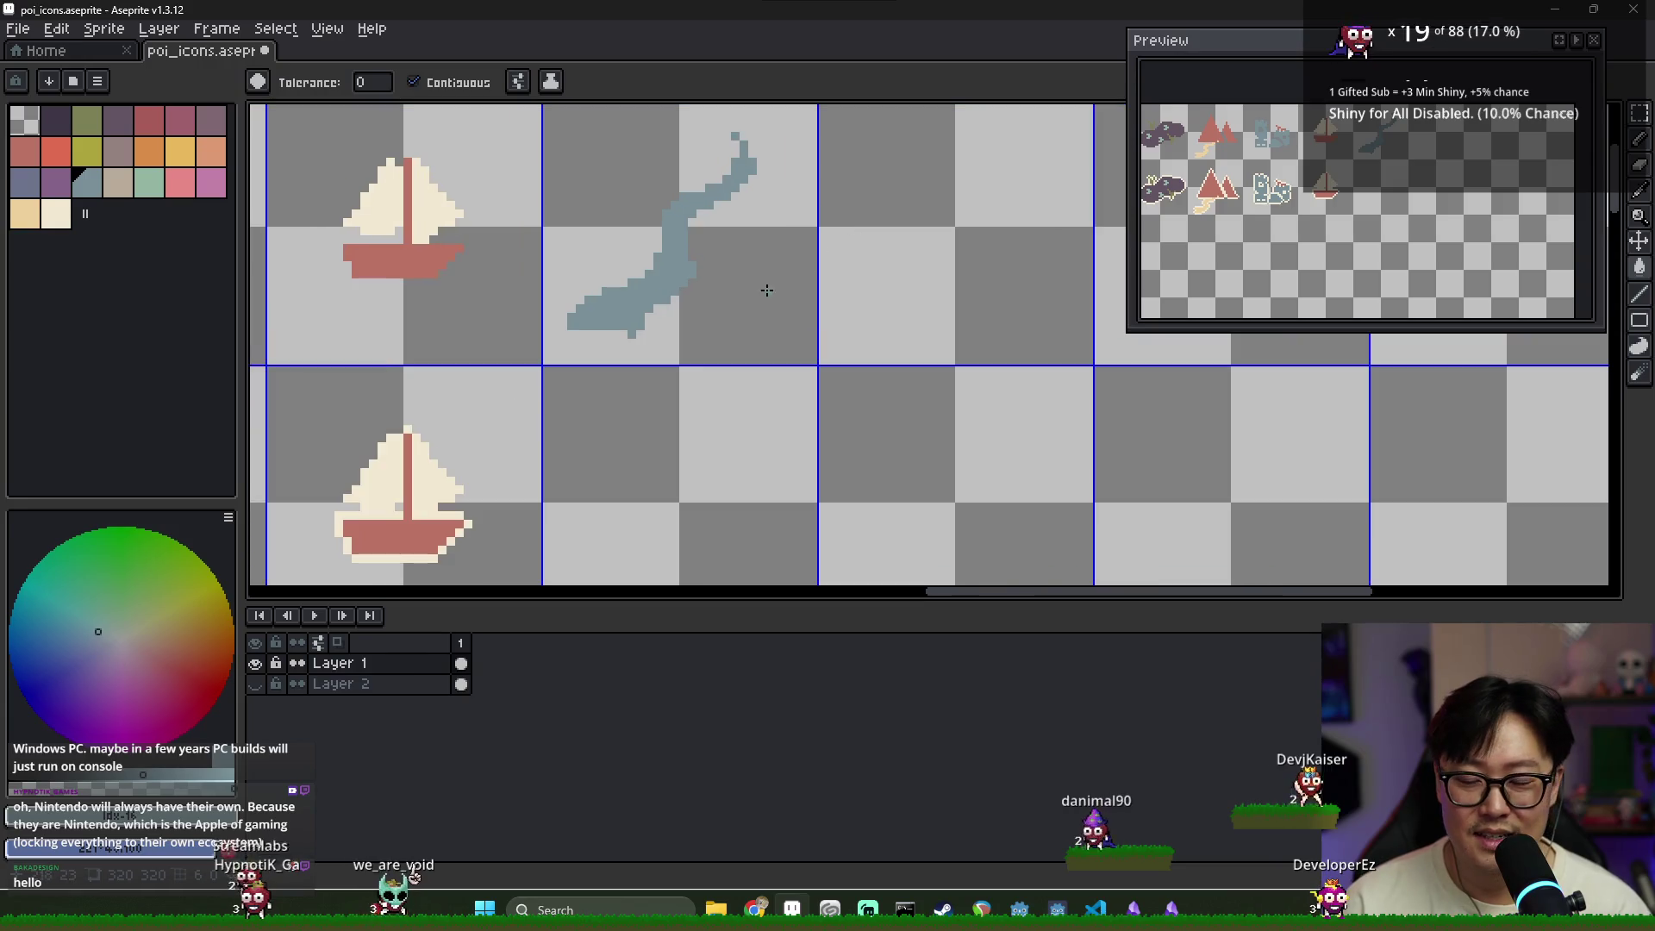
pyautogui.press('e')
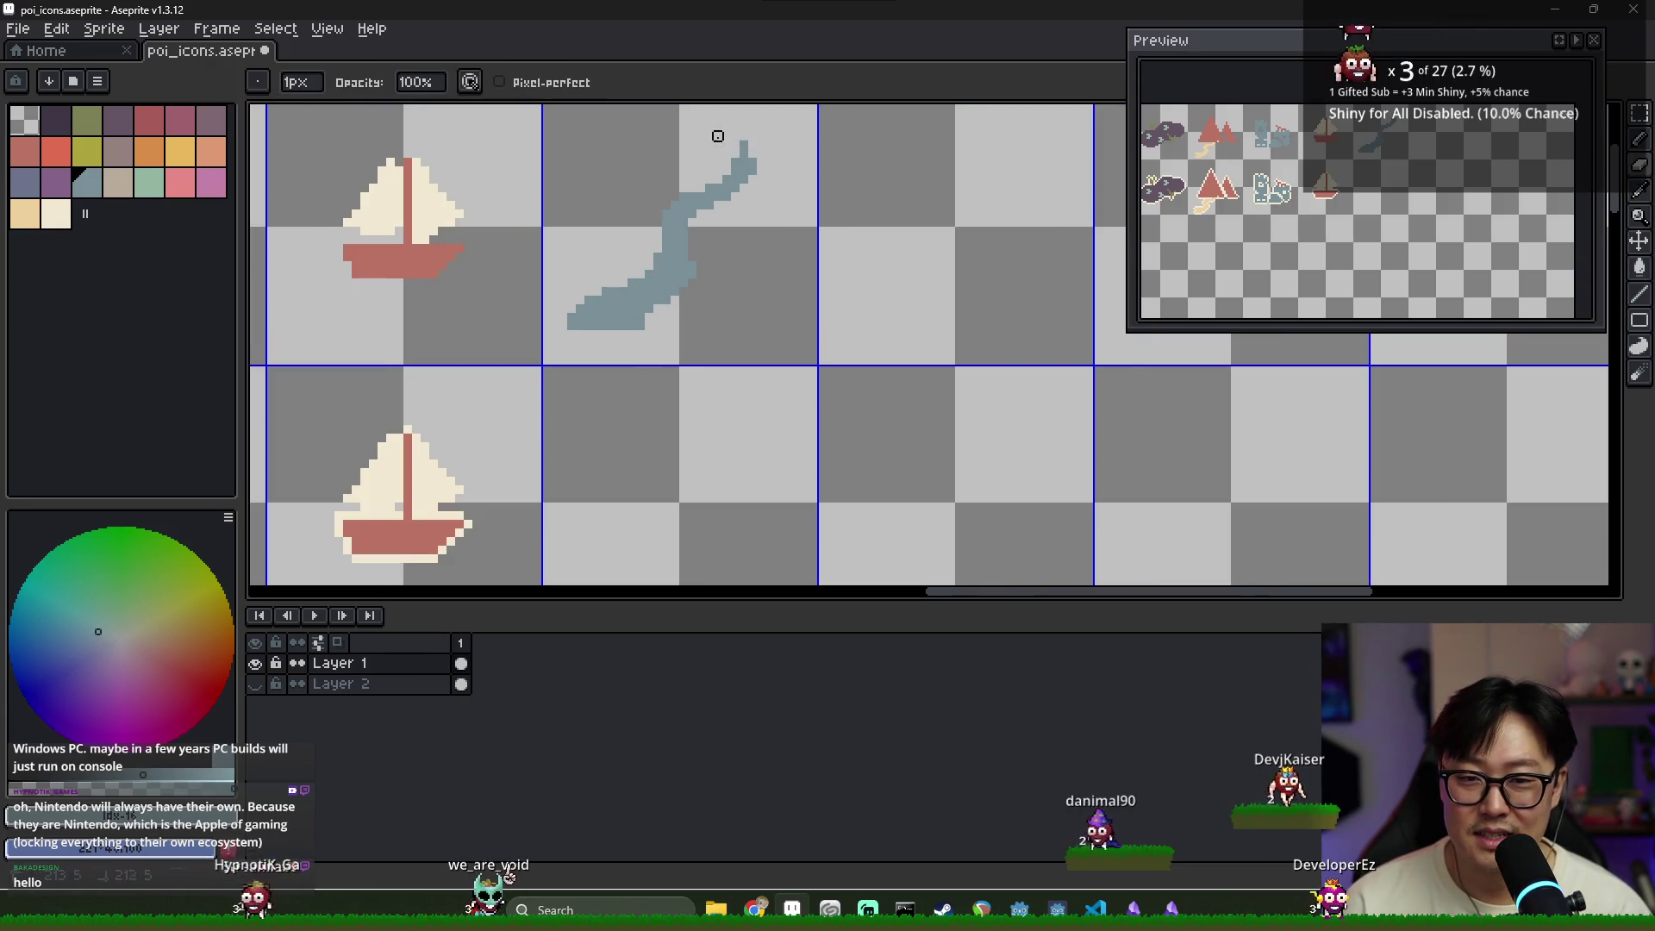
pyautogui.press('b')
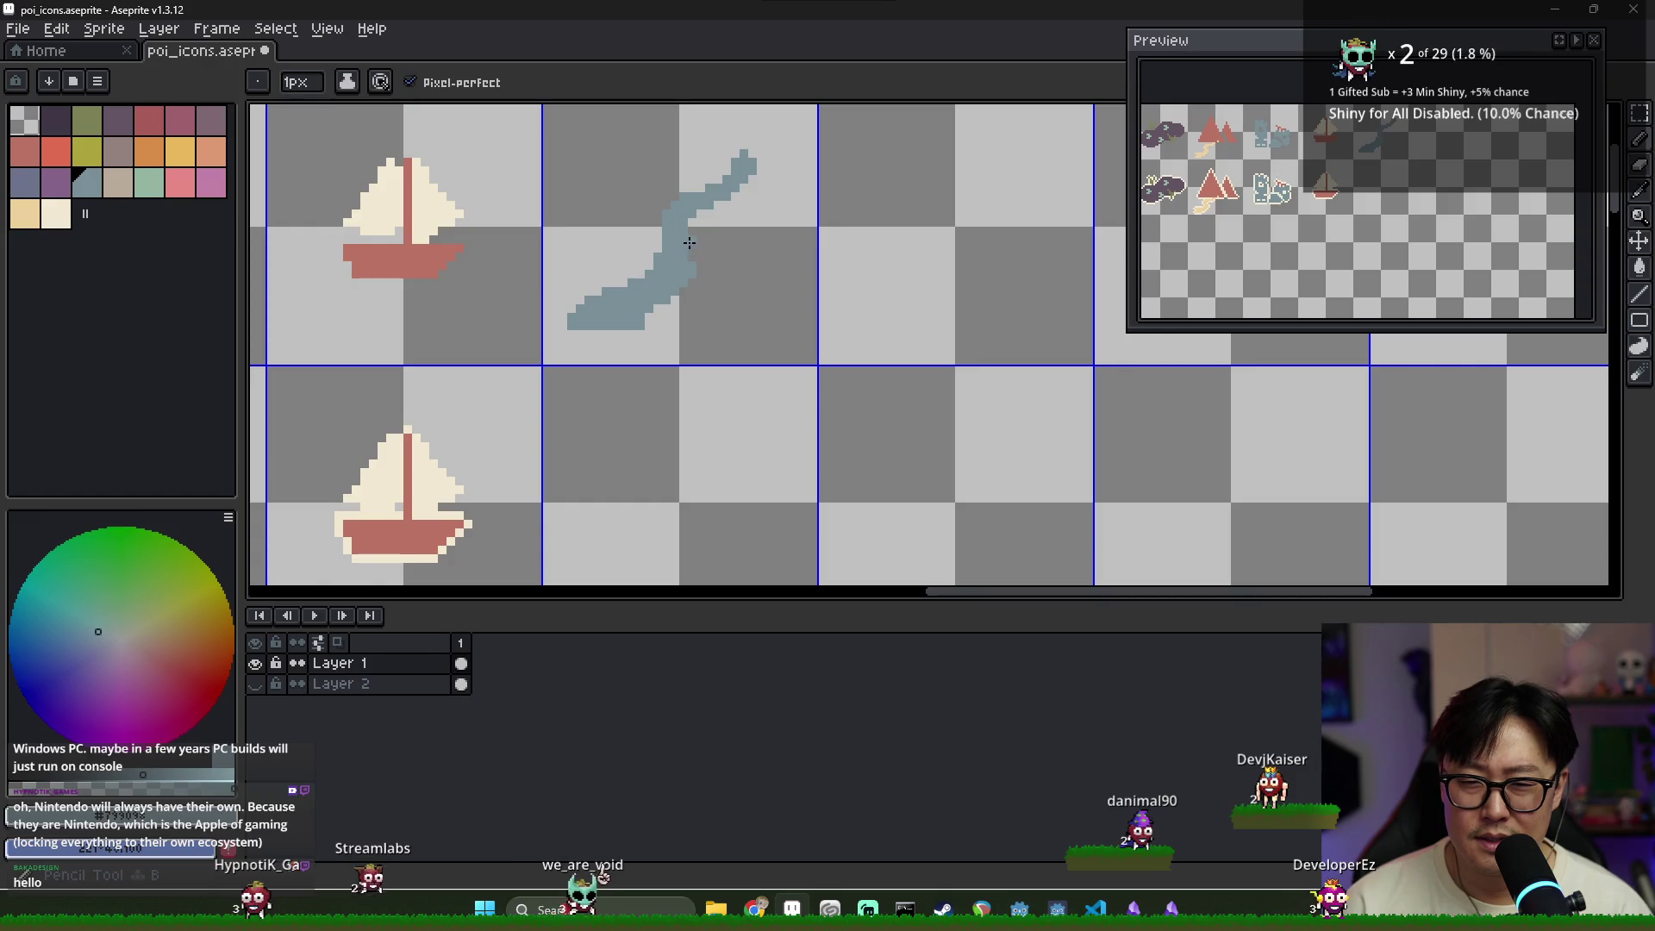
pyautogui.moveTo(667, 223); pyautogui.dragTo(705, 205)
pyautogui.press('b')
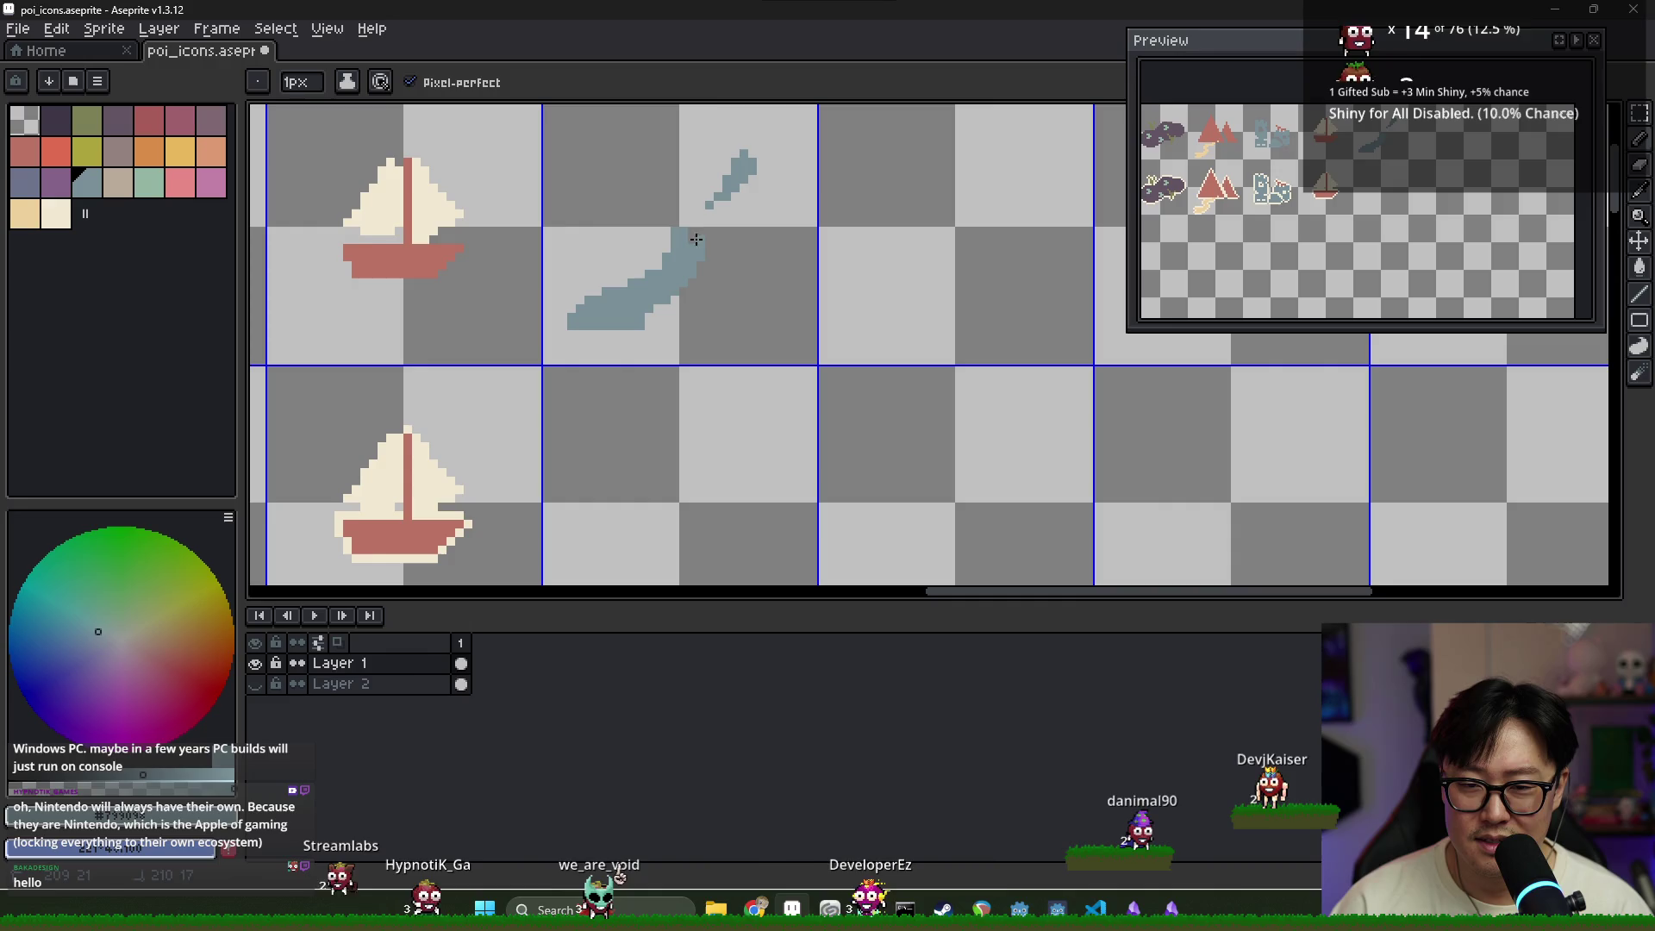
pyautogui.moveTo(697, 229); pyautogui.dragTo(712, 208)
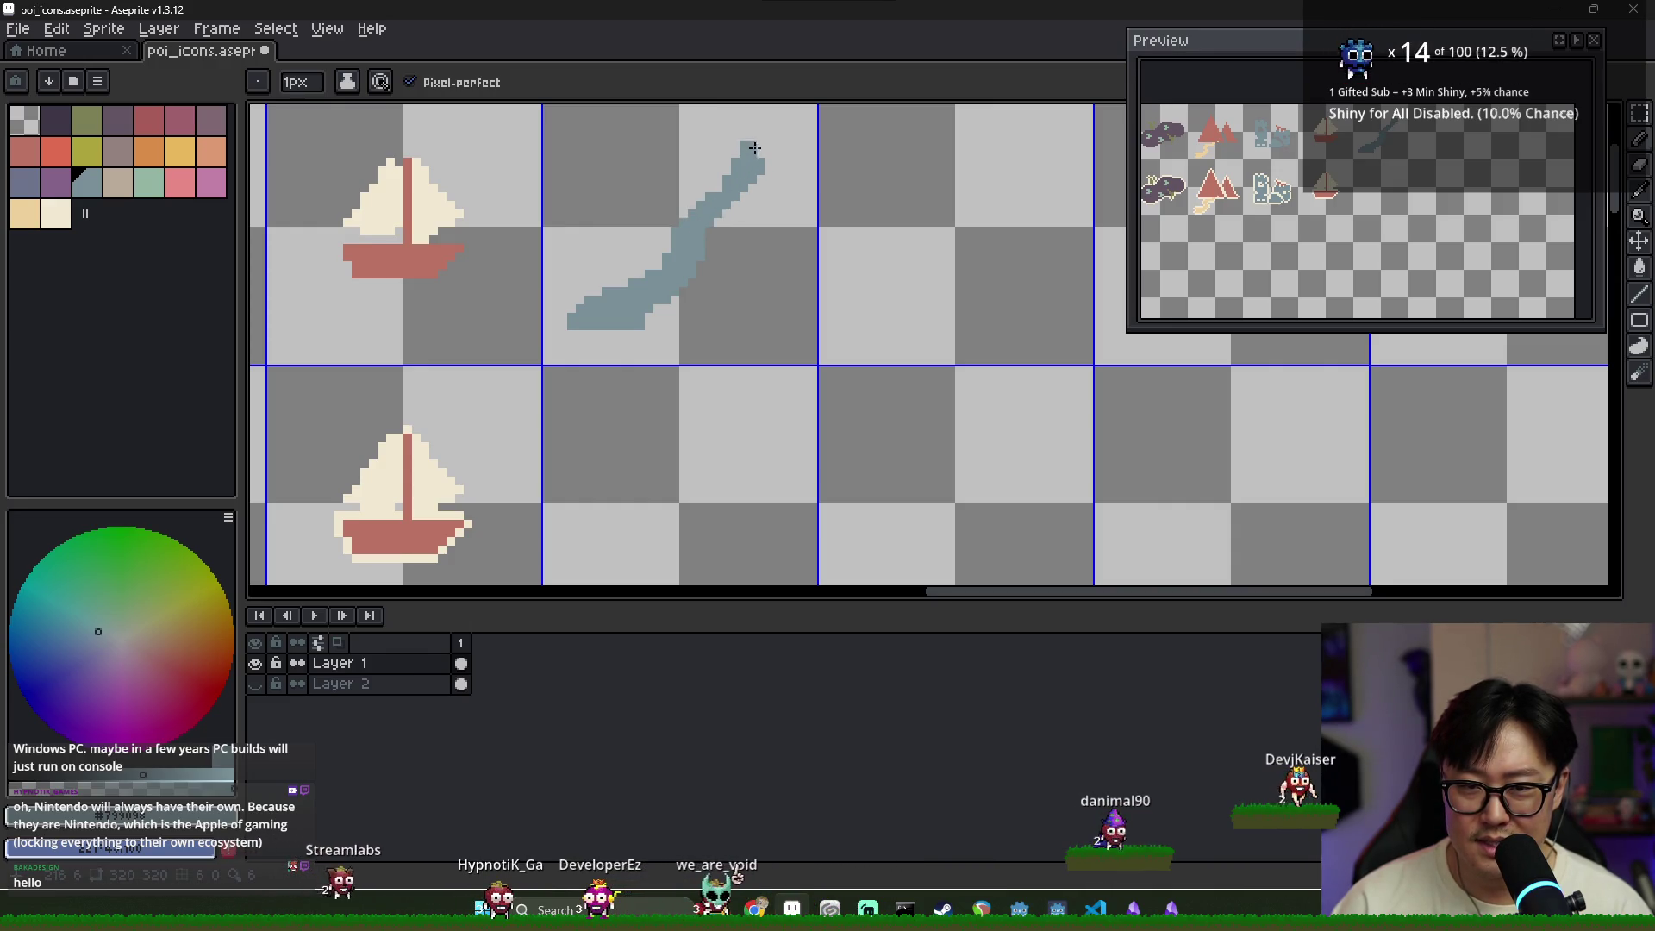
pyautogui.press('e')
pyautogui.moveTo(740, 164); pyautogui.dragTo(741, 142)
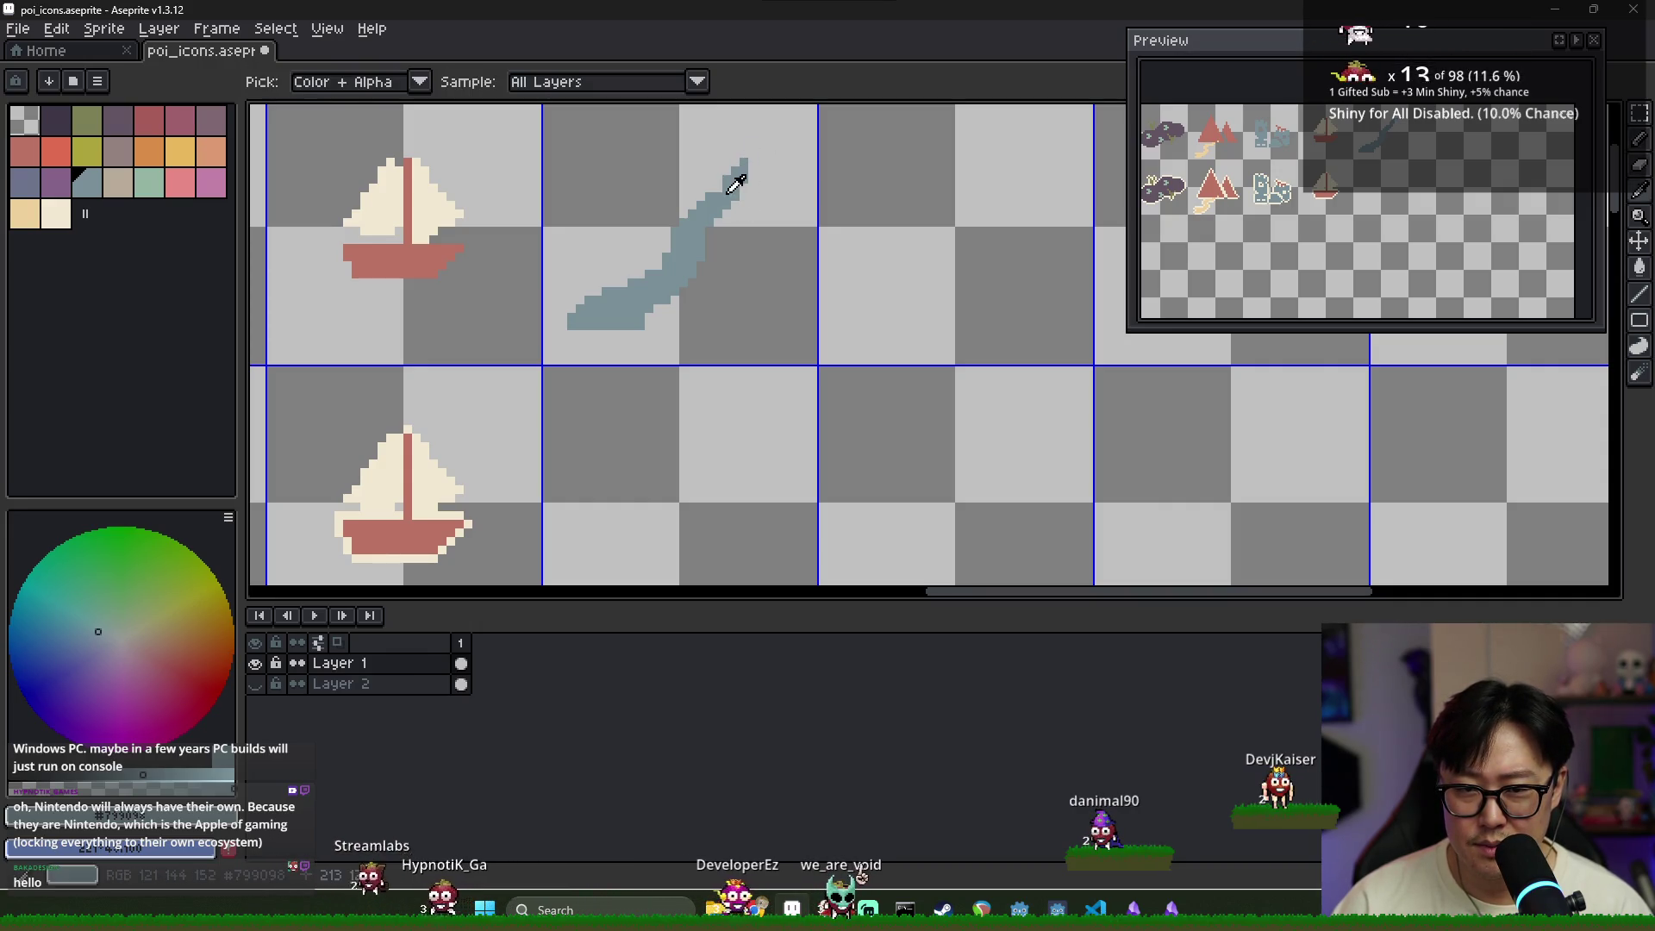
pyautogui.press('b')
pyautogui.press('e')
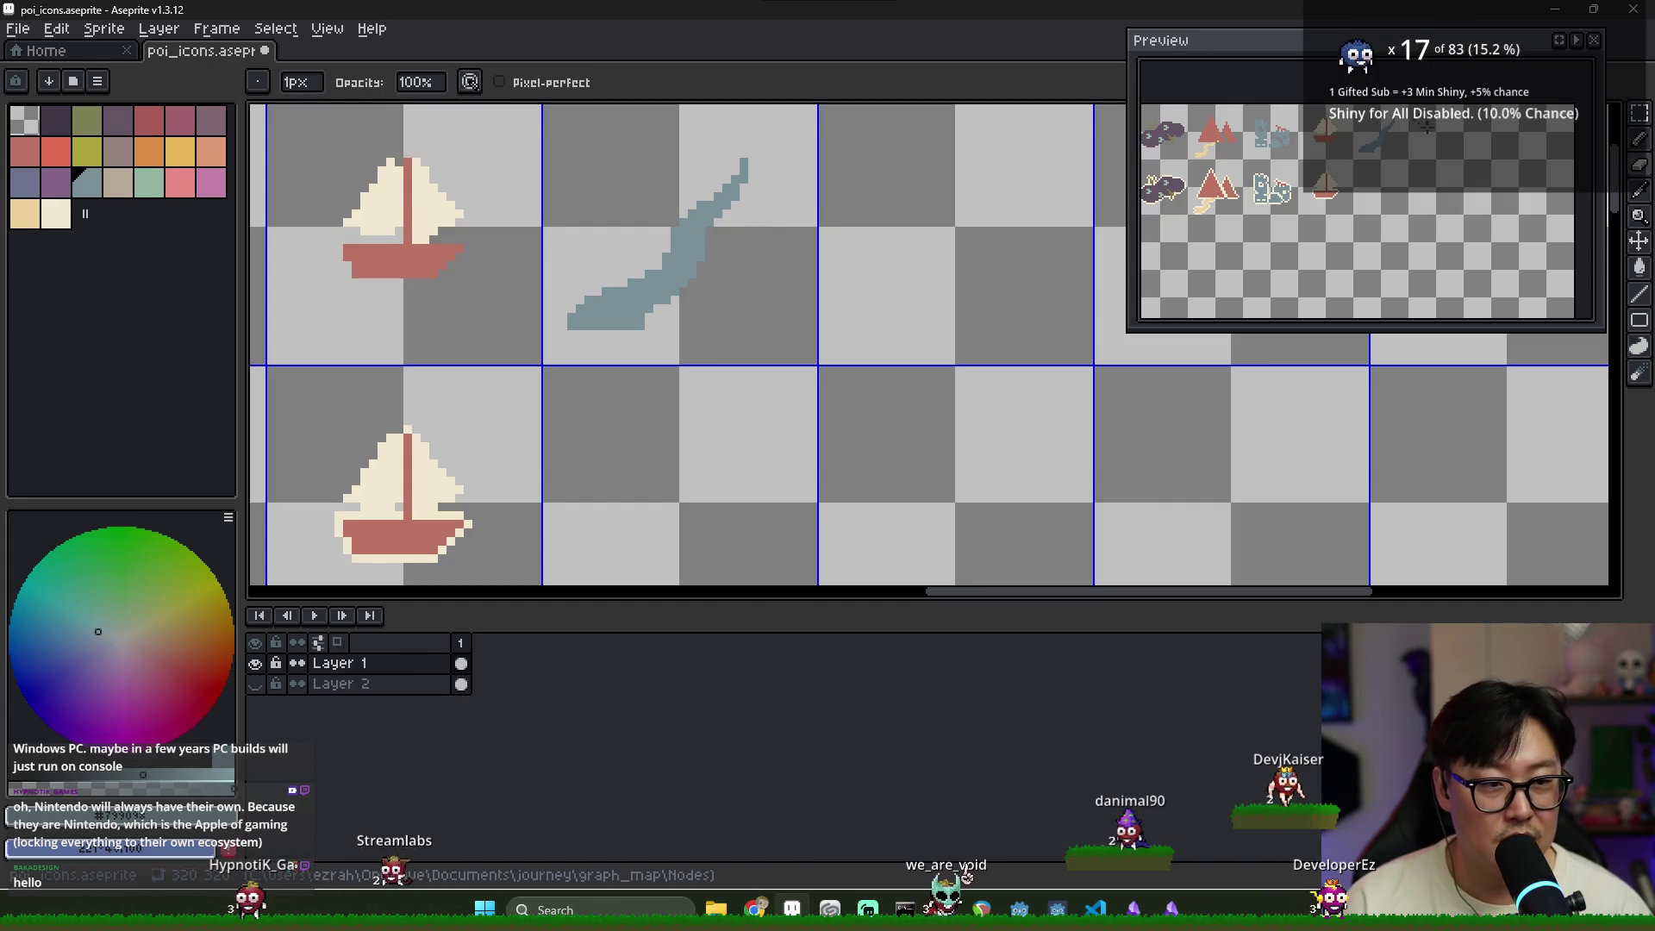
# - Marquee-select the whale shape, then deselect it
pyautogui.press('v')
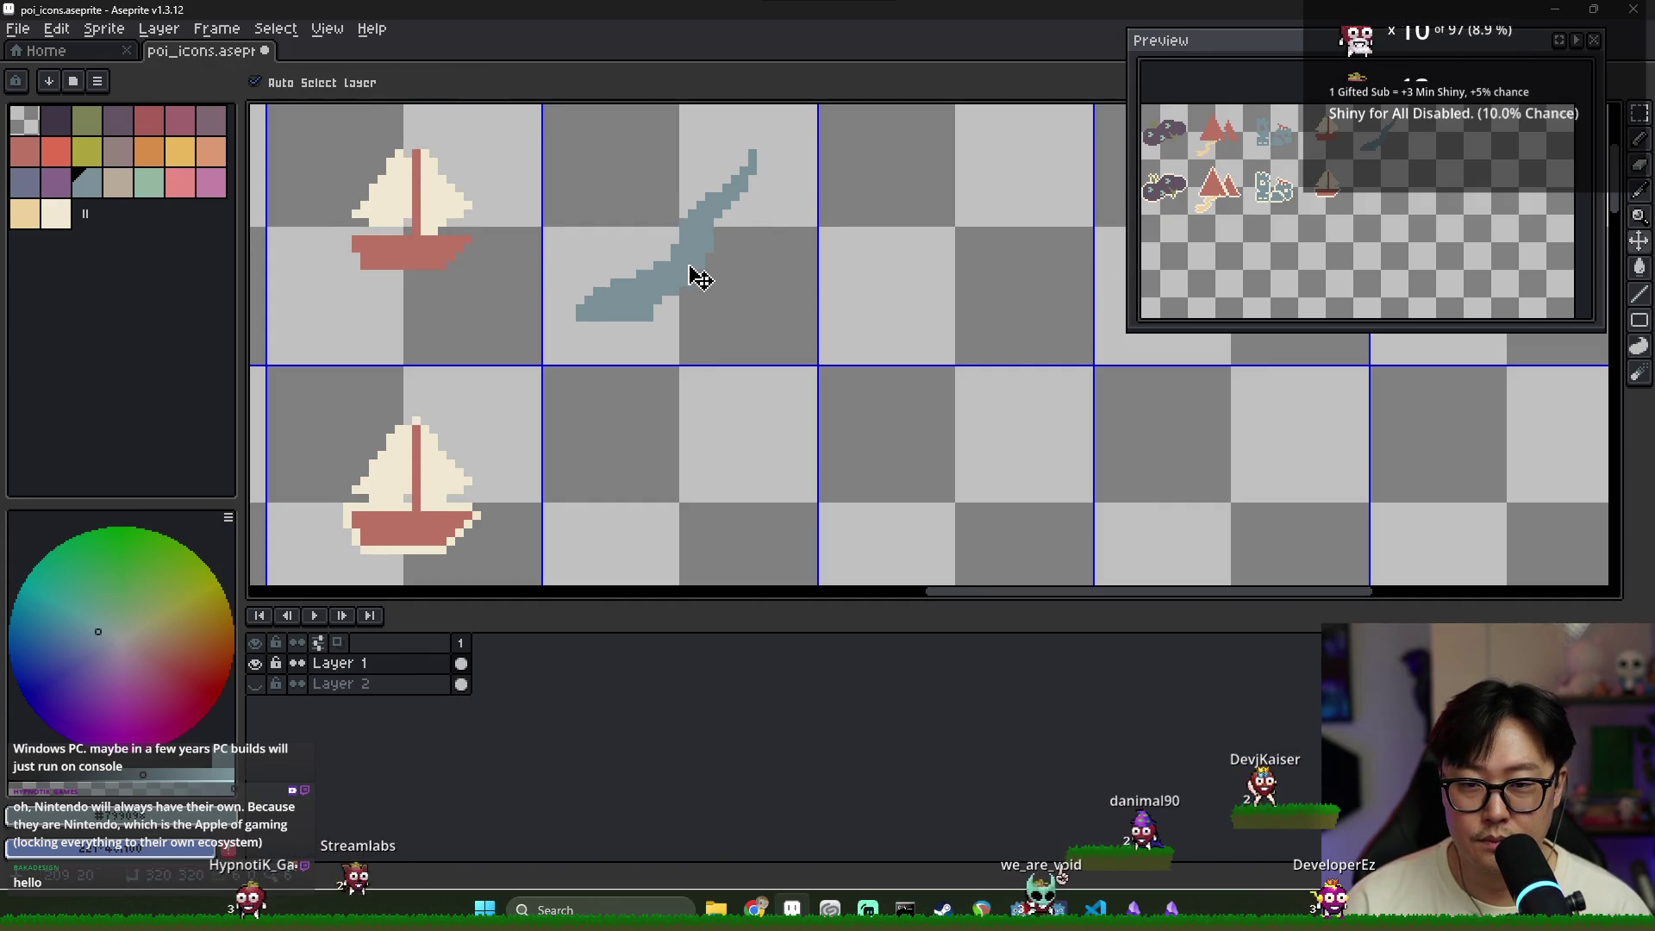
pyautogui.press('m')
pyautogui.moveTo(547, 129)
pyautogui.mouseDown()
pyautogui.moveTo(787, 325)
pyautogui.moveTo(820, 332)
pyautogui.mouseUp()
pyautogui.hotkey('ctrl', 'd')
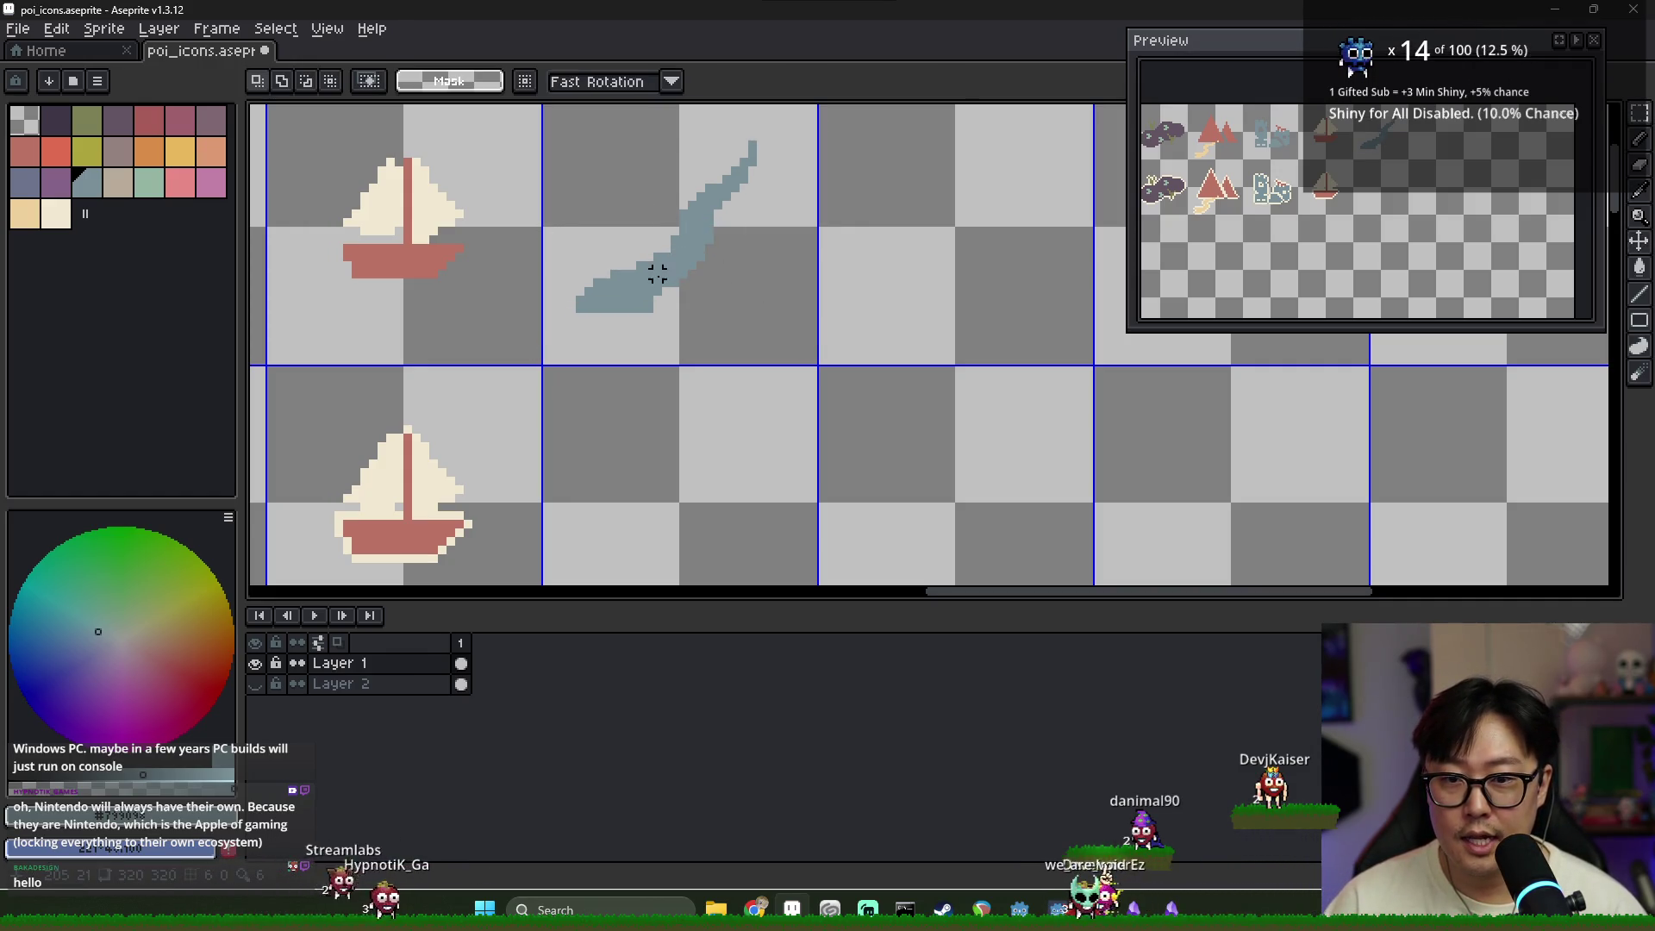
pyautogui.scroll(-3, 482, 244)
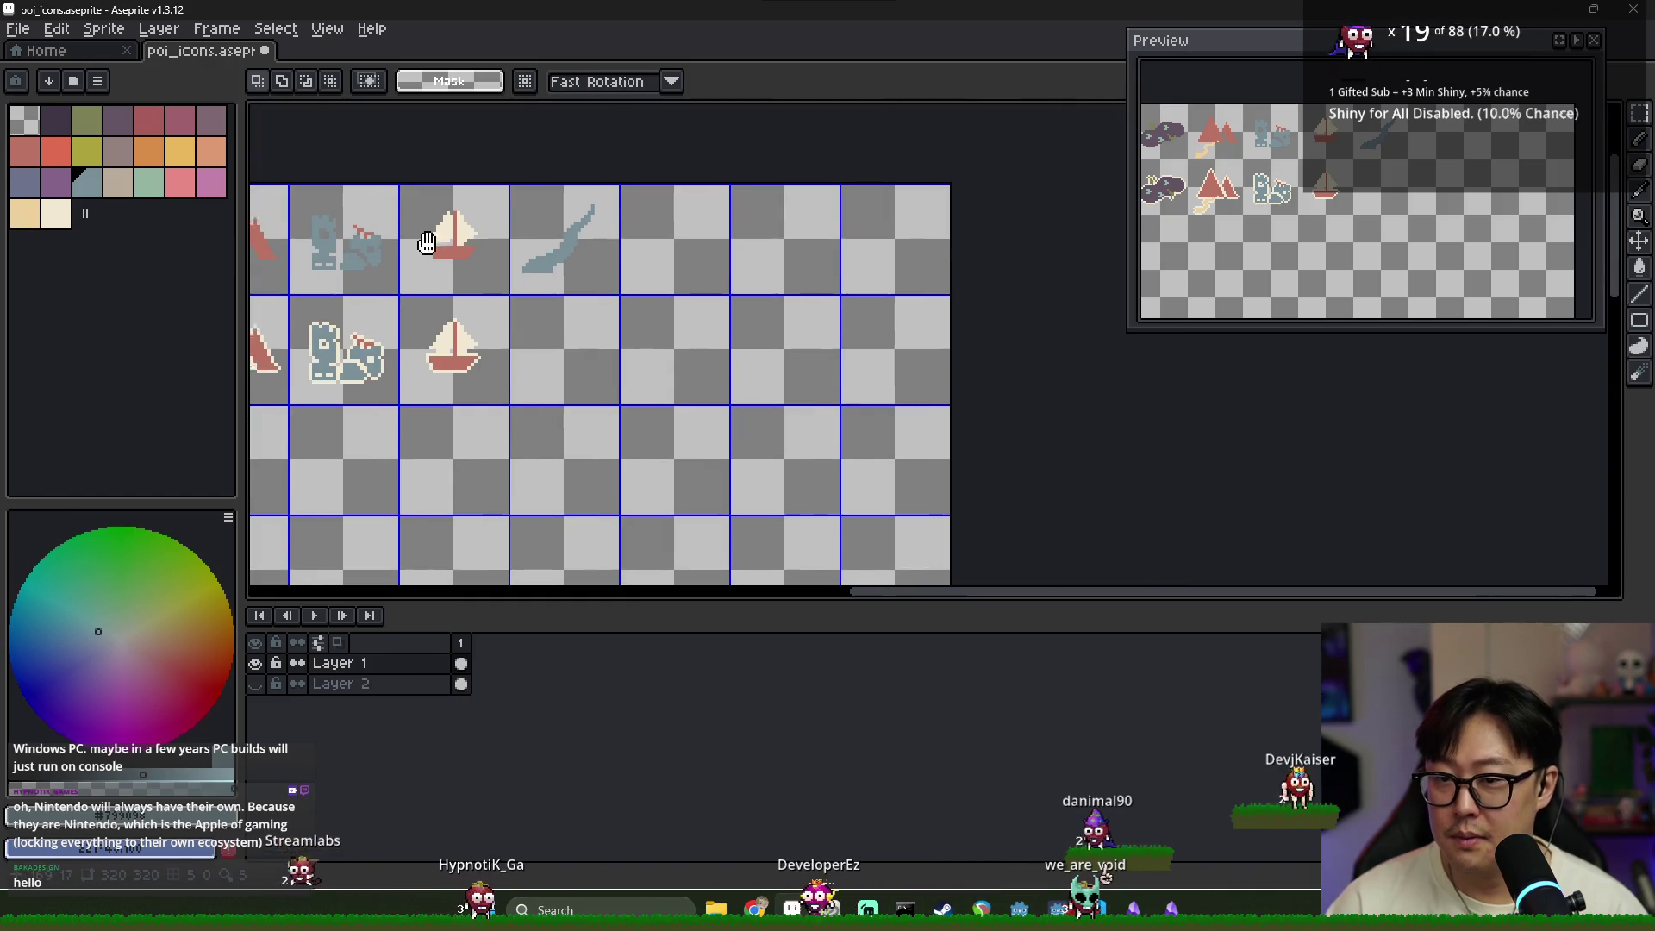
# - Pencil dark blue-grey eye pixels onto the whale
pyautogui.hscroll(3, 623, 252)
pyautogui.scroll(2, 551, 259)
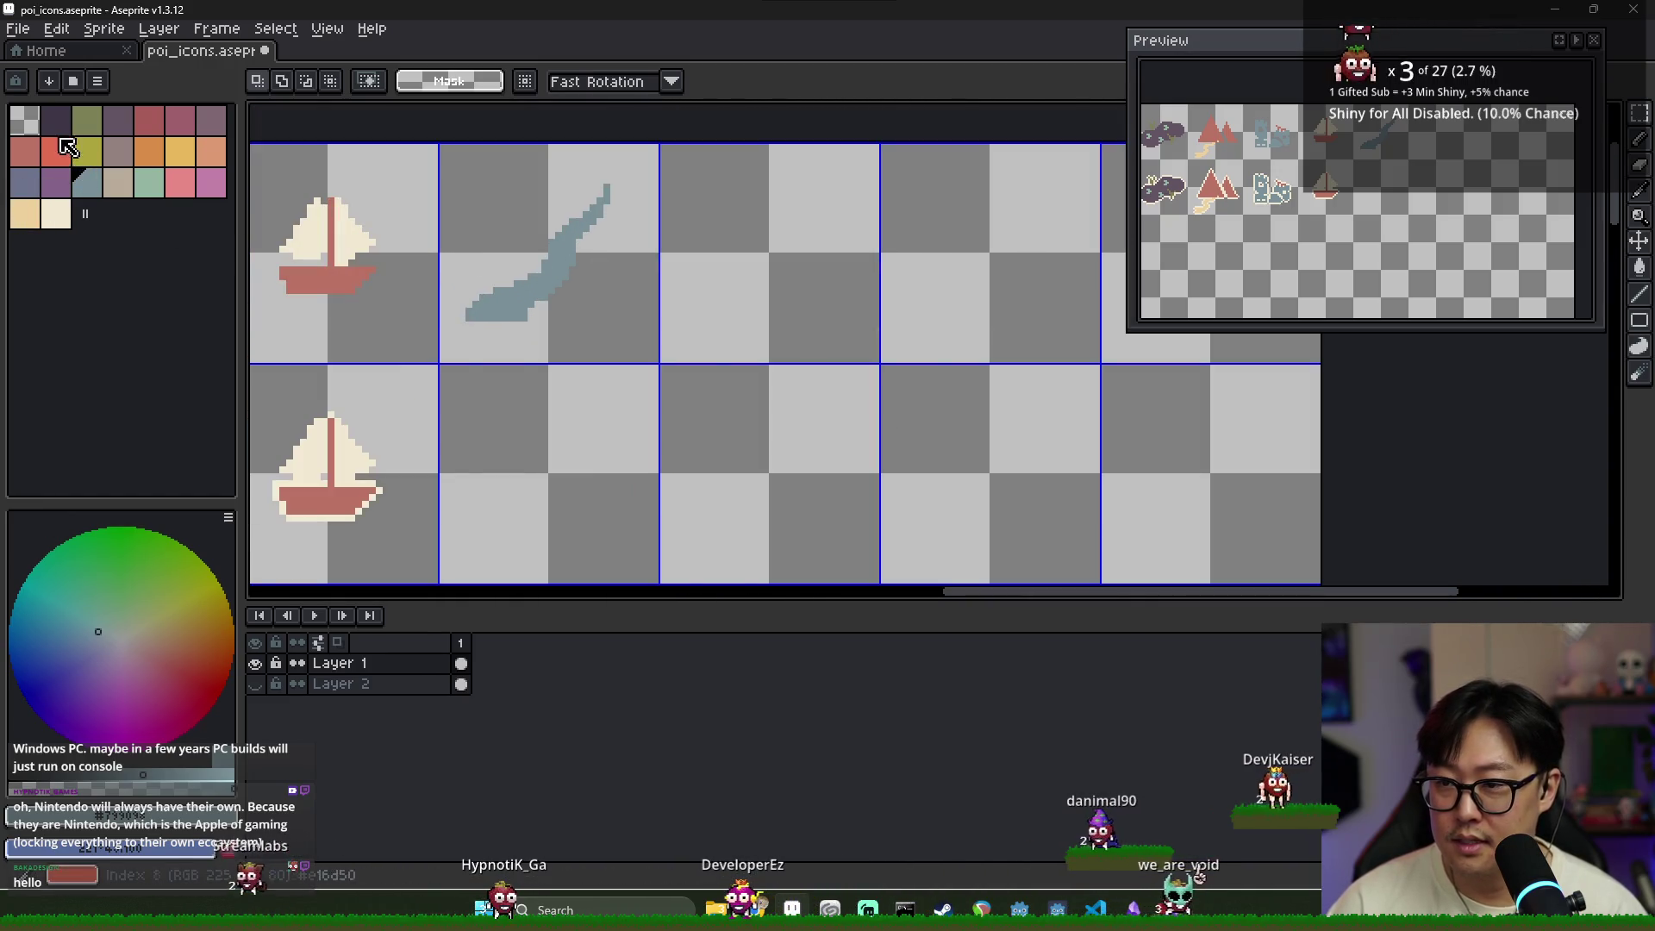
pyautogui.click(55, 120)
pyautogui.click(33, 193)
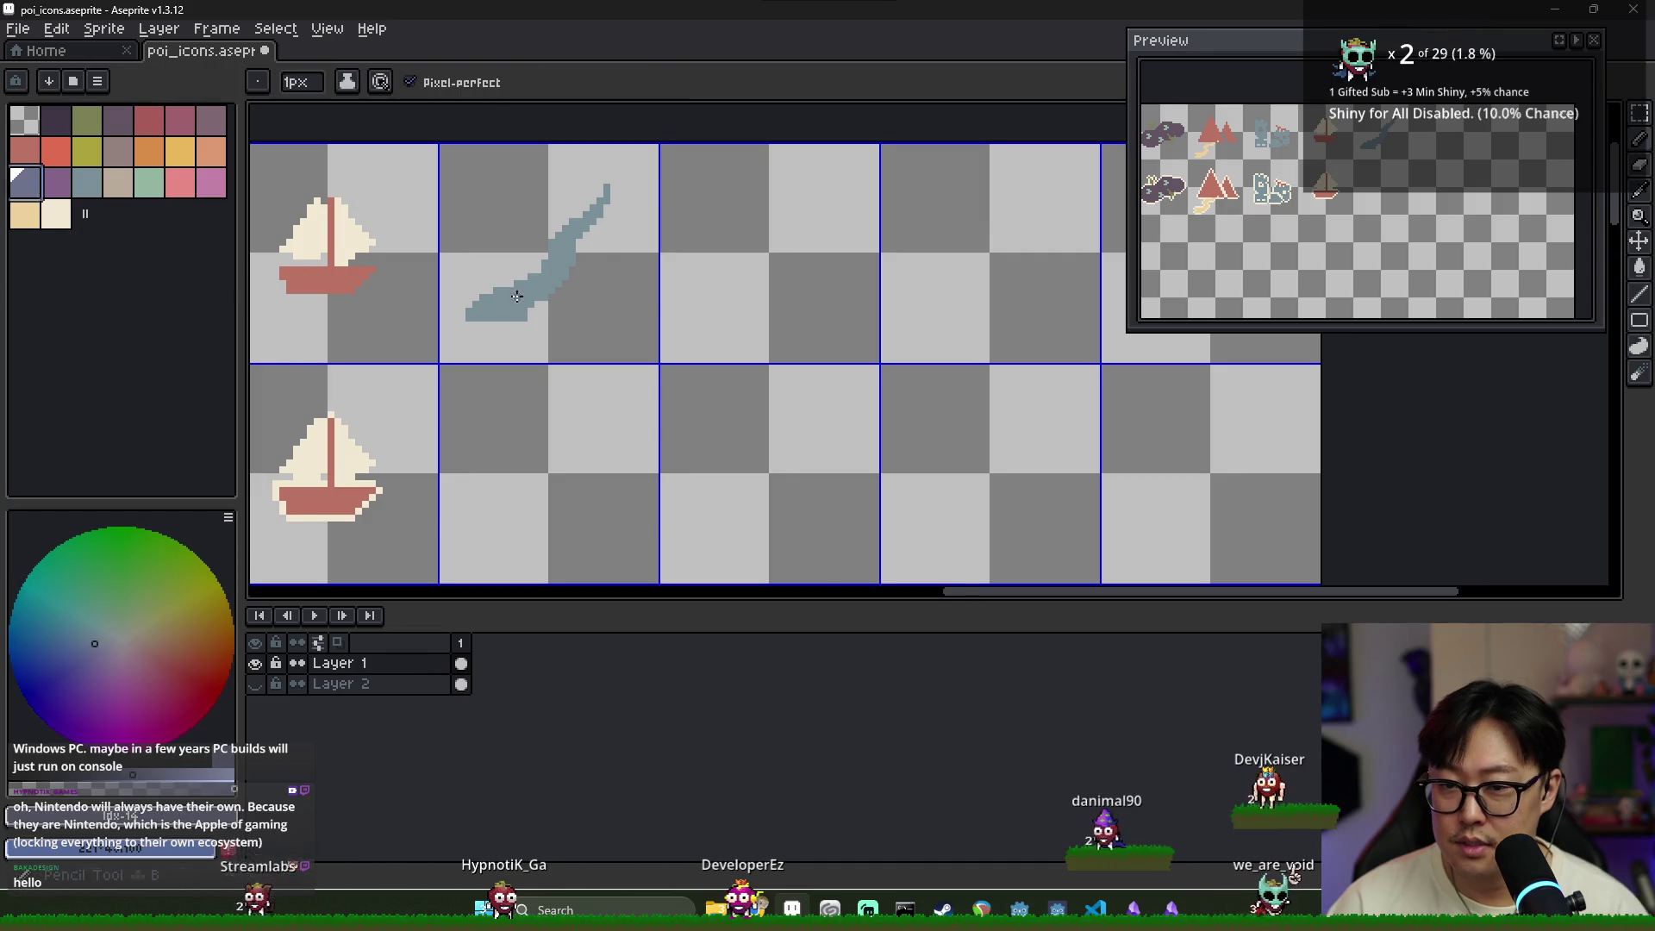
pyautogui.press('b')
pyautogui.scroll(1, 517, 297)
pyautogui.click(497, 305)
pyautogui.click(508, 296)
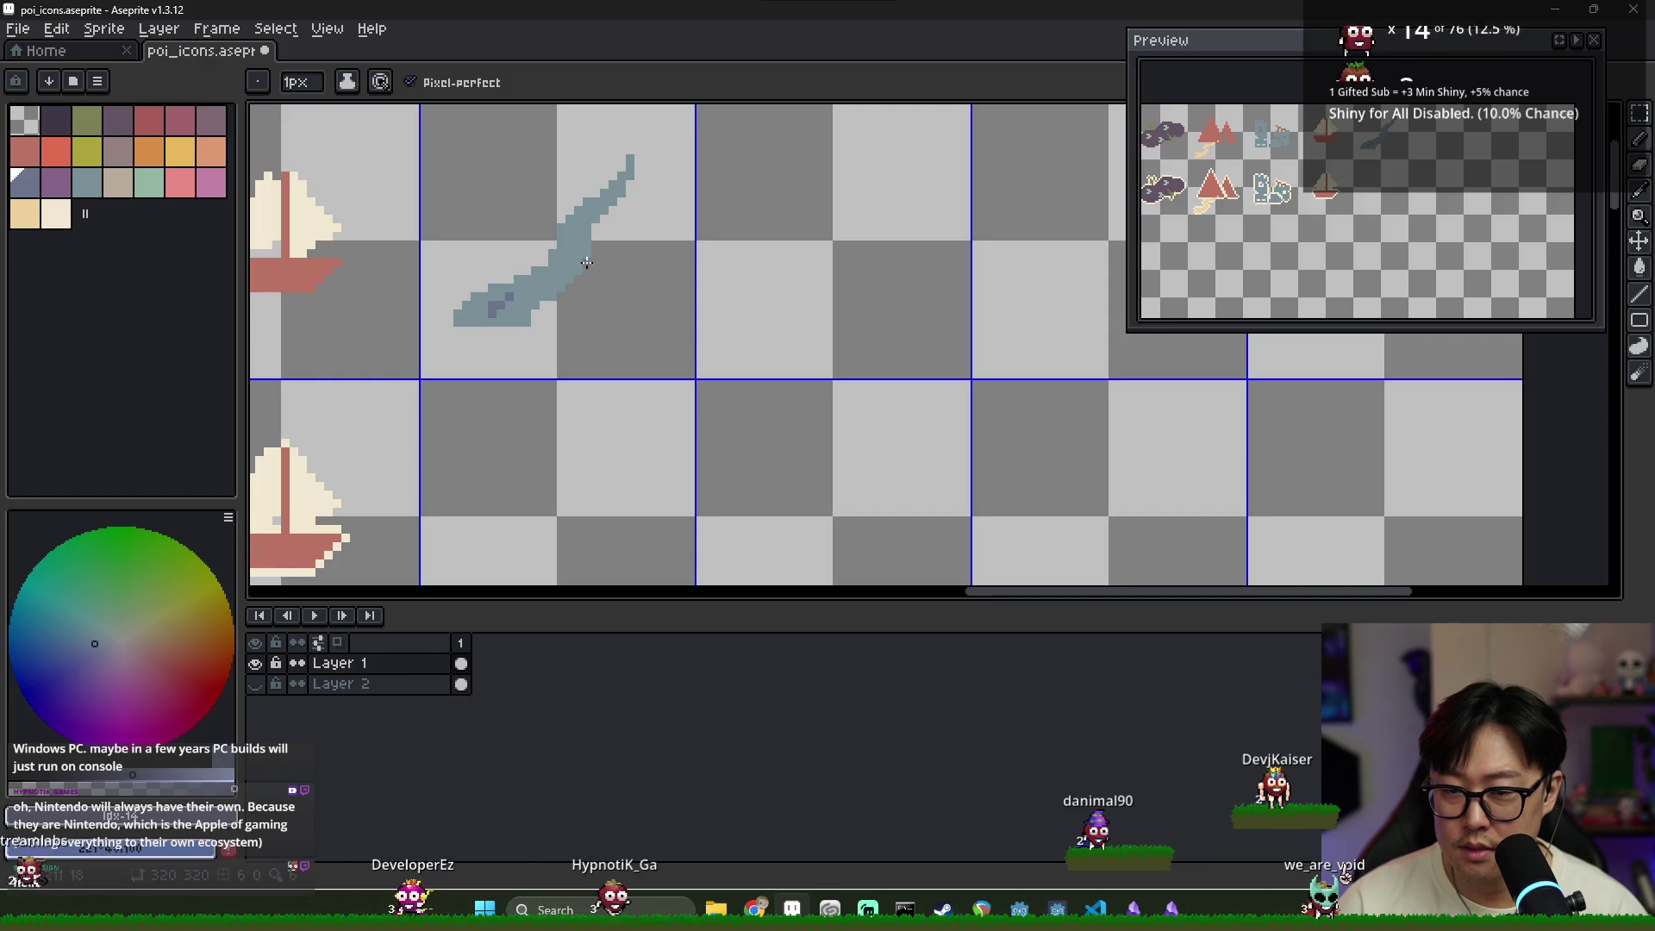
pyautogui.moveTo(492, 307); pyautogui.dragTo(514, 303)
# - Add a dark body pixel, then paint-bucket the fish with a darker blue
pyautogui.keyDown('alt'); pyautogui.click(514, 303); pyautogui.keyUp('alt')
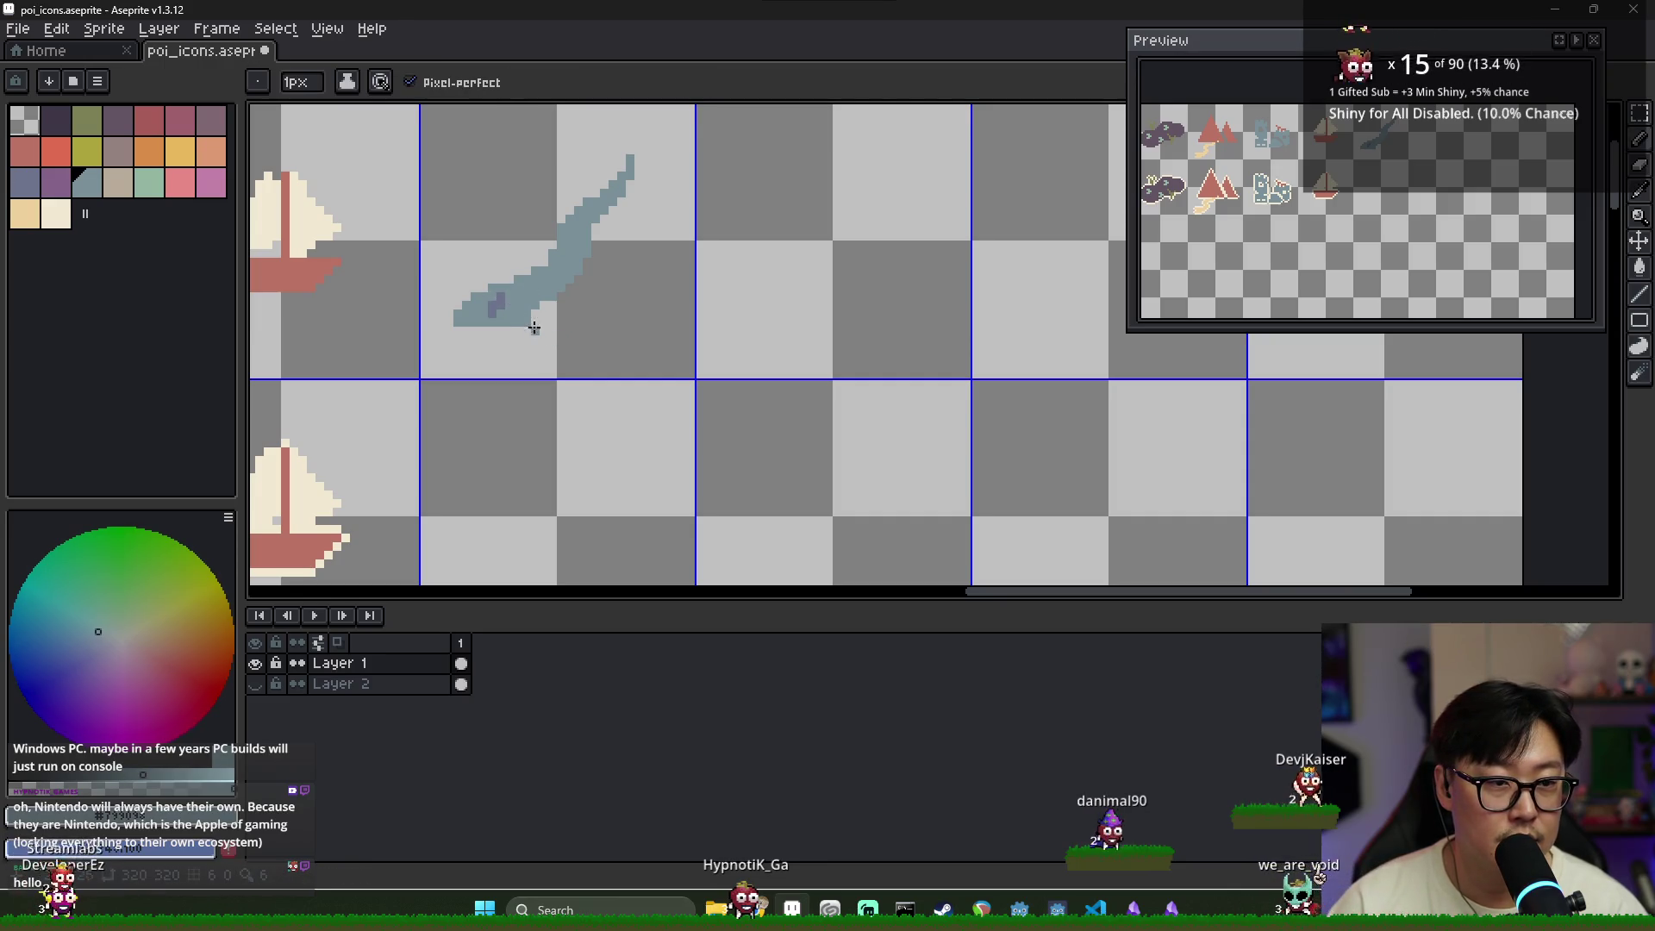
pyautogui.keyDown('alt'); pyautogui.click(517, 299); pyautogui.keyUp('alt')
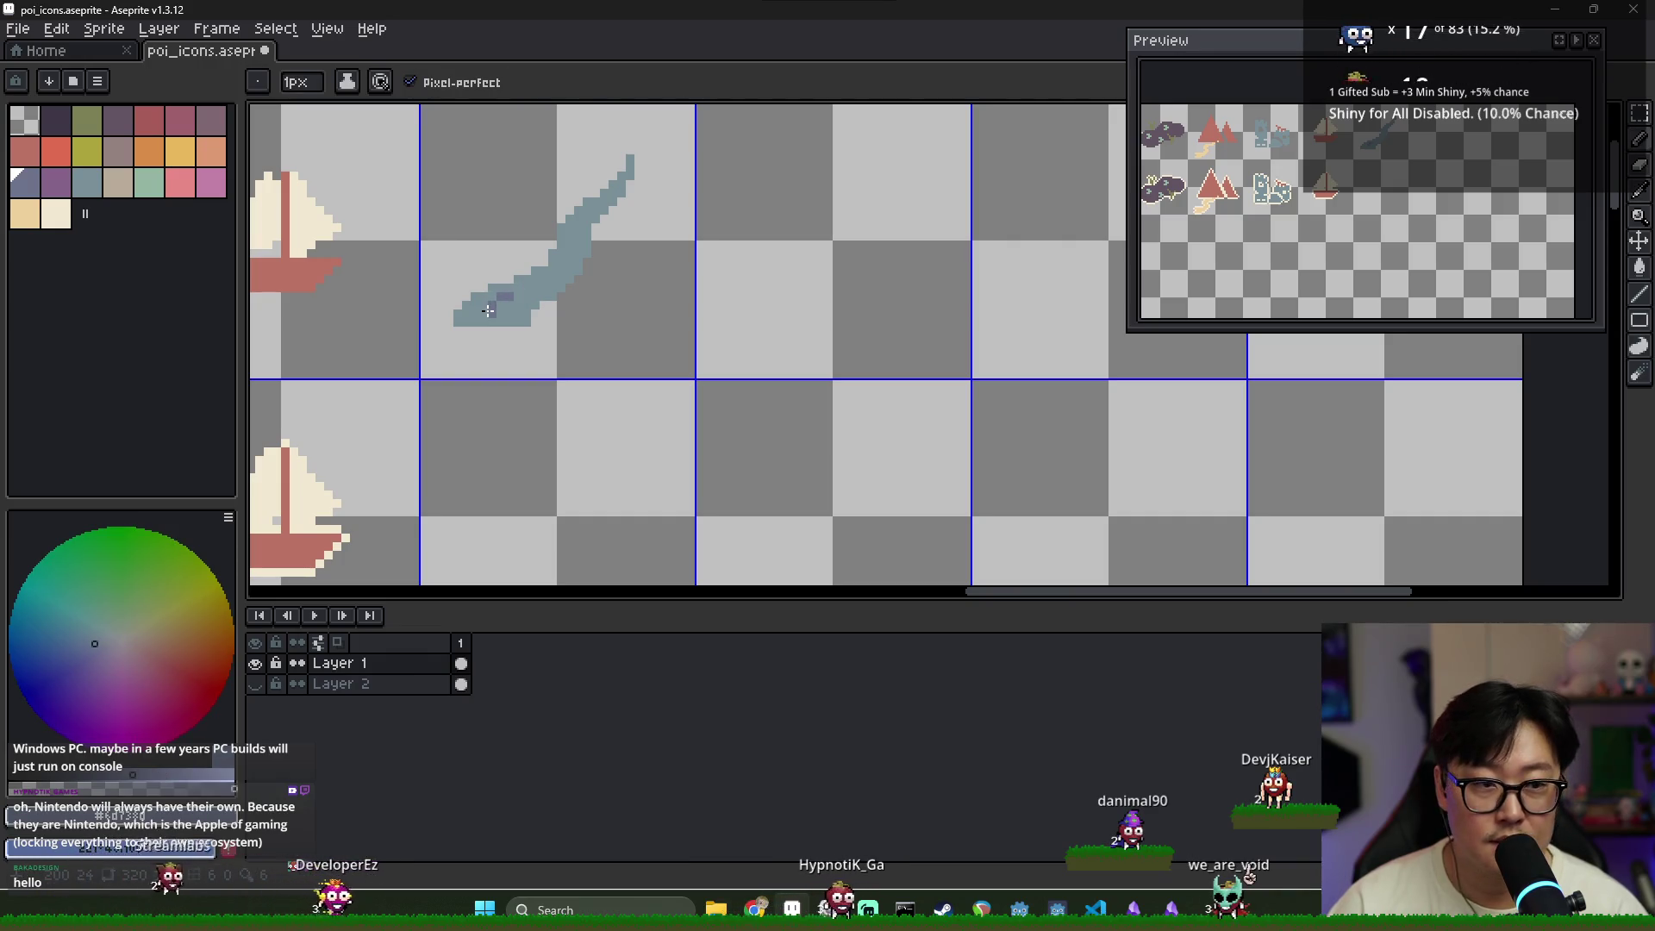
pyautogui.click(543, 291)
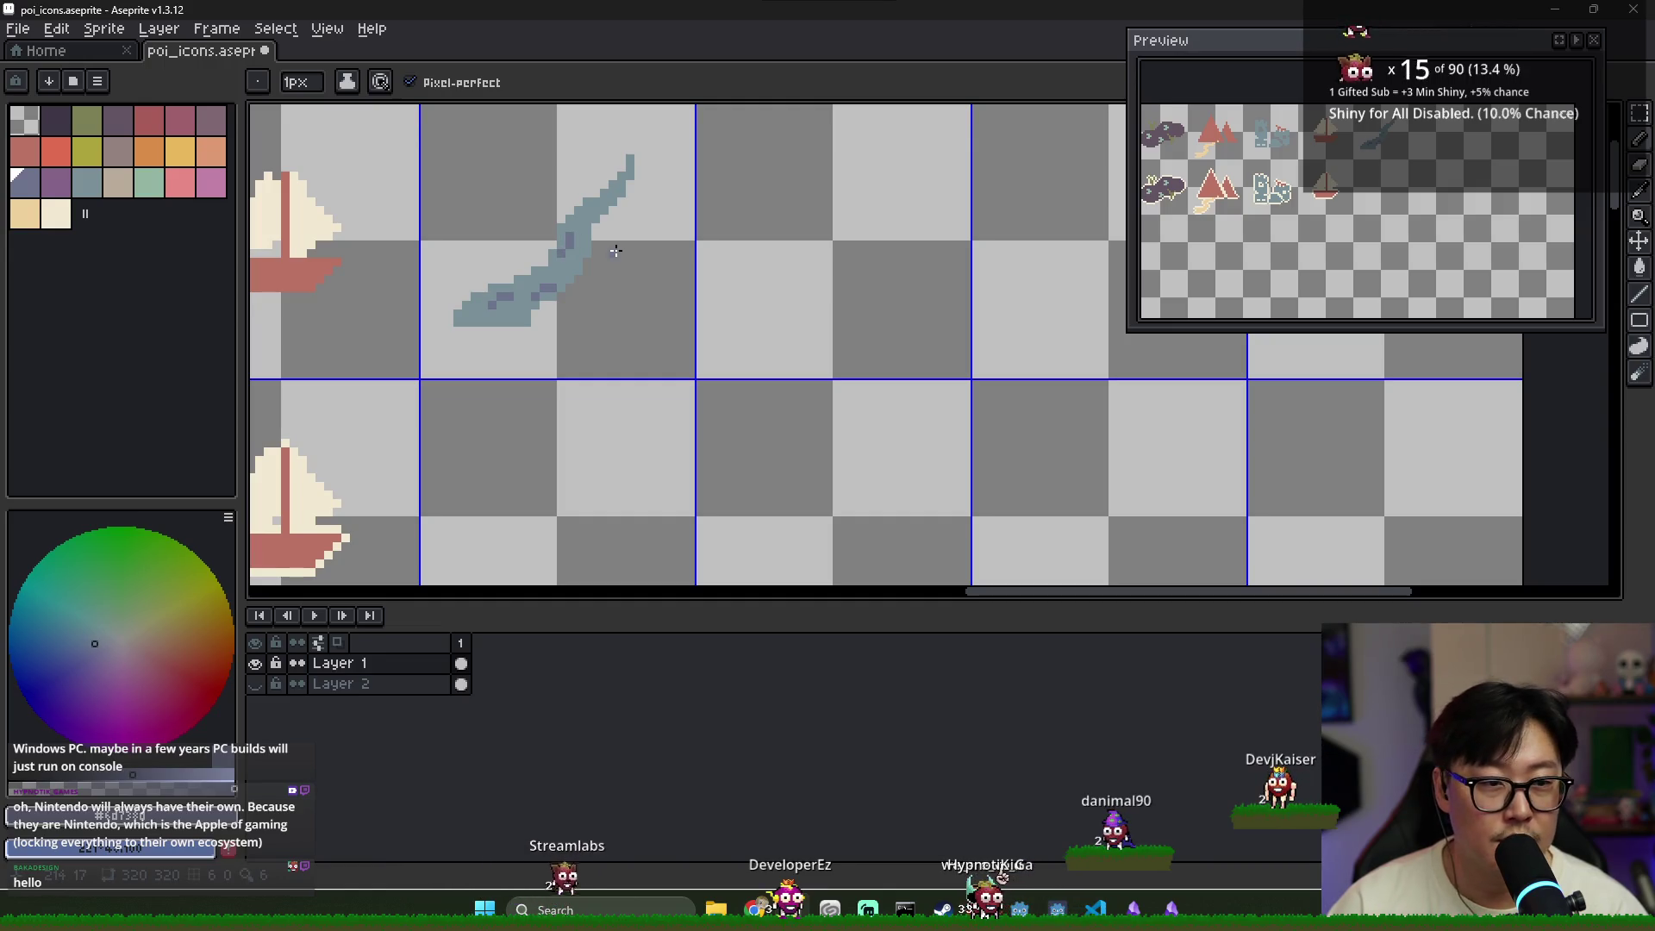
pyautogui.press('ctrl')
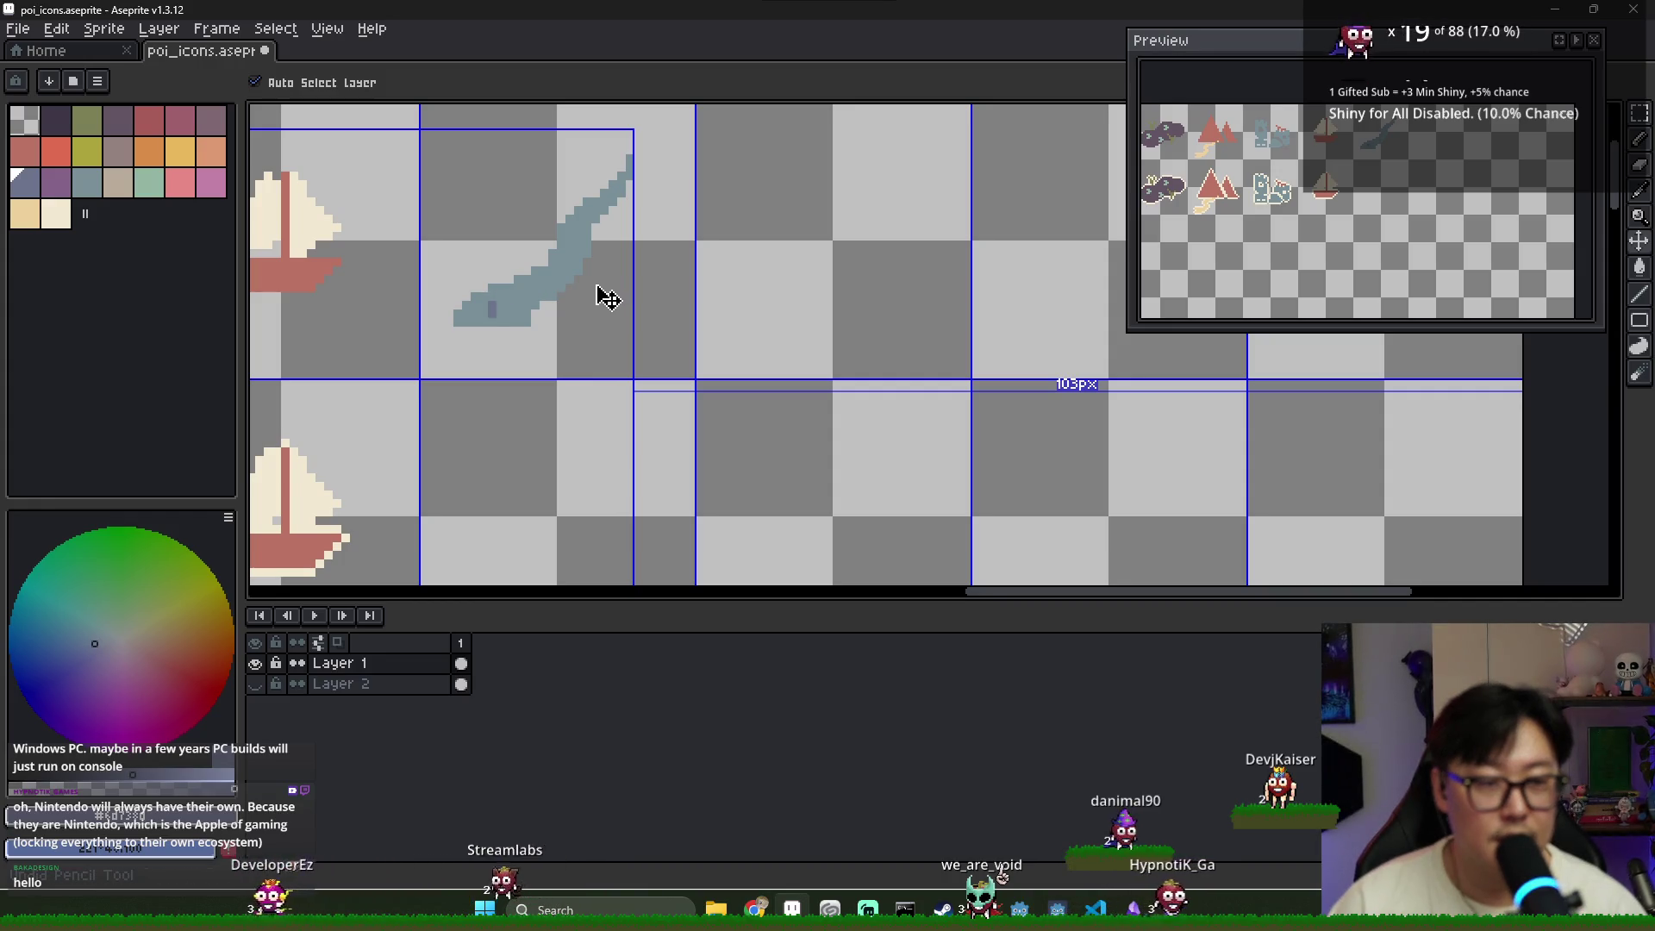
pyautogui.press('g')
pyautogui.click(487, 300)
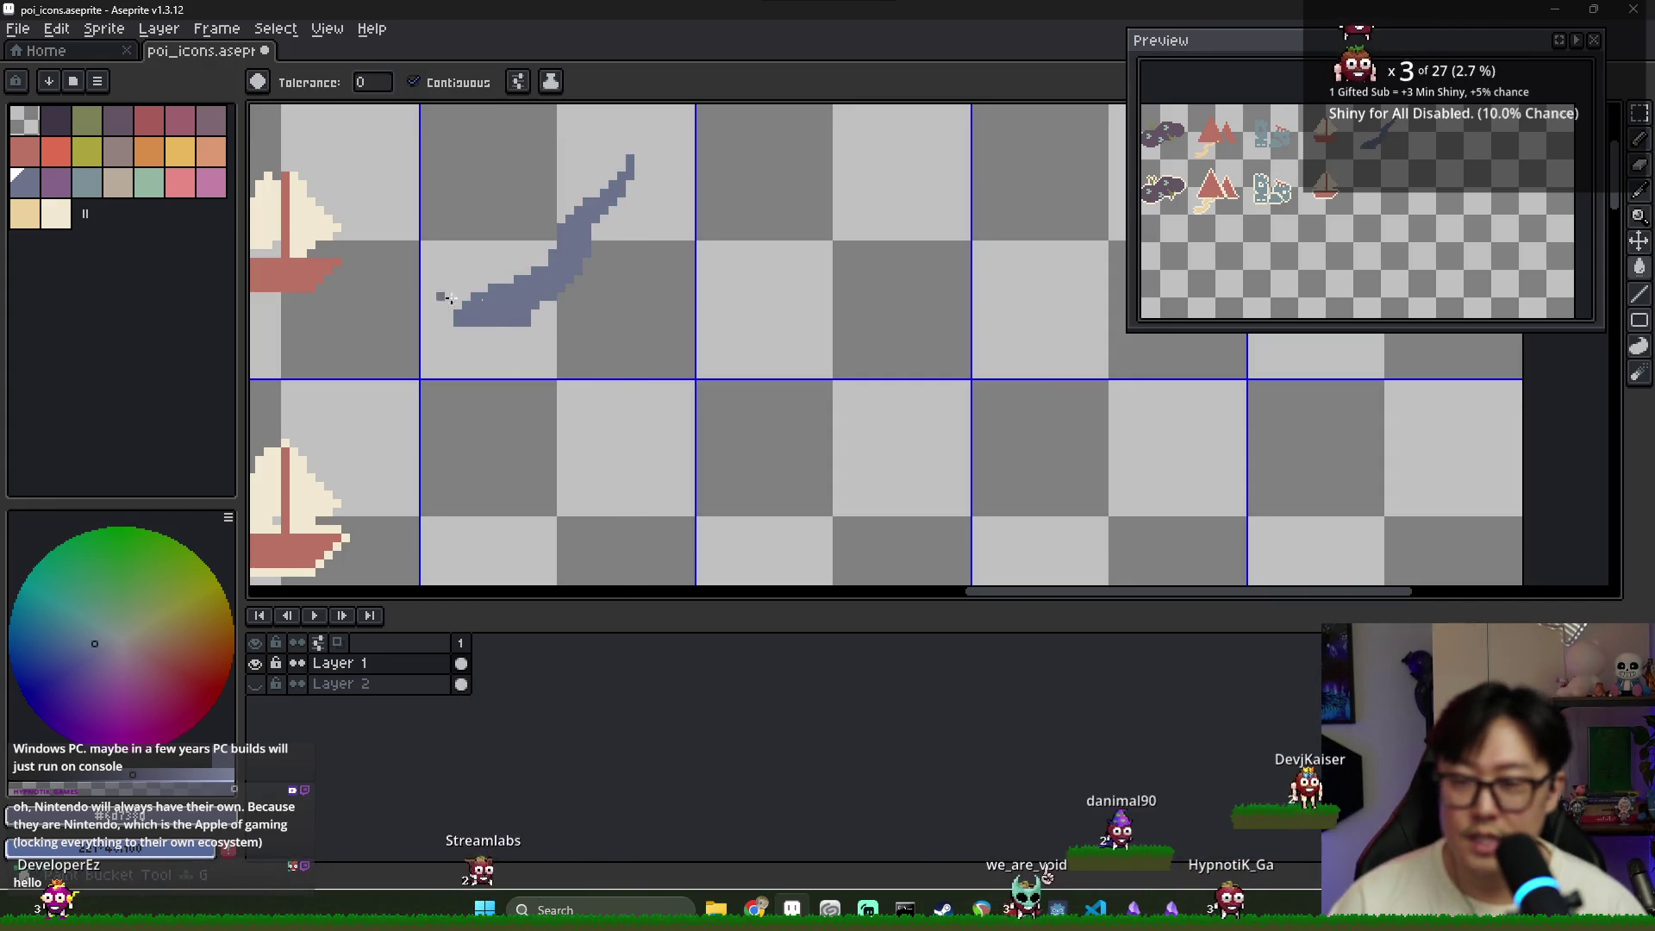
# - Pencil a light blue highlight along the fish's upper edge
pyautogui.click(86, 182)
pyautogui.scroll(1, 480, 285)
pyautogui.press('b')
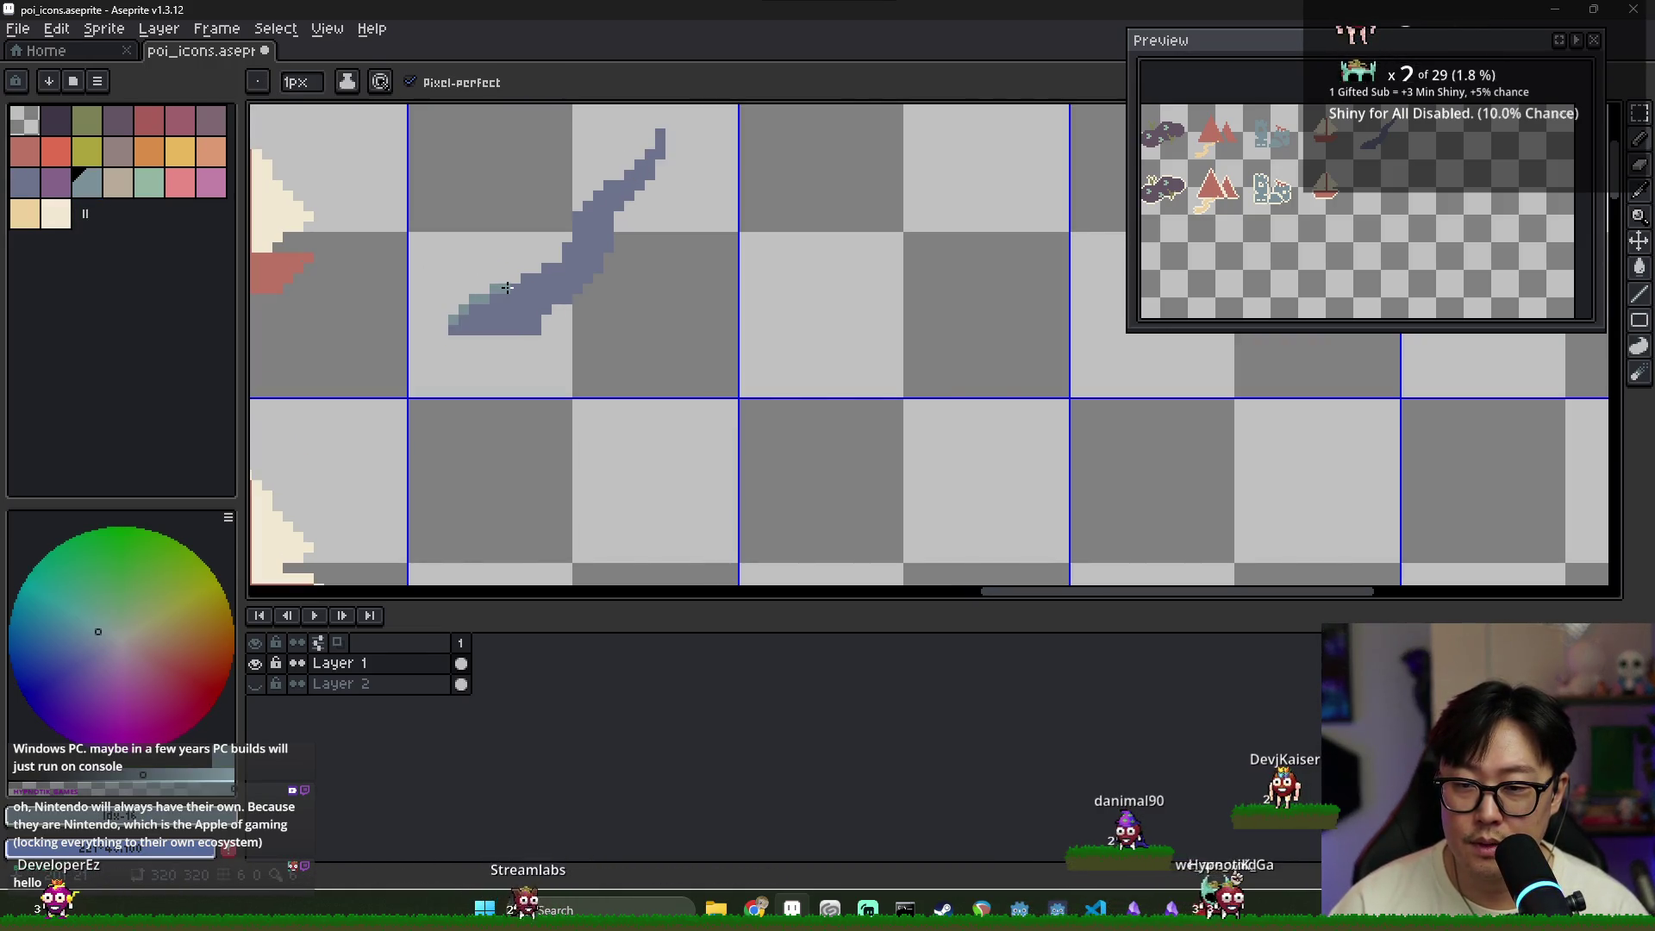
pyautogui.moveTo(520, 280); pyautogui.dragTo(556, 266)
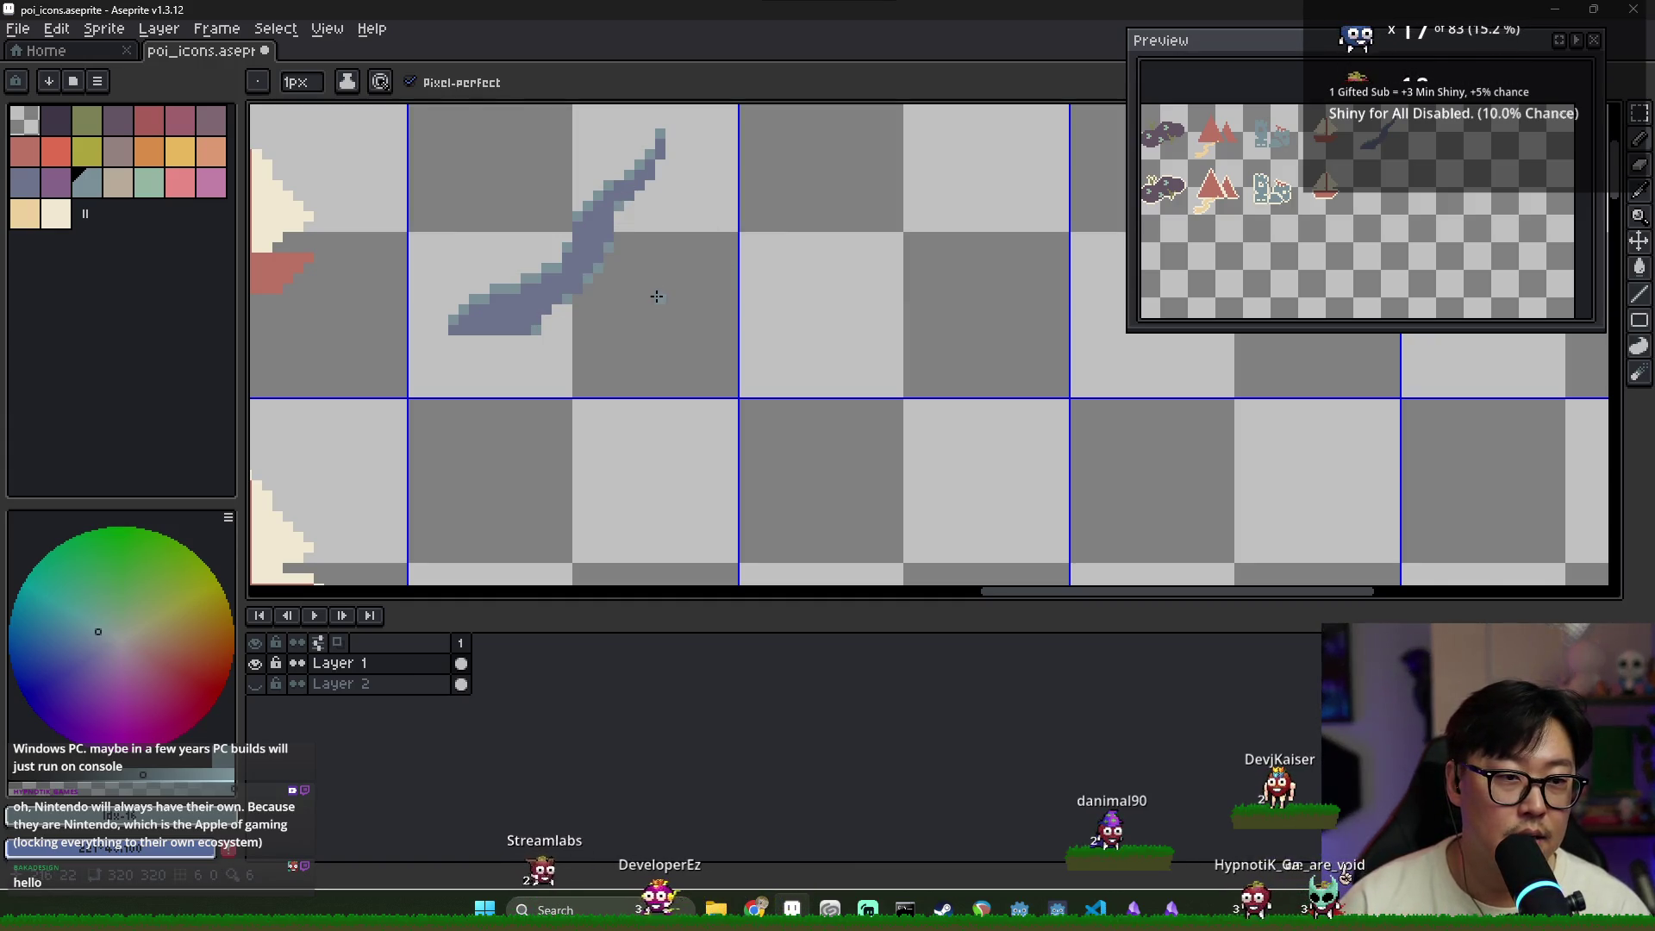
pyautogui.scroll(-3, 569, 267)
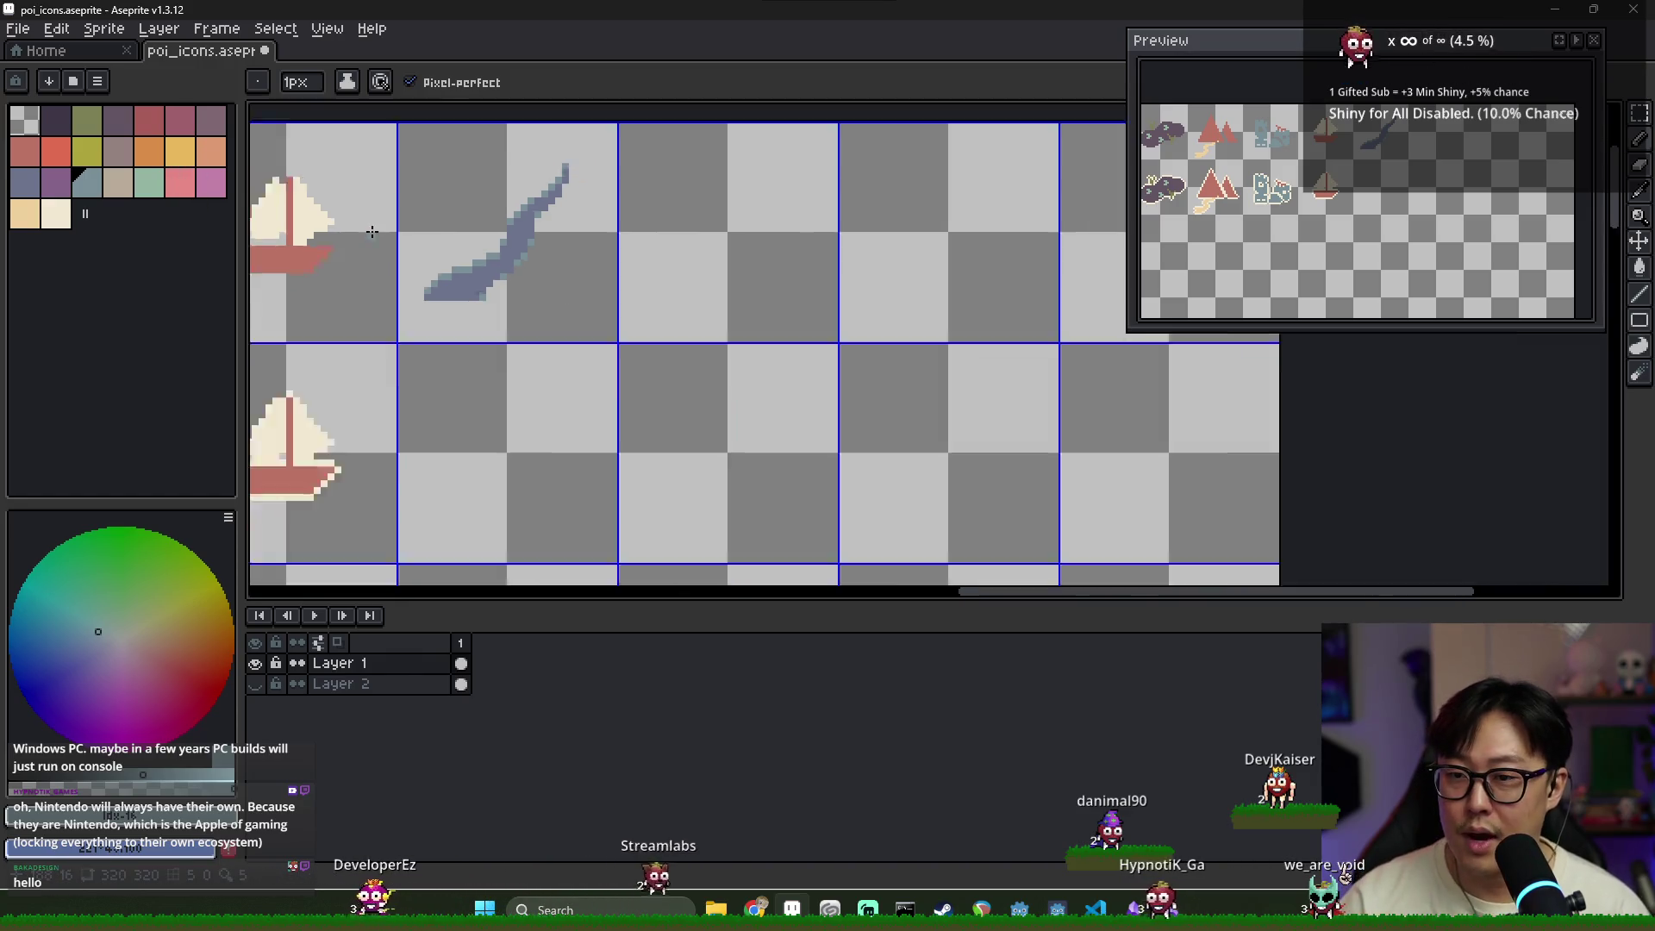
pyautogui.click(86, 120)
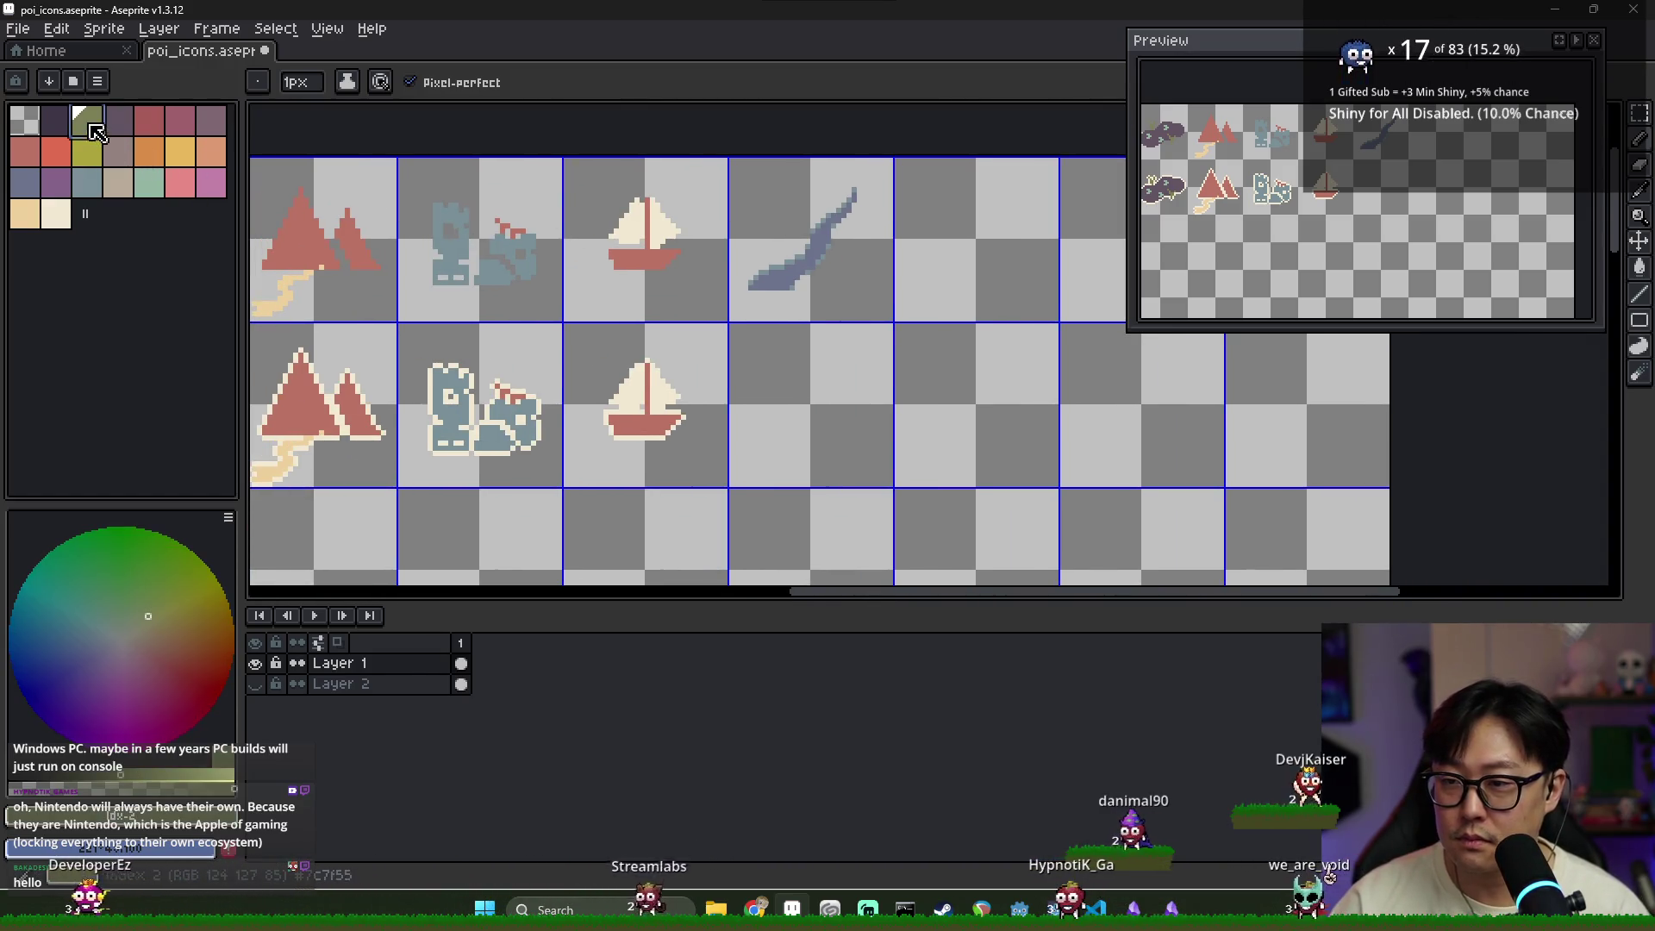
# - Pencil small olive-green leaf sprigs onto the fish's back
pyautogui.scroll(2, 843, 259)
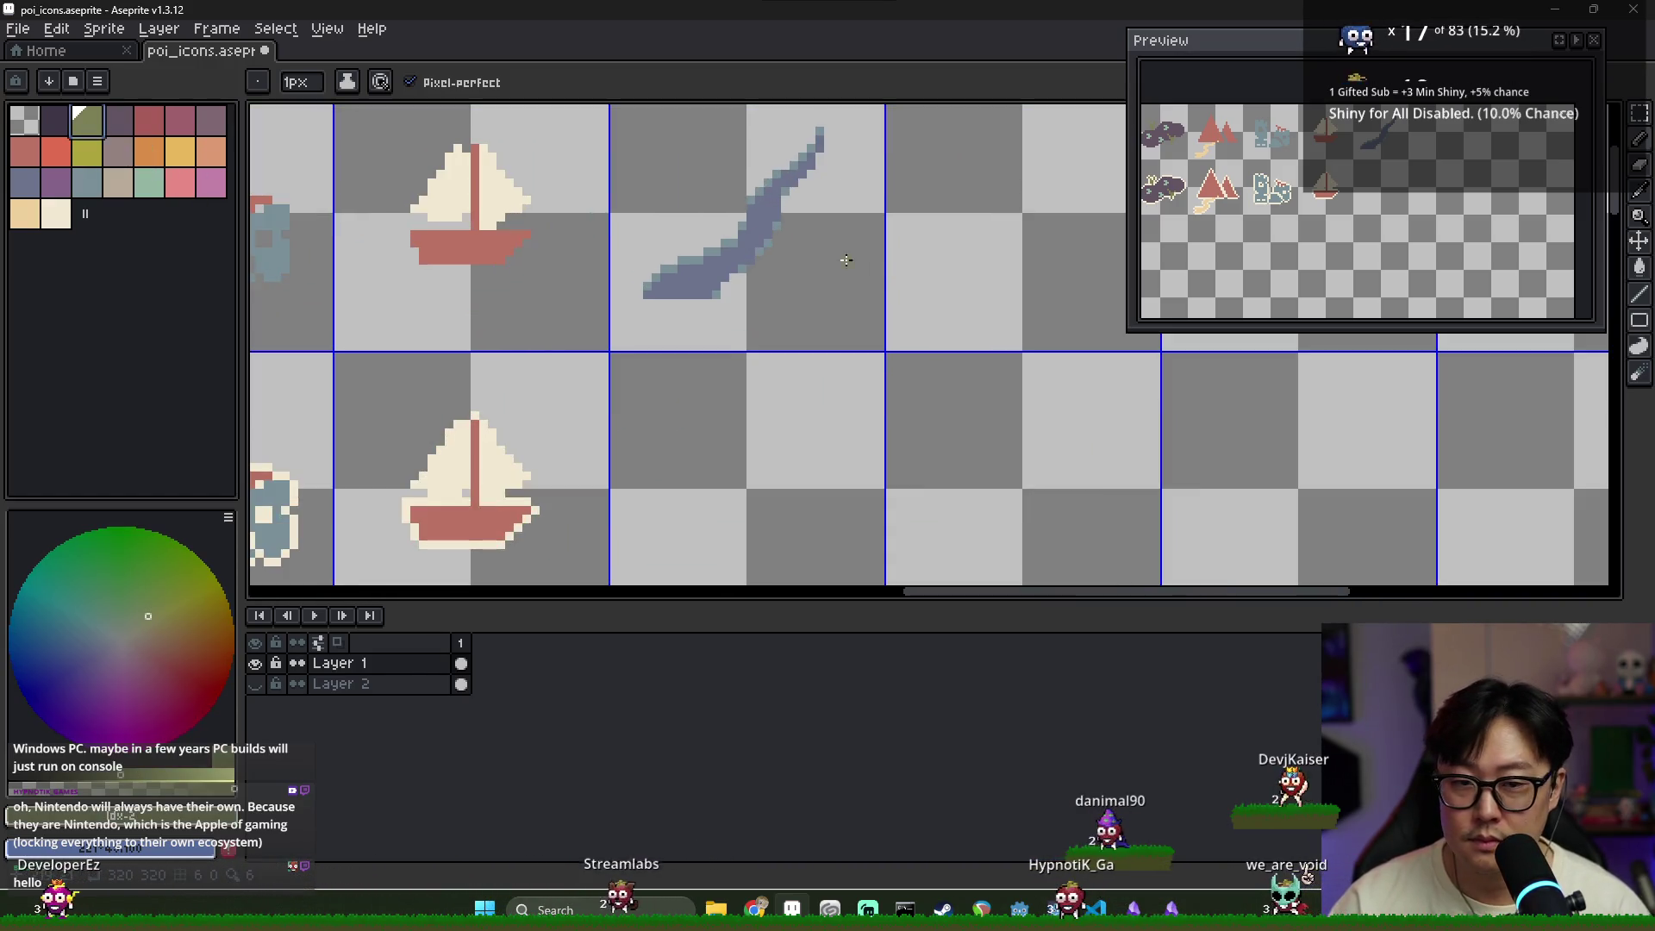
pyautogui.click(710, 240)
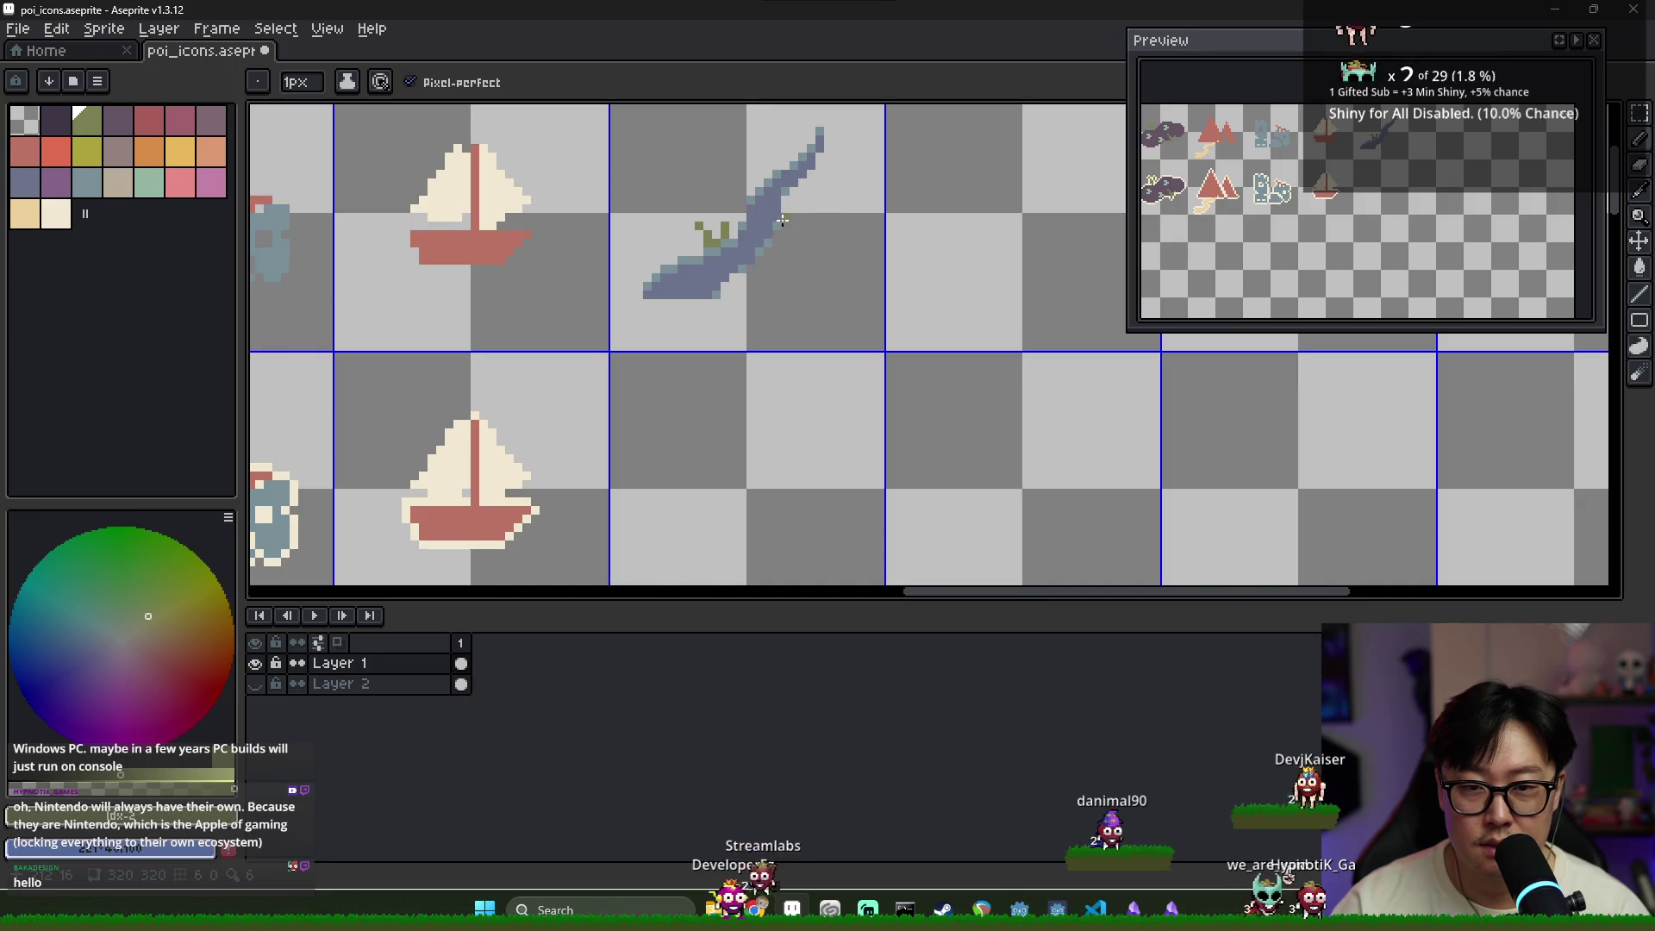
pyautogui.hotkey('ctrl', 'z')
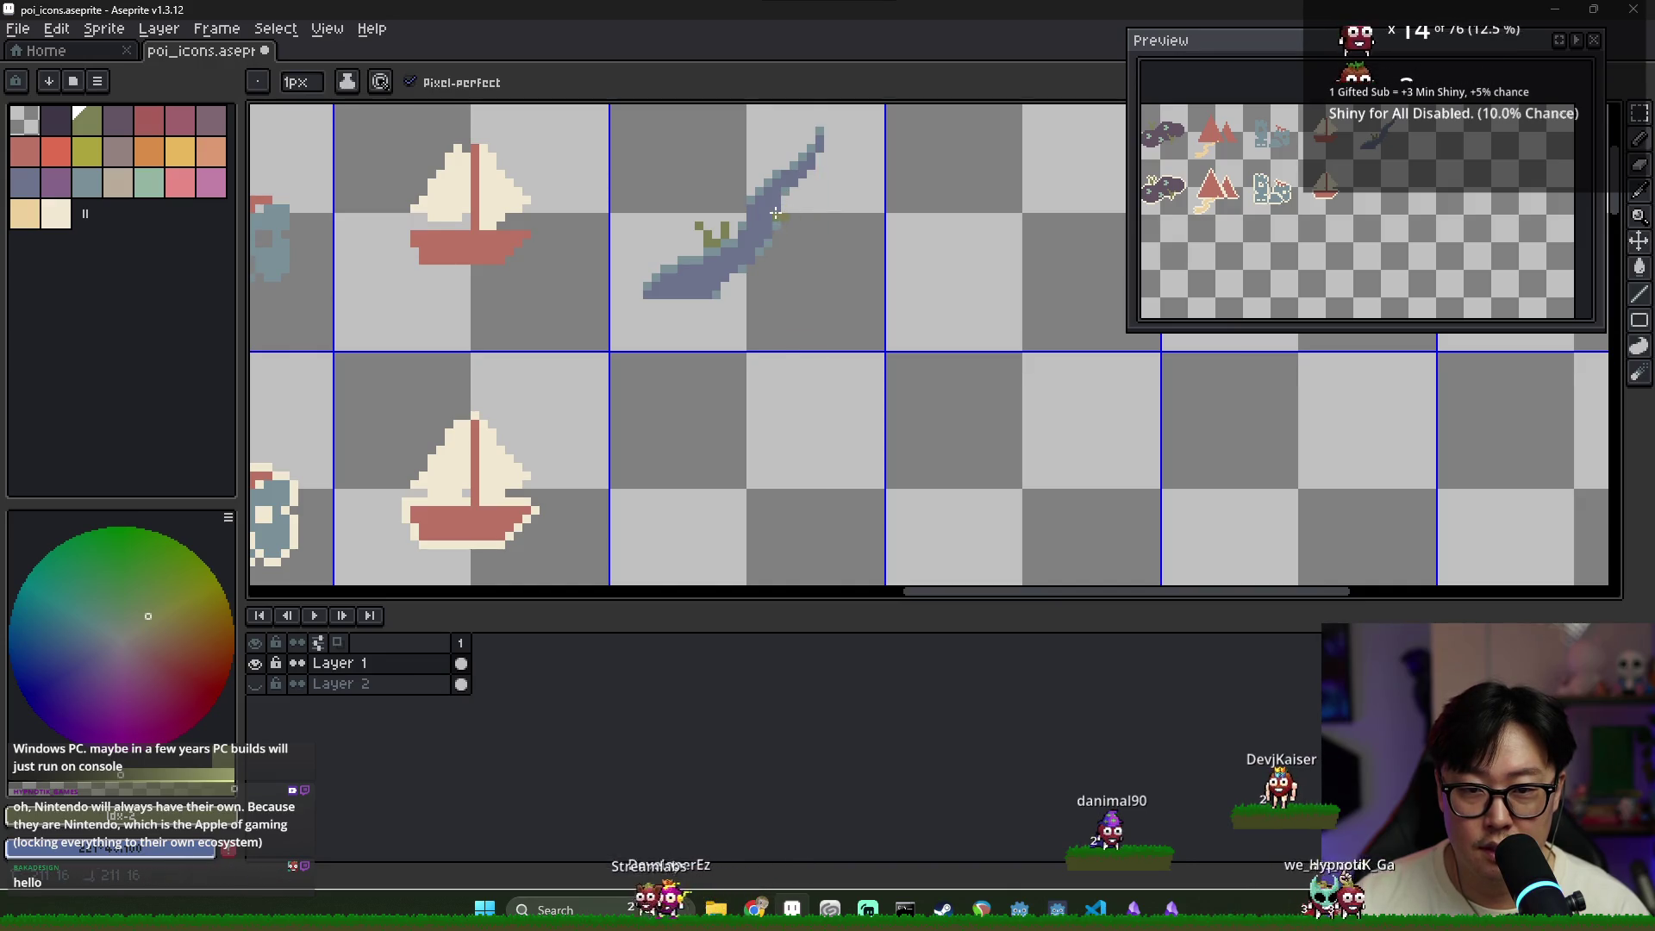
pyautogui.scroll(3, 807, 229)
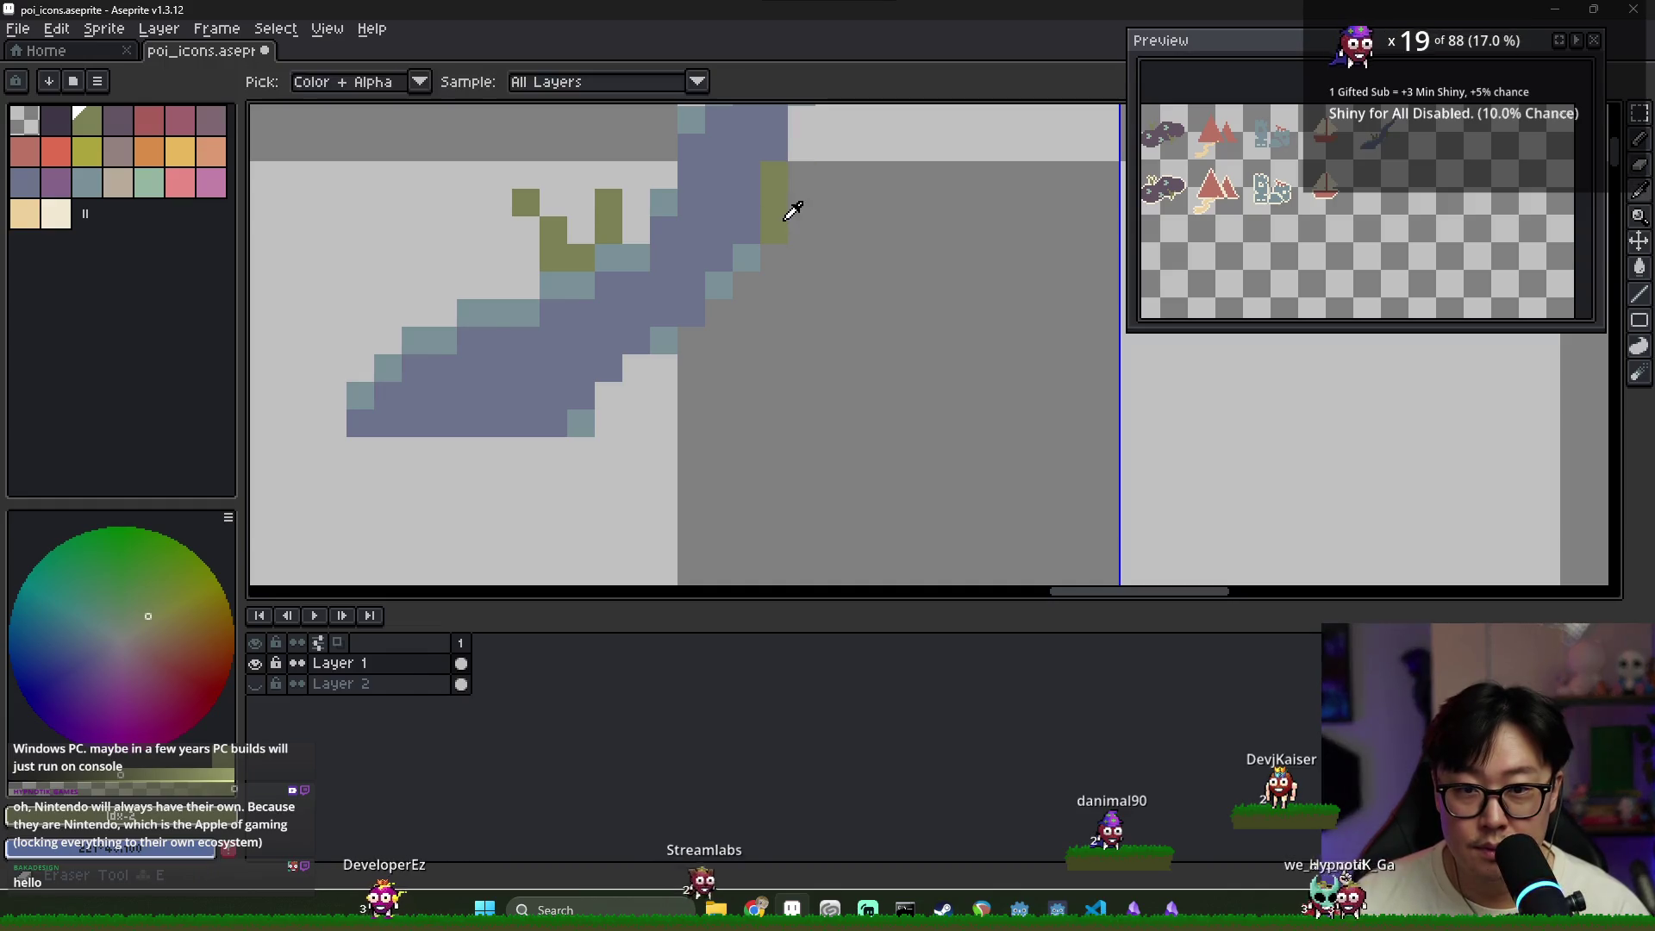
pyautogui.scroll(-3, 860, 290)
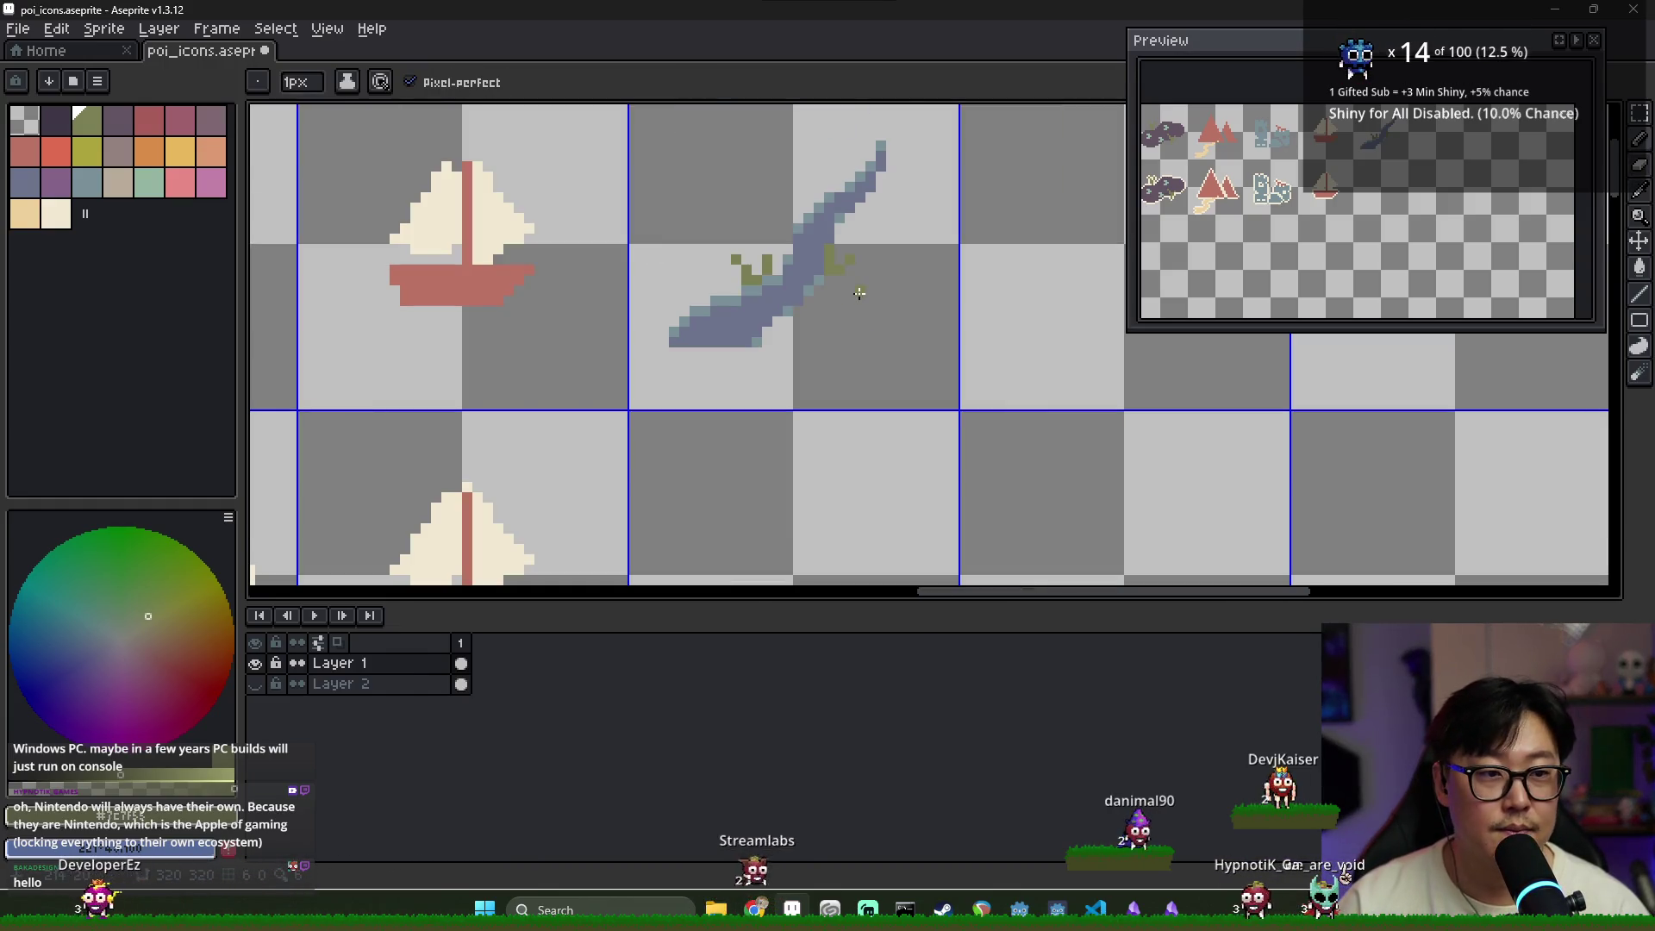
pyautogui.scroll(-1, 781, 299)
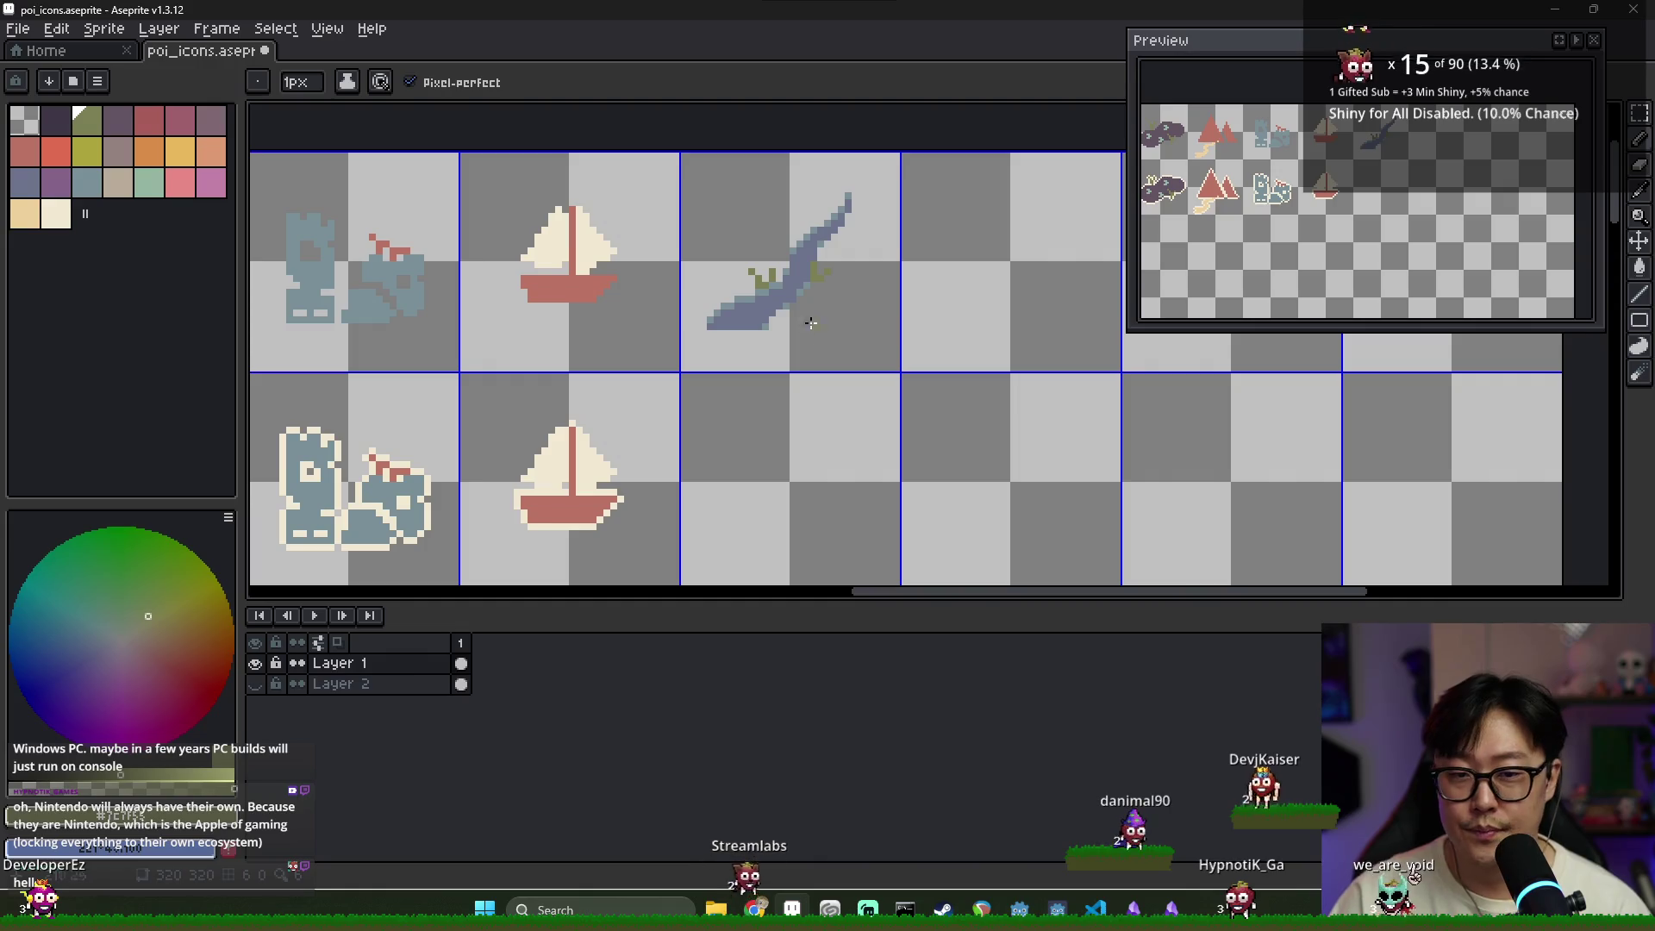
pyautogui.scroll(-1, 786, 297)
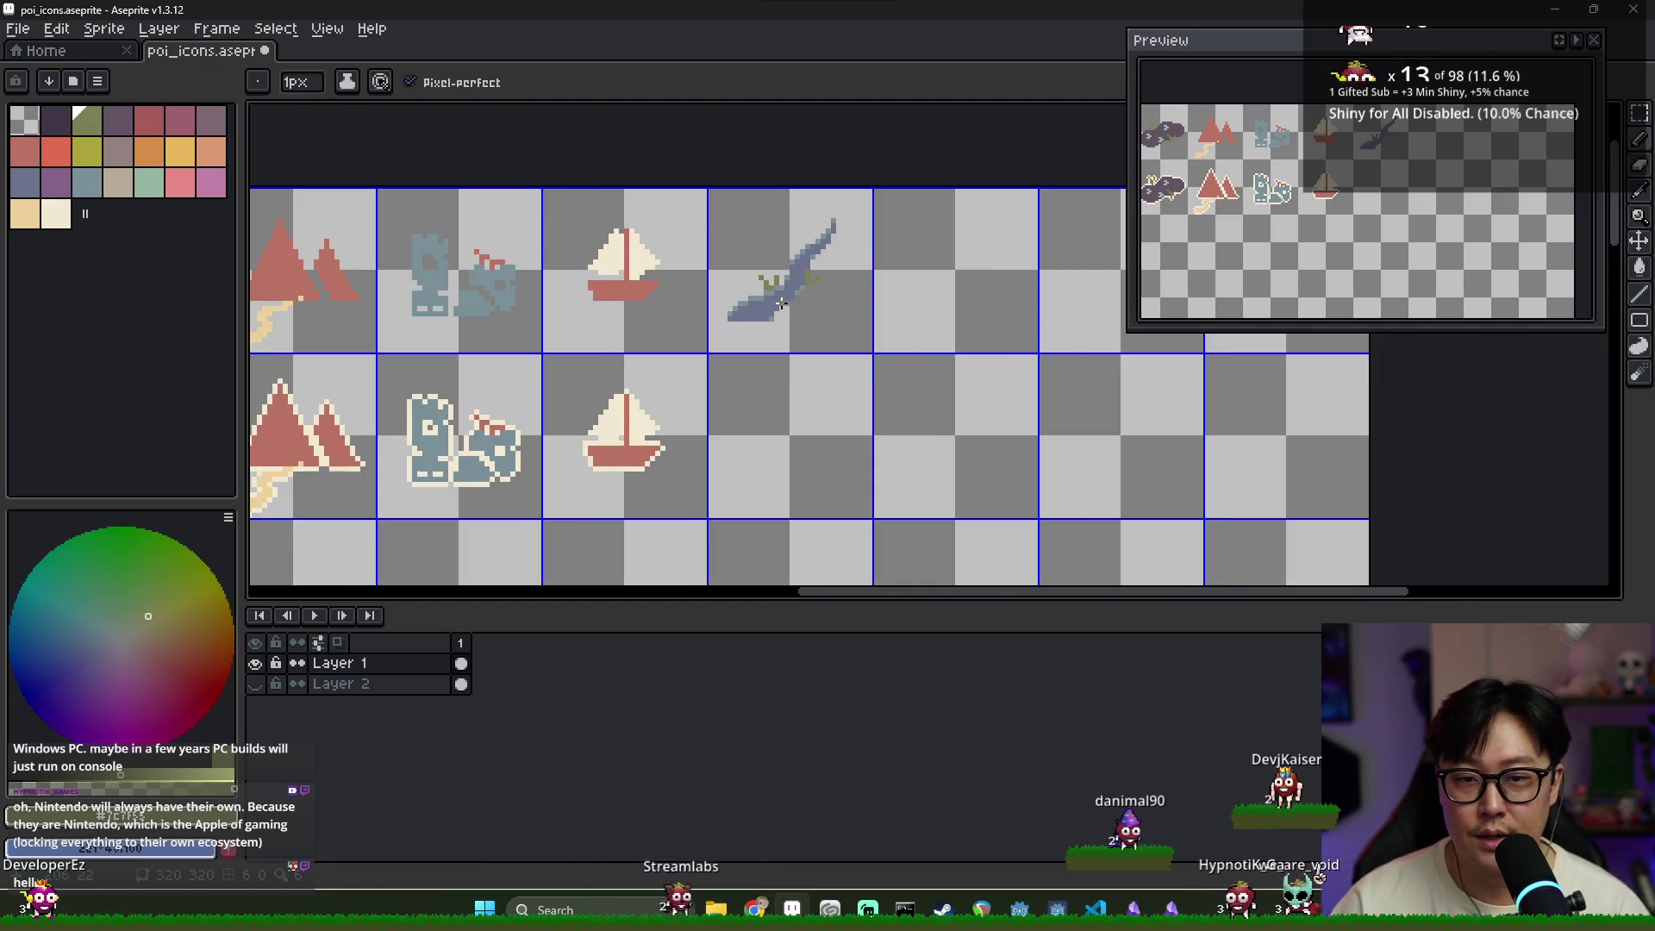
pyautogui.scroll(1, 781, 302)
# - Copy the leafy fish cell into the empty cell below and save poi_icons.aseprite
pyautogui.press('m')
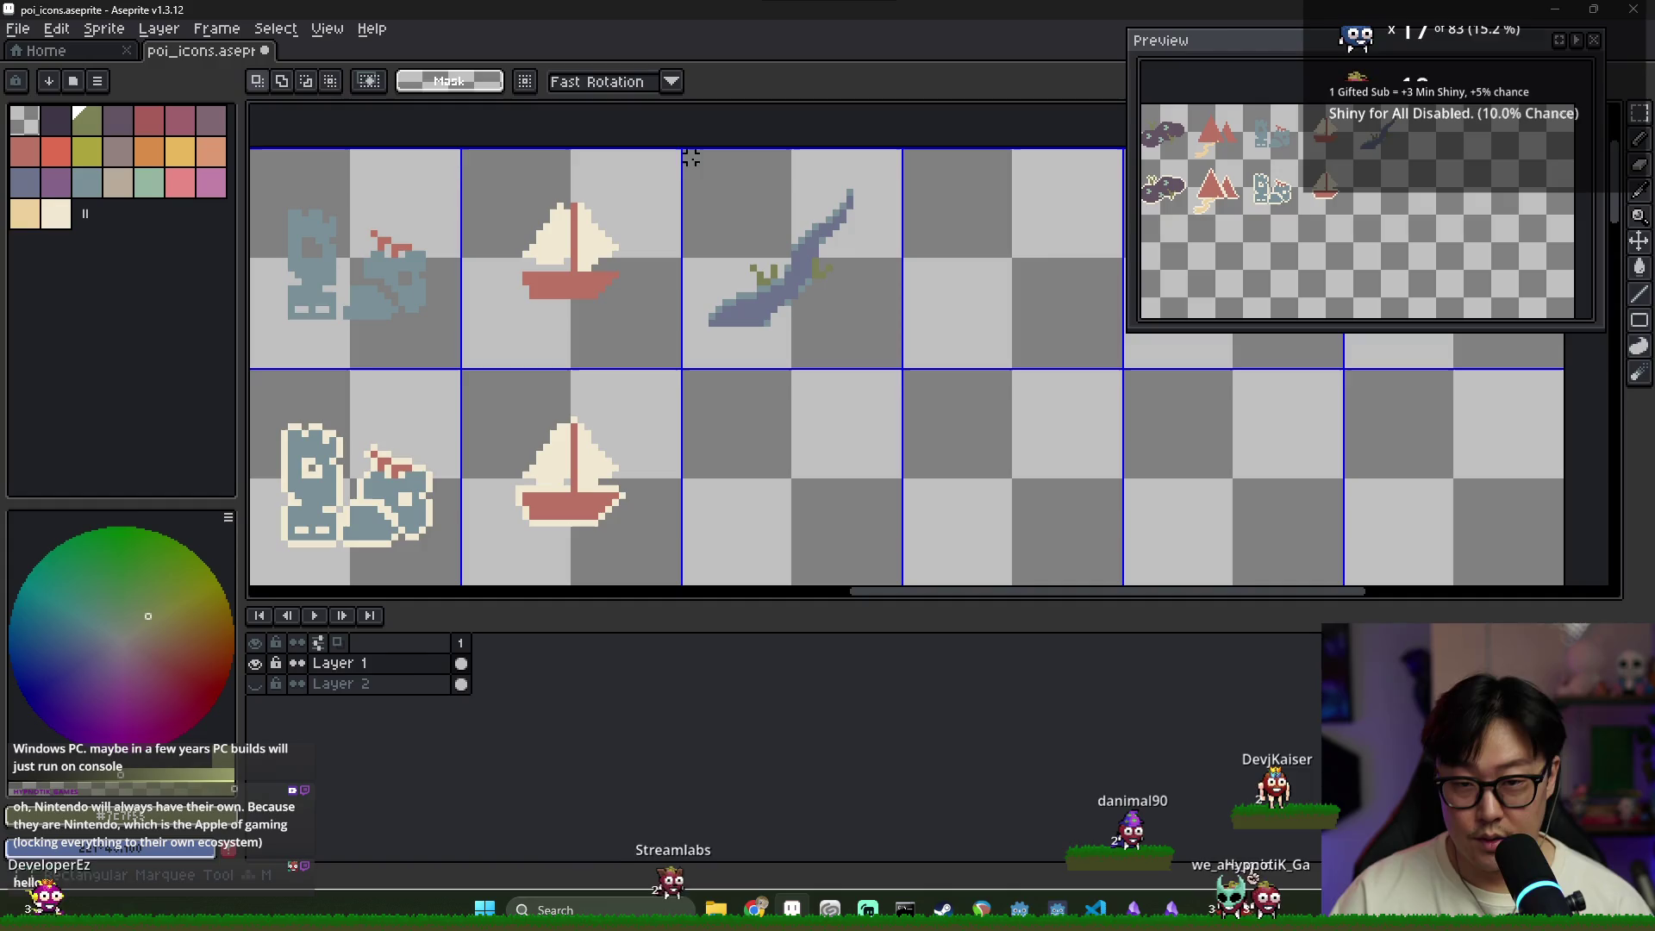
pyautogui.moveTo(683, 150)
pyautogui.mouseDown()
pyautogui.moveTo(948, 358)
pyautogui.moveTo(897, 364)
pyautogui.moveTo(826, 407)
pyautogui.moveTo(780, 351)
pyautogui.moveTo(803, 353)
pyautogui.mouseUp()
pyautogui.hotkey('ctrl', 'c')
pyautogui.hotkey('ctrl', 'v')
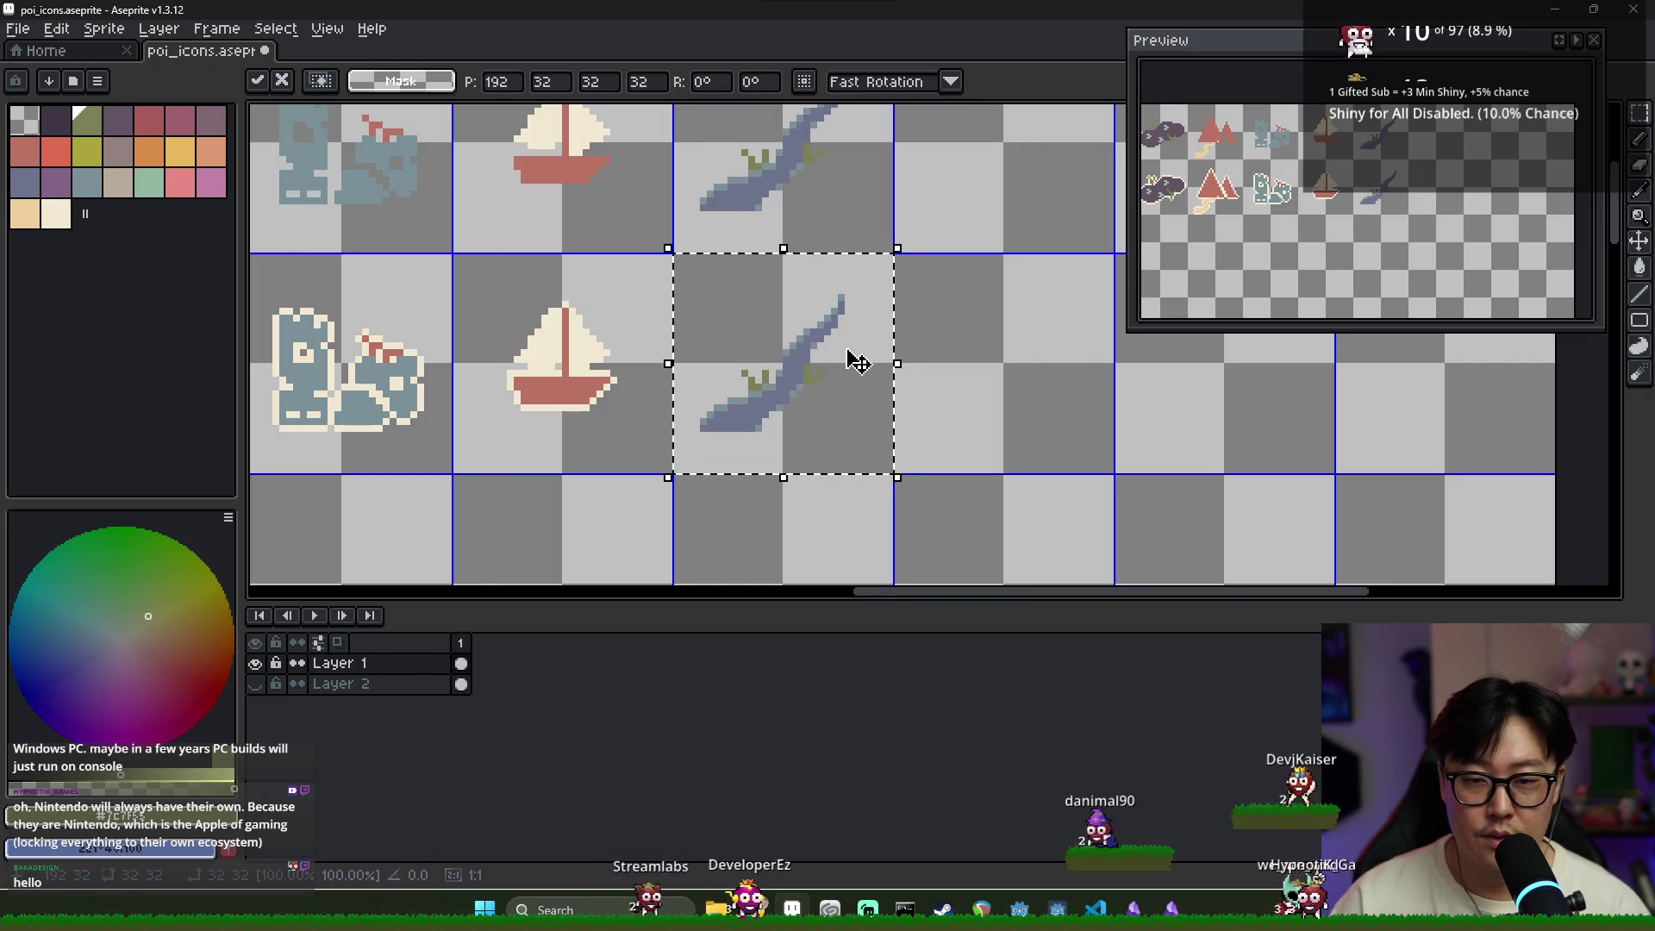
pyautogui.hotkey('ctrl', 'd')
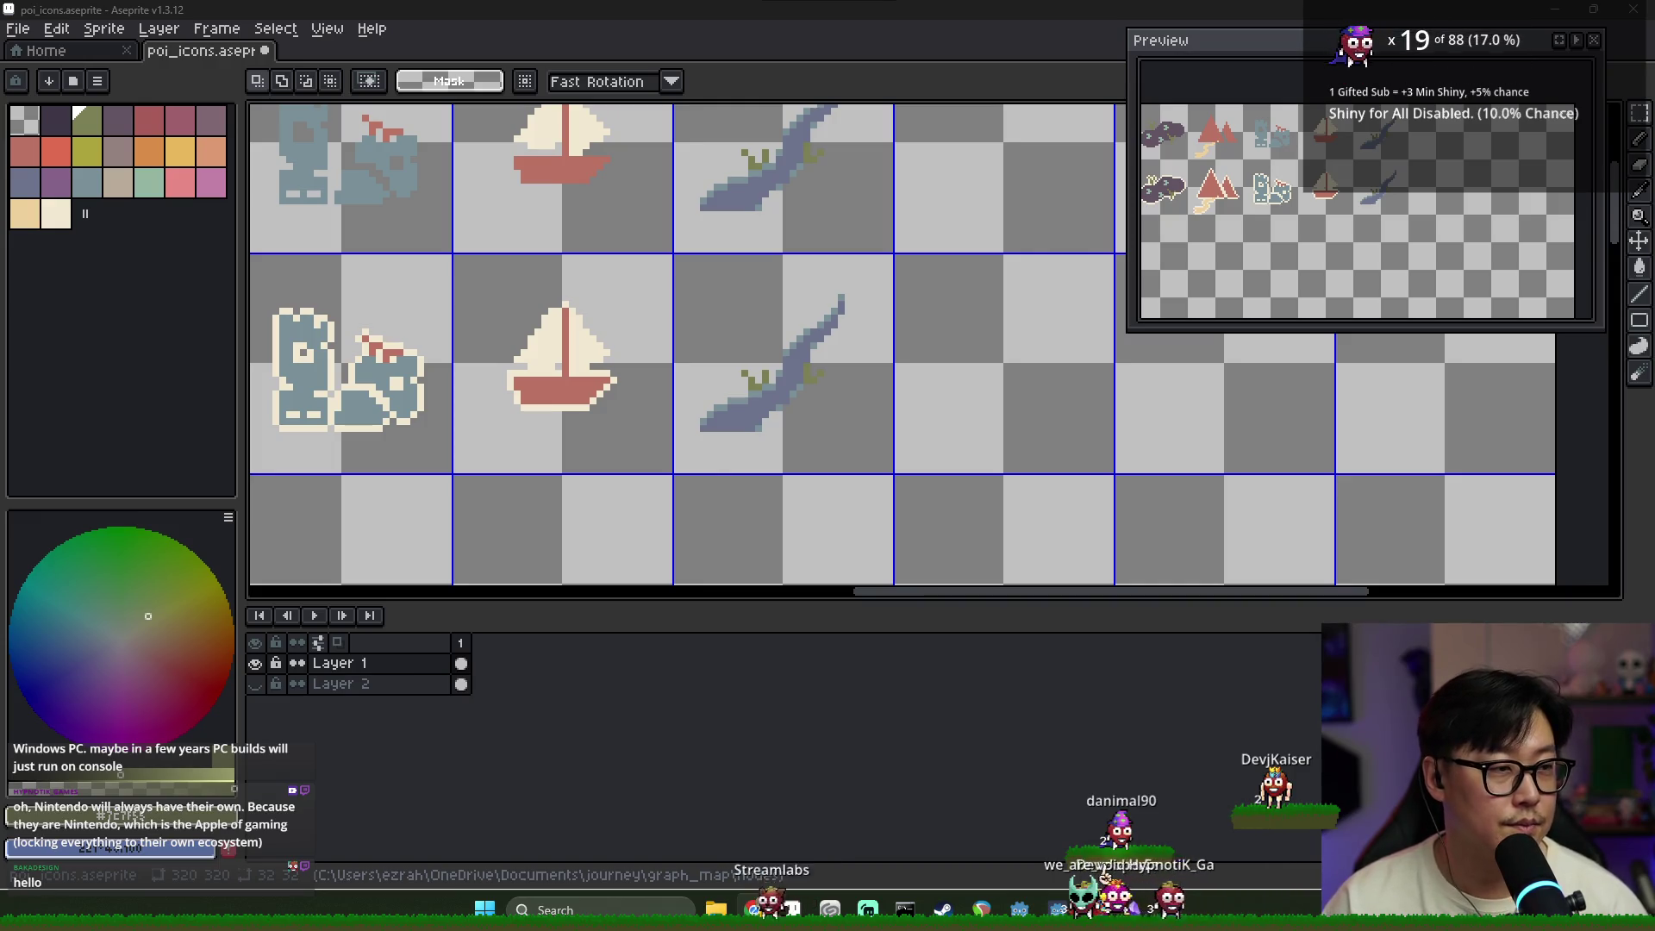
pyautogui.hotkey('ctrl', 's')
# - Export the canvas as poi_icons.png, overwriting the earlier export
pyautogui.click(17, 28)
pyautogui.moveTo(52, 199)
pyautogui.click(257, 218)
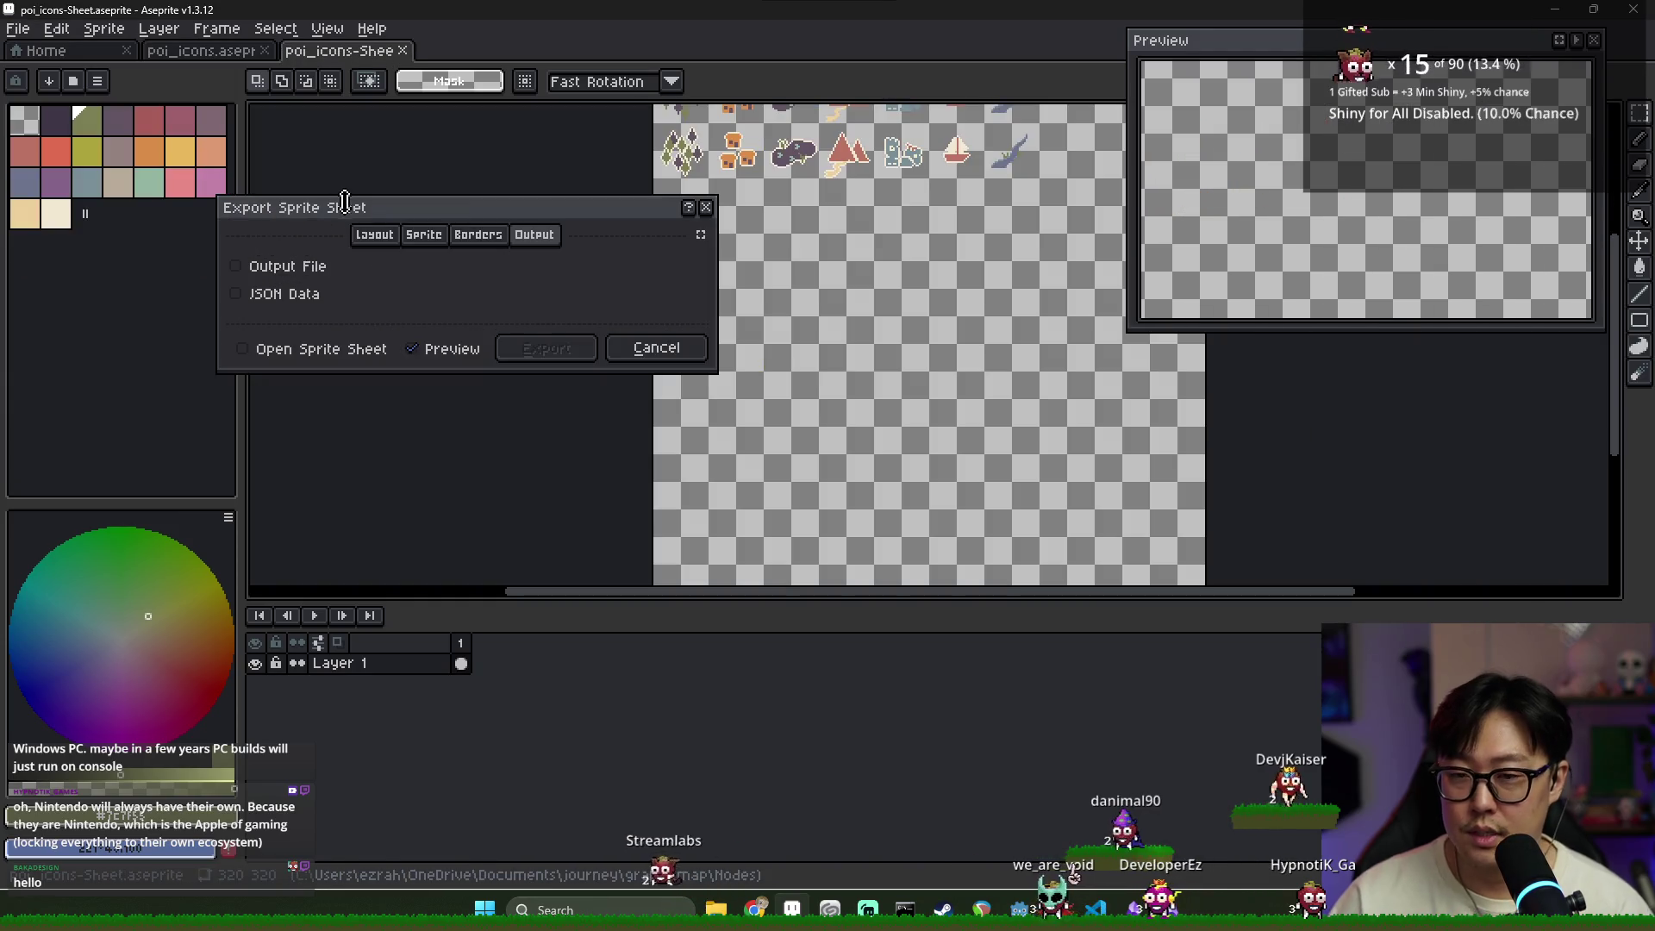
pyautogui.press('Escape')
pyautogui.click(17, 29)
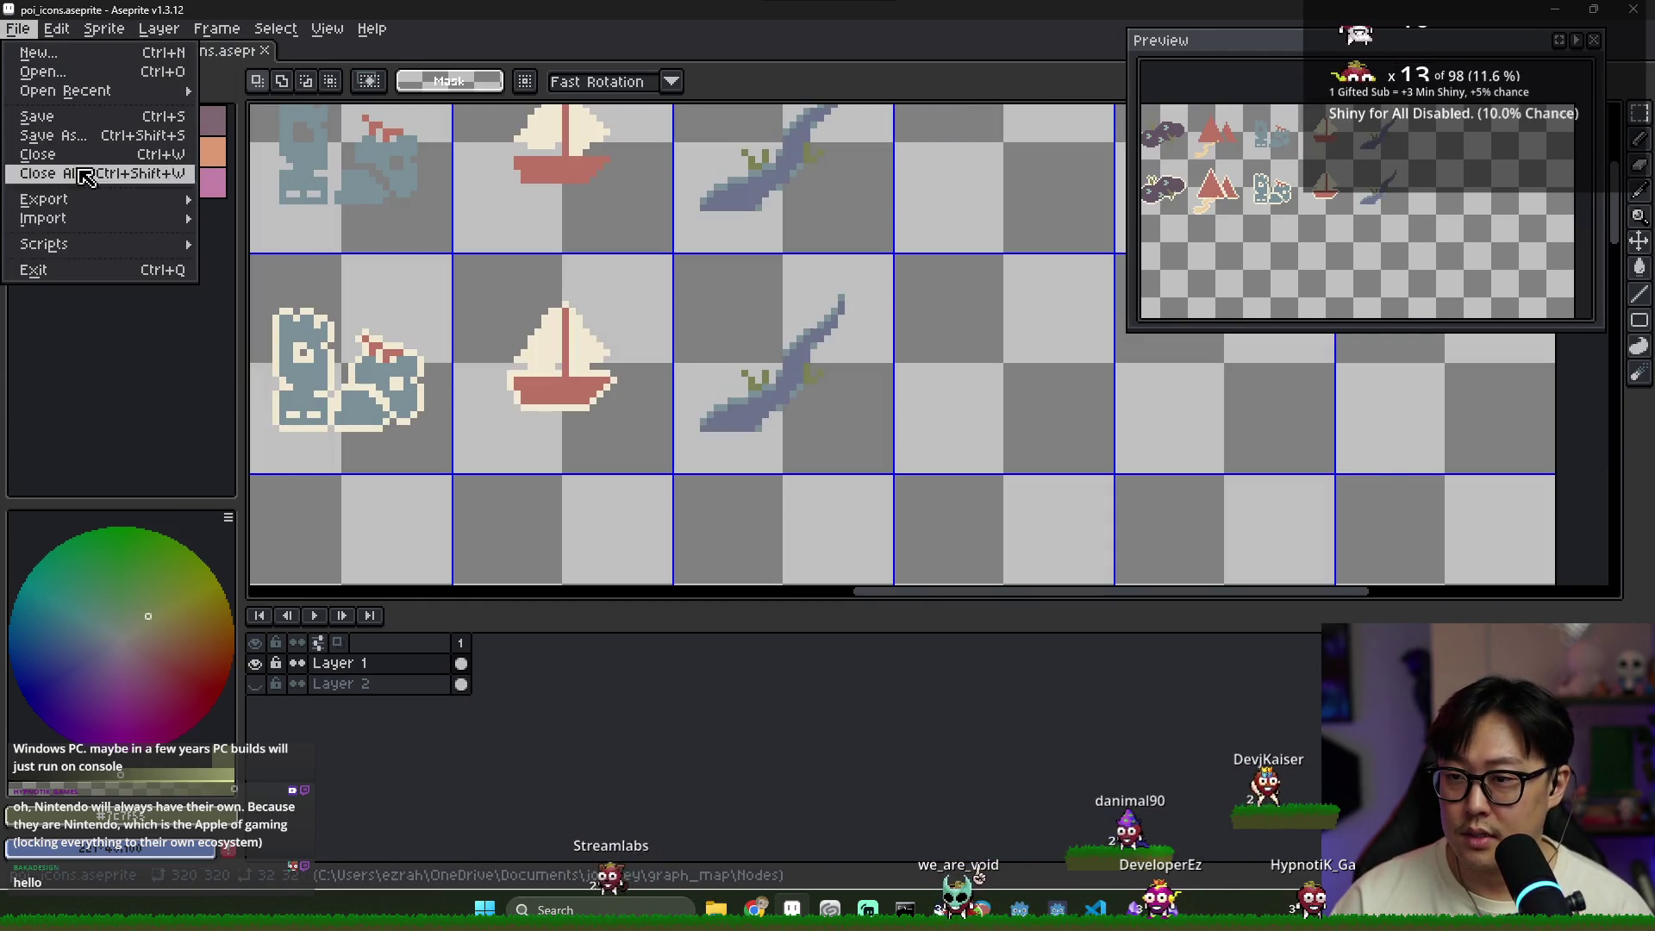
pyautogui.moveTo(52, 199)
pyautogui.click(237, 200)
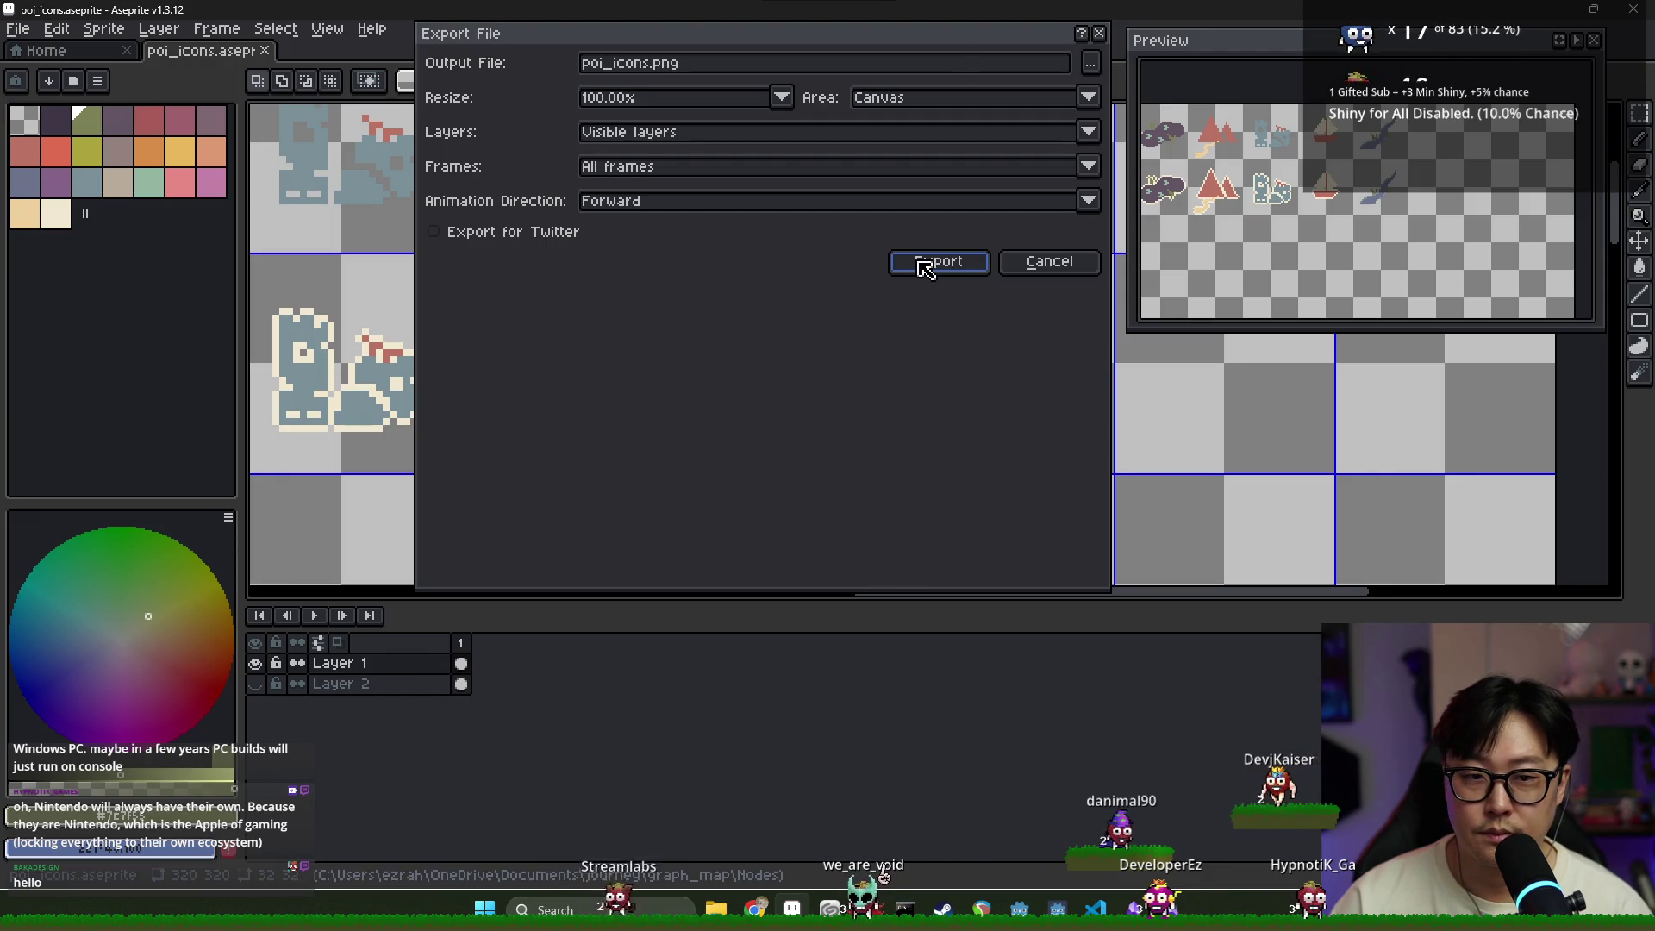
pyautogui.click(919, 262)
pyautogui.click(780, 507)
# - Pick the cream sail colour from the canvas and return to the Pencil
pyautogui.scroll(3, 844, 364)
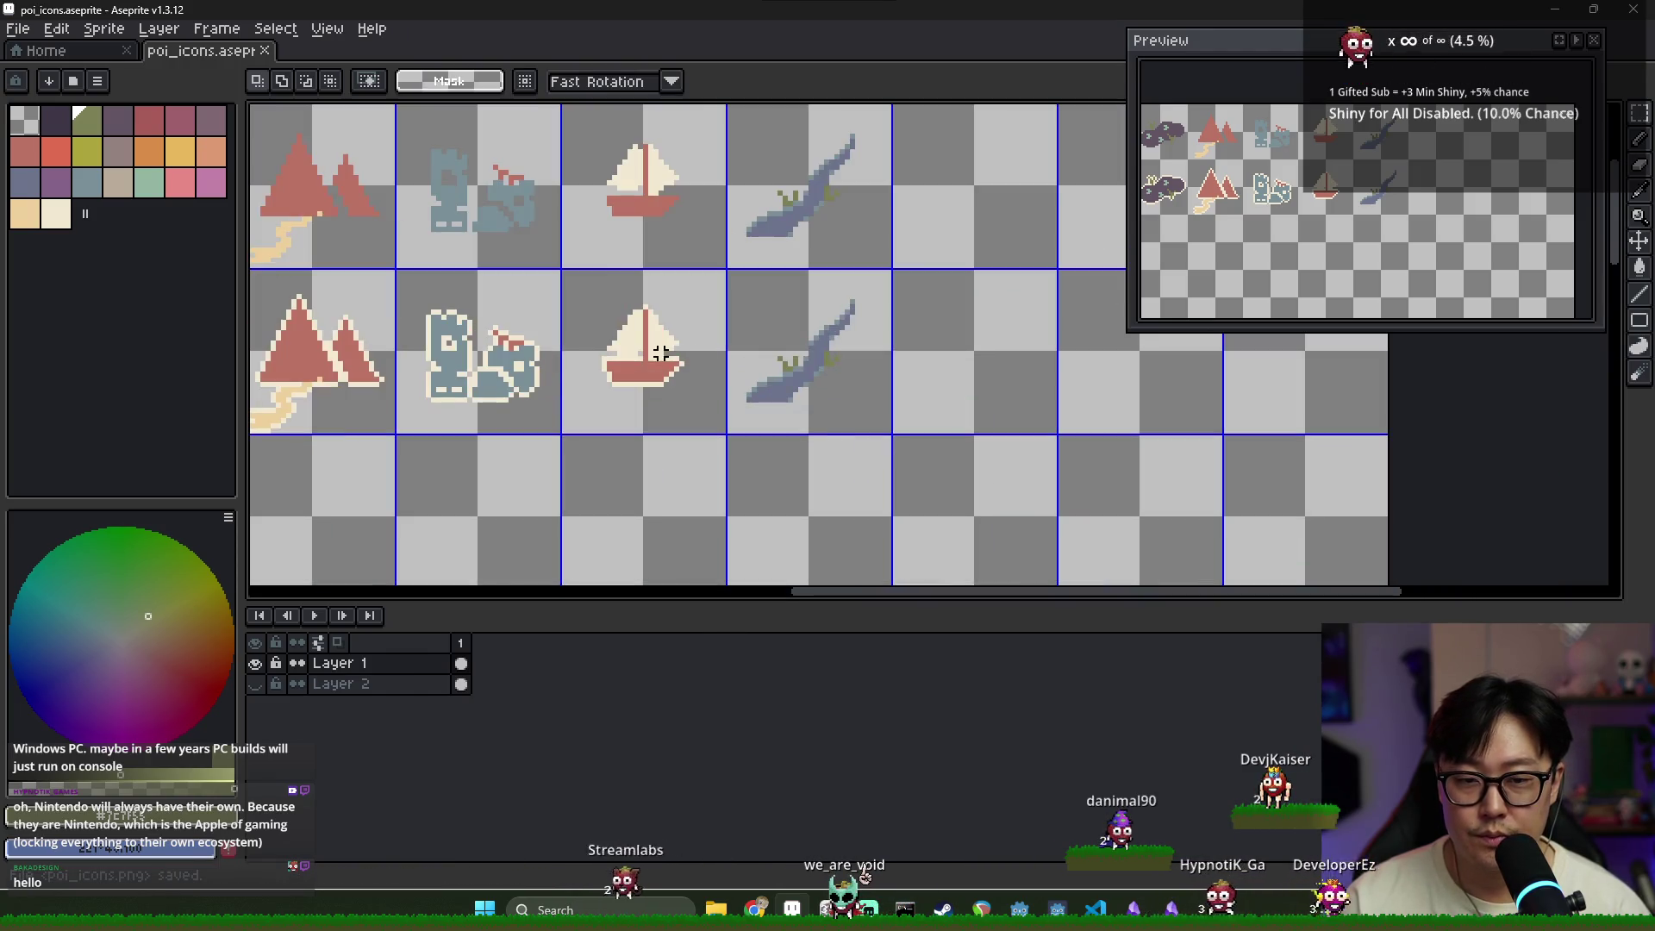
pyautogui.keyDown('alt'); pyautogui.click(701, 358); pyautogui.keyUp('alt')
pyautogui.press('b')
pyautogui.scroll(1, 788, 437)
pyautogui.scroll(-2, 788, 437)
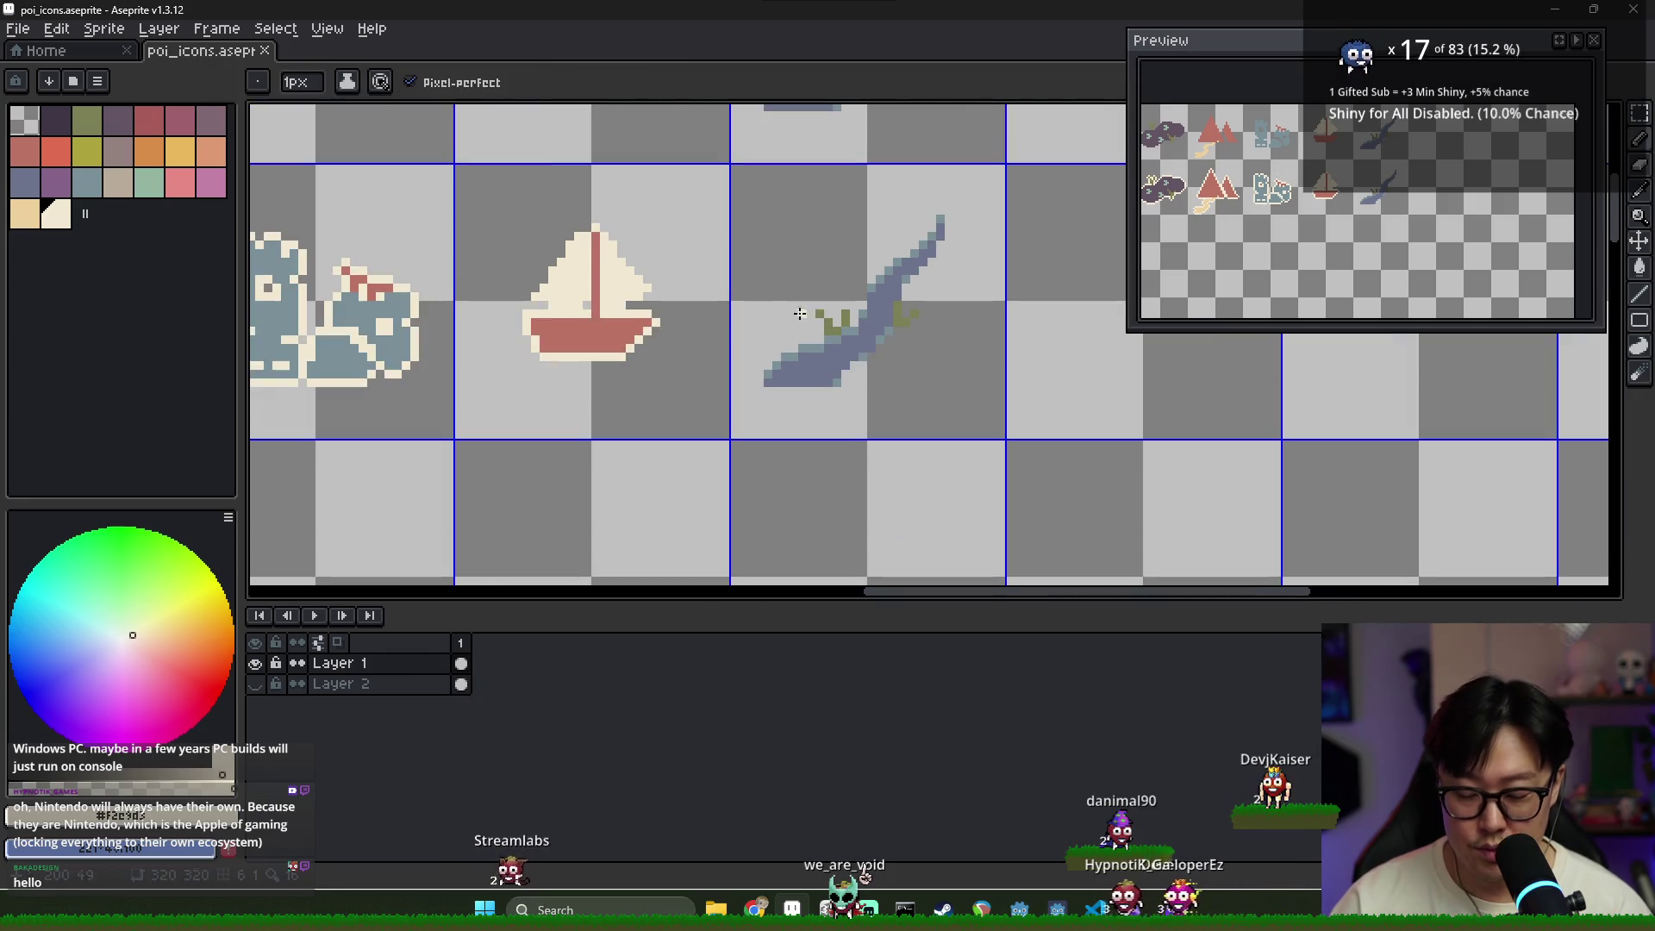
# - Give the selected fish icon a cream outline, deselect, and save the sprite
pyautogui.press('m')
pyautogui.moveTo(734, 167); pyautogui.dragTo(1044, 512)
pyautogui.click(56, 28)
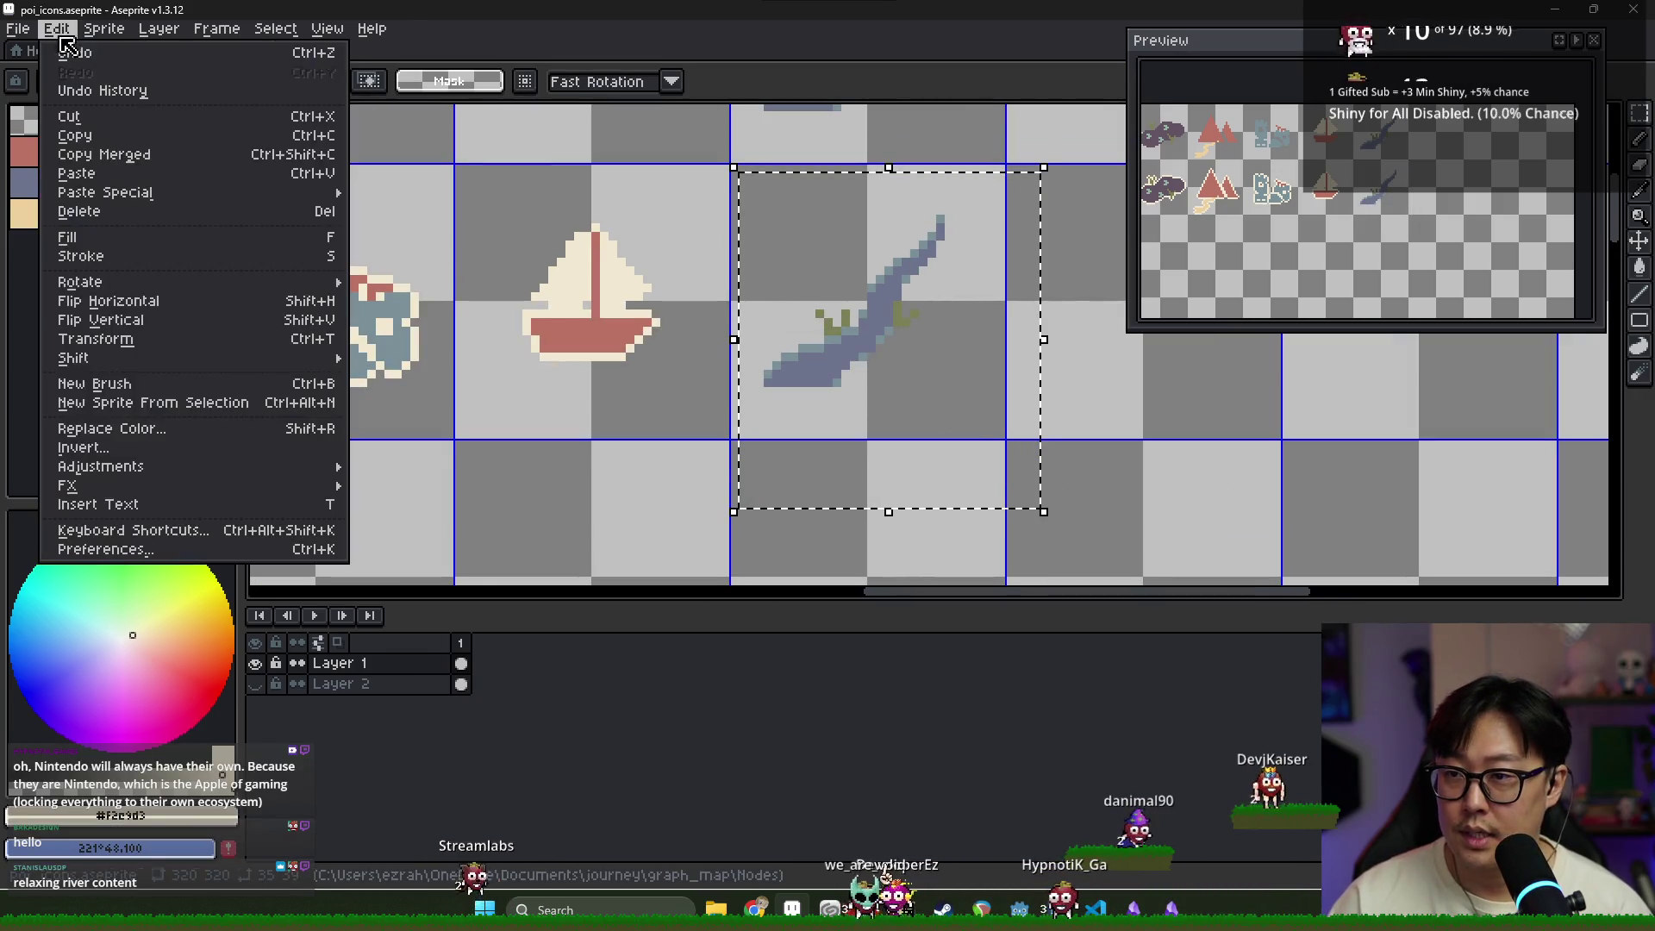
pyautogui.moveTo(152, 485)
pyautogui.click(402, 491)
pyautogui.click(1280, 356)
pyautogui.hotkey('ctrl', 'd')
pyautogui.scroll(-1, 1039, 426)
pyautogui.hotkey('ctrl', 's')
pyautogui.scroll(-1, 1037, 396)
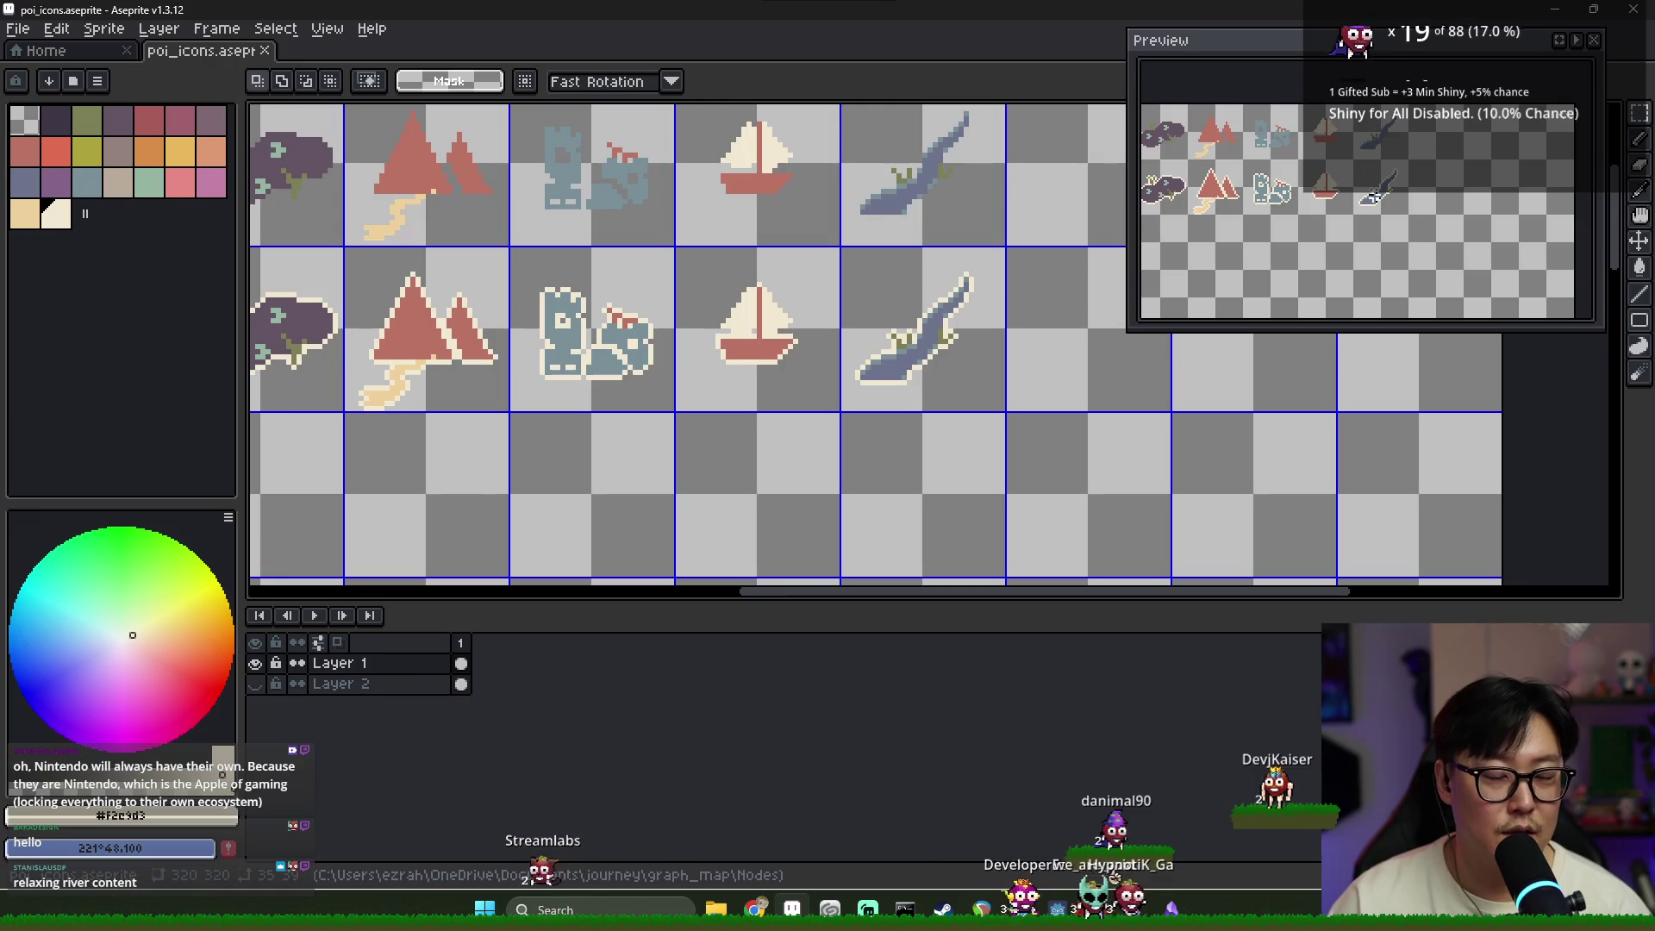
# - Draw olive lines along the fish's upper-left edge up toward its tip
pyautogui.scroll(2, 914, 198)
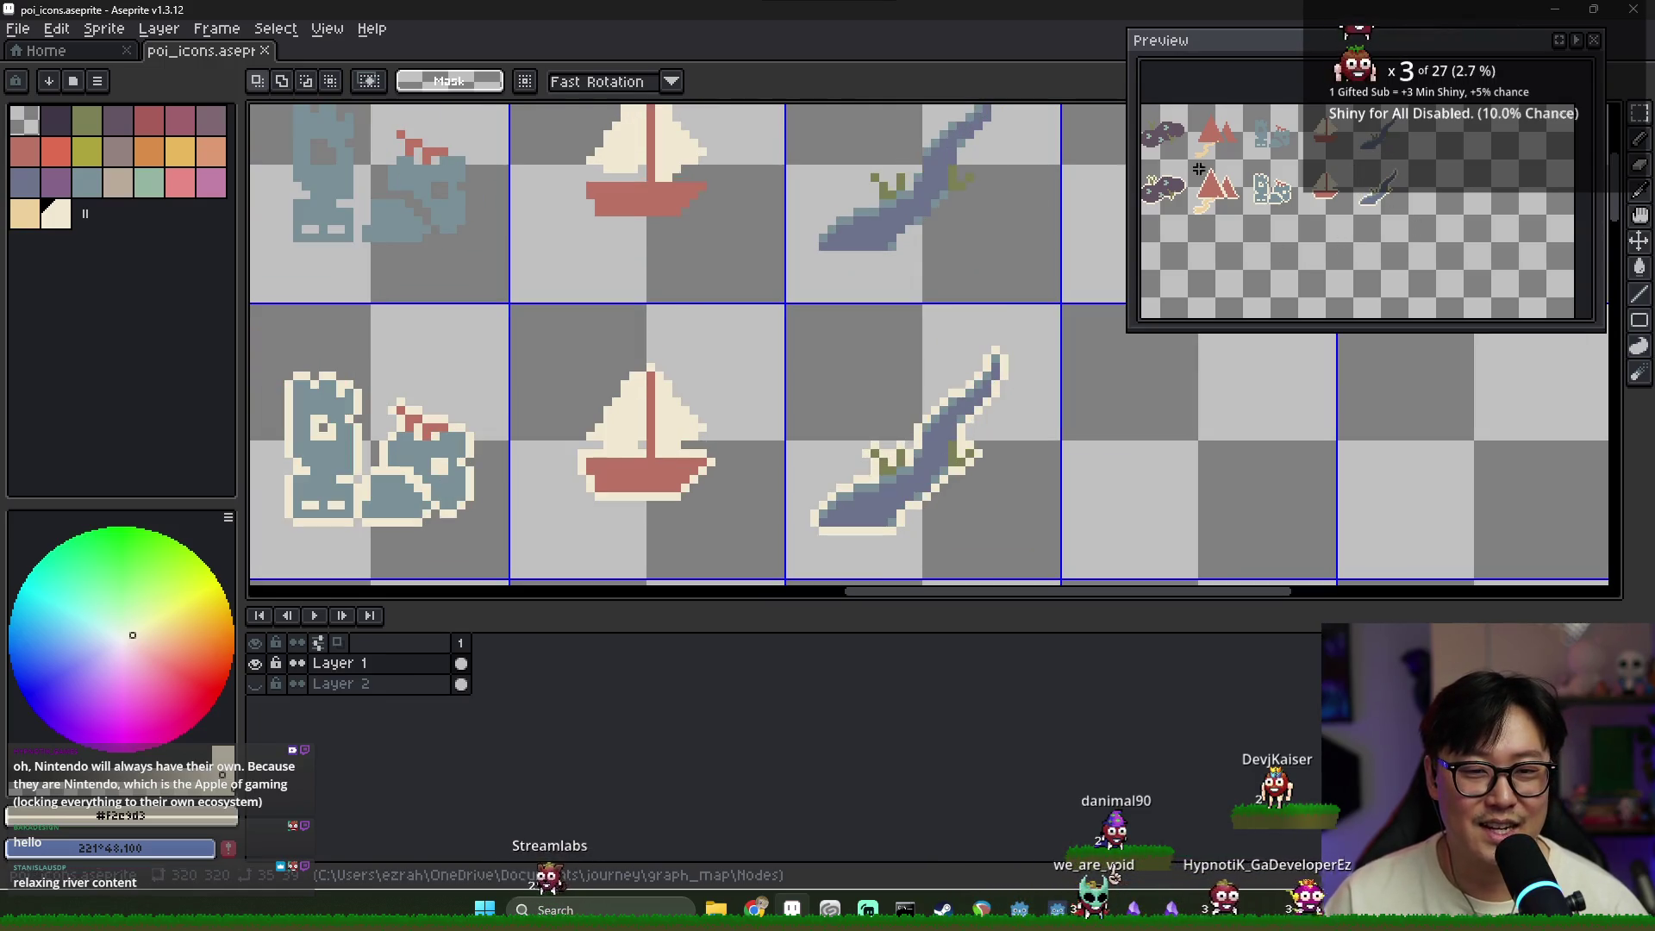
pyautogui.press('b')
pyautogui.keyDown('alt'); pyautogui.click(888, 181); pyautogui.keyUp('alt')
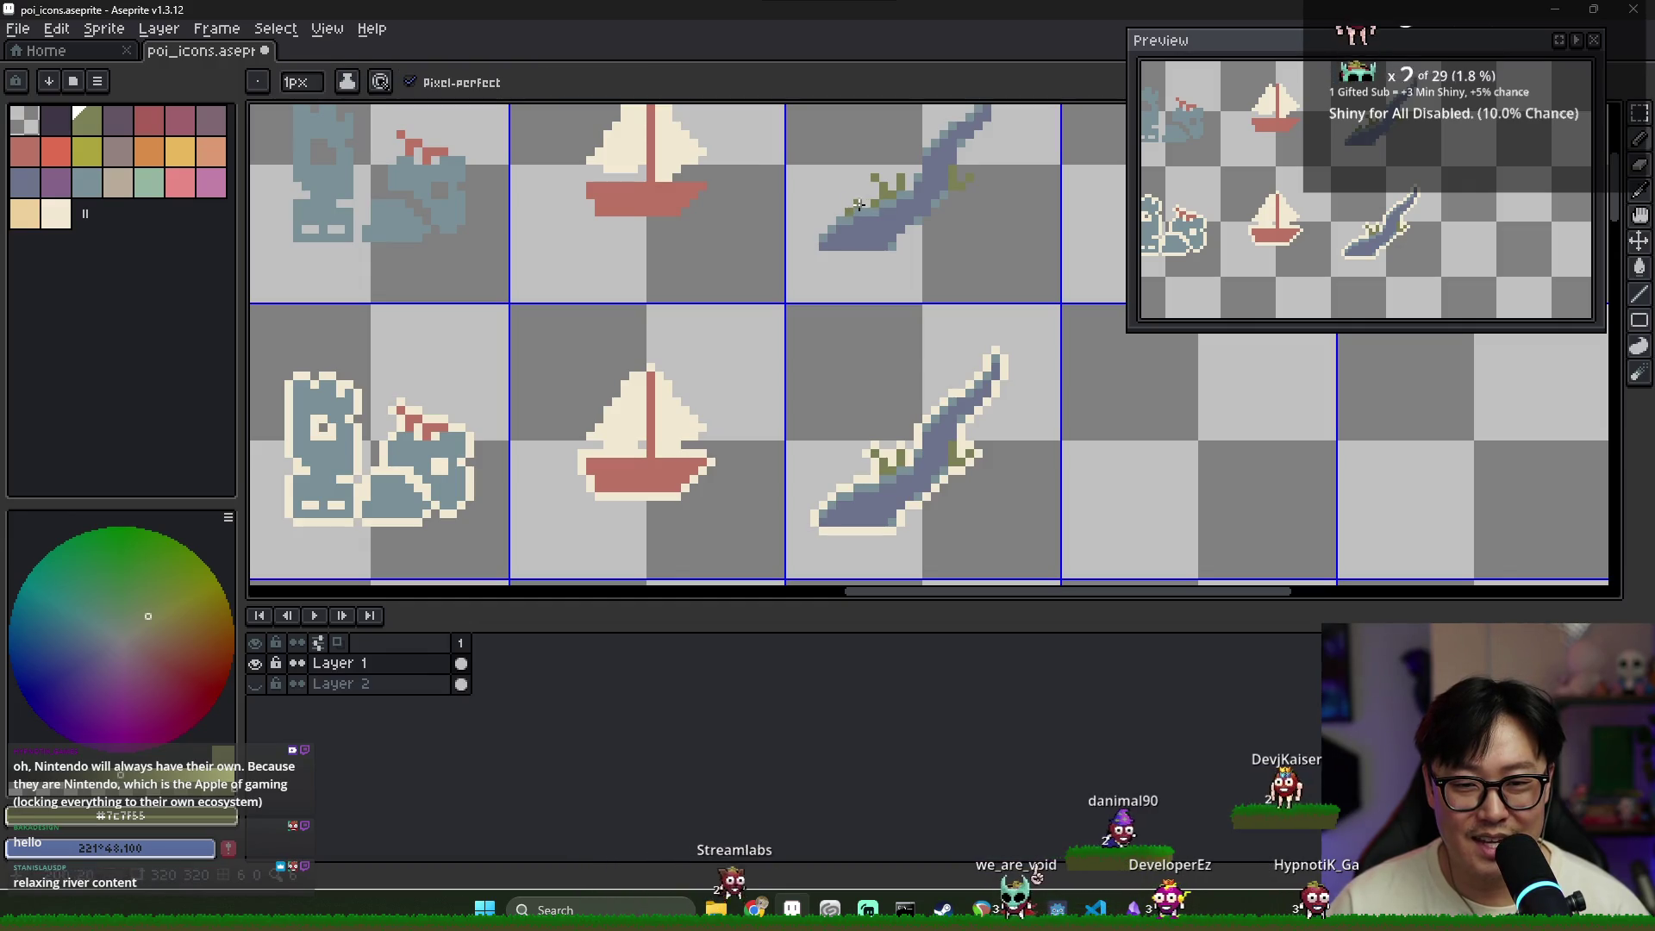
pyautogui.moveTo(814, 244); pyautogui.dragTo(896, 186)
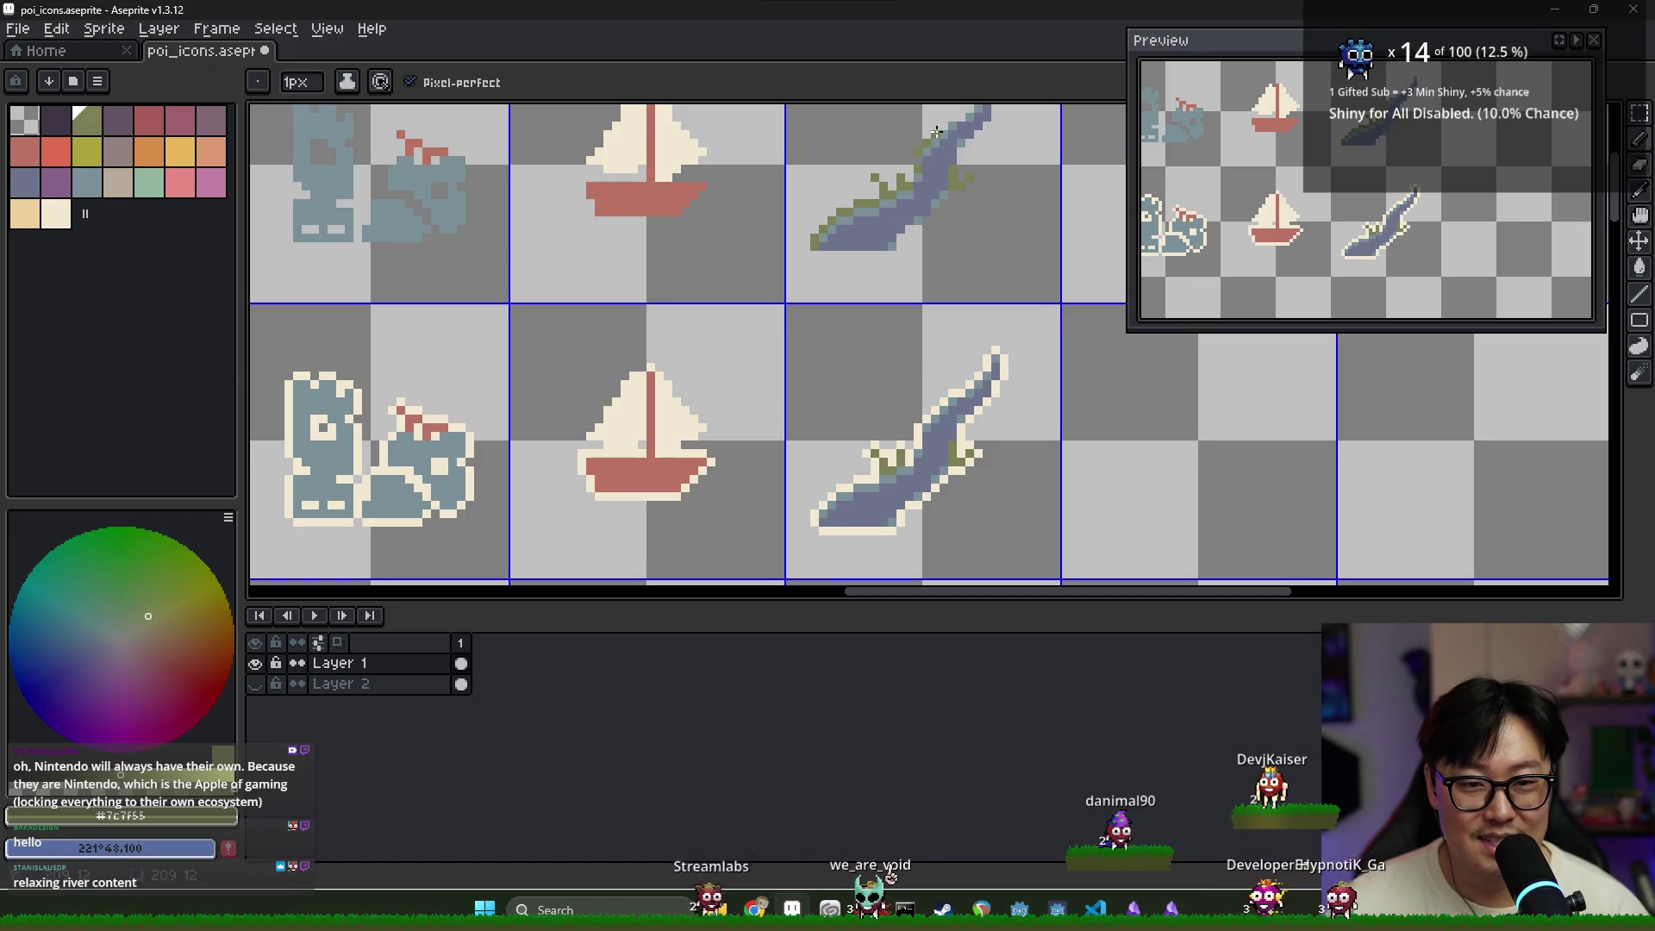
pyautogui.scroll(2, 926, 146)
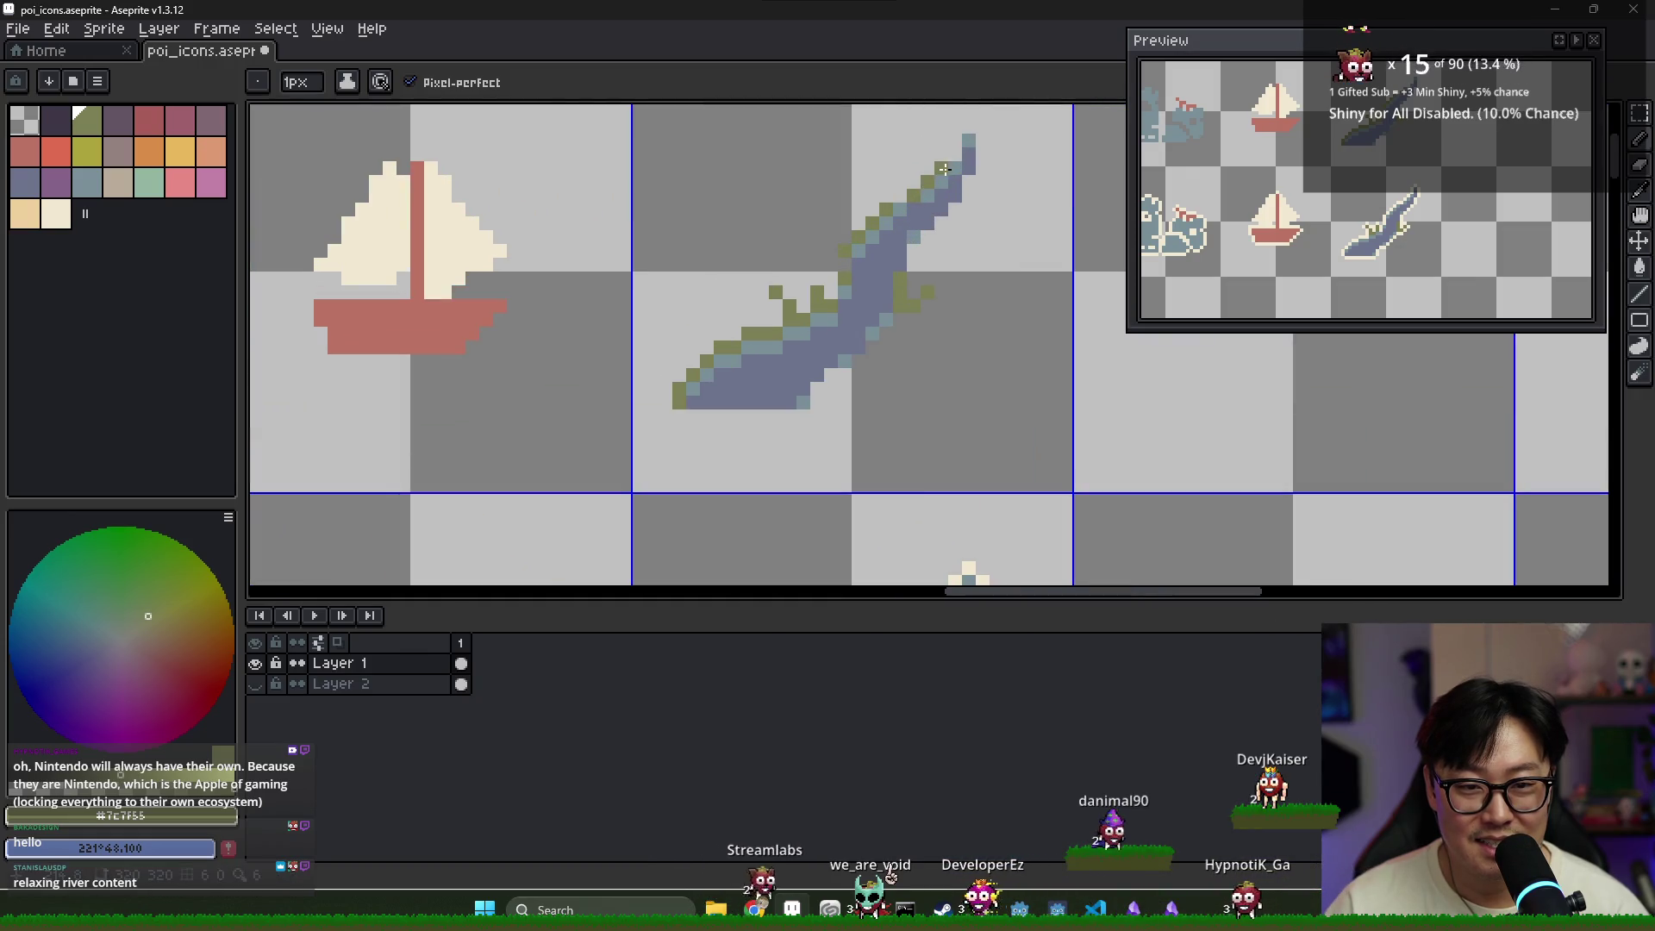
pyautogui.moveTo(941, 173); pyautogui.dragTo(955, 139)
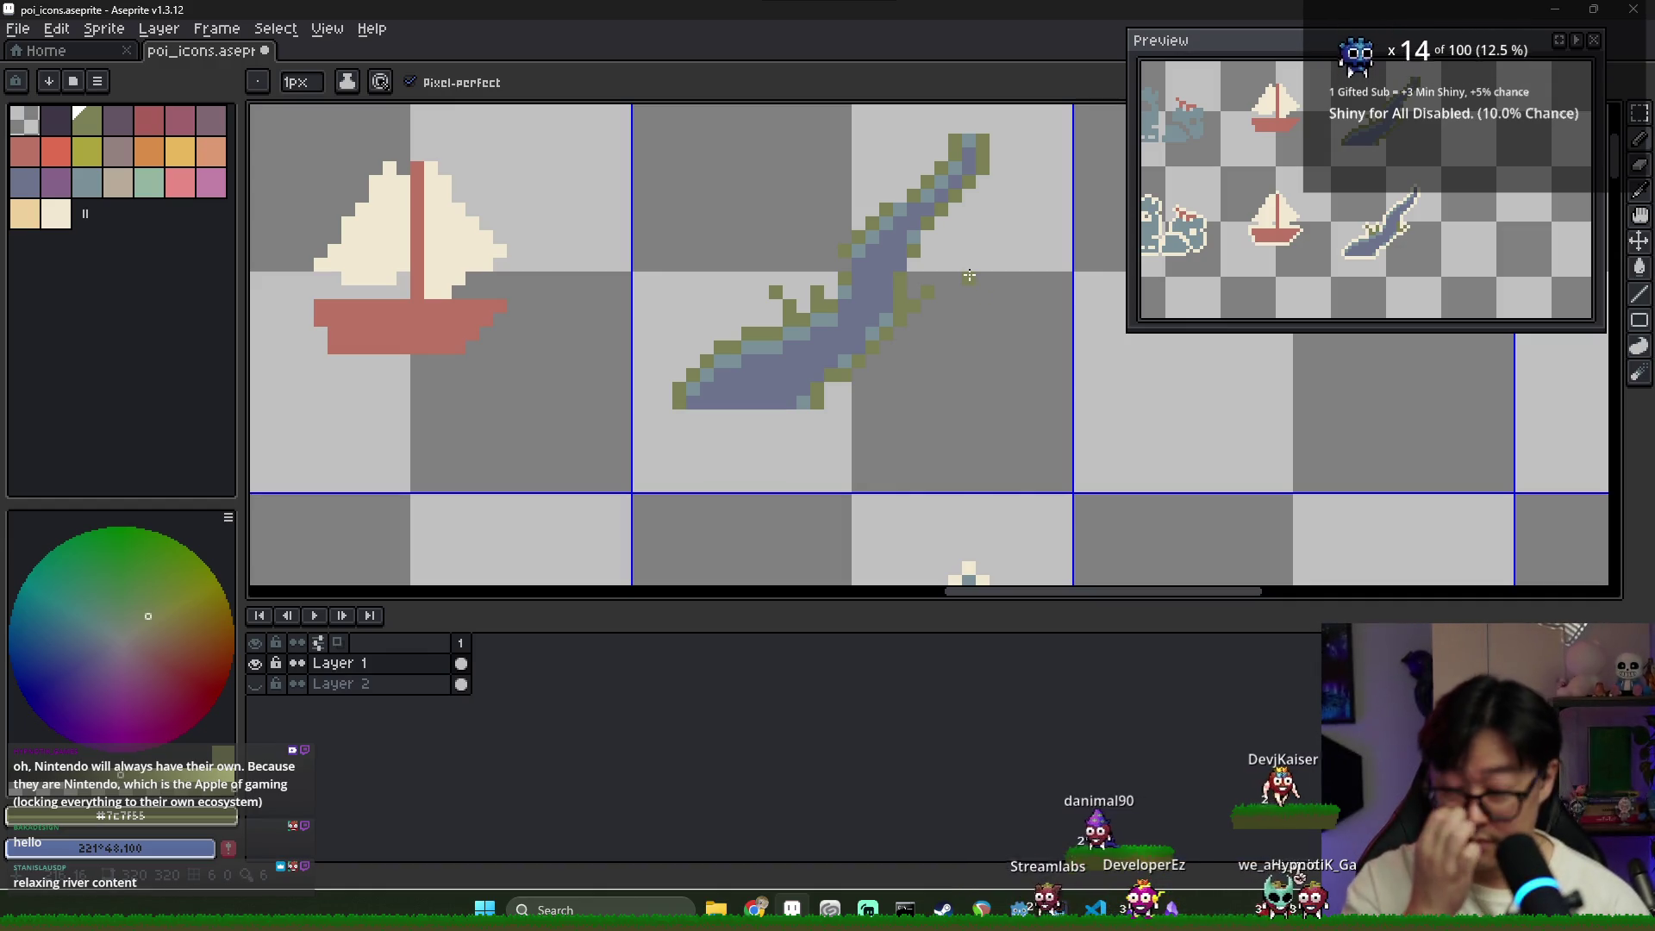
# - Marquee-select the upper fish icon's tile
pyautogui.scroll(-4, 968, 222)
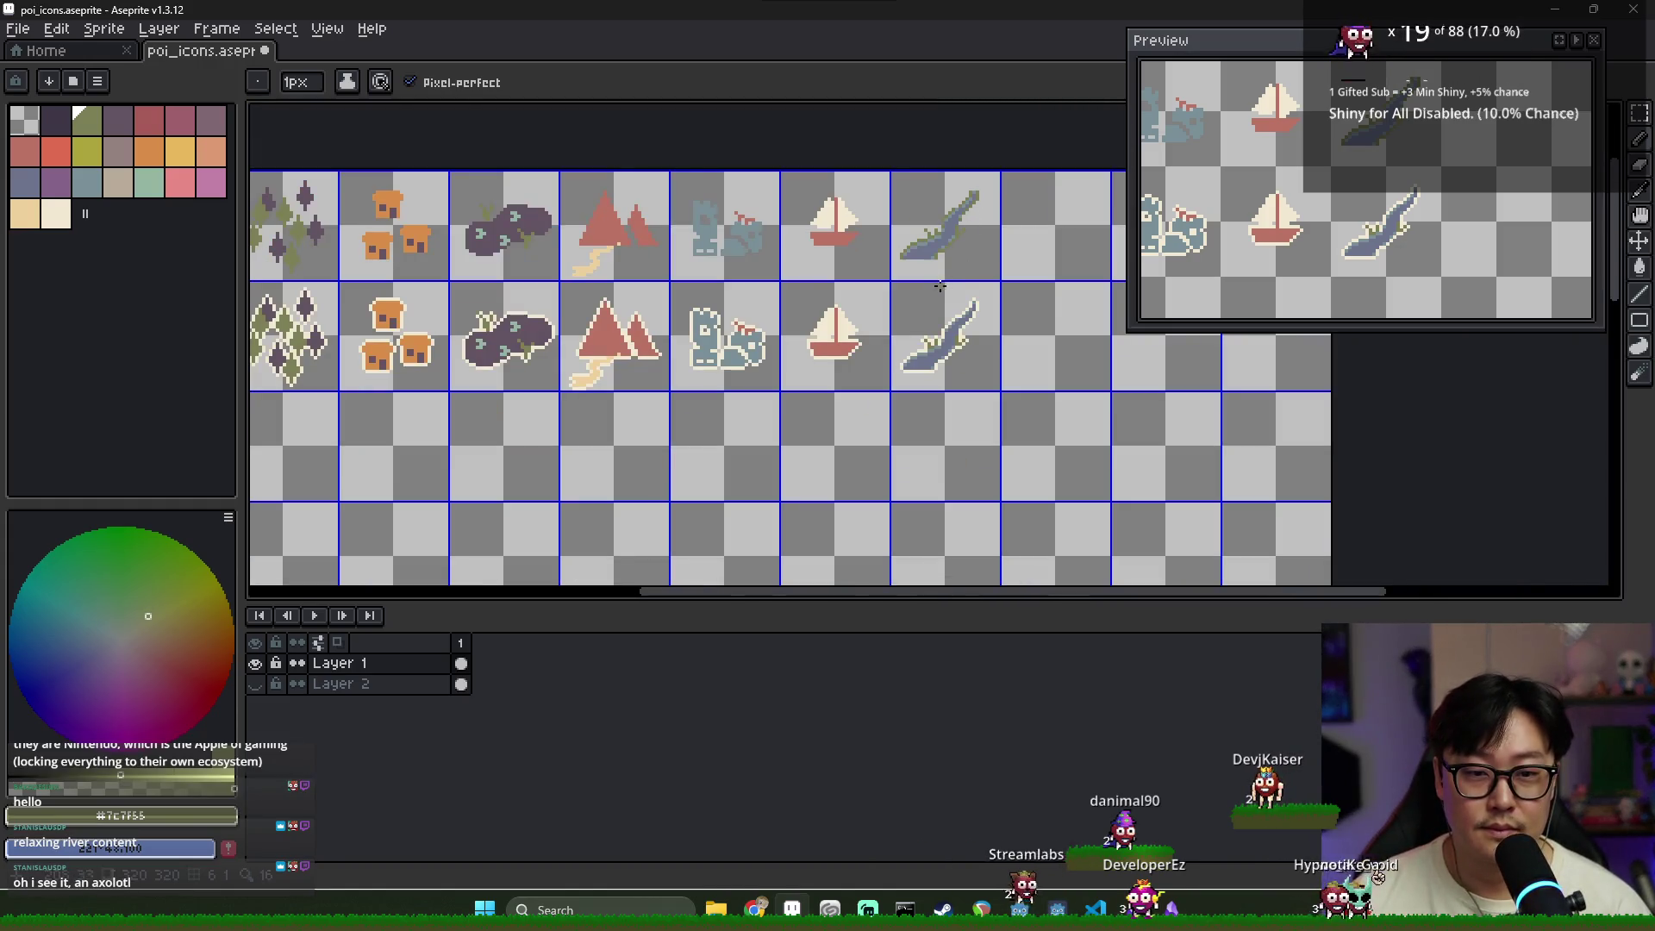
pyautogui.scroll(1, 930, 249)
pyautogui.press('m')
pyautogui.scroll(3, 929, 249)
pyautogui.moveTo(869, 112)
pyautogui.mouseDown()
pyautogui.moveTo(1138, 431)
pyautogui.moveTo(1197, 445)
pyautogui.moveTo(1139, 418)
pyautogui.moveTo(1141, 383)
pyautogui.mouseUp()
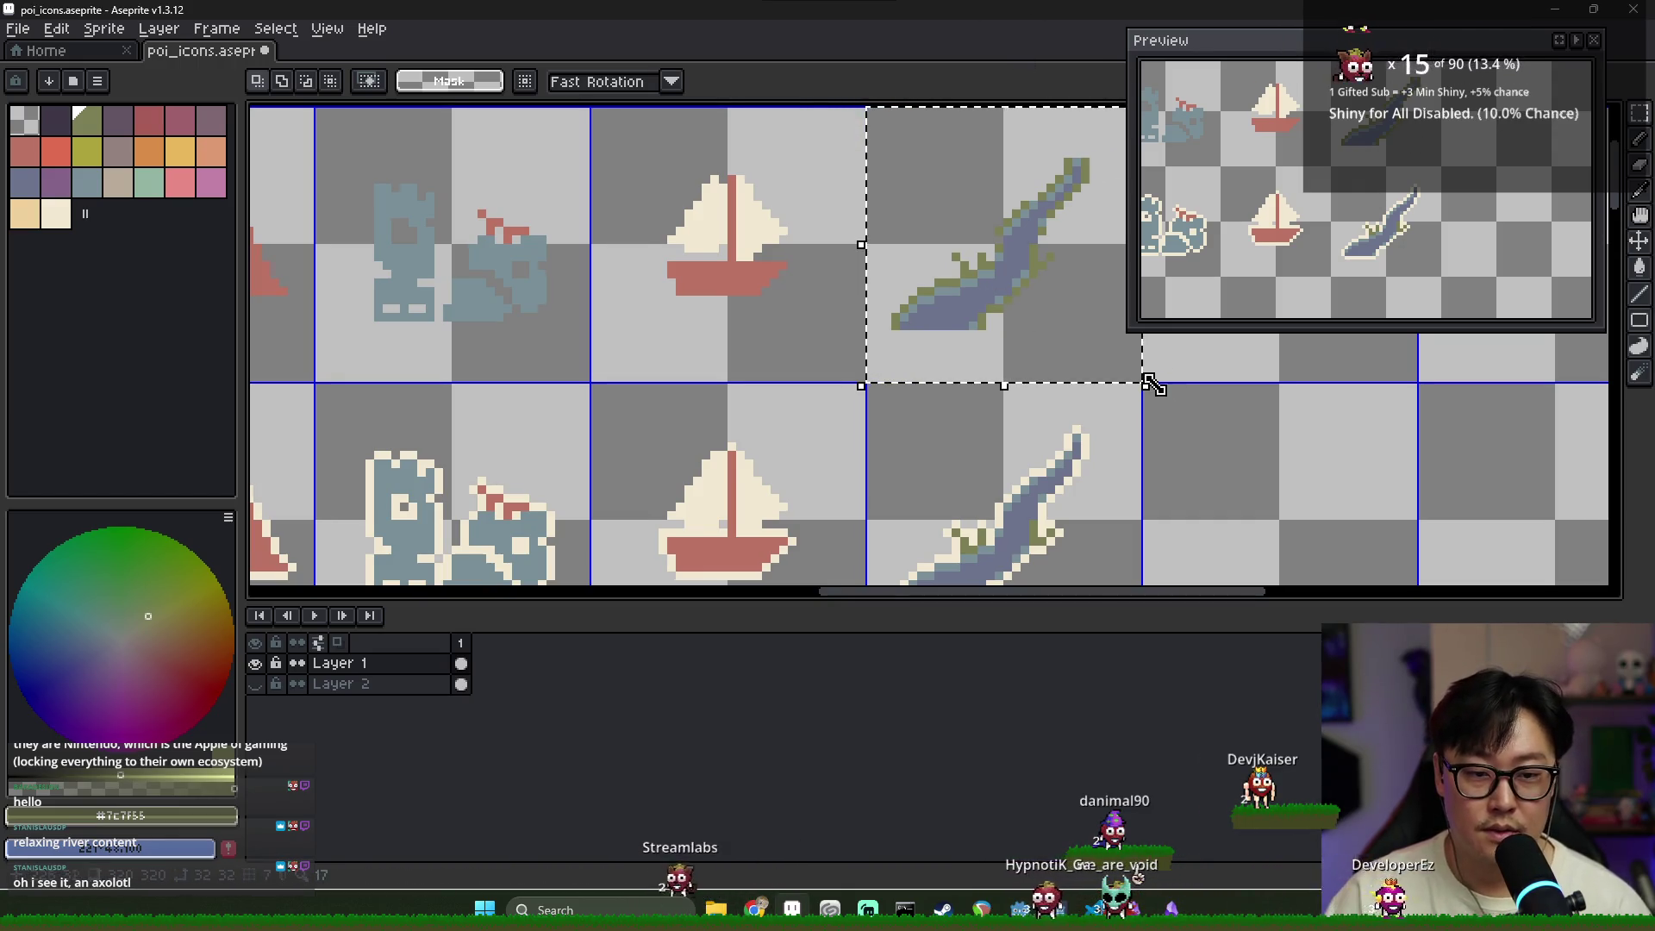
# - Move the selection onto the lower fish tile and commit it
pyautogui.hscroll(3, 1152, 385)
pyautogui.moveTo(837, 259); pyautogui.dragTo(921, 451)
pyautogui.scroll(-2, 921, 451)
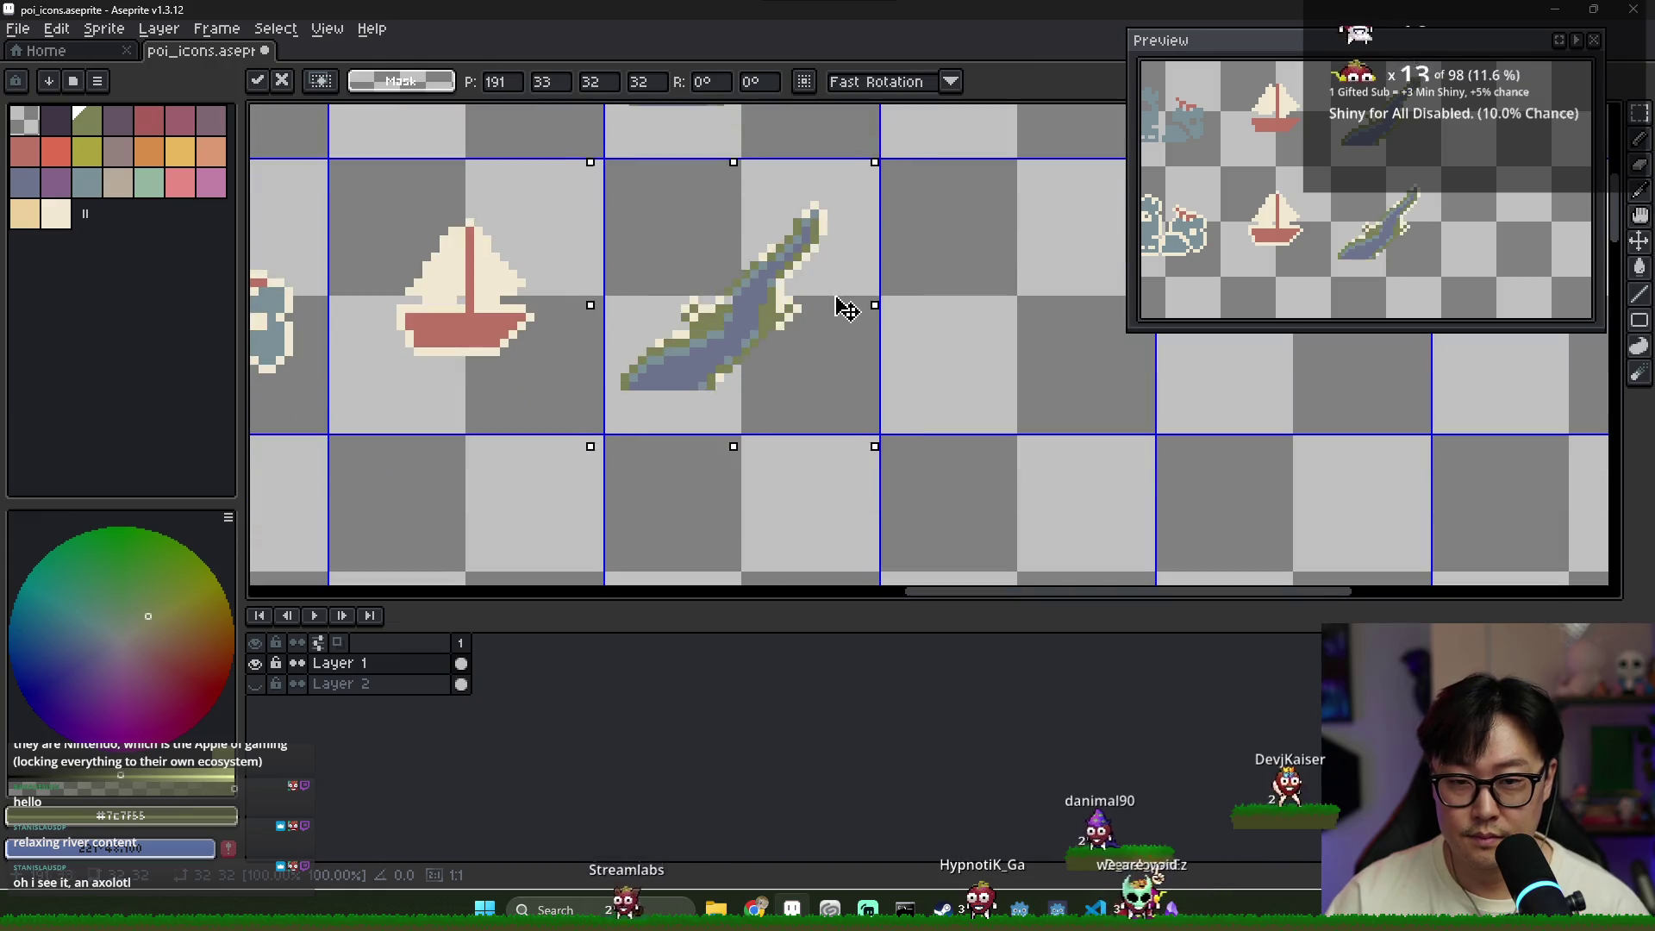
pyautogui.press('Return')
# - Erase the cream pixels beside the lower fish's fin, then return to the Pencil
pyautogui.scroll(4, 709, 310)
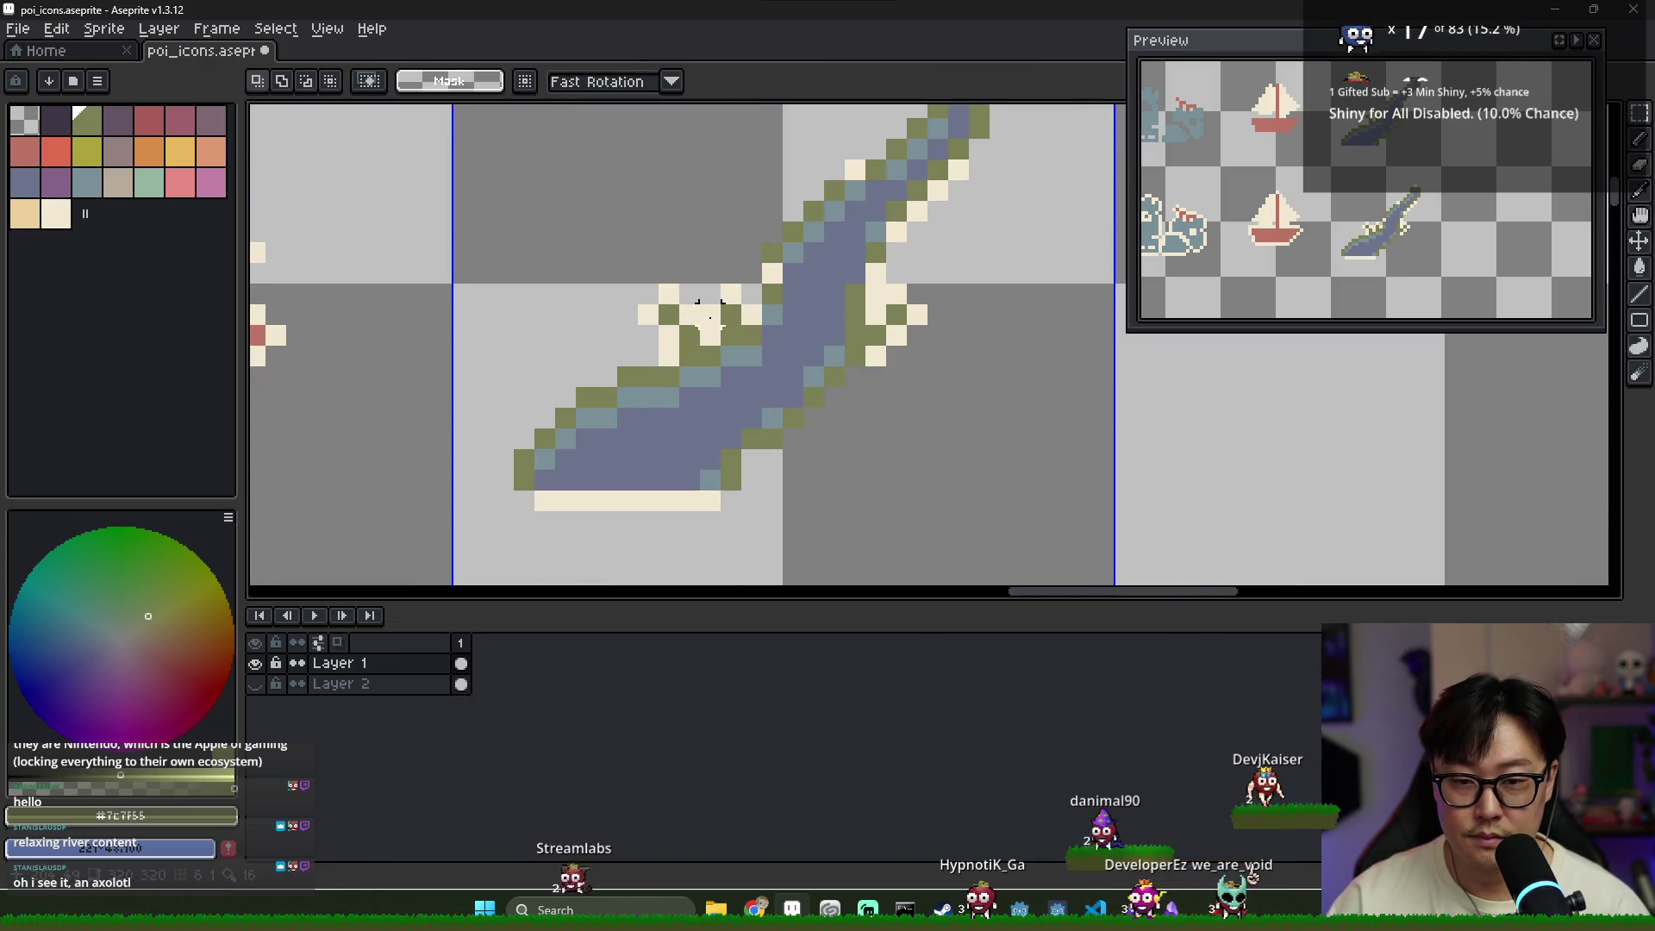
pyautogui.press('e')
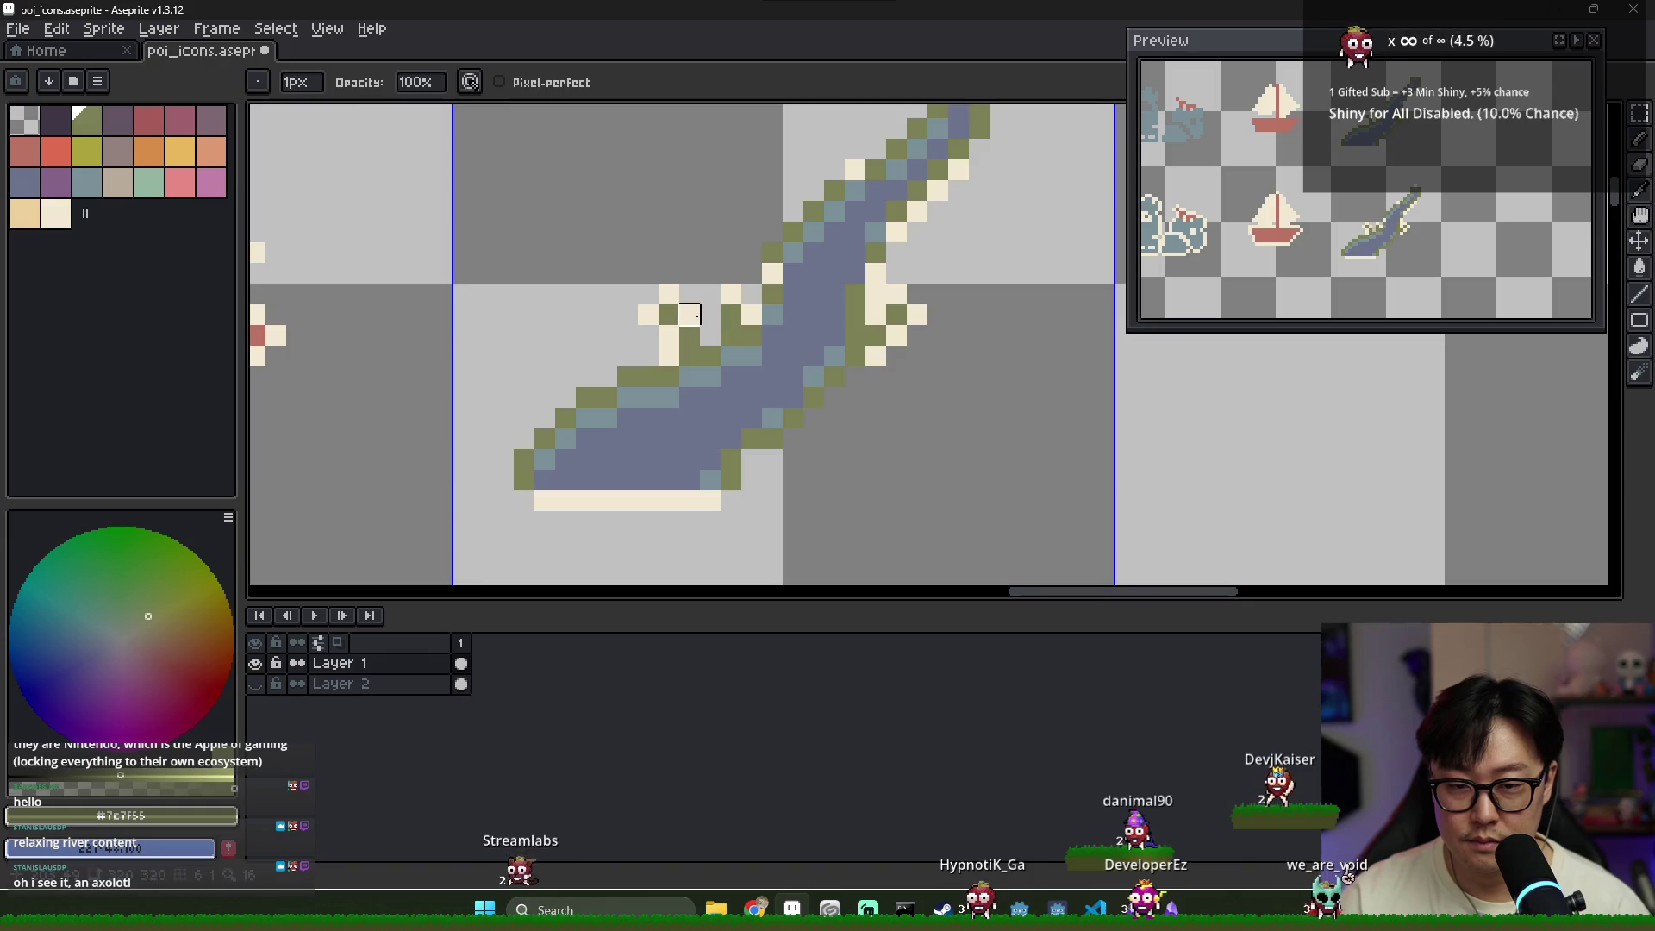
pyautogui.moveTo(648, 314); pyautogui.dragTo(668, 355)
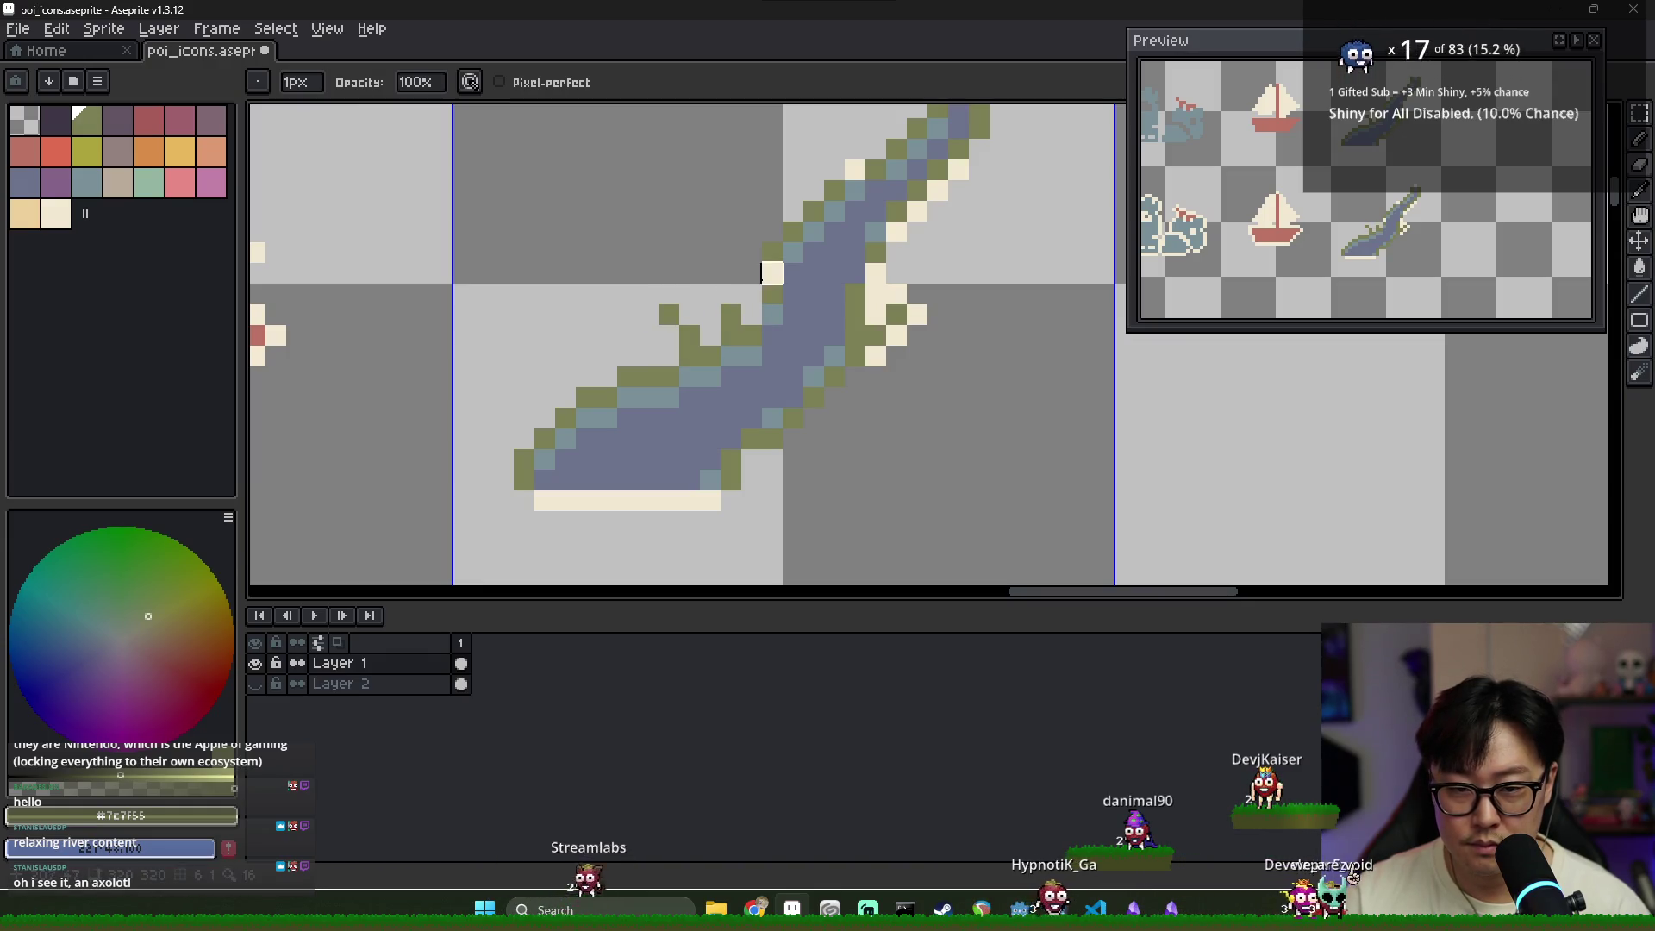
pyautogui.press('b')
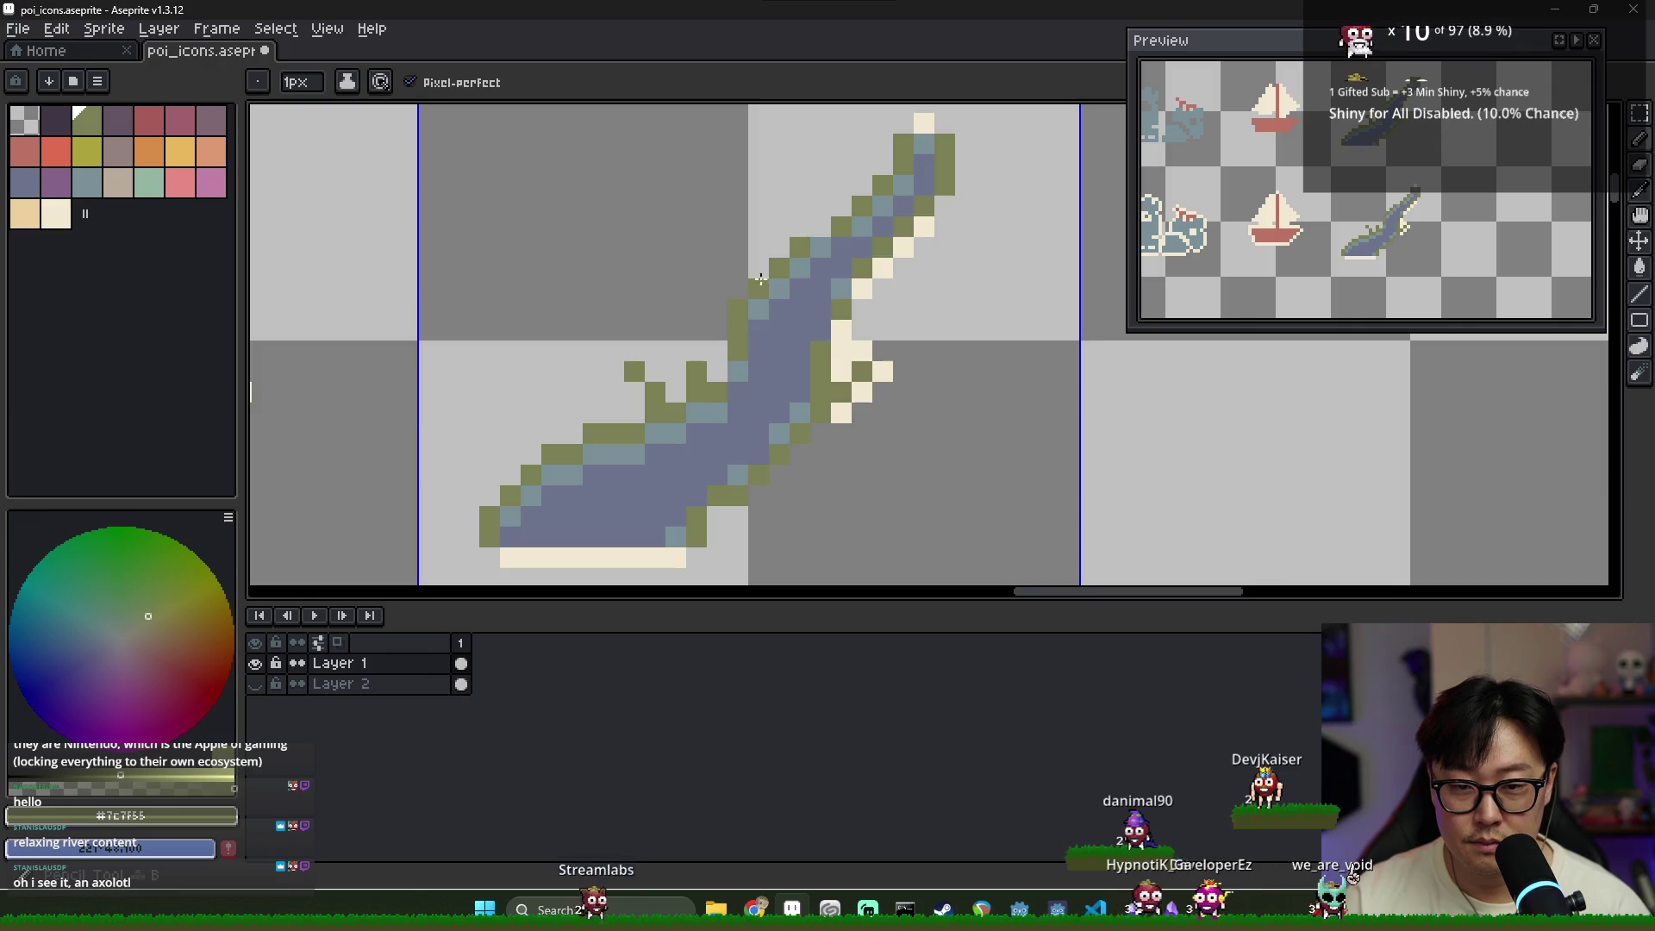
pyautogui.scroll(-2, 753, 232)
pyautogui.scroll(1, 757, 303)
pyautogui.scroll(1, 757, 303)
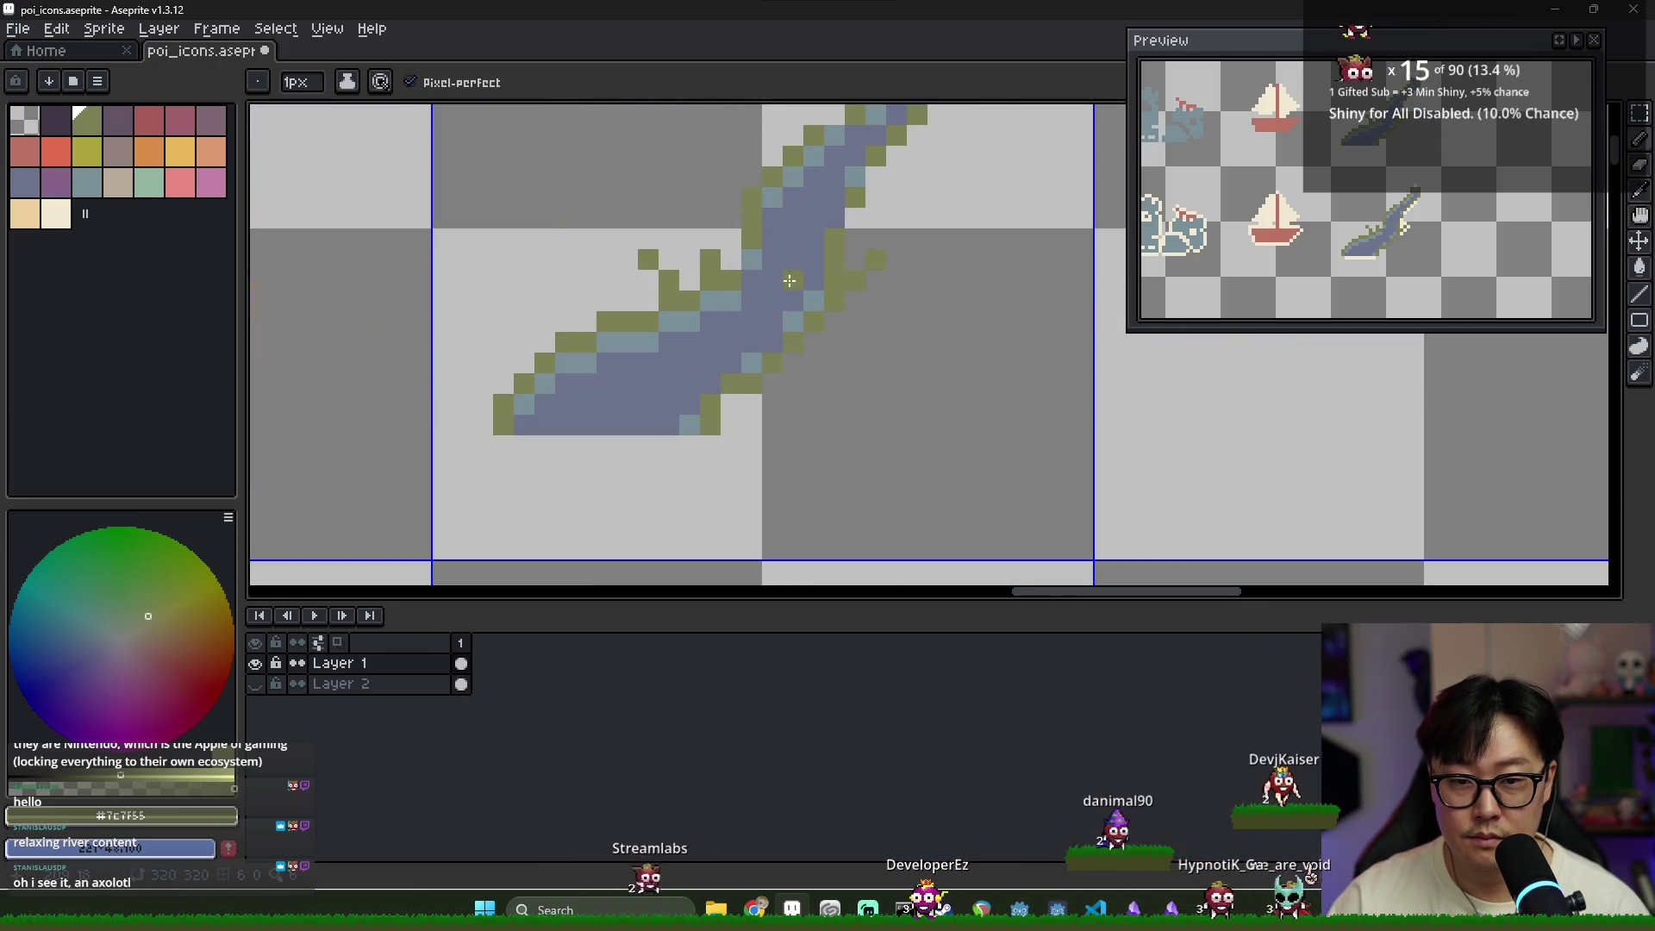
pyautogui.scroll(-2, 789, 280)
pyautogui.scroll(2, 827, 358)
pyautogui.scroll(-1, 801, 358)
pyautogui.moveTo(822, 419); pyautogui.dragTo(820, 343)
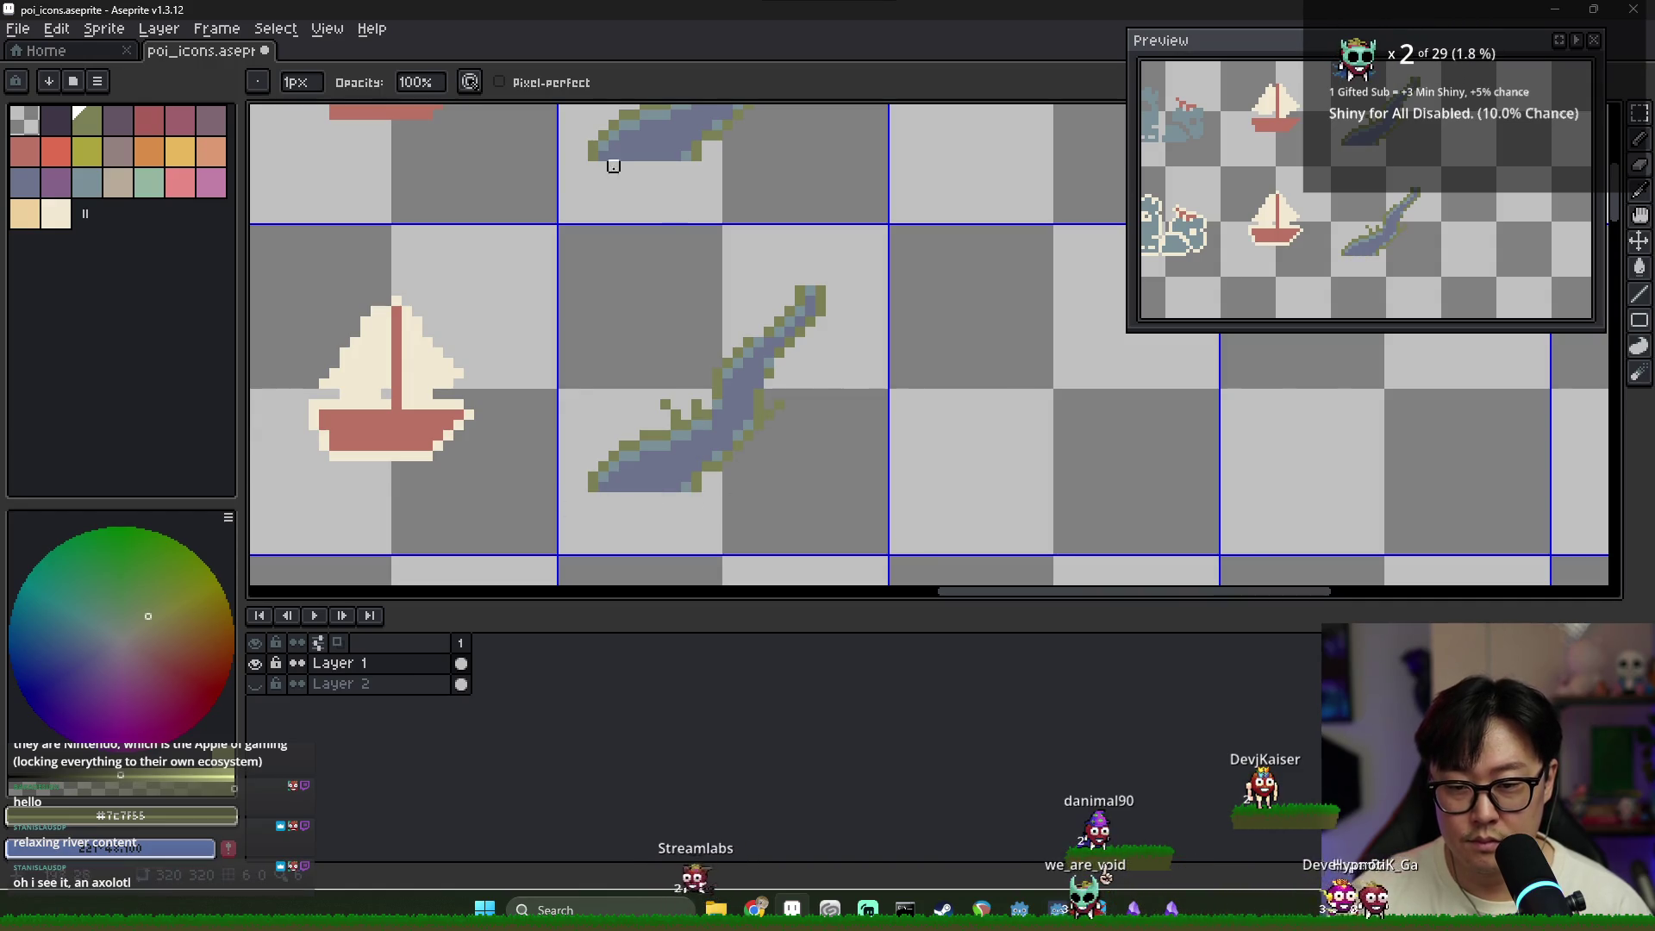
pyautogui.scroll(-1, 617, 165)
pyautogui.scroll(-1, 681, 243)
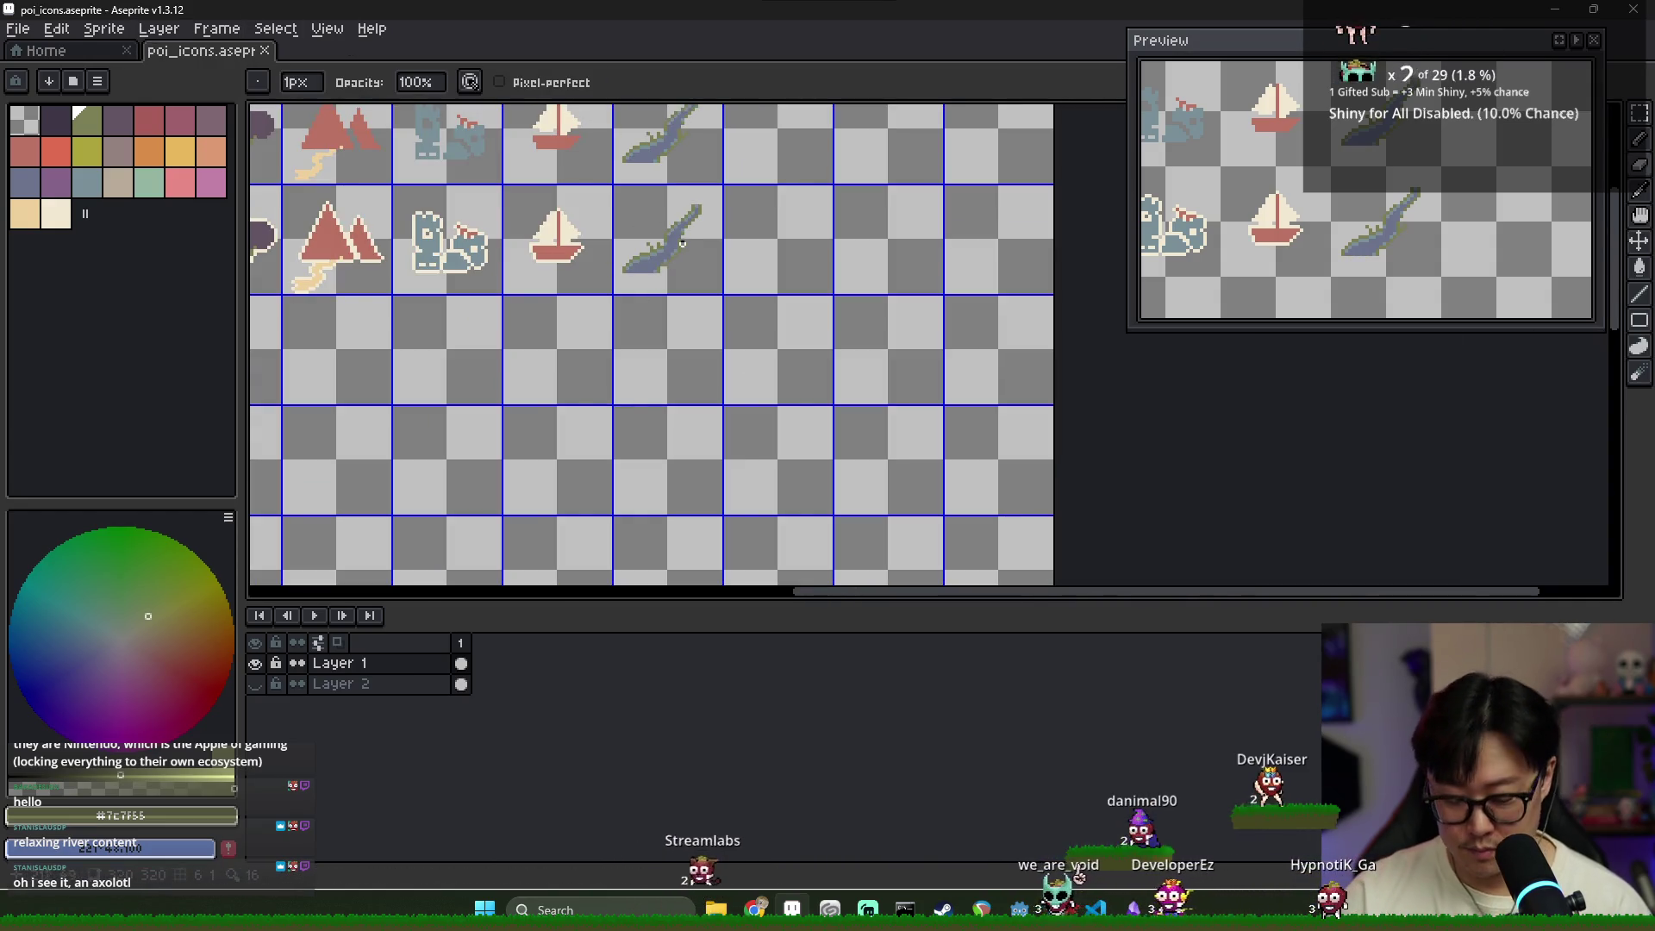
# - Outline the lower fish tile in the boat's cream colour and deselect
pyautogui.press('m')
pyautogui.moveTo(606, 195)
pyautogui.mouseDown()
pyautogui.moveTo(728, 306)
pyautogui.moveTo(727, 293)
pyautogui.mouseUp()
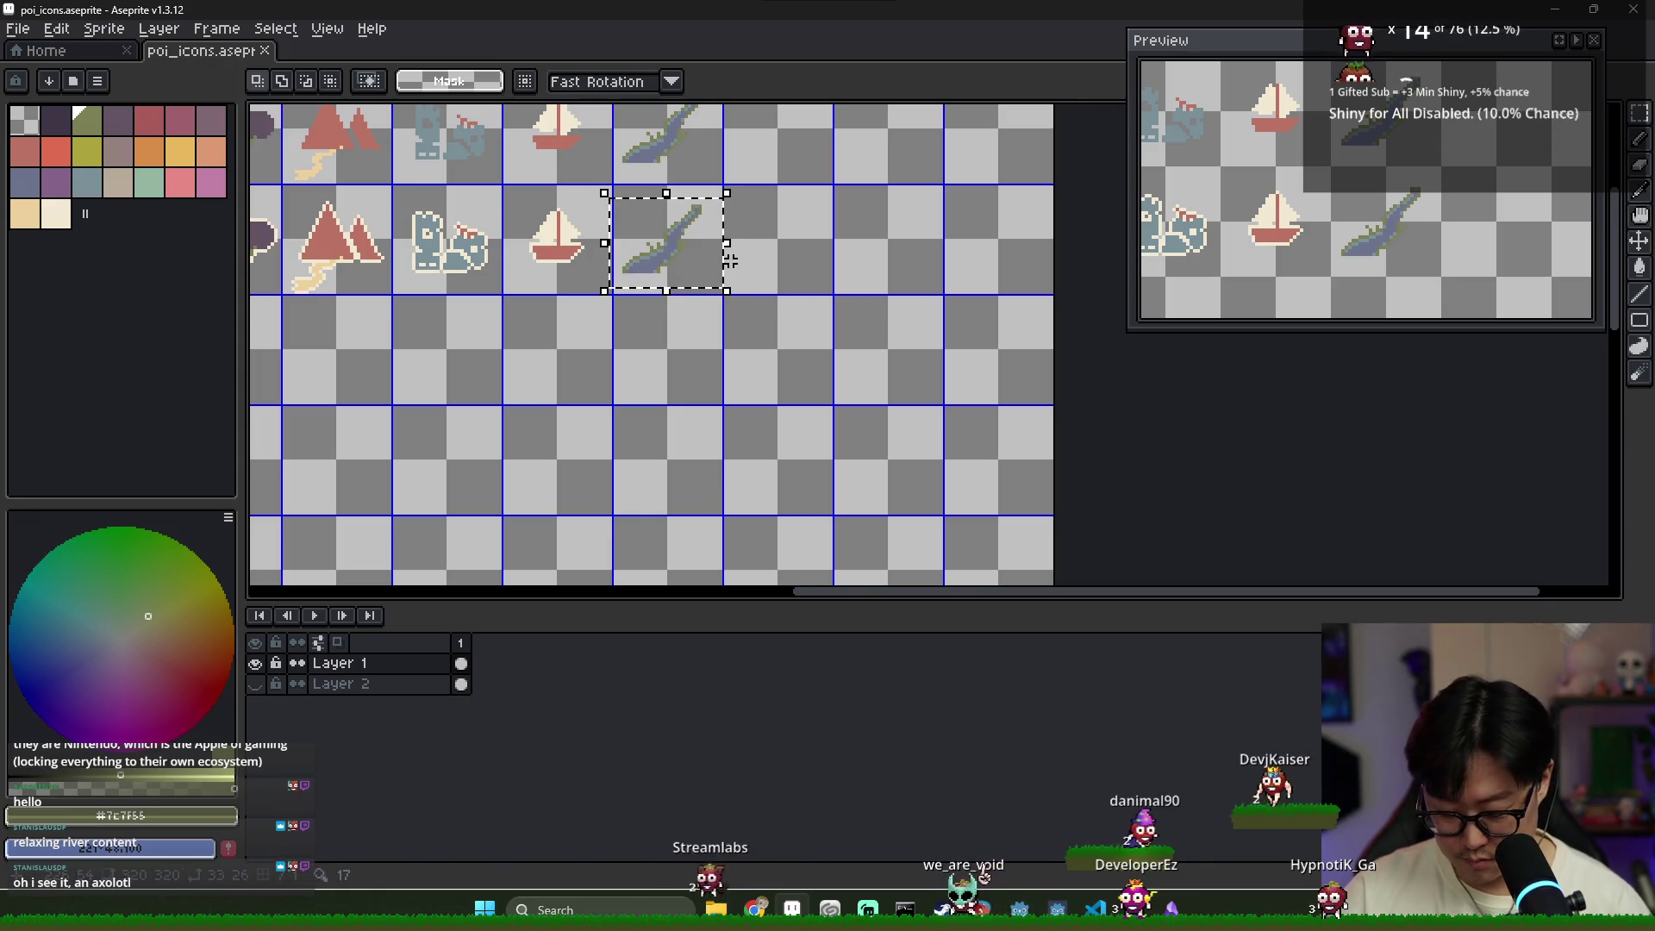
pyautogui.hotkey('shift', 'o')
pyautogui.click(1287, 389)
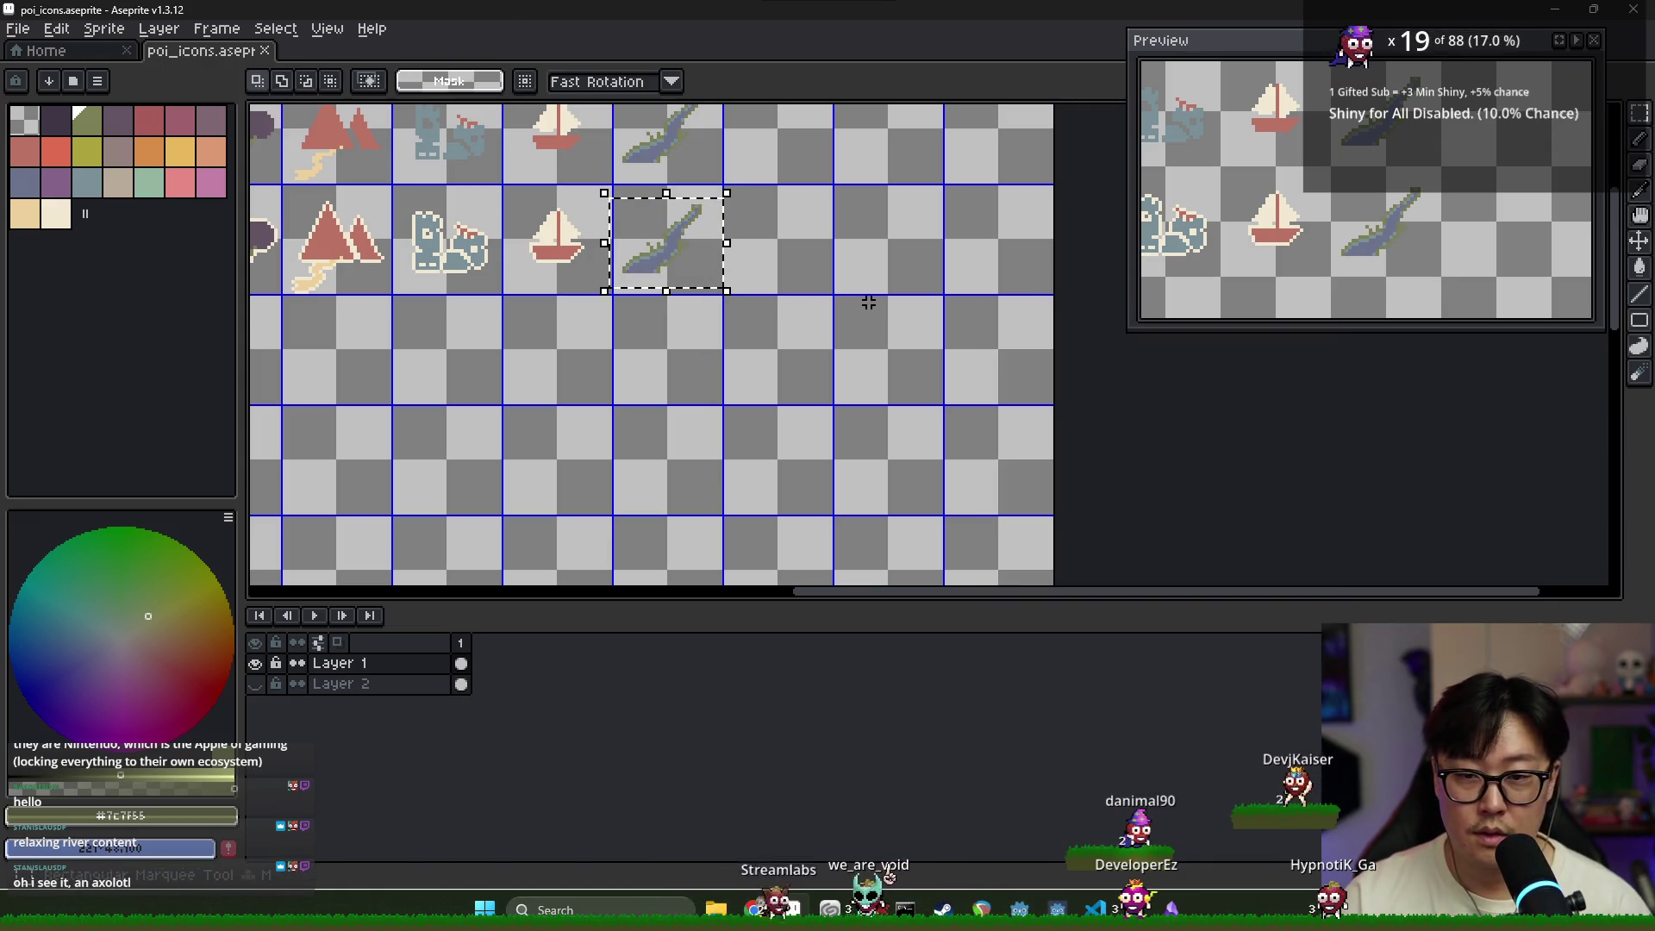
pyautogui.scroll(1, 458, 271)
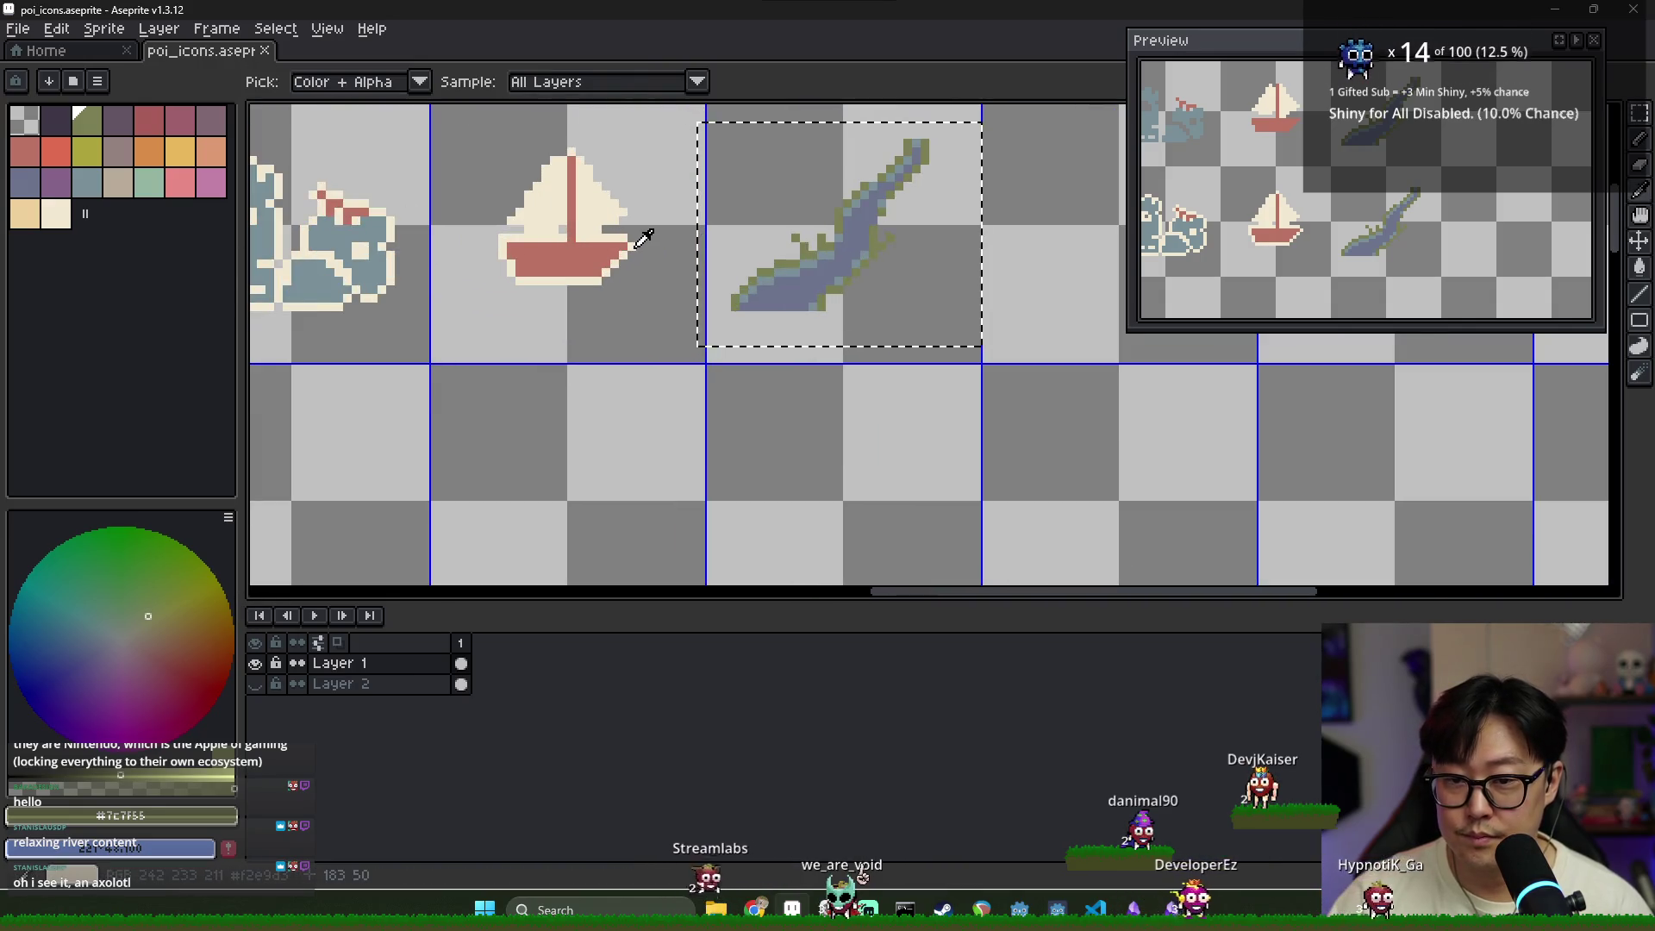
pyautogui.keyDown('alt'); pyautogui.click(616, 225); pyautogui.keyUp('alt')
pyautogui.hotkey('shift', 'o')
pyautogui.press('Return')
pyautogui.scroll(-2, 913, 312)
pyautogui.hotkey('ctrl', 'd')
# - Export the icon sheet over poi_icons.png, then switch to the Region note
pyautogui.click(17, 28)
pyautogui.moveTo(34, 197)
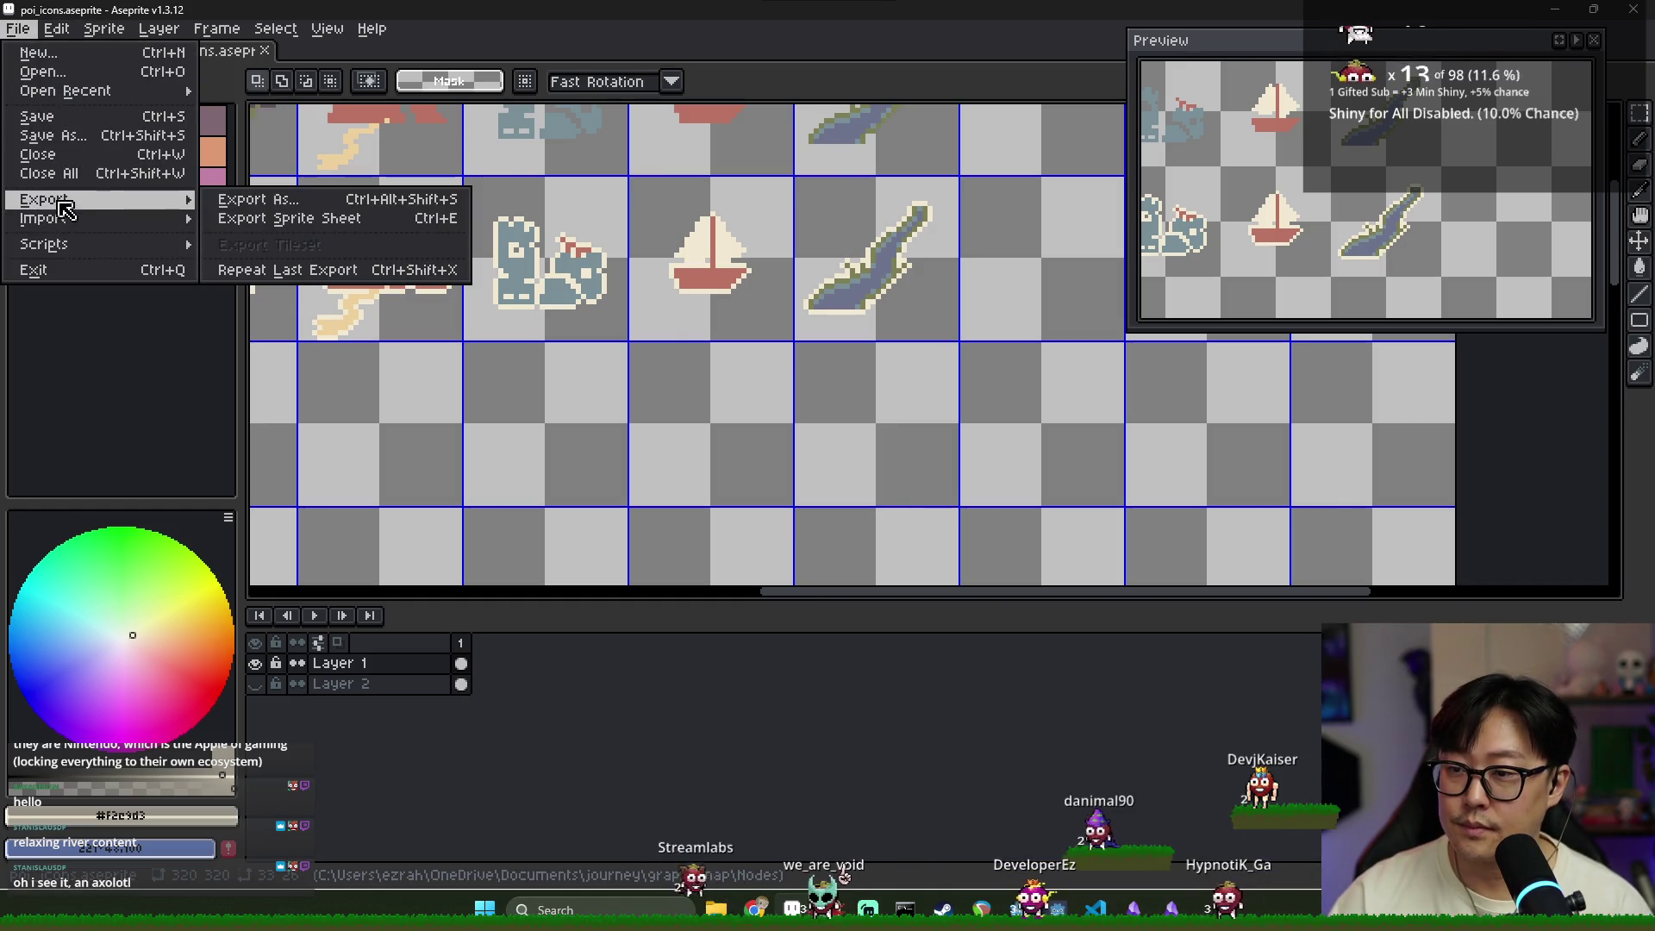
pyautogui.click(250, 197)
pyautogui.click(938, 262)
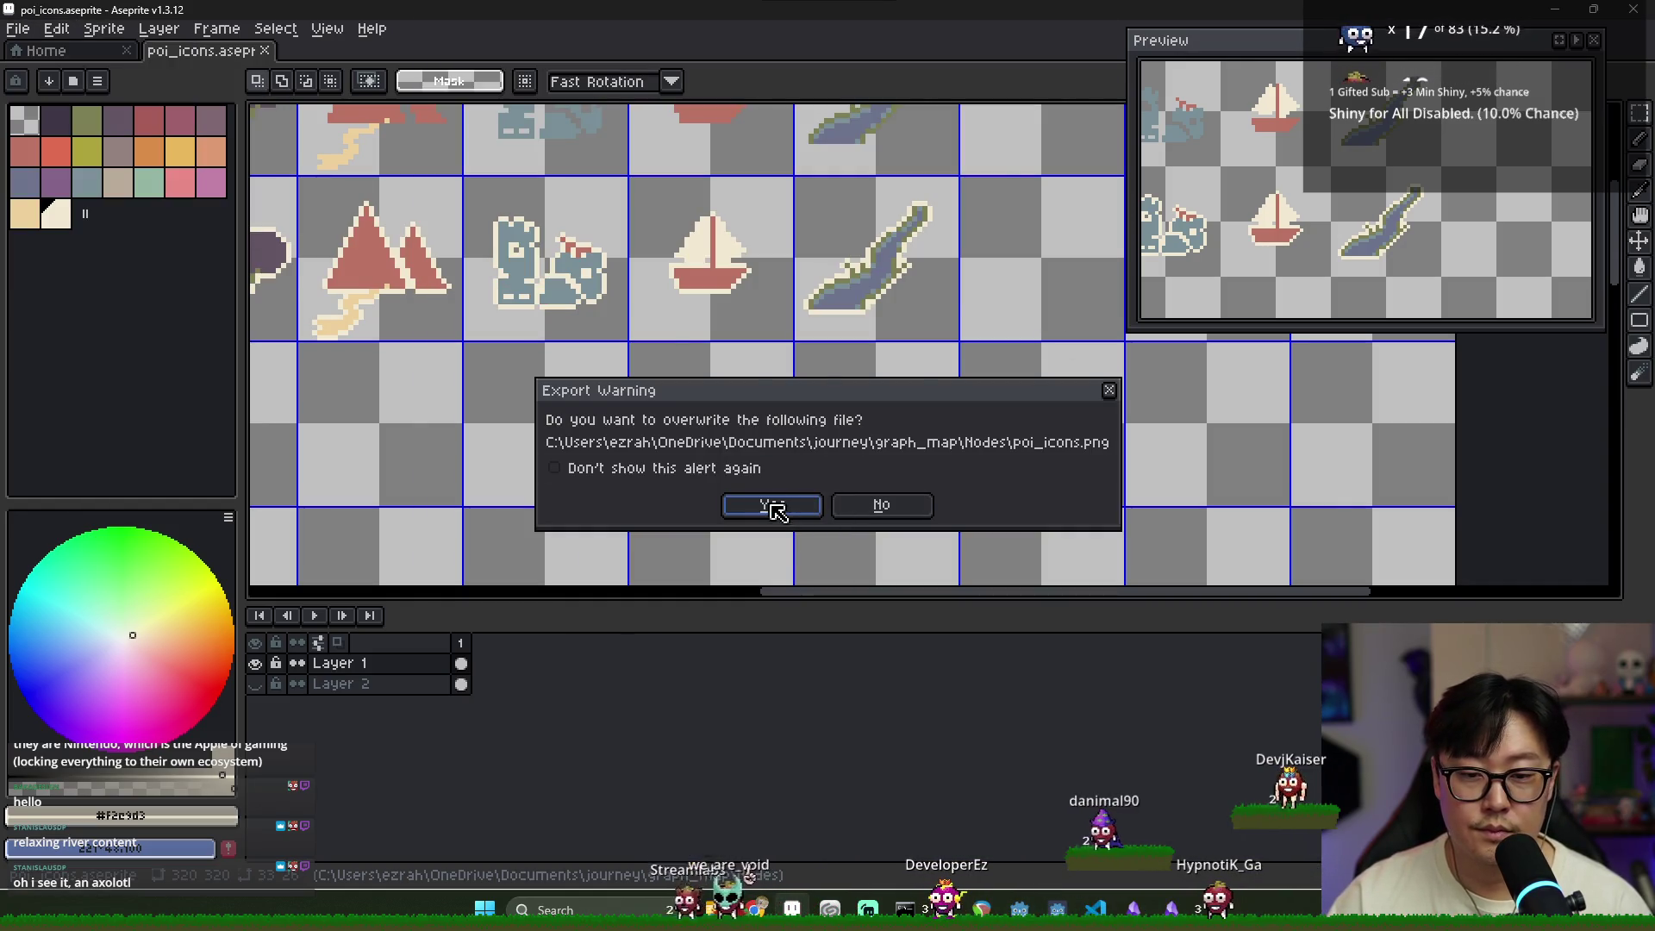
pyautogui.click(772, 506)
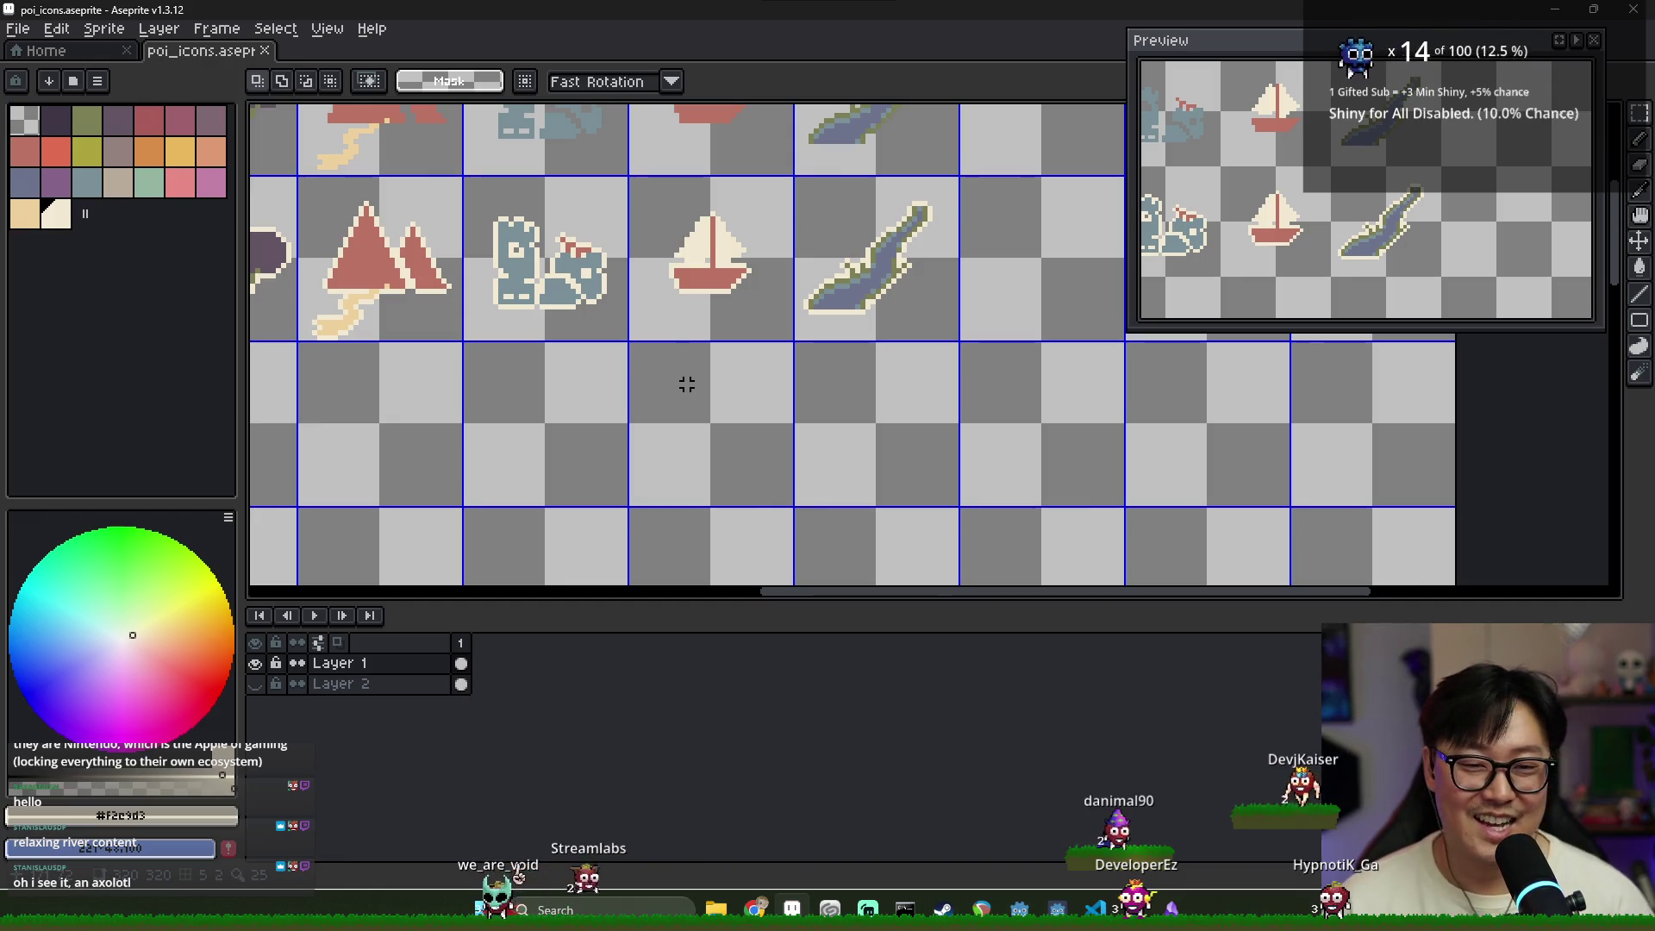
pyautogui.scroll(-4, 686, 385)
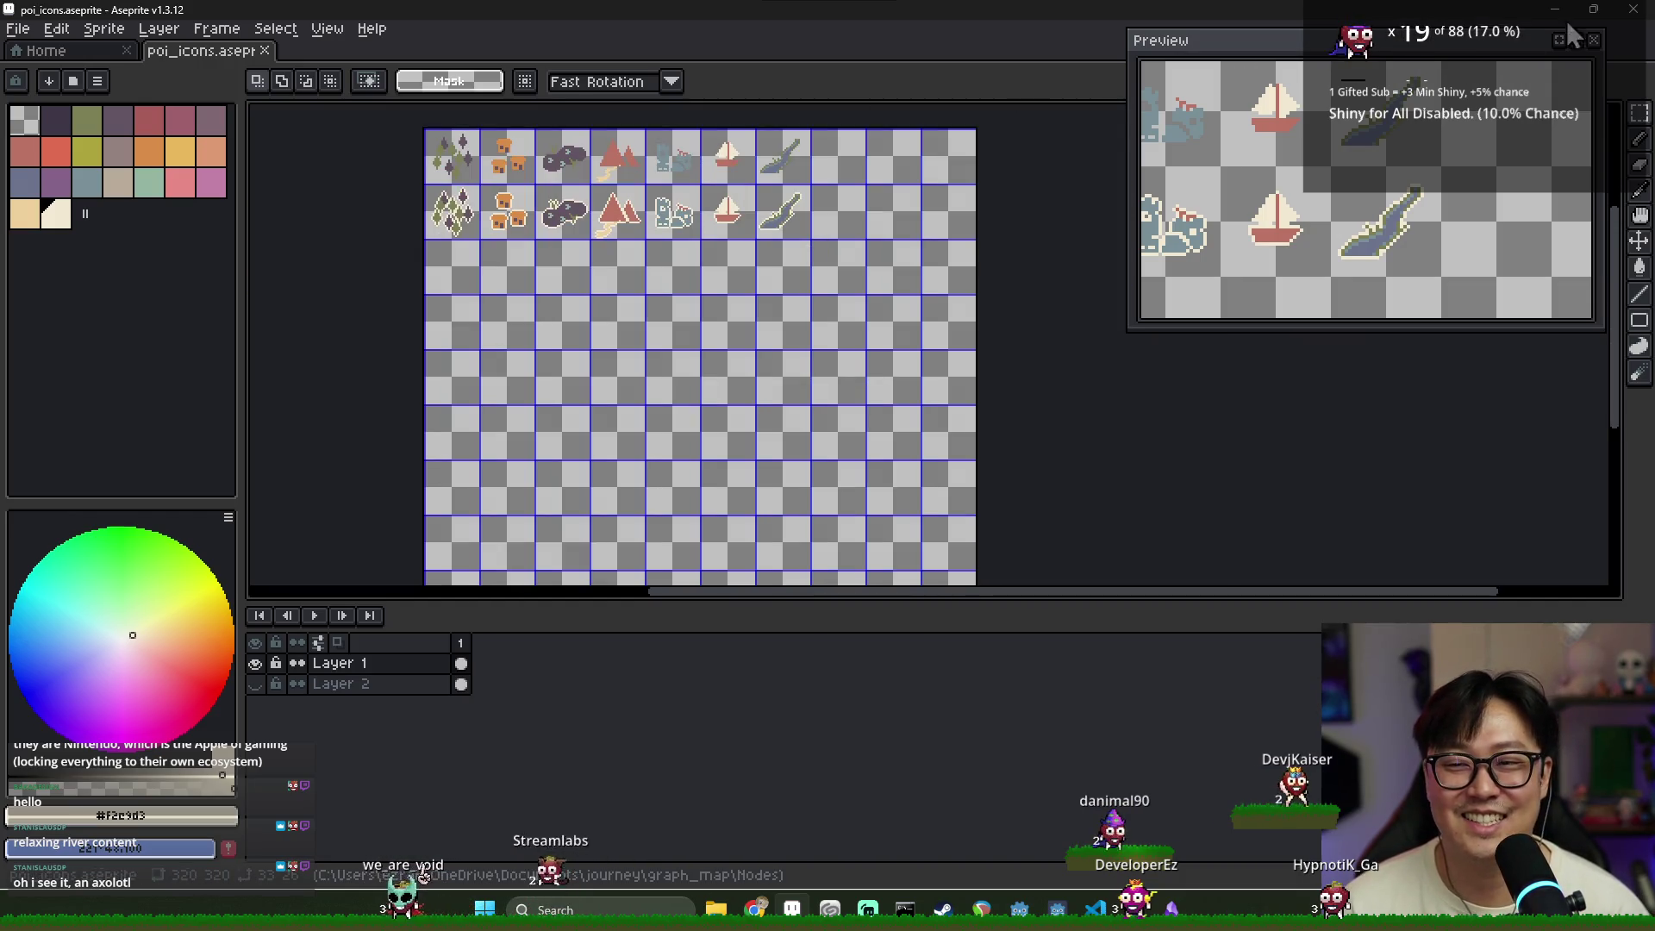
pyautogui.click(1554, 8)
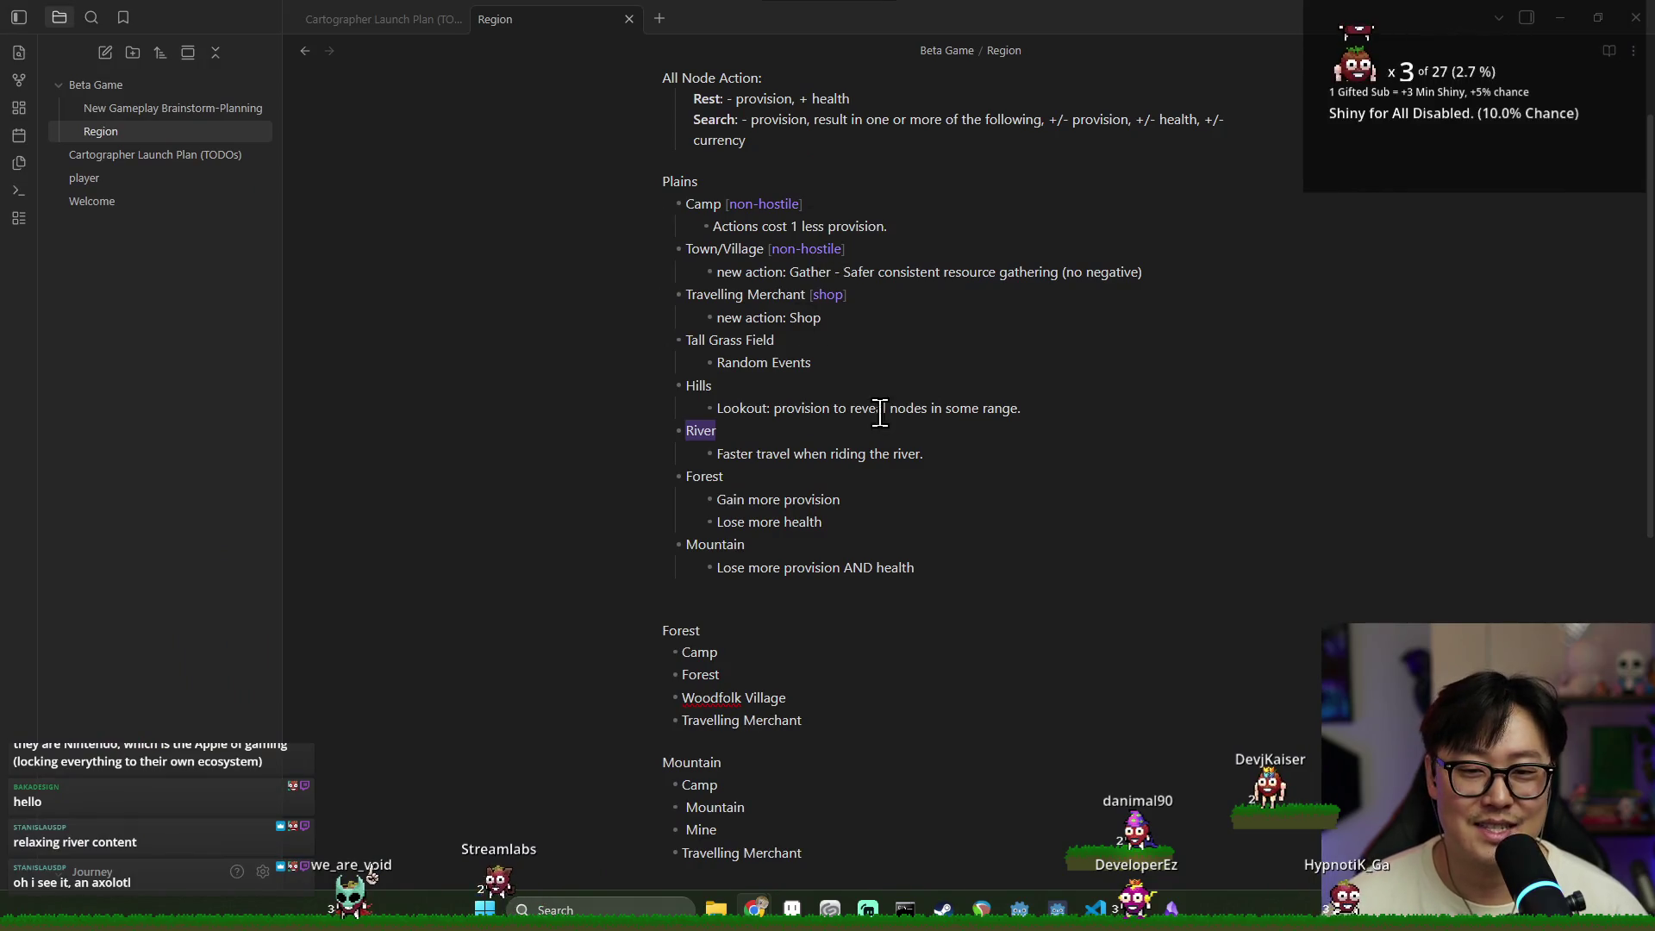
# - Add a 'Ruin:' item below 'new action: Shop' with an indented 'Upgrades' sub-point
pyautogui.click(883, 452)
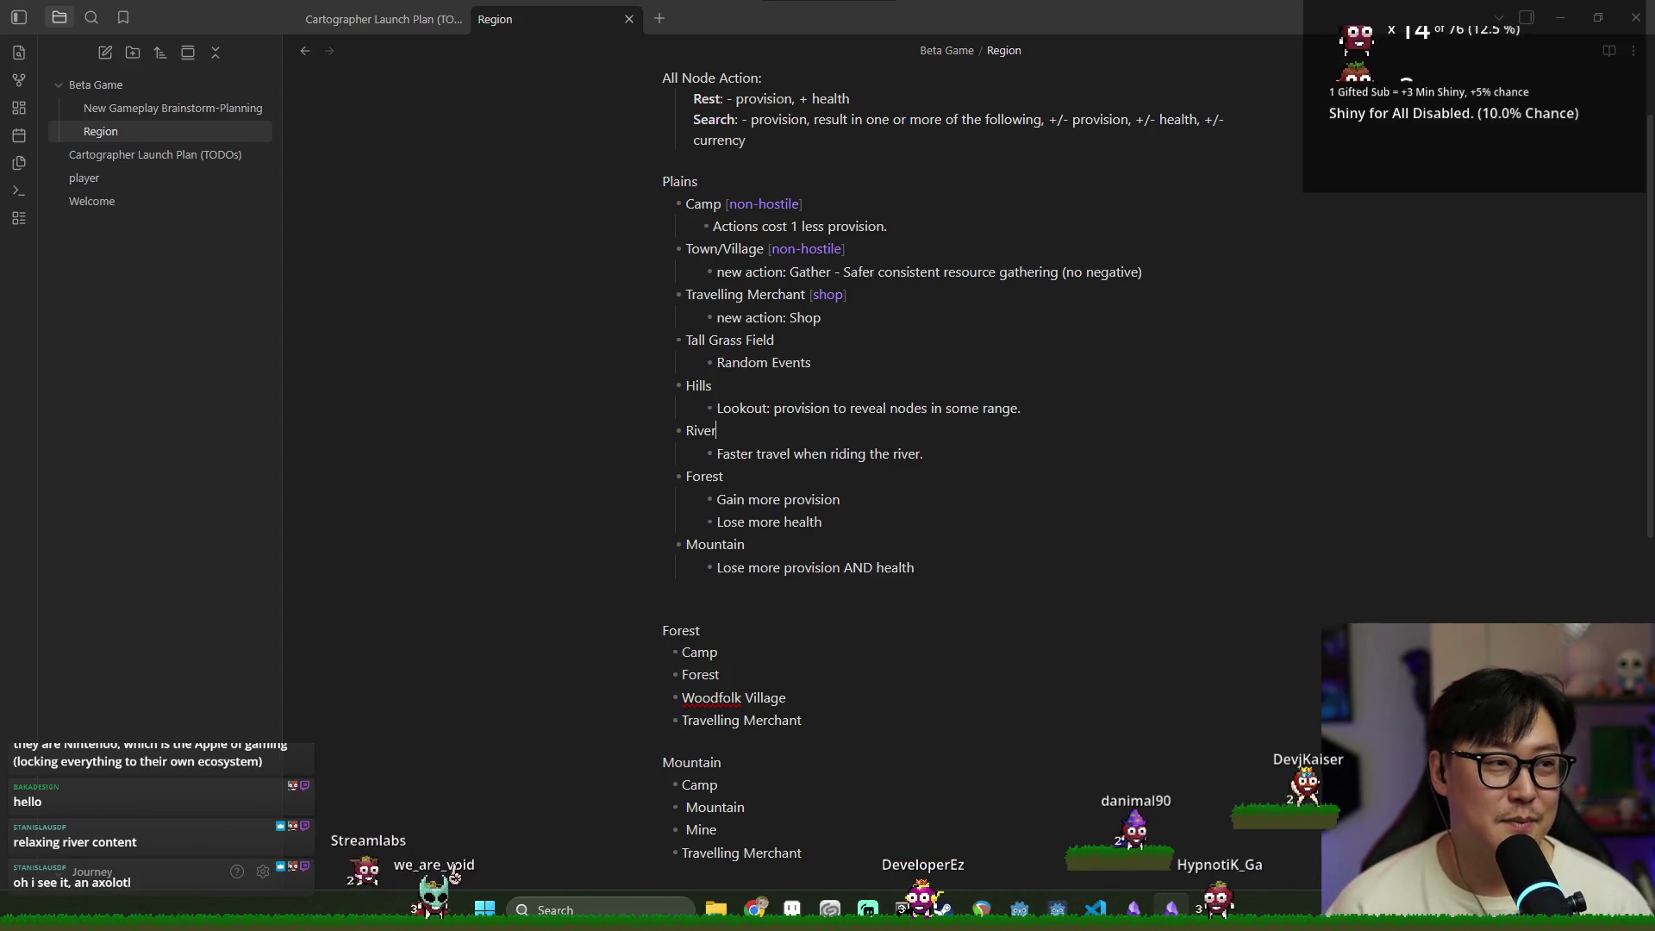
pyautogui.doubleClick(731, 297)
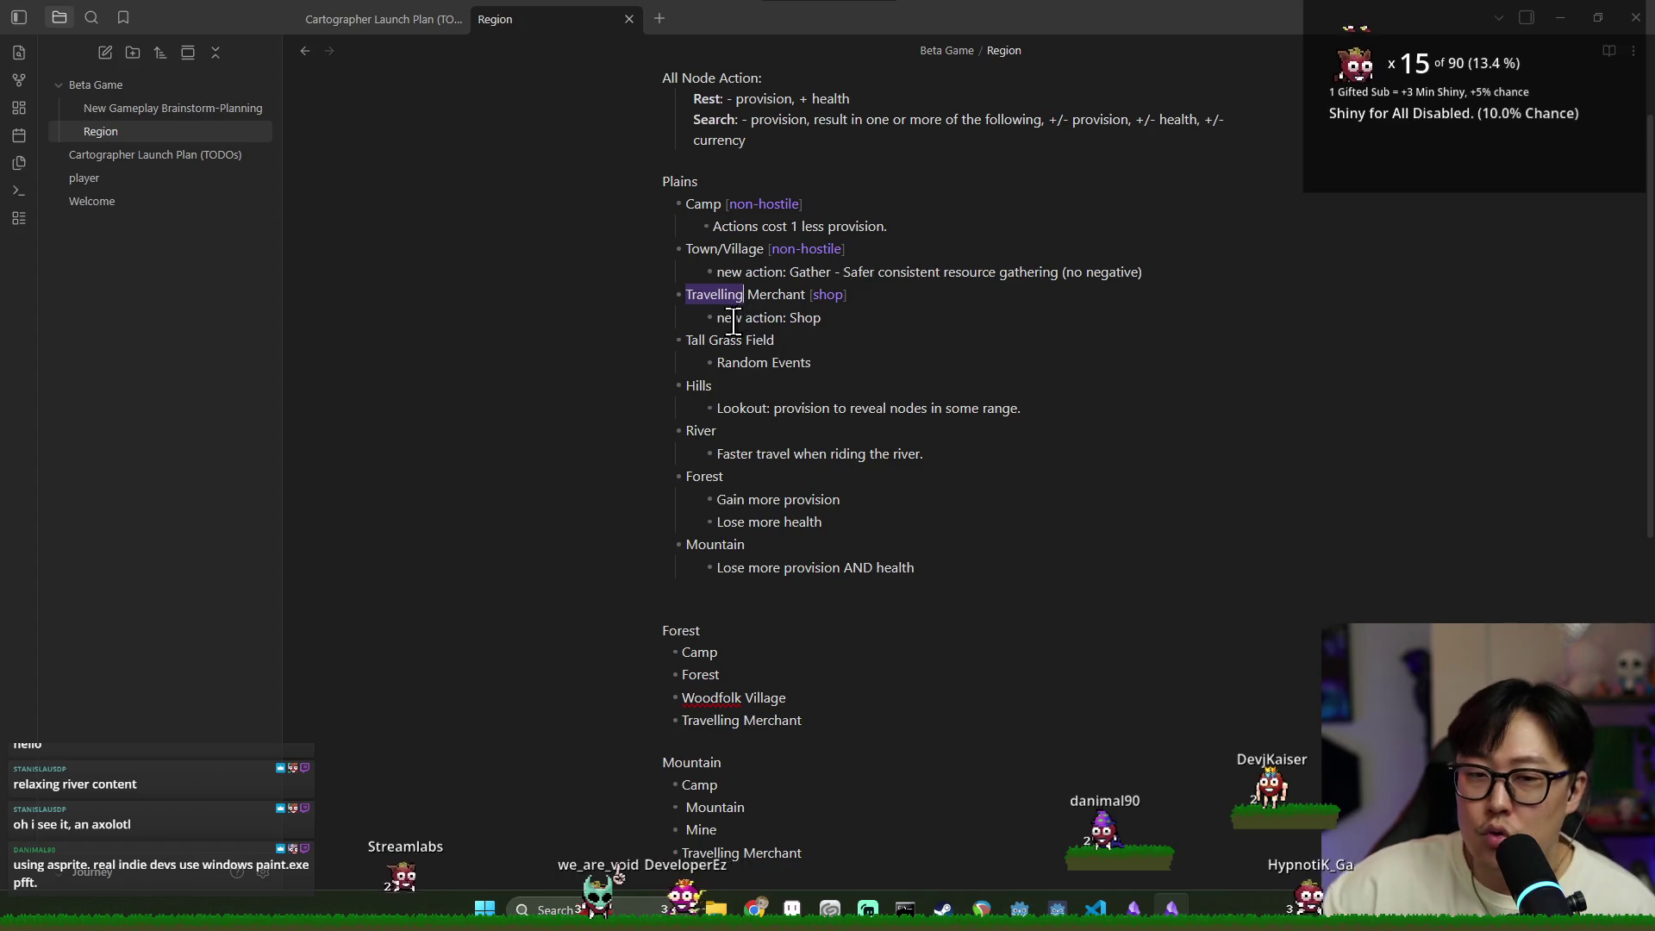
pyautogui.click(765, 340)
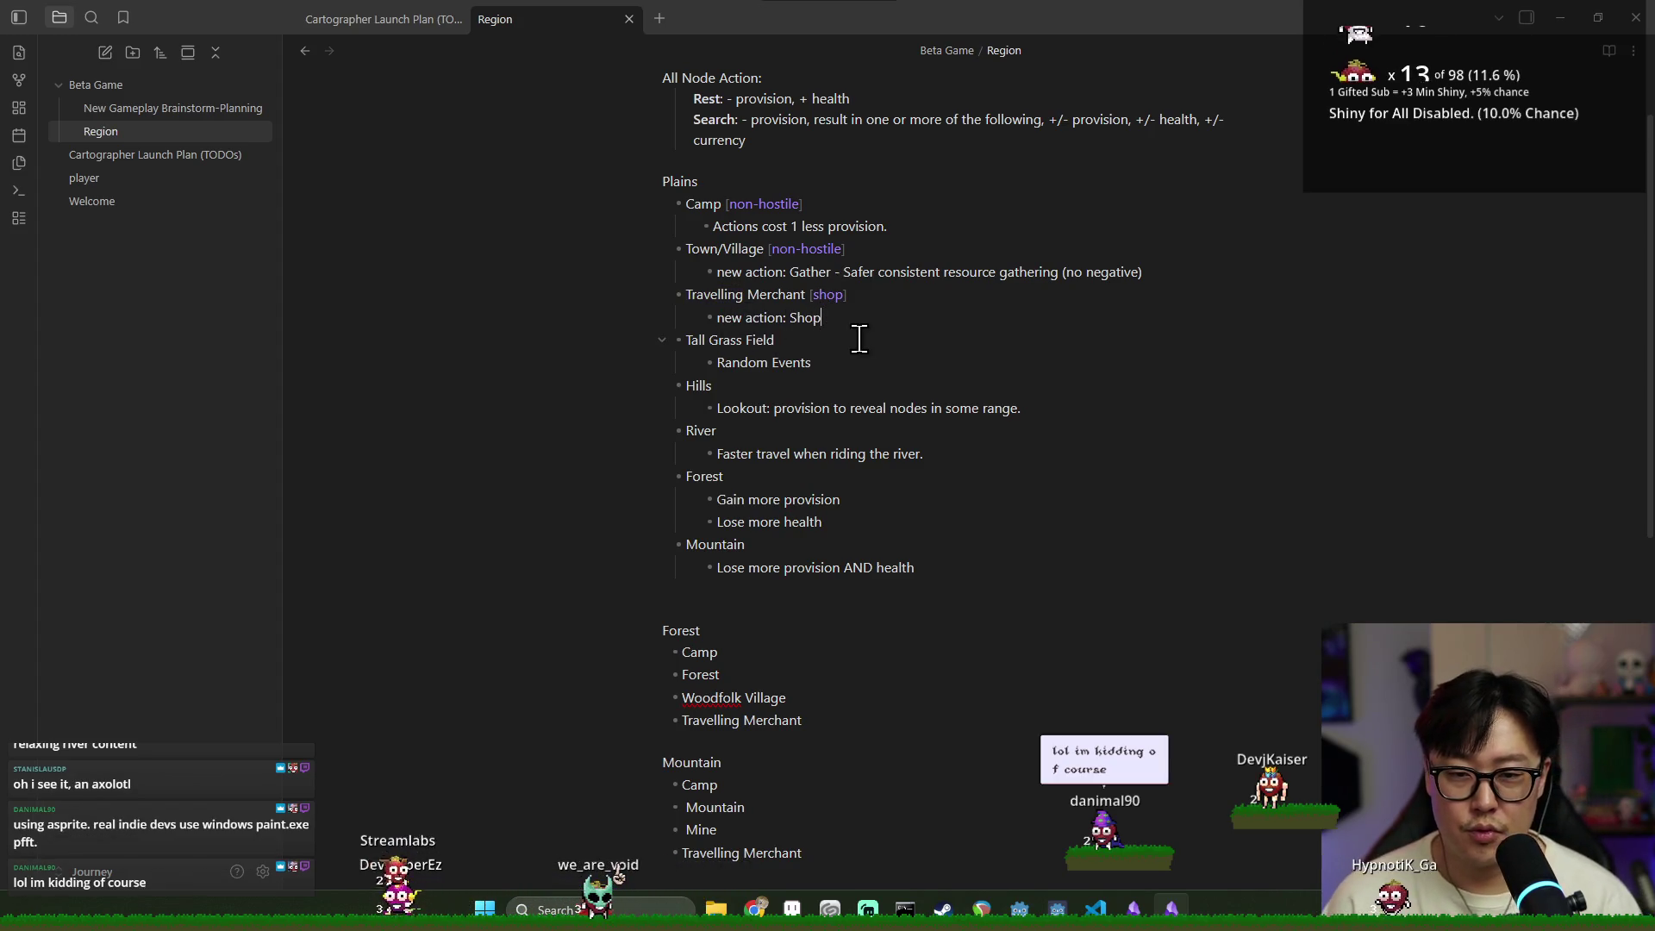
pyautogui.press('Return')
pyautogui.press('BackSpace')
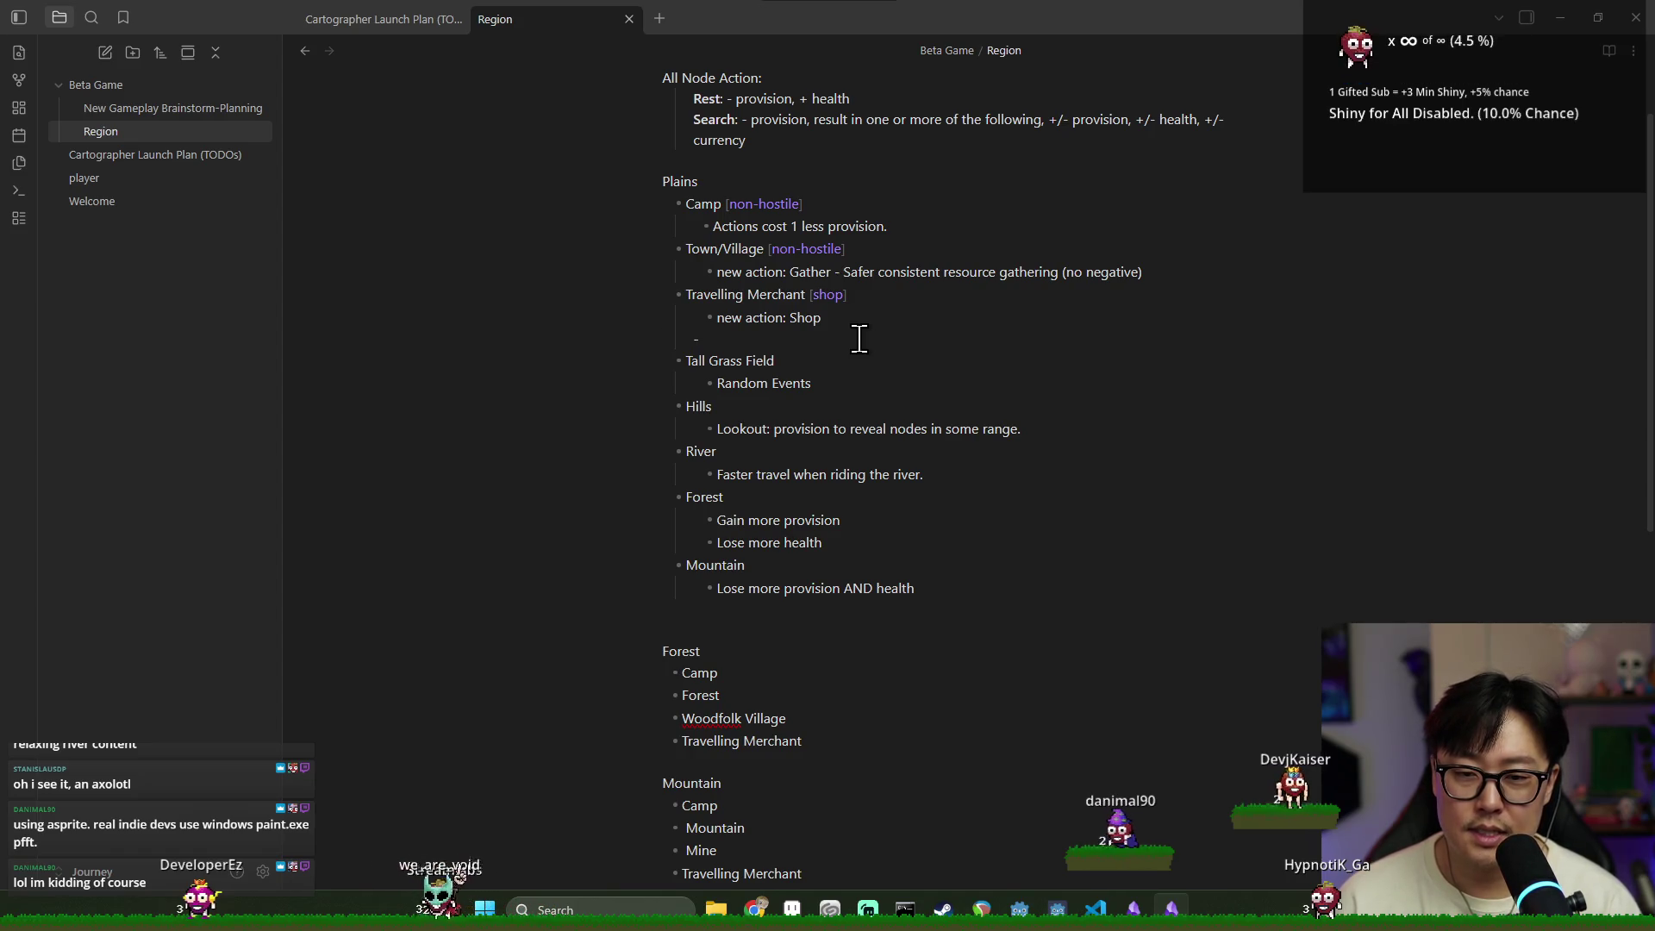
pyautogui.write('- Ruin')
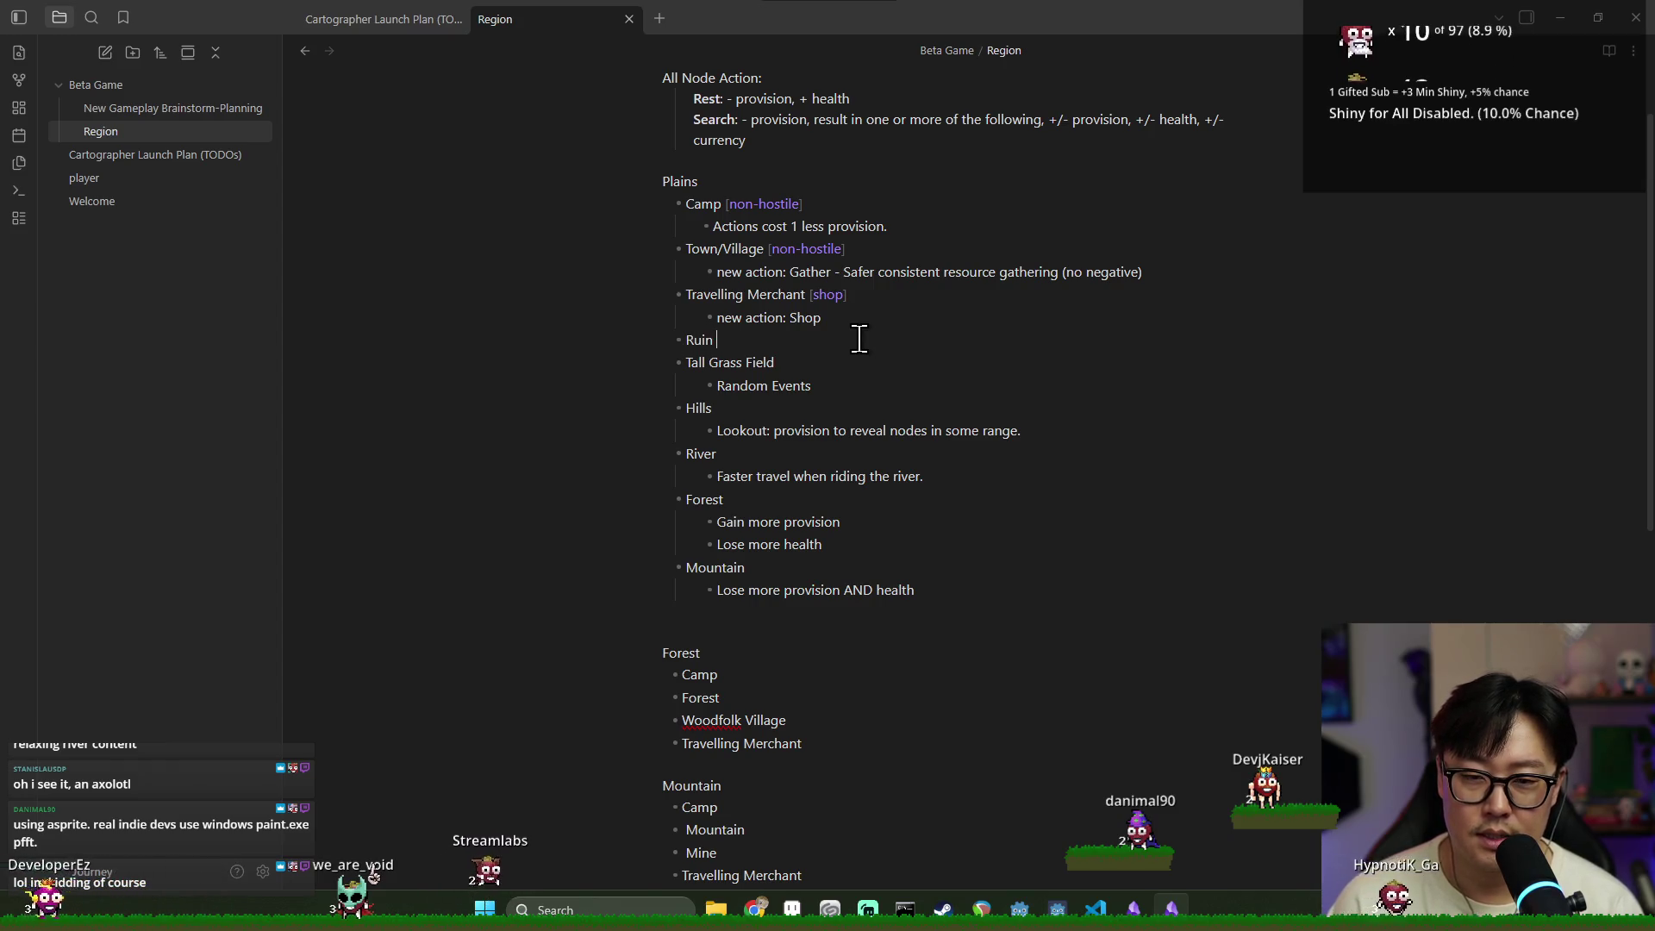
pyautogui.write(':')
pyautogui.press('Return')
pyautogui.press('Tab')
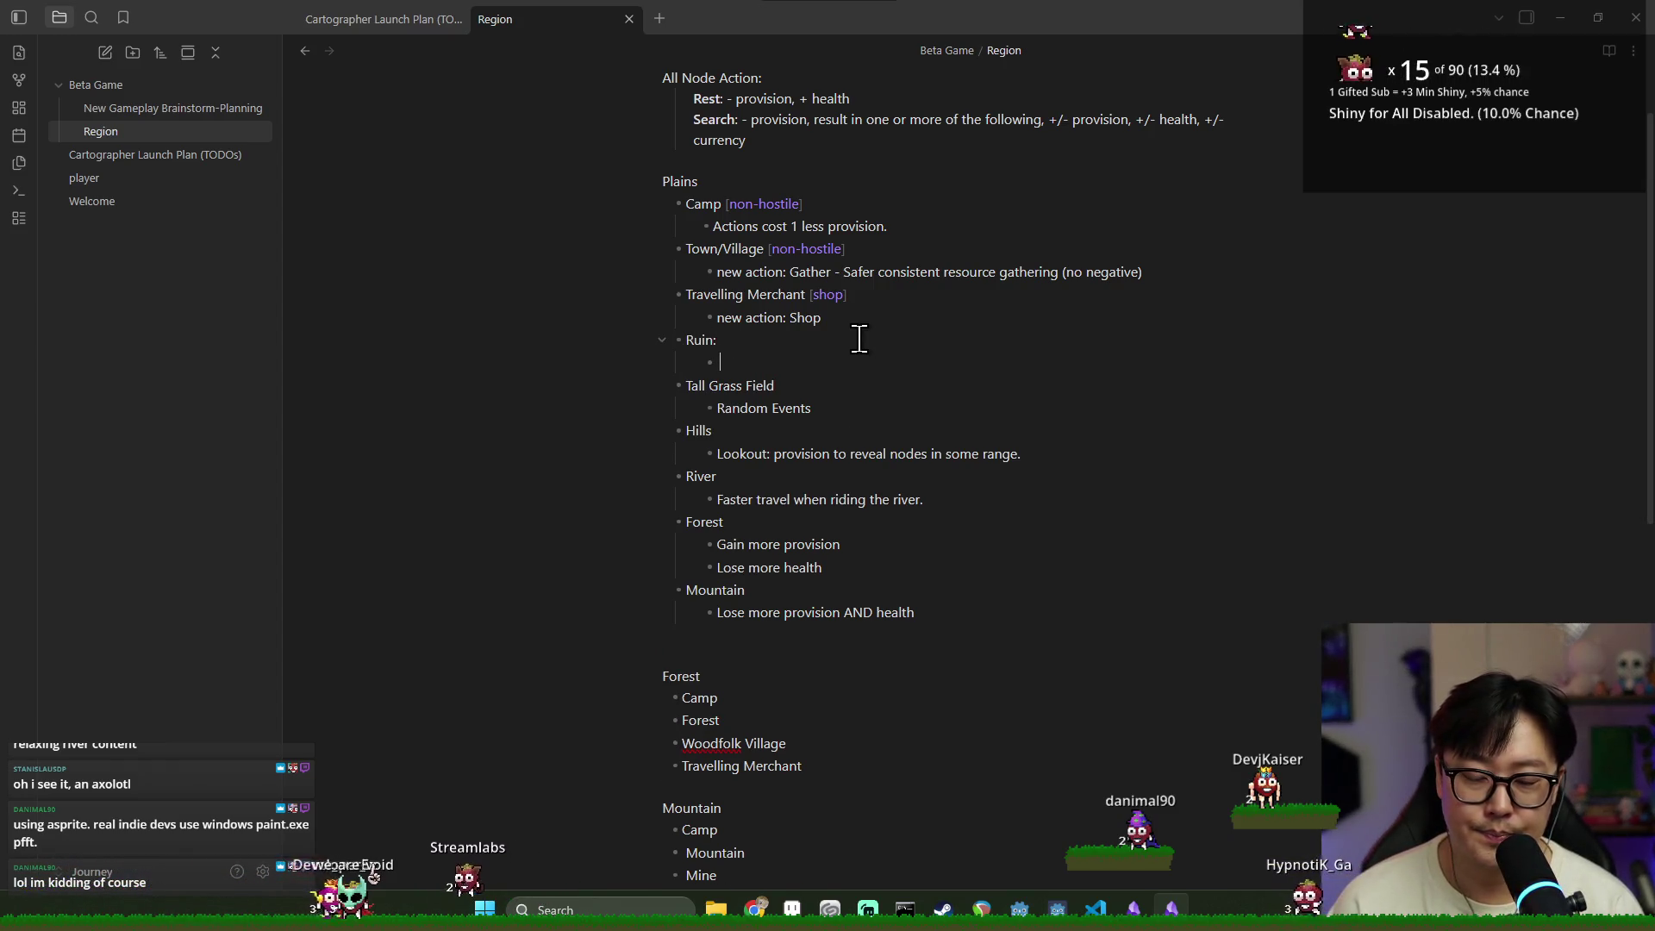
pyautogui.write('Upgrades')
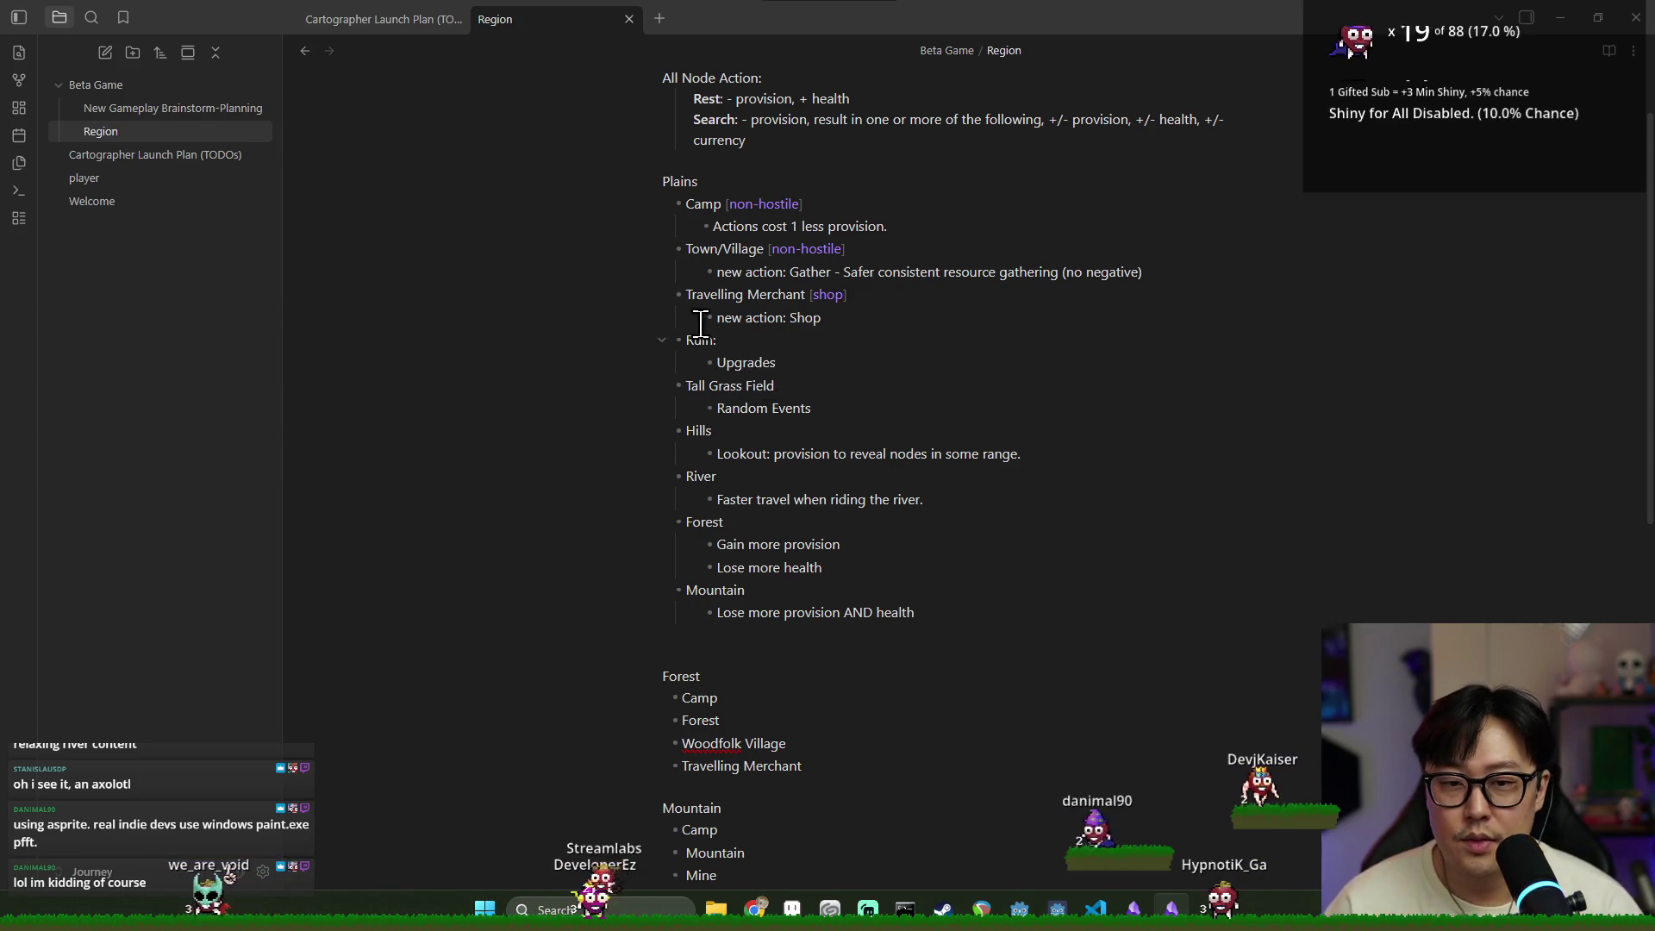
# - Place the caret at the end of the 'Lose more provision AND health' line
pyautogui.tripleClick(861, 610)
pyautogui.click(978, 602)
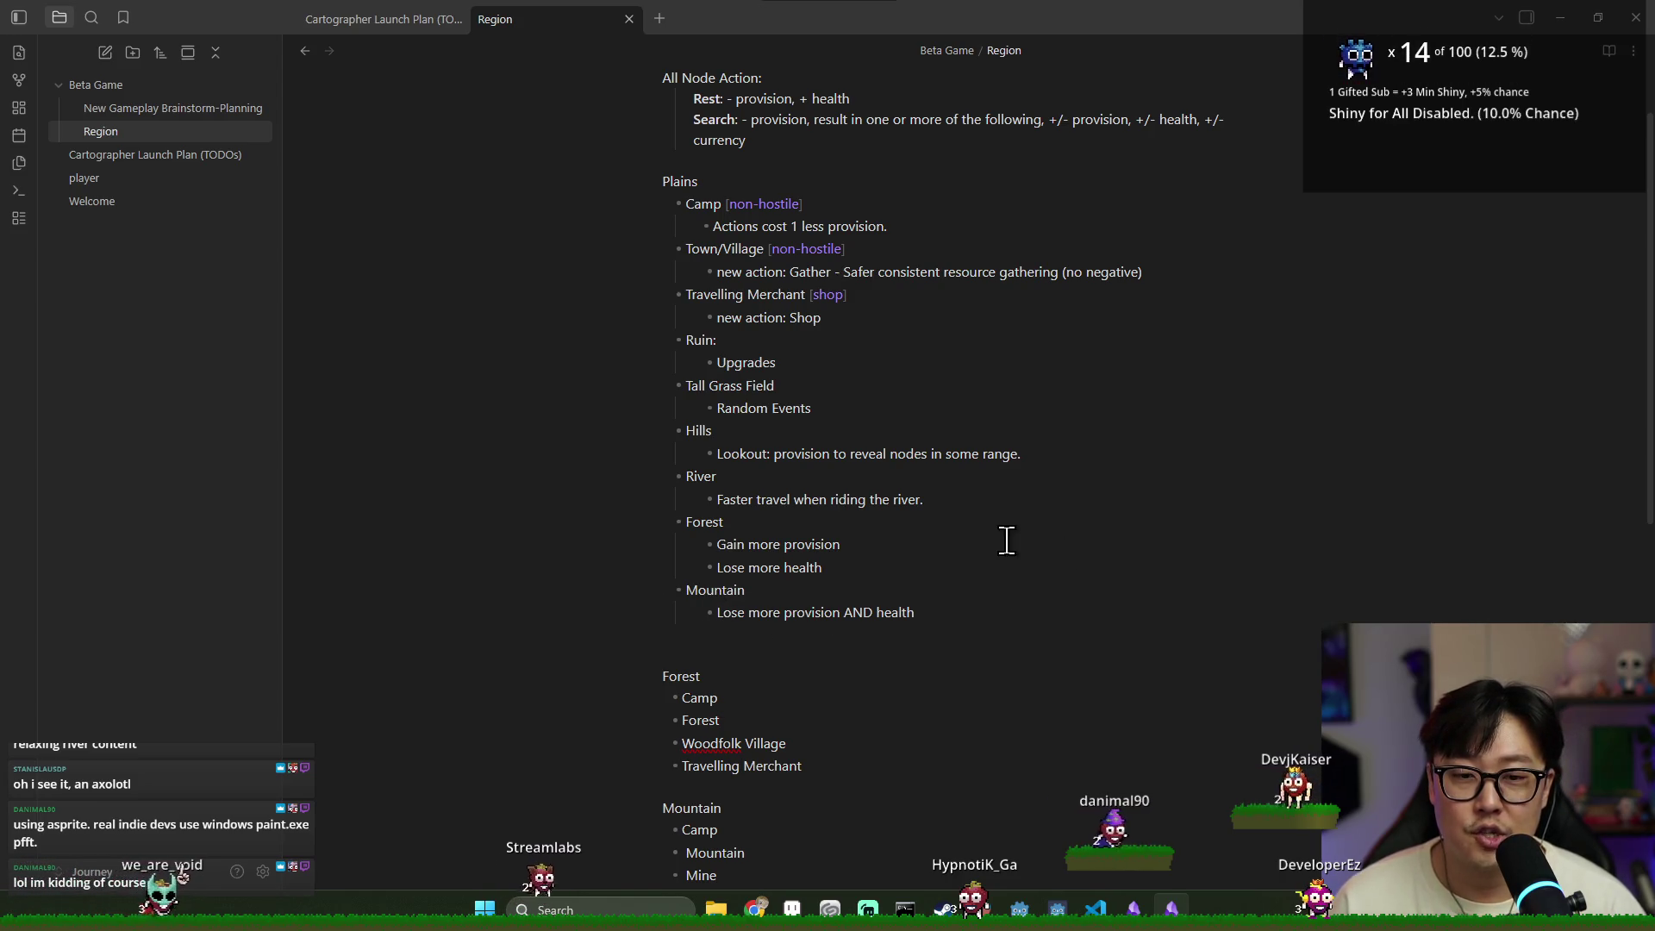
pyautogui.hotkey('alt', 'Tab')
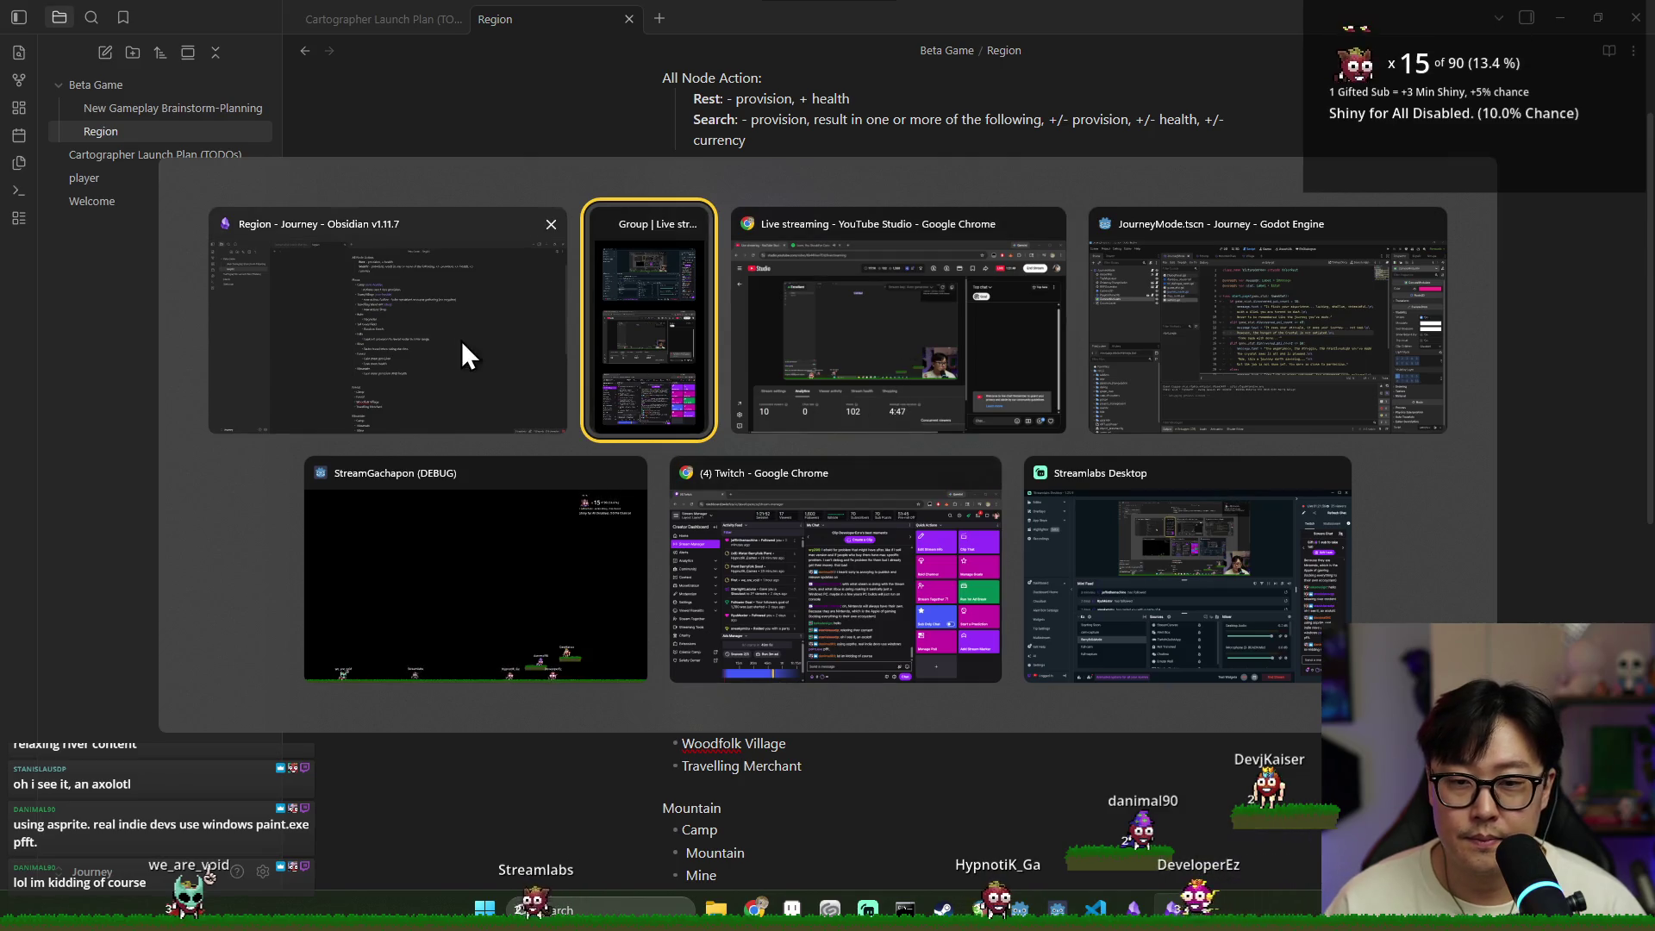
# - Scroll through the Region note and switch to Aseprite
pyautogui.click(462, 359)
pyautogui.scroll(-2, 861, 753)
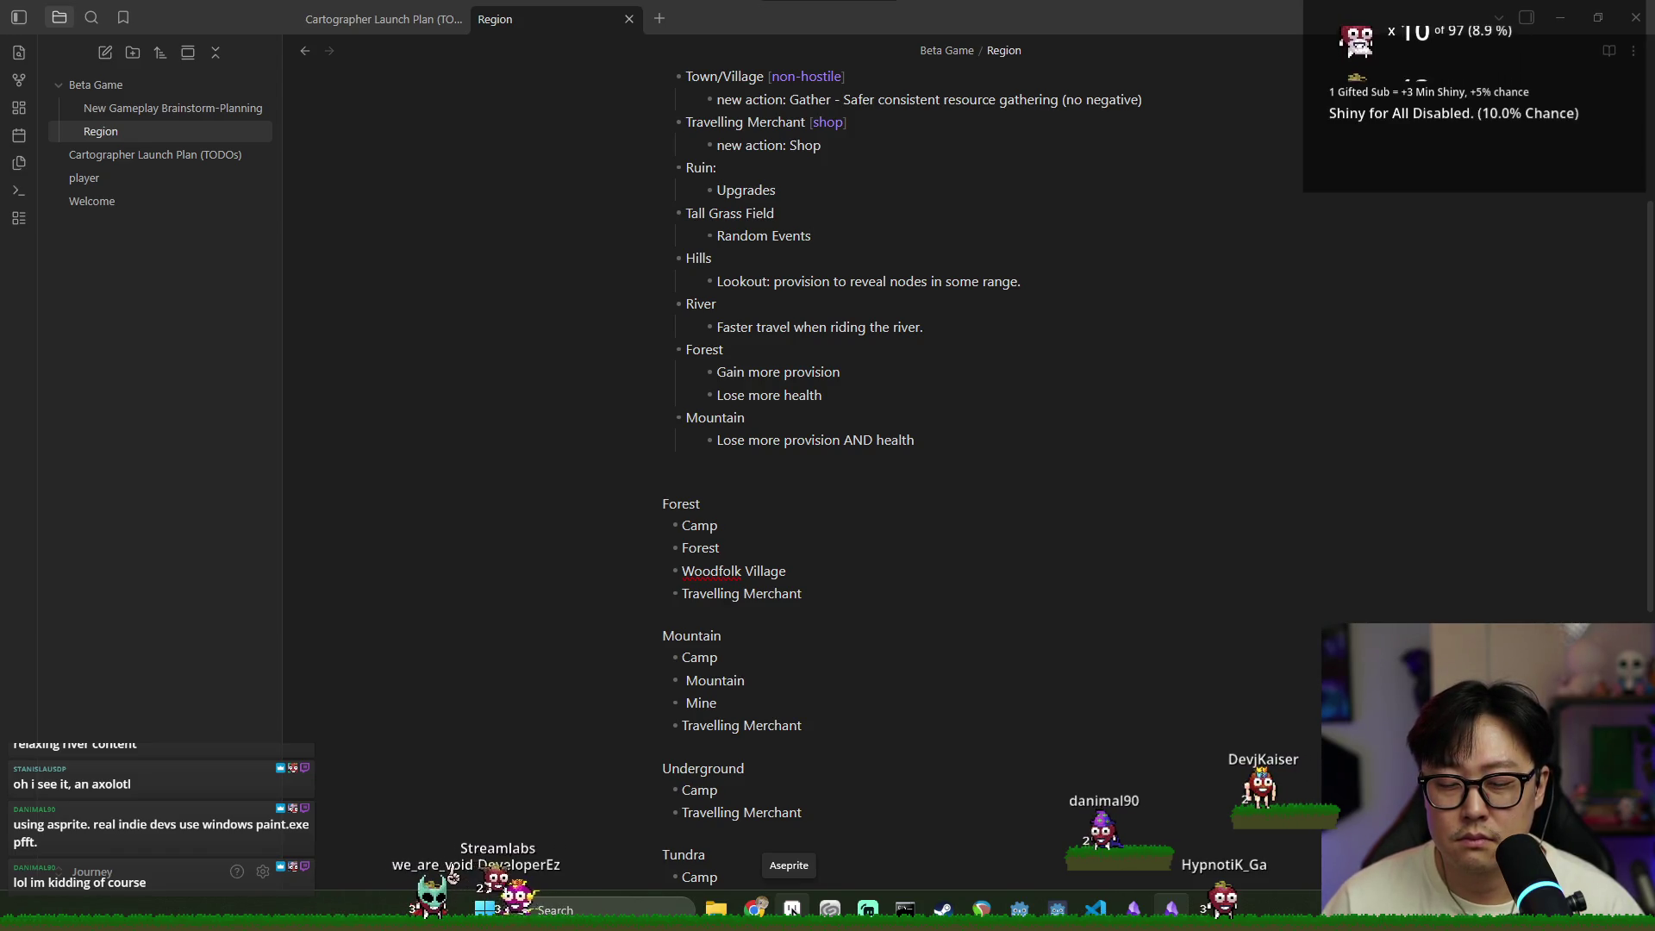
pyautogui.click(792, 909)
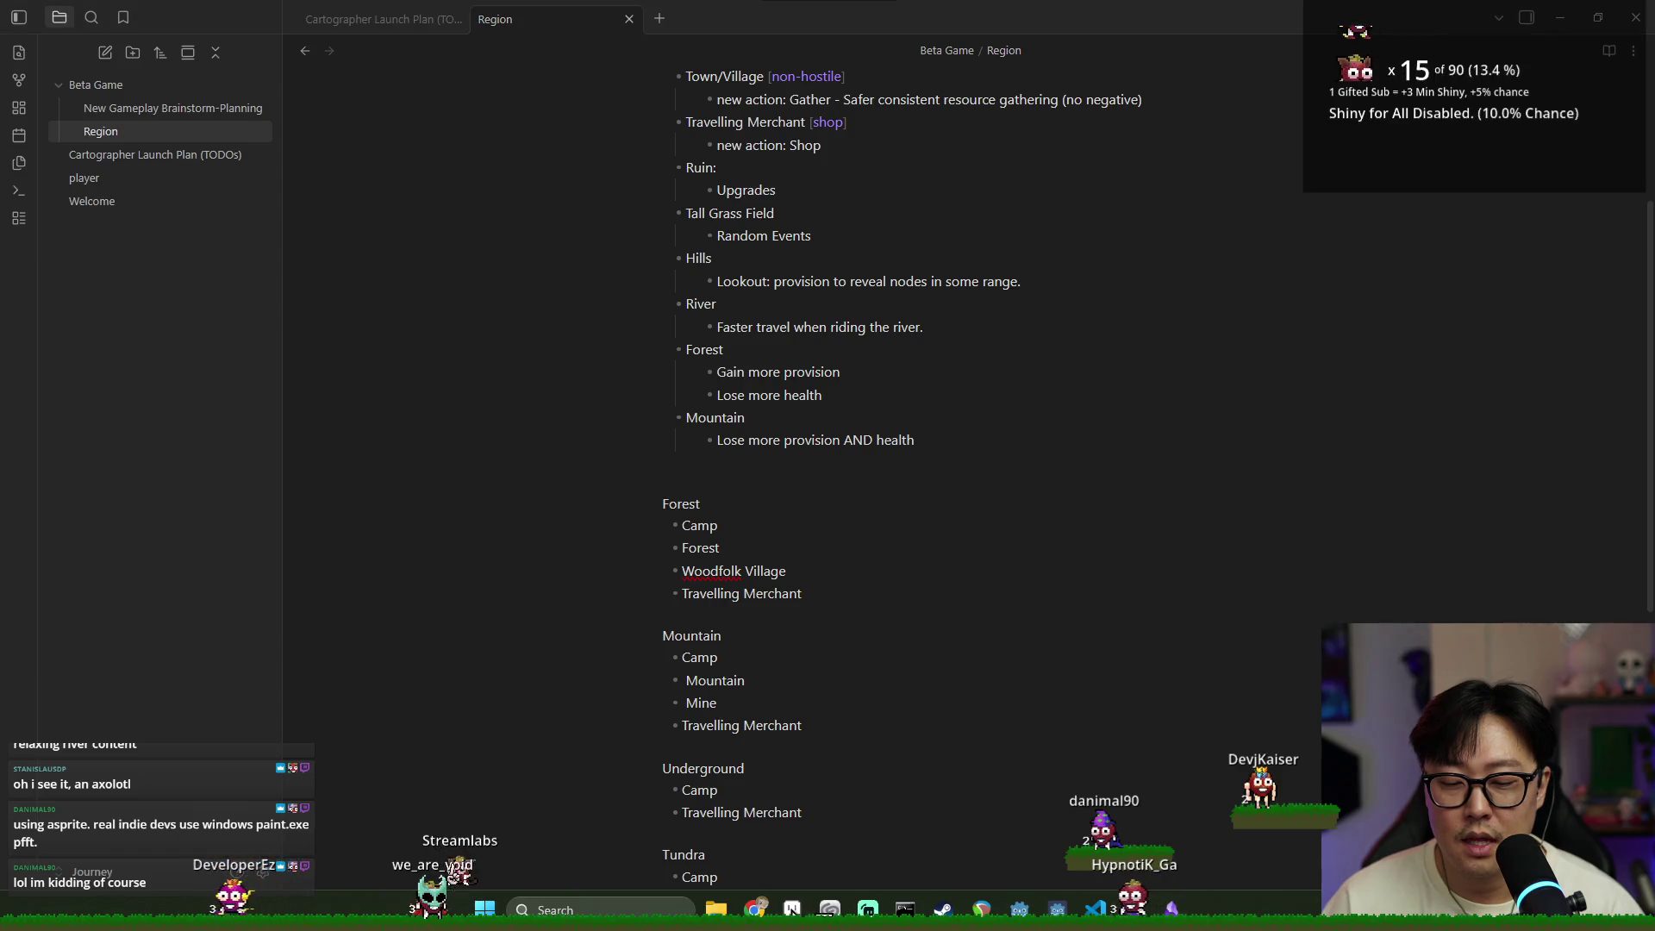
# - Bring up the New Sprite dialog to set the new sprite's size
pyautogui.click(17, 29)
pyautogui.click(39, 69)
pyautogui.press('Escape')
pyautogui.click(18, 28)
pyautogui.click(47, 52)
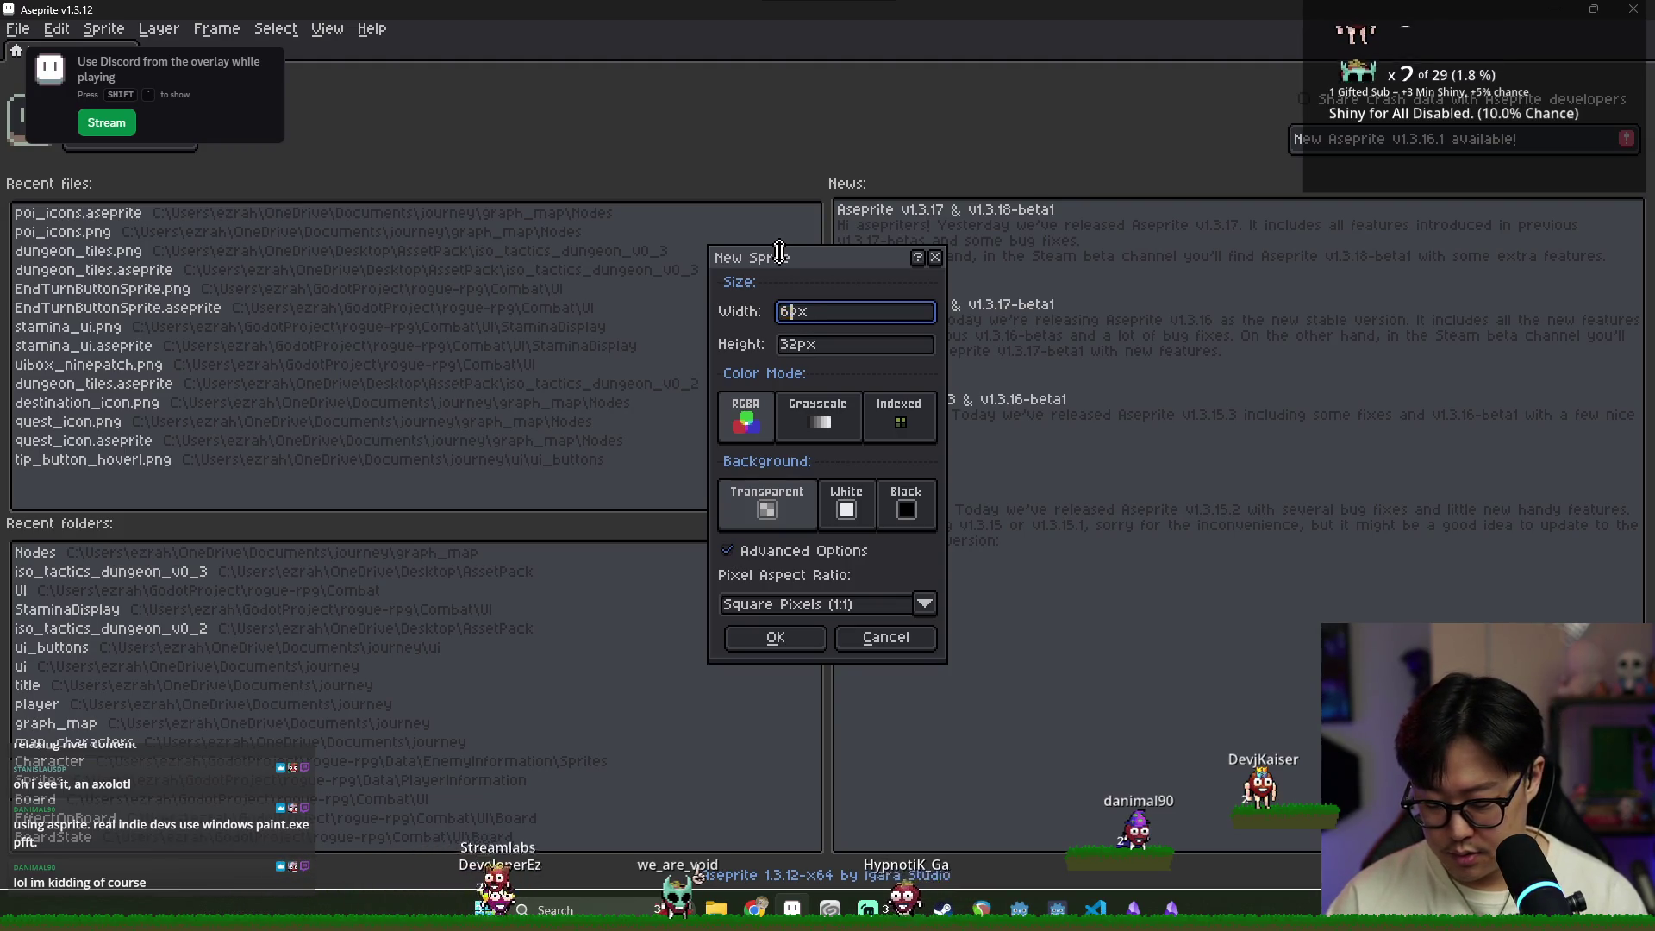
# - Create the blank sprite, load the 'sunlit' palette, and pick the pink colour
pyautogui.press('Return')
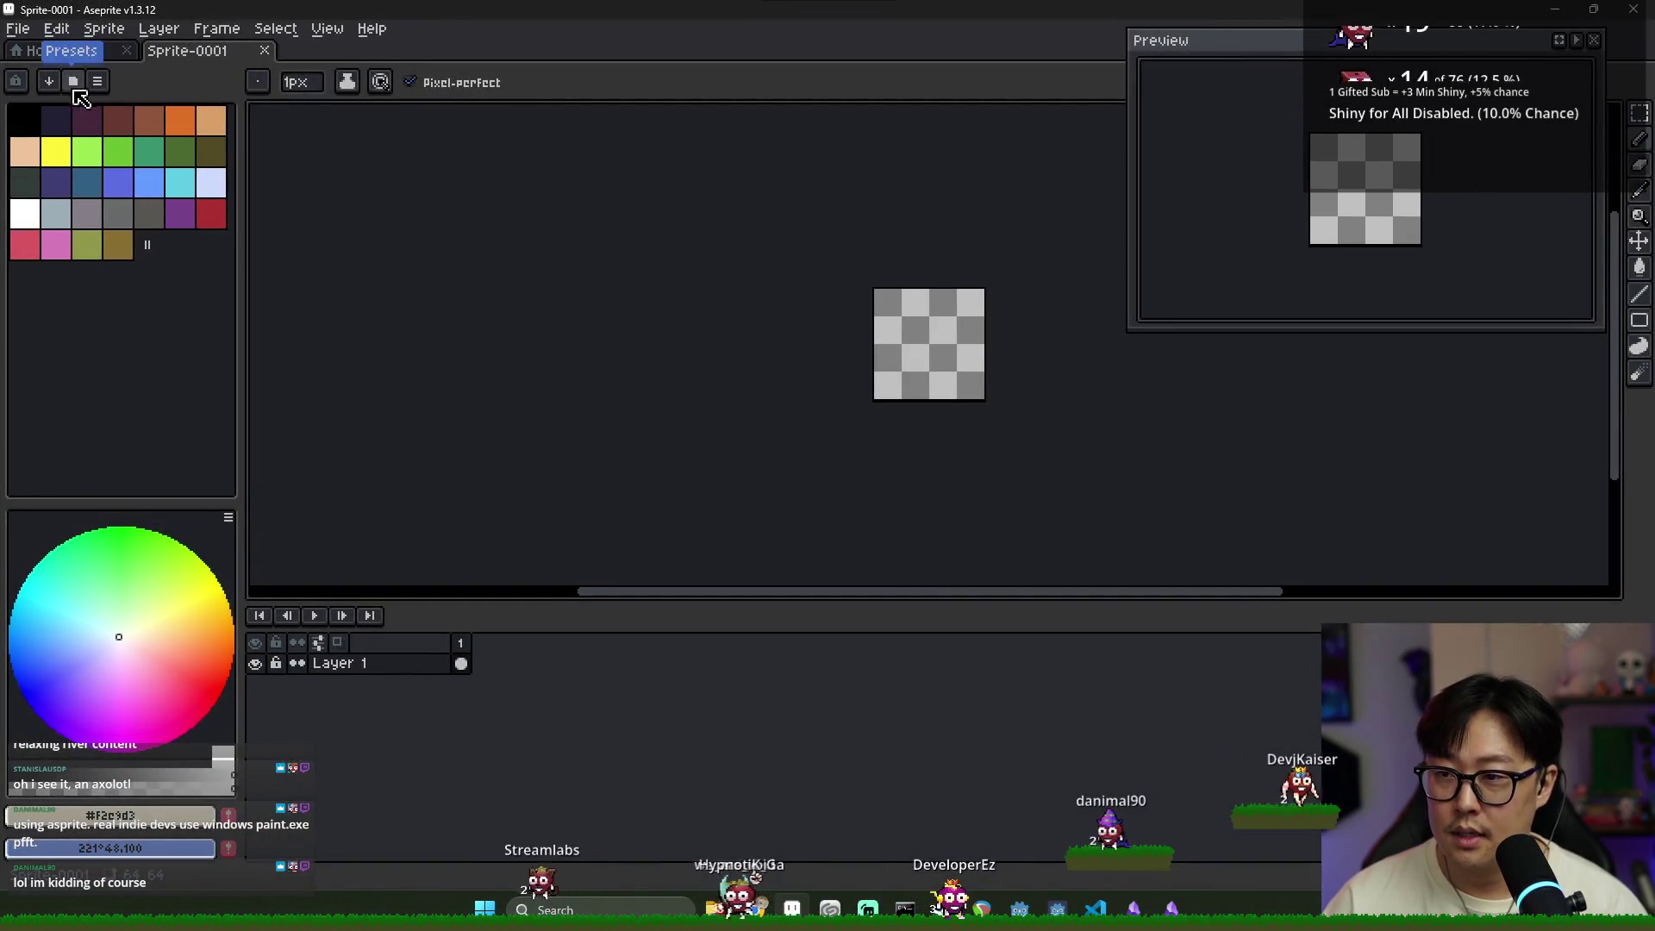
pyautogui.click(97, 81)
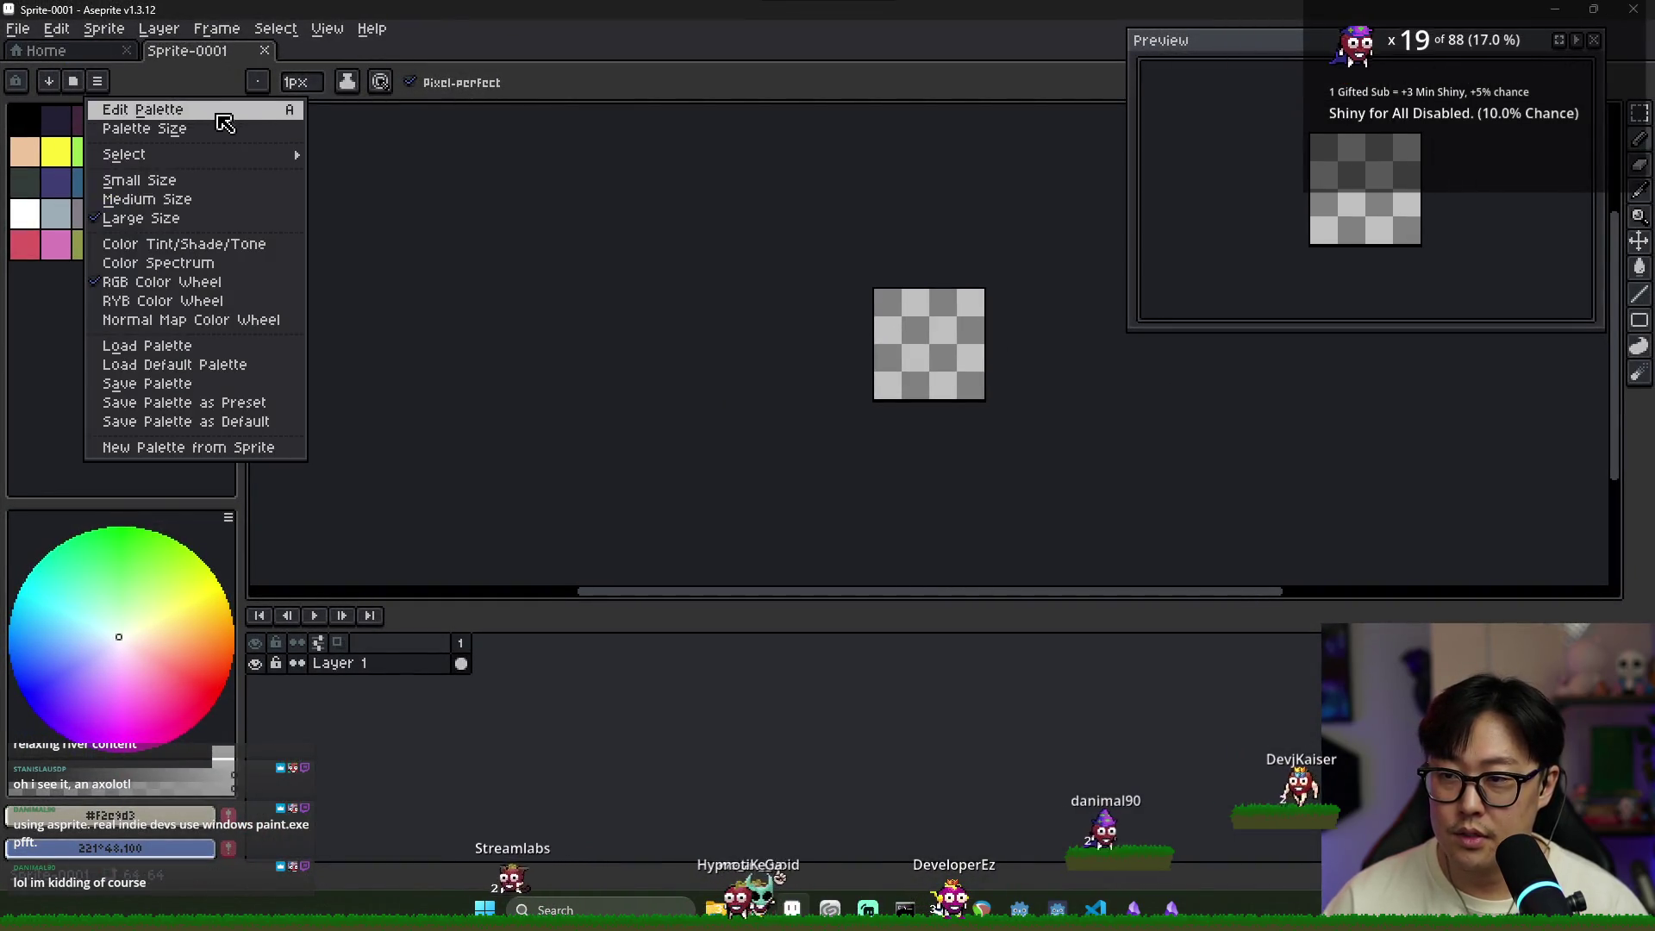
pyautogui.click(146, 345)
pyautogui.write('sunlit')
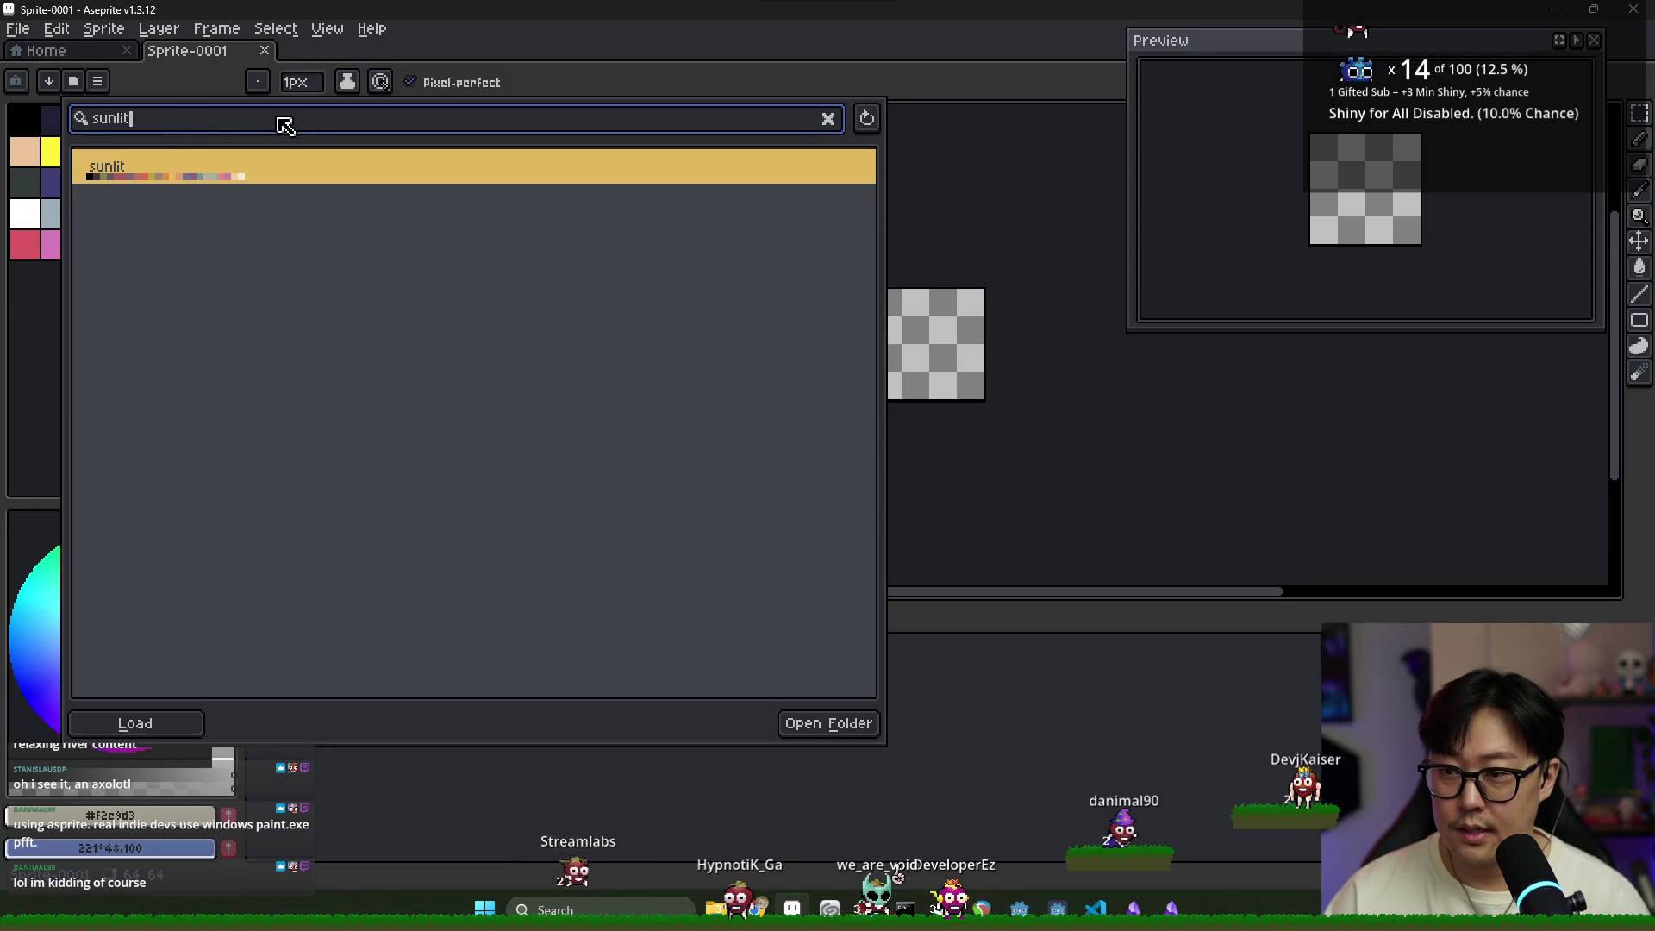
pyautogui.doubleClick(248, 169)
pyautogui.scroll(3, 971, 422)
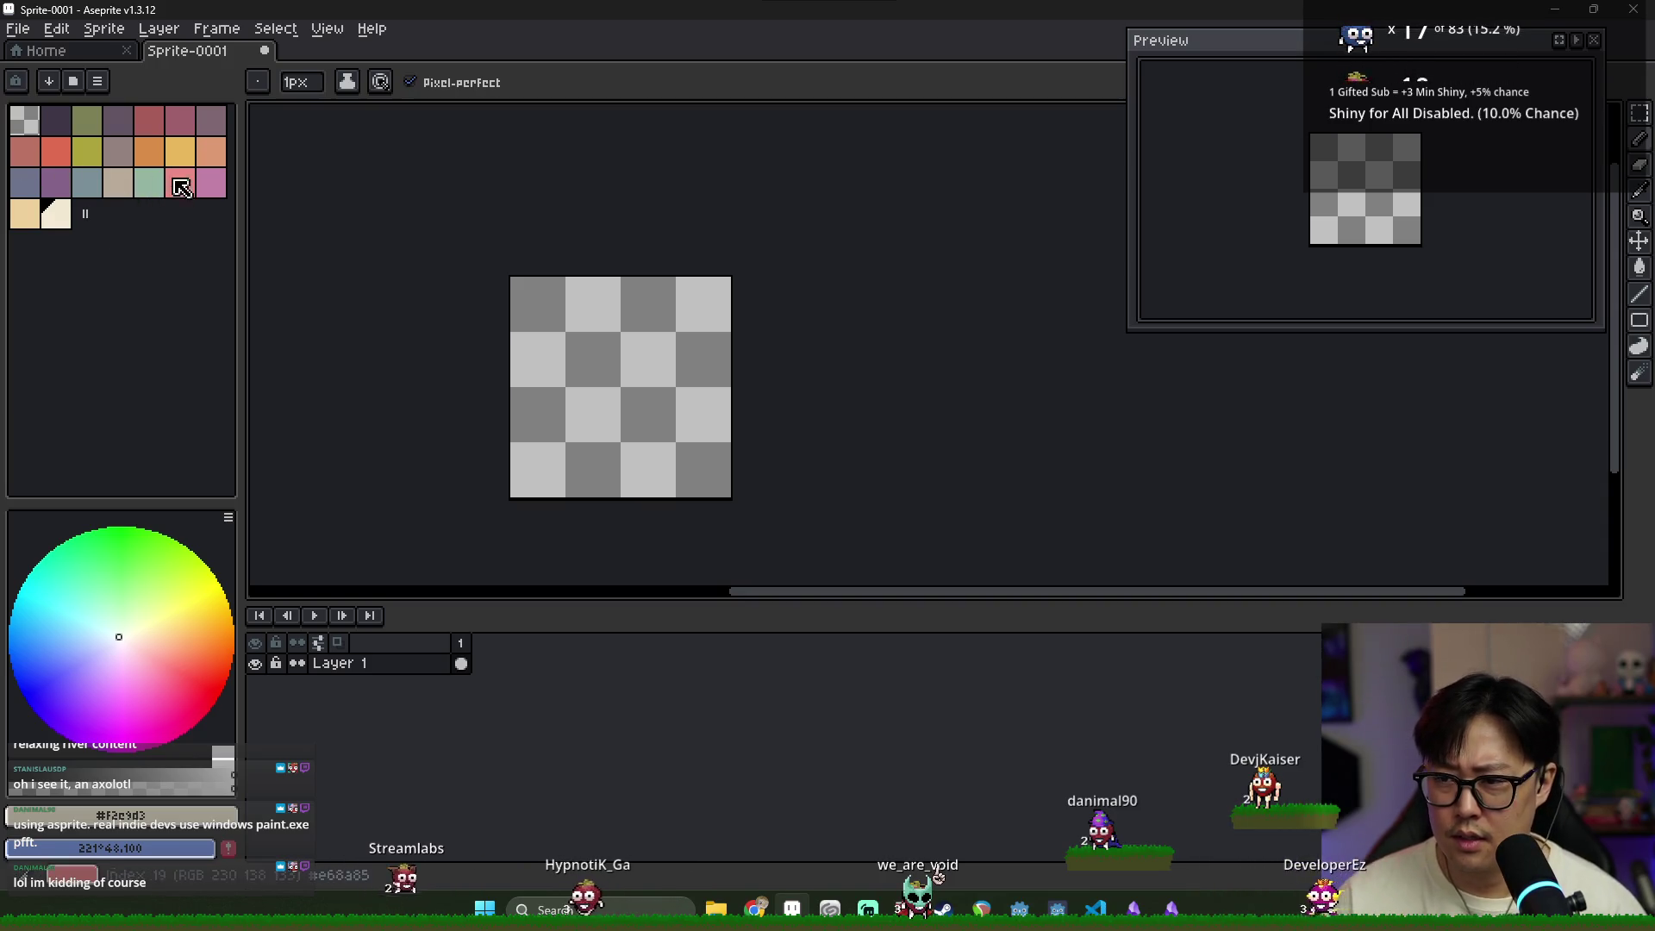
pyautogui.click(25, 151)
# - Fill the left mountain outline with pink
pyautogui.scroll(1, 690, 435)
pyautogui.scroll(-1, 451, 354)
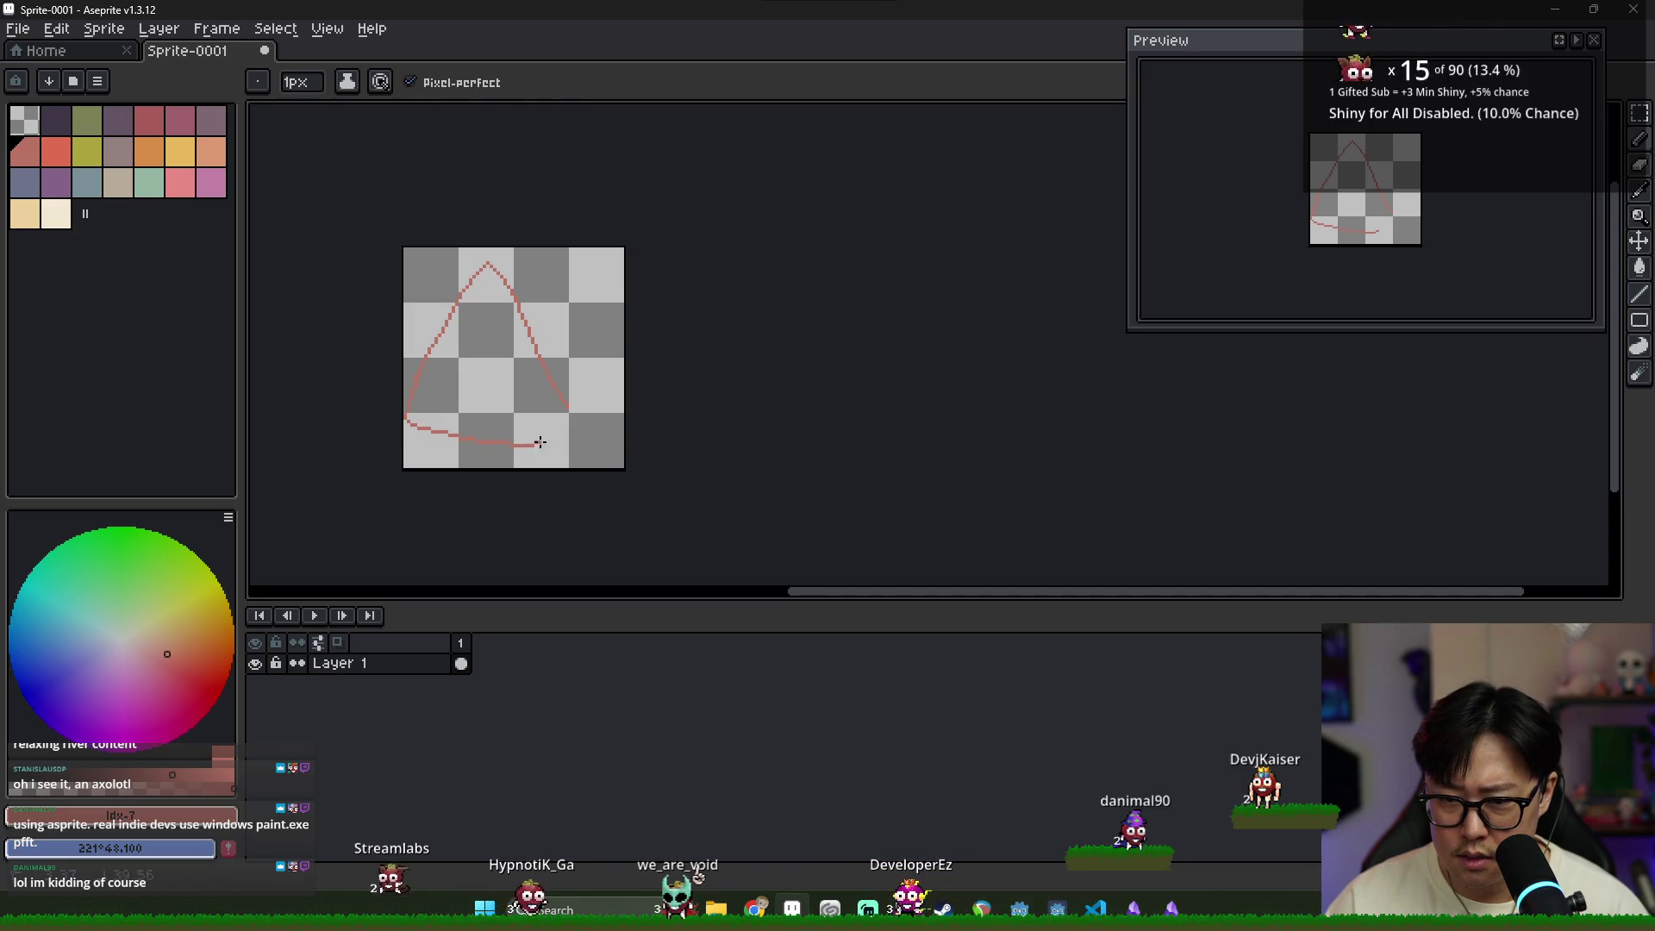
pyautogui.click(503, 377)
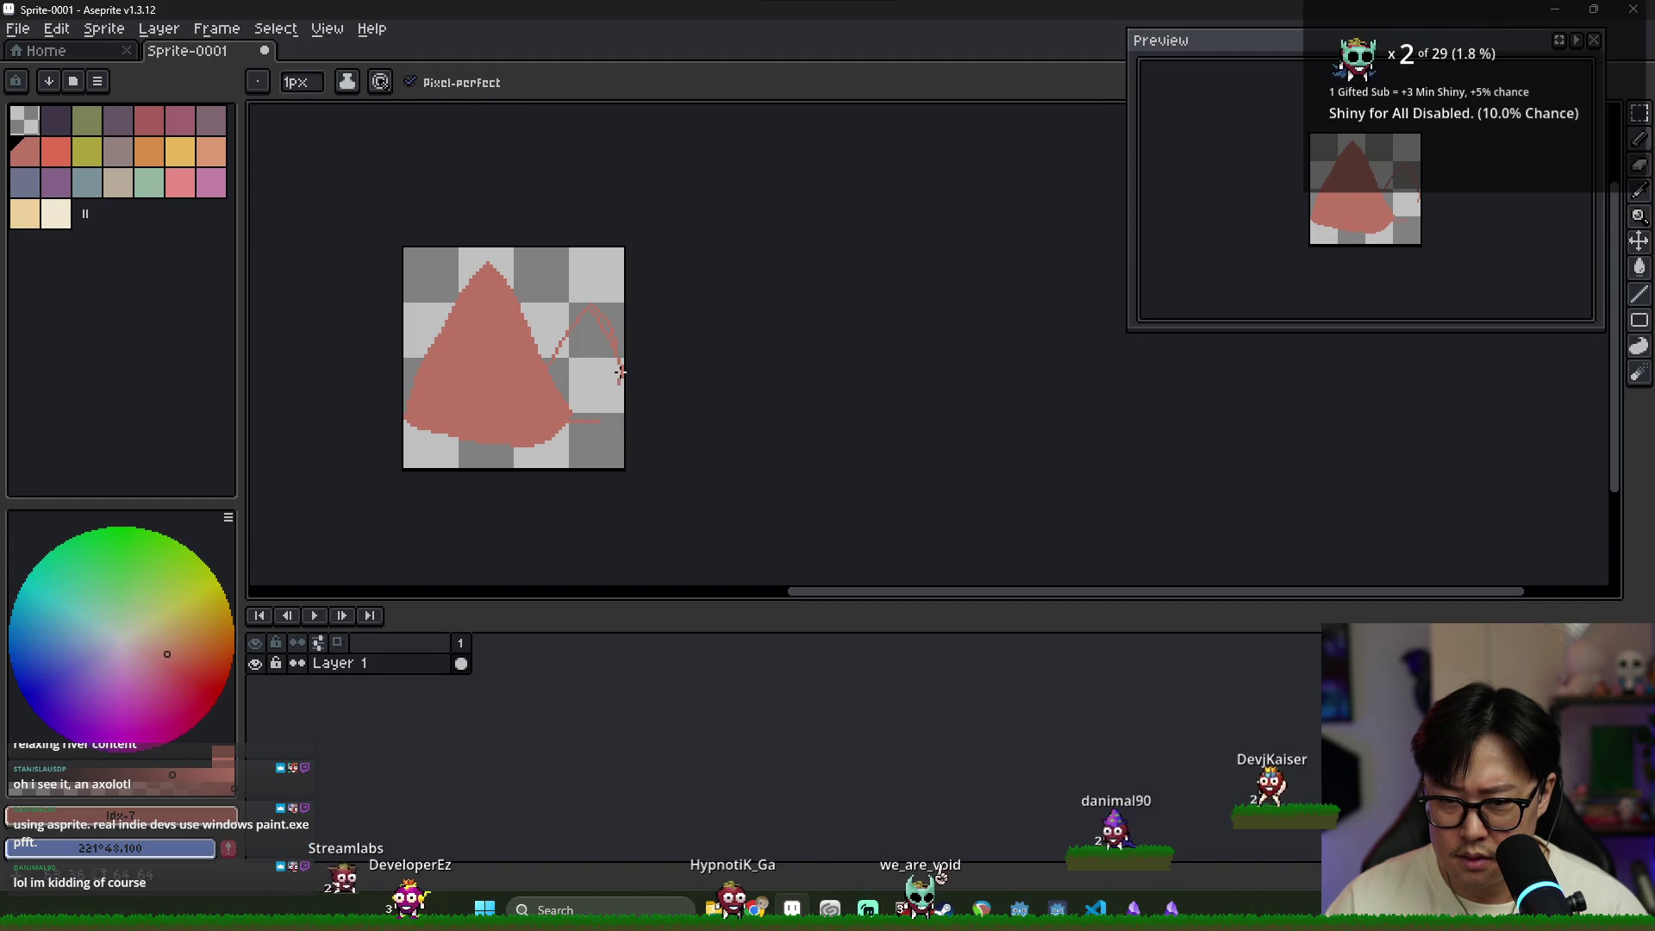
# - Undo the right mountain's bad fill and stroke, redraw its edge, and fill it pink
pyautogui.scroll(1, 601, 385)
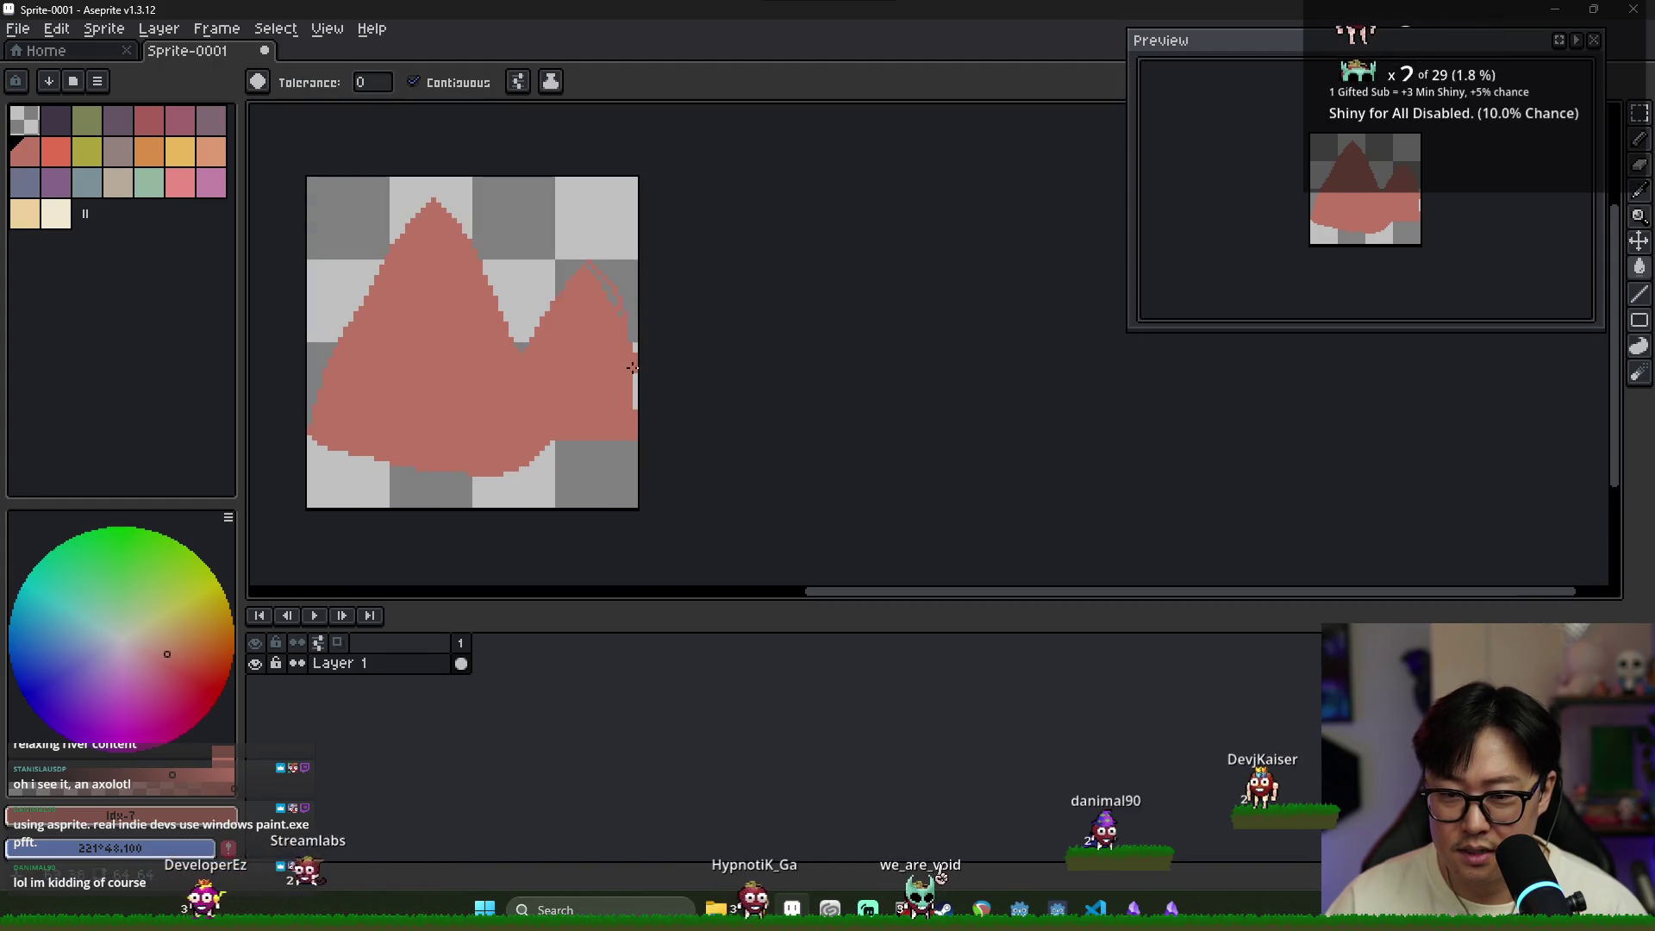
pyautogui.hotkey('ctrl', 'z')
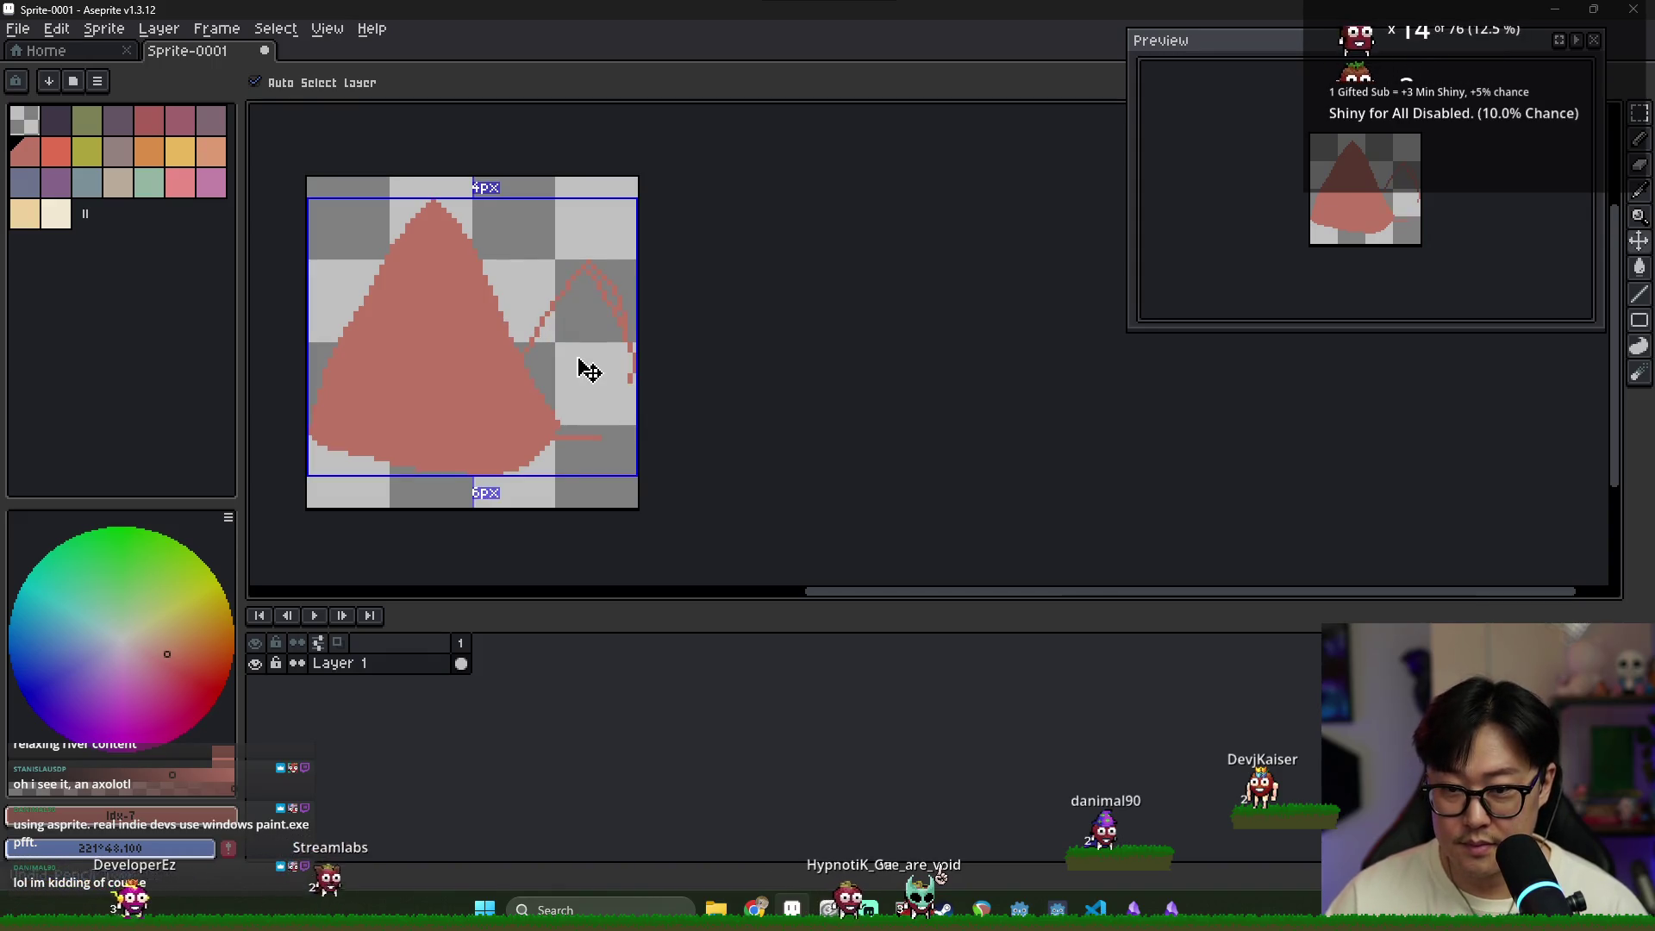
pyautogui.hotkey('ctrl', 'z')
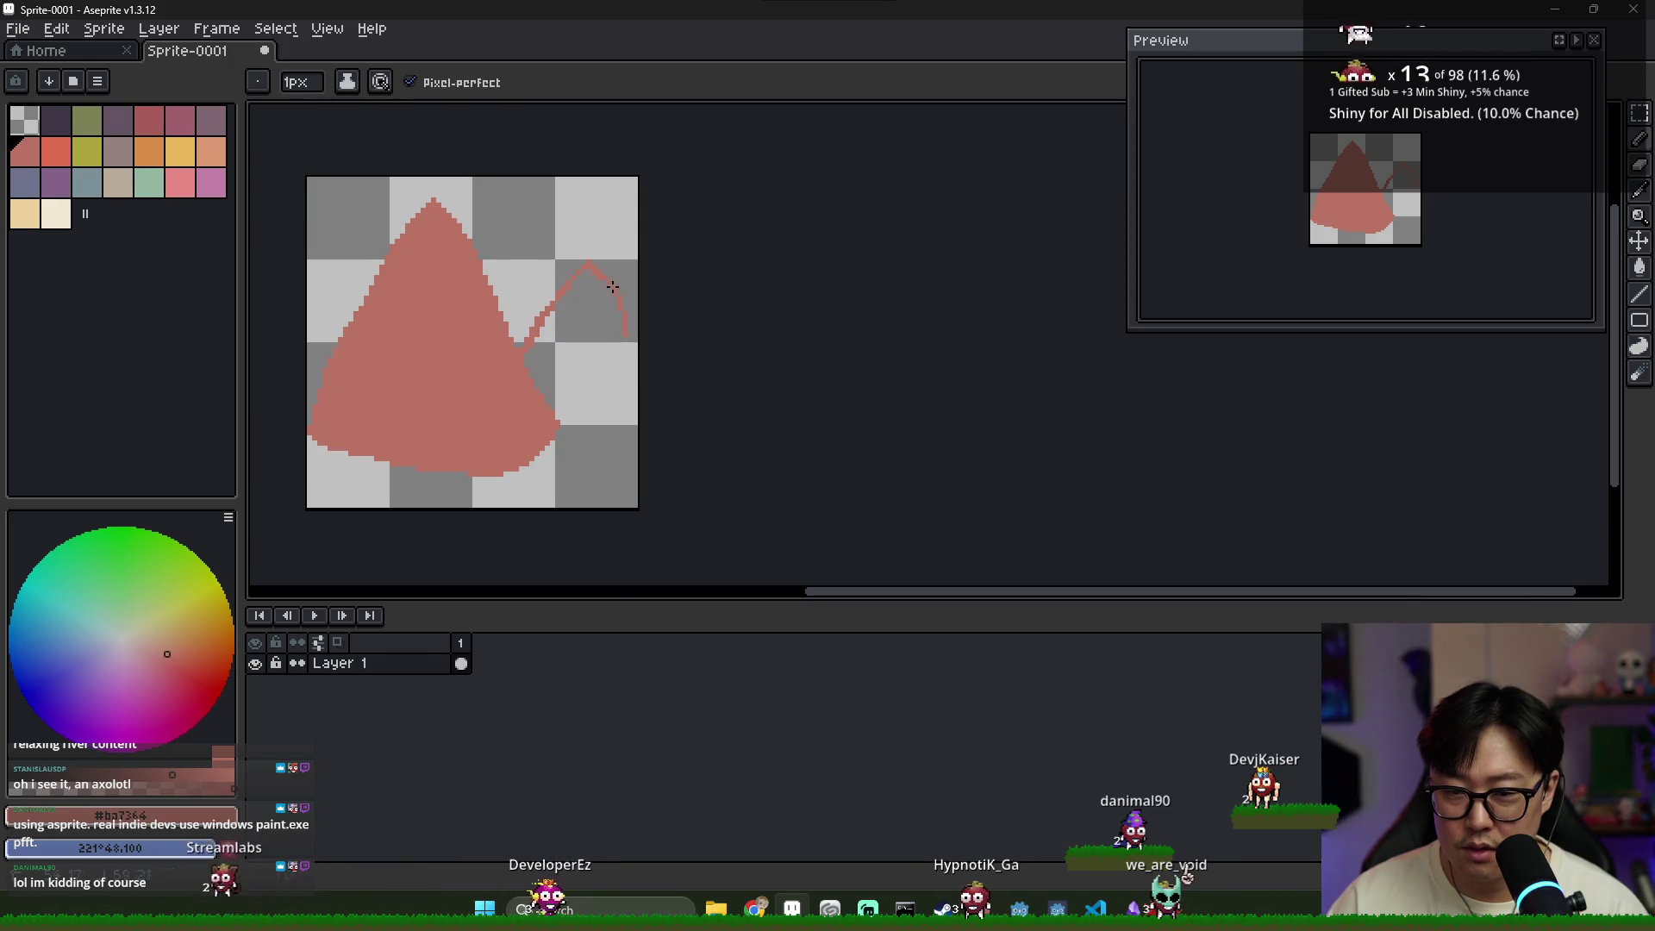
pyautogui.moveTo(627, 314); pyautogui.dragTo(631, 425)
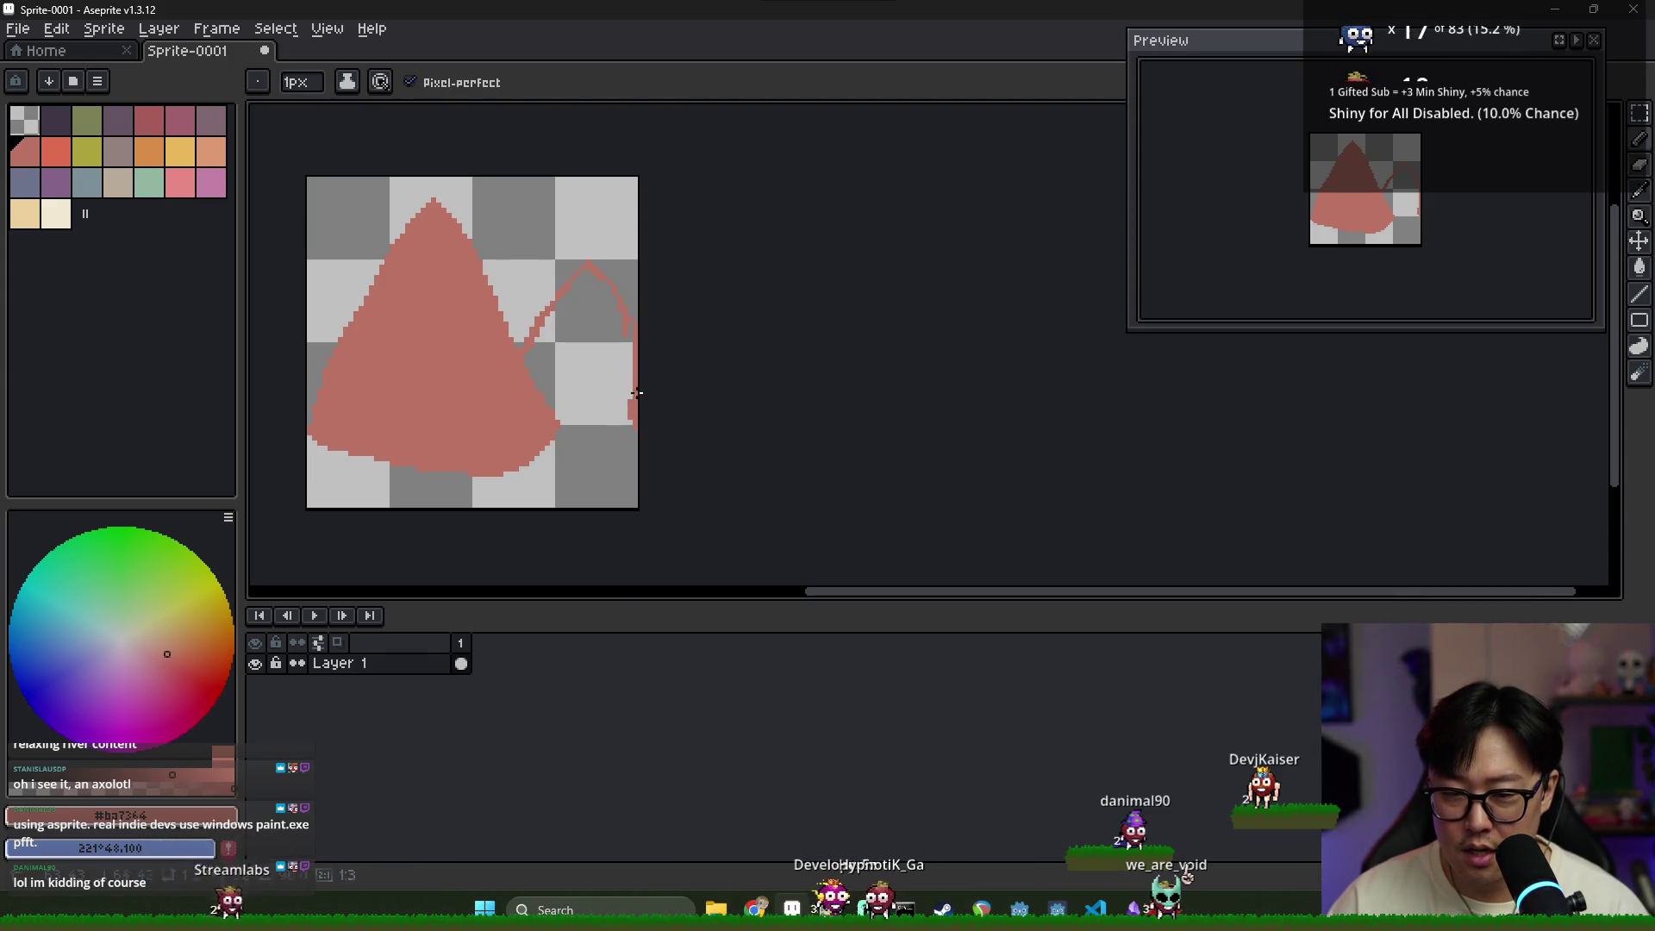
pyautogui.press('g')
pyautogui.click(603, 392)
pyautogui.scroll(-1, 642, 397)
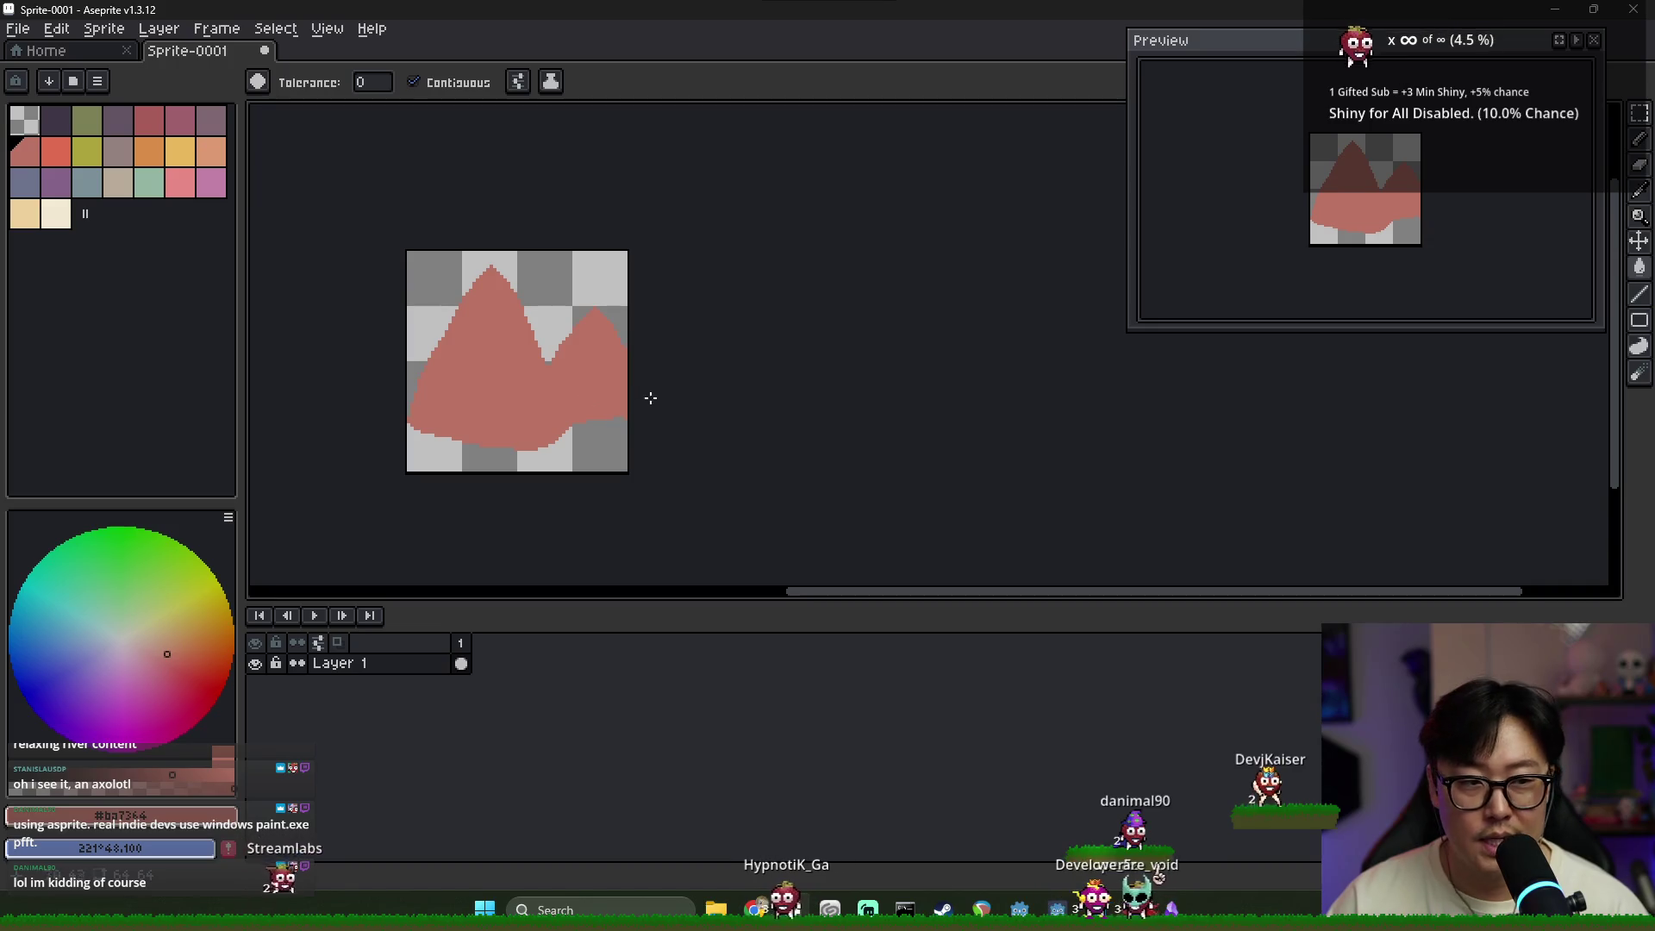
# - Resize the canvas to 72 px wide, anchored left-middle
pyautogui.click(158, 29)
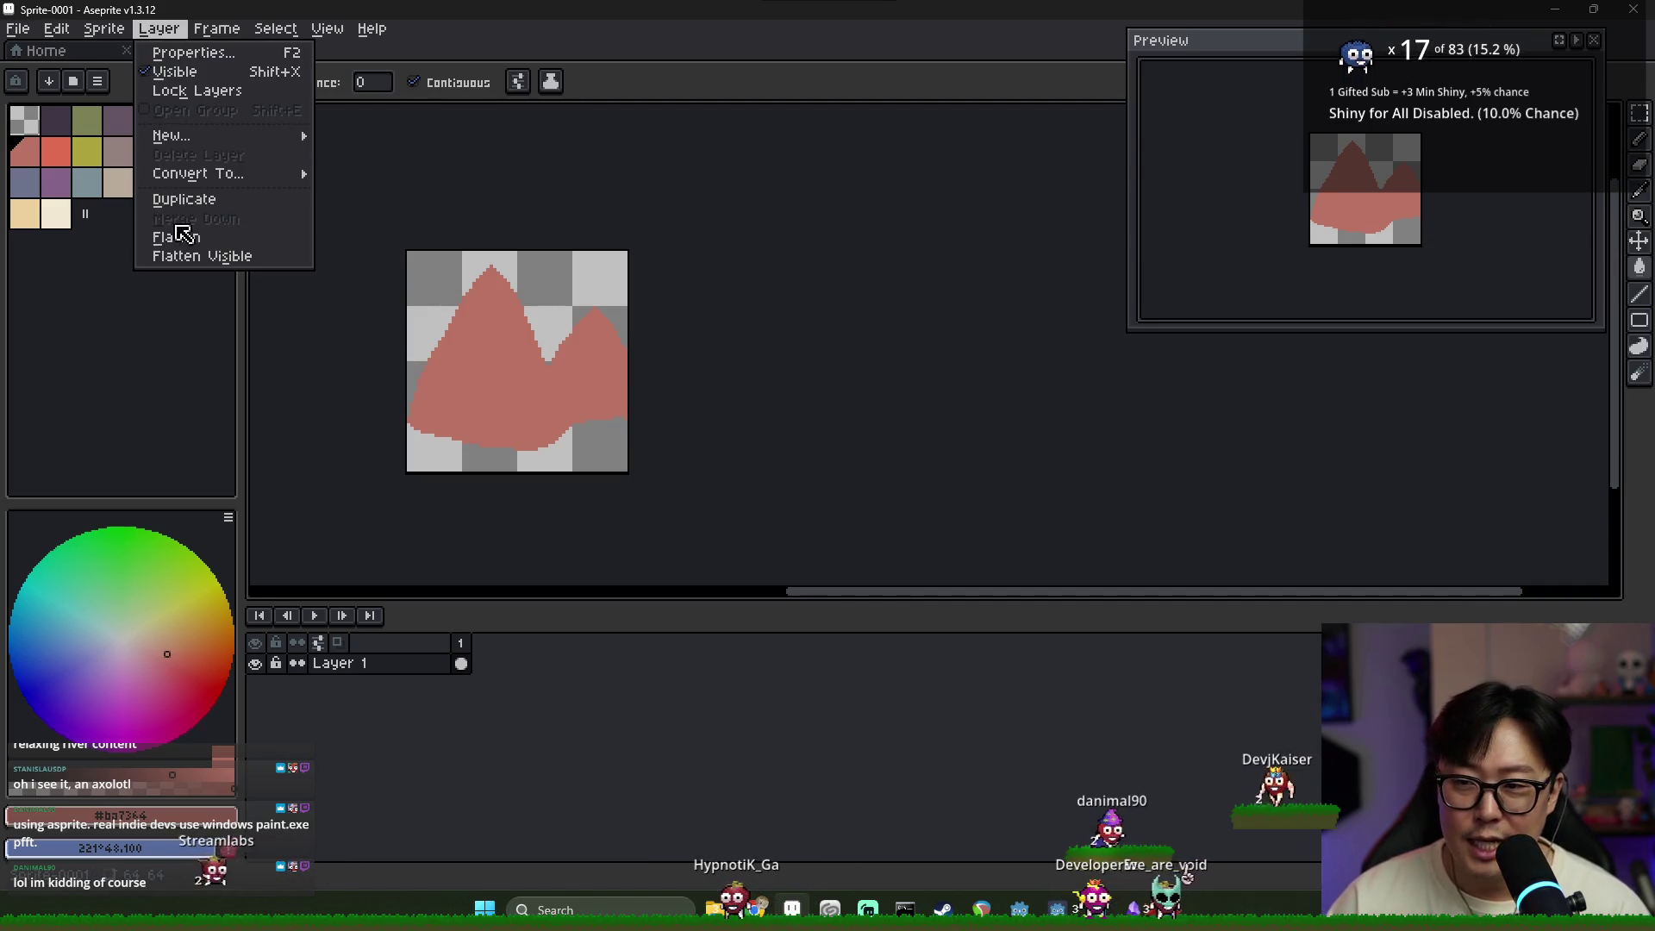
pyautogui.moveTo(86, 36)
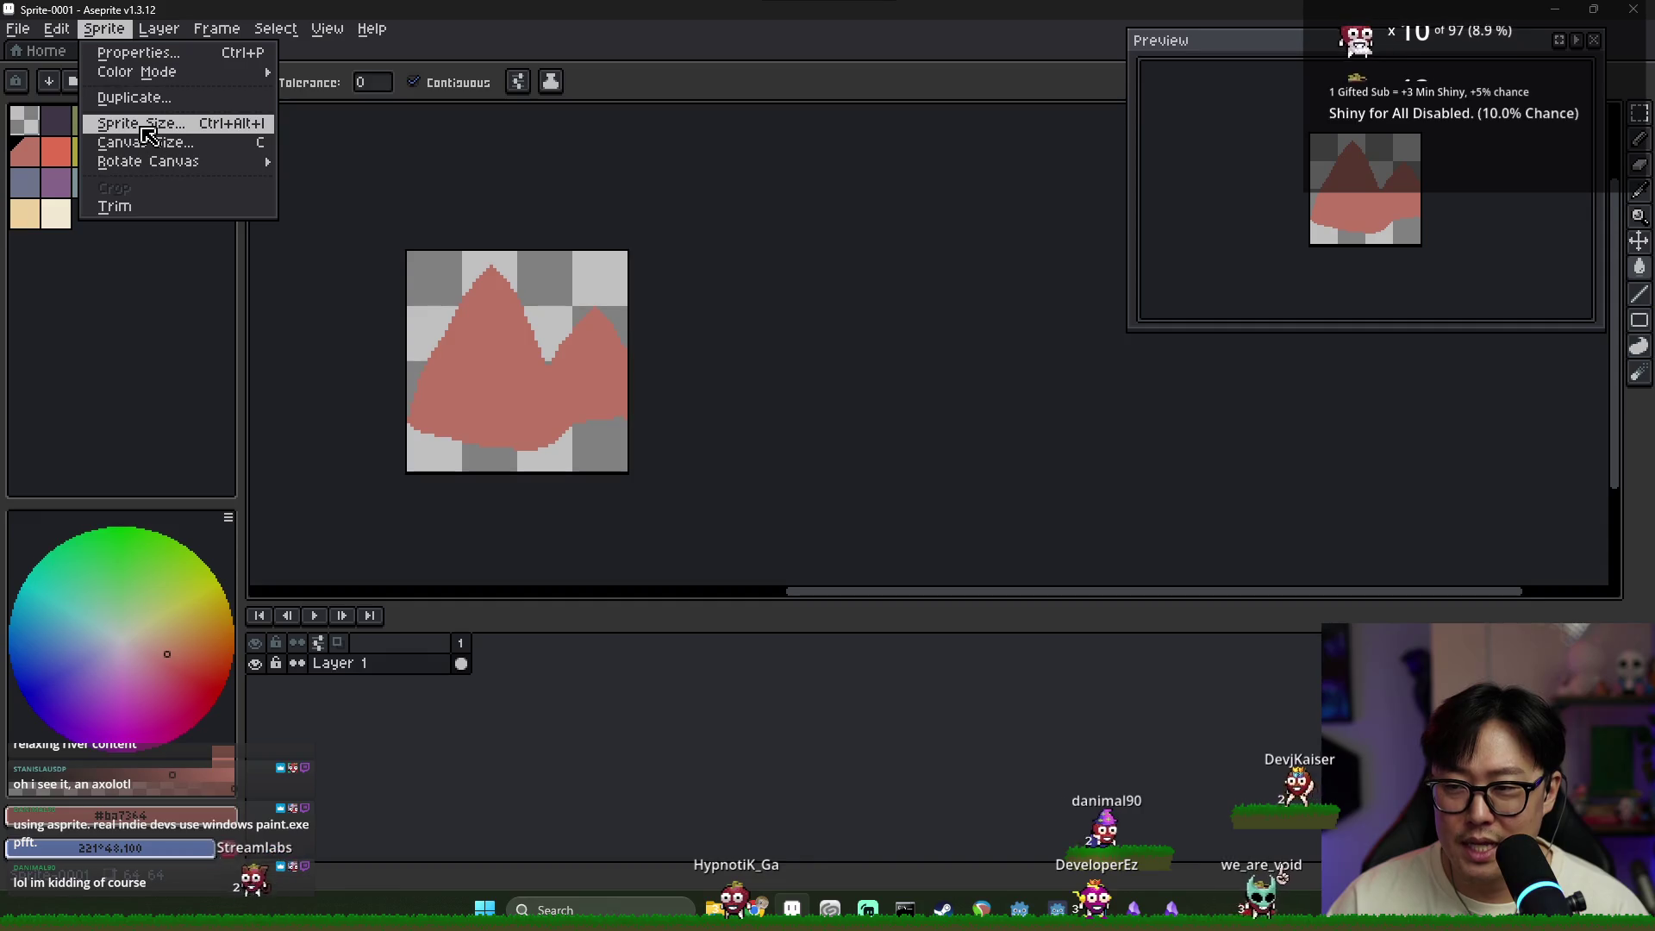
pyautogui.click(151, 144)
pyautogui.click(1479, 199)
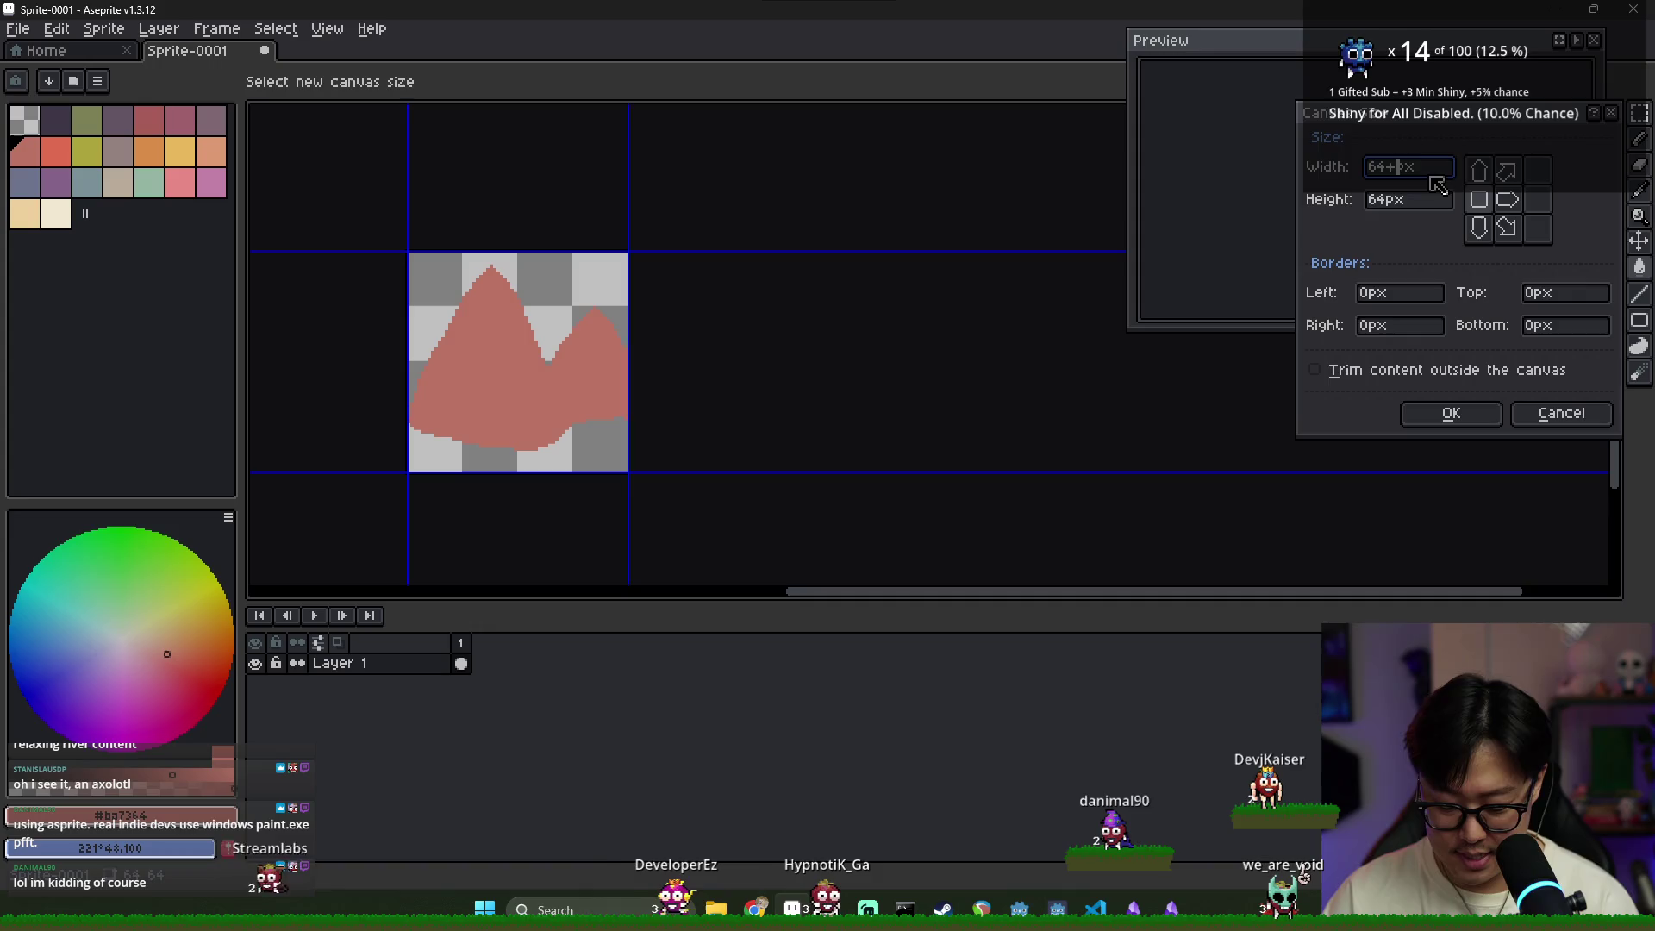
pyautogui.write('72')
pyautogui.press('Return')
pyautogui.press('g')
pyautogui.click(627, 406)
# - Undo the accidental background fill and return to the Pencil
pyautogui.hotkey('ctrl', 'z')
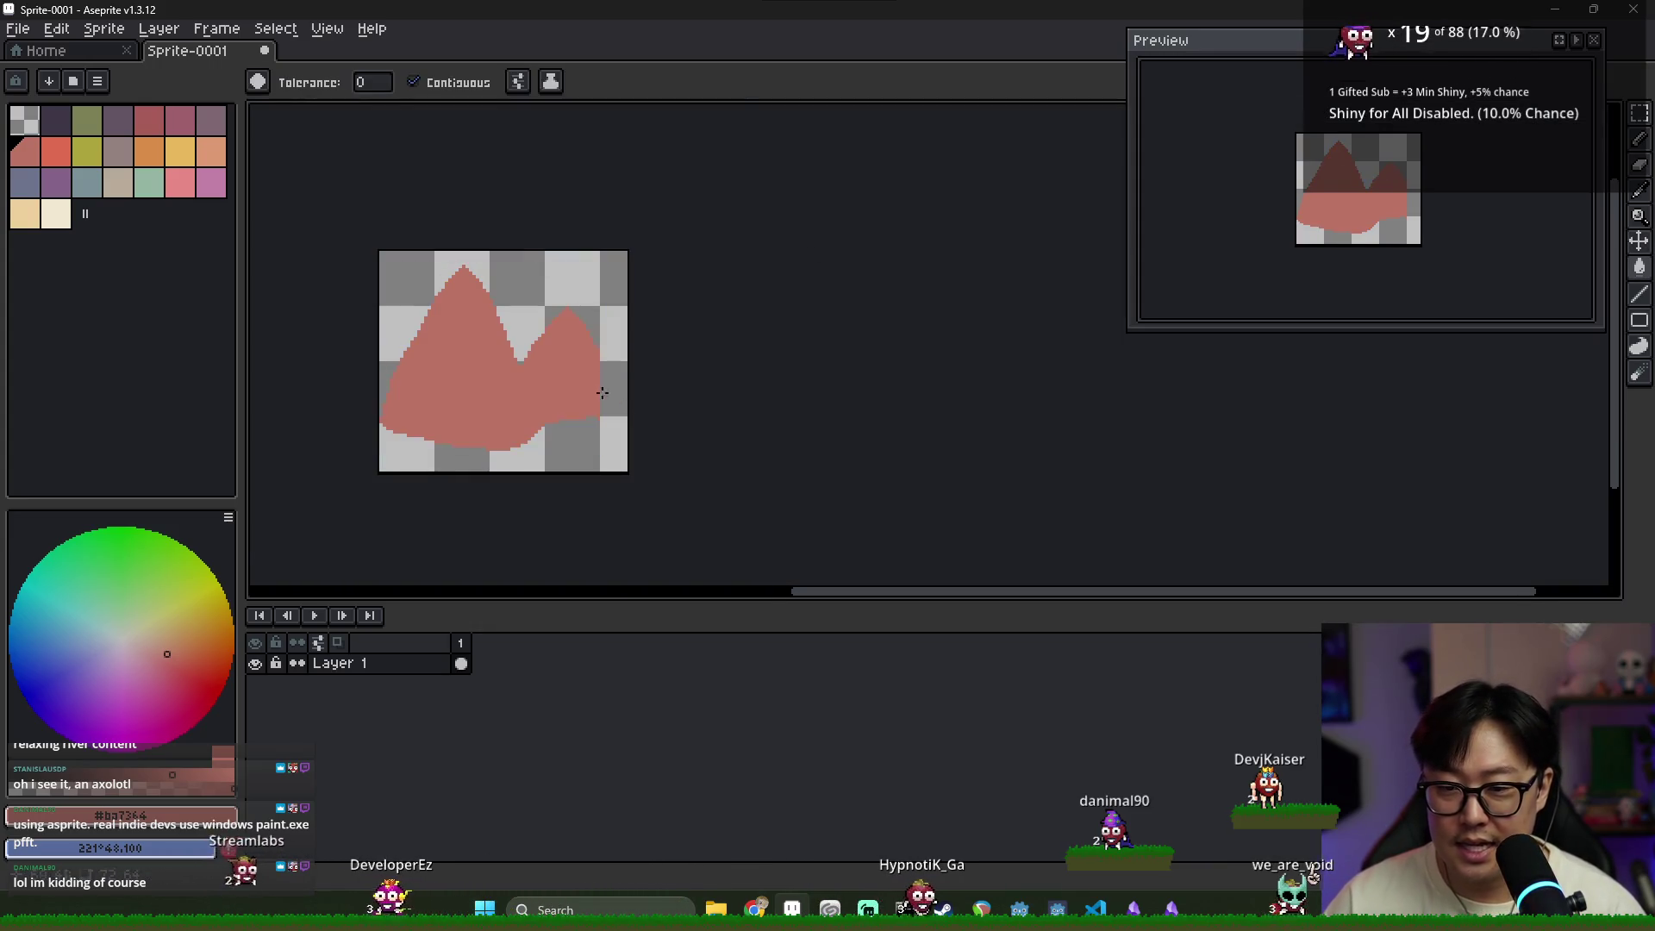
pyautogui.scroll(2, 630, 379)
pyautogui.press('b')
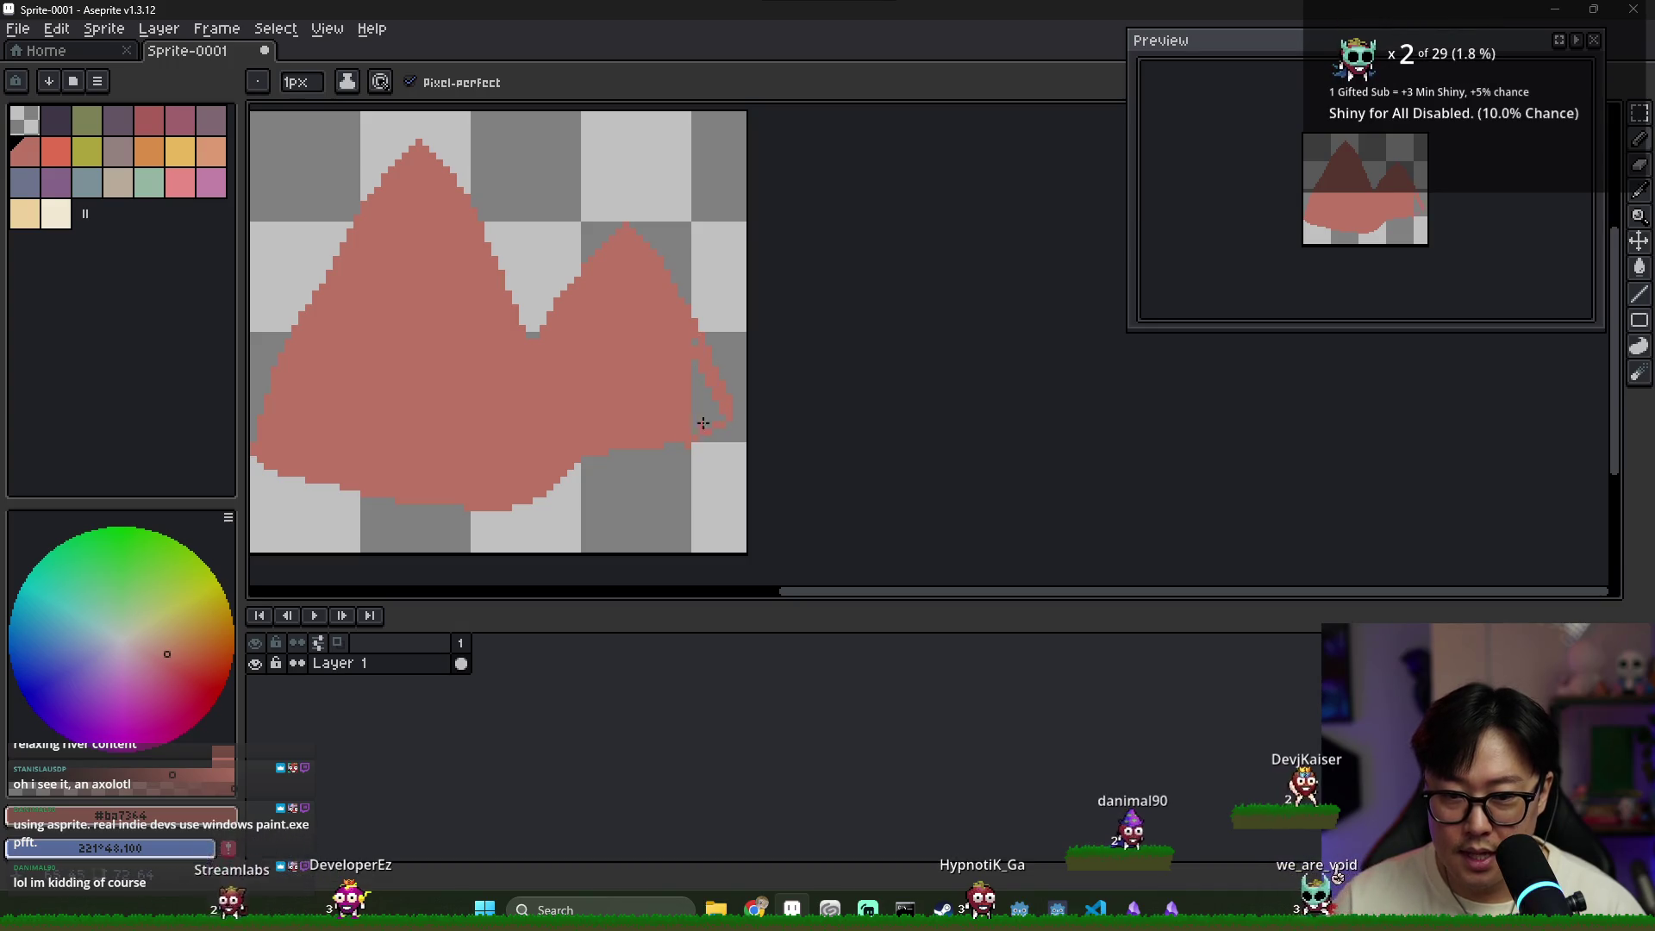
pyautogui.scroll(-5, 639, 381)
pyautogui.scroll(2, 627, 392)
pyautogui.click(55, 121)
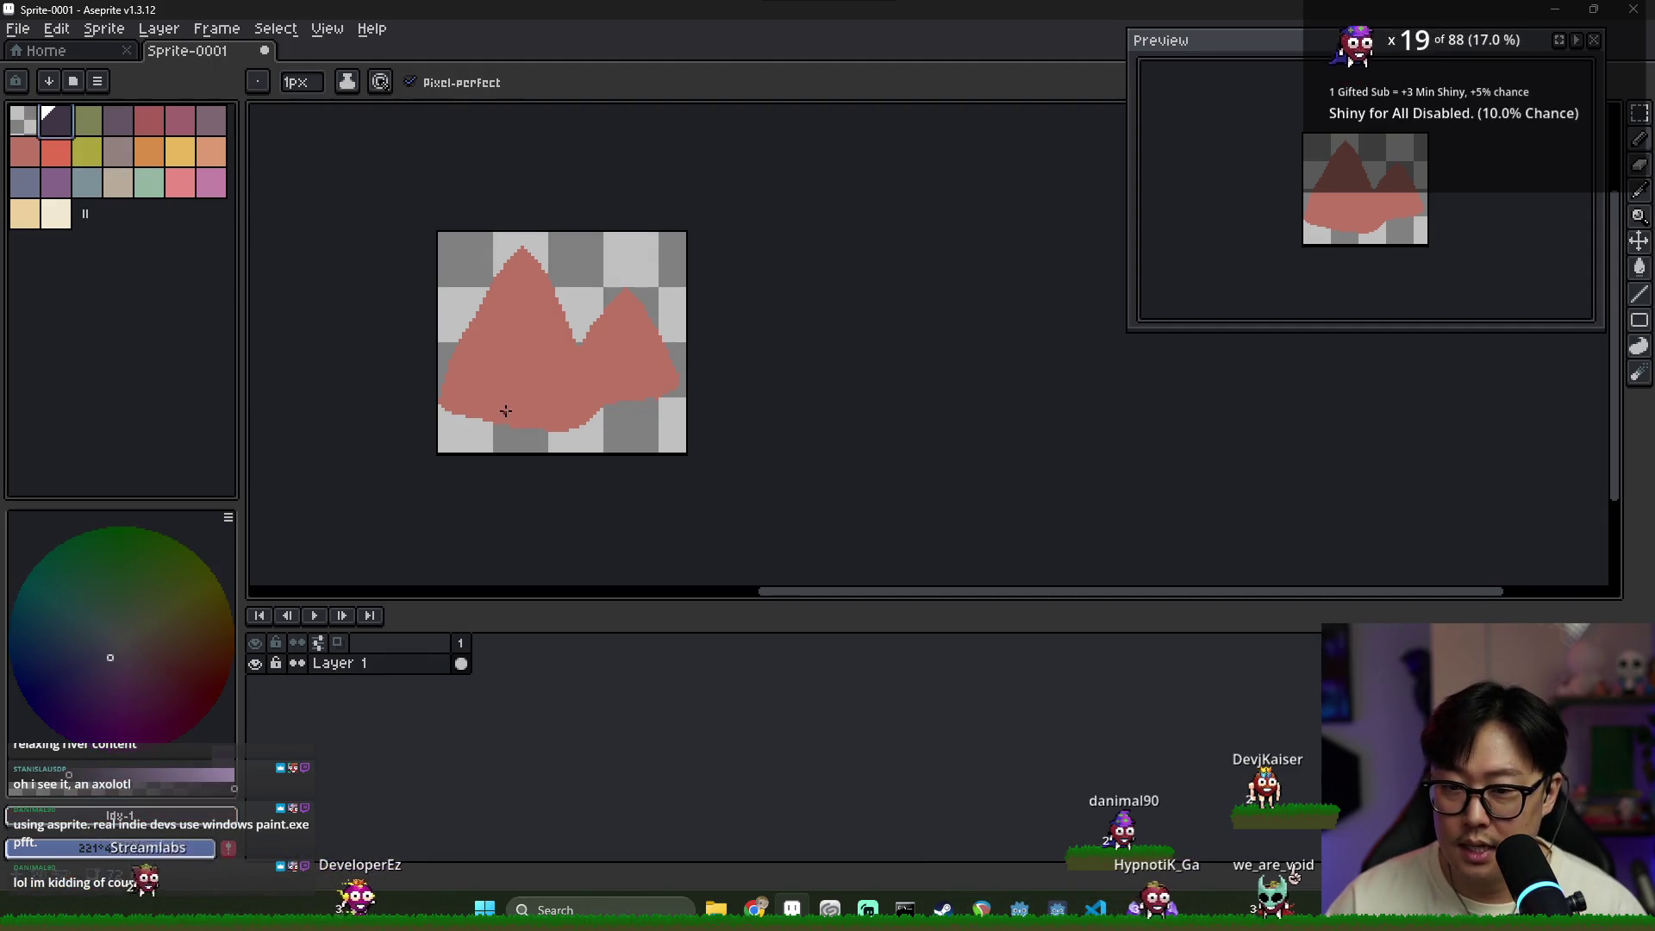
pyautogui.moveTo(466, 399); pyautogui.dragTo(473, 351)
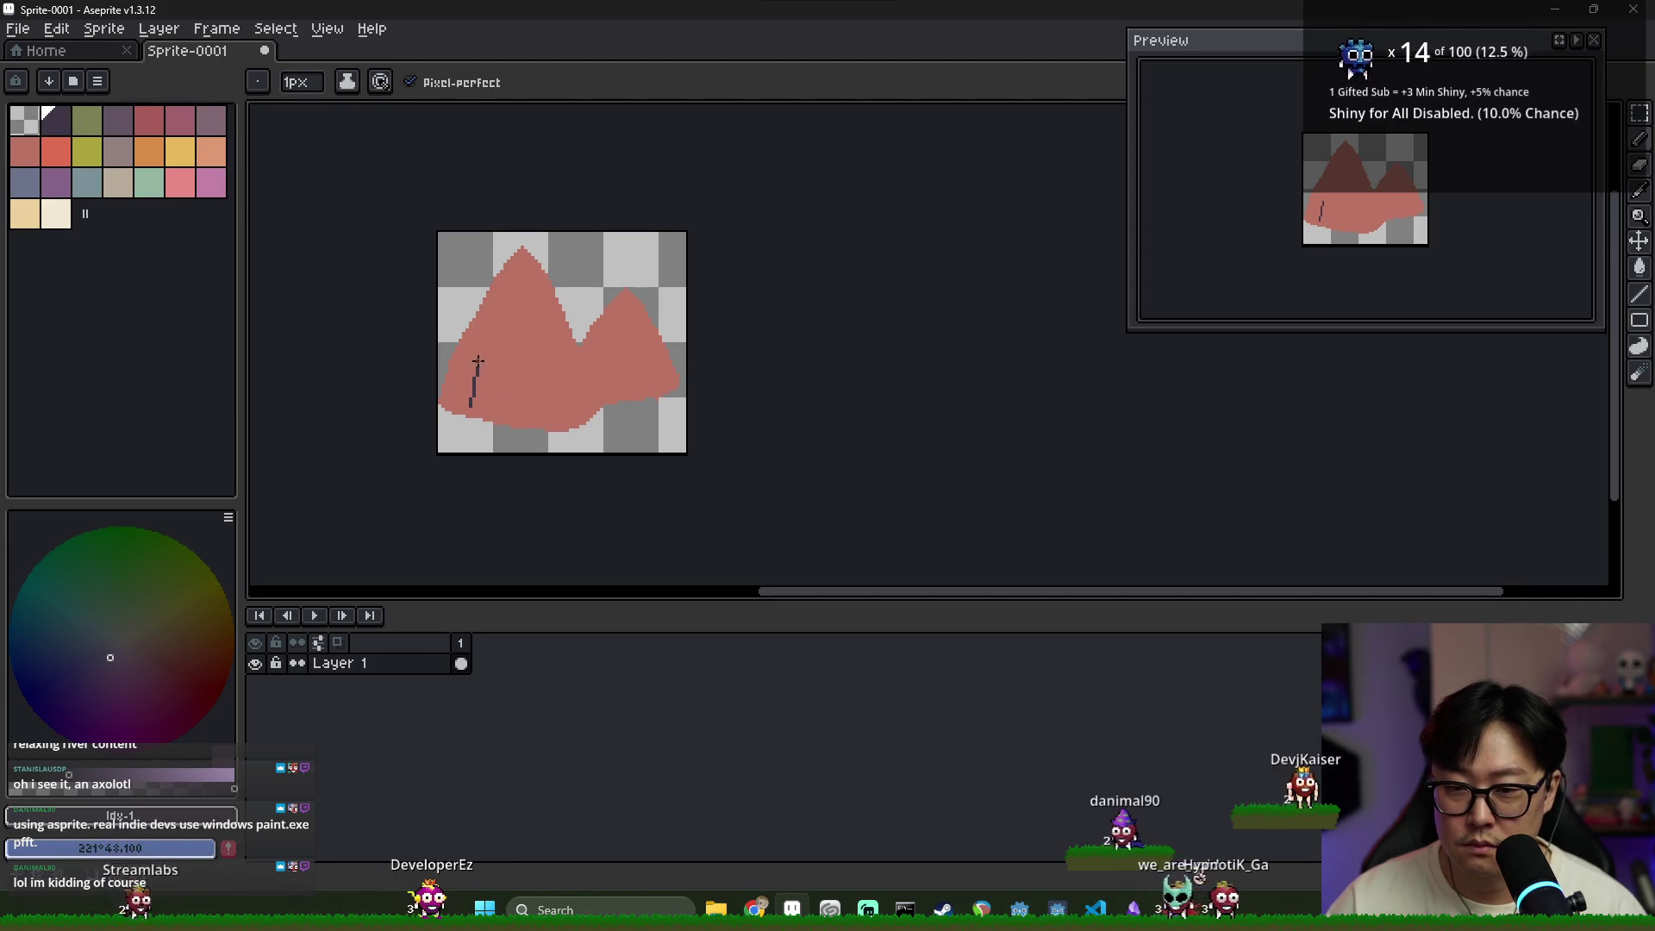
pyautogui.hotkey('ctrl', 'z')
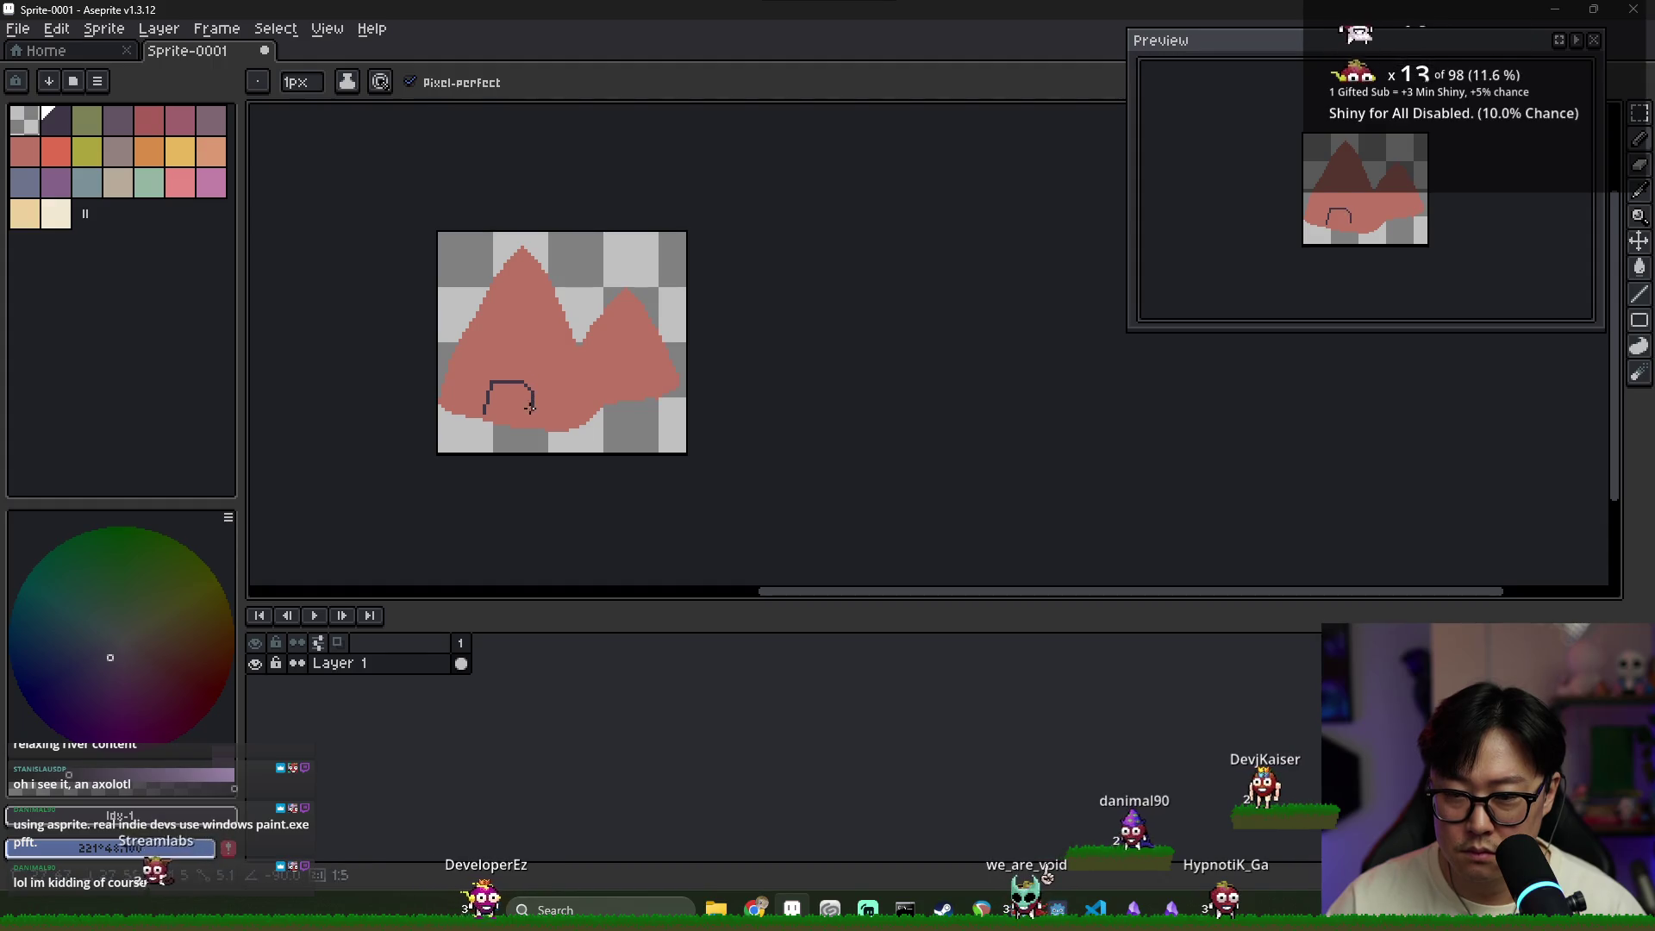
pyautogui.scroll(1, 505, 429)
pyautogui.moveTo(556, 394); pyautogui.dragTo(463, 412)
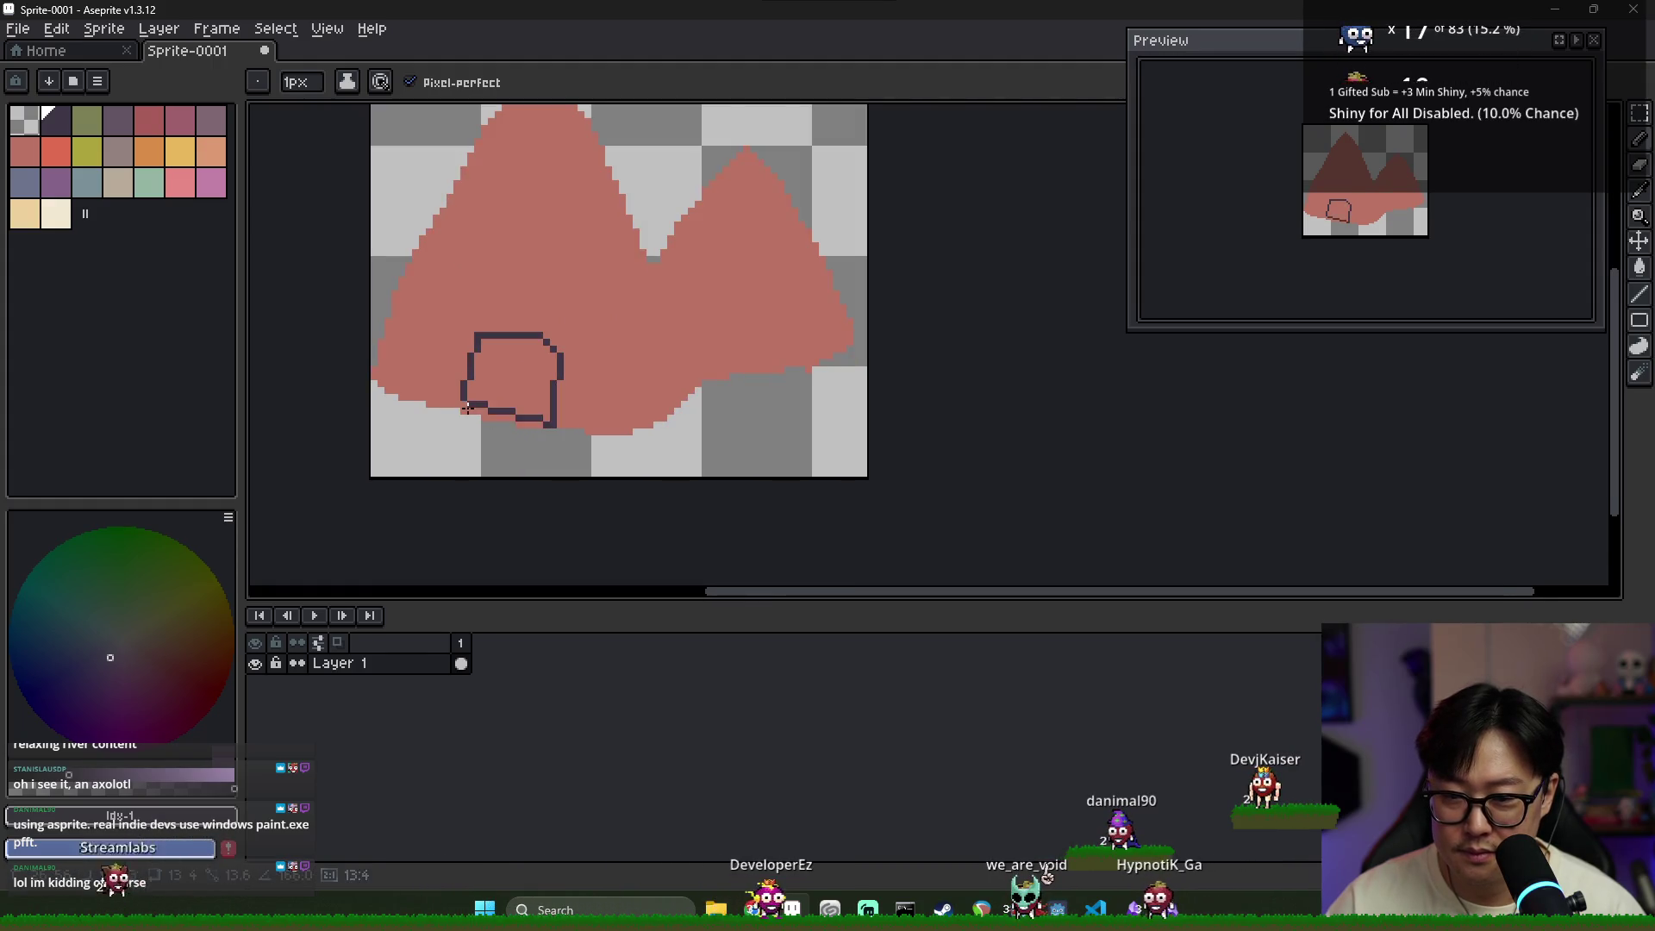
pyautogui.press('g')
pyautogui.click(503, 395)
pyautogui.scroll(-3, 555, 403)
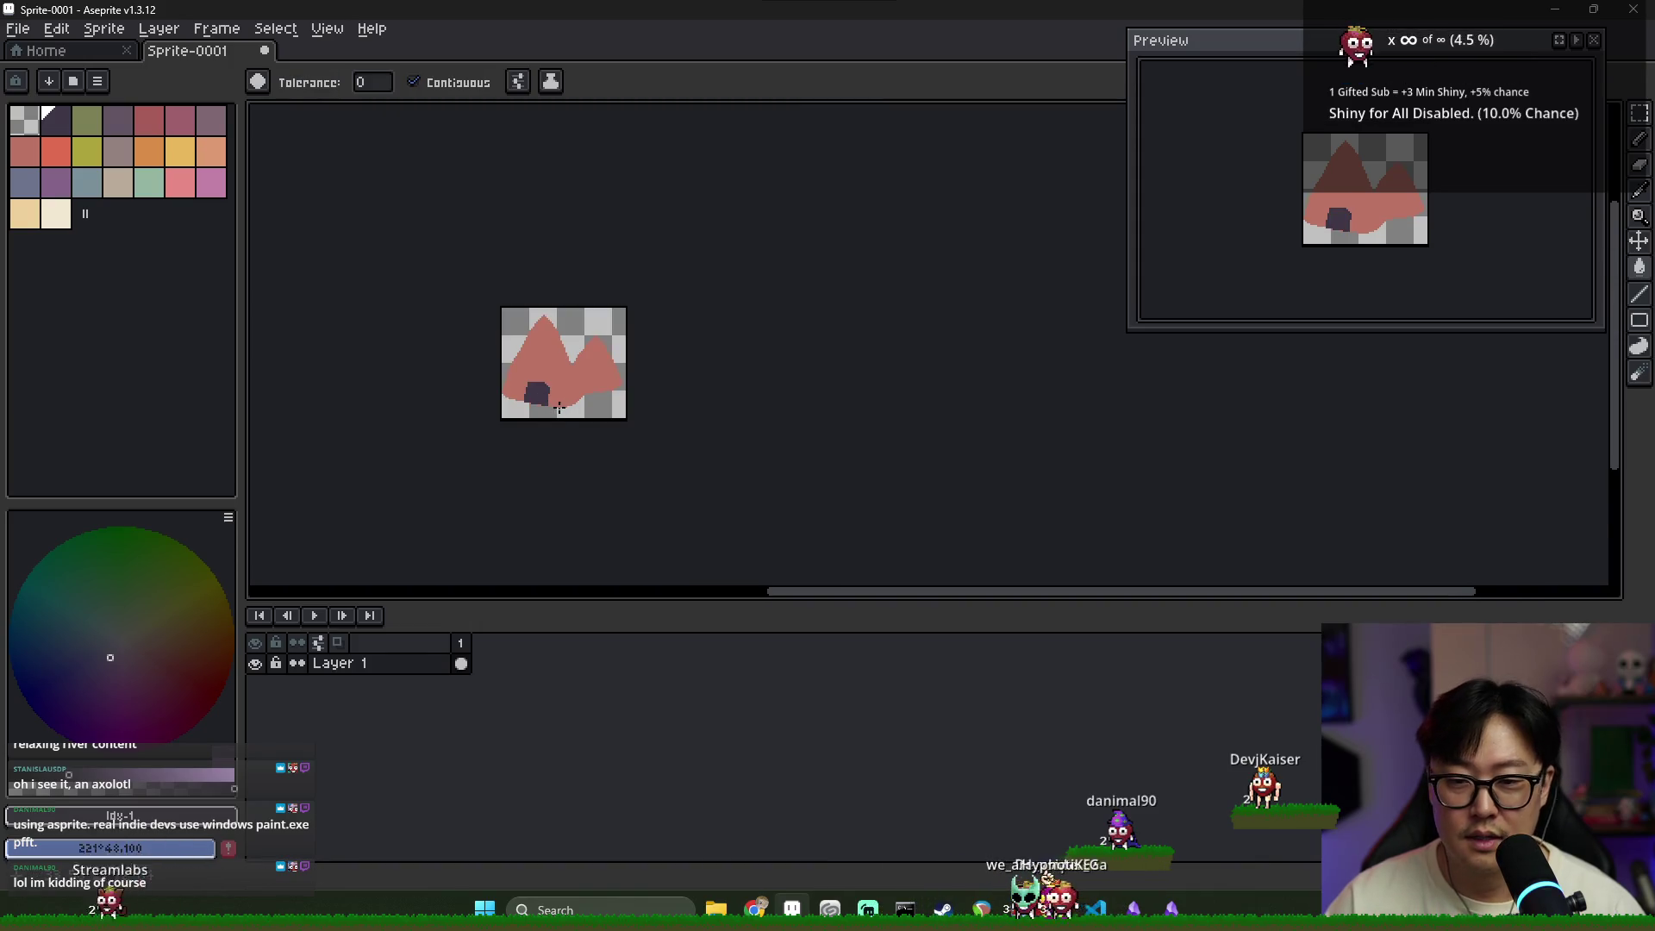
pyautogui.scroll(3, 560, 407)
pyautogui.press('b')
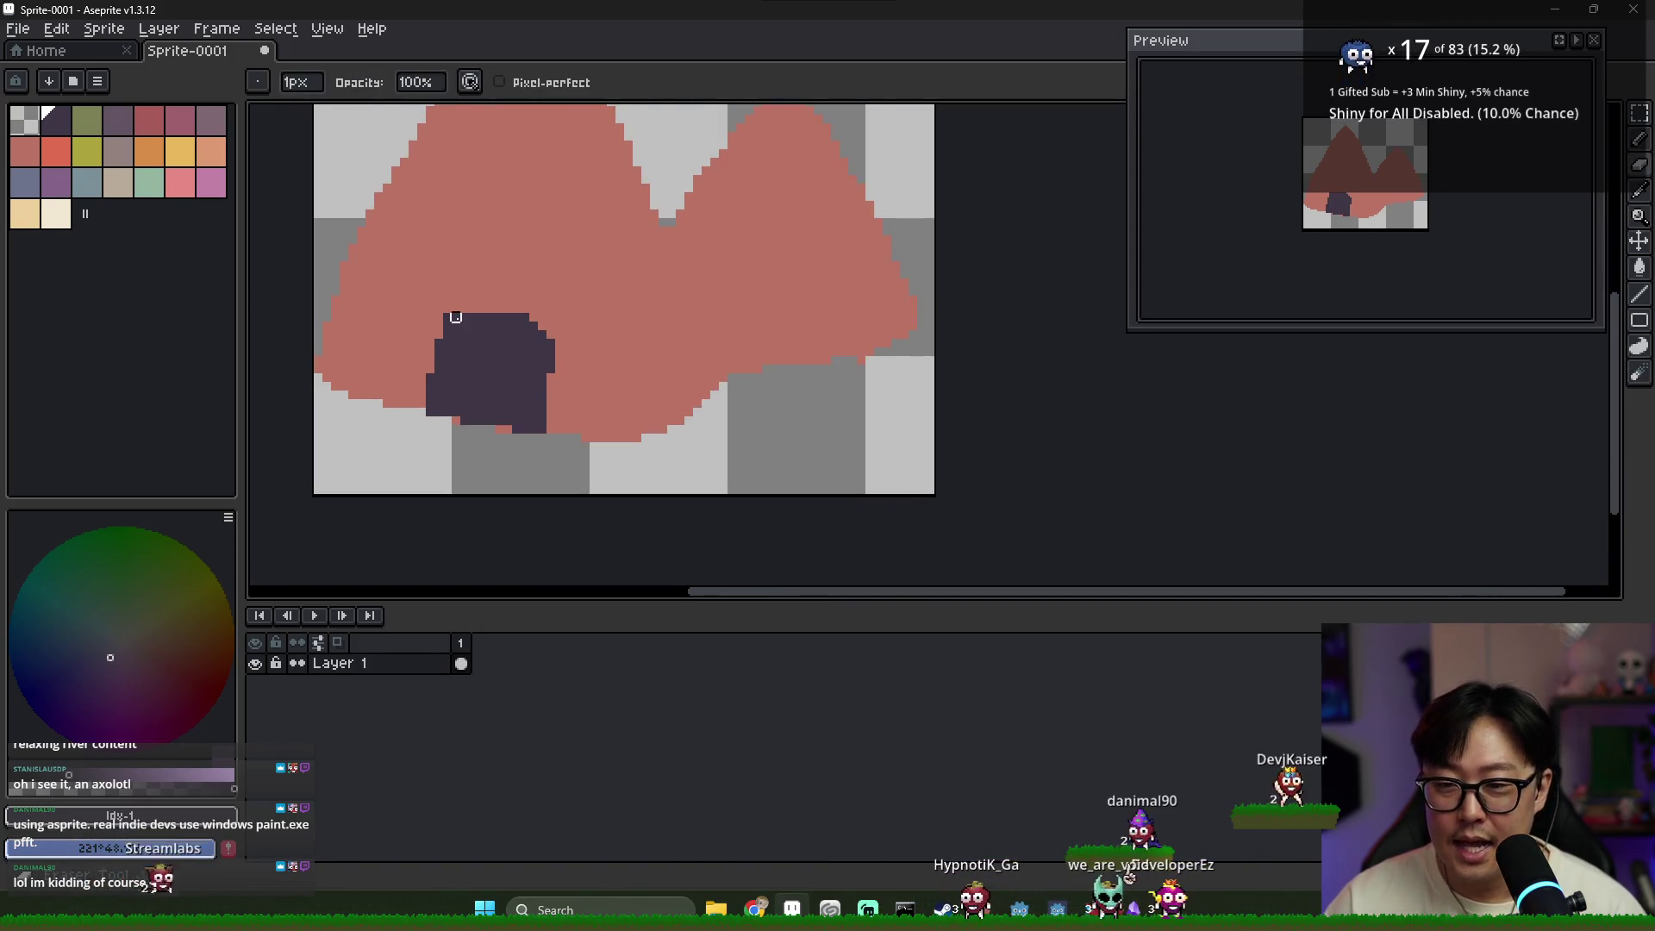
pyautogui.keyDown('alt'); pyautogui.click(466, 313); pyautogui.keyUp('alt')
pyautogui.keyDown('alt'); pyautogui.click(499, 318); pyautogui.keyUp('alt')
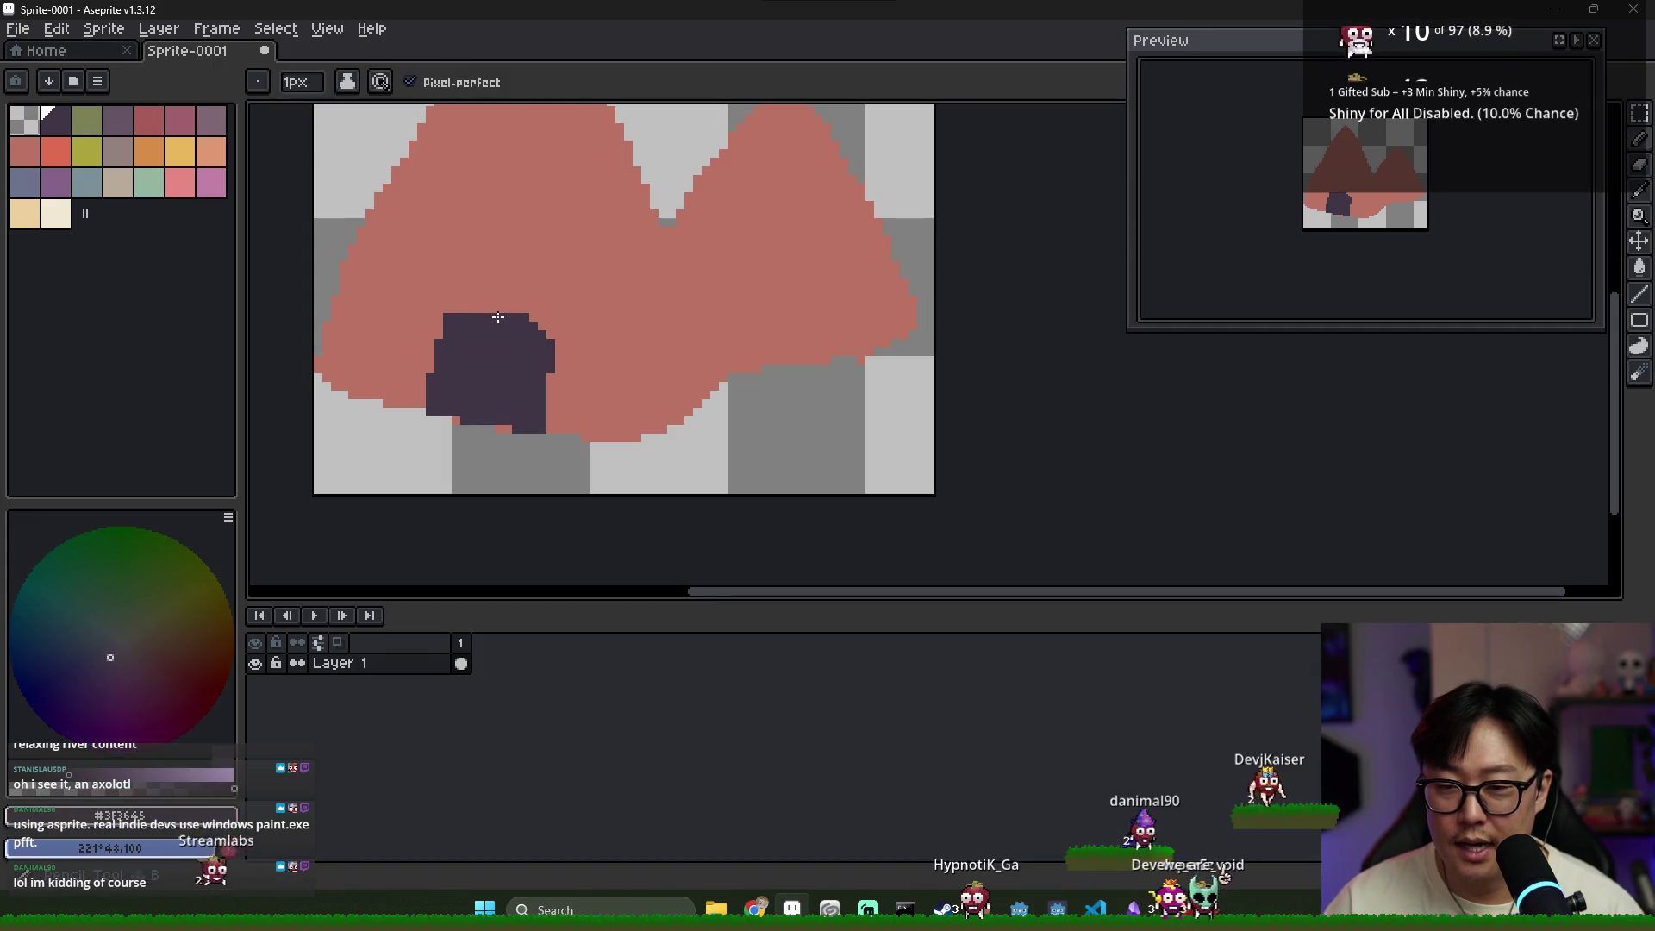
pyautogui.keyDown('alt'); pyautogui.click(458, 287); pyautogui.keyUp('alt')
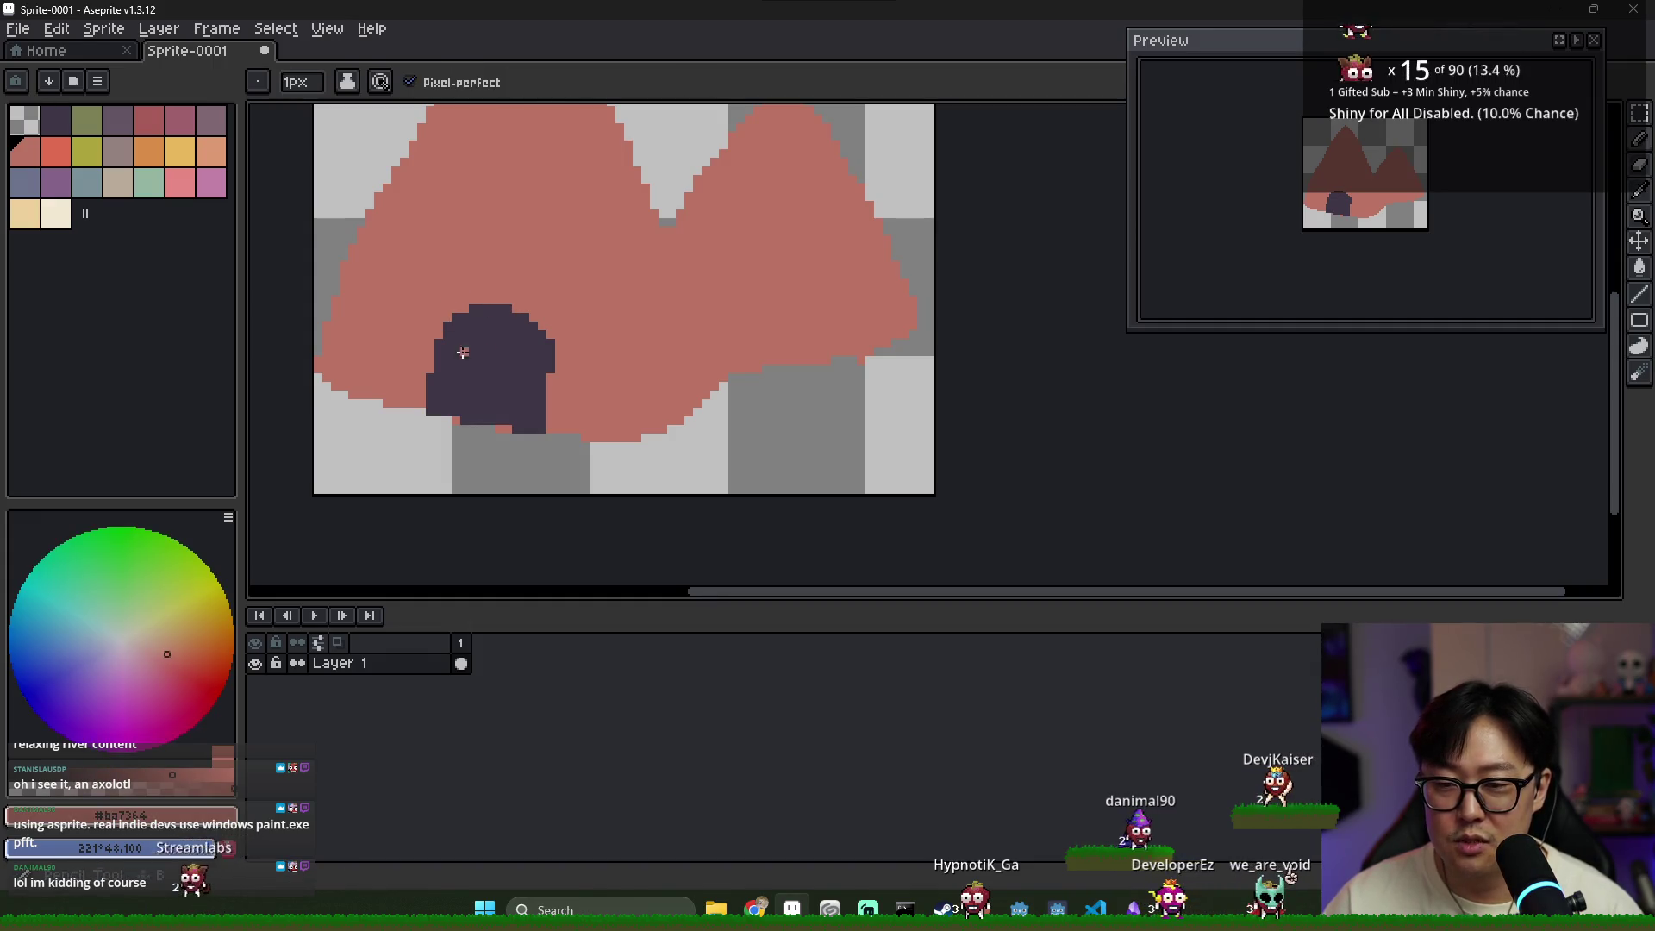
pyautogui.scroll(-2, 538, 359)
pyautogui.scroll(1, 538, 358)
pyautogui.scroll(1, 466, 409)
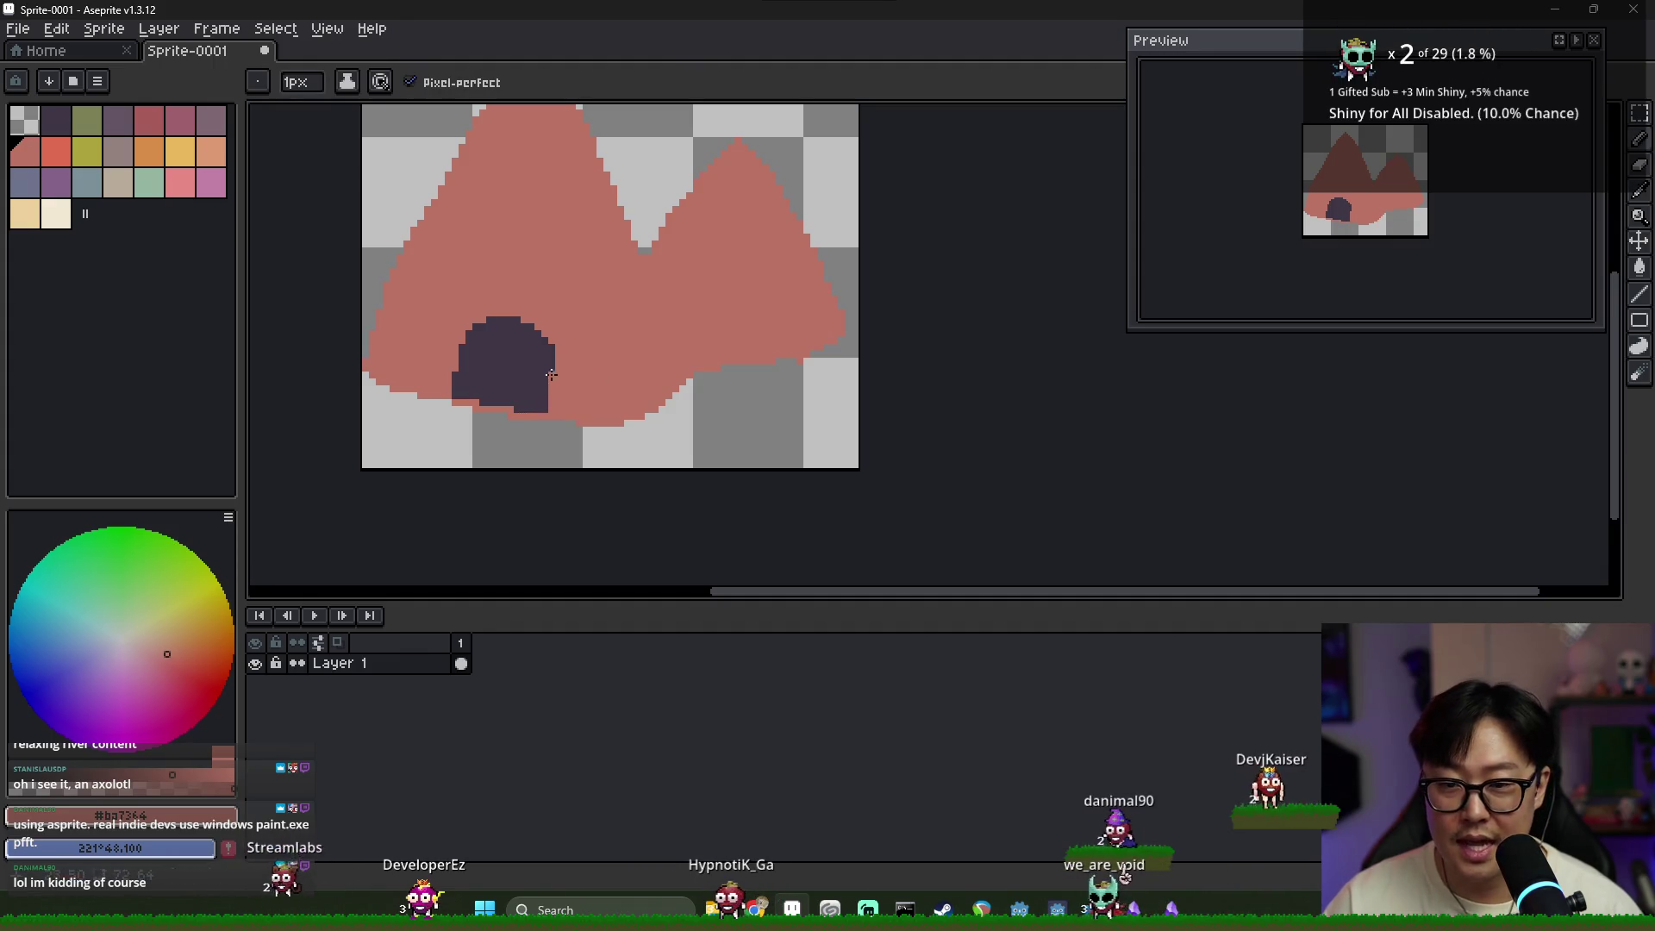
pyautogui.scroll(-3, 556, 362)
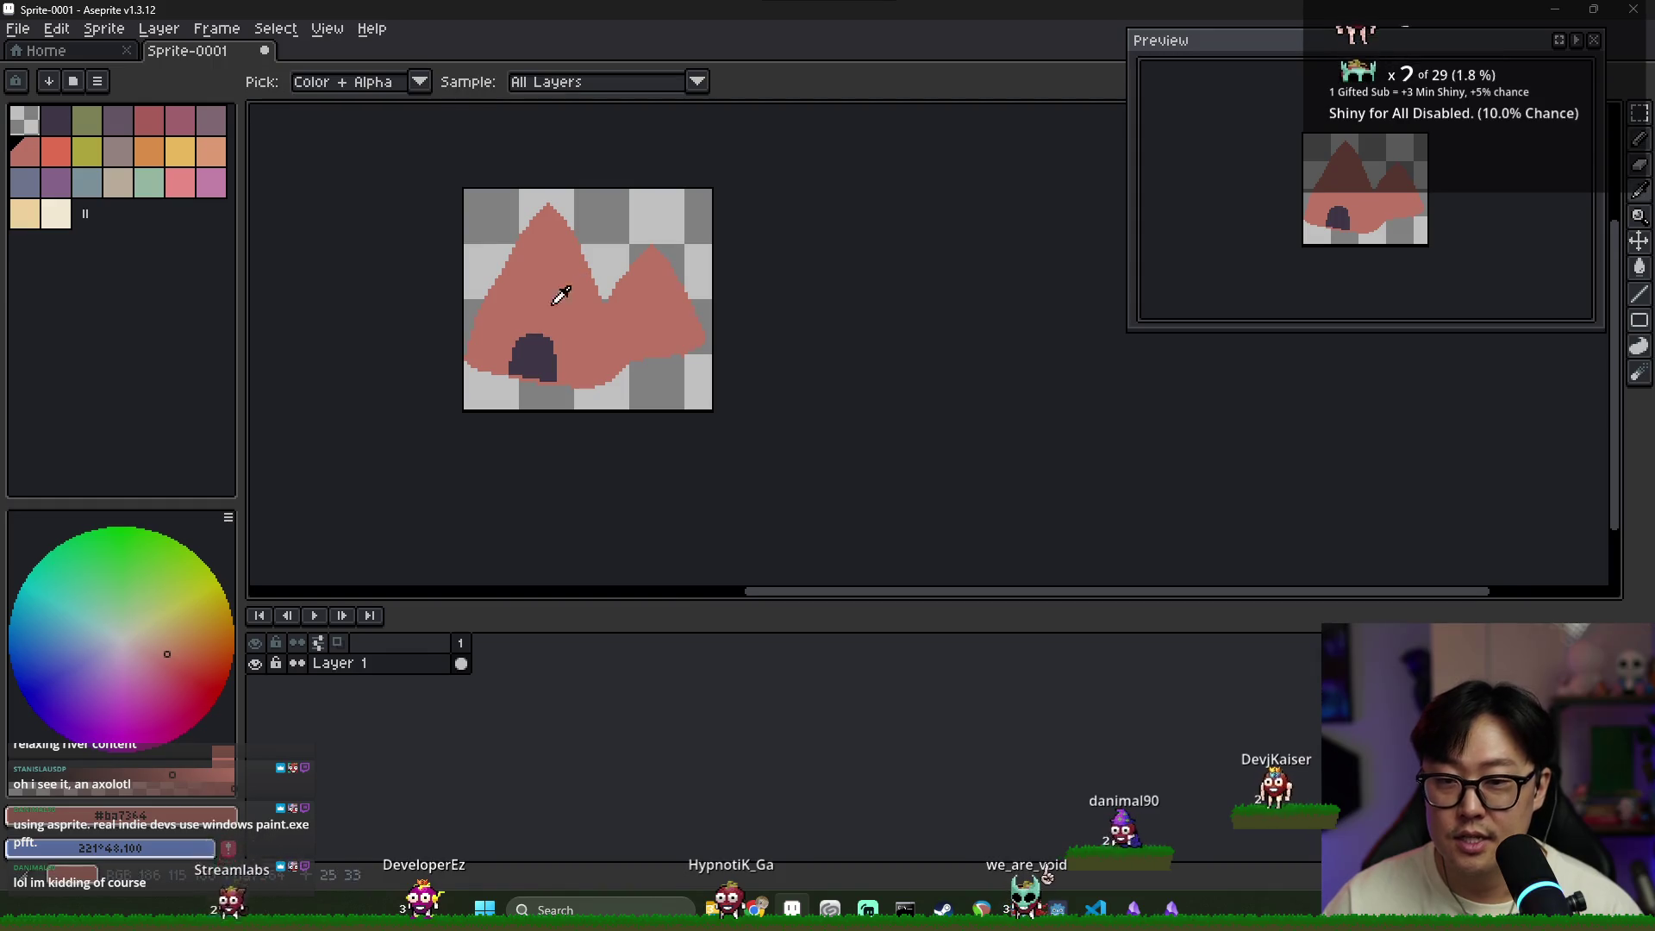
pyautogui.click(148, 121)
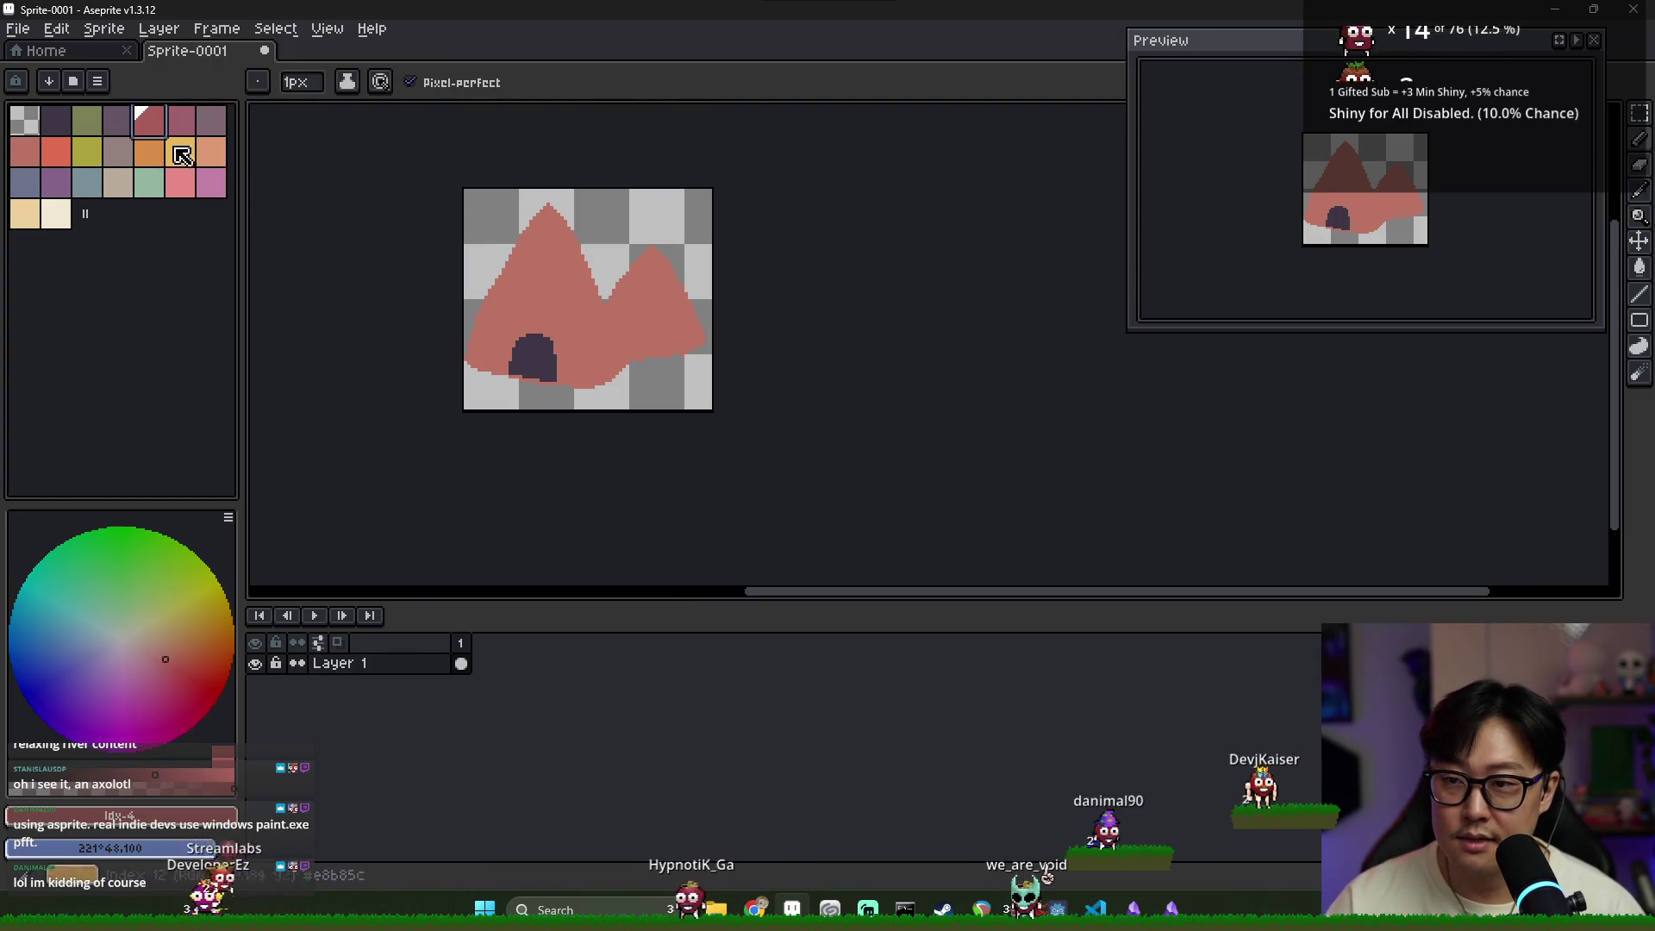
pyautogui.scroll(3, 580, 348)
pyautogui.click(180, 121)
pyautogui.click(410, 323)
pyautogui.press('v')
pyautogui.scroll(2, 446, 370)
pyautogui.scroll(-3, 445, 370)
pyautogui.scroll(1, 536, 297)
pyautogui.press('b')
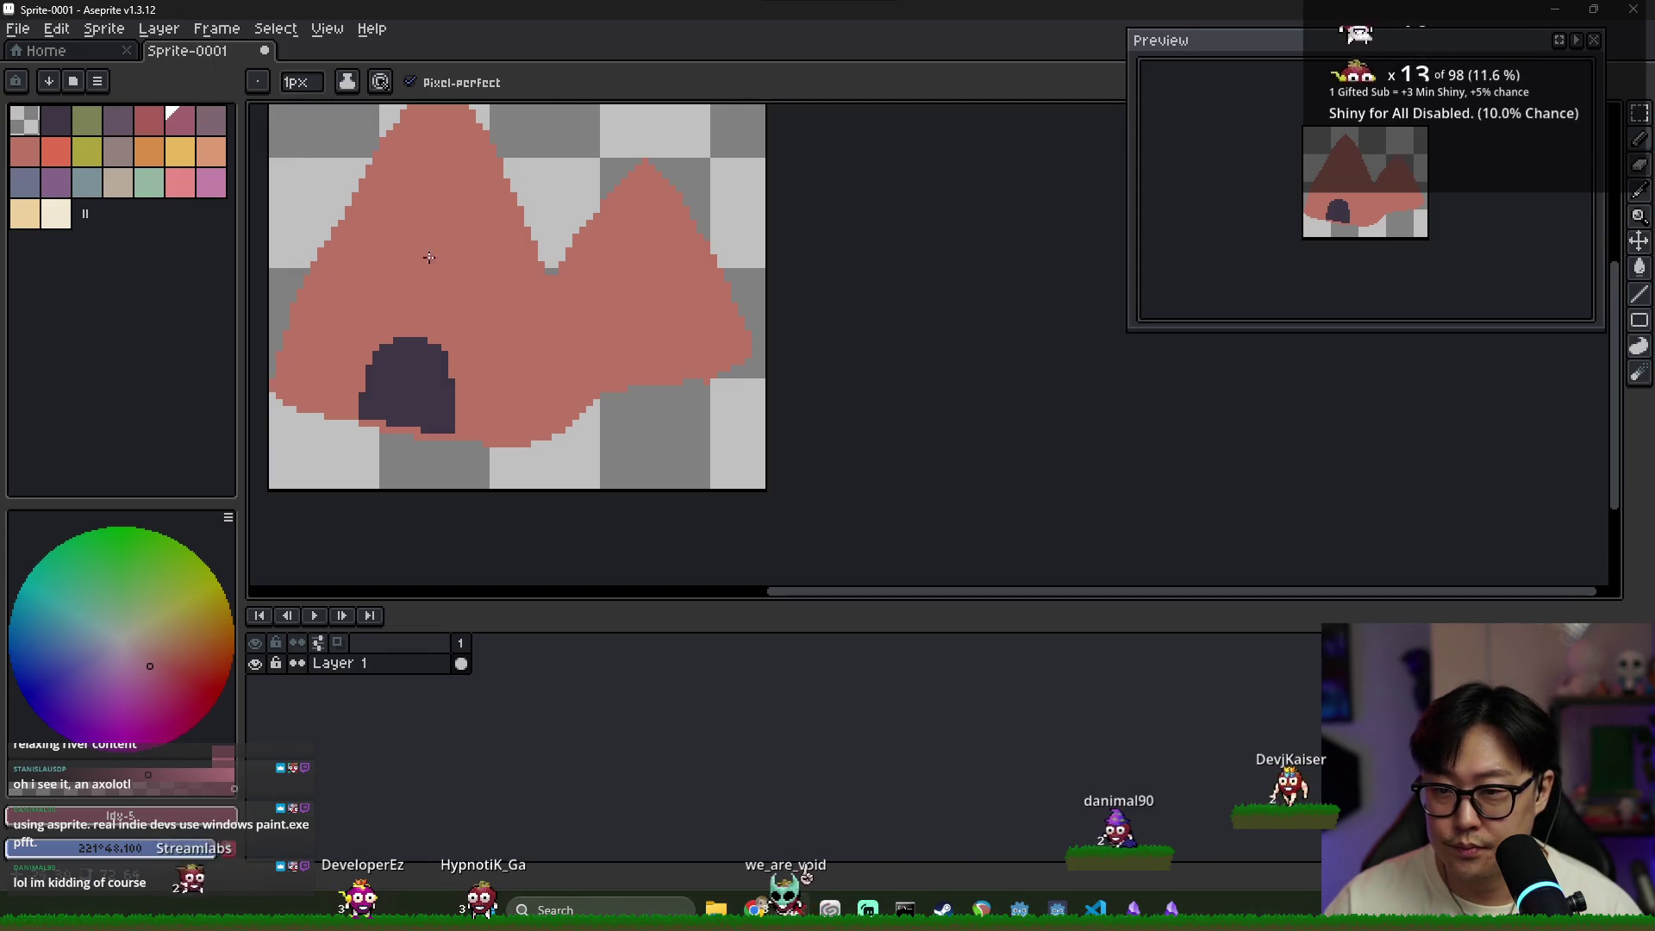
pyautogui.scroll(-1, 433, 255)
pyautogui.click(118, 182)
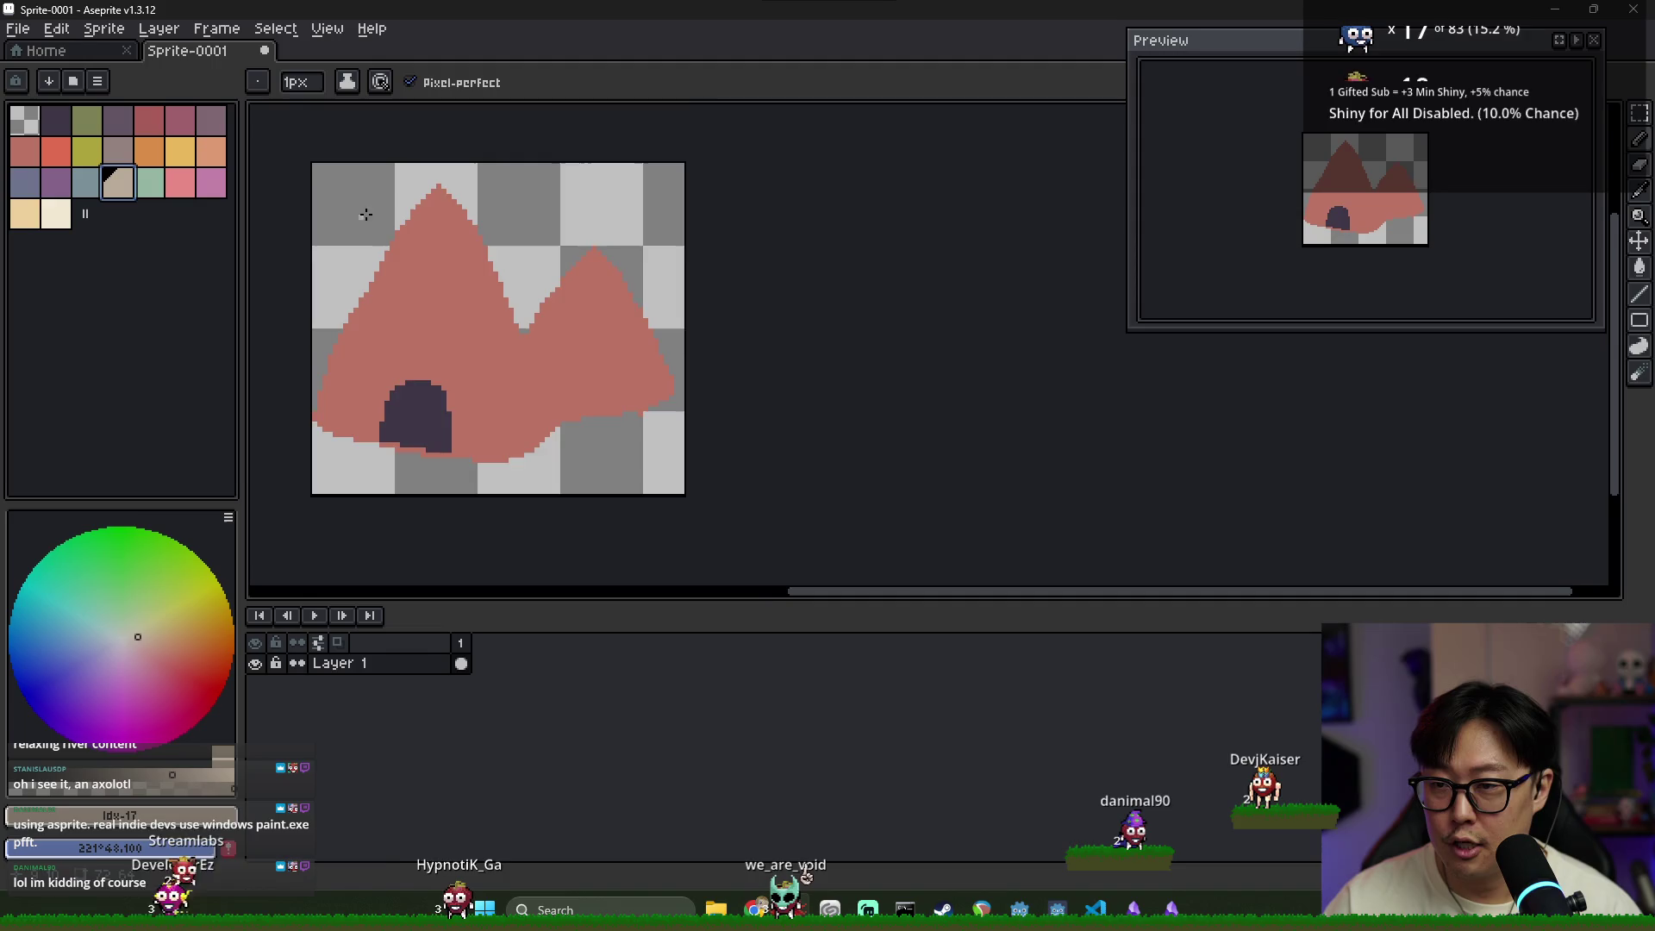
# - Outline the left peak's snow line and fill its cap with cream
pyautogui.scroll(1, 382, 265)
pyautogui.click(56, 213)
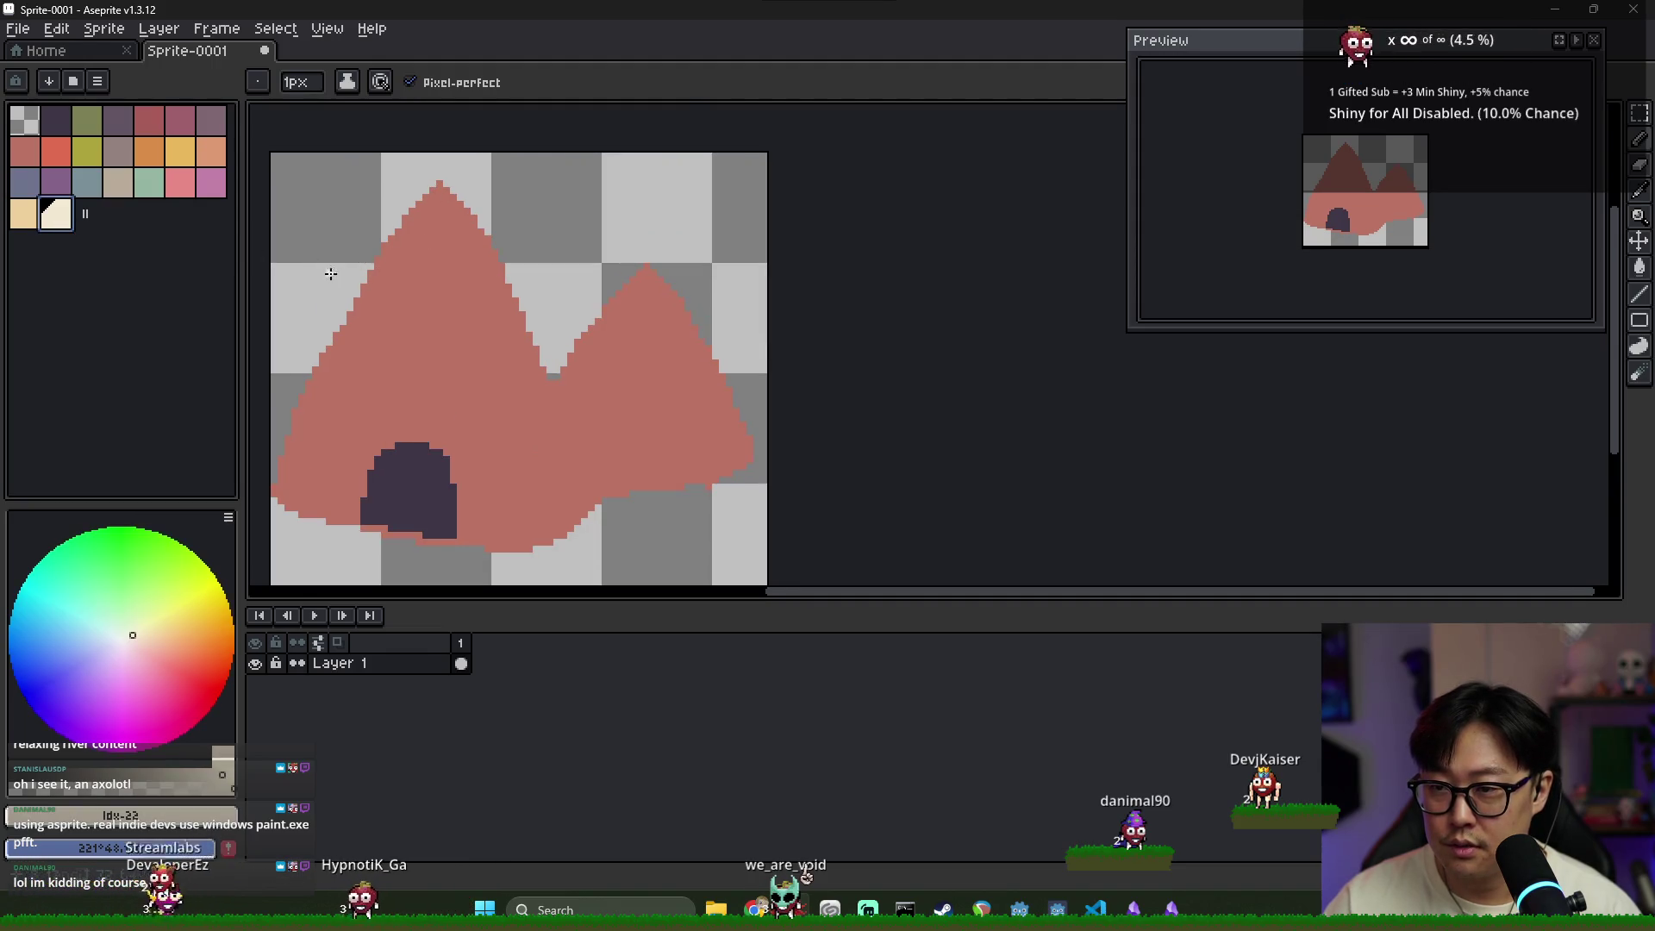
pyautogui.moveTo(393, 258)
pyautogui.mouseDown()
pyautogui.moveTo(405, 243)
pyautogui.moveTo(446, 258)
pyautogui.mouseUp()
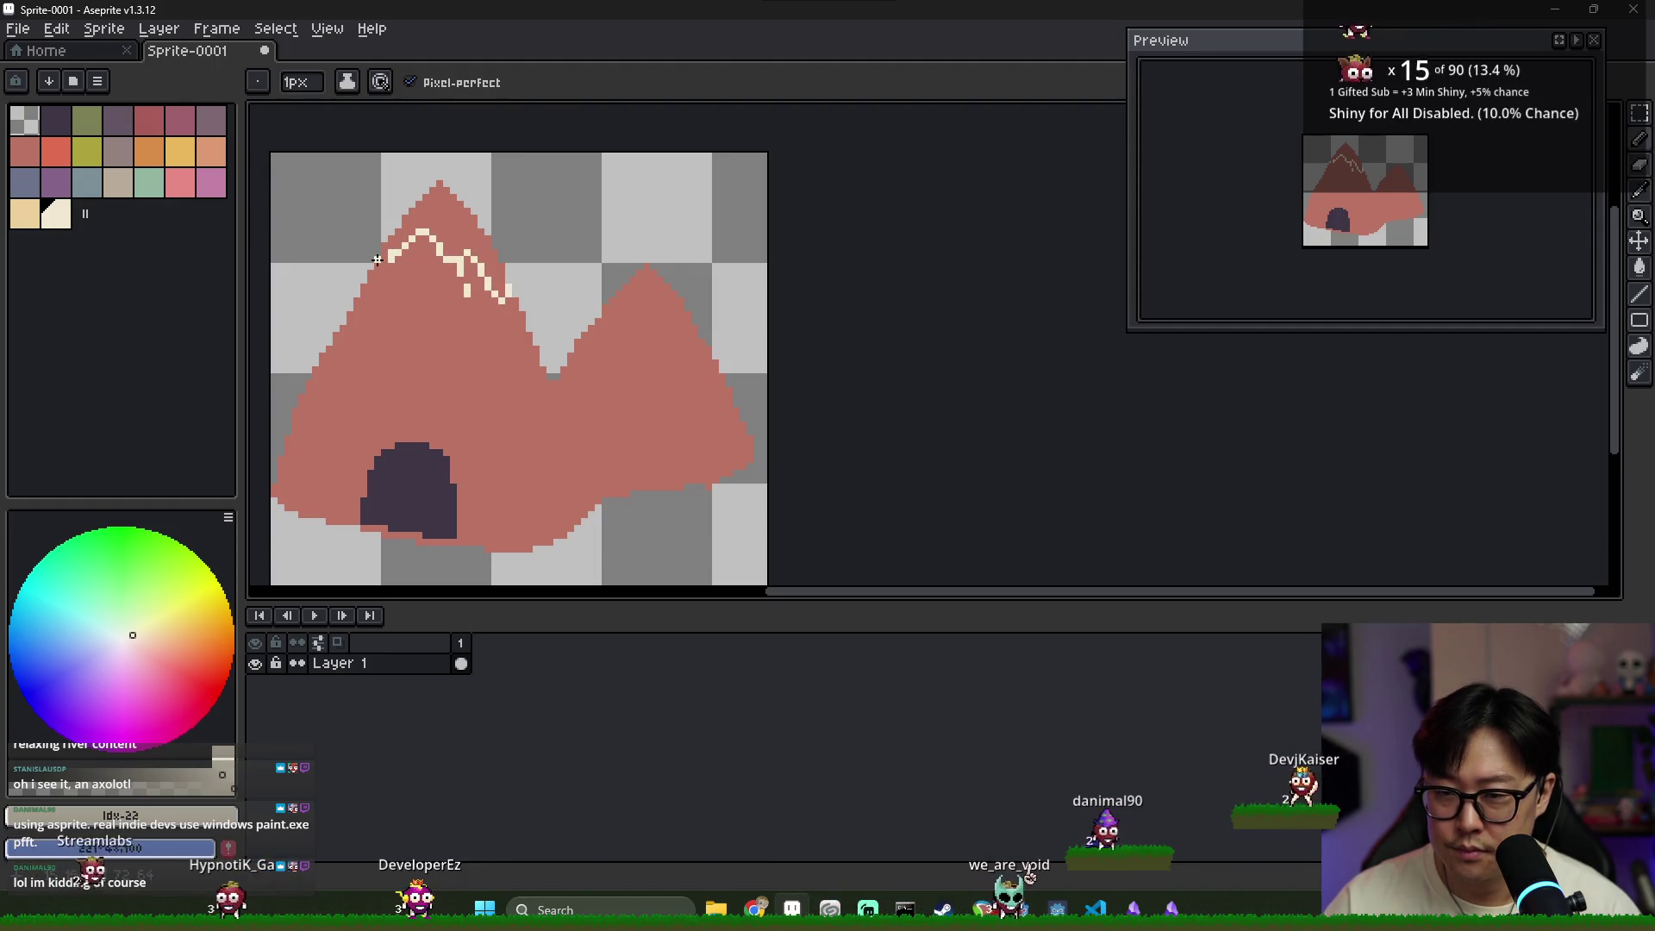
pyautogui.press('g')
pyautogui.click(411, 231)
pyautogui.press('b')
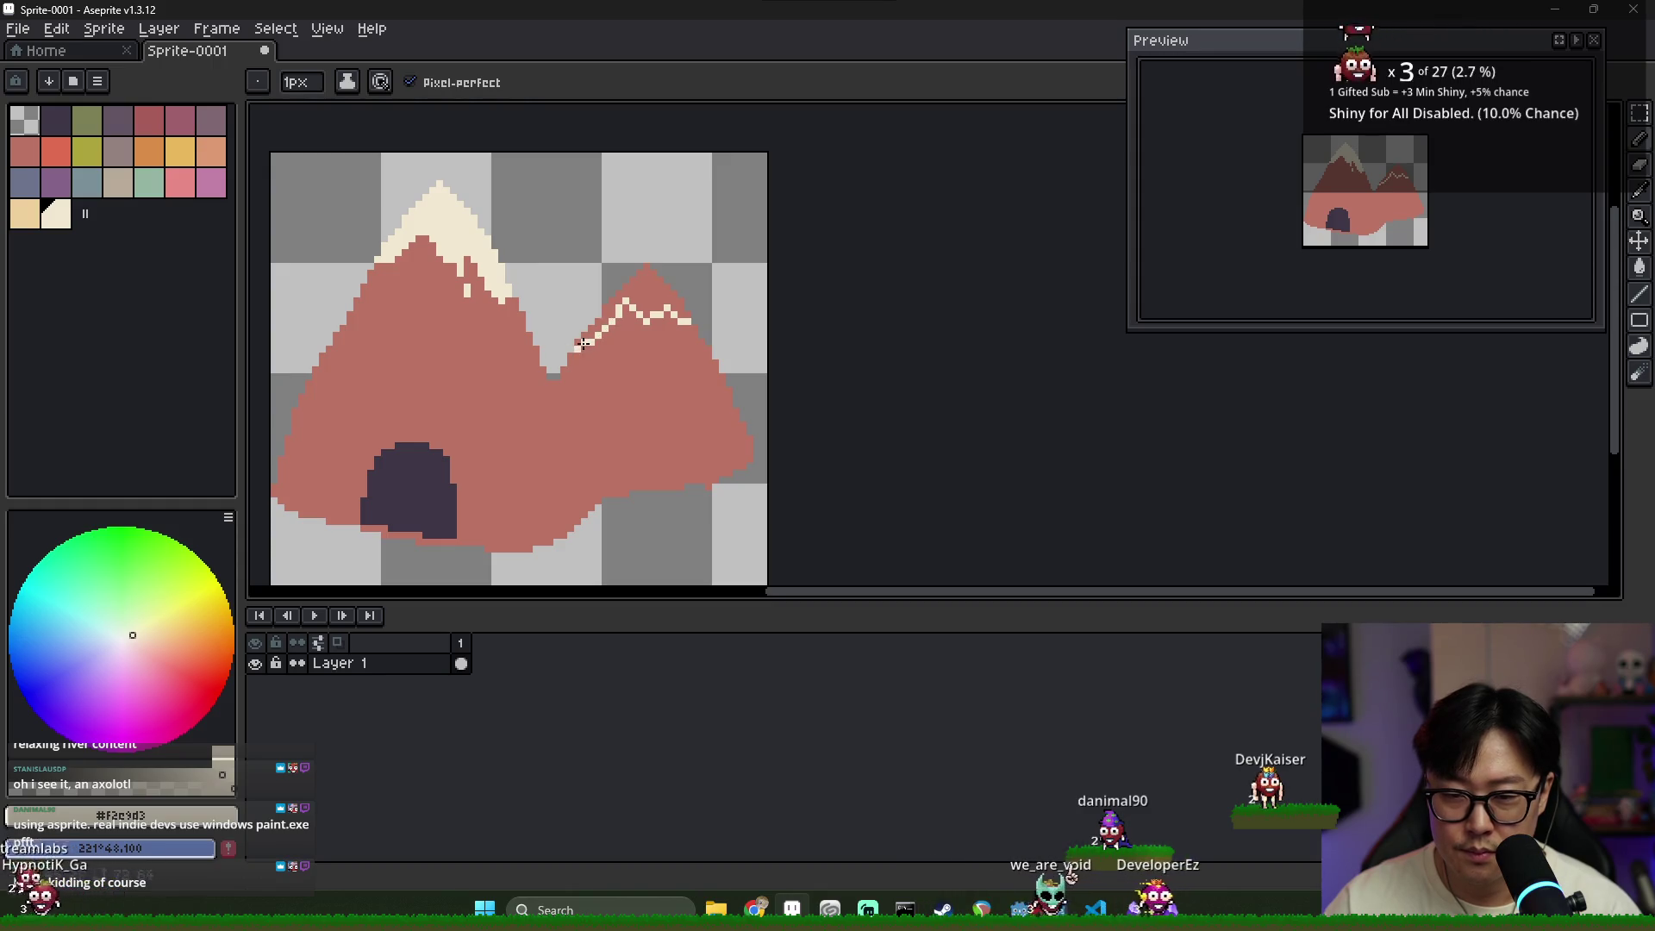
# - Fill the right peak's cap with cream, then switch to the darker mauve colour
pyautogui.press('g')
pyautogui.click(647, 305)
pyautogui.press('b')
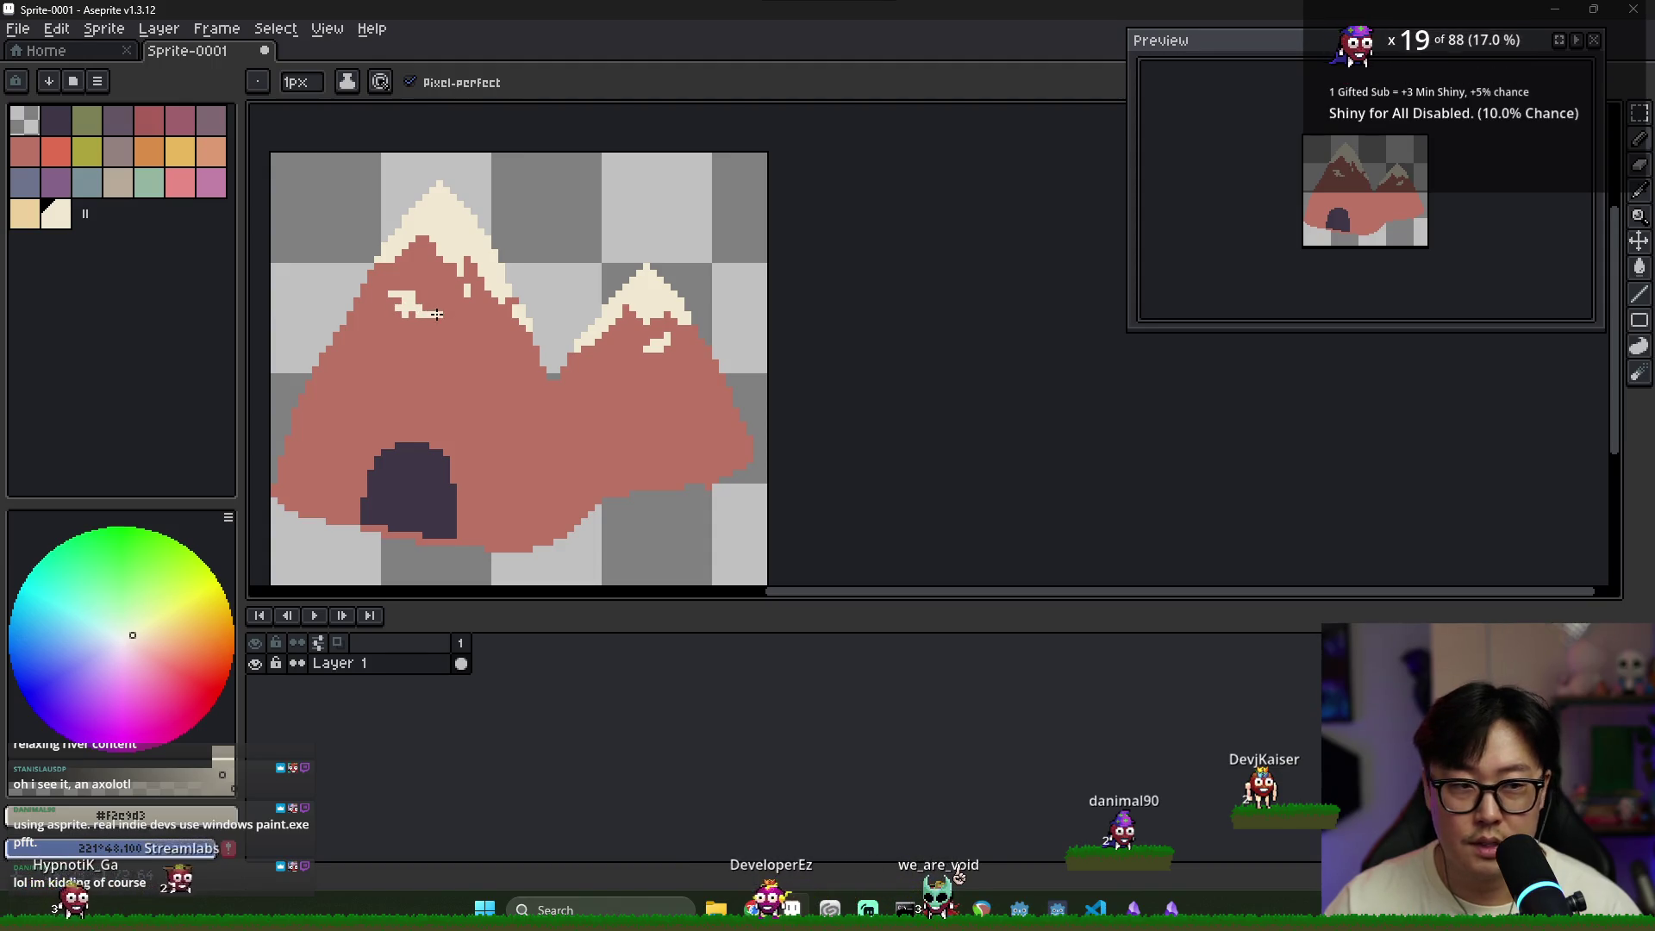
pyautogui.scroll(-1, 475, 395)
pyautogui.scroll(2, 483, 403)
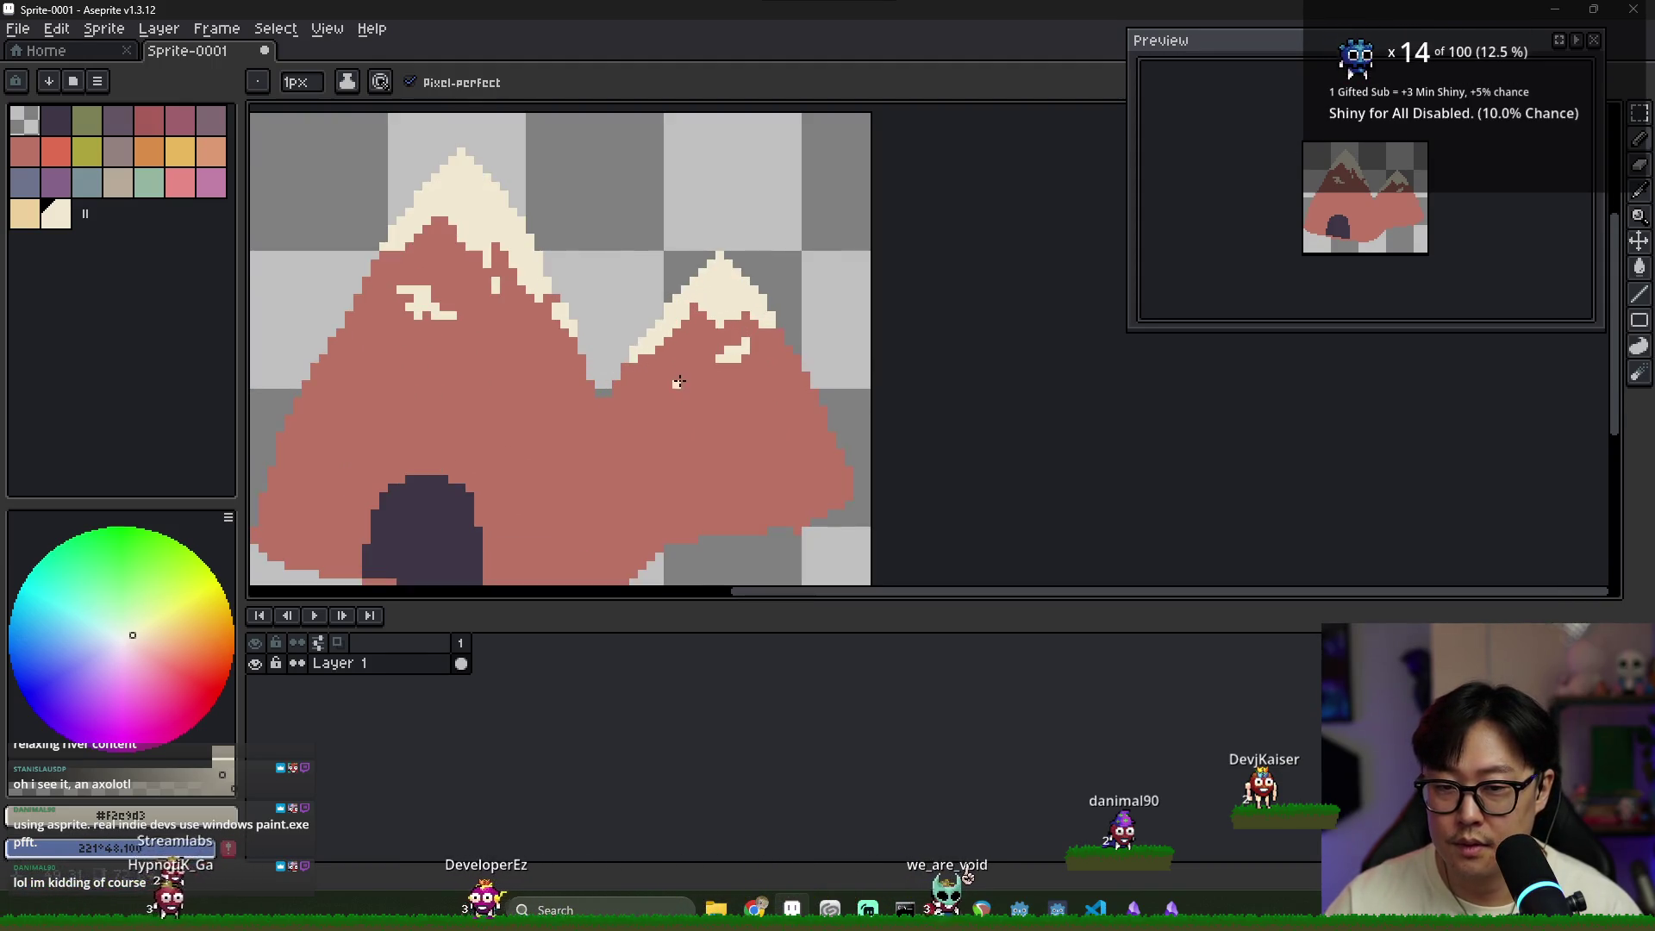
pyautogui.press(']')
pyautogui.scroll(-1, 489, 410)
# - Draw mauve shading lines down both mountains' slopes and across the base
pyautogui.moveTo(426, 157); pyautogui.dragTo(425, 211)
pyautogui.moveTo(409, 293); pyautogui.dragTo(487, 422)
pyautogui.moveTo(571, 335); pyautogui.dragTo(591, 398)
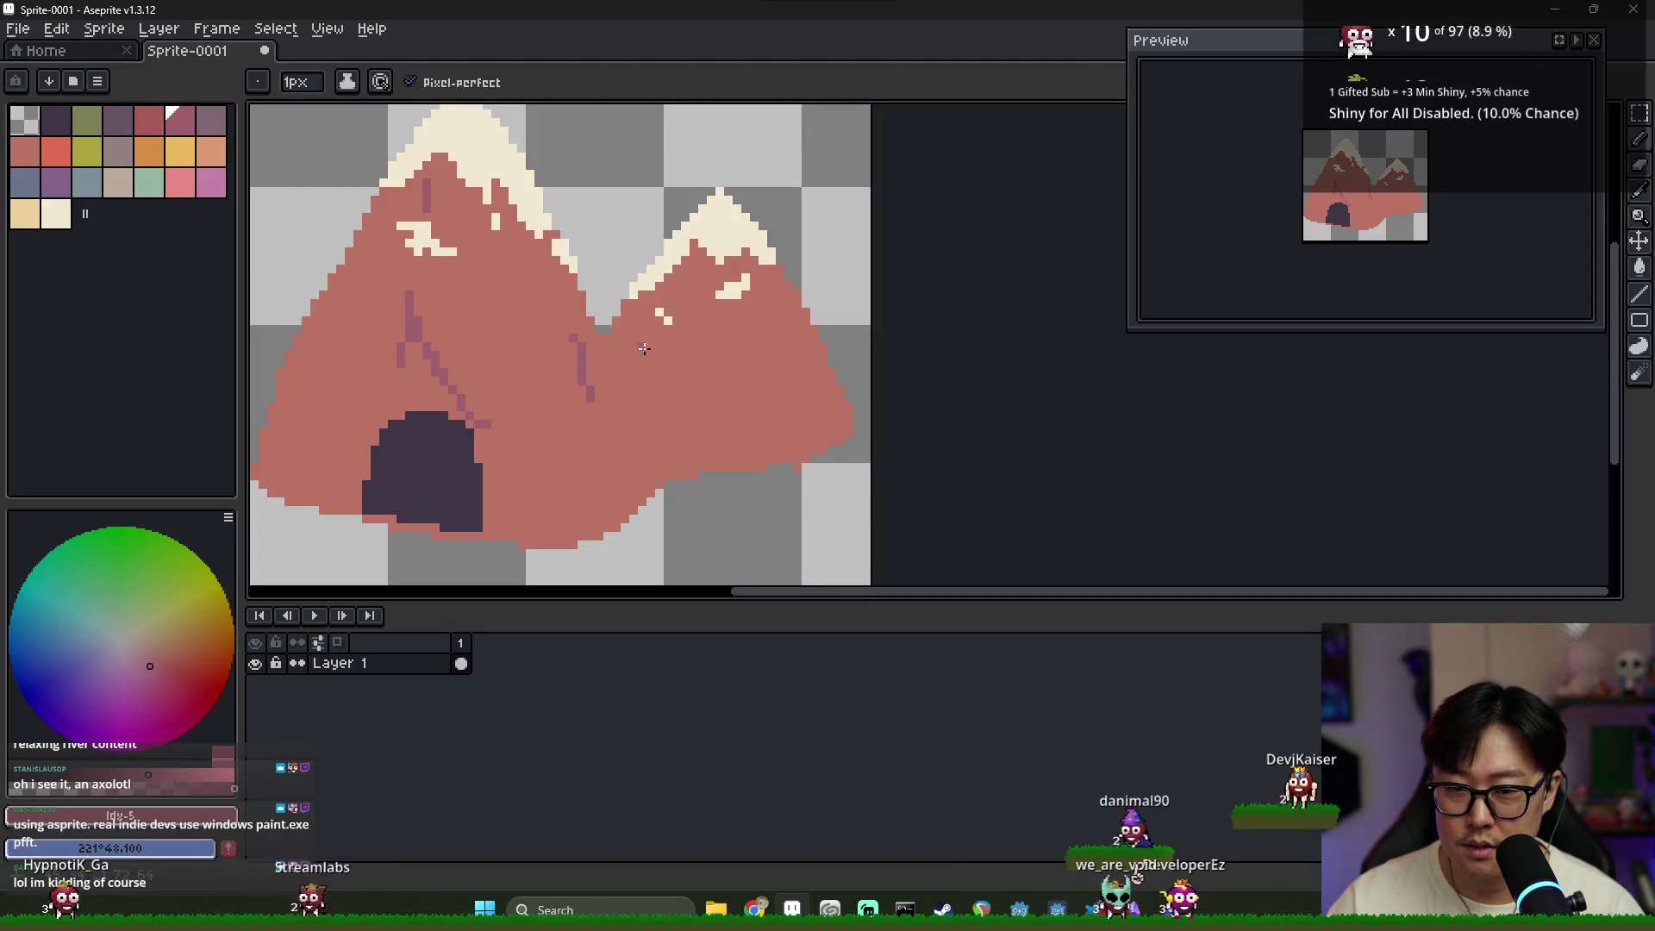
pyautogui.moveTo(555, 281); pyautogui.dragTo(571, 338)
pyautogui.moveTo(556, 415); pyautogui.dragTo(476, 424)
pyautogui.moveTo(691, 248)
pyautogui.mouseDown()
pyautogui.moveTo(748, 259)
pyautogui.moveTo(703, 345)
pyautogui.moveTo(770, 408)
pyautogui.mouseUp()
pyautogui.moveTo(731, 349)
pyautogui.mouseDown()
pyautogui.moveTo(759, 401)
pyautogui.moveTo(841, 439)
pyautogui.mouseUp()
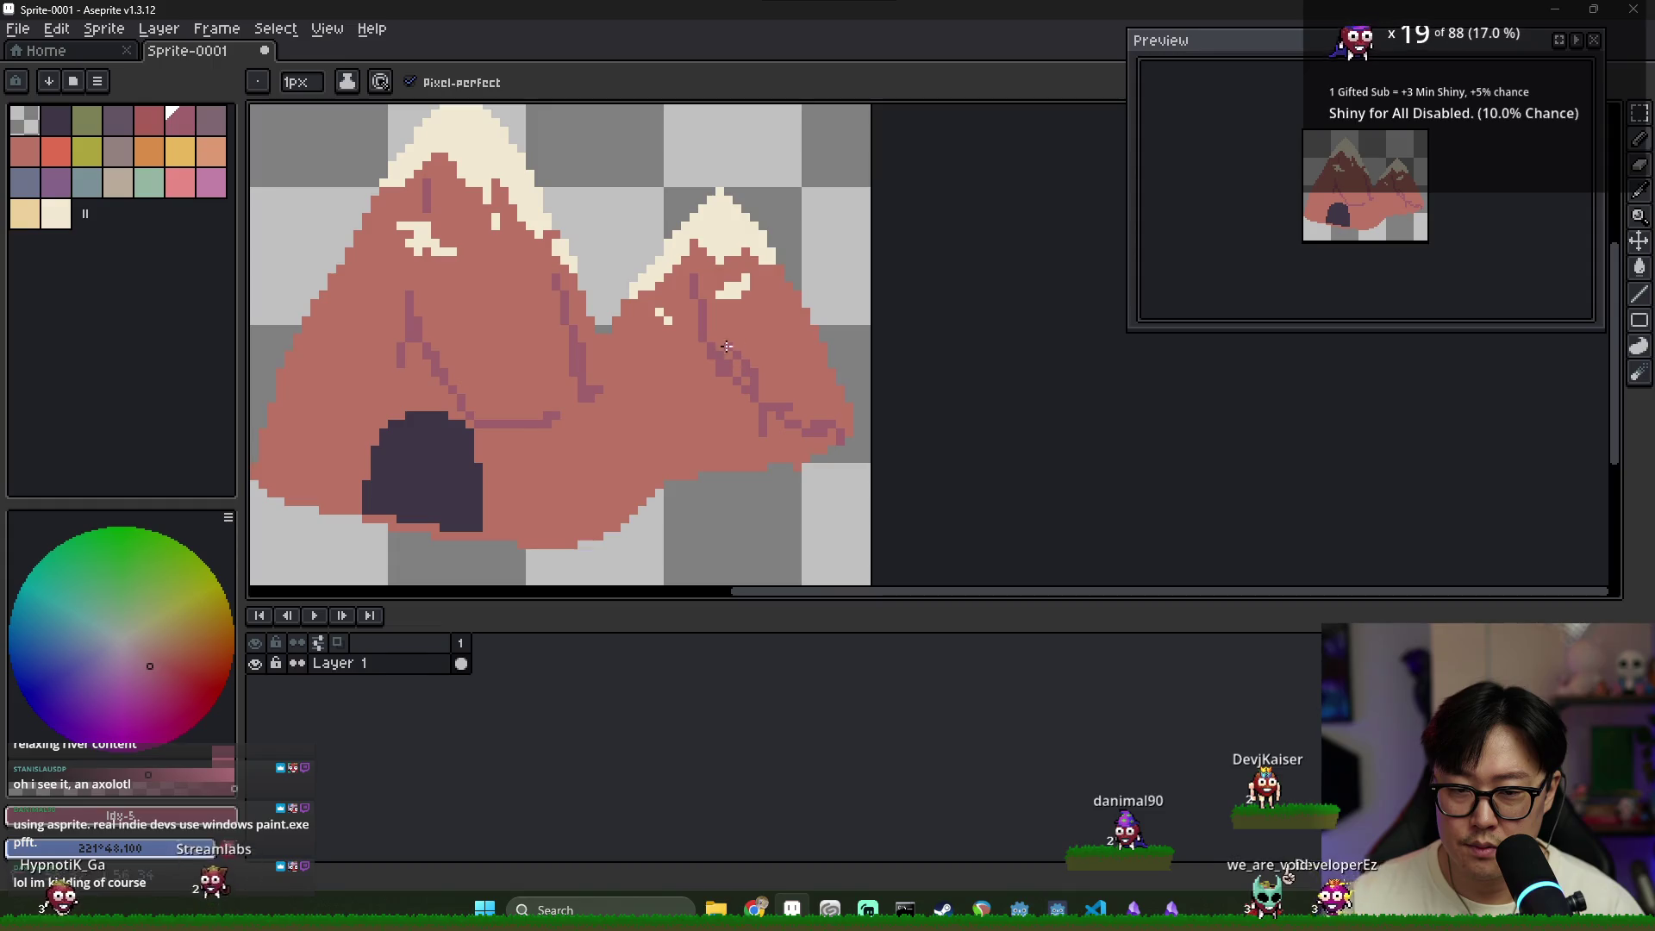
pyautogui.moveTo(684, 252); pyautogui.dragTo(738, 361)
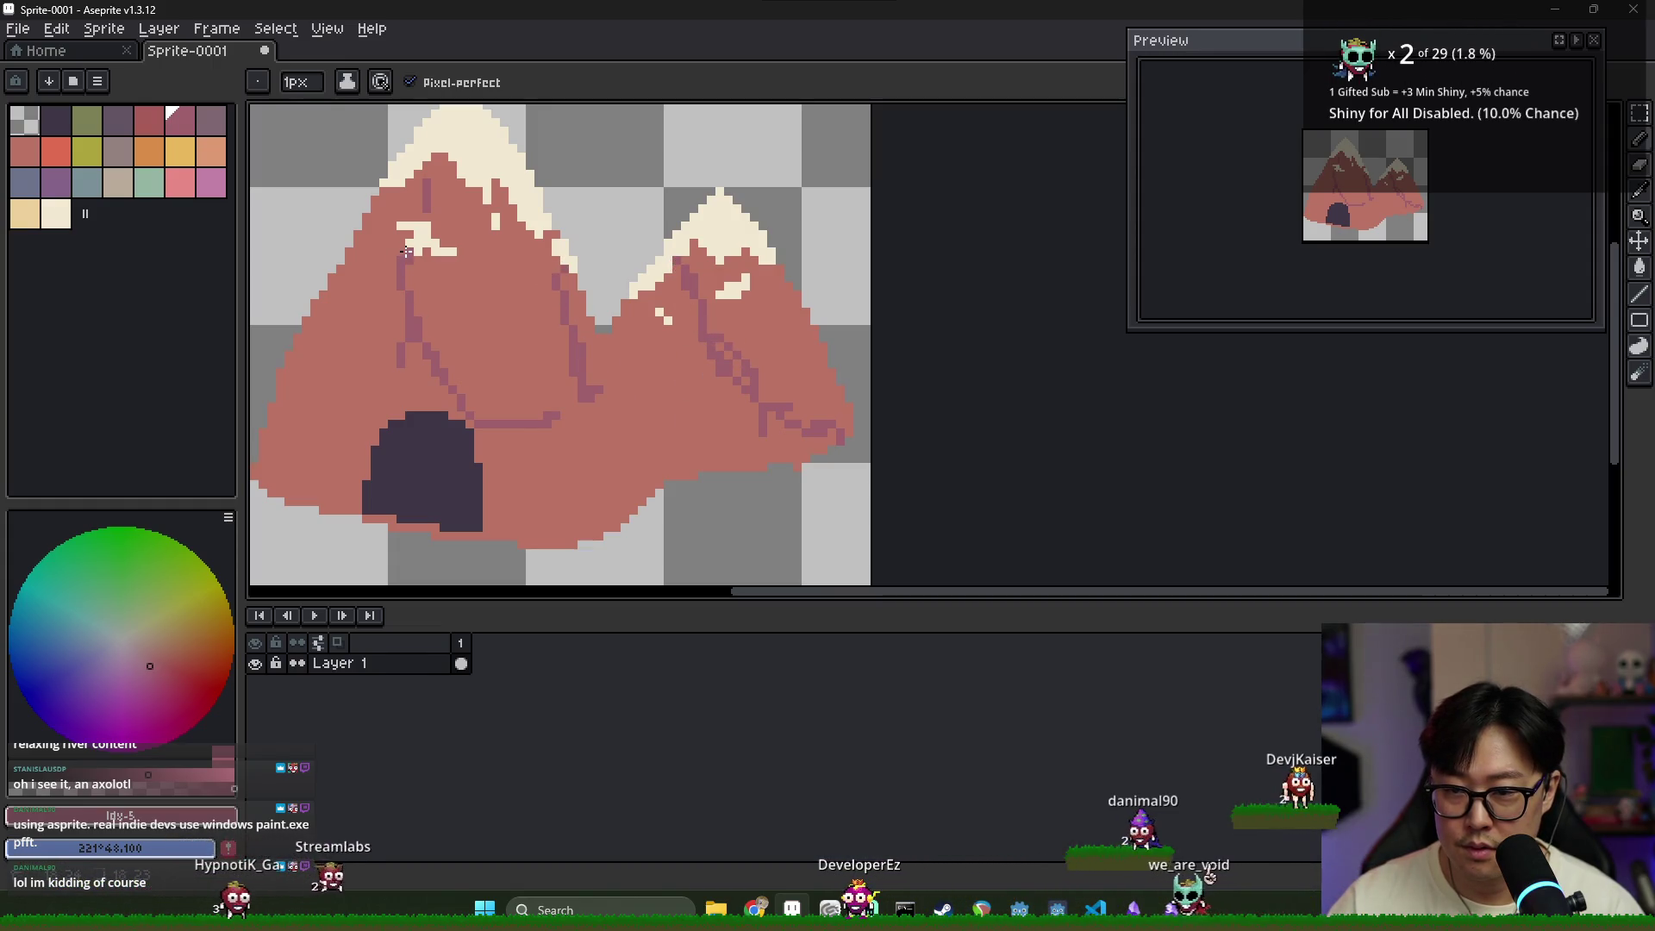
# - Bucket-fill the lower and left mountain regions with darker mauve
pyautogui.press('g')
pyautogui.click(592, 418)
pyautogui.click(392, 374)
pyautogui.press('b')
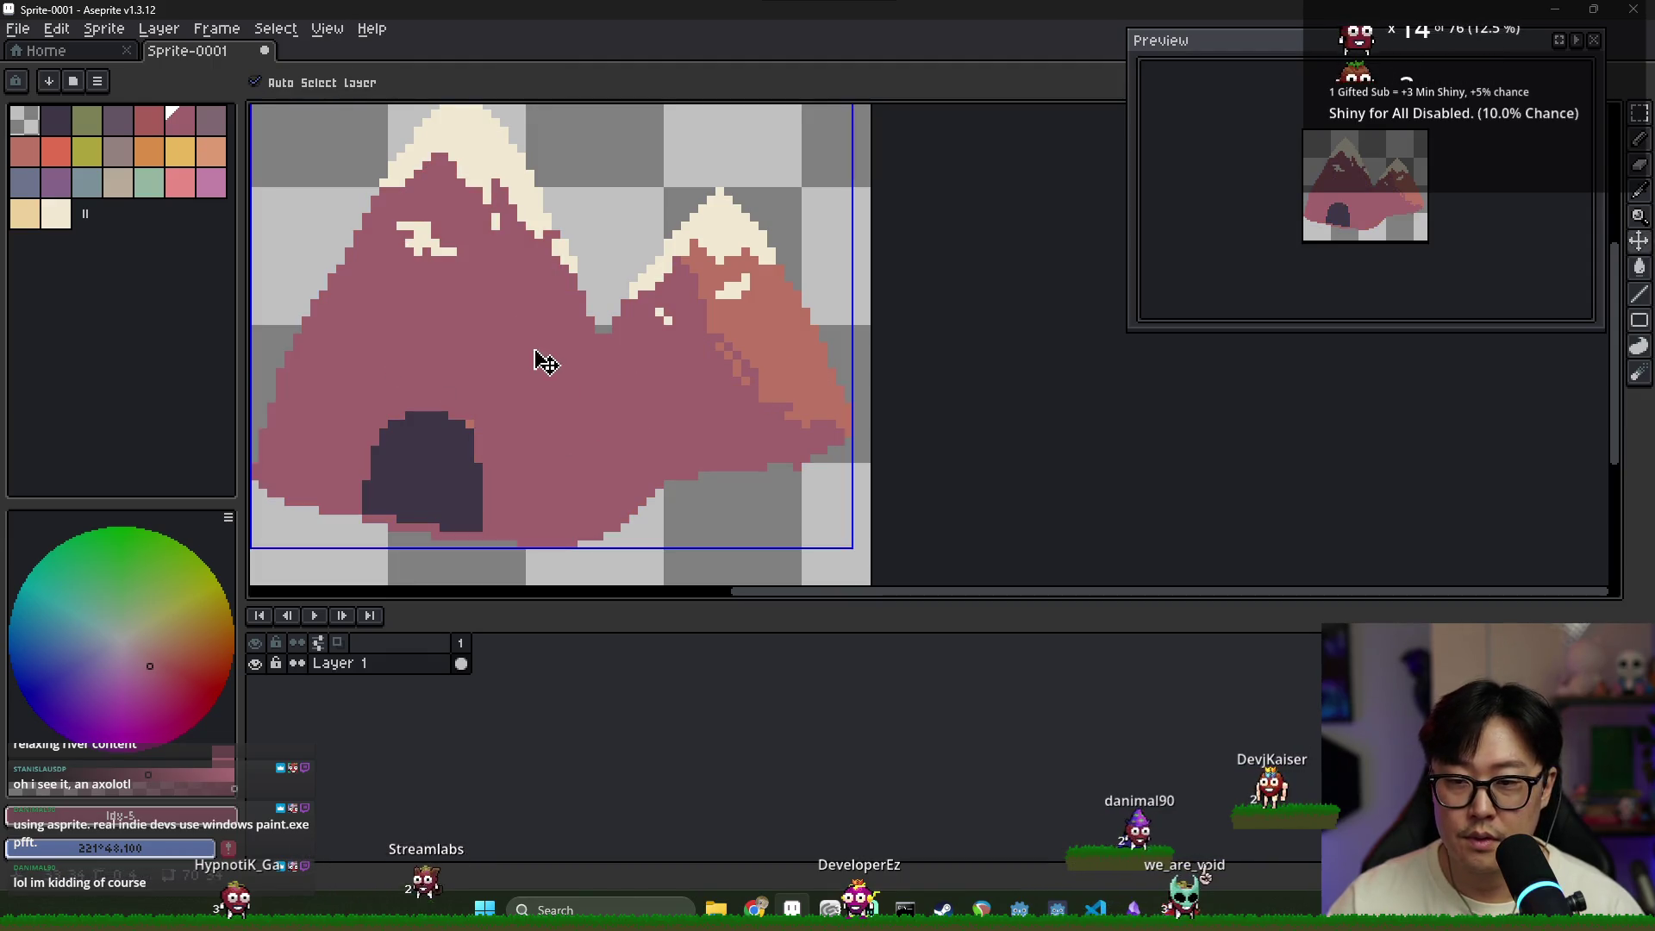
pyautogui.scroll(3, 543, 358)
pyautogui.scroll(-3, 443, 246)
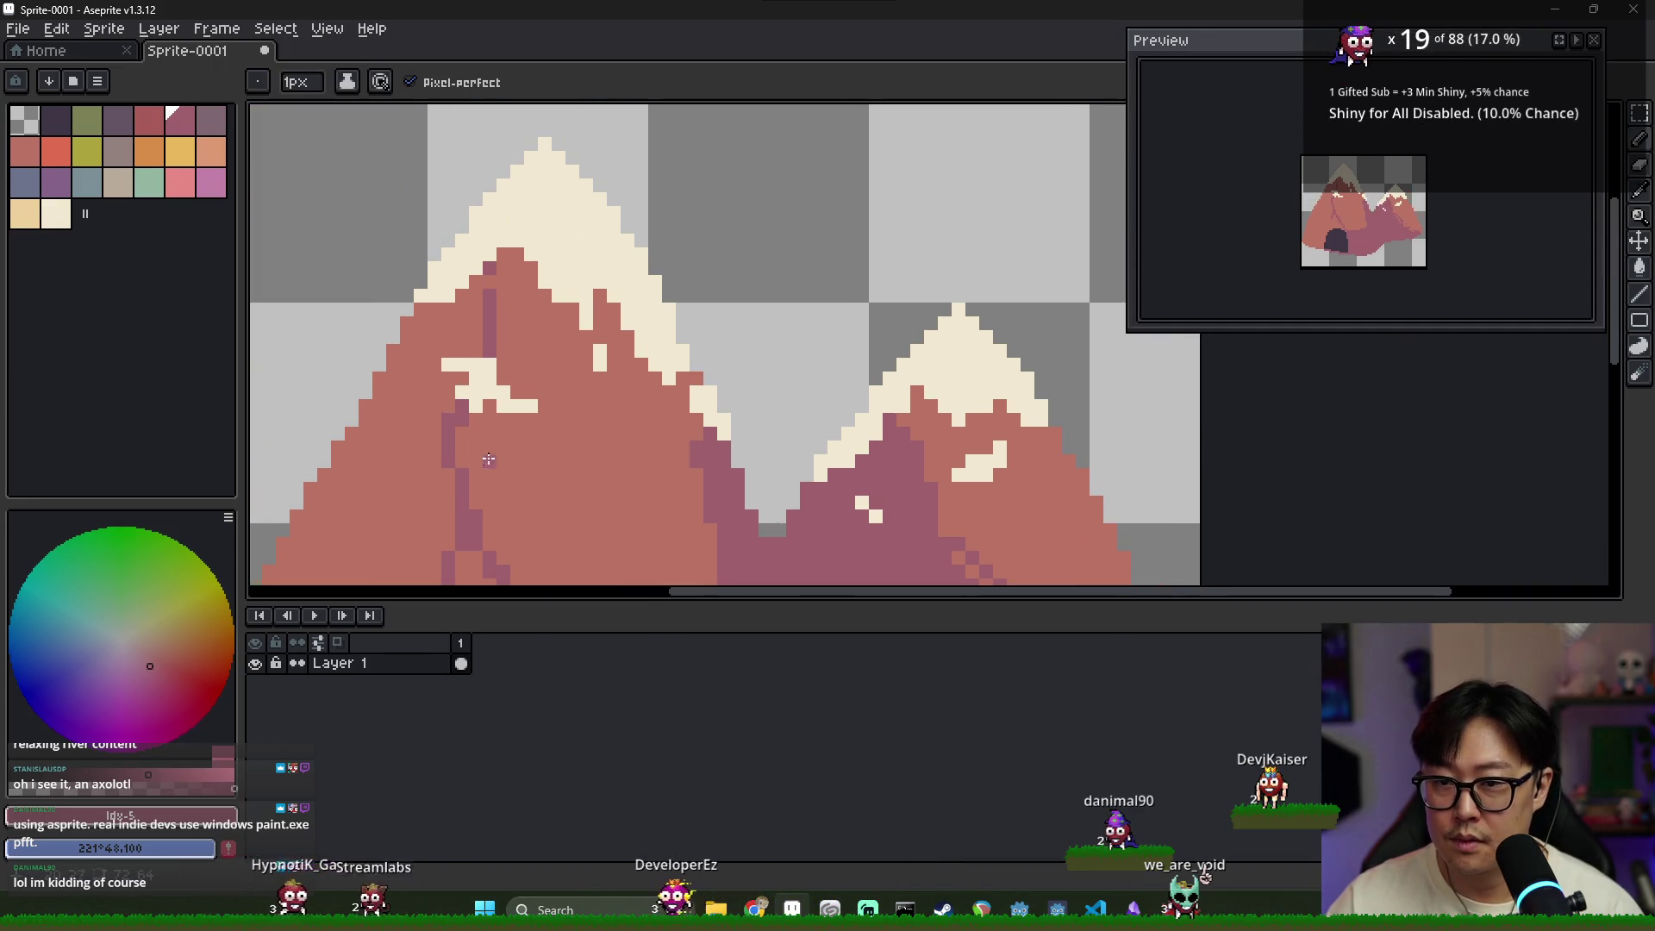
pyautogui.press('g')
pyautogui.click(414, 448)
pyautogui.scroll(-1, 535, 476)
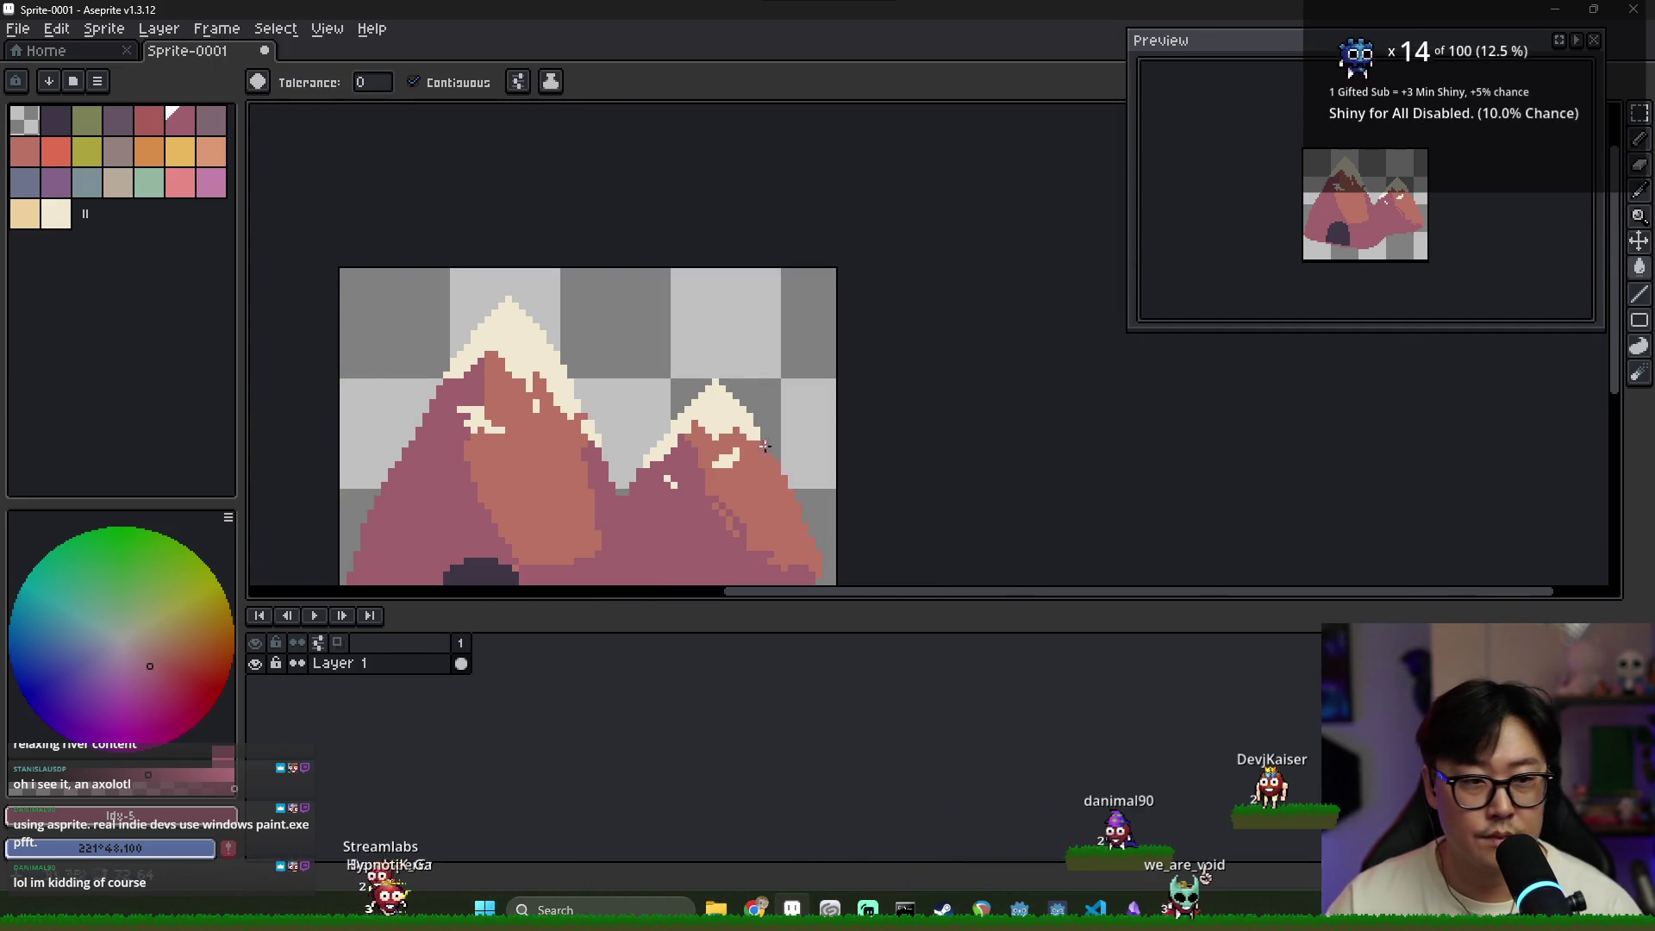
pyautogui.scroll(2, 524, 318)
# - Touch up the mountain edge in salmon and fill the salmon patch with mauve
pyautogui.keyDown('alt'); pyautogui.click(524, 318); pyautogui.keyUp('alt')
pyautogui.press('b')
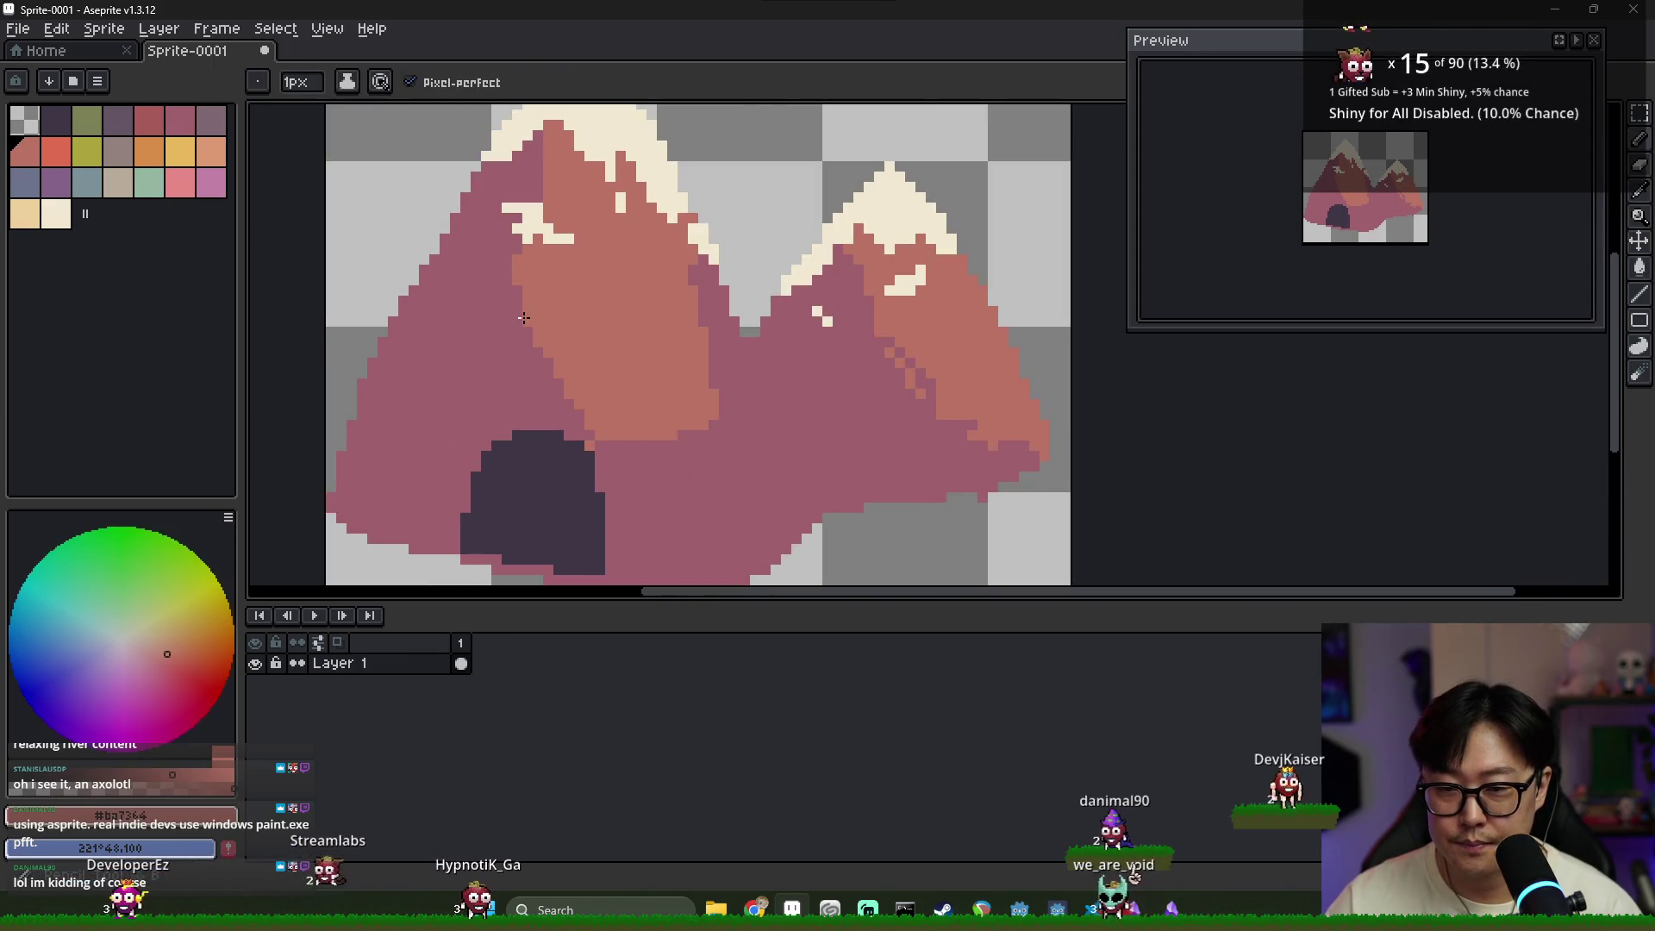
pyautogui.moveTo(489, 313); pyautogui.dragTo(522, 361)
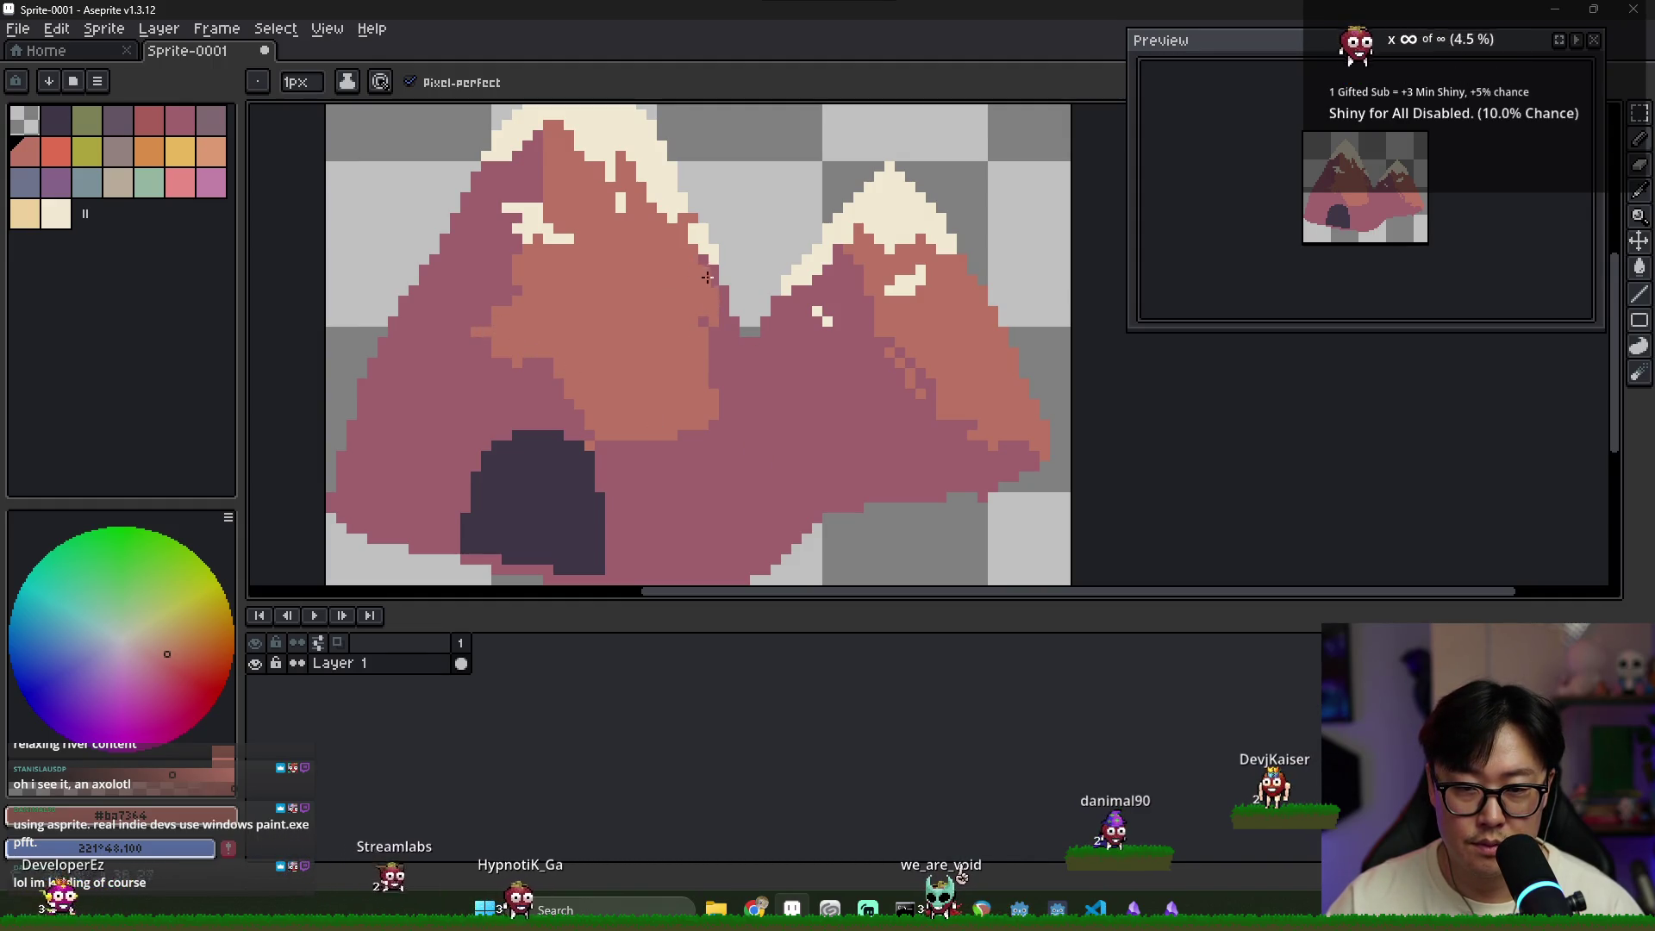
pyautogui.keyDown('alt'); pyautogui.click(735, 354); pyautogui.keyUp('alt')
pyautogui.moveTo(619, 329)
pyautogui.mouseDown()
pyautogui.moveTo(670, 363)
pyautogui.moveTo(659, 379)
pyautogui.mouseUp()
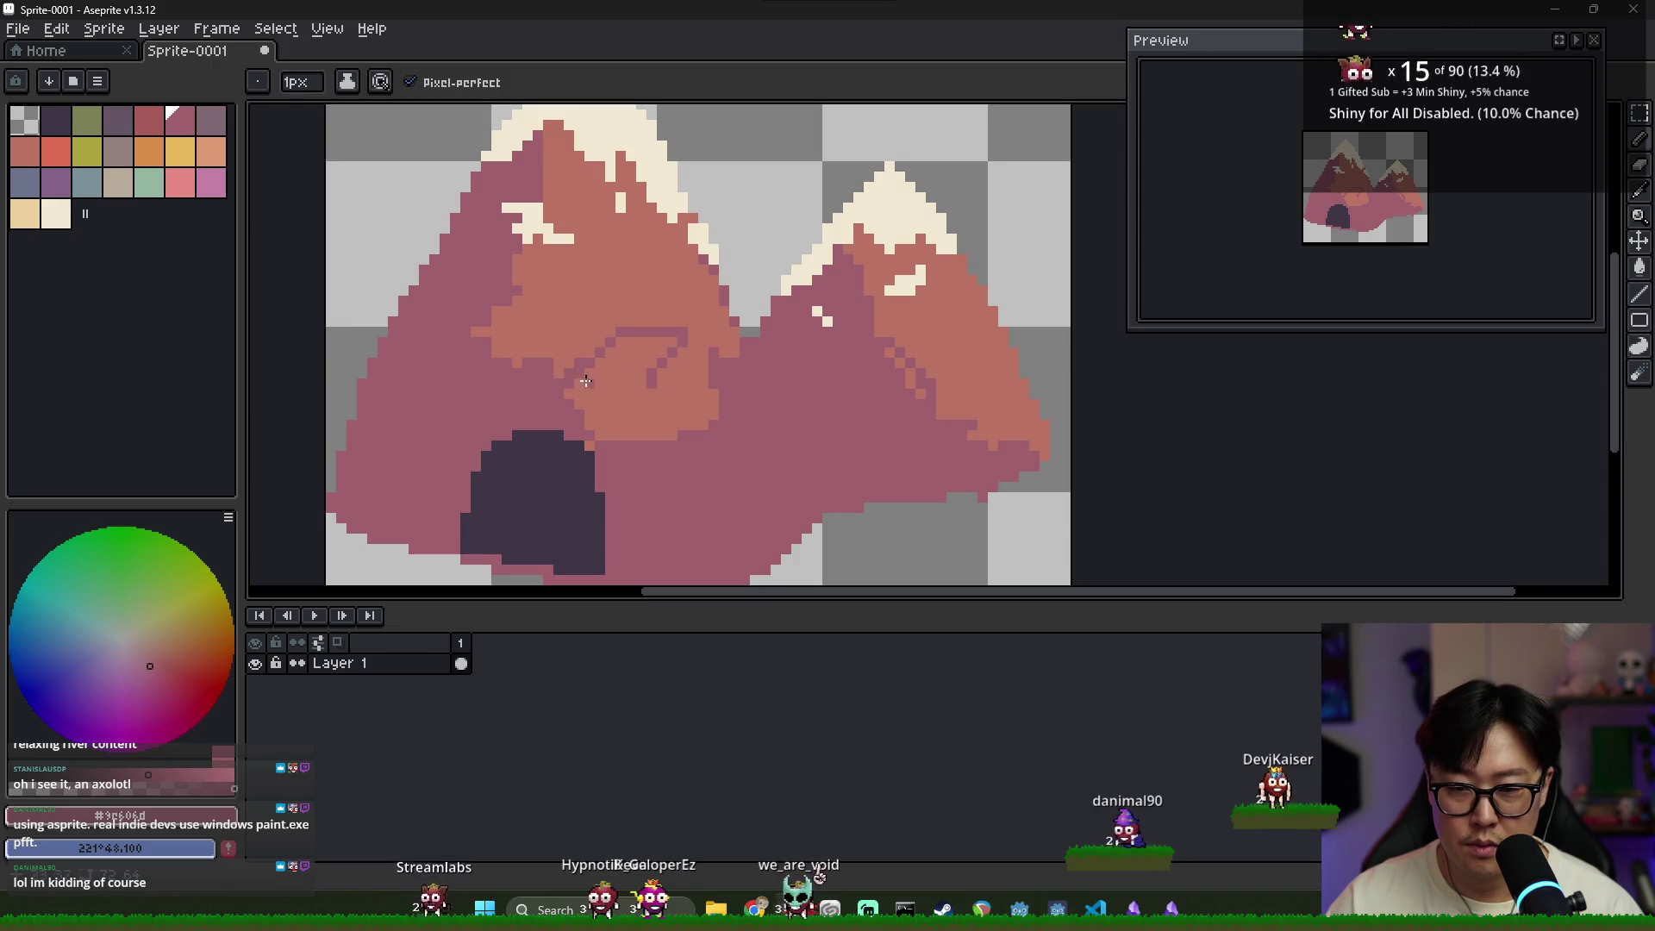
pyautogui.press('g')
pyautogui.click(643, 367)
pyautogui.keyDown('alt'); pyautogui.click(726, 422); pyautogui.keyUp('alt')
pyautogui.press('b')
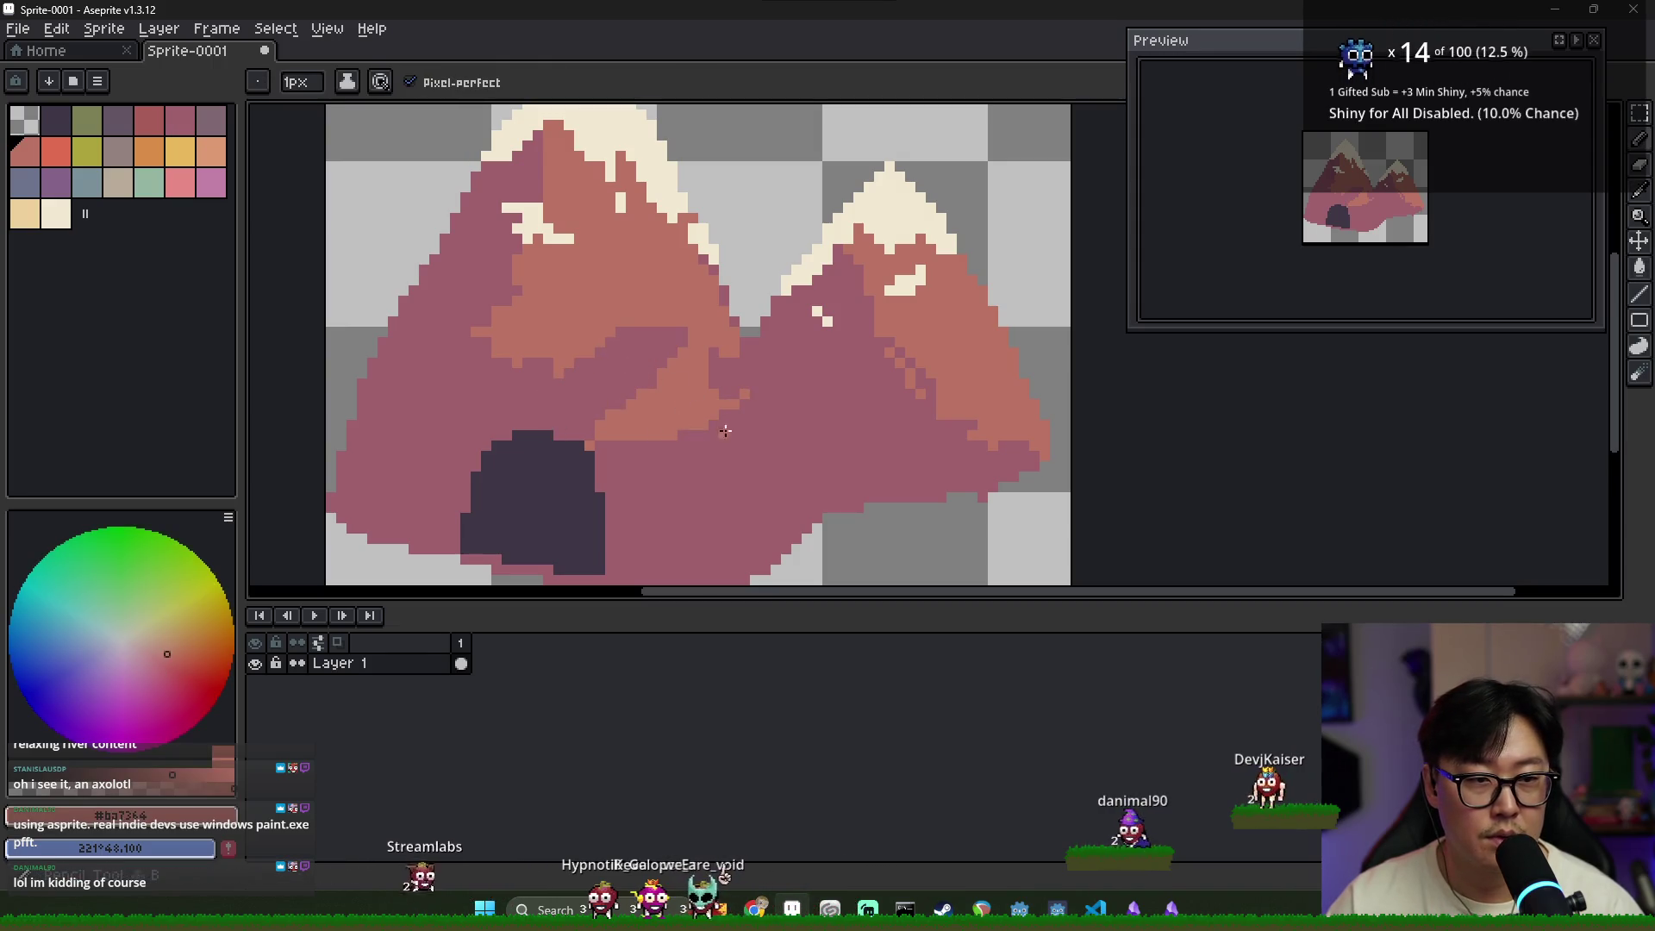
# - Extend the cream snow highlight on the left peak
pyautogui.moveTo(879, 343); pyautogui.dragTo(778, 377)
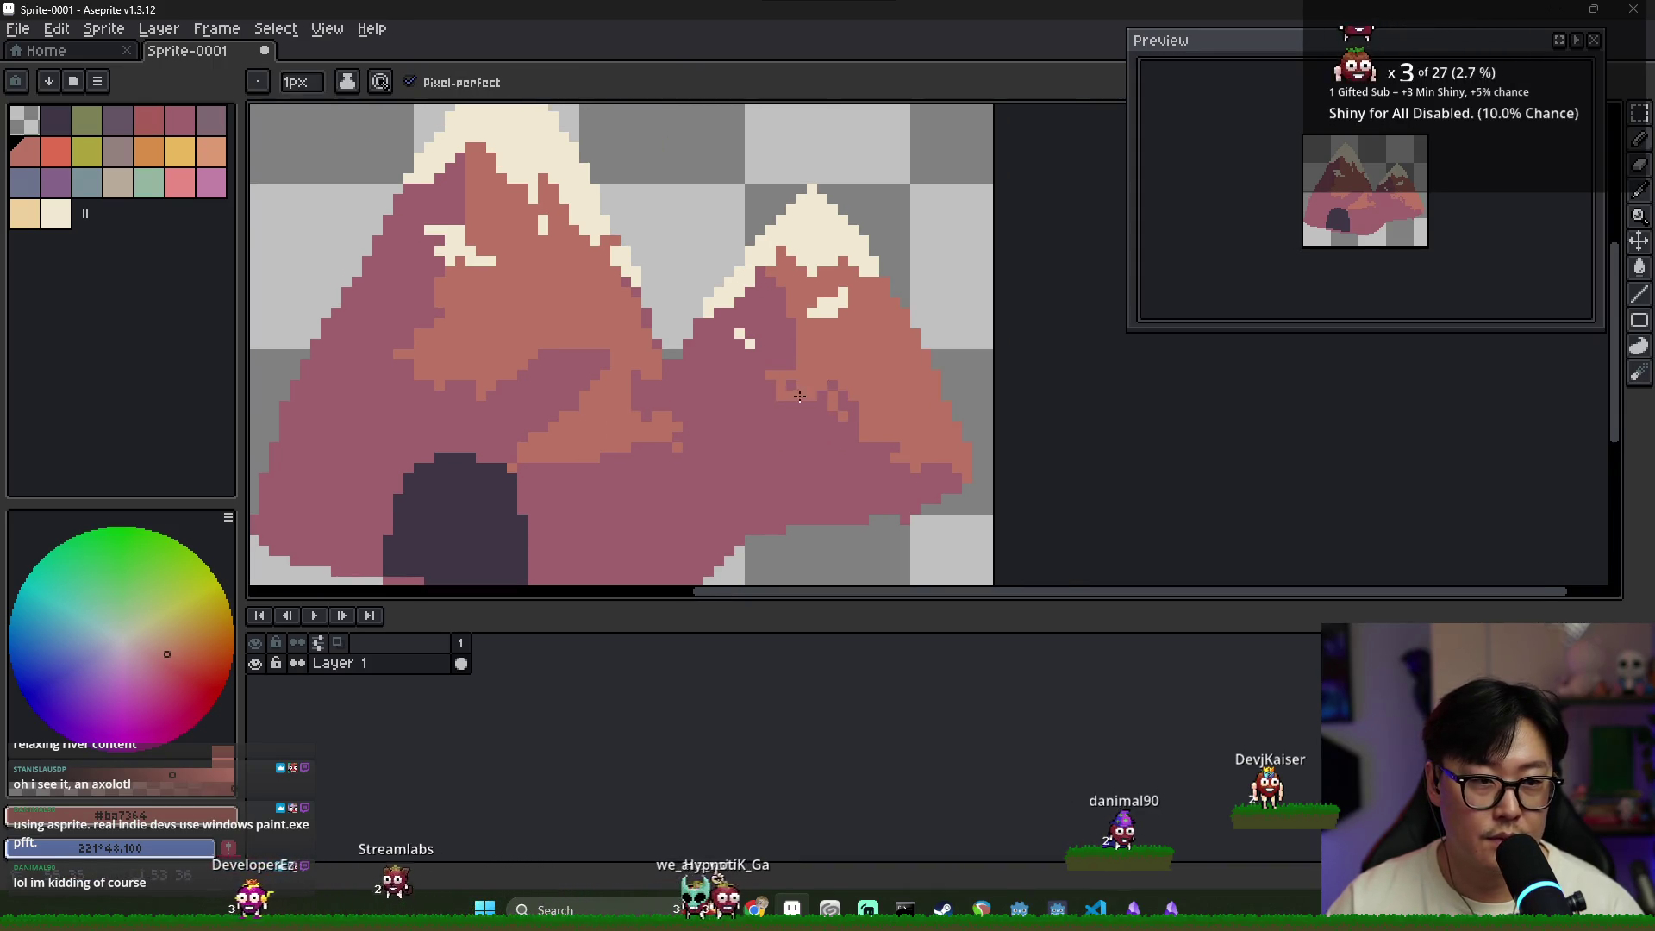
pyautogui.keyDown('alt'); pyautogui.click(779, 377); pyautogui.keyUp('alt')
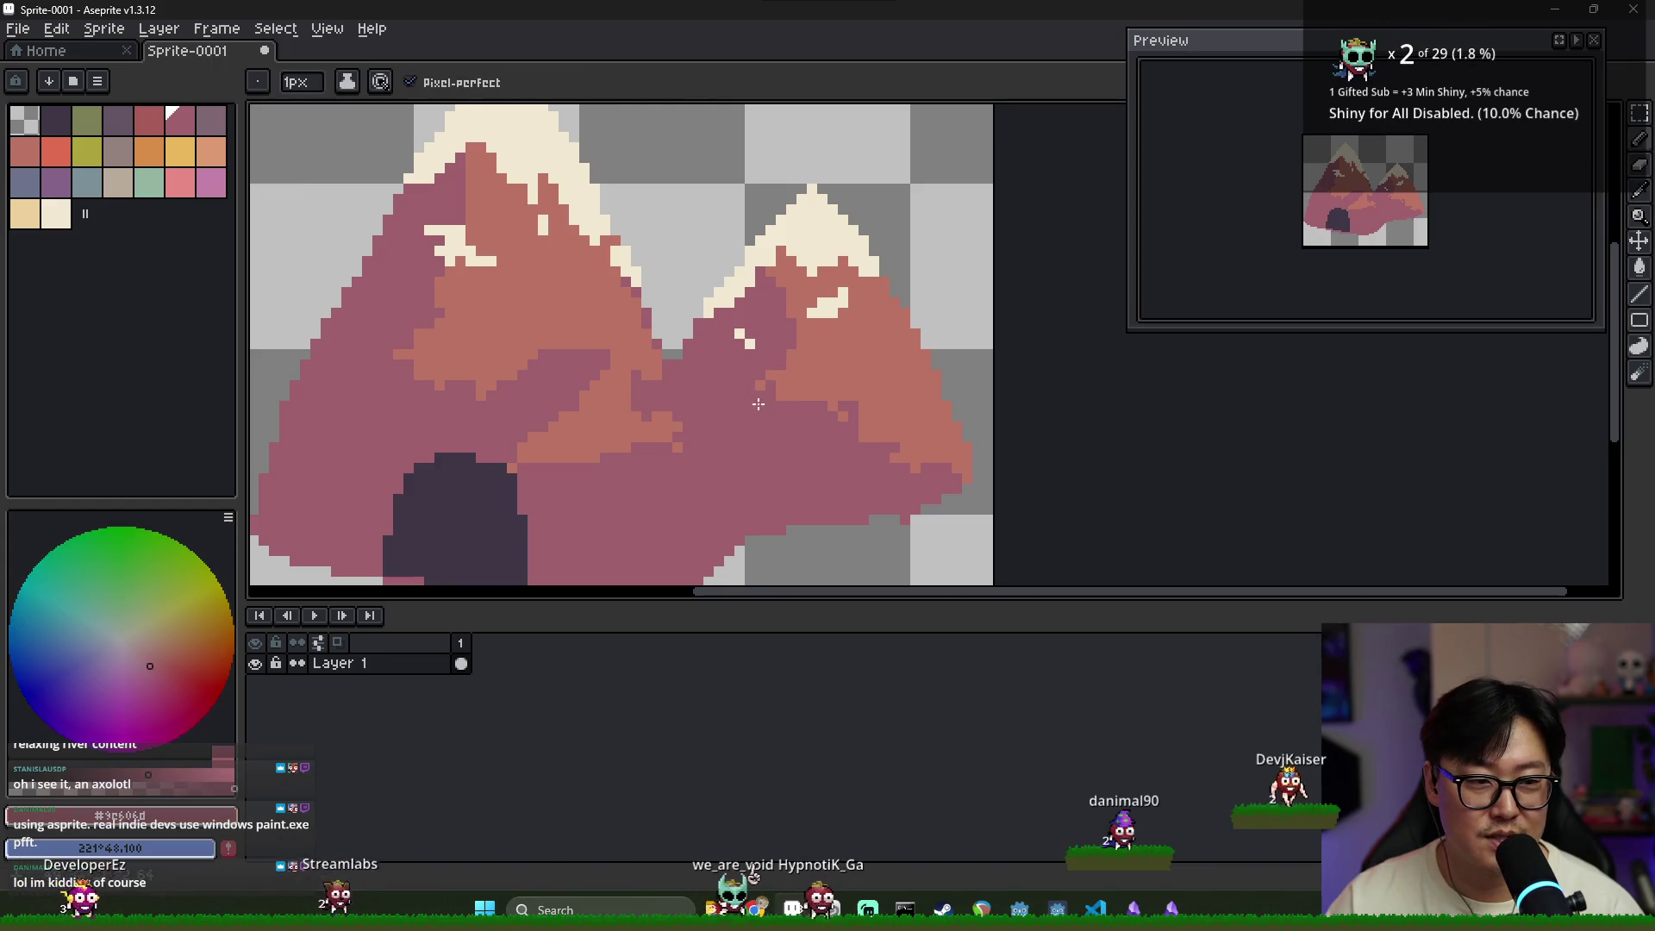
pyautogui.scroll(2, 1376, 220)
pyautogui.scroll(-2, 1376, 220)
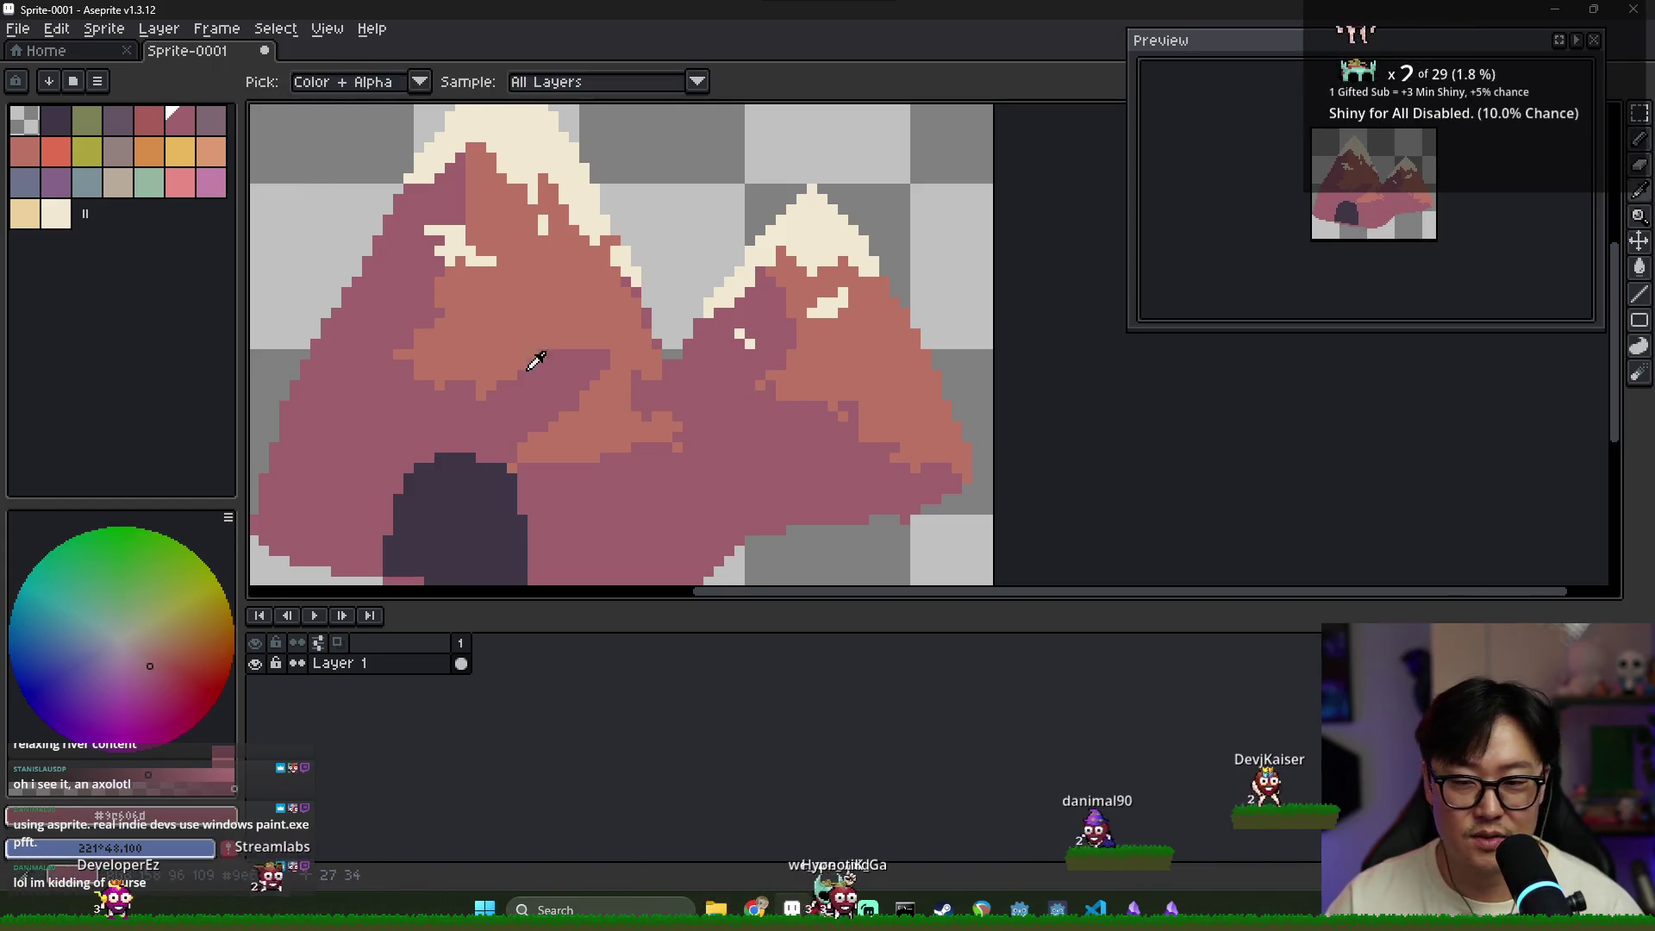
pyautogui.keyDown('alt'); pyautogui.click(442, 294); pyautogui.keyUp('alt')
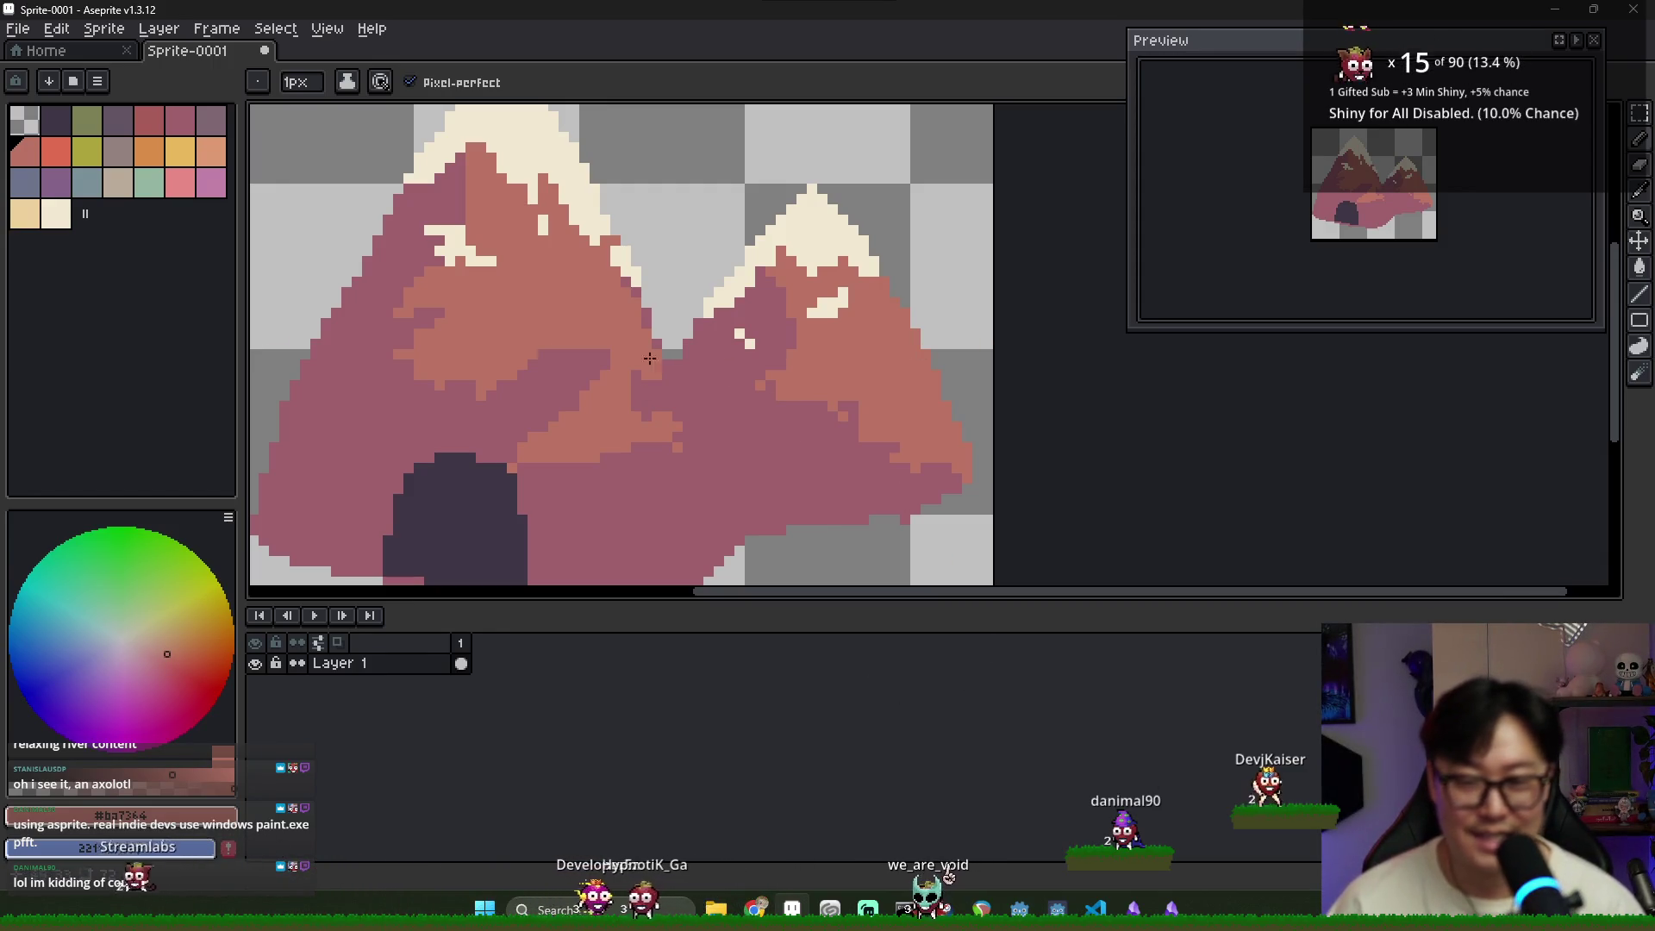
pyautogui.press('i')
pyautogui.press('b')
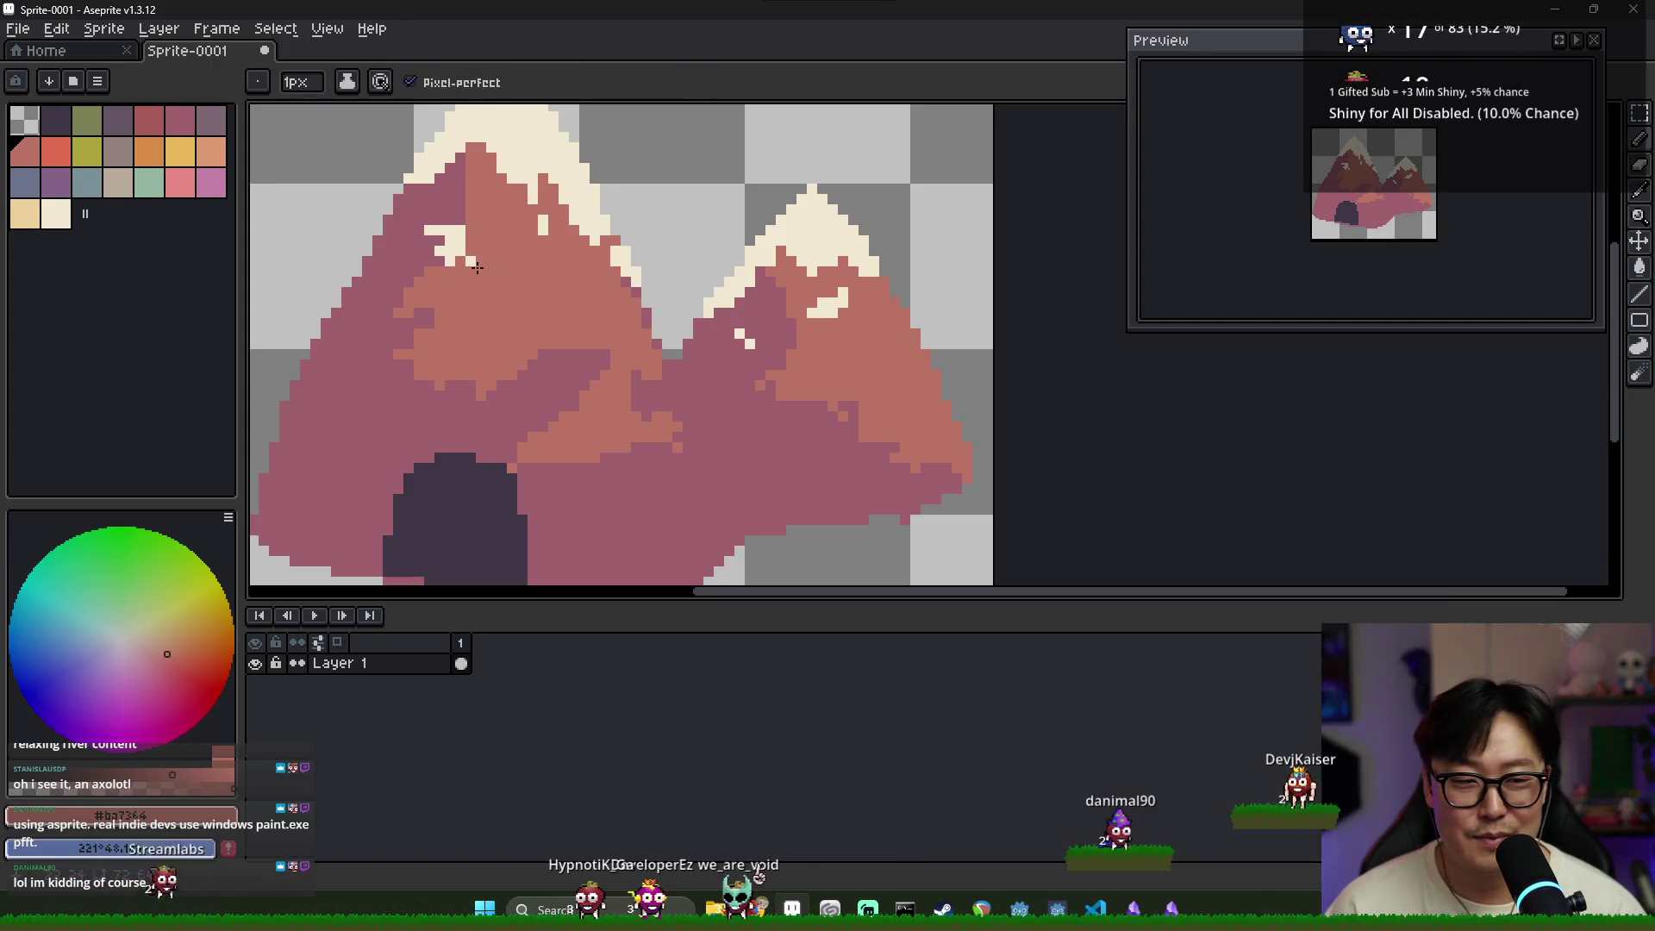
pyautogui.keyDown('alt'); pyautogui.click(462, 233); pyautogui.keyUp('alt')
pyautogui.moveTo(502, 249); pyautogui.dragTo(522, 259)
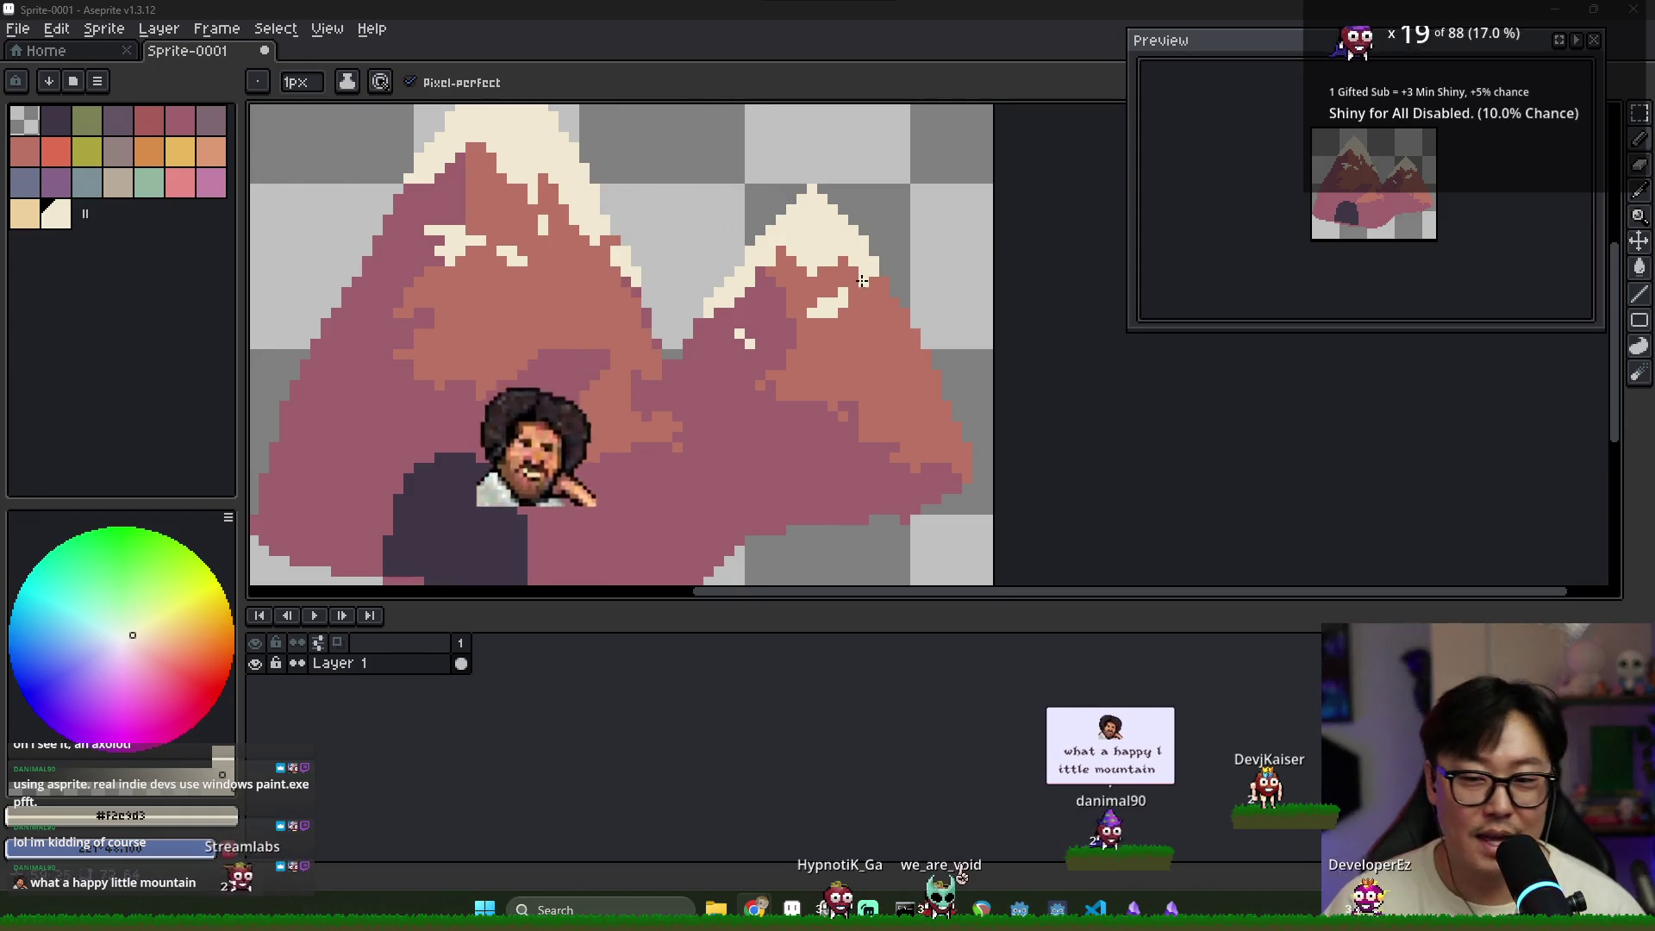
pyautogui.scroll(1, 499, 221)
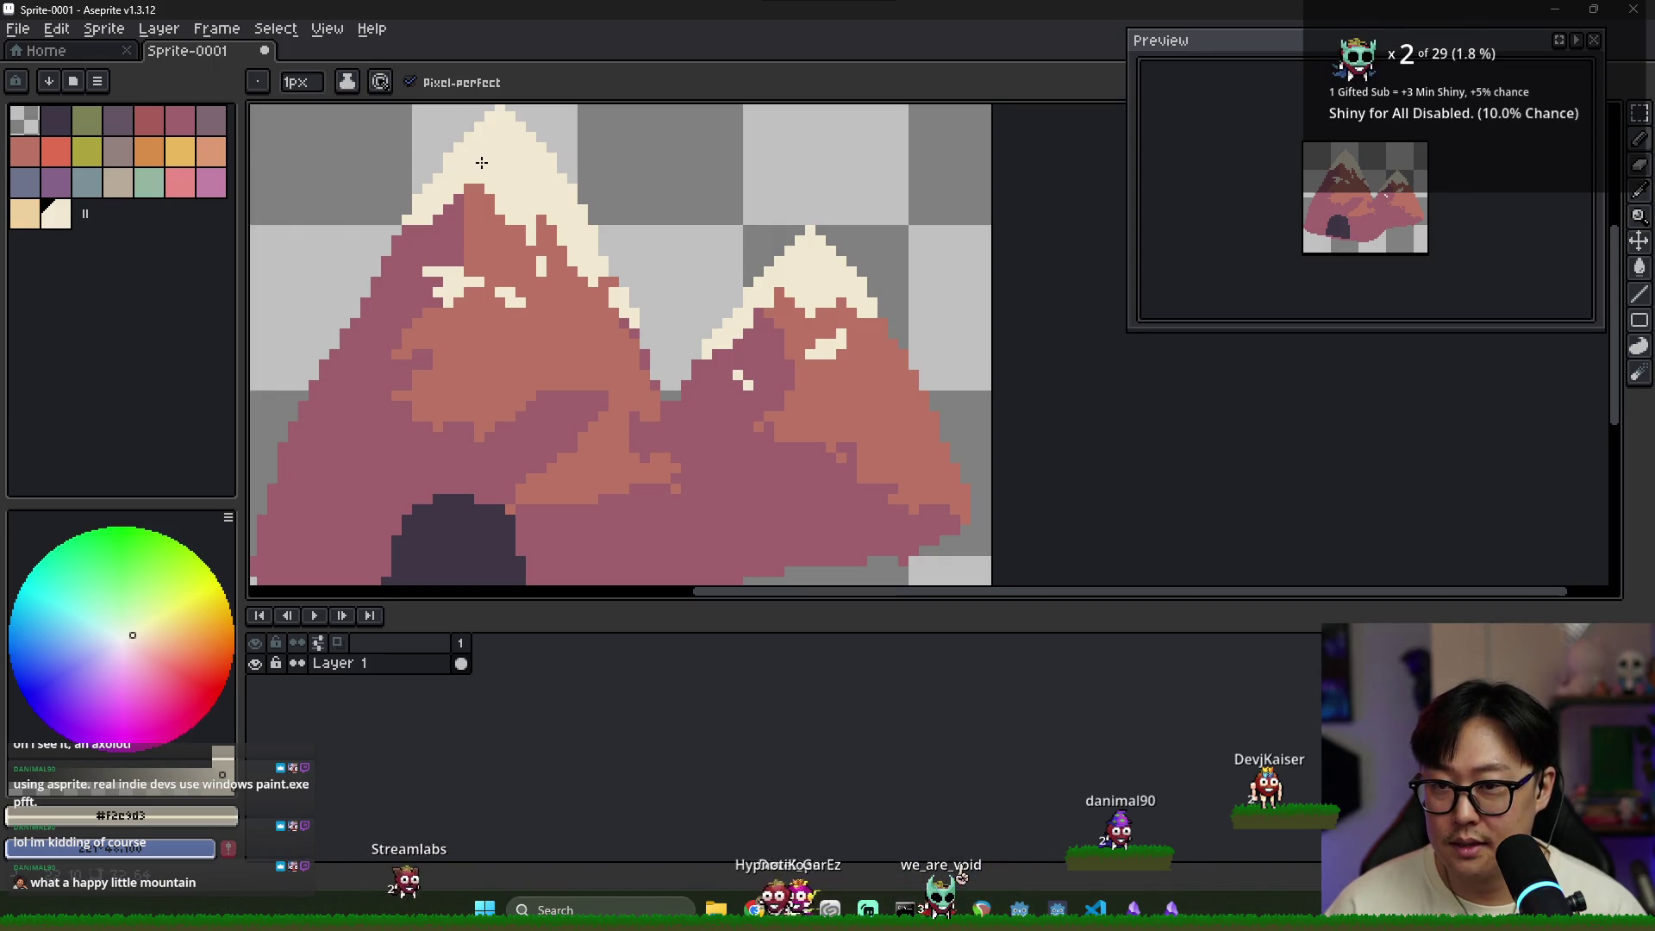
# - Line the left peak's snow edge with sage green and fill the adjacent cream patches green
pyautogui.click(148, 183)
pyautogui.moveTo(468, 149); pyautogui.dragTo(512, 199)
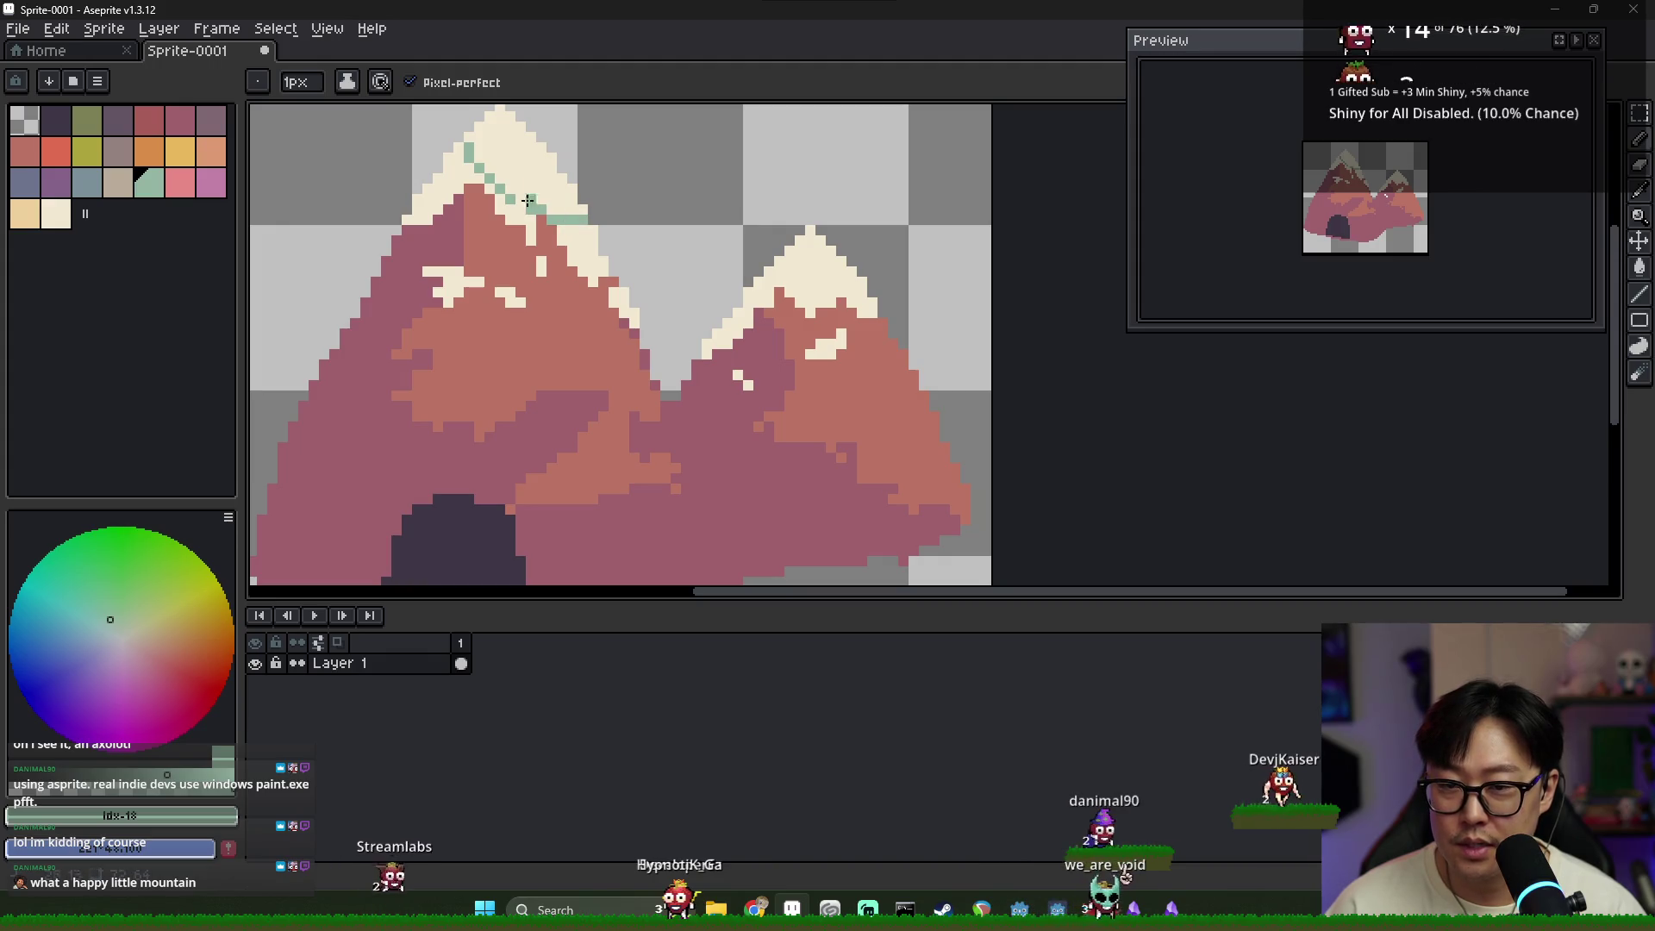
pyautogui.press('g')
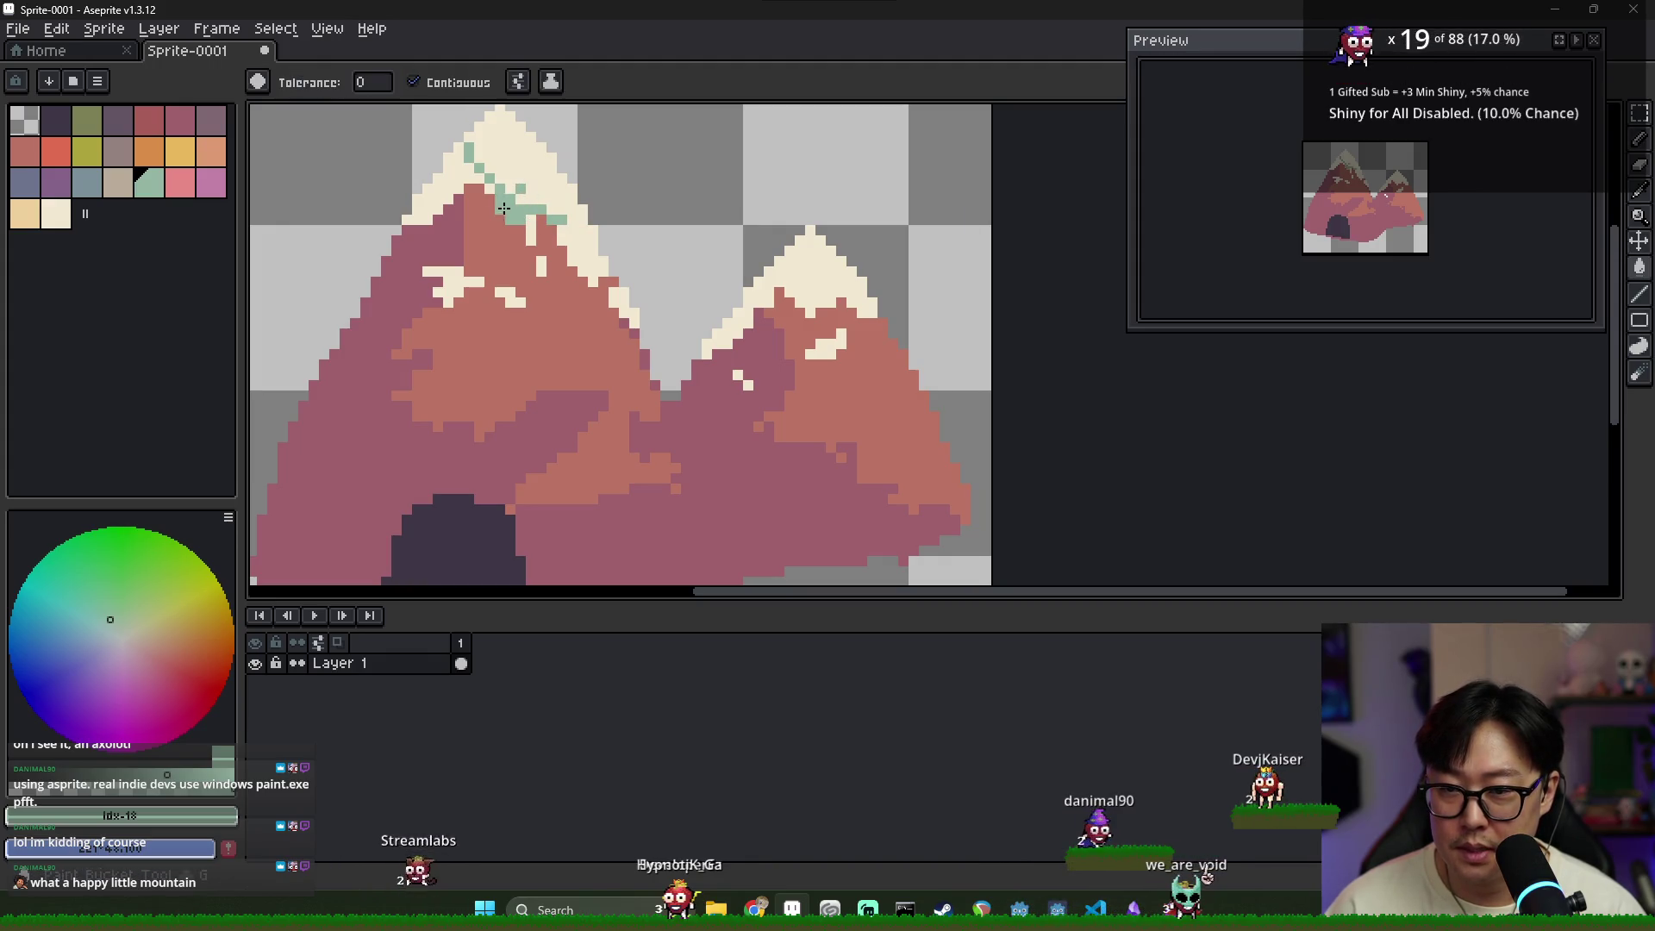
pyautogui.click(457, 202)
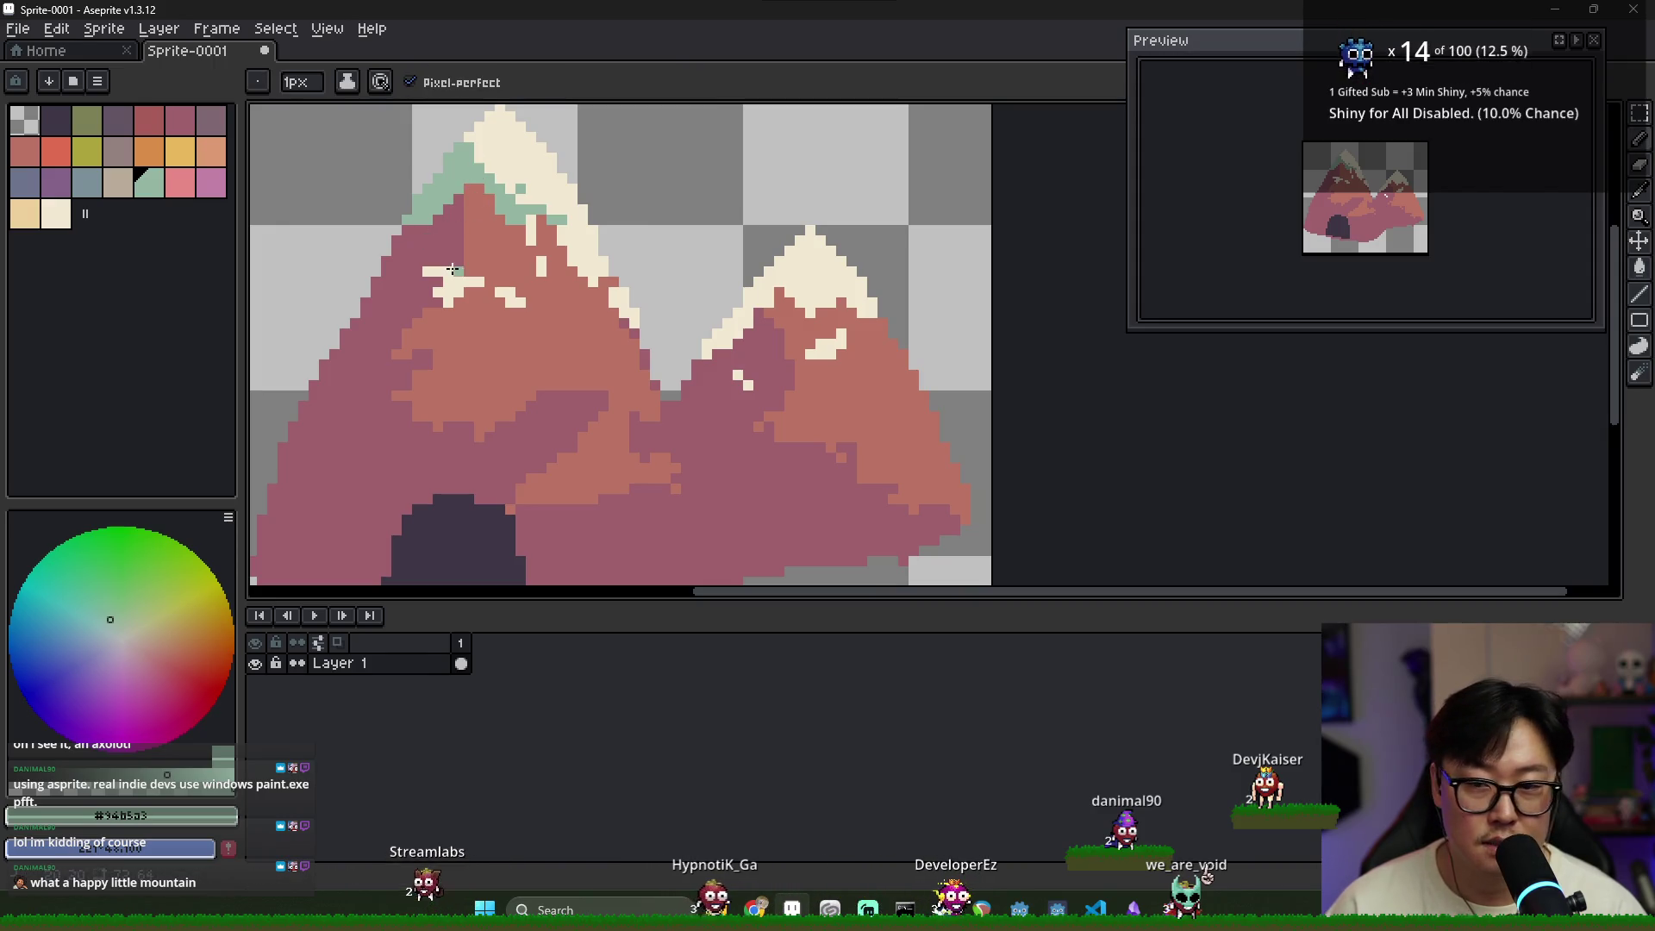
pyautogui.click(460, 283)
pyautogui.keyDown('alt'); pyautogui.click(509, 293); pyautogui.keyUp('alt')
pyautogui.press('b')
# - Fill the right peak's cream slope strip sage green and add green pixels to its snowcap
pyautogui.keyDown('alt'); pyautogui.click(469, 282); pyautogui.keyUp('alt')
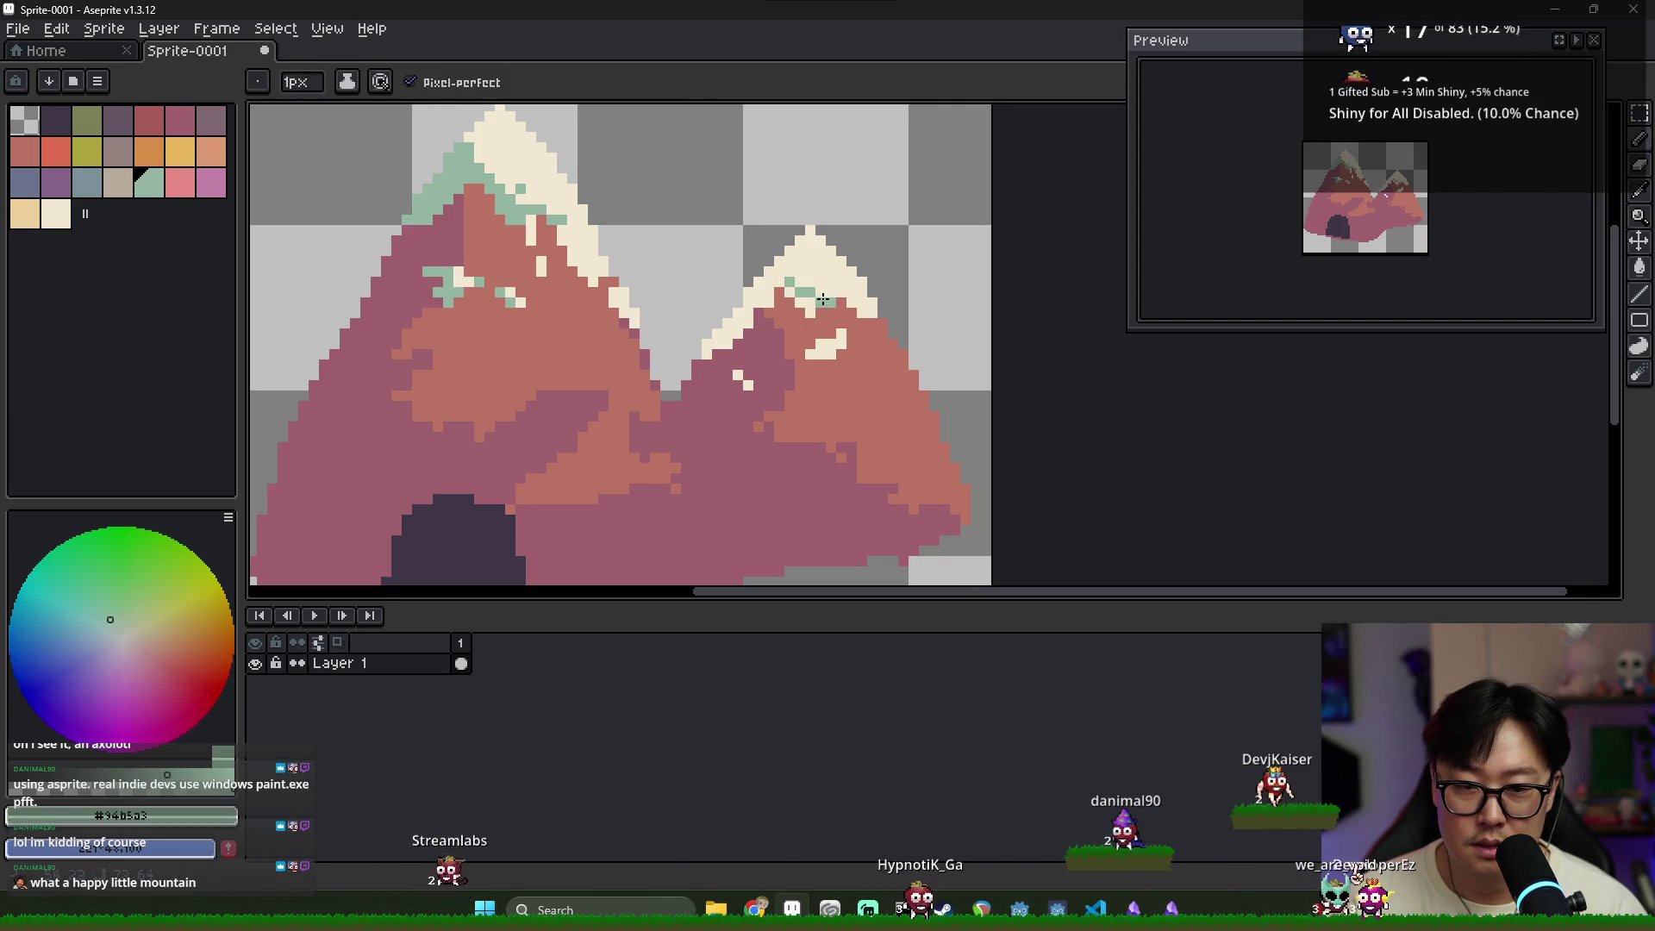
pyautogui.press('g')
pyautogui.click(761, 288)
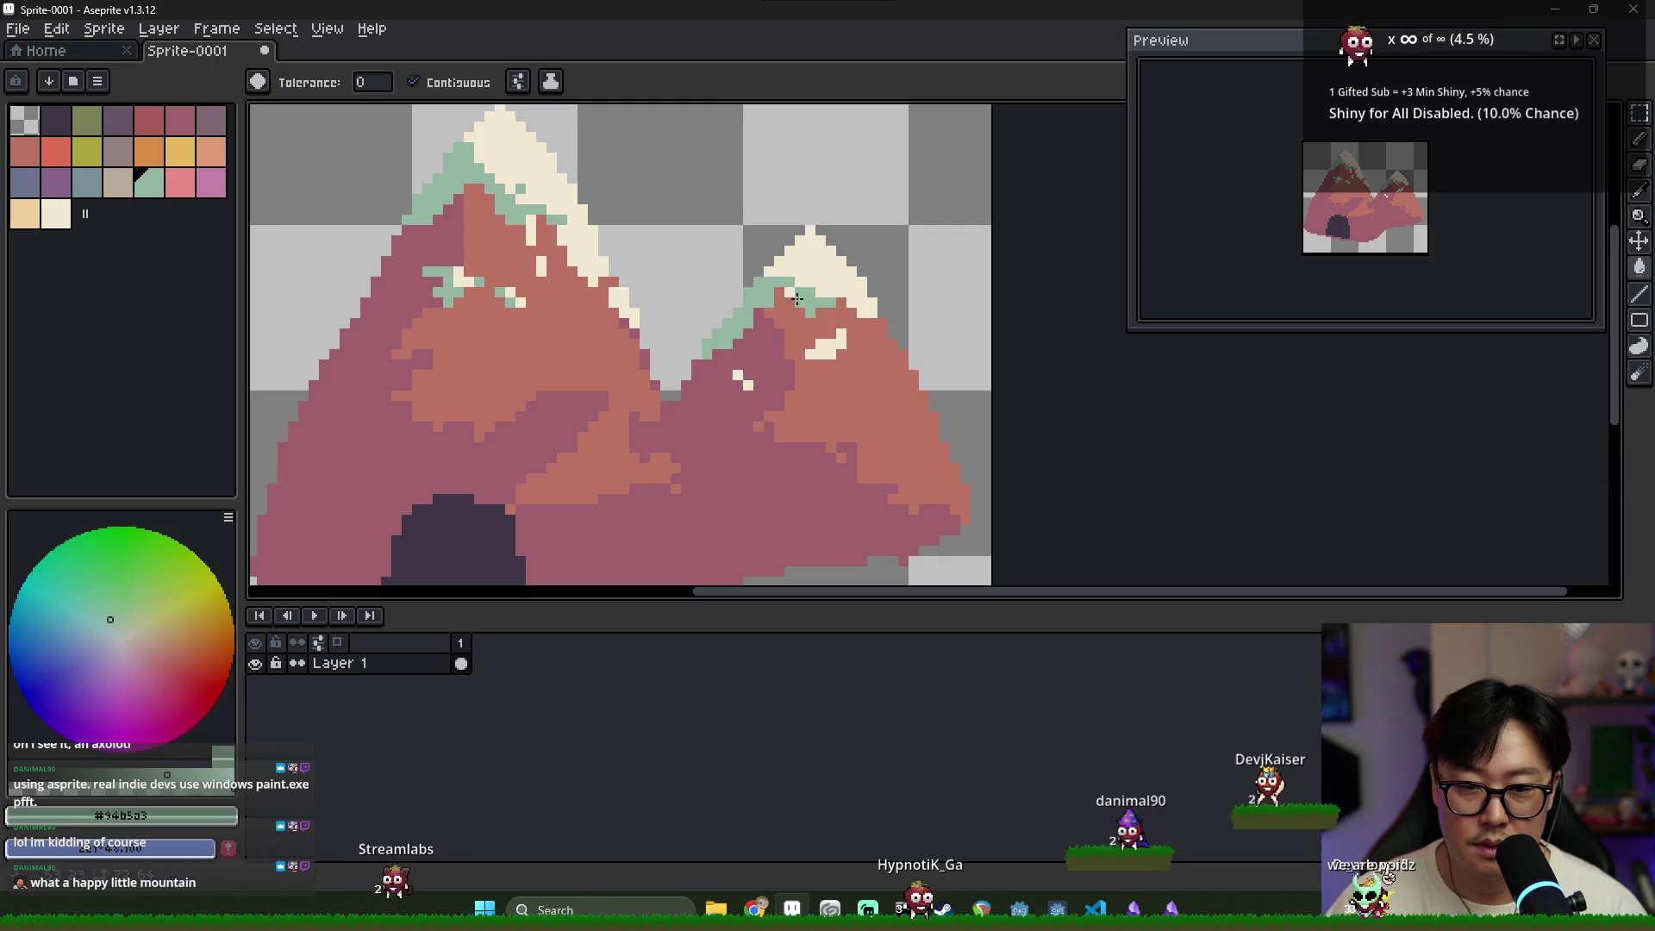
pyautogui.press('b')
pyautogui.moveTo(834, 289); pyautogui.dragTo(866, 306)
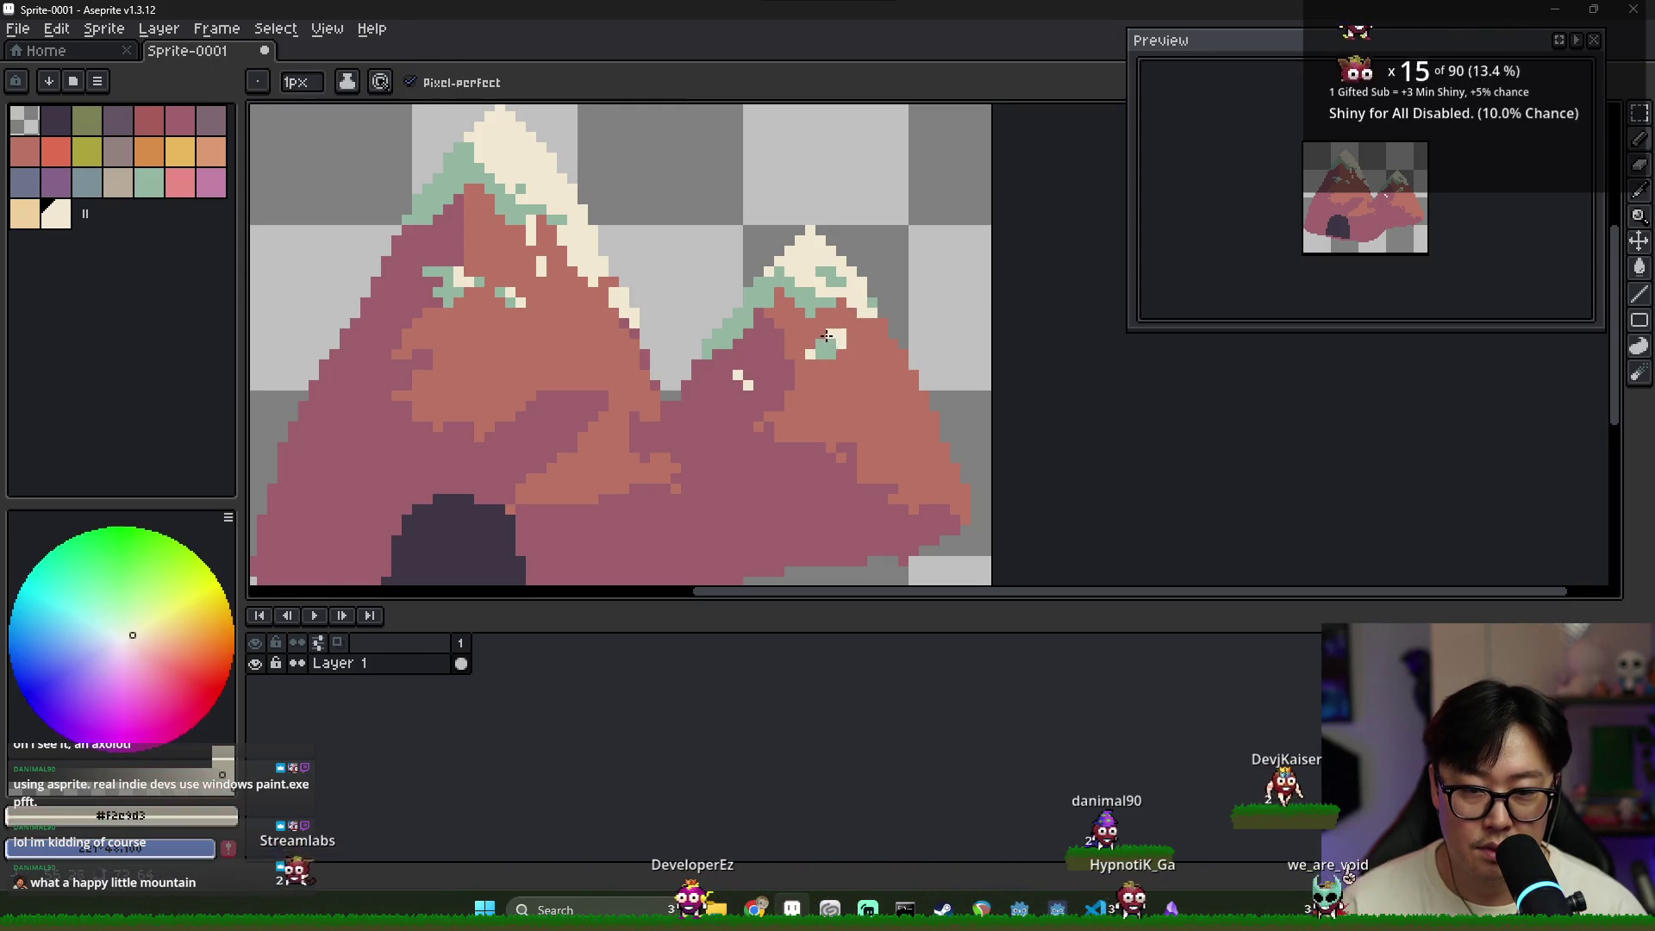
pyautogui.scroll(-3, 853, 362)
pyautogui.scroll(2, 808, 371)
pyautogui.keyDown('alt'); pyautogui.click(905, 418); pyautogui.keyUp('alt')
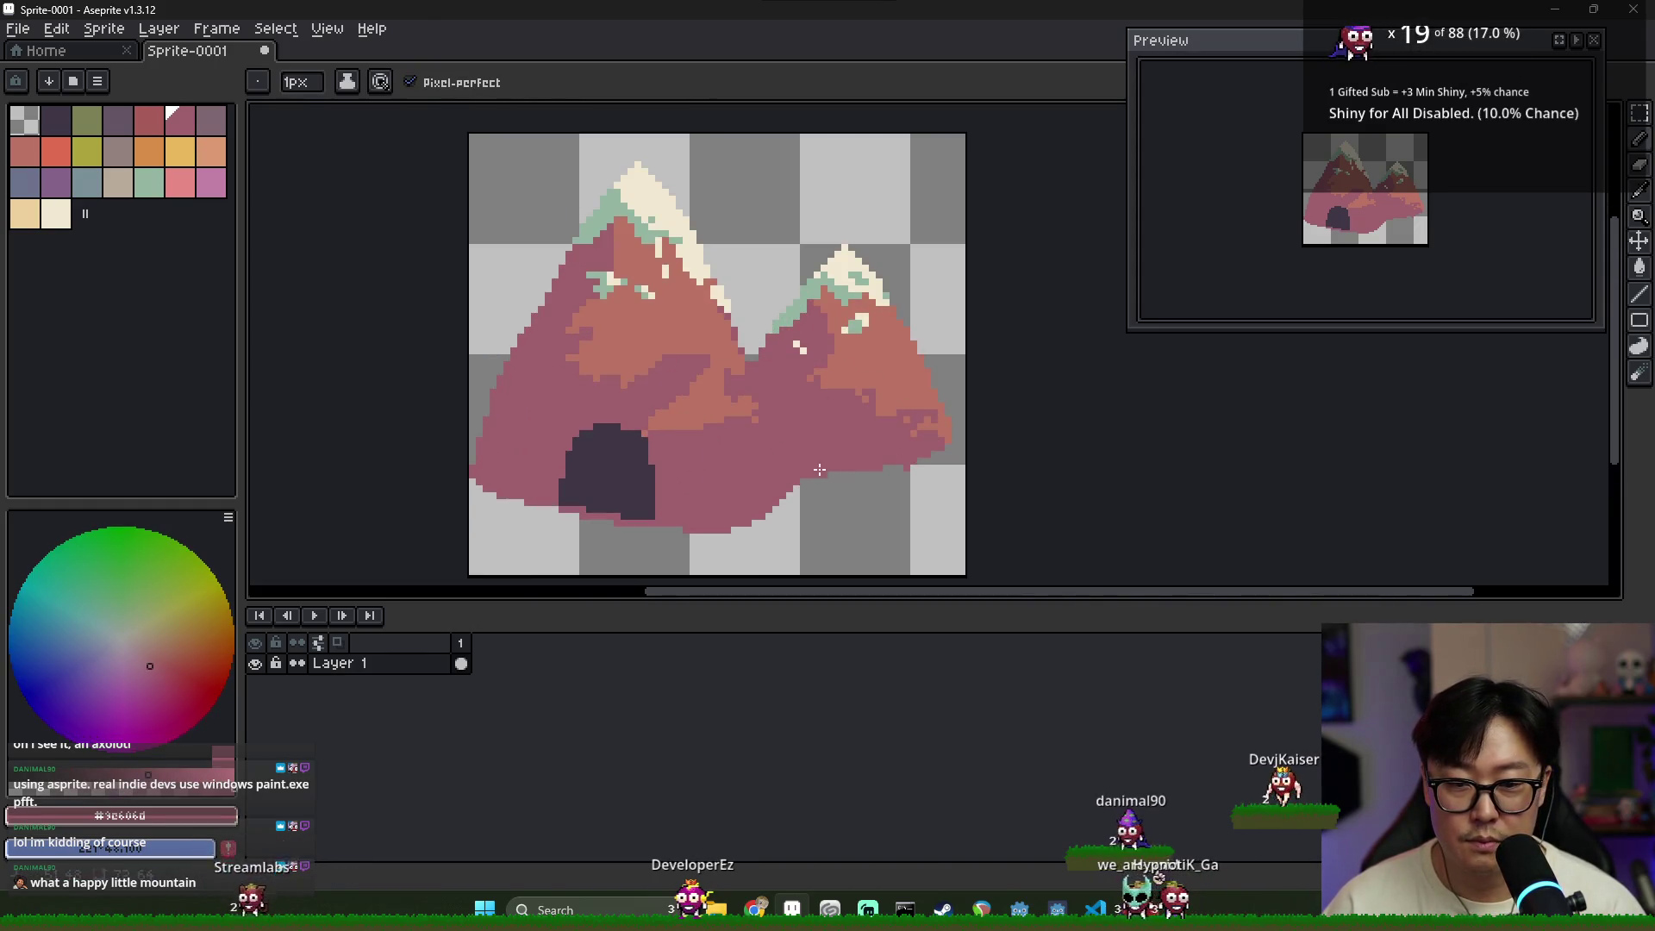
# - Fill the orange patches mid-mountain with dusky pink #9e606d
pyautogui.scroll(-1, 693, 432)
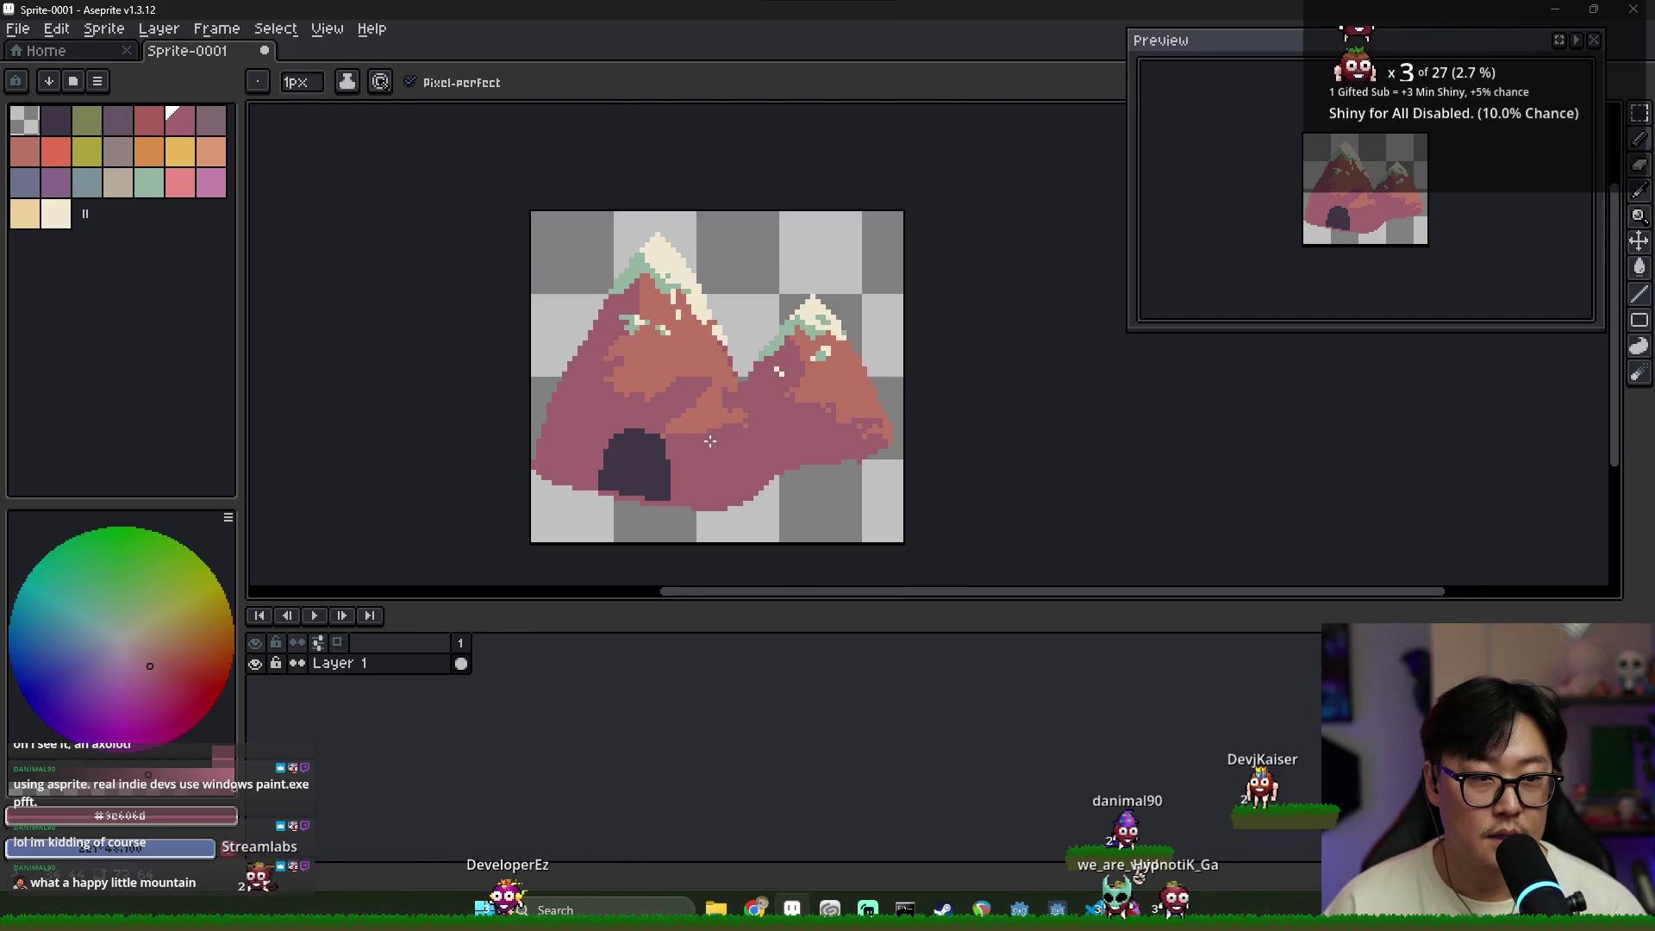
pyautogui.scroll(2, 693, 432)
pyautogui.keyDown('alt'); pyautogui.click(693, 432); pyautogui.keyUp('alt')
pyautogui.keyDown('alt'); pyautogui.click(724, 436); pyautogui.keyUp('alt')
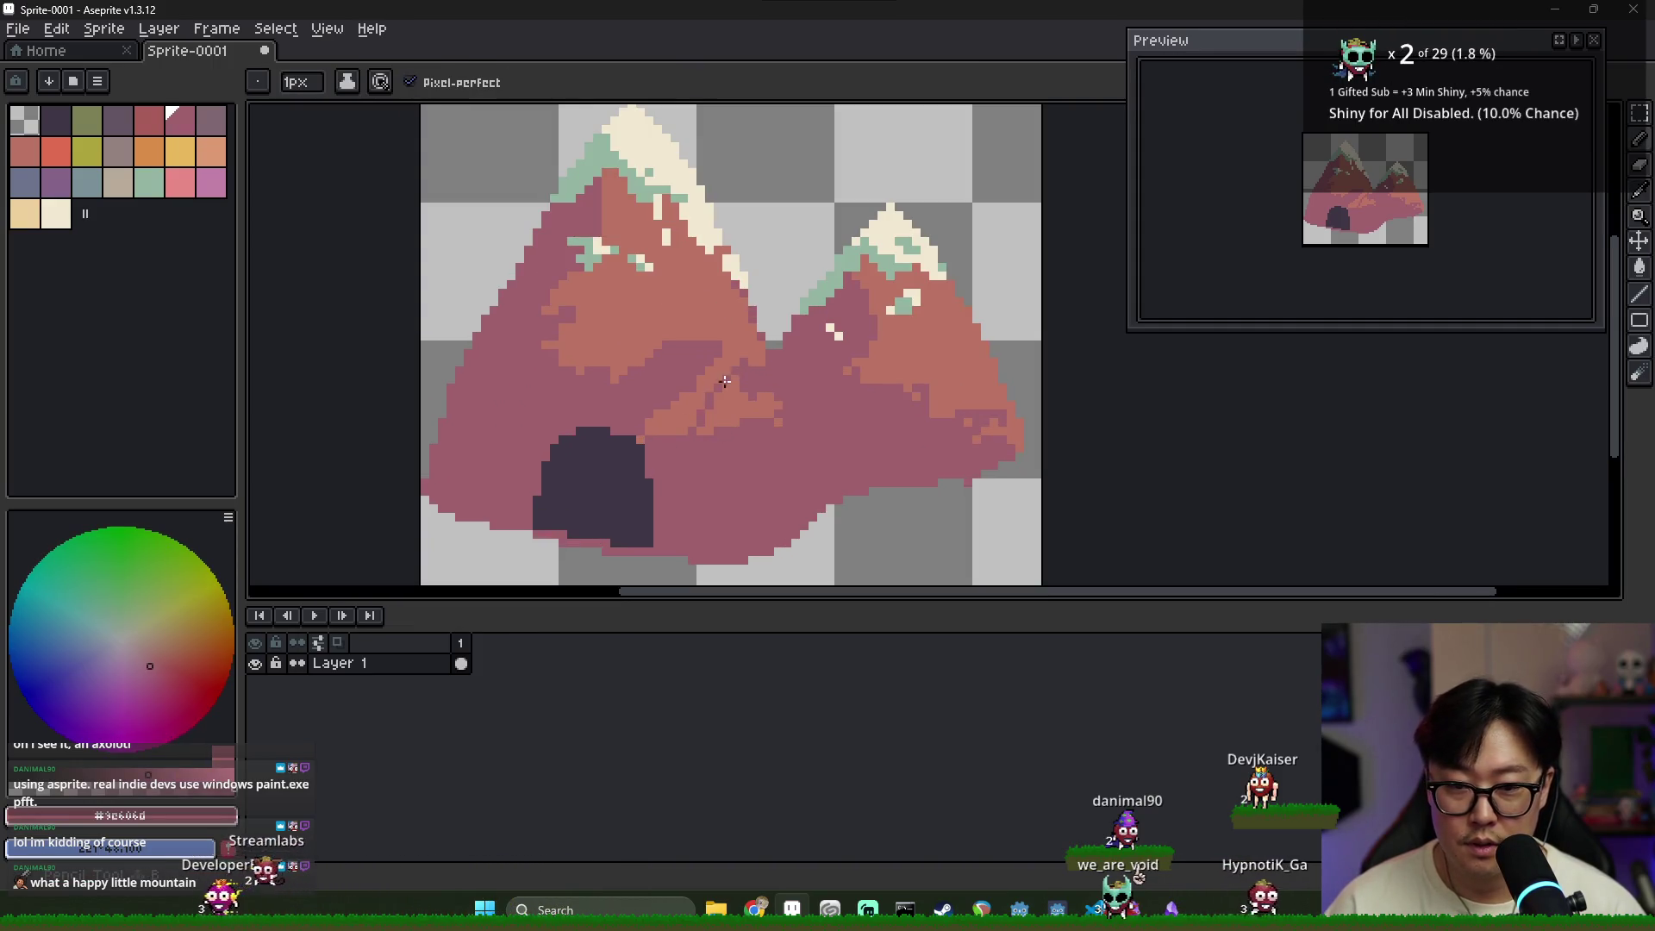
pyautogui.press('g')
pyautogui.click(710, 397)
pyautogui.click(677, 421)
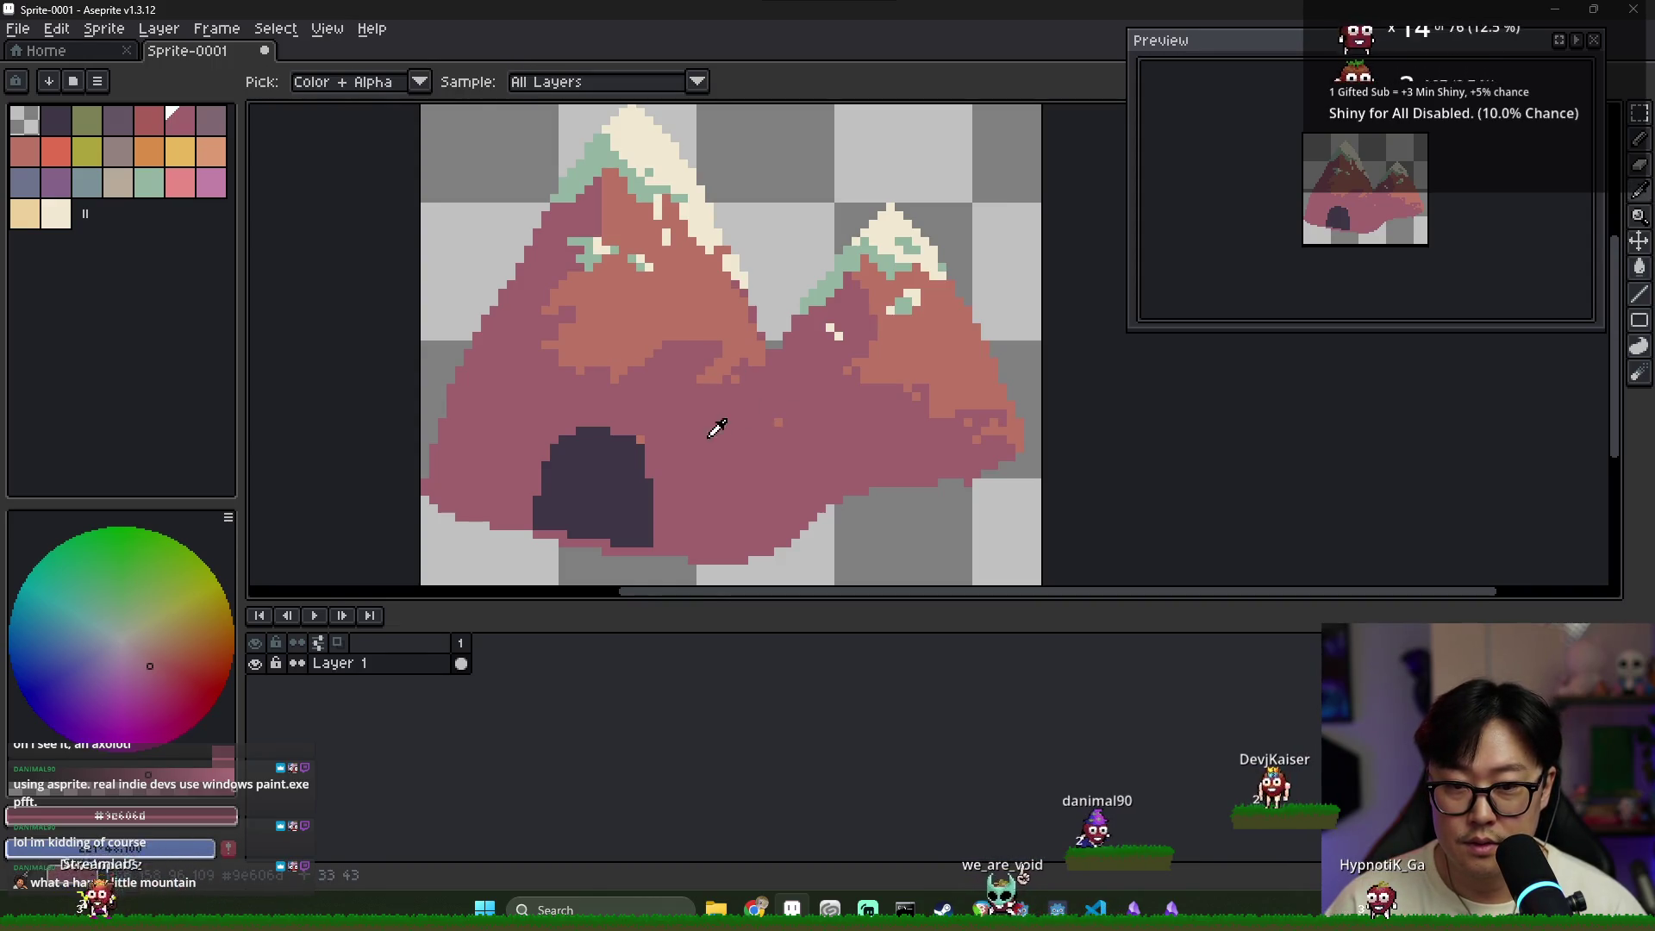
# - Add salmon #ba7364 strokes around the cave and repaint its right edge in mountain pink
pyautogui.keyDown('alt'); pyautogui.click(814, 419); pyautogui.keyUp('alt')
pyautogui.press('b')
pyautogui.moveTo(587, 422)
pyautogui.mouseDown()
pyautogui.moveTo(620, 421)
pyautogui.moveTo(588, 424)
pyautogui.mouseUp()
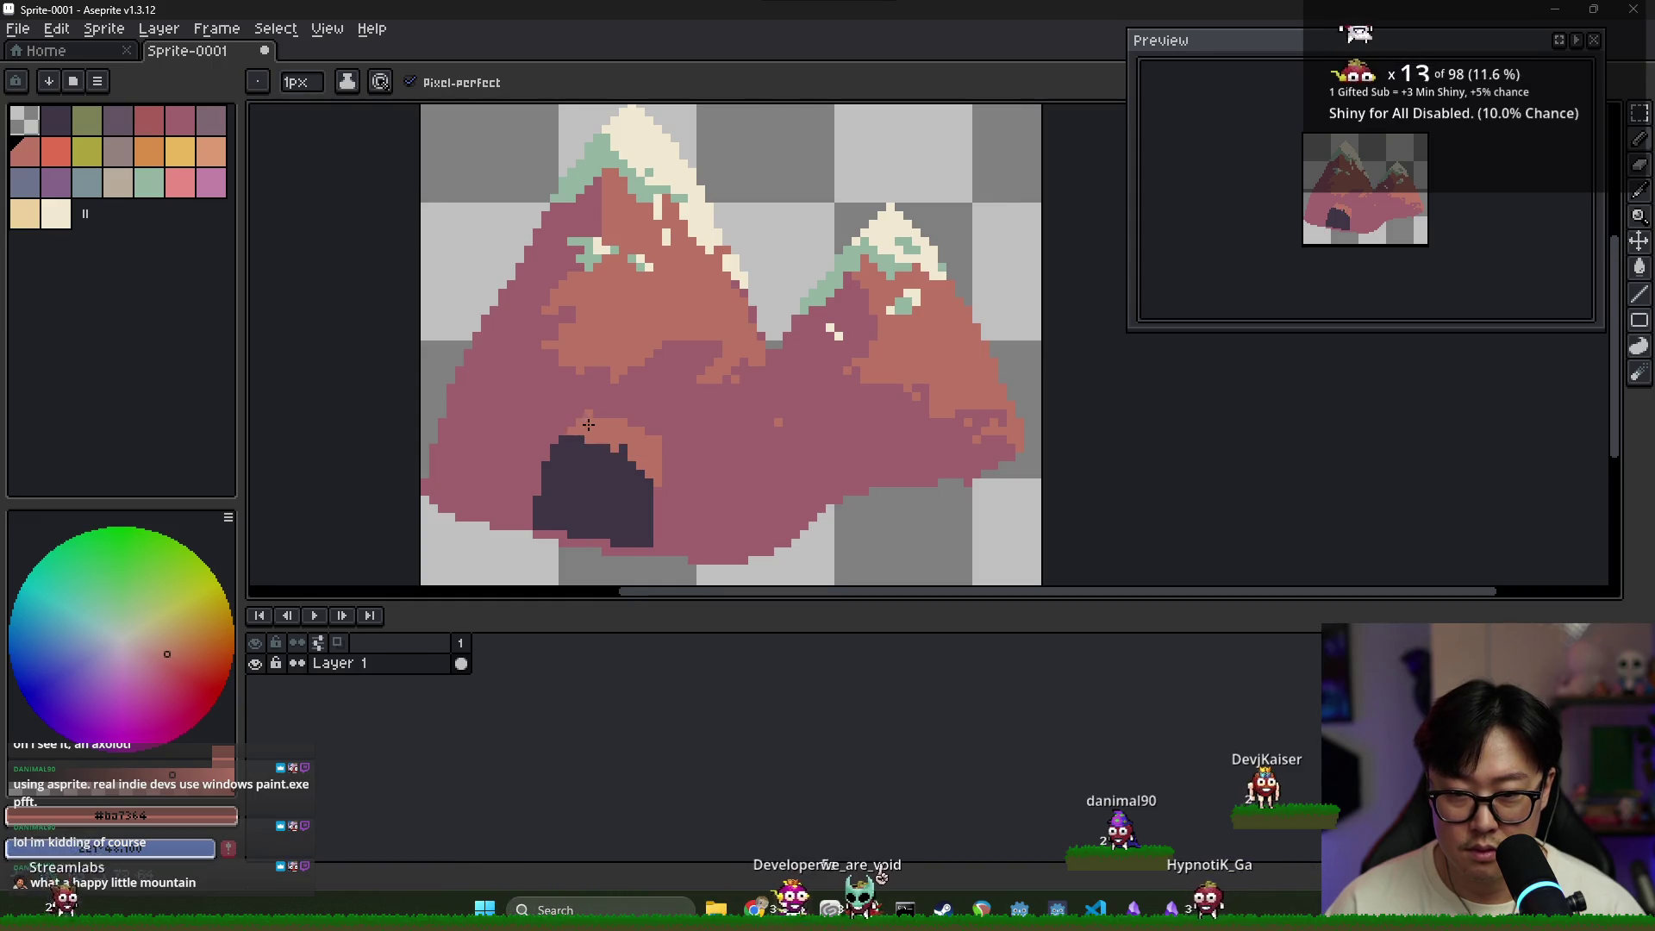
pyautogui.moveTo(669, 490); pyautogui.dragTo(666, 463)
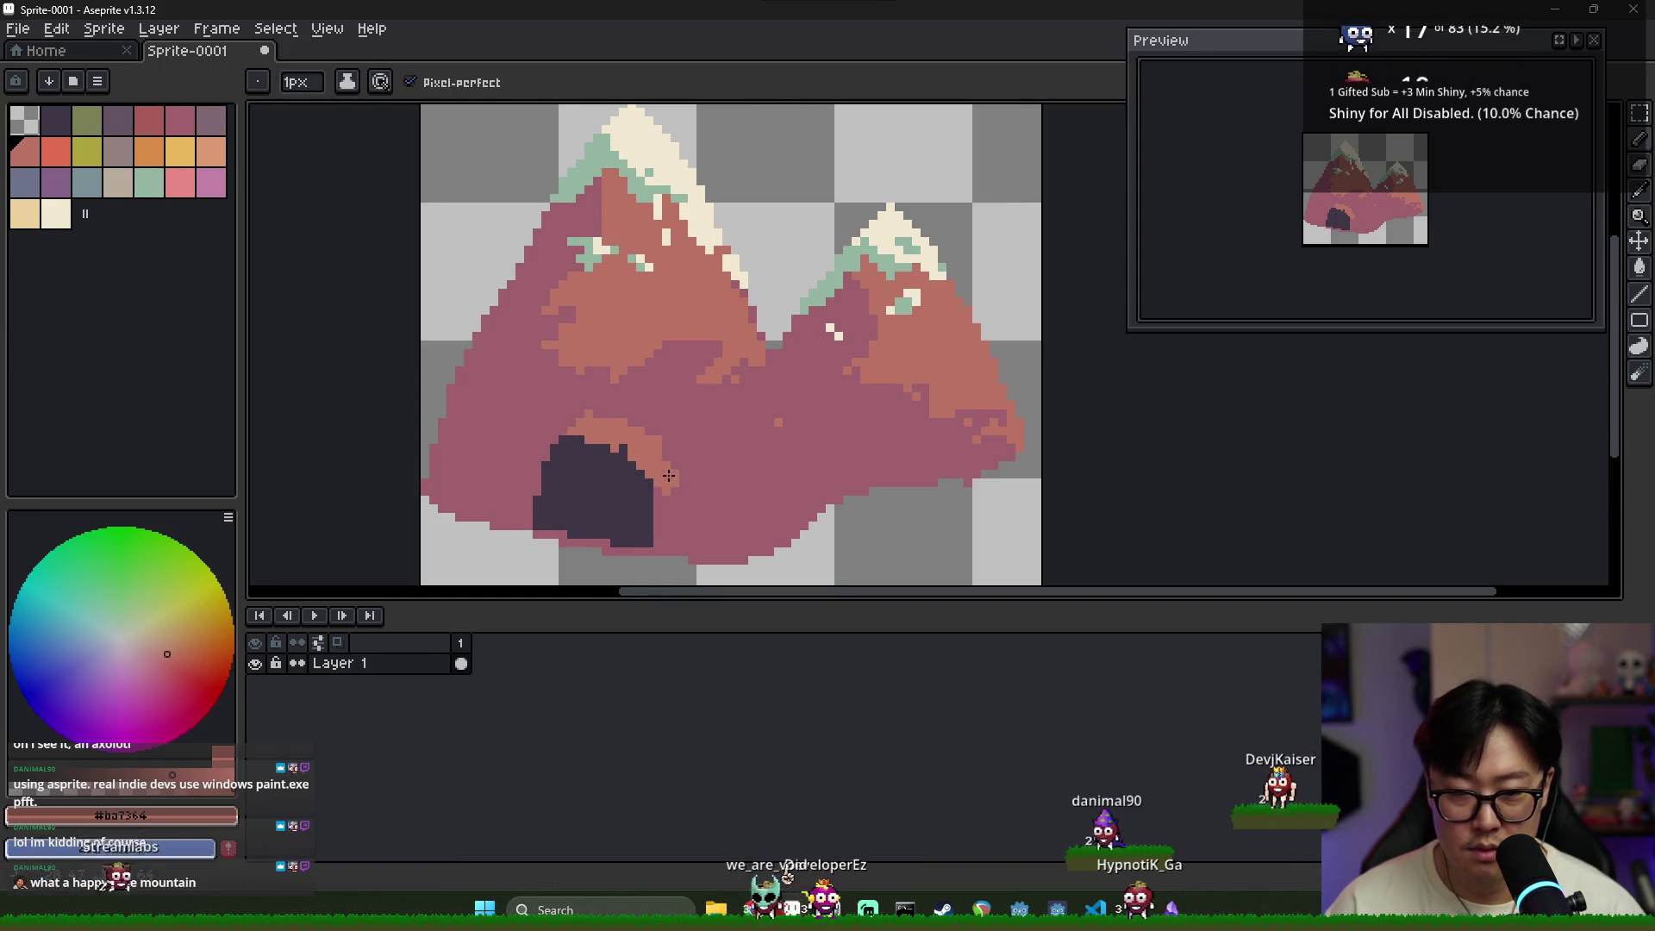
pyautogui.keyDown('alt'); pyautogui.click(675, 440); pyautogui.keyUp('alt')
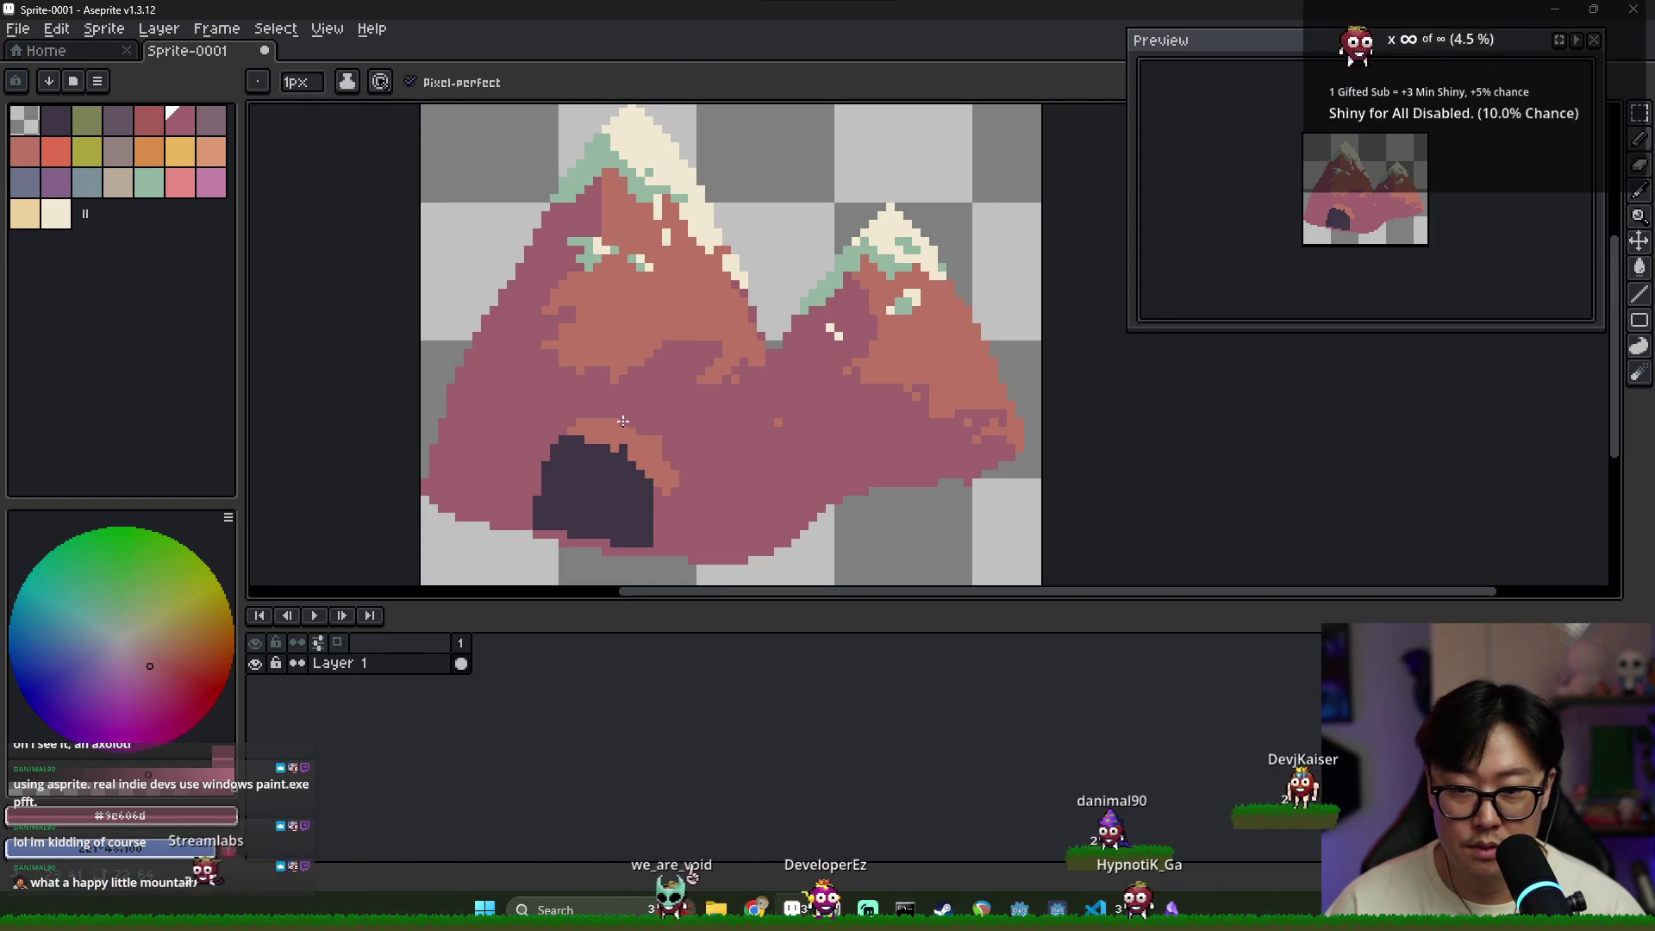
pyautogui.keyDown('alt'); pyautogui.click(639, 428); pyautogui.keyUp('alt')
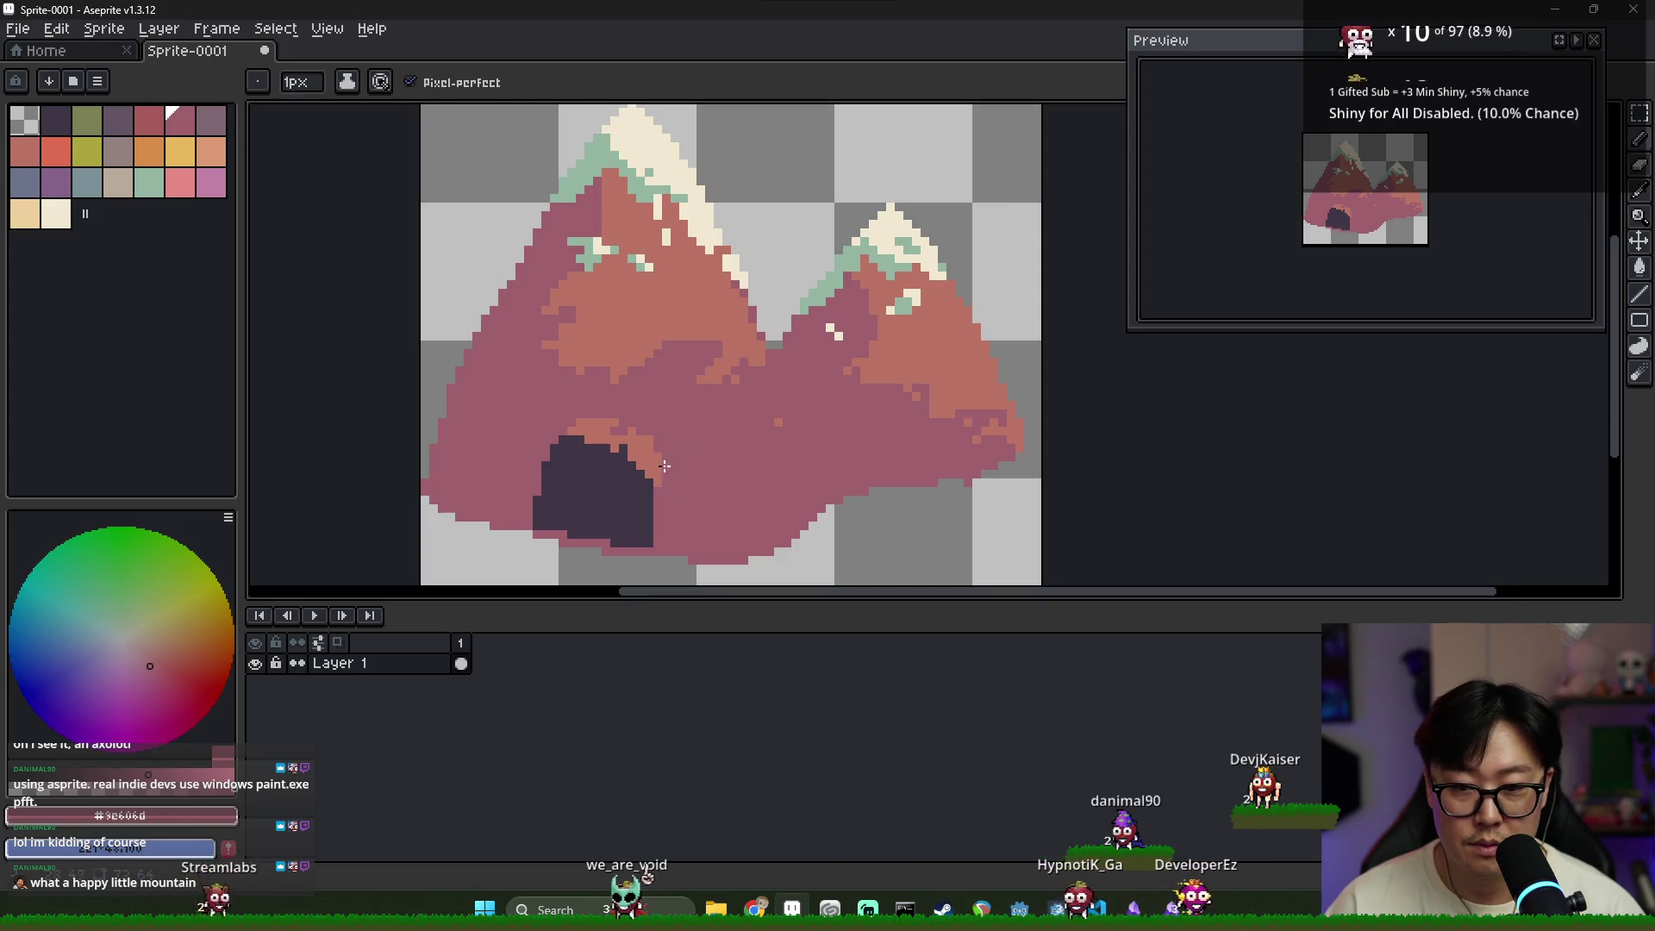
pyautogui.keyDown('alt'); pyautogui.click(653, 446); pyautogui.keyUp('alt')
pyautogui.keyDown('alt'); pyautogui.click(642, 491); pyautogui.keyUp('alt')
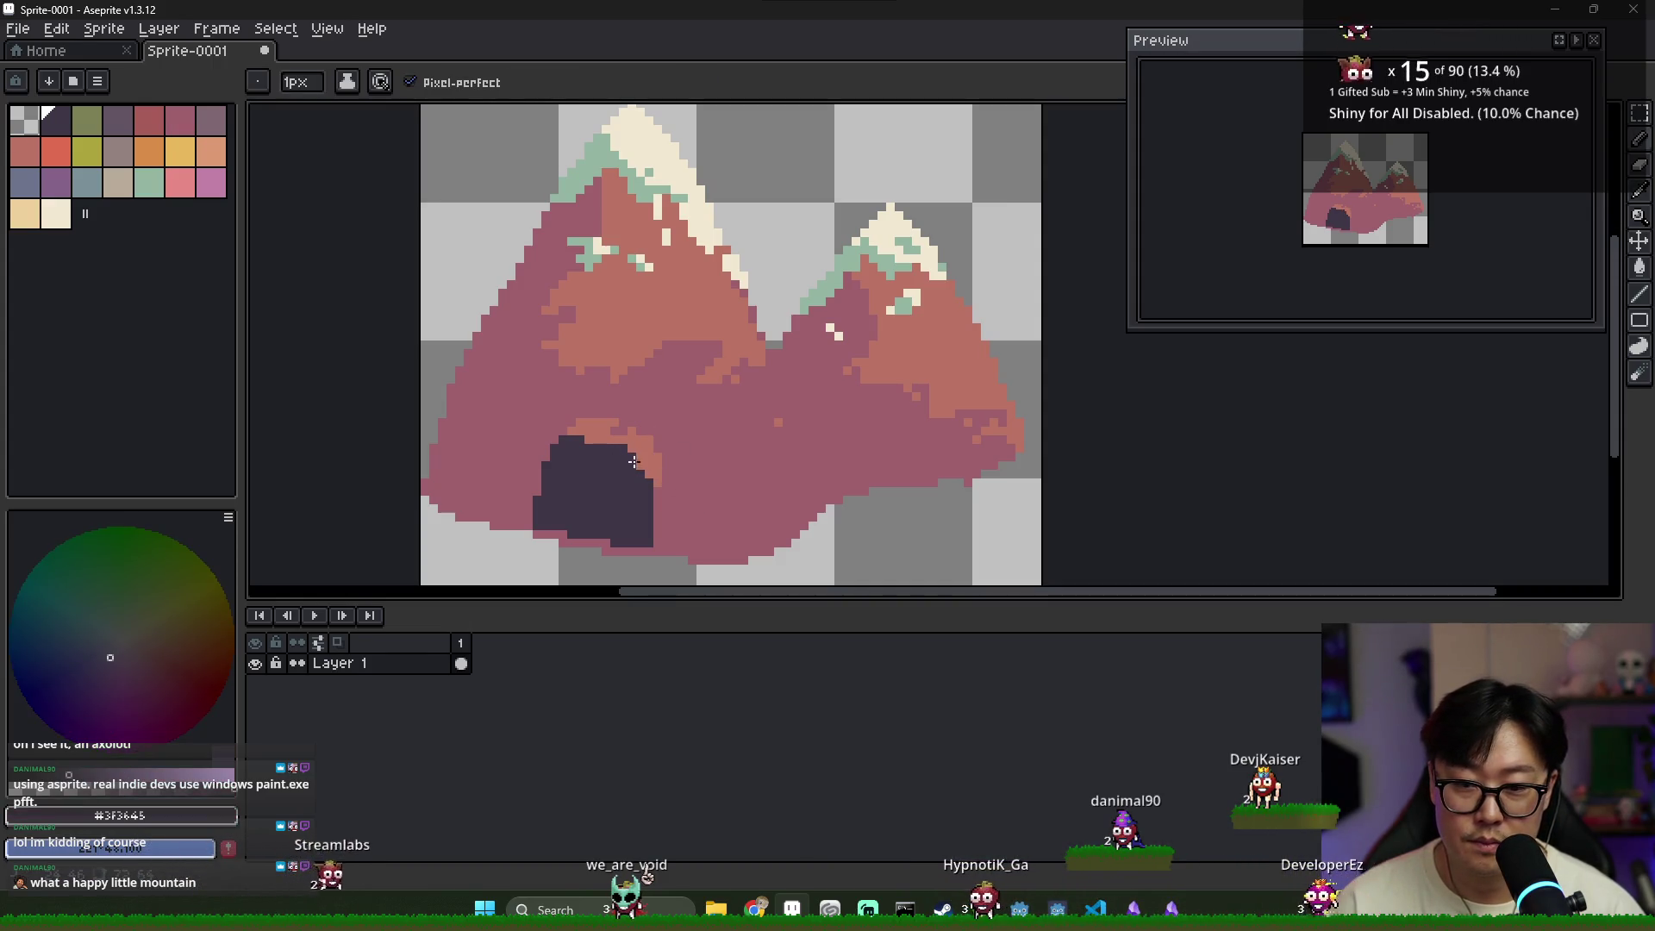
pyautogui.keyDown('alt'); pyautogui.click(653, 466); pyautogui.keyUp('alt')
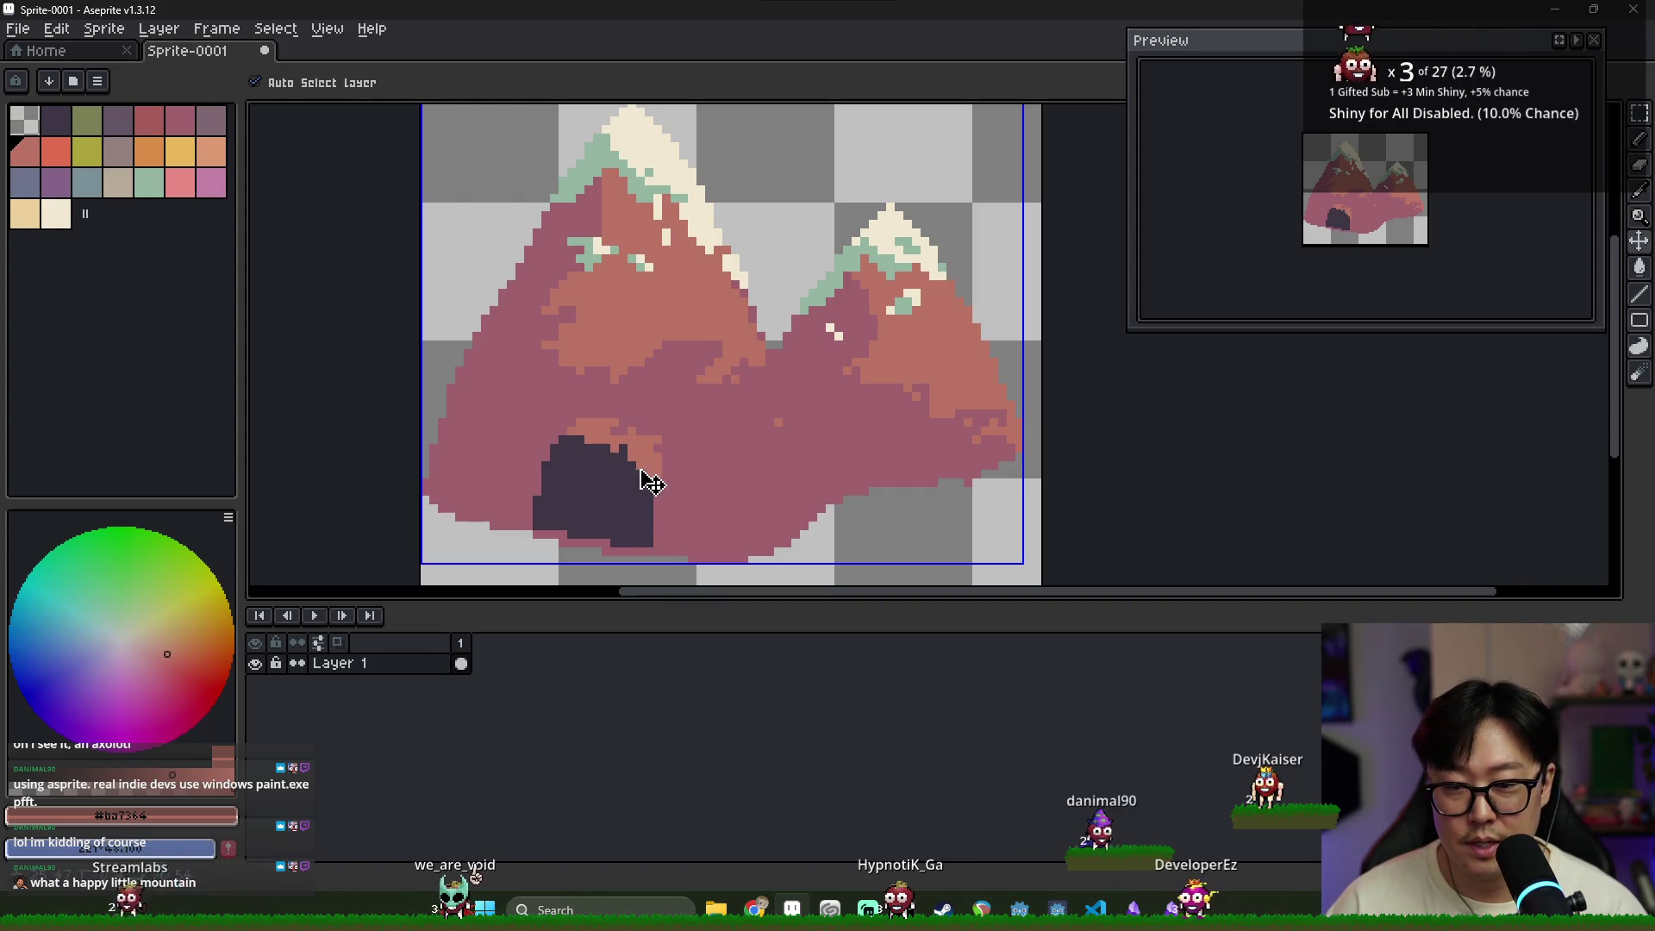
pyautogui.keyDown('alt'); pyautogui.click(668, 488); pyautogui.keyUp('alt')
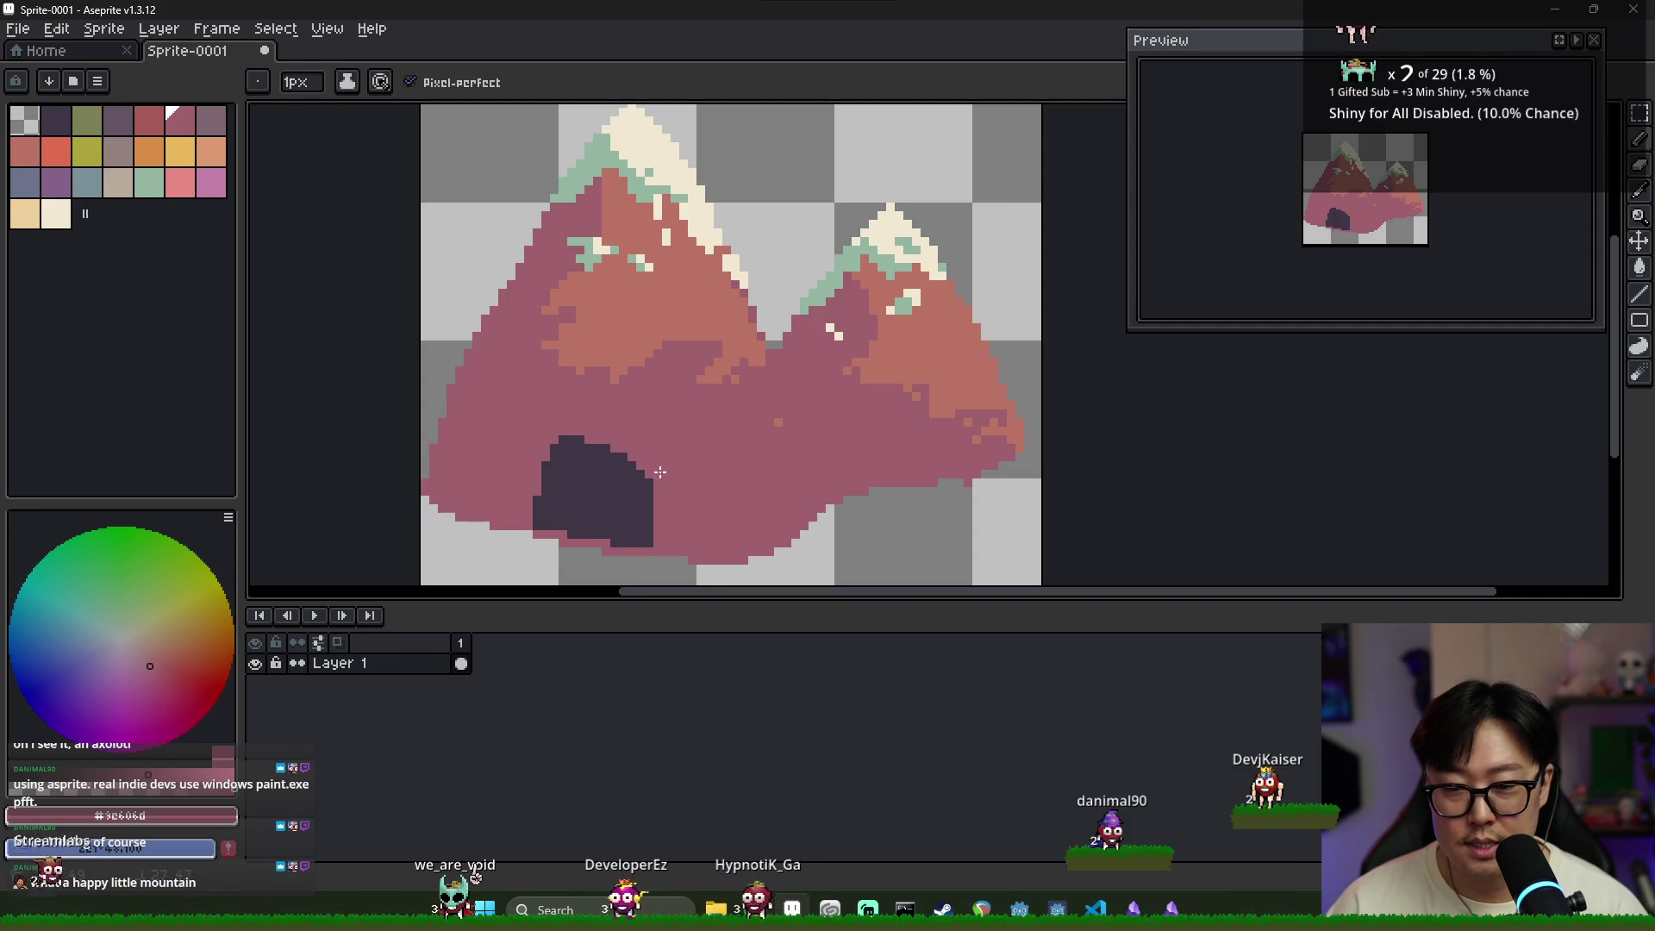
# - Outline the cave's left edge and top in salmon
pyautogui.keyDown('alt'); pyautogui.click(623, 377); pyautogui.keyUp('alt')
pyautogui.moveTo(561, 444); pyautogui.dragTo(536, 515)
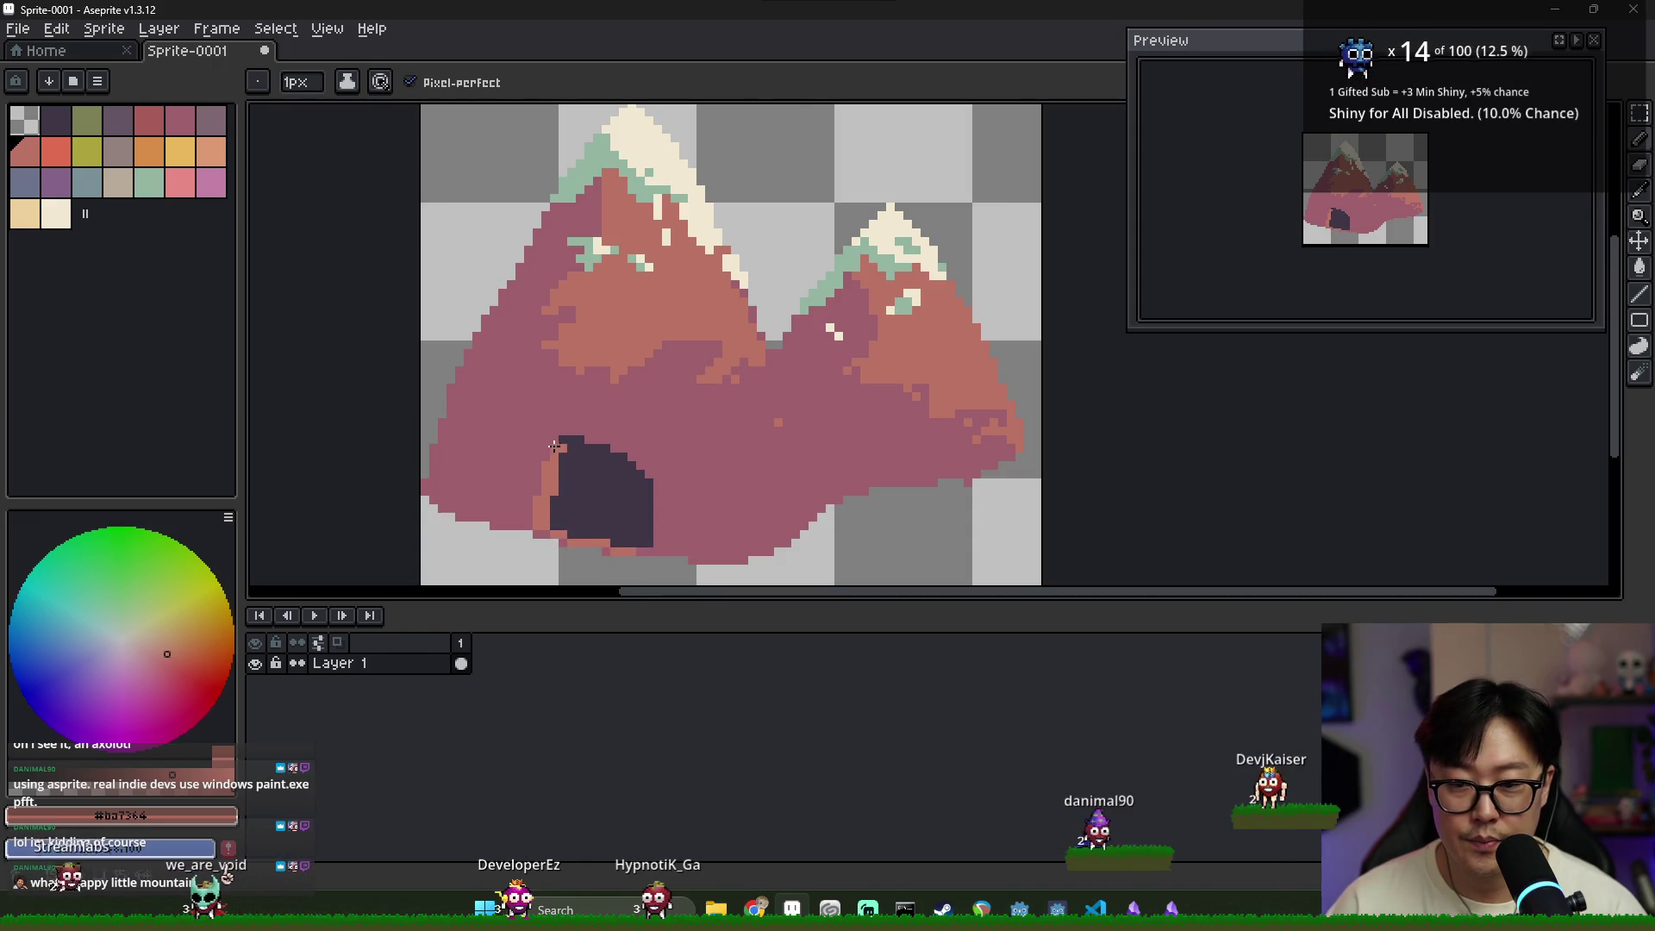
pyautogui.moveTo(568, 443); pyautogui.dragTo(613, 442)
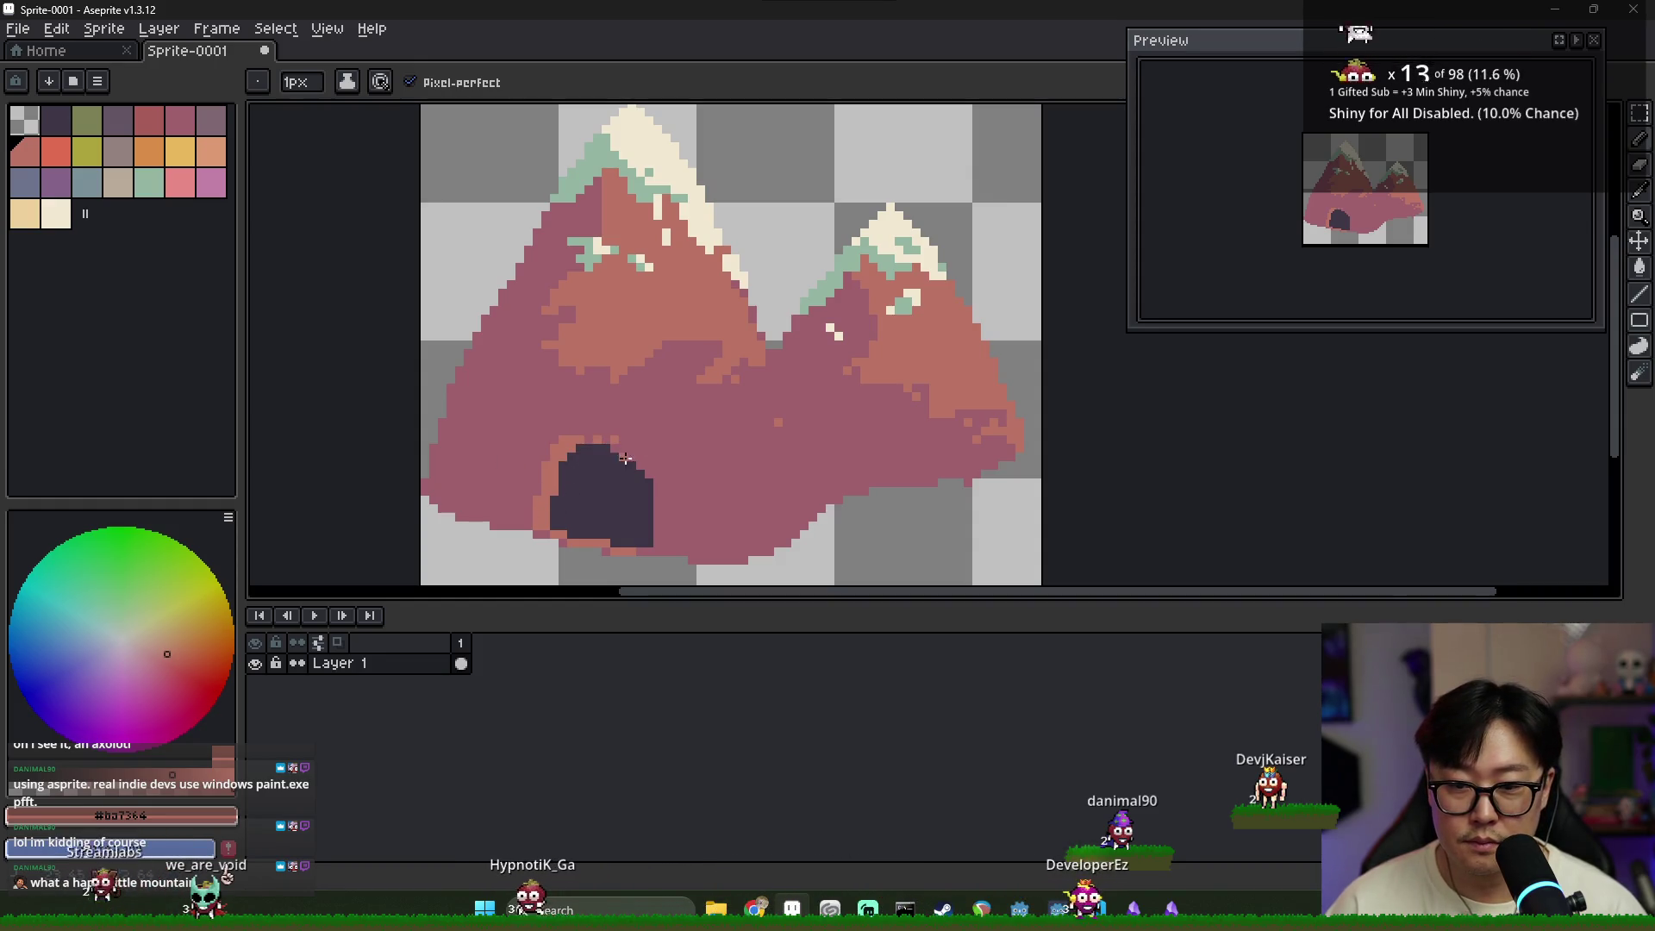
pyautogui.keyDown('alt'); pyautogui.click(649, 476); pyautogui.keyUp('alt')
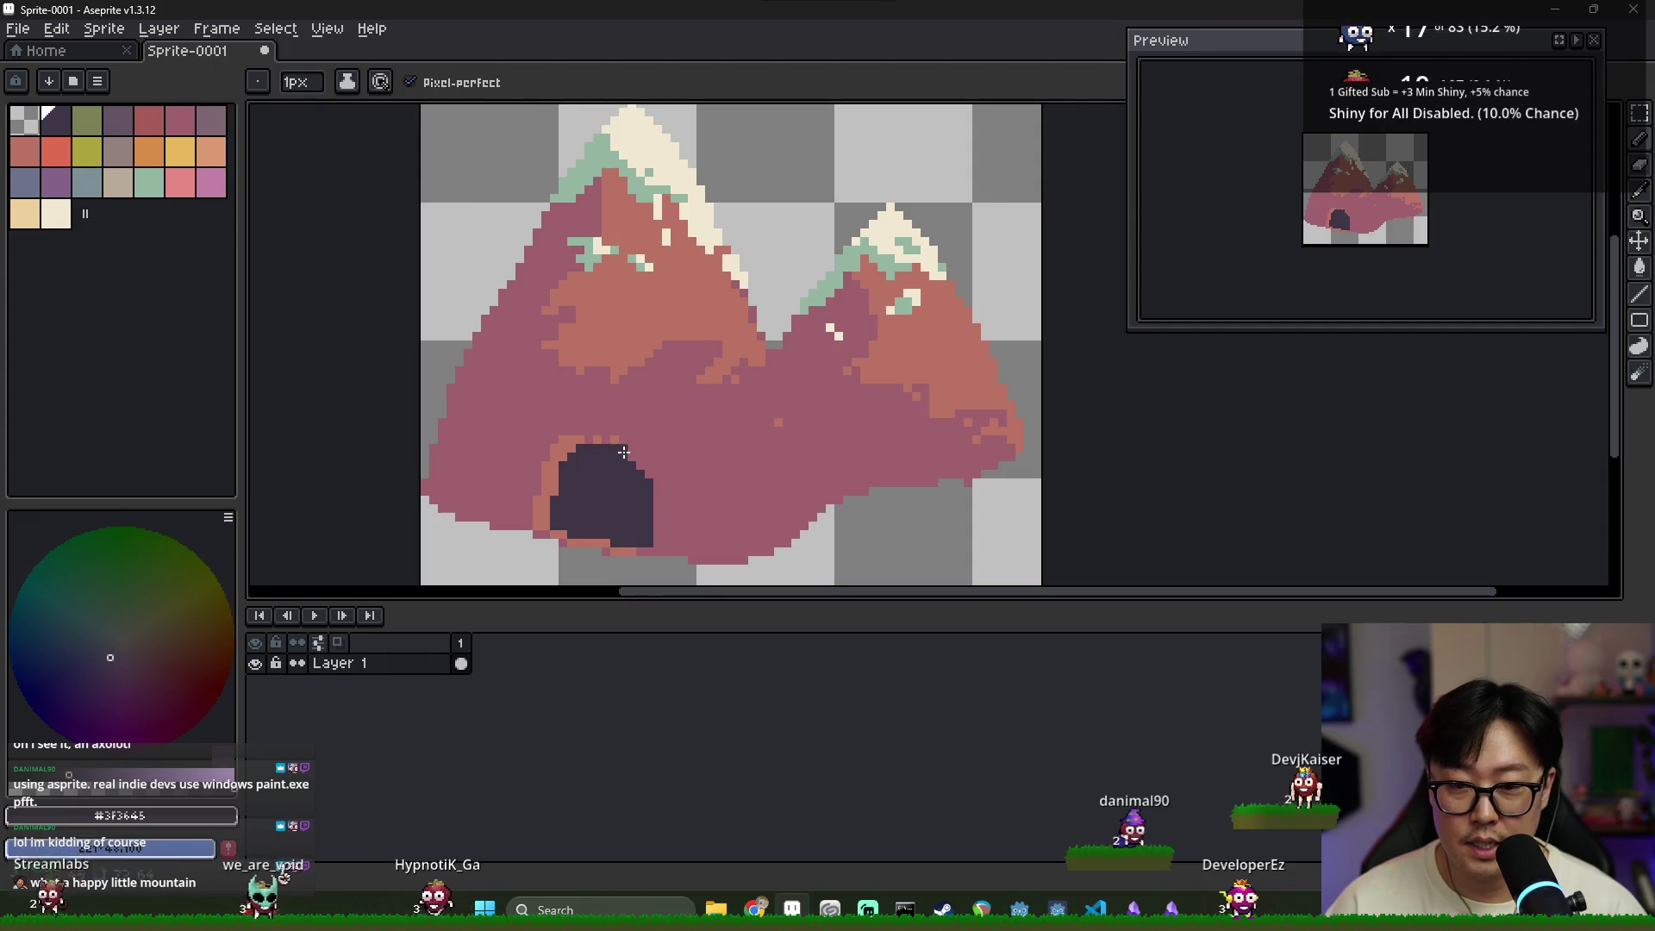
pyautogui.scroll(-5, 648, 476)
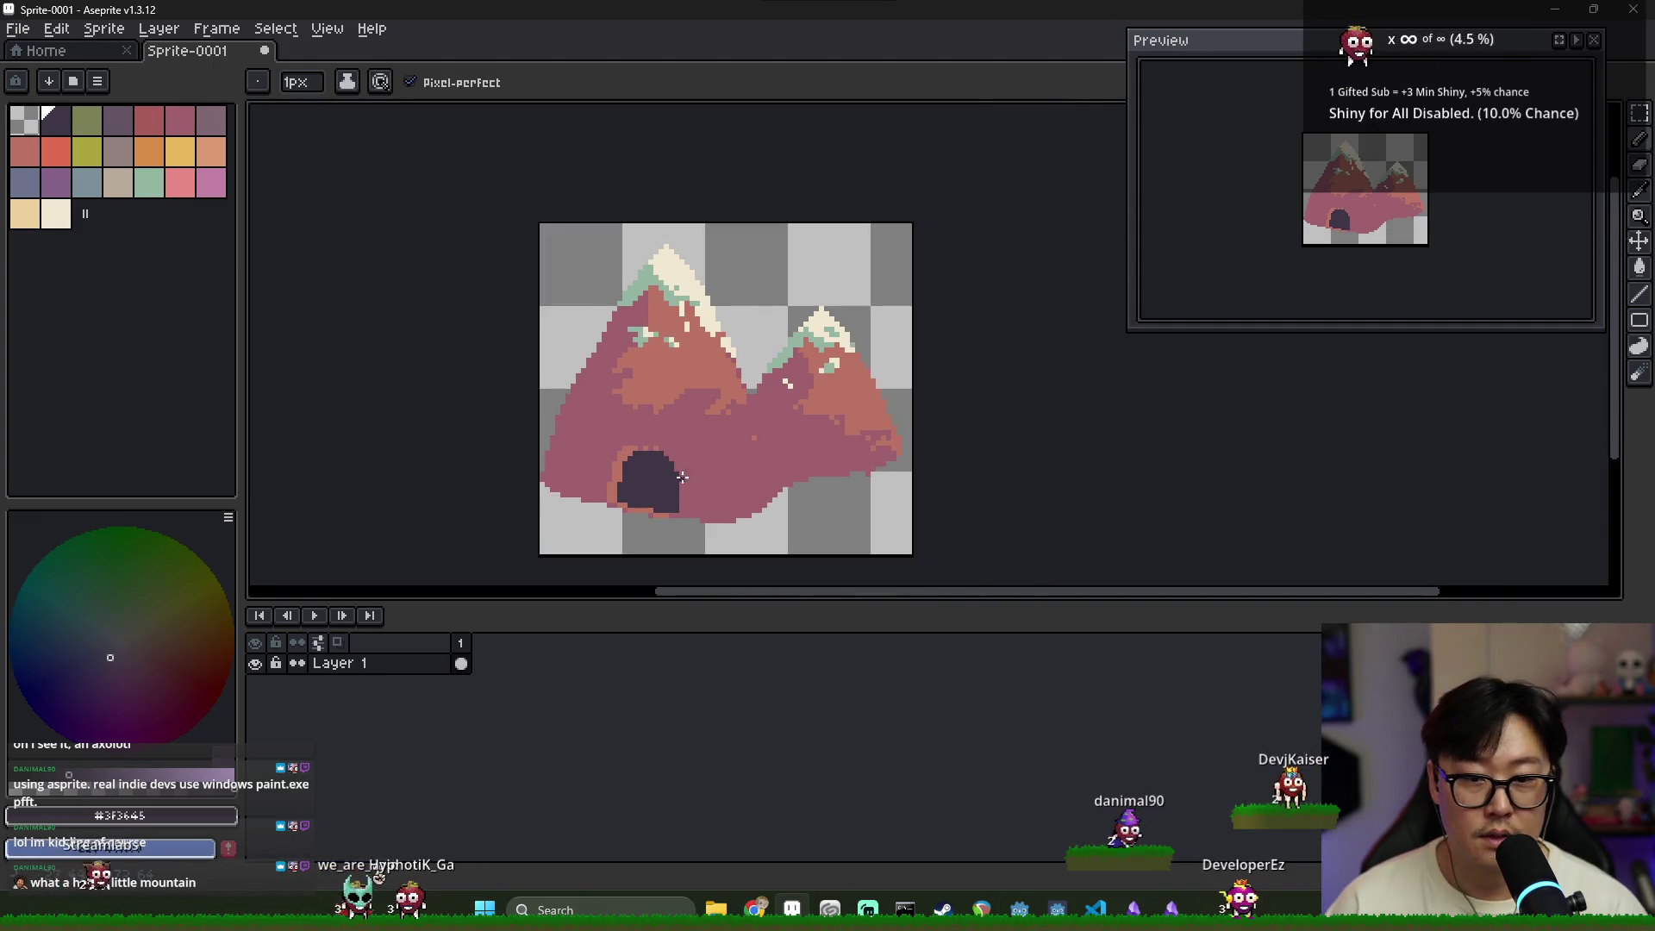
# - Erase a stray lower-left stroke and fill a lighter salmon V shape between the peaks
pyautogui.scroll(4, 721, 469)
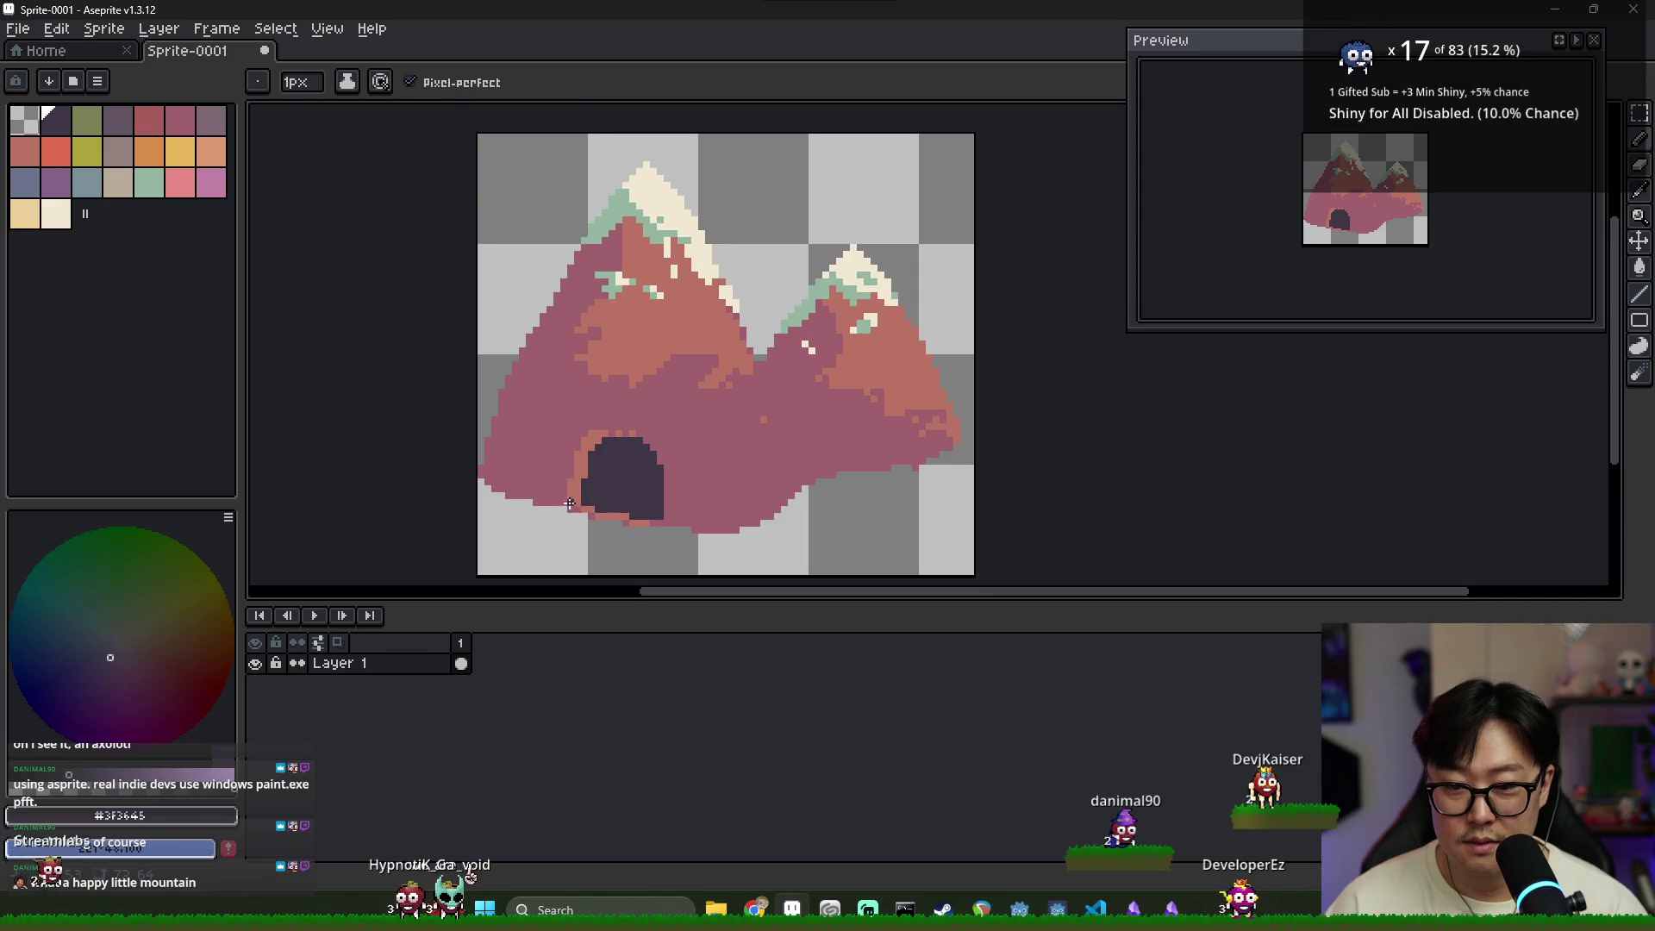
pyautogui.press('e')
pyautogui.moveTo(552, 500); pyautogui.dragTo(500, 474)
pyautogui.press('b')
pyautogui.keyDown('alt'); pyautogui.click(534, 485); pyautogui.keyUp('alt')
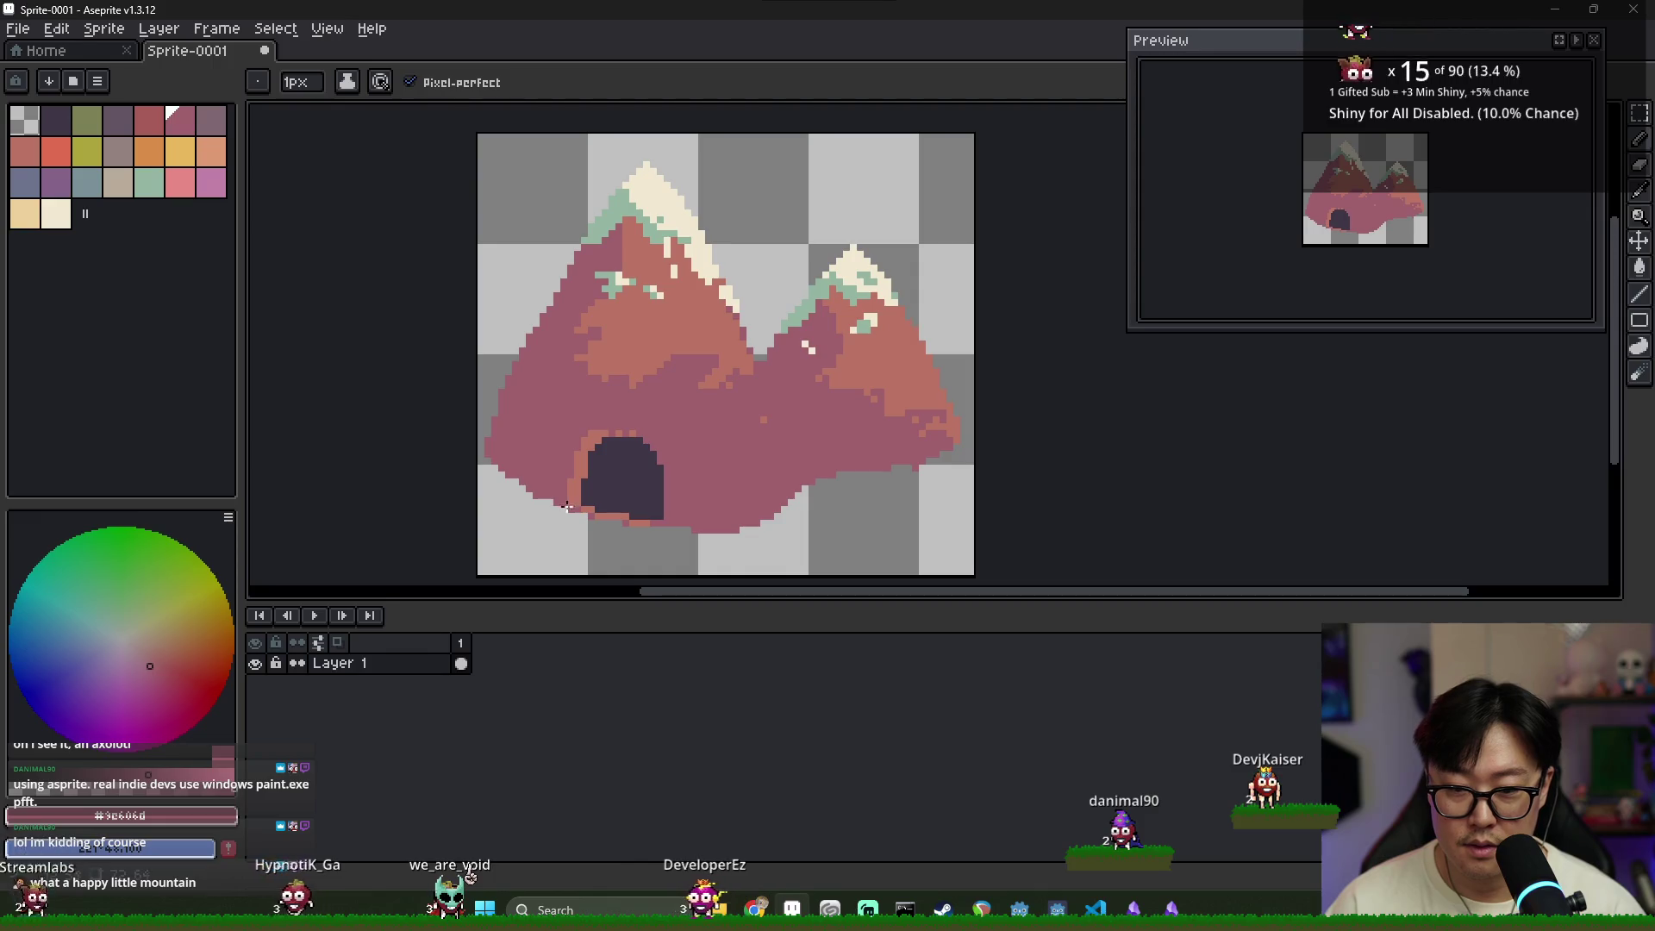
pyautogui.keyDown('alt'); pyautogui.click(503, 427); pyautogui.keyUp('alt')
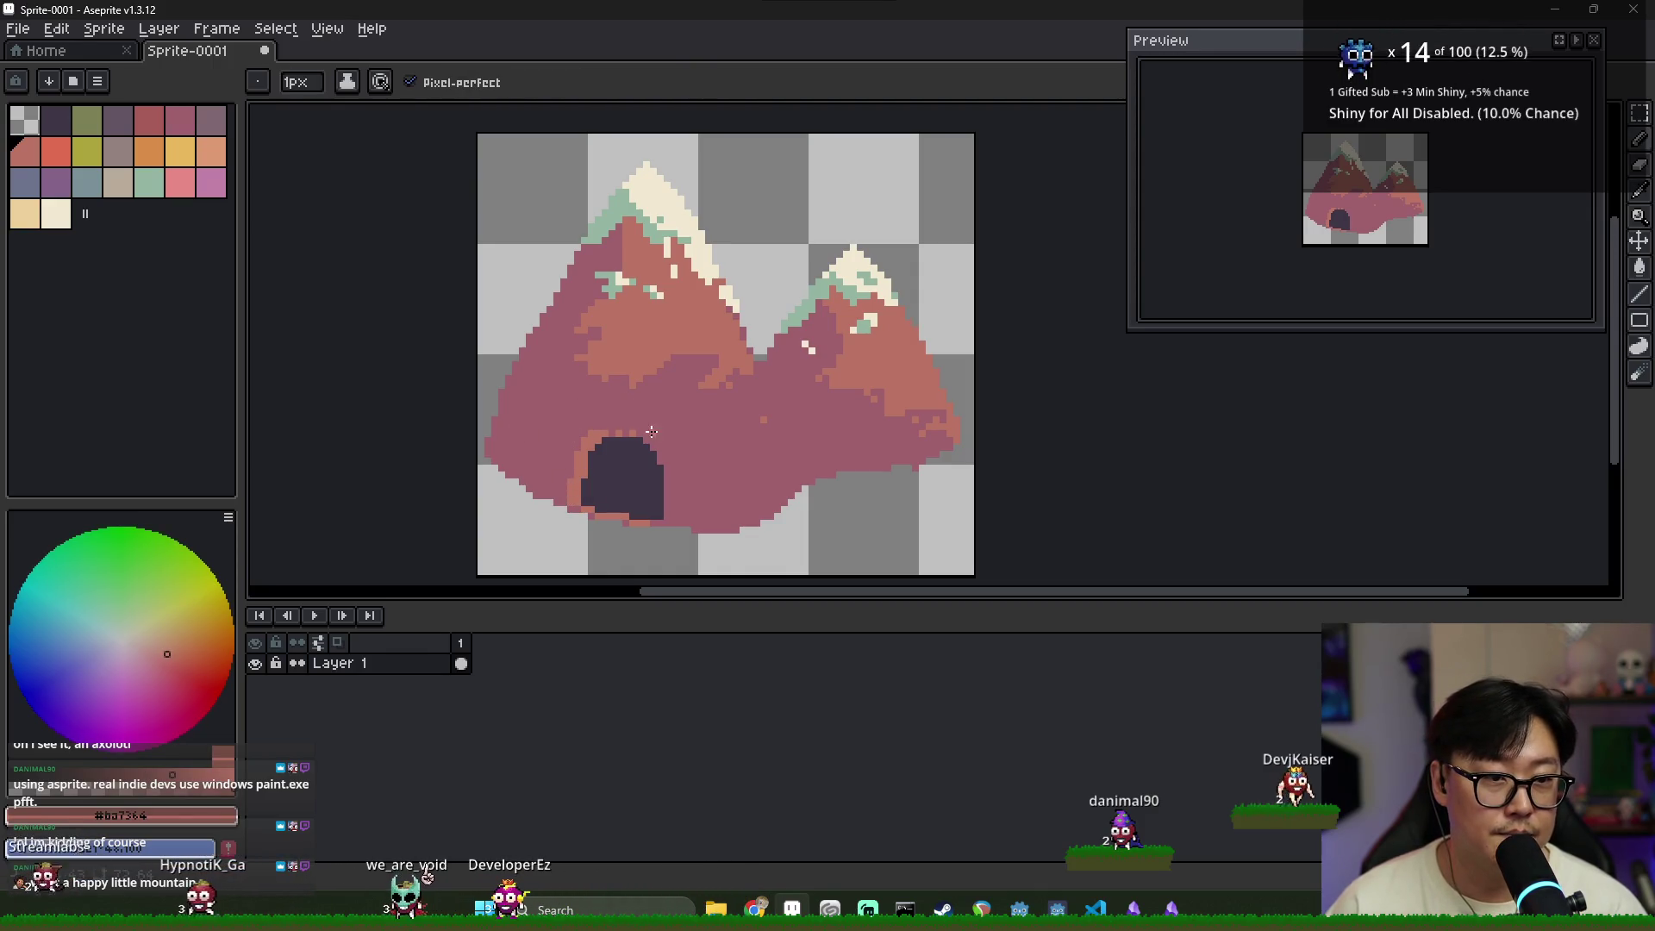
pyautogui.moveTo(662, 396)
pyautogui.mouseDown()
pyautogui.moveTo(685, 448)
pyautogui.moveTo(742, 379)
pyautogui.moveTo(721, 441)
pyautogui.mouseUp()
pyautogui.press('g')
pyautogui.click(703, 409)
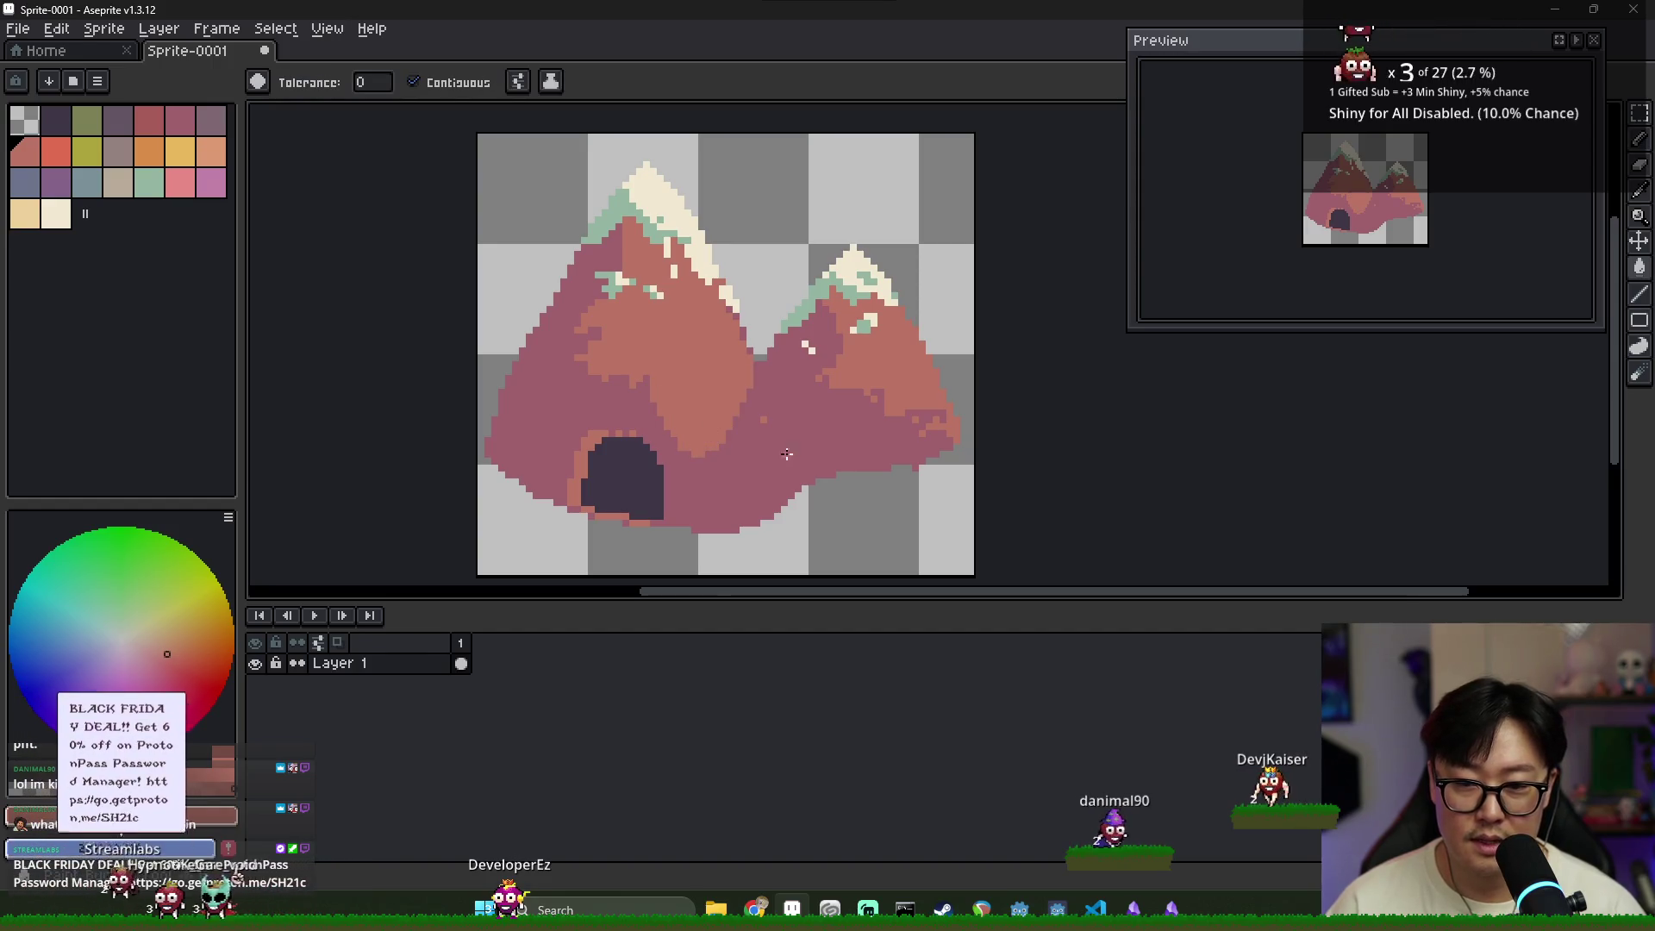
pyautogui.press('b')
# - Mottle both mountains by alternating salmon and mauve shades sampled from the slopes
pyautogui.keyDown('alt'); pyautogui.click(643, 385); pyautogui.keyUp('alt')
pyautogui.keyDown('alt'); pyautogui.click(676, 370); pyautogui.keyUp('alt')
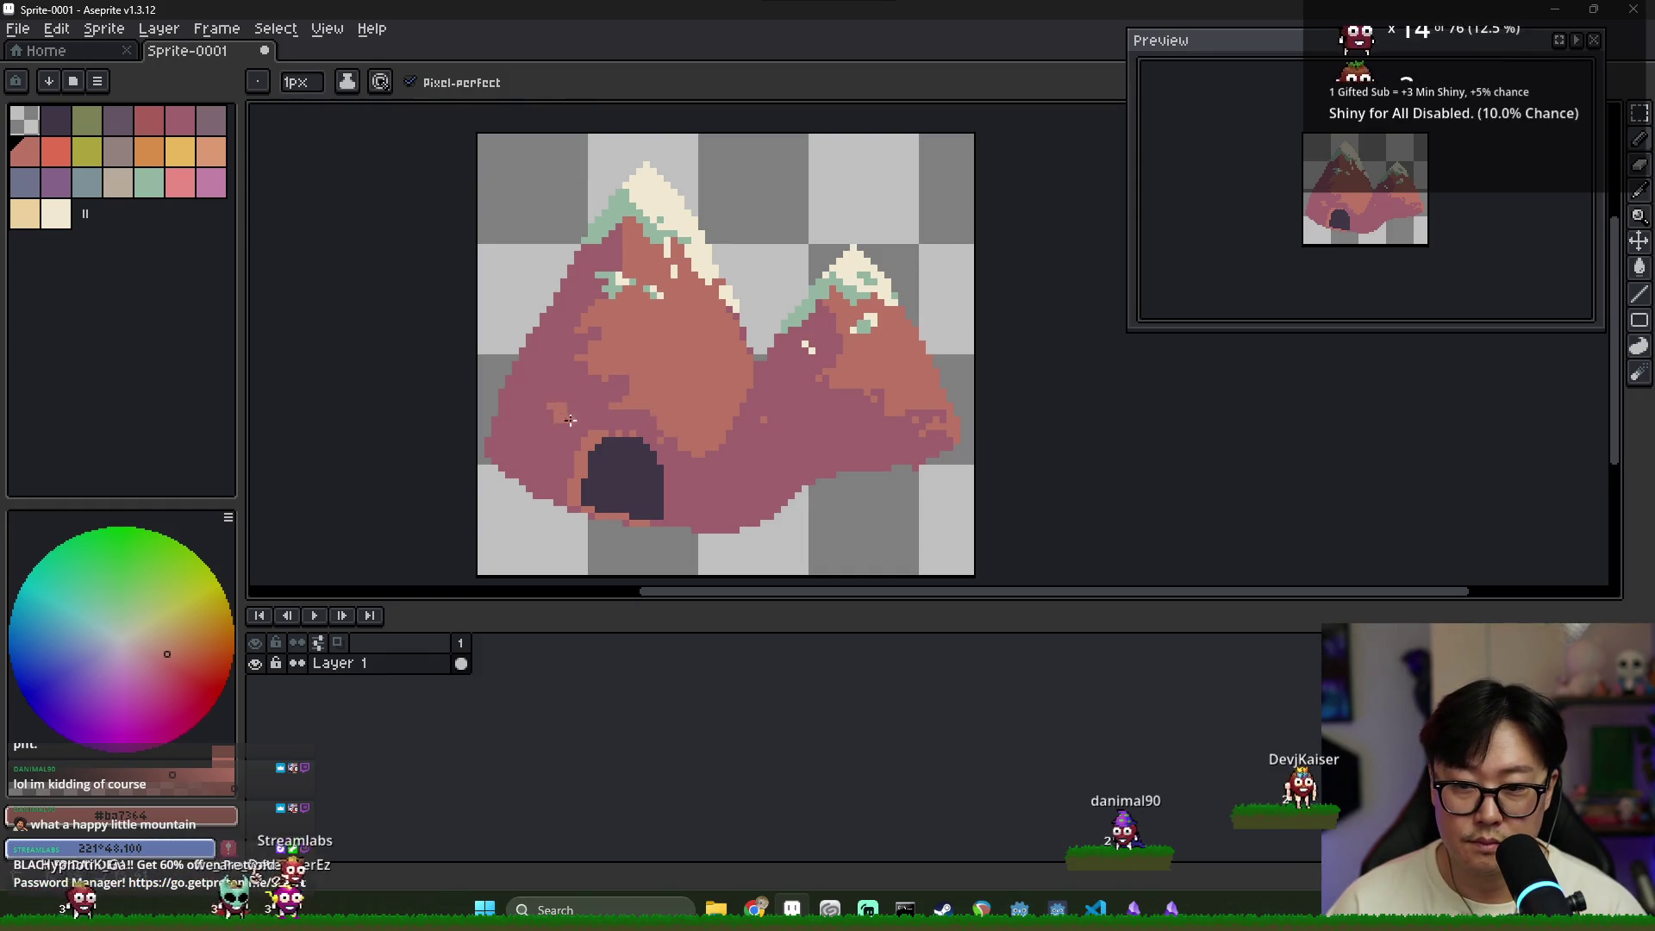
pyautogui.keyDown('alt'); pyautogui.click(564, 344); pyautogui.keyUp('alt')
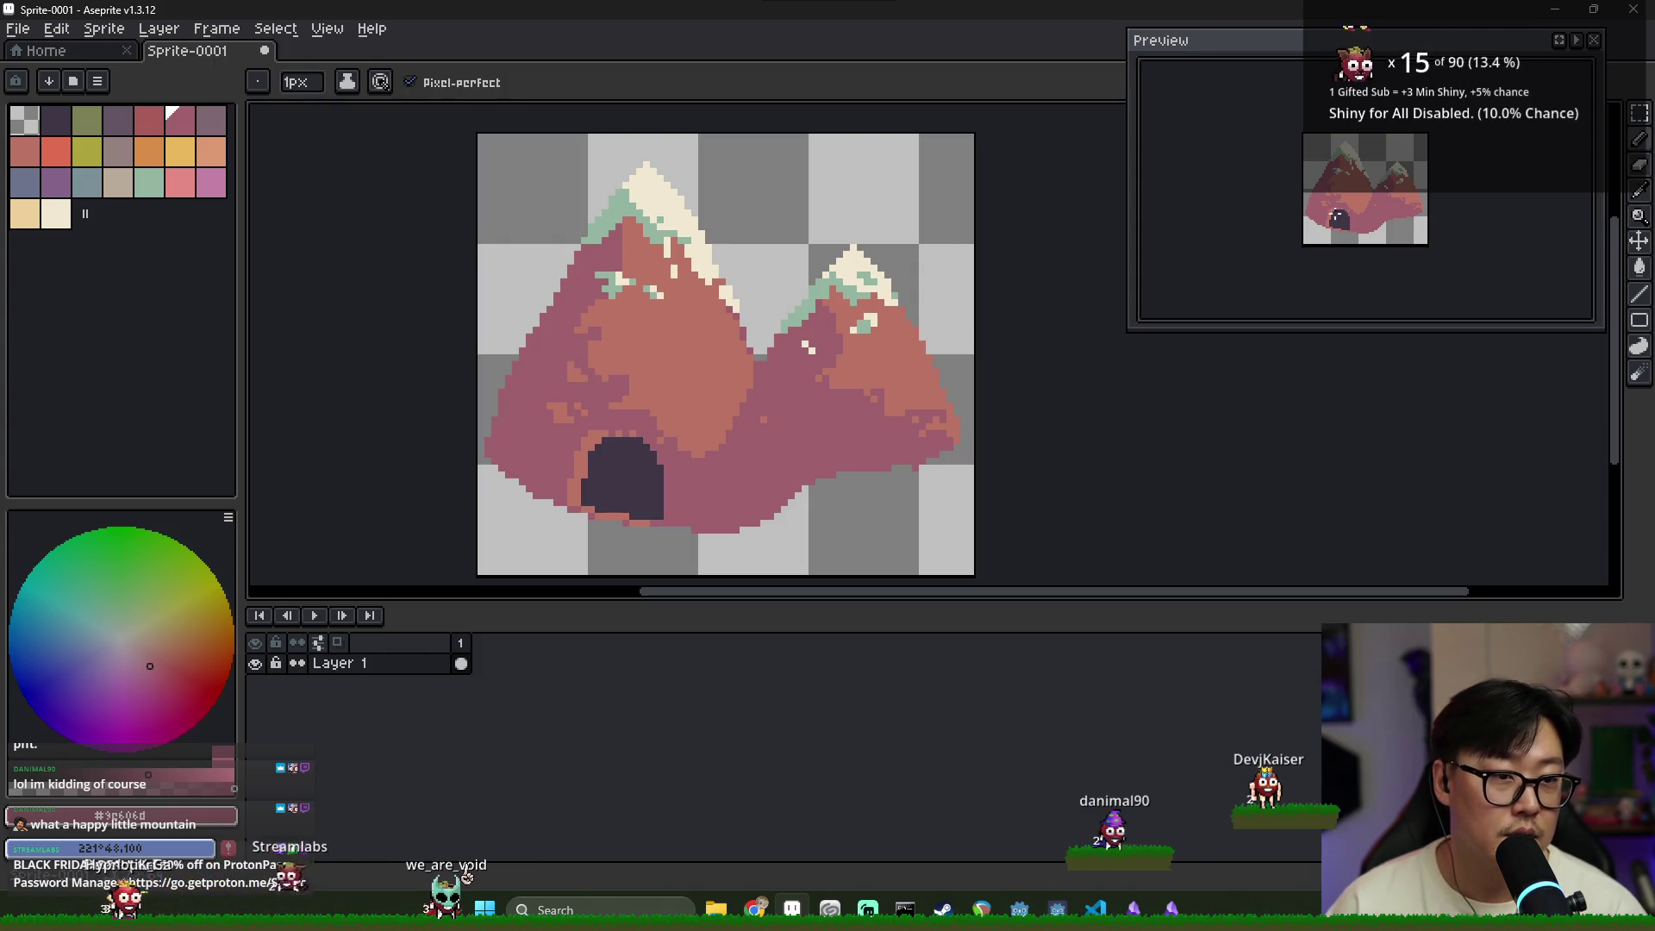
pyautogui.keyDown('alt'); pyautogui.click(646, 432); pyautogui.keyUp('alt')
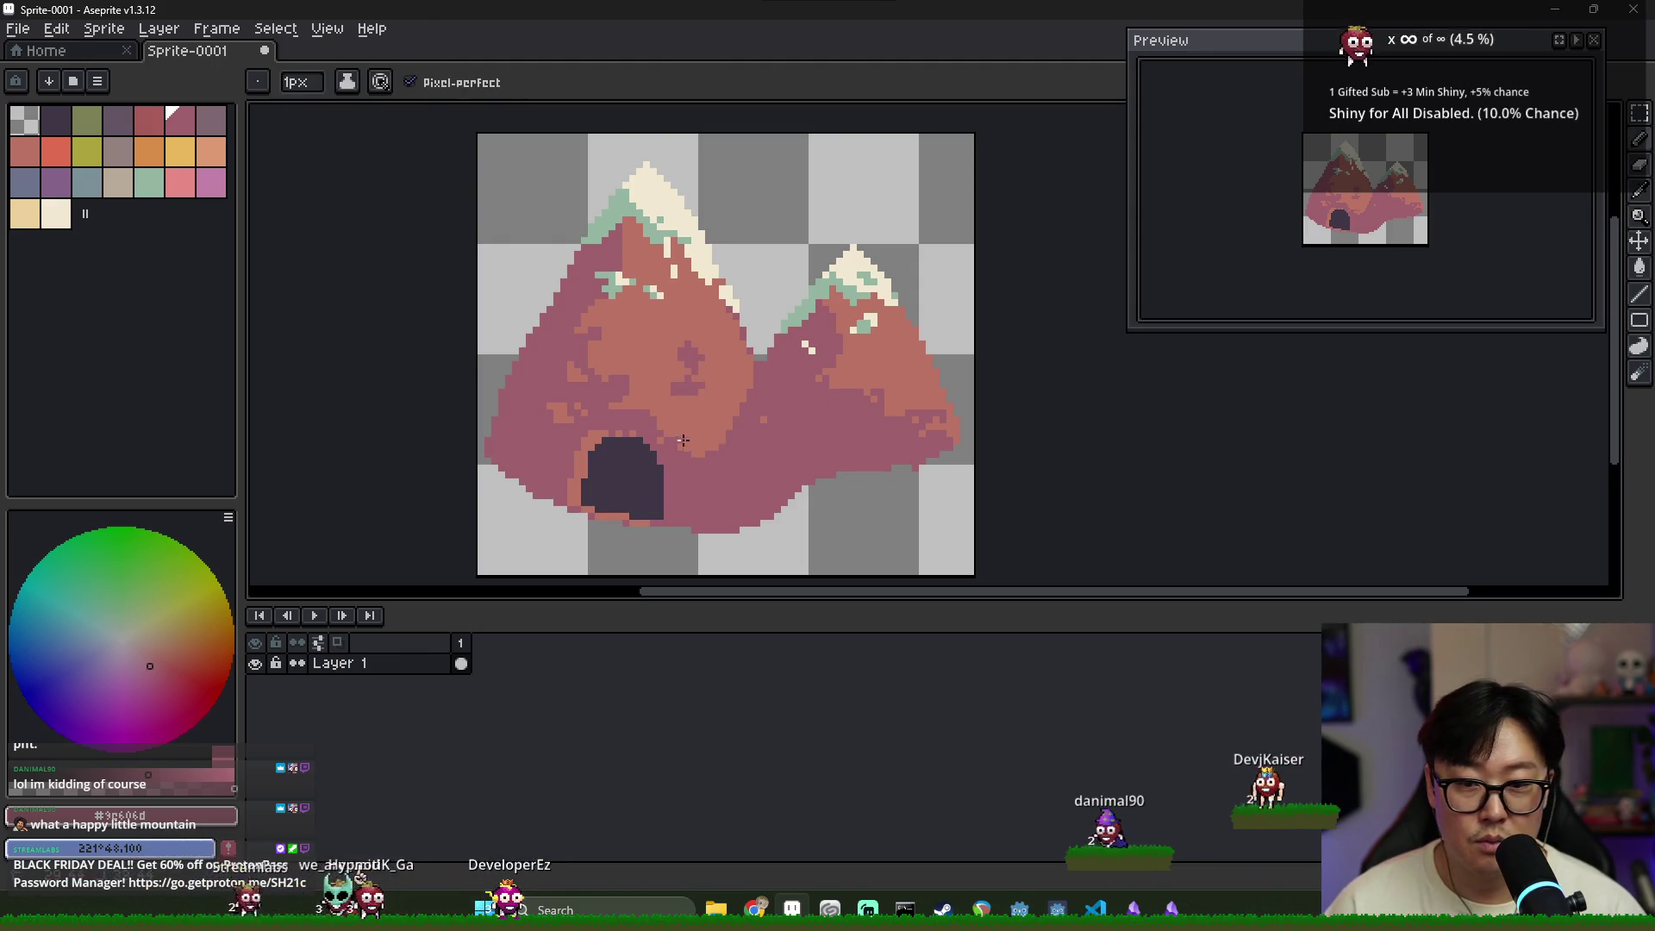
pyautogui.keyDown('alt'); pyautogui.click(725, 437); pyautogui.keyUp('alt')
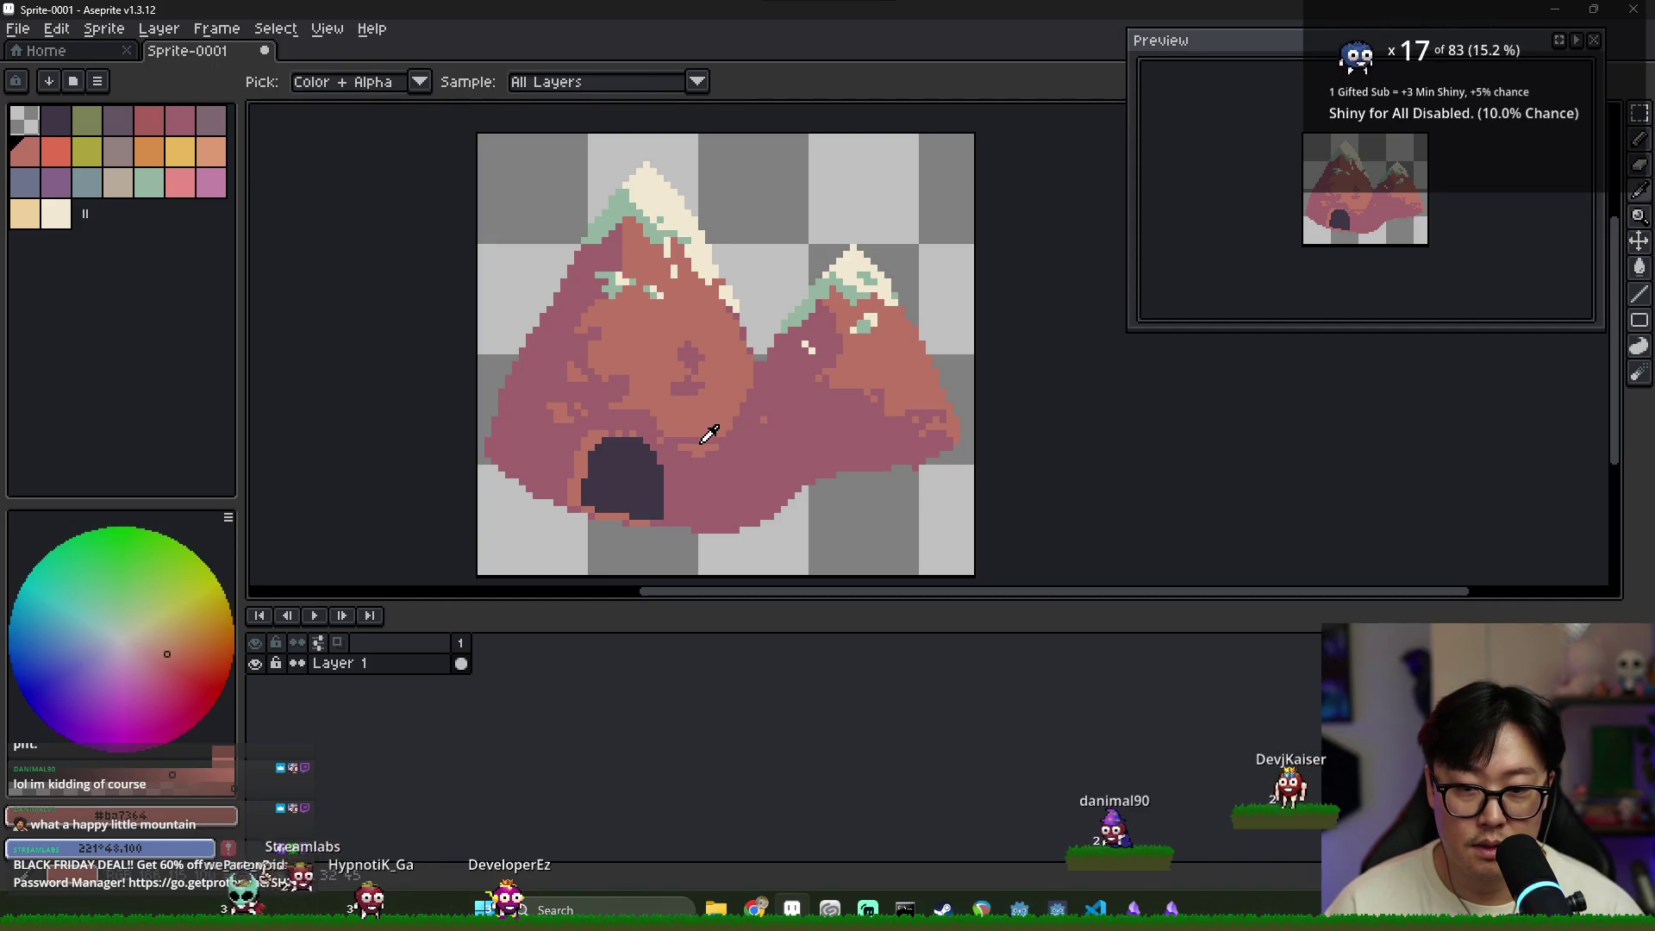
pyautogui.keyDown('alt'); pyautogui.click(764, 453); pyautogui.keyUp('alt')
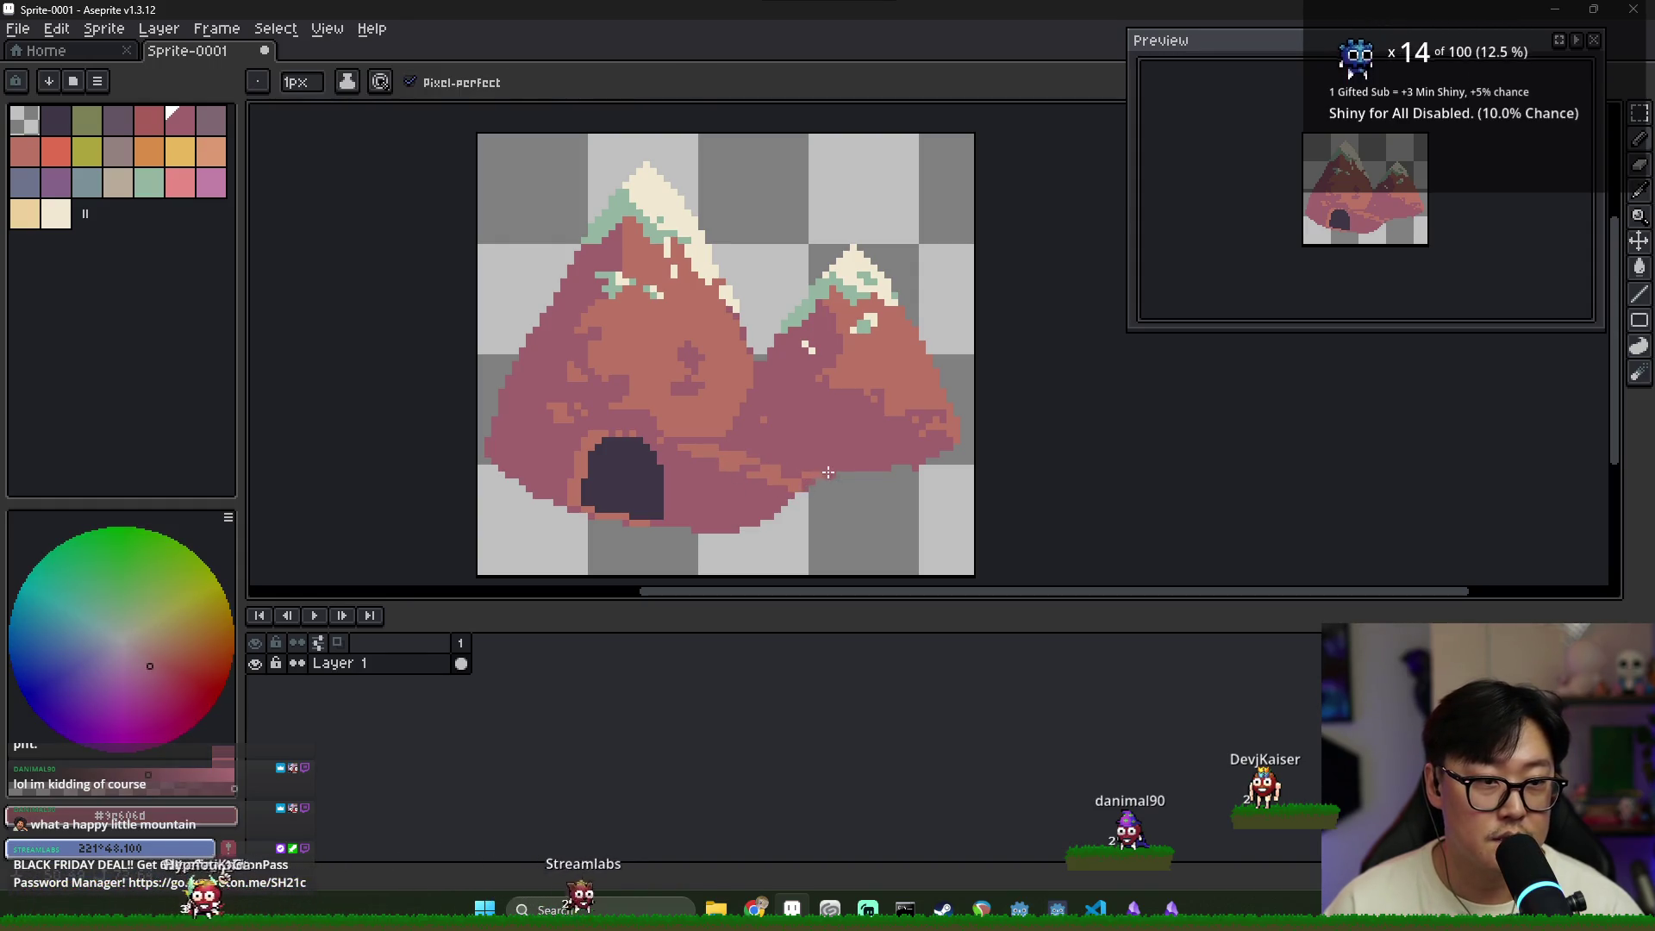
pyautogui.keyDown('alt'); pyautogui.click(710, 465); pyautogui.keyUp('alt')
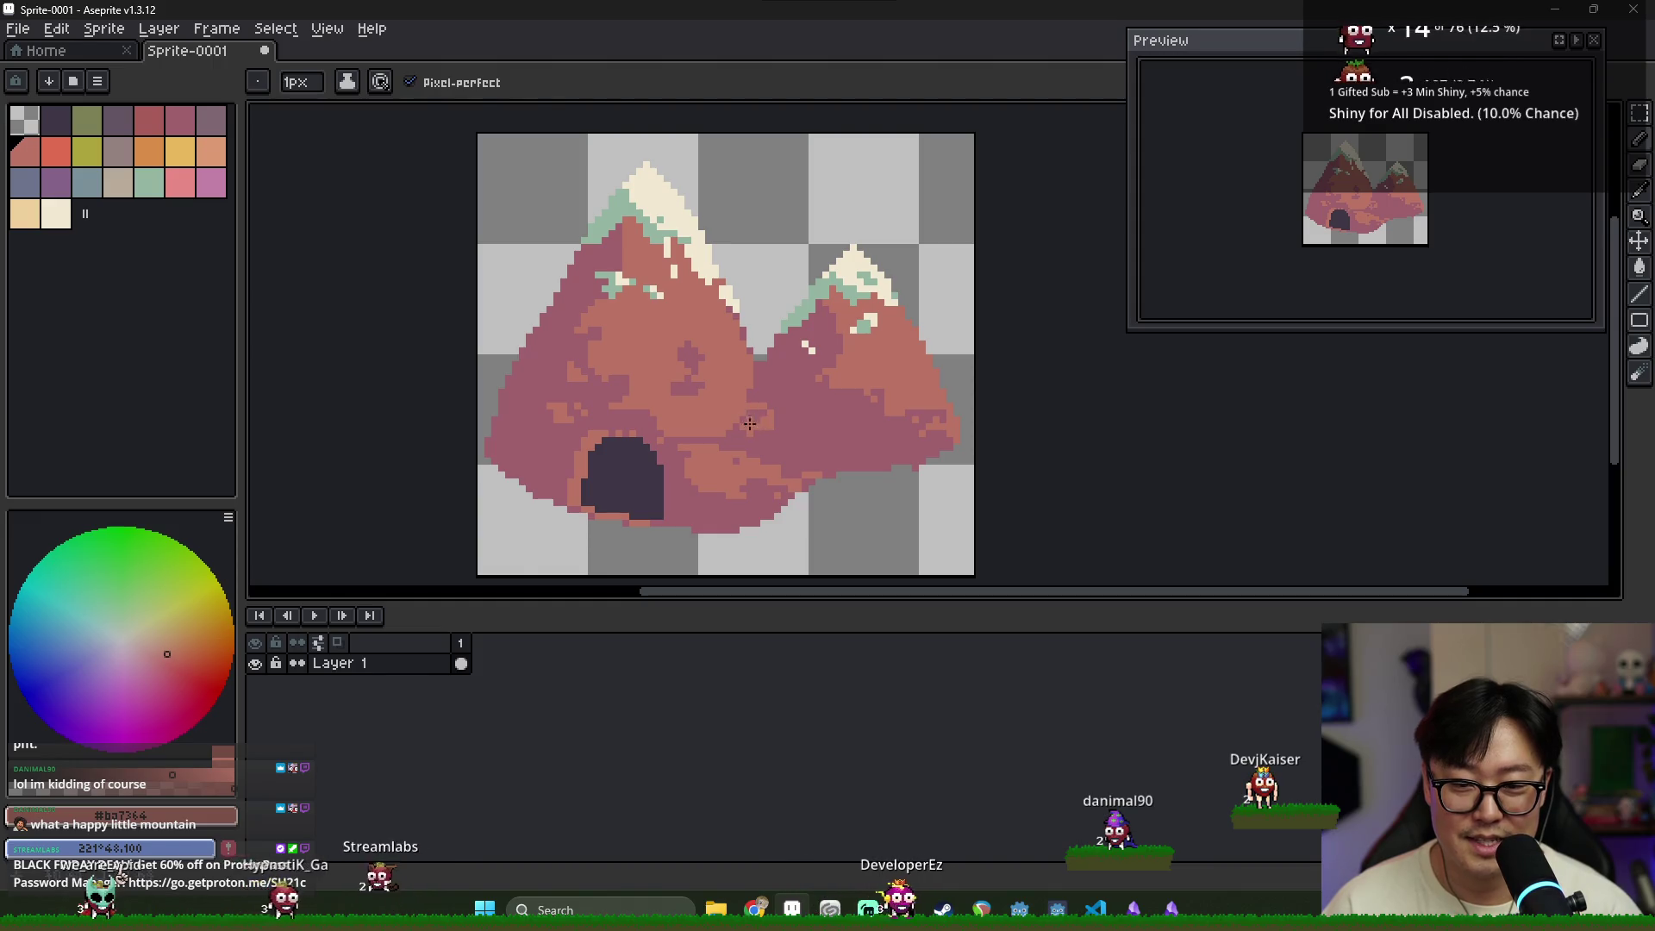
pyautogui.keyDown('alt'); pyautogui.click(793, 399); pyautogui.keyUp('alt')
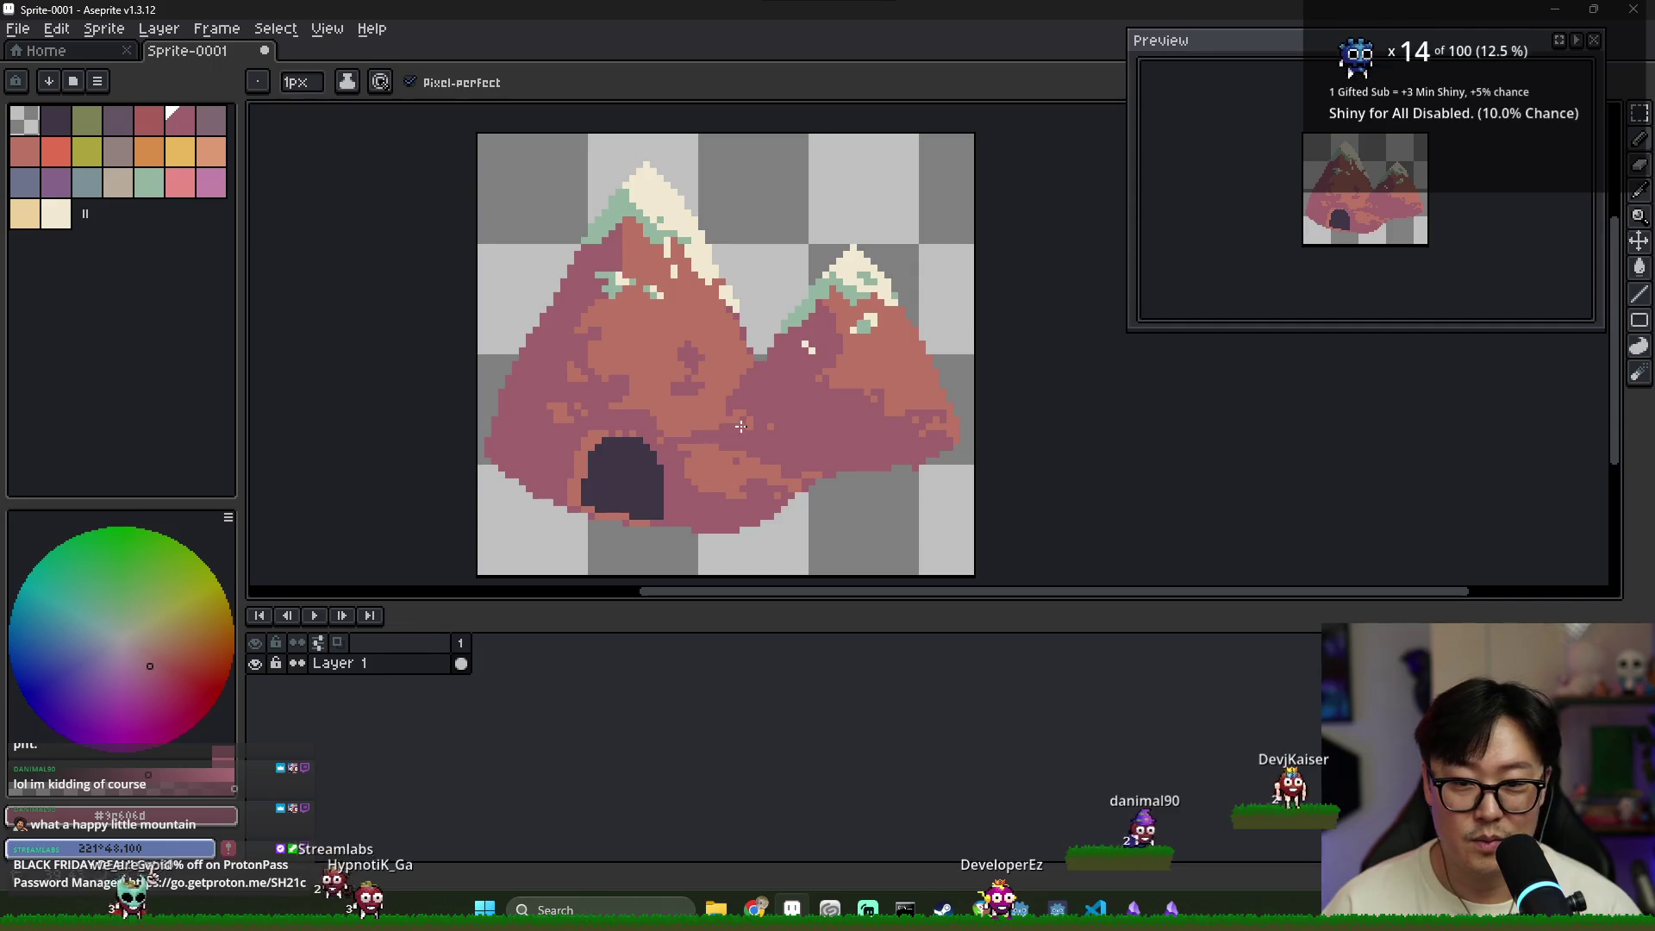
pyautogui.keyDown('alt'); pyautogui.click(728, 421); pyautogui.keyUp('alt')
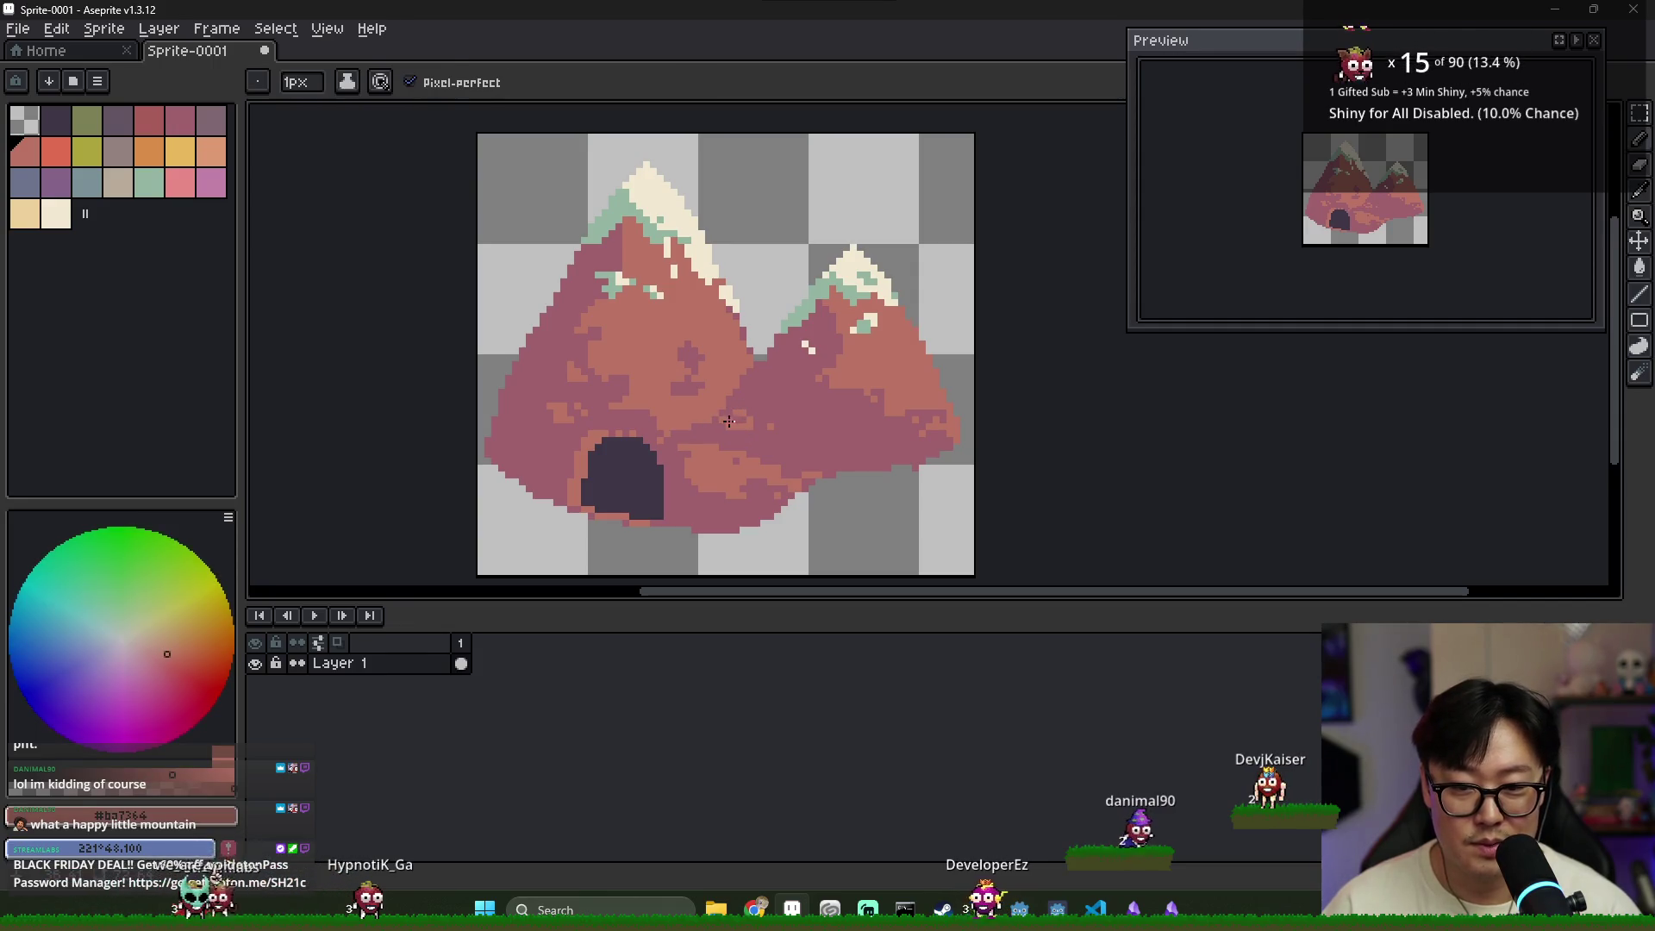
pyautogui.keyDown('alt'); pyautogui.click(680, 405); pyautogui.keyUp('alt')
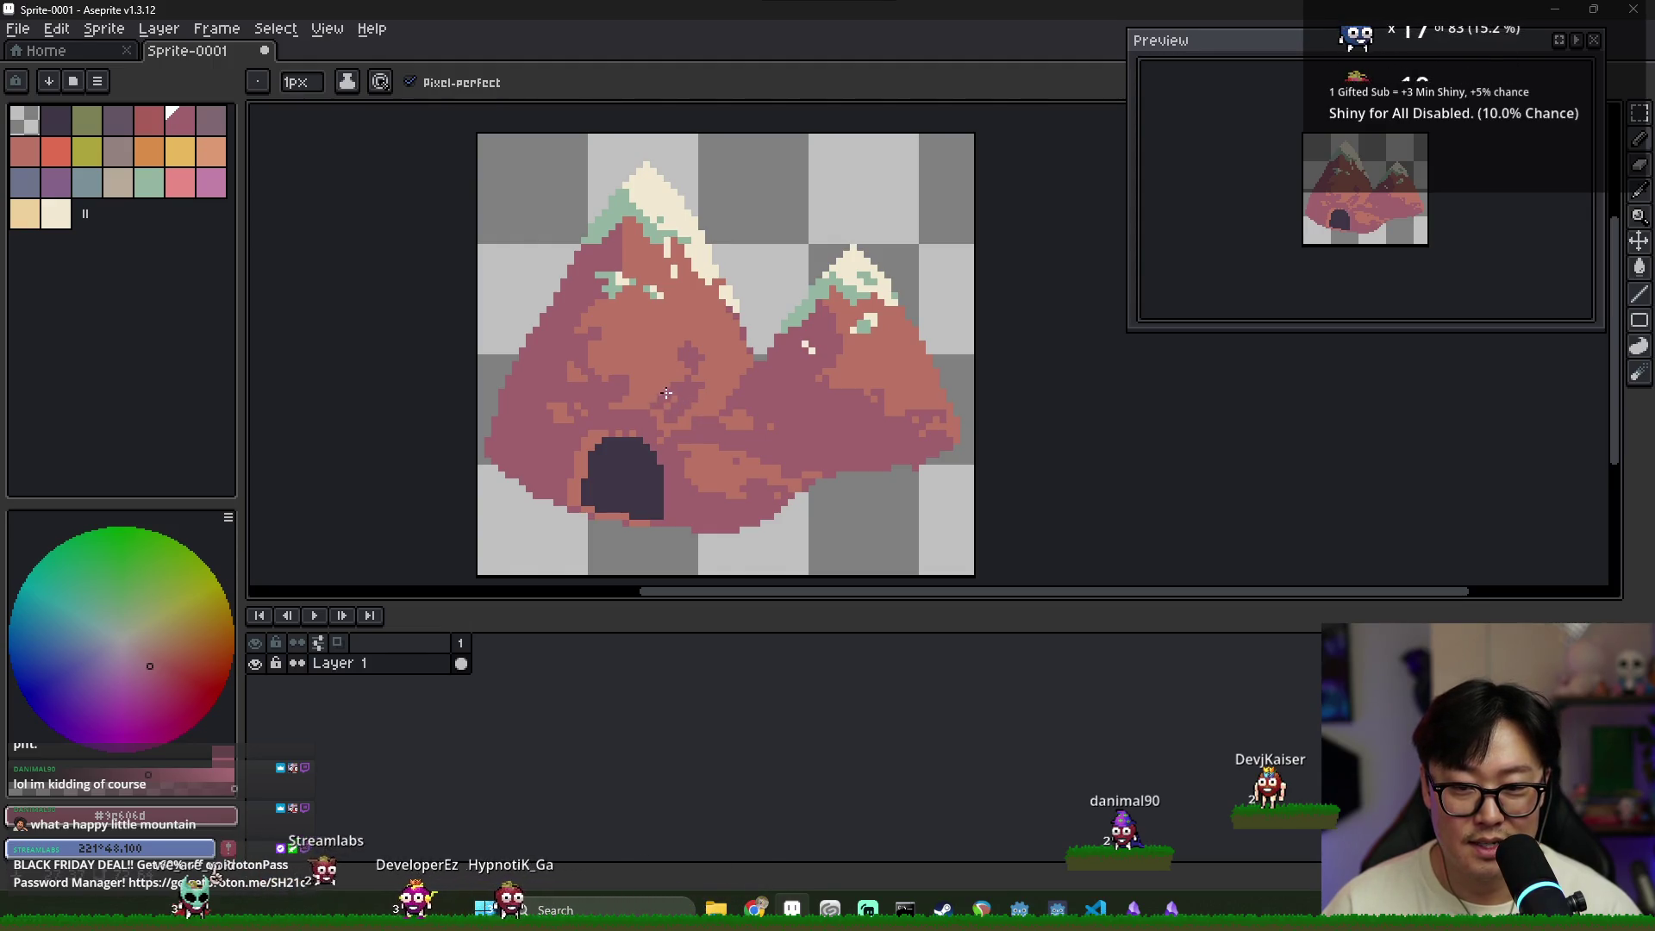
pyautogui.keyDown('alt'); pyautogui.click(677, 404); pyautogui.keyUp('alt')
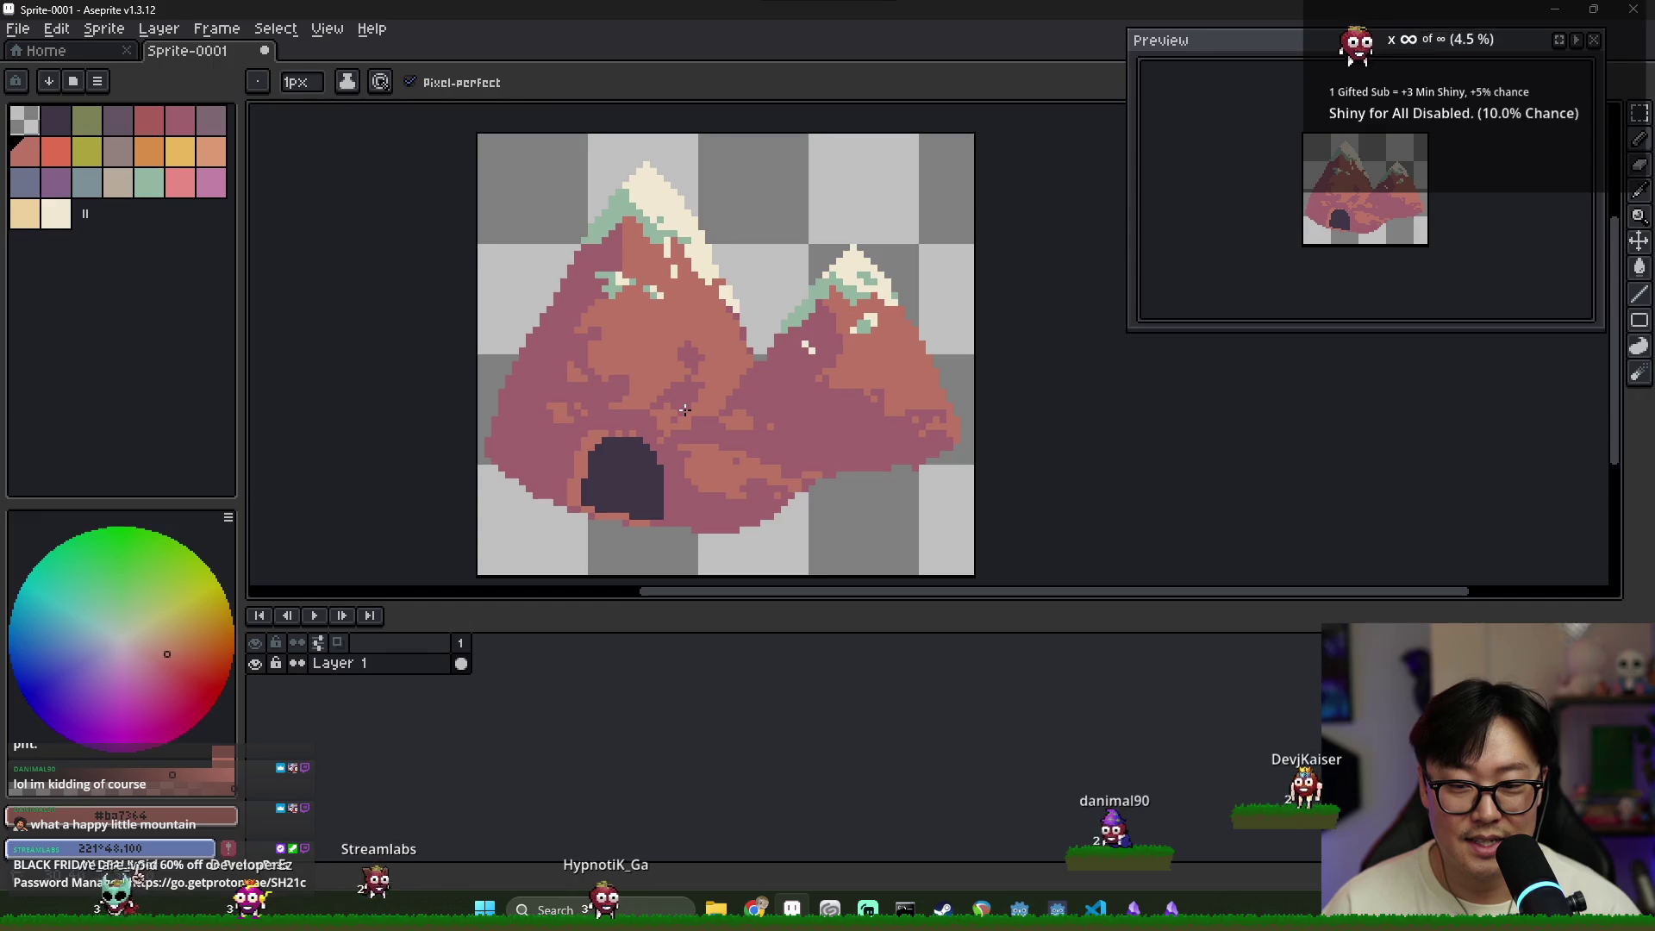
pyautogui.keyDown('alt'); pyautogui.click(700, 404); pyautogui.keyUp('alt')
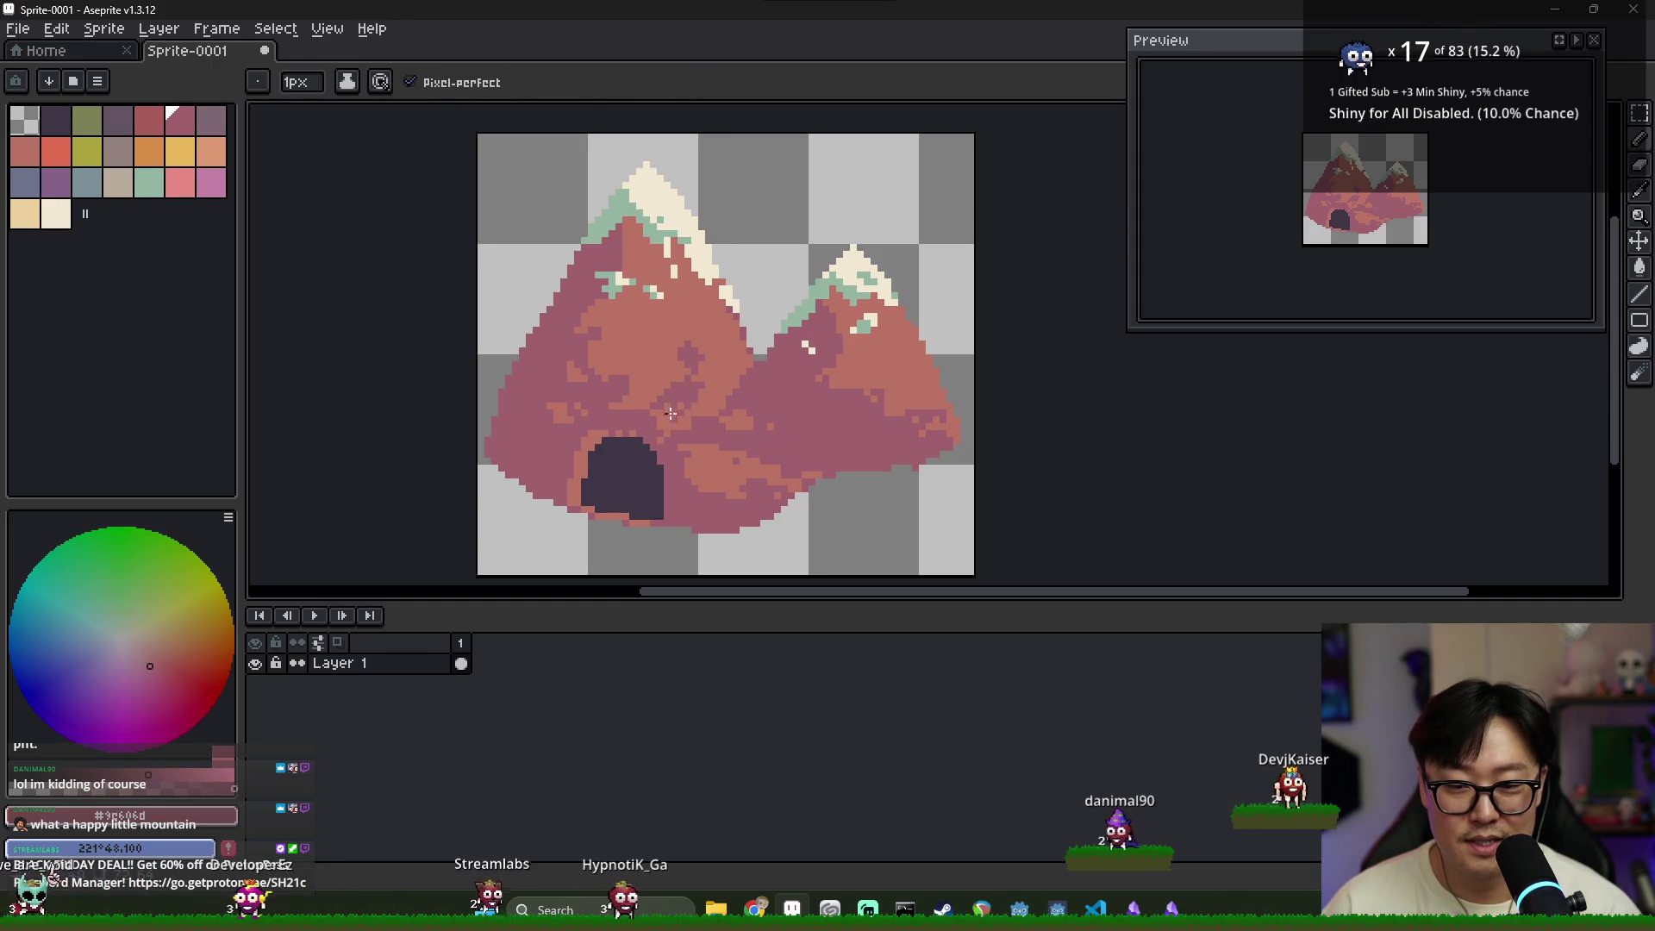
pyautogui.keyDown('alt'); pyautogui.click(662, 402); pyautogui.keyUp('alt')
pyautogui.keyDown('alt'); pyautogui.click(653, 399); pyautogui.keyUp('alt')
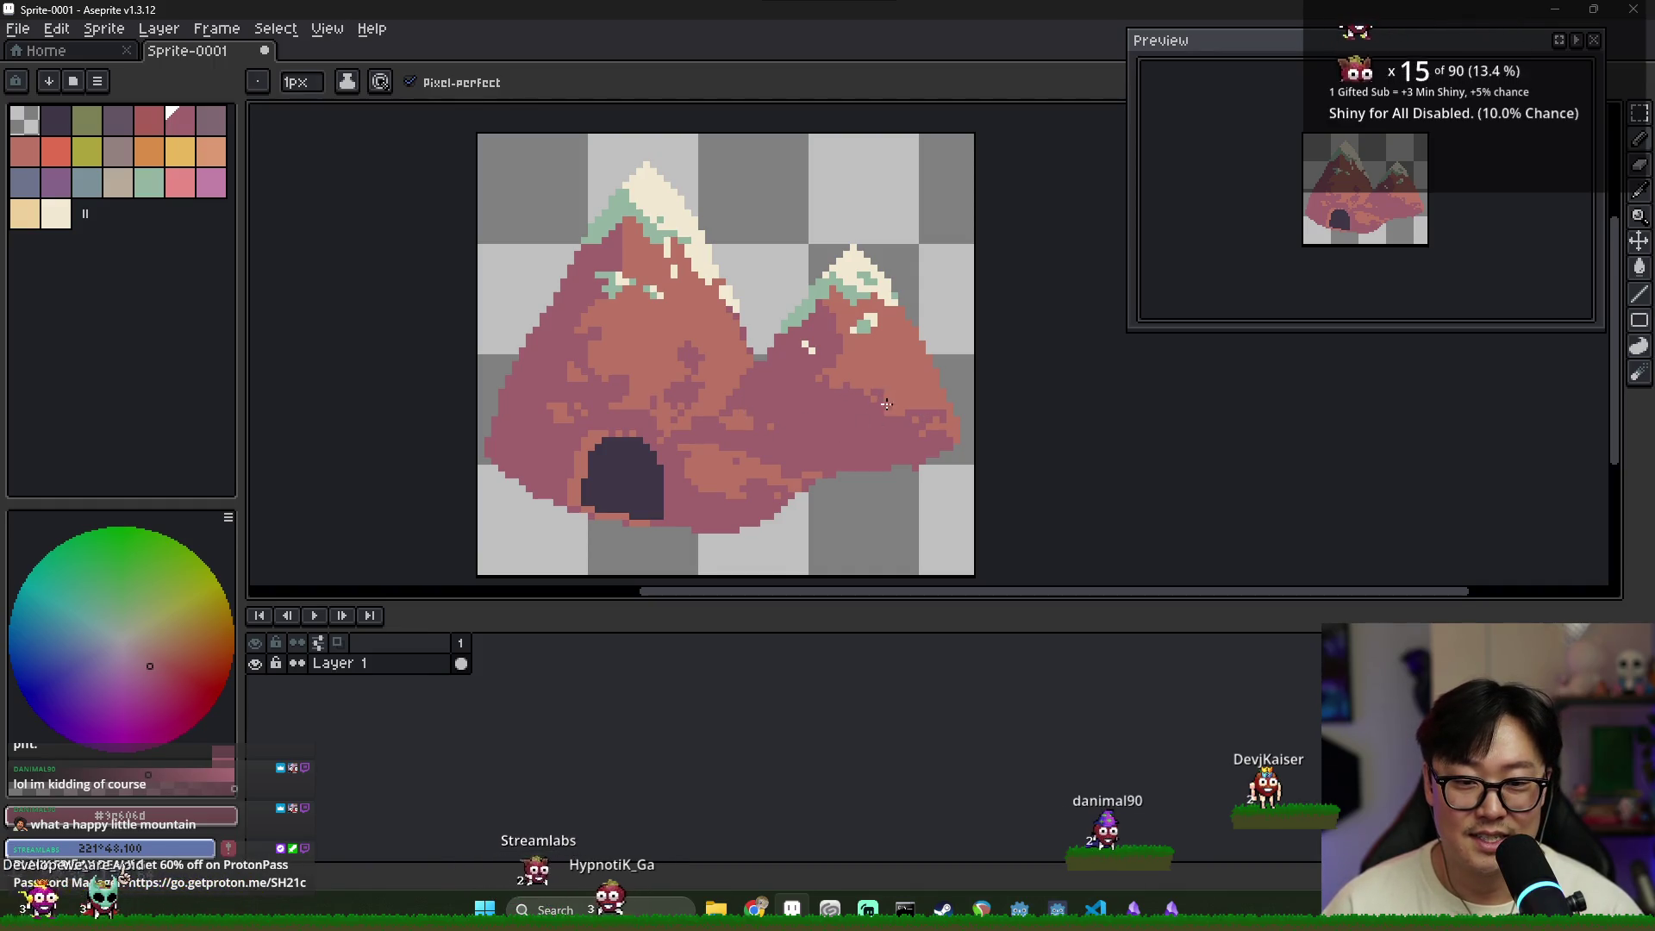
pyautogui.keyDown('alt'); pyautogui.click(853, 382); pyautogui.keyUp('alt')
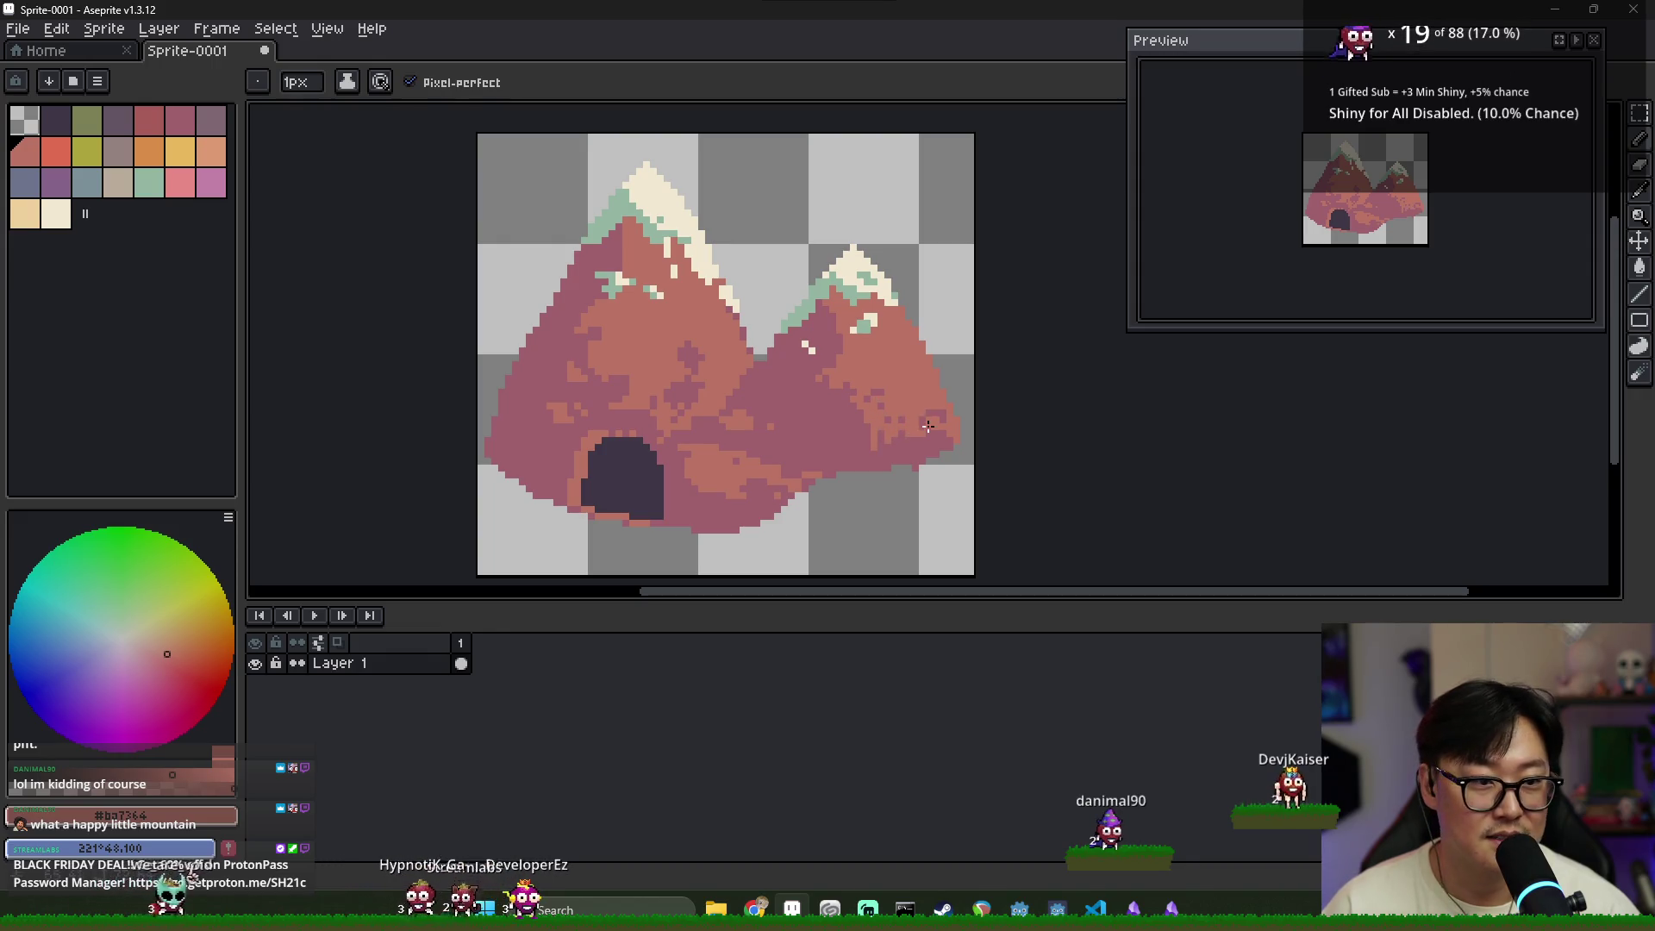
pyautogui.keyDown('alt'); pyautogui.click(899, 436); pyautogui.keyUp('alt')
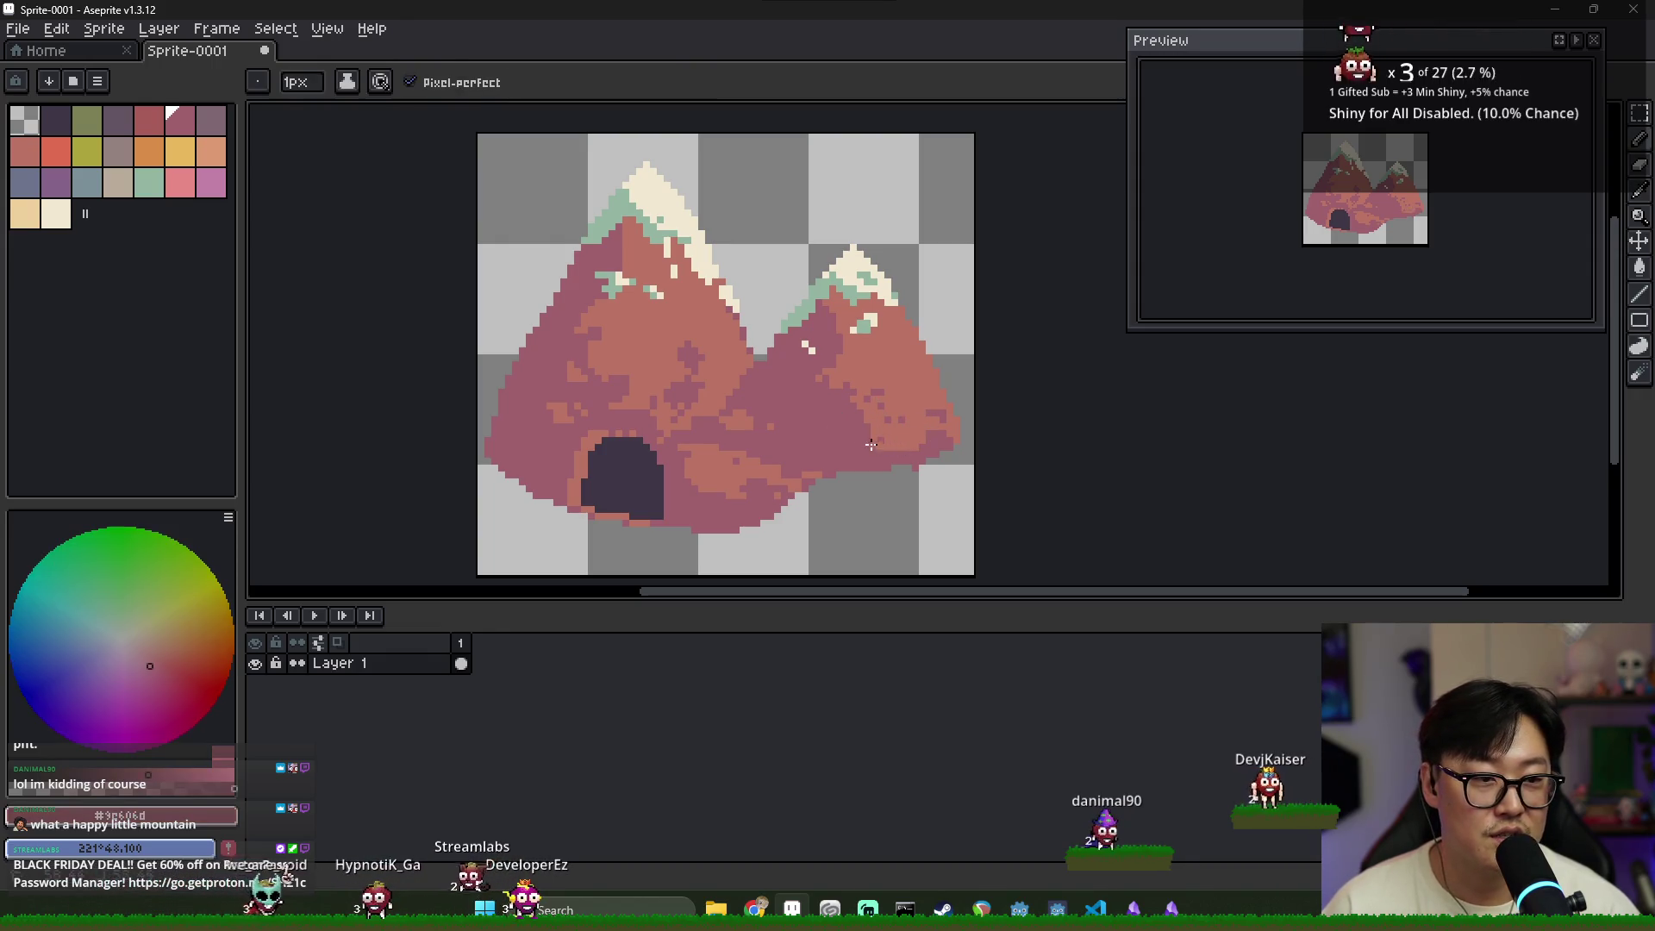
# - Select the empty area around the mountain with the Magic Wand, then switch to the eraser
pyautogui.scroll(-3, 892, 453)
pyautogui.scroll(4, 891, 453)
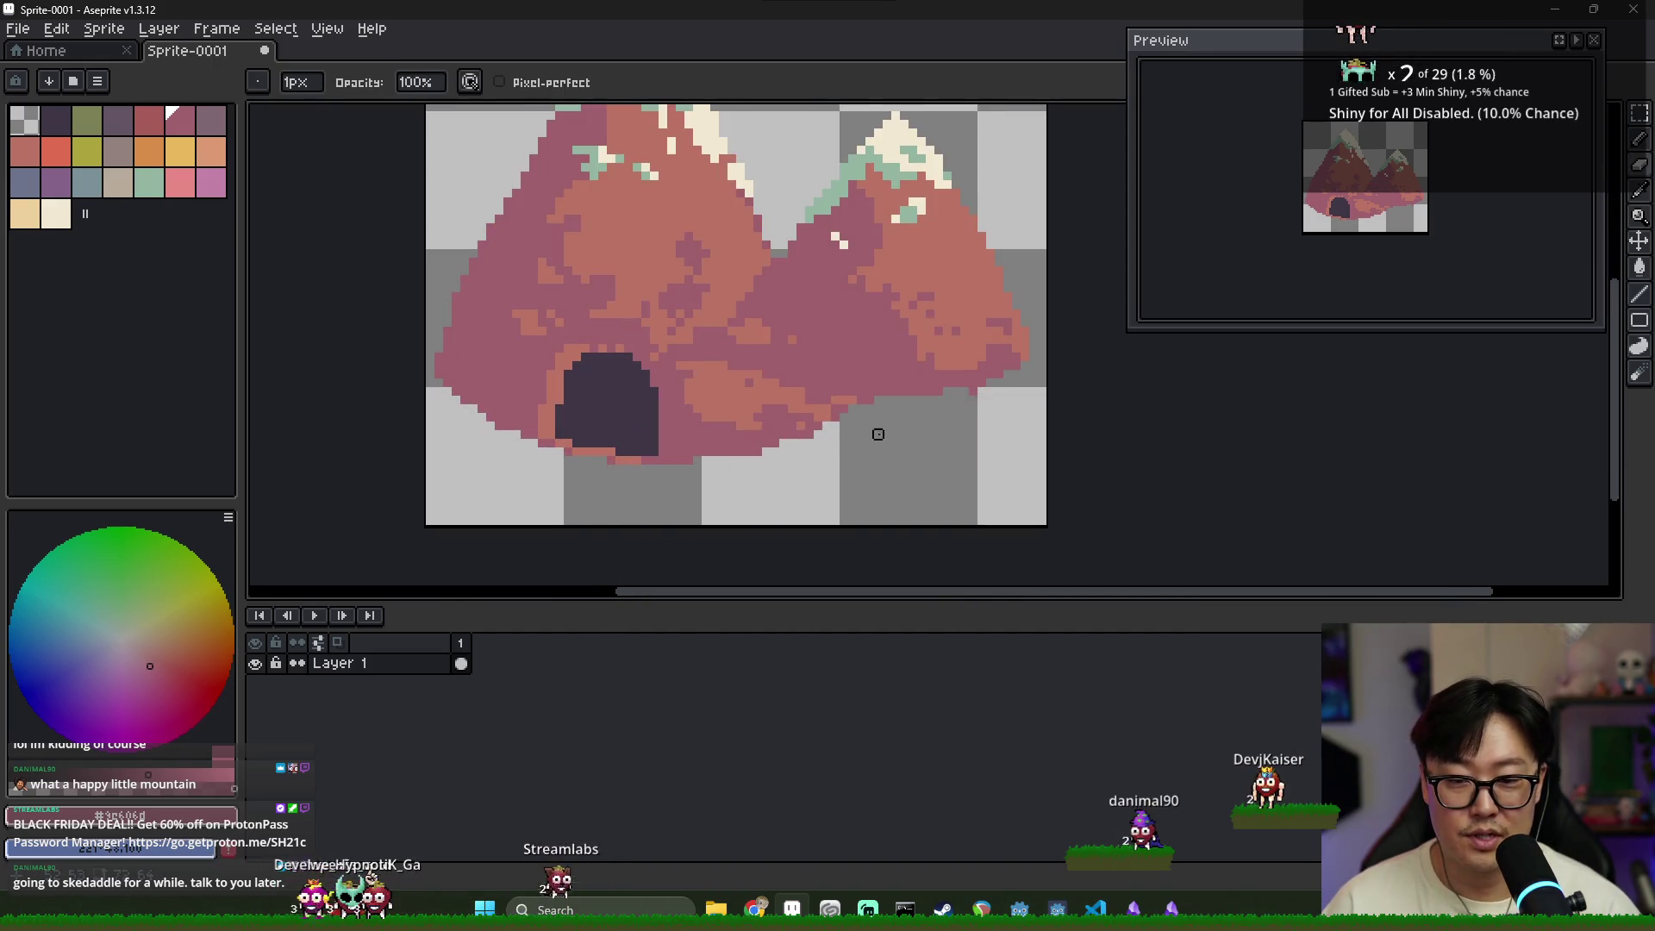
pyautogui.scroll(-4, 888, 454)
pyautogui.scroll(1, 888, 453)
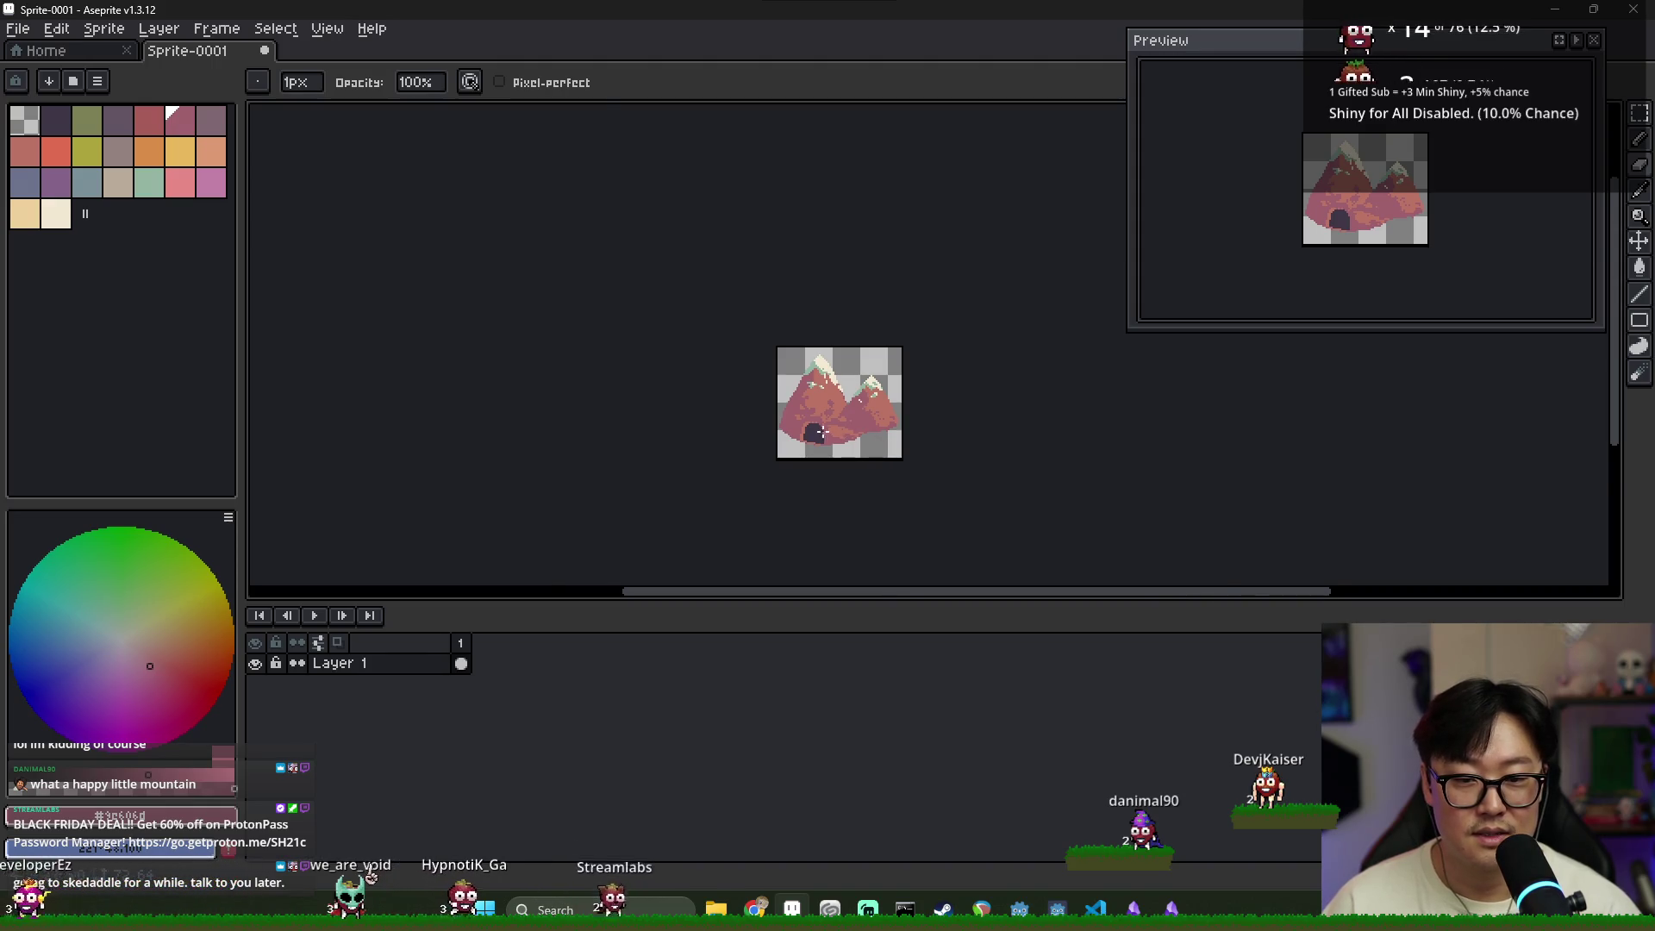
pyautogui.scroll(3, 821, 433)
pyautogui.press('w')
pyautogui.click(620, 380)
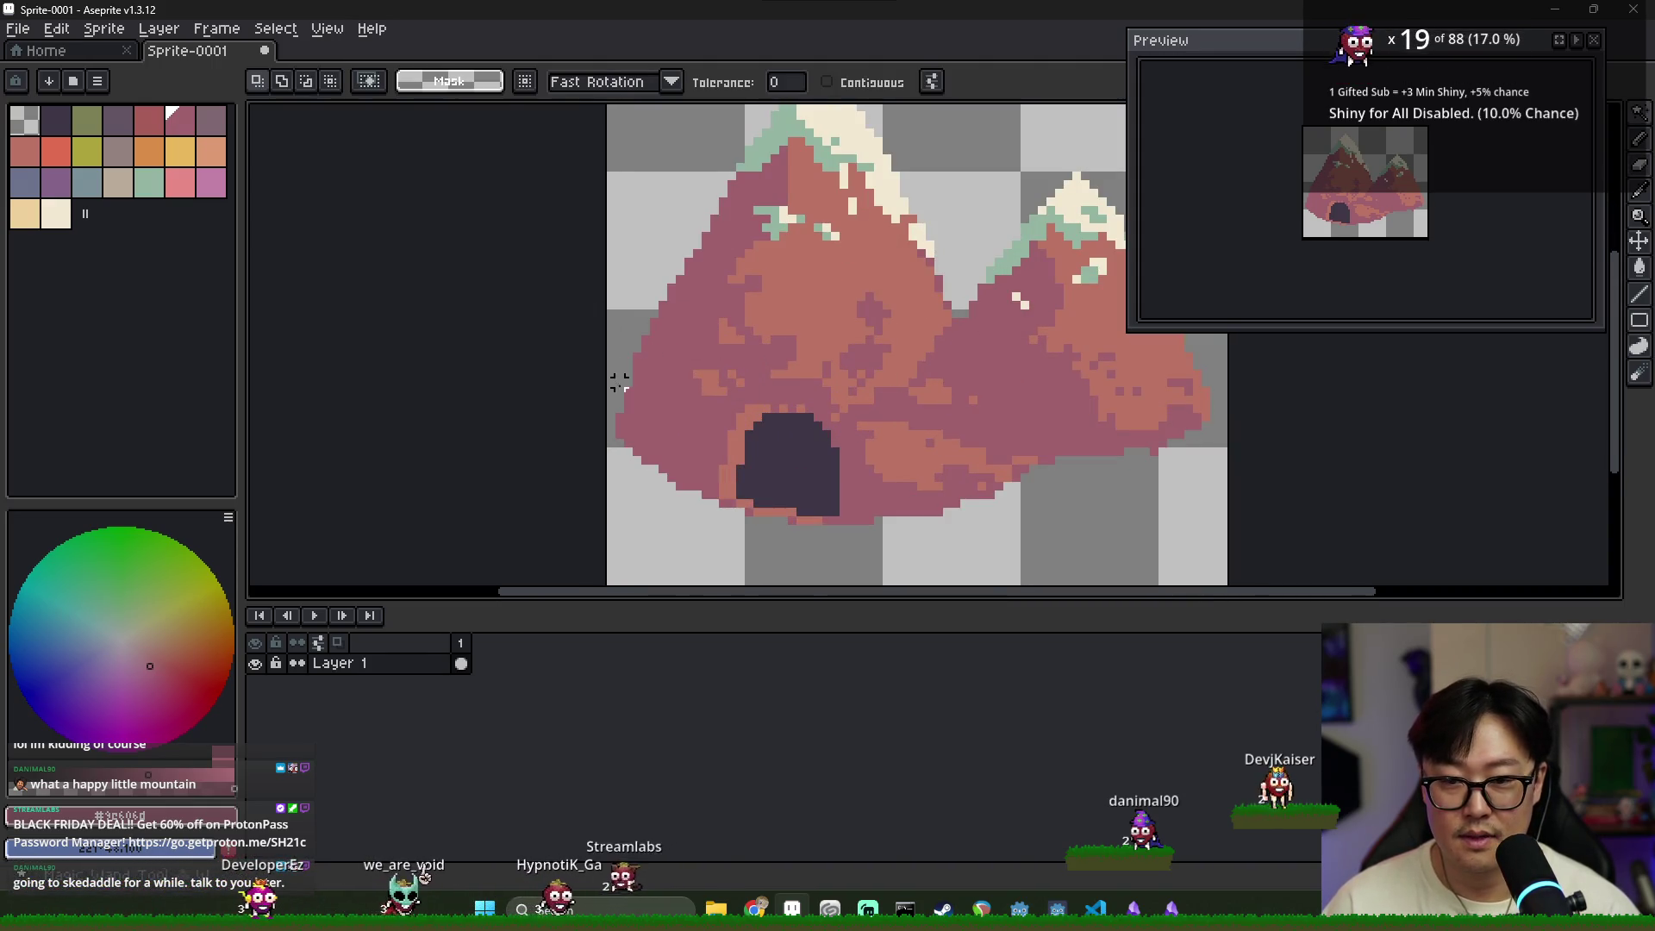
pyautogui.press('e')
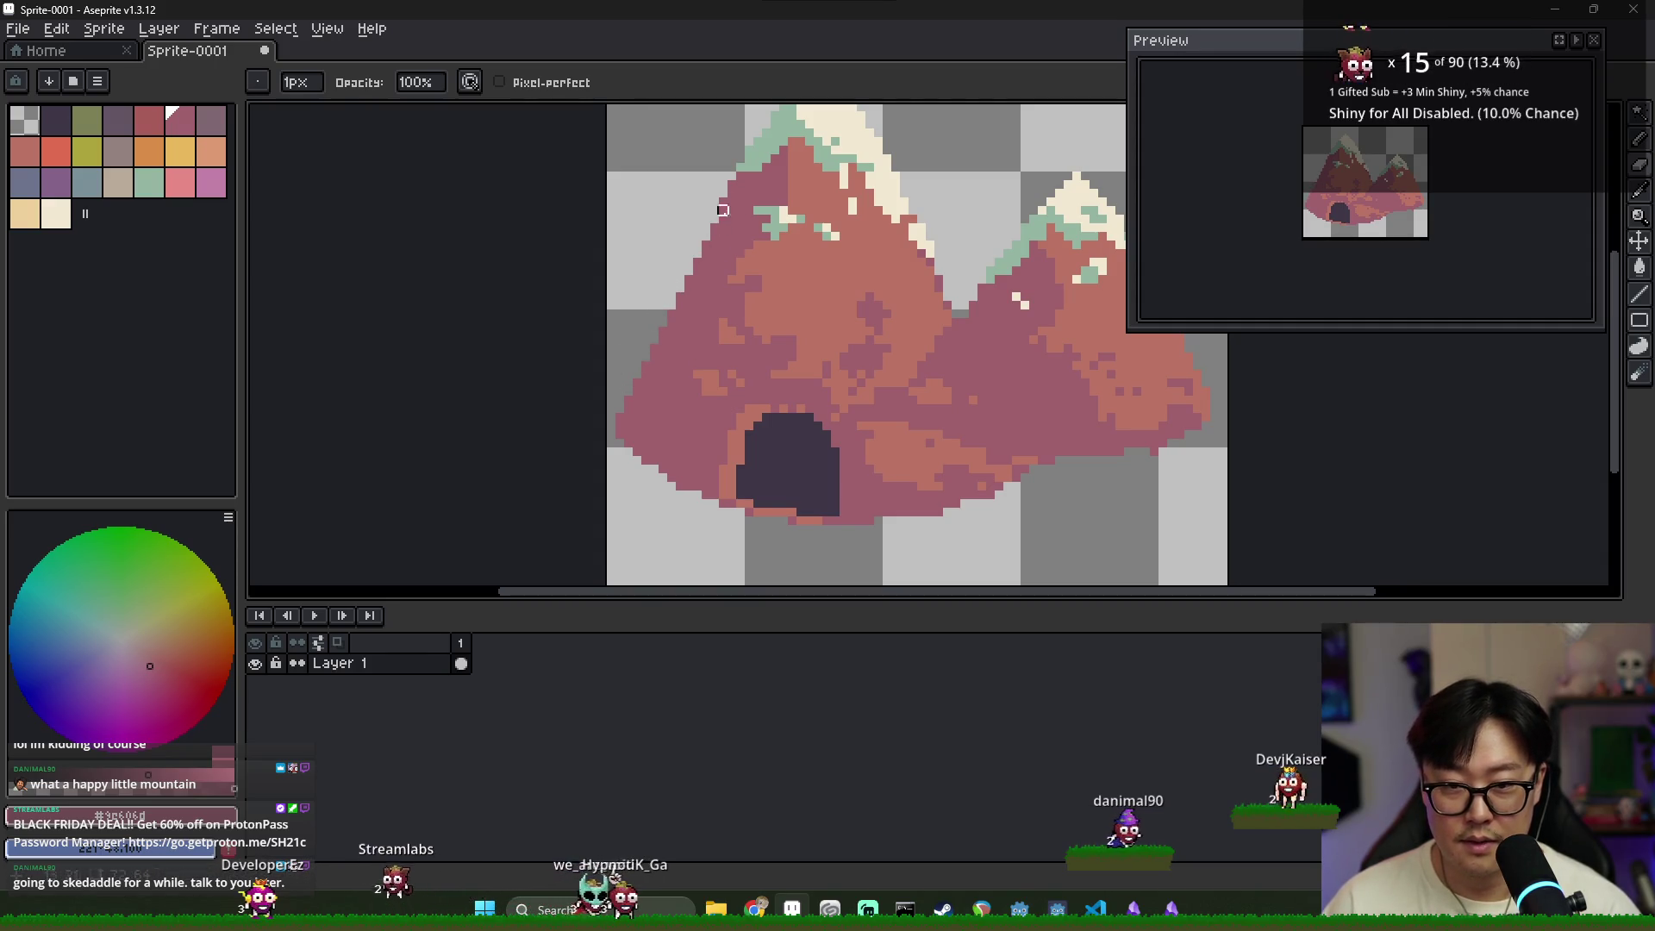
pyautogui.scroll(-2, 680, 271)
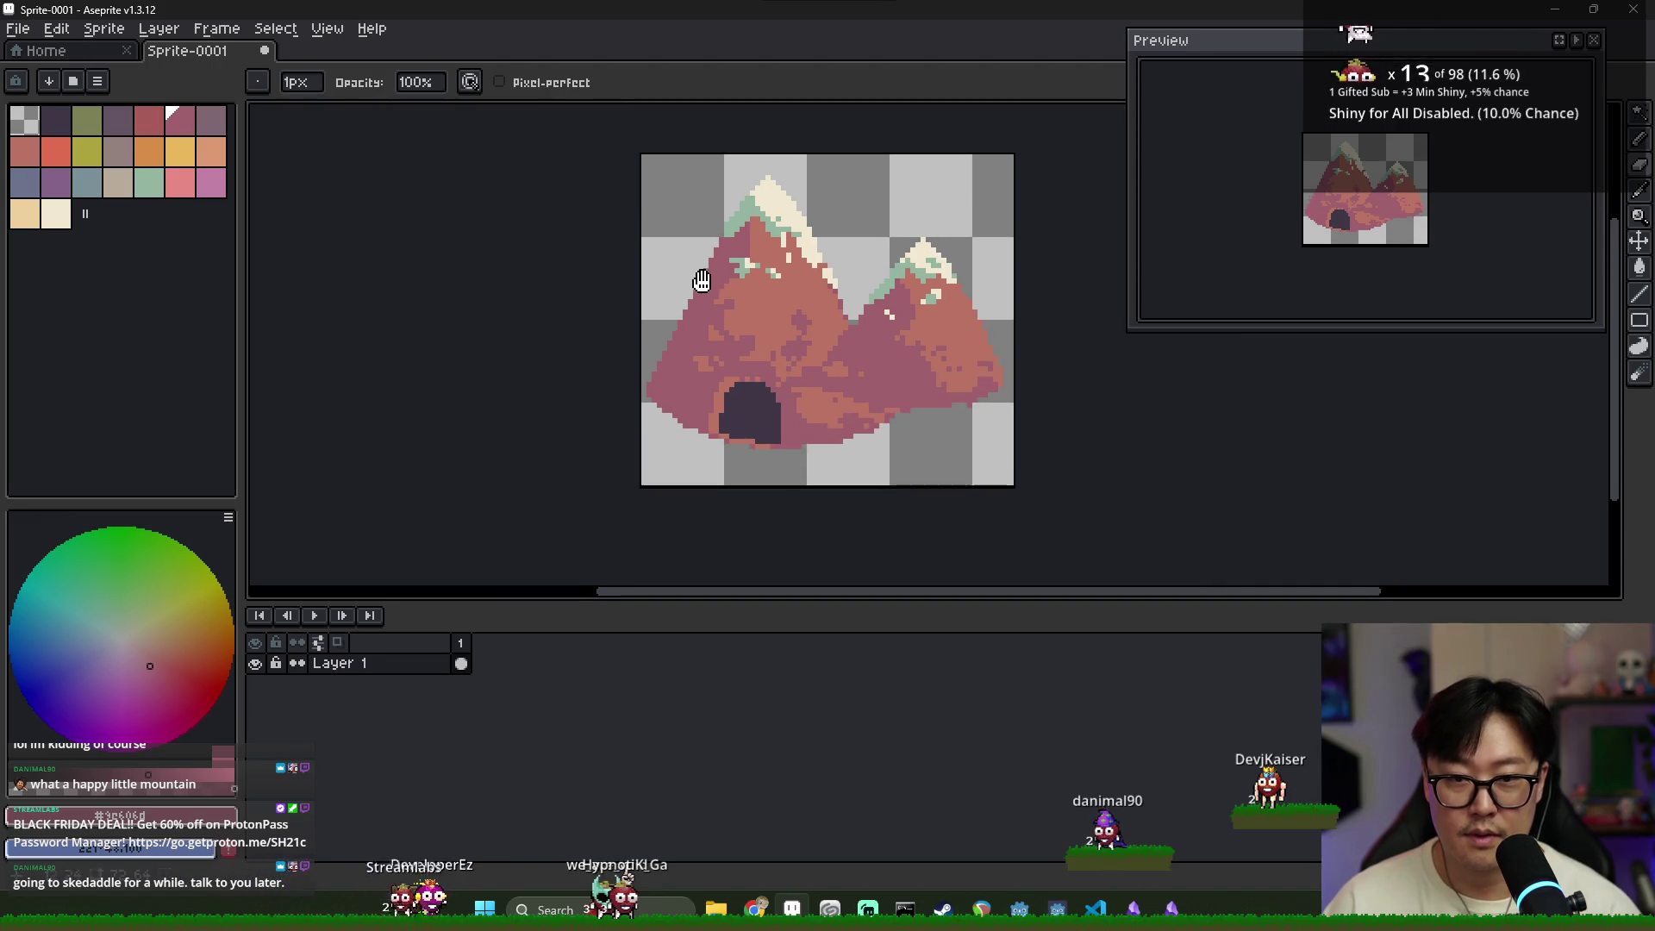
pyautogui.scroll(2, 792, 250)
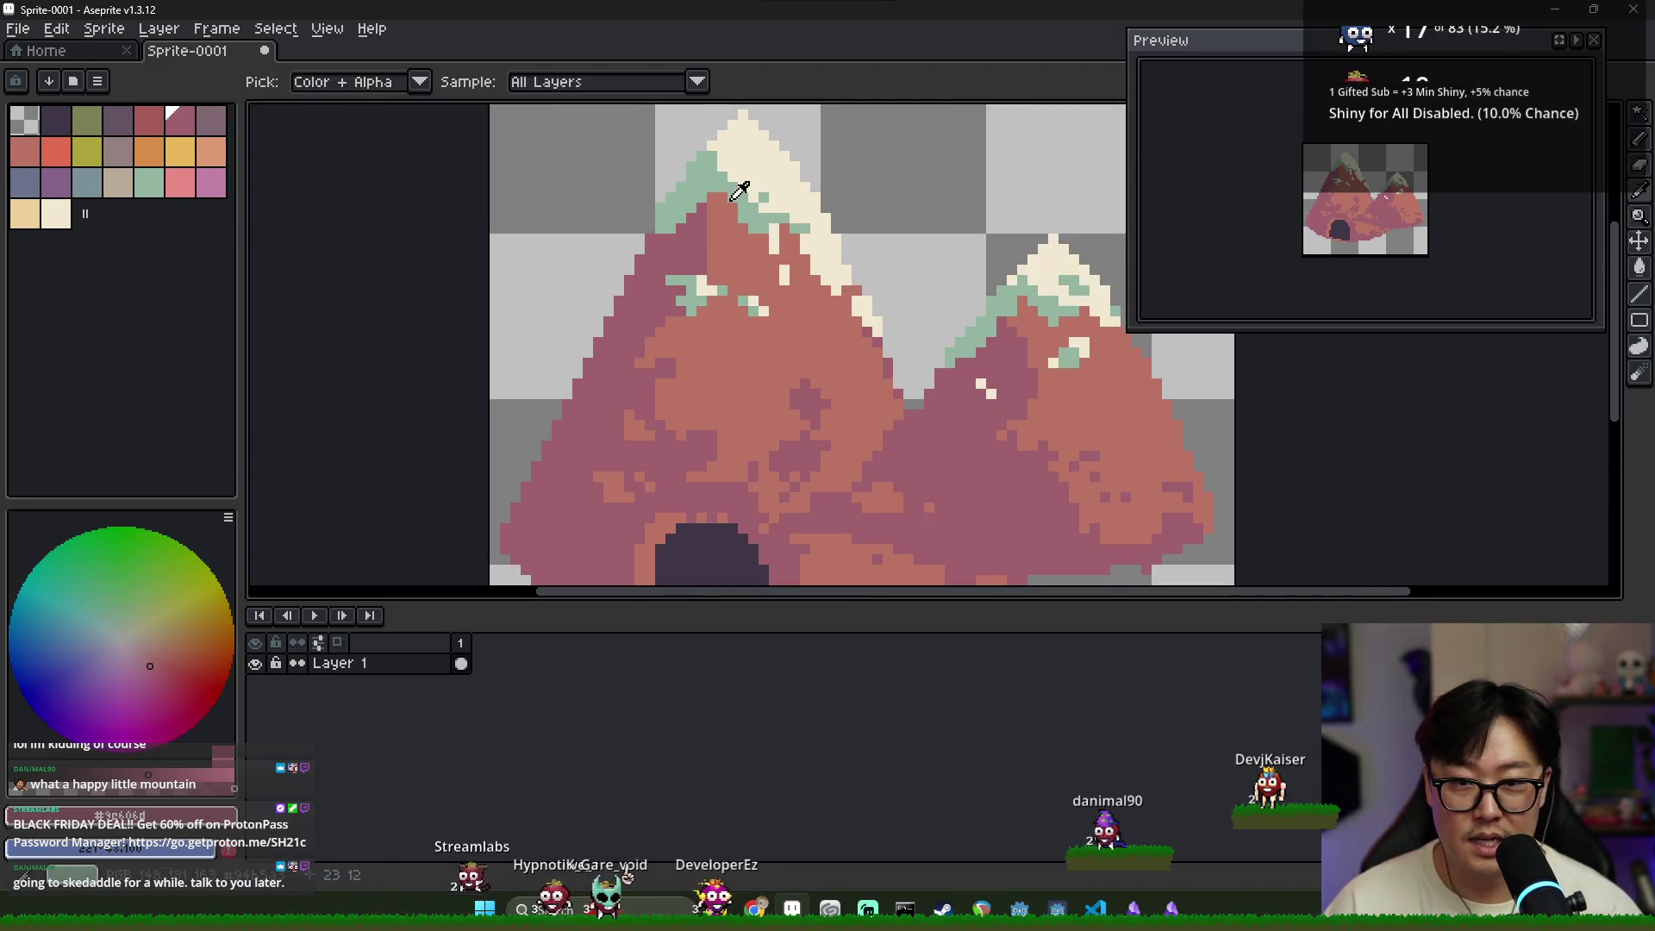
# - Fill the cream snow on the peak's left side with mint green
pyautogui.keyDown('alt'); pyautogui.click(722, 145); pyautogui.keyUp('alt')
pyautogui.keyDown('alt'); pyautogui.click(733, 145); pyautogui.keyUp('alt')
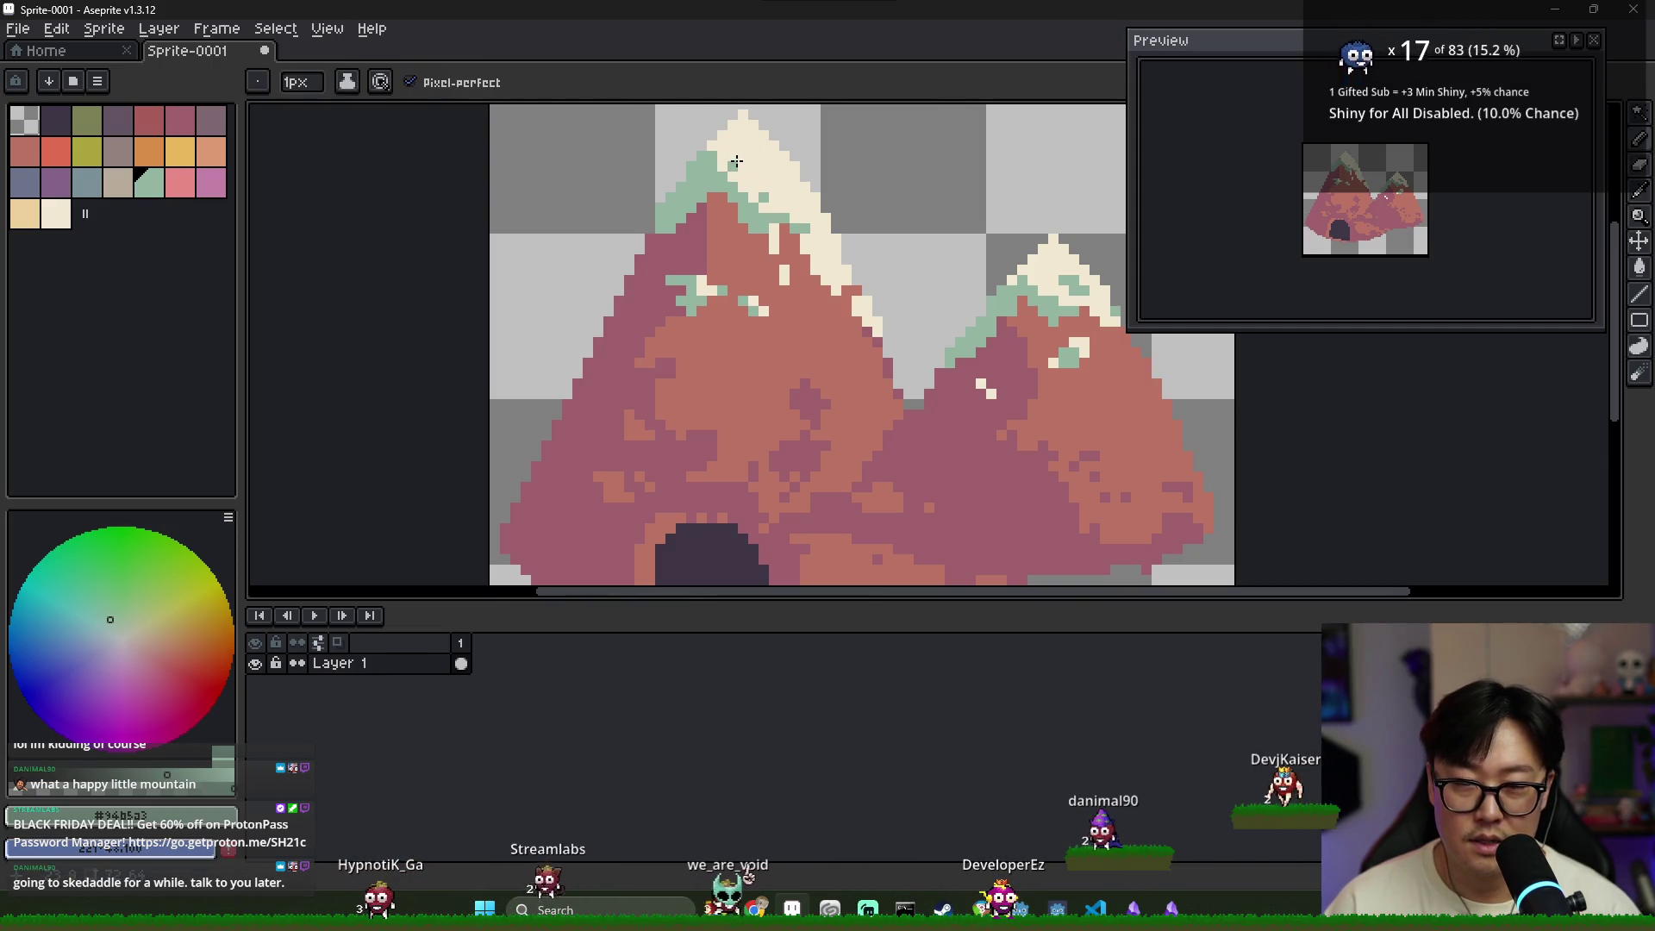
pyautogui.press('g')
pyautogui.click(735, 123)
pyautogui.click(722, 155)
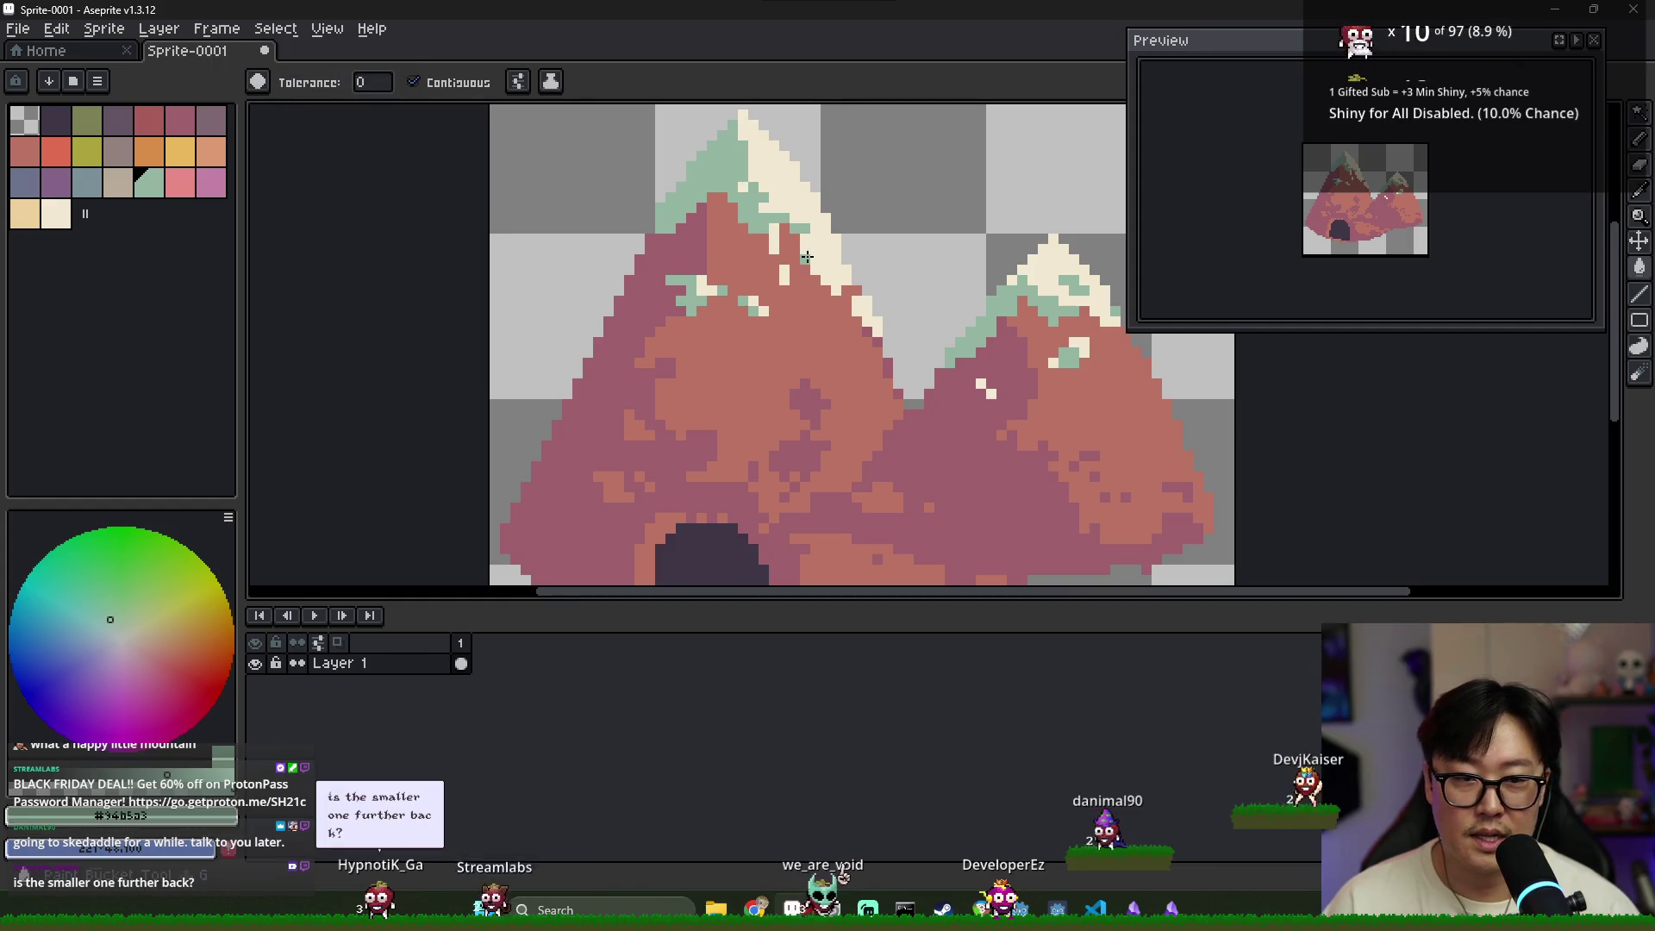
pyautogui.press('b')
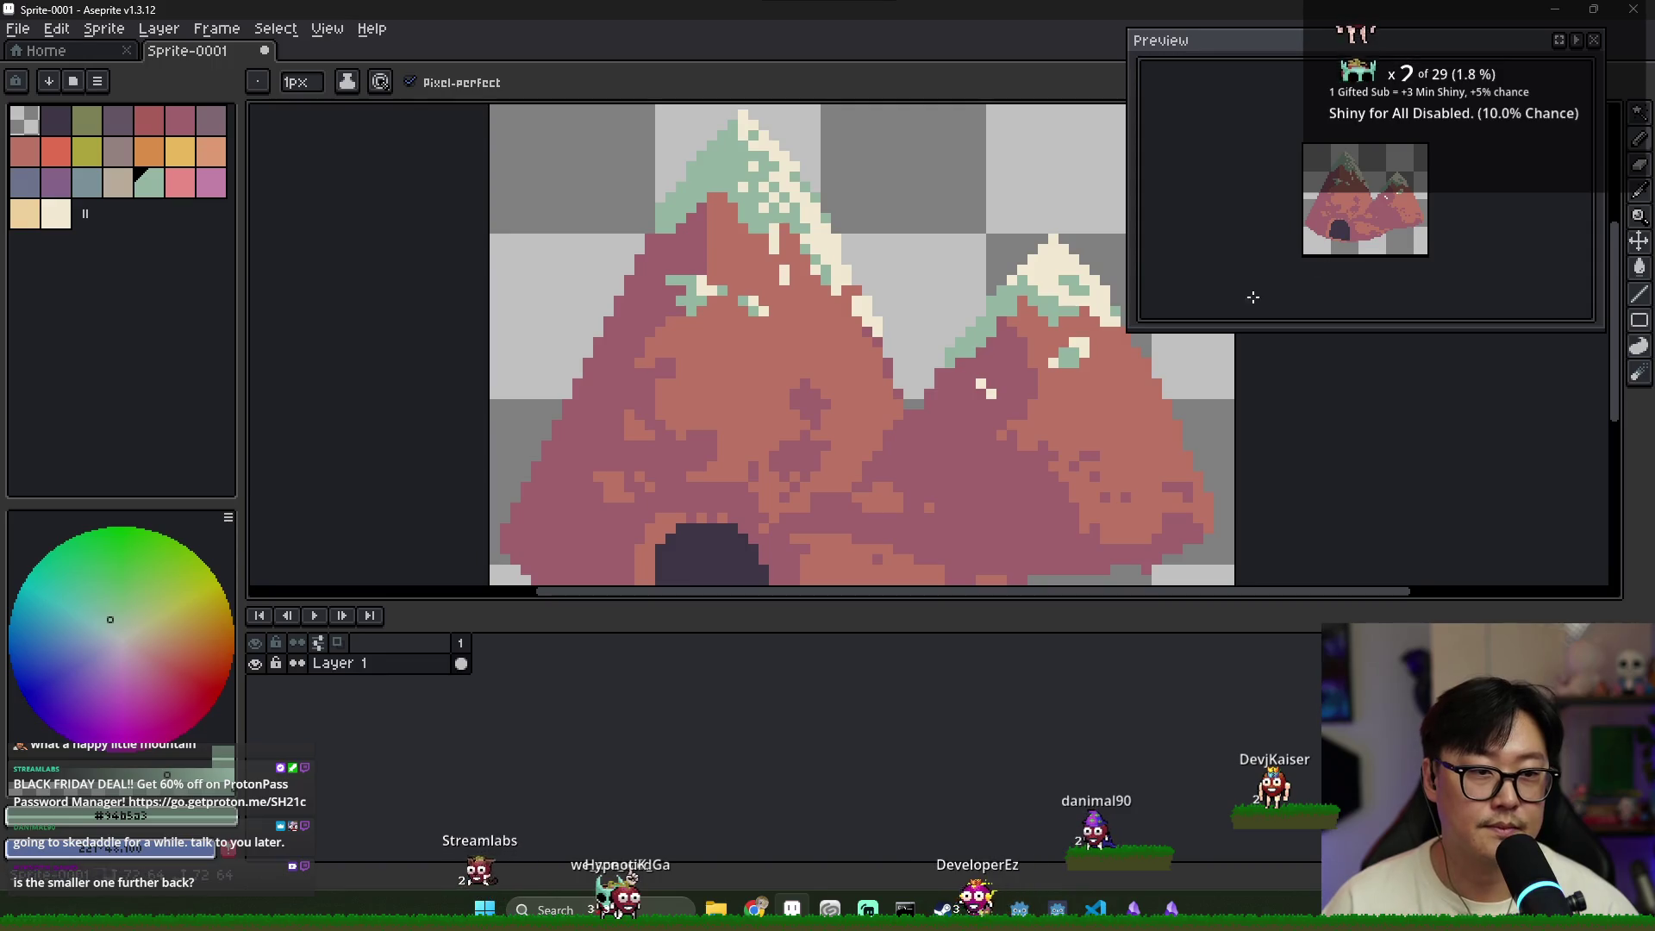
# - Bring the smaller mountain into view and sample its salmon shade
pyautogui.hscroll(3, 865, 296)
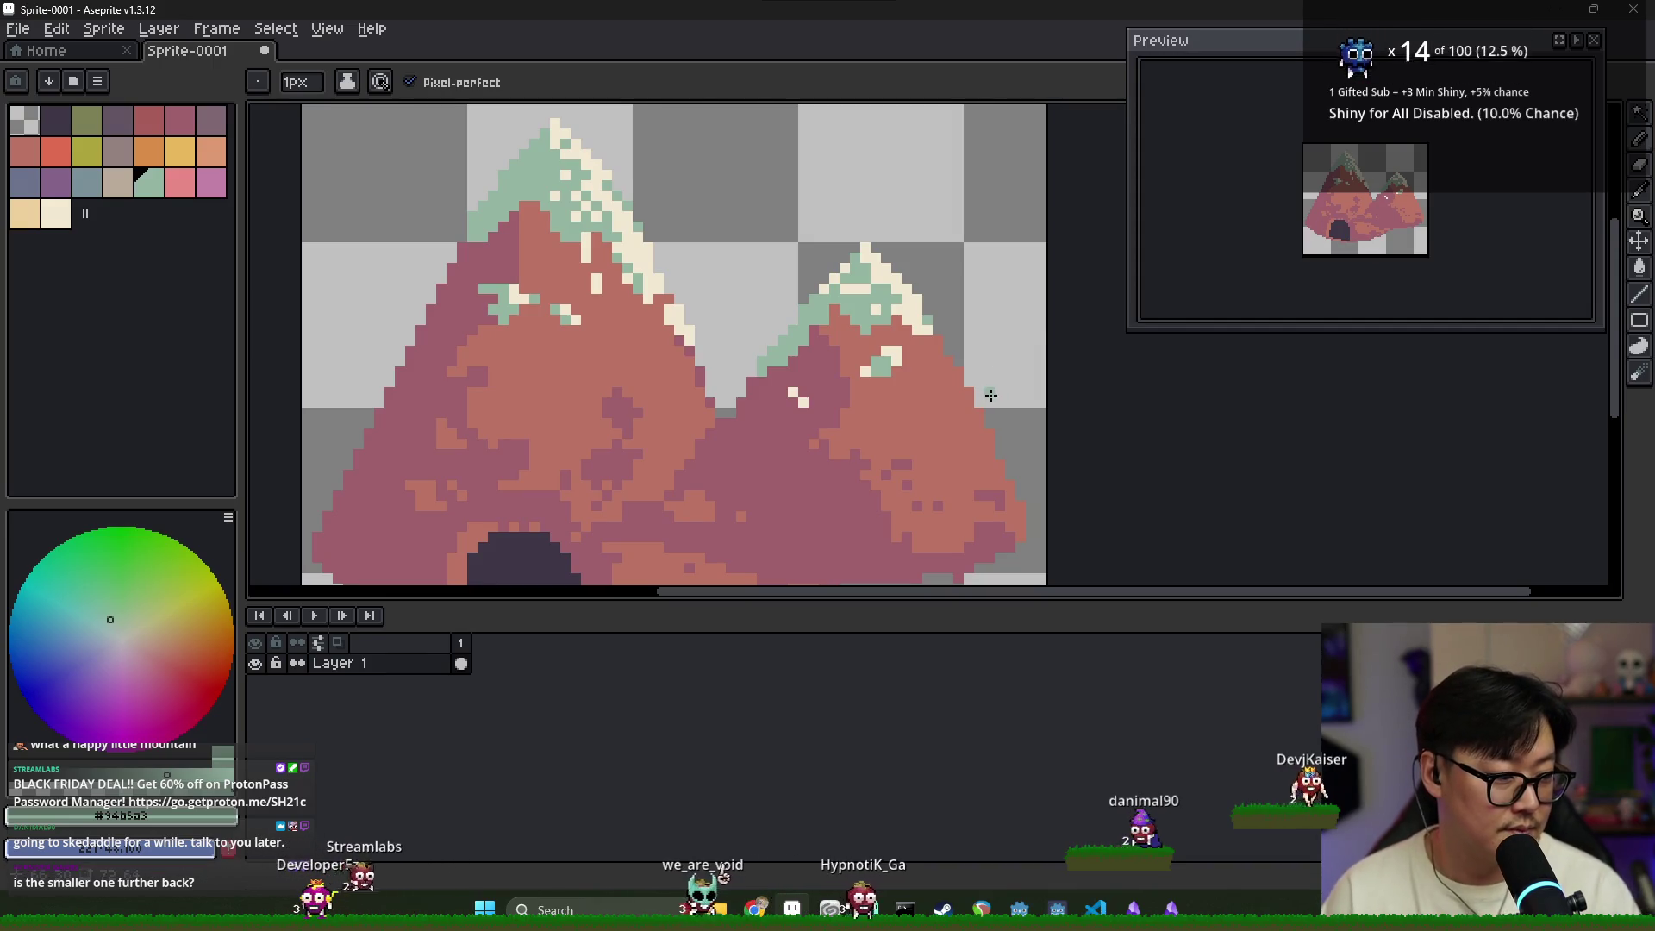
pyautogui.moveTo(787, 390); pyautogui.dragTo(718, 321)
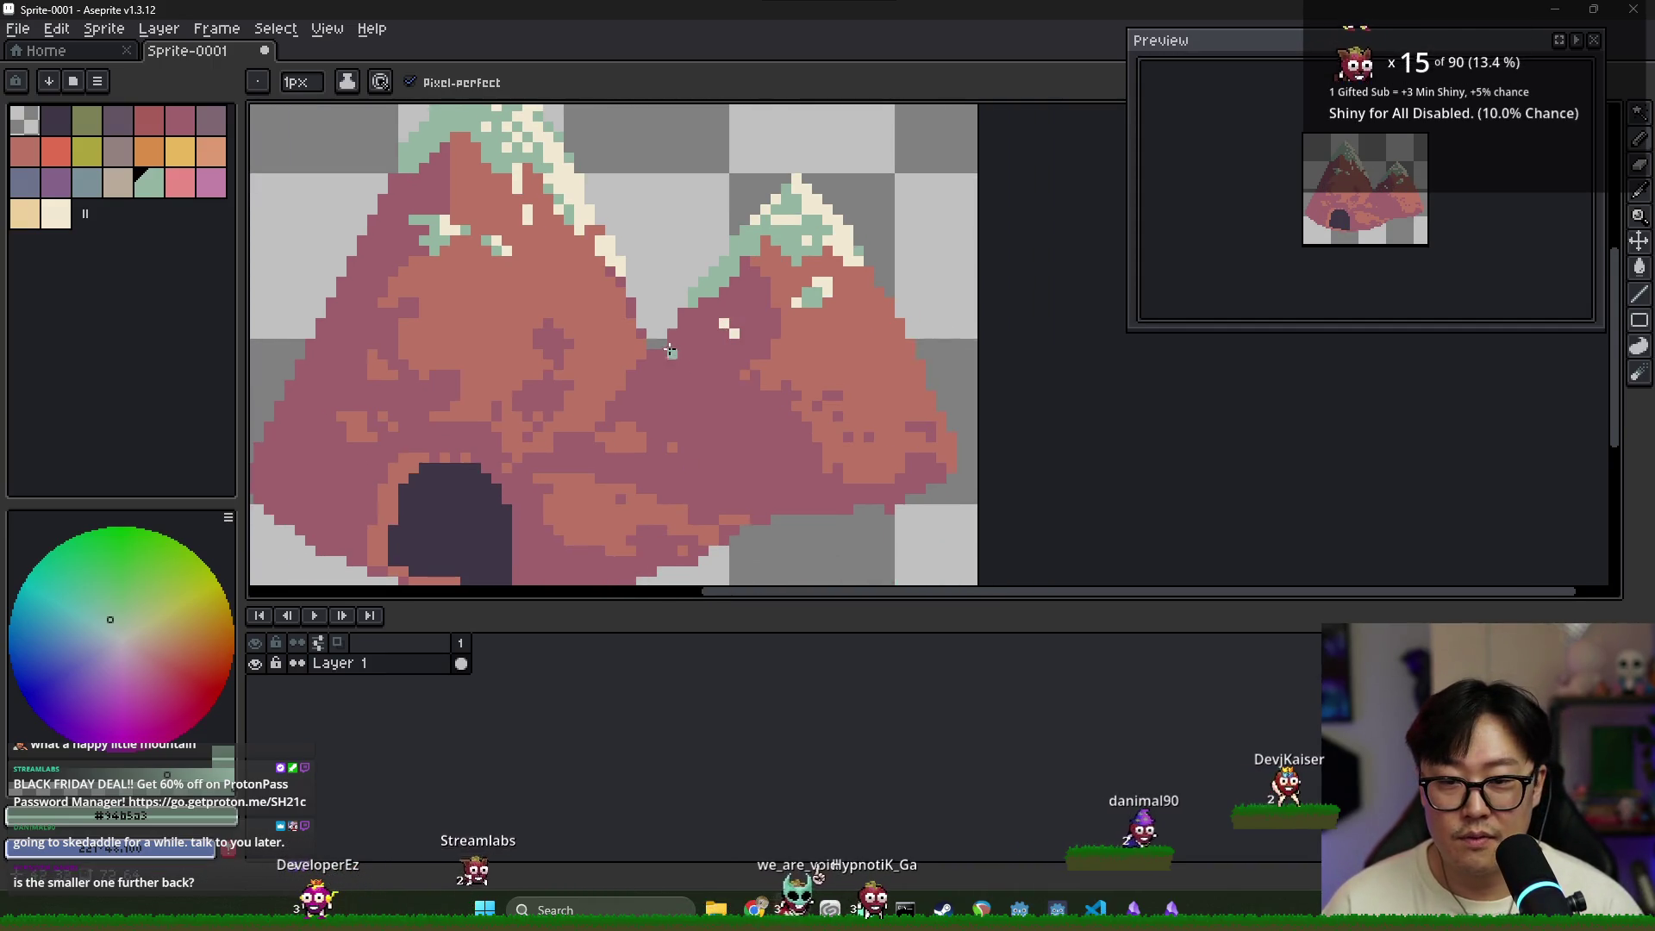
pyautogui.scroll(-2, 671, 354)
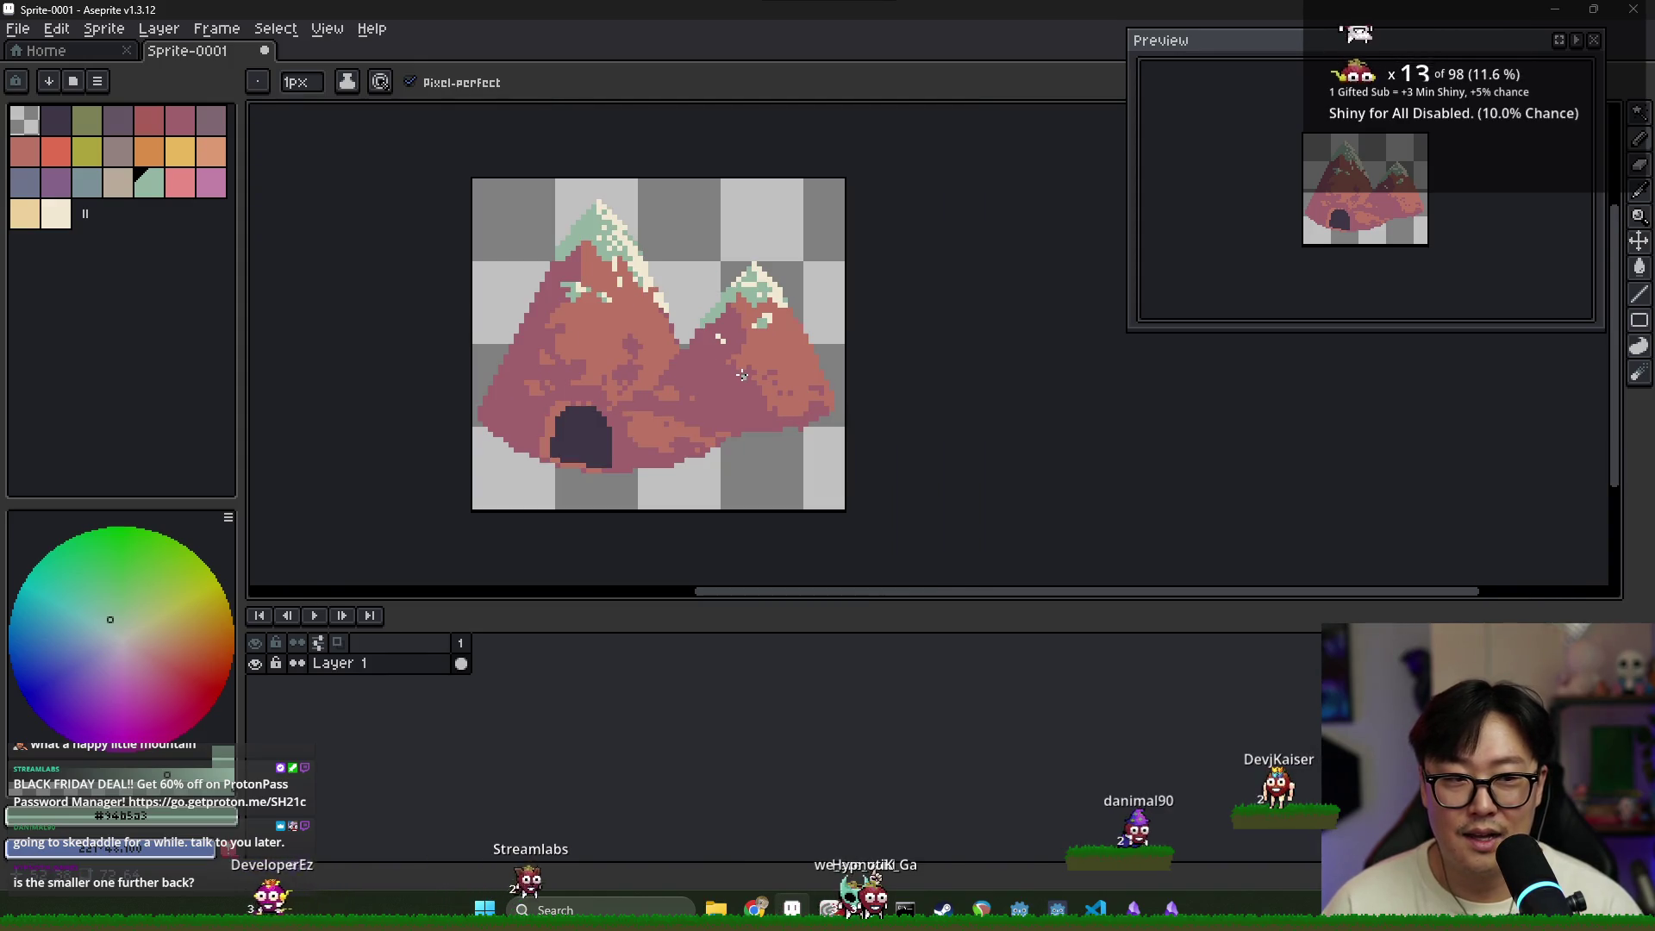
pyautogui.keyDown('alt'); pyautogui.click(684, 340); pyautogui.keyUp('alt')
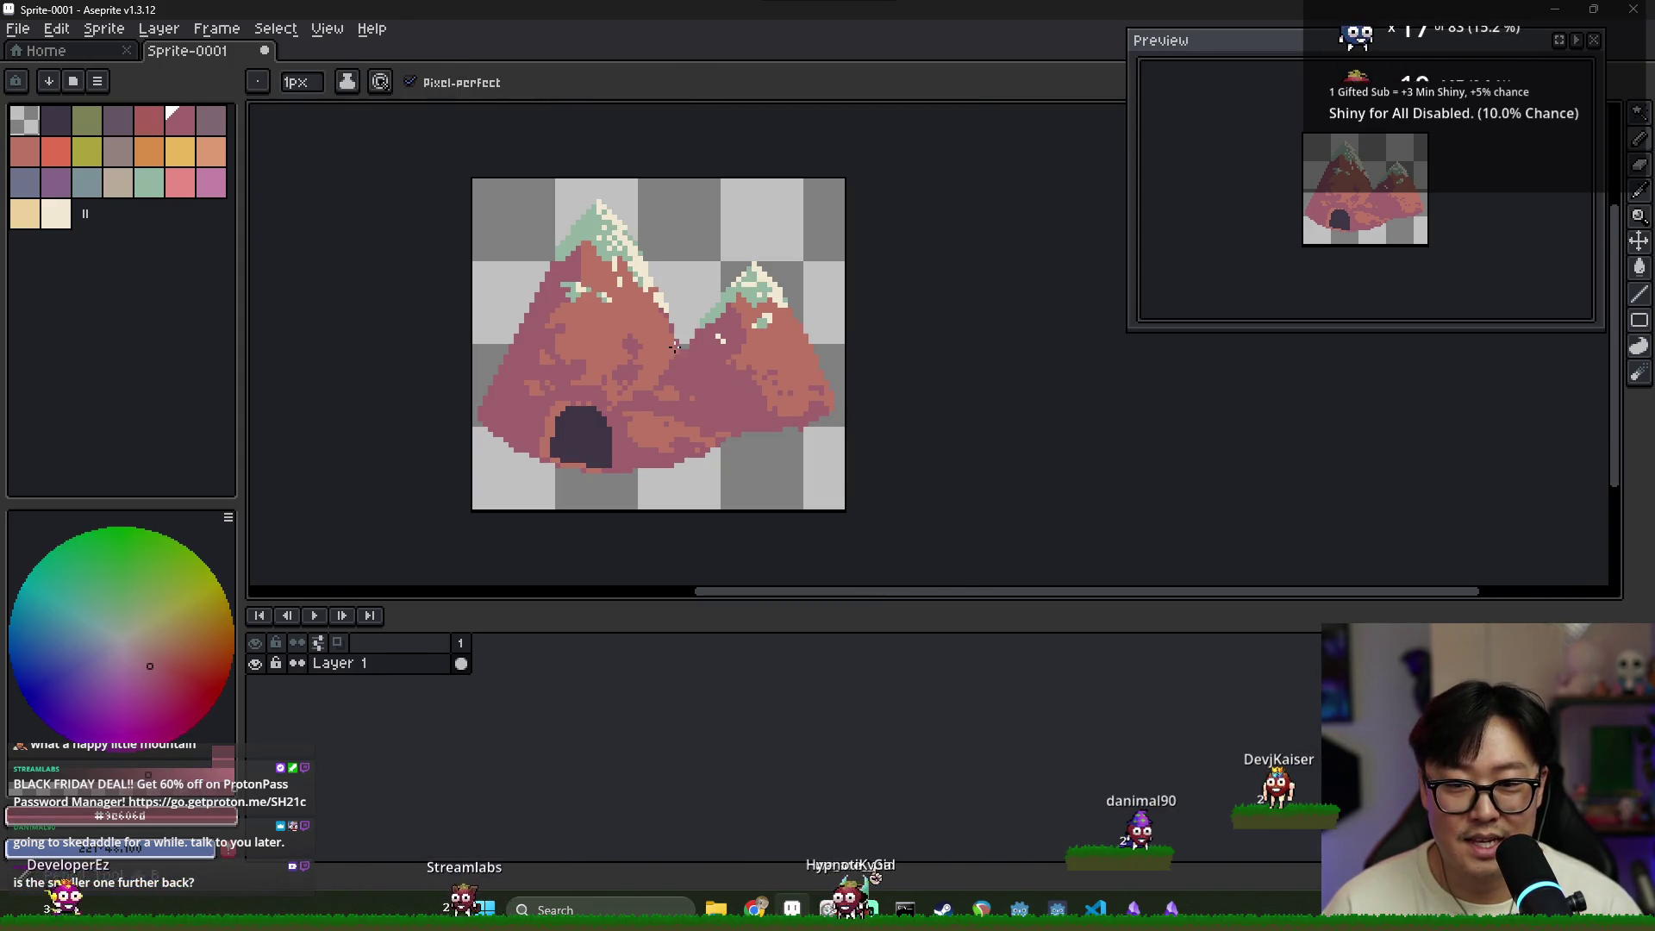
pyautogui.keyDown('alt'); pyautogui.click(687, 362); pyautogui.keyUp('alt')
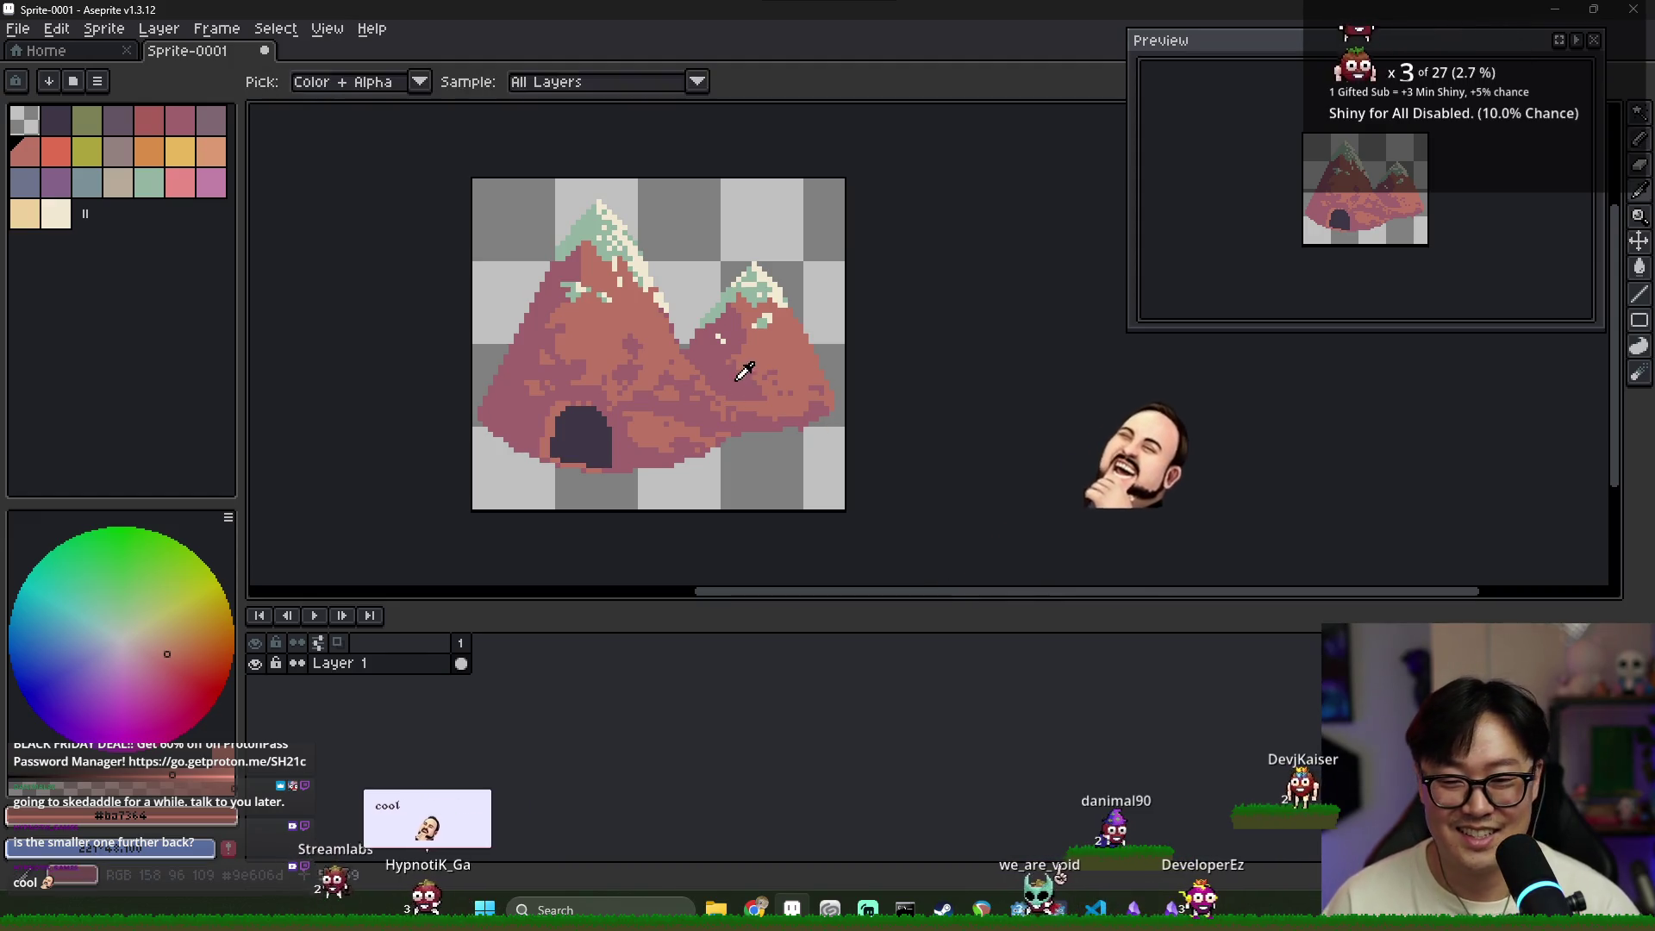
# - Sample the cream snow from the peak, deselect with Ctrl+D, and return to the Pencil
pyautogui.keyDown('alt'); pyautogui.click(750, 388); pyautogui.keyUp('alt')
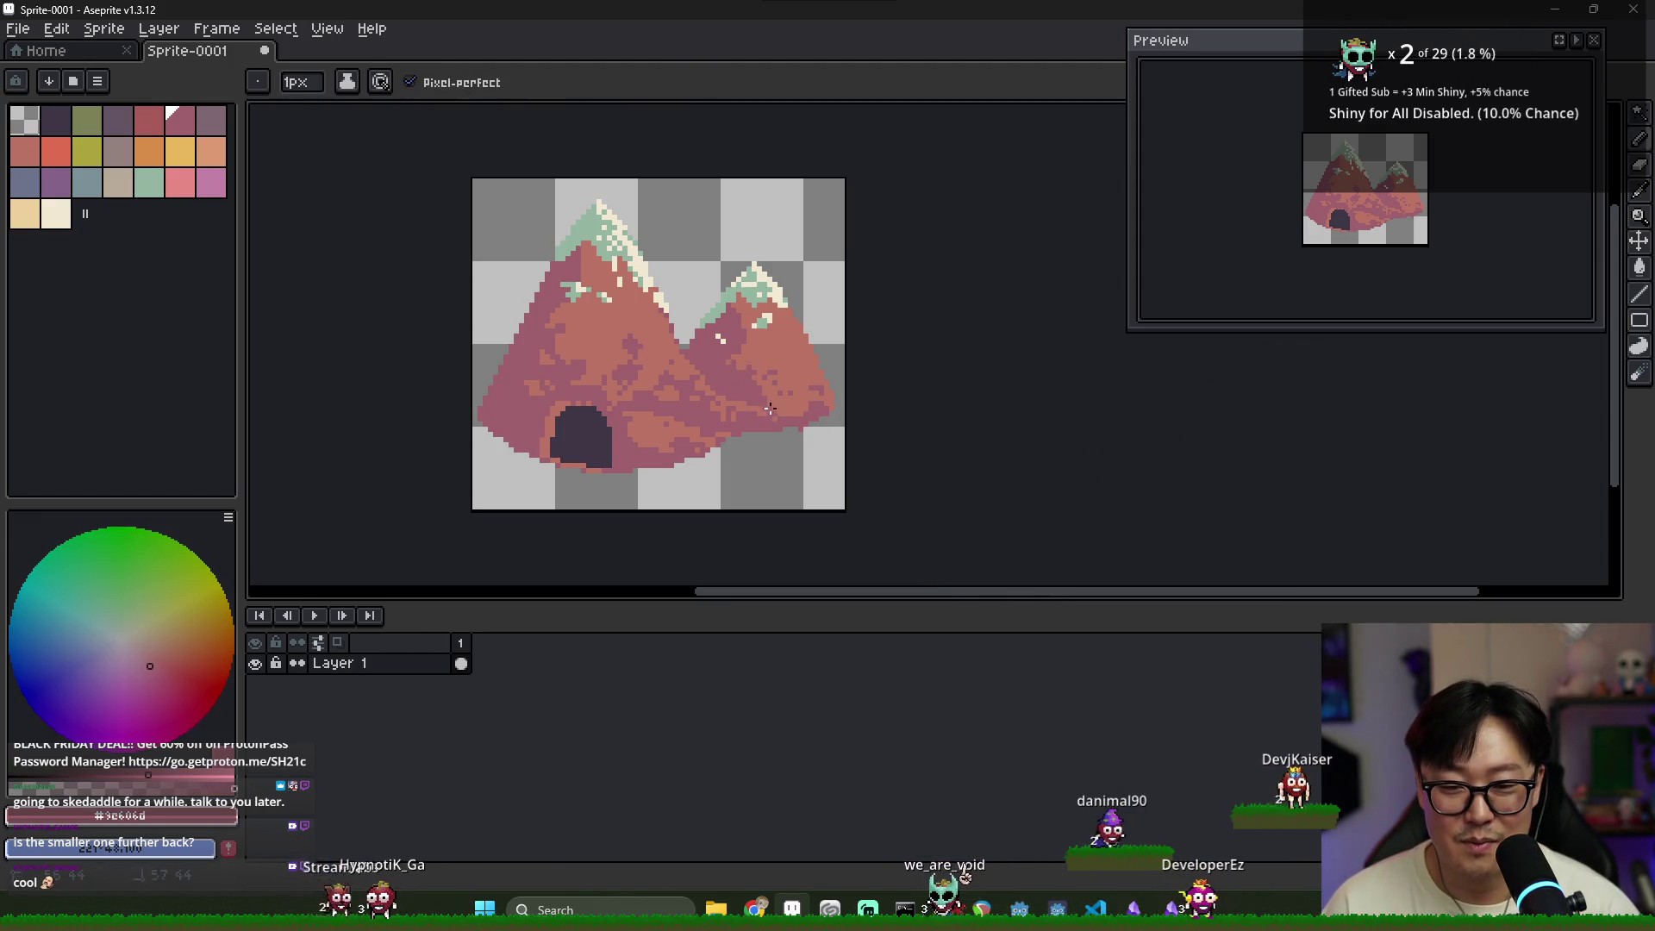
pyautogui.scroll(-1, 778, 421)
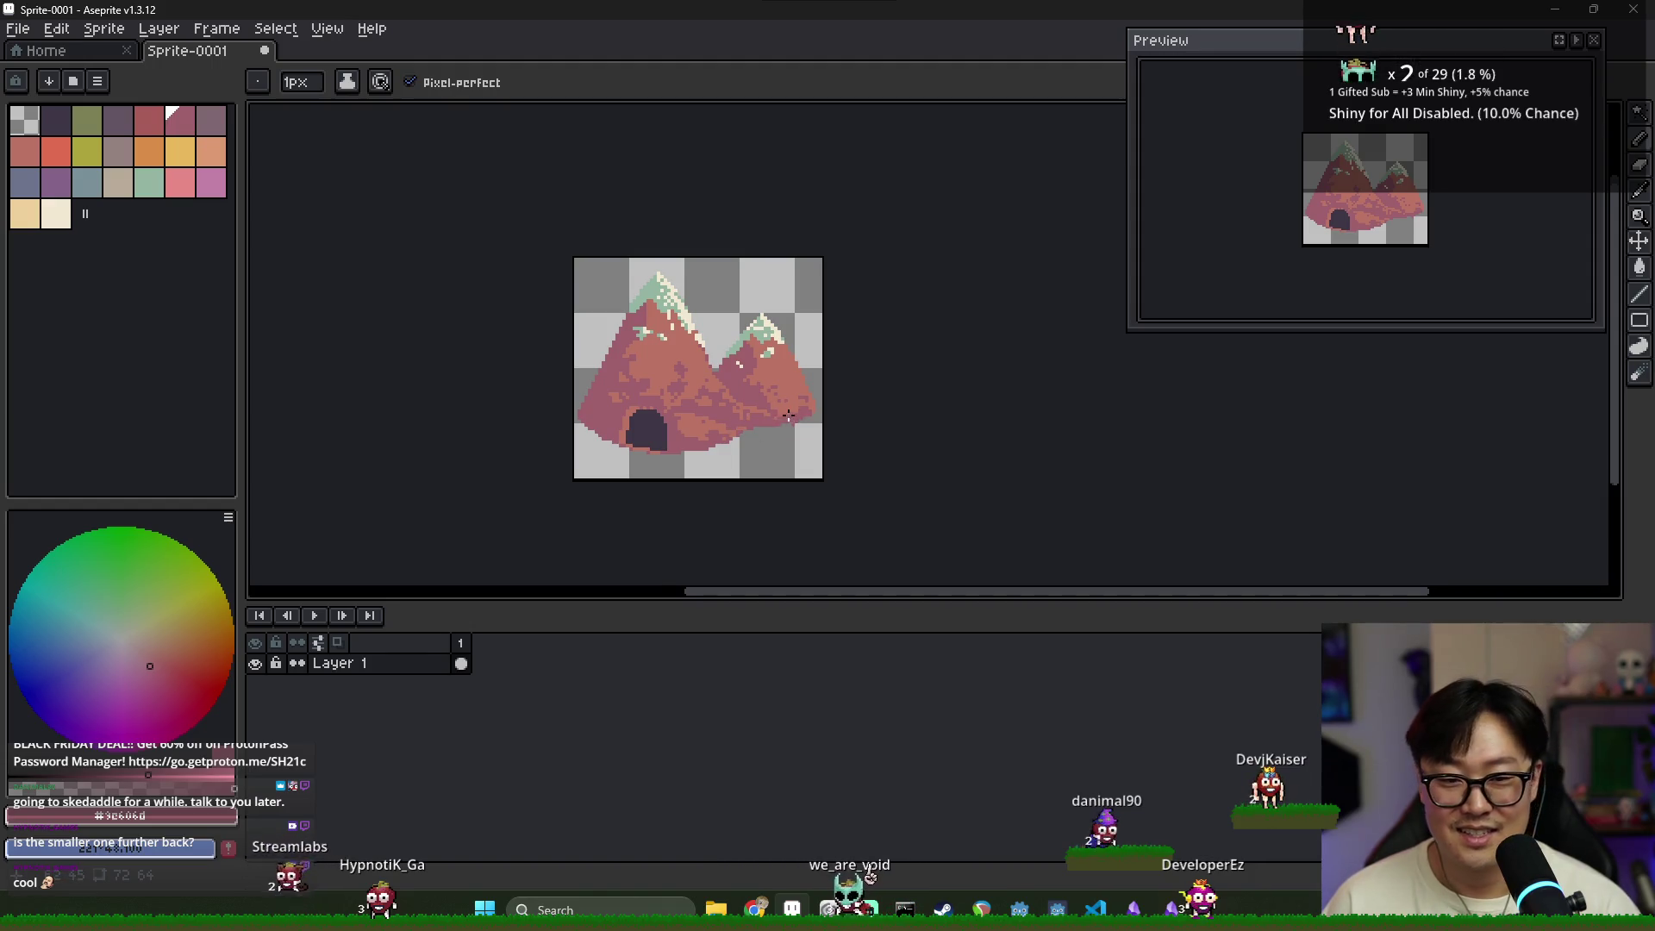
pyautogui.scroll(-2, 788, 418)
pyautogui.scroll(4, 736, 370)
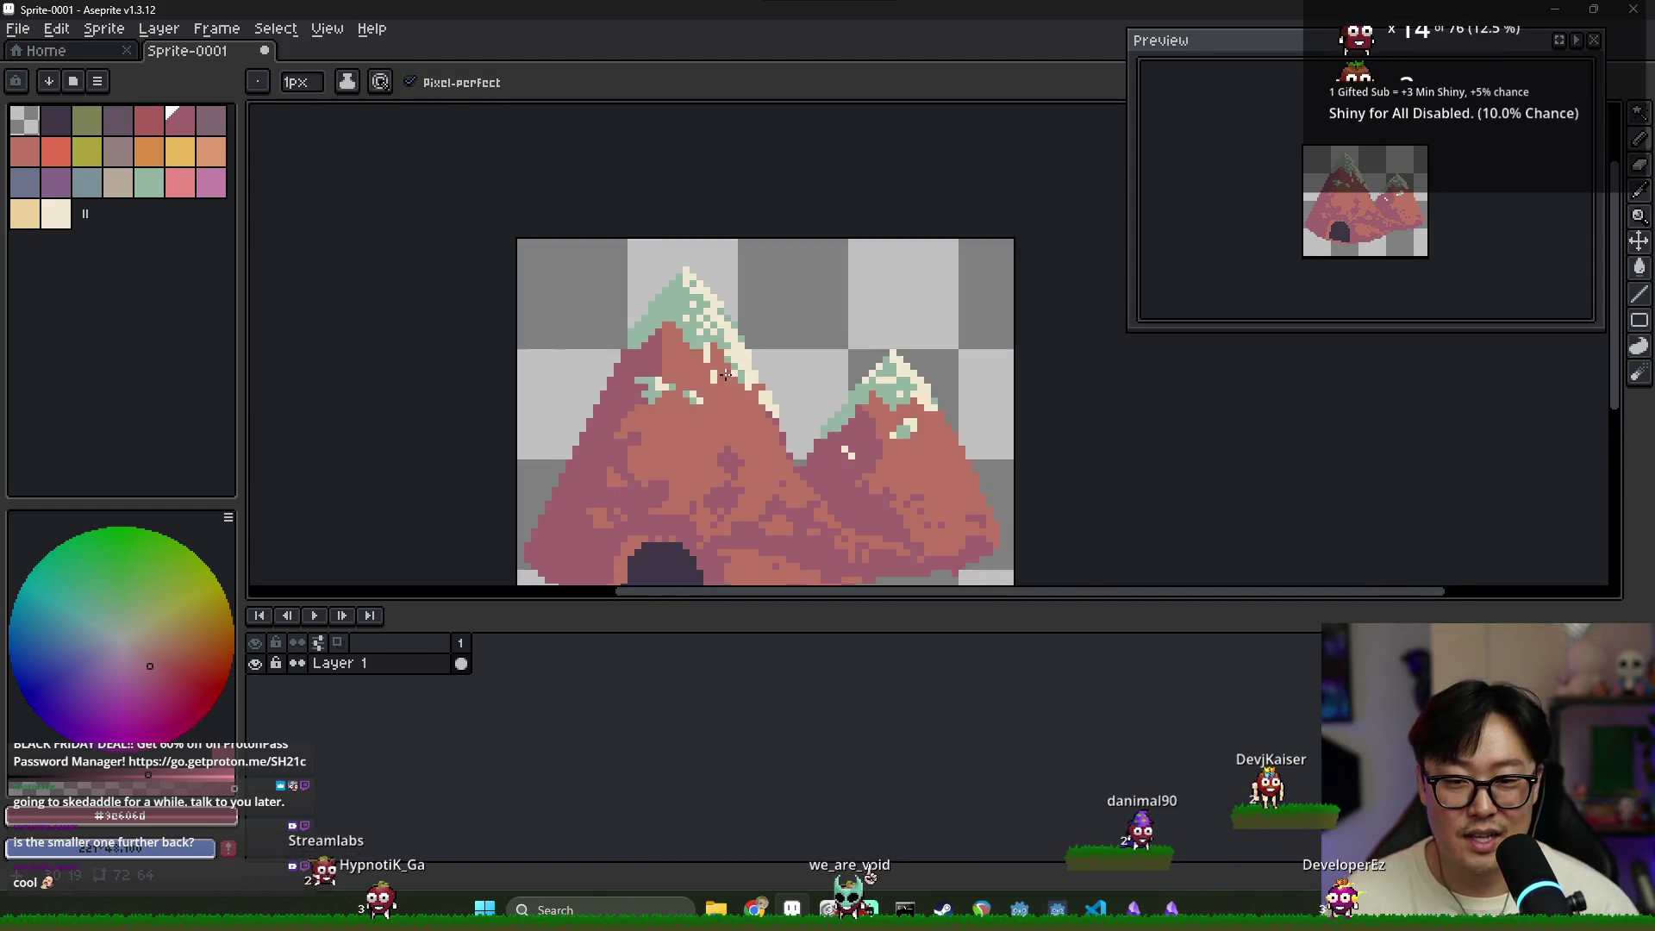
pyautogui.keyDown('alt'); pyautogui.click(678, 278); pyautogui.keyUp('alt')
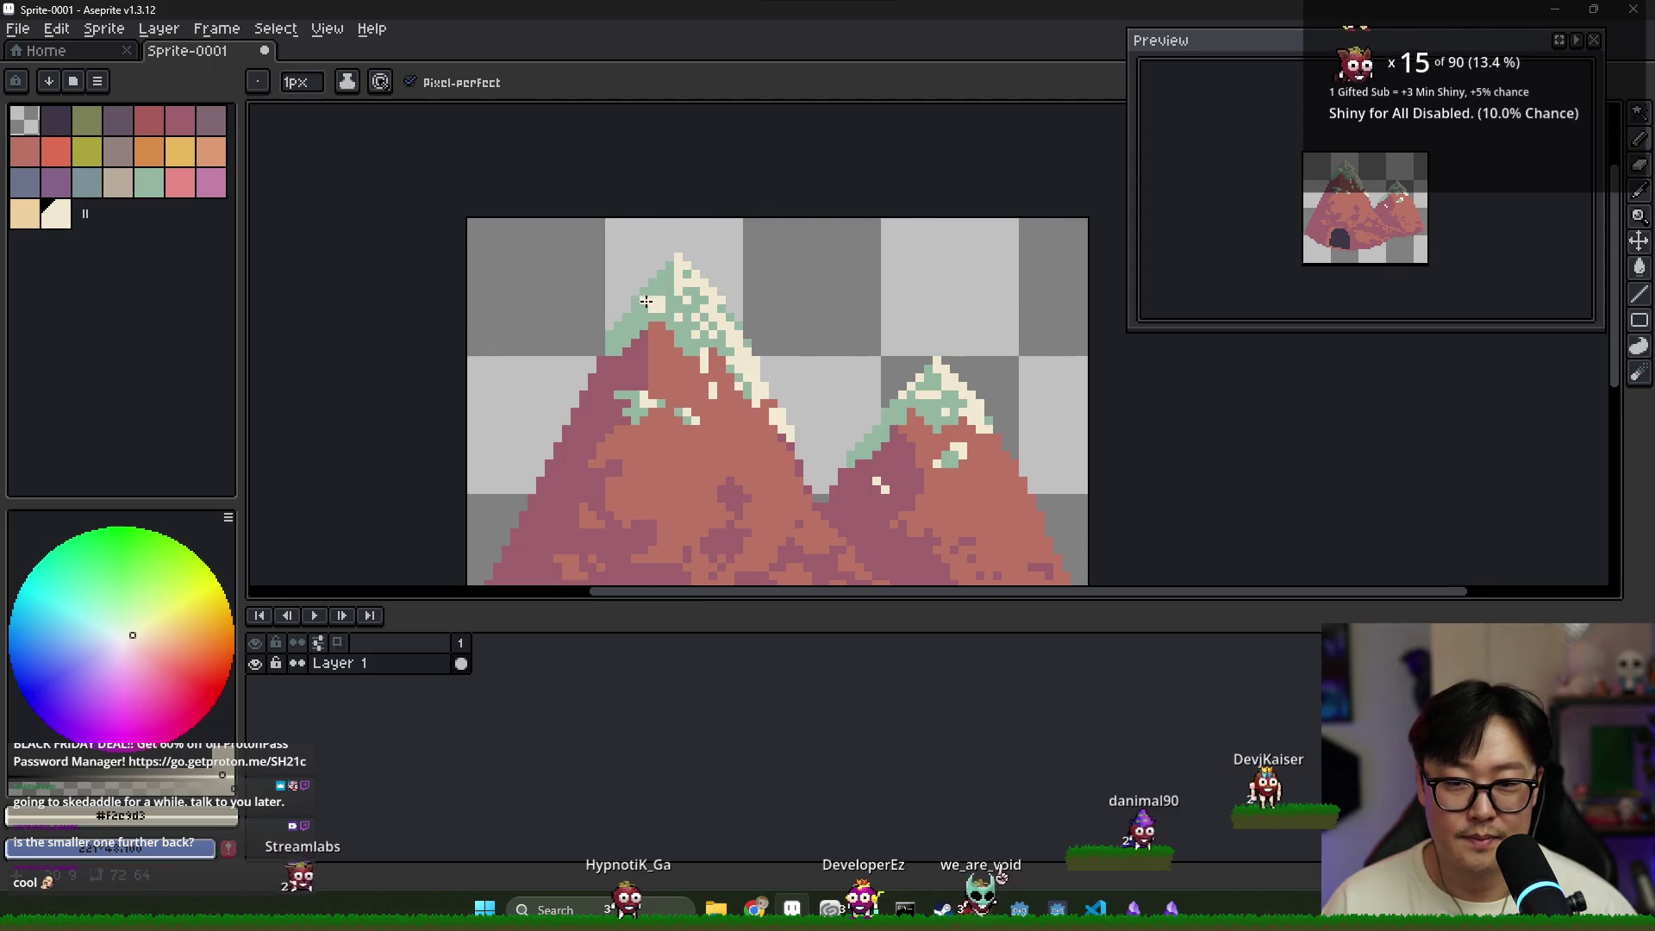
pyautogui.scroll(-3, 646, 299)
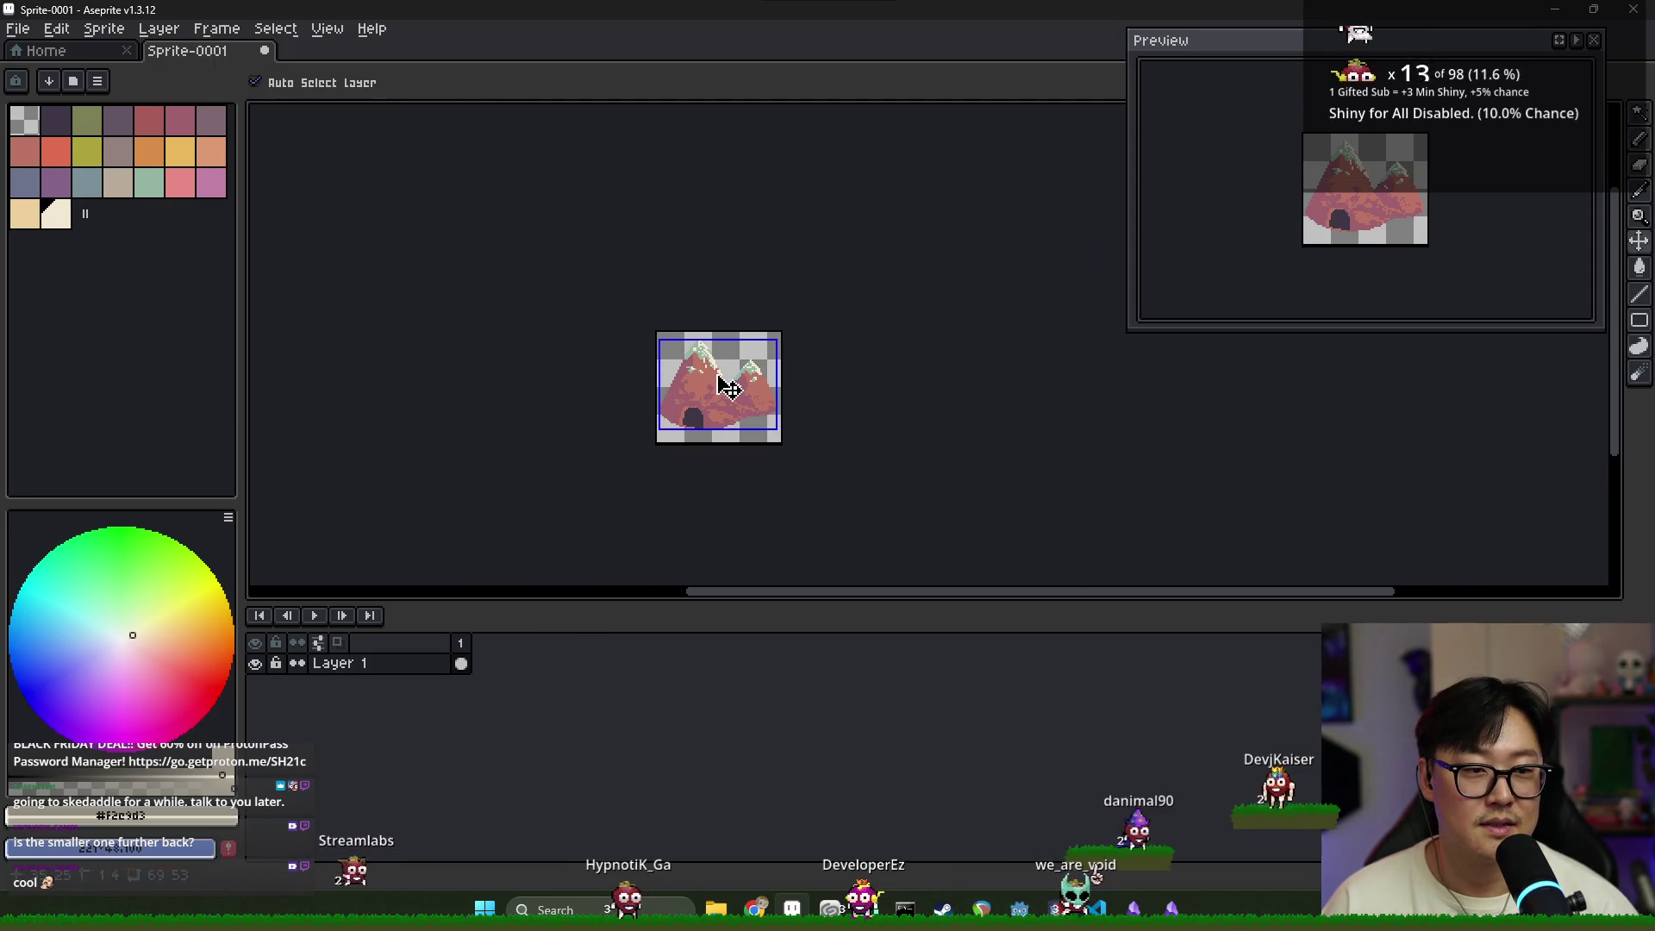
pyautogui.hotkey('ctrl', 'd')
pyautogui.press('b')
pyautogui.scroll(4, 755, 384)
pyautogui.scroll(-2, 755, 384)
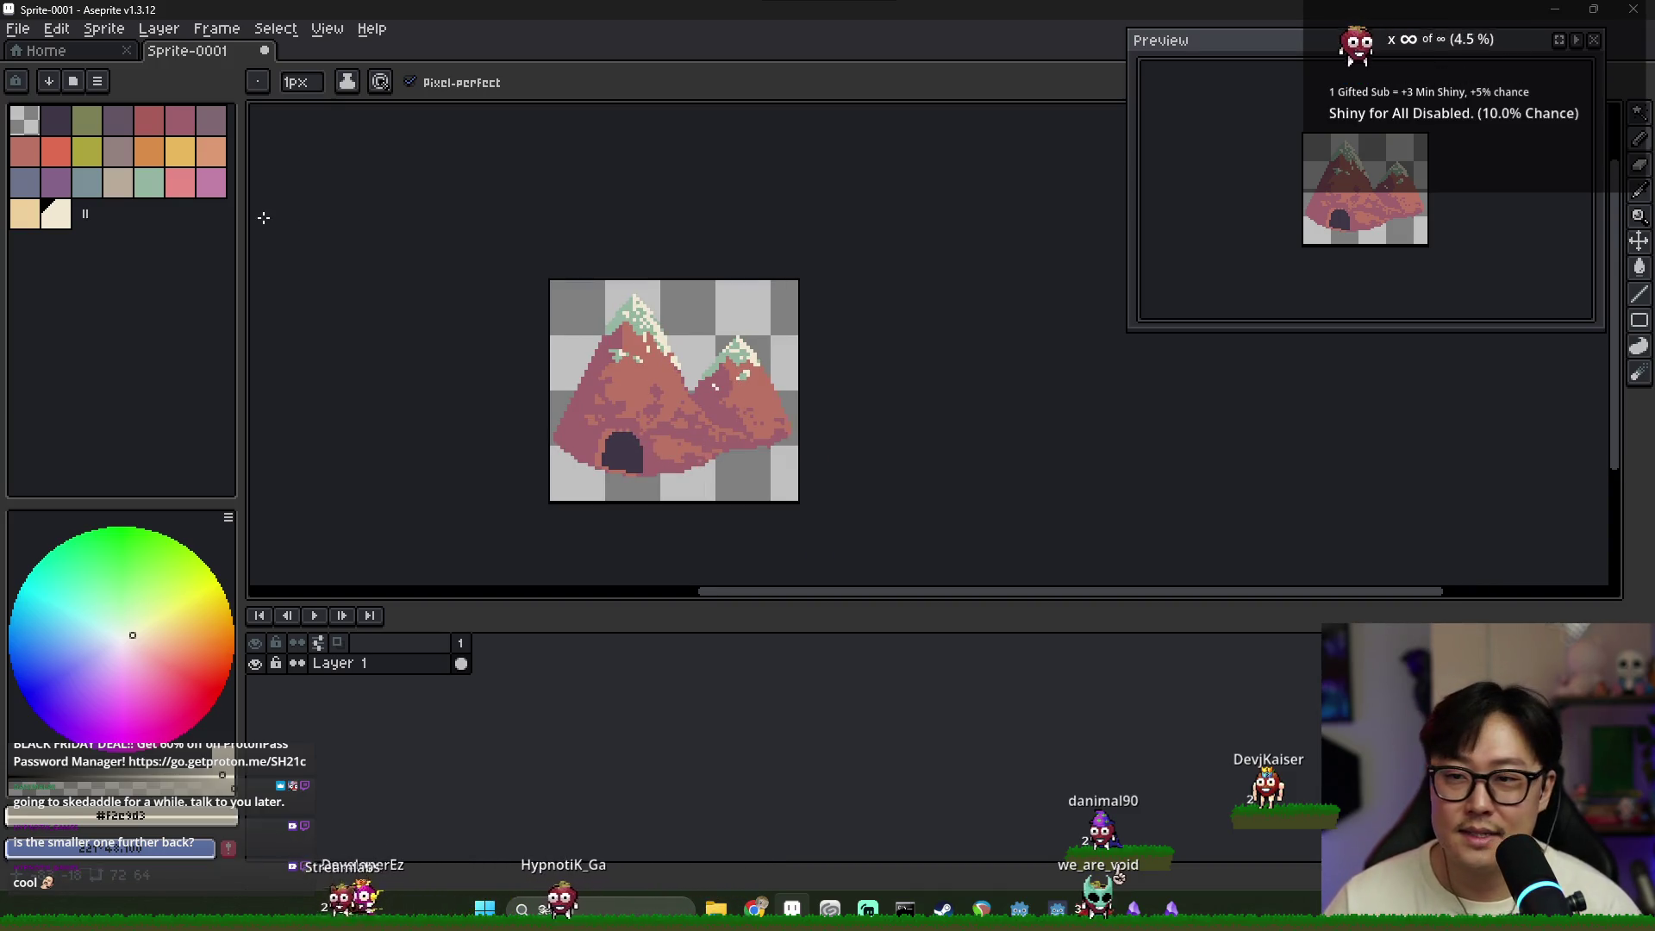
# - Save the sprite as mountain_pass_region_icon.aseprite in a new 'region' folder inside graph_map
pyautogui.hotkey('ctrl', 's')
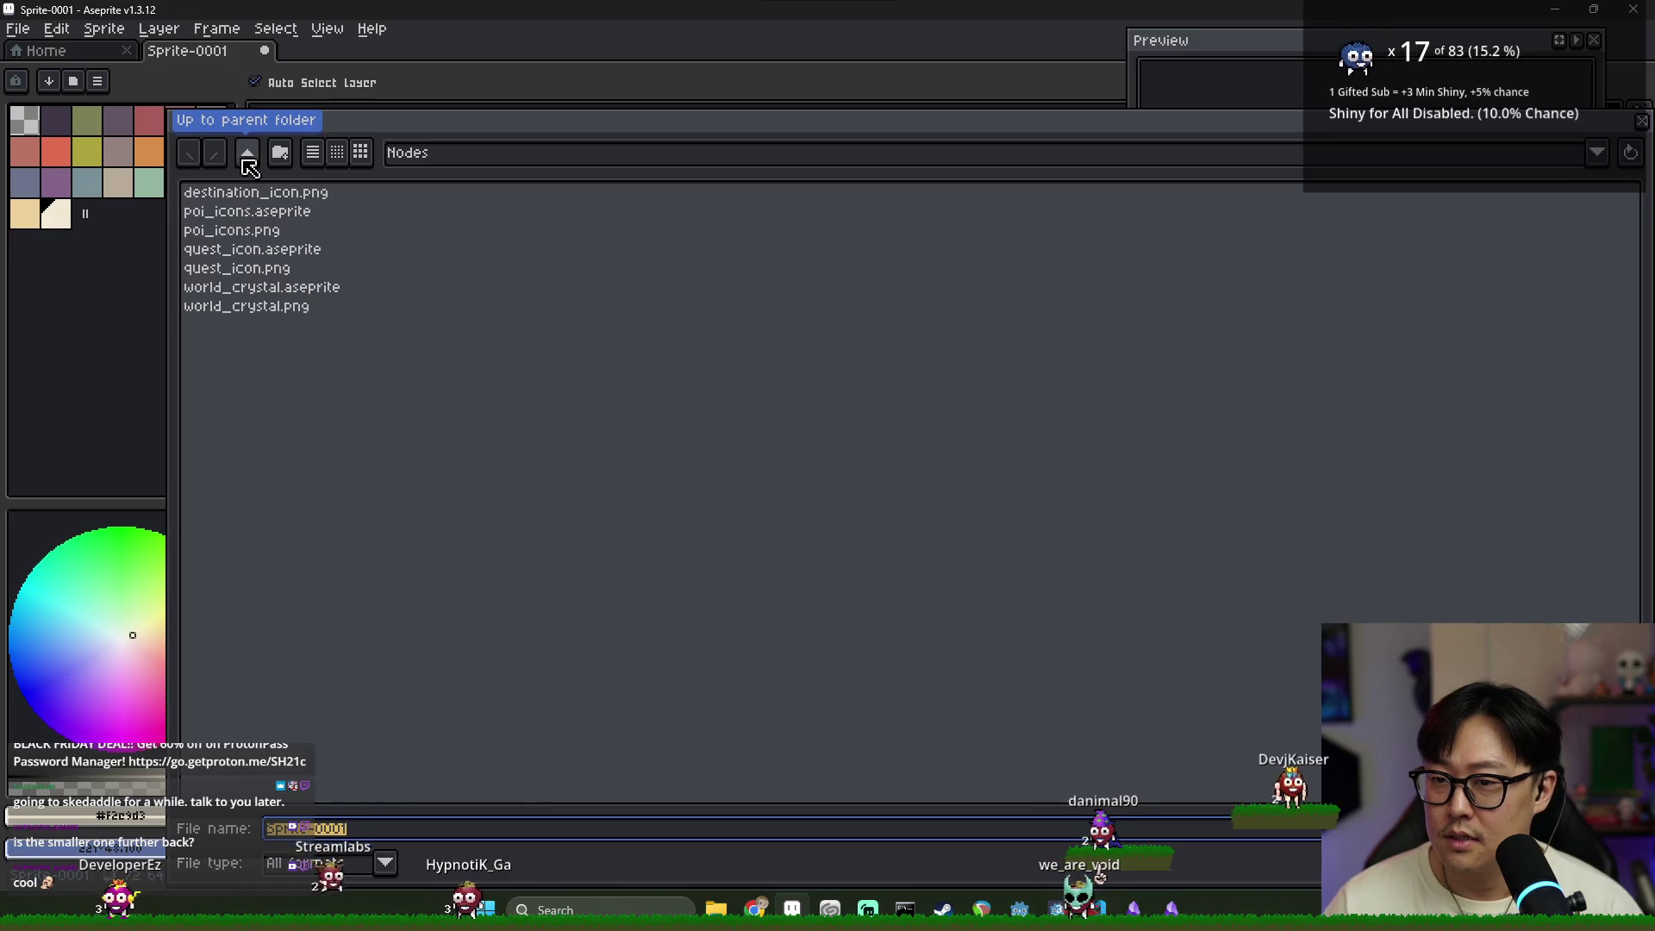
pyautogui.click(246, 155)
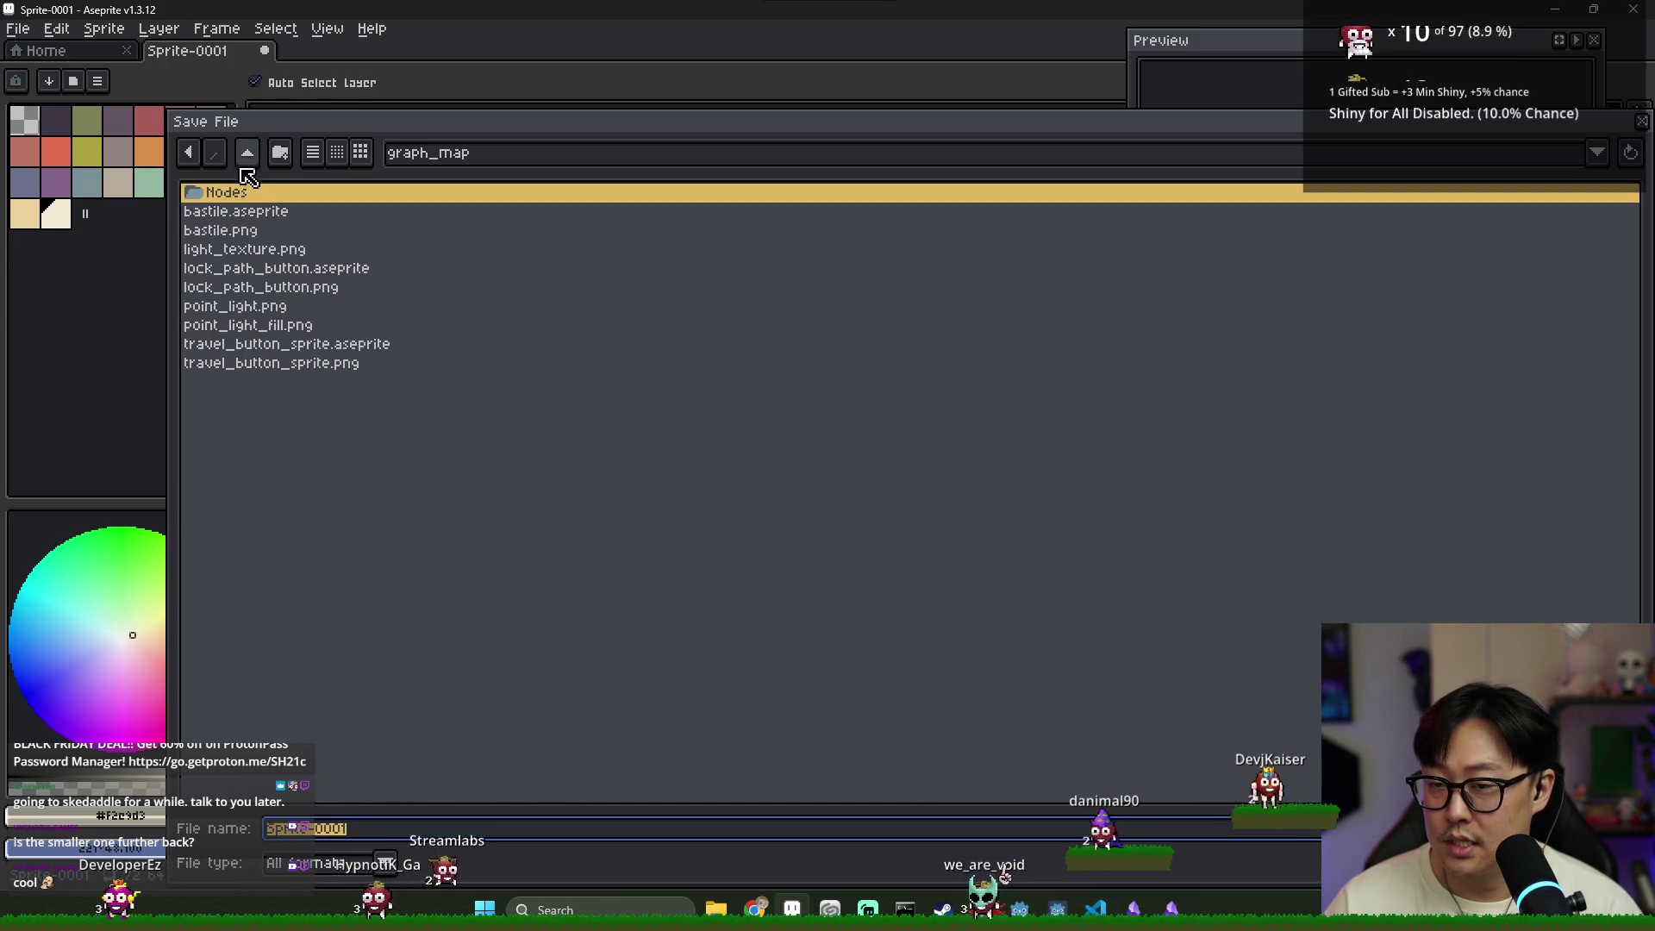
pyautogui.click(247, 154)
pyautogui.doubleClick(250, 288)
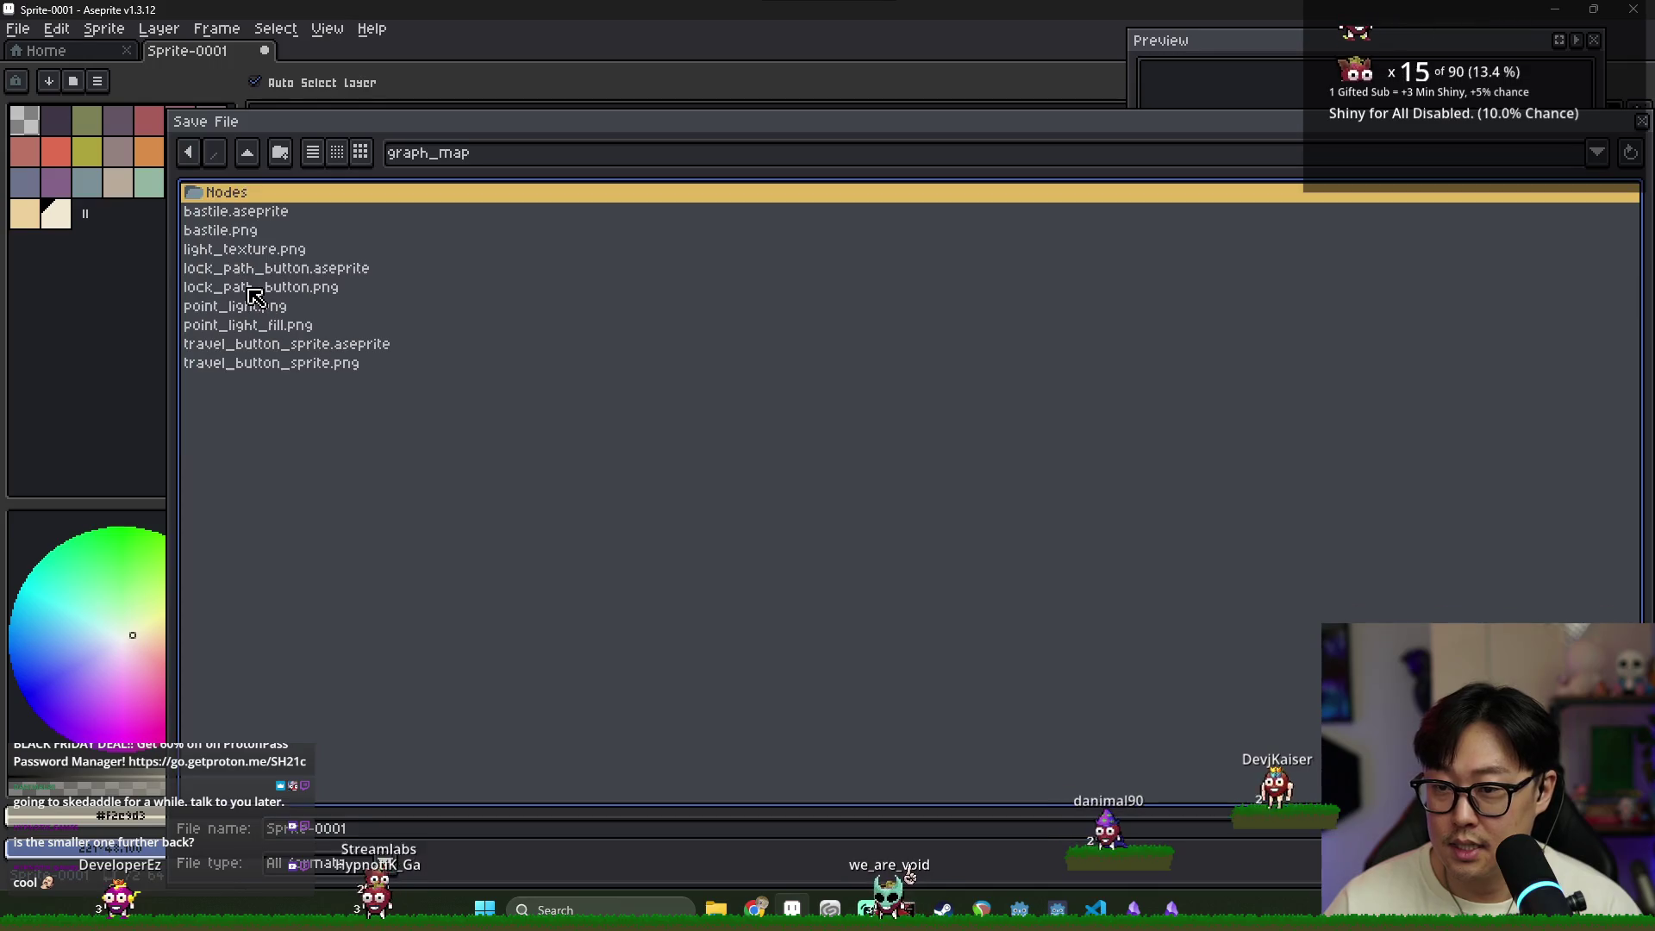
pyautogui.click(280, 153)
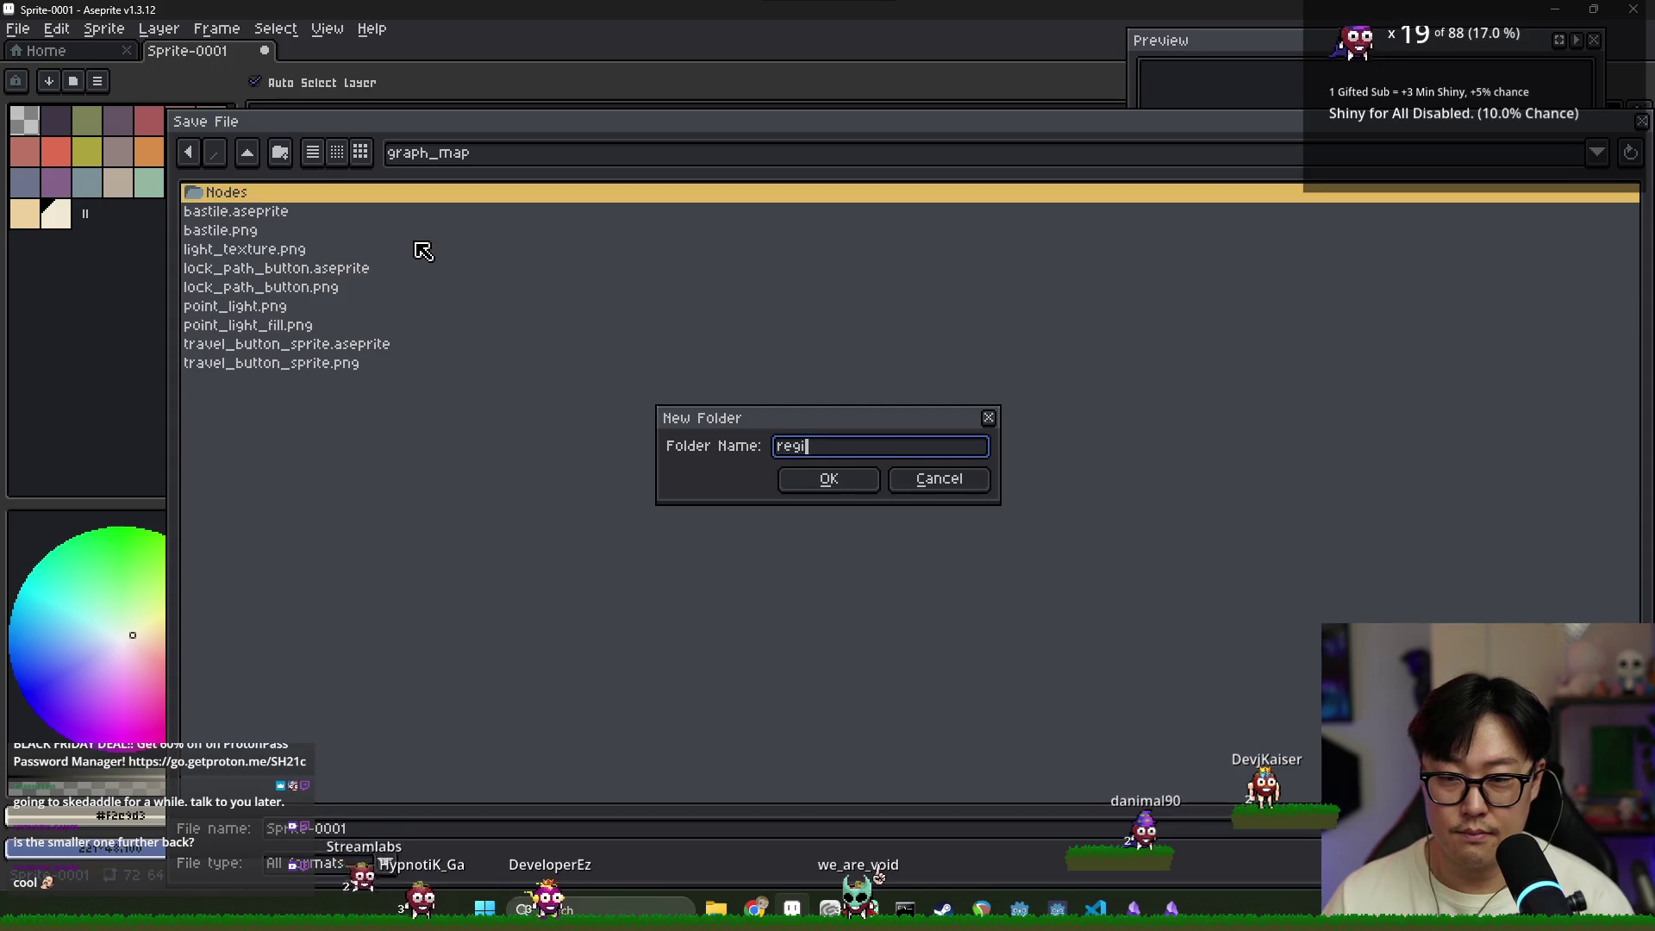
pyautogui.write('on')
pyautogui.press('Return')
pyautogui.write('mountain_pa')
pyautogui.write('mountainpas')
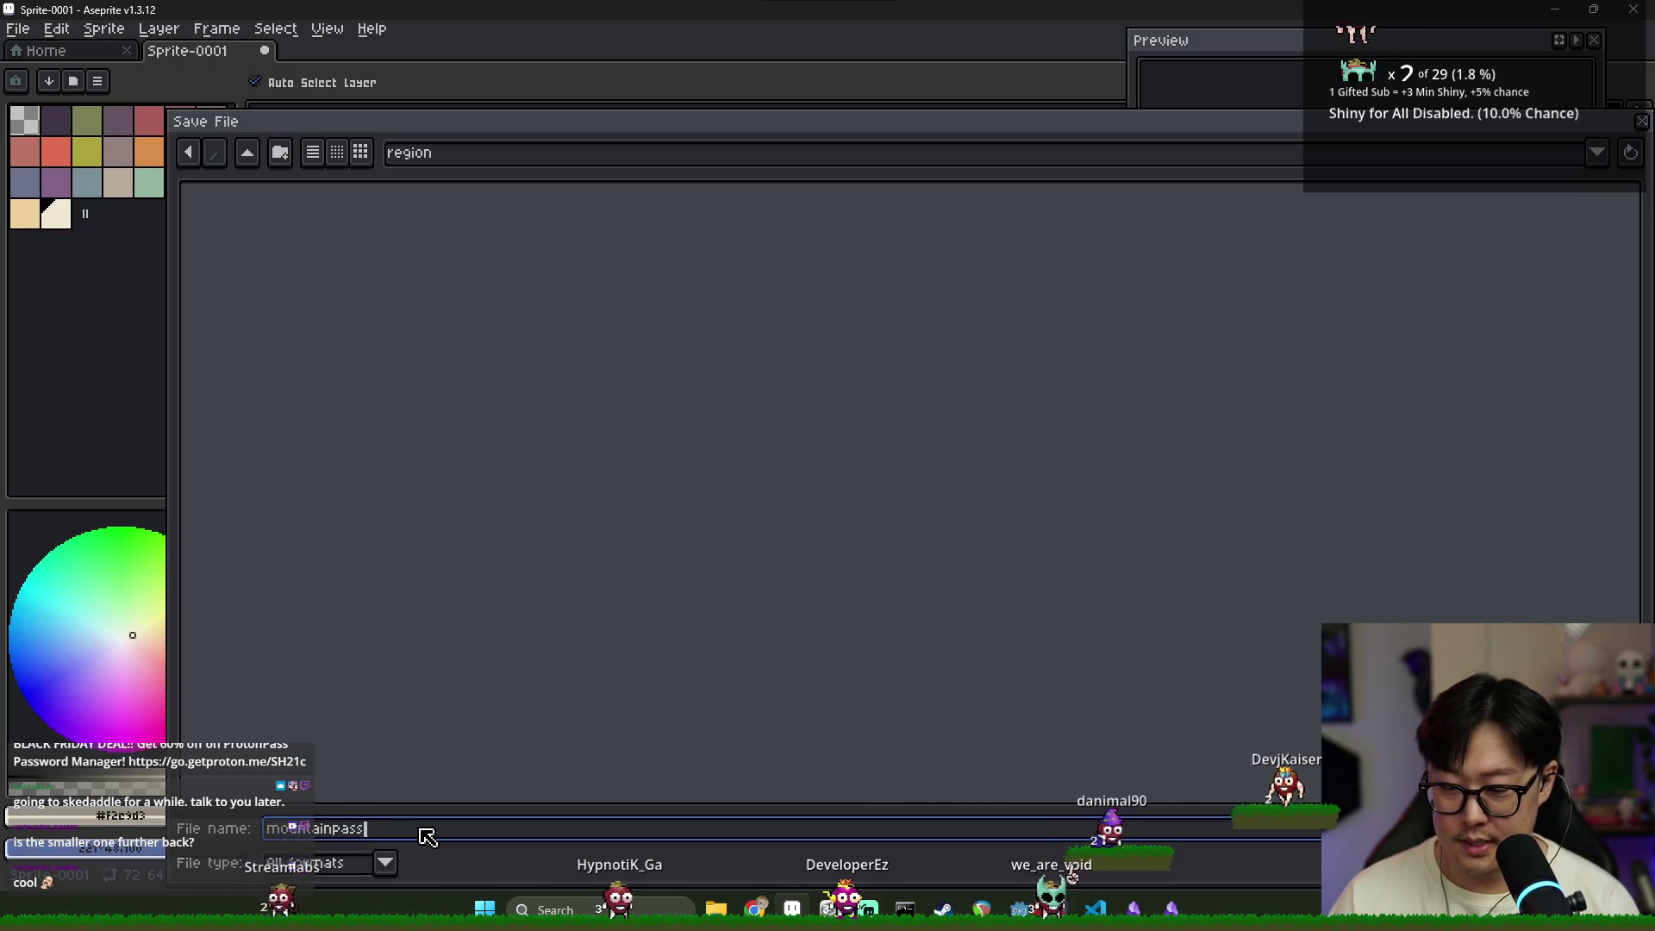
pyautogui.write('_region_icon')
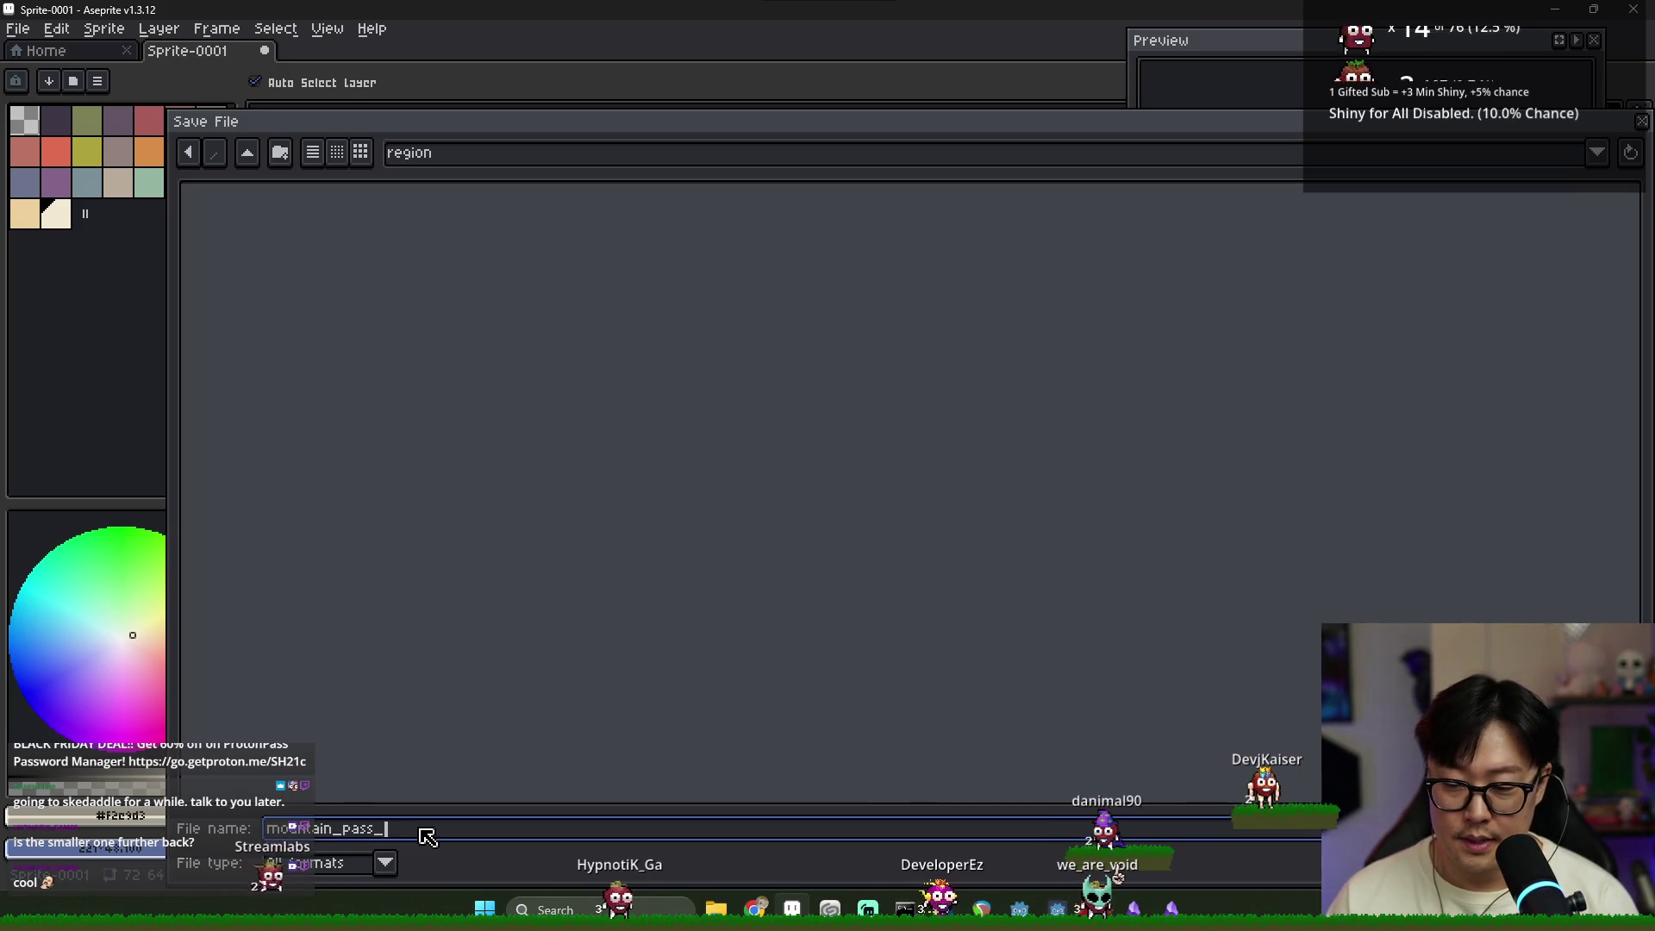
pyautogui.press('Return')
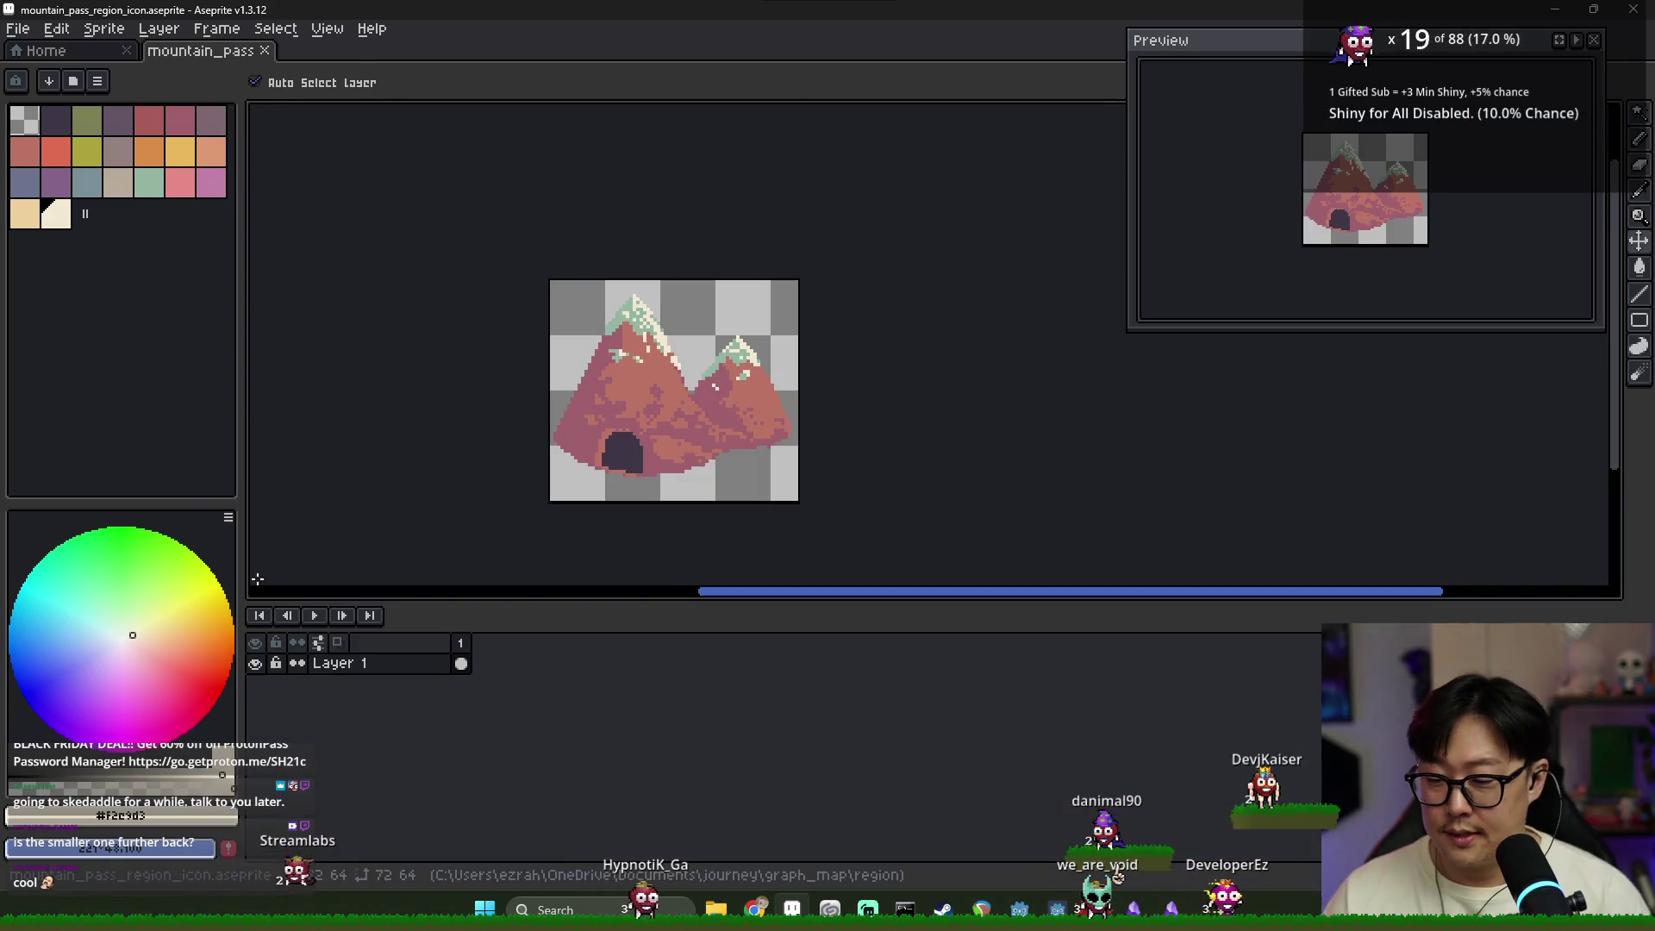
# - Export the sprite as mountain_pass_region_icon.png, then create a new 32×32 sprite
pyautogui.click(17, 28)
pyautogui.moveTo(90, 204)
pyautogui.click(259, 207)
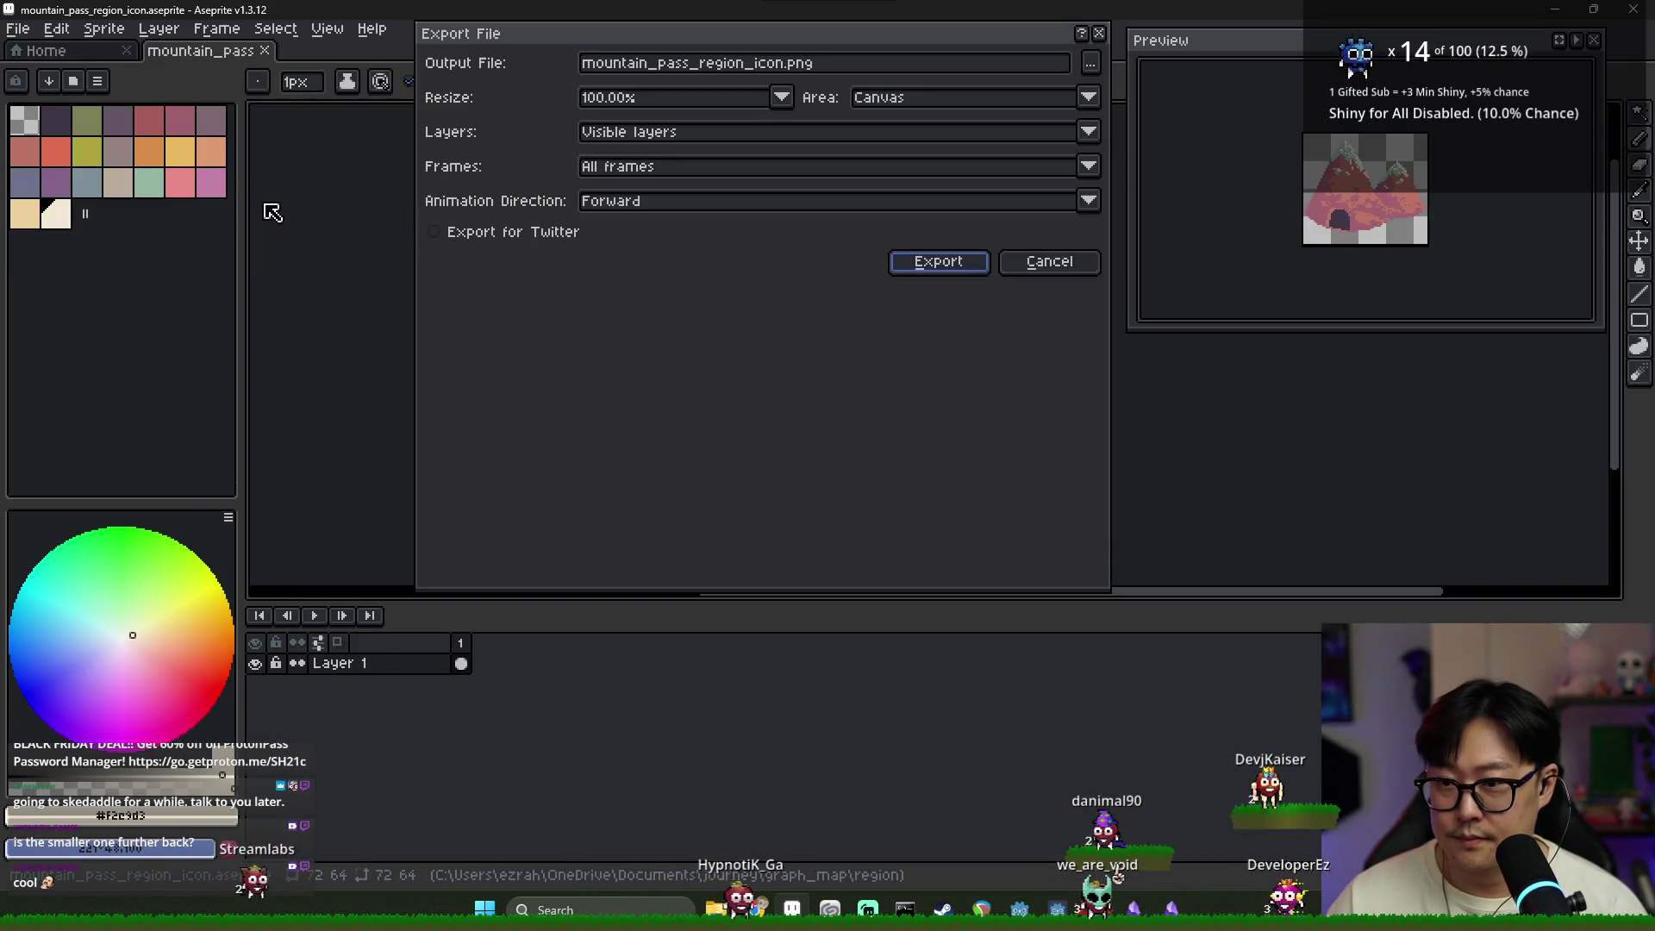
pyautogui.click(954, 266)
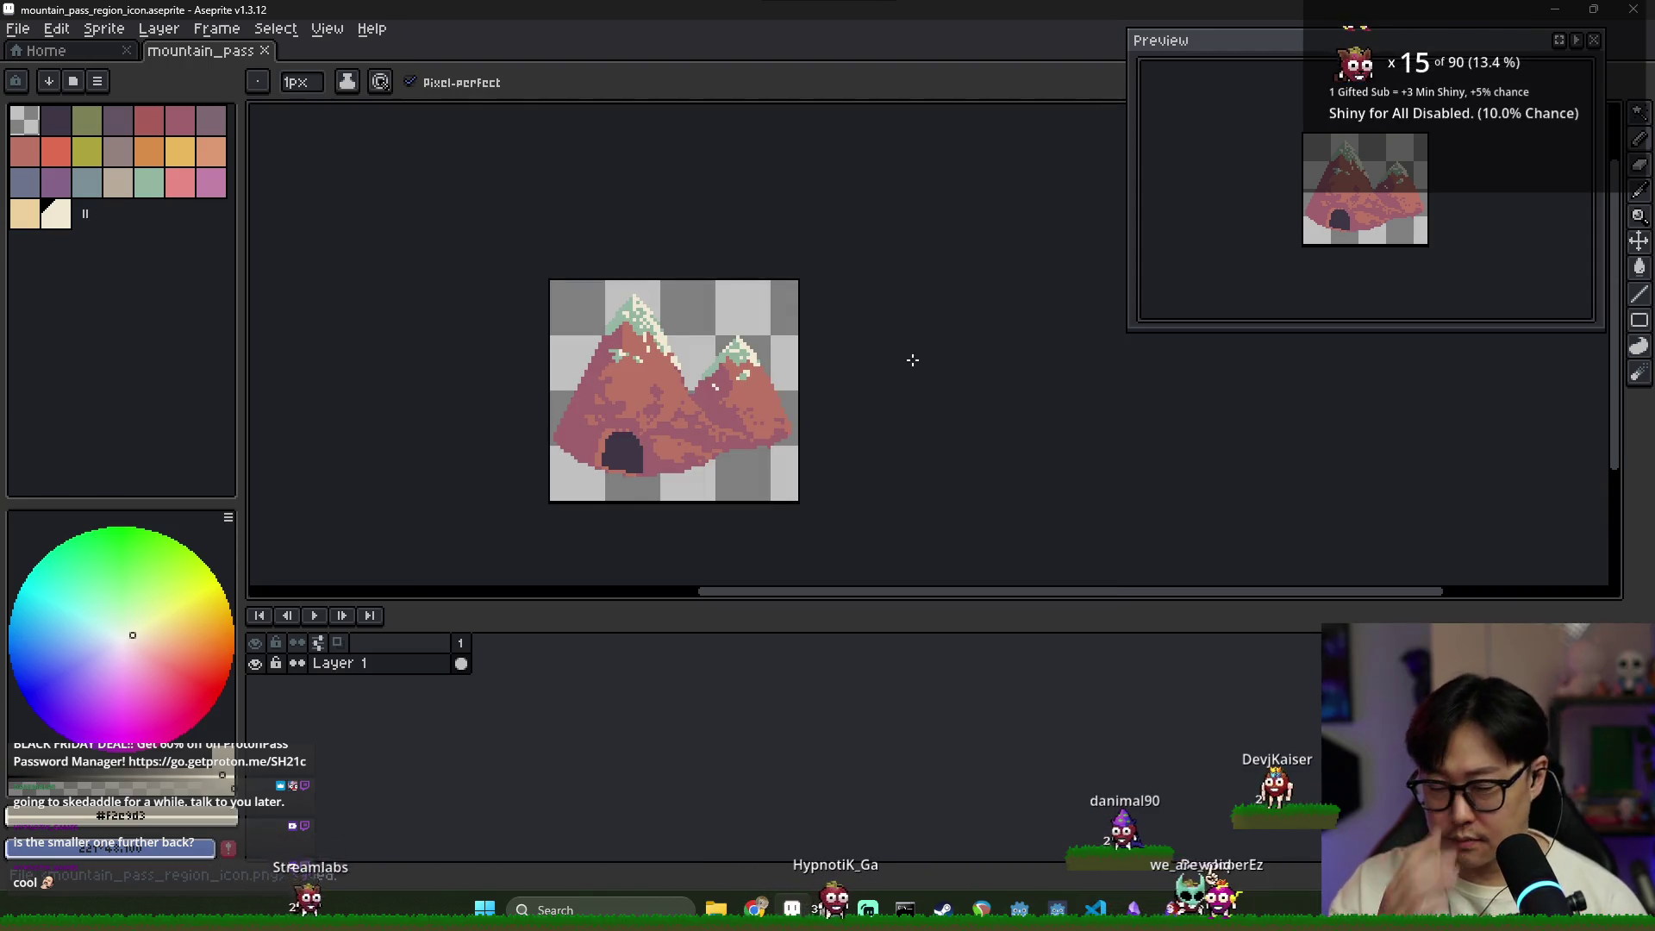
pyautogui.hscroll(2, 862, 354)
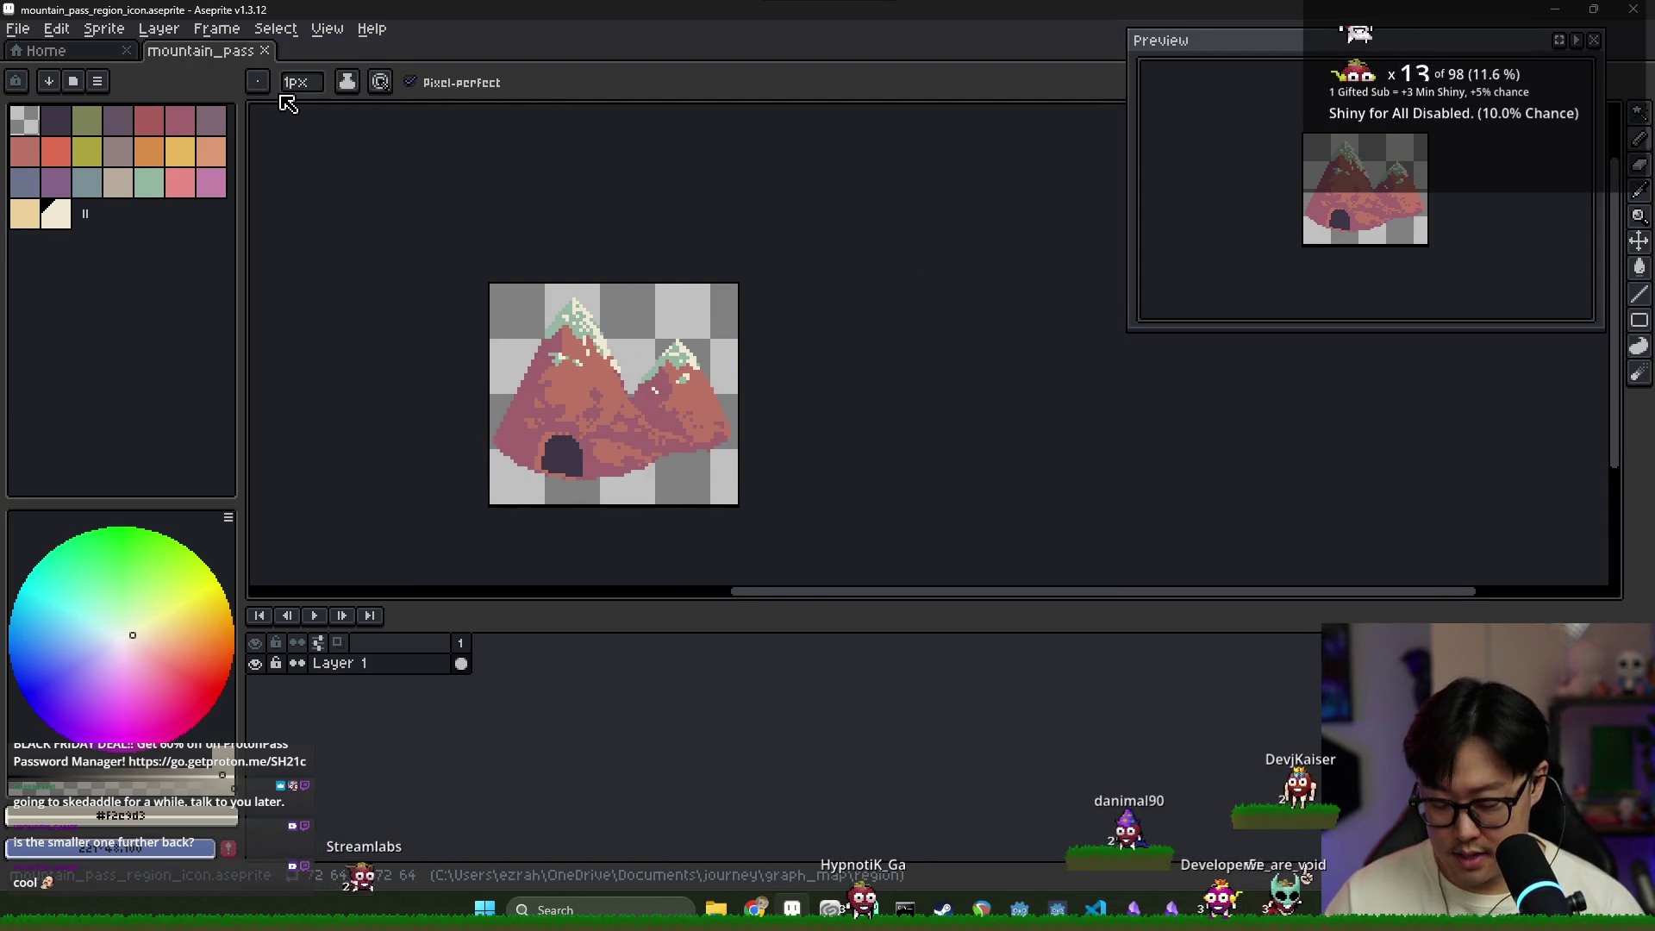
pyautogui.hotkey('ctrl', 'n')
pyautogui.press('Return')
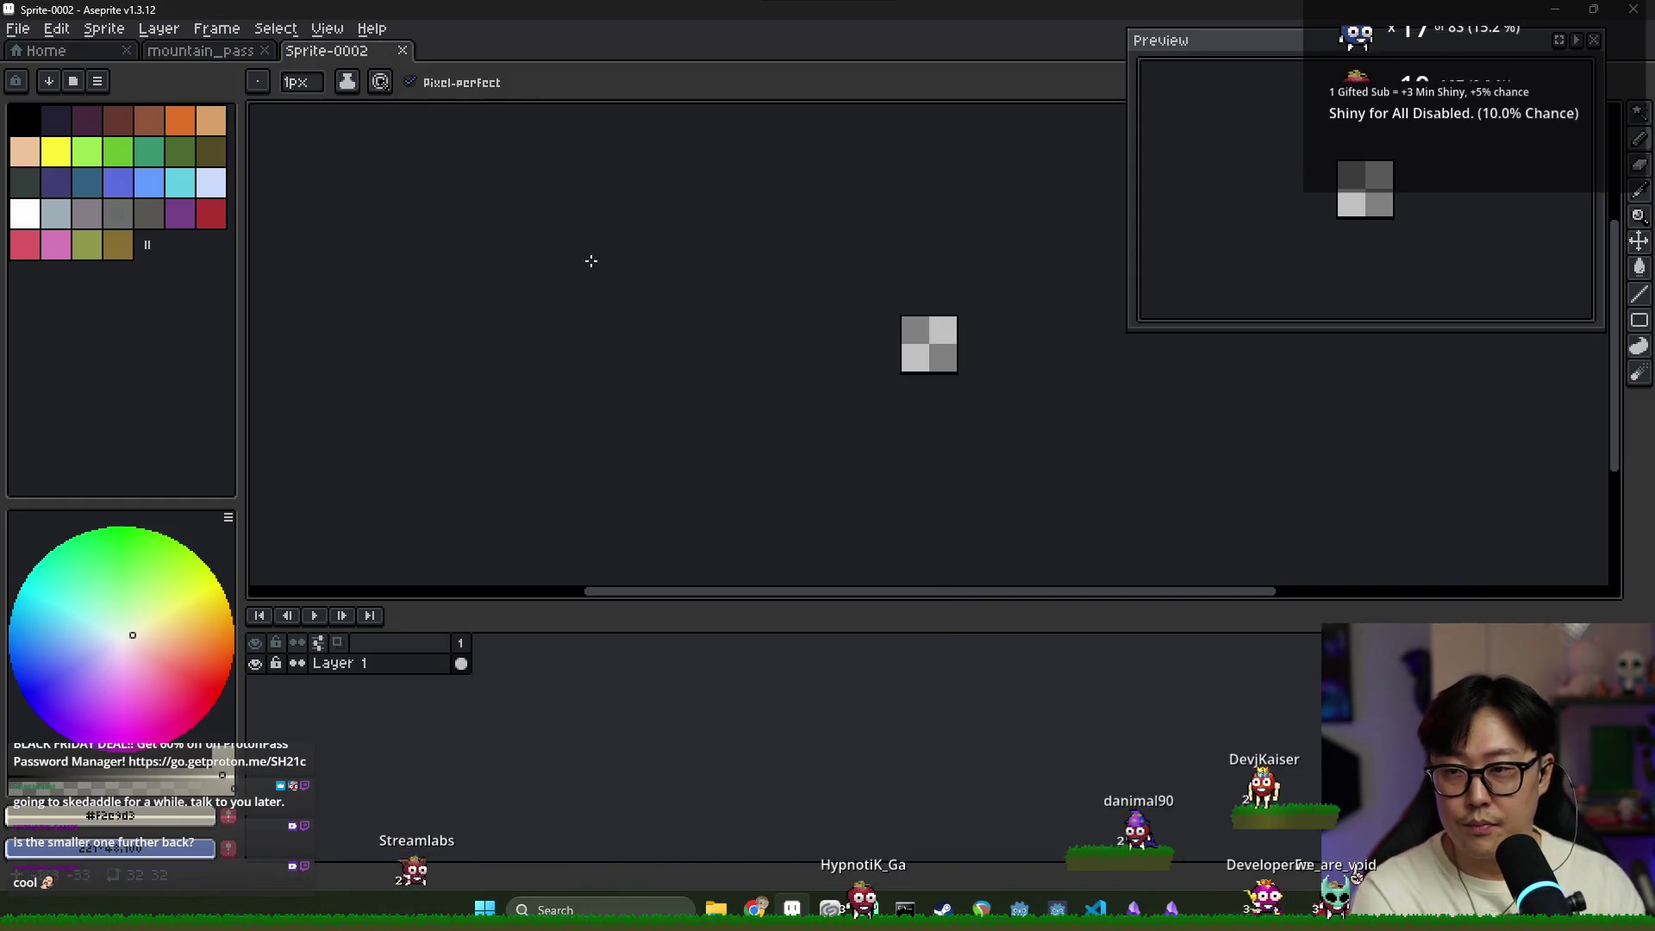
# - Create a new 64×64 sprite and close the unused Sprite-0002
pyautogui.scroll(4, 937, 350)
pyautogui.hotkey('ctrl', 'n')
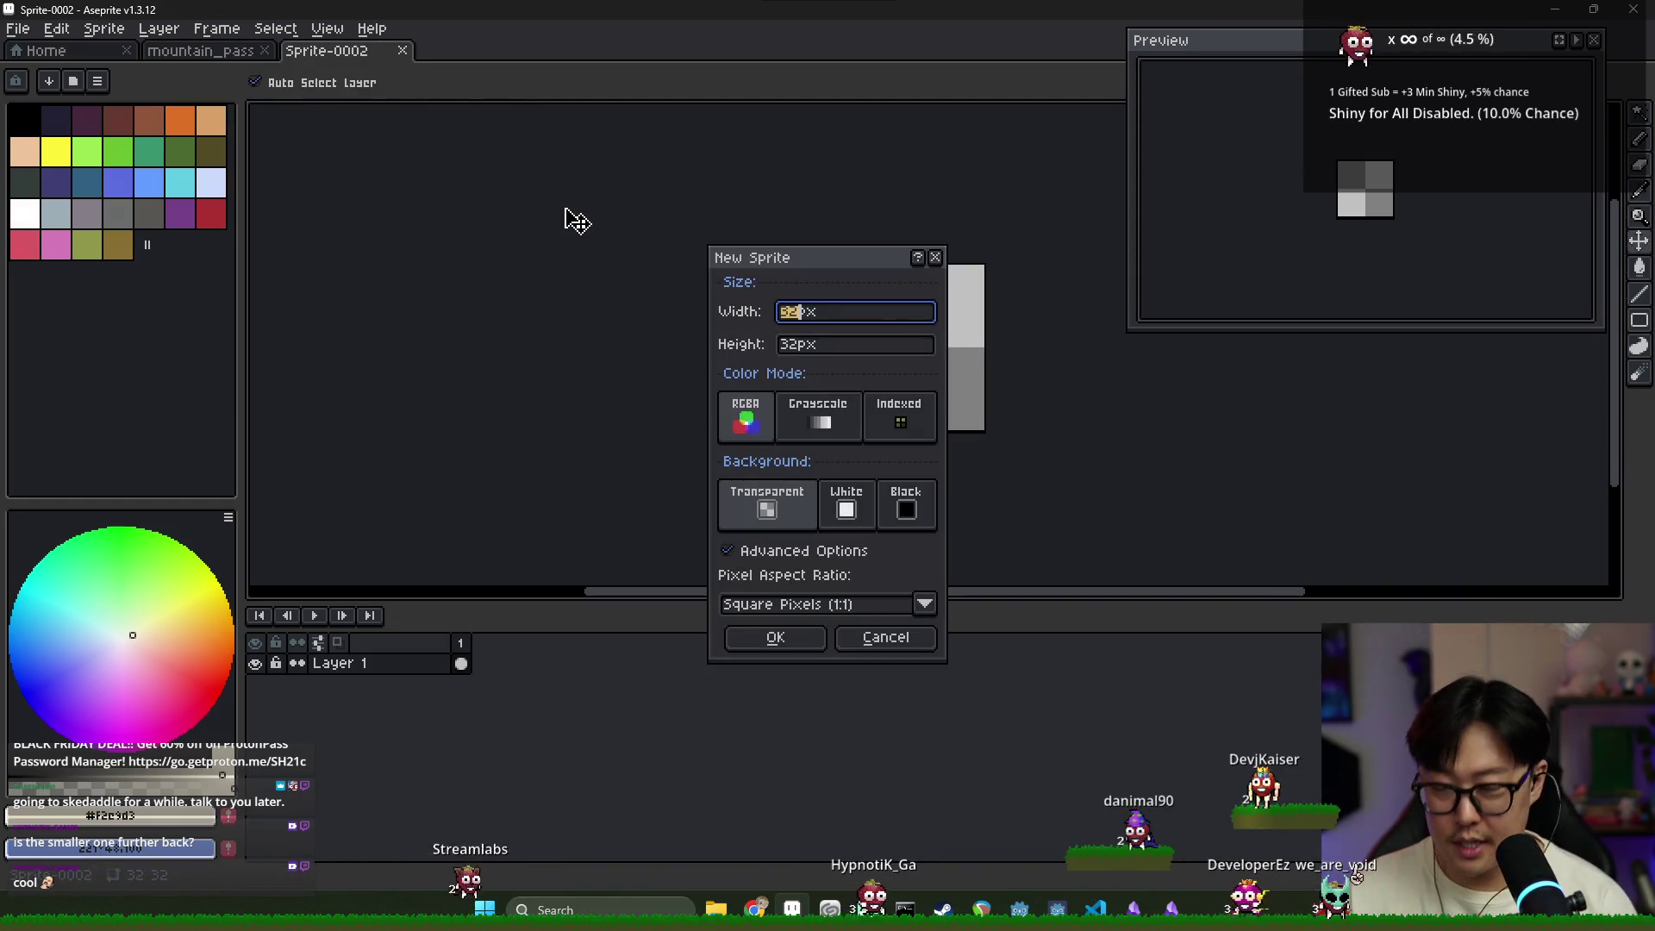
pyautogui.write('64')
pyautogui.press('Tab')
pyautogui.write('64')
pyautogui.press('Return')
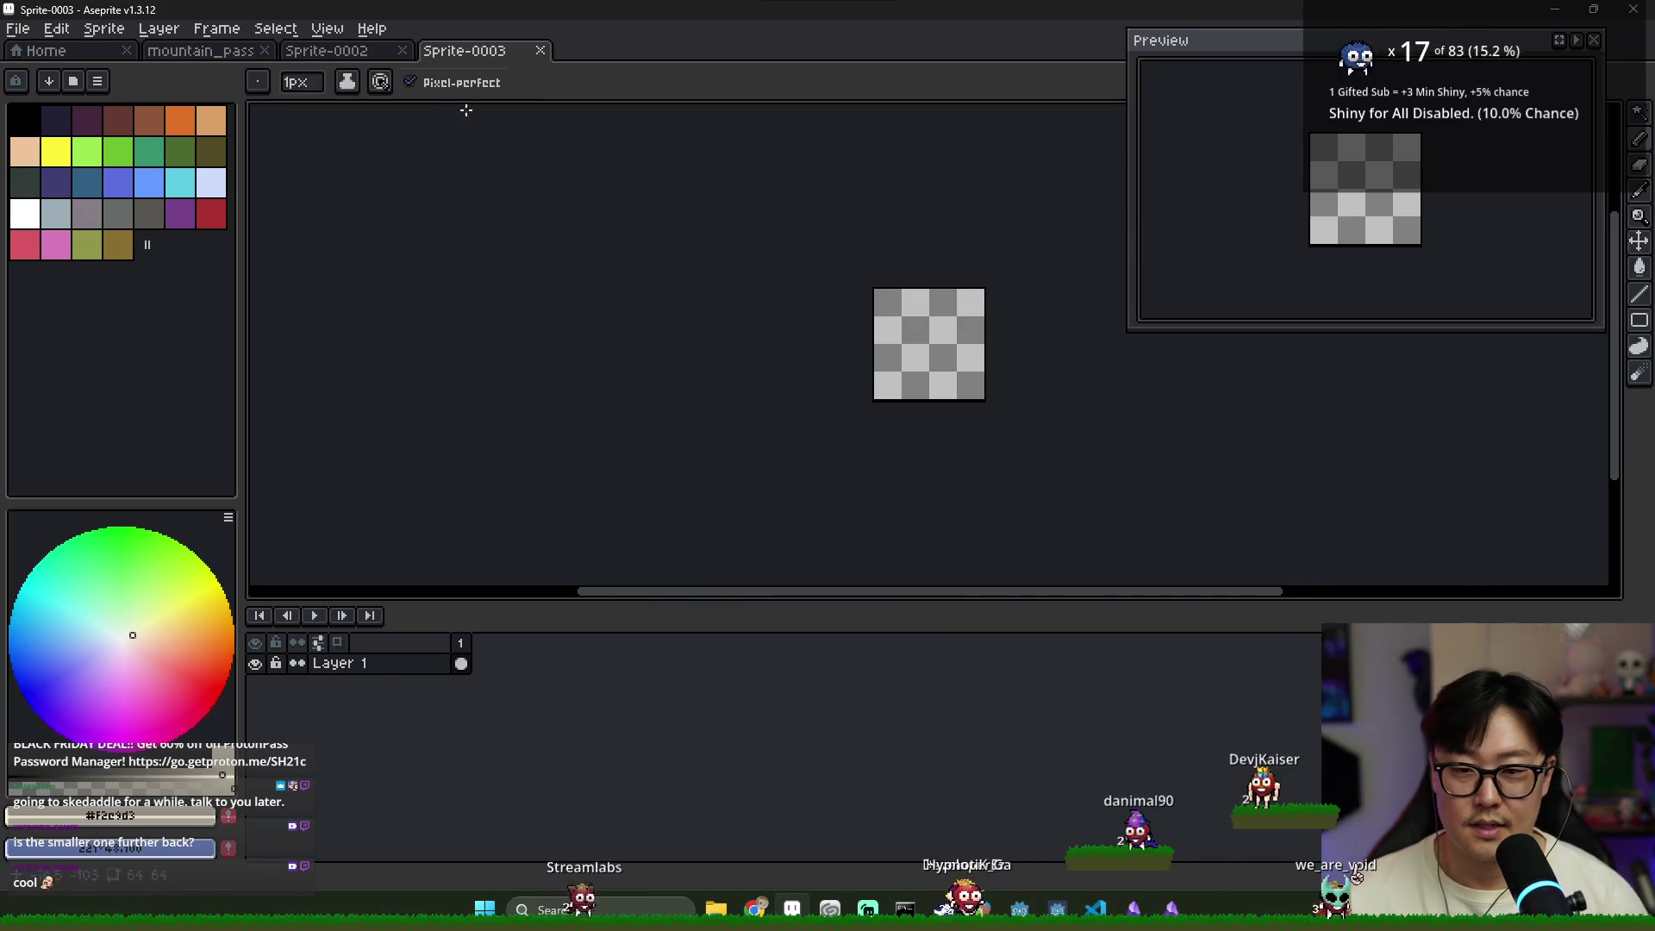
pyautogui.click(402, 50)
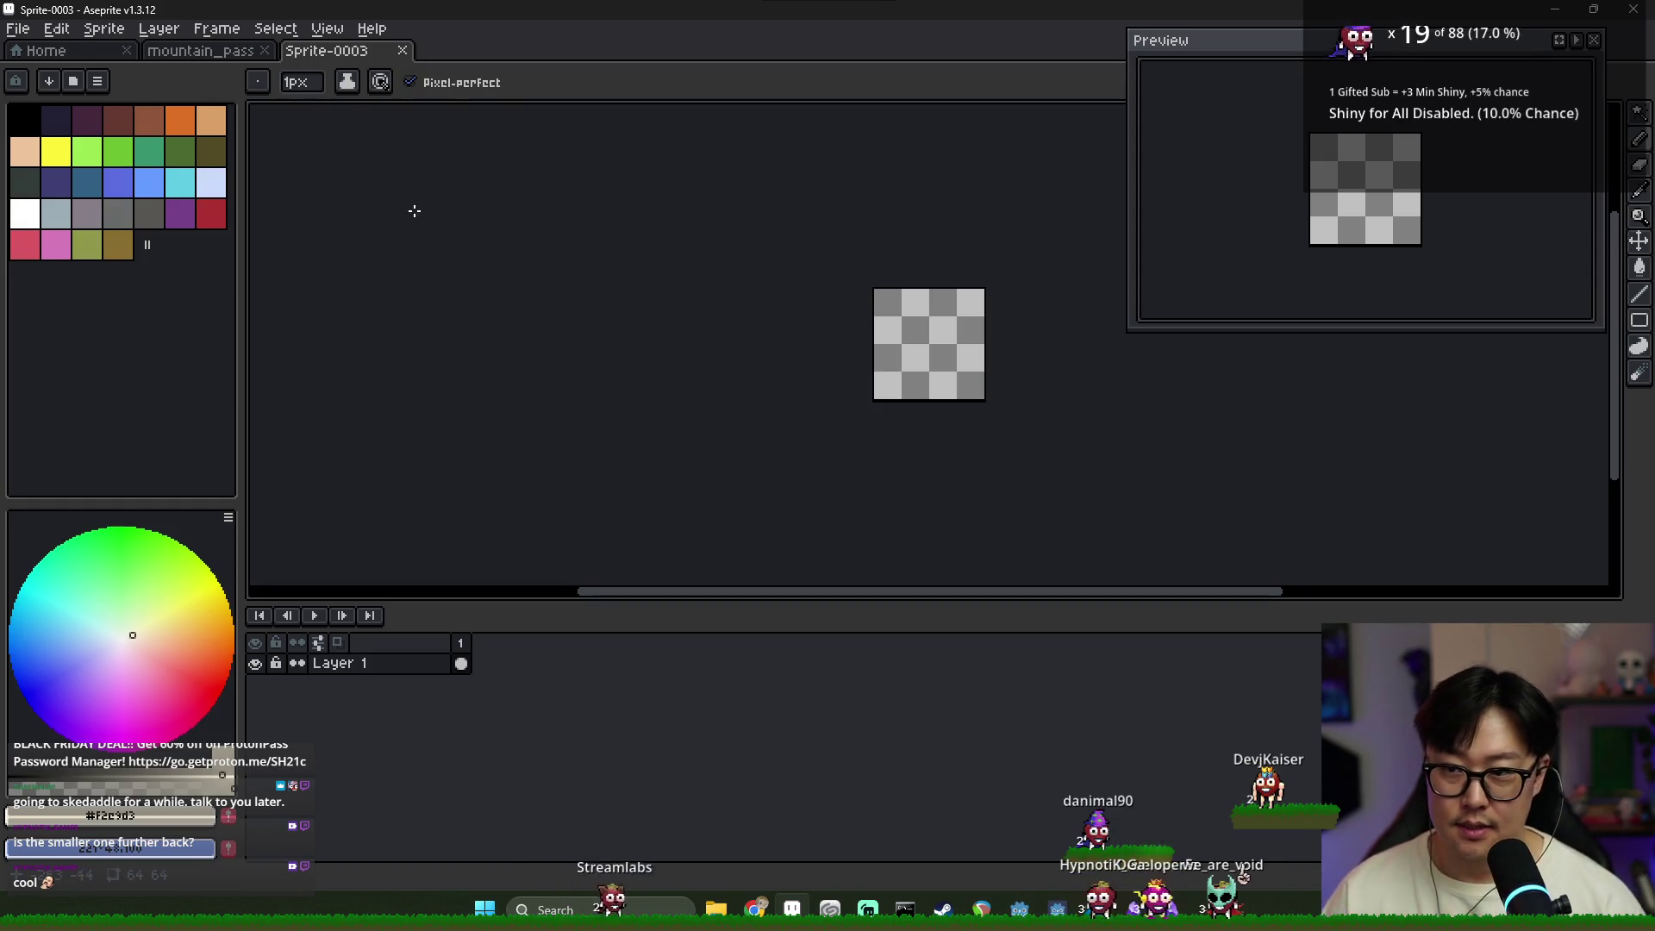
# - Load the 'sunlit' palette preset
pyautogui.click(74, 81)
pyautogui.write('sunlit')
pyautogui.doubleClick(318, 176)
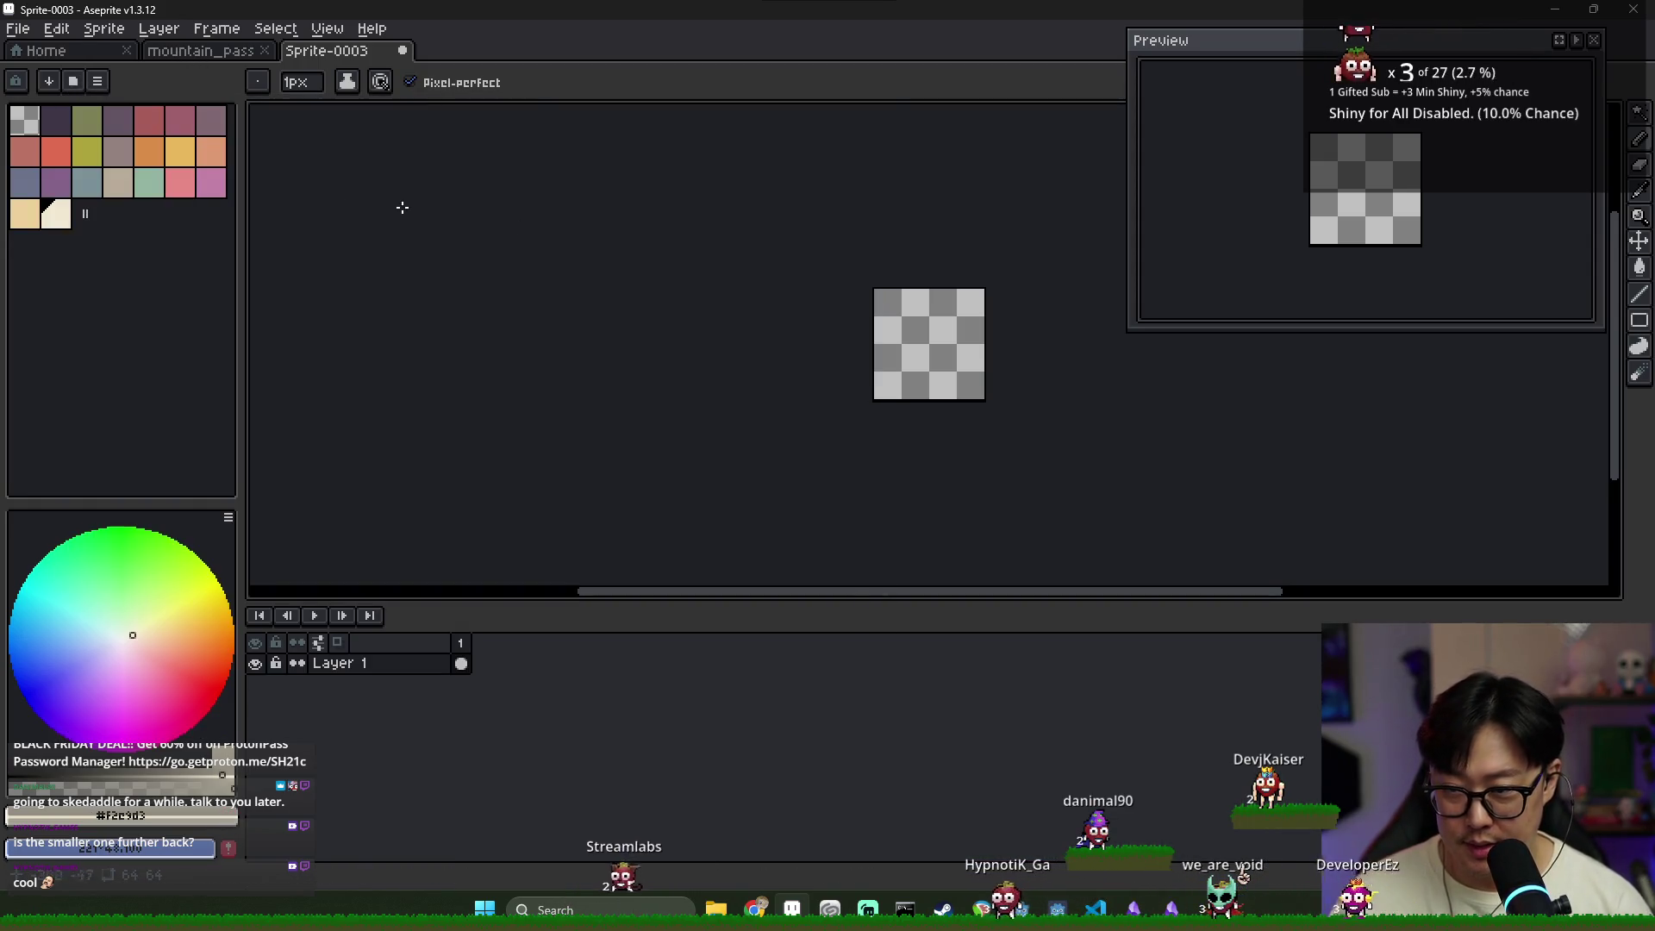
pyautogui.scroll(3, 823, 343)
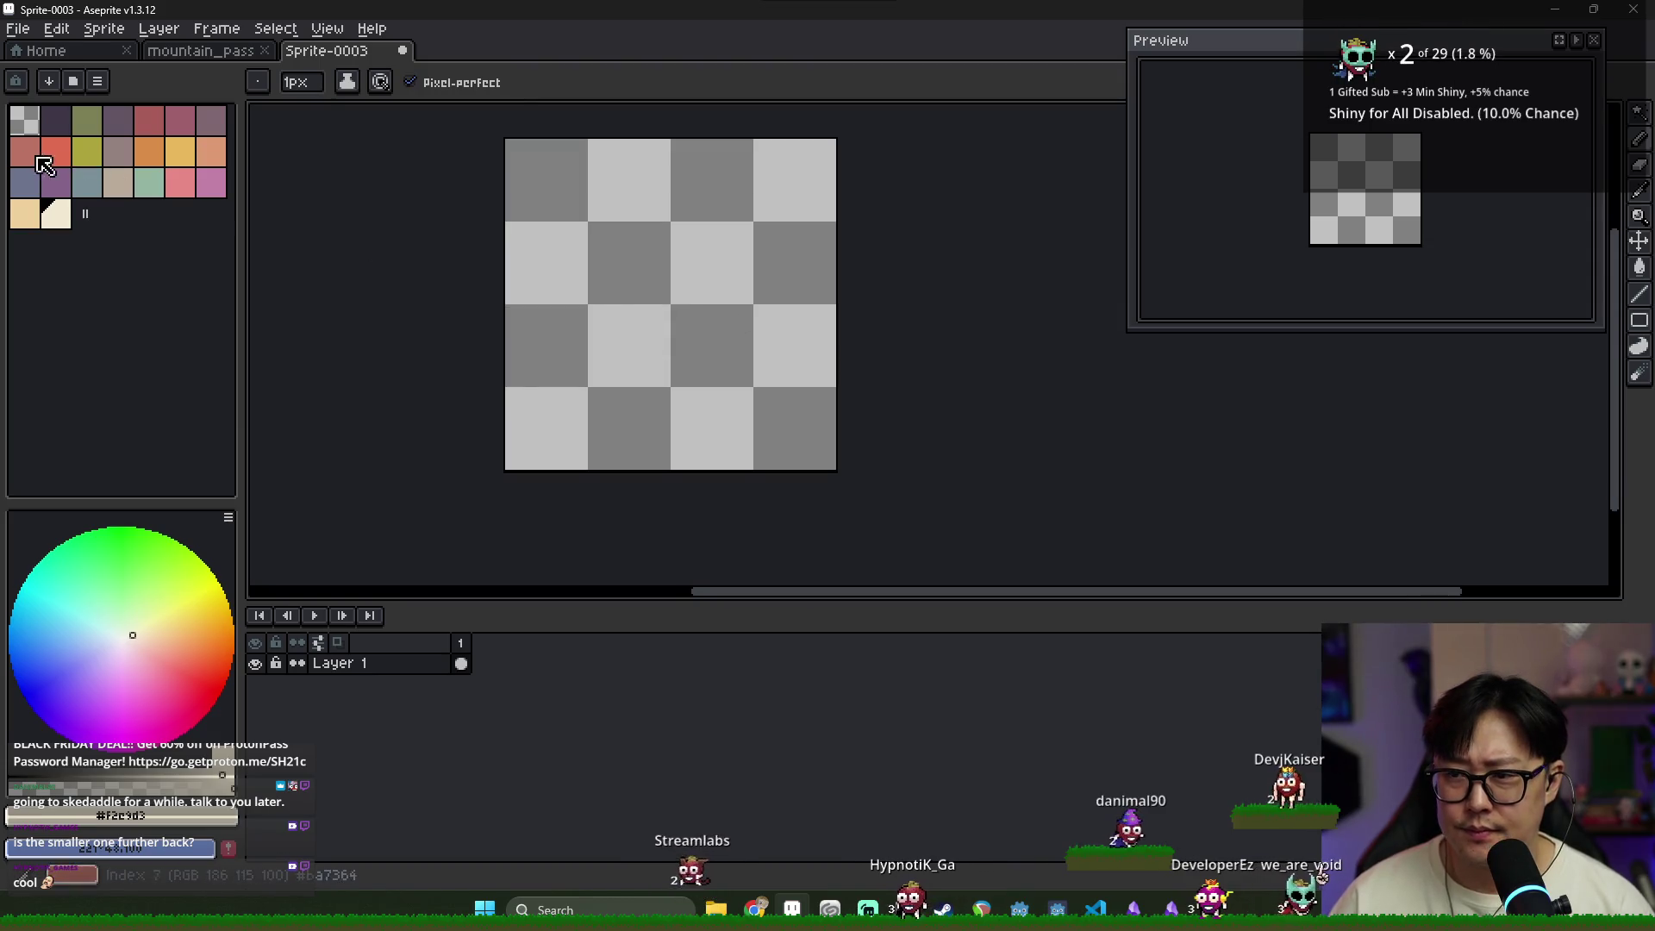
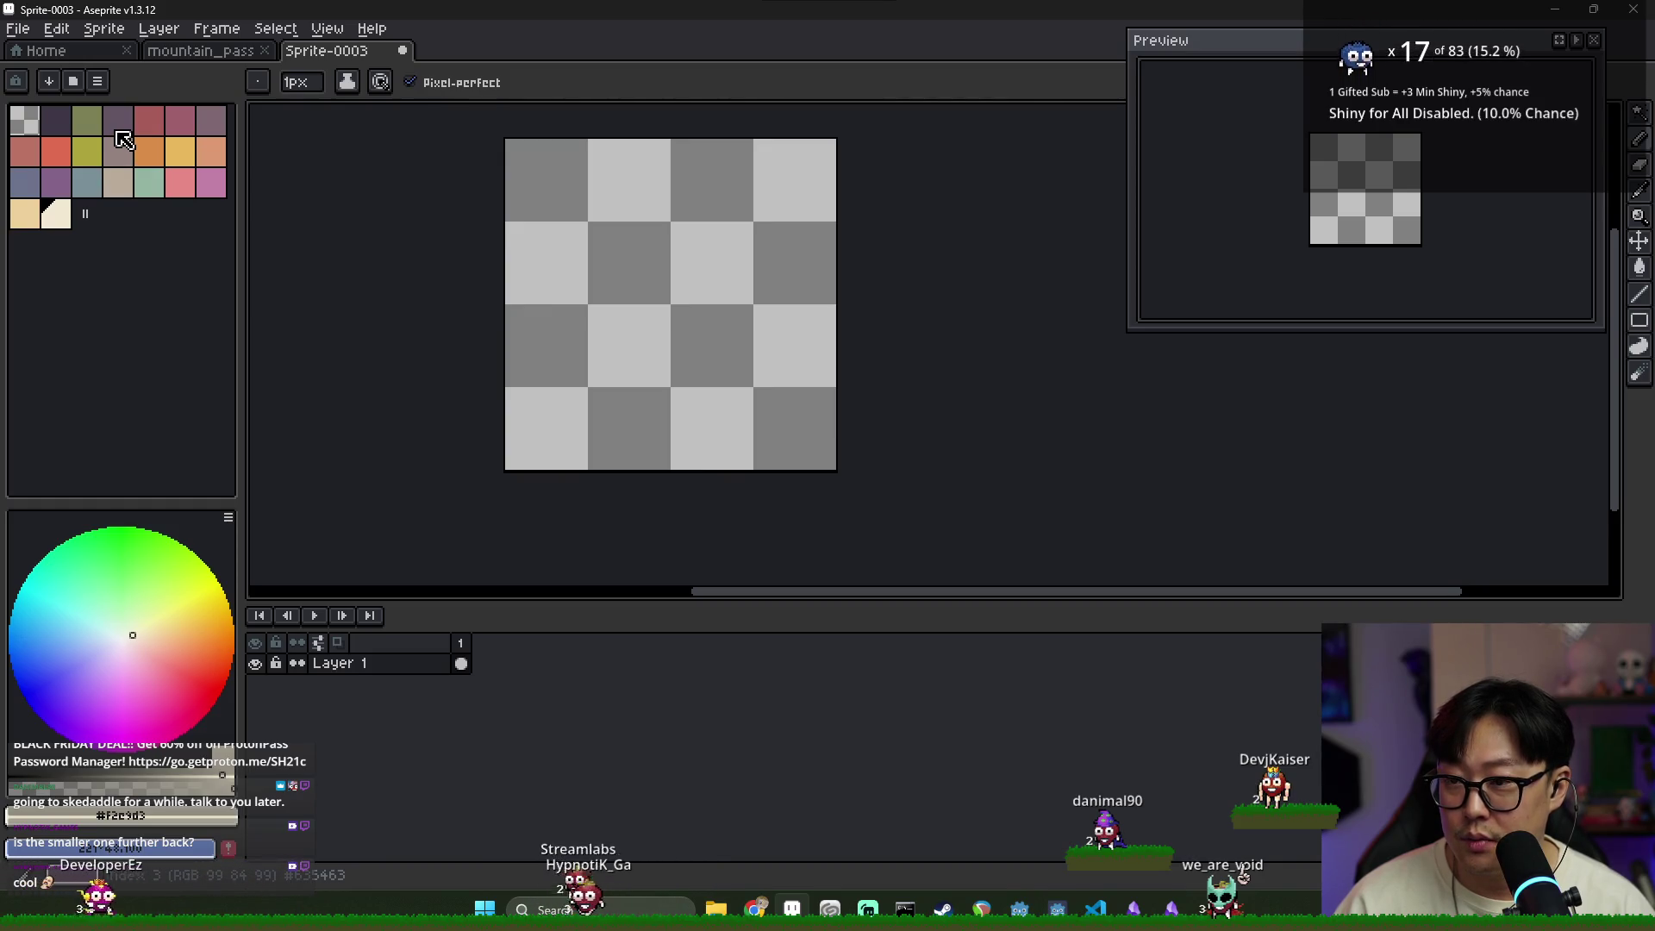
# - Sketch a rounded dark purple outline with a dividing stroke inside it
pyautogui.click(119, 134)
pyautogui.moveTo(628, 353)
pyautogui.mouseDown()
pyautogui.moveTo(680, 298)
pyautogui.moveTo(690, 358)
pyautogui.mouseUp()
pyautogui.moveTo(671, 298)
pyautogui.mouseDown()
pyautogui.moveTo(664, 231)
pyautogui.moveTo(712, 185)
pyautogui.moveTo(778, 298)
pyautogui.moveTo(731, 329)
pyautogui.mouseUp()
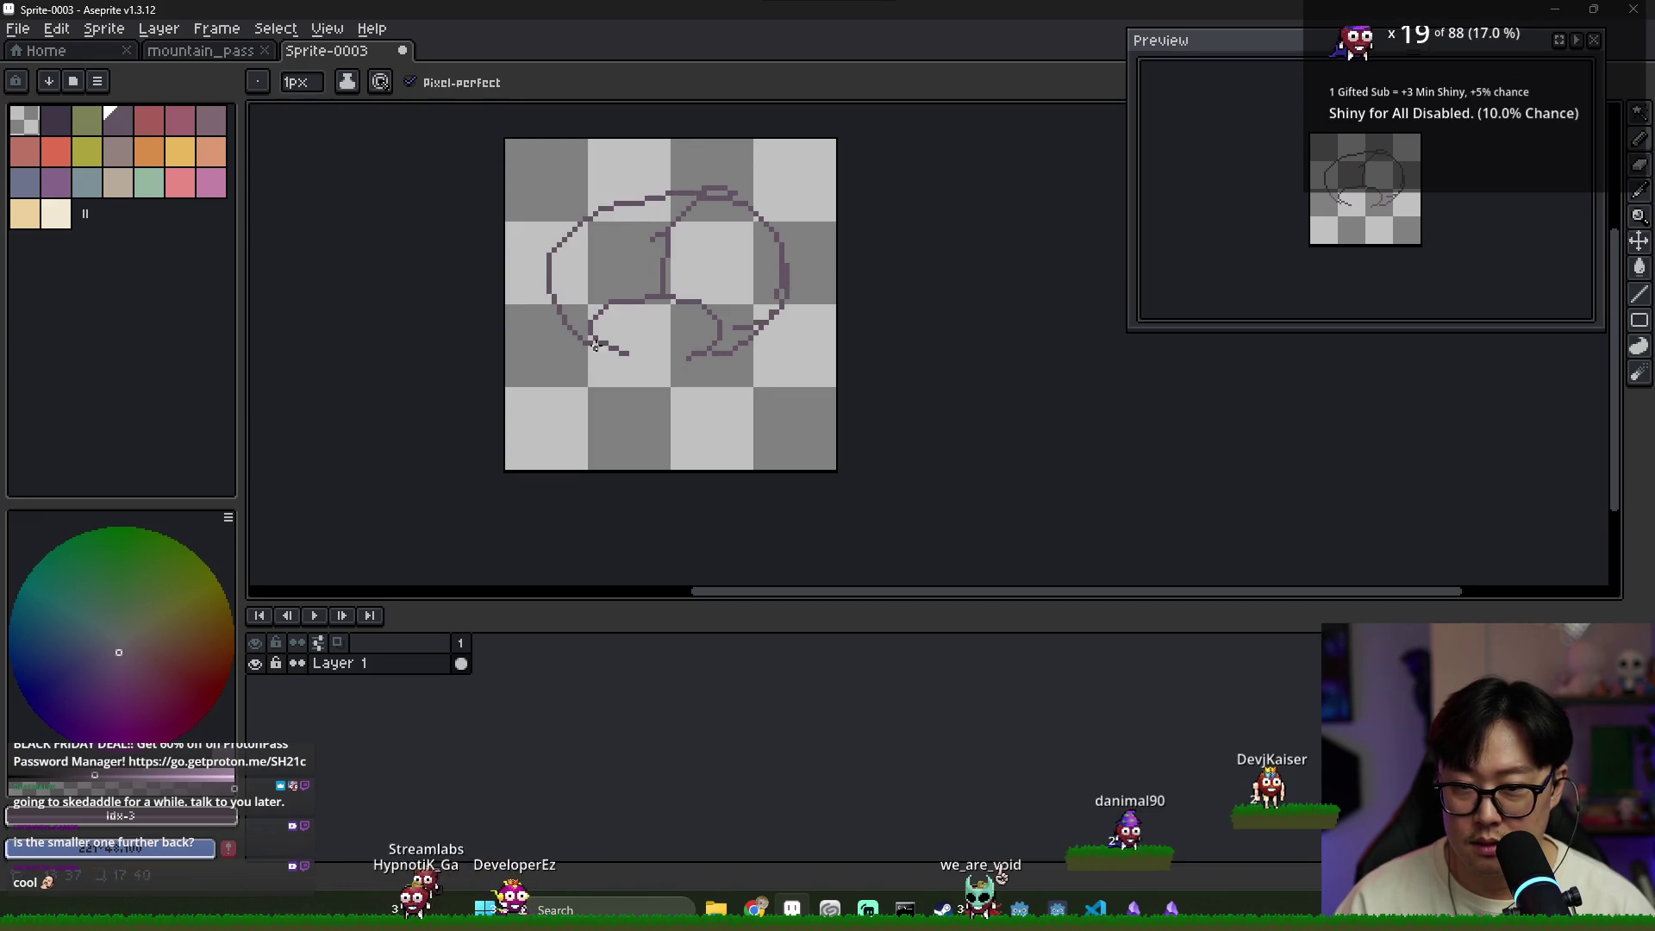
# - Fill both regions of the shape solid purple with the Paint Bucket
pyautogui.press('g')
pyautogui.click(621, 259)
pyautogui.click(769, 307)
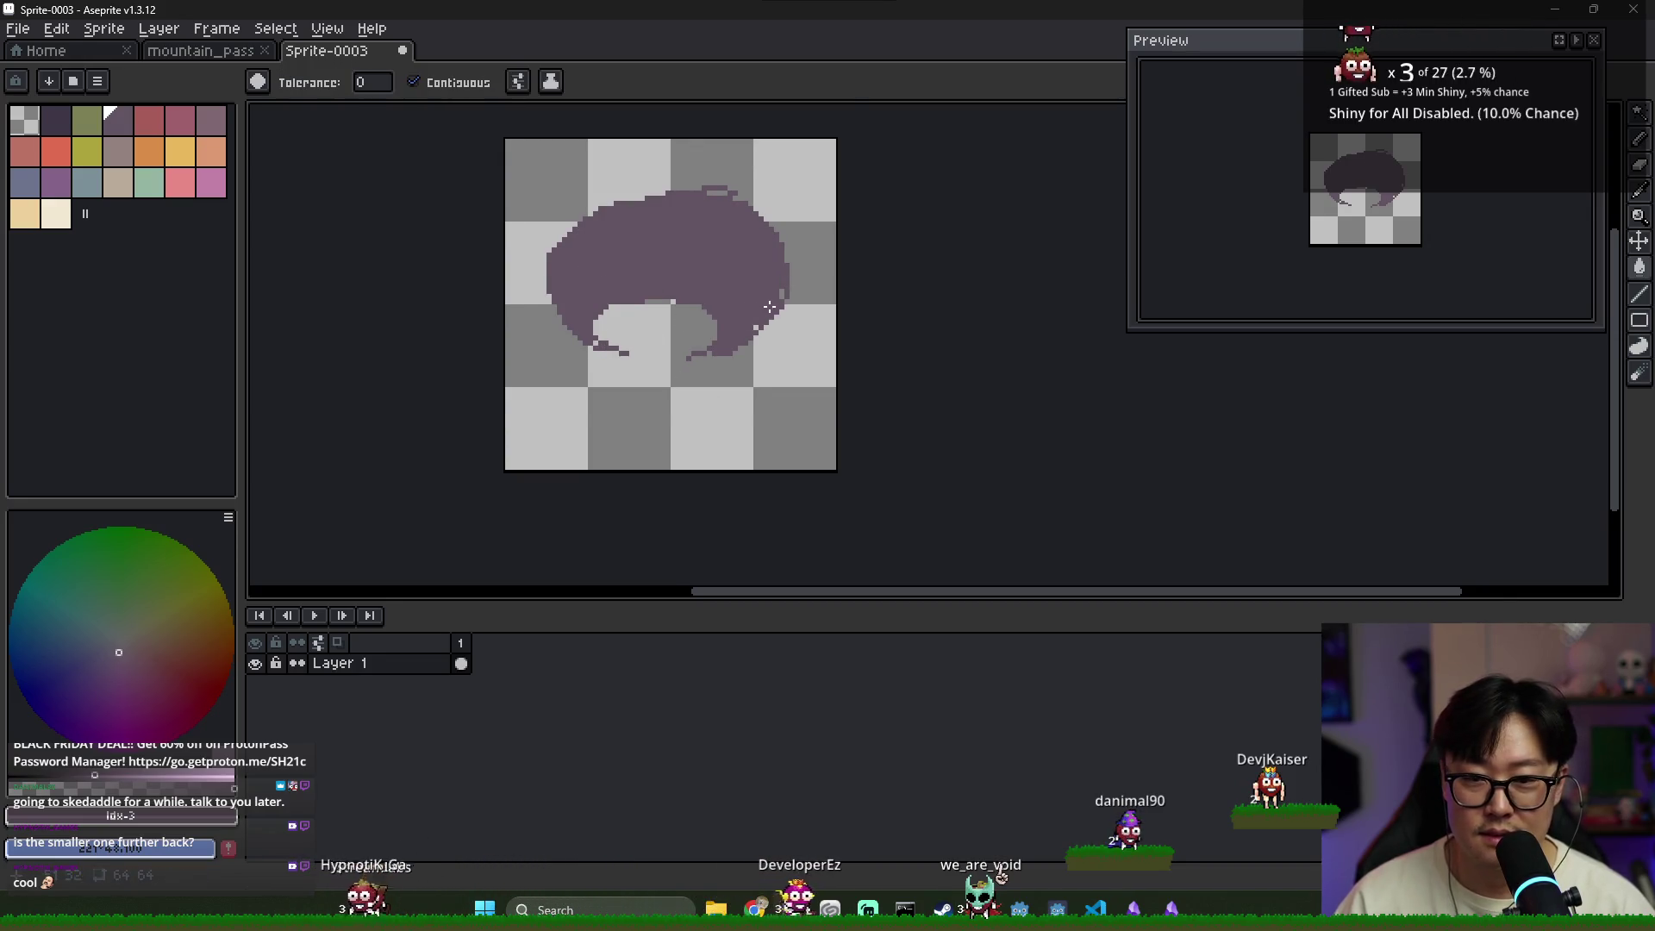
pyautogui.scroll(1, 770, 307)
# - Patch the shape's lower-right and lower inner edges with purple pixels
pyautogui.press('b')
pyautogui.click(722, 381)
pyautogui.click(735, 376)
pyautogui.click(770, 341)
pyautogui.click(578, 310)
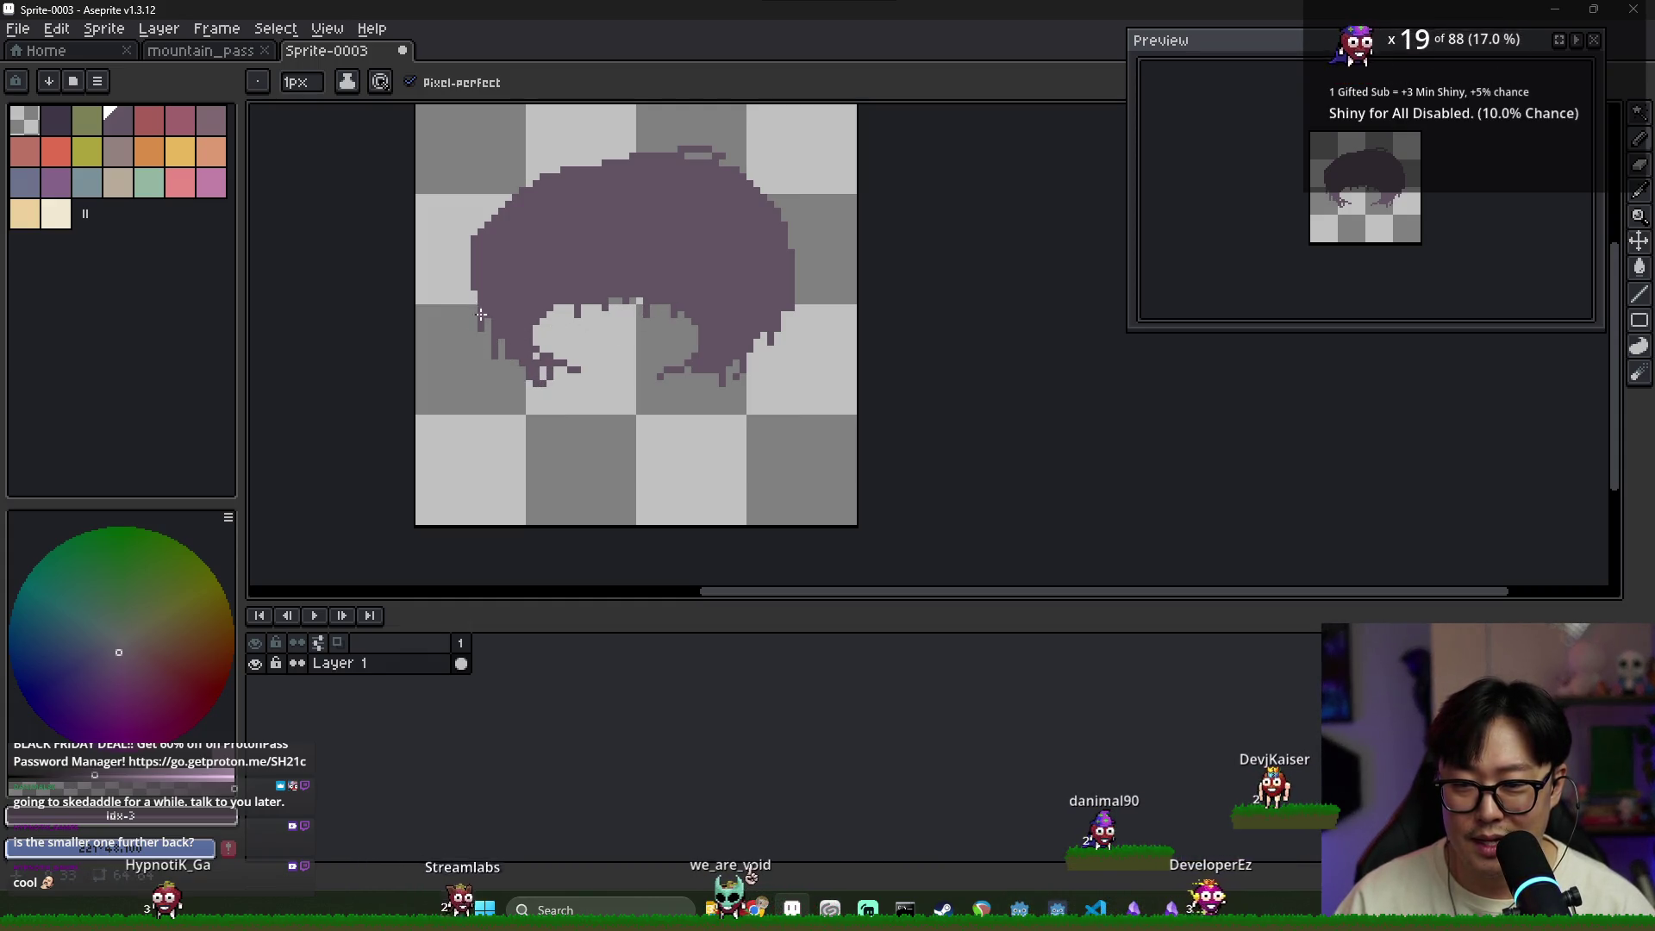
# - Add small spikes along the shape's top edge and roughen its left edge
pyautogui.click(603, 155)
pyautogui.click(616, 151)
pyautogui.click(633, 146)
pyautogui.moveTo(674, 126)
pyautogui.mouseDown()
pyautogui.moveTo(770, 207)
pyautogui.moveTo(802, 272)
pyautogui.mouseUp()
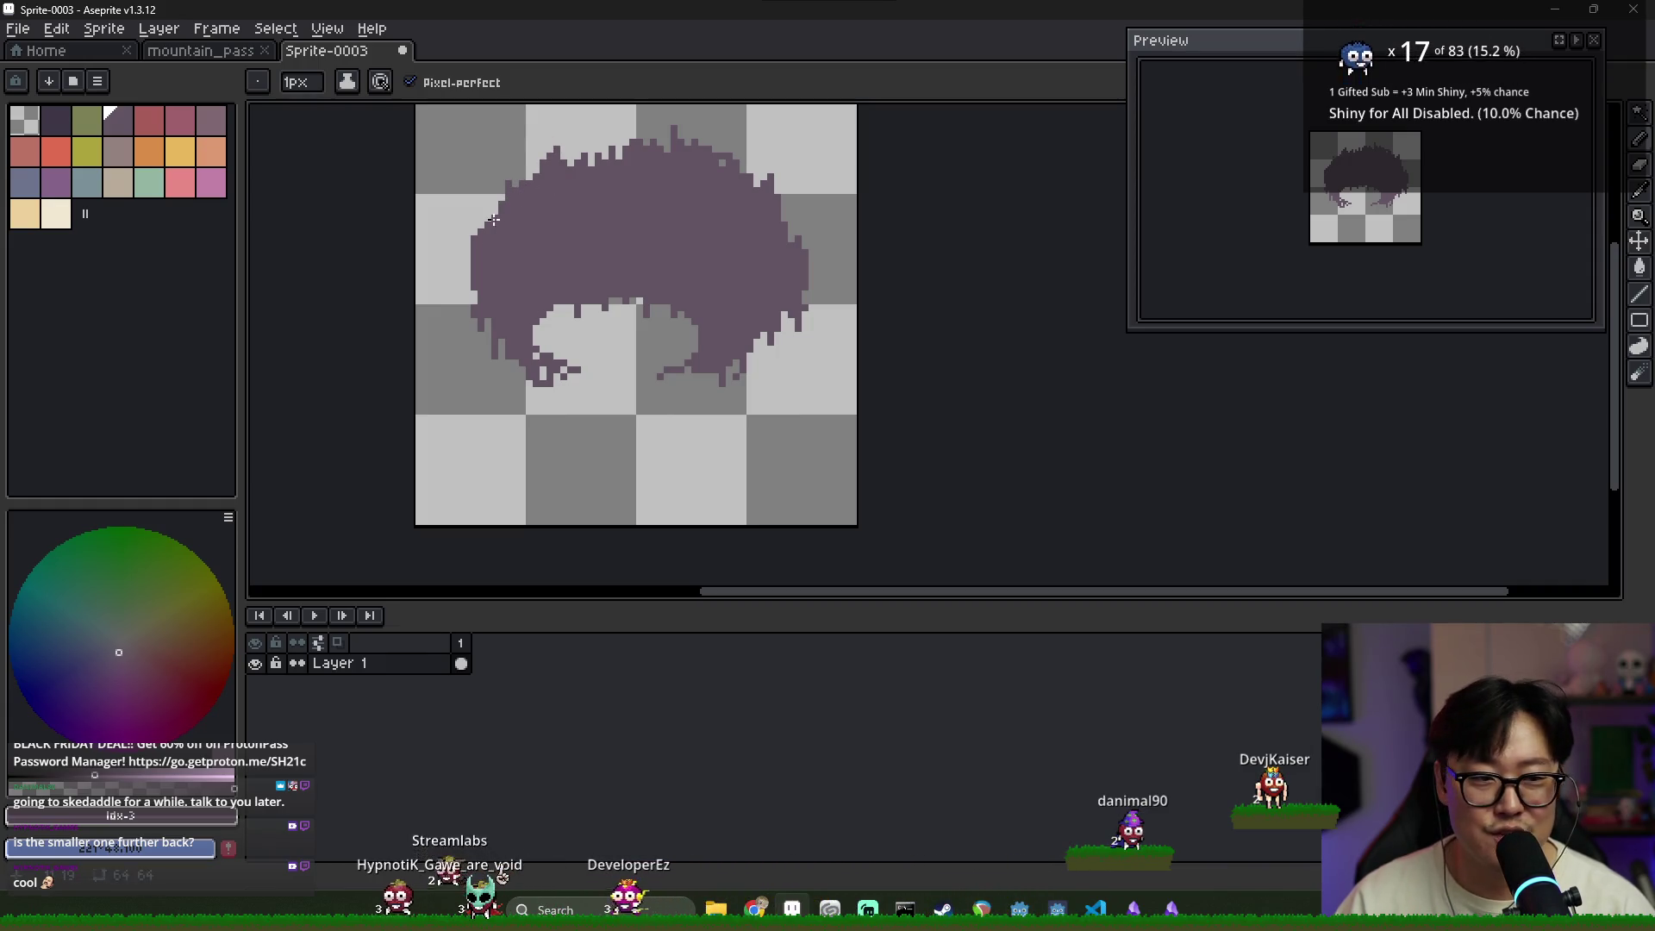
pyautogui.moveTo(458, 276); pyautogui.dragTo(462, 282)
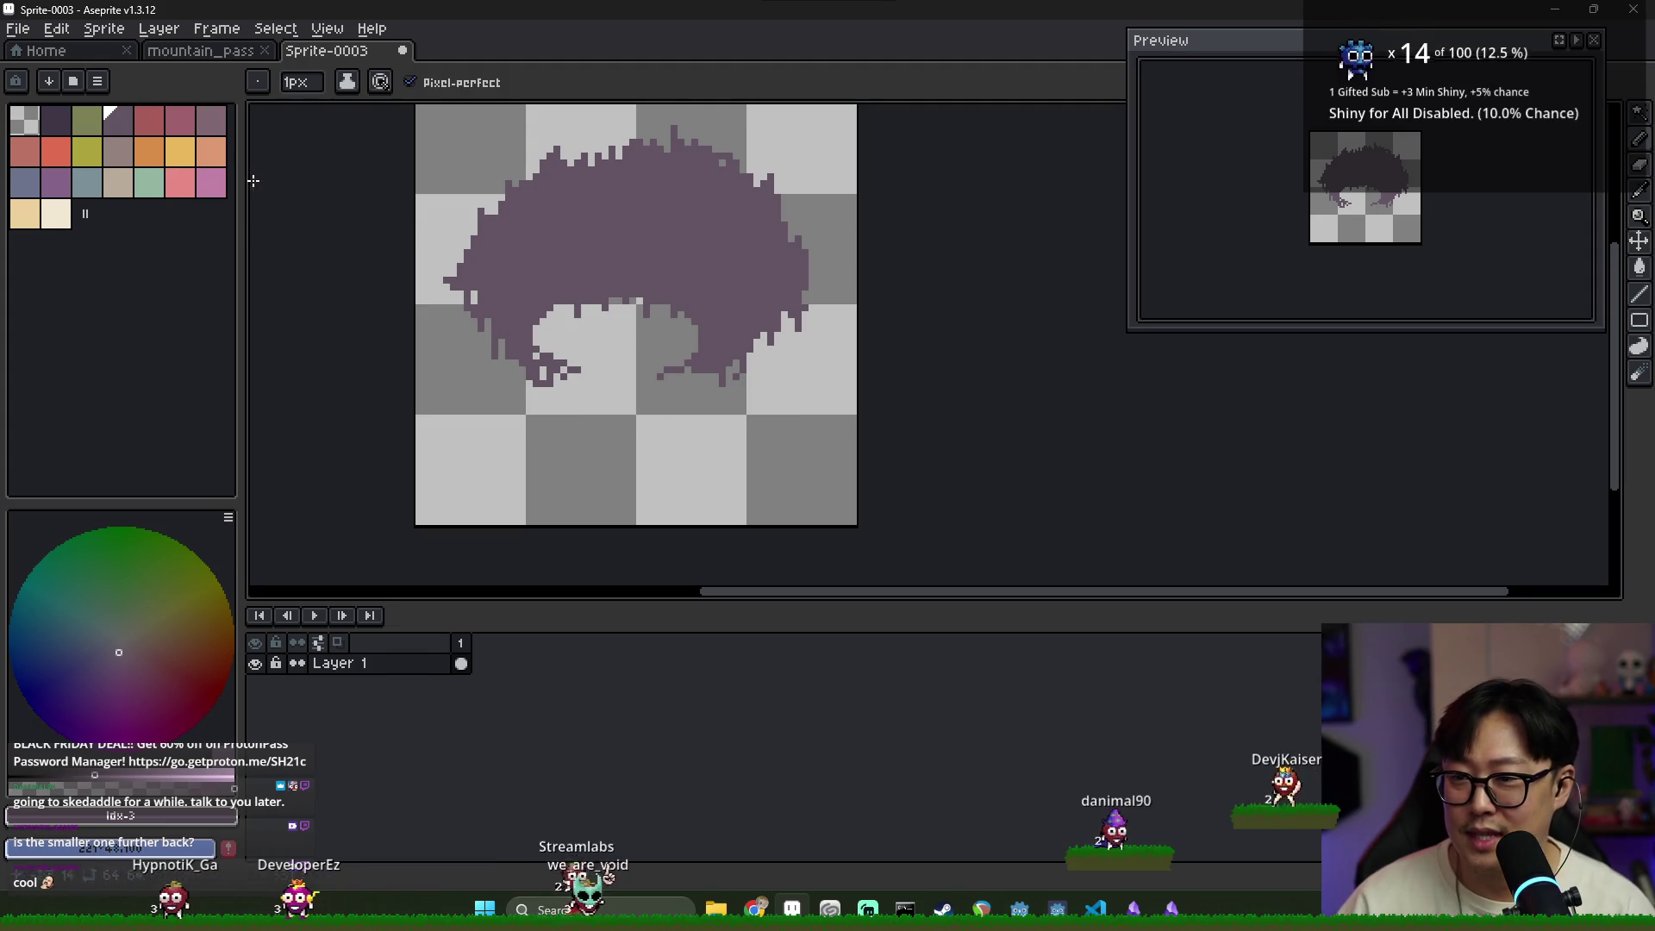
# - Switch to olive green, undo a test stroke, and draw olive highlights inside the shape
pyautogui.click(122, 128)
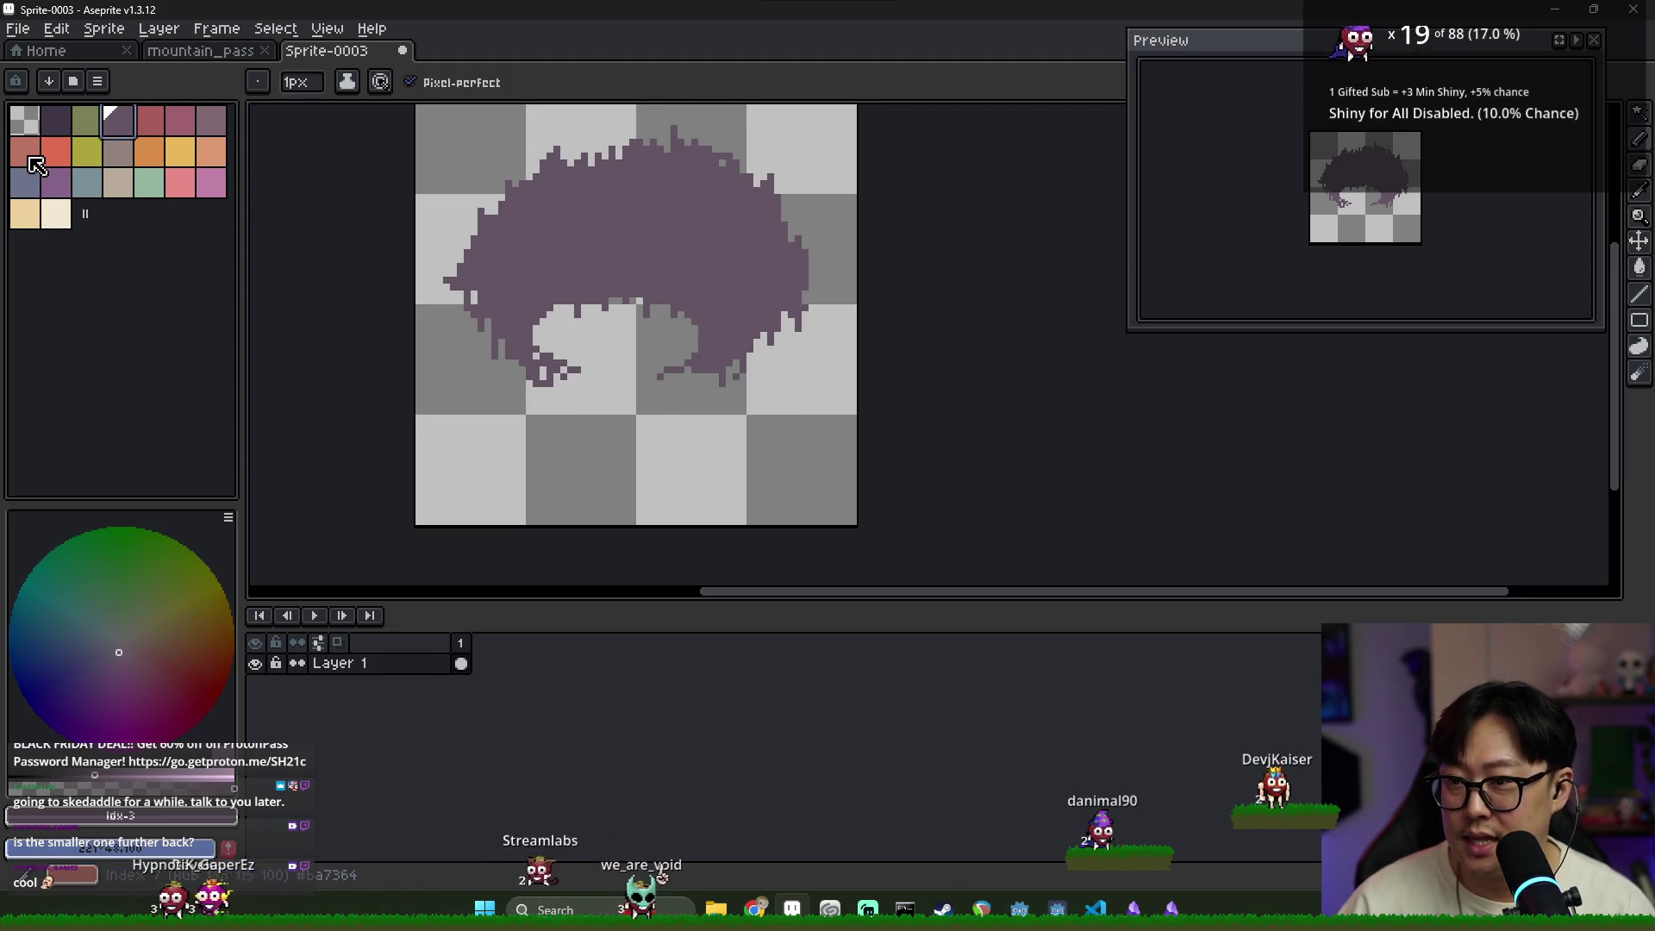
pyautogui.click(30, 159)
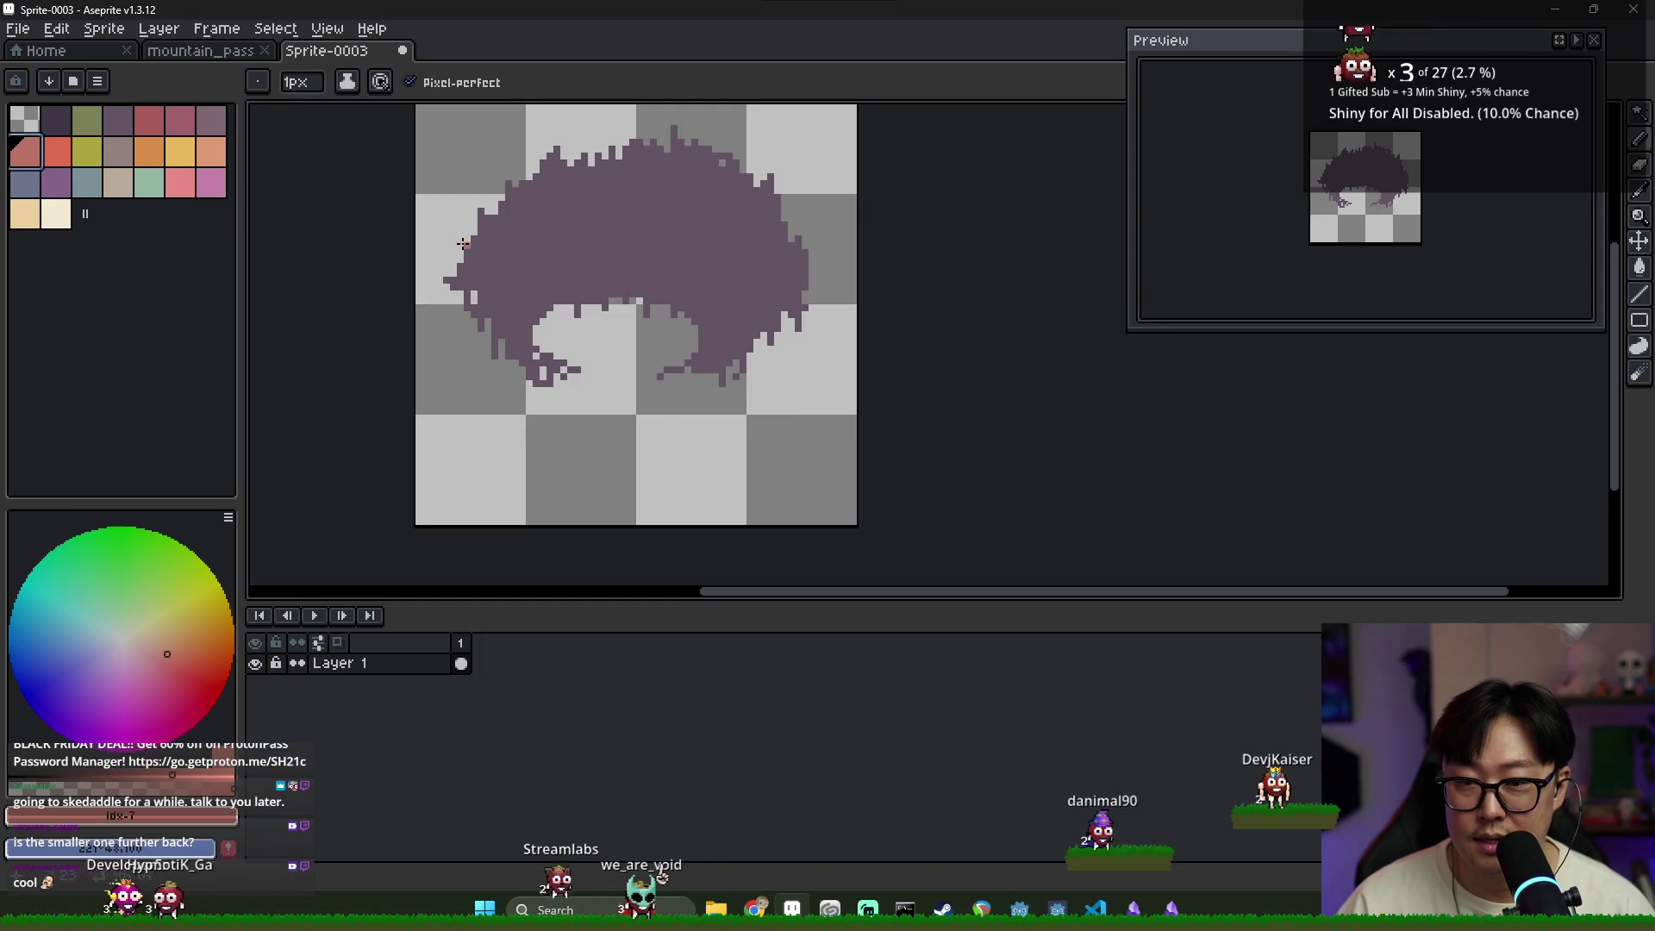
pyautogui.click(99, 131)
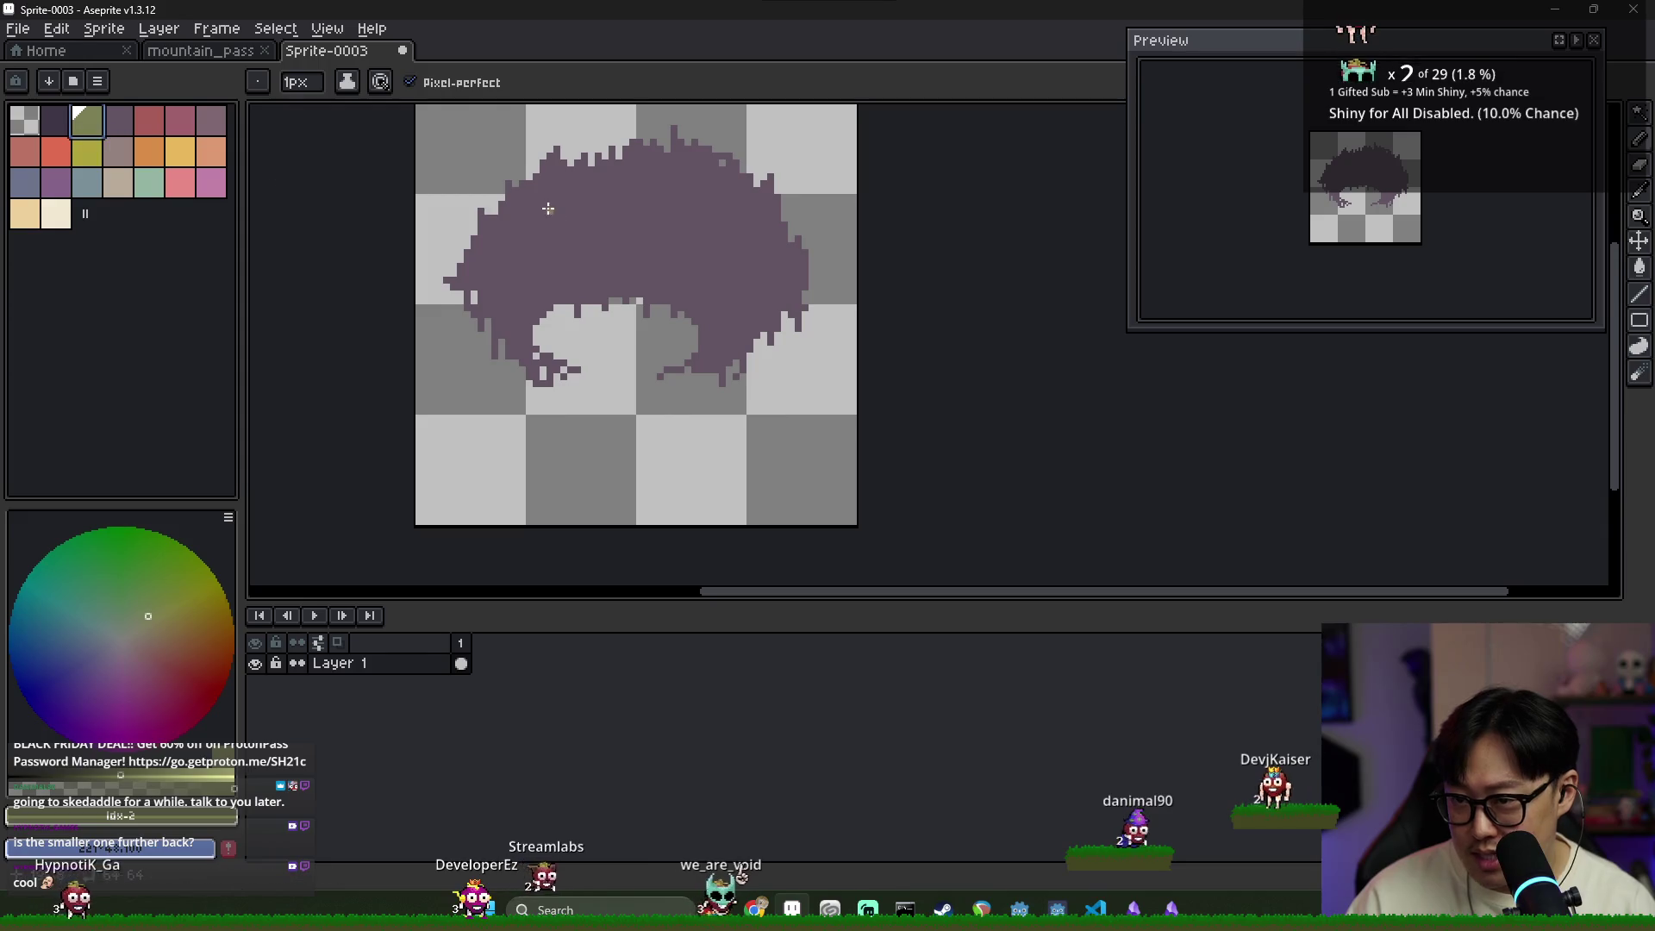
pyautogui.moveTo(674, 130); pyautogui.dragTo(673, 157)
pyautogui.hotkey('ctrl', 'z')
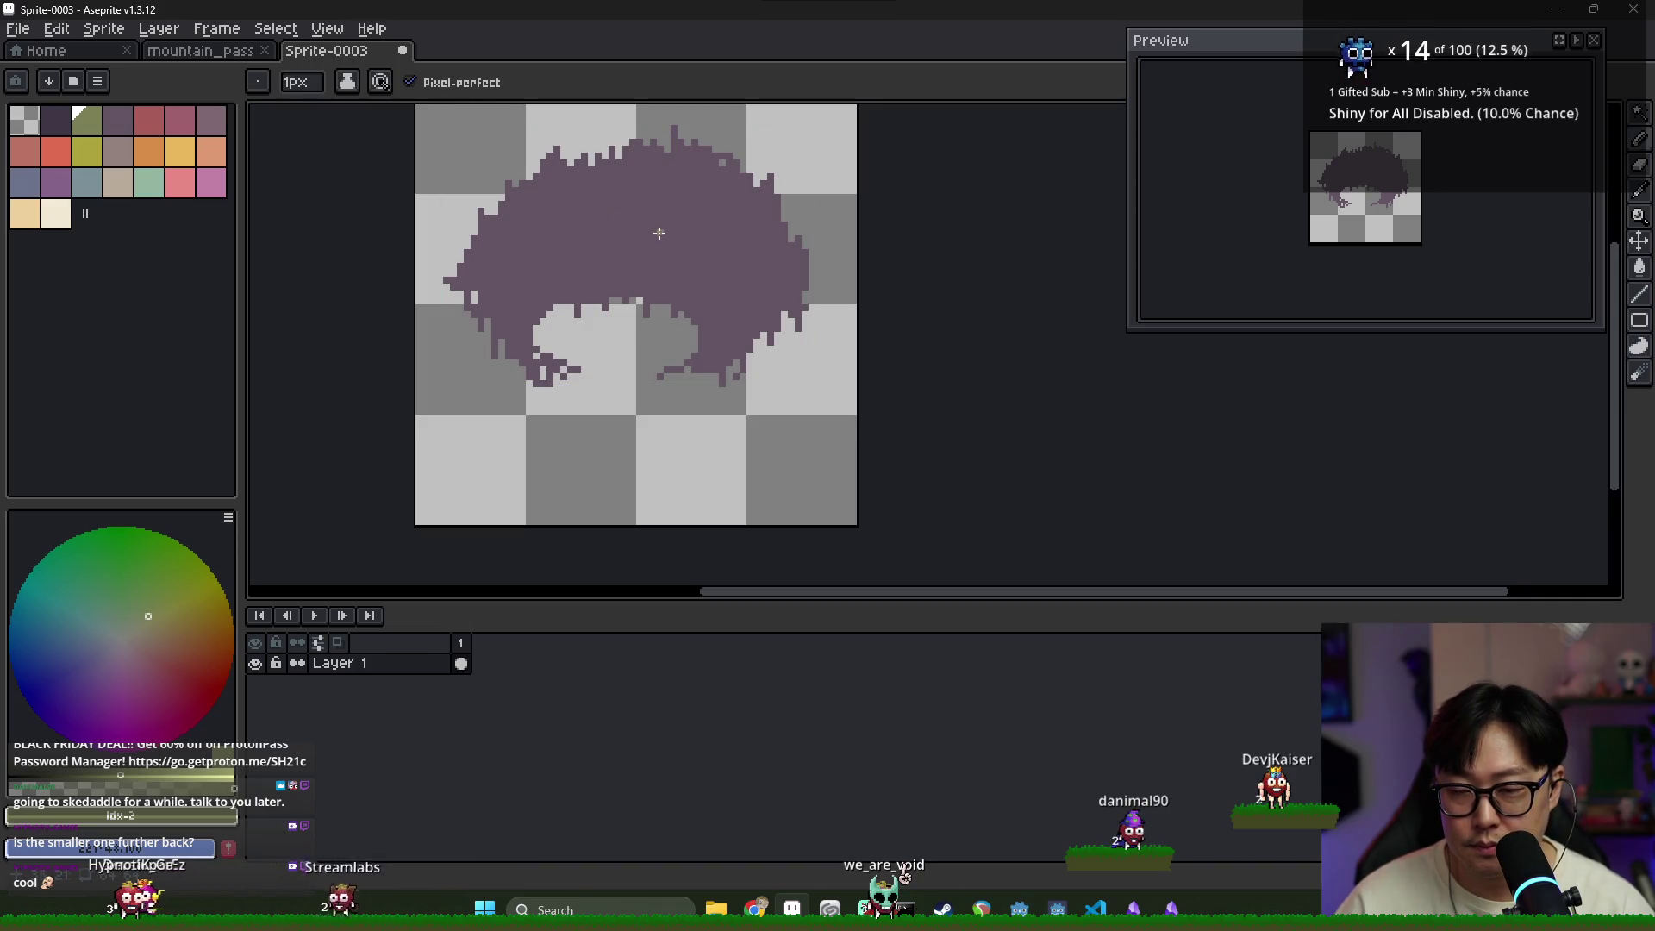
pyautogui.moveTo(625, 218)
pyautogui.mouseDown()
pyautogui.moveTo(676, 212)
pyautogui.moveTo(731, 240)
pyautogui.moveTo(668, 228)
pyautogui.moveTo(697, 249)
pyautogui.mouseUp()
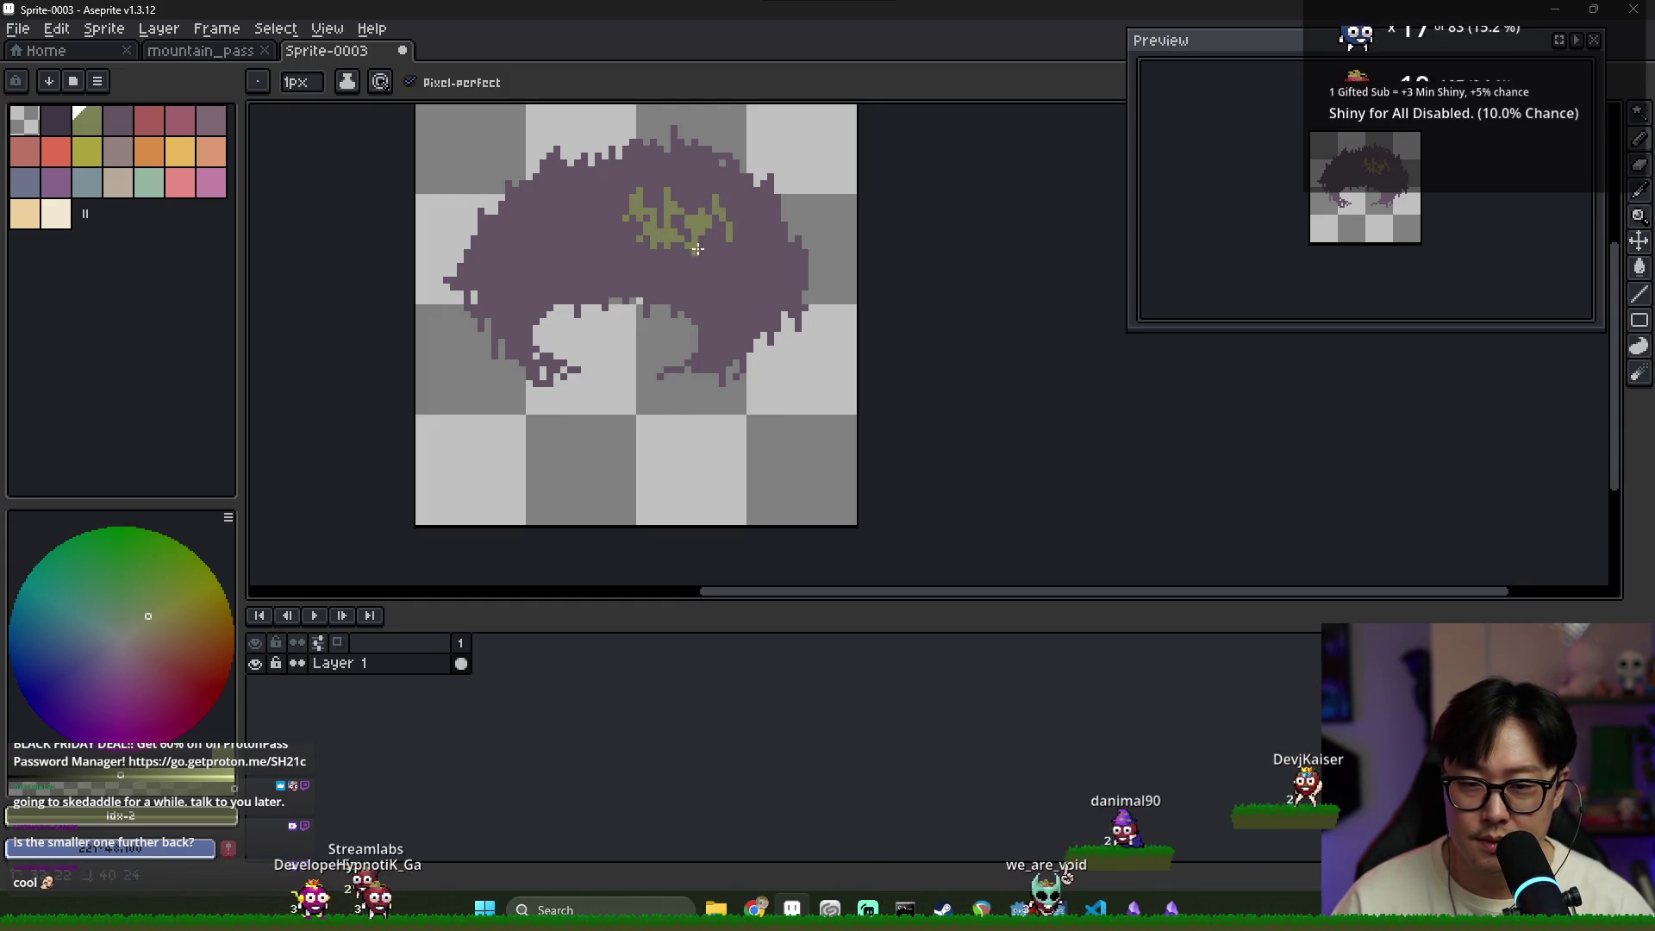
# - Draw olive strokes through the upper right and lower left, eyedropping olive #7C7F55 and purple #635463
pyautogui.moveTo(673, 129)
pyautogui.mouseDown()
pyautogui.moveTo(662, 162)
pyautogui.moveTo(748, 194)
pyautogui.moveTo(781, 254)
pyautogui.moveTo(746, 279)
pyautogui.moveTo(794, 258)
pyautogui.moveTo(732, 297)
pyautogui.mouseUp()
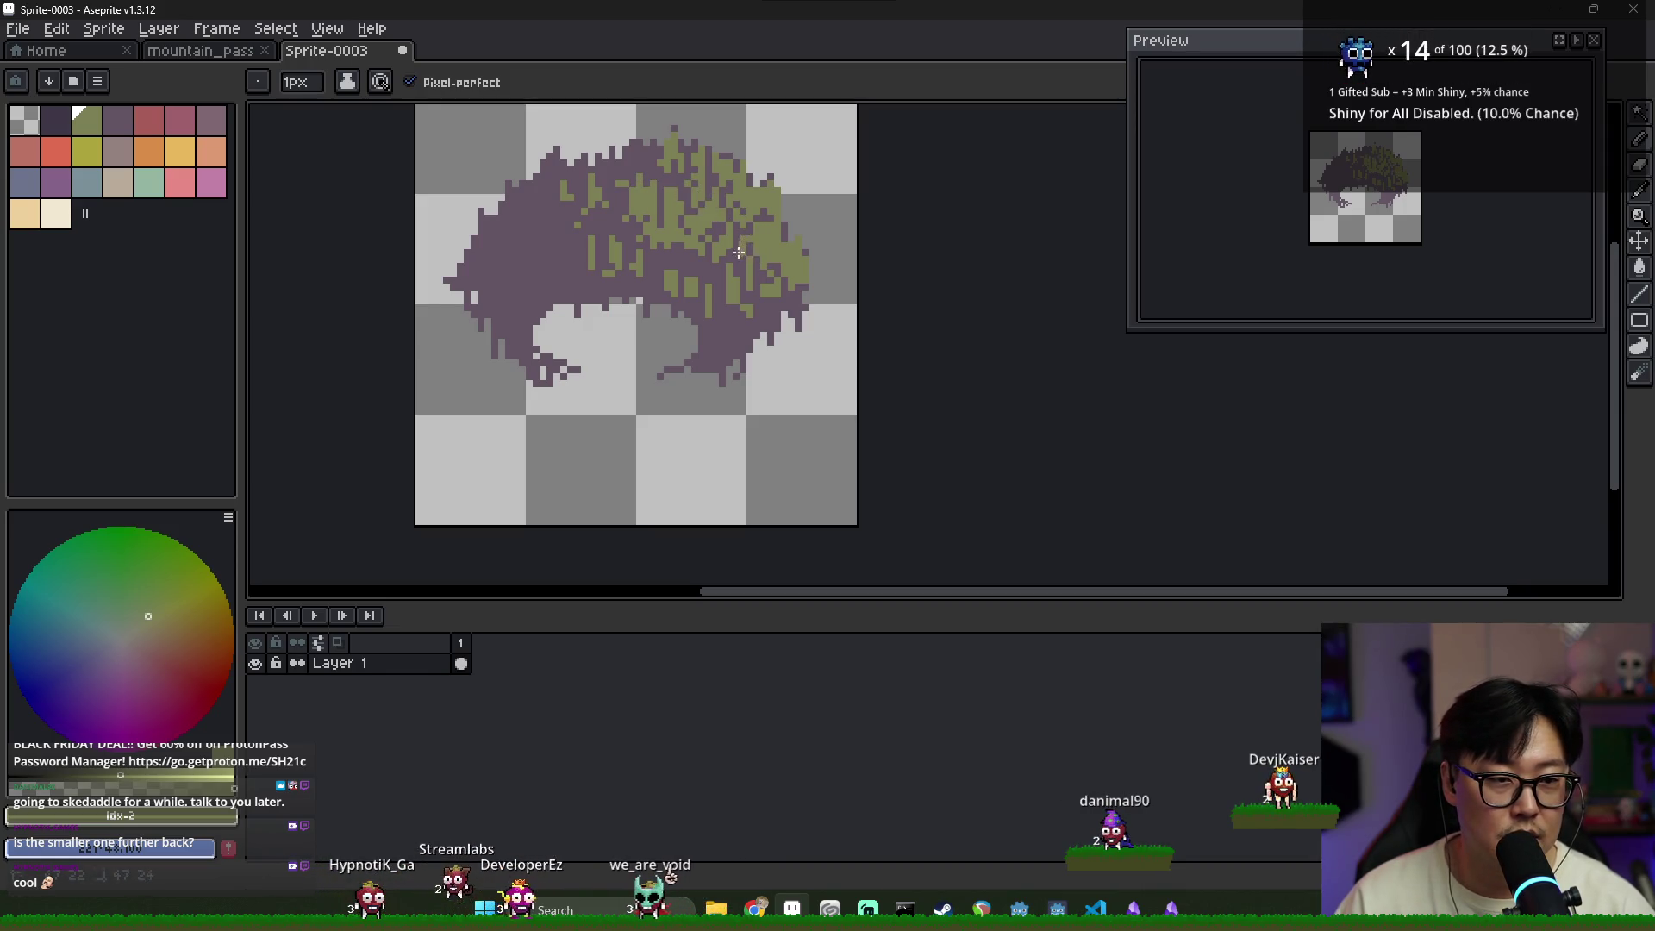
pyautogui.keyDown('alt'); pyautogui.click(754, 261); pyautogui.keyUp('alt')
pyautogui.keyDown('alt'); pyautogui.click(762, 214); pyautogui.keyUp('alt')
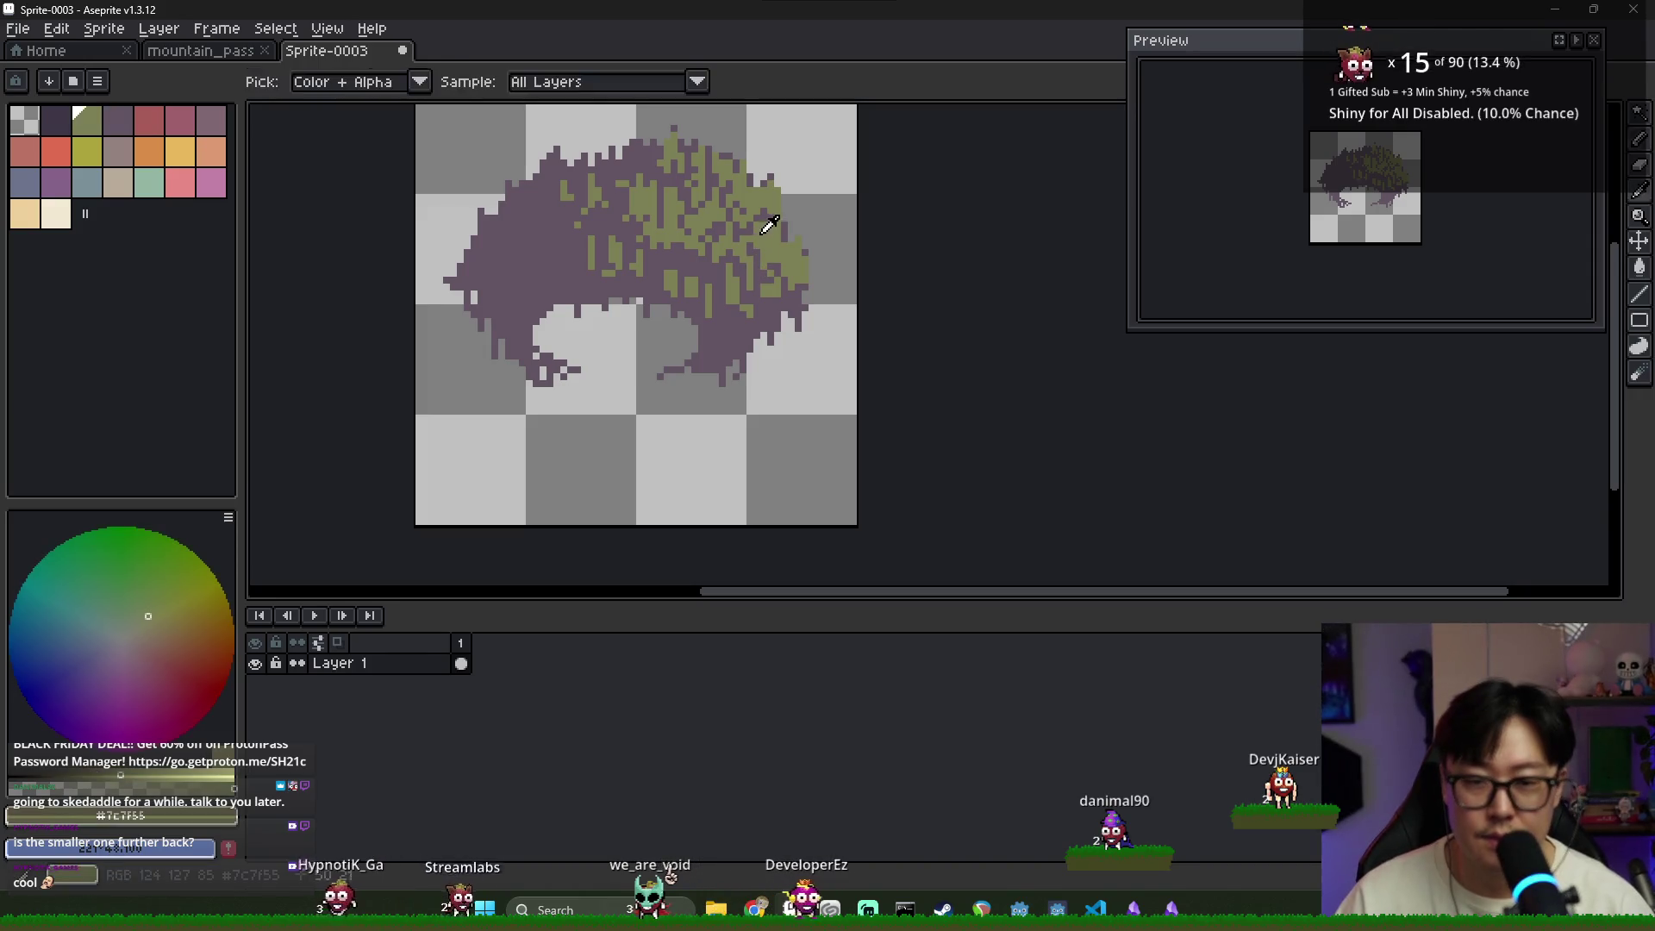
pyautogui.keyDown('alt'); pyautogui.click(623, 243); pyautogui.keyUp('alt')
pyautogui.keyDown('alt'); pyautogui.click(603, 246); pyautogui.keyUp('alt')
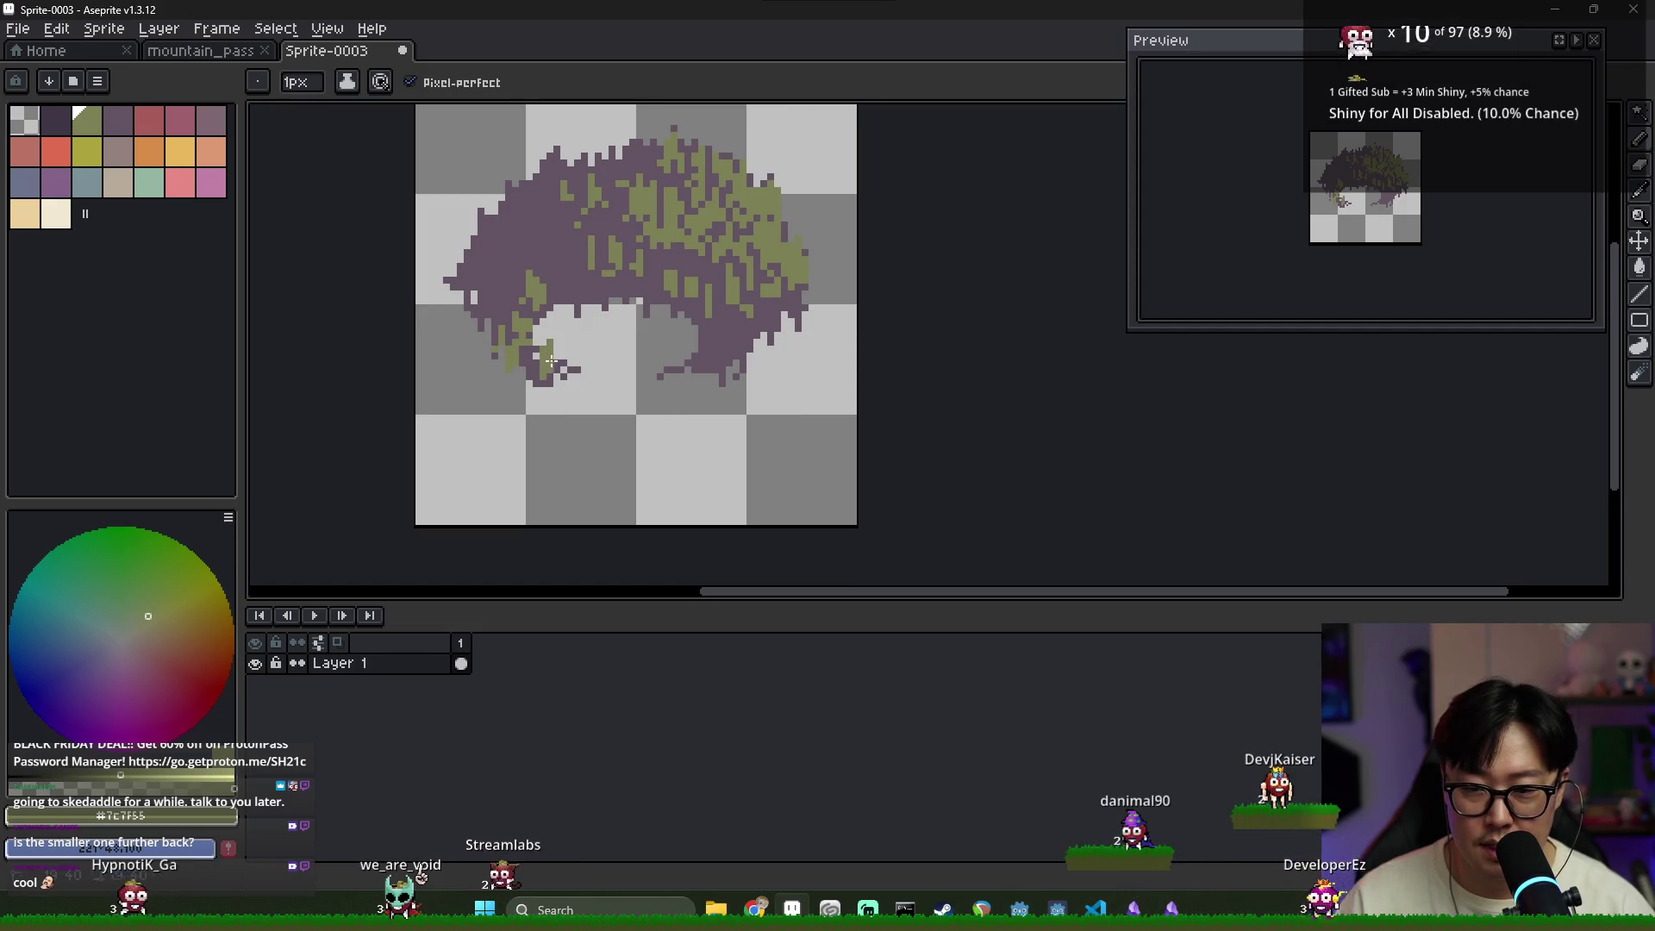
pyautogui.click(560, 373)
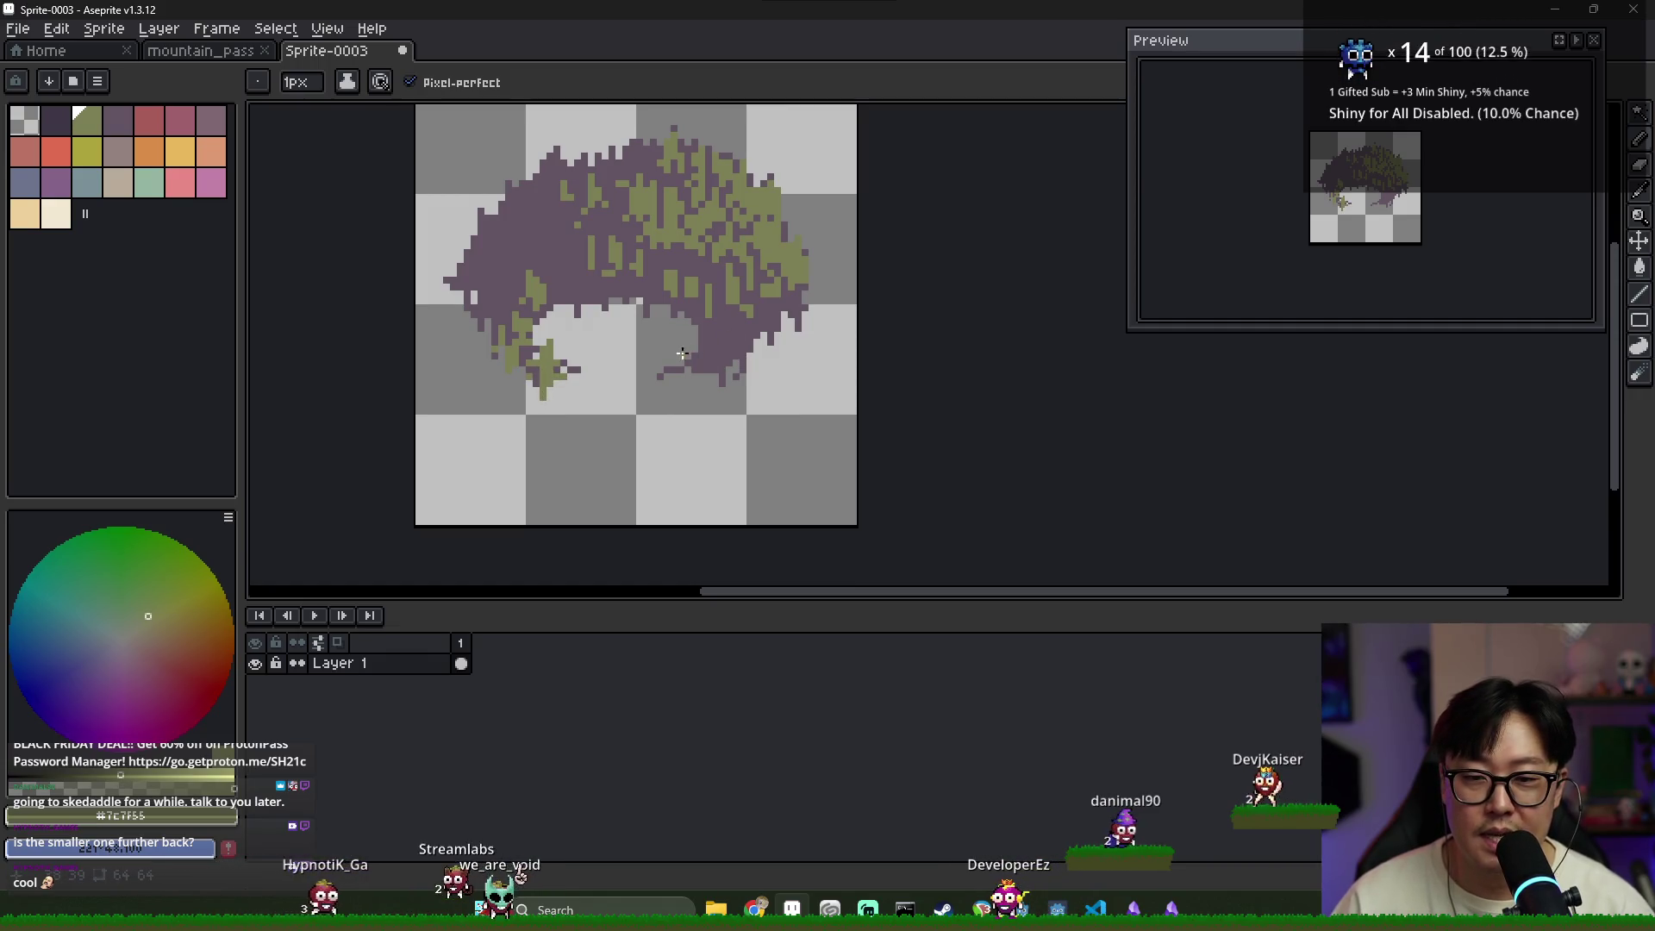
pyautogui.scroll(3, 651, 344)
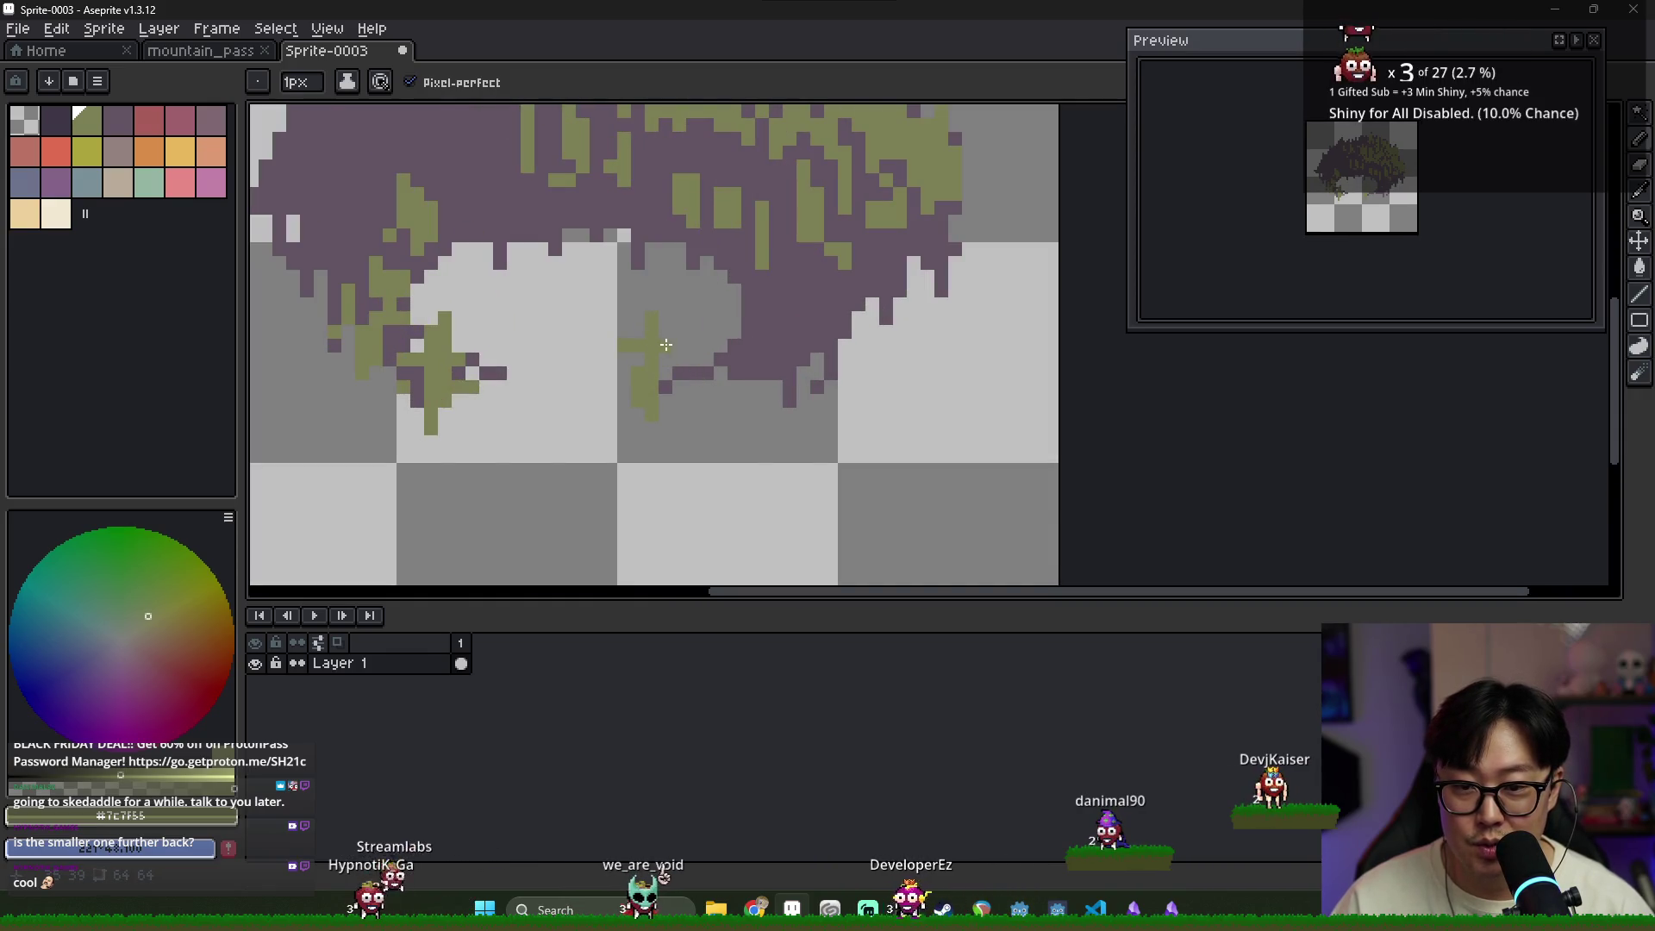
# - Paint over the green patch in dark purple and bucket-fill the green blob purple
pyautogui.scroll(3, 662, 365)
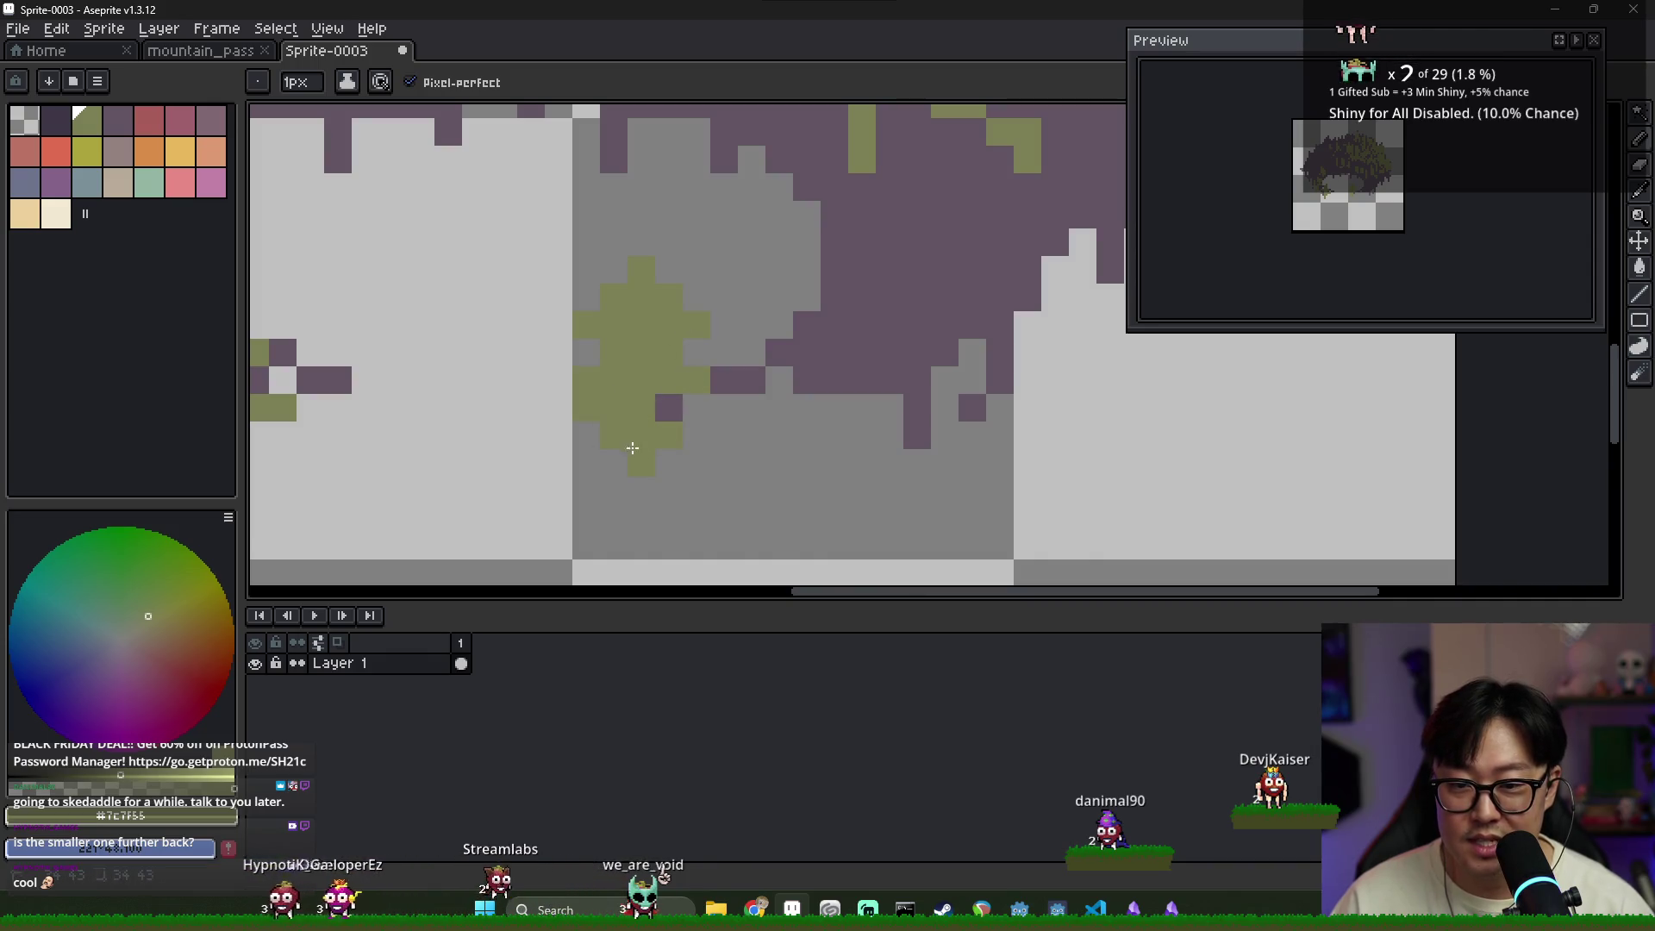
pyautogui.scroll(-3, 638, 471)
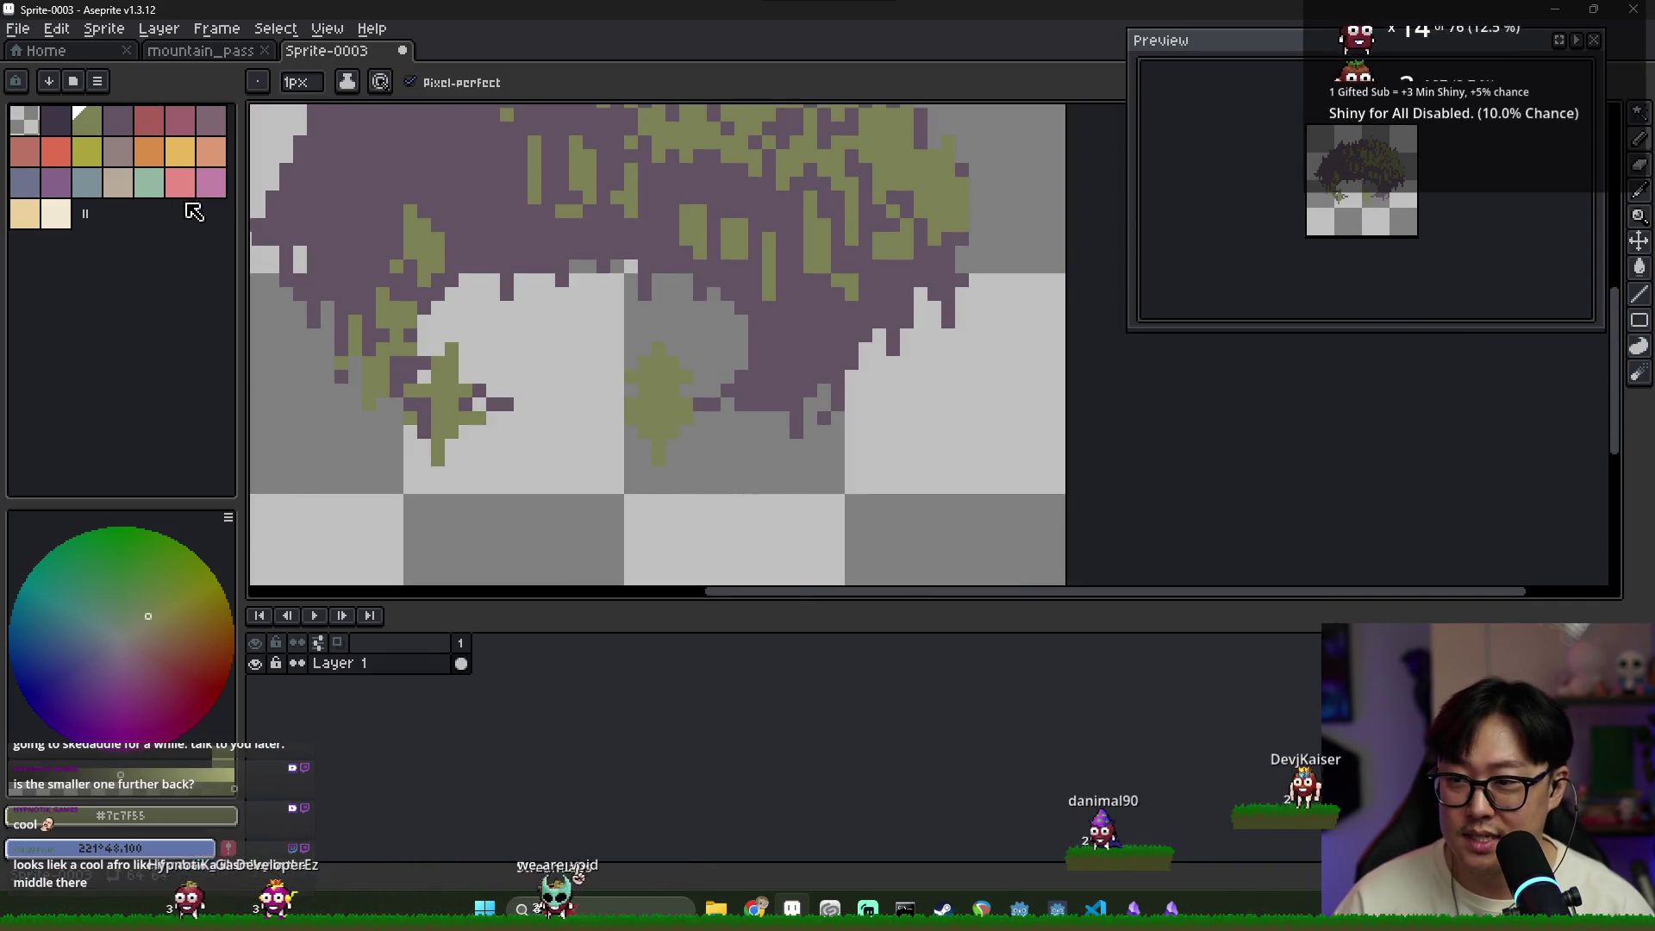
pyautogui.click(33, 157)
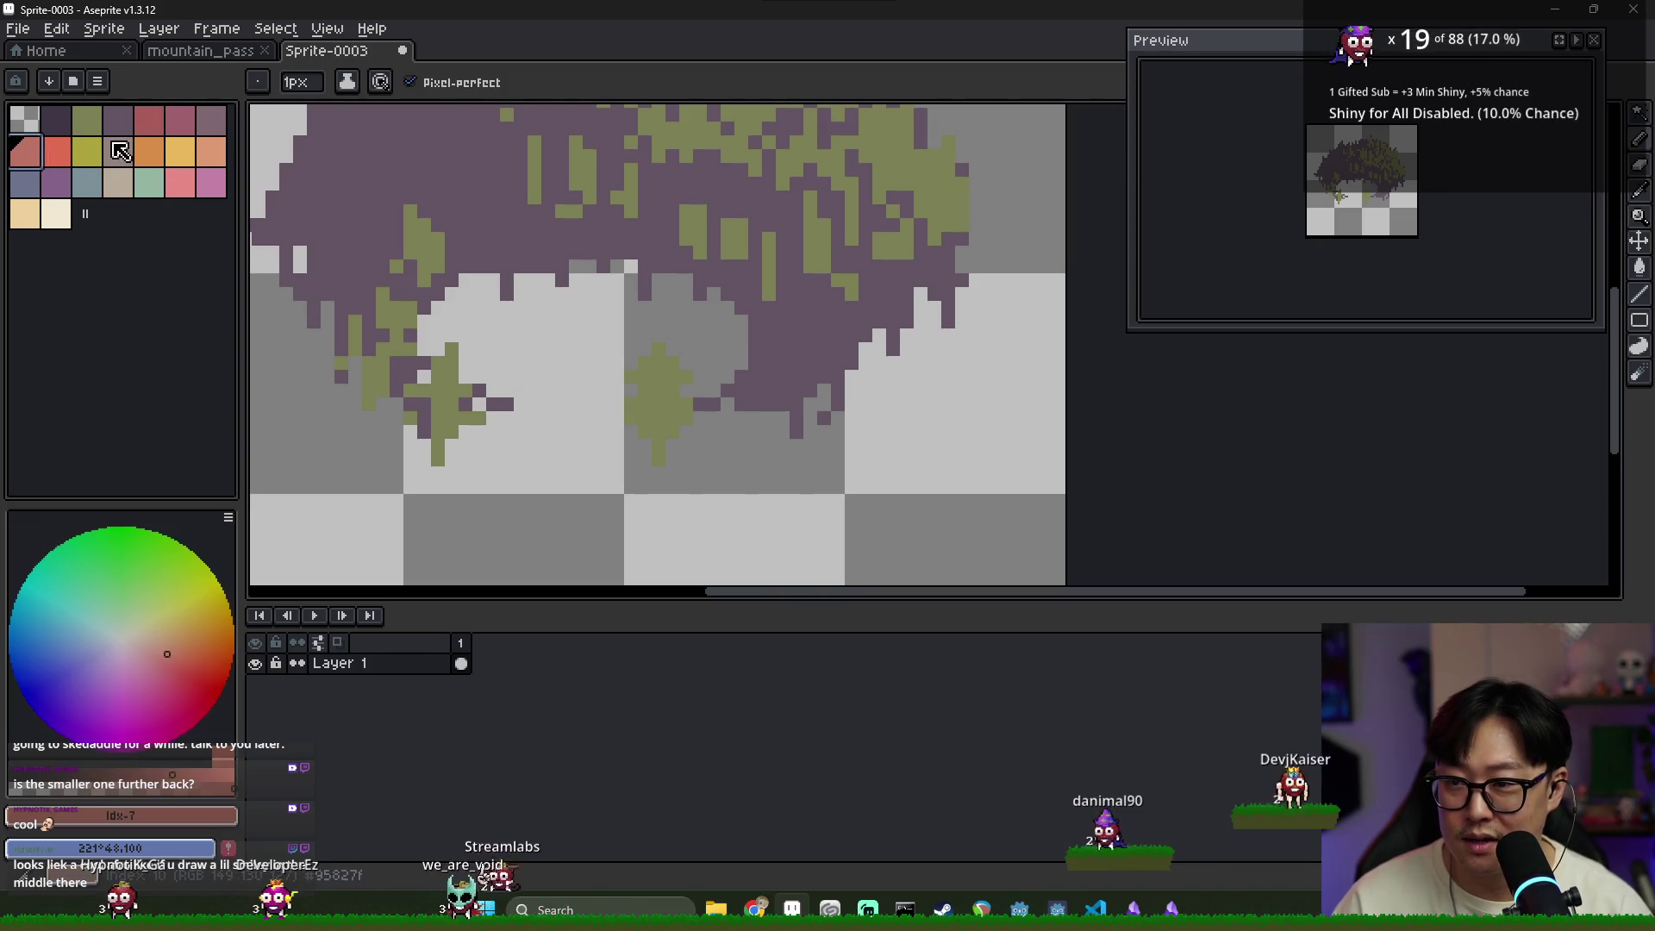
pyautogui.click(121, 135)
pyautogui.scroll(2, 625, 345)
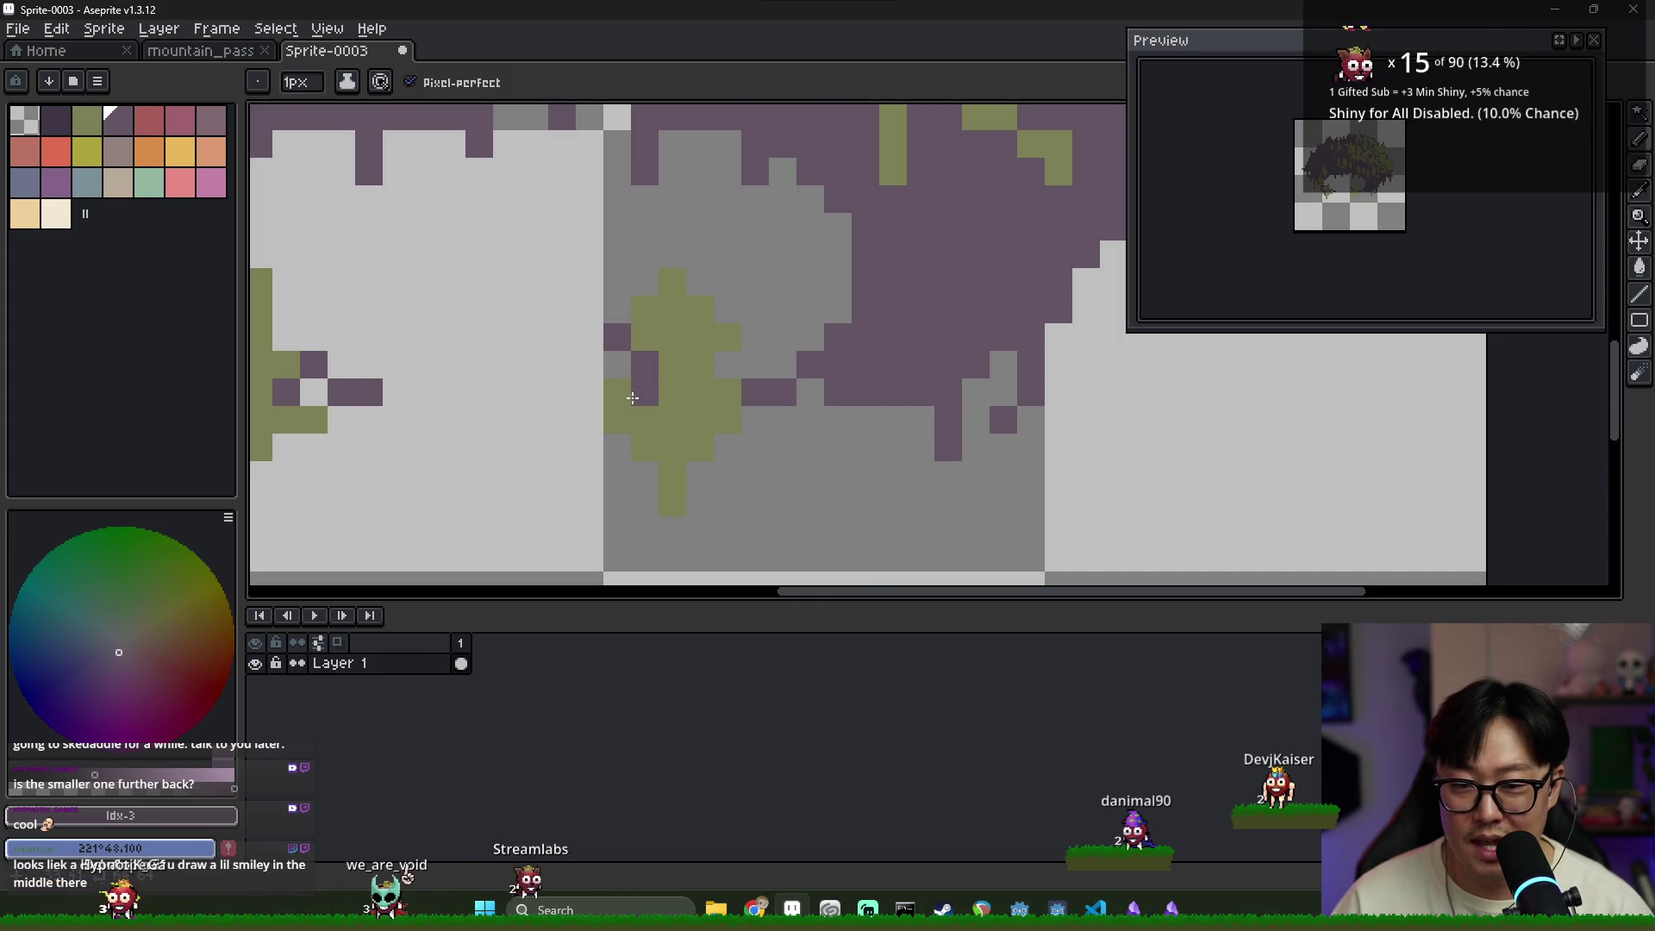
pyautogui.moveTo(652, 439); pyautogui.dragTo(672, 449)
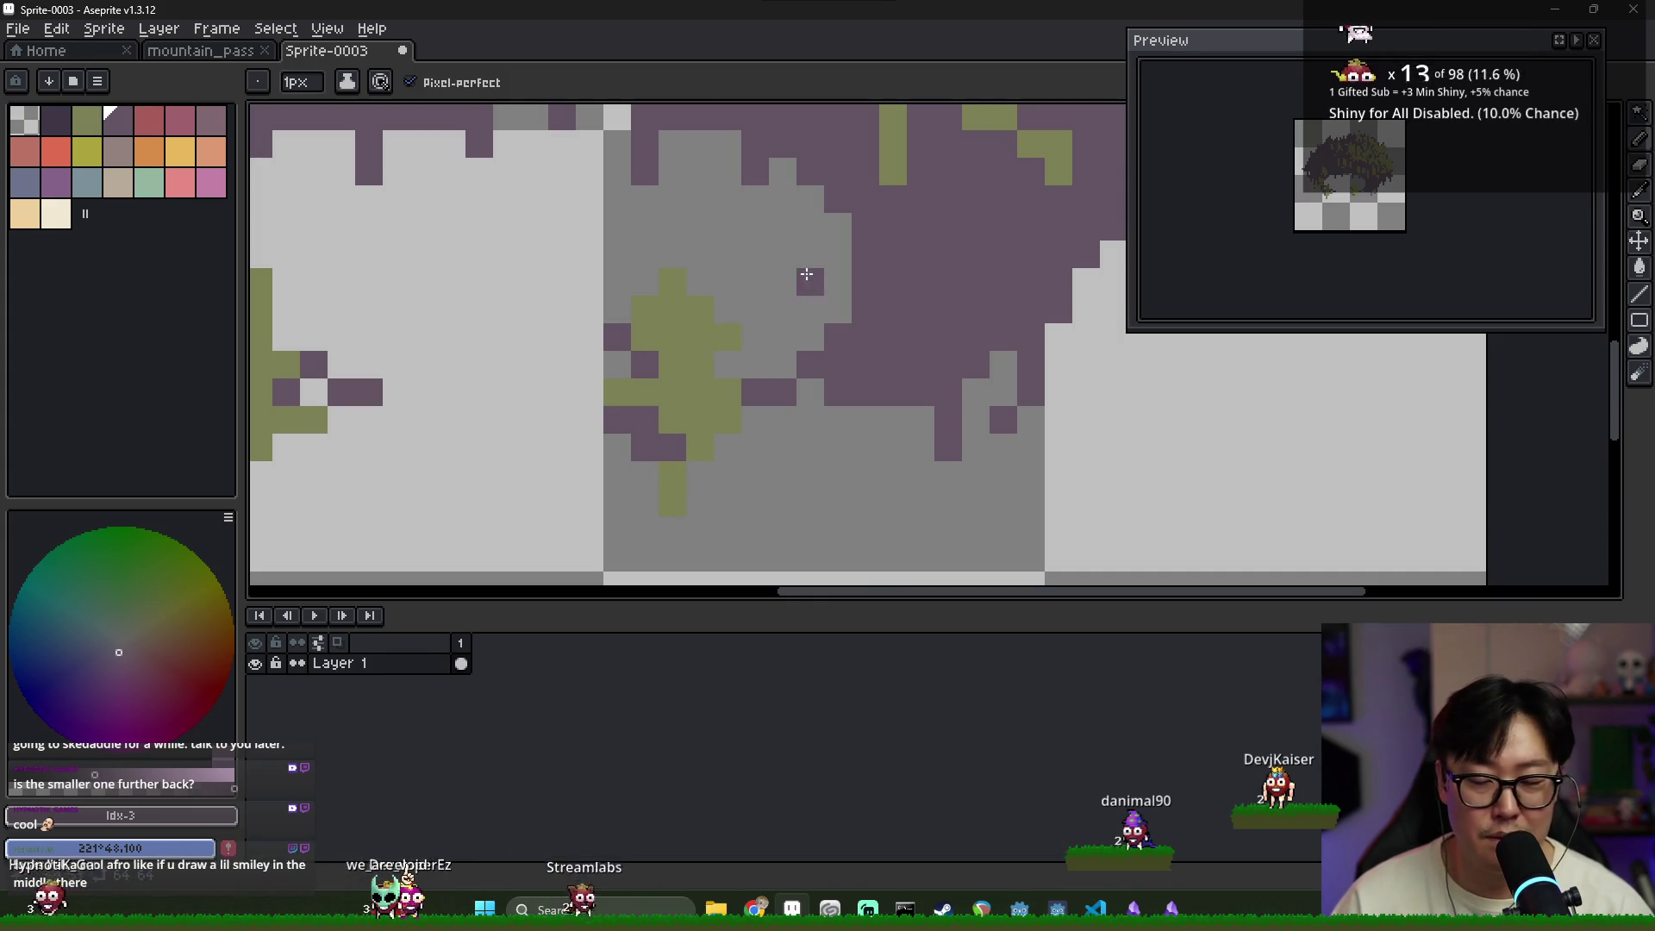
pyautogui.press('g')
pyautogui.click(675, 339)
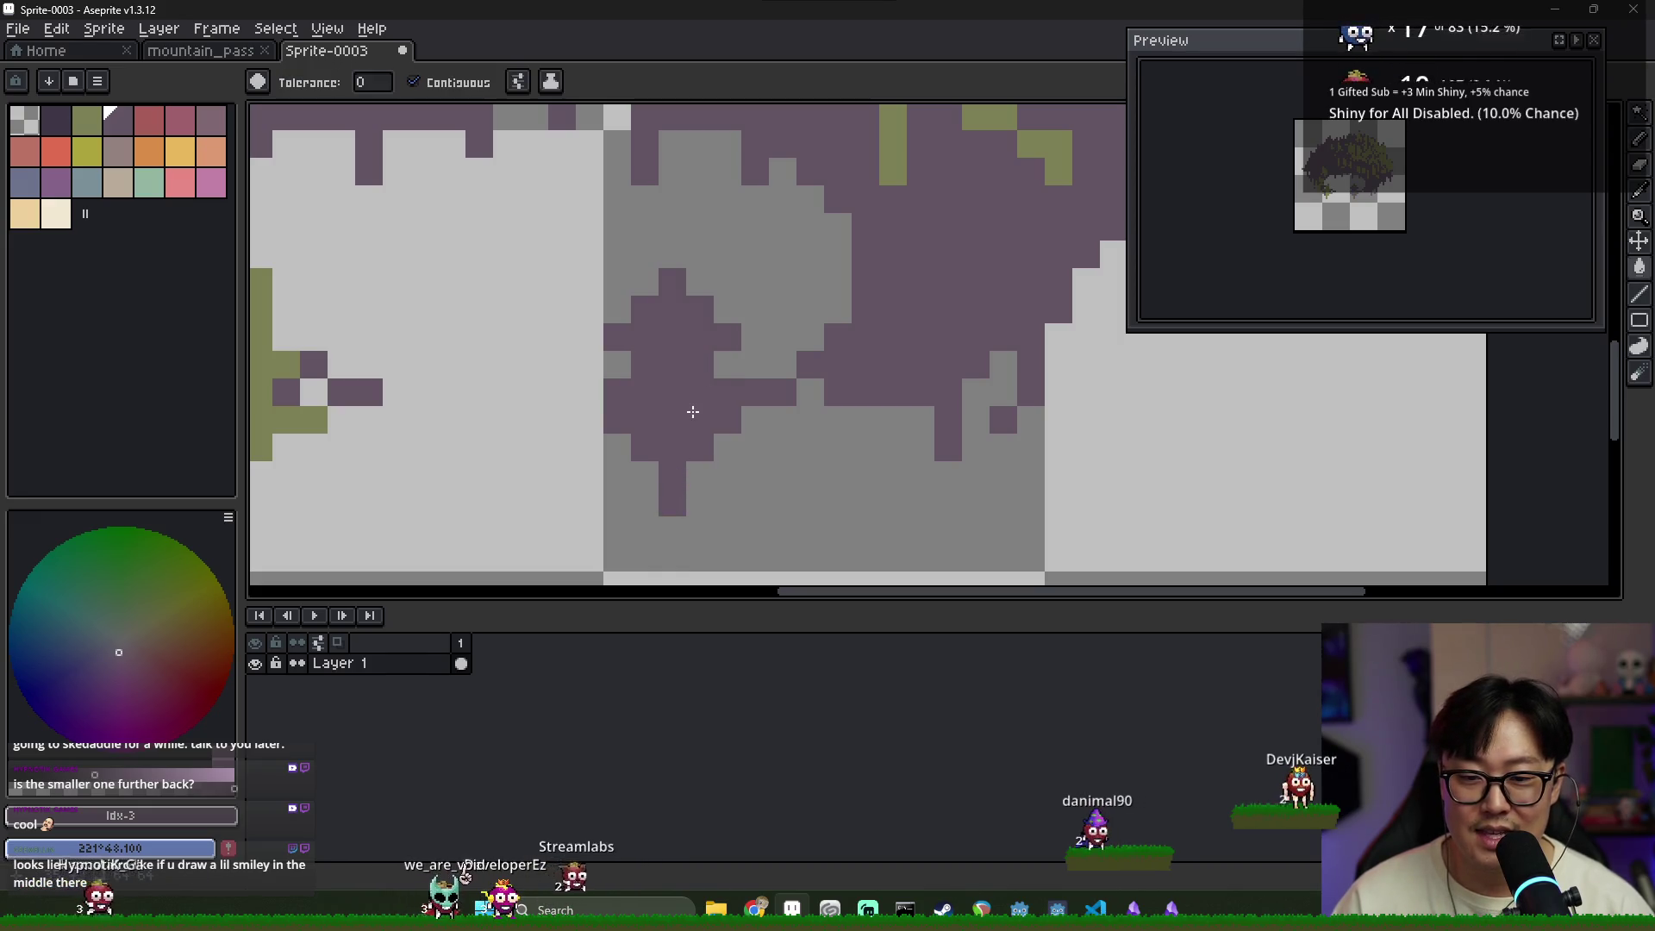
# - Eyedrop olive and turn a few pixels of the small middle strand olive
pyautogui.press('i')
pyautogui.click(293, 366)
pyautogui.press('b')
pyautogui.click(699, 337)
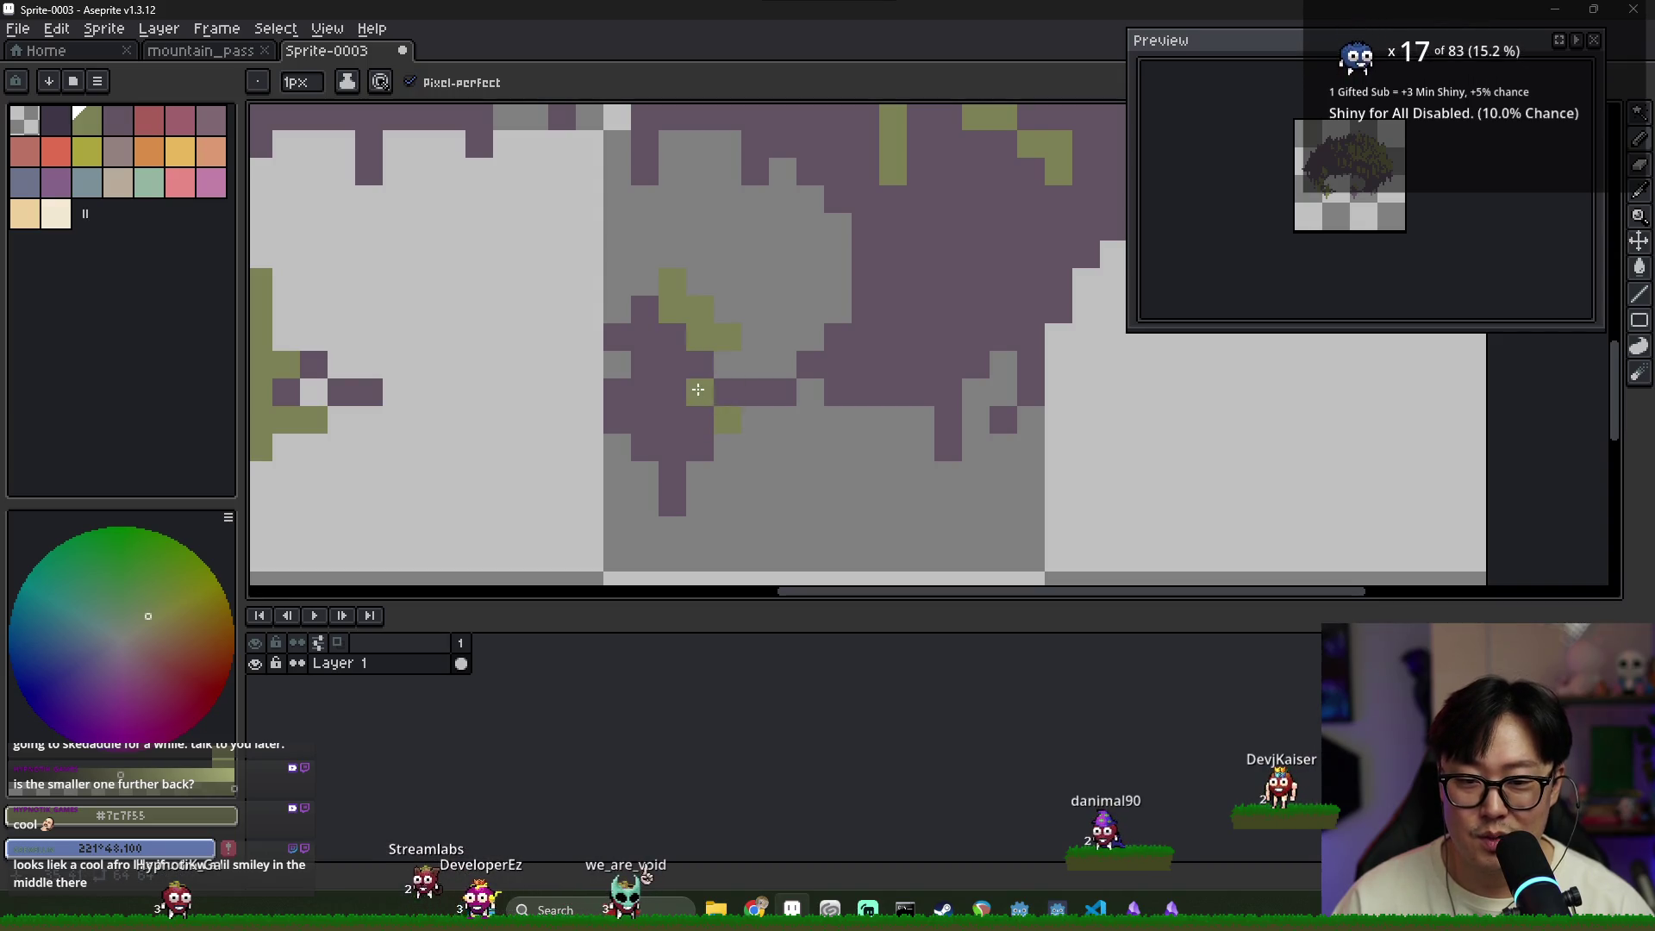
pyautogui.press('i')
pyautogui.click(665, 333)
pyautogui.click(667, 301)
pyautogui.press('b')
pyautogui.click(651, 318)
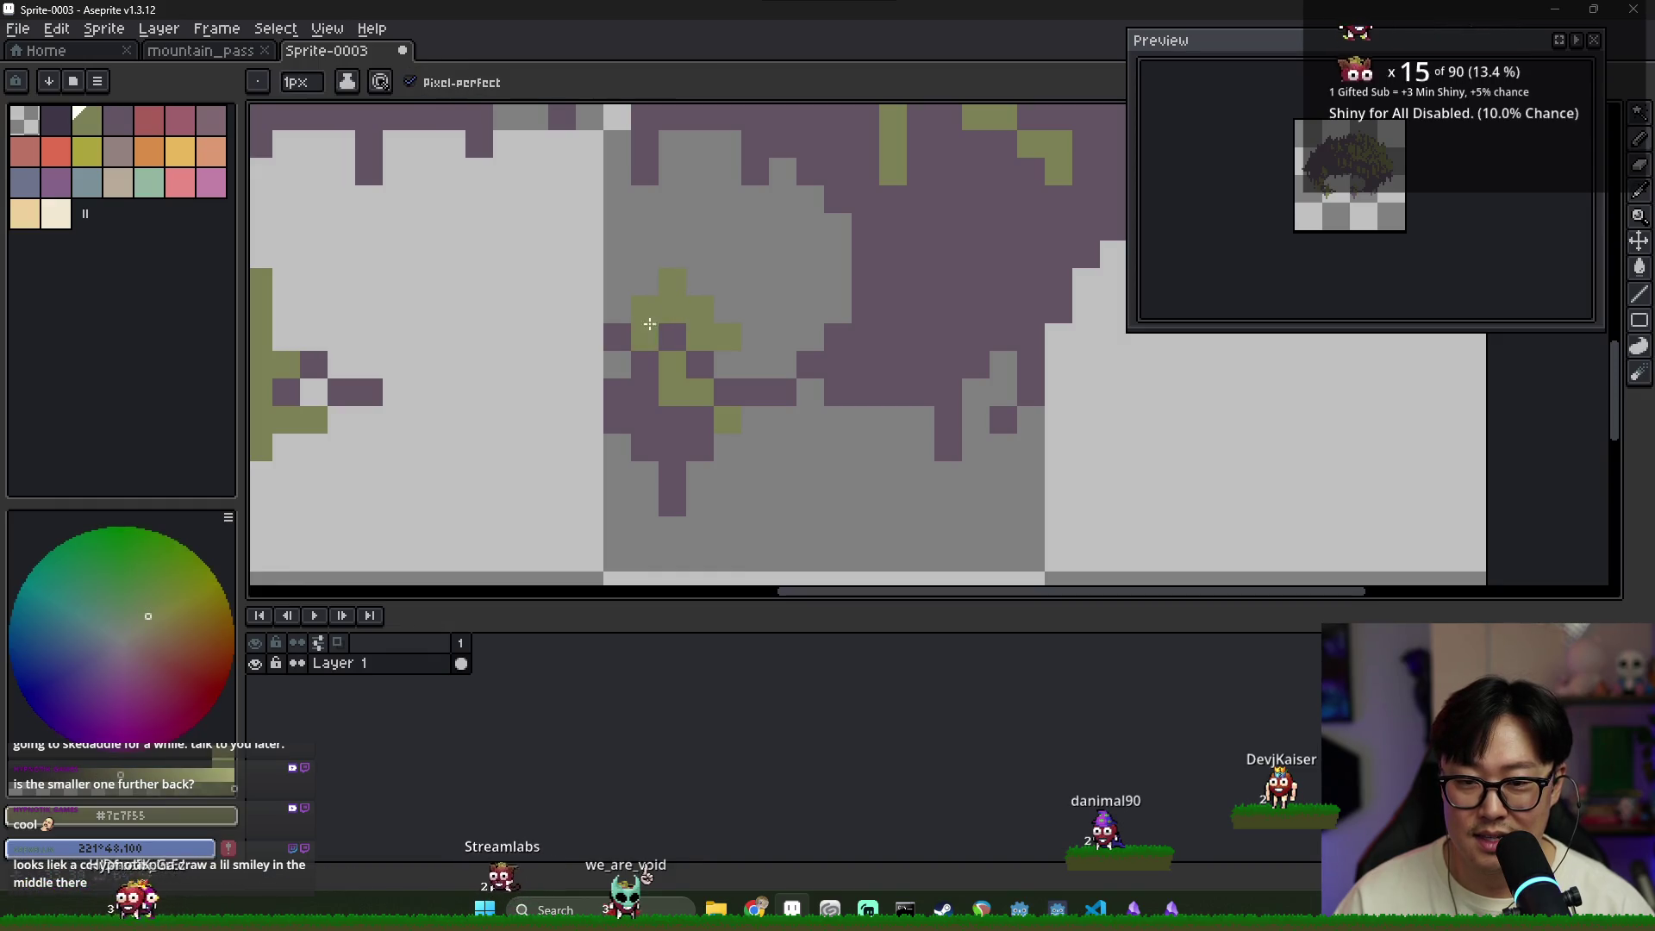
pyautogui.click(700, 364)
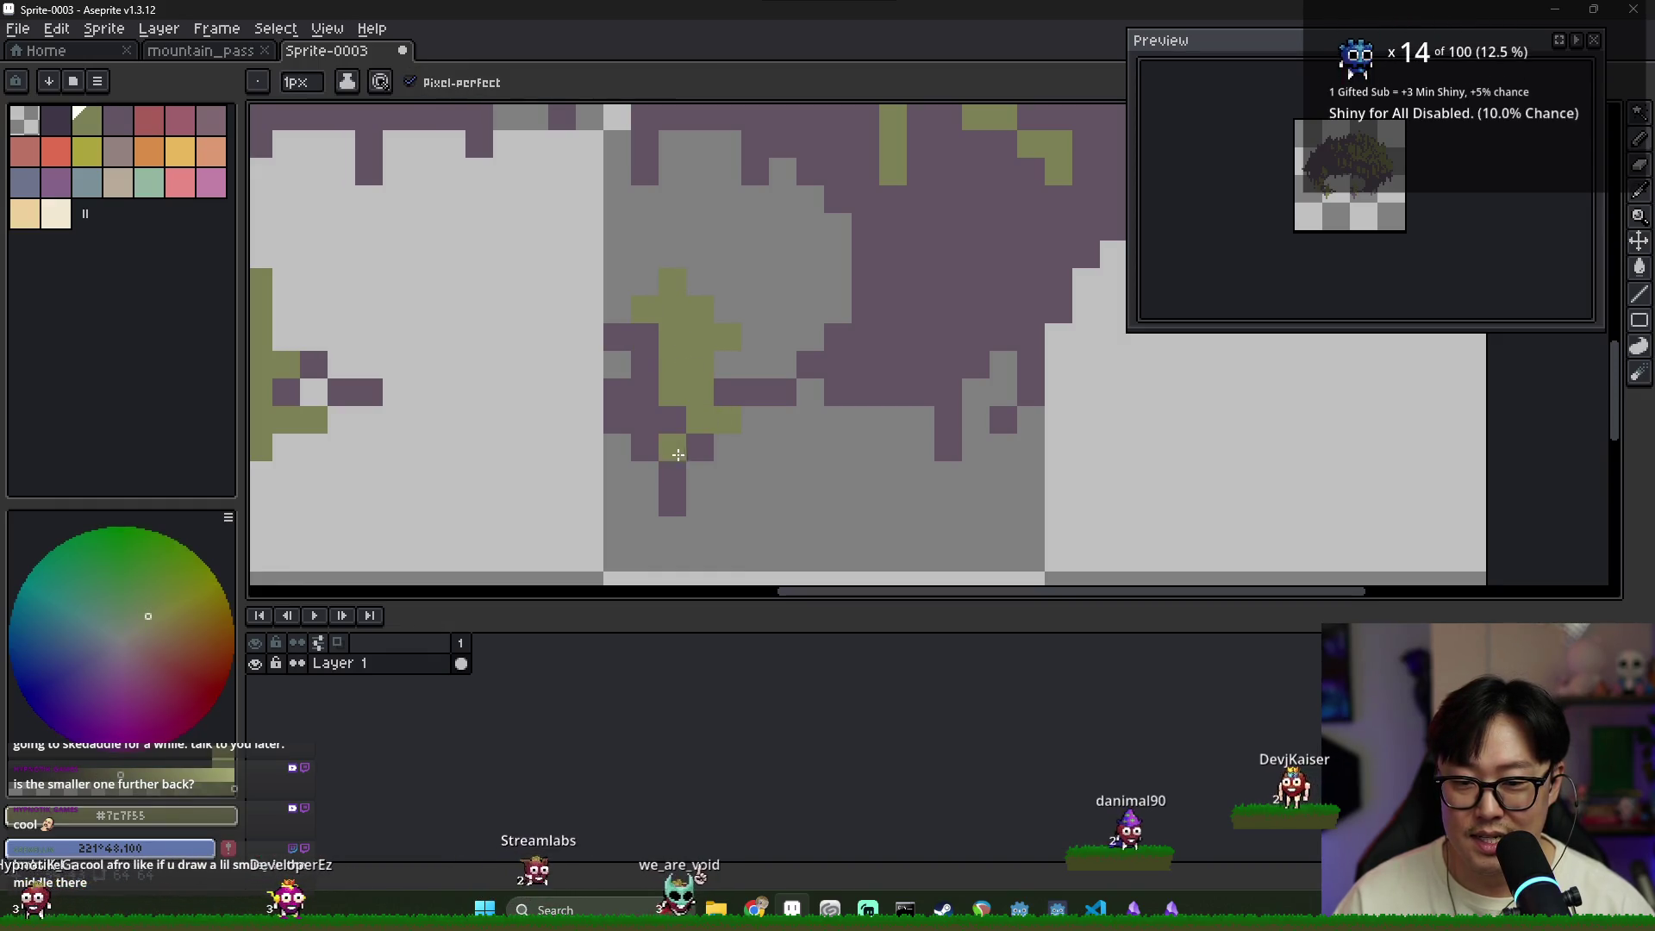
# - Draw a short stem below the tuft, darken it, and eyedrop the dark purple #3F3645
pyautogui.click(178, 181)
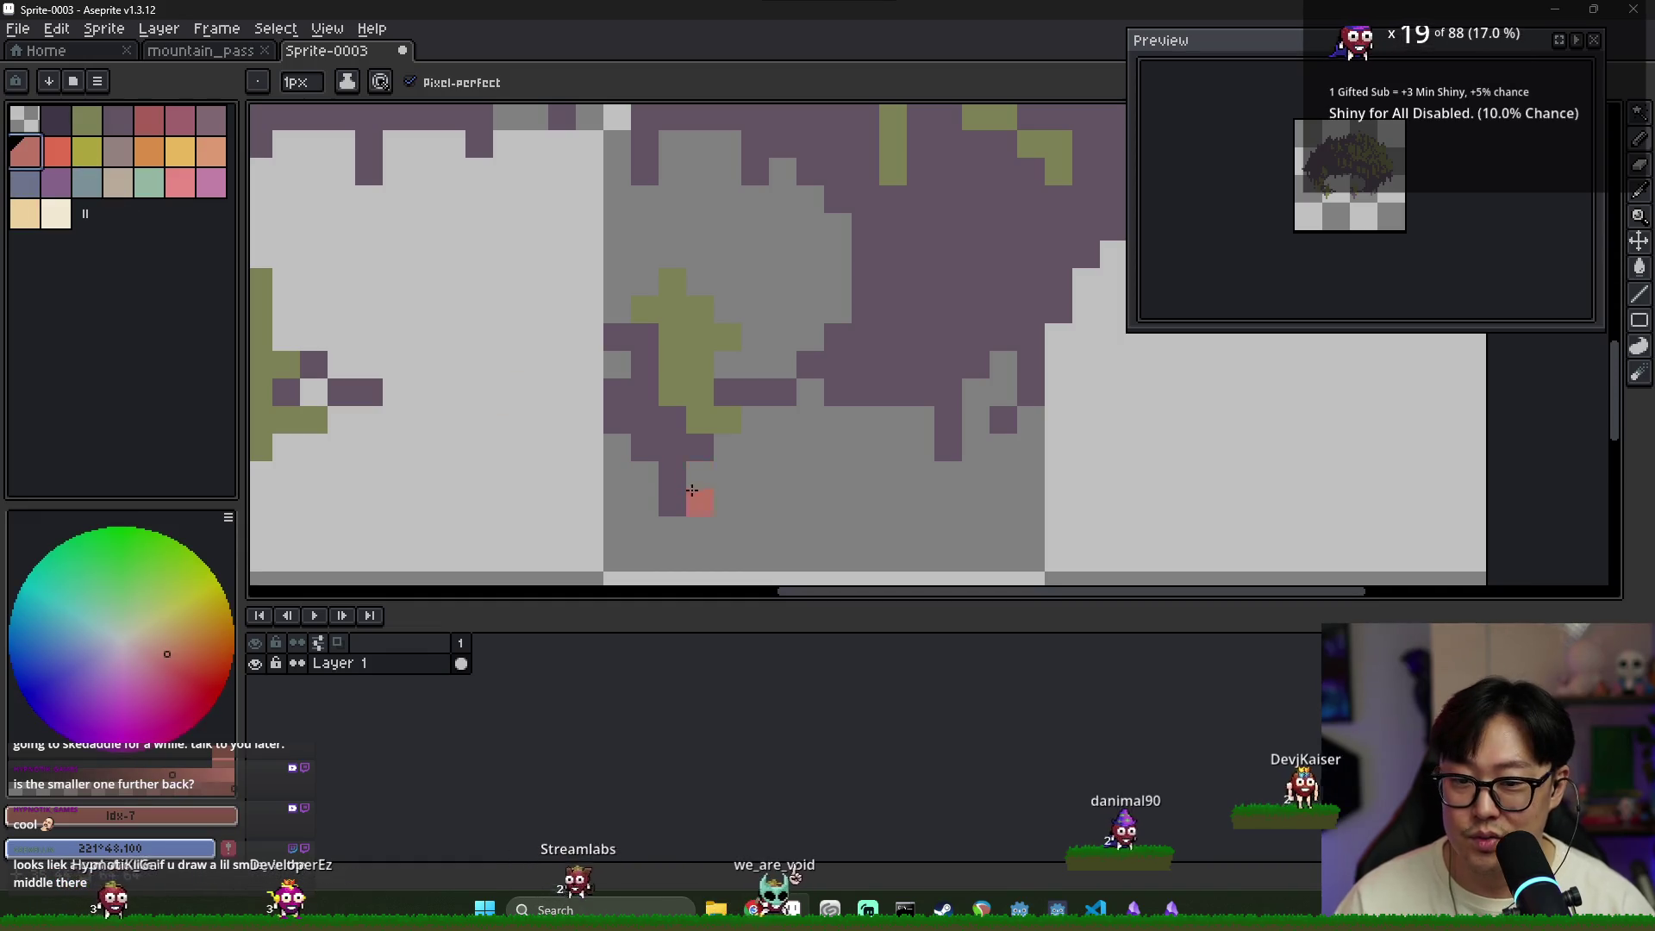
pyautogui.moveTo(673, 474); pyautogui.dragTo(674, 501)
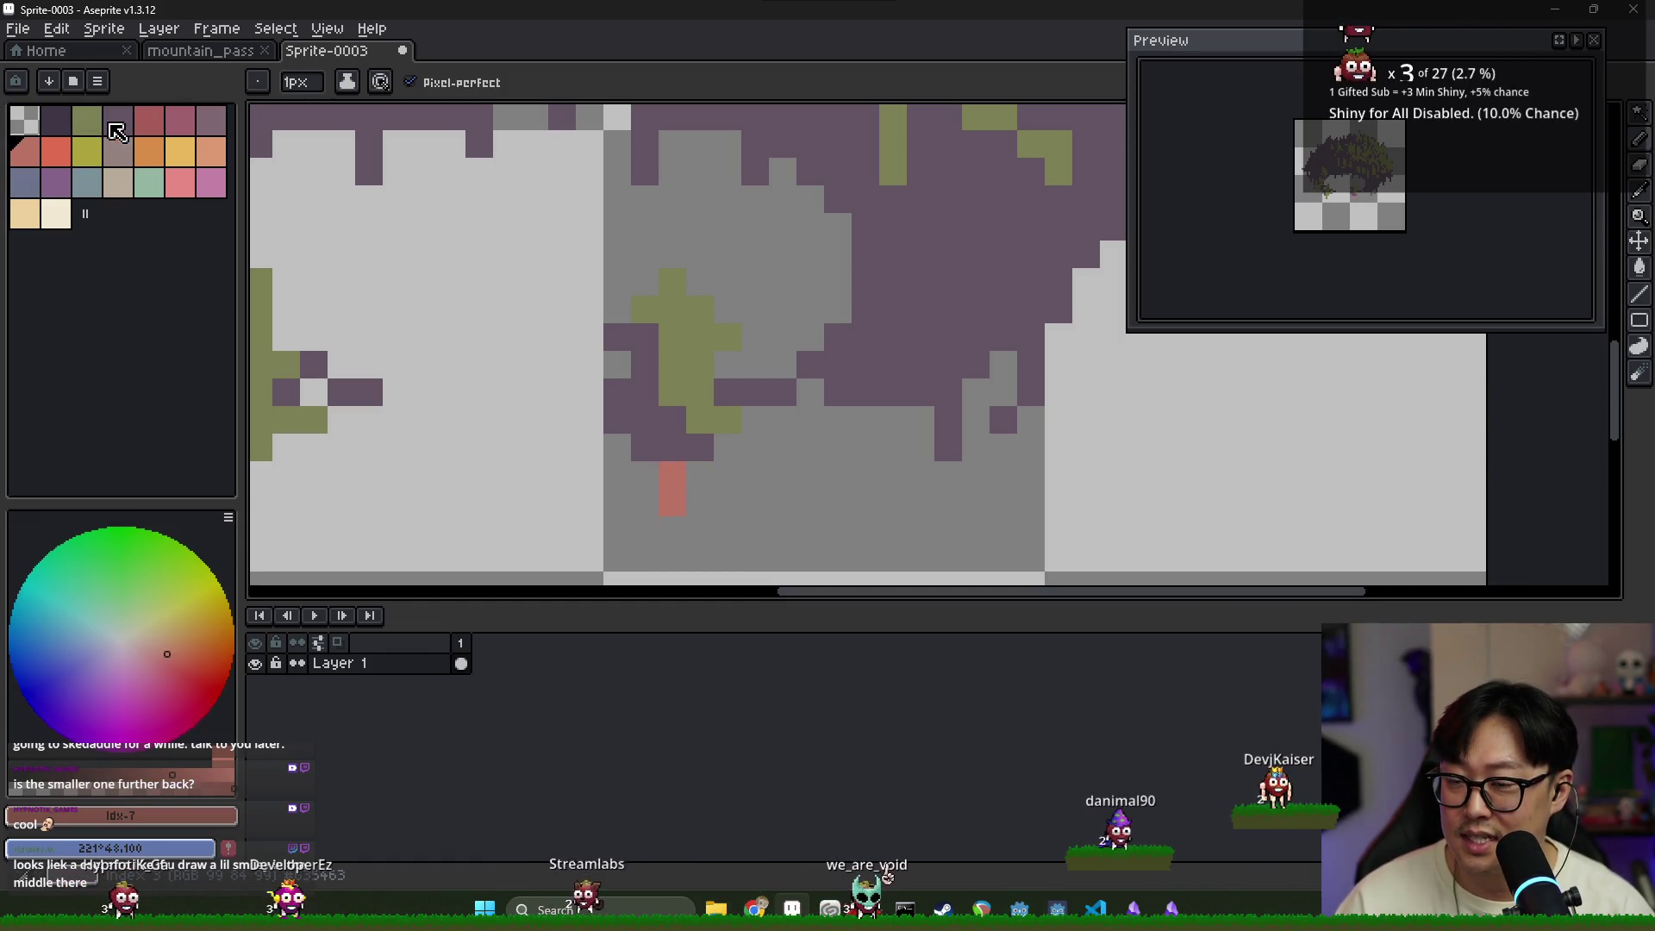
pyautogui.click(55, 119)
pyautogui.click(699, 502)
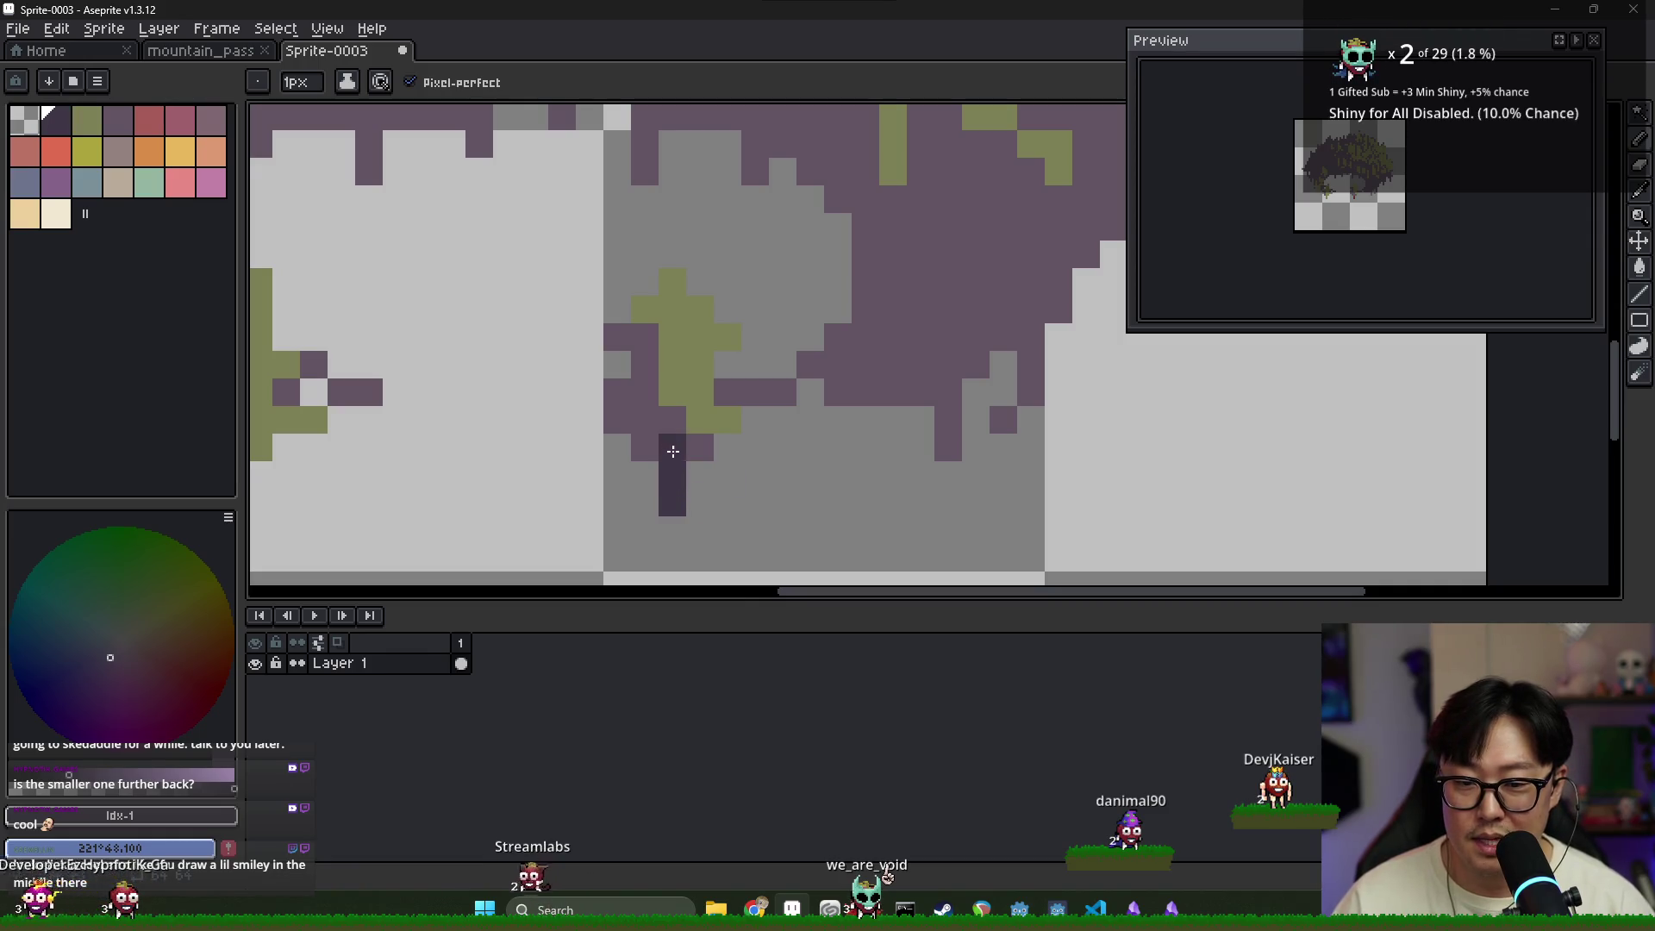
pyautogui.keyDown('alt'); pyautogui.click(643, 358); pyautogui.keyUp('alt')
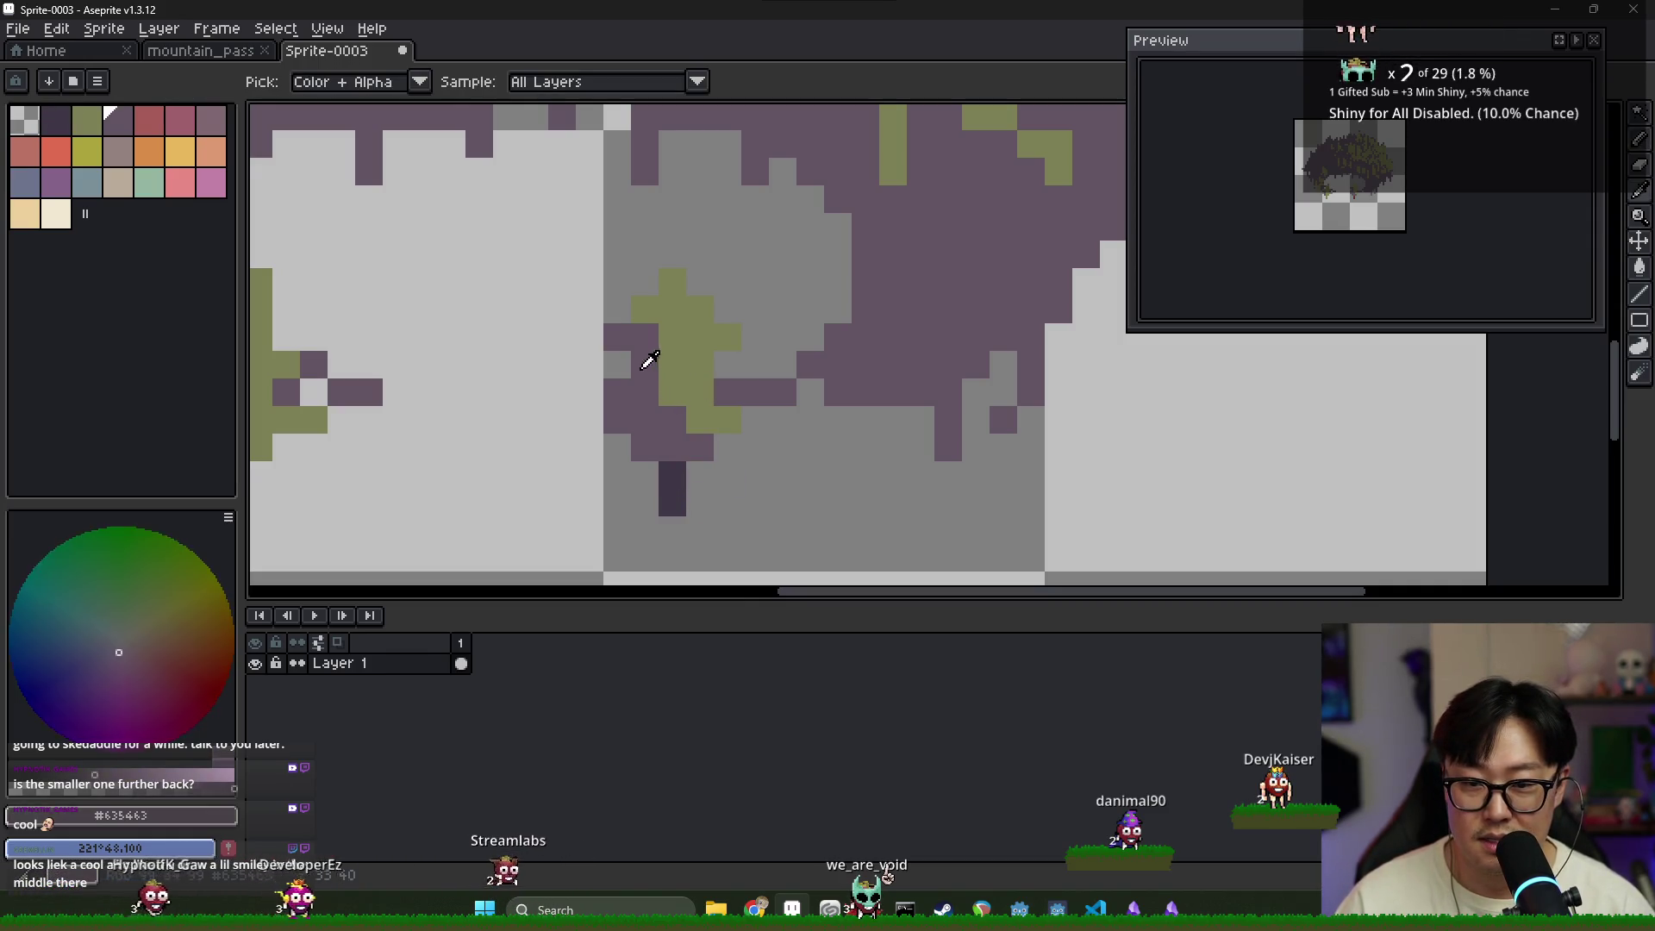
pyautogui.scroll(-2, 651, 370)
pyautogui.scroll(2, 659, 379)
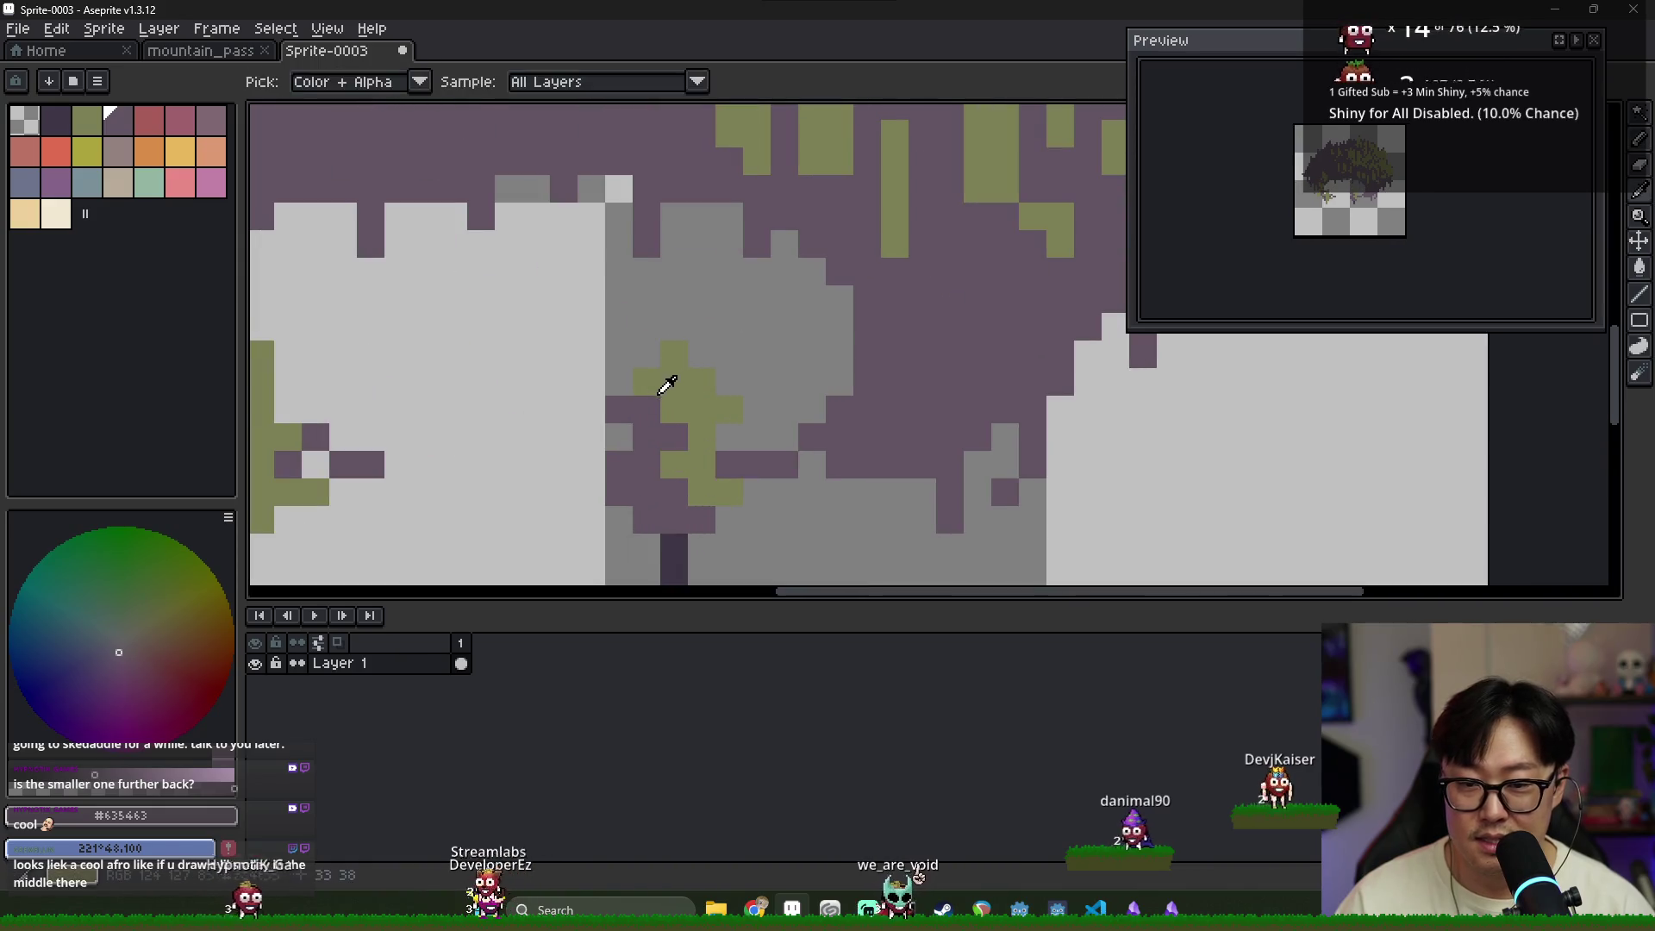
pyautogui.scroll(-2, 638, 392)
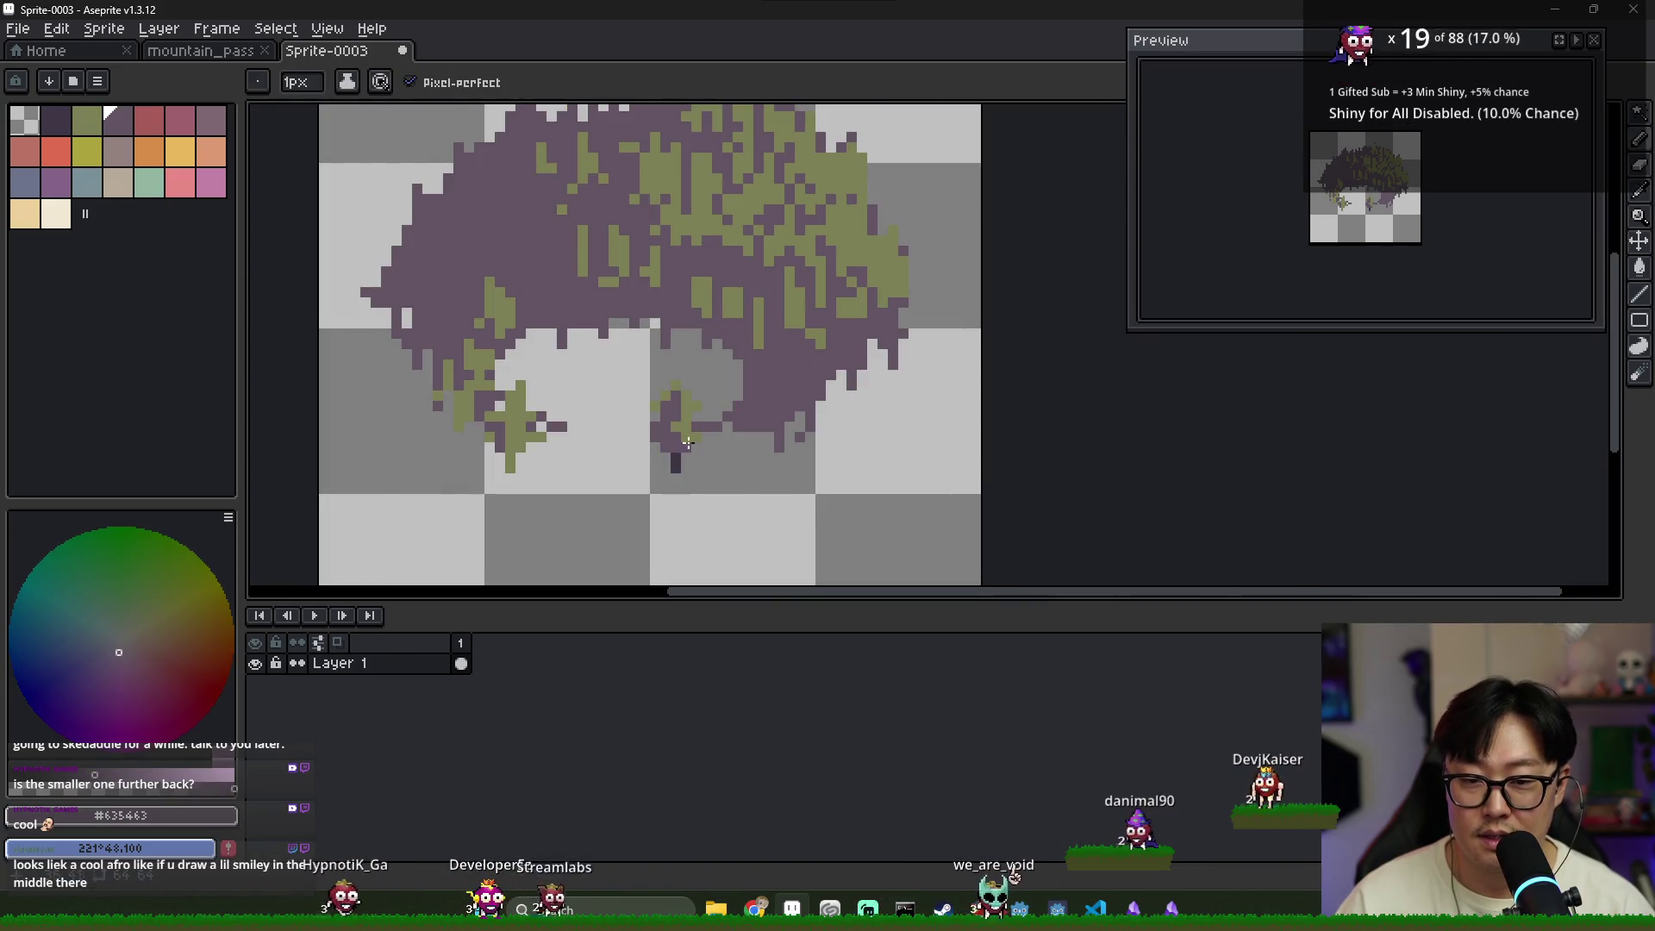
pyautogui.keyDown('alt'); pyautogui.click(685, 406); pyautogui.keyUp('alt')
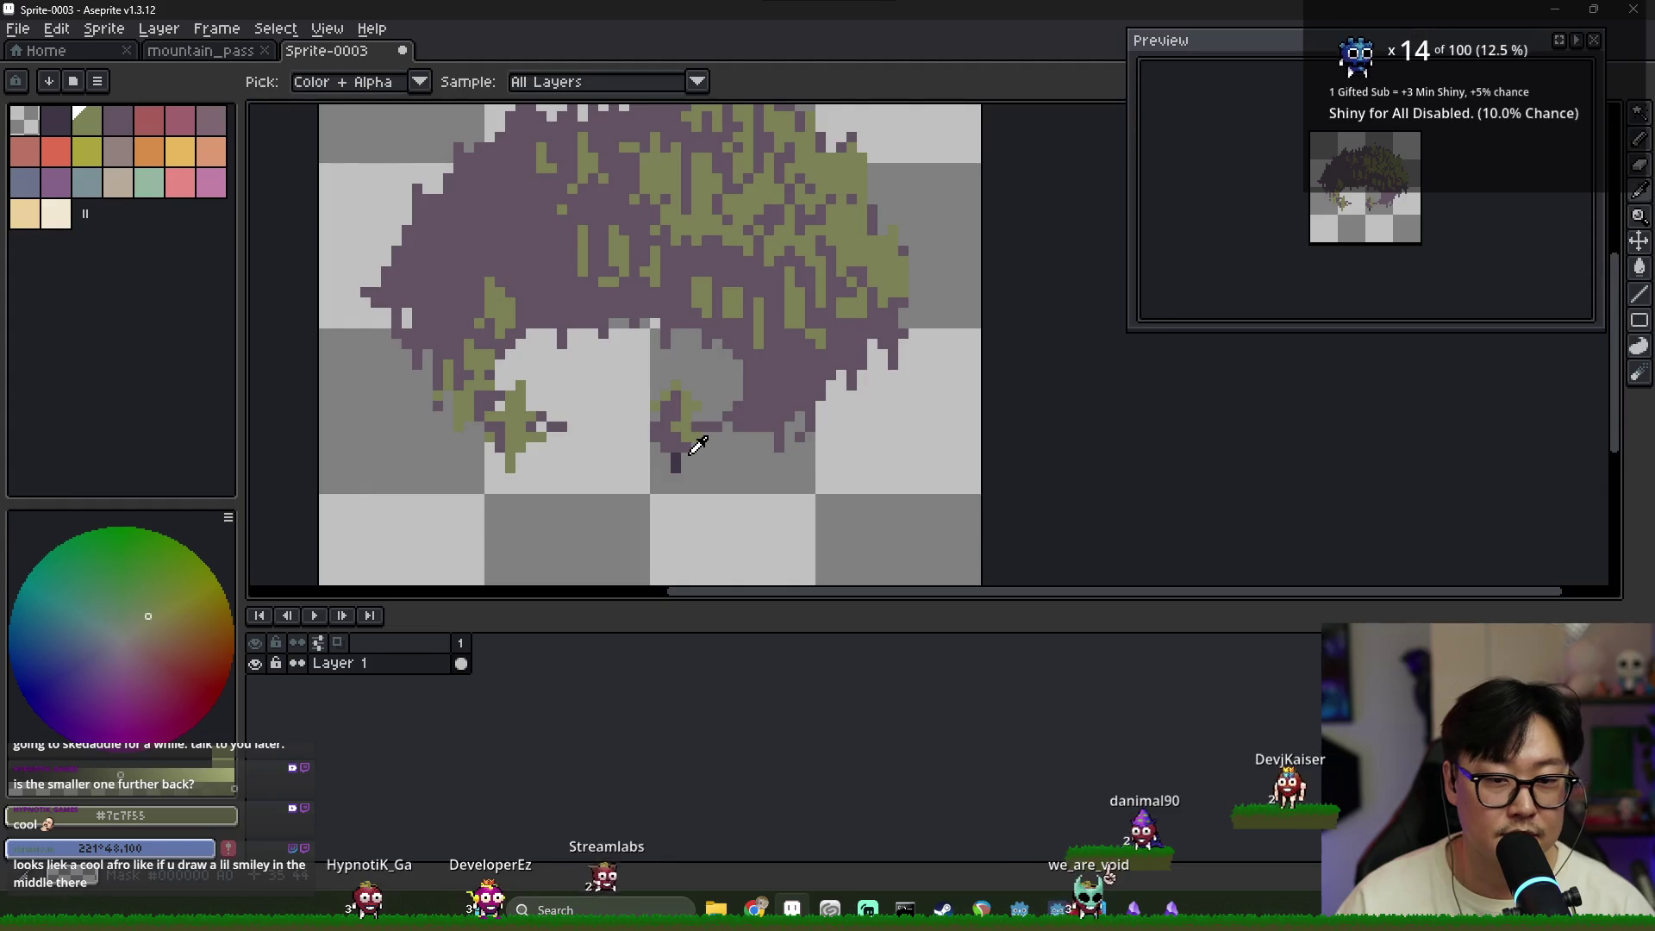
pyautogui.keyDown('alt'); pyautogui.click(677, 462); pyautogui.keyUp('alt')
pyautogui.scroll(2, 663, 362)
# - Dot dark purple shading pixels along the lower edge, correcting one misplaced pixel
pyautogui.click(724, 306)
pyautogui.click(683, 269)
pyautogui.click(580, 273)
pyautogui.click(517, 293)
pyautogui.click(537, 243)
pyautogui.hotkey('ctrl', 'z')
pyautogui.click(558, 243)
pyautogui.click(455, 285)
pyautogui.click(435, 306)
pyautogui.click(931, 488)
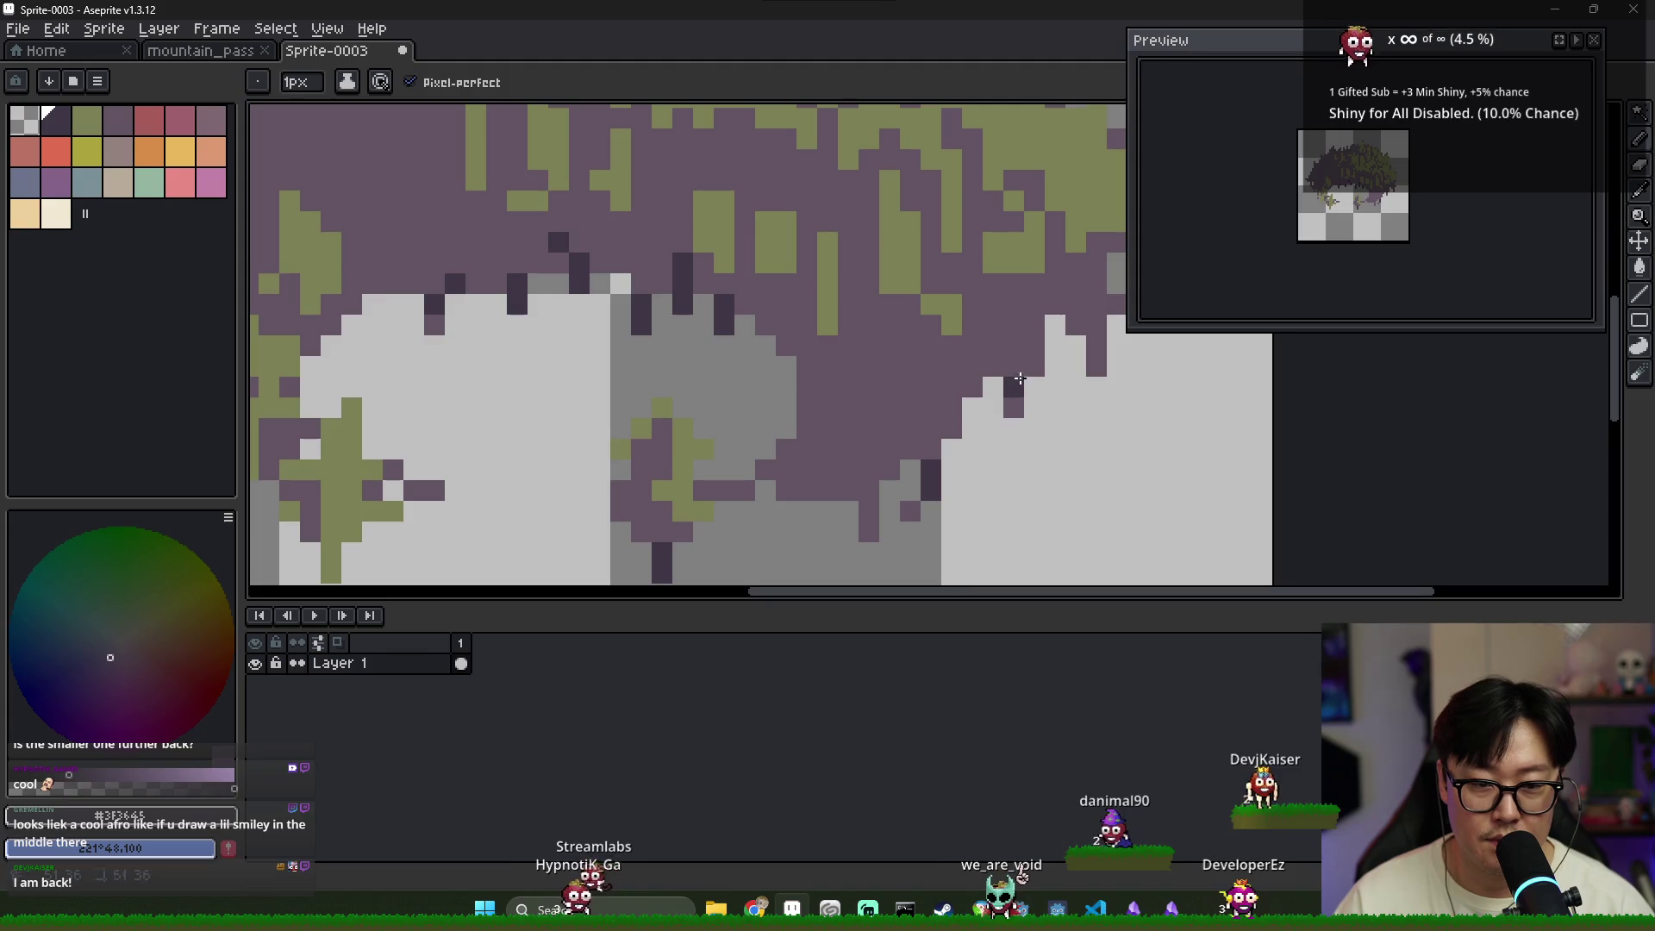
# - Draw a dark #3F3645 shadow row under the canopy plus short dark strokes on the strands
pyautogui.scroll(-5, 852, 437)
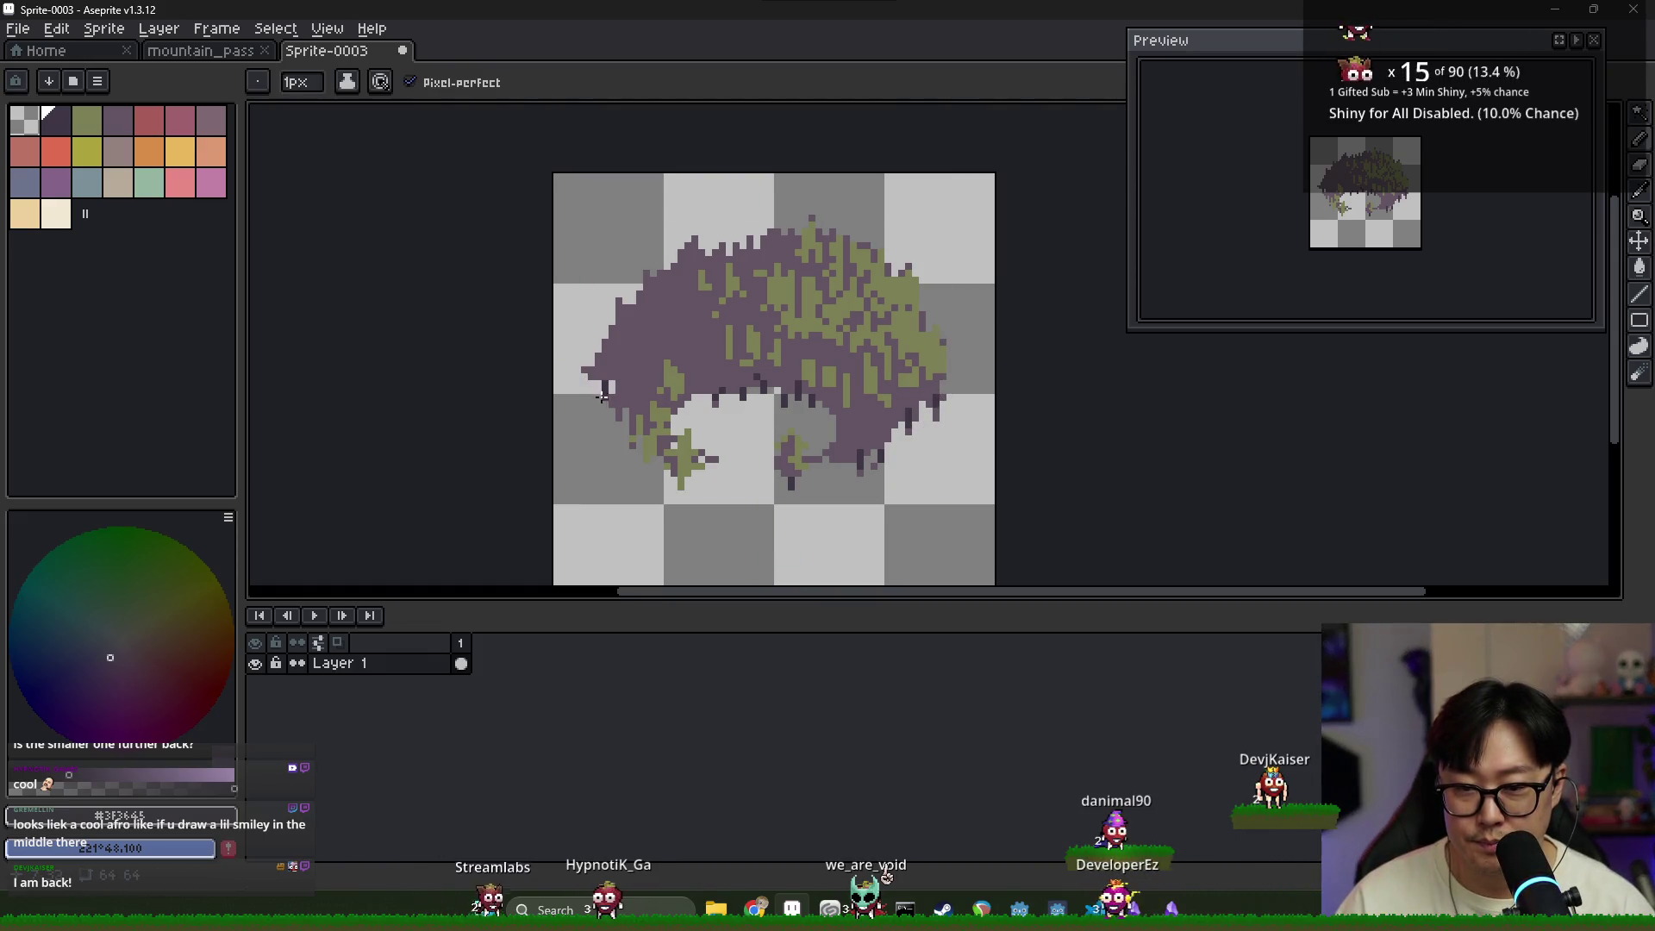
pyautogui.scroll(3, 727, 373)
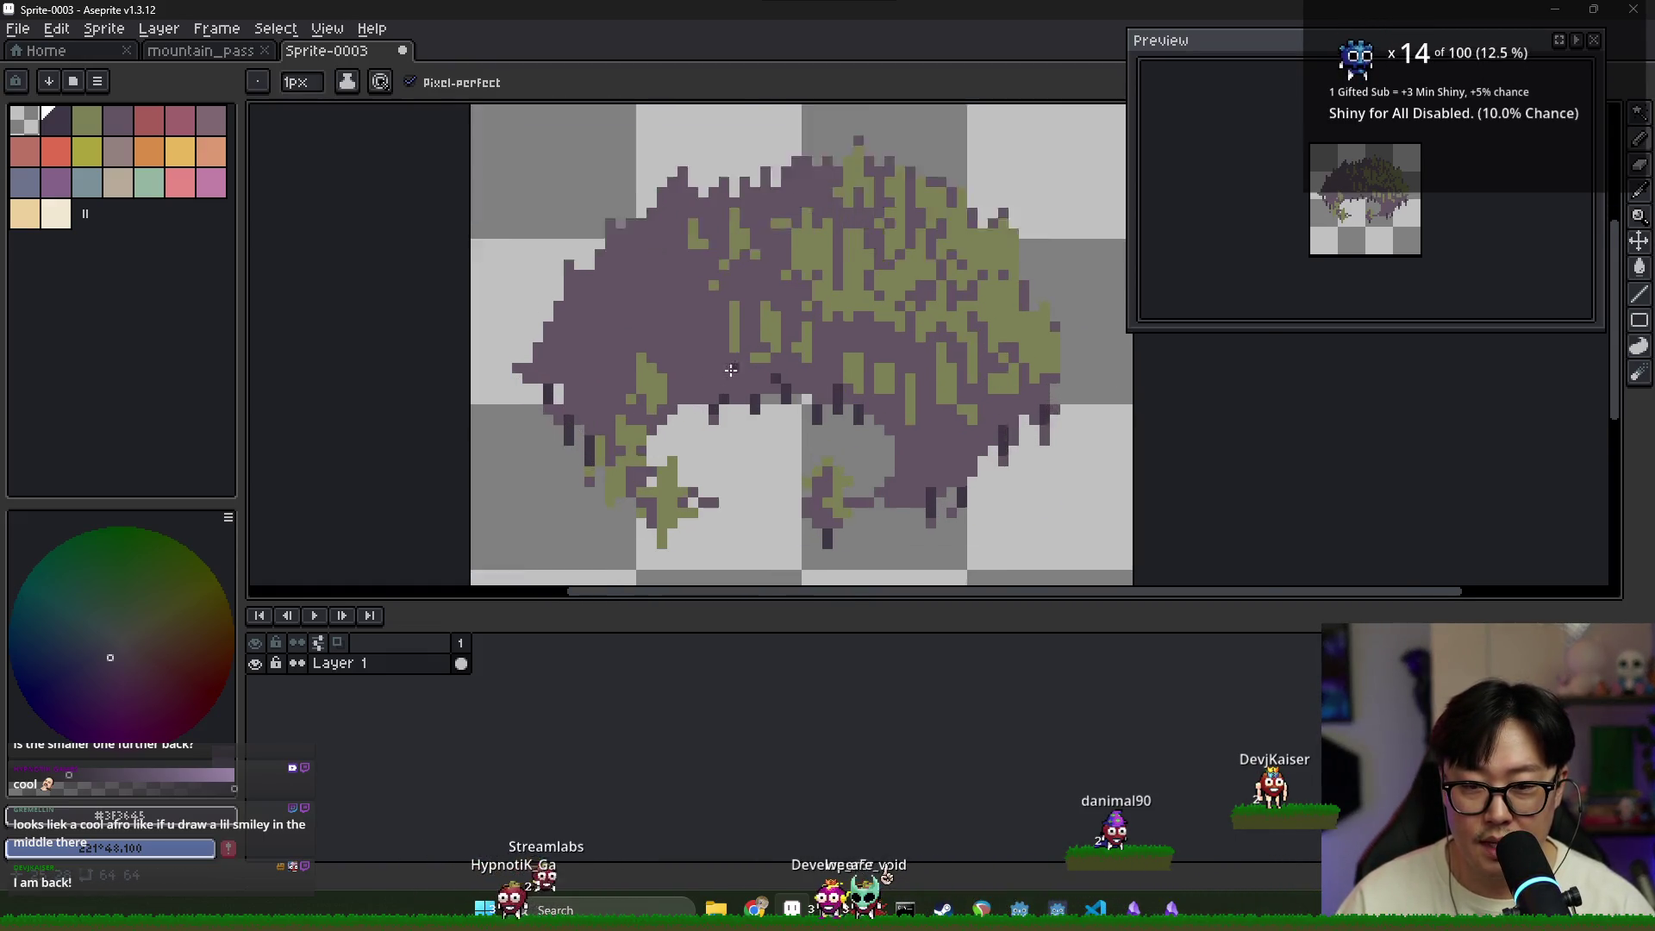
pyautogui.moveTo(789, 390); pyautogui.dragTo(872, 381)
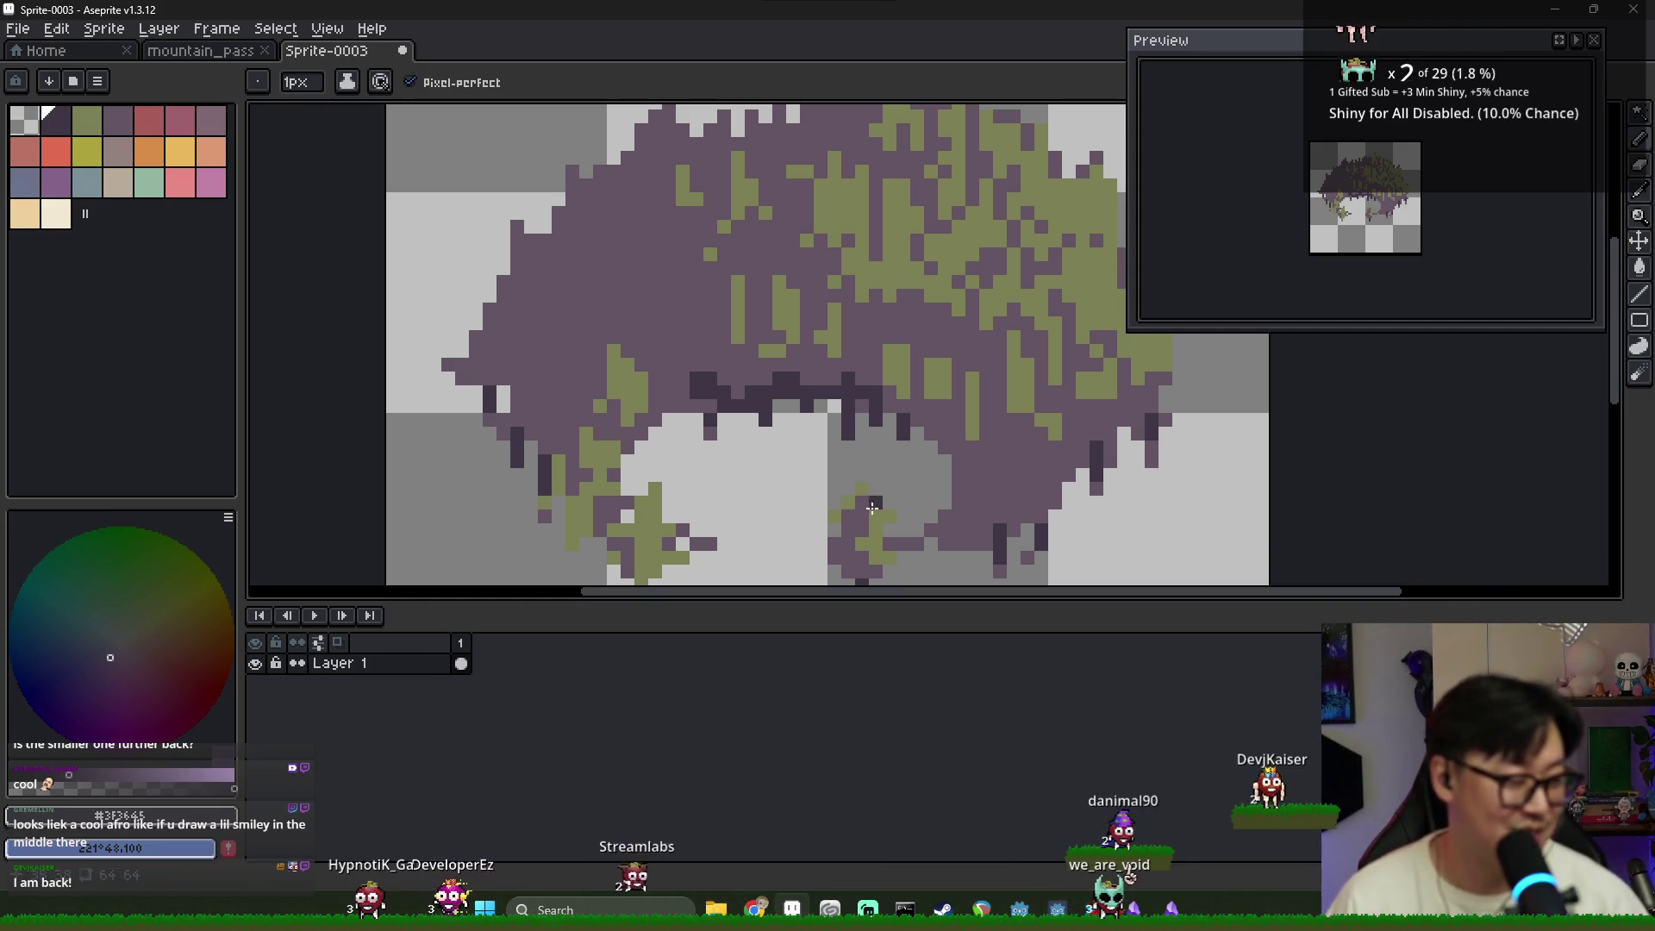
pyautogui.moveTo(737, 349); pyautogui.dragTo(737, 380)
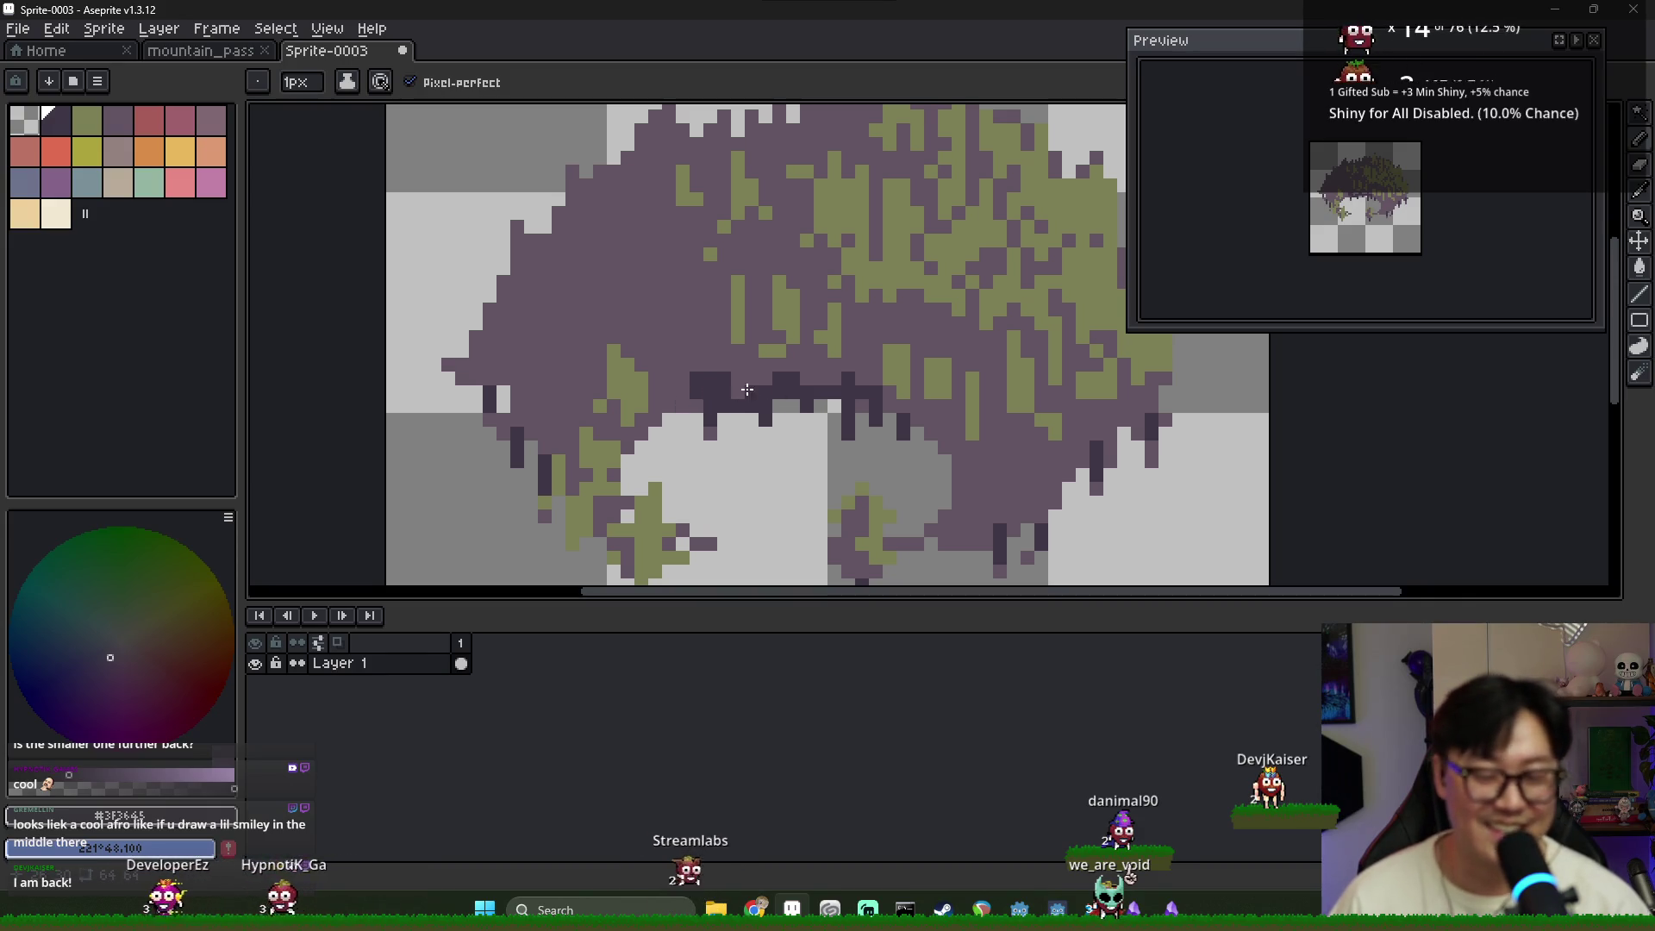
pyautogui.moveTo(637, 402)
pyautogui.mouseDown()
pyautogui.moveTo(683, 403)
pyautogui.moveTo(627, 446)
pyautogui.mouseUp()
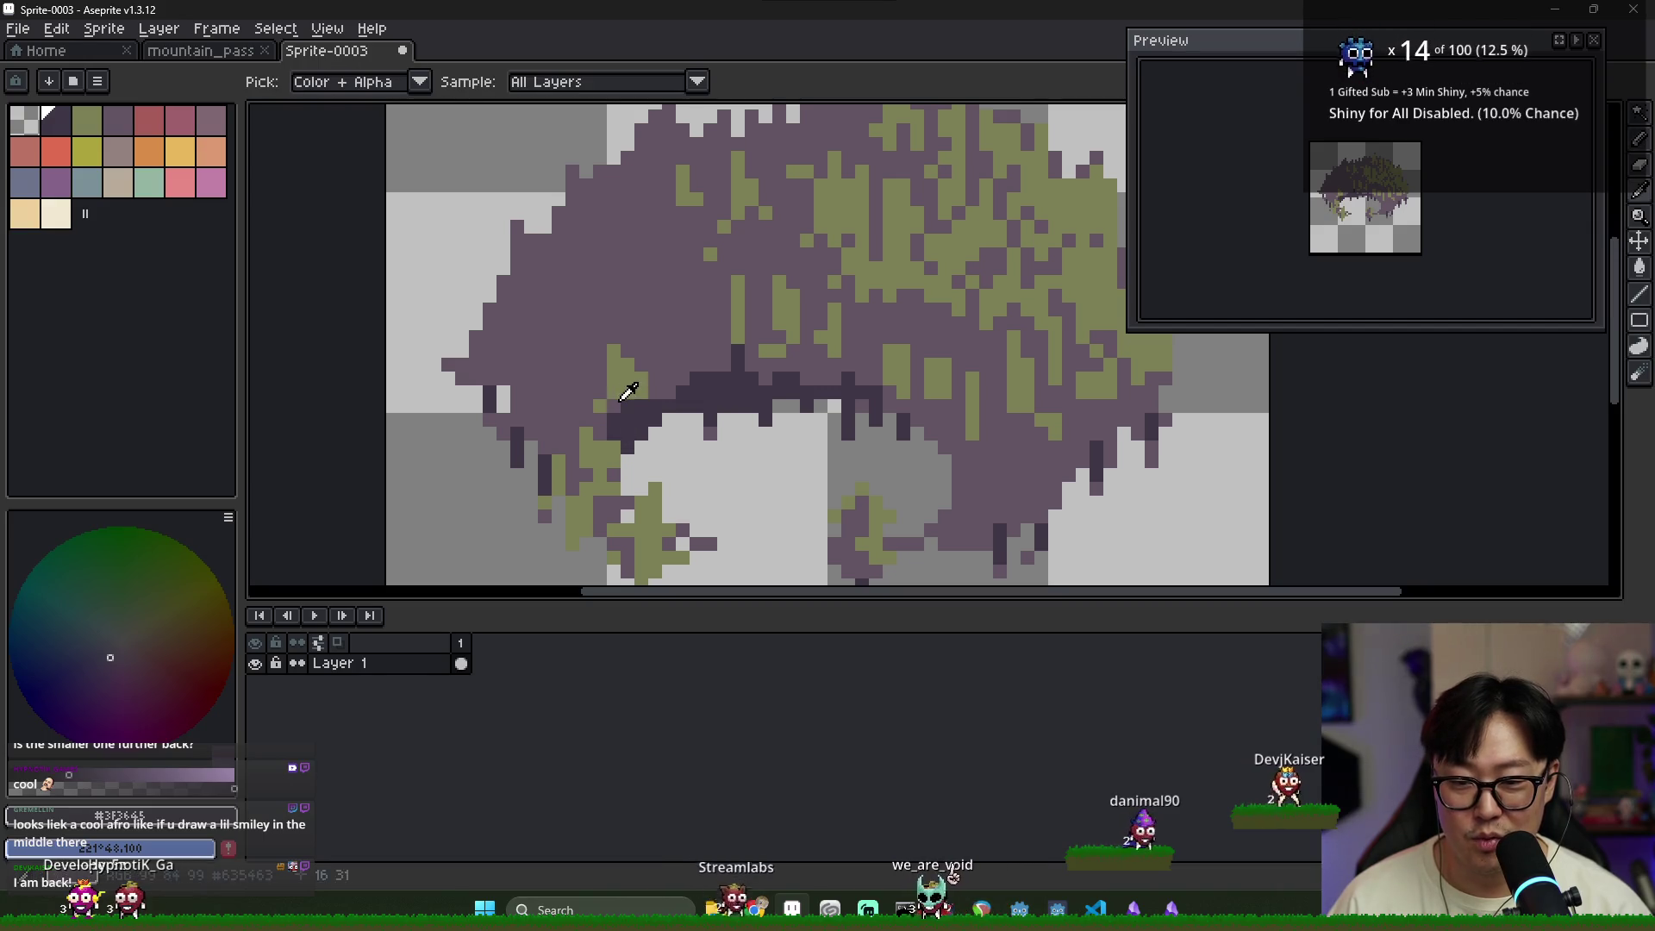
pyautogui.keyDown('alt'); pyautogui.click(618, 376); pyautogui.keyUp('alt')
pyautogui.keyDown('alt'); pyautogui.click(628, 362); pyautogui.keyUp('alt')
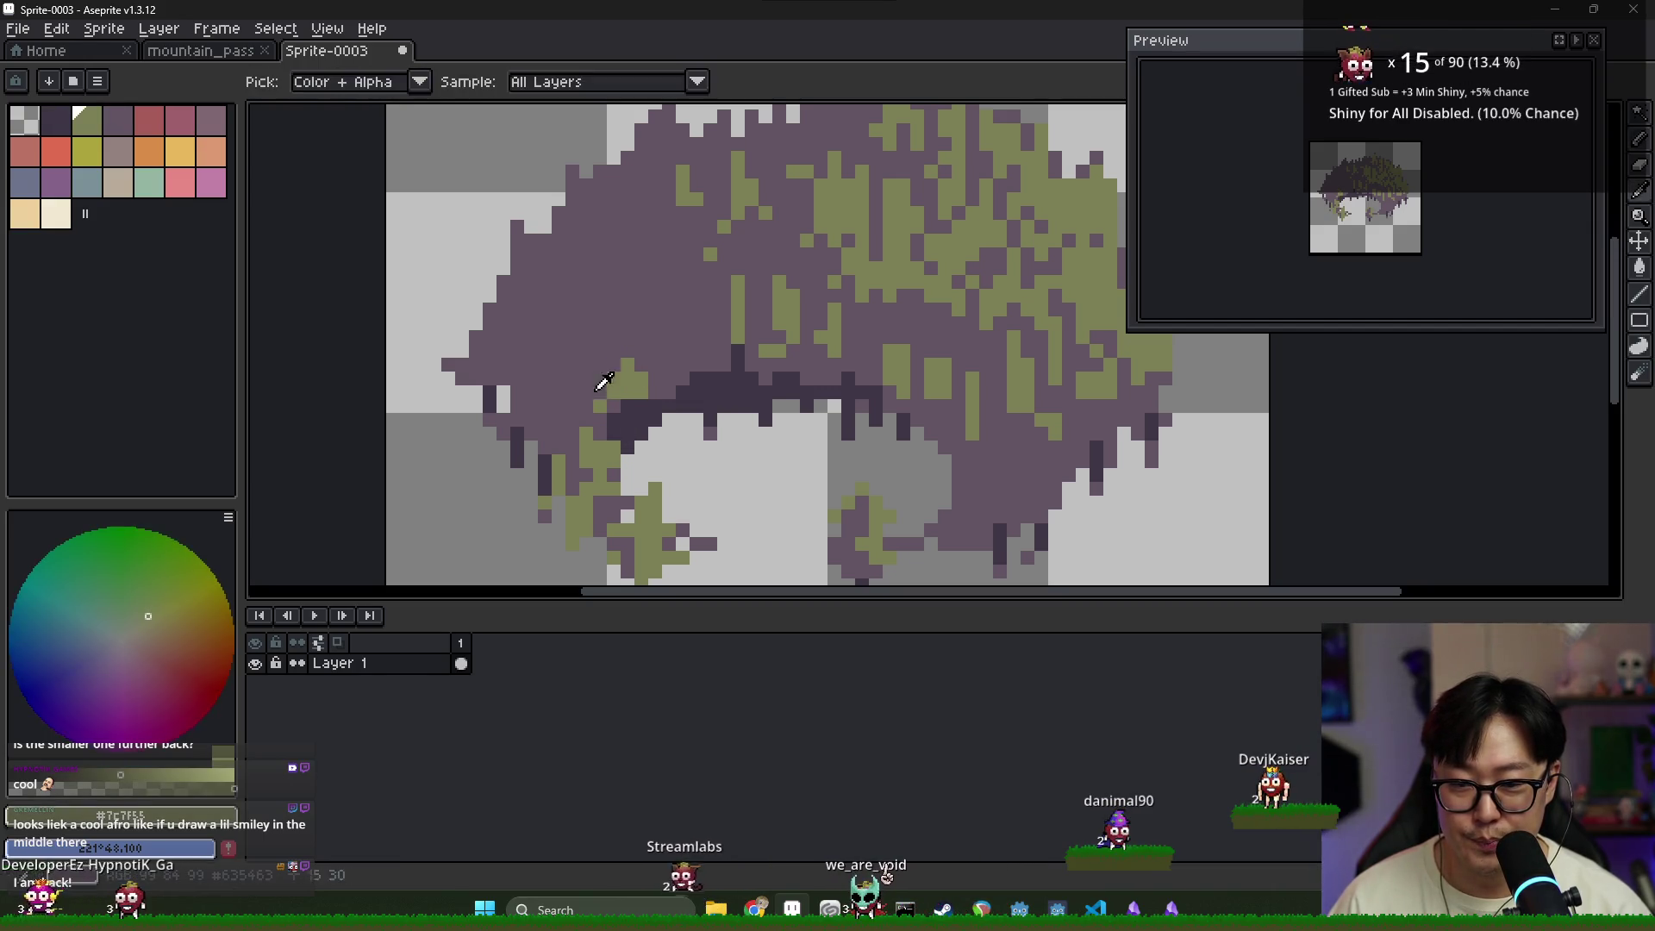
pyautogui.keyDown('alt'); pyautogui.click(605, 382); pyautogui.keyUp('alt')
pyautogui.keyDown('alt'); pyautogui.click(634, 382); pyautogui.keyUp('alt')
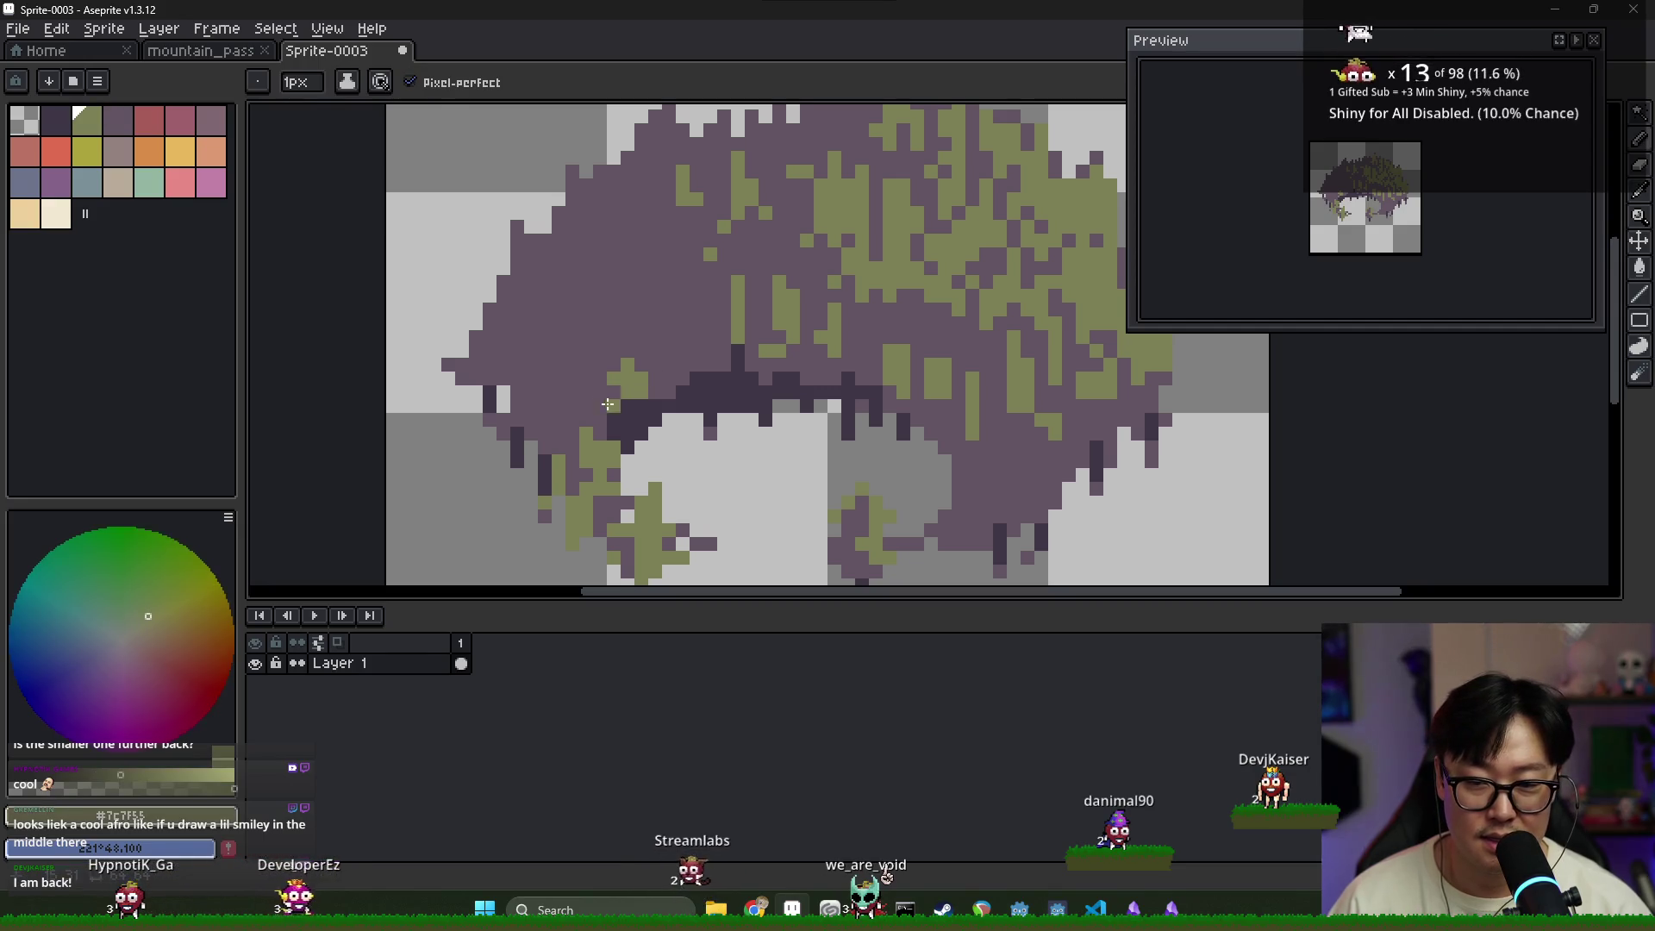
pyautogui.keyDown('alt'); pyautogui.click(629, 401); pyautogui.keyUp('alt')
pyautogui.scroll(-3, 600, 437)
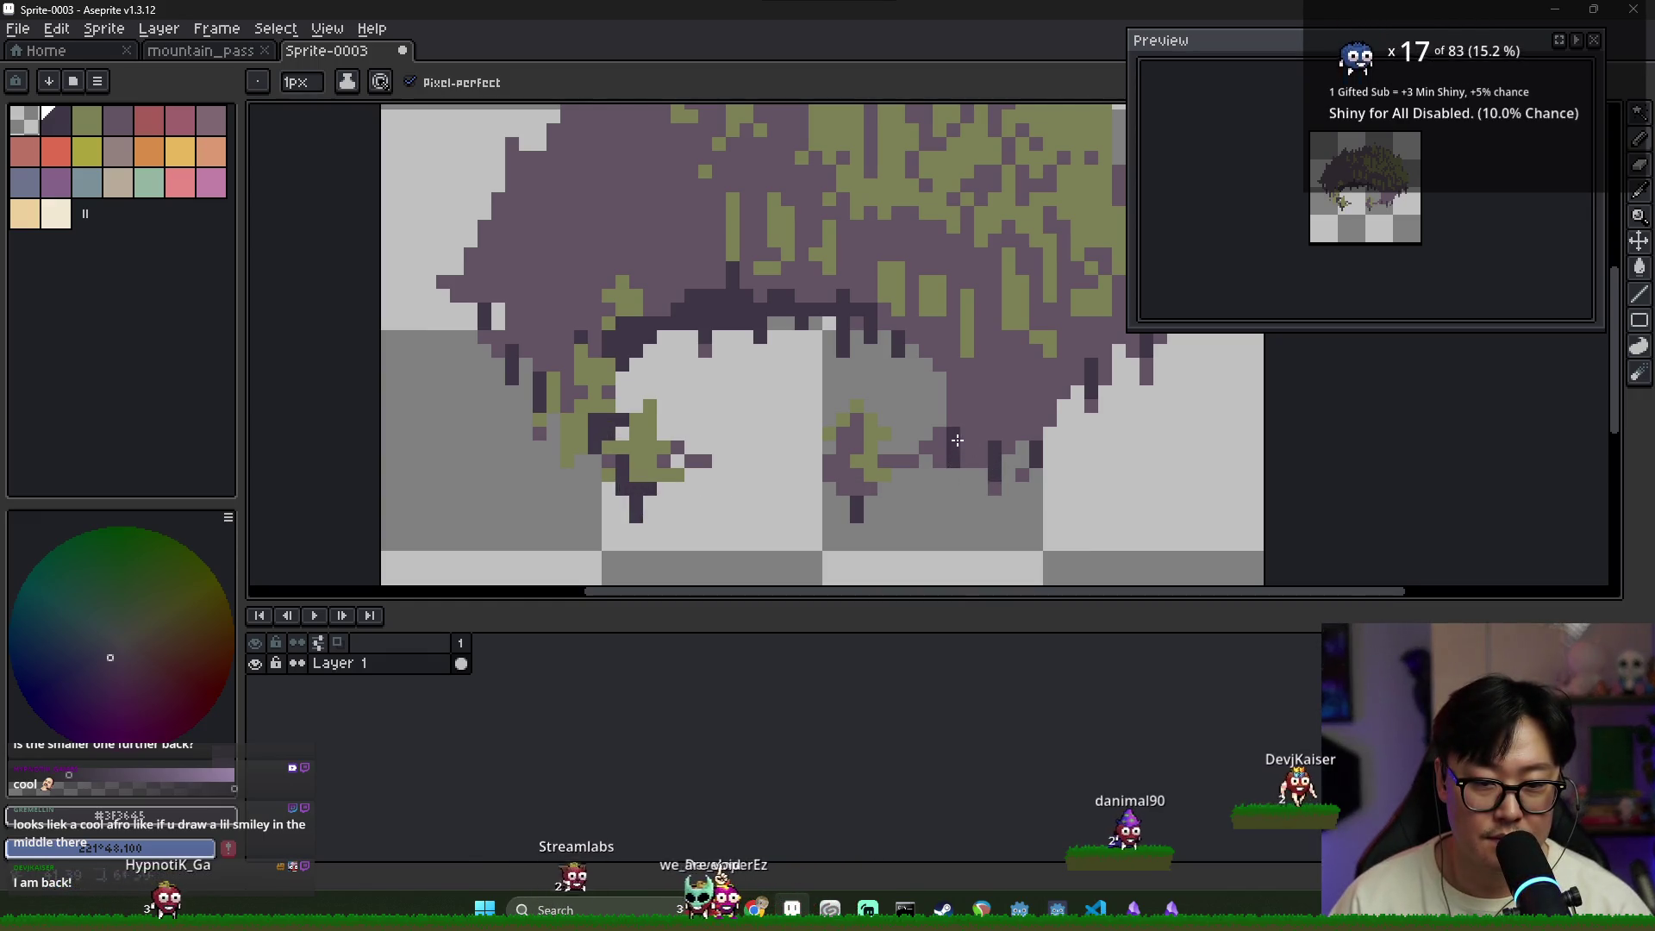
# - Eyedrop the tuft's green and add olive pixels to the blob's upper left
pyautogui.hscroll(4, 838, 461)
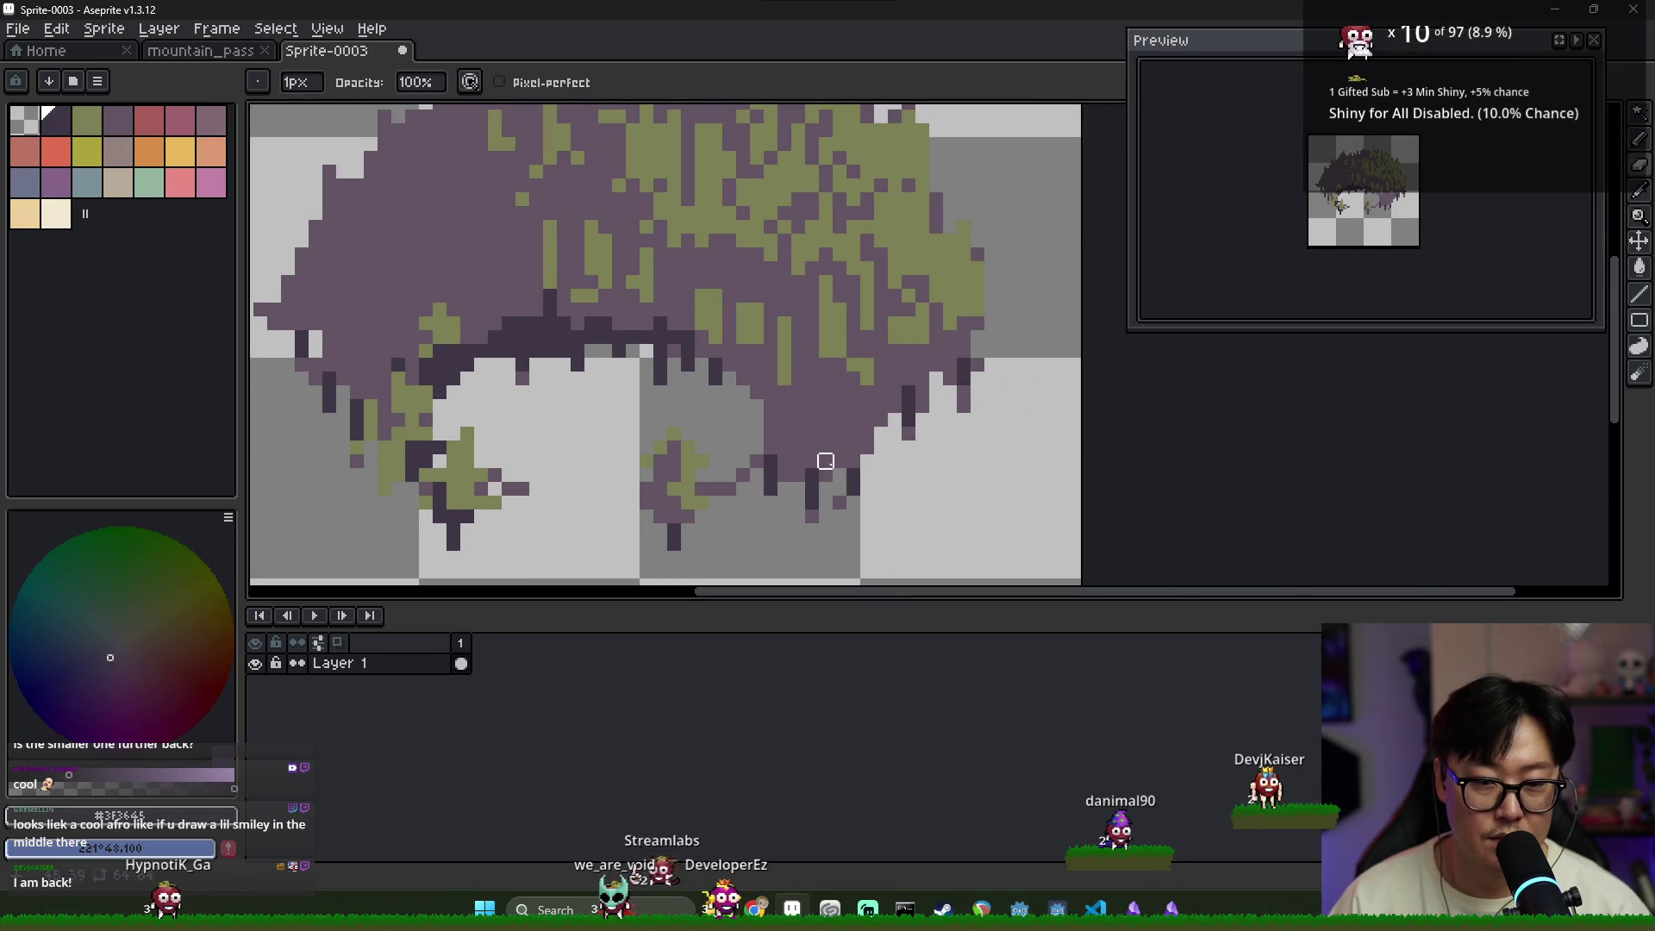
pyautogui.scroll(-2, 756, 489)
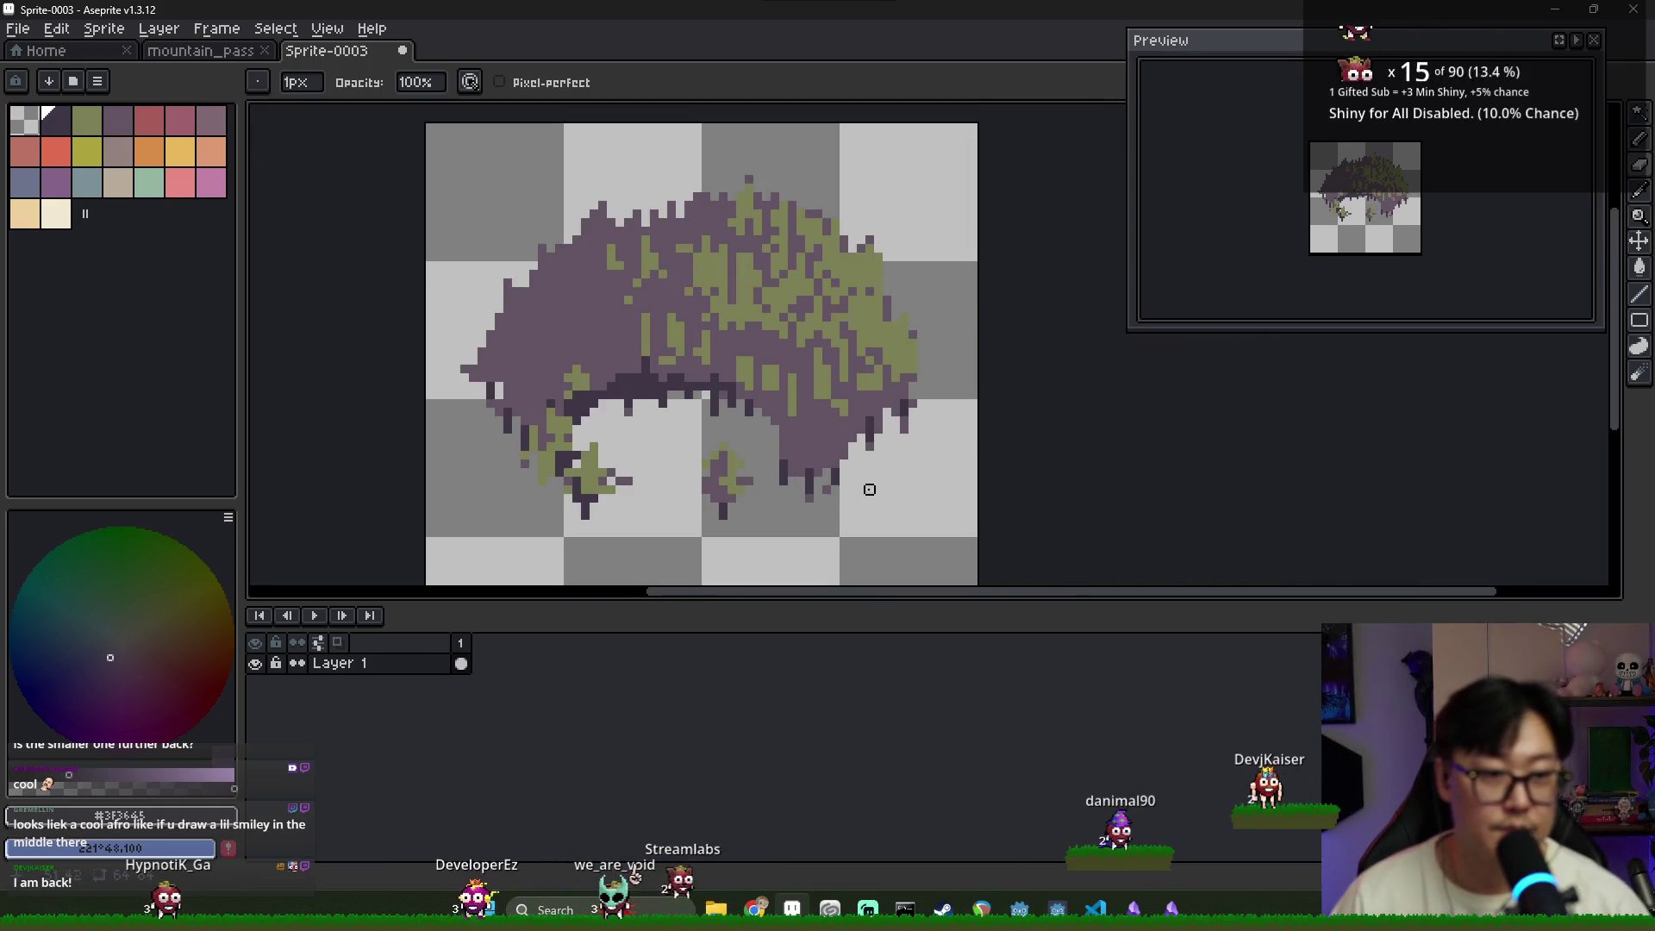
pyautogui.hscroll(2, 776, 487)
pyautogui.keyDown('alt'); pyautogui.click(649, 491); pyautogui.keyUp('alt')
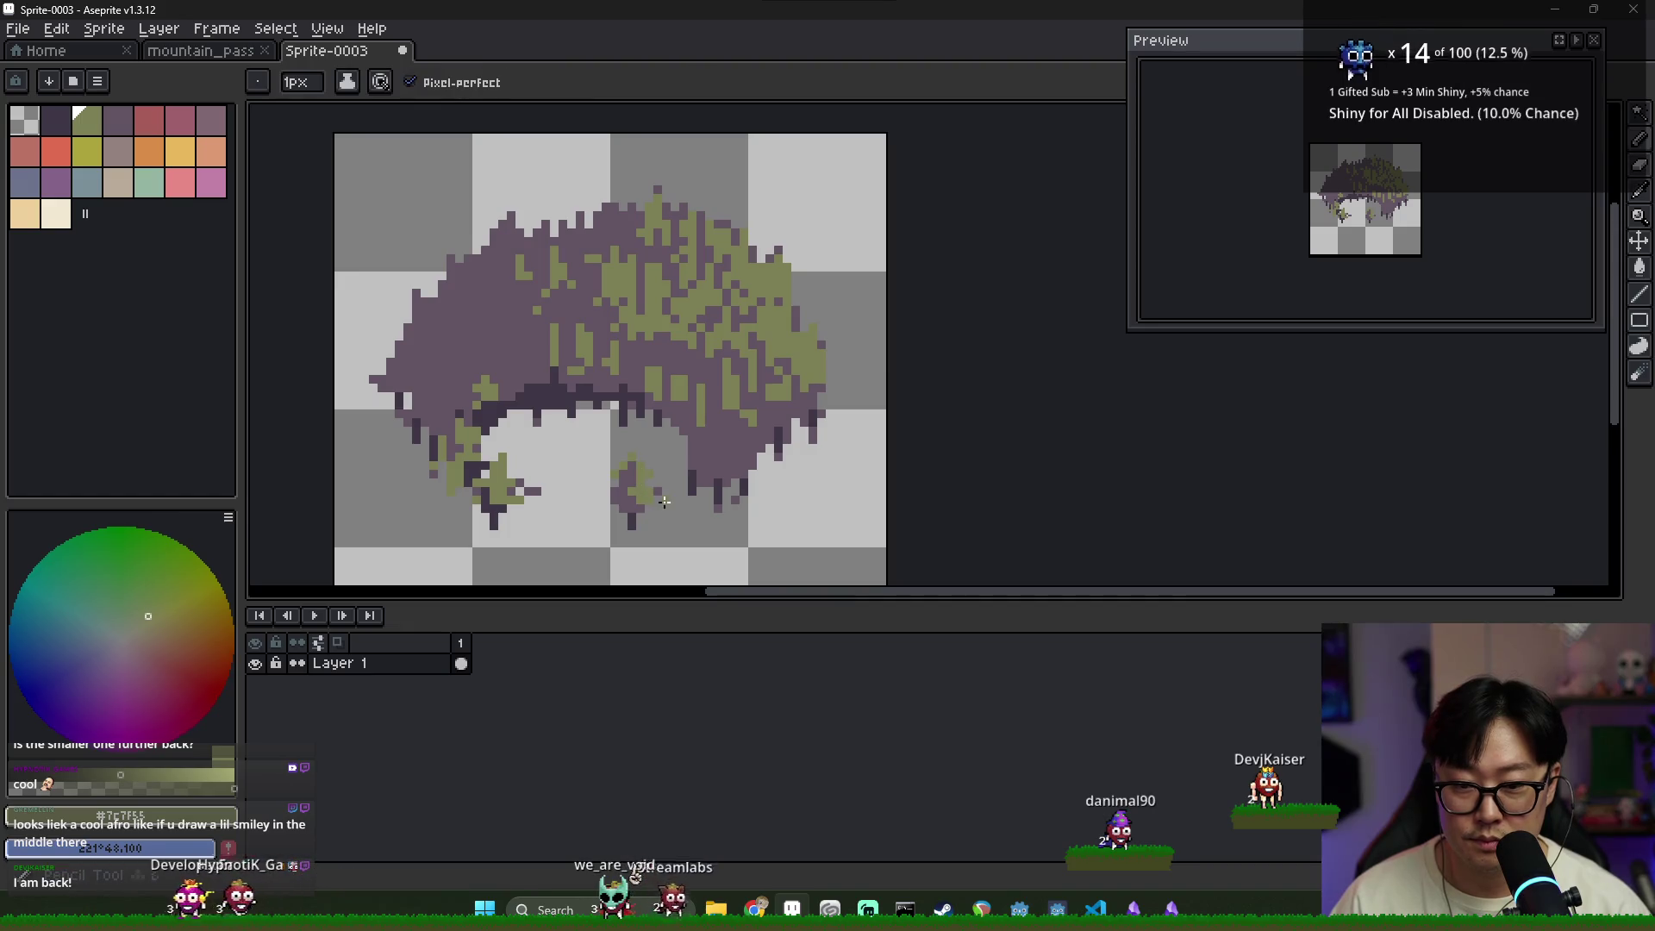
pyautogui.scroll(5, 655, 492)
pyautogui.scroll(-3, 707, 539)
pyautogui.press('b')
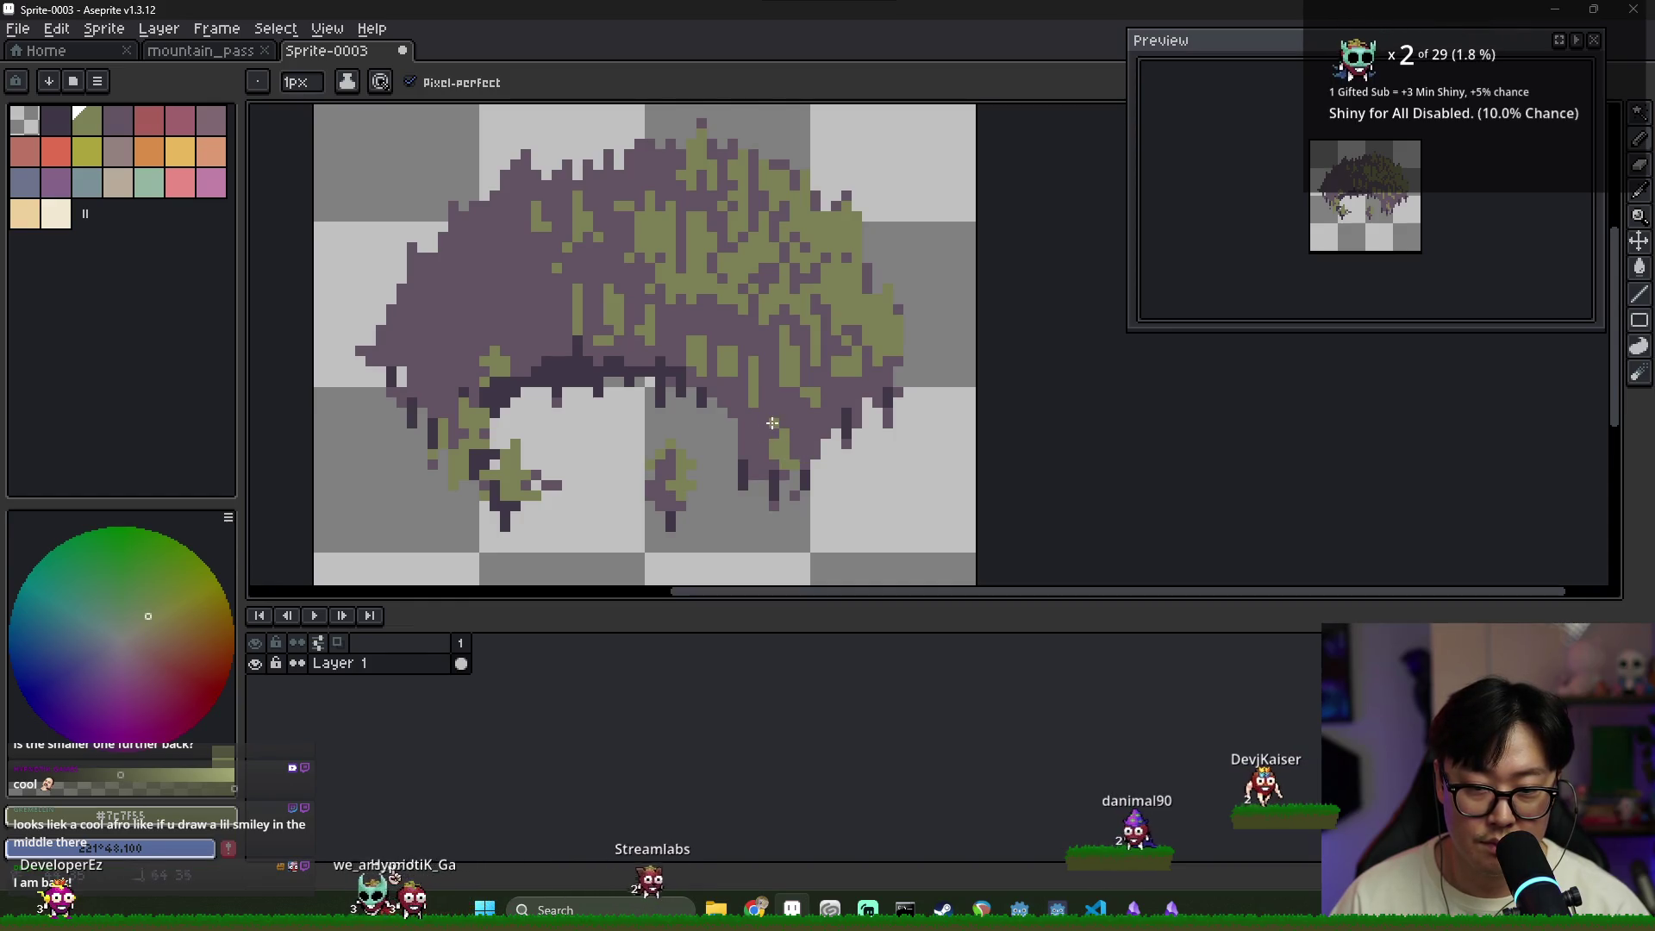
pyautogui.moveTo(822, 428)
pyautogui.mouseDown()
pyautogui.moveTo(846, 425)
pyautogui.moveTo(803, 438)
pyautogui.moveTo(801, 499)
pyautogui.mouseUp()
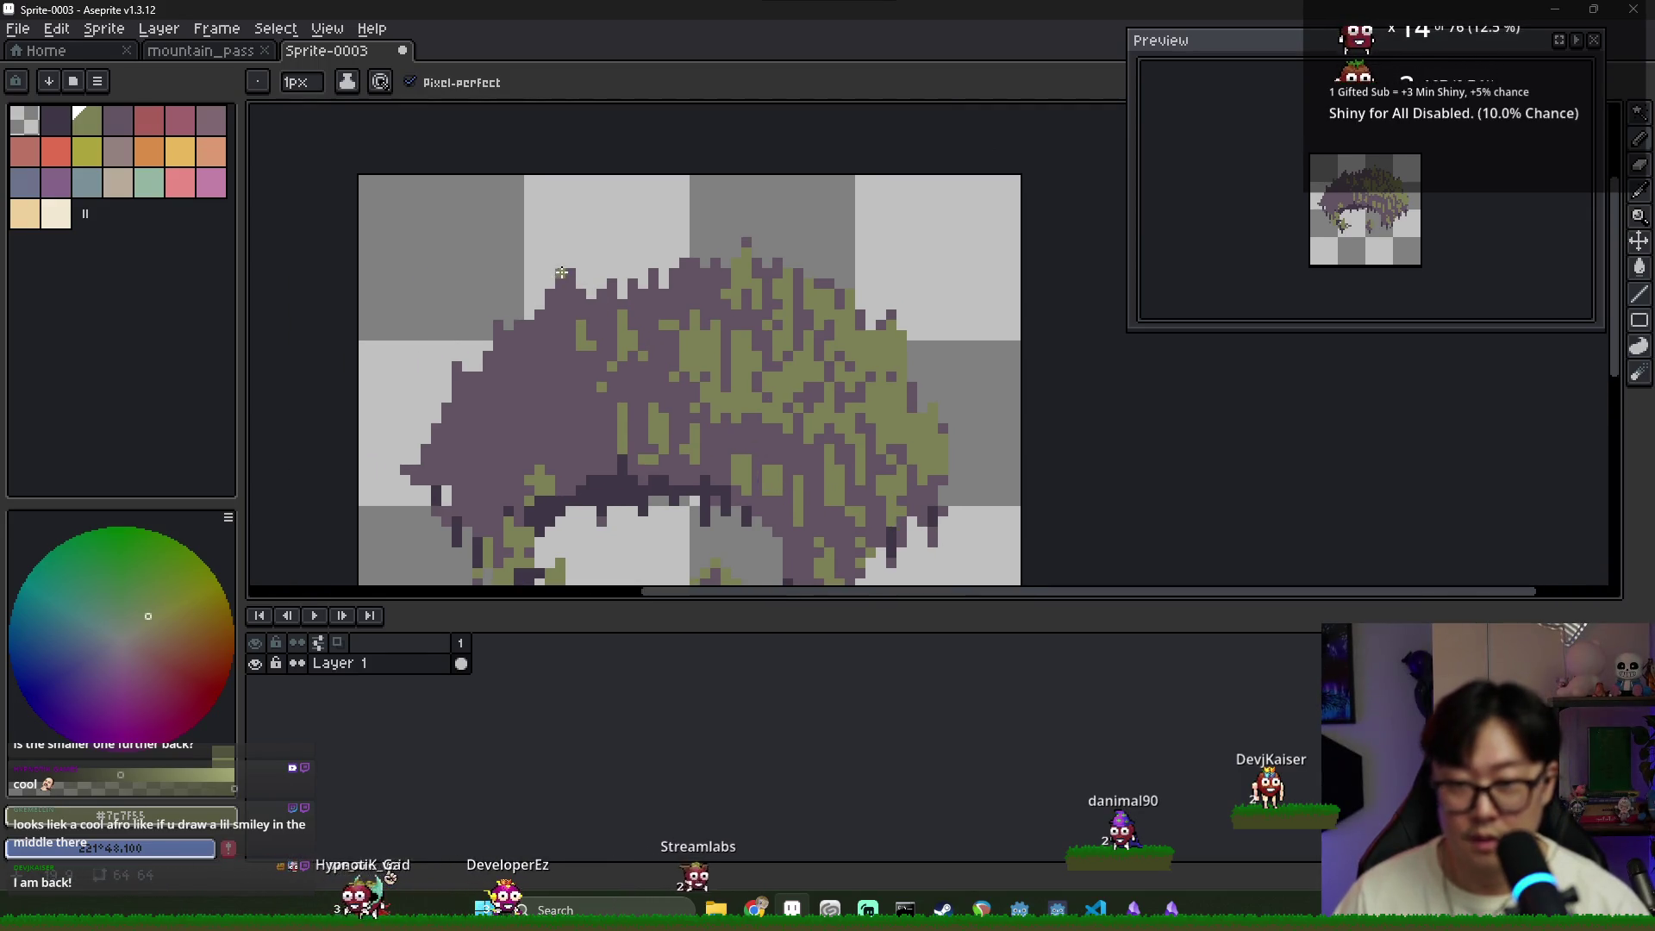
pyautogui.click(541, 303)
pyautogui.click(570, 377)
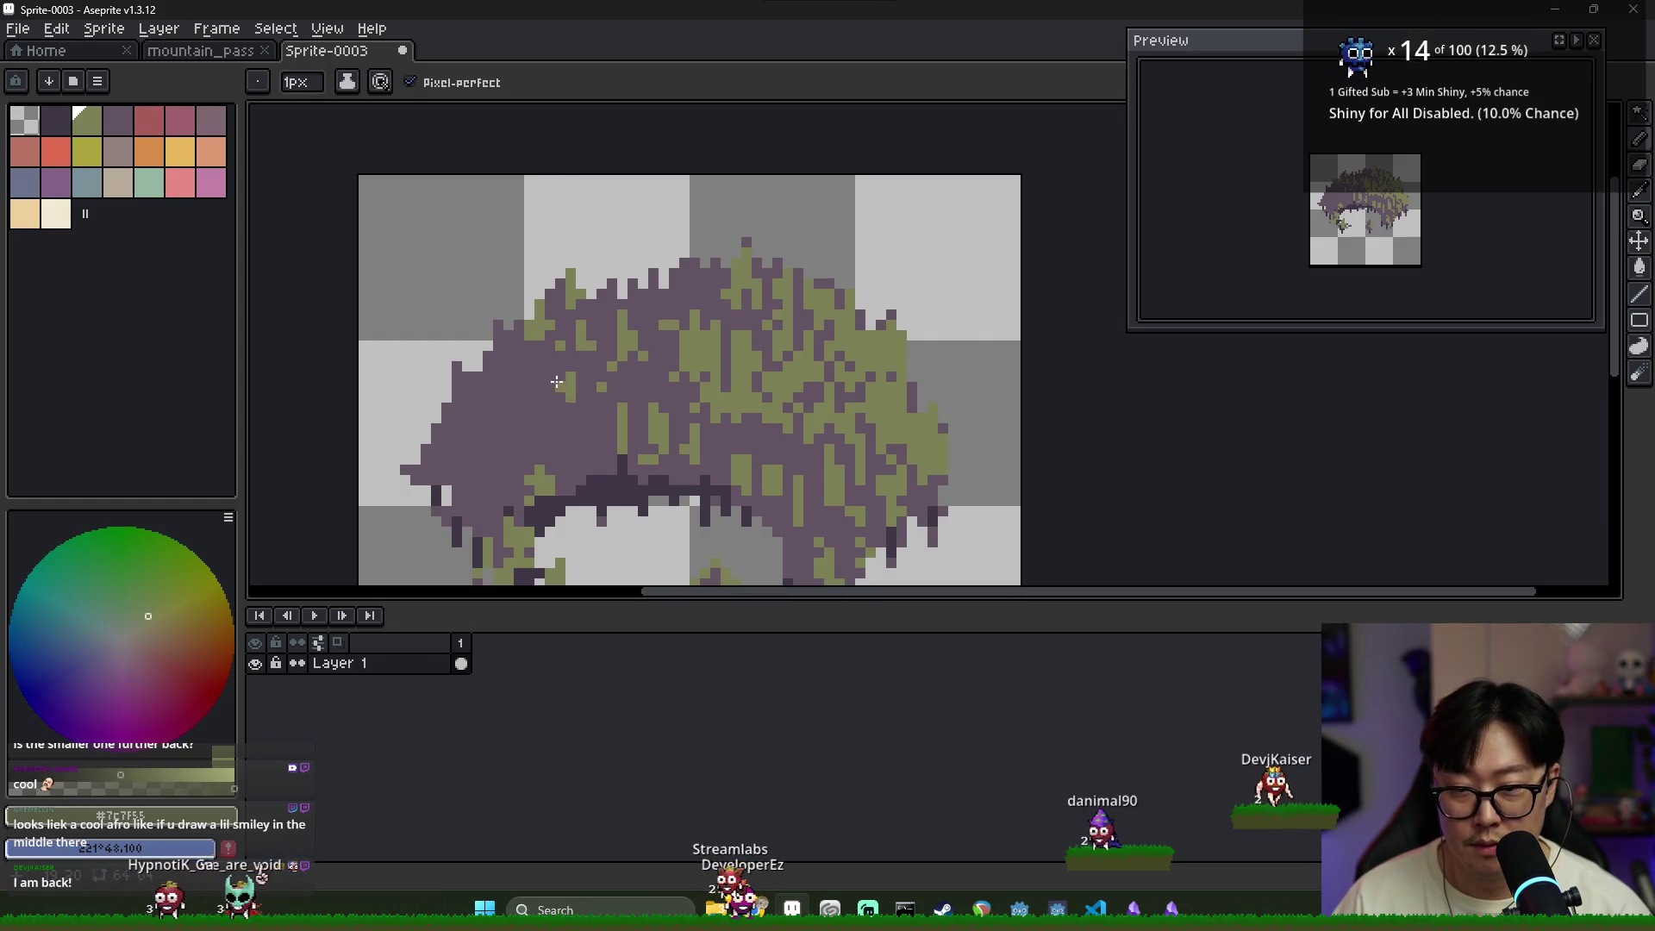
# - Paint dark purple pixels, fill a left-side region dark purple, and cover the green patch
pyautogui.scroll(1, 576, 488)
pyautogui.keyDown('alt'); pyautogui.click(591, 462); pyautogui.keyUp('alt')
pyautogui.moveTo(421, 387); pyautogui.dragTo(409, 380)
pyautogui.moveTo(460, 446); pyautogui.dragTo(481, 492)
pyautogui.press('g')
pyautogui.click(492, 508)
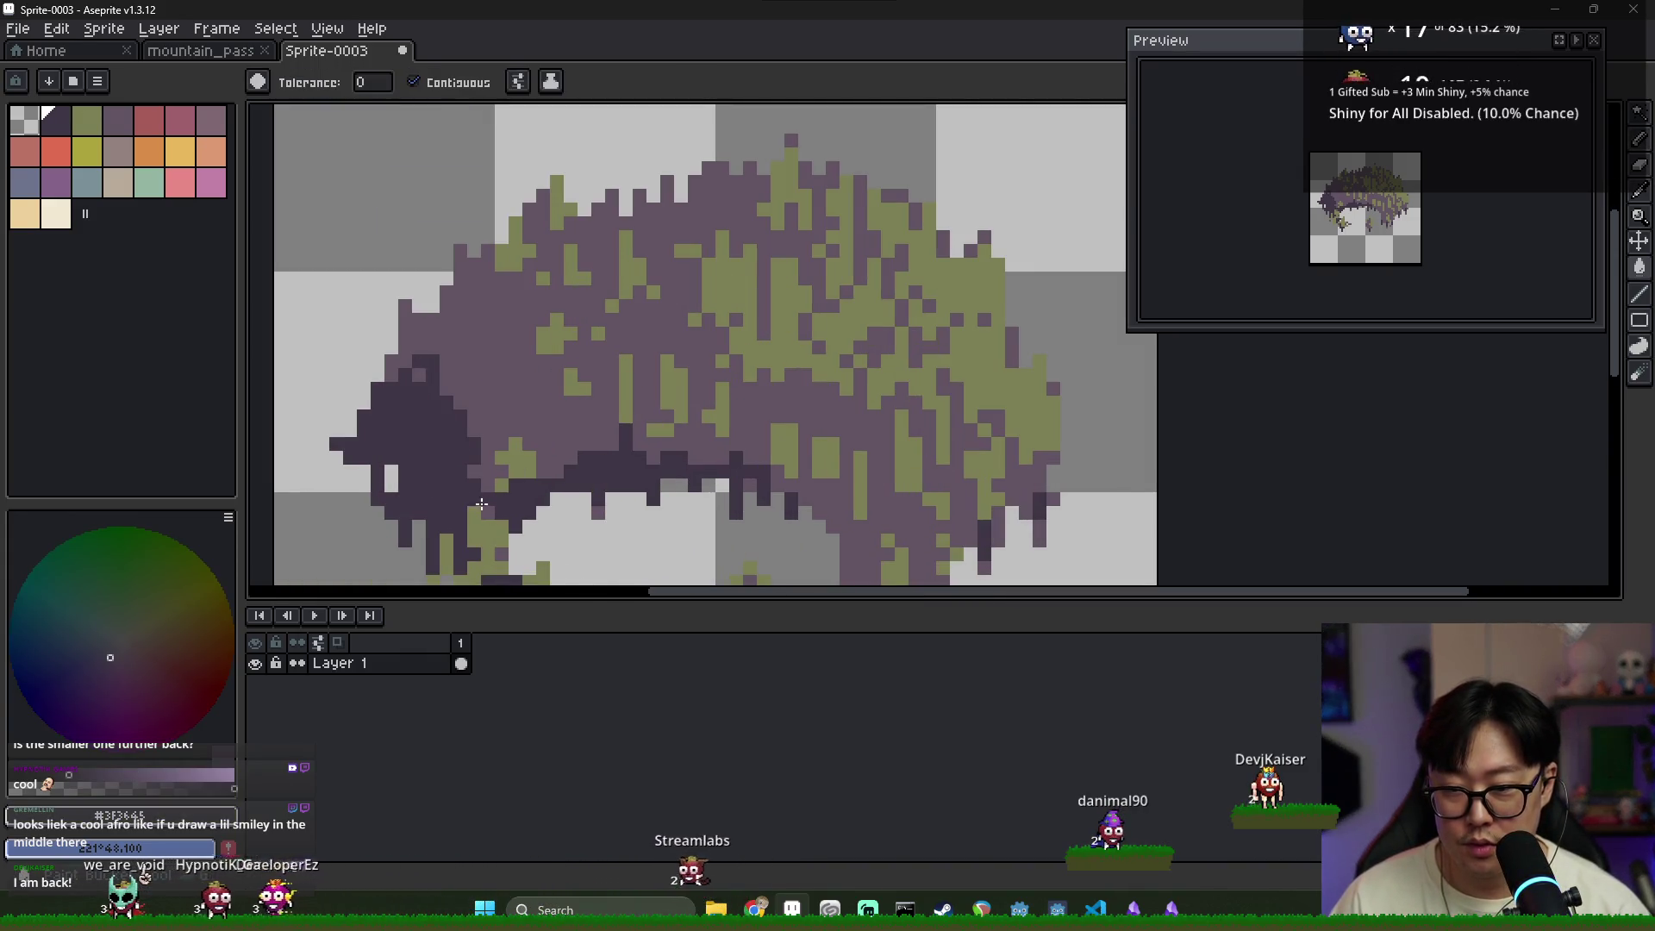
pyautogui.press('b')
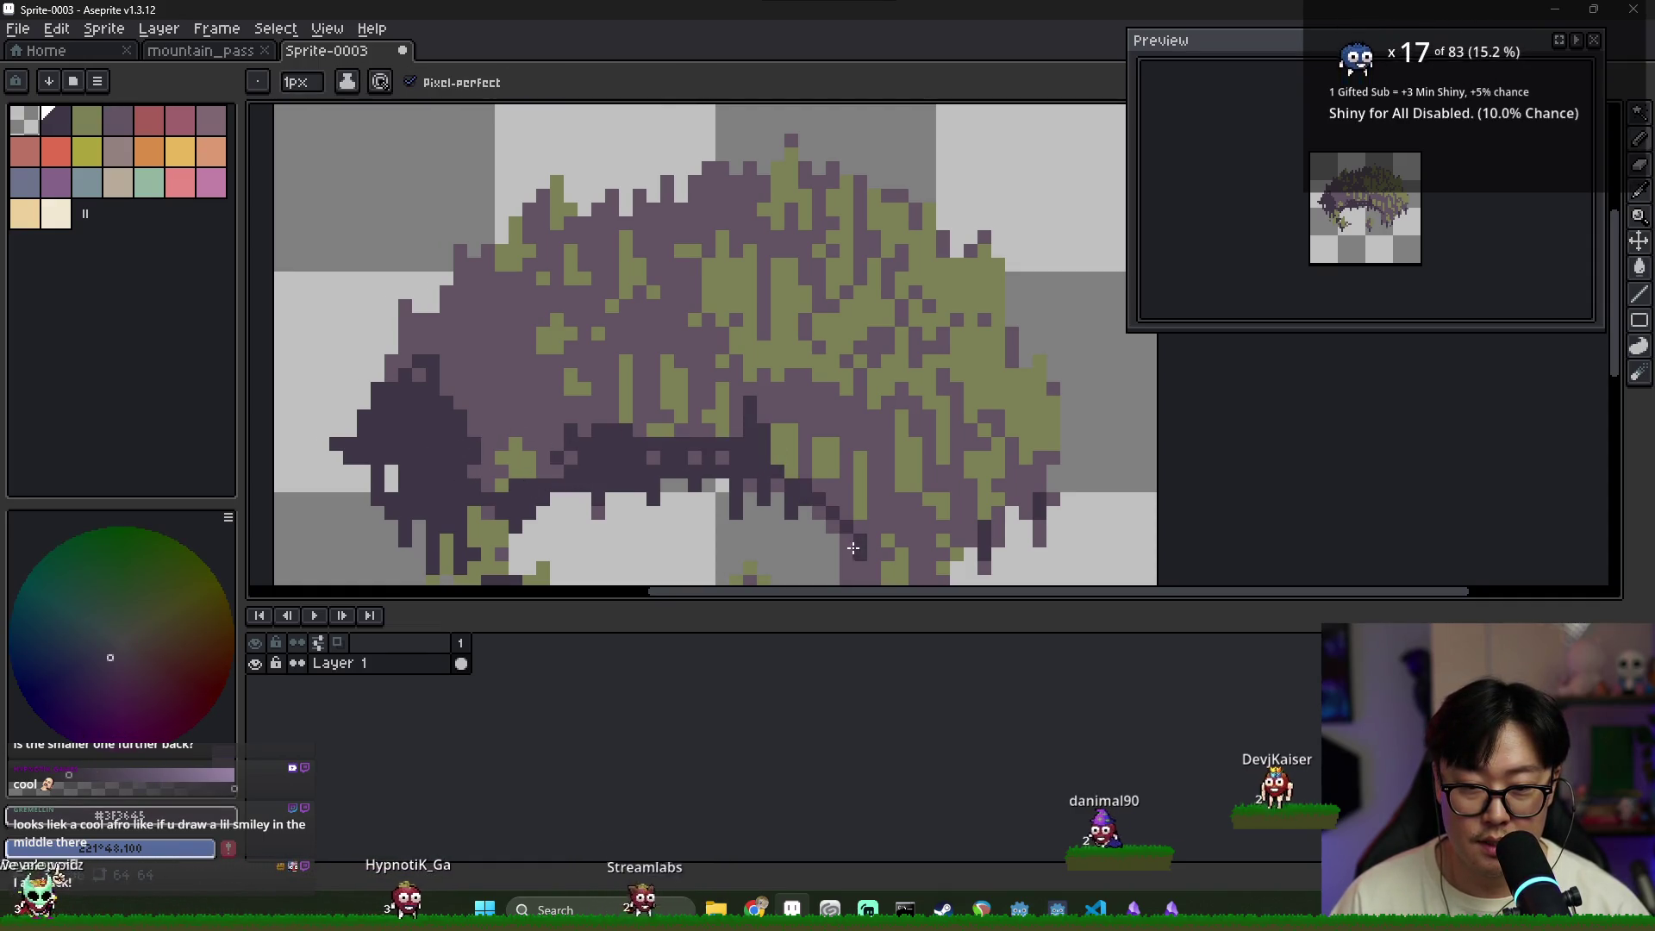
pyautogui.scroll(-3, 801, 443)
pyautogui.moveTo(841, 439); pyautogui.dragTo(819, 474)
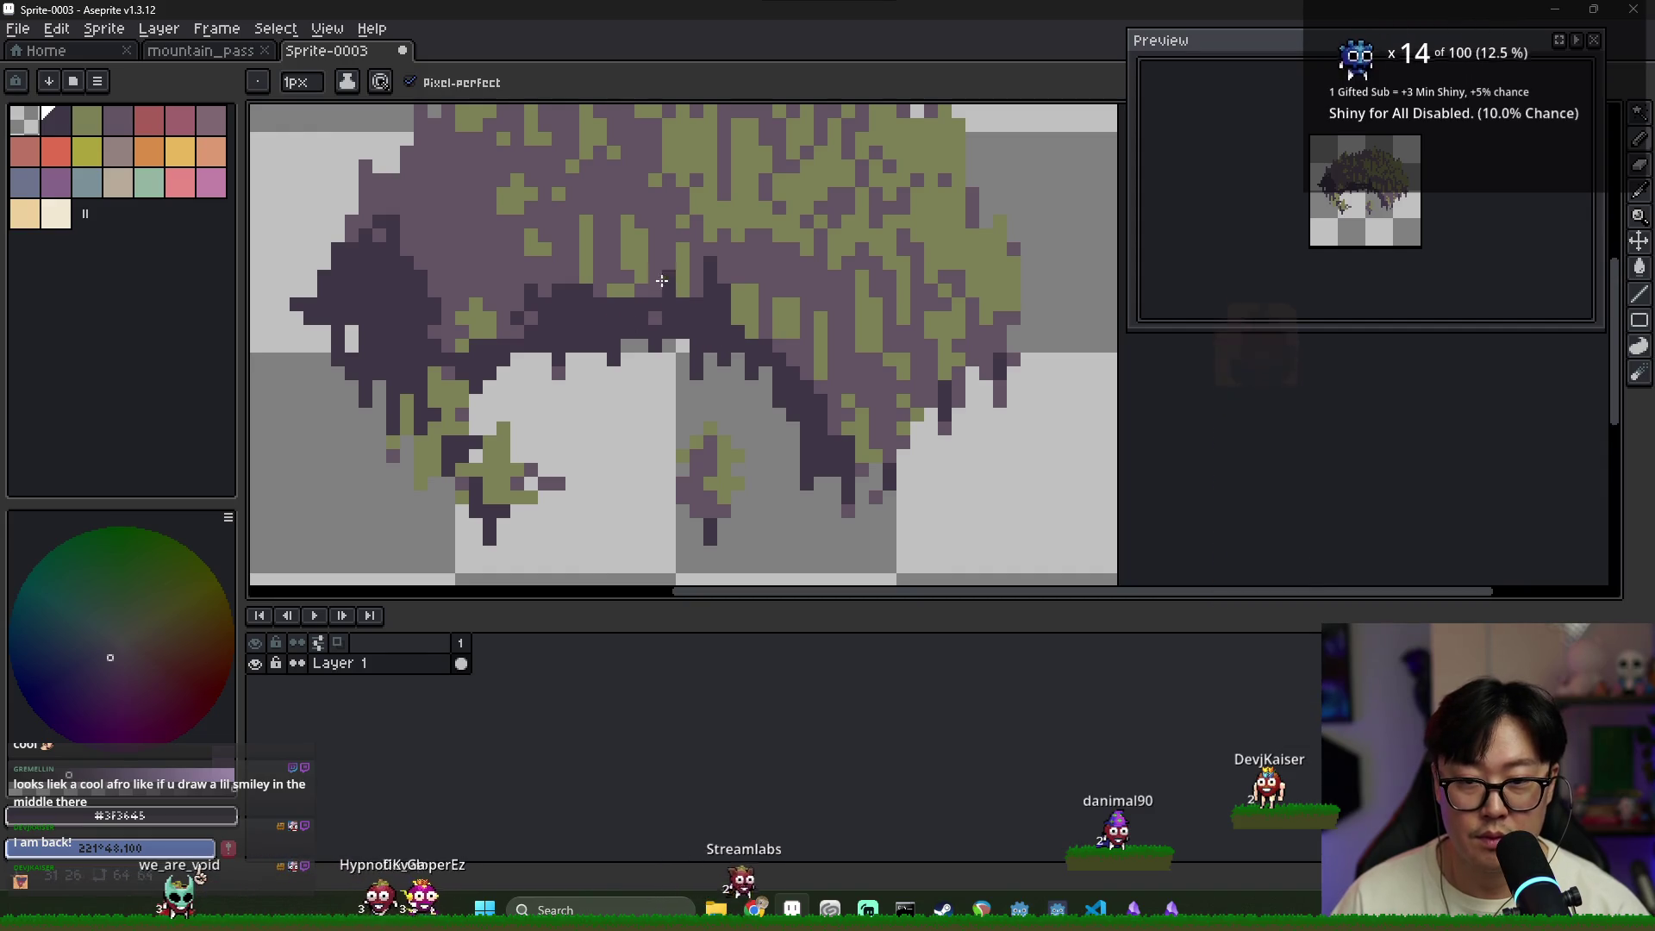
# - Soften the dark shadow band by repainting its pixels in mauve purple
pyautogui.scroll(2, 680, 298)
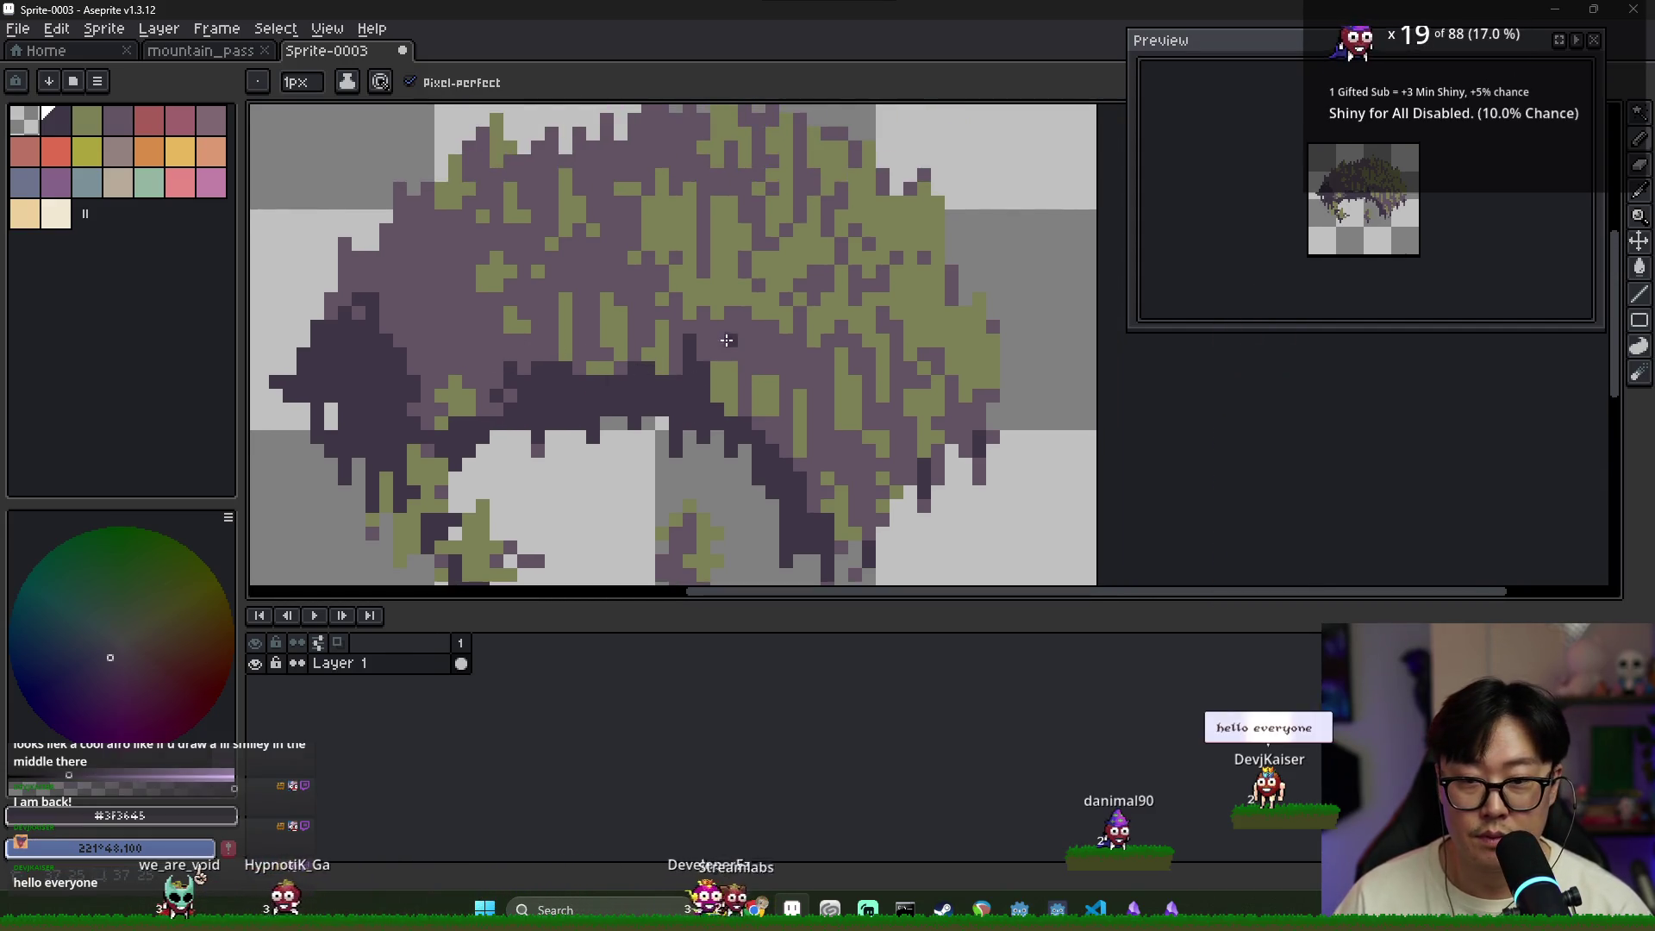
pyautogui.hscroll(-2, 645, 314)
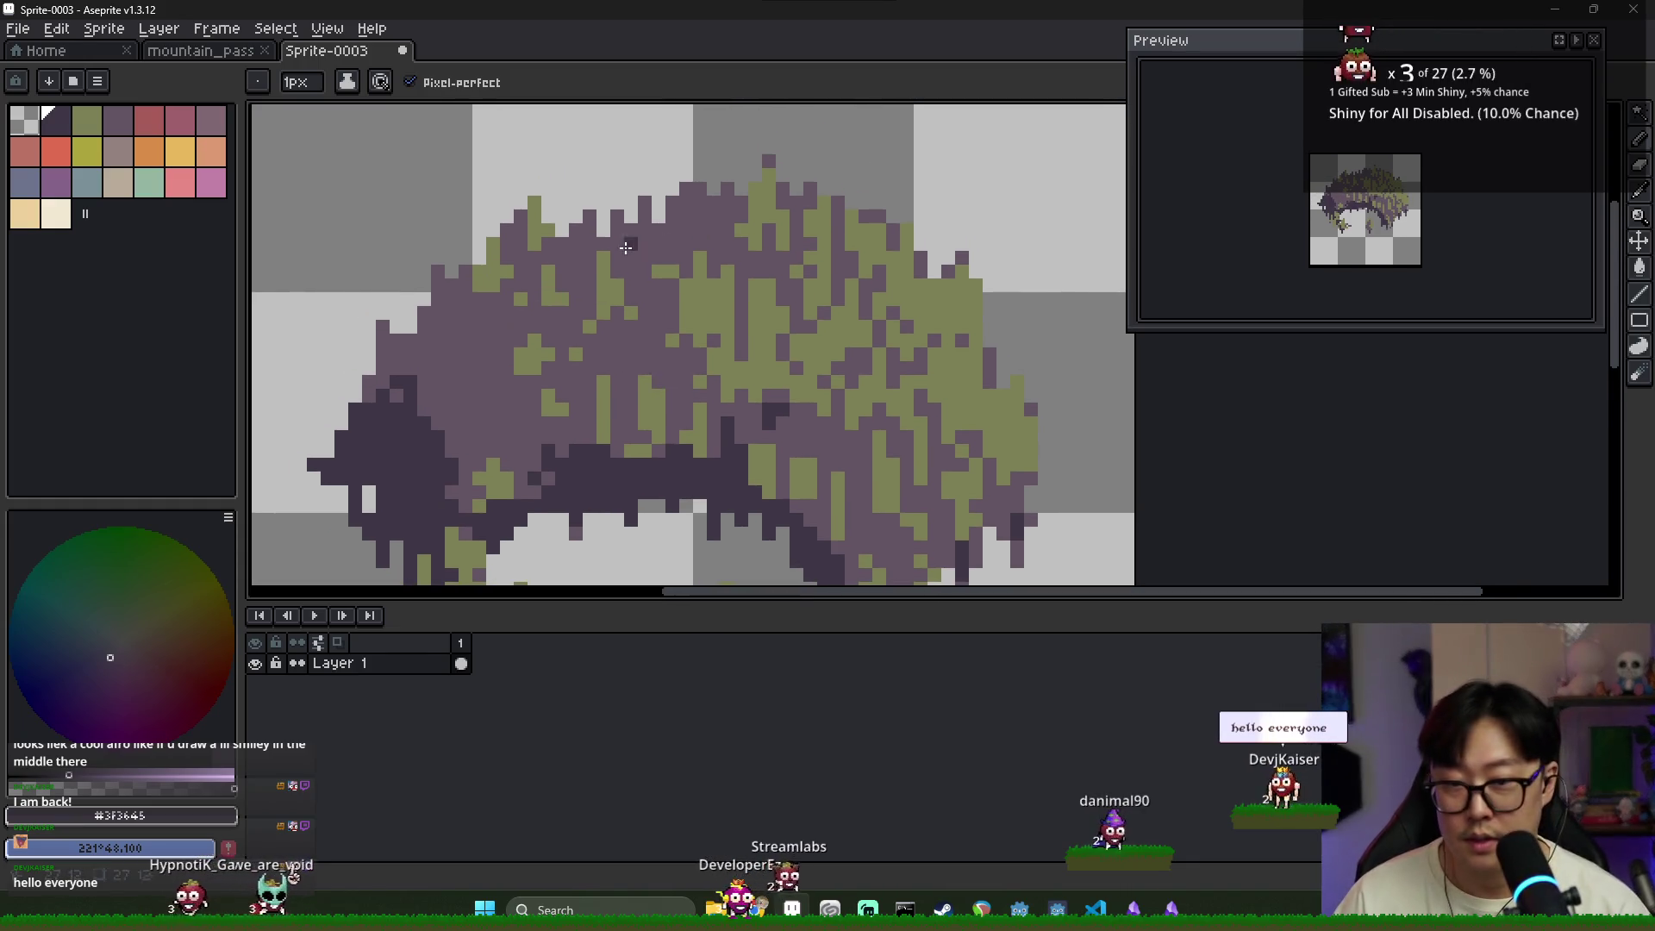
pyautogui.keyDown('alt'); pyautogui.click(463, 323); pyautogui.keyUp('alt')
pyautogui.moveTo(462, 323); pyautogui.dragTo(466, 382)
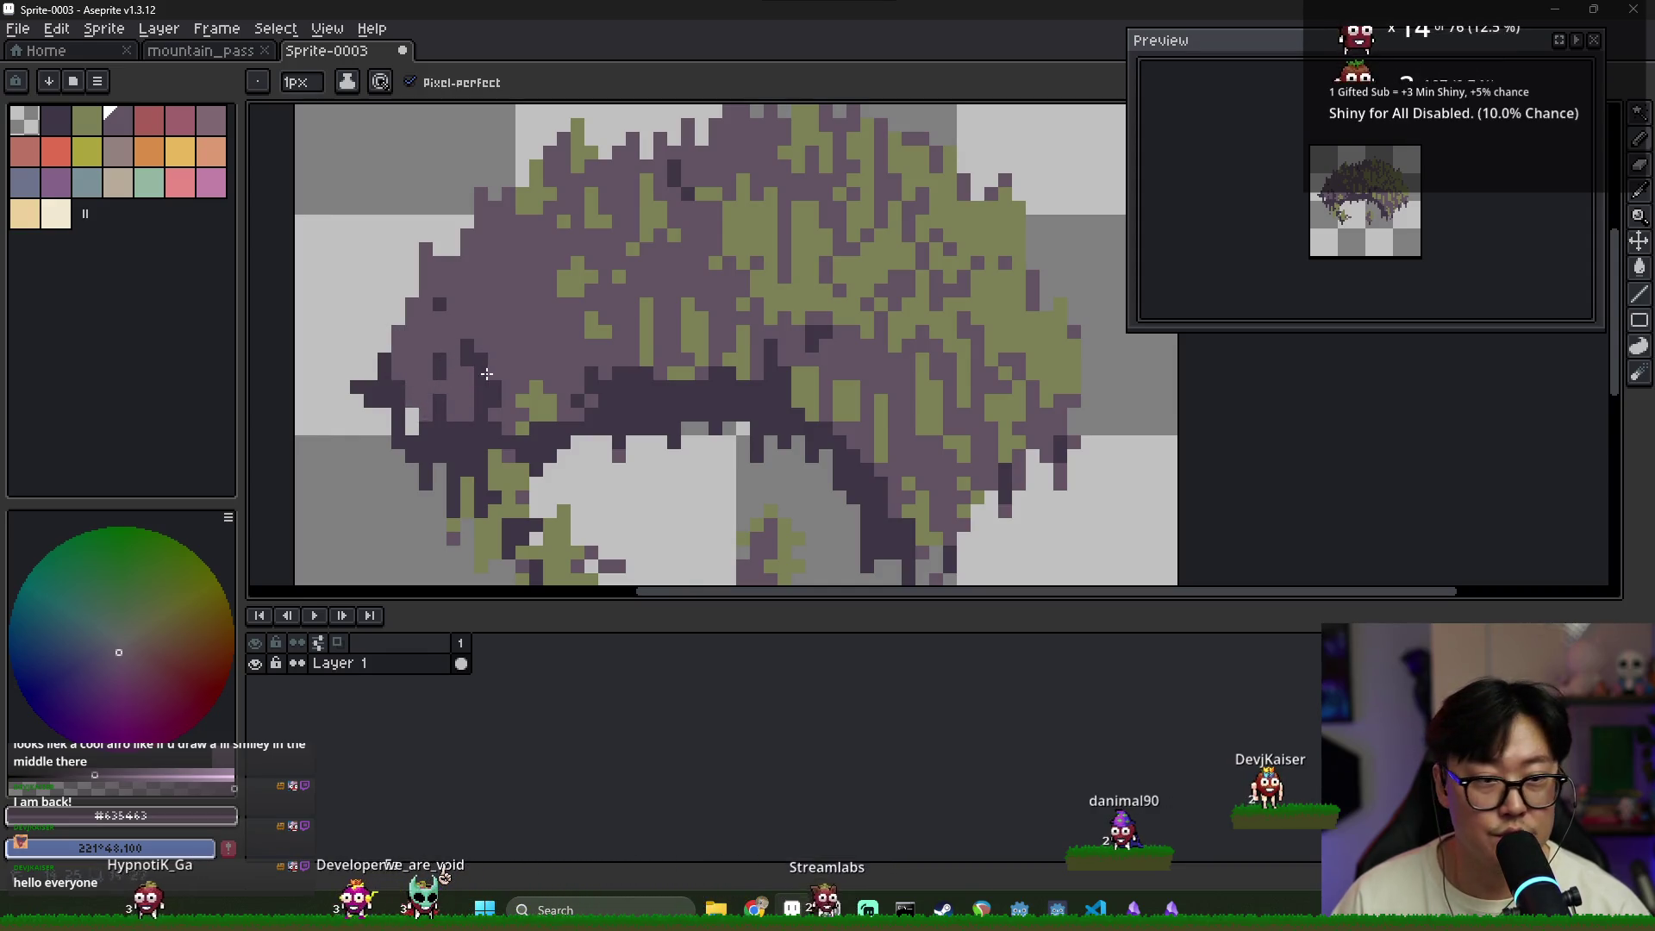
pyautogui.moveTo(443, 382); pyautogui.dragTo(582, 388)
pyautogui.scroll(-3, 664, 422)
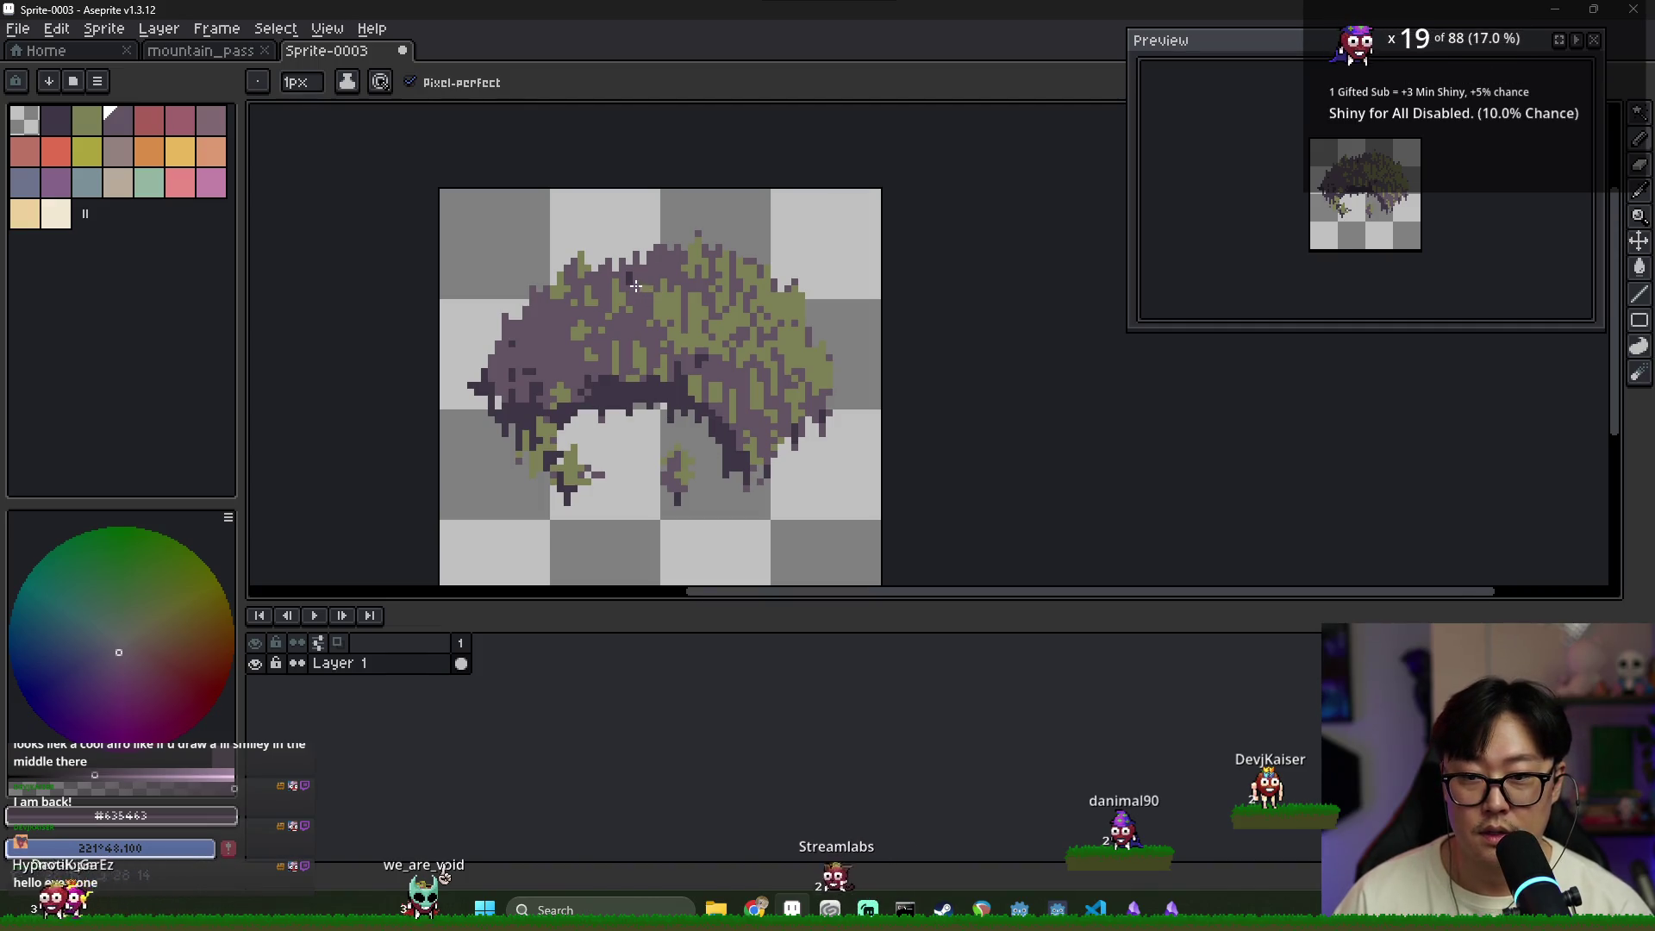
pyautogui.scroll(1, 640, 357)
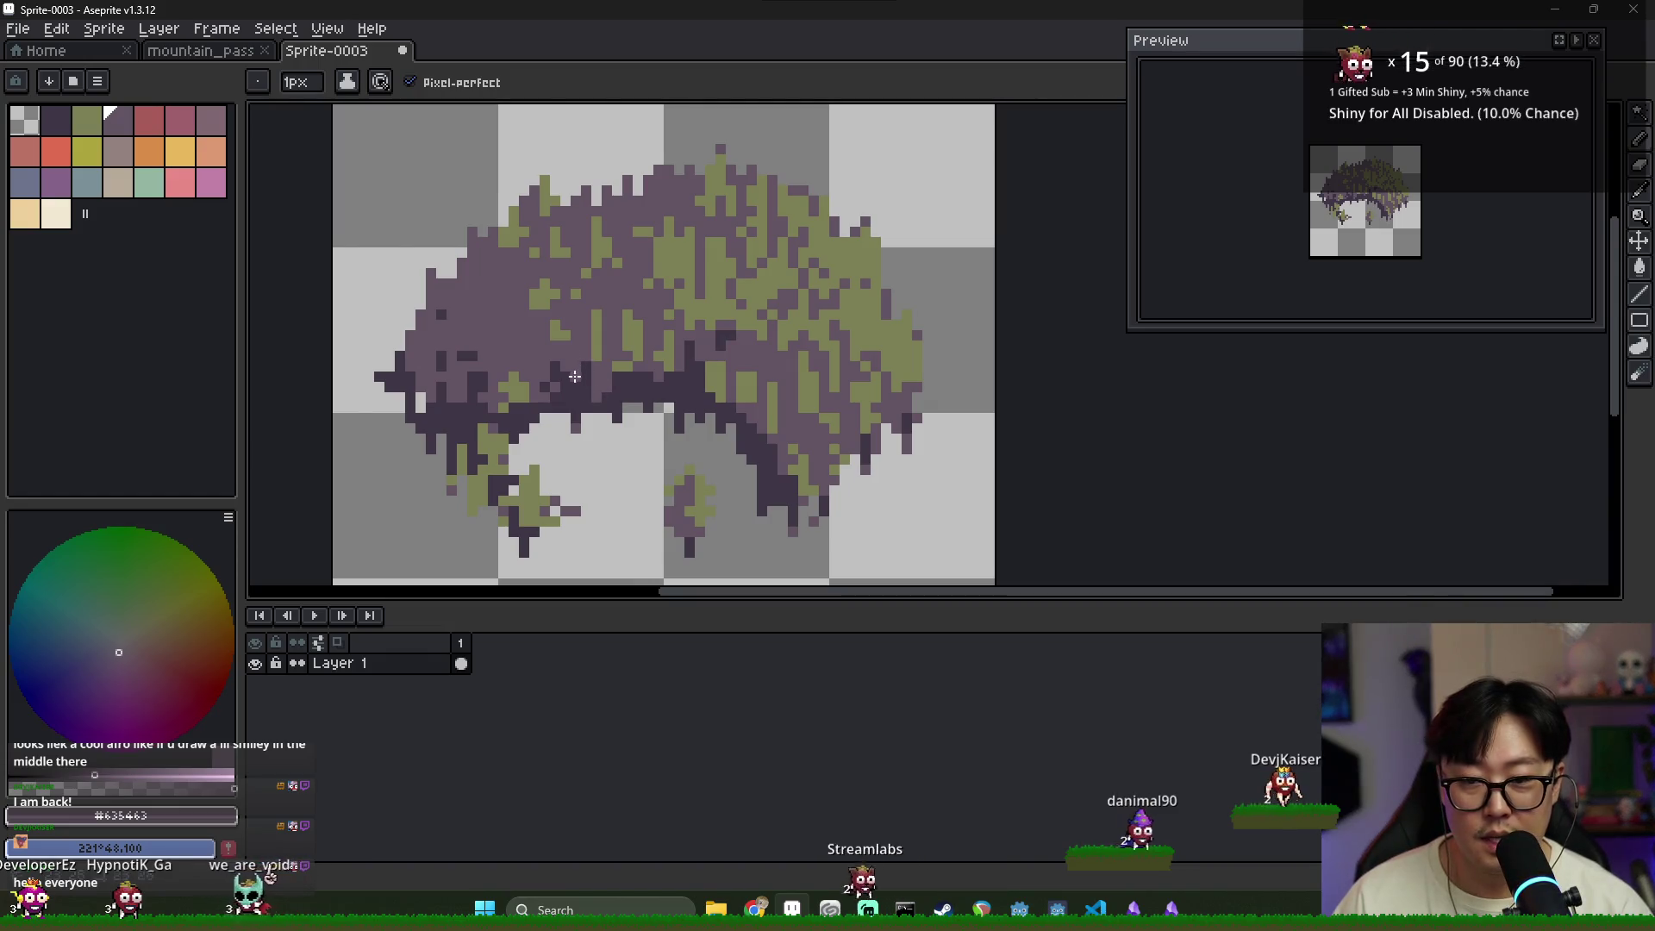
pyautogui.scroll(-1, 882, 436)
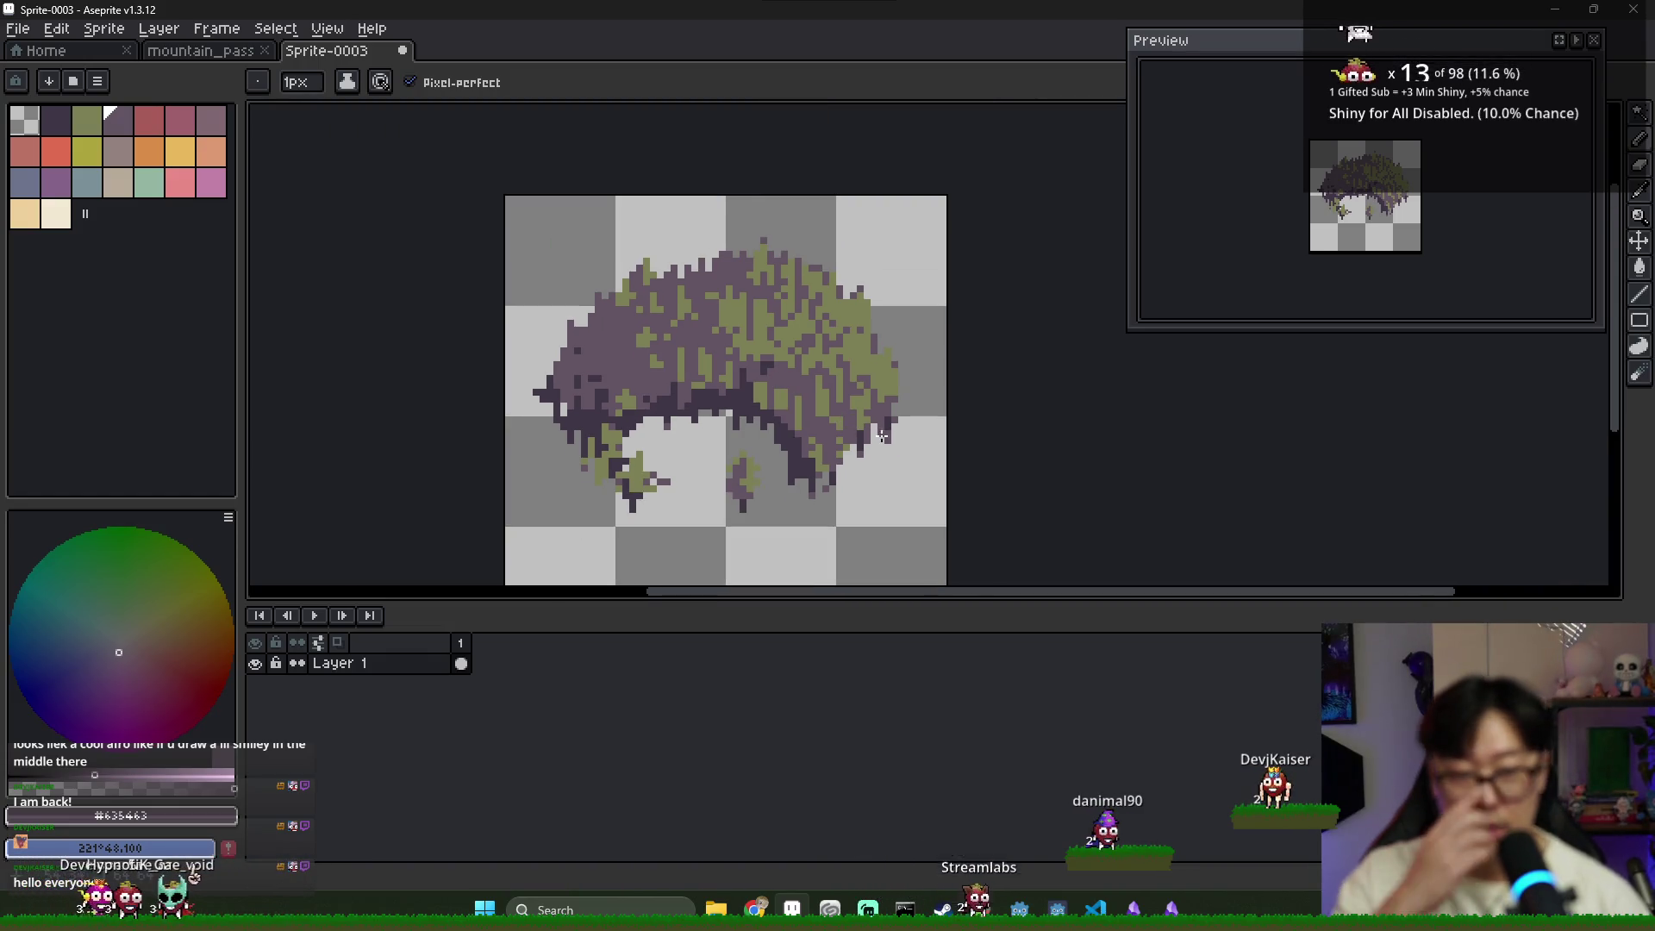
pyautogui.scroll(2, 675, 458)
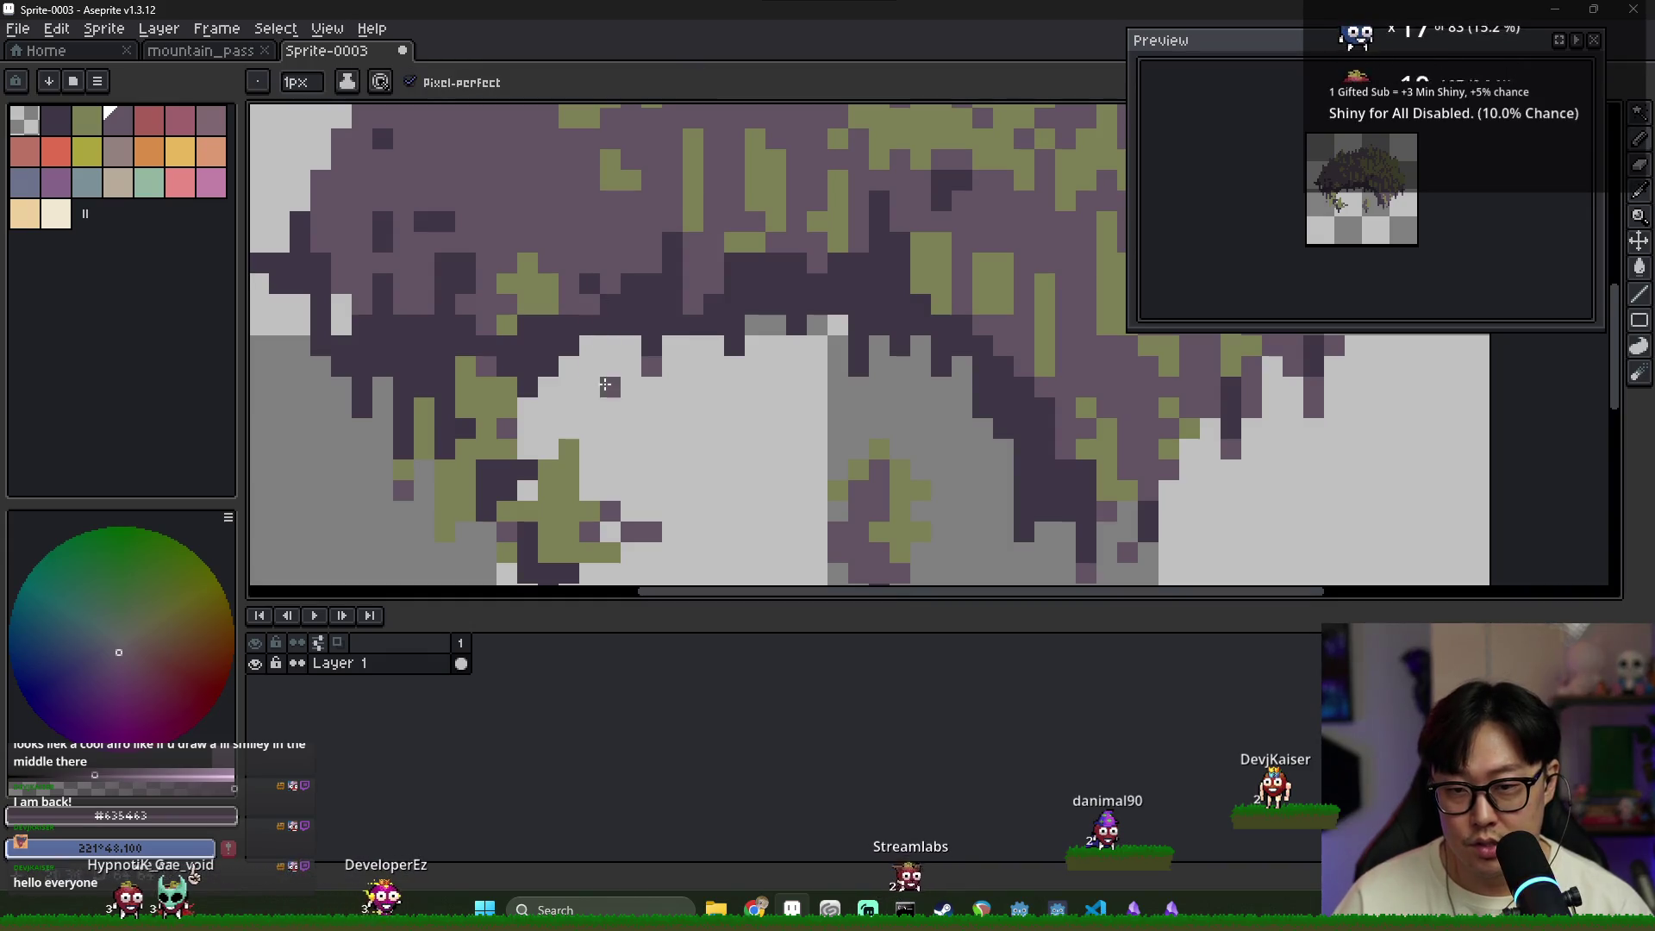
pyautogui.scroll(1, 594, 344)
pyautogui.scroll(-3, 574, 379)
pyautogui.scroll(1, 668, 414)
pyautogui.scroll(-1, 703, 413)
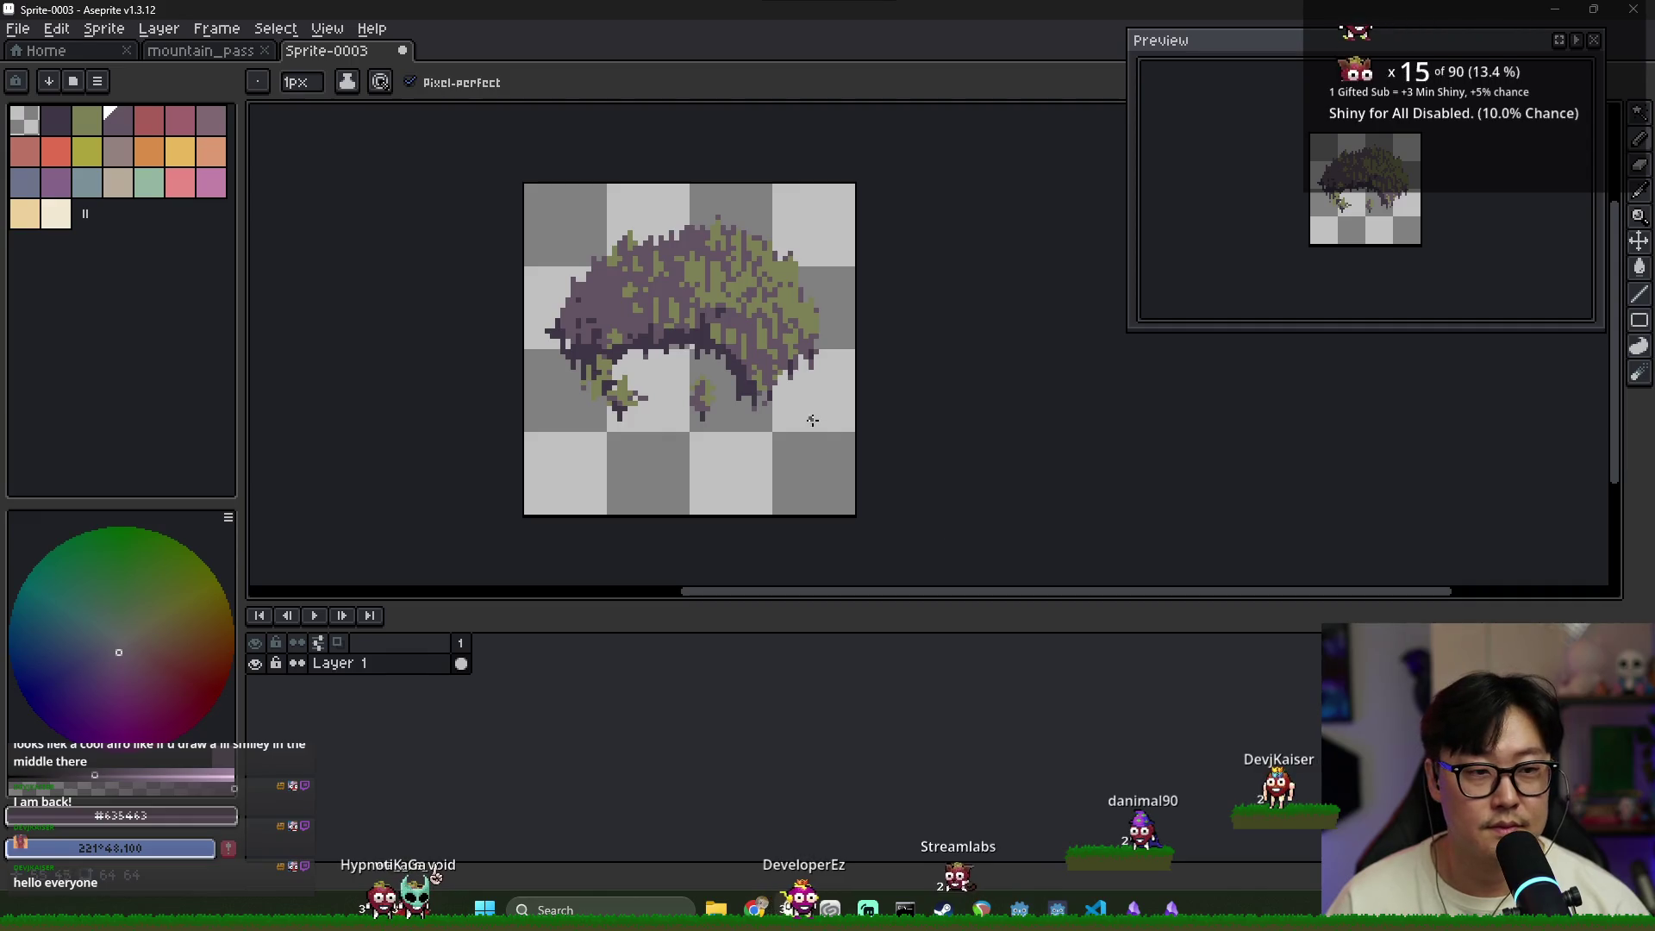
pyautogui.scroll(-1, 699, 361)
pyautogui.scroll(4, 723, 360)
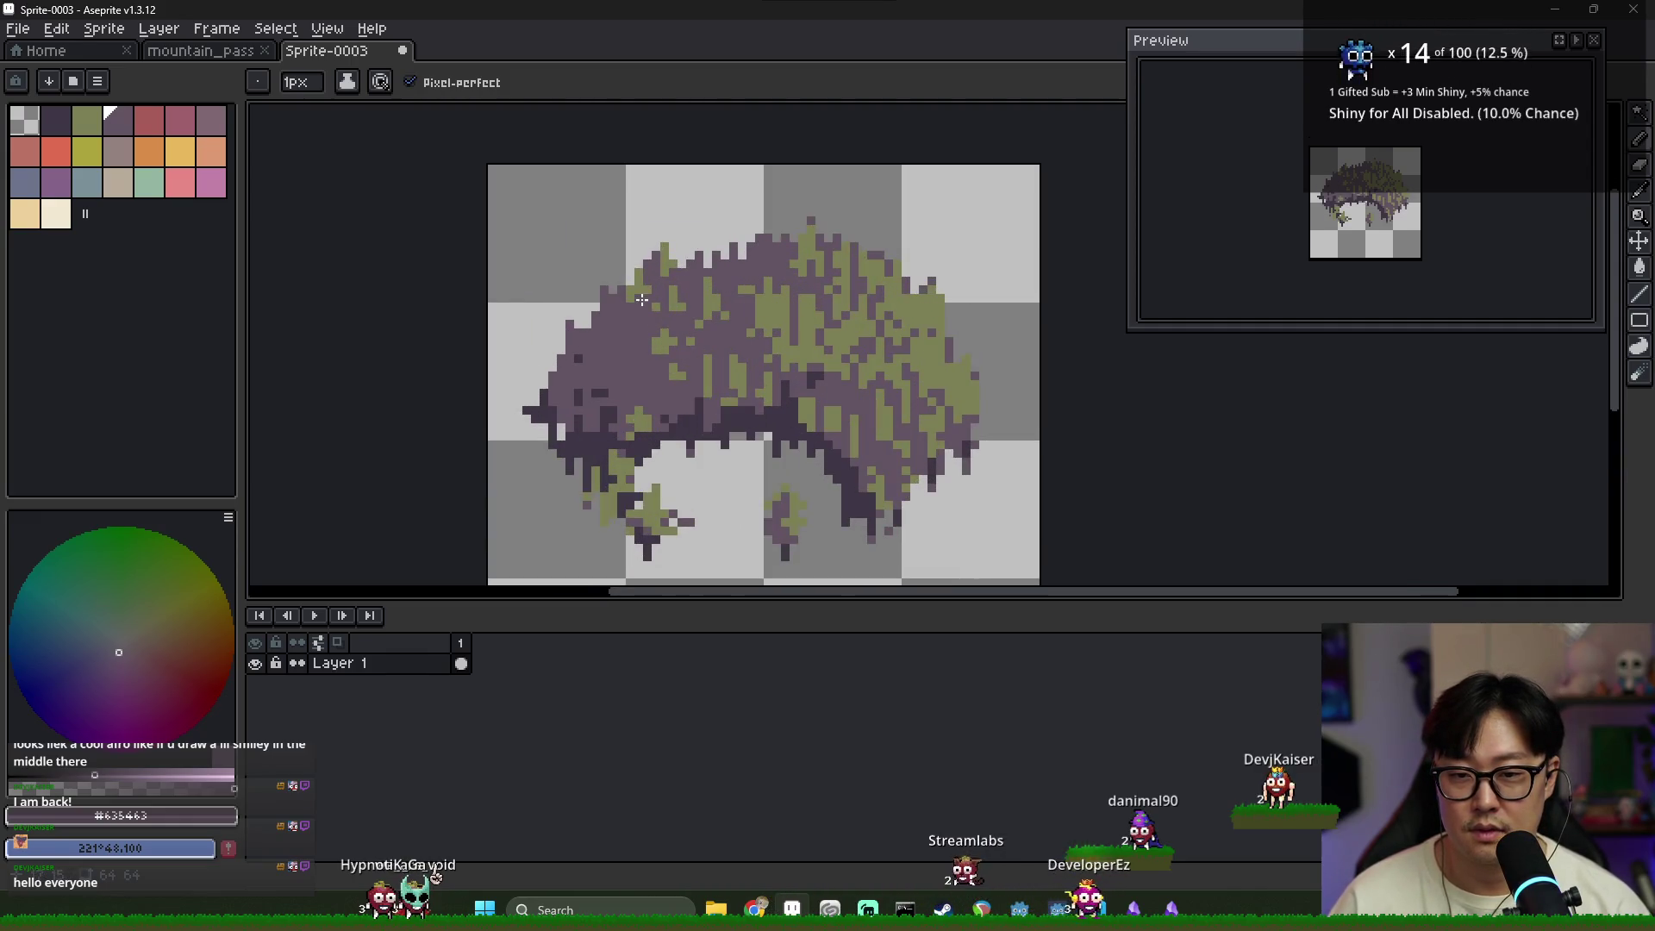
# - Return to the pixel-perfect Pencil and choose tan as the highlight colour
pyautogui.press('e')
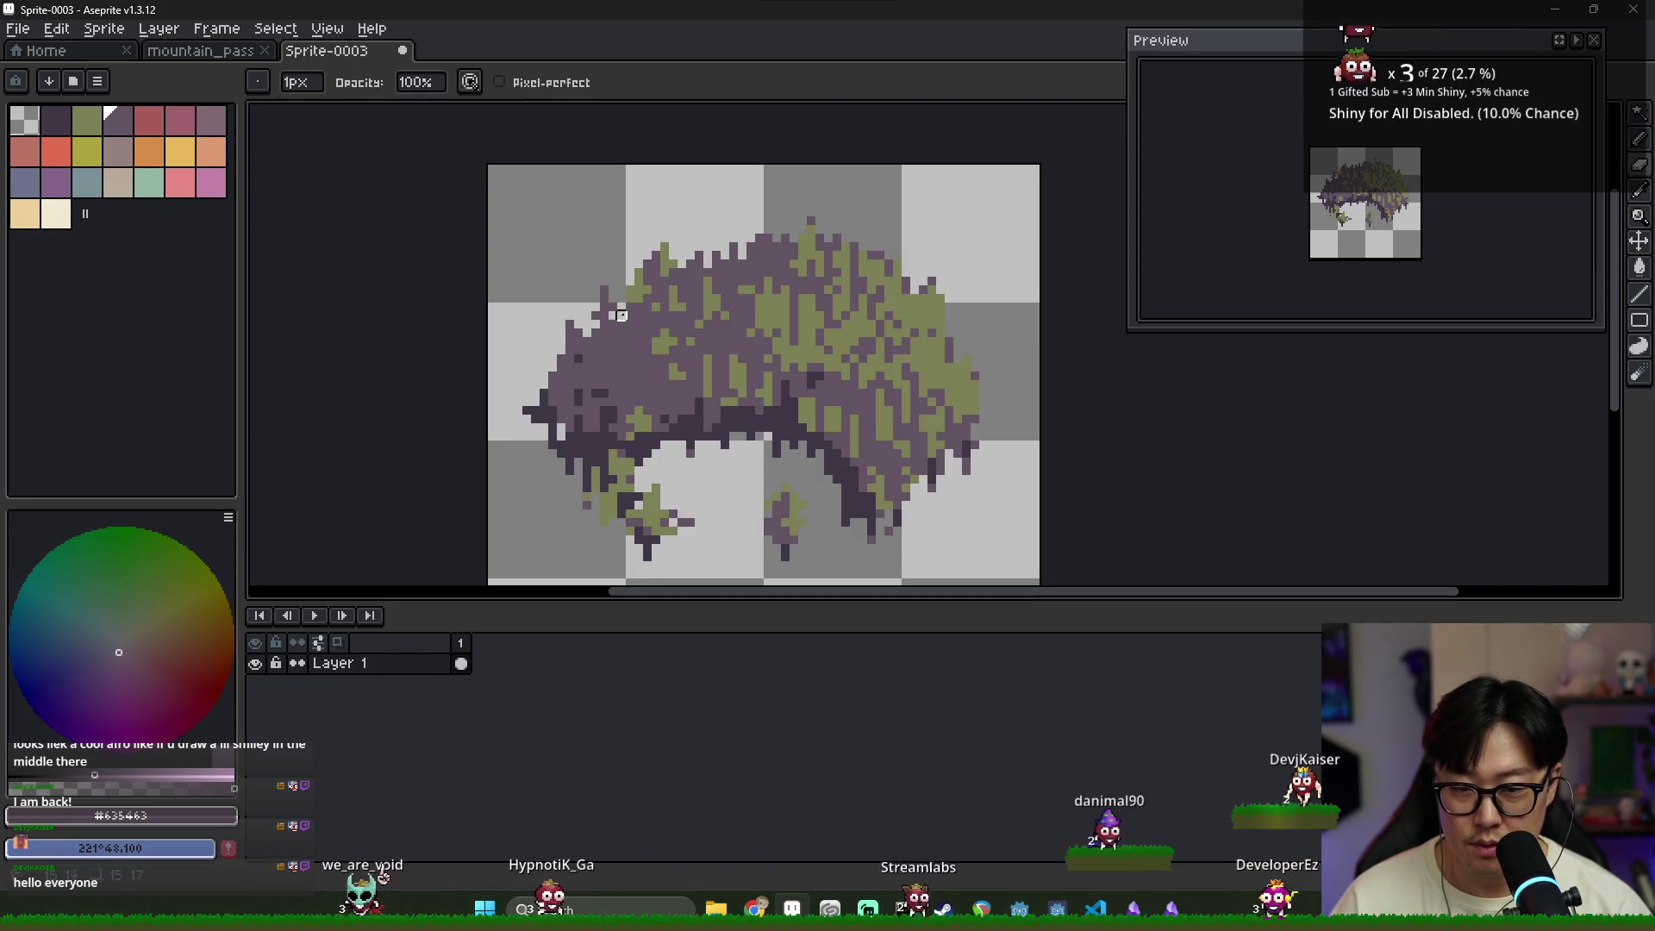
pyautogui.keyDown('alt'); pyautogui.click(655, 263); pyautogui.keyUp('alt')
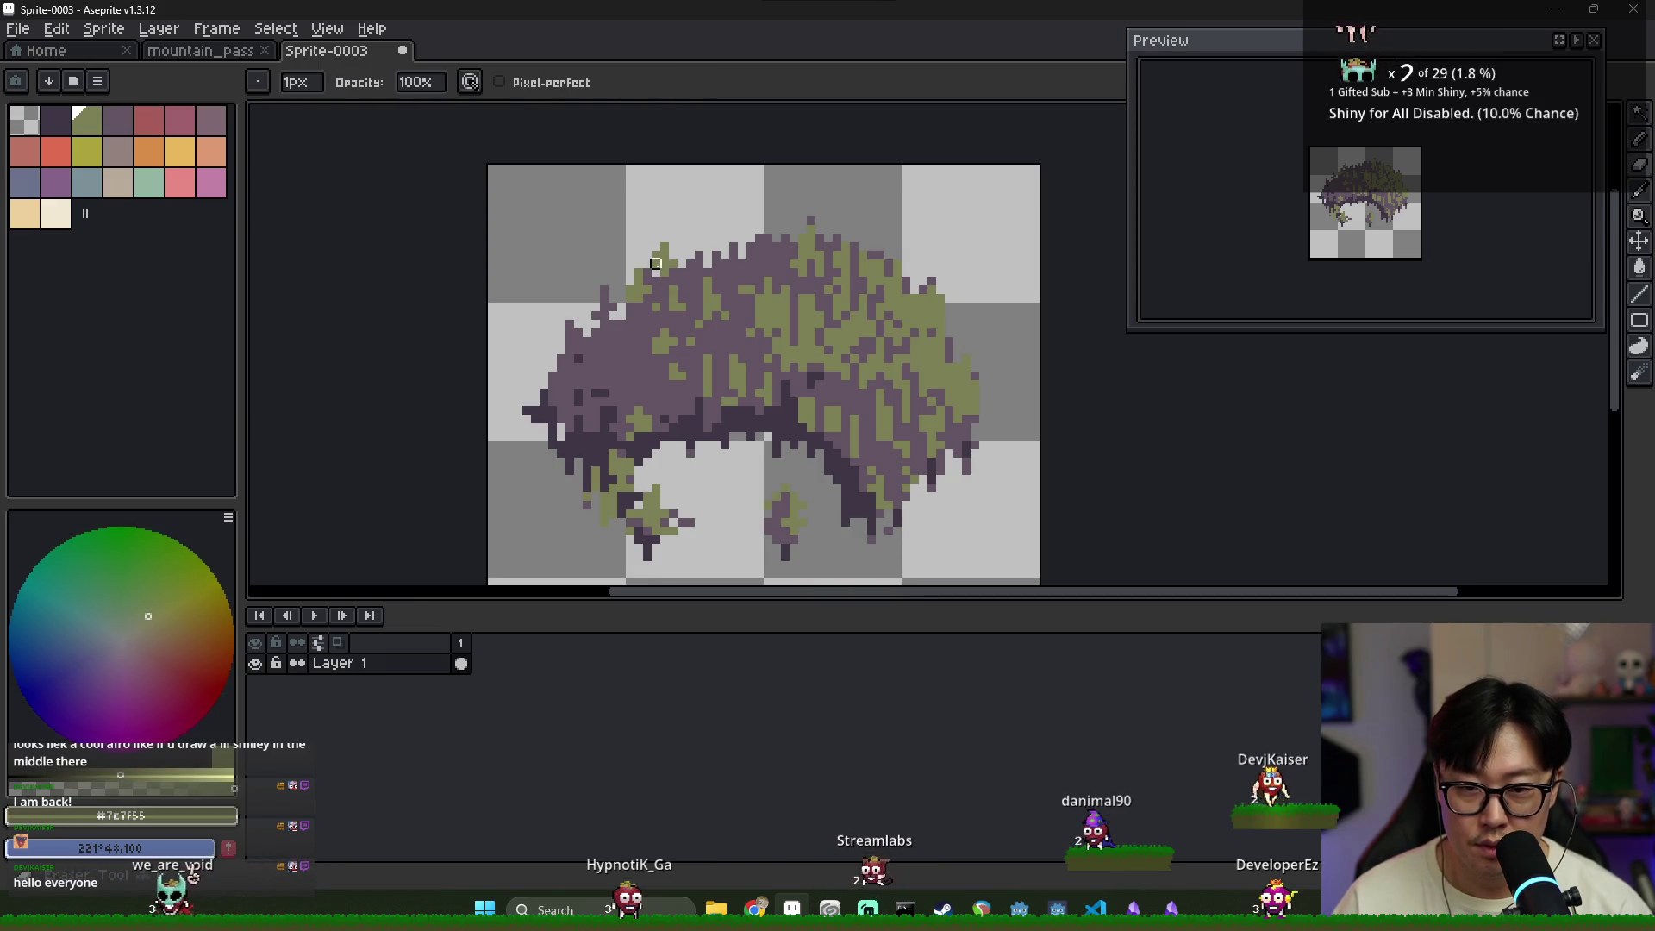
pyautogui.press('b')
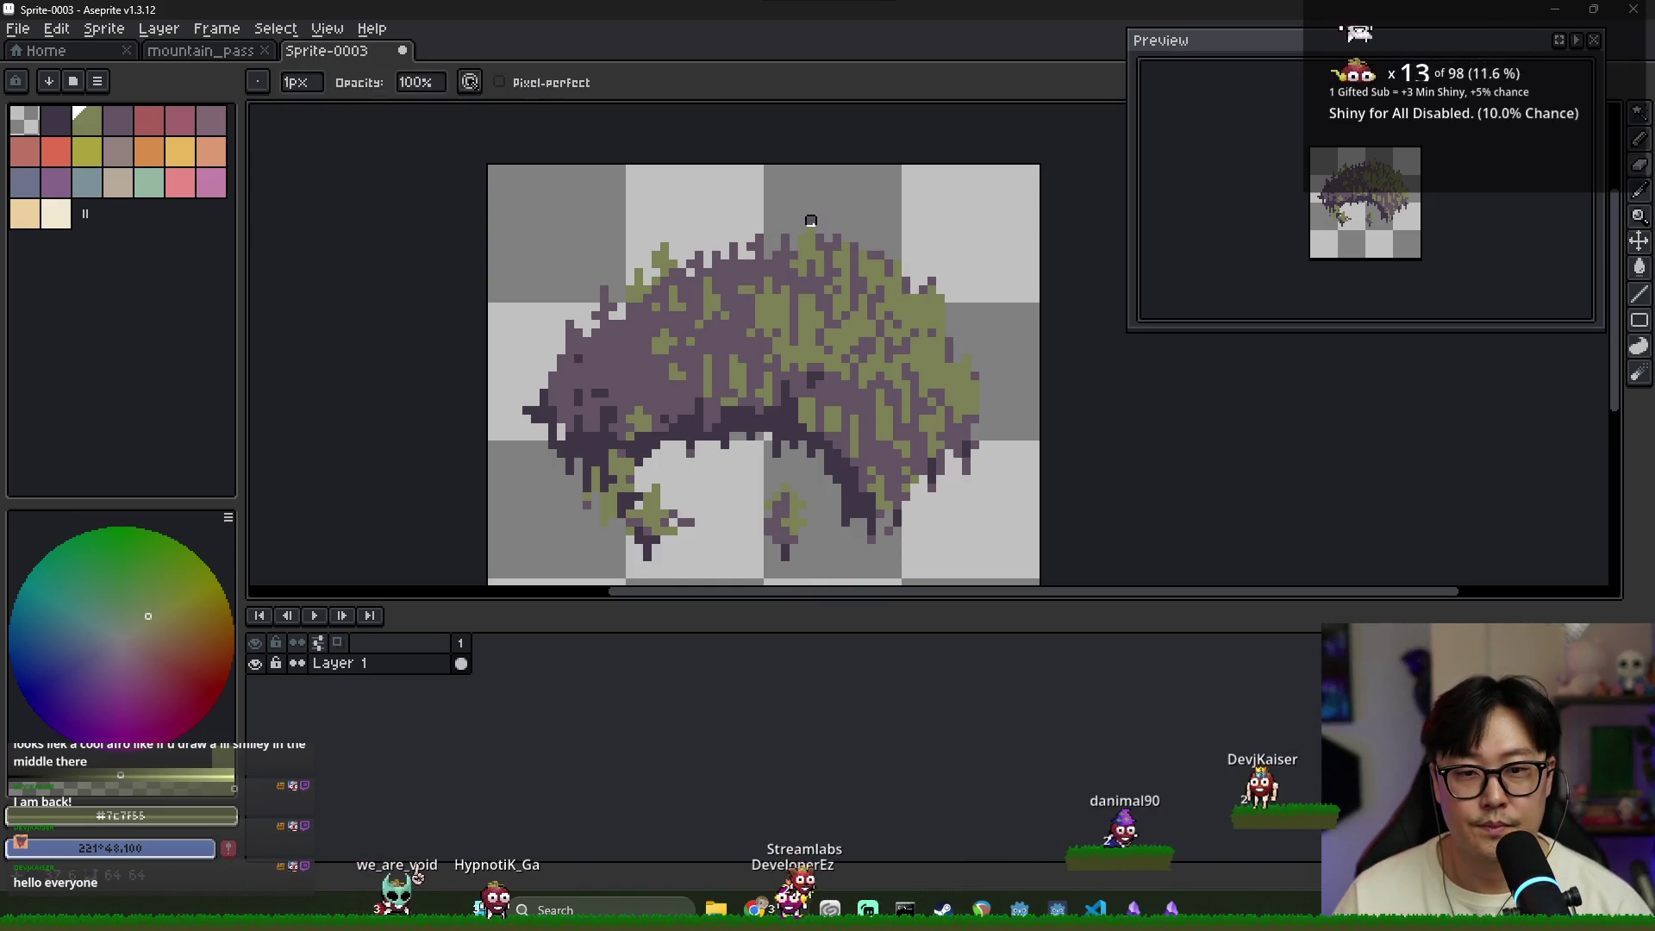
pyautogui.press('b')
pyautogui.click(25, 213)
# - Dot tan highlight pixels and short strokes across the top and centre of the bush's foliage
pyautogui.scroll(2, 845, 267)
pyautogui.click(782, 207)
pyautogui.moveTo(839, 235); pyautogui.dragTo(840, 261)
pyautogui.click(880, 275)
pyautogui.scroll(-2, 776, 258)
pyautogui.click(716, 246)
pyautogui.click(689, 258)
pyautogui.click(703, 273)
pyautogui.click(757, 259)
pyautogui.click(745, 286)
pyautogui.click(771, 286)
pyautogui.click(827, 294)
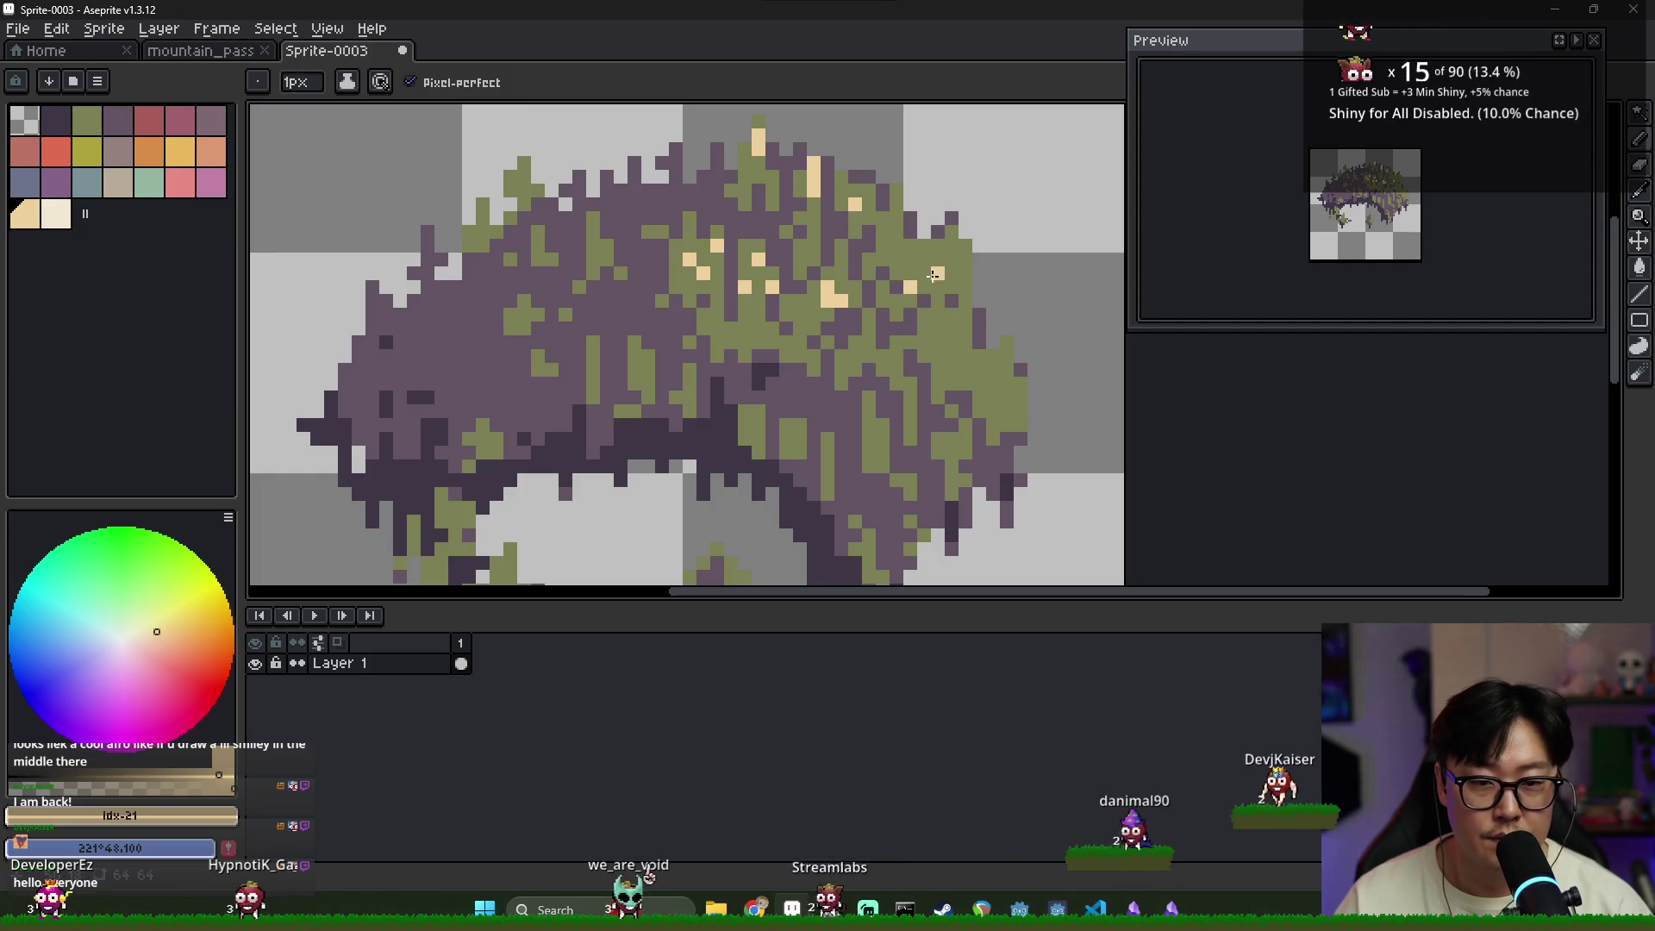
# - Paint tan highlight pixels along the foliage's right edge
pyautogui.scroll(-2, 963, 277)
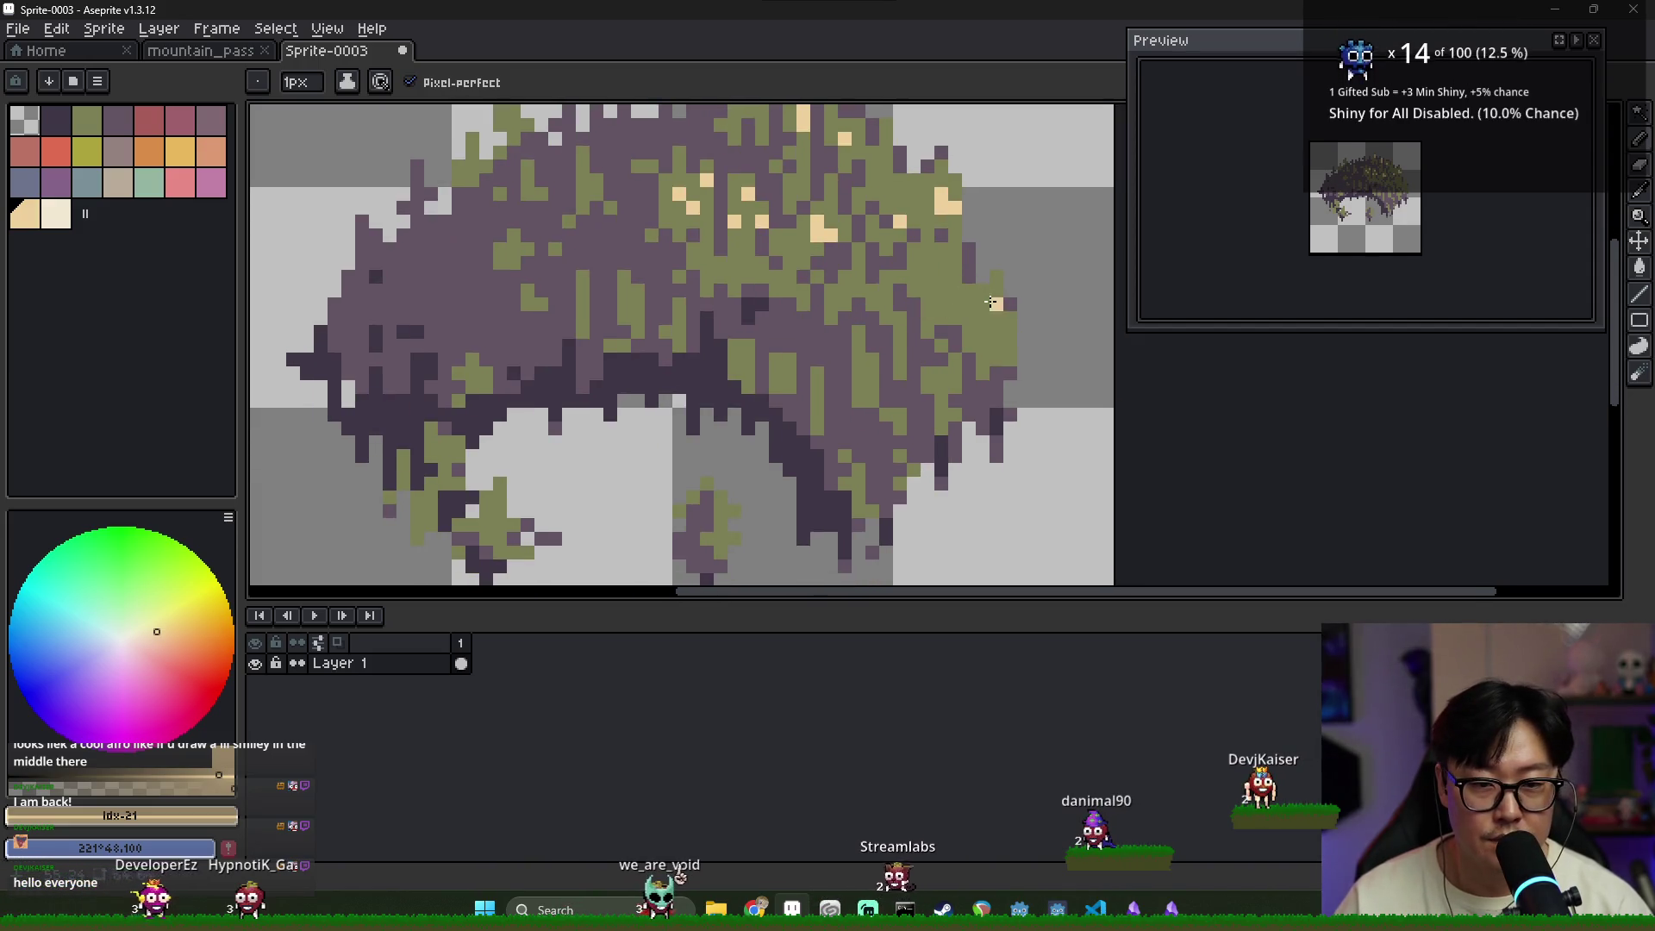
pyautogui.moveTo(1010, 319); pyautogui.dragTo(943, 299)
pyautogui.click(983, 330)
pyautogui.click(969, 317)
pyautogui.click(942, 266)
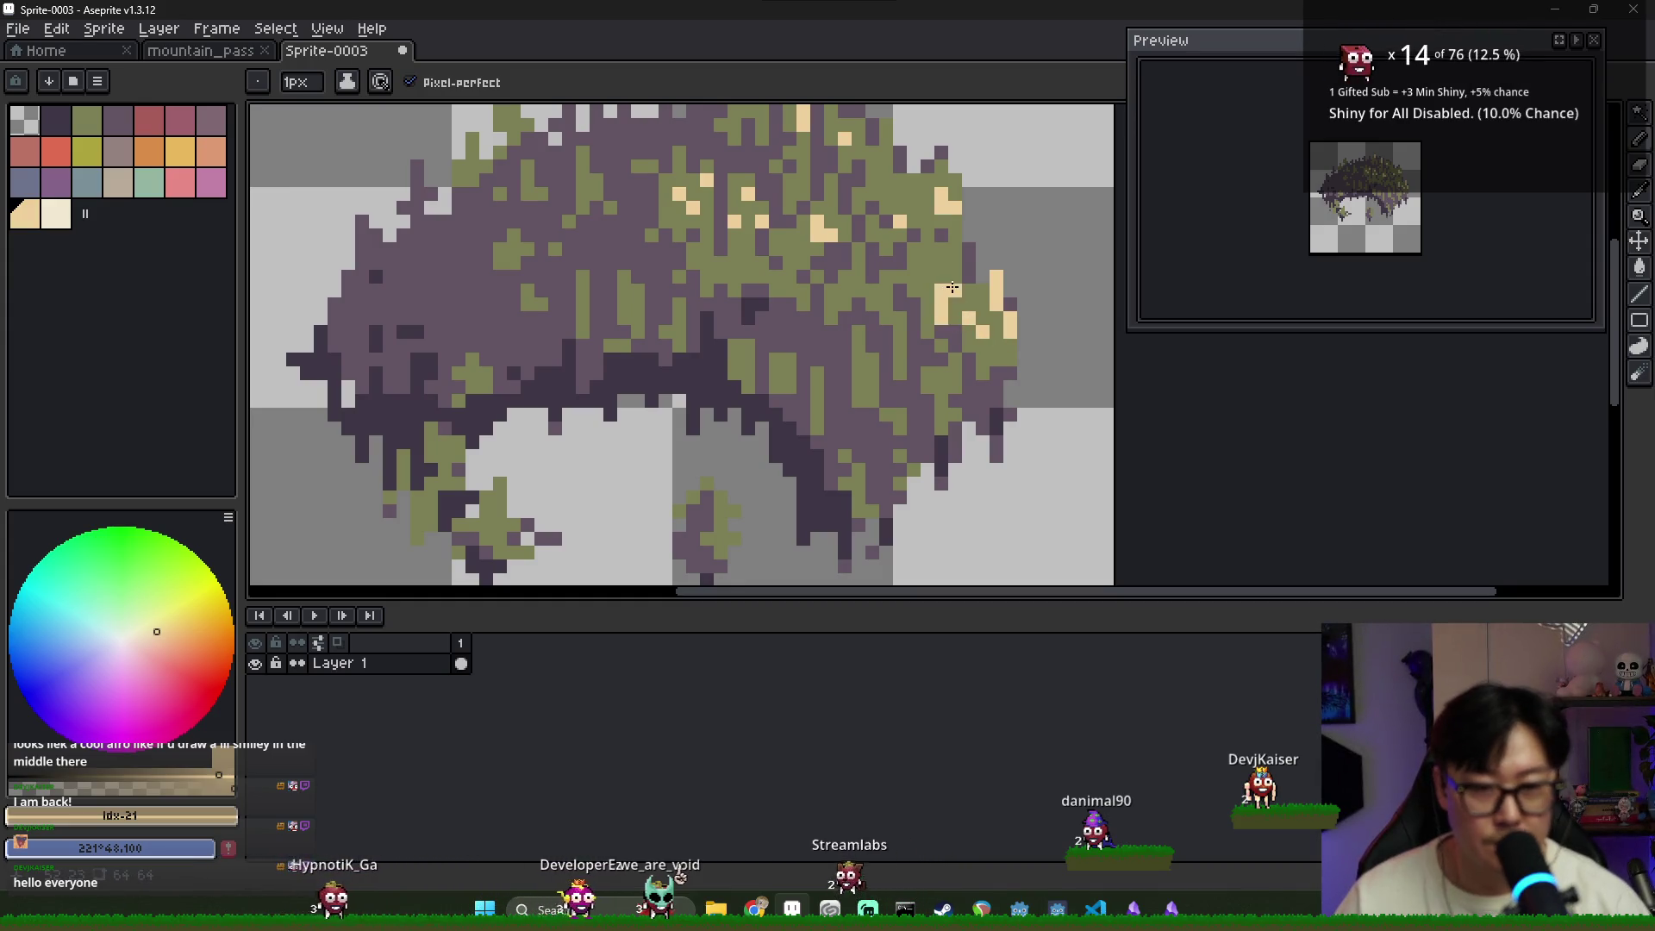
# - Bucket-fill two olive patches on the right edge tan, then sample the olive green back
pyautogui.press('g')
pyautogui.click(922, 226)
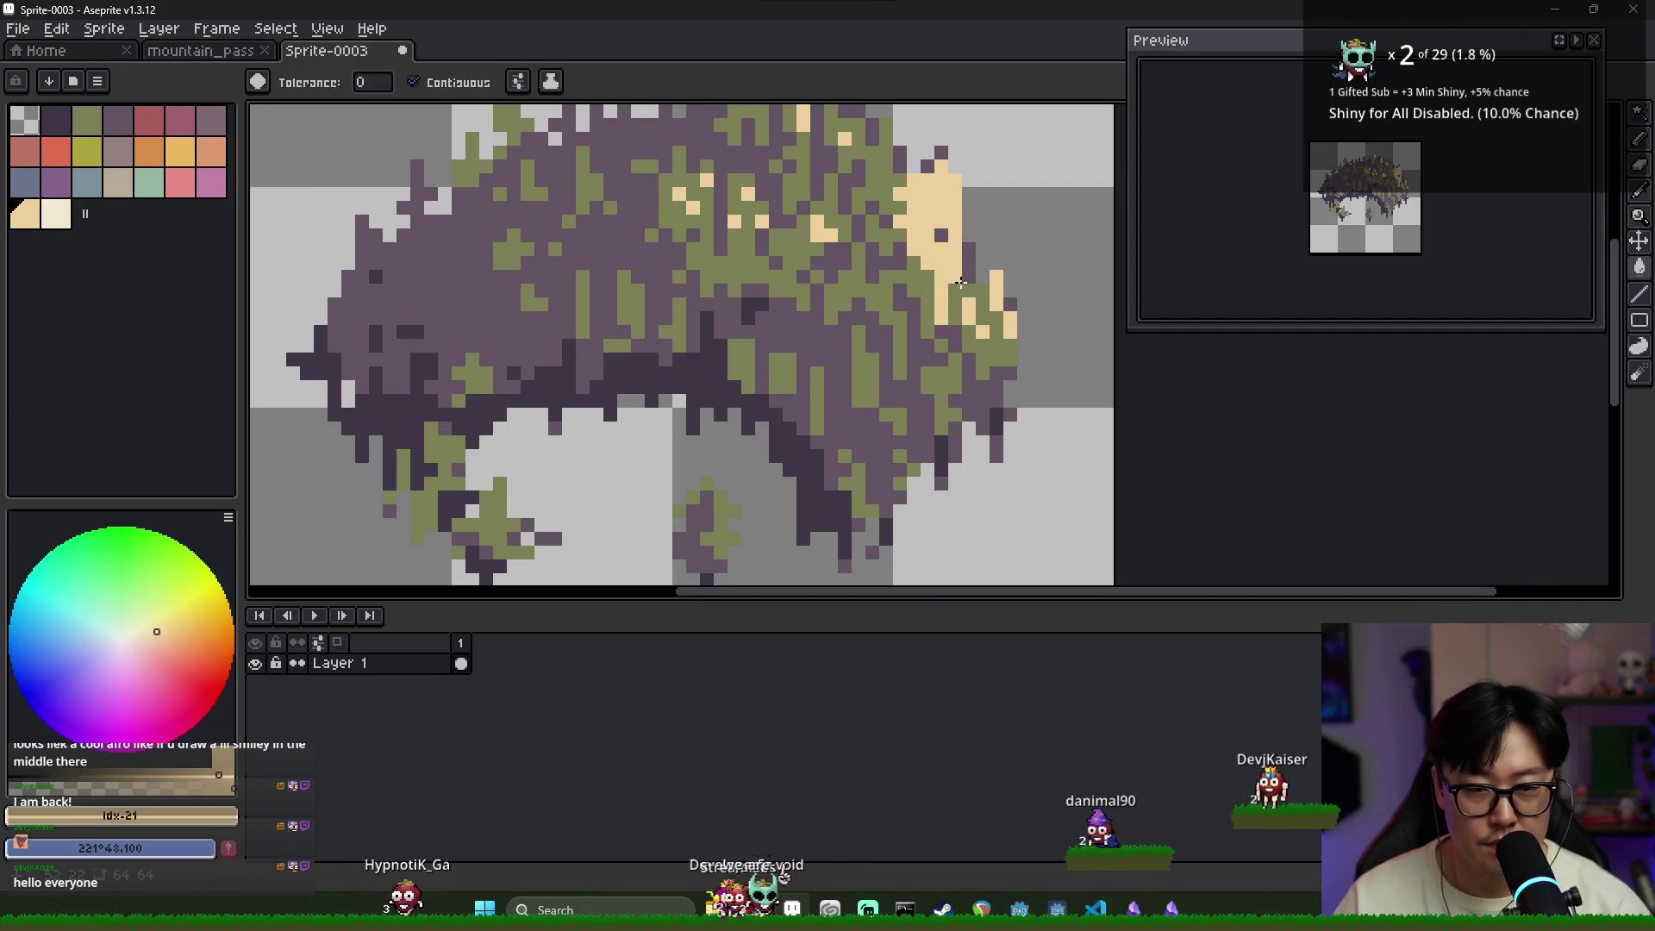
pyautogui.click(967, 310)
pyautogui.press('b')
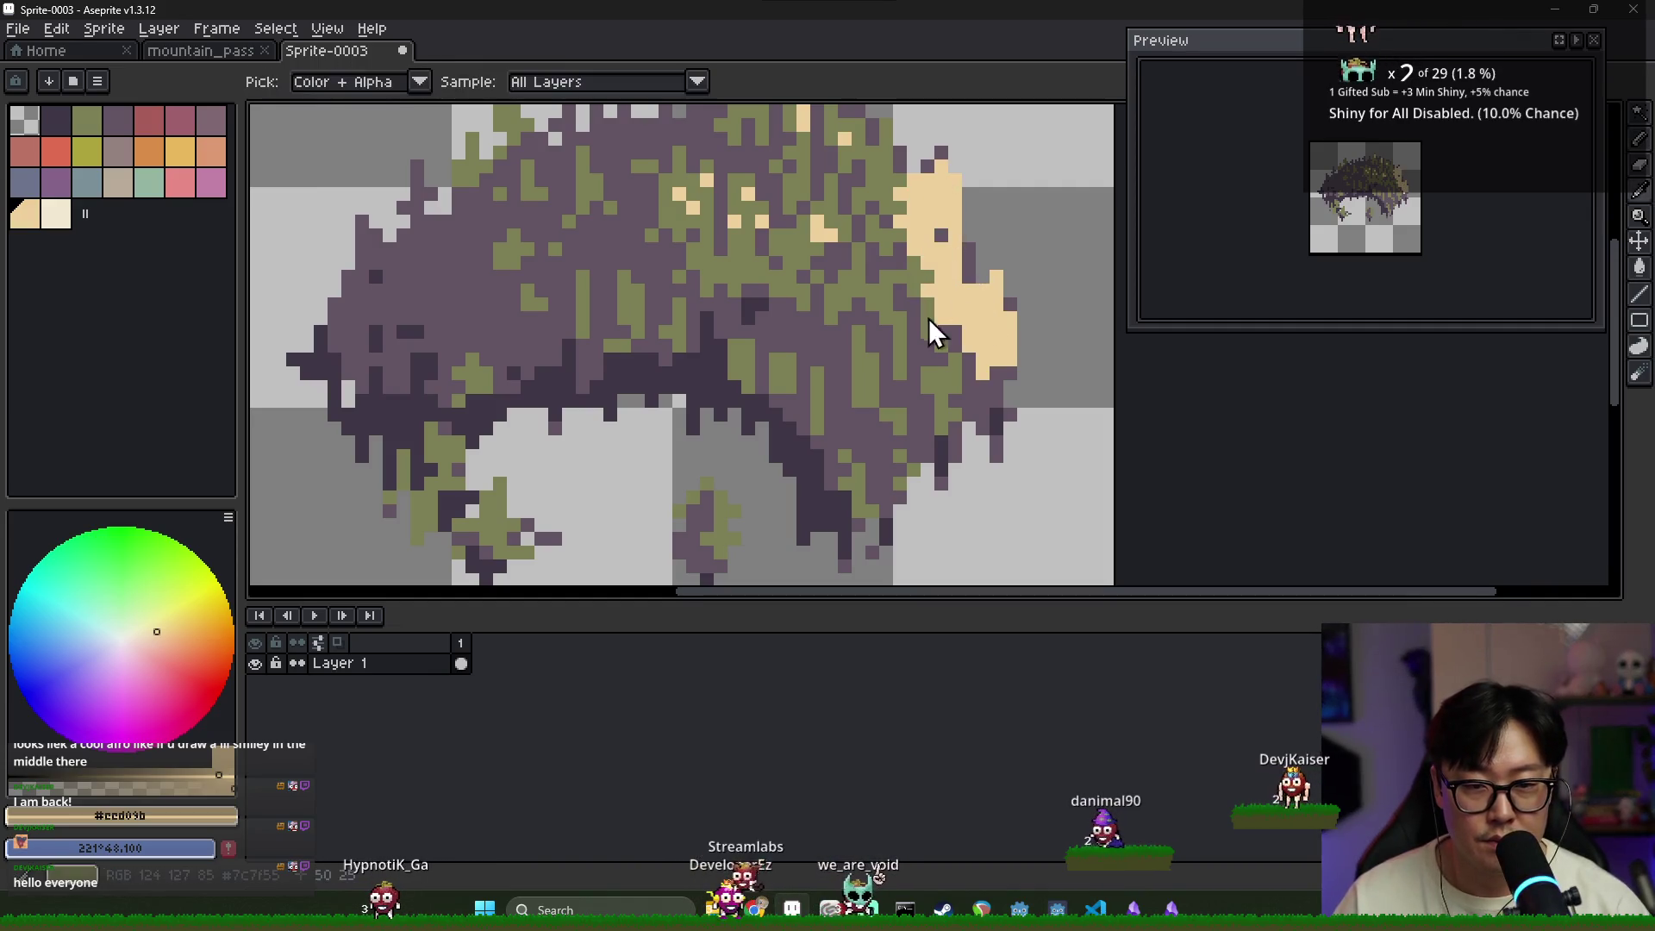
pyautogui.keyDown('alt'); pyautogui.click(952, 315); pyautogui.keyUp('alt')
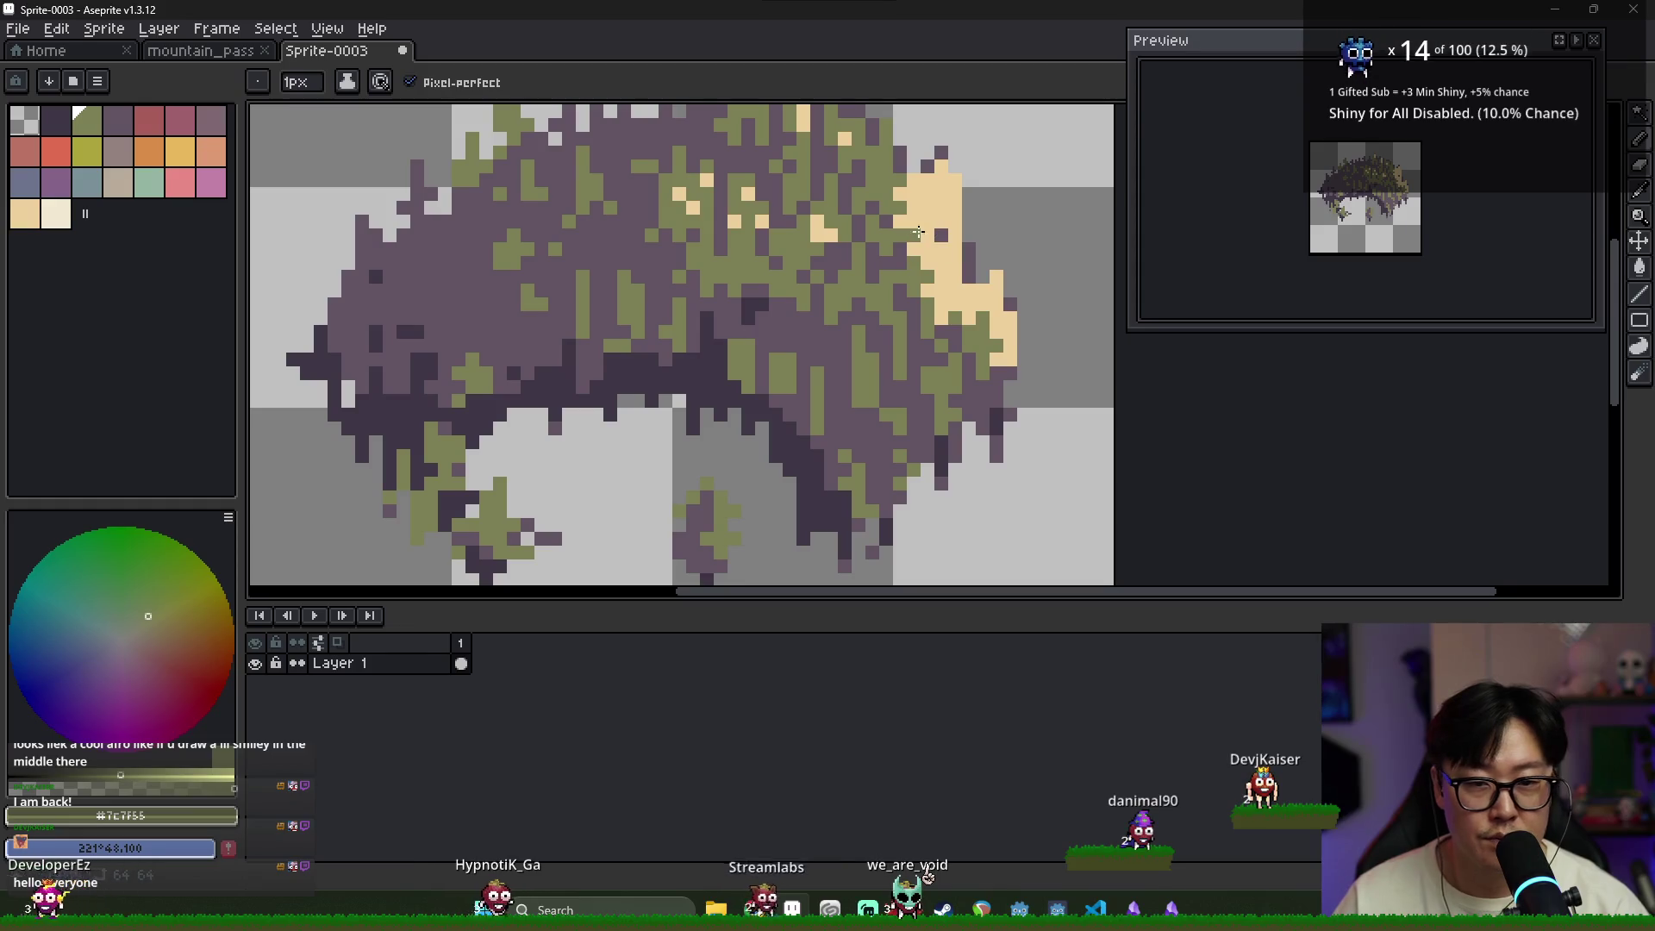
pyautogui.scroll(-3, 939, 319)
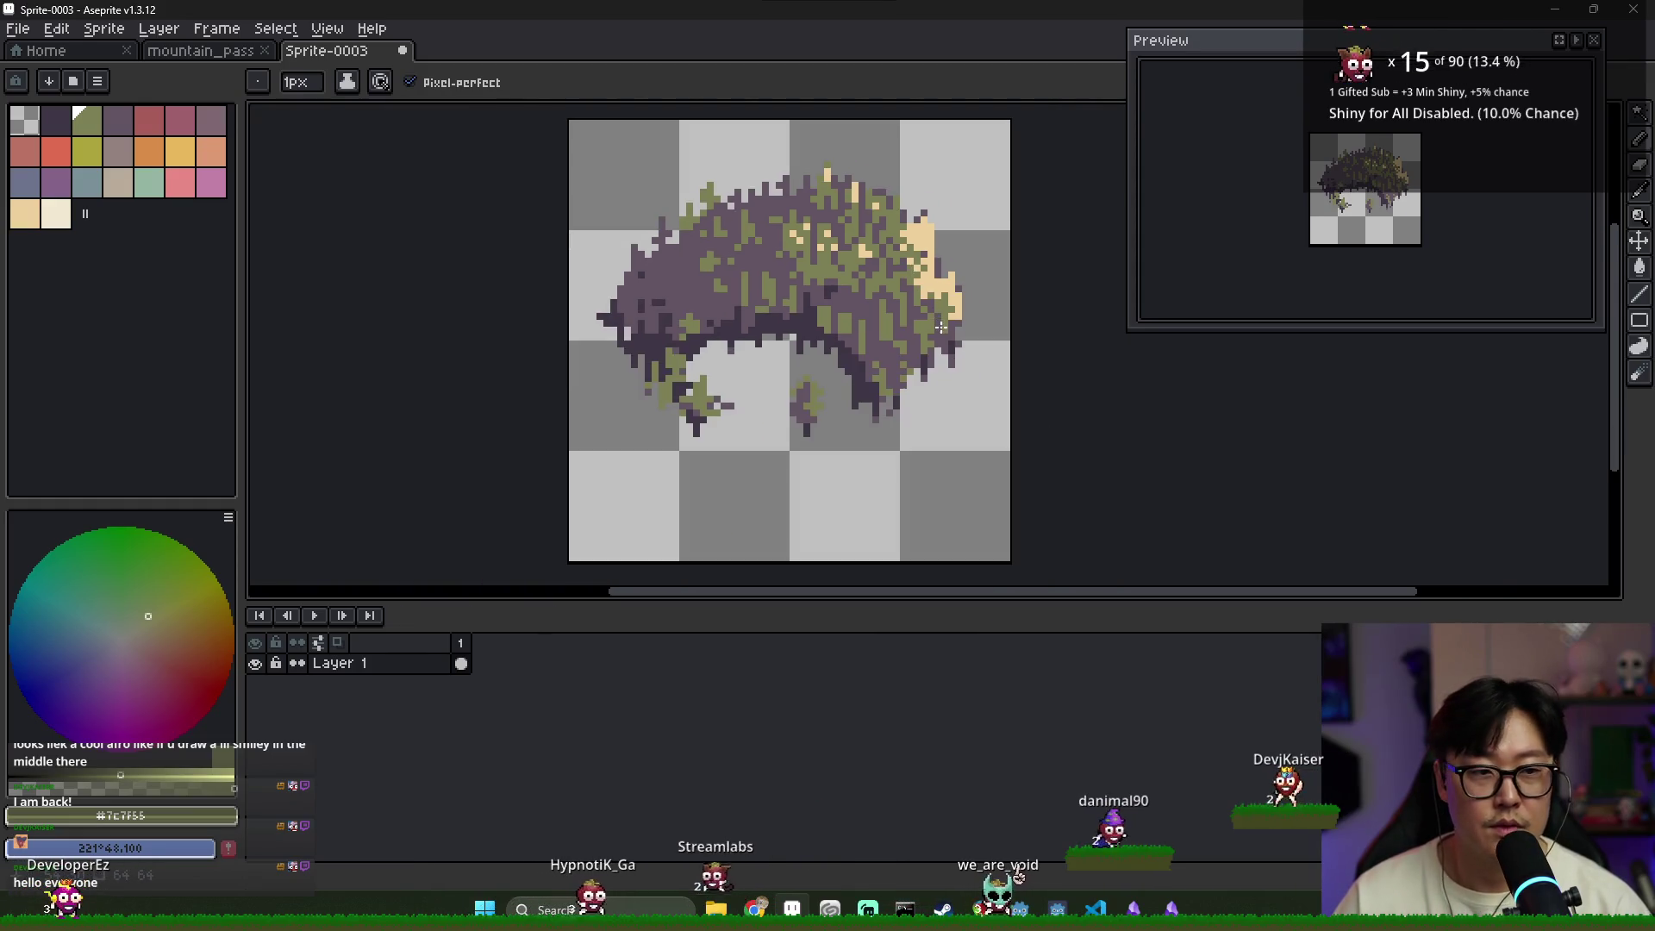
pyautogui.scroll(1, 911, 251)
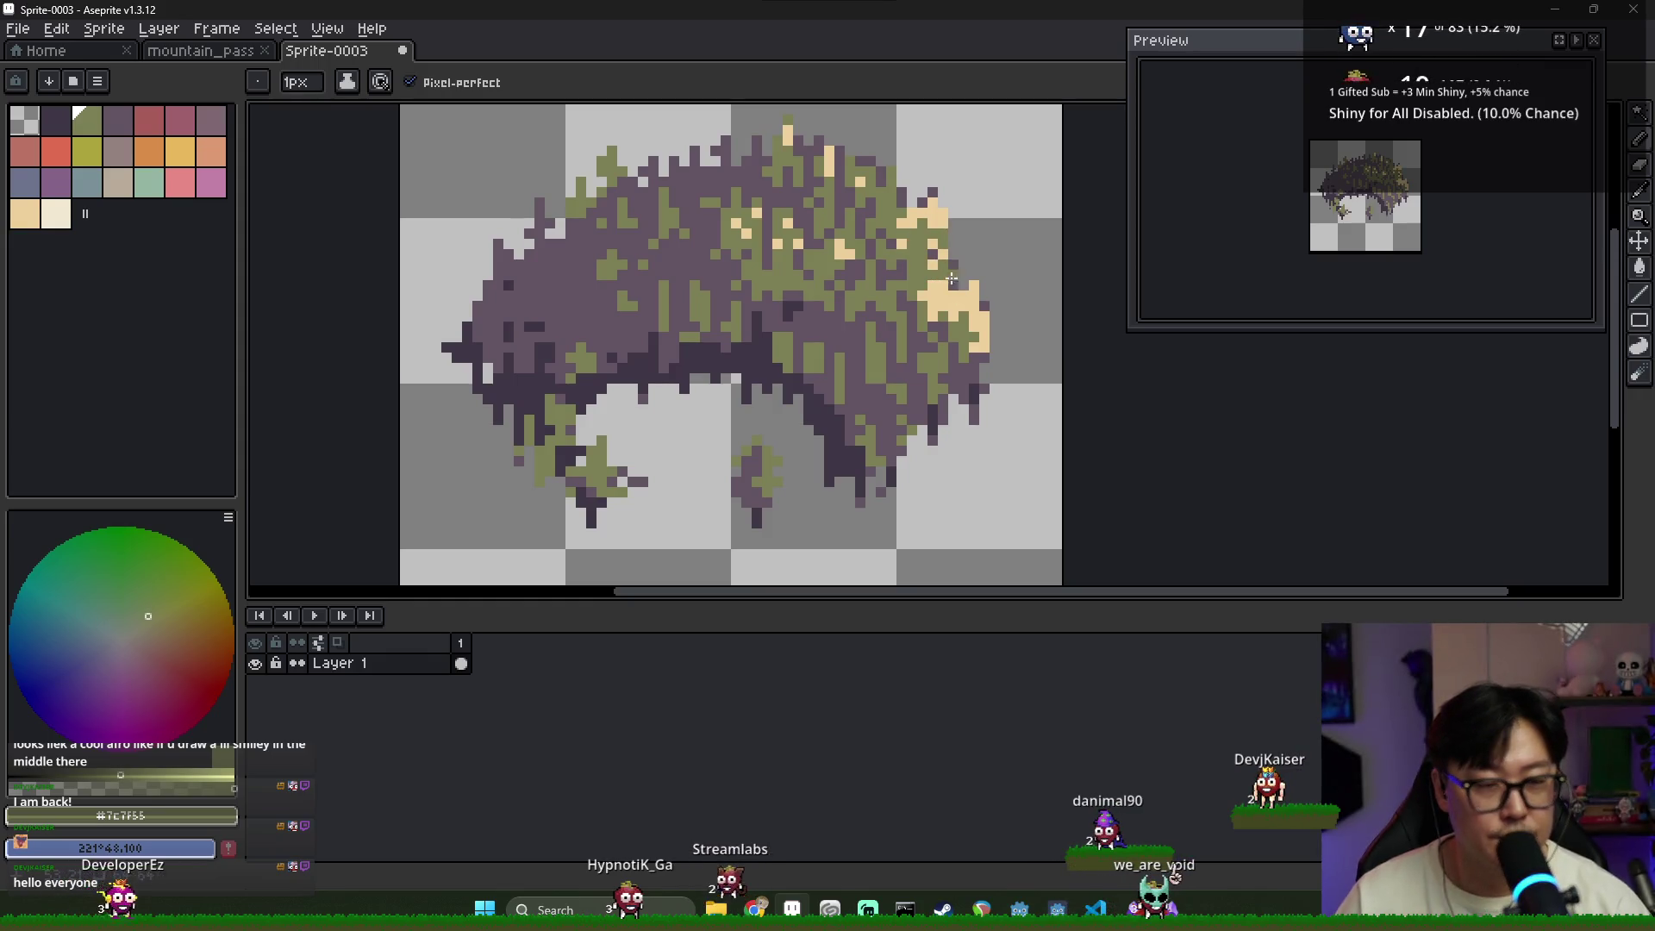
pyautogui.scroll(-3, 952, 283)
pyautogui.scroll(2, 952, 293)
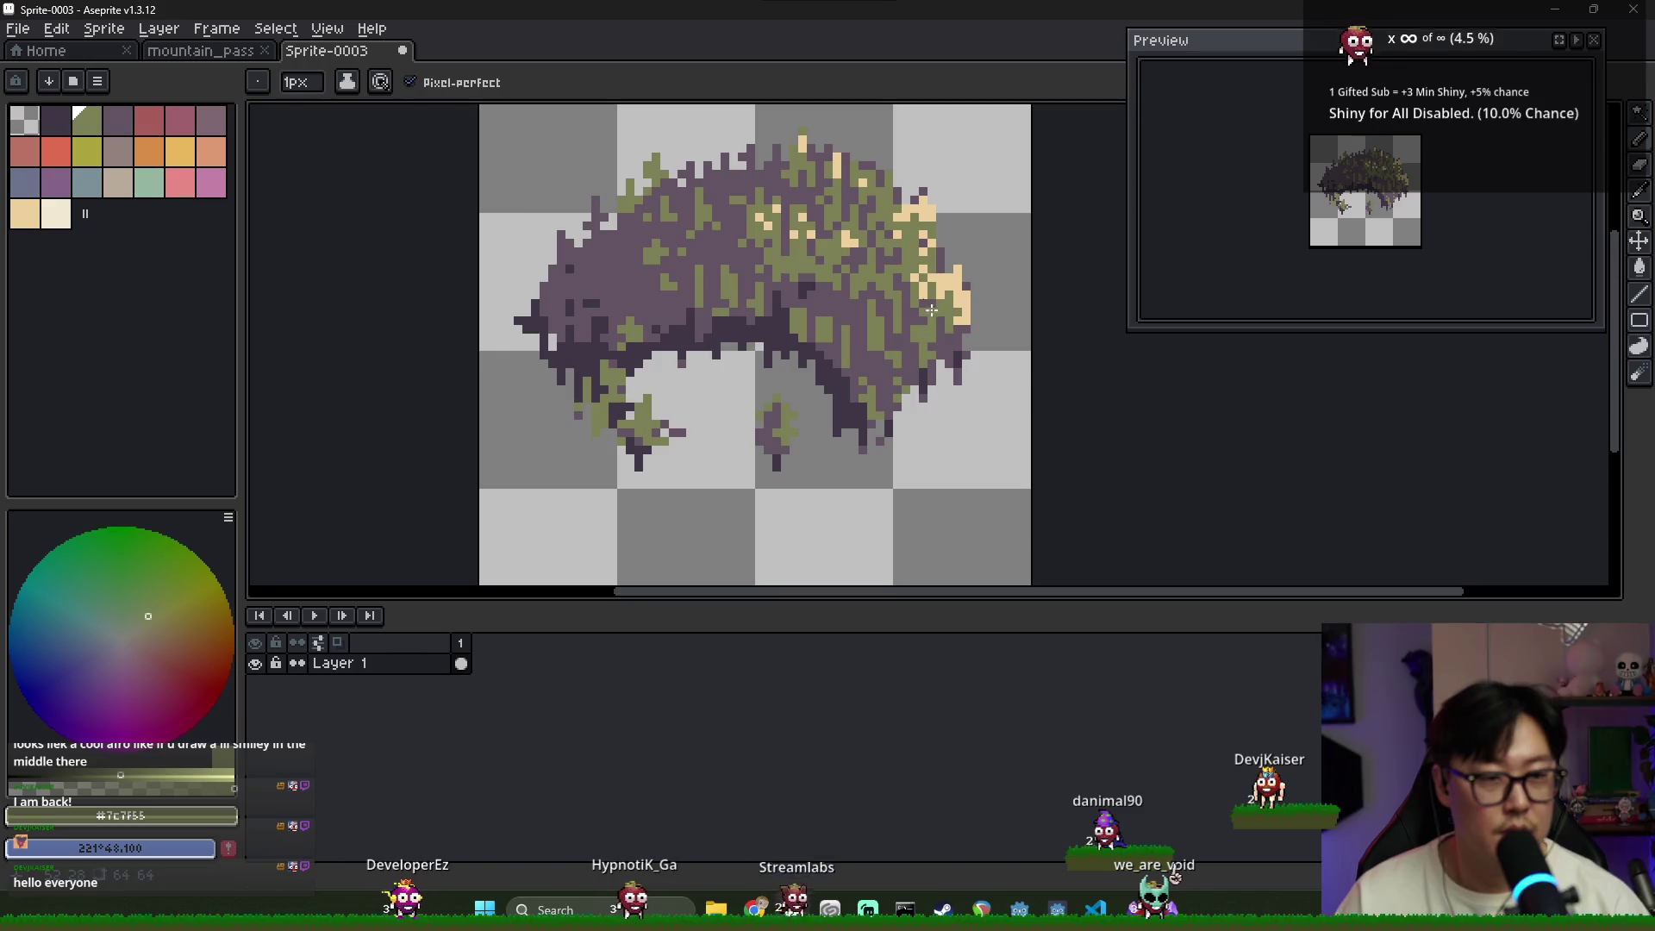
pyautogui.scroll(-4, 939, 280)
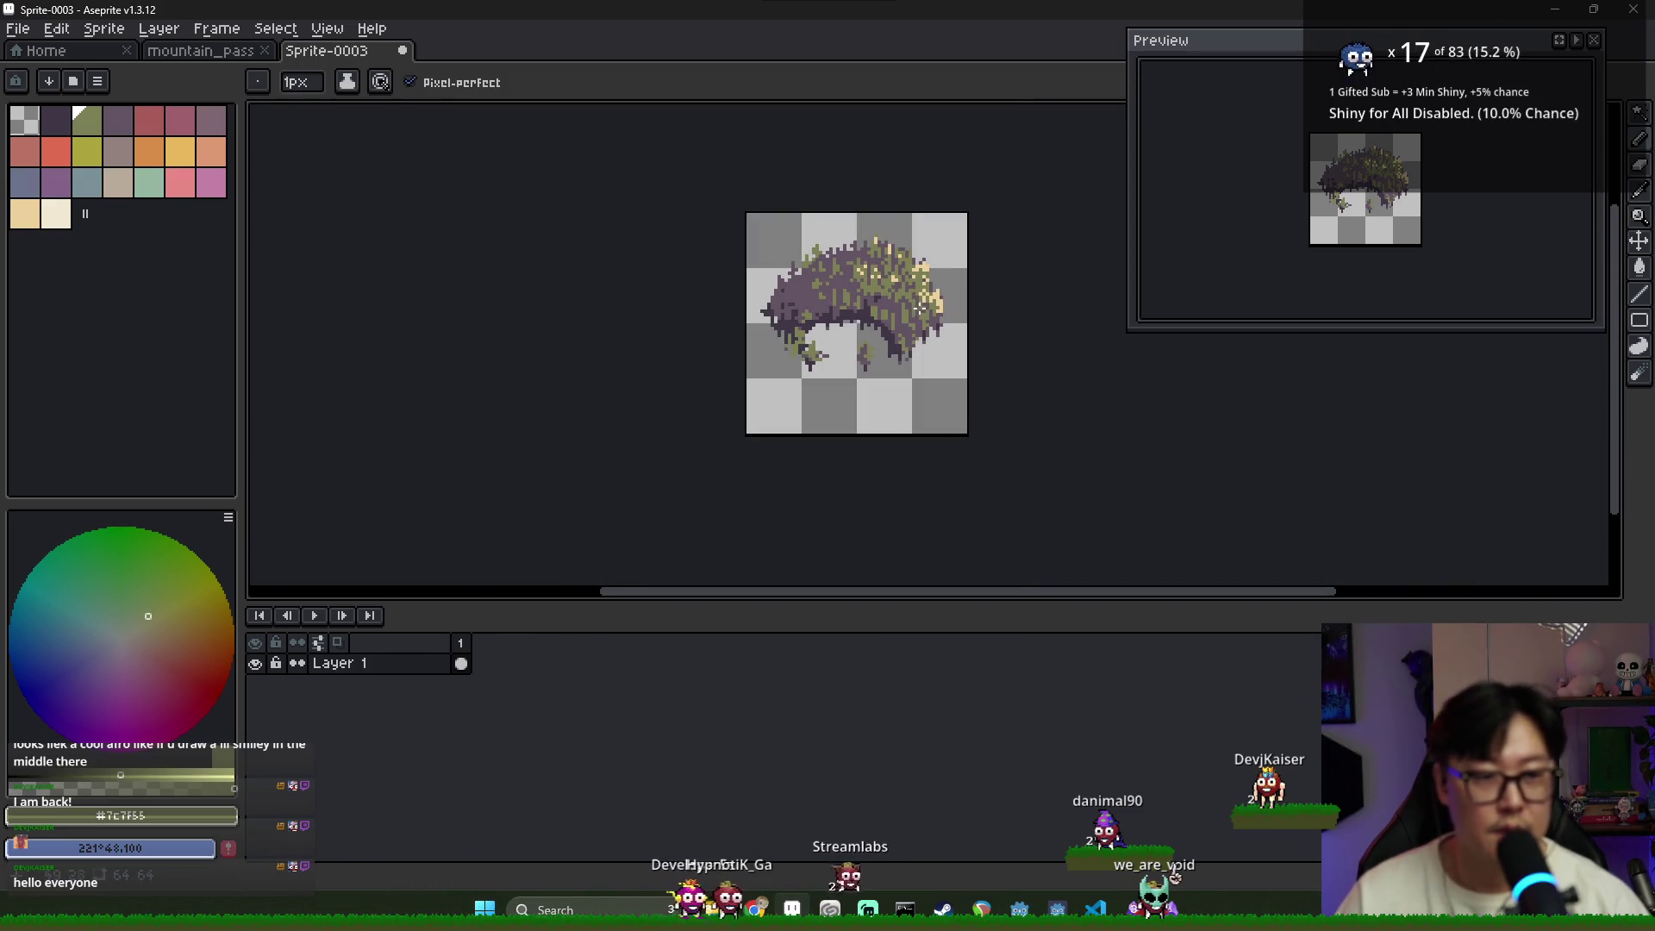
pyautogui.scroll(3, 906, 319)
pyautogui.scroll(-1, 922, 344)
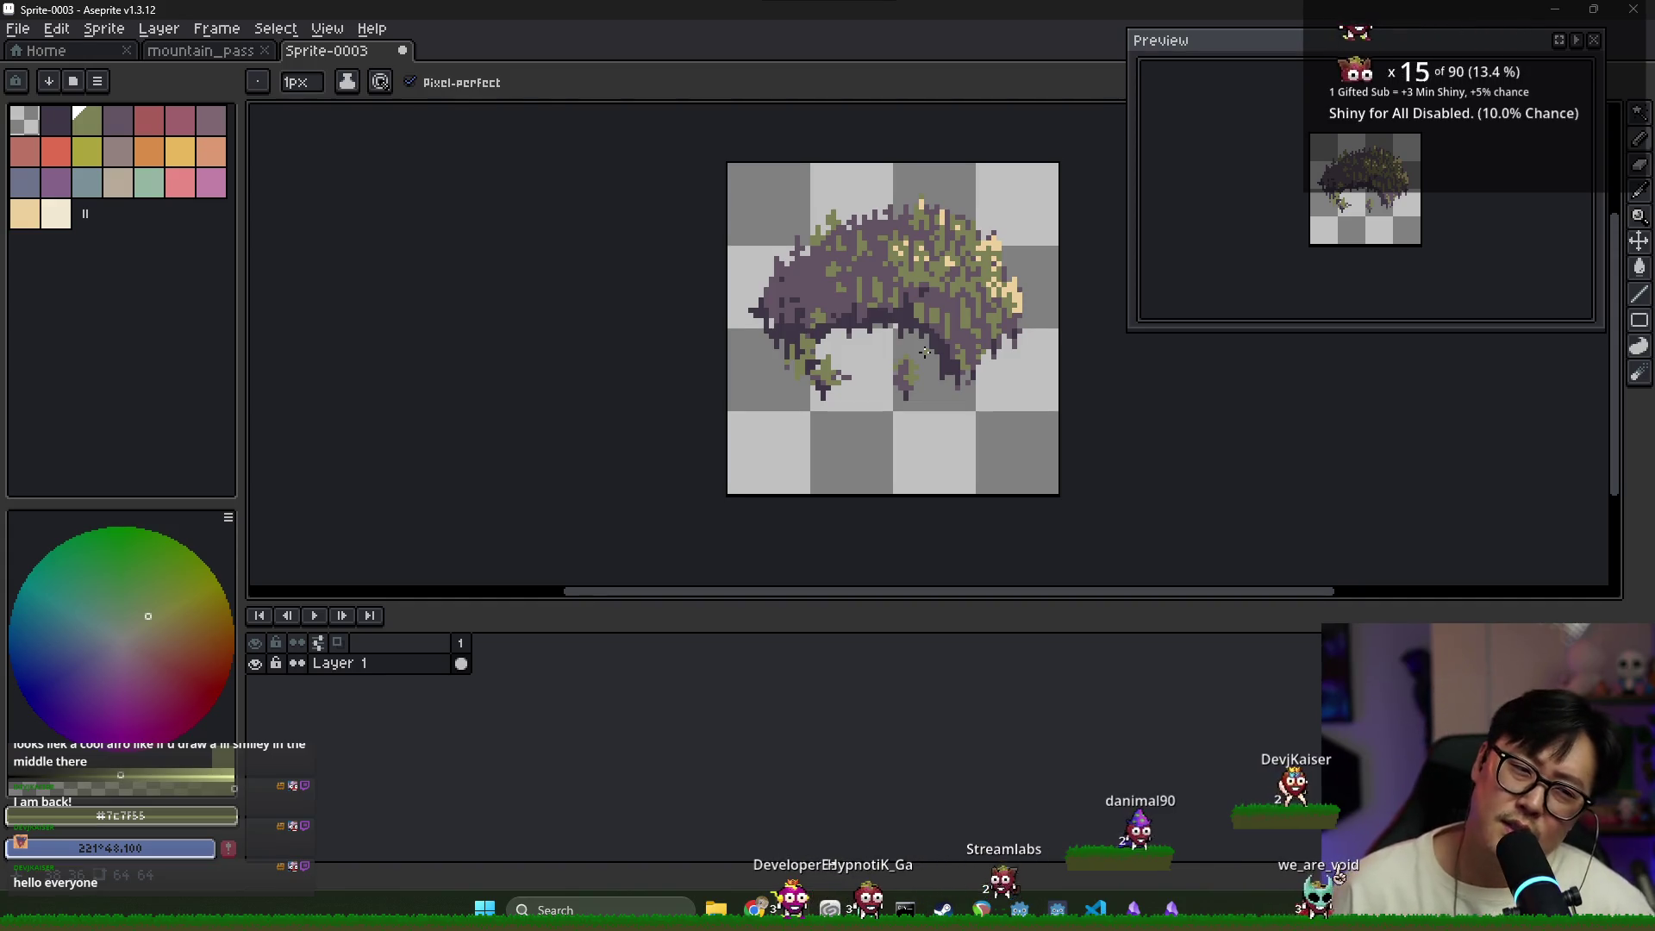
pyautogui.scroll(4, 862, 310)
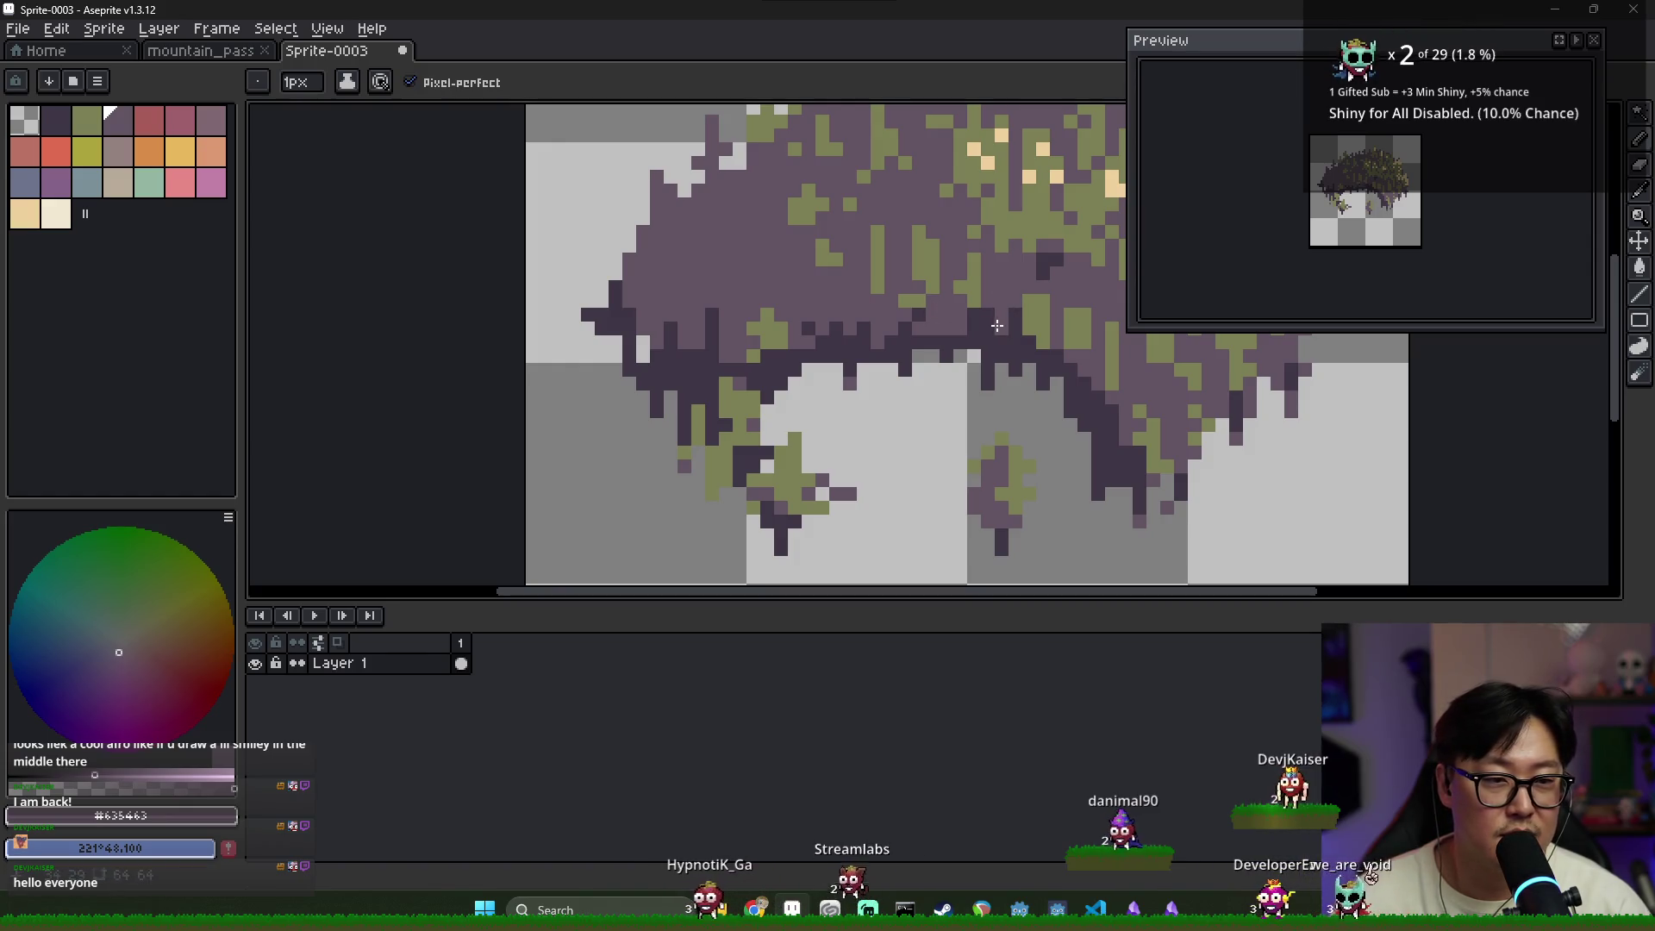
pyautogui.scroll(-2, 1061, 261)
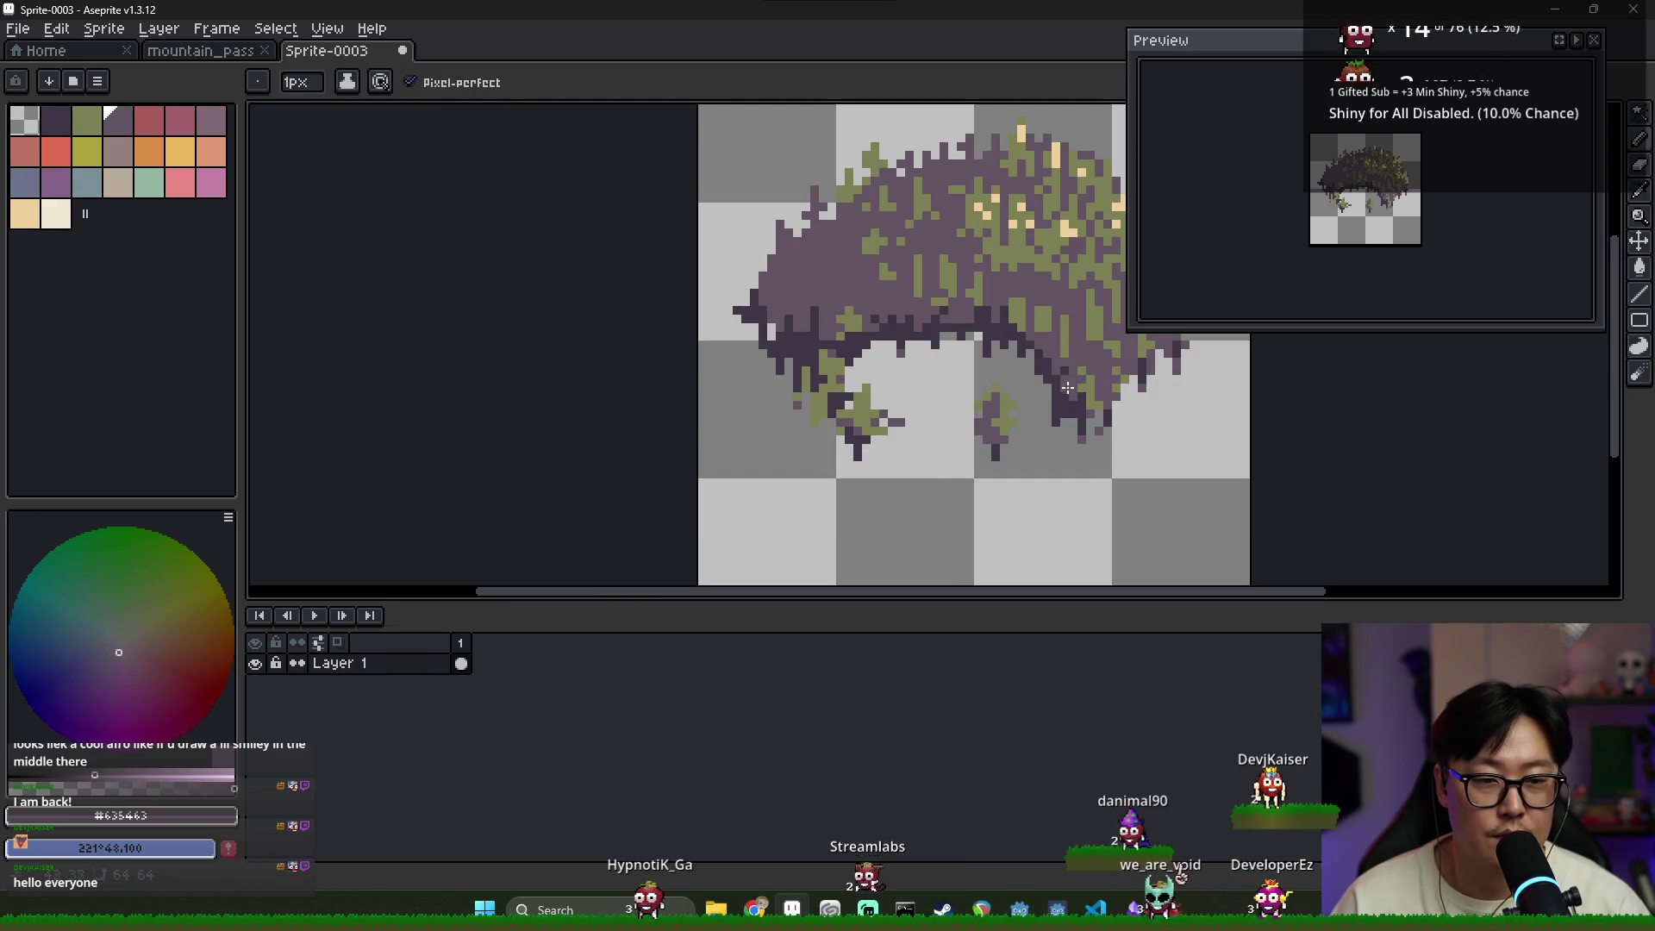
pyautogui.scroll(-4, 1069, 406)
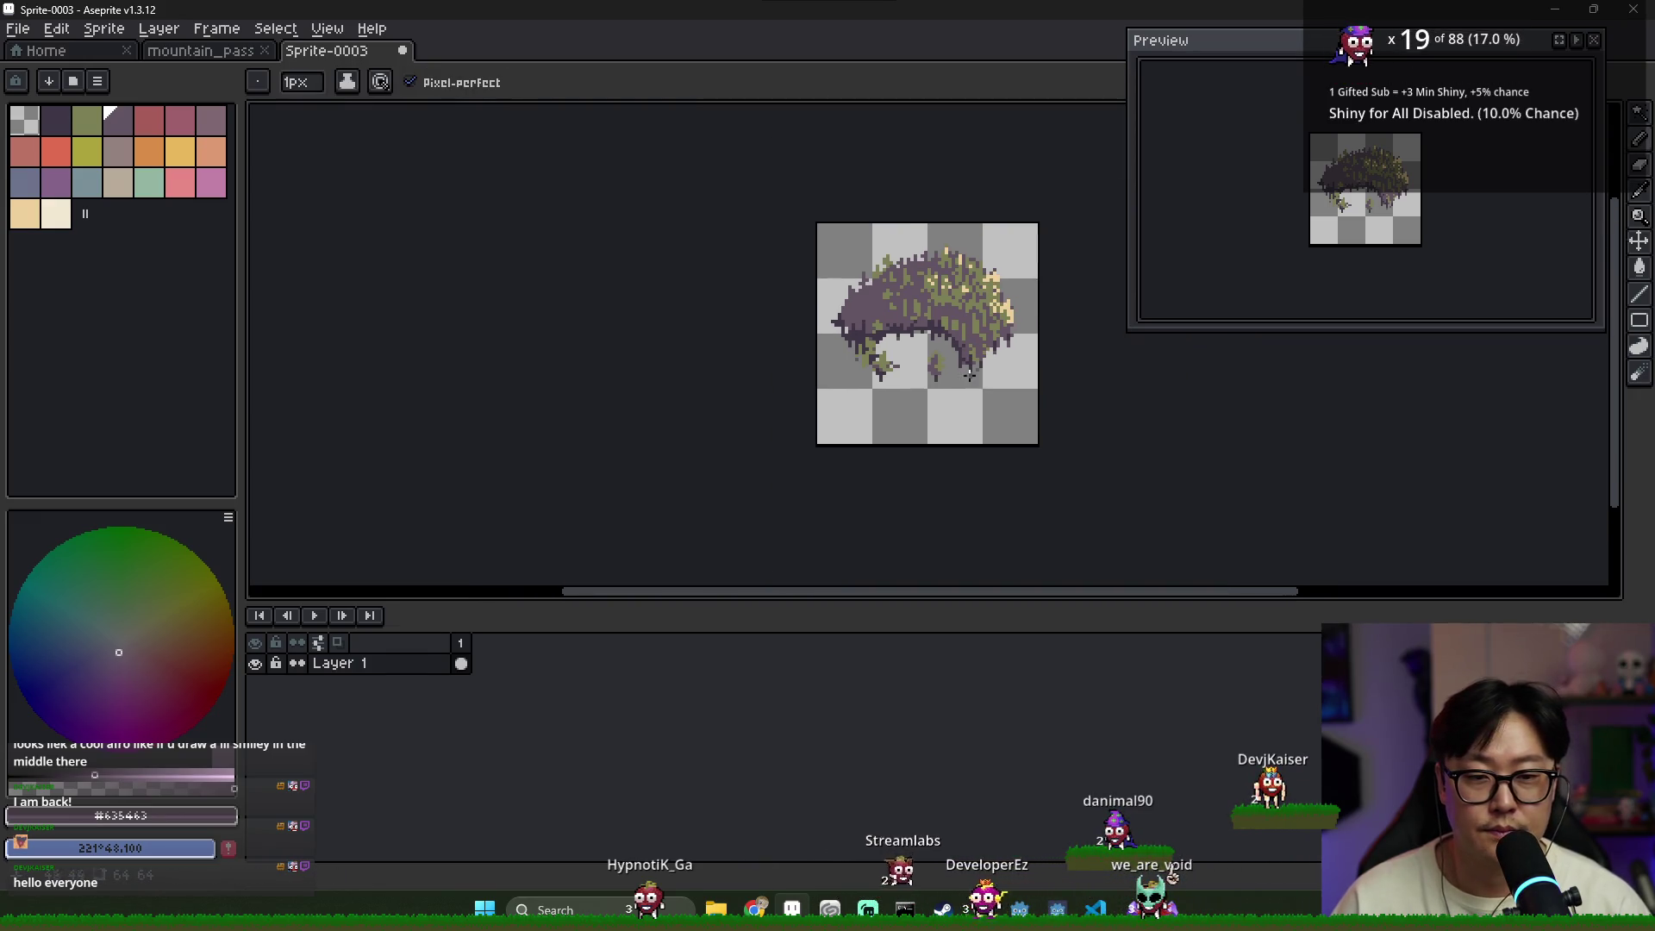
pyautogui.hscroll(2, 971, 370)
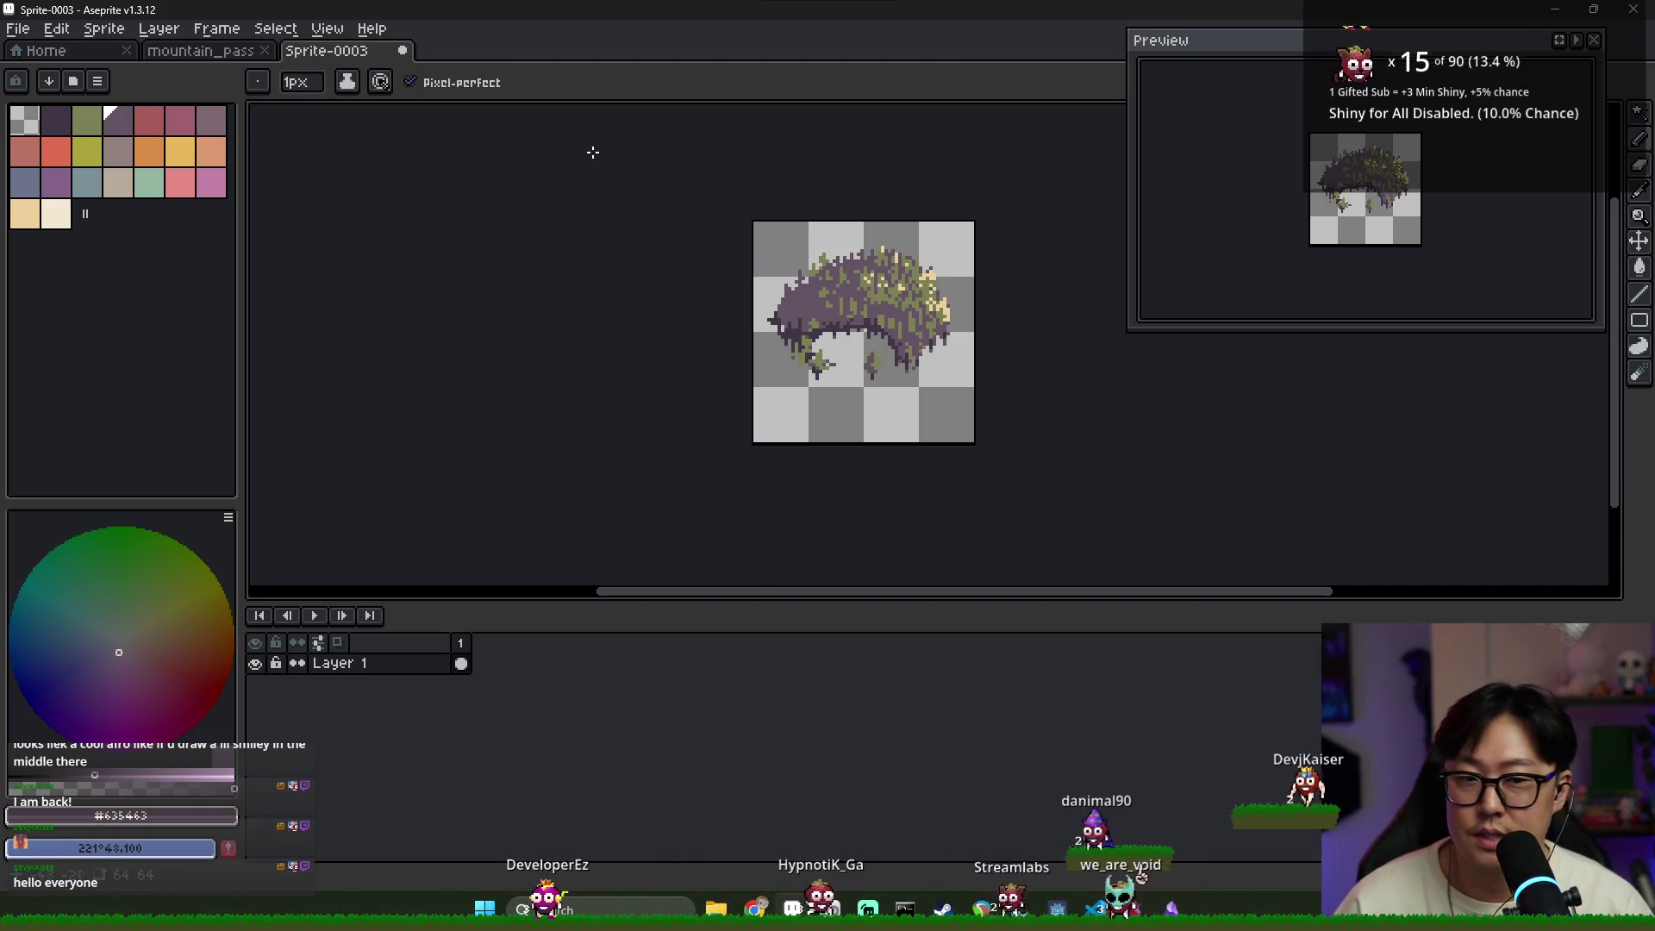
# - Save the bush sprite as forest_region_icon
pyautogui.hotkey('ctrl', 's')
pyautogui.write('forest_region_')
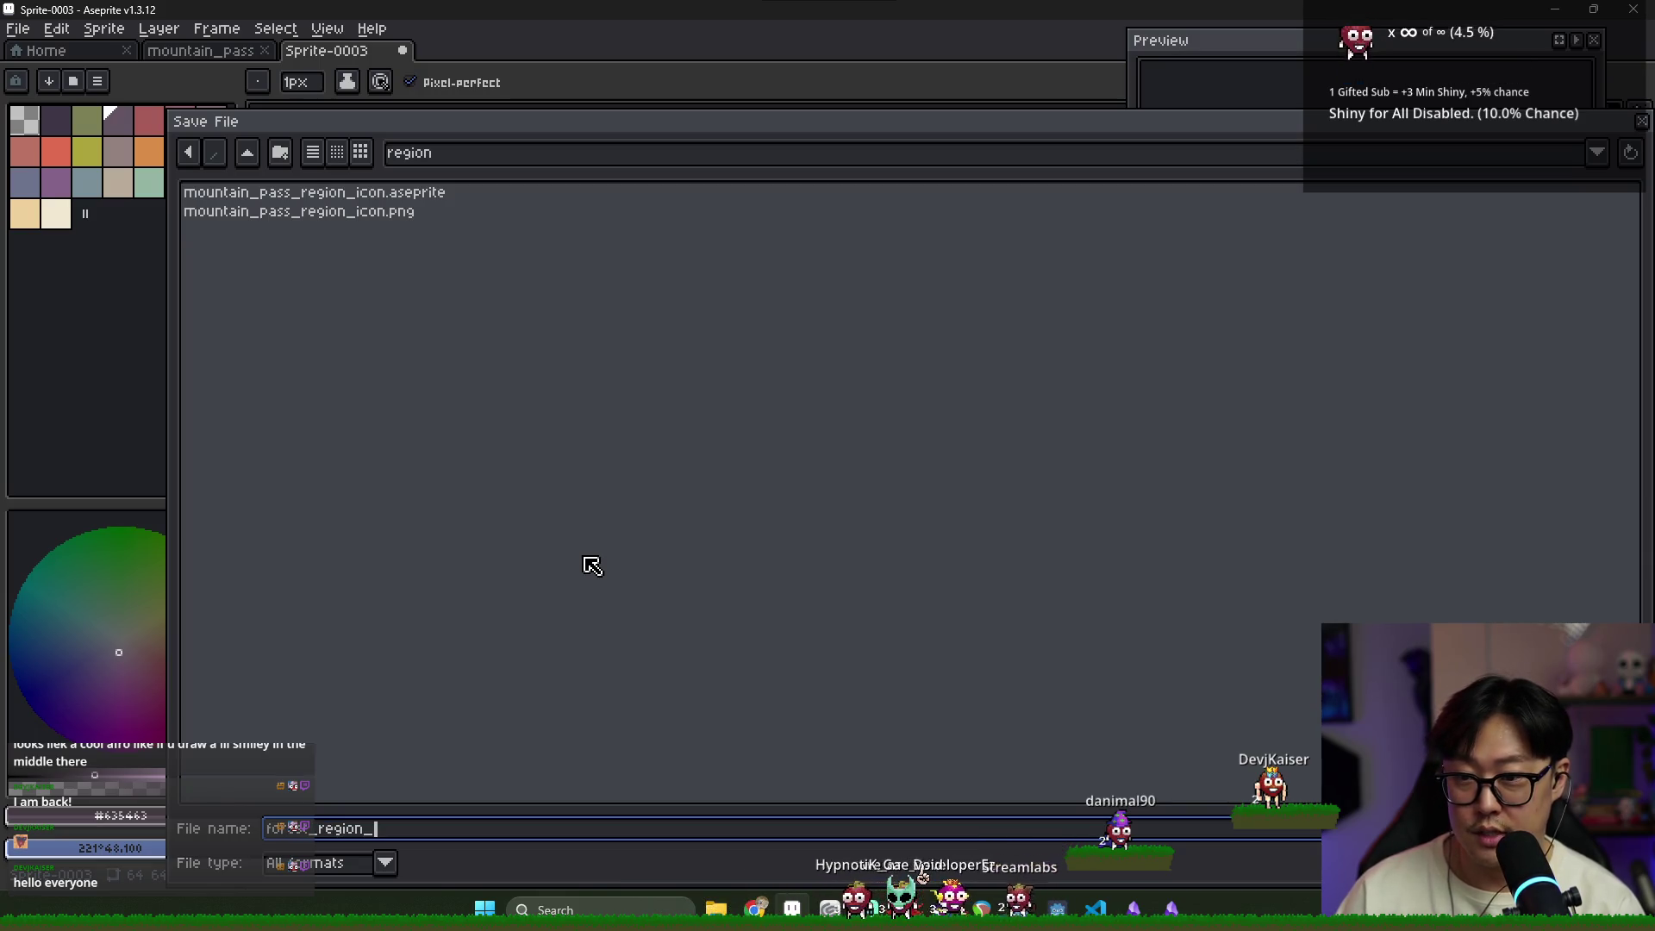
pyautogui.write('icon')
pyautogui.press('Return')
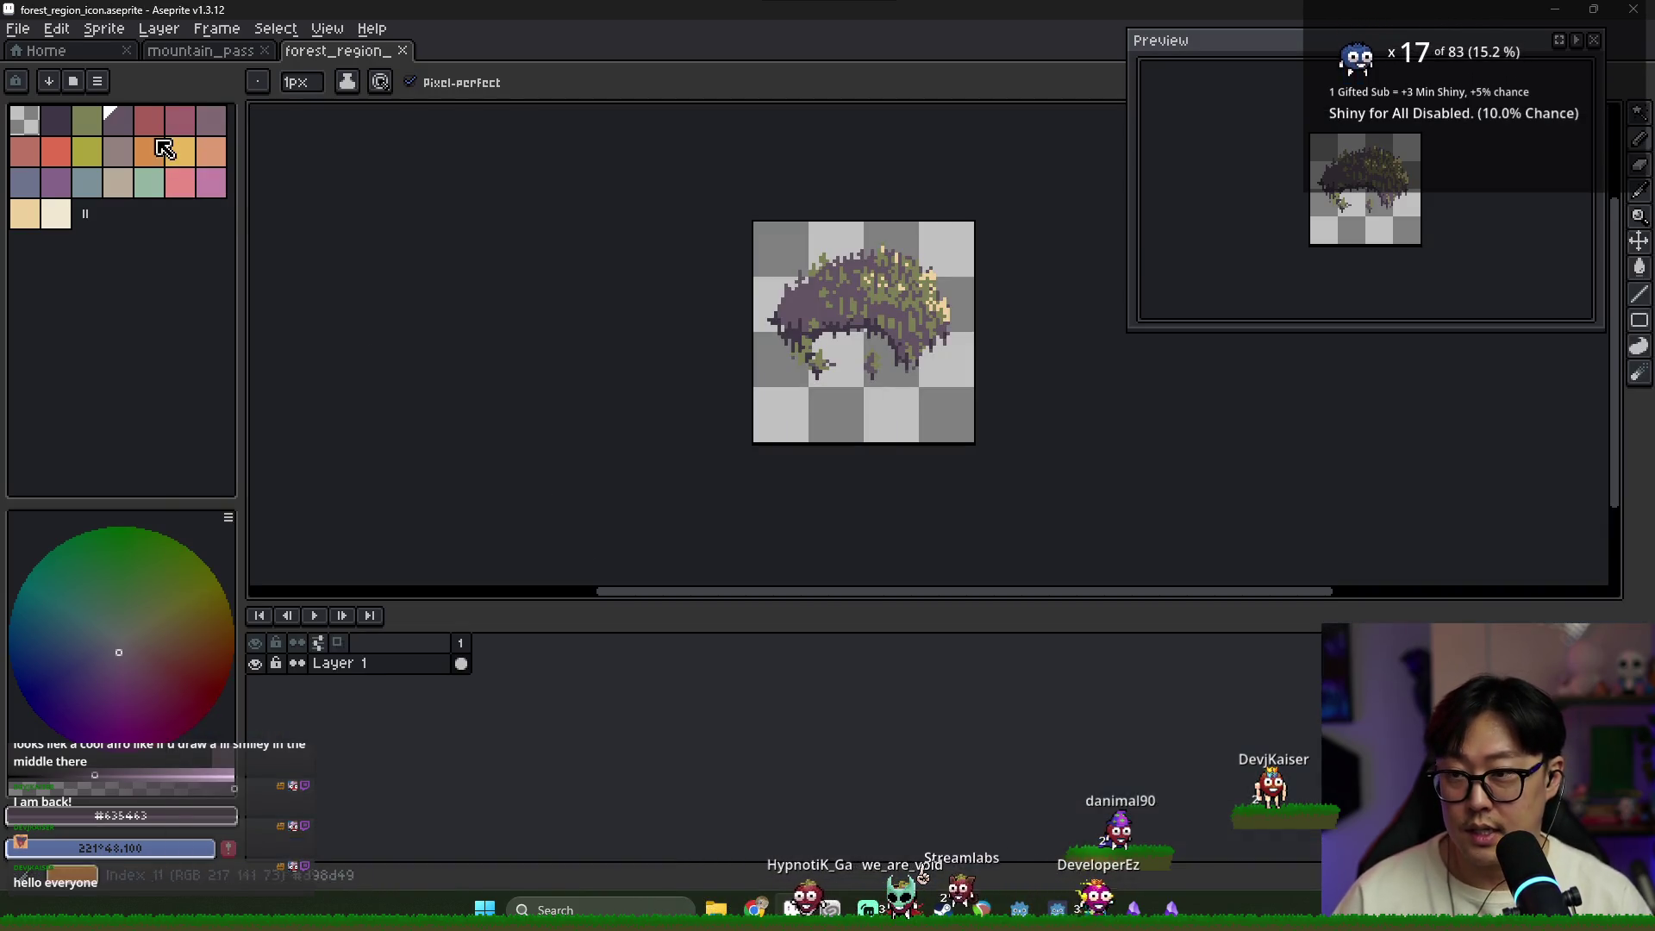
# - Export the sprite as forest_region_icon.png and close Aseprite
pyautogui.click(17, 29)
pyautogui.moveTo(100, 210)
pyautogui.click(237, 199)
pyautogui.click(949, 258)
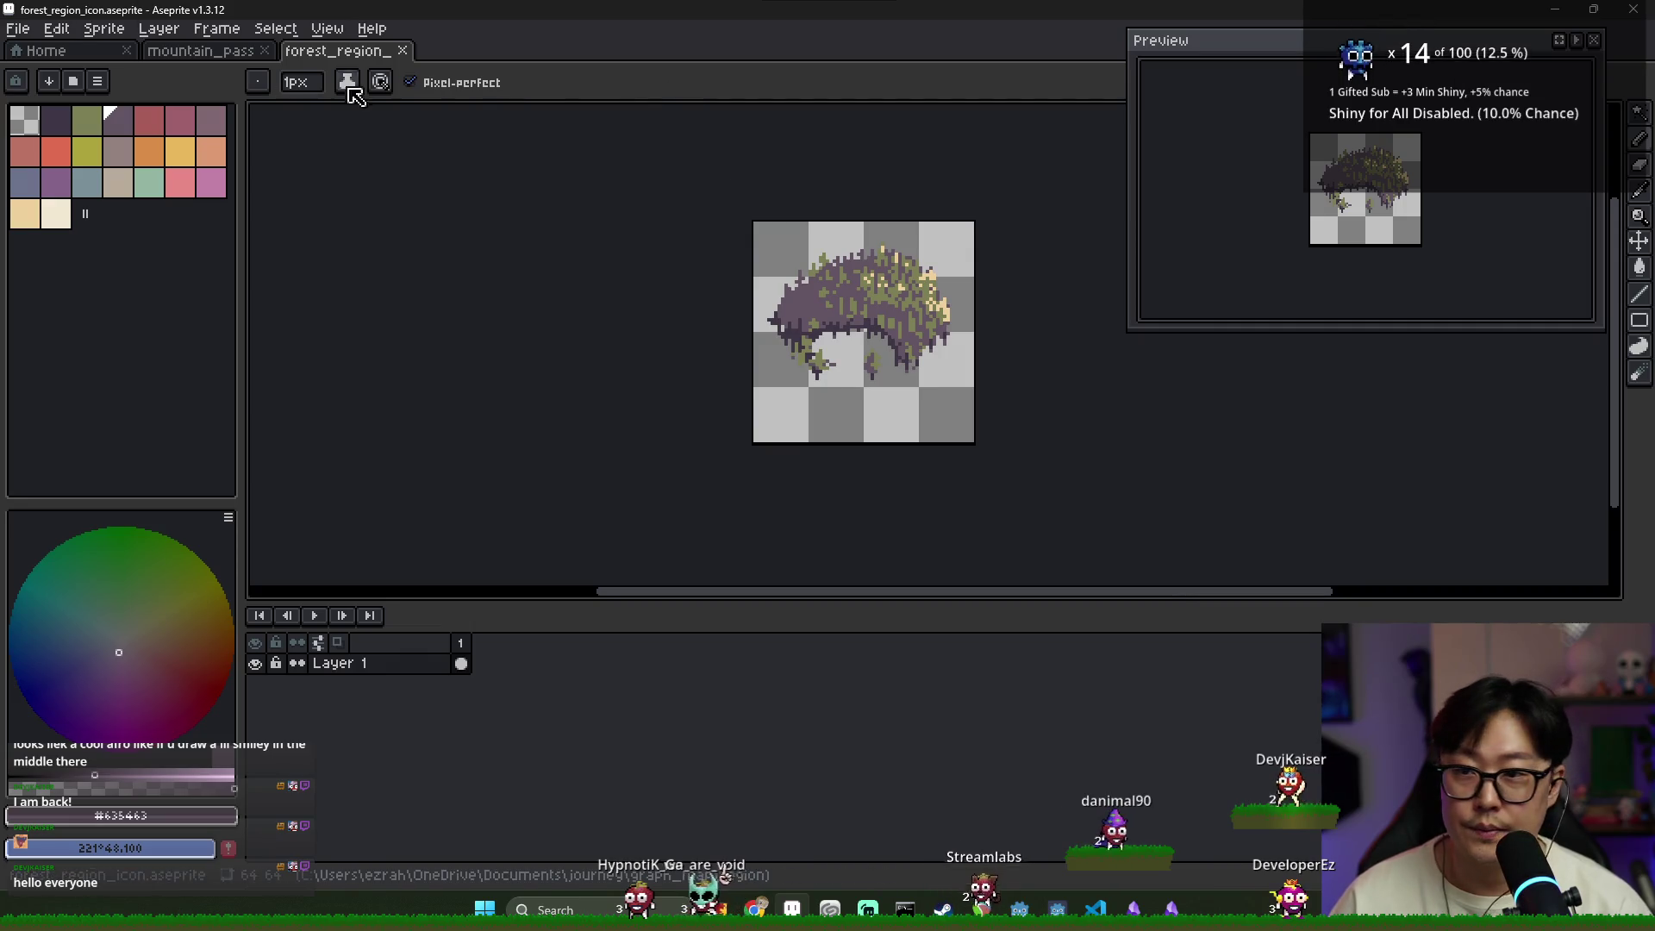
pyautogui.click(1628, 12)
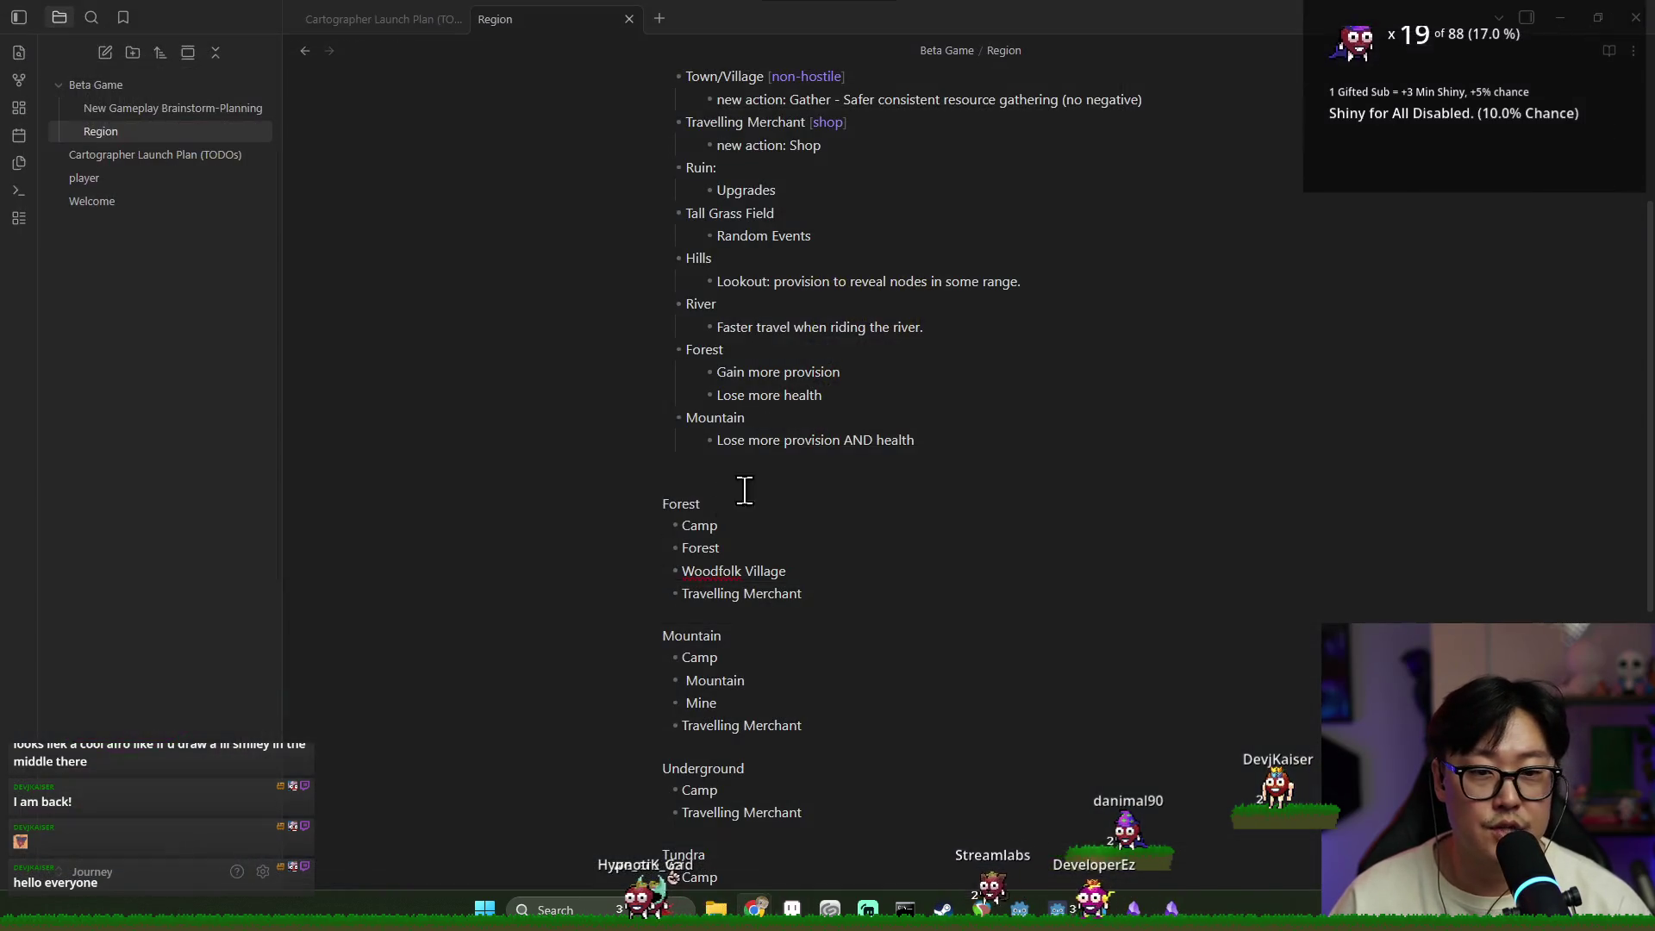
pyautogui.scroll(4, 793, 405)
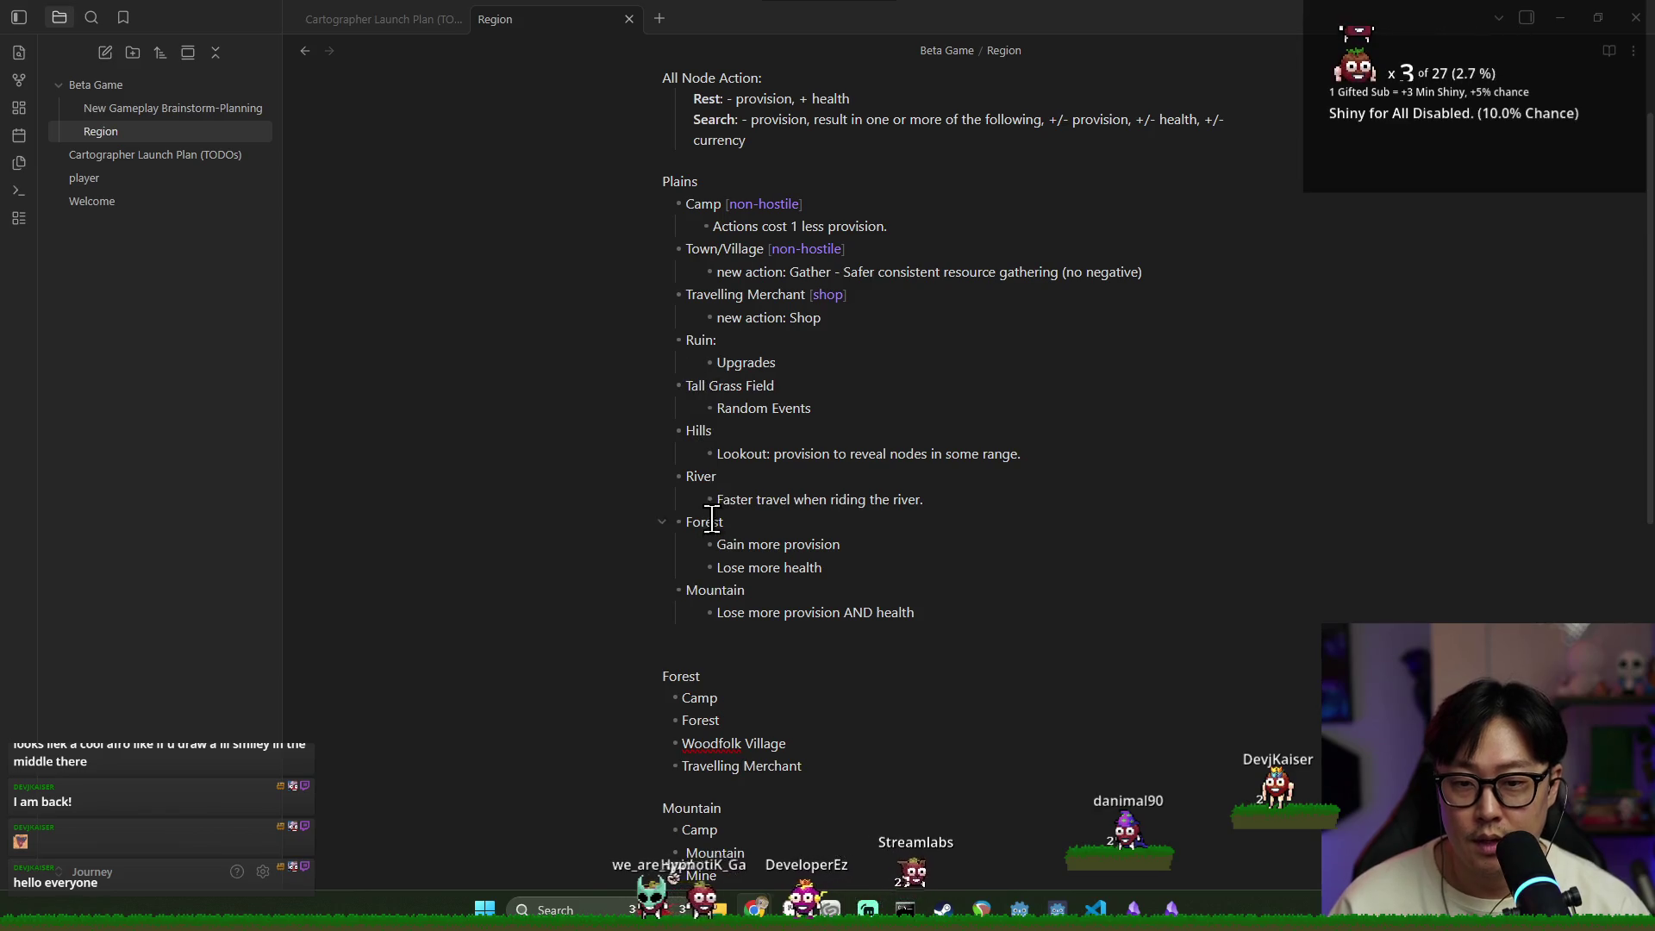
pyautogui.doubleClick(700, 478)
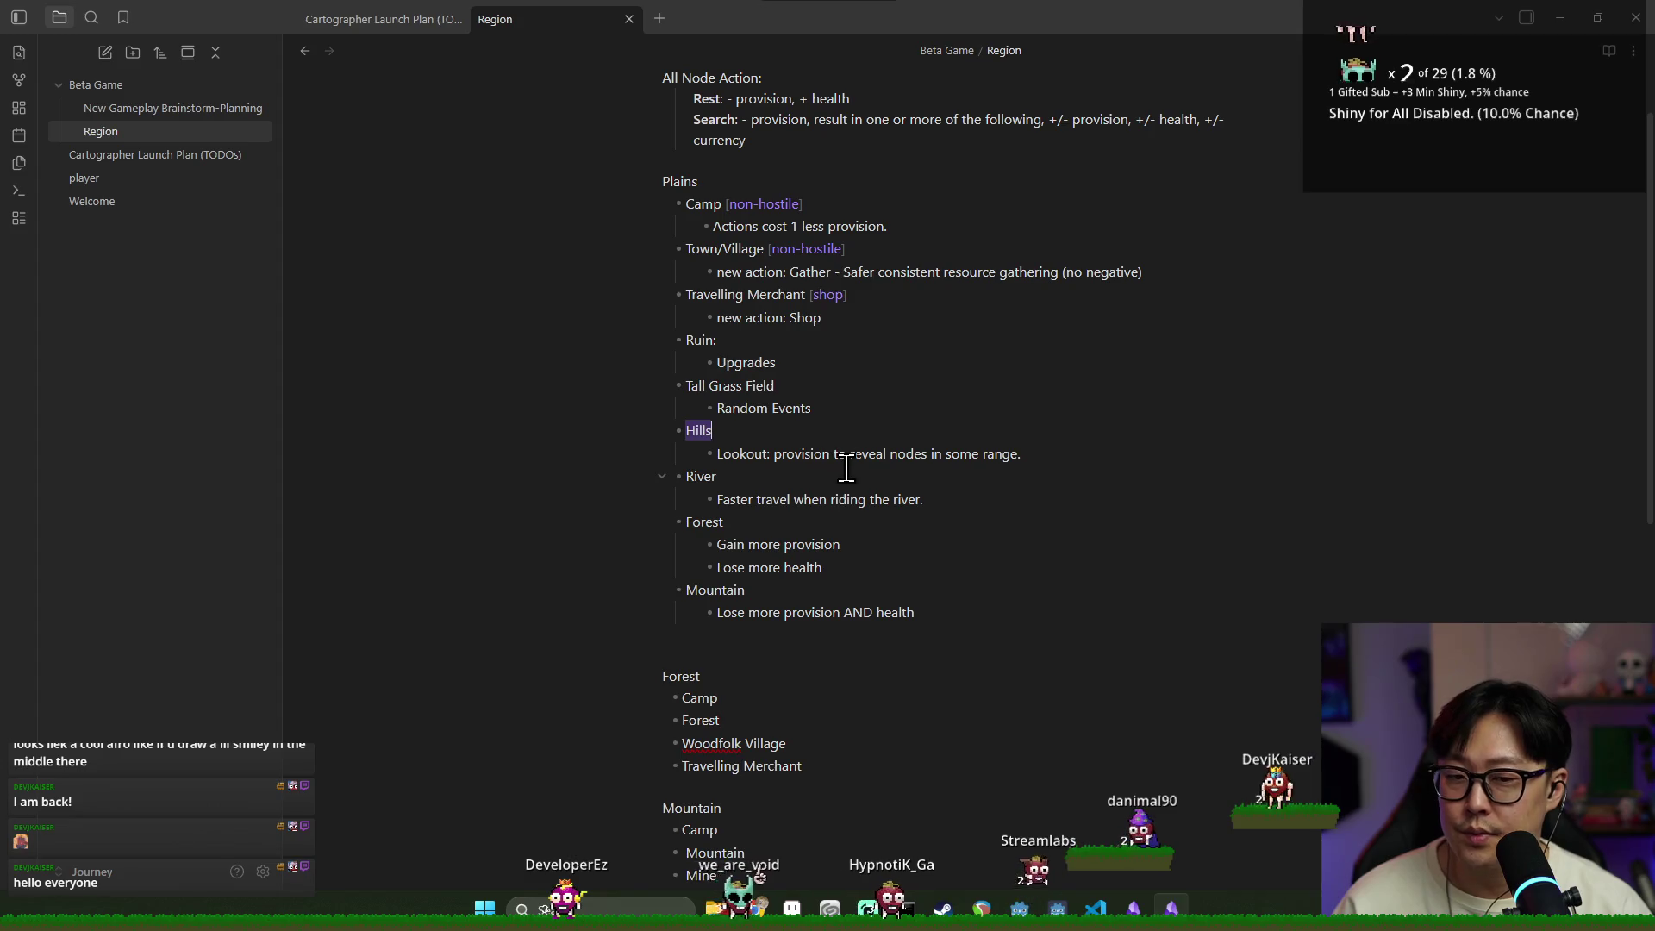
pyautogui.hotkey('alt', 'Tab')
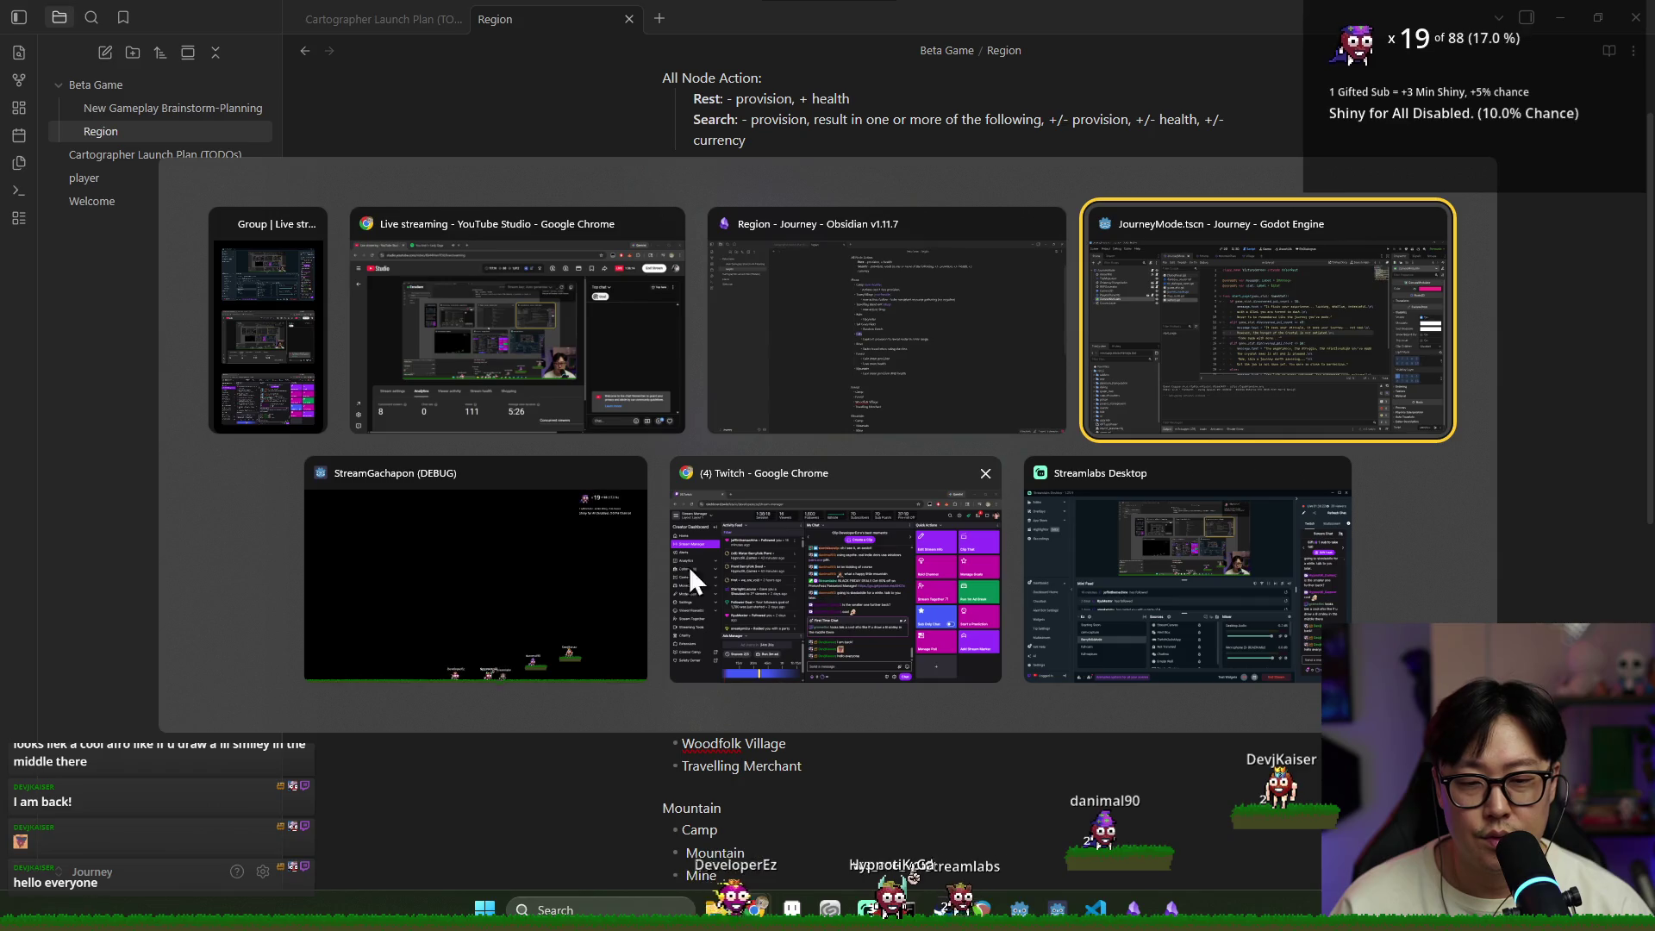
pyautogui.press('Escape')
# - Bring Aseprite back and open poi_icons.aseprite from the recent files
pyautogui.hotkey('alt', 'Tab')
pyautogui.click(17, 28)
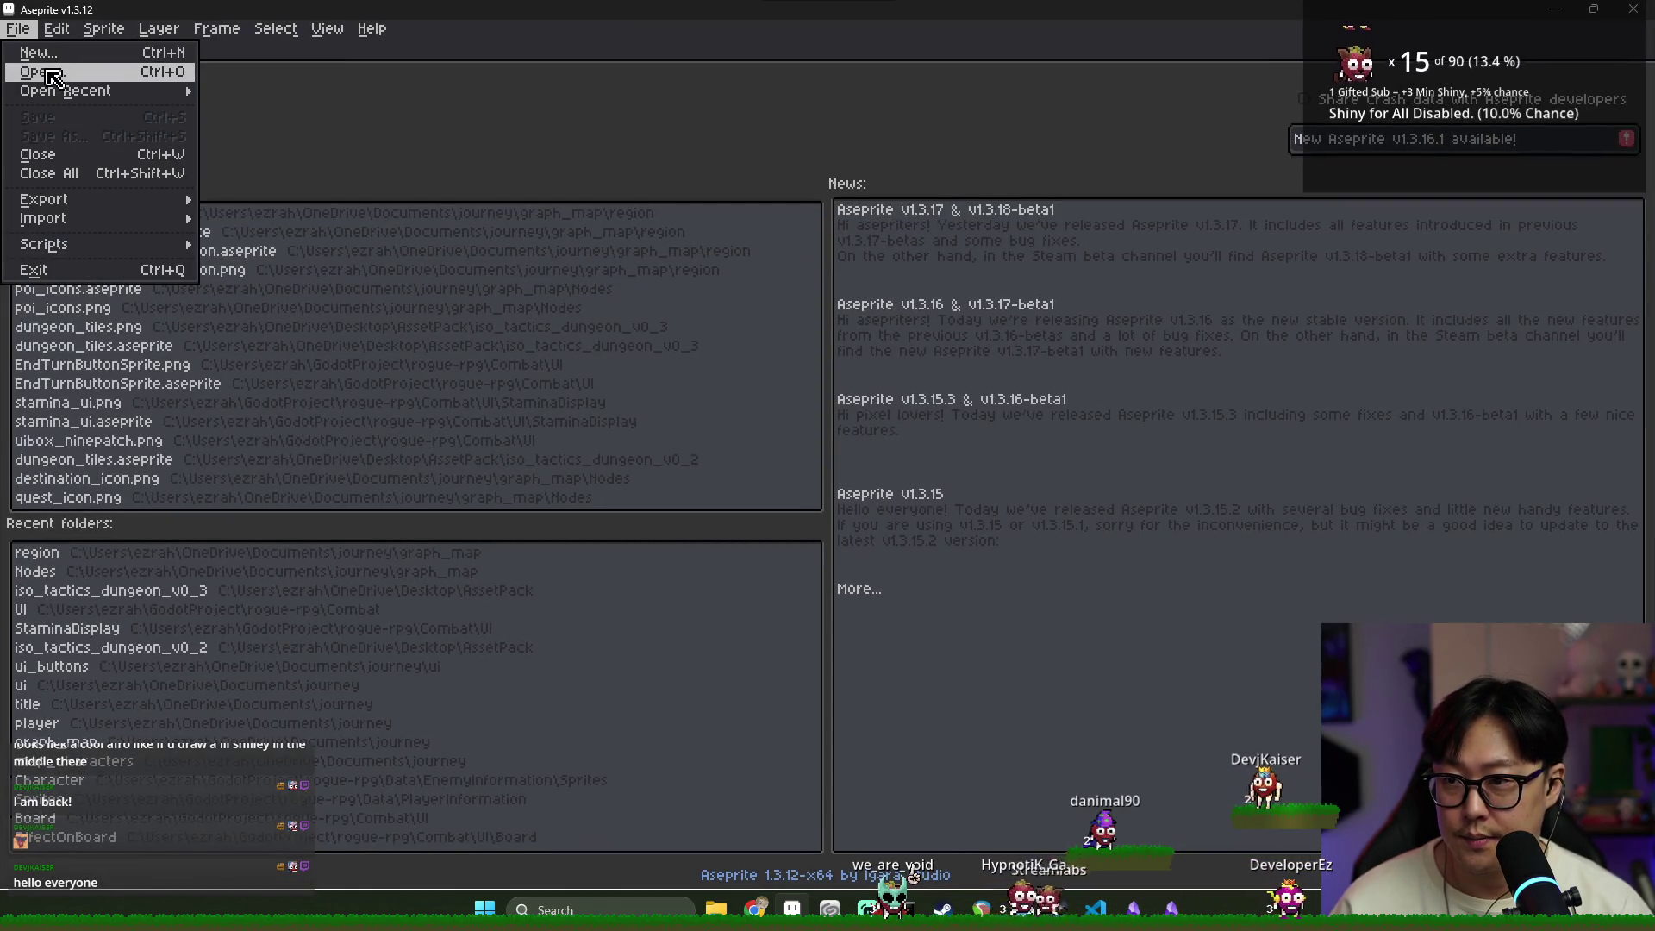
pyautogui.click(573, 118)
pyautogui.click(203, 289)
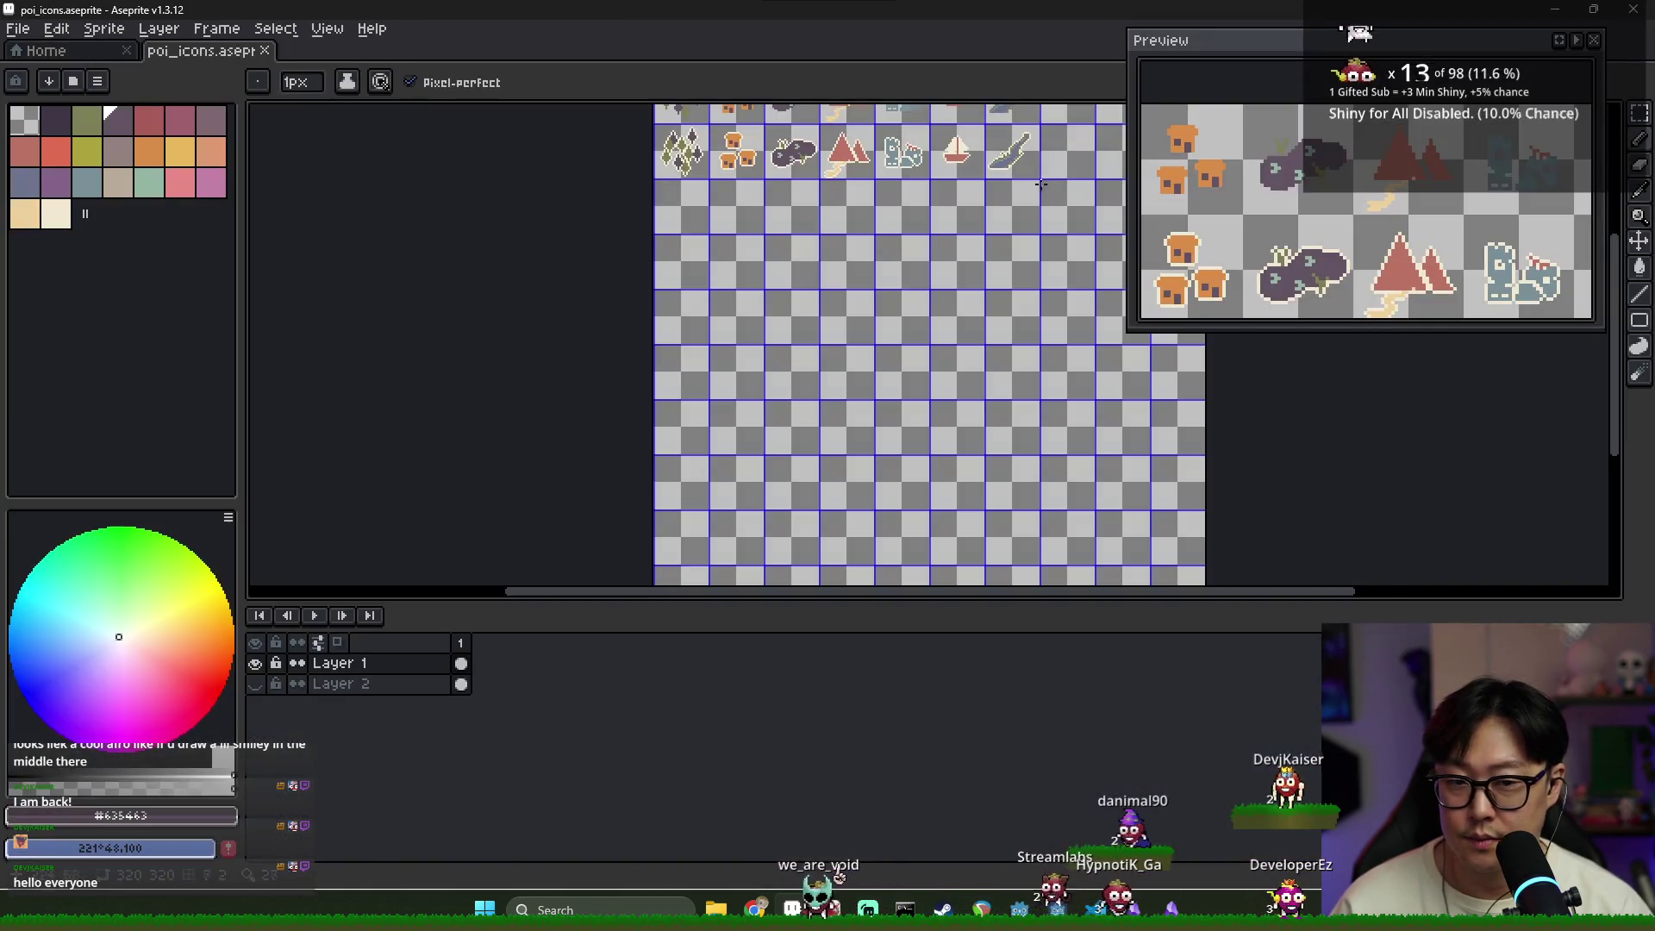
# - Zoom into the icon row and choose olive green as the drawing colour
pyautogui.scroll(2, 1037, 210)
pyautogui.scroll(1, 706, 361)
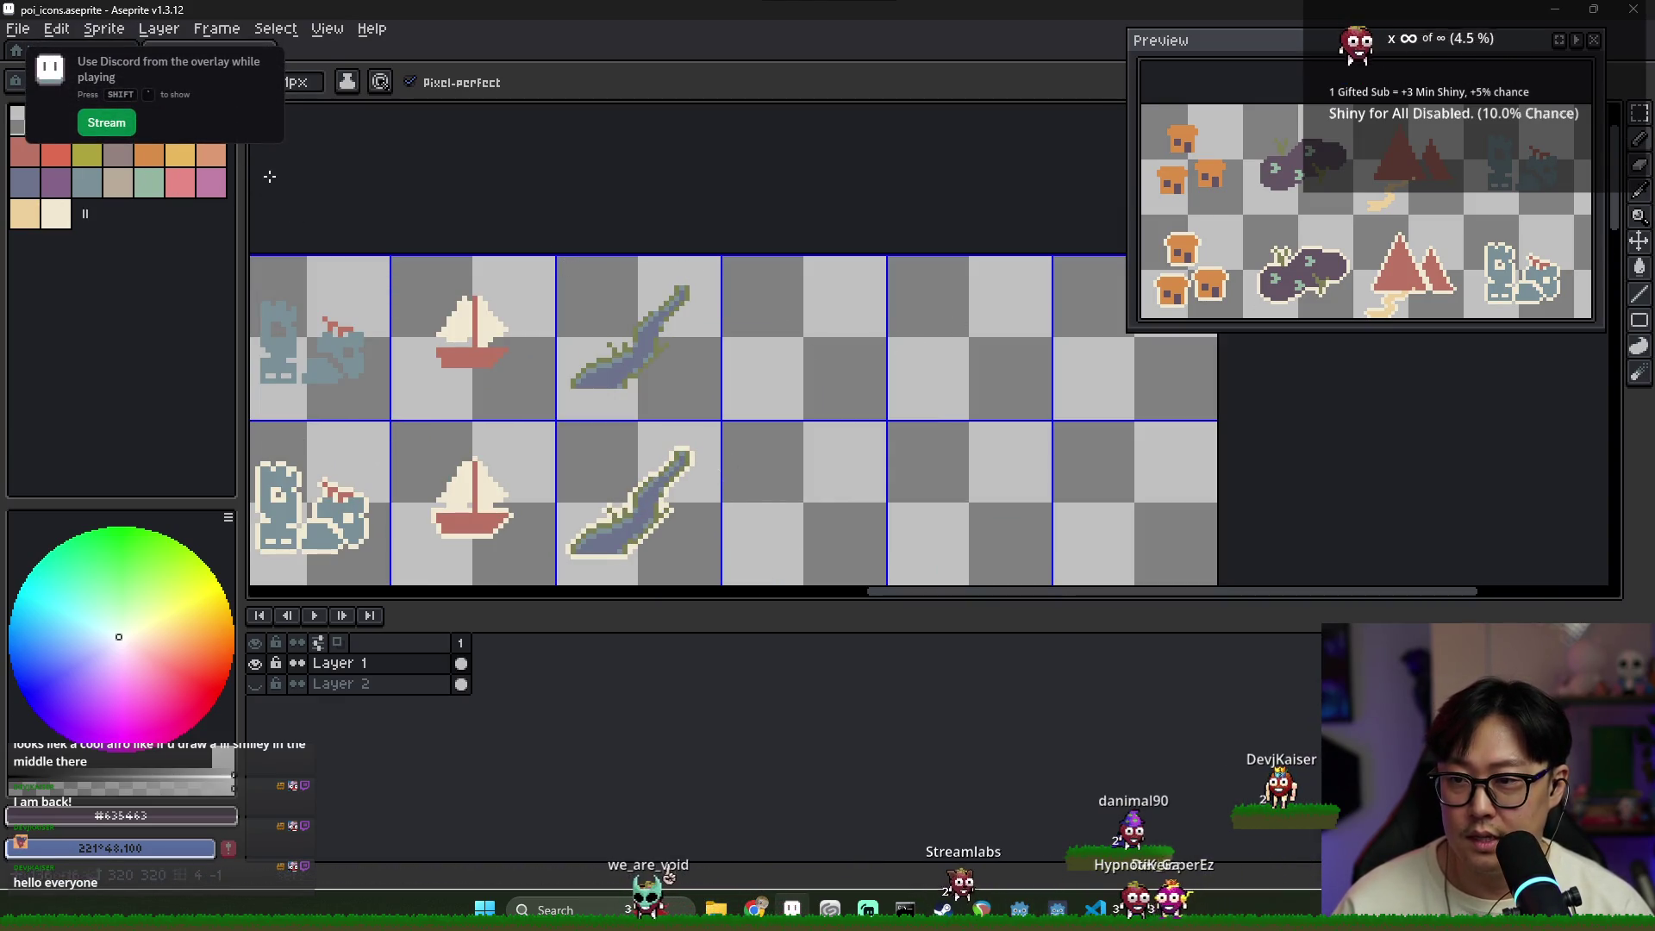
pyautogui.click(211, 155)
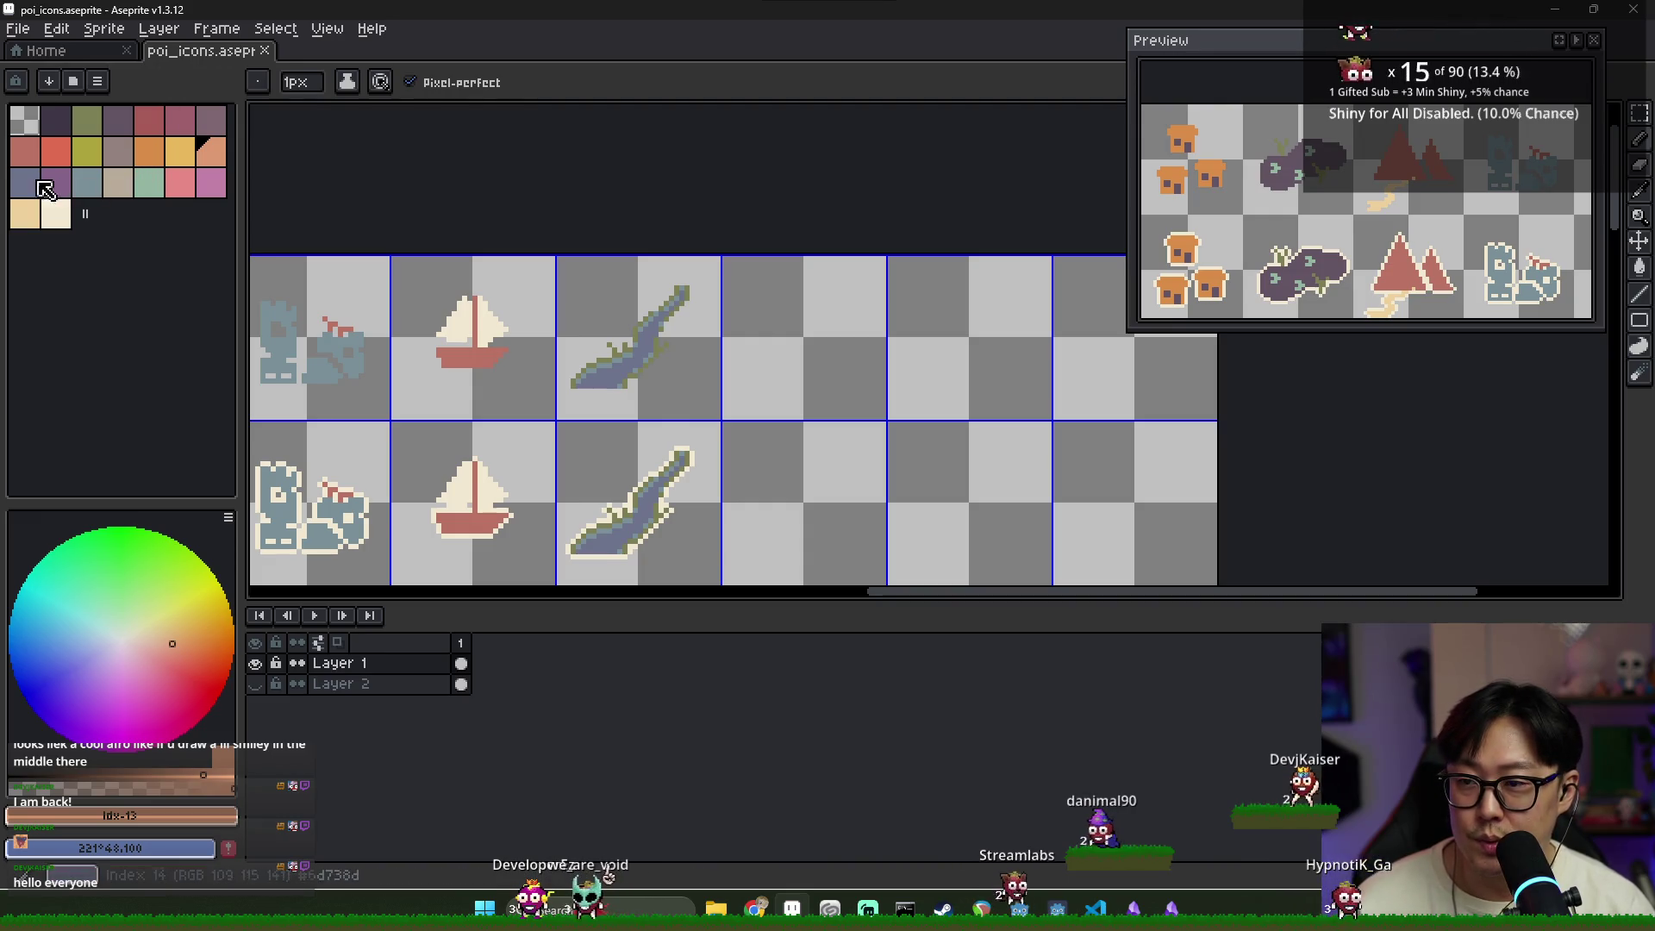
pyautogui.click(86, 121)
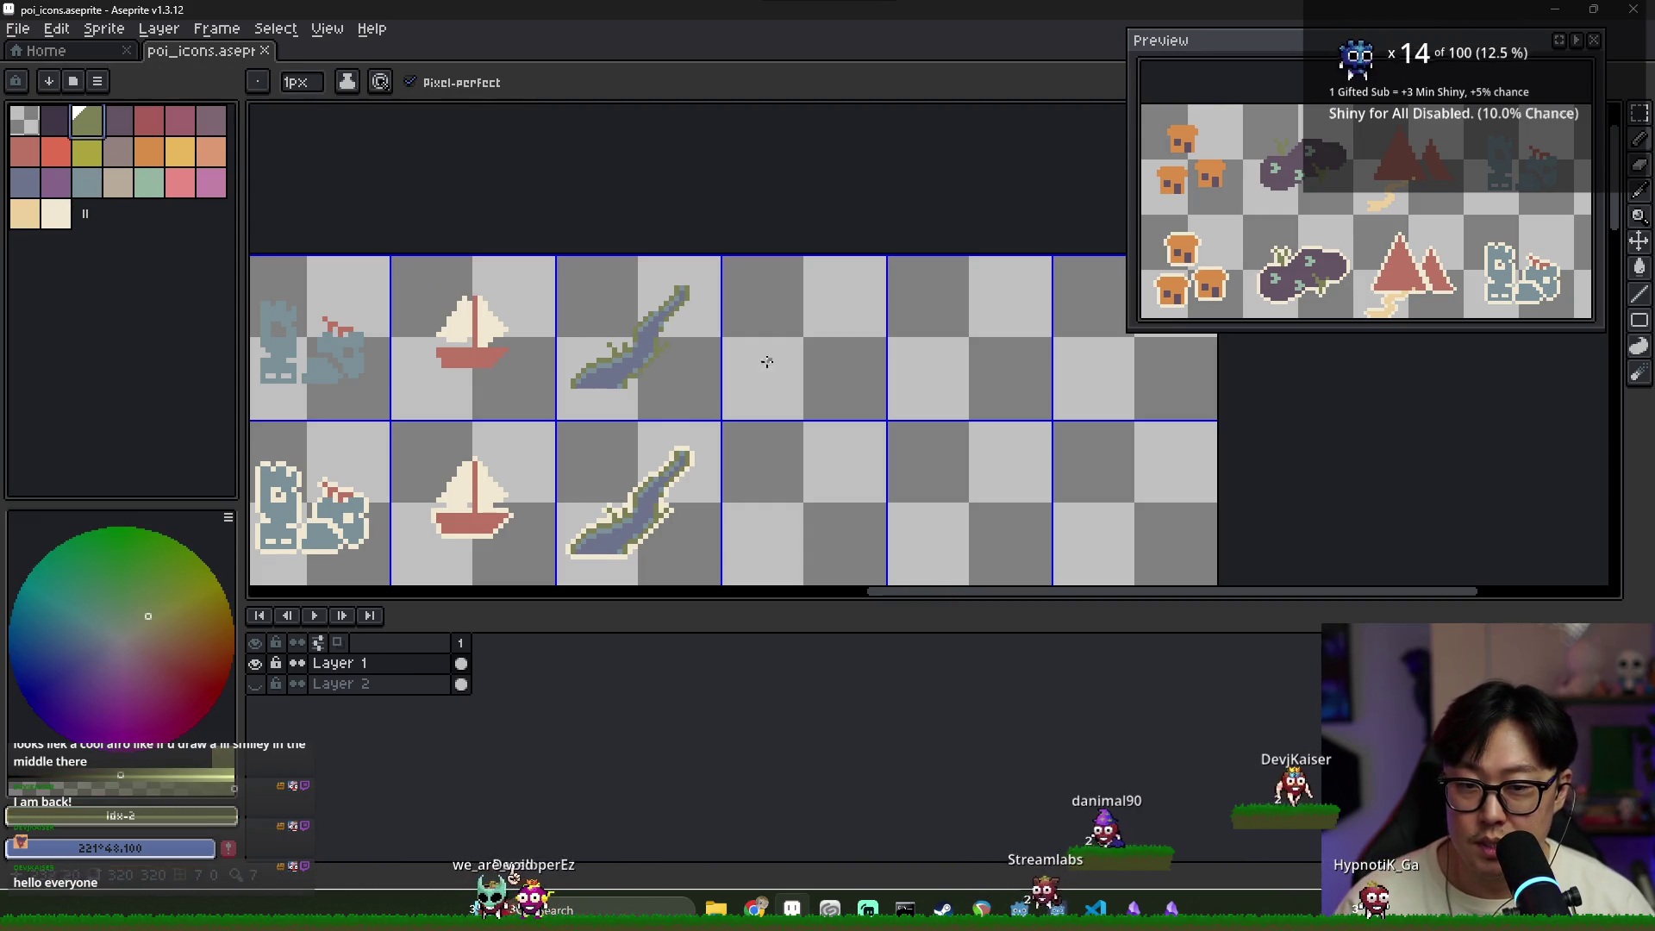
# - Redraw the olive base line in the fourth cell and fill the grass interior olive
pyautogui.hotkey('ctrl', 'z')
pyautogui.moveTo(741, 354); pyautogui.dragTo(865, 349)
pyautogui.moveTo(746, 359); pyautogui.dragTo(854, 360)
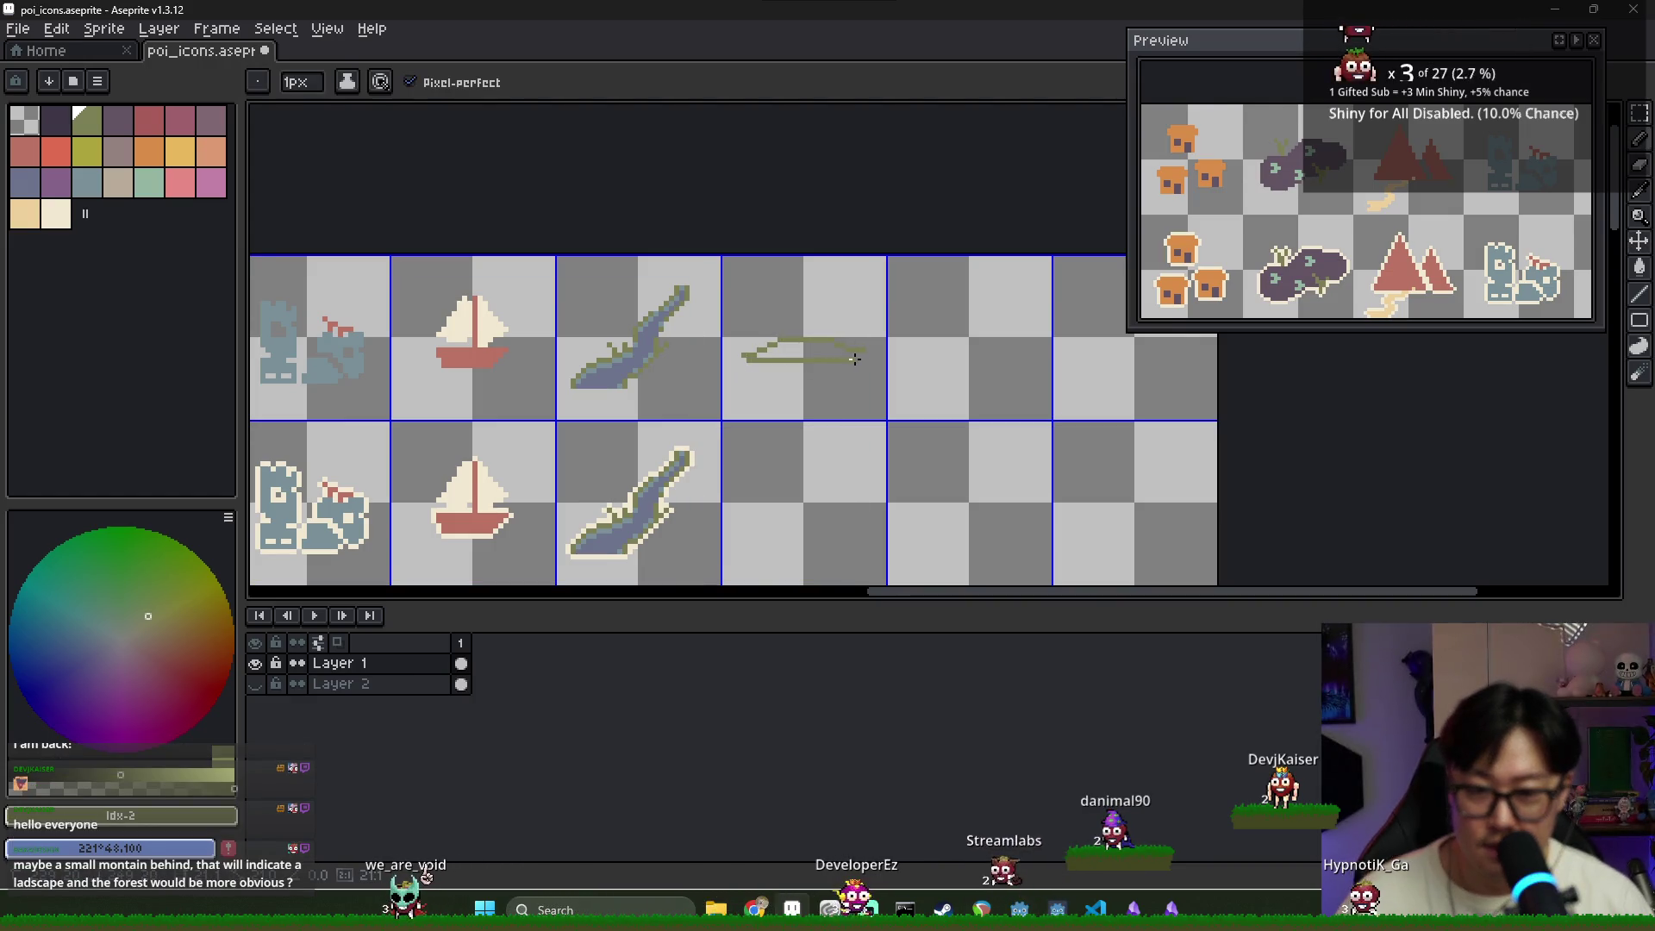
pyautogui.scroll(3, 856, 359)
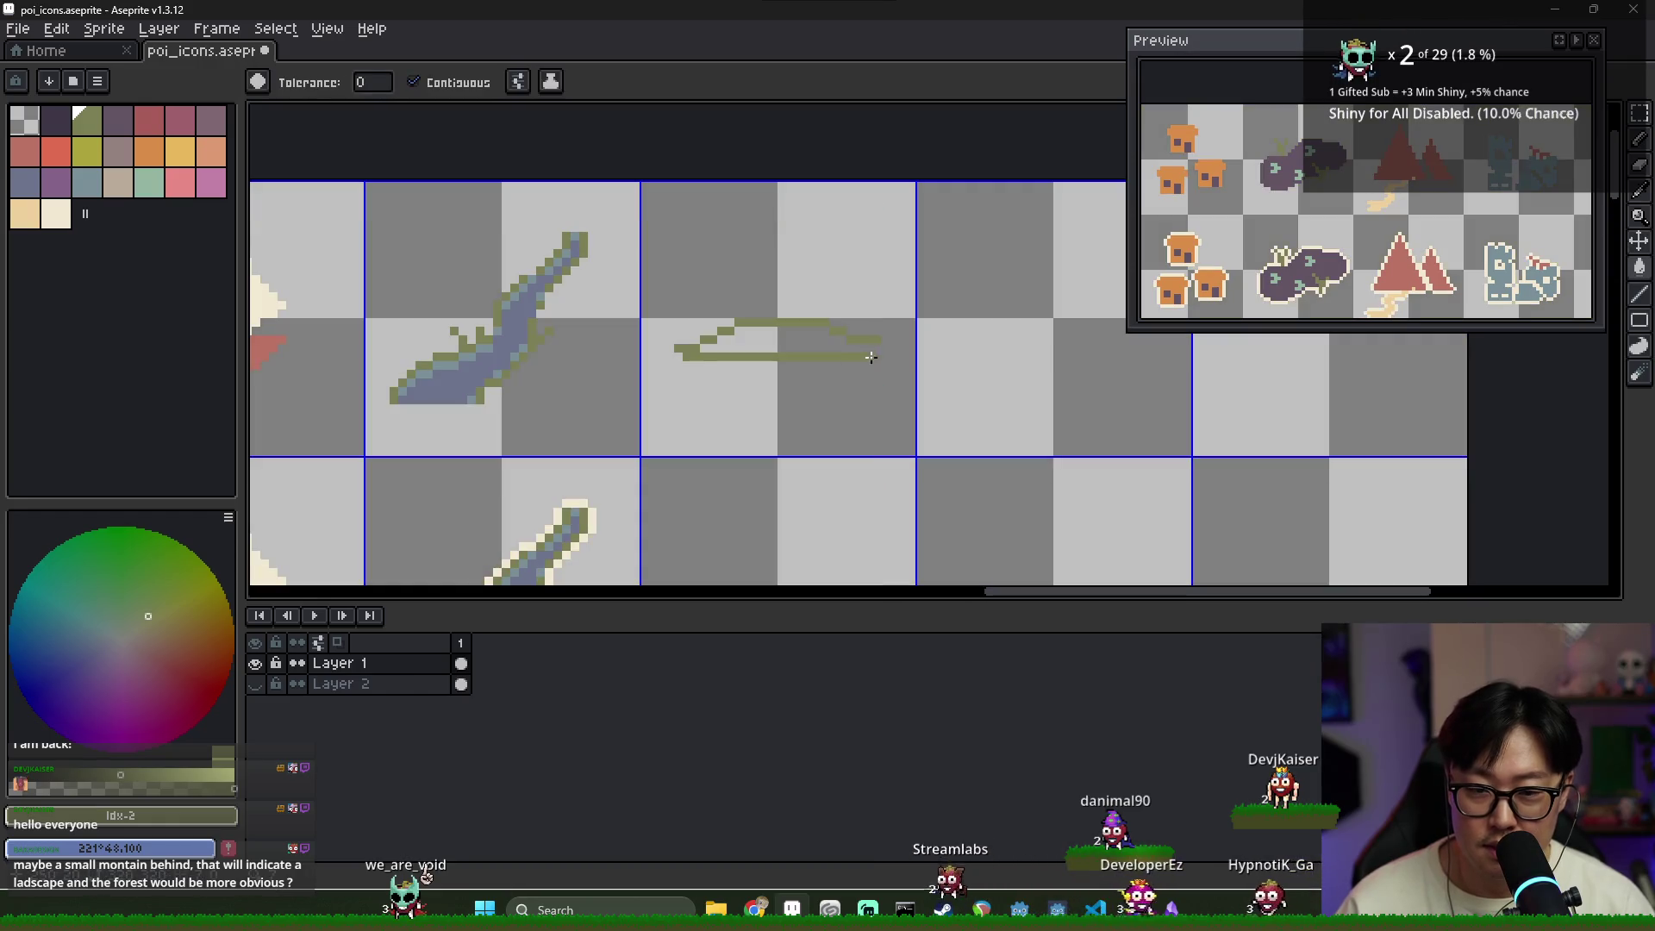
pyautogui.press('g')
pyautogui.click(774, 341)
pyautogui.scroll(-3, 773, 341)
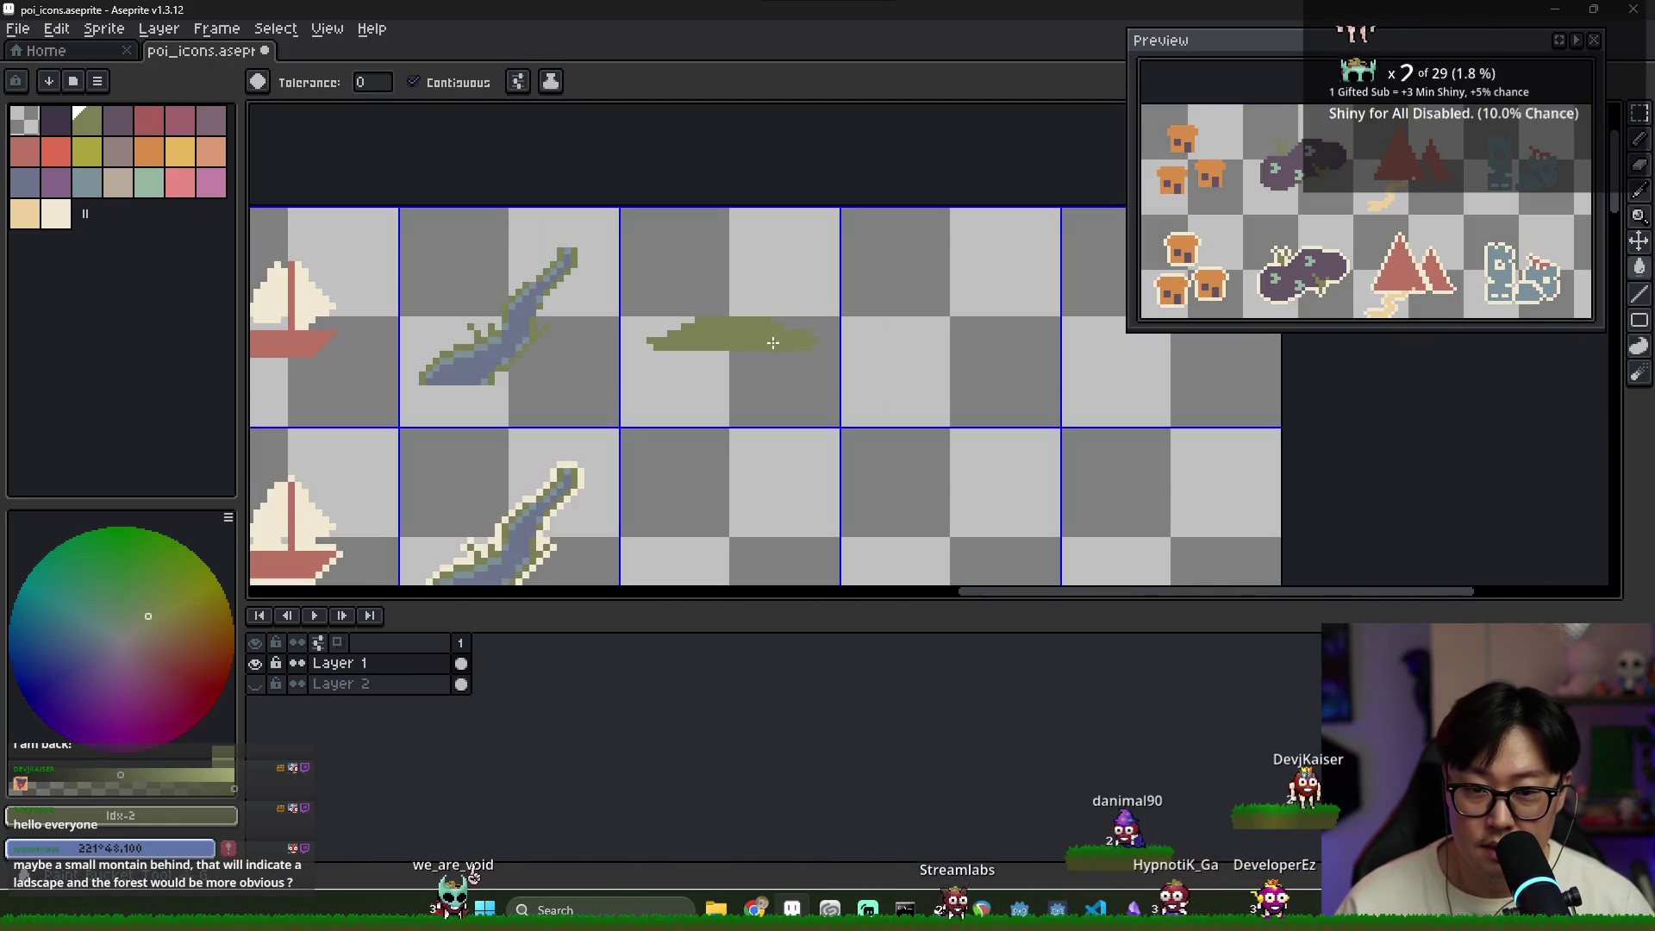
pyautogui.scroll(-3, 576, 290)
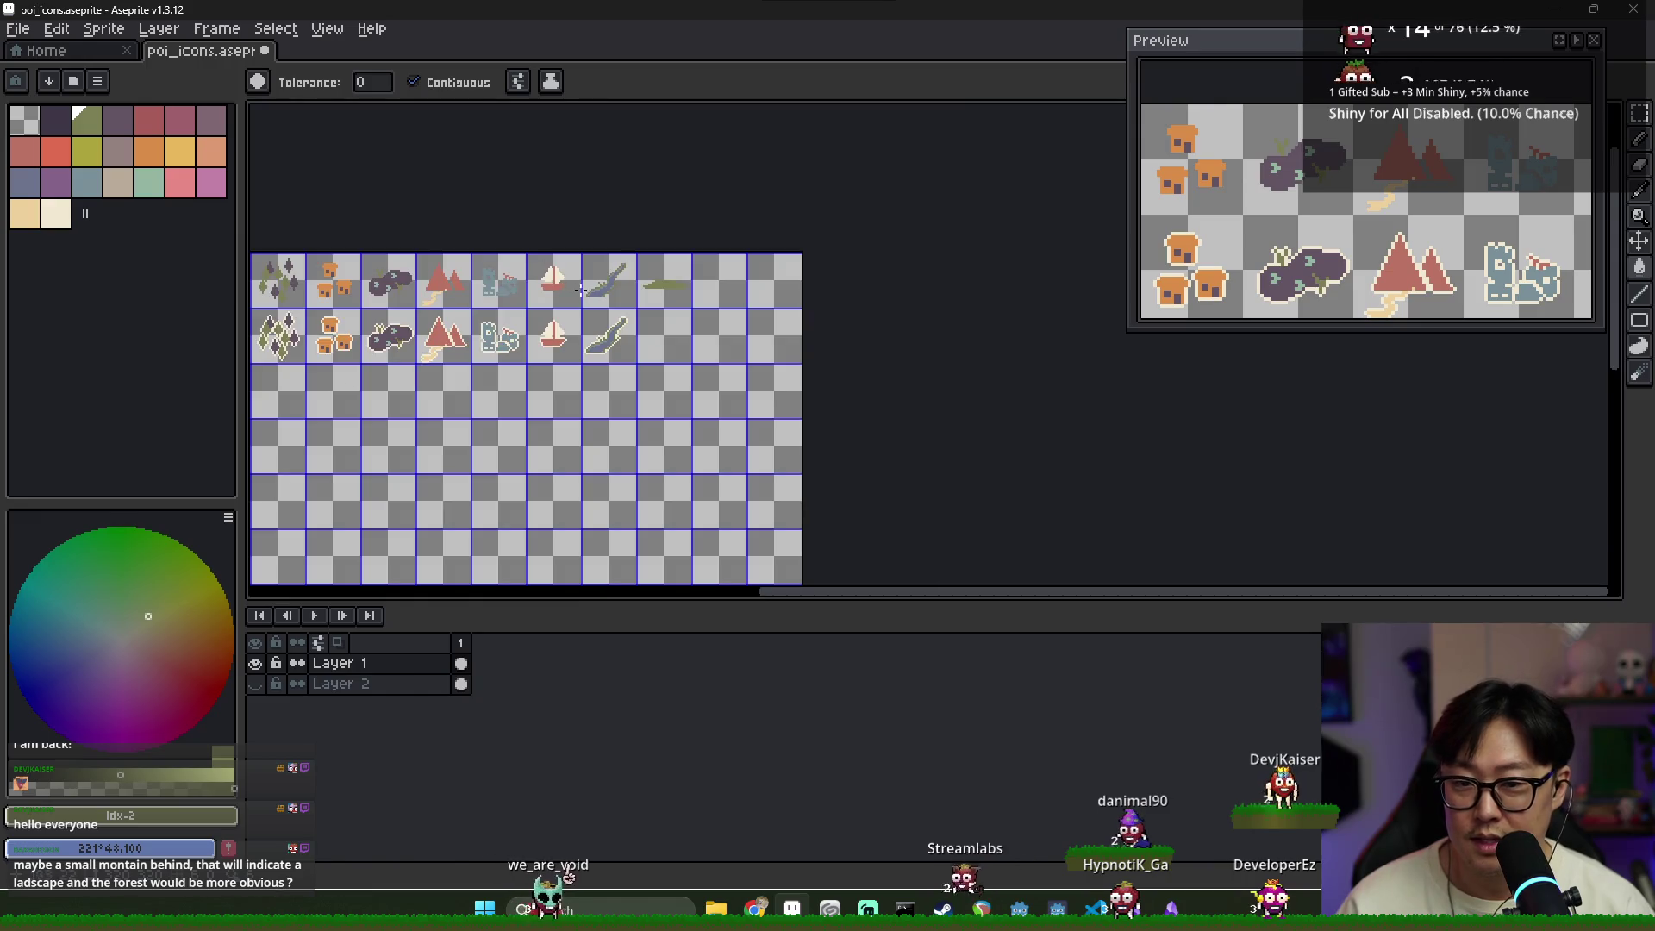
pyautogui.scroll(4, 648, 300)
# - Add a small olive bump on top and centre the grass shape within its cell
pyautogui.press('b')
pyautogui.moveTo(673, 210); pyautogui.dragTo(701, 211)
pyautogui.press('v')
pyautogui.moveTo(705, 252); pyautogui.dragTo(684, 282)
pyautogui.hotkey('ctrl', 'z')
pyautogui.moveTo(844, 311); pyautogui.dragTo(561, 163)
pyautogui.moveTo(732, 271); pyautogui.dragTo(713, 279)
pyautogui.press('Return')
# - Add a short olive stroke at the grass's top right
pyautogui.press('b')
pyautogui.moveTo(779, 231); pyautogui.dragTo(820, 231)
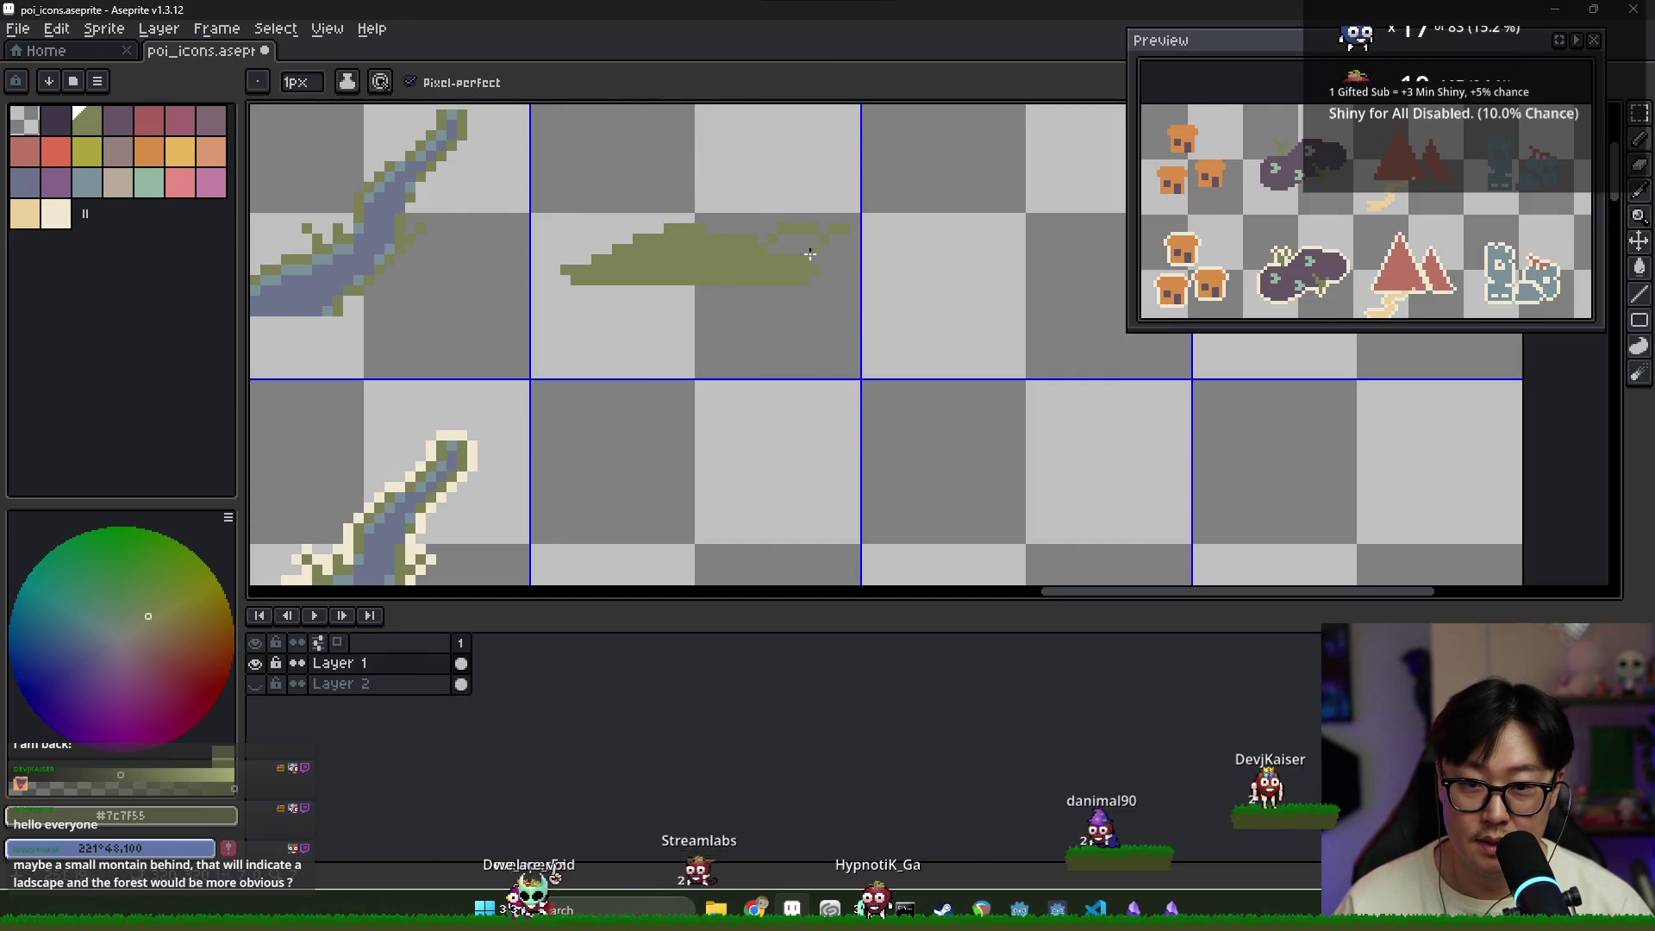
pyautogui.scroll(2, 813, 251)
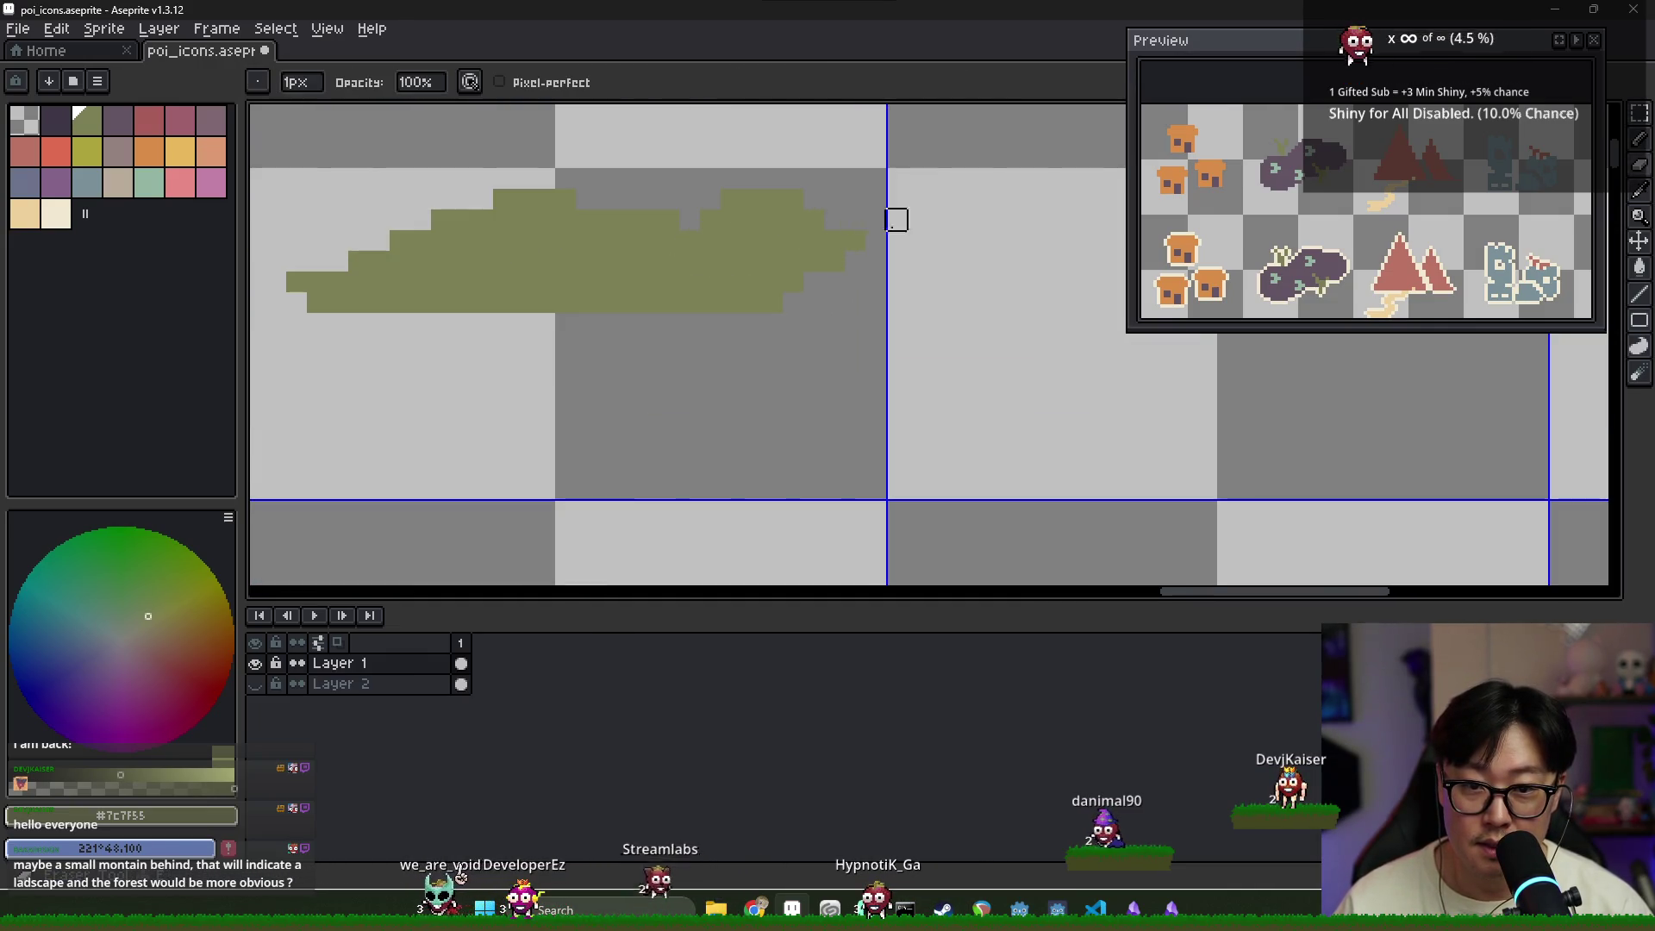
pyautogui.scroll(-4, 875, 237)
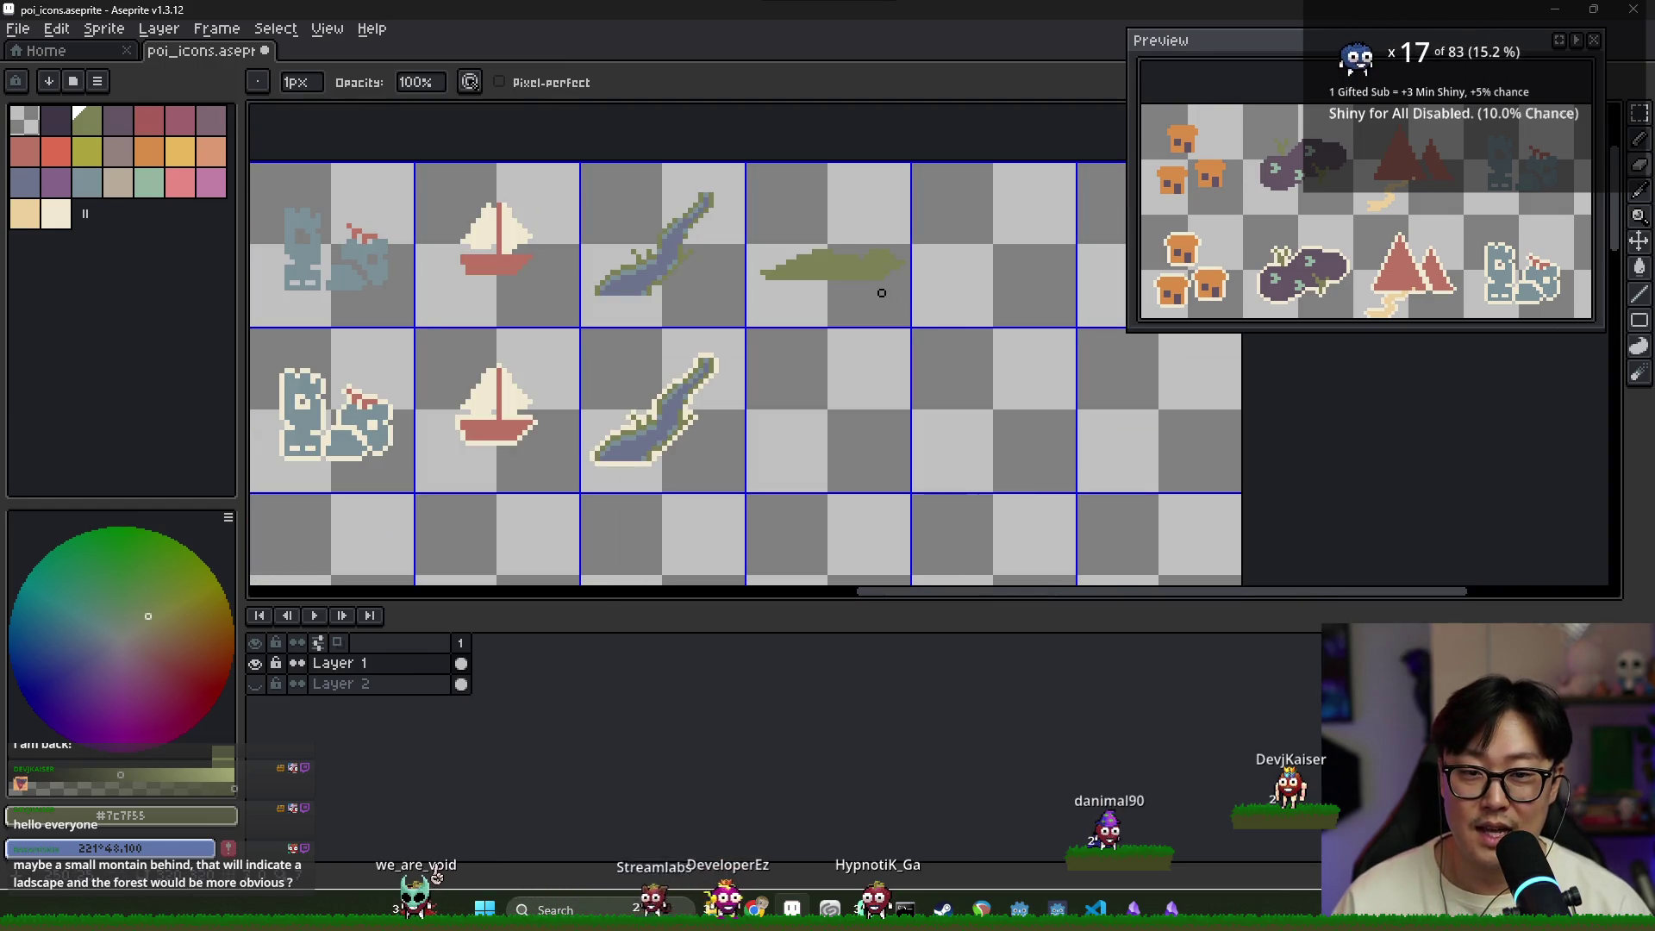
# - Marquee-select the finished grass shape in its cell
pyautogui.press('m')
pyautogui.moveTo(747, 209)
pyautogui.mouseDown()
pyautogui.moveTo(822, 262)
pyautogui.moveTo(931, 296)
pyautogui.mouseUp()
pyautogui.scroll(-5, 770, 271)
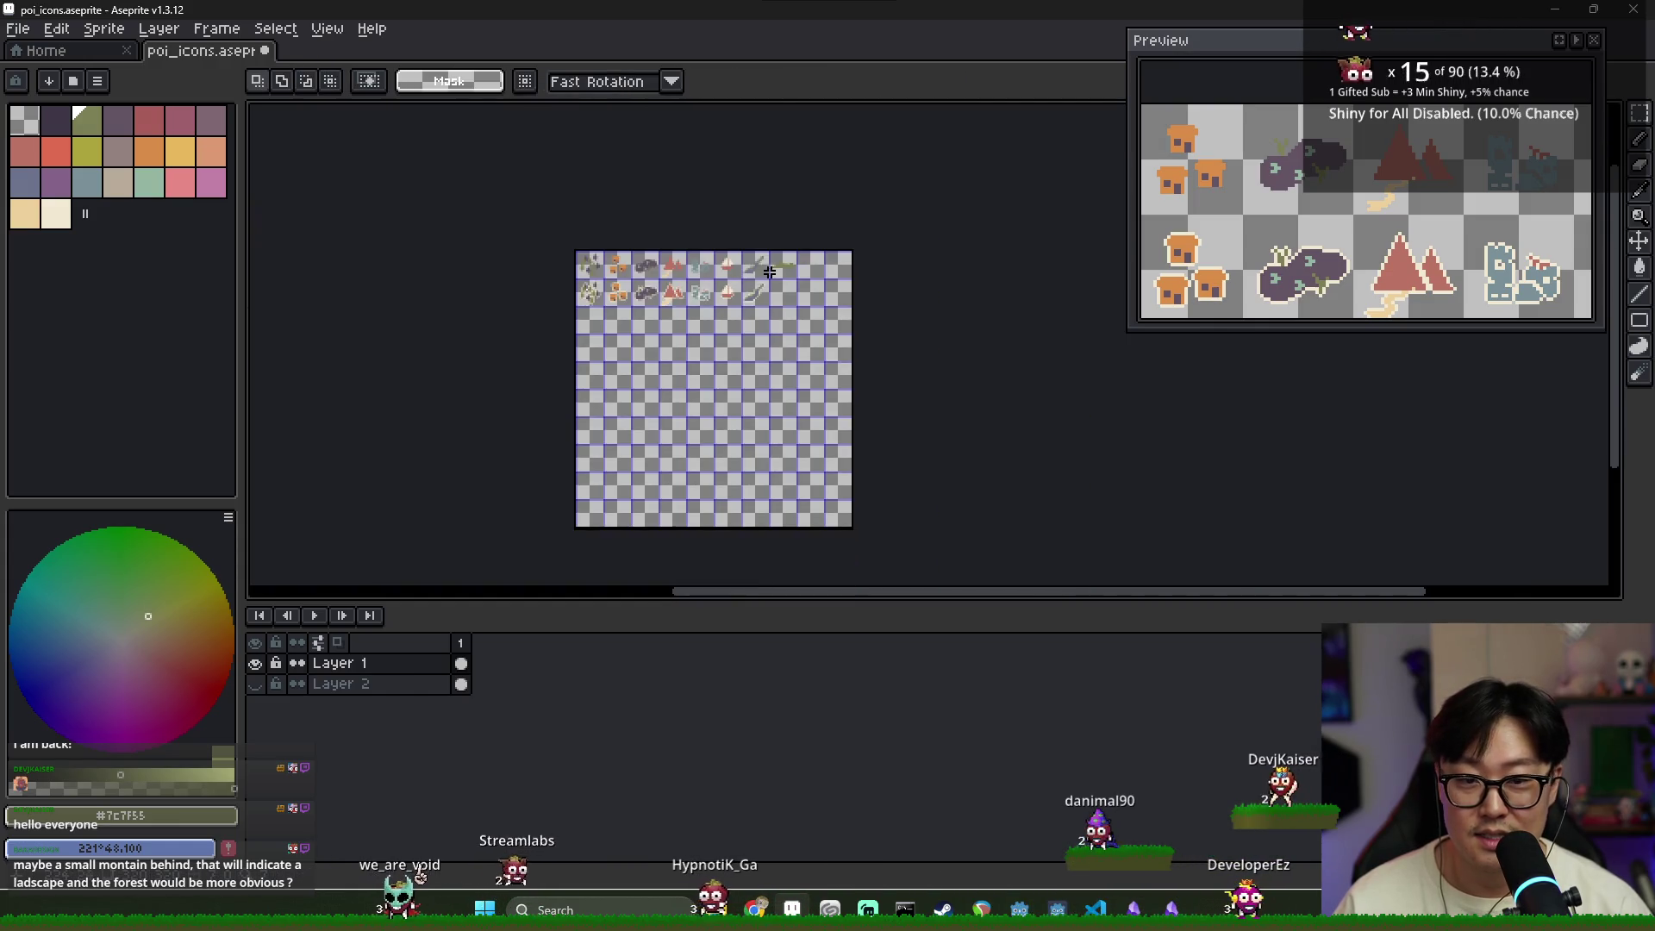
pyautogui.scroll(4, 770, 270)
pyautogui.hscroll(-2, 716, 258)
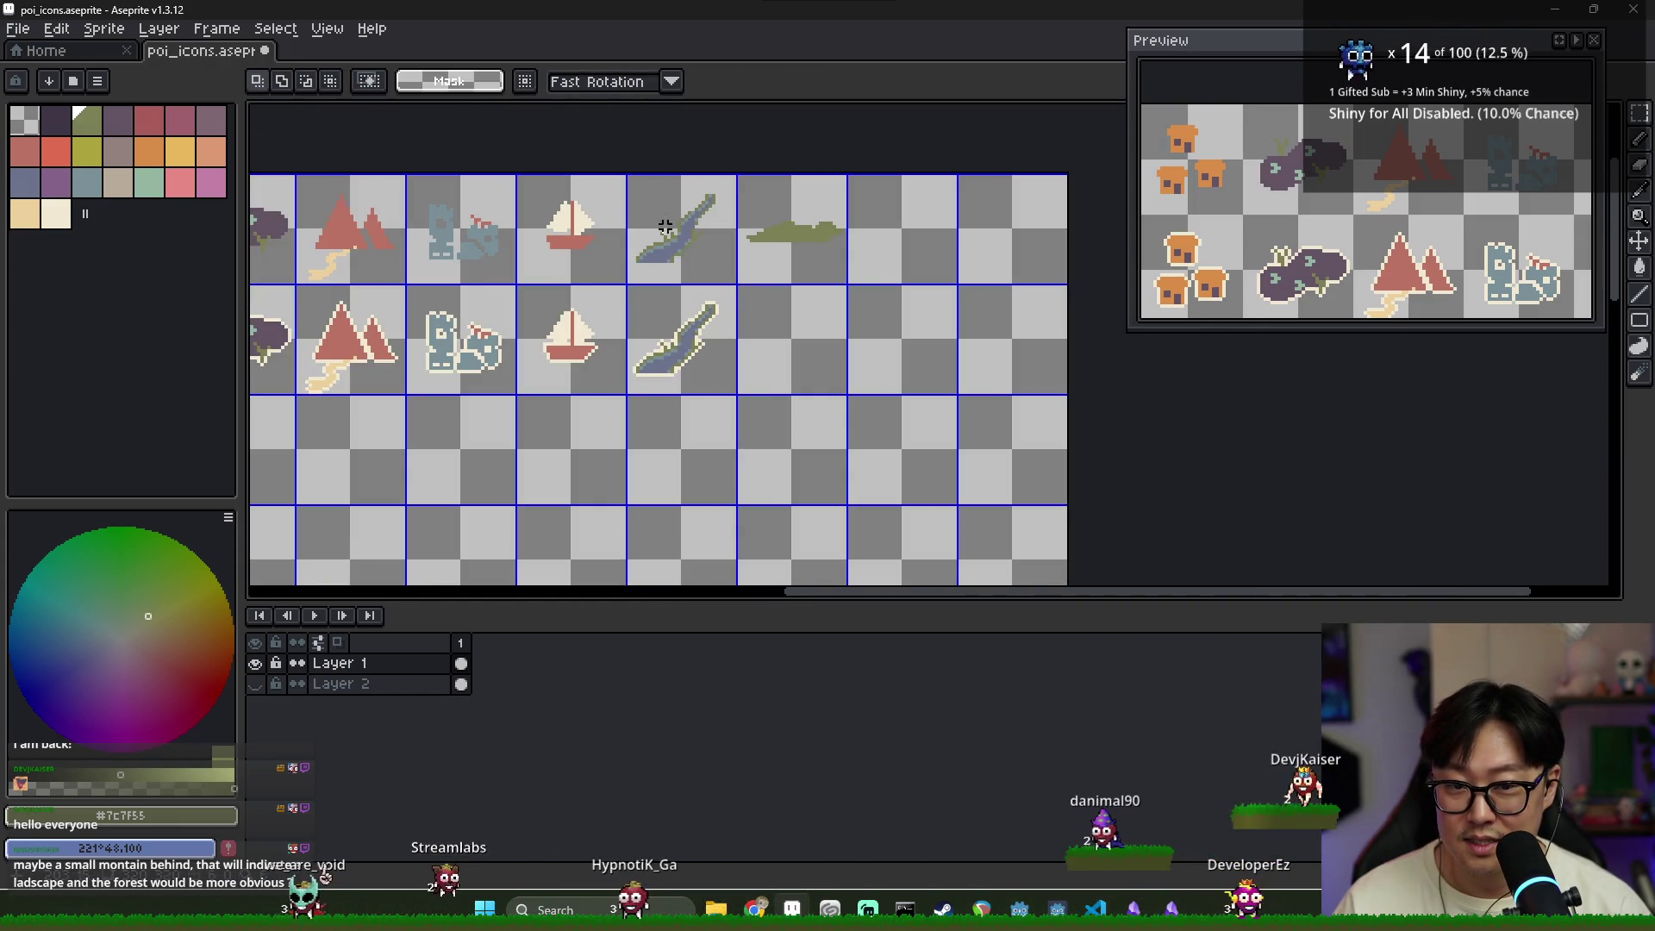
pyautogui.scroll(4, 802, 239)
pyautogui.press('b')
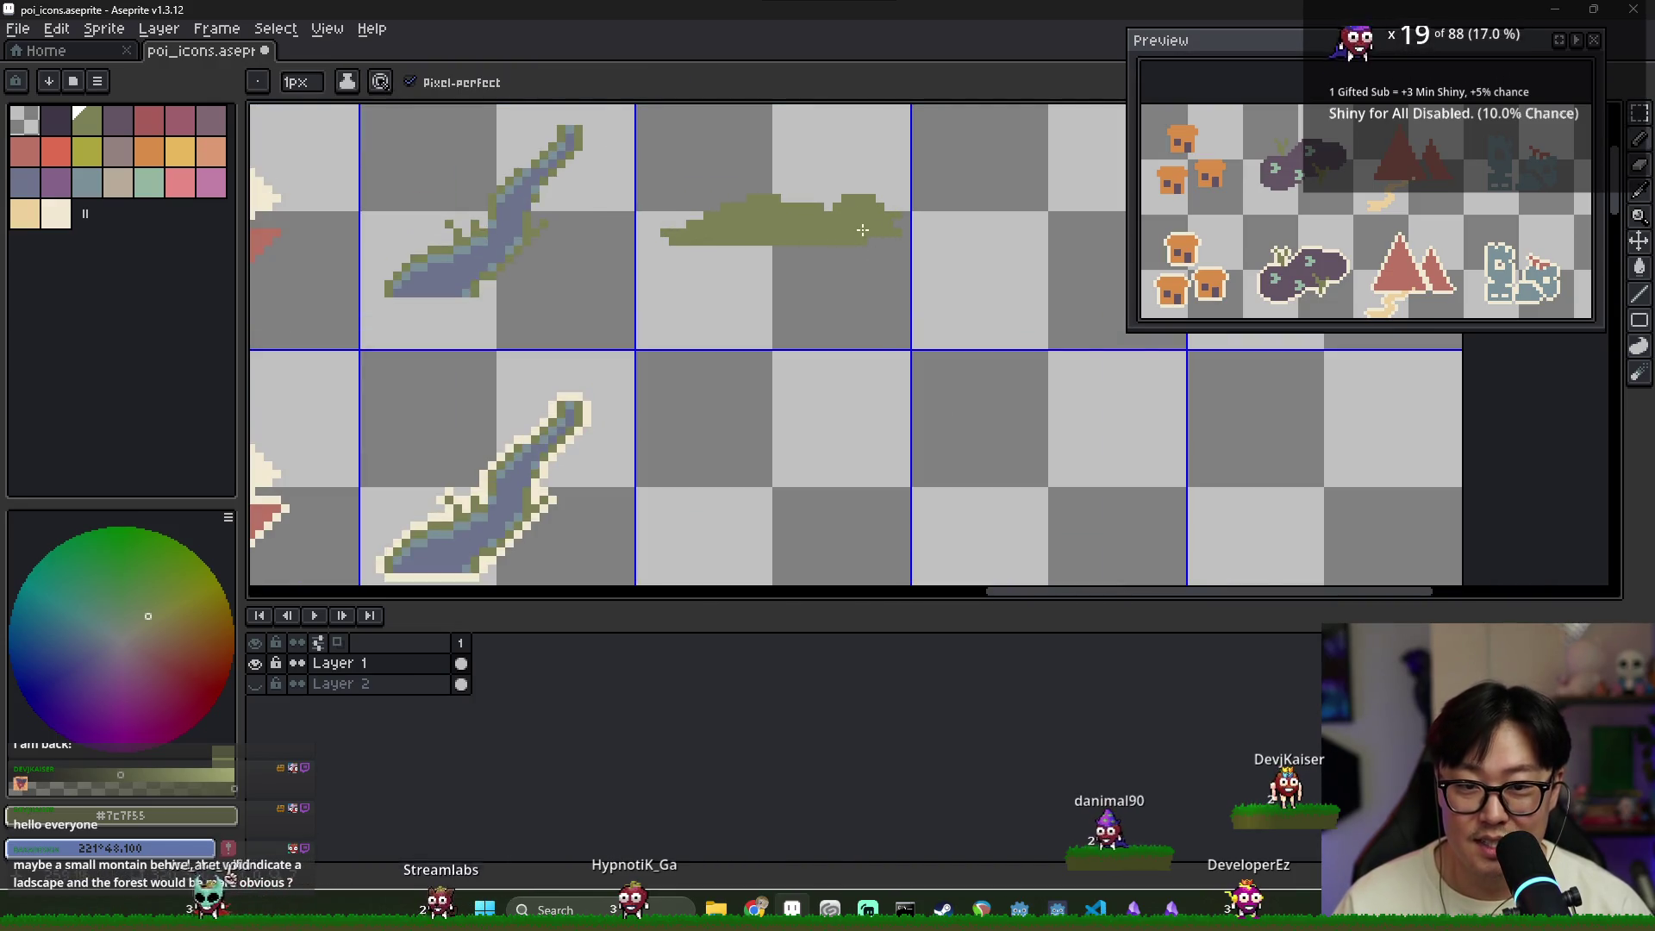
pyautogui.scroll(-1, 787, 235)
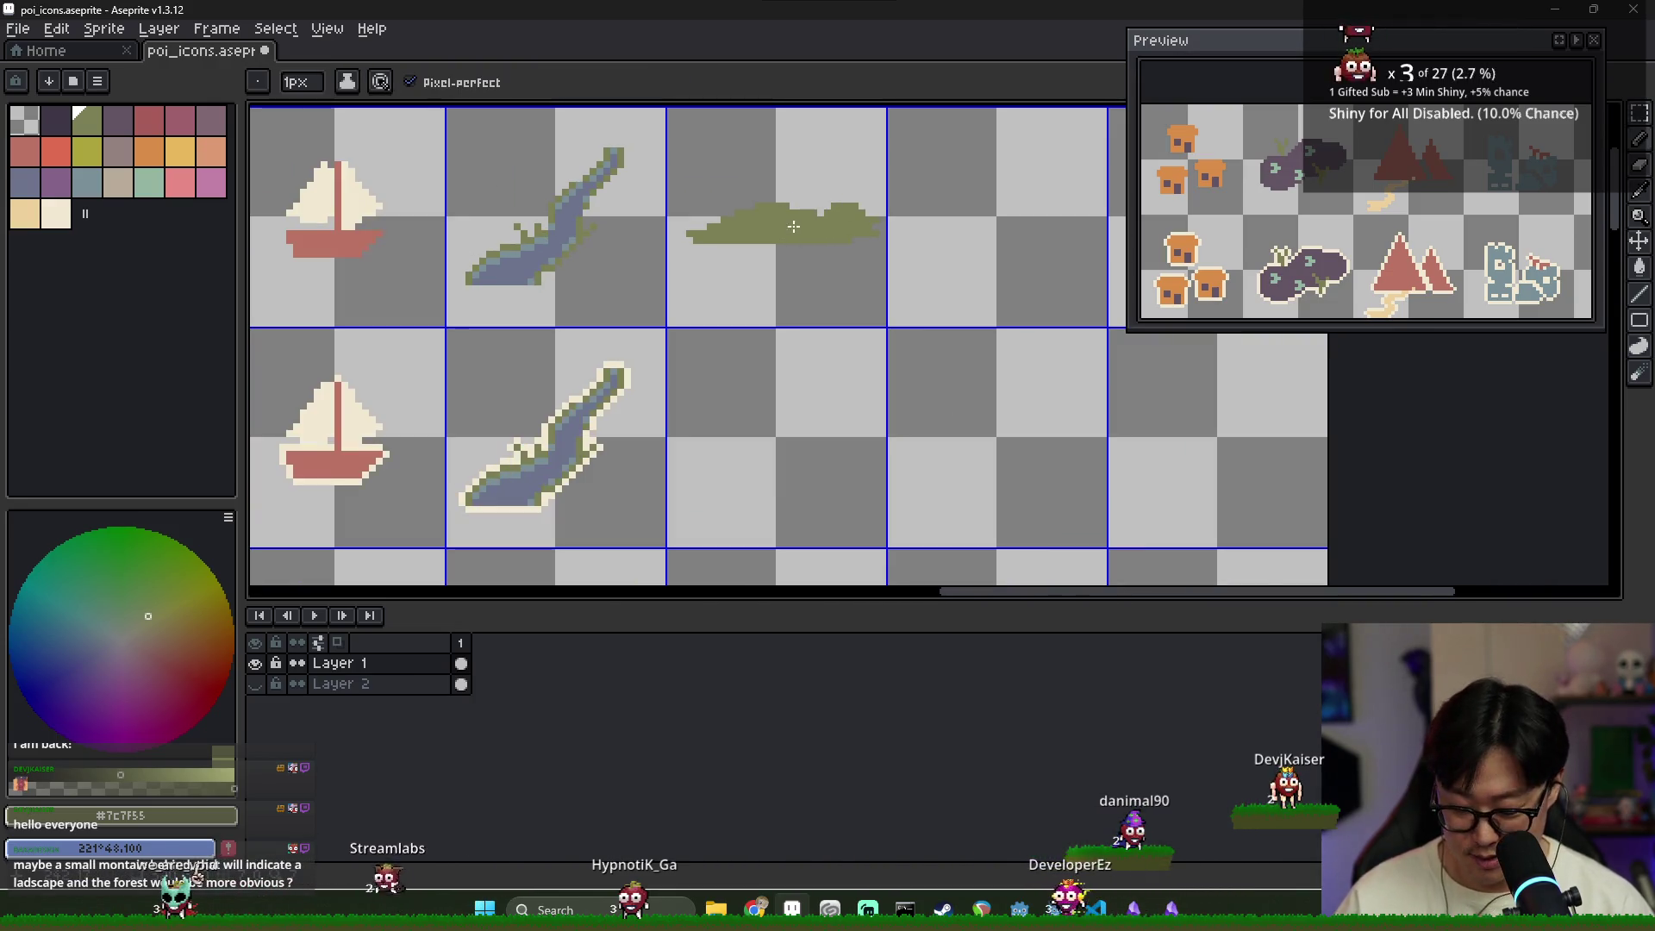
pyautogui.press('m')
pyautogui.moveTo(676, 172); pyautogui.dragTo(925, 303)
pyautogui.scroll(1, 802, 252)
pyautogui.scroll(-1, 684, 155)
pyautogui.scroll(2, 721, 204)
# - Place a copy of the grass one cell below and deselect
pyautogui.hotkey('ctrl', 'd')
pyautogui.press('u')
pyautogui.moveTo(665, 173)
pyautogui.mouseDown()
pyautogui.moveTo(842, 358)
pyautogui.moveTo(805, 524)
pyautogui.mouseUp()
pyautogui.scroll(-3, 823, 362)
pyautogui.moveTo(823, 362); pyautogui.dragTo(809, 380)
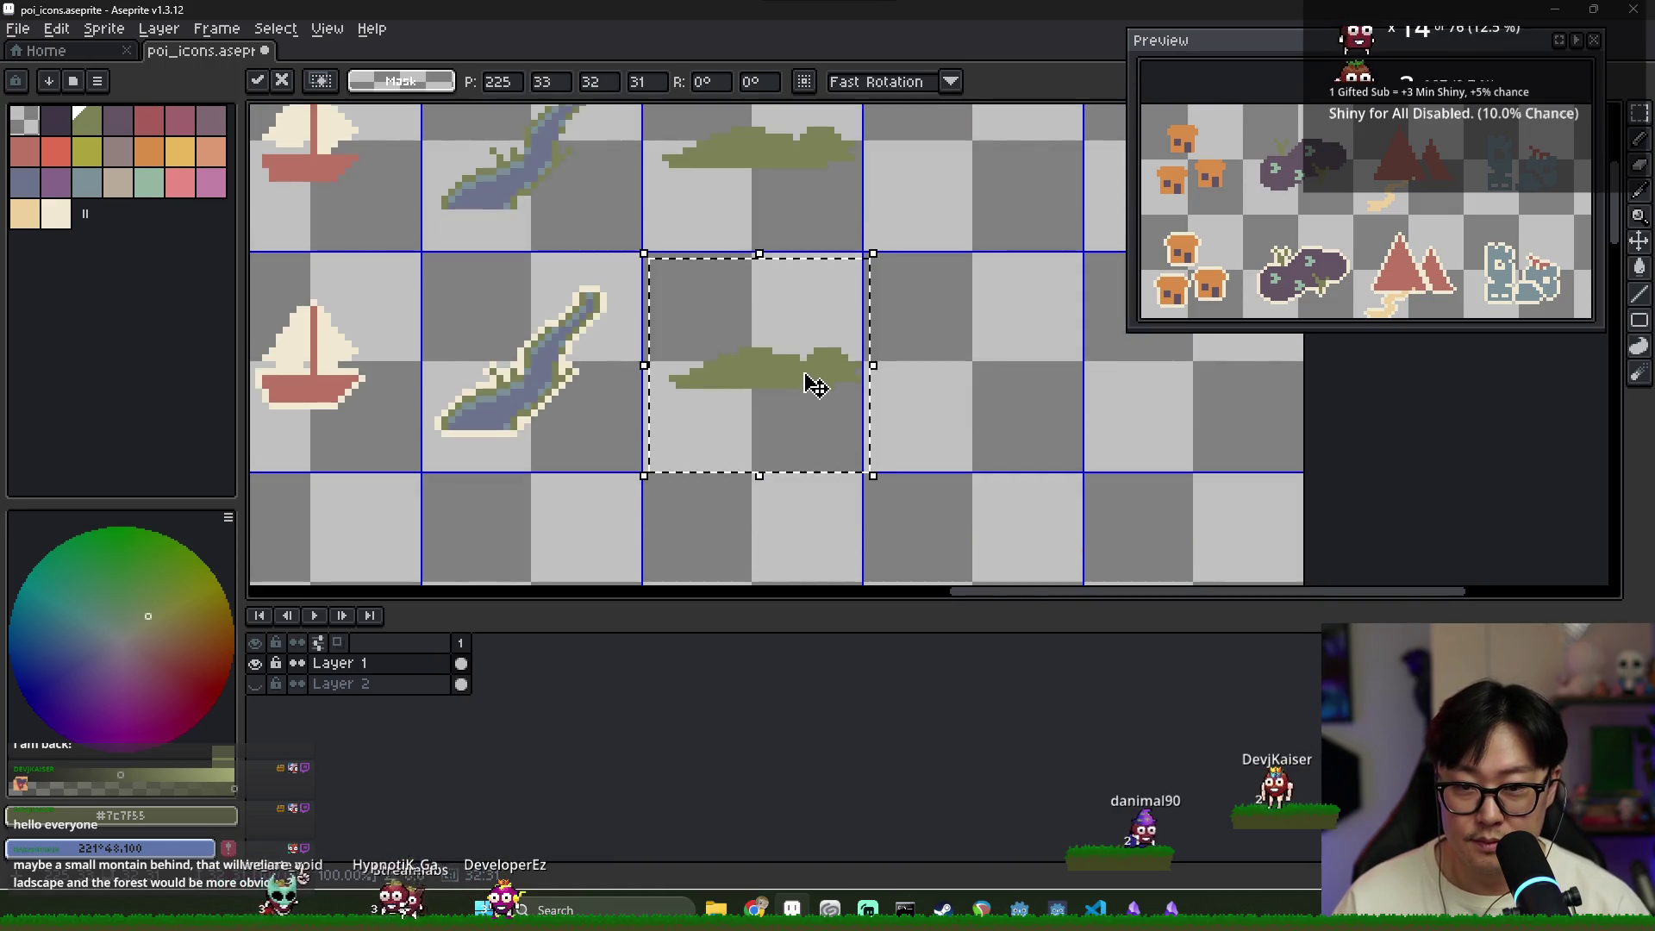
pyautogui.scroll(2, 783, 369)
pyautogui.hotkey('ctrl', 'd')
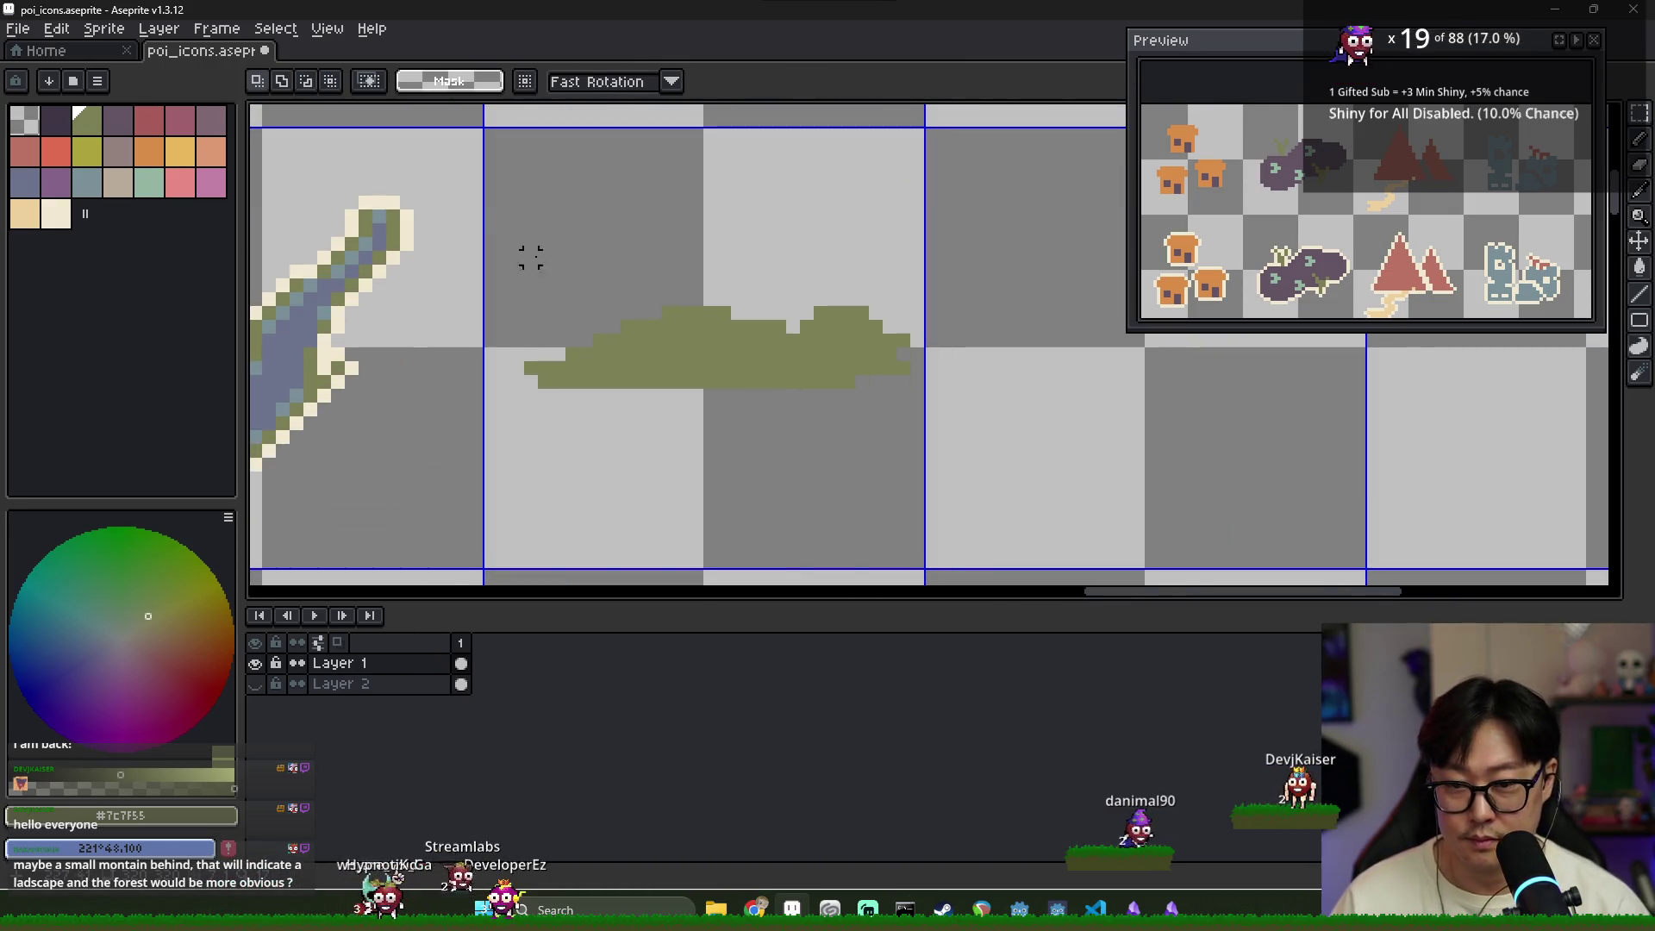
# - Outline the copied grass in cream, sampled from the blade icon
pyautogui.moveTo(454, 193); pyautogui.dragTo(949, 493)
pyautogui.keyDown('alt'); pyautogui.click(343, 333); pyautogui.keyUp('alt')
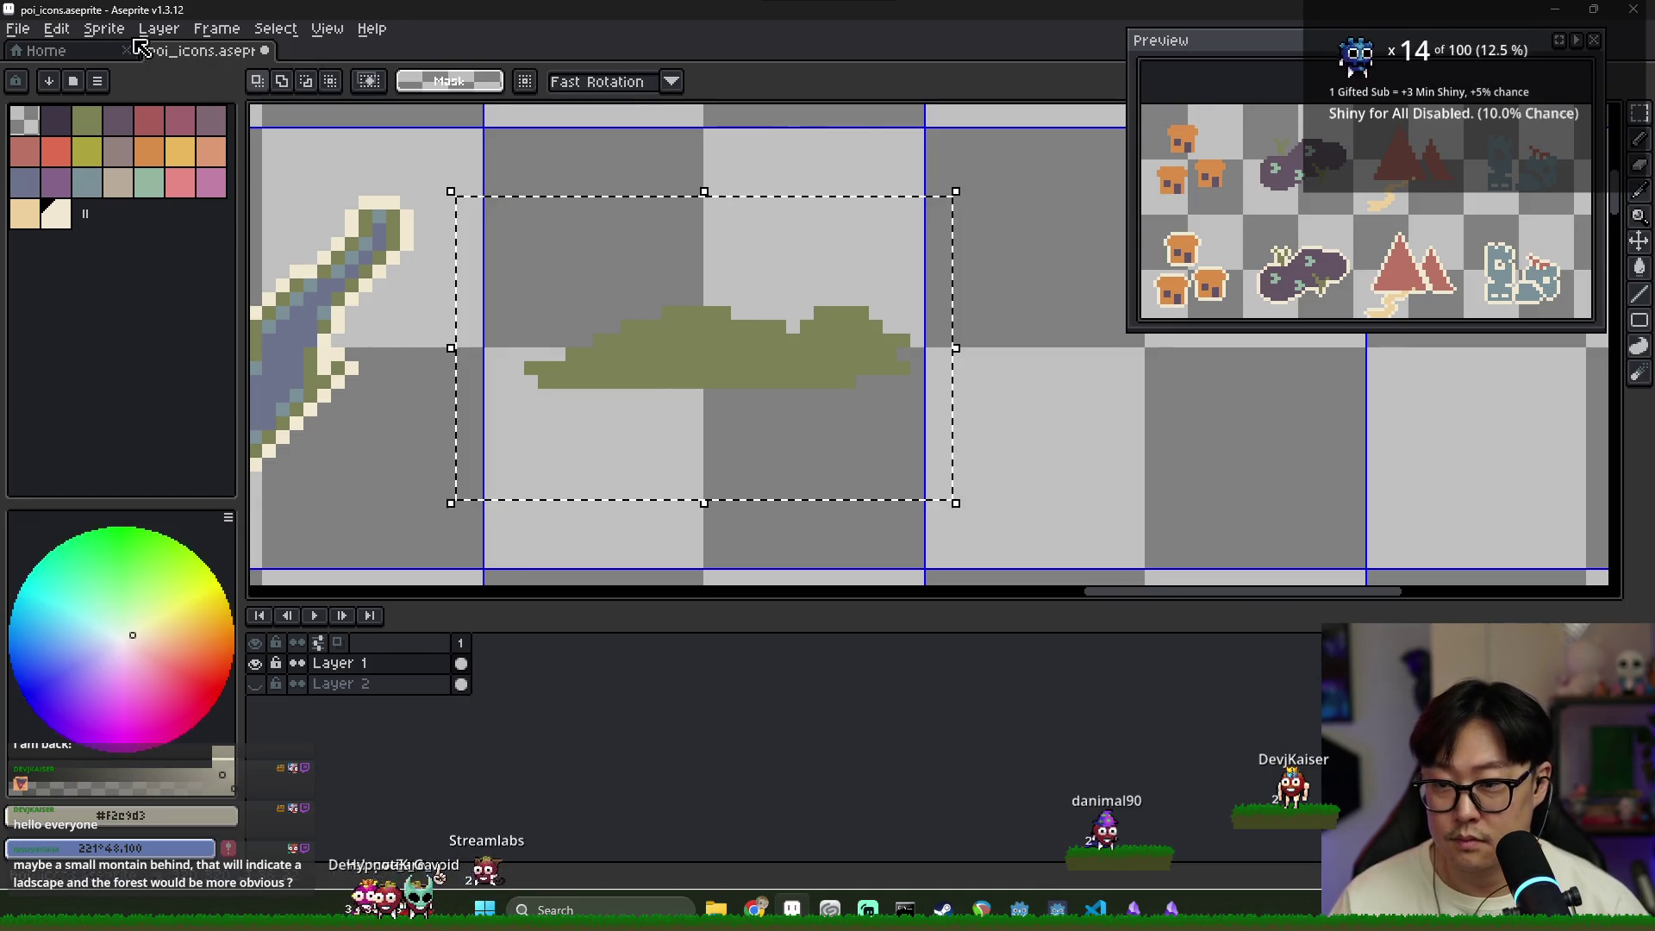
pyautogui.hotkey('shift', 'o')
pyautogui.press('Return')
pyautogui.scroll(-3, 657, 279)
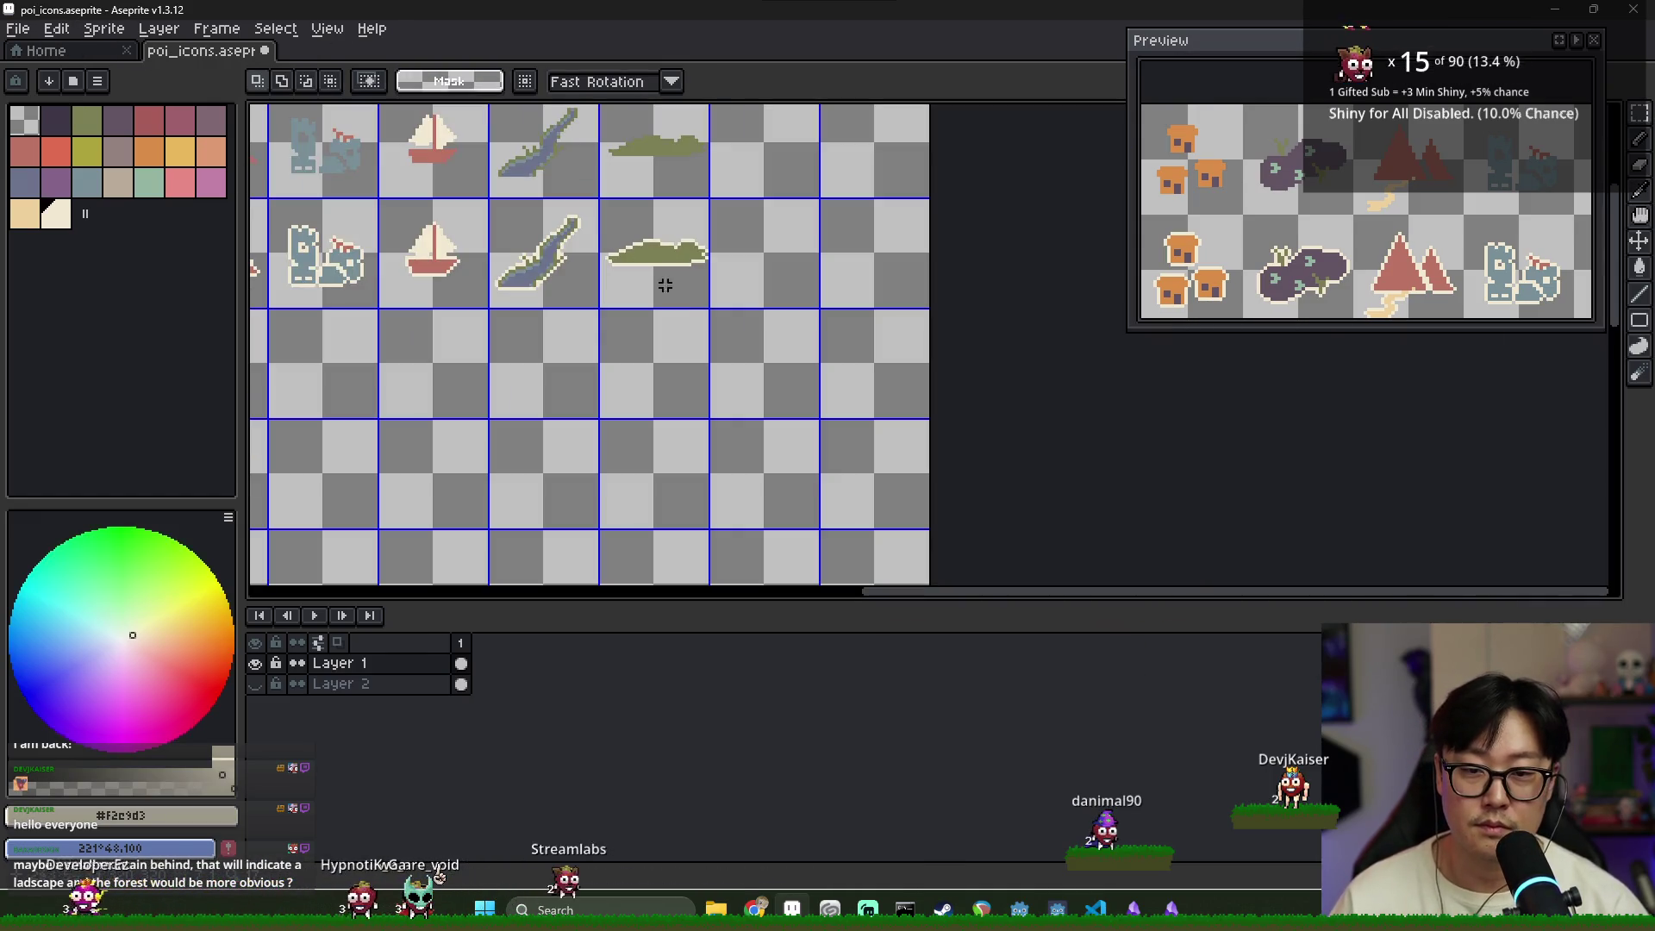
pyautogui.scroll(-2, 655, 247)
pyautogui.scroll(-2, 1379, 215)
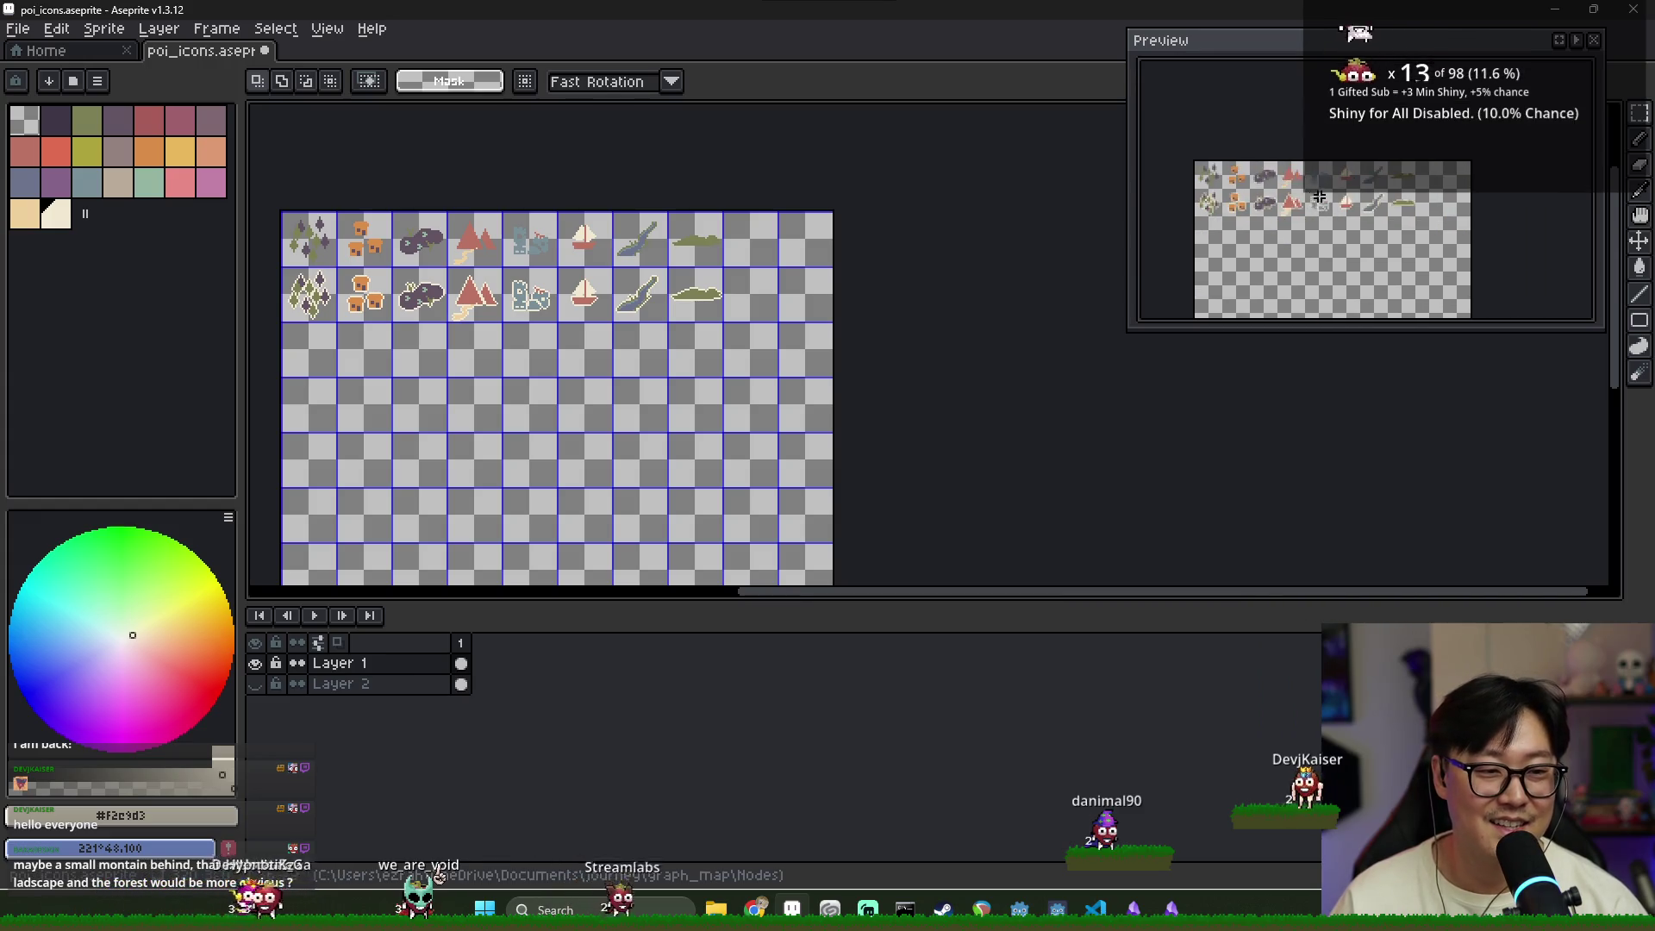
pyautogui.scroll(5, 1416, 208)
pyautogui.scroll(-1, 1416, 209)
pyautogui.scroll(-3, 1411, 211)
pyautogui.scroll(3, 1407, 202)
pyautogui.scroll(4, 685, 290)
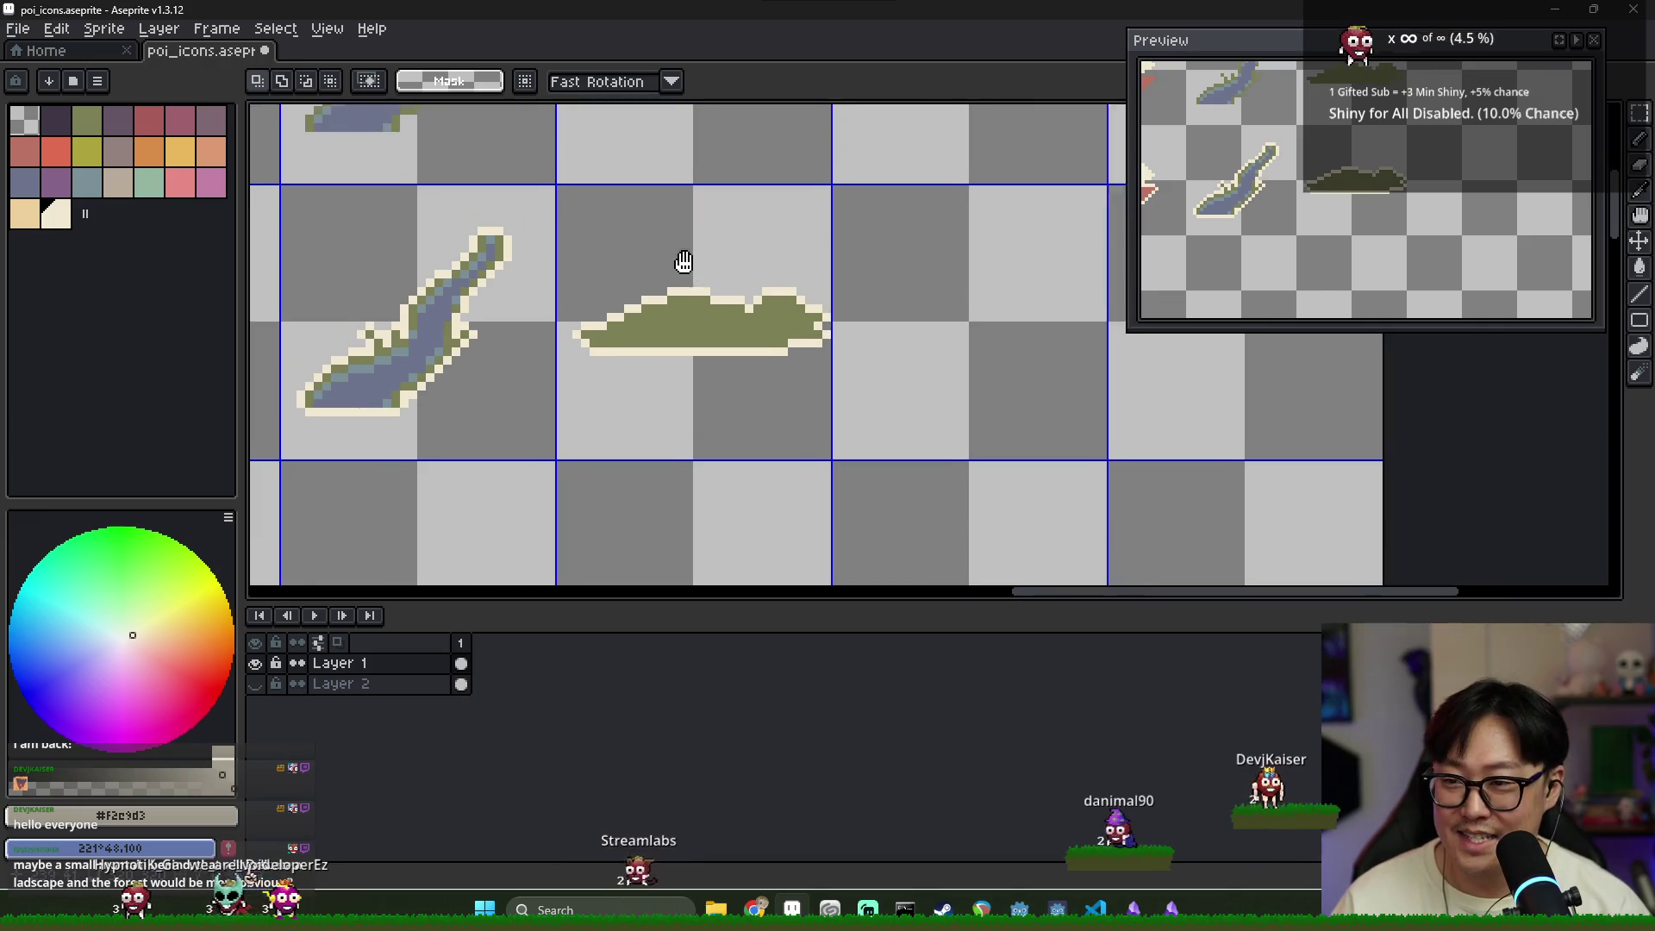
# - Bucket-fill the outlined grass's right end with blue-gray
pyautogui.press('i')
pyautogui.click(668, 294)
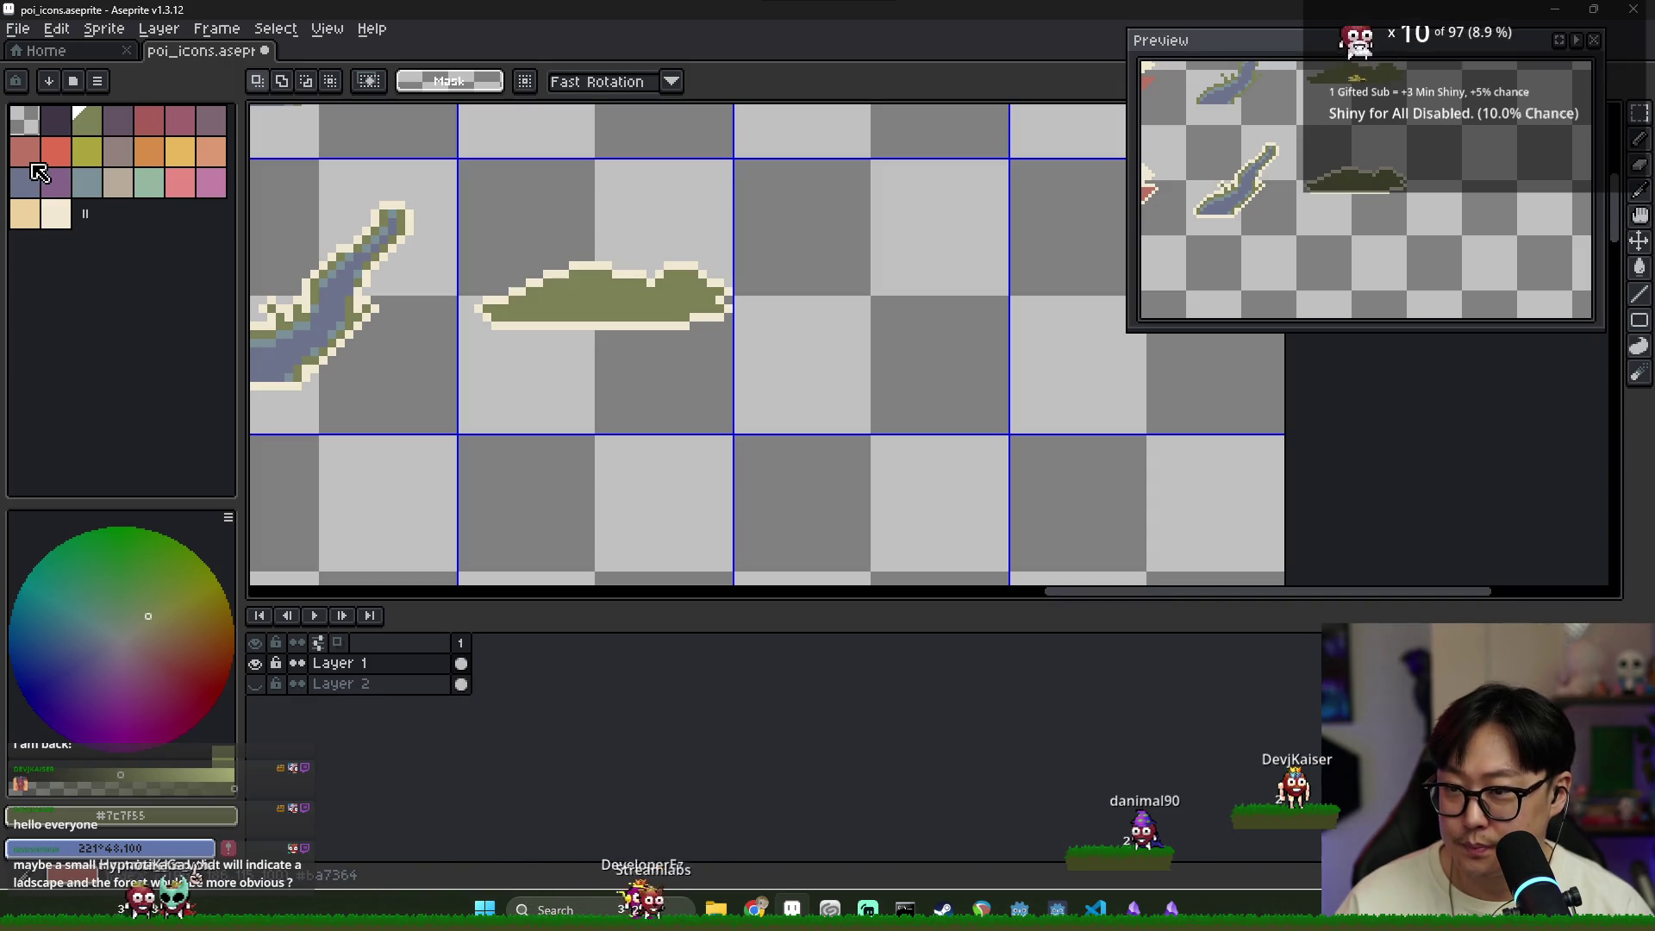
pyautogui.click(25, 183)
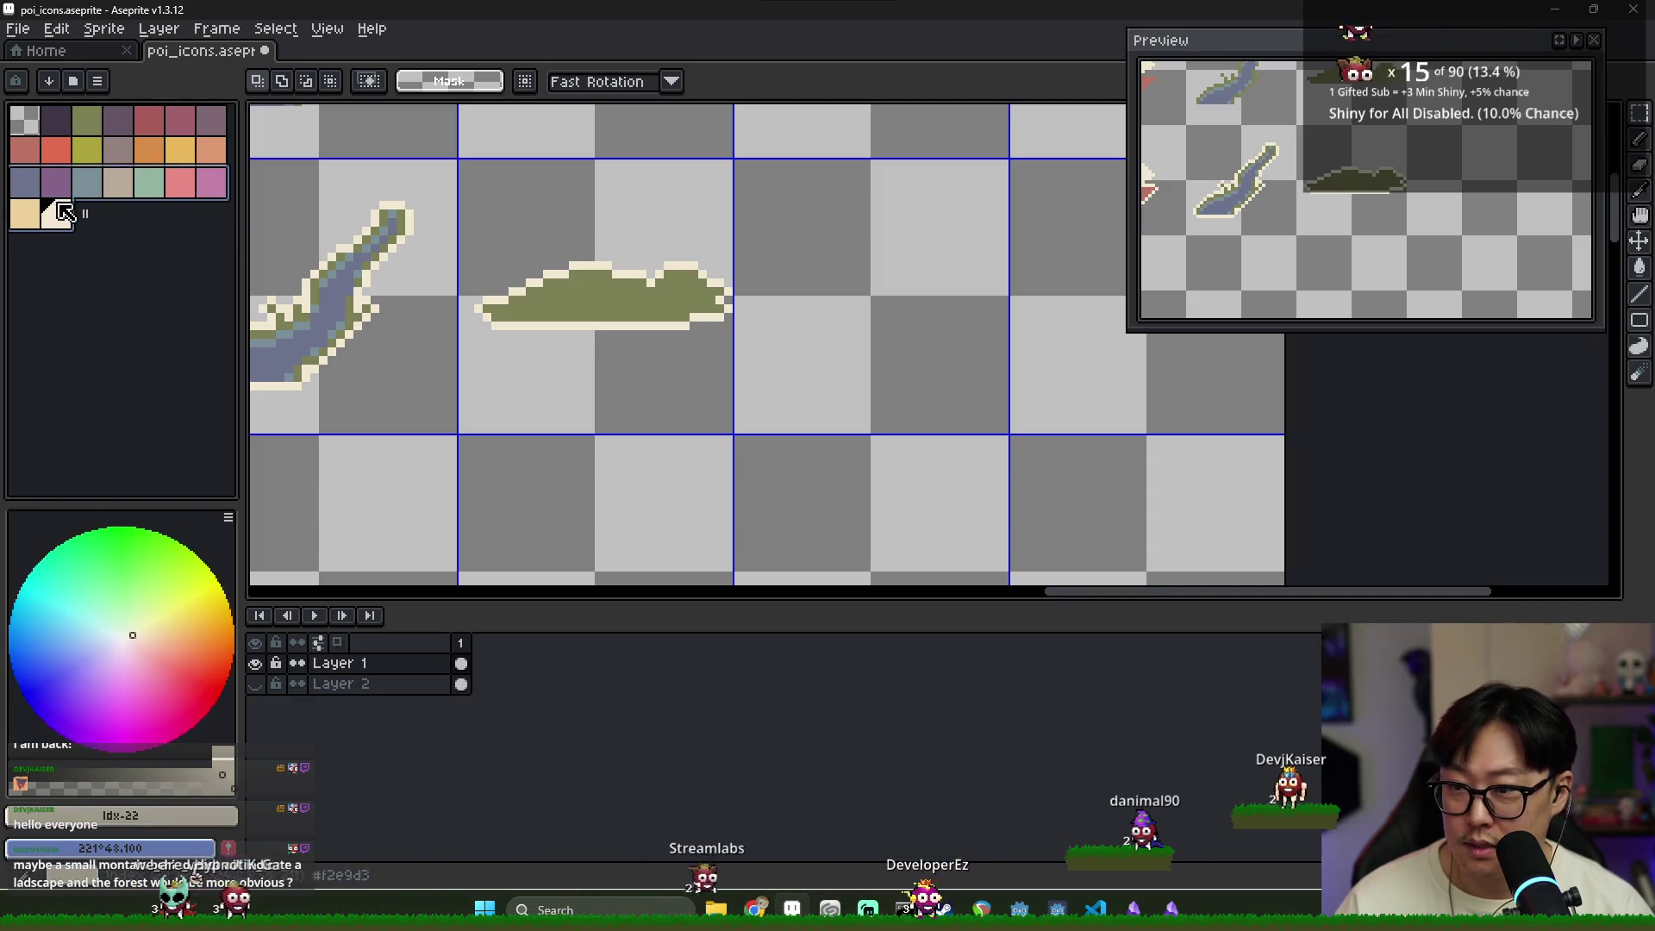
pyautogui.scroll(1, 684, 318)
pyautogui.press('b')
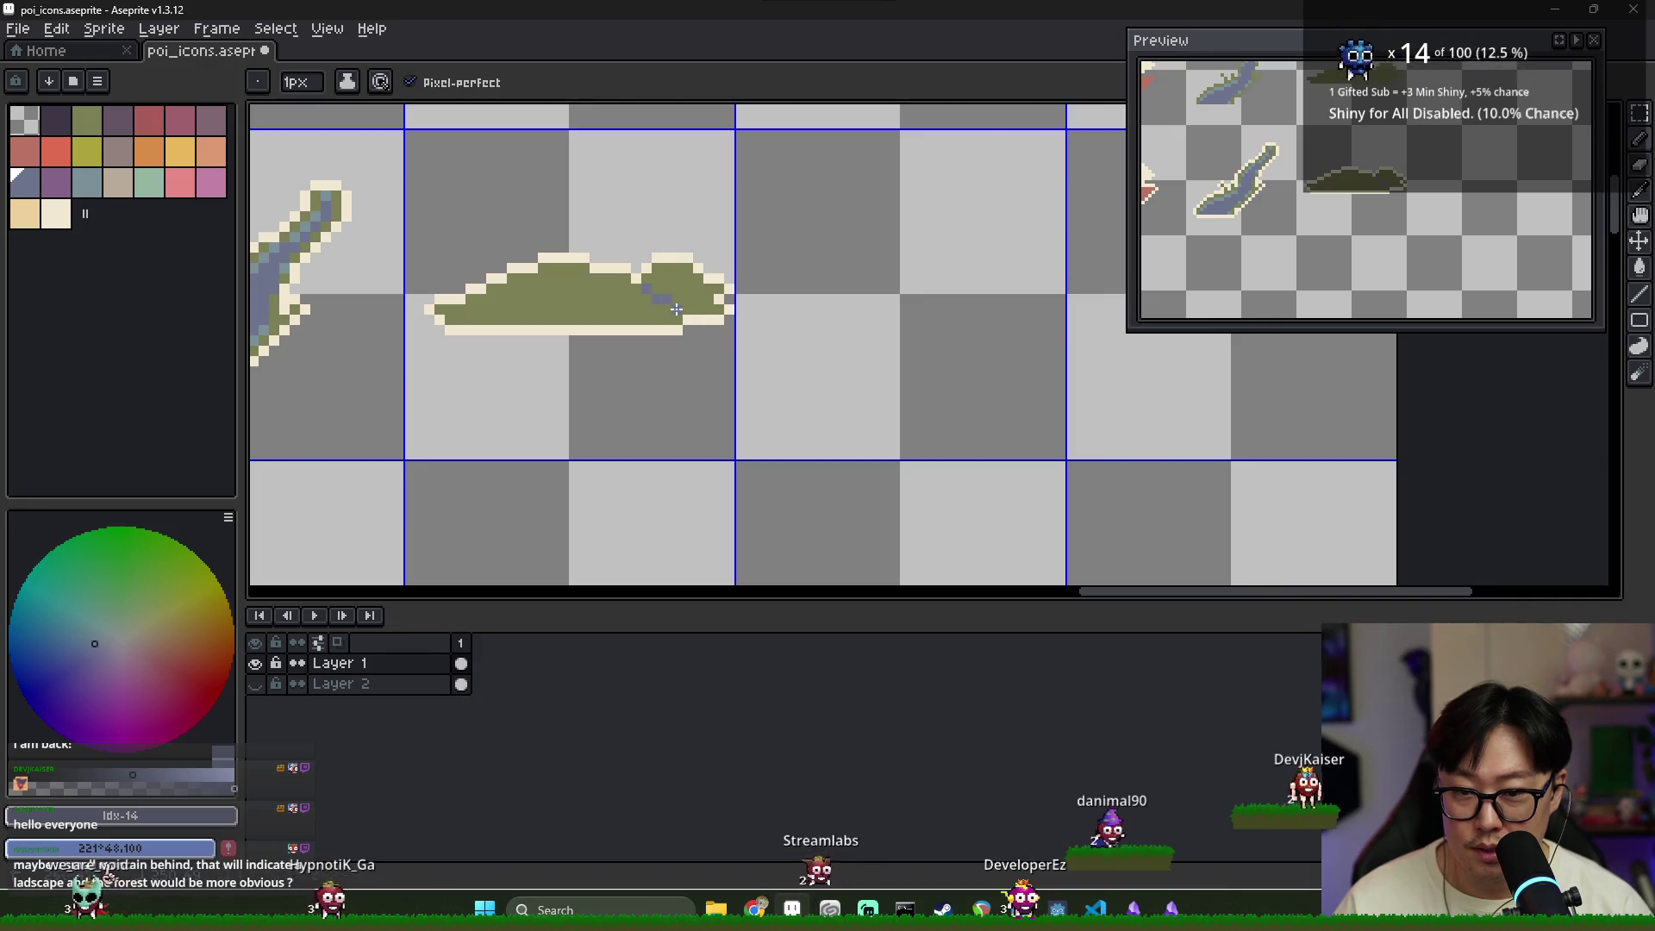
pyautogui.press('g')
pyautogui.click(718, 312)
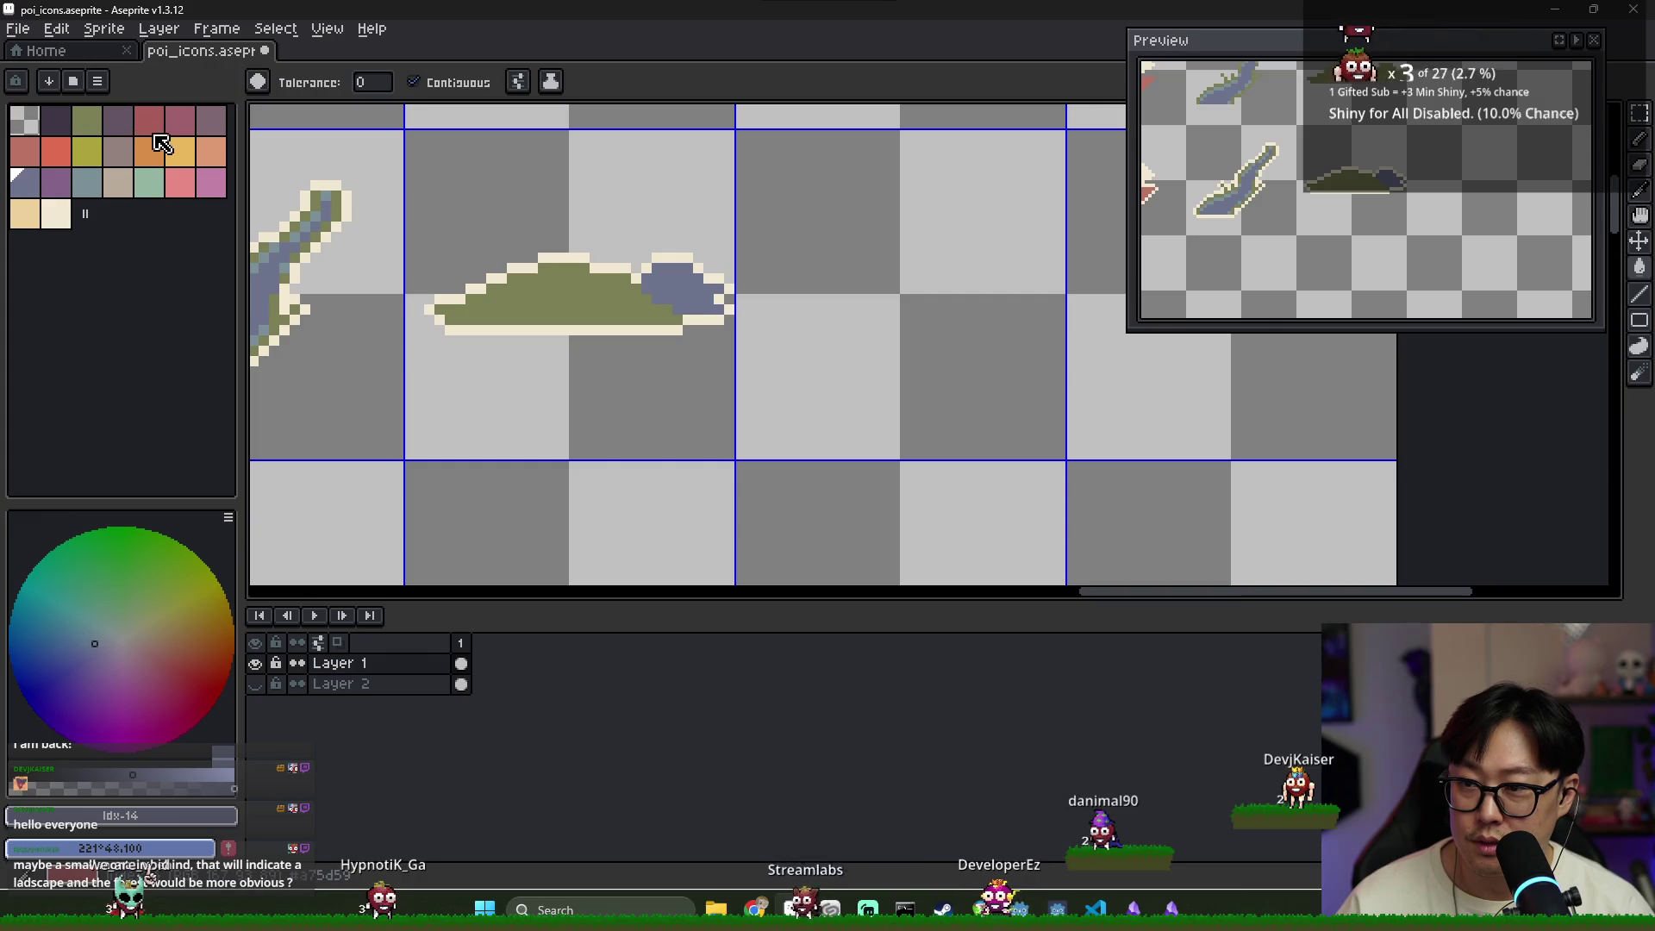
# - Recolour that patch red, repaint the bump's top olive, and add a red pixel
pyautogui.click(36, 163)
pyautogui.click(686, 289)
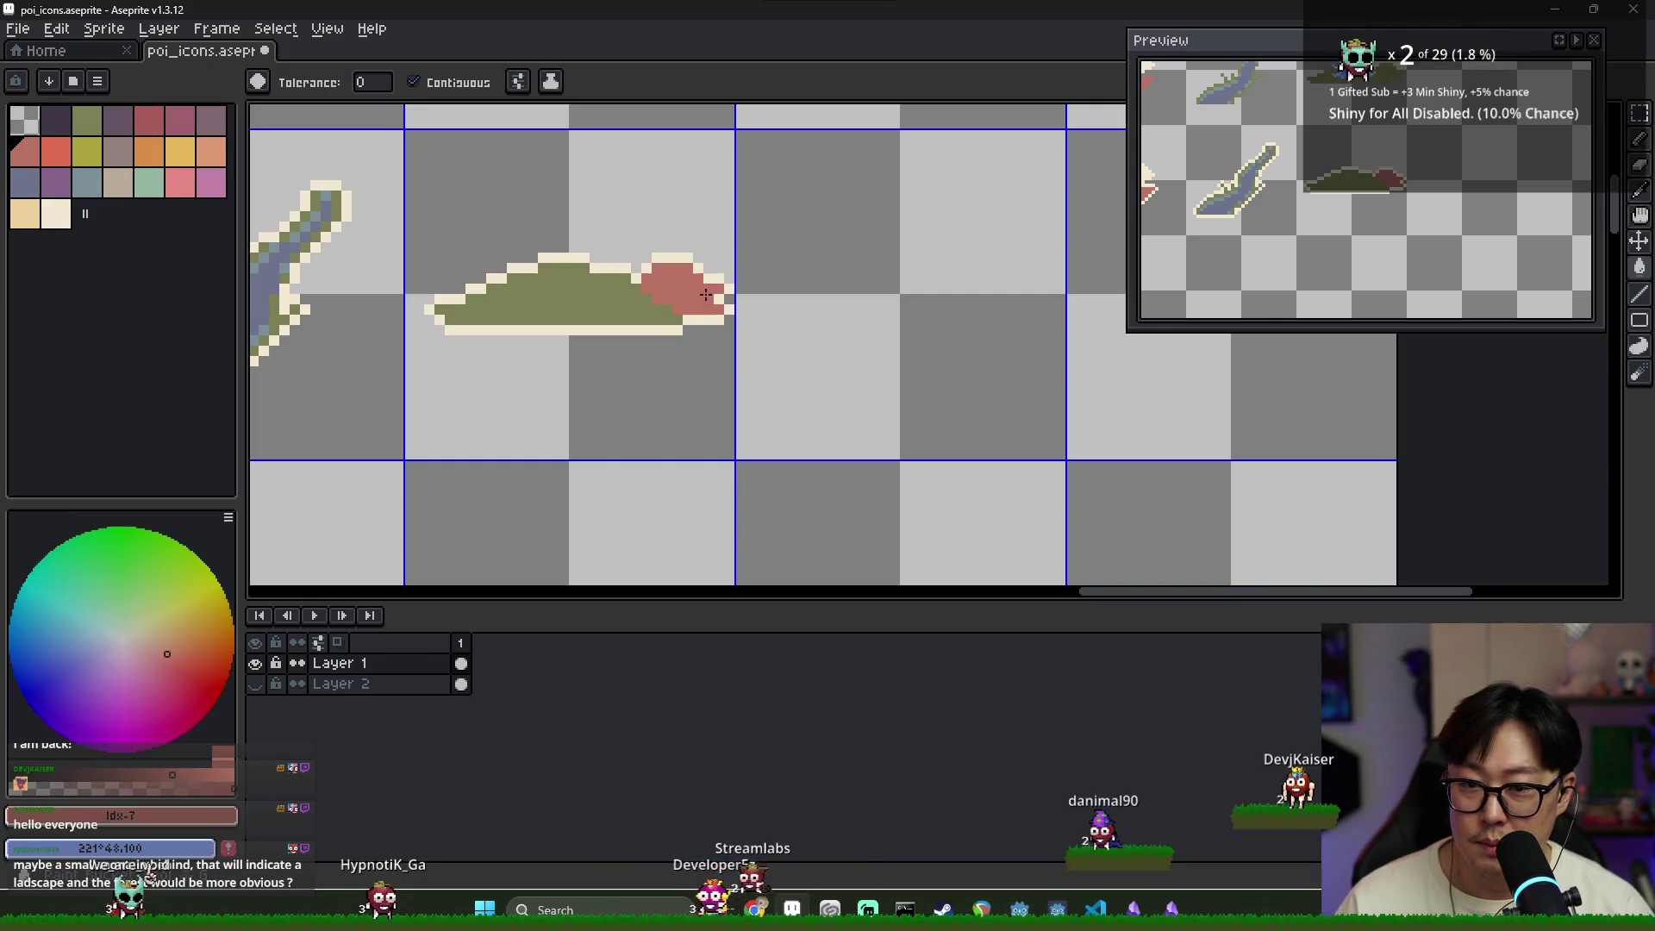
pyautogui.scroll(3, 606, 284)
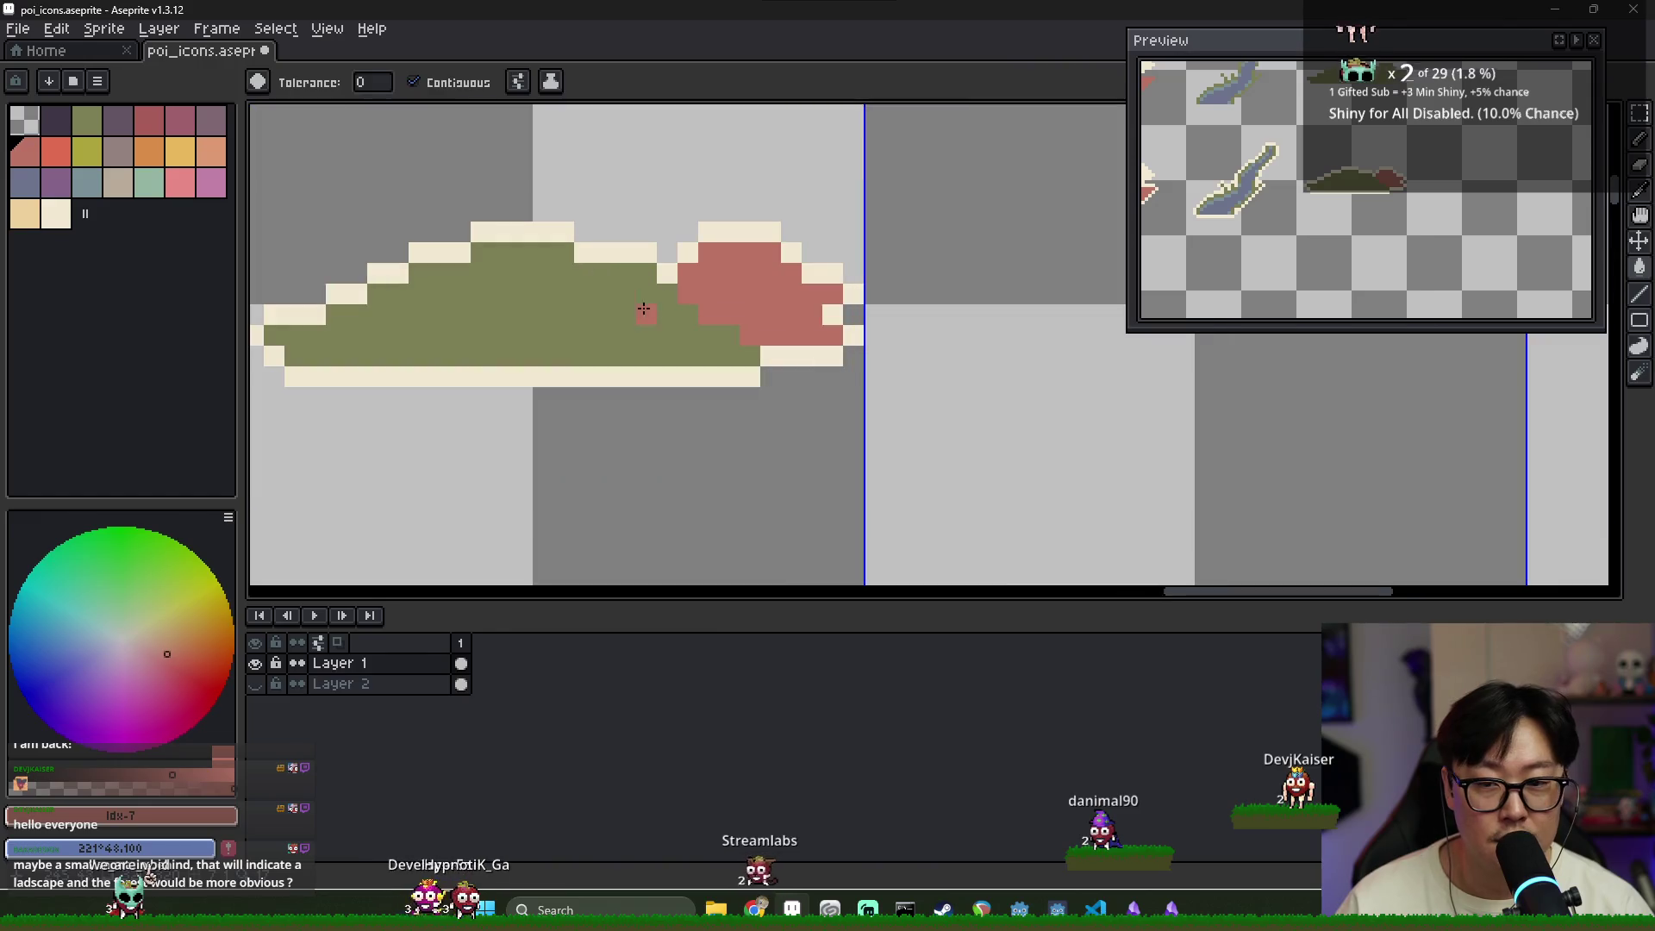
pyautogui.keyDown('alt'); pyautogui.click(637, 306); pyautogui.keyUp('alt')
pyautogui.press('b')
pyautogui.moveTo(716, 259); pyautogui.dragTo(787, 276)
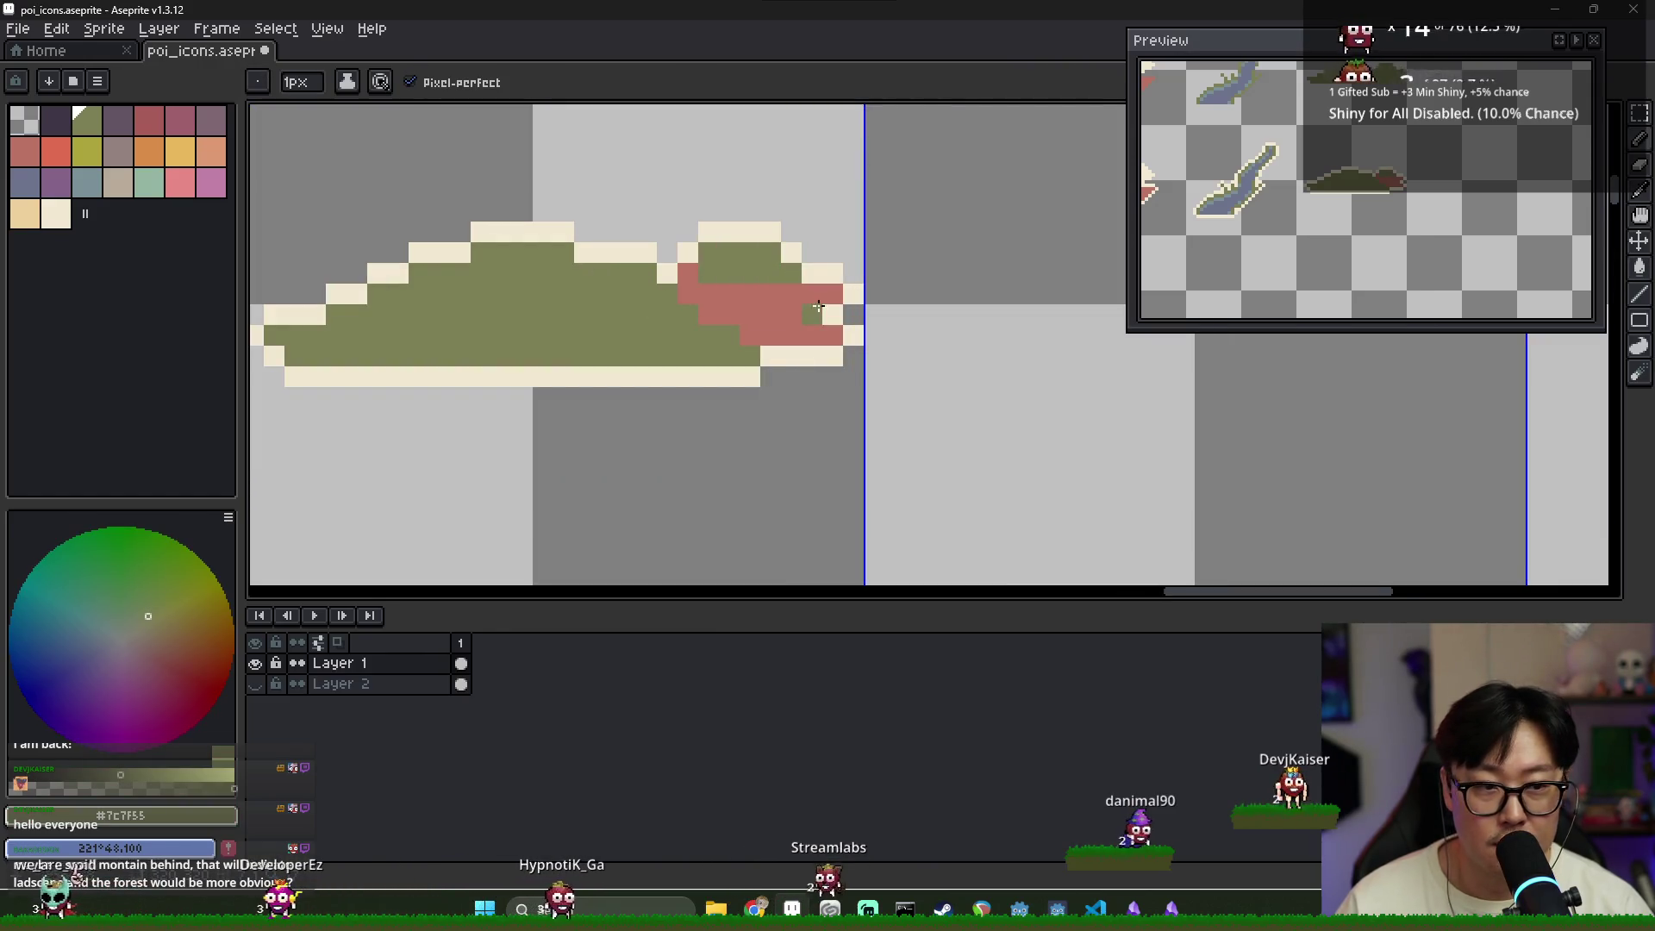
pyautogui.keyDown('alt'); pyautogui.click(780, 284); pyautogui.keyUp('alt')
pyautogui.click(508, 304)
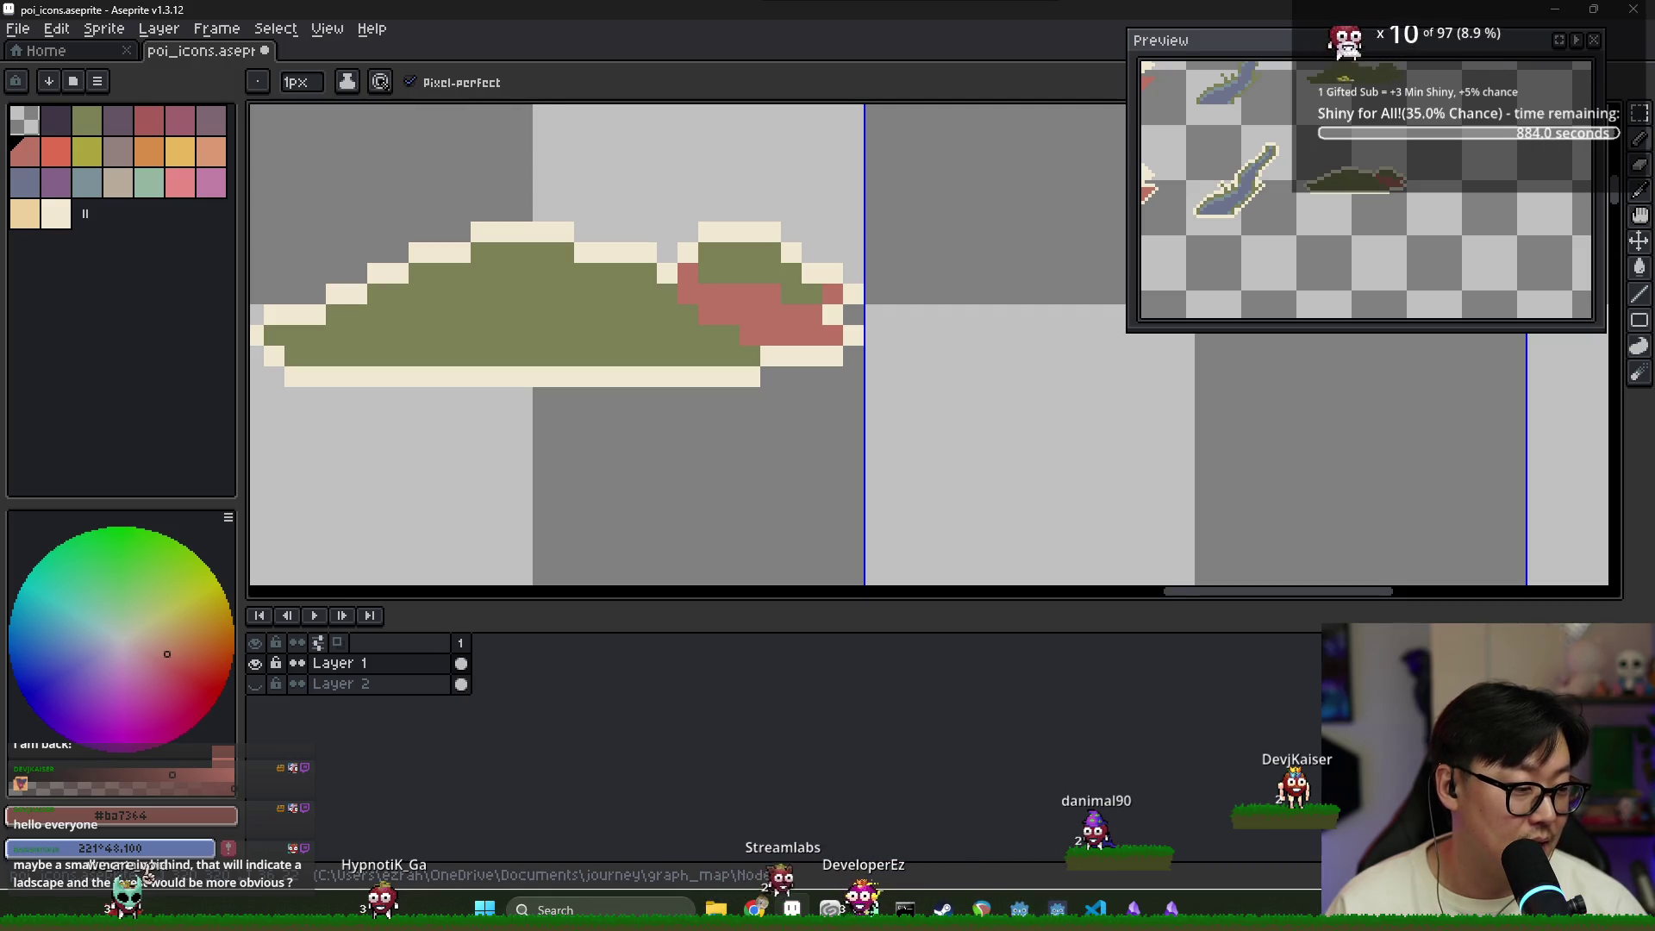
pyautogui.hotkey('alt', 'Tab')
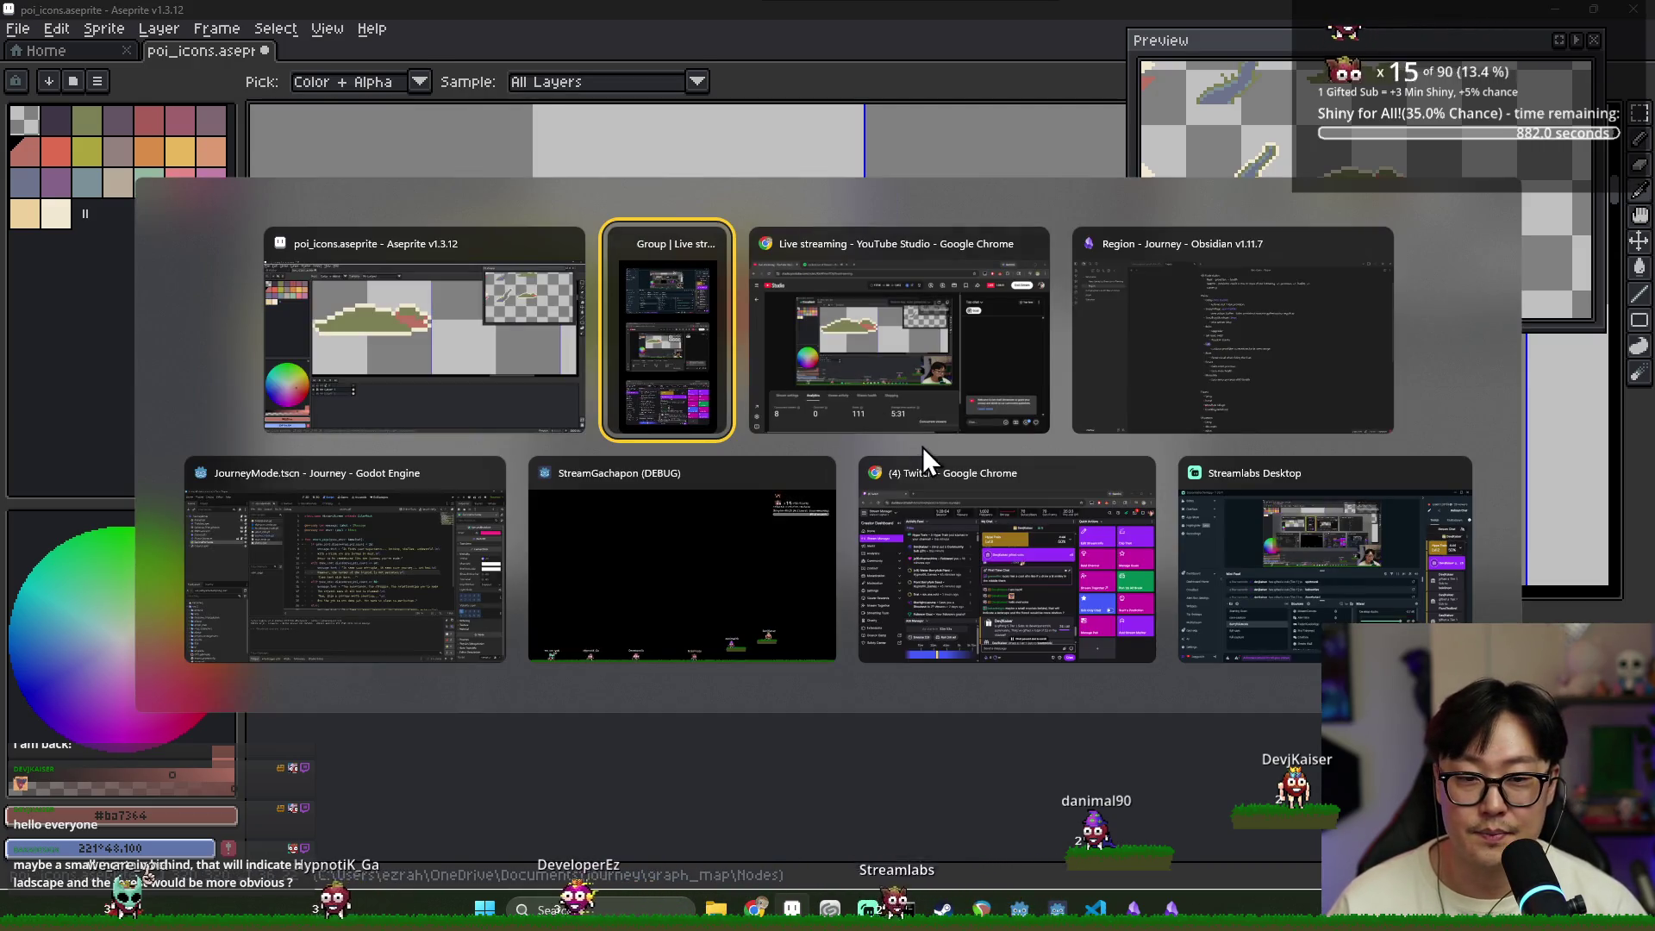
pyautogui.click(419, 340)
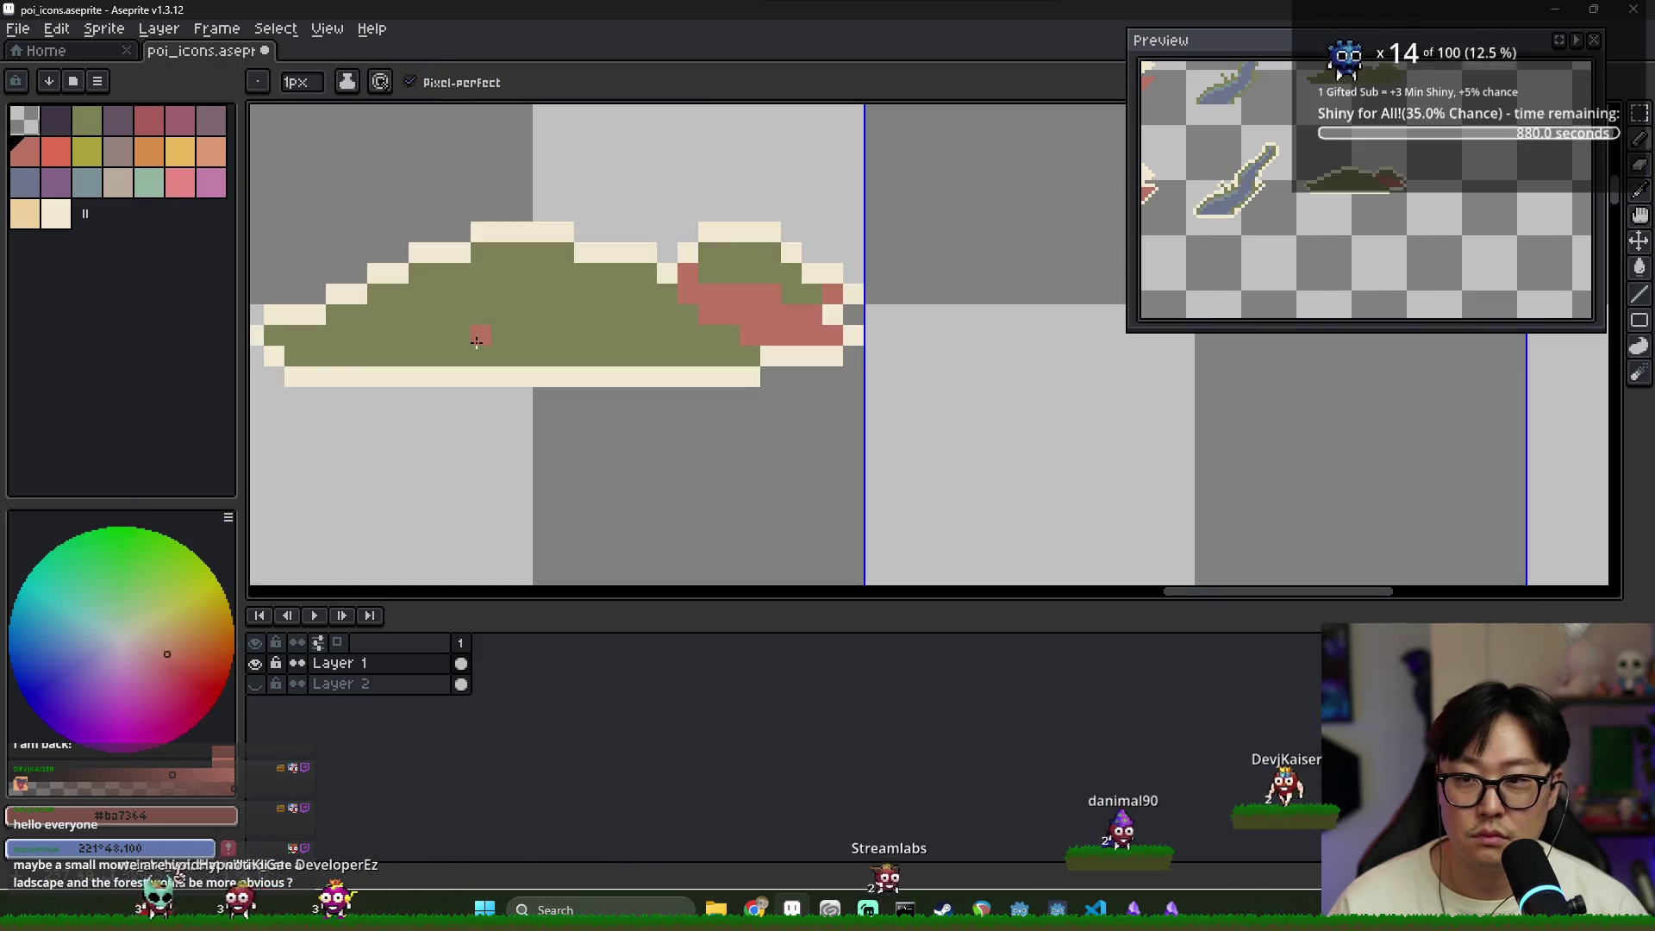
pyautogui.hotkey('ctrl', 'o')
pyautogui.click(328, 237)
pyautogui.doubleClick(327, 238)
pyautogui.hotkey('ctrl', 'o')
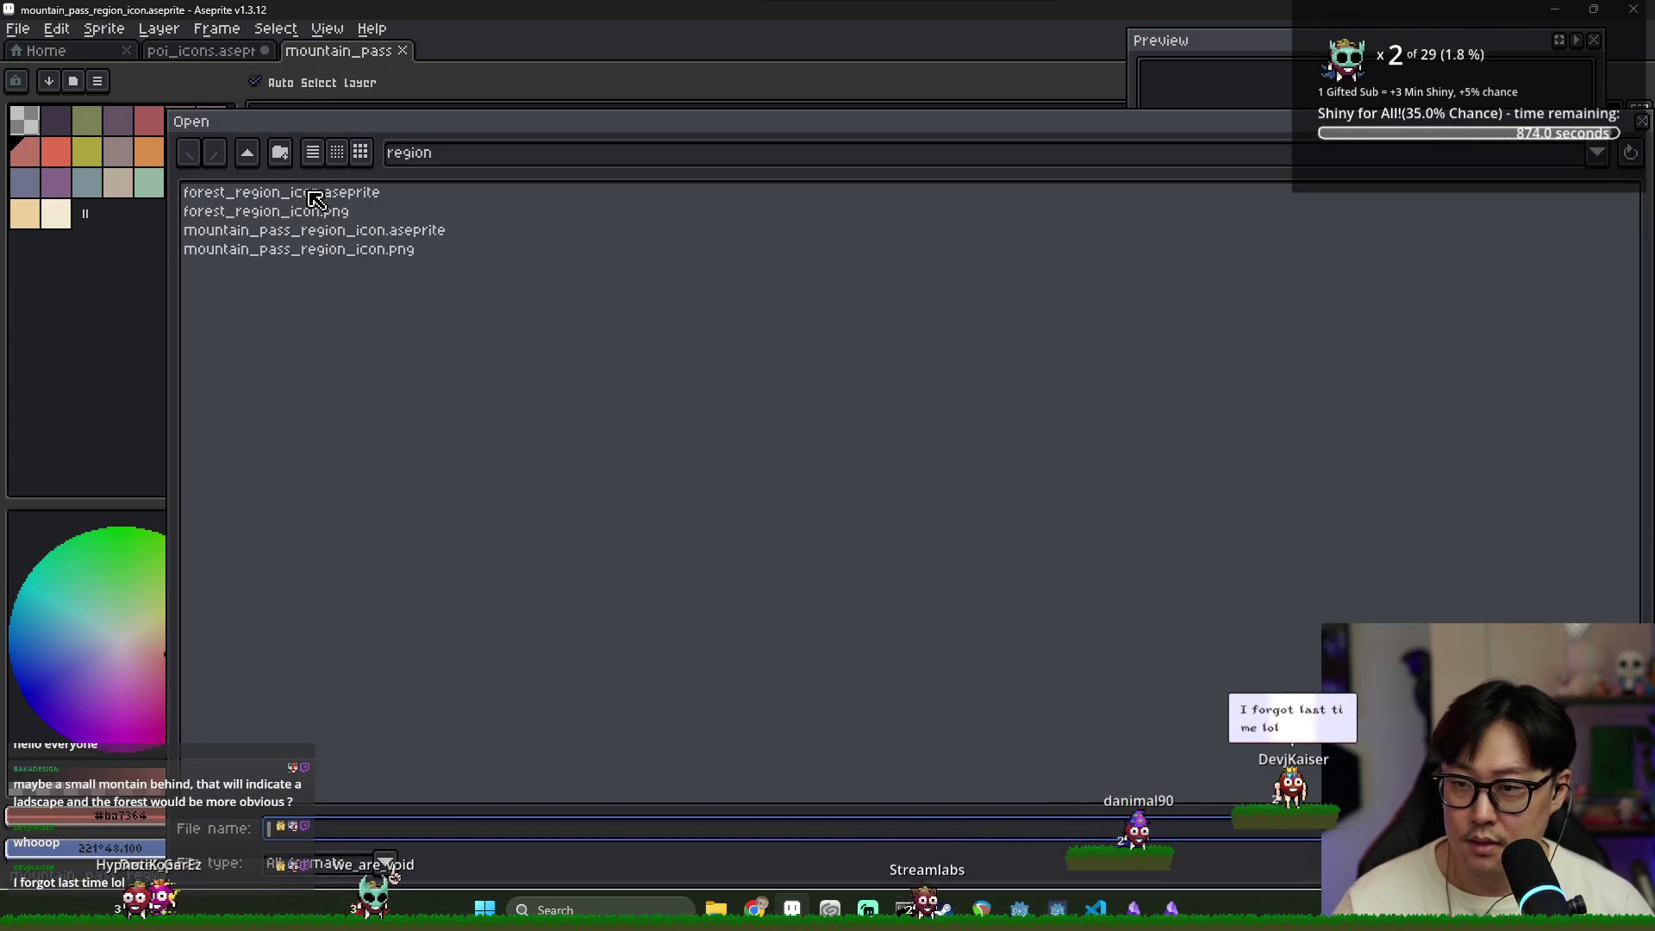
pyautogui.doubleClick(316, 197)
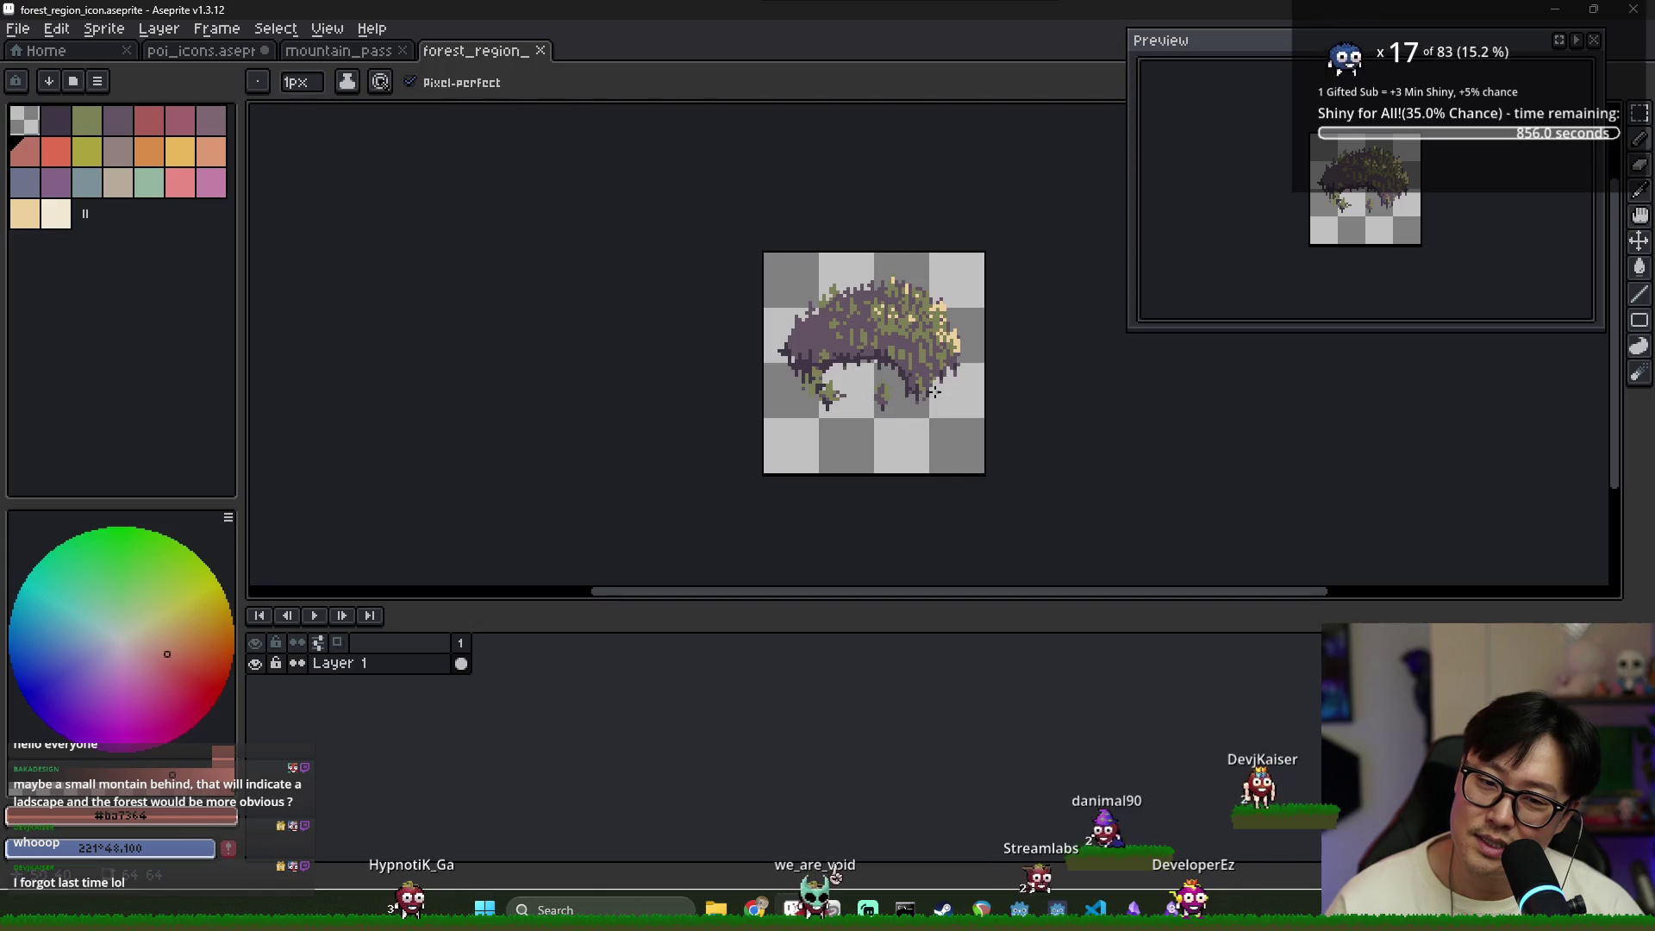
pyautogui.click(540, 51)
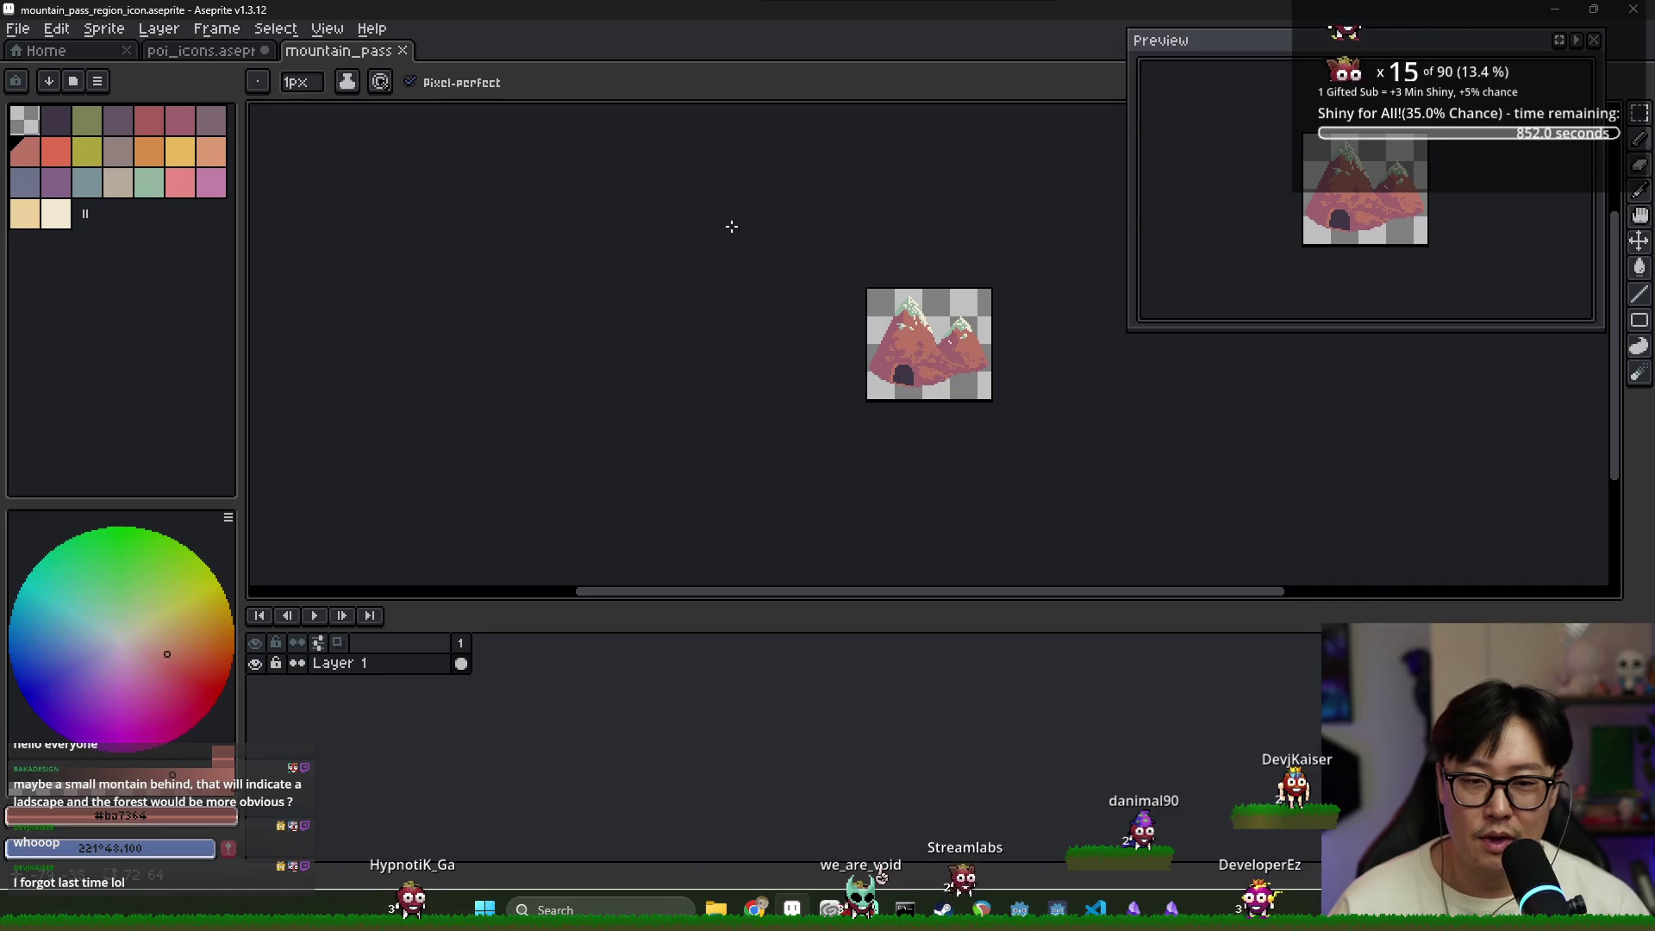
pyautogui.click(402, 51)
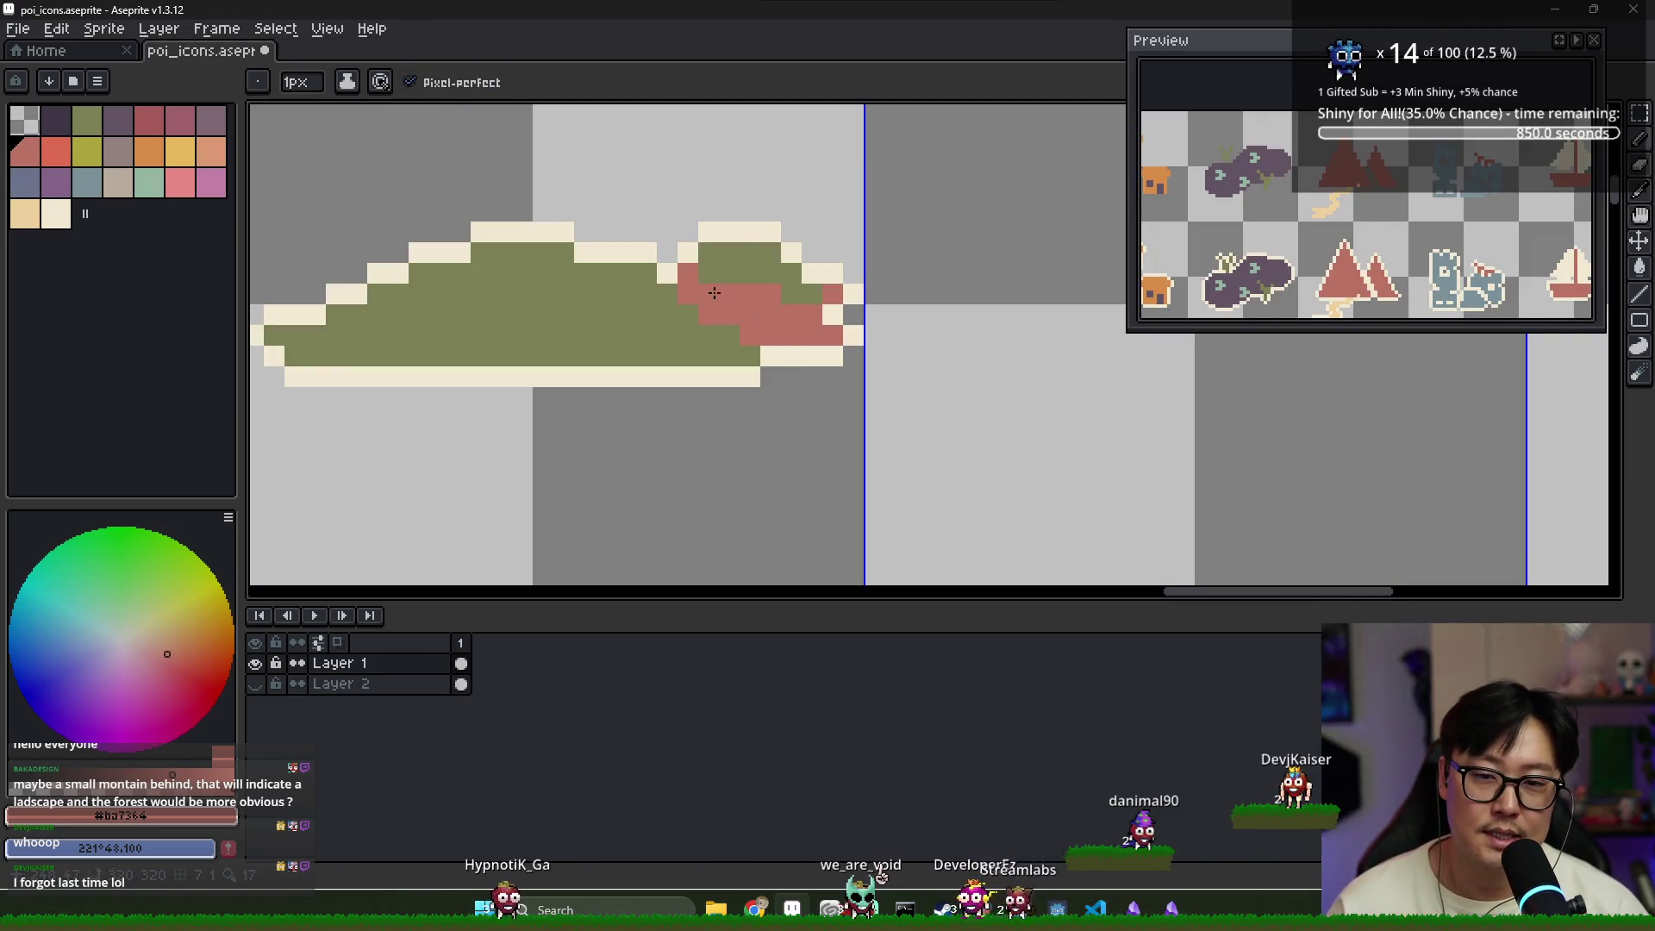
# - Add dark mauve shading pixels along the red stripe
pyautogui.keyDown('alt'); pyautogui.click(750, 250); pyautogui.keyUp('alt')
pyautogui.keyDown('alt'); pyautogui.click(851, 293); pyautogui.keyUp('alt')
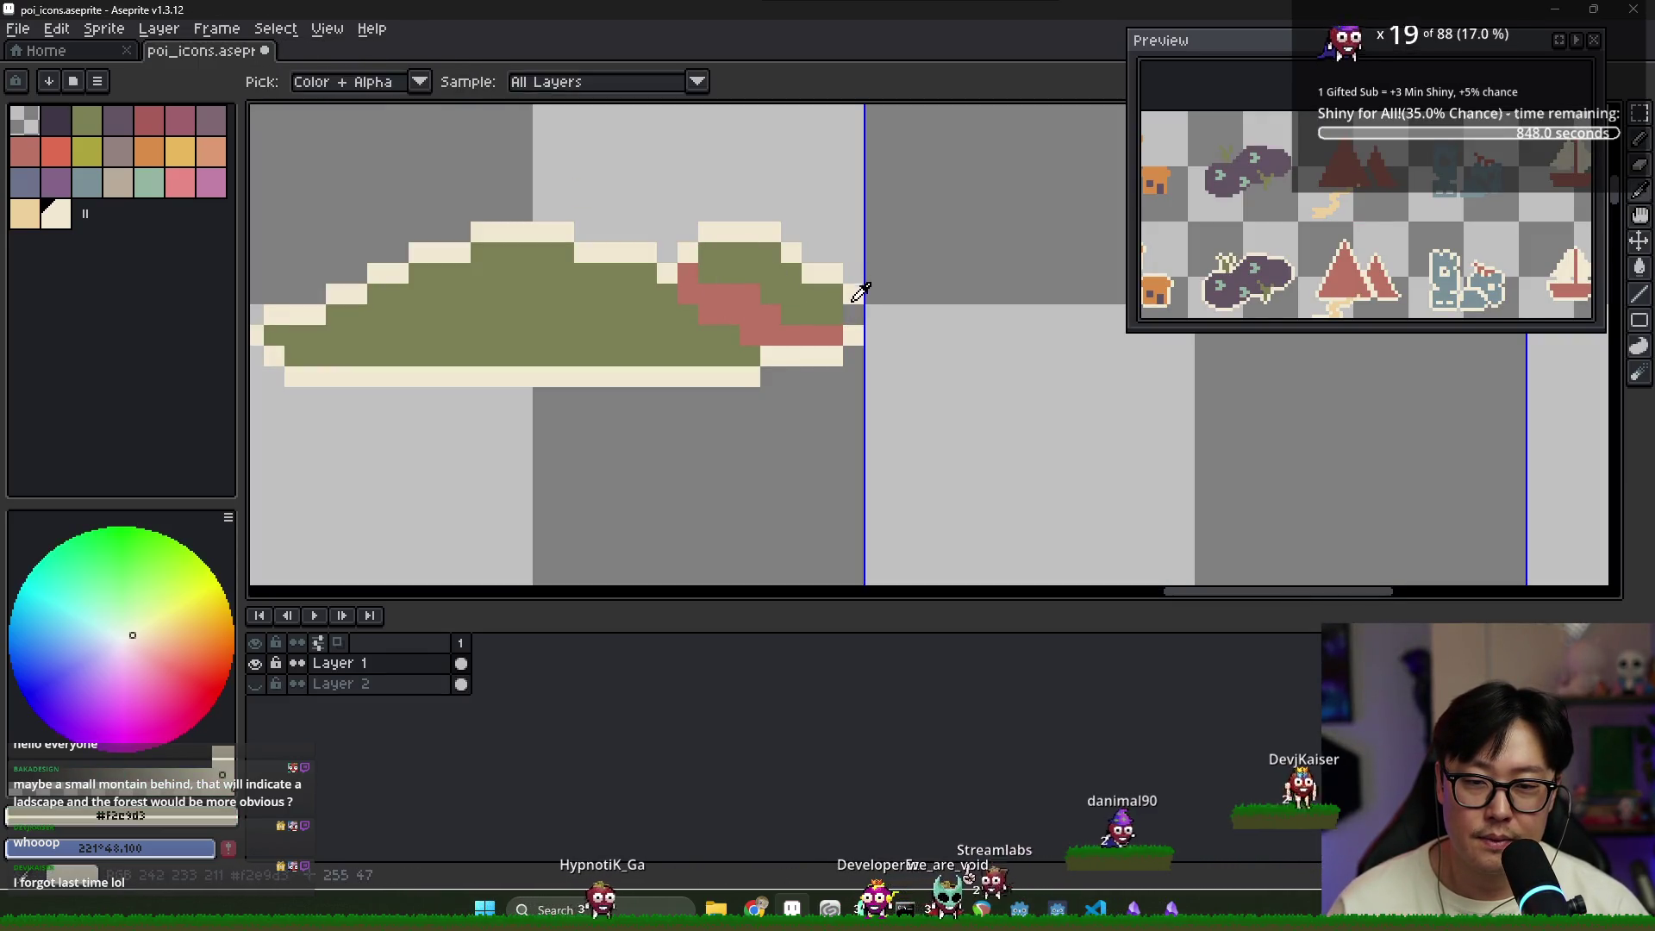
pyautogui.scroll(-1, 838, 307)
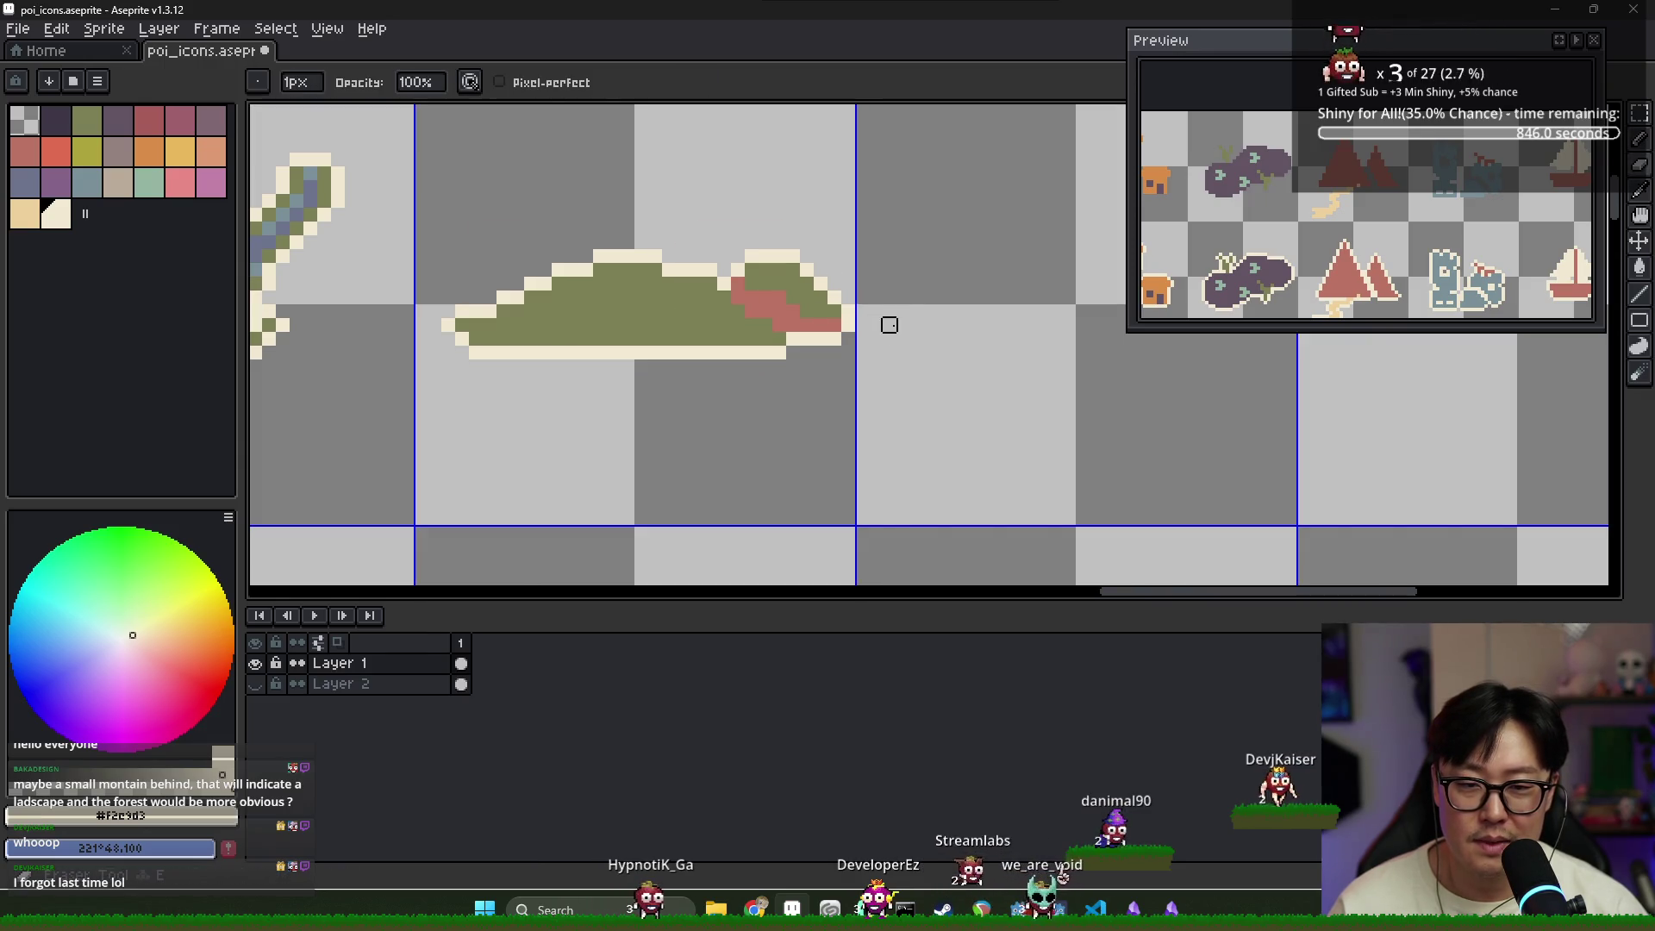
pyautogui.scroll(-5, 889, 325)
pyautogui.scroll(4, 787, 317)
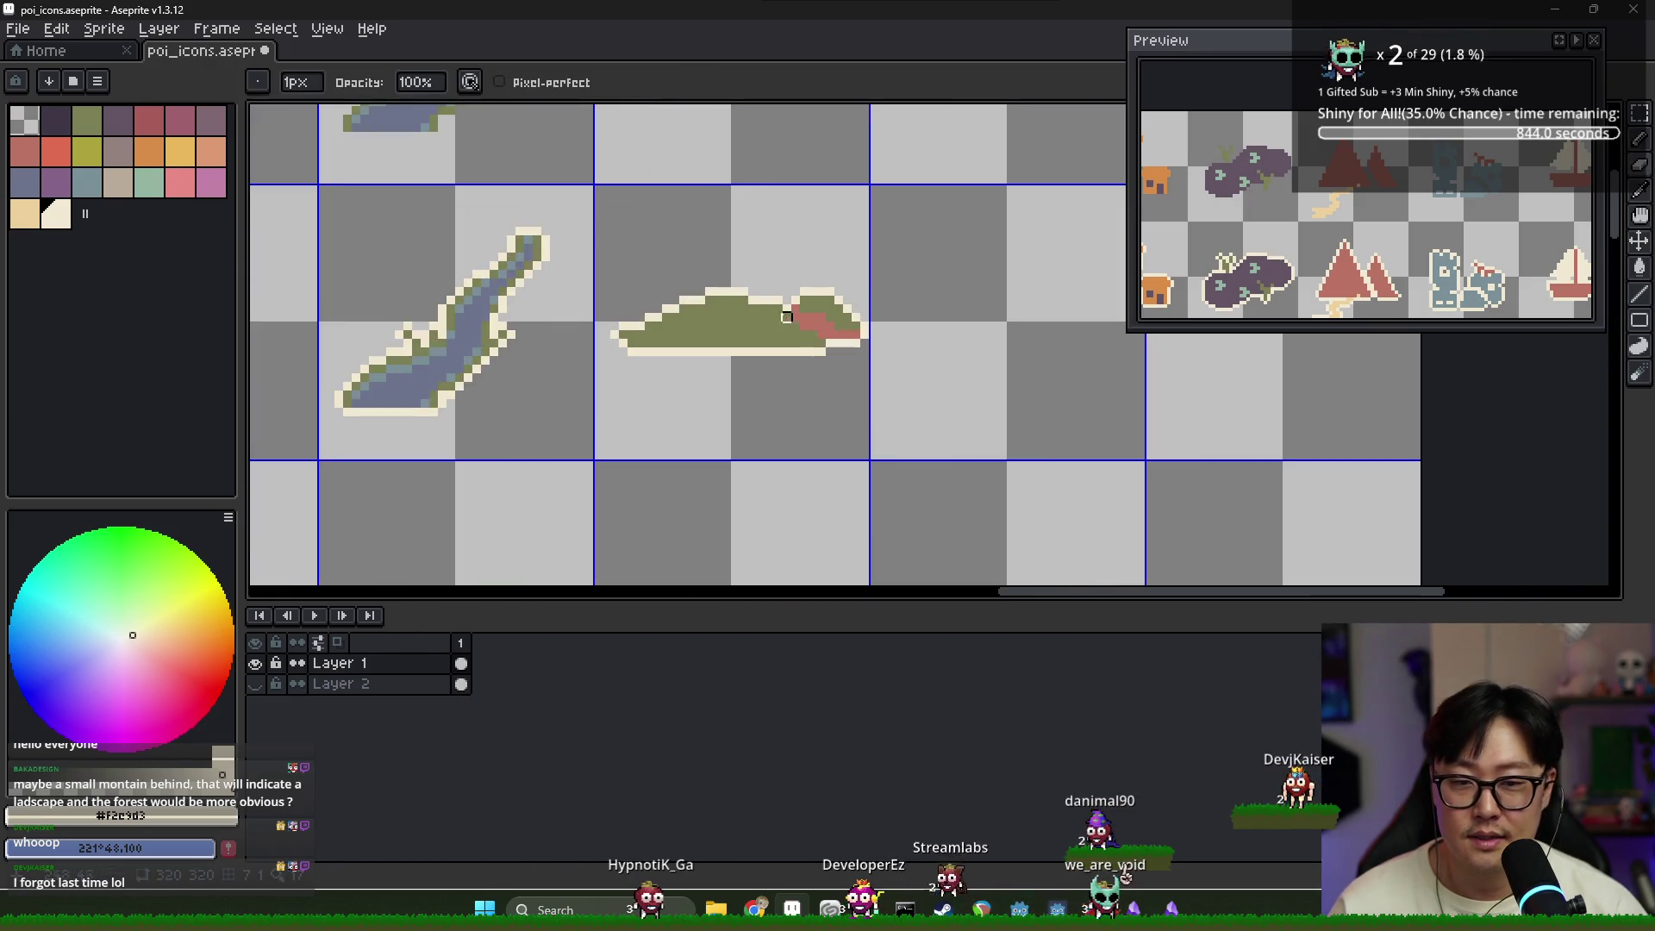
pyautogui.click(110, 131)
pyautogui.scroll(1, 797, 313)
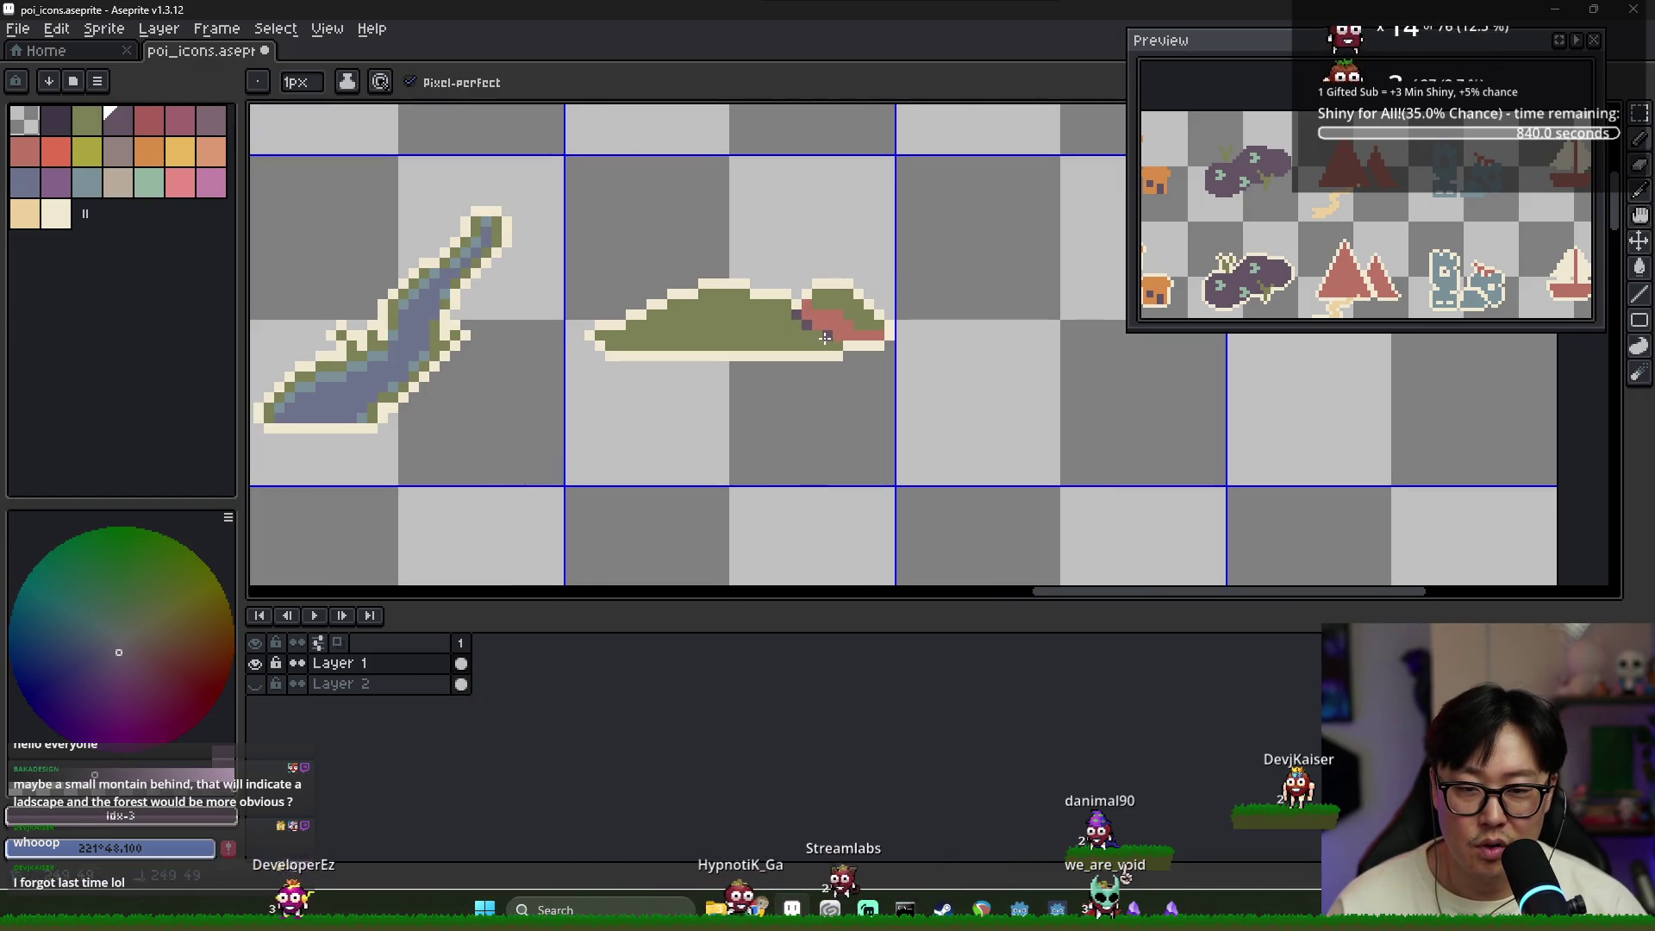
pyautogui.click(816, 335)
pyautogui.scroll(-1, 1347, 235)
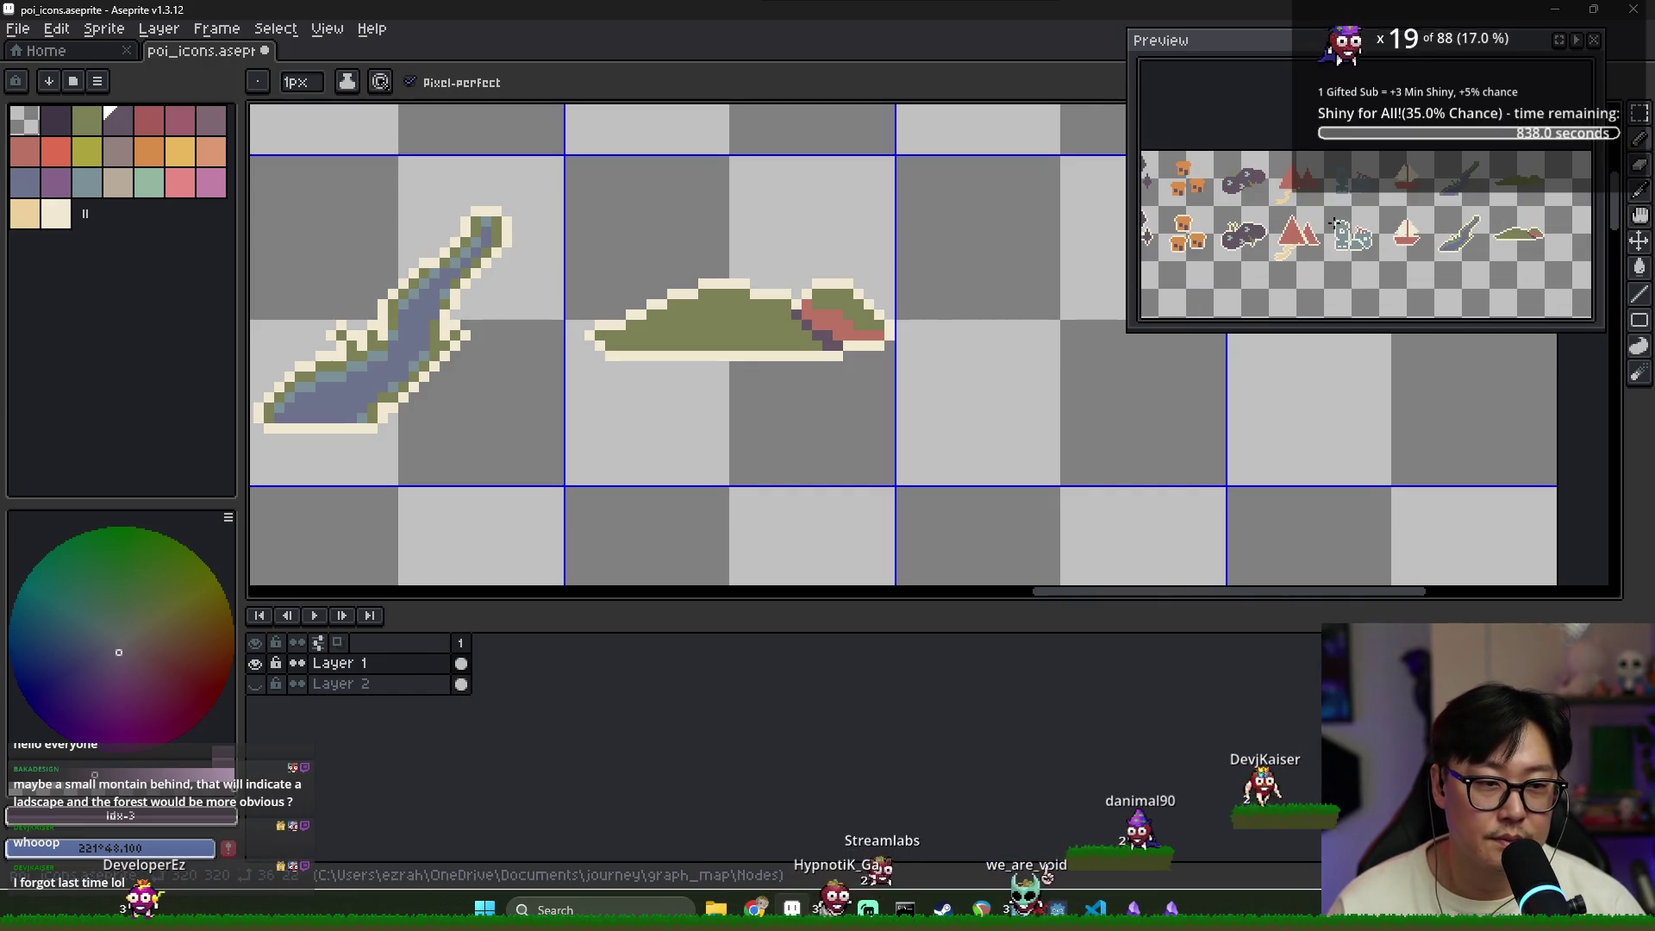
pyautogui.scroll(3, 778, 343)
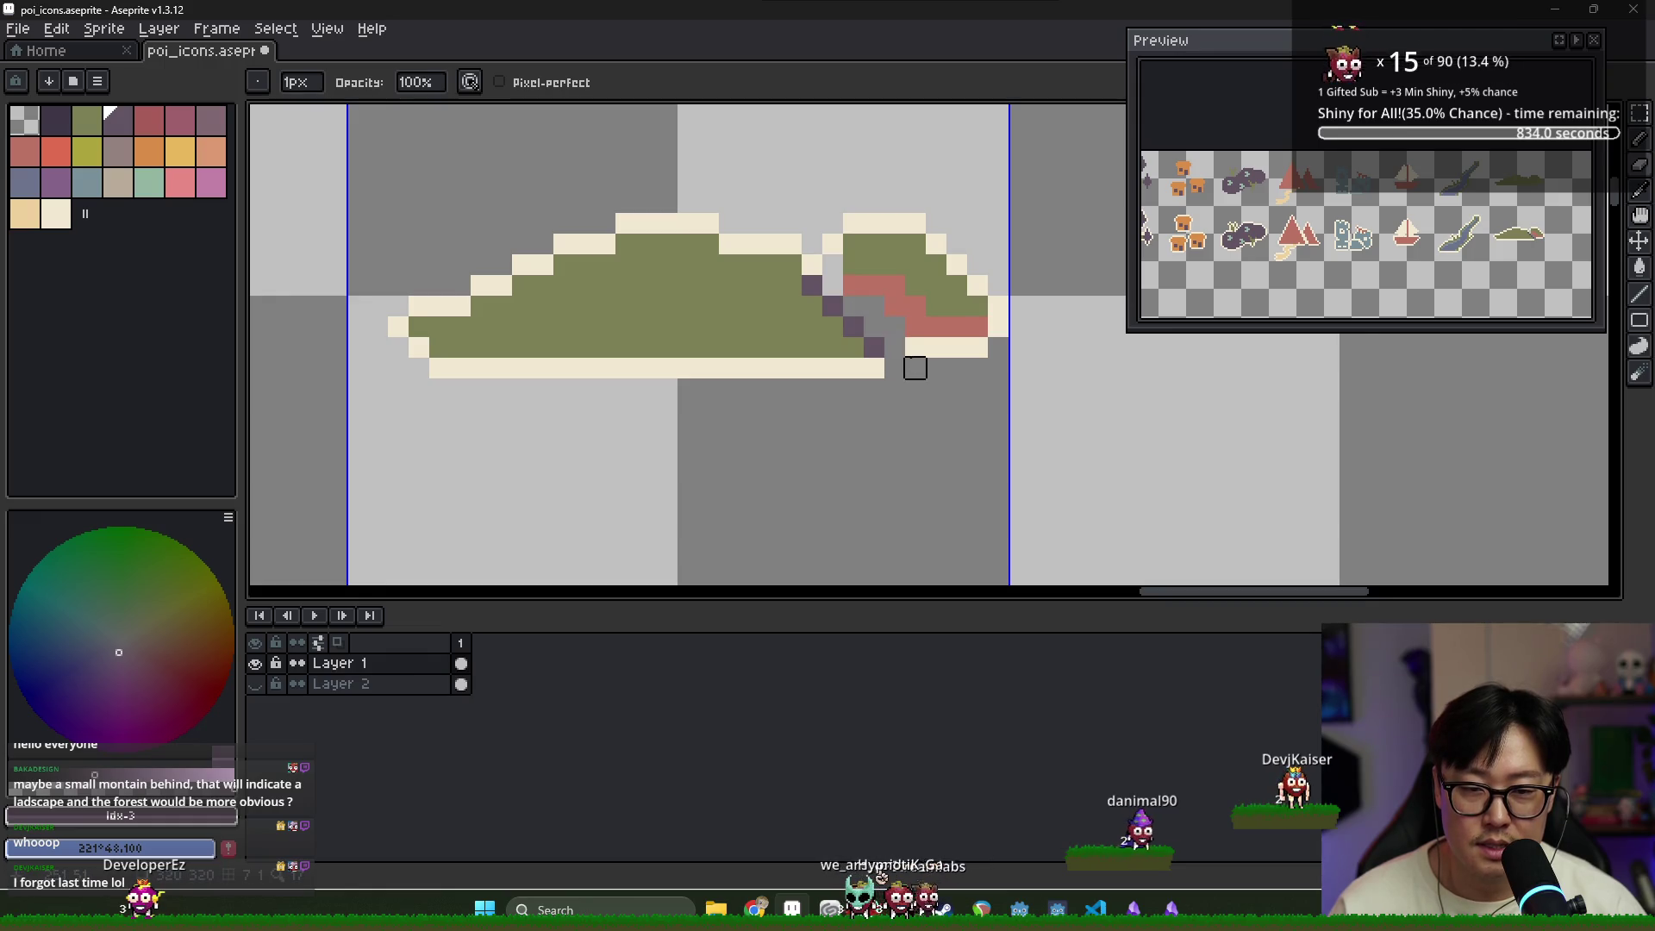
pyautogui.scroll(-5, 914, 326)
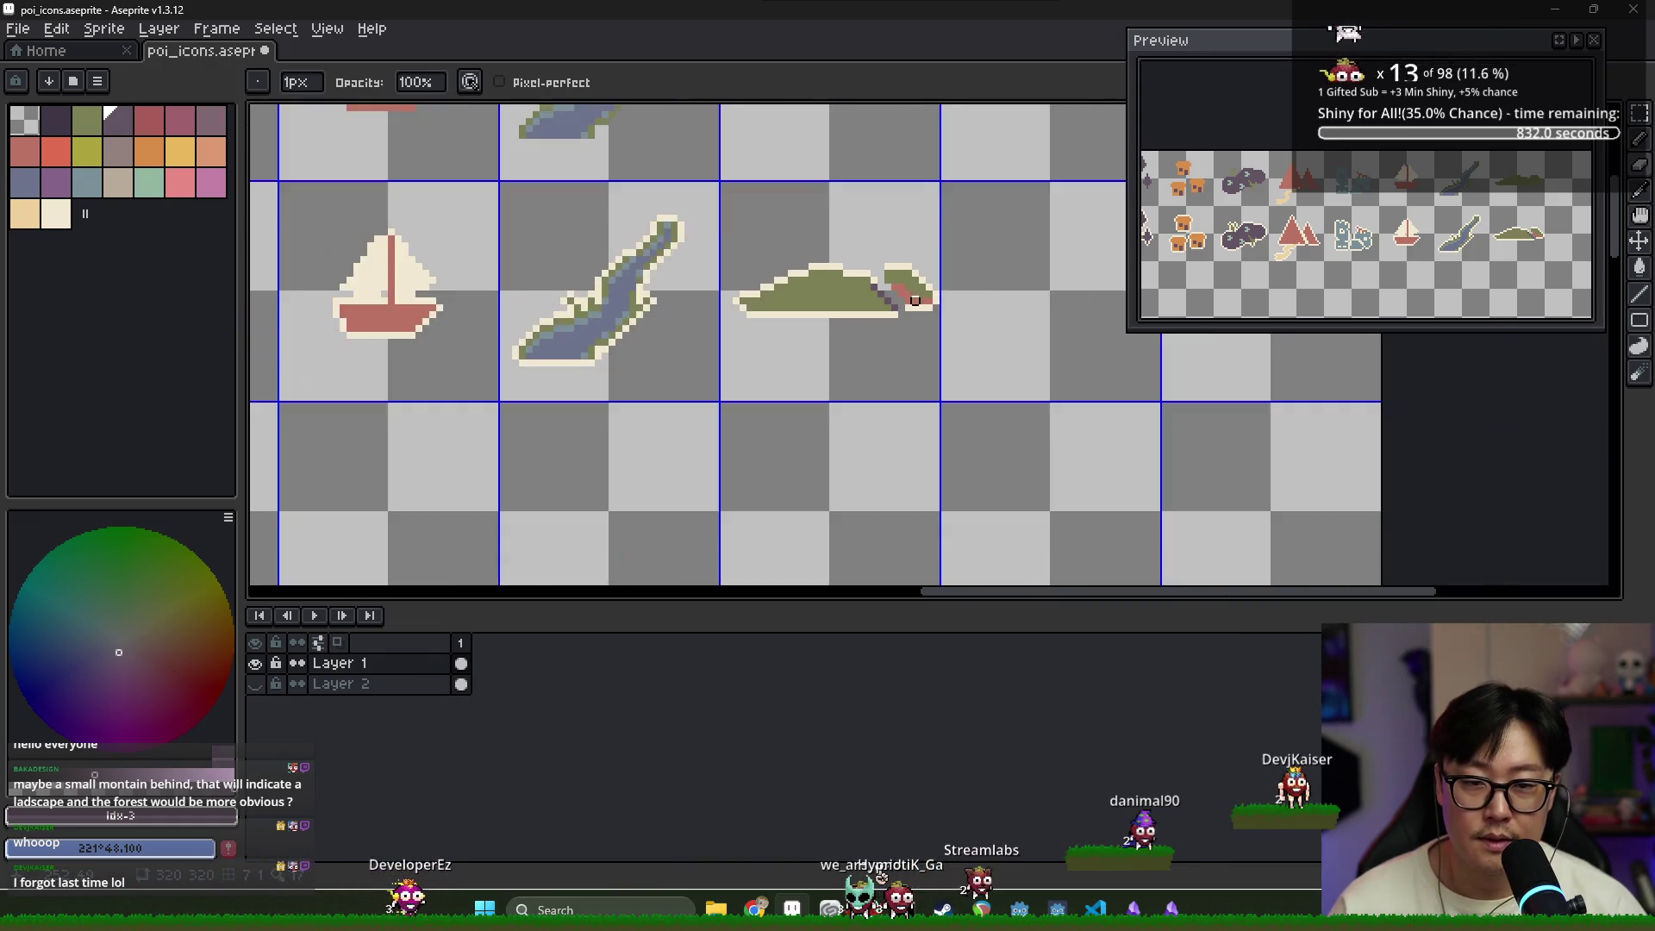
pyautogui.scroll(5, 850, 247)
# - Extend the stripe diagonally up-left, touching up with cream and olive pixels
pyautogui.press('b')
pyautogui.keyDown('alt'); pyautogui.click(829, 226); pyautogui.keyUp('alt')
pyautogui.scroll(-3, 842, 222)
pyautogui.scroll(-3, 843, 222)
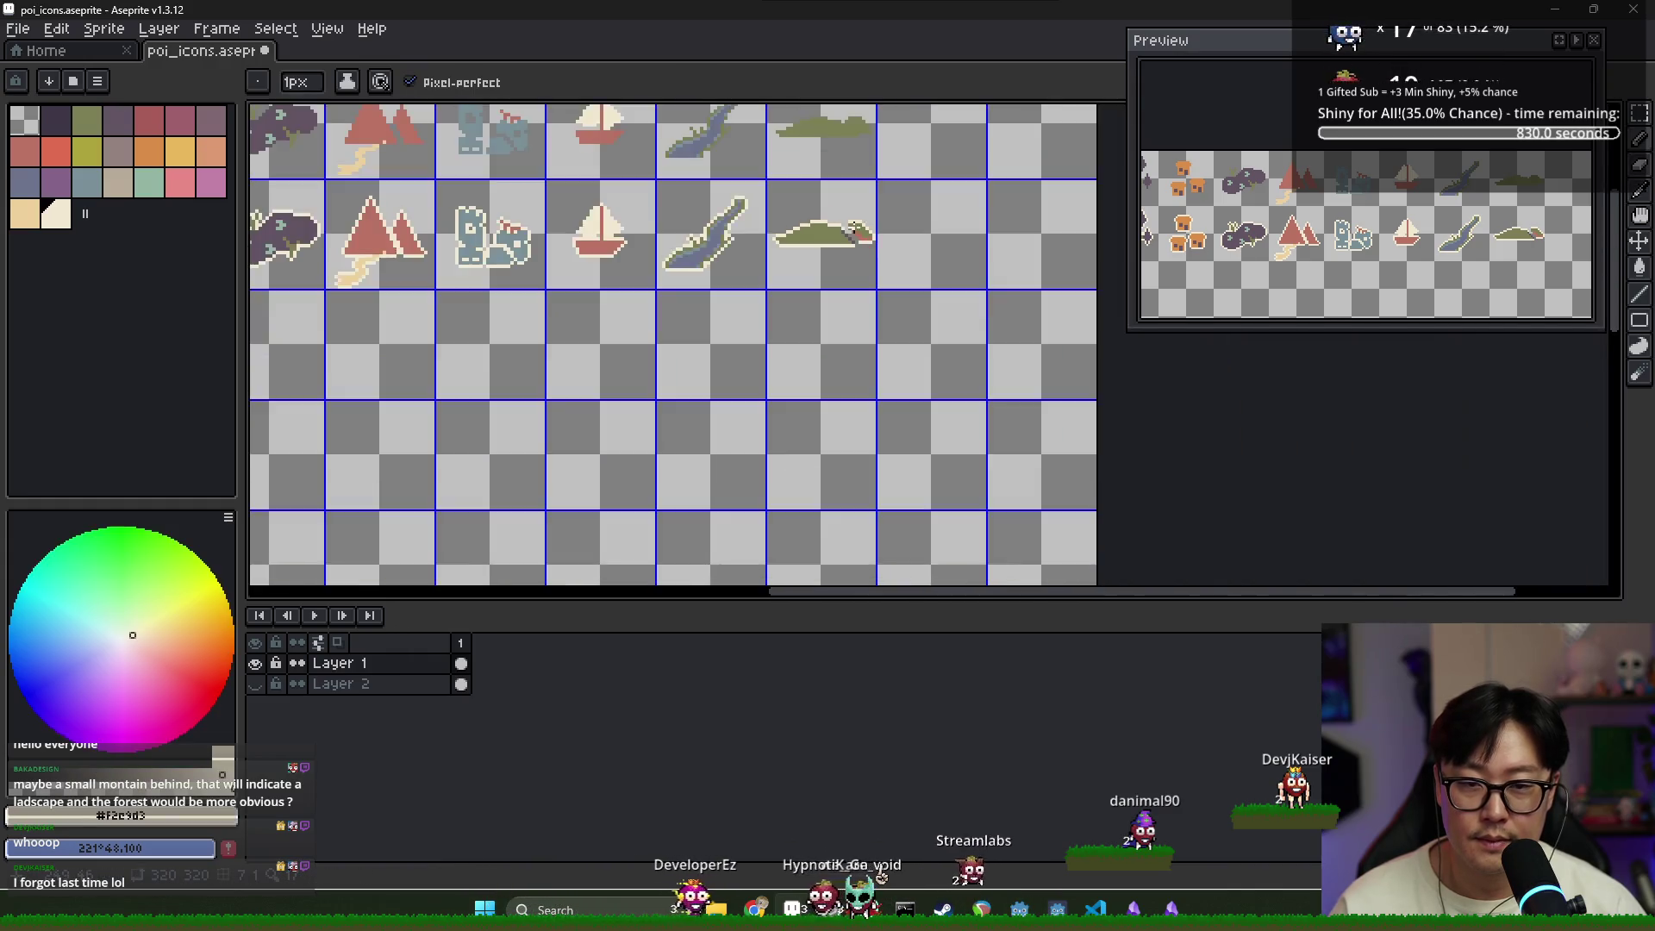
pyautogui.scroll(4, 842, 223)
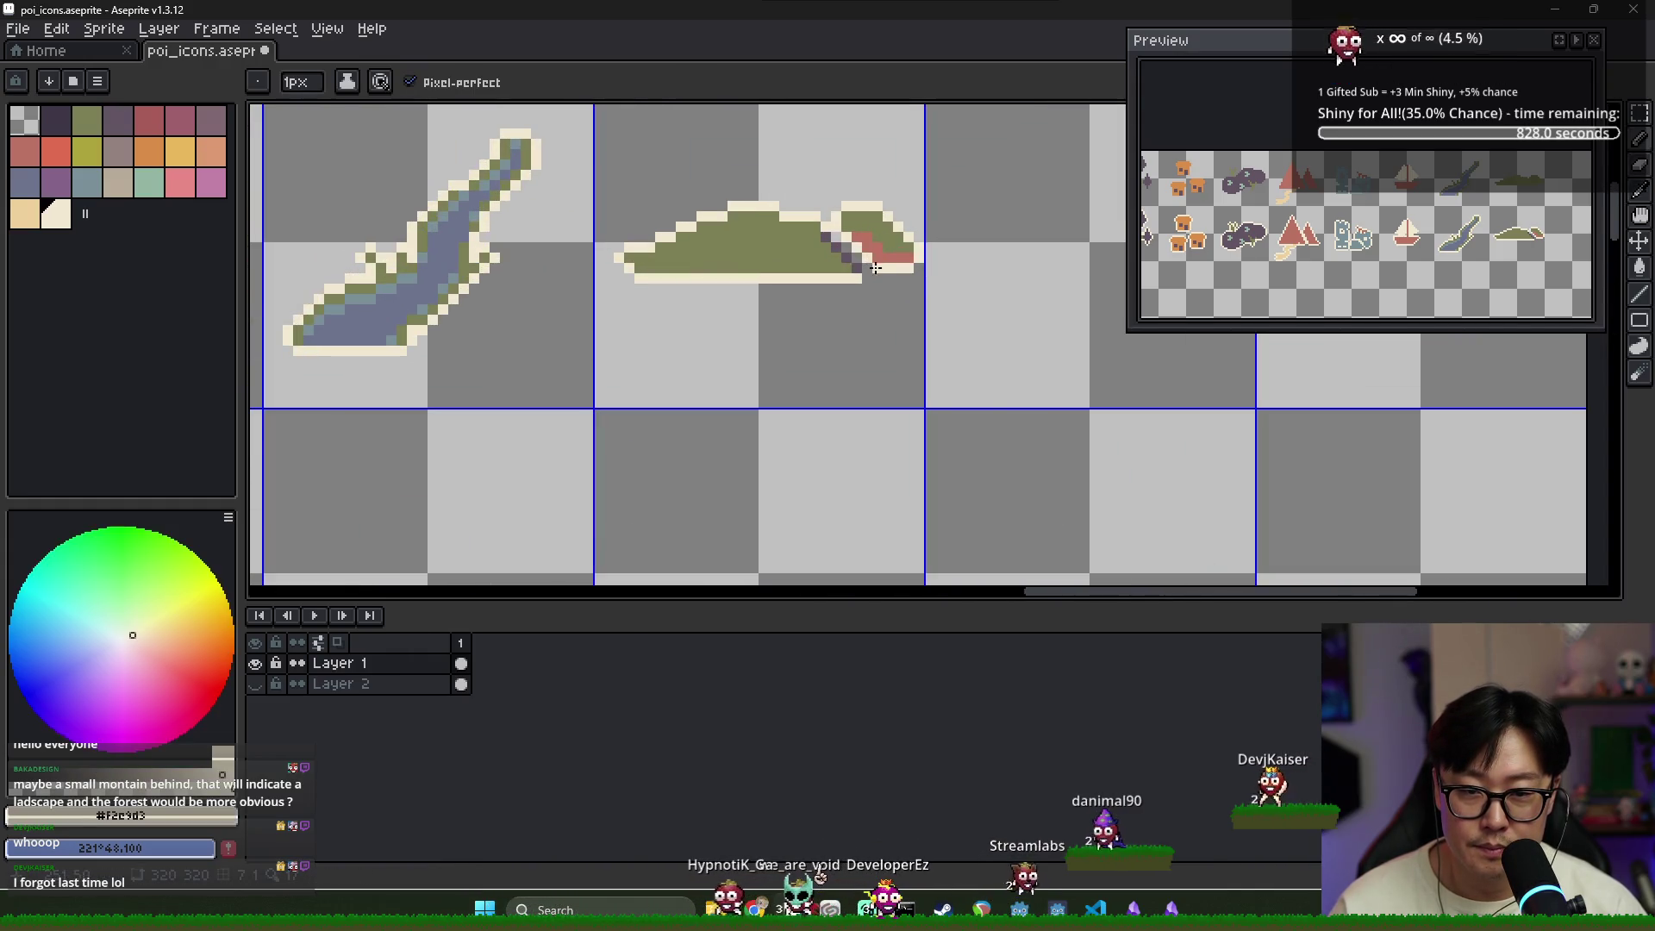
pyautogui.scroll(-1, 862, 259)
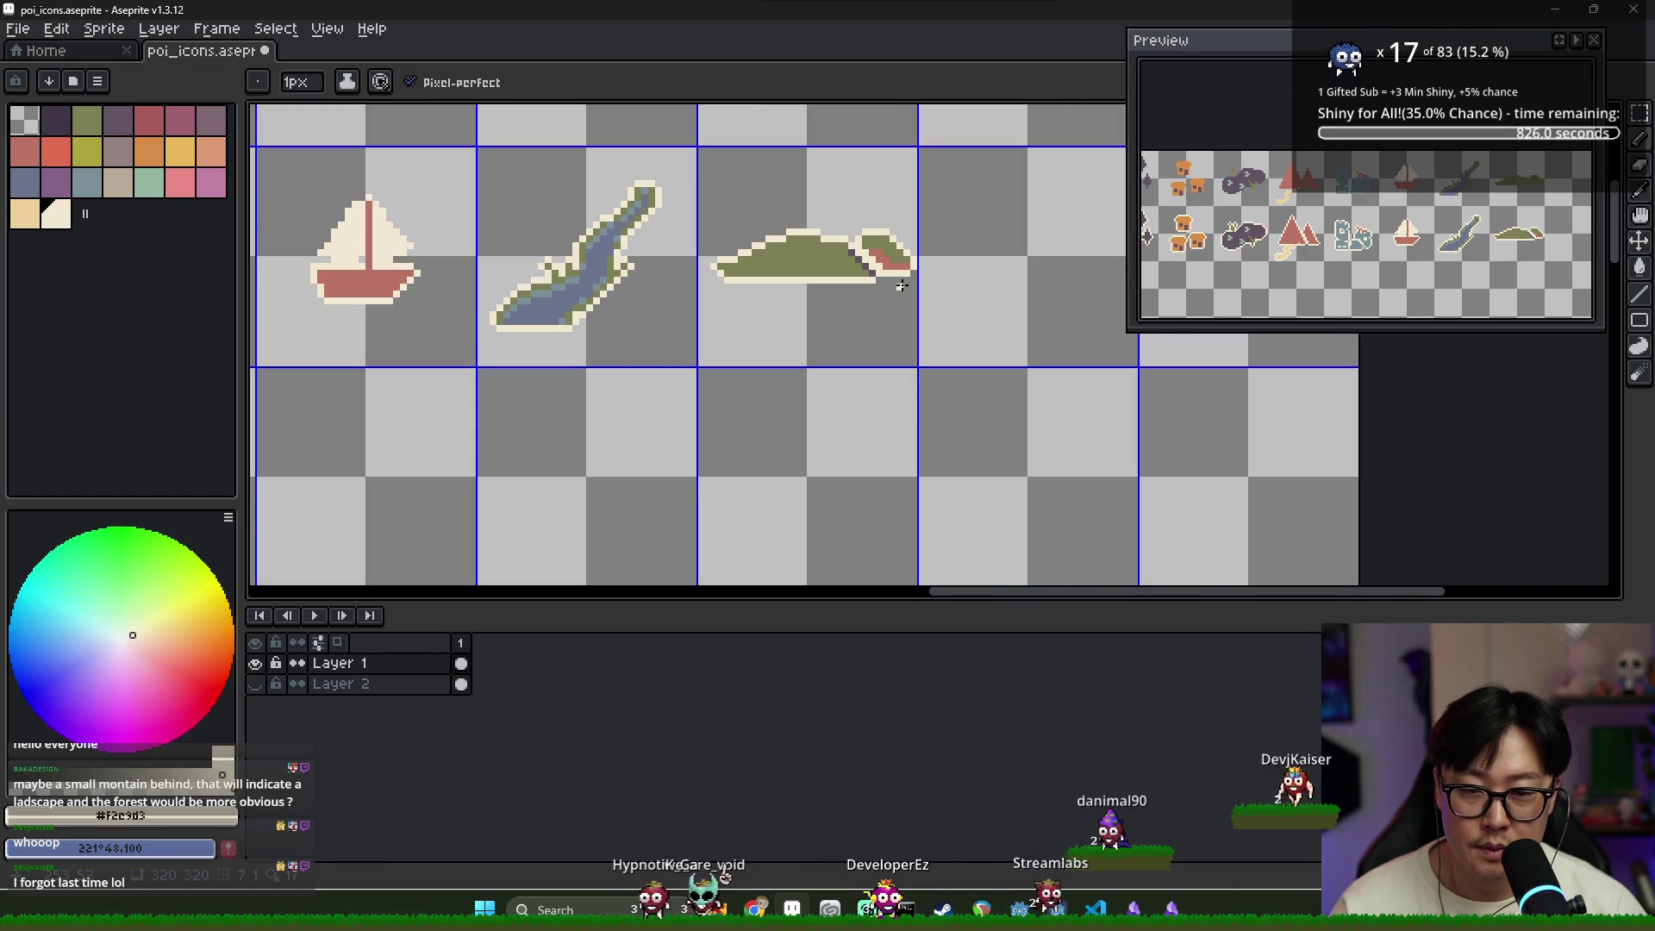
pyautogui.scroll(2, 851, 272)
pyautogui.keyDown('alt'); pyautogui.click(872, 251); pyautogui.keyUp('alt')
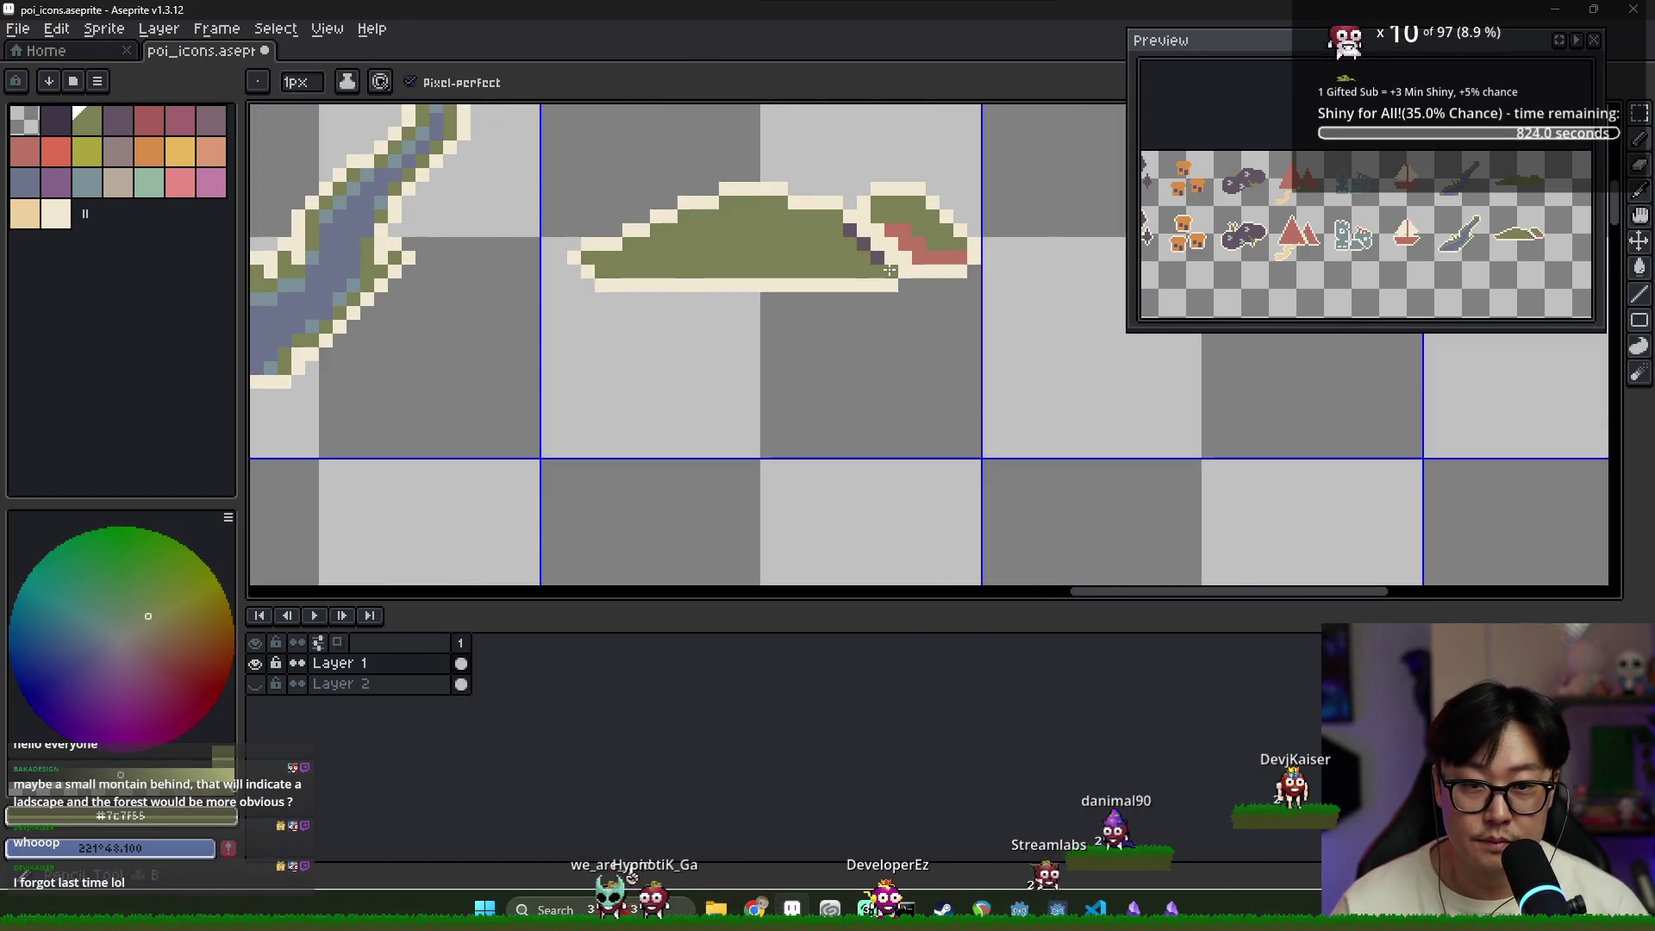
pyautogui.scroll(-1, 886, 263)
pyautogui.scroll(1, 885, 264)
pyautogui.click(887, 229)
pyautogui.scroll(-3, 904, 241)
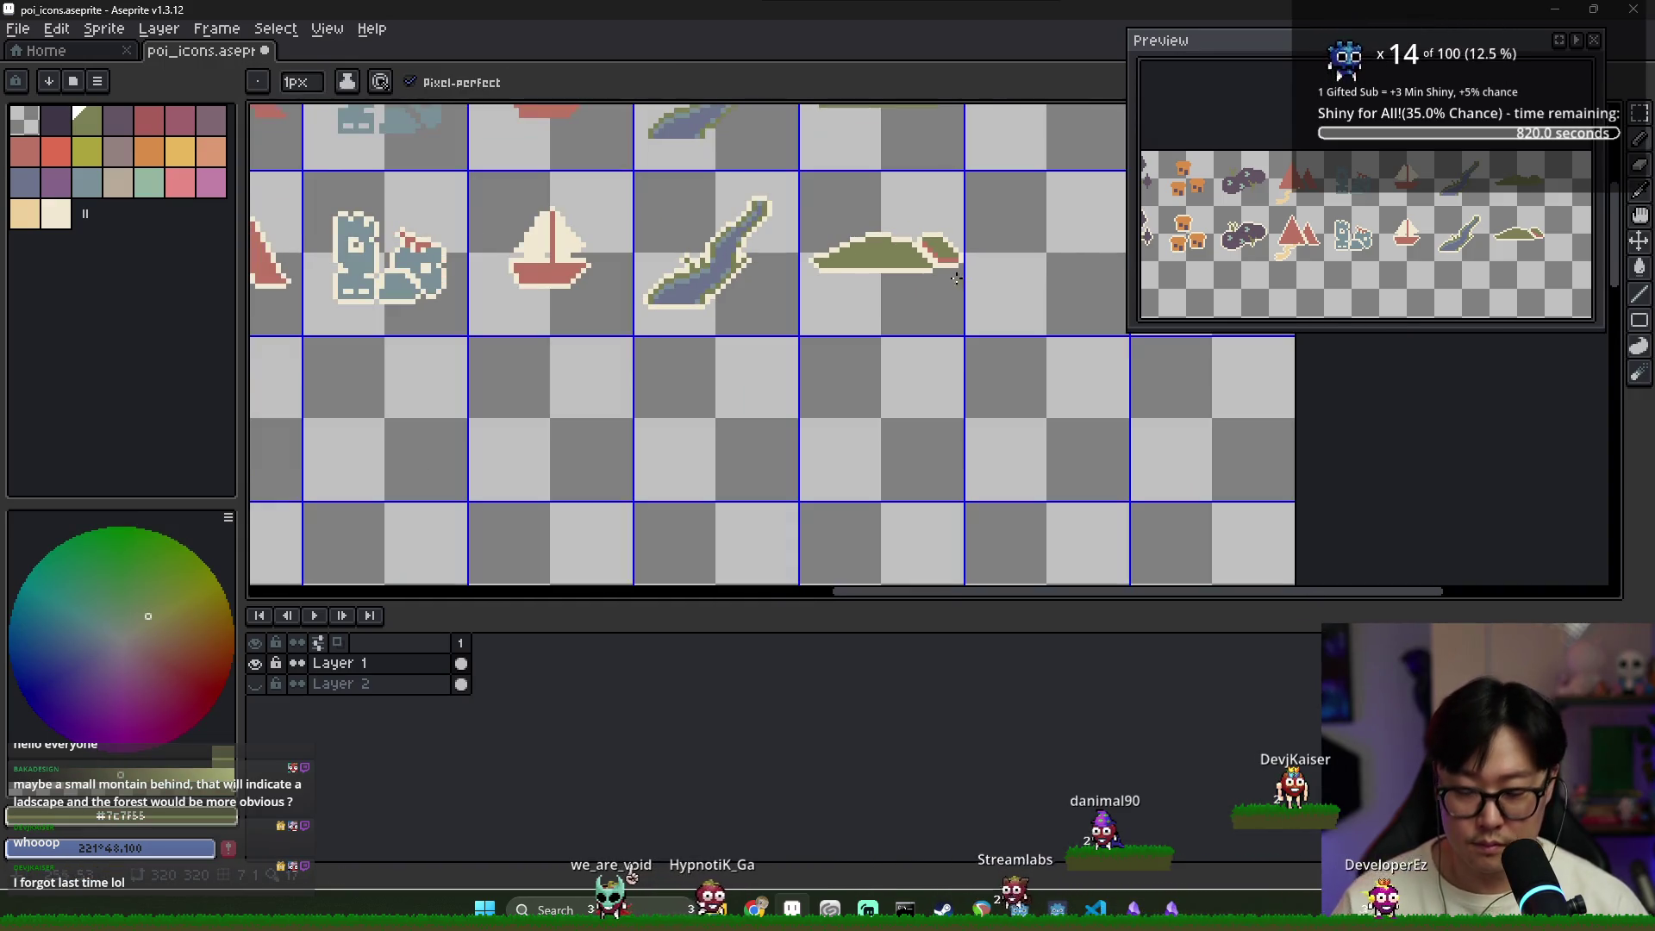
# - Marquee-select the whole grass icon in its cell
pyautogui.press('m')
pyautogui.moveTo(974, 303)
pyautogui.mouseDown()
pyautogui.moveTo(790, 213)
pyautogui.moveTo(1083, 480)
pyautogui.moveTo(1113, 485)
pyautogui.mouseUp()
pyautogui.scroll(2, 794, 166)
pyautogui.scroll(-2, 948, 345)
pyautogui.scroll(3, 819, 297)
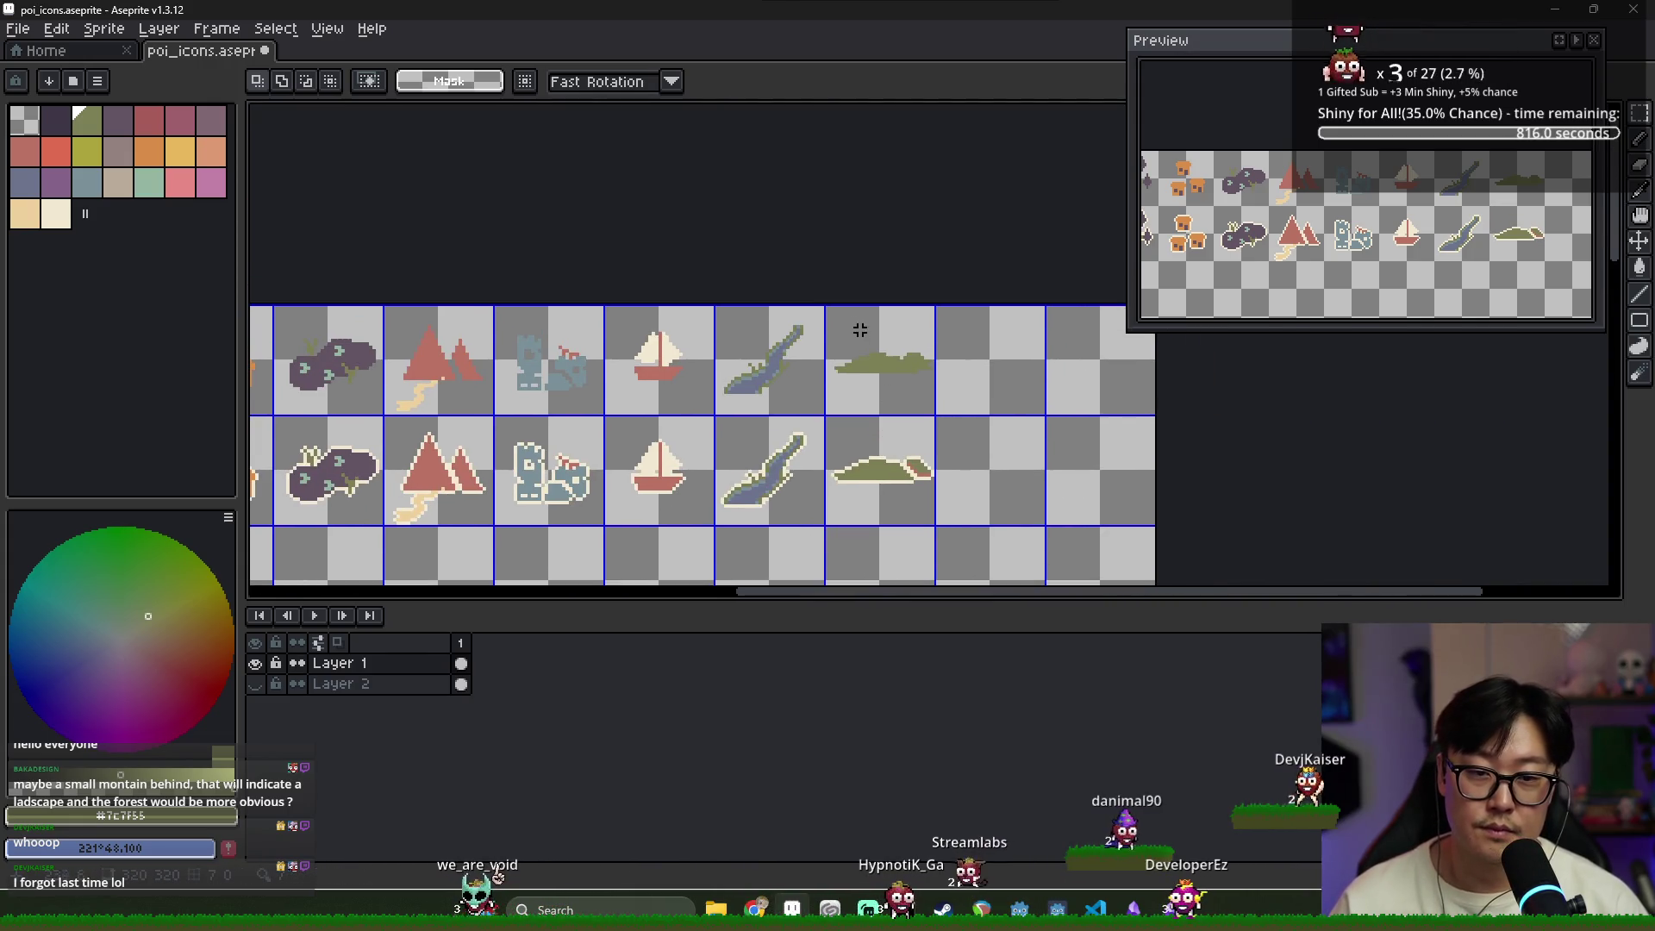
# - Paste the copied grass icon into the lower grid cell and commit its placement
pyautogui.moveTo(819, 297)
pyautogui.mouseDown()
pyautogui.moveTo(1073, 582)
pyautogui.moveTo(1093, 579)
pyautogui.moveTo(1079, 566)
pyautogui.mouseUp()
pyautogui.hotkey('ctrl', 'v')
pyautogui.moveTo(1090, 436)
pyautogui.mouseDown()
pyautogui.moveTo(839, 325)
pyautogui.moveTo(790, 334)
pyautogui.mouseUp()
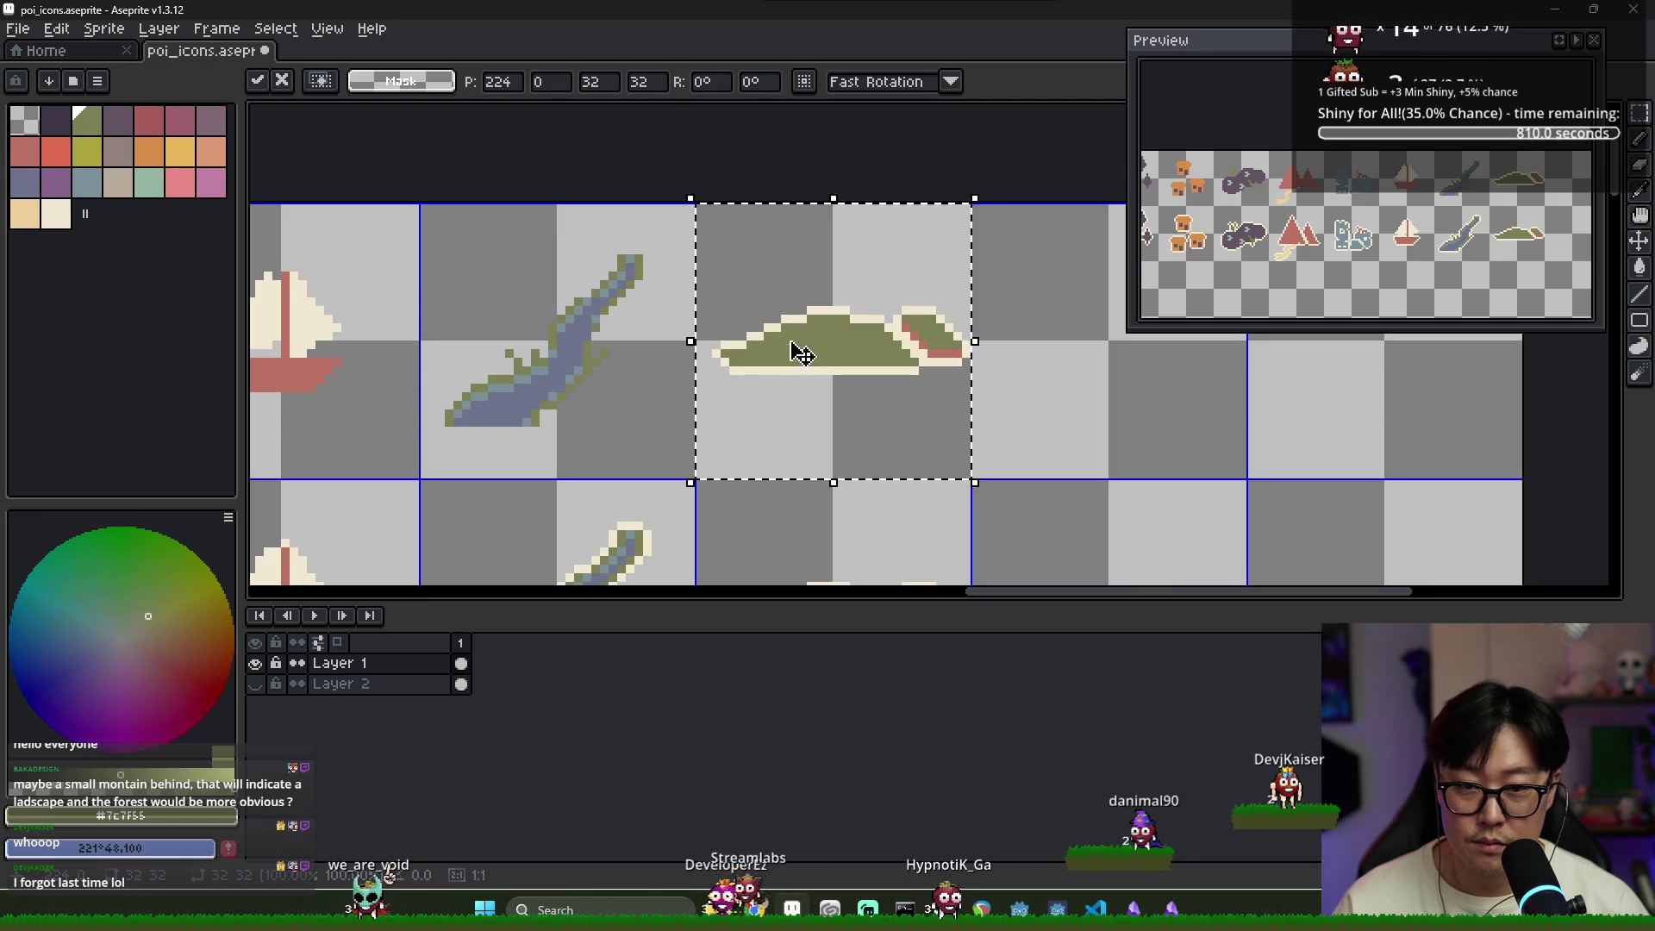
pyautogui.press('Return')
pyautogui.scroll(2, 789, 334)
# - Select the icon's pixels by colour, then select the upper grass icon in its cell
pyautogui.press('w')
pyautogui.click(724, 336)
pyautogui.scroll(-2, 725, 337)
pyautogui.hotkey('ctrl', 'd')
pyautogui.scroll(-3, 827, 322)
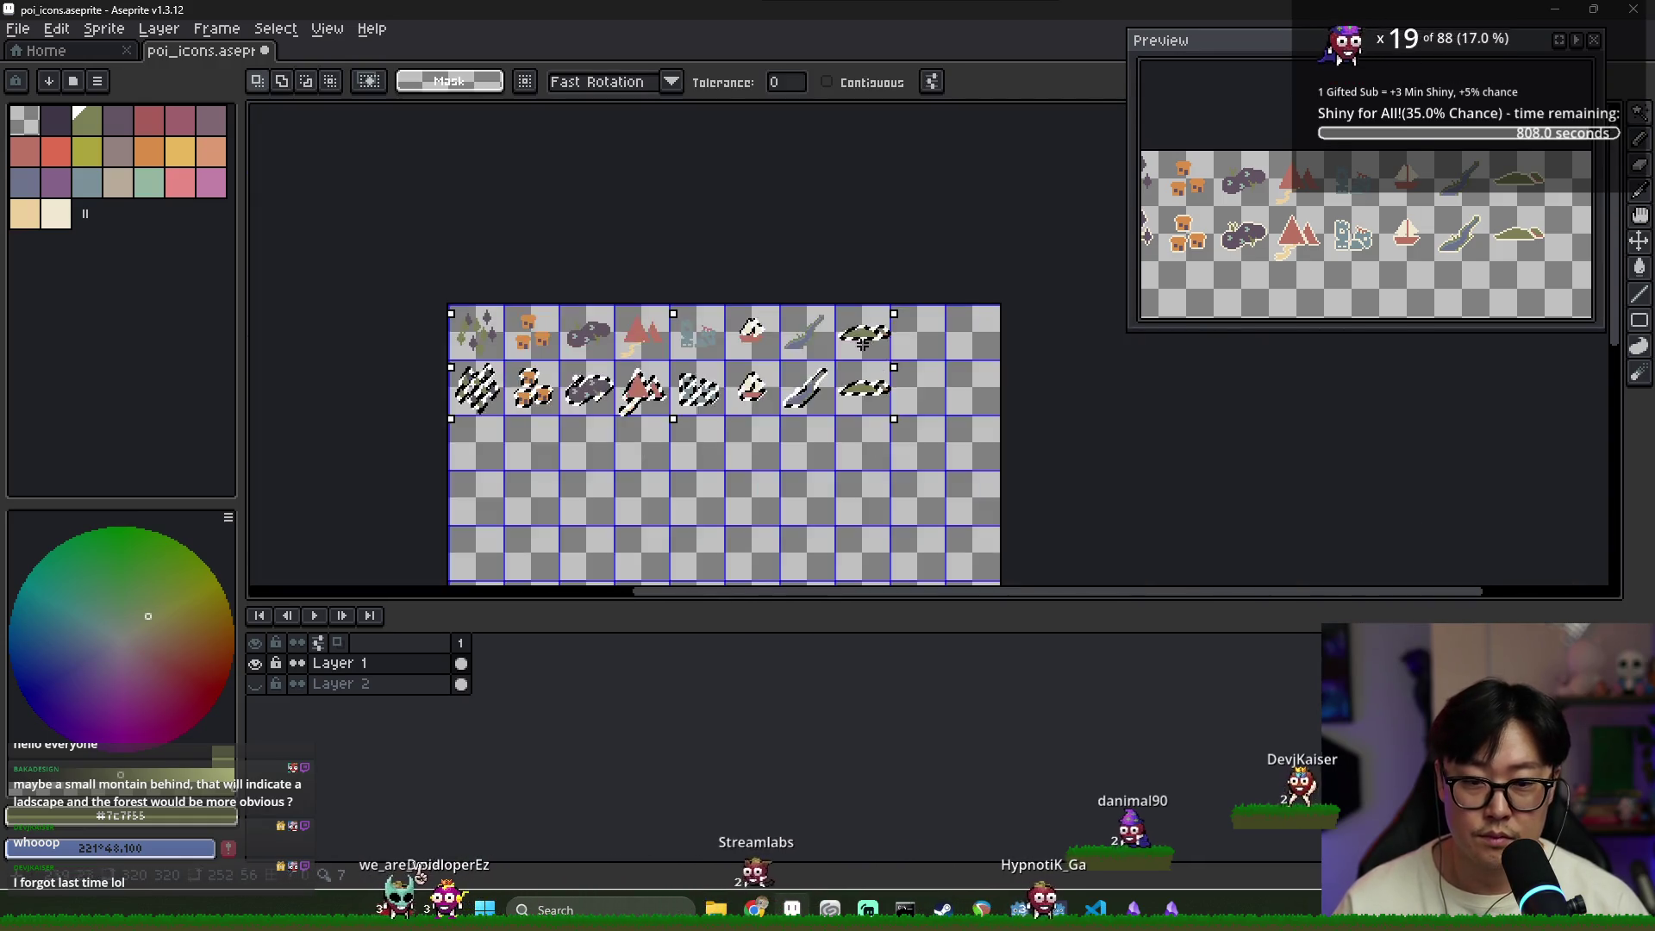
pyautogui.scroll(3, 848, 339)
pyautogui.moveTo(764, 248); pyautogui.dragTo(1015, 386)
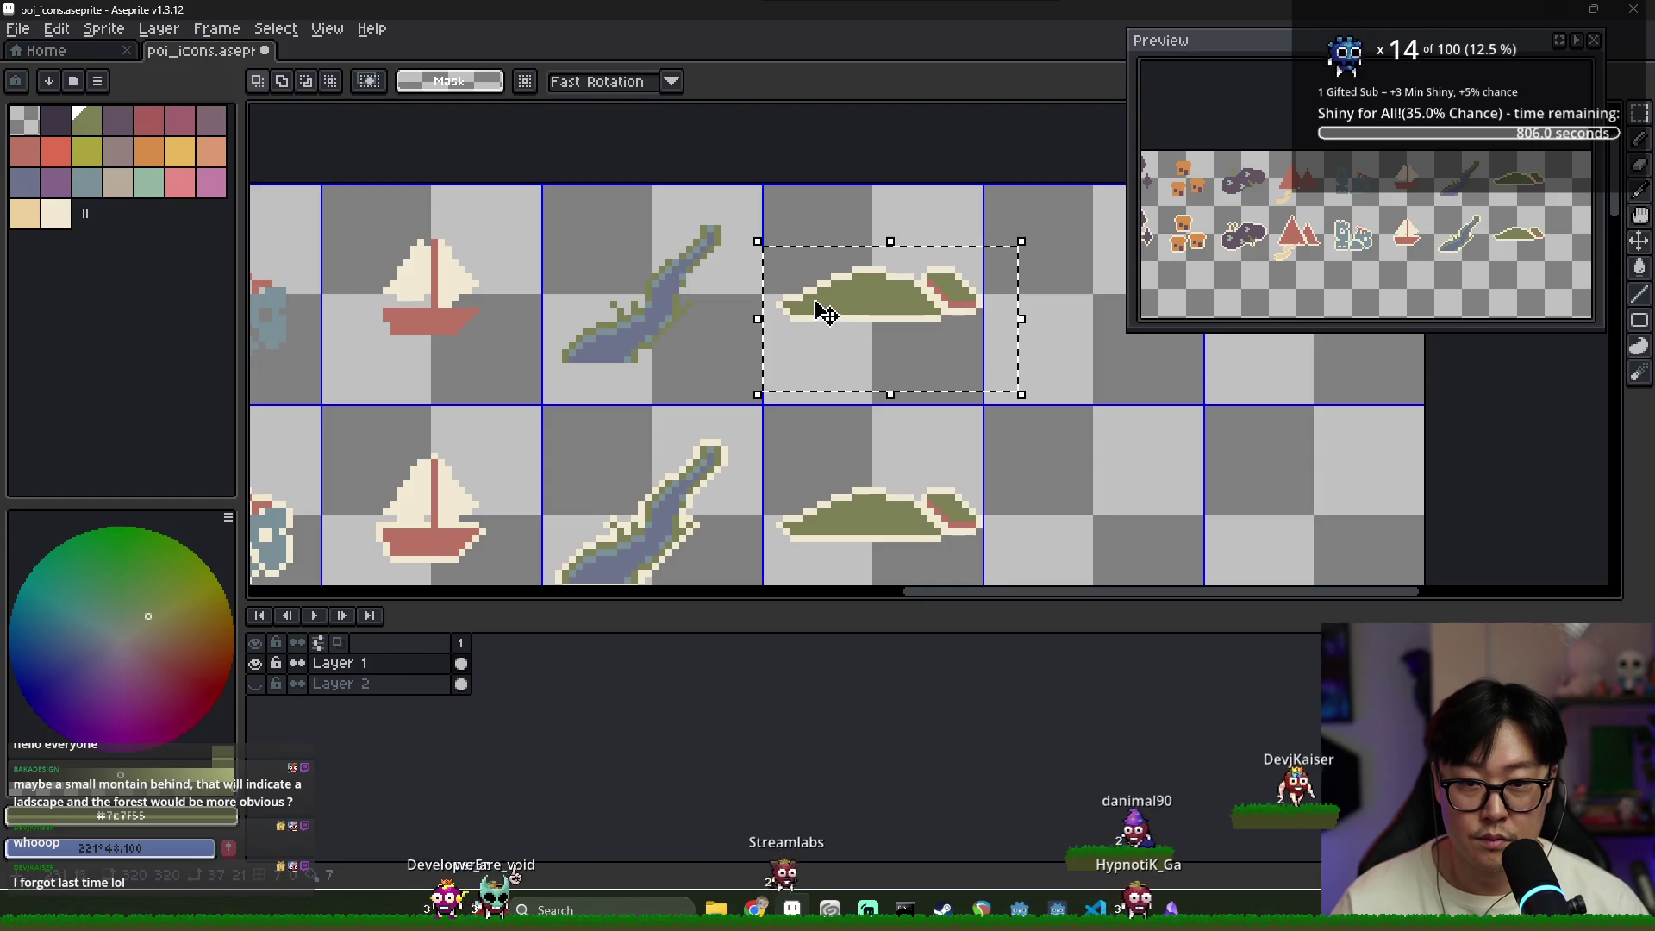
pyautogui.scroll(1, 819, 298)
pyautogui.scroll(1, 819, 298)
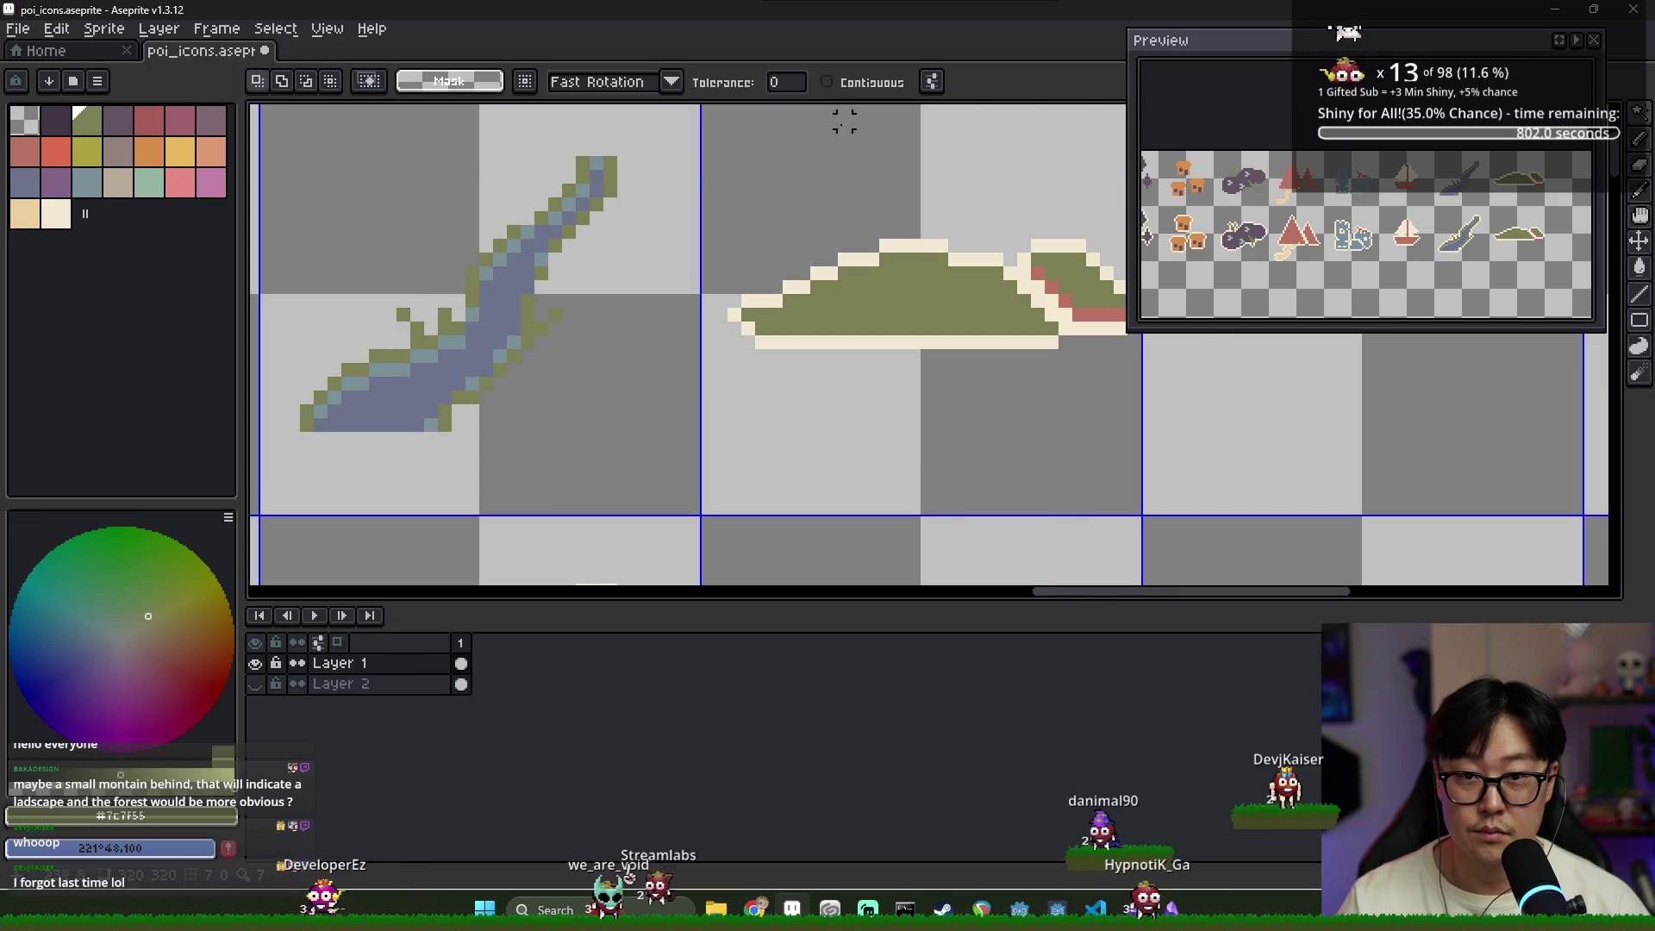
pyautogui.scroll(1, 816, 161)
# - Limit colour selection to contiguous pixels and delete stray cream outline pixels, including the bottom row
pyautogui.click(828, 82)
pyautogui.click(979, 339)
pyautogui.press('Delete')
pyautogui.click(1071, 458)
pyautogui.press('Delete')
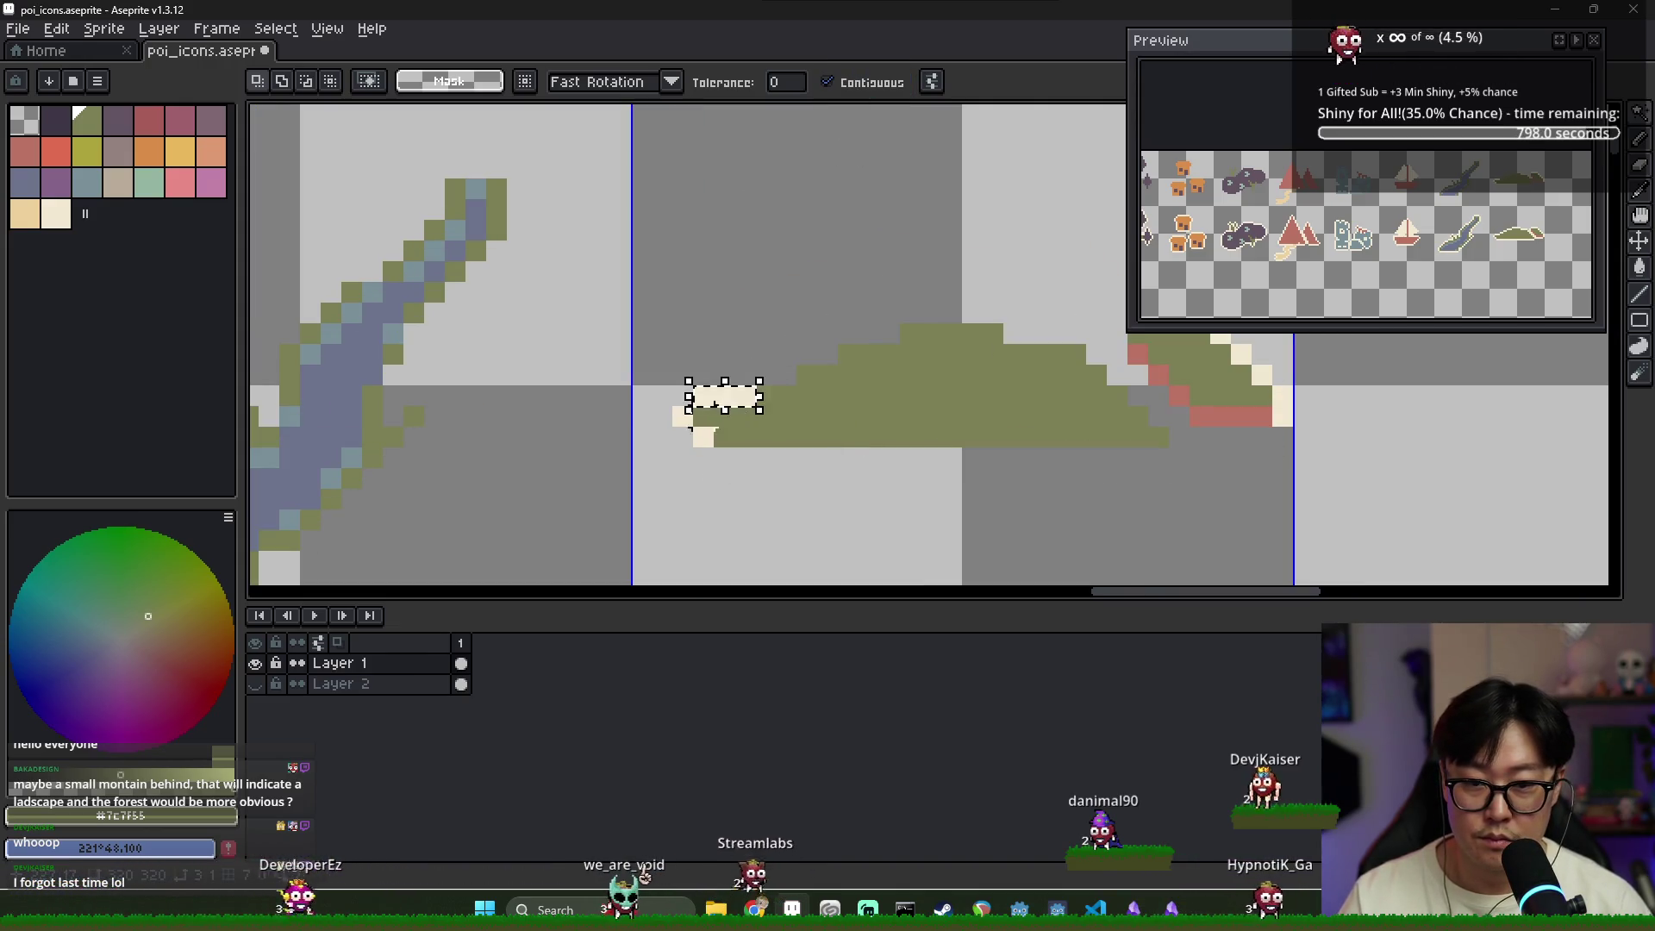
pyautogui.press('Delete')
pyautogui.click(695, 437)
pyautogui.hotkey('ctrl', 'd')
# - Erase the leftover cream pixels along the icon's top edge
pyautogui.scroll(-2, 965, 422)
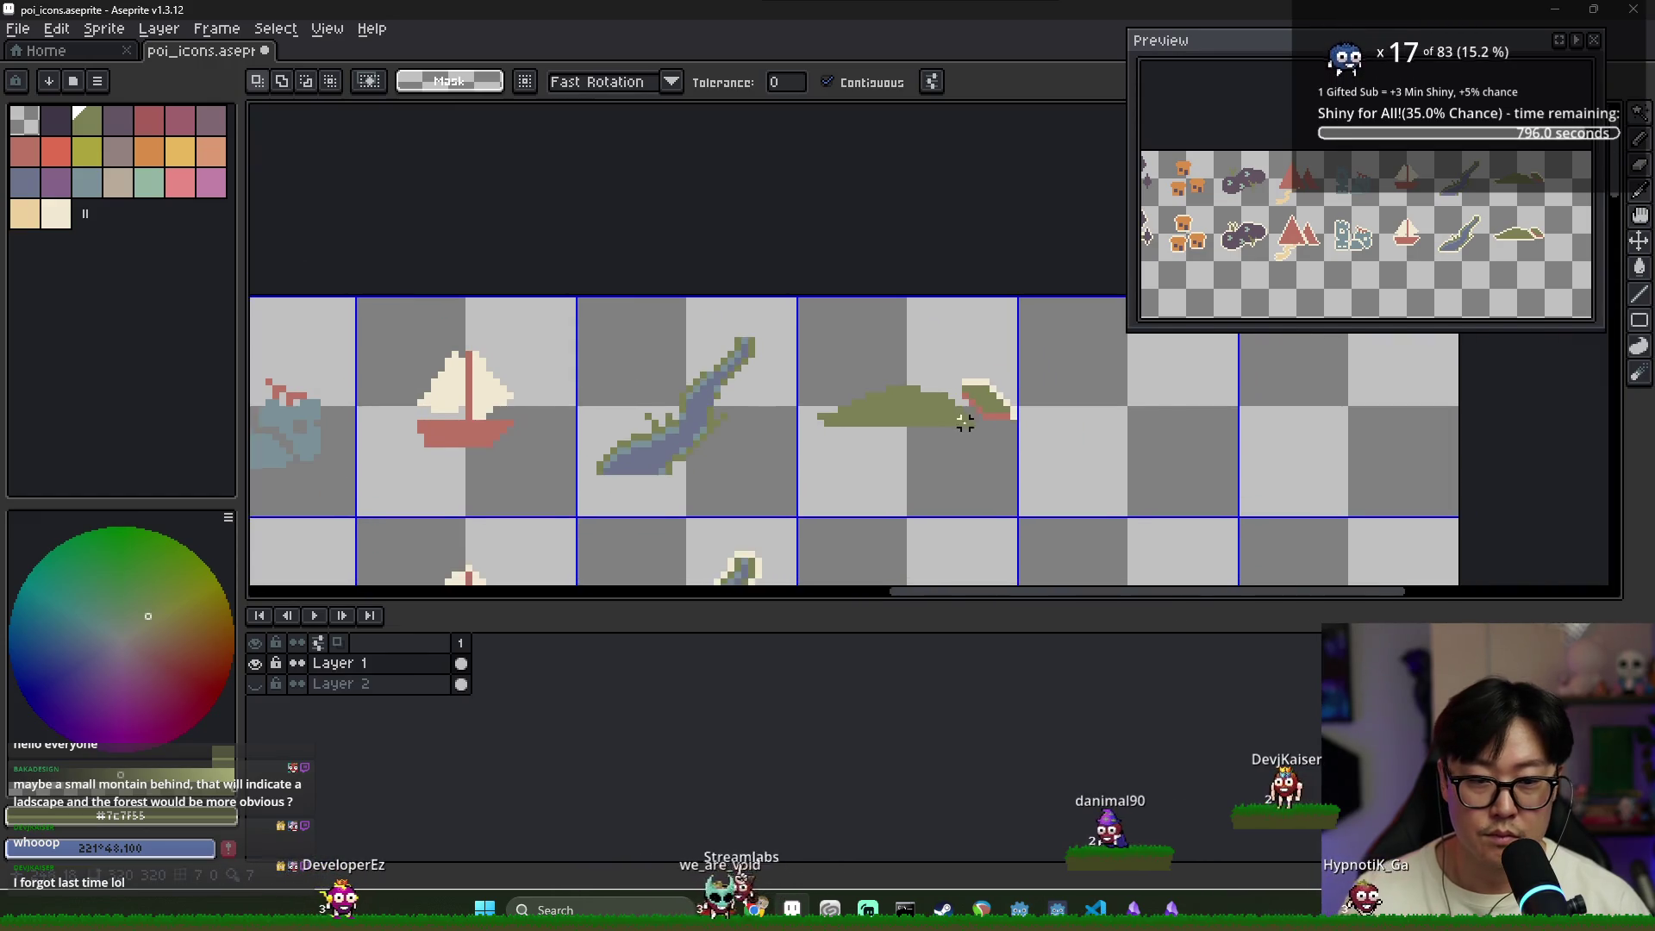
pyautogui.scroll(2, 964, 423)
pyautogui.click(1035, 392)
pyautogui.click(1013, 370)
pyautogui.press('Delete')
pyautogui.click(1034, 391)
# - Save the icon sheet
pyautogui.scroll(-2, 1078, 451)
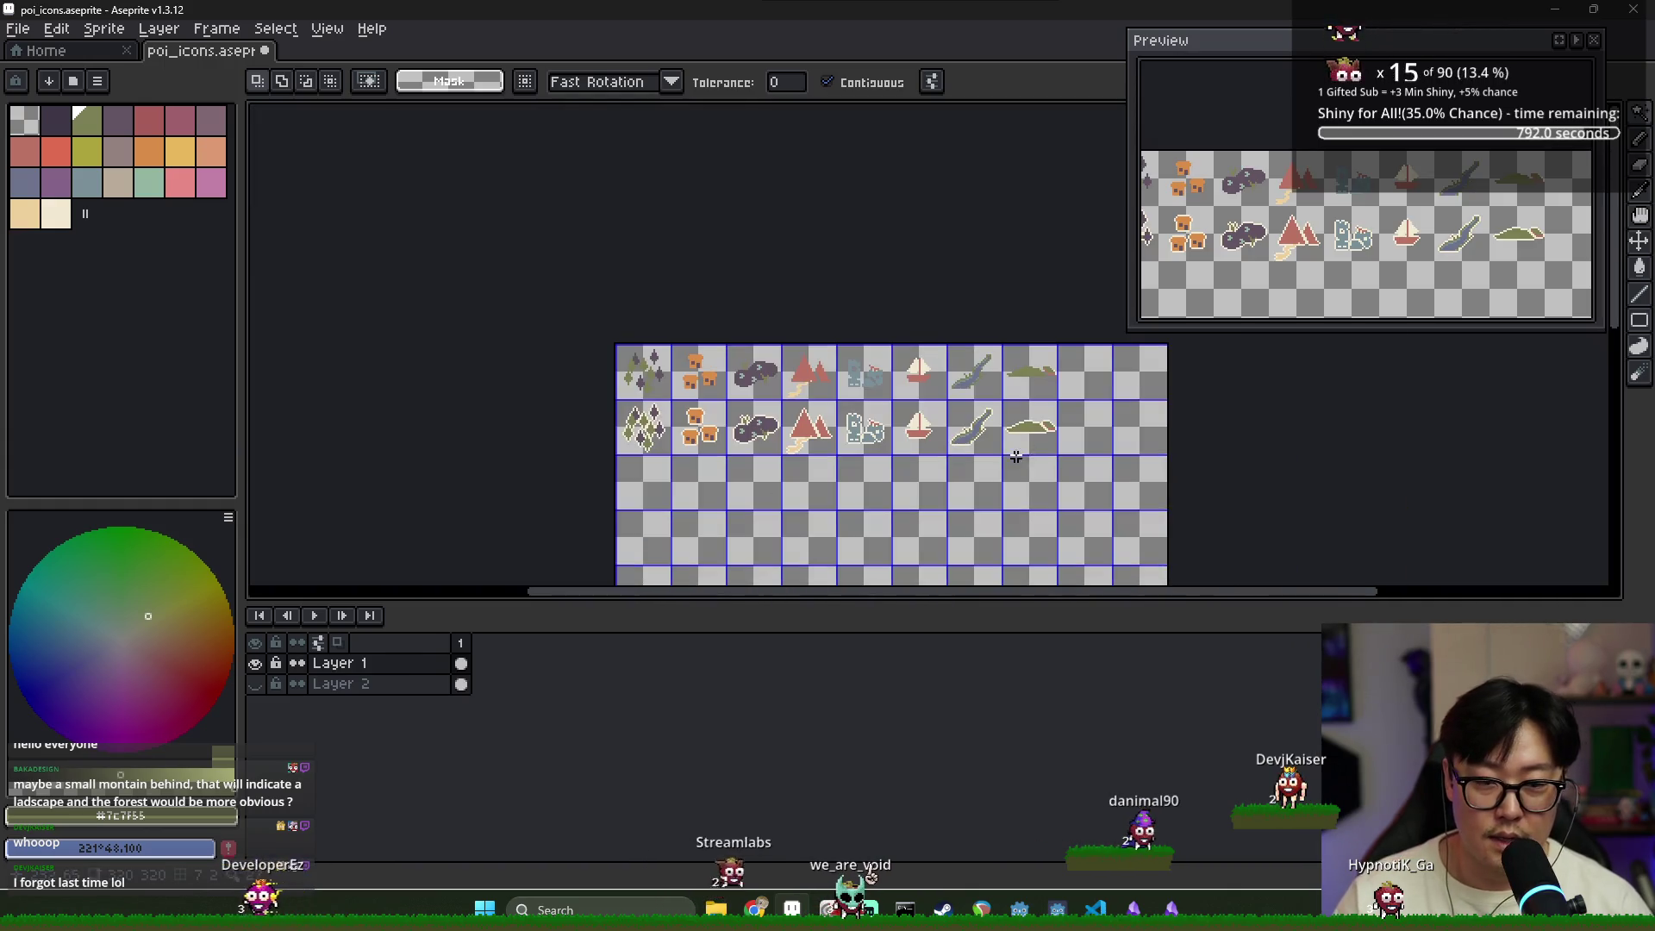
pyautogui.scroll(3, 1053, 380)
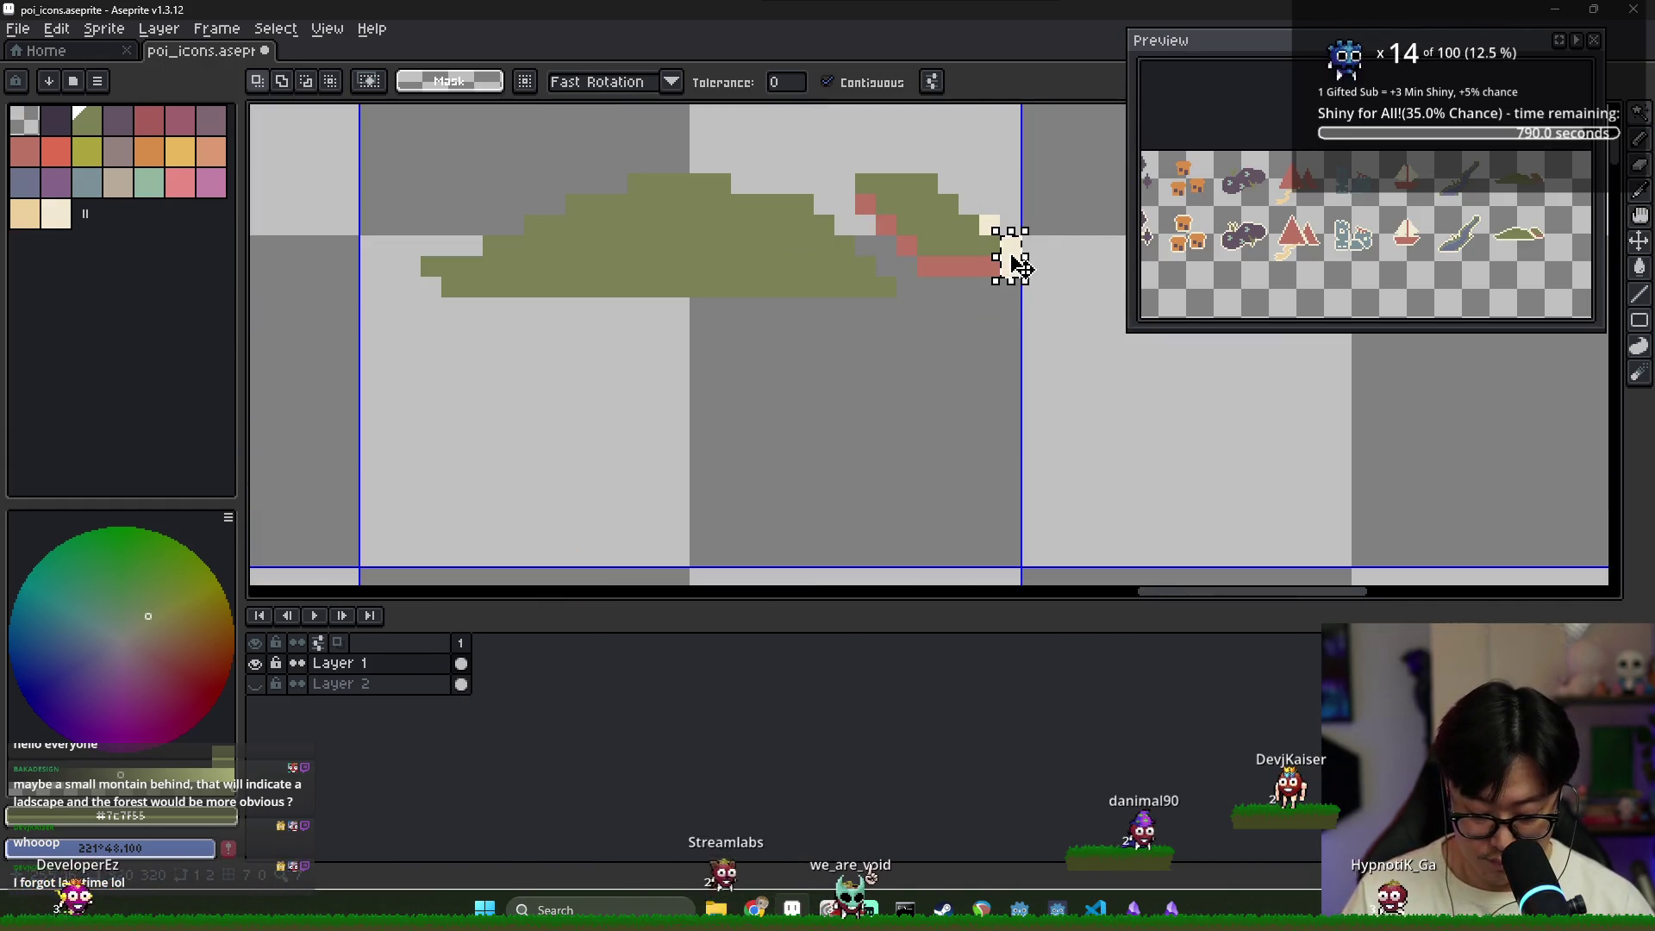
pyautogui.scroll(-3, 998, 244)
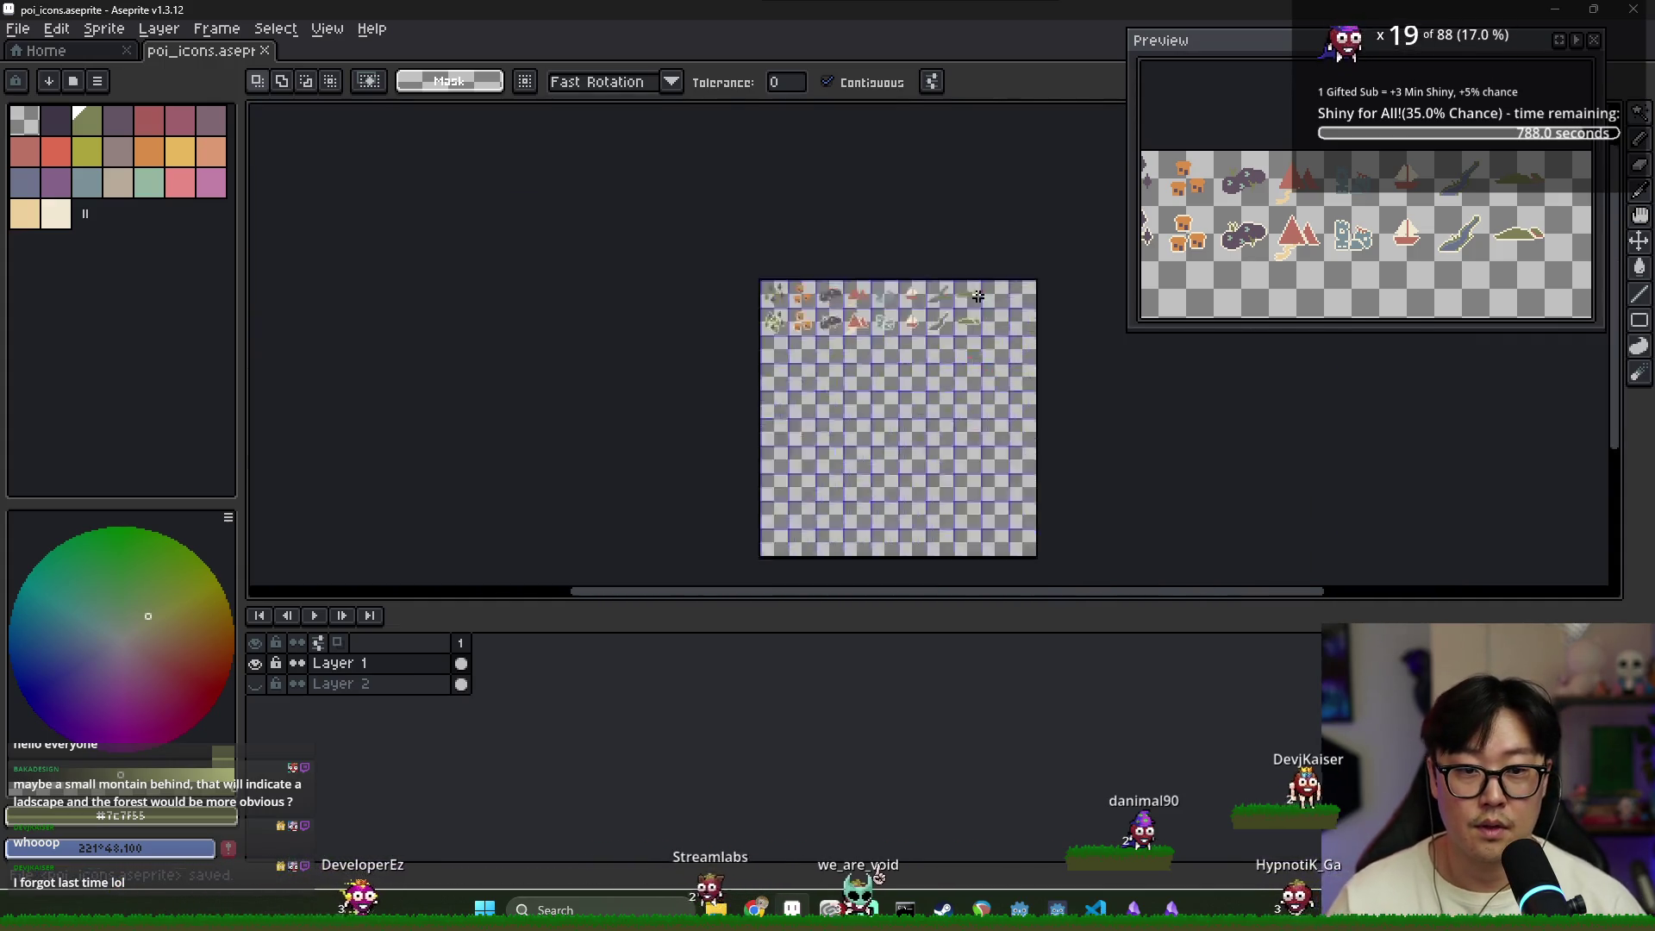
pyautogui.hotkey('ctrl', 's')
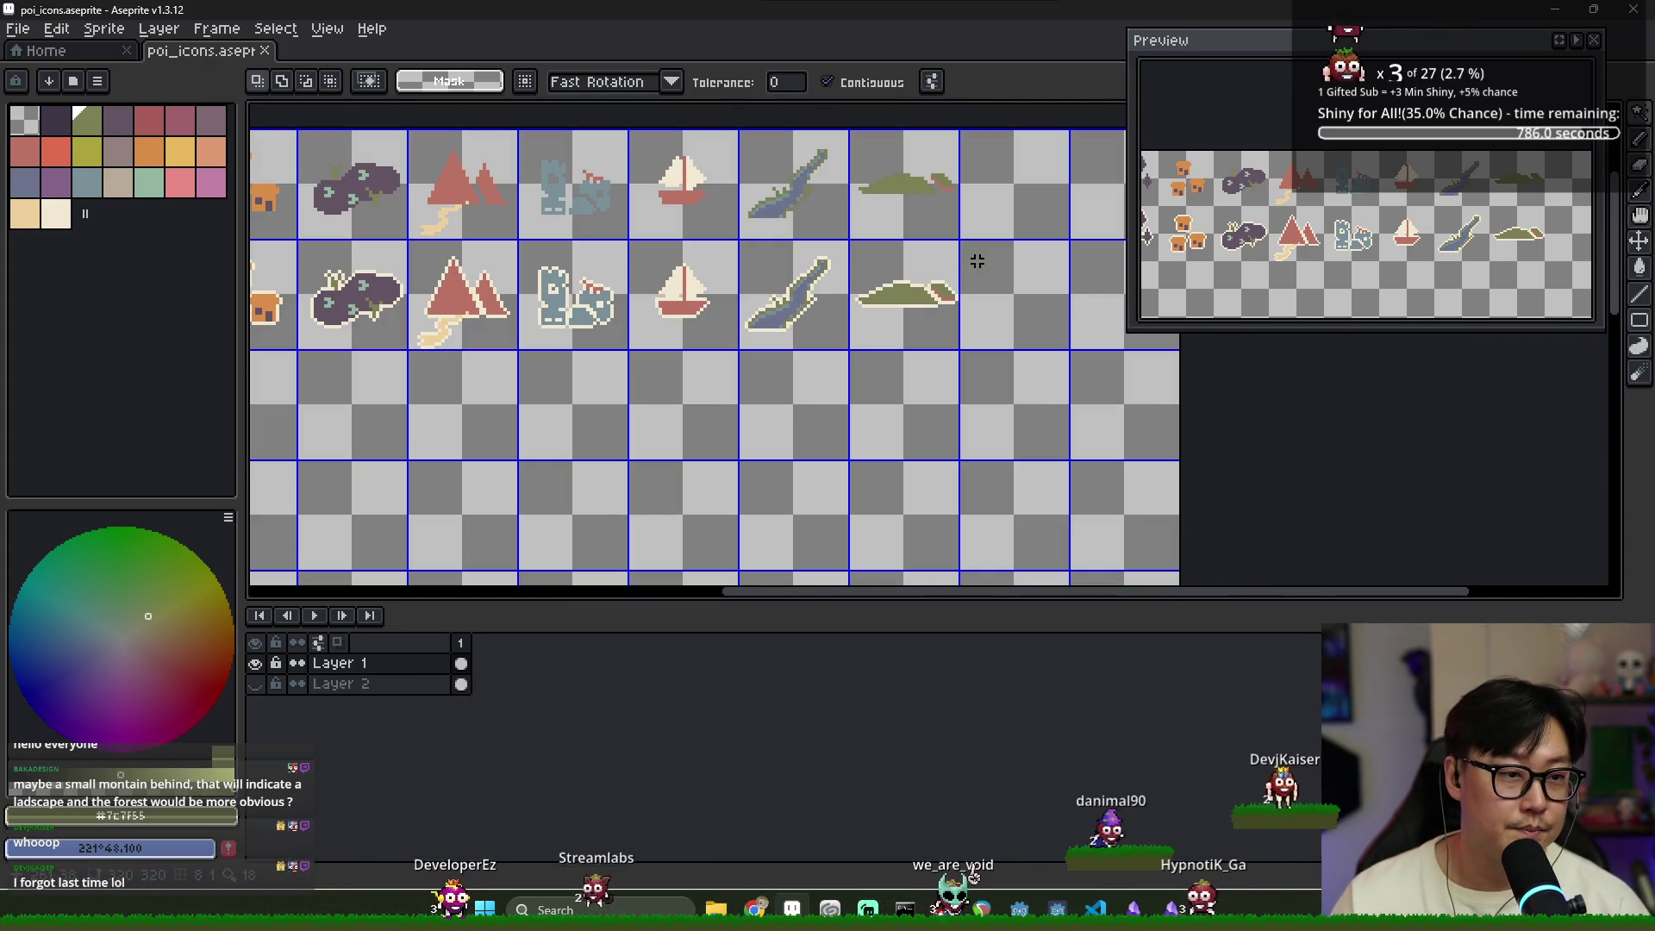
# - With the pencil, repaint the top red stripe pixel olive green
pyautogui.scroll(2, 949, 190)
pyautogui.scroll(3, 940, 172)
pyautogui.press('b')
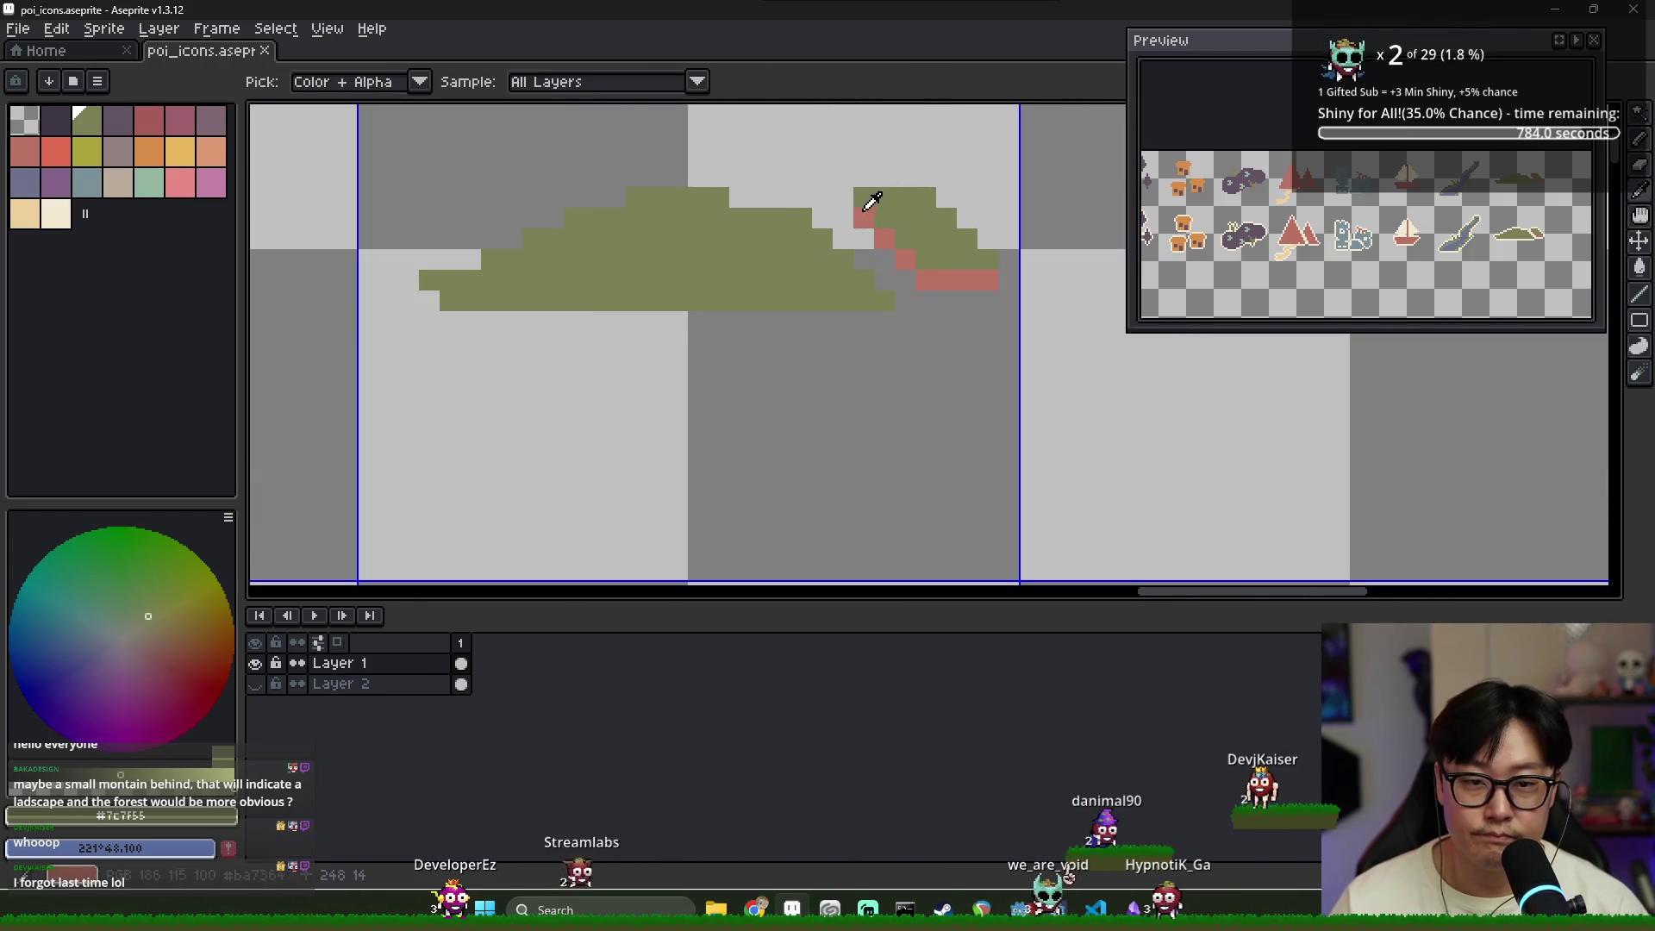
pyautogui.keyDown('alt'); pyautogui.click(844, 202); pyautogui.keyUp('alt')
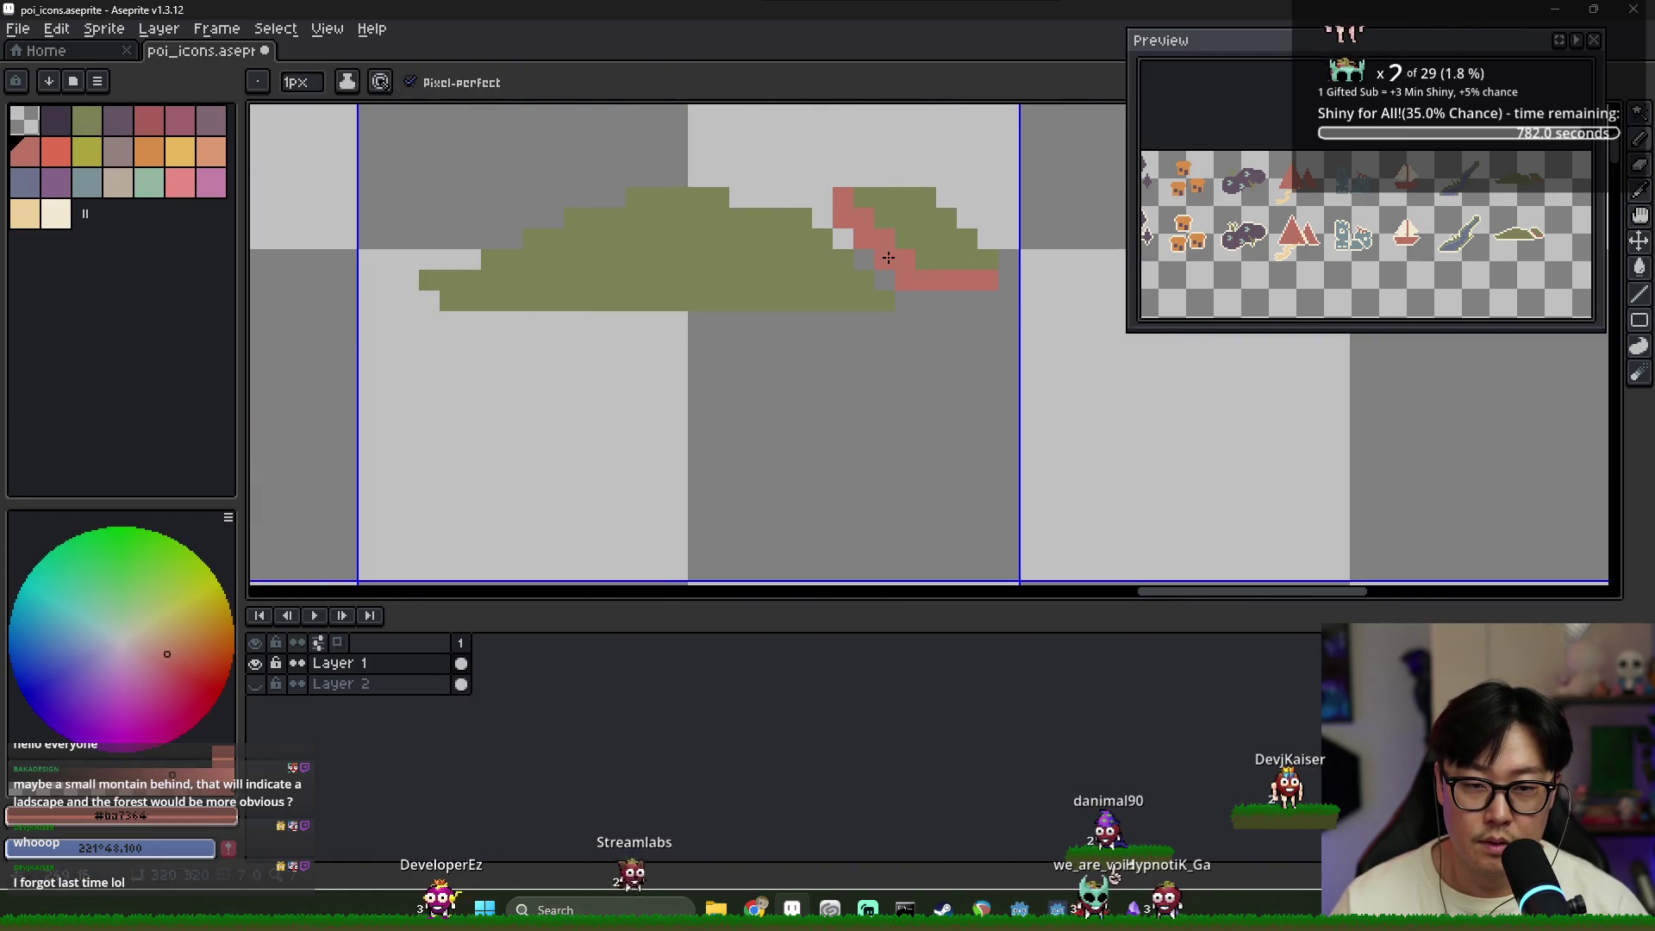
pyautogui.keyDown('alt'); pyautogui.click(871, 203); pyautogui.keyUp('alt')
pyautogui.click(850, 200)
# - Pick the cream outline and olive green colours from the icon
pyautogui.scroll(-4, 911, 268)
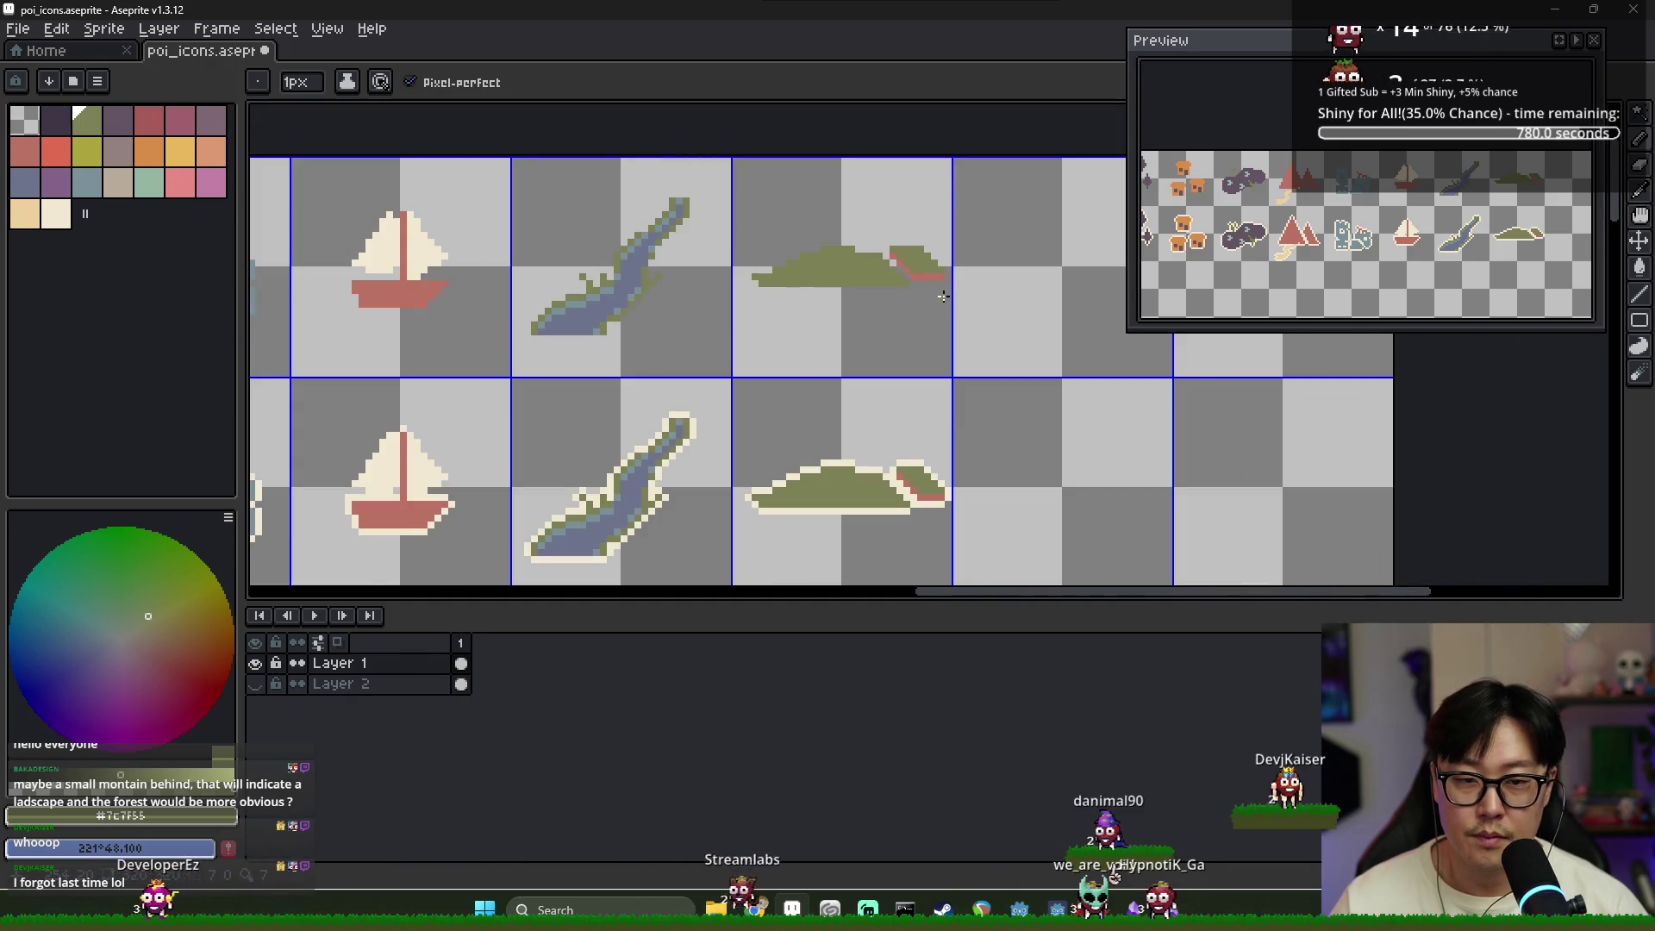
pyautogui.scroll(1, 905, 237)
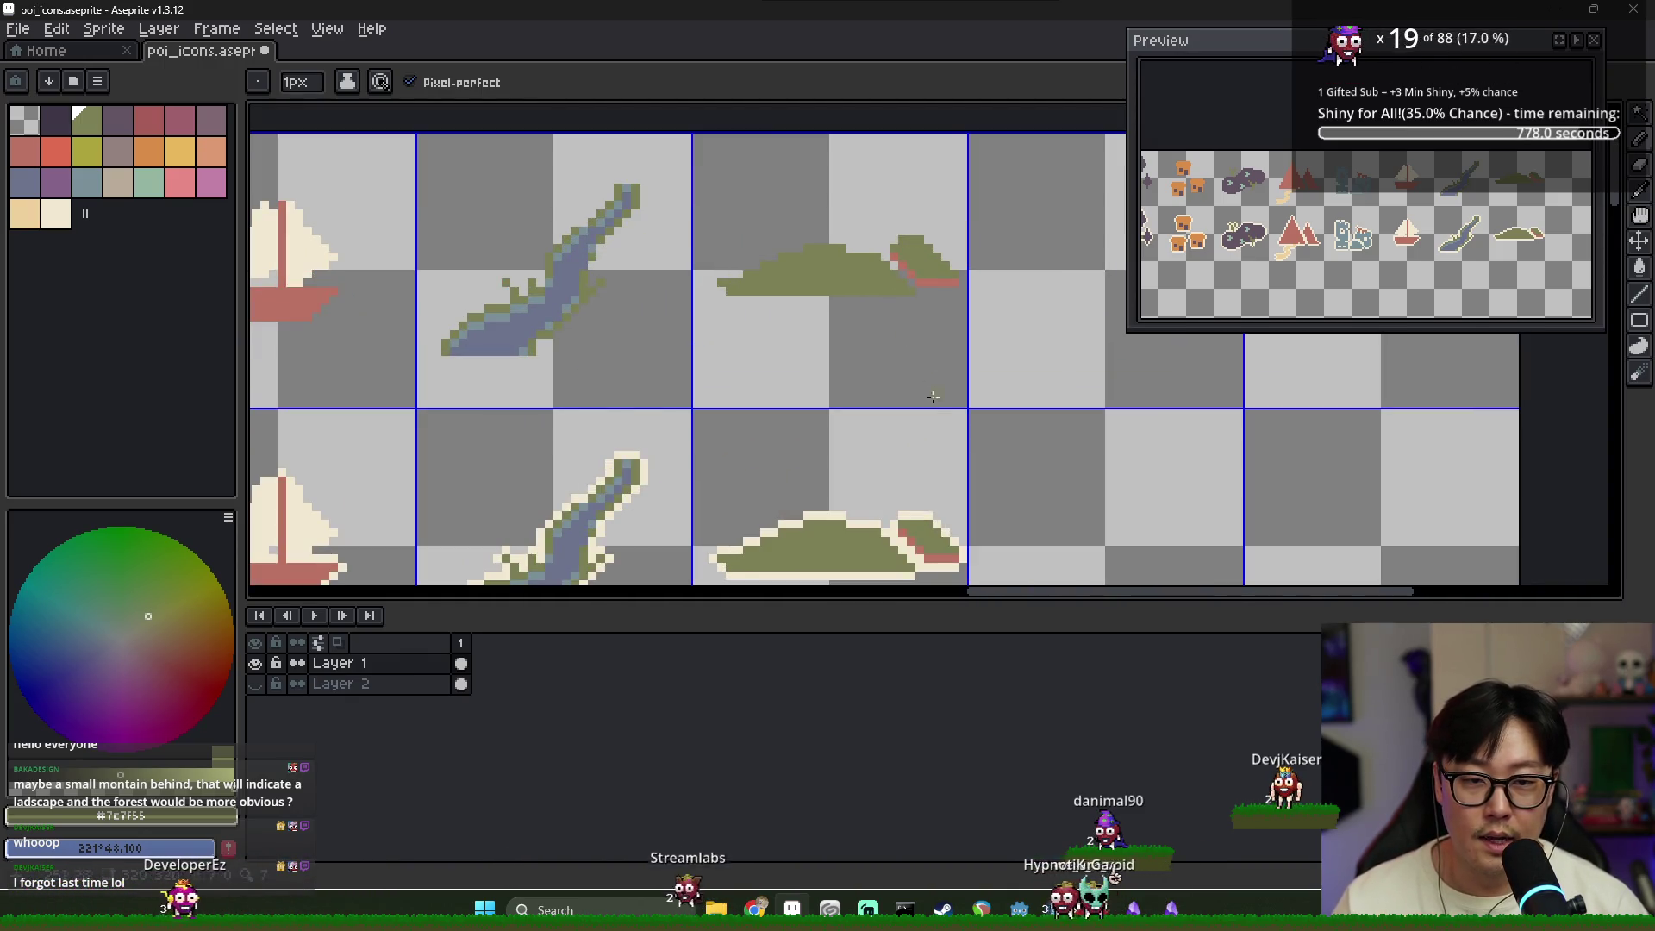
pyautogui.scroll(1, 925, 526)
pyautogui.keyDown('alt'); pyautogui.click(930, 512); pyautogui.keyUp('alt')
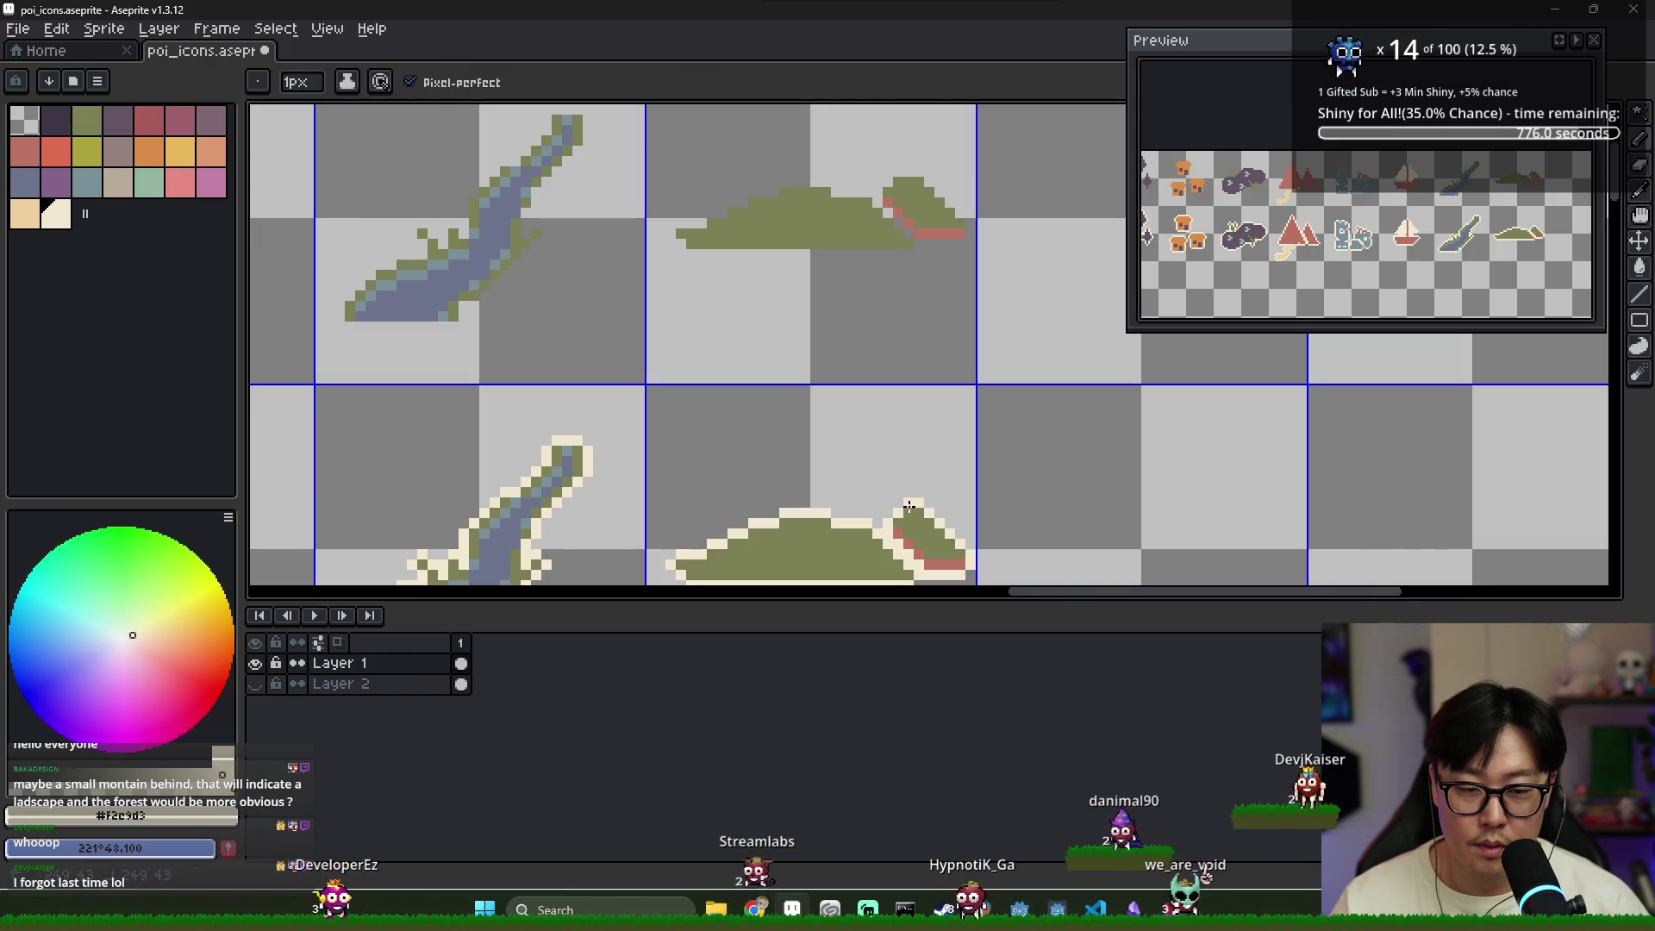
pyautogui.scroll(-2, 935, 505)
pyautogui.scroll(2, 892, 500)
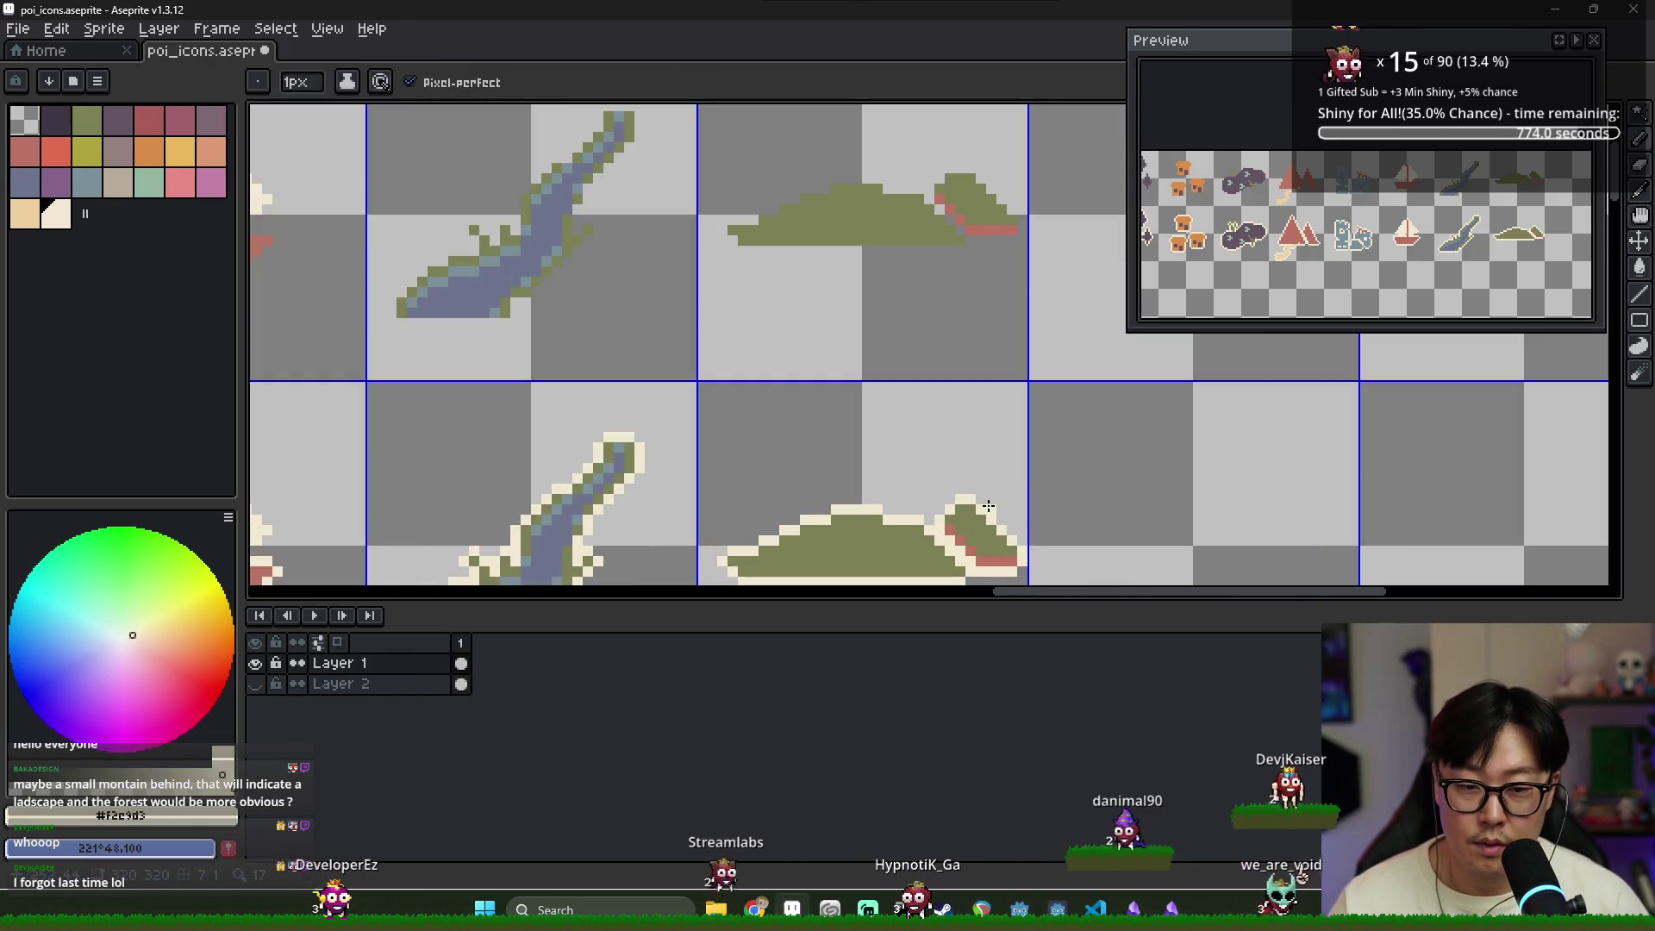
pyautogui.keyDown('alt'); pyautogui.click(952, 524); pyautogui.keyUp('alt')
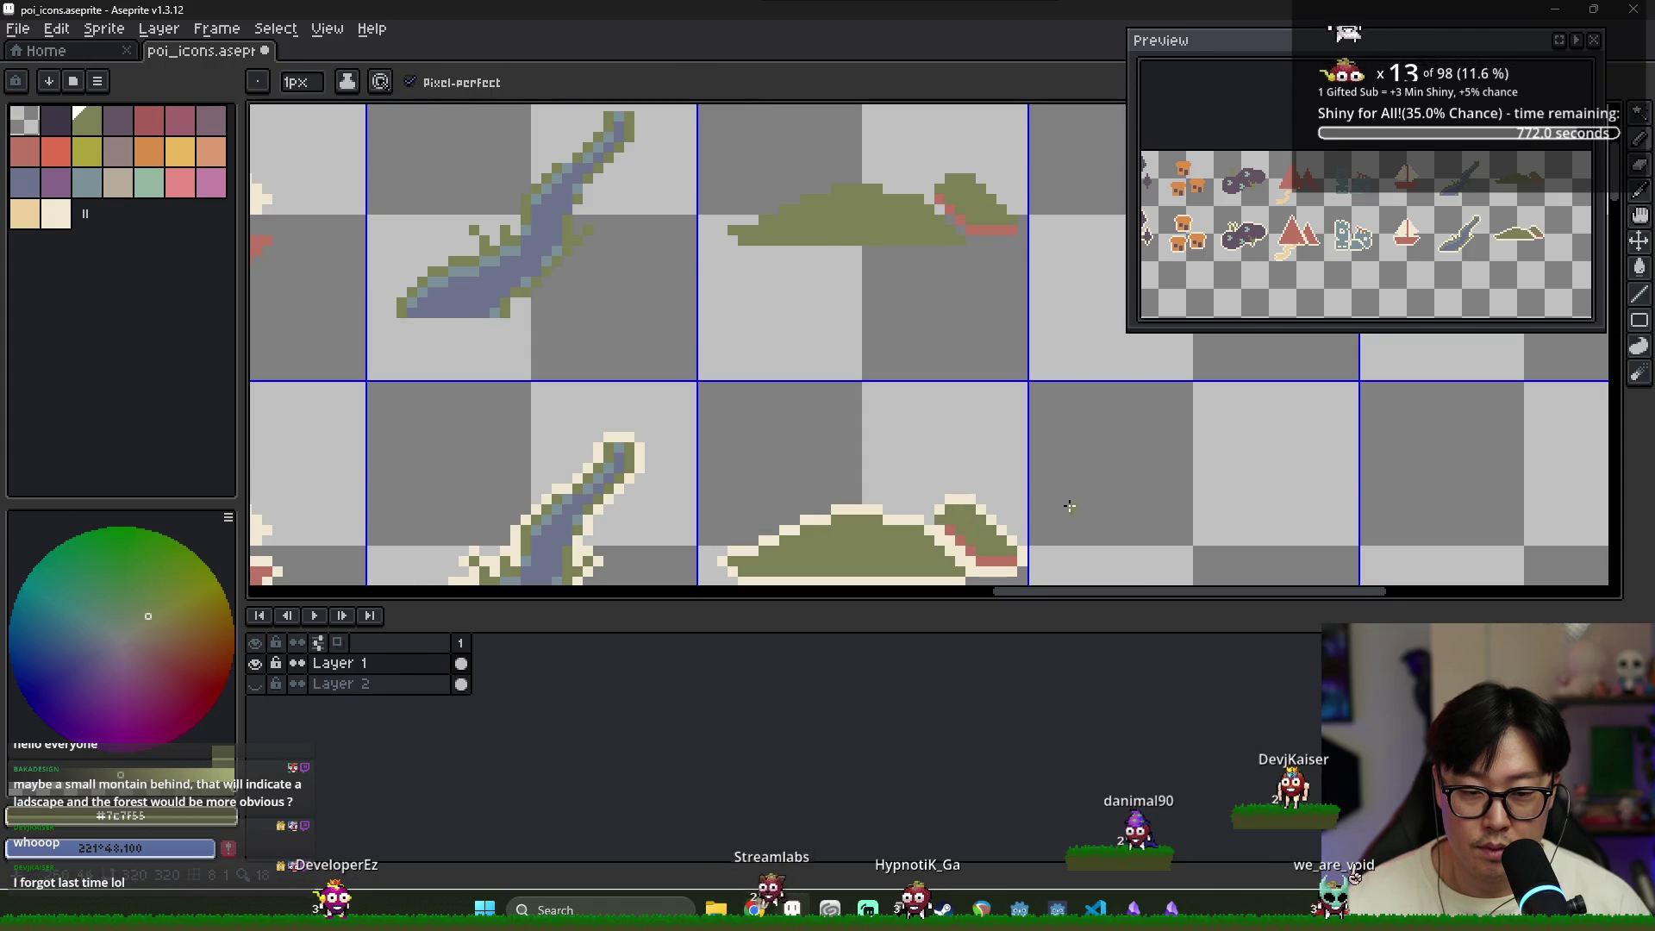
pyautogui.keyDown('alt'); pyautogui.click(942, 498); pyautogui.keyUp('alt')
# - Switch to the Move tool and open the File menu
pyautogui.scroll(1, 933, 209)
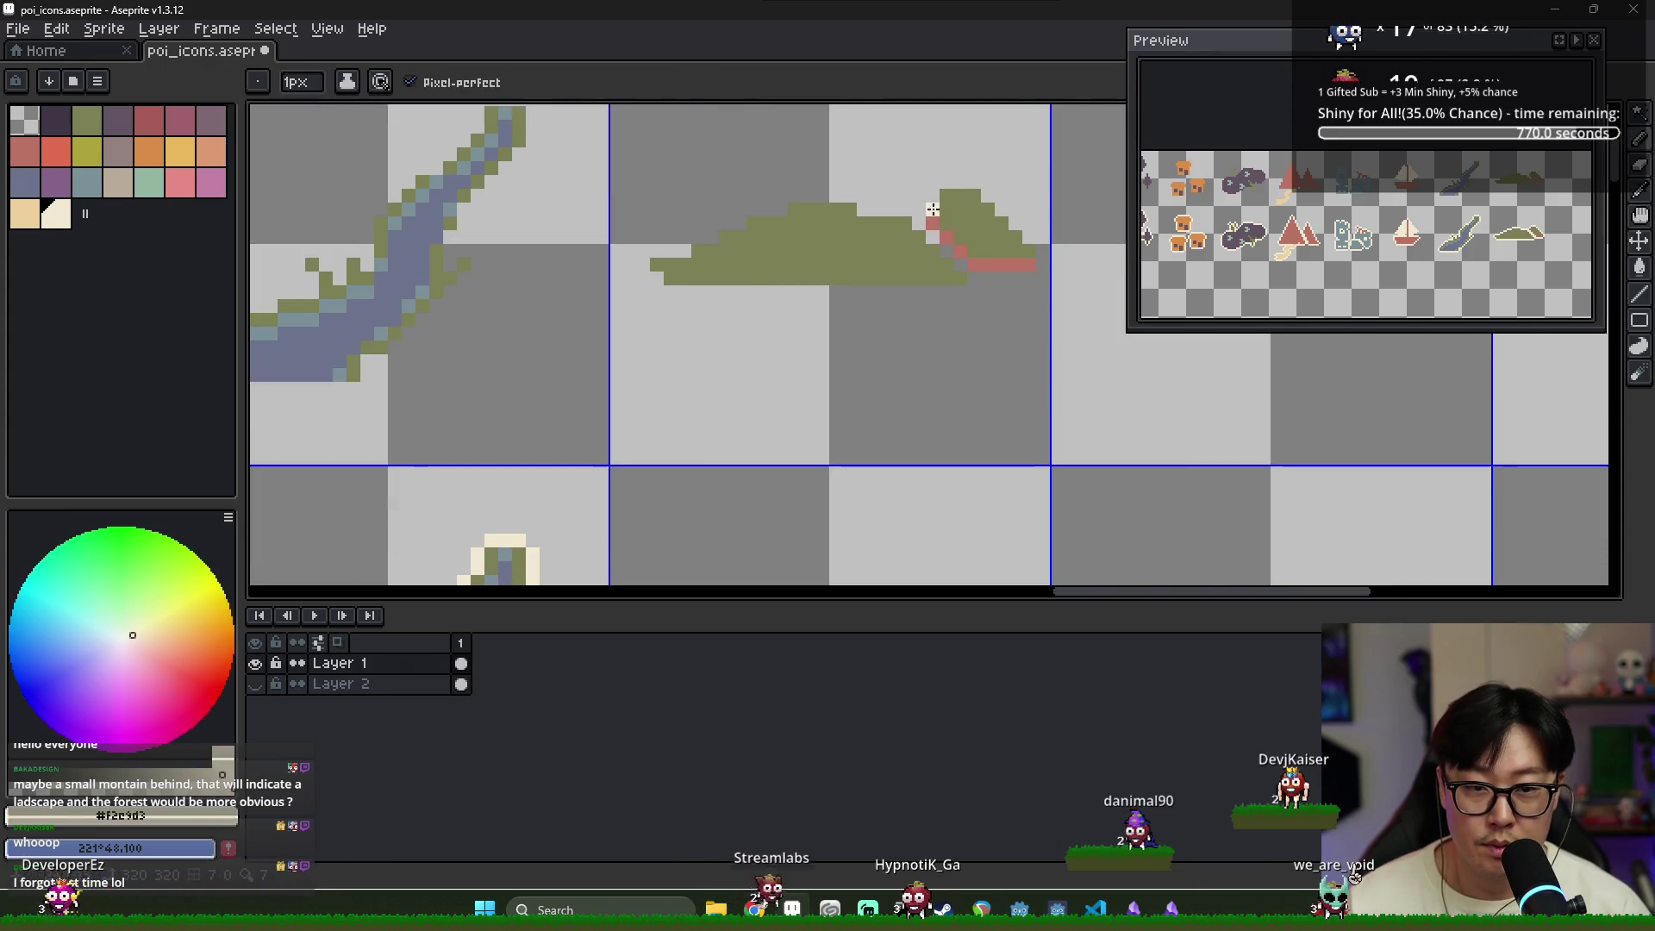
pyautogui.scroll(-2, 933, 210)
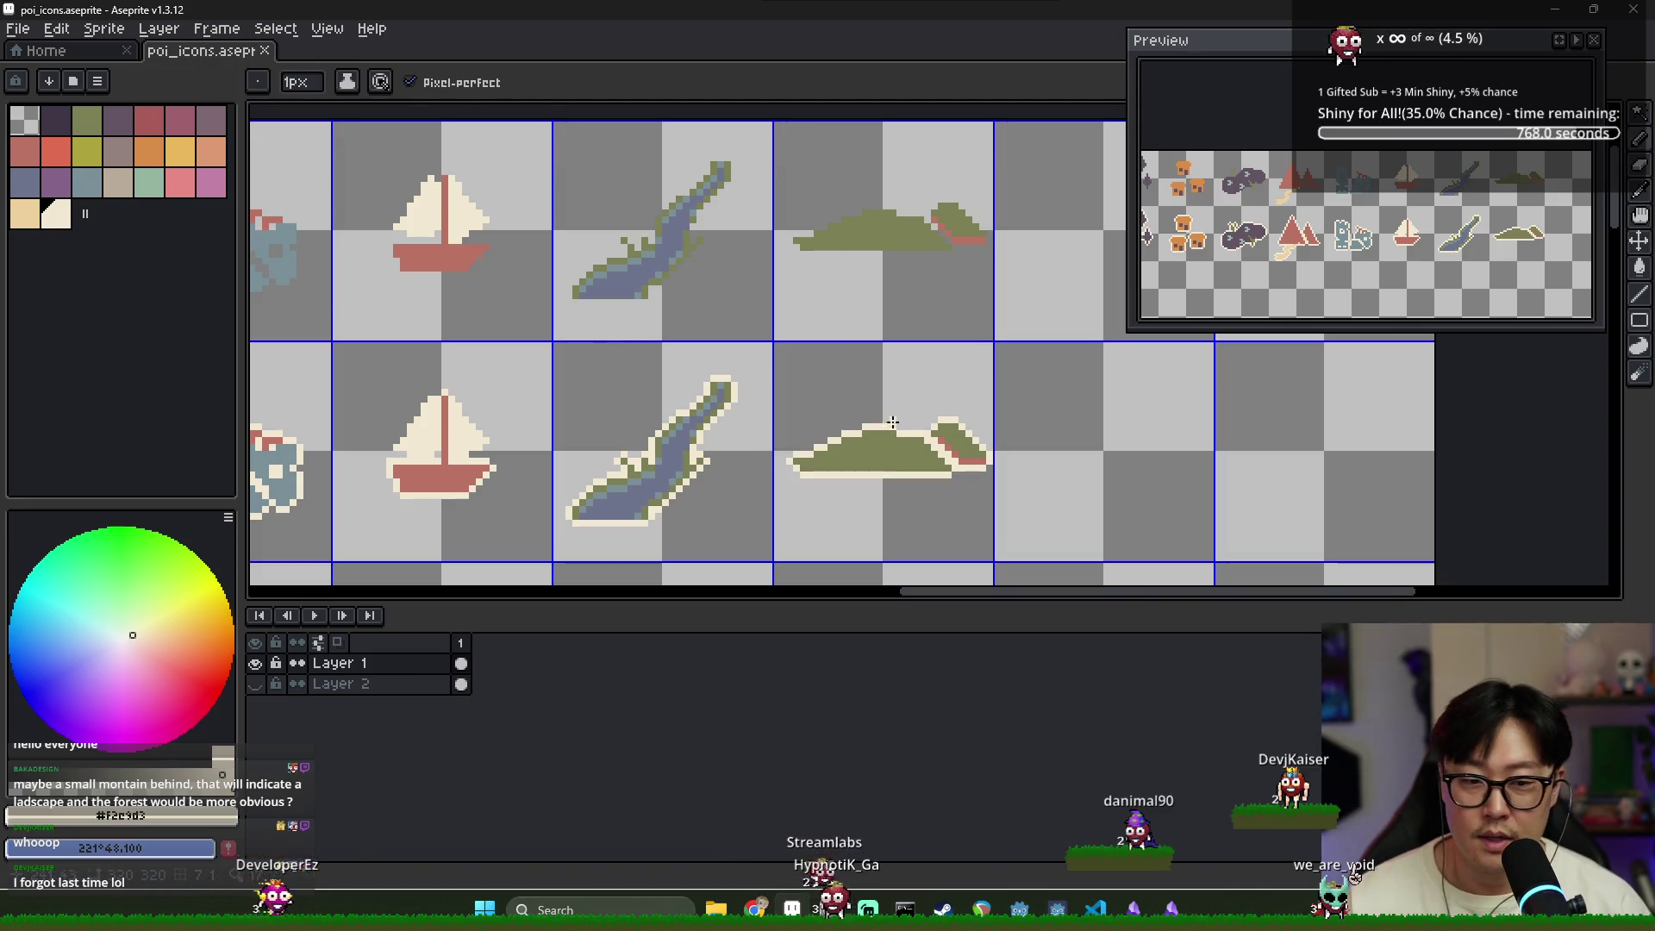
pyautogui.scroll(2, 959, 421)
pyautogui.scroll(-2, 959, 420)
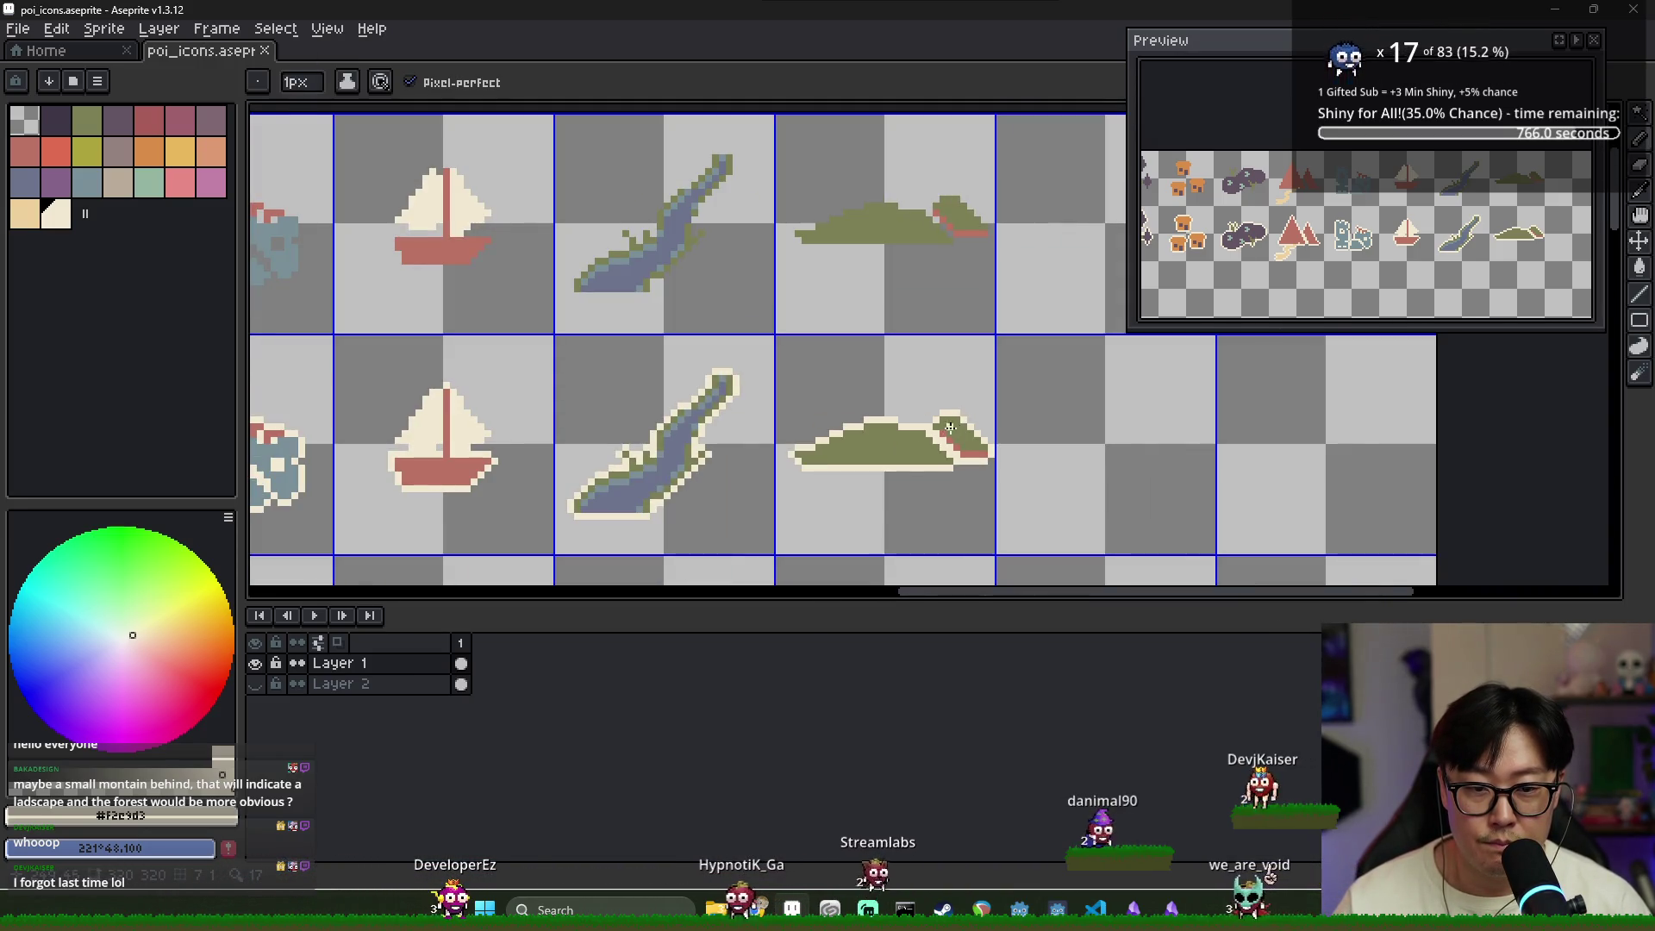
pyautogui.scroll(2, 960, 421)
pyautogui.scroll(-2, 905, 190)
pyautogui.scroll(2, 905, 250)
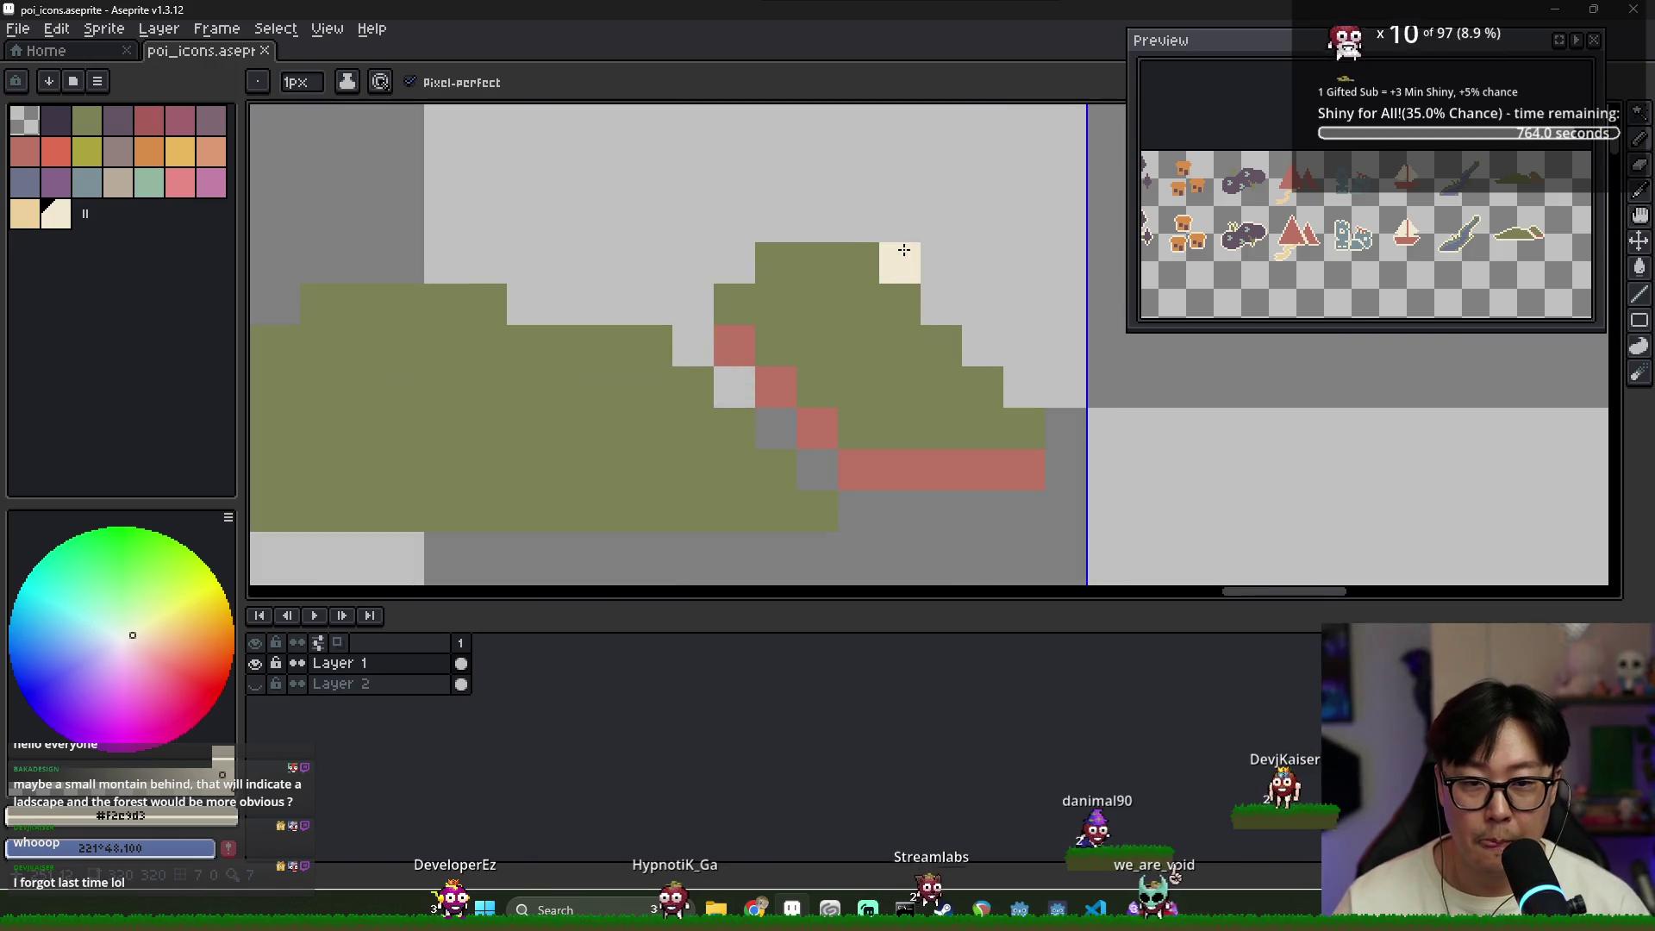
pyautogui.scroll(-2, 840, 340)
pyautogui.press('v')
pyautogui.click(17, 29)
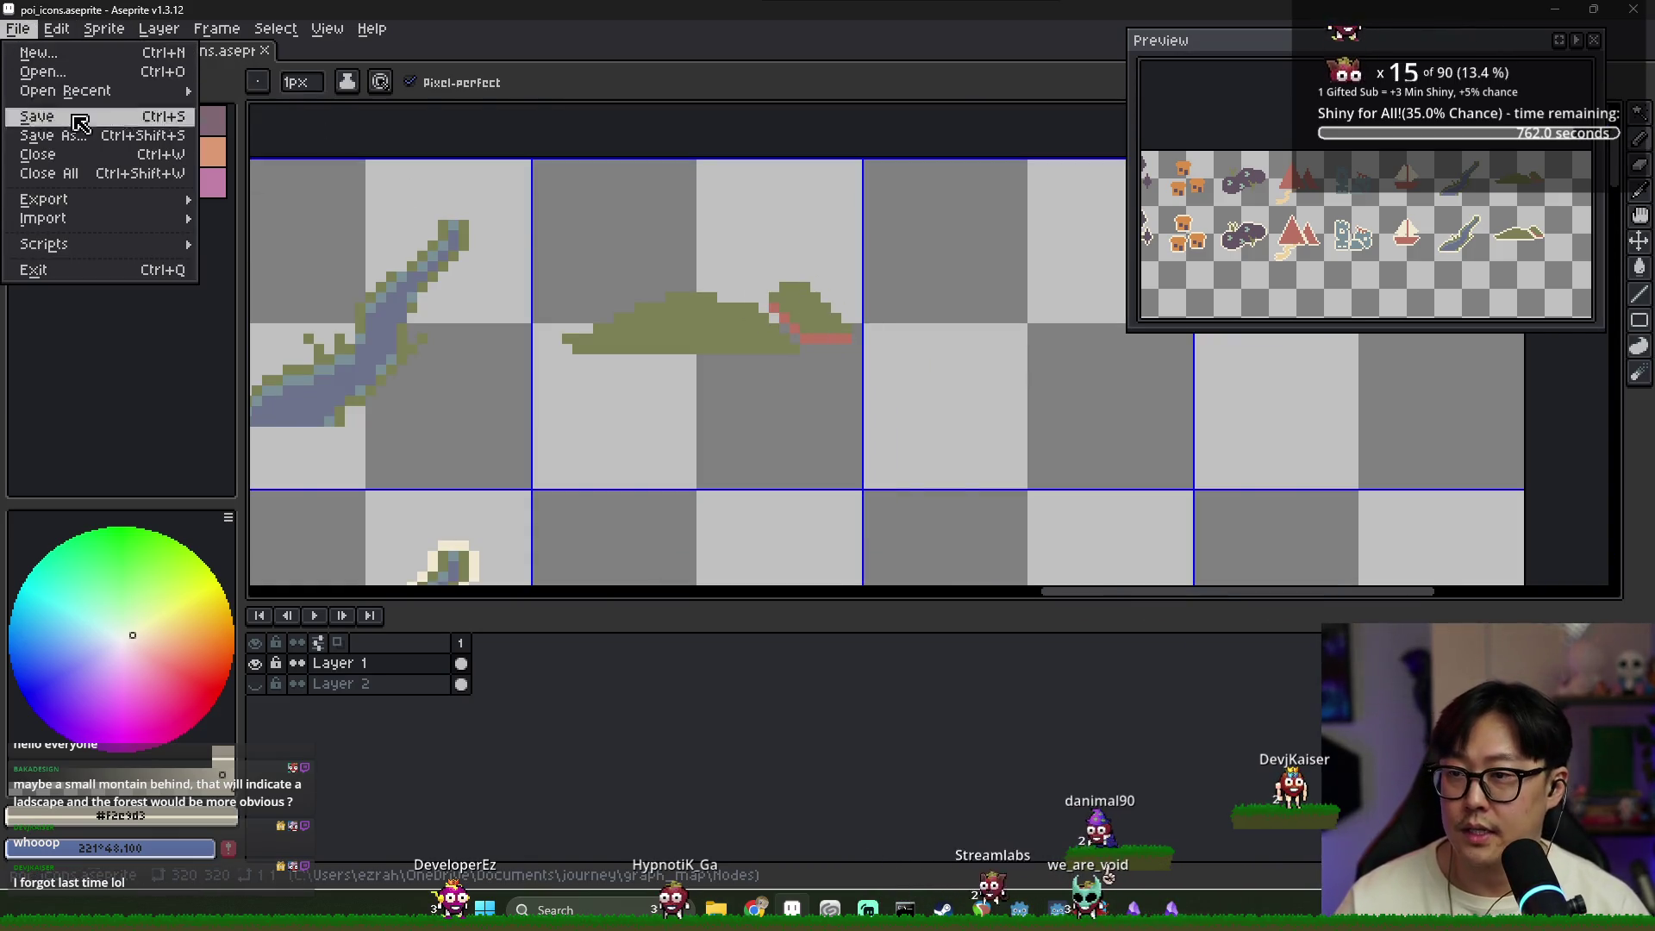
# - Export the sheet as poi_icons.png, overwriting the existing file
pyautogui.moveTo(51, 199)
pyautogui.click(392, 201)
pyautogui.click(936, 262)
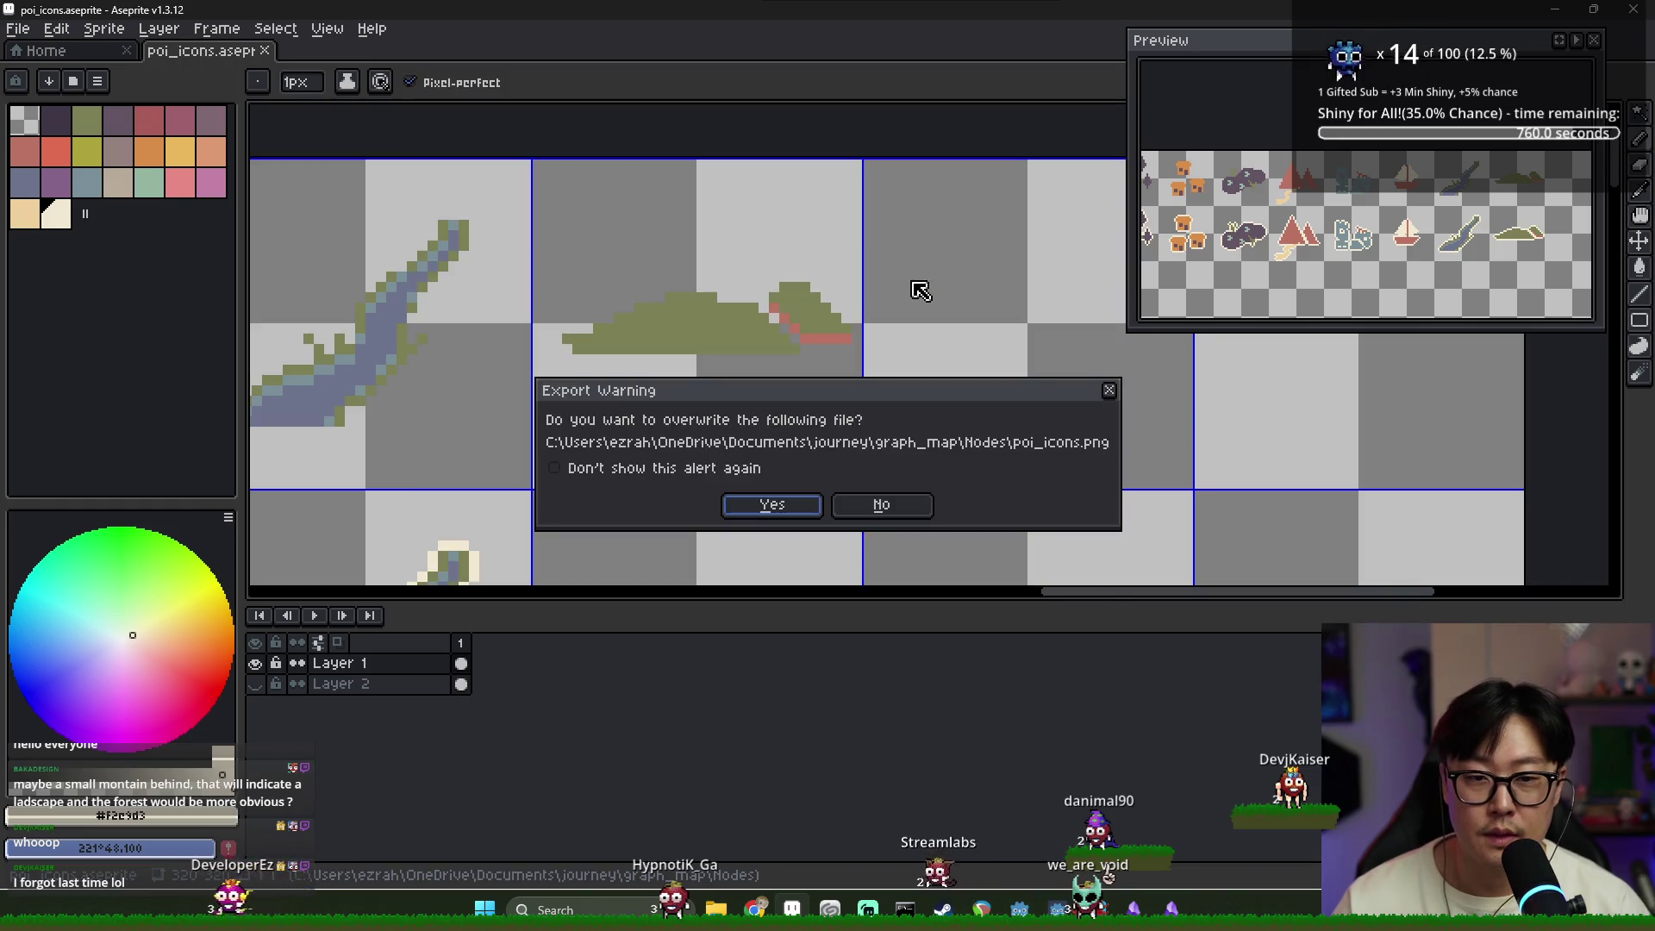
pyautogui.click(776, 508)
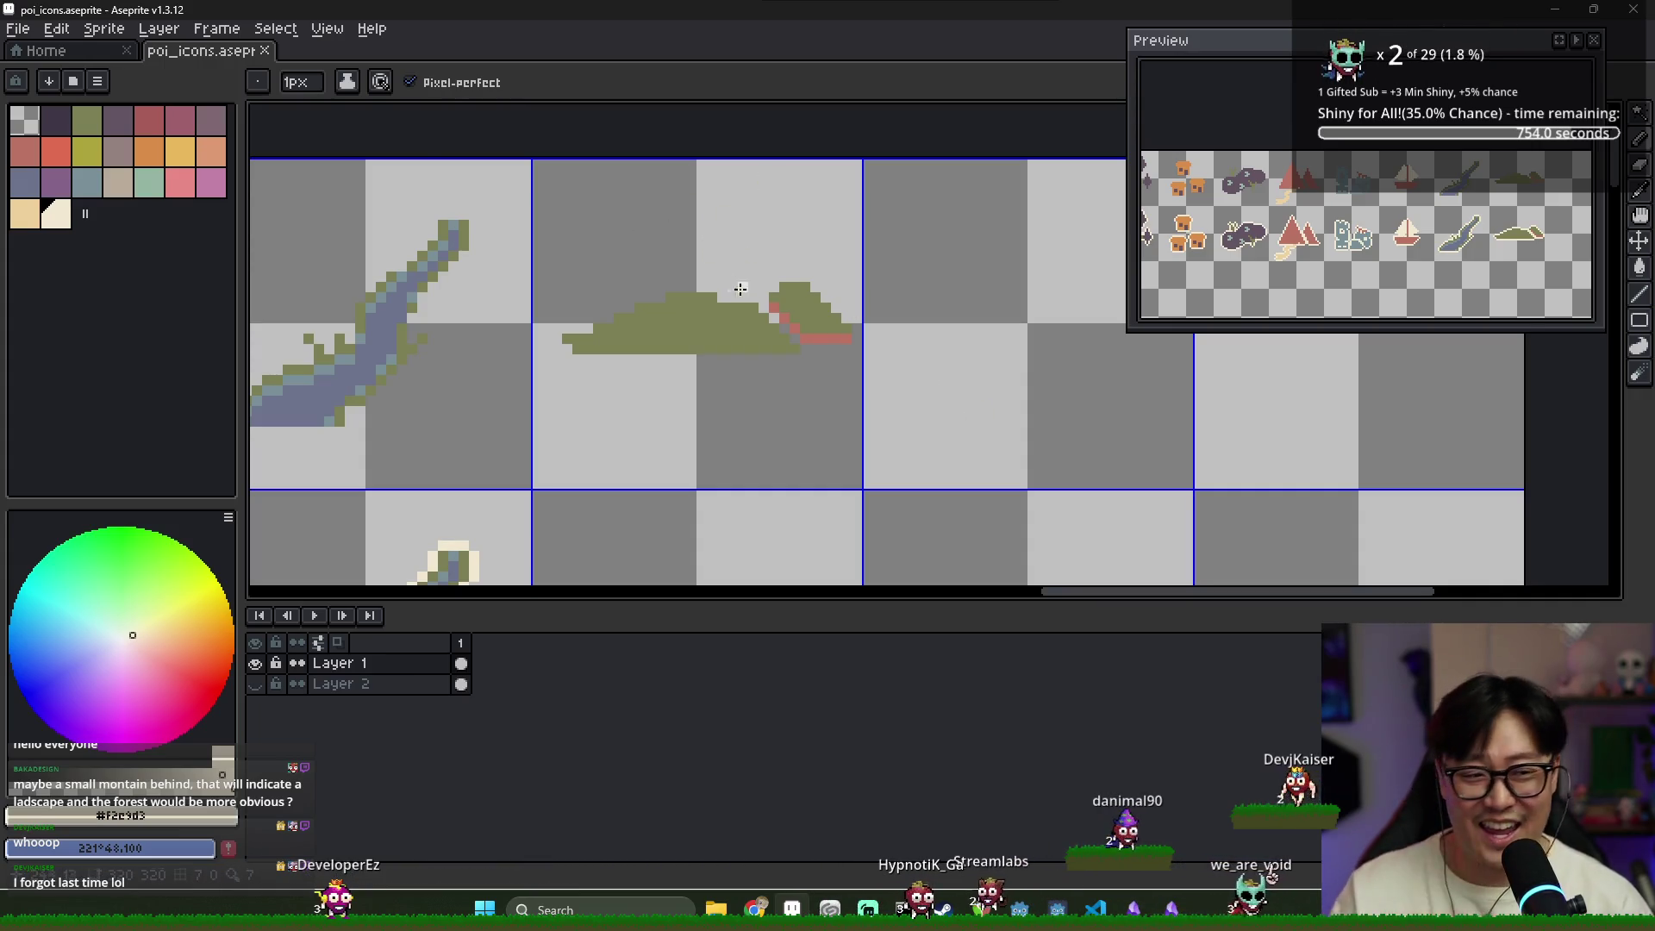
# - Close the poi_icons.aseprite document and switch to the Obsidian notes
pyautogui.scroll(-1, 735, 285)
pyautogui.scroll(1, 522, 487)
pyautogui.press('e')
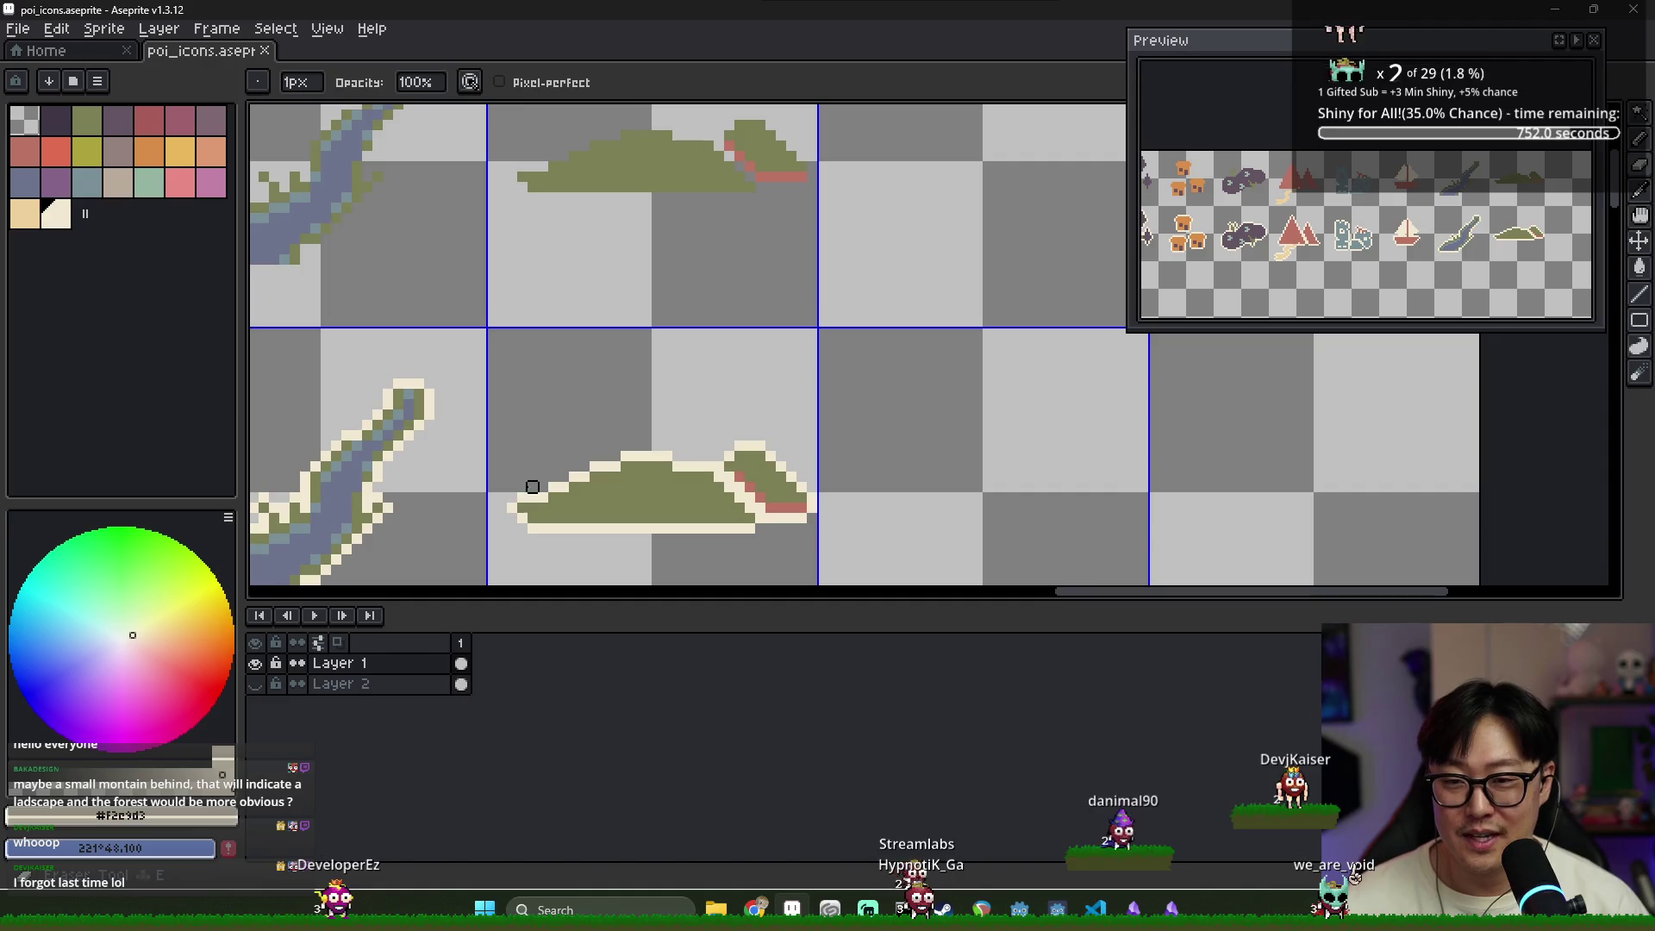
pyautogui.scroll(-1, 522, 487)
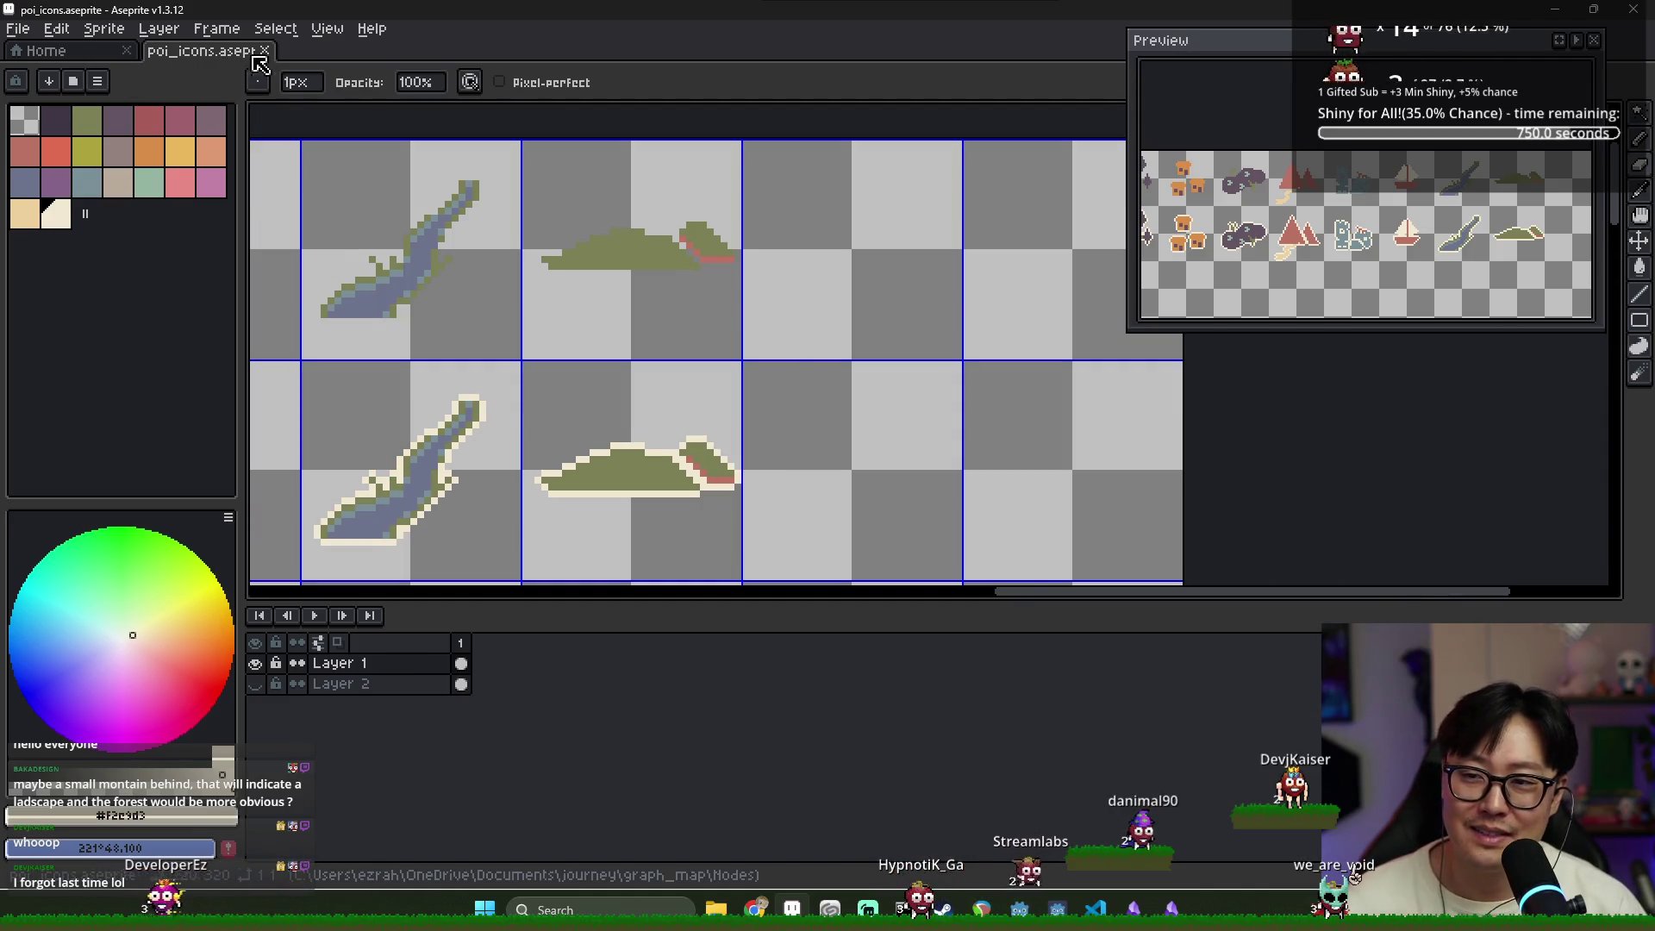
pyautogui.click(264, 50)
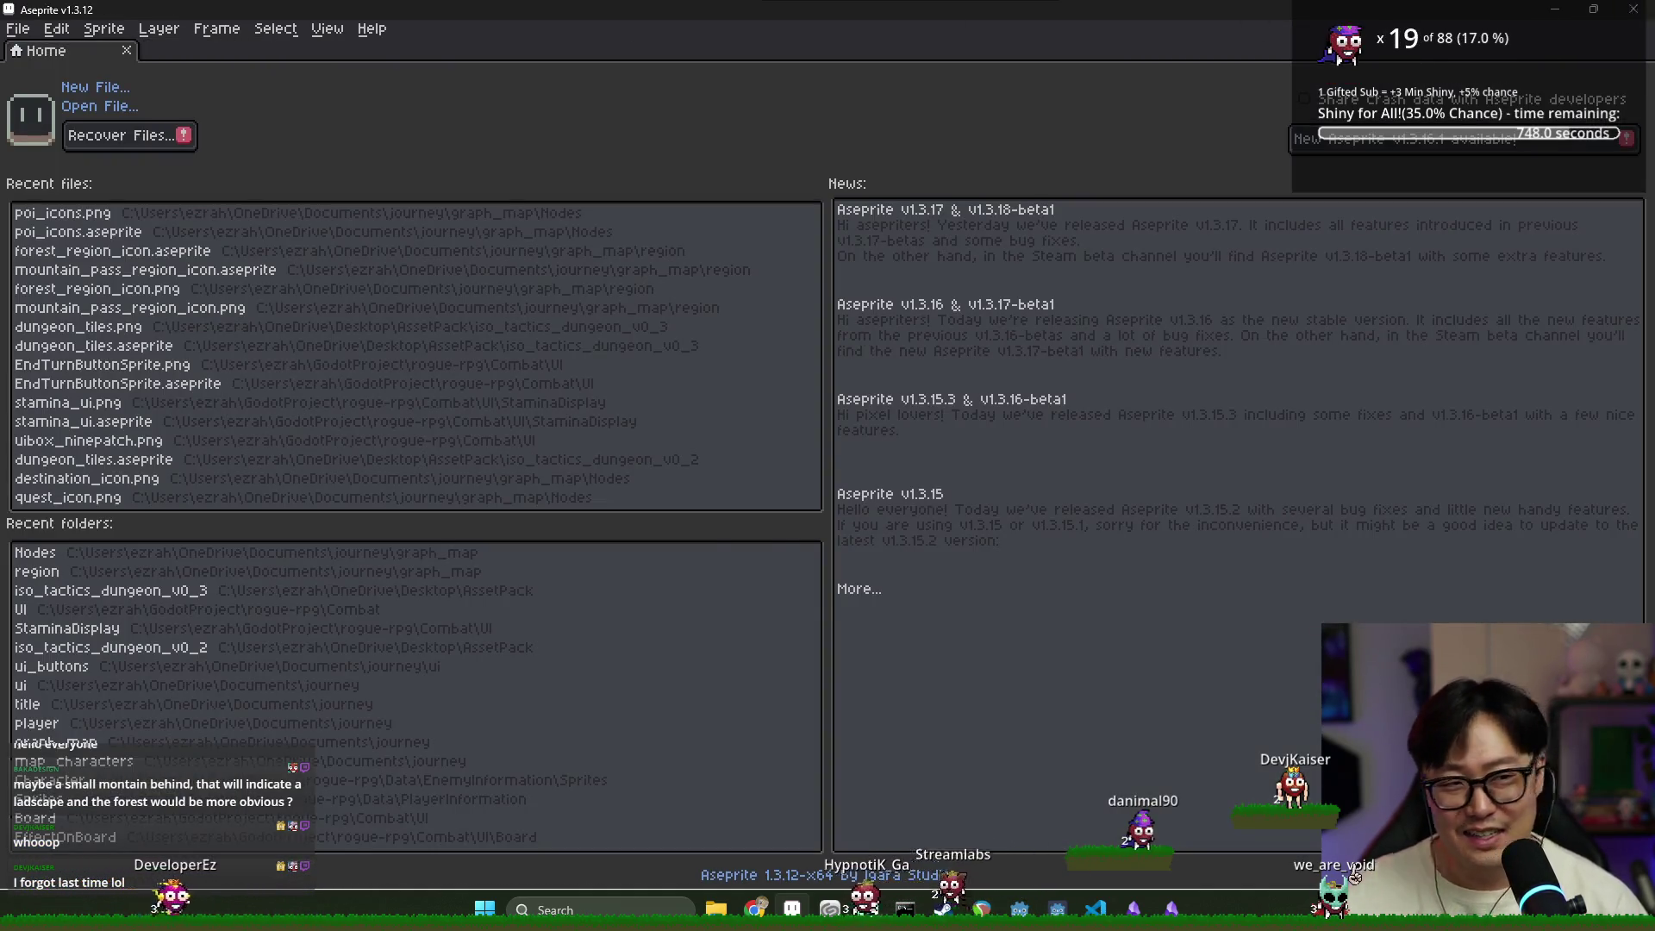
pyautogui.hotkey('alt', 'Tab')
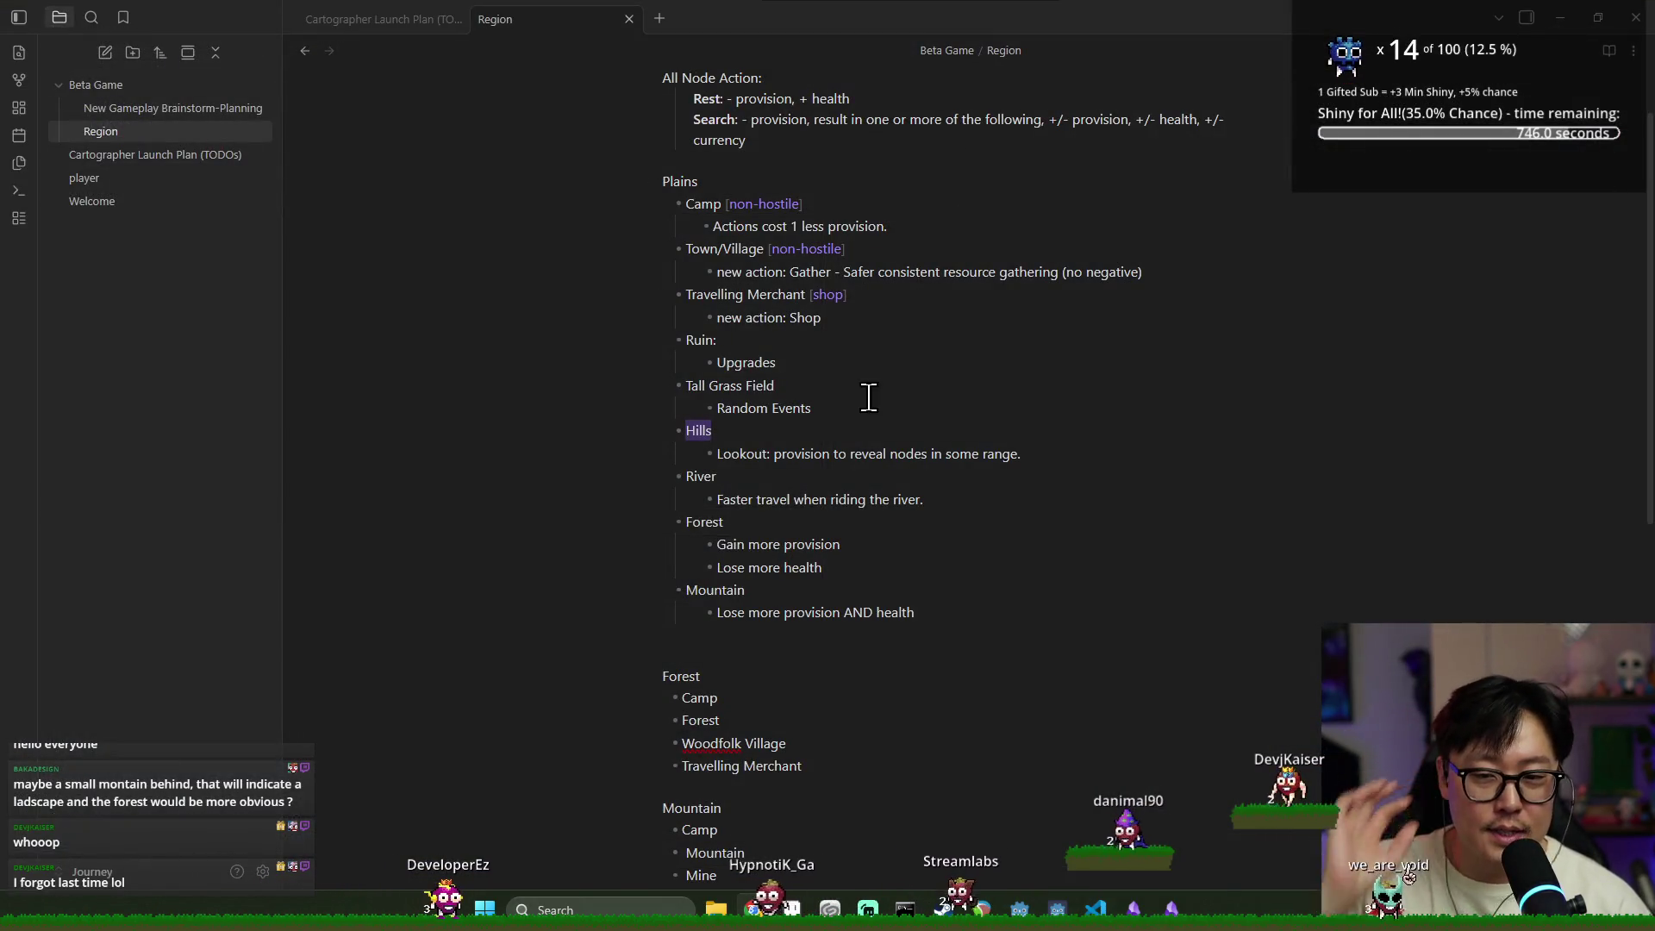
# - Highlight 'Tall' in the Tall Grass Field entry, then bring Aseprite back from the taskbar
pyautogui.doubleClick(700, 387)
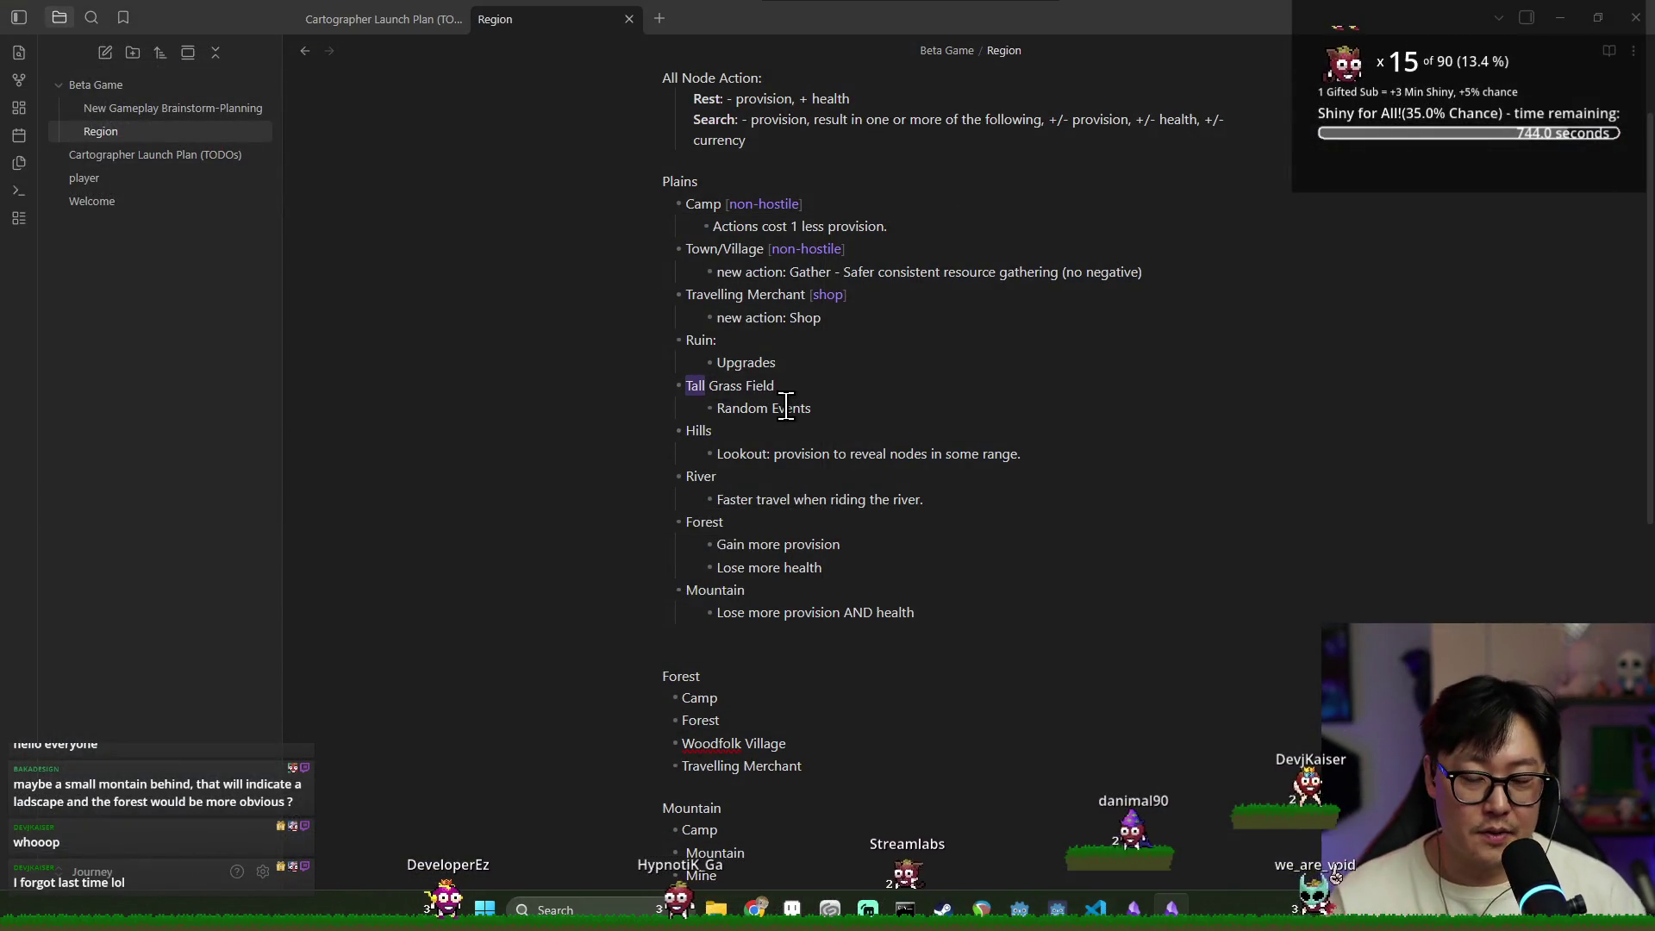
pyautogui.hotkey('alt', 'Tab')
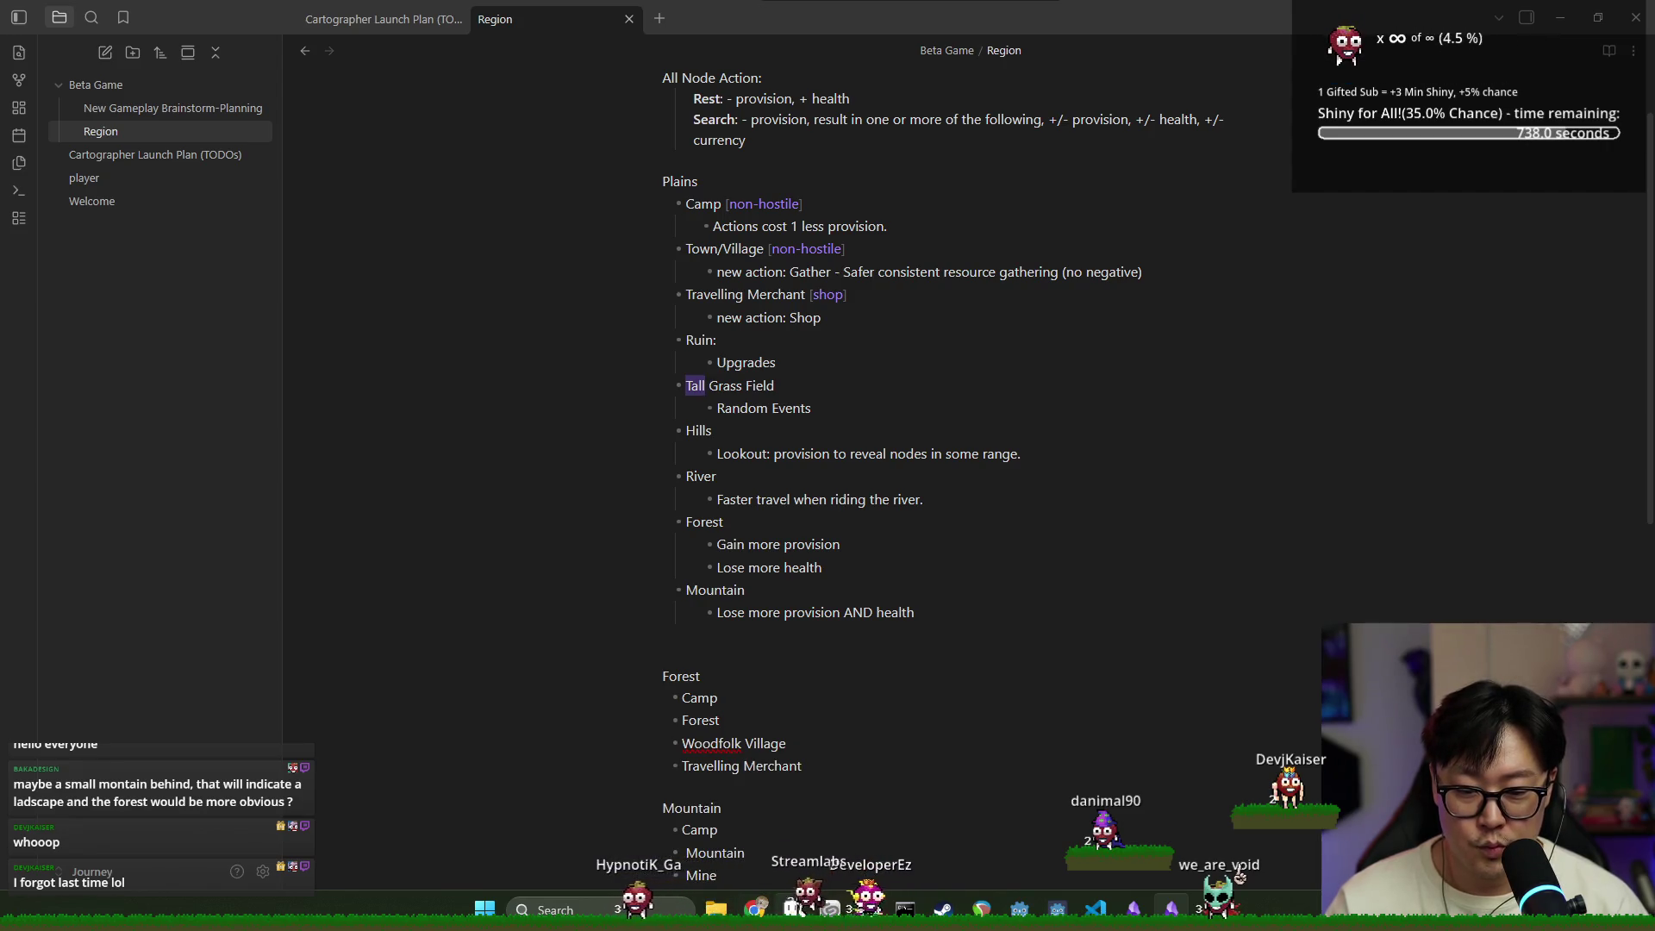
pyautogui.click(794, 909)
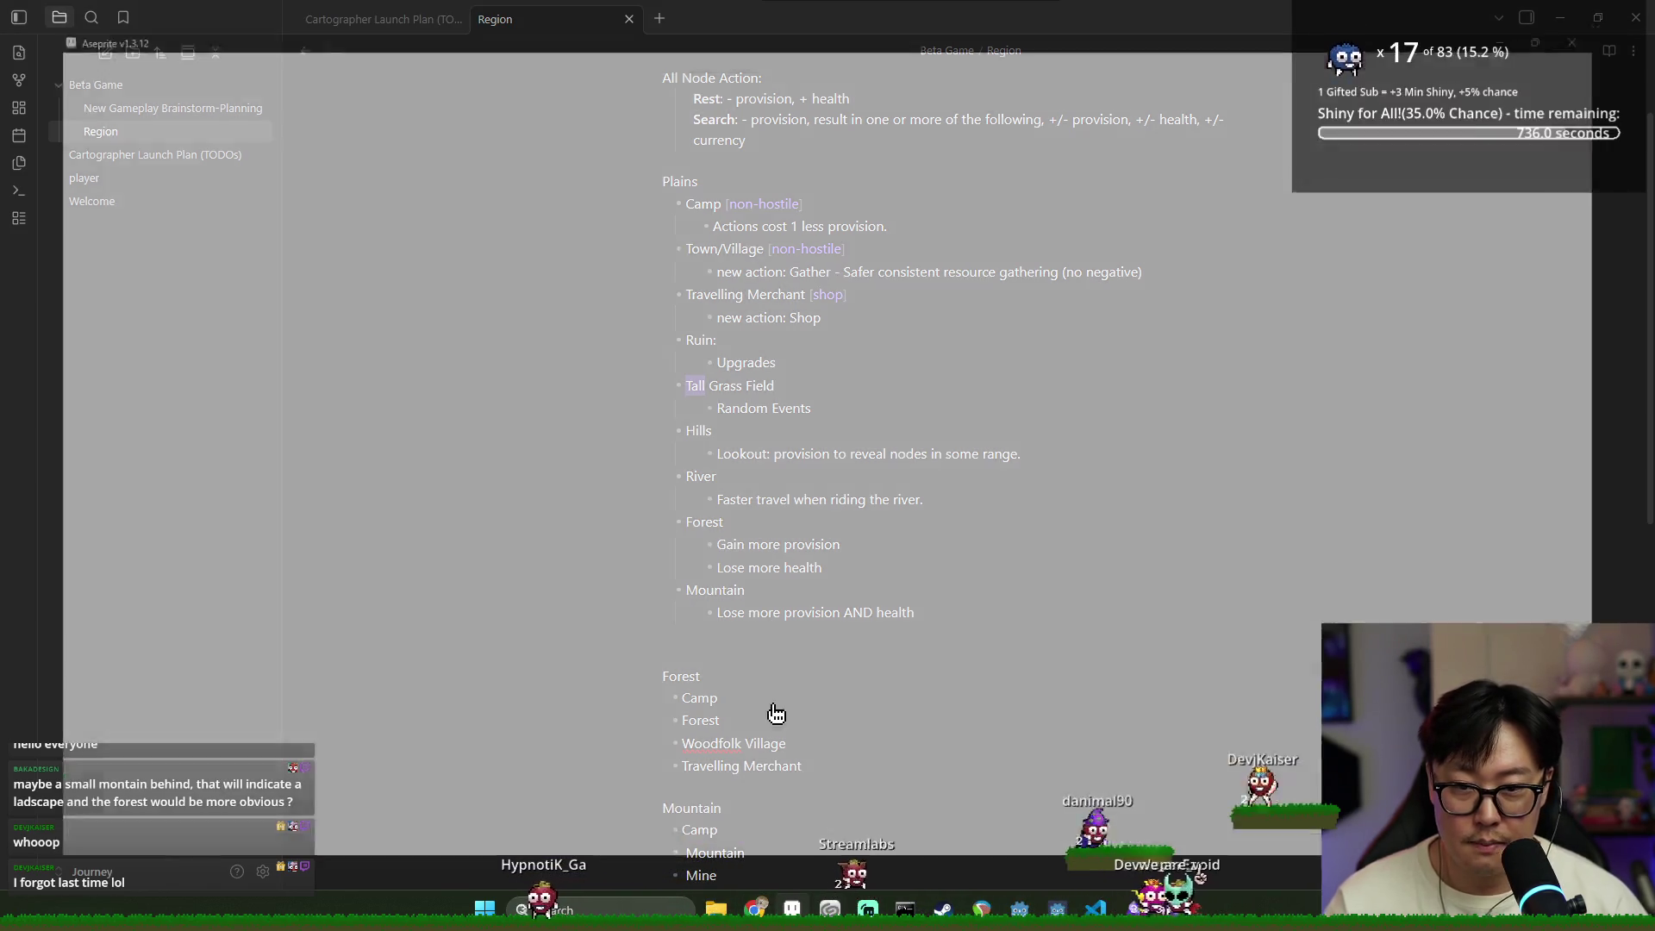
# - Reopen poi_icons.aseprite from the recent files list
pyautogui.click(137, 232)
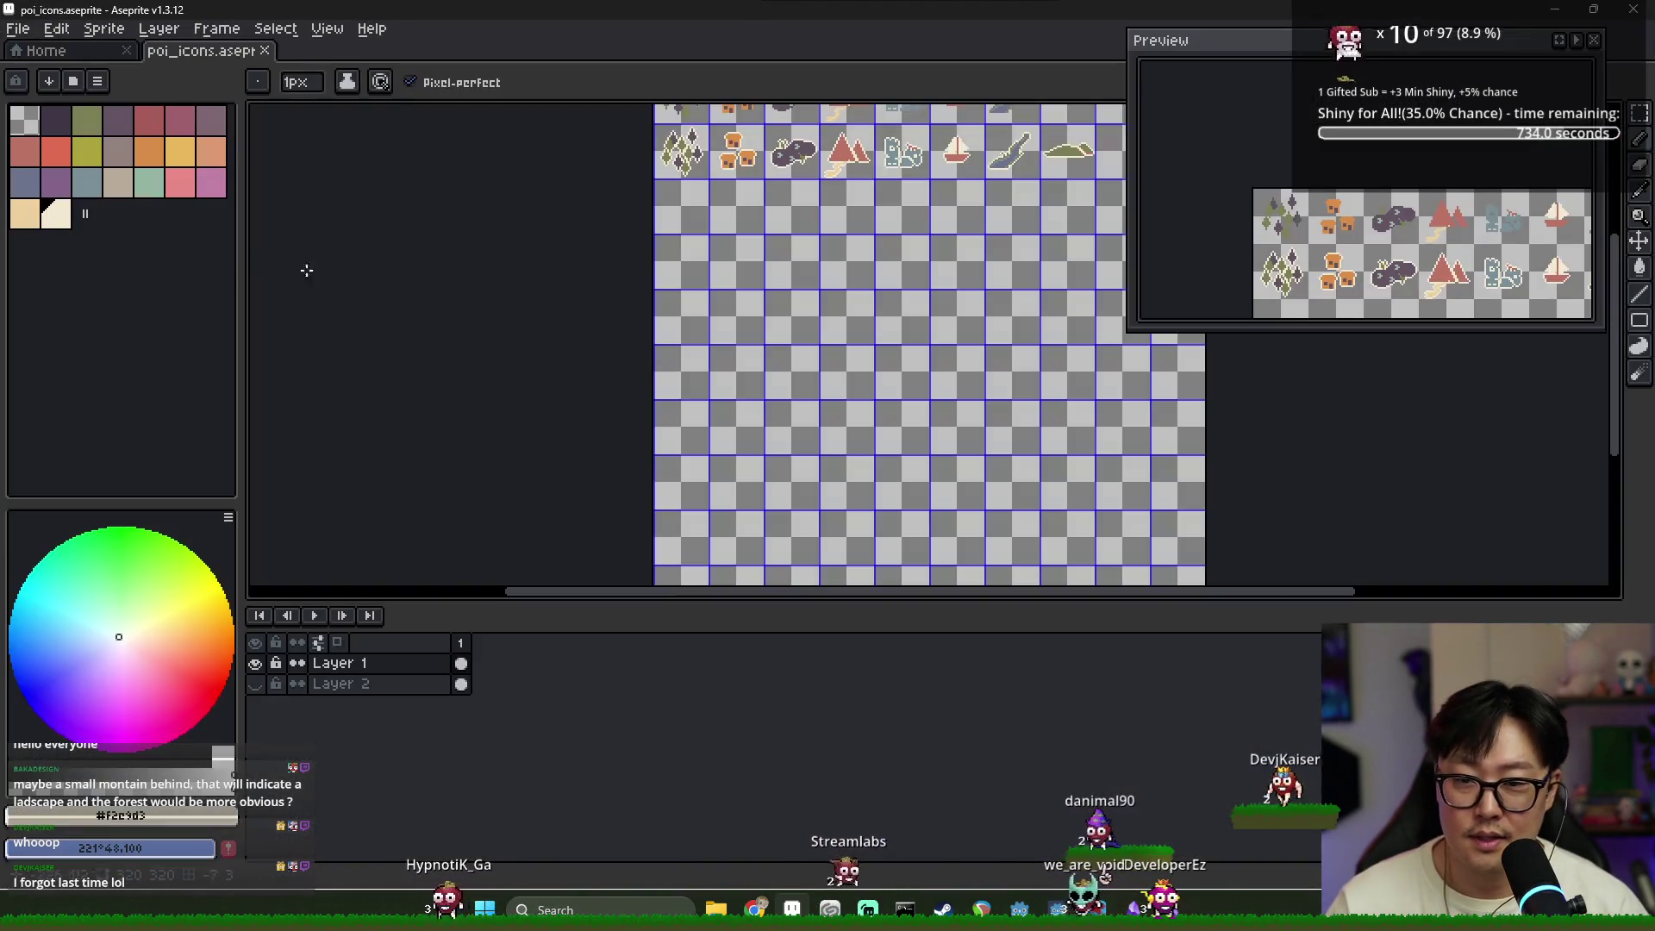
pyautogui.scroll(-1, 957, 256)
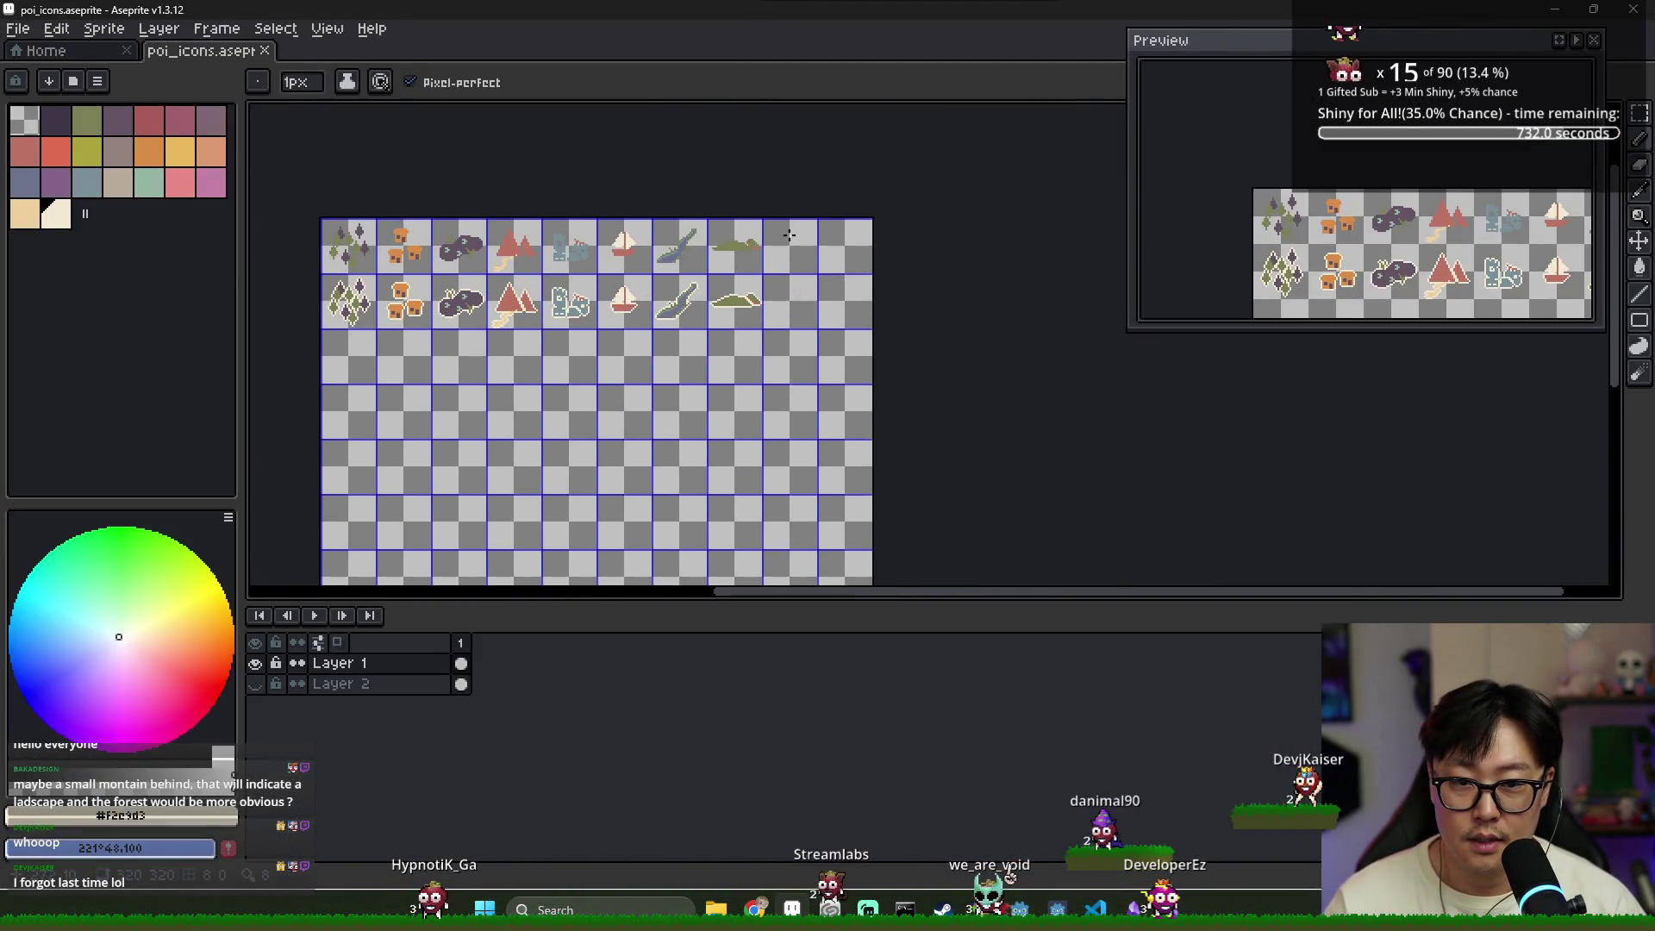
pyautogui.scroll(8, 776, 241)
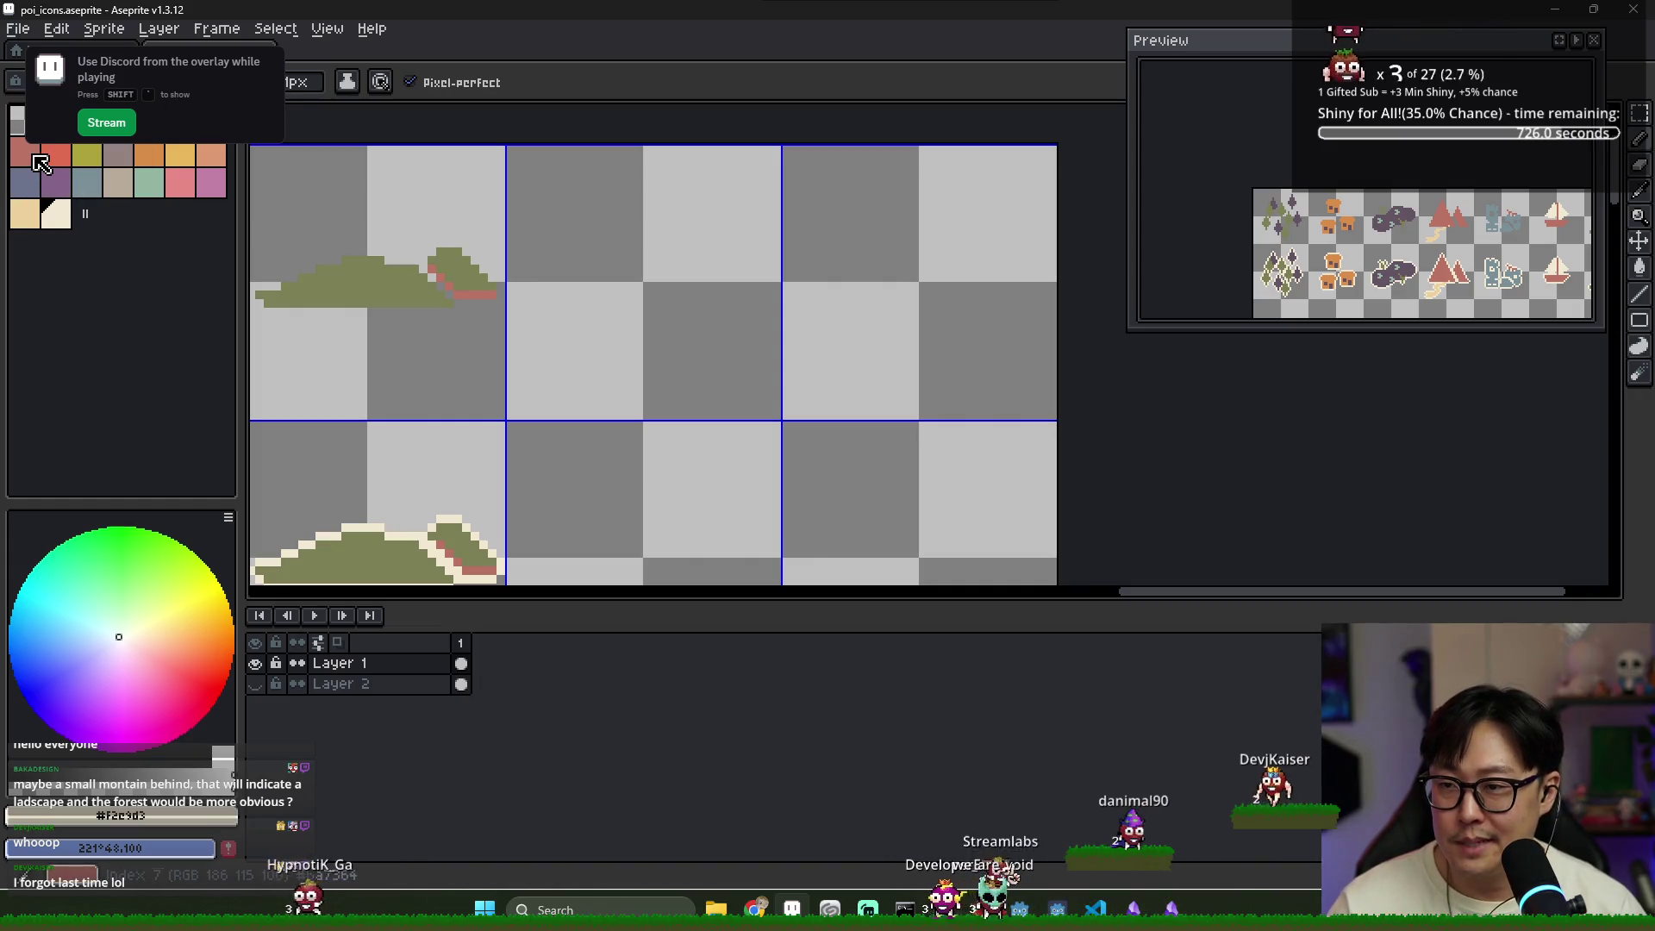
# - Pencil the orange money-bag outline, undoing the stray red and first orange strokes
pyautogui.click(32, 156)
pyautogui.press('b')
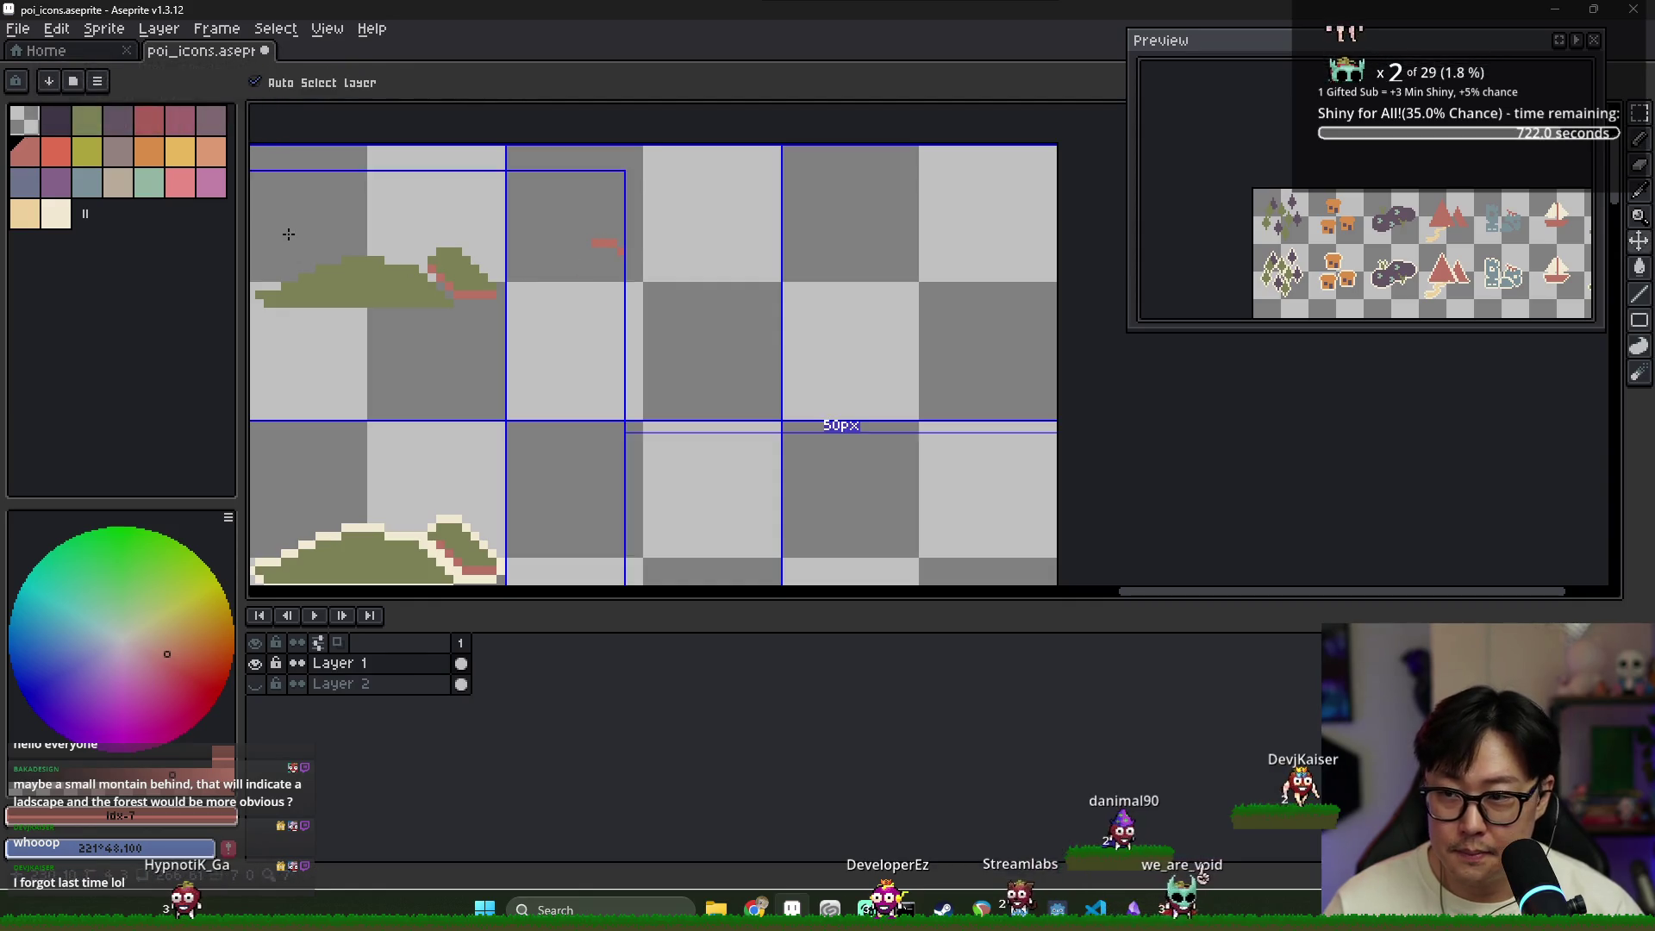
pyautogui.hotkey('ctrl', 'z')
pyautogui.click(157, 162)
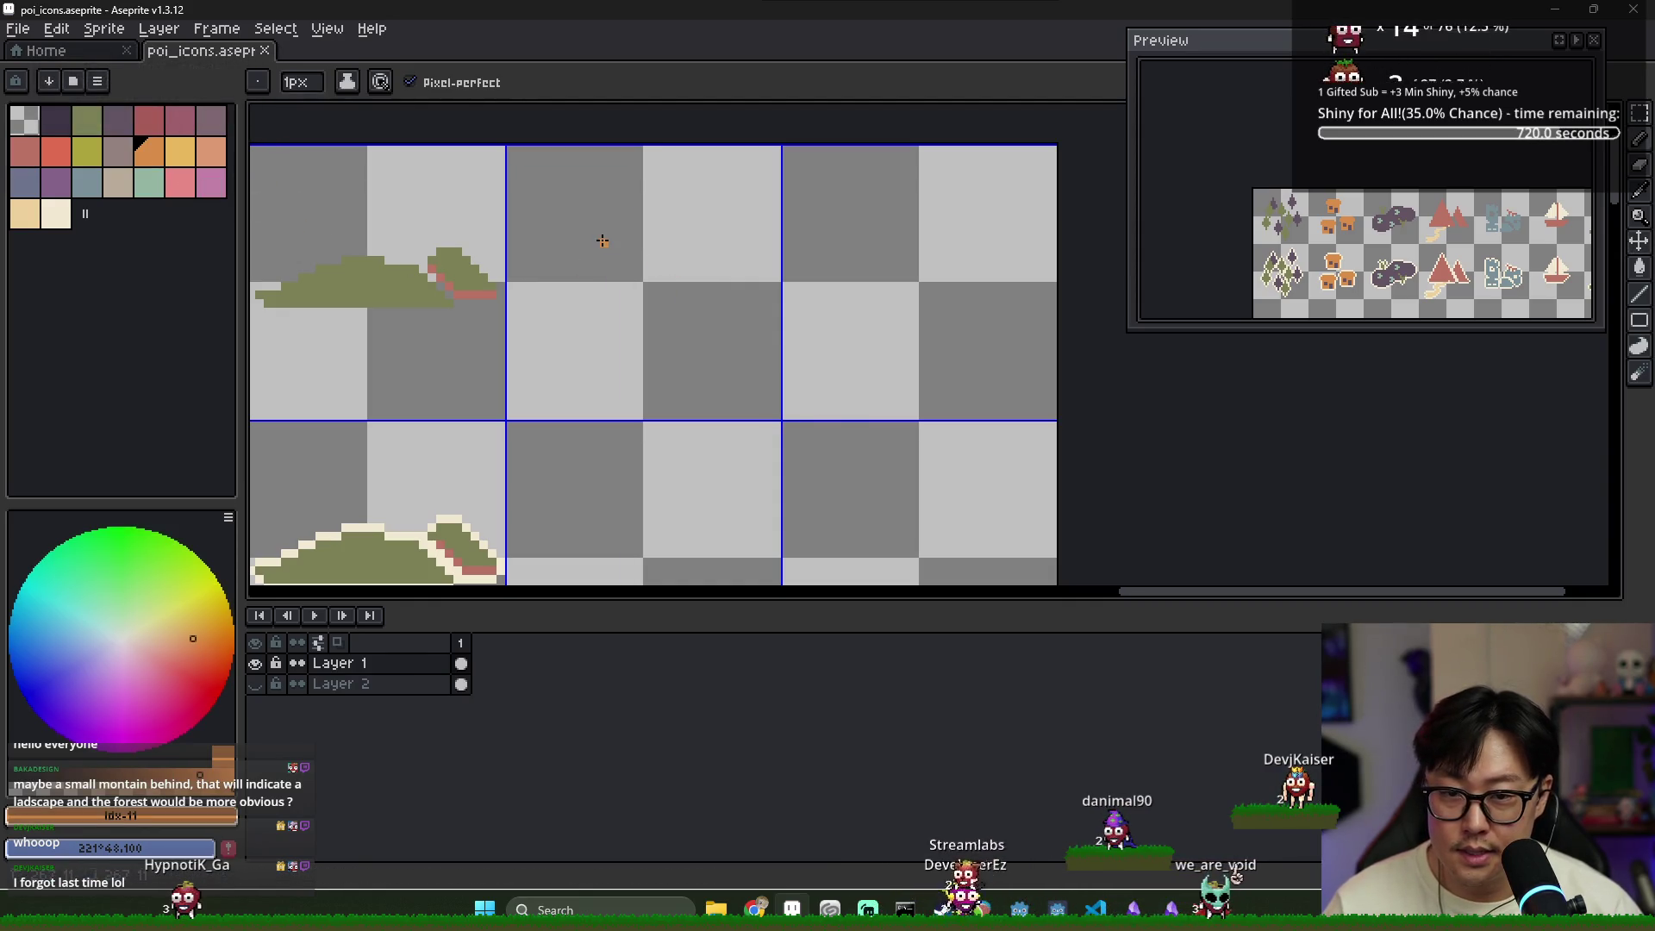
pyautogui.hotkey('ctrl', 'z')
pyautogui.moveTo(606, 244)
pyautogui.mouseDown()
pyautogui.moveTo(687, 244)
pyautogui.moveTo(663, 261)
pyautogui.mouseUp()
pyautogui.scroll(2, 639, 265)
pyautogui.click(653, 284)
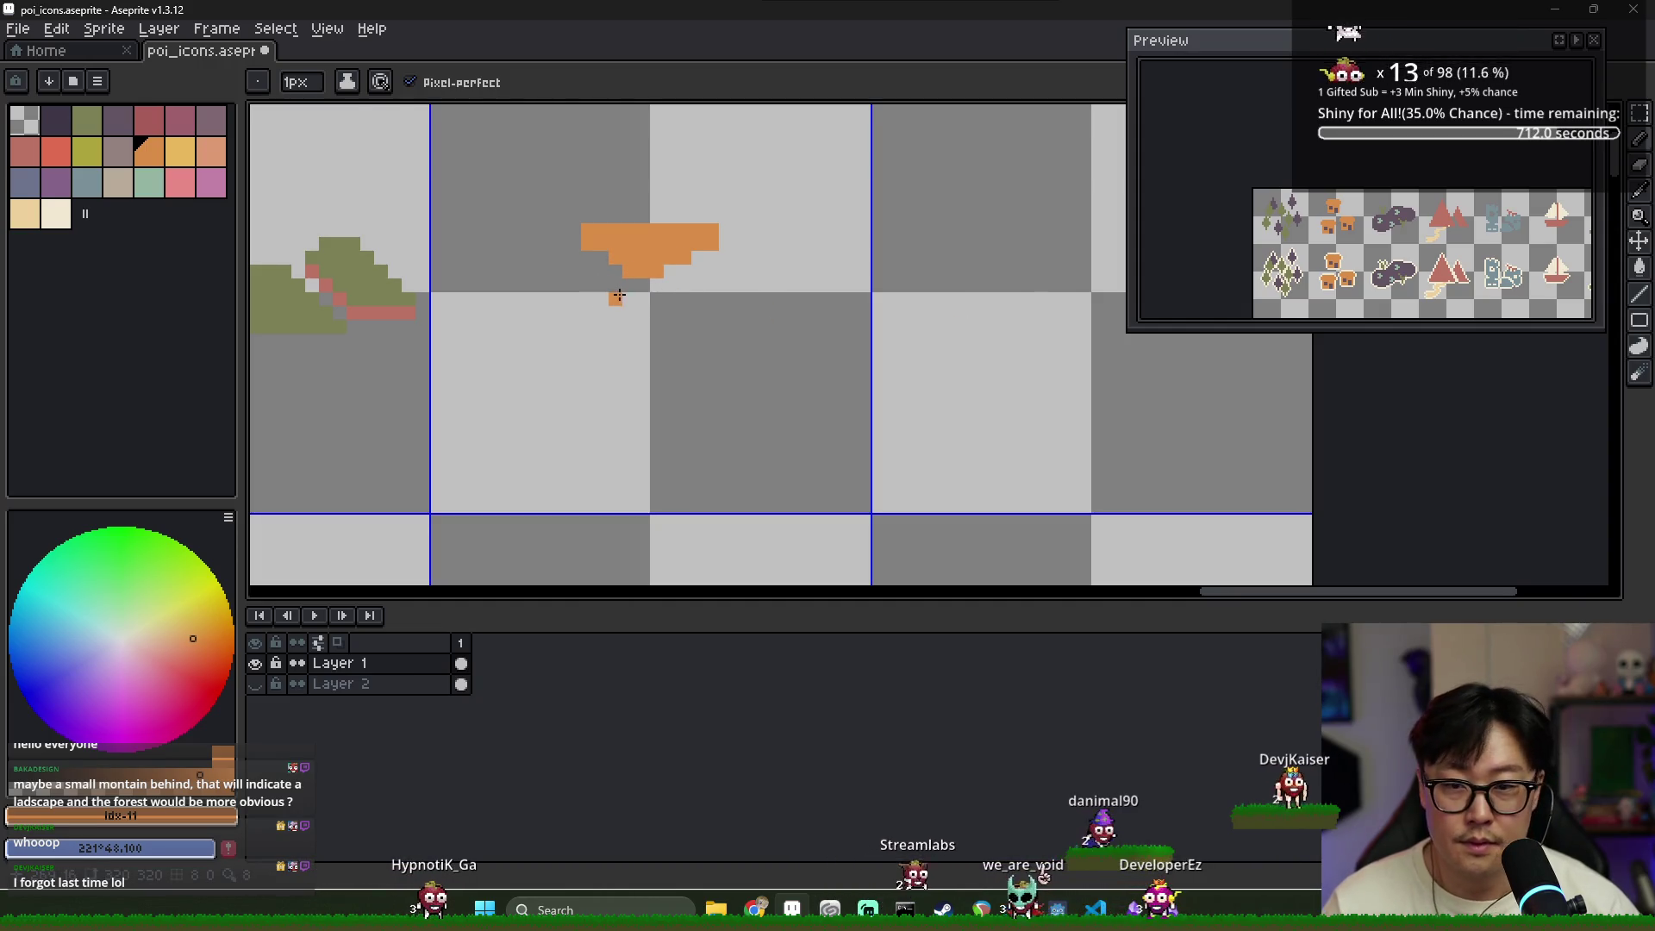
# - Bucket-fill the bag orange and erase stray pixels at its neck
pyautogui.press('g')
pyautogui.click(673, 359)
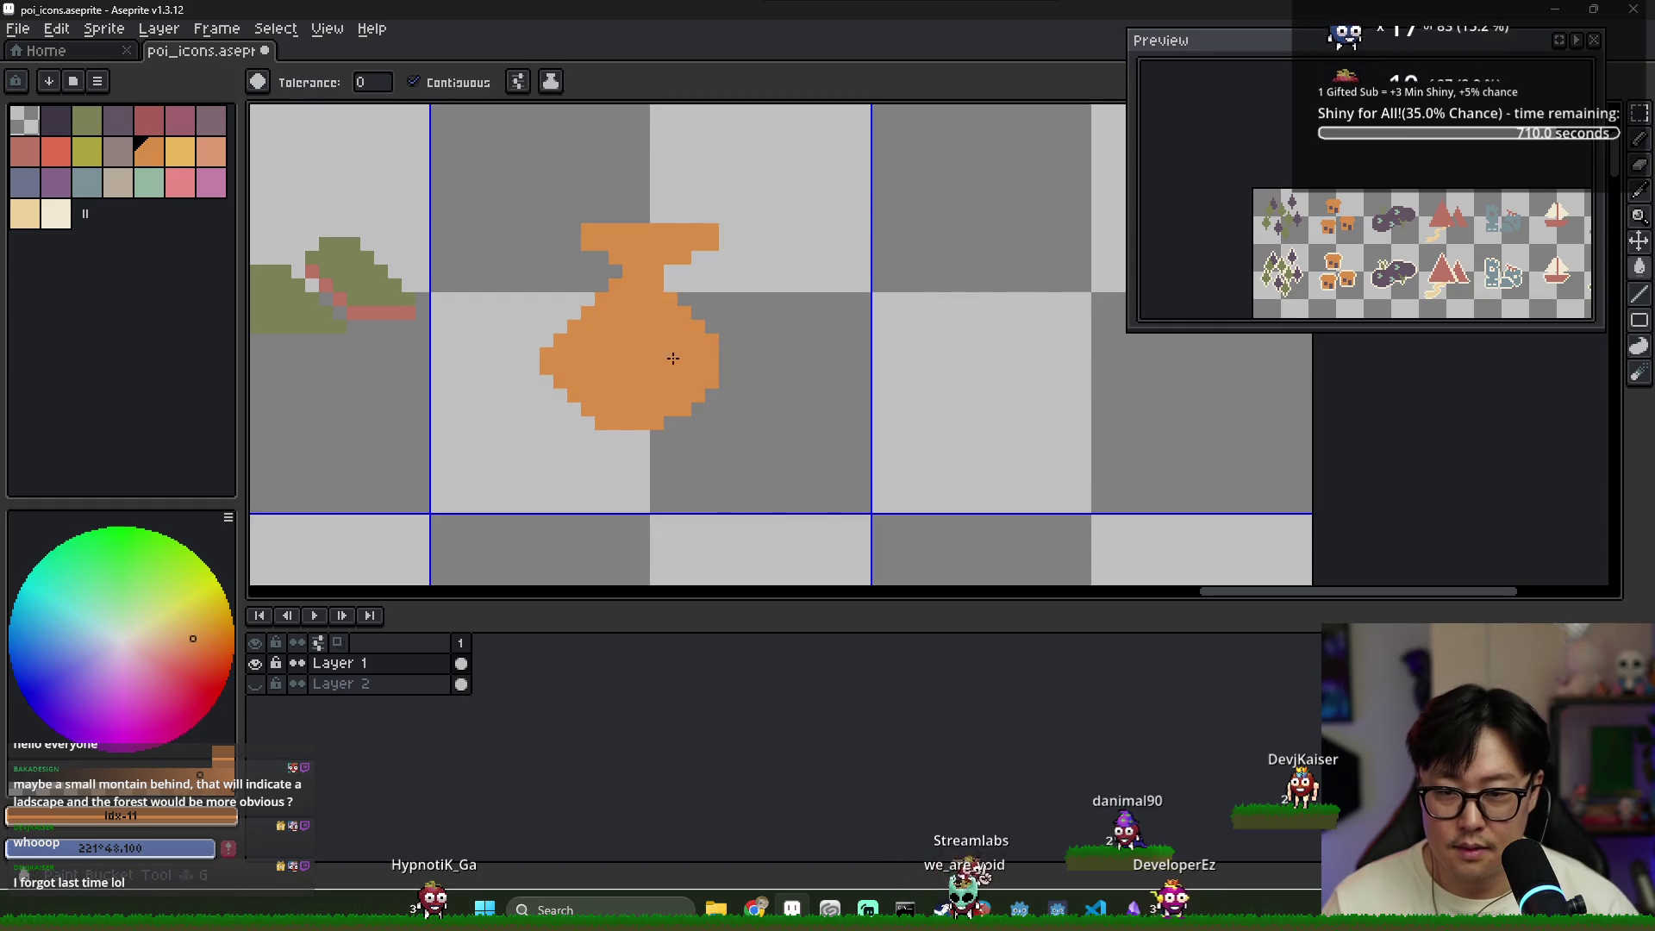
pyautogui.scroll(-2, 591, 357)
pyautogui.press('e')
pyautogui.scroll(-2, 591, 365)
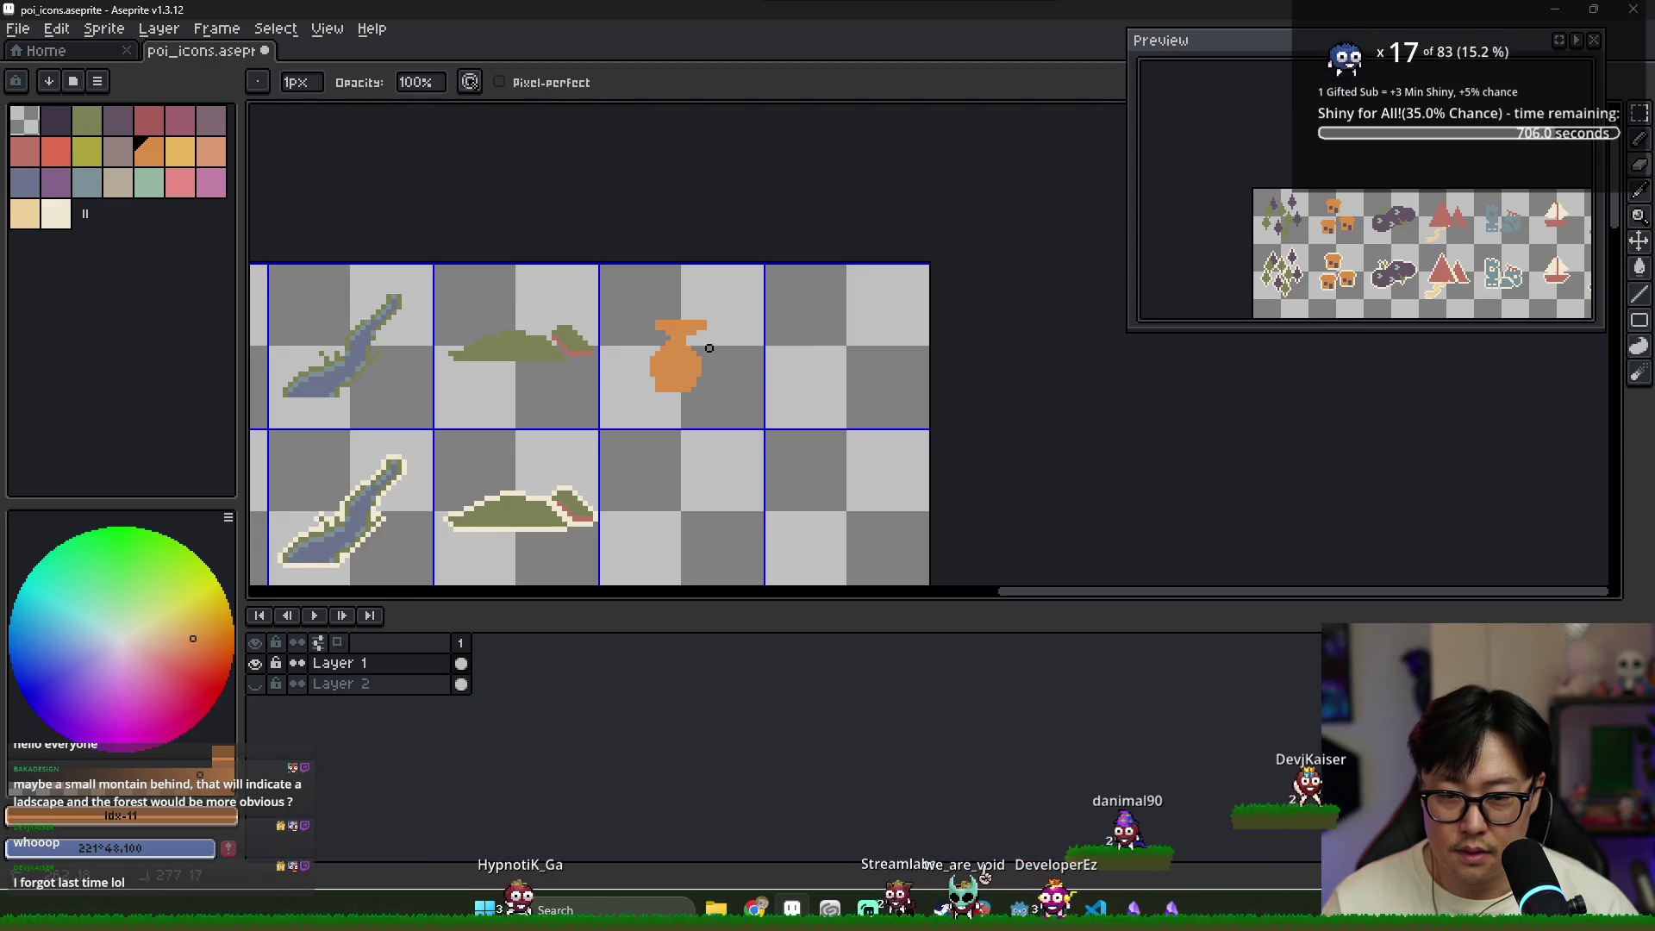
pyautogui.press('b')
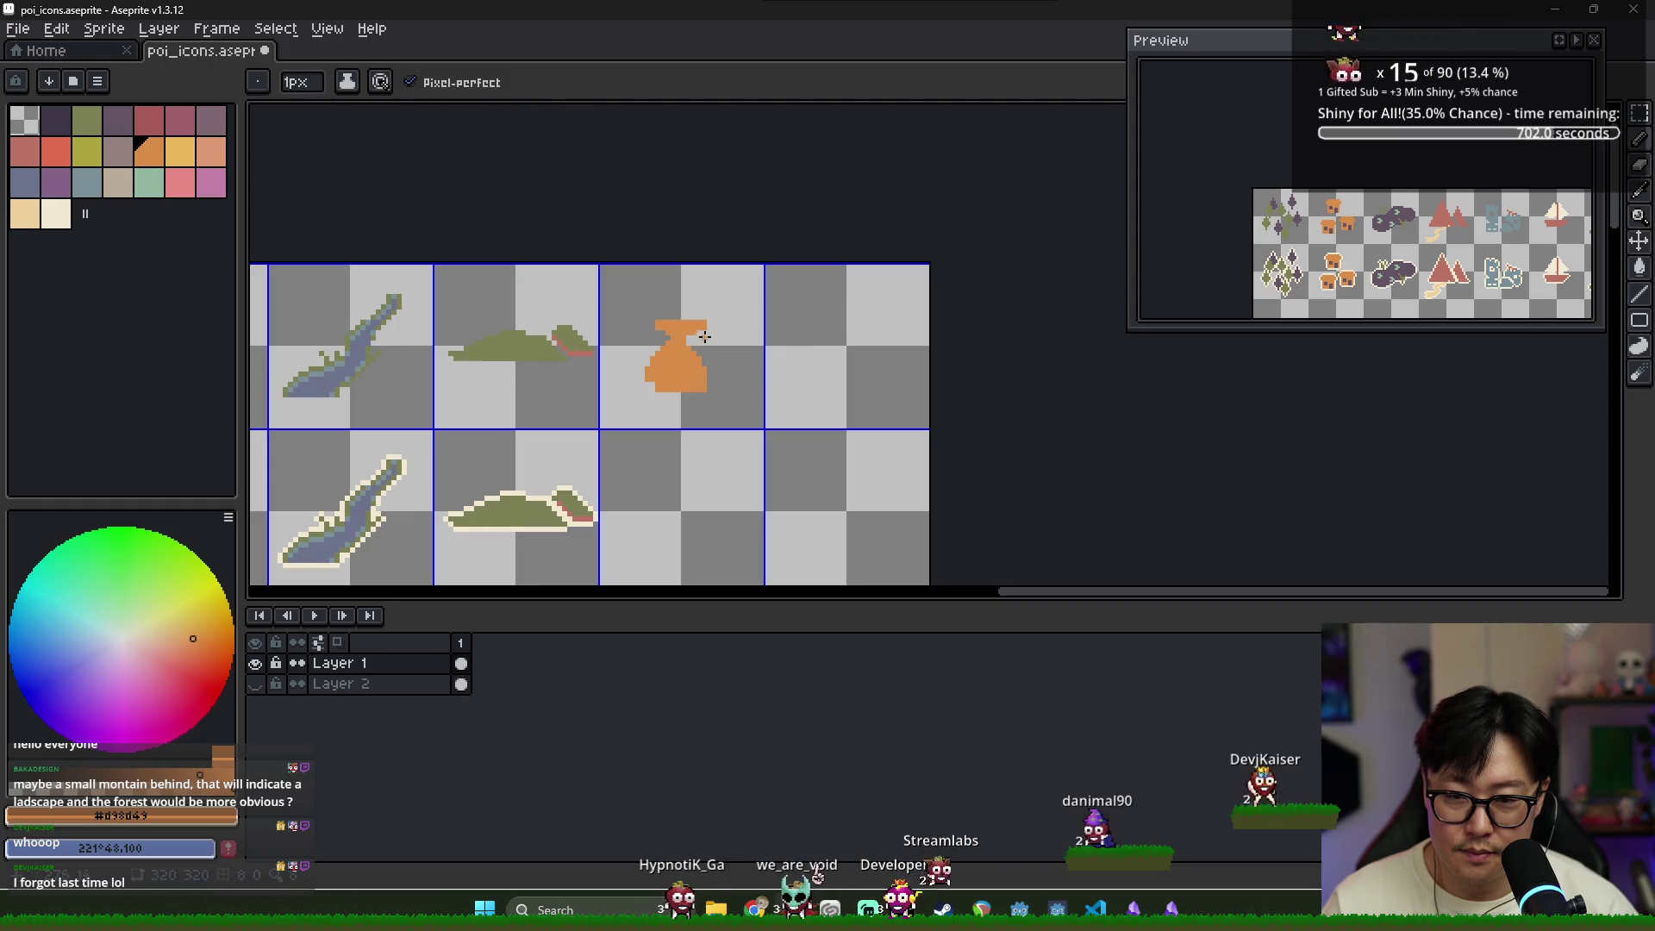
pyautogui.press('e')
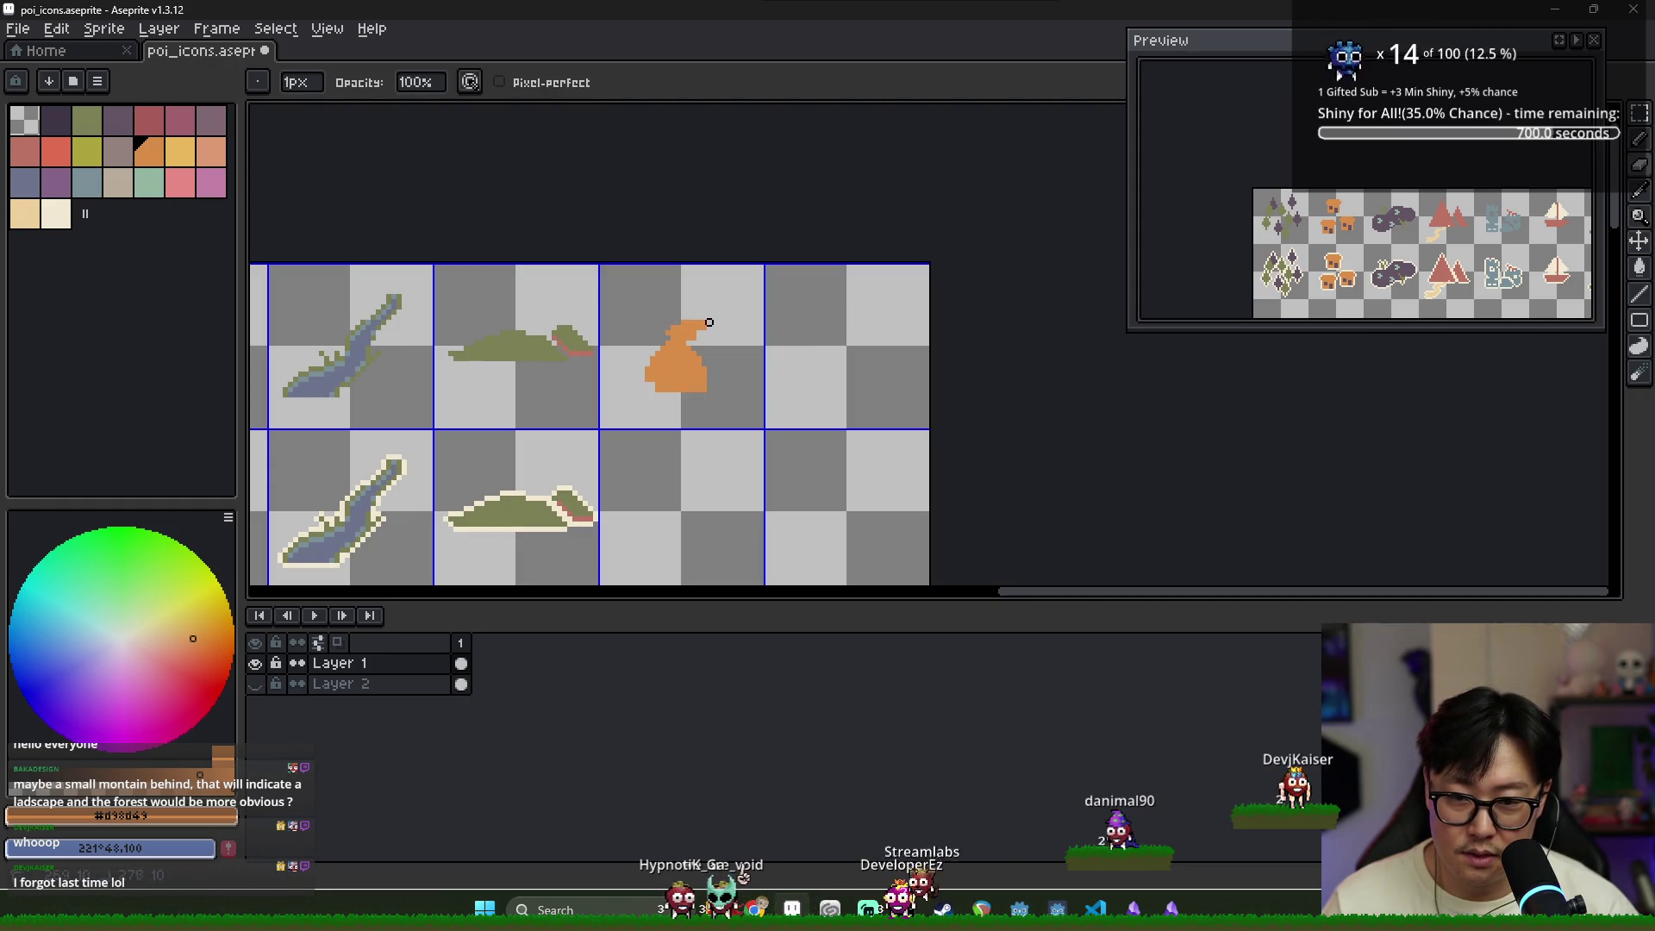
pyautogui.click(705, 333)
pyautogui.scroll(3, 707, 328)
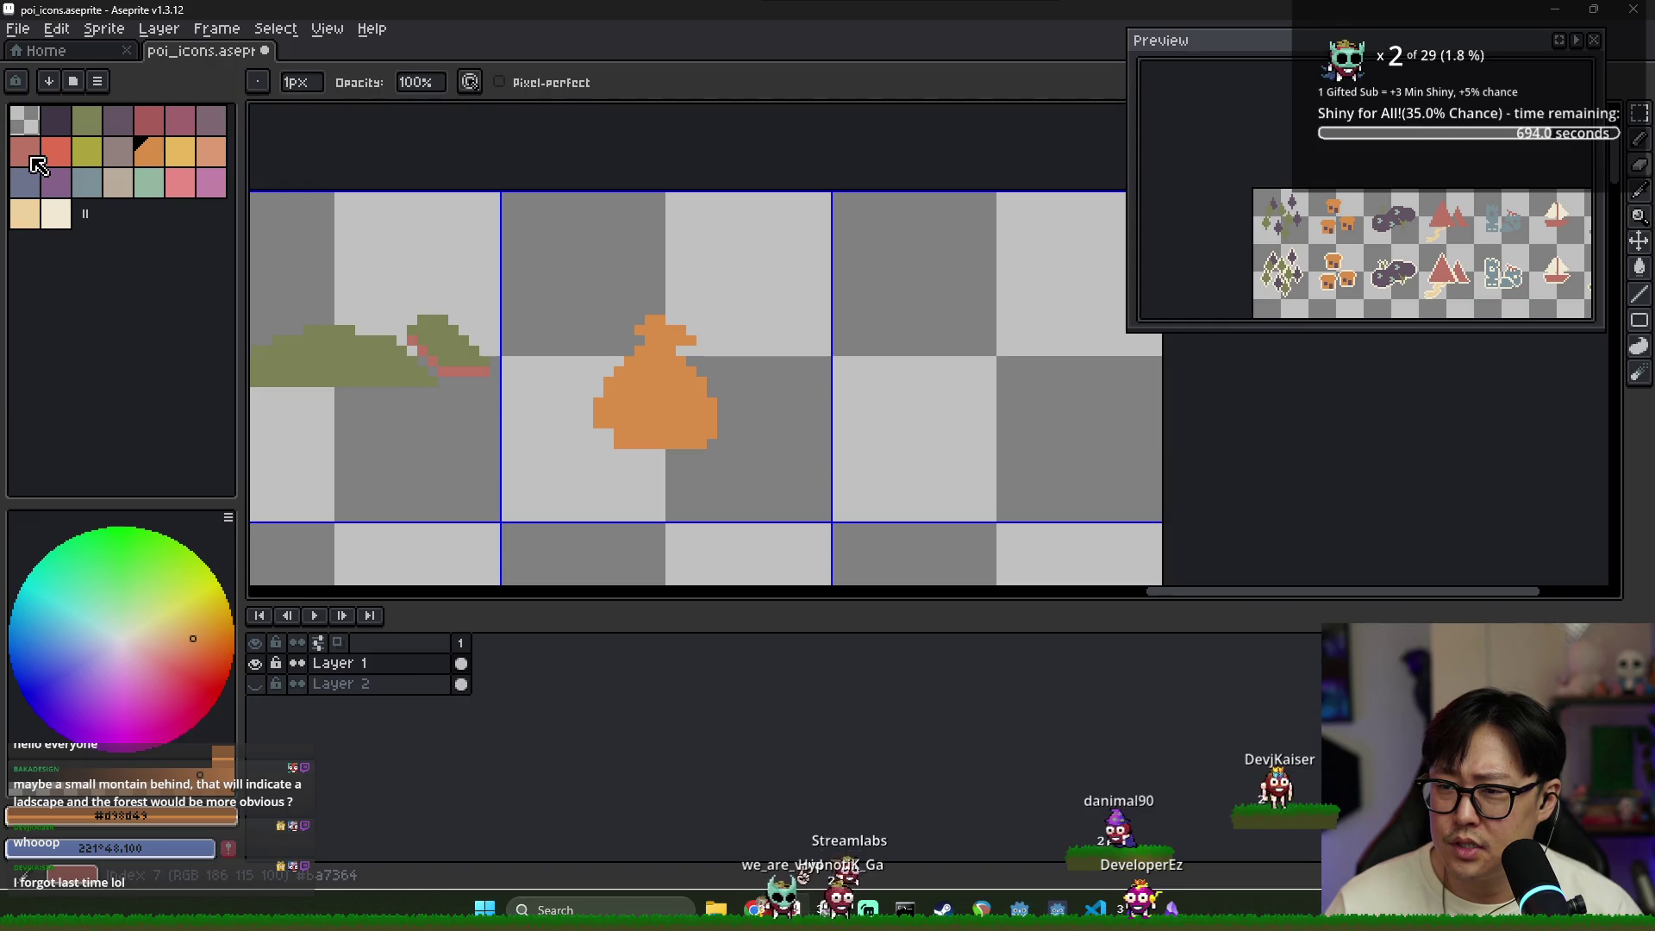
# - Draw a pink dollar sign on the bag
pyautogui.click(183, 129)
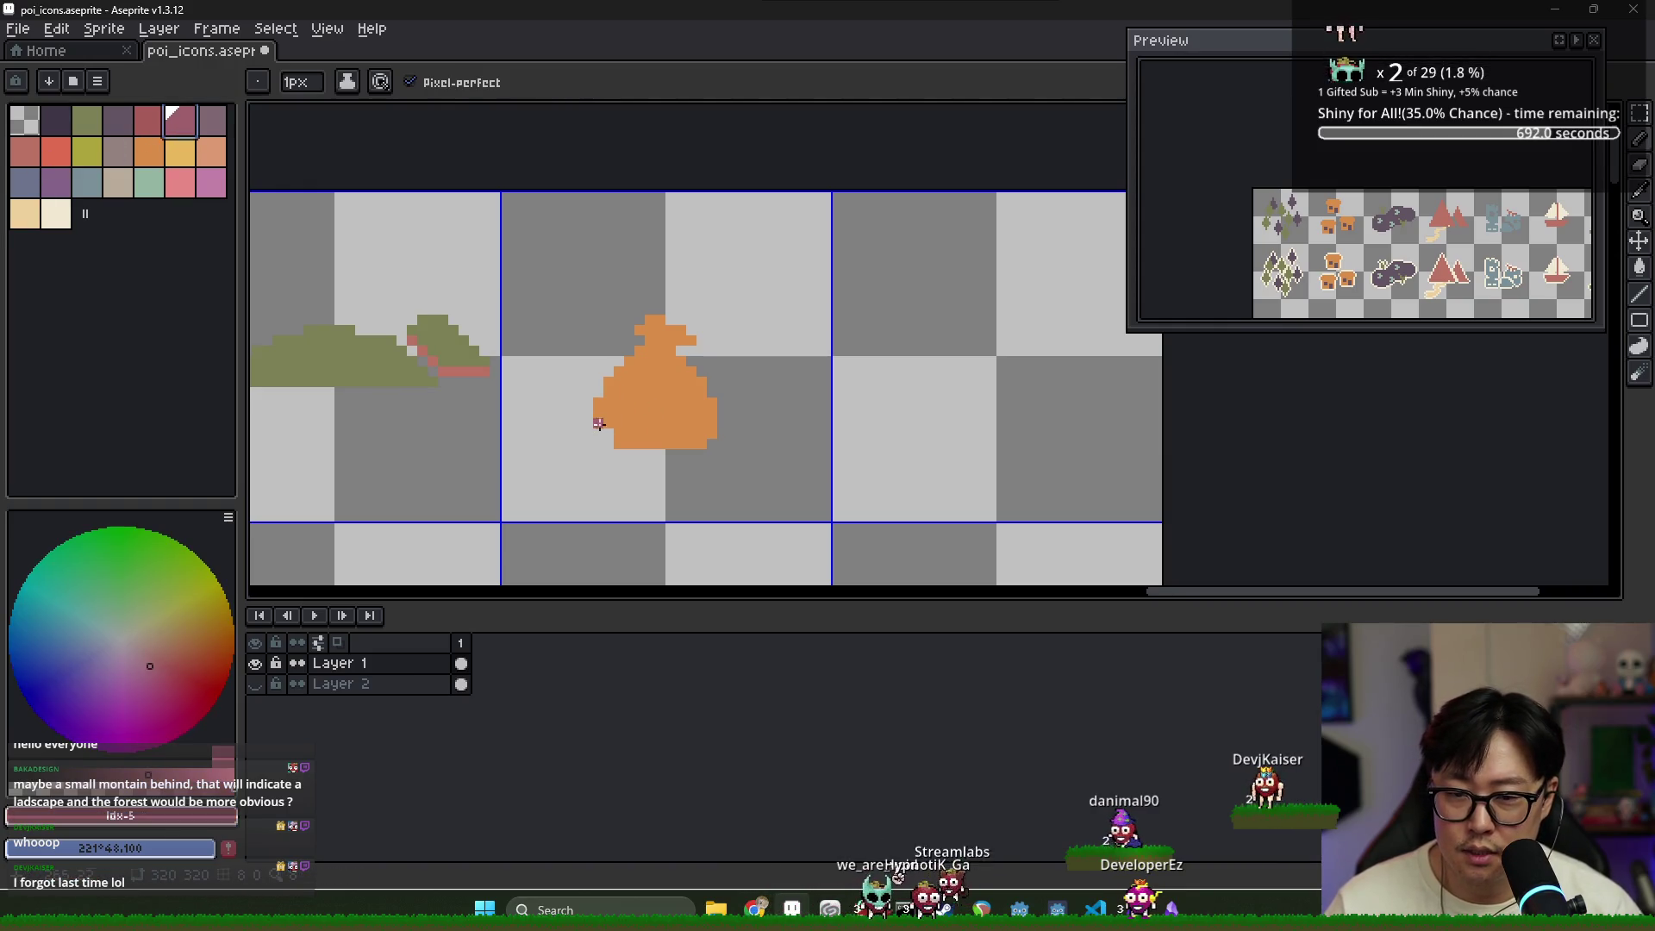
pyautogui.scroll(-4, 599, 424)
pyautogui.scroll(6, 726, 397)
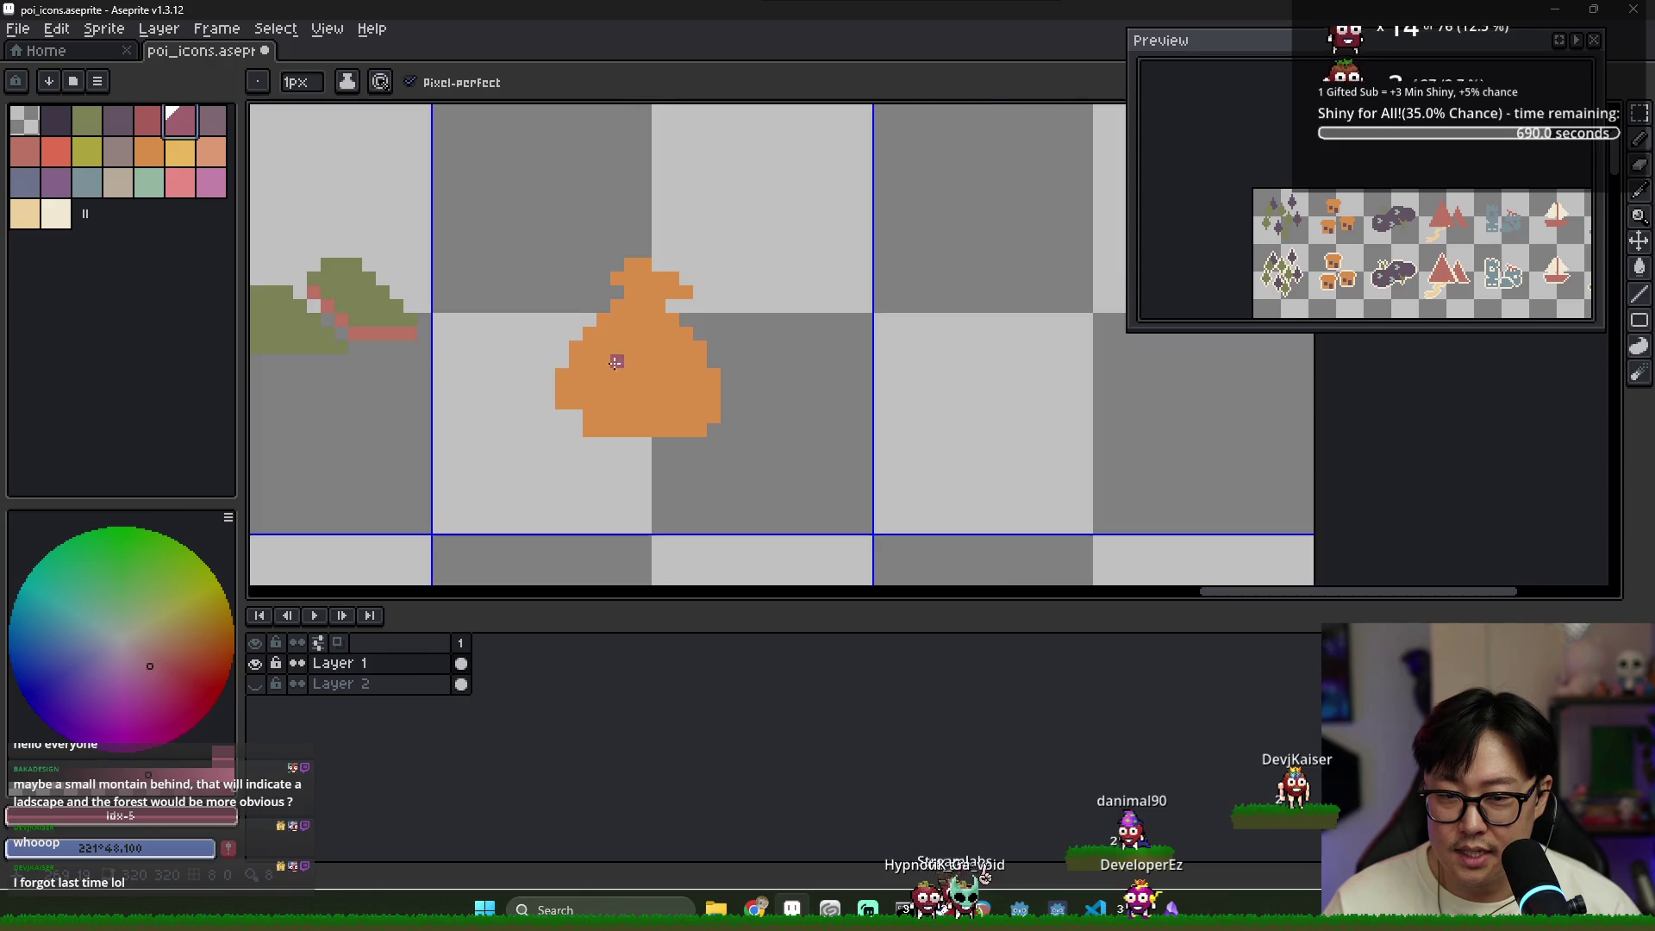
pyautogui.scroll(-2, 656, 356)
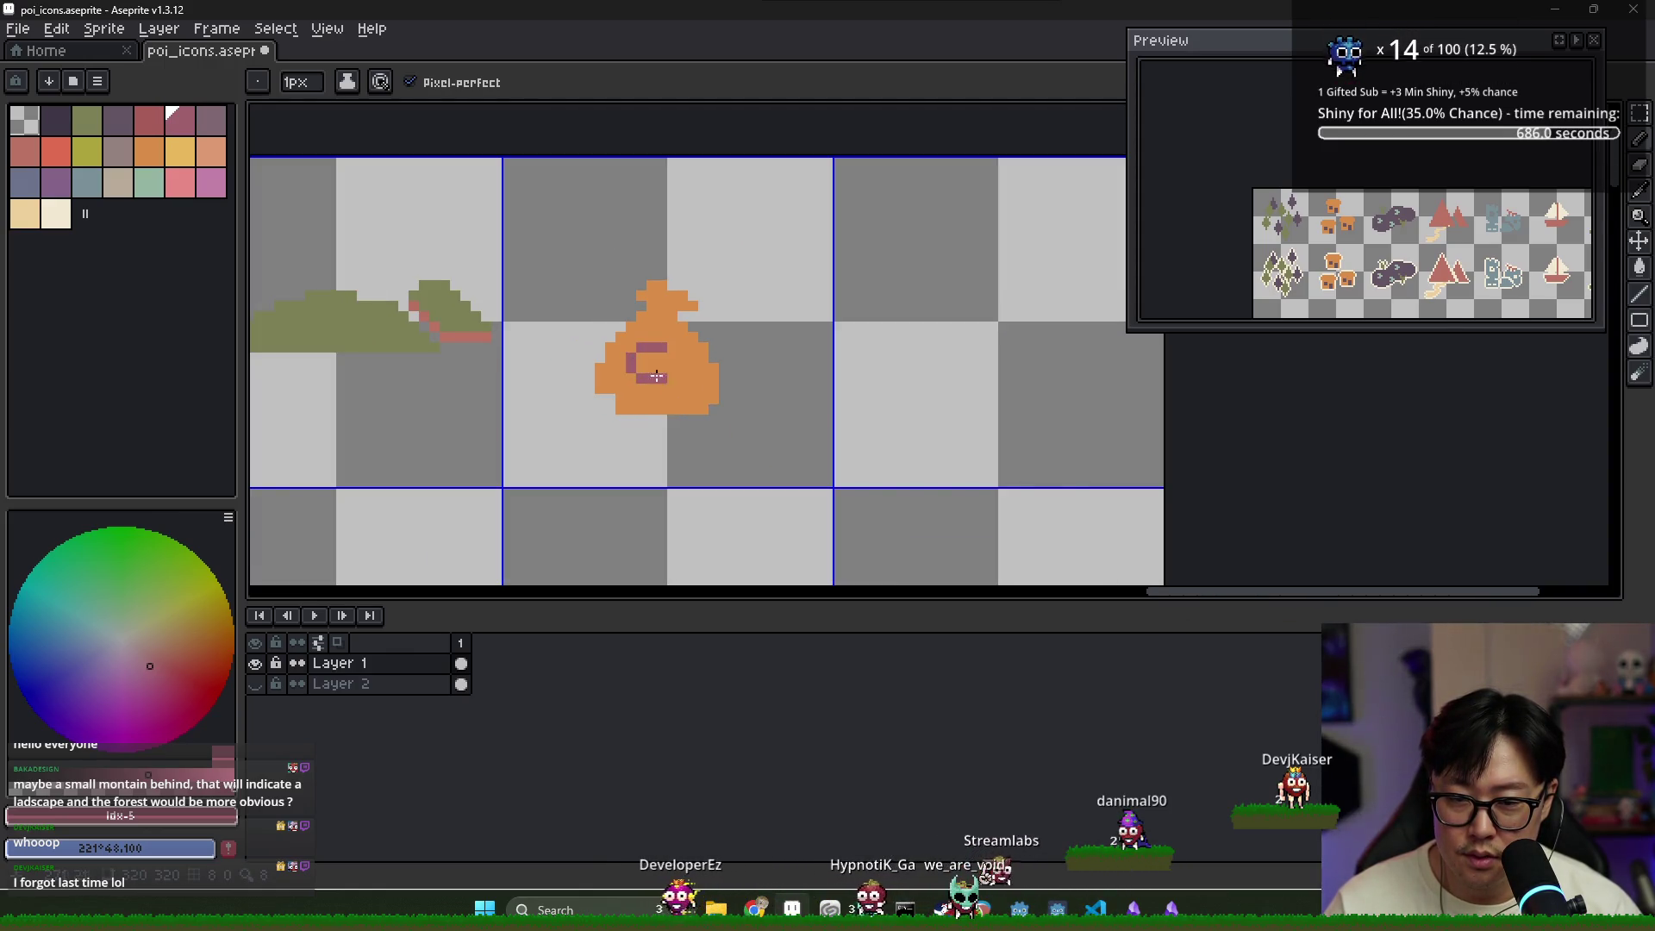
pyautogui.moveTo(652, 335)
pyautogui.mouseDown()
pyautogui.moveTo(663, 370)
pyautogui.moveTo(652, 392)
pyautogui.moveTo(638, 383)
pyautogui.mouseUp()
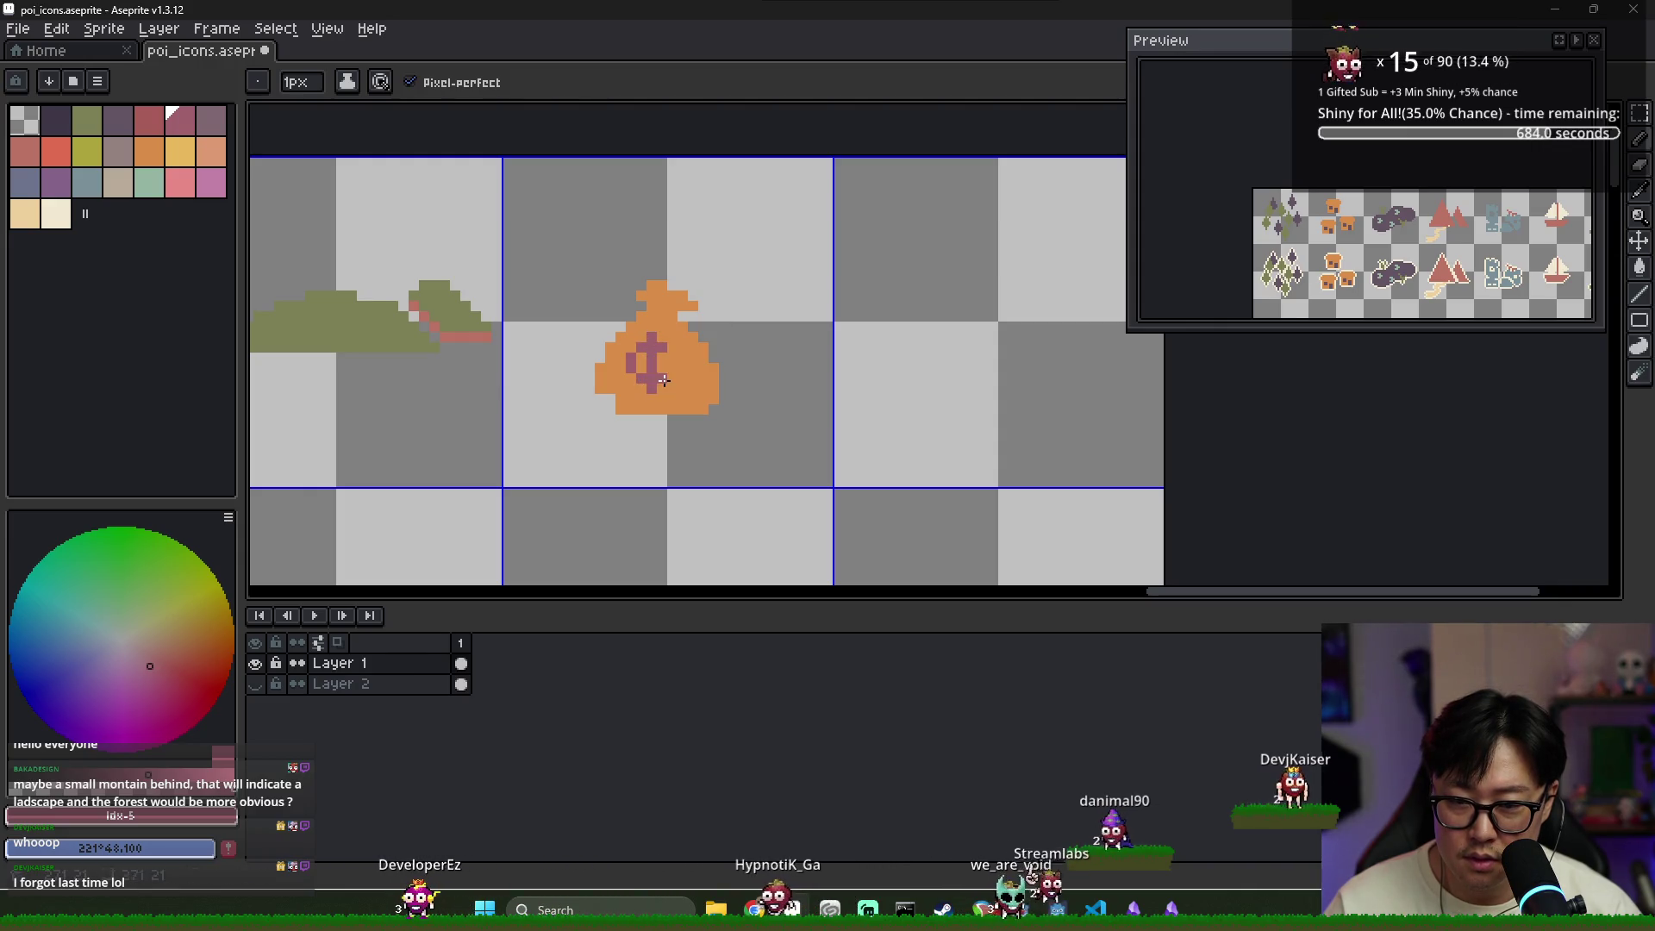
pyautogui.scroll(-2, 681, 366)
pyautogui.scroll(2, 780, 369)
# - Copy the money bag and paste it into the cell below, nudging it into place
pyautogui.press('v')
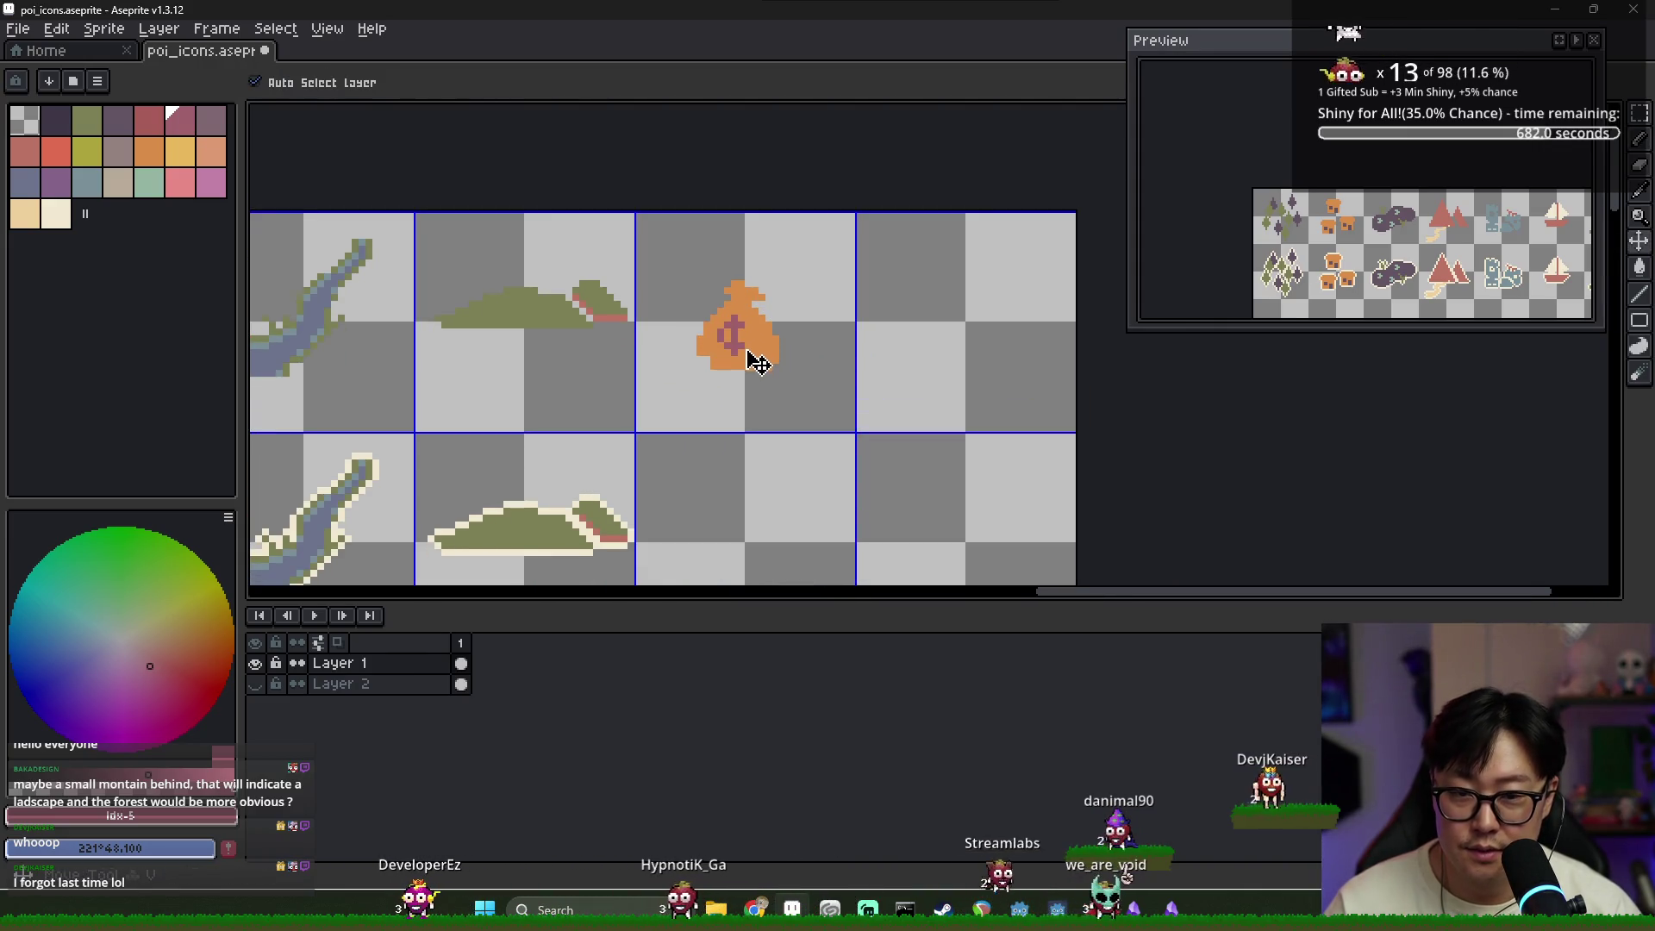
pyautogui.press('m')
pyautogui.moveTo(676, 255)
pyautogui.mouseDown()
pyautogui.moveTo(773, 354)
pyautogui.moveTo(795, 332)
pyautogui.mouseUp()
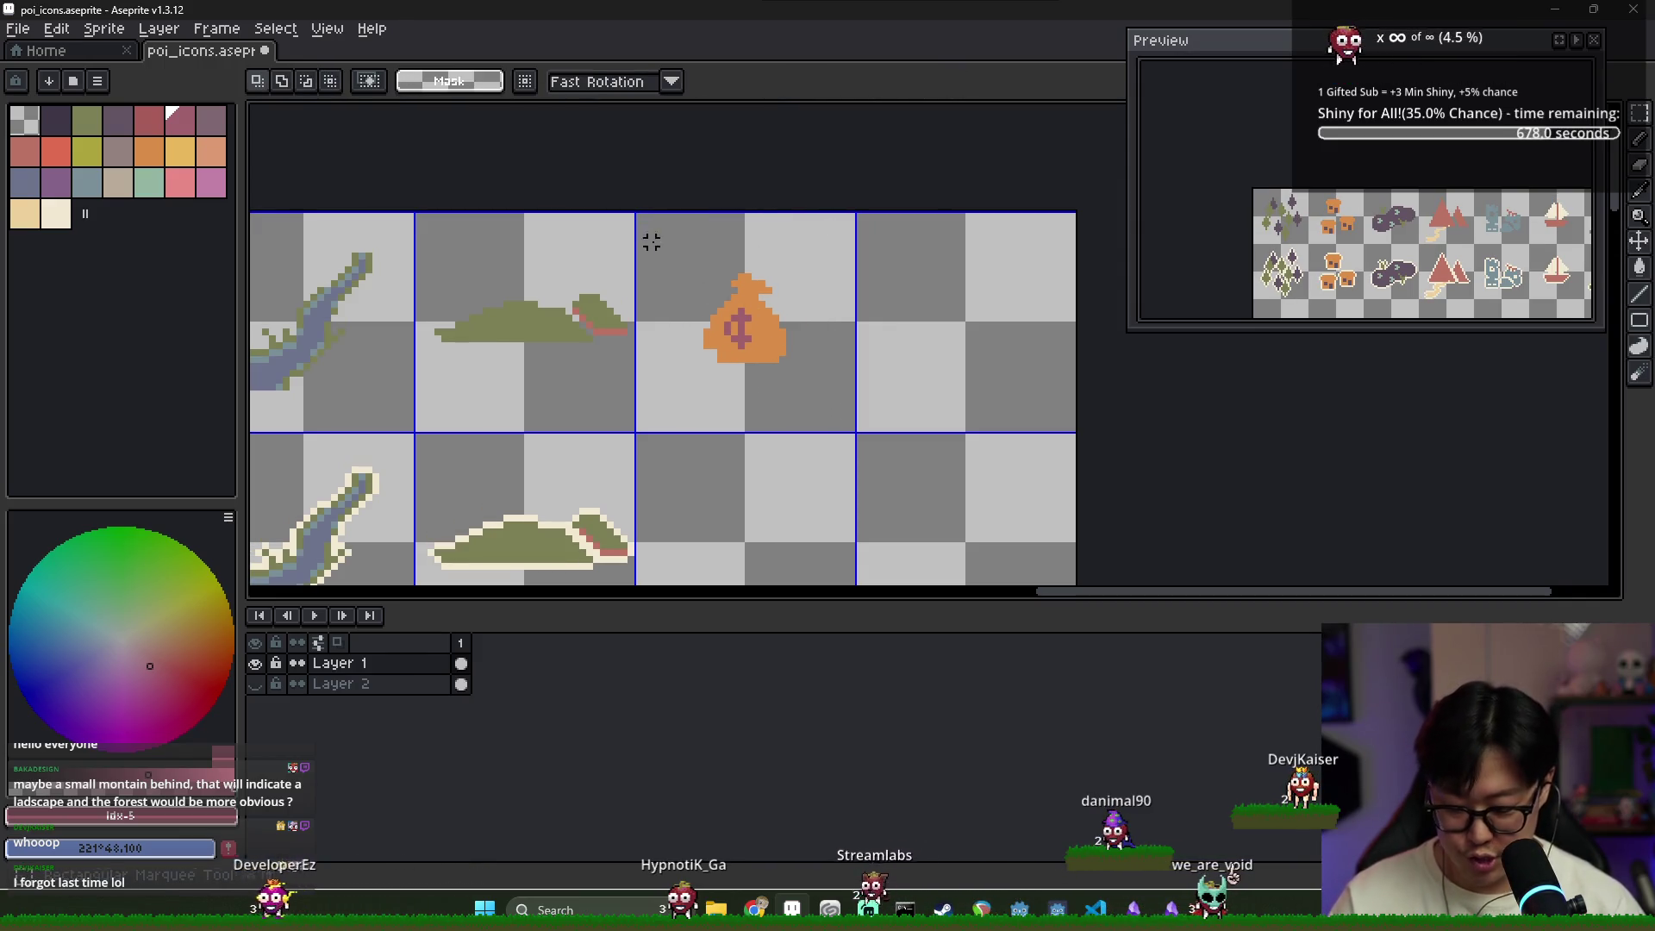
pyautogui.moveTo(630, 215); pyautogui.dragTo(855, 429)
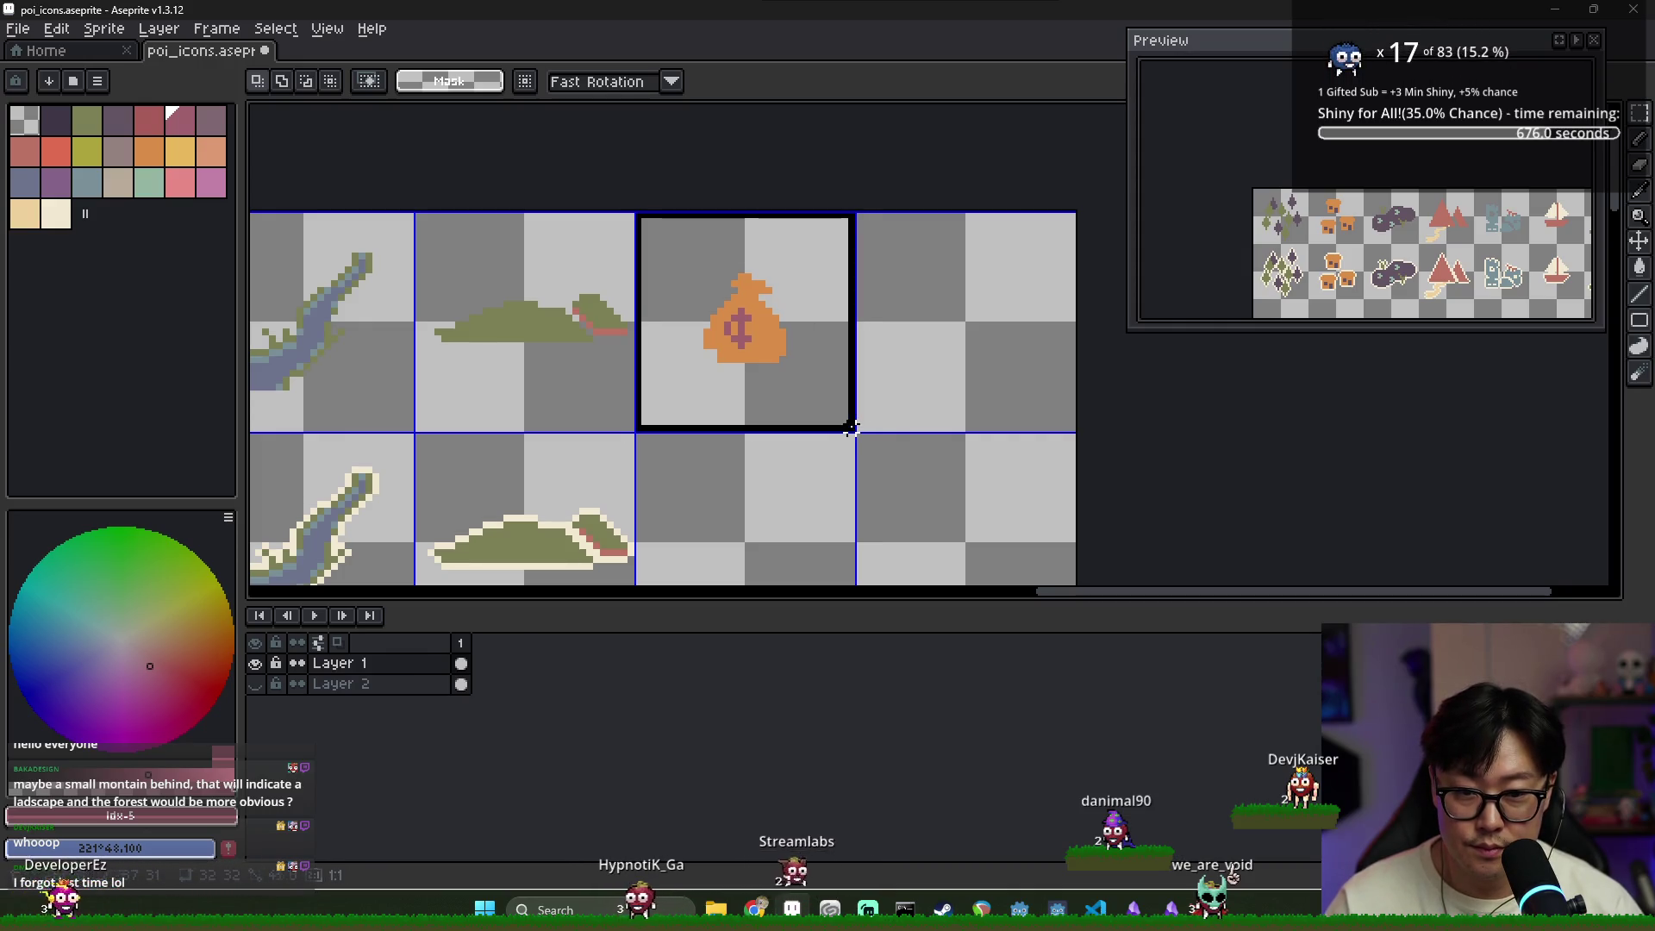
pyautogui.scroll(-2, 855, 431)
pyautogui.hotkey('ctrl', 'c')
pyautogui.hotkey('ctrl', 'v')
pyautogui.moveTo(764, 284); pyautogui.dragTo(757, 443)
pyautogui.scroll(4, 758, 443)
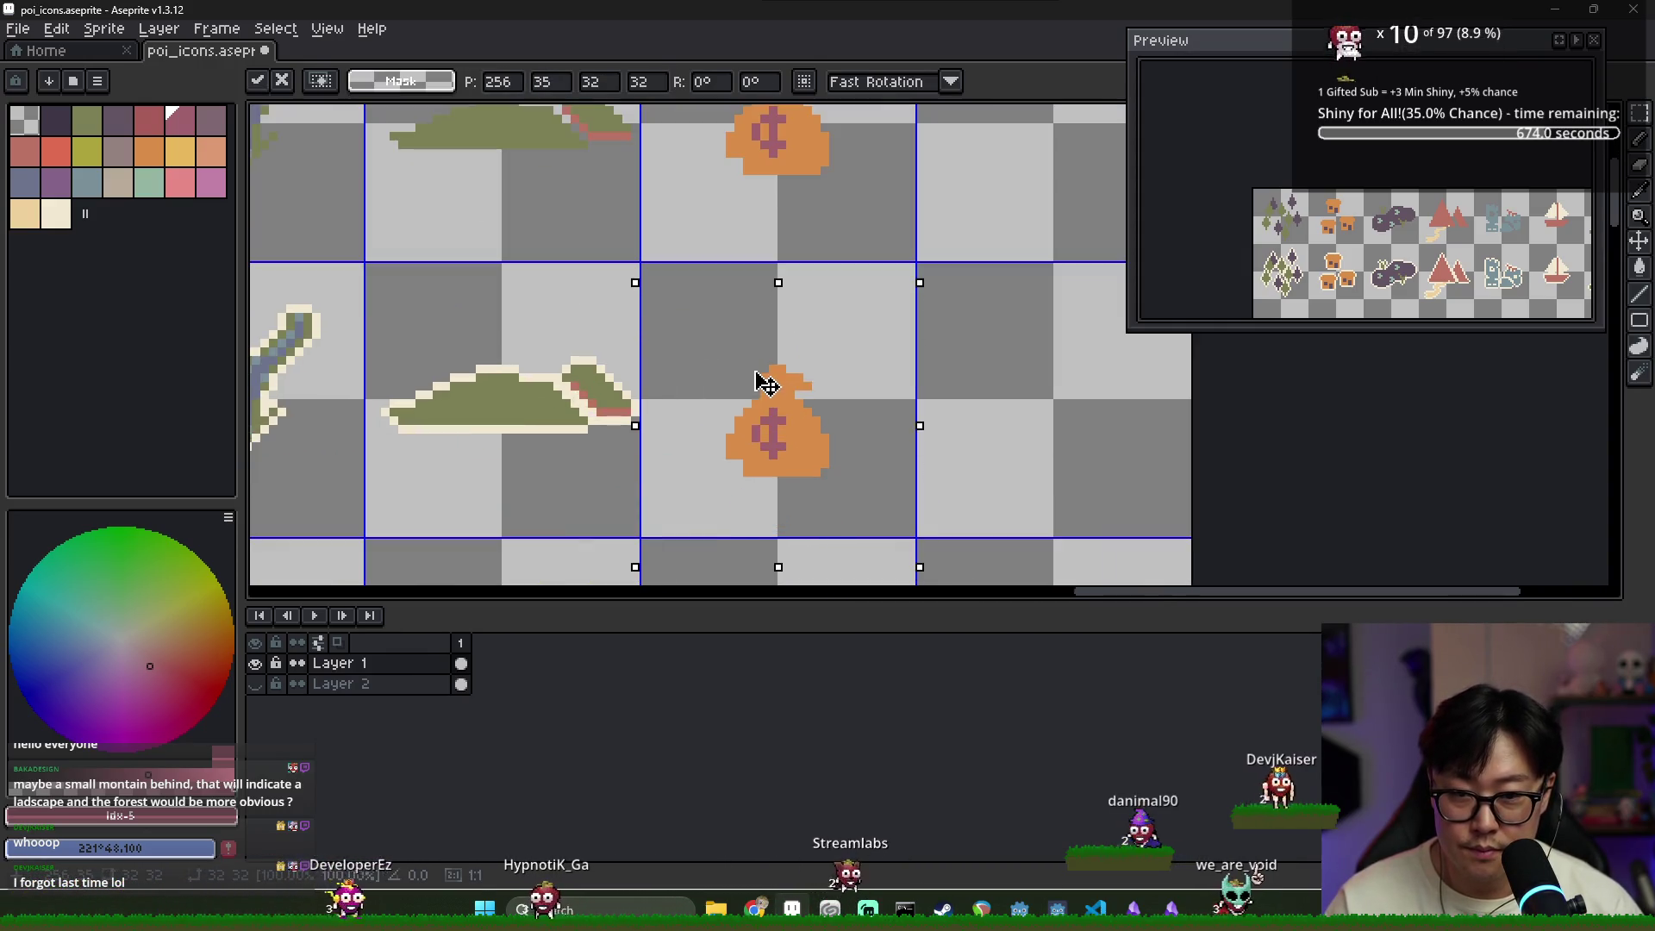
pyautogui.moveTo(767, 382); pyautogui.dragTo(759, 360)
pyautogui.press('Return')
# - Select the lower copy and apply a cream outline around it
pyautogui.moveTo(653, 301); pyautogui.dragTo(886, 506)
pyautogui.keyDown('alt'); pyautogui.click(448, 380); pyautogui.keyUp('alt')
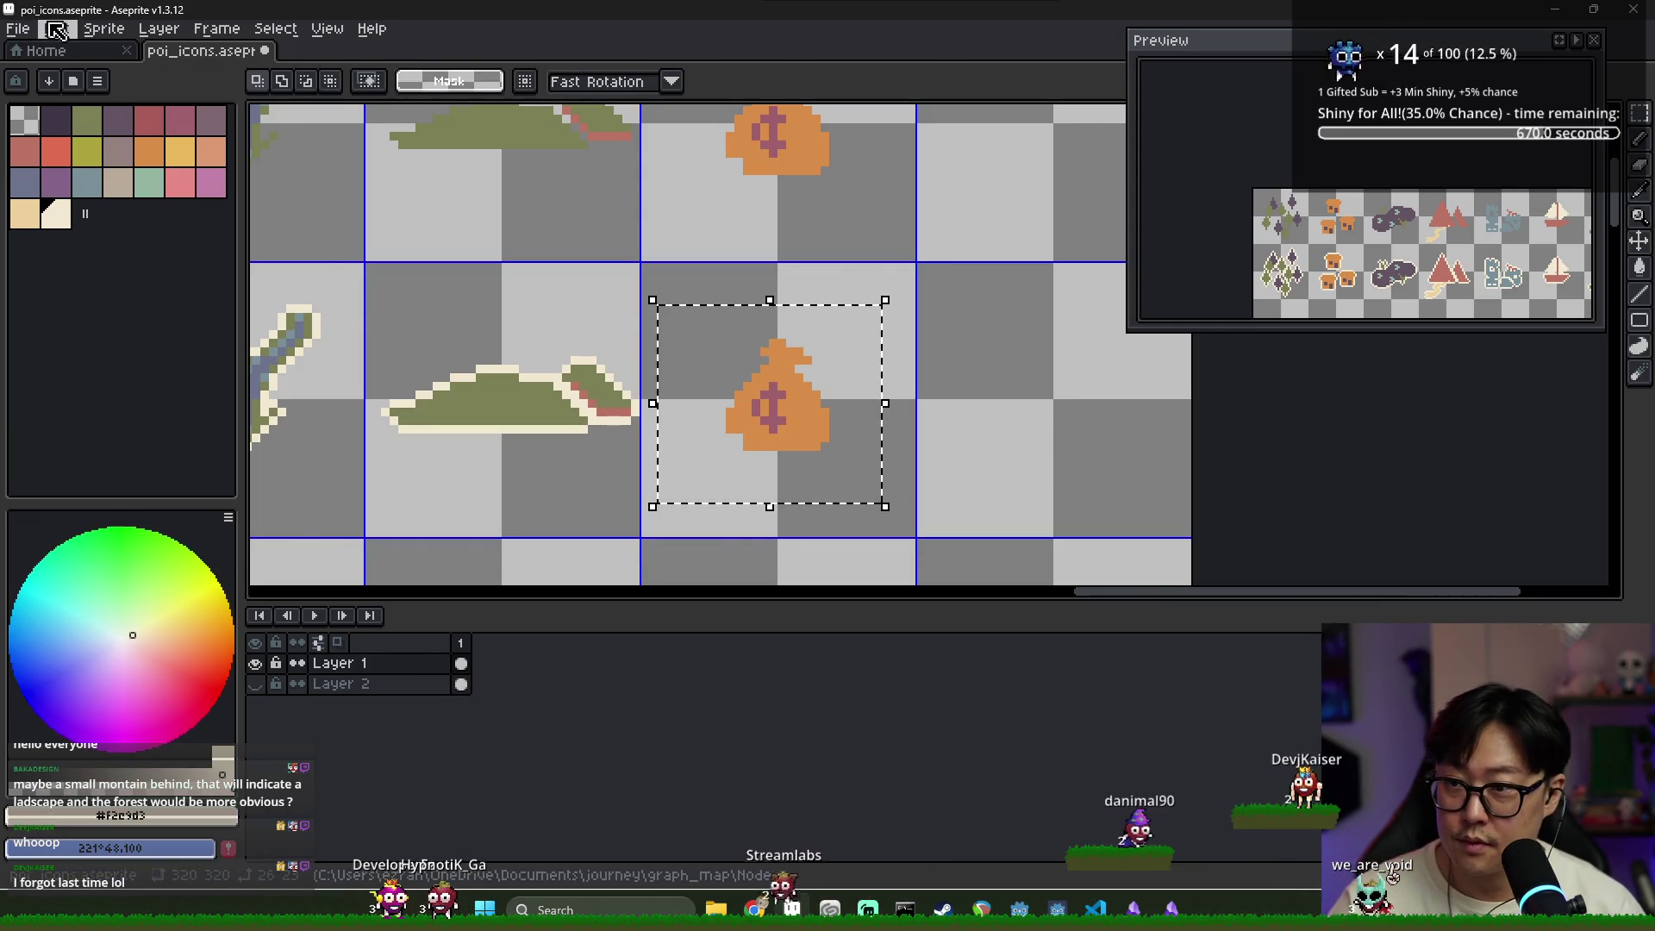
pyautogui.click(54, 30)
pyautogui.hotkey('shift', 'o')
pyautogui.press('Return')
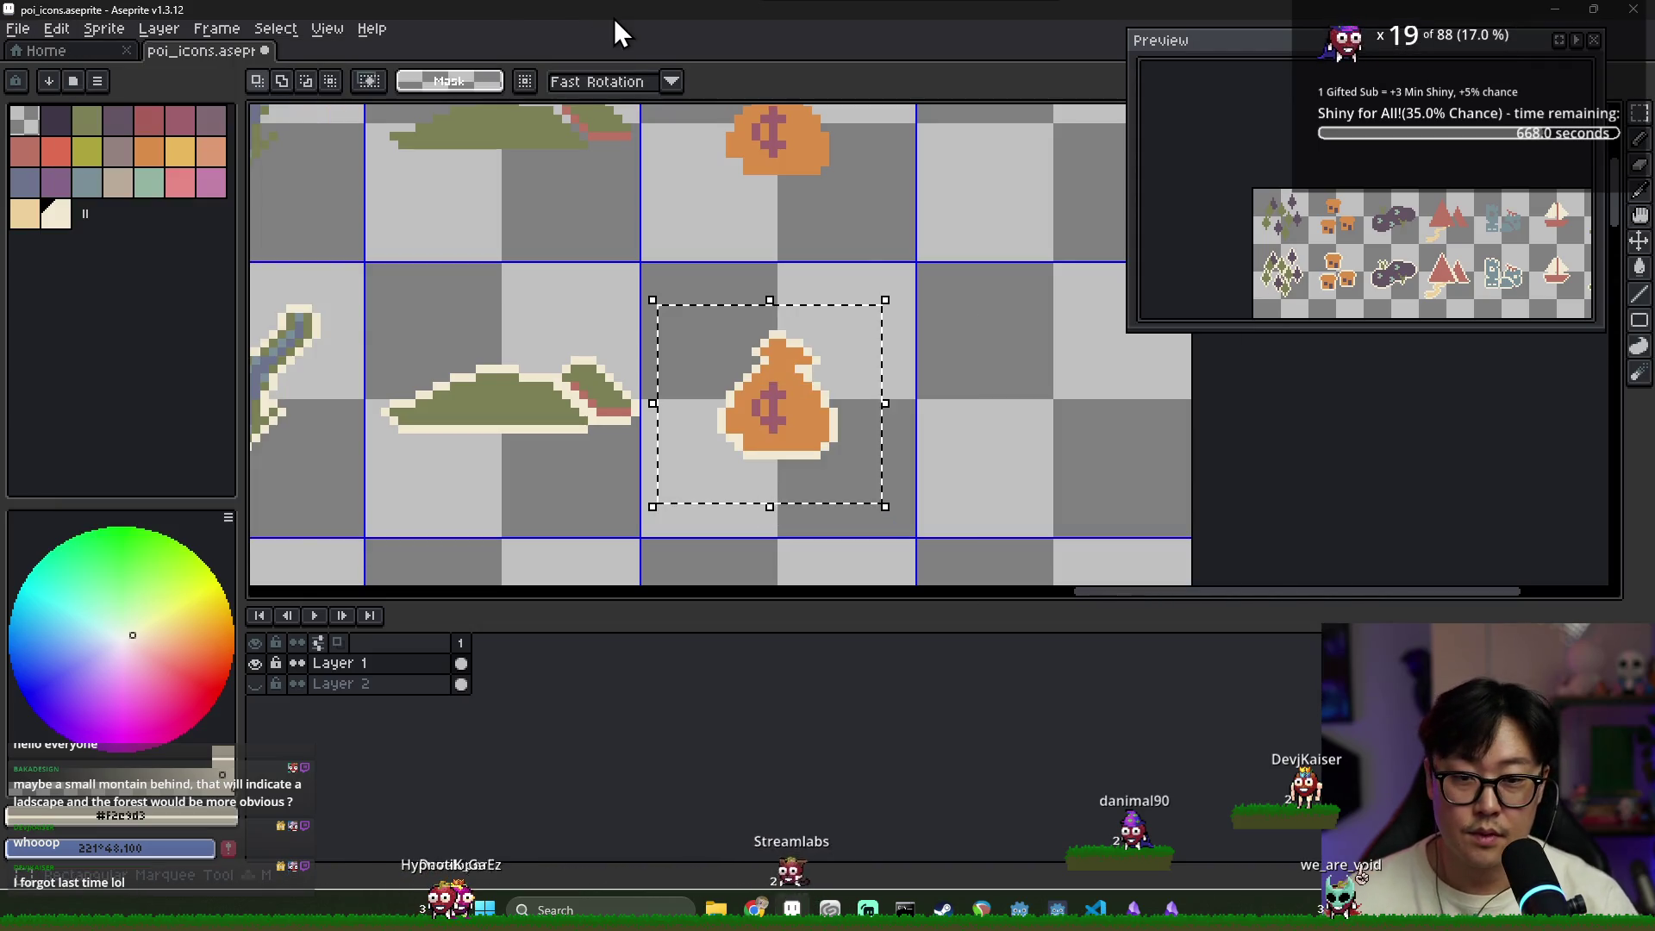
# - Deselect, glance at the Region note, and return to the icon sheet
pyautogui.scroll(-3, 802, 184)
pyautogui.hotkey('ctrl', 'd')
pyautogui.hotkey('alt', 'Tab')
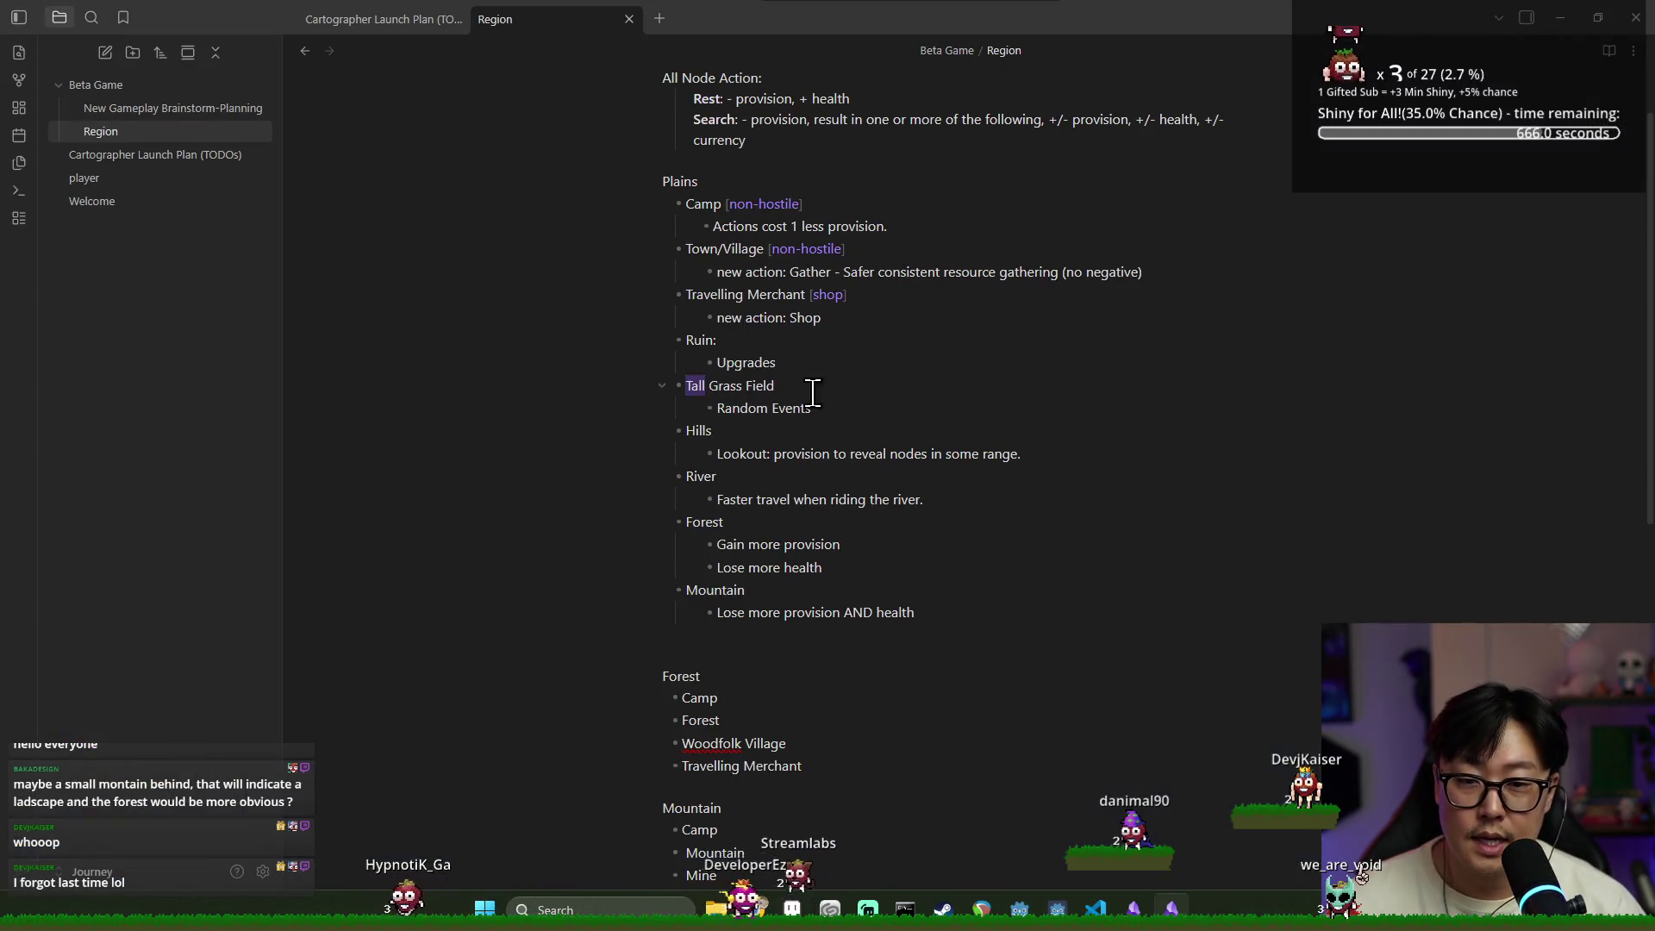
pyautogui.hotkey('alt', 'Tab')
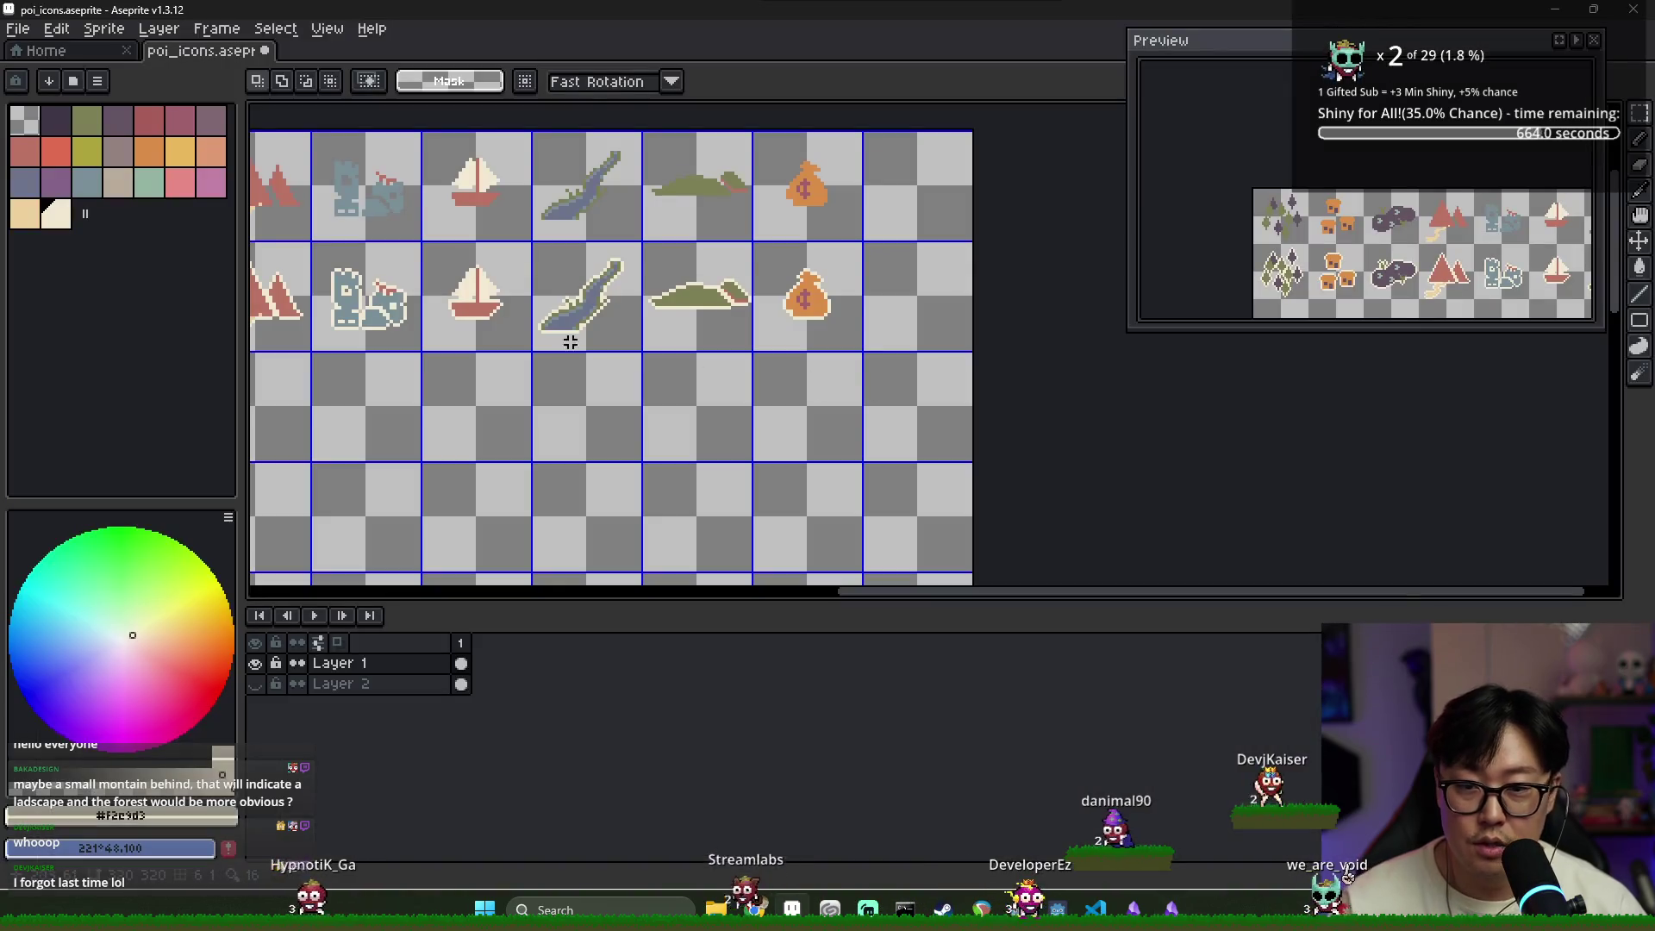
pyautogui.hscroll(-5, 570, 342)
# - Pick orange and sketch trial strokes in the empty cell beside the money bag
pyautogui.hscroll(5, 727, 335)
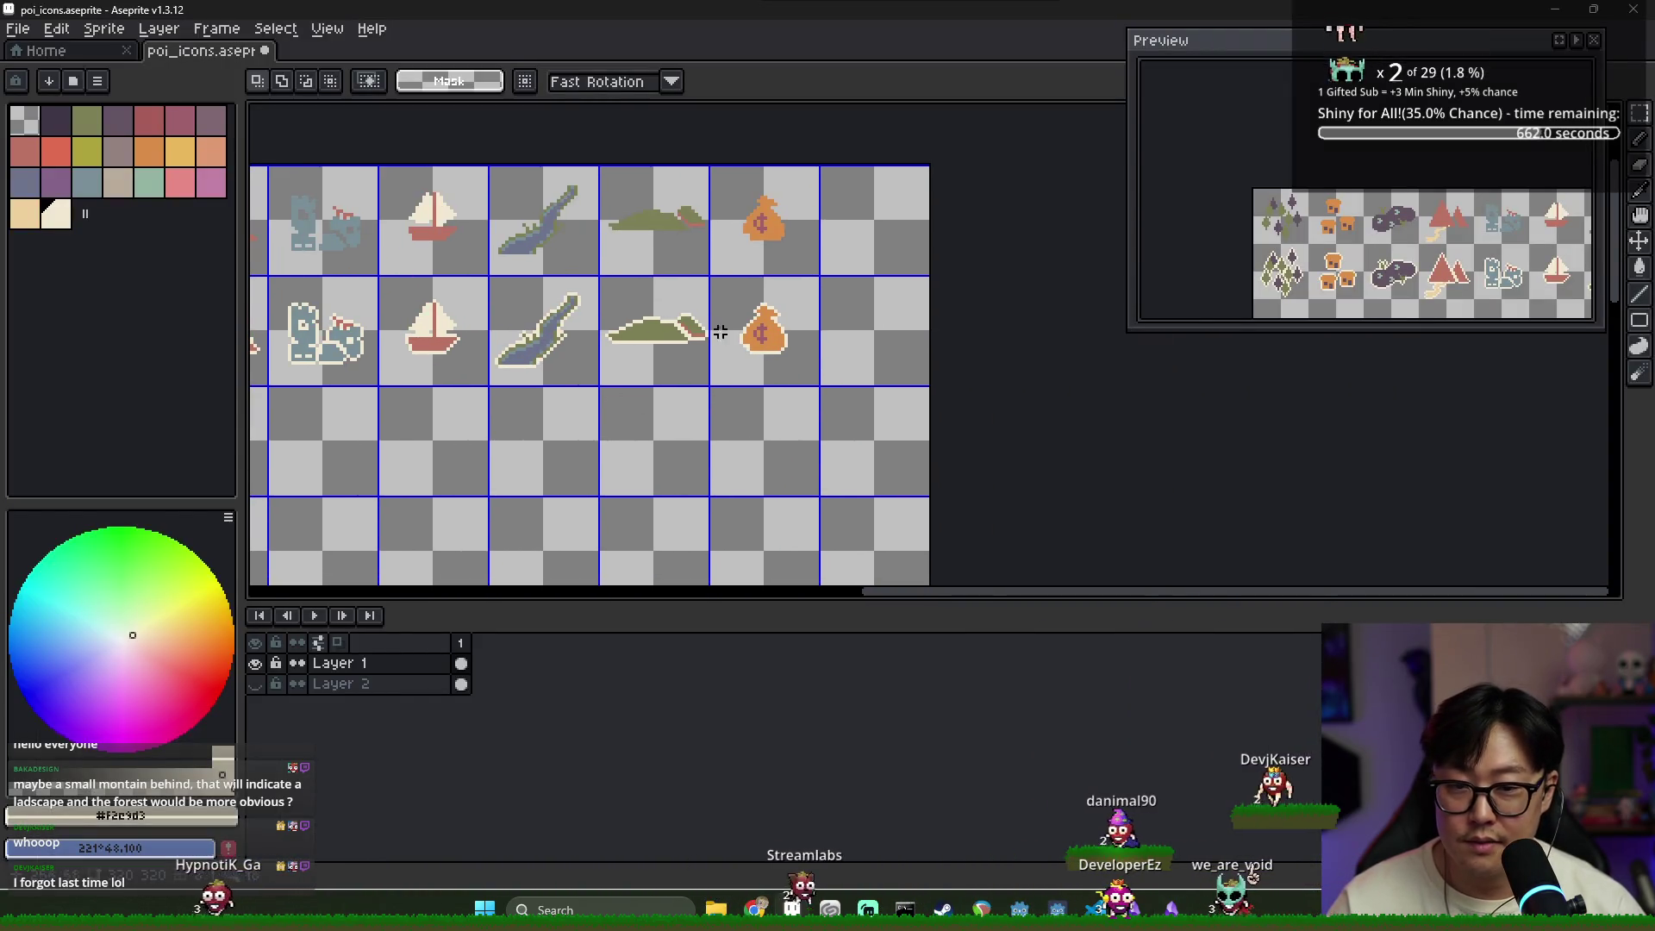
pyautogui.scroll(-3, 856, 288)
pyautogui.scroll(4, 819, 321)
pyautogui.keyDown('alt'); pyautogui.click(575, 299); pyautogui.keyUp('alt')
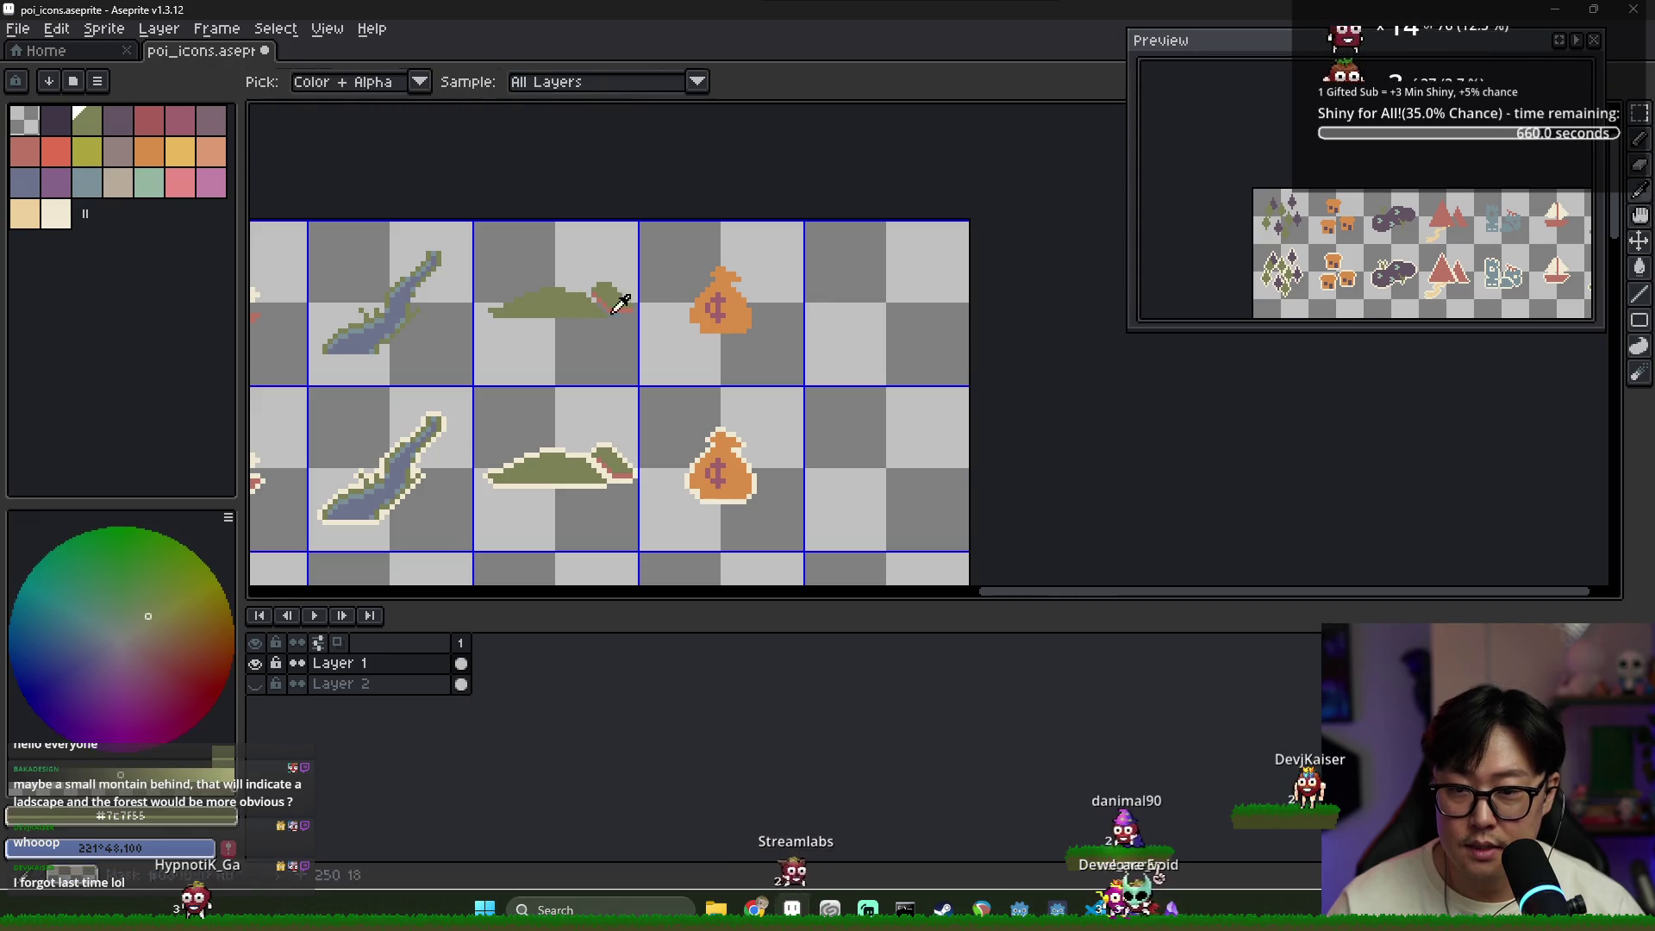
pyautogui.scroll(-2, 842, 343)
pyautogui.click(176, 155)
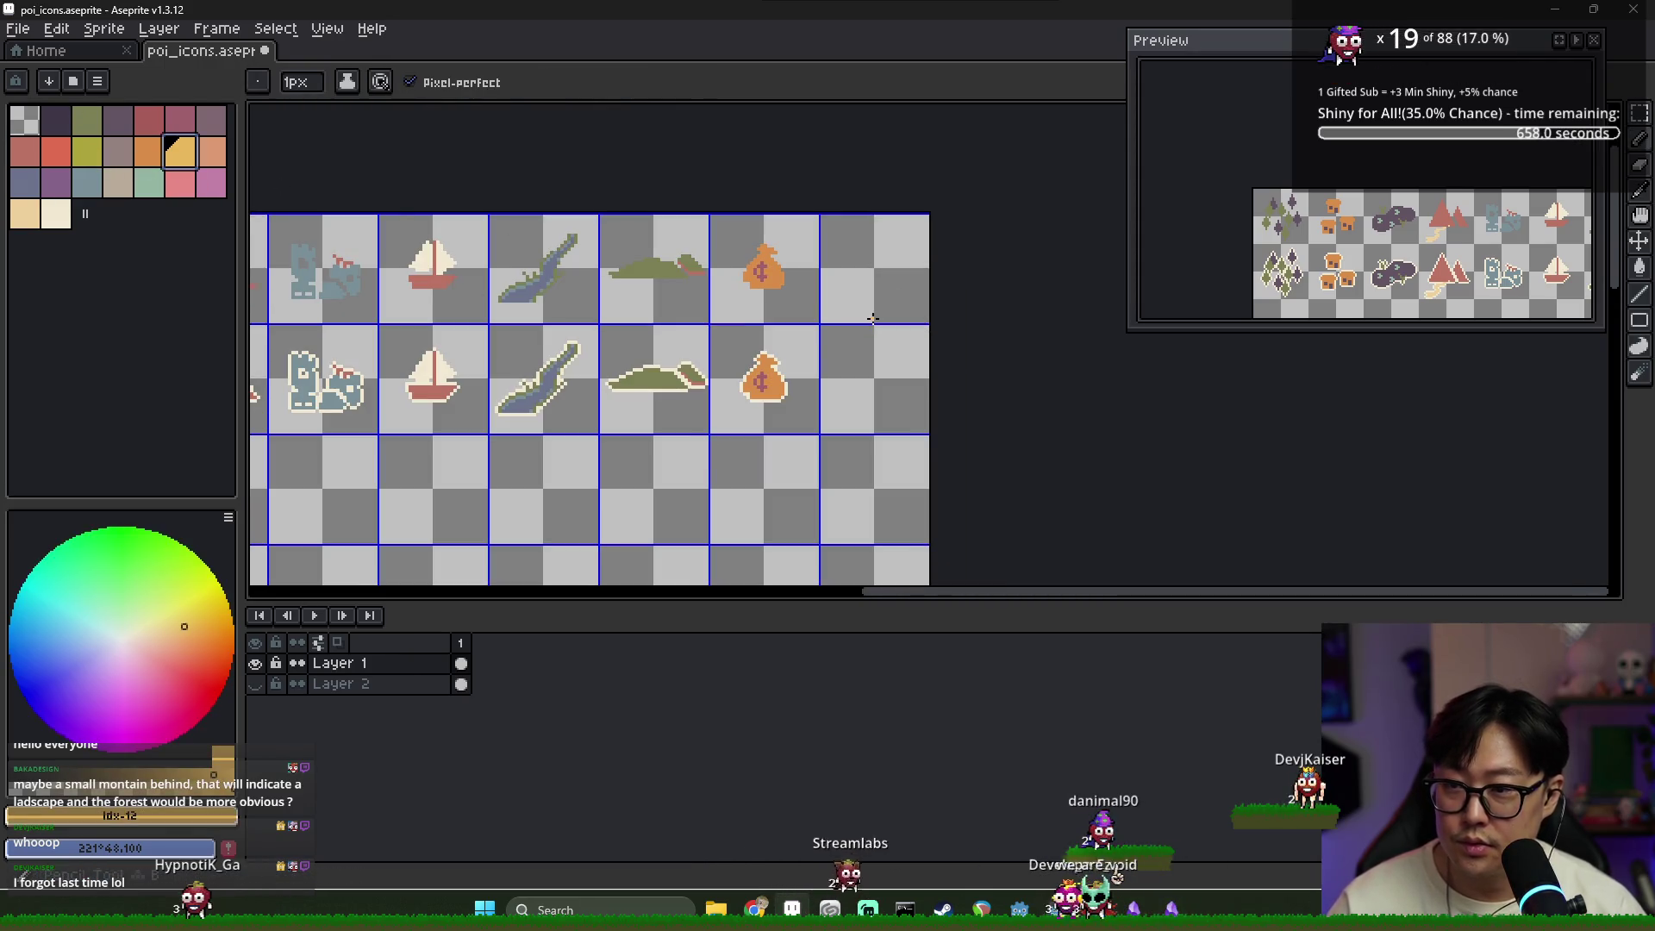
pyautogui.scroll(3, 860, 296)
pyautogui.moveTo(755, 206); pyautogui.dragTo(772, 293)
pyautogui.moveTo(774, 220)
pyautogui.mouseDown()
pyautogui.moveTo(768, 188)
pyautogui.moveTo(809, 176)
pyautogui.mouseUp()
pyautogui.moveTo(849, 194); pyautogui.dragTo(848, 288)
pyautogui.moveTo(851, 231); pyautogui.dragTo(871, 252)
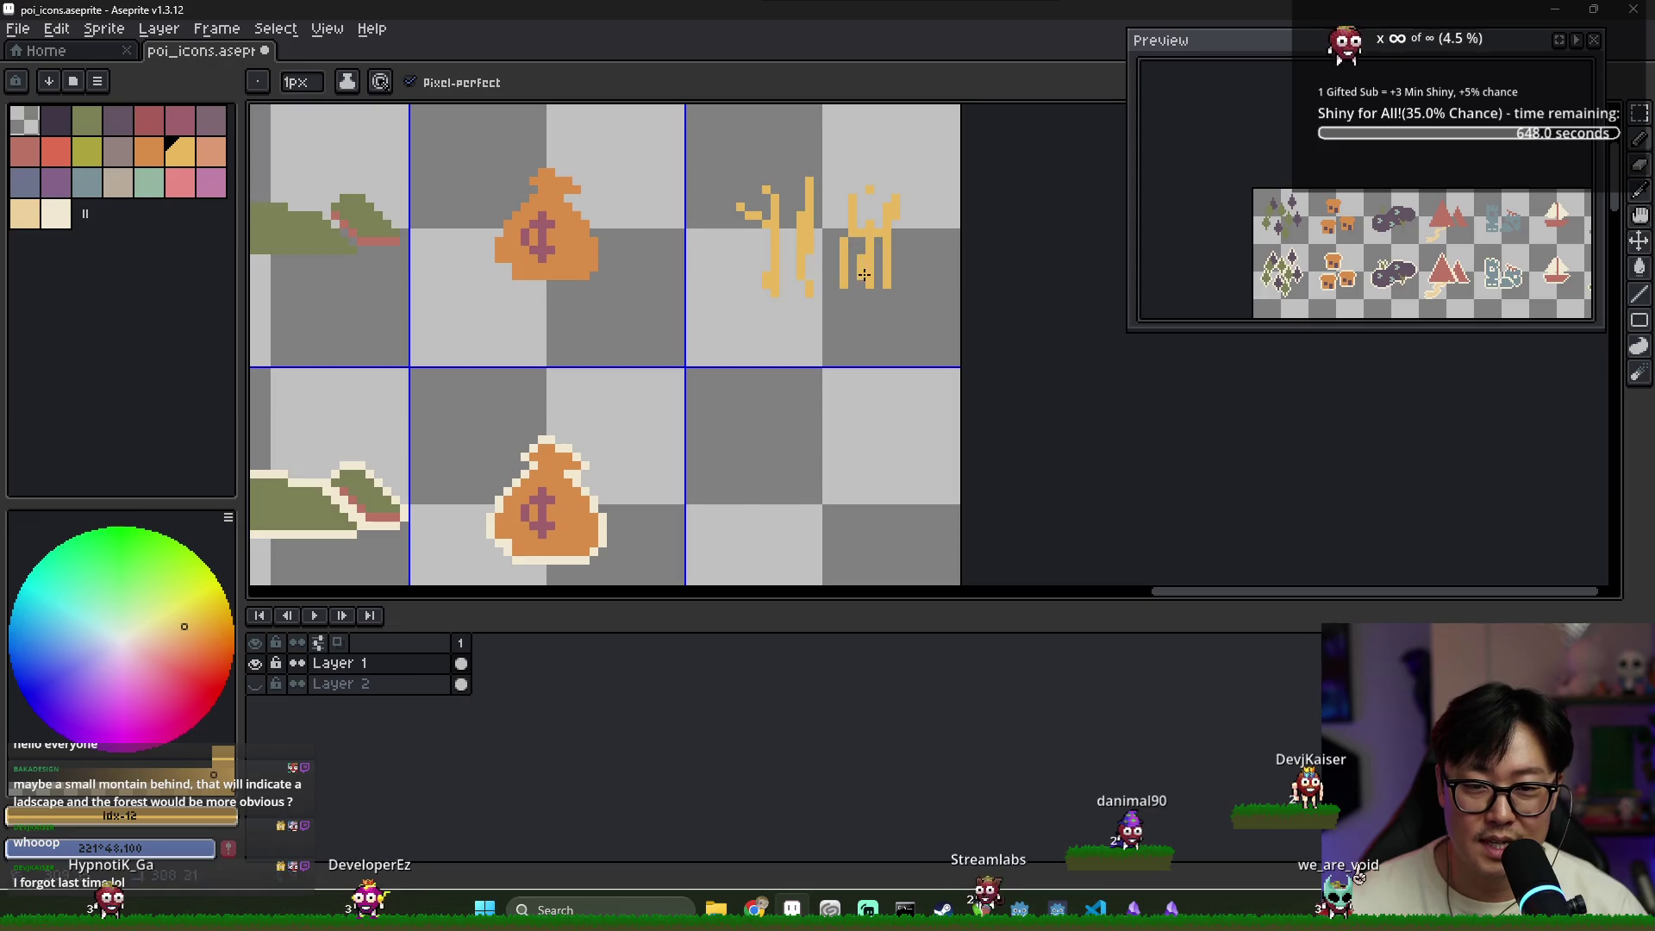
# - Undo the orange strokes and pan the preview to the new icon's cell
pyautogui.scroll(1, 898, 265)
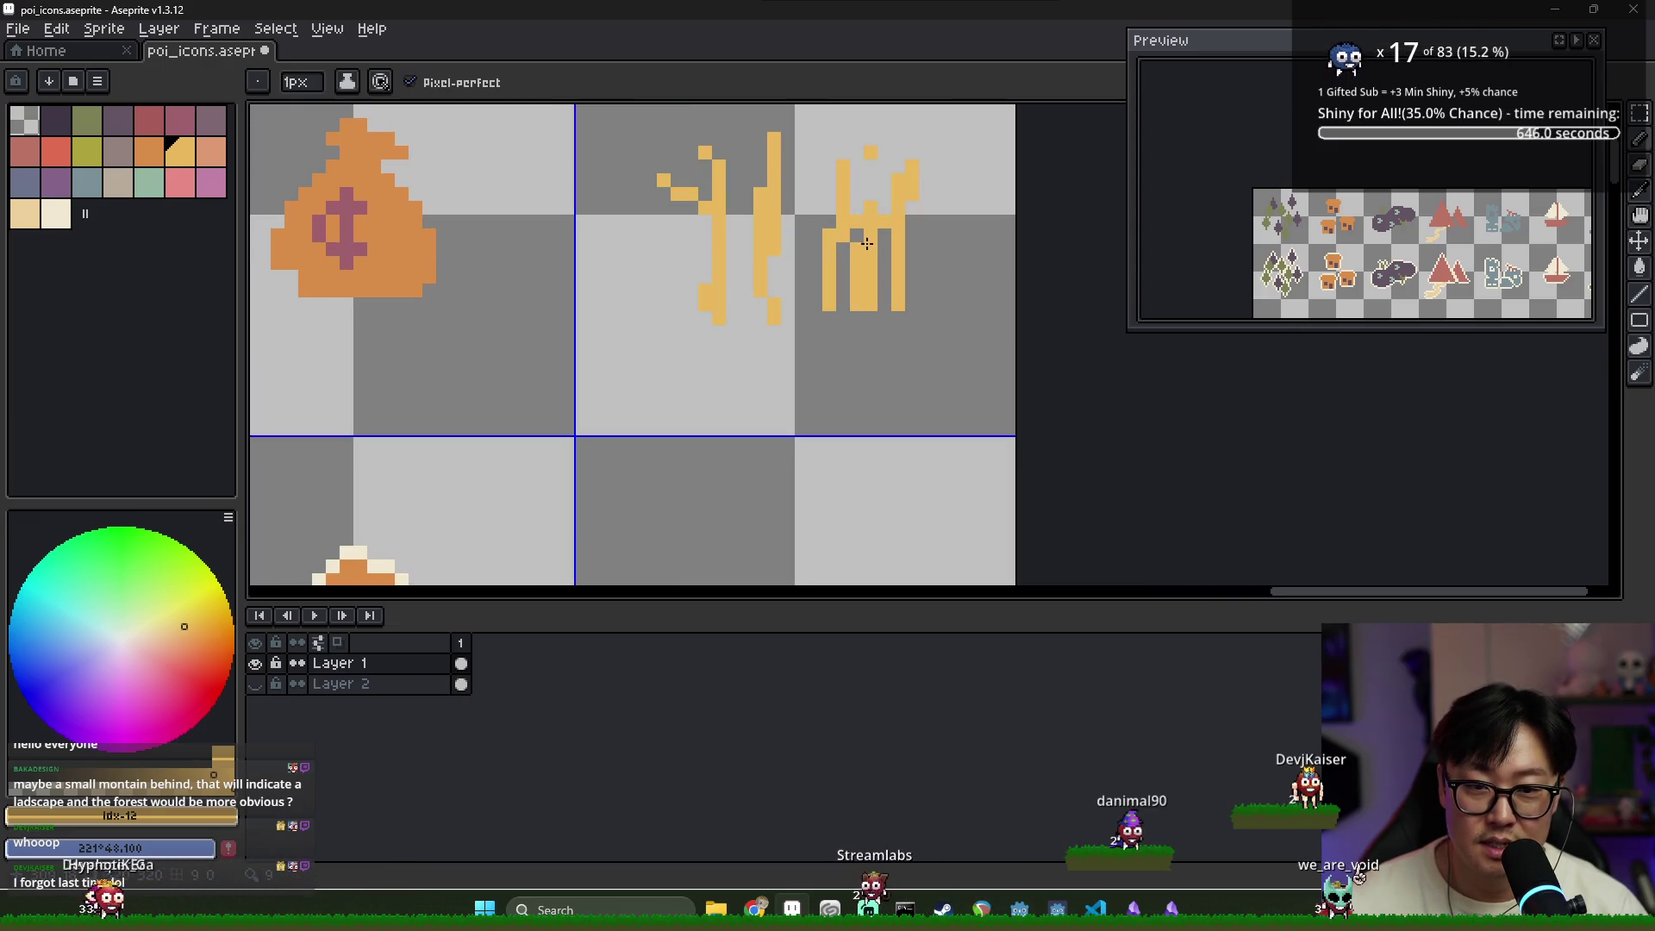
pyautogui.hotkey('ctrl', 'z')
pyautogui.hotkey('ctrl', 'z')
pyautogui.hotkey('ctrl', 'z')
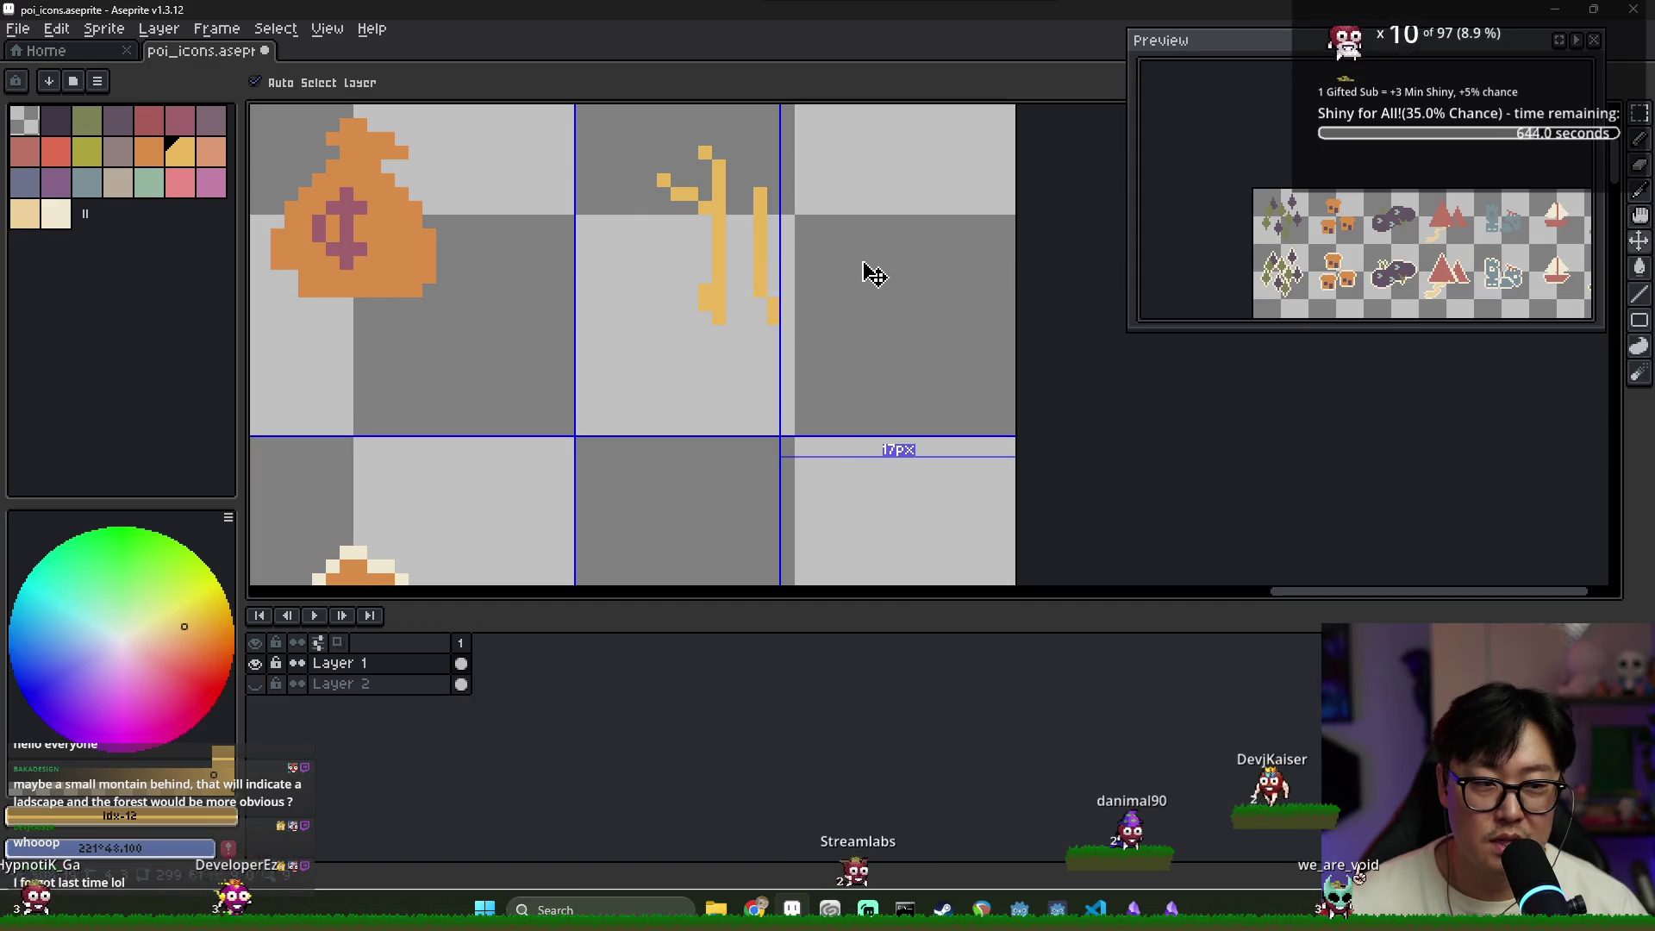
pyautogui.press('b')
pyautogui.hotkey('ctrl', 'z')
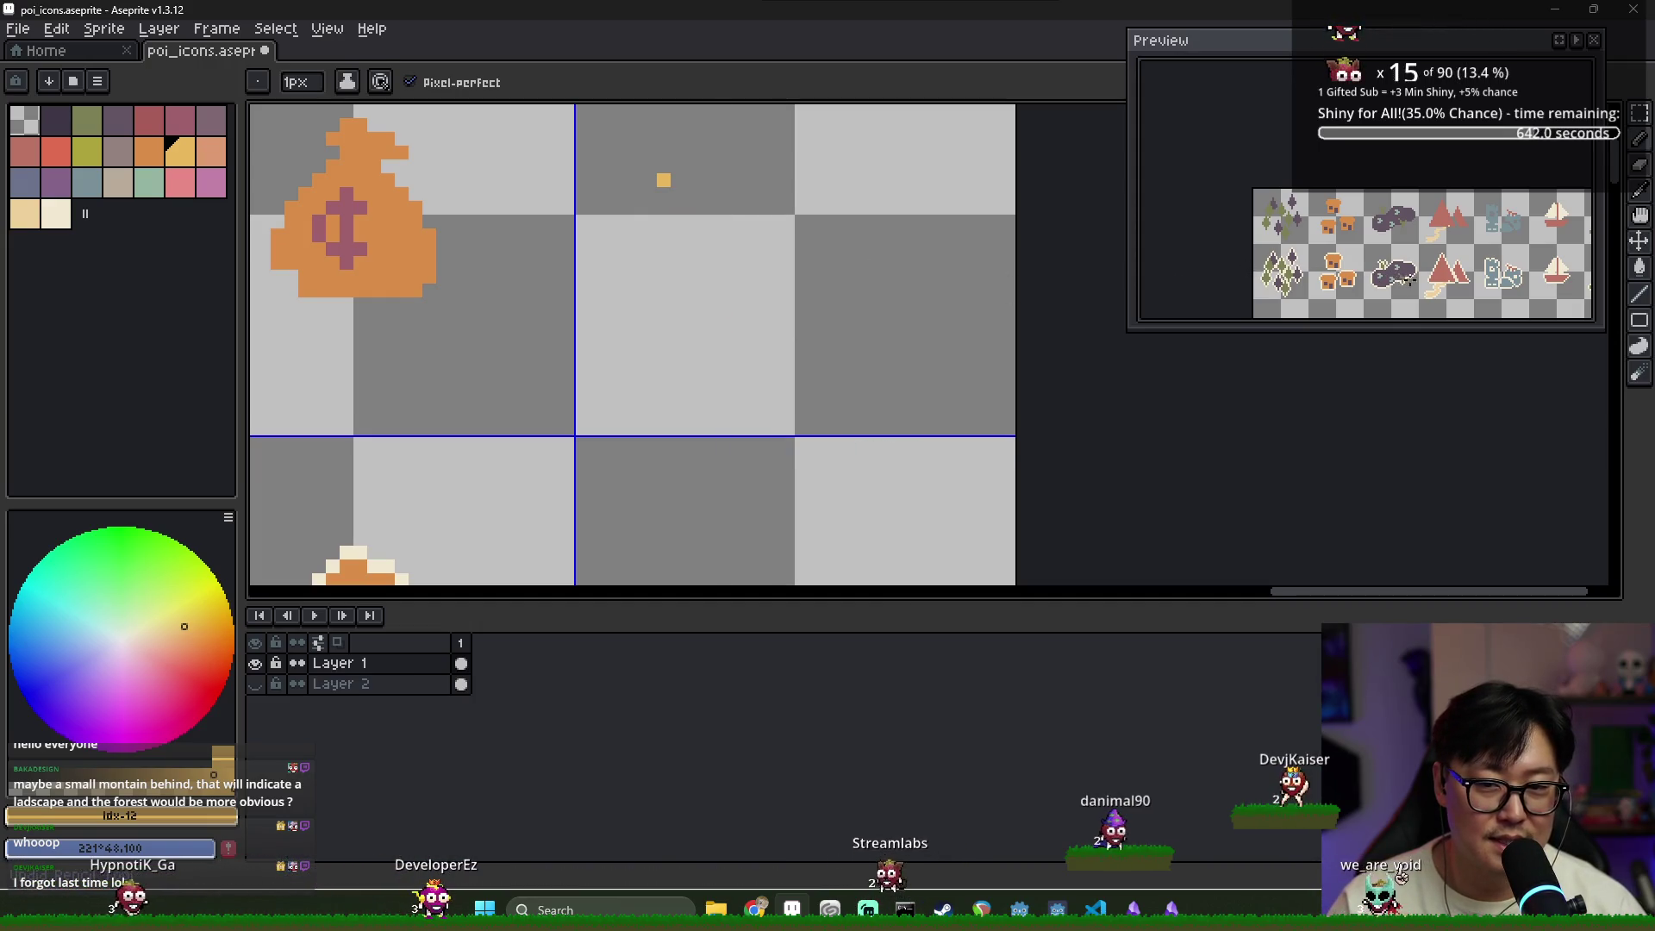
pyautogui.moveTo(1506, 287); pyautogui.dragTo(1398, 287)
pyautogui.scroll(3, 1454, 208)
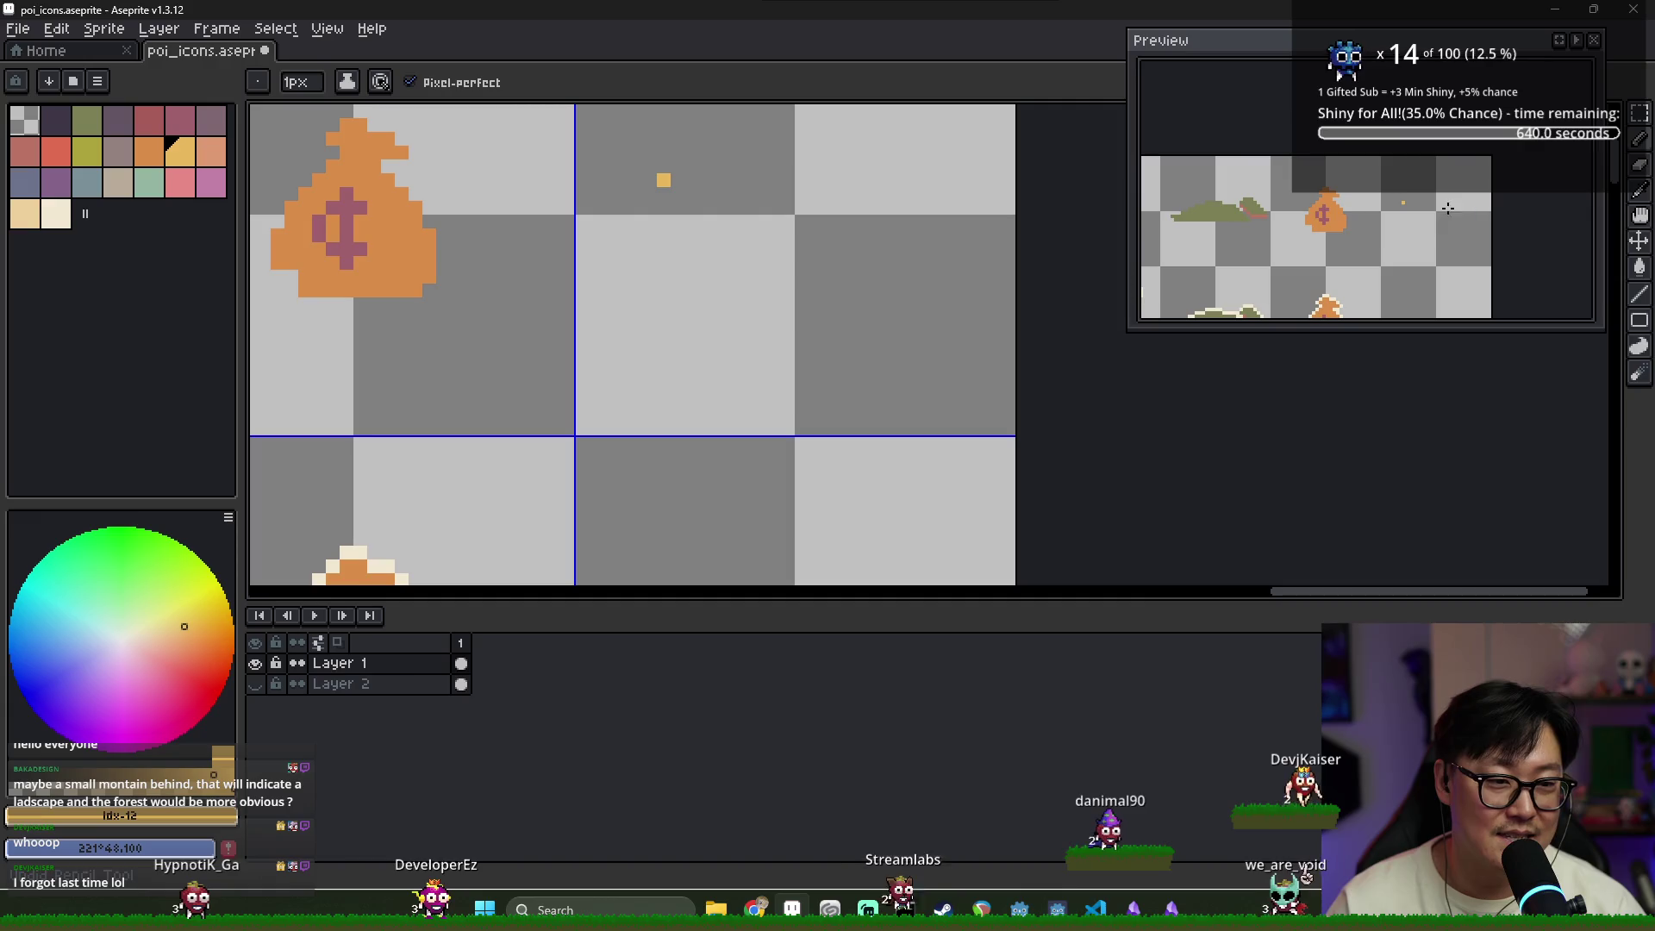
# - Sketch three yellow grass blades, join their bases, and shift the sketch left
pyautogui.moveTo(774, 148)
pyautogui.mouseDown()
pyautogui.moveTo(787, 306)
pyautogui.moveTo(828, 156)
pyautogui.mouseUp()
pyautogui.click(846, 225)
pyautogui.moveTo(879, 303); pyautogui.dragTo(935, 138)
pyautogui.scroll(-2, 784, 268)
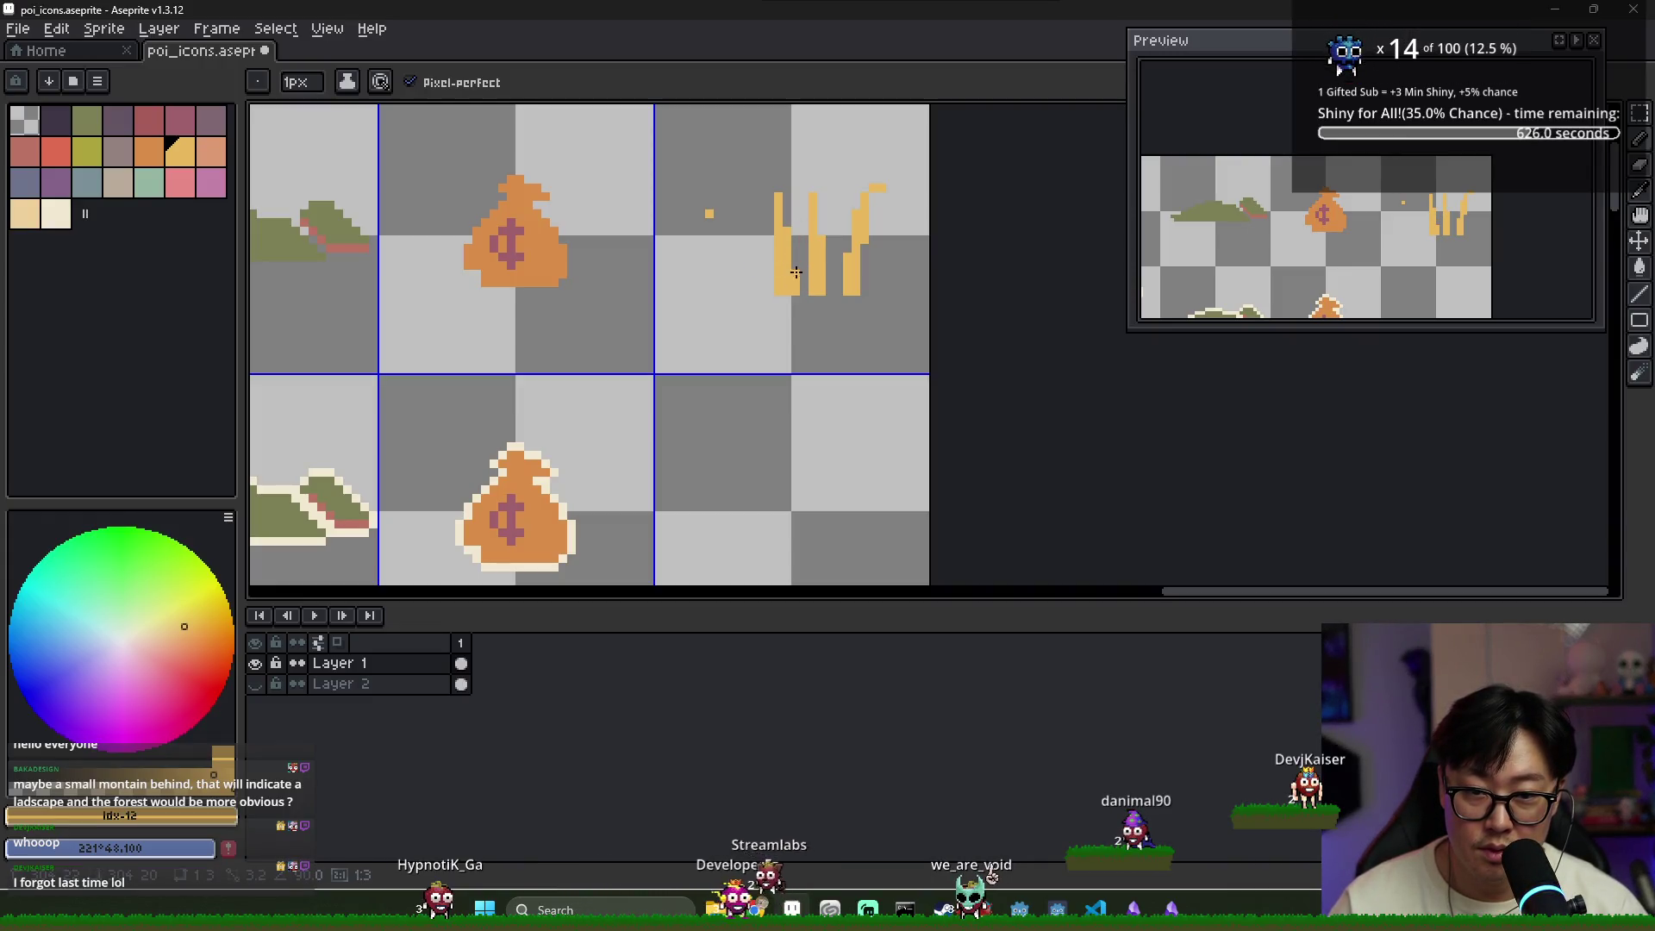
pyautogui.moveTo(793, 263)
pyautogui.mouseDown()
pyautogui.moveTo(835, 292)
pyautogui.moveTo(769, 259)
pyautogui.moveTo(756, 227)
pyautogui.mouseUp()
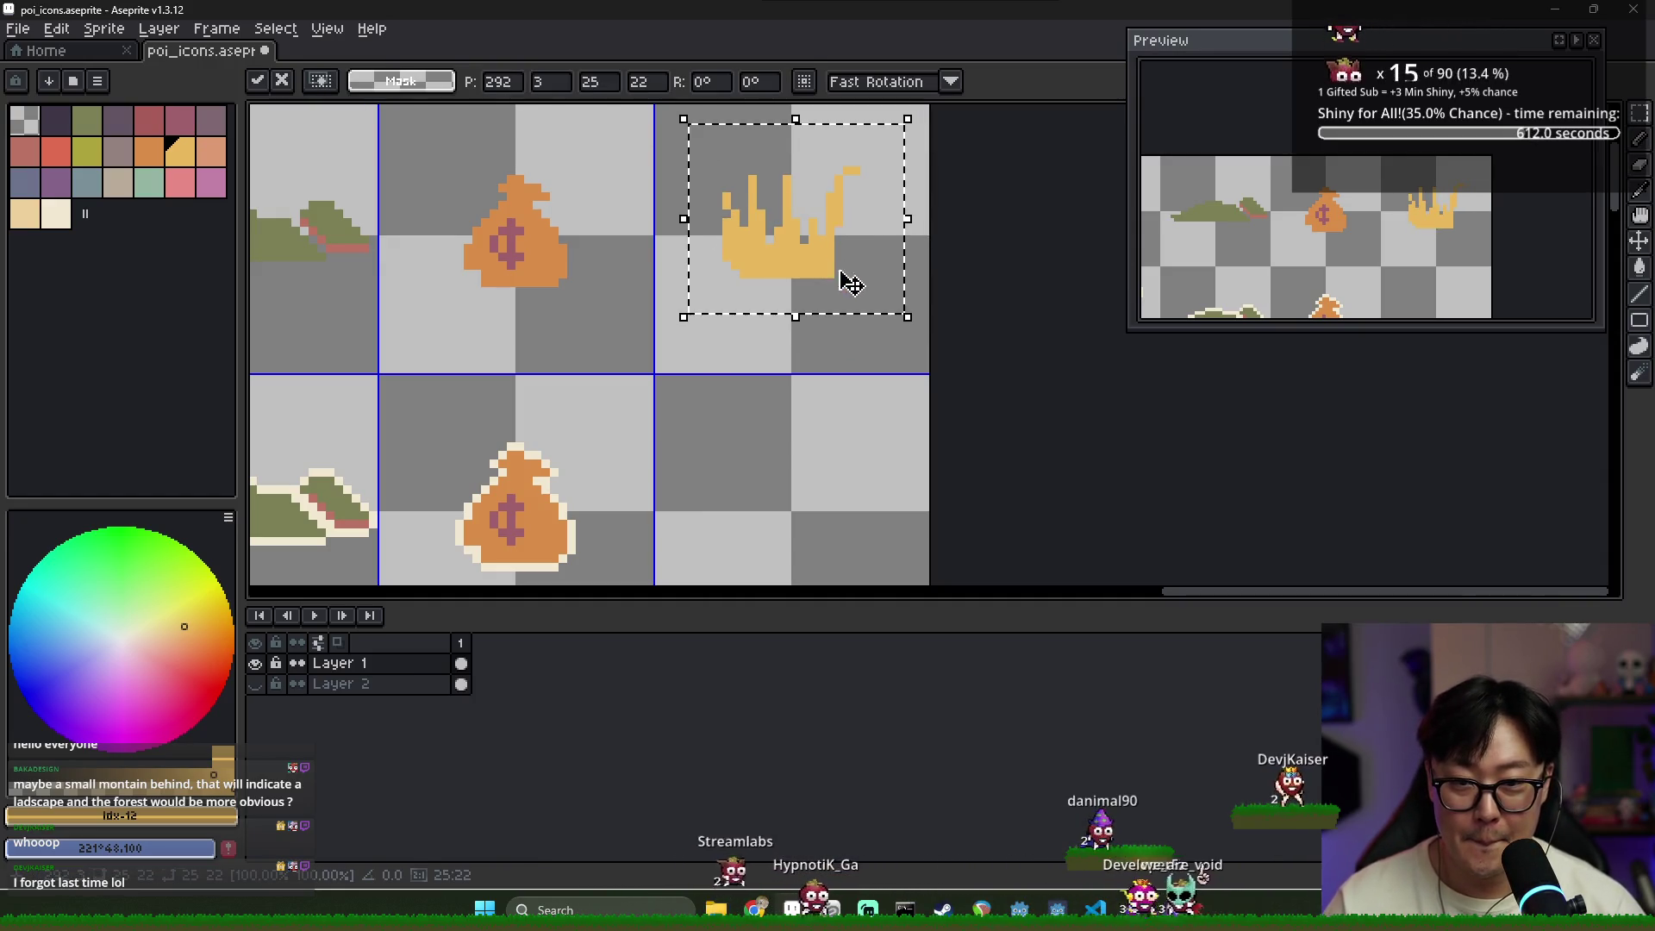
pyautogui.moveTo(835, 270); pyautogui.dragTo(798, 267)
# - Test a green flood fill on the sketch, then undo back to the earlier shape
pyautogui.scroll(-2, 787, 247)
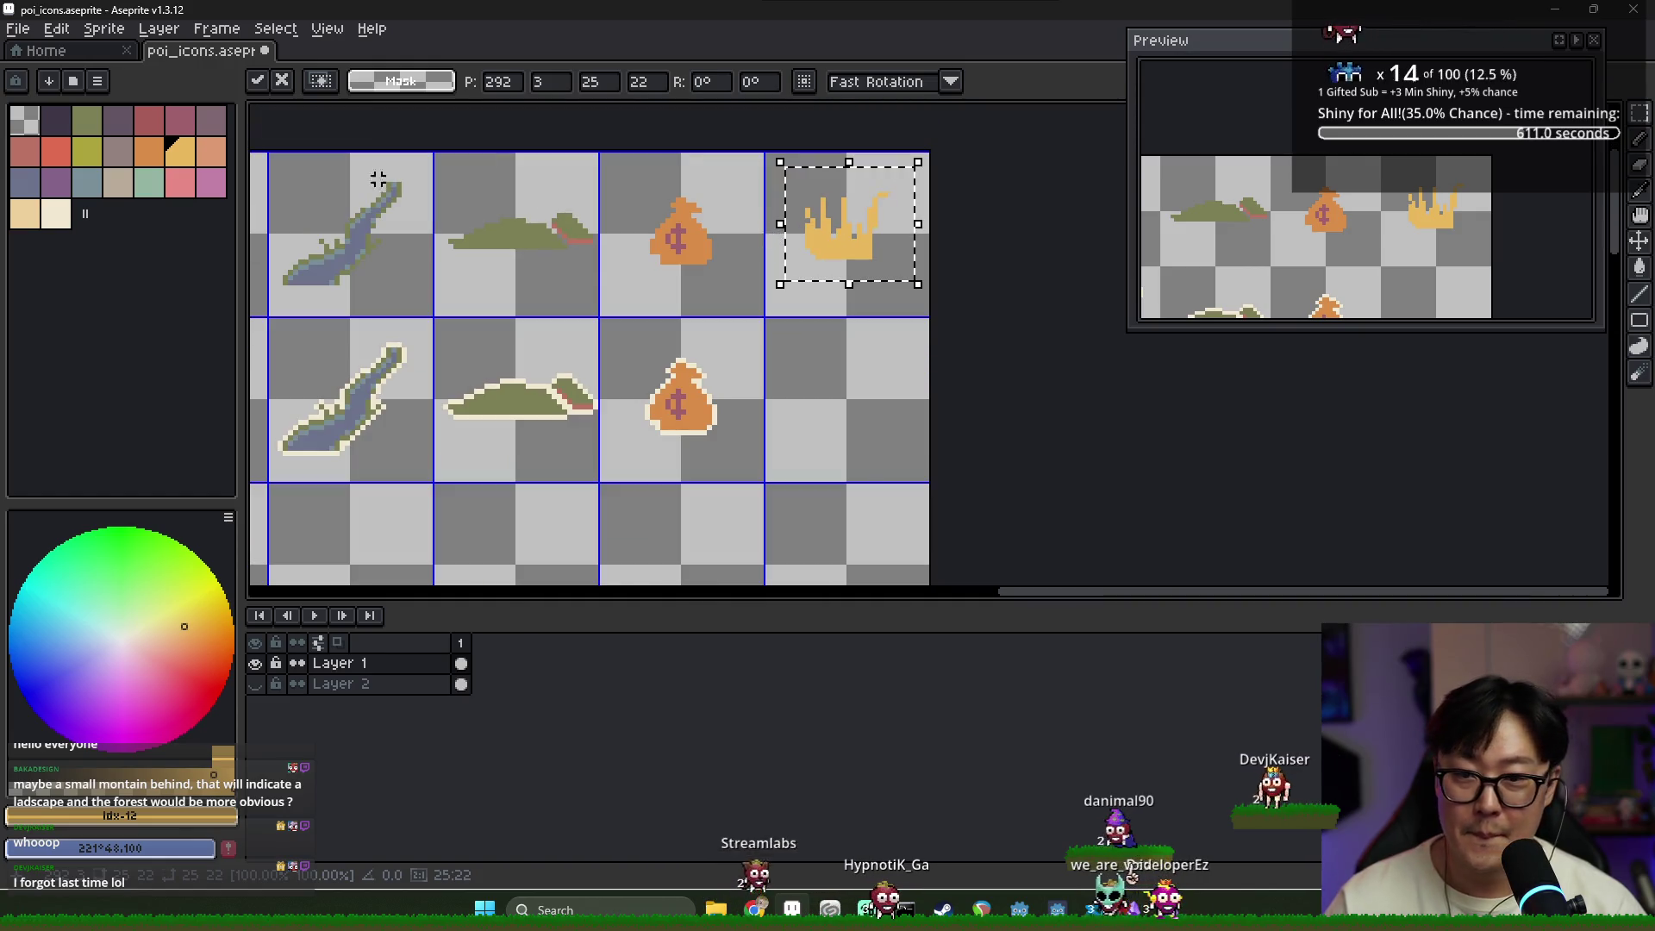
pyautogui.click(86, 121)
pyautogui.press('g')
pyautogui.click(854, 258)
pyautogui.scroll(2, 856, 240)
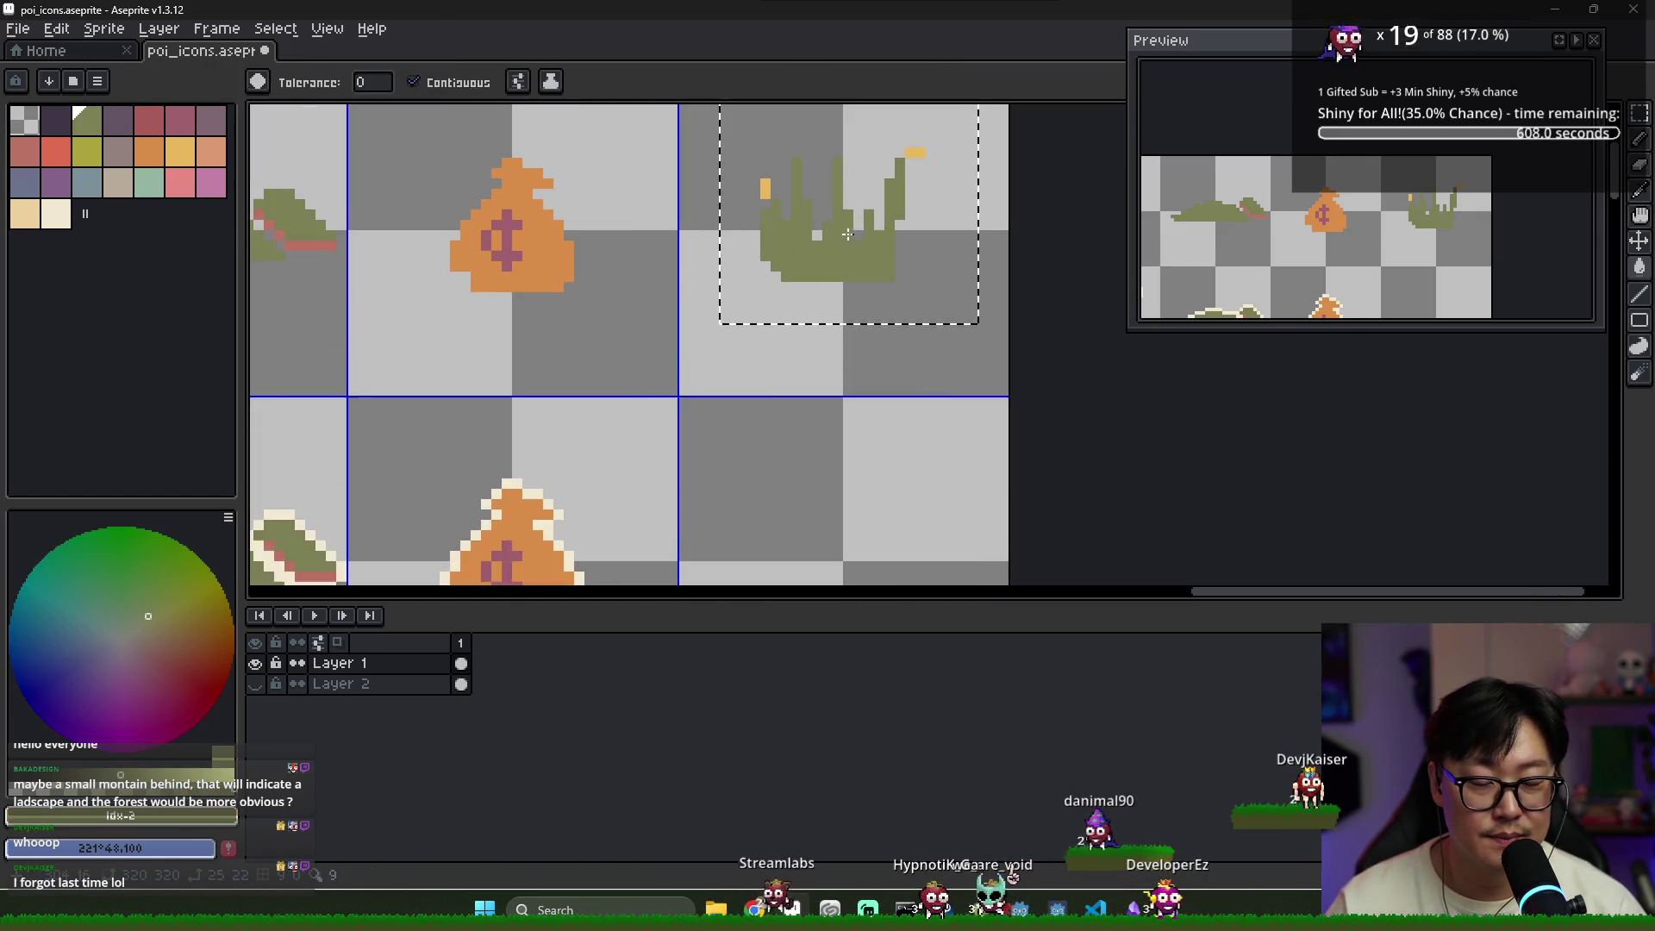
pyautogui.hotkey('ctrl', 'z')
pyautogui.press('e')
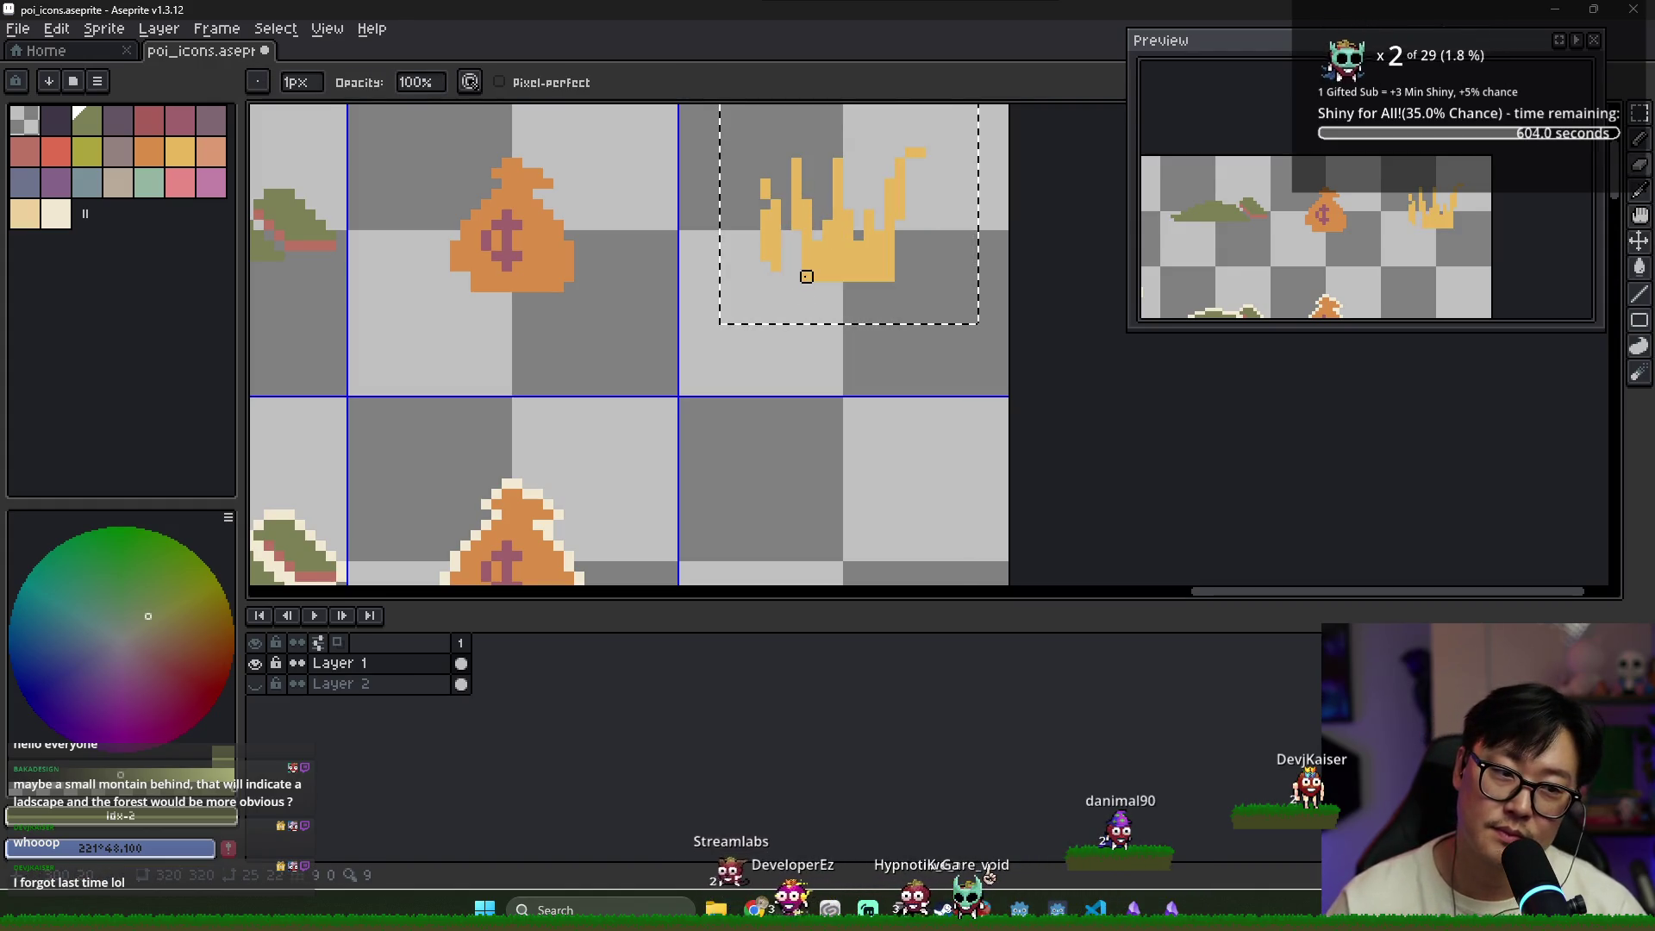
pyautogui.hotkey('ctrl', 'z')
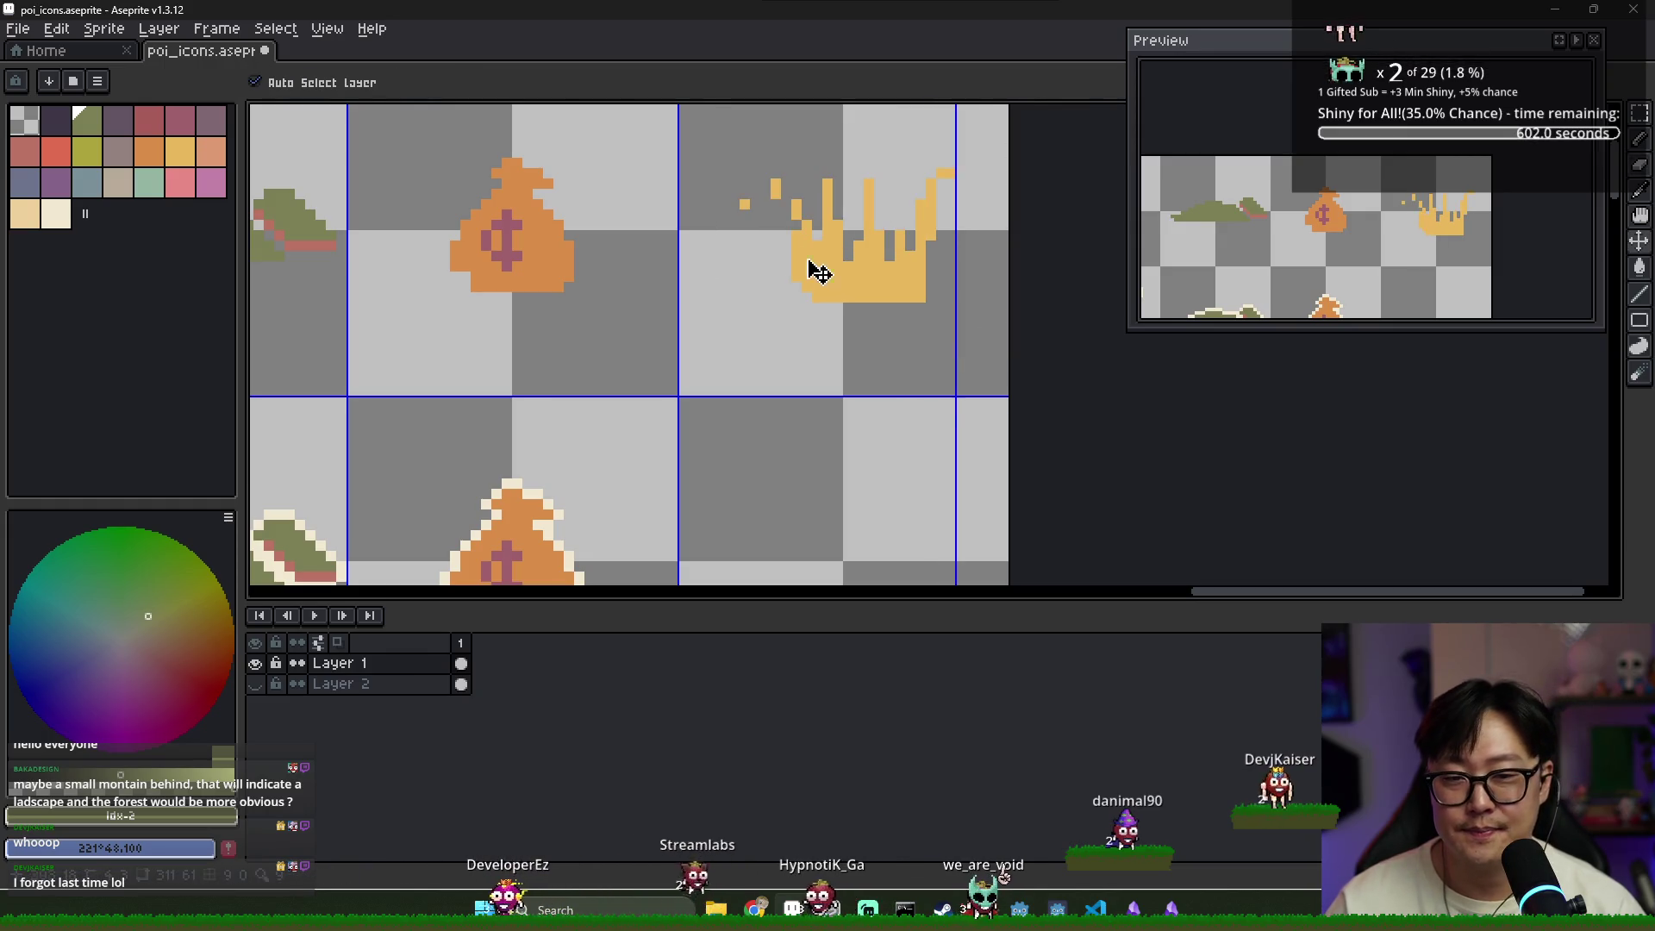
# - Marquee-select and delete the yellow sketch, then draw a green diagonal grass blade
pyautogui.press('w')
pyautogui.click(841, 278)
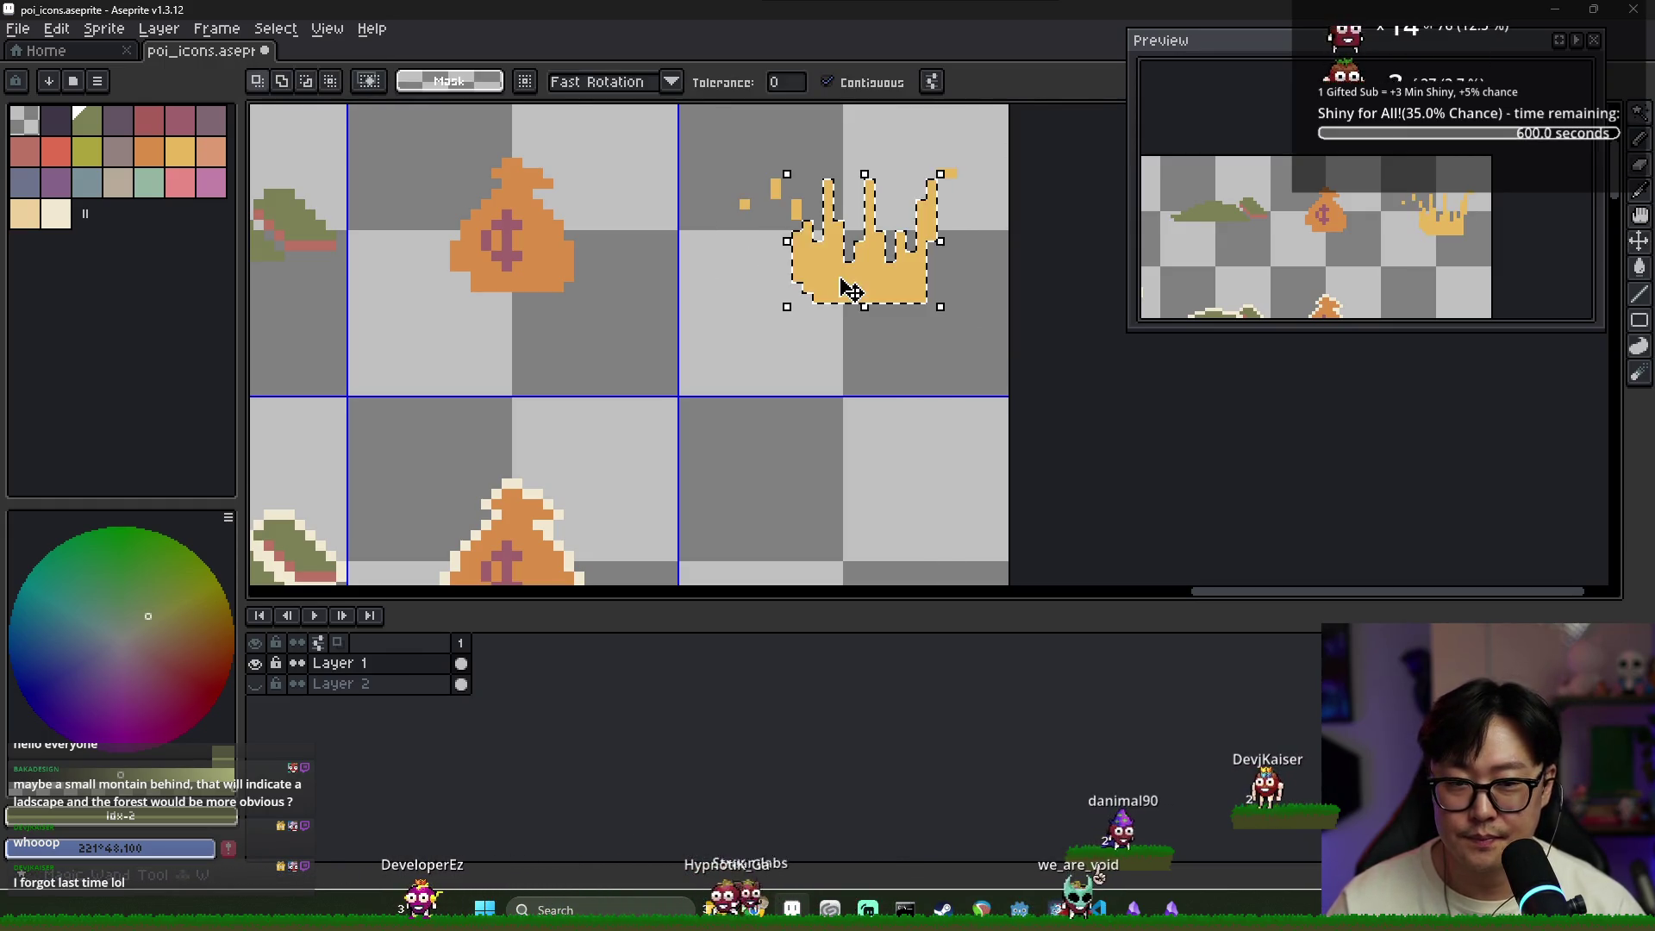
pyautogui.click(713, 142)
pyautogui.press('m')
pyautogui.moveTo(700, 140); pyautogui.dragTo(1044, 275)
pyautogui.press('i')
pyautogui.press('b')
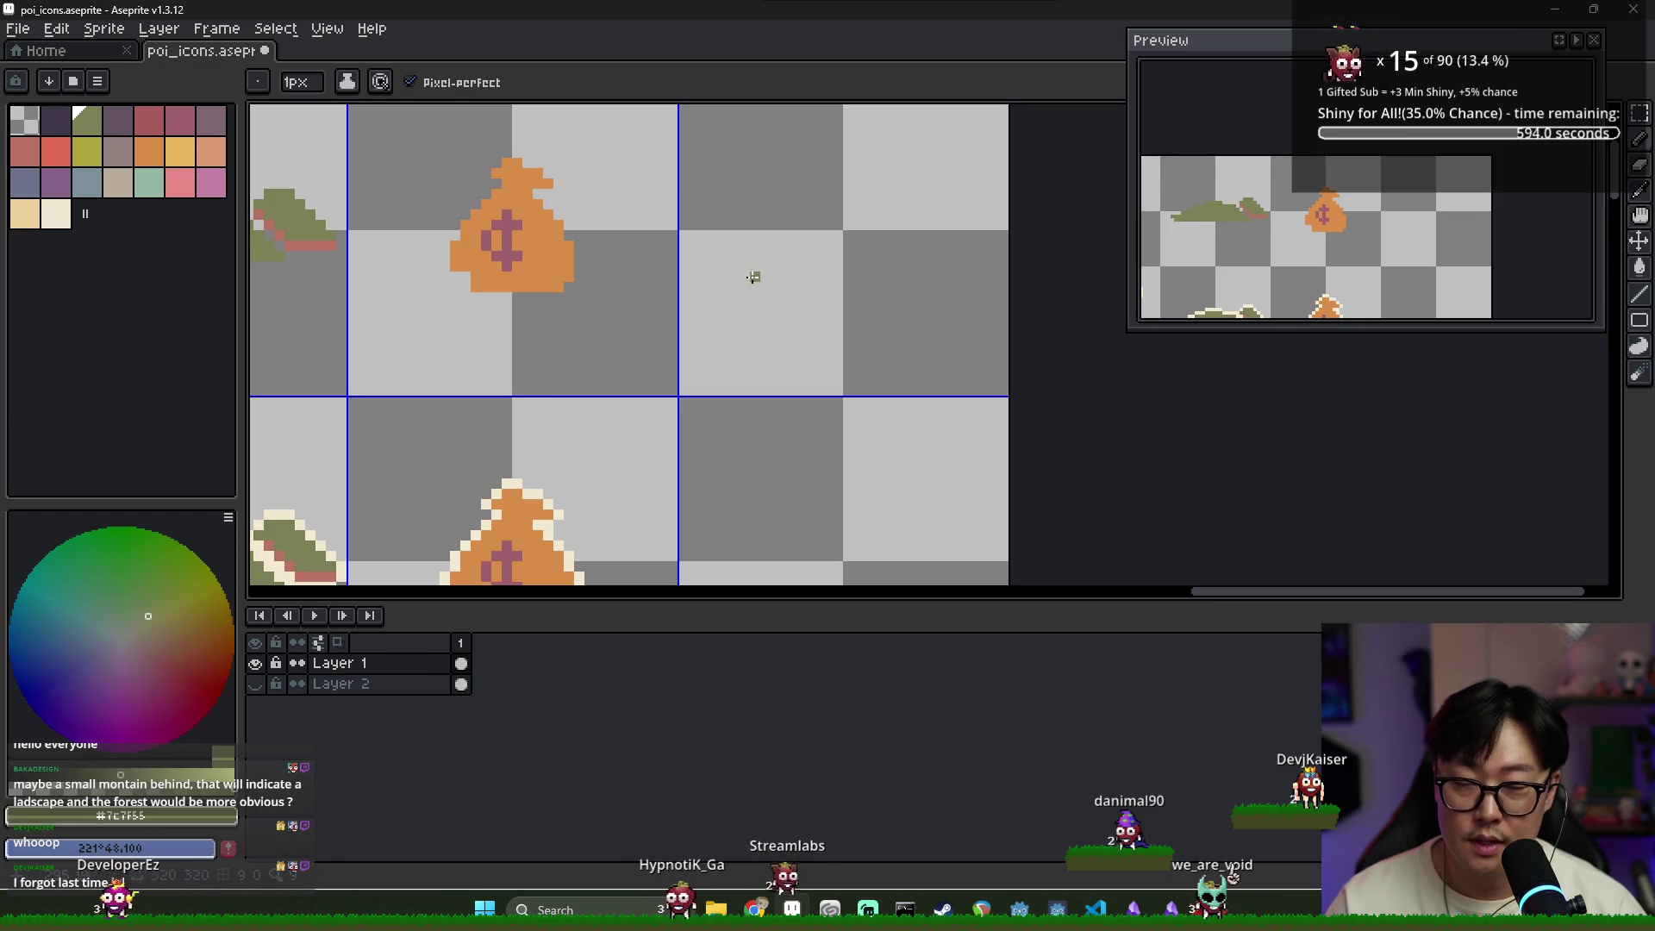
pyautogui.moveTo(743, 297)
pyautogui.mouseDown()
pyautogui.moveTo(794, 203)
pyautogui.moveTo(858, 186)
pyautogui.mouseUp()
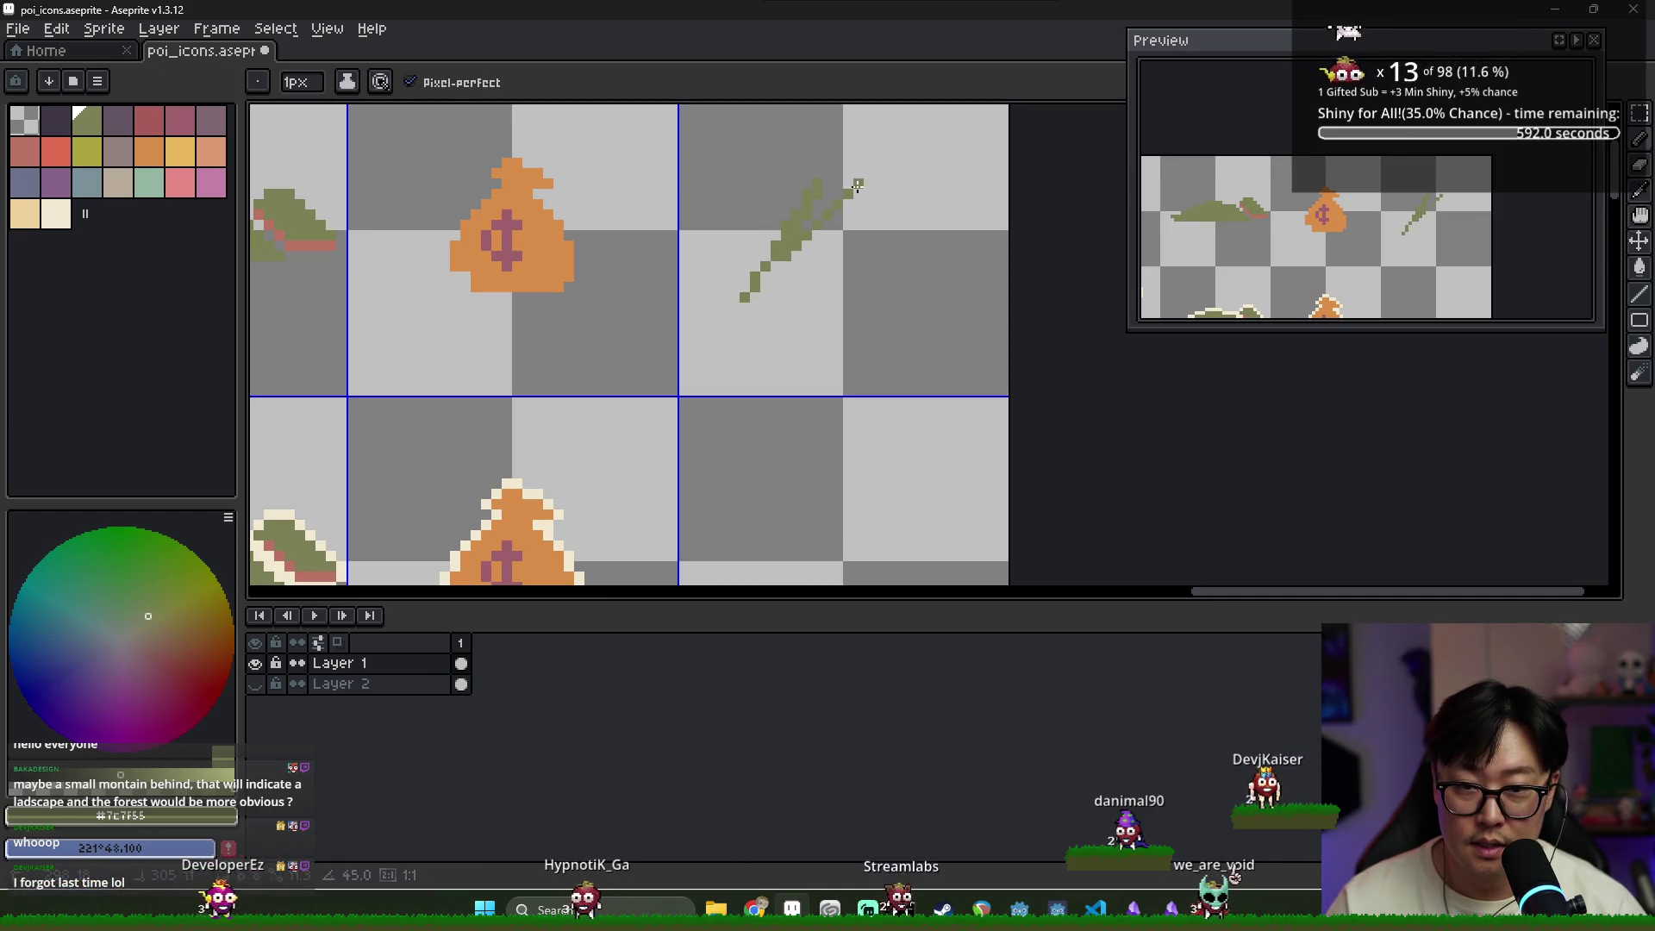
# - Extend the green grass outline and undo the flood fills that leaked onto the canvas
pyautogui.hotkey('ctrl', 'z')
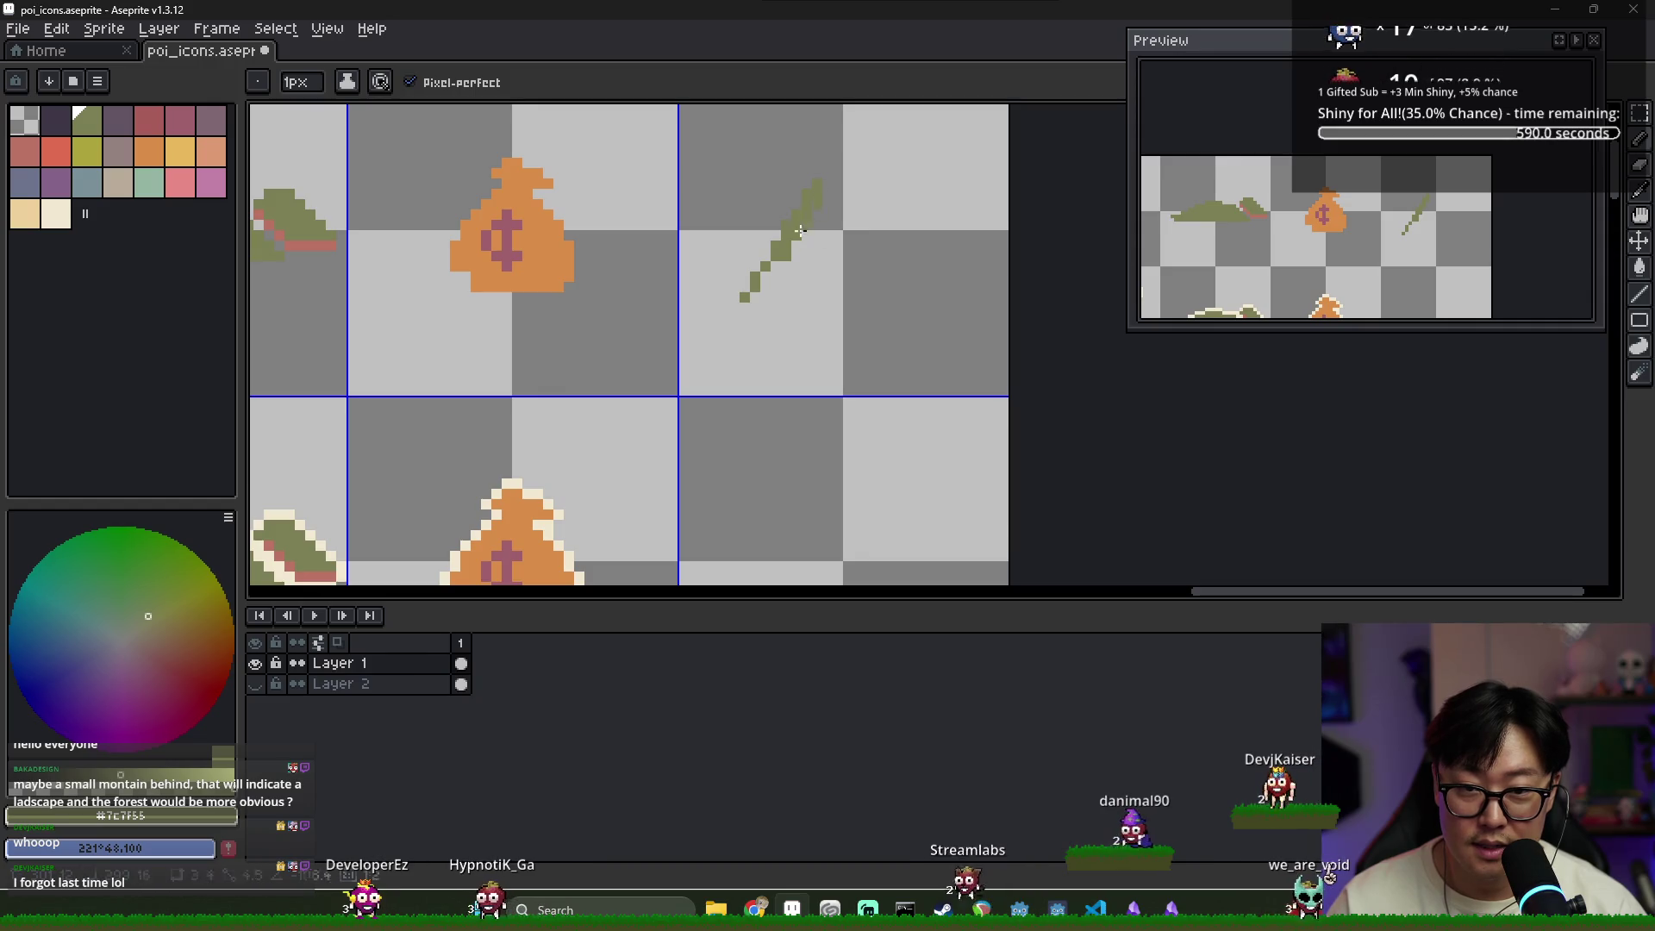
pyautogui.moveTo(815, 185)
pyautogui.mouseDown()
pyautogui.moveTo(815, 255)
pyautogui.moveTo(869, 191)
pyautogui.moveTo(859, 248)
pyautogui.mouseUp()
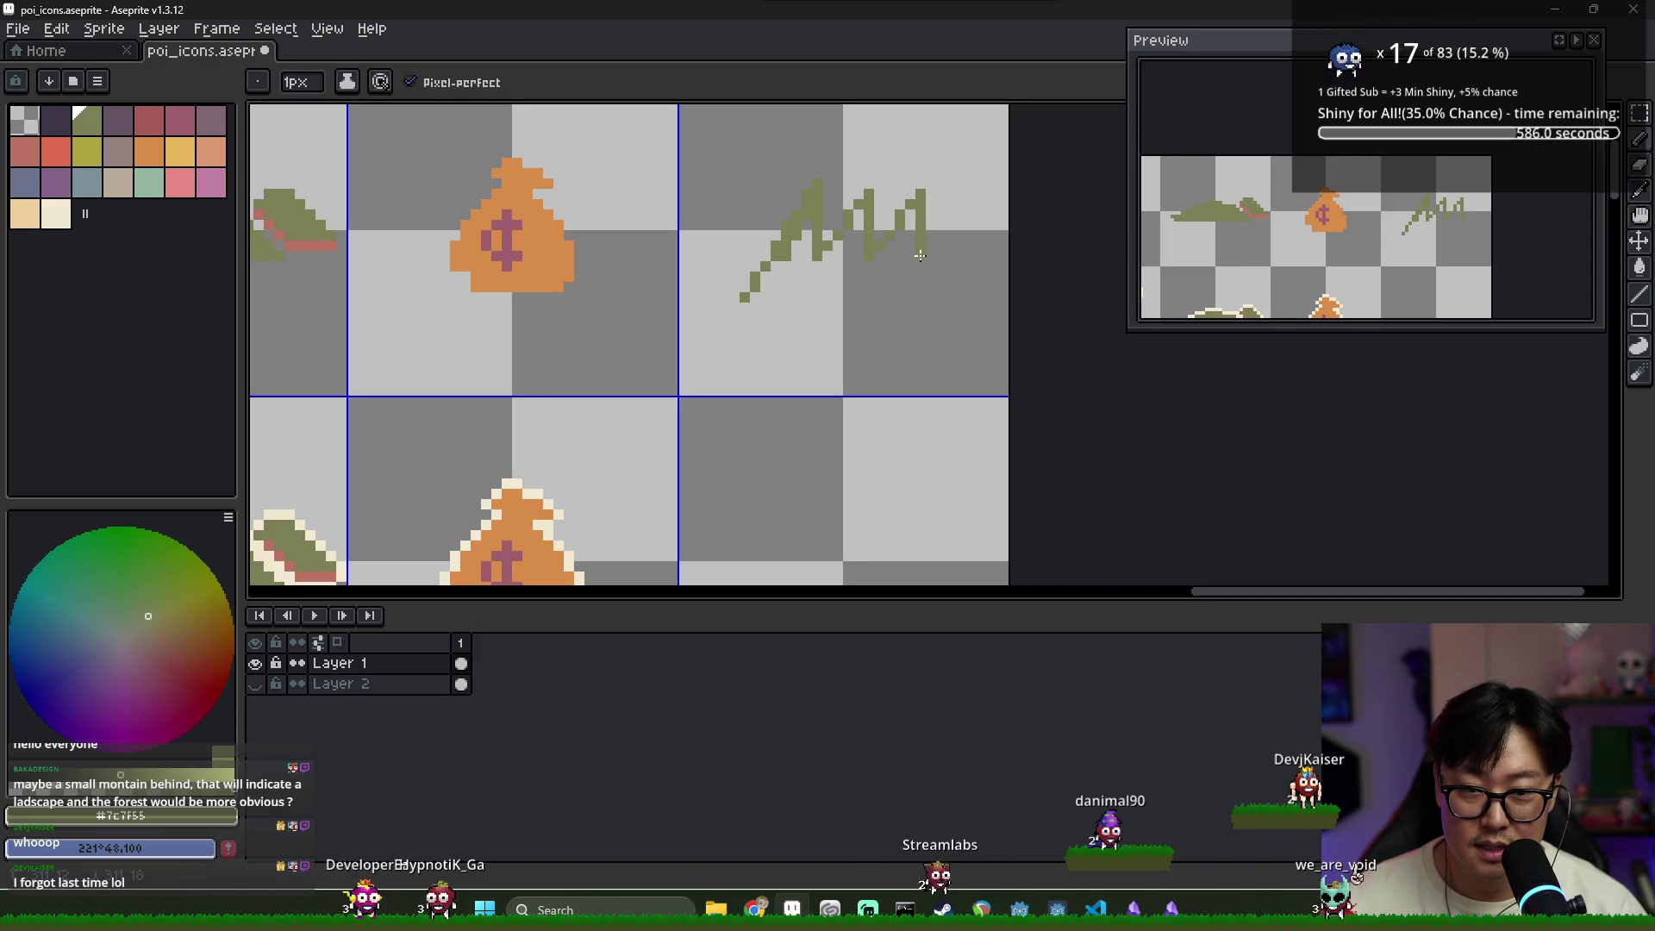
pyautogui.press('g')
pyautogui.click(786, 269)
pyautogui.hotkey('ctrl', 'z')
pyautogui.click(786, 265)
pyautogui.hotkey('ctrl', 'z')
pyautogui.scroll(5, 789, 282)
pyautogui.press('b')
# - Close the gap in the grass outline and fill it solid green
pyautogui.moveTo(772, 315); pyautogui.dragTo(772, 285)
pyautogui.press('g')
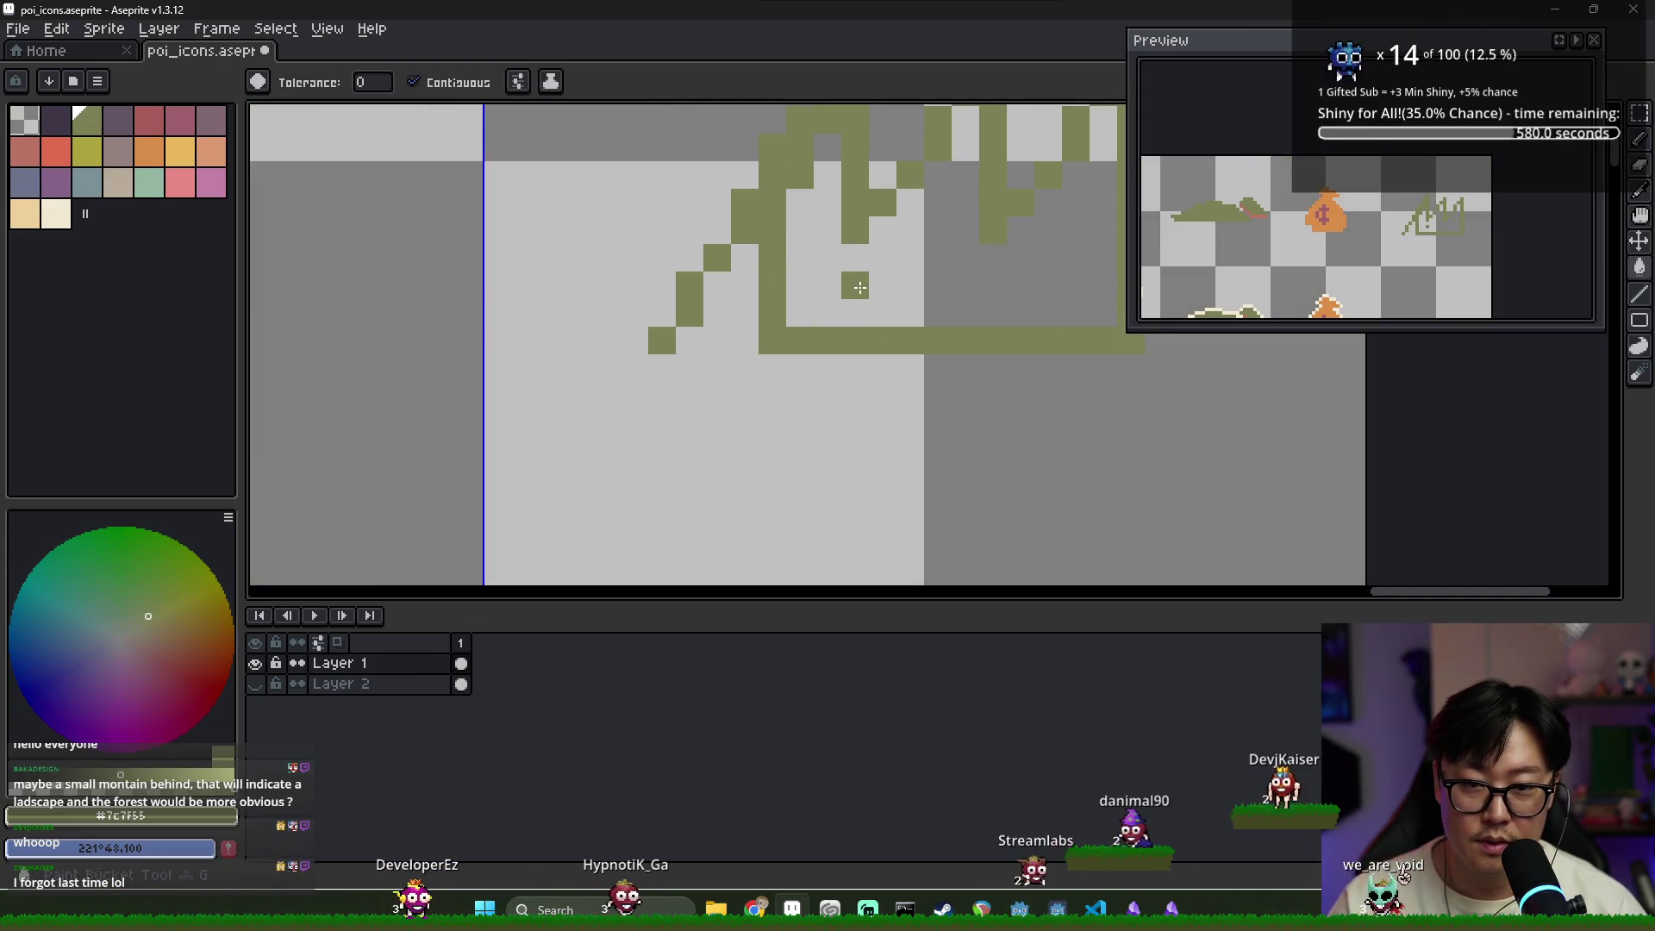
pyautogui.click(858, 279)
pyautogui.scroll(-2, 859, 279)
pyautogui.press('b')
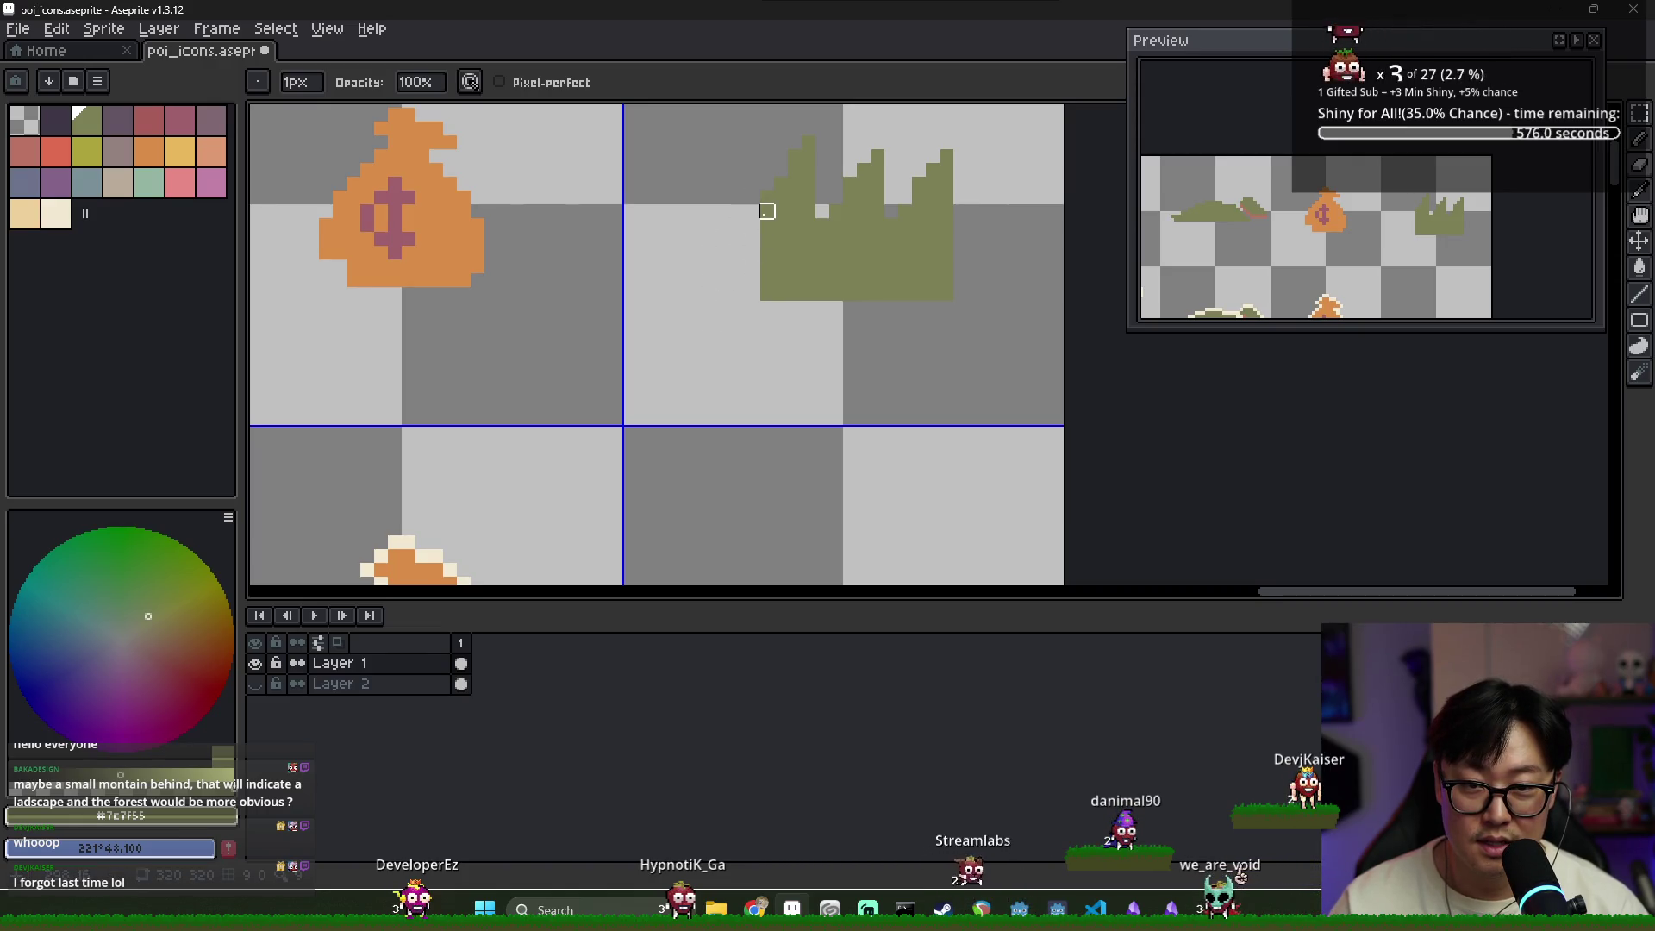
# - Lengthen the rightmost grass blade upward, then marquee-select the finished grass icon
pyautogui.scroll(4, 888, 219)
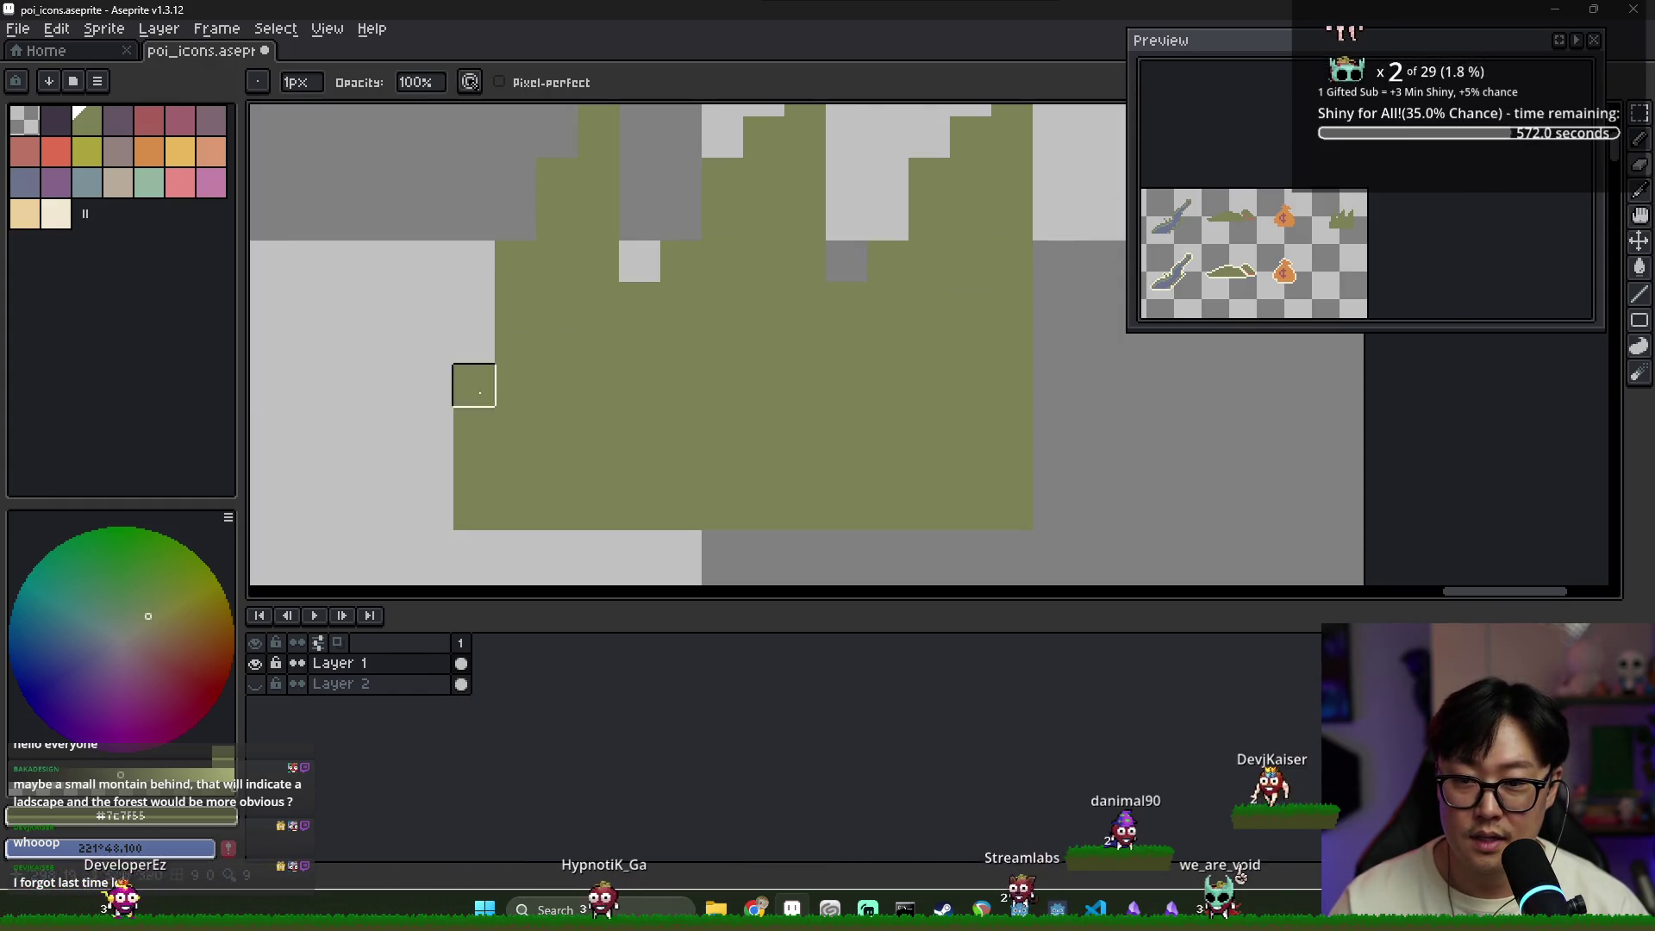
pyautogui.scroll(-4, 479, 393)
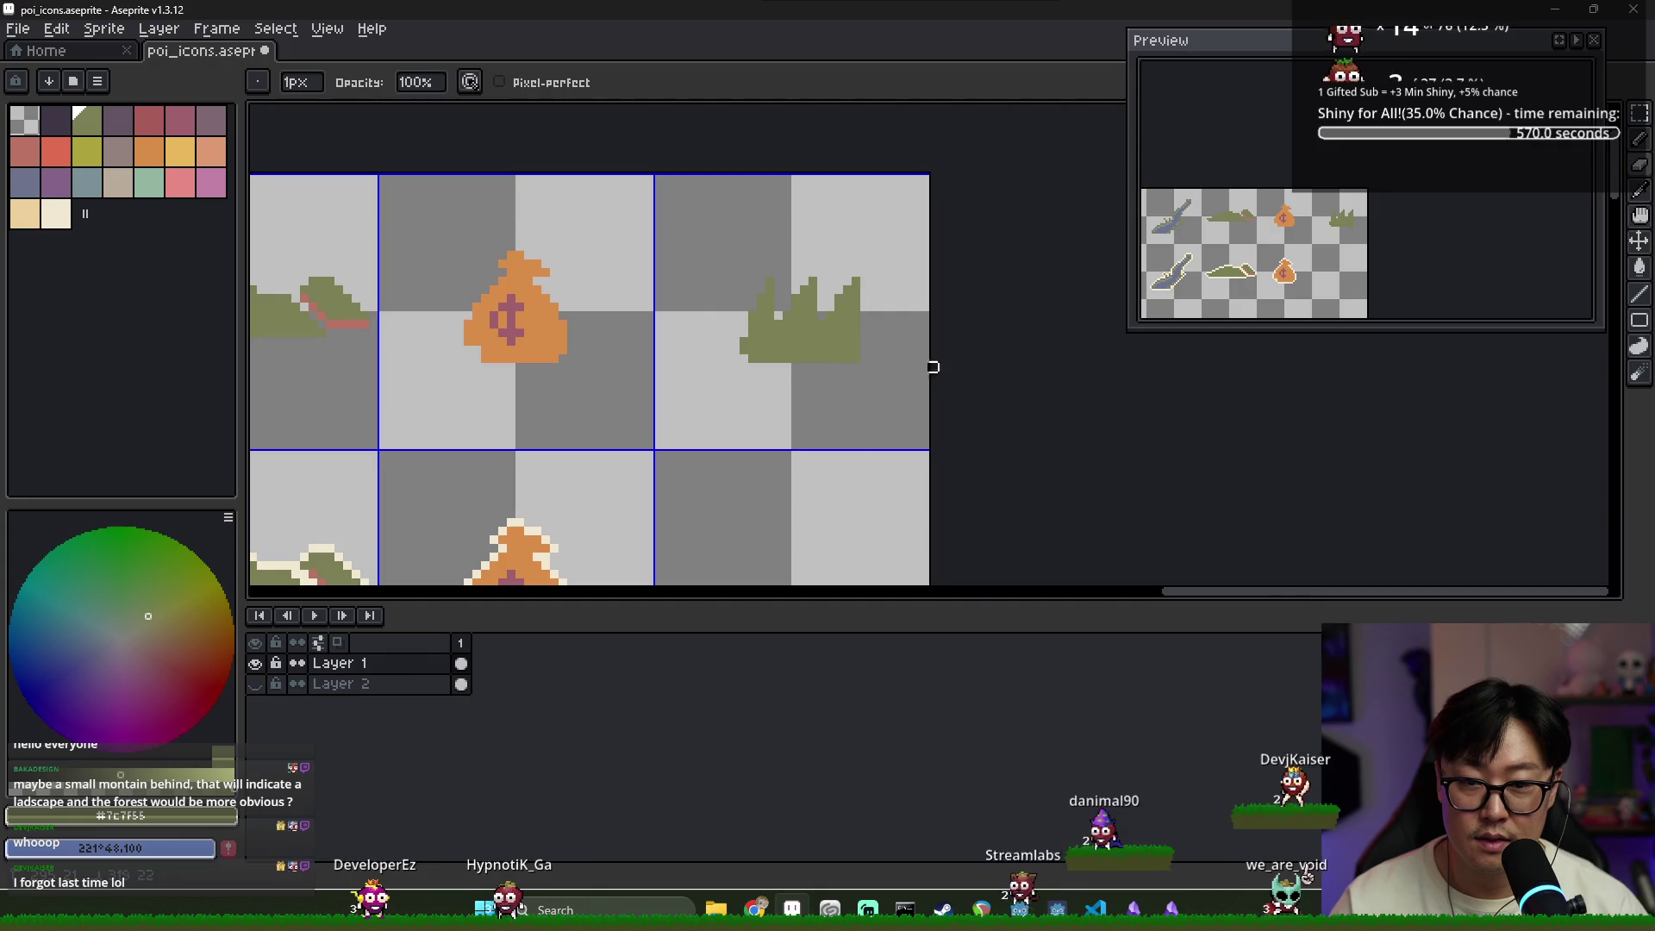
pyautogui.scroll(2, 777, 355)
pyautogui.press('b')
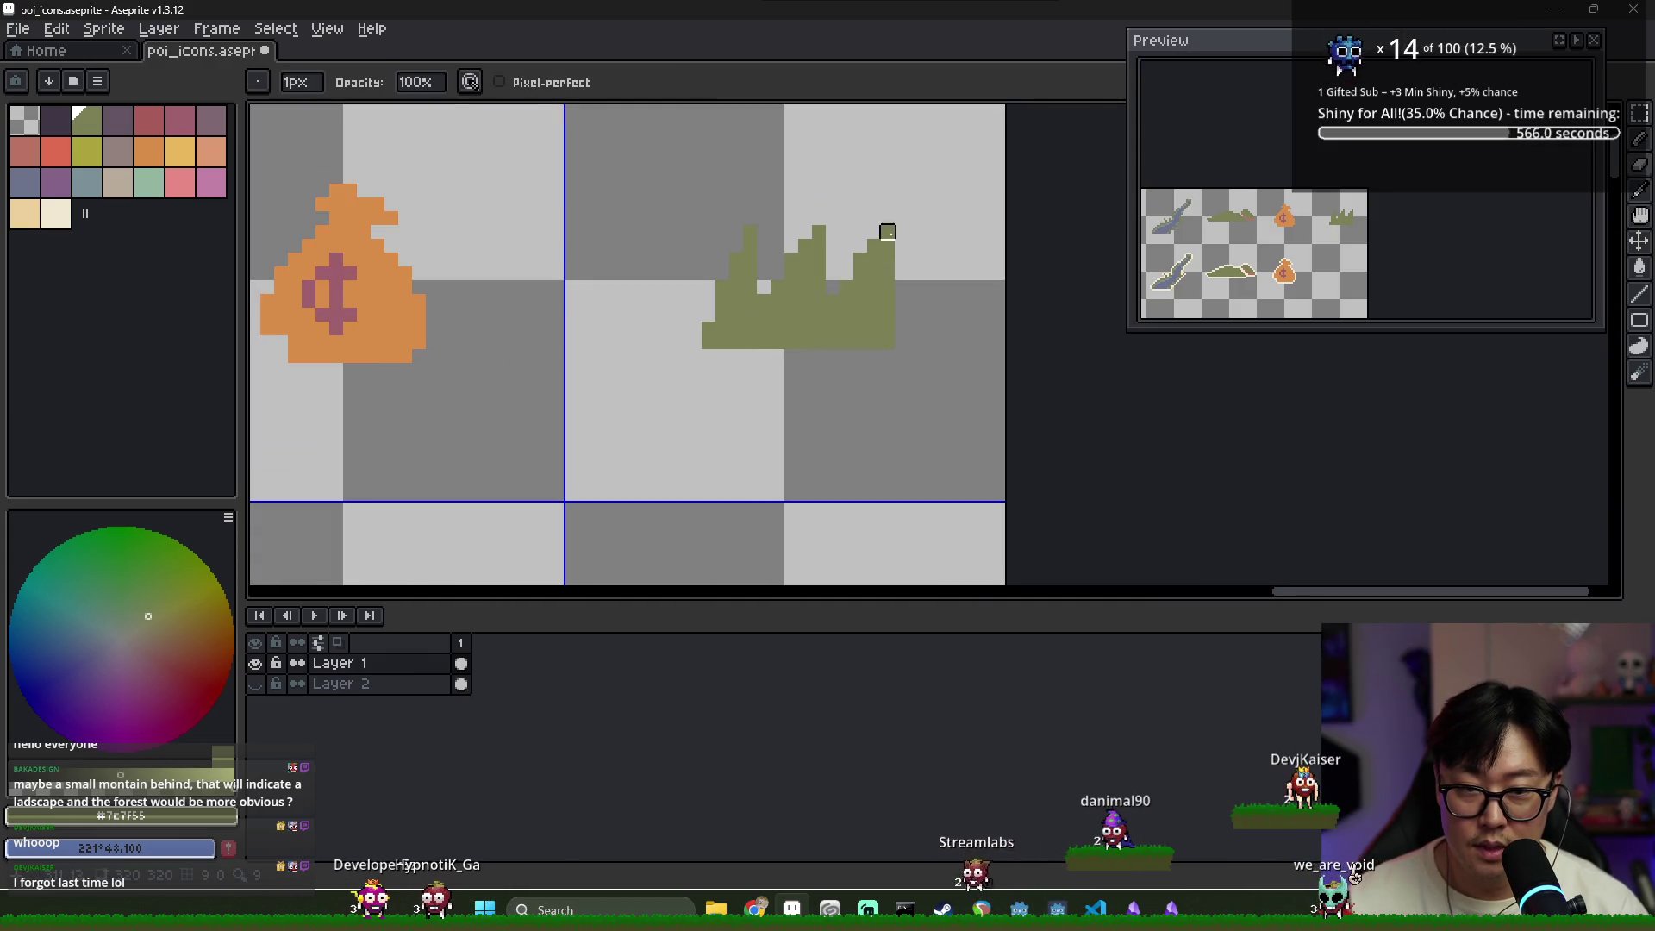
pyautogui.moveTo(888, 259)
pyautogui.mouseDown()
pyautogui.moveTo(888, 231)
pyautogui.moveTo(888, 355)
pyautogui.mouseUp()
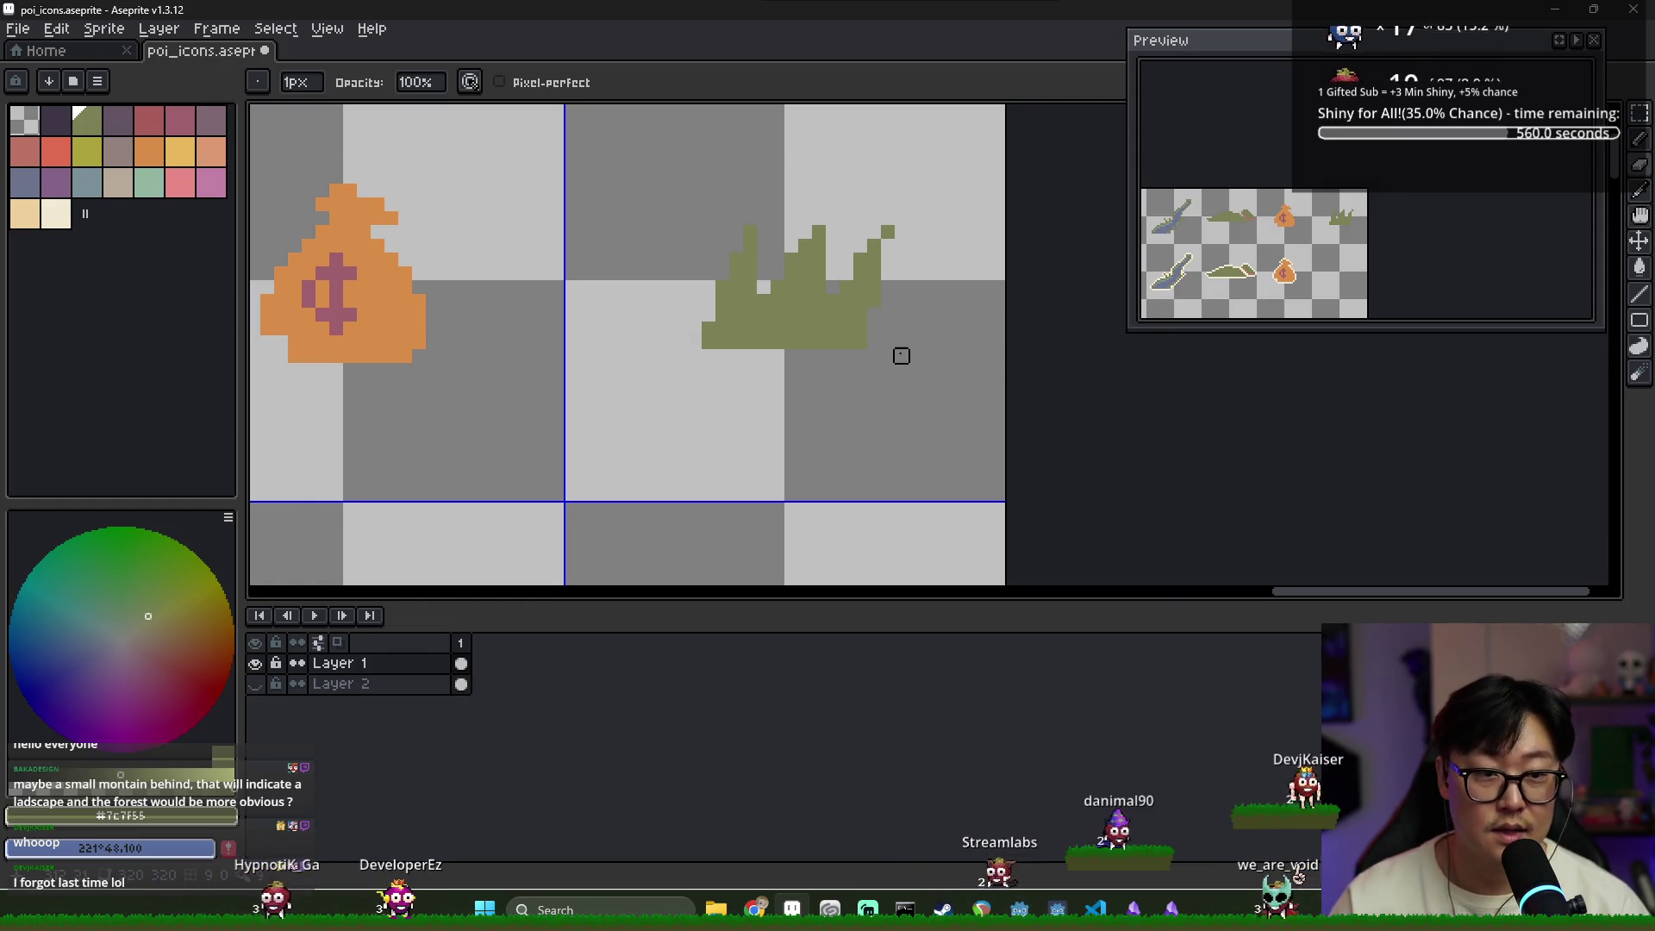
pyautogui.scroll(-1, 859, 355)
pyautogui.press('b')
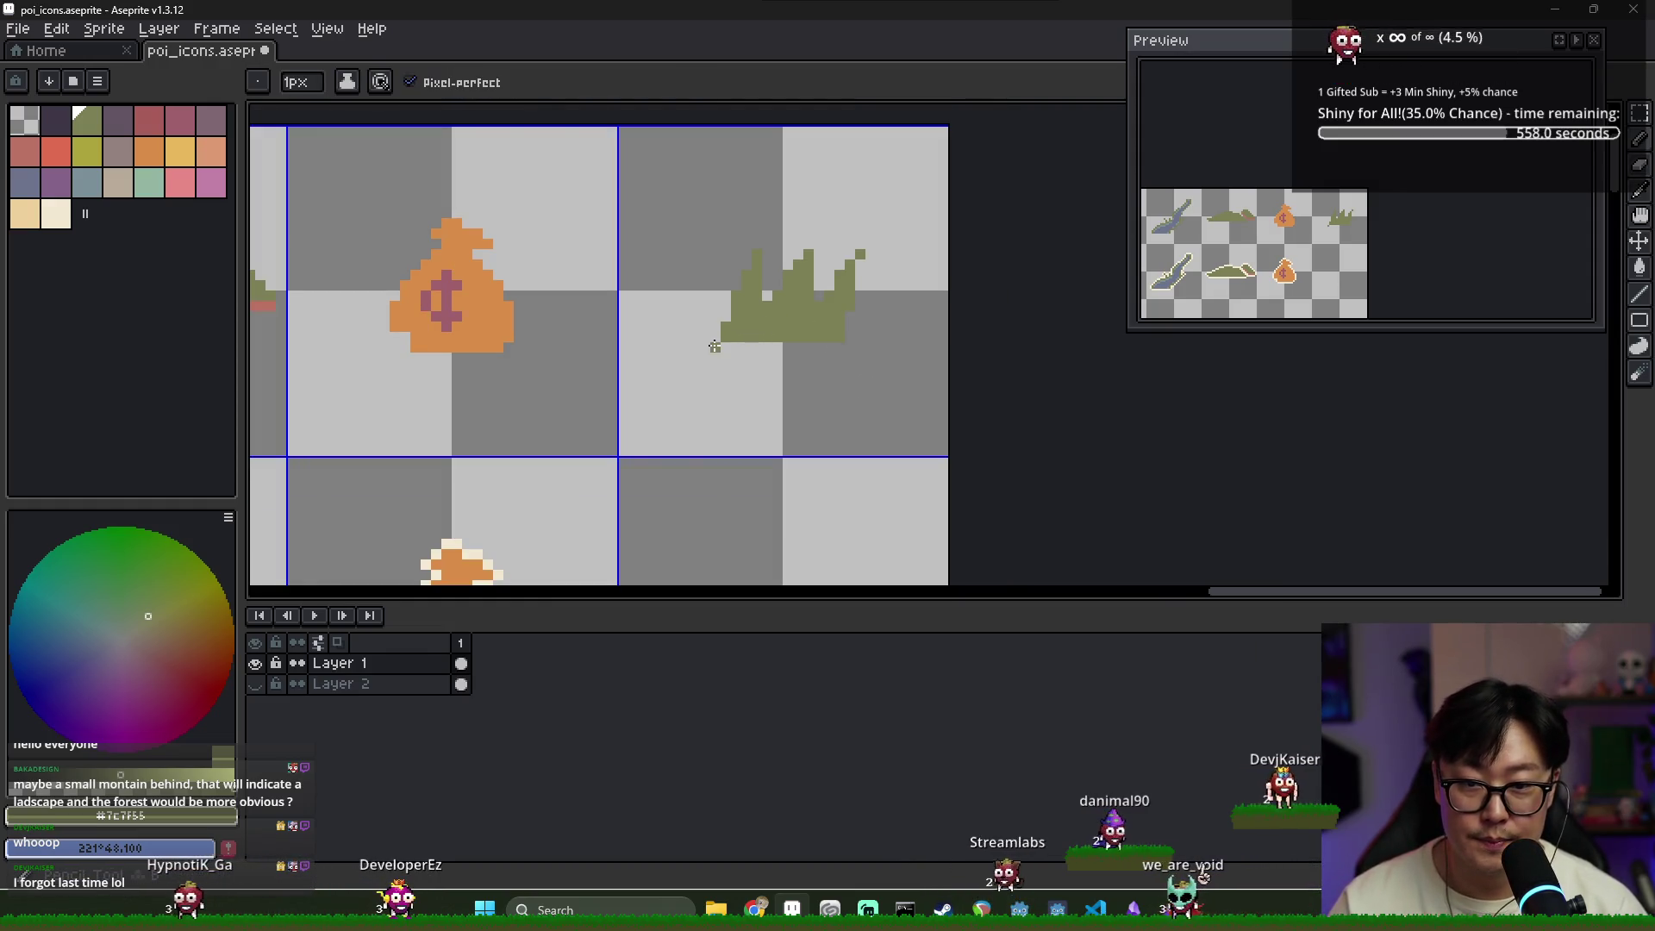
pyautogui.scroll(1, 800, 381)
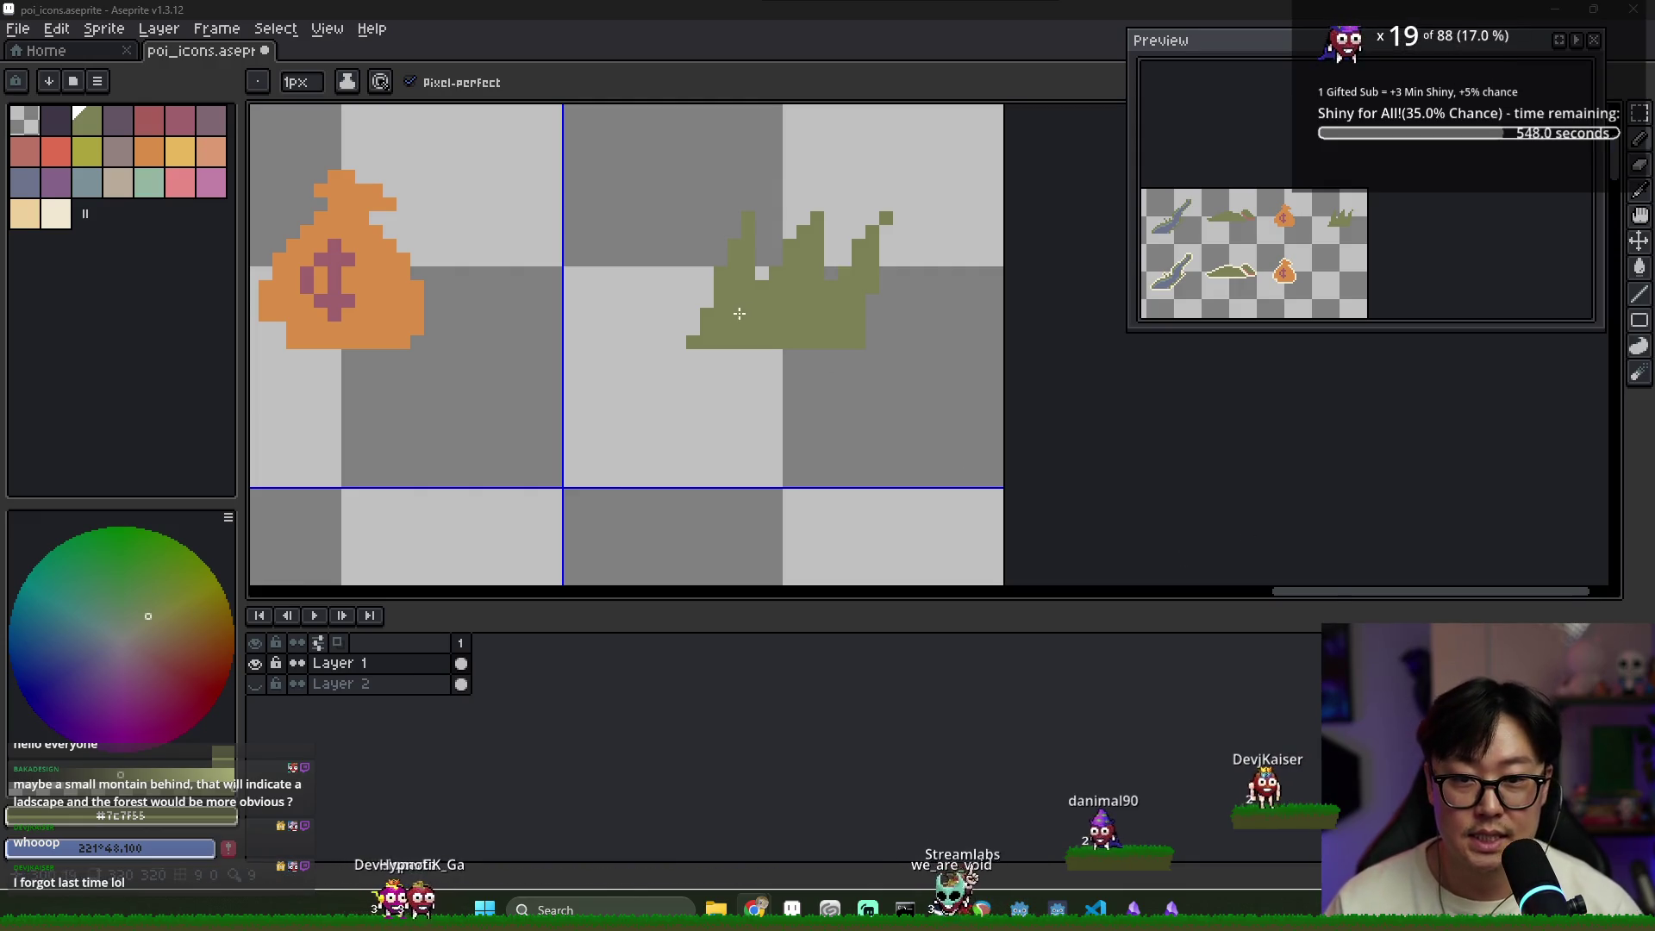
pyautogui.scroll(2, 733, 316)
pyautogui.scroll(-4, 741, 302)
pyautogui.scroll(1, 758, 276)
pyautogui.scroll(3, 770, 260)
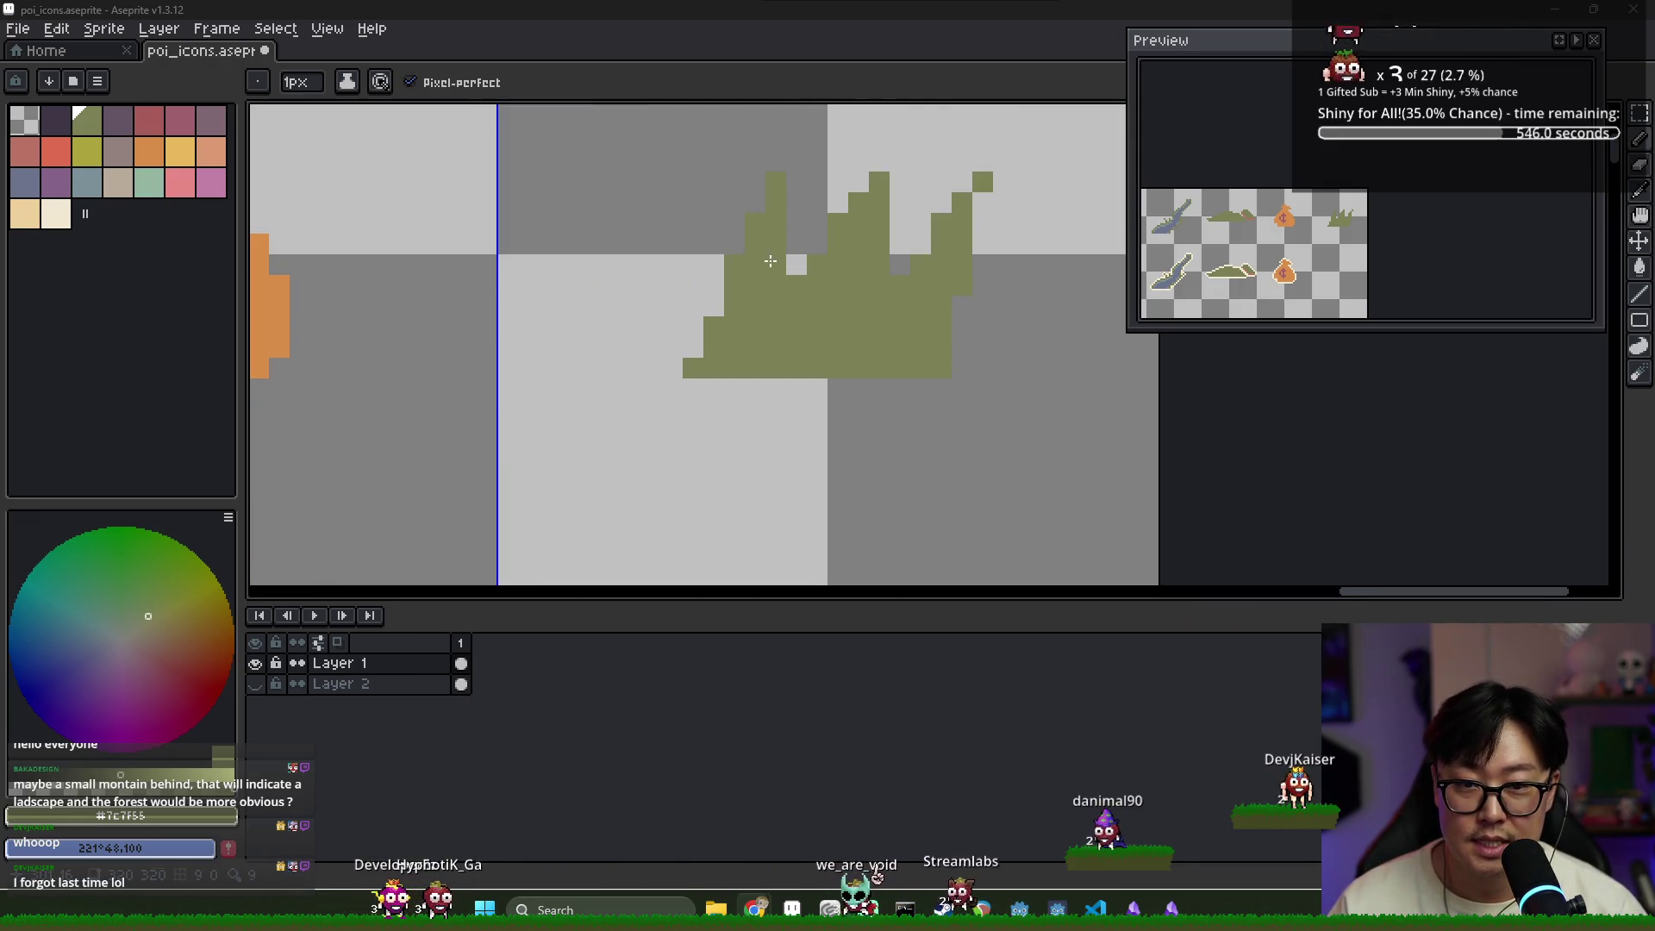
pyautogui.scroll(-2, 827, 293)
pyautogui.scroll(-1, 840, 308)
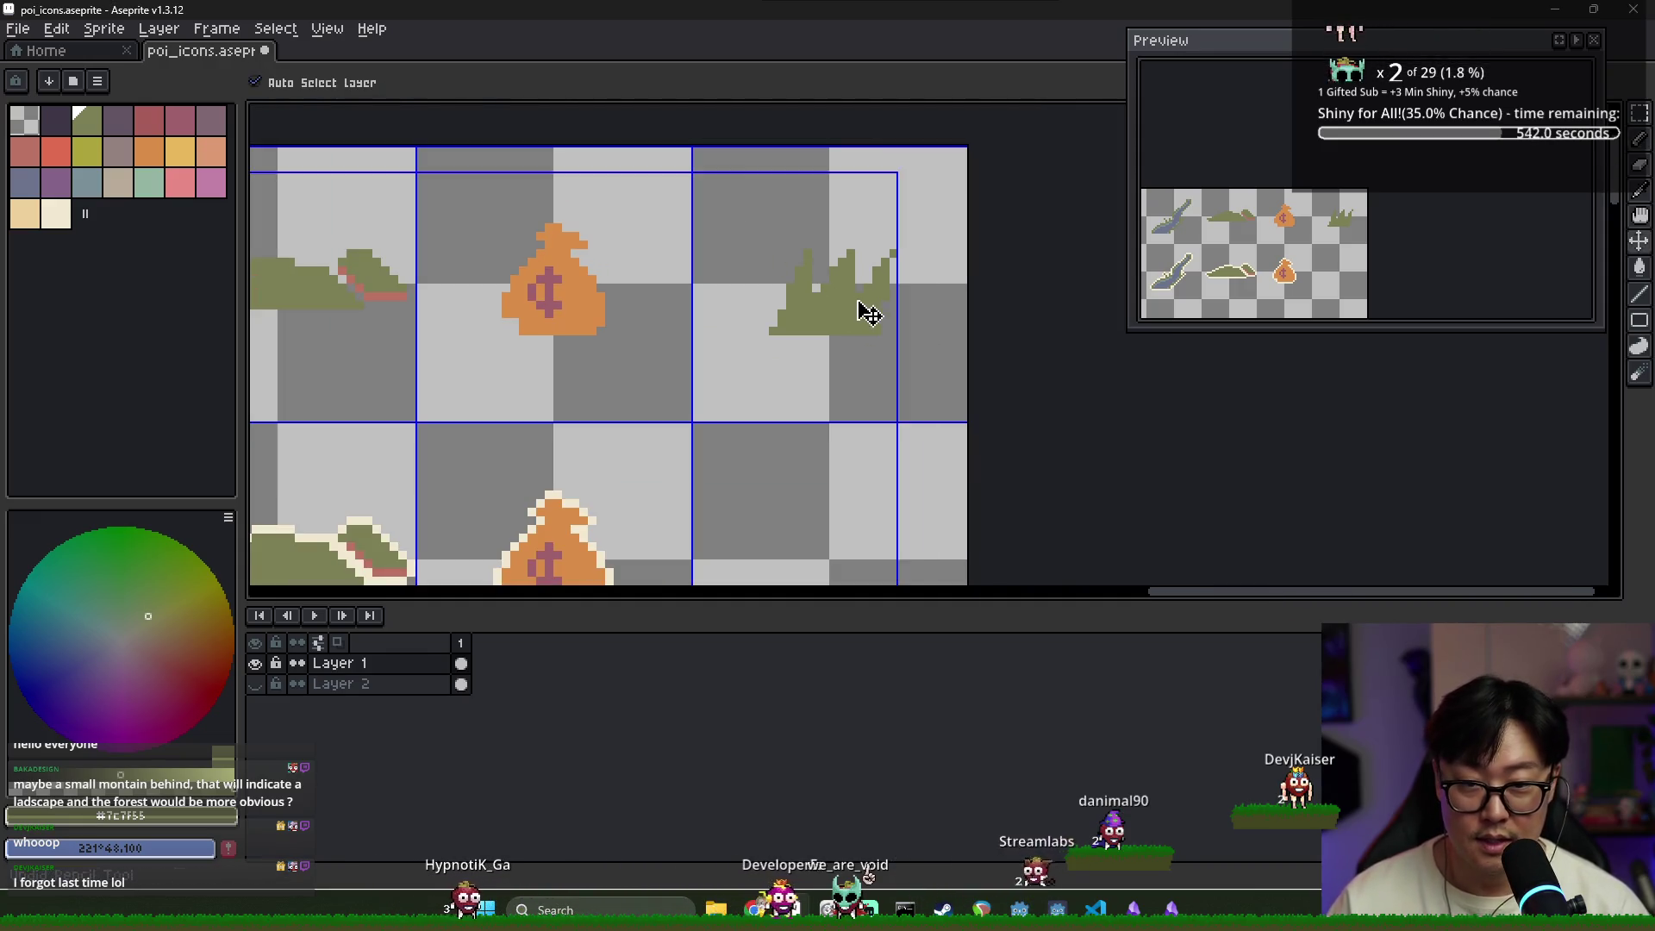
pyautogui.press('m')
pyautogui.moveTo(737, 210); pyautogui.dragTo(953, 390)
# - Copy the grass icon's cell and paste the copy into the cell below
pyautogui.hotkey('ctrl', 'd')
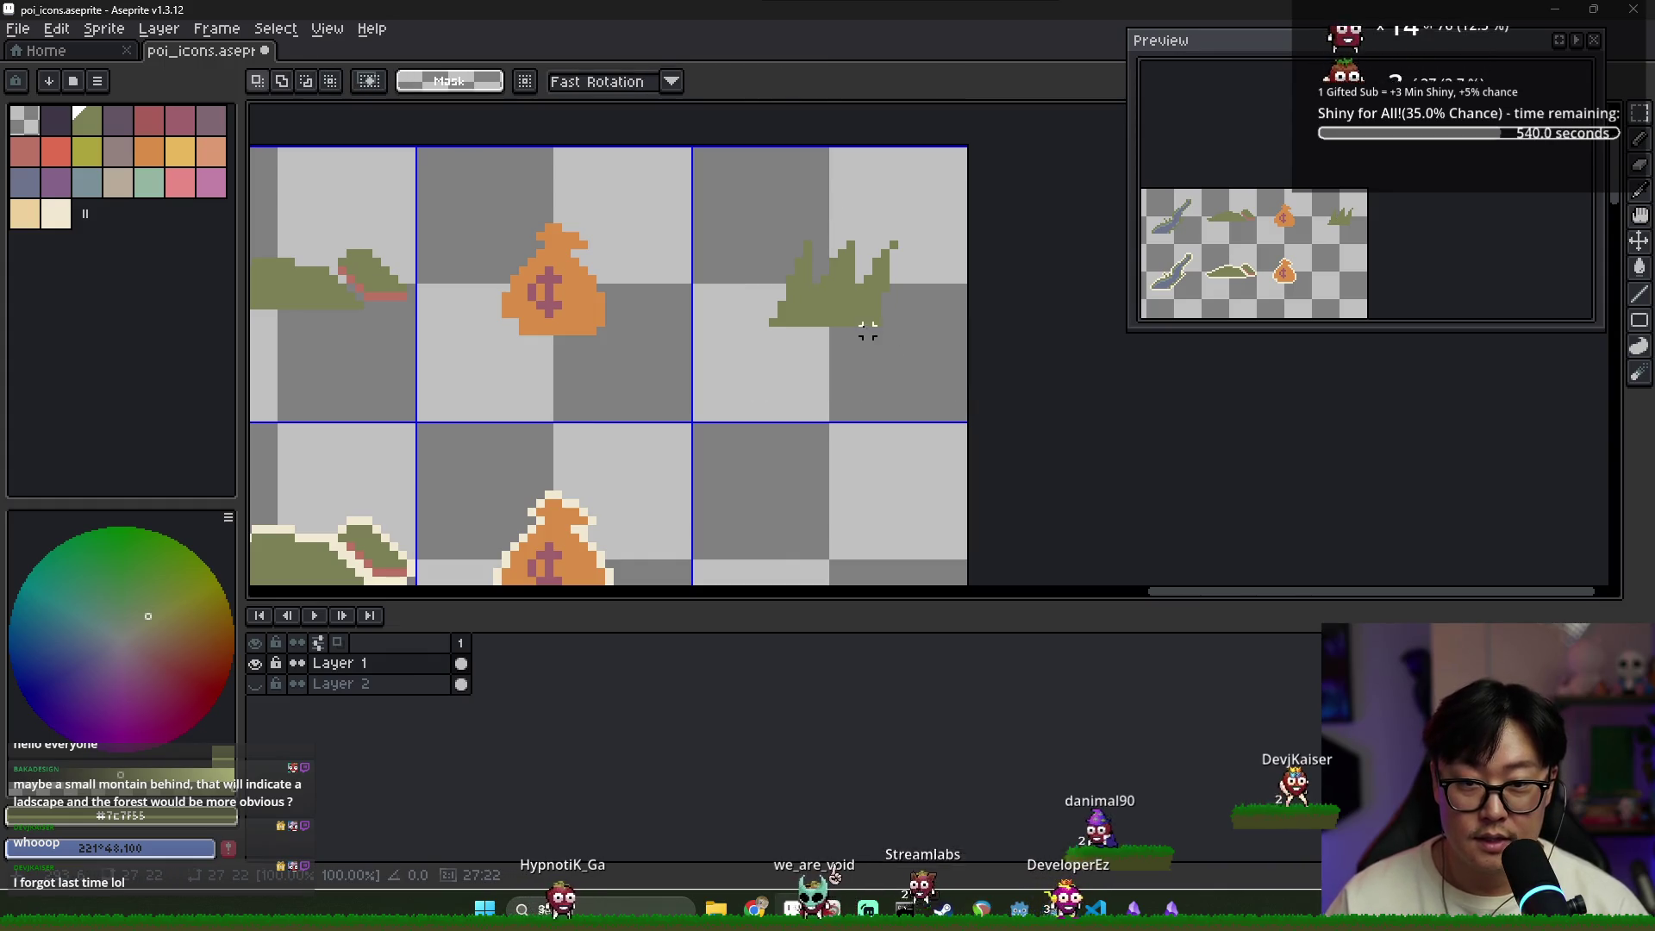
pyautogui.moveTo(688, 150); pyautogui.dragTo(969, 424)
pyautogui.hotkey('ctrl', 'd')
pyautogui.moveTo(692, 148); pyautogui.dragTo(965, 425)
pyautogui.hotkey('ctrl', 'c')
pyautogui.hotkey('ctrl', 'v')
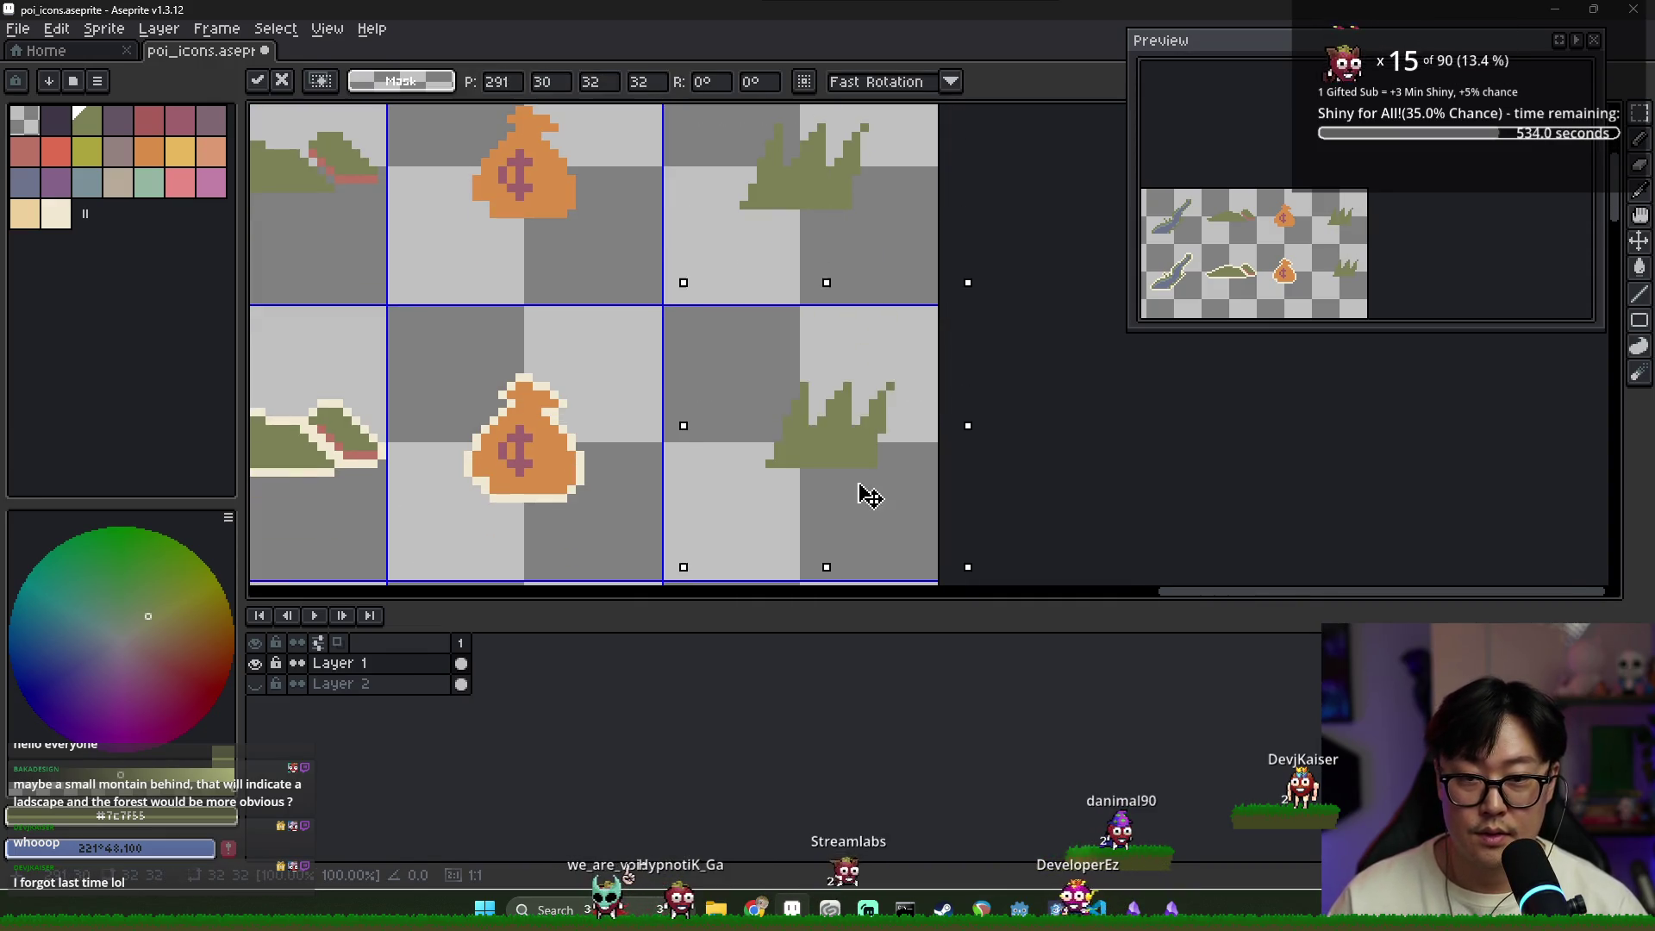
pyautogui.moveTo(822, 425); pyautogui.dragTo(787, 451)
pyautogui.press('Return')
pyautogui.hotkey('ctrl', 'd')
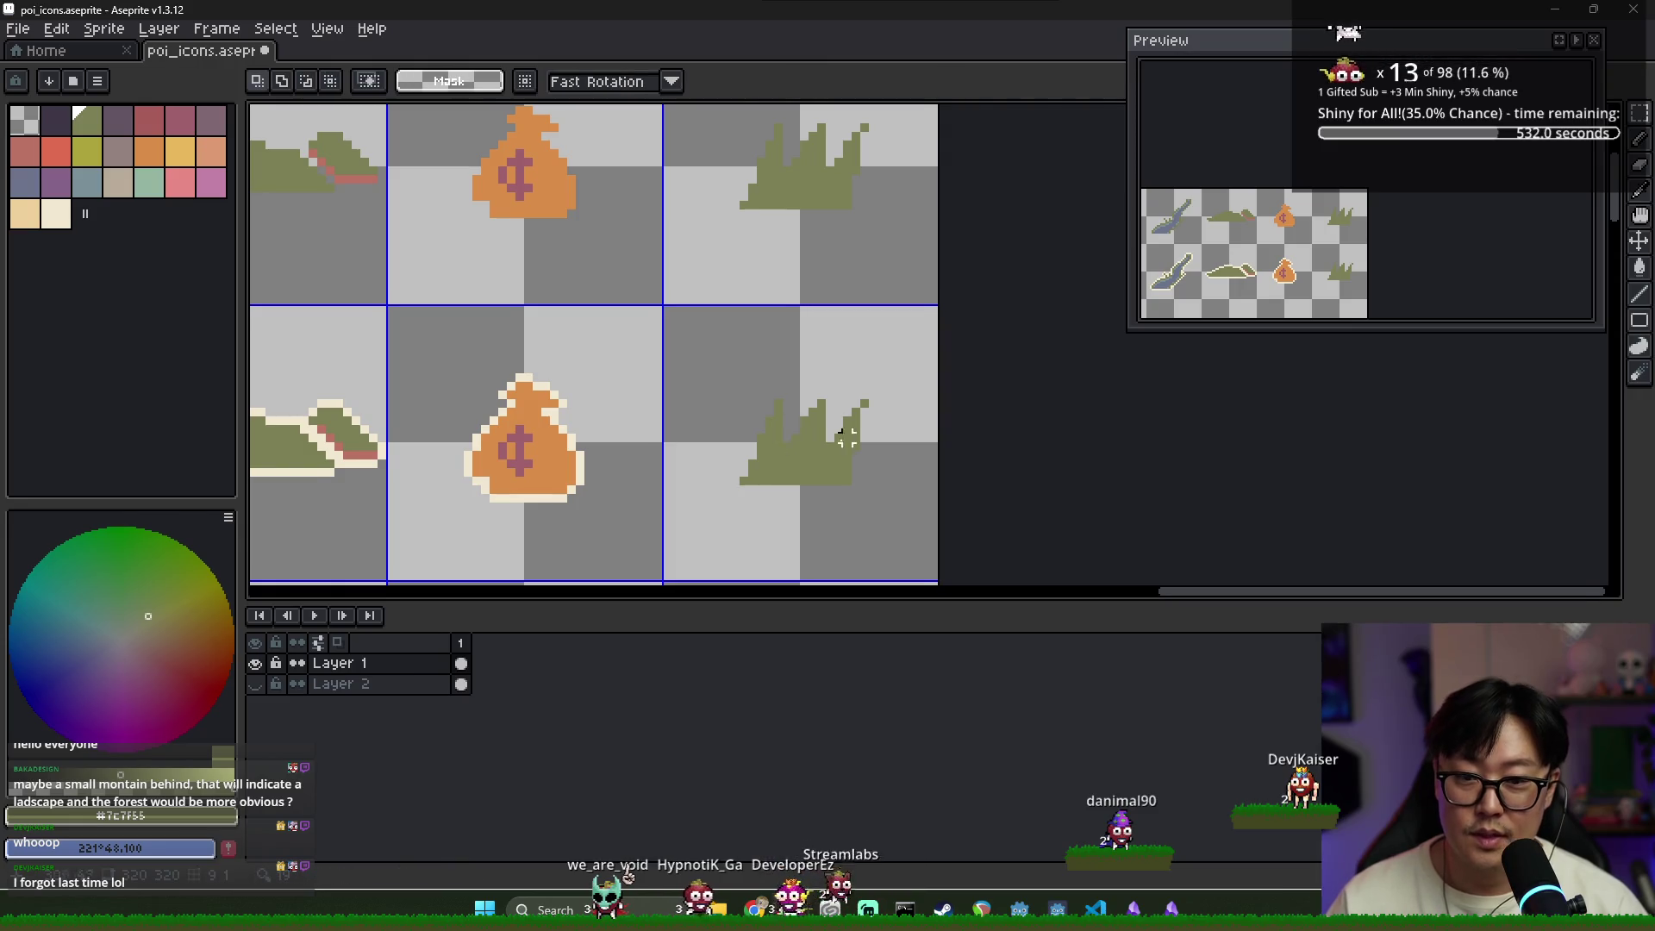
# - Outline the lower grass copy in cream sampled from the money bag's outline
pyautogui.scroll(-2, 804, 438)
pyautogui.moveTo(676, 276); pyautogui.dragTo(931, 476)
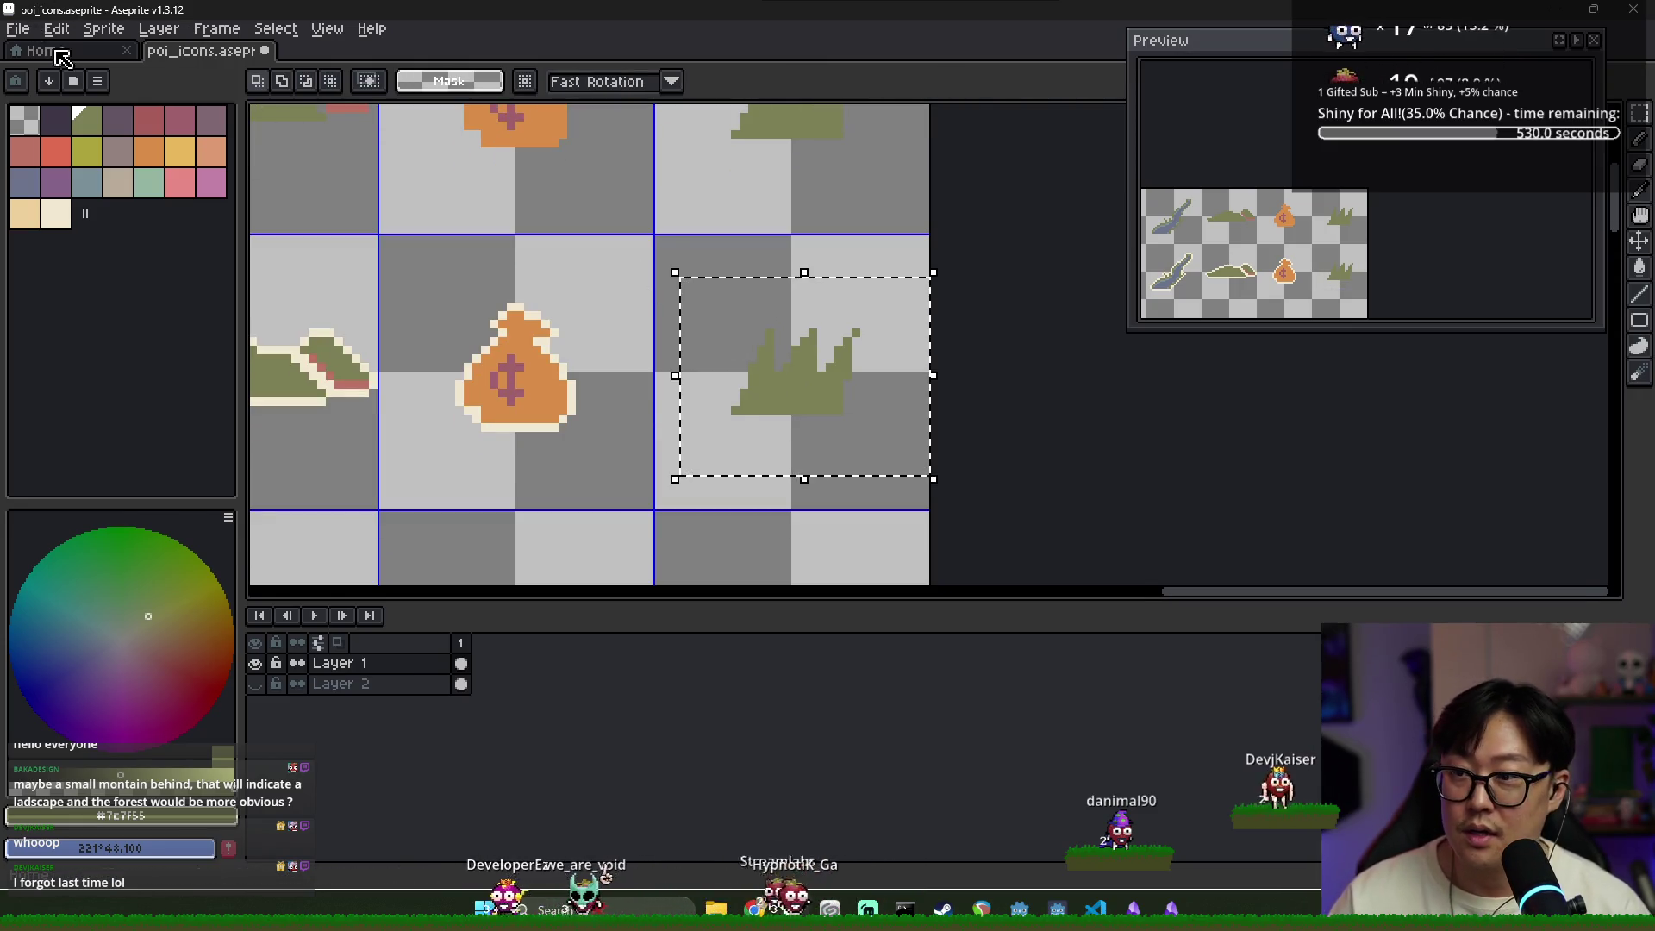
pyautogui.click(56, 29)
pyautogui.moveTo(217, 28)
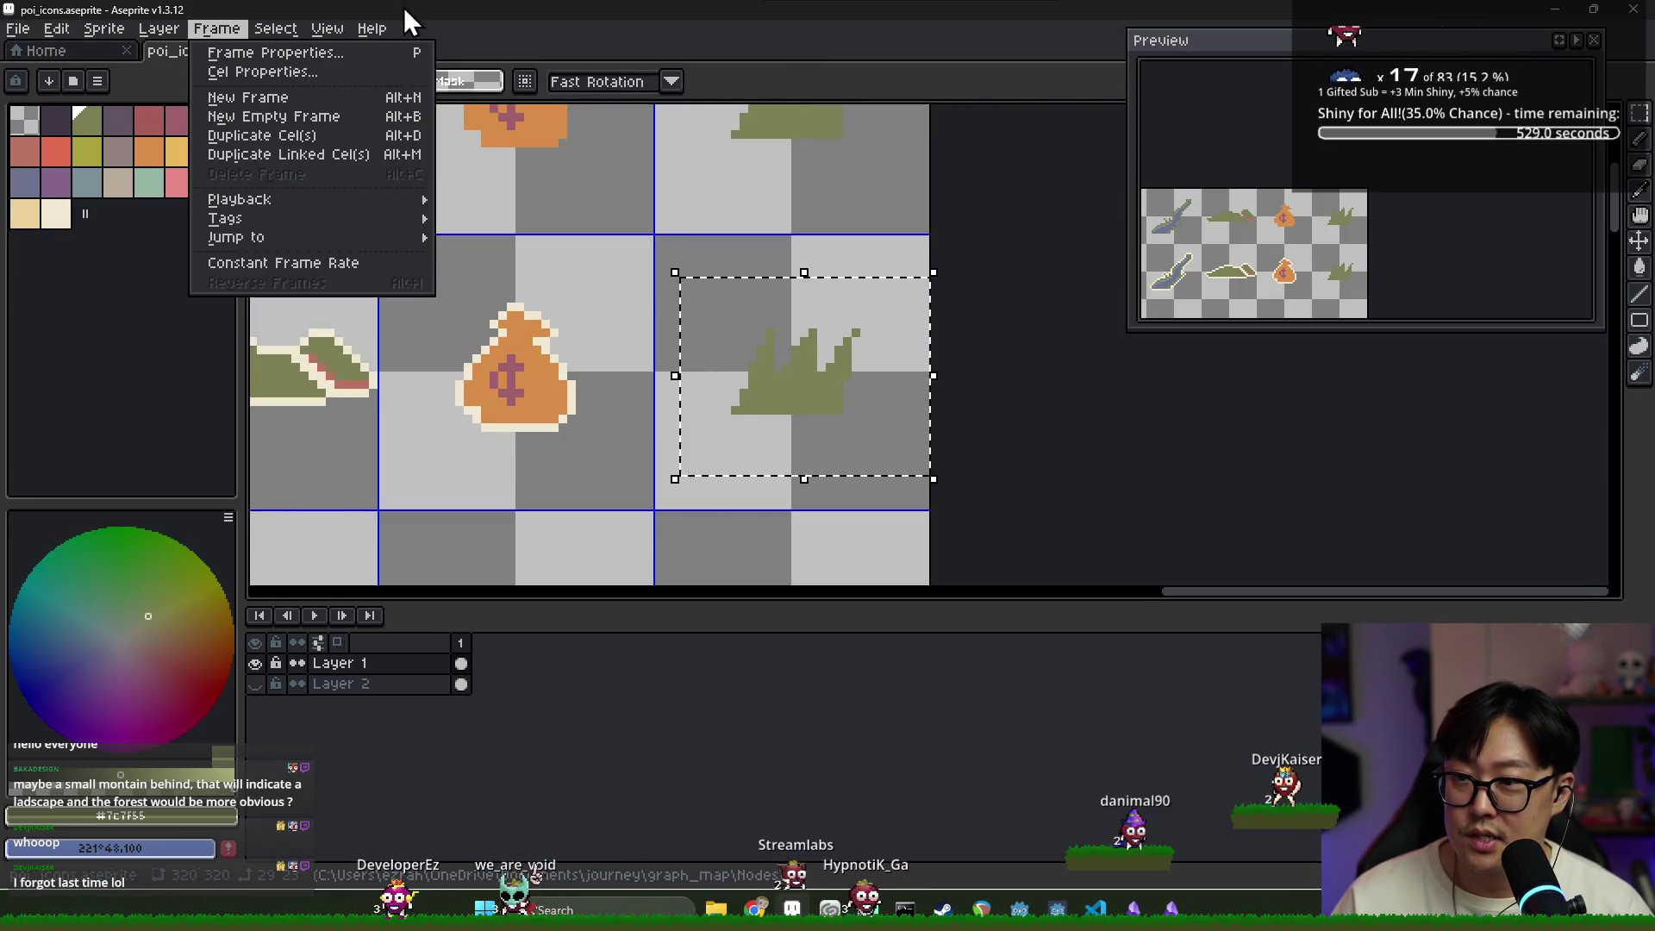
pyautogui.keyDown('alt'); pyautogui.click(552, 318); pyautogui.keyUp('alt')
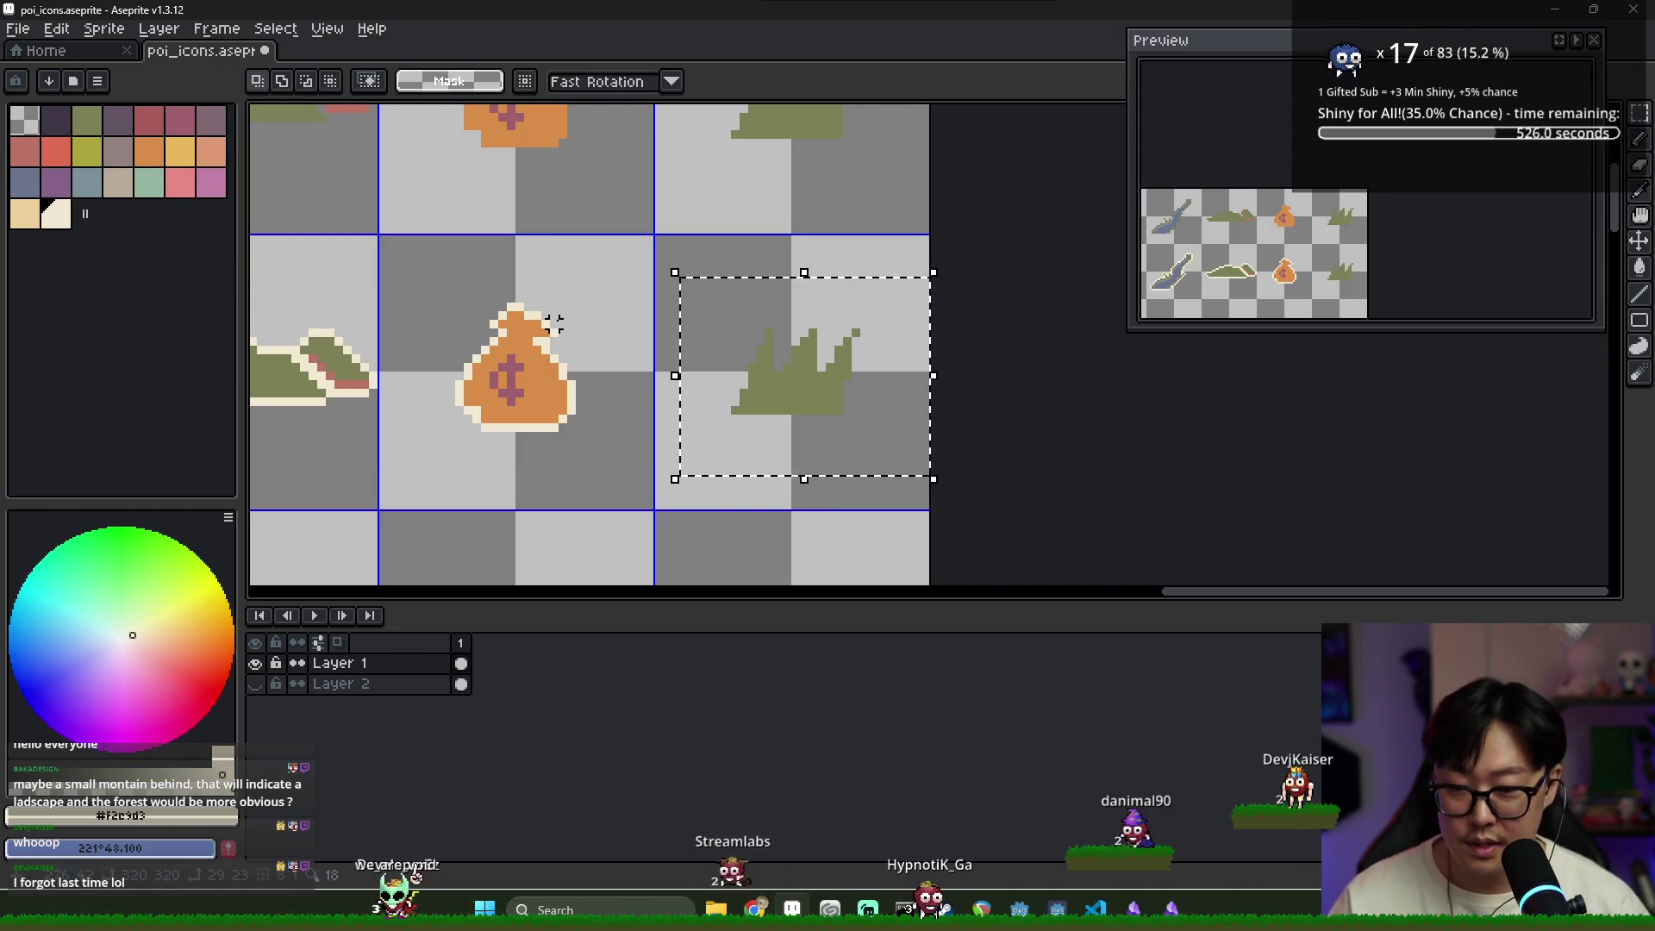
pyautogui.hotkey('shift', 'o')
pyautogui.click(1279, 354)
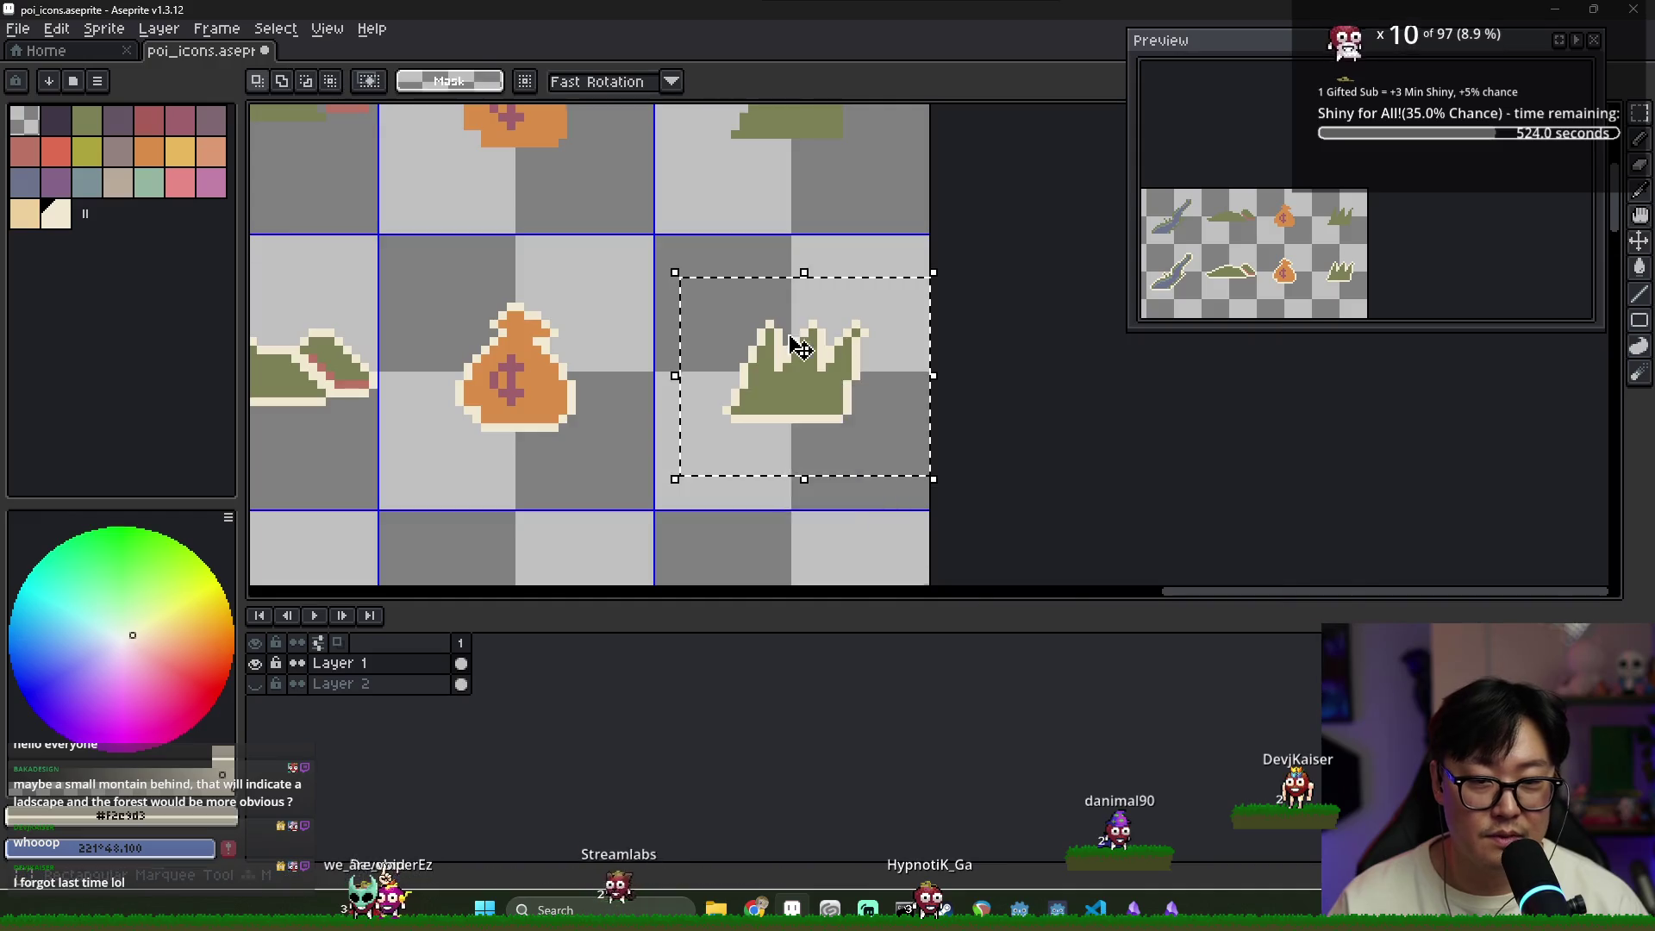
pyautogui.scroll(-4, 800, 347)
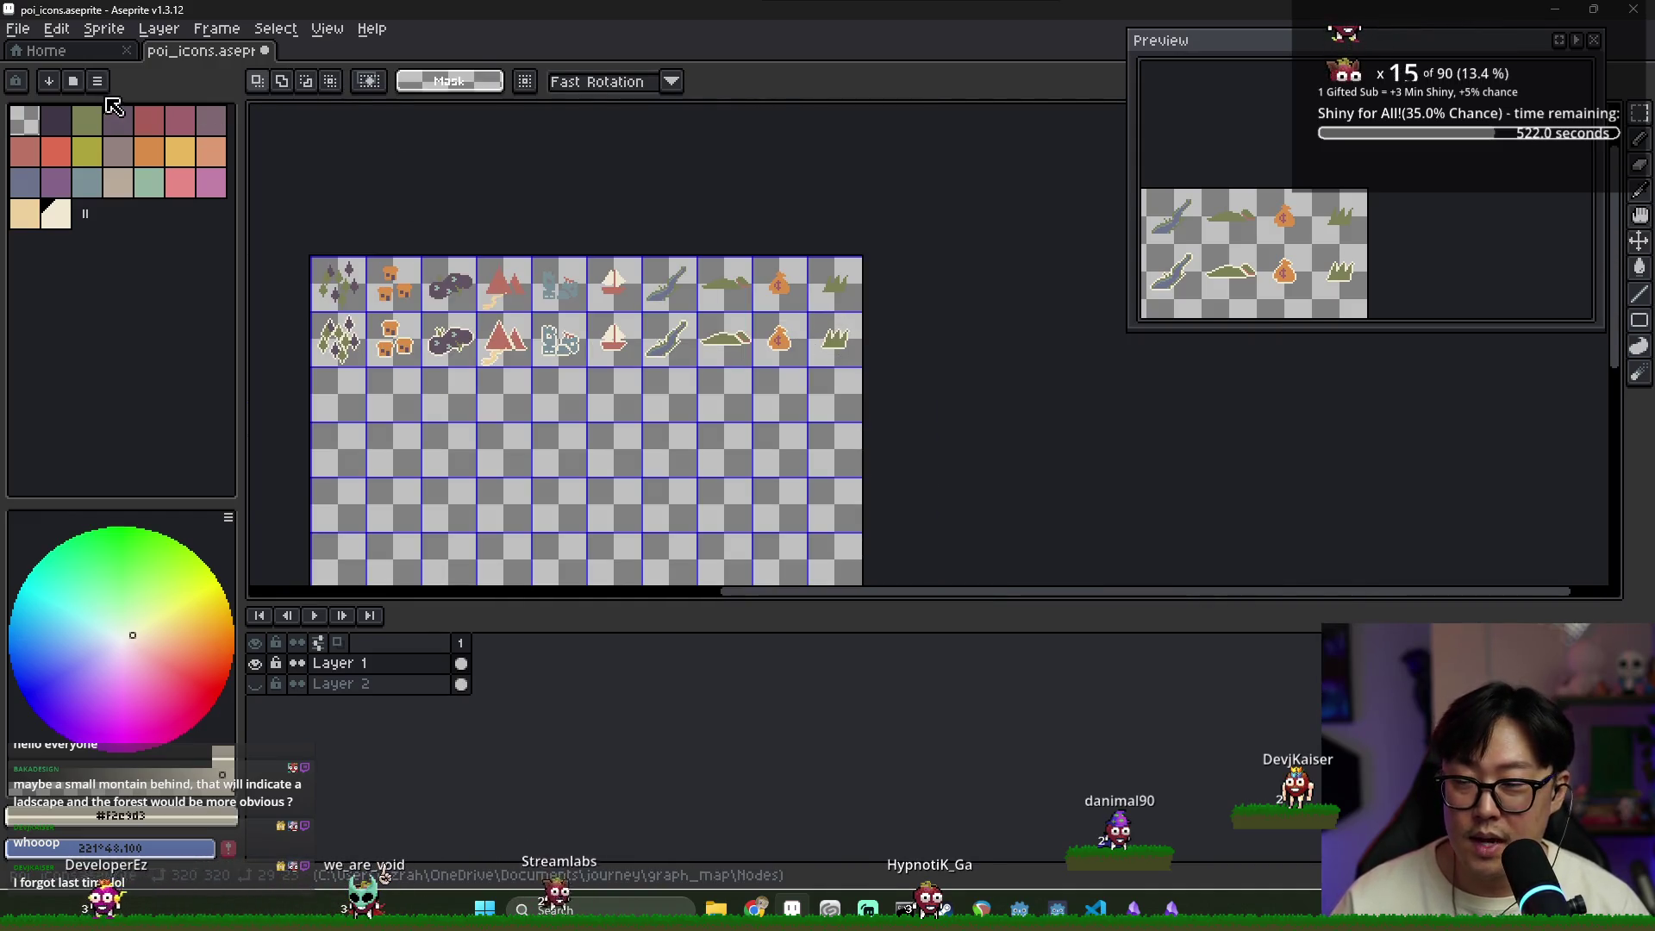
# - Save the sheet, export it over poi_icons.png, and close Aseprite
pyautogui.click(18, 28)
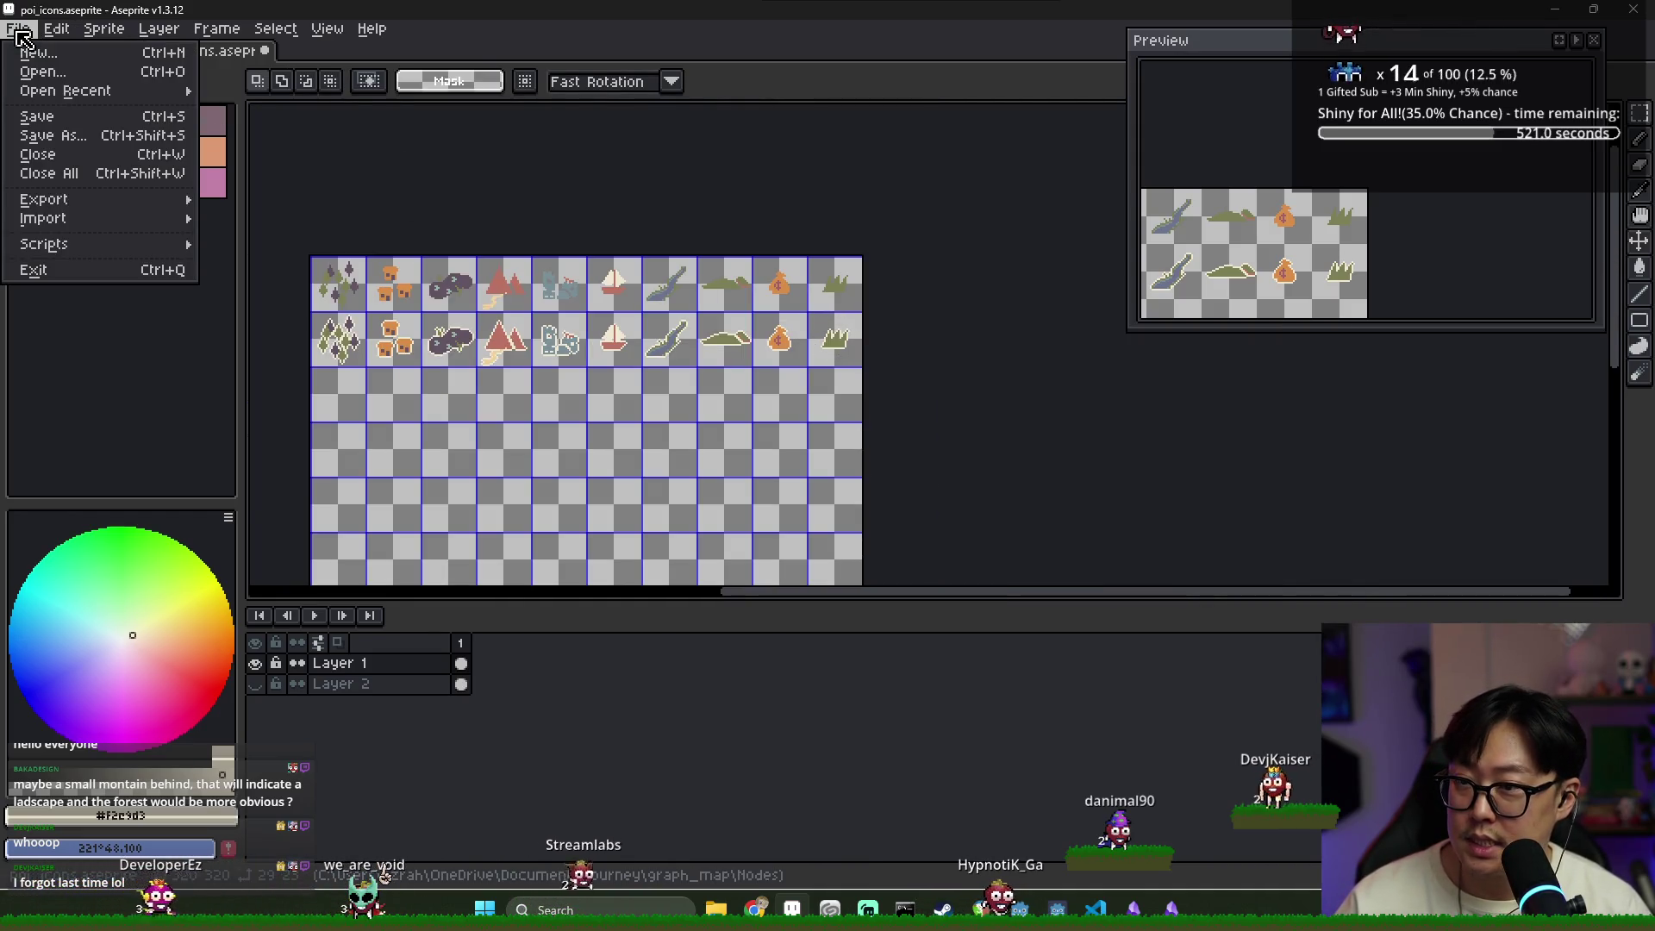
pyautogui.click(64, 117)
pyautogui.click(17, 33)
pyautogui.moveTo(43, 197)
pyautogui.click(259, 197)
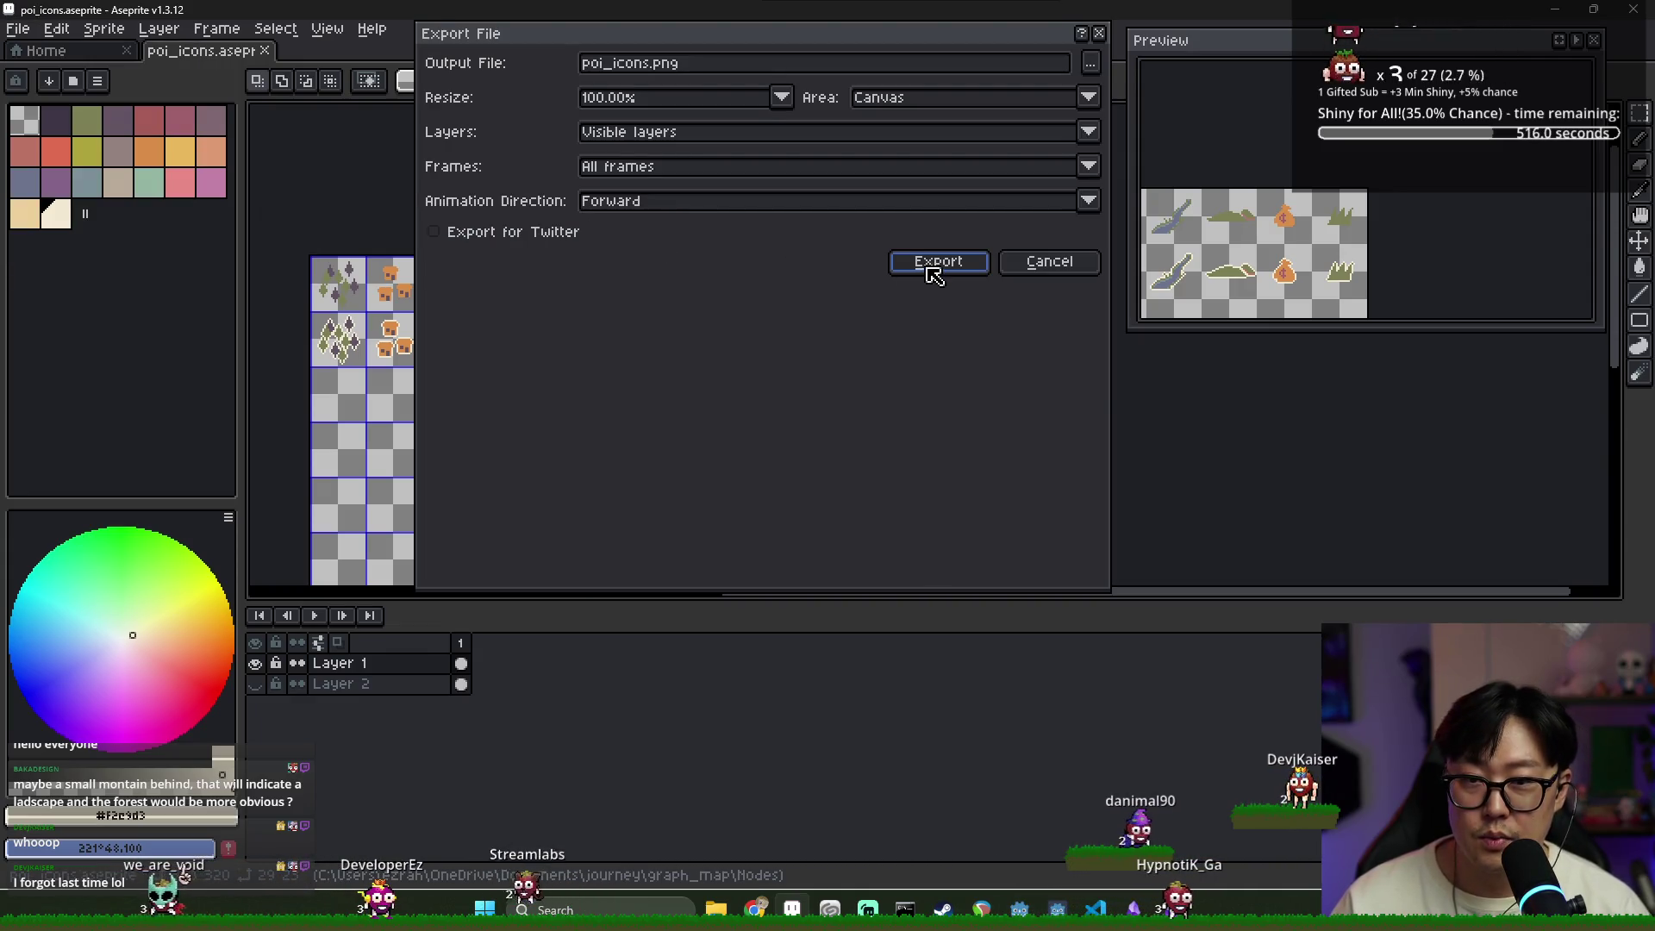
pyautogui.click(934, 274)
pyautogui.click(771, 507)
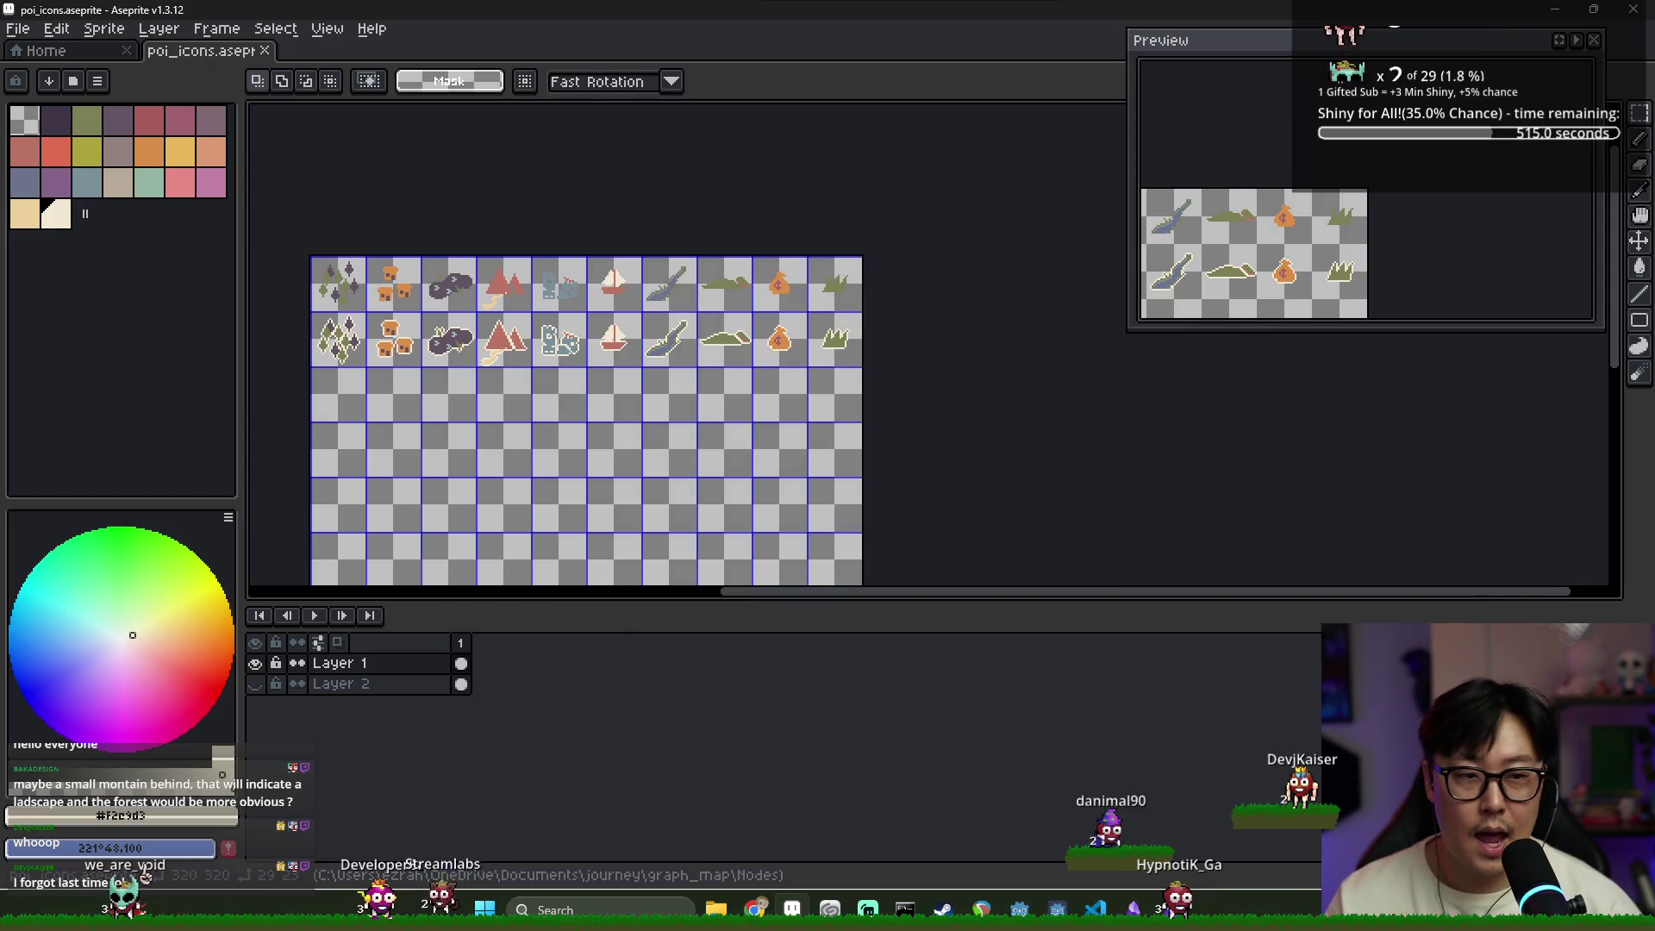
pyautogui.click(1632, 11)
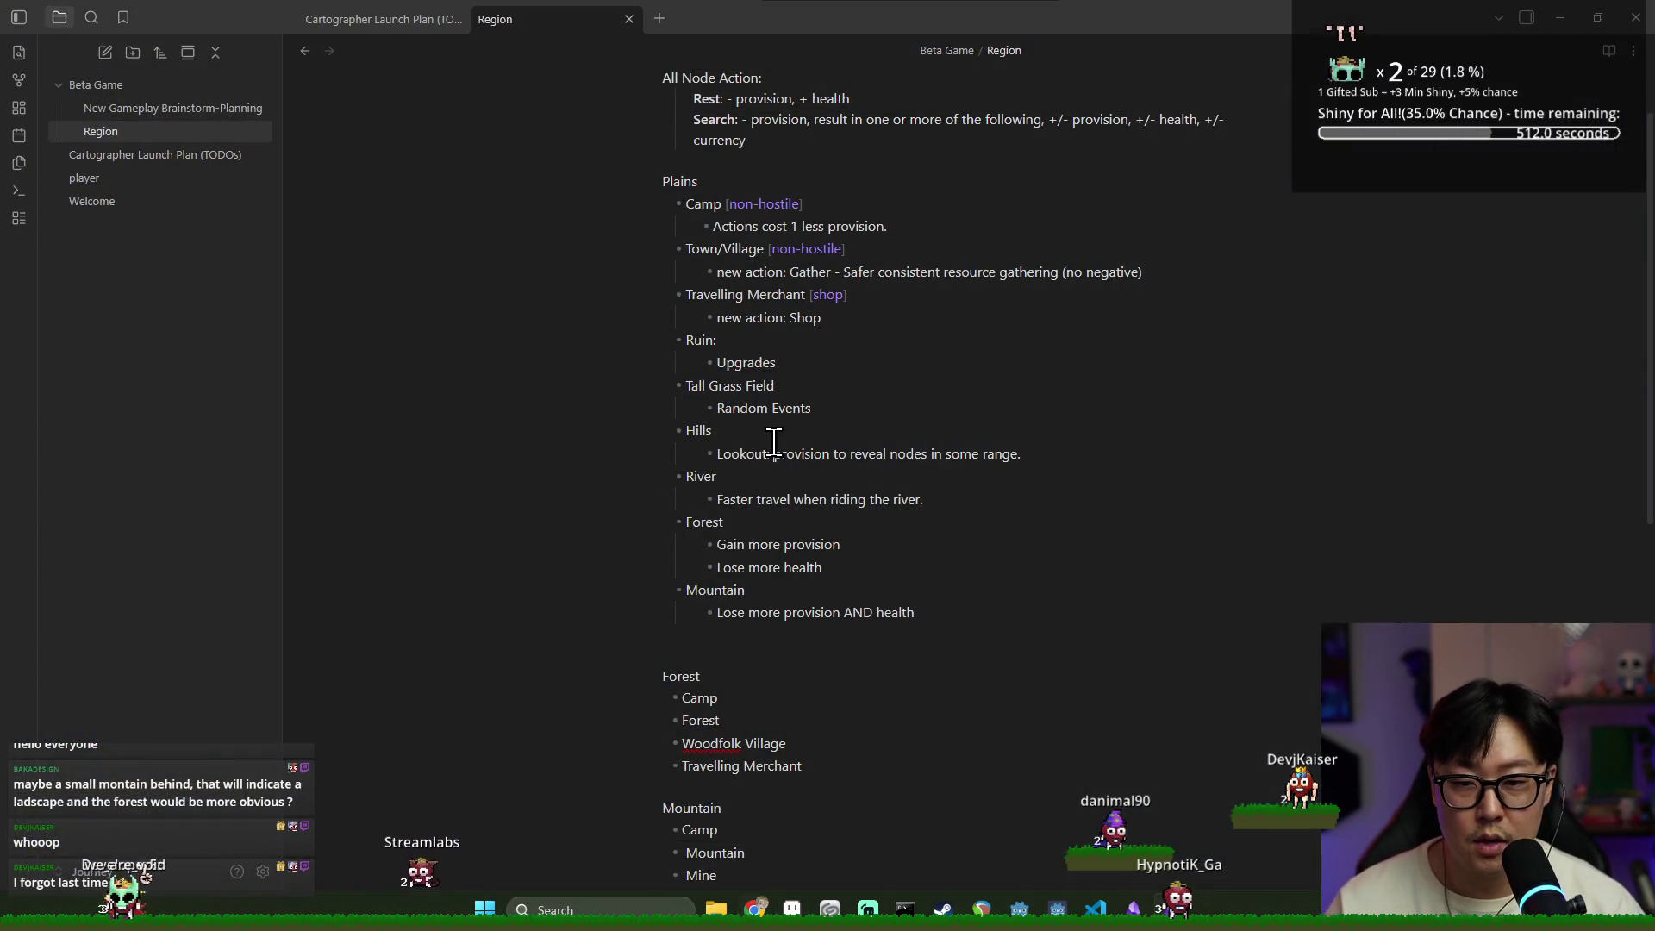
# - Highlight the Region note's plains entries from Camp to Forest, then switch to Godot
pyautogui.moveTo(706, 226); pyautogui.dragTo(764, 559)
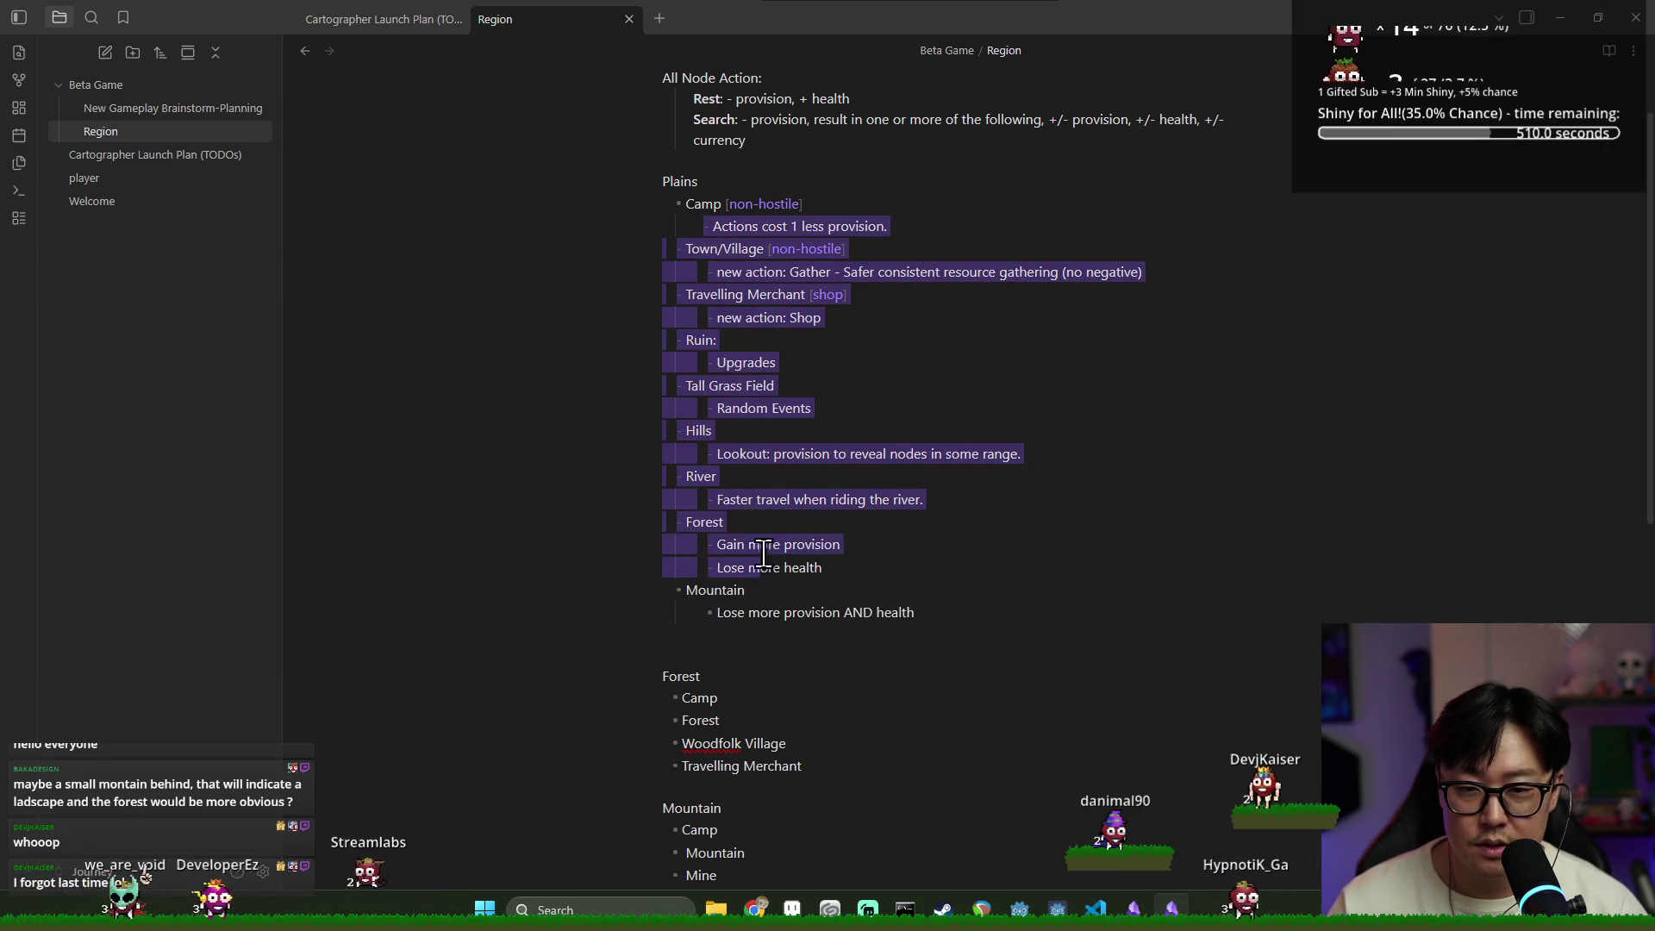
pyautogui.click(783, 412)
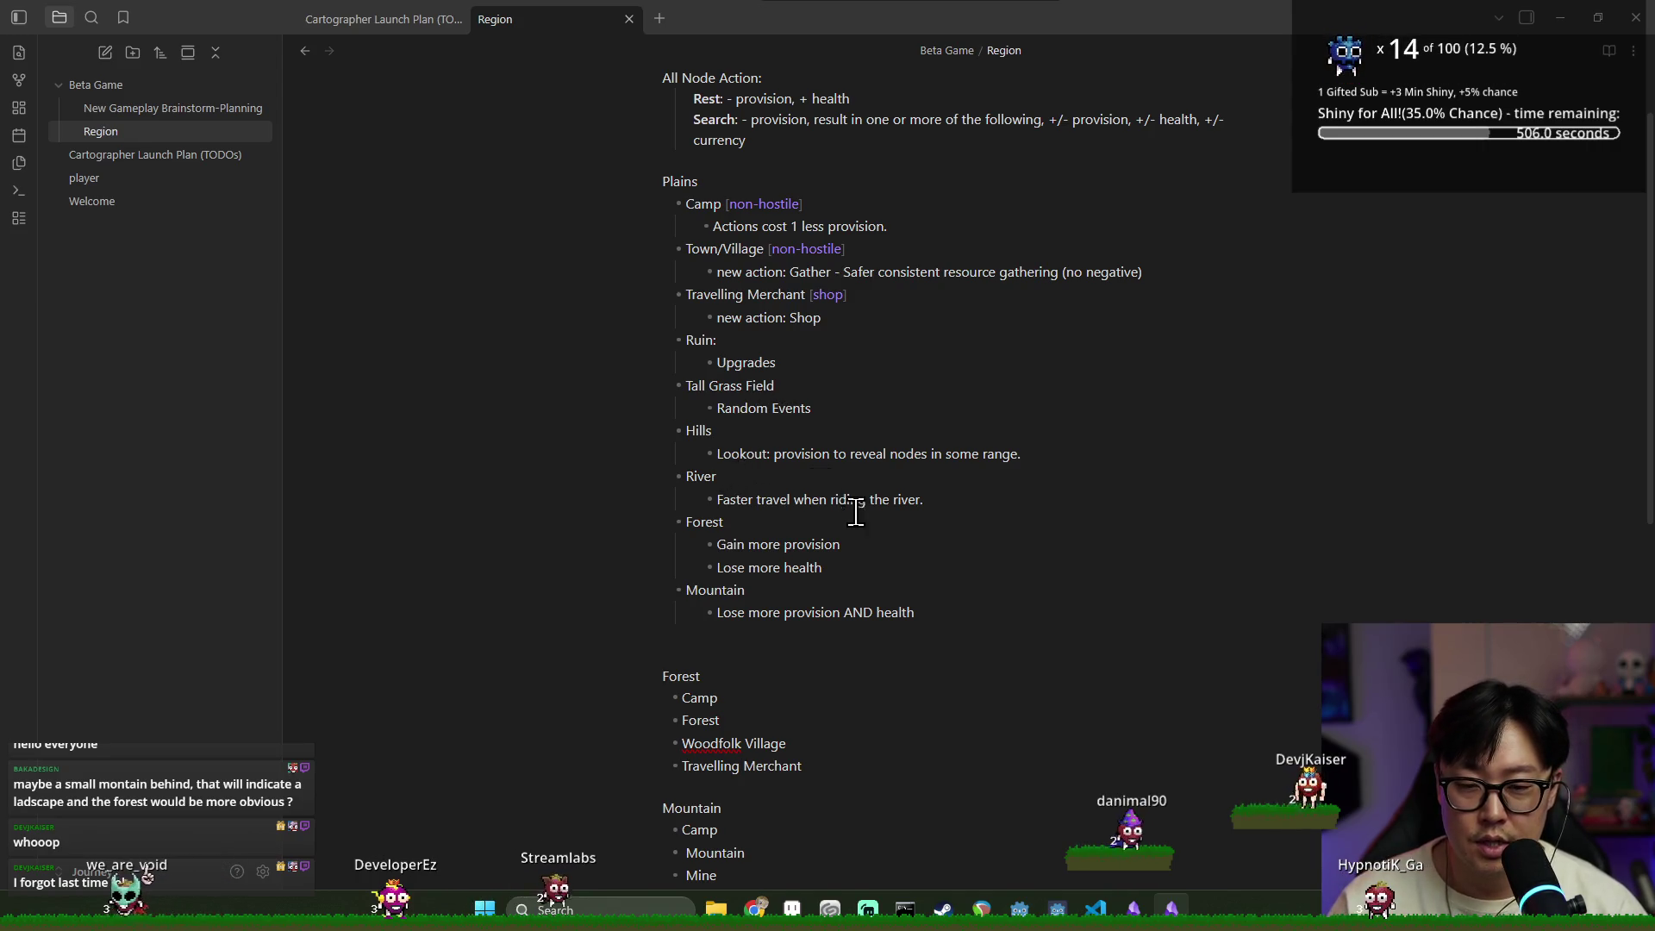
pyautogui.hotkey('alt', 'Tab')
pyautogui.press('Escape')
pyautogui.hotkey('alt', 'Tab')
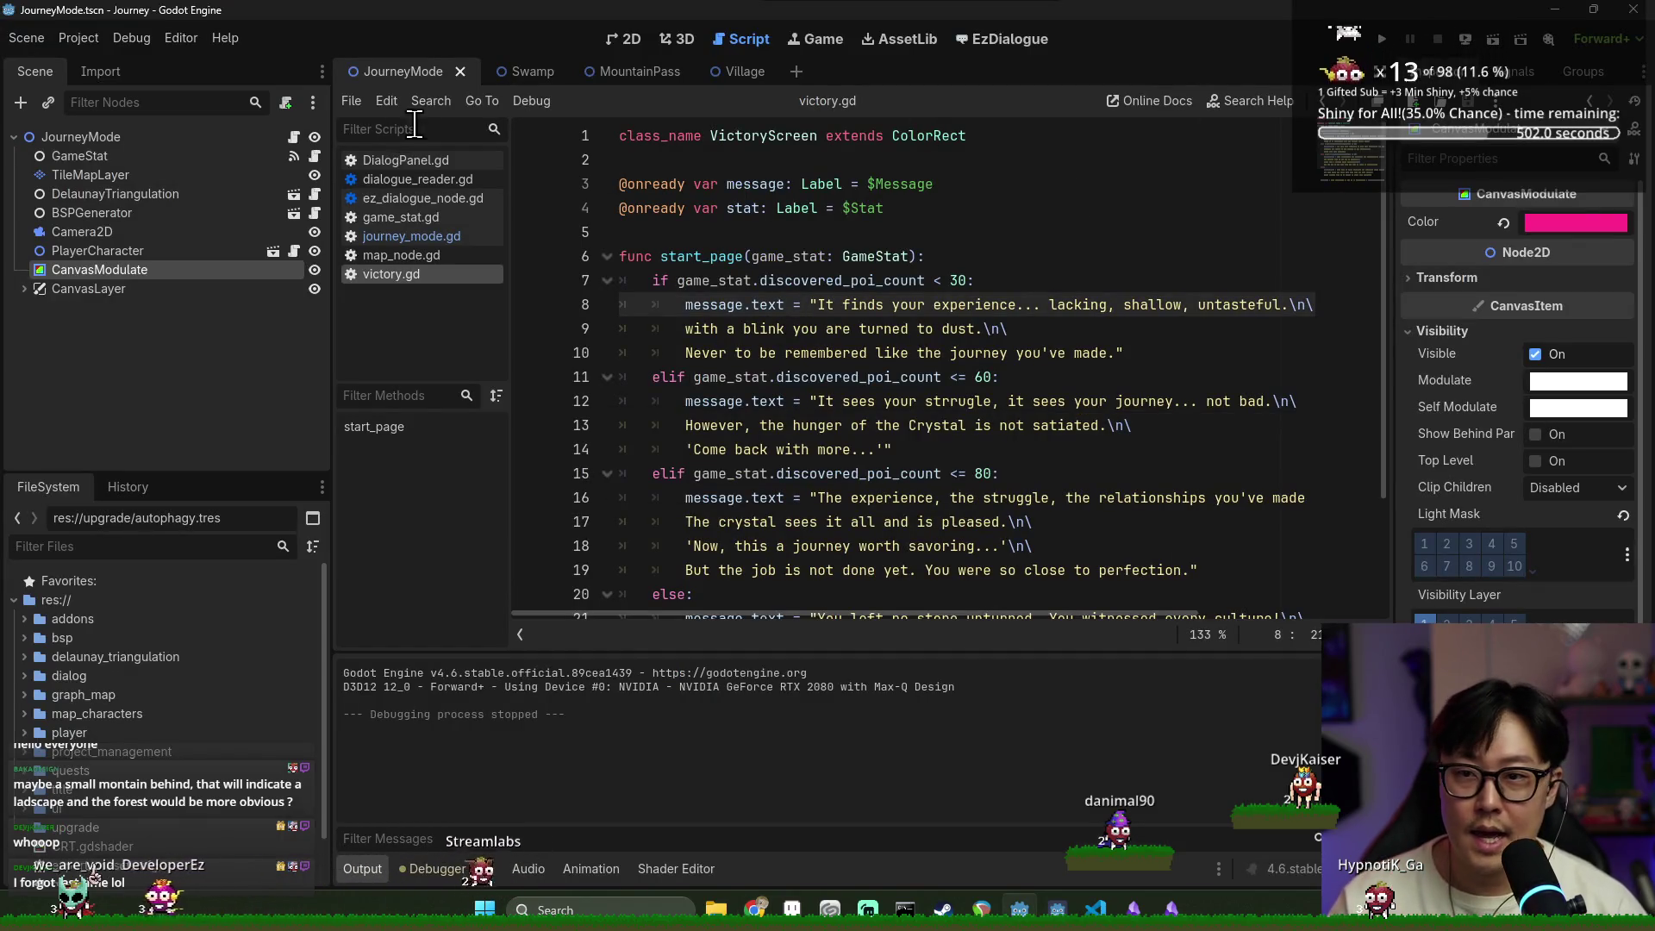
# - Close the Swamp, MountainPass and Village scene tabs
pyautogui.click(525, 70)
pyautogui.click(545, 71)
pyautogui.click(519, 75)
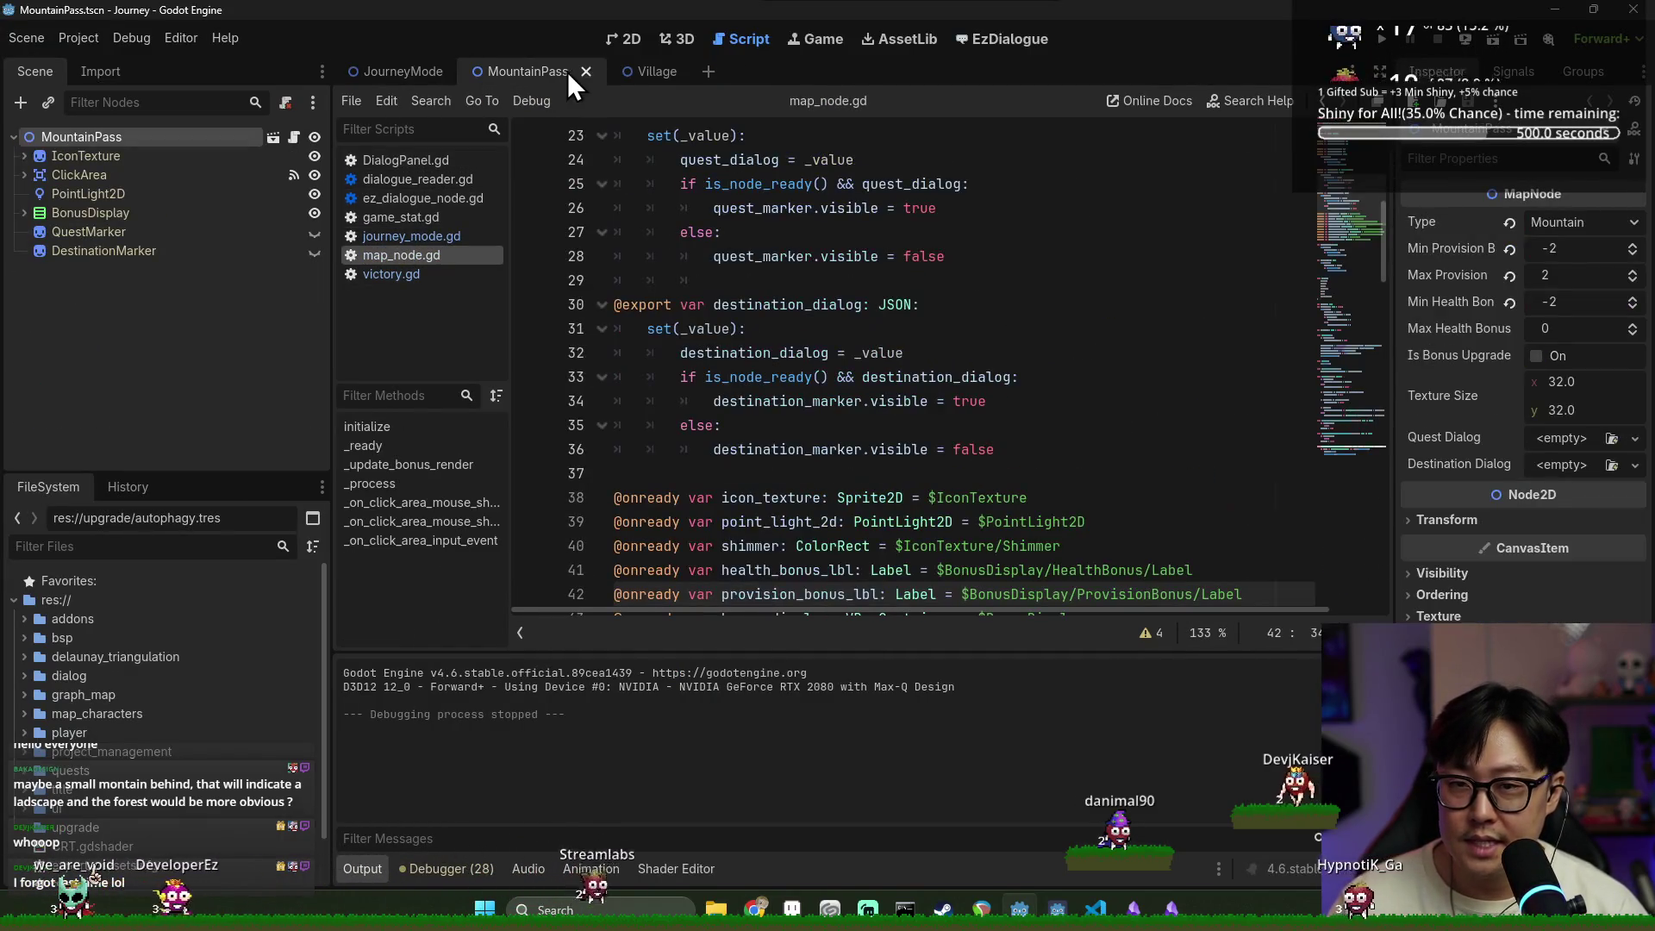
pyautogui.click(581, 75)
pyautogui.click(530, 74)
pyautogui.click(546, 71)
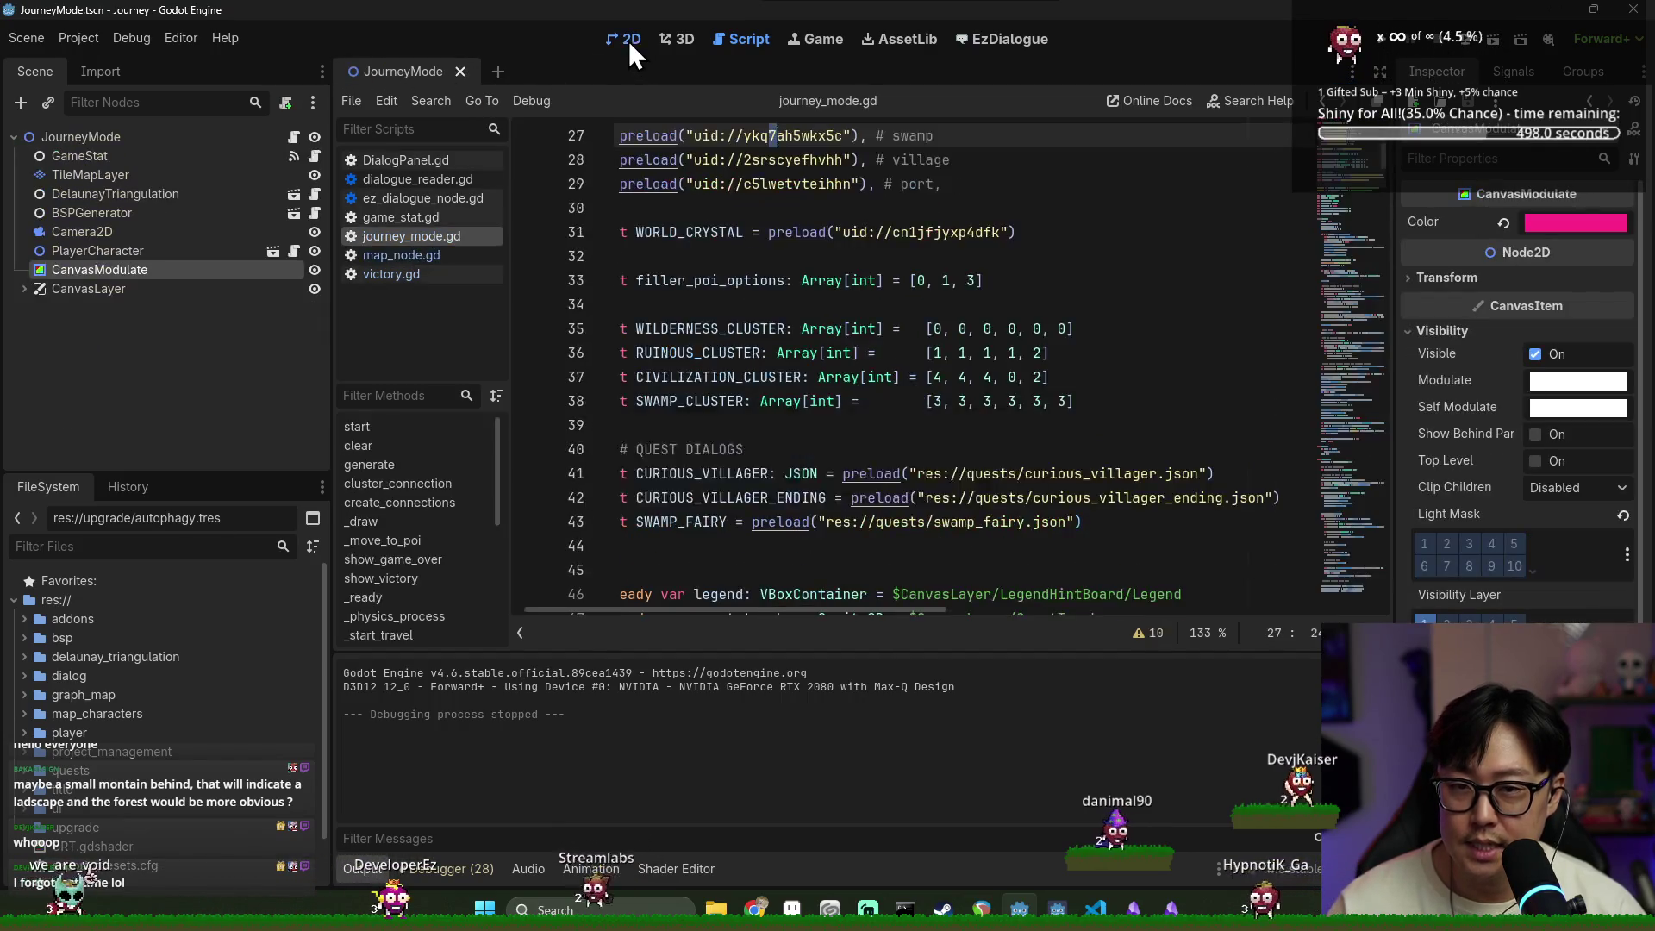
# - Switch to the 2D view and open the JourneyMode script at line 33
pyautogui.click(628, 39)
pyautogui.scroll(-3, 713, 251)
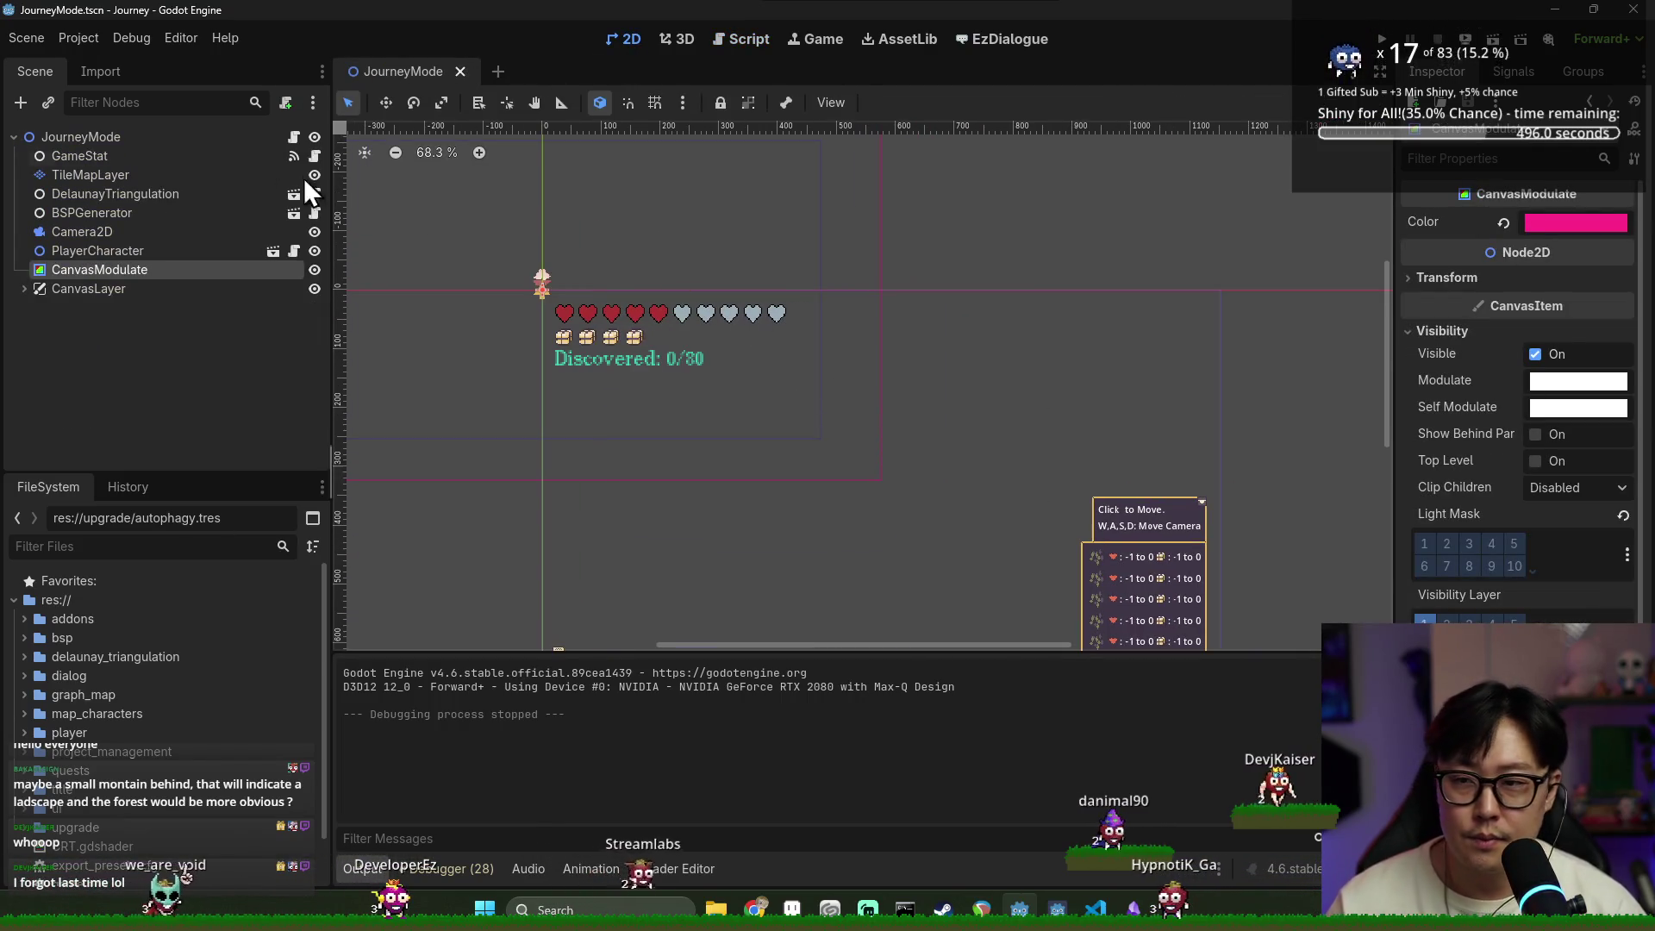
pyautogui.click(294, 136)
pyautogui.click(739, 281)
pyautogui.scroll(2, 845, 321)
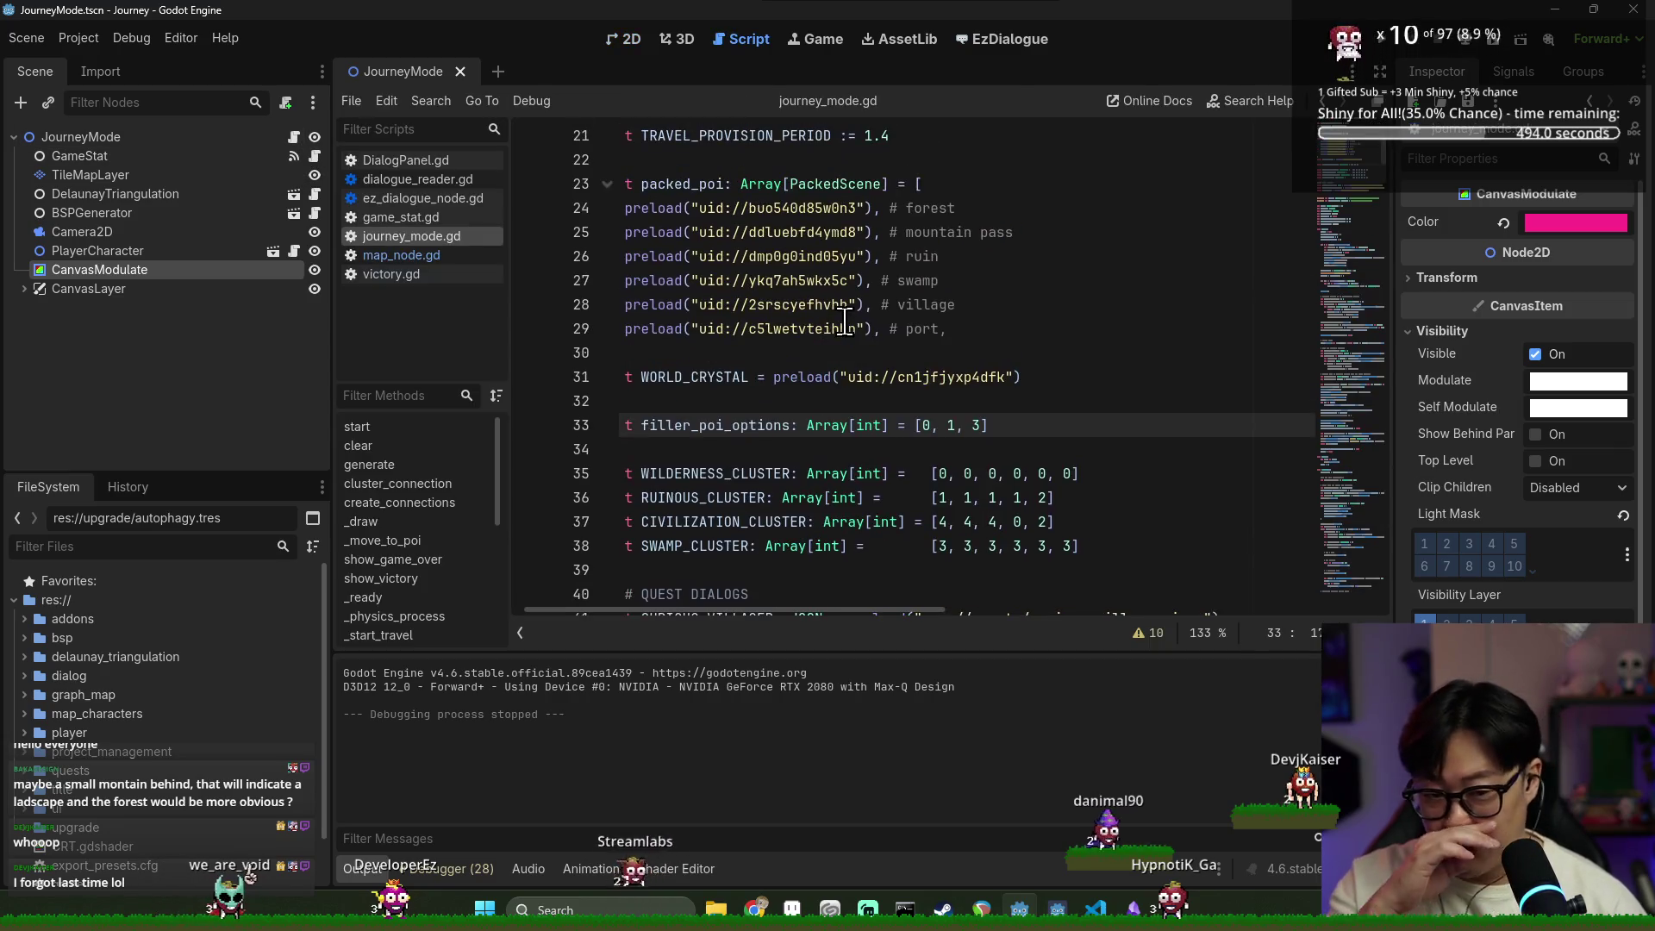
# - Save, then select the four cluster constant lines in journey_mode.gd
pyautogui.moveTo(620, 473)
pyautogui.mouseDown()
pyautogui.moveTo(1086, 547)
pyautogui.moveTo(1077, 485)
pyautogui.moveTo(1107, 552)
pyautogui.moveTo(1088, 500)
pyautogui.mouseUp()
pyautogui.click(655, 449)
pyautogui.hotkey('ctrl', 's')
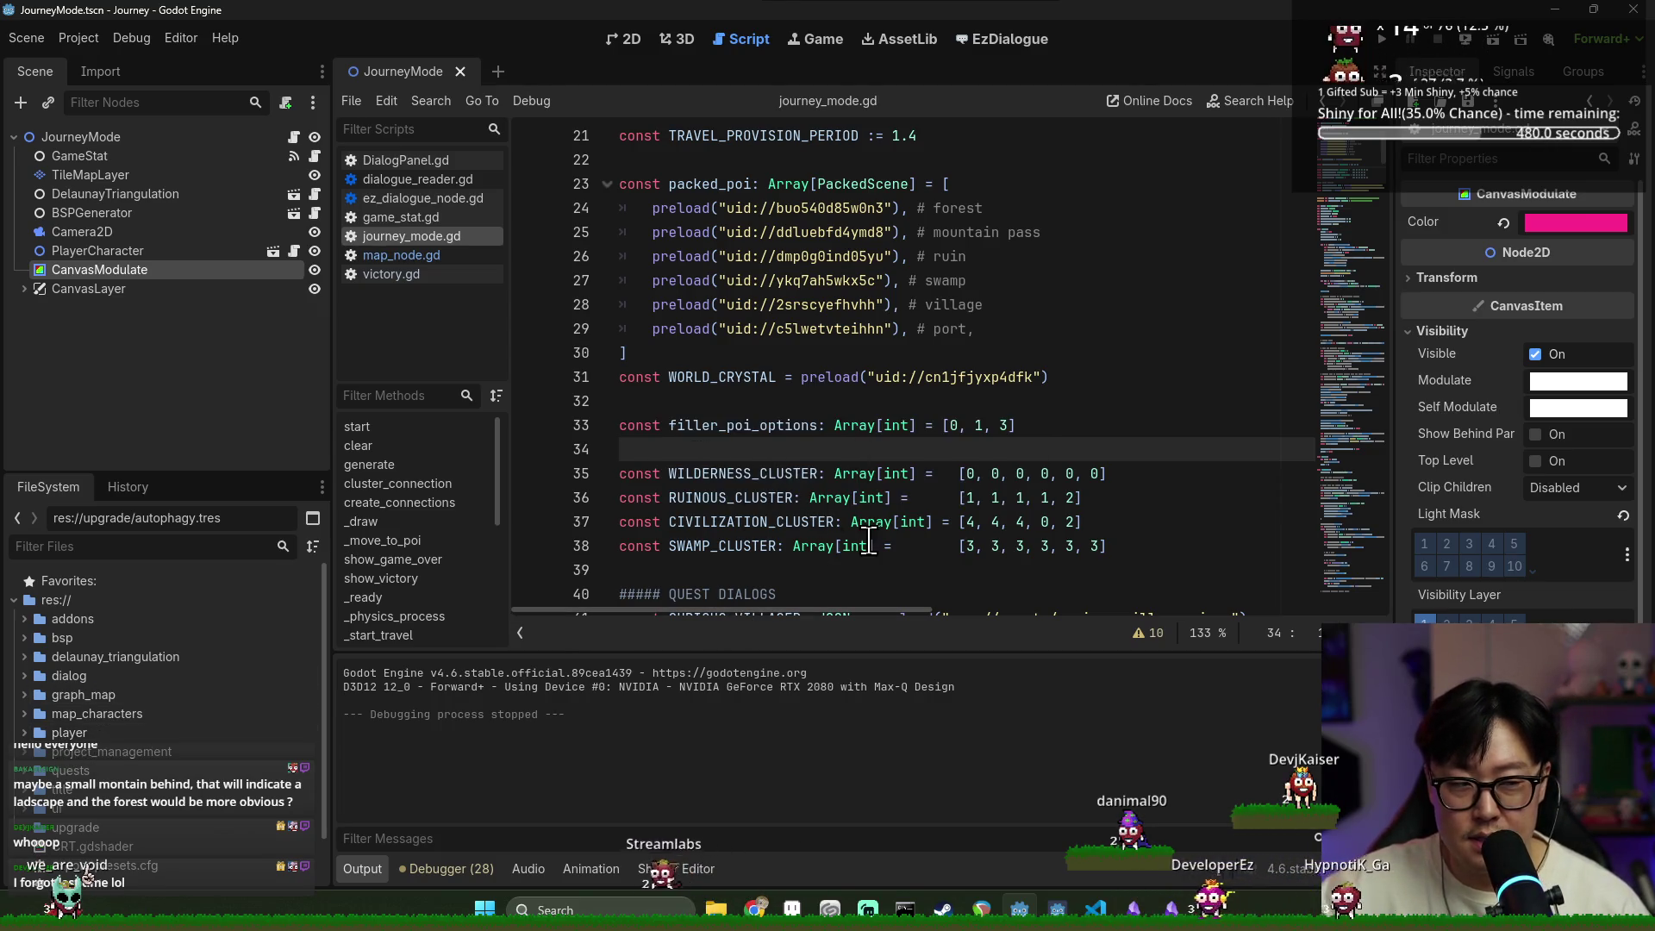
pyautogui.scroll(-3, 856, 469)
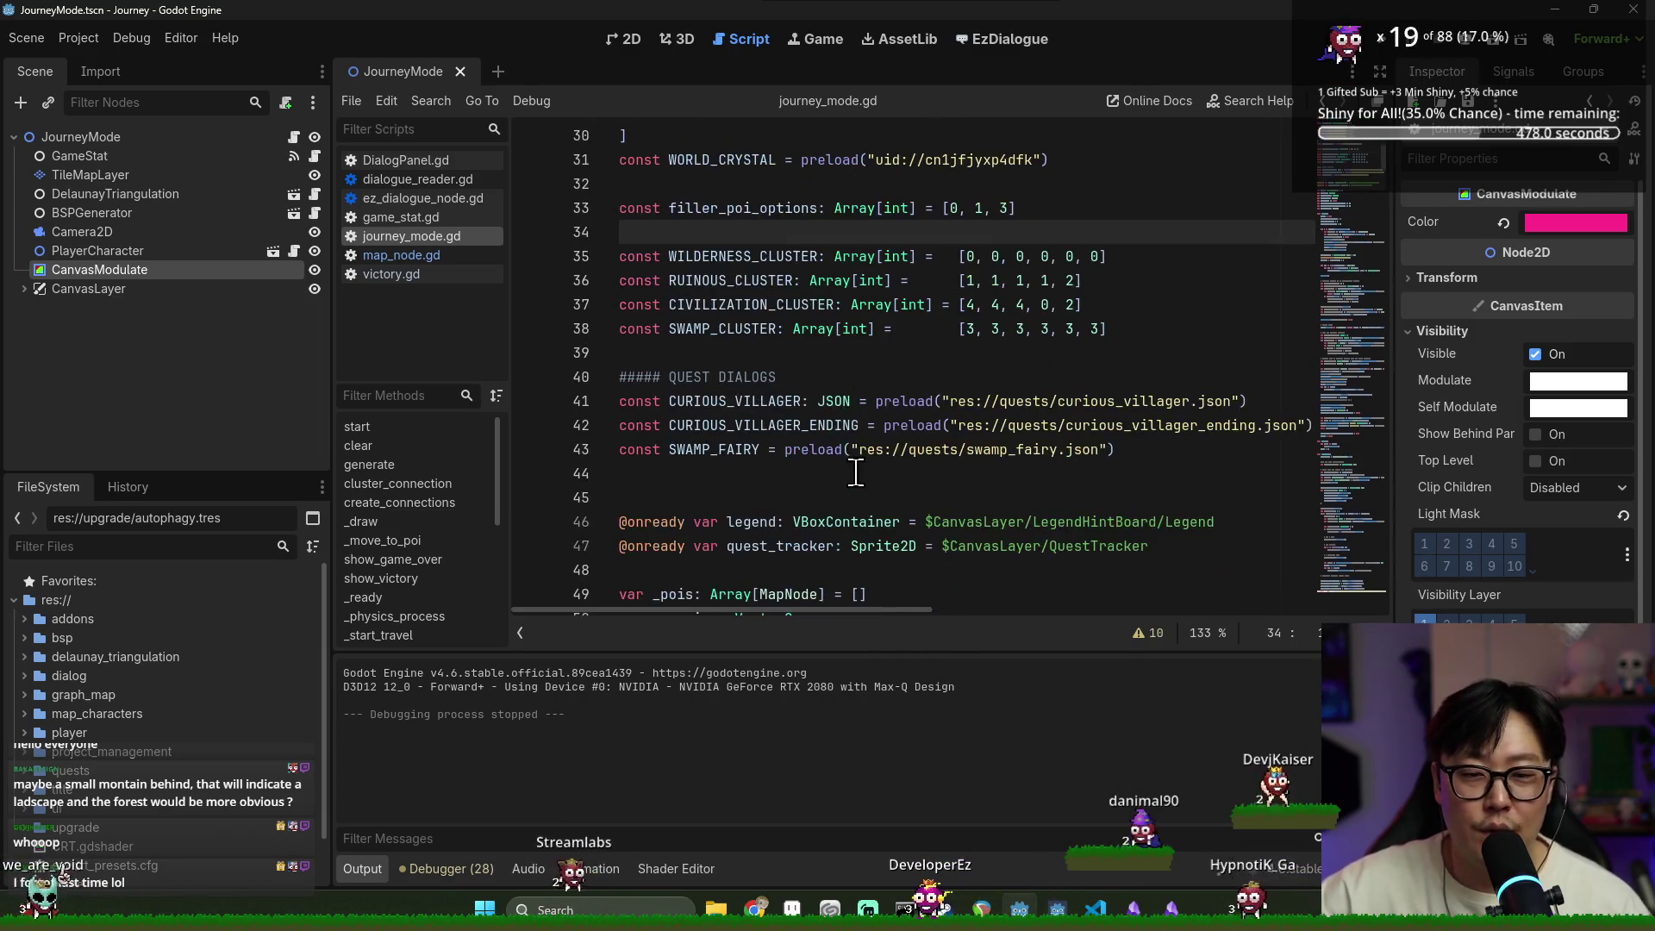
pyautogui.moveTo(1021, 345)
pyautogui.mouseDown()
pyautogui.moveTo(948, 306)
pyautogui.moveTo(655, 256)
pyautogui.mouseUp()
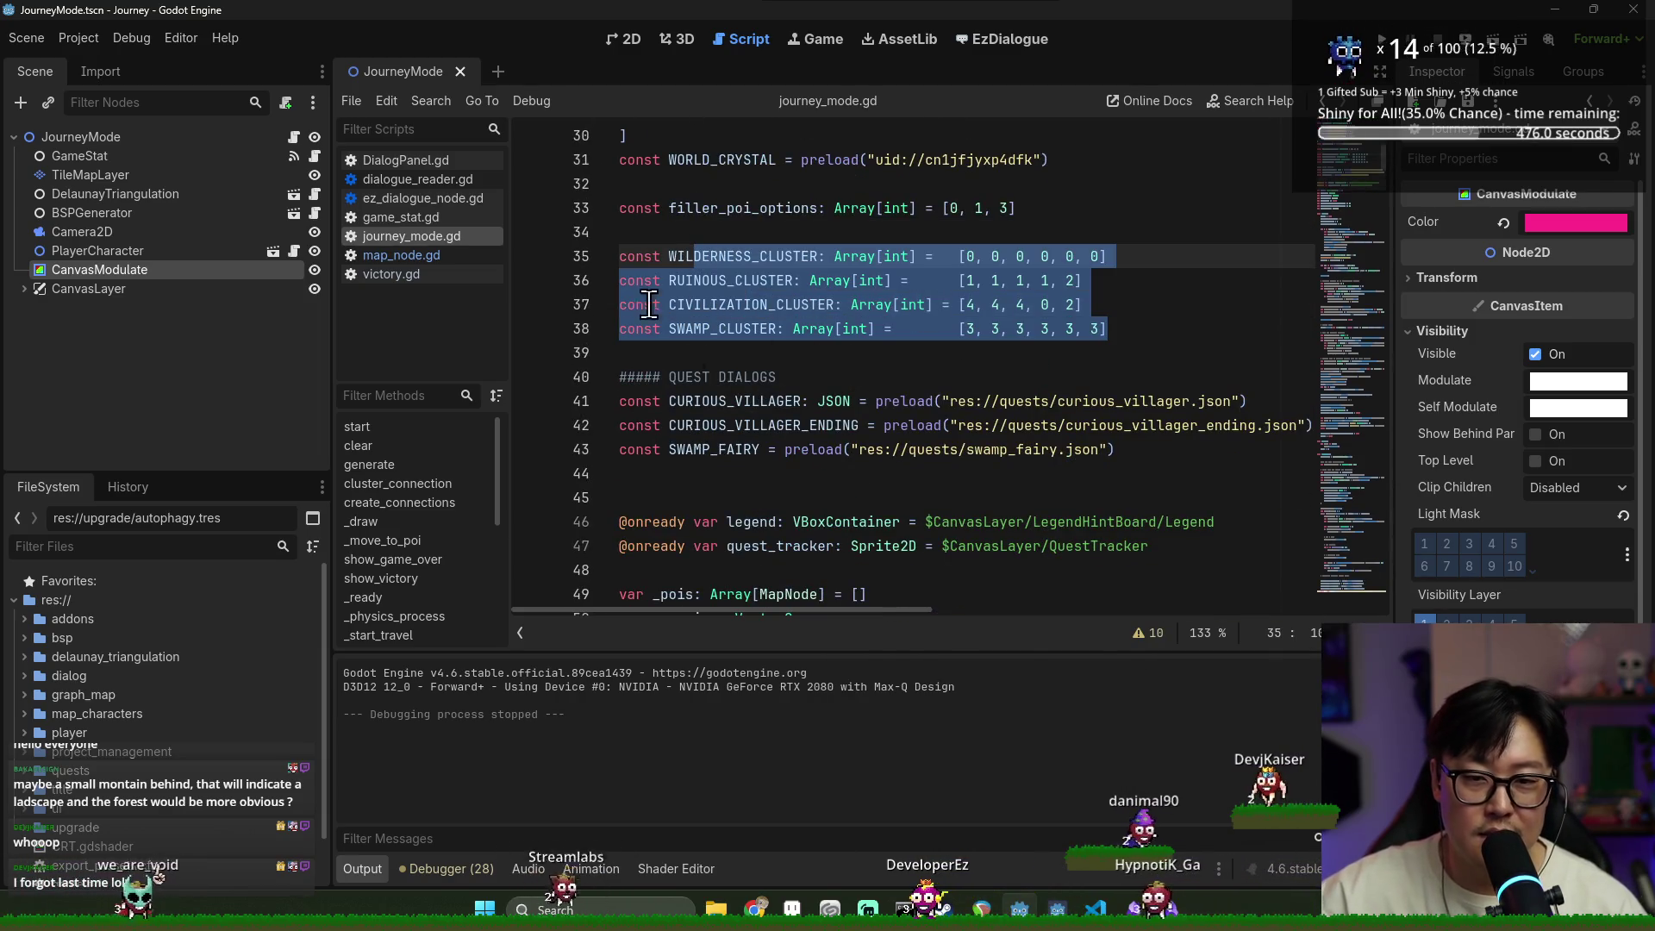
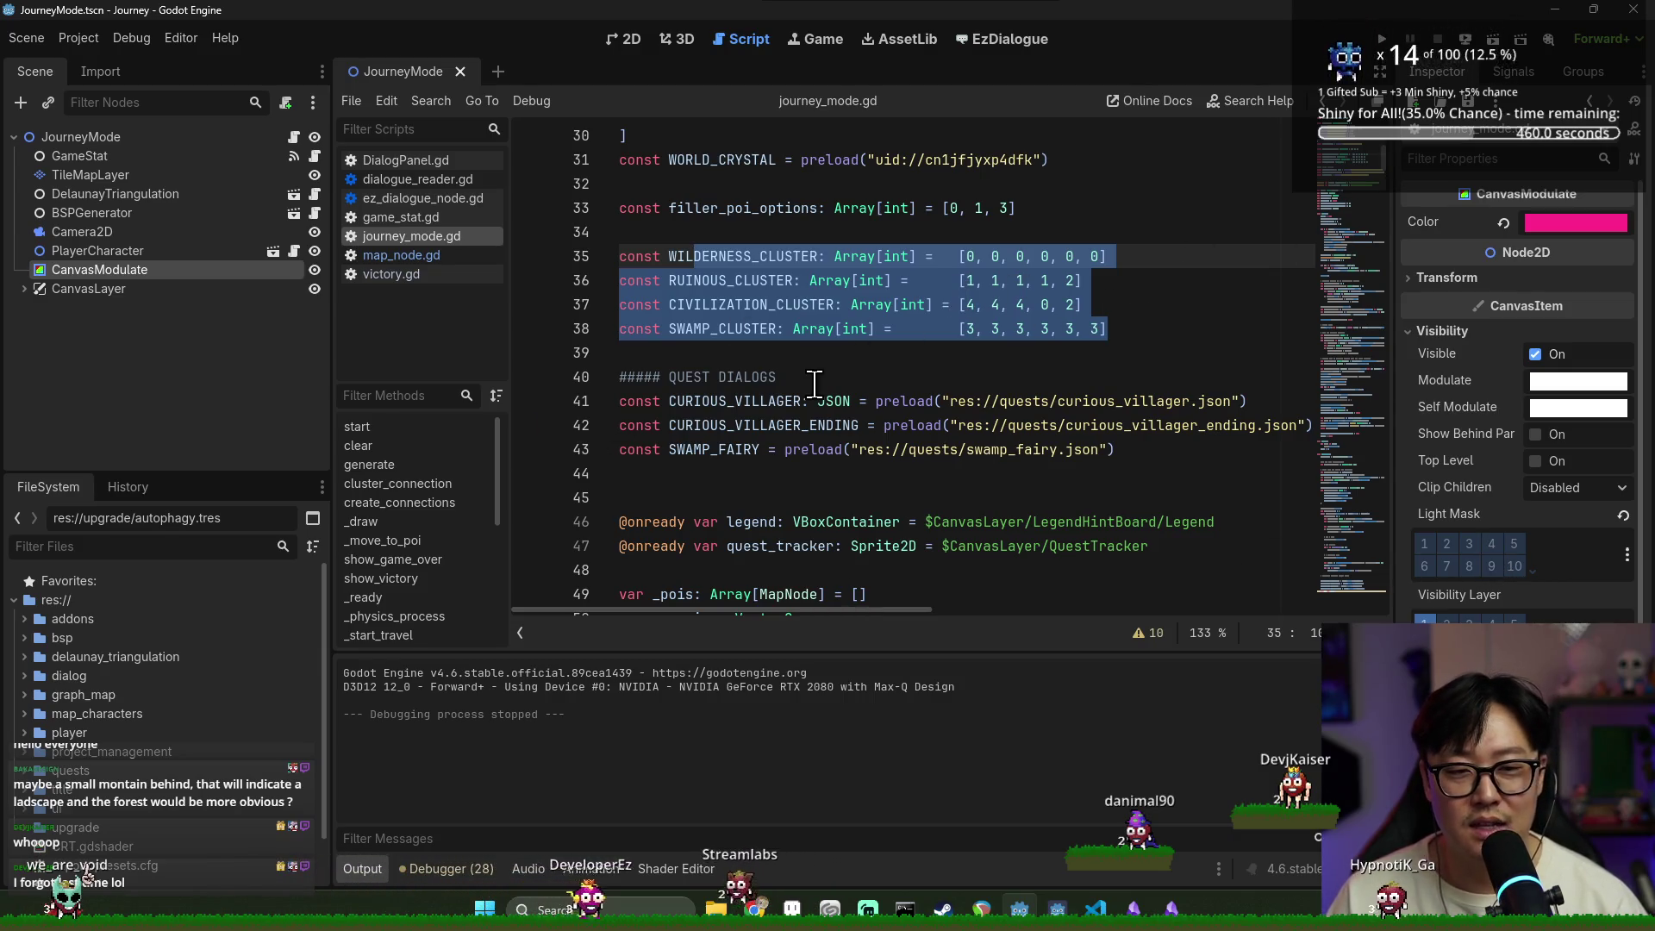
# - Review the four cluster constants in journey_mode.gd, then expand the graph_map folder
pyautogui.click(1010, 425)
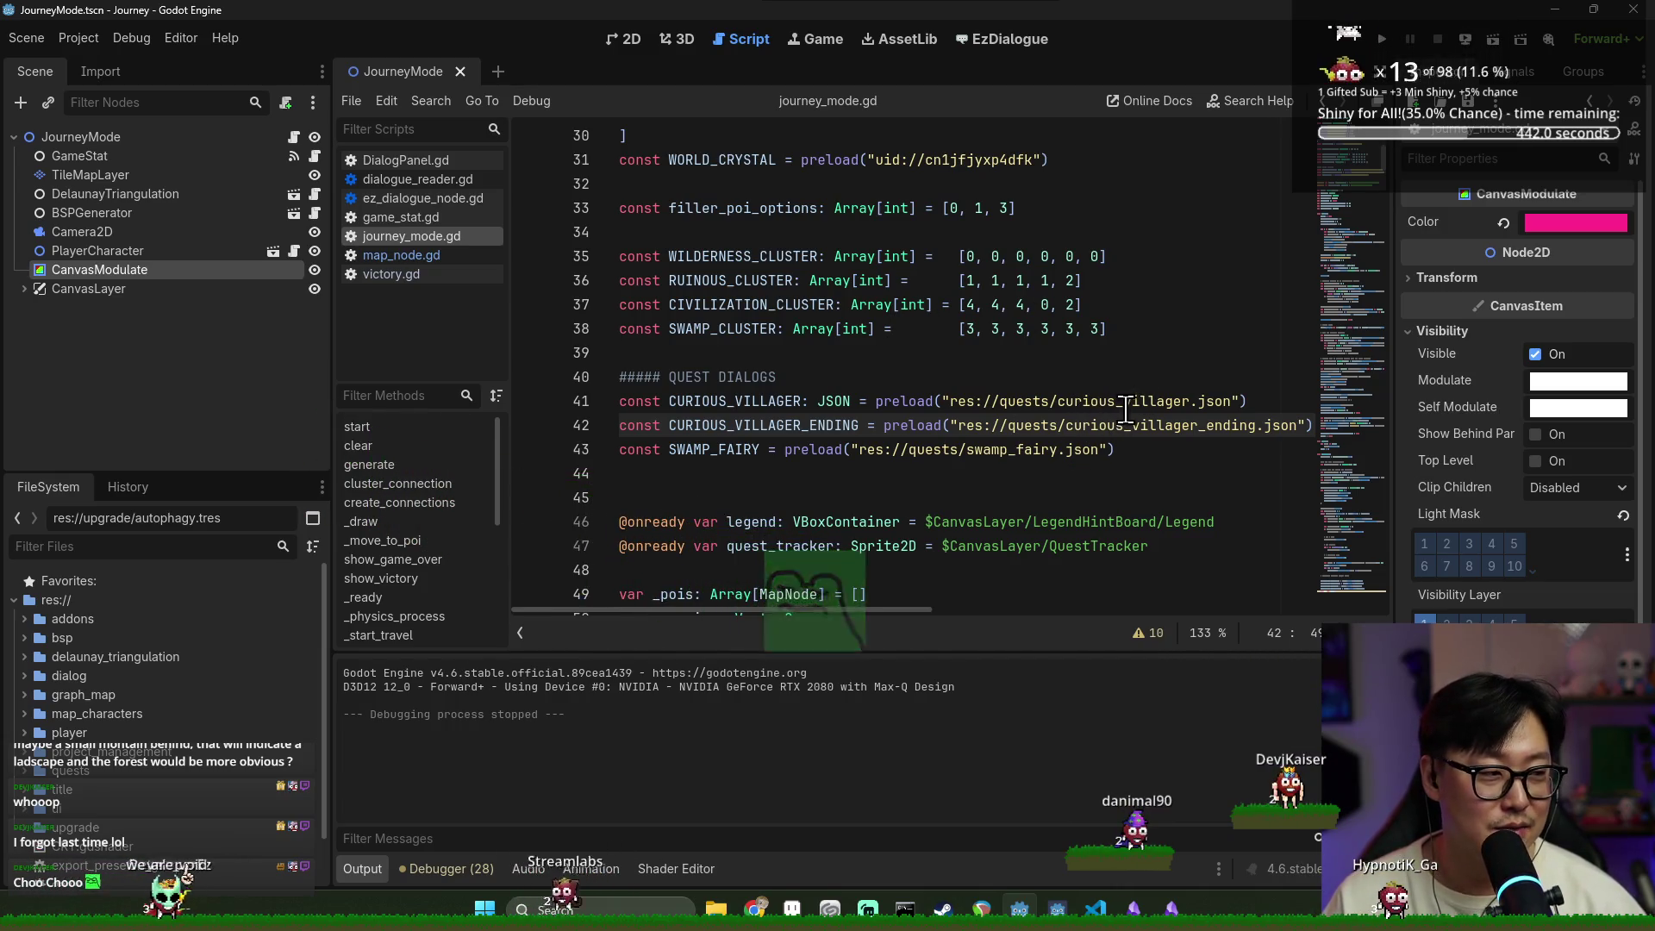
pyautogui.click(767, 252)
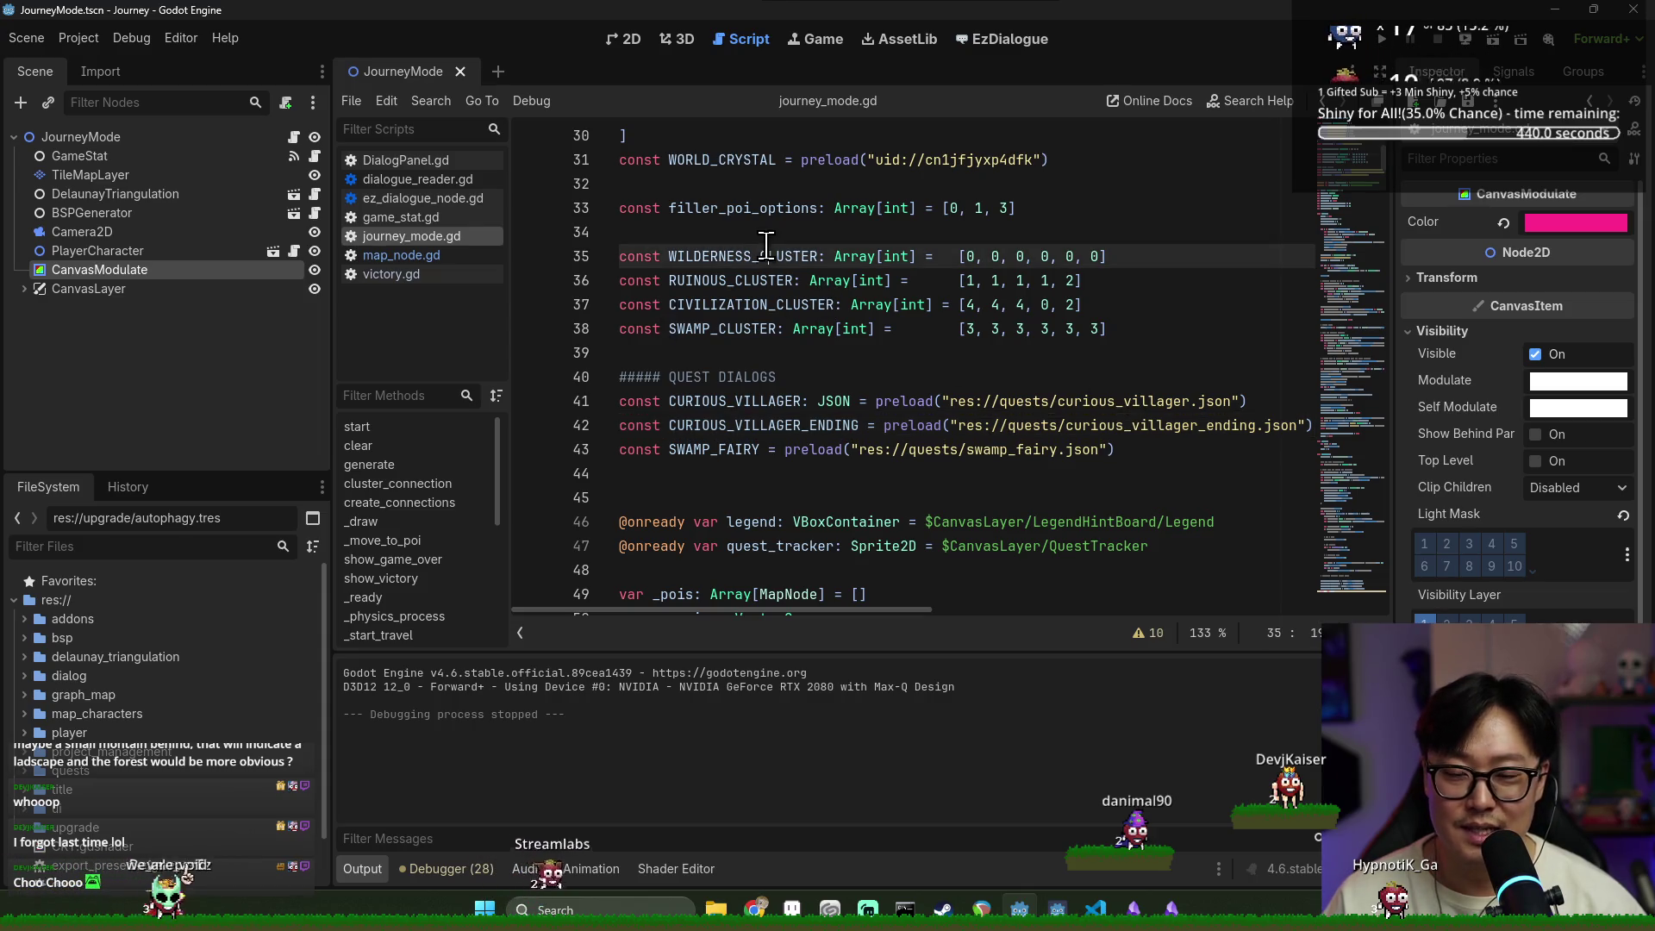
pyautogui.doubleClick(659, 330)
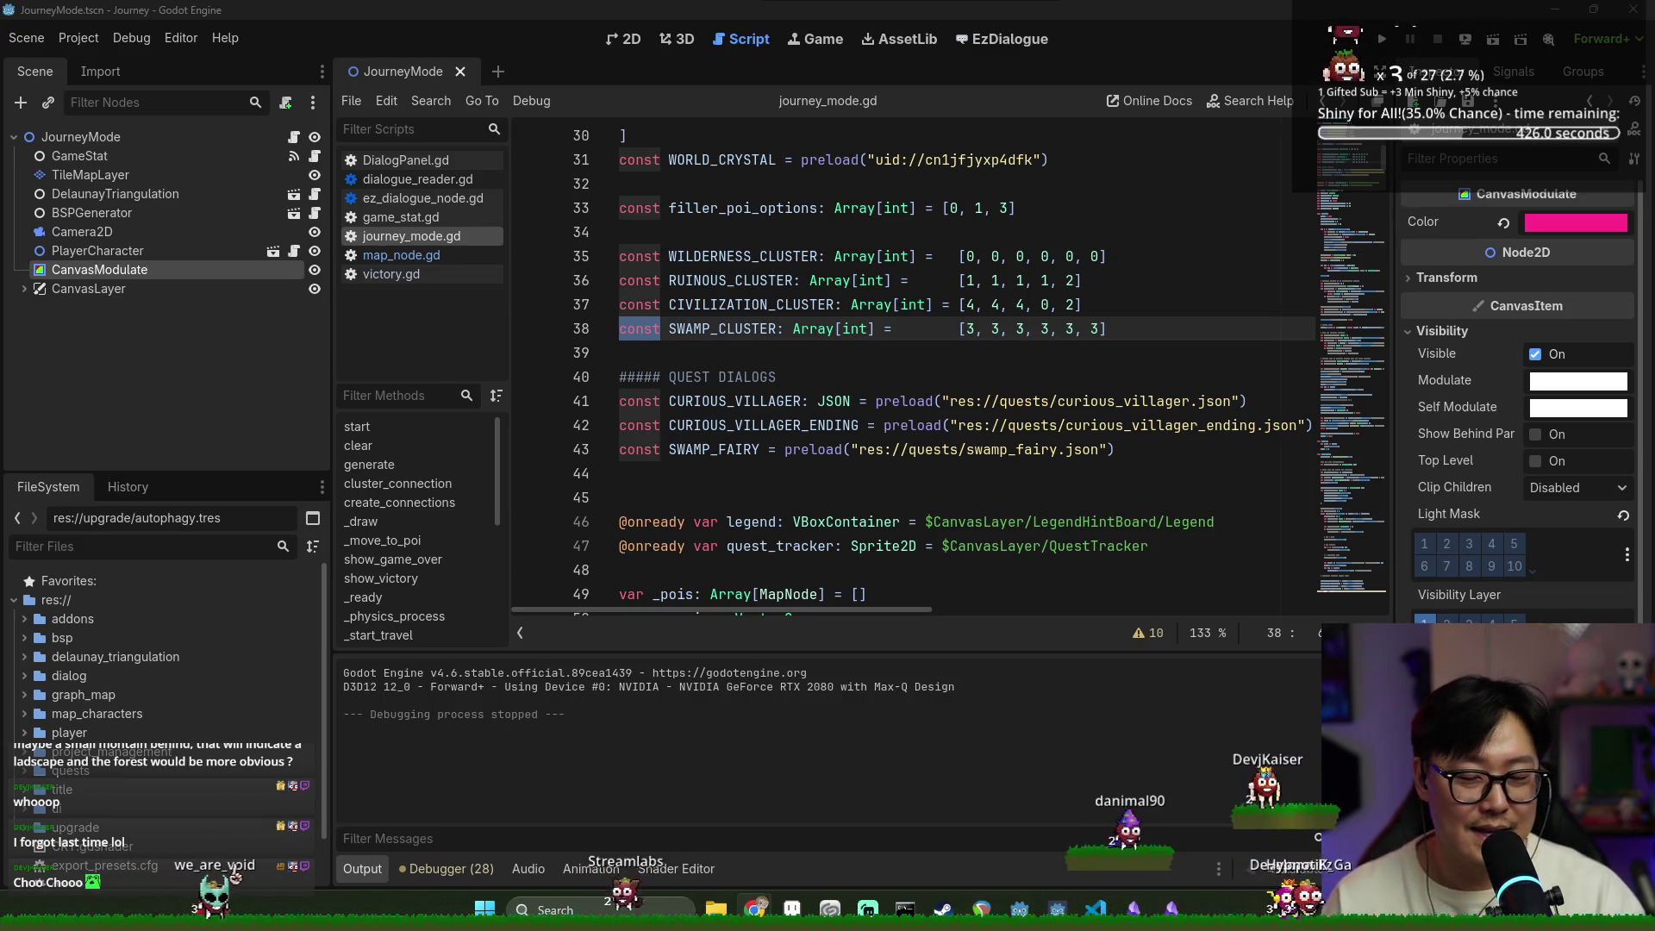
pyautogui.scroll(2, 750, 323)
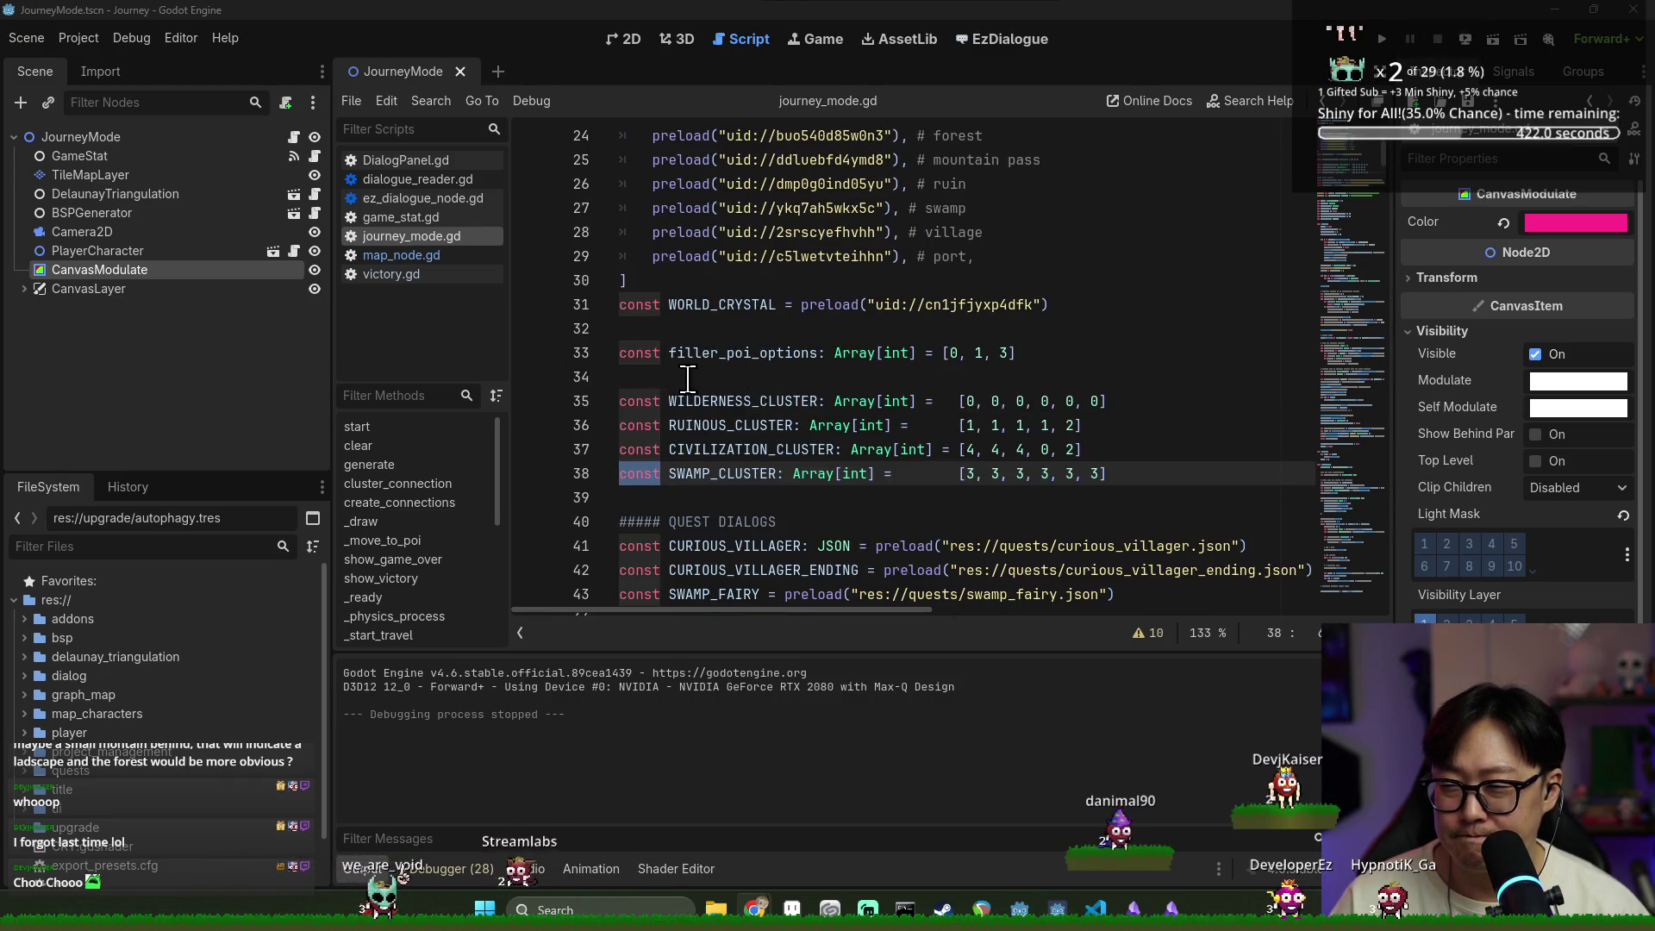
pyautogui.click(890, 401)
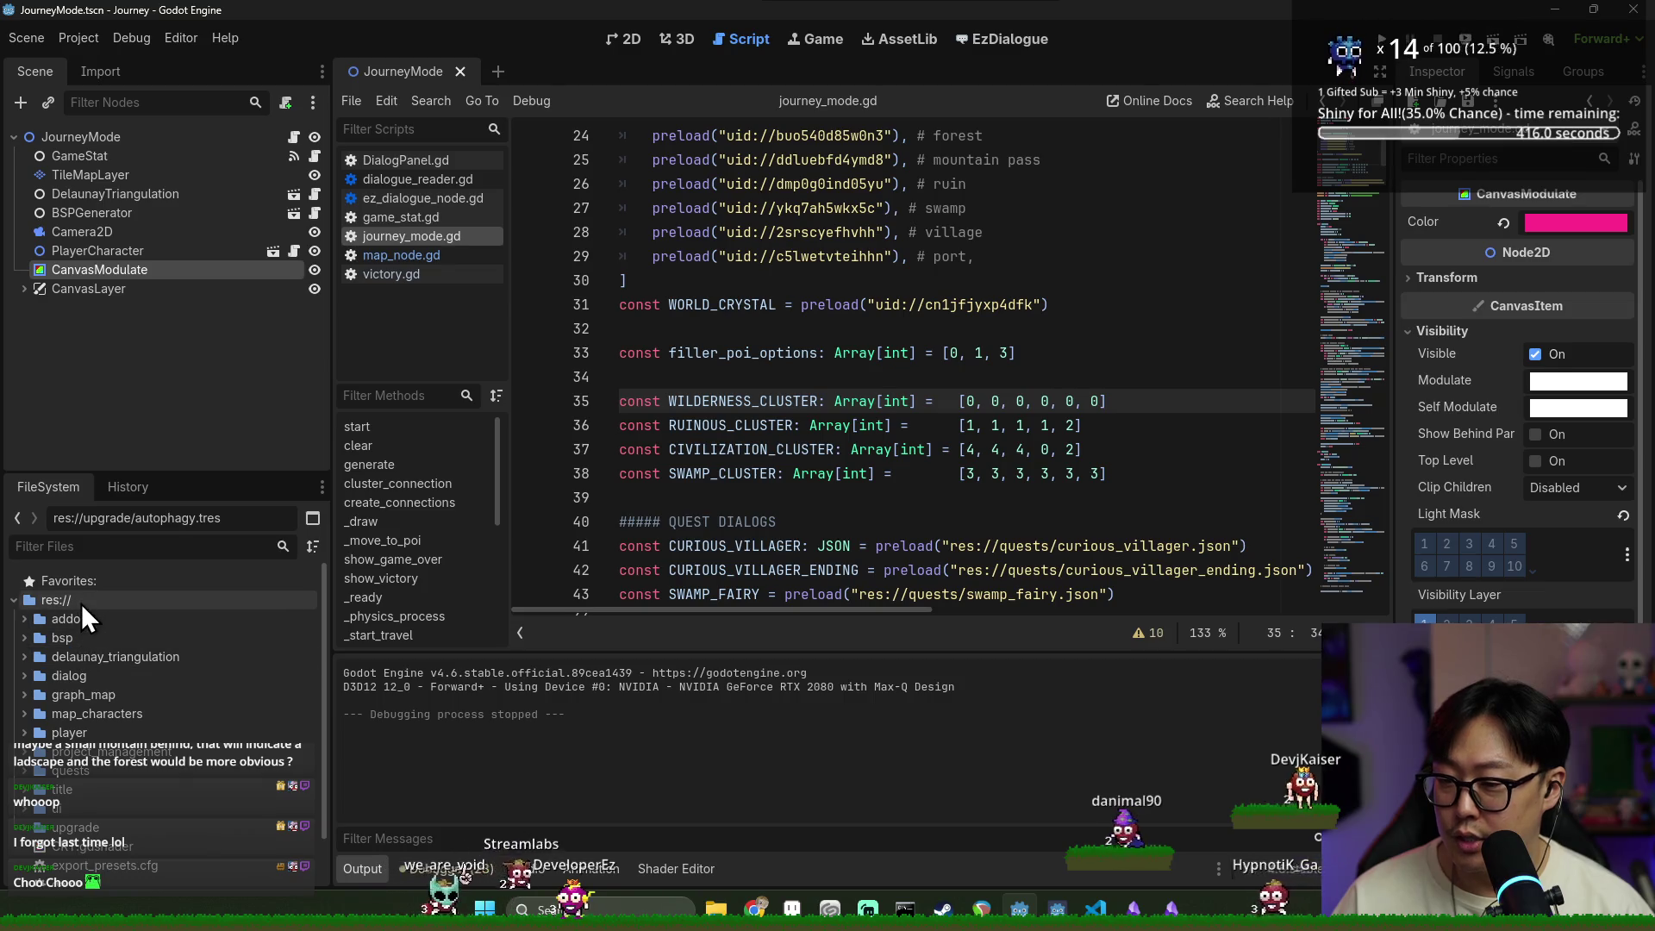
pyautogui.doubleClick(86, 695)
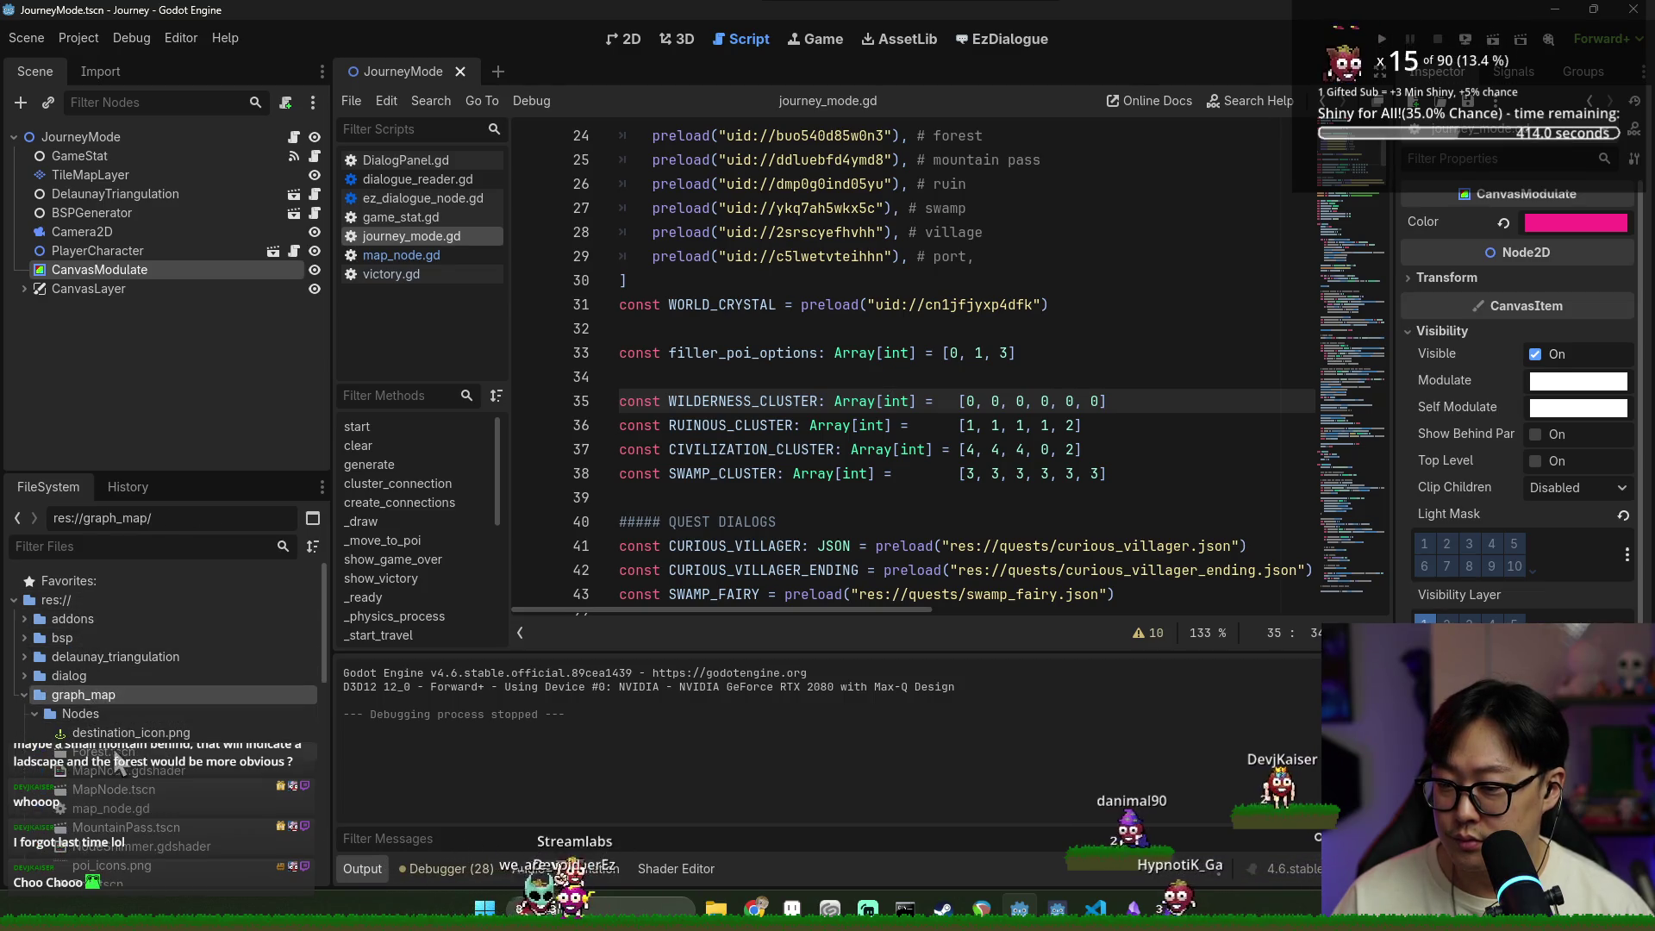
# - Create a new script named region_rsrc.gd in the graph_map/region folder
pyautogui.click(112, 715)
pyautogui.doubleClick(112, 714)
pyautogui.rightClick(116, 733)
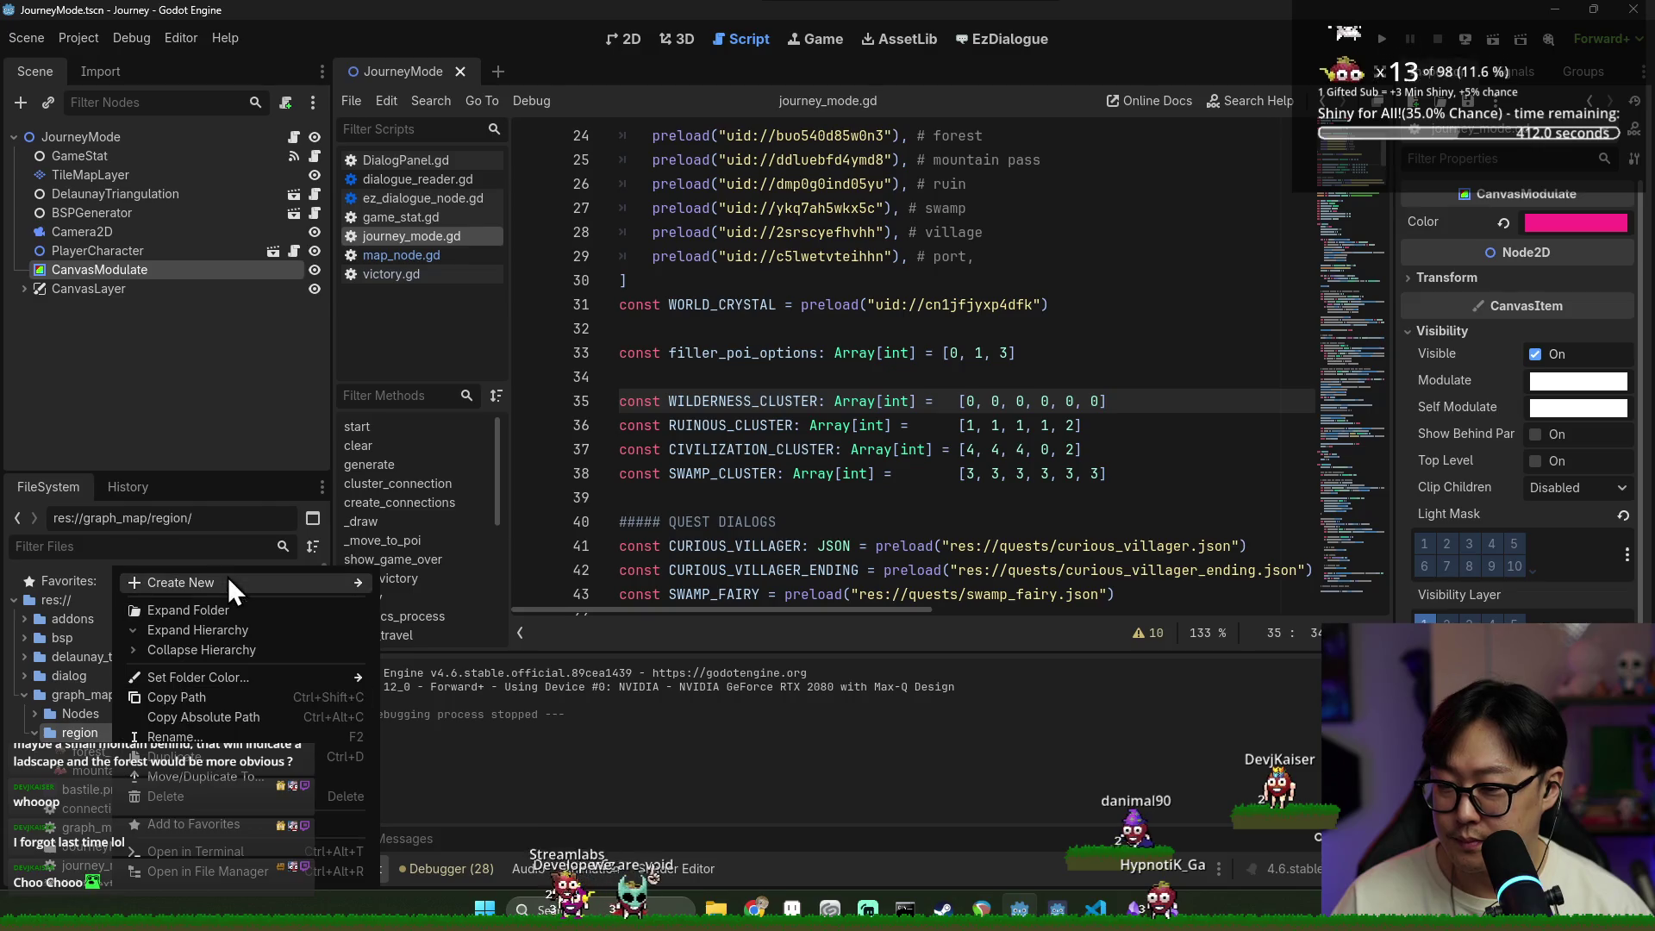
pyautogui.moveTo(230, 577)
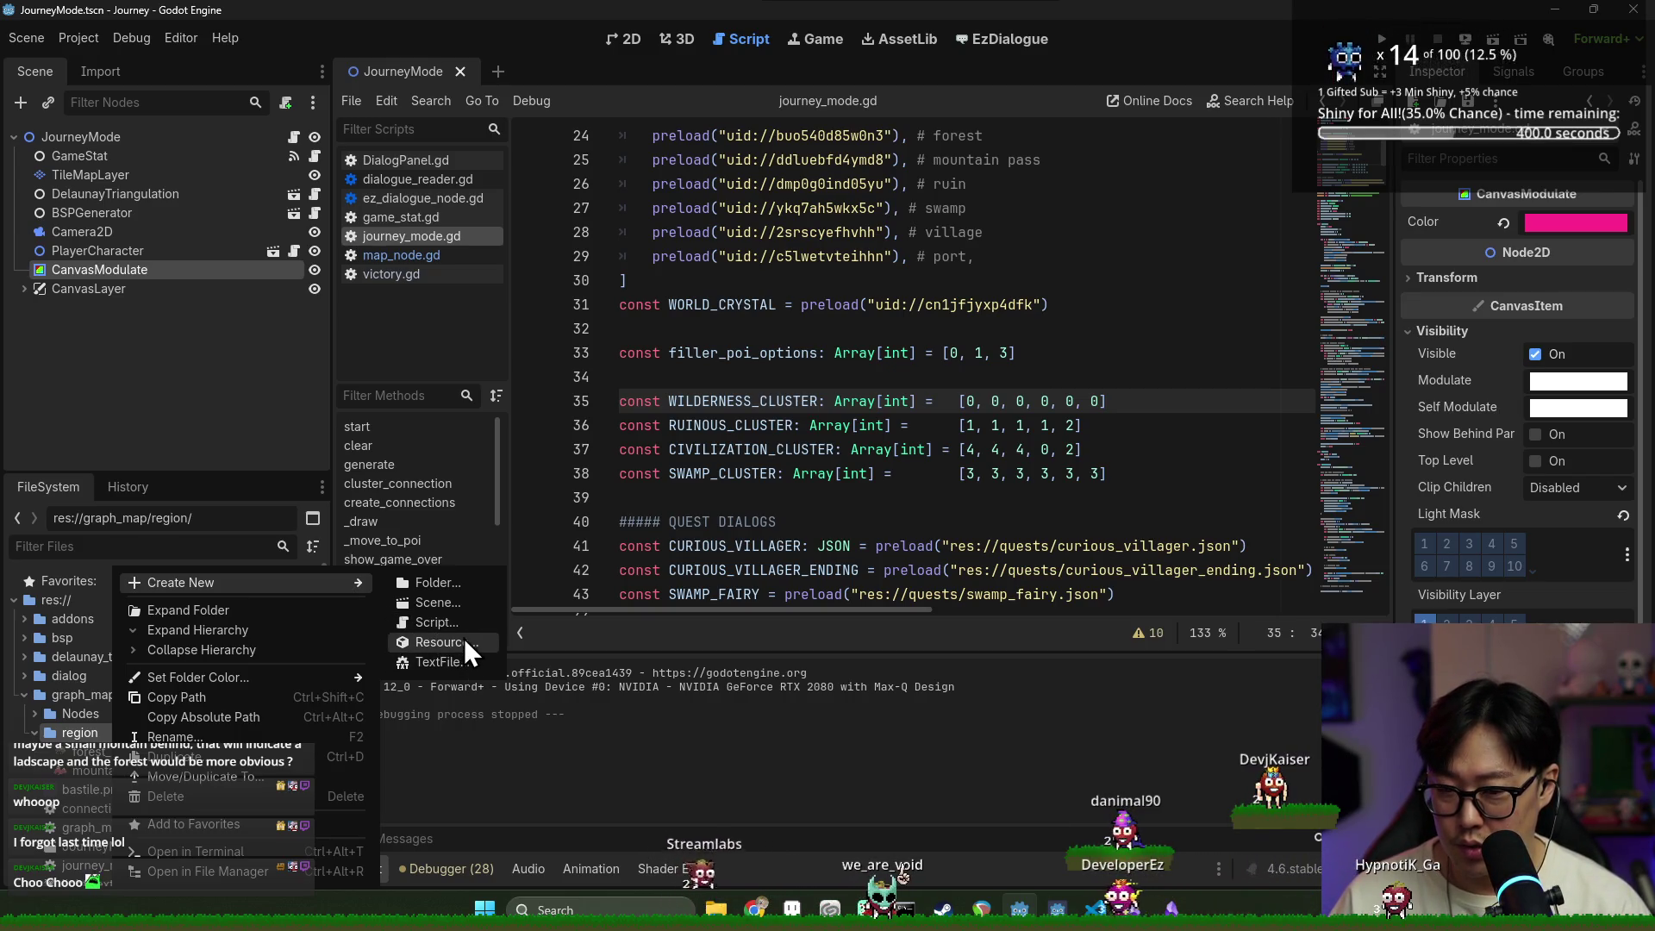
pyautogui.click(462, 622)
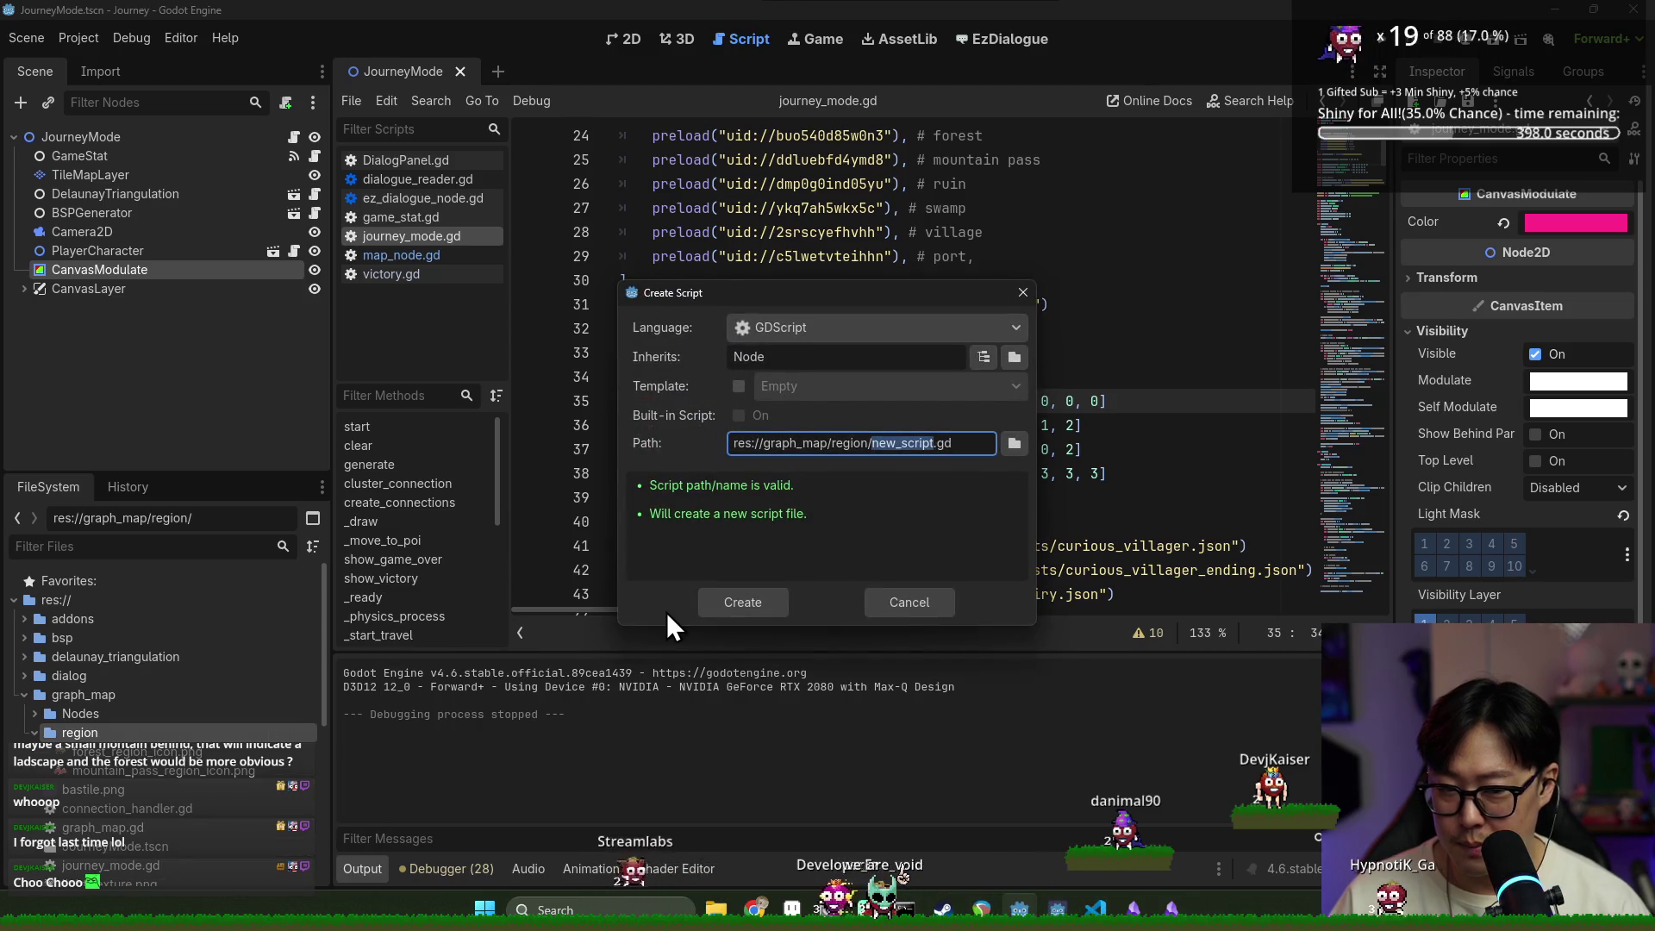
pyautogui.write('gion_rsrc')
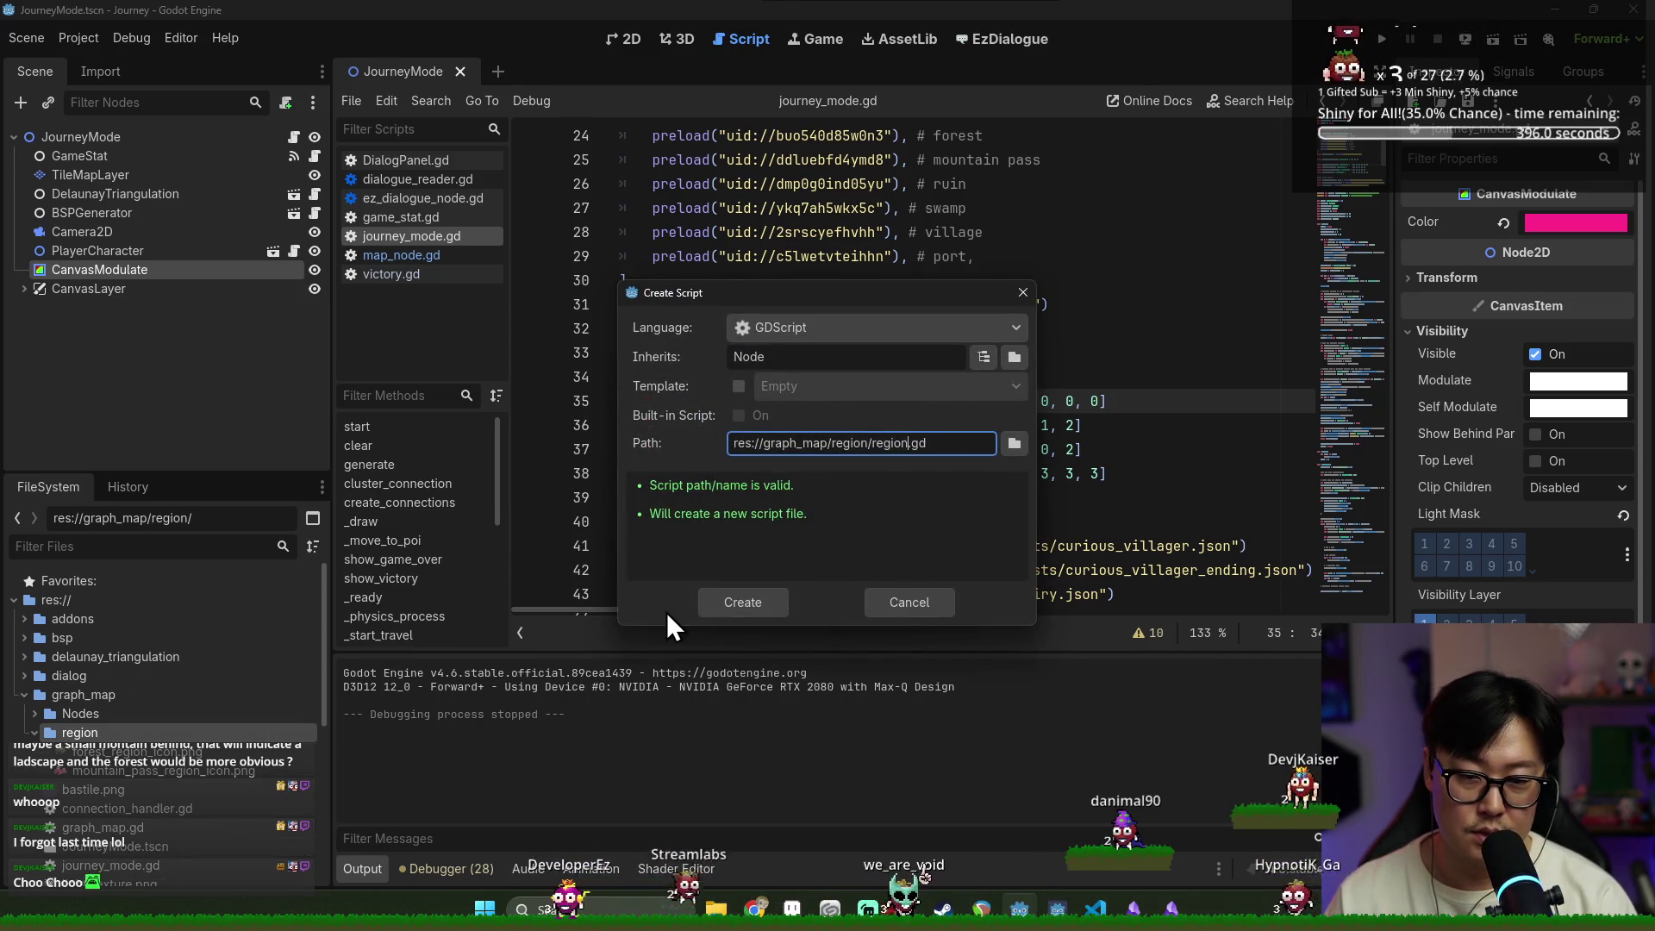
pyautogui.press('Return')
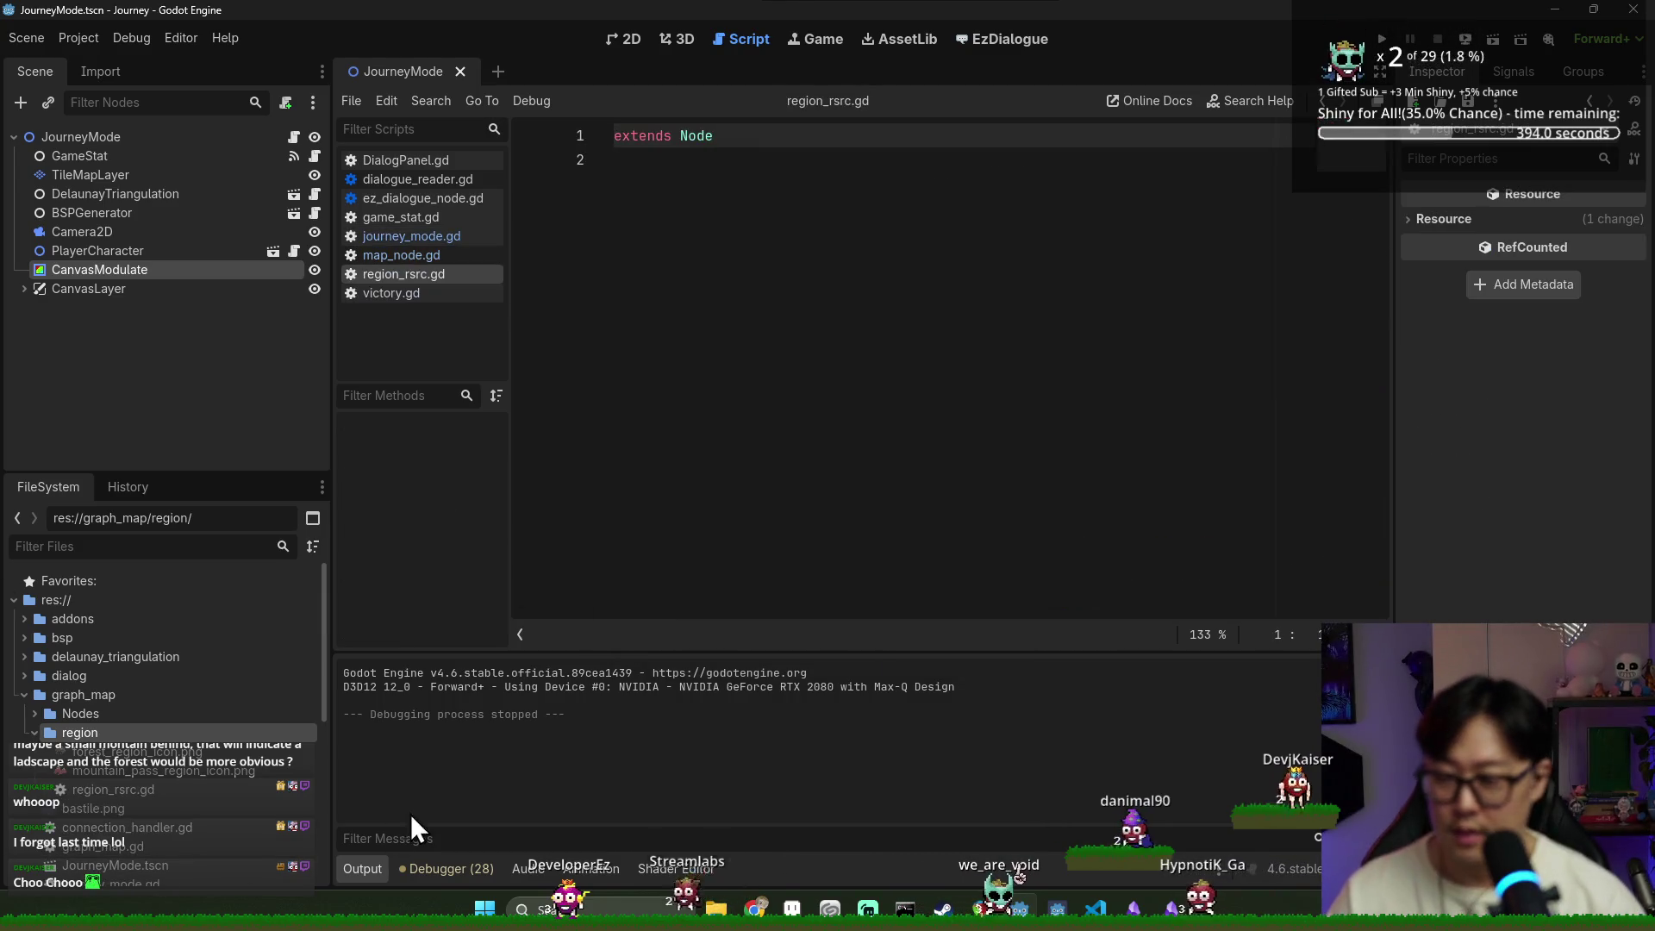
# - Declare class_name RegionResource and change the base class from Node to Resource
pyautogui.write('class_name REgion')
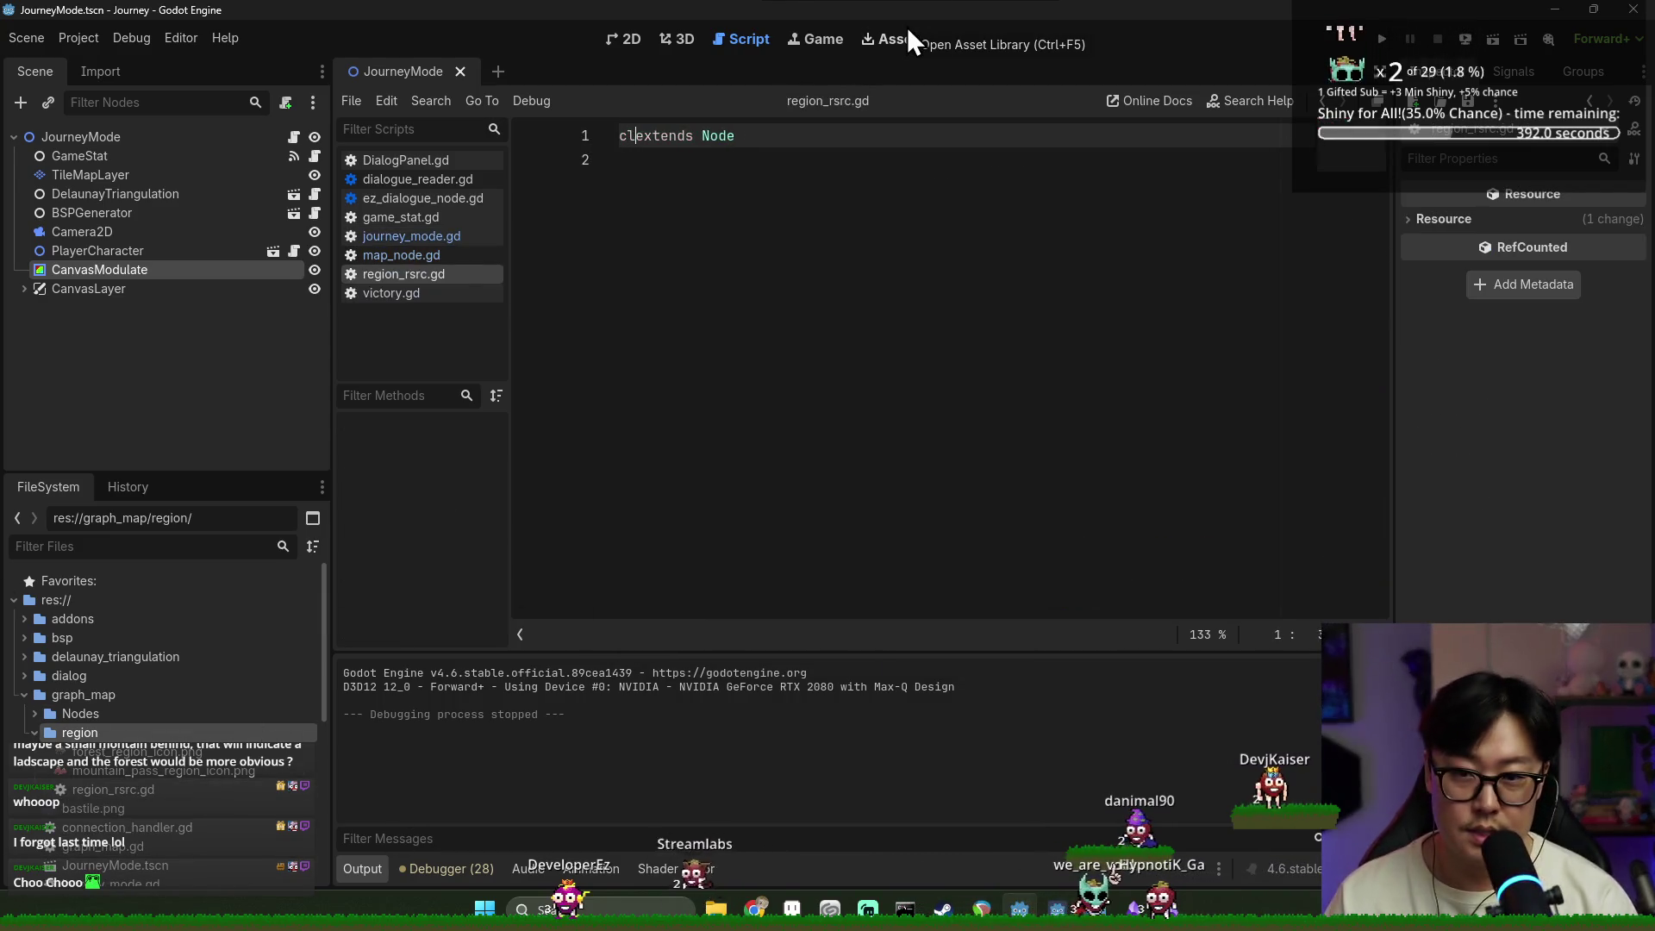
pyautogui.press('BackSpace')
pyautogui.press('BackSpace')
pyautogui.press('BackSpace')
pyautogui.write('egionResour')
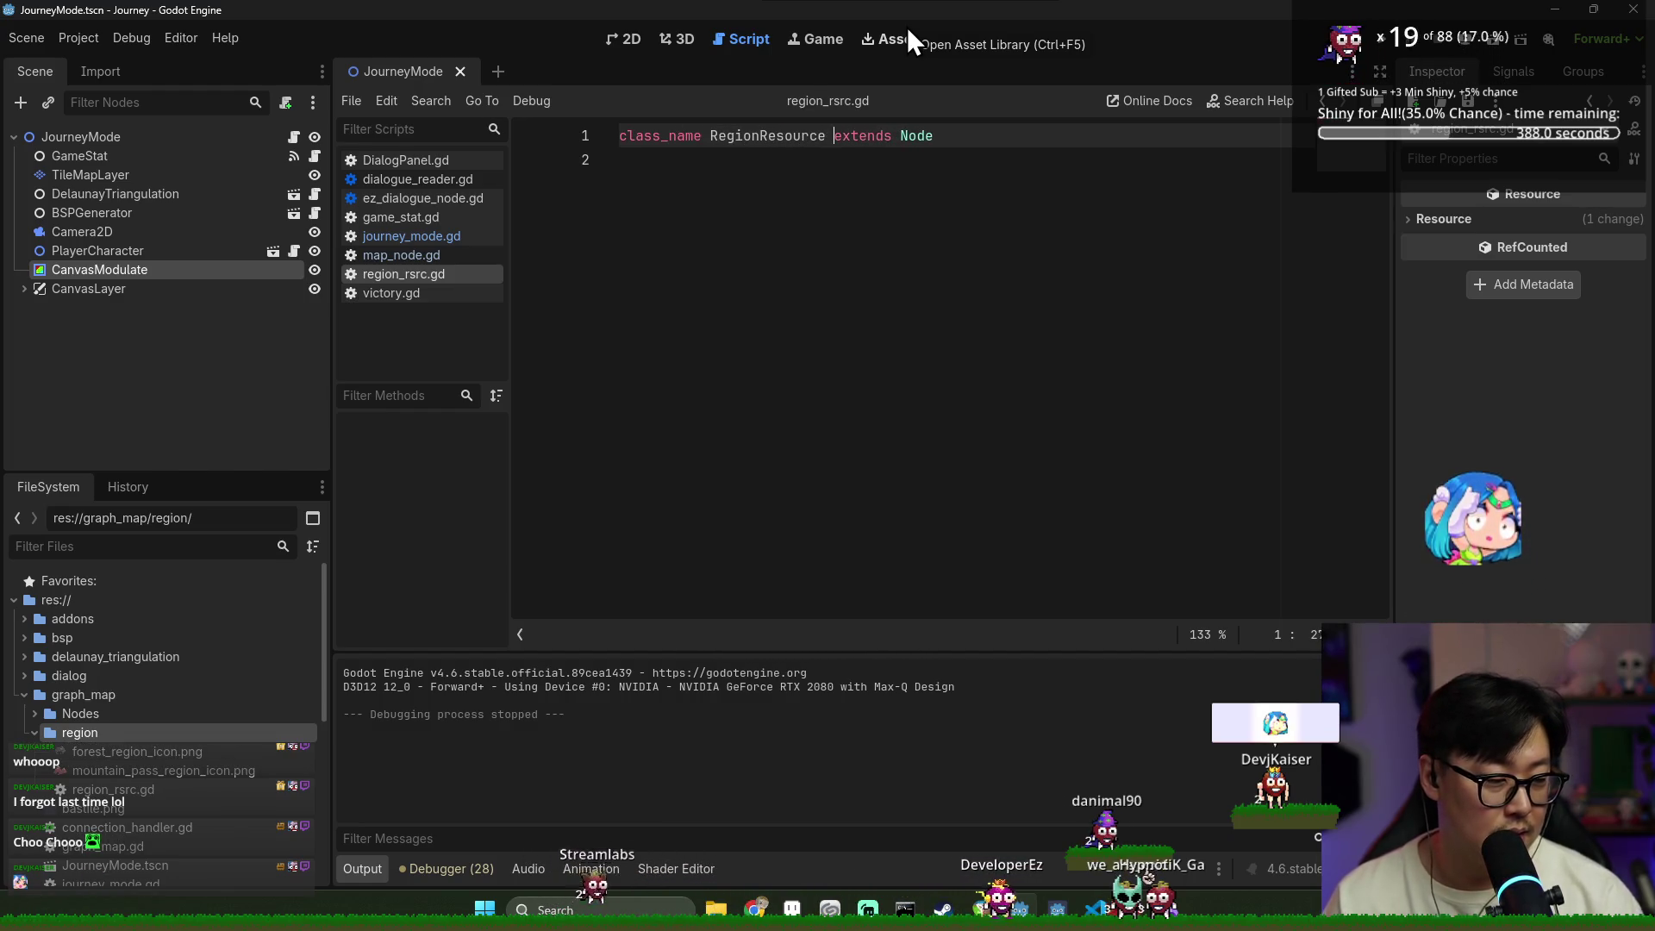
pyautogui.write('ce')
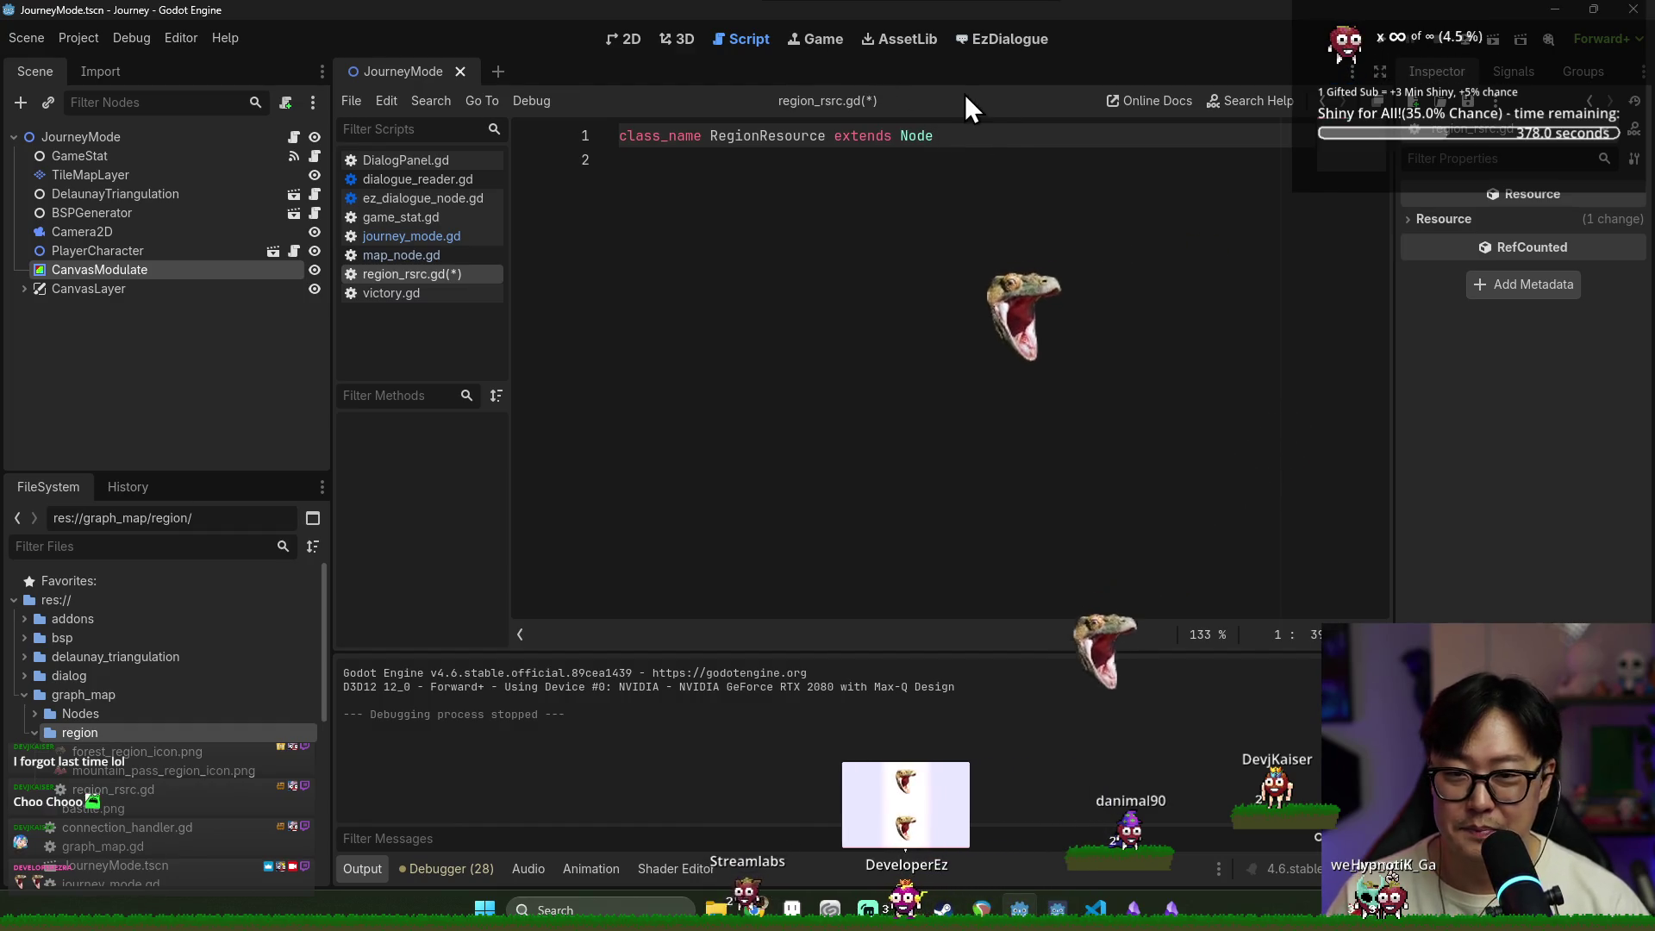
pyautogui.press('Return')
pyautogui.press('Return')
pyautogui.write('@export')
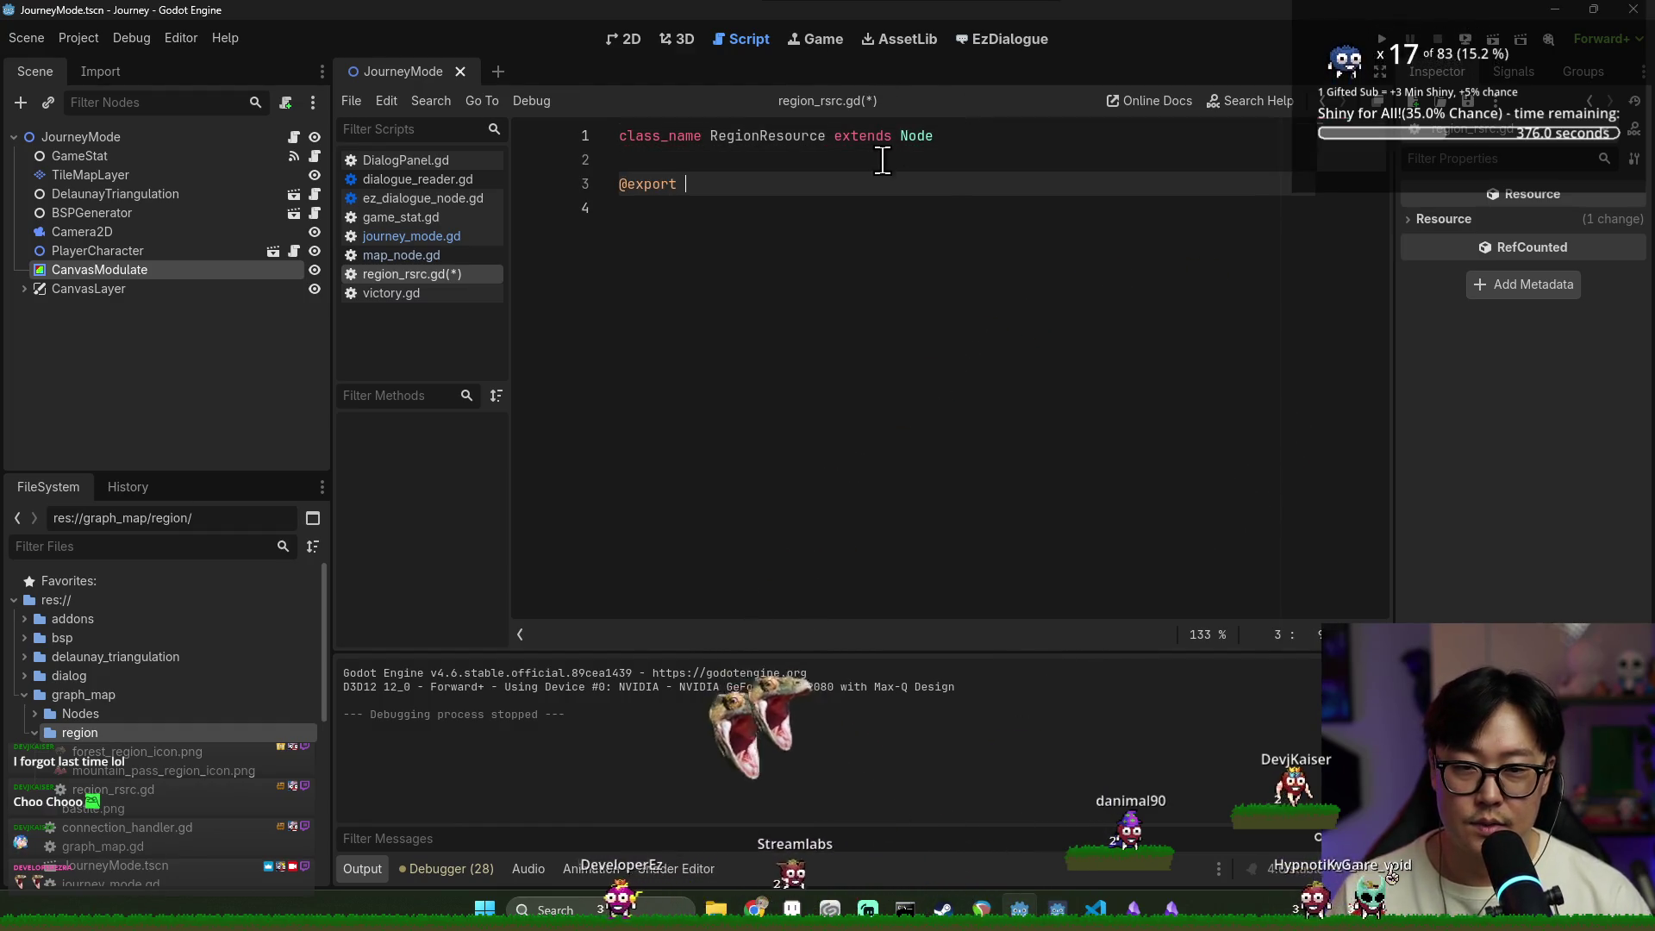
pyautogui.doubleClick(916, 136)
pyautogui.write('Resour')
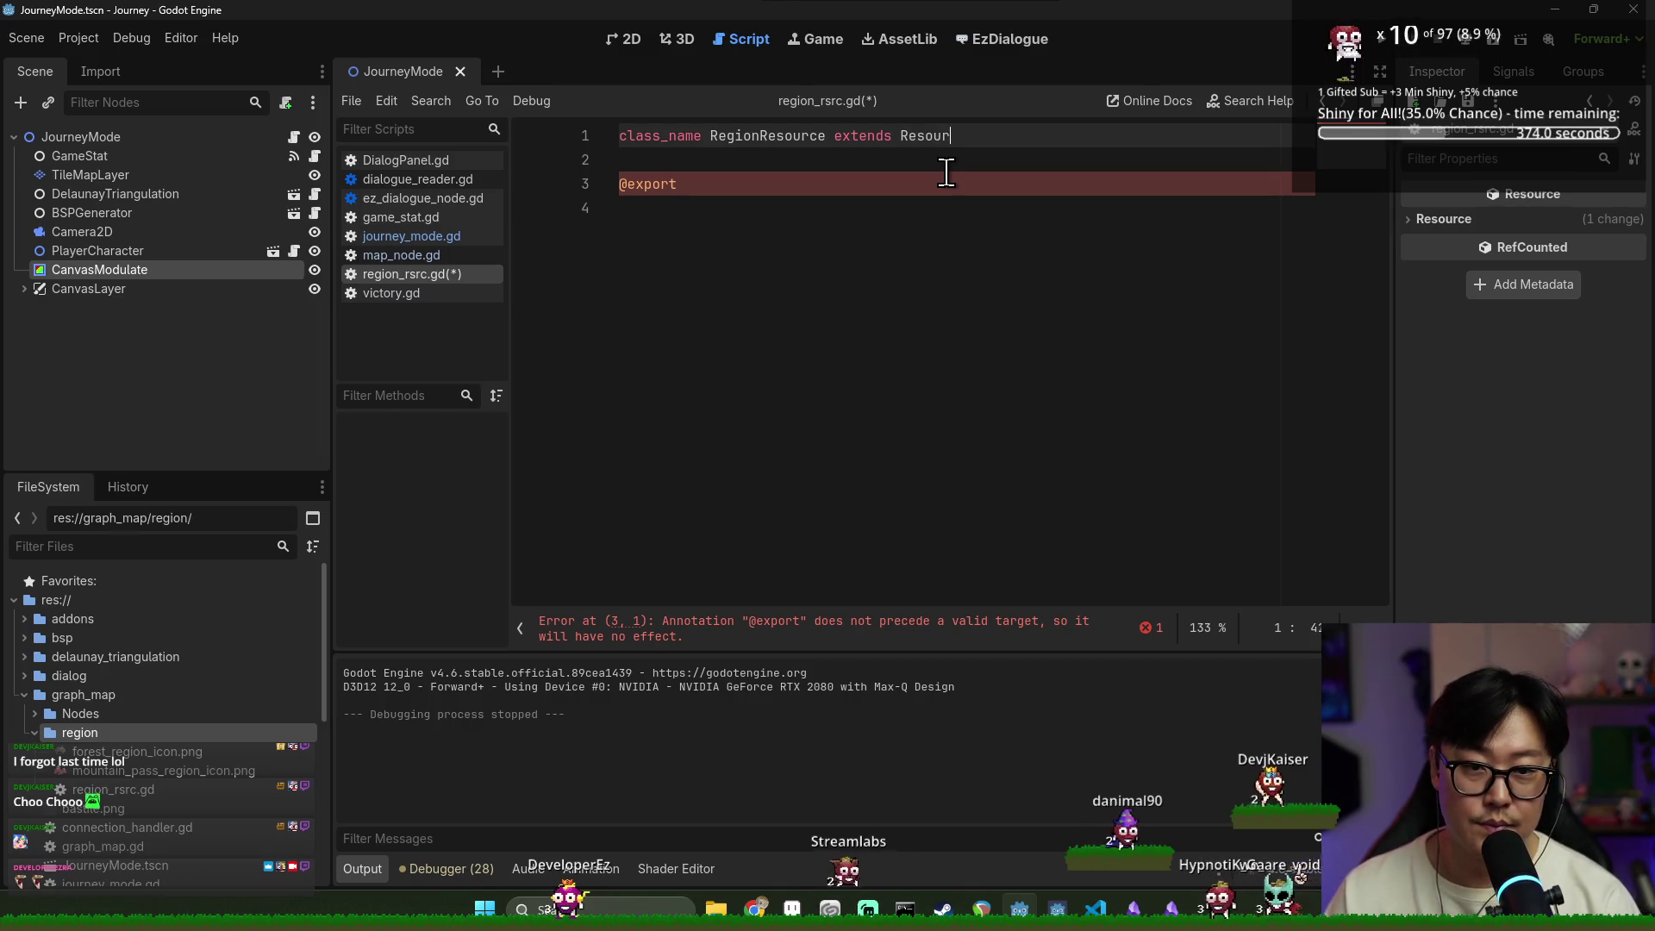
pyautogui.write('ce')
# - Add an exported map_nodes variable typed Array[MapNode]
pyautogui.click(862, 186)
pyautogui.write('Array')
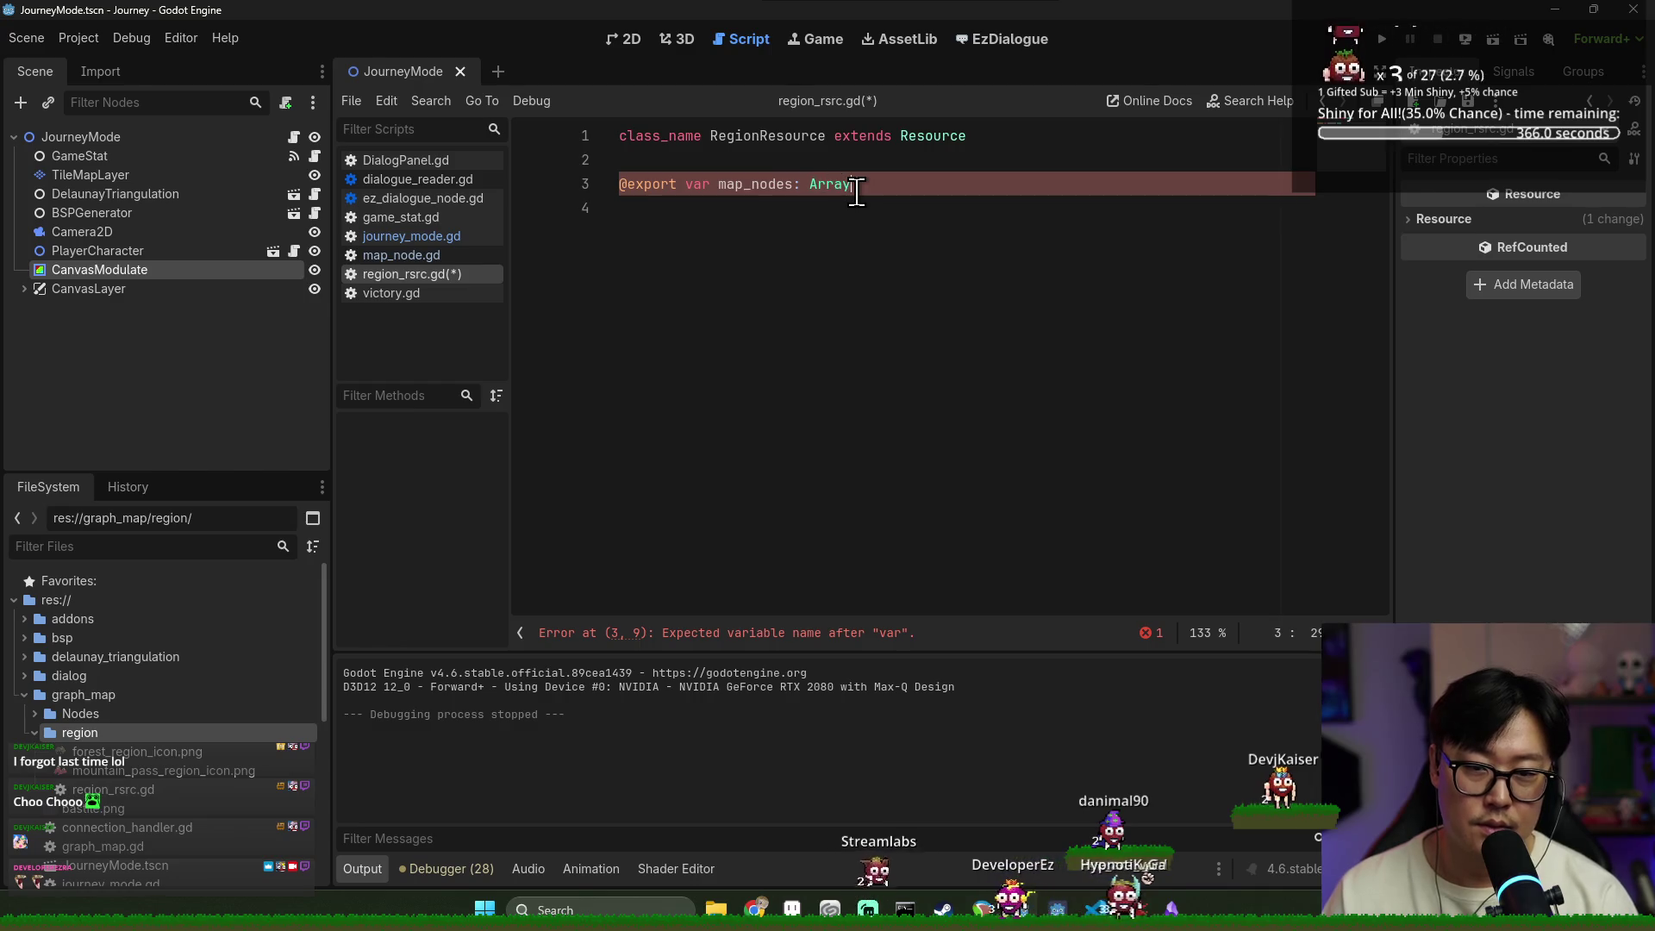
pyautogui.write('pNode] =')
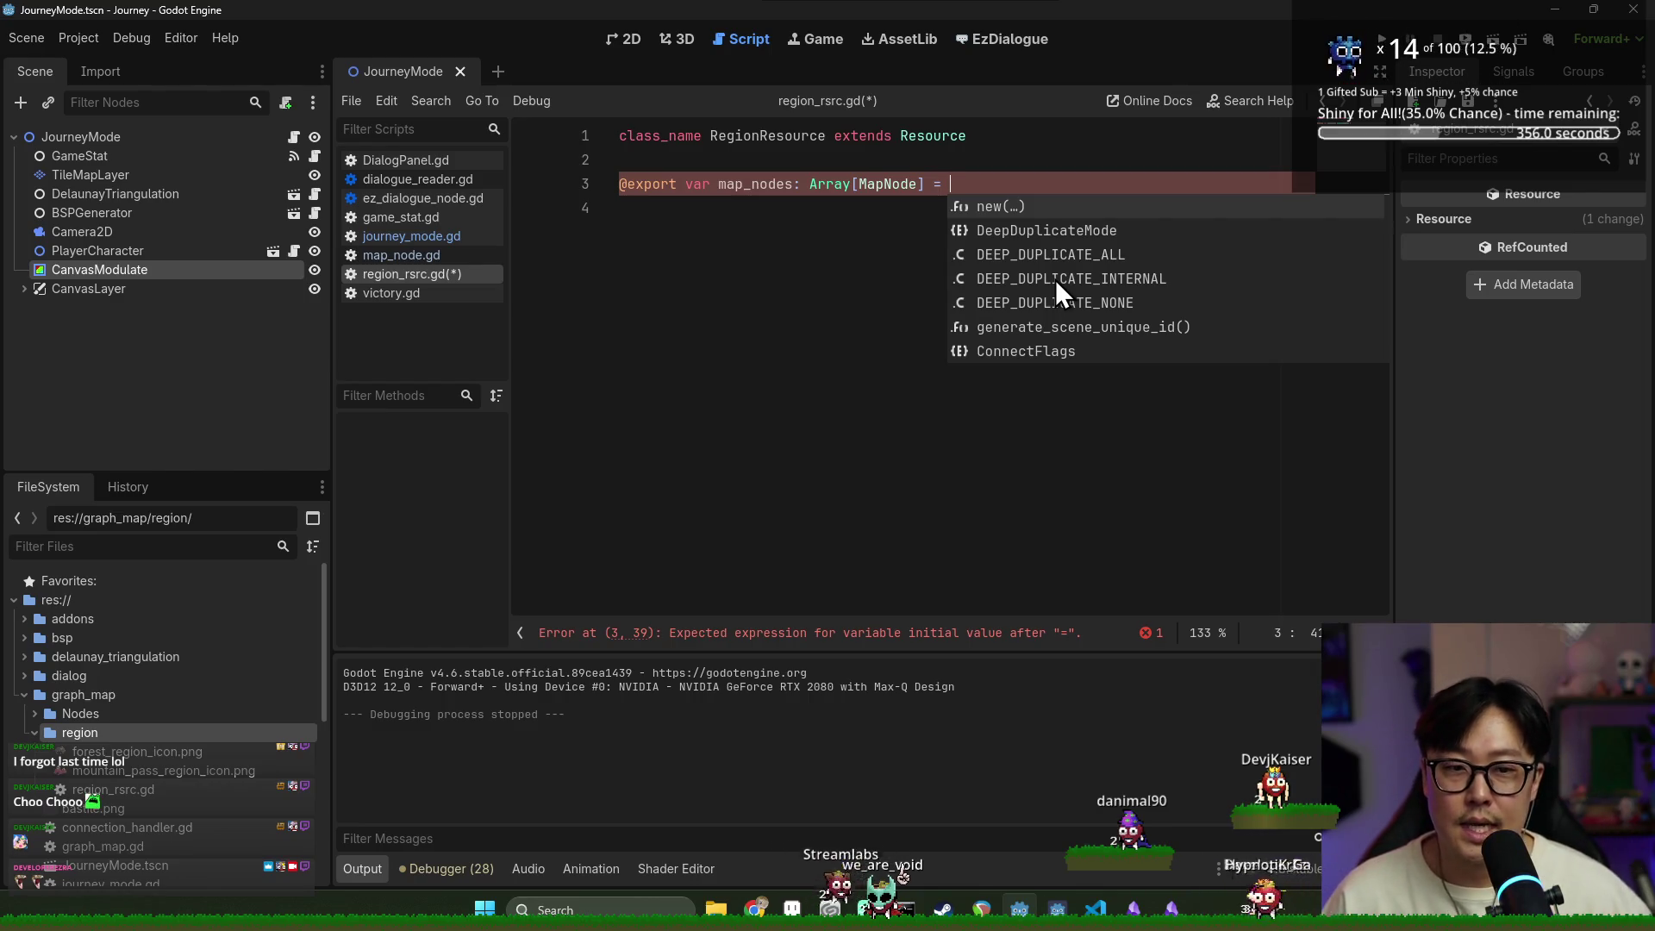
pyautogui.write('[')
pyautogui.press('Escape')
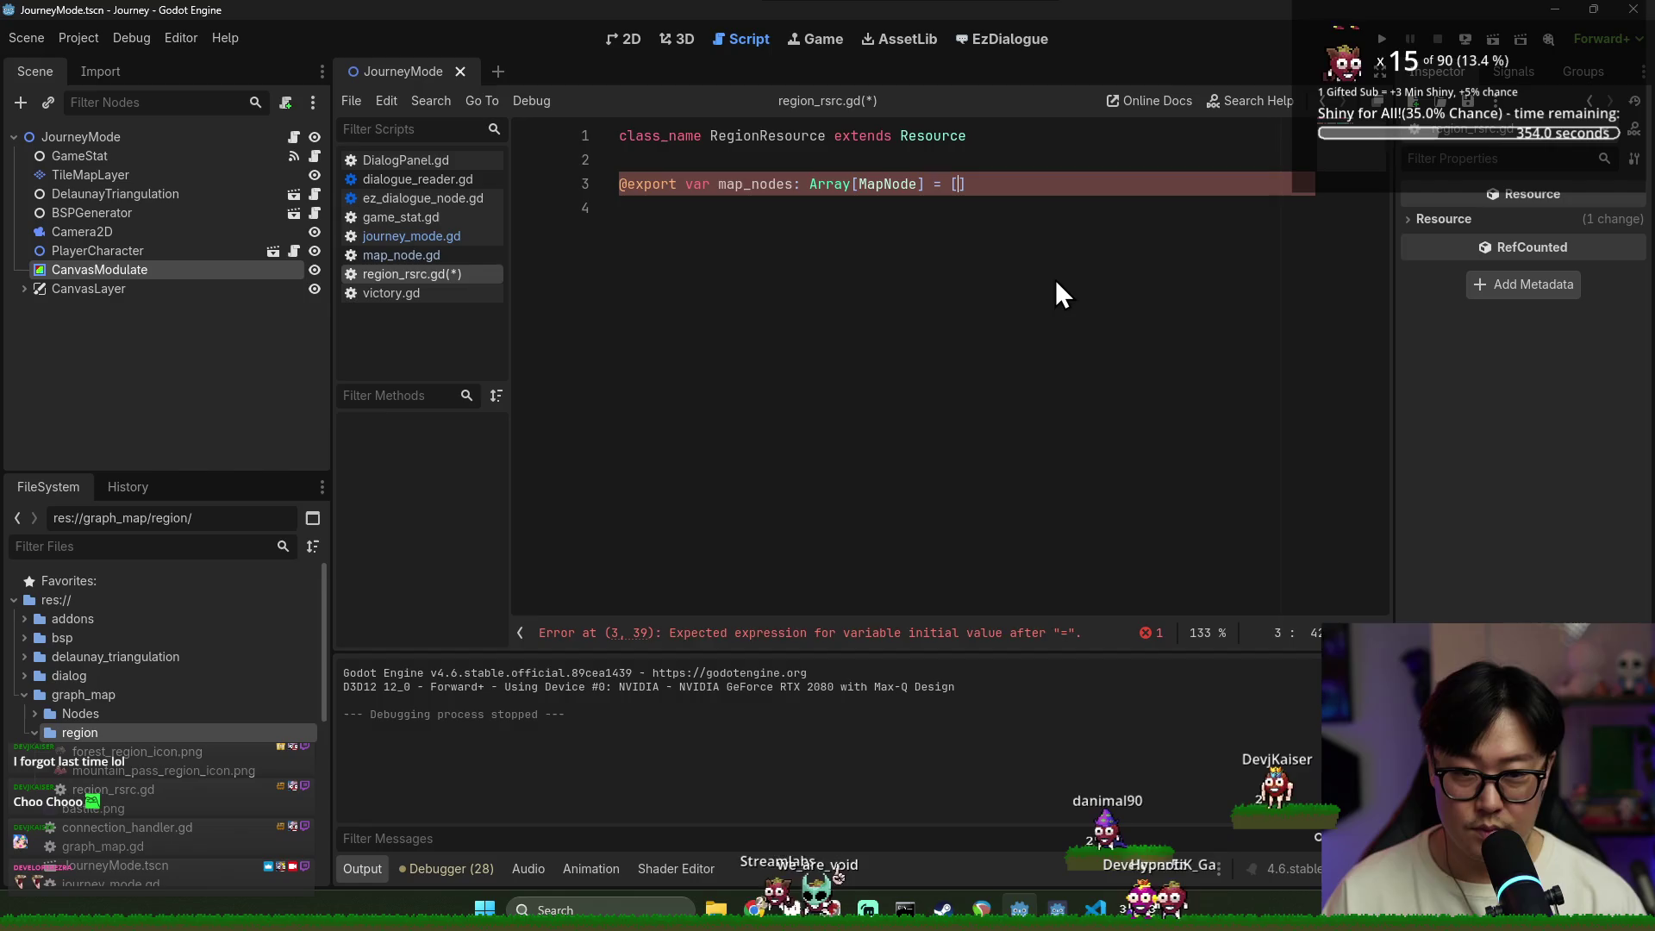
pyautogui.press('Return')
pyautogui.hotkey('ctrl', 'z')
# - Add an exported region_name: String and move it above map_nodes
pyautogui.click(1099, 196)
pyautogui.write('@export var region_name')
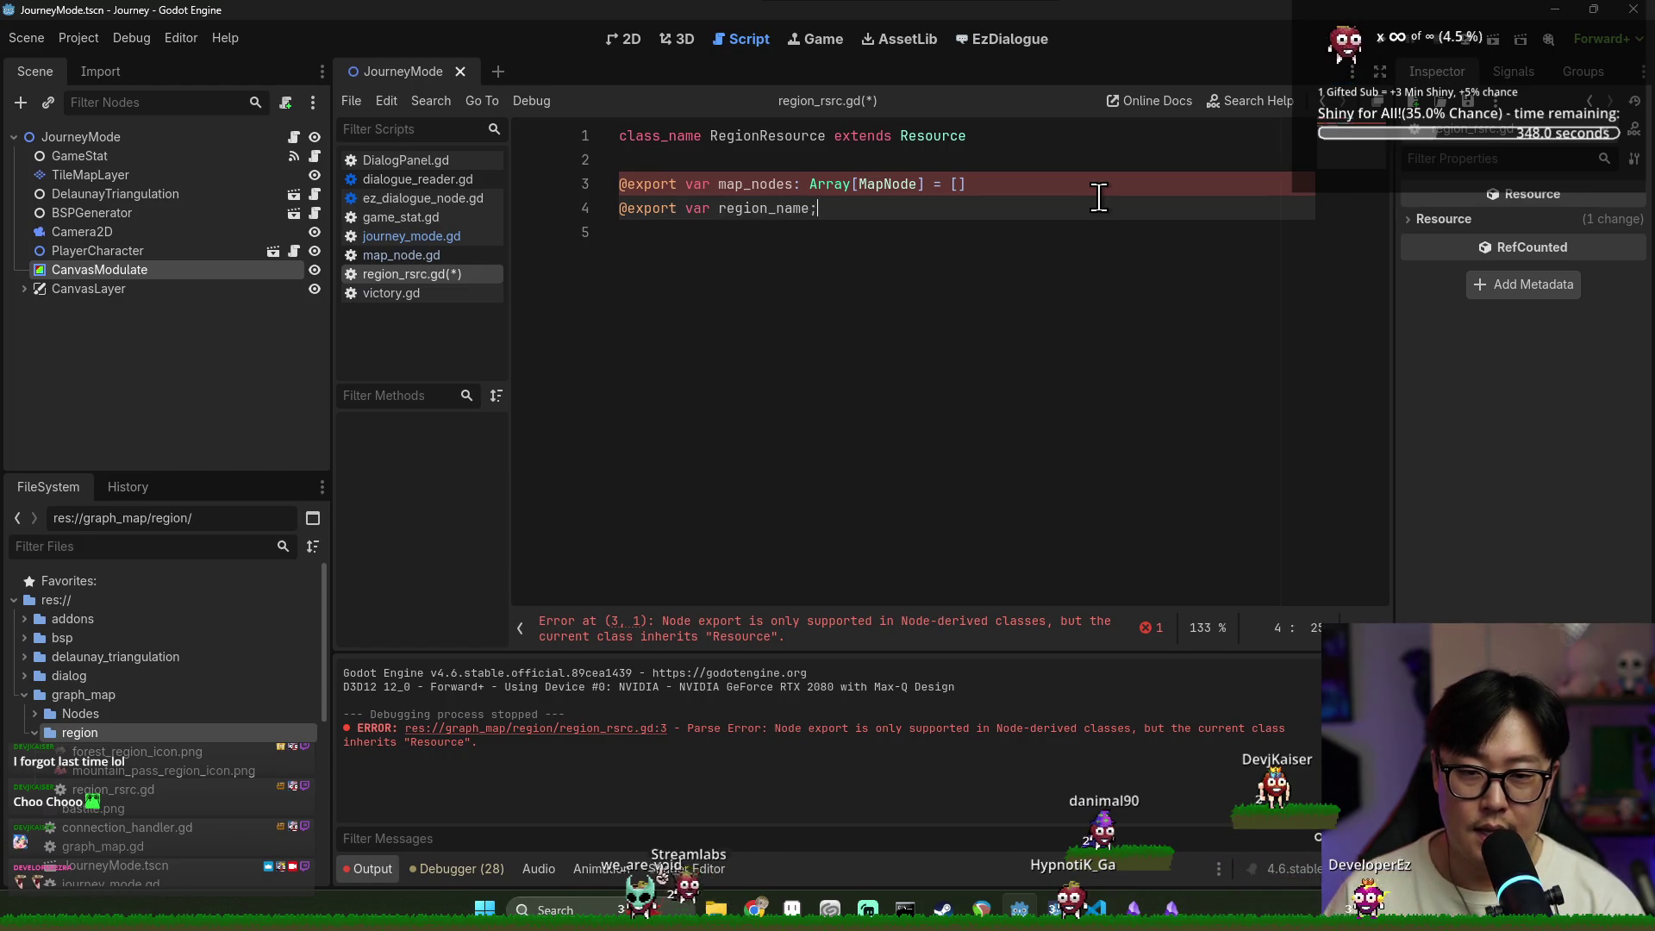
pyautogui.write(': String')
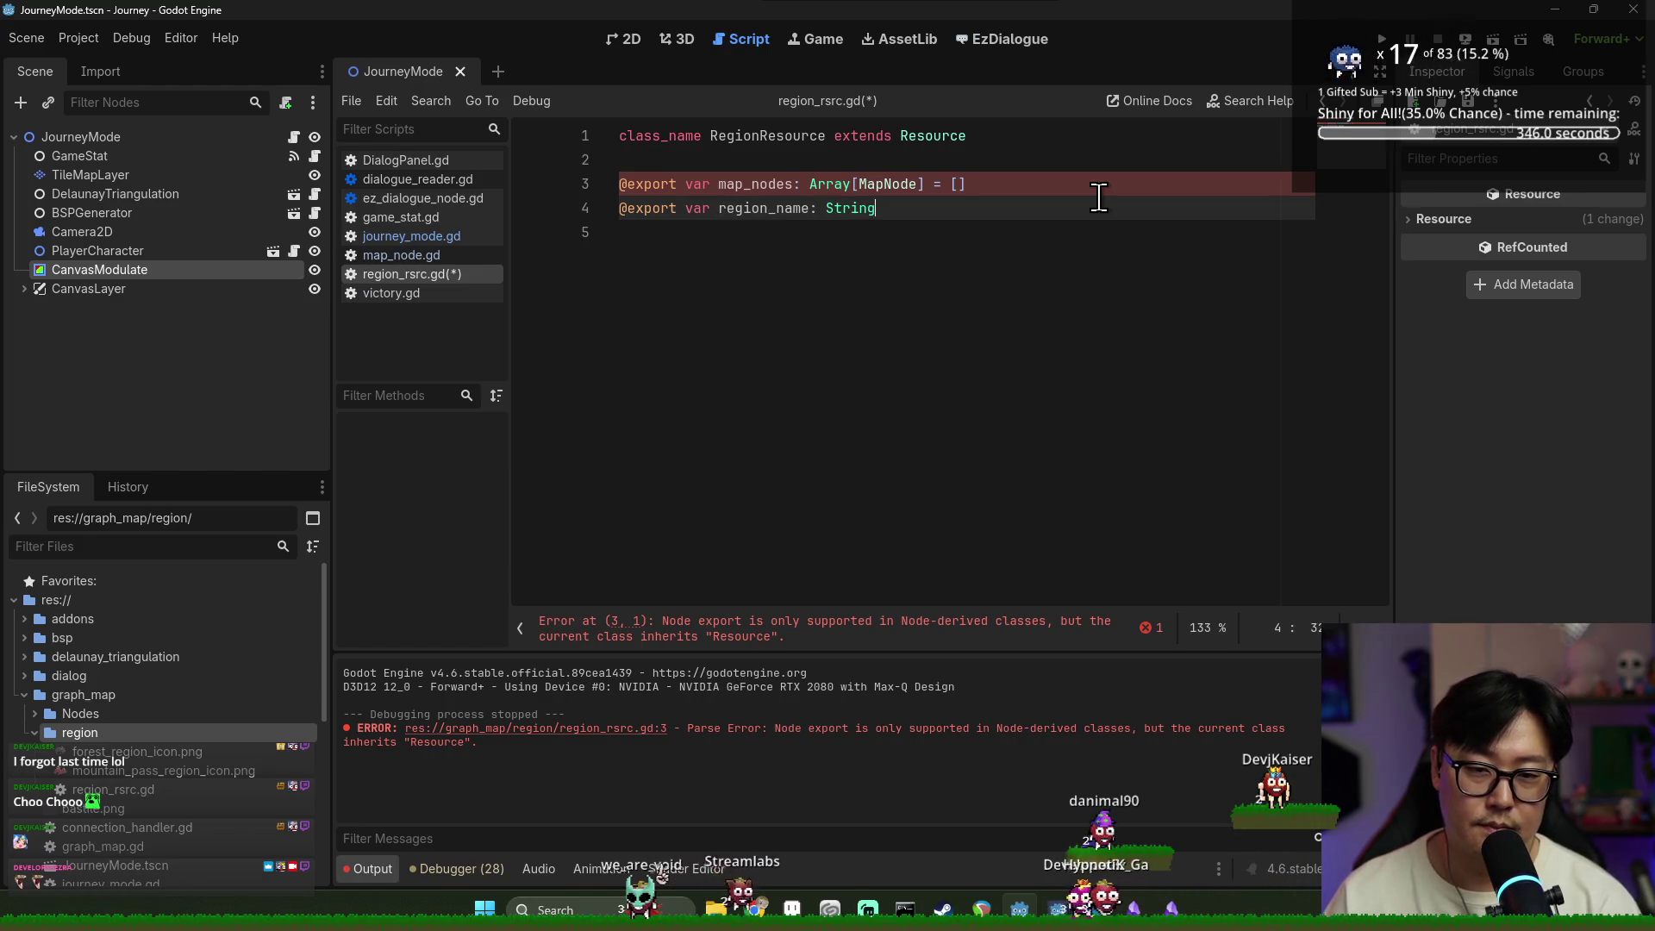
pyautogui.click(647, 203)
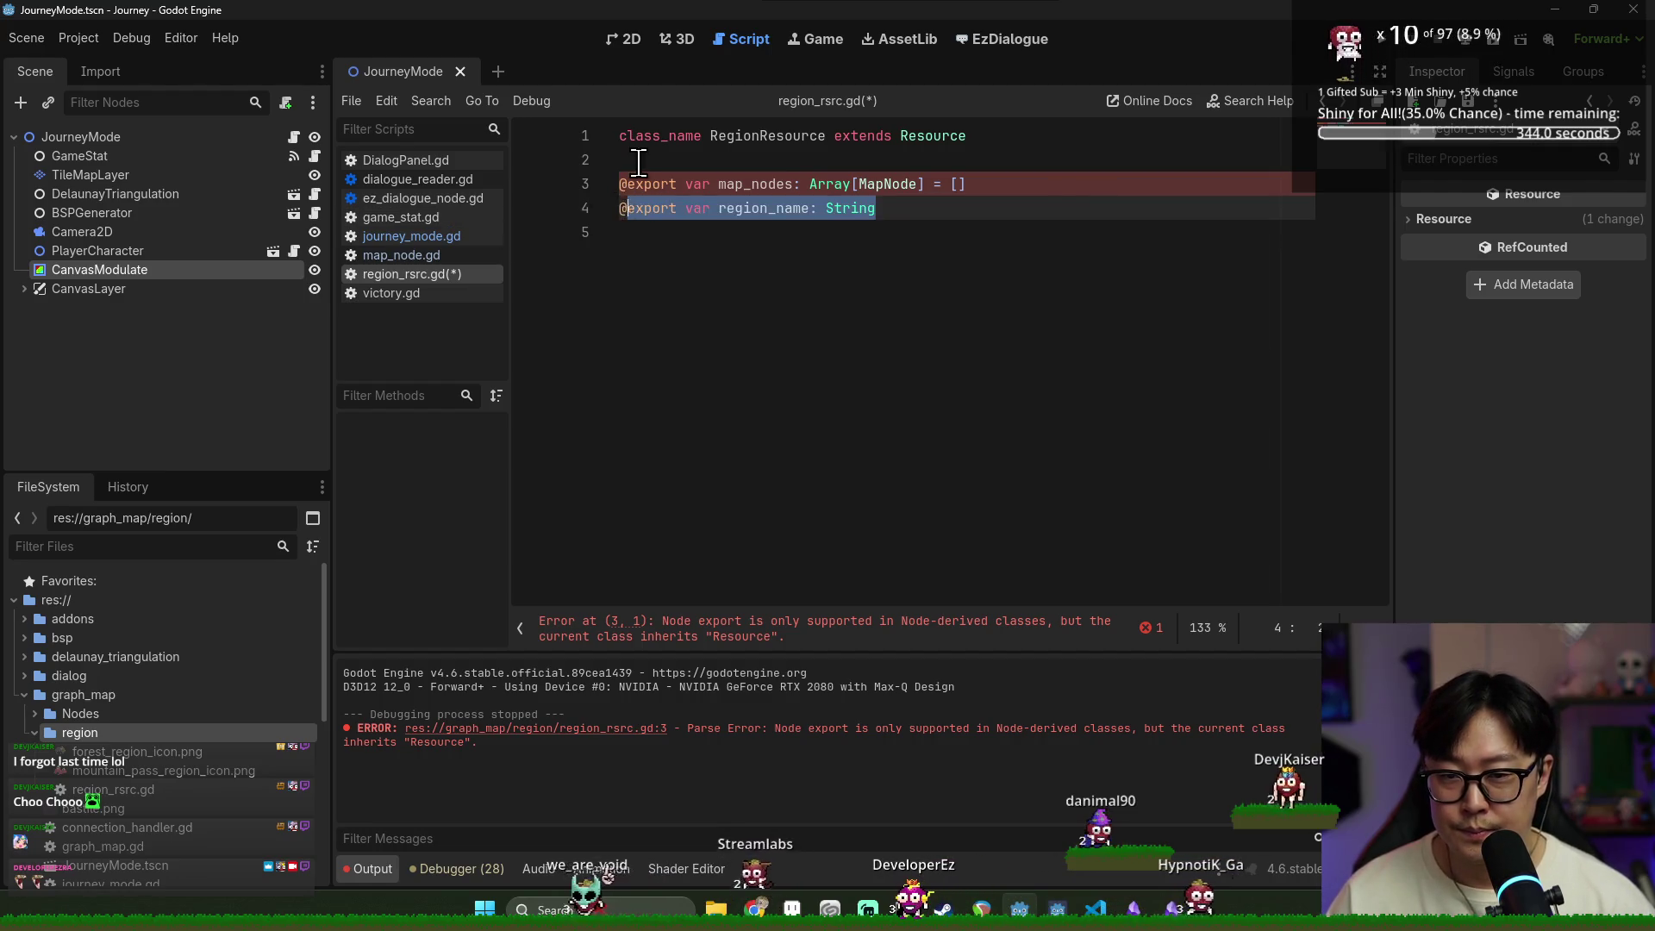
pyautogui.moveTo(629, 208)
pyautogui.mouseDown()
pyautogui.moveTo(945, 216)
pyautogui.moveTo(625, 209)
pyautogui.mouseUp()
pyautogui.click(945, 215)
pyautogui.hotkey('ctrl', 'x')
pyautogui.click(644, 164)
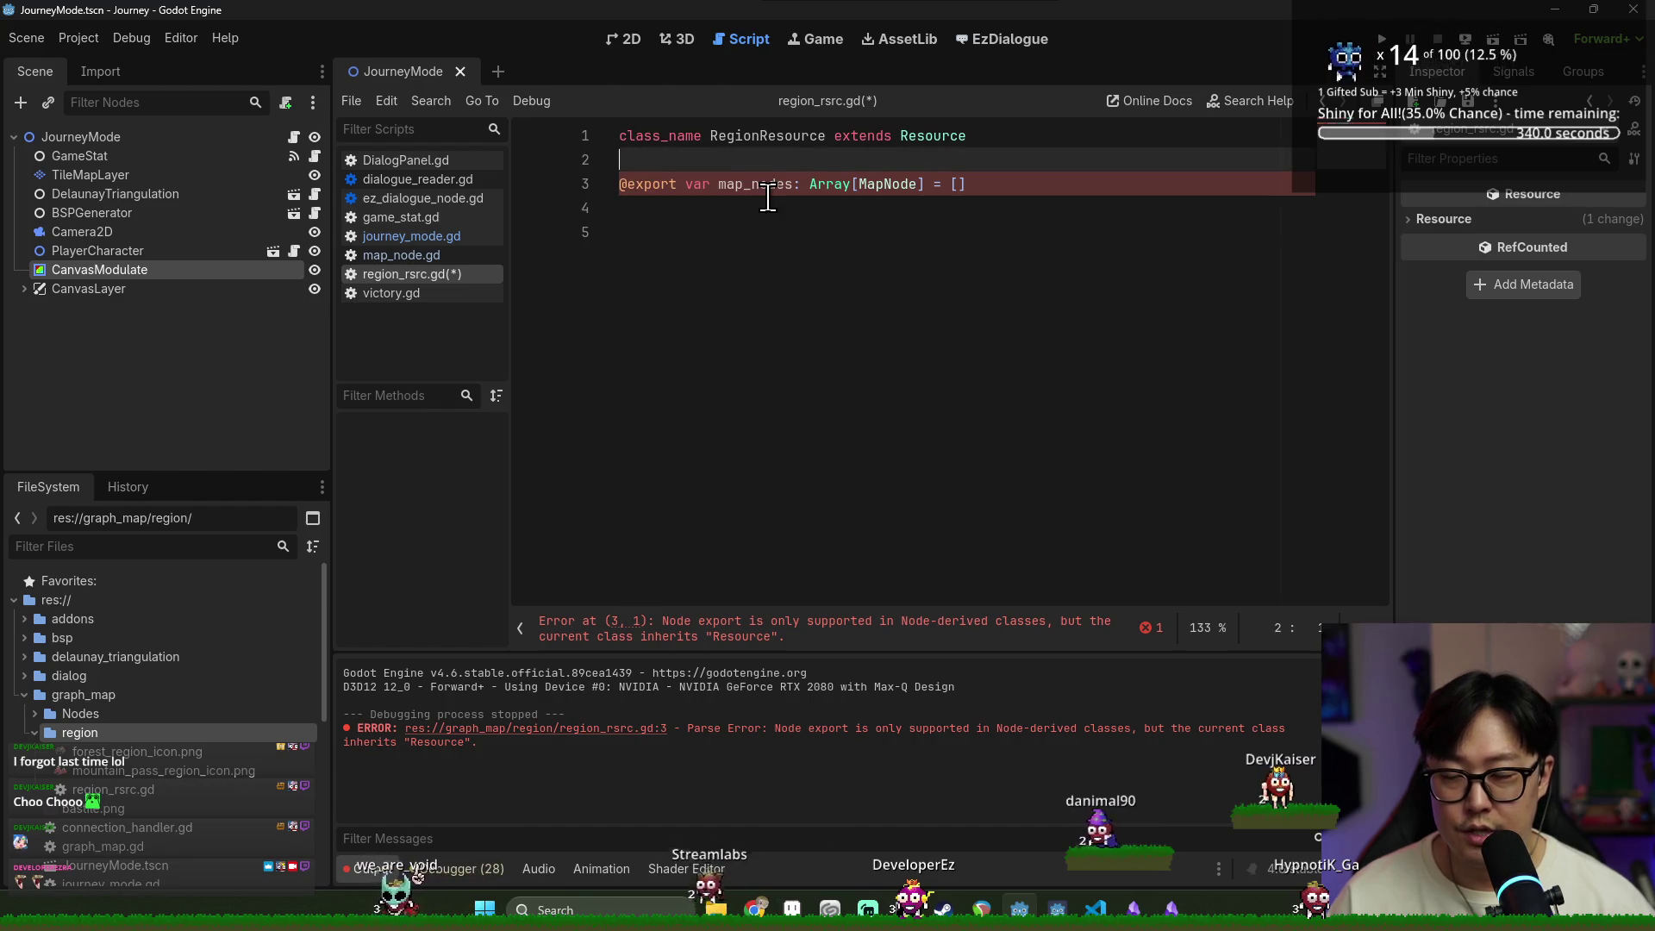
pyautogui.press('Return')
pyautogui.hotkey('ctrl', 'v')
pyautogui.doubleClick(86, 714)
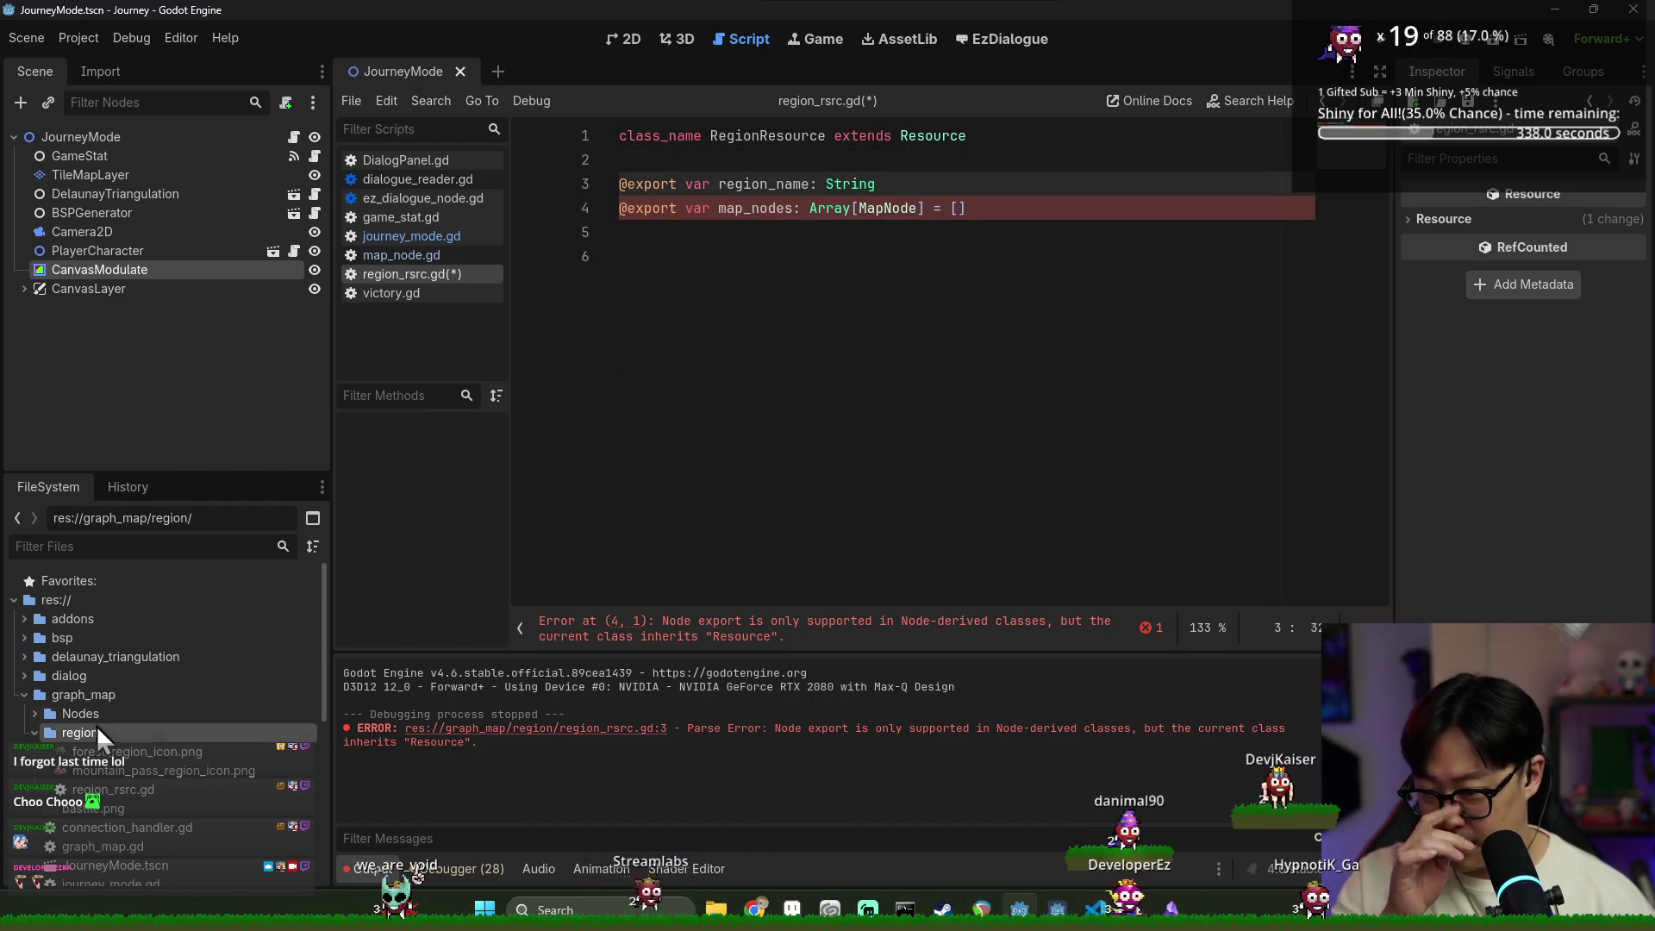
pyautogui.hotkey('ctrl', 's')
pyautogui.click(945, 250)
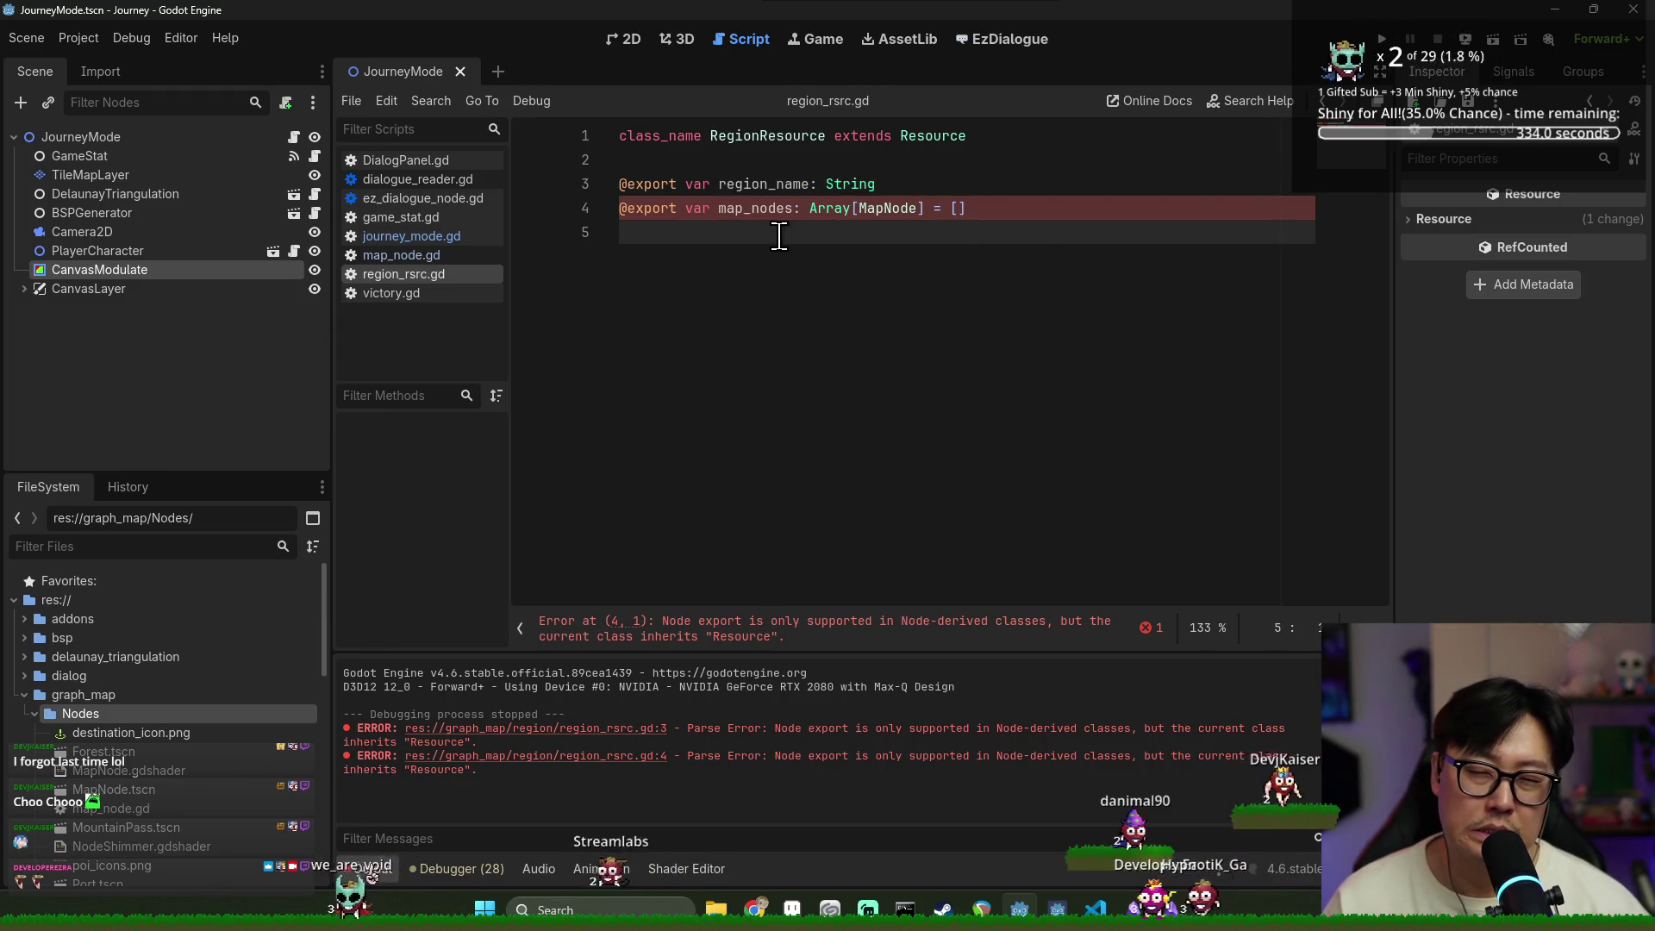
pyautogui.write('@export var')
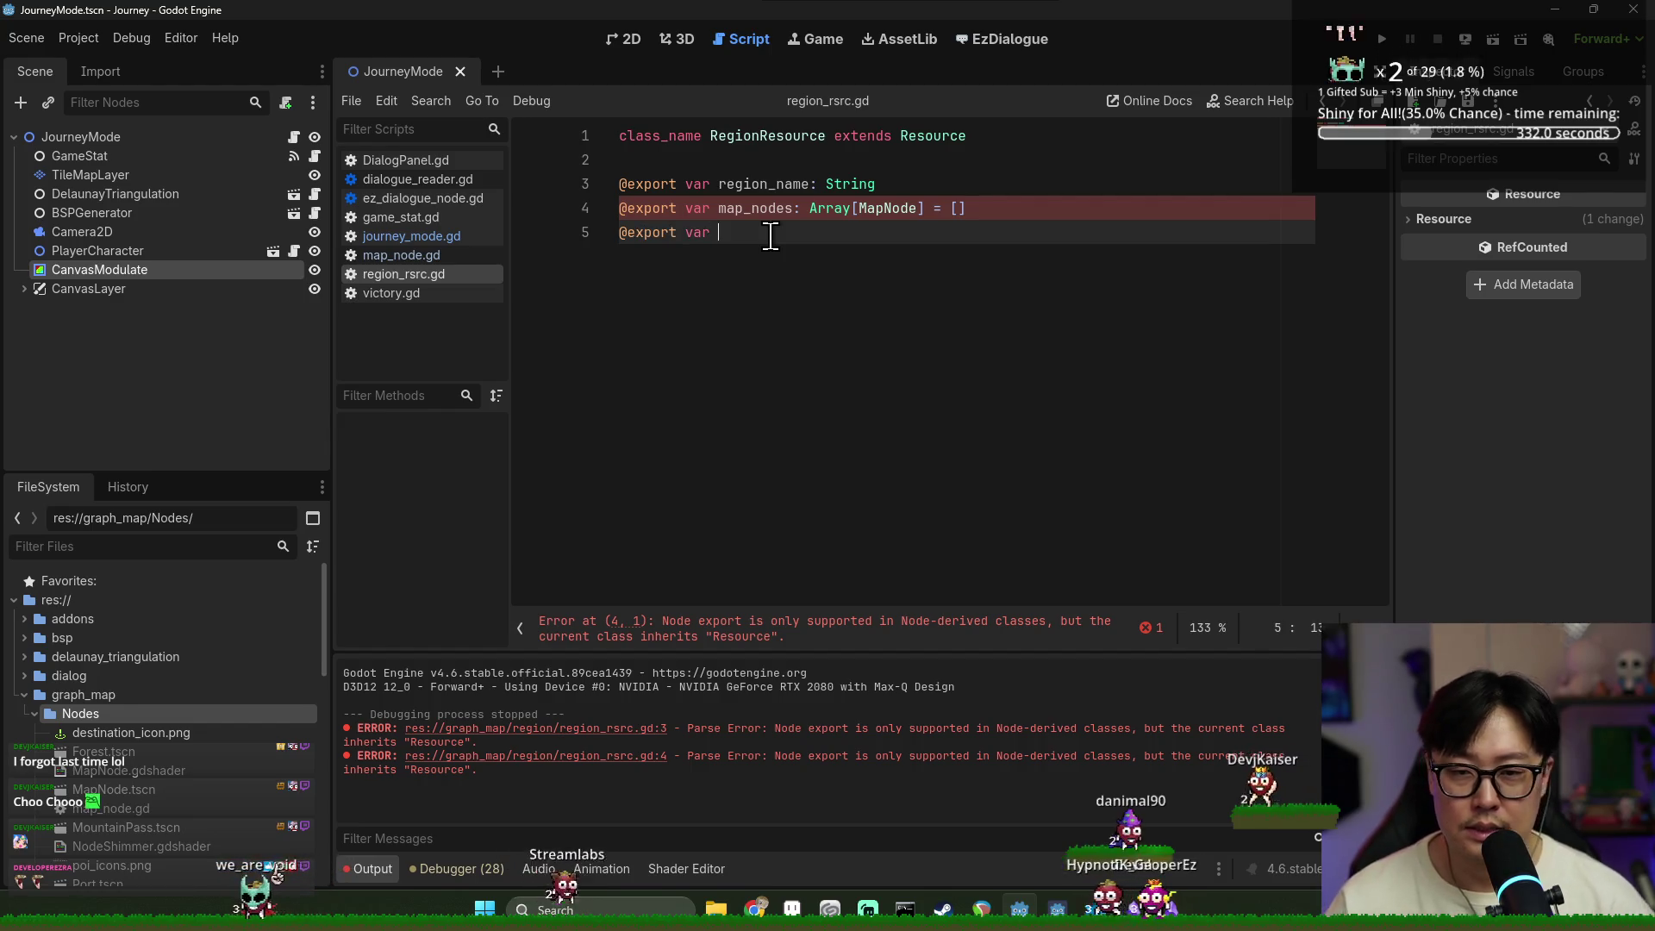
pyautogui.scroll(-3, 215, 758)
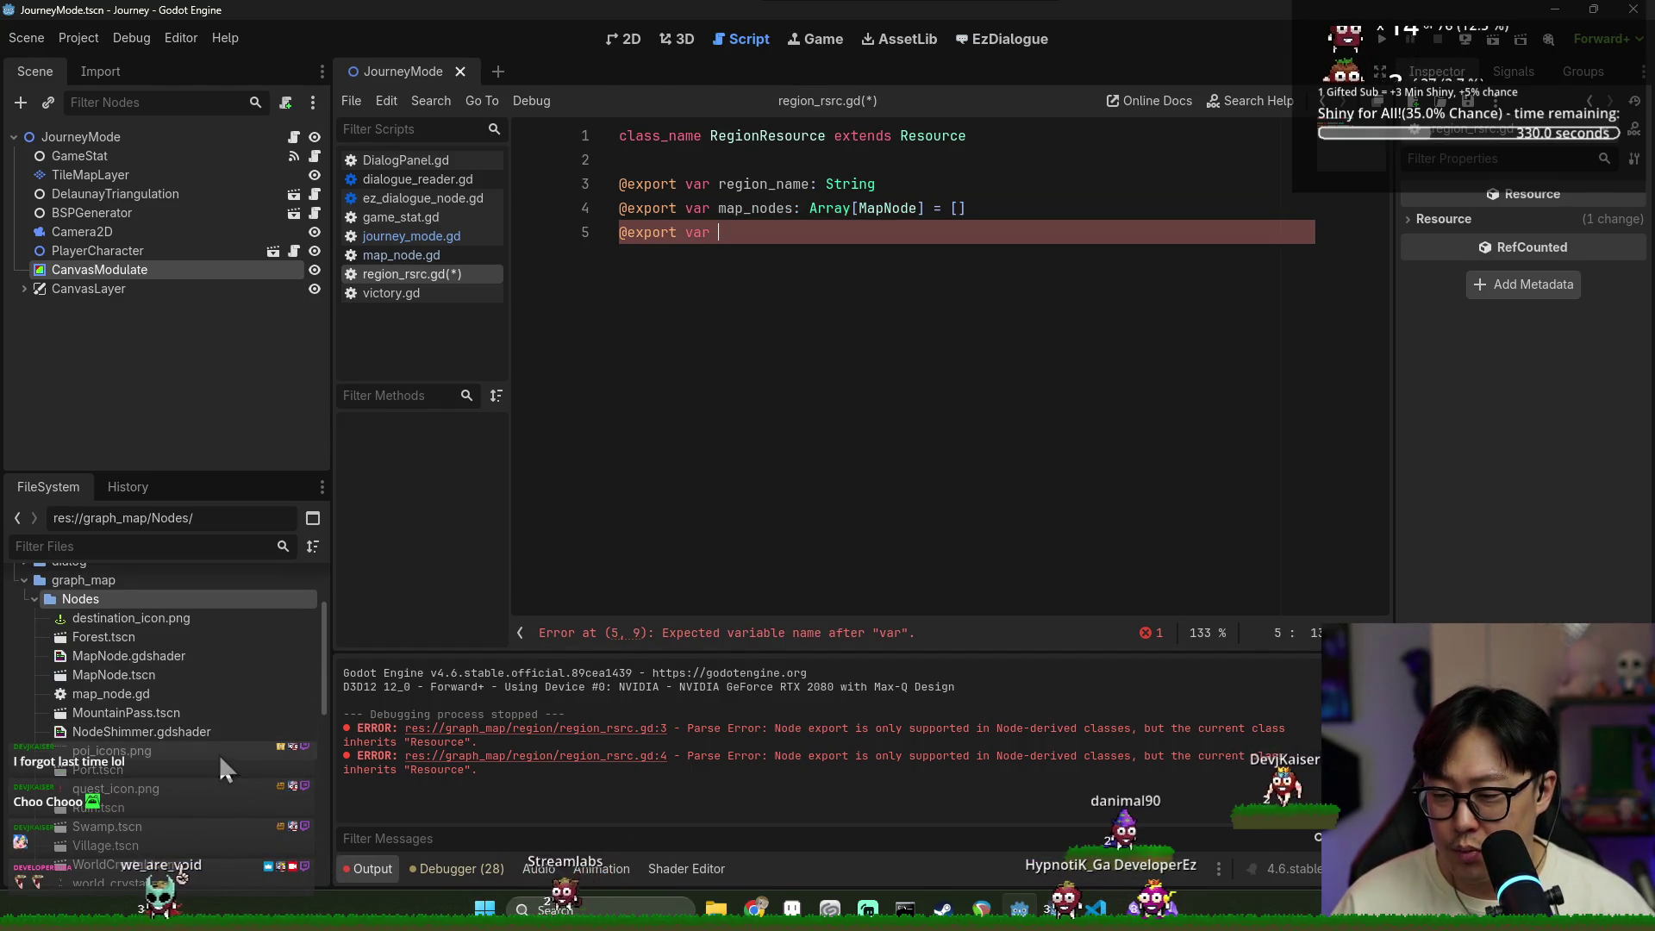
pyautogui.doubleClick(906, 201)
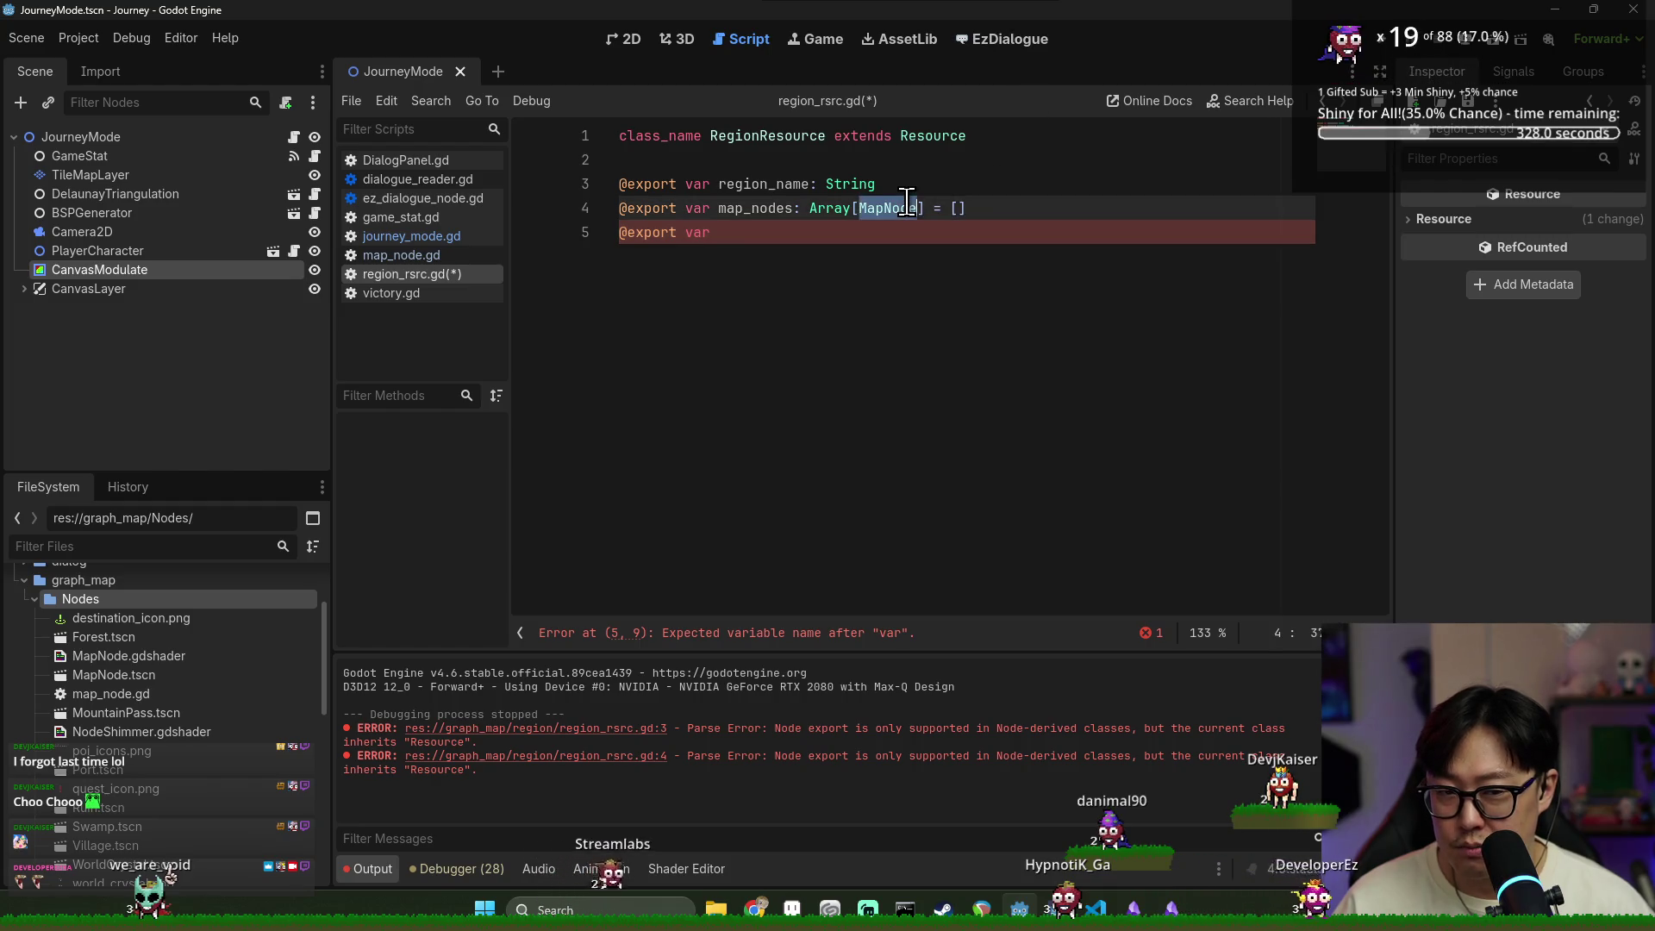
# - Open the Ruin scene to check map_node.gd's dialog setters, then return to region_rsrc.gd
pyautogui.rightClick(112, 810)
pyautogui.click(172, 493)
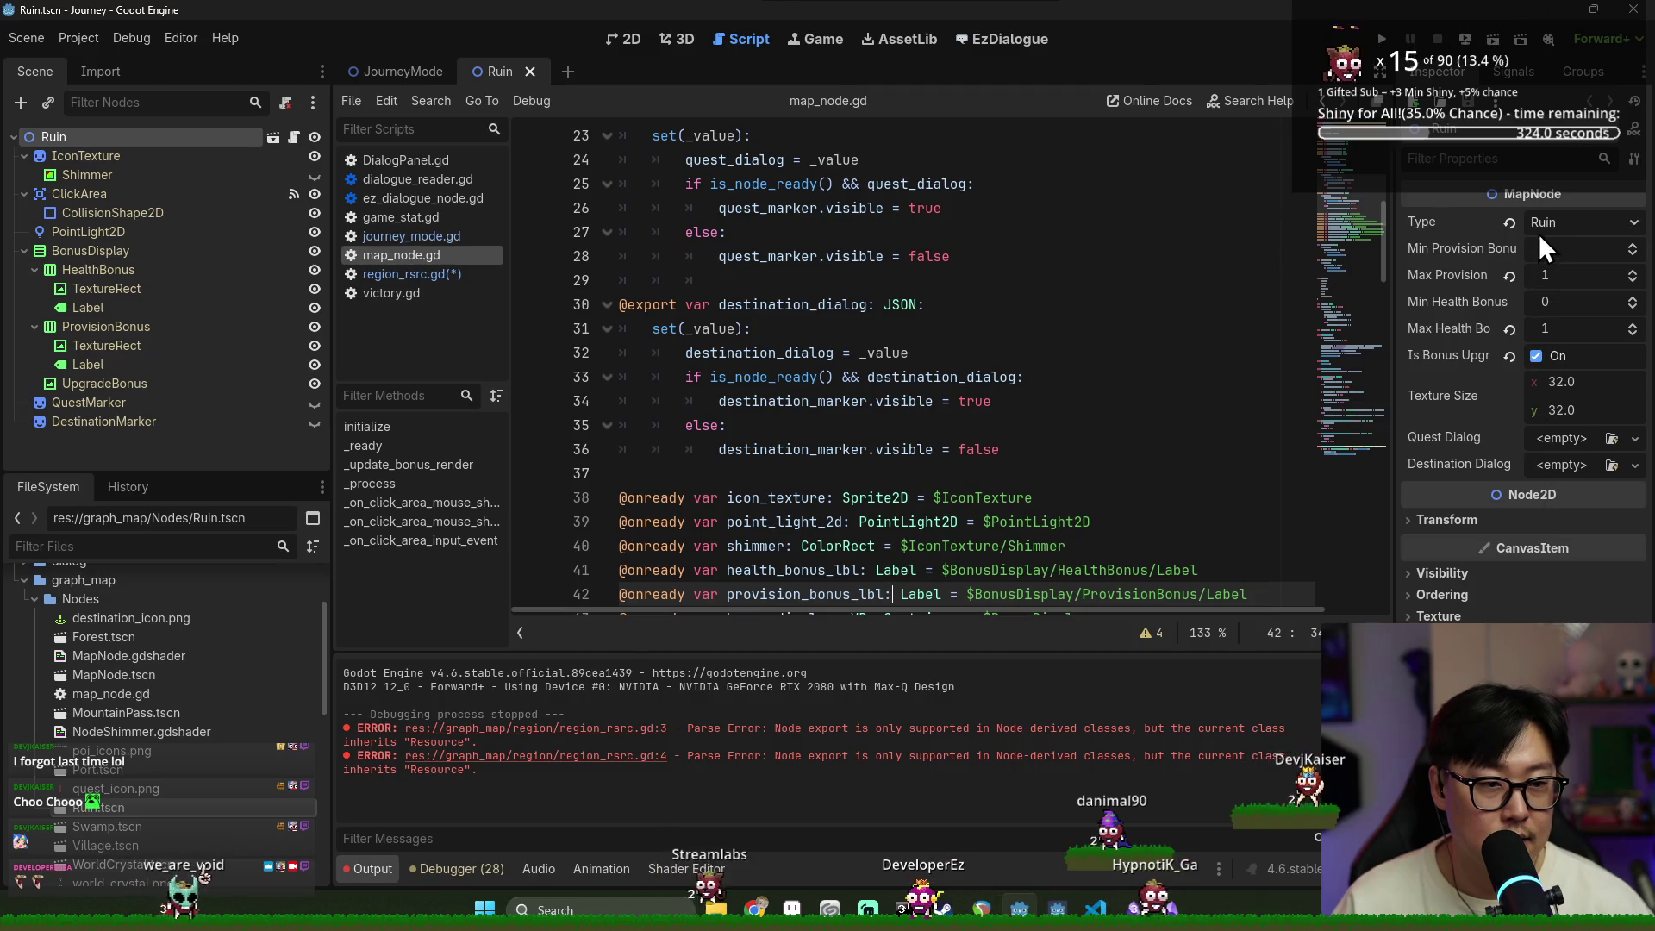
pyautogui.click(1017, 325)
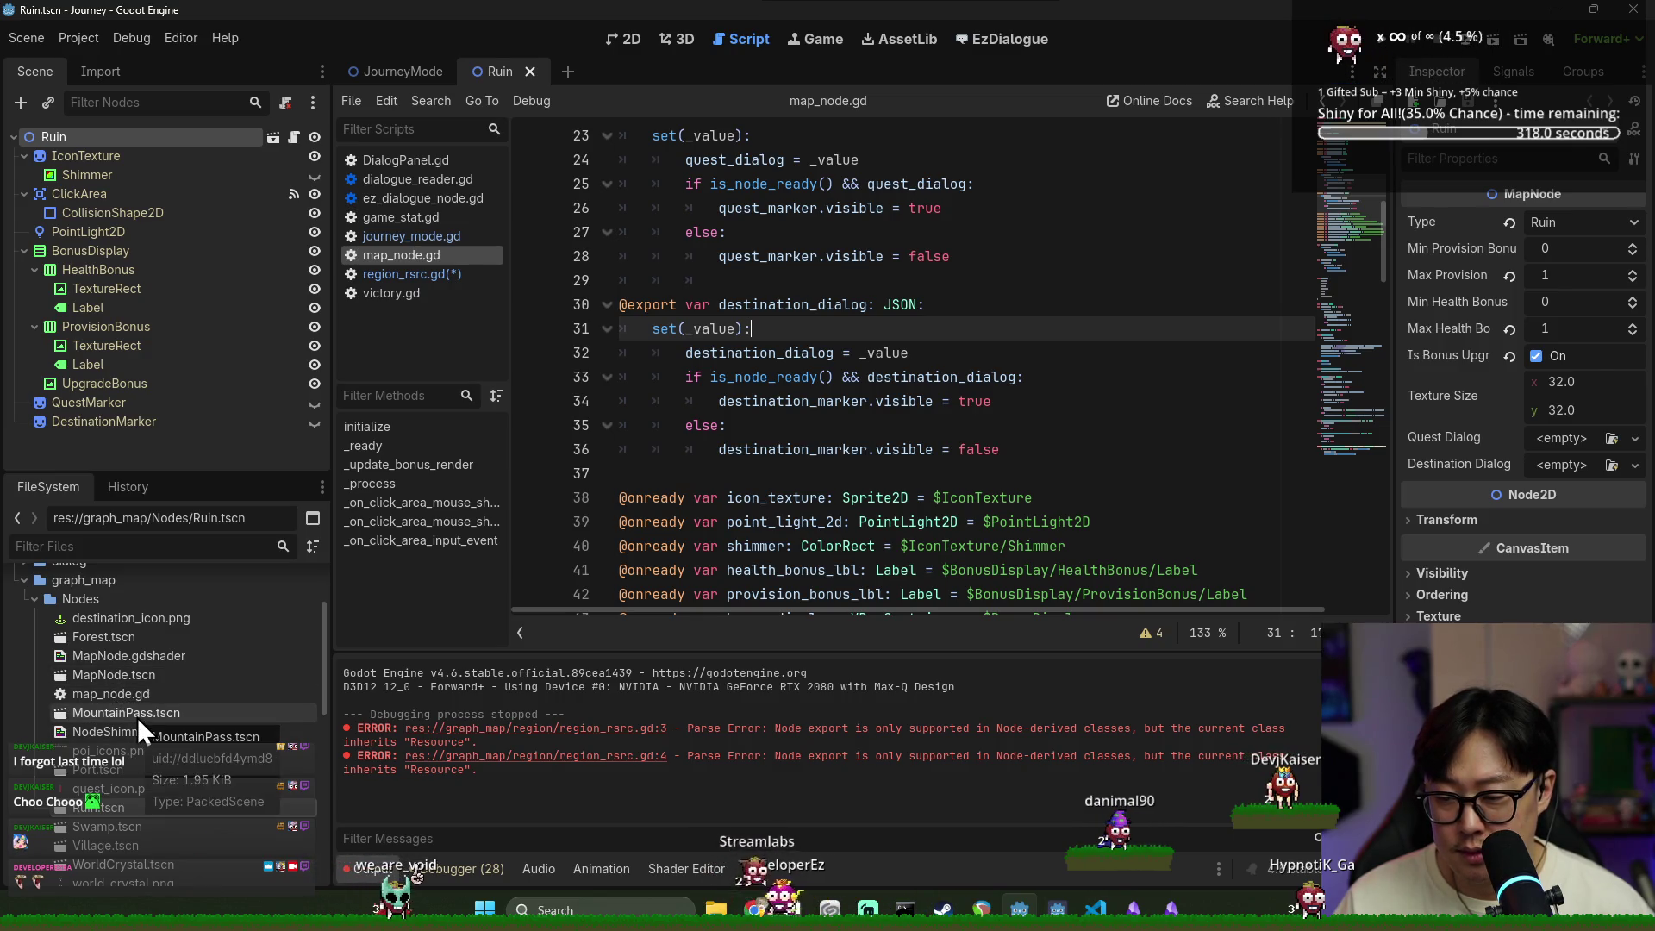
pyautogui.scroll(-2, 141, 830)
pyautogui.click(869, 280)
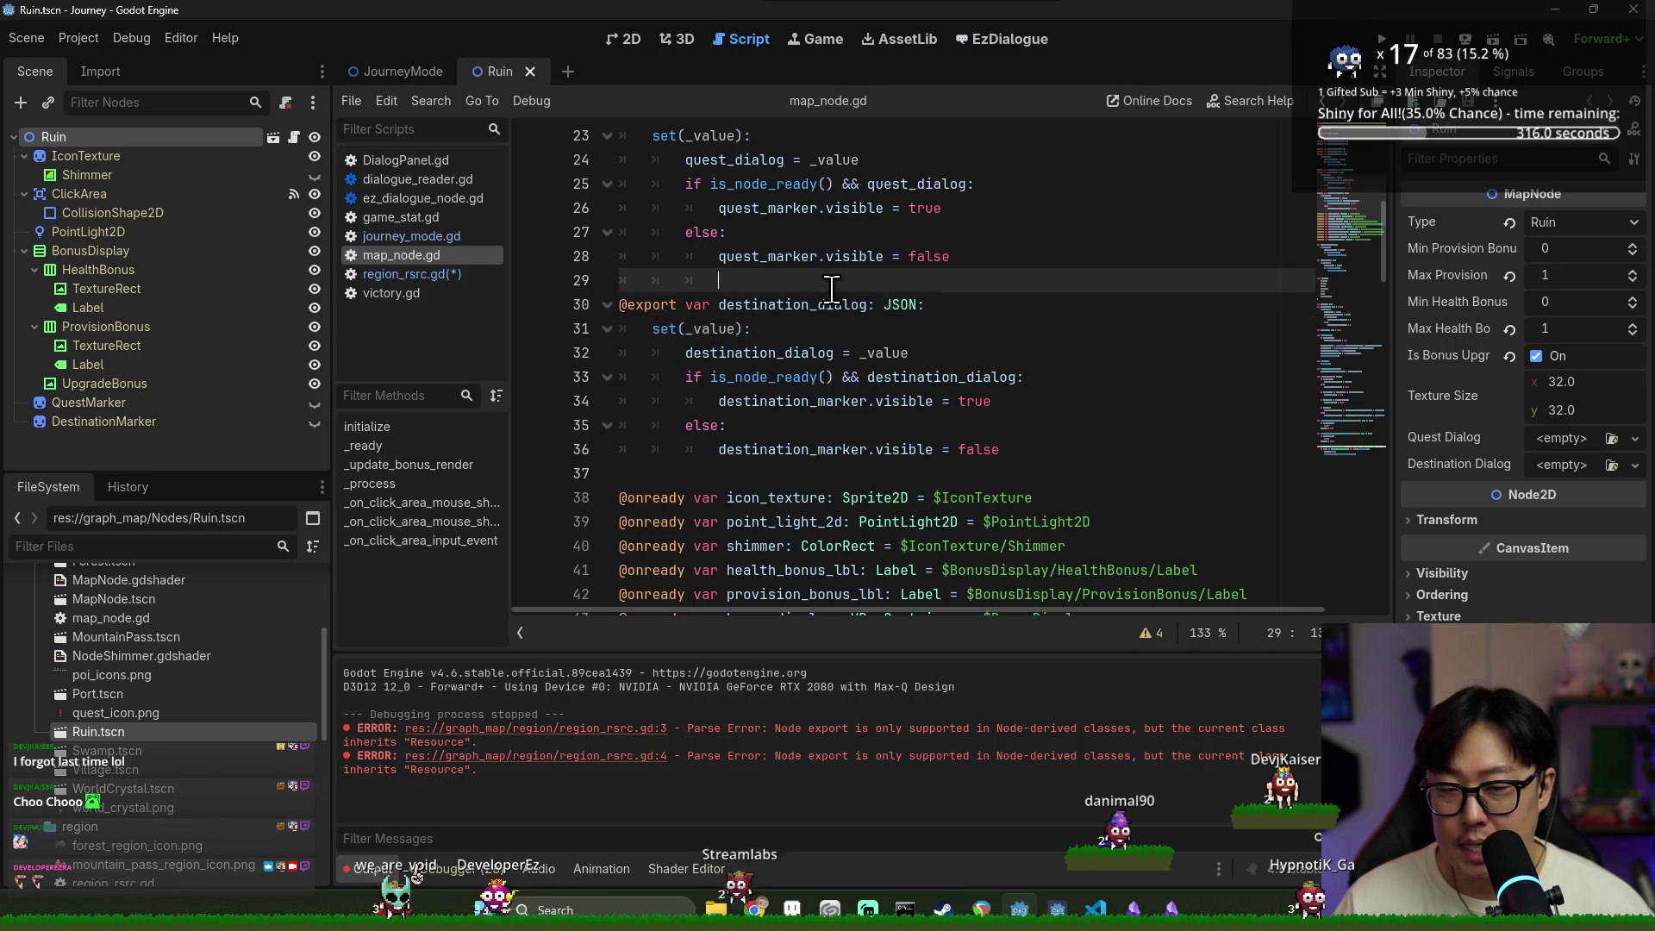
pyautogui.hotkey('ctrl', 'w')
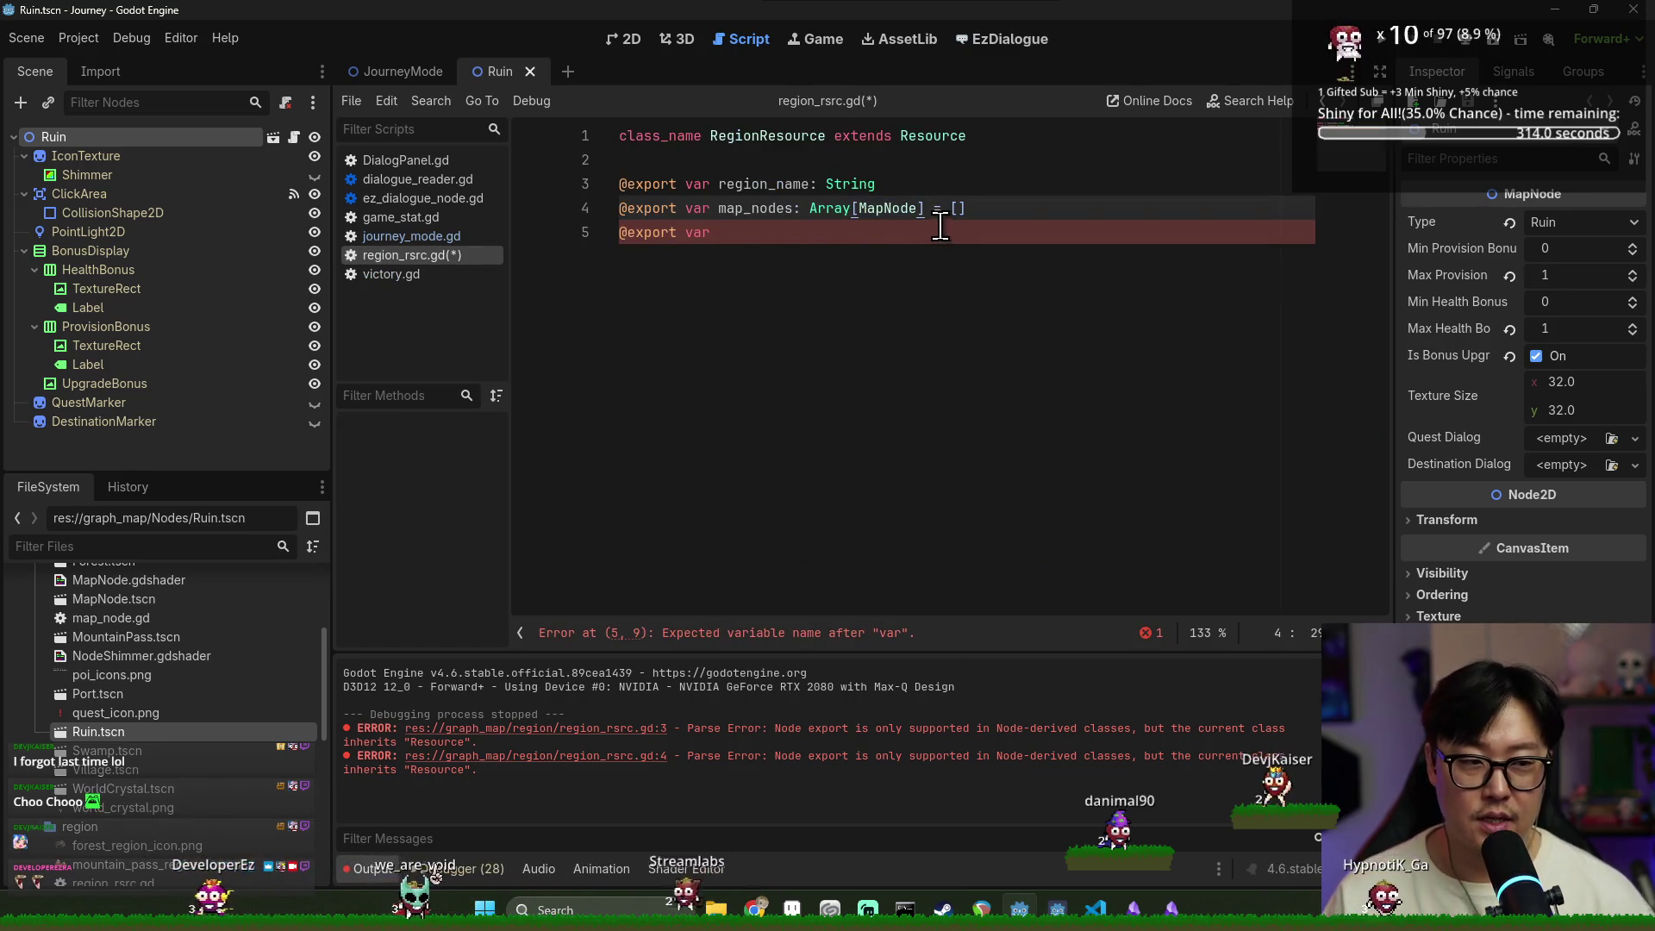
# - Retype map_nodes as Array[MapNode.PoiType] and save the script
pyautogui.press('BackSpace')
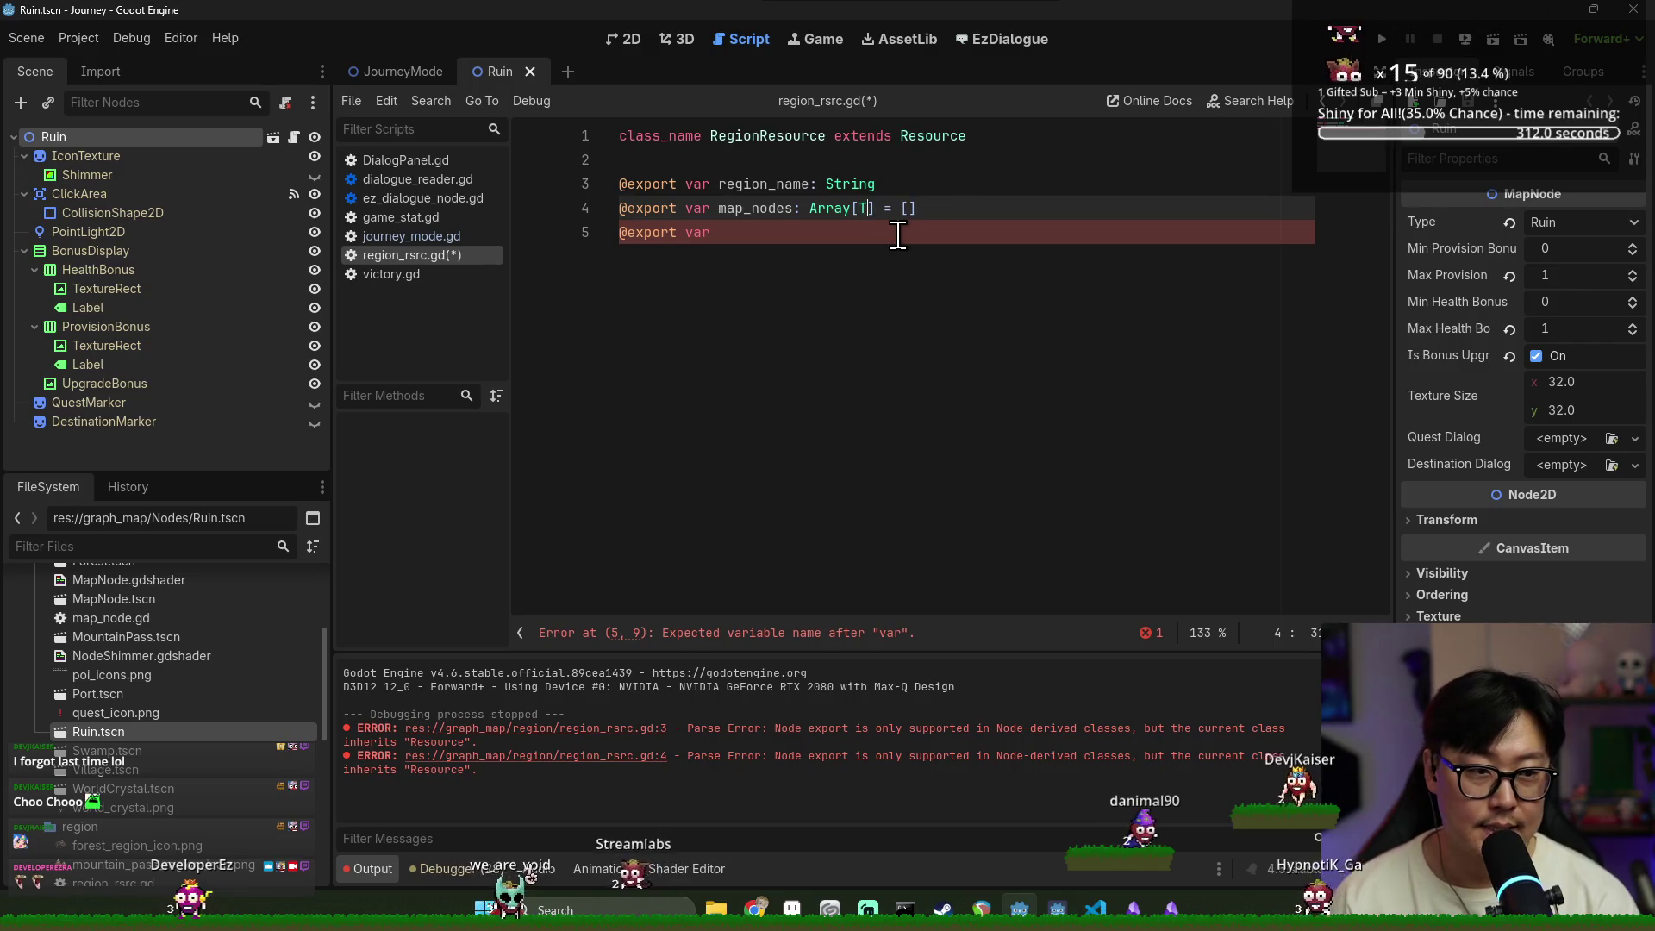
pyautogui.press('Escape')
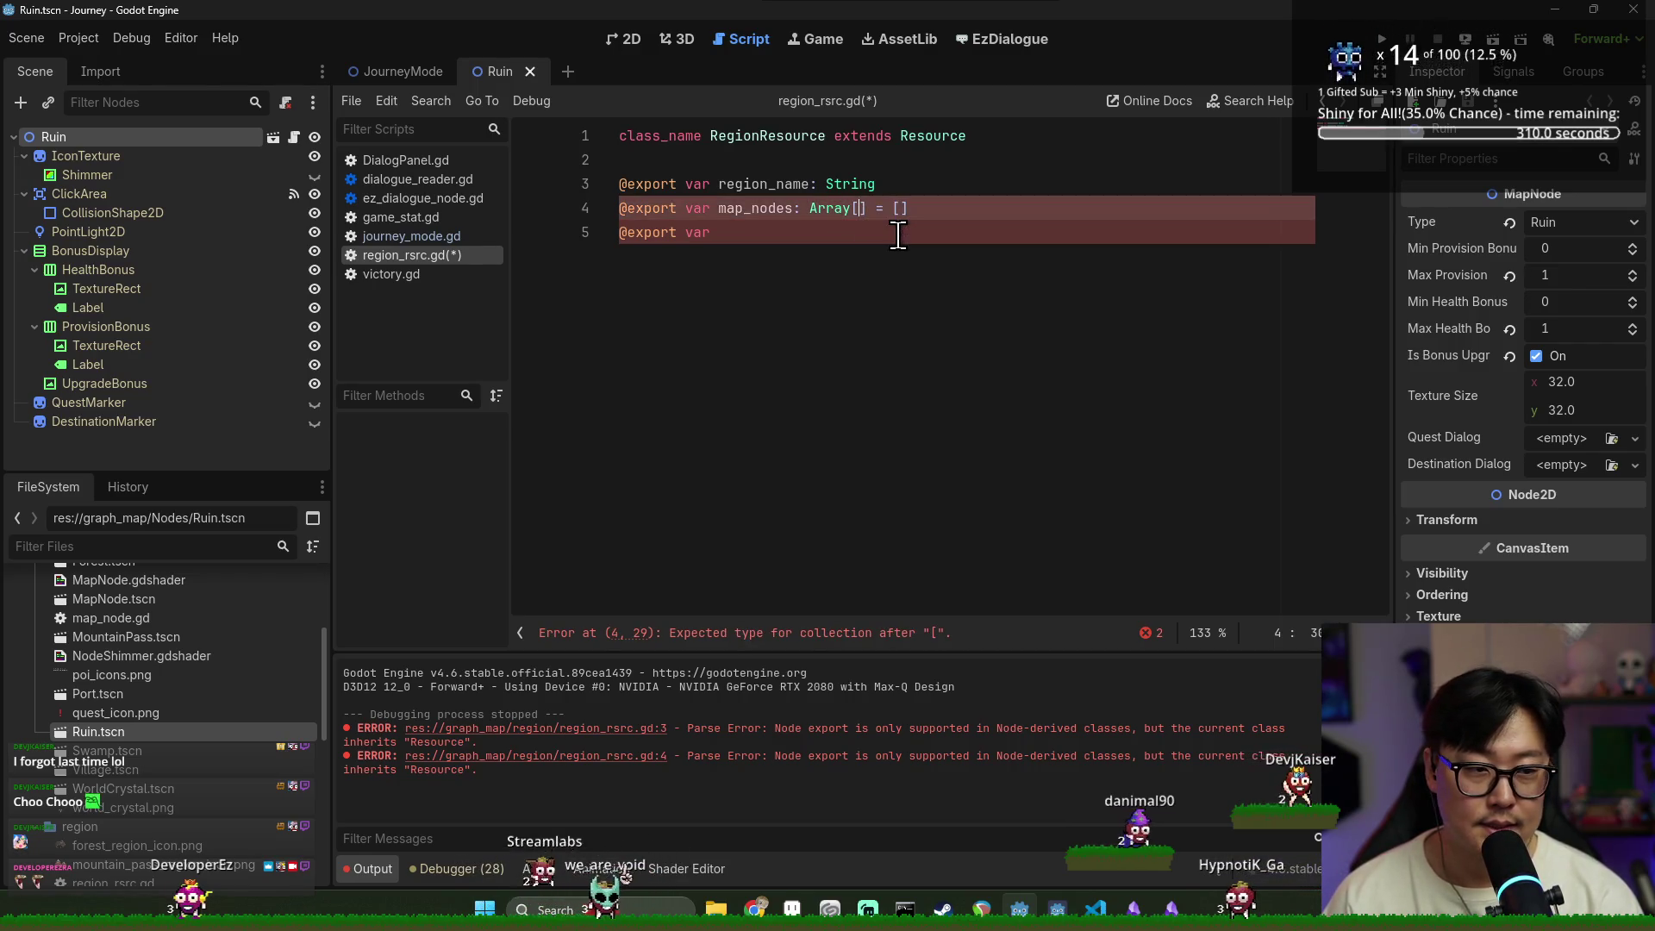
pyautogui.write('MapNode.')
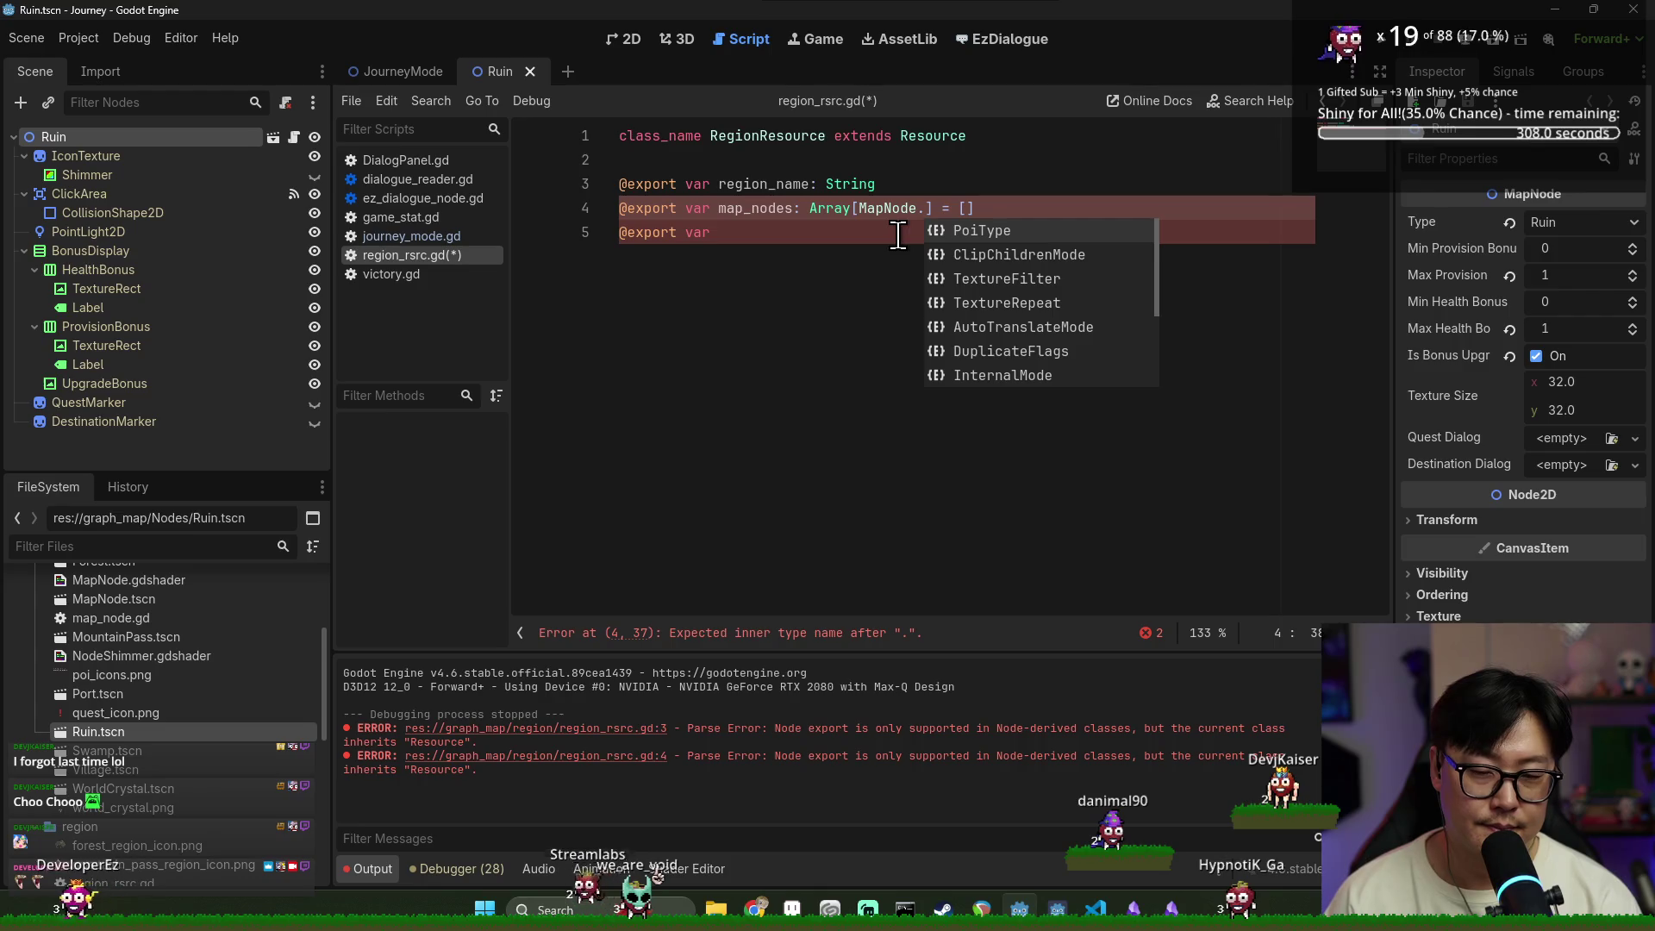
pyautogui.press('Return')
pyautogui.hotkey('ctrl', 's')
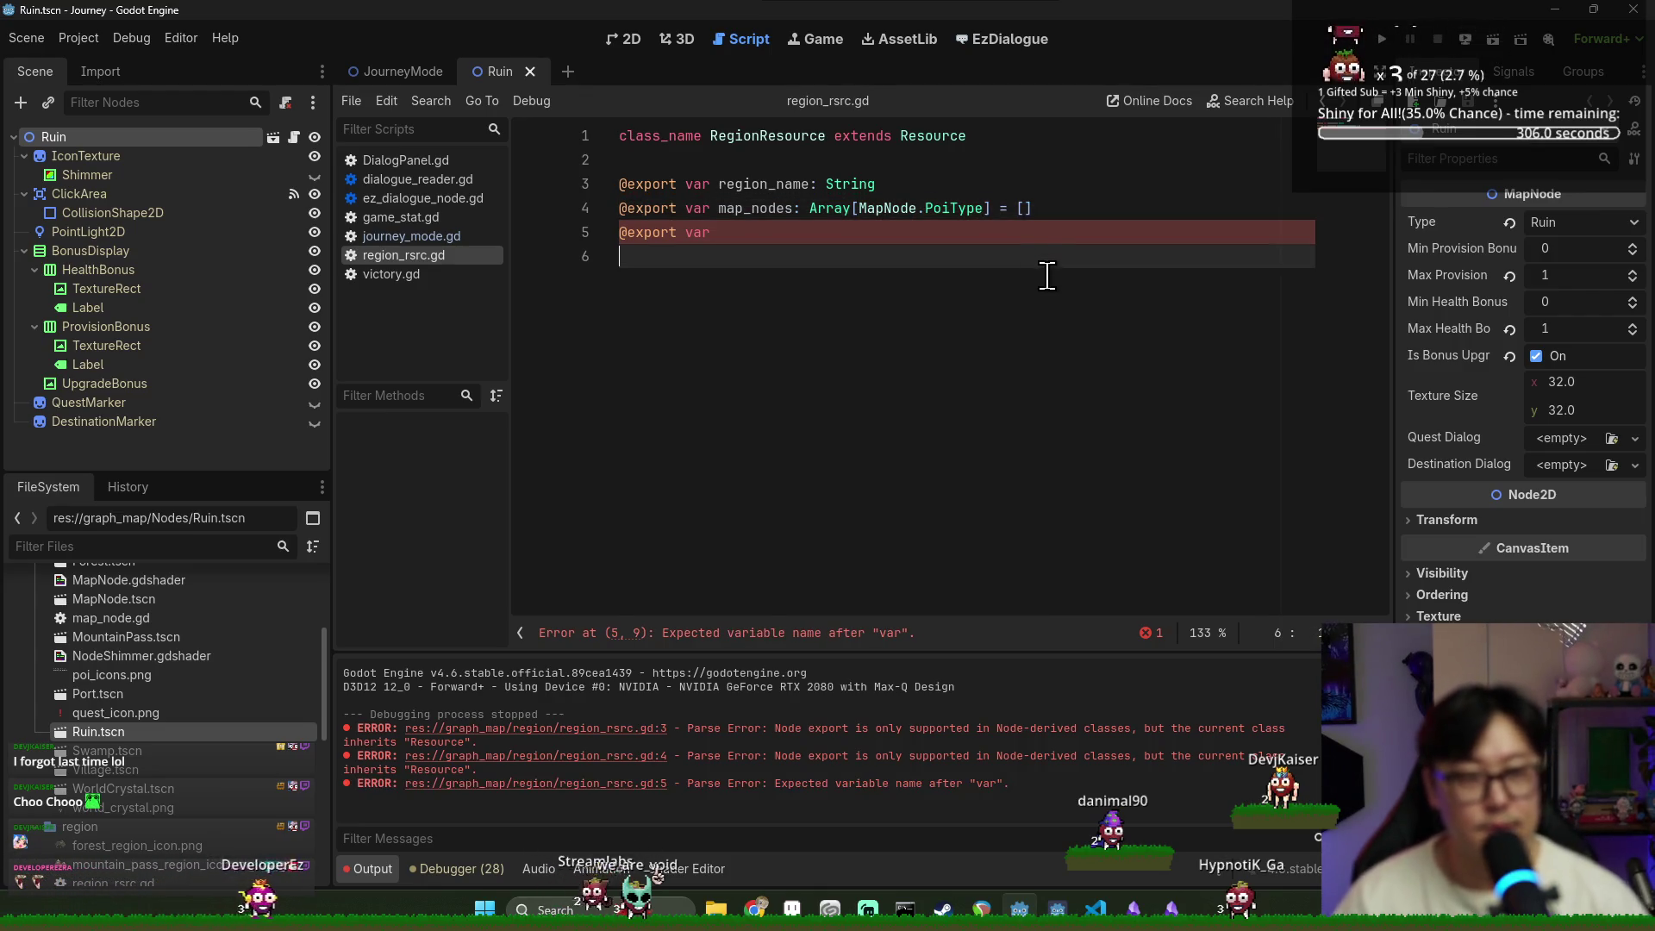
# - Add an exported connected_regions: Array[RegionResource] = [] and save
pyautogui.click(909, 226)
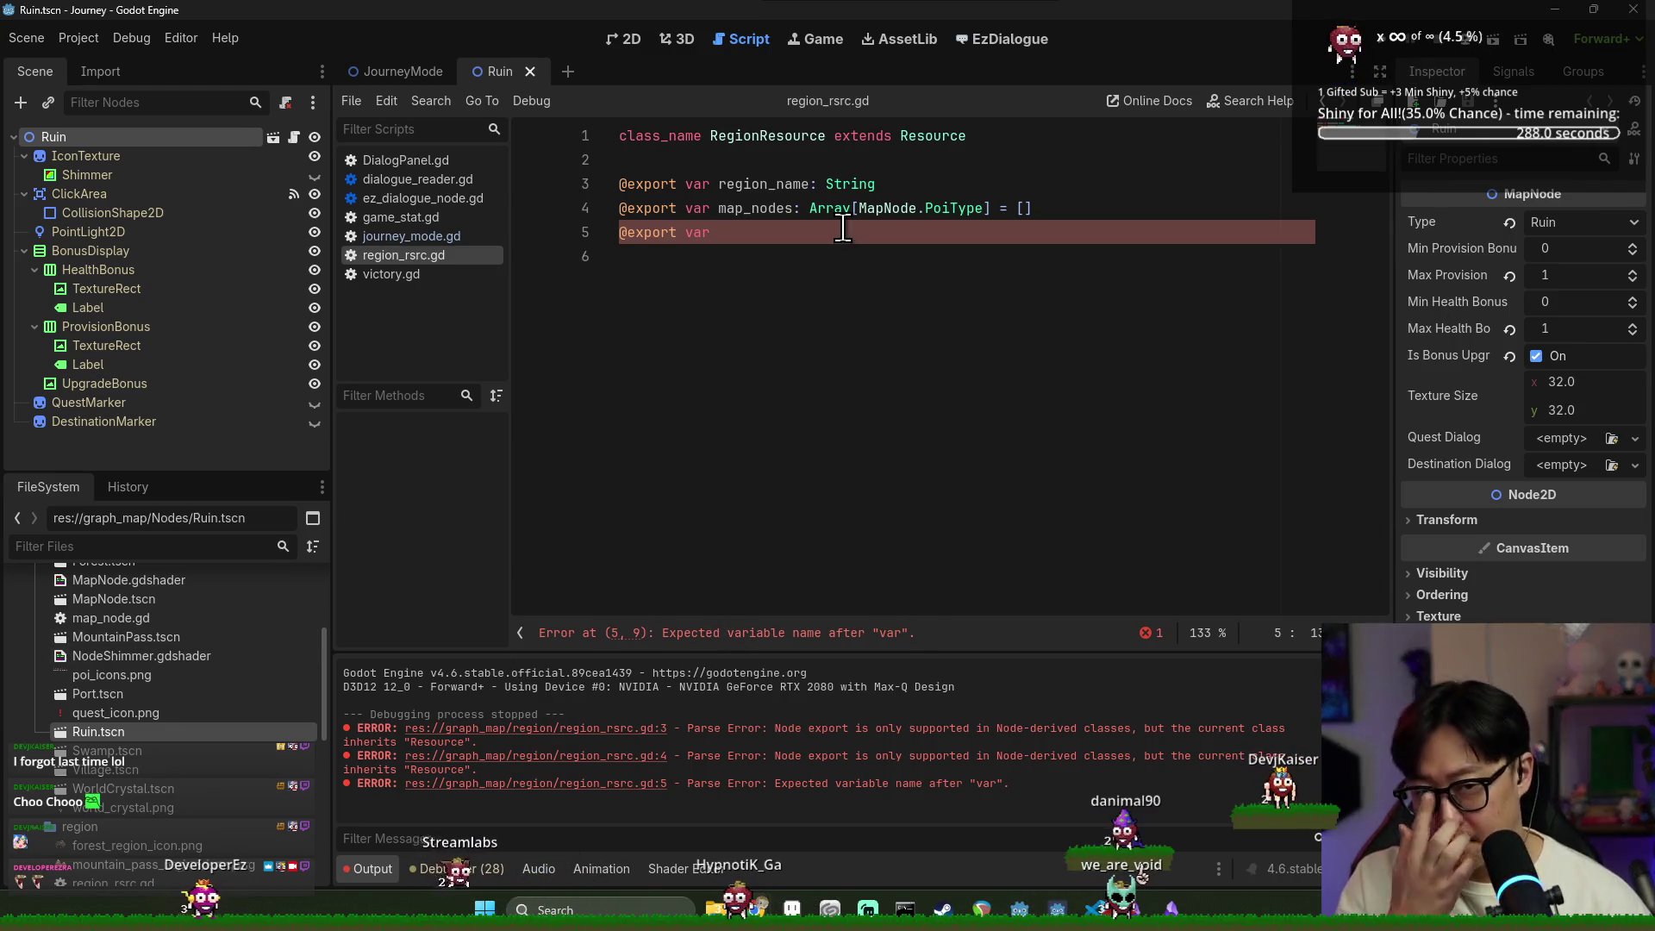
pyautogui.click(772, 214)
pyautogui.click(780, 233)
pyautogui.write('connecte')
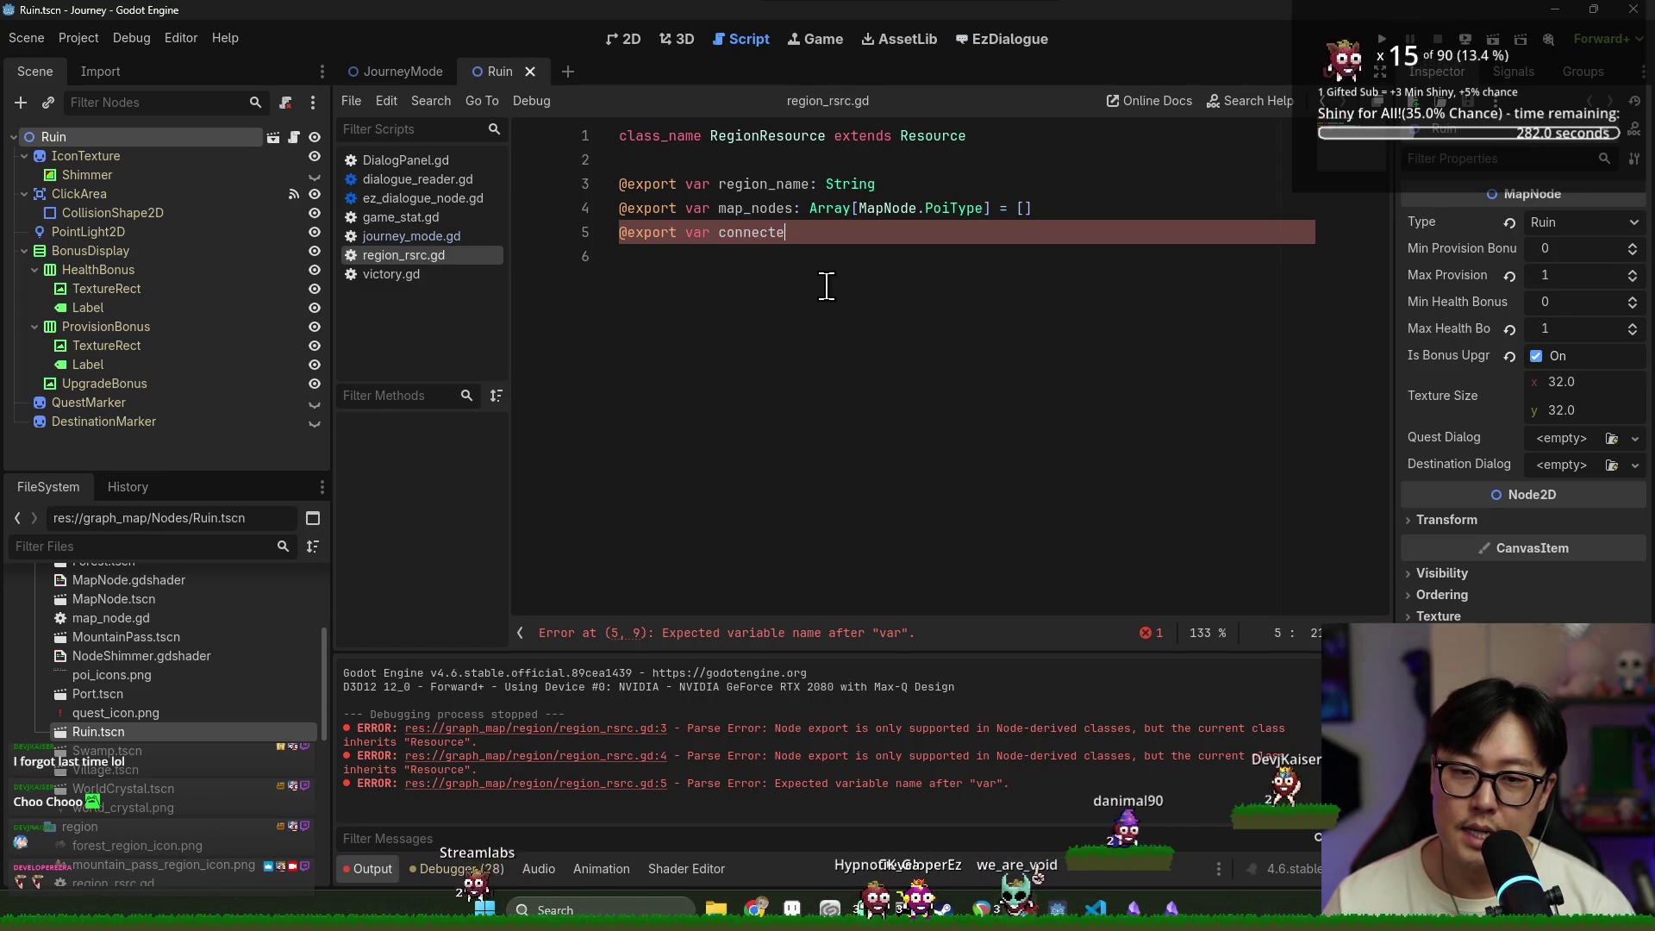
pyautogui.write('d_region: [')
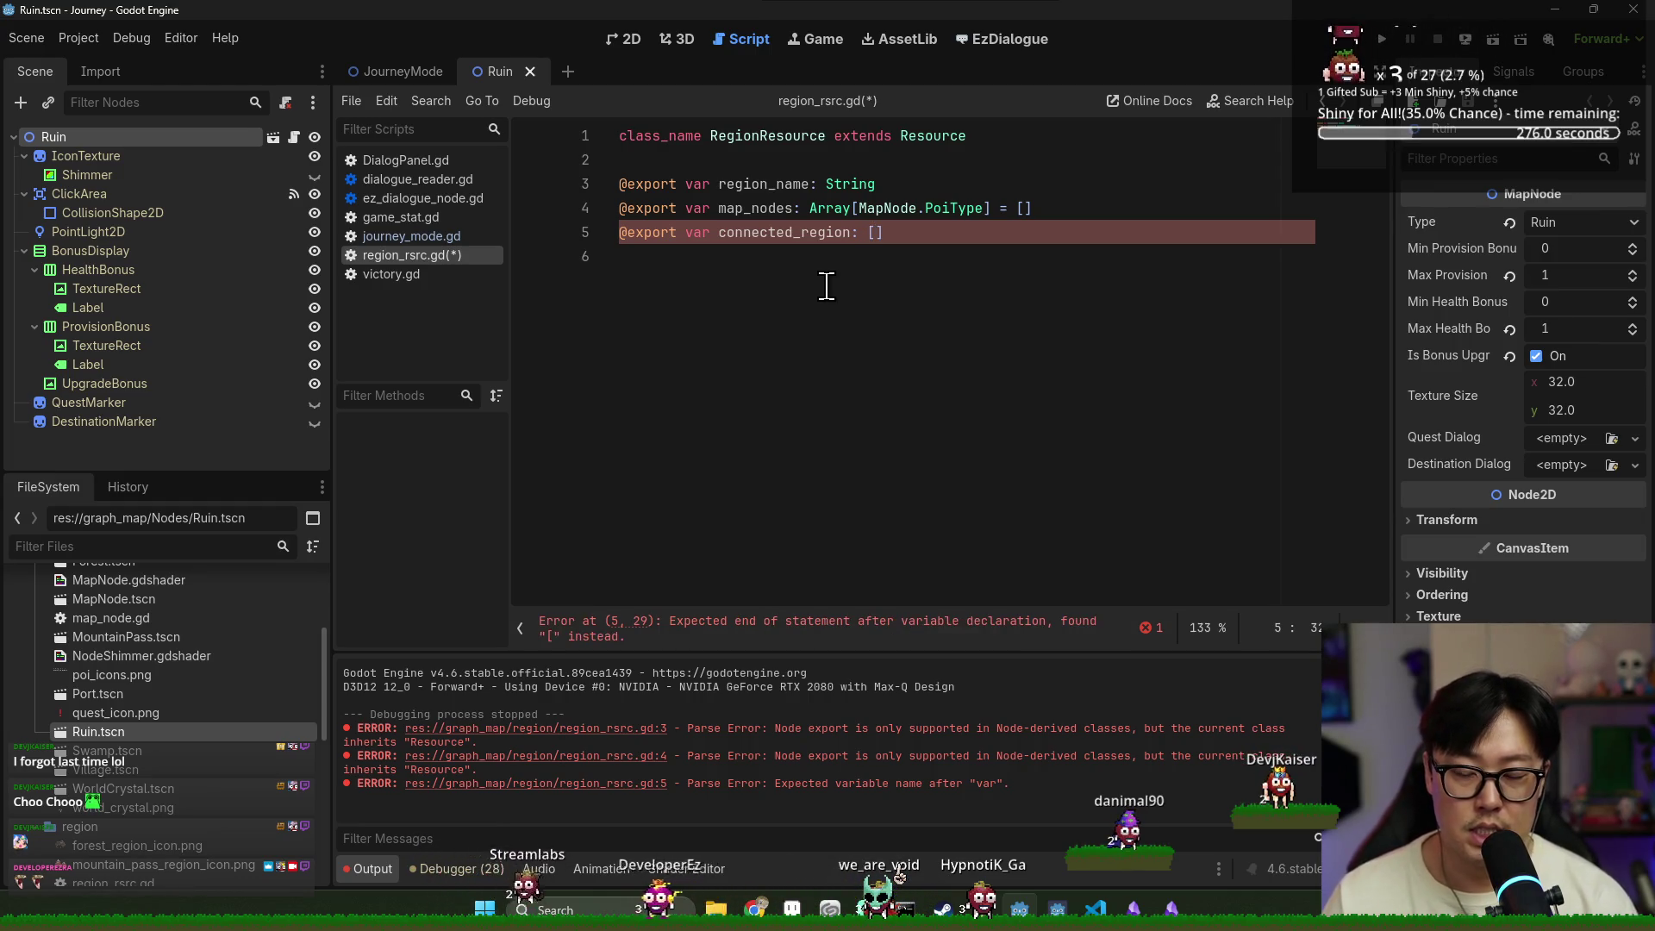
pyautogui.press('BackSpace')
pyautogui.press('BackSpace')
pyautogui.press('BackSpace')
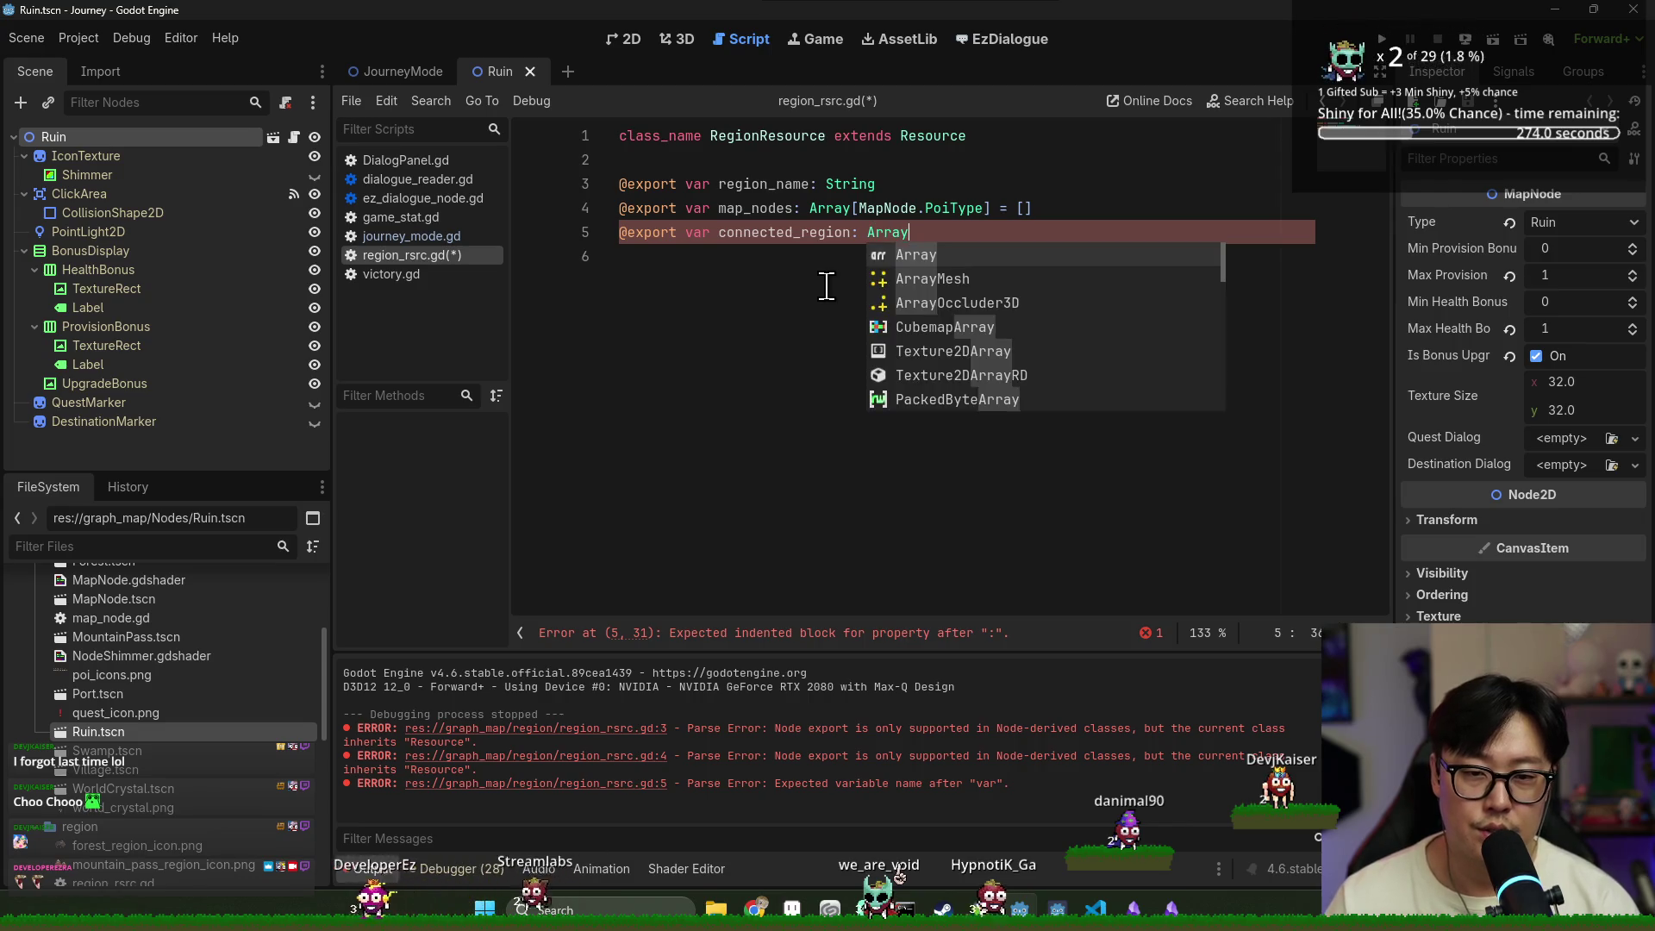
pyautogui.write('s:')
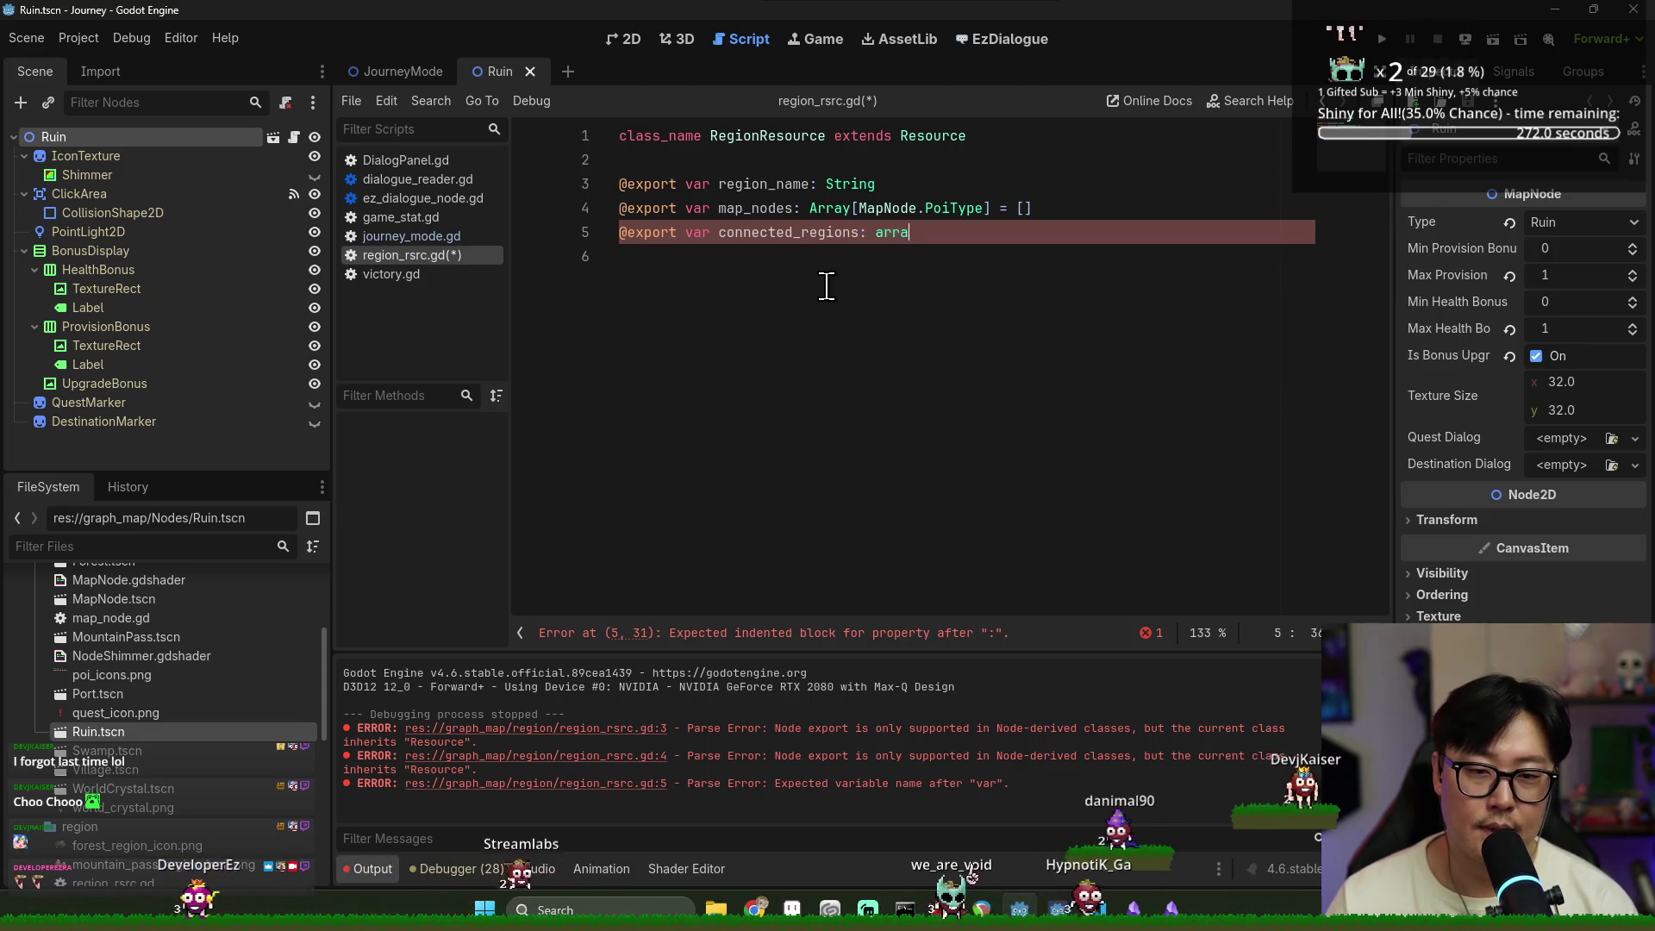
pyautogui.press('BackSpace')
pyautogui.press('BackSpace')
pyautogui.press('BackSpace')
pyautogui.write('Array[')
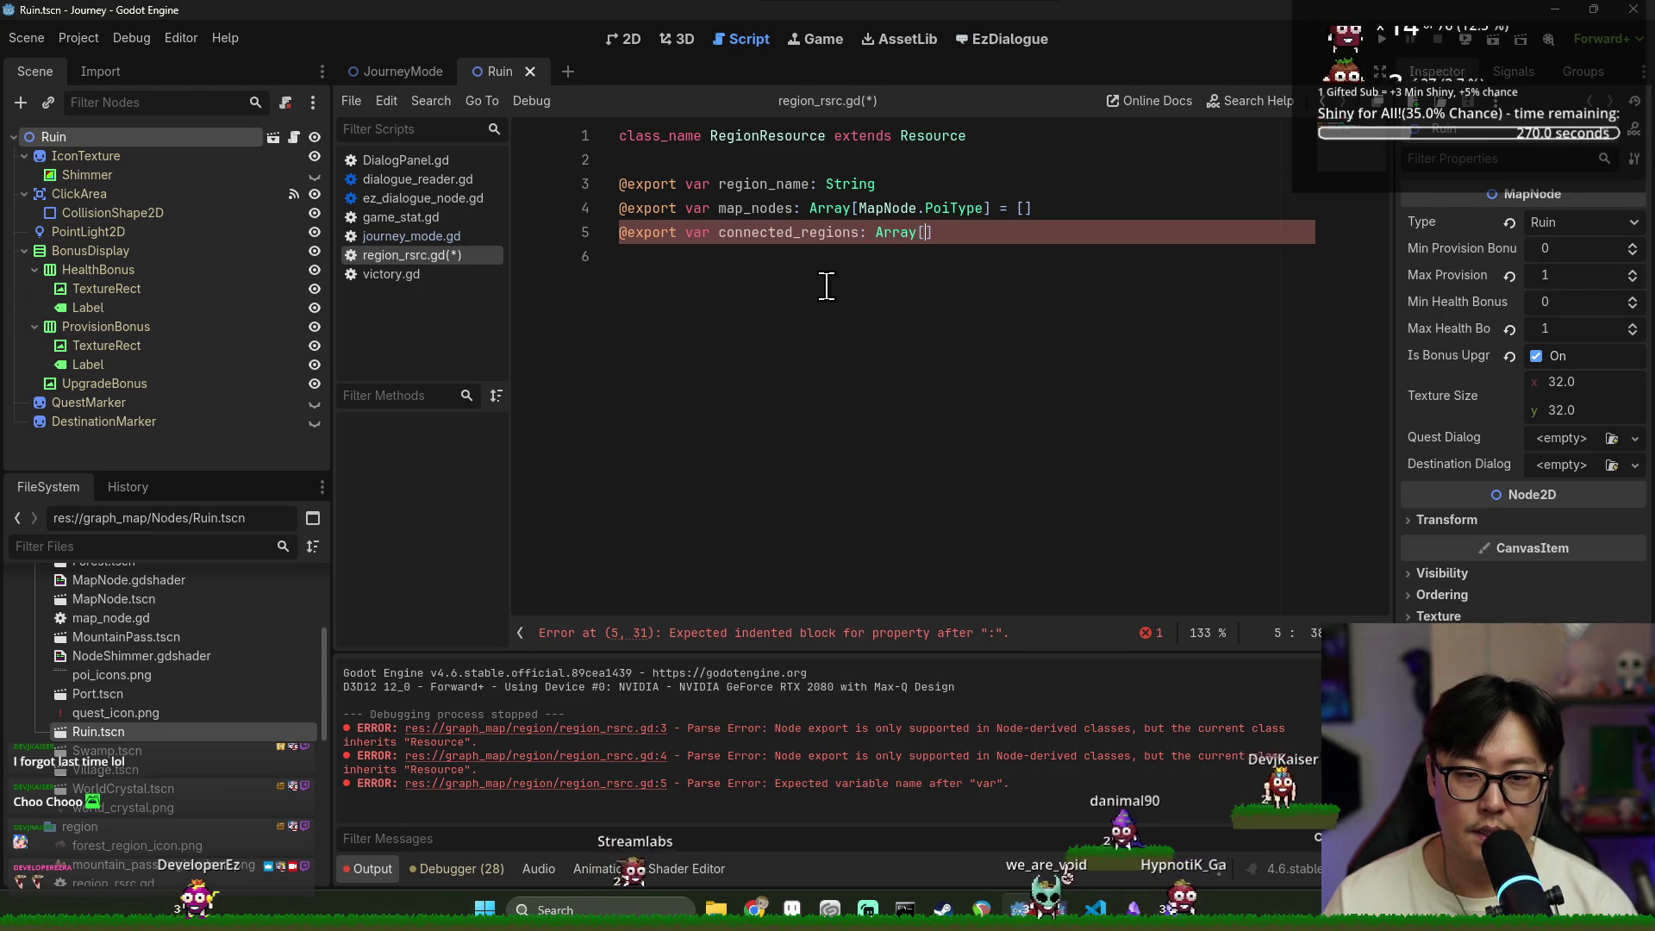
pyautogui.write('RegionResourc')
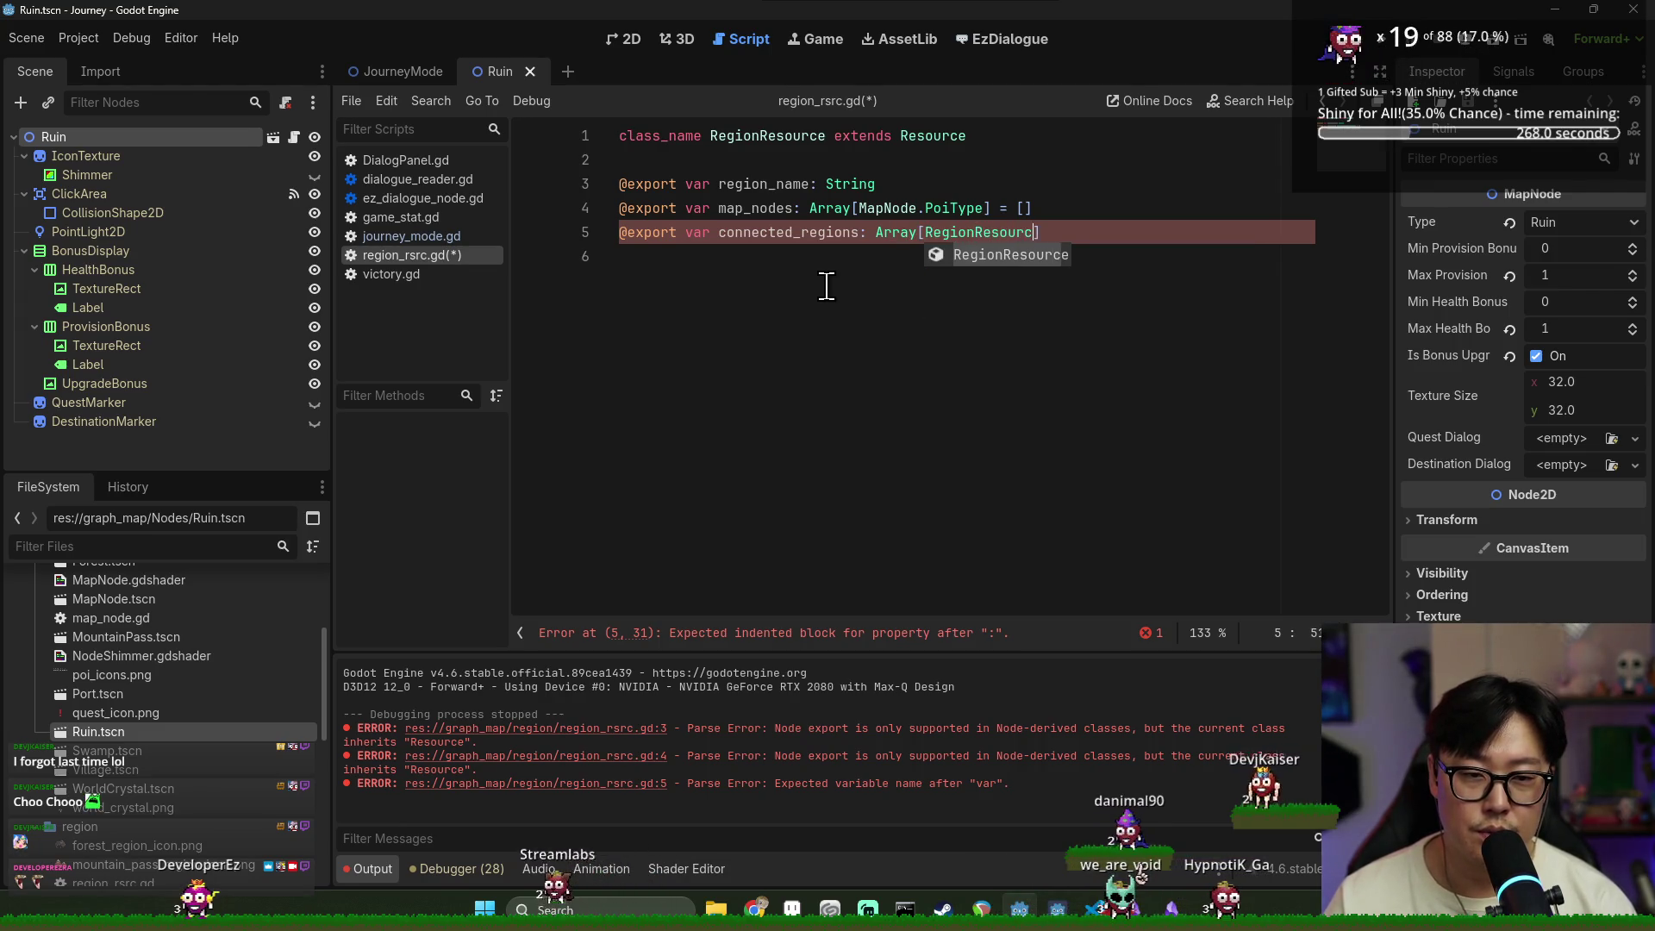
pyautogui.write('e] = [')
pyautogui.hotkey('ctrl', 's')
# - Add an exported region_icon: Texture2D below region_name
pyautogui.click(984, 186)
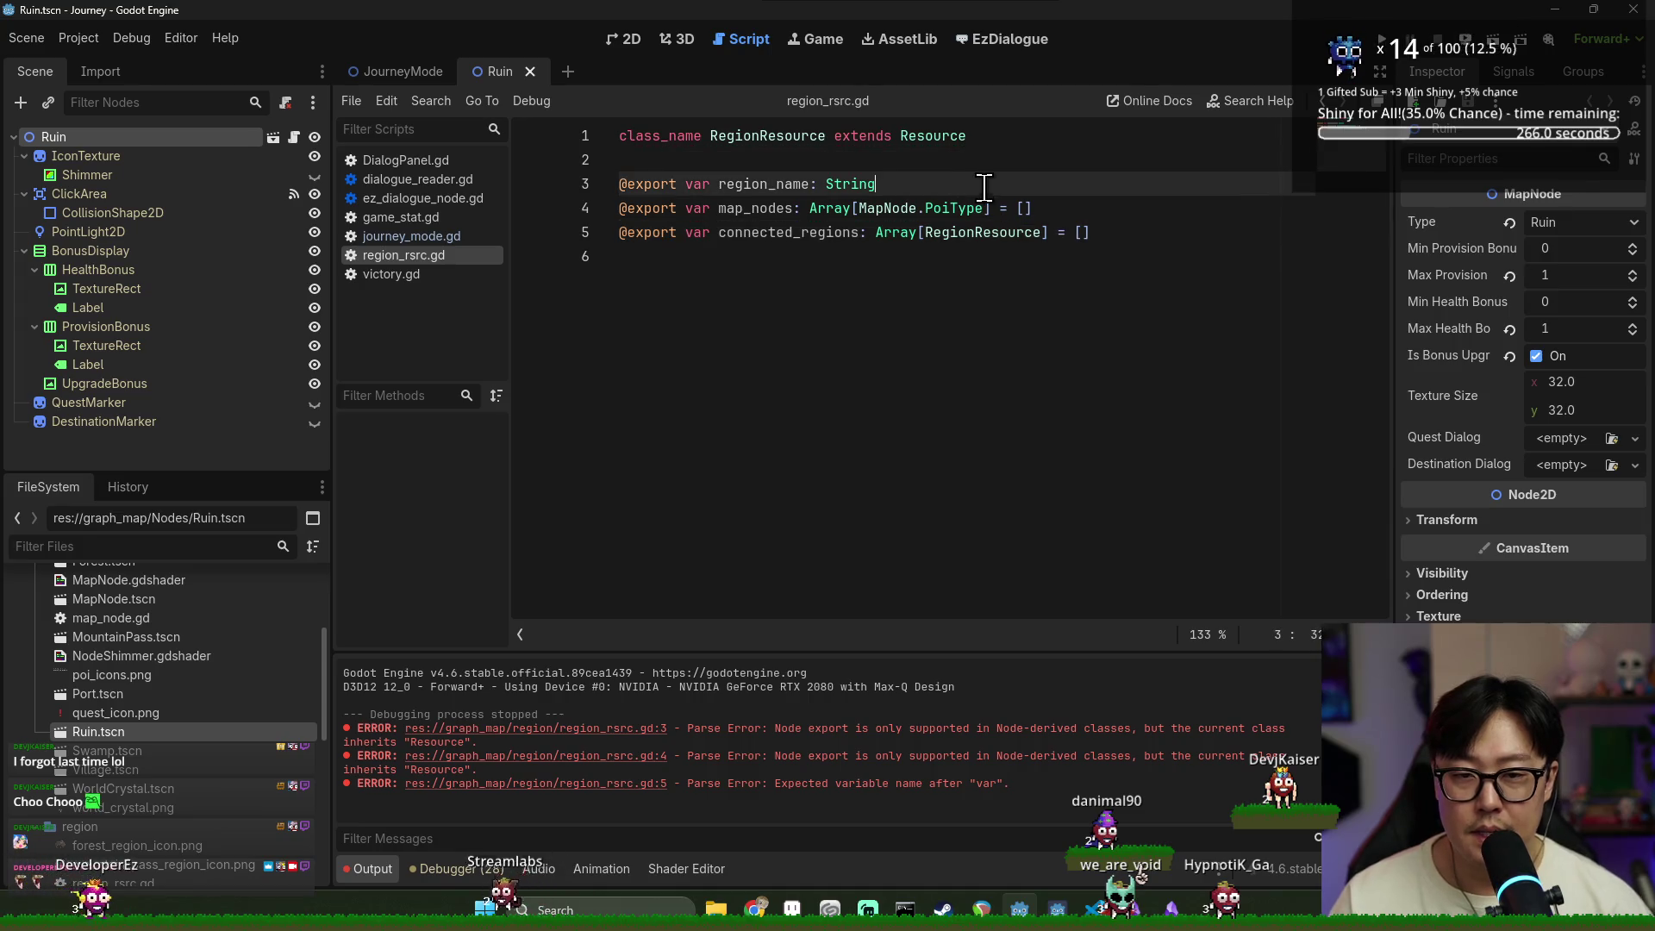
pyautogui.press('Return')
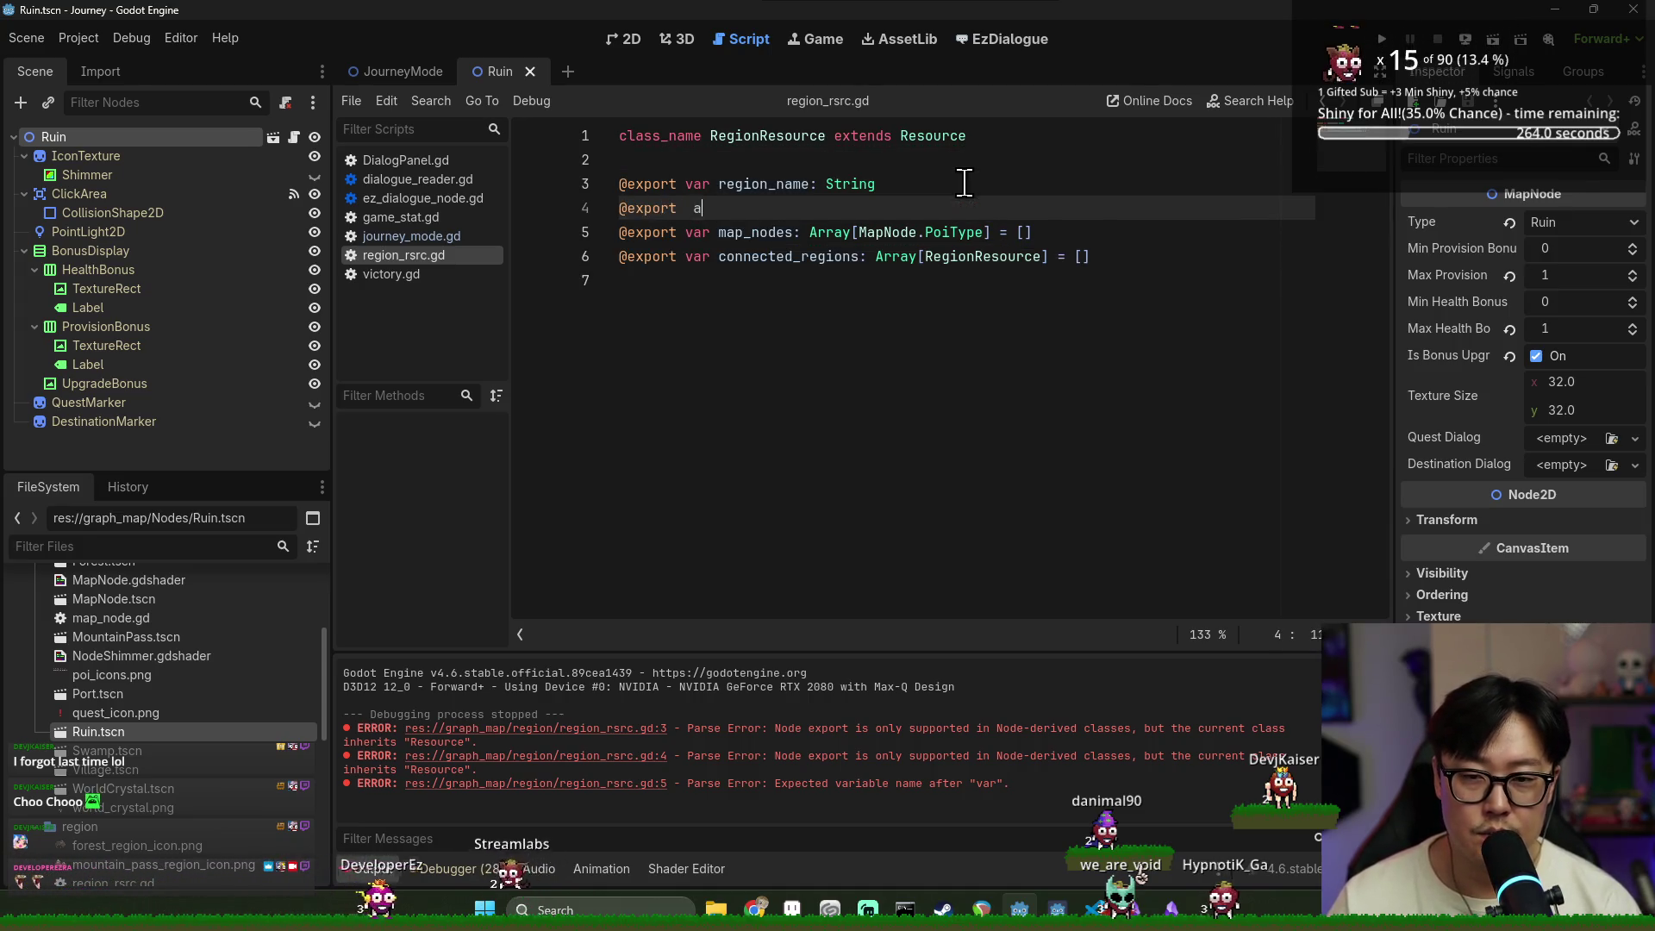
pyautogui.write('r region_icon: Texture2')
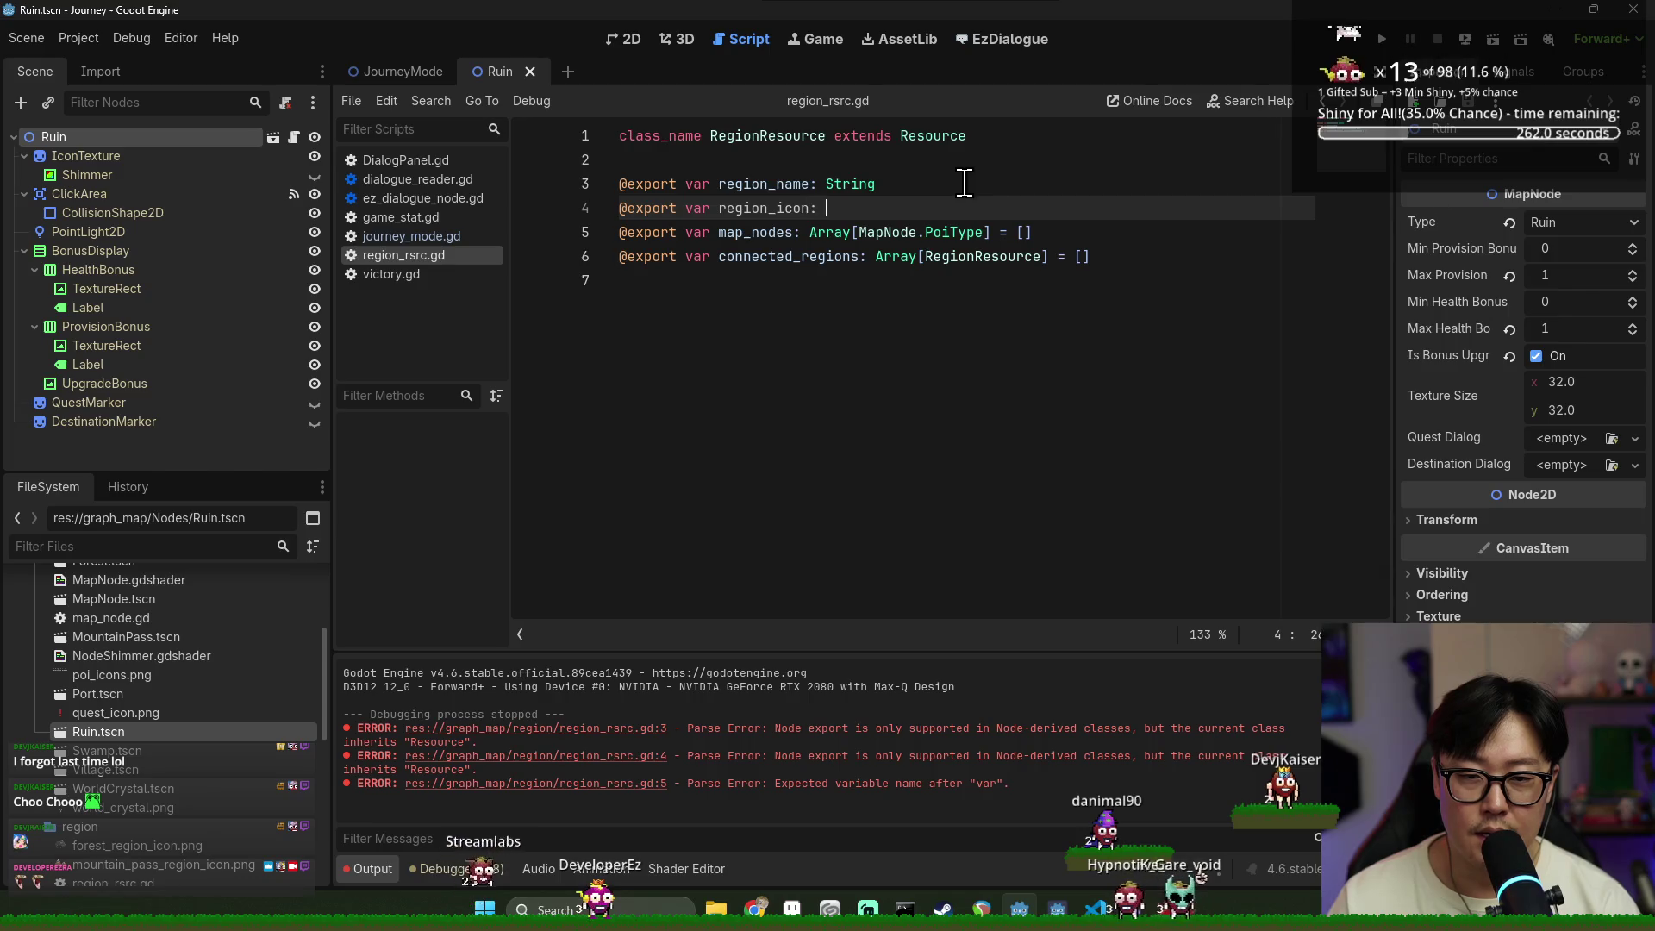
pyautogui.write('D')
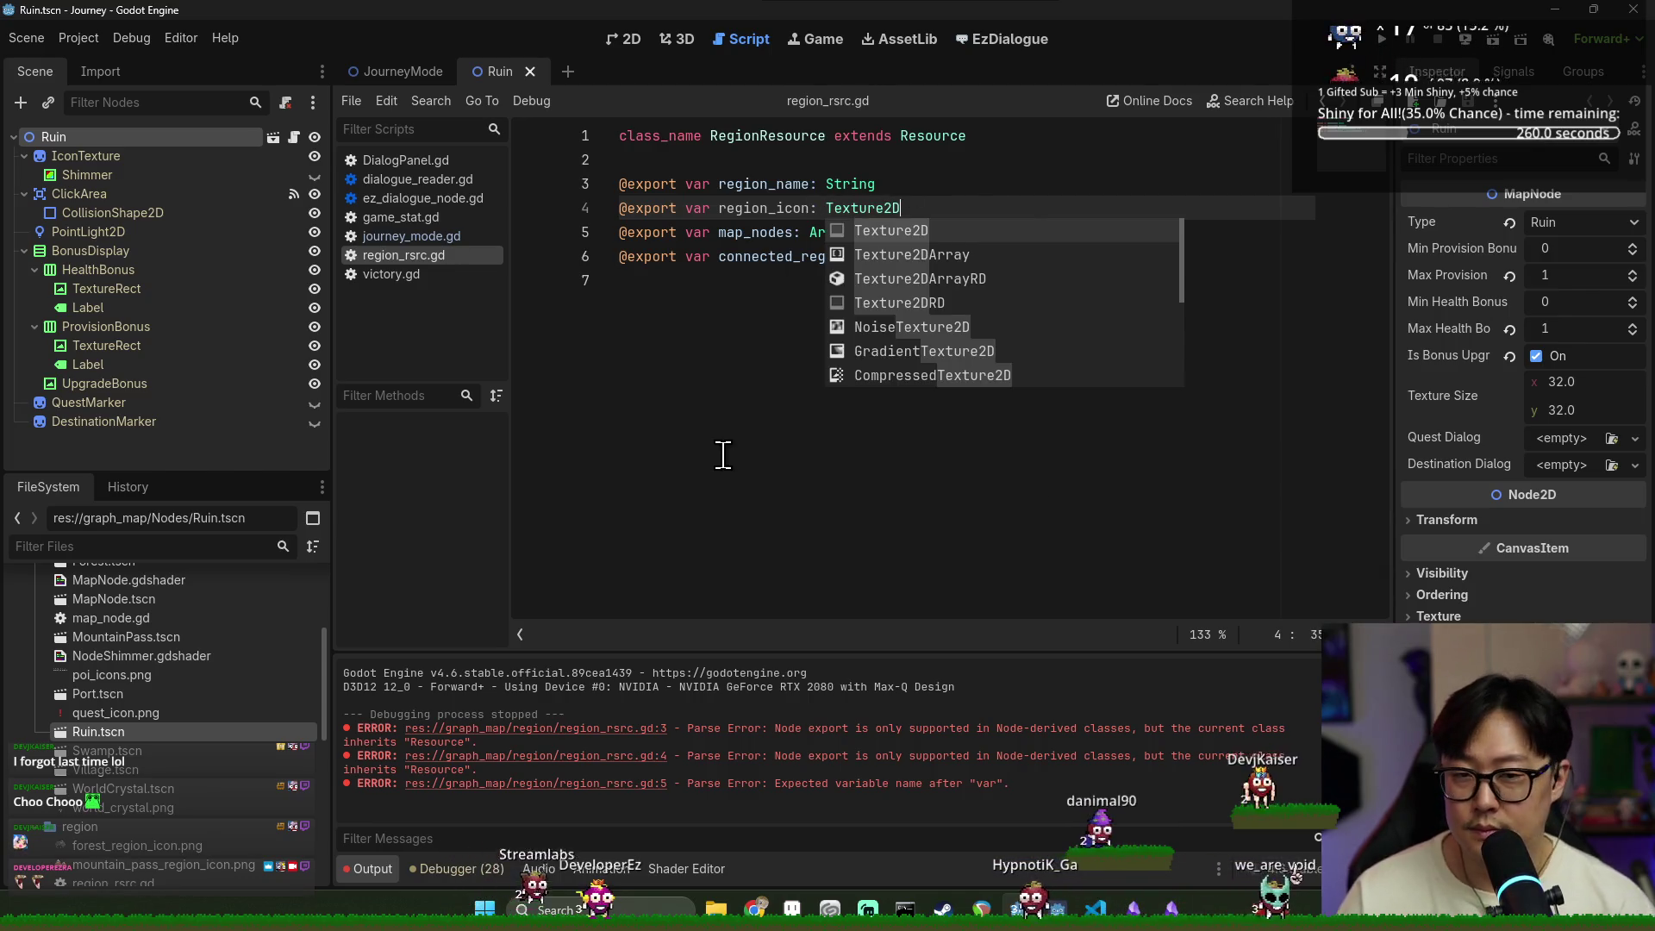
pyautogui.click(957, 577)
pyautogui.scroll(5, 138, 690)
pyautogui.click(34, 637)
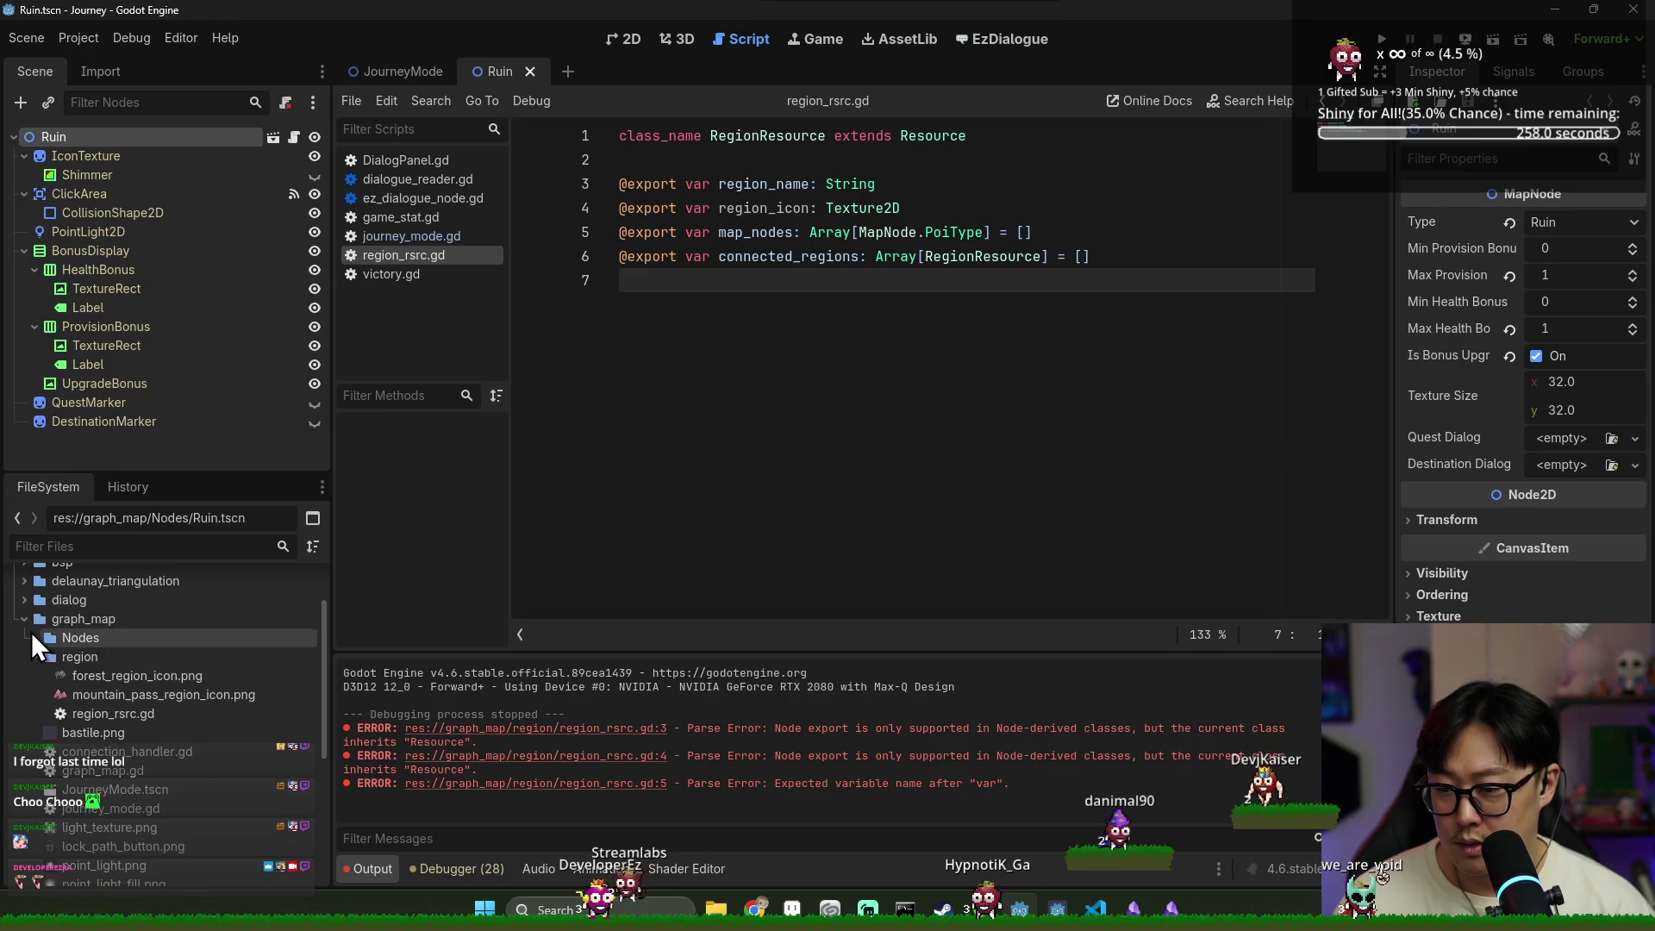
# - Create a RegionResource in the region folder and save it as plains.tres
pyautogui.rightClick(91, 660)
pyautogui.moveTo(215, 583)
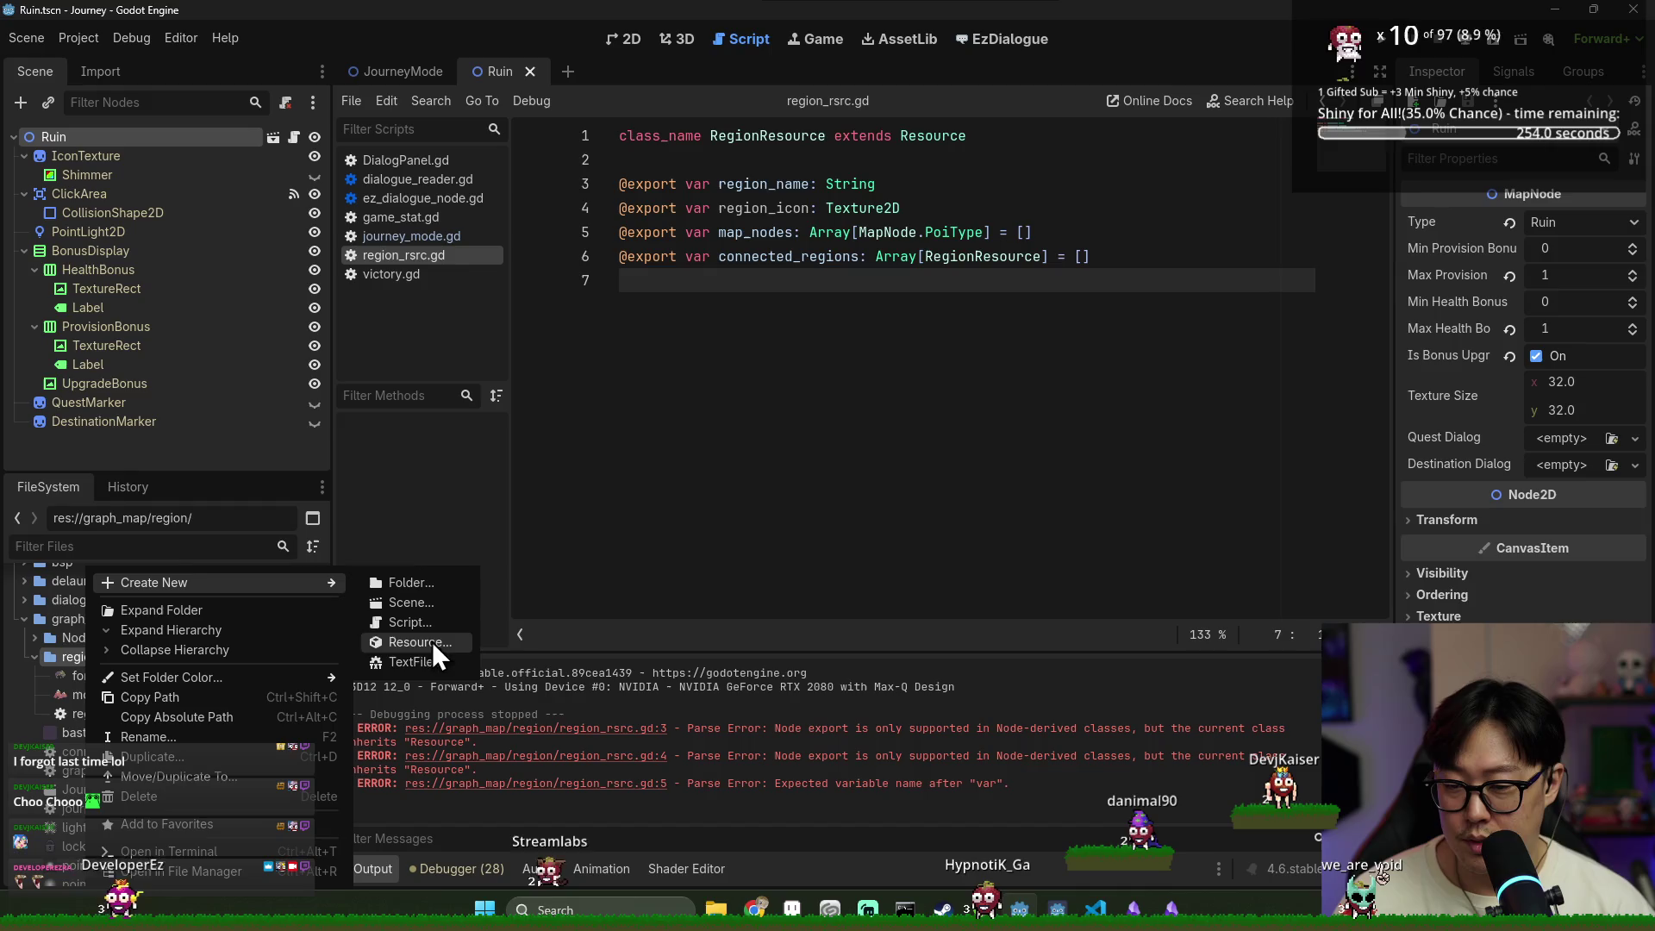
pyautogui.click(427, 639)
pyautogui.write('region')
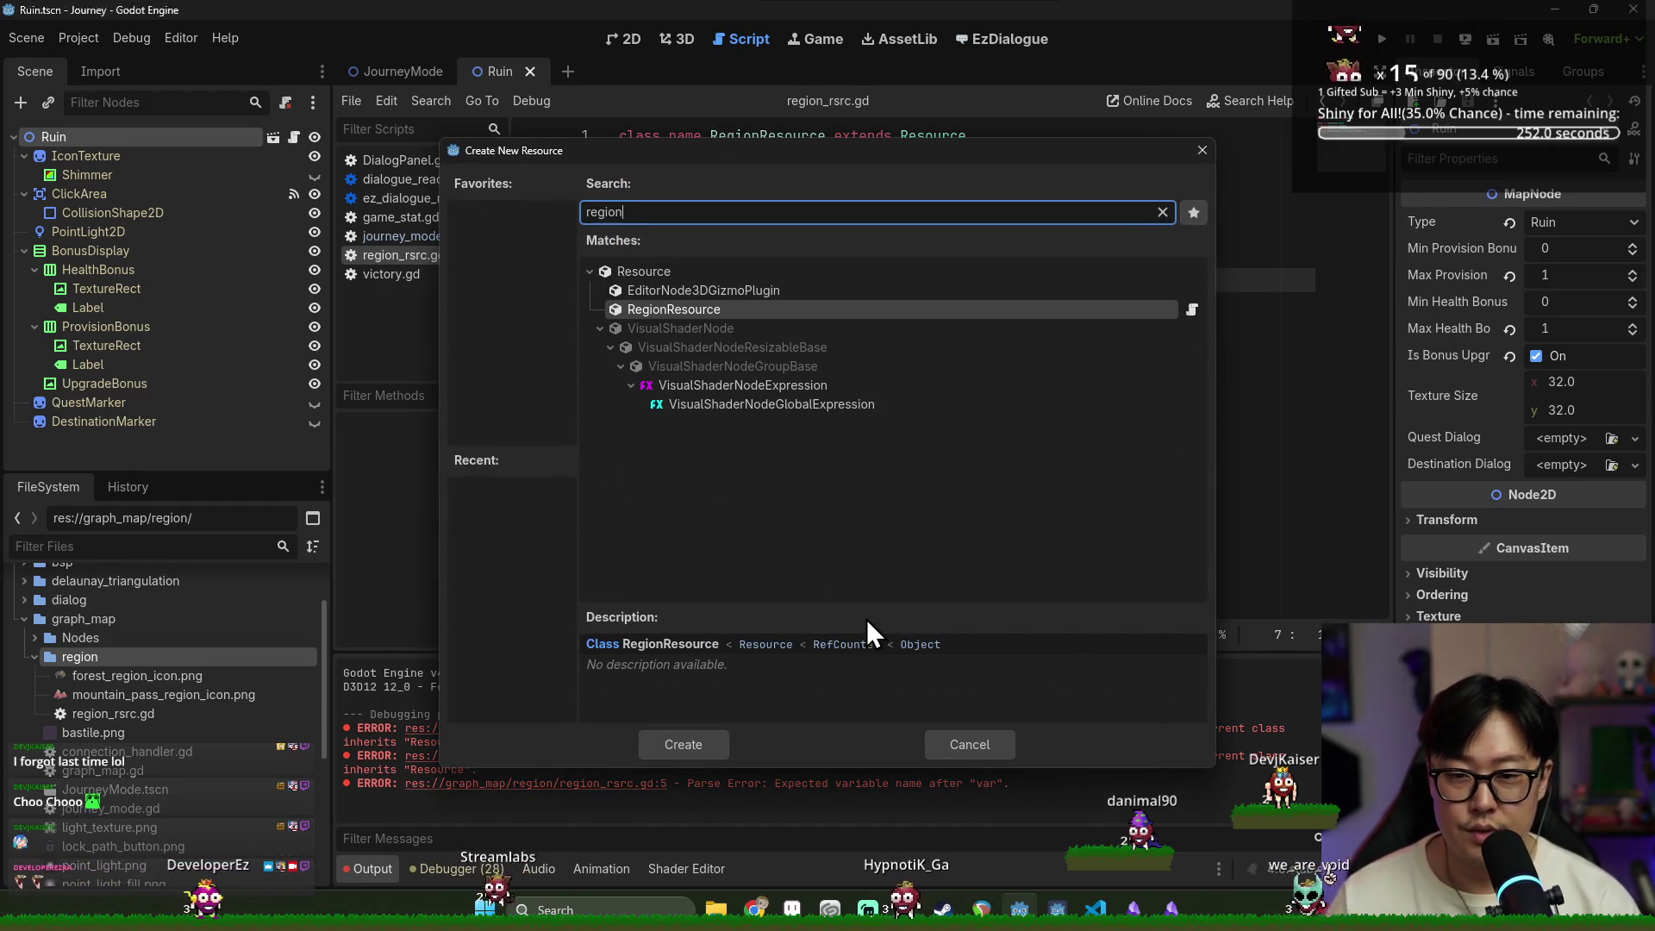
pyautogui.press('Return')
pyautogui.hotkey('alt', 'Tab')
pyautogui.click(427, 609)
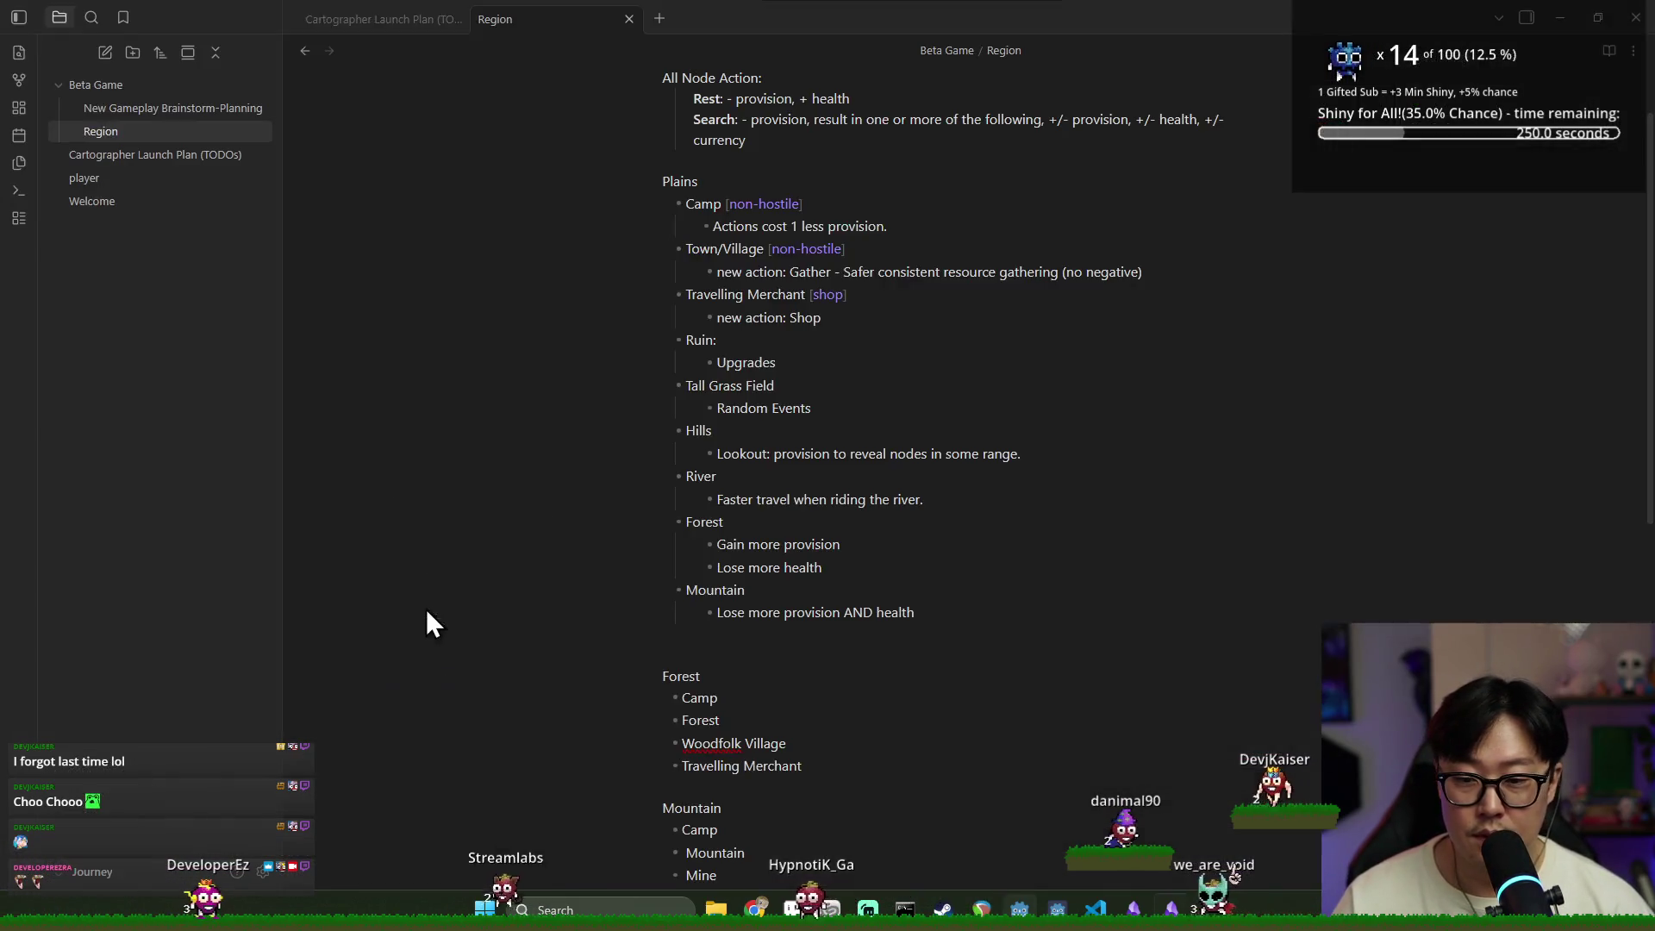
pyautogui.scroll(-3, 697, 189)
pyautogui.hotkey('alt', 'Tab')
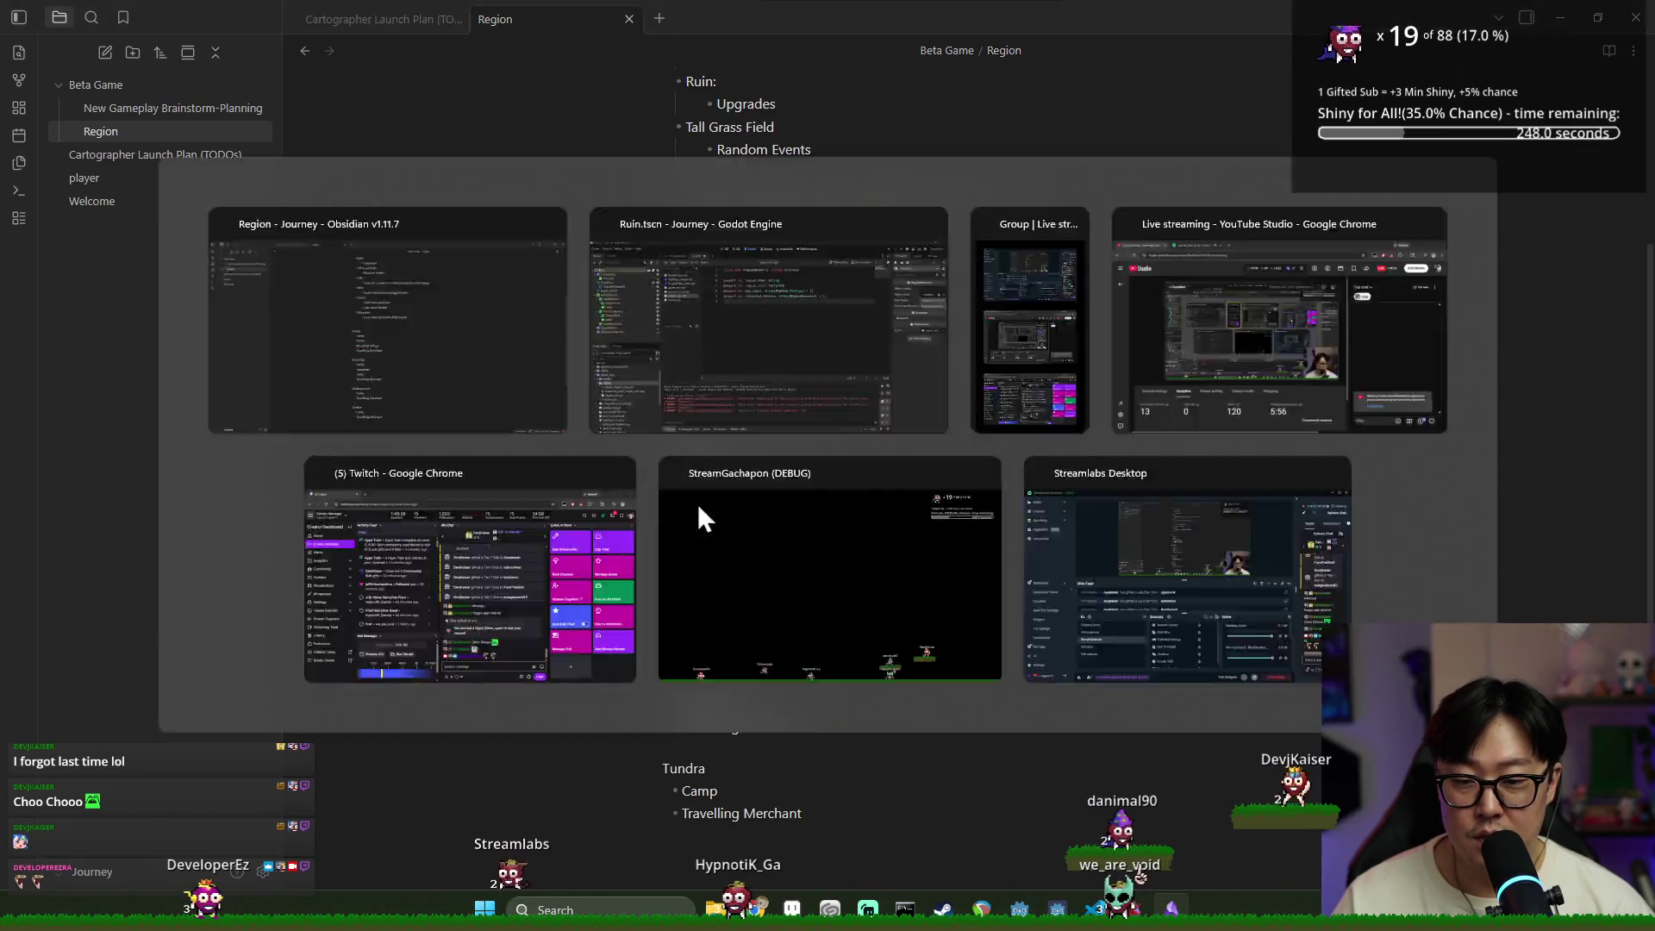
pyautogui.click(696, 503)
pyautogui.write('plains')
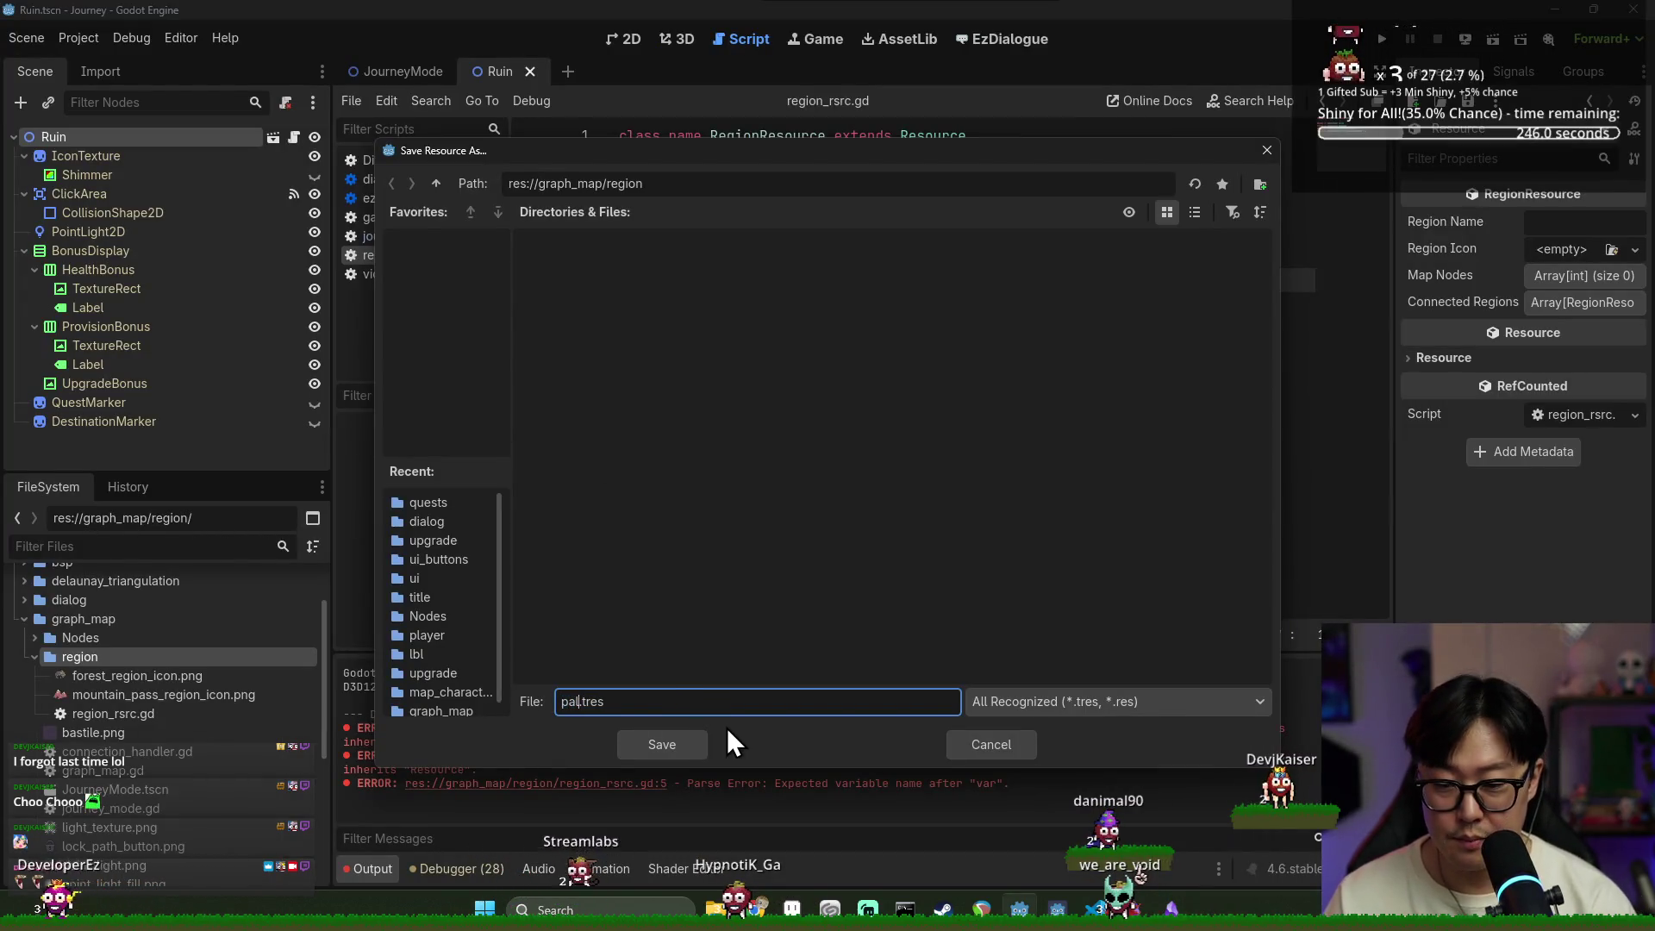
pyautogui.press('Return')
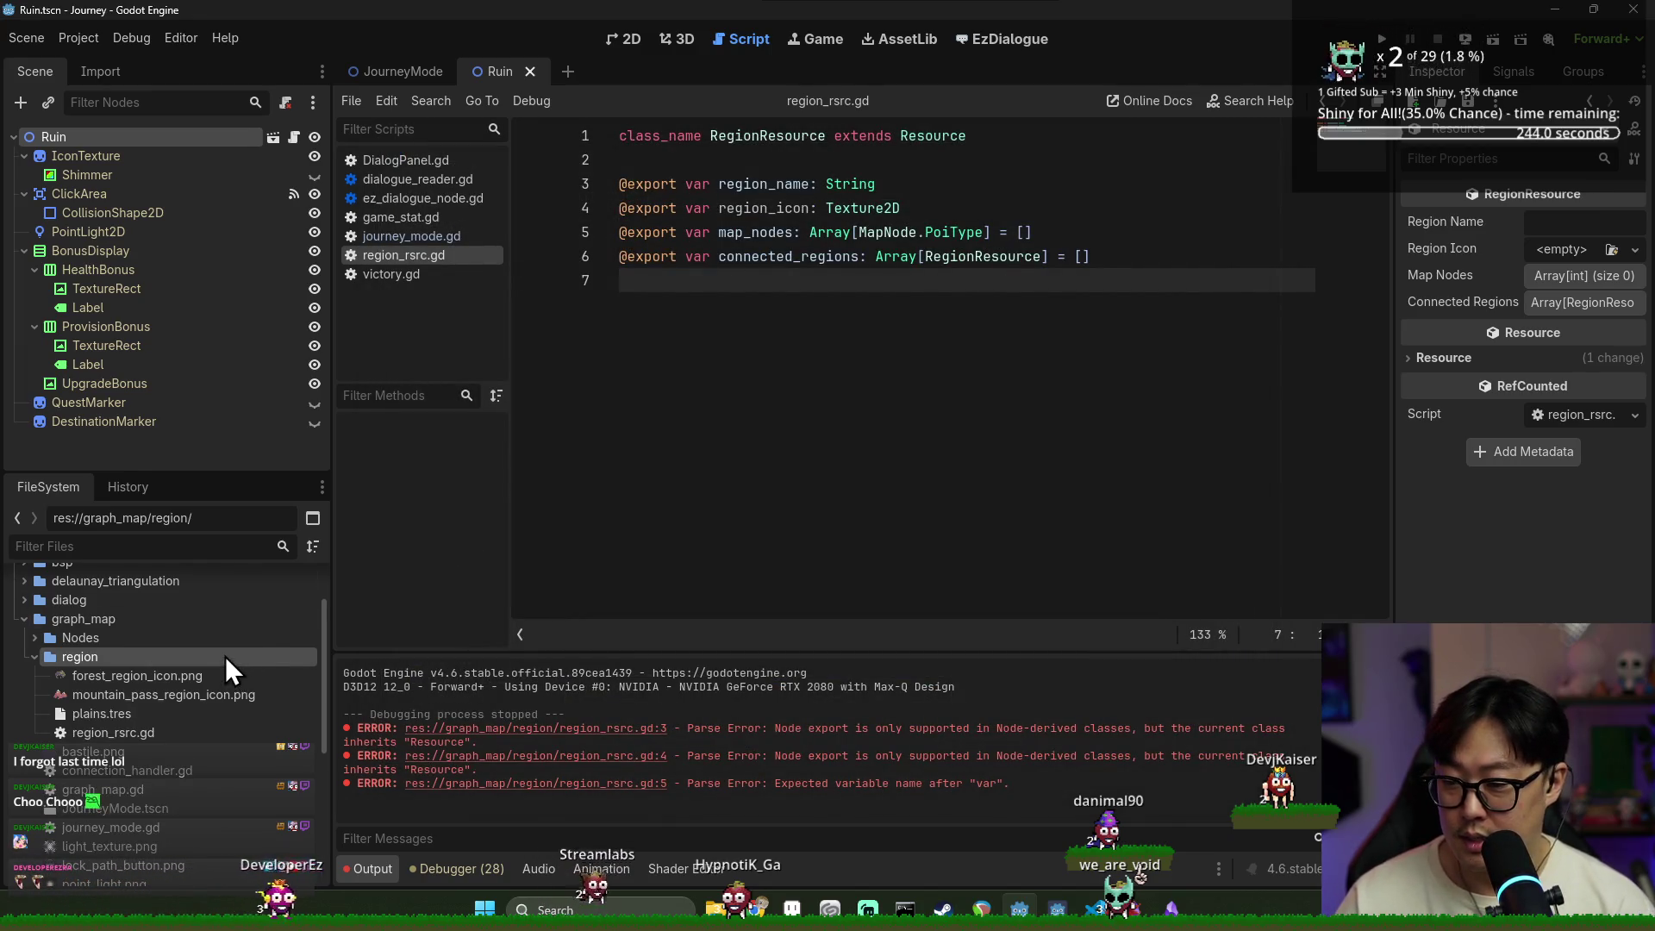
# - Create a second RegionResource saved as mountain_pass.tres
pyautogui.rightClick(225, 655)
pyautogui.moveTo(388, 582)
pyautogui.click(558, 641)
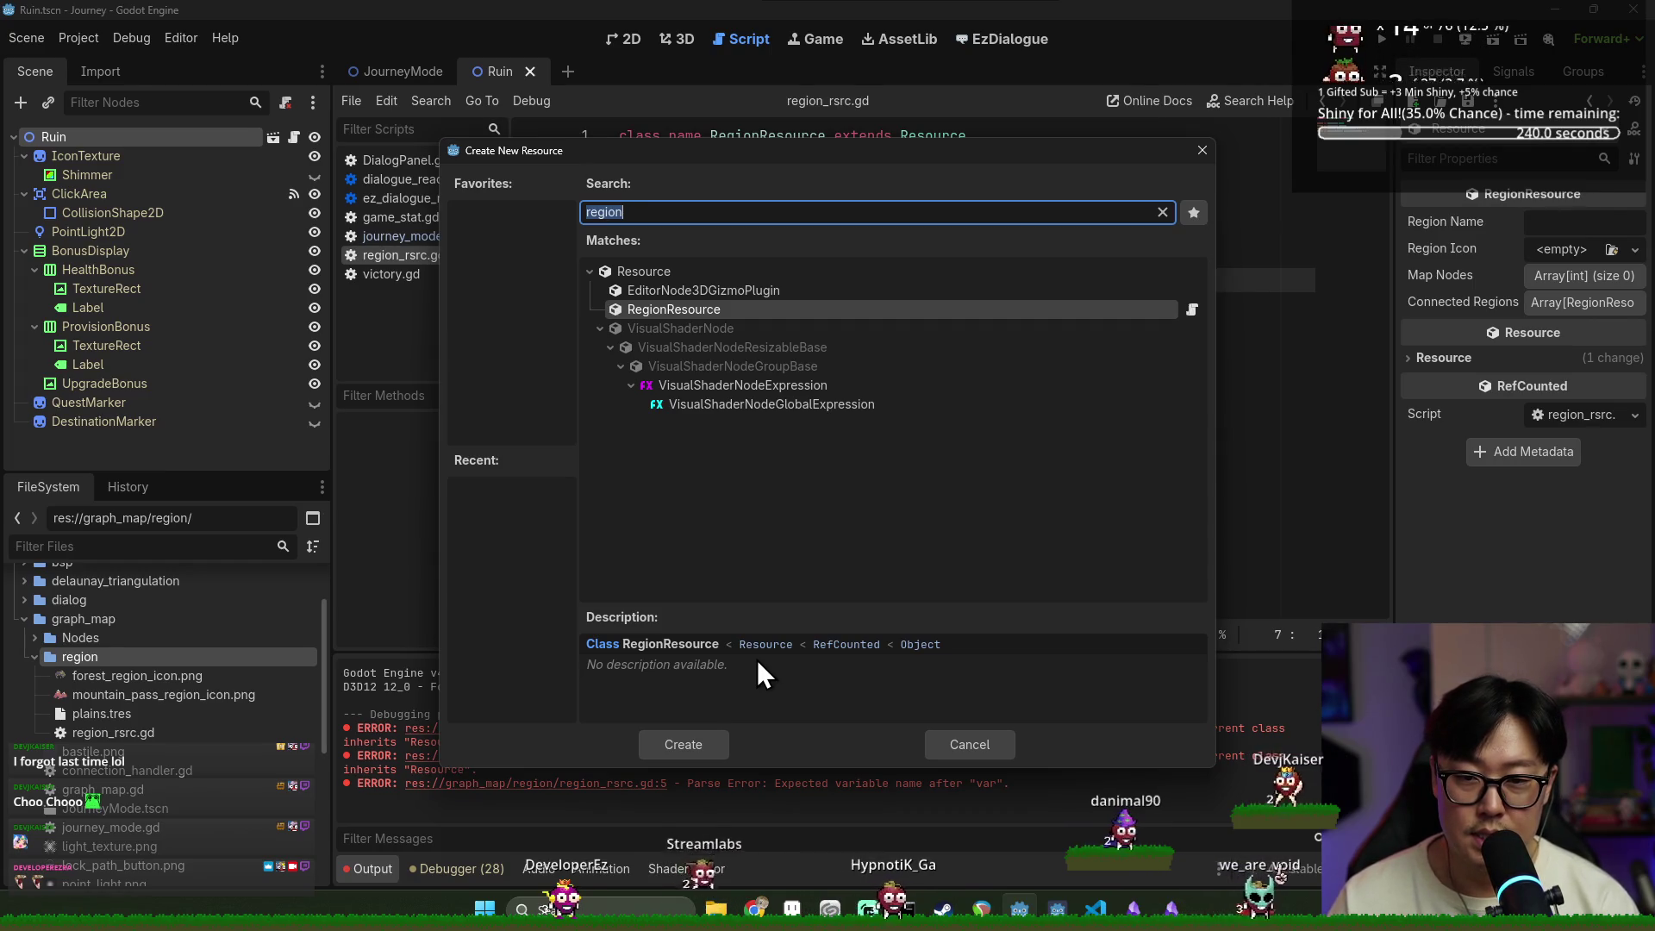
pyautogui.press('Return')
pyautogui.write('mountain_pass')
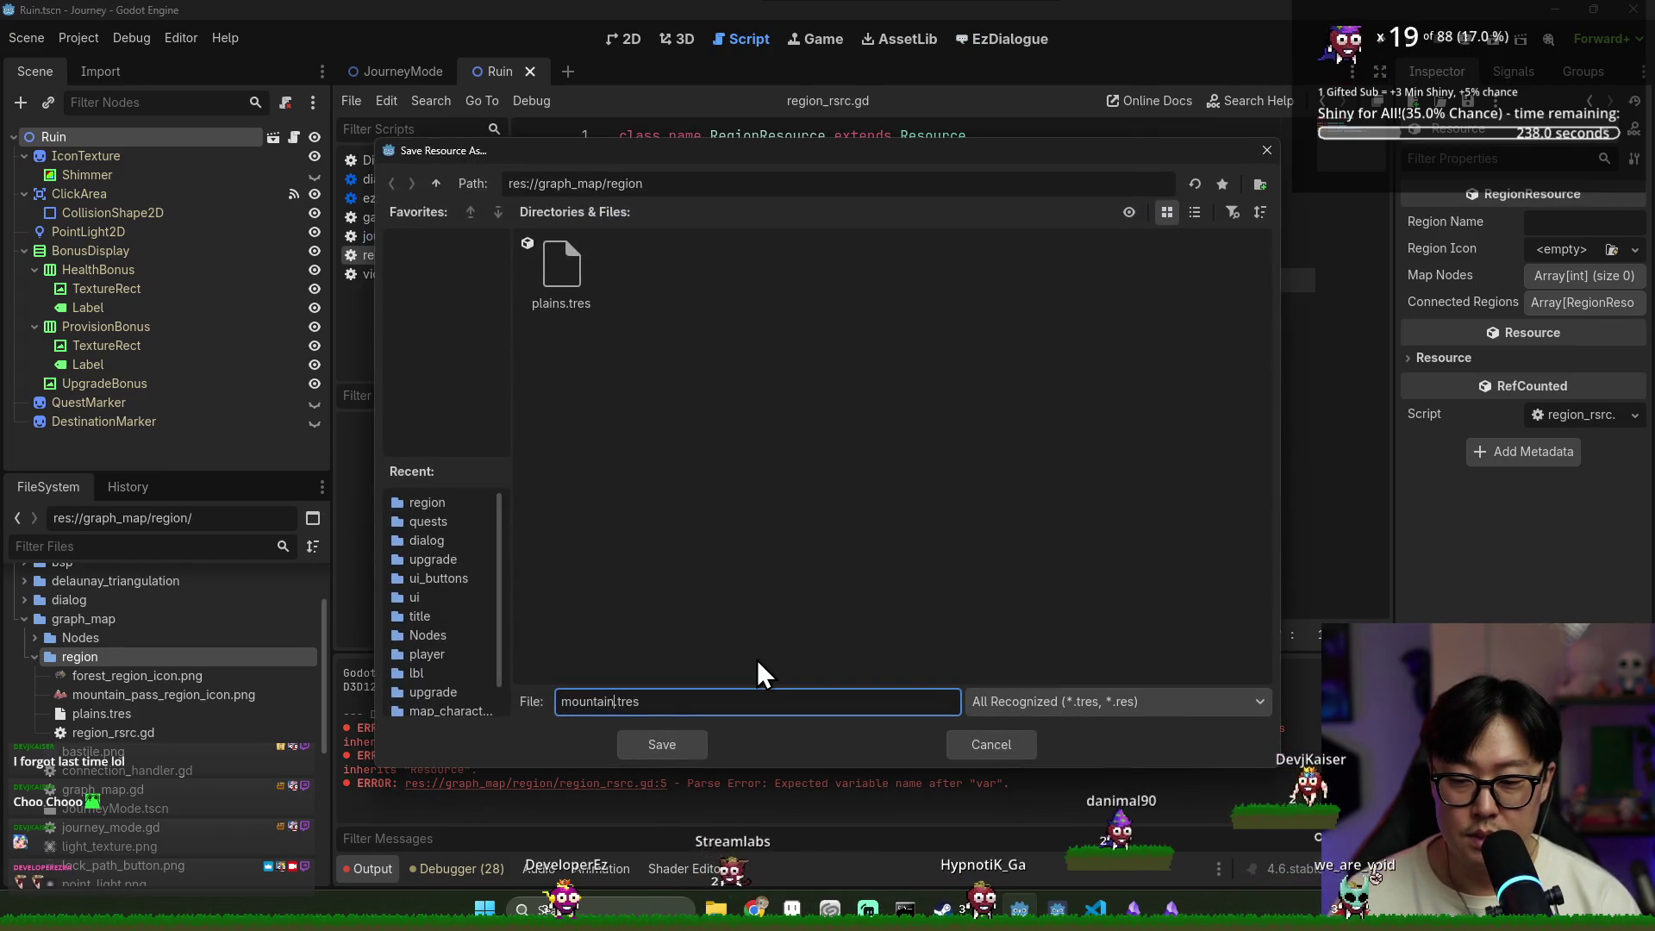
pyautogui.press('Return')
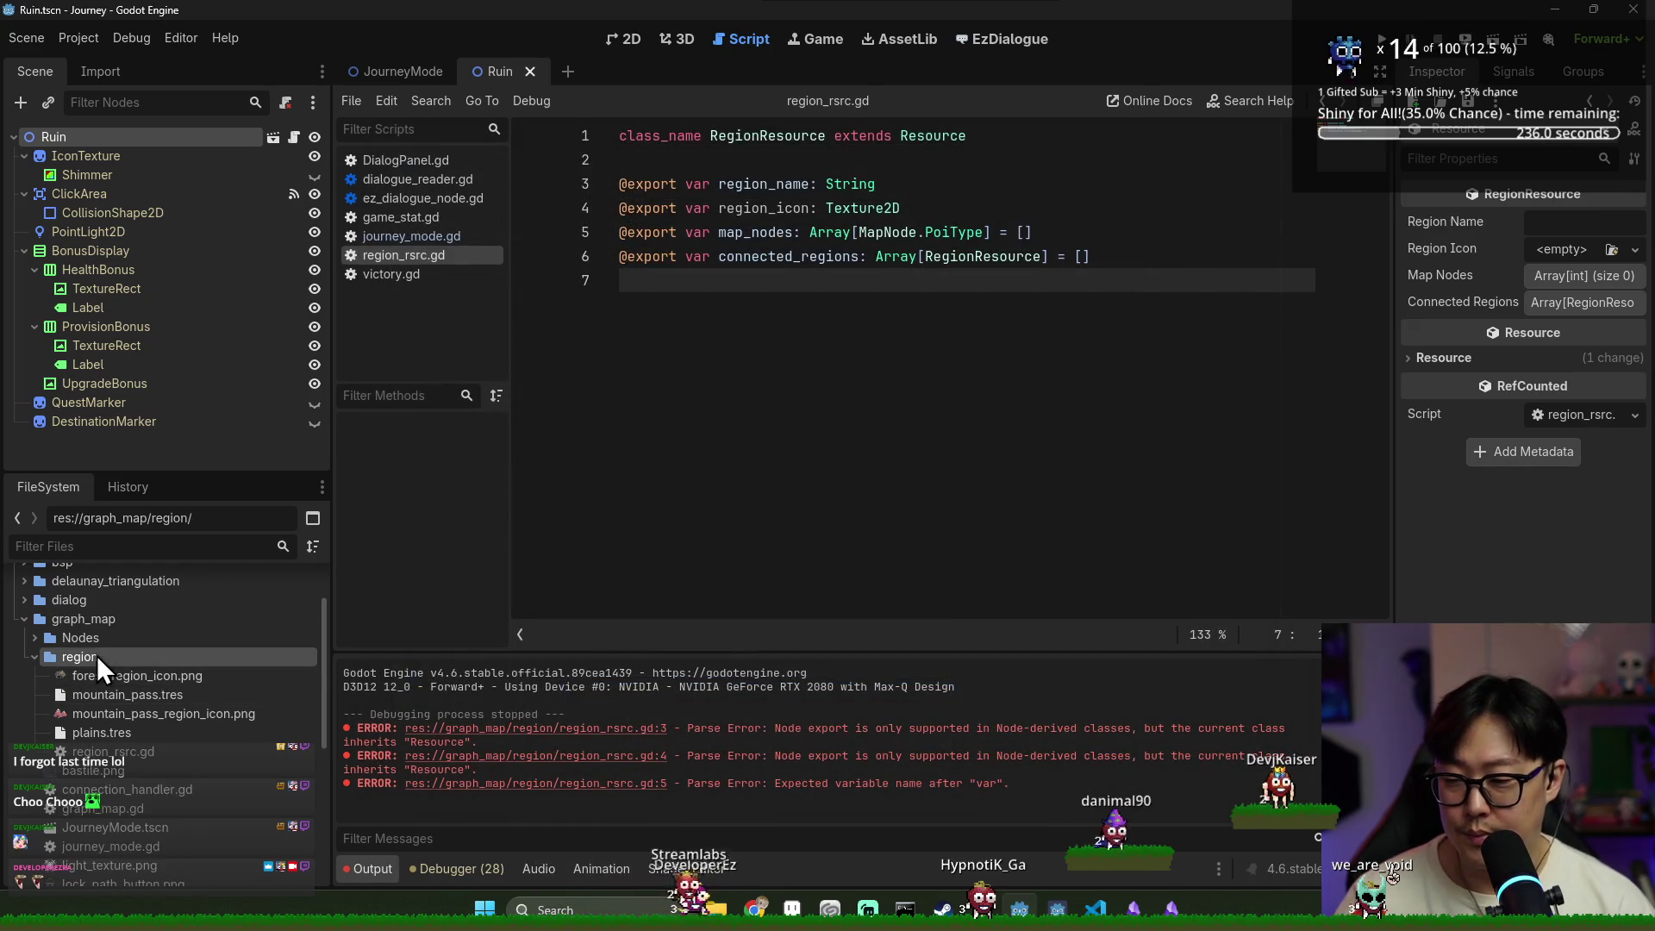
# - Create a third RegionResource saved as forest.tres
pyautogui.rightClick(97, 655)
pyautogui.moveTo(221, 581)
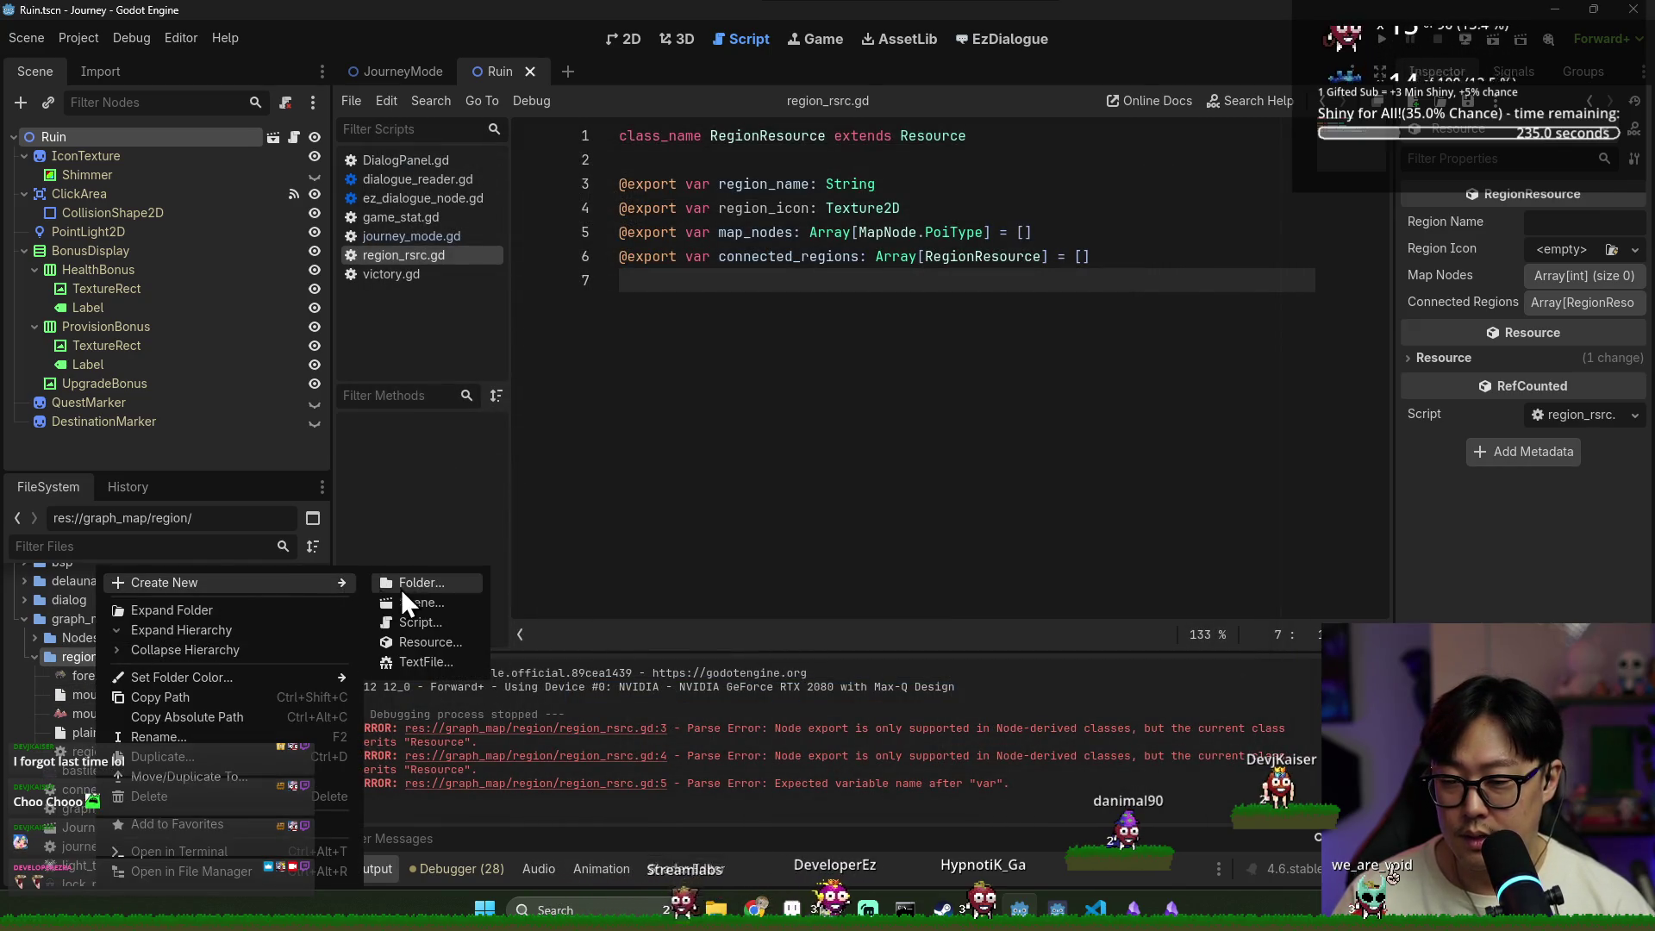
pyautogui.click(434, 640)
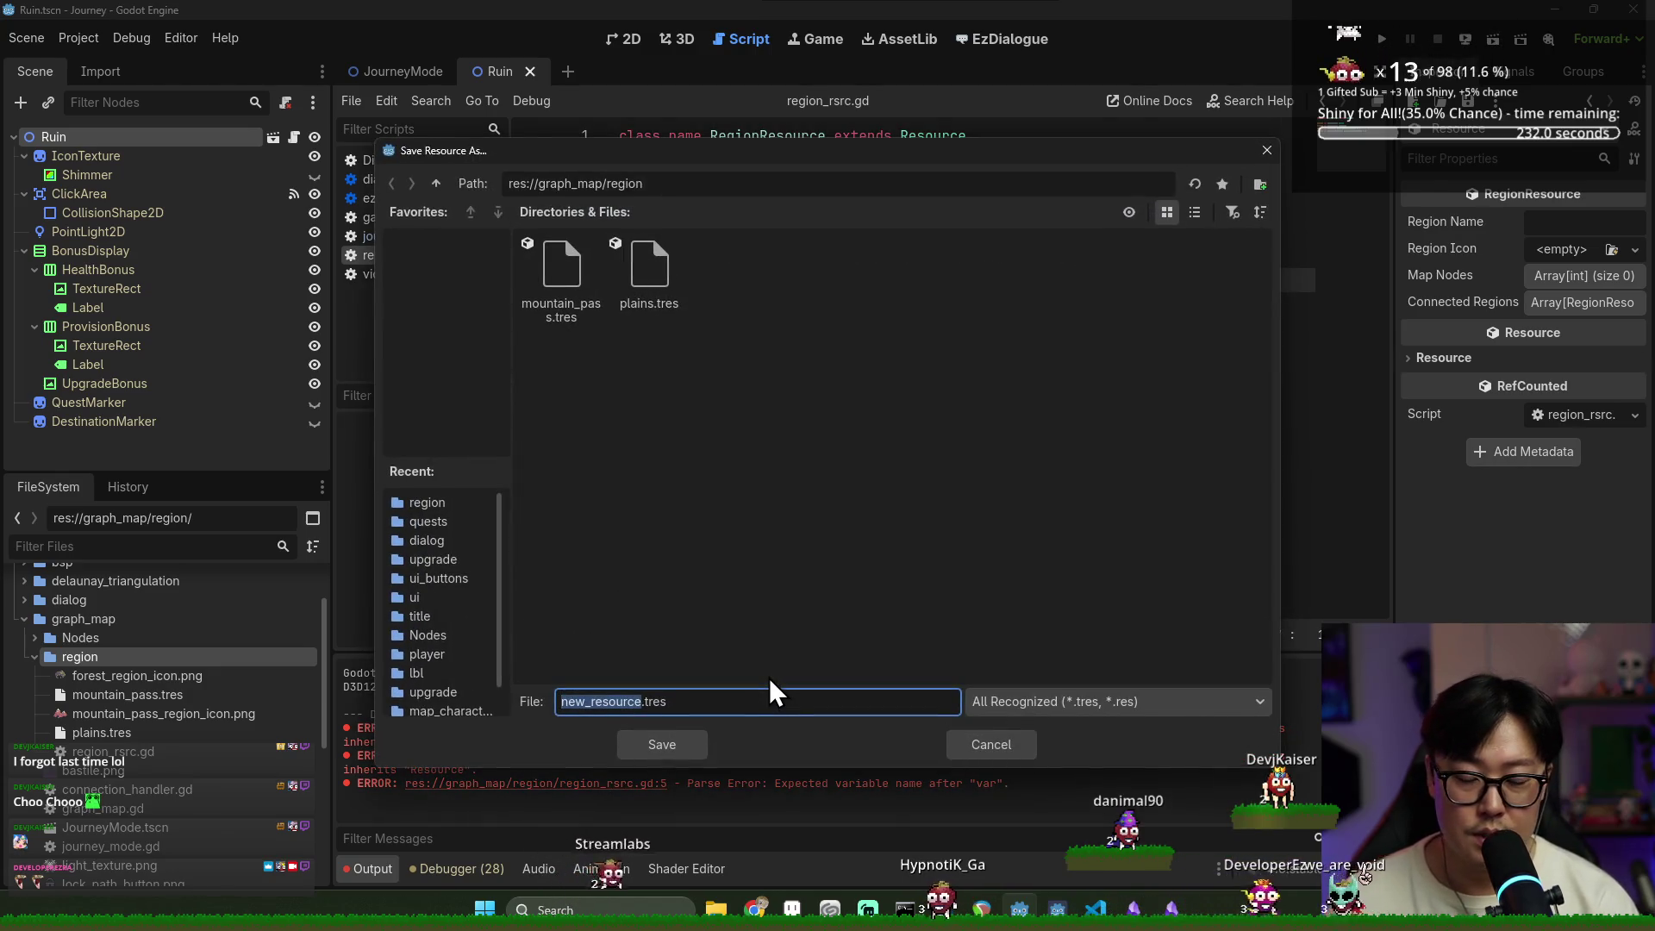
pyautogui.write('forest')
pyautogui.press('Return')
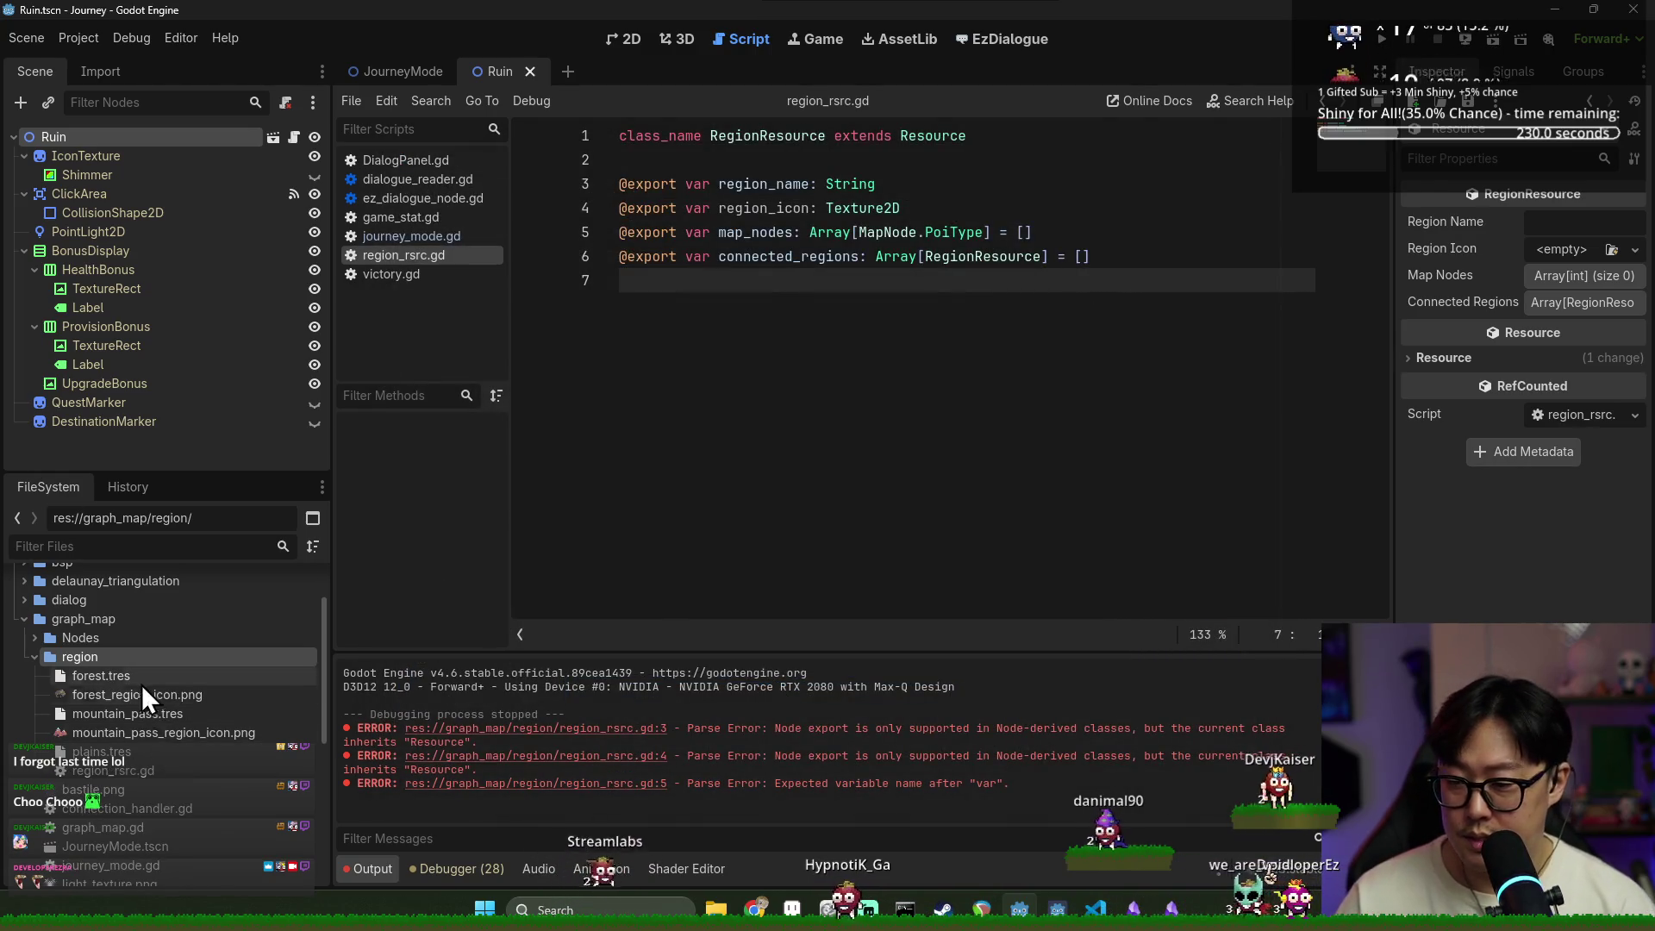
pyautogui.click(99, 676)
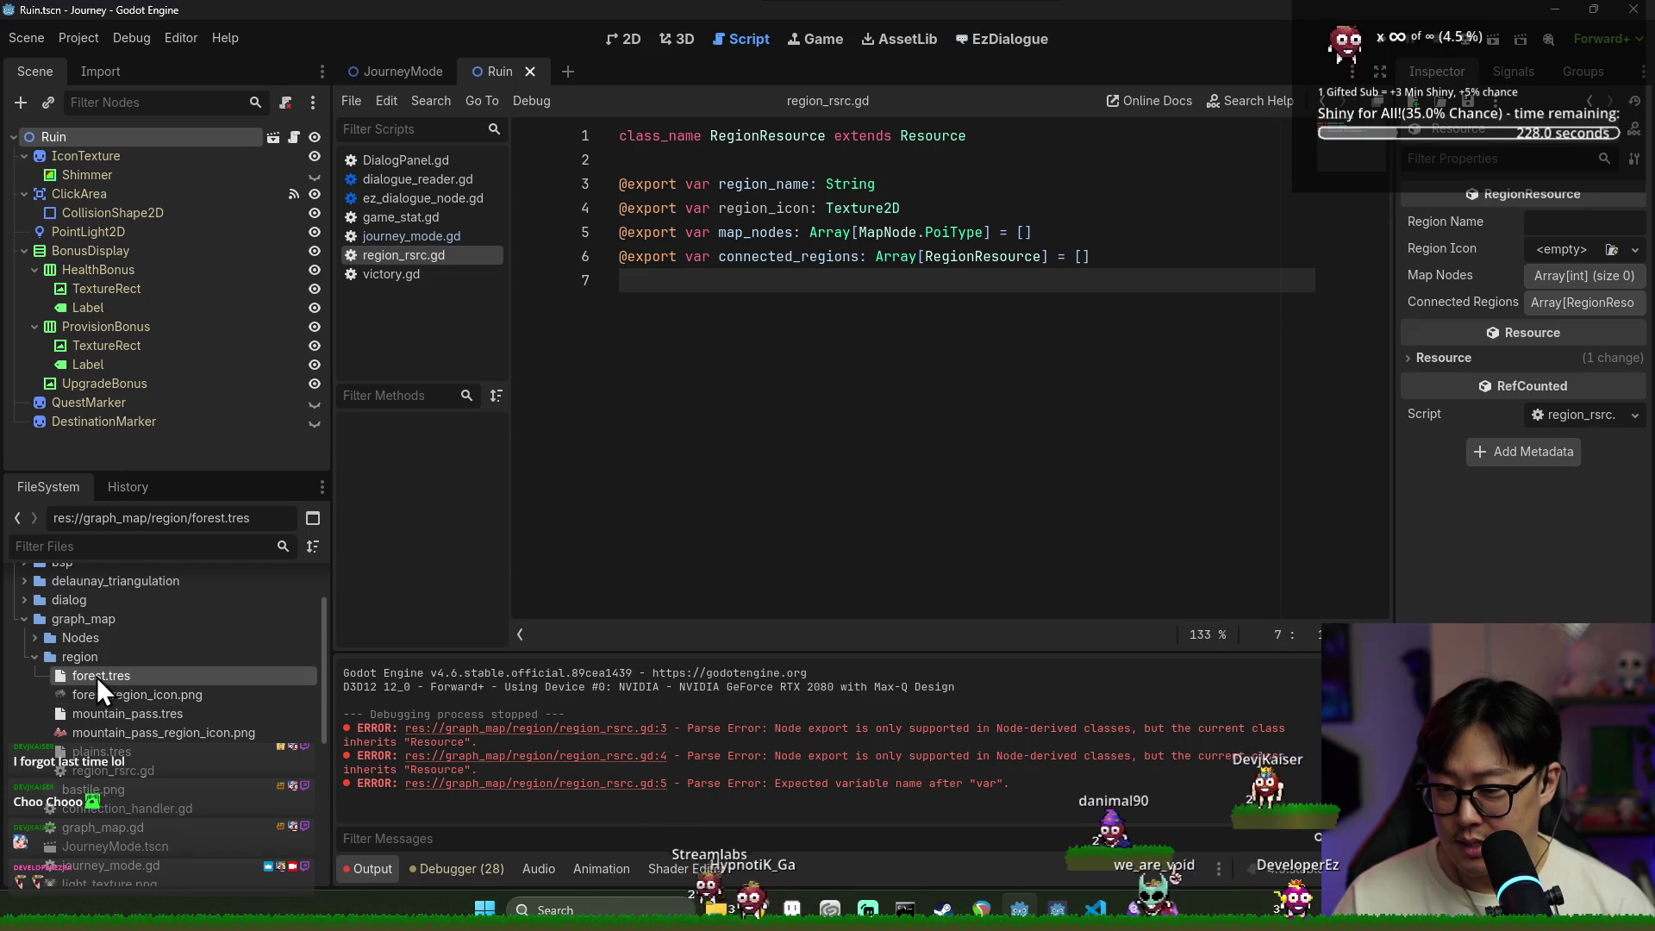
# - Set forest.tres's region name to 'Fey Forest' and save
pyautogui.click(1561, 229)
pyautogui.write('Magic ')
pyautogui.write('Forest')
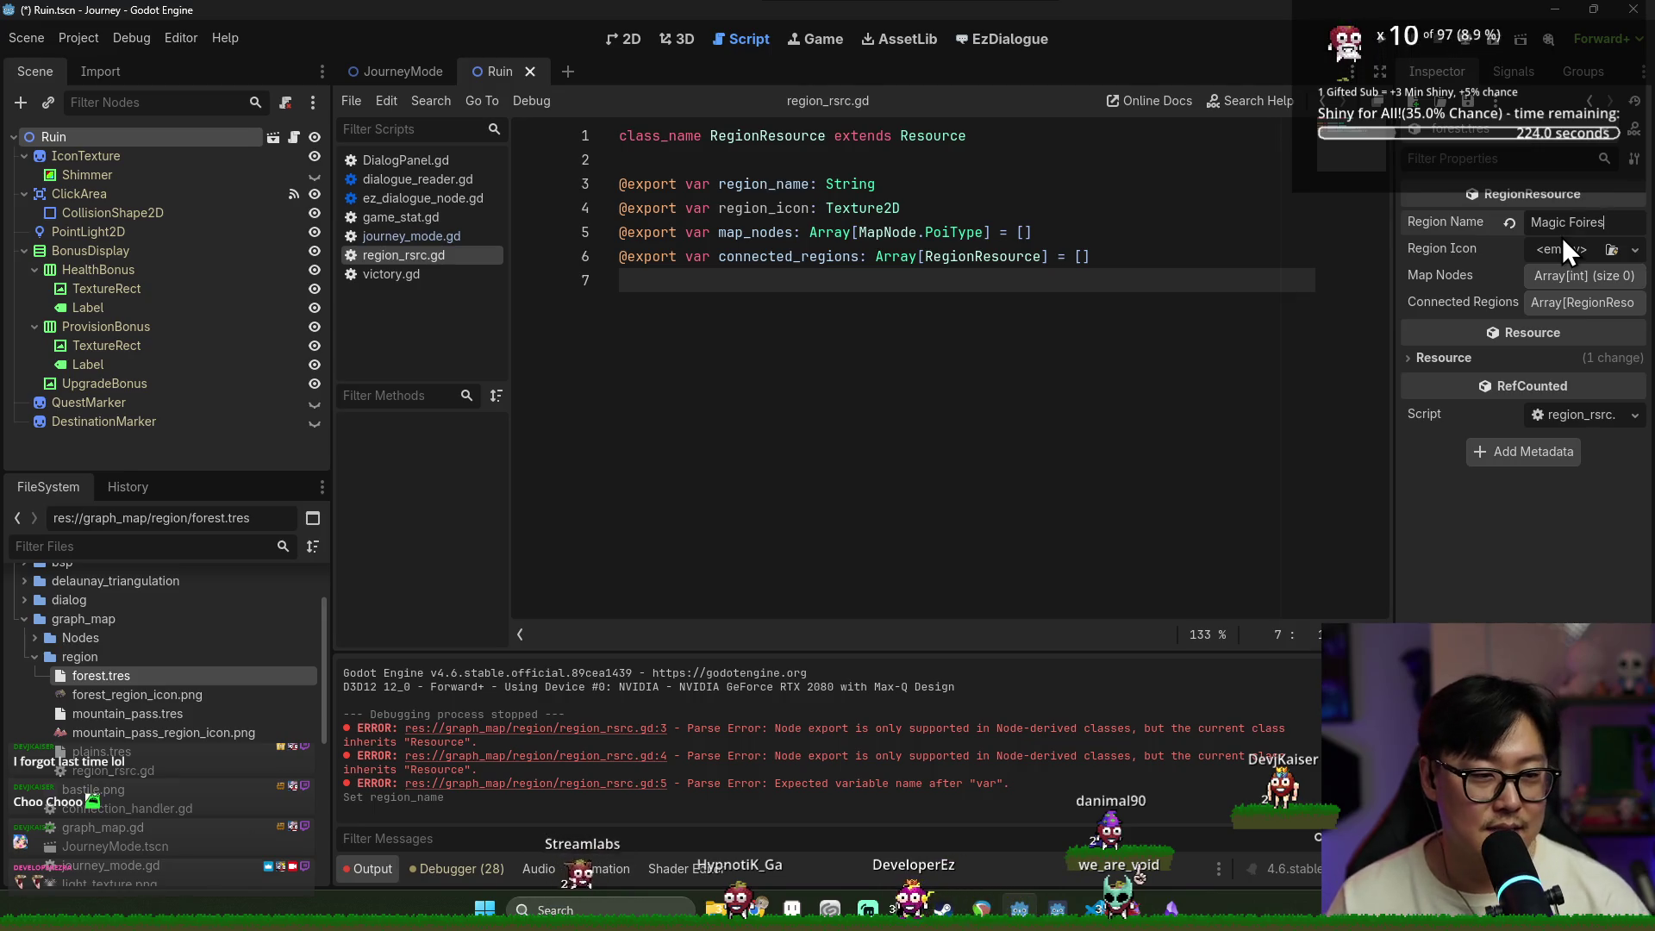
pyautogui.hotkey('ctrl', 's')
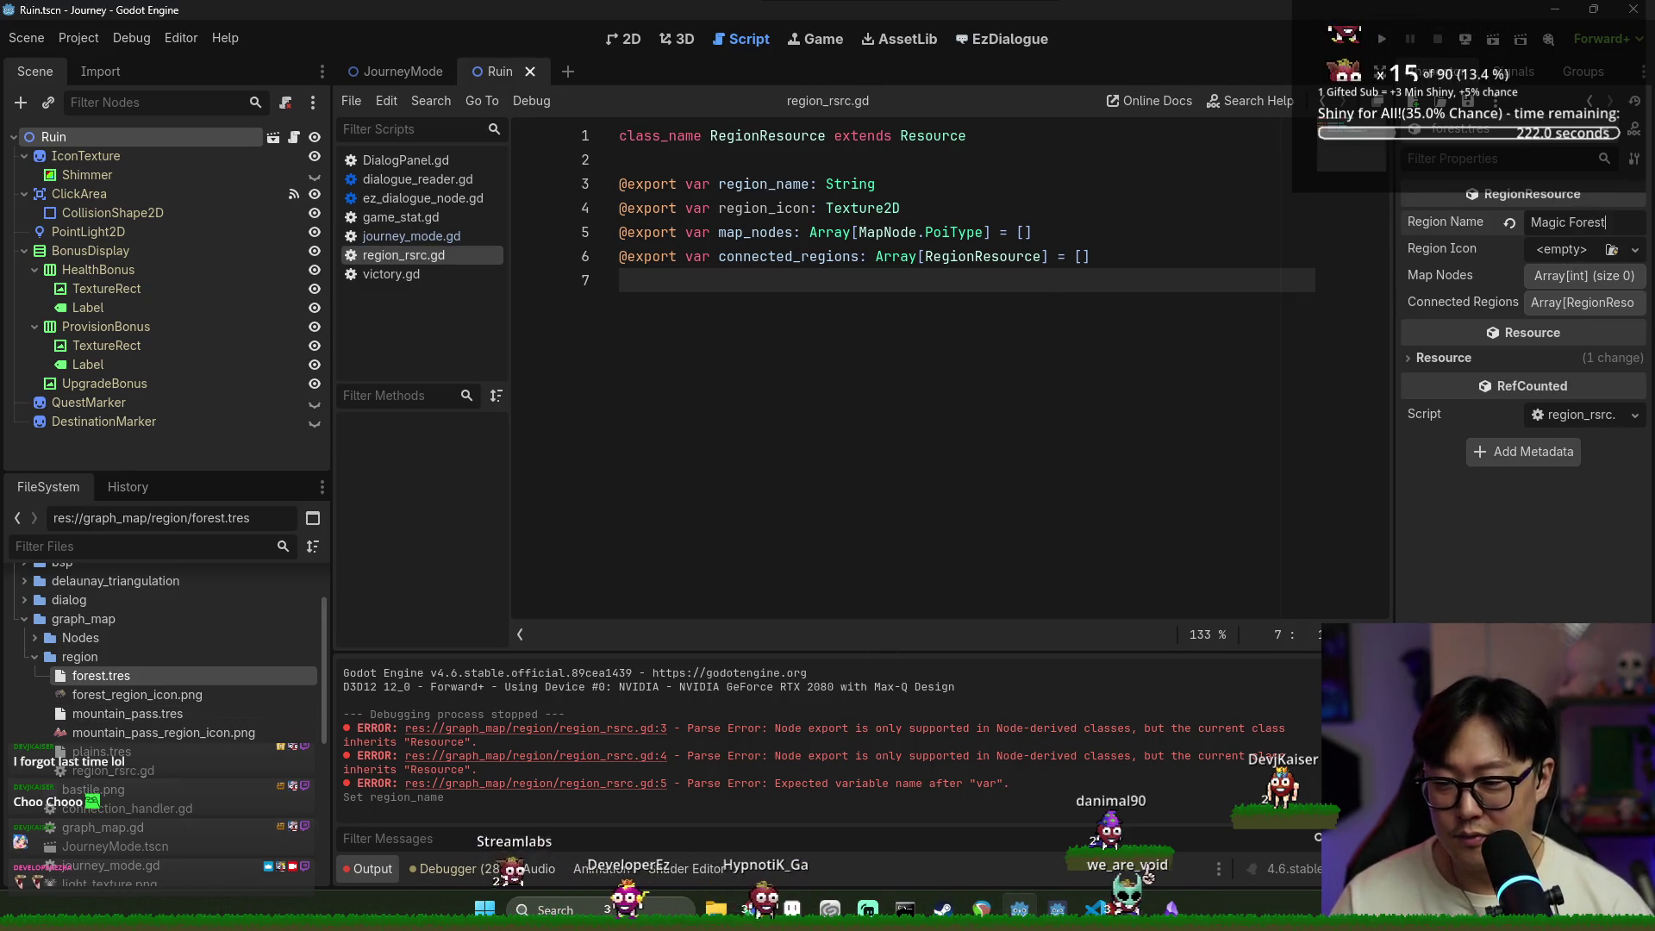
pyautogui.doubleClick(1543, 222)
pyautogui.write('Fey')
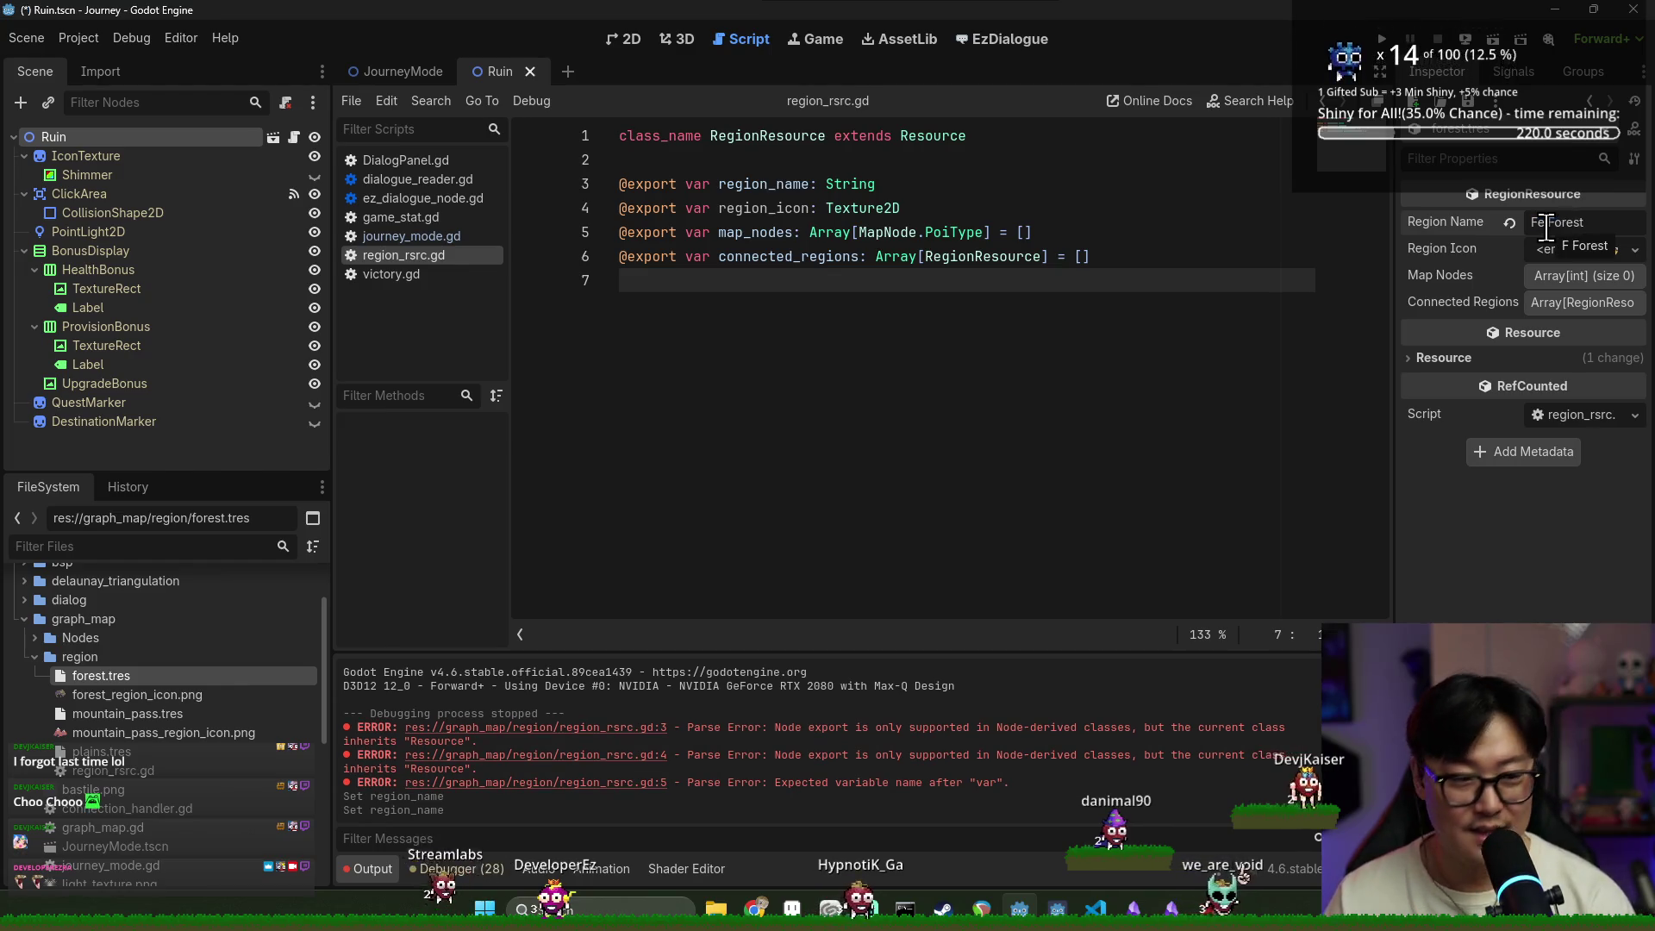
pyautogui.hotkey('ctrl', 's')
# - Name mountain_pass.tres 'Mountain Pass' and plains.tres 'Plains', saving each
pyautogui.click(127, 714)
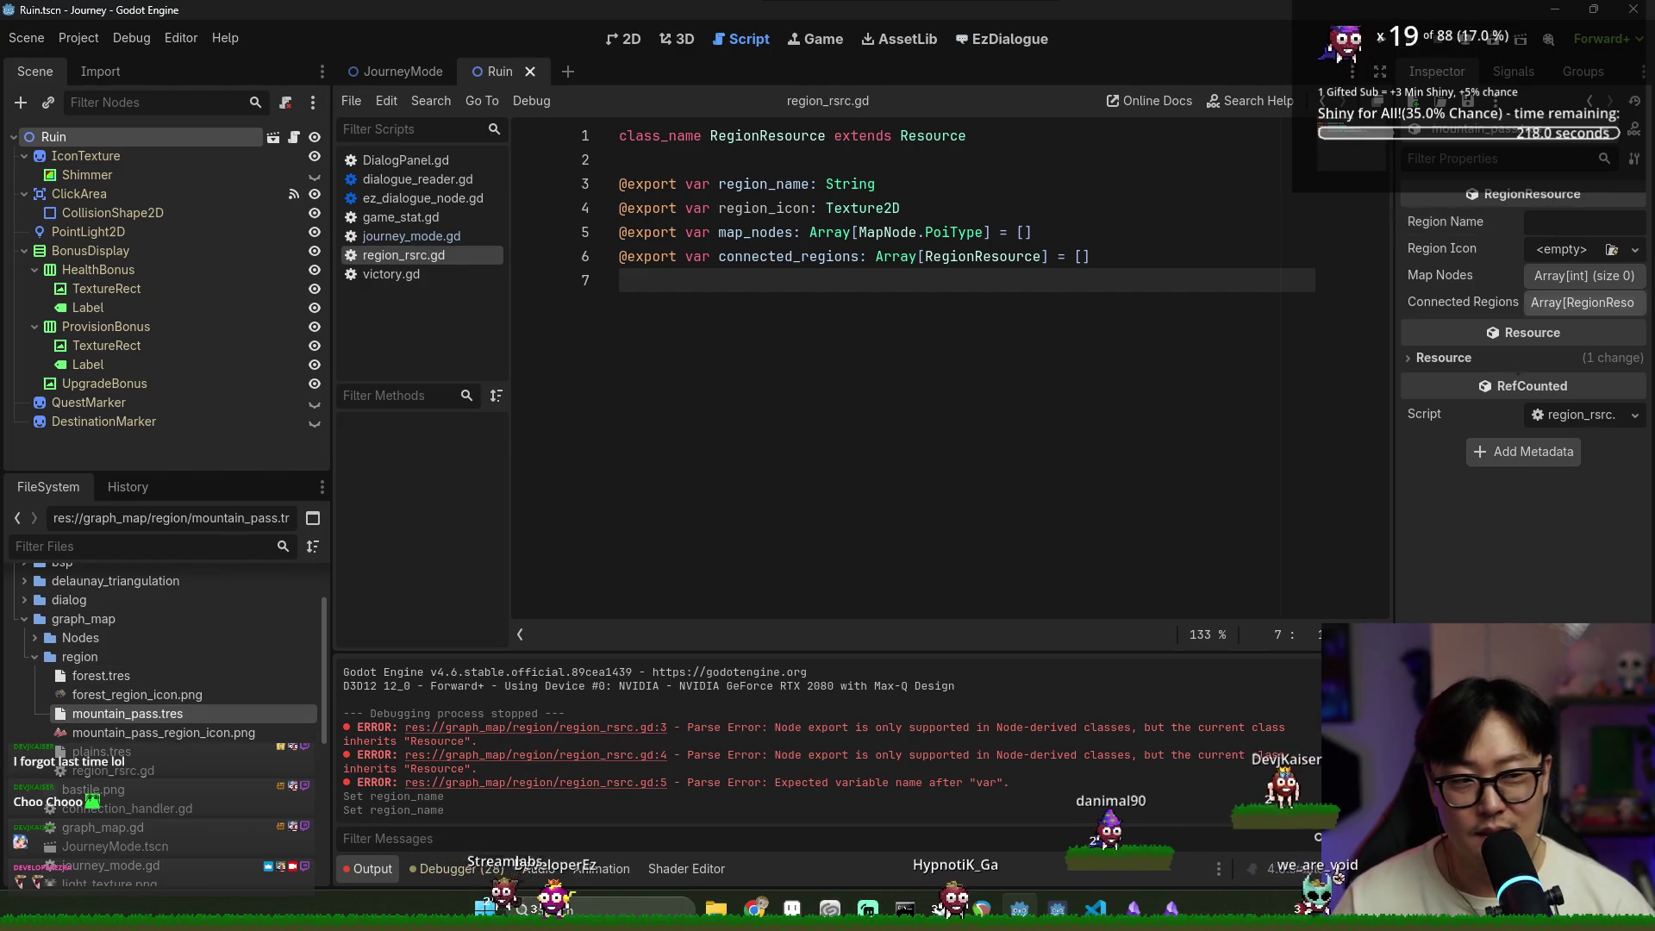
pyautogui.click(1546, 224)
pyautogui.write('Mountain P')
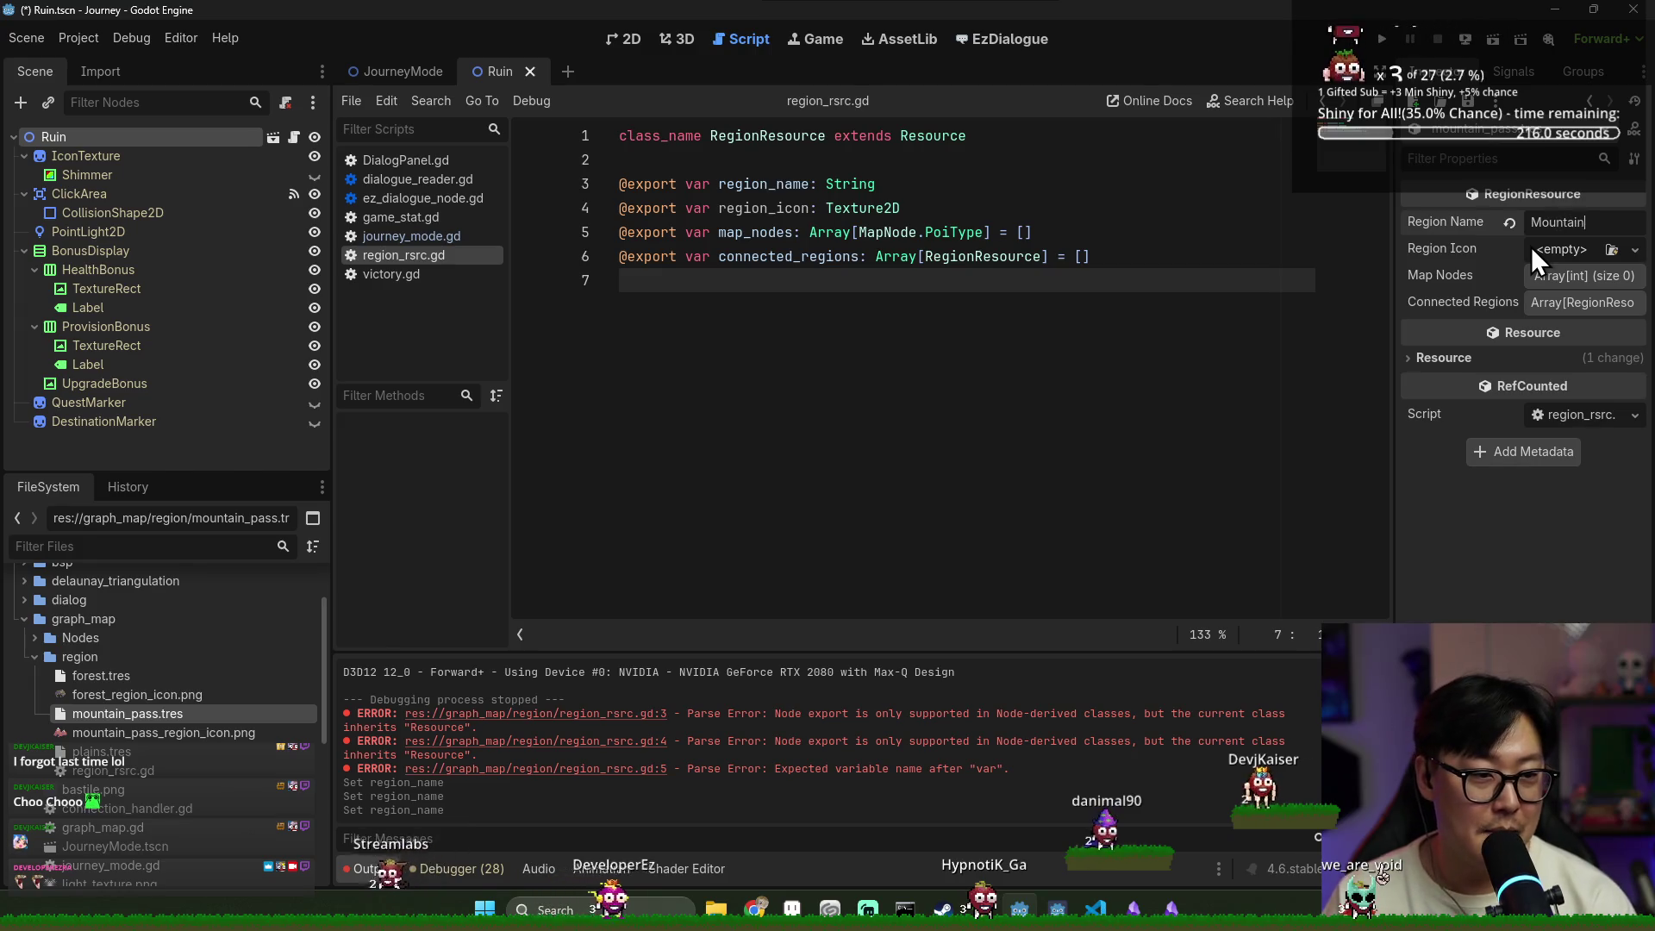
pyautogui.write('ass')
pyautogui.hotkey('ctrl', 's')
pyautogui.click(159, 752)
pyautogui.click(1582, 224)
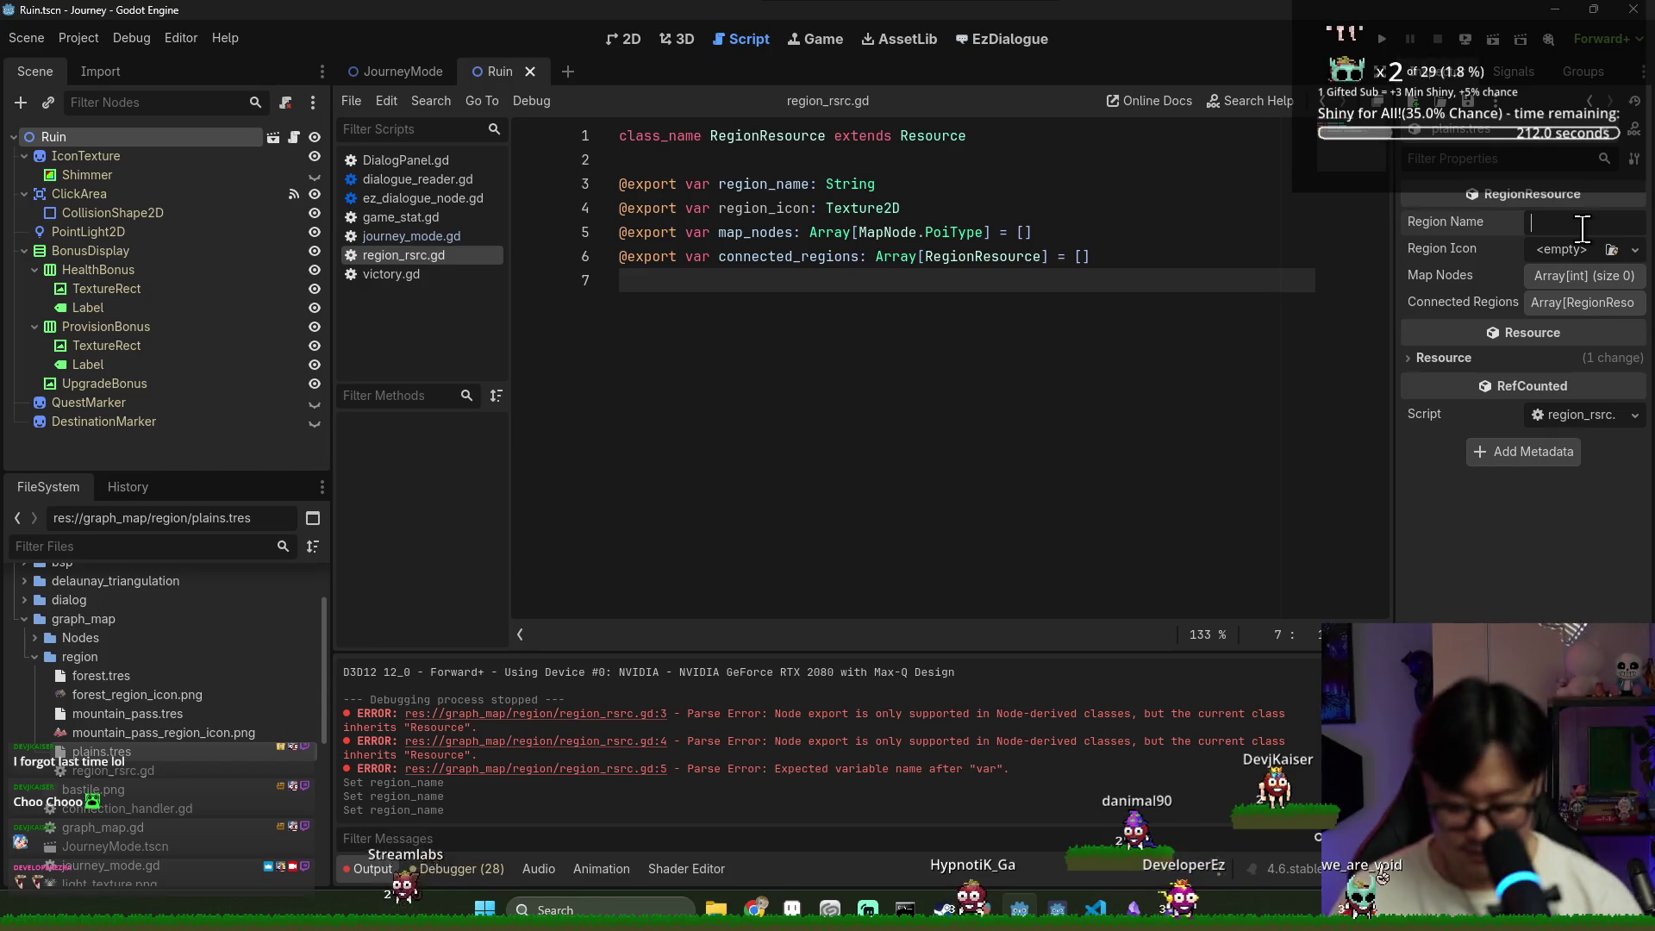
pyautogui.write('Plains')
pyautogui.hotkey('ctrl', 's')
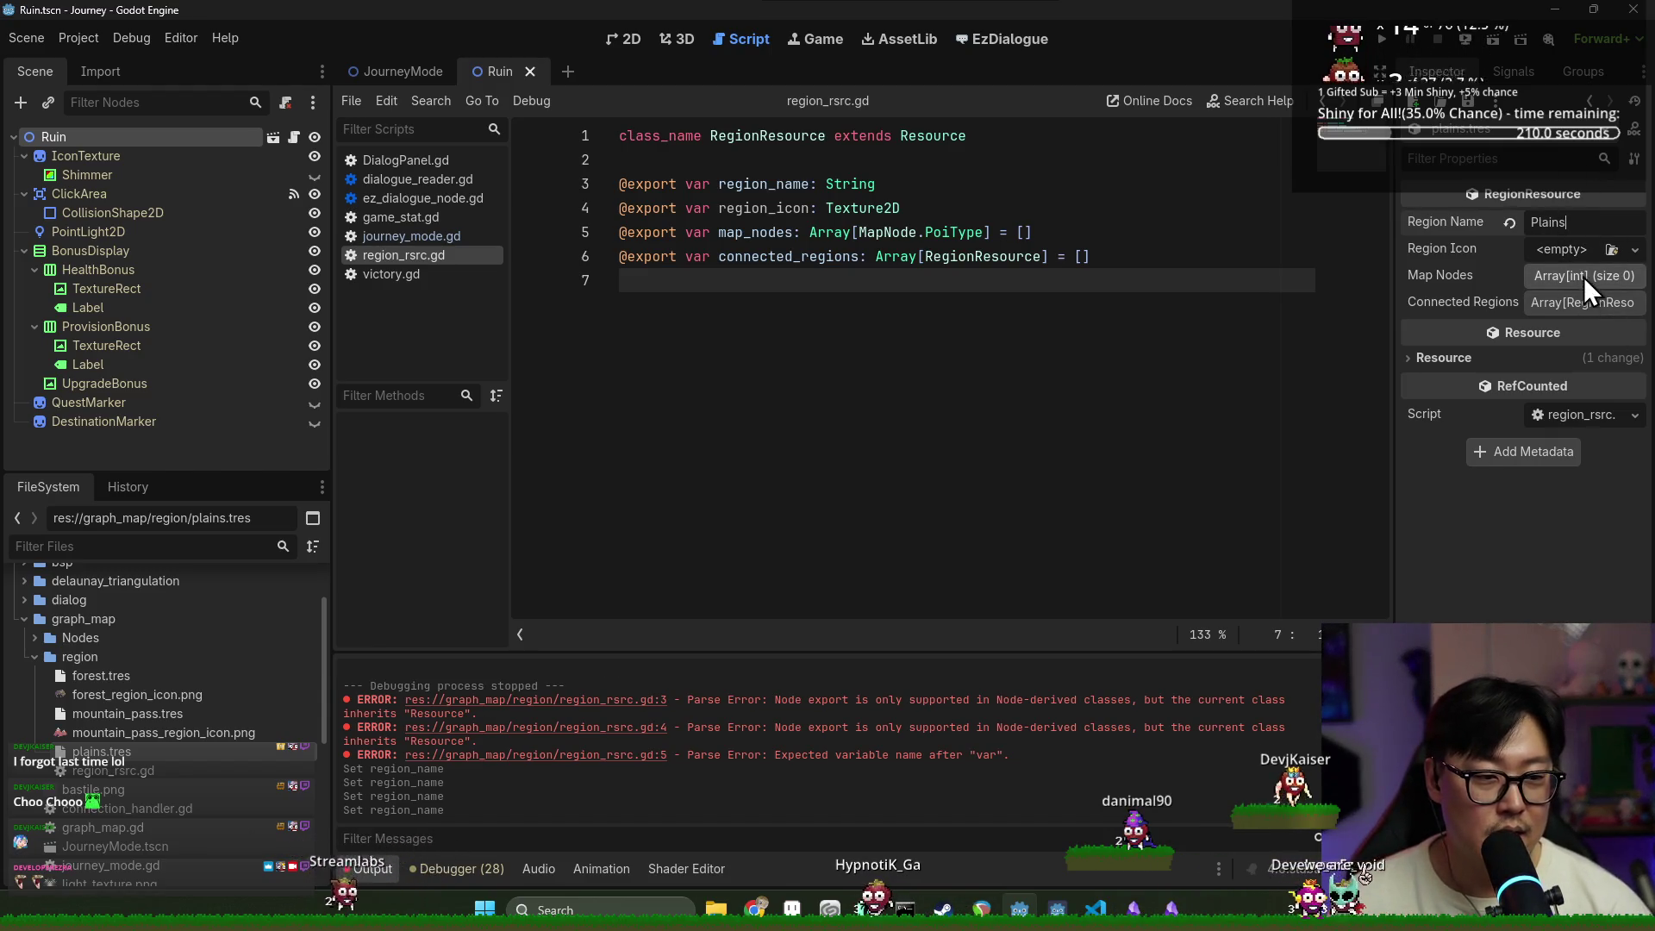
# - Add six Village entries to the Plains region's map nodes array
pyautogui.click(1583, 278)
pyautogui.click(1543, 326)
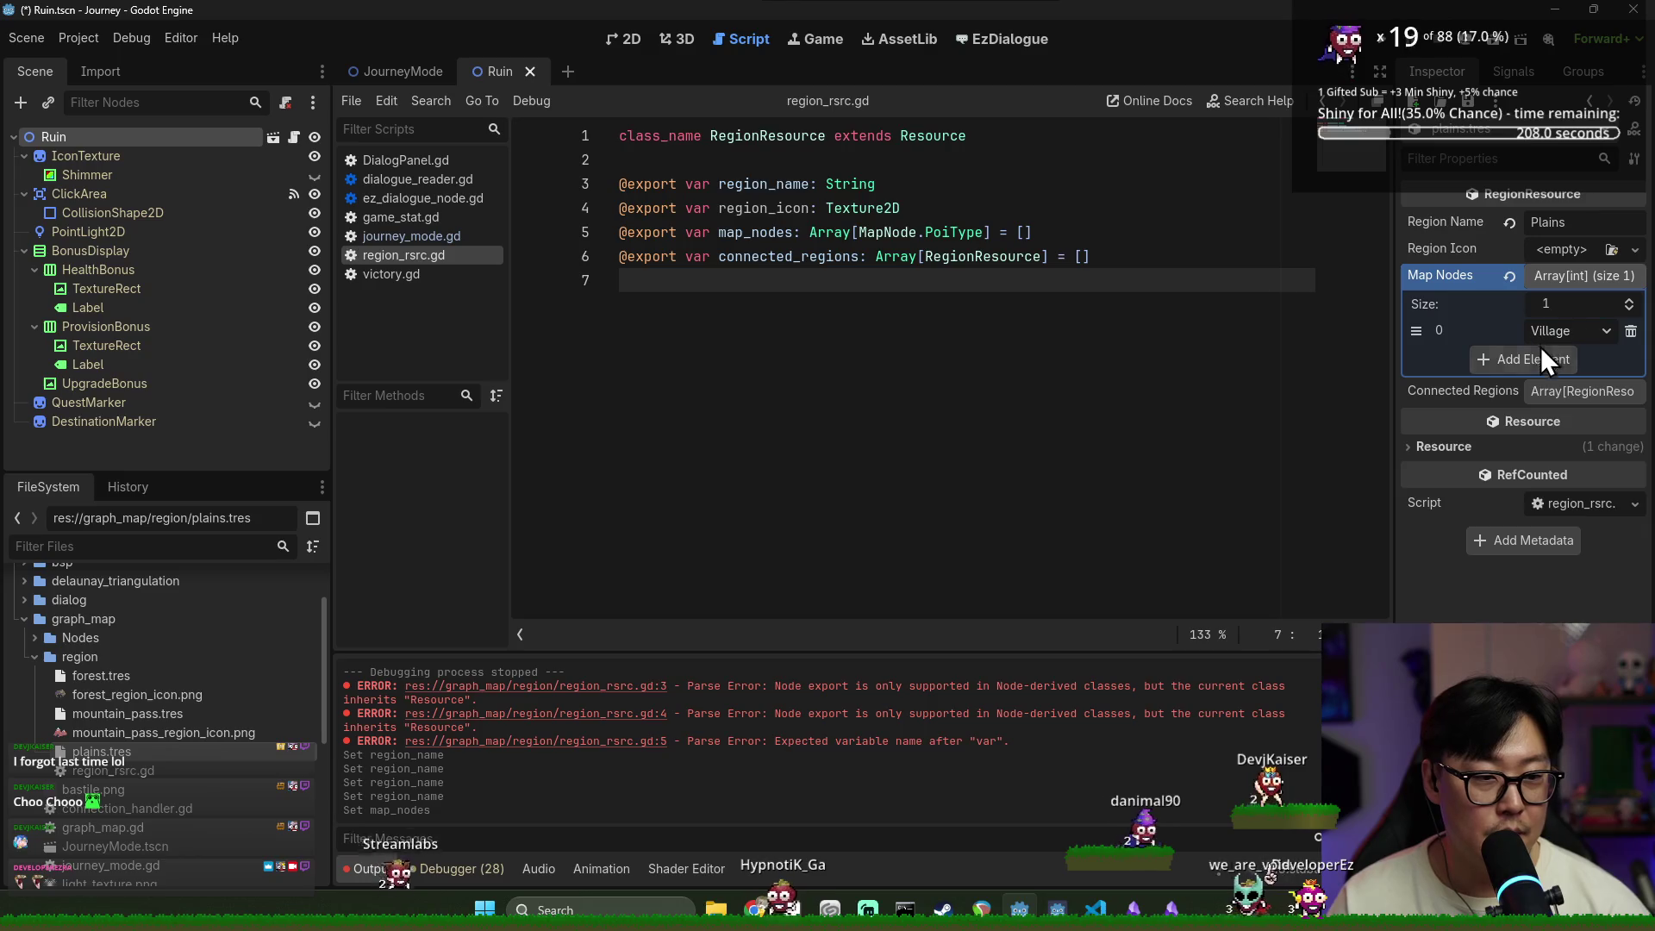
pyautogui.click(1539, 359)
pyautogui.click(1541, 356)
pyautogui.click(1543, 395)
pyautogui.click(1479, 387)
pyautogui.click(1511, 415)
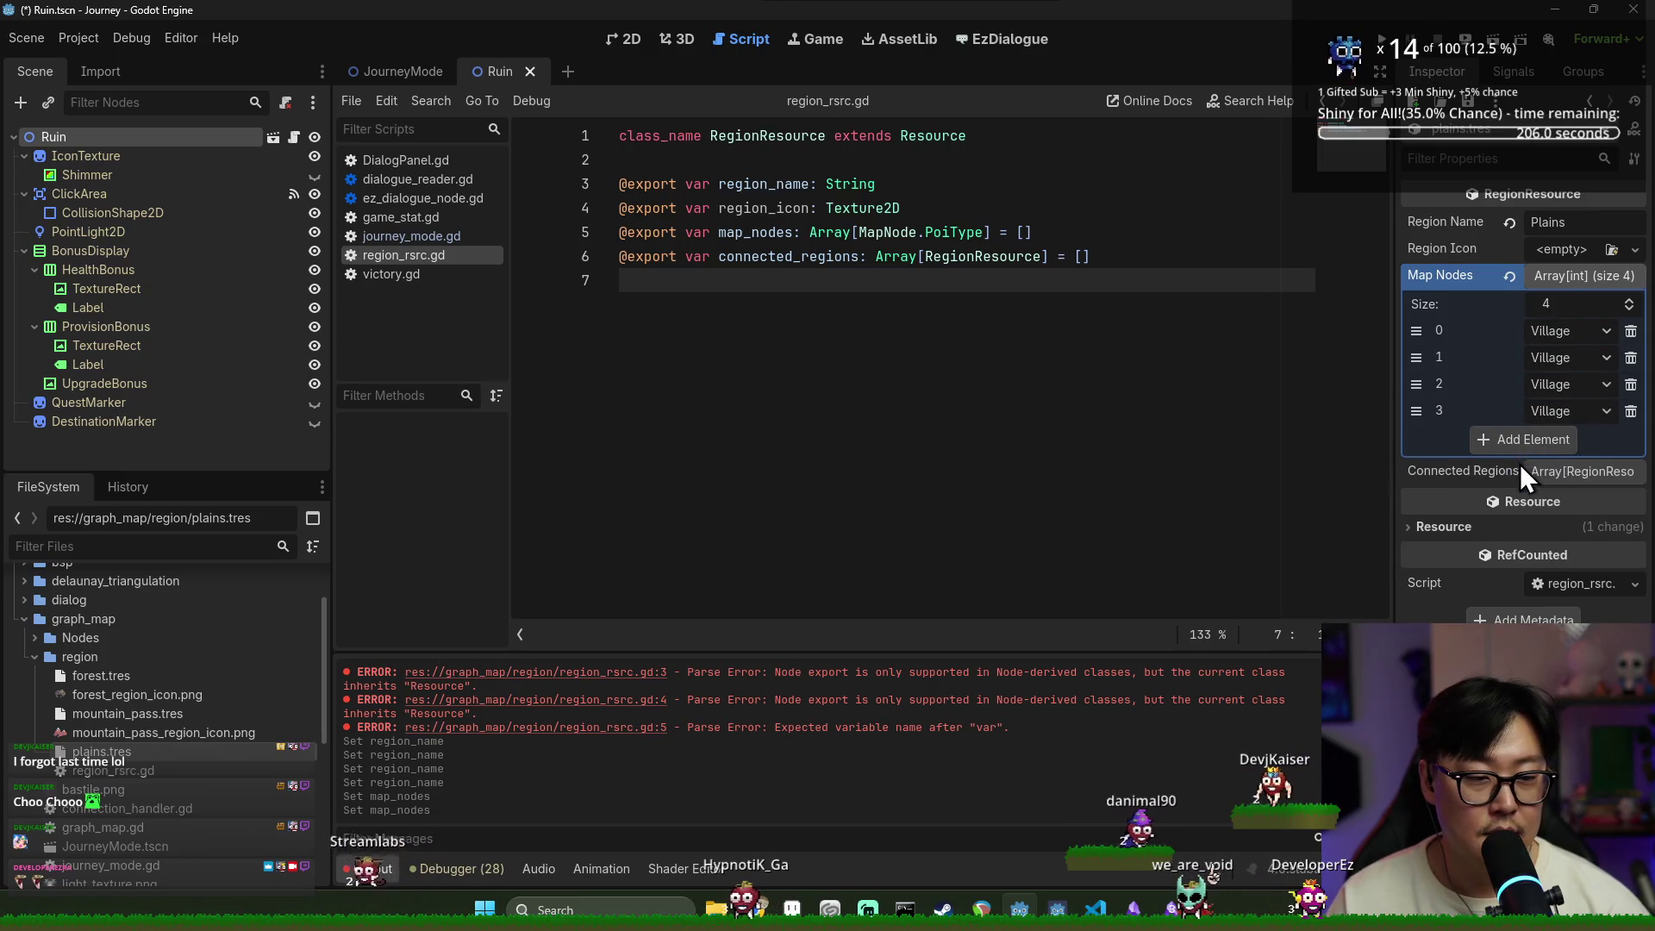
pyautogui.click(1522, 441)
pyautogui.click(1523, 468)
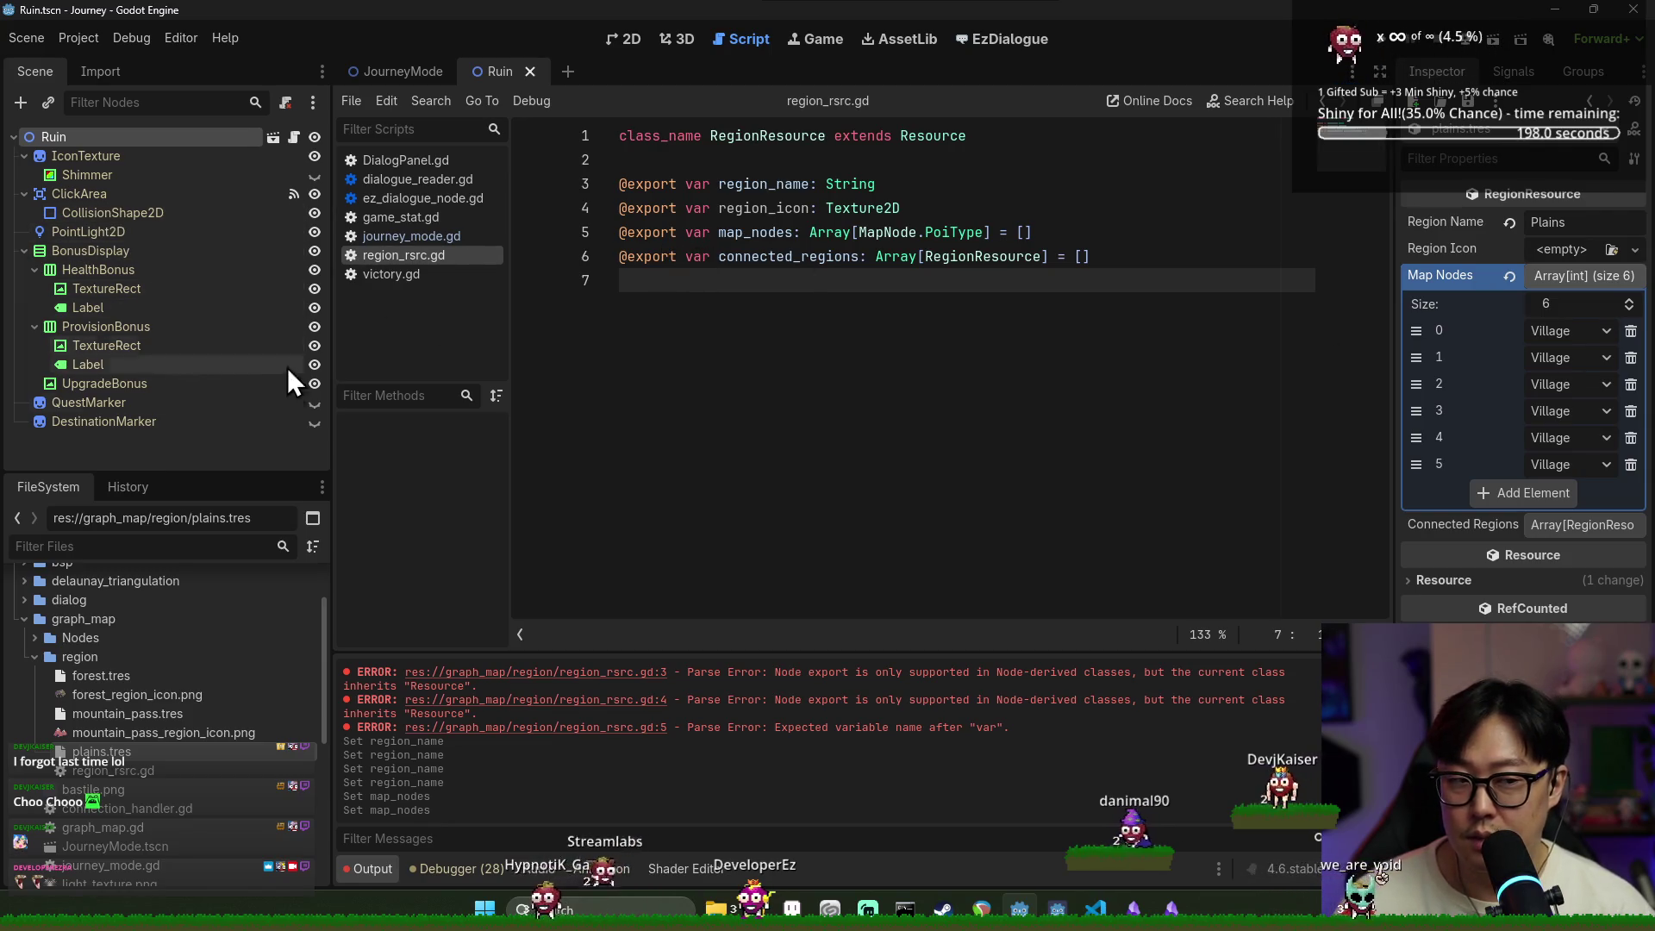
# - Open map_node.gd from the Nodes folder in the FileSystem dock
pyautogui.doubleClick(60, 638)
pyautogui.scroll(-1, 172, 702)
pyautogui.doubleClick(138, 696)
pyautogui.hotkey('ctrl', 's')
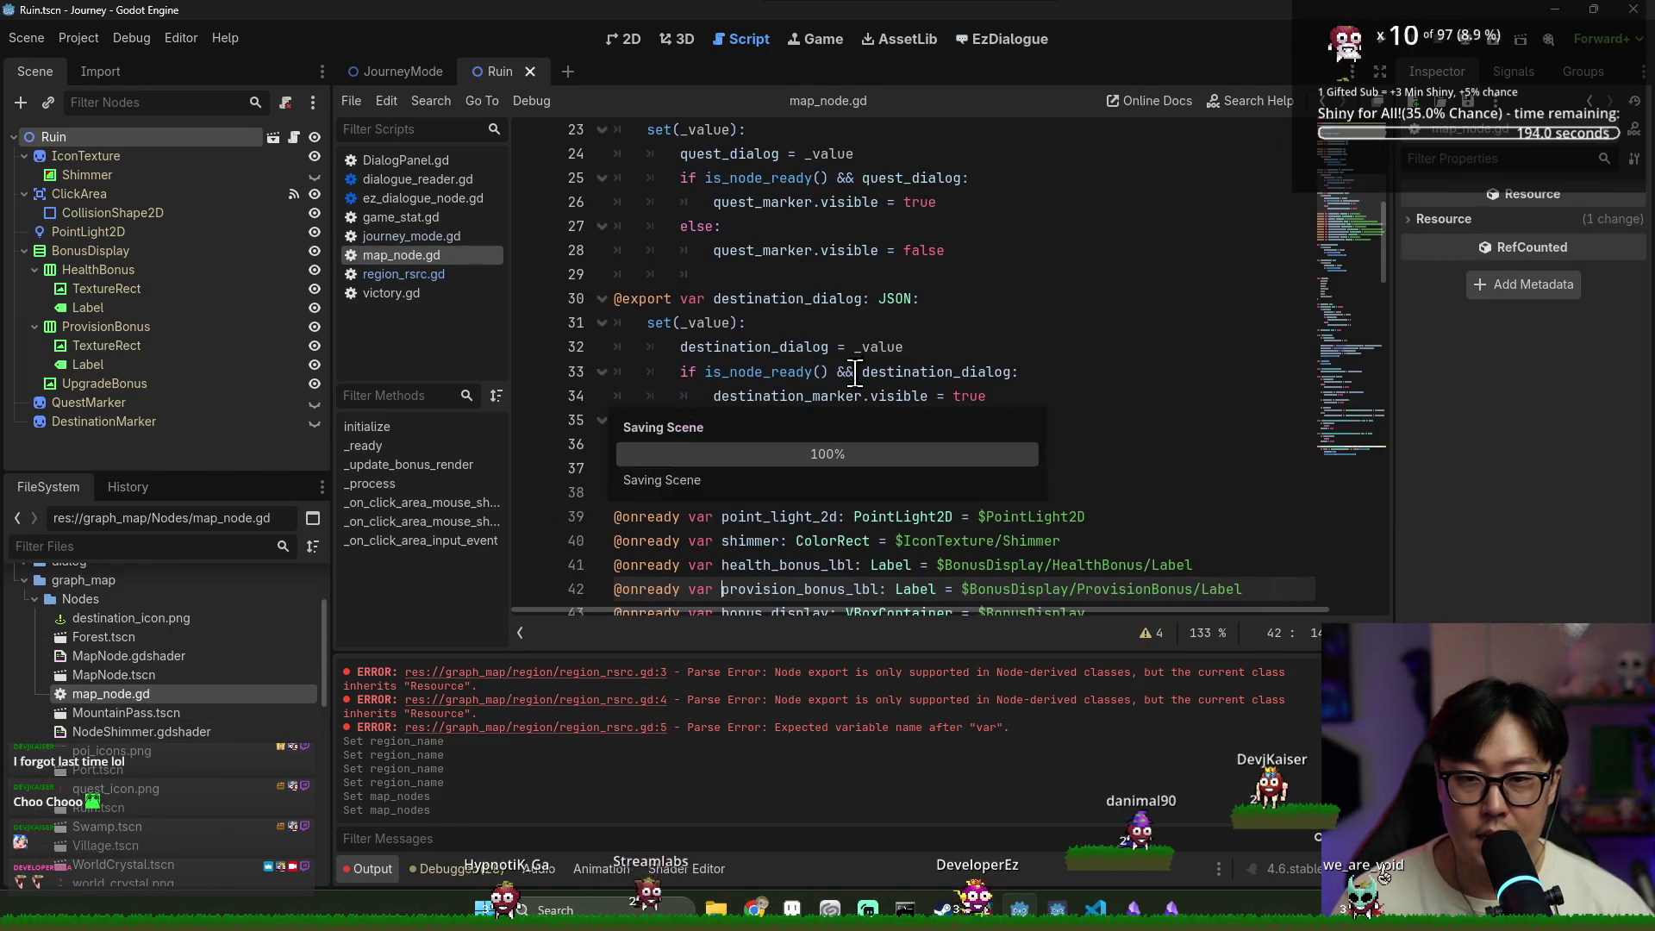
# - Add a river entry after world_crystal in the PoiType enum
pyautogui.scroll(-10, 811, 345)
pyautogui.scroll(-8, 810, 345)
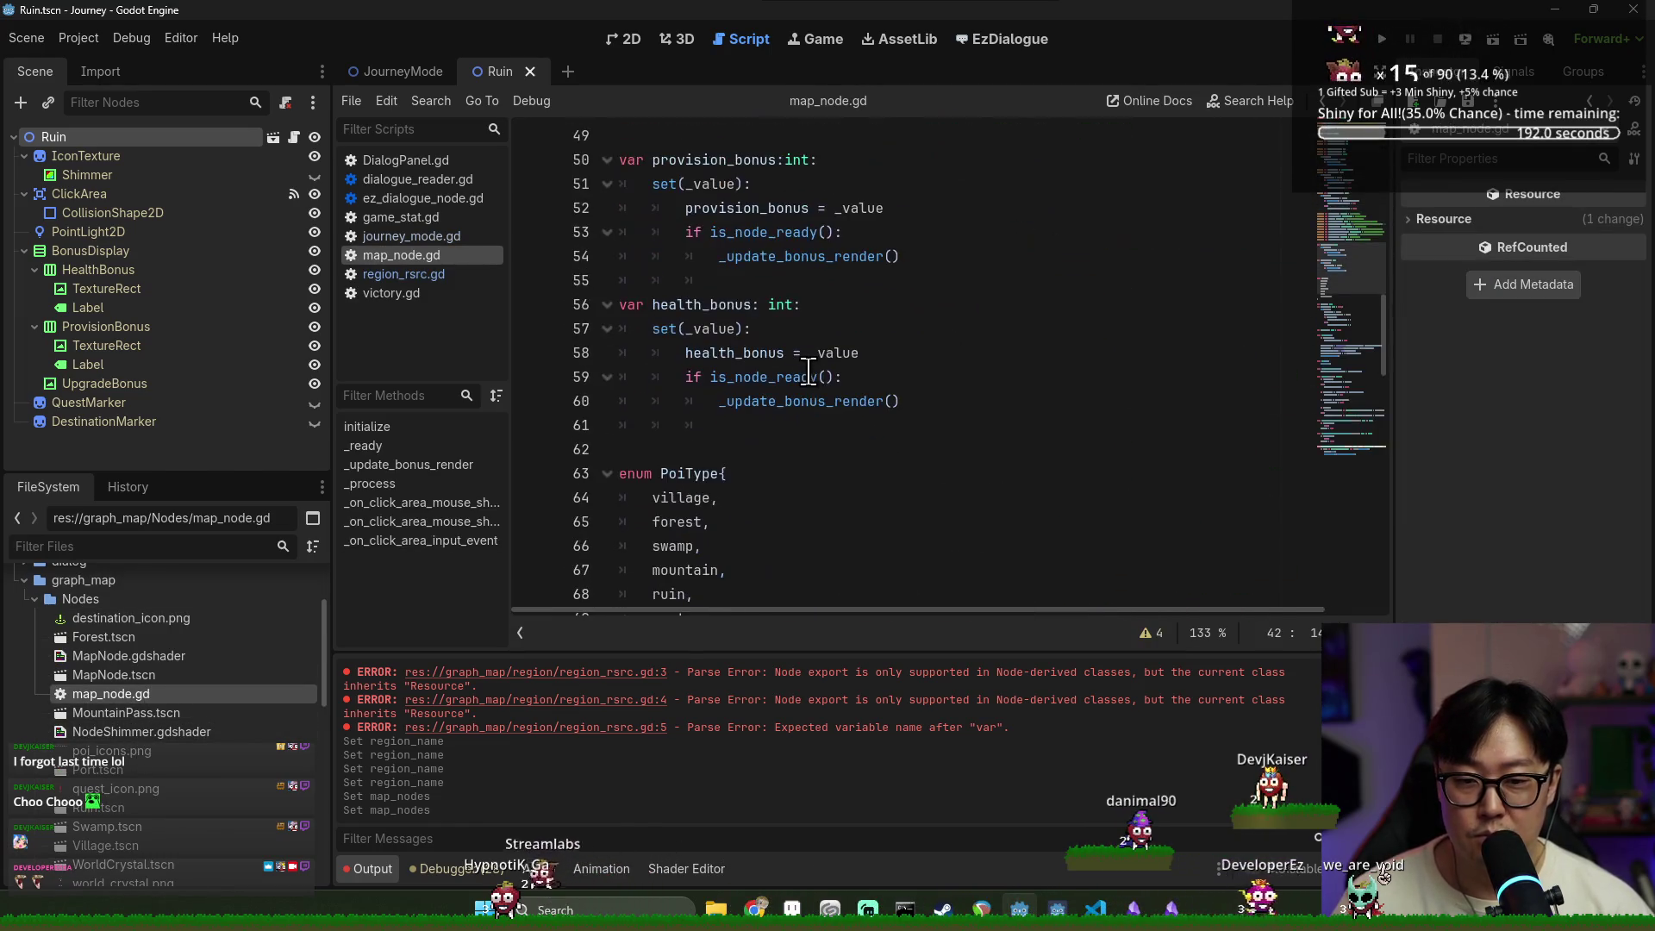
pyautogui.click(808, 421)
pyautogui.hotkey('ctrl', 's')
pyautogui.click(798, 284)
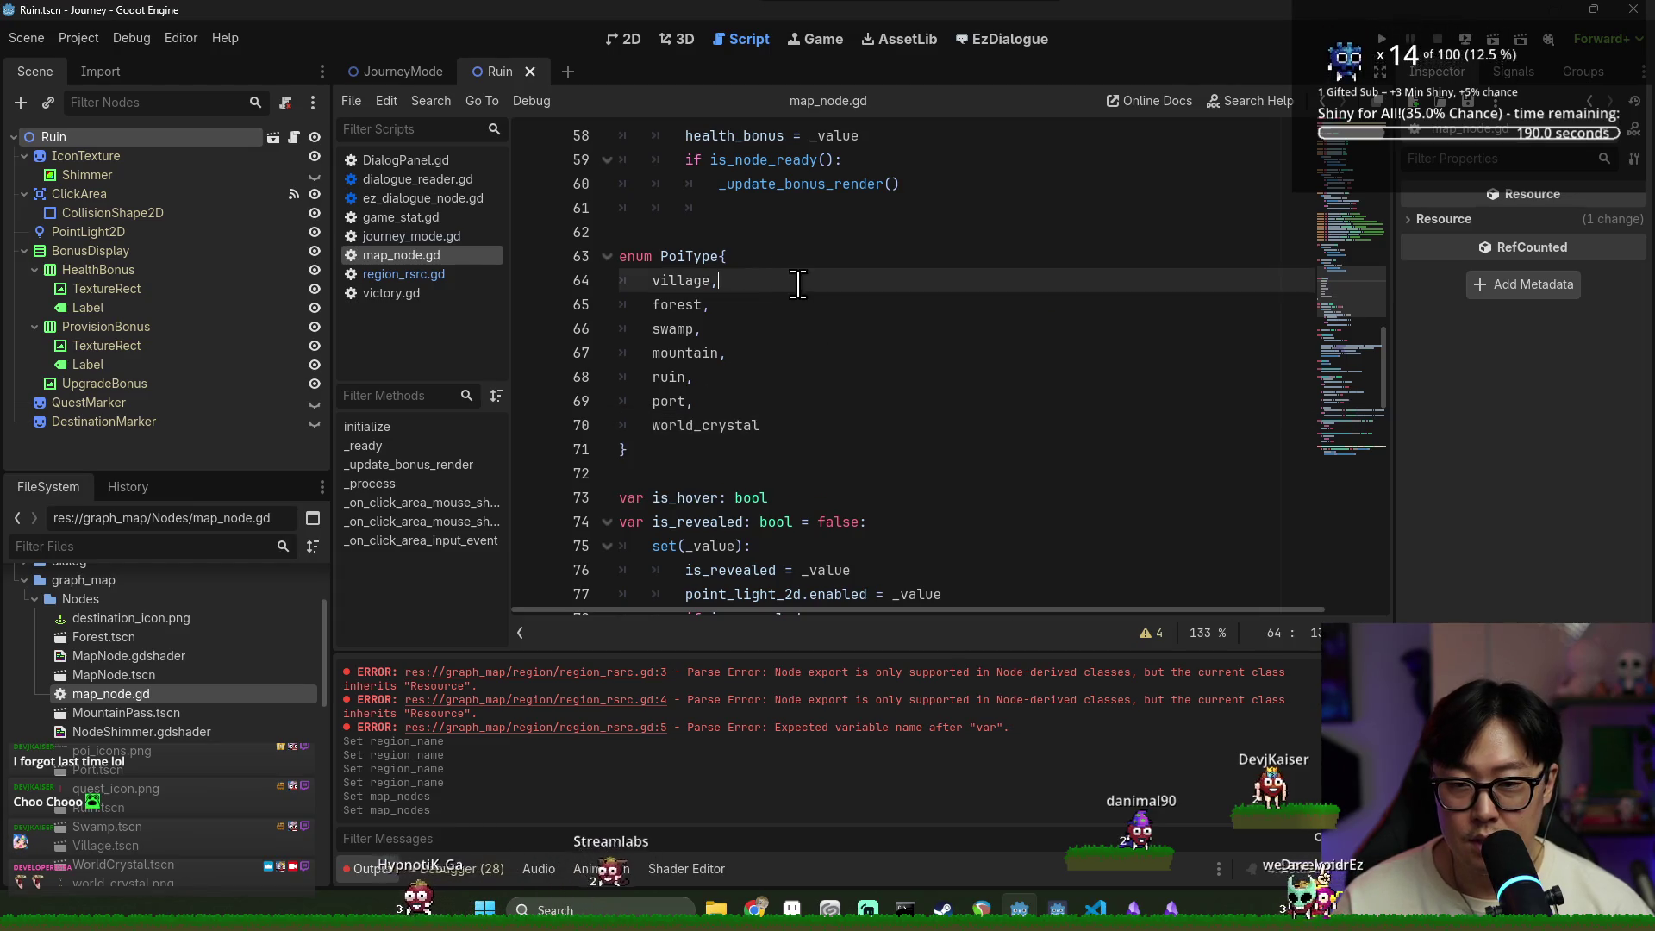
pyautogui.click(747, 305)
pyautogui.click(793, 425)
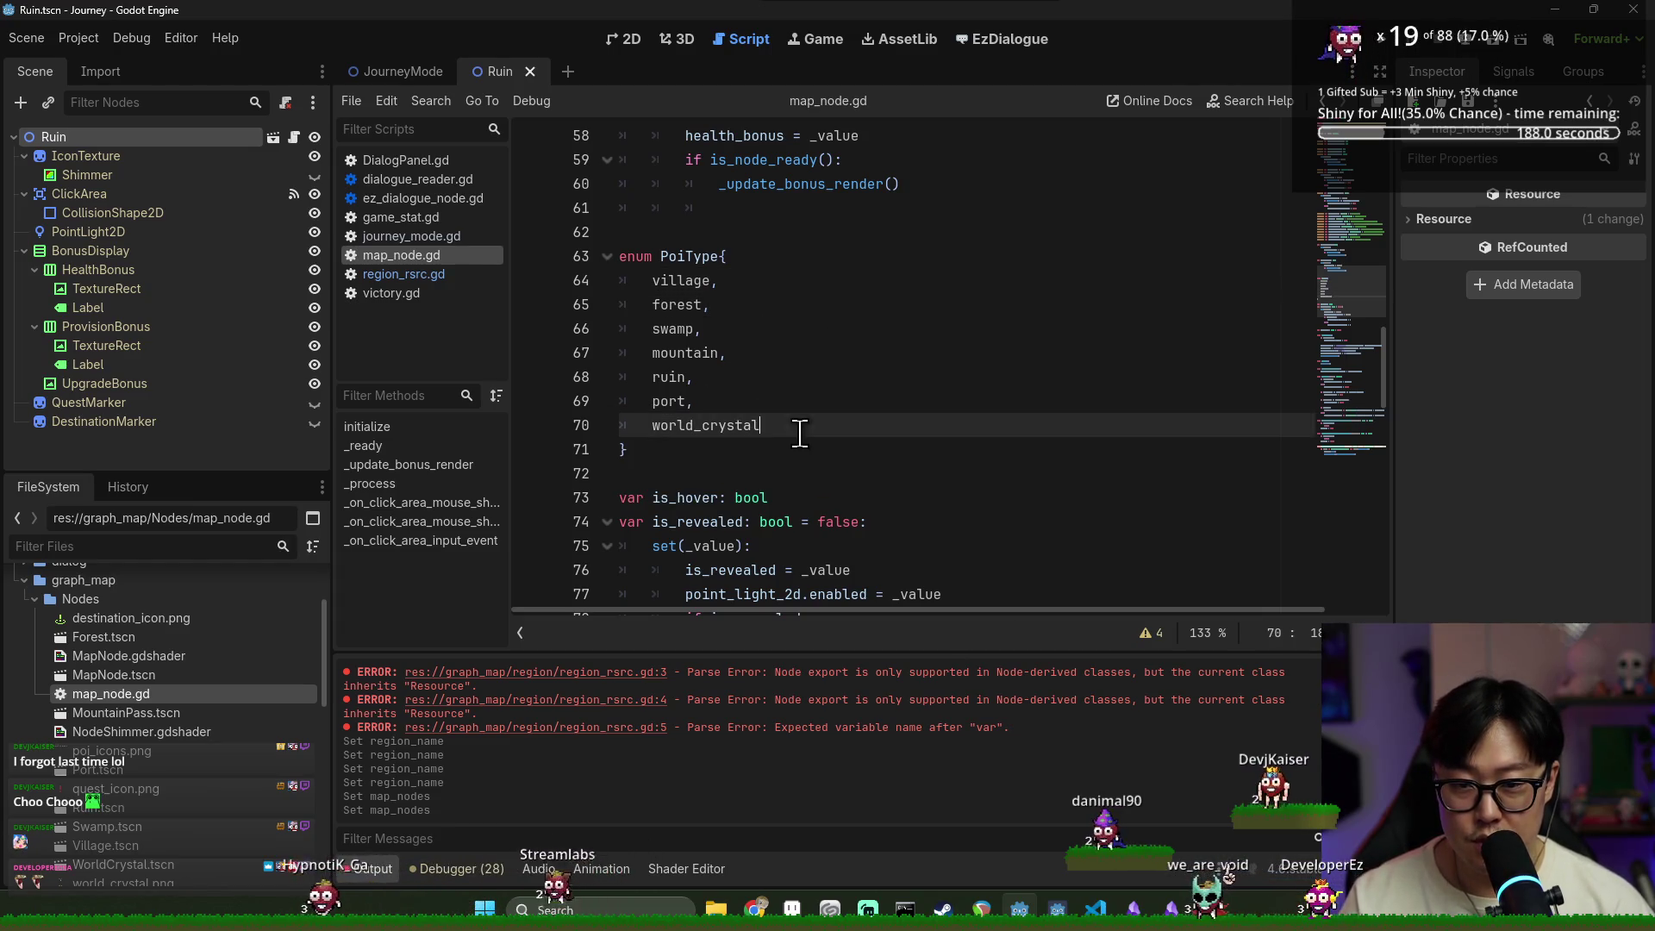
pyautogui.write(',')
pyautogui.press('Return')
pyautogui.write('river,')
pyautogui.press('Return')
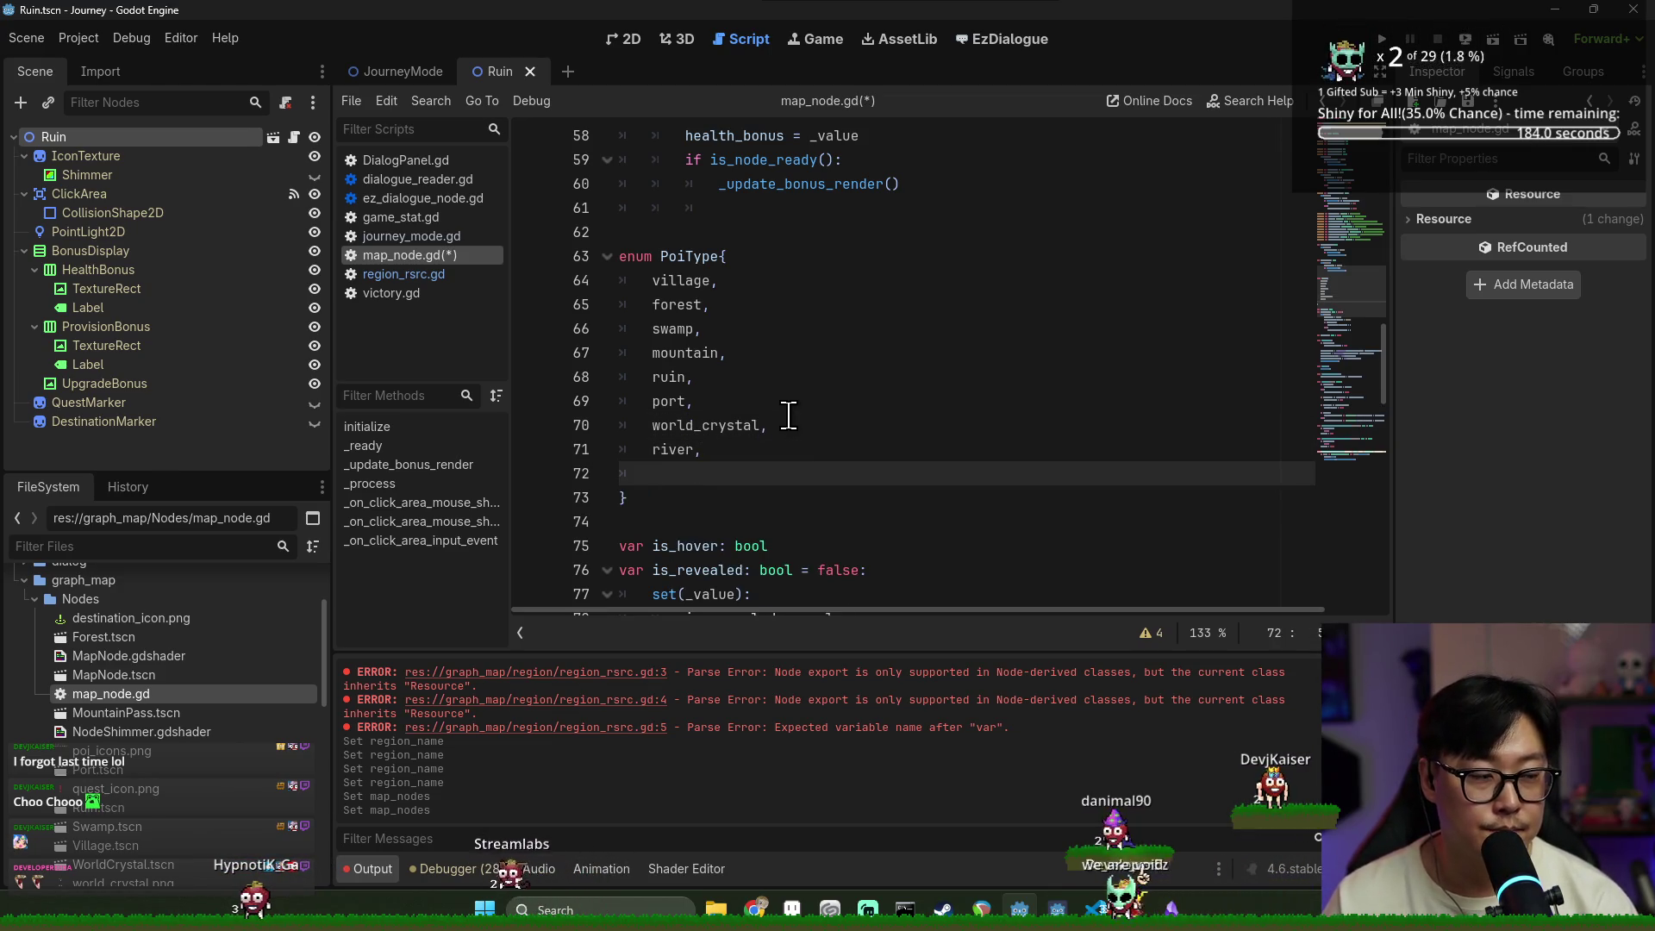
# - Add hill and merchant entries on new lines of the enum
pyautogui.write(',')
pyautogui.press('Return')
pyautogui.write('merchan')
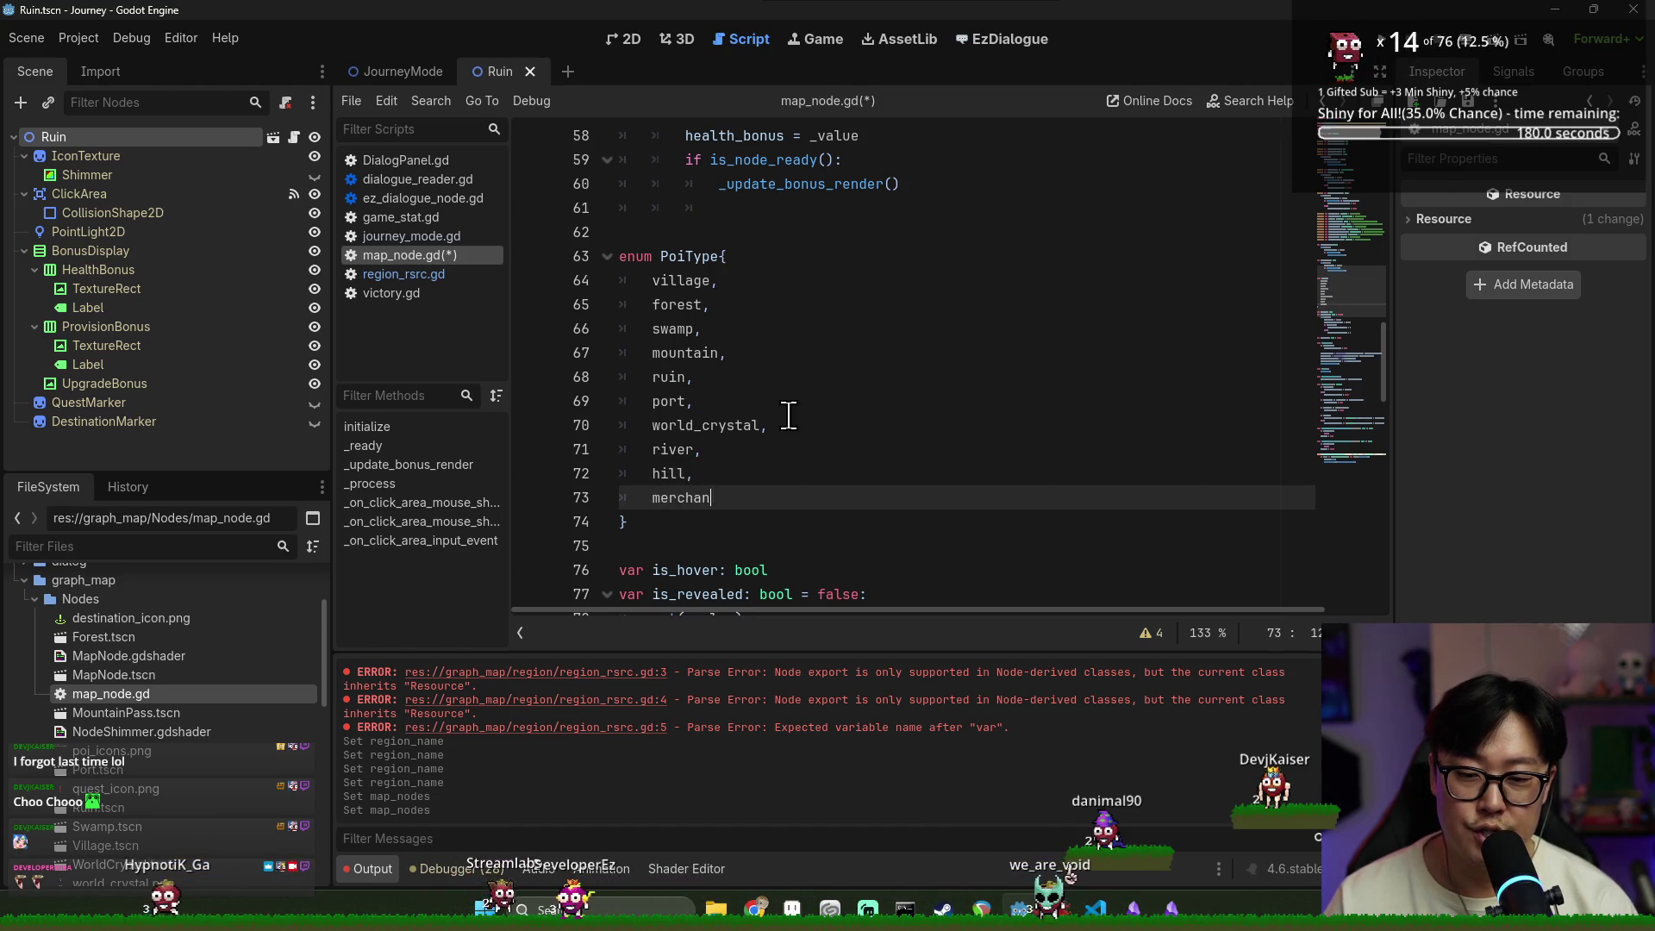
pyautogui.write('t,')
pyautogui.press('Return')
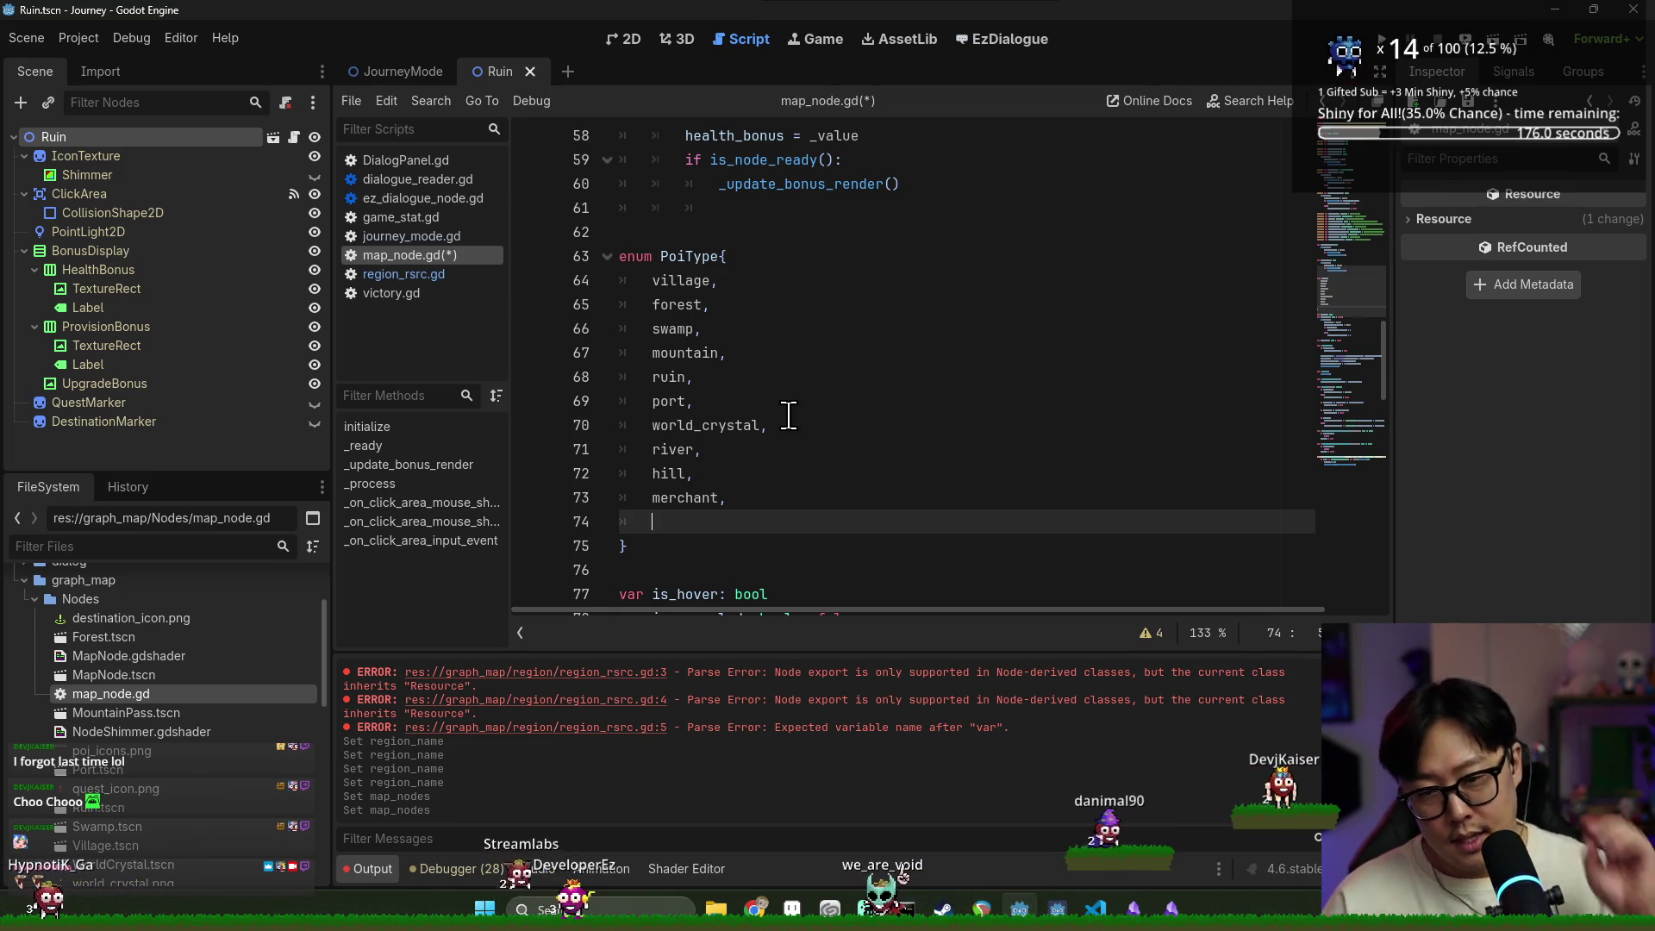
# - Check the Obsidian notes, finish the tall_grass entry and save map_node.gd
pyautogui.hotkey('alt', 'Tab')
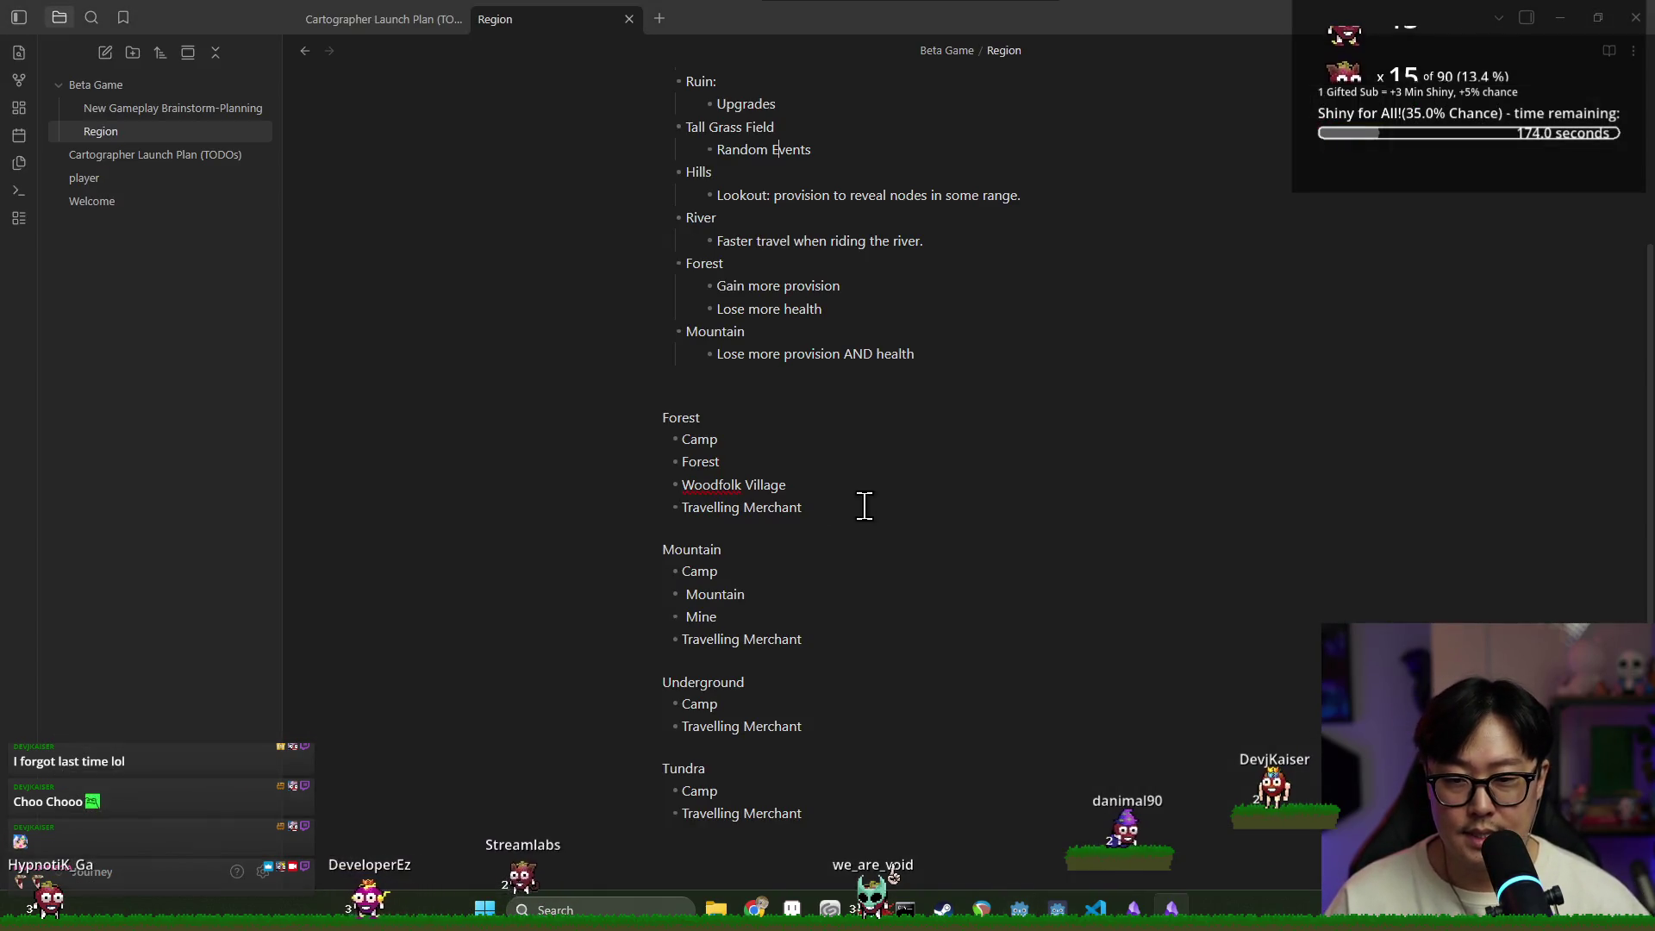
pyautogui.hotkey('alt', 'Tab')
pyautogui.click(867, 384)
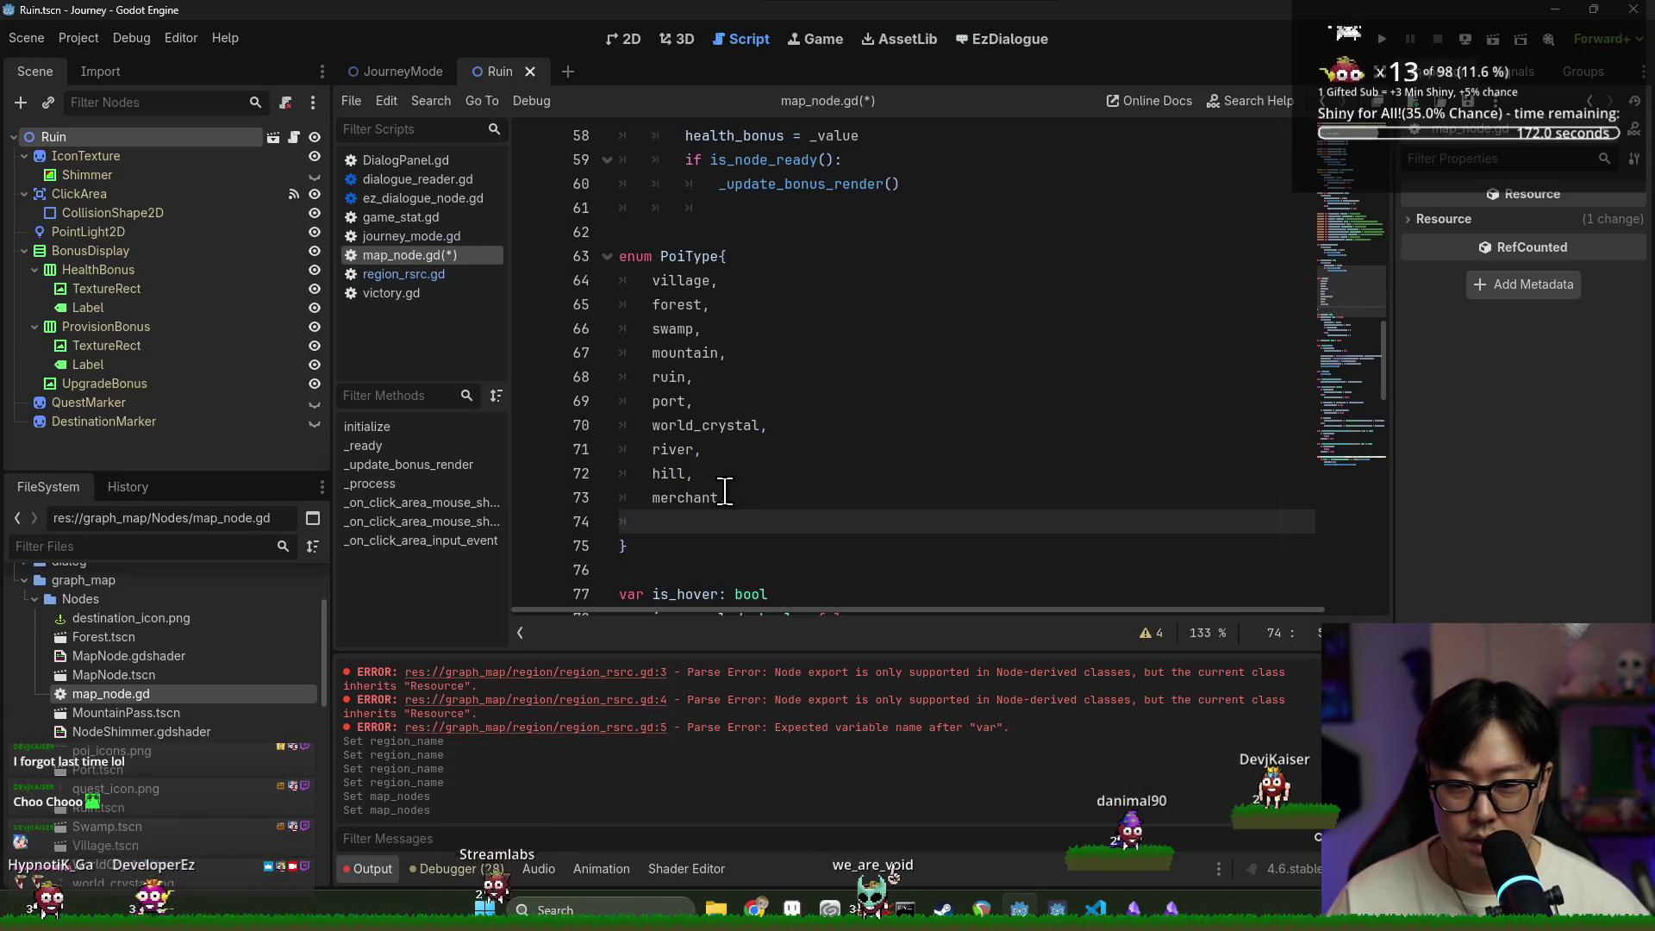
pyautogui.write('ss')
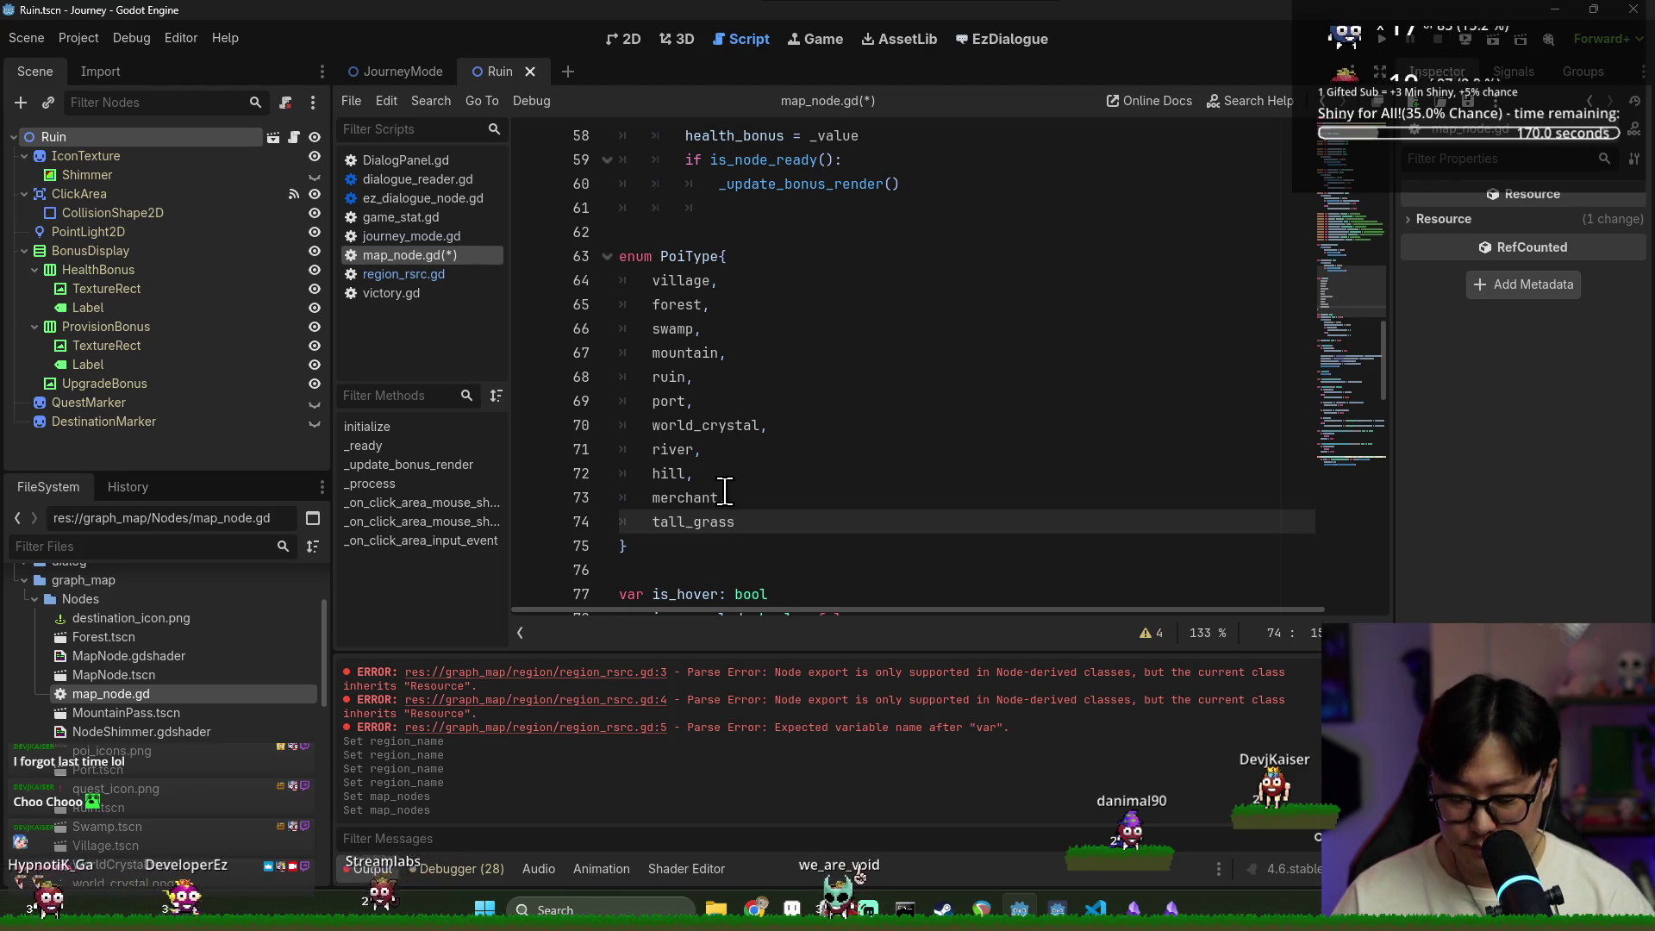
pyautogui.hotkey('ctrl', 's')
pyautogui.hotkey('alt', 'Tab')
pyautogui.click(831, 431)
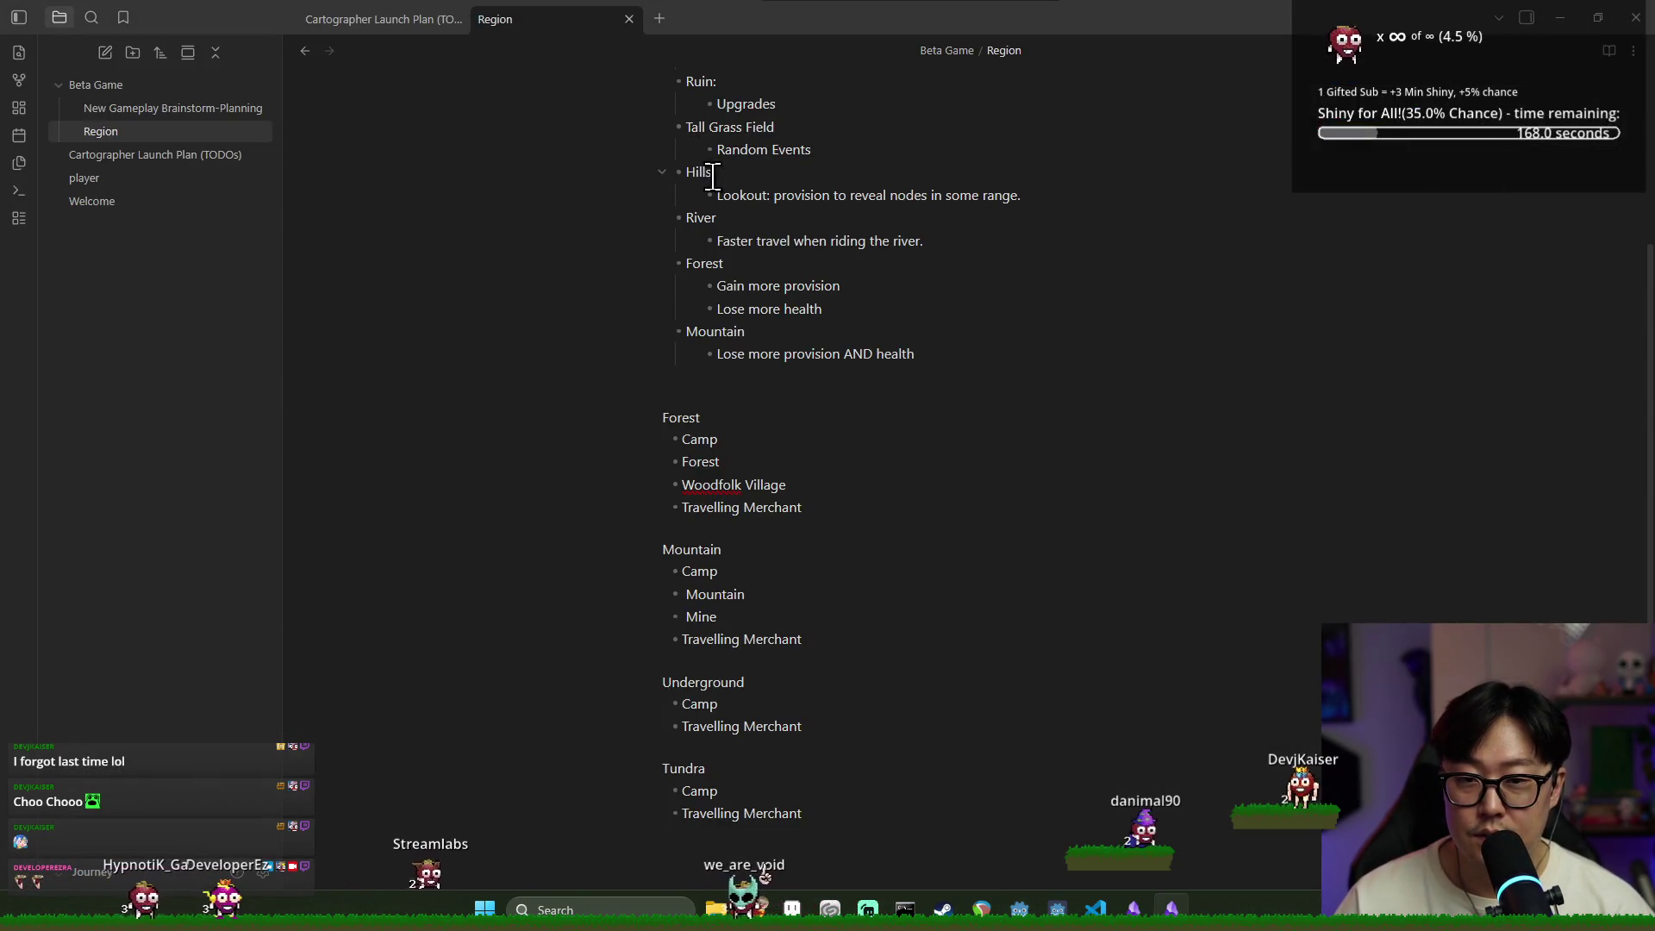
# - Scroll the Region note to Plains and add a camp line after tall_grass
pyautogui.scroll(3, 724, 207)
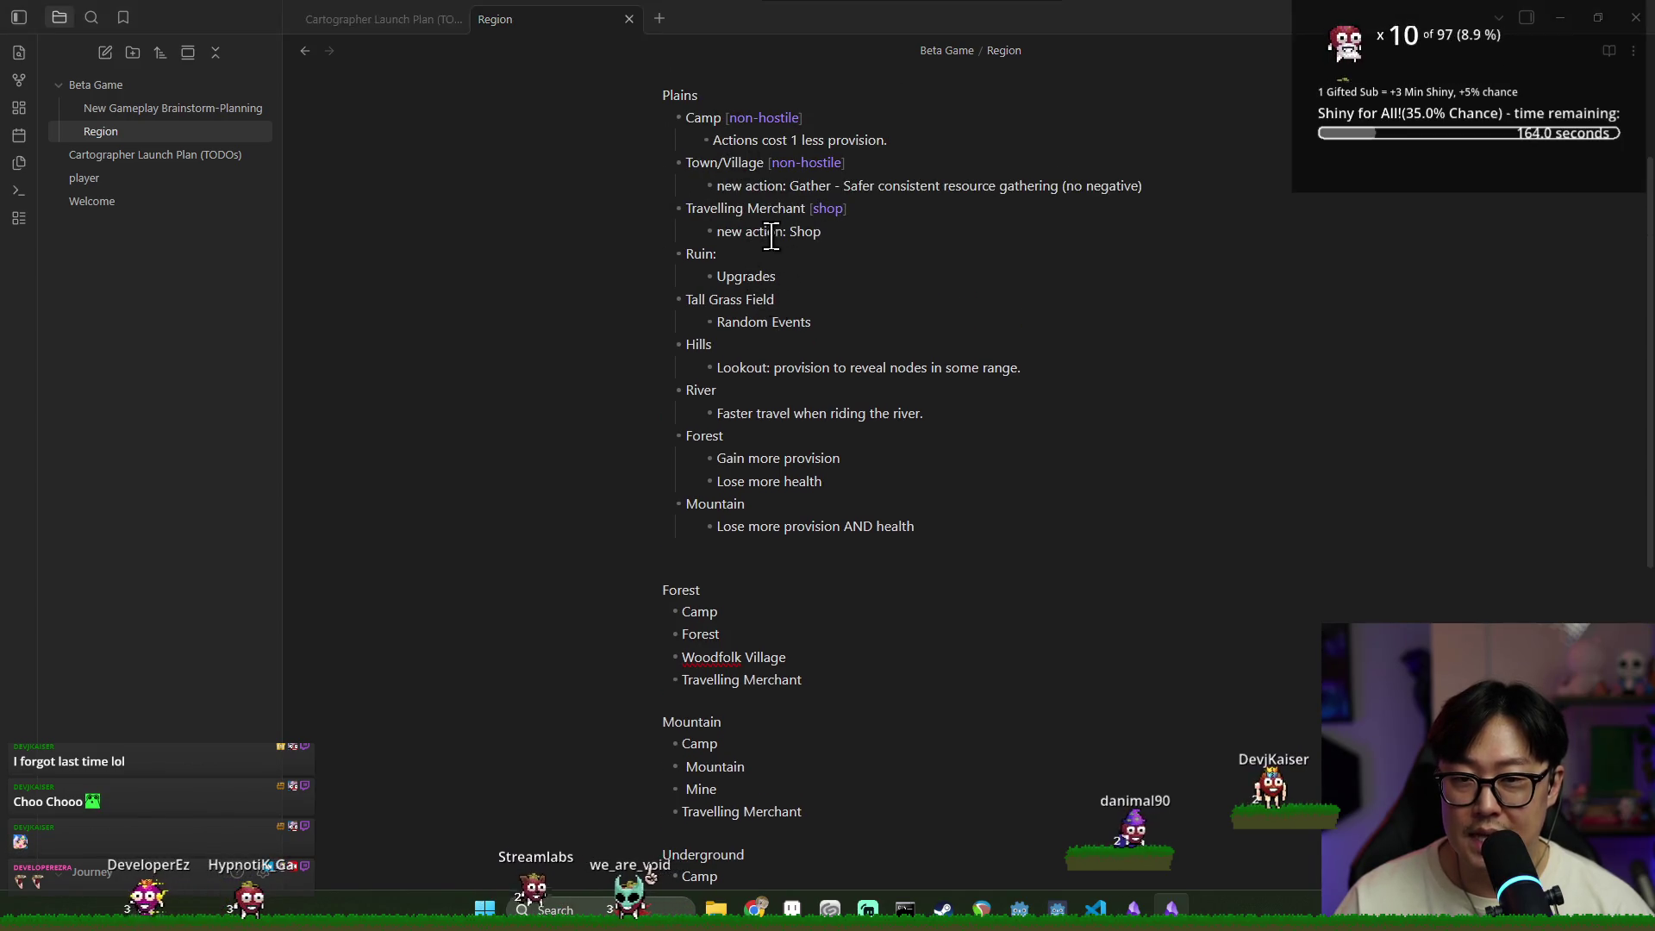
pyautogui.hotkey('alt', 'Tab')
pyautogui.write(',')
pyautogui.press('Return')
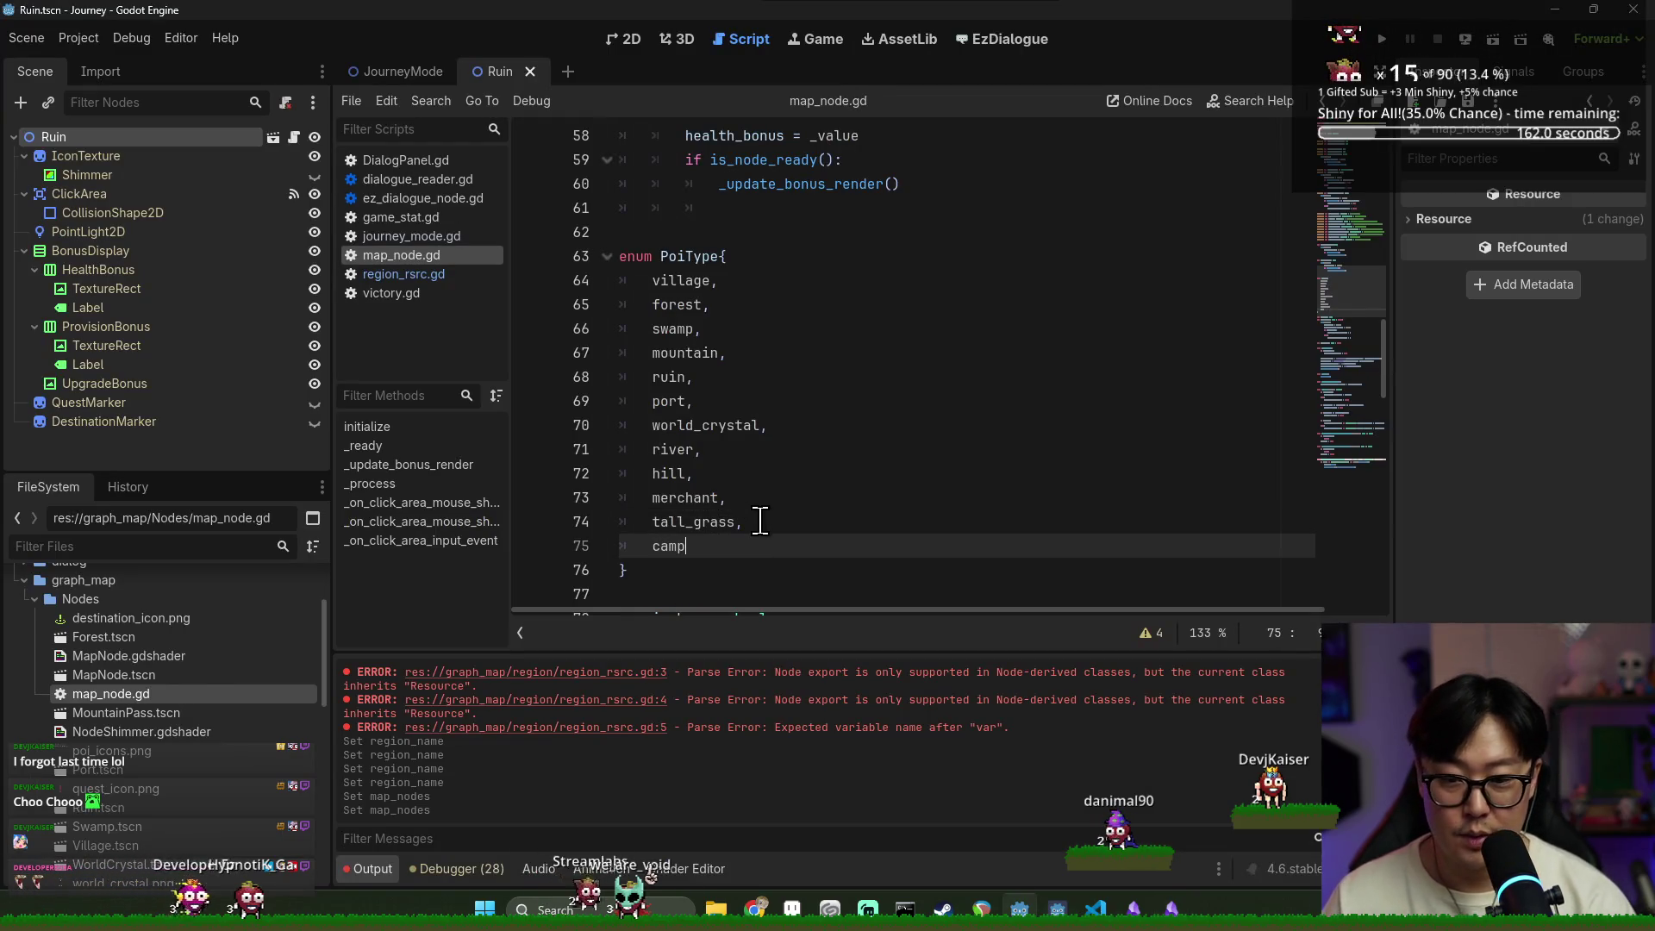
pyautogui.hotkey('alt', 'Tab')
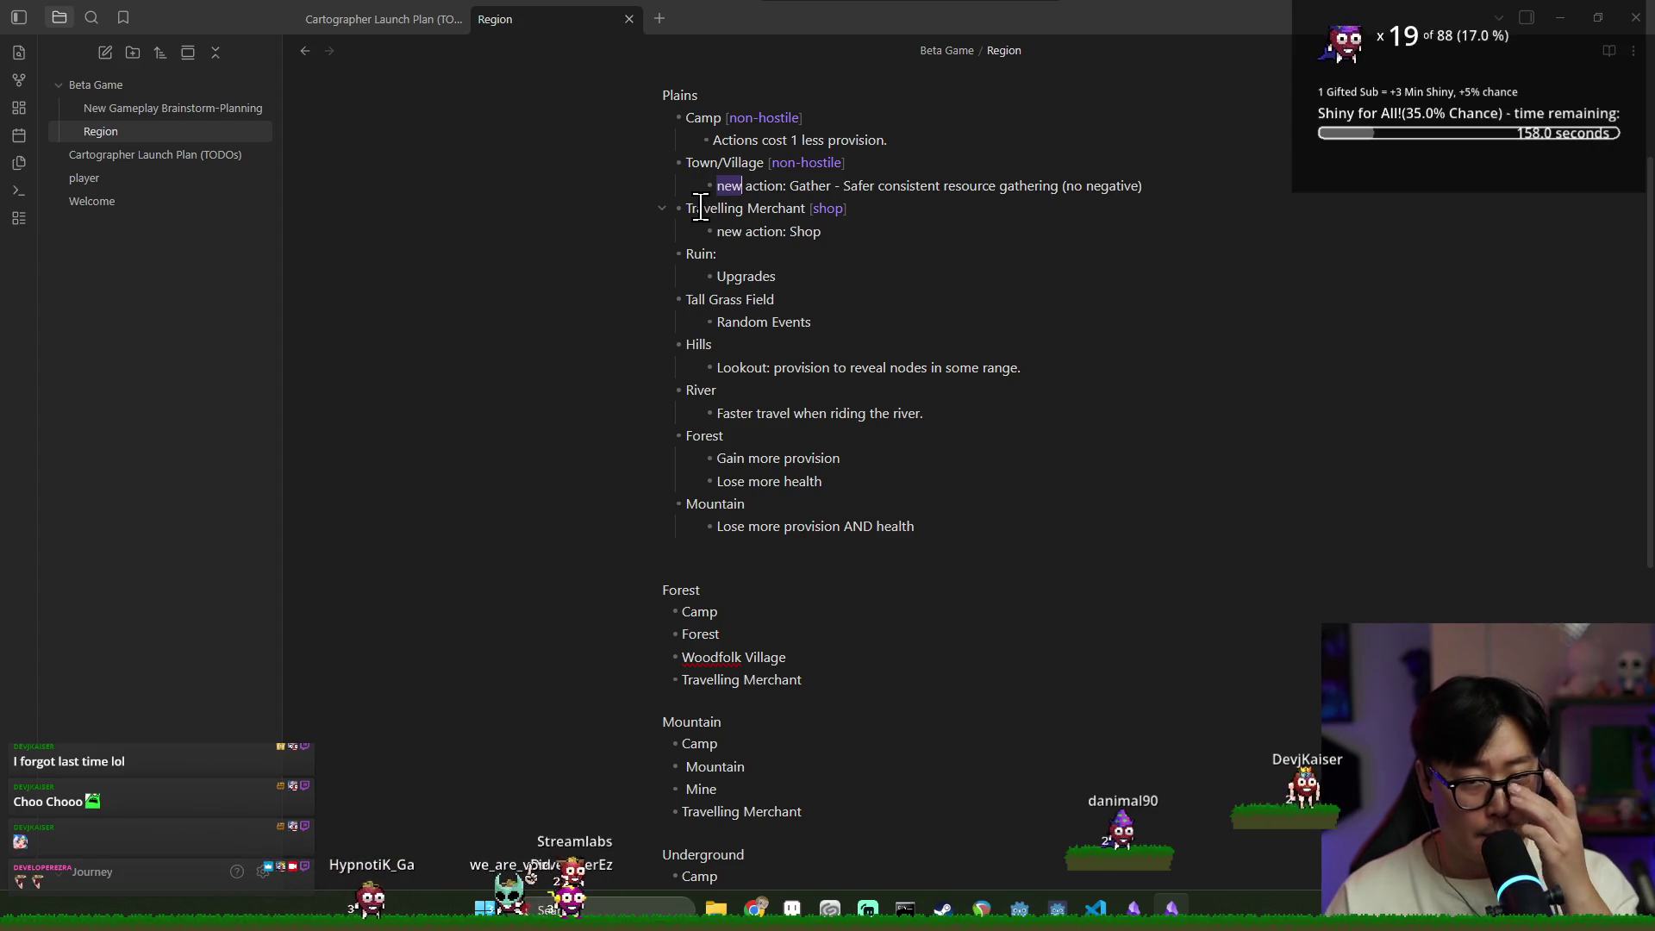
pyautogui.hotkey('alt', 'Tab')
pyautogui.press('Tab')
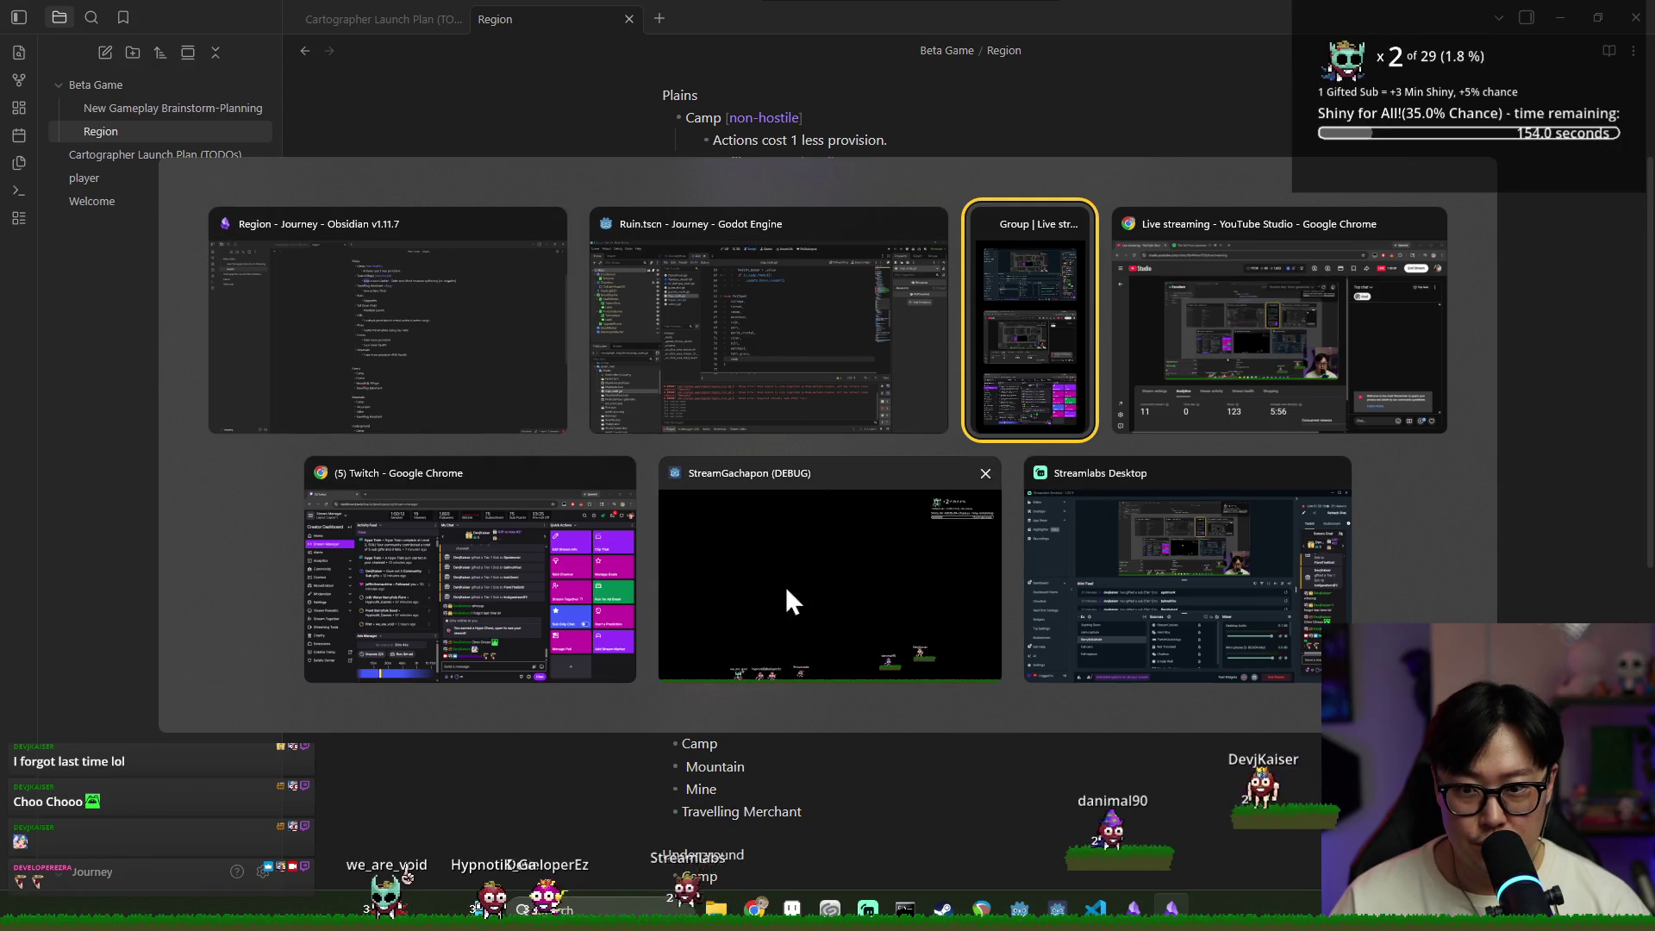
pyautogui.click(474, 388)
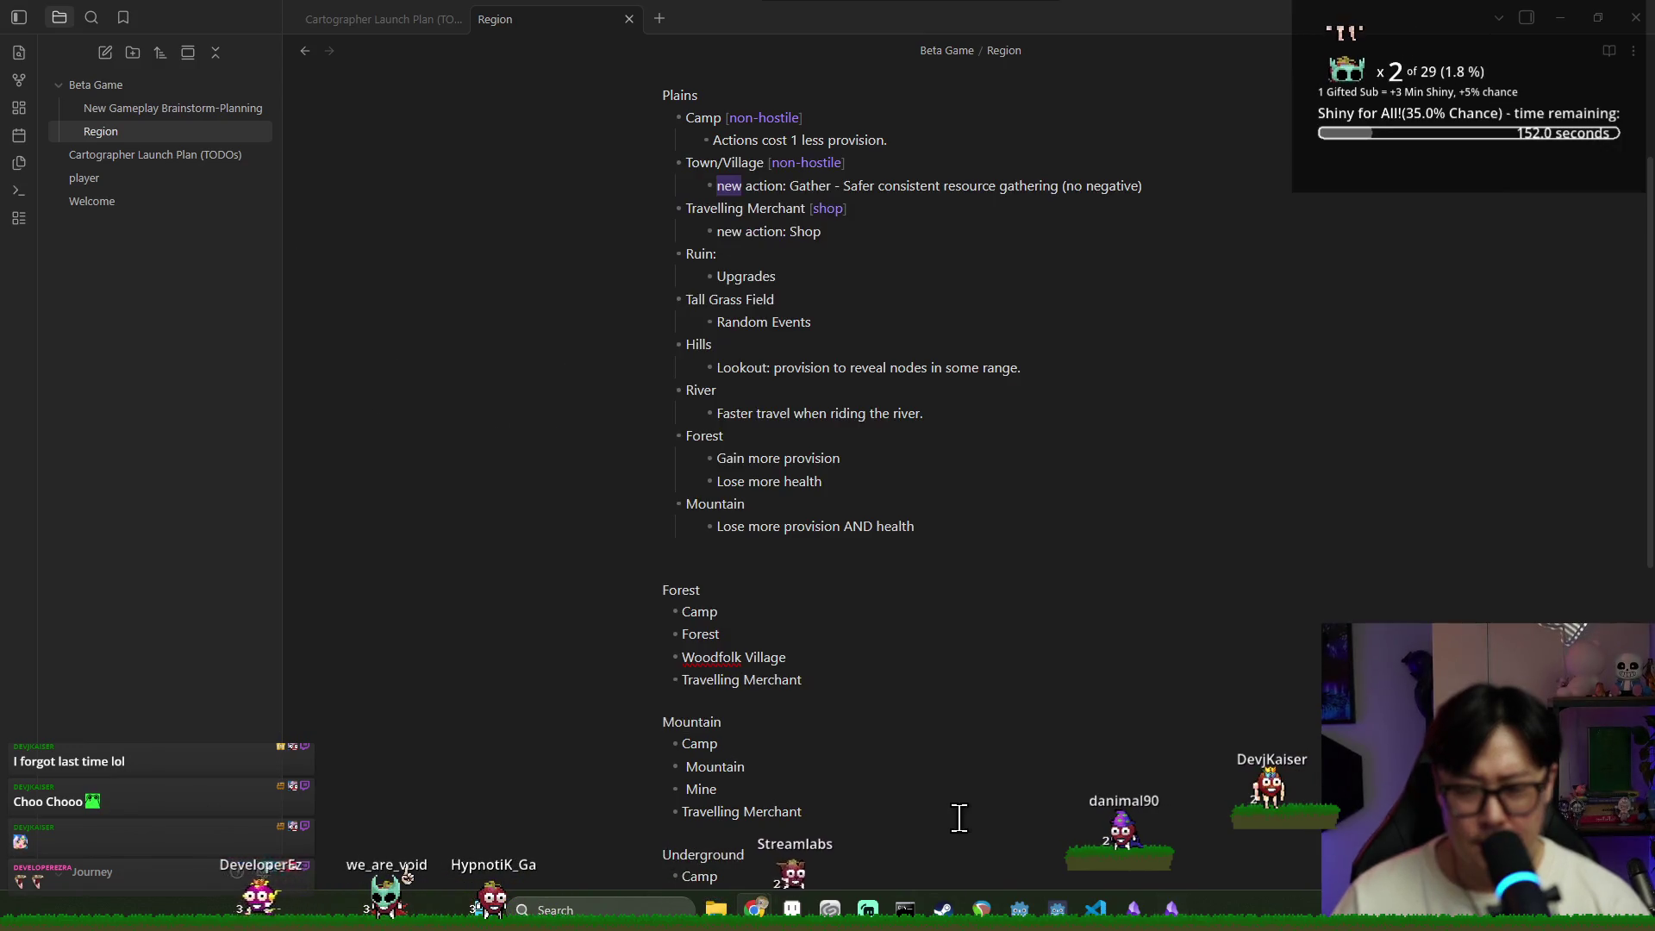
# - Open poi_icons.aseprite from Recent files and scroll around to inspect the existing icons
pyautogui.click(830, 910)
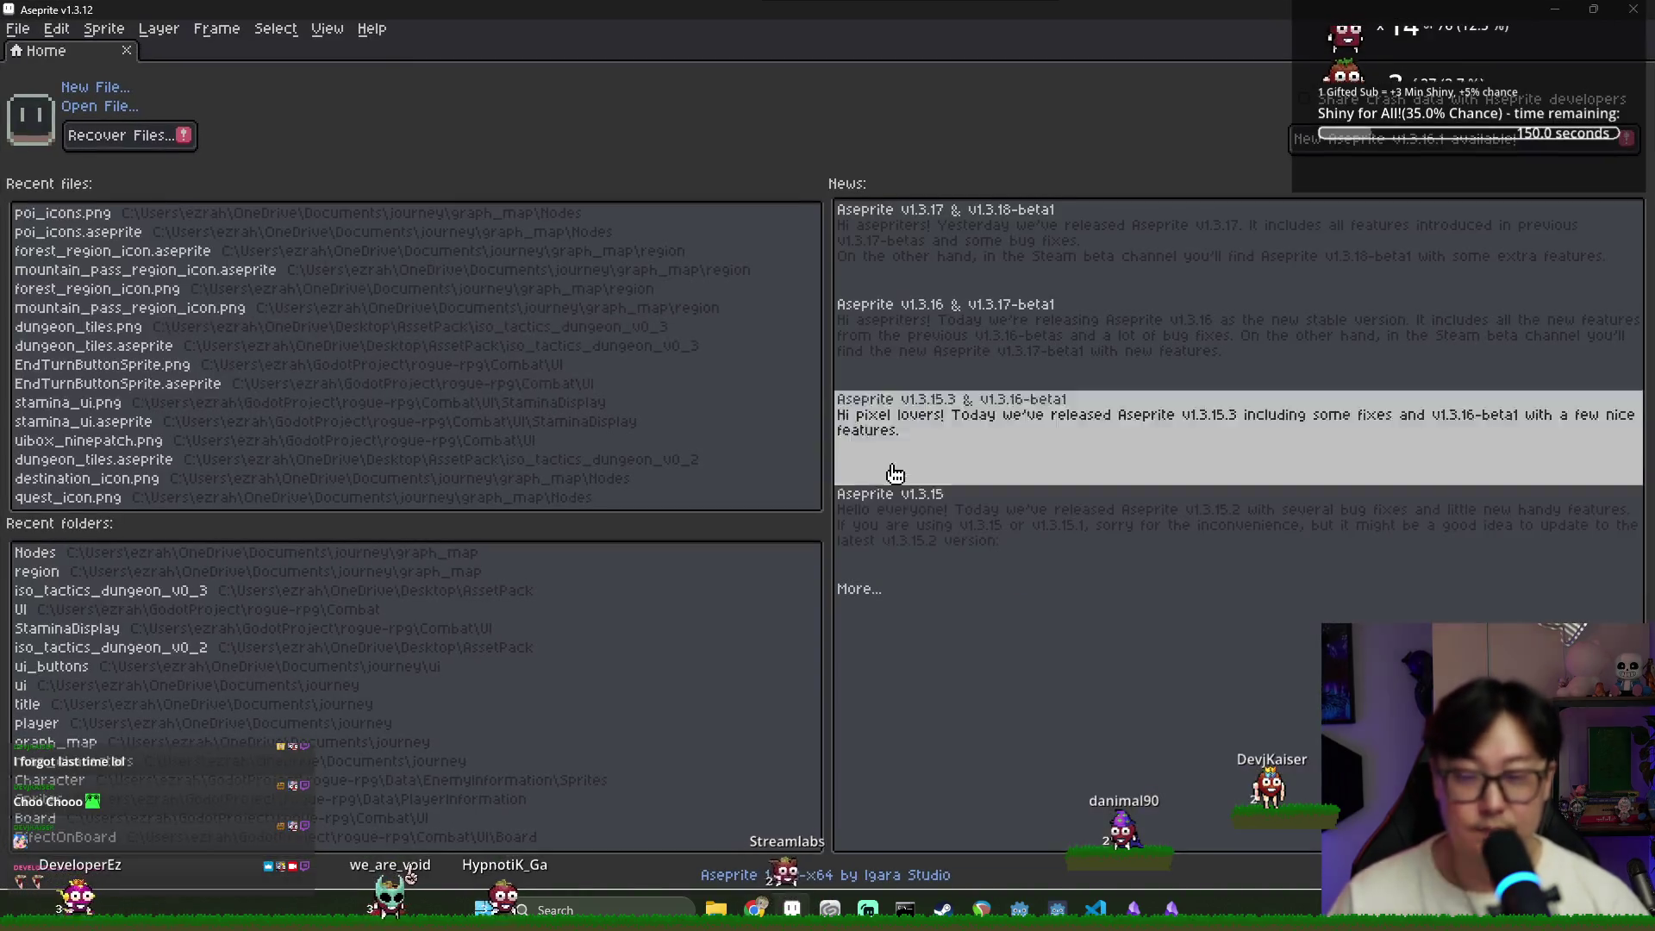
pyautogui.click(78, 232)
pyautogui.scroll(-1, 536, 480)
pyautogui.scroll(3, 713, 380)
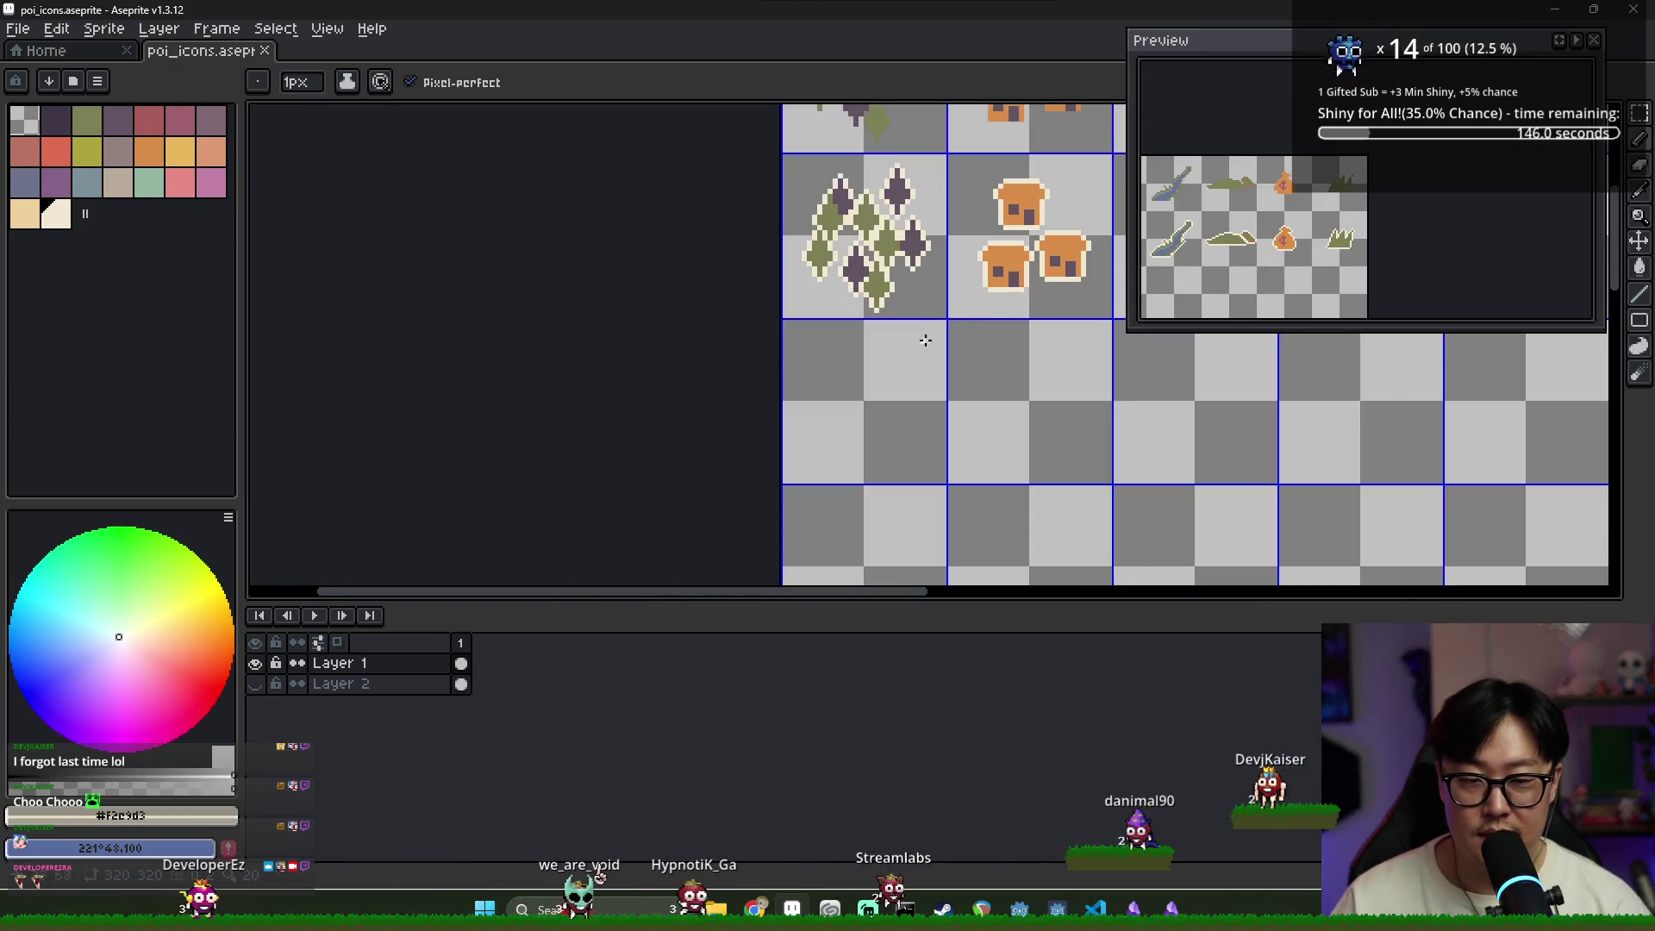
pyautogui.scroll(-1, 1058, 423)
pyautogui.scroll(1, 709, 465)
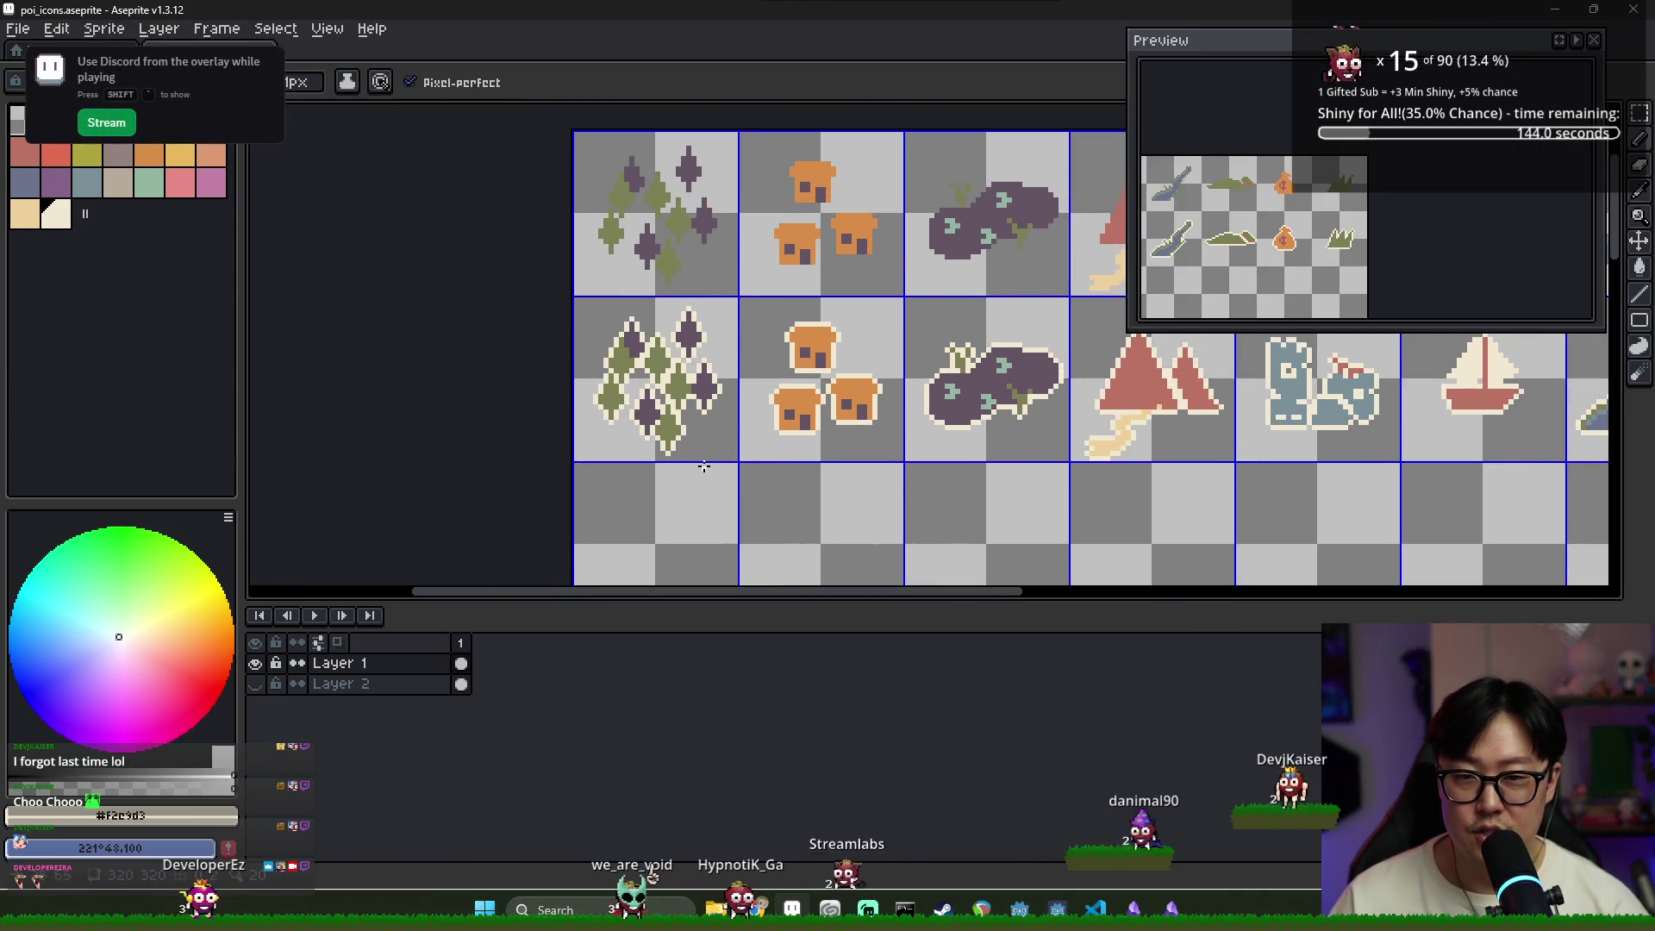
pyautogui.hscroll(5, 828, 320)
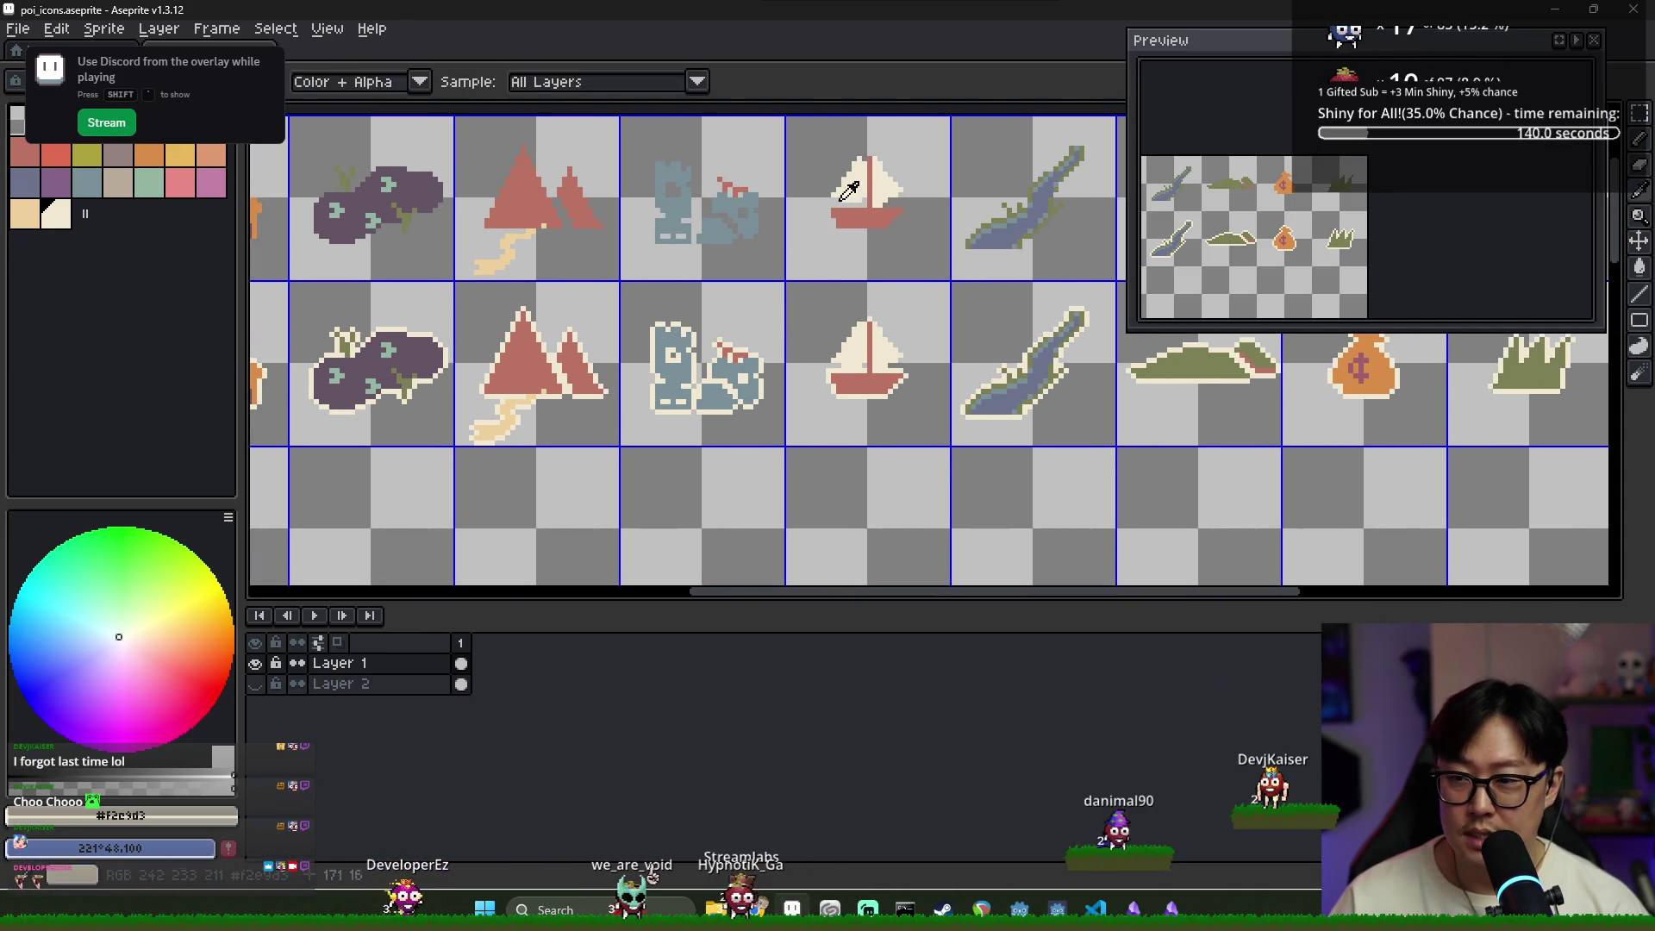
pyautogui.hscroll(-1, 826, 224)
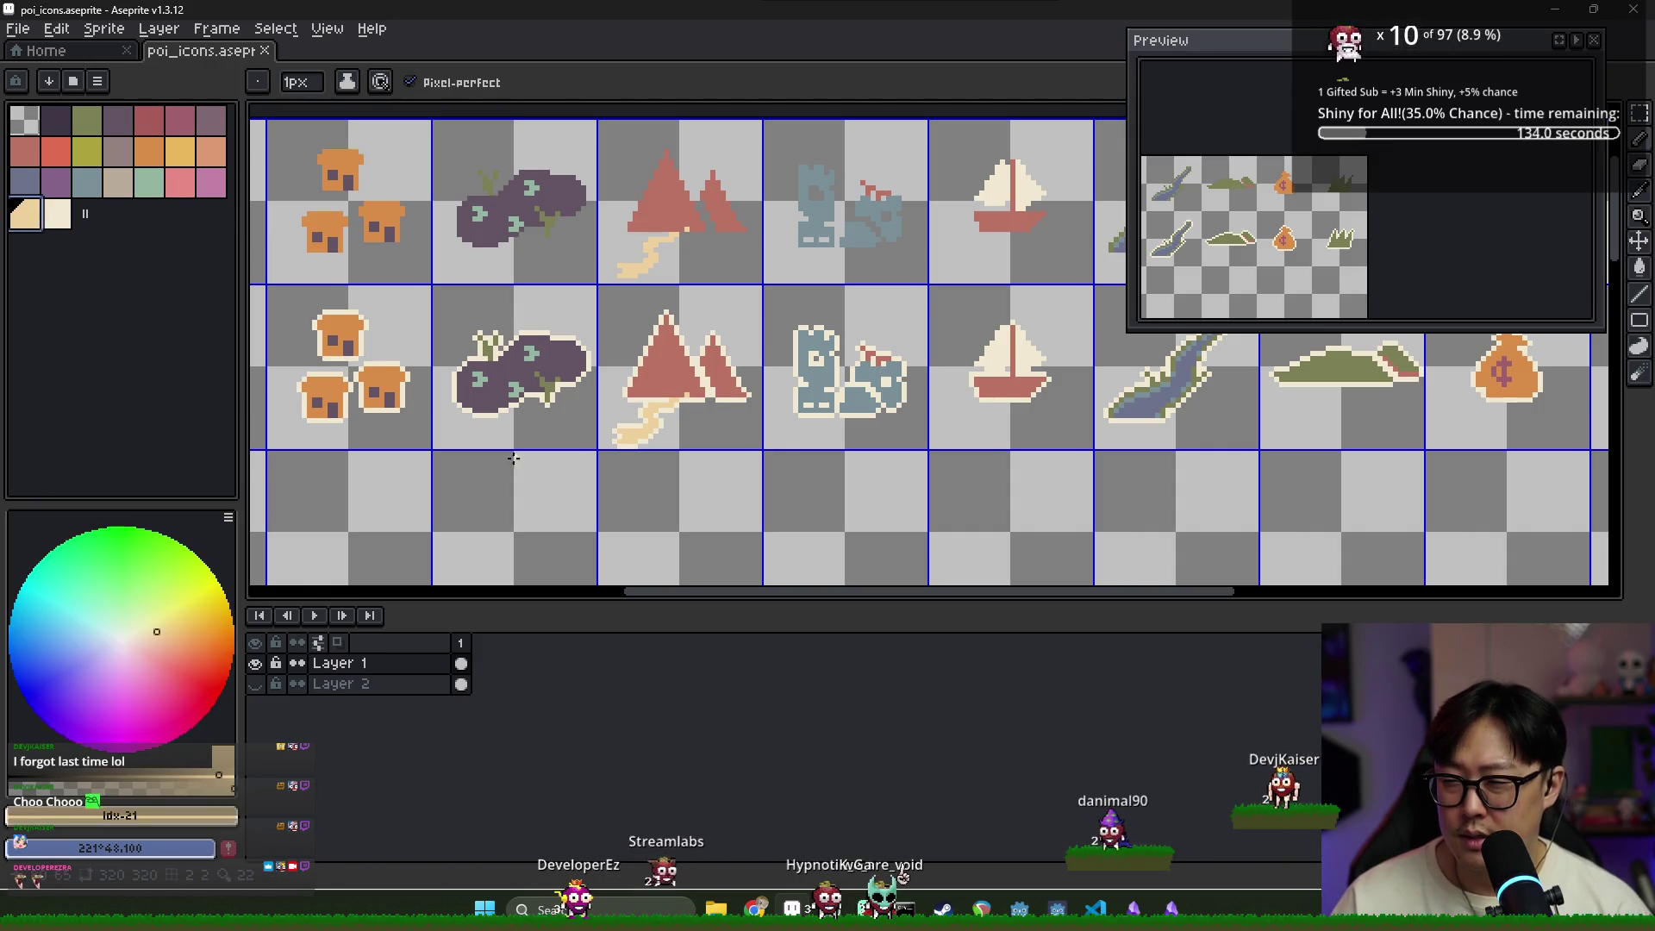
pyautogui.hscroll(-3, 541, 392)
pyautogui.scroll(2, 539, 390)
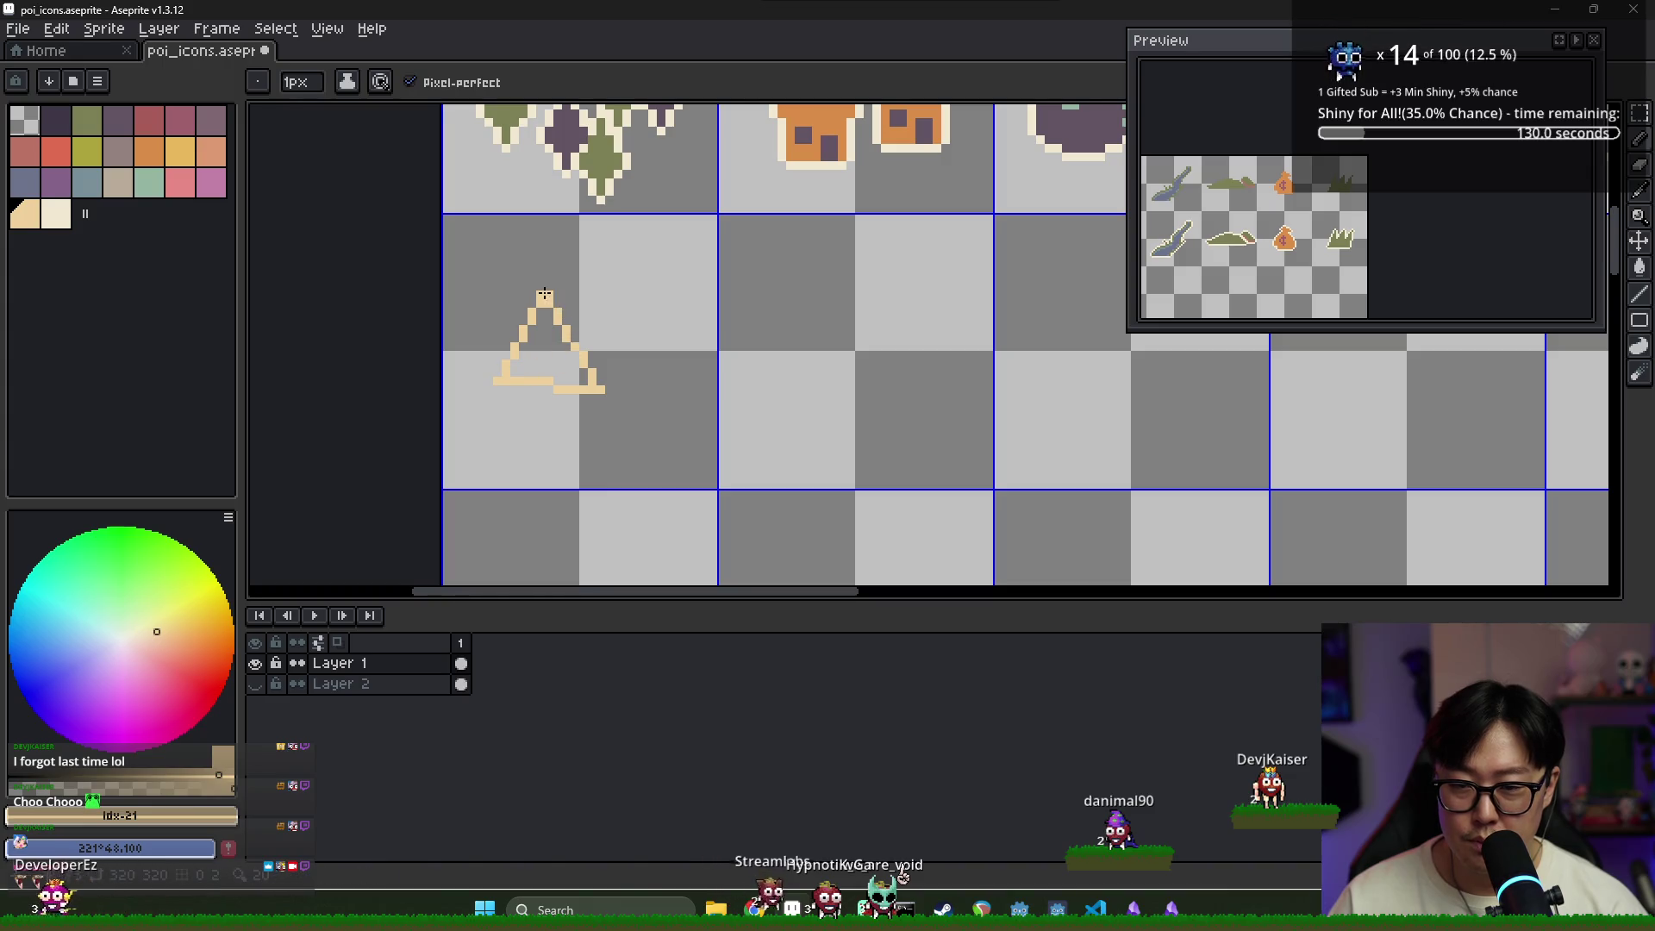
# - Close the tent outline and fill its panels with cream and light cream
pyautogui.moveTo(633, 271); pyautogui.dragTo(602, 393)
pyautogui.press('g')
pyautogui.click(638, 332)
pyautogui.click(570, 362)
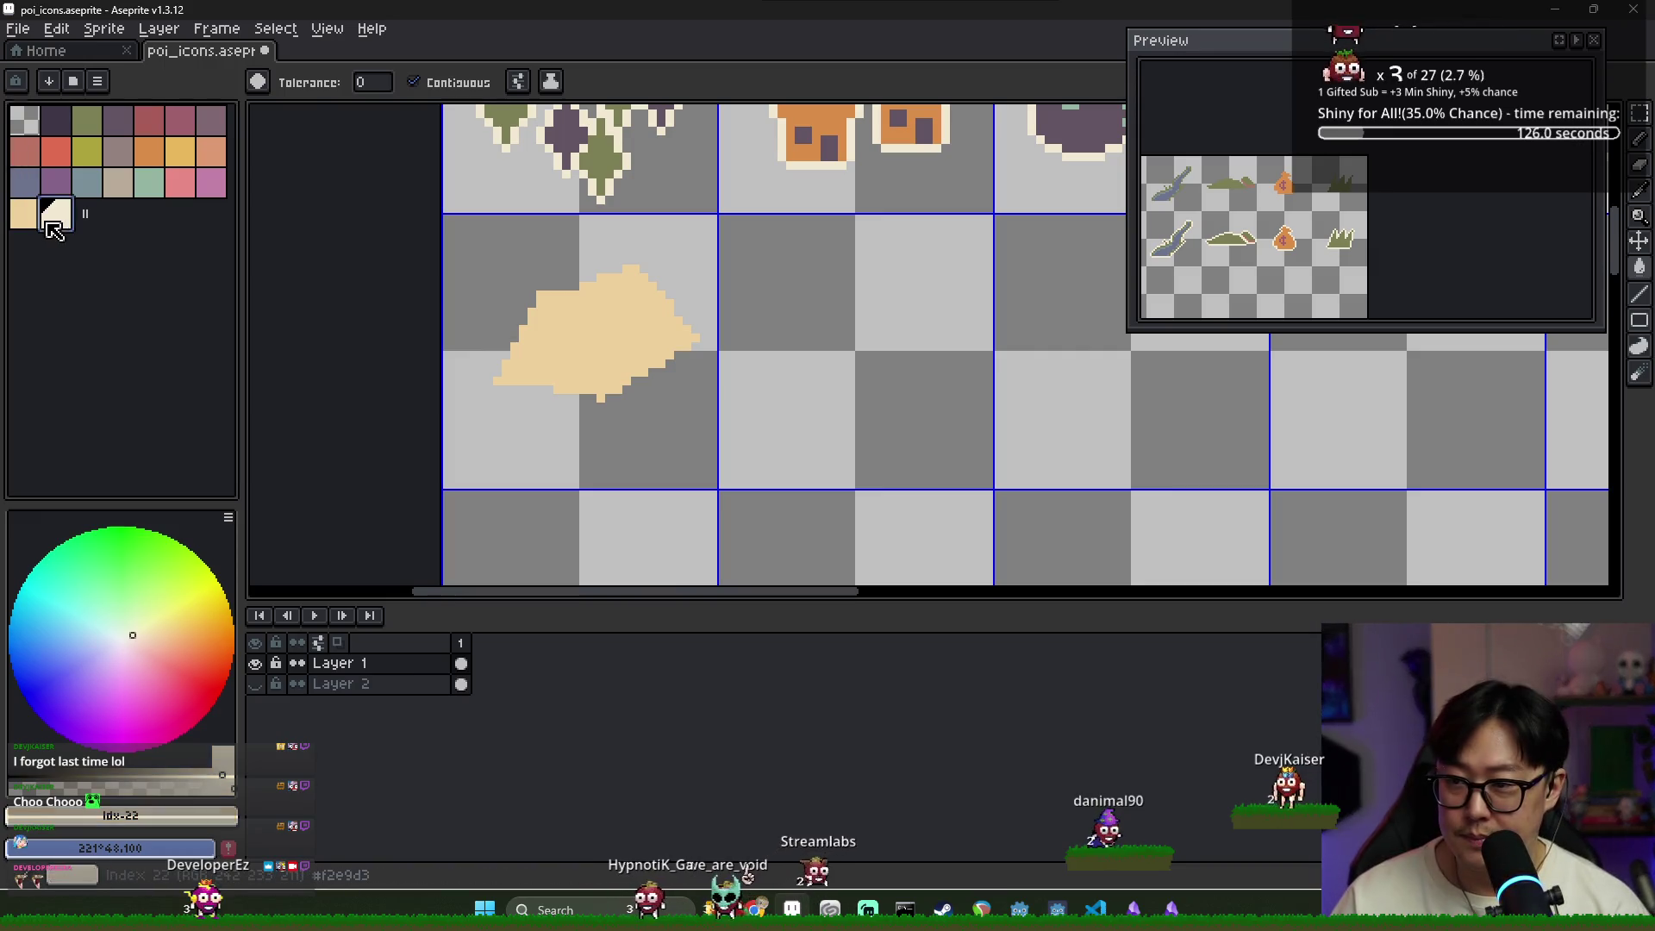
pyautogui.press('b')
pyautogui.moveTo(689, 341); pyautogui.dragTo(576, 298)
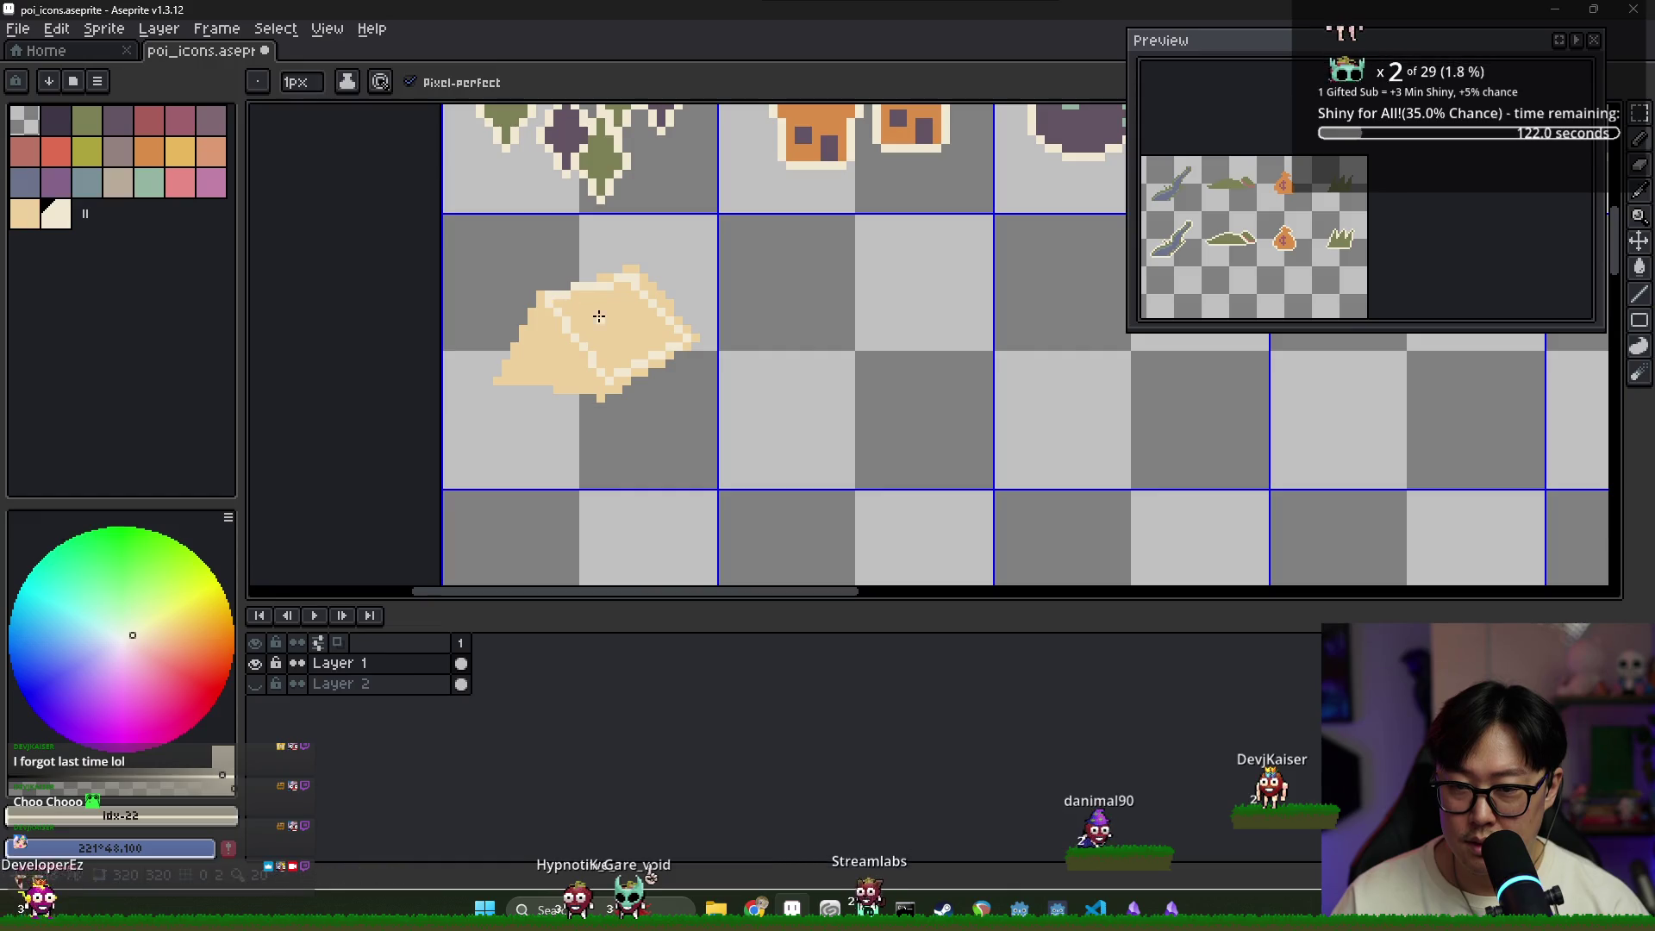
pyautogui.press('g')
pyautogui.click(599, 317)
pyautogui.scroll(-3, 1313, 294)
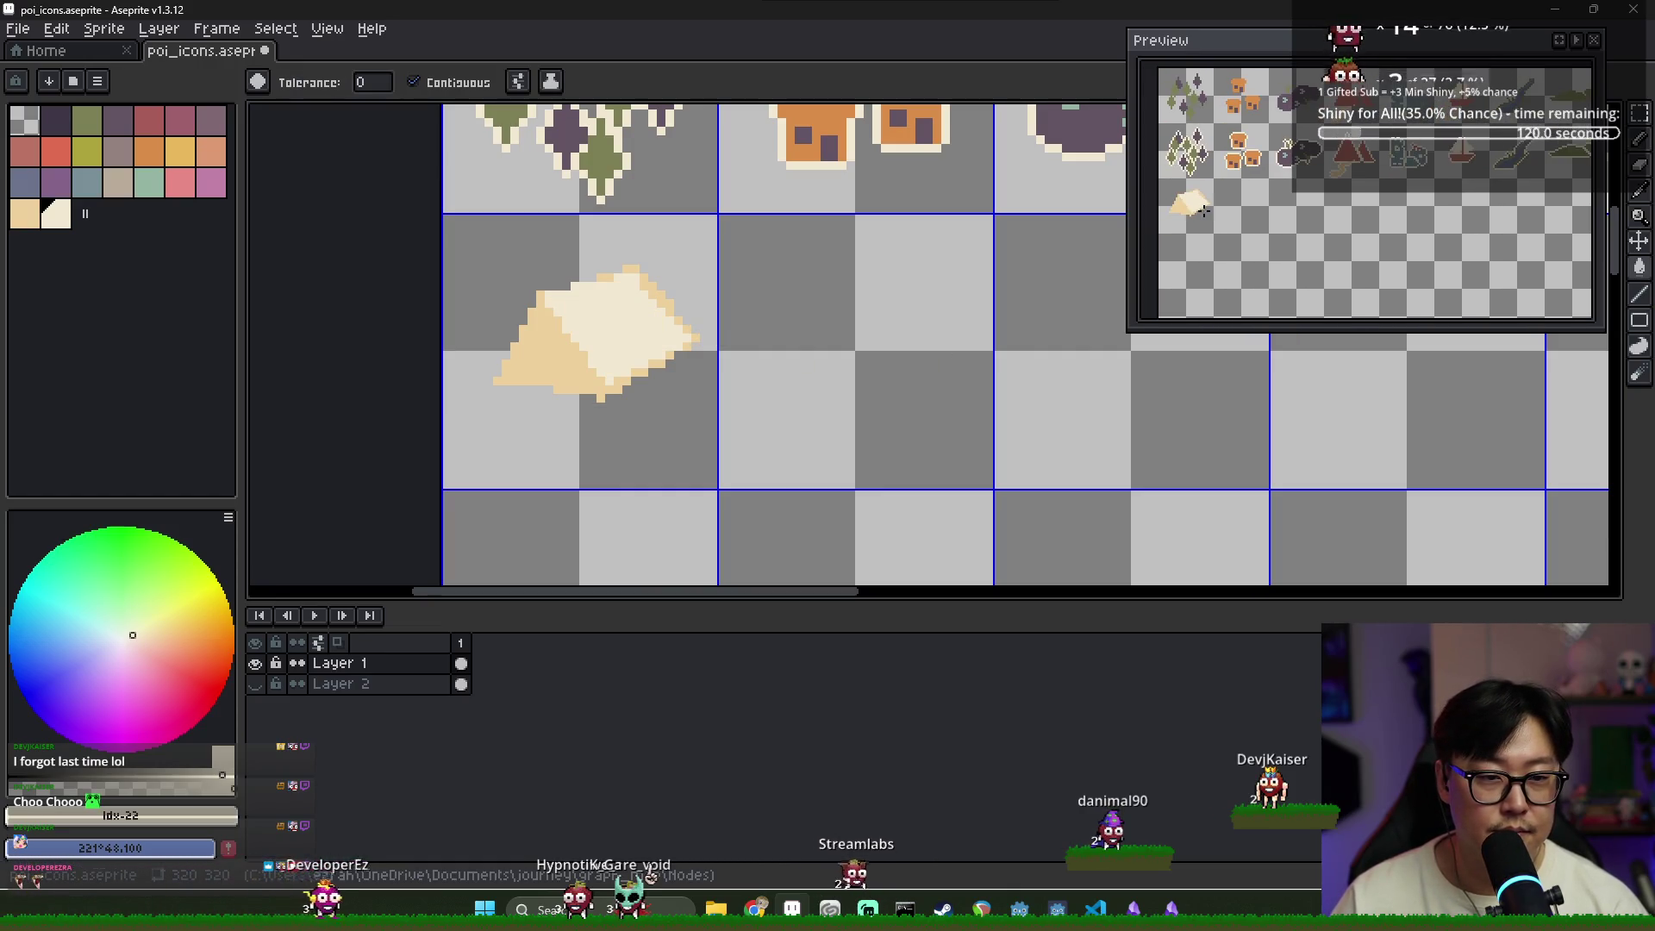
pyautogui.scroll(1, 563, 352)
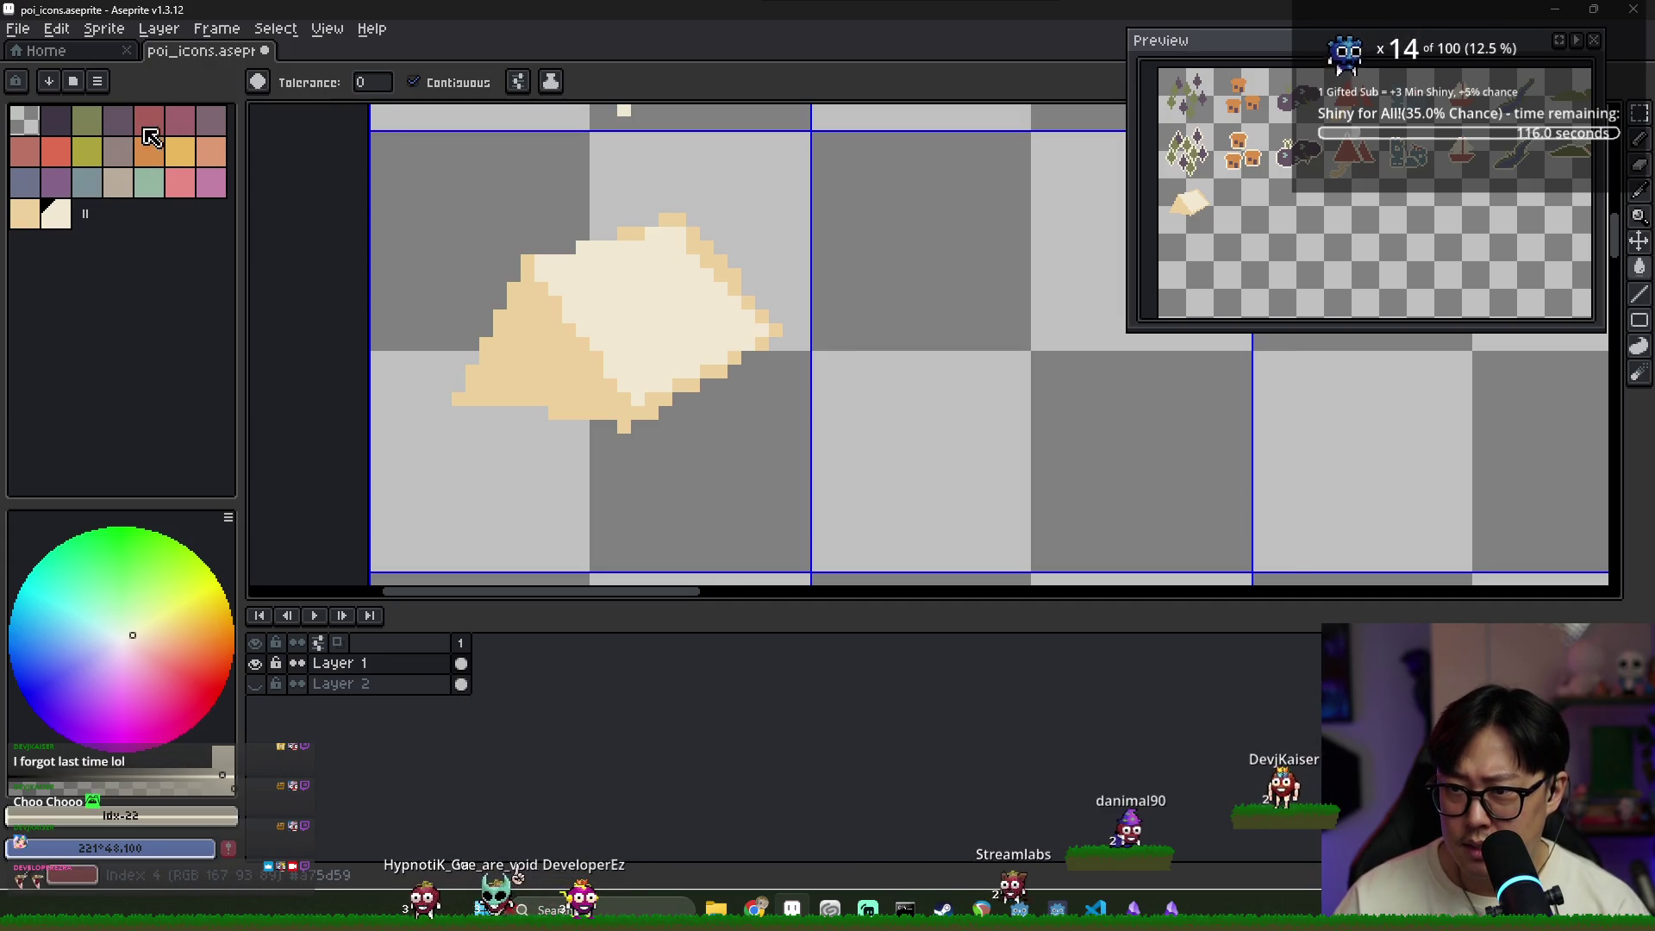
# - Draw the tent doorway edge and fill the doorway dark purple
pyautogui.click(118, 120)
pyautogui.press('b')
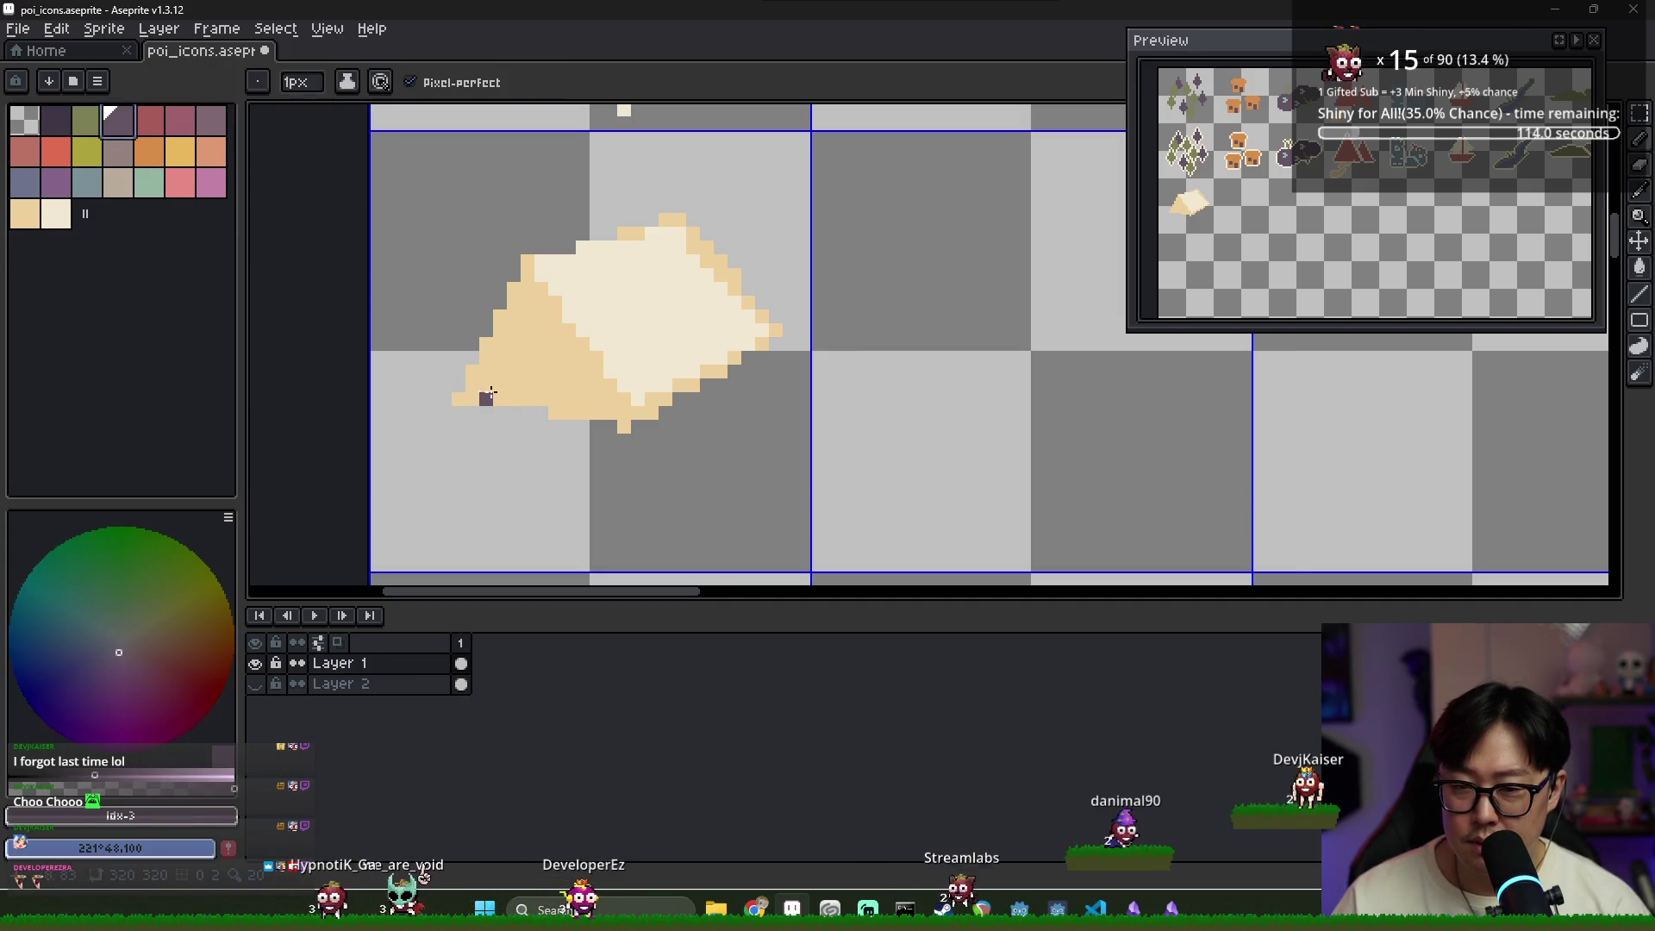
pyautogui.moveTo(527, 318); pyautogui.dragTo(571, 400)
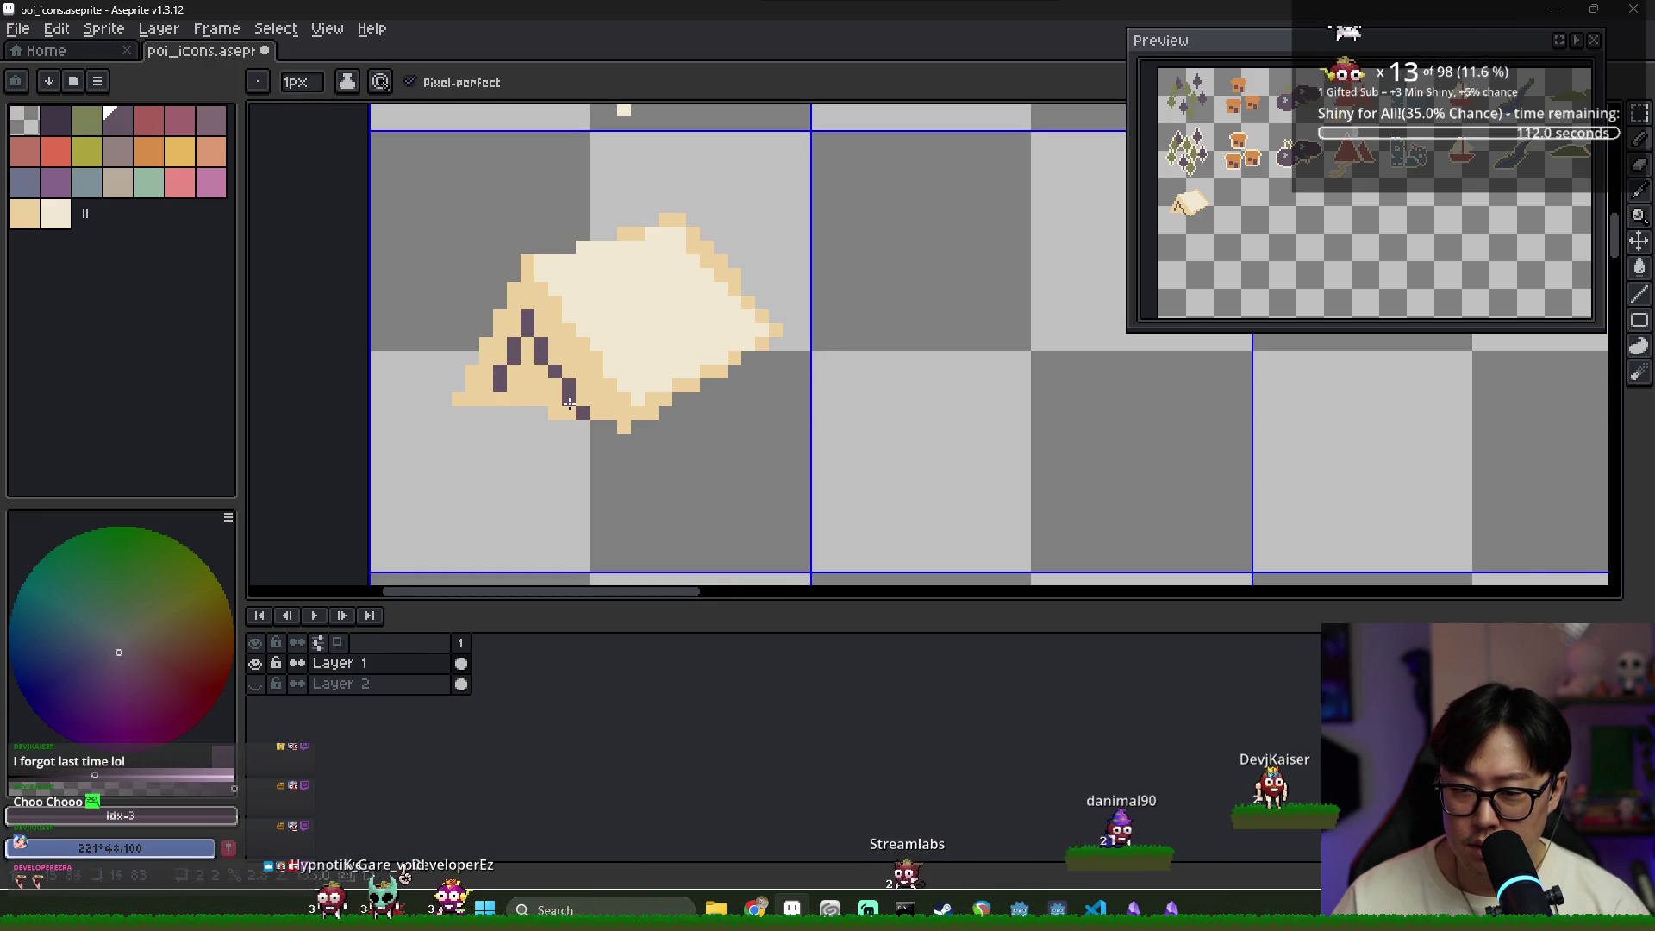
pyautogui.press('g')
pyautogui.click(520, 375)
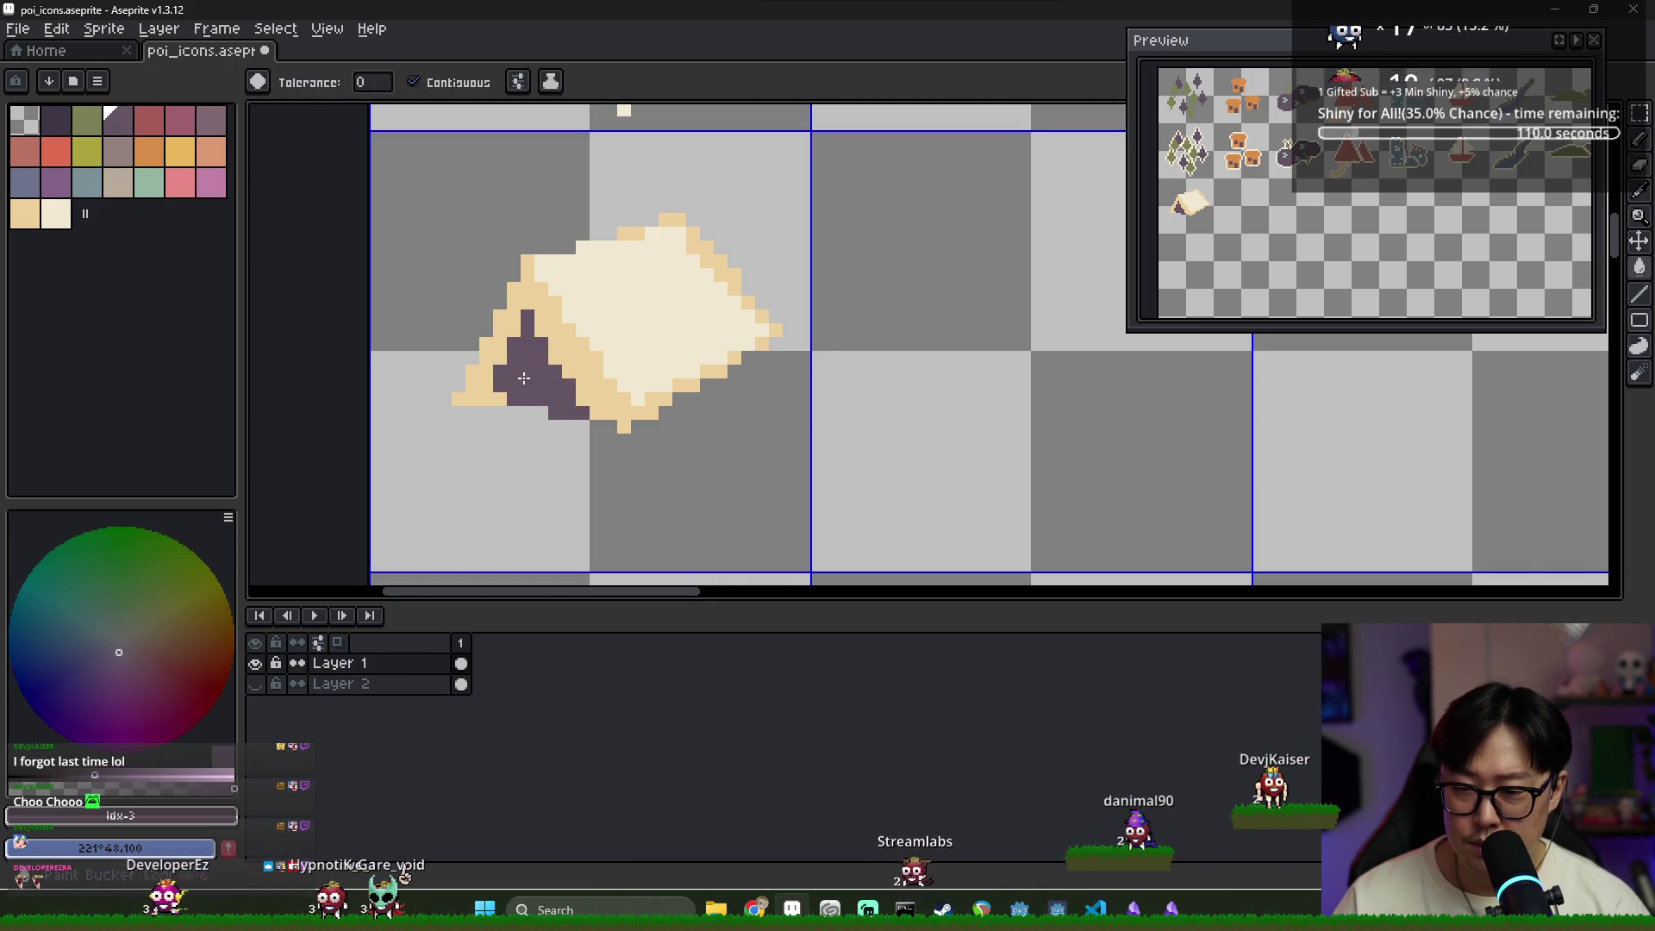
pyautogui.press('b')
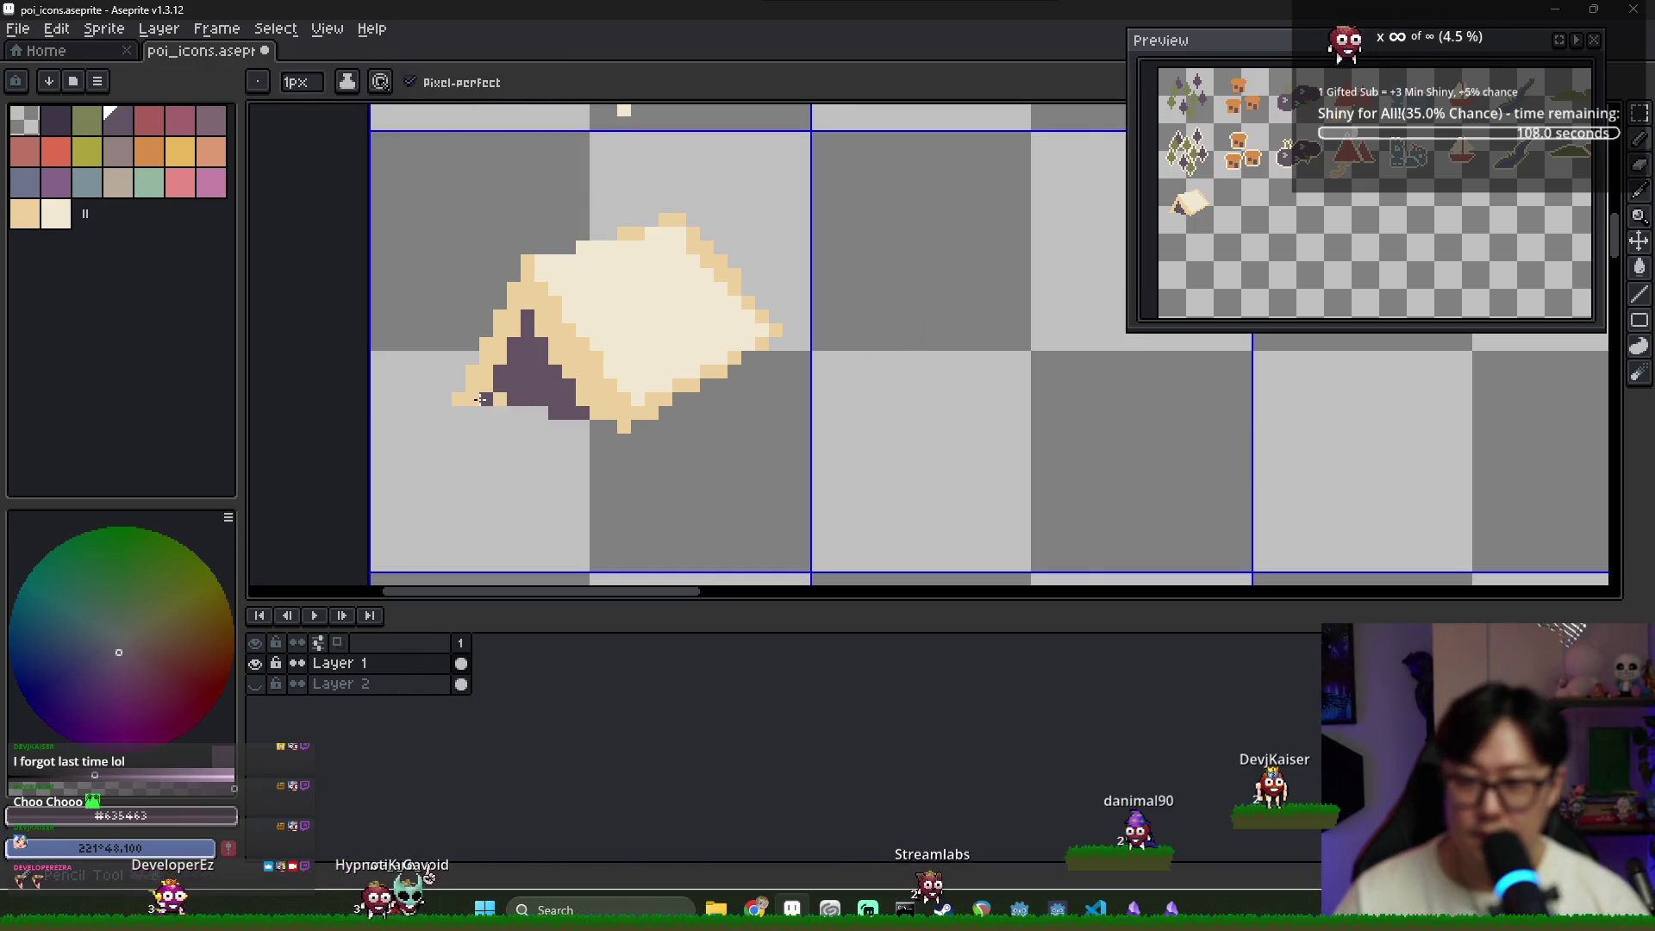
# - Add two diagonal tan fold lines and light cream shading at the lower right
pyautogui.keyDown('alt'); pyautogui.click(568, 319); pyautogui.keyUp('alt')
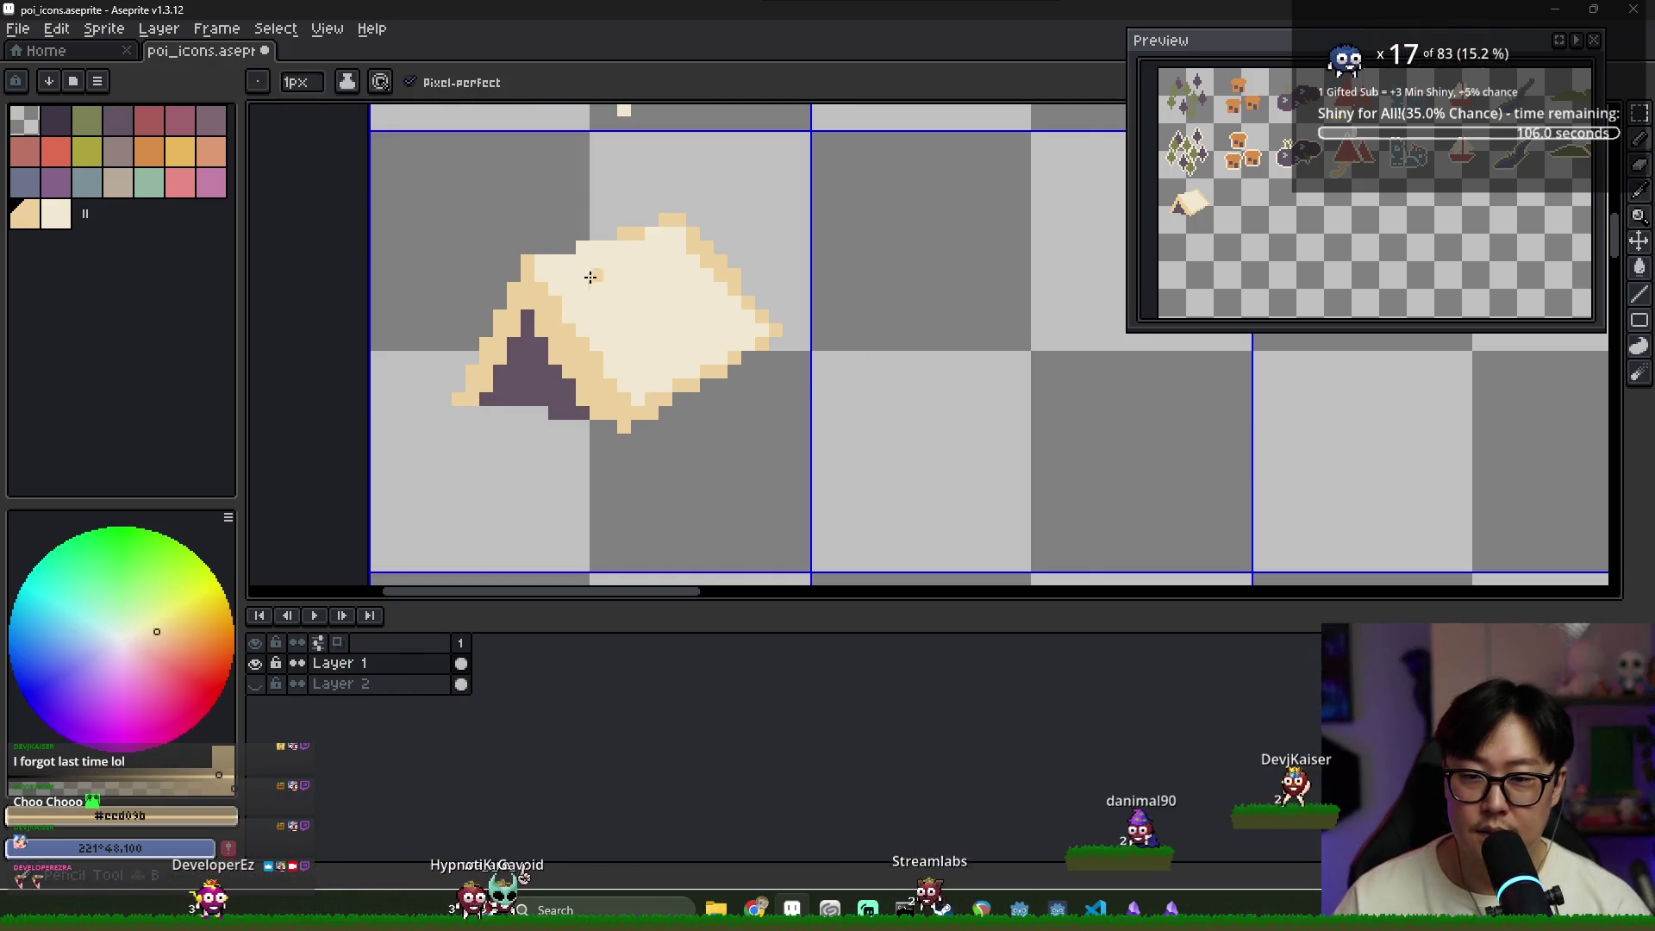
pyautogui.moveTo(624, 275); pyautogui.dragTo(645, 388)
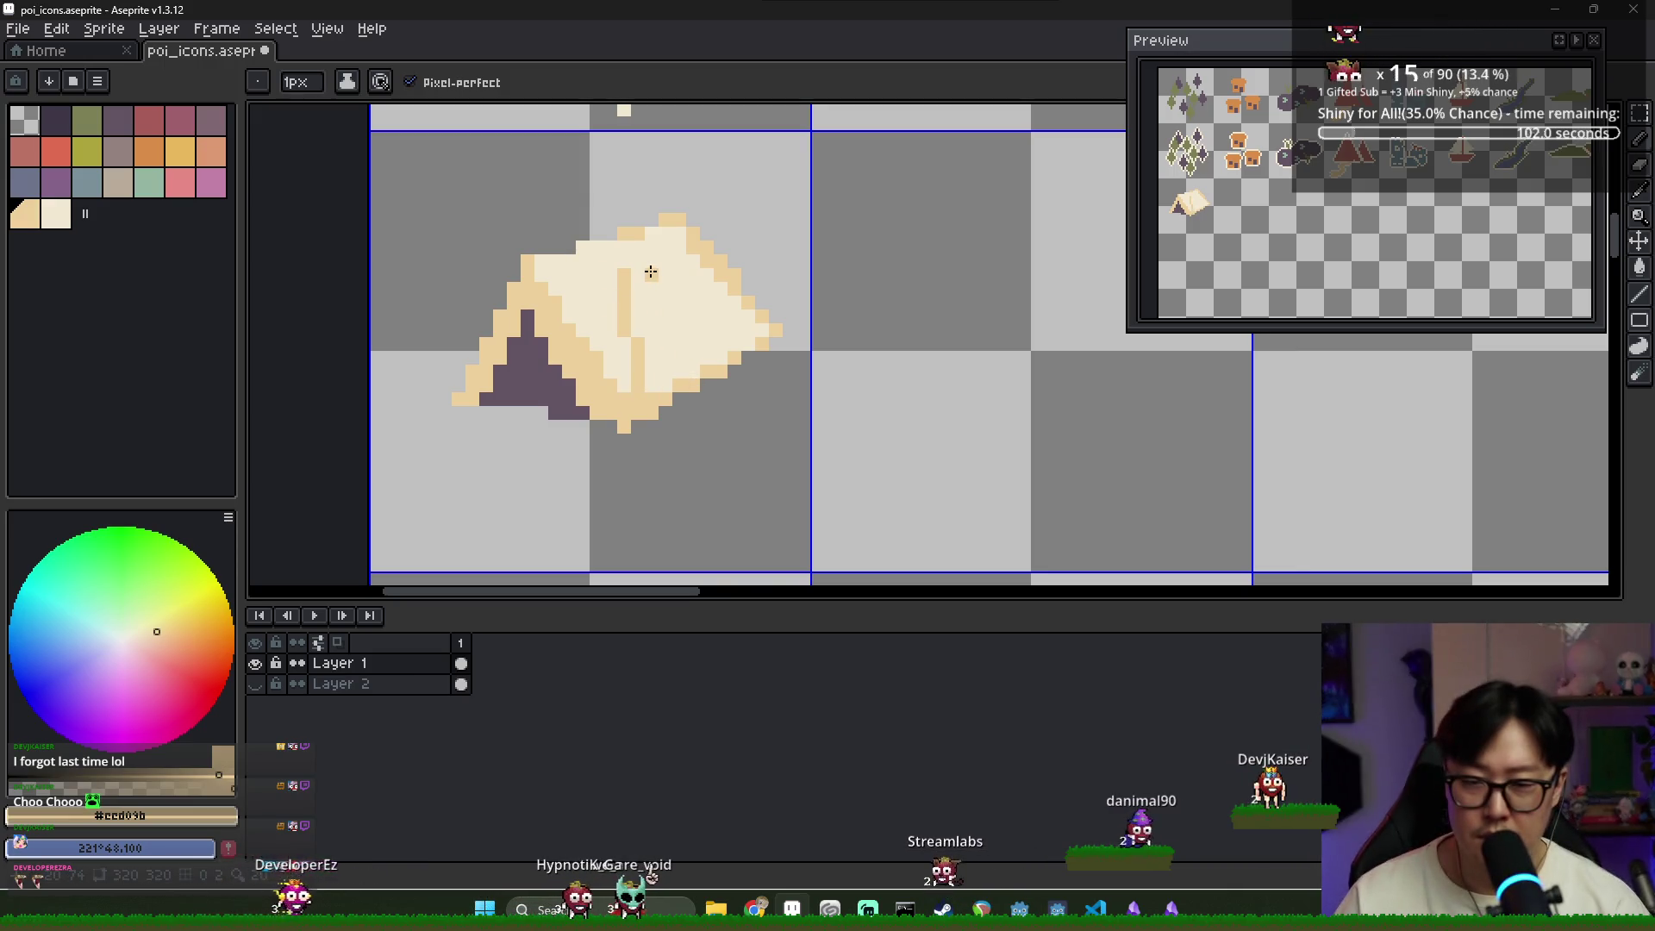
pyautogui.moveTo(681, 288); pyautogui.dragTo(758, 330)
pyautogui.hotkey('ctrl', 'z')
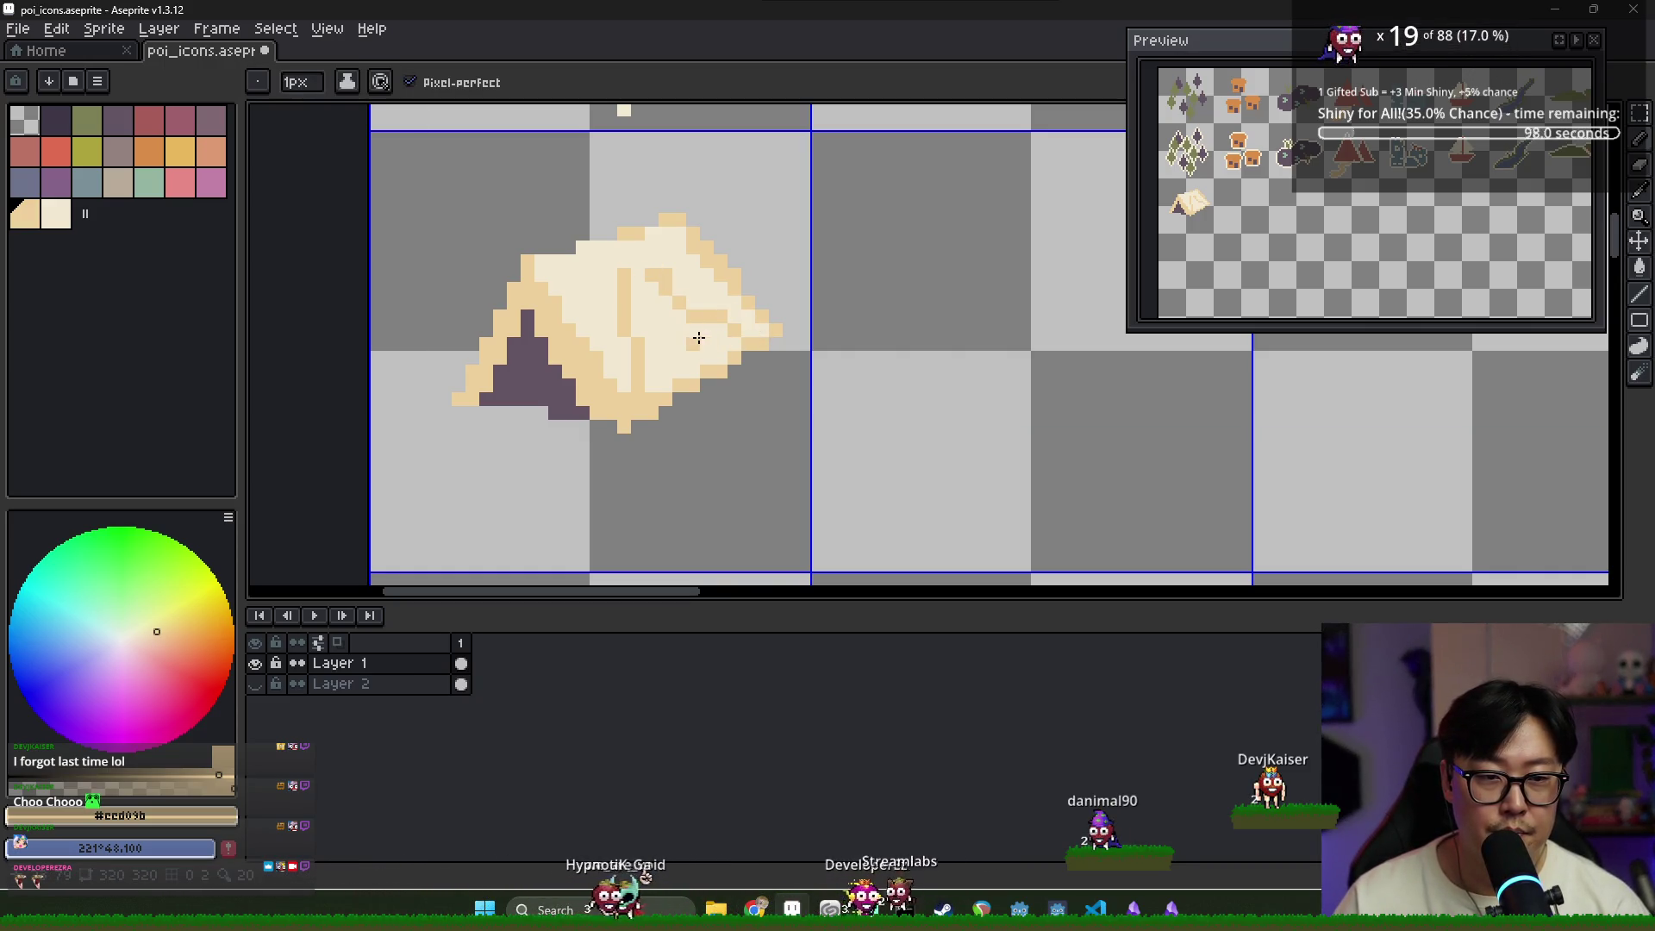
pyautogui.press('v')
pyautogui.hotkey('ctrl', 'z')
pyautogui.press('b')
pyautogui.moveTo(595, 285); pyautogui.dragTo(680, 352)
pyautogui.moveTo(664, 272); pyautogui.dragTo(768, 335)
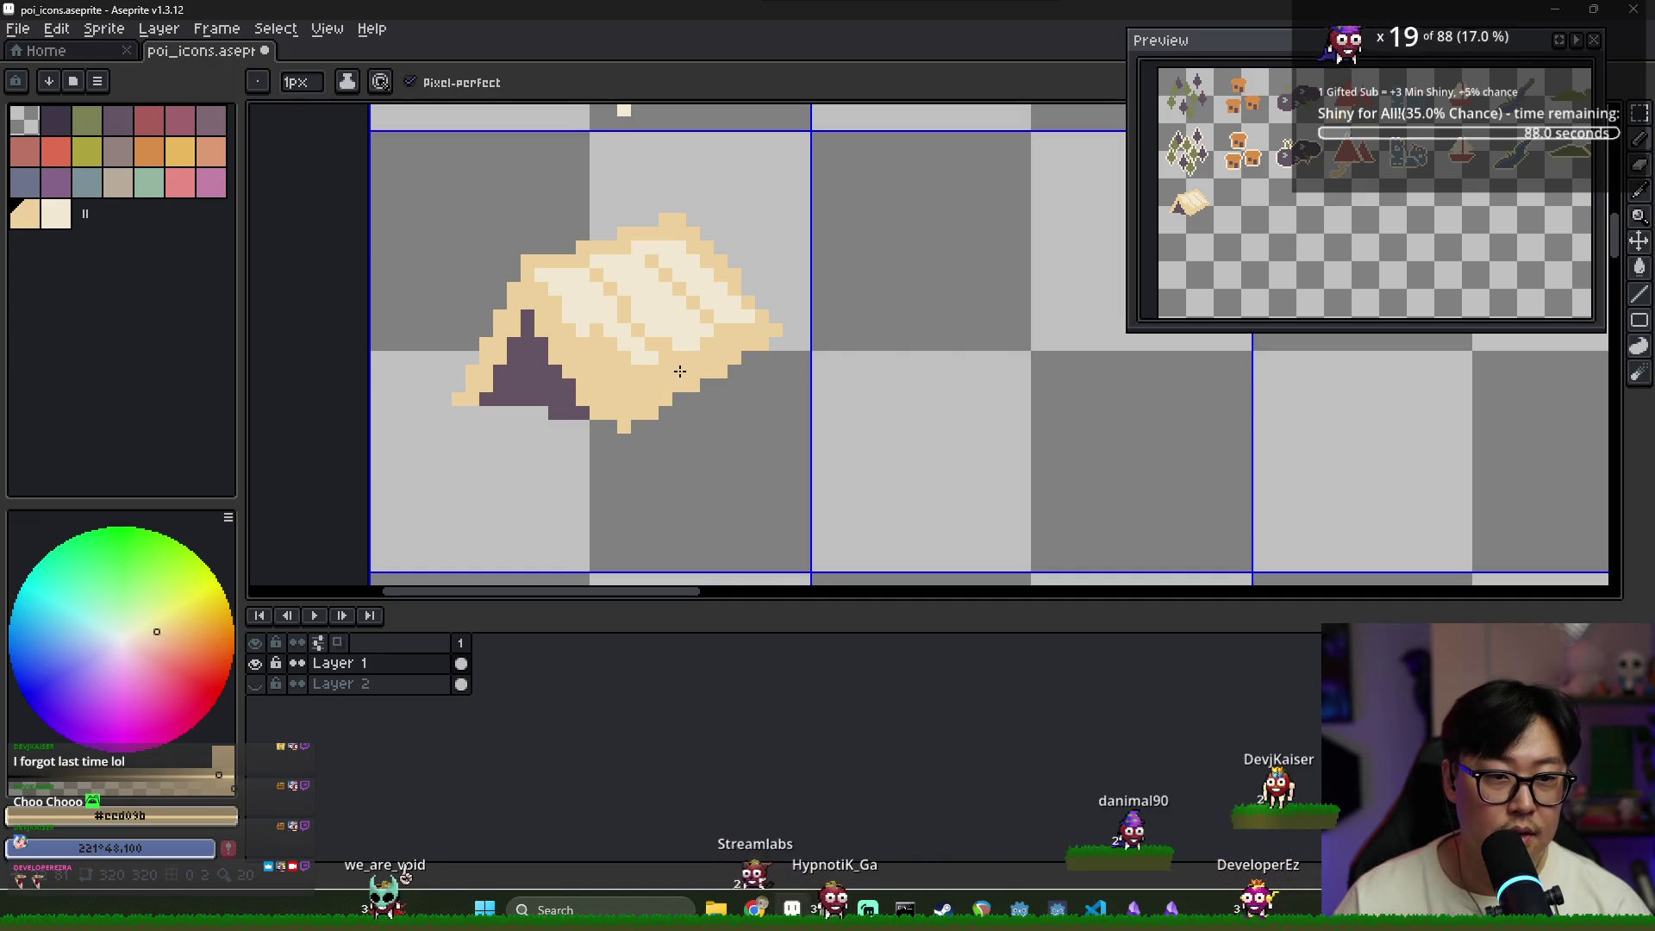
pyautogui.keyDown('alt'); pyautogui.click(676, 344); pyautogui.keyUp('alt')
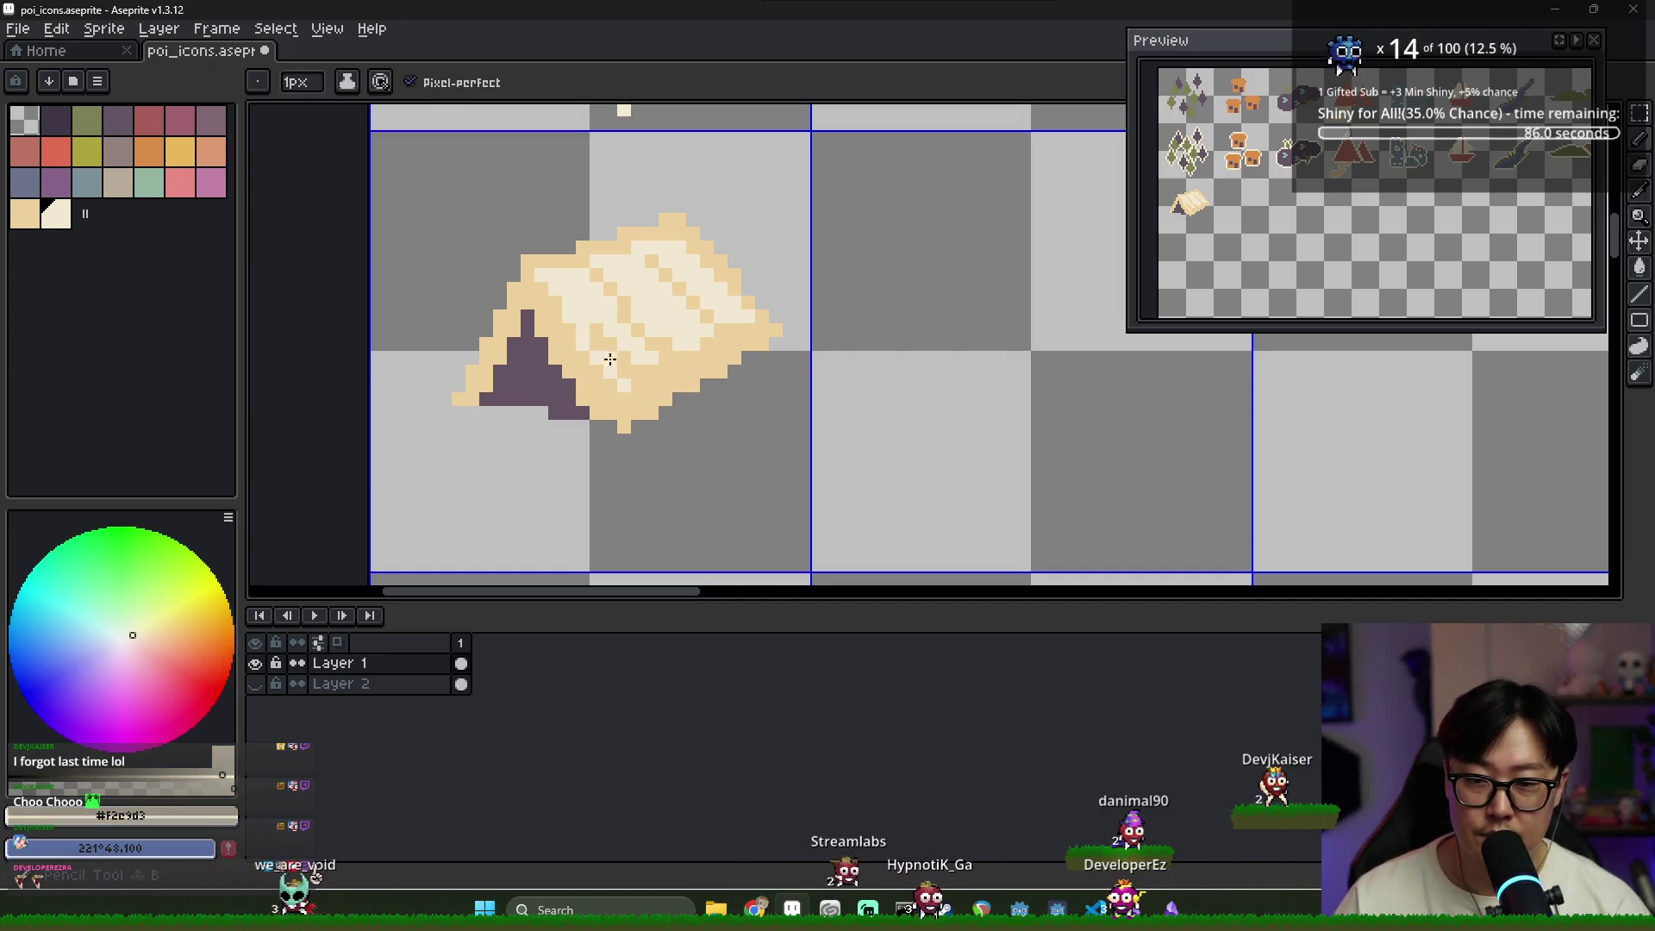
pyautogui.moveTo(638, 384); pyautogui.dragTo(720, 358)
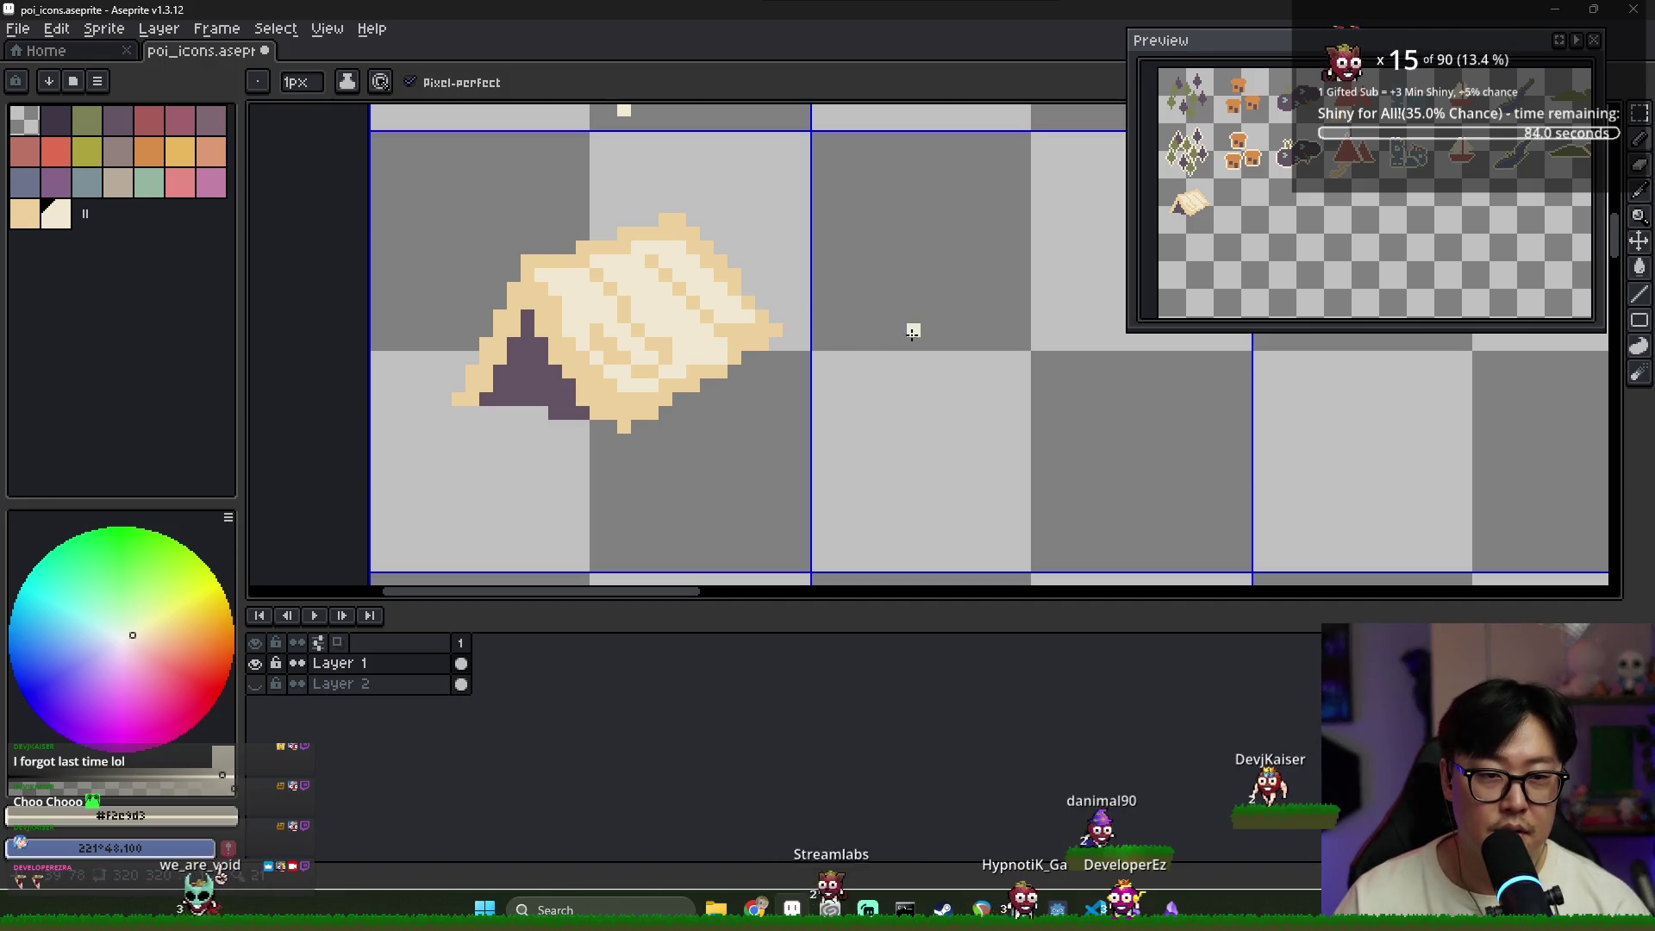
pyautogui.scroll(-2, 781, 325)
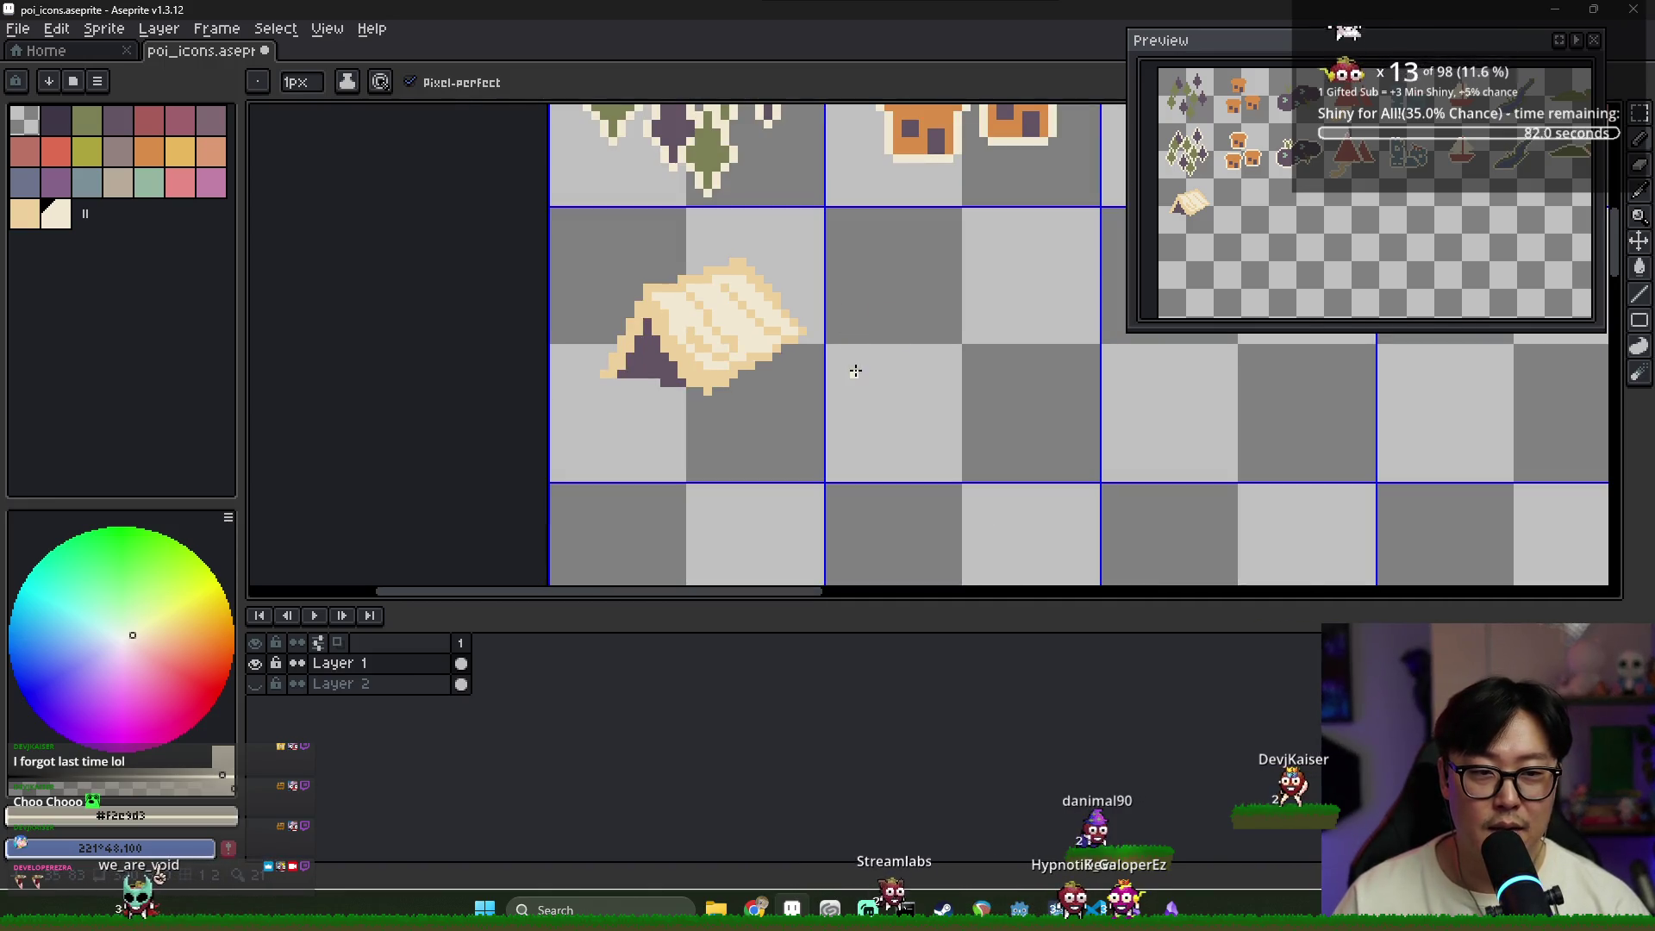
pyautogui.scroll(-3, 695, 381)
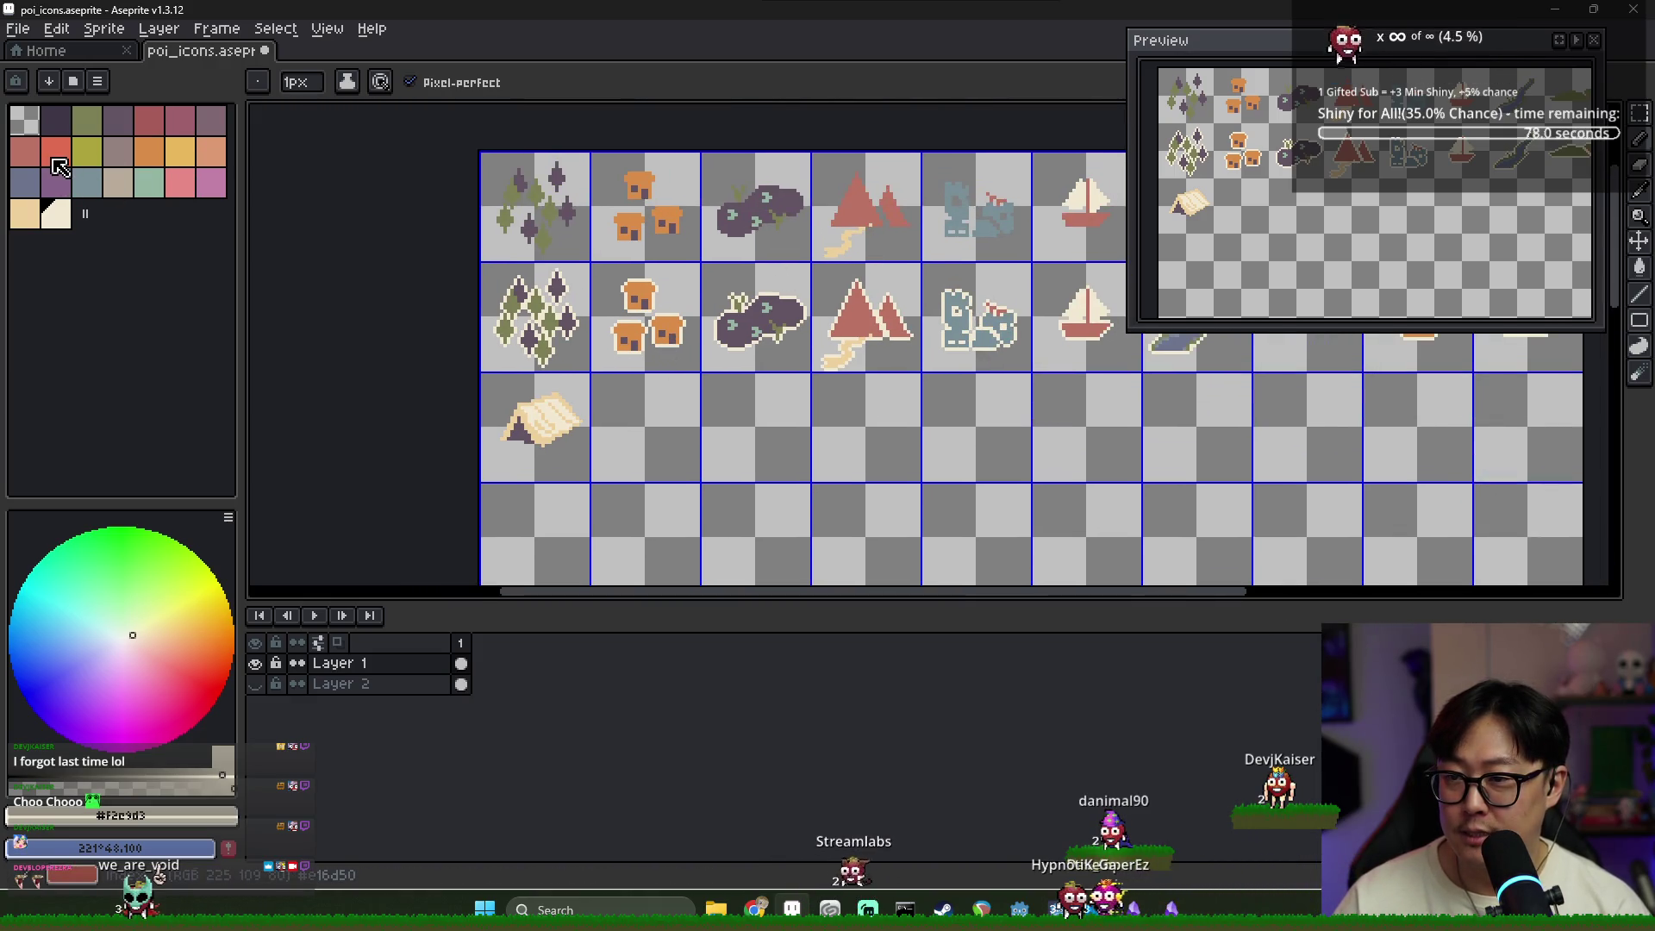
# - Pencil an orange flame with yellow highlights and reddish logs beneath it
pyautogui.click(148, 151)
pyautogui.scroll(2, 540, 315)
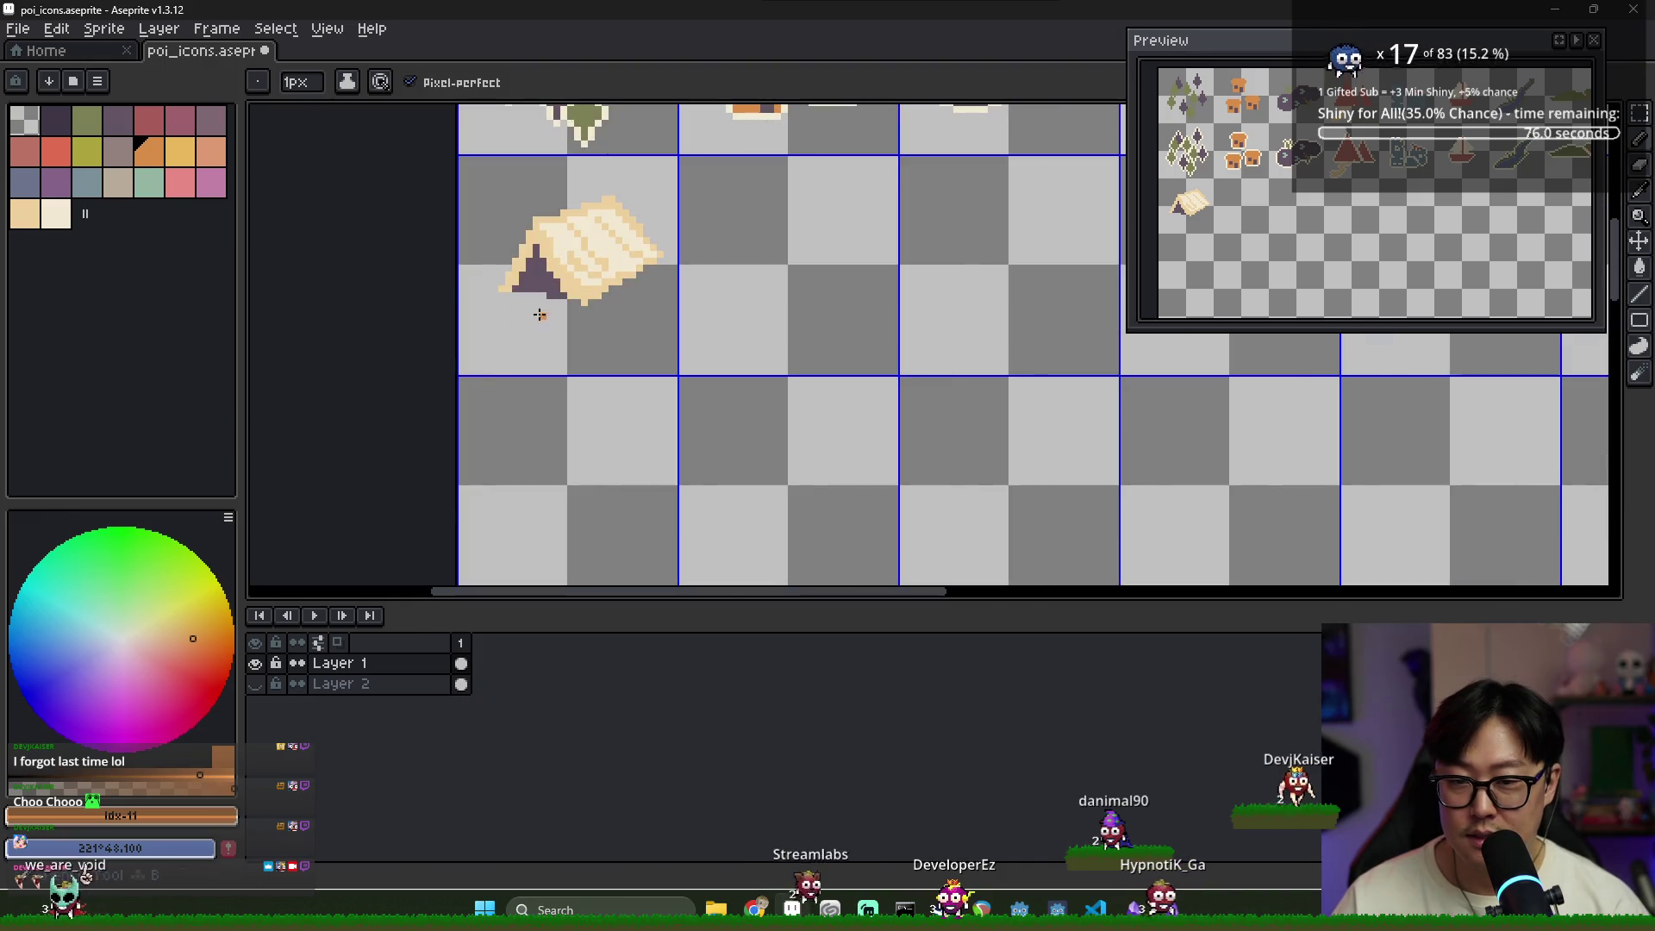
pyautogui.click(496, 313)
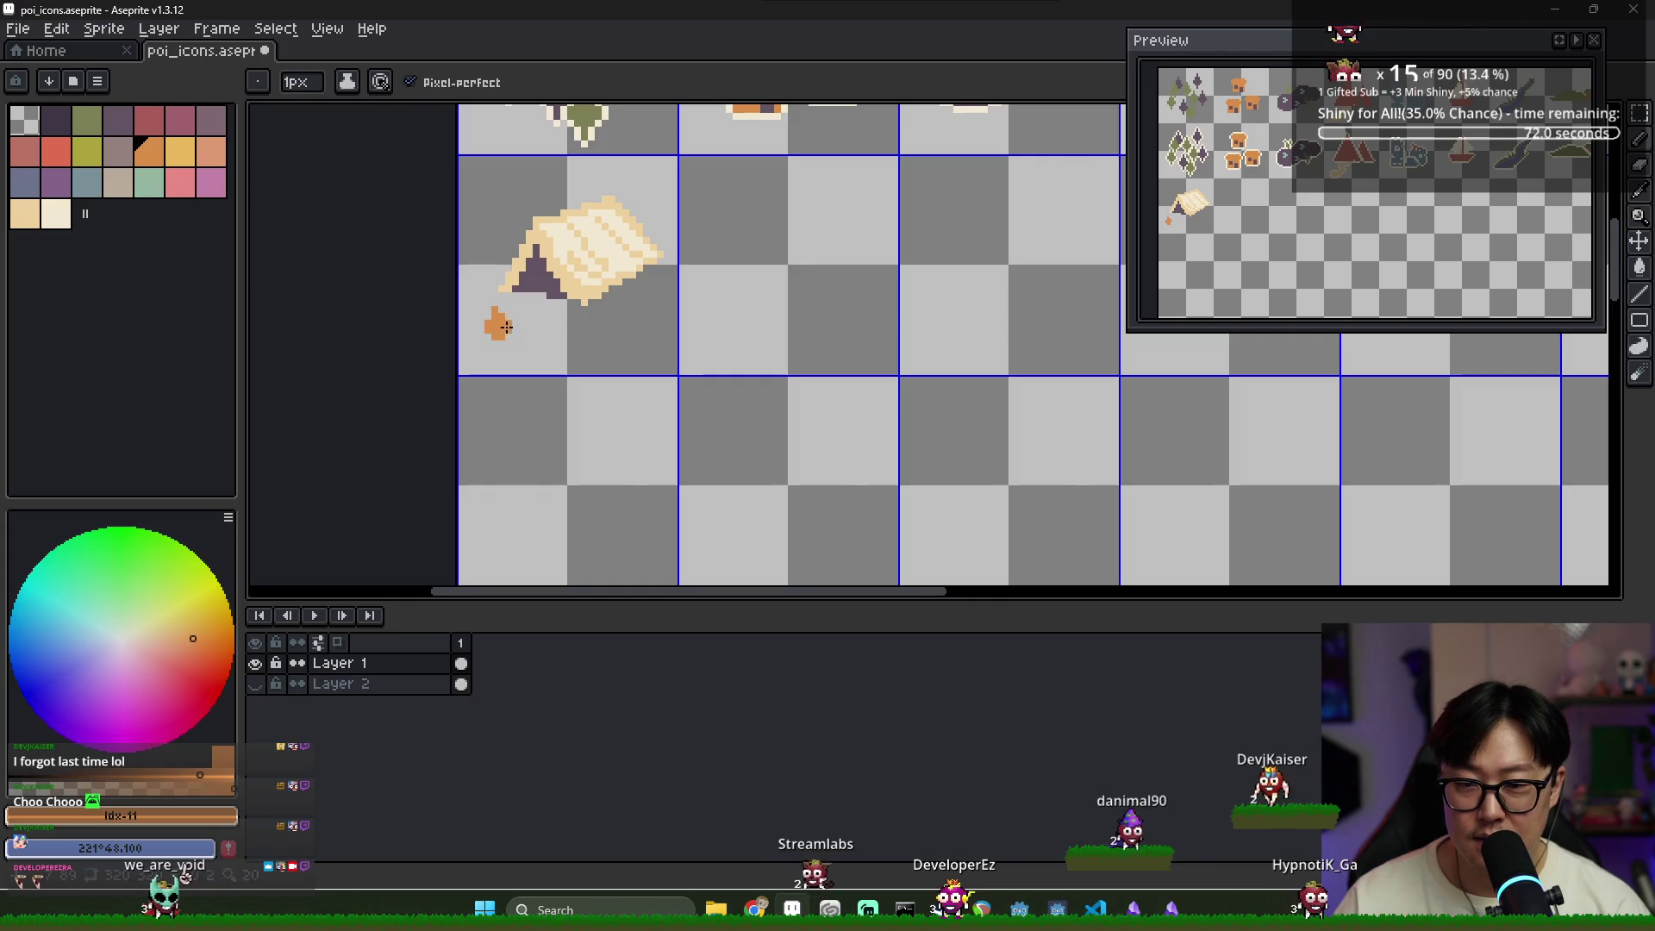
pyautogui.press(']')
pyautogui.scroll(2, 500, 326)
pyautogui.click(496, 326)
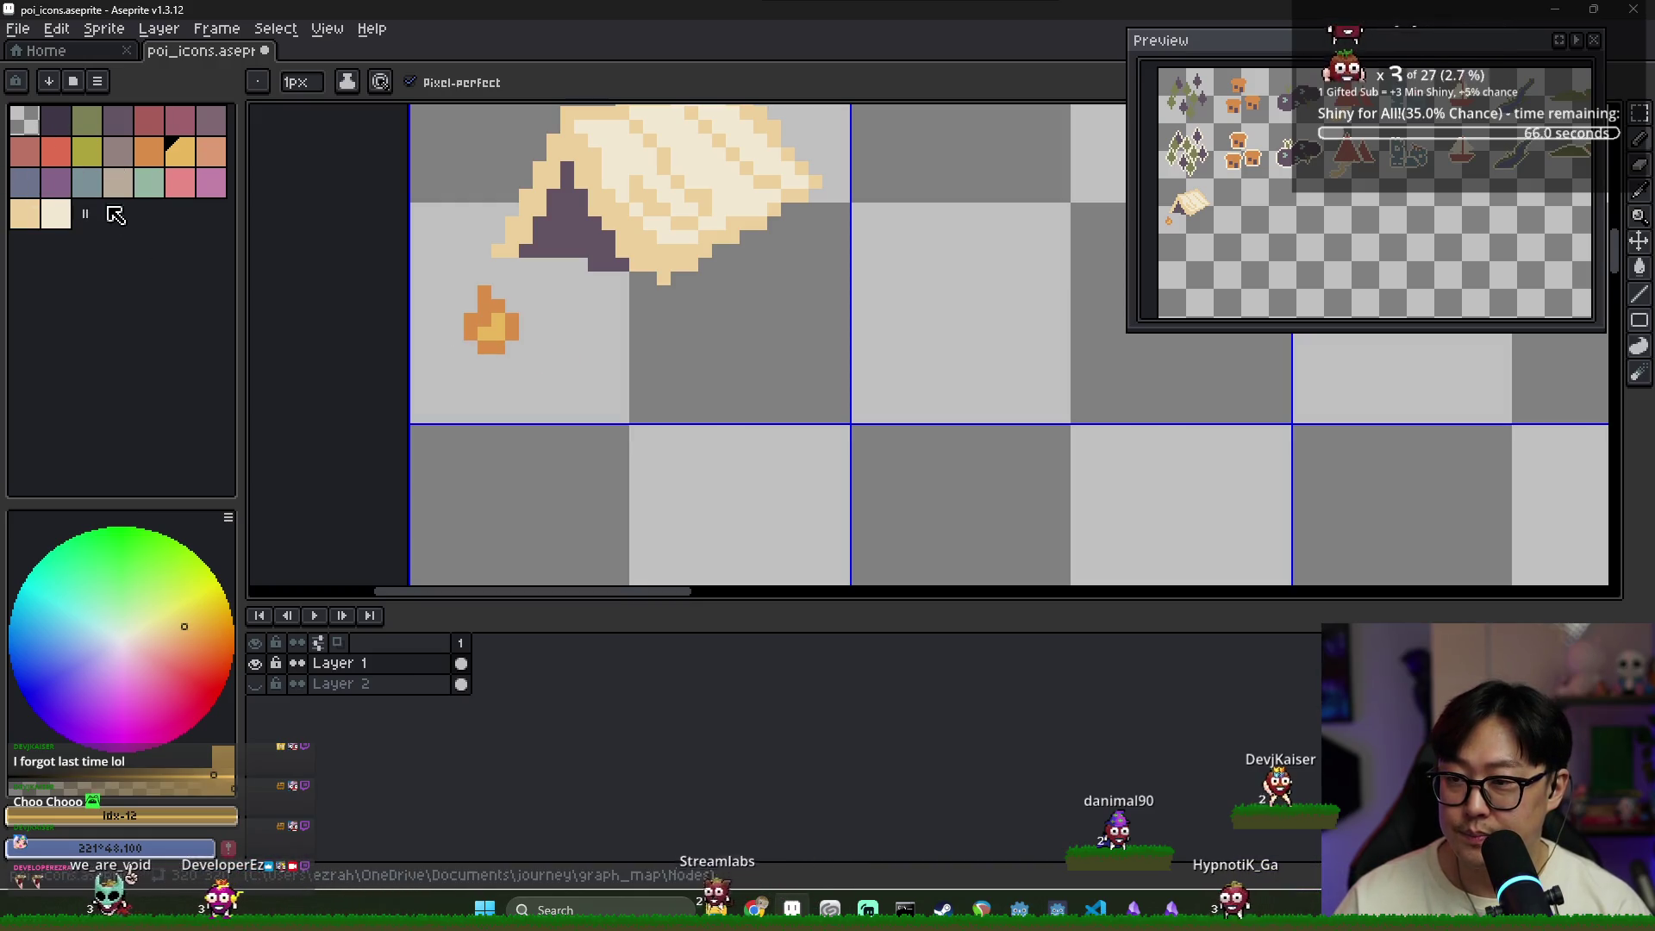
pyautogui.click(148, 121)
pyautogui.moveTo(470, 347)
pyautogui.mouseDown()
pyautogui.moveTo(445, 359)
pyautogui.moveTo(474, 360)
pyautogui.mouseUp()
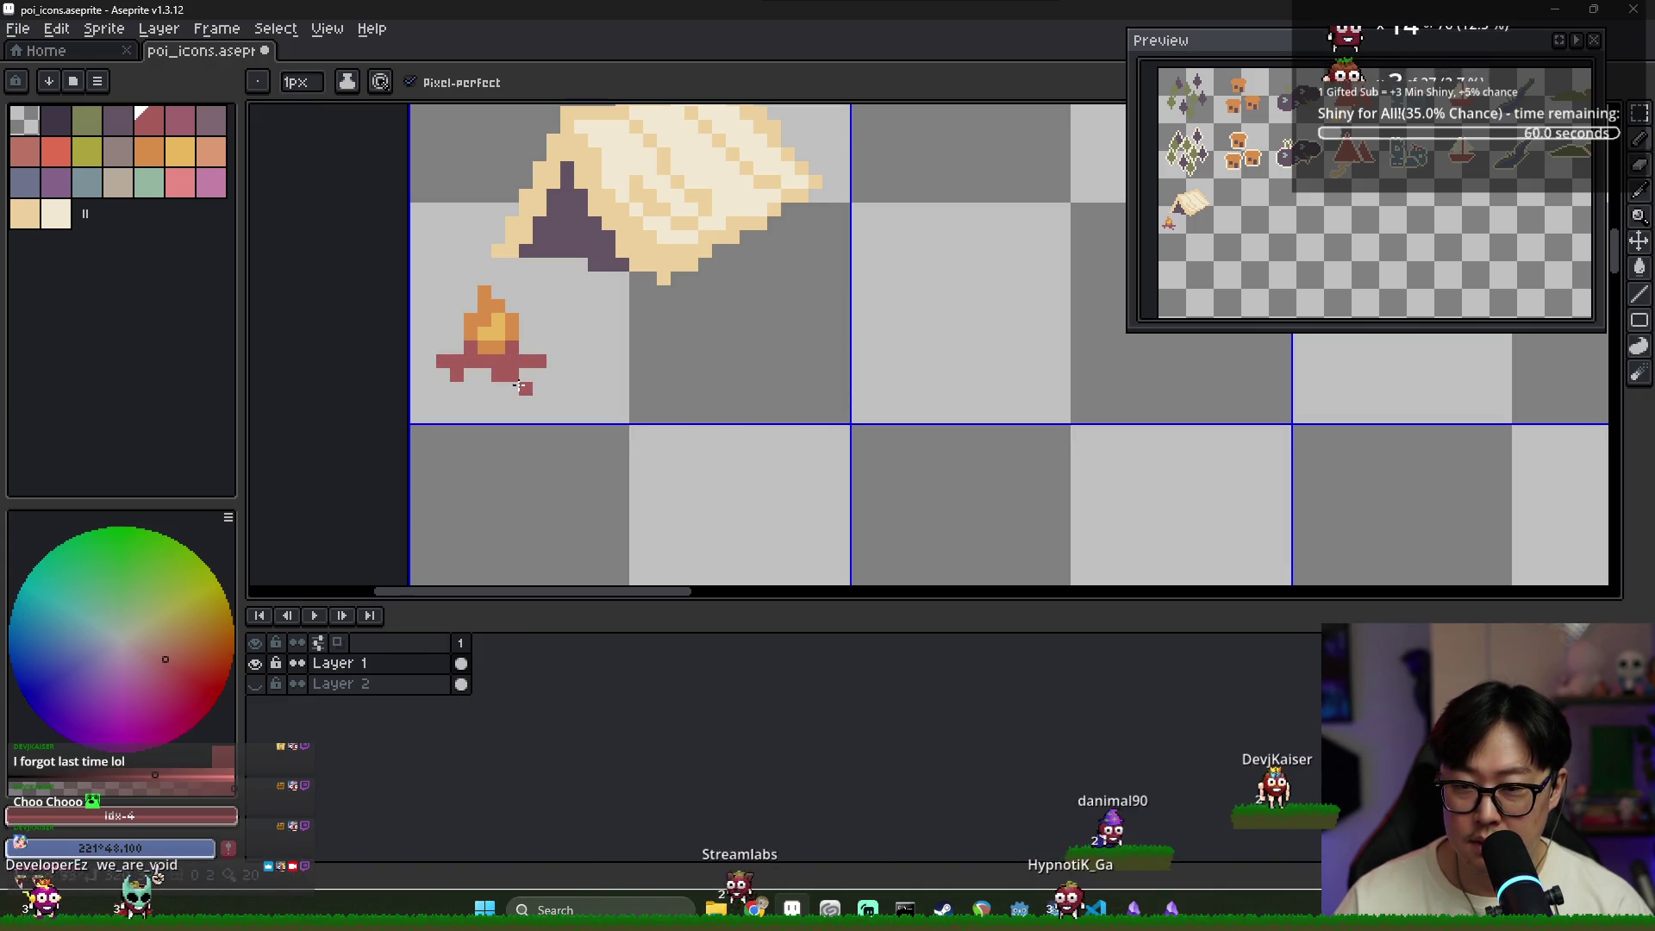
pyautogui.scroll(-2, 566, 418)
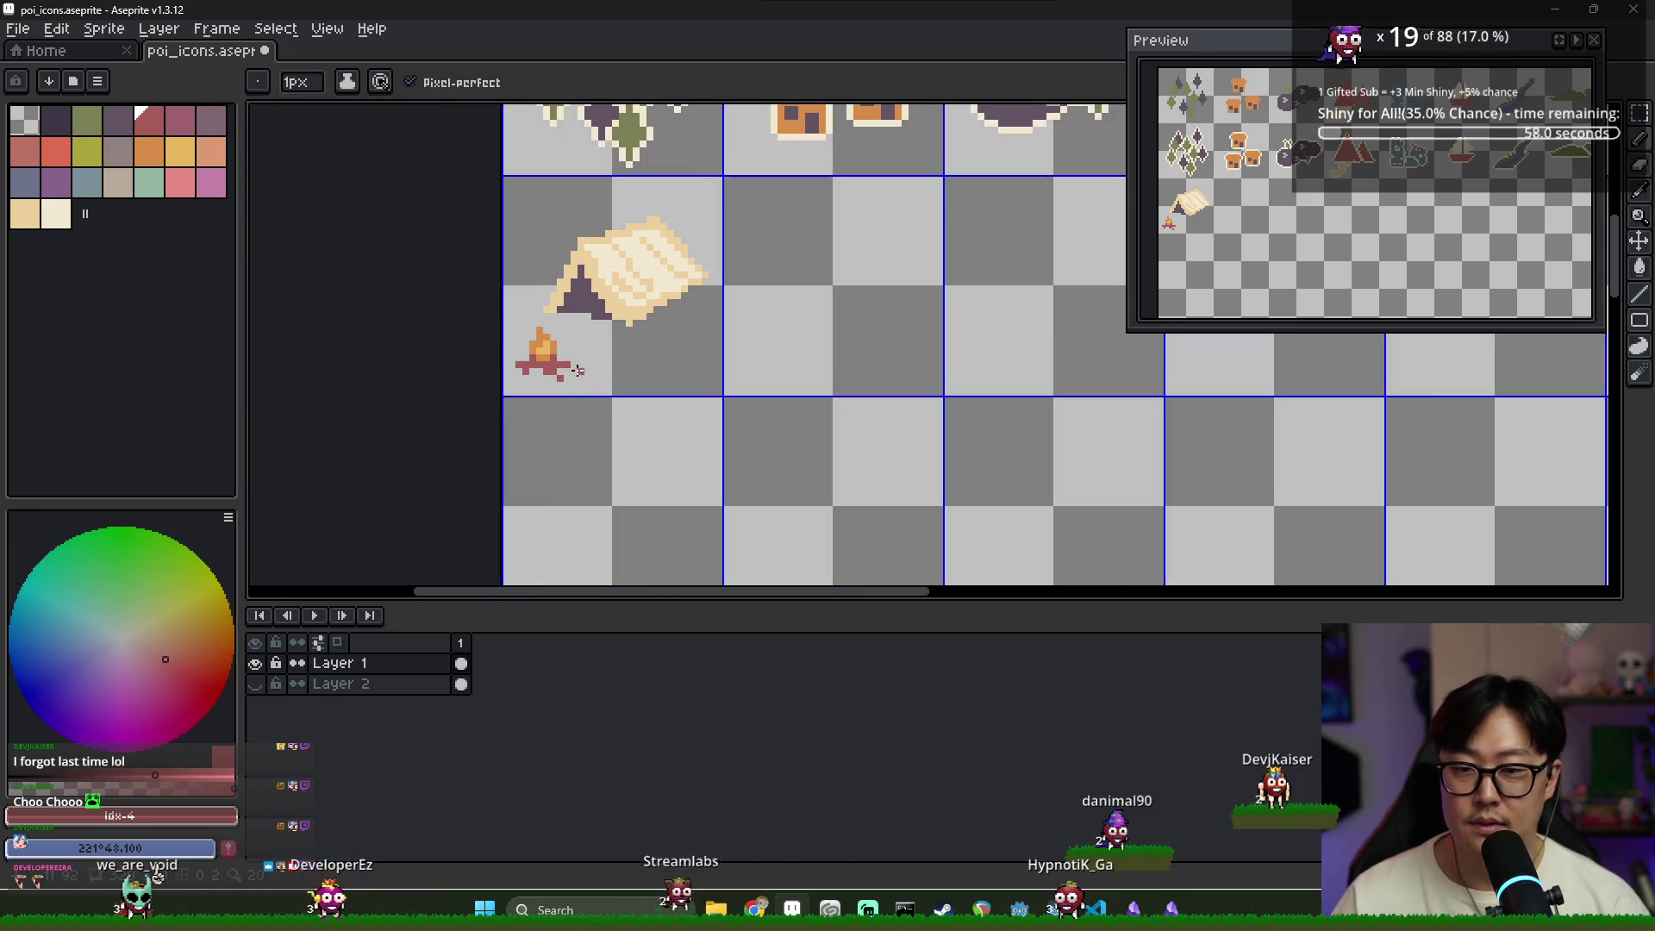
# - Marquee-select the campfire and move it up against the tent
pyautogui.press('m')
pyautogui.moveTo(507, 296)
pyautogui.mouseDown()
pyautogui.moveTo(617, 388)
pyautogui.moveTo(579, 343)
pyautogui.mouseUp()
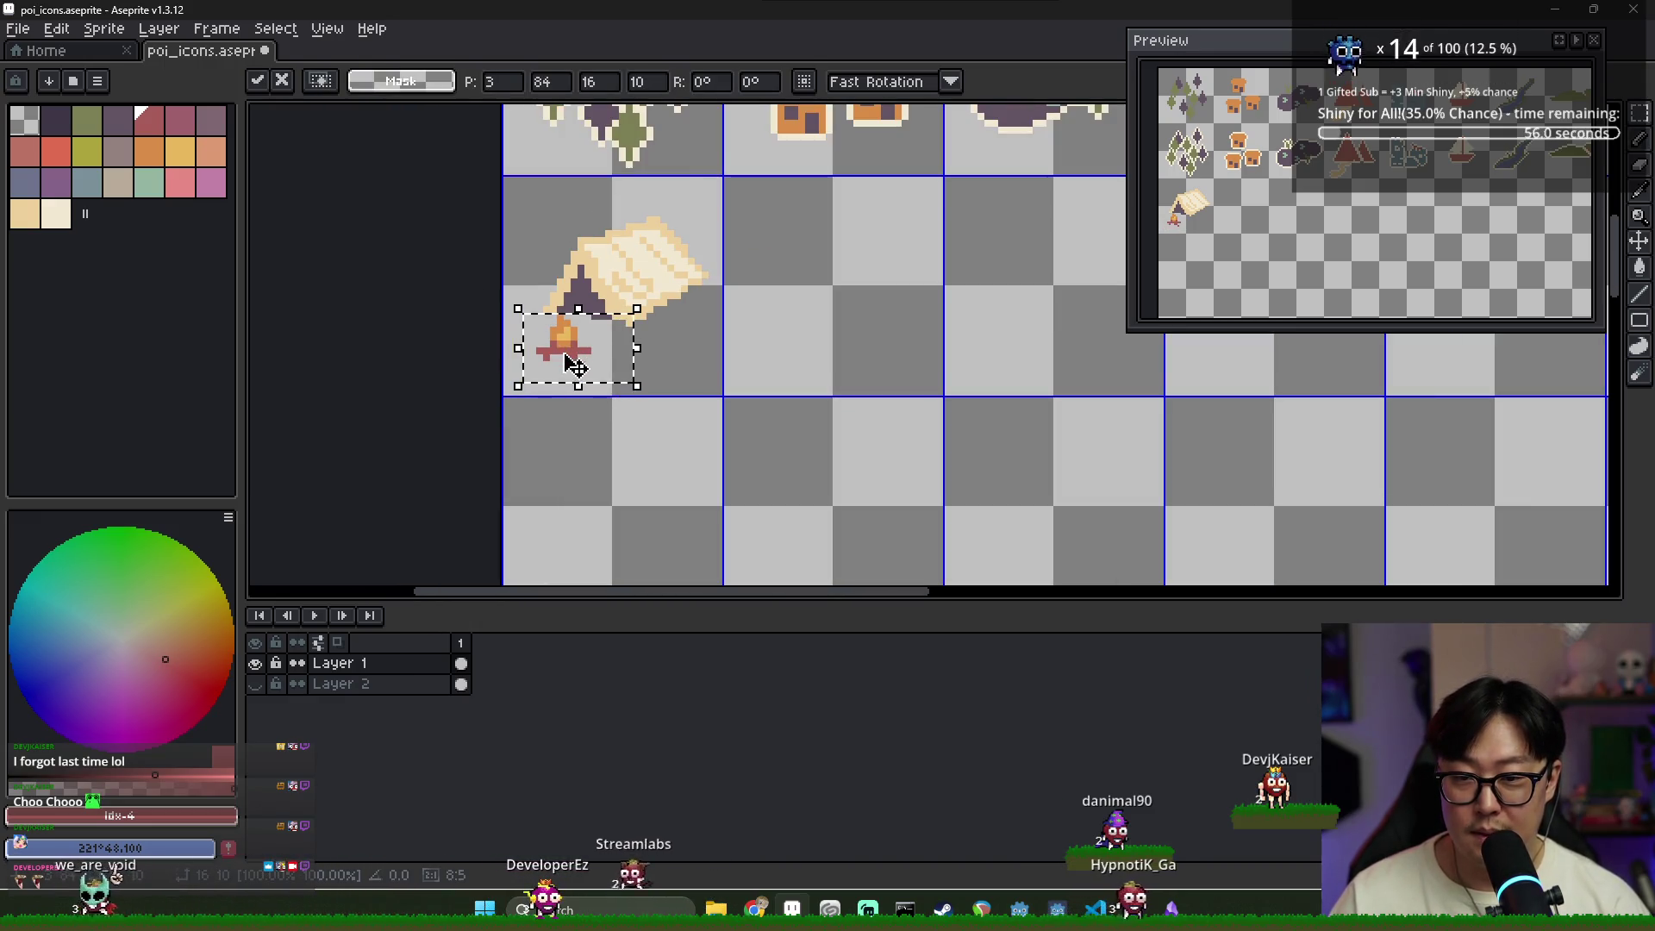
pyautogui.click(746, 329)
pyautogui.scroll(-1, 746, 330)
pyautogui.scroll(-1, 746, 329)
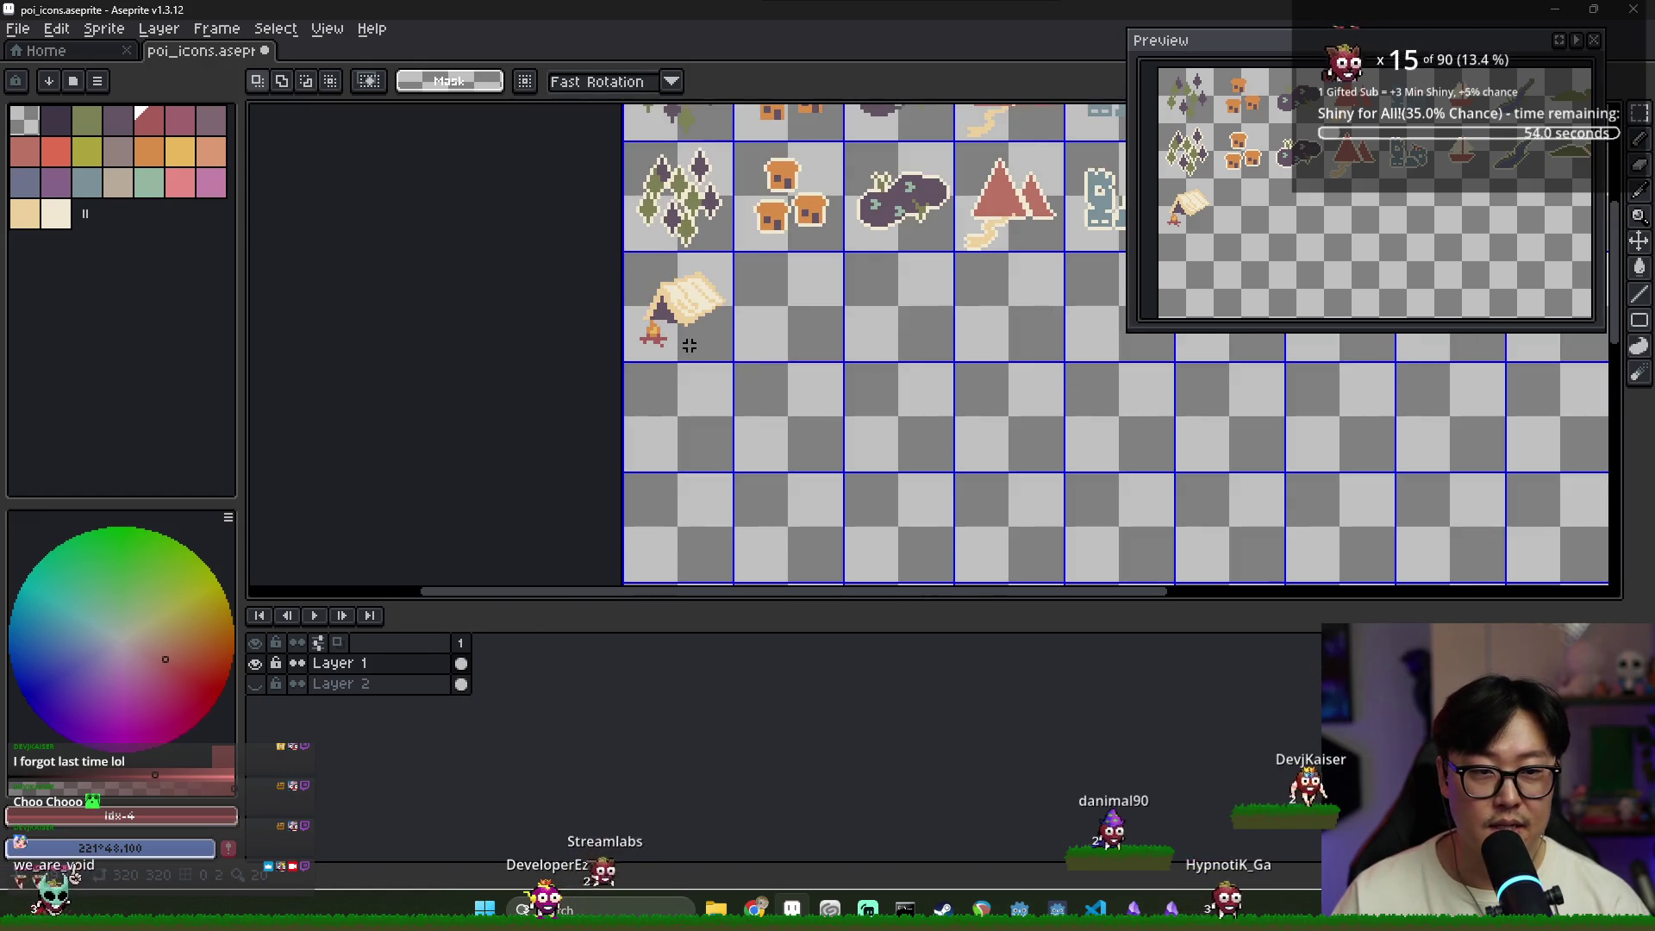
pyautogui.scroll(1, 604, 245)
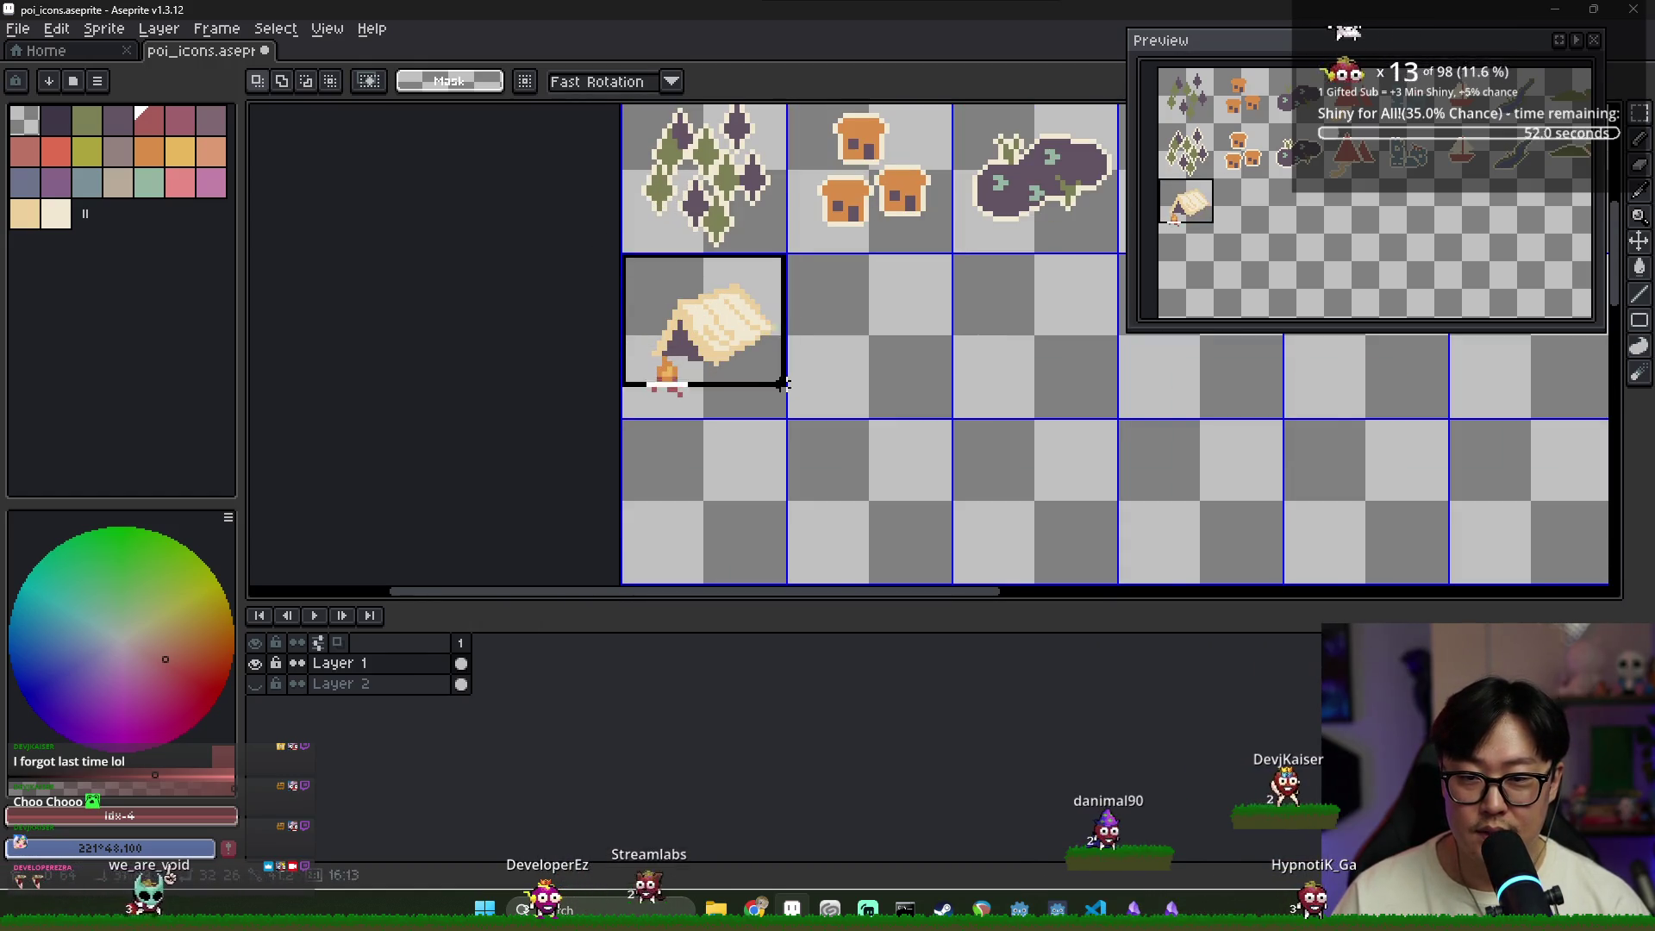
pyautogui.scroll(-1, 776, 379)
# - Copy the tent tile into the cell below, nudge it one pixel right and commit
pyautogui.moveTo(764, 325); pyautogui.dragTo(758, 444)
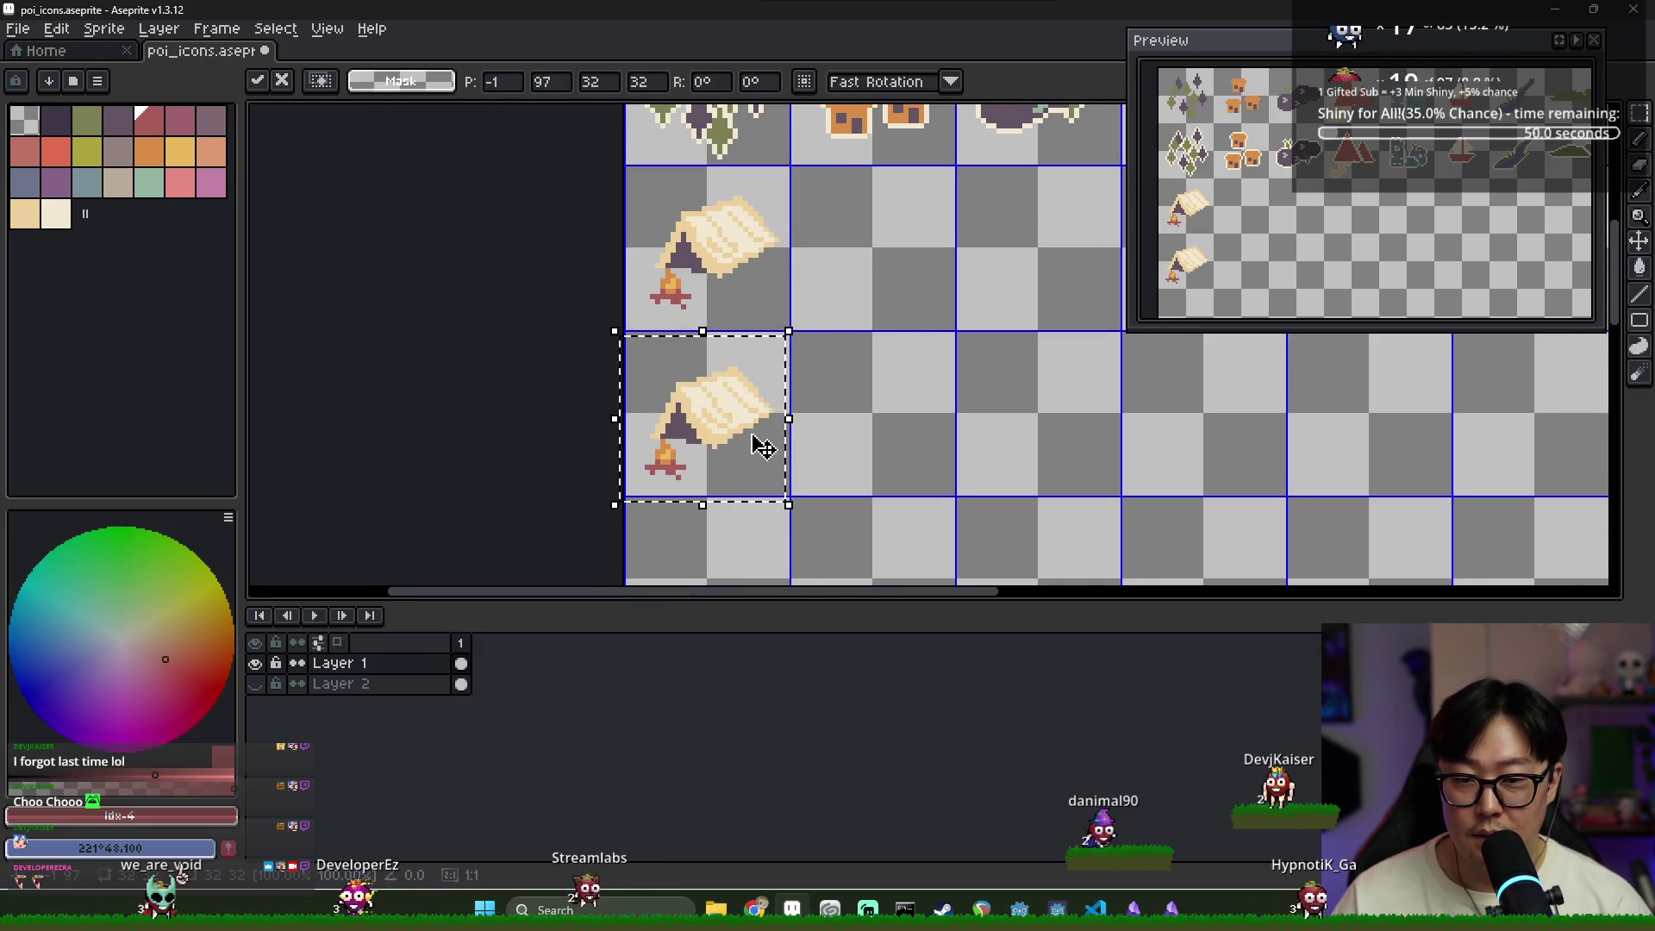
pyautogui.scroll(1, 741, 426)
pyautogui.press('Right')
pyautogui.press('Return')
pyautogui.click(104, 28)
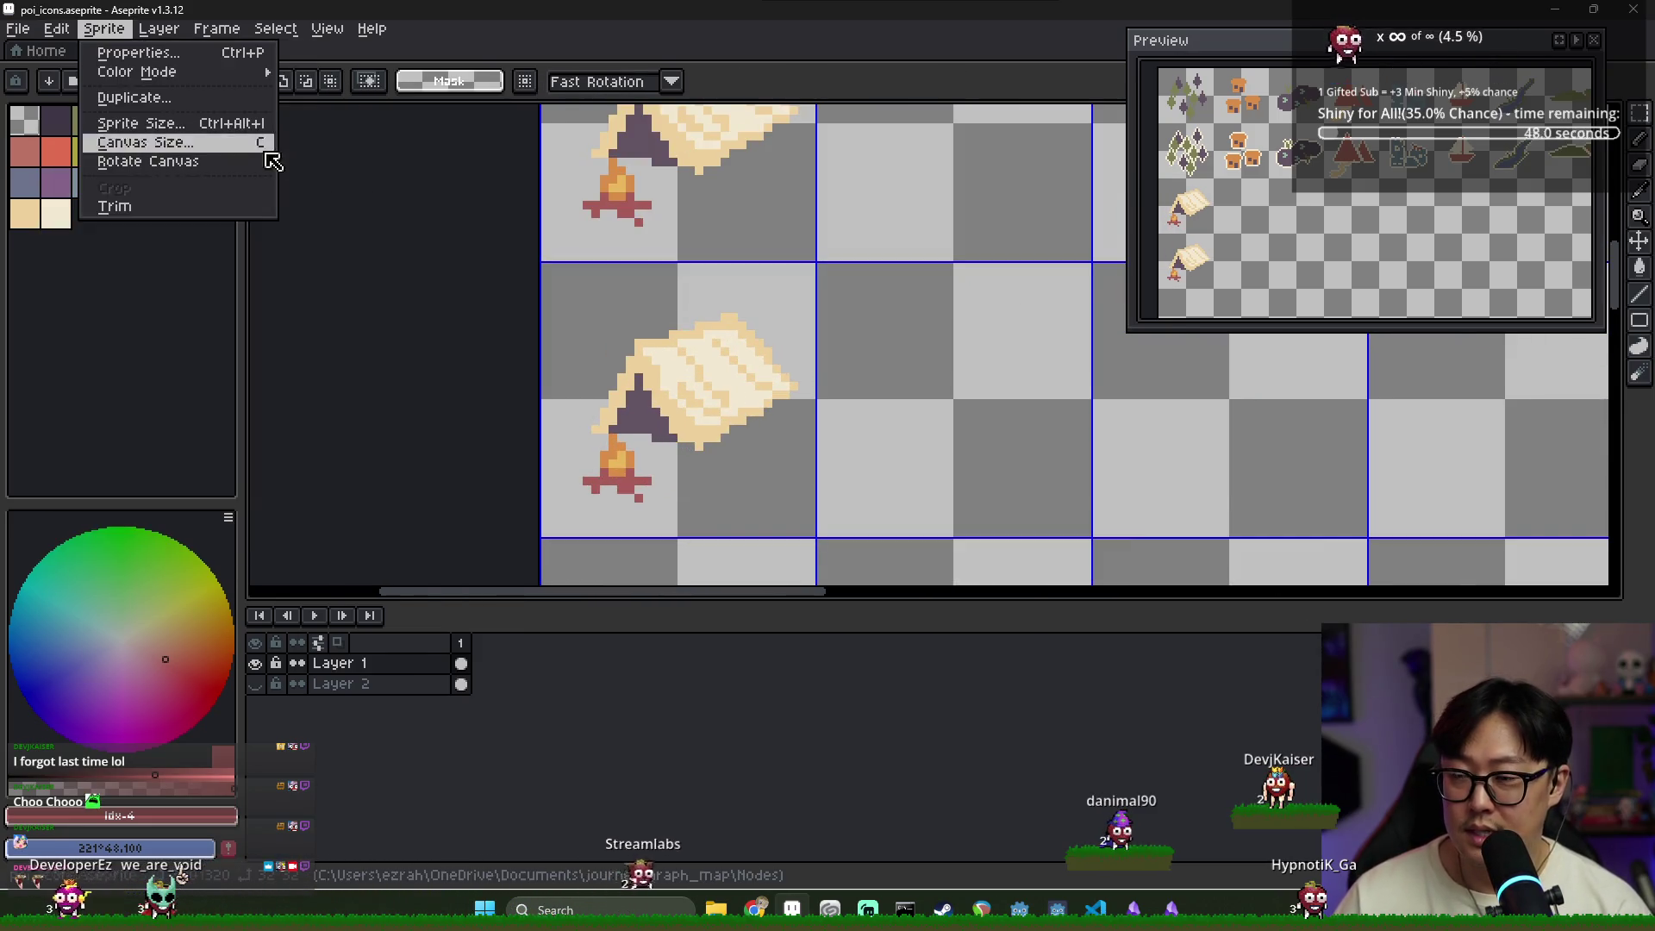
pyautogui.moveTo(59, 34)
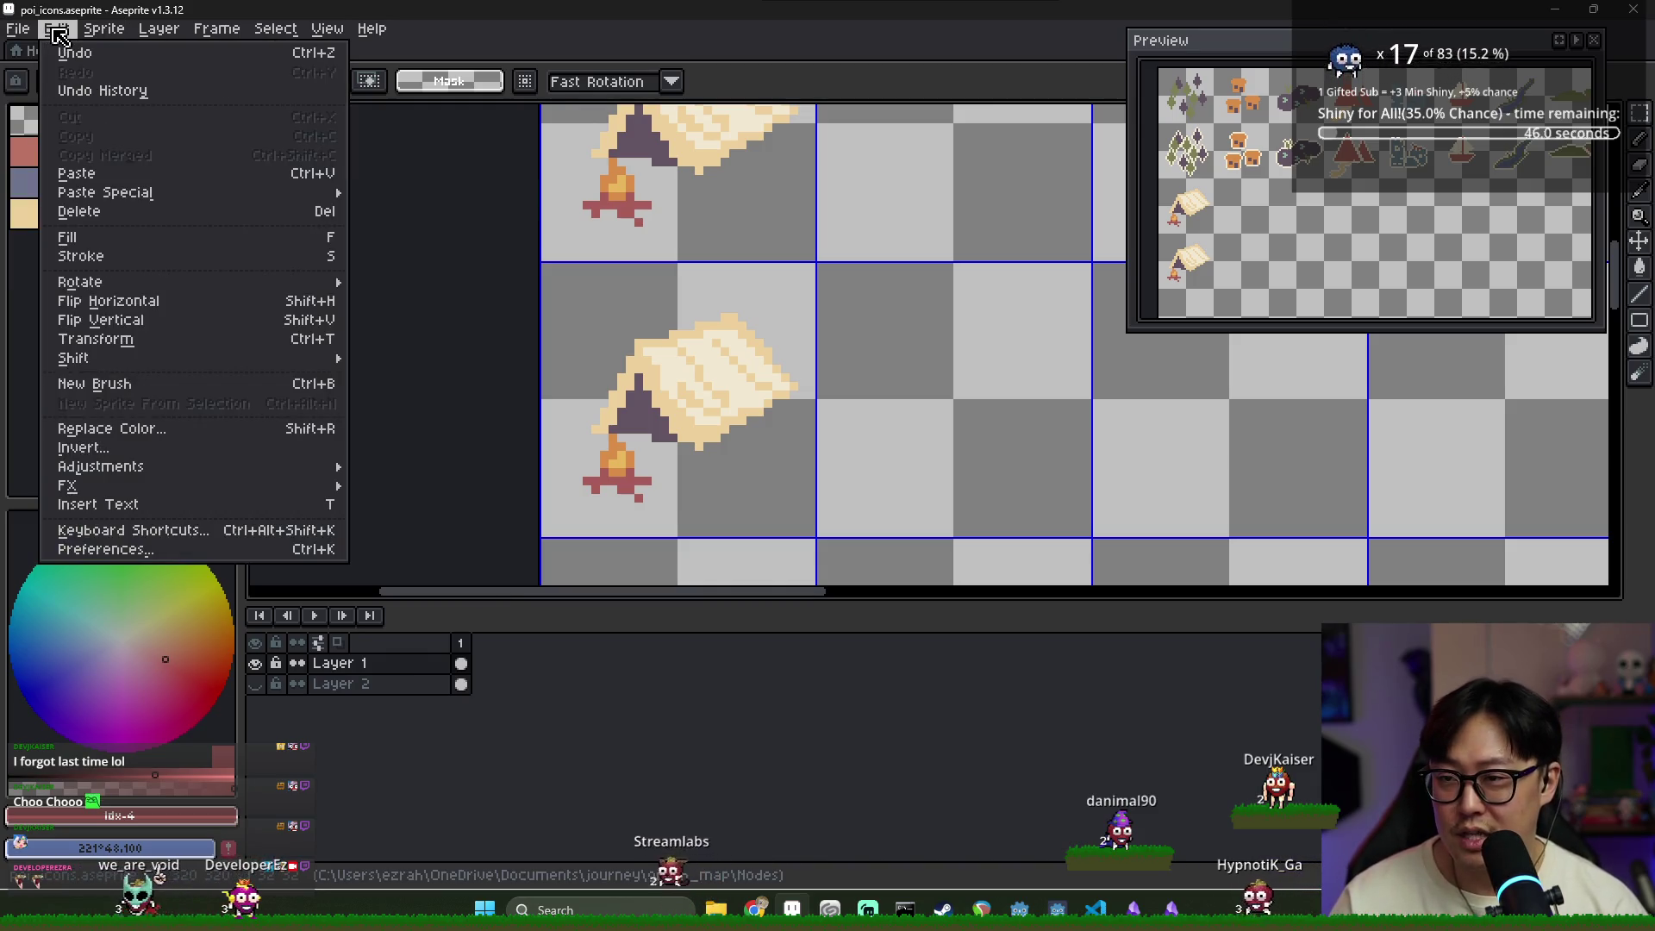
pyautogui.click(739, 218)
pyautogui.scroll(-5, 750, 225)
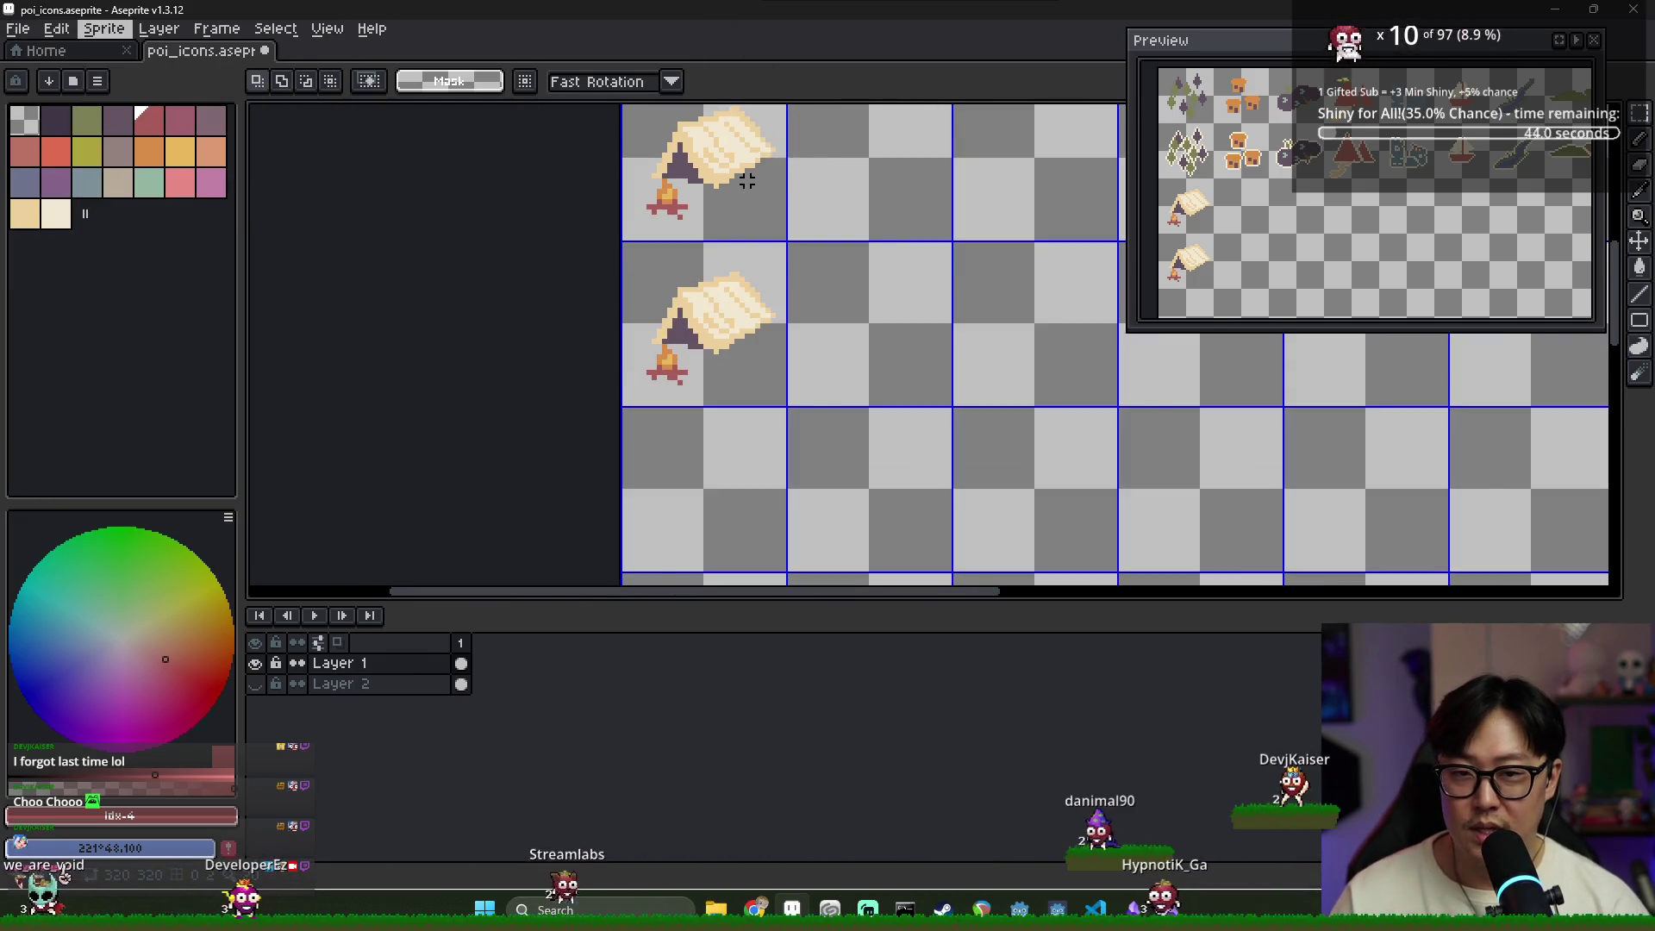
pyautogui.scroll(3, 756, 232)
# - Pick the cream colour, select the lower tent and open the Outline effect
pyautogui.keyDown('alt'); pyautogui.click(543, 185); pyautogui.keyUp('alt')
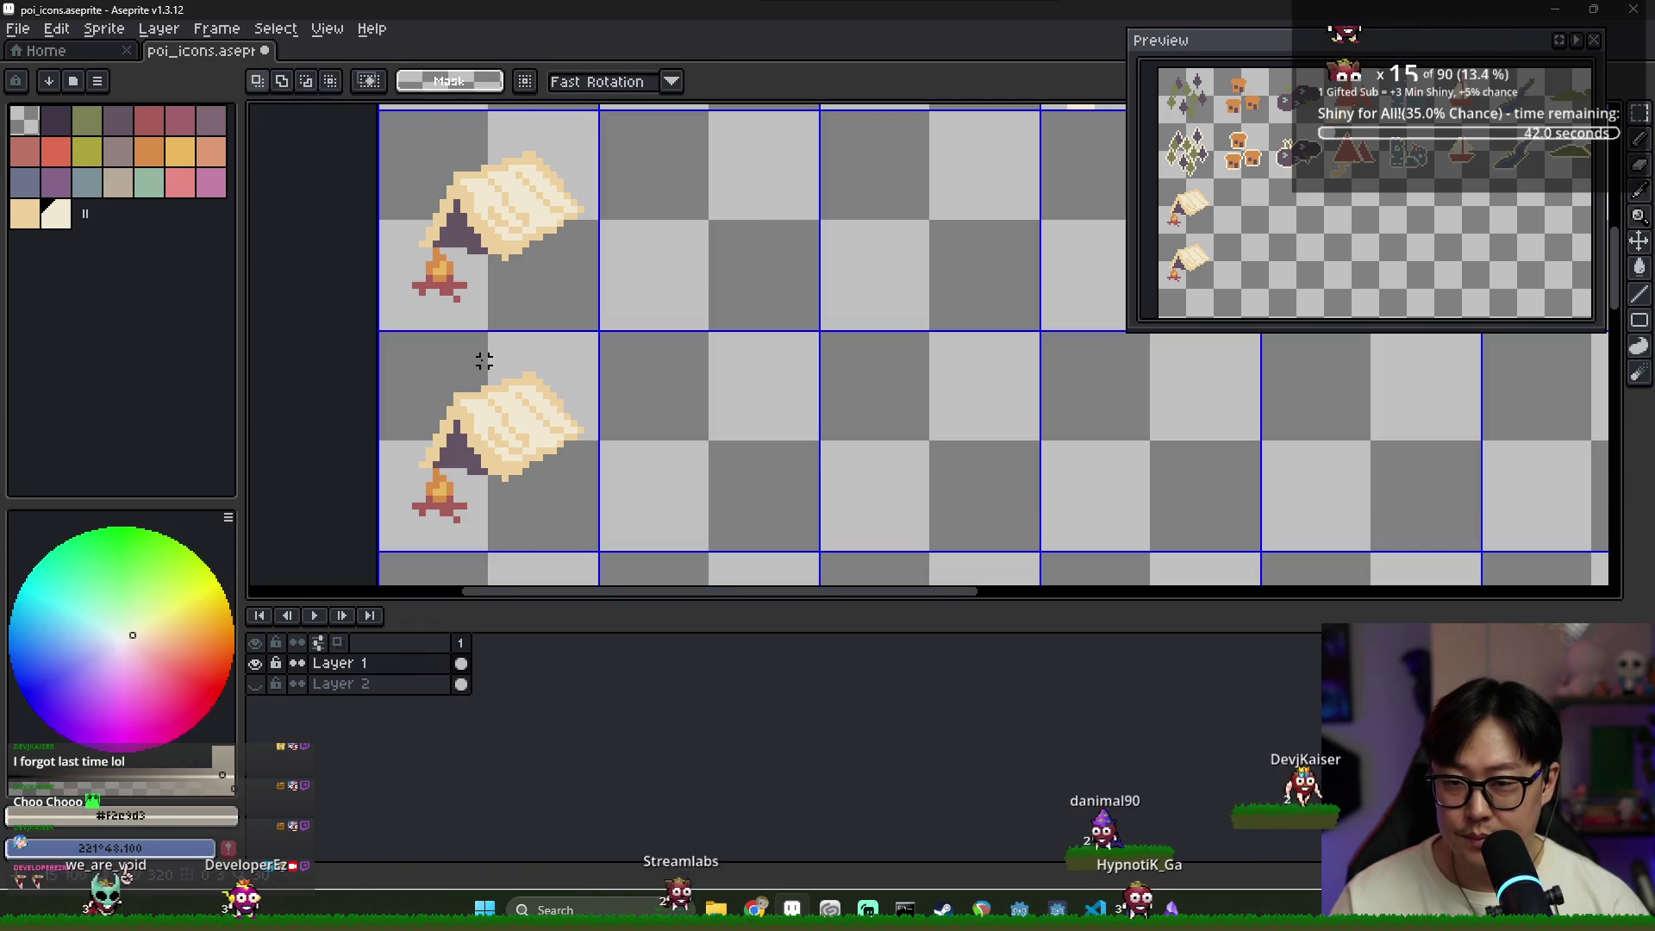
pyautogui.moveTo(380, 349); pyautogui.dragTo(635, 580)
pyautogui.hotkey('shift', 'o')
# - Apply the outline to the lower tent and export the sheet, overwriting poi_icons.png
pyautogui.press('Return')
pyautogui.hotkey('ctrl', 'd')
pyautogui.click(17, 29)
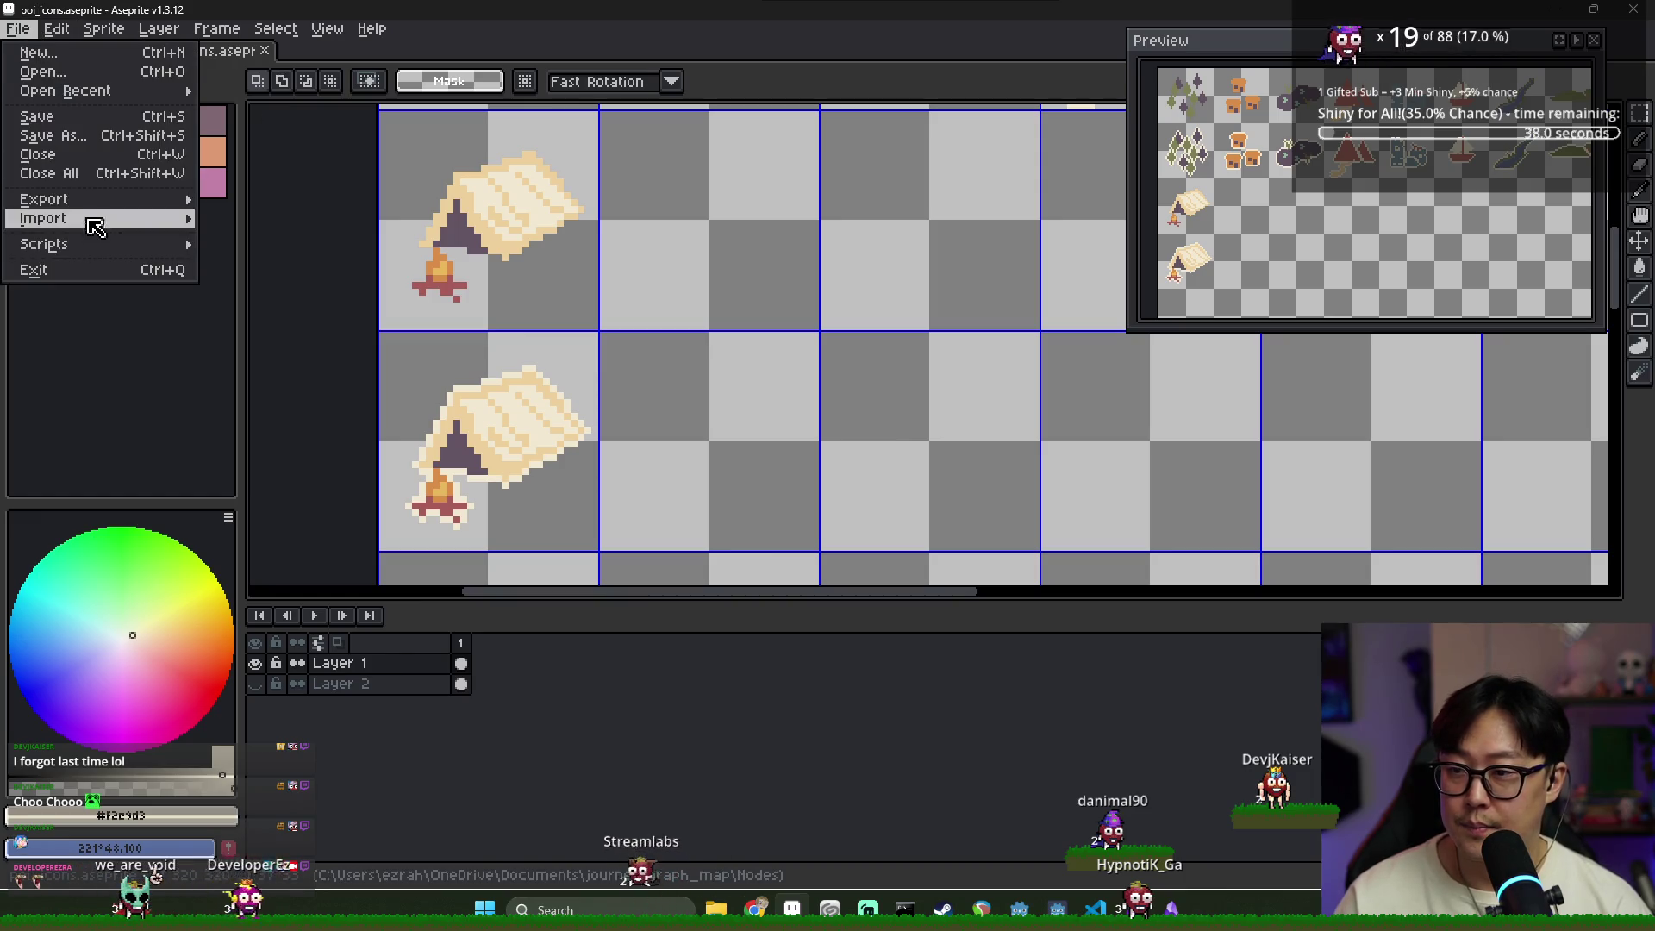
pyautogui.moveTo(35, 199)
pyautogui.click(248, 199)
pyautogui.click(971, 256)
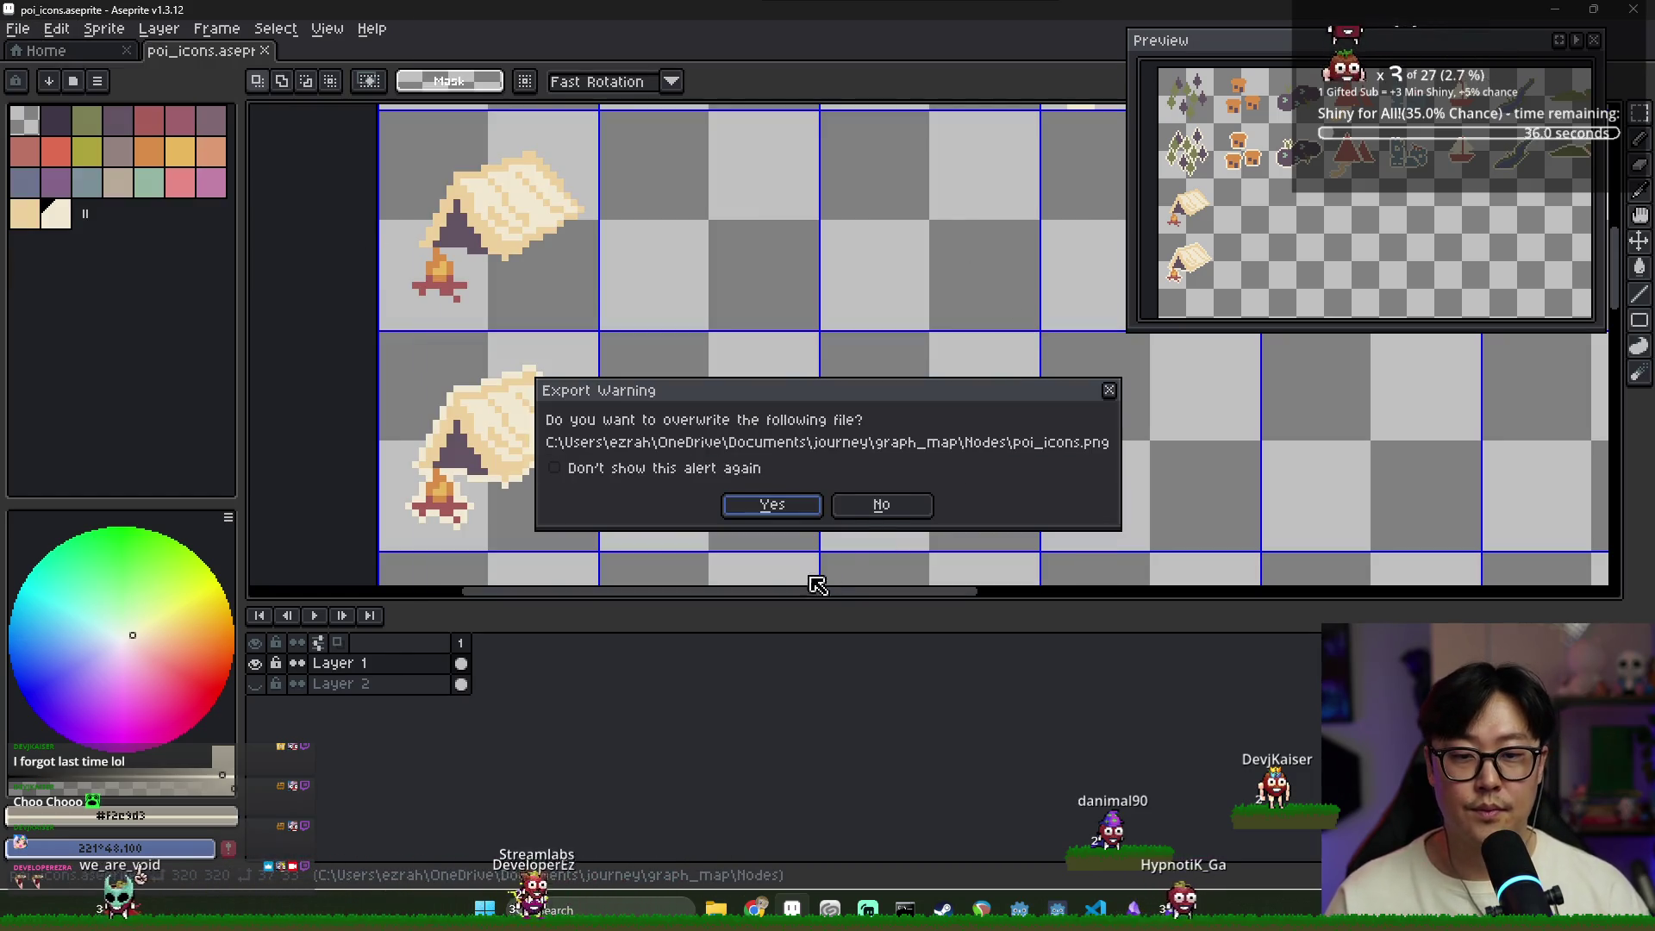
pyautogui.click(800, 507)
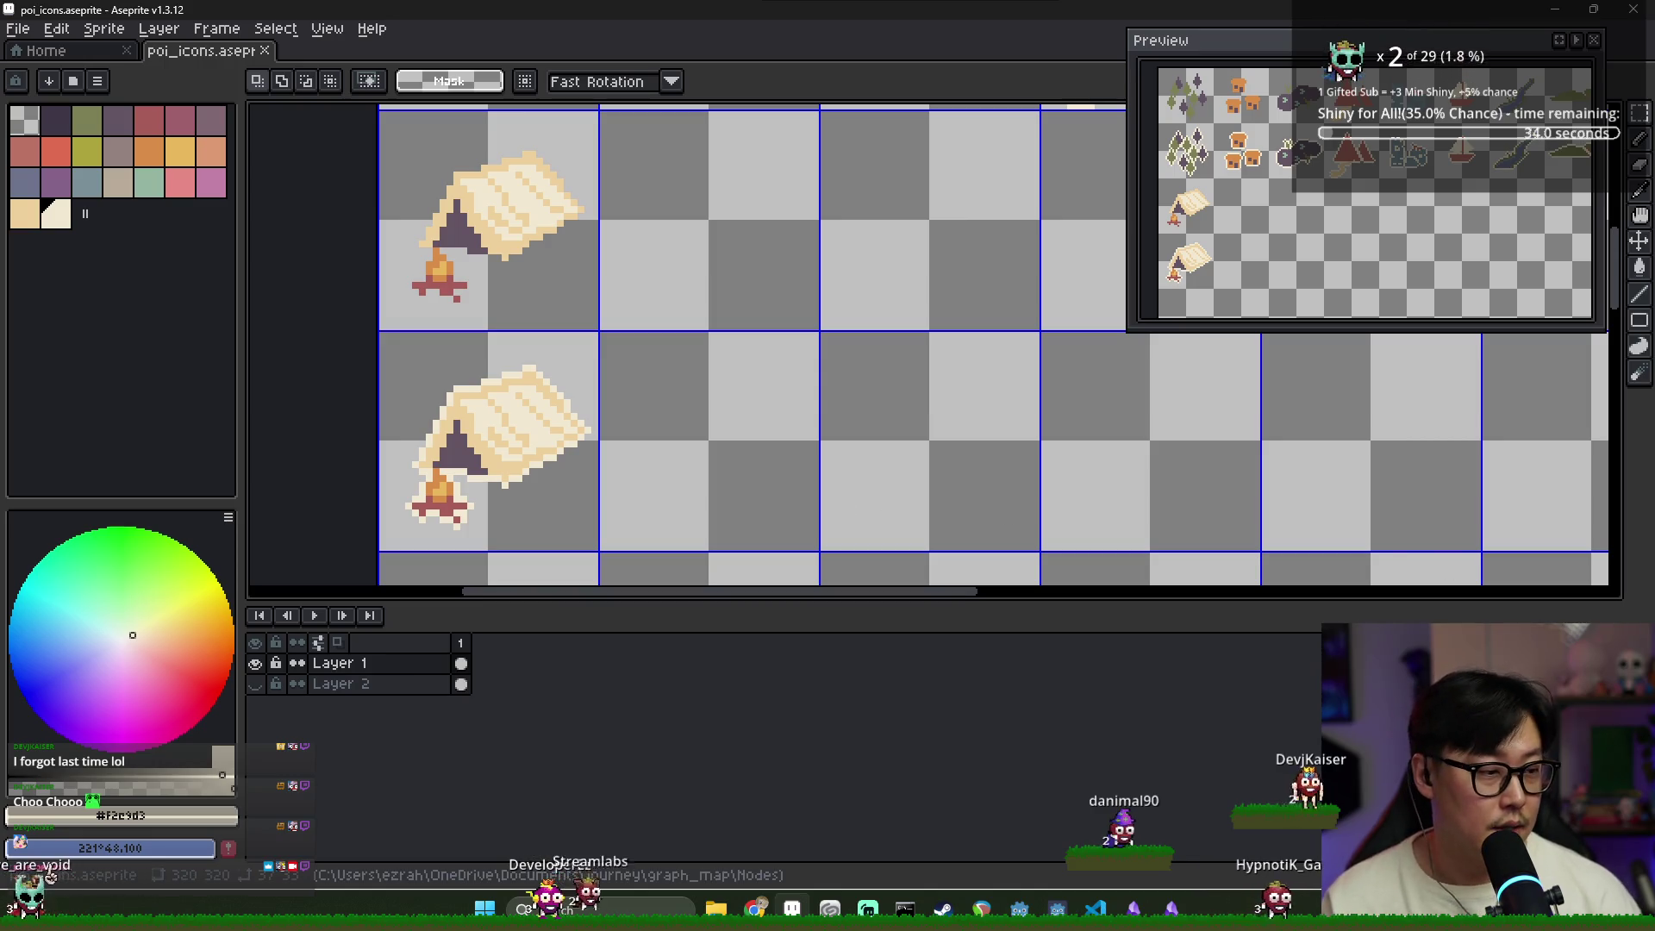
# - Switch over to the Godot editor
pyautogui.scroll(-1, 952, 244)
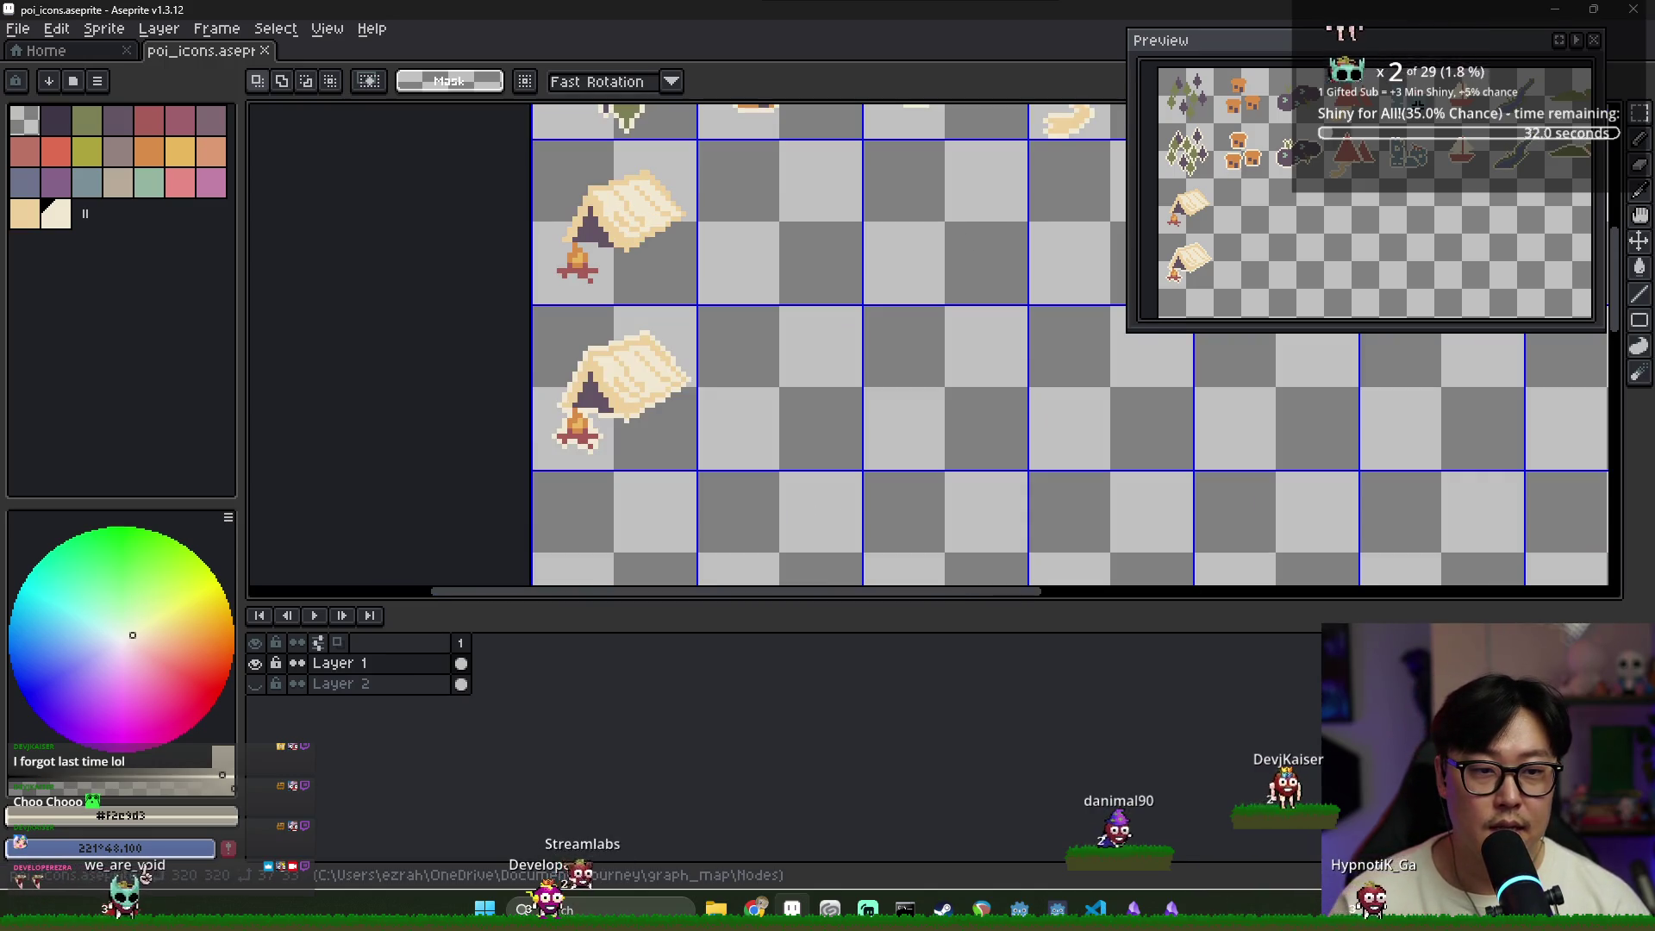
pyautogui.hotkey('alt', 'Tab')
pyautogui.hotkey('alt', 'Tab')
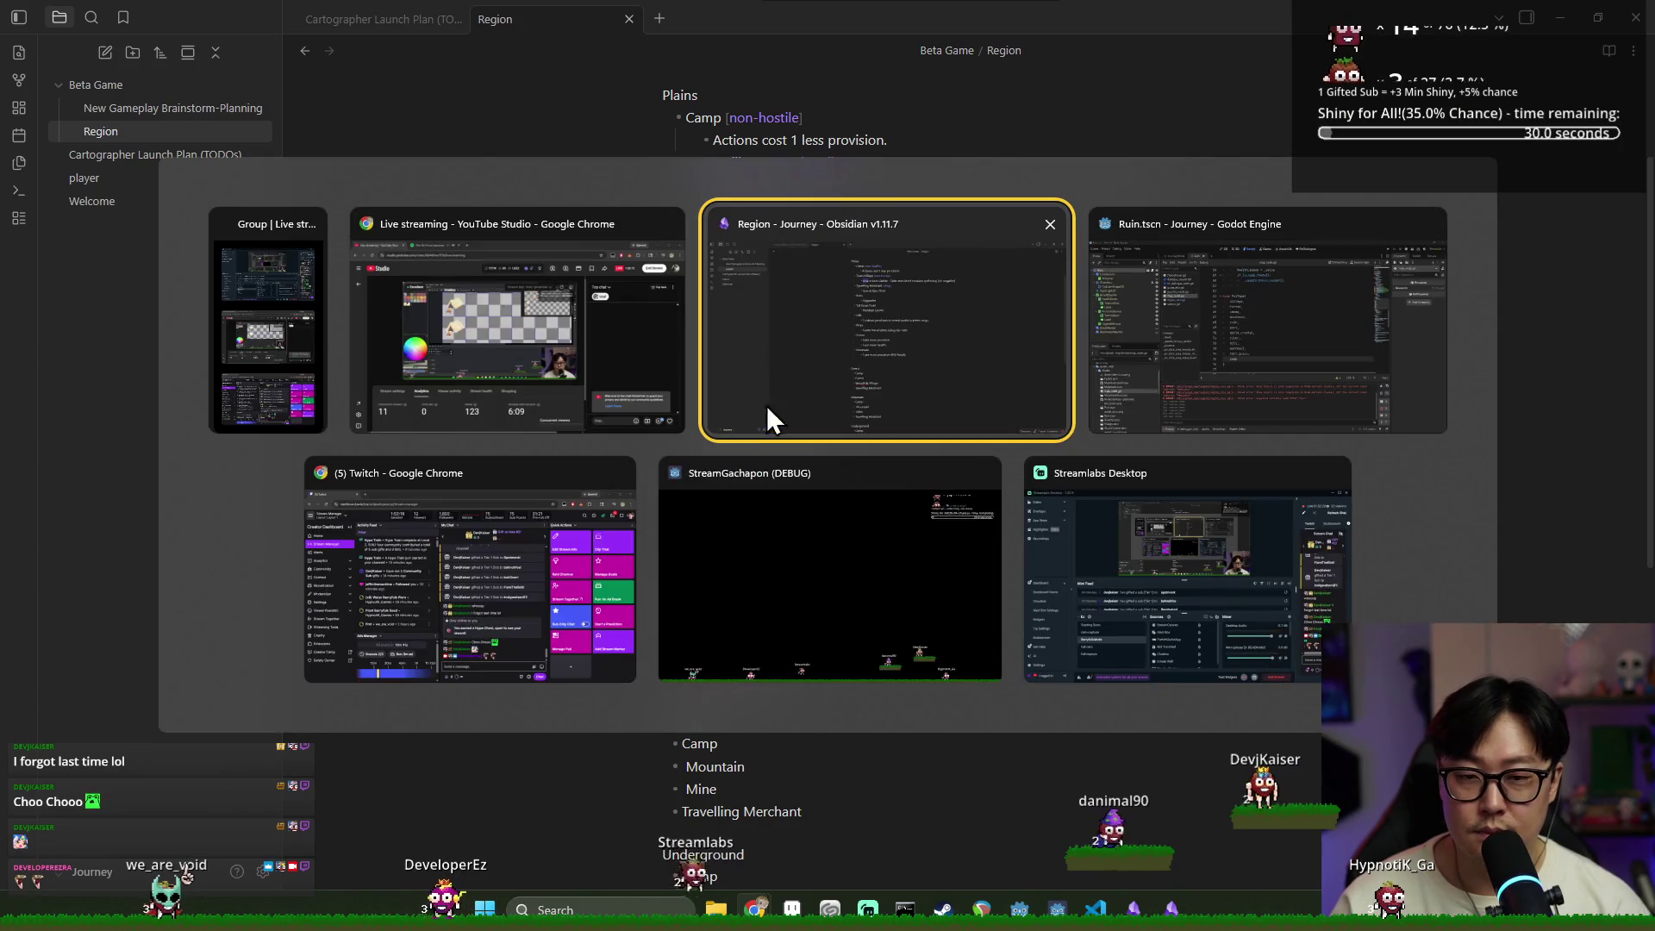
pyautogui.hotkey('alt', 'Tab')
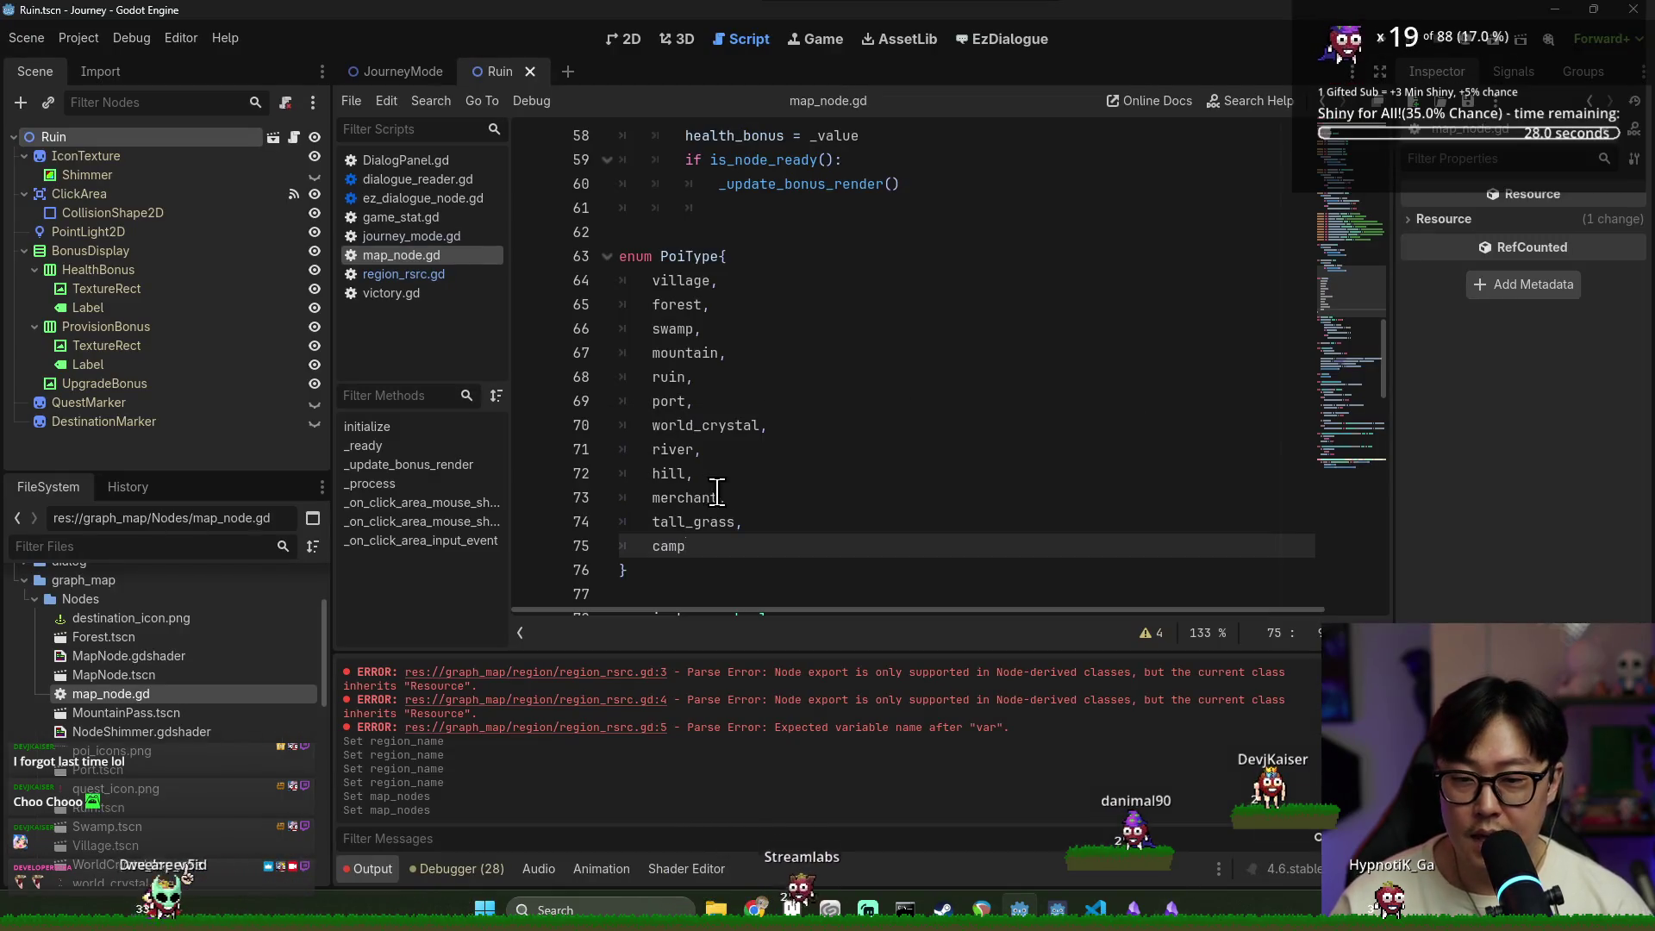
# - Fix the commas after merchant in the PoiType enum and save the script
pyautogui.write(',')
pyautogui.click(758, 498)
pyautogui.hotkey('ctrl', 's')
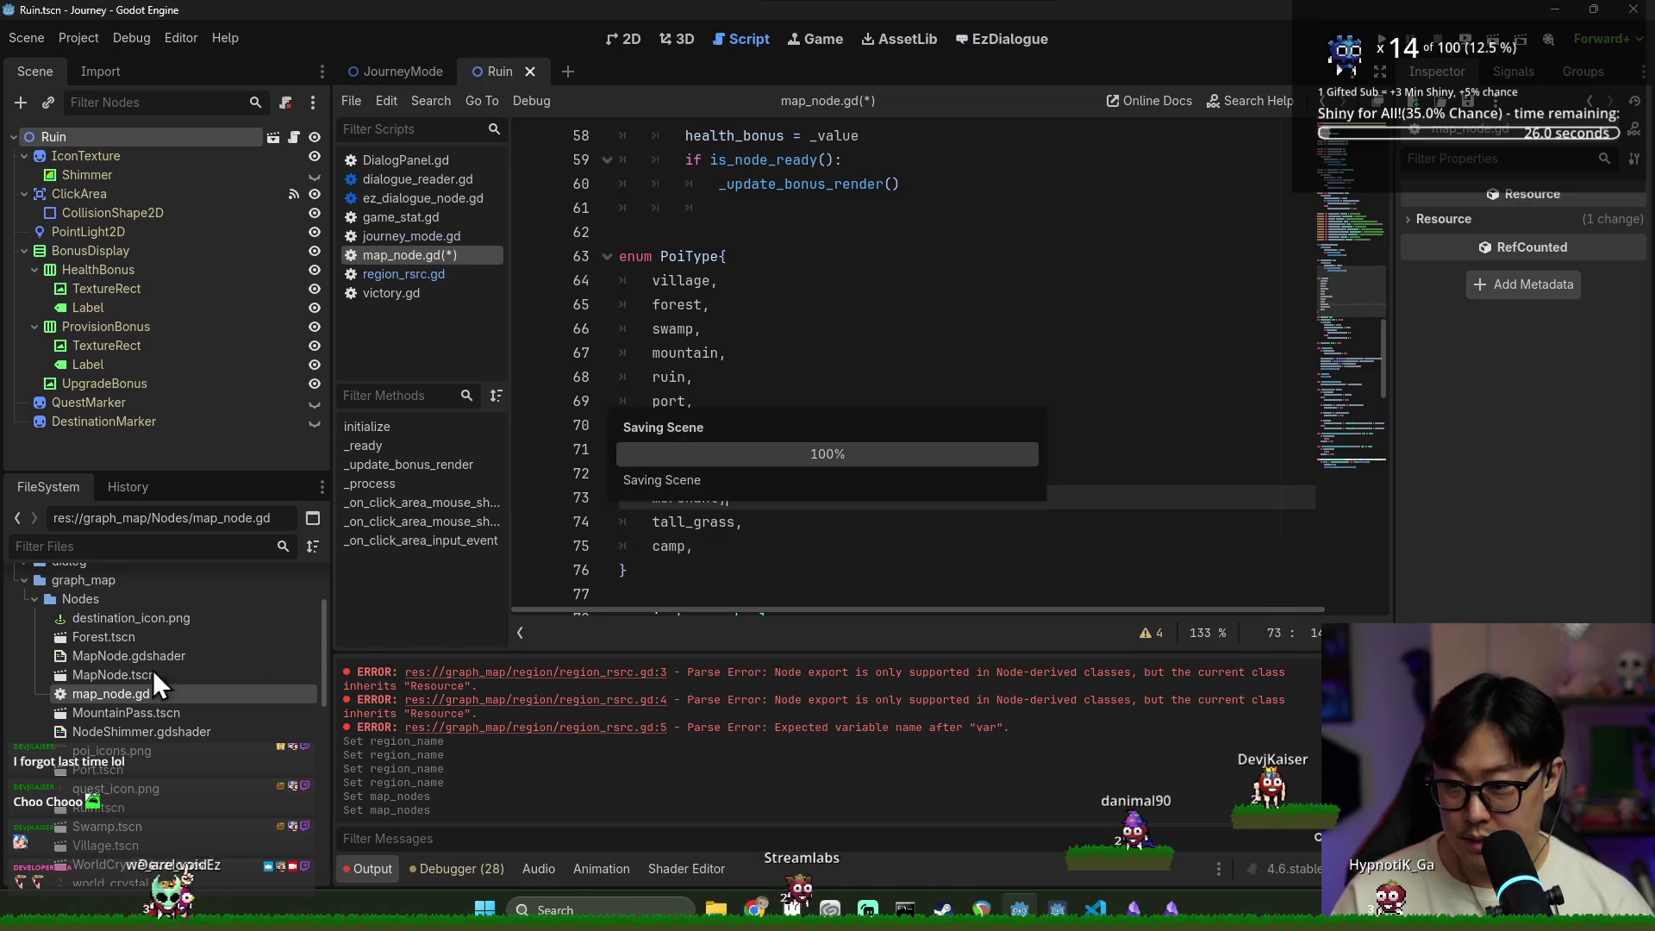
pyautogui.scroll(-3, 155, 673)
pyautogui.scroll(-3, 91, 689)
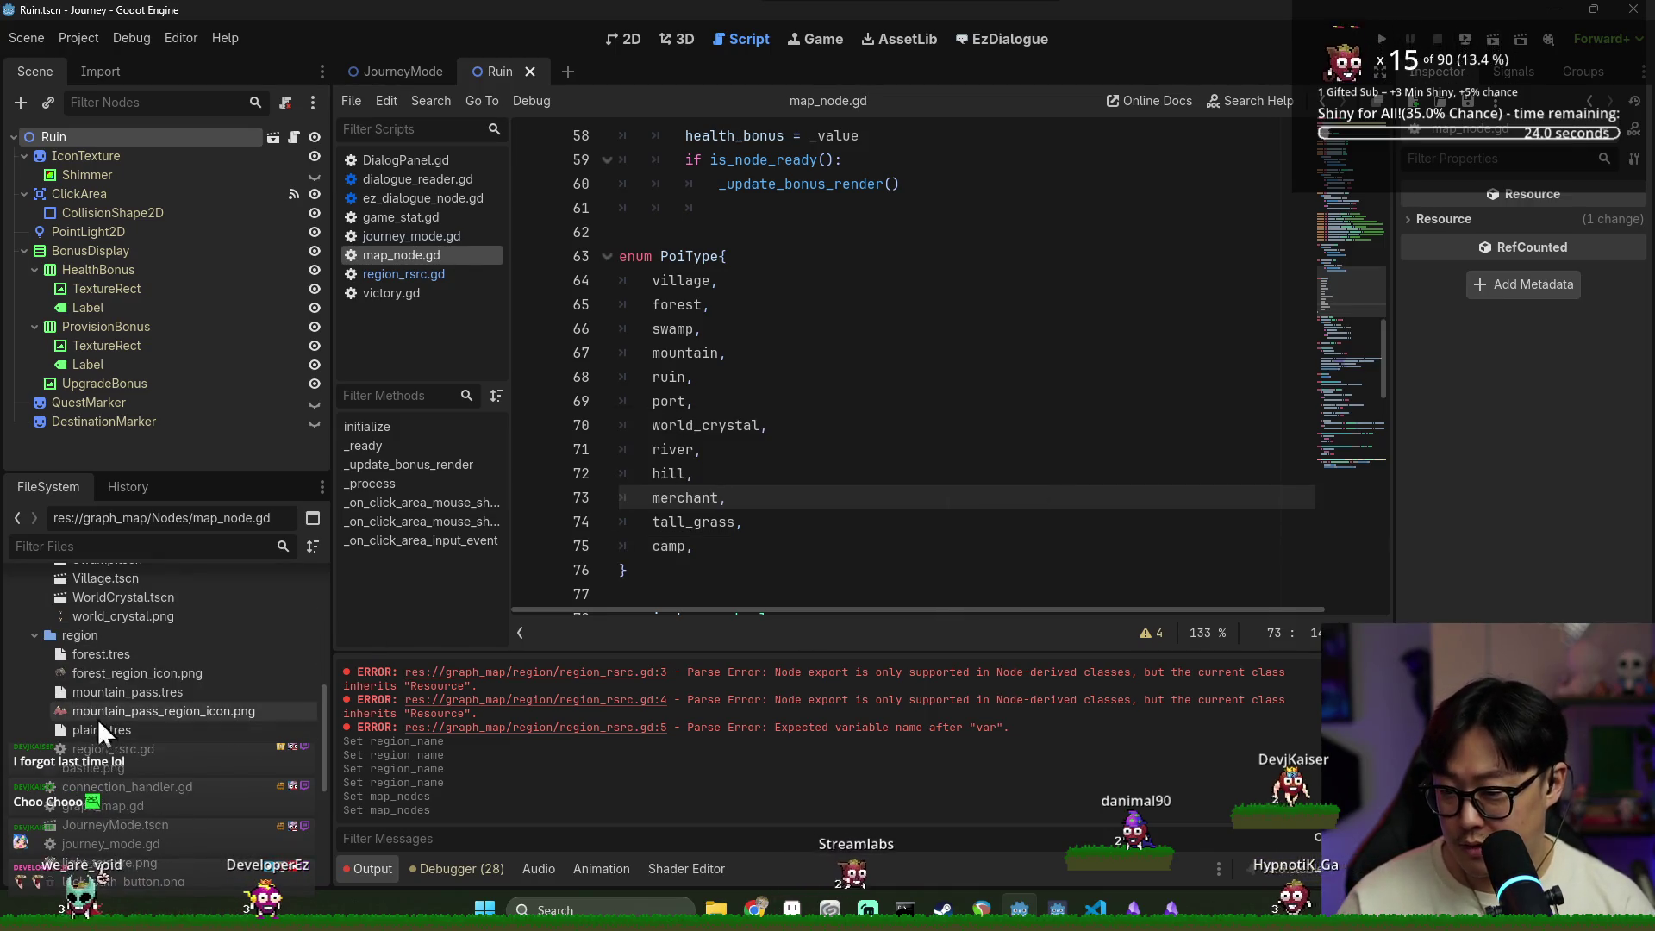
# - Set the forest bush texture as the Fey Forest region icon and save
pyautogui.click(116, 653)
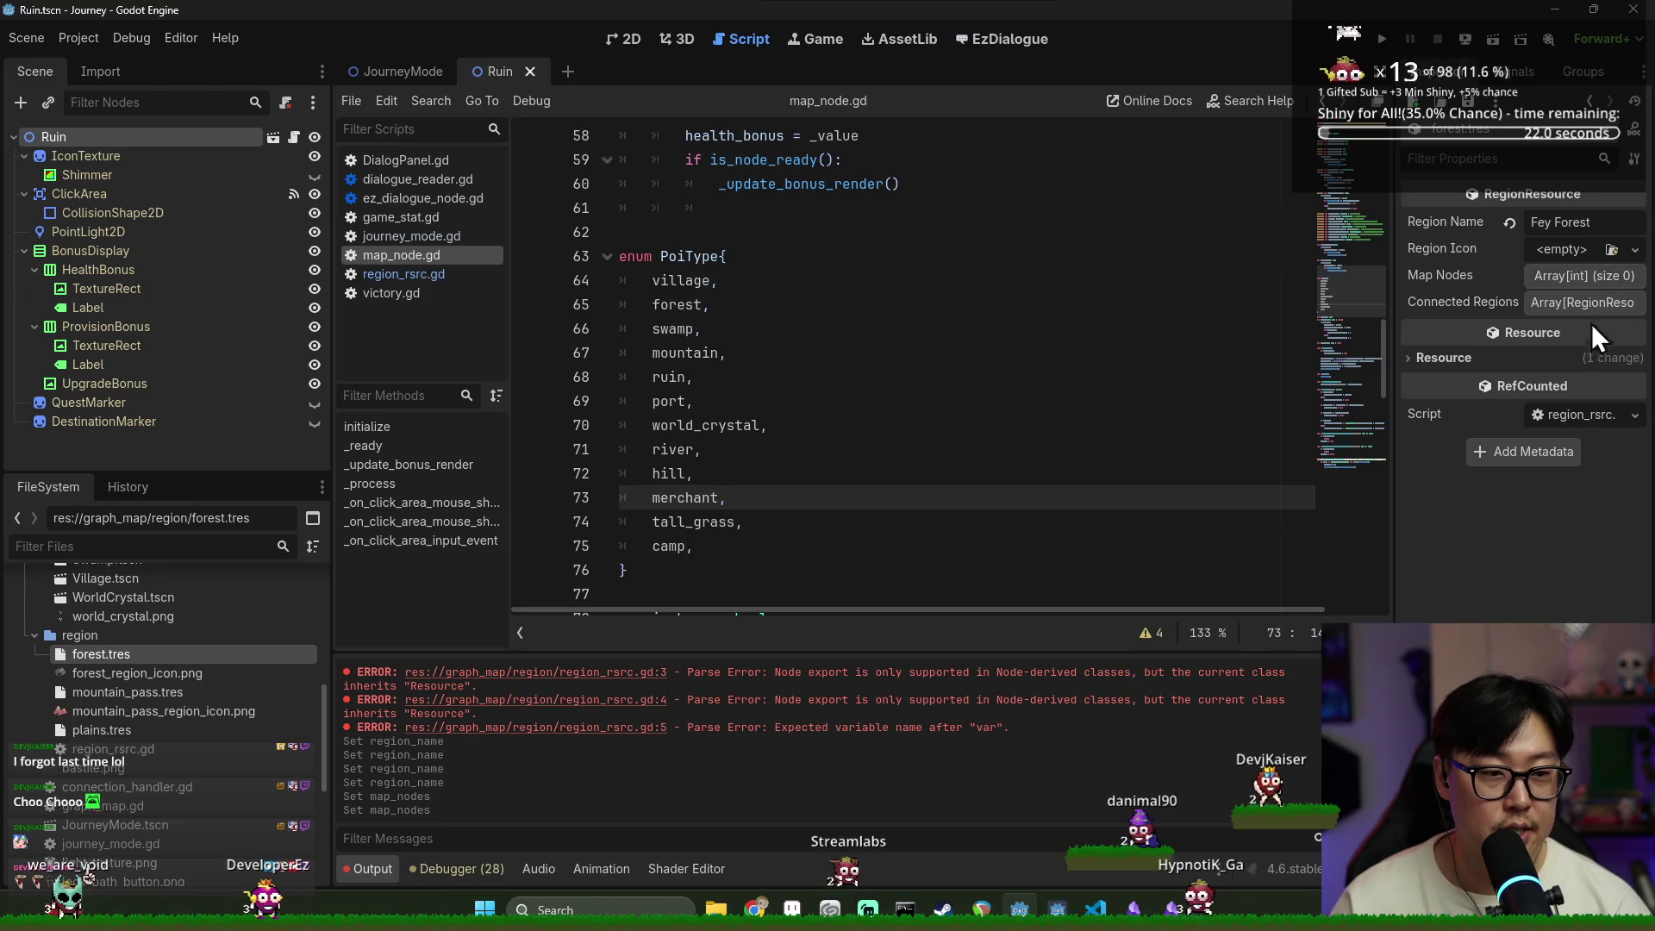
pyautogui.click(1601, 254)
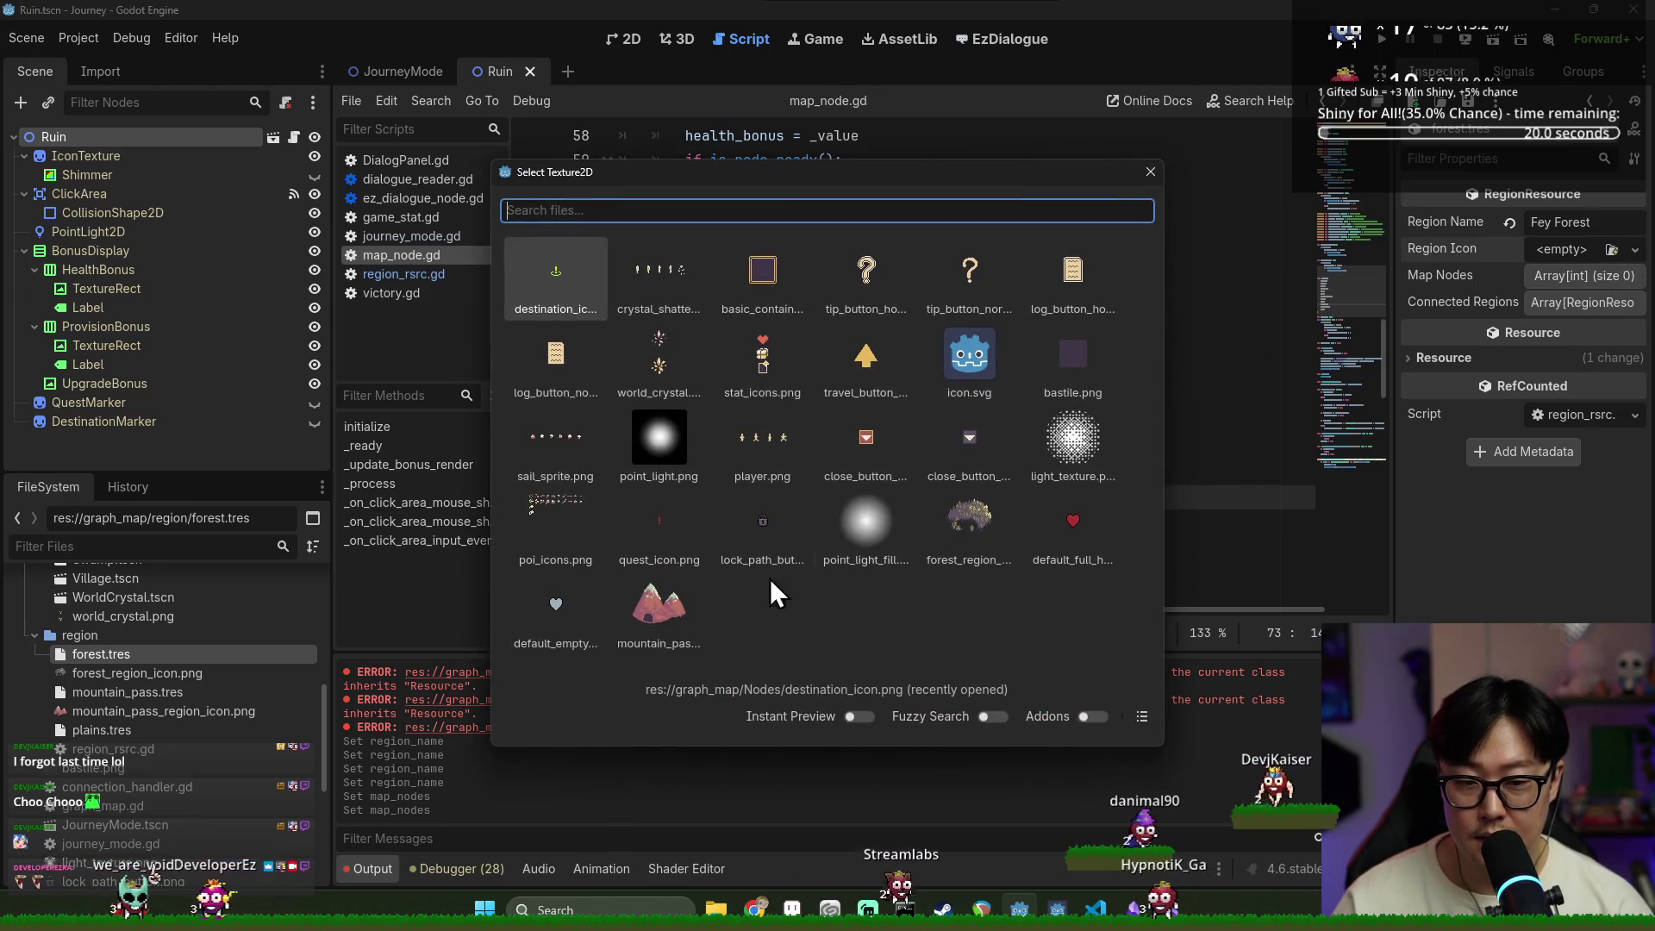
pyautogui.doubleClick(952, 518)
pyautogui.hotkey('ctrl', 's')
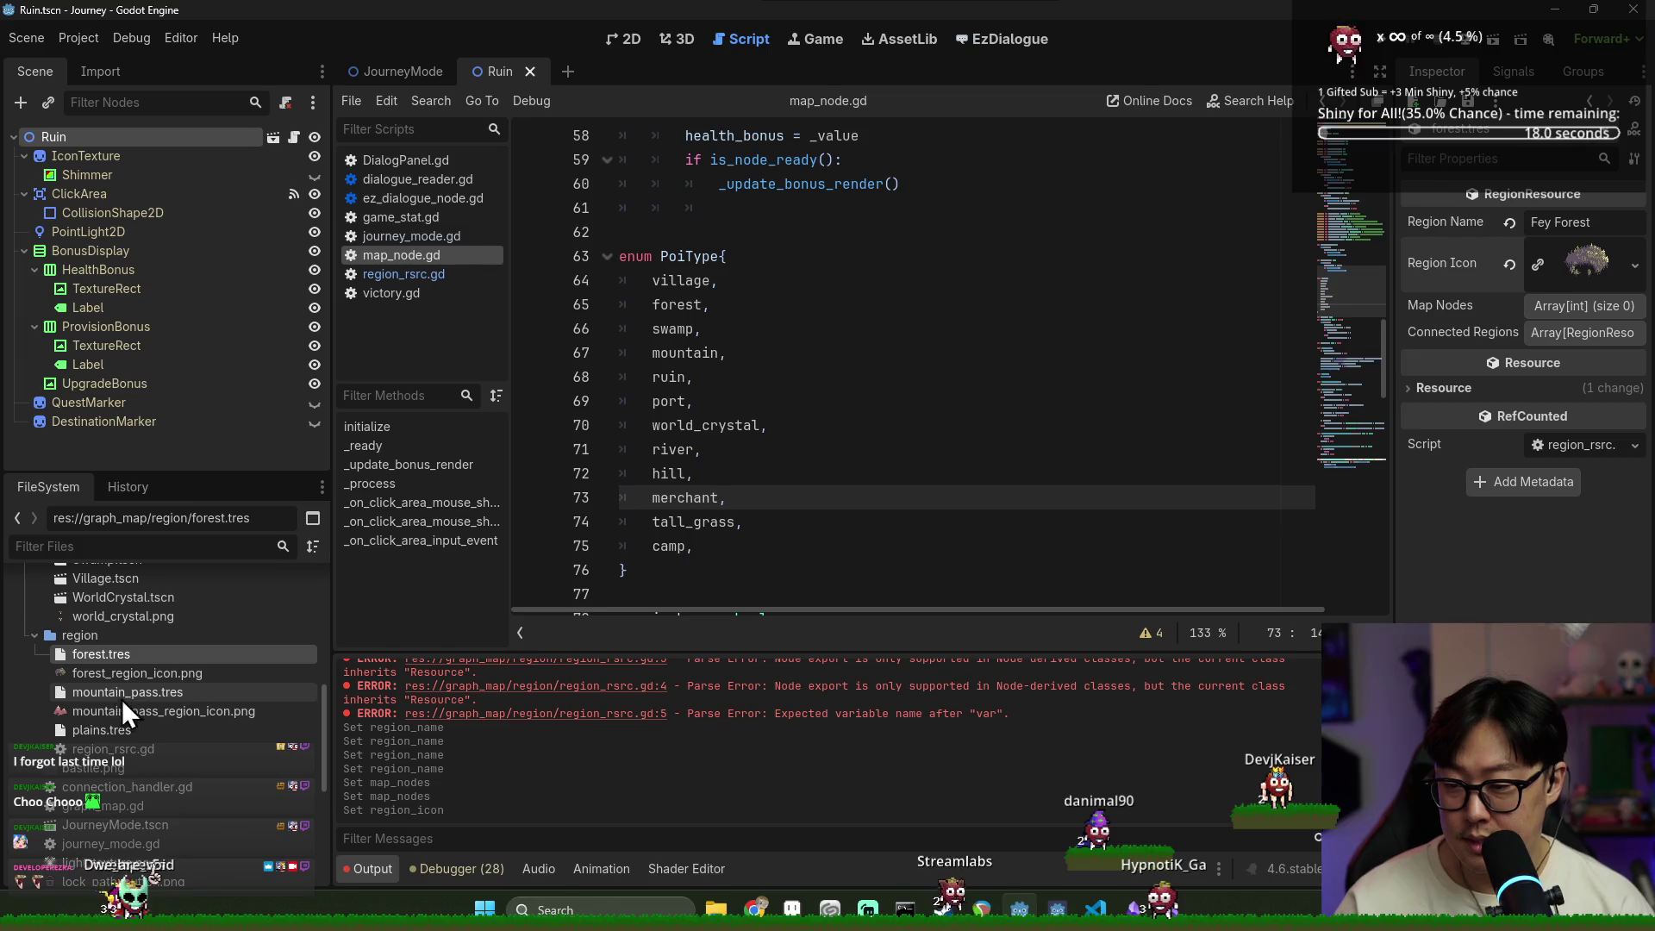
# - Set the mountain texture as the Mountain Pass region icon and save
pyautogui.click(118, 693)
pyautogui.click(1611, 248)
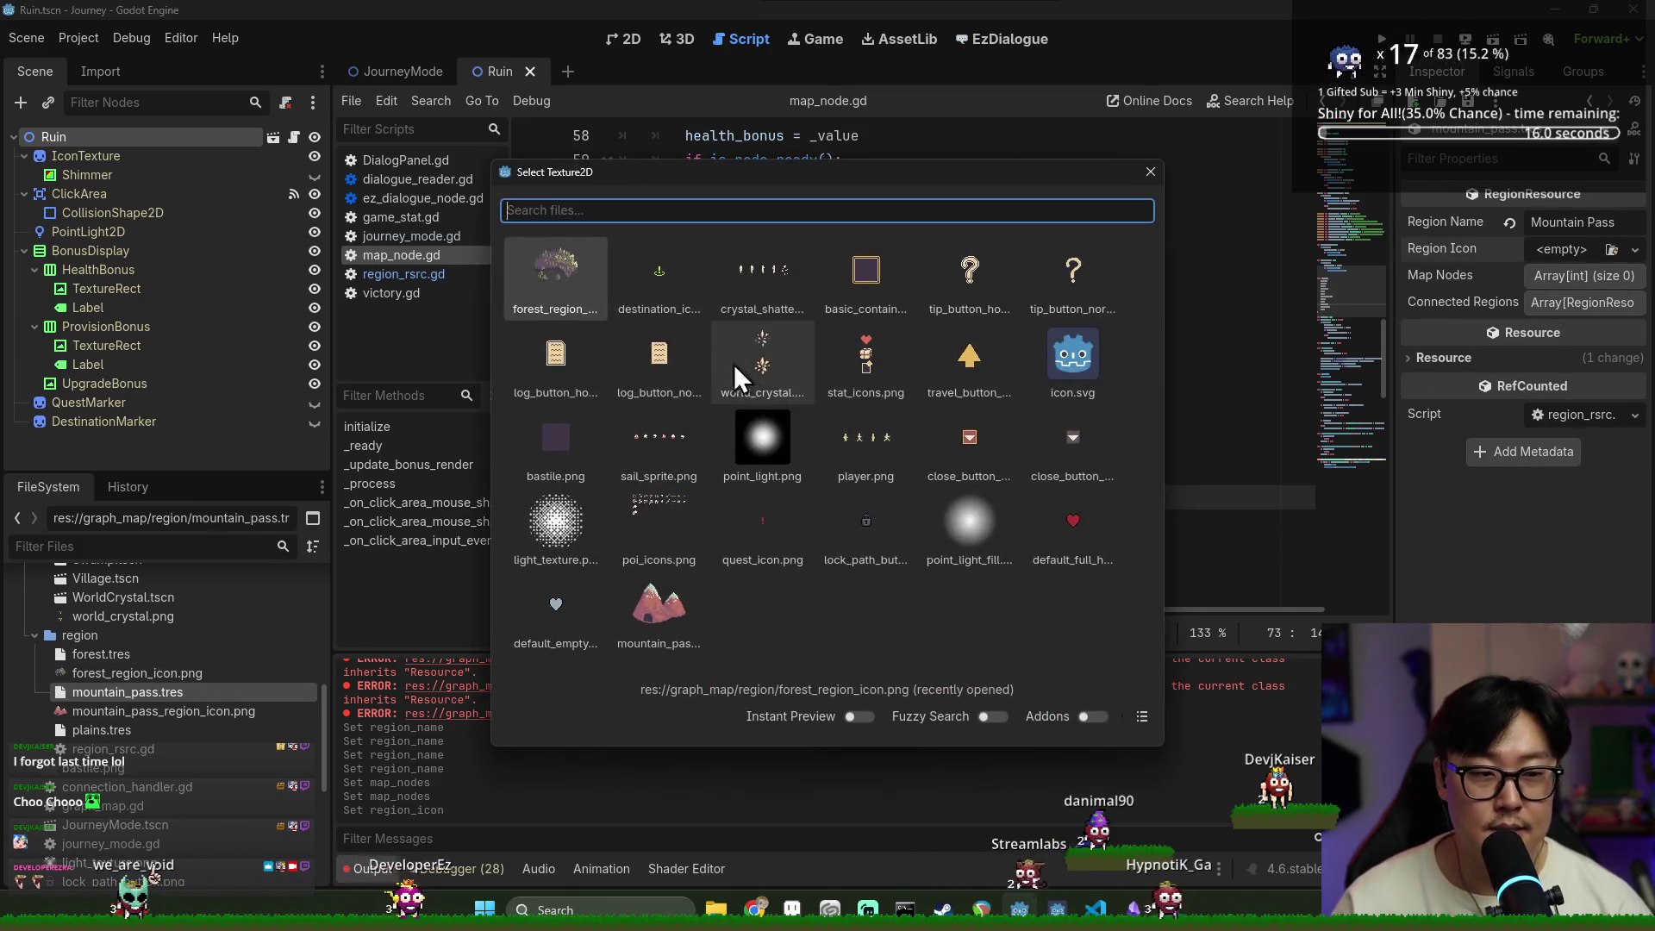
pyautogui.doubleClick(664, 635)
pyautogui.hotkey('ctrl', 's')
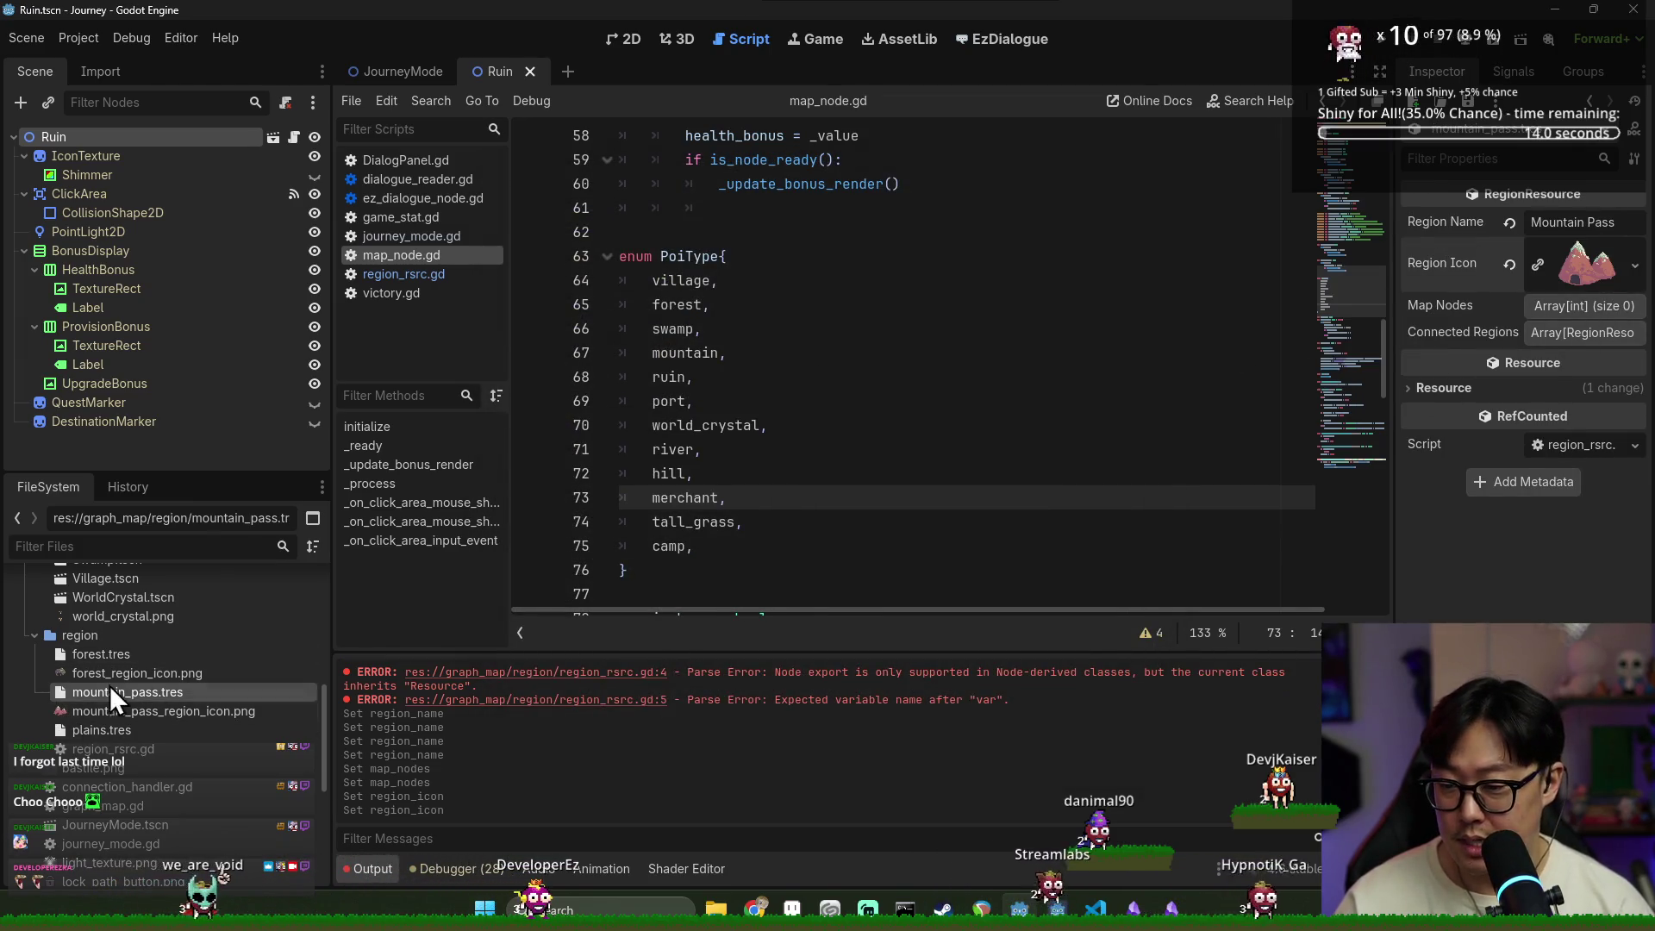
pyautogui.click(102, 730)
pyautogui.hotkey('ctrl', 's')
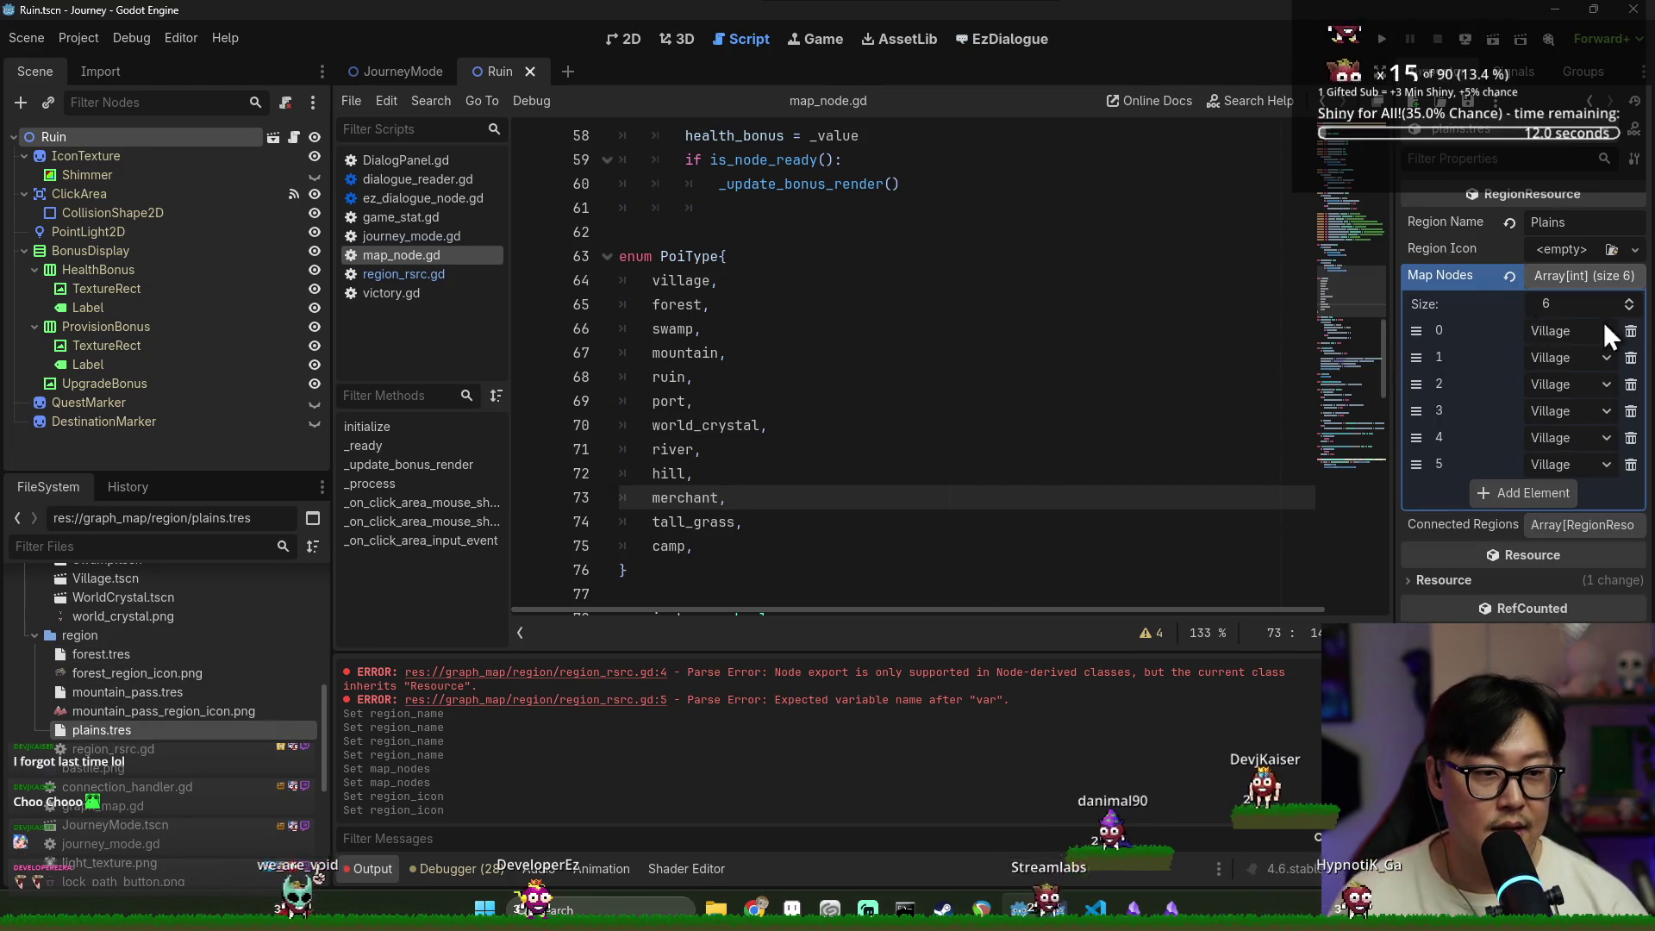
# - Inspect the type choices for the first Plains map node, leaving it as Village
pyautogui.click(1609, 330)
pyautogui.click(1600, 352)
pyautogui.click(1601, 356)
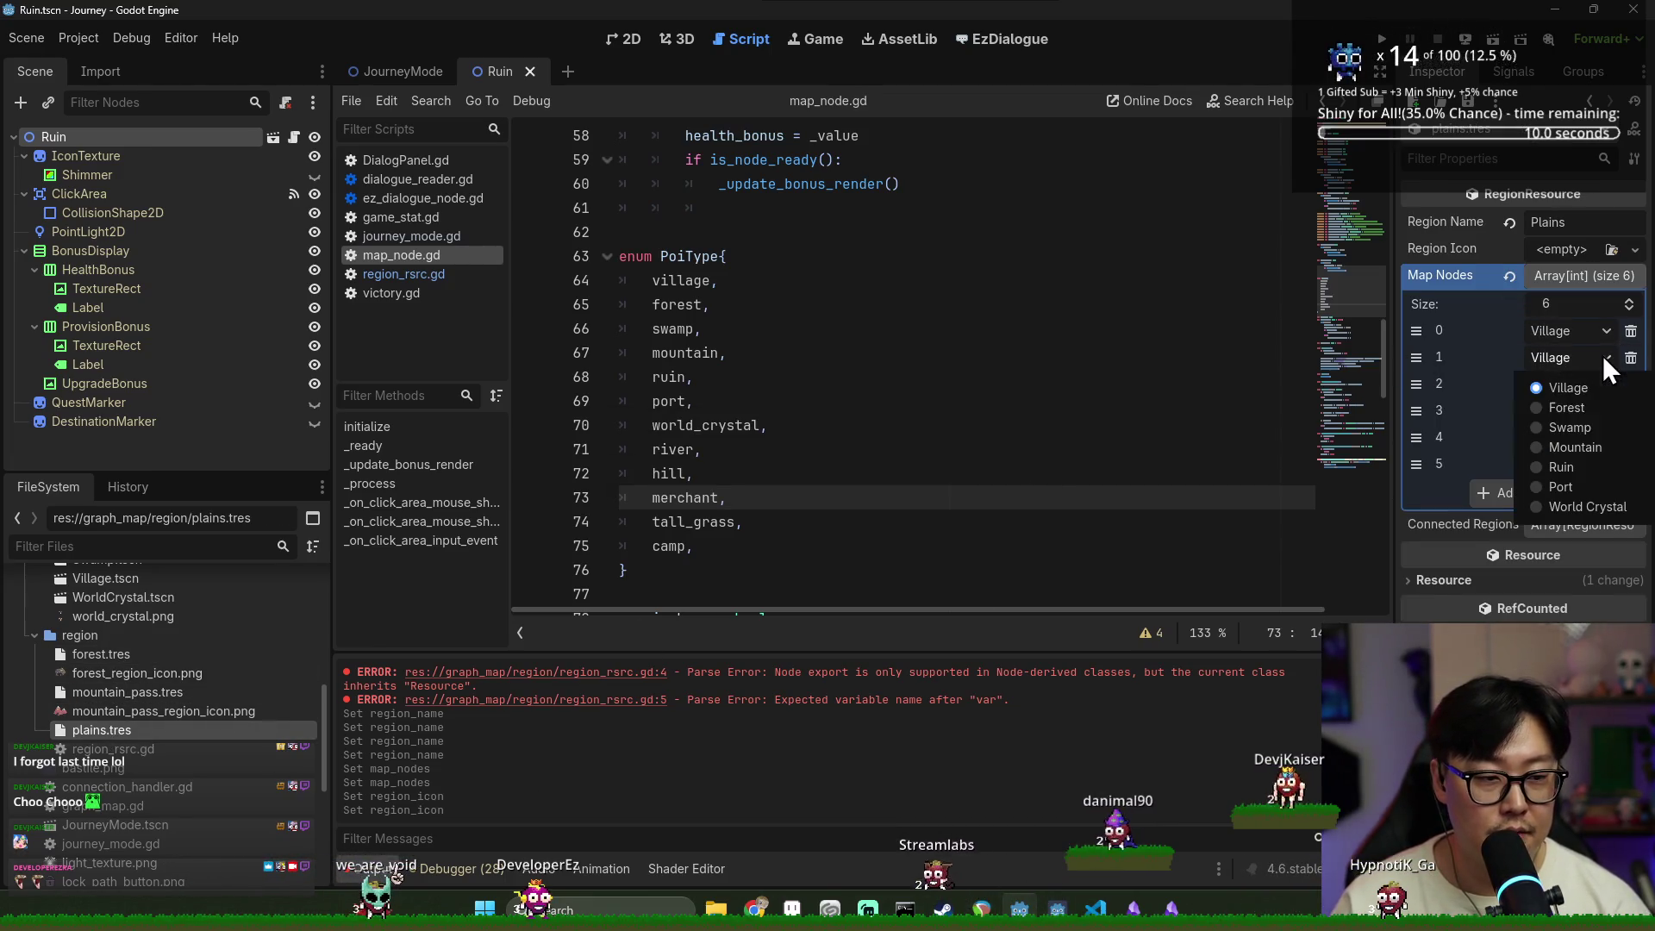
pyautogui.click(1531, 341)
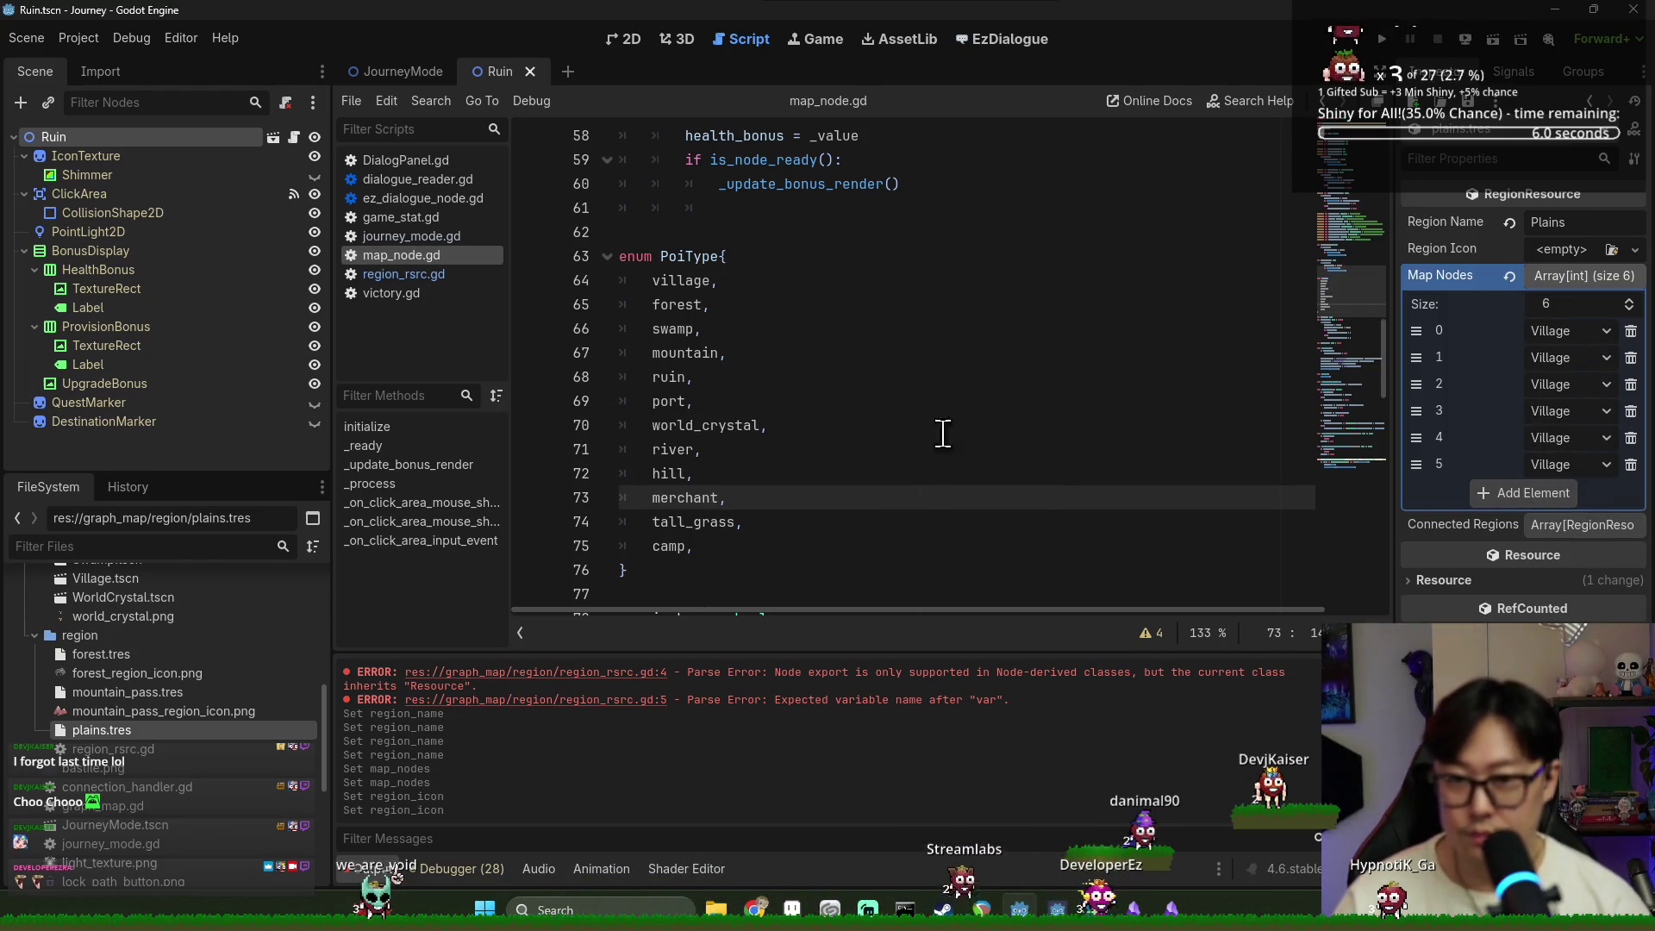
# - Review the merchant and tall_grass lines of the PoiType enum and save the script
pyautogui.doubleClick(703, 263)
pyautogui.click(991, 355)
pyautogui.hotkey('ctrl', 's')
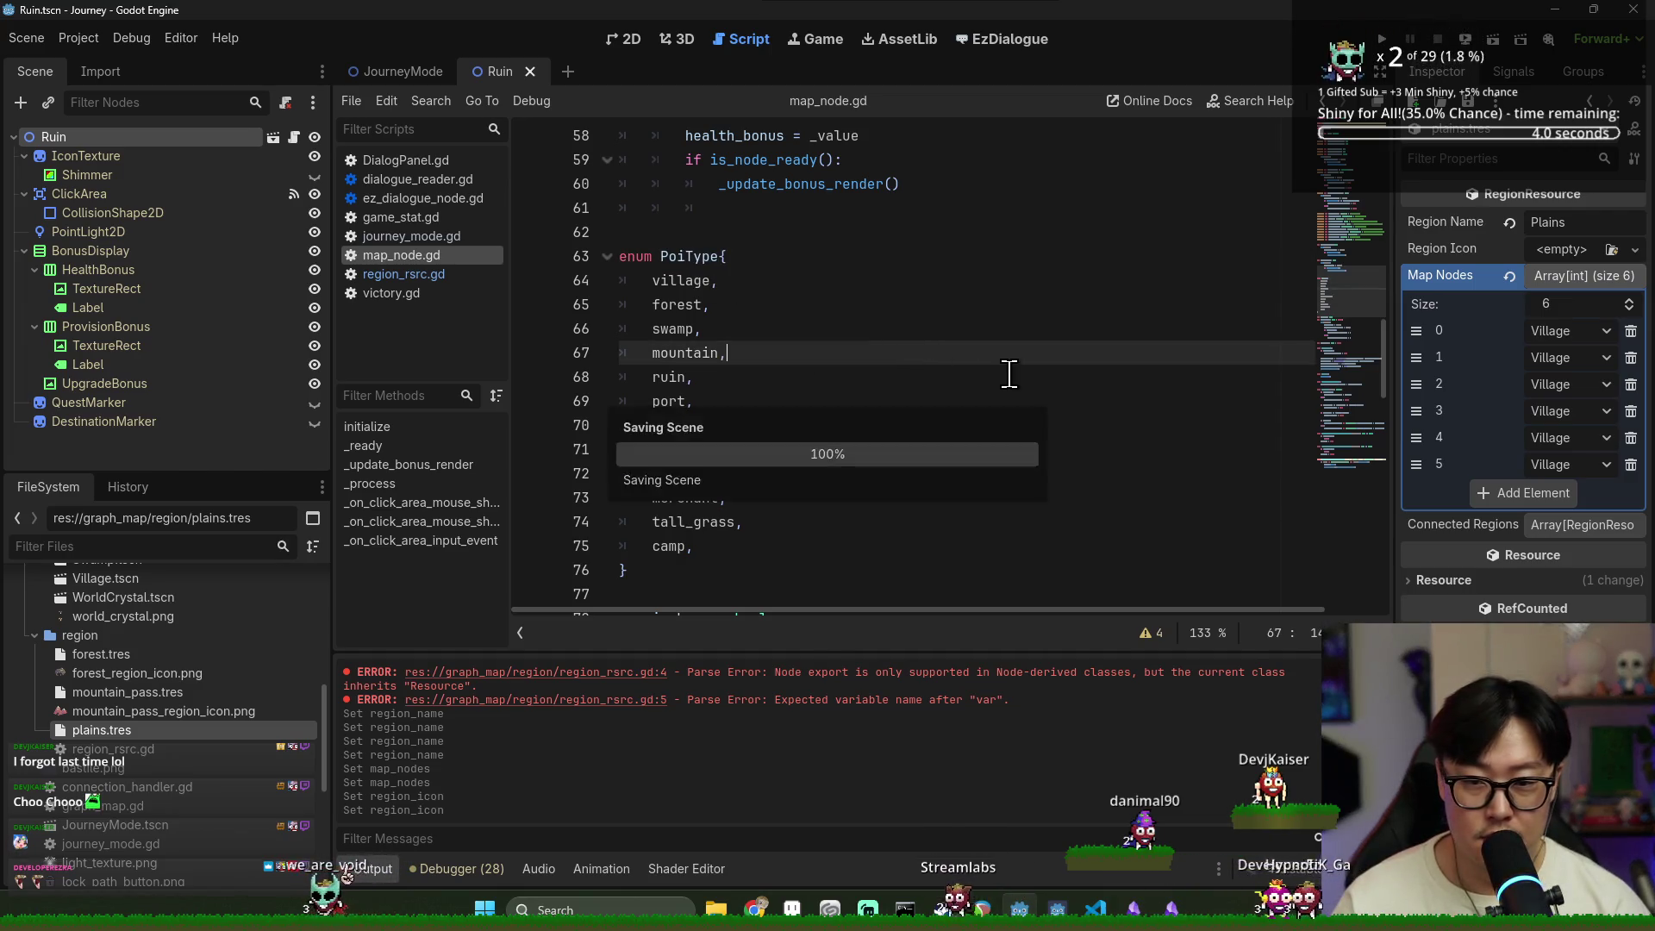
pyautogui.moveTo(743, 521); pyautogui.dragTo(731, 497)
pyautogui.hotkey('ctrl', 's')
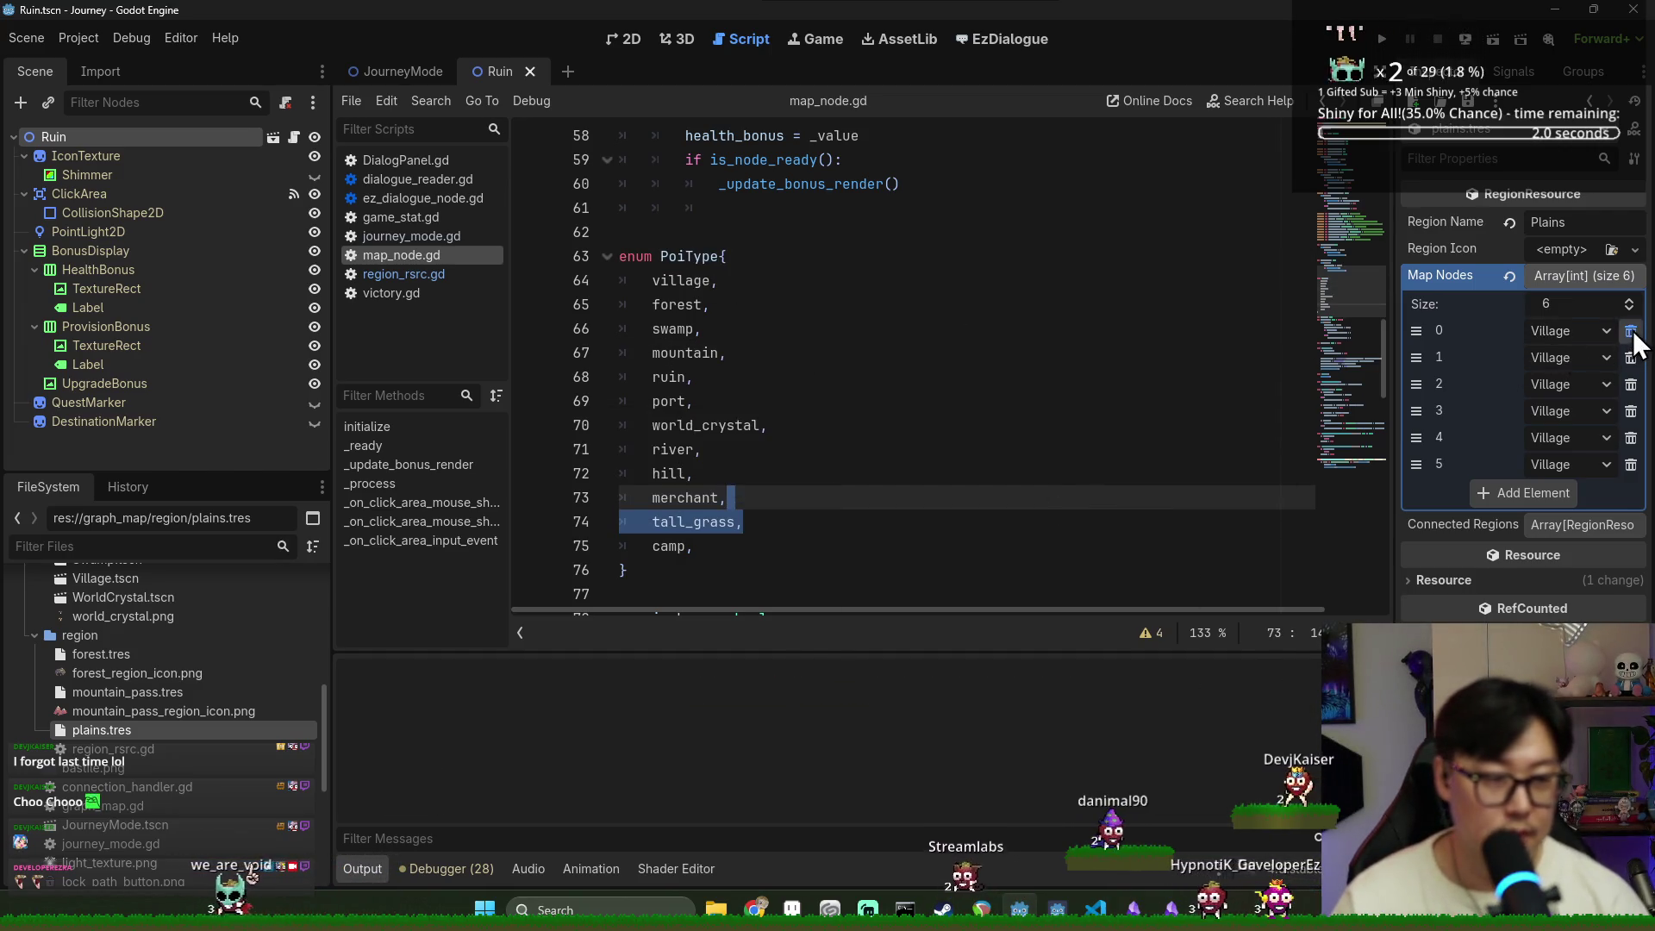
# - Delete the Plains map node entries, reload the project and run it with F5
pyautogui.click(1631, 331)
pyautogui.click(1631, 331)
pyautogui.click(1631, 331)
pyautogui.click(1630, 335)
pyautogui.click(1630, 336)
pyautogui.click(1630, 336)
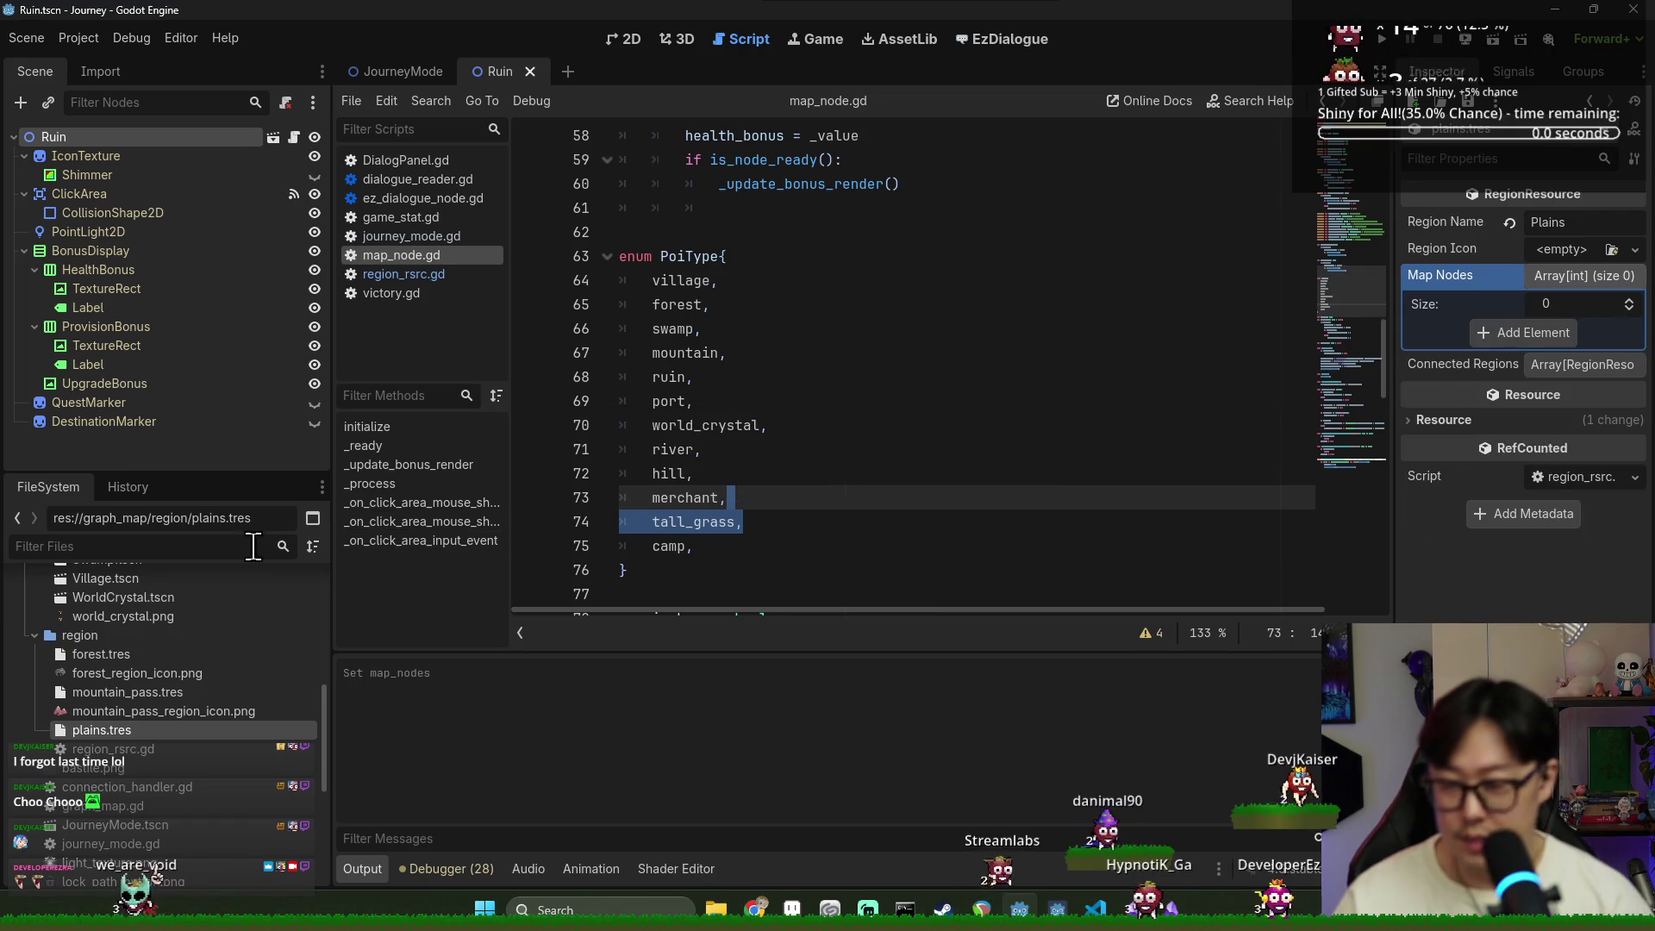
pyautogui.click(69, 40)
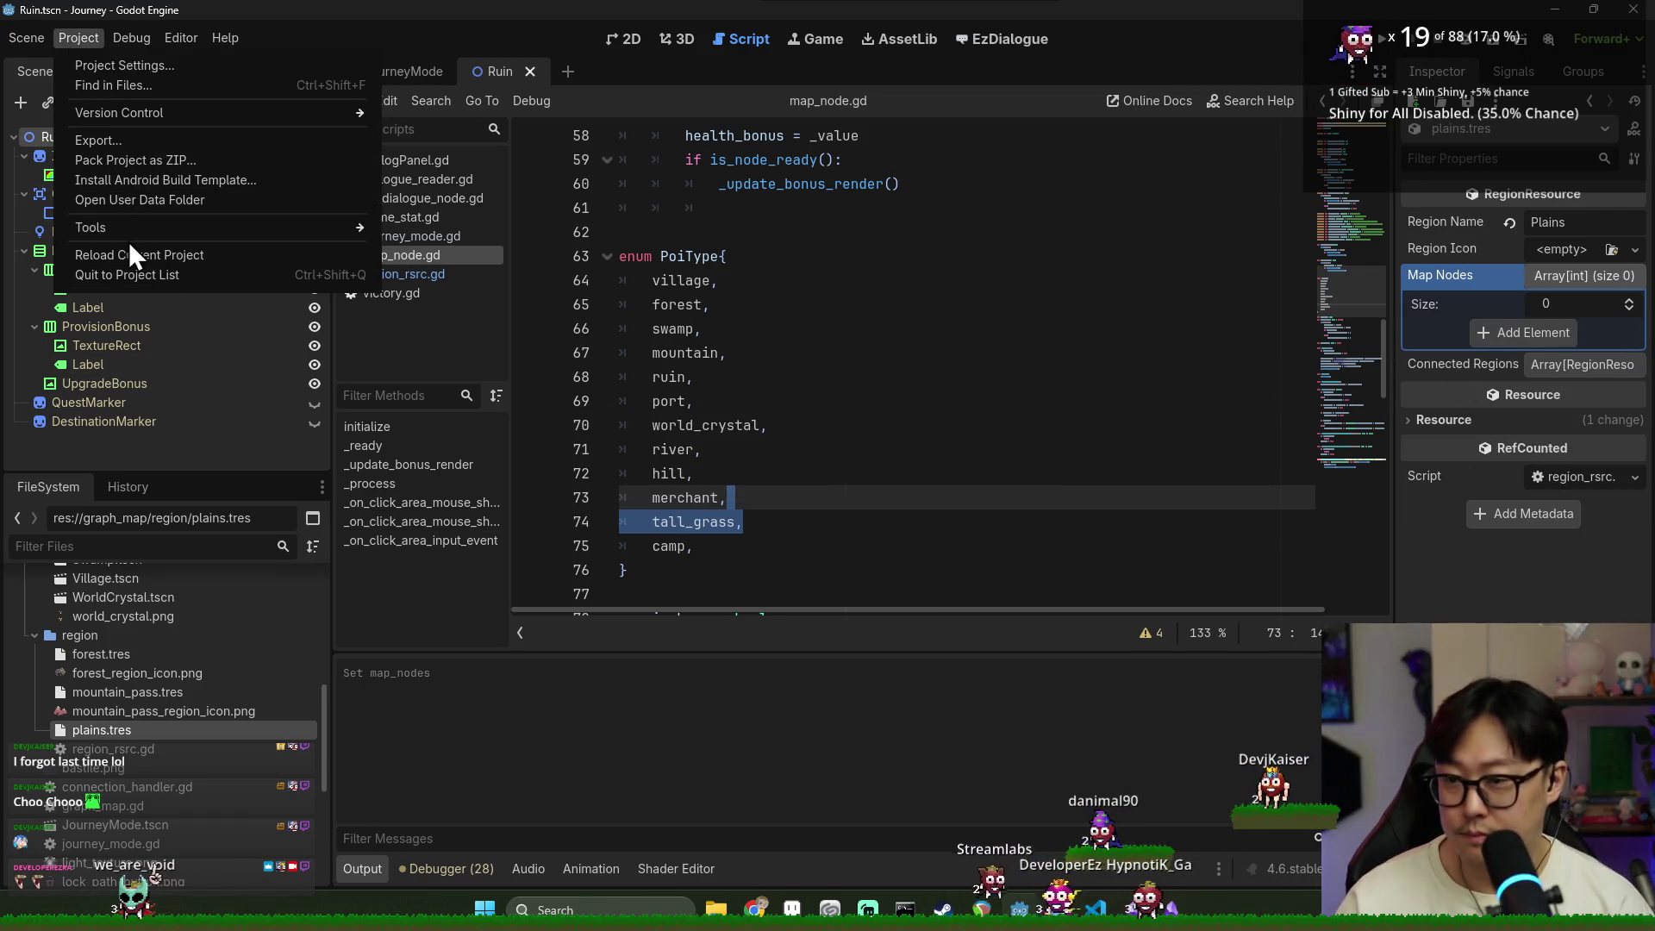
pyautogui.click(129, 256)
pyautogui.press('F5')
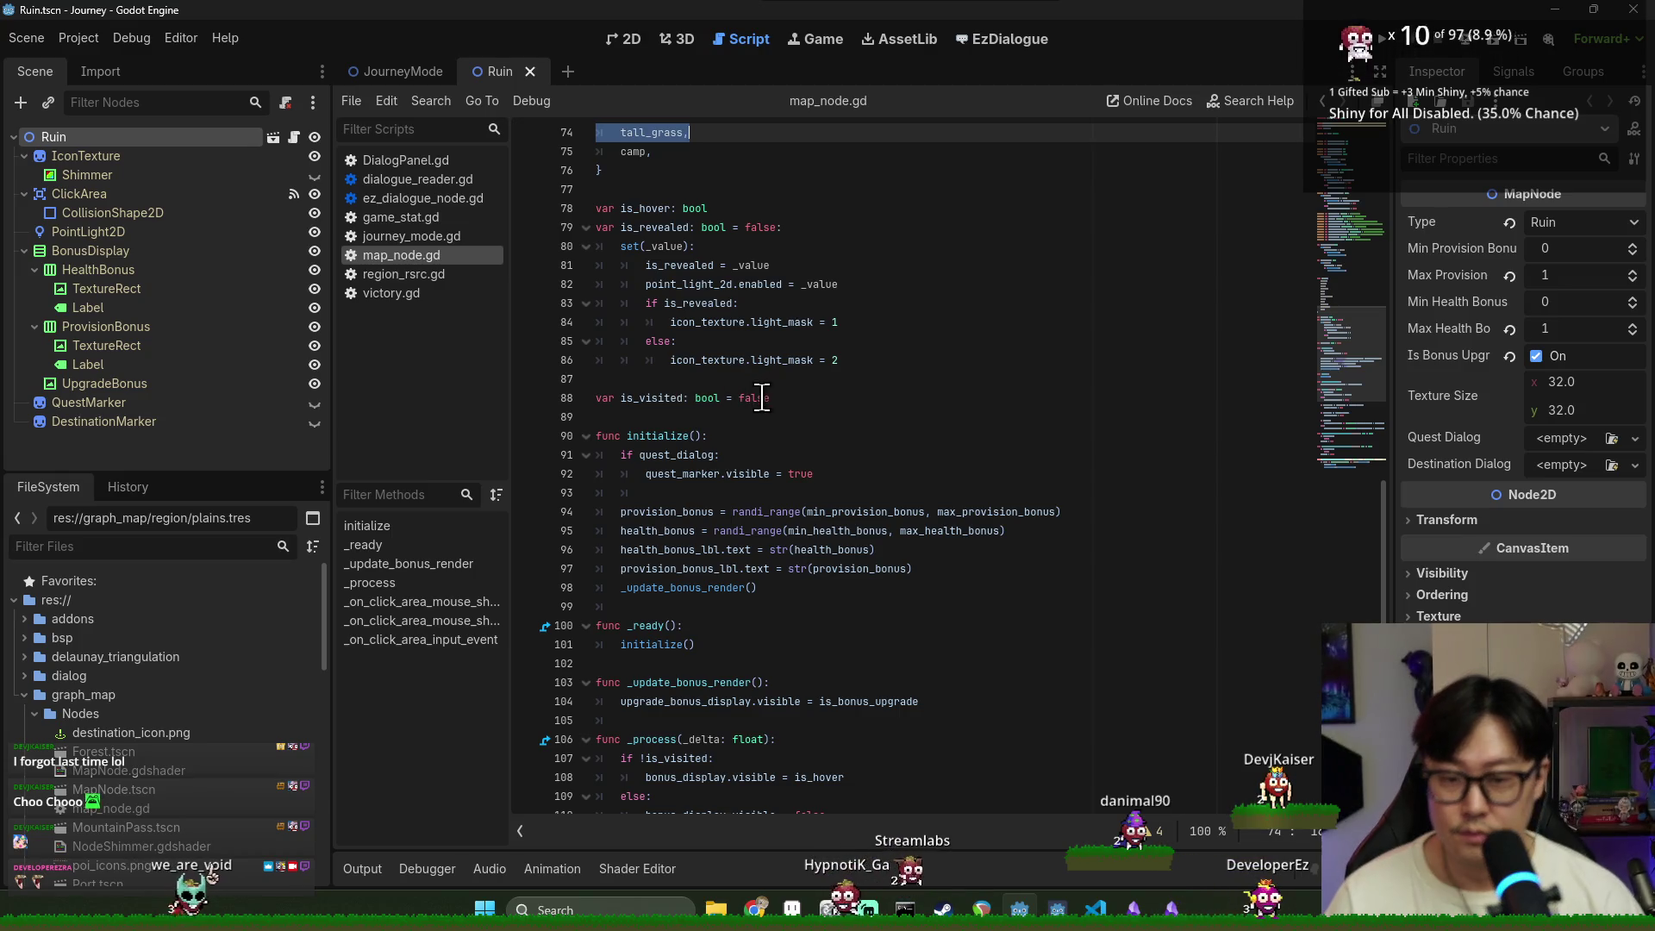
# - Open the Plains region resource from the FileSystem dock
pyautogui.keyDown('ctrl'); pyautogui.scroll(5, 716, 387); pyautogui.keyUp('ctrl')
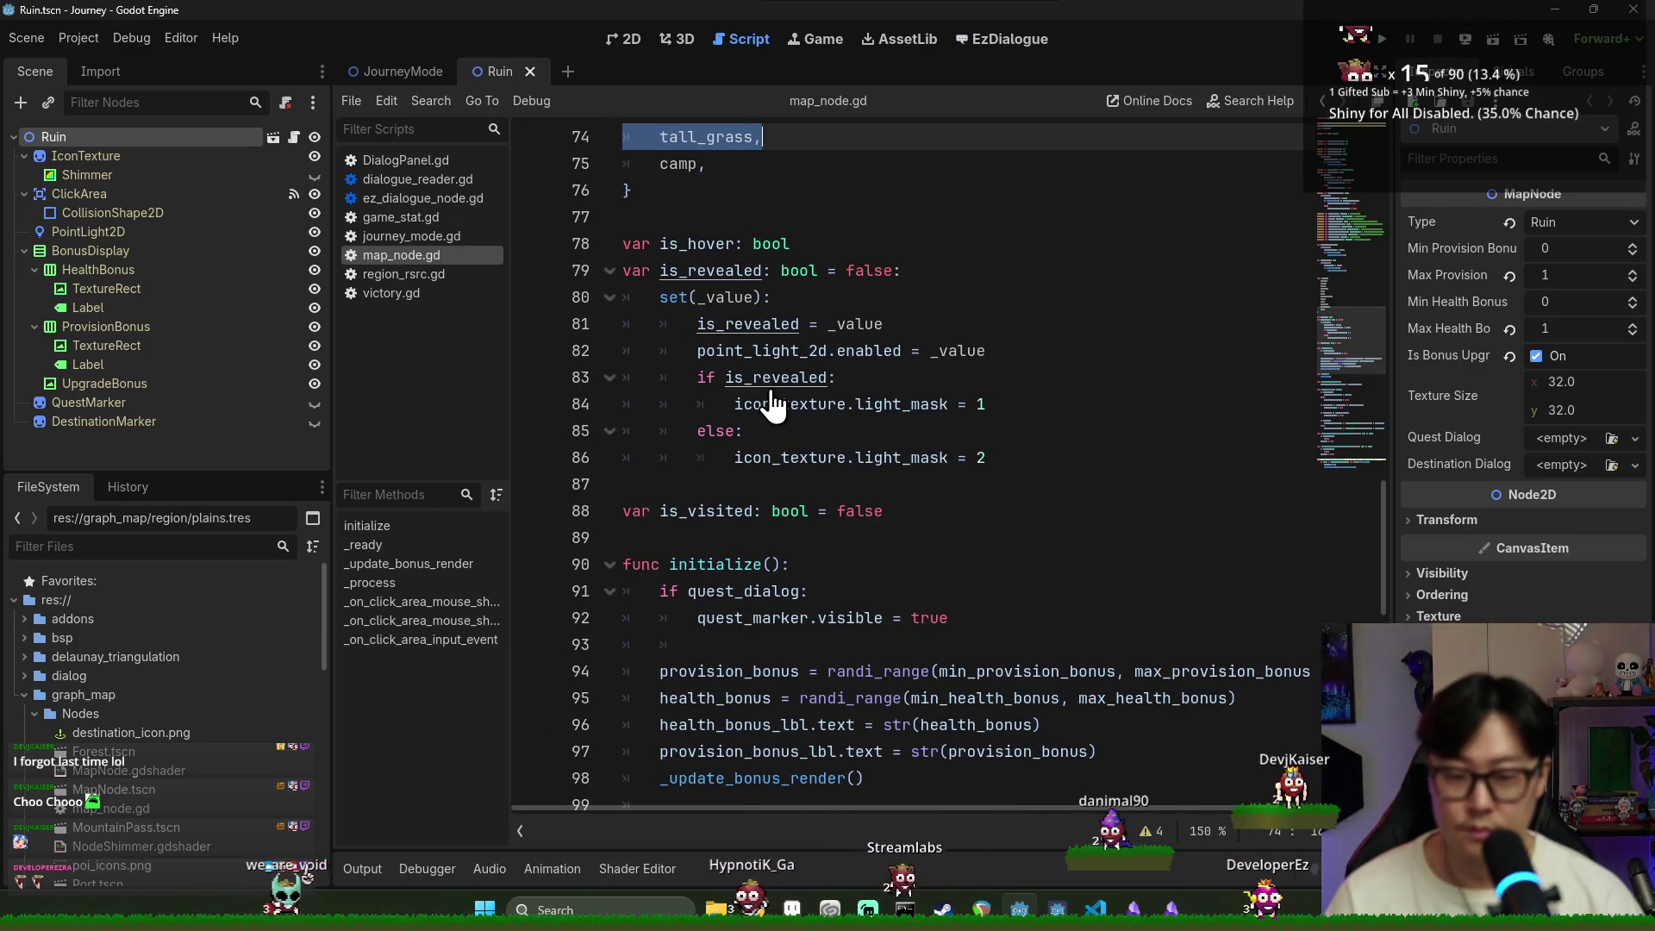
pyautogui.click(756, 298)
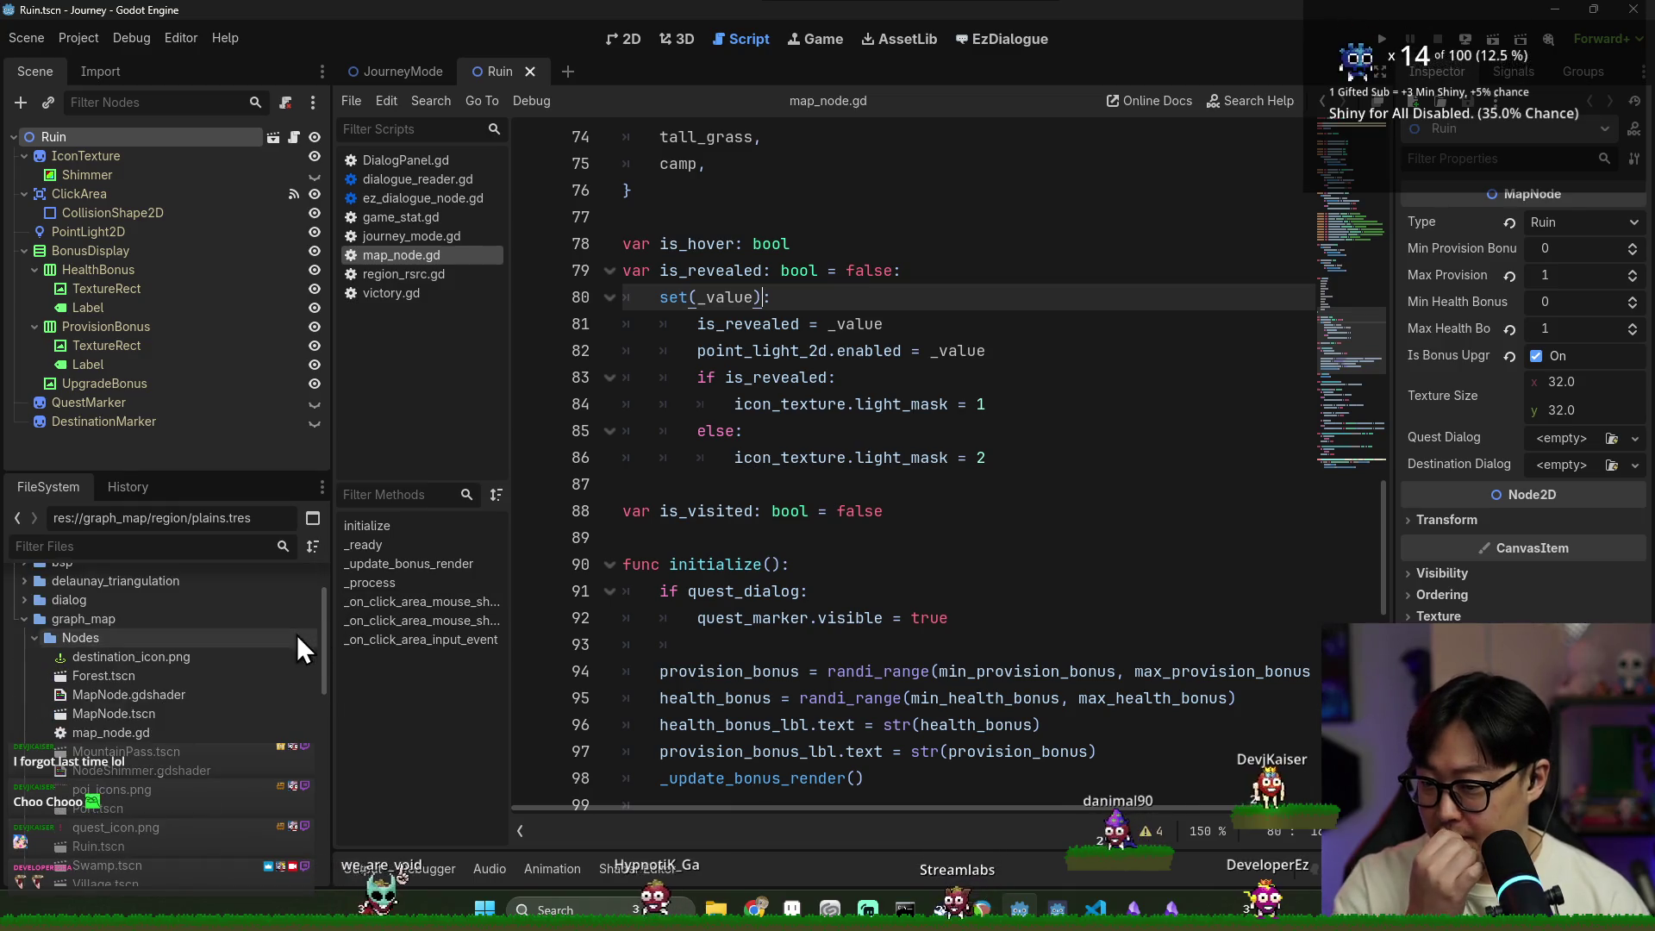
pyautogui.scroll(-3, 258, 625)
pyautogui.click(157, 602)
pyautogui.doubleClick(157, 602)
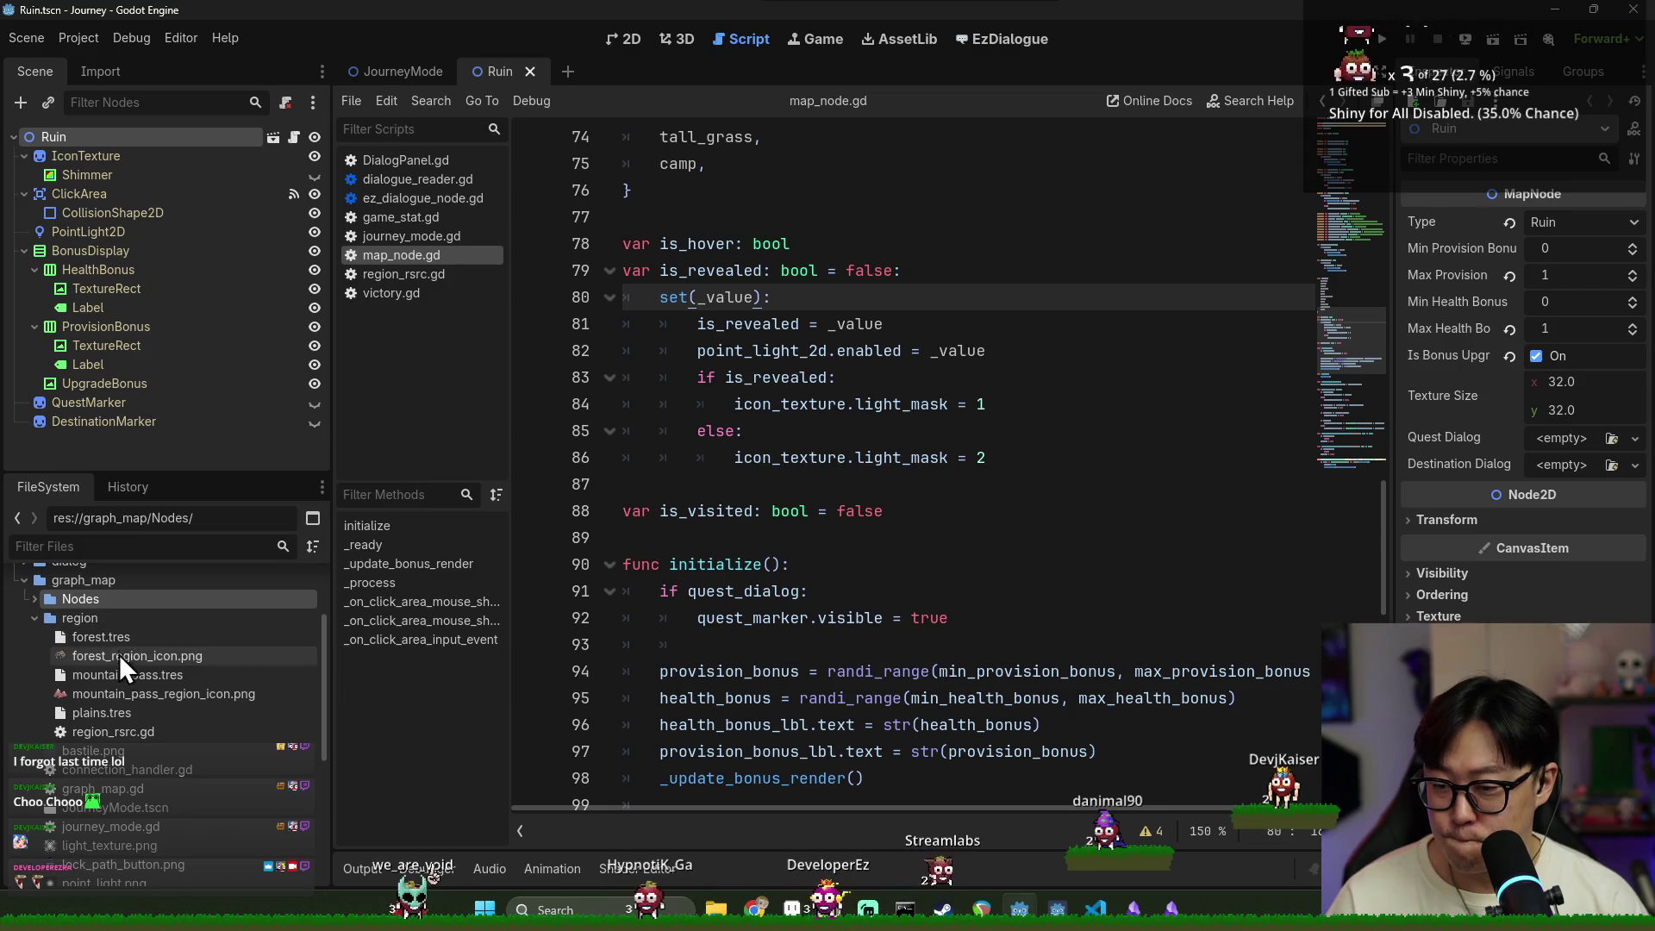
pyautogui.click(116, 716)
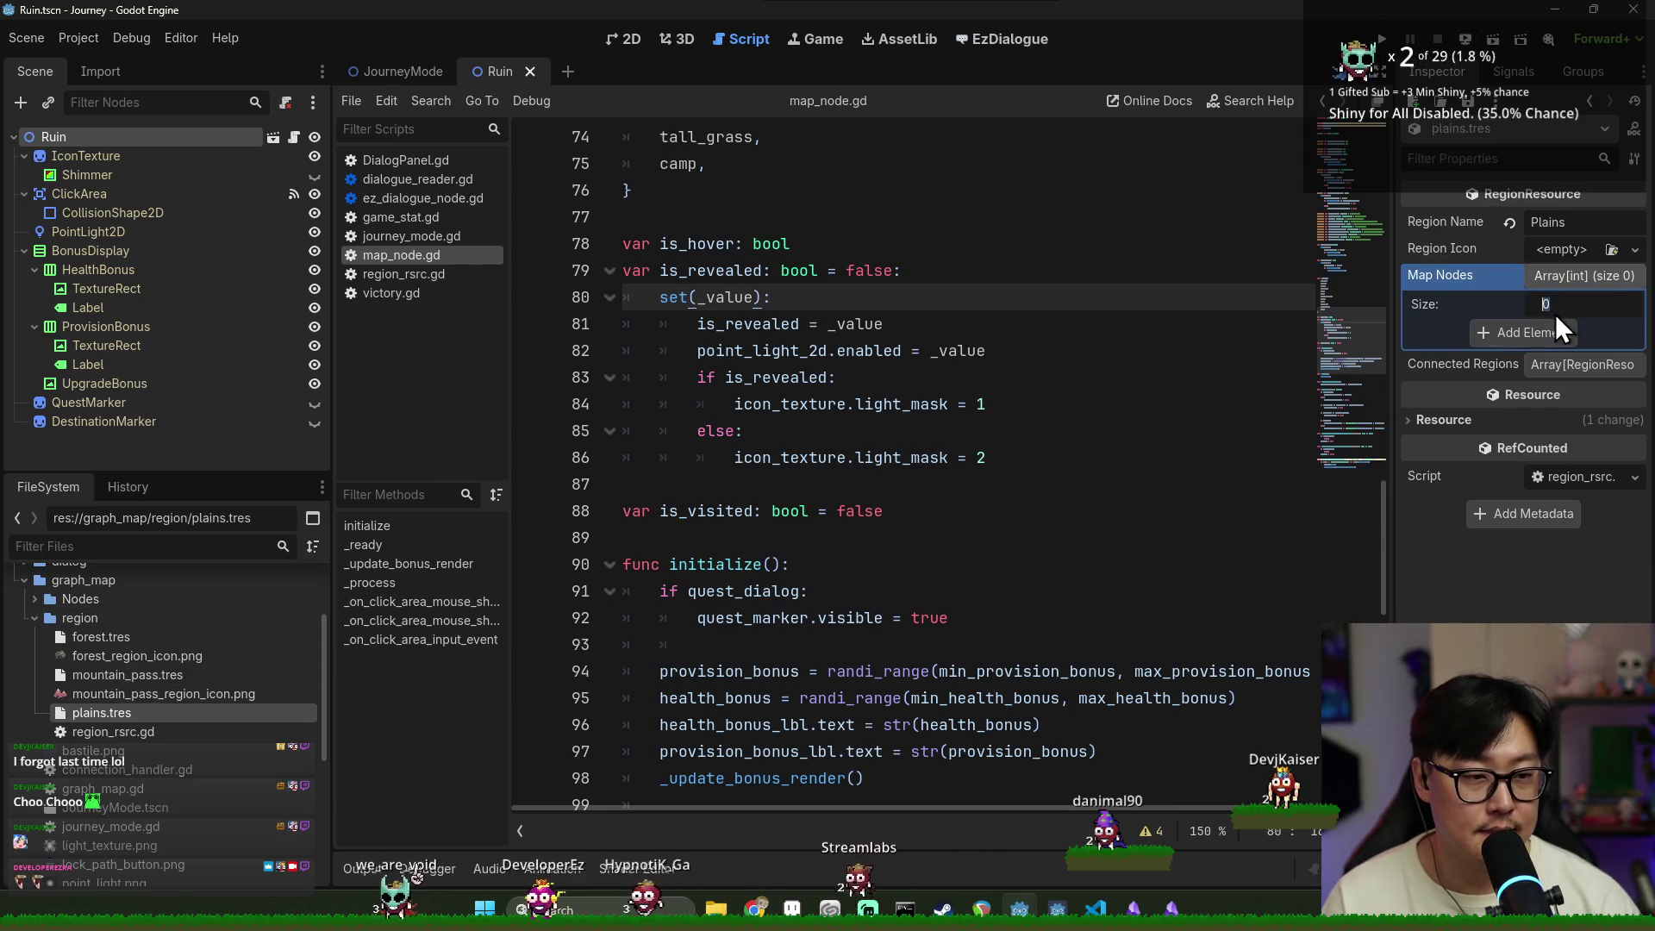
# - Add Plains map-node entries set to Village, Camp and Tall Grass
pyautogui.click(1560, 332)
pyautogui.click(1570, 336)
pyautogui.click(1574, 336)
pyautogui.click(1556, 361)
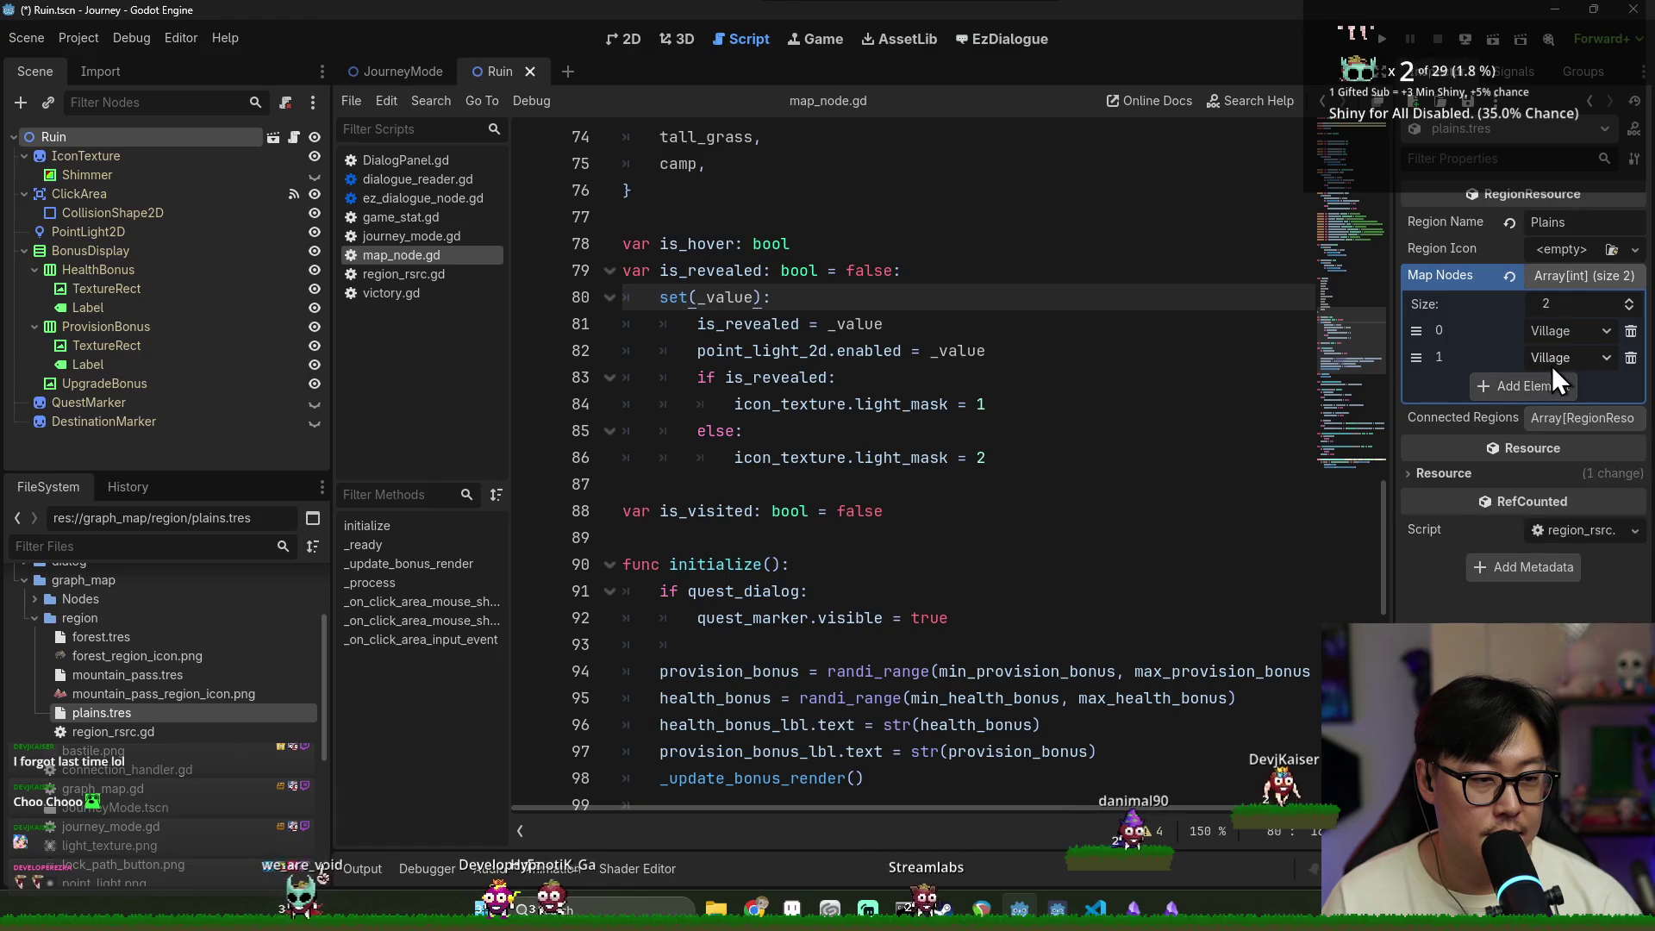
pyautogui.click(1551, 362)
pyautogui.click(1539, 612)
pyautogui.click(1533, 386)
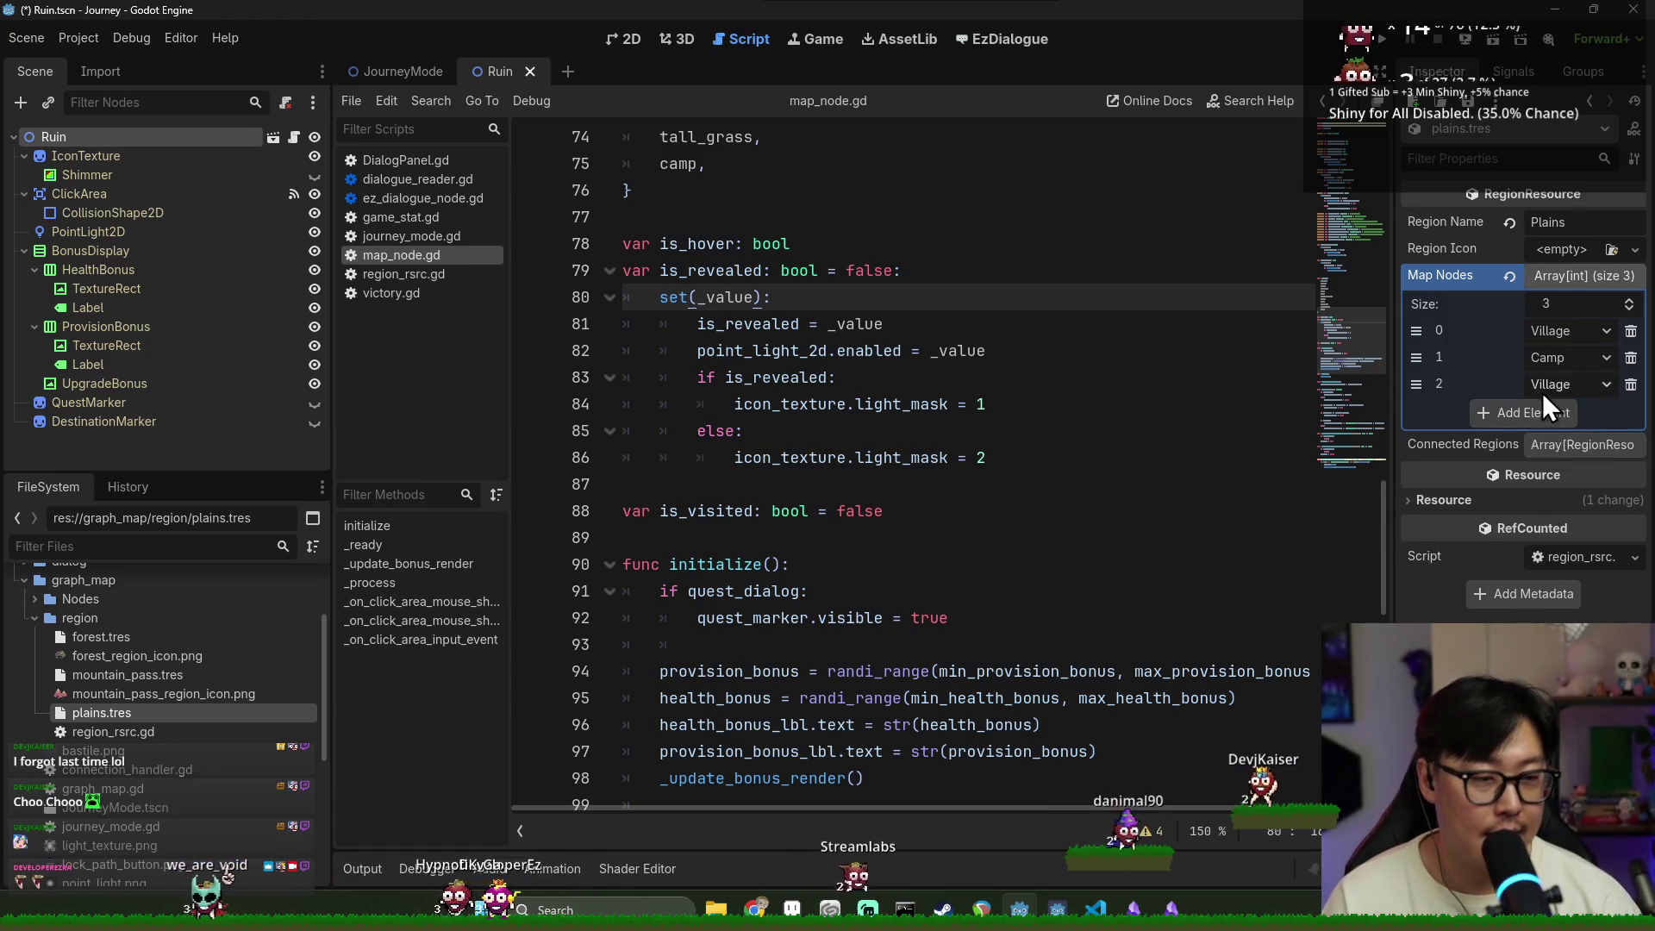
pyautogui.click(1543, 388)
pyautogui.click(1572, 598)
# - Add three more map-node entries set to Ruin, River and Mountain
pyautogui.click(1527, 413)
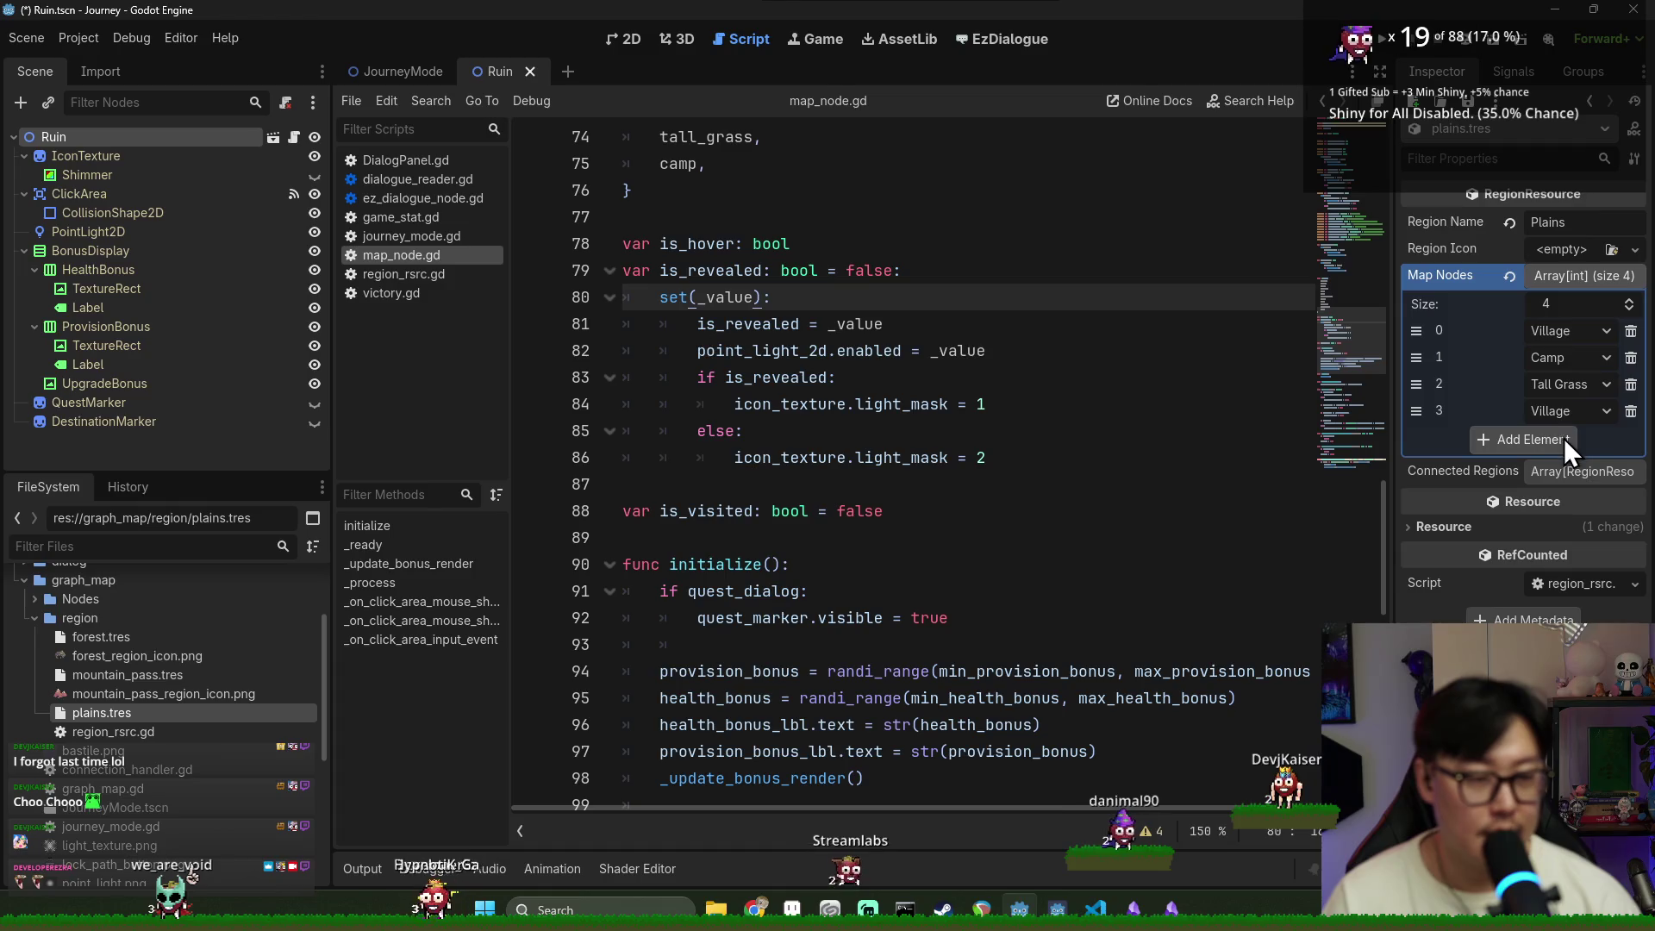
pyautogui.click(1571, 411)
pyautogui.click(1570, 527)
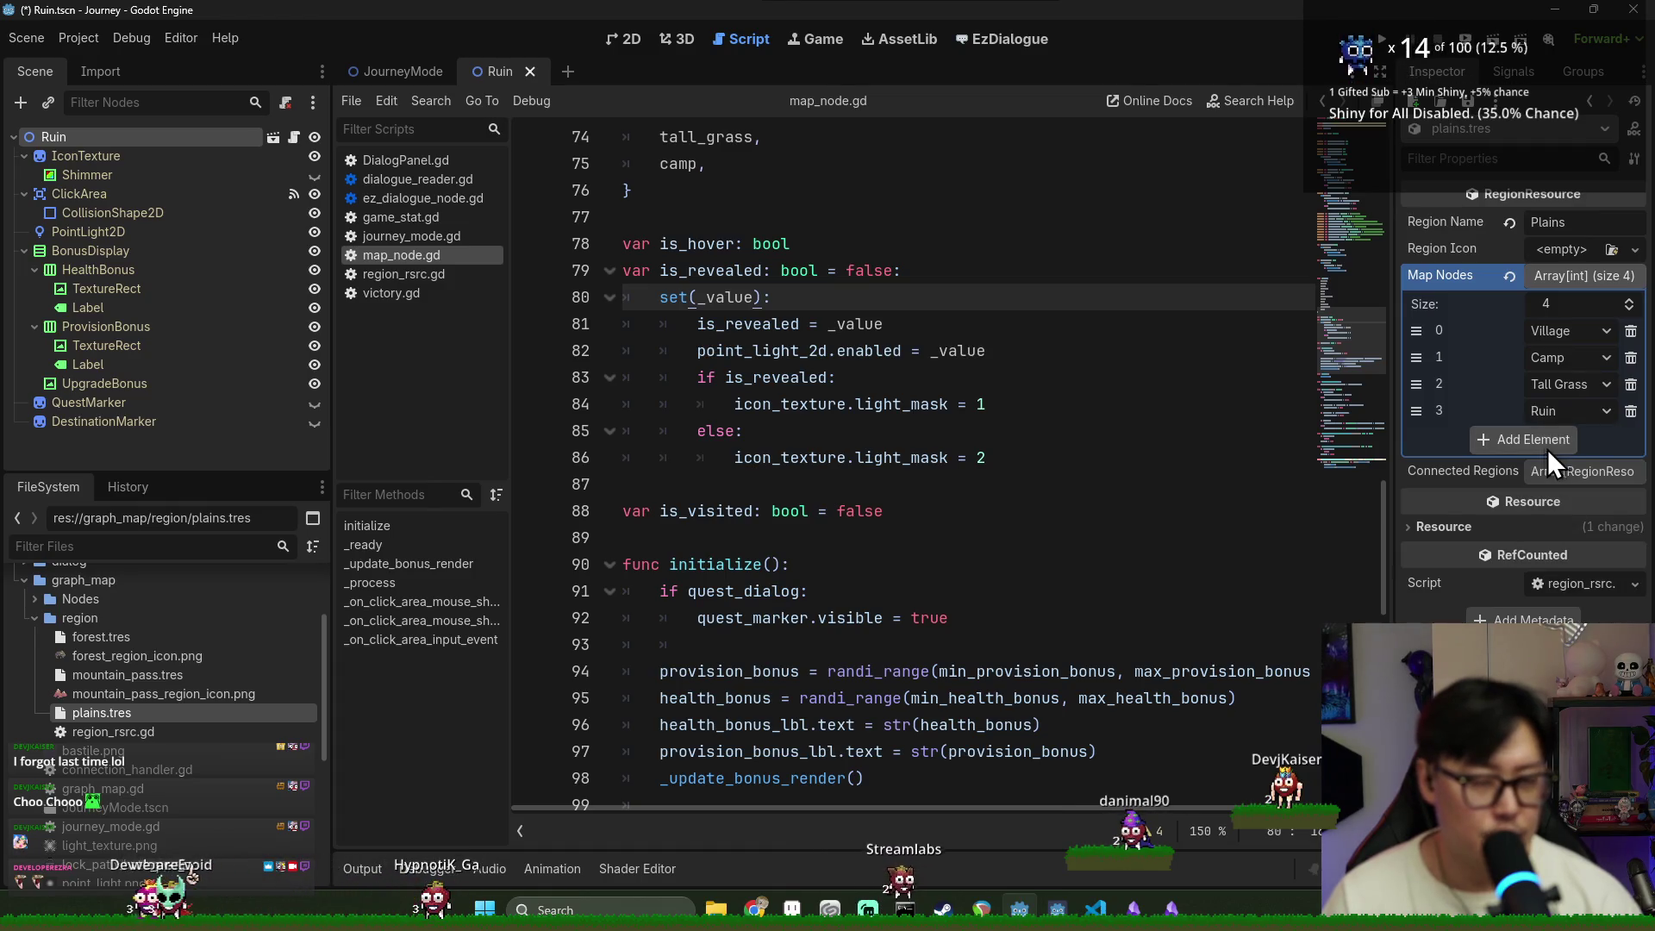
pyautogui.click(1548, 443)
pyautogui.click(1581, 438)
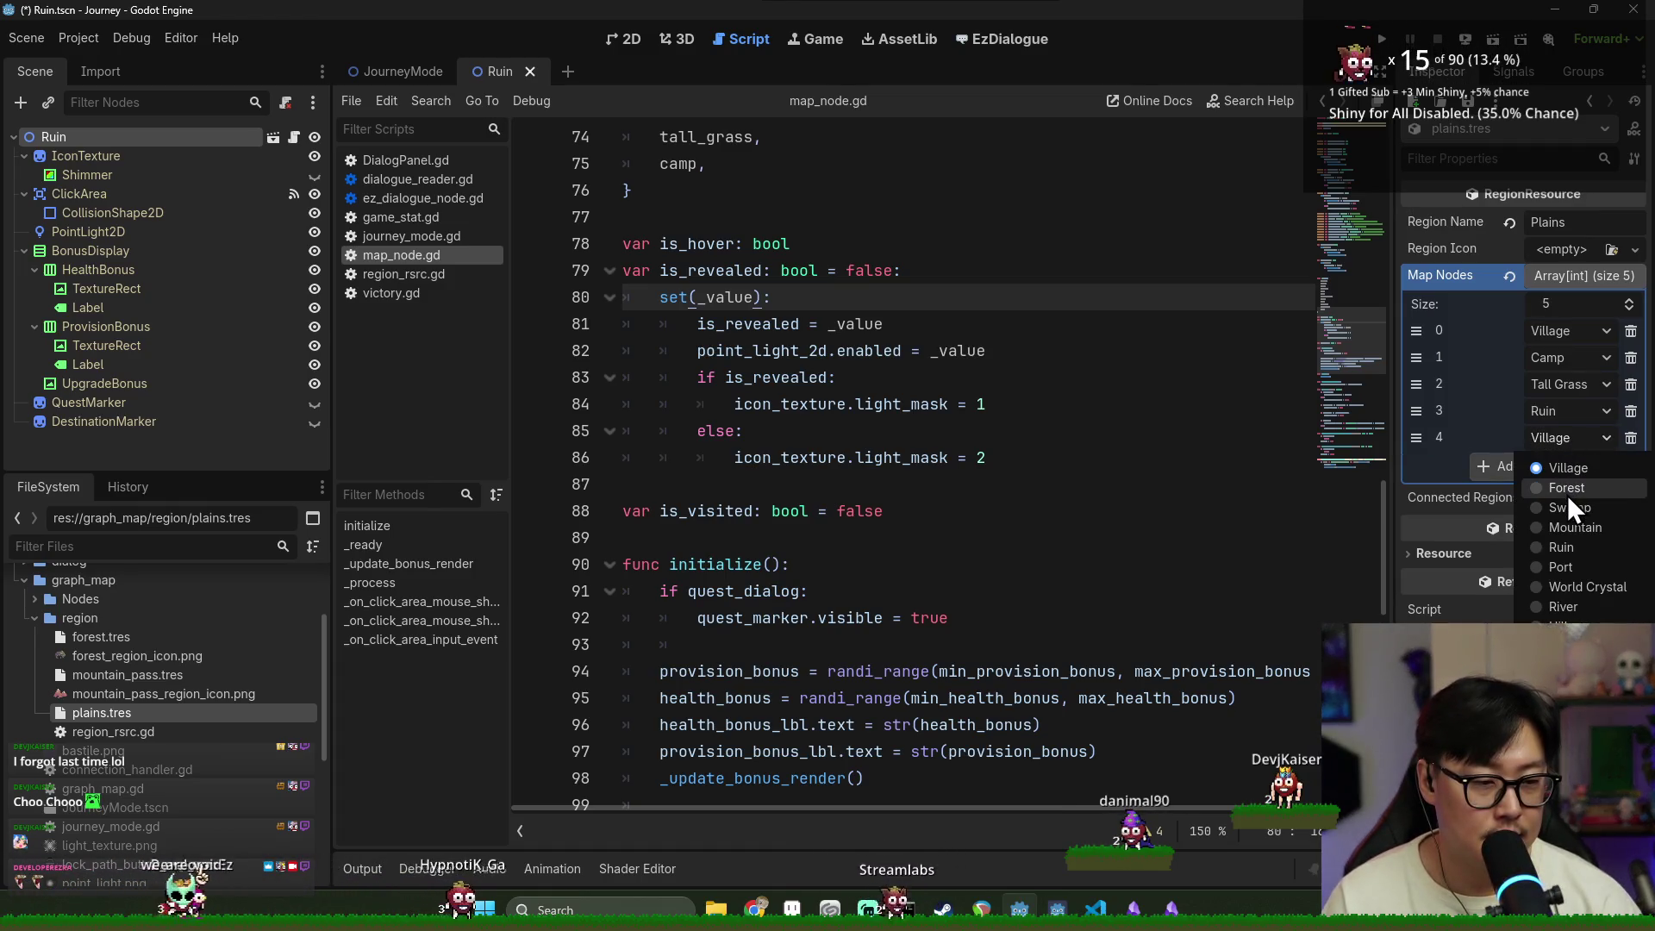
pyautogui.click(1564, 606)
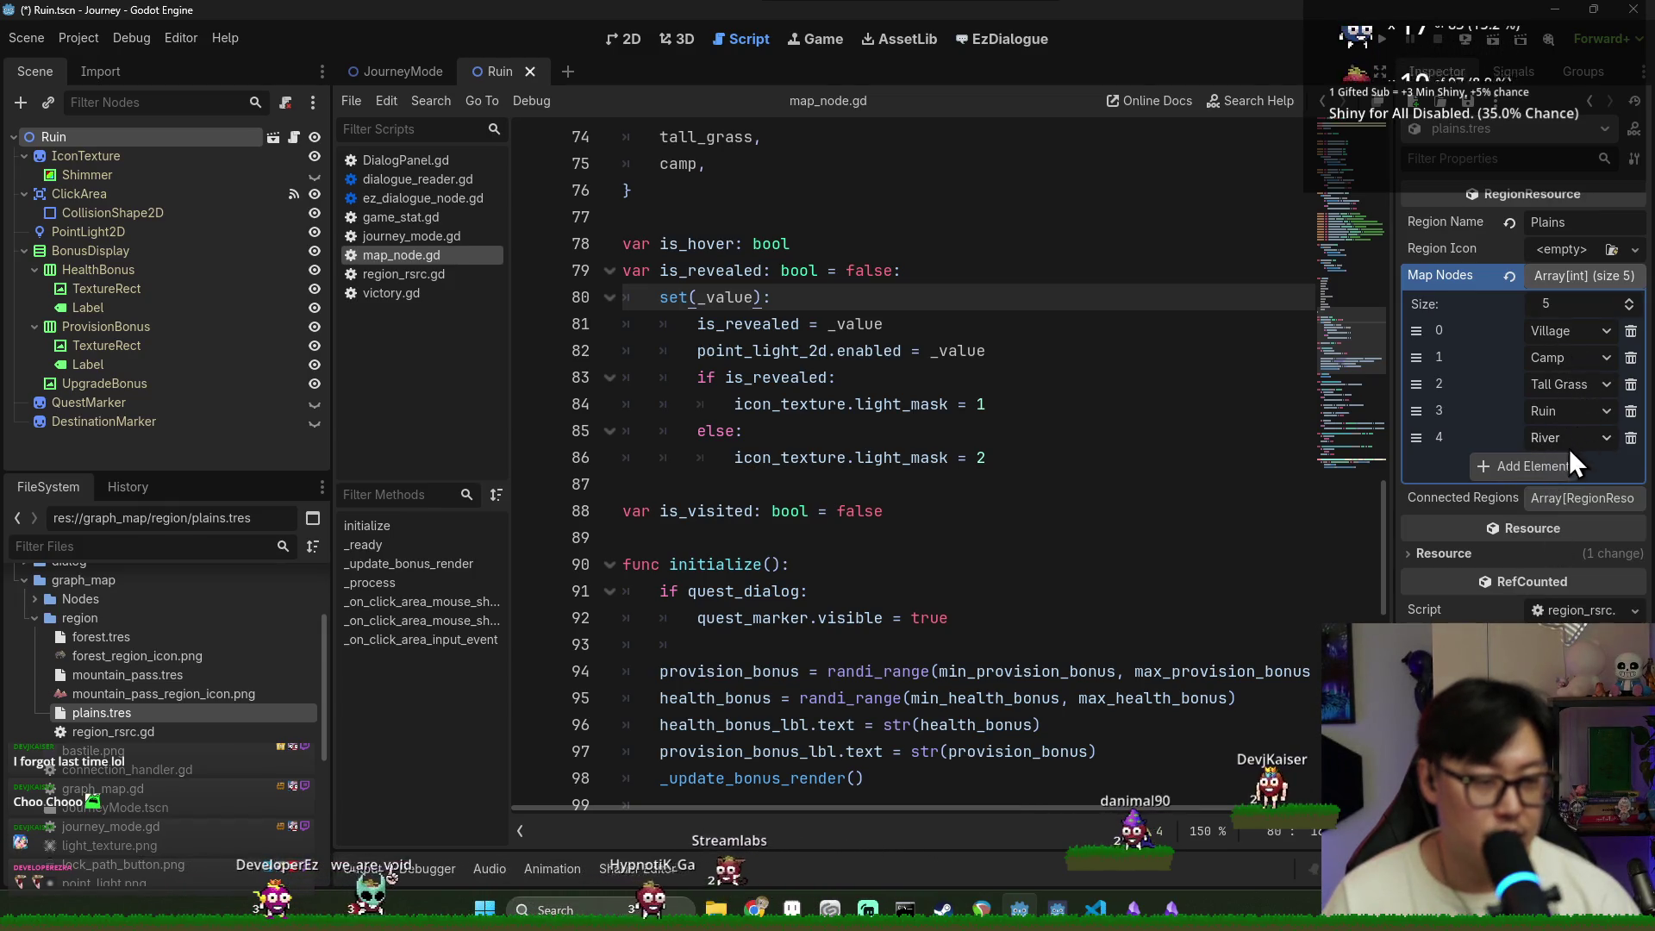
pyautogui.click(1554, 468)
pyautogui.click(1572, 470)
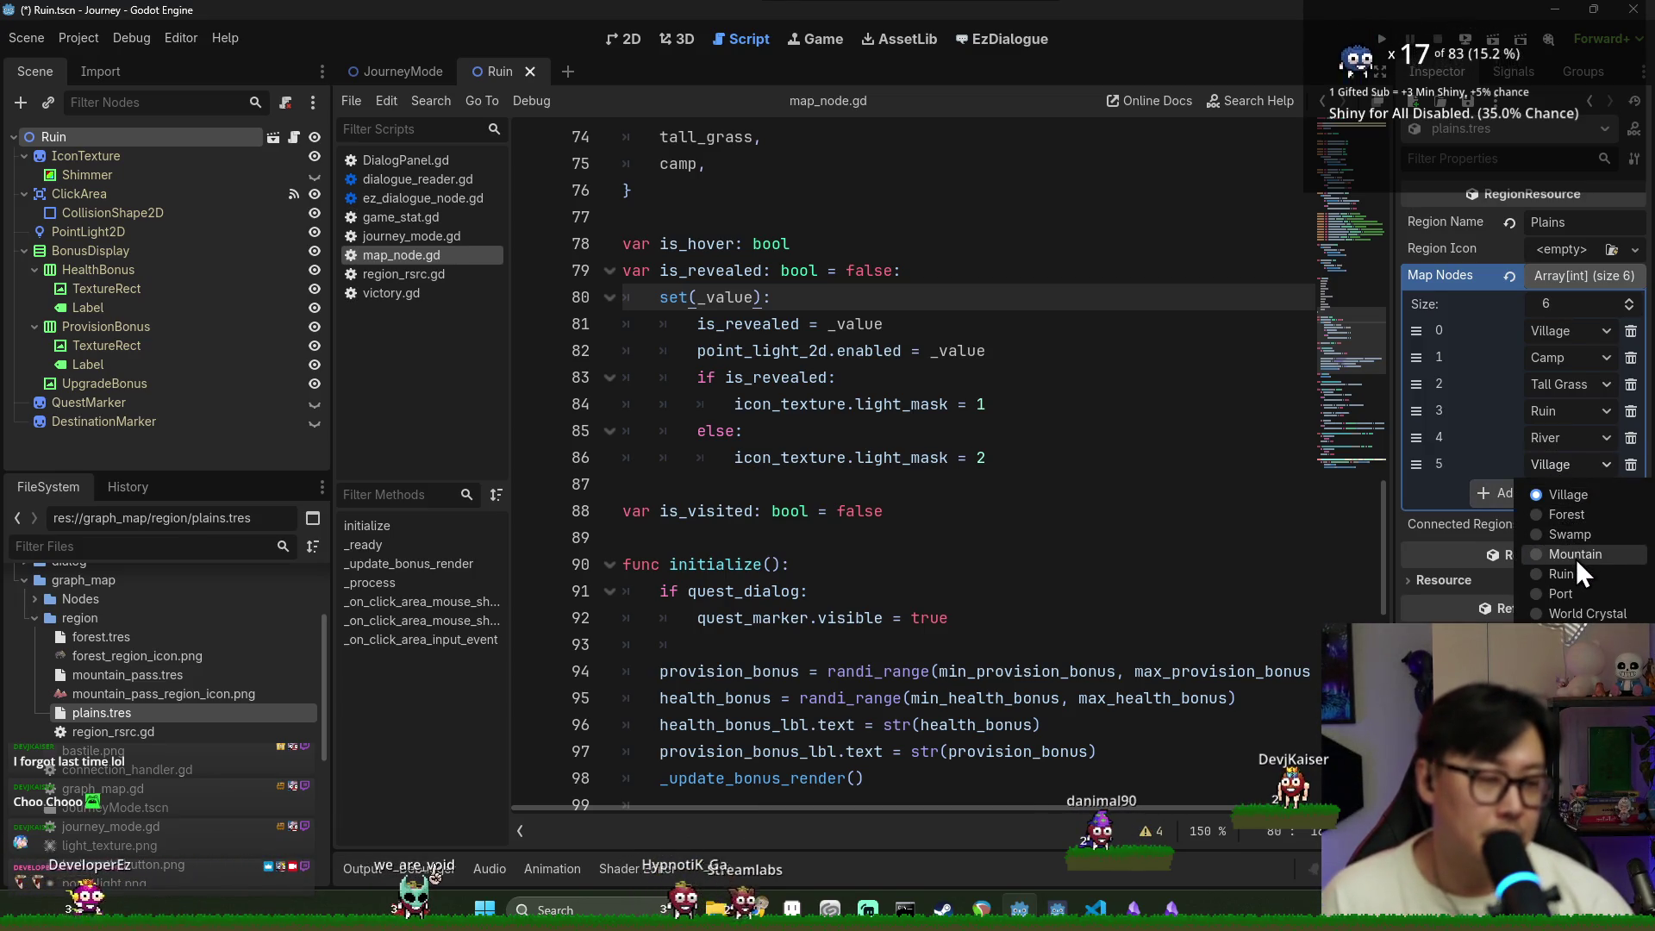
pyautogui.click(1576, 557)
# - Add a seventh map-node entry to Plains set to Forest
pyautogui.click(1555, 495)
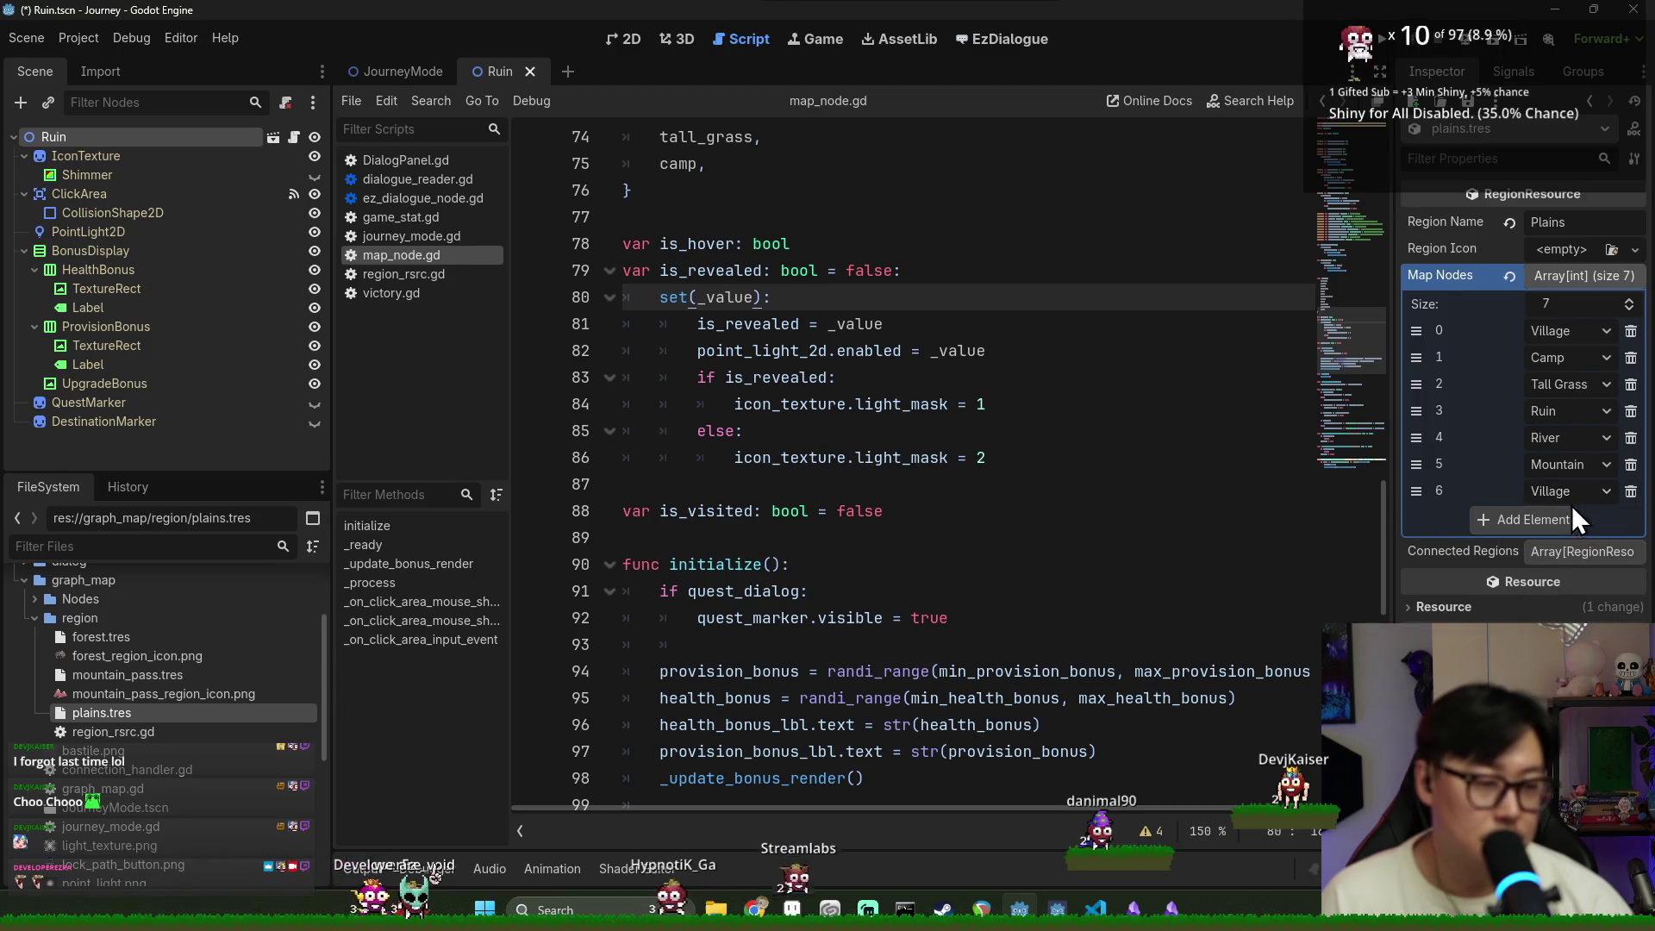
pyautogui.click(1571, 497)
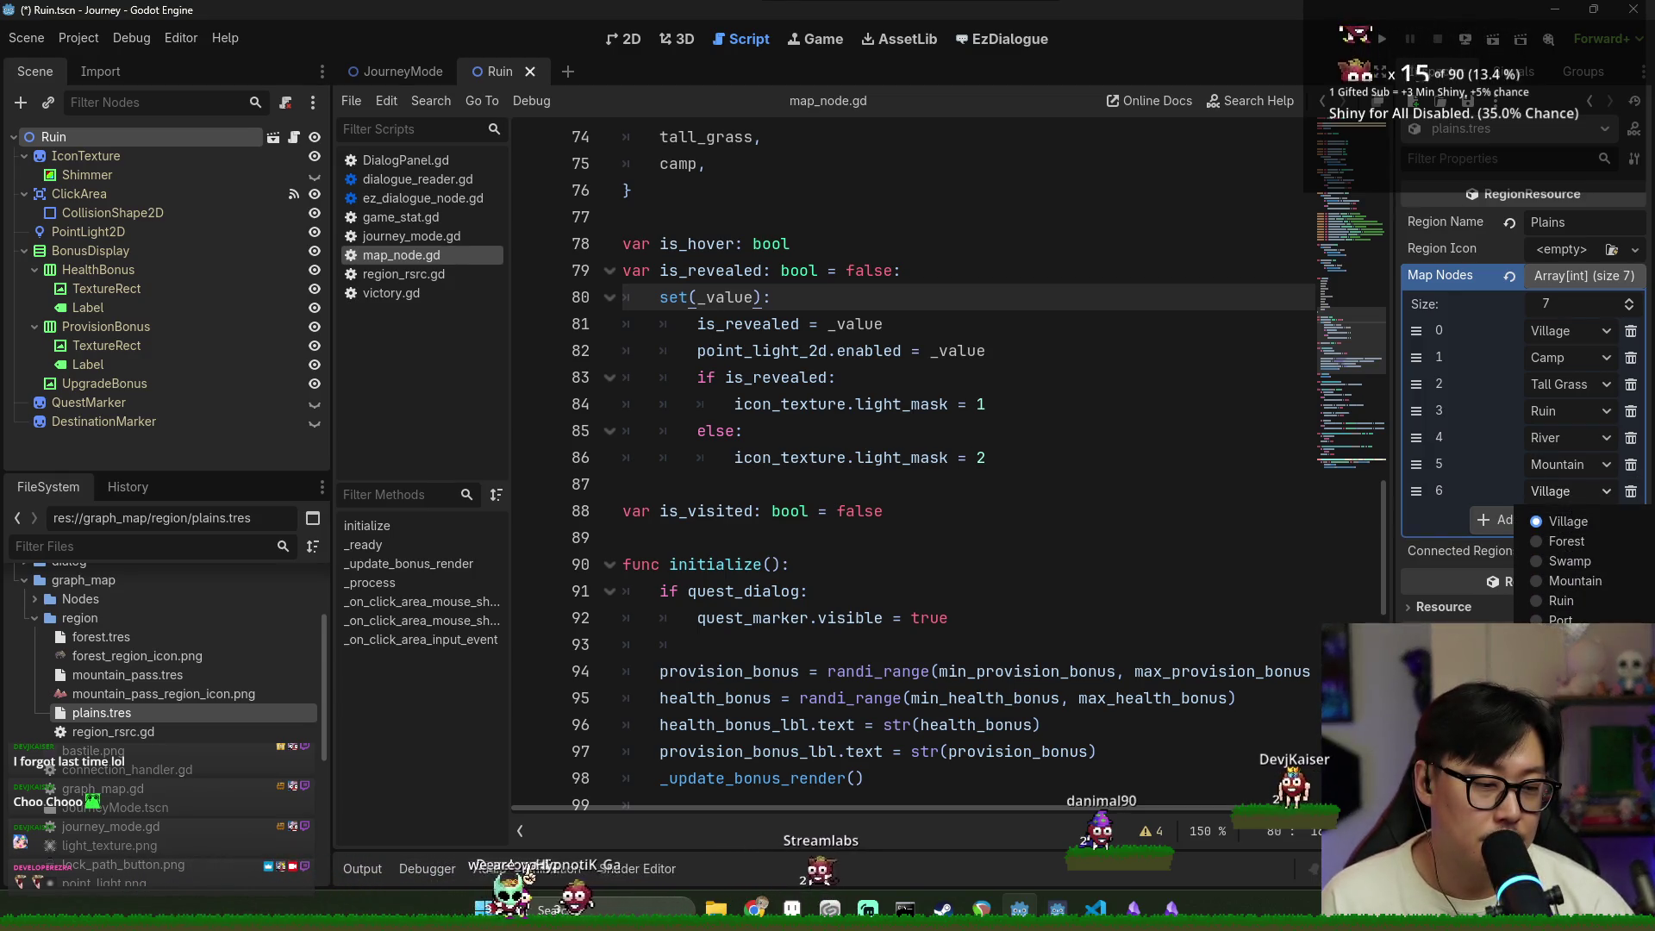
pyautogui.click(1567, 542)
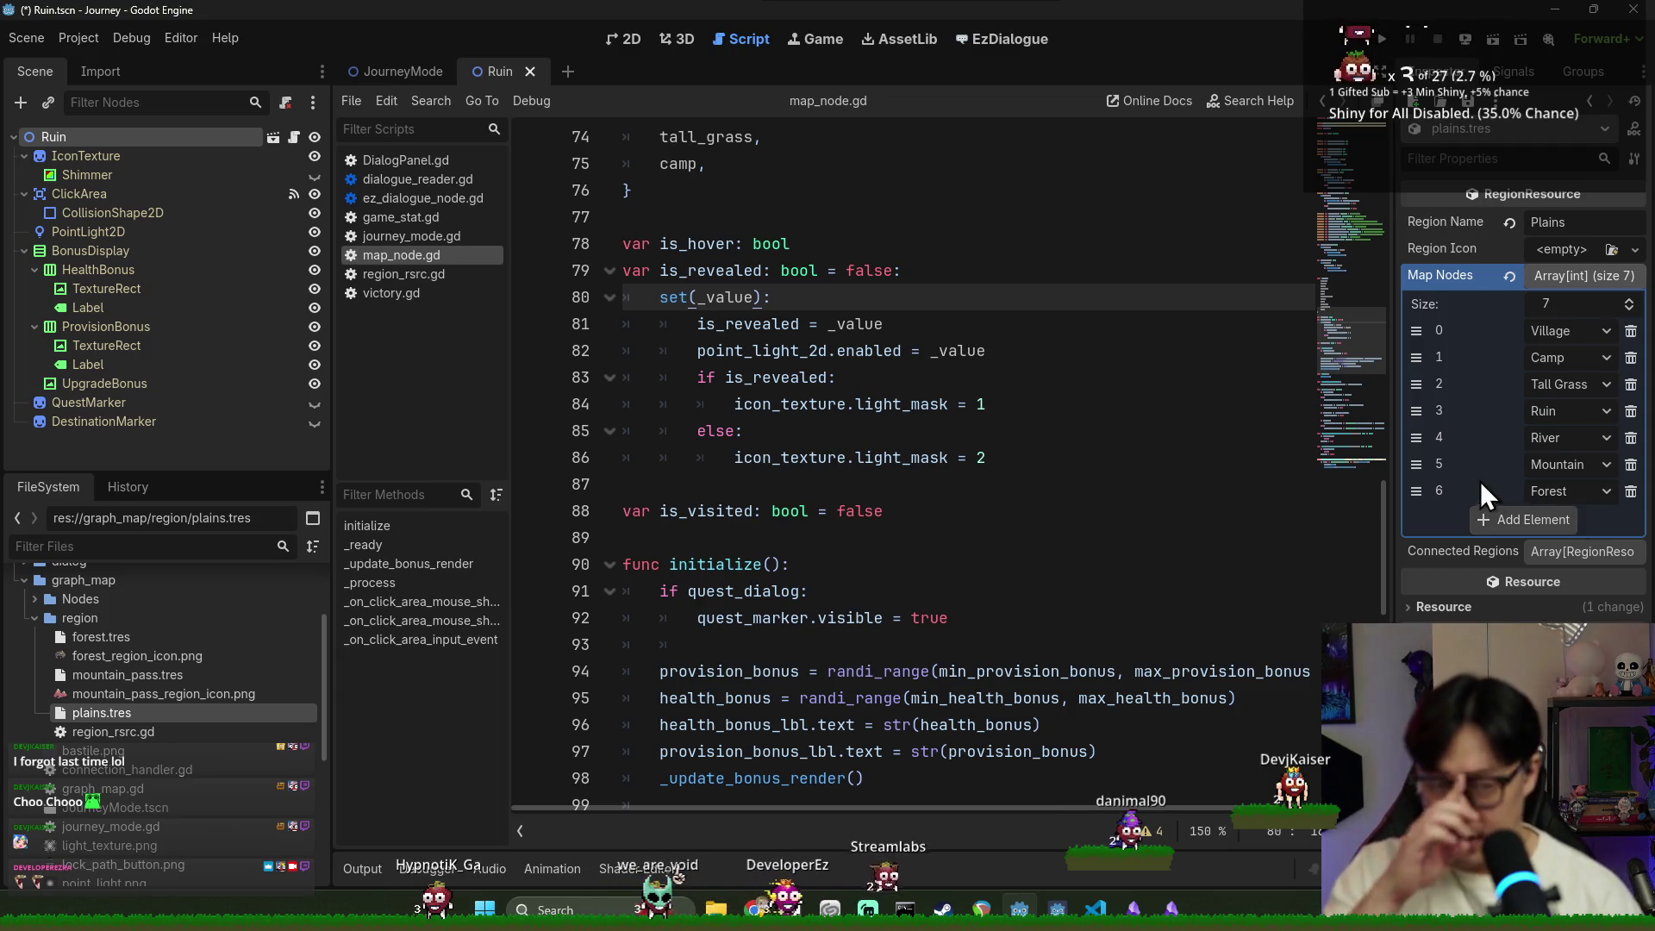
pyautogui.hotkey('alt', 'Tab')
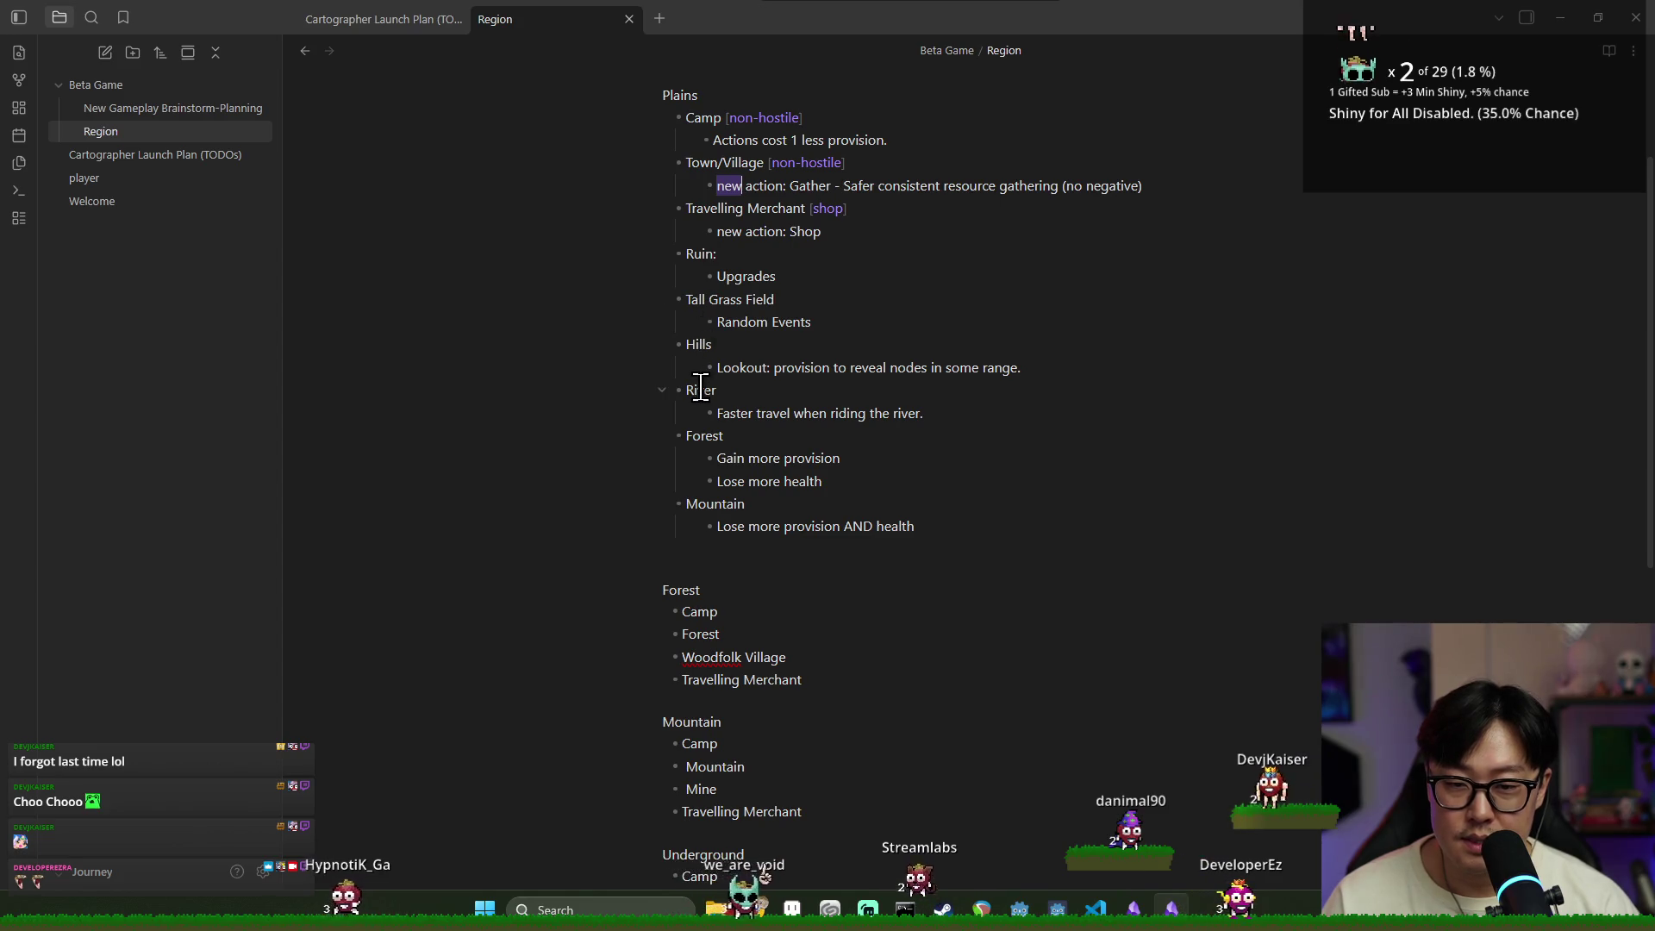
pyautogui.hotkey('alt', 'Tab')
pyautogui.click(756, 354)
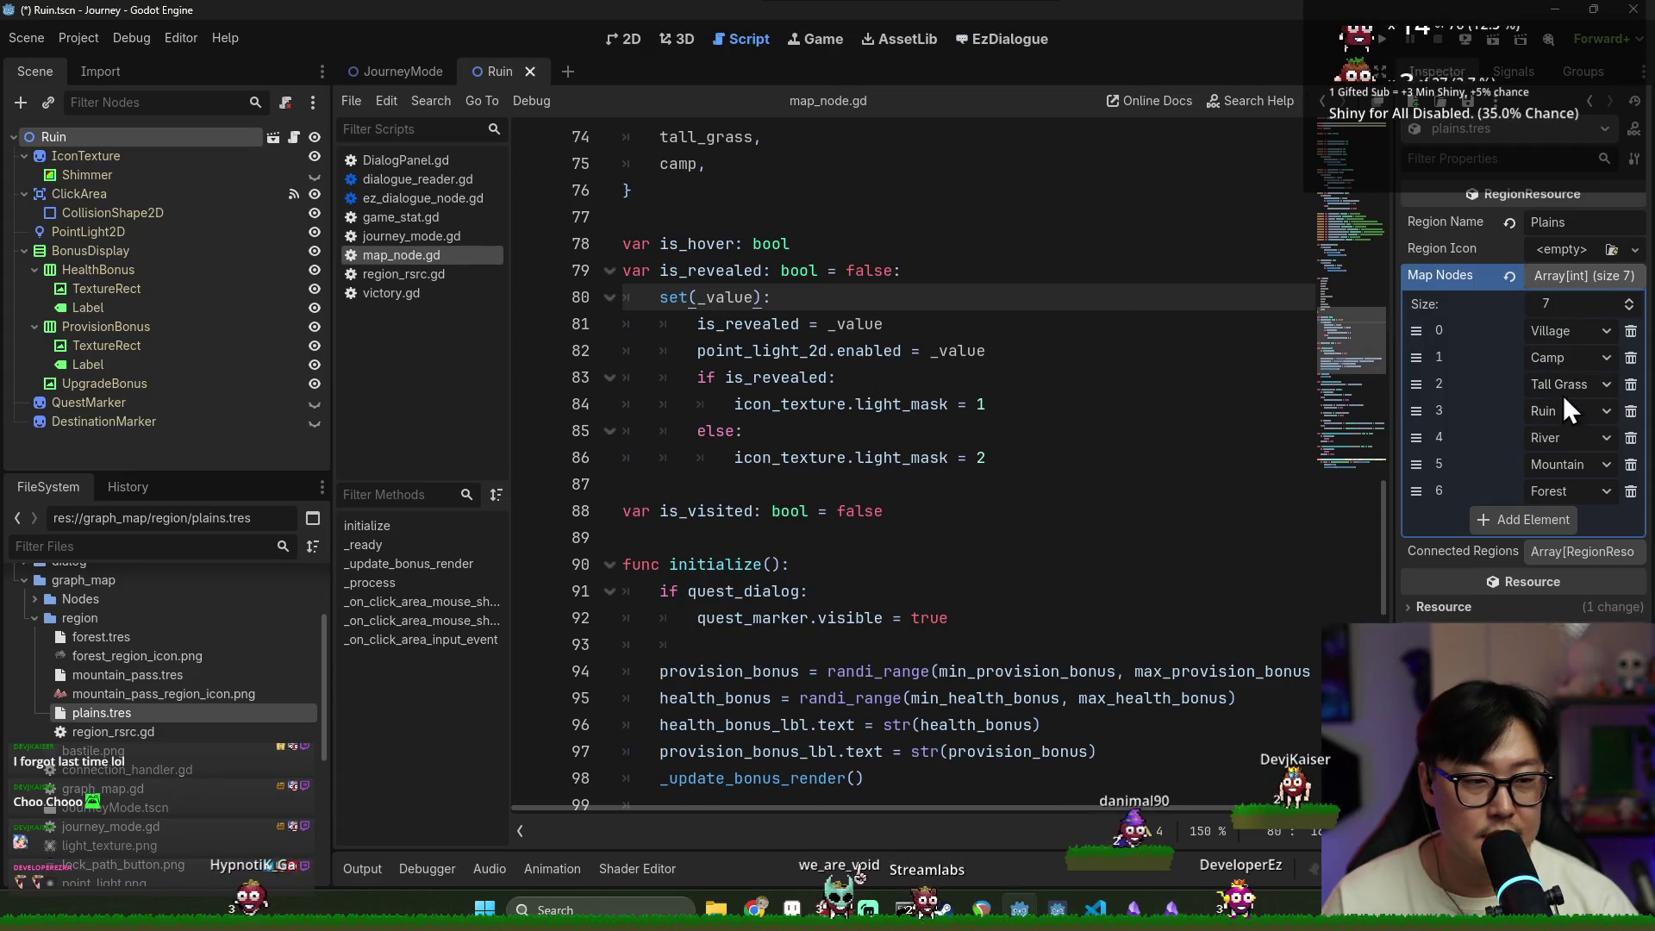
# - Add Merchant and Hill entries to Plains' Map Nodes and save
pyautogui.click(1538, 528)
pyautogui.click(1554, 515)
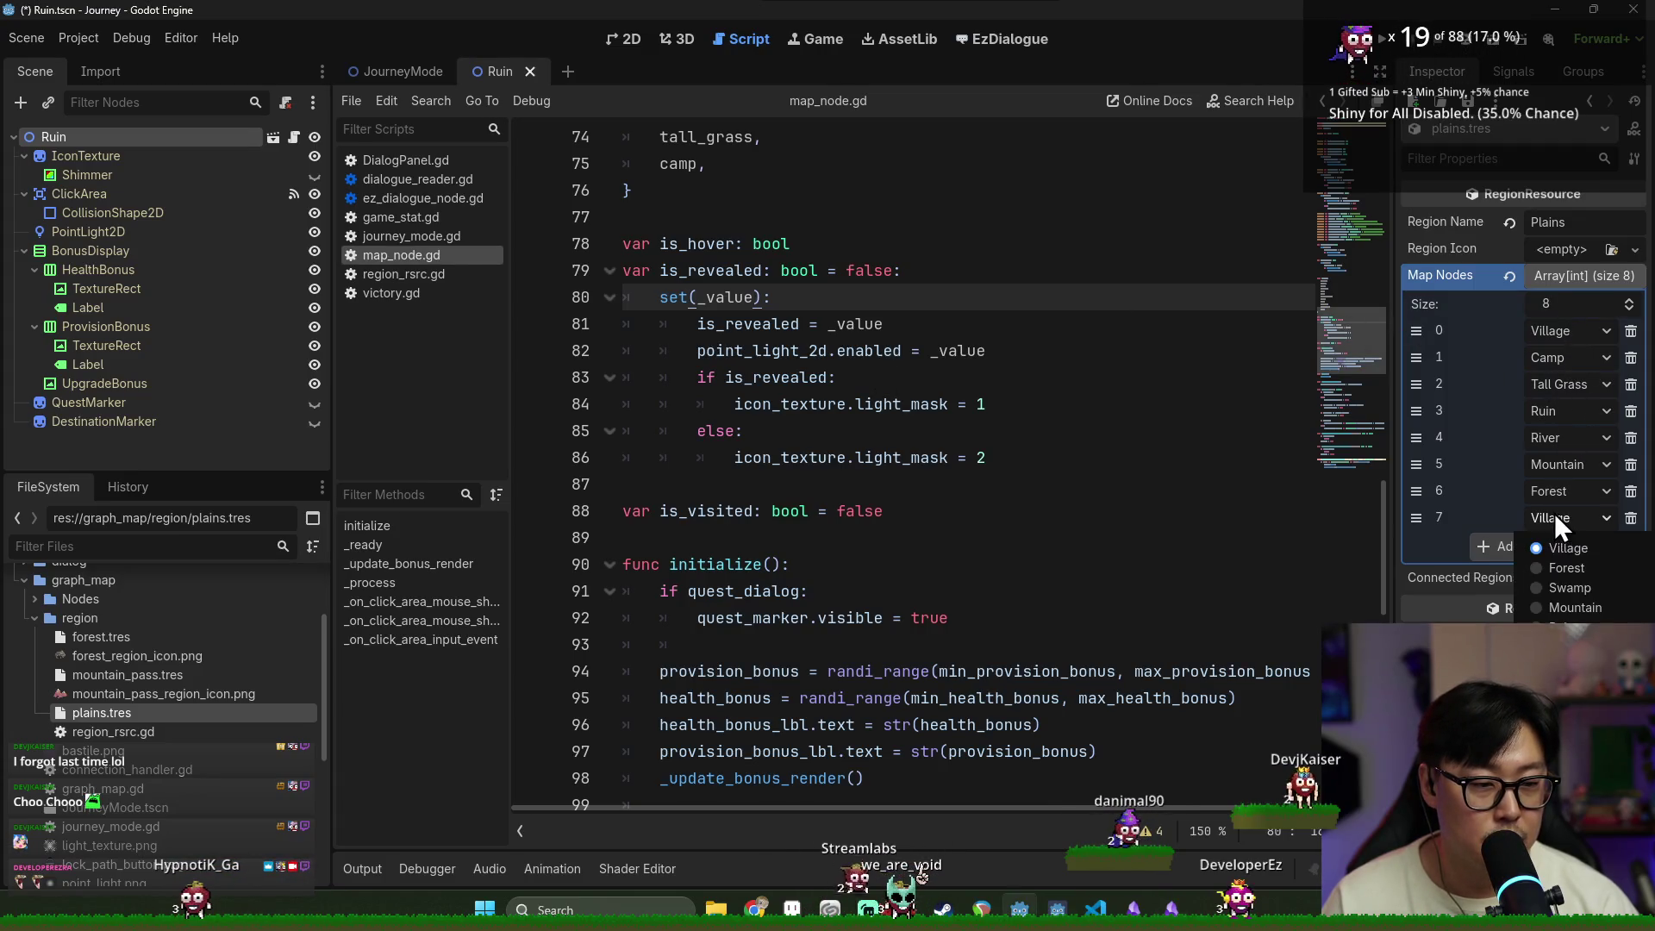
pyautogui.click(1575, 598)
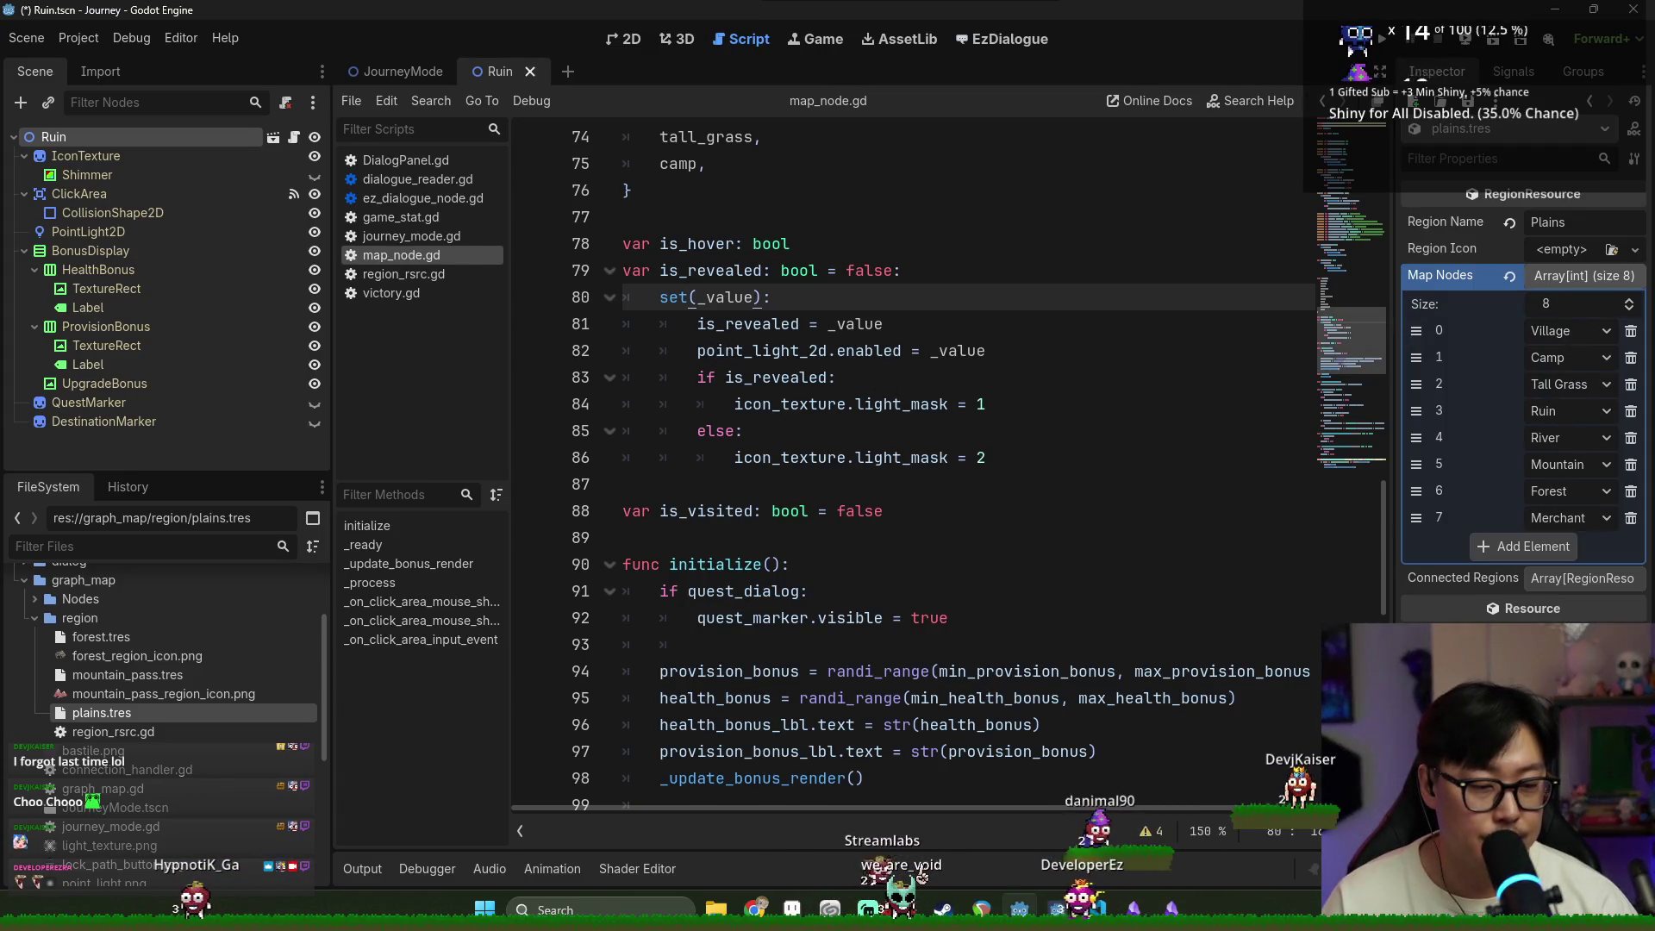
pyautogui.click(1519, 552)
pyautogui.click(1564, 541)
pyautogui.click(1543, 595)
pyautogui.click(829, 404)
pyautogui.hotkey('ctrl', 's')
pyautogui.hotkey('ctrl', 's')
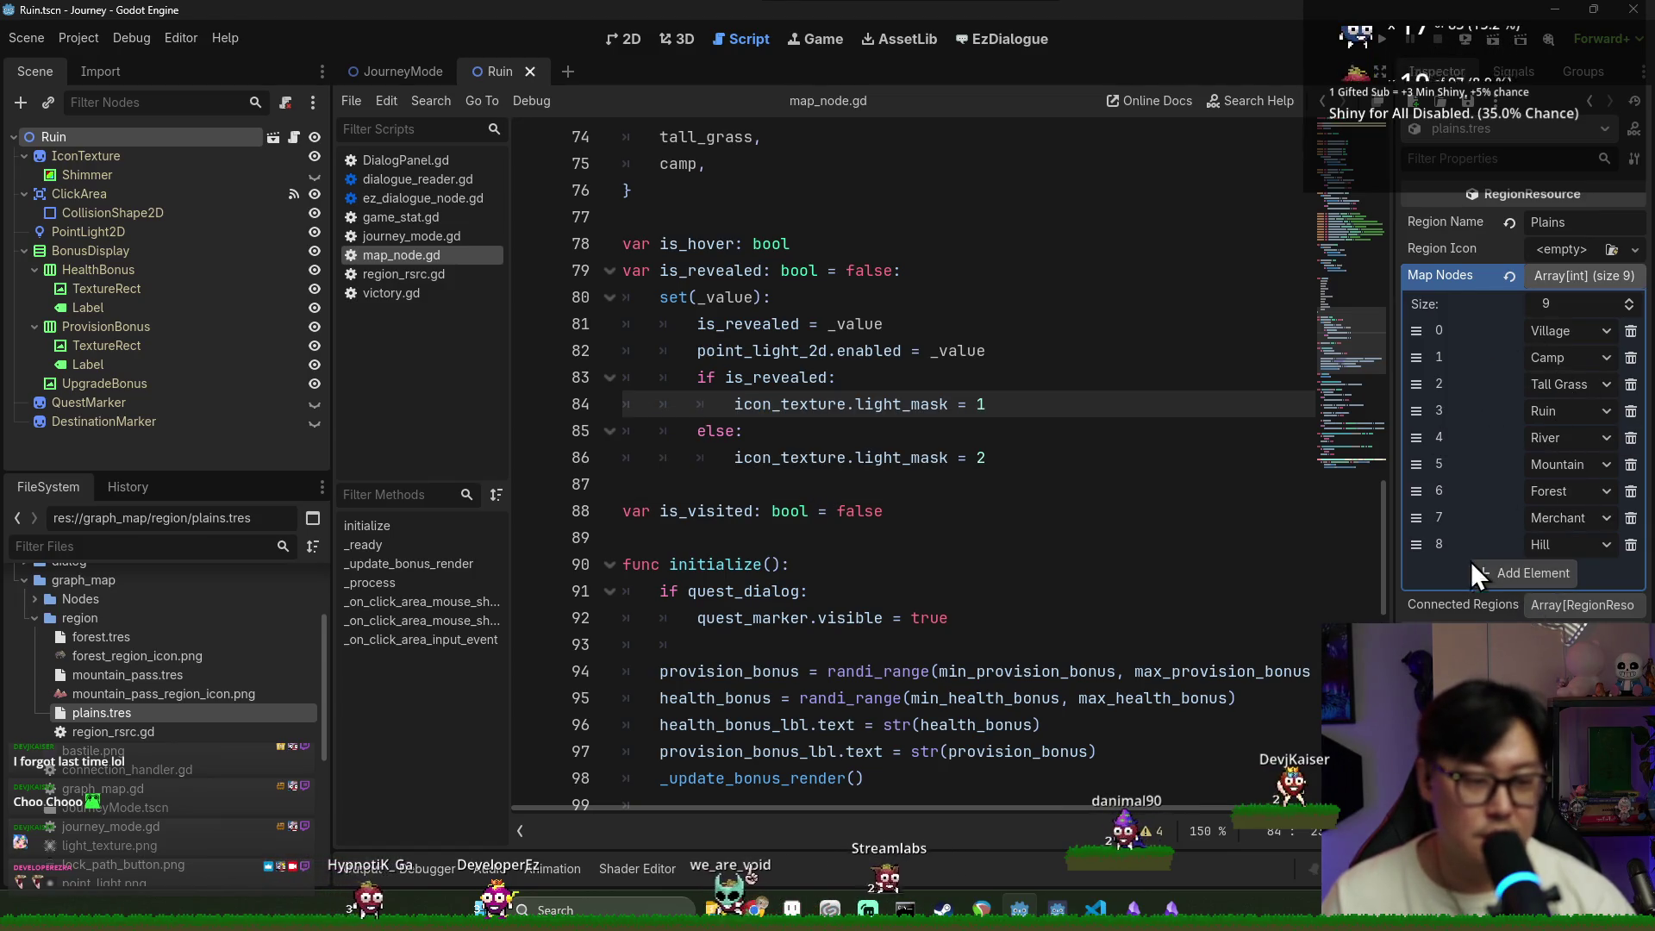
# - Load forest.tres and mountain_pass.tres into Plains' Connected Regions and save
pyautogui.click(1457, 604)
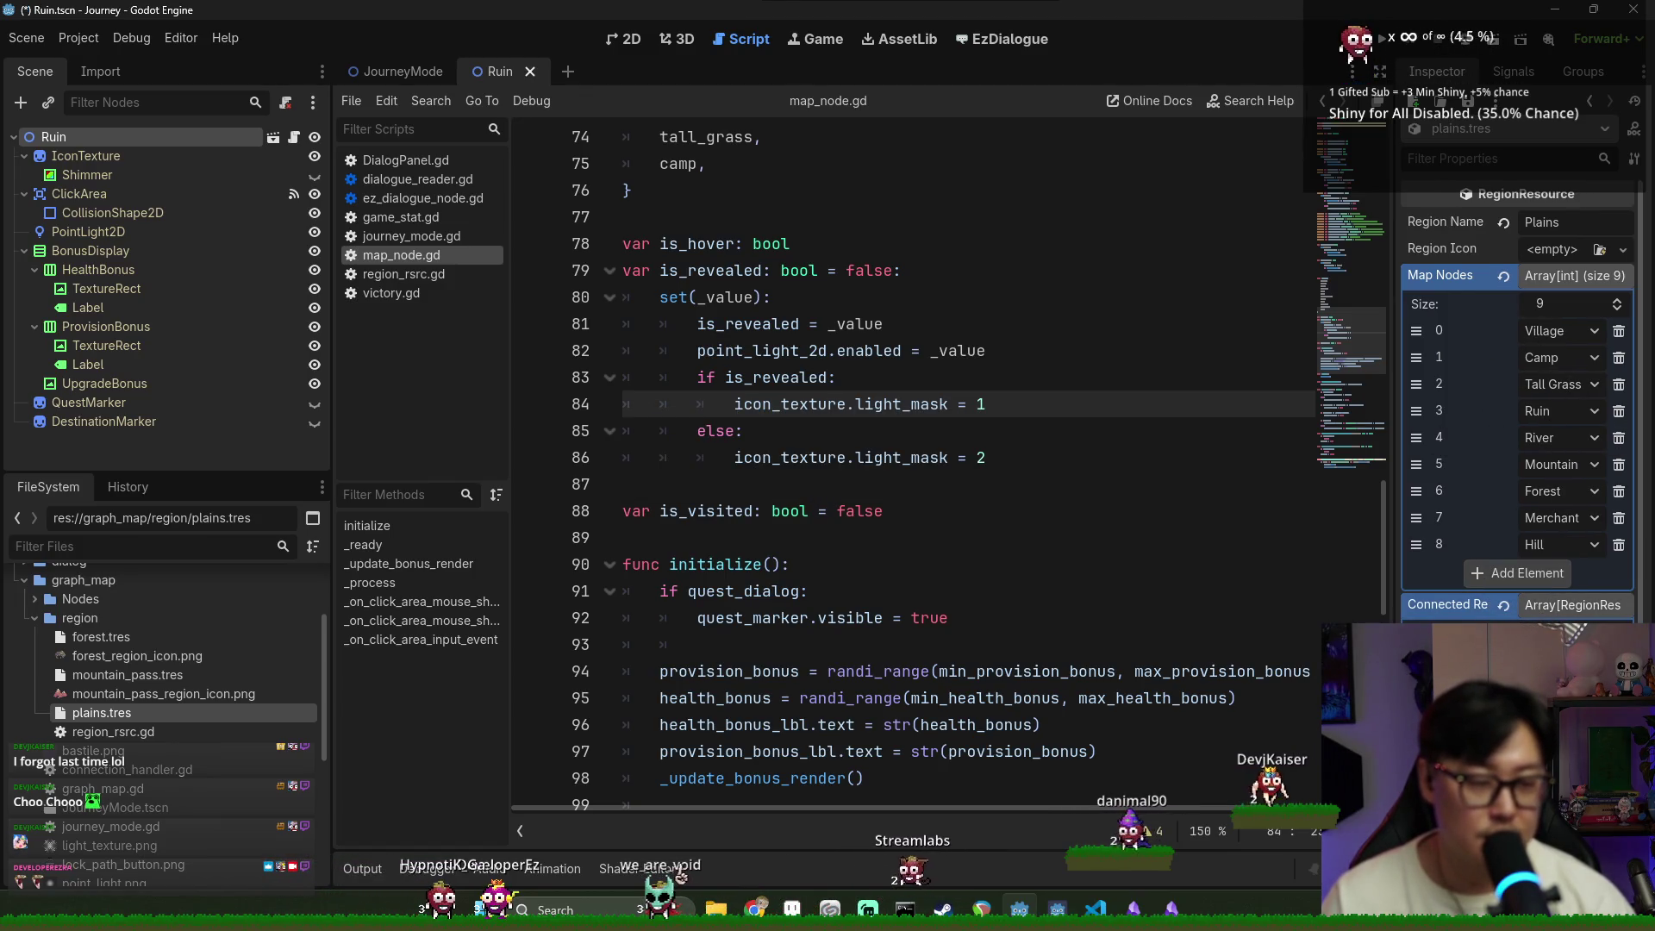
pyautogui.click(1551, 655)
pyautogui.click(655, 258)
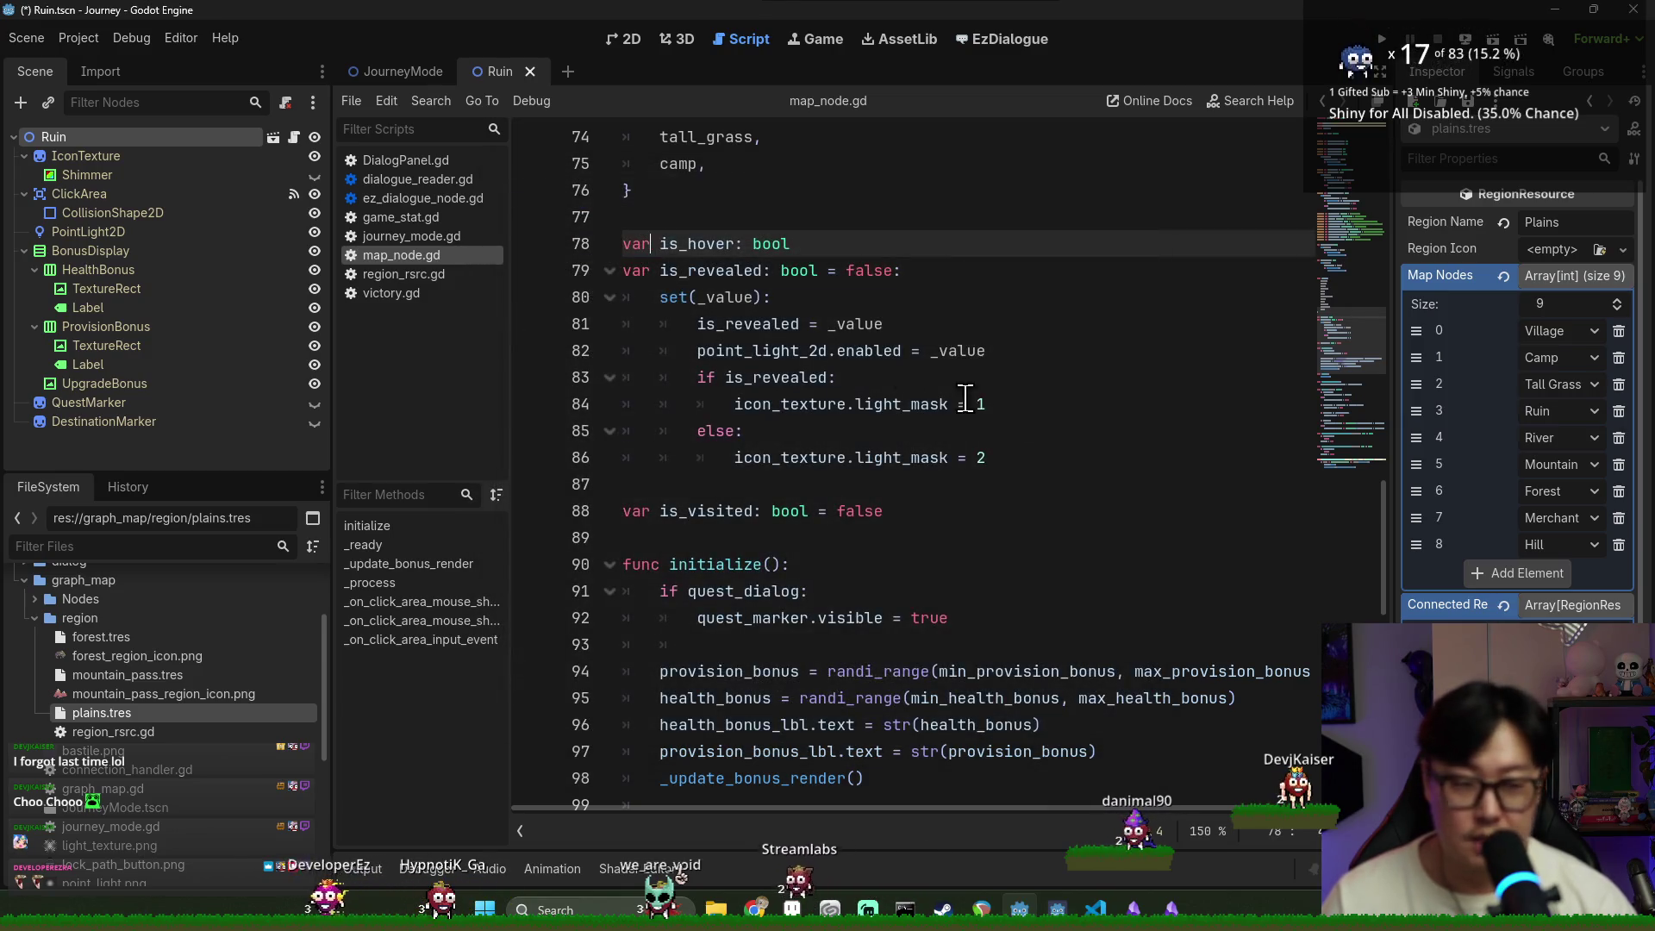
pyautogui.click(635, 353)
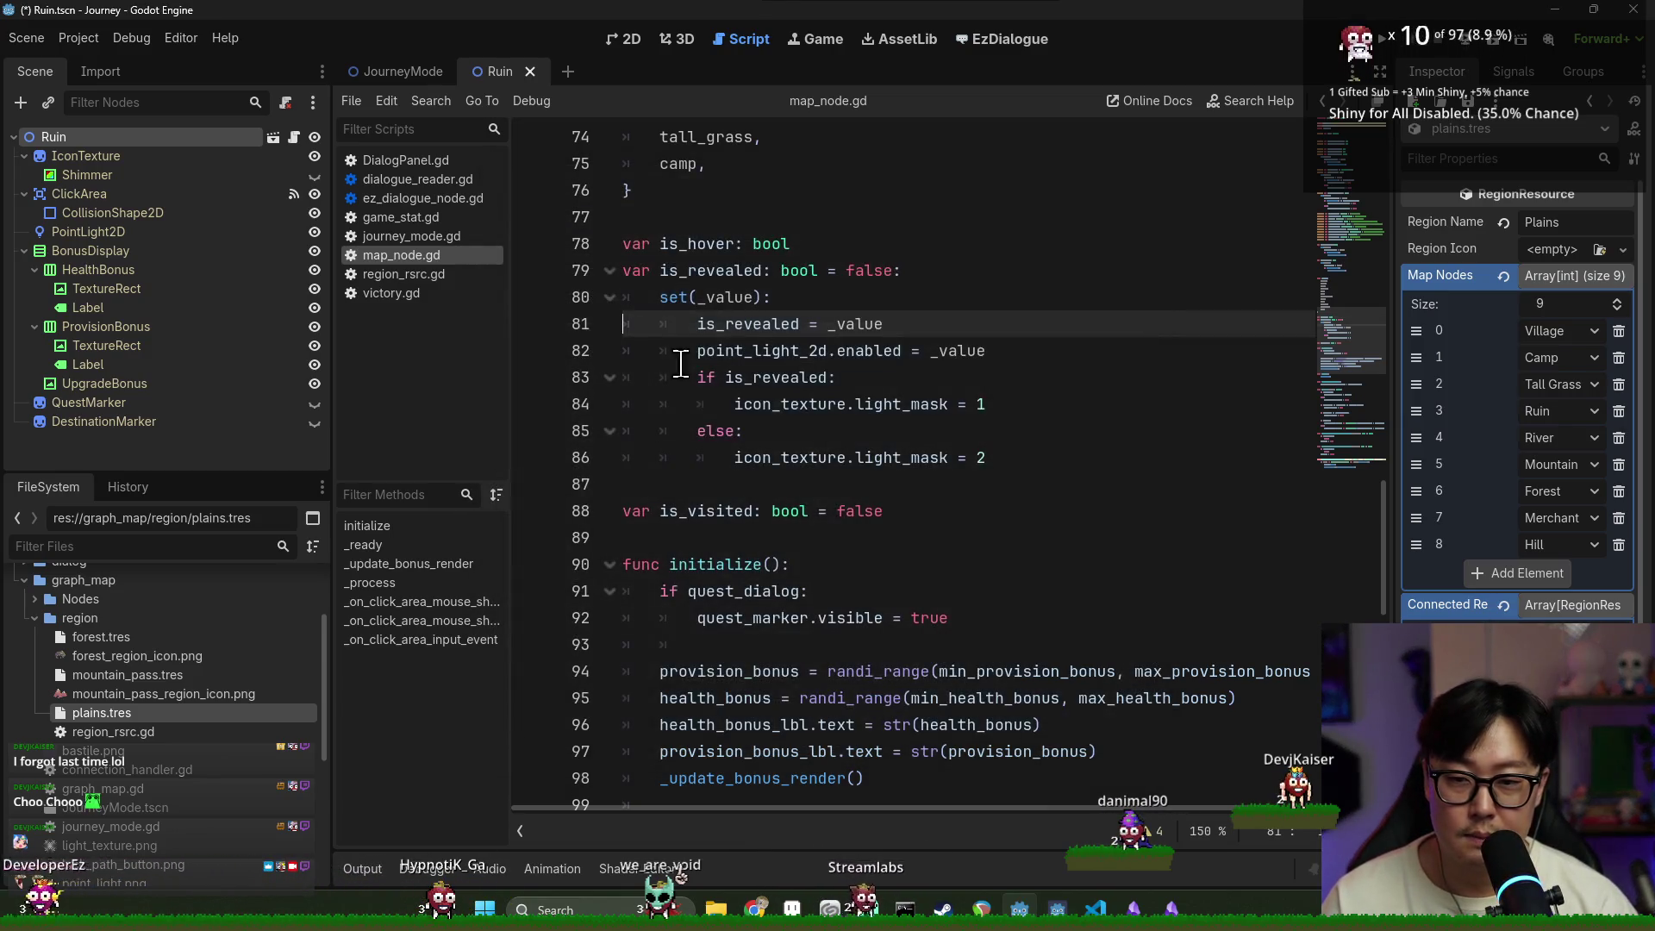
pyautogui.hotkey('ctrl', 's')
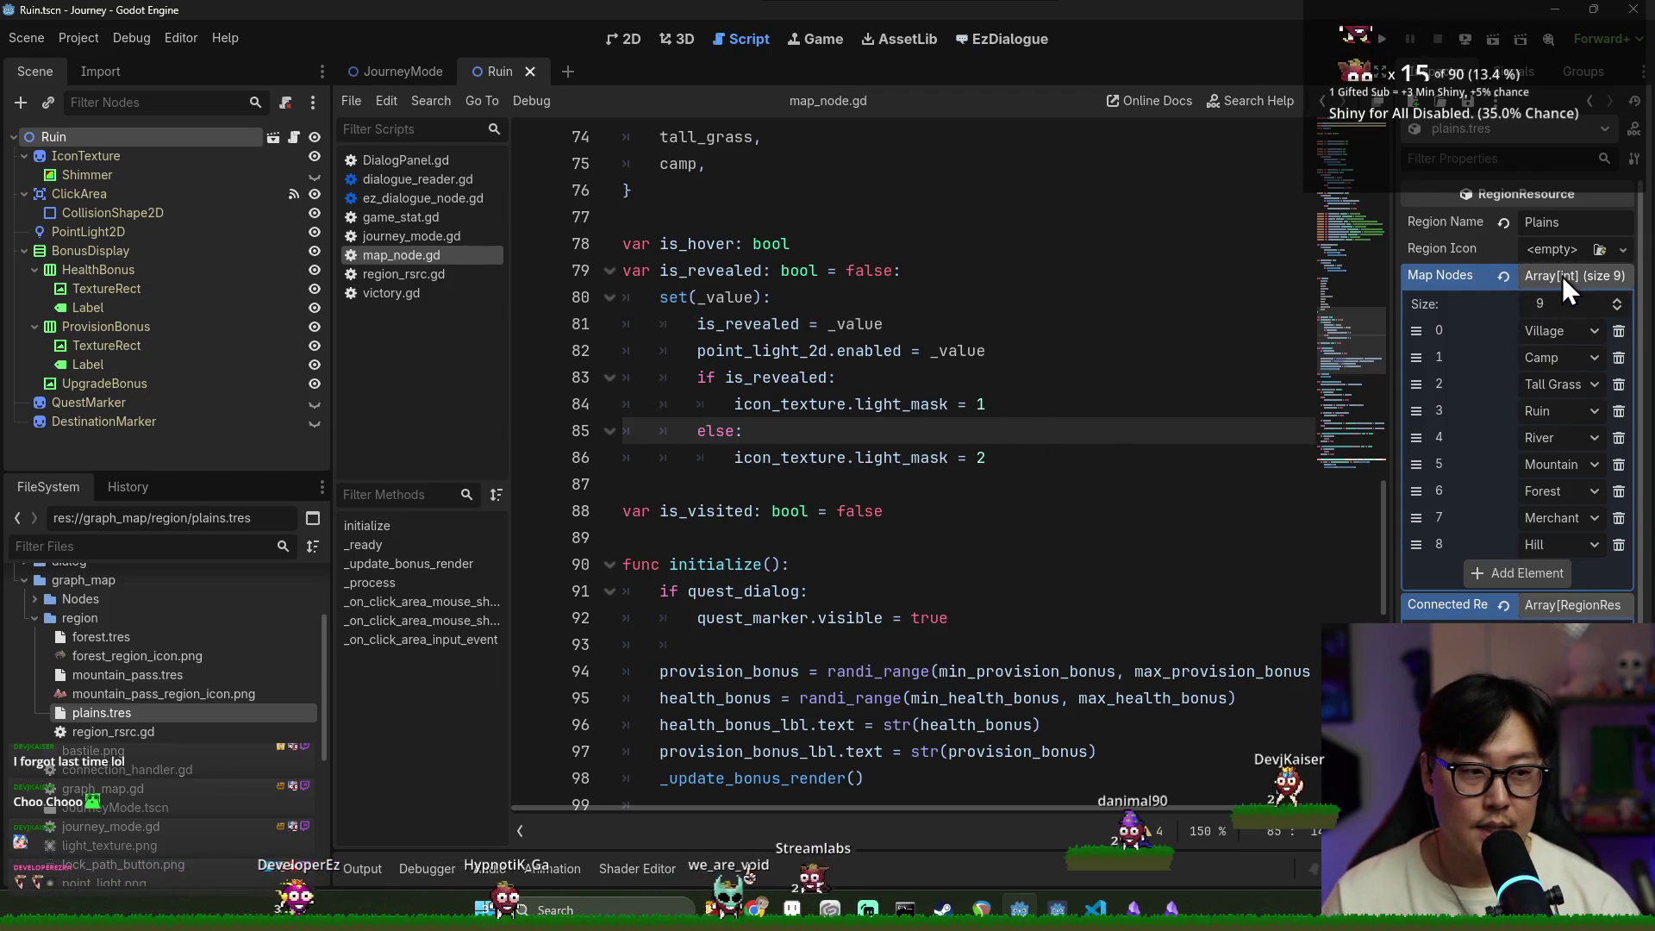
# - Review the connected regions list and close the Ruin scene
pyautogui.click(1562, 276)
pyautogui.click(992, 324)
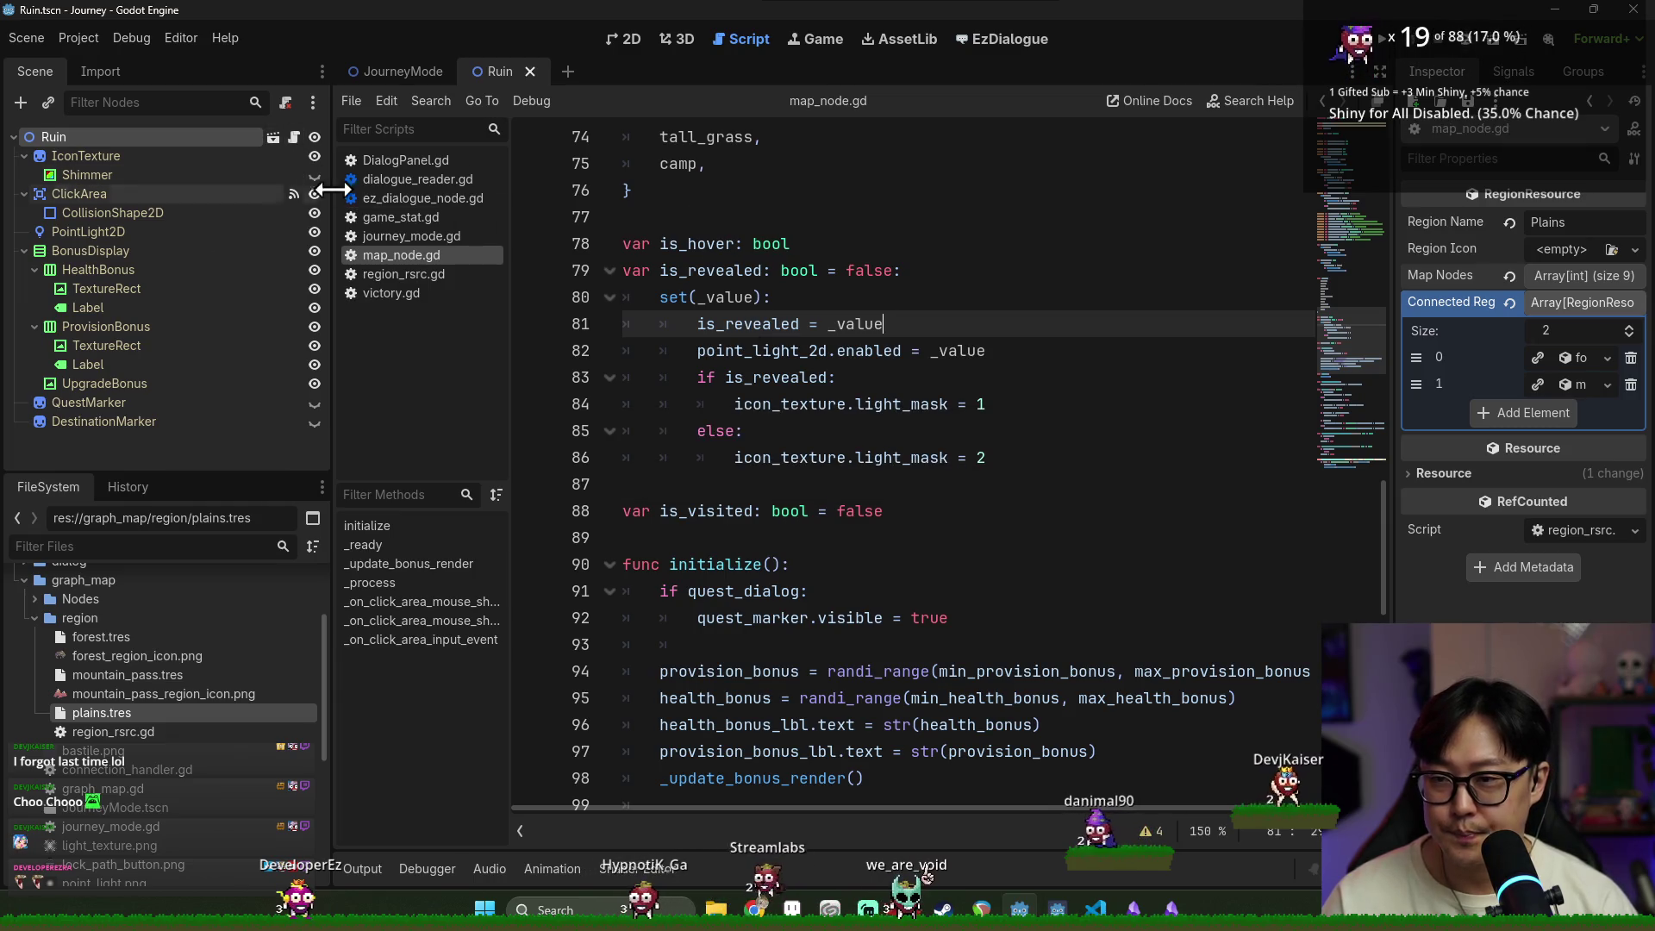
pyautogui.click(530, 72)
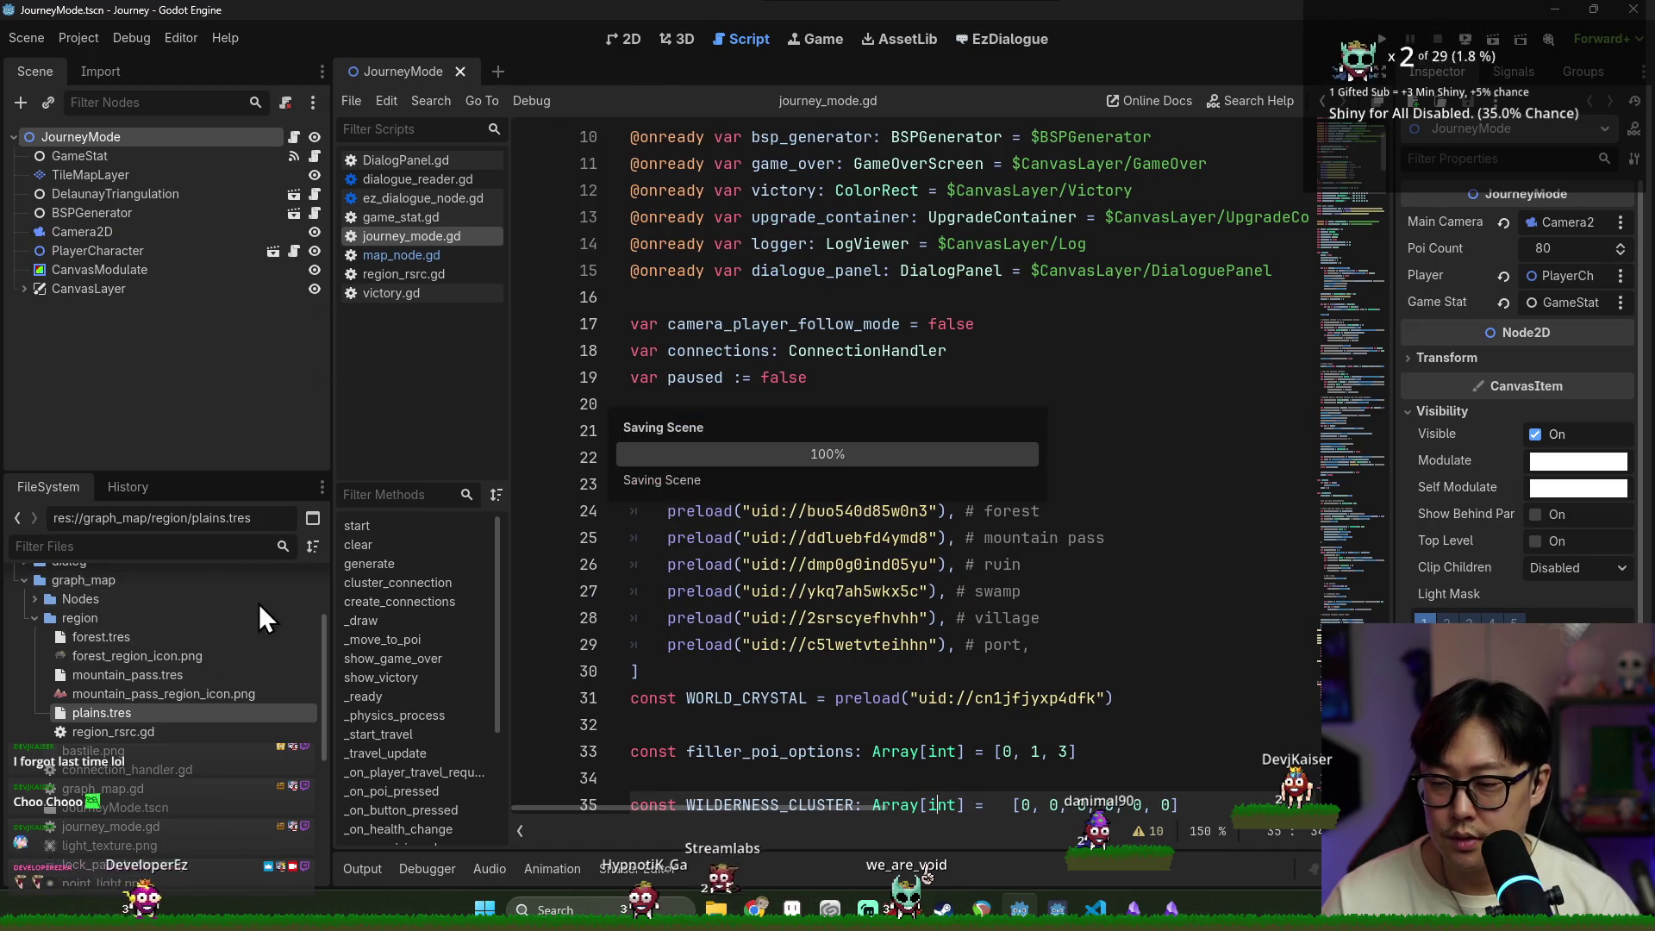
# - Save the JourneyMode scene
pyautogui.click(25, 660)
pyautogui.hotkey('ctrl', 's')
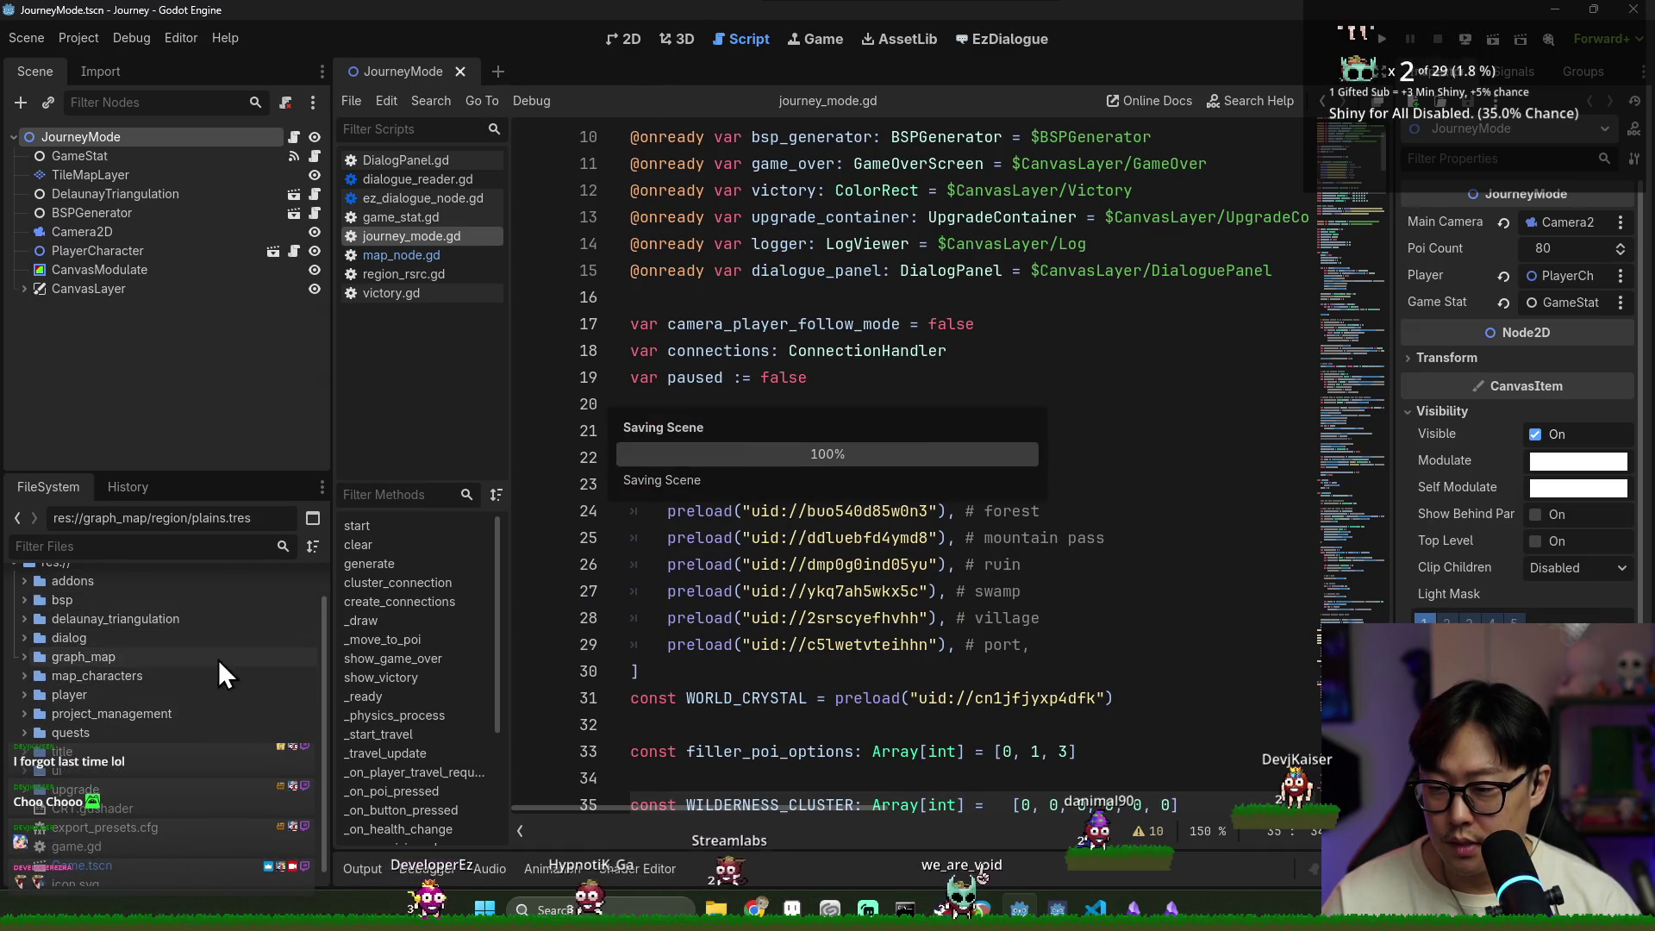
pyautogui.click(968, 401)
pyautogui.hotkey('ctrl', 's')
pyautogui.scroll(-1, 87, 614)
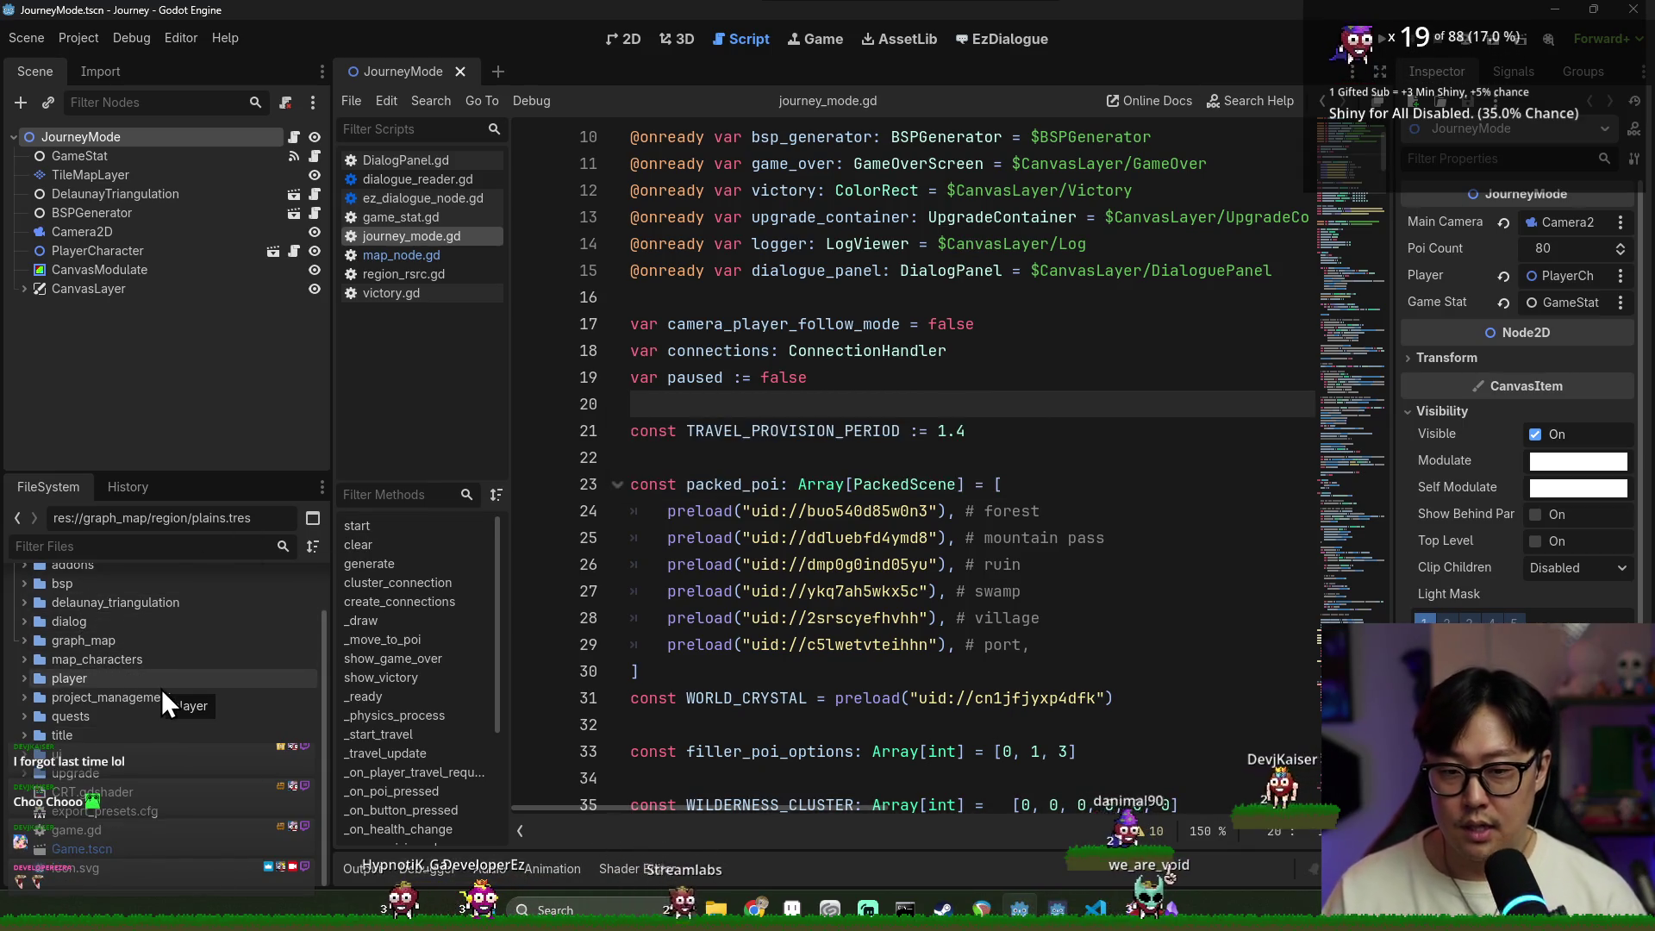
pyautogui.hotkey('ctrl', 's')
pyautogui.scroll(2, 198, 620)
# - Expand graph_map and Nodes in the FileSystem dock to reach MapNode.tscn's actions
pyautogui.doubleClick(100, 685)
pyautogui.doubleClick(107, 697)
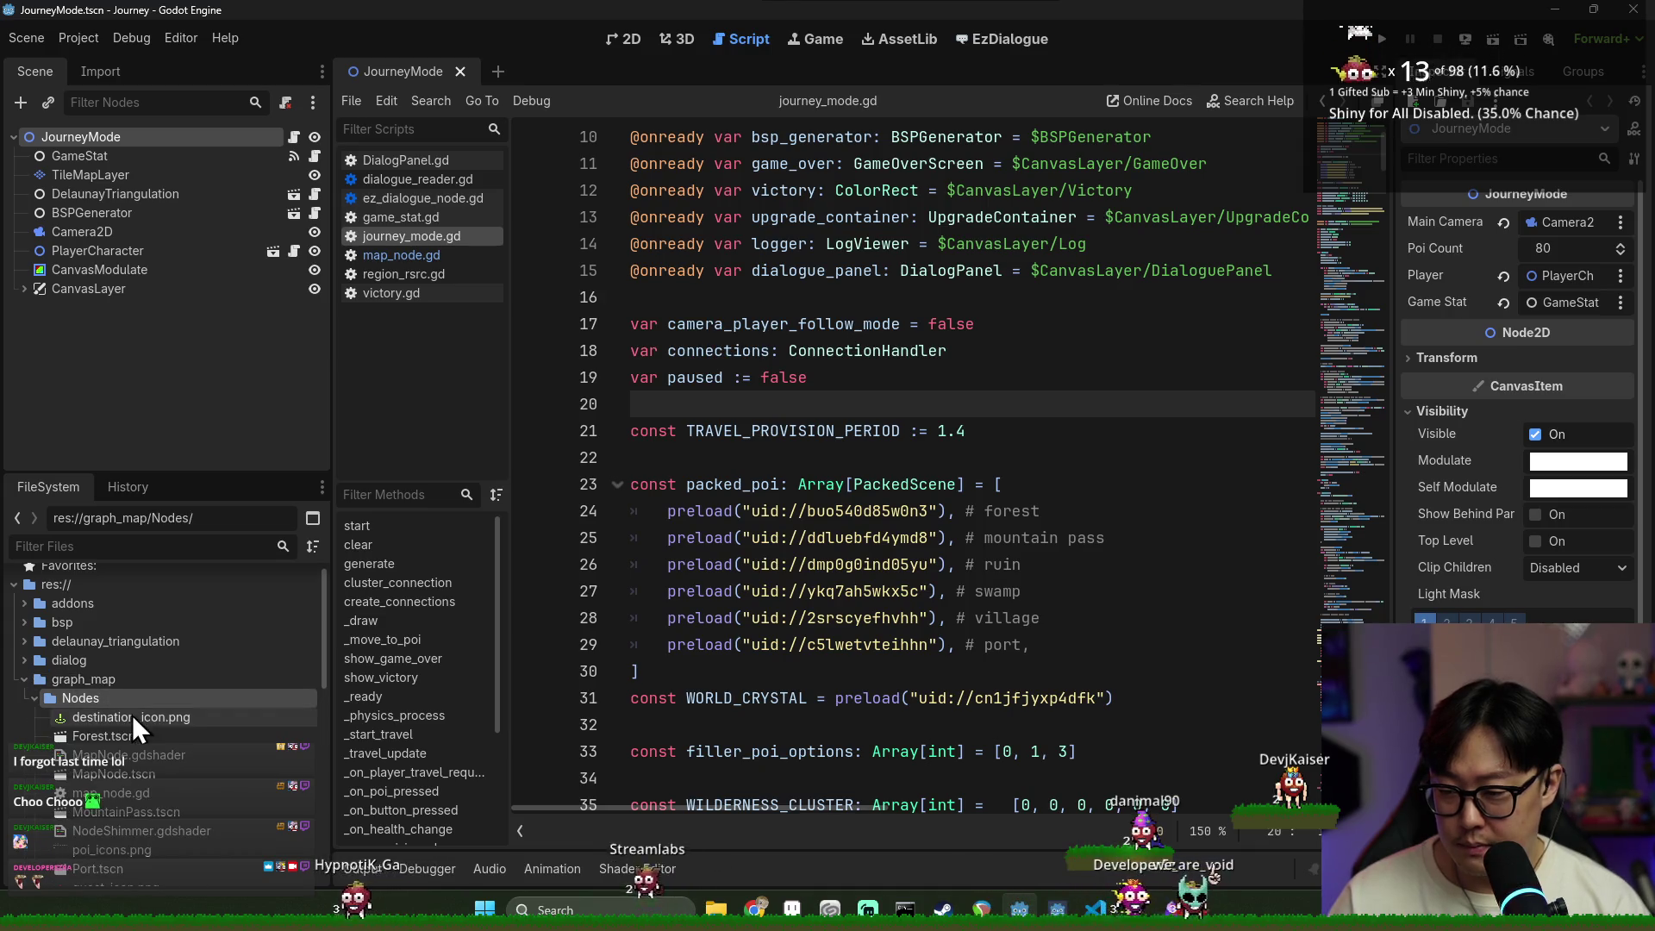
pyautogui.scroll(-3, 99, 694)
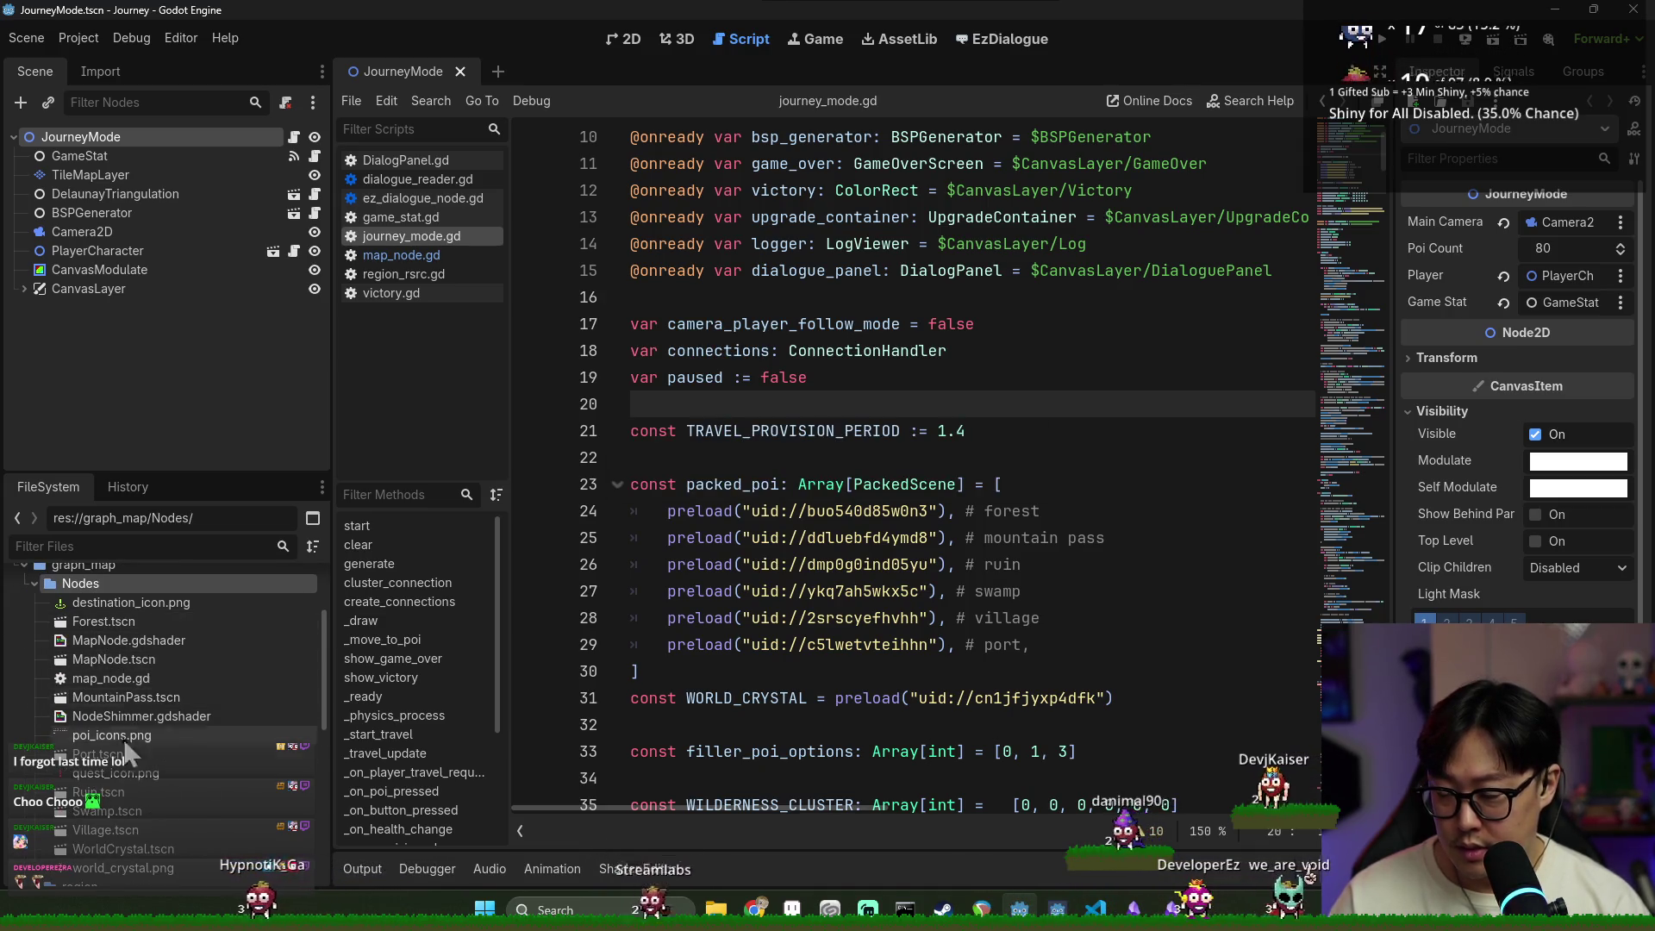
pyautogui.scroll(-3, 121, 783)
pyautogui.moveTo(209, 757)
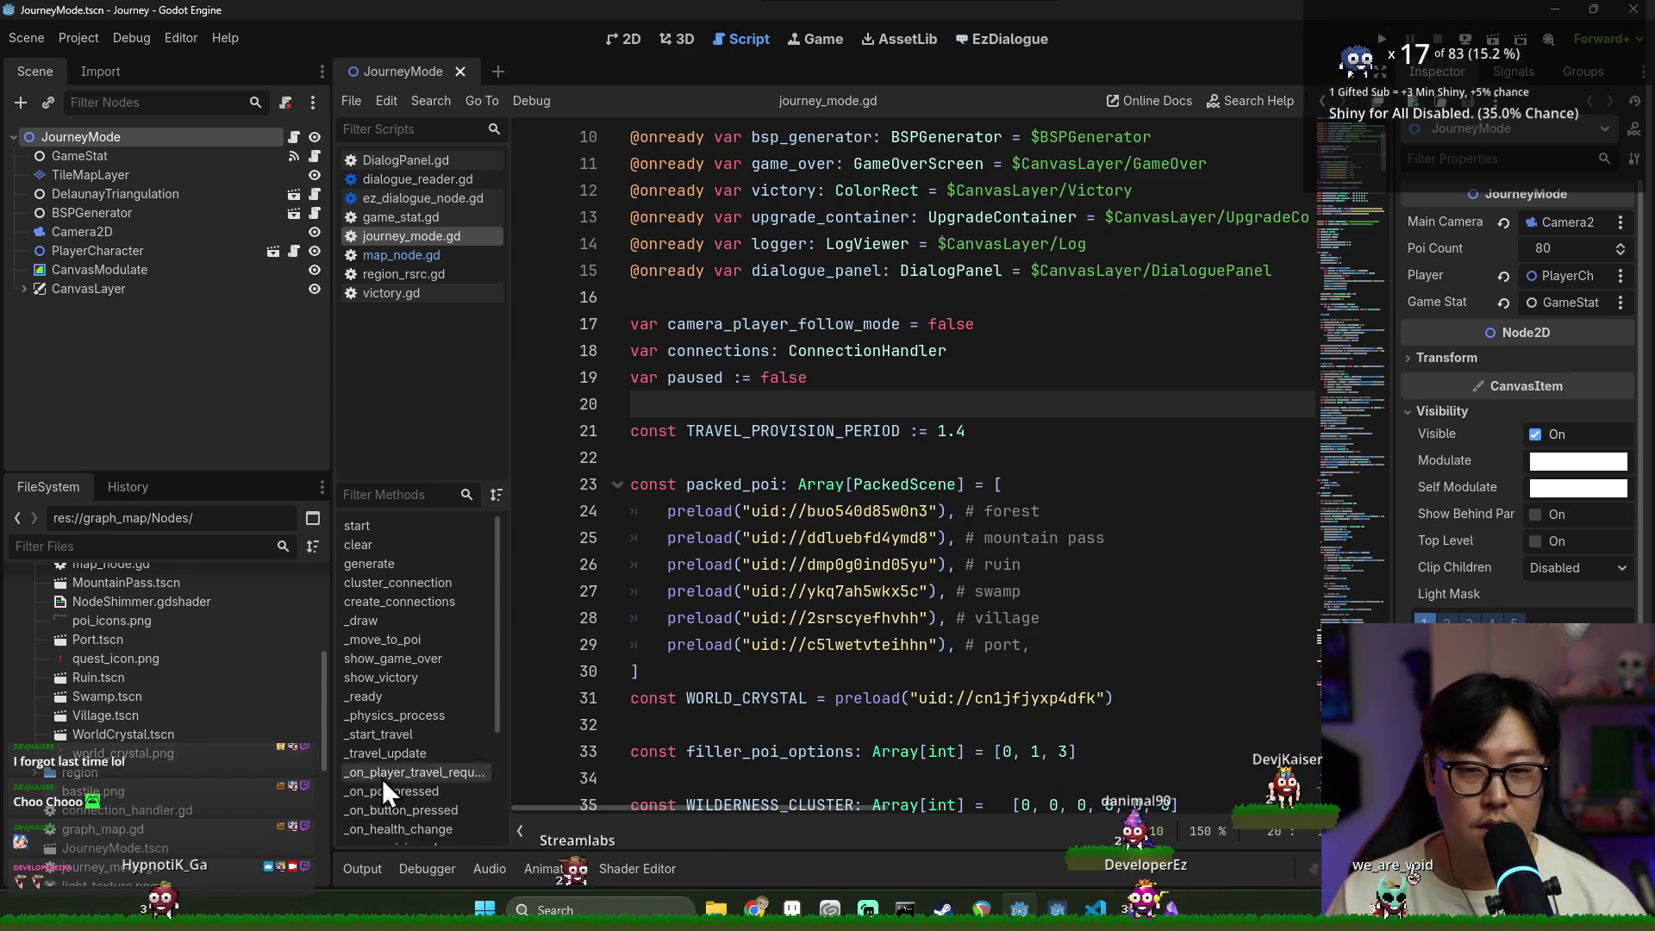
pyautogui.scroll(1, 159, 588)
pyautogui.rightClick(164, 586)
# - Create a scene inherited from MapNode and rename its root to Camp
pyautogui.click(221, 521)
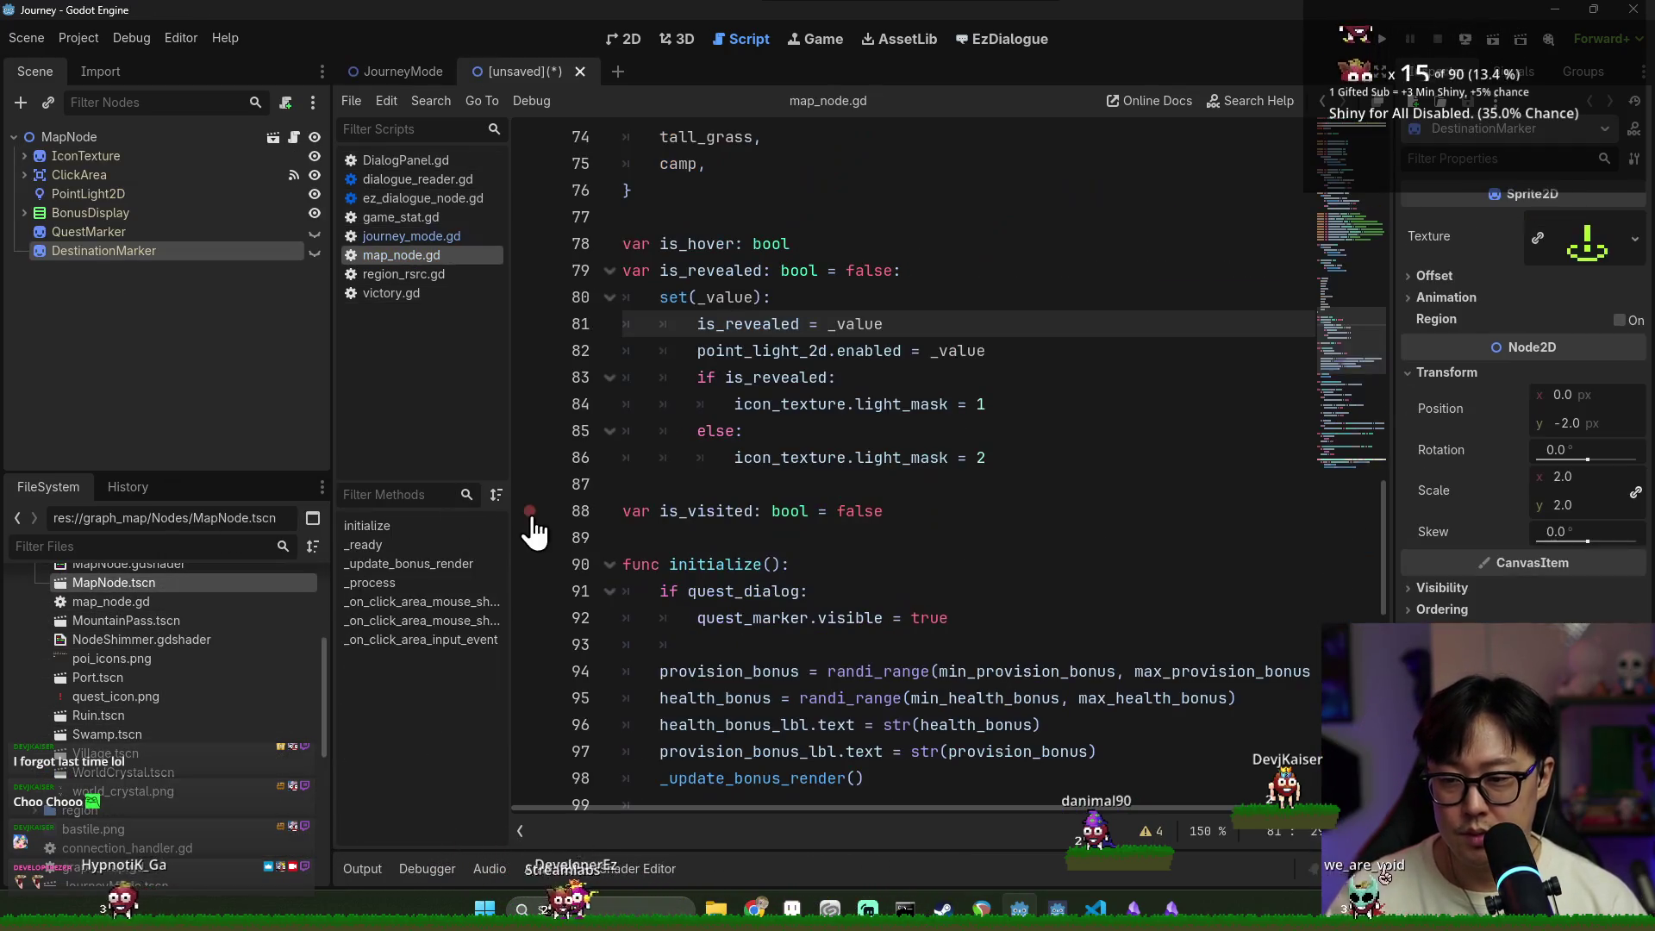
pyautogui.doubleClick(183, 142)
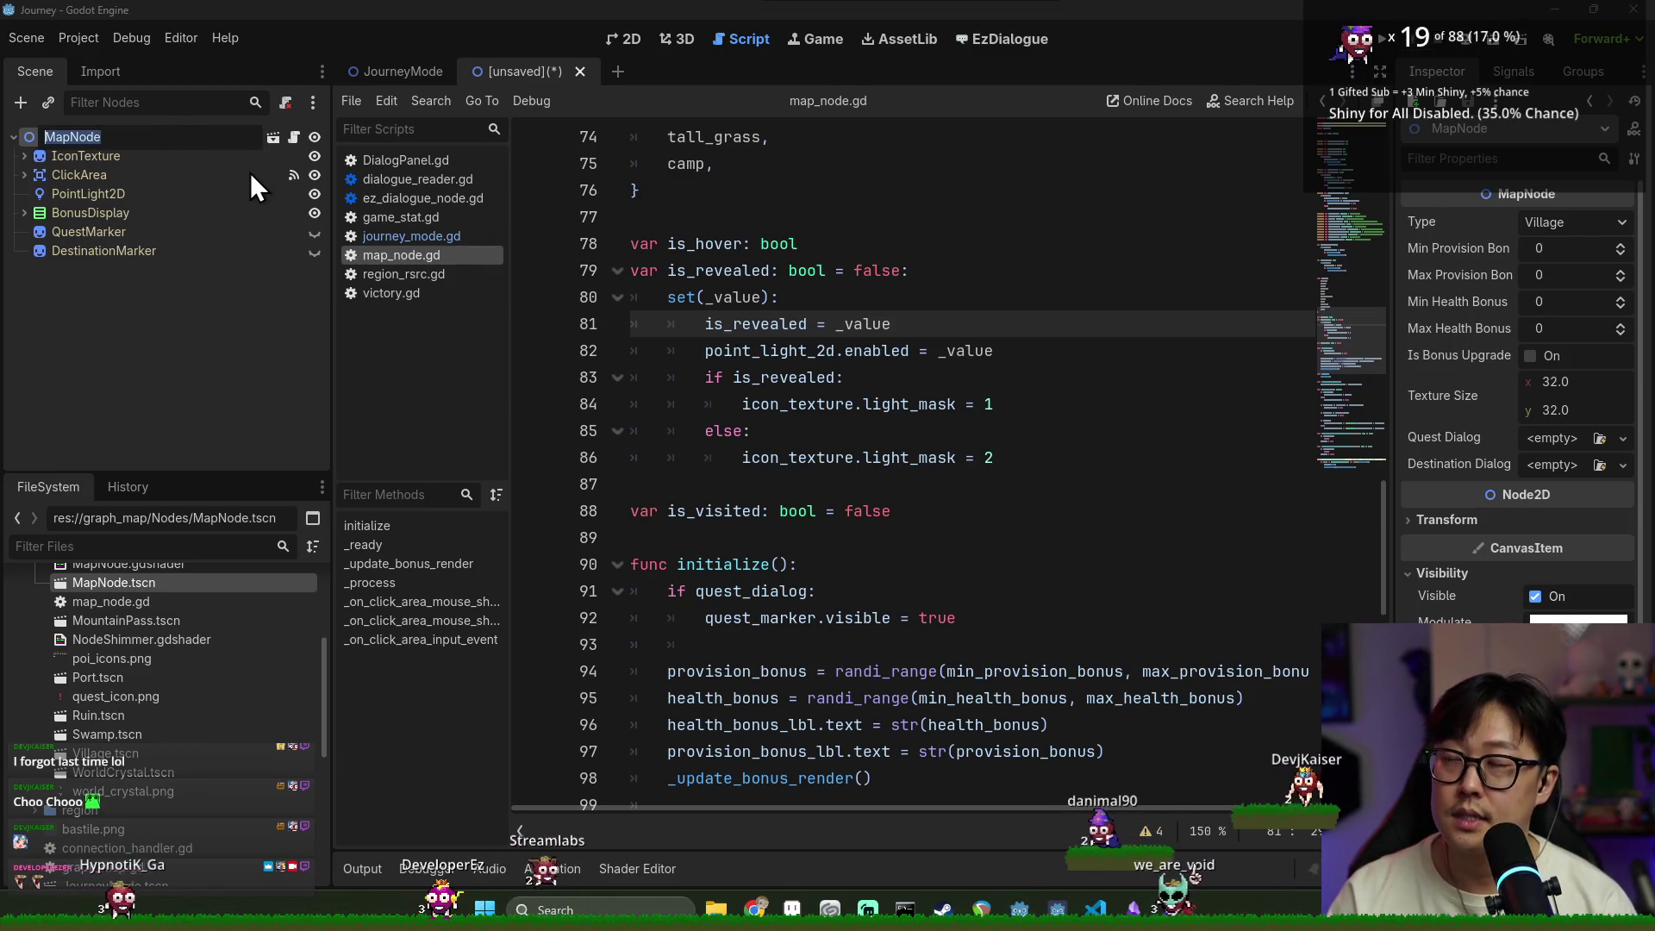
pyautogui.write('Camp')
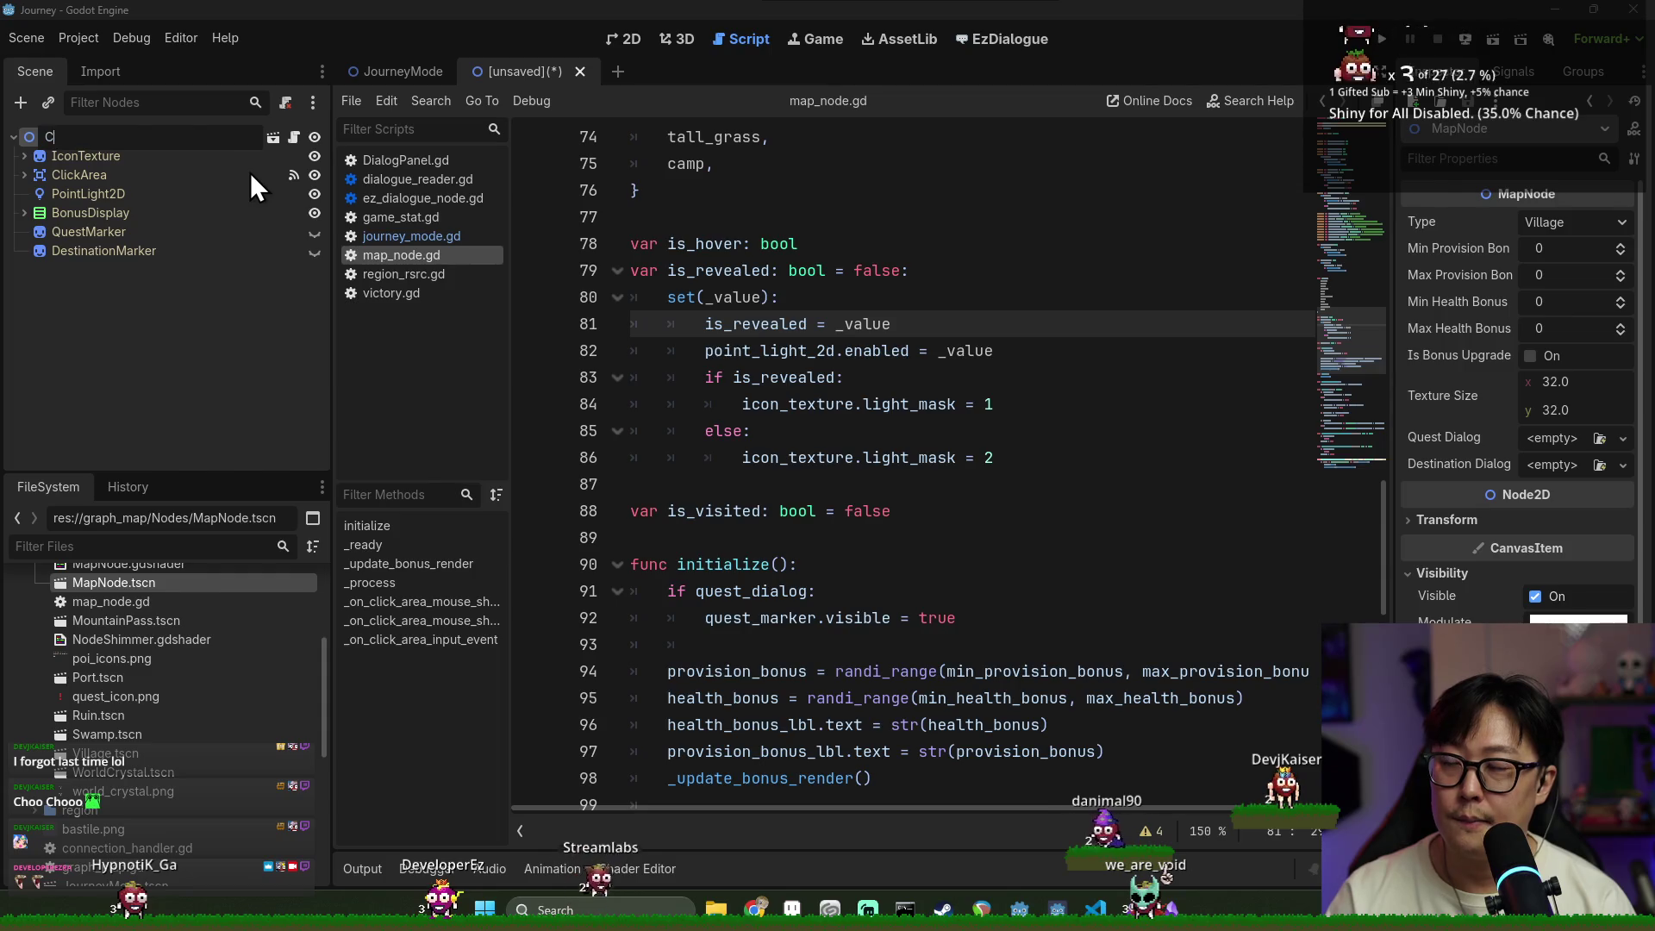
pyautogui.press('Return')
# - Set the node type to Camp with Max Provision and Max Health bonuses of 2
pyautogui.click(1576, 224)
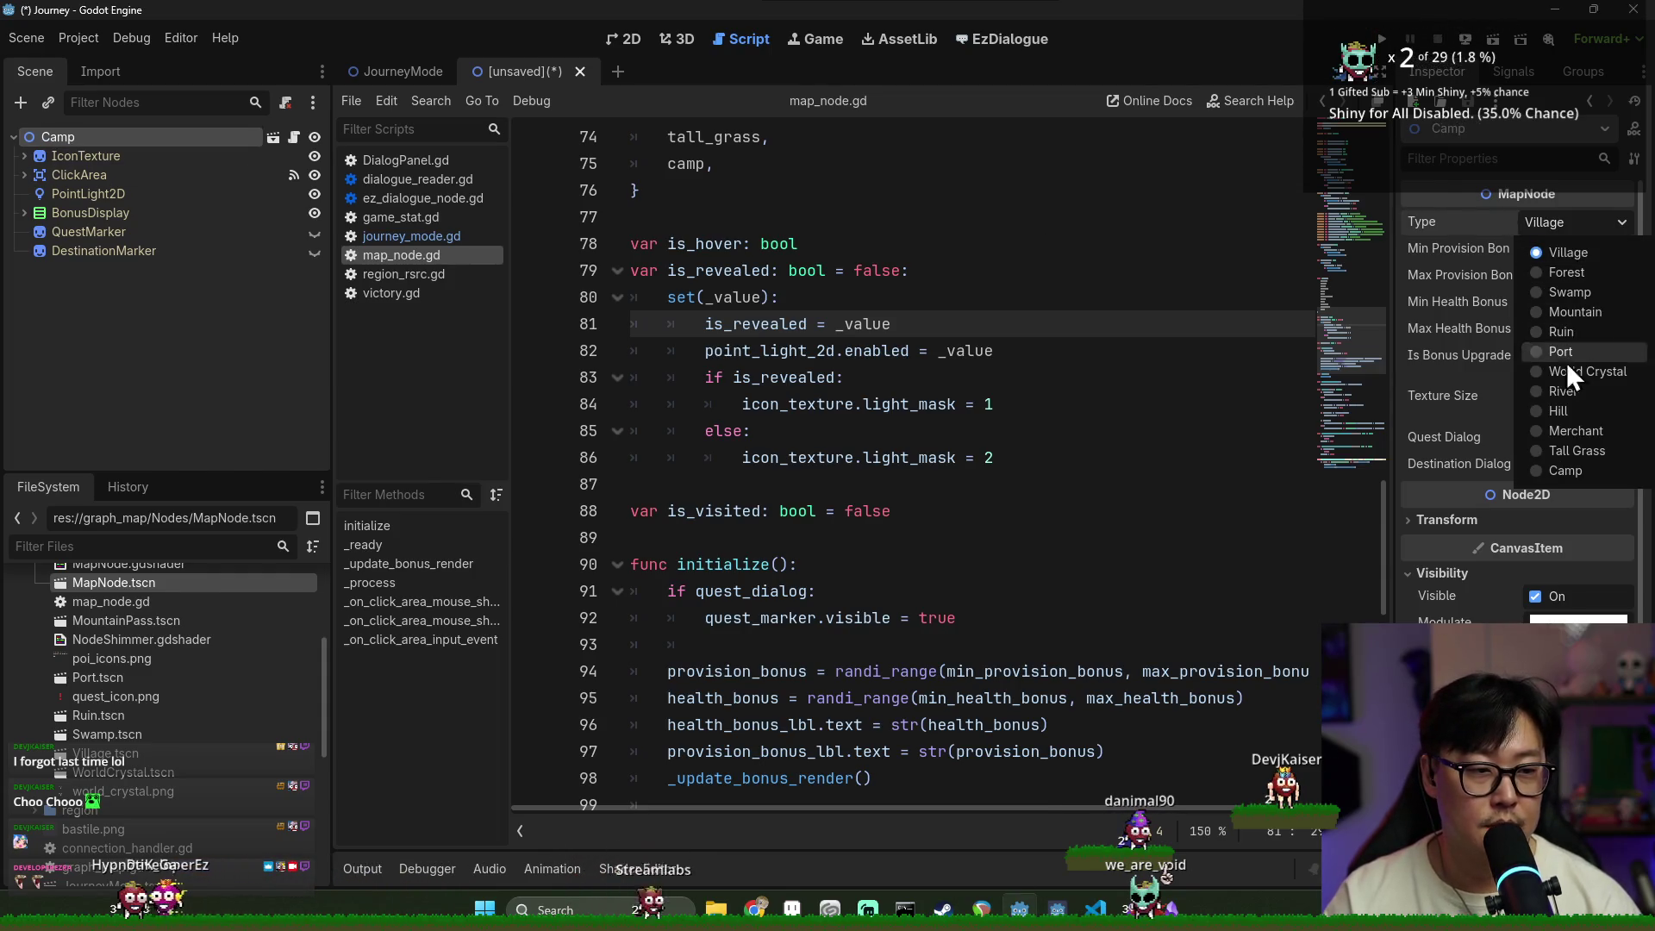
pyautogui.click(1565, 469)
pyautogui.click(1574, 250)
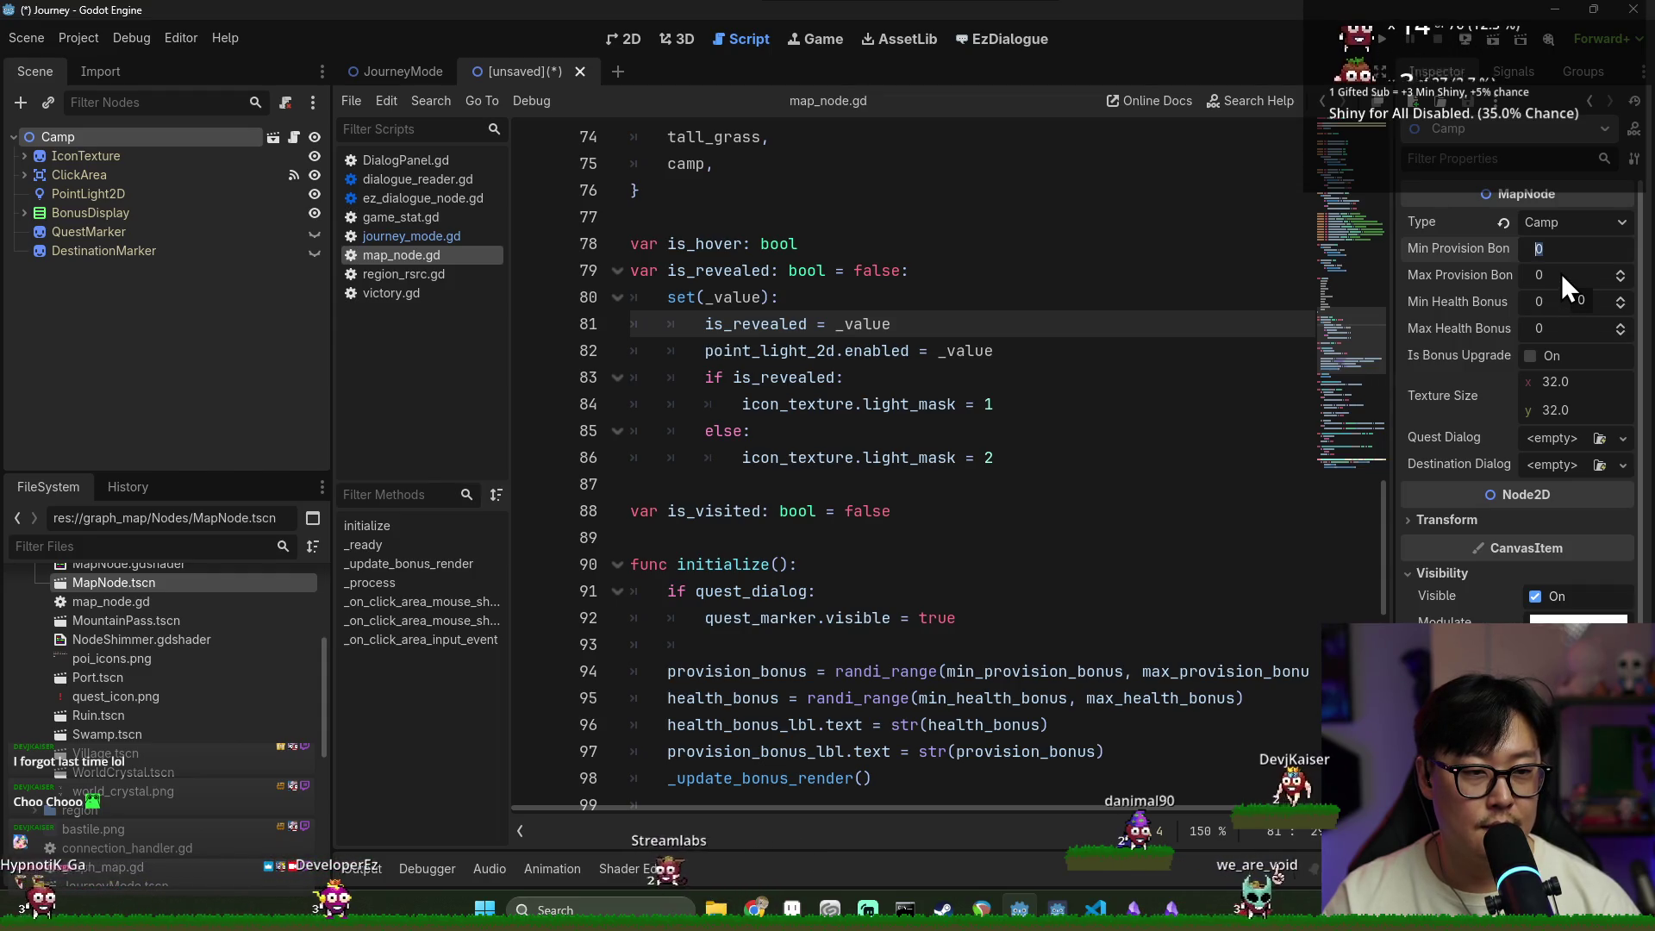
pyautogui.press('Tab')
pyautogui.press('Tab')
pyautogui.moveTo(1562, 282)
pyautogui.mouseDown()
pyautogui.moveTo(1562, 327)
pyautogui.moveTo(1567, 274)
pyautogui.mouseUp()
pyautogui.click(1562, 307)
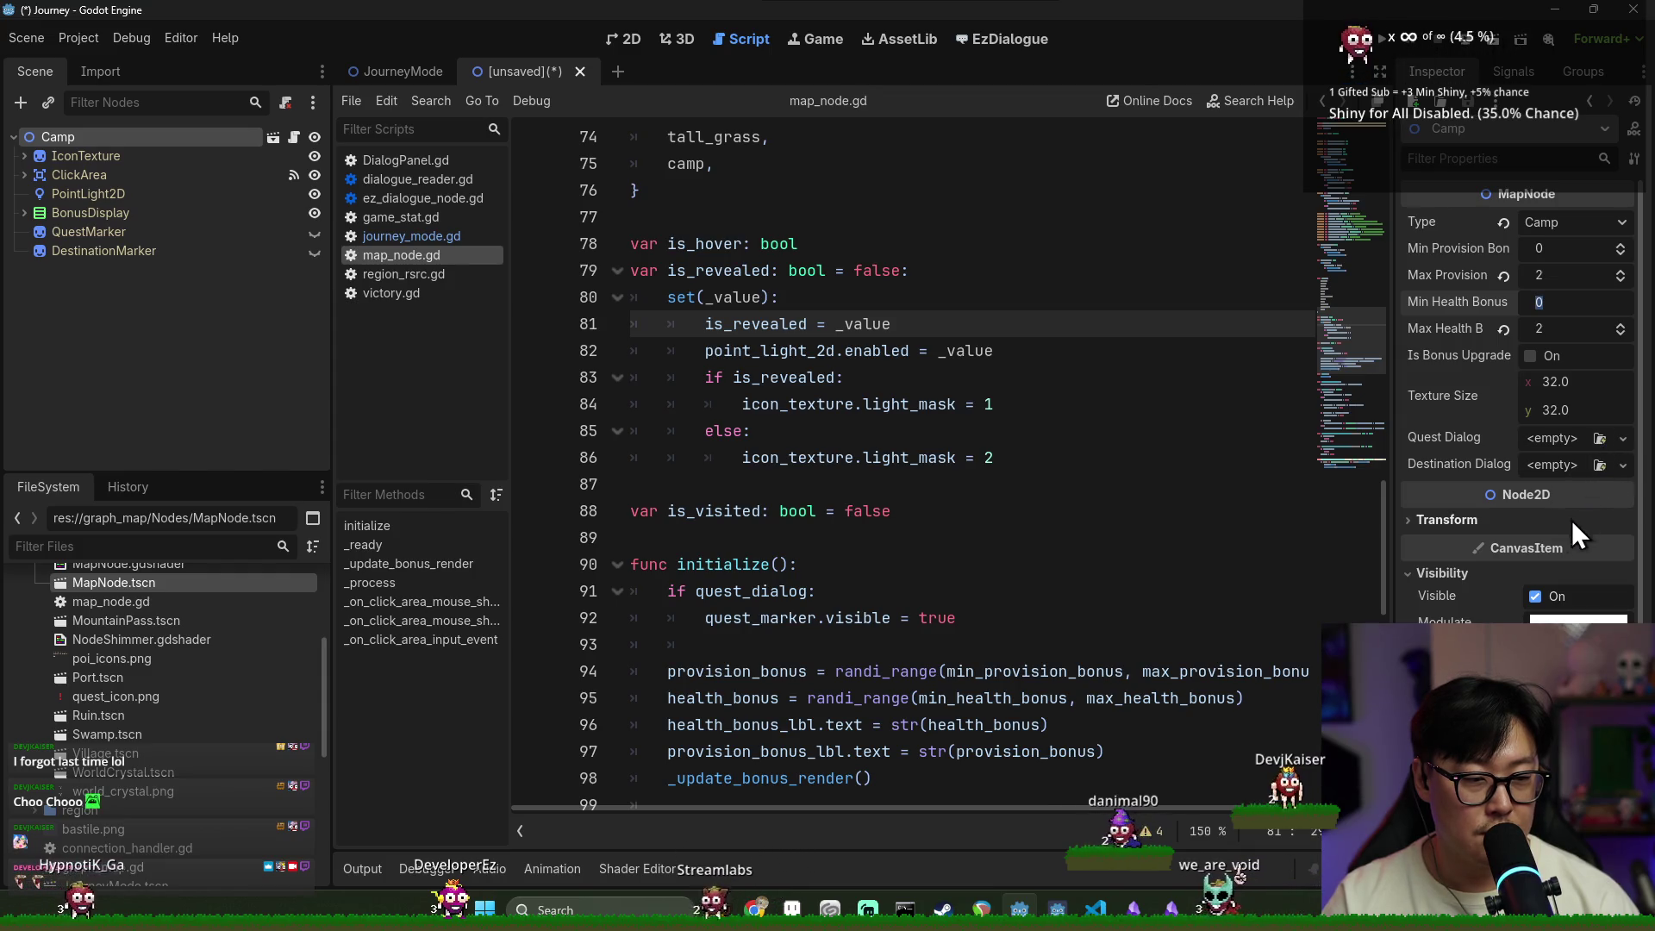
pyautogui.scroll(-3, 1530, 595)
# - Save the scene as graph_map/Nodes/Camp.tscn
pyautogui.hotkey('ctrl', 's')
pyautogui.press('Escape')
pyautogui.hotkey('ctrl', 's')
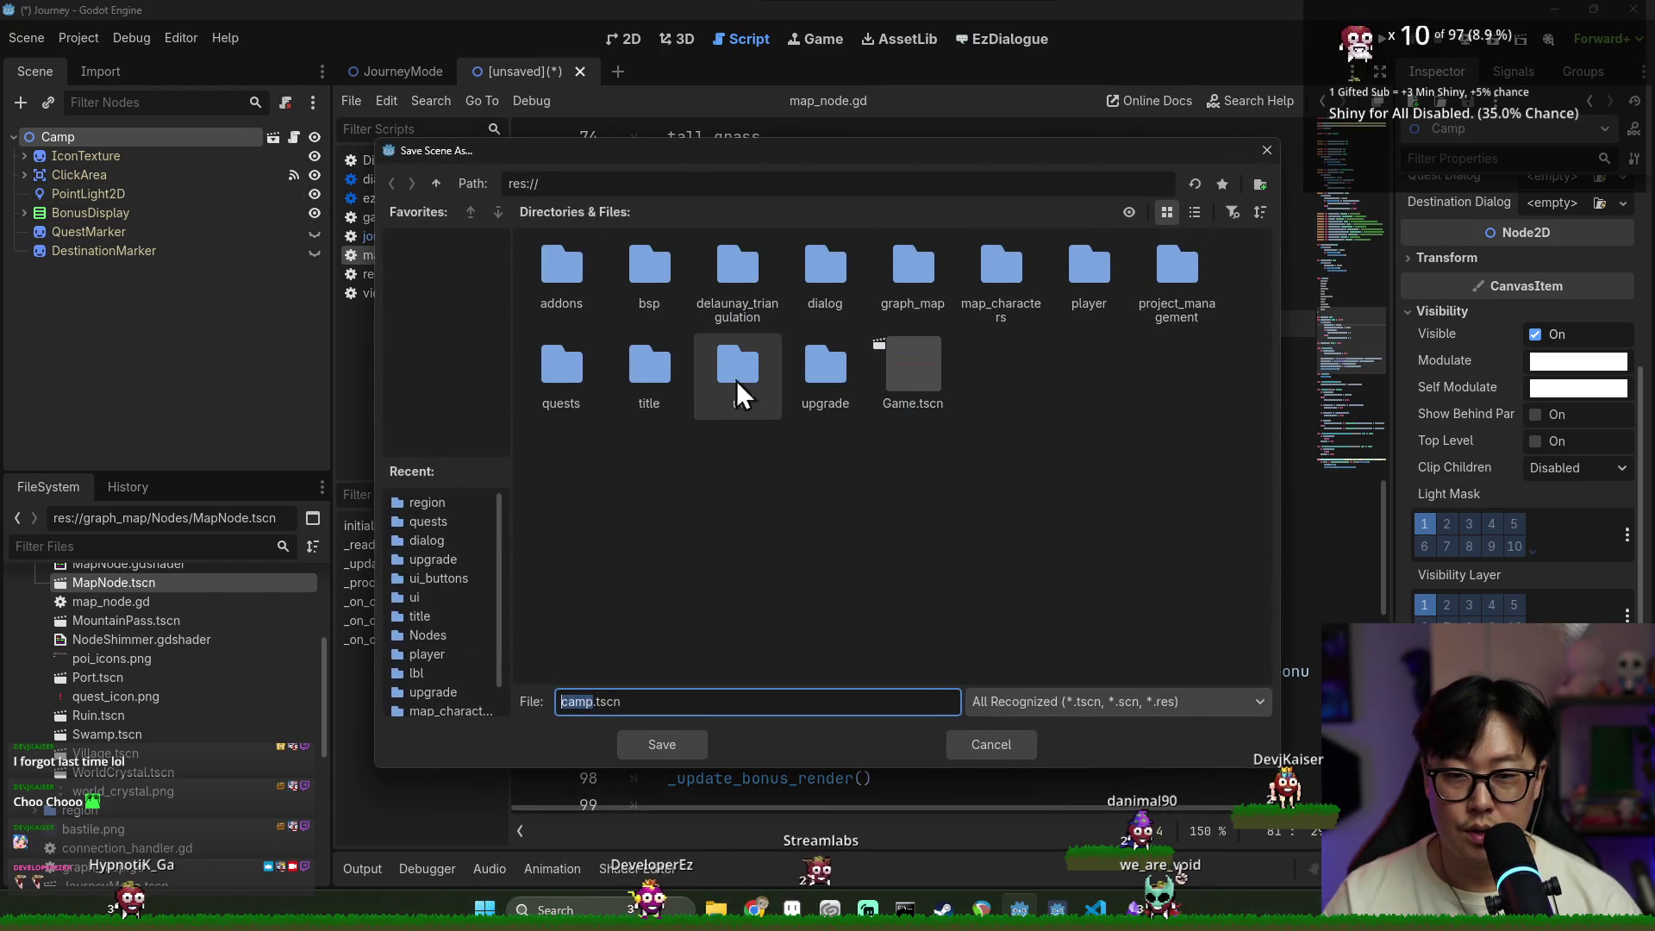
pyautogui.doubleClick(917, 292)
pyautogui.doubleClick(564, 269)
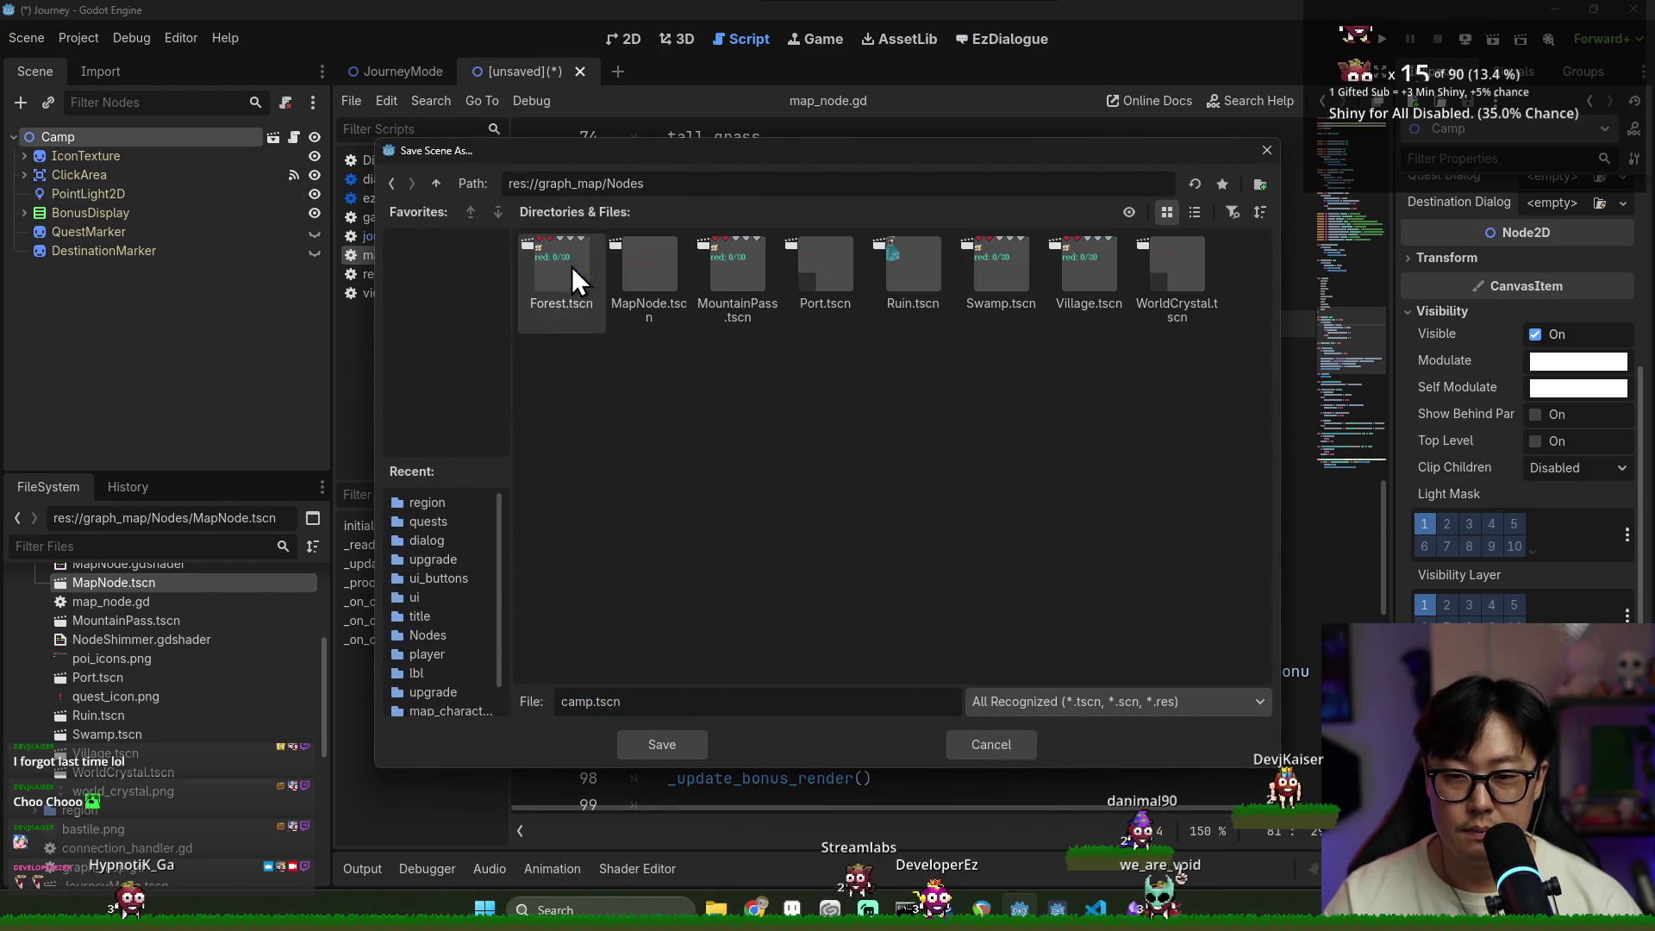
pyautogui.press('Delete')
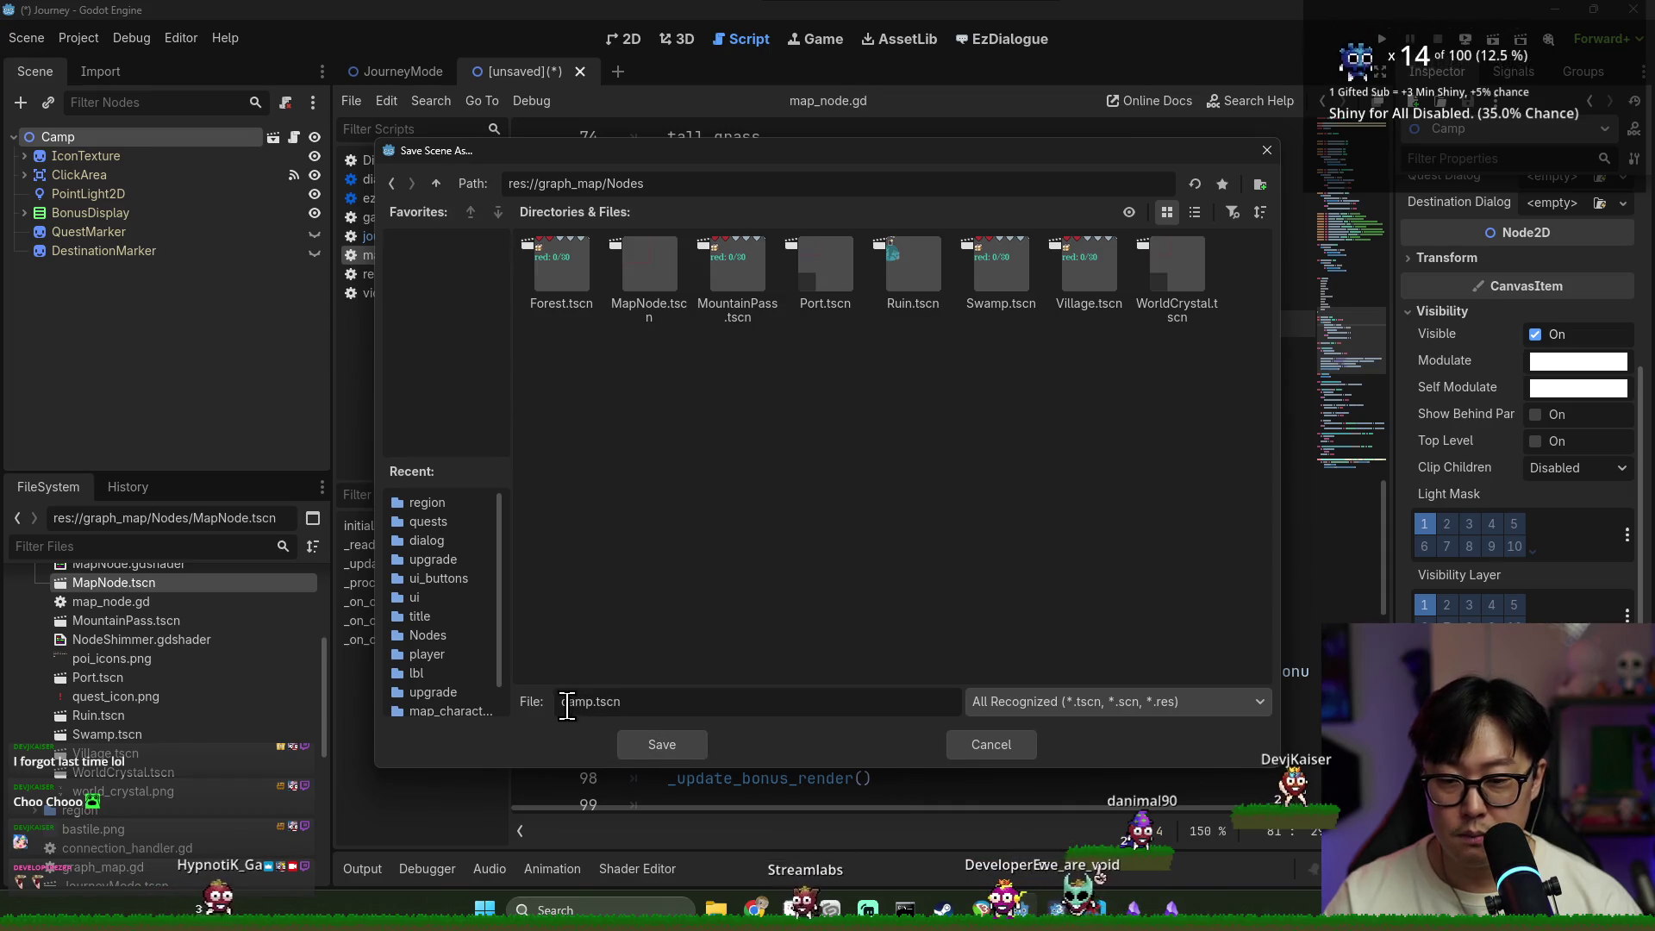
pyautogui.click(684, 737)
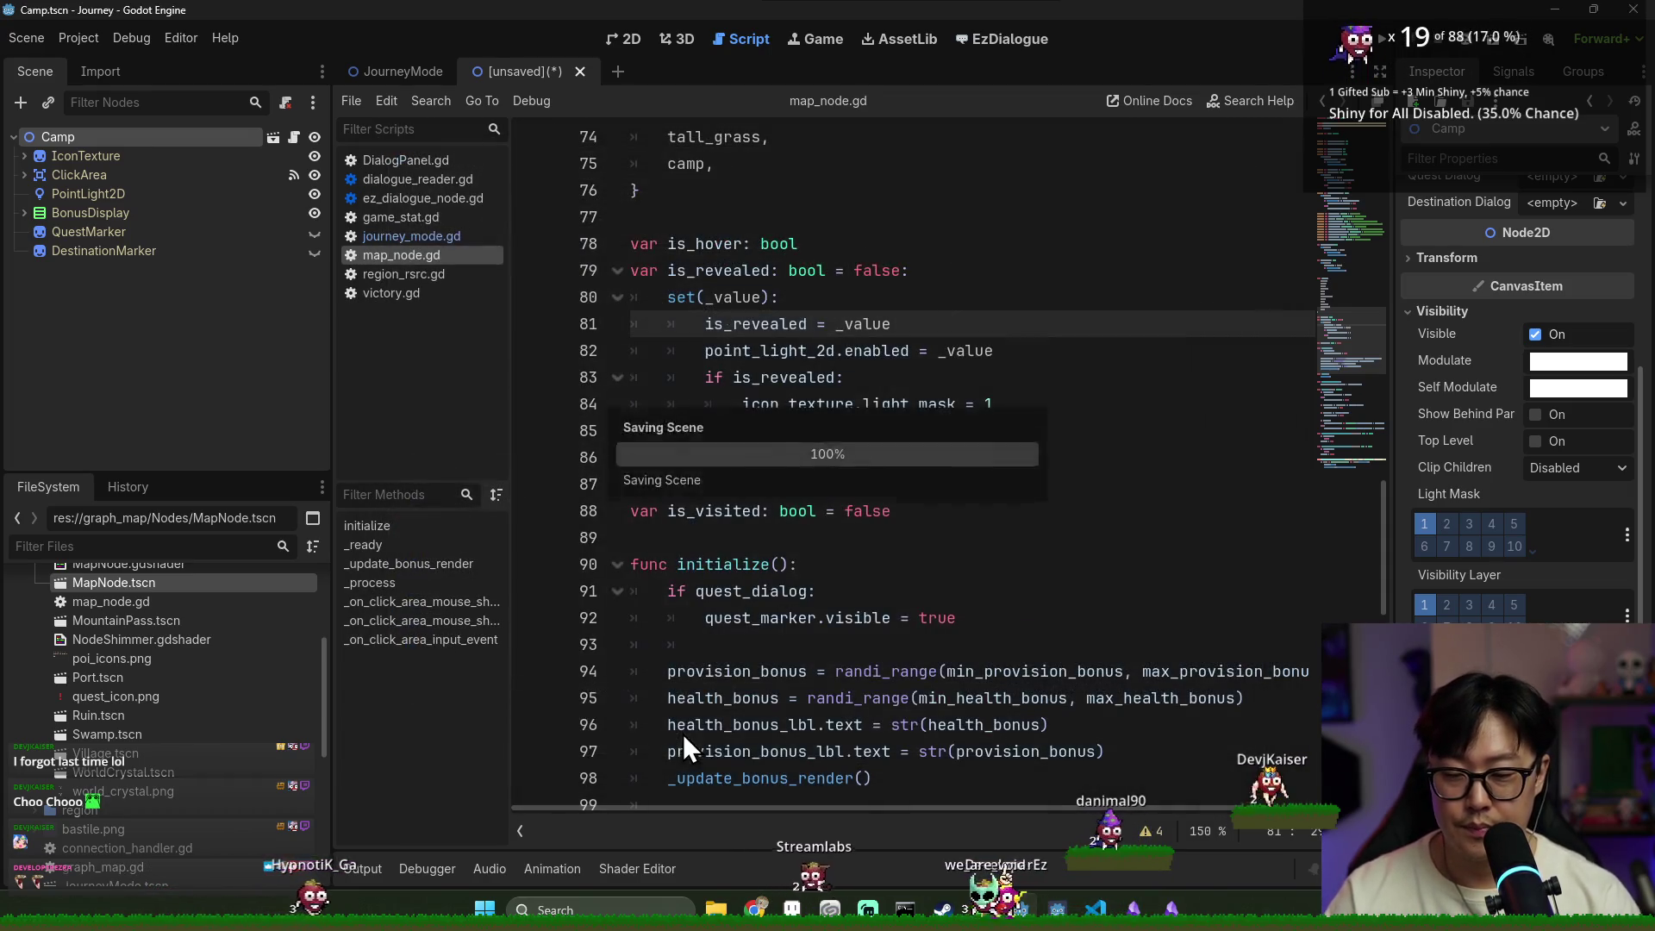
pyautogui.click(186, 156)
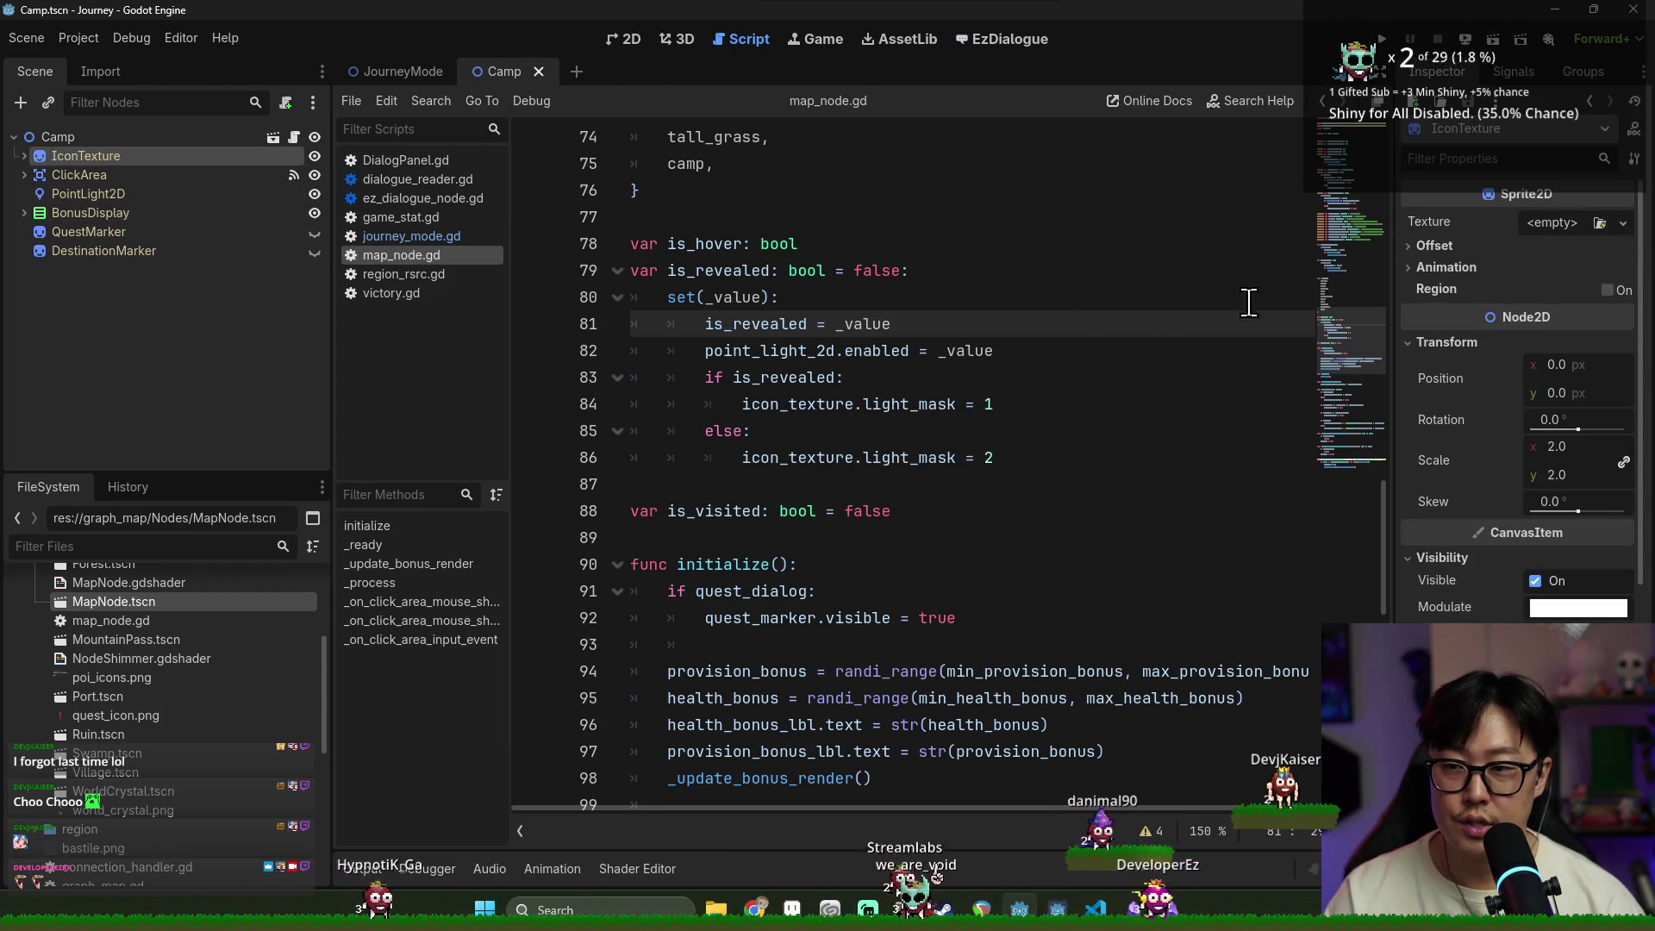
# - Give IconTexture a new AtlasTexture using poi_icons.png as its atlas
pyautogui.click(1600, 225)
pyautogui.click(1622, 225)
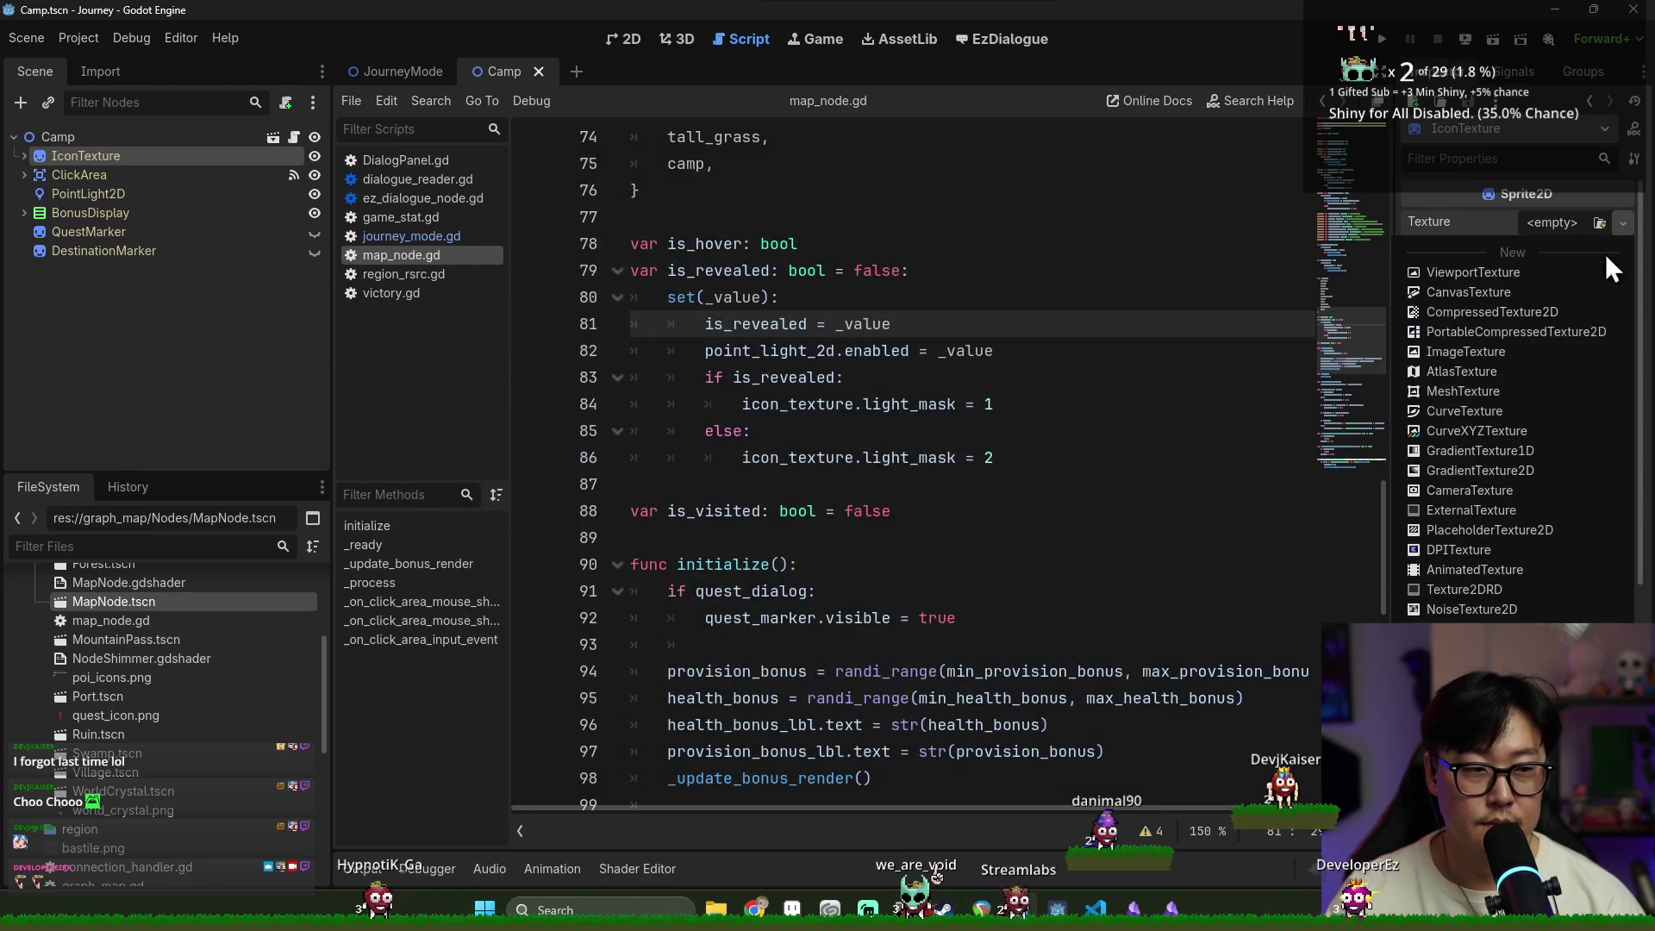
pyautogui.click(1466, 370)
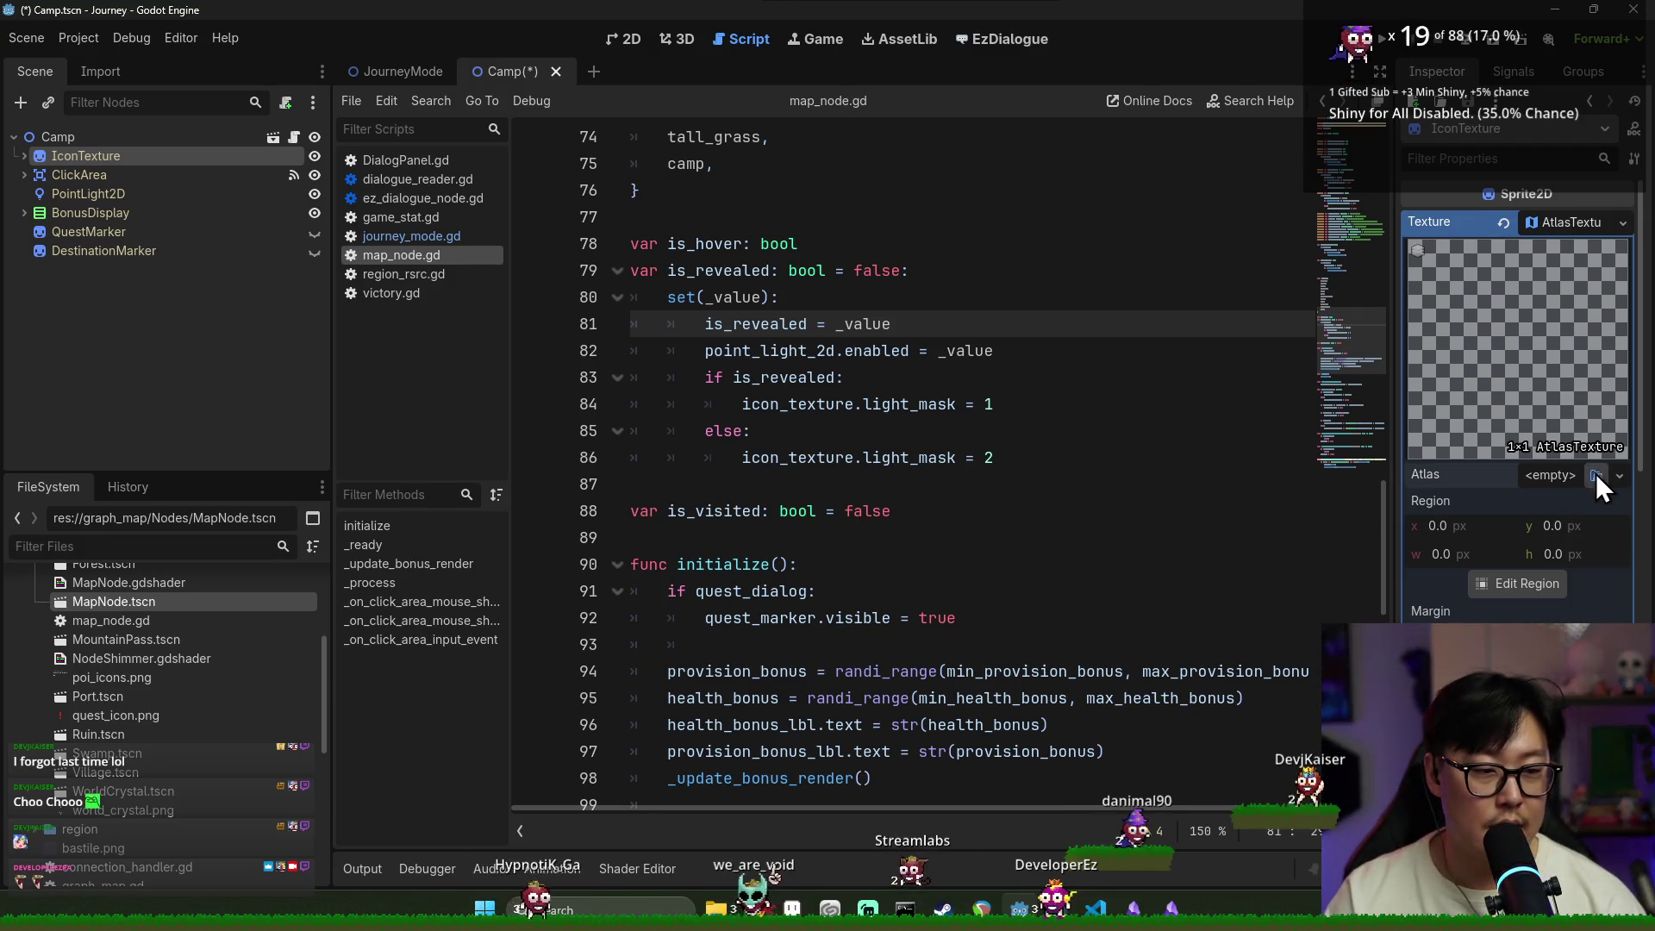
pyautogui.click(1596, 475)
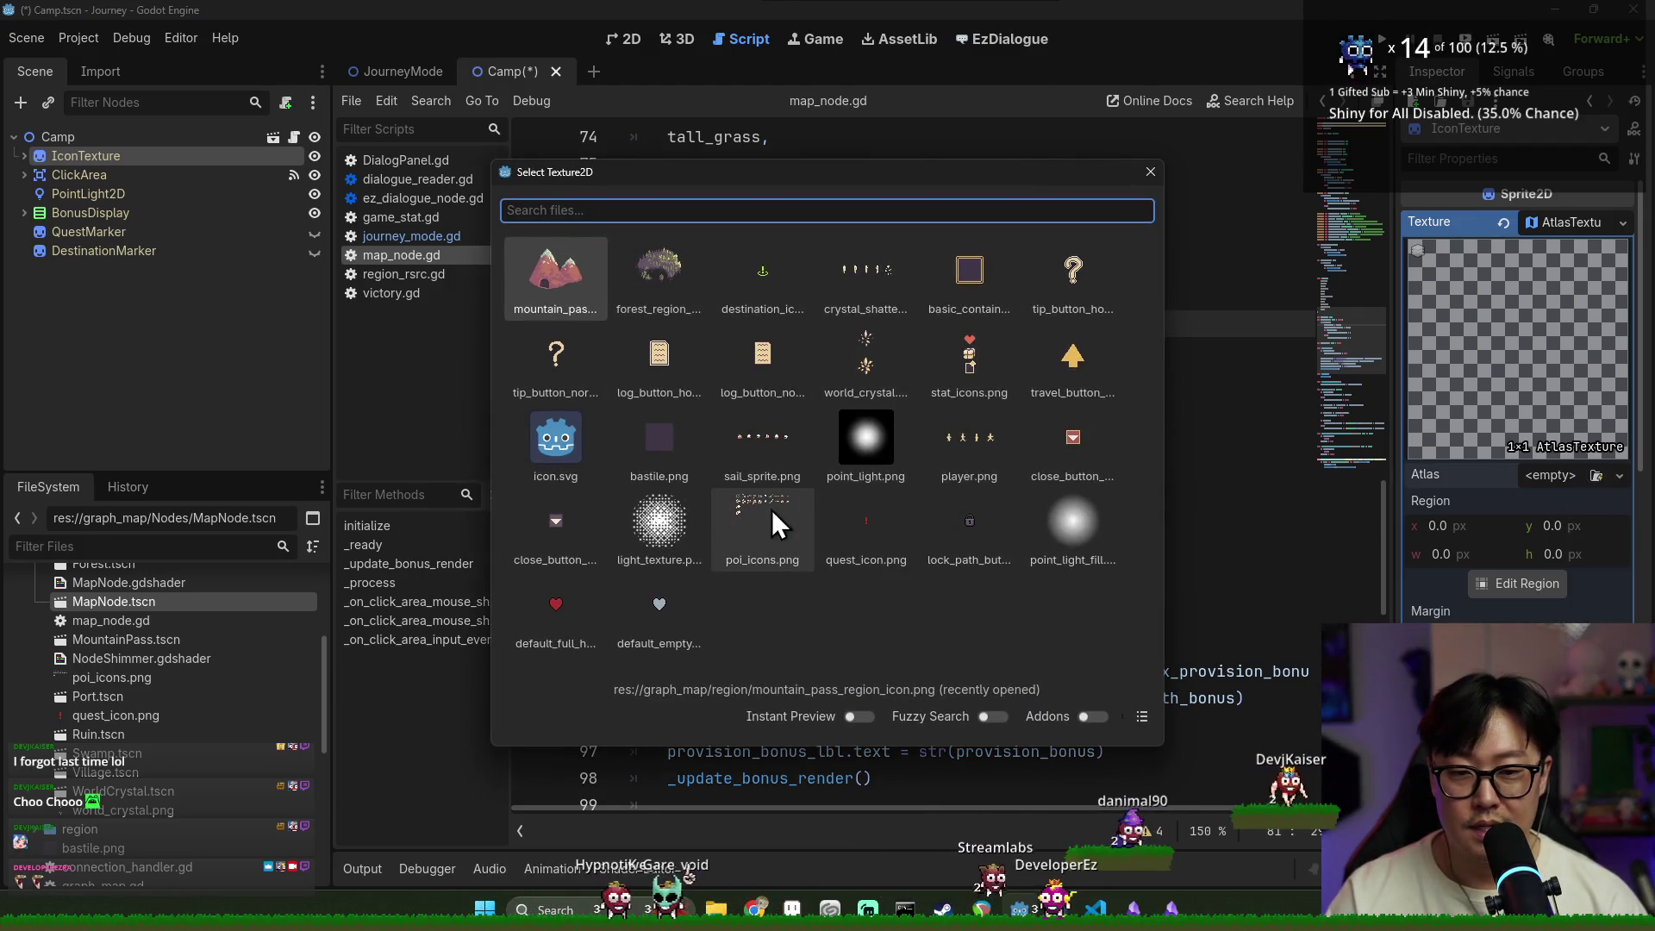
pyautogui.doubleClick(772, 515)
# - Set the atlas region to 32×32 at offset 0,64 to show the tent icon
pyautogui.click(1462, 559)
pyautogui.click(1492, 592)
pyautogui.write('32')
pyautogui.click(1579, 584)
pyautogui.write('32')
pyautogui.press('Return')
pyautogui.click(1559, 559)
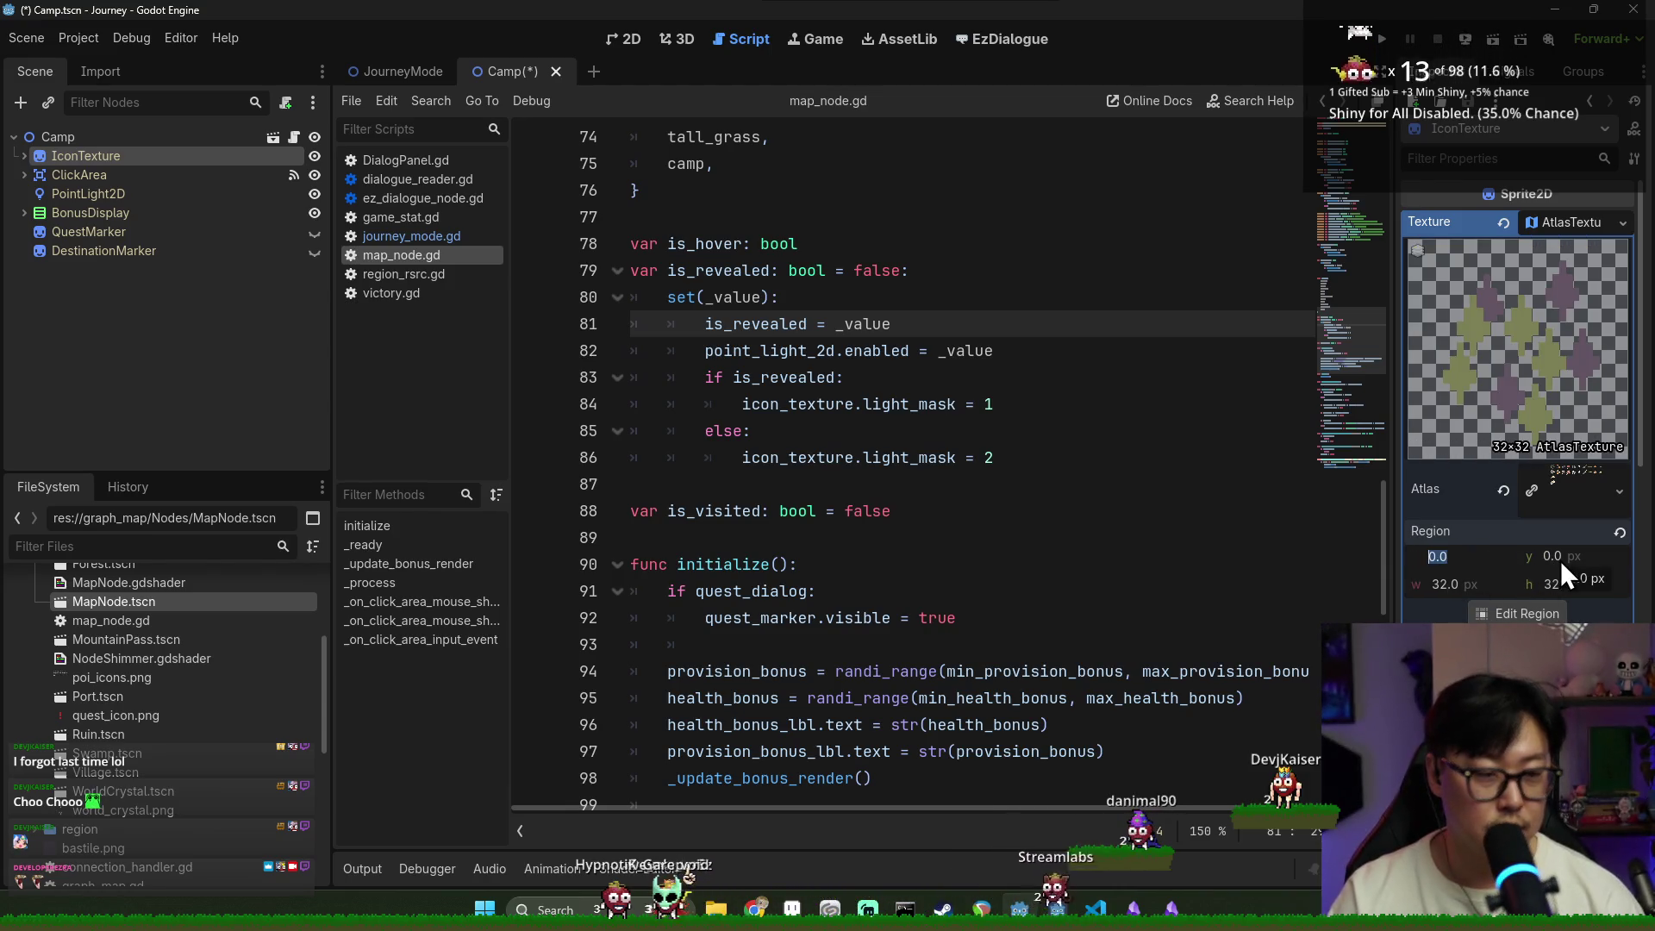
pyautogui.write('32')
pyautogui.press('Return')
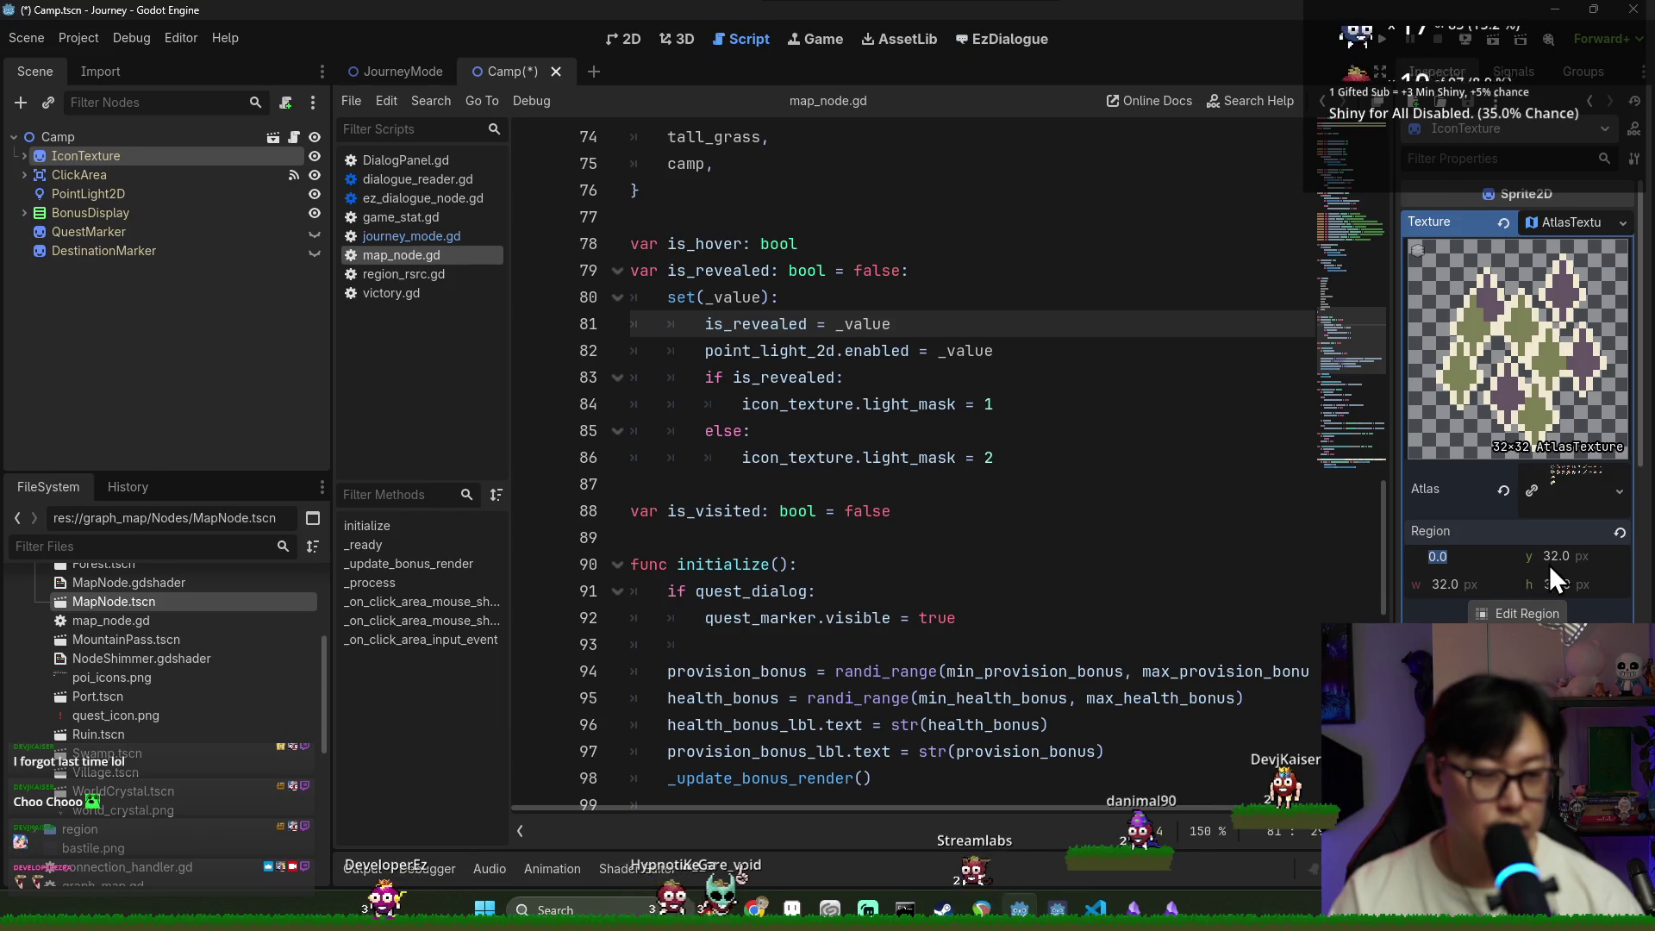
pyautogui.click(1555, 557)
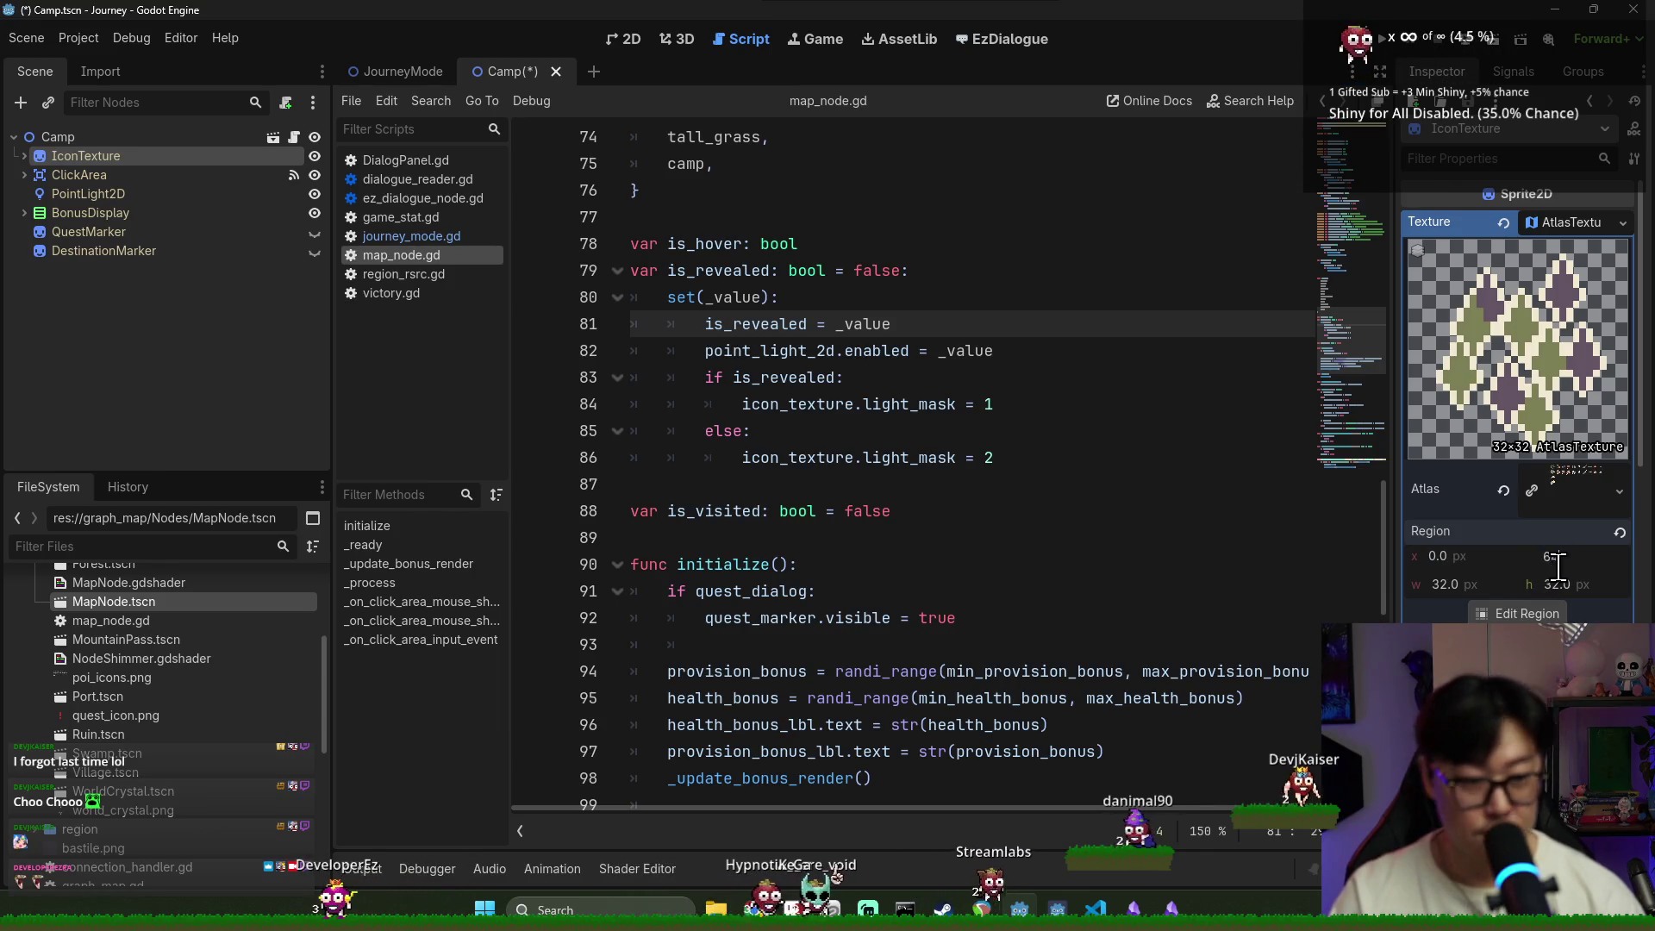
pyautogui.write('64')
pyautogui.press('Tab')
pyautogui.hotkey('ctrl', 's')
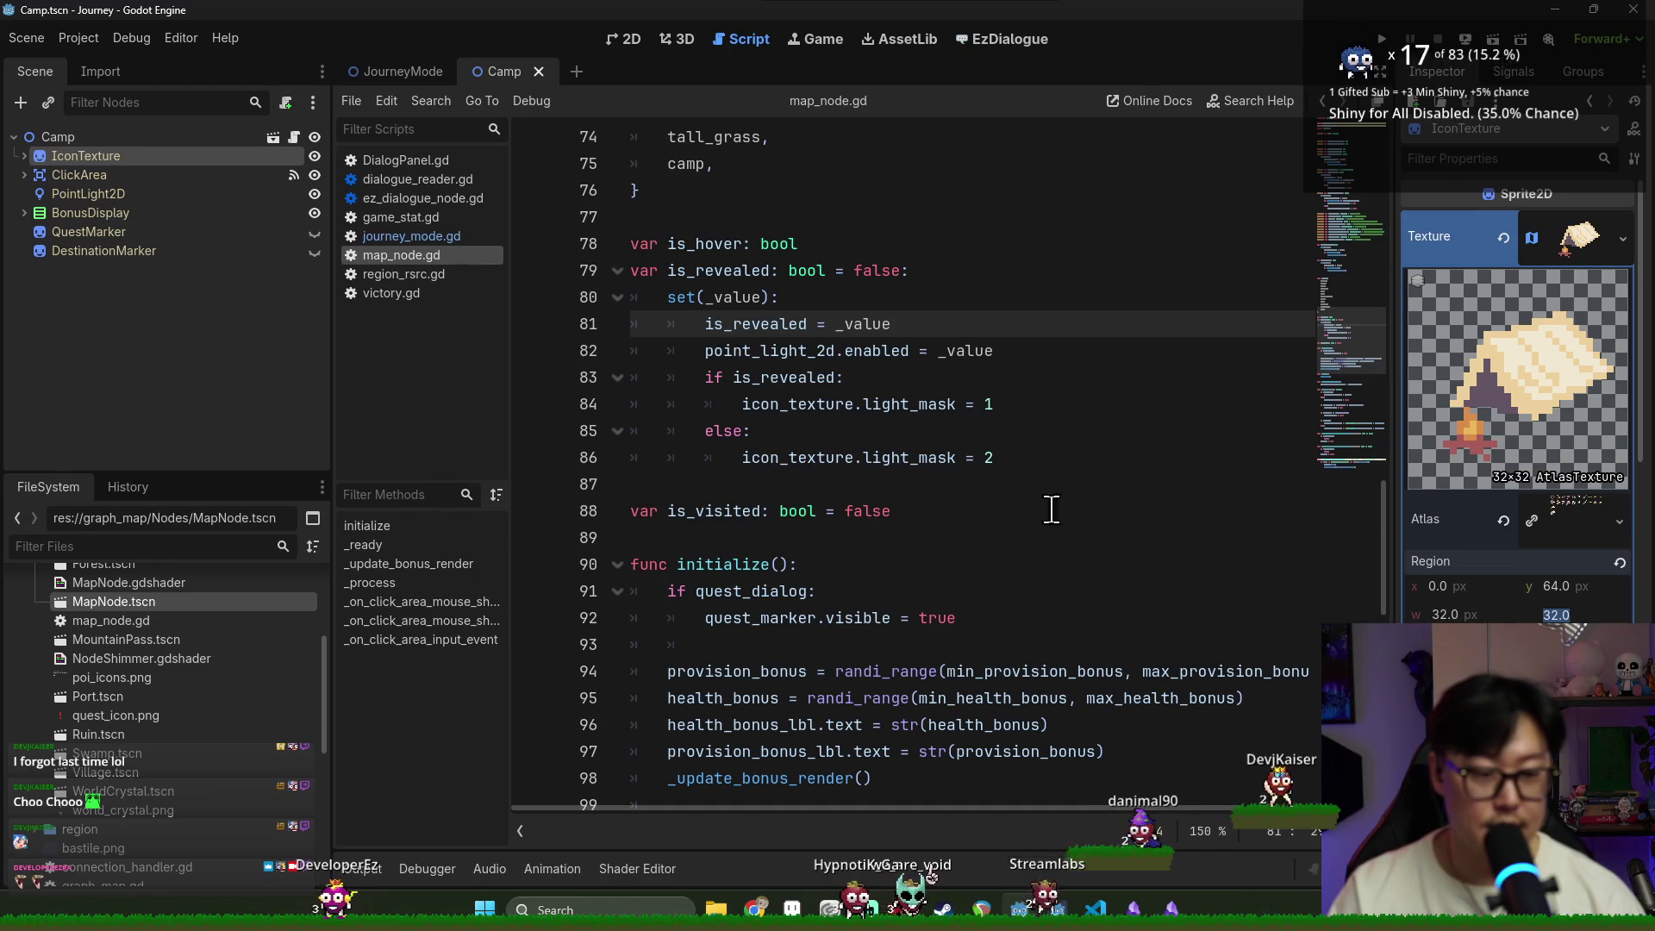
# - Save the Camp scene and start a new scene inherited from MapNode.tscn
pyautogui.click(627, 38)
pyautogui.hotkey('ctrl', 's')
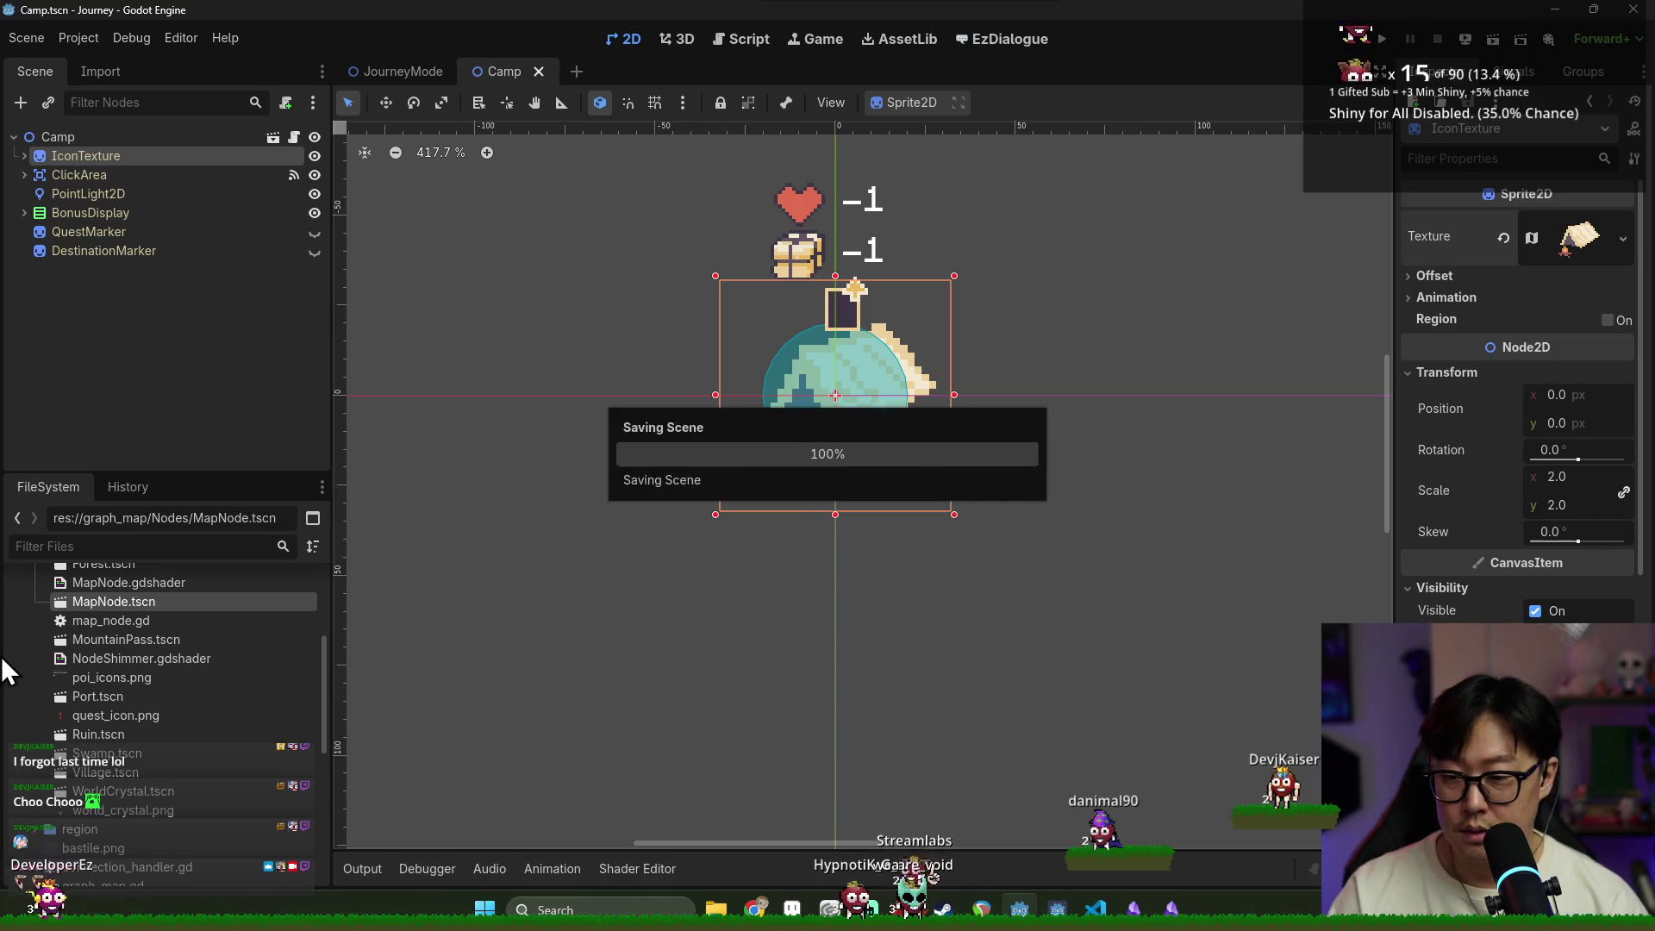
pyautogui.scroll(1, 103, 607)
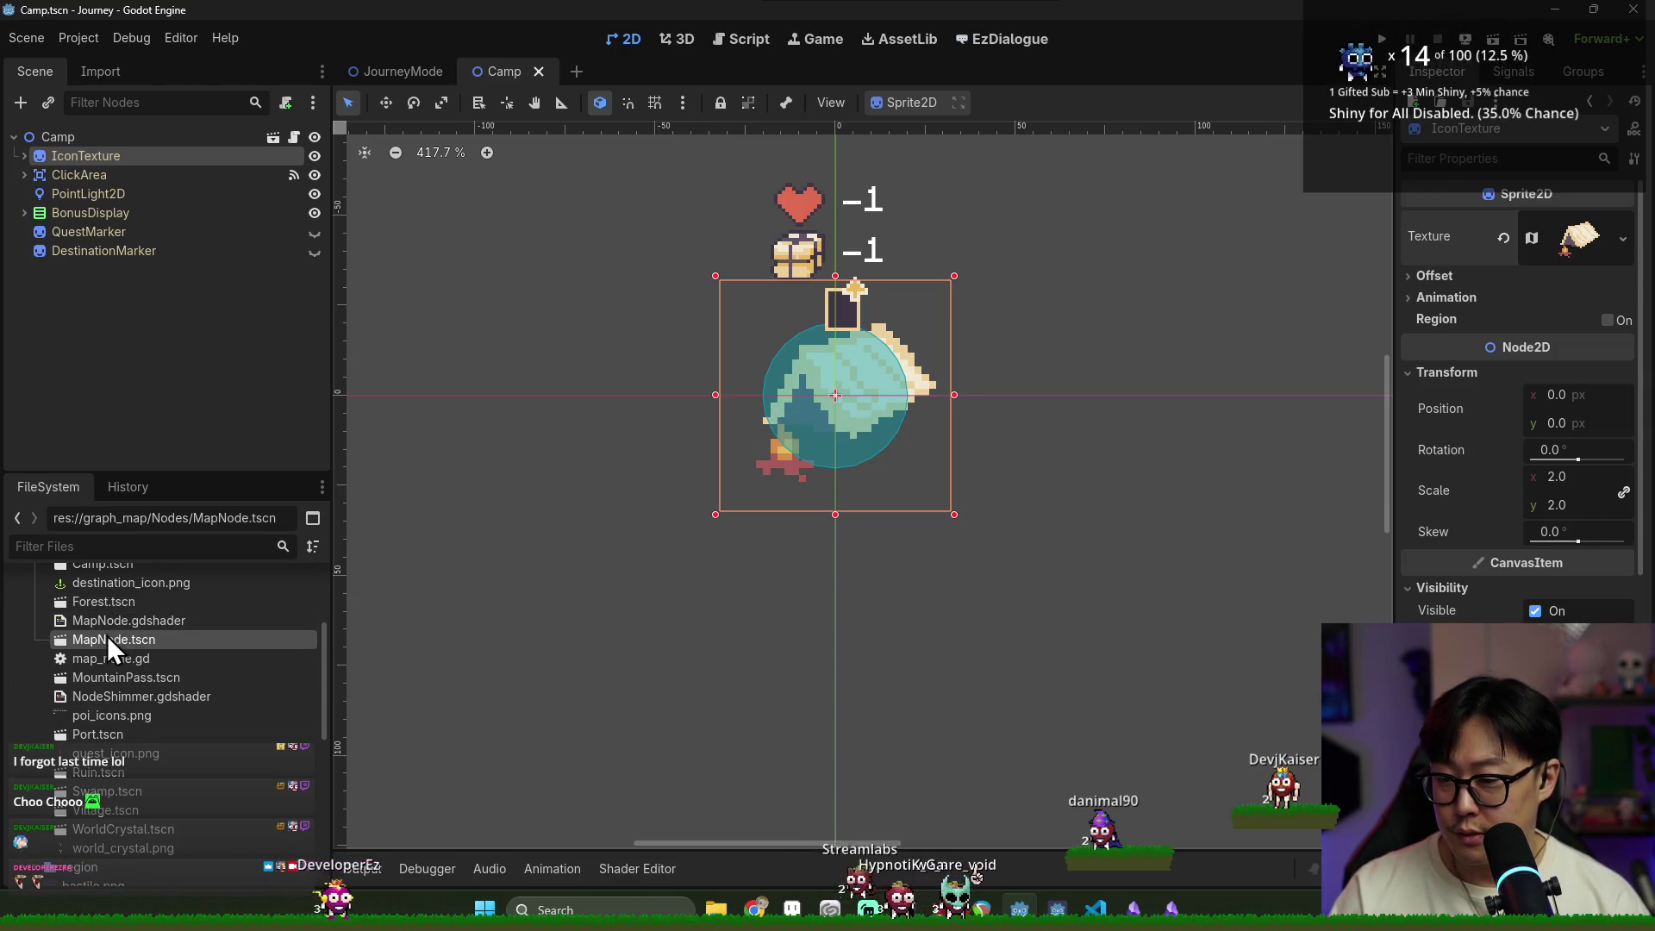
pyautogui.rightClick(106, 636)
pyautogui.click(203, 328)
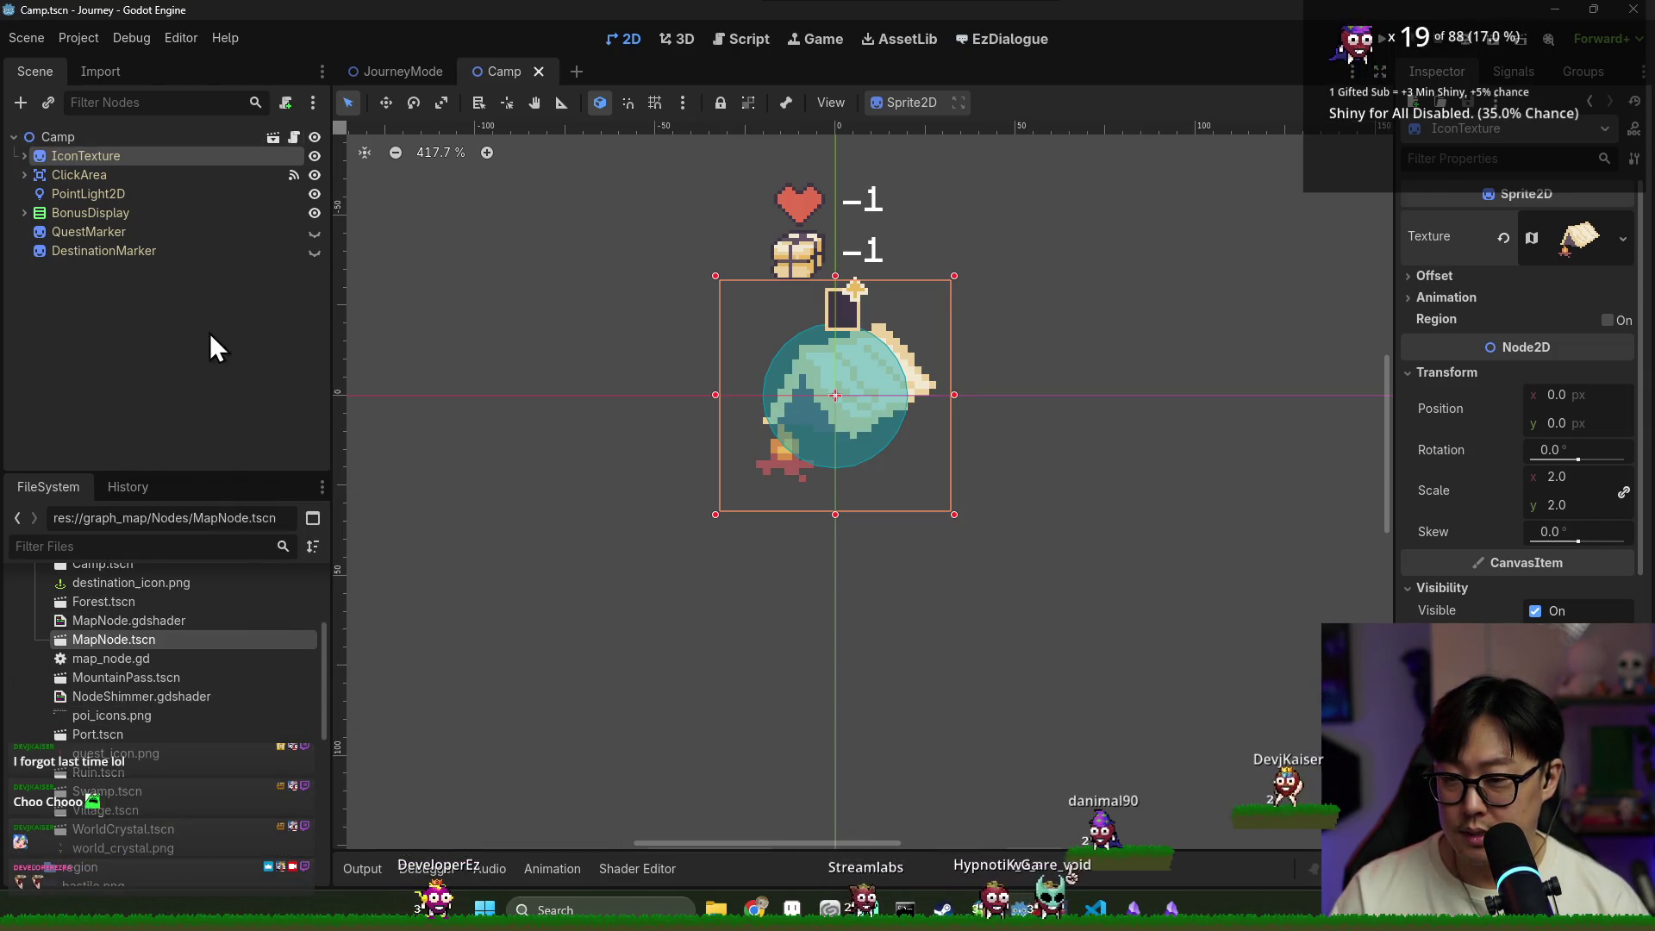
pyautogui.hotkey('alt', 'Tab')
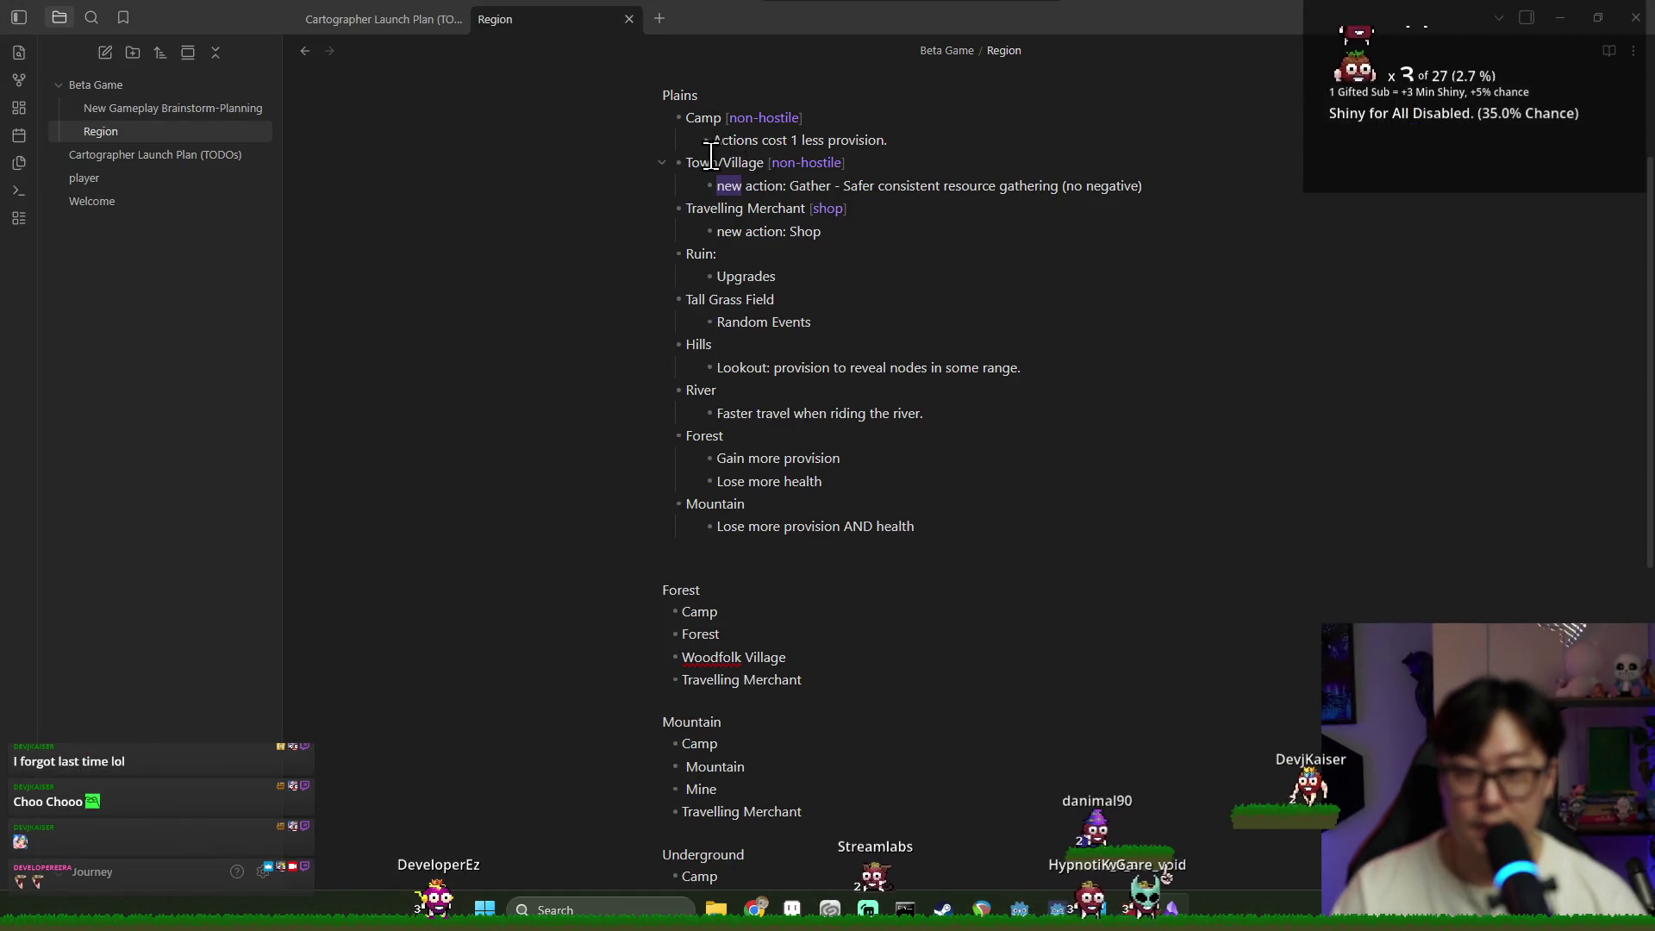
pyautogui.hotkey('alt', 'Tab')
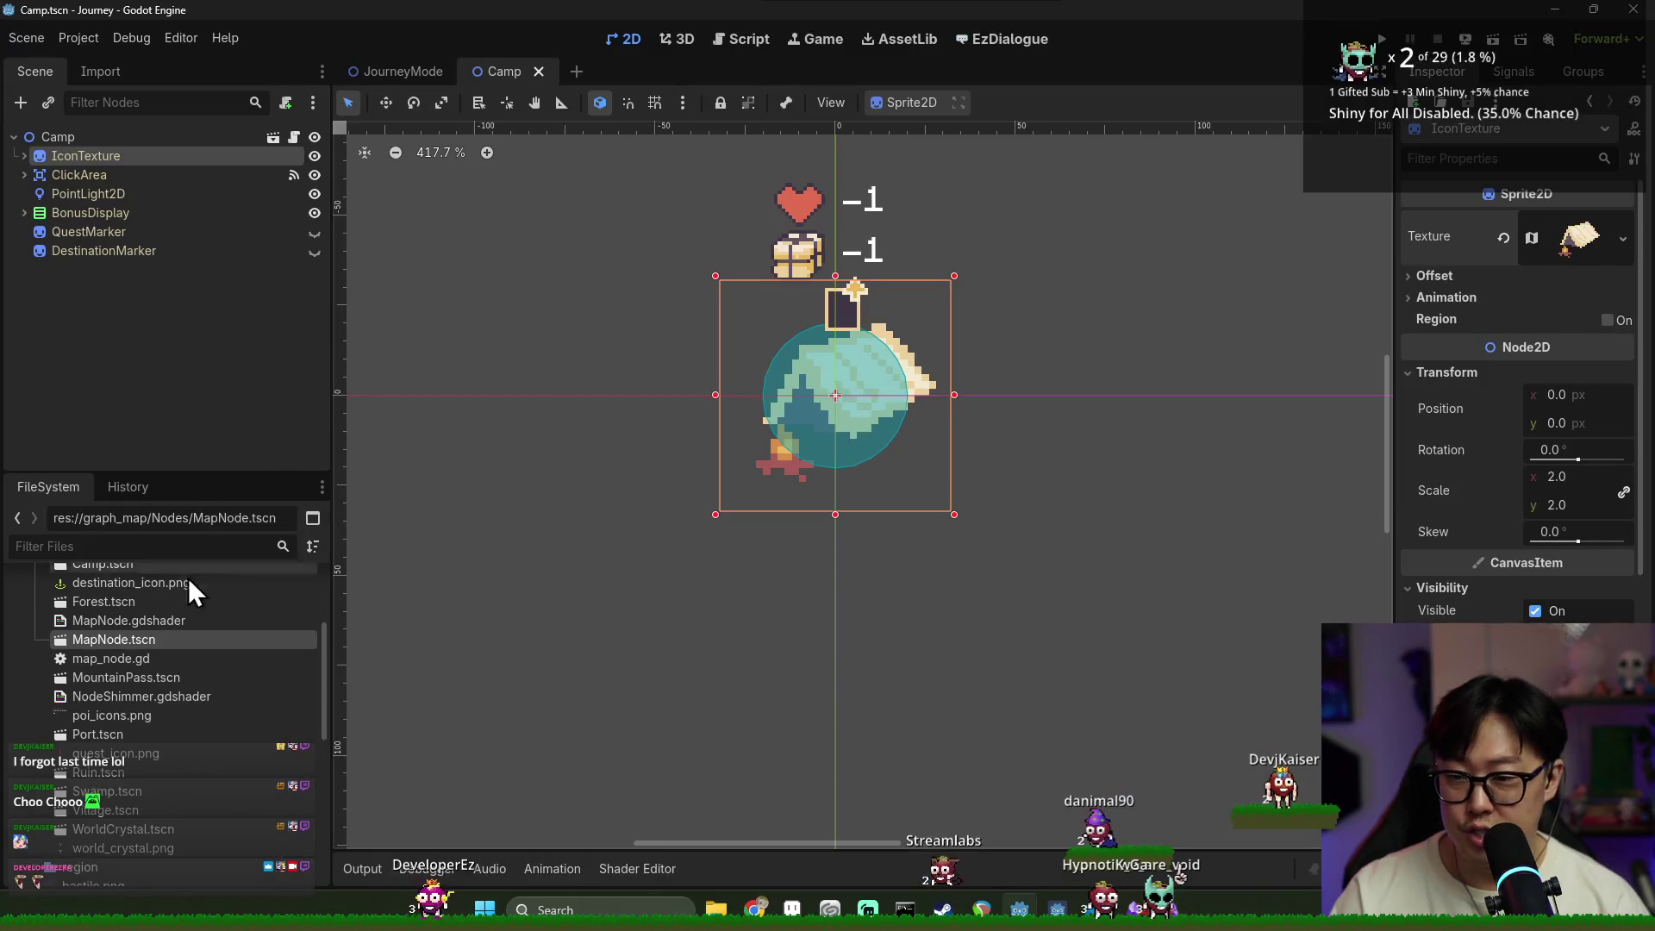
pyautogui.rightClick(132, 637)
pyautogui.click(197, 517)
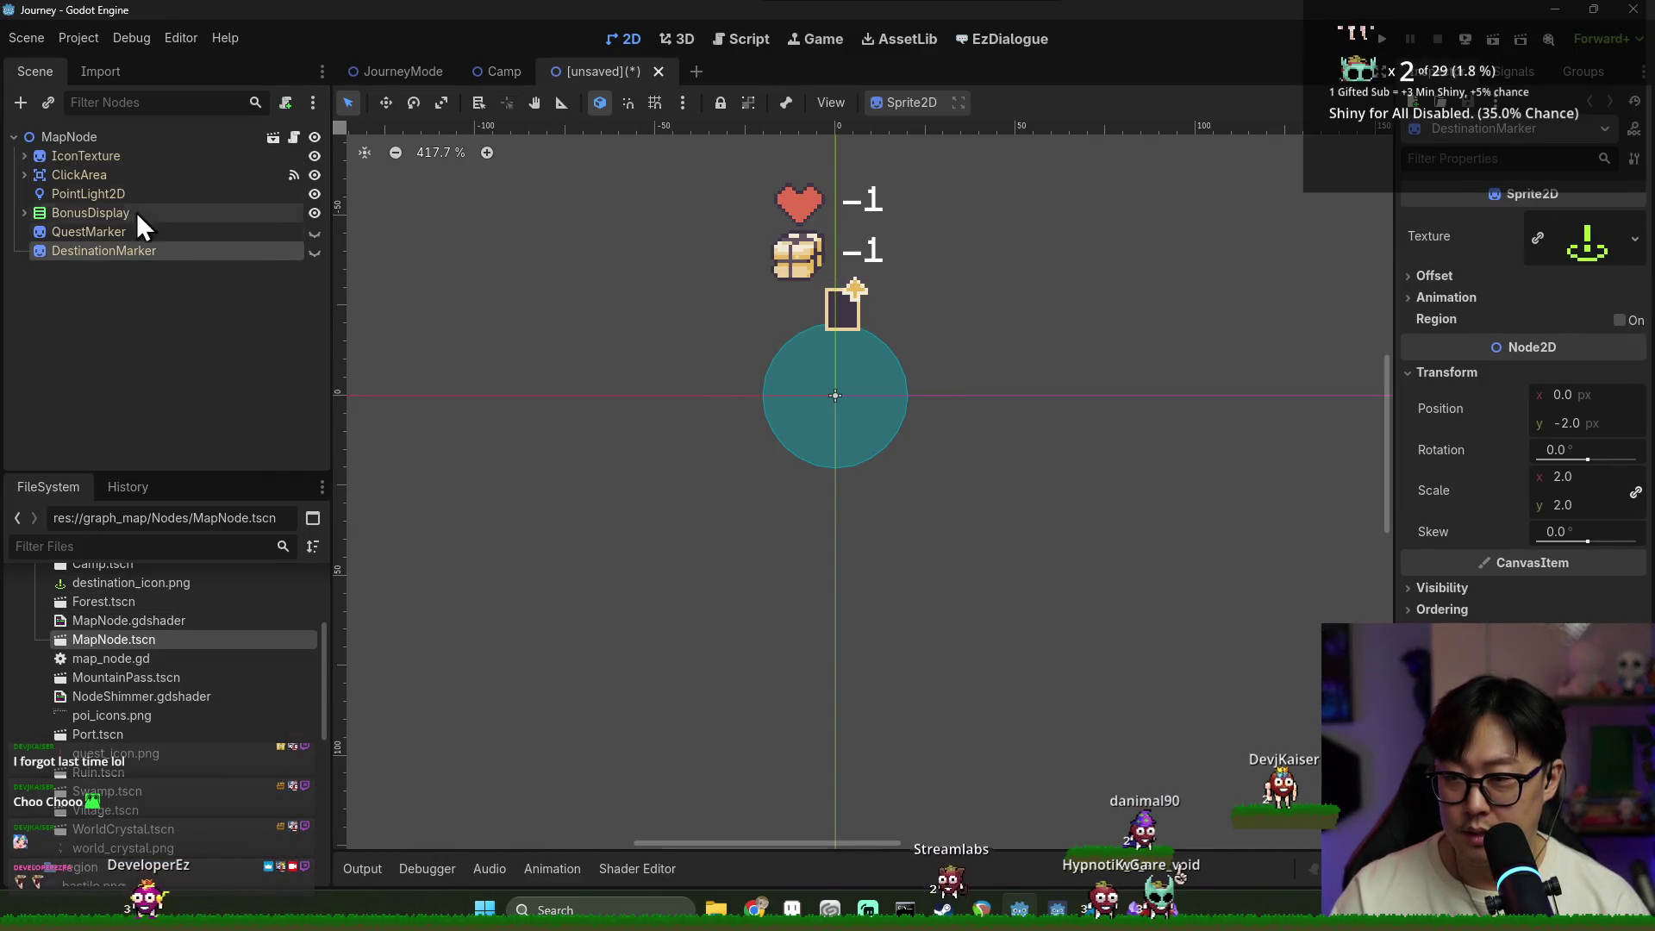
# - Rename the root node to Merchant and set its type to Merchant
pyautogui.doubleClick(124, 136)
pyautogui.write('Merchant')
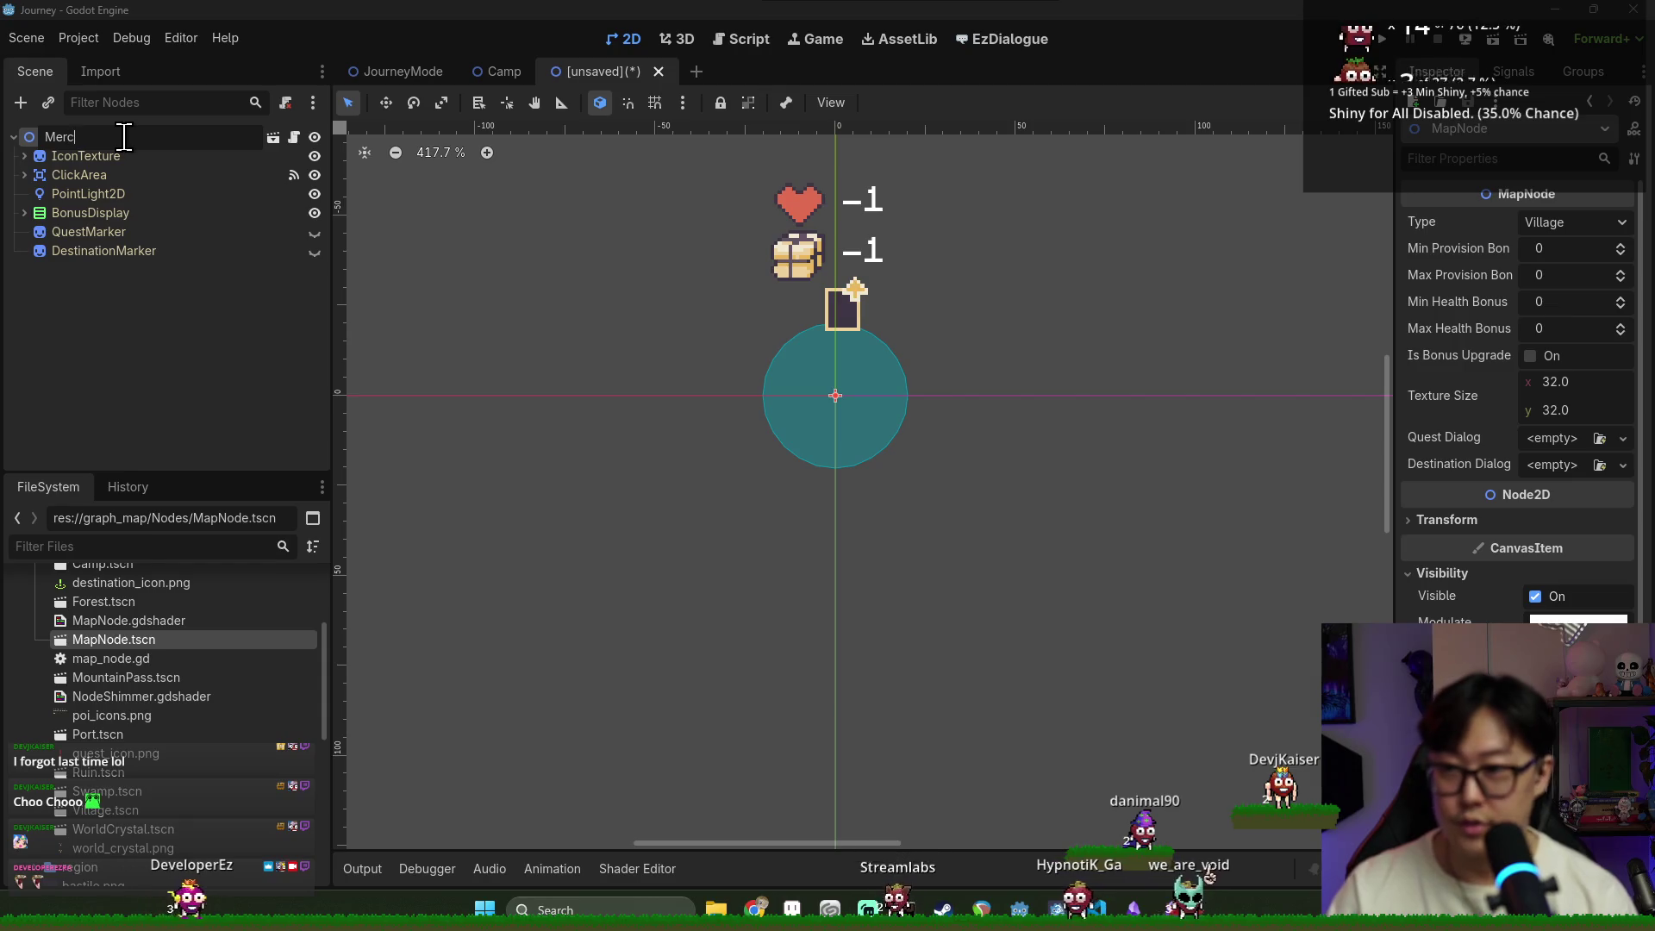
pyautogui.press('Return')
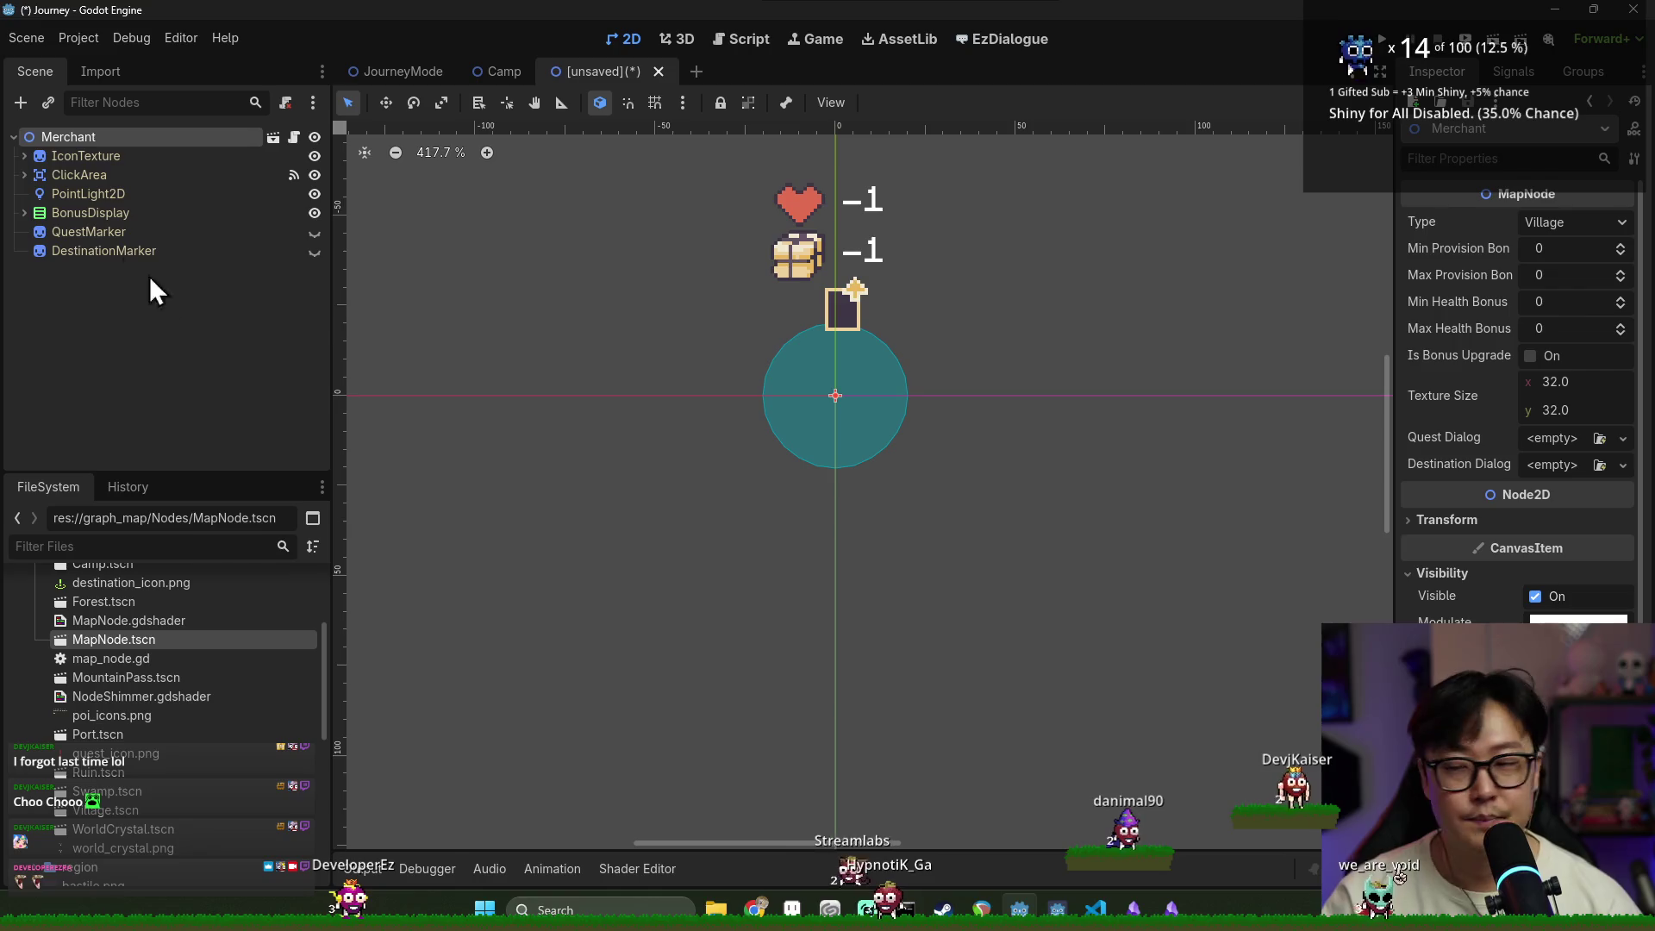
pyautogui.click(127, 158)
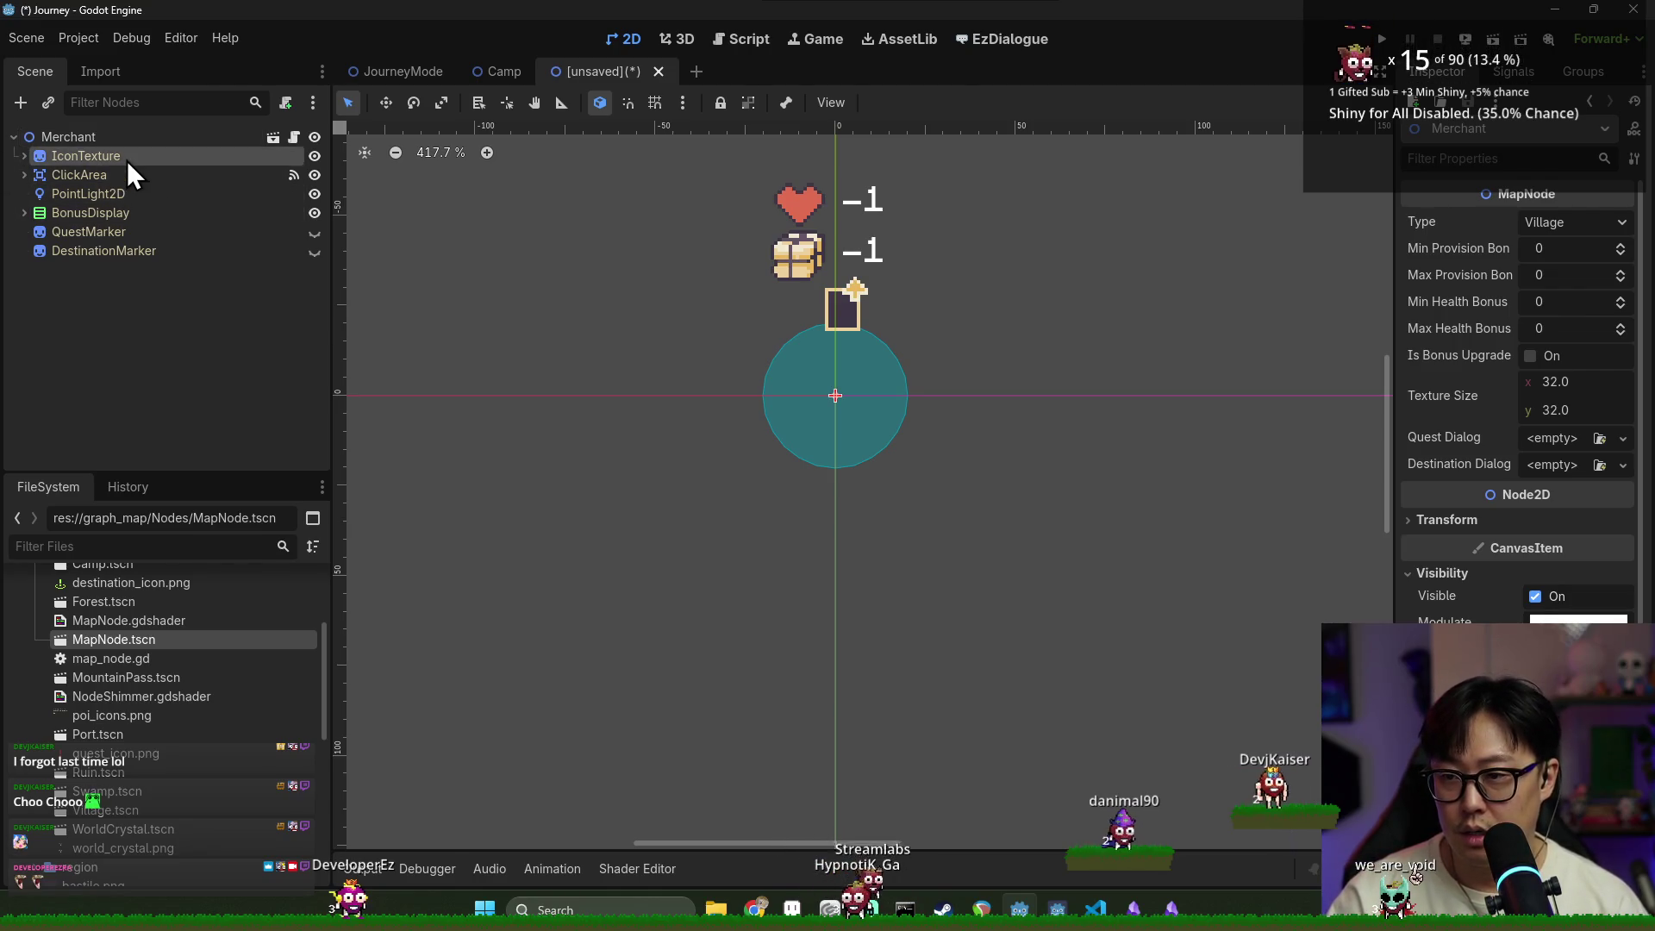
pyautogui.click(217, 137)
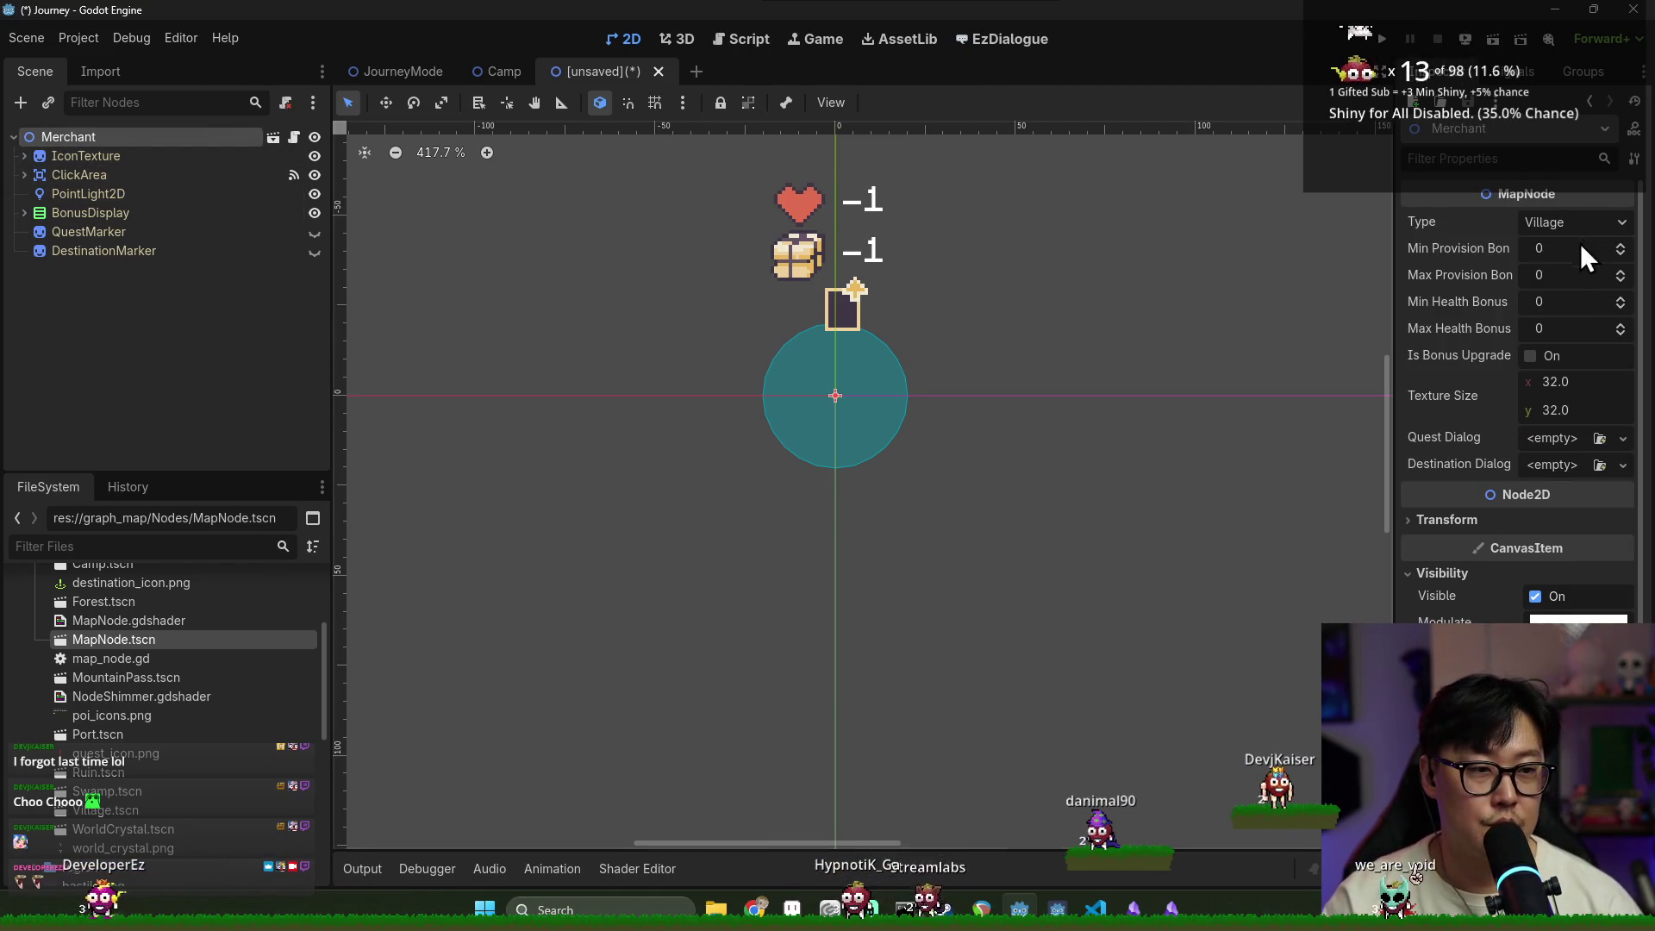
pyautogui.click(1571, 222)
pyautogui.click(1582, 432)
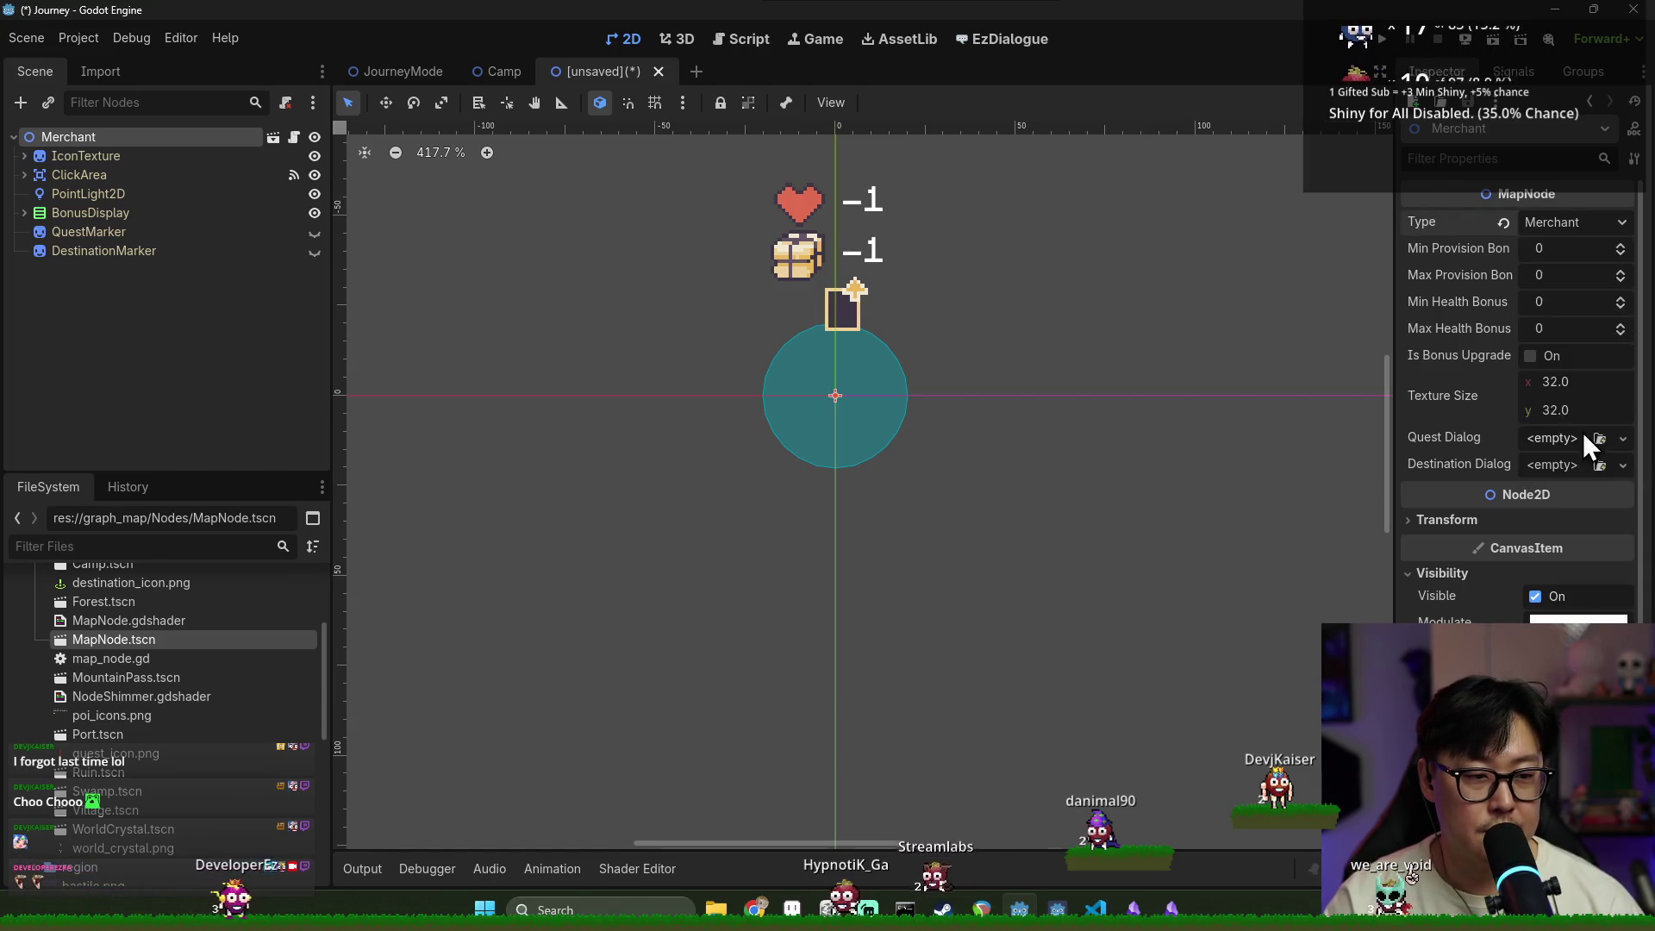
# - Save the scene as Merchant.tscn
pyautogui.hotkey('ctrl', 's')
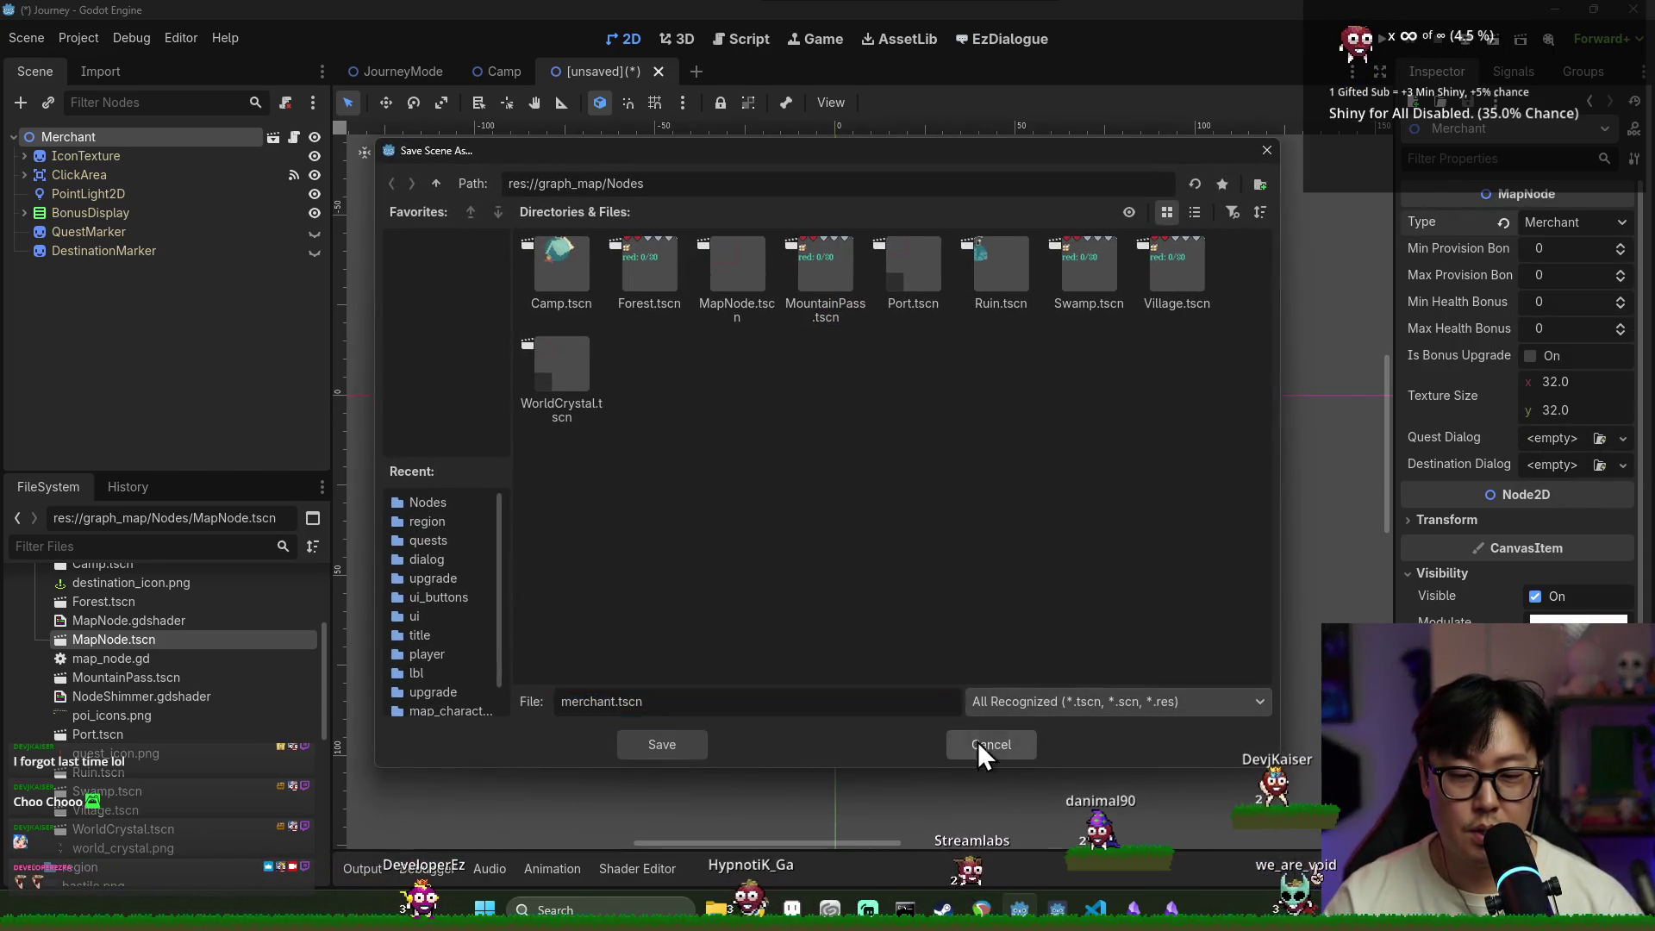
pyautogui.click(981, 744)
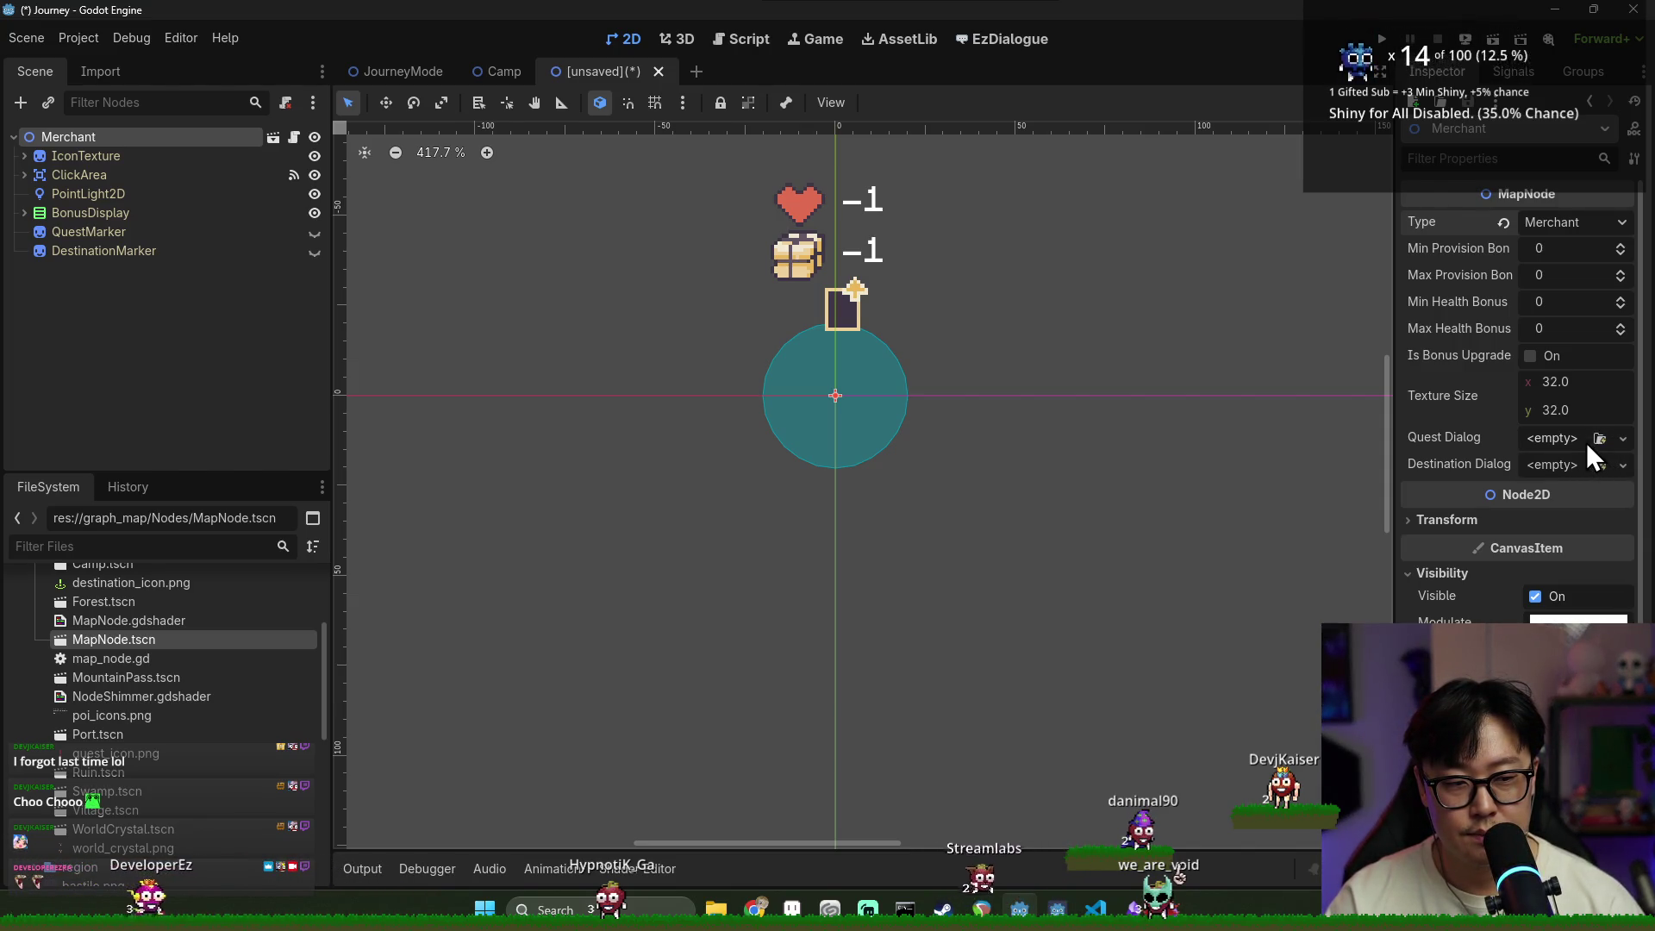
pyautogui.click(1587, 223)
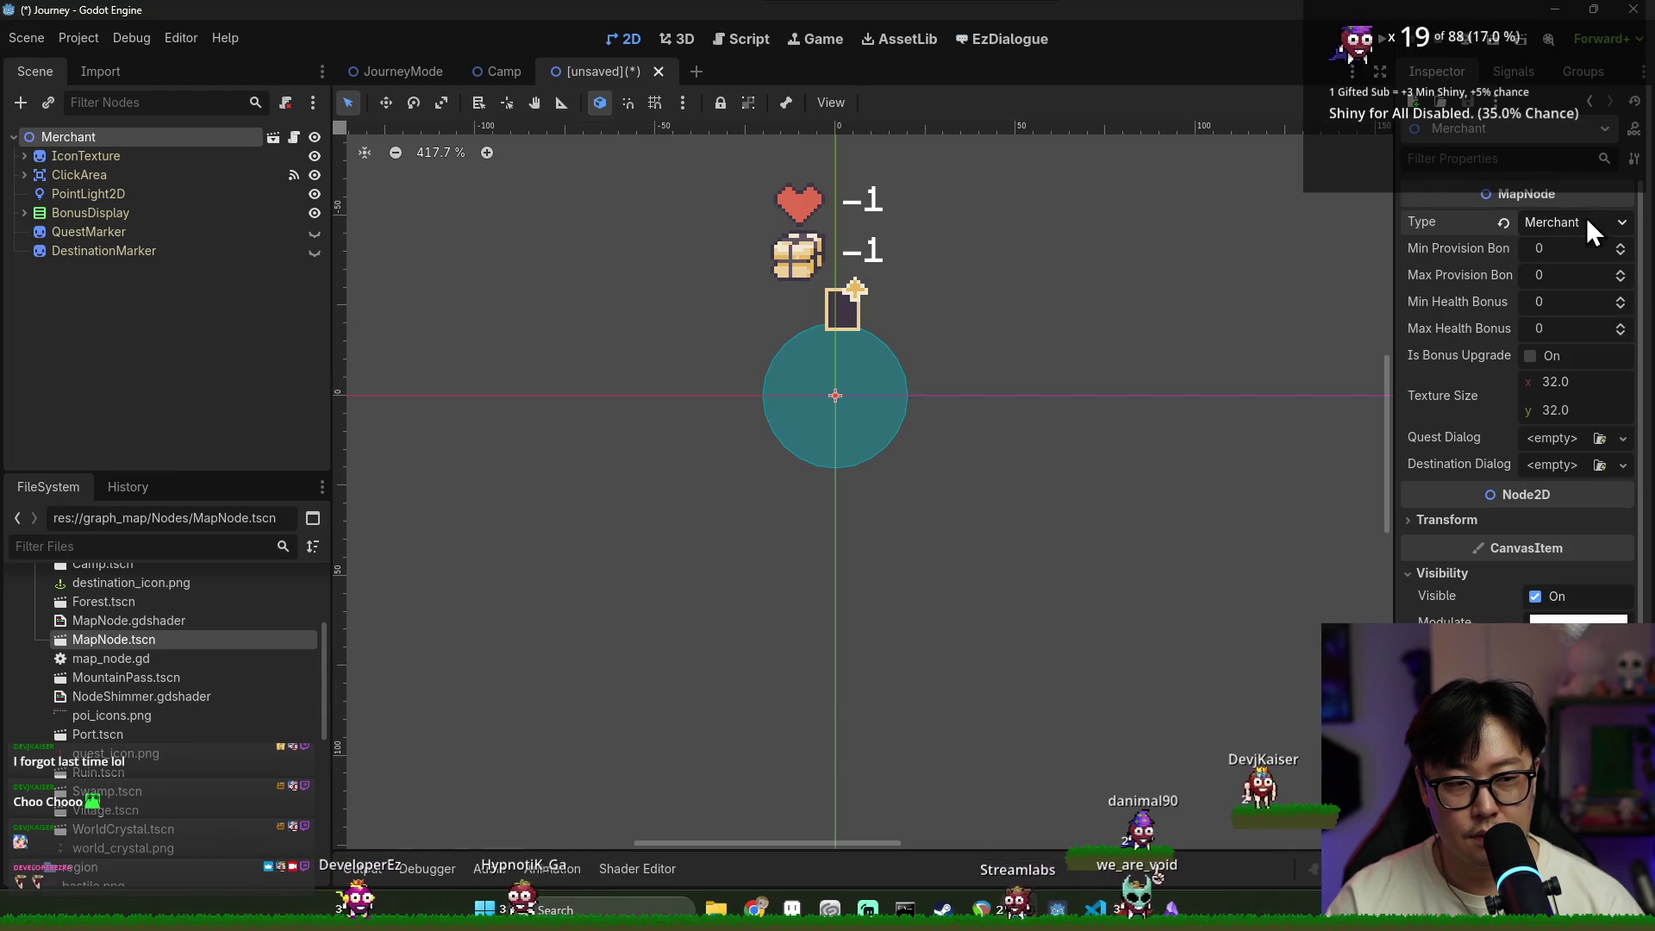
pyautogui.hotkey('ctrl', 's')
pyautogui.write('Merchant')
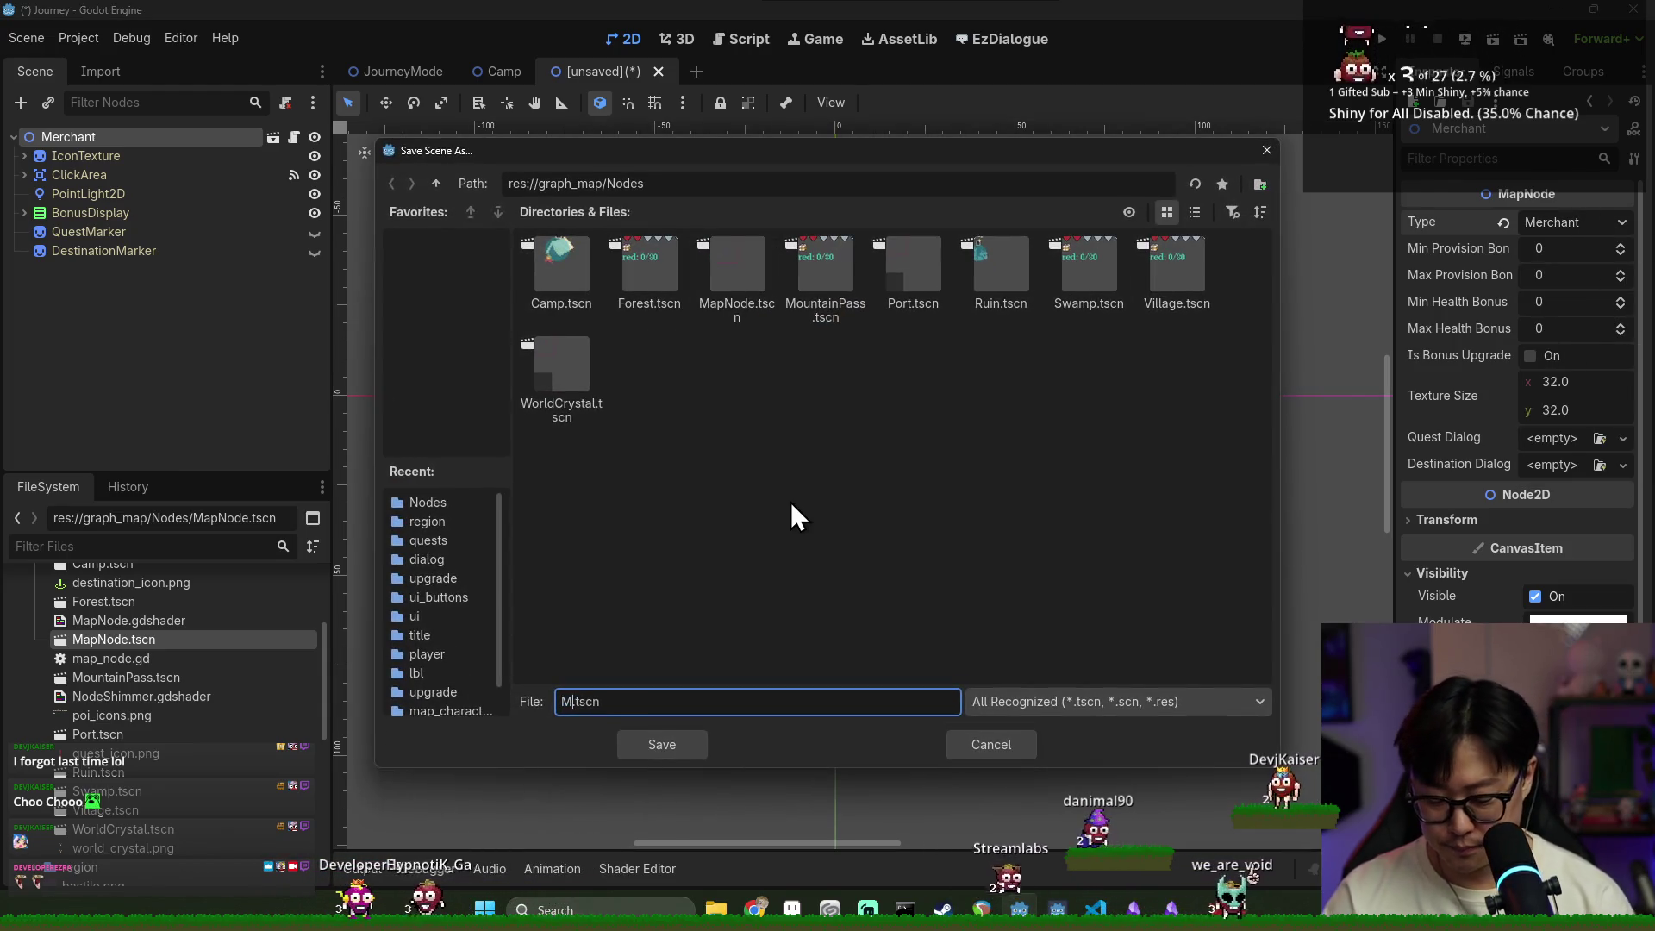
pyautogui.press('Return')
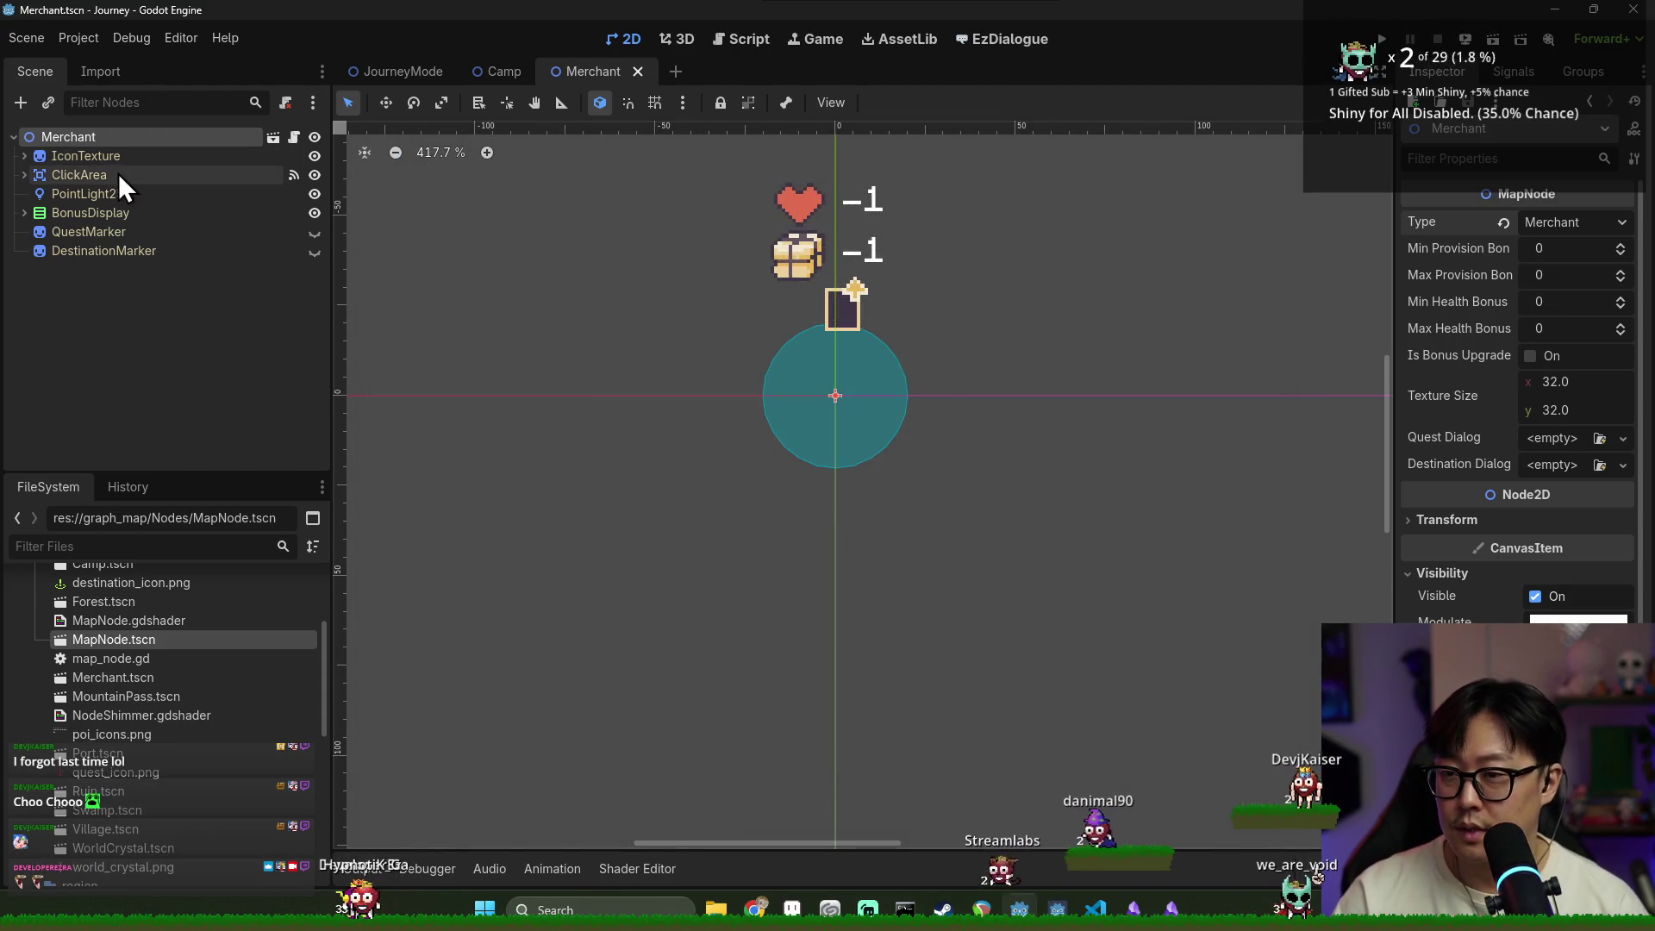
# - Give the IconTexture sprite a new AtlasTexture using poi_icons.png as its atlas
pyautogui.click(86, 156)
pyautogui.click(1622, 223)
pyautogui.click(1552, 333)
pyautogui.click(1605, 478)
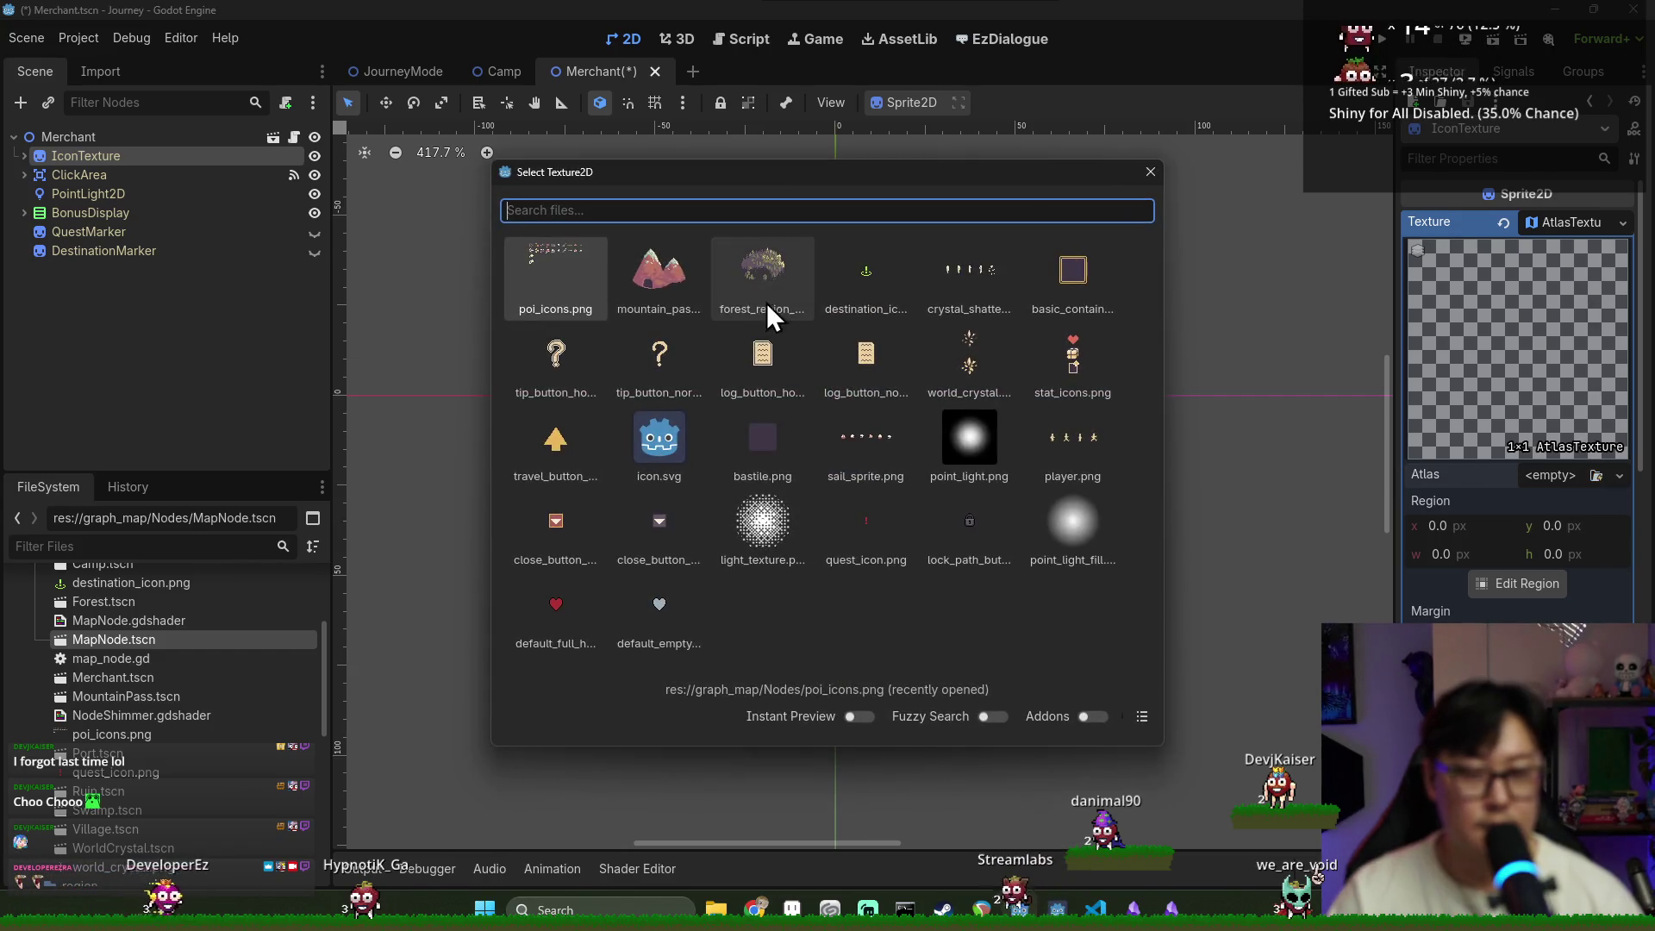
pyautogui.press('Escape')
pyautogui.click(763, 312)
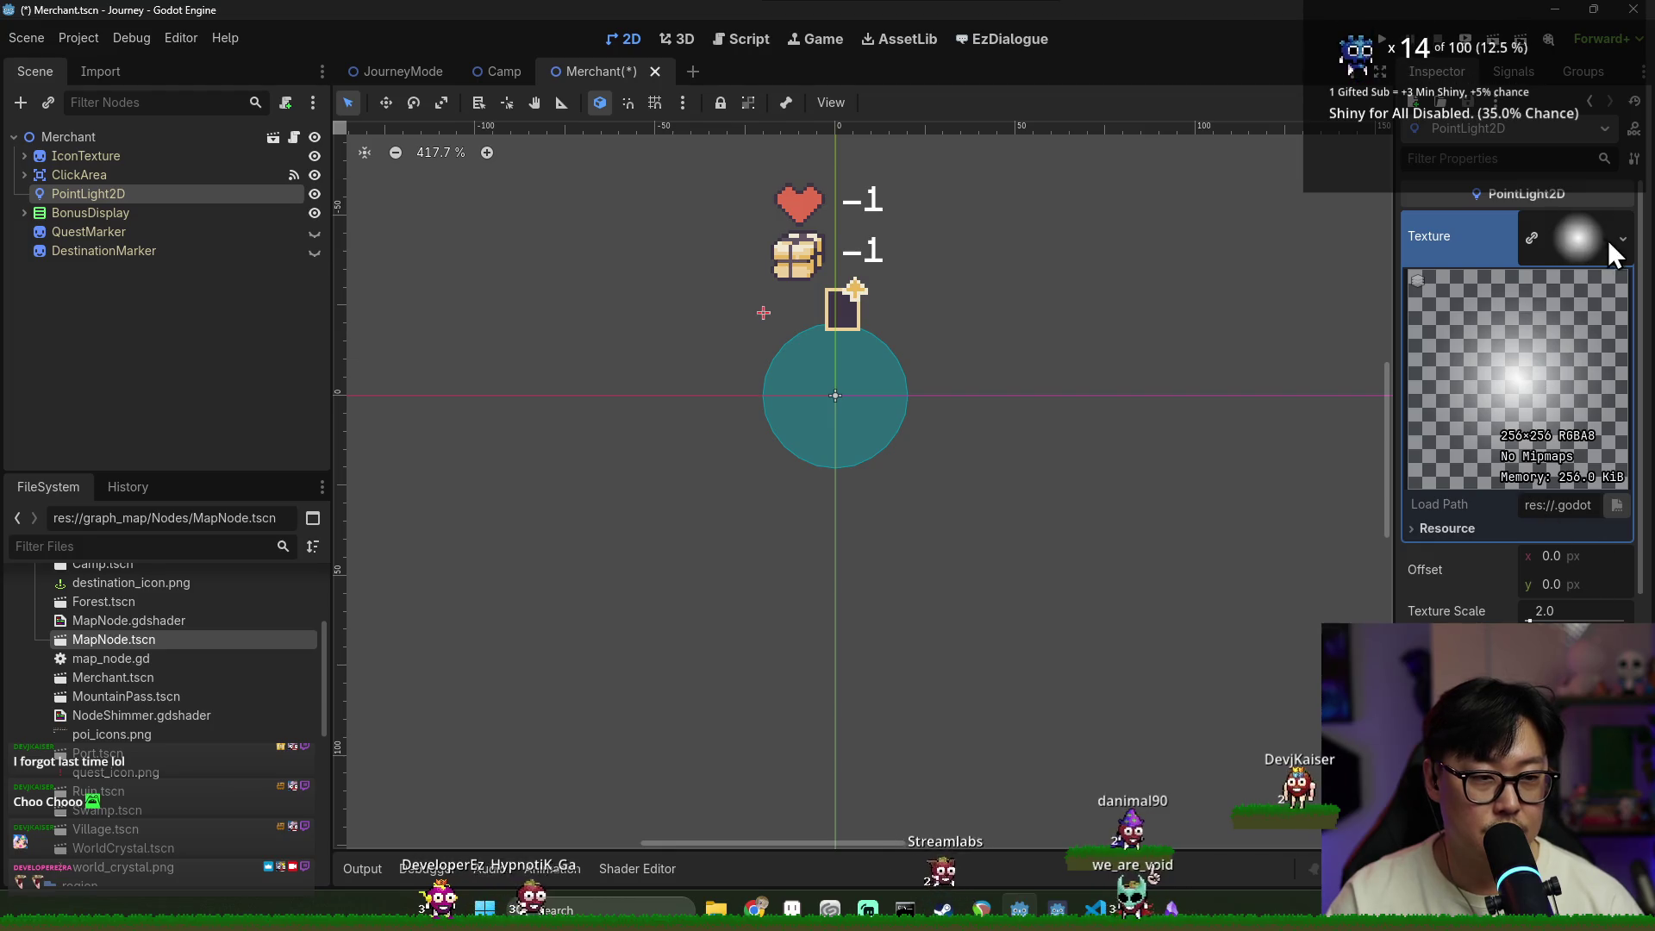
pyautogui.click(69, 158)
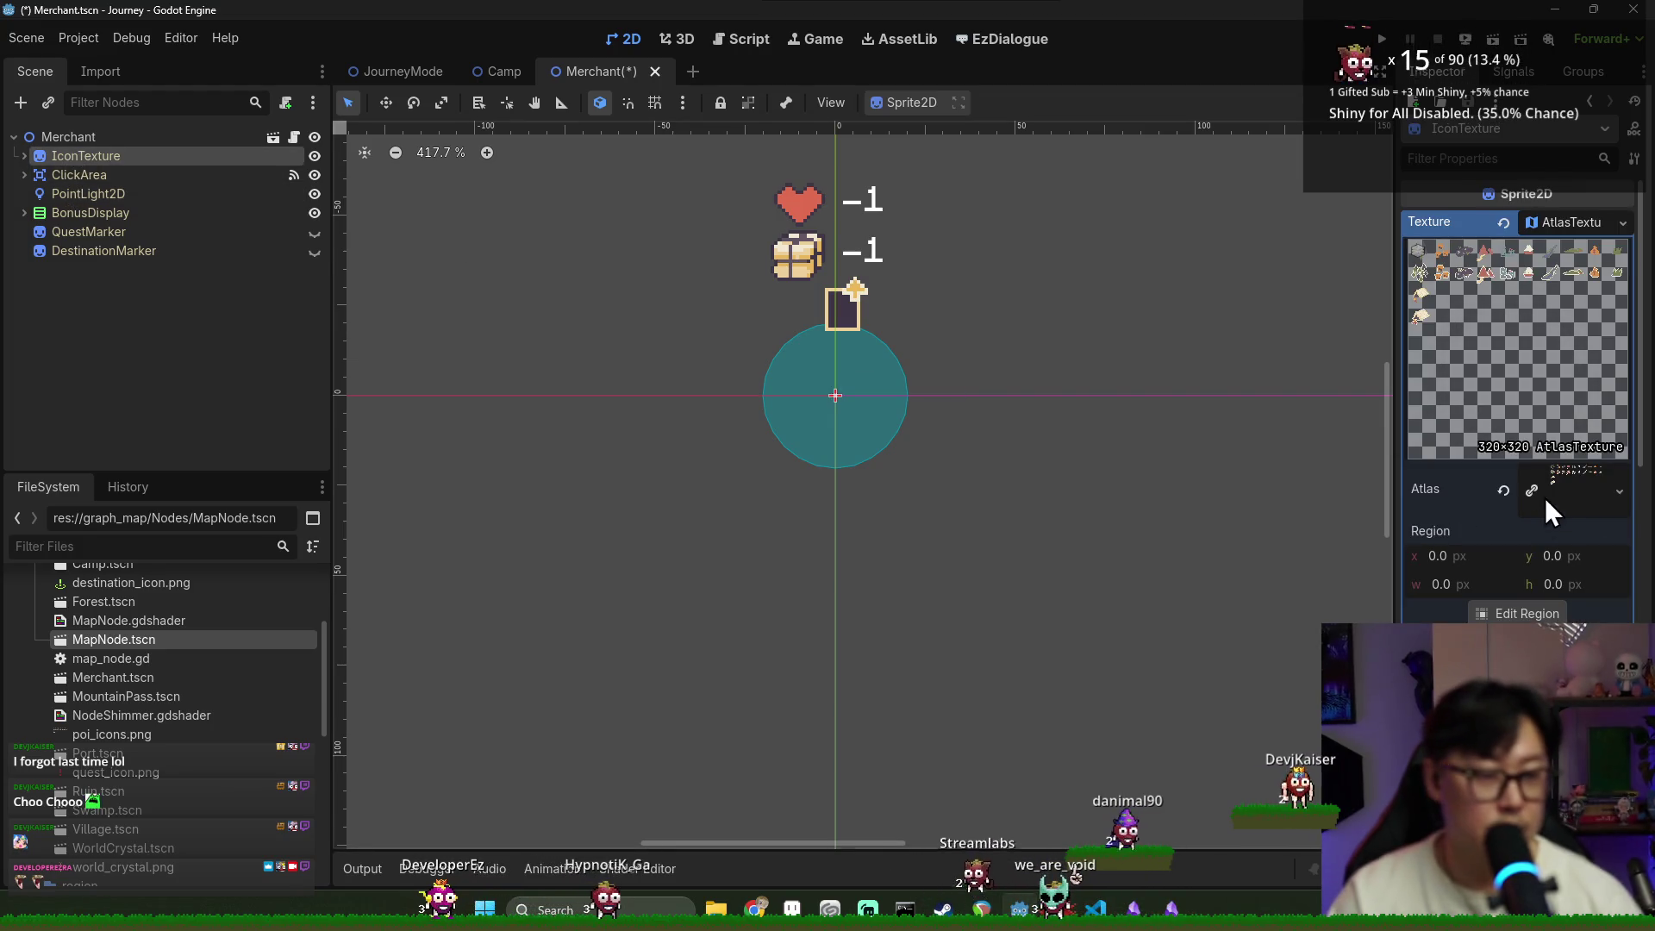
# - Set the atlas region to 32×32 at x offset 256 to show the money bag
pyautogui.click(1543, 584)
pyautogui.write('32')
pyautogui.click(1448, 584)
pyautogui.write('32')
pyautogui.click(1465, 556)
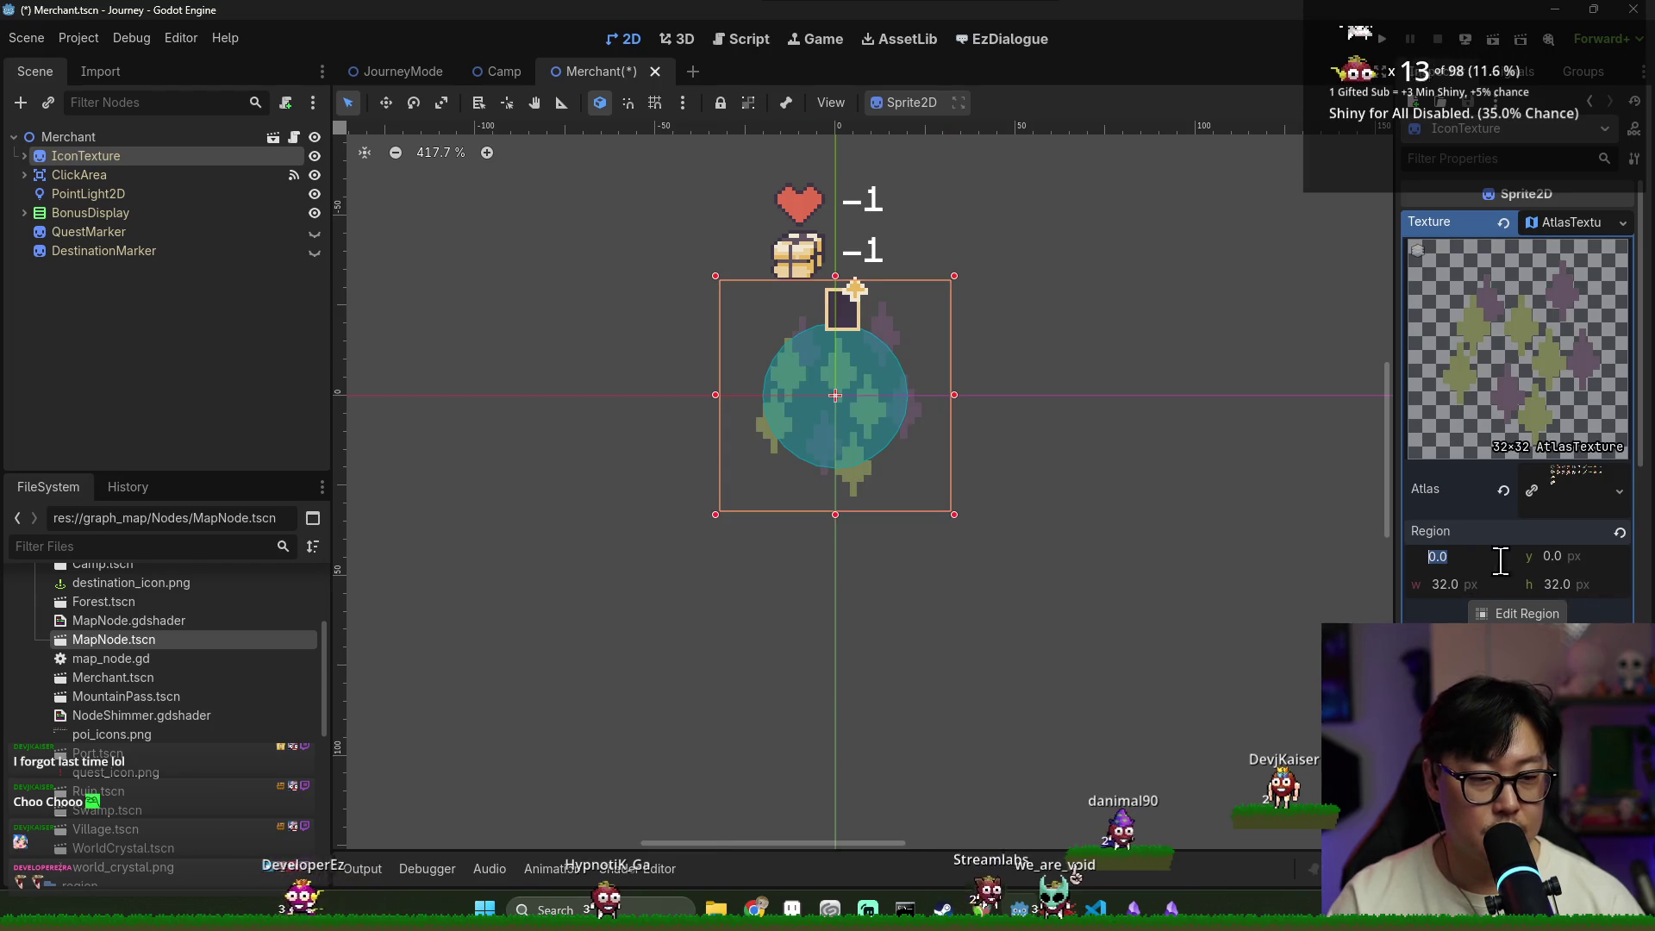
pyautogui.write('32')
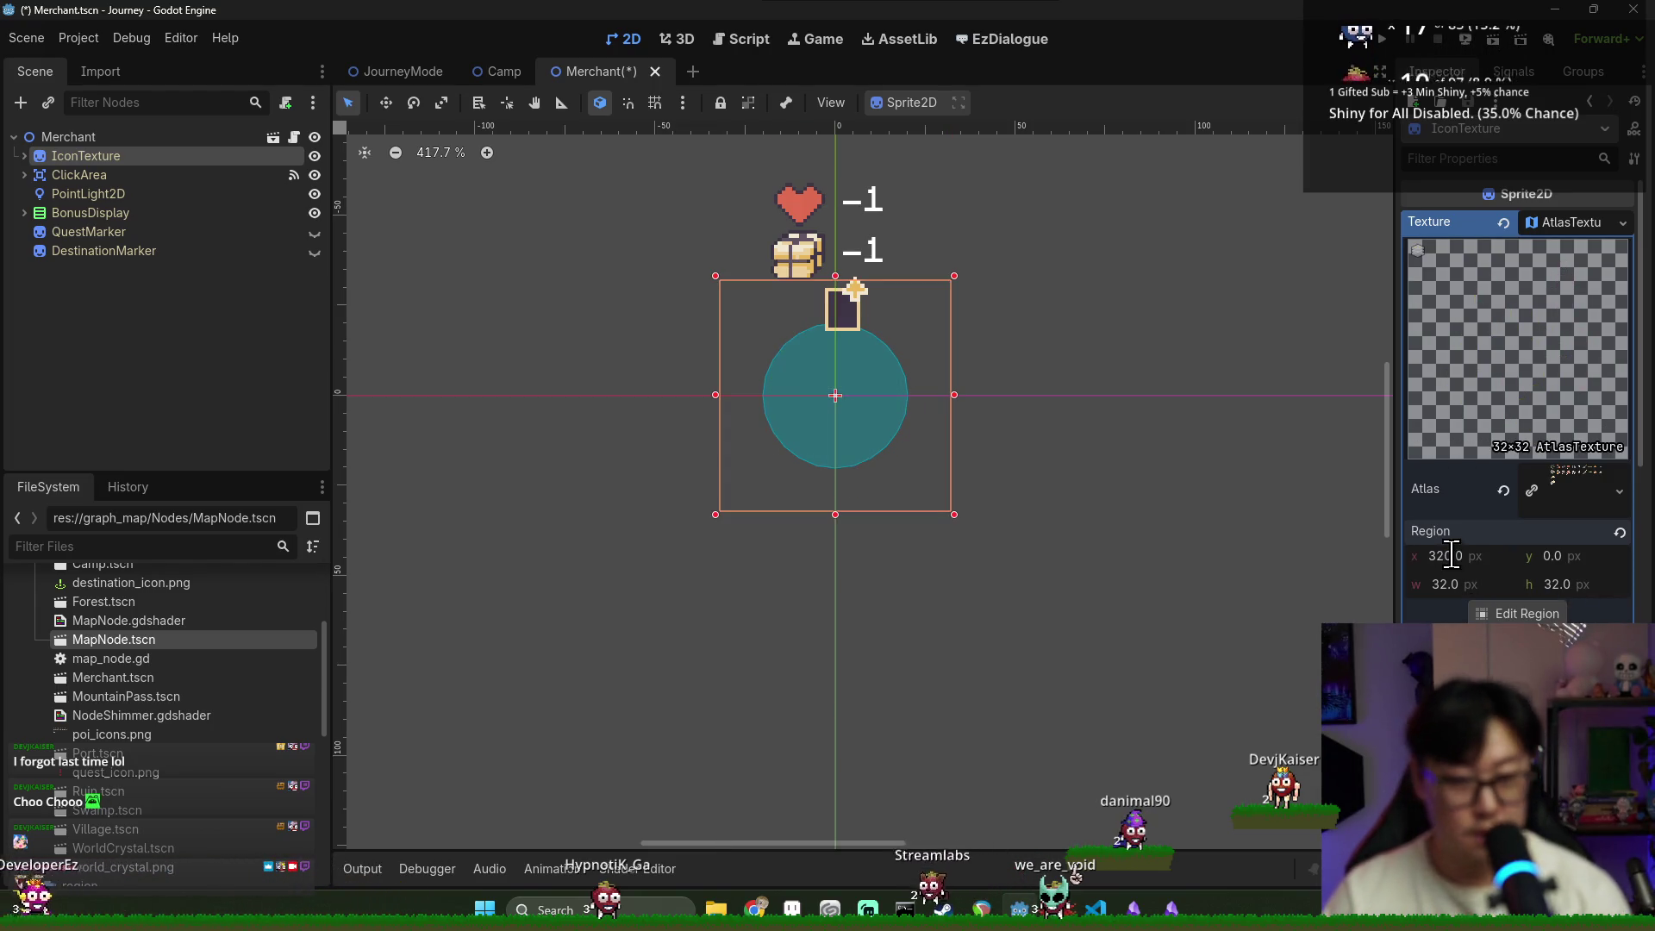
pyautogui.write('*9')
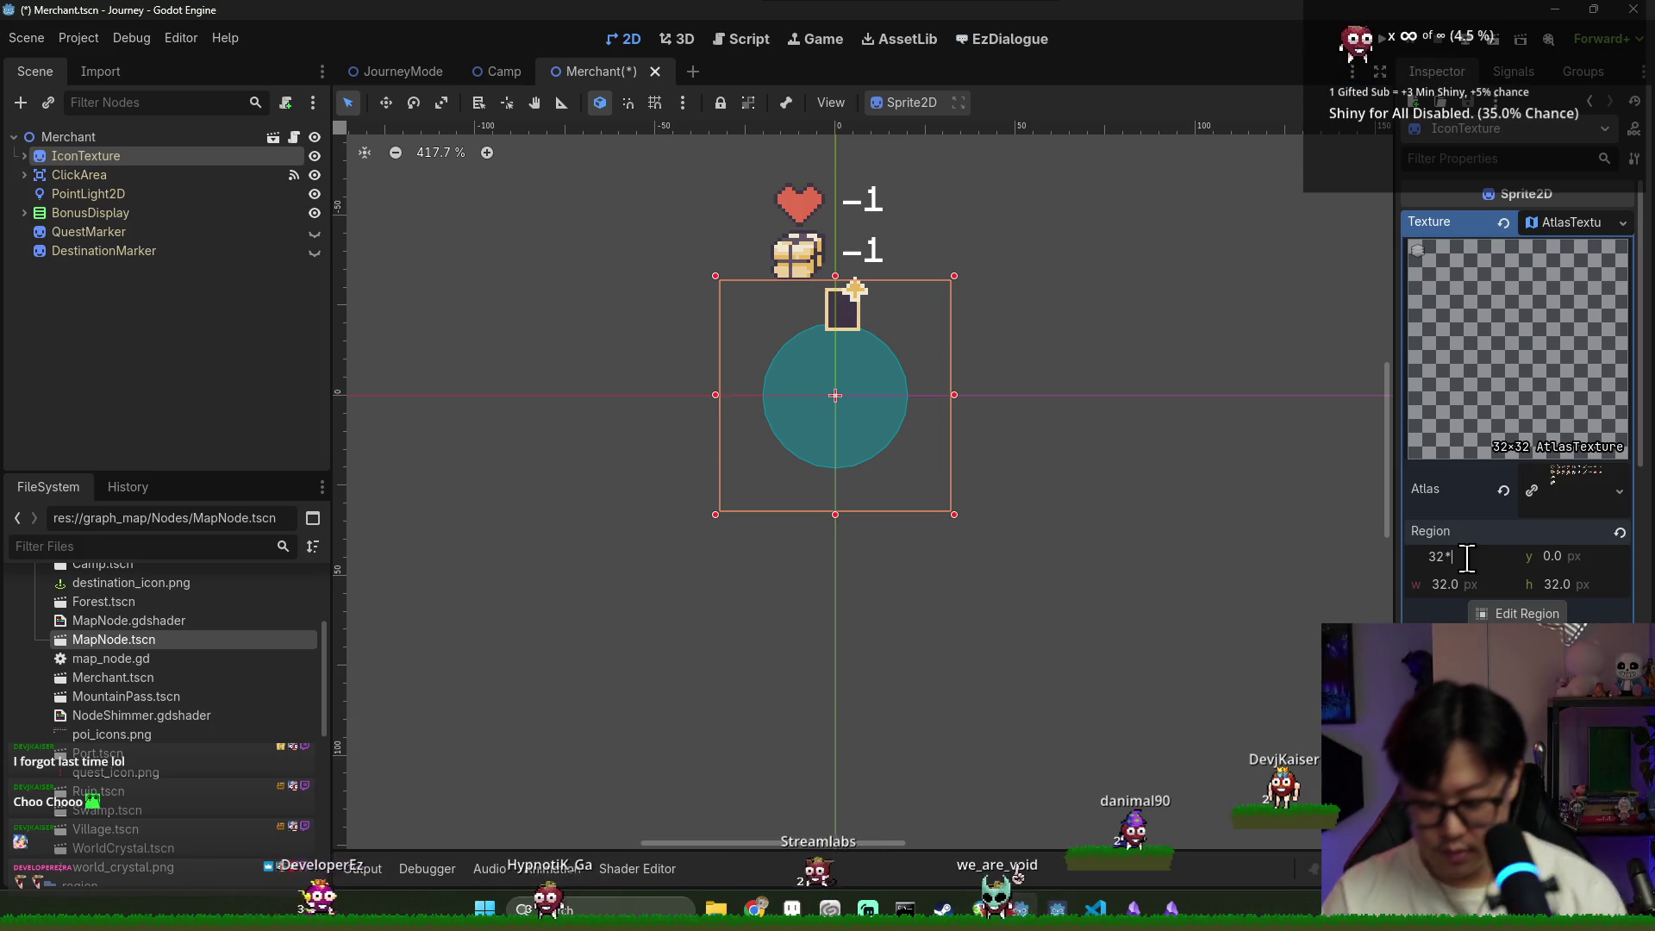
pyautogui.press('Return')
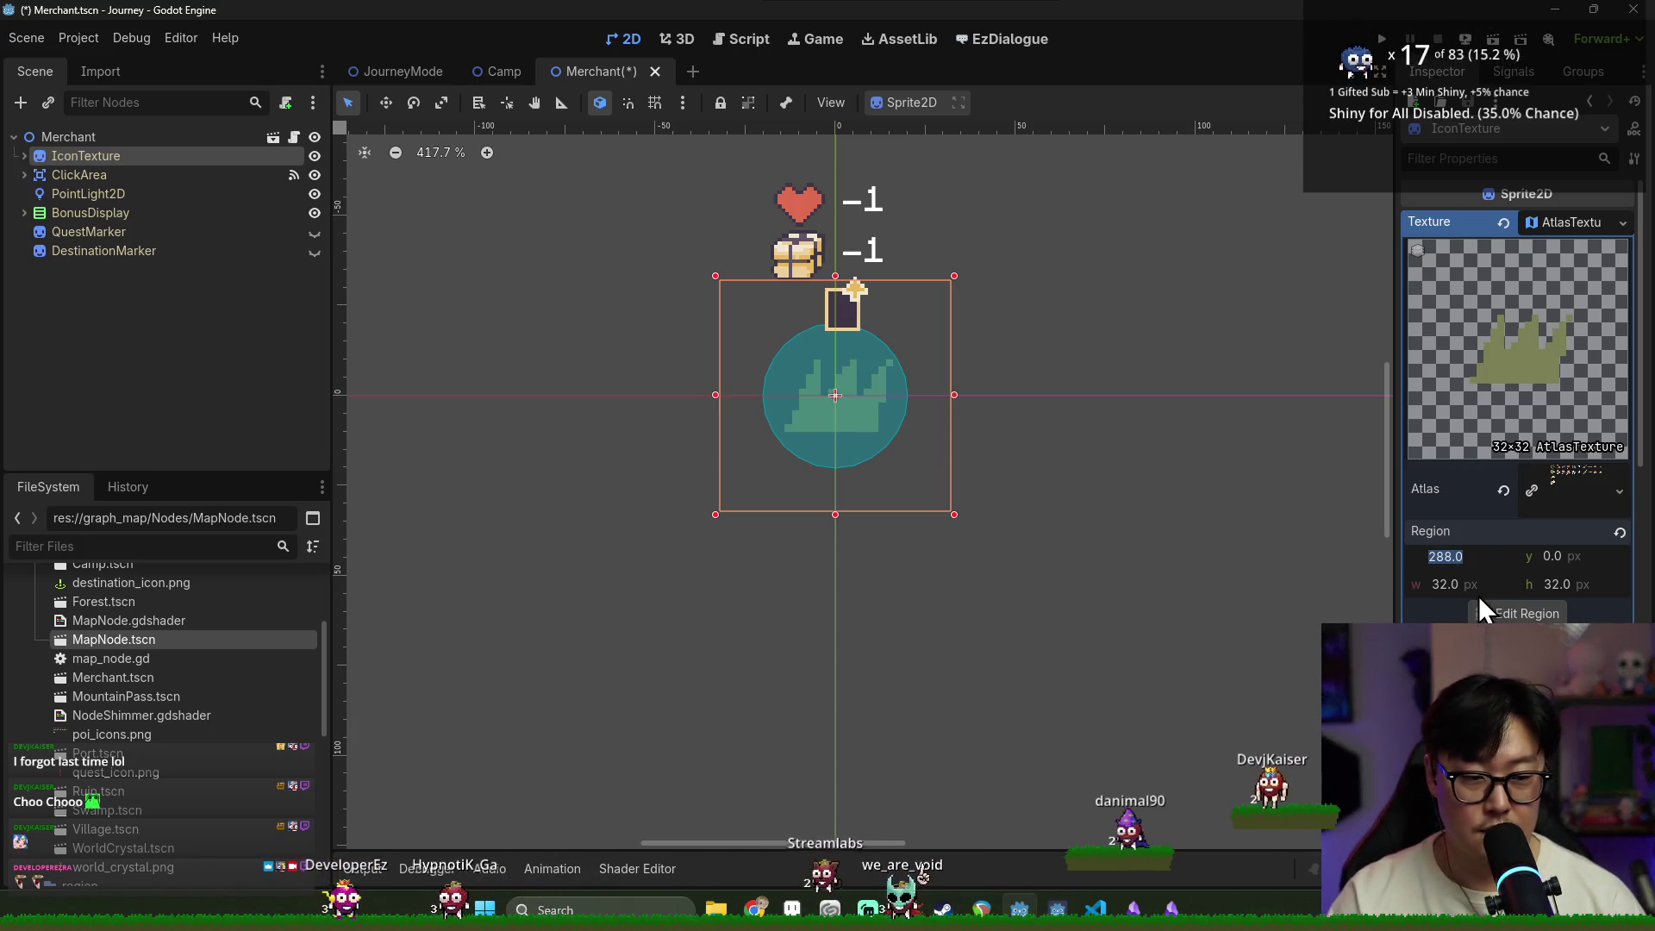
pyautogui.write('256')
pyautogui.press('Return')
# - Save the Merchant scene and create a new scene inherited from MapNode.tscn
pyautogui.click(1559, 588)
pyautogui.hotkey('ctrl', 's')
pyautogui.click(288, 336)
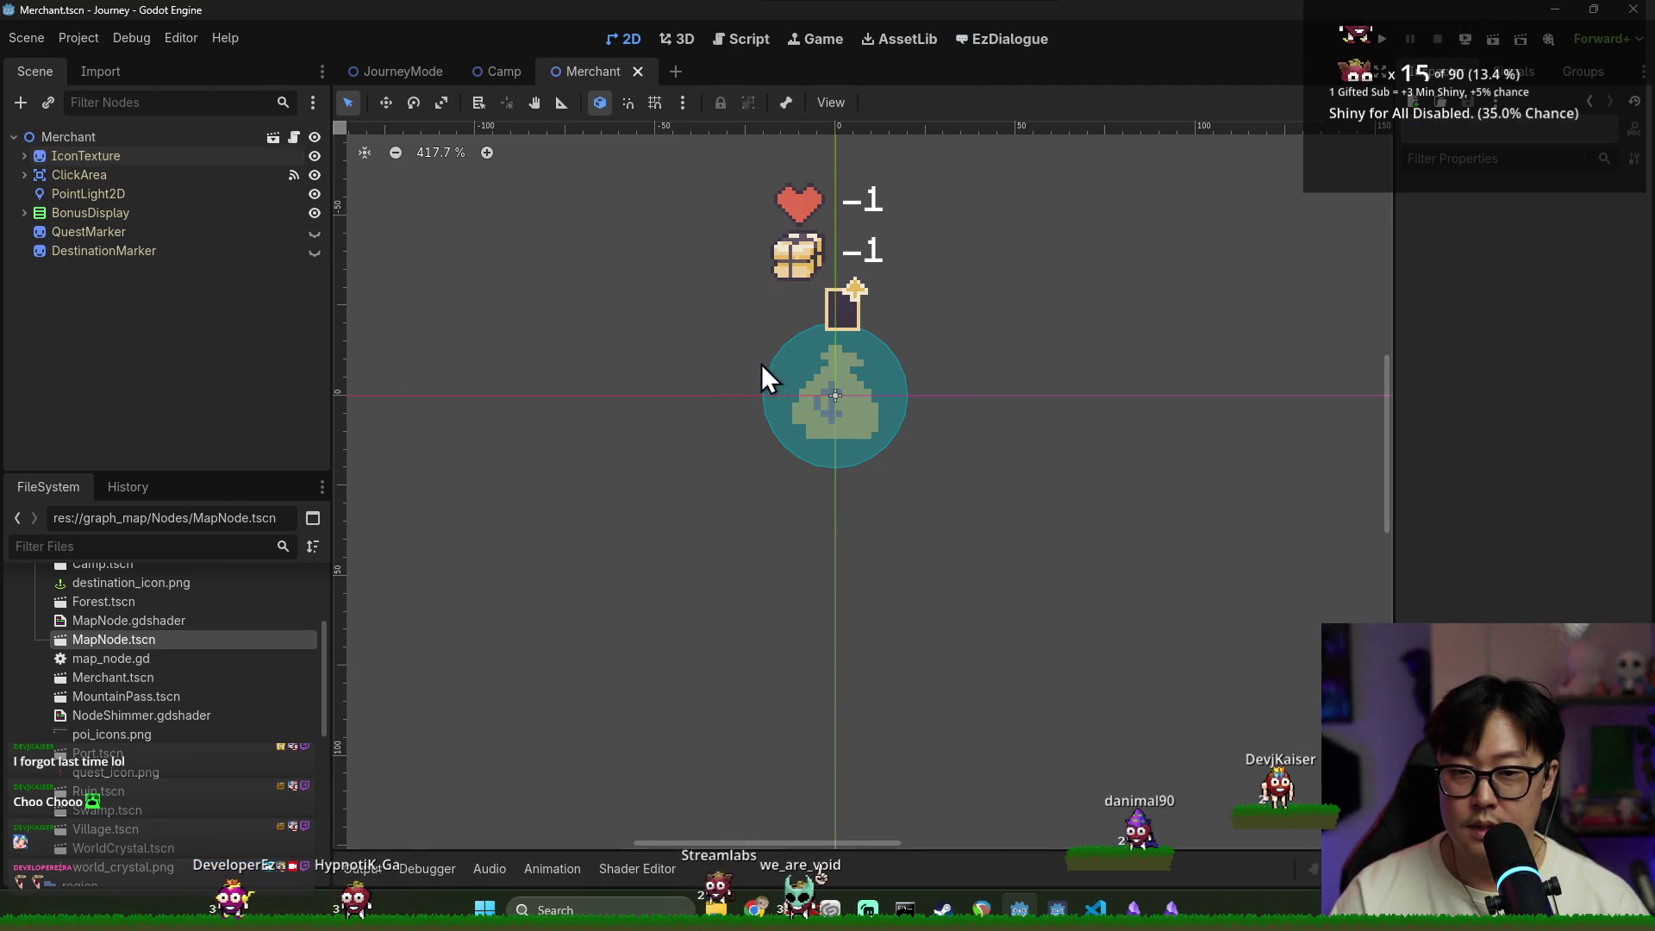
pyautogui.hotkey('ctrl', 's')
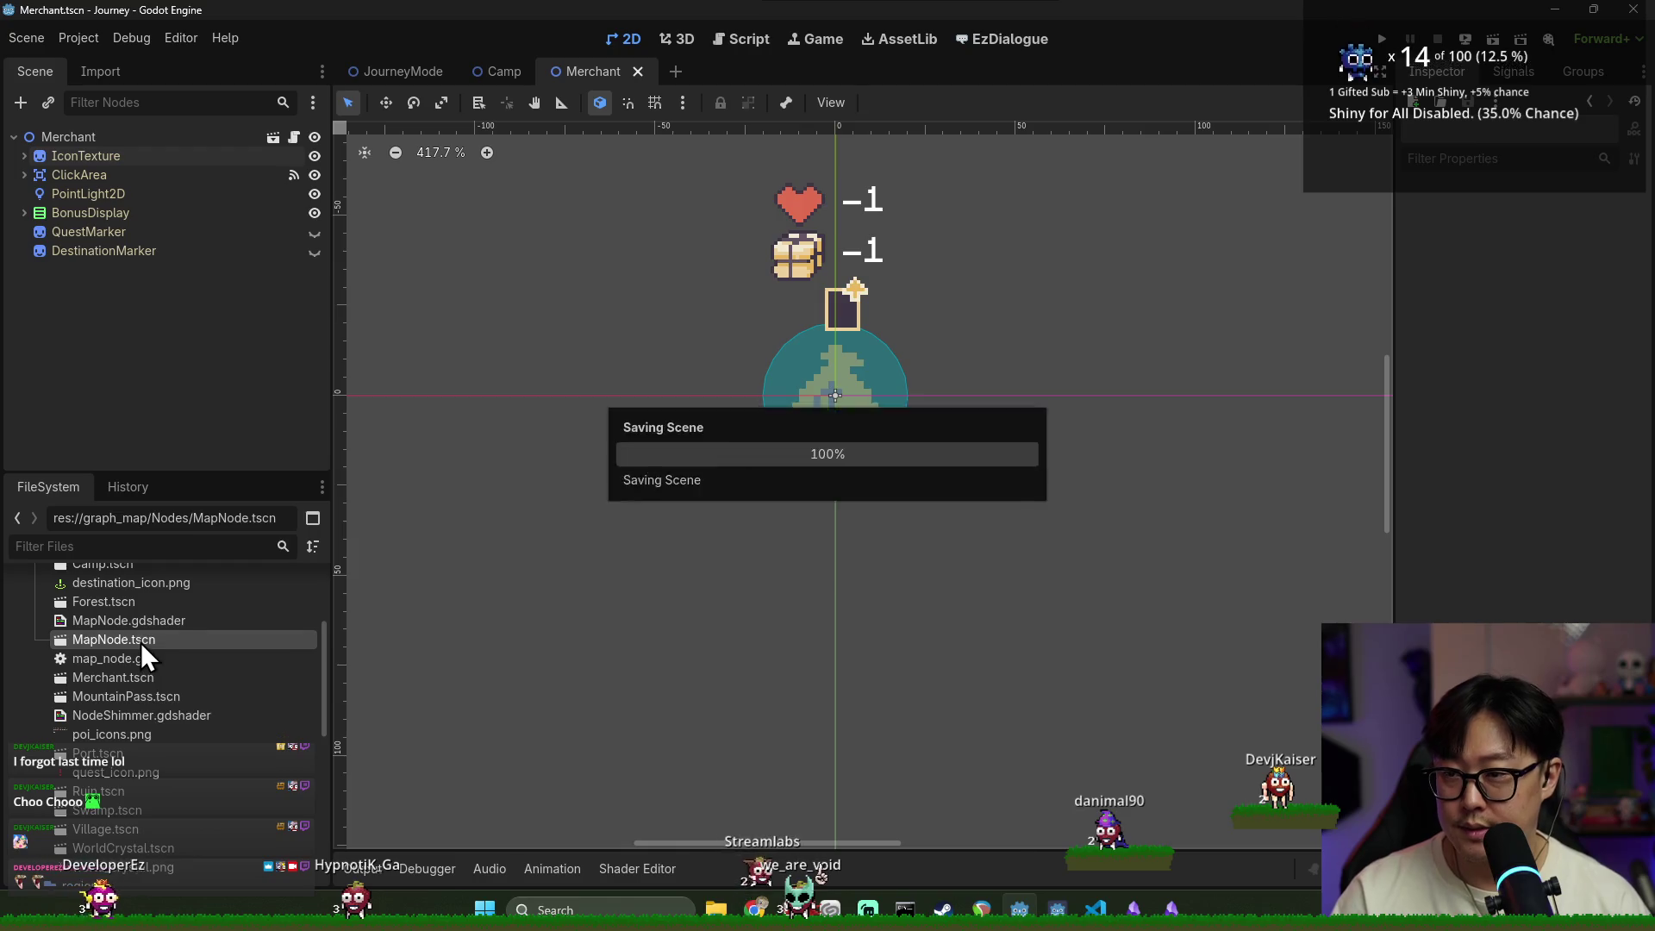
pyautogui.rightClick(141, 643)
pyautogui.click(186, 514)
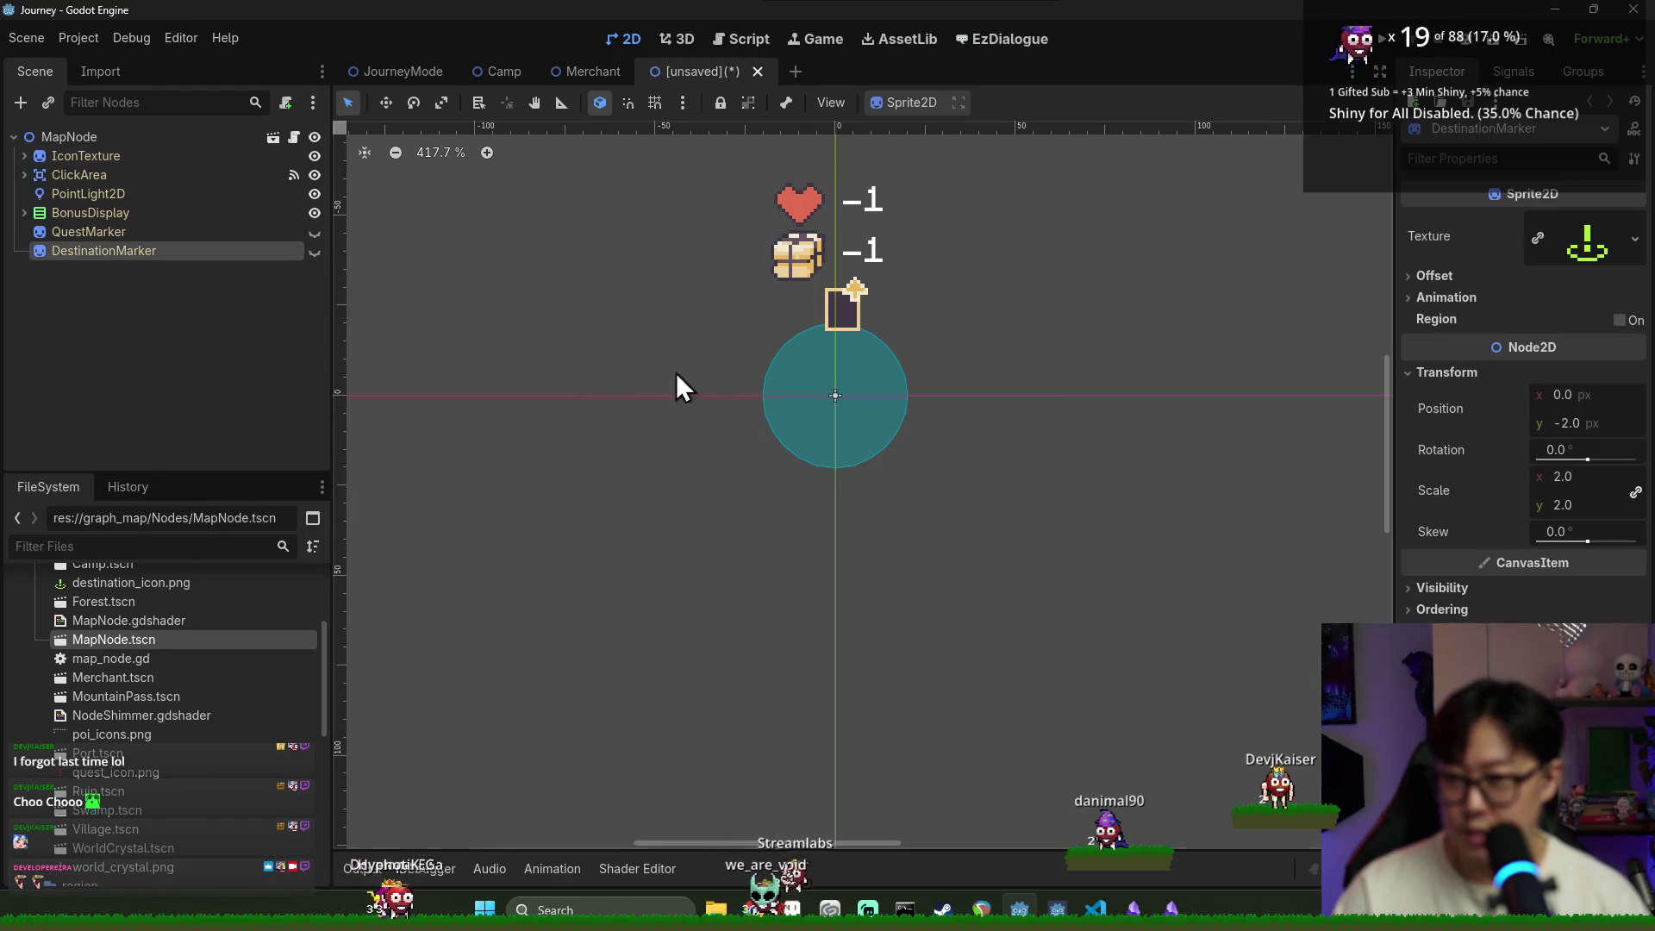
# - Rename the new scene's root node to TallGrass
pyautogui.hotkey('alt', 'Tab')
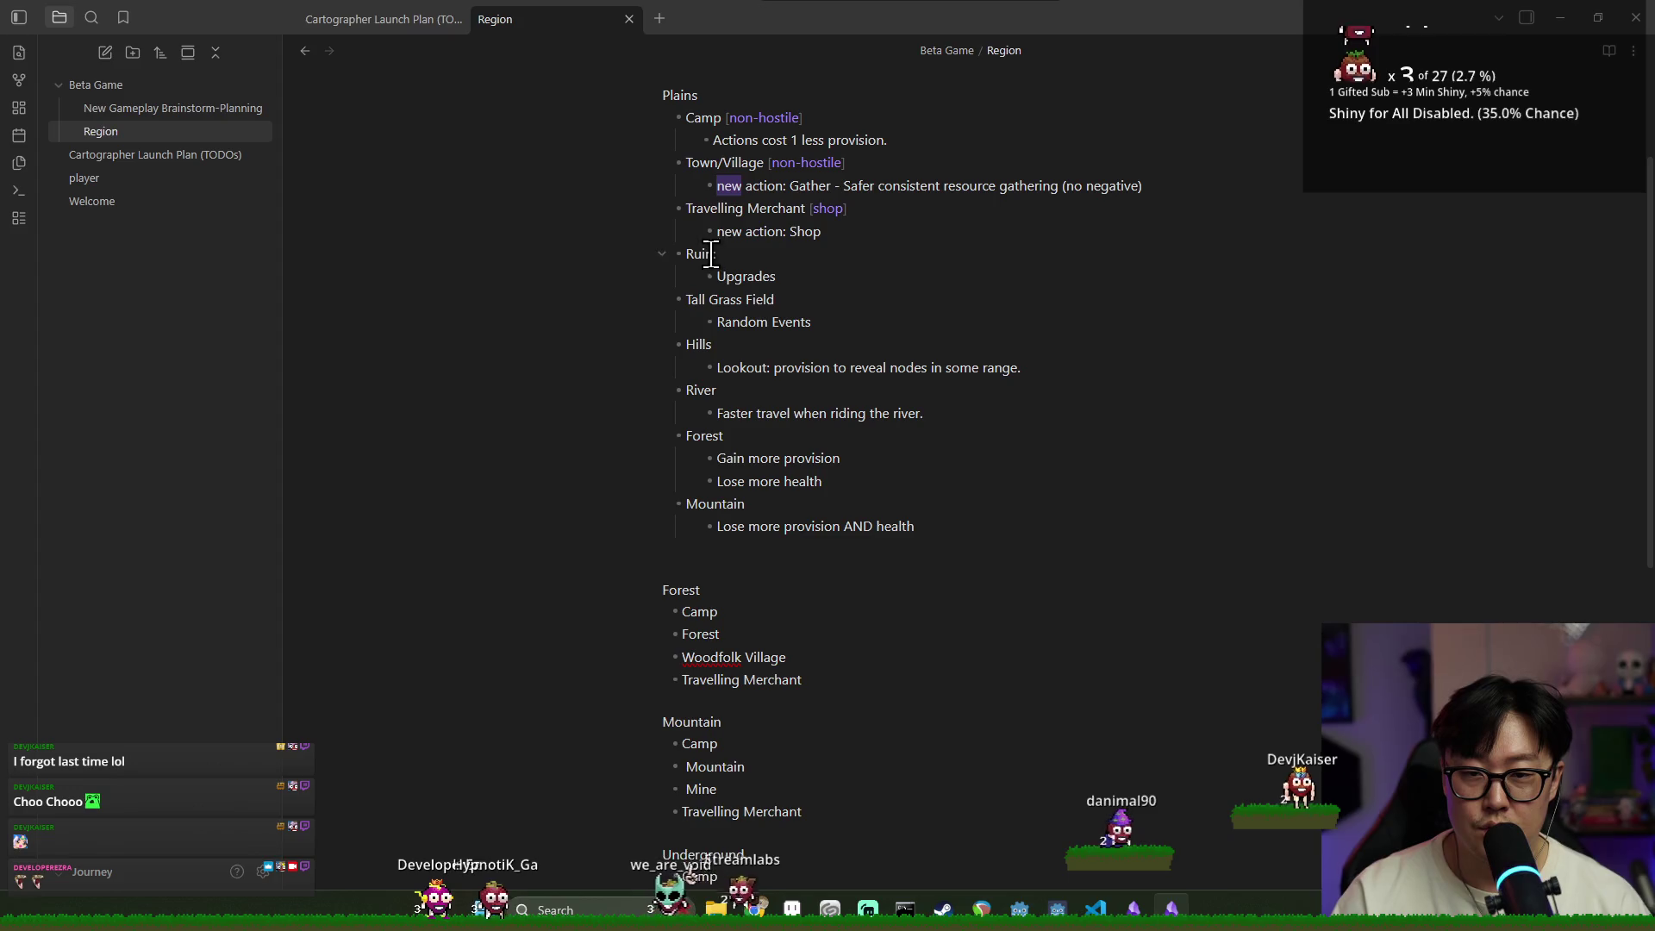
pyautogui.hotkey('alt', 'Tab')
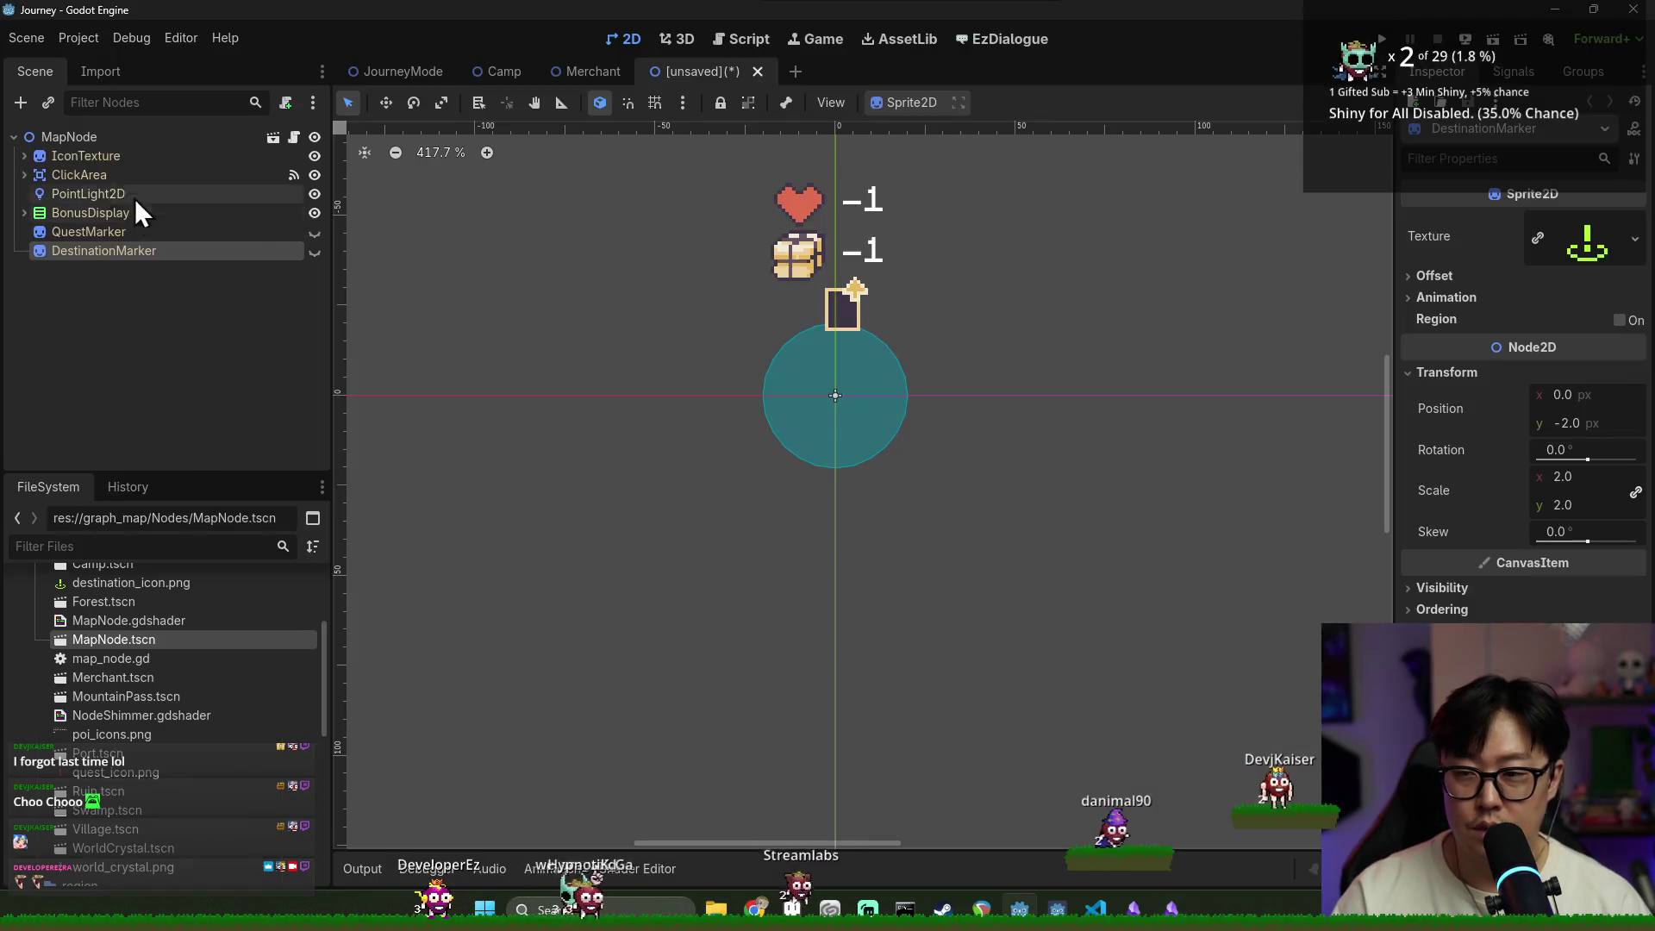
pyautogui.doubleClick(76, 138)
pyautogui.write('Tal;l')
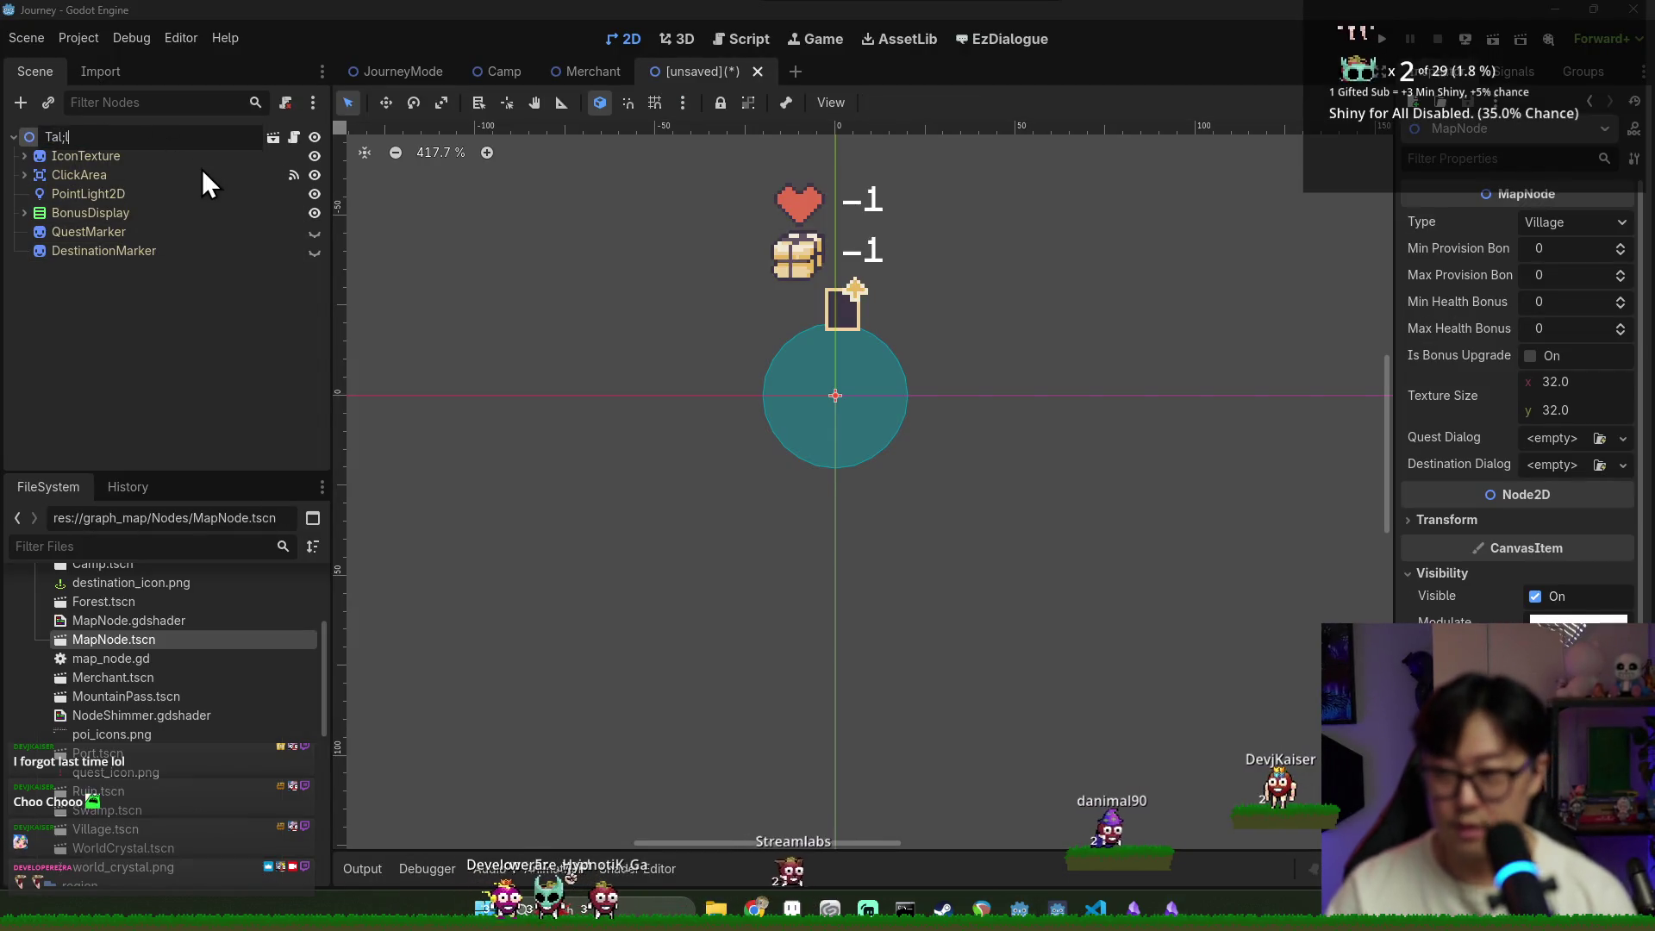
pyautogui.press('BackSpace')
pyautogui.write('lGrass')
pyautogui.press('Return')
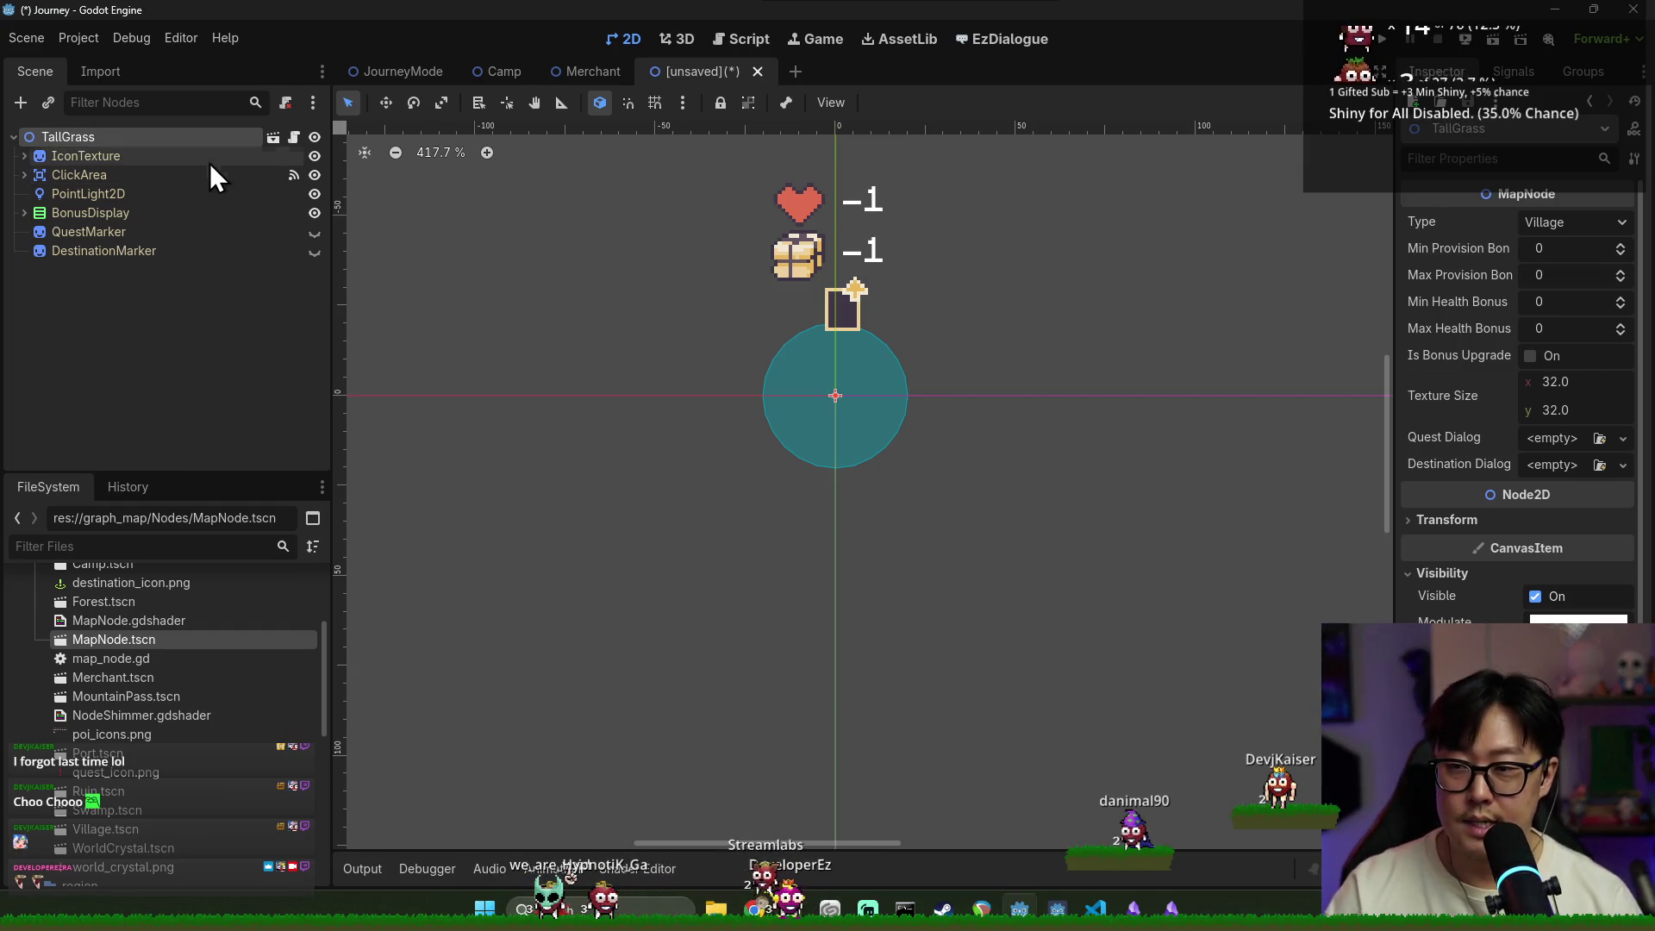
# - Enter -1 for the min and max provision and health bonuses
pyautogui.click(1561, 274)
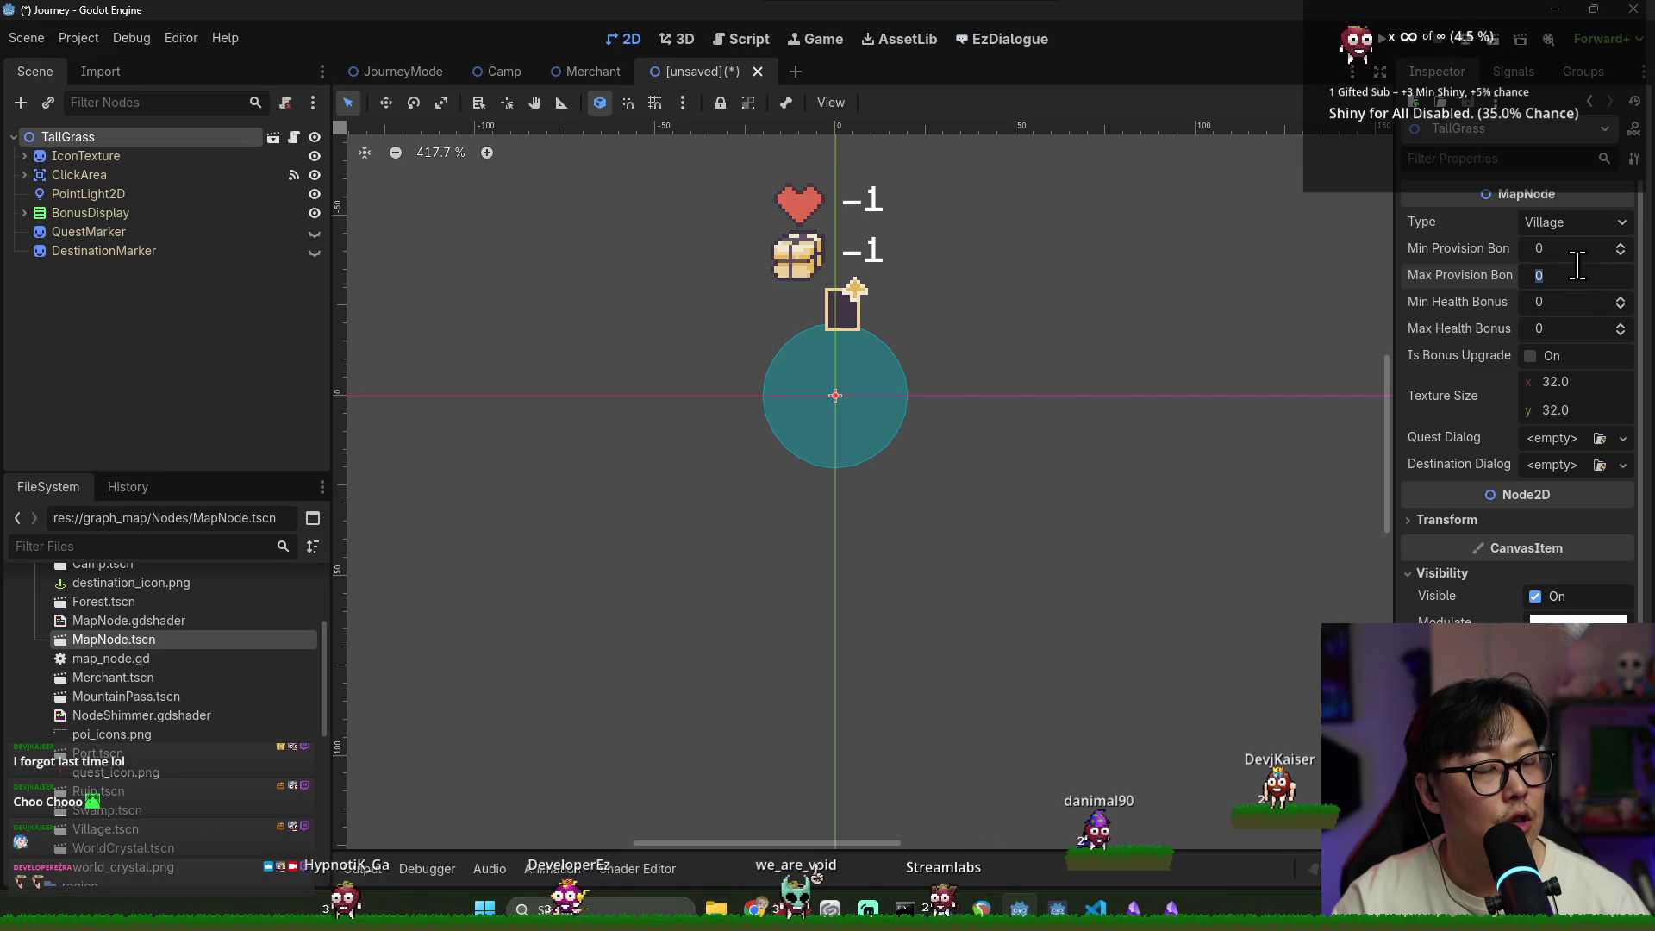
pyautogui.click(1576, 254)
pyautogui.write('-1')
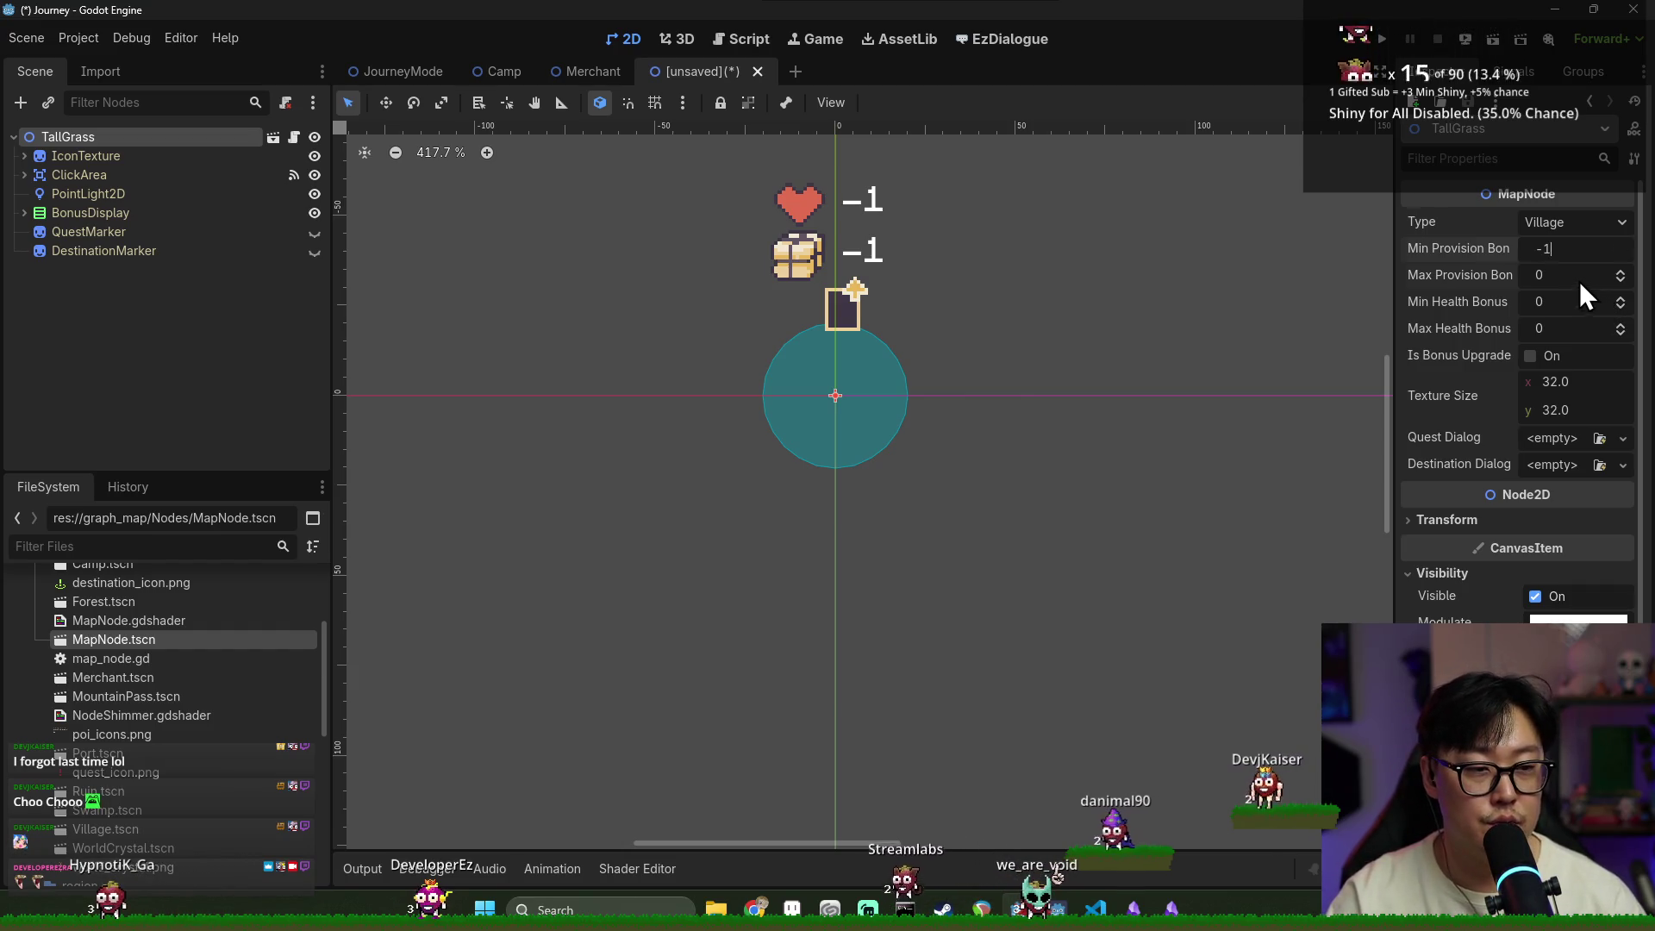
pyautogui.click(1577, 278)
pyautogui.write('-1')
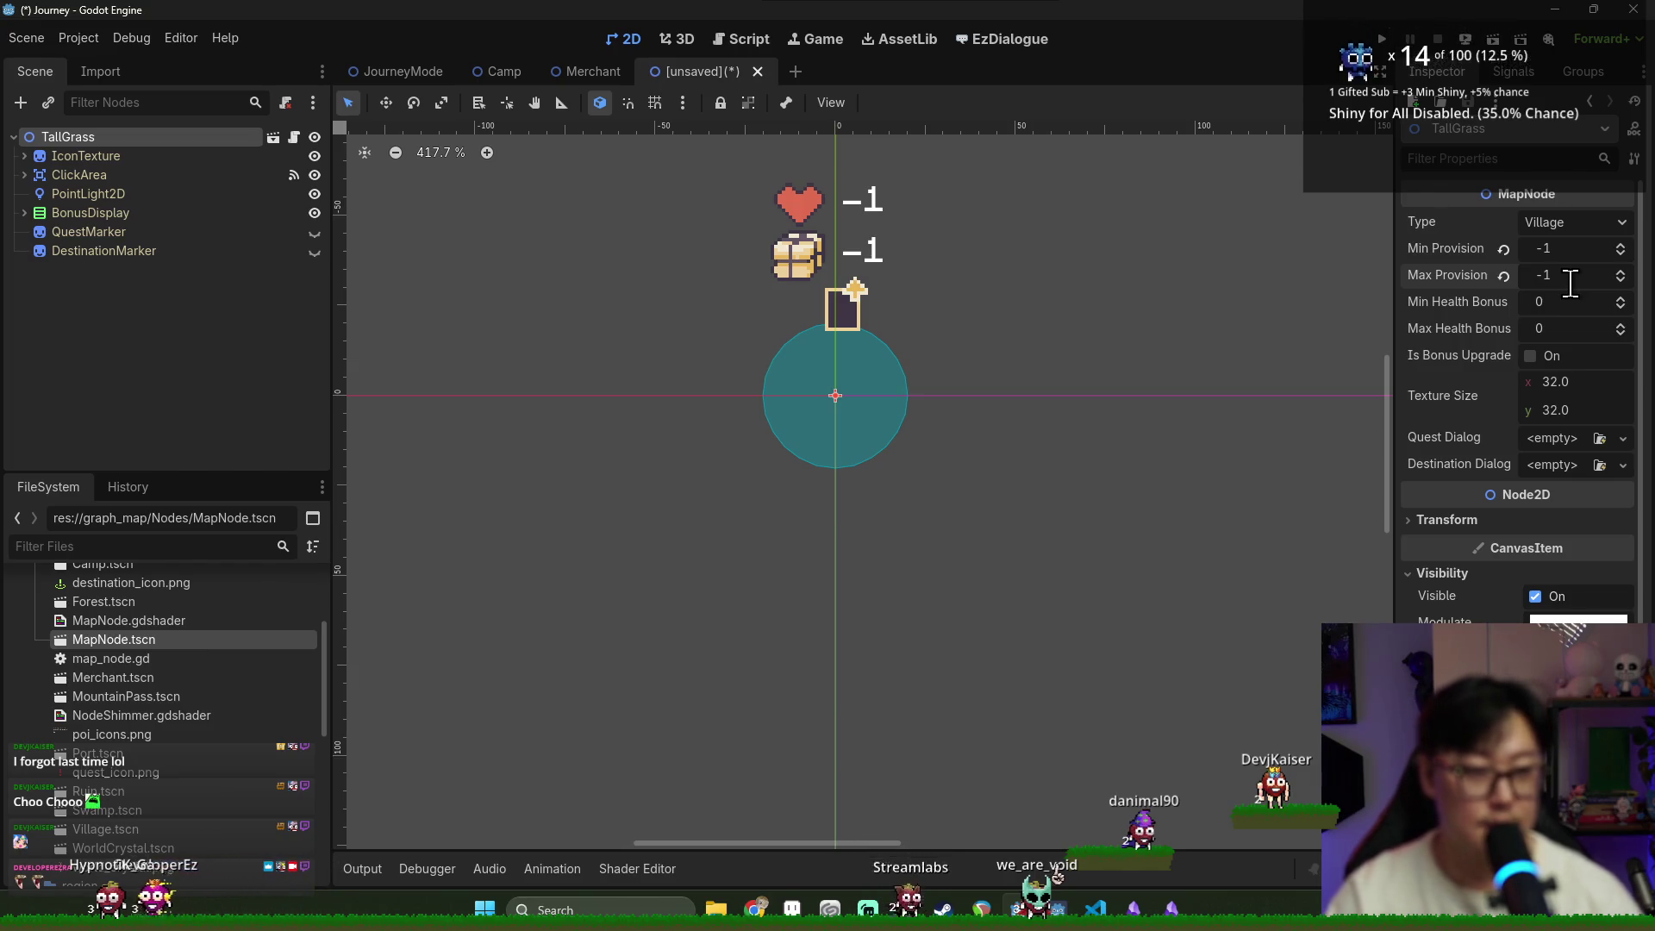
pyautogui.click(1557, 304)
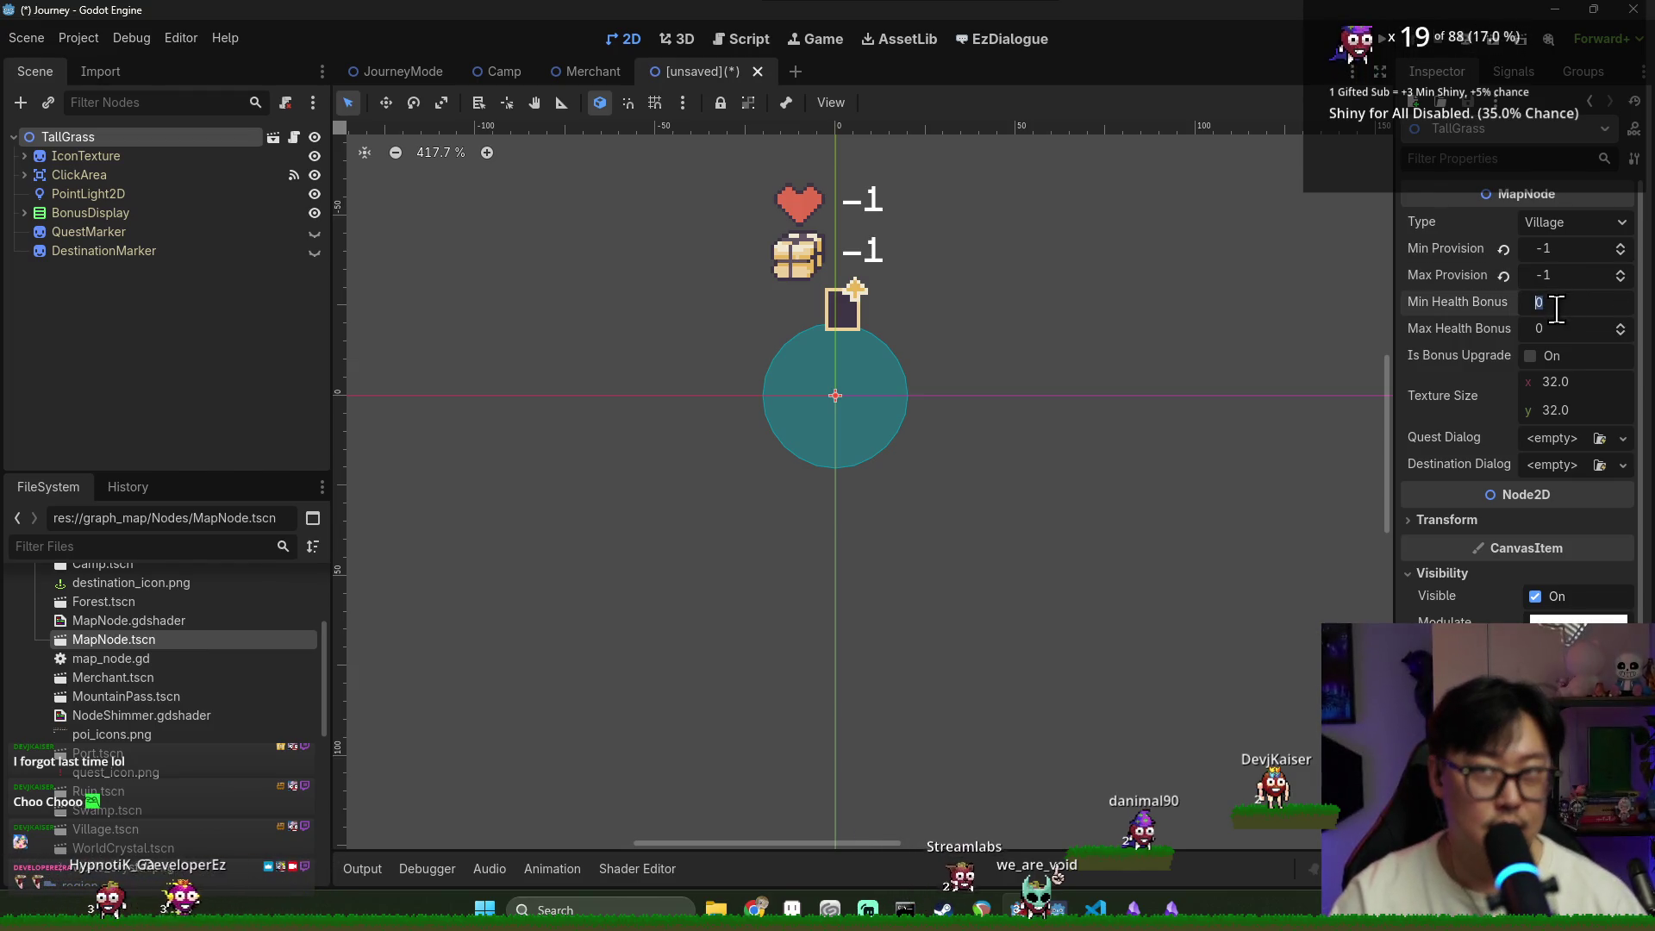
pyautogui.write('-1')
pyautogui.click(1557, 328)
# - Assign a new AtlasTexture to the TallGrass IconTexture node
pyautogui.write('-1')
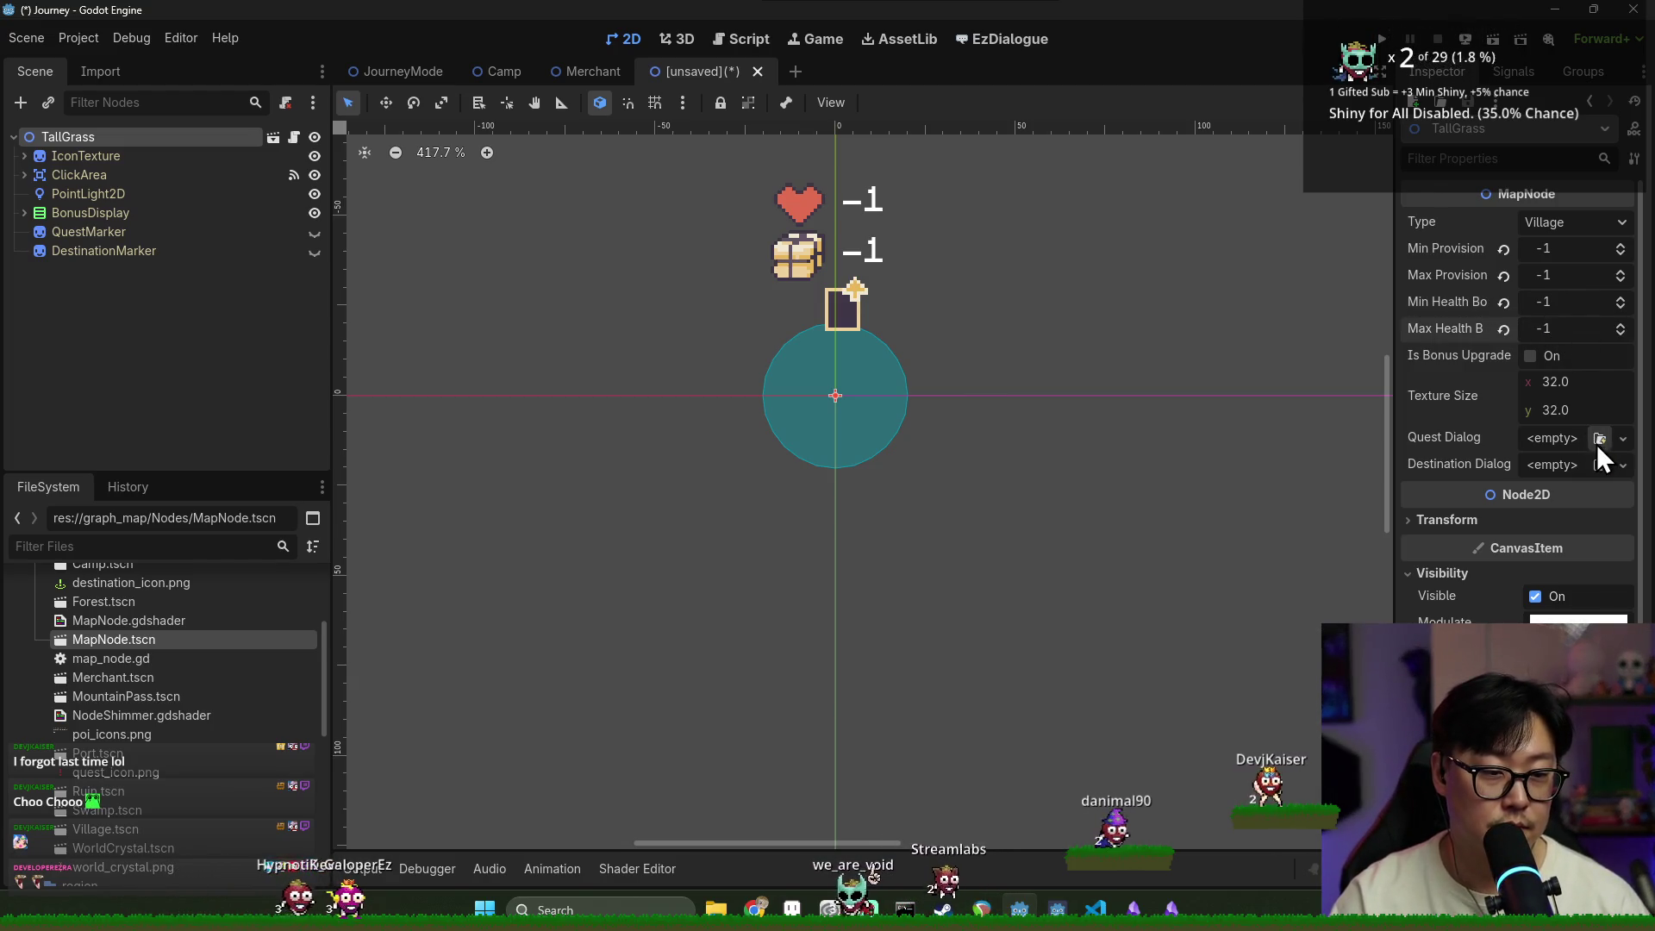
pyautogui.click(1599, 439)
pyautogui.press('Escape')
pyautogui.click(83, 158)
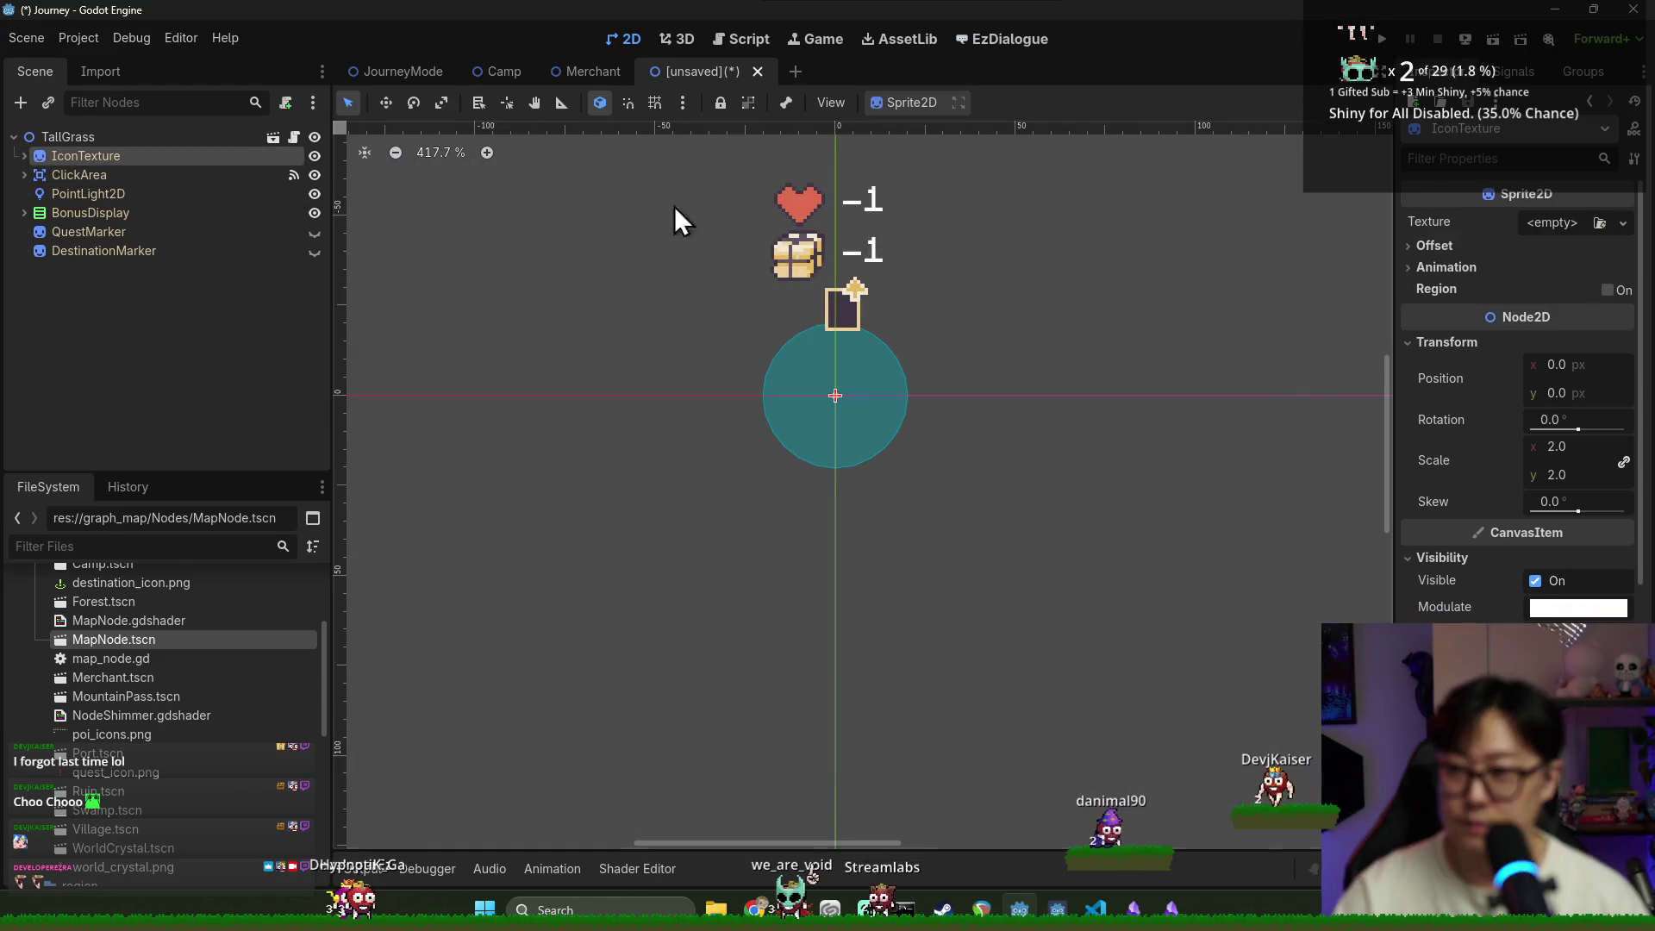
pyautogui.press('f')
pyautogui.click(1597, 223)
pyautogui.press('Escape')
pyautogui.click(1622, 223)
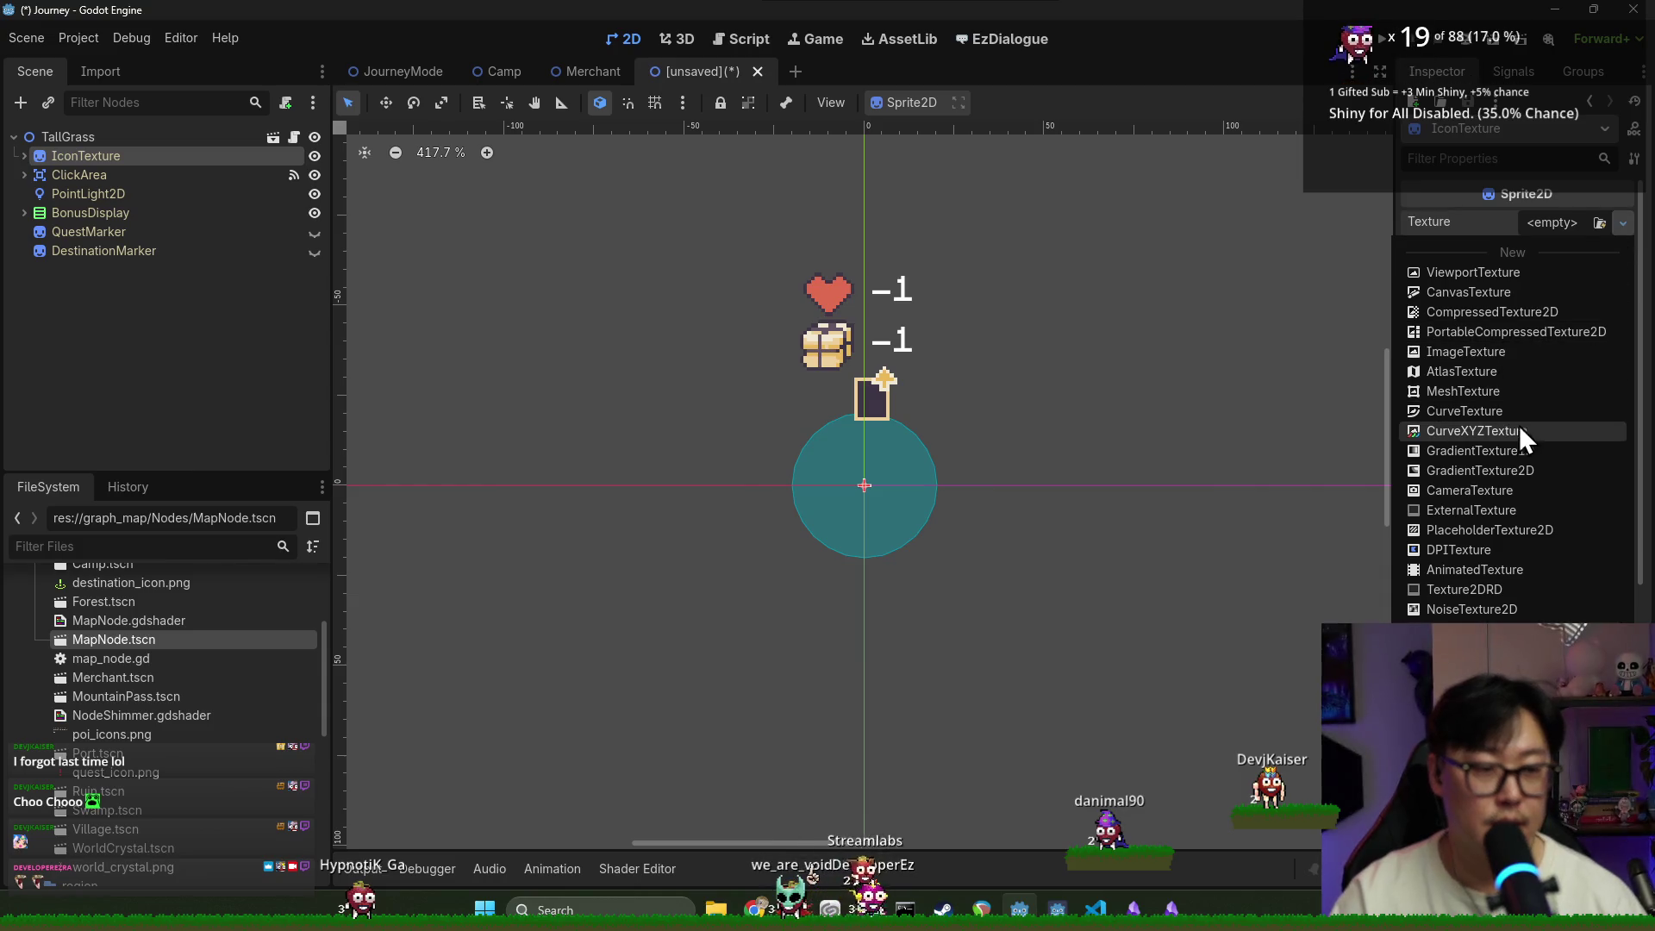
pyautogui.click(1512, 375)
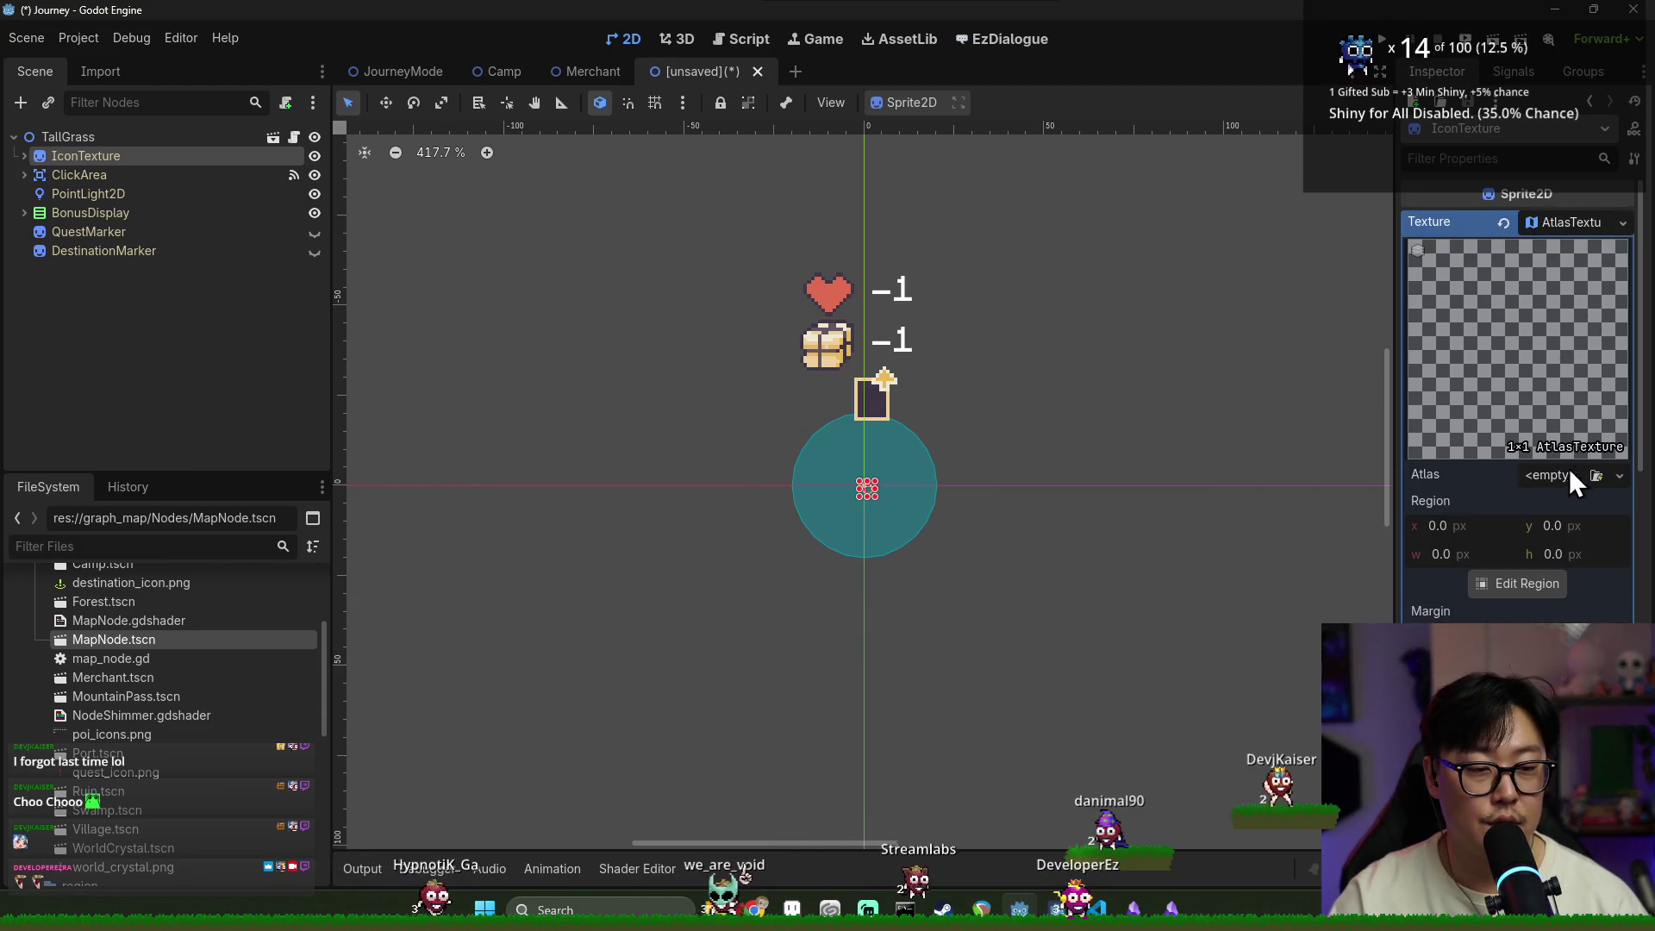
# - Load the icon sheet as the atlas and set region 288, 0, 32×32
pyautogui.click(1565, 472)
pyautogui.press('Escape')
pyautogui.click(586, 297)
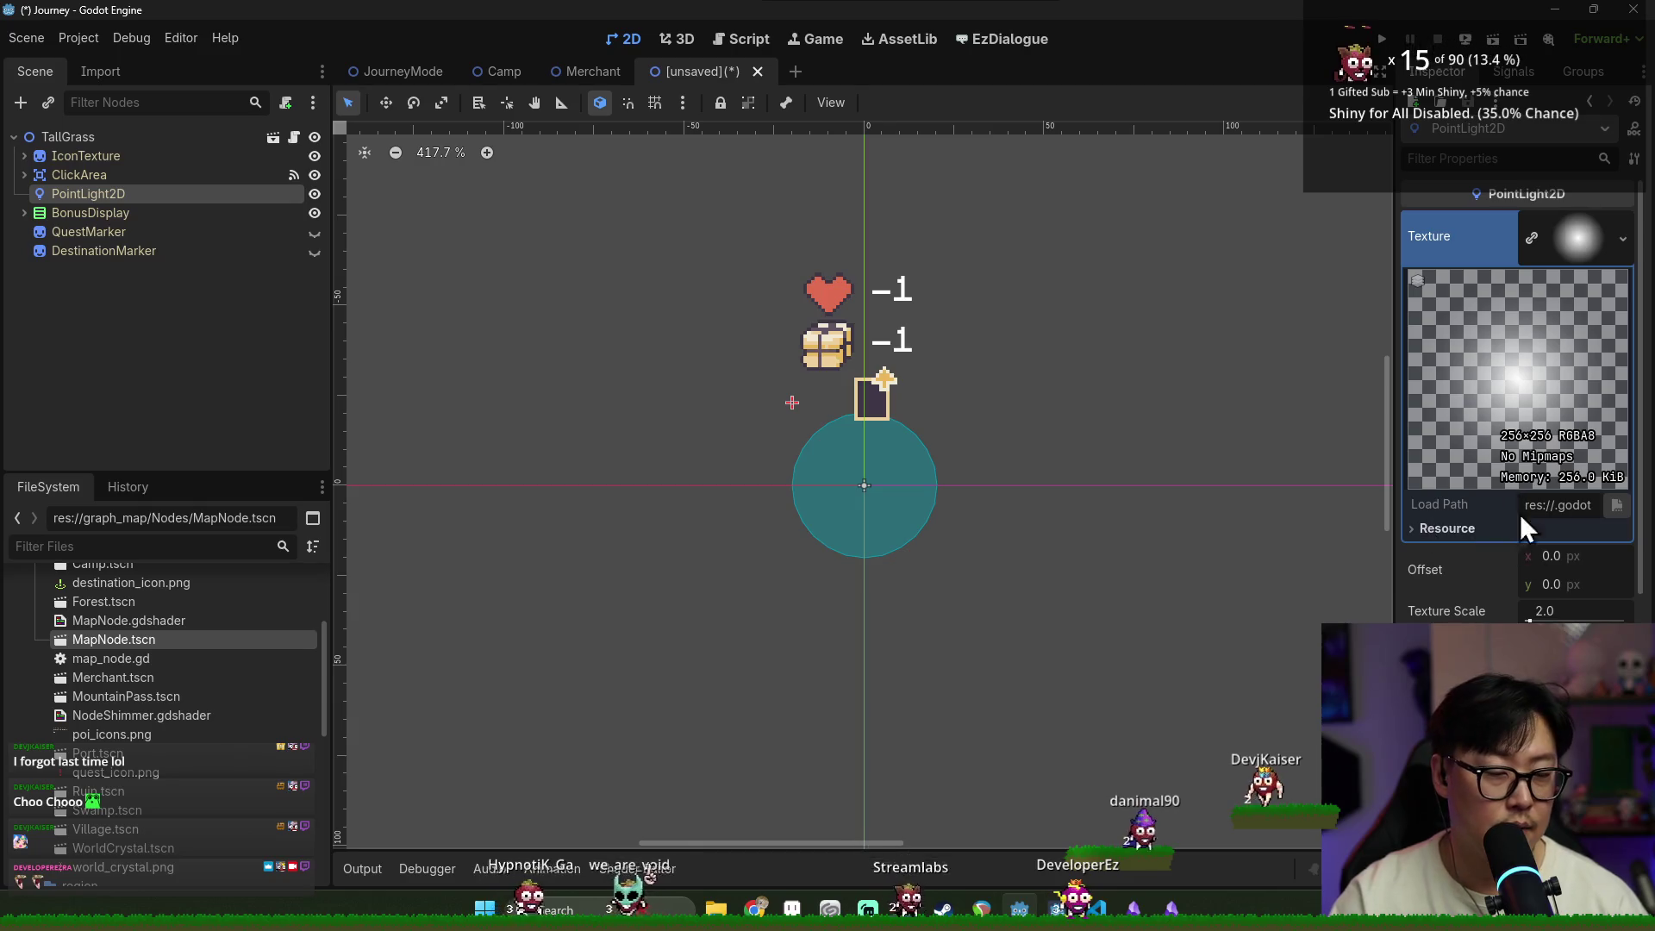
pyautogui.click(203, 157)
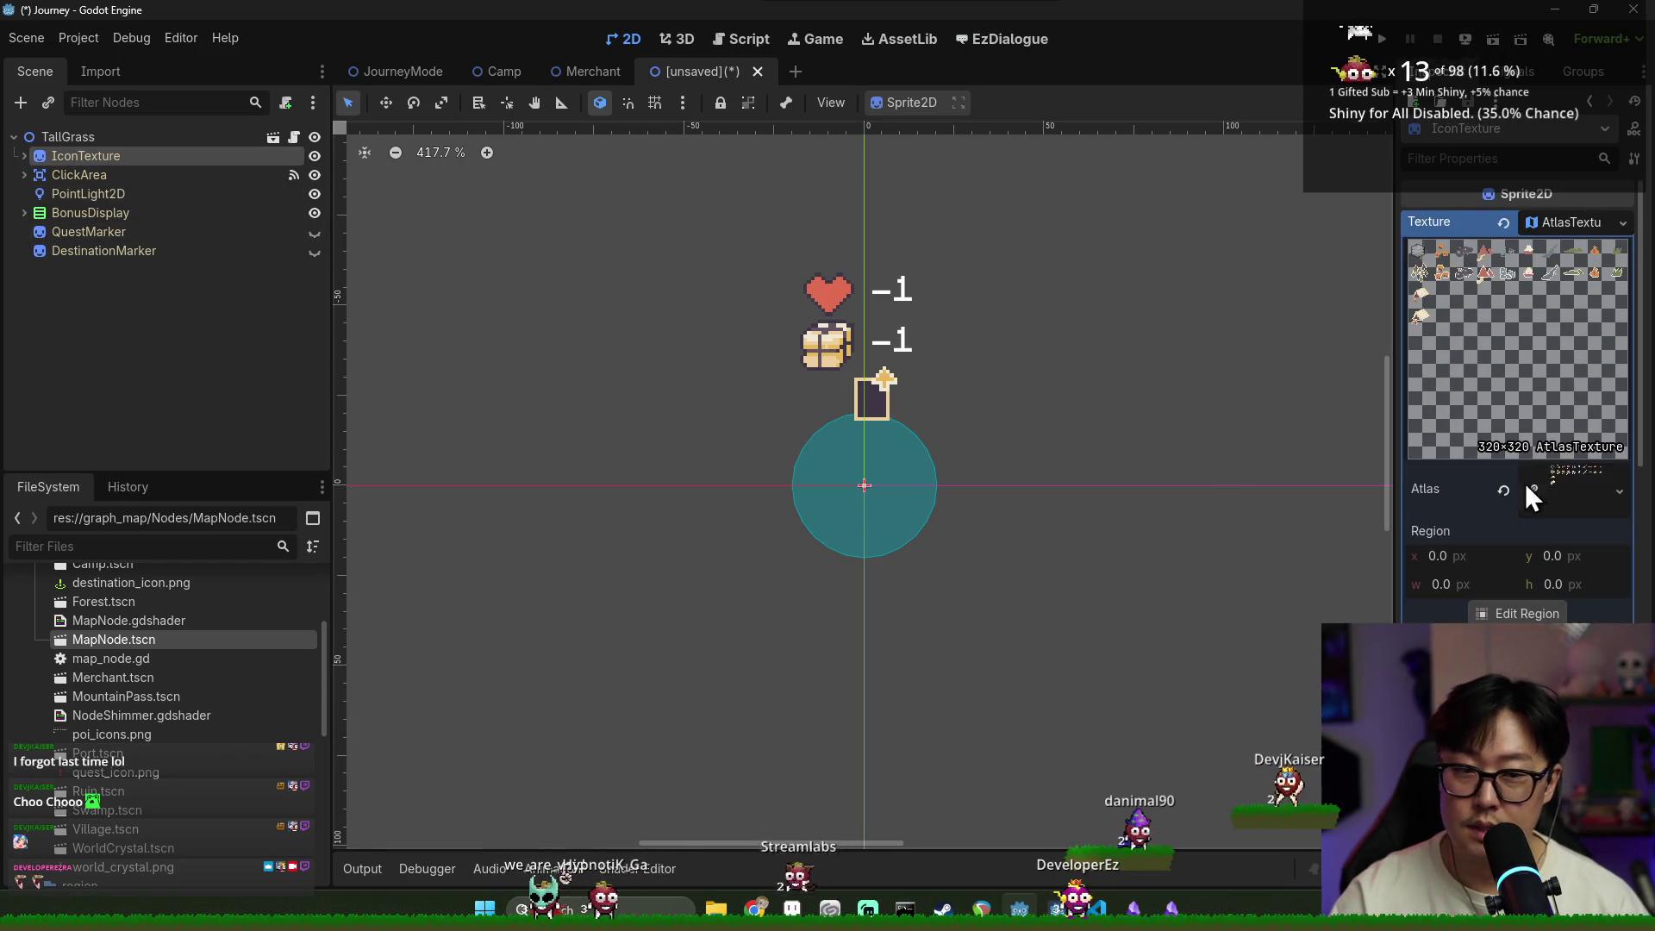
pyautogui.click(1548, 585)
pyautogui.write('32')
pyautogui.press('Return')
pyautogui.hotkey('shift', 'Tab')
pyautogui.write('32')
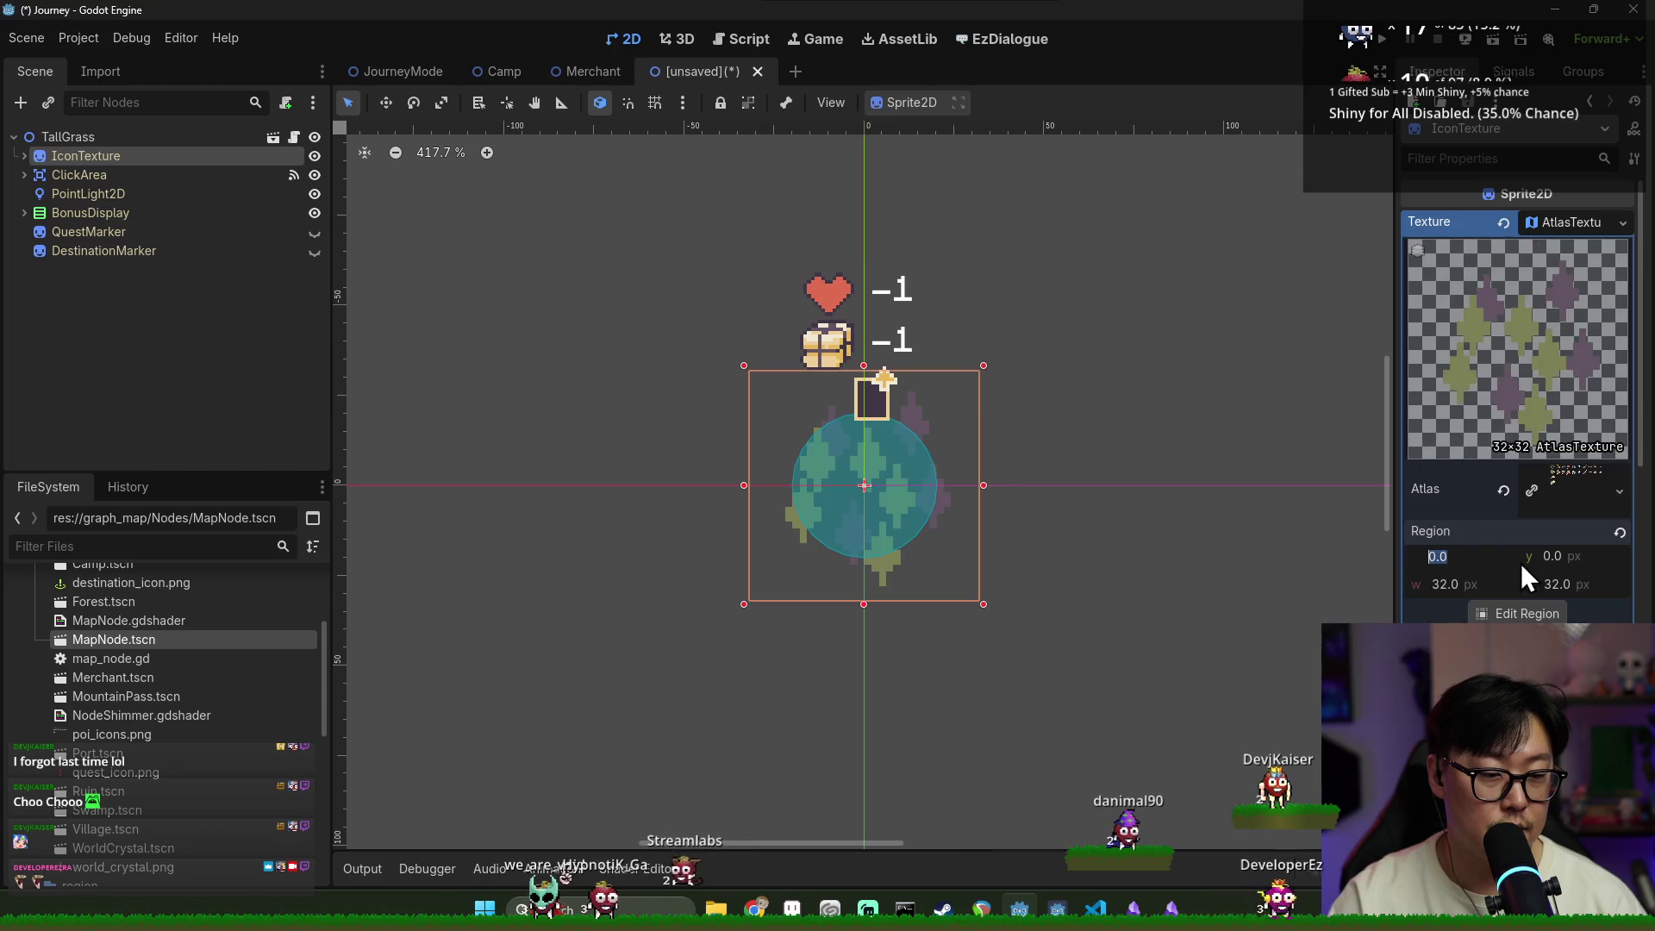
pyautogui.click(1479, 556)
pyautogui.write('32*')
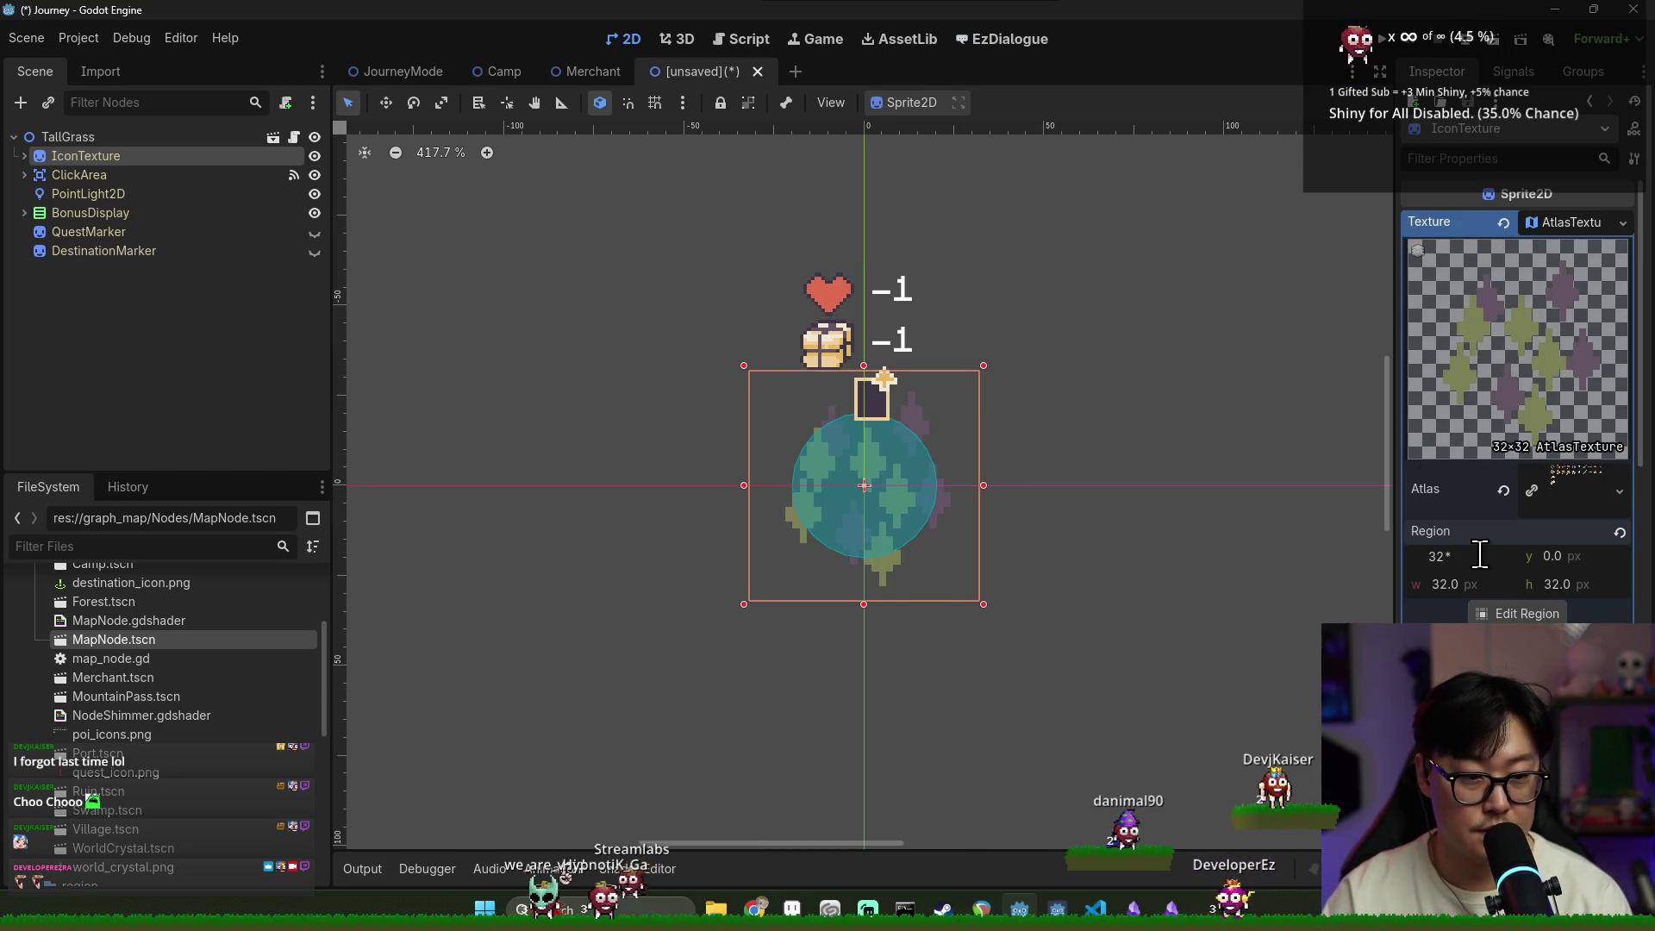
pyautogui.write('9')
pyautogui.press('Return')
# - Save the scene as TallGrass.tscn
pyautogui.hotkey('ctrl', 's')
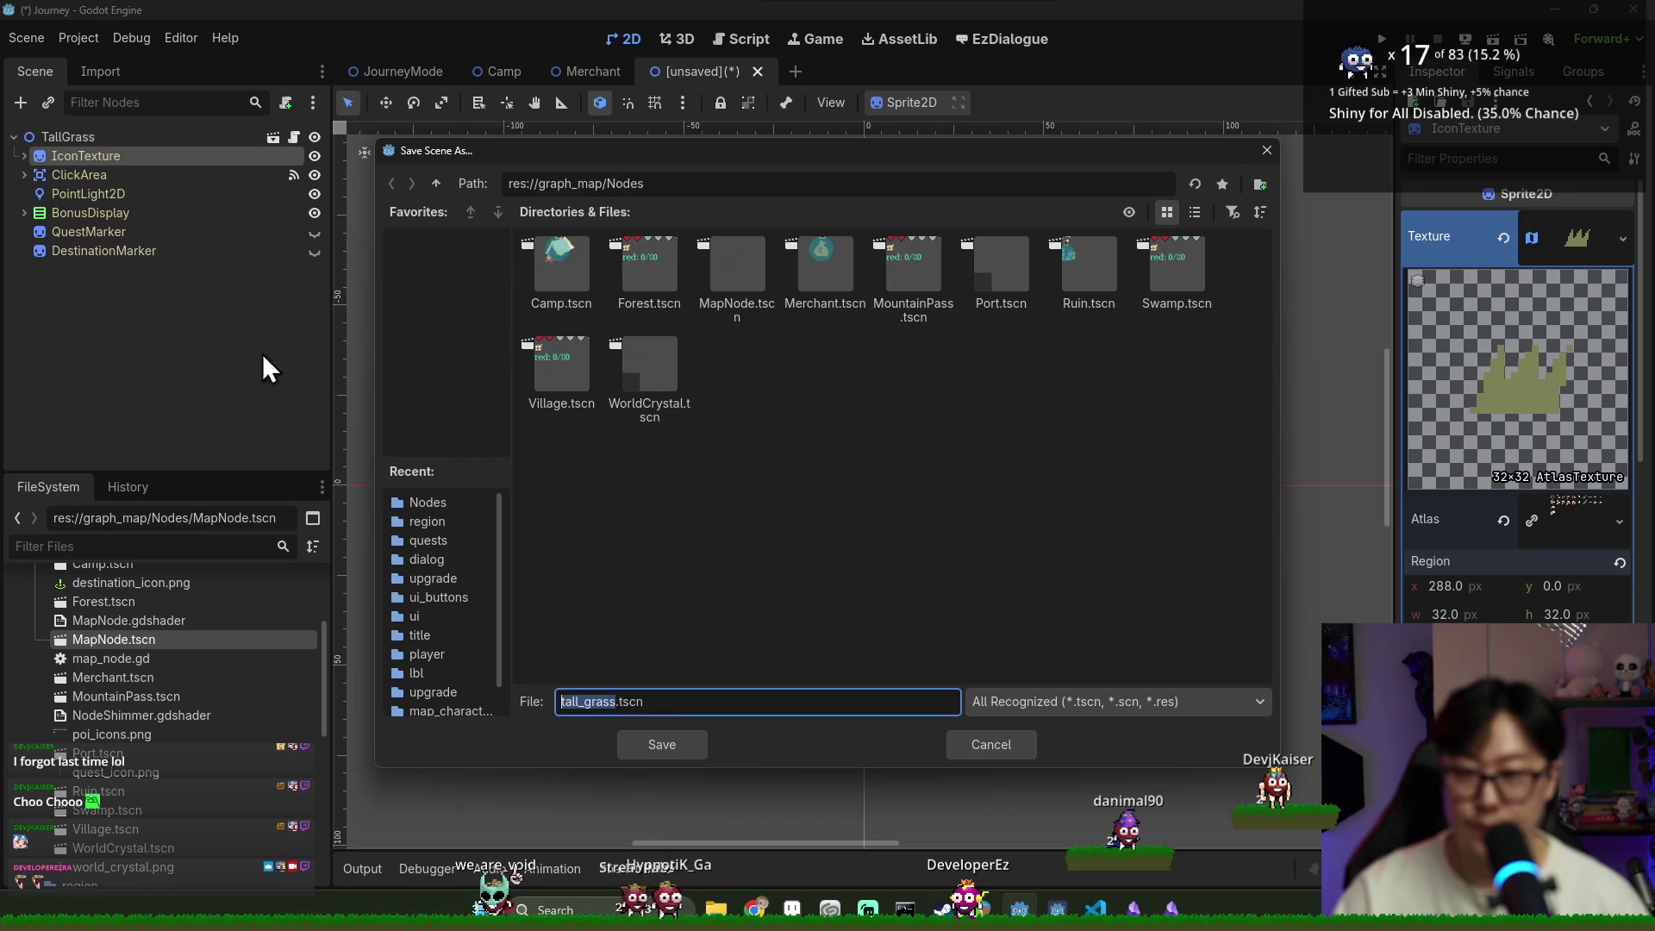
pyautogui.write('TallGrass')
pyautogui.press('Return')
pyautogui.hotkey('alt', 'Tab')
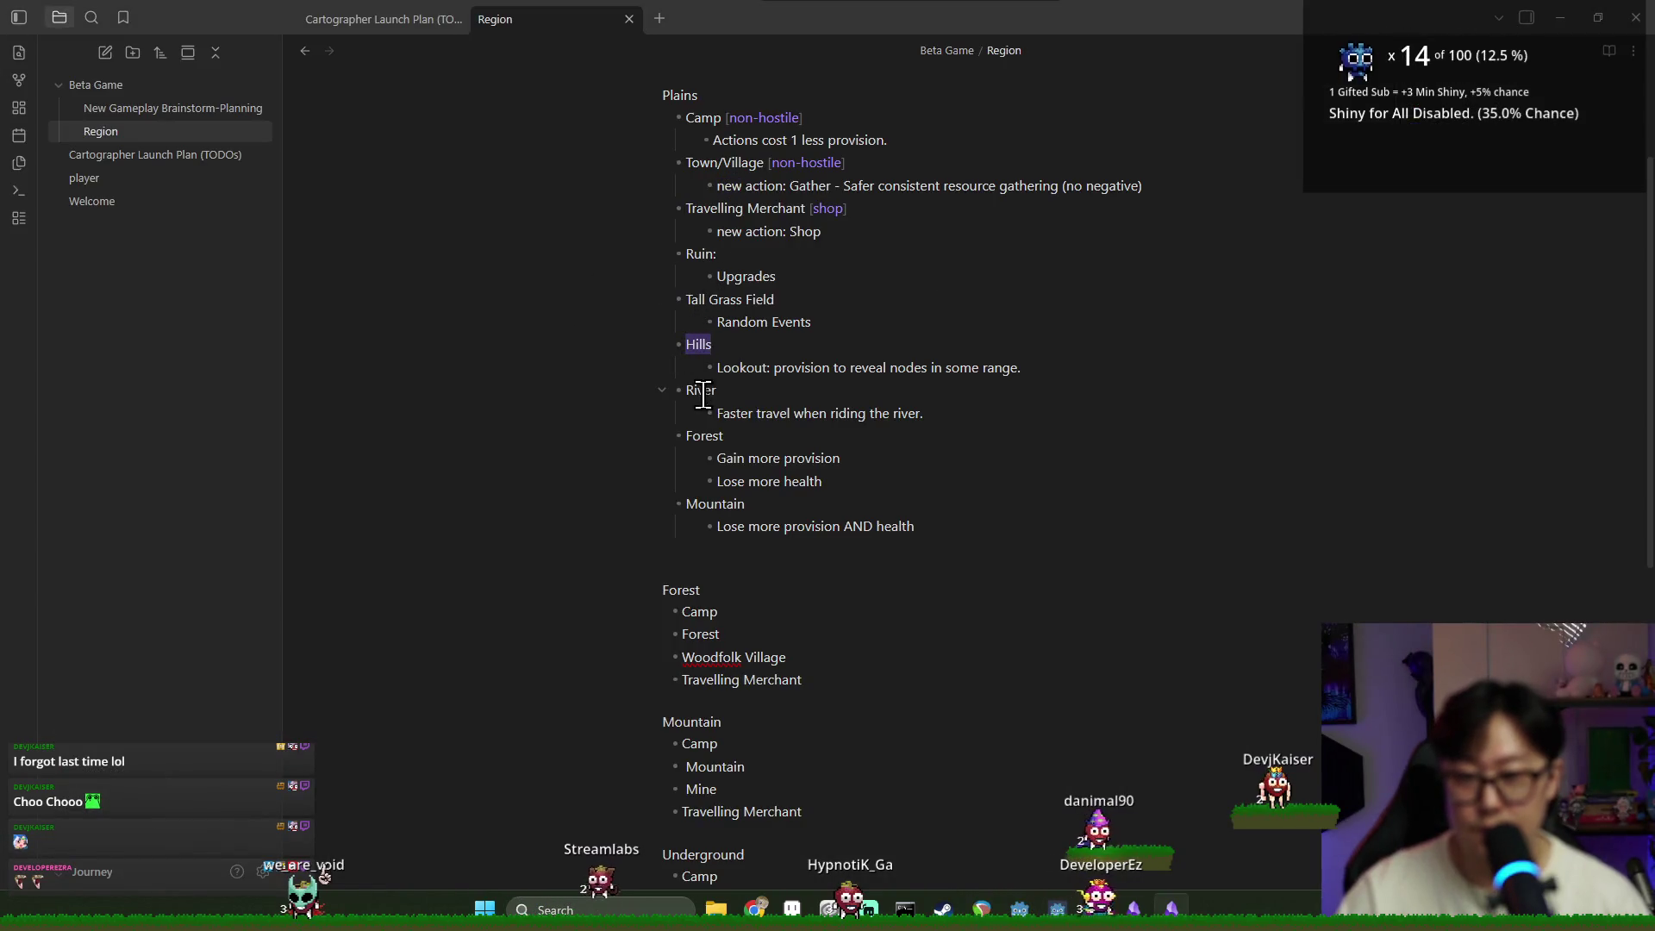
pyautogui.hotkey('alt', 'Tab')
pyautogui.hotkey('ctrl', 's')
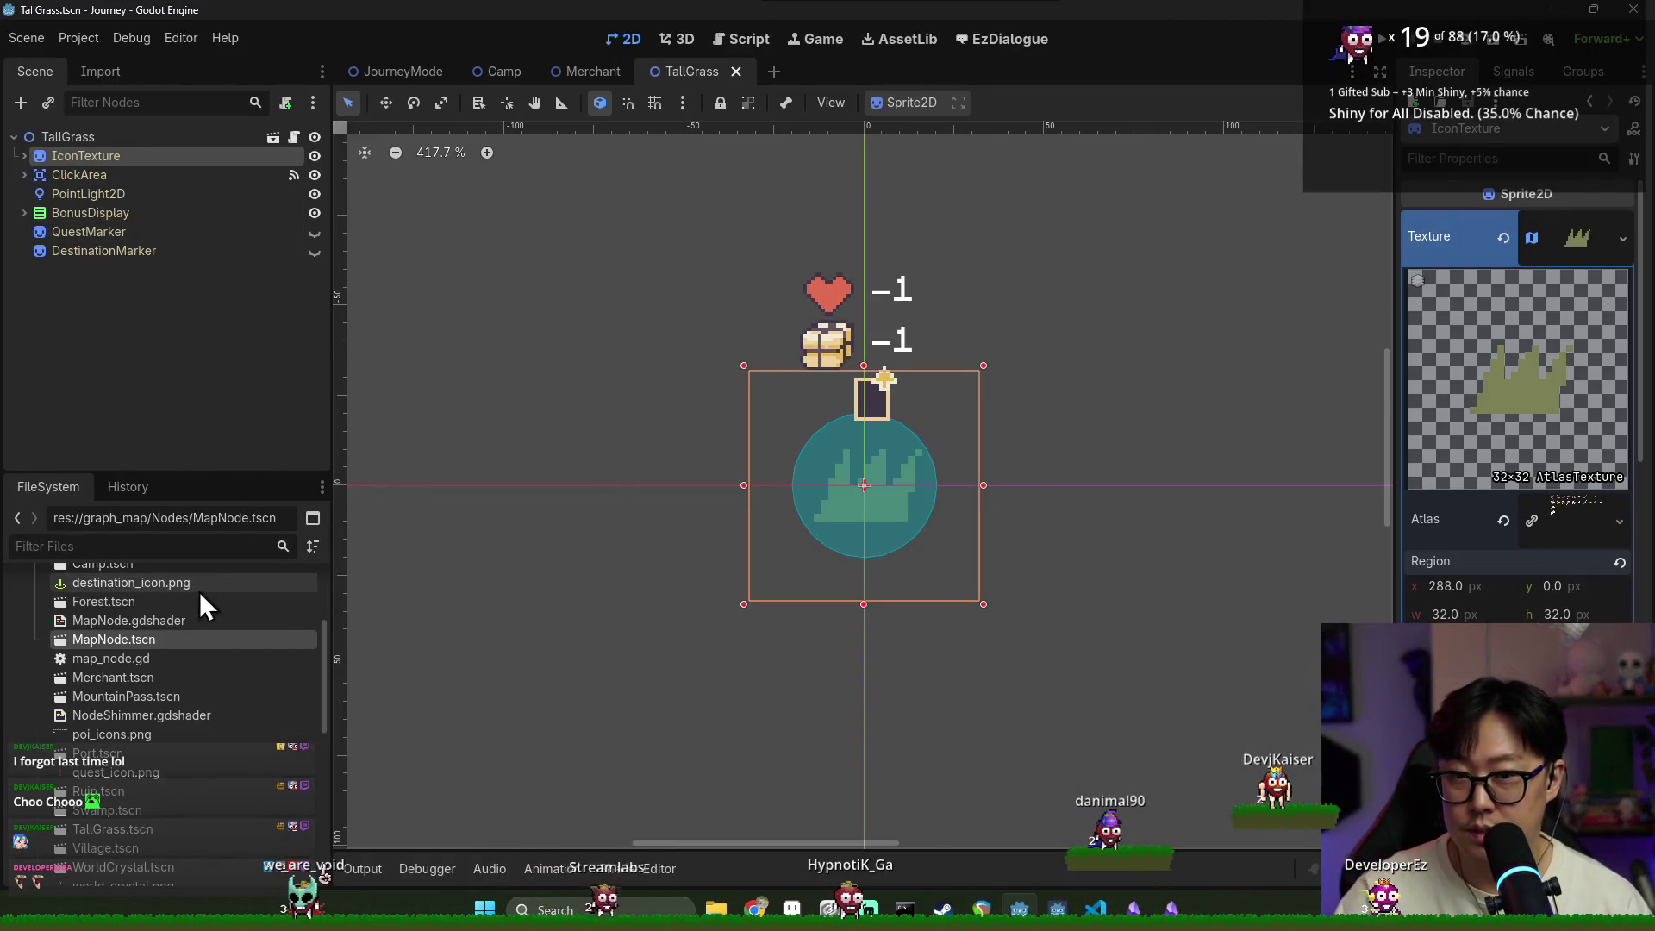
pyautogui.rightClick(194, 639)
# - Create a MapNode-inherited scene with root renamed Hill and Type set to Hill, then save
pyautogui.click(276, 514)
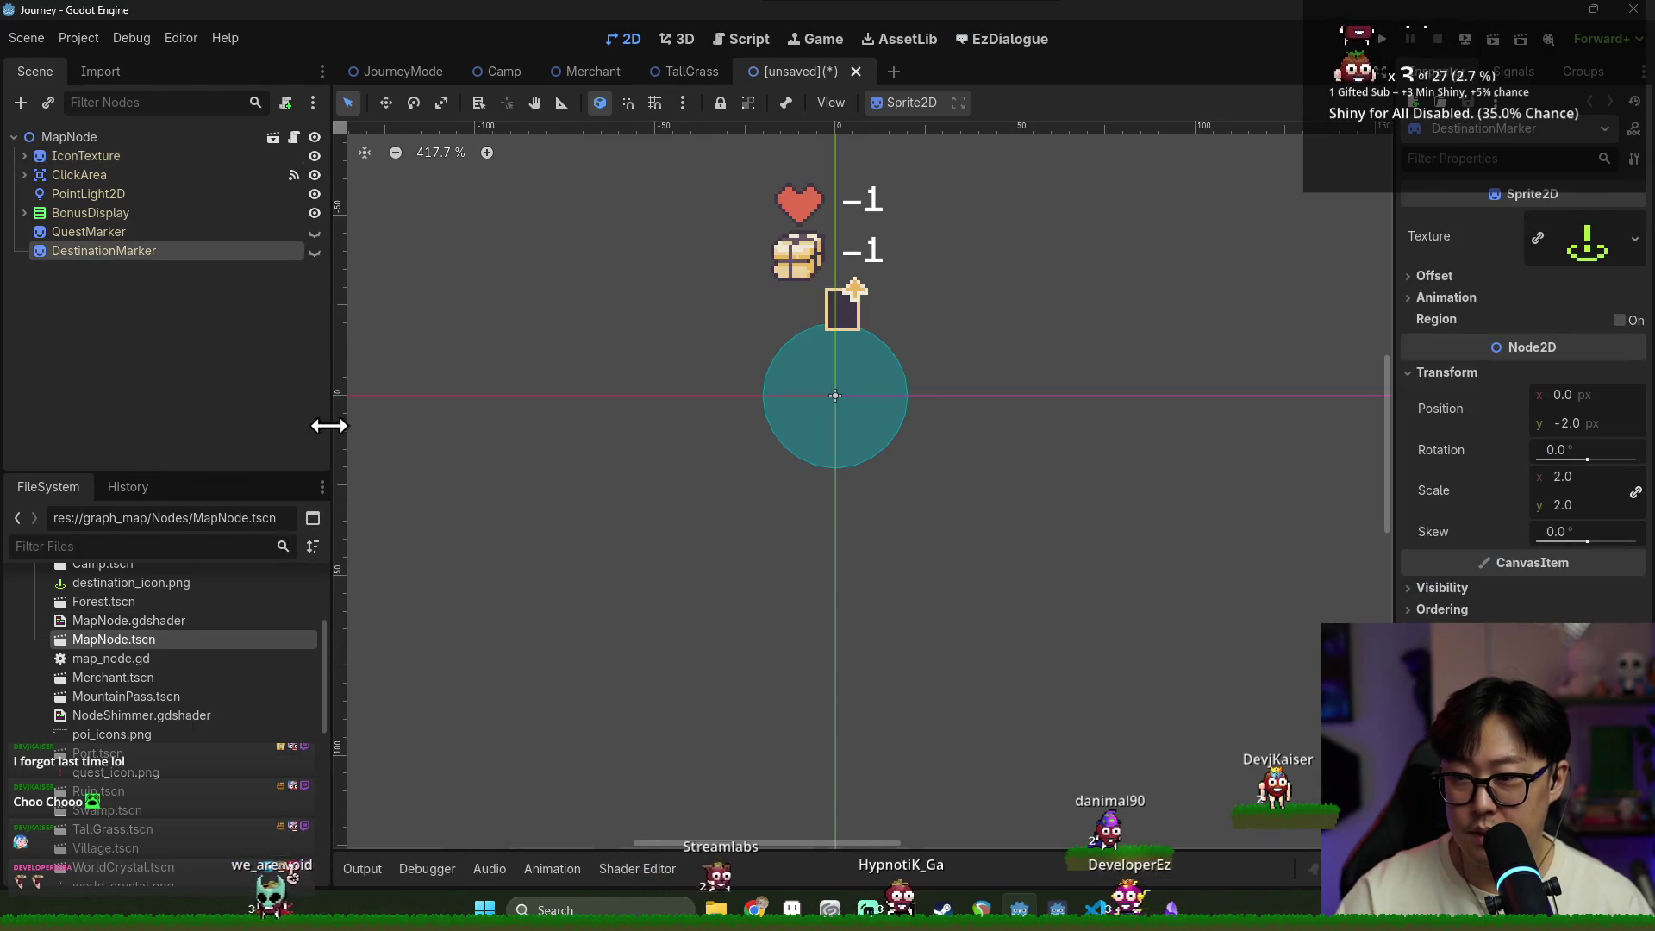
pyautogui.doubleClick(117, 136)
pyautogui.write('Hill')
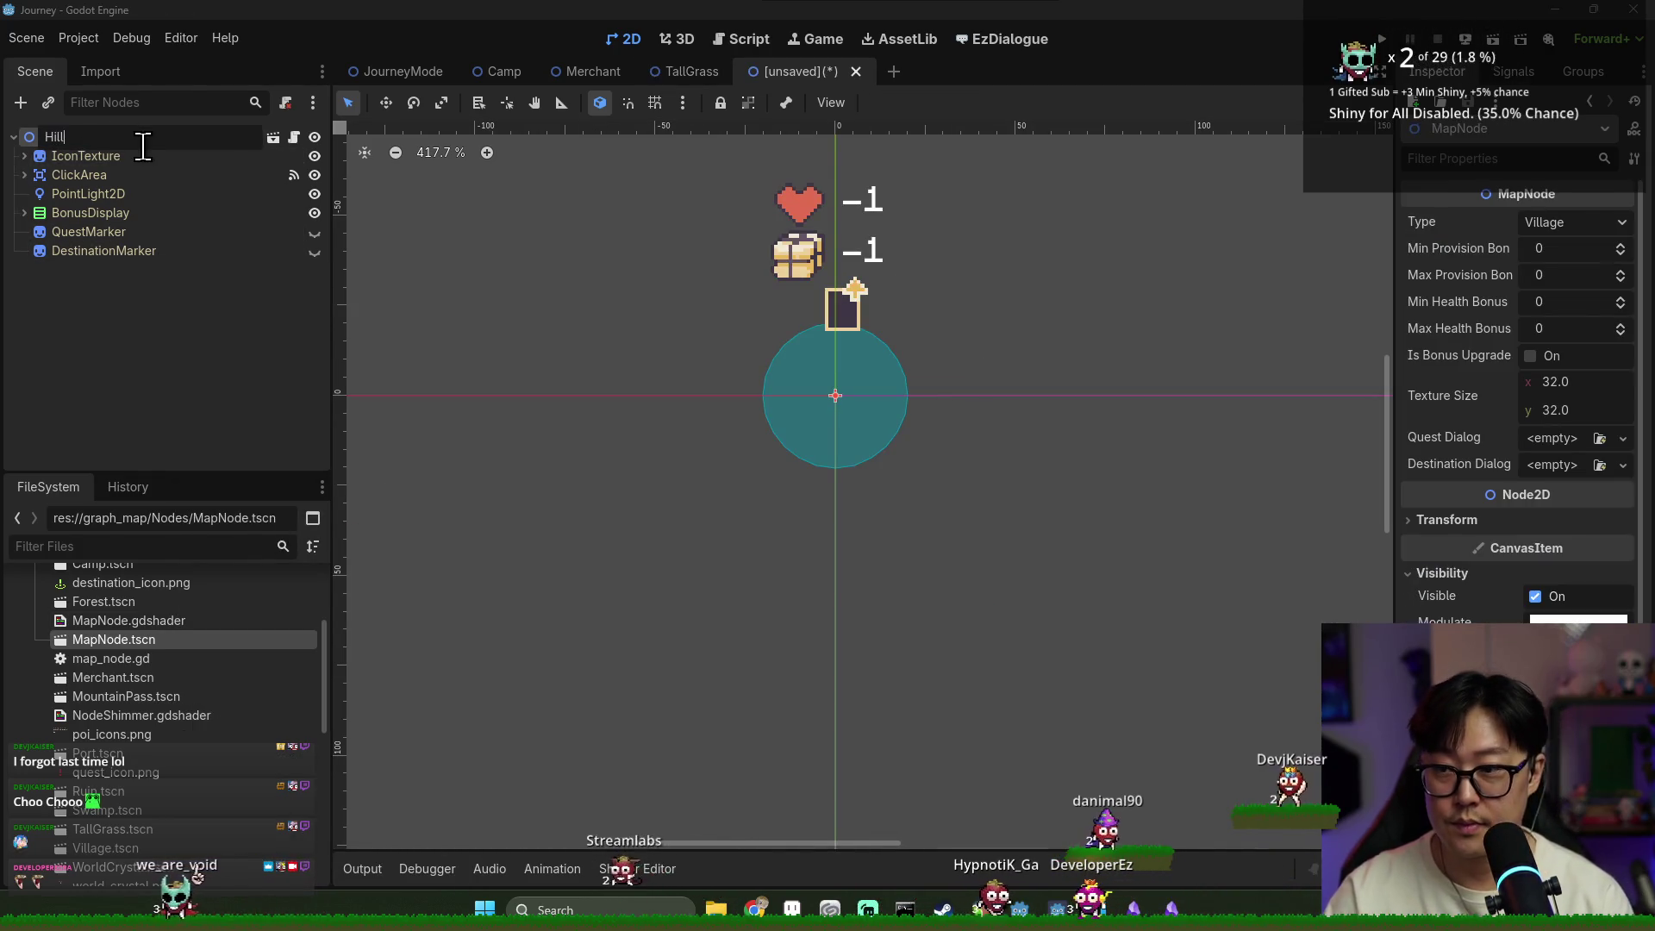
pyautogui.press('Return')
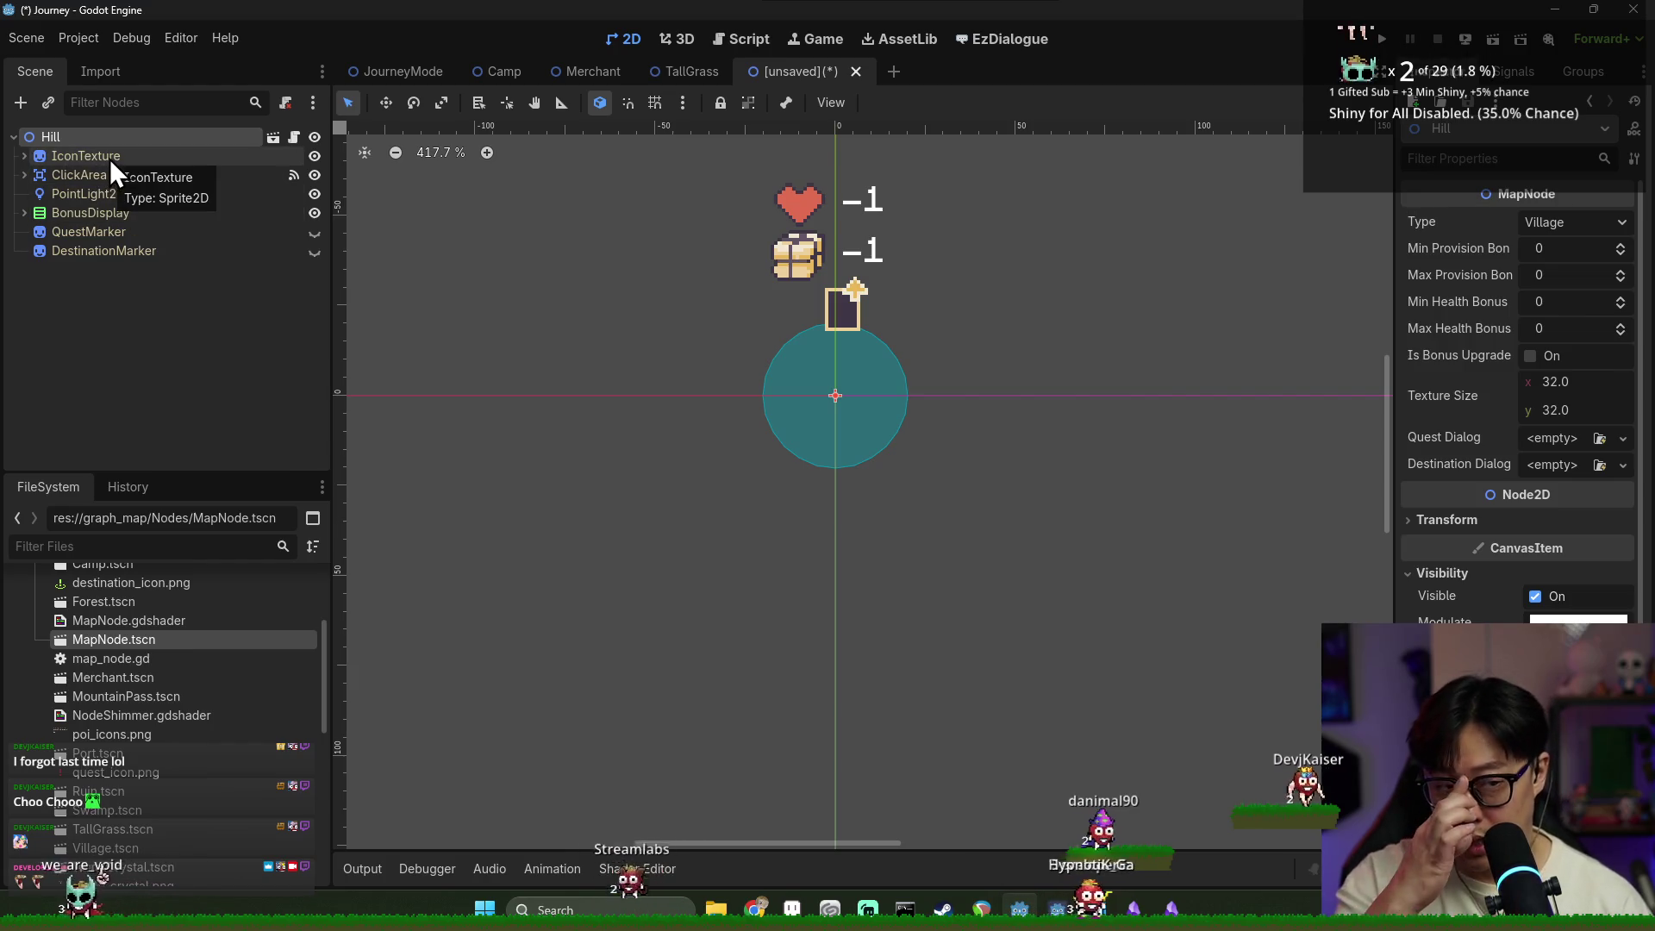
pyautogui.click(1598, 226)
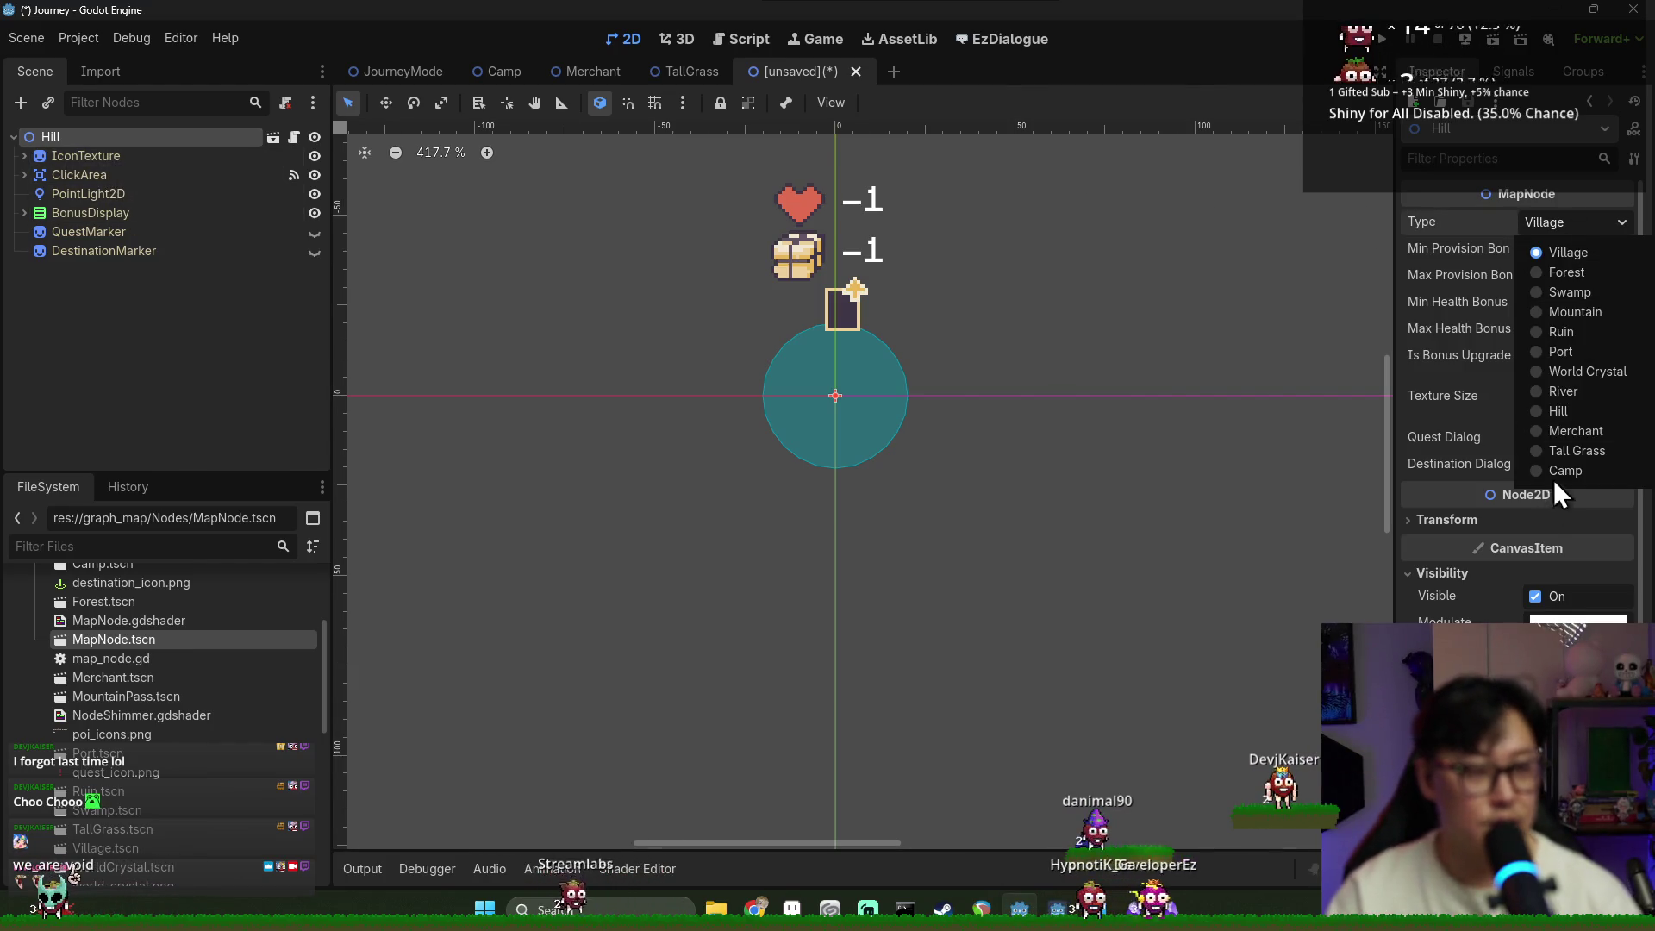
pyautogui.click(1569, 417)
pyautogui.hotkey('ctrl', 's')
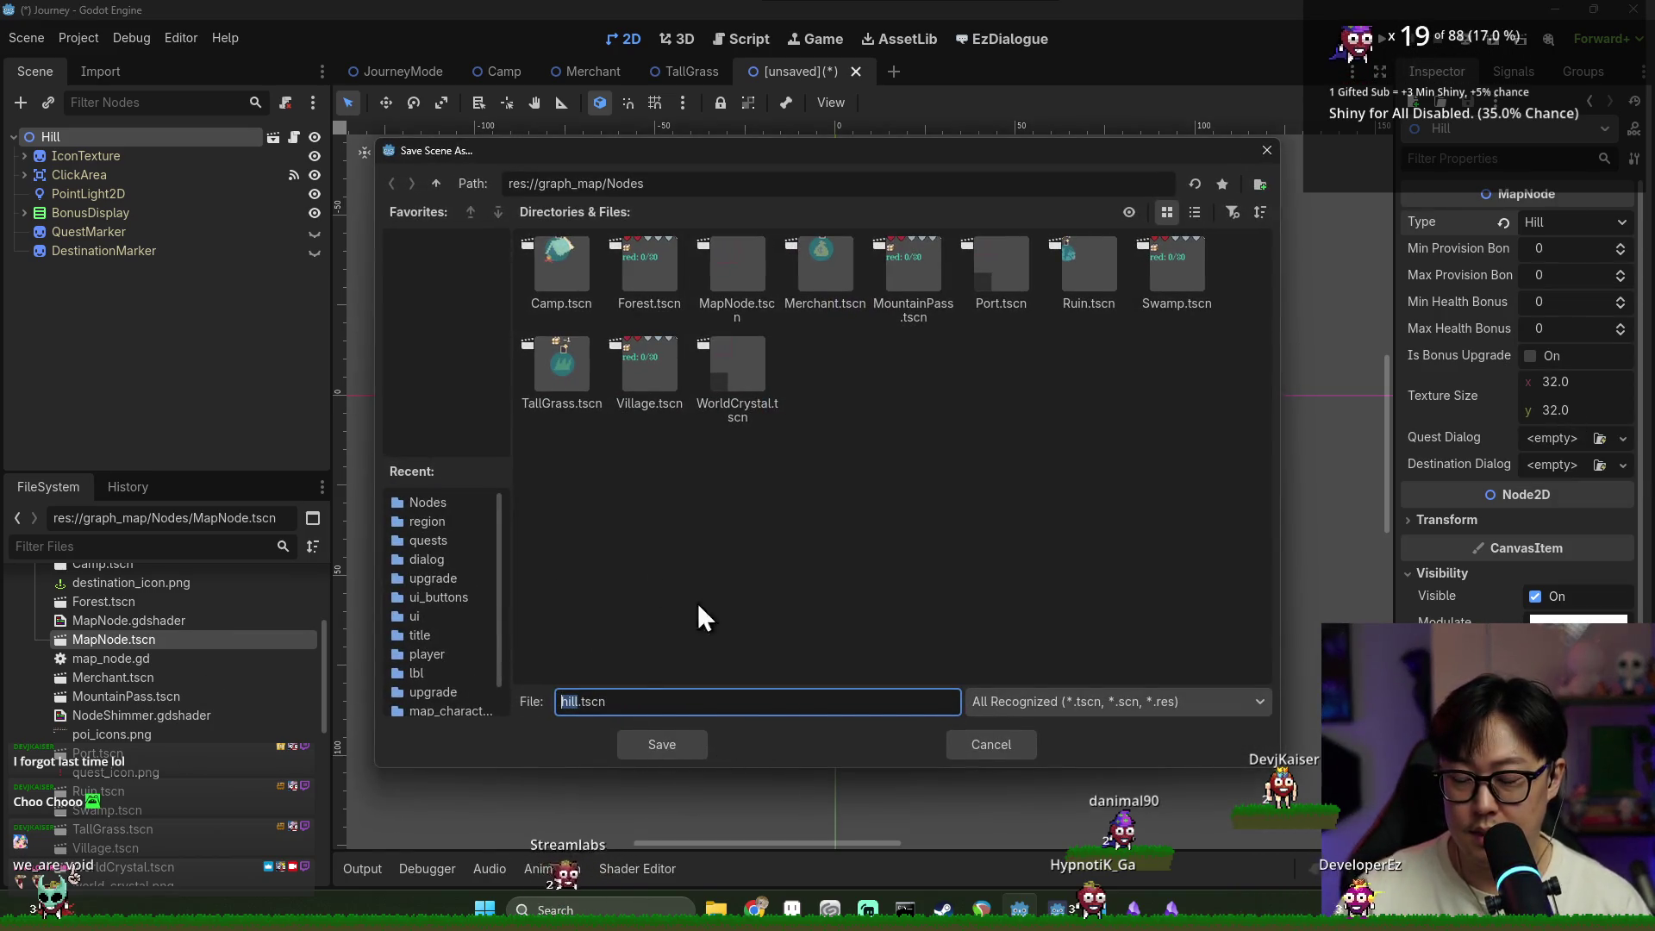